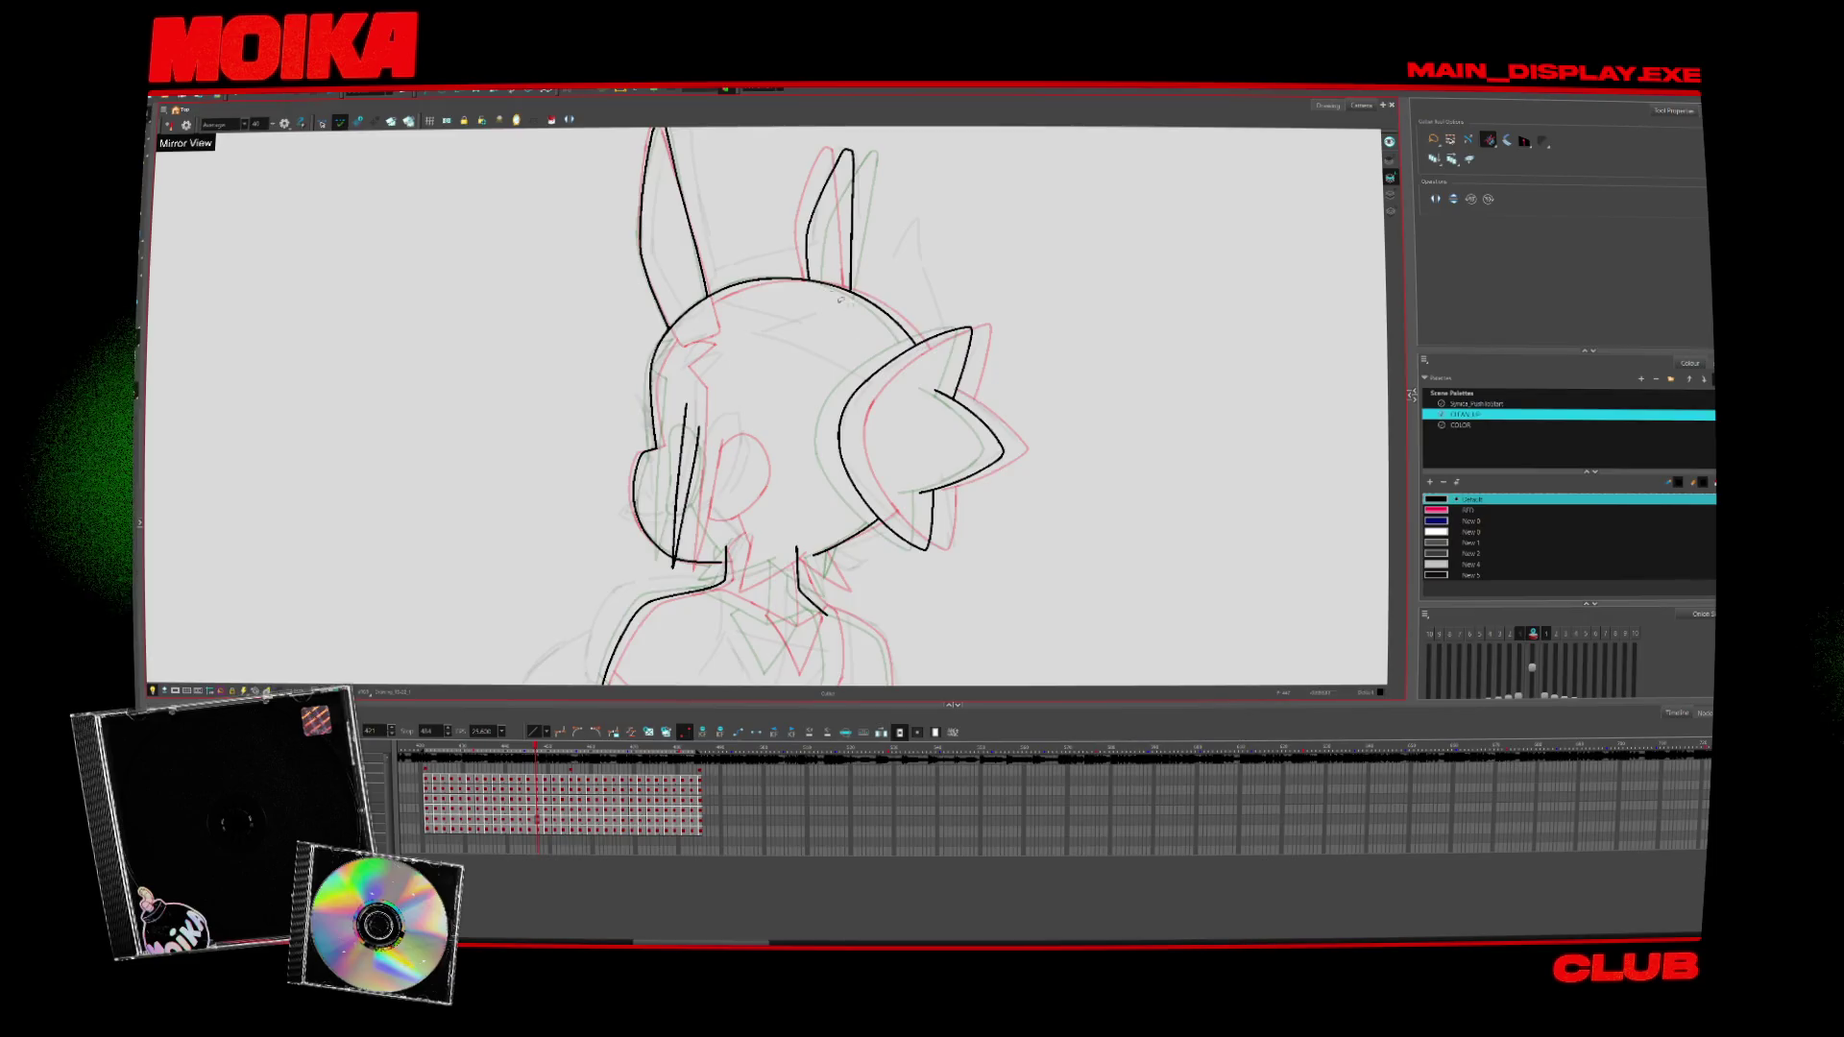
Advance to the next drawing and ink the left and right bunny-ear lines over the rough
{"action": "key", "text": "period"}
{"action": "key", "text": "period"}
{"action": "key", "text": "alt+z"}
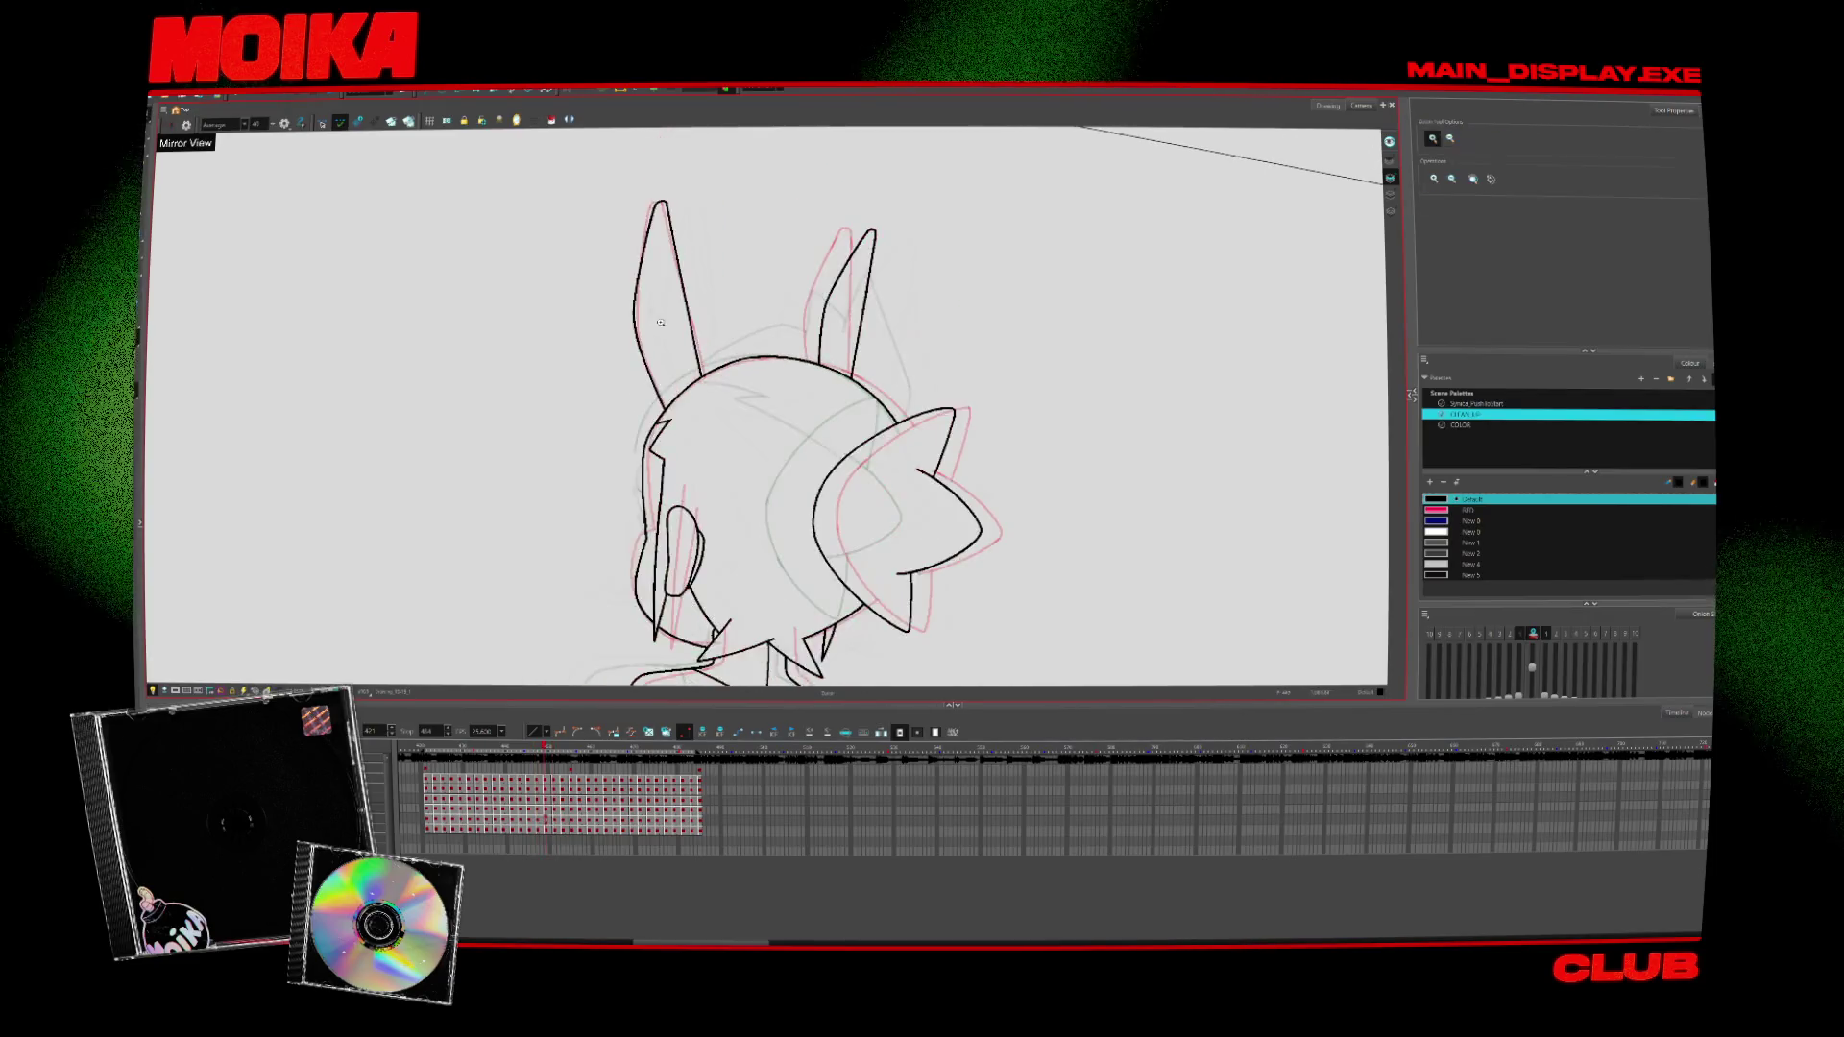
{"action": "key", "text": "period"}
{"action": "key", "text": "alt+b"}
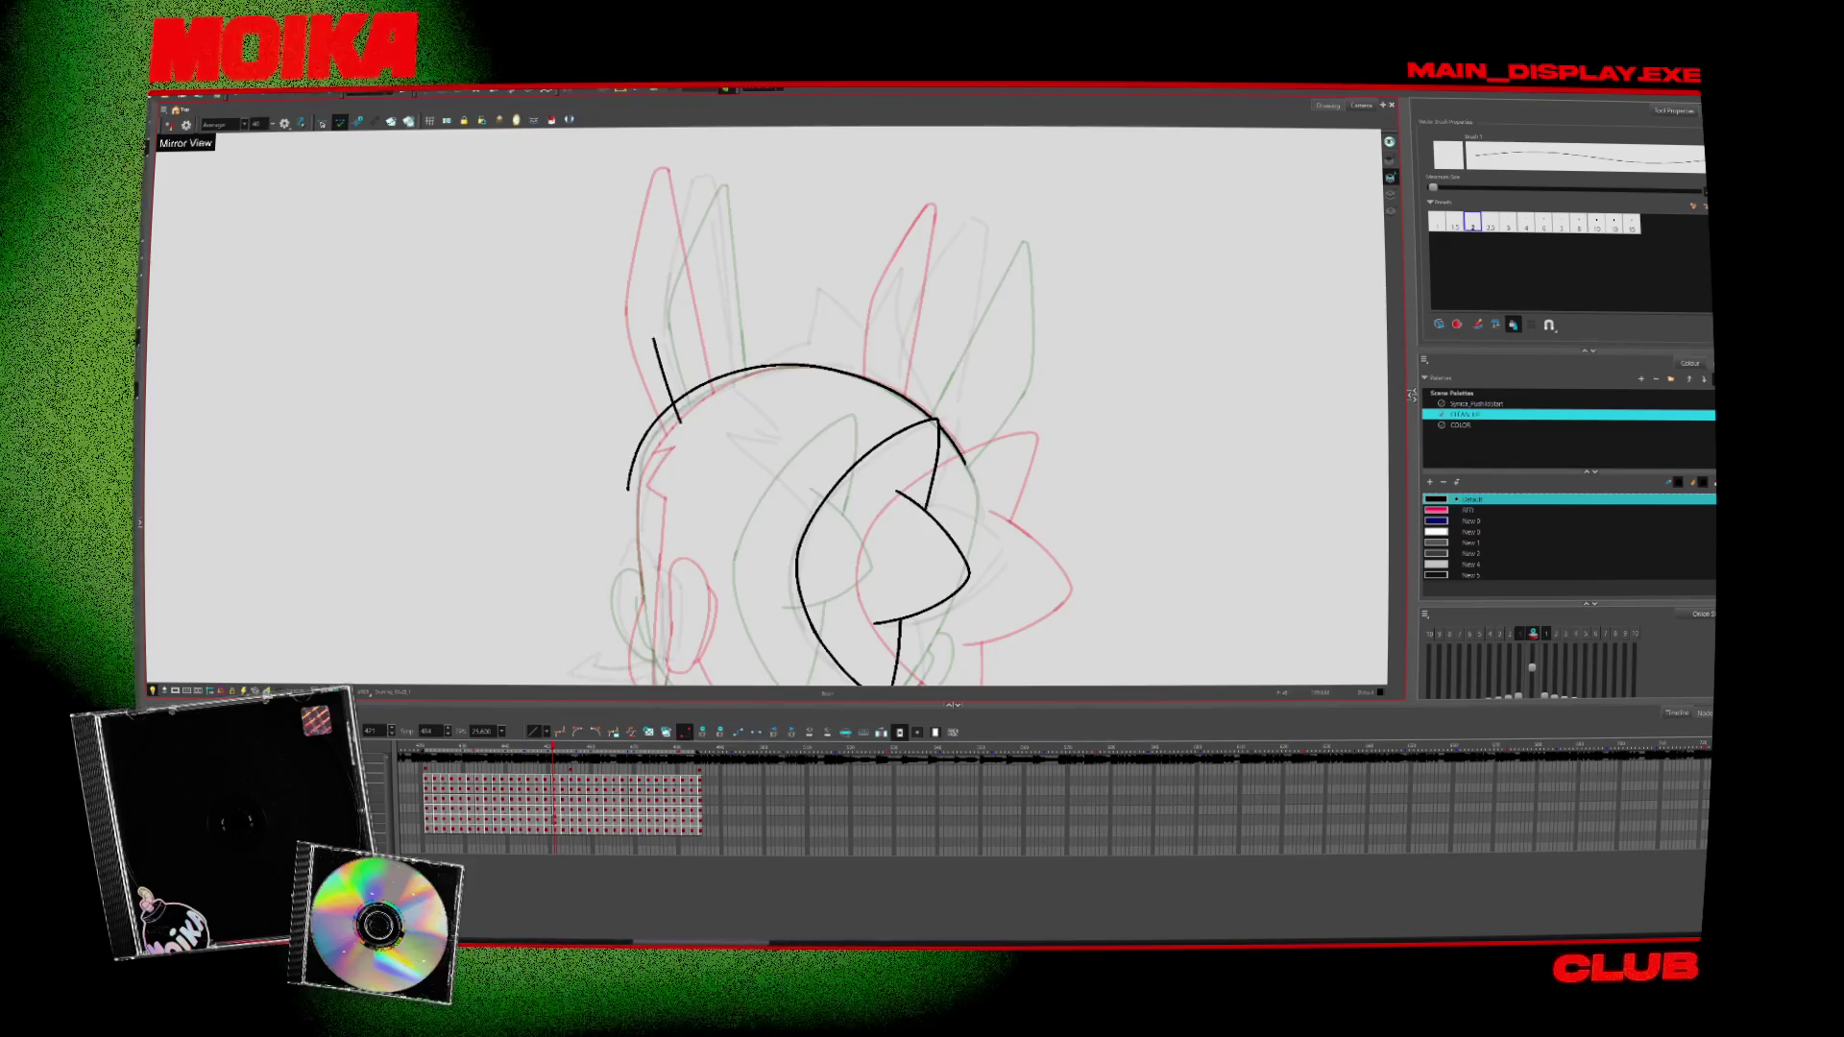
{"action": "mouse_move", "coordinate": [654, 336]}
{"action": "left_mouse_down"}
{"action": "mouse_move", "coordinate": [711, 179]}
{"action": "mouse_move", "coordinate": [739, 437]}
{"action": "mouse_move", "coordinate": [659, 457]}
{"action": "left_mouse_up"}
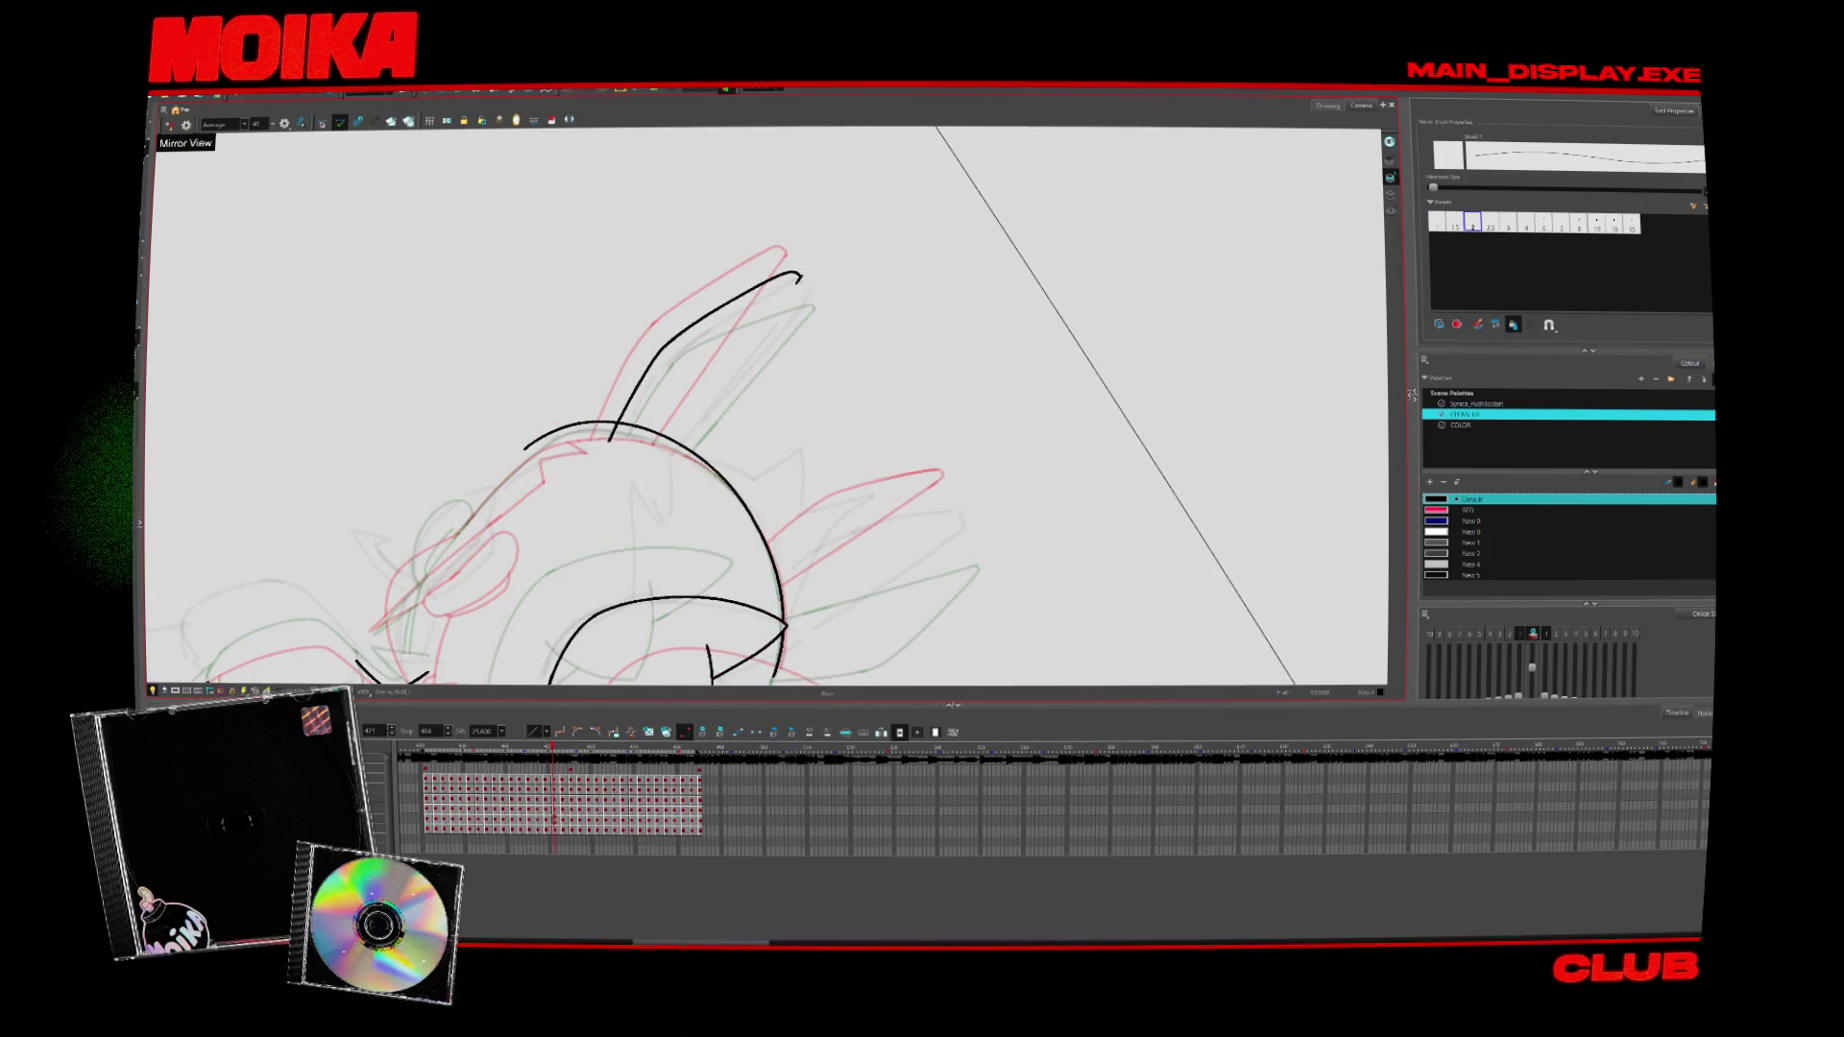
{"action": "left_click_drag", "start_coordinate": [802, 279], "coordinate": [663, 461]}
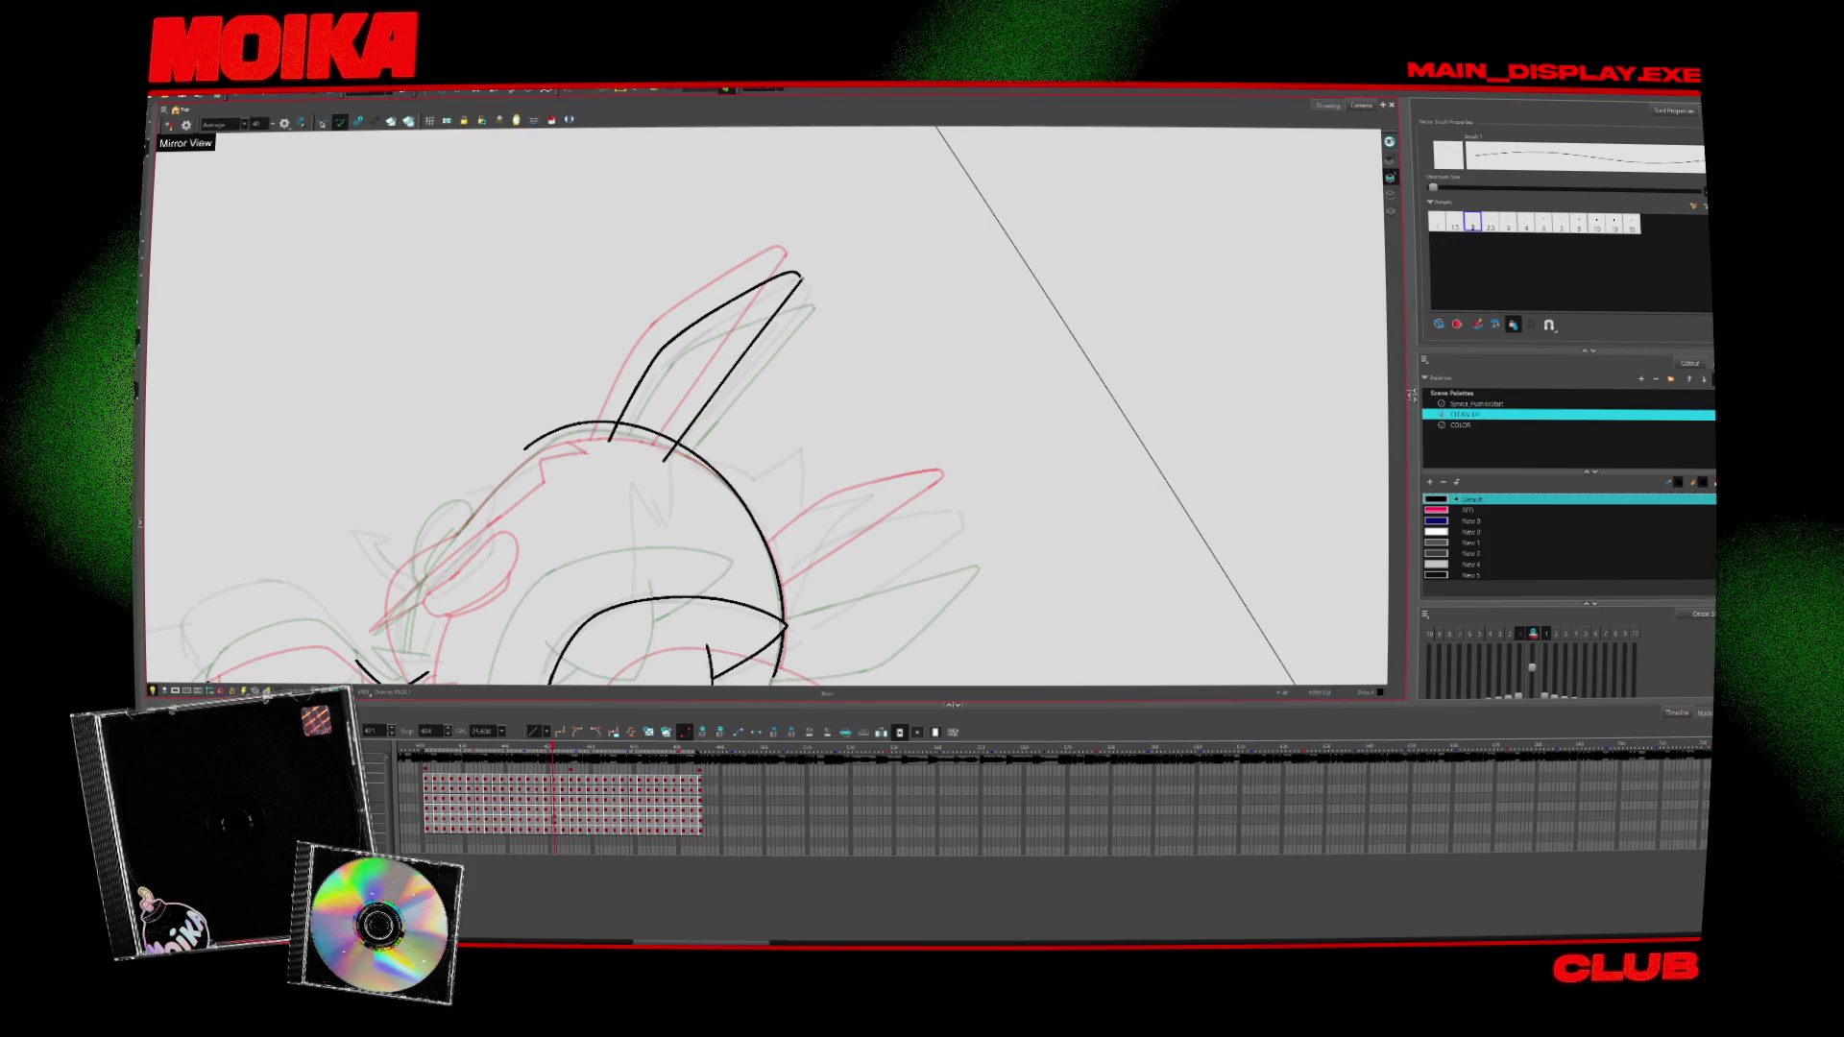
{"action": "mouse_move", "coordinate": [793, 285]}
{"action": "left_mouse_down"}
{"action": "mouse_move", "coordinate": [663, 453]}
{"action": "mouse_move", "coordinate": [759, 507]}
{"action": "left_mouse_up"}
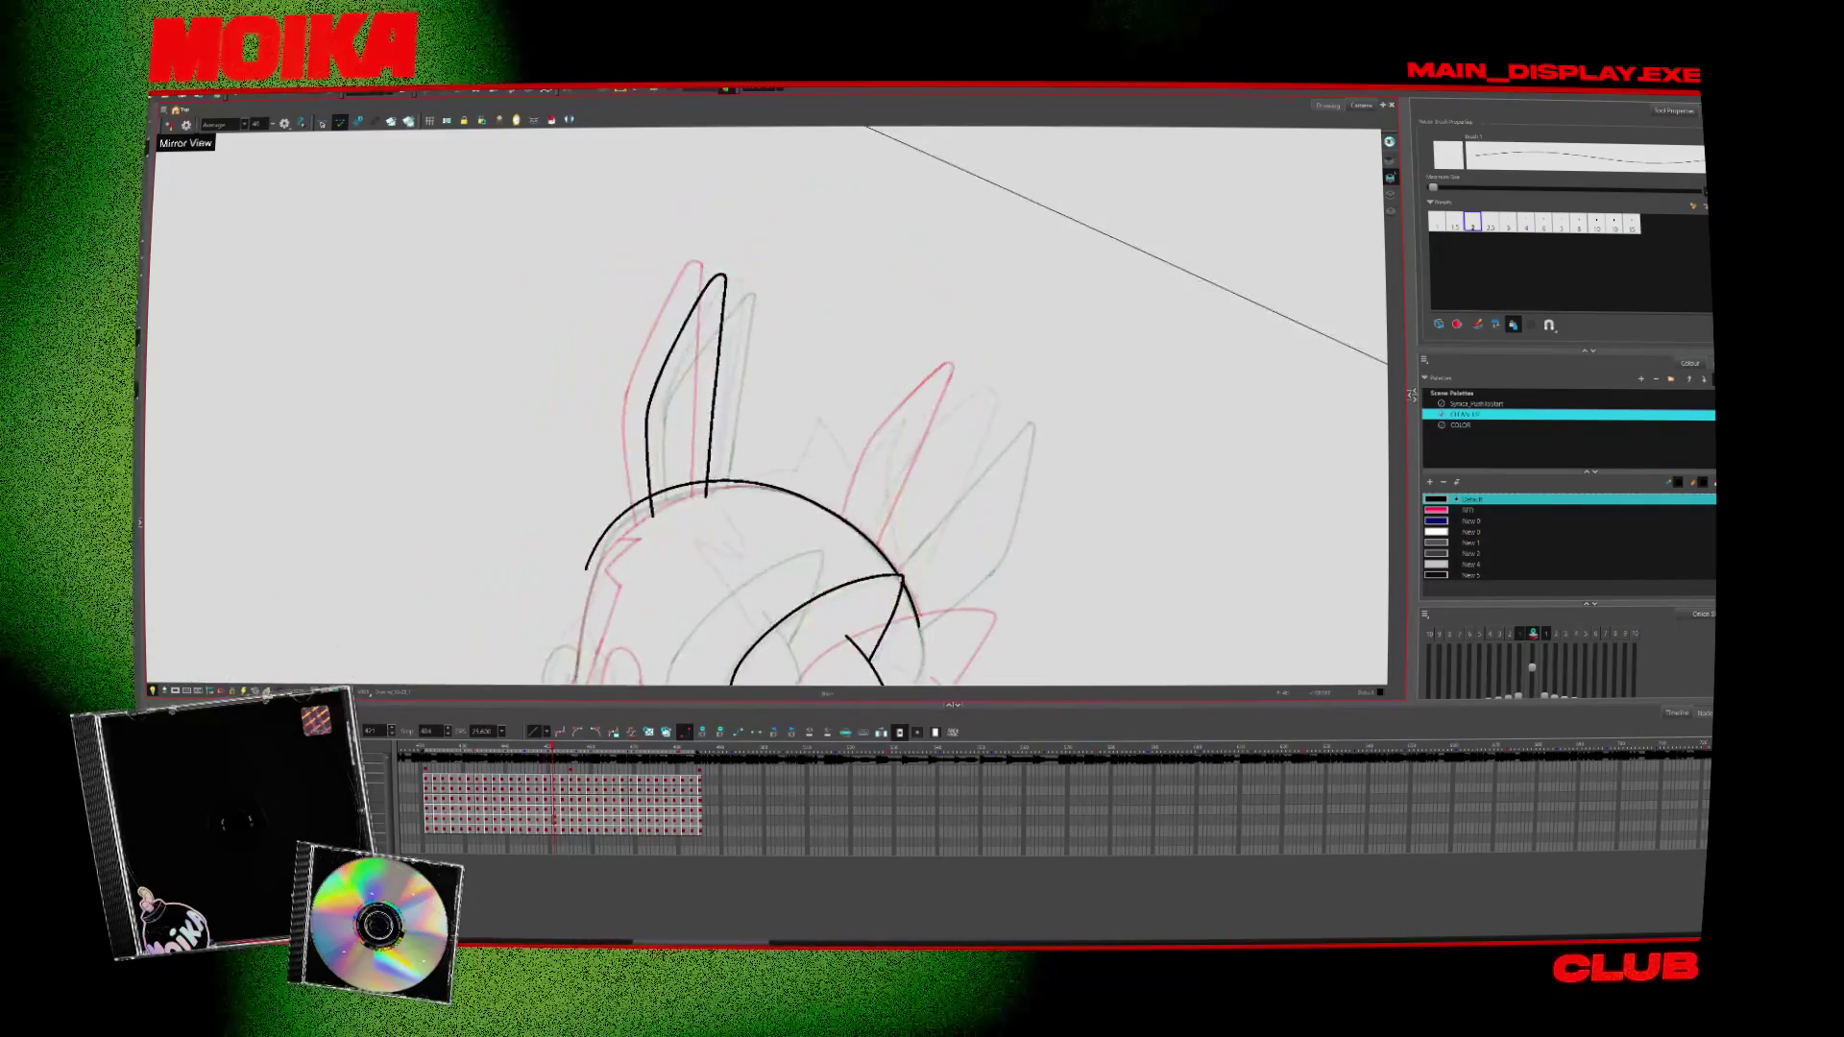
Reset the canvas rotation and zoom out to see the whole figure
{"action": "key", "text": "alt+s"}
{"action": "key", "text": "period"}
{"action": "key", "text": "period"}
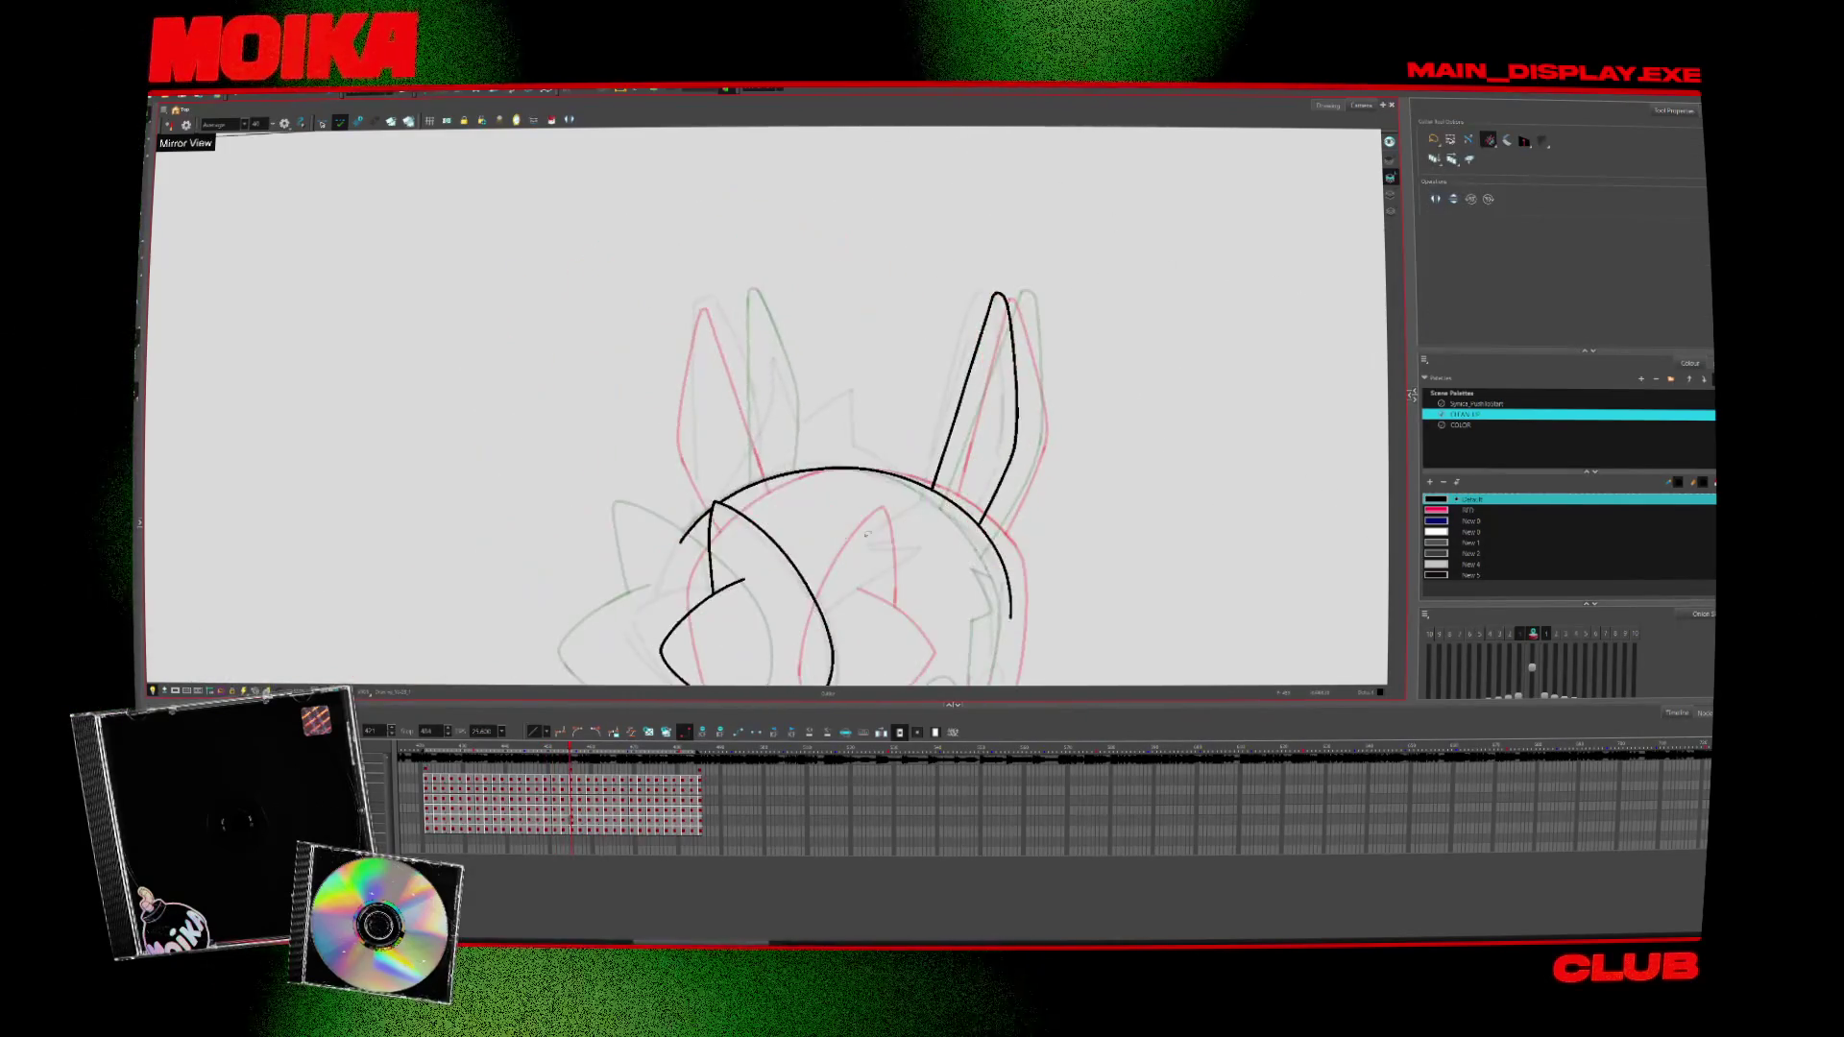
{"action": "key", "text": "shift+m"}
{"action": "key", "text": "comma"}
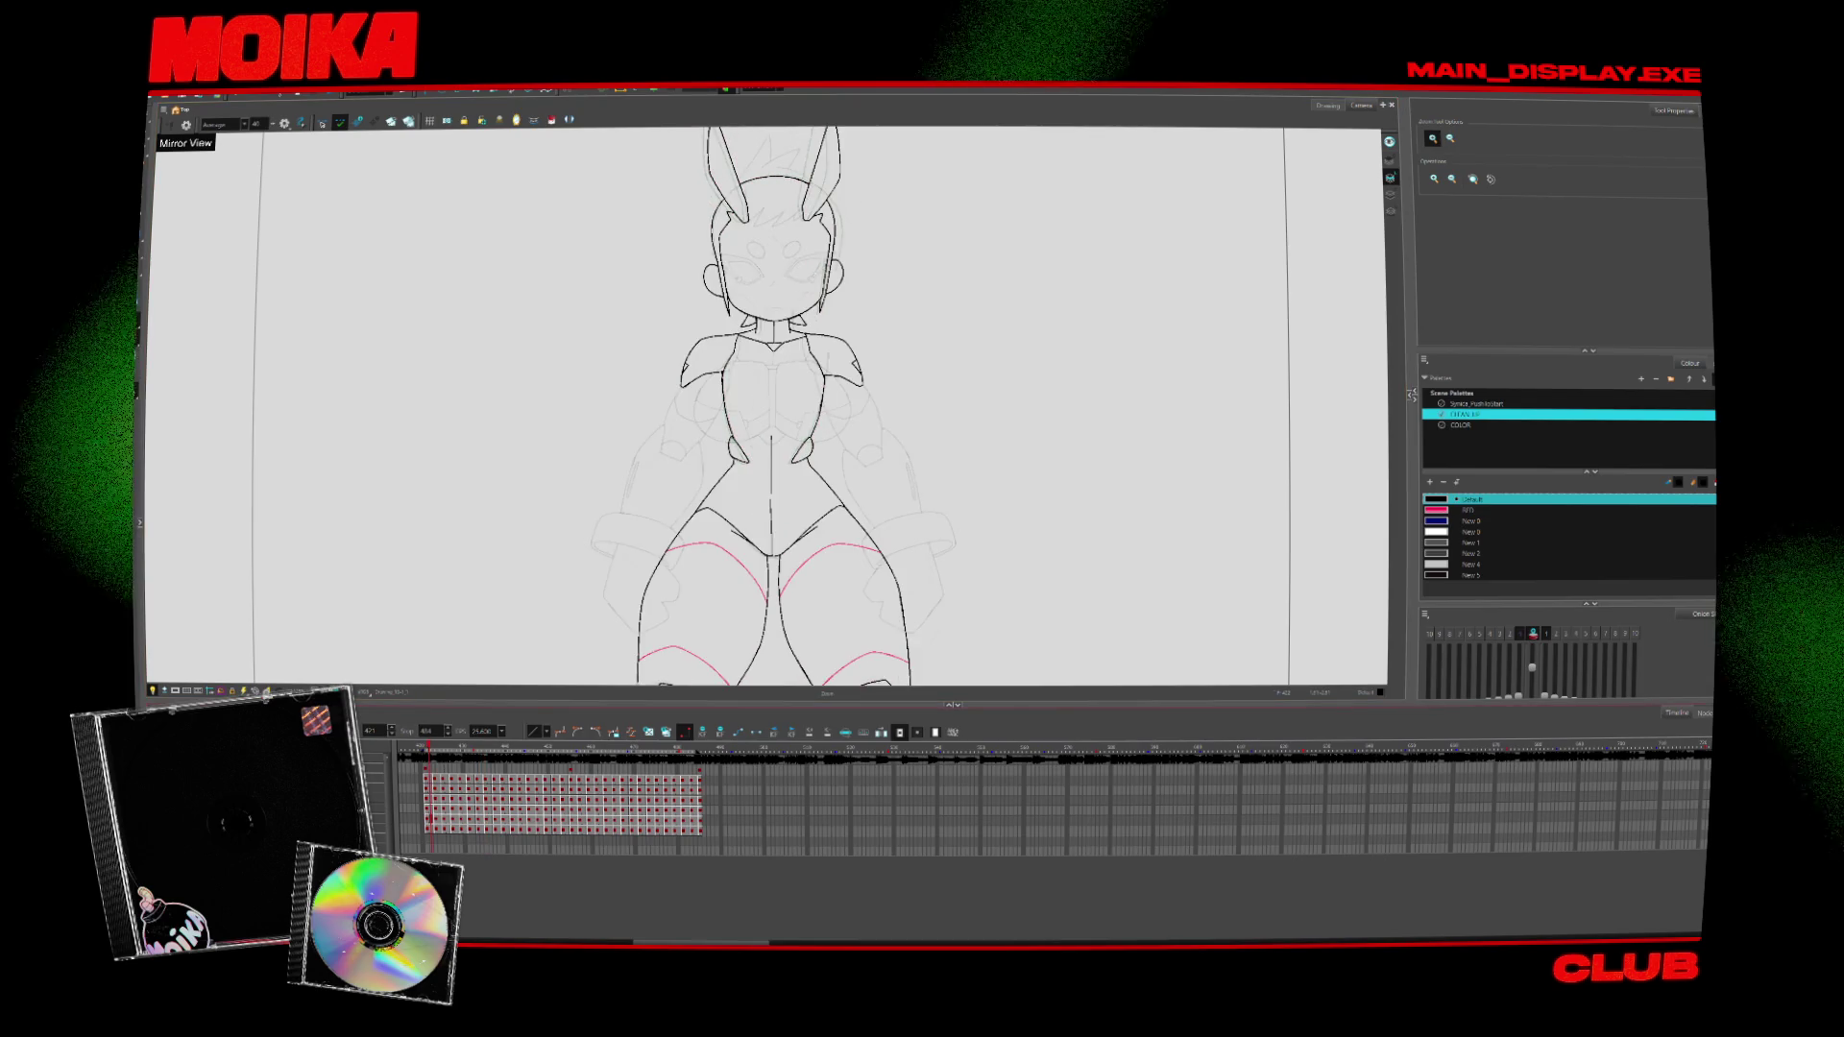
{"action": "key", "text": "period"}
{"action": "key", "text": "period"}
{"action": "key", "text": "period"}
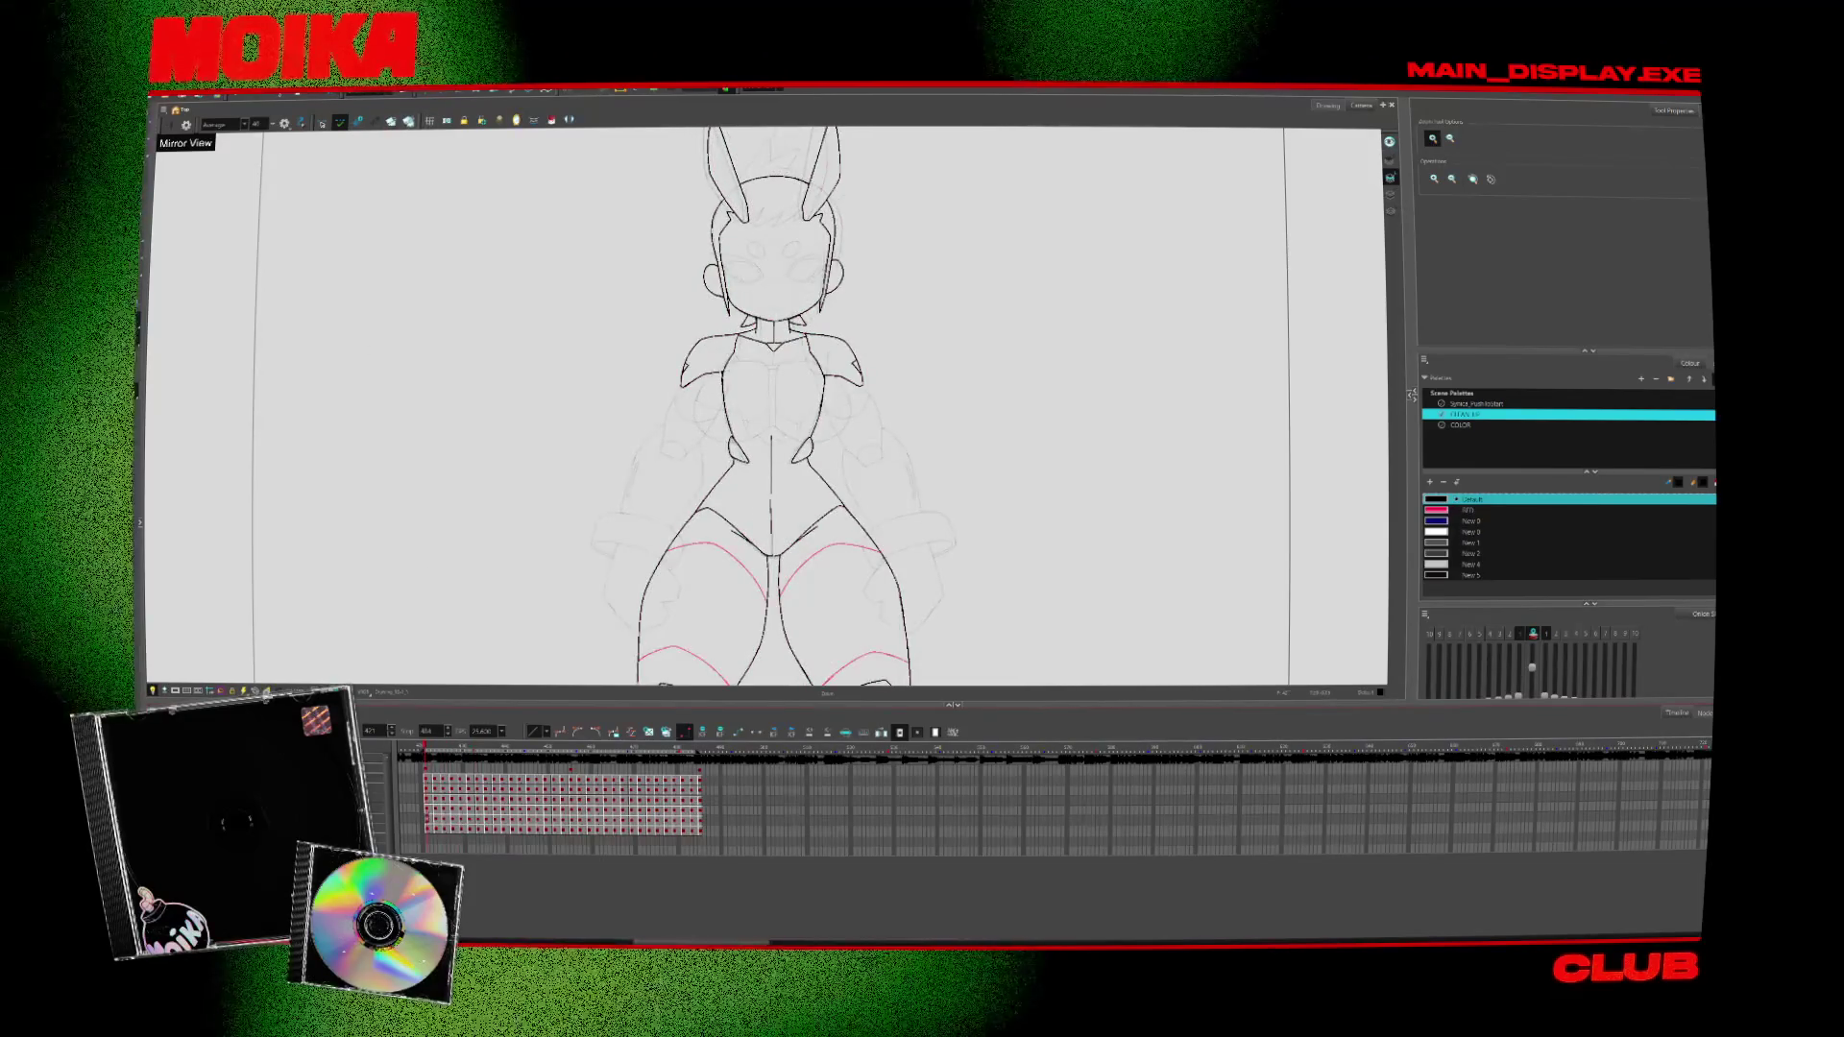
{"action": "scroll", "coordinate": [825, 253], "scroll_direction": "up", "scroll_amount": 5}
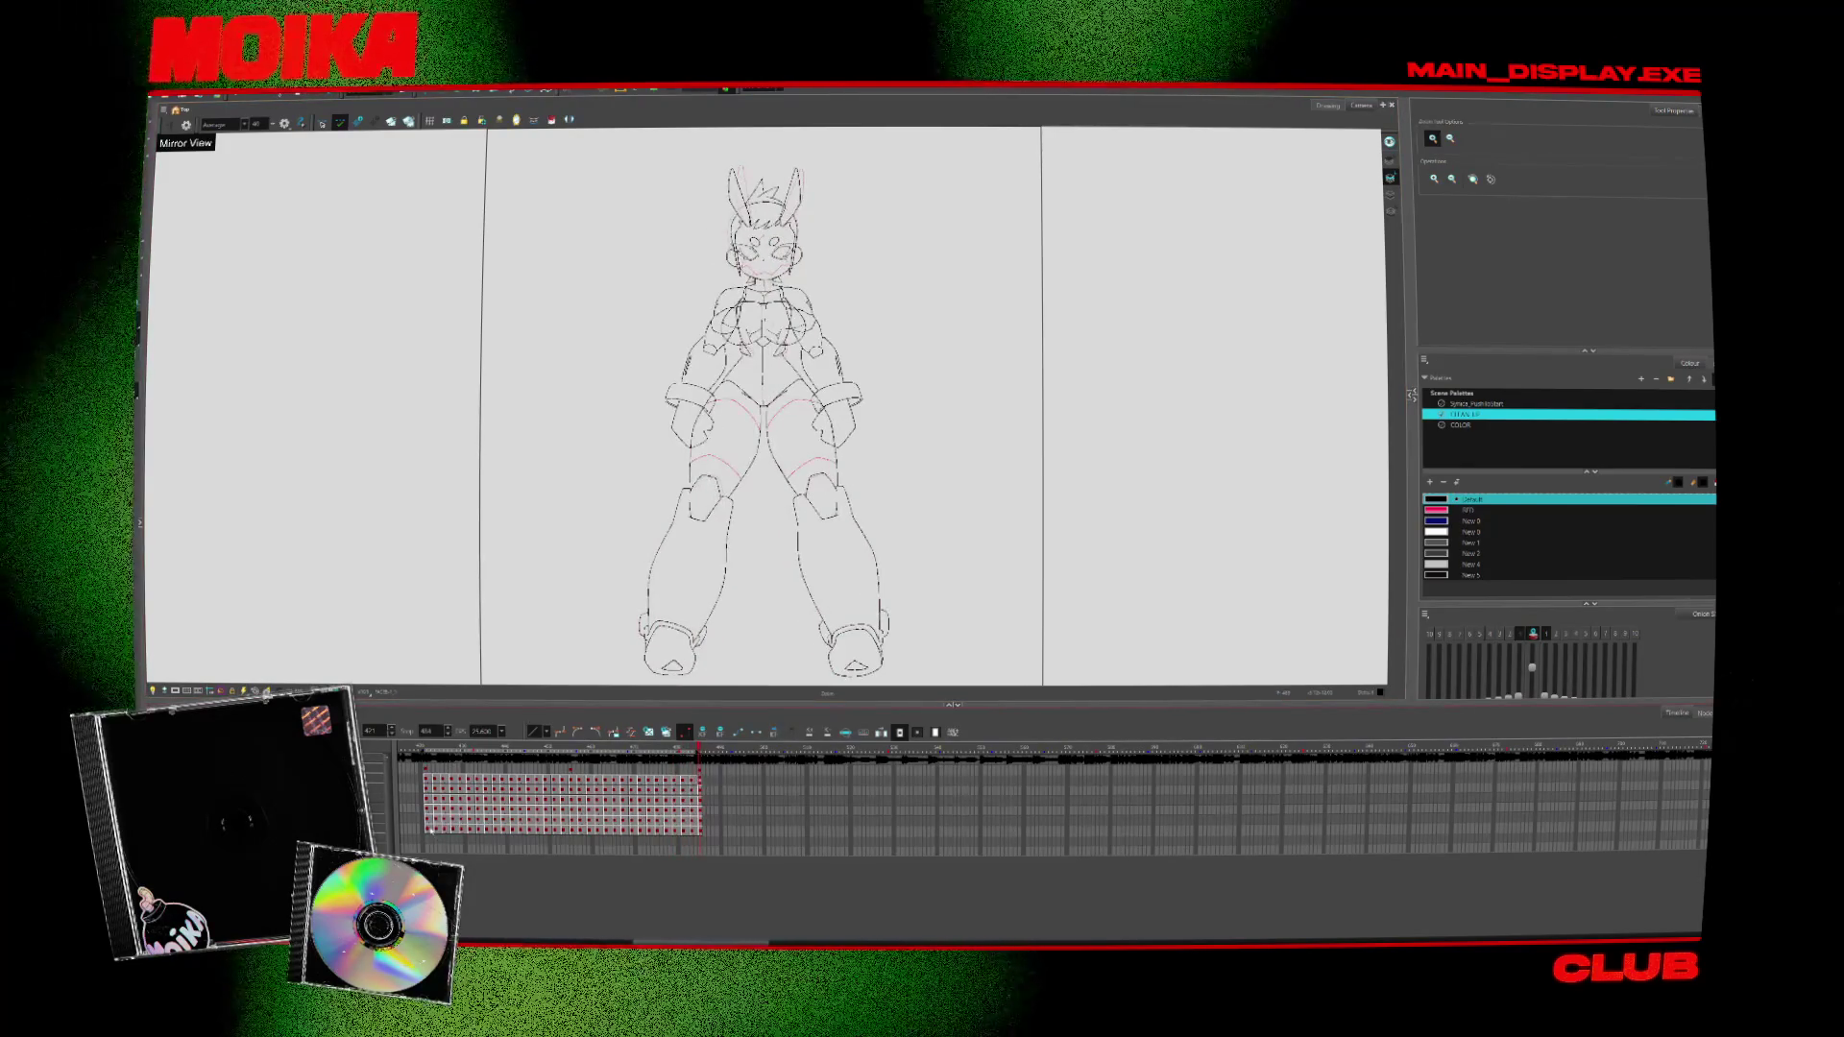
Copy the drawing cells, paste them after the current frames, and check the side-view and front-facing poses
{"action": "key", "text": "ctrl+c"}
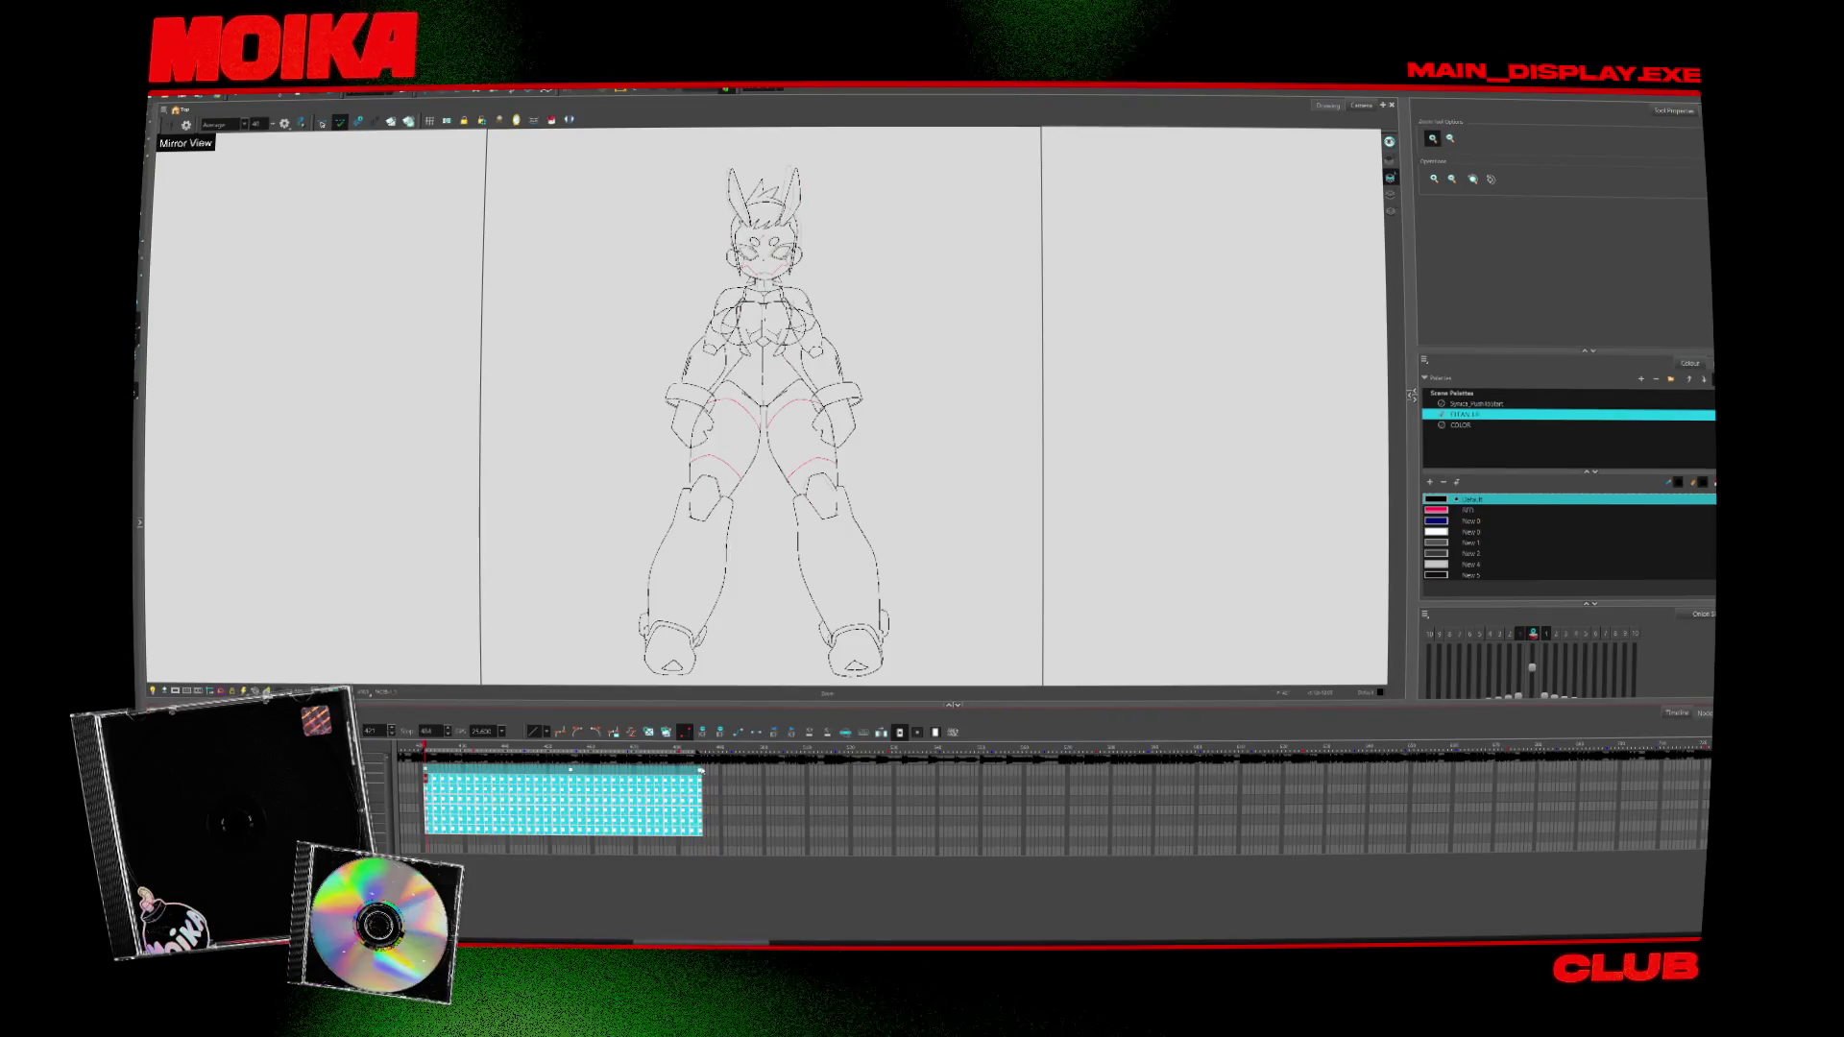
{"action": "key", "text": "ctrl+v"}
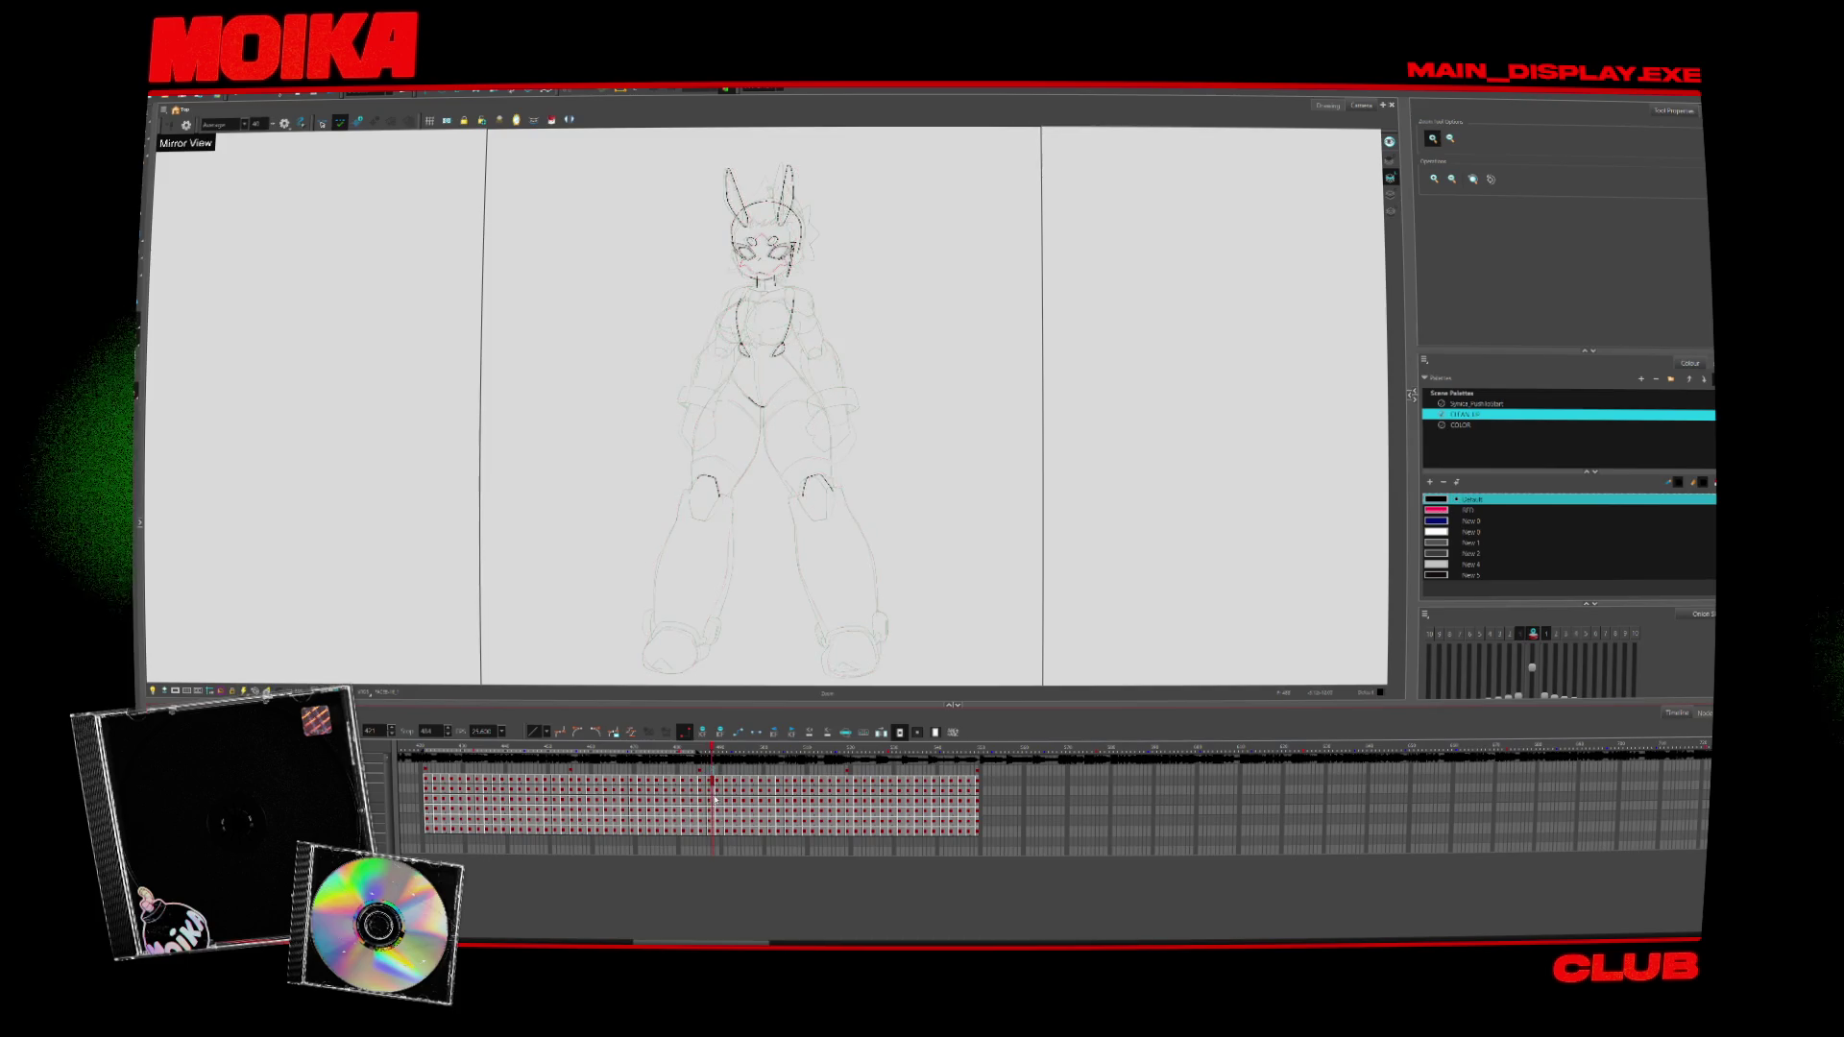
{"action": "left_click", "coordinate": [631, 755]}
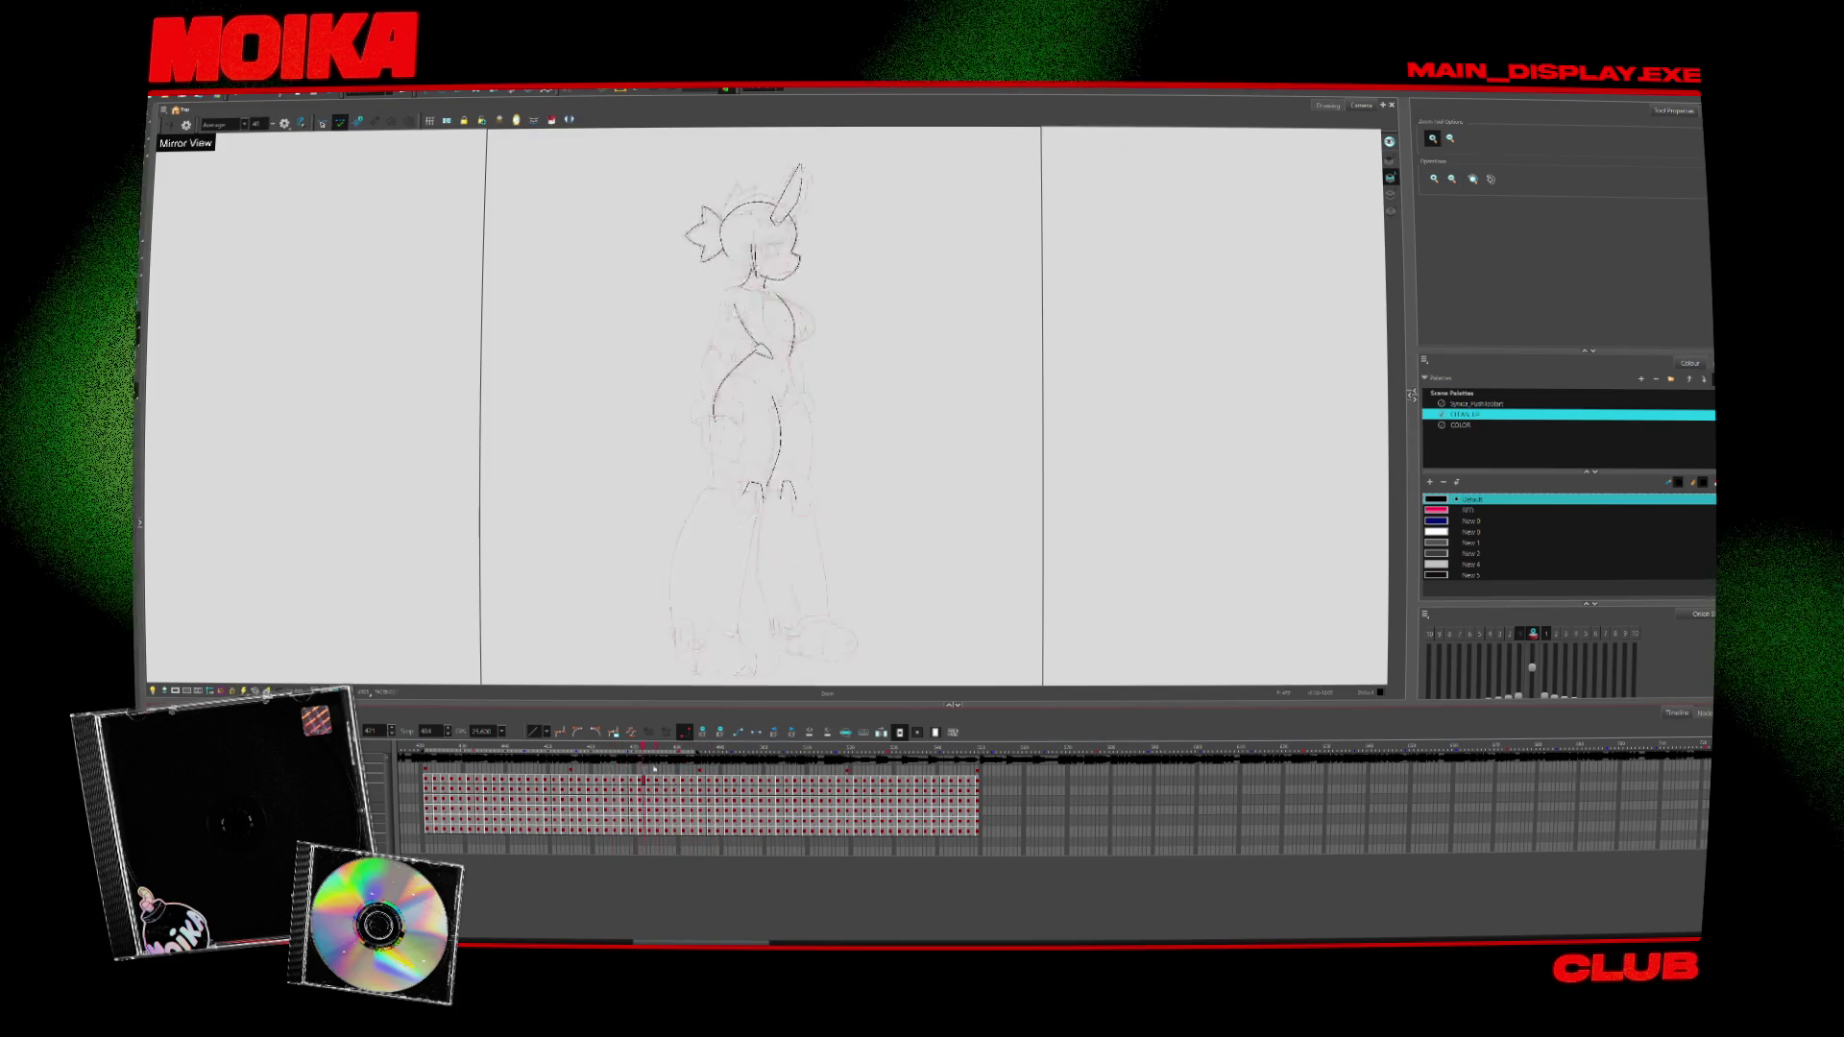
{"action": "left_click", "coordinate": [696, 782]}
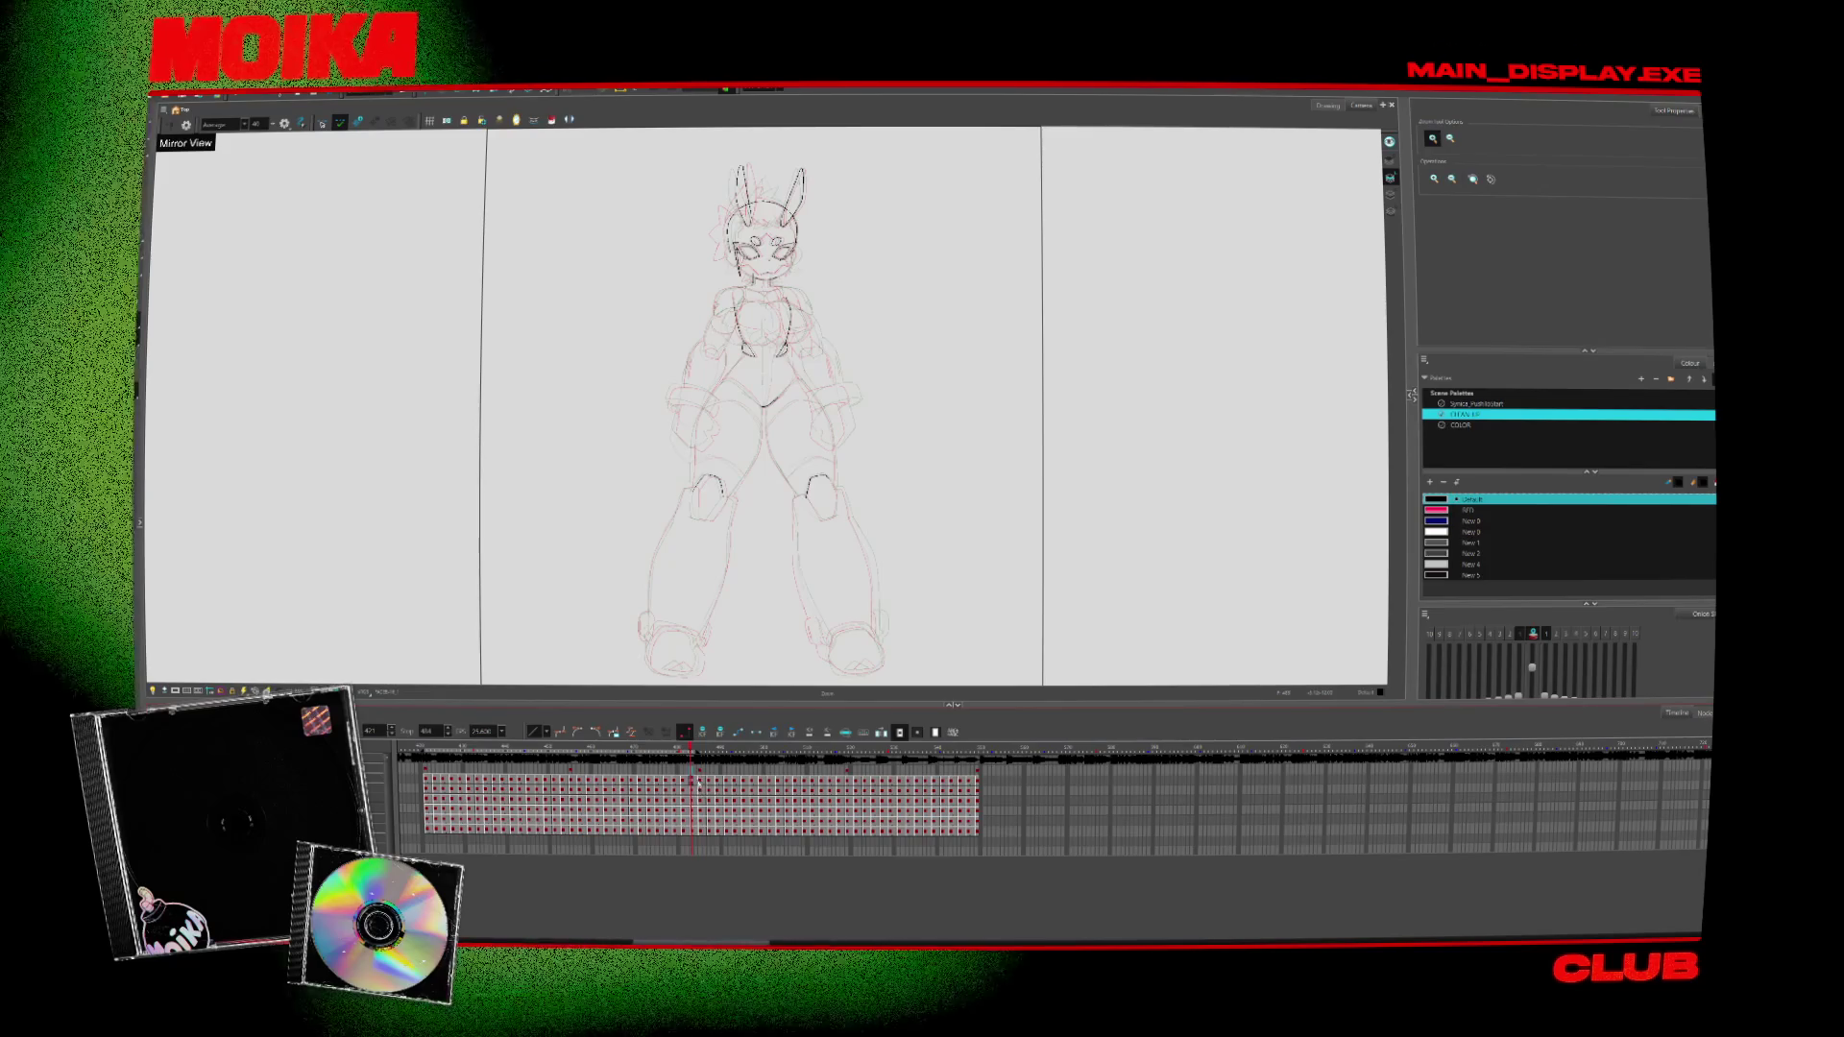
{"action": "left_click", "coordinate": [444, 746]}
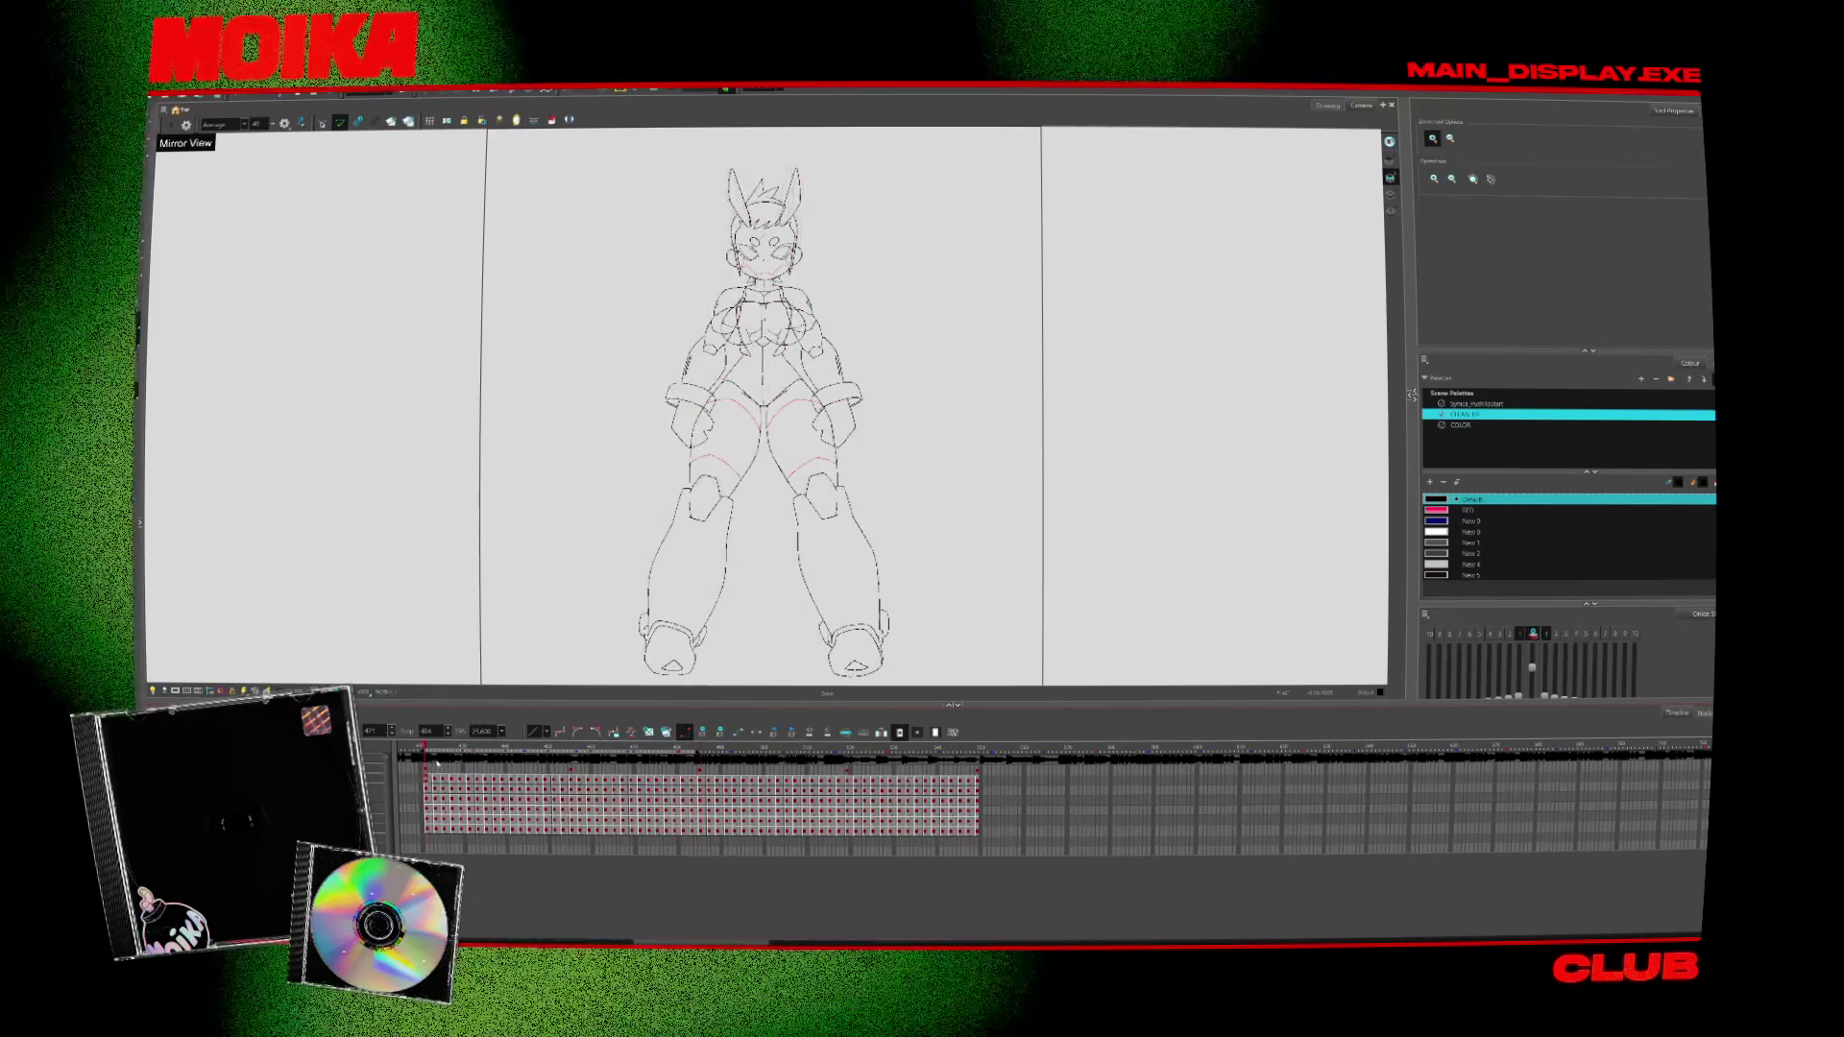
{"action": "left_click", "coordinate": [638, 760]}
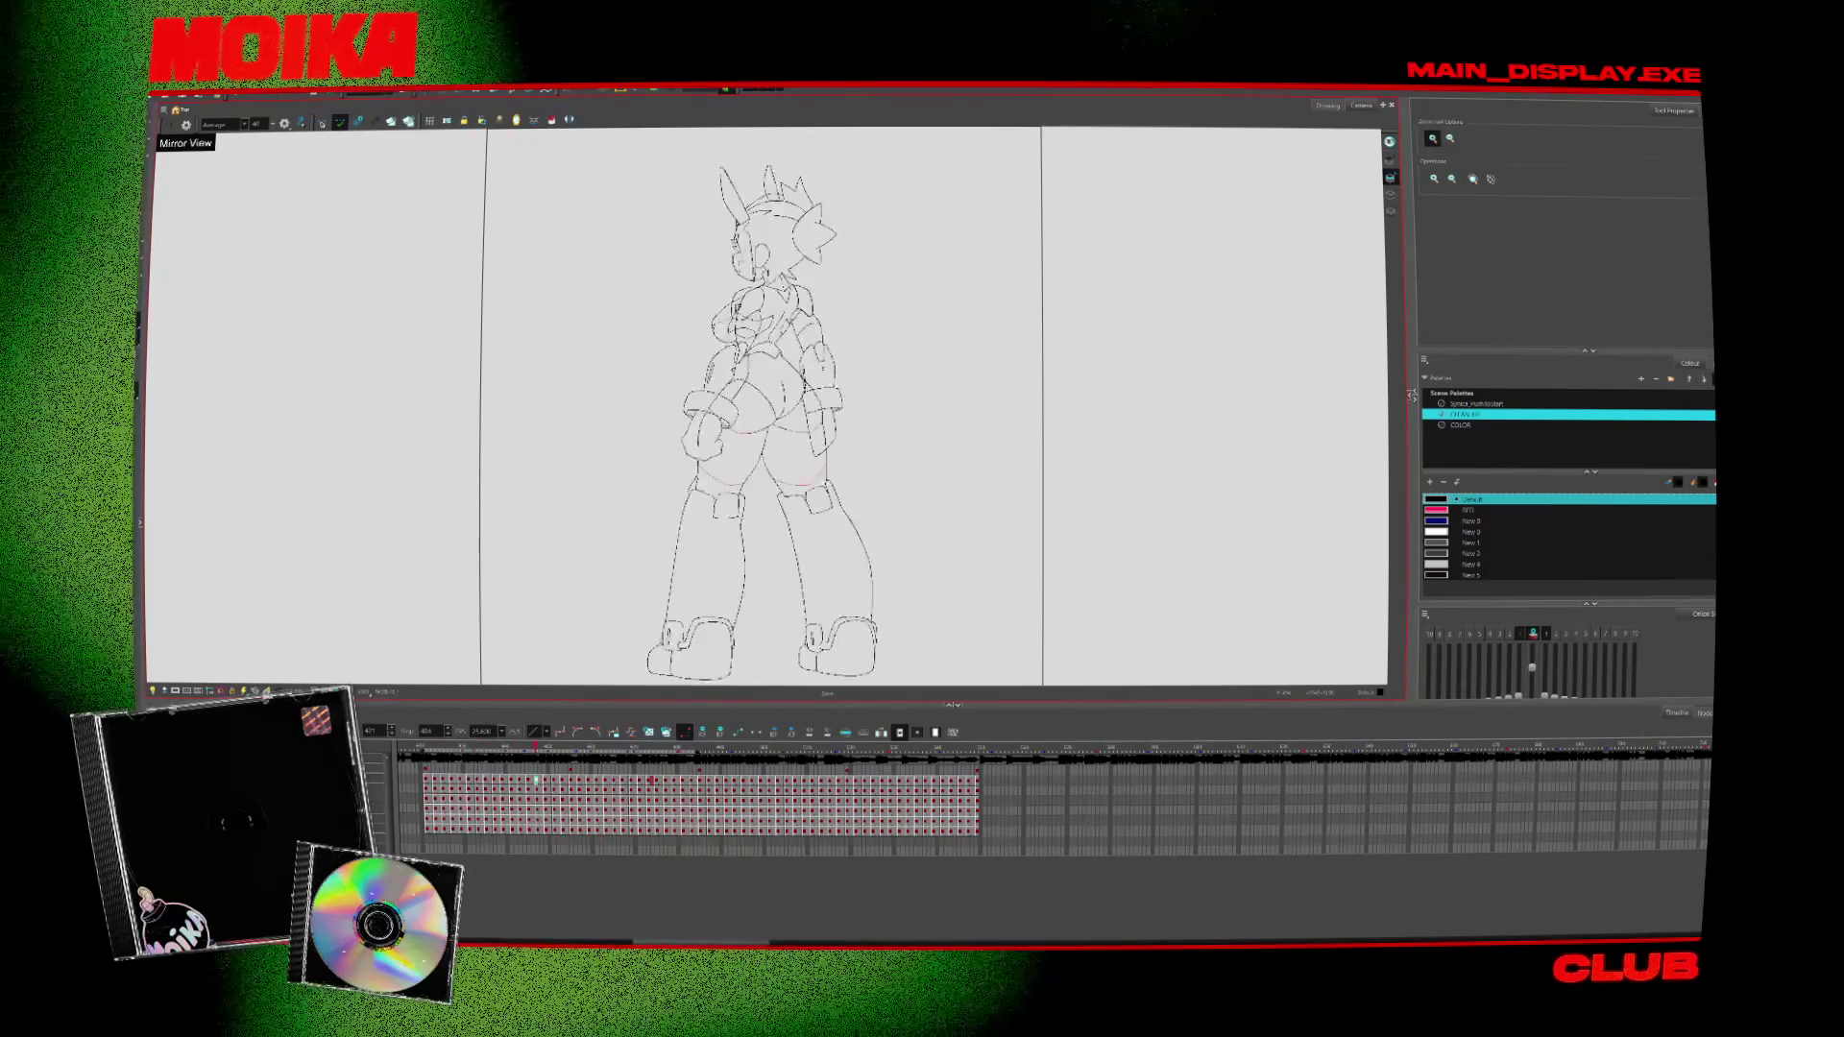
{"action": "scroll", "coordinate": [756, 260], "scroll_direction": "up", "scroll_amount": 5}
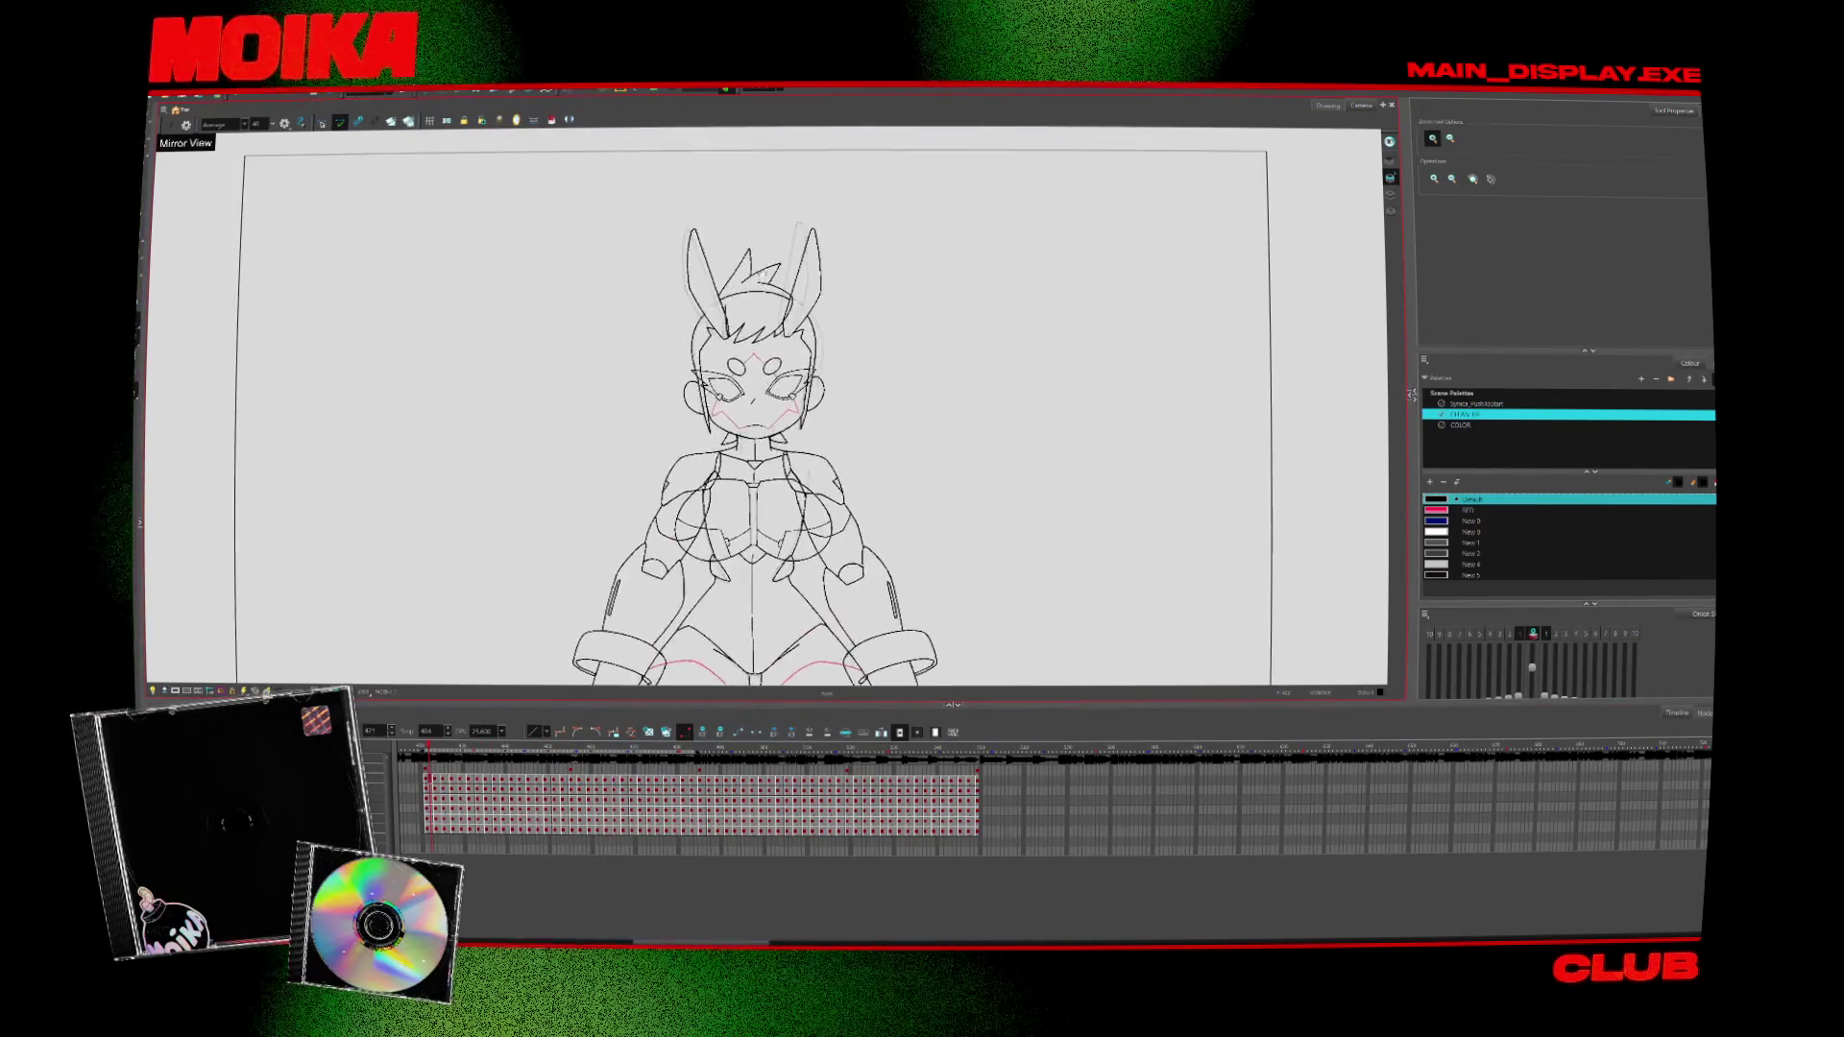
Select the Brush and step through the head turn to a drawing not yet inked
{"action": "key", "text": "period"}
{"action": "key", "text": "alt+b"}
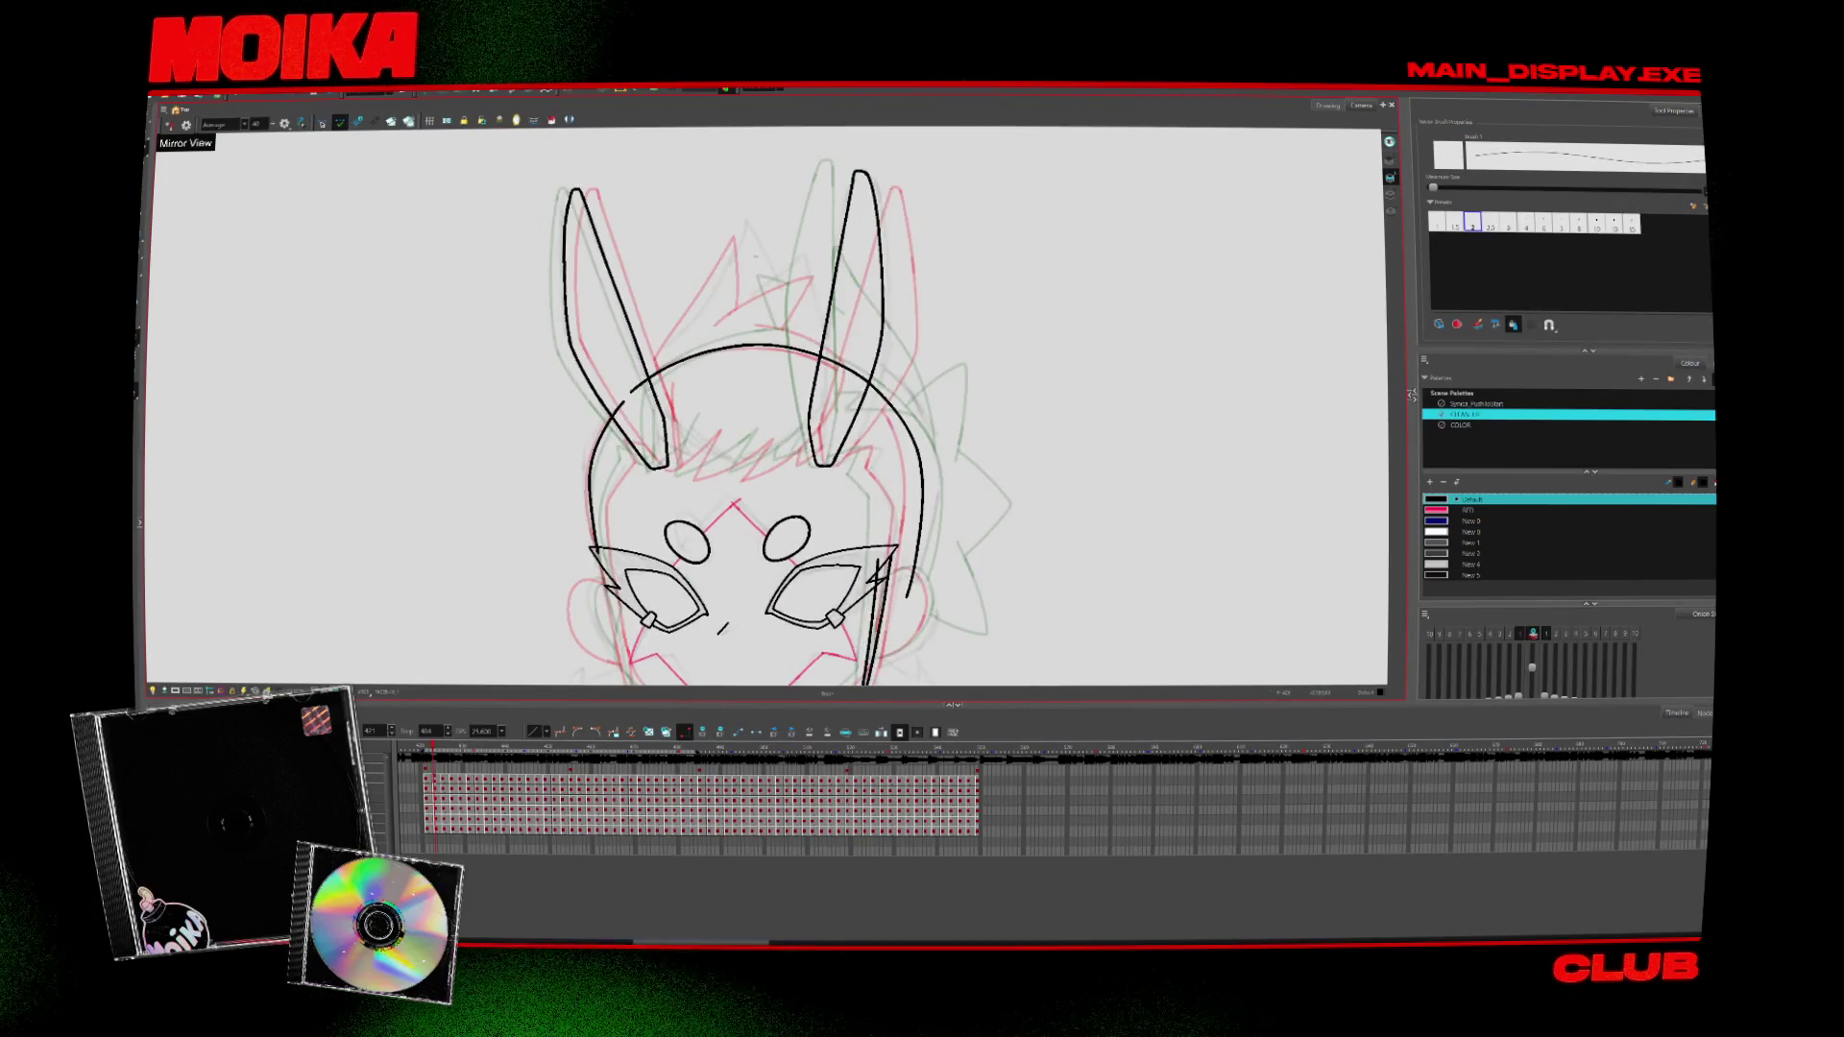
{"action": "key", "text": "period"}
{"action": "key", "text": "period"}
{"action": "key", "text": "period"}
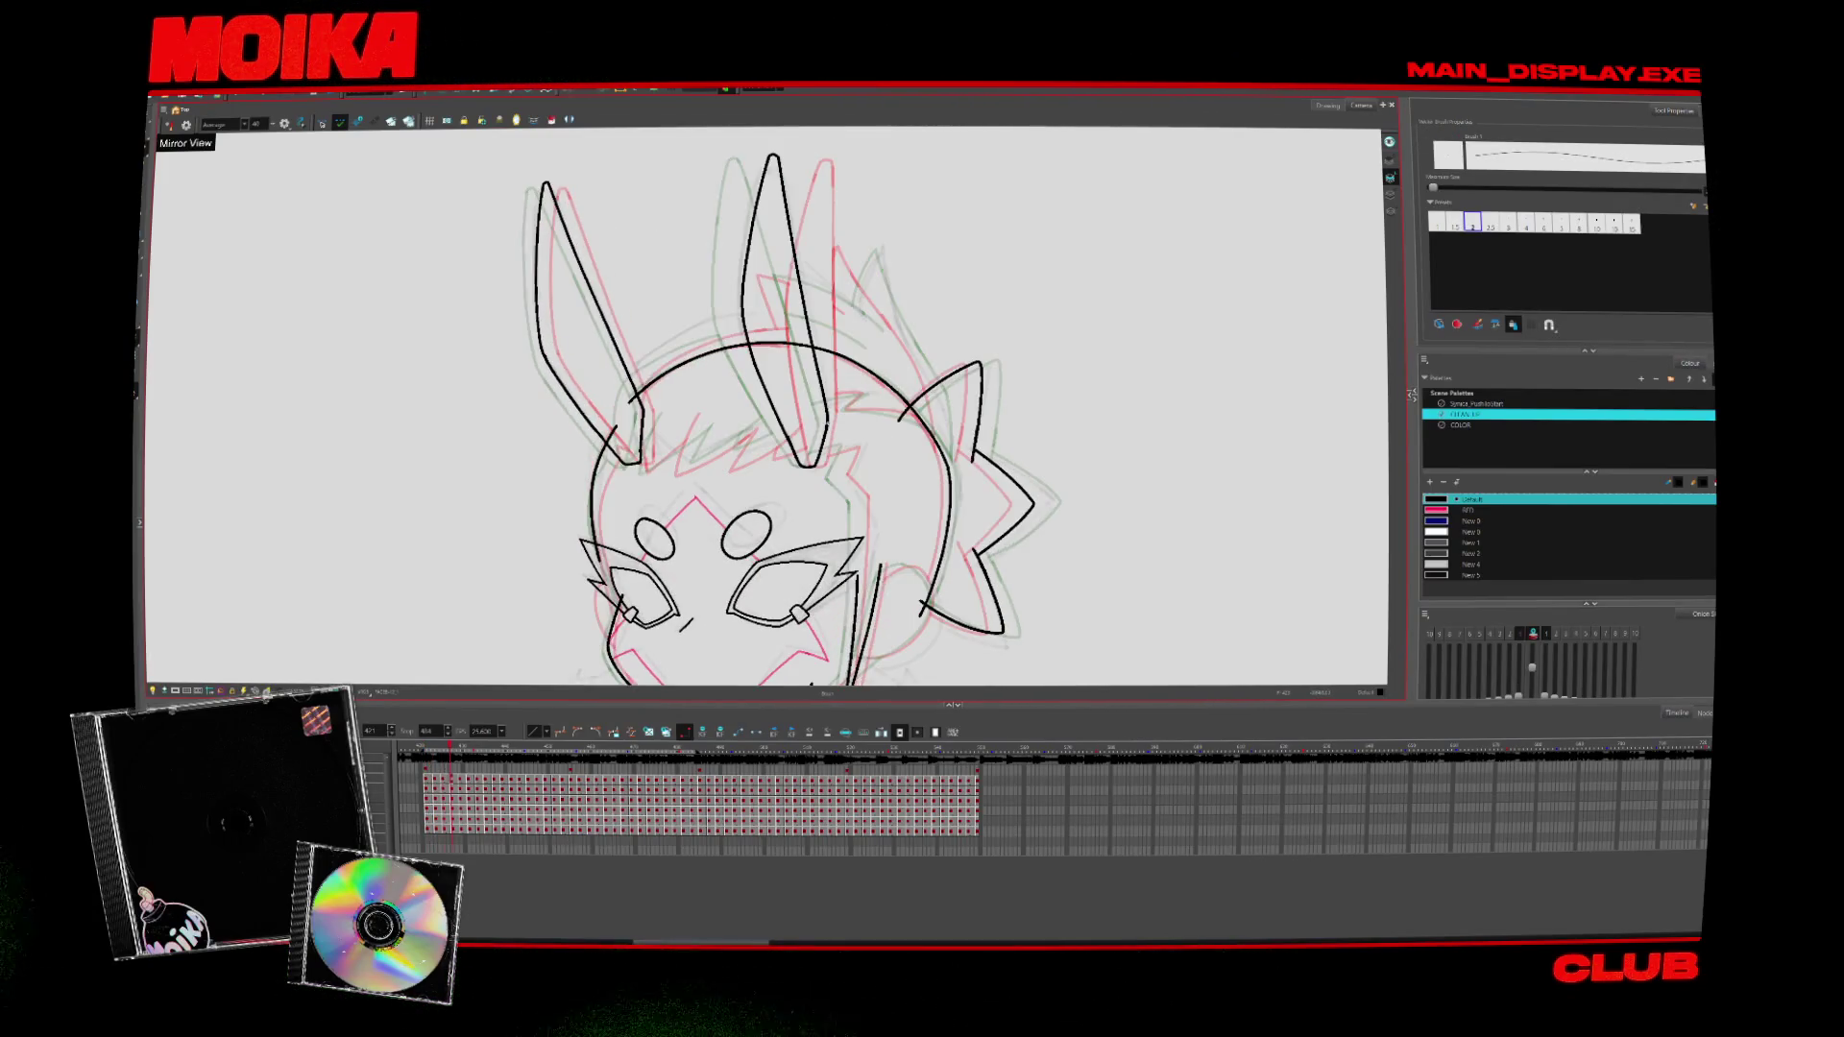
{"action": "key", "text": "period"}
{"action": "key", "text": "period"}
{"action": "key", "text": "period"}
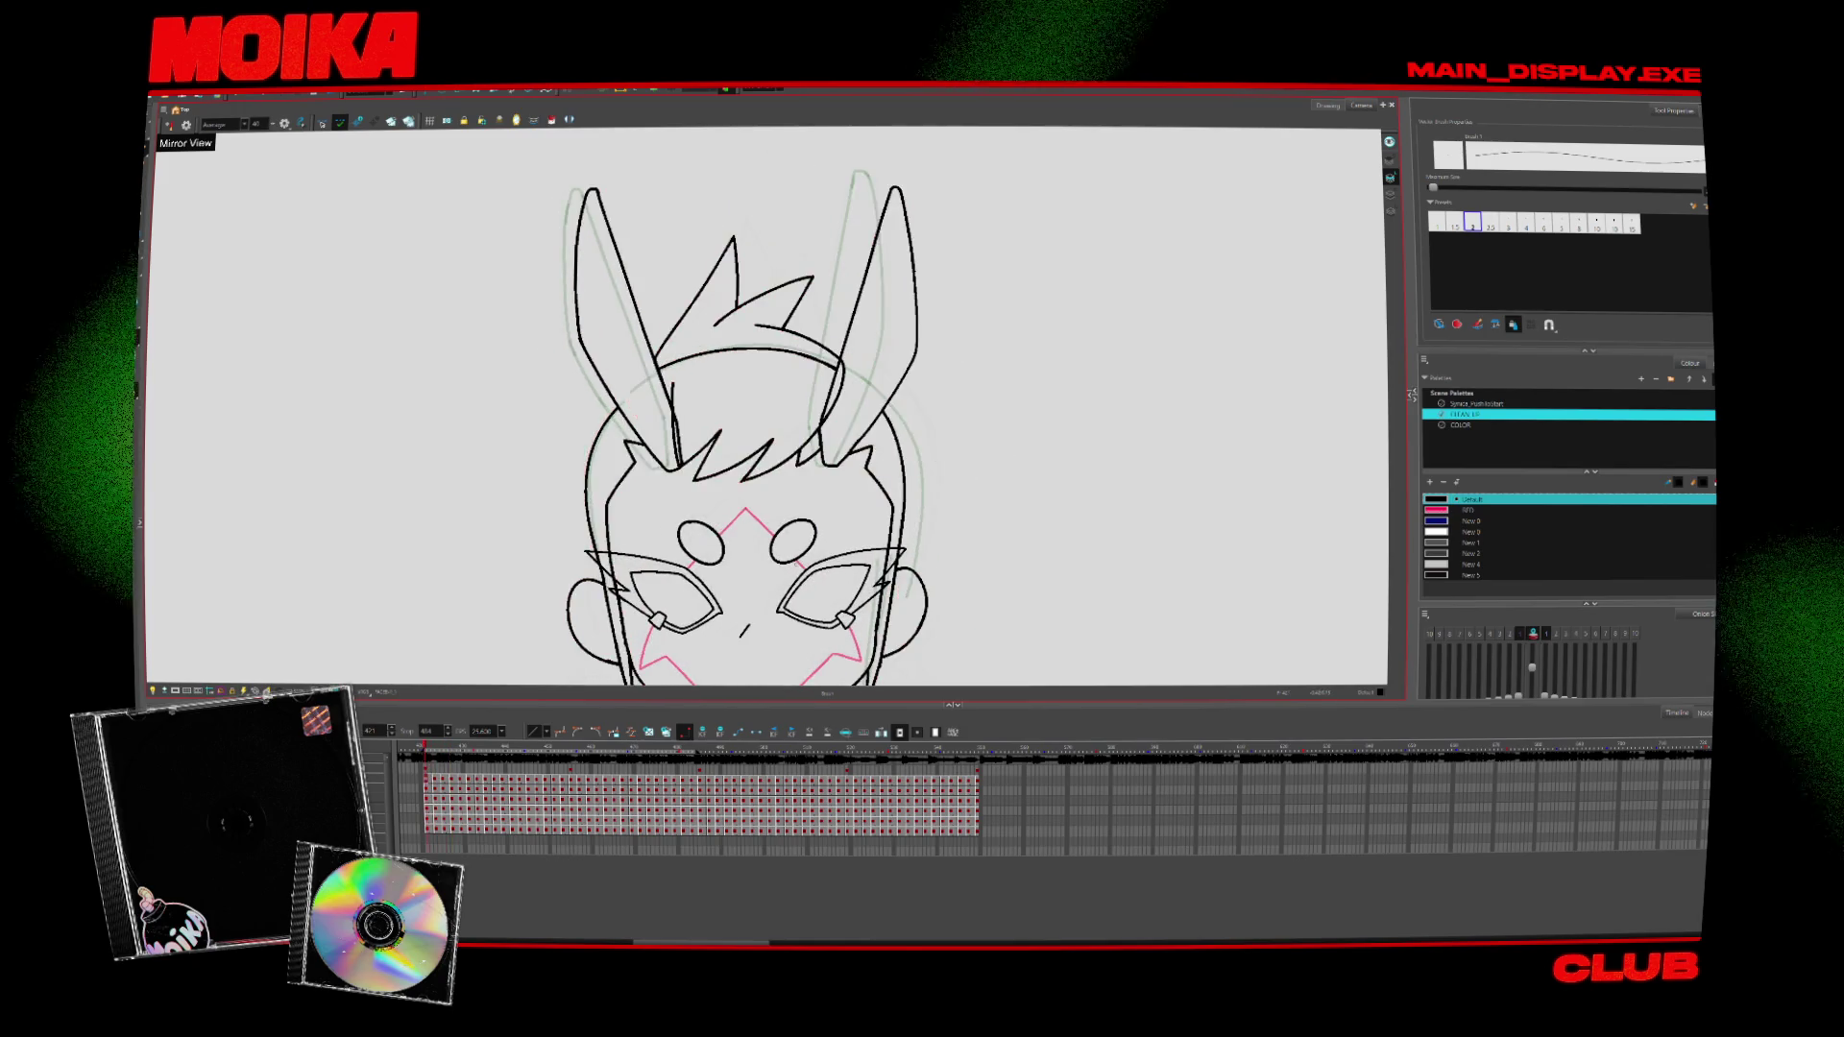
{"action": "key", "text": "period"}
{"action": "key", "text": "period"}
{"action": "key", "text": "period"}
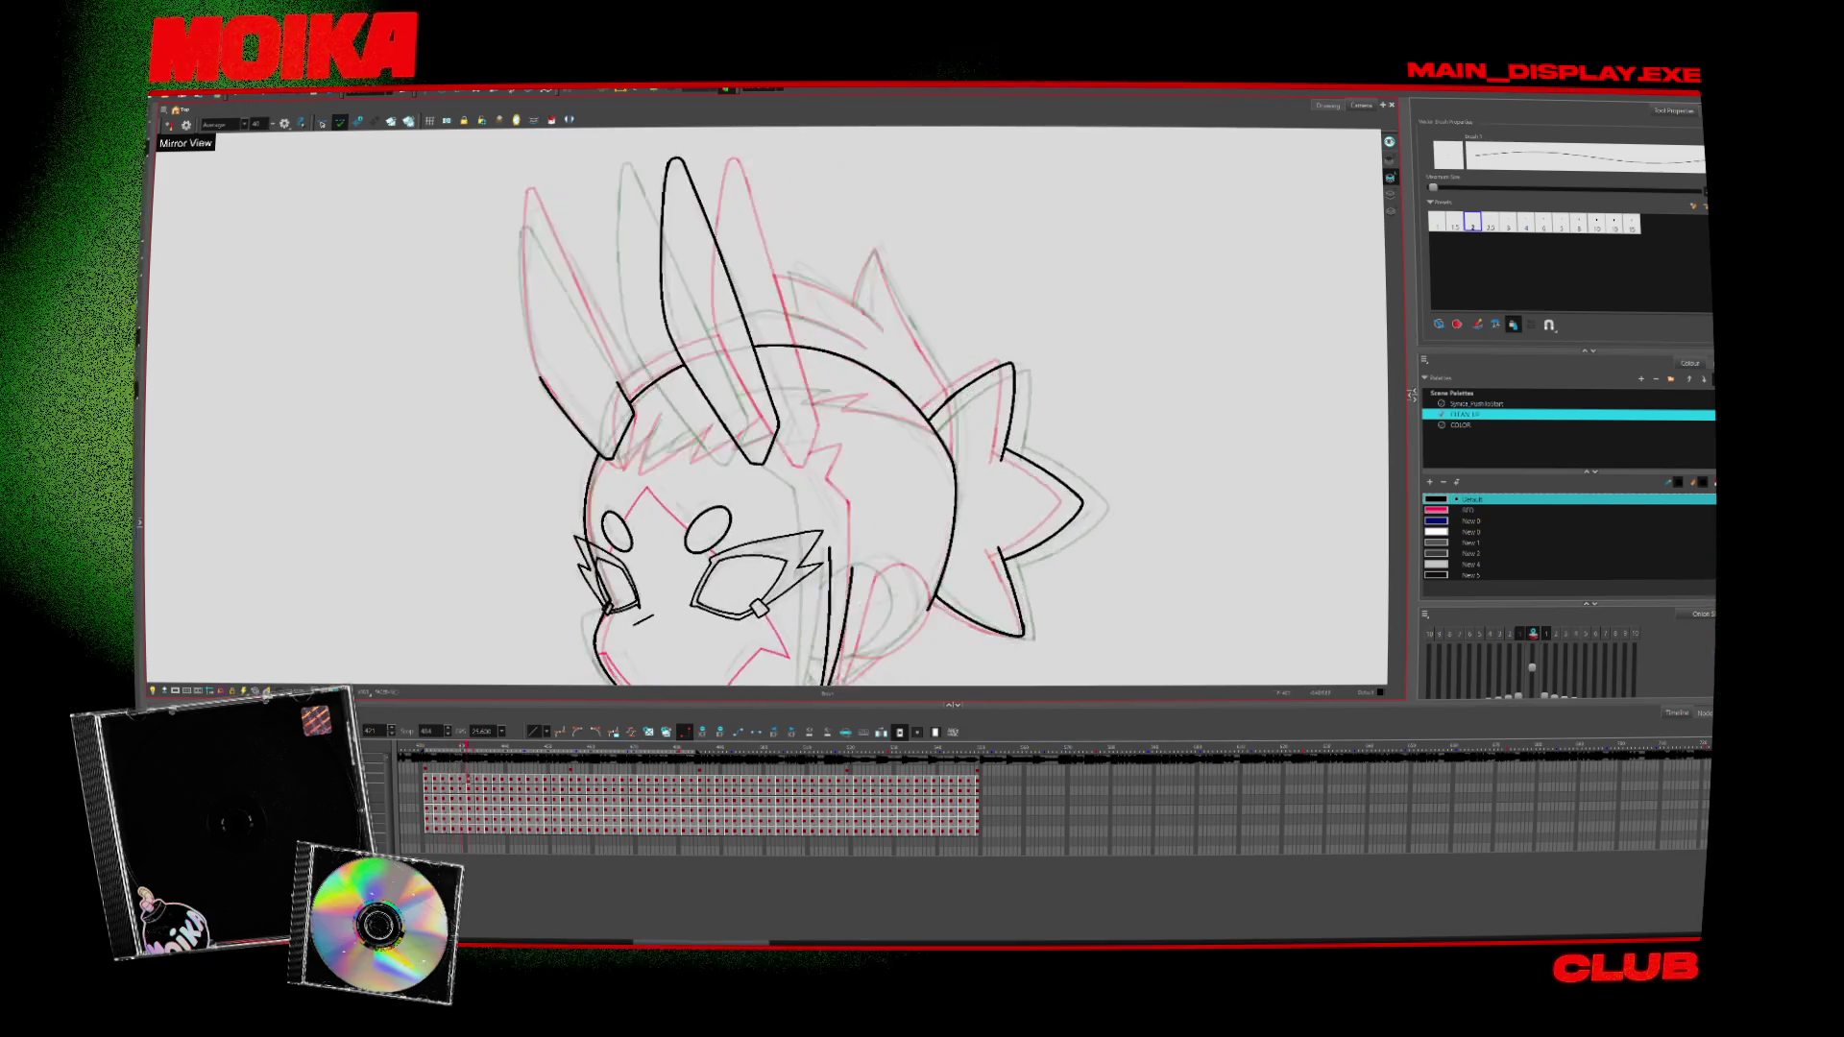
{"action": "key", "text": "comma"}
{"action": "key", "text": "comma"}
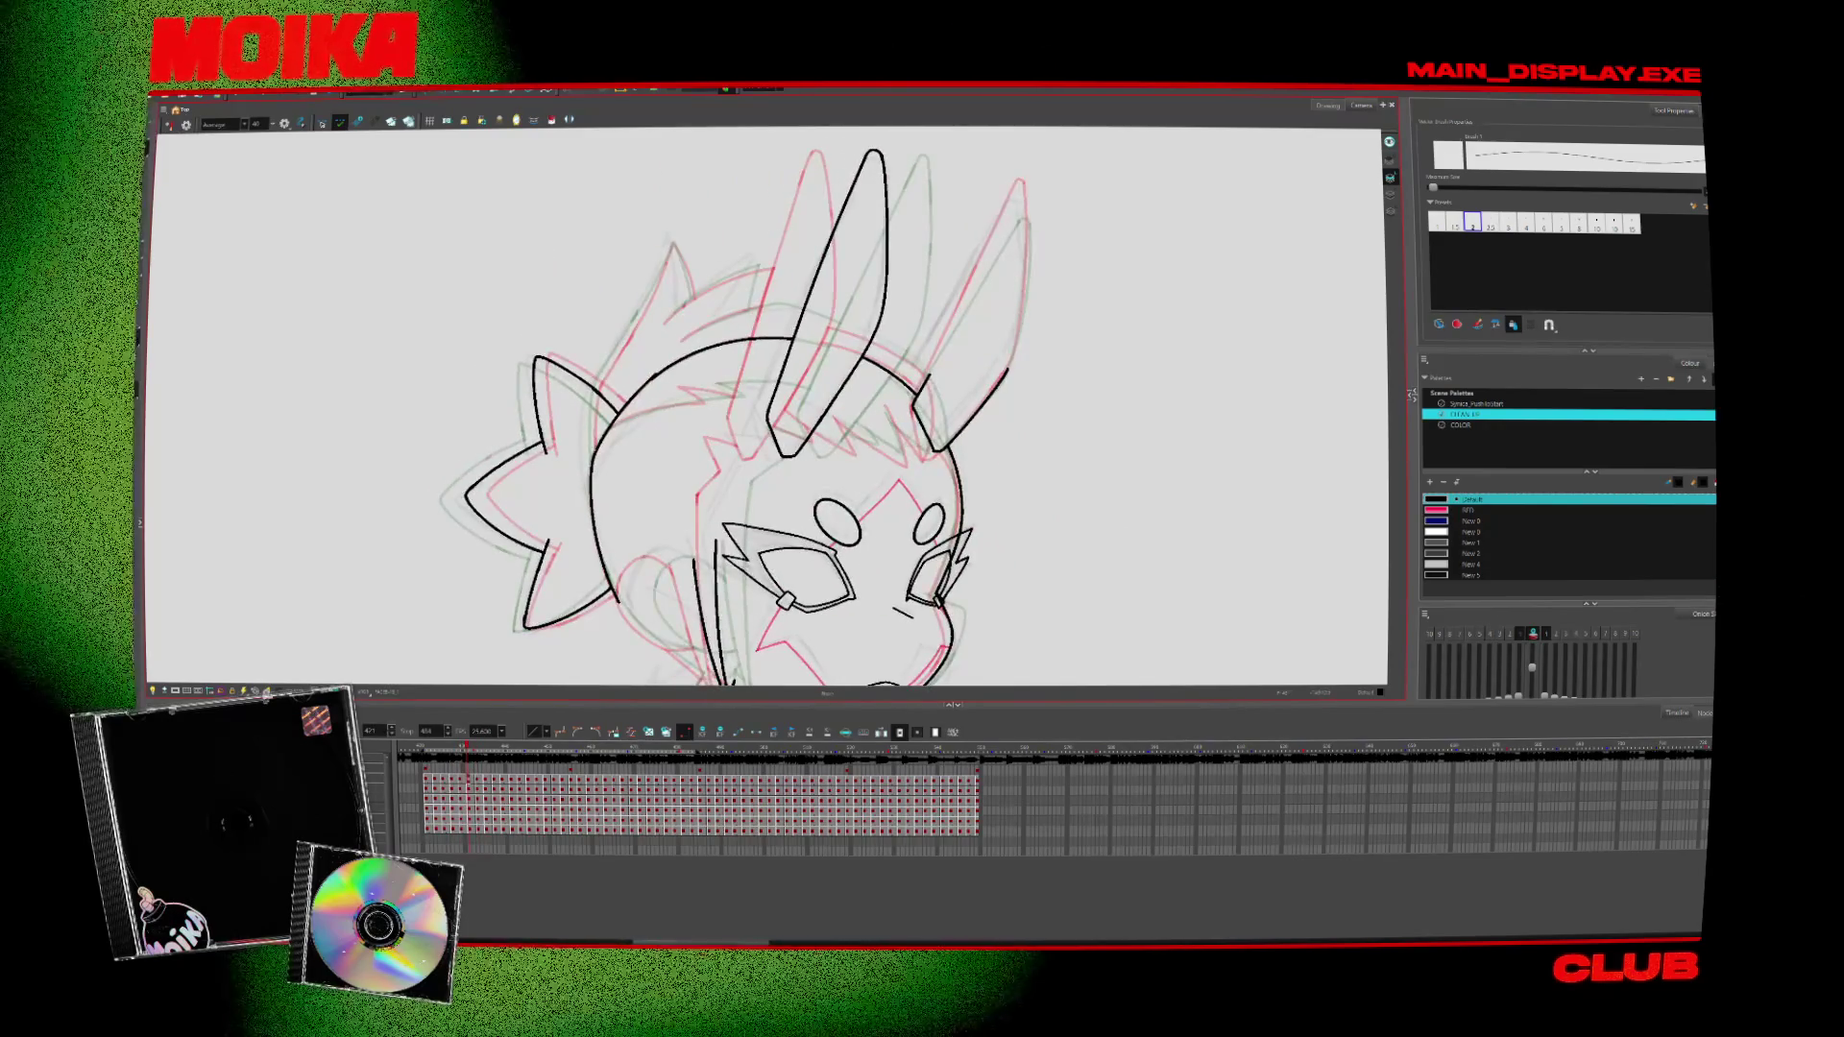
{"action": "key", "text": "period"}
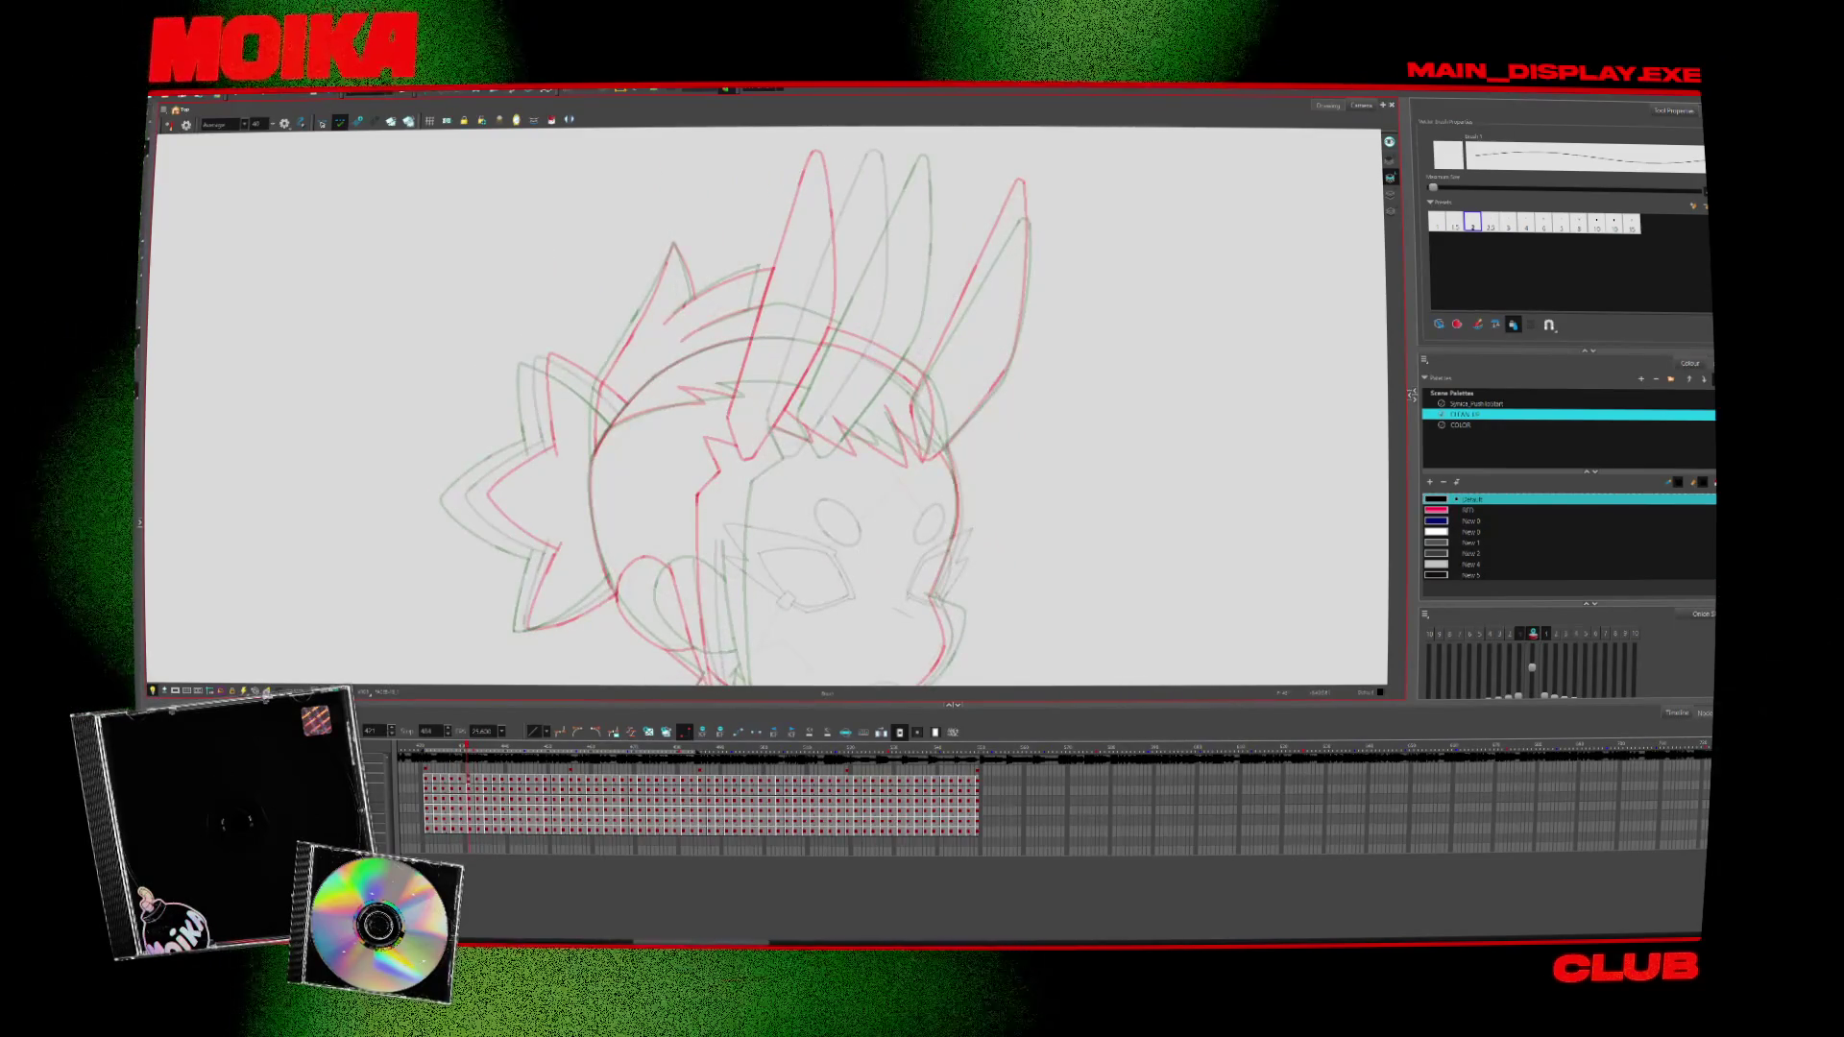
{"action": "key", "text": "period"}
{"action": "key", "text": "period"}
{"action": "key", "text": "period"}
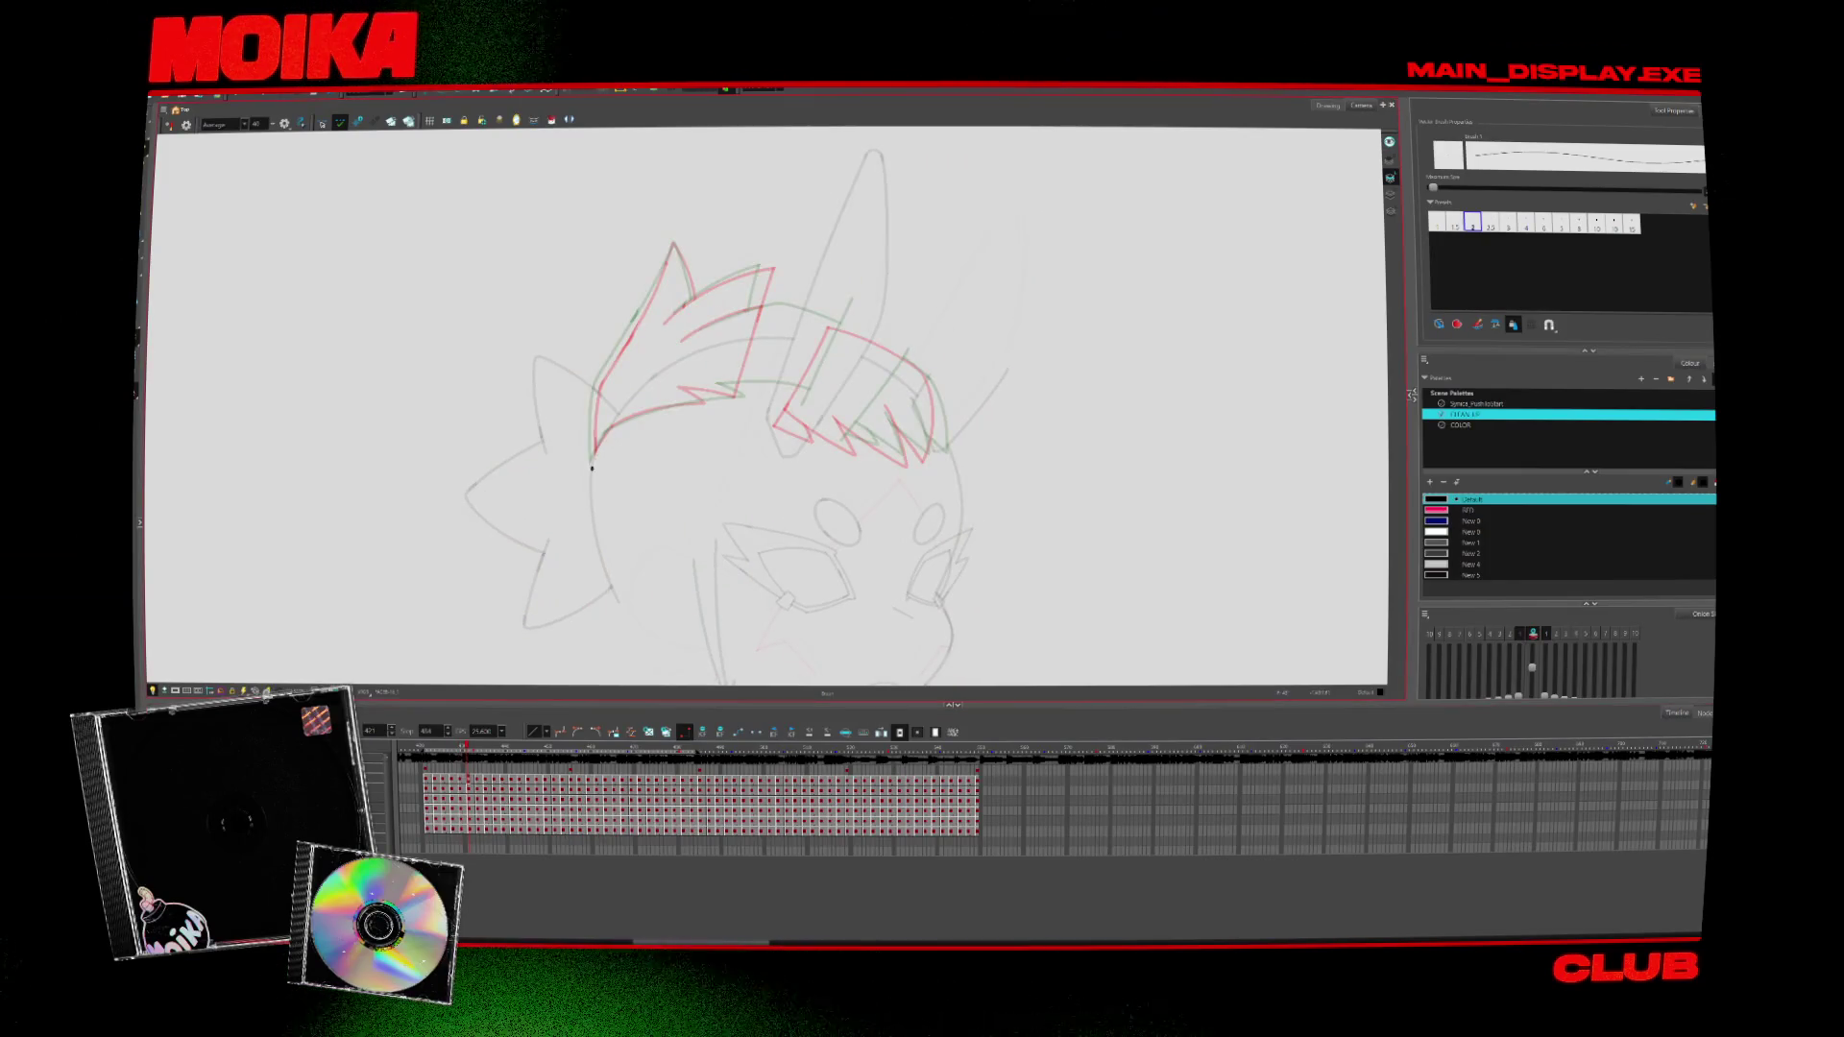
{"action": "key", "text": "period"}
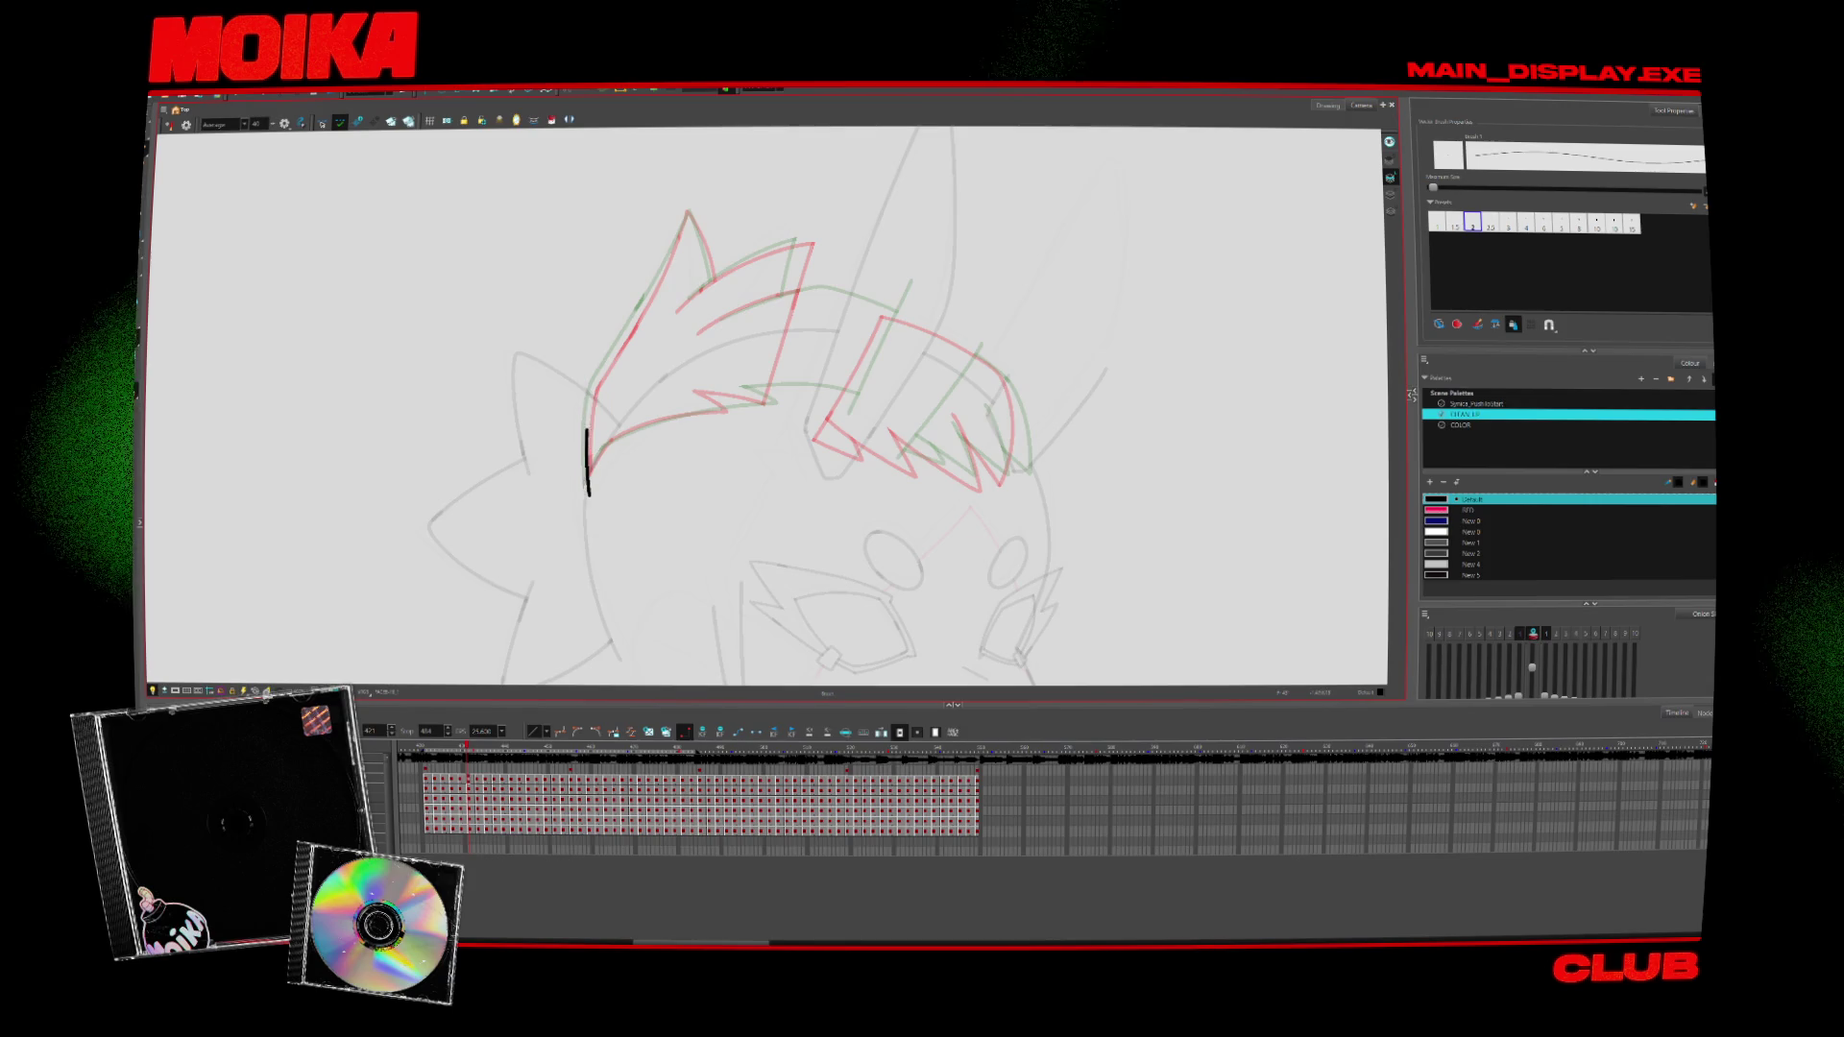
Flip forward from the inked drawing to the next rough sketch
{"action": "key", "text": "period"}
{"action": "key", "text": "period"}
{"action": "key", "text": "period"}
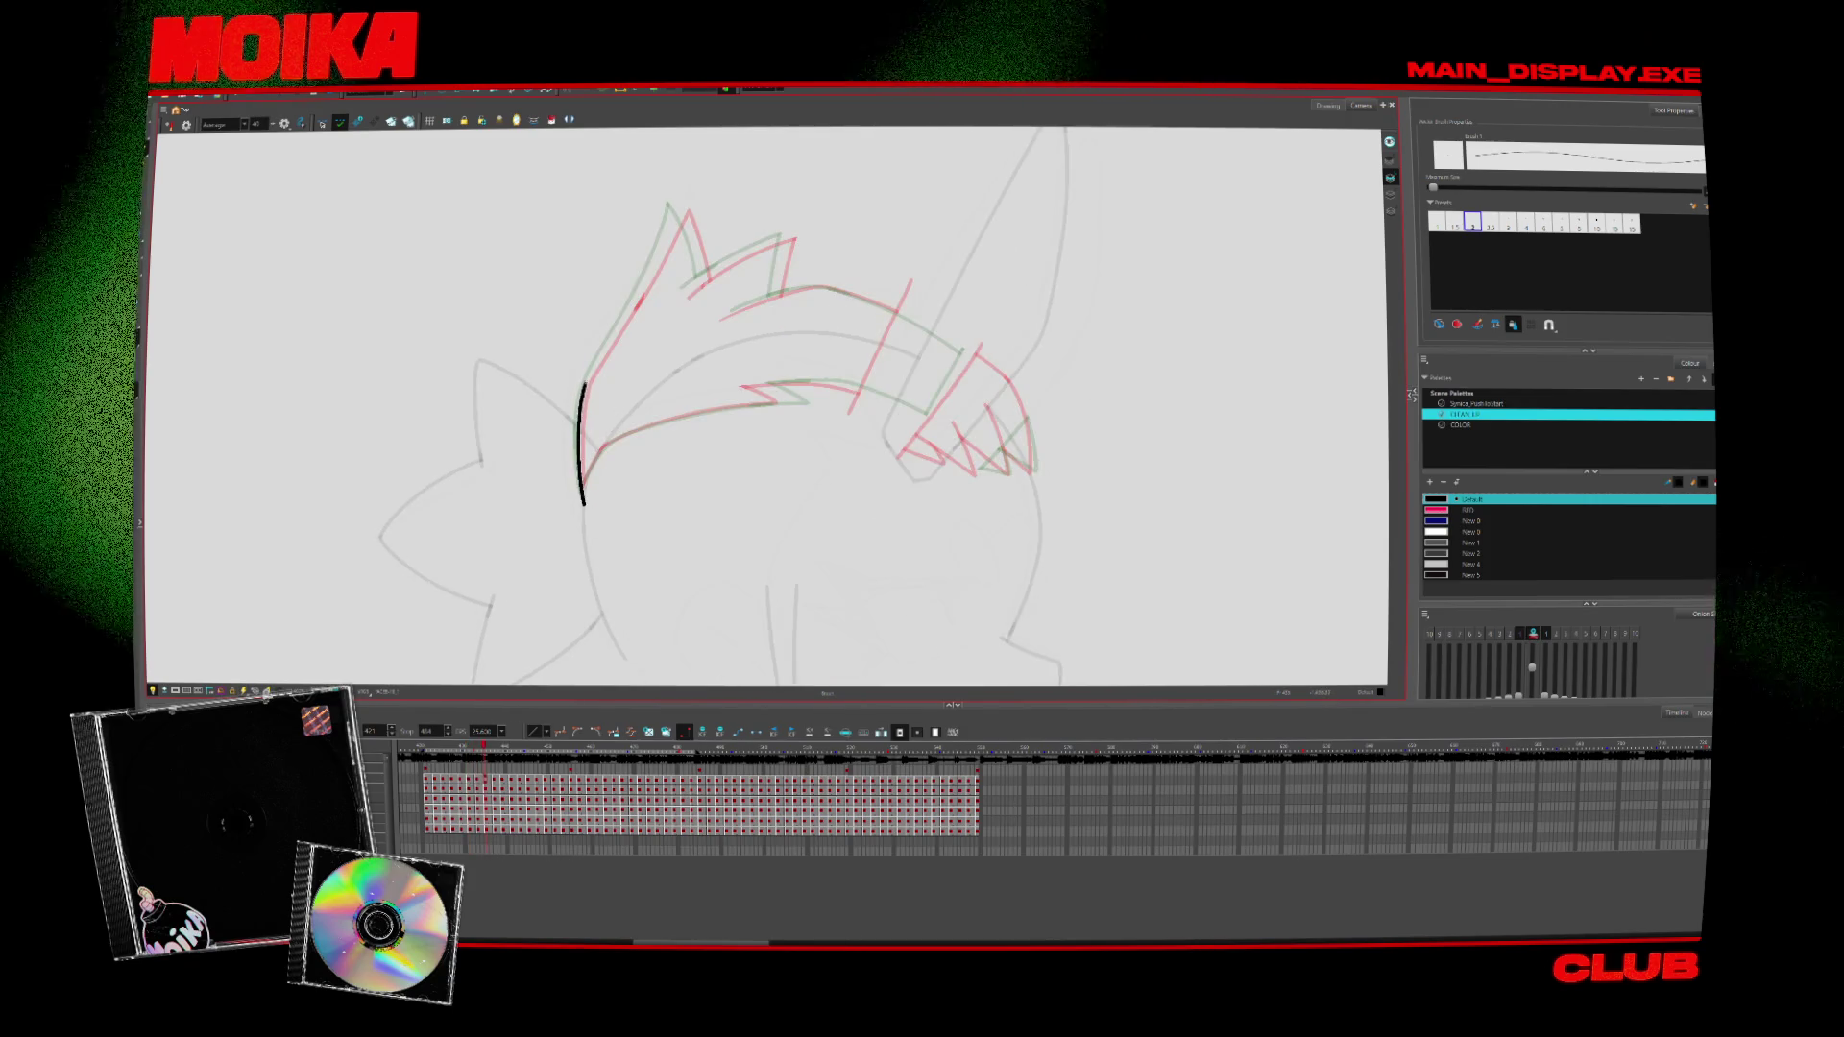
{"action": "key", "text": "period"}
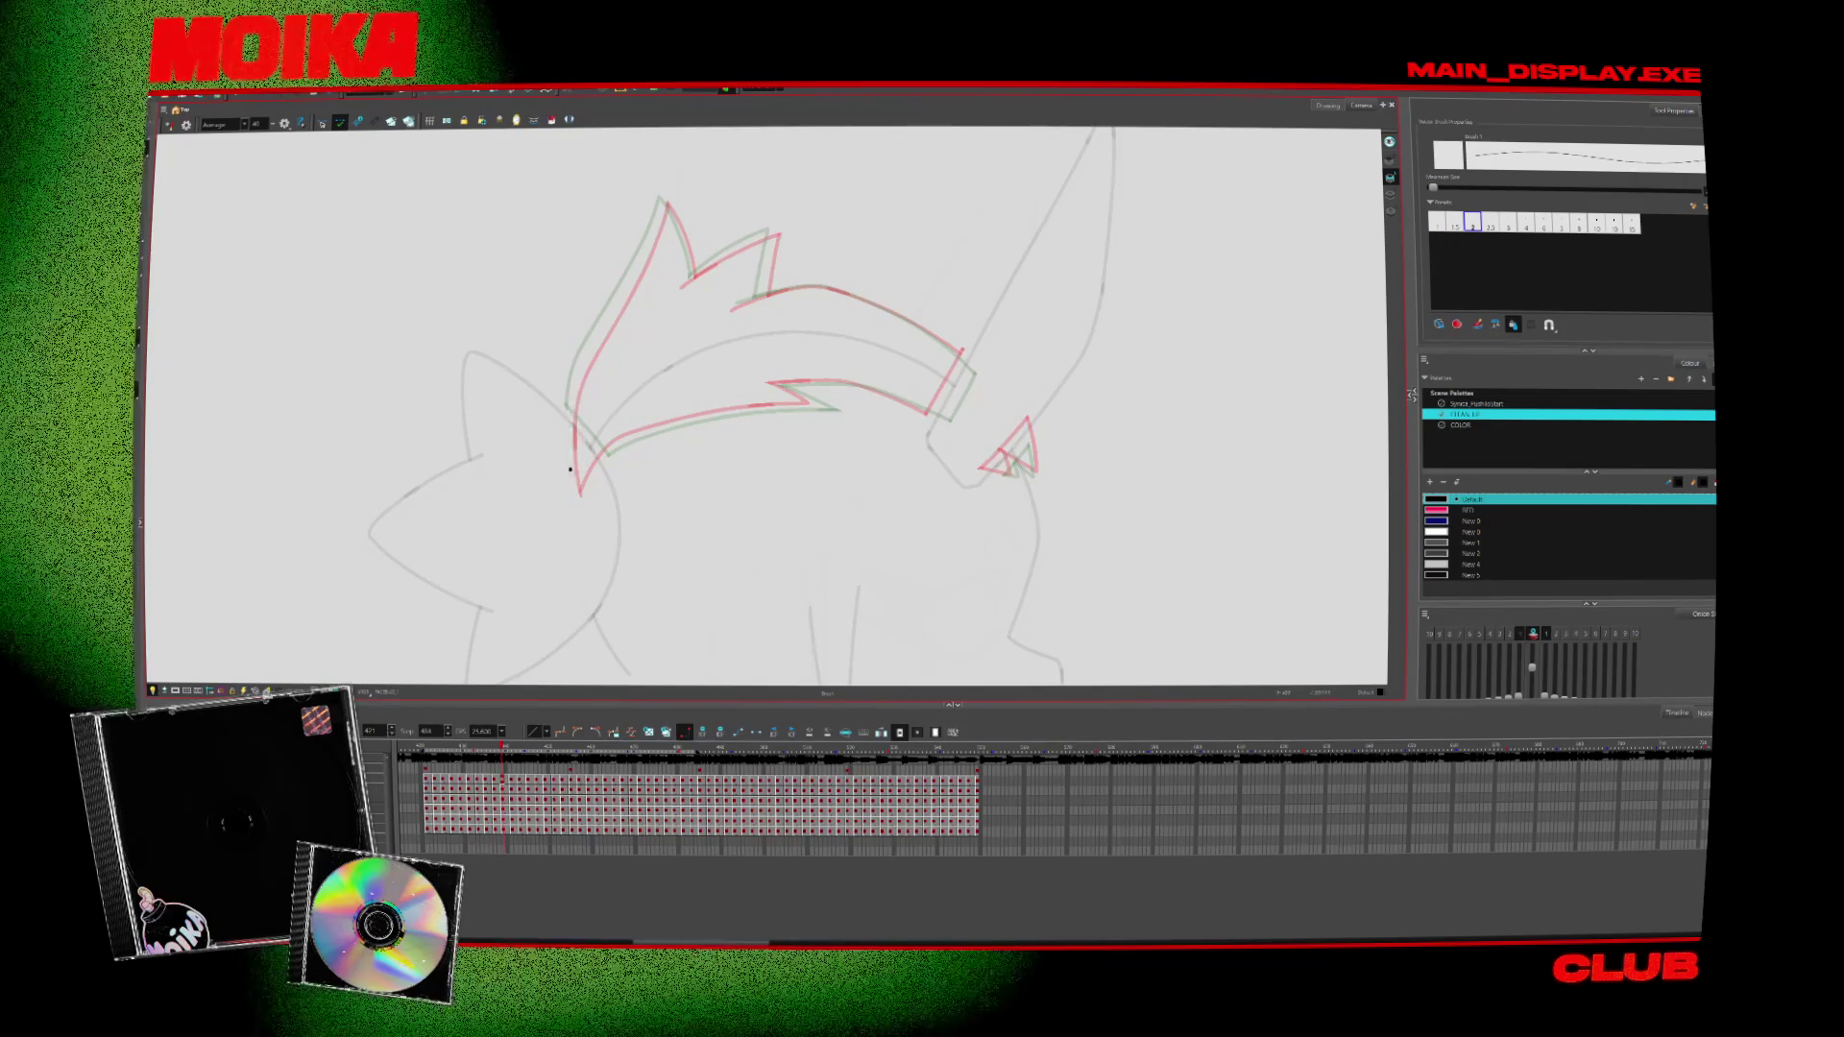
{"action": "key", "text": "period"}
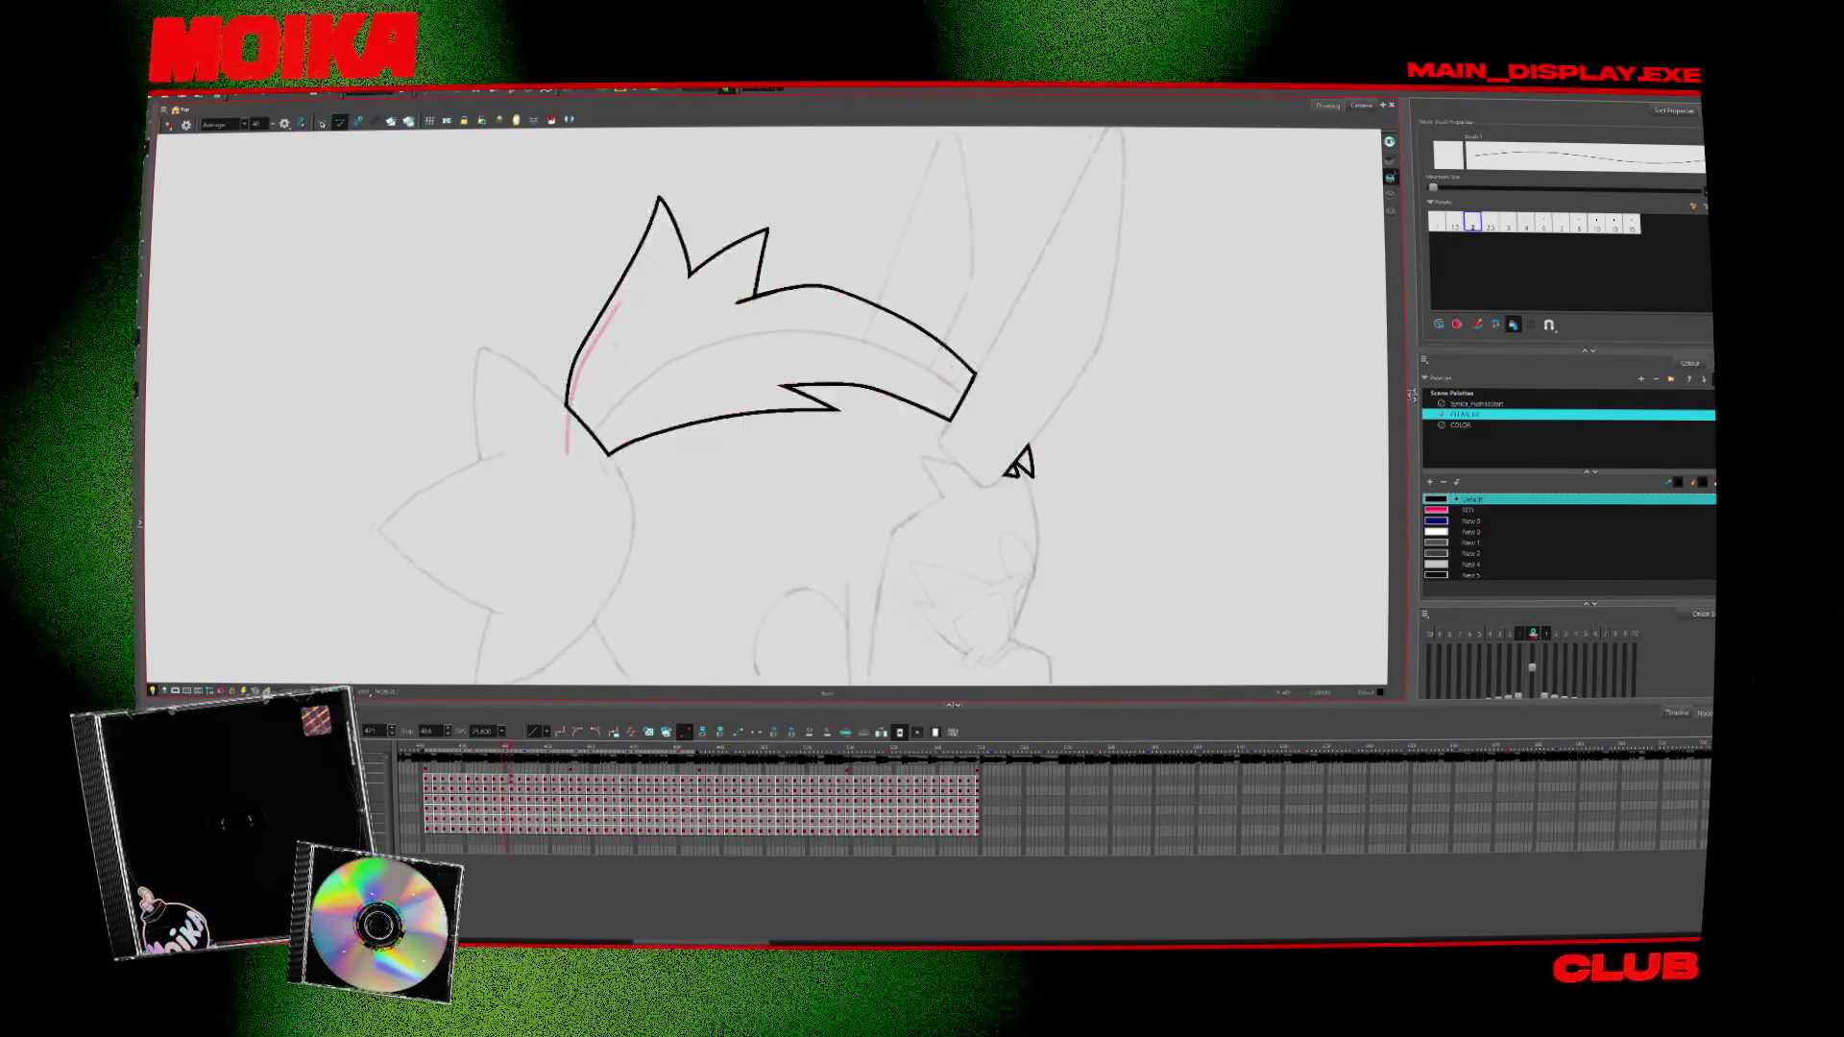
{"action": "key", "text": "period"}
{"action": "key", "text": "period"}
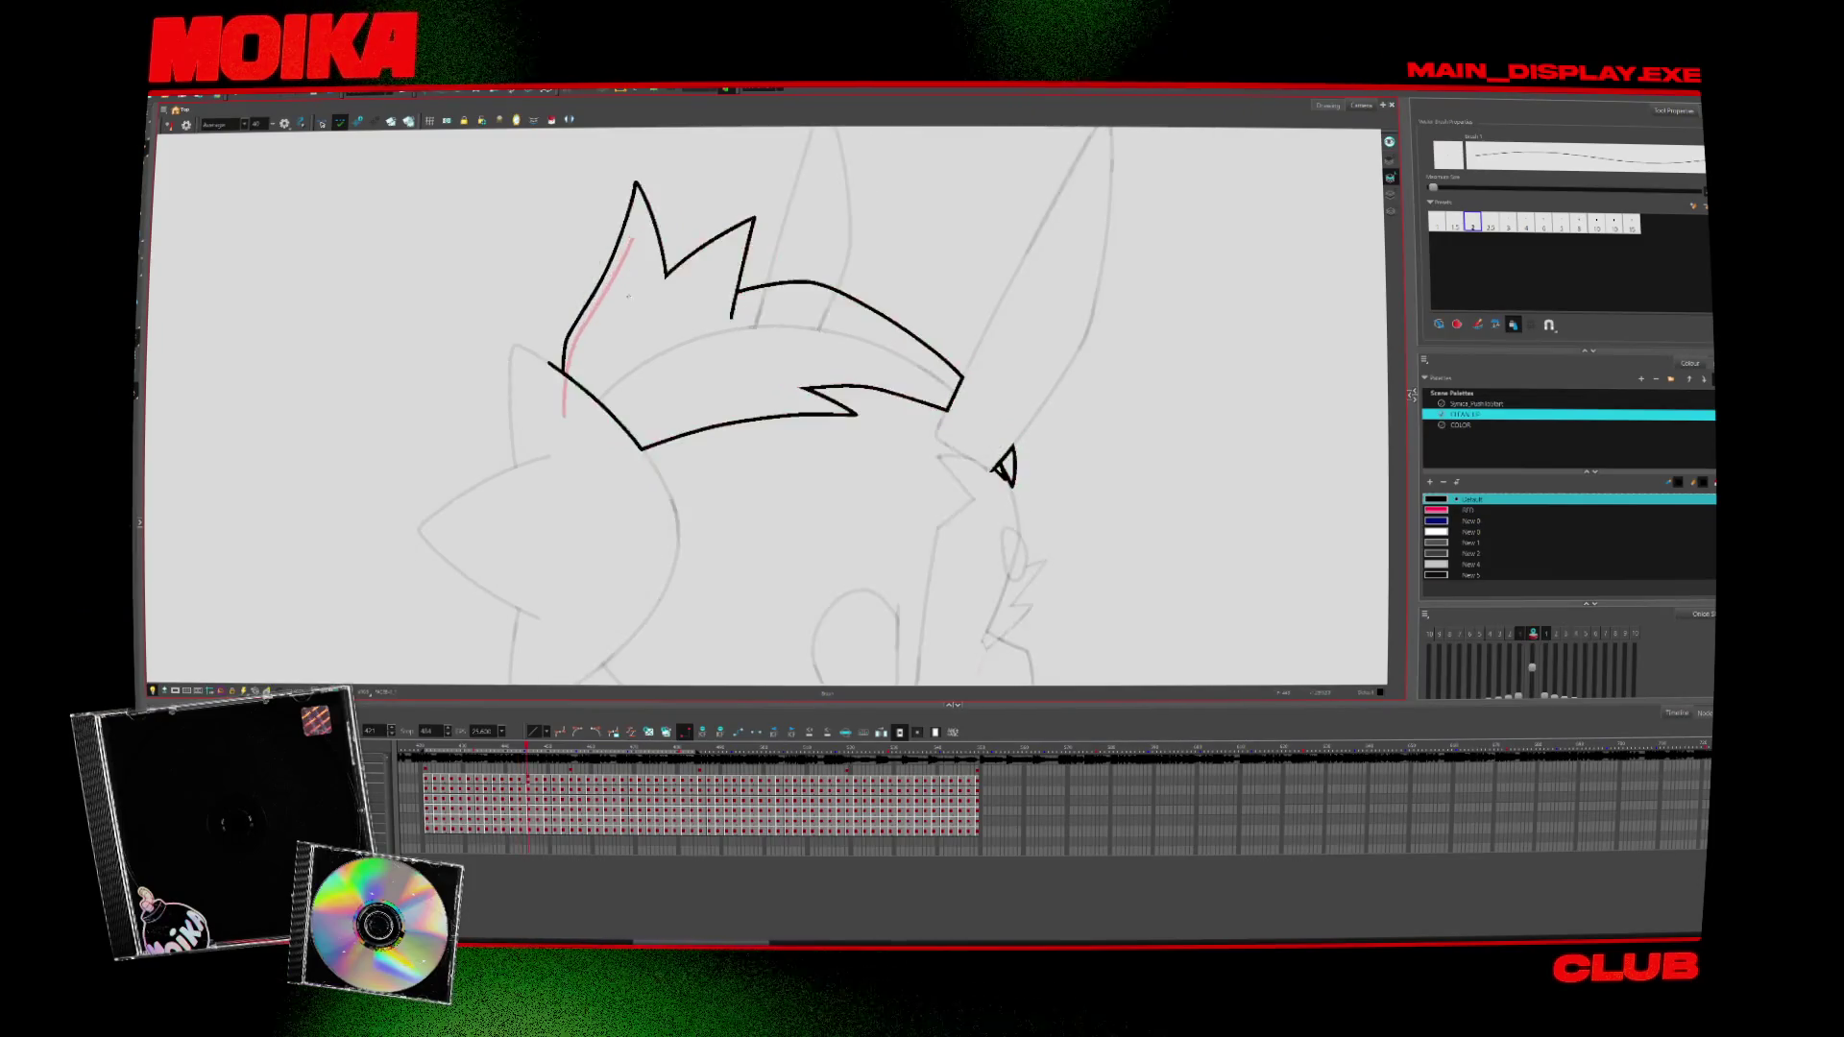
{"action": "key", "text": "period"}
{"action": "key", "text": "period"}
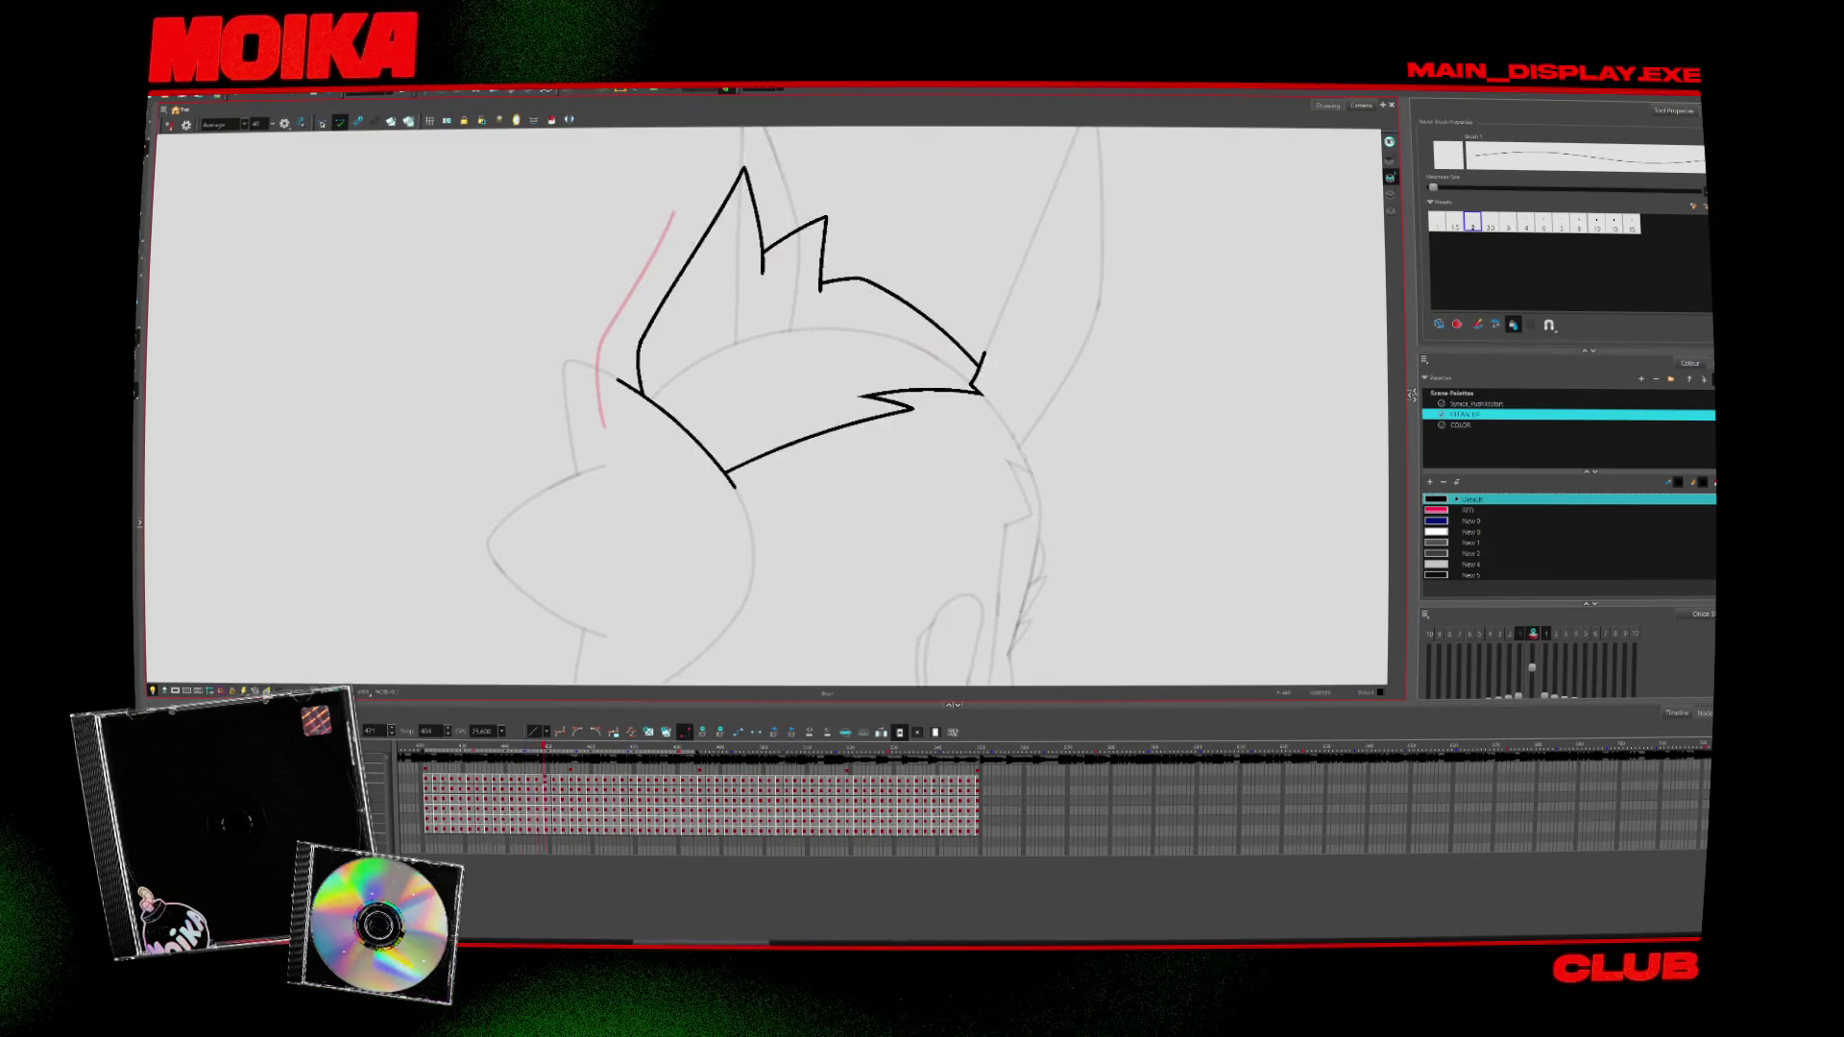
{"action": "key", "text": "period"}
{"action": "key", "text": "period"}
{"action": "key", "text": "period"}
{"action": "key", "text": "period"}
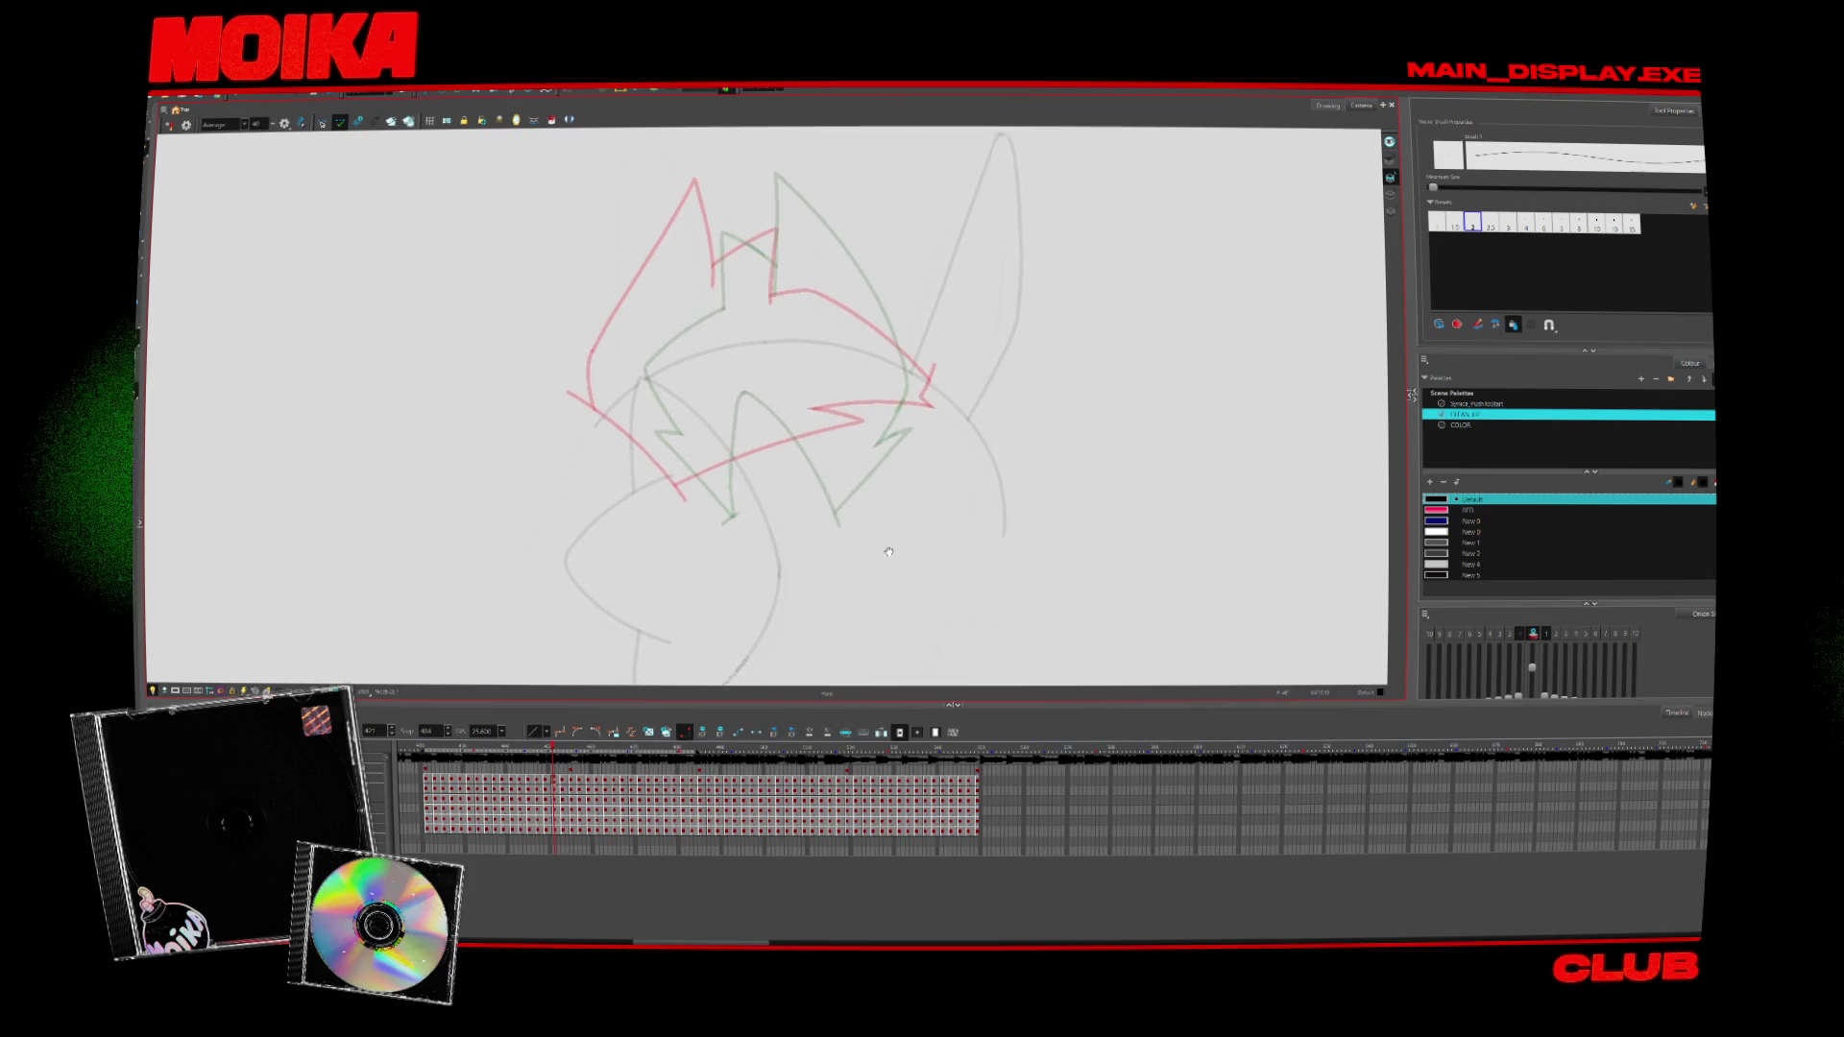
Mirror the view and ink a short line on the hair's left side, undoing a misplaced stroke
{"action": "left_click", "coordinate": [170, 125]}
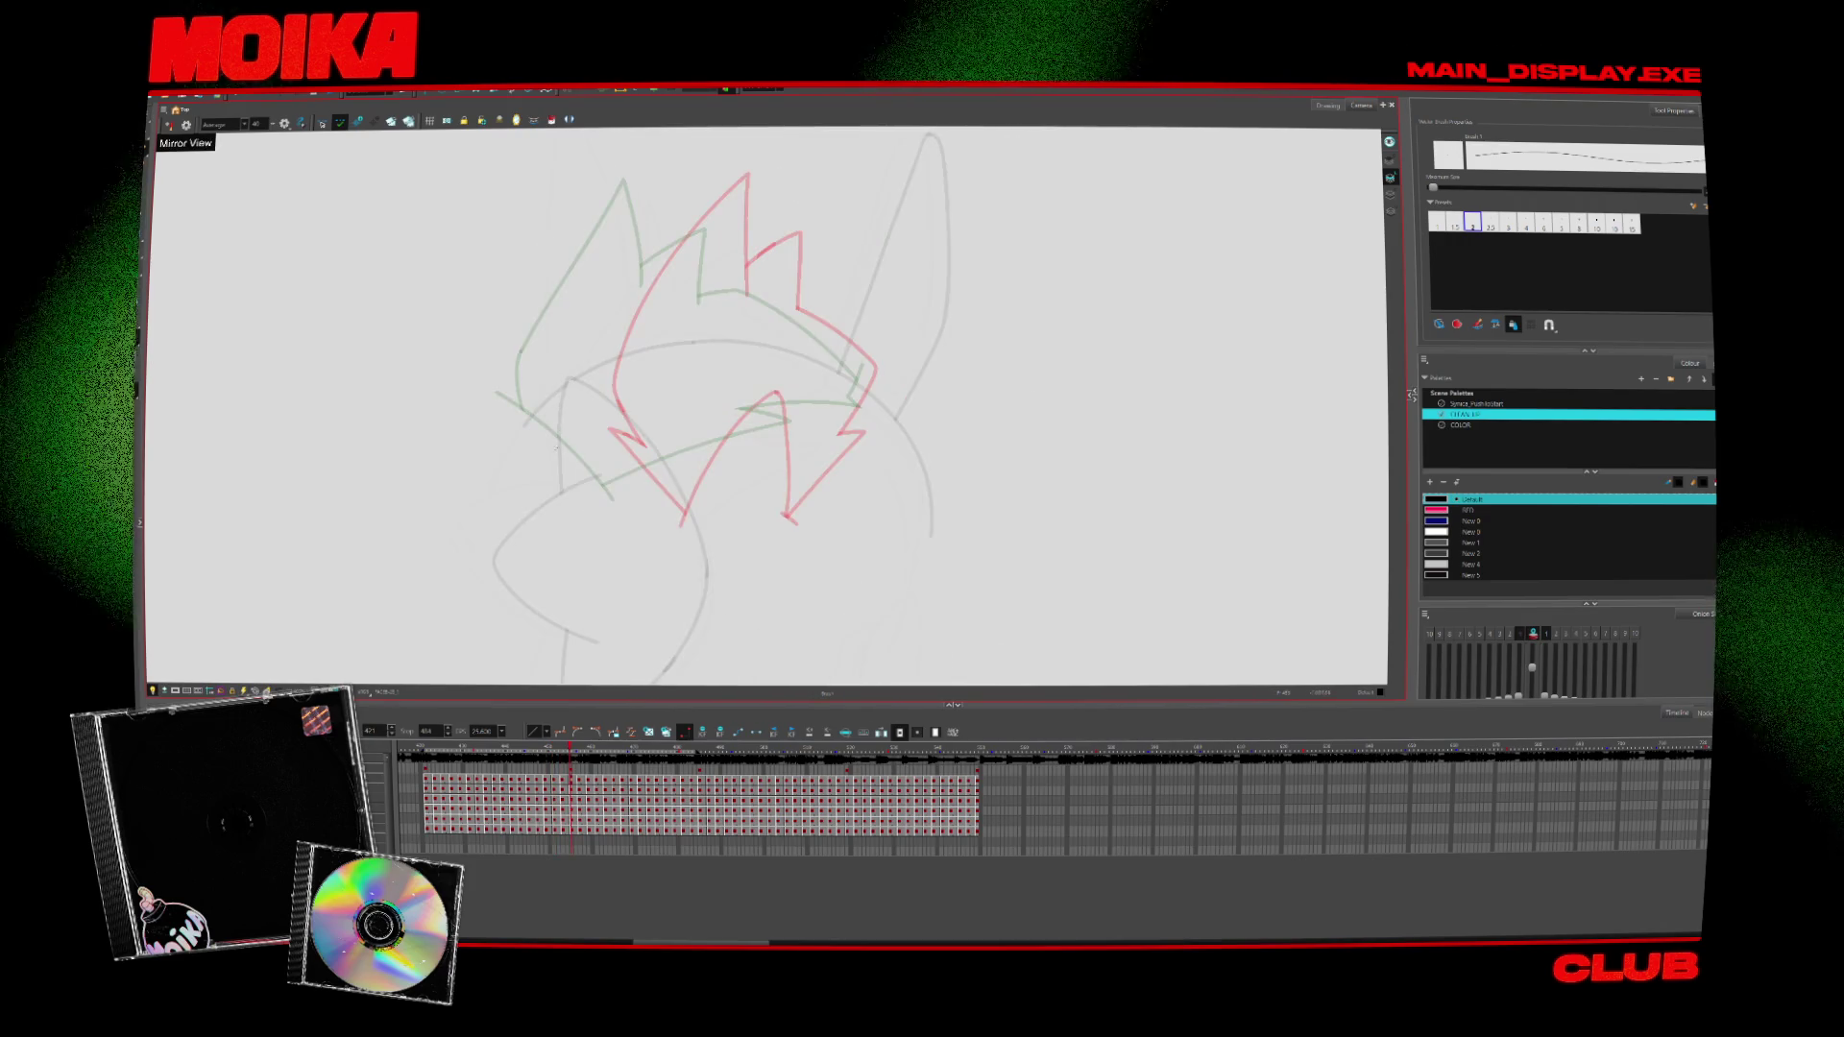
{"action": "mouse_move", "coordinate": [555, 447]}
{"action": "left_mouse_down"}
{"action": "mouse_move", "coordinate": [566, 365]}
{"action": "mouse_move", "coordinate": [645, 212]}
{"action": "left_mouse_up"}
{"action": "key", "text": "ctrl+z"}
{"action": "left_click_drag", "start_coordinate": [555, 374], "coordinate": [562, 452]}
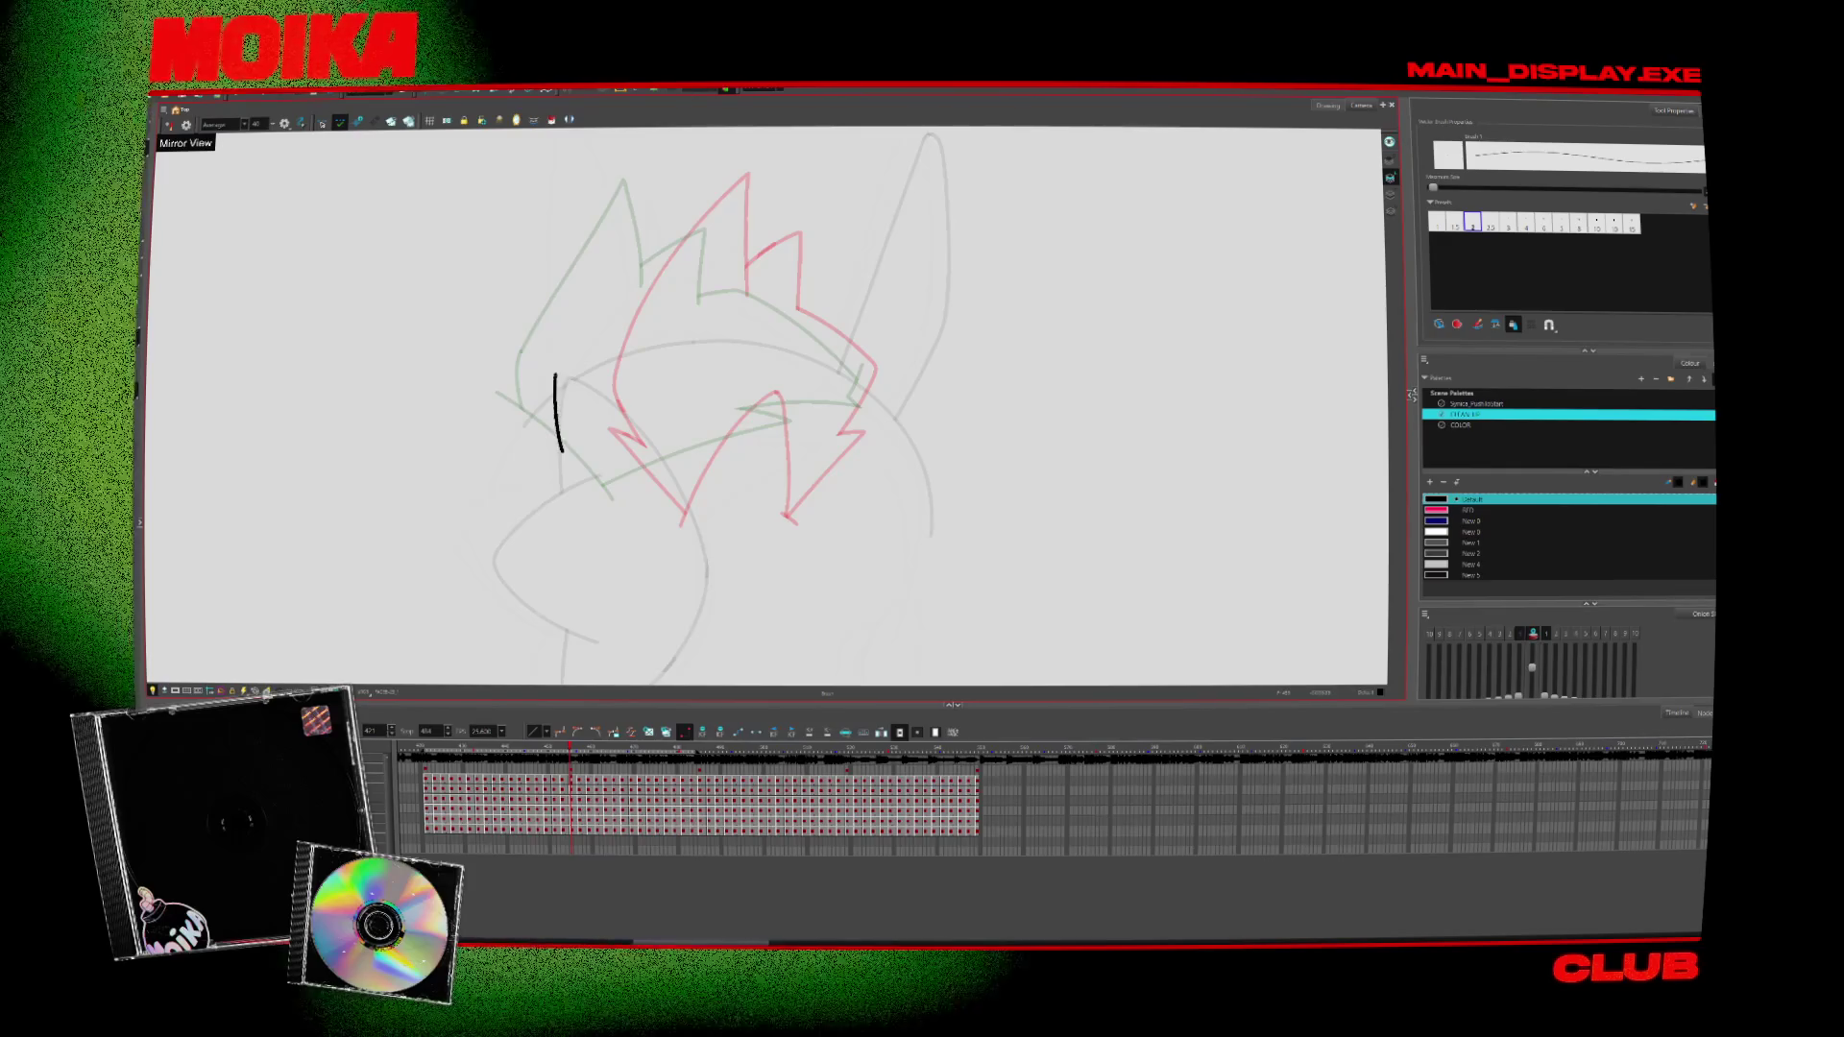
Compare the current drawing with the previously inked neighbouring drawings
{"action": "key", "text": "comma"}
{"action": "key", "text": "period"}
{"action": "key", "text": "comma"}
{"action": "key", "text": "period"}
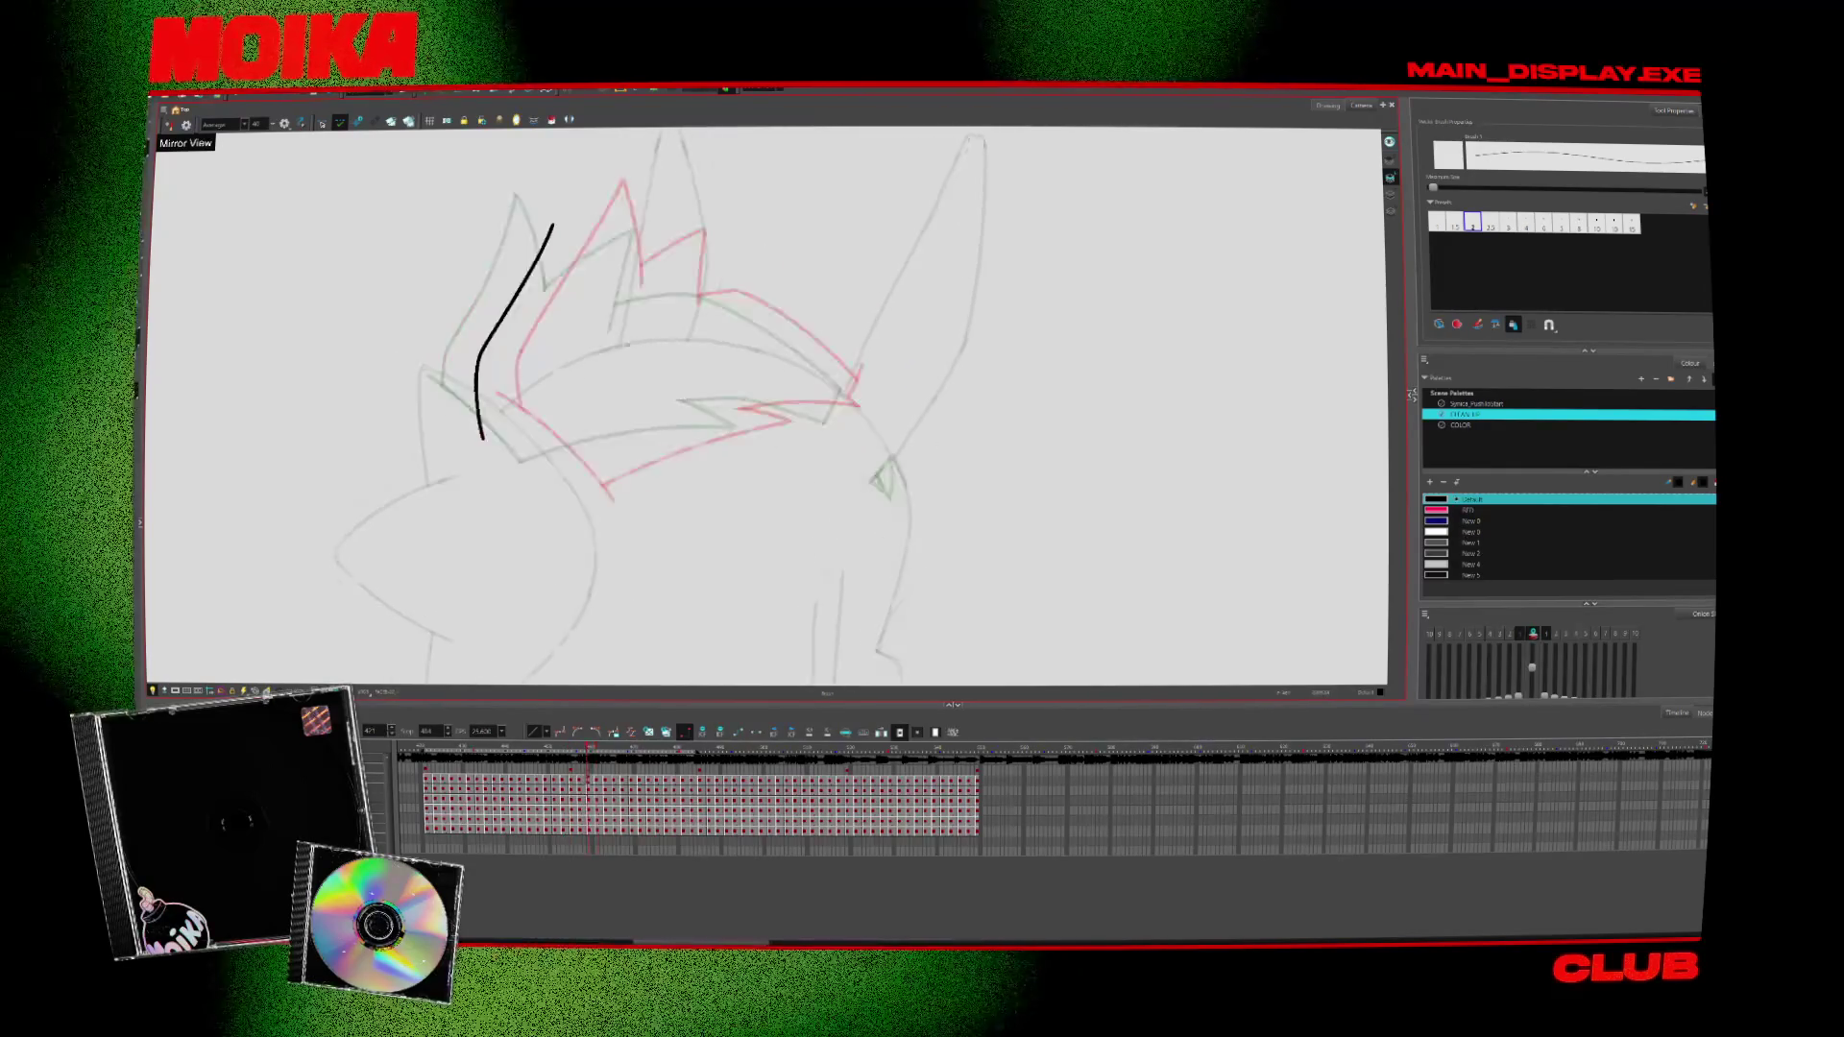
{"action": "key", "text": "comma"}
{"action": "key", "text": "period"}
{"action": "key", "text": "comma"}
{"action": "key", "text": "comma"}
{"action": "key", "text": "comma"}
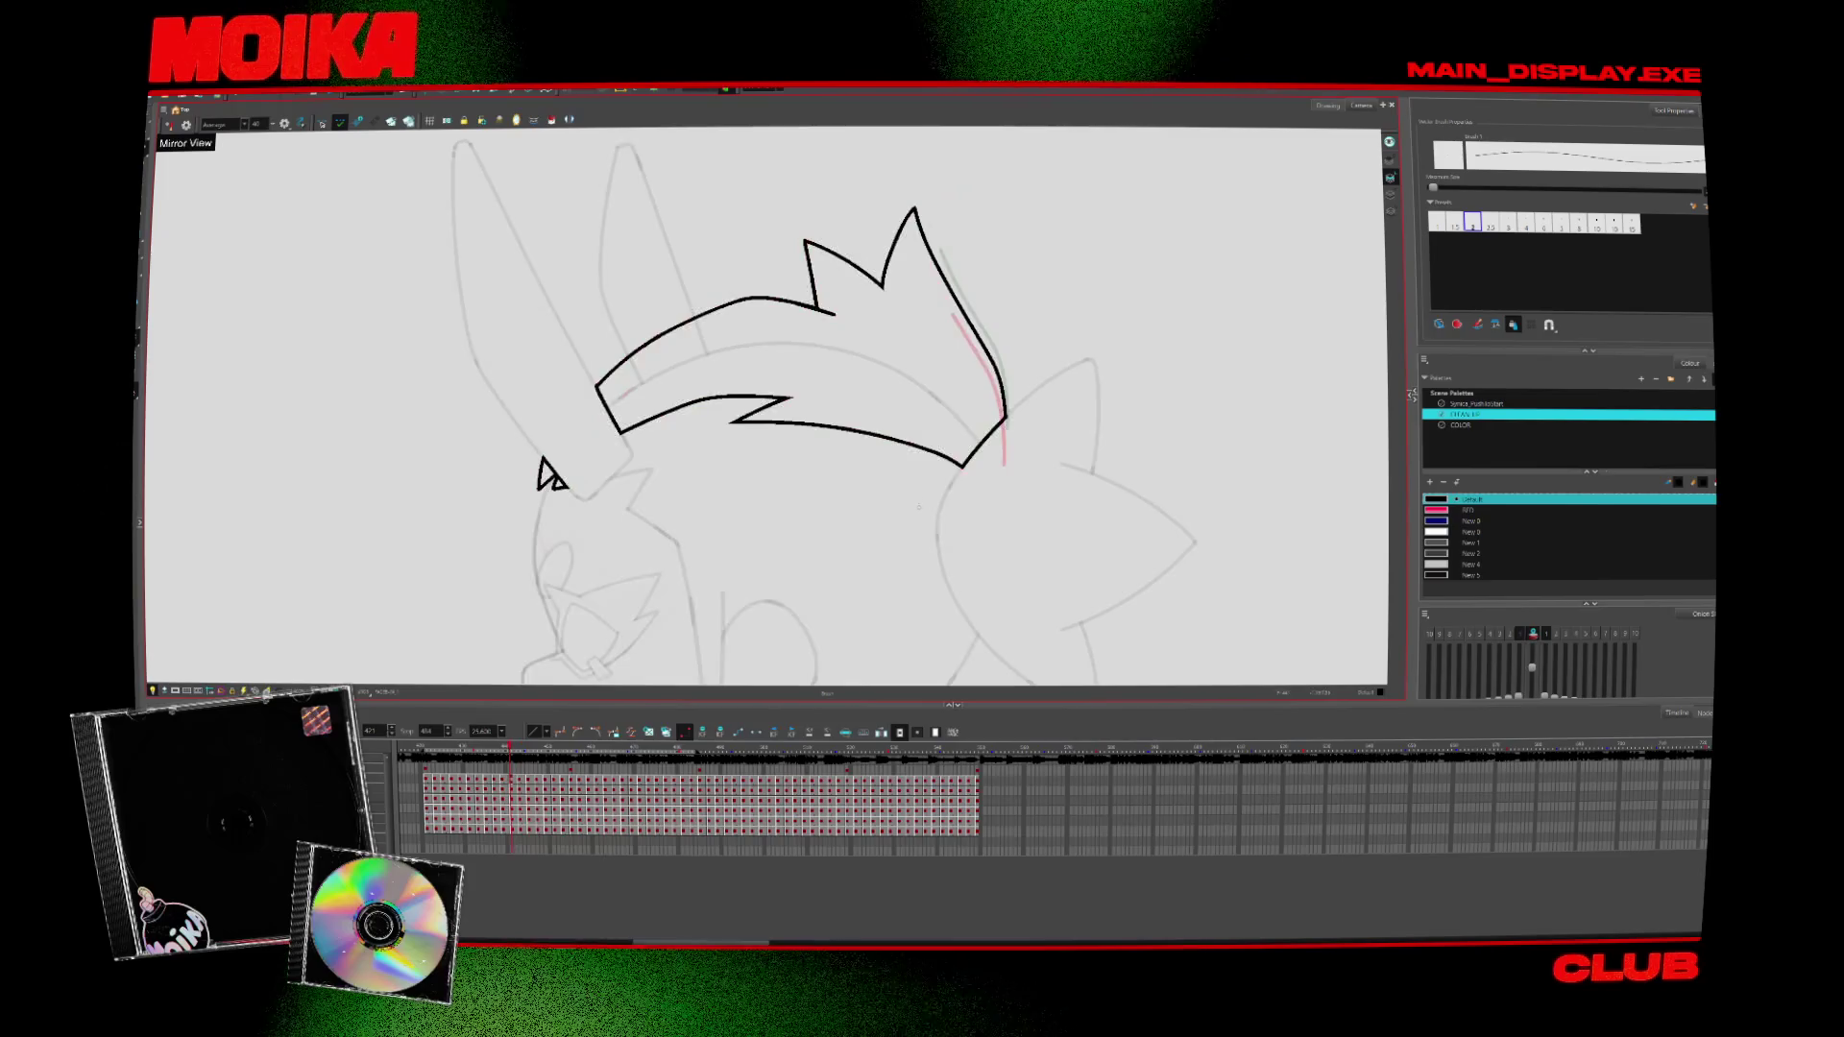
{"action": "key", "text": "comma"}
{"action": "key", "text": "comma"}
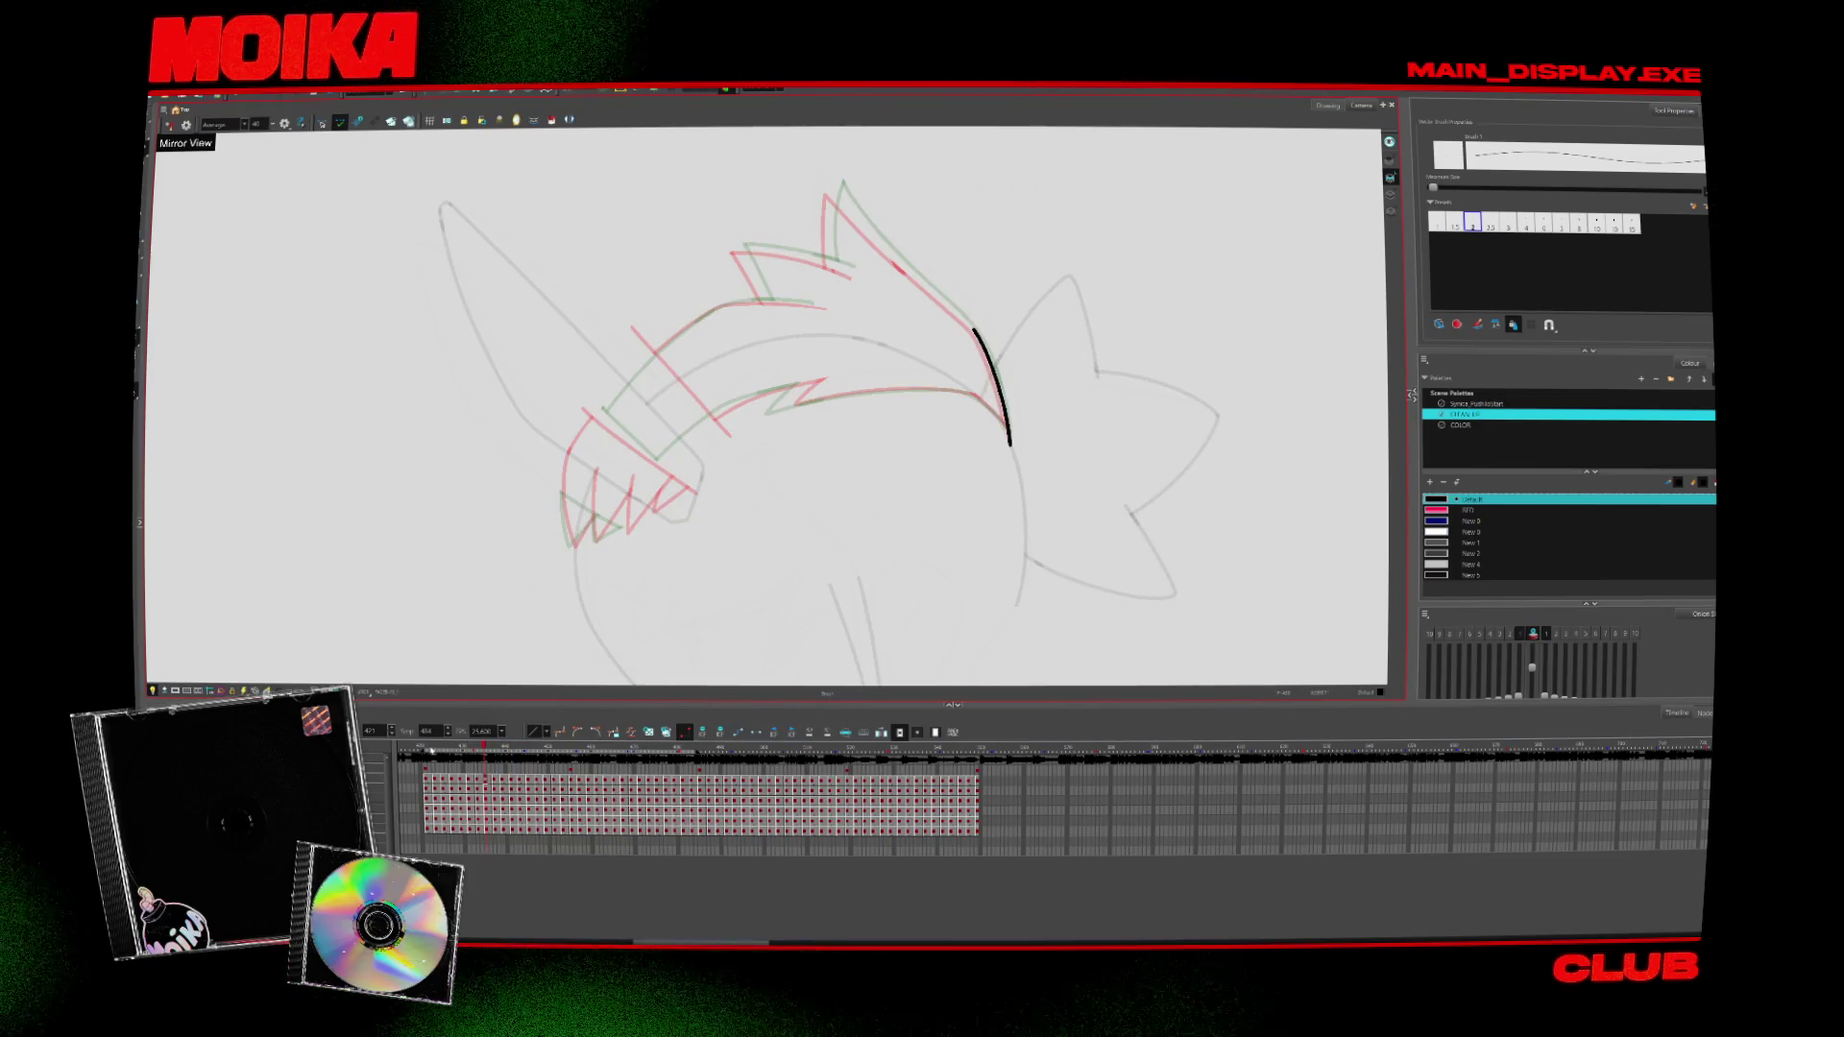
{"action": "key", "text": "comma"}
{"action": "key", "text": "comma"}
{"action": "key", "text": "period"}
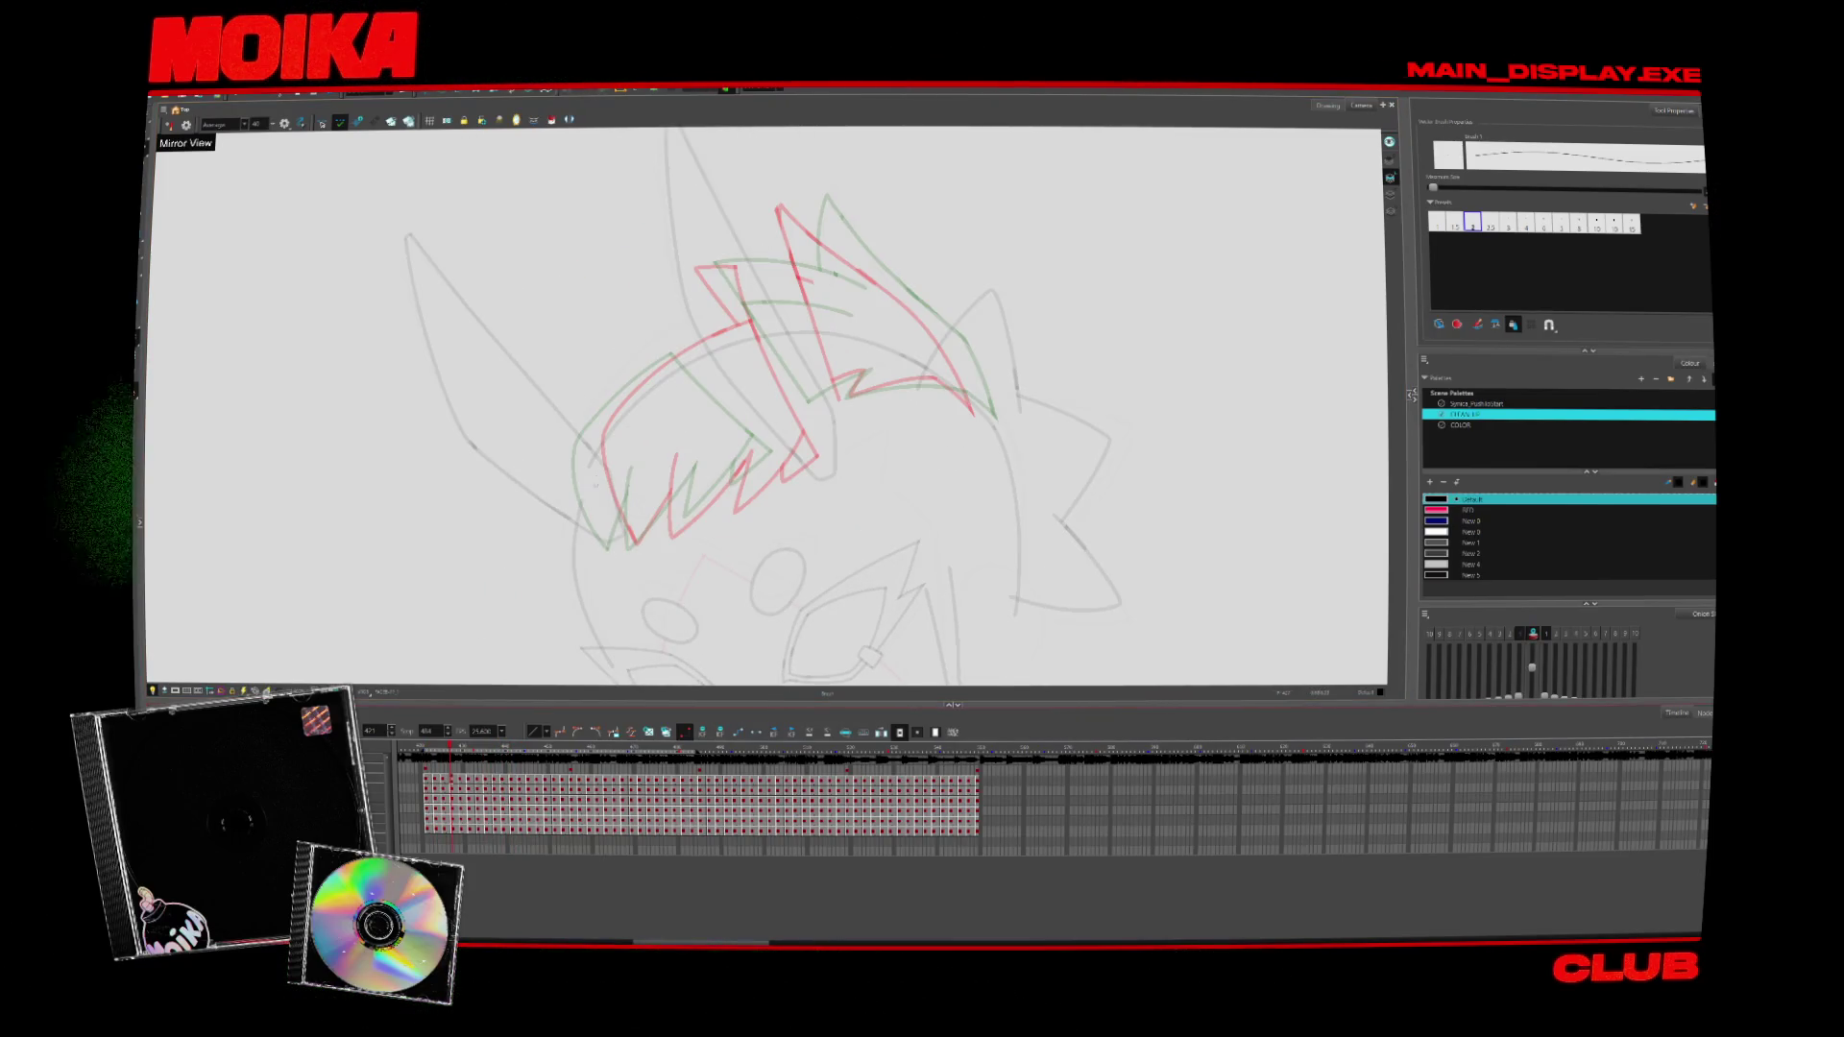
{"action": "key", "text": "period"}
{"action": "key", "text": "period"}
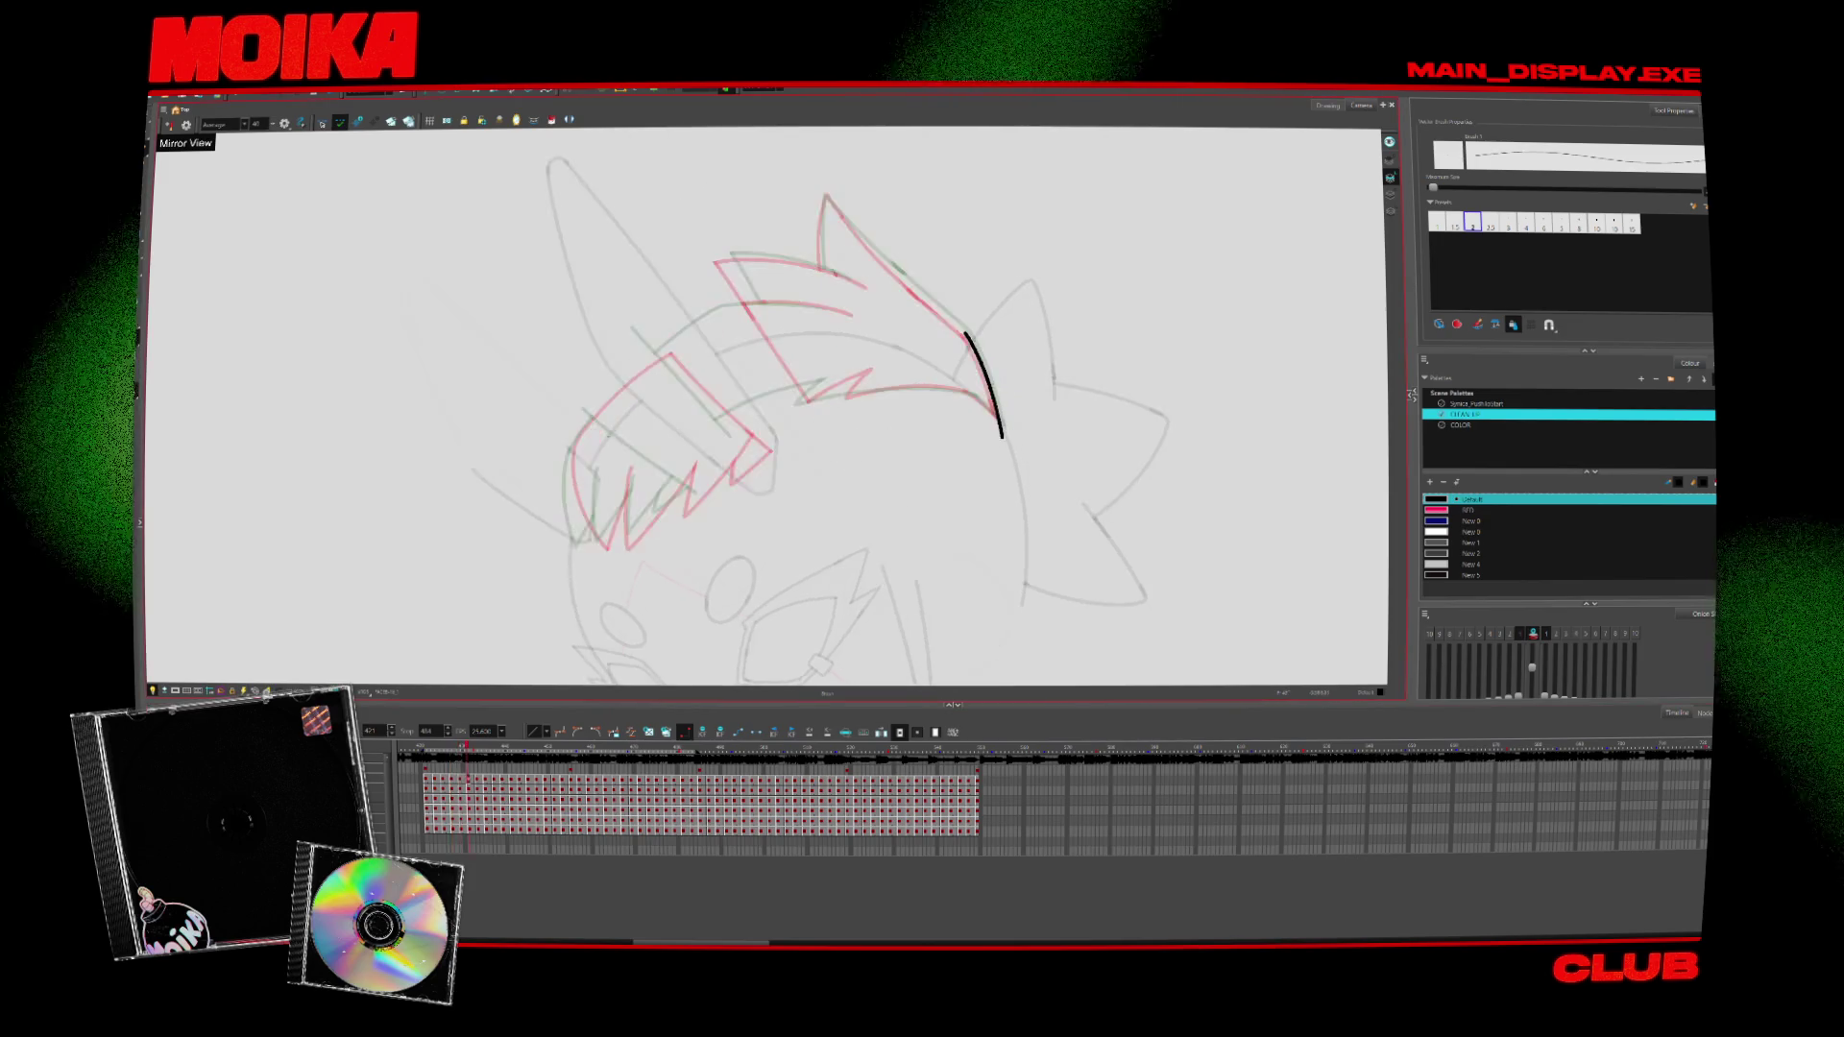
Redraw a short hair-edge line, then on a later drawing ink a long curved hair line
{"action": "mouse_move", "coordinate": [548, 509]}
{"action": "left_mouse_down"}
{"action": "mouse_move", "coordinate": [555, 471]}
{"action": "mouse_move", "coordinate": [658, 362]}
{"action": "left_mouse_up"}
{"action": "key", "text": "ctrl+z"}
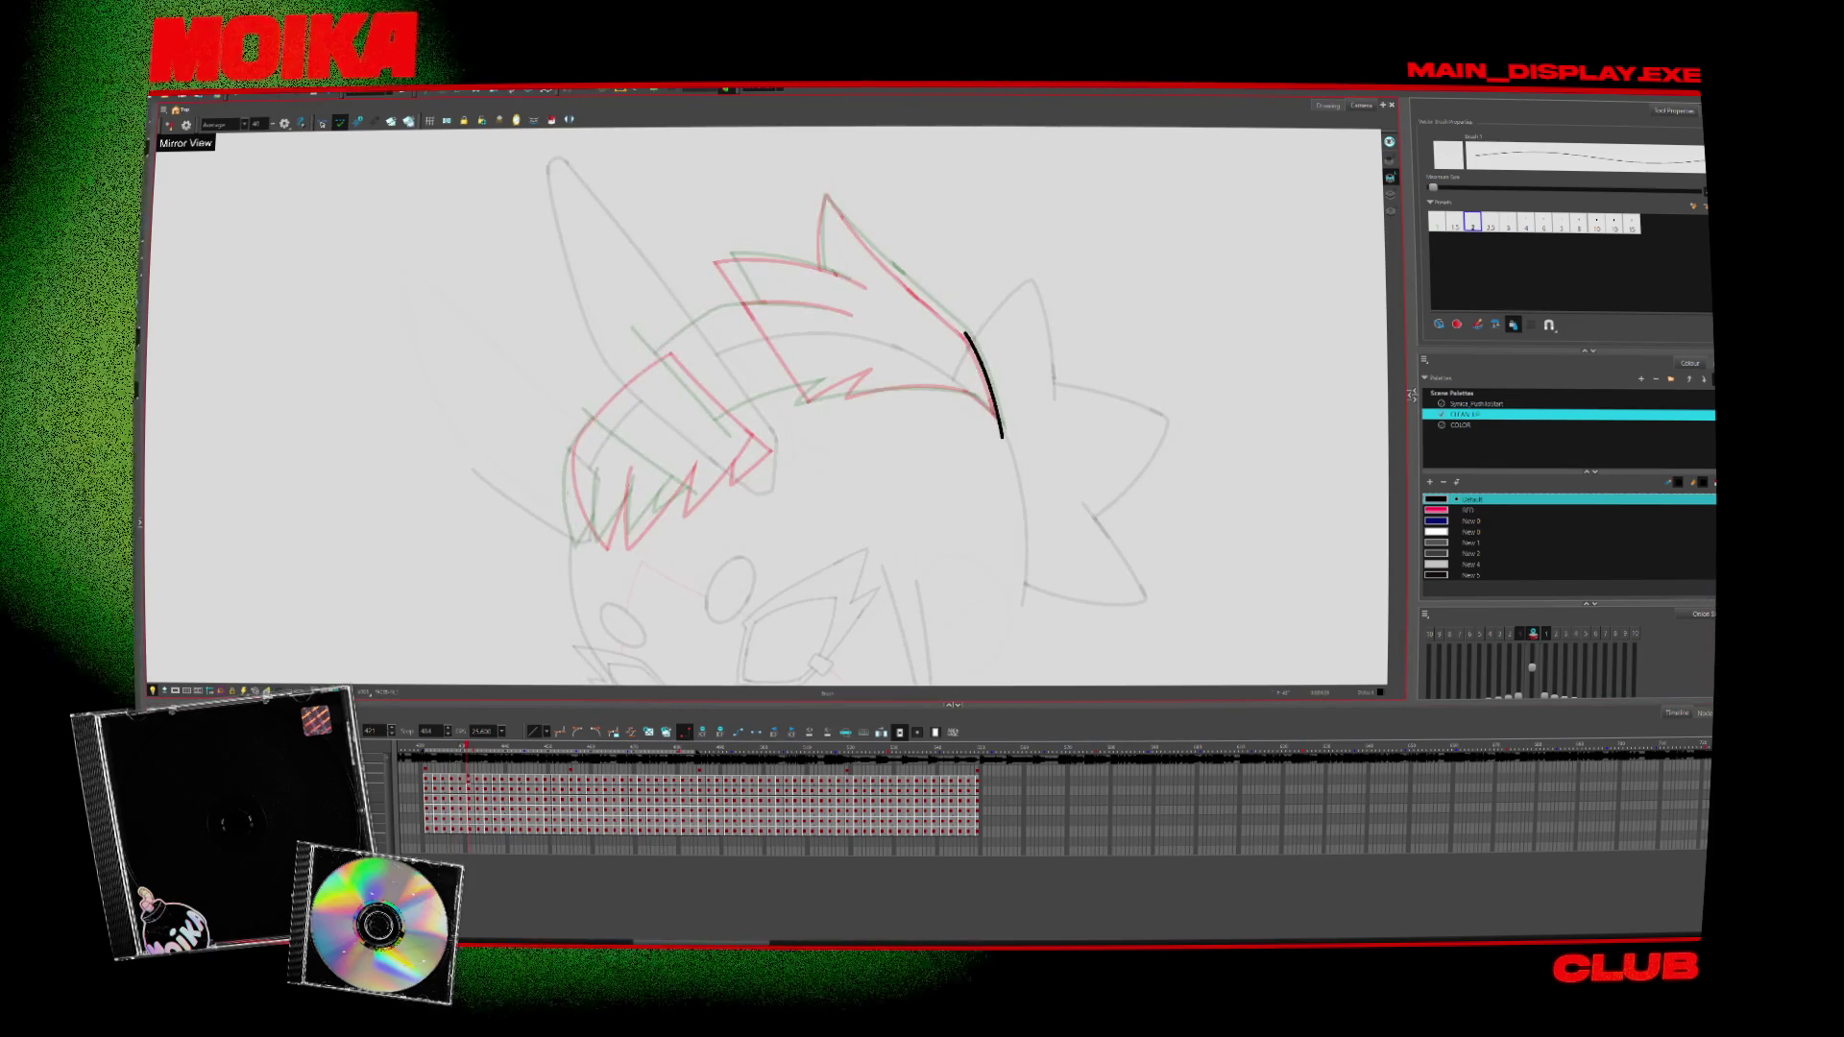
{"action": "left_click_drag", "start_coordinate": [569, 453], "coordinate": [570, 514]}
{"action": "key", "text": "period"}
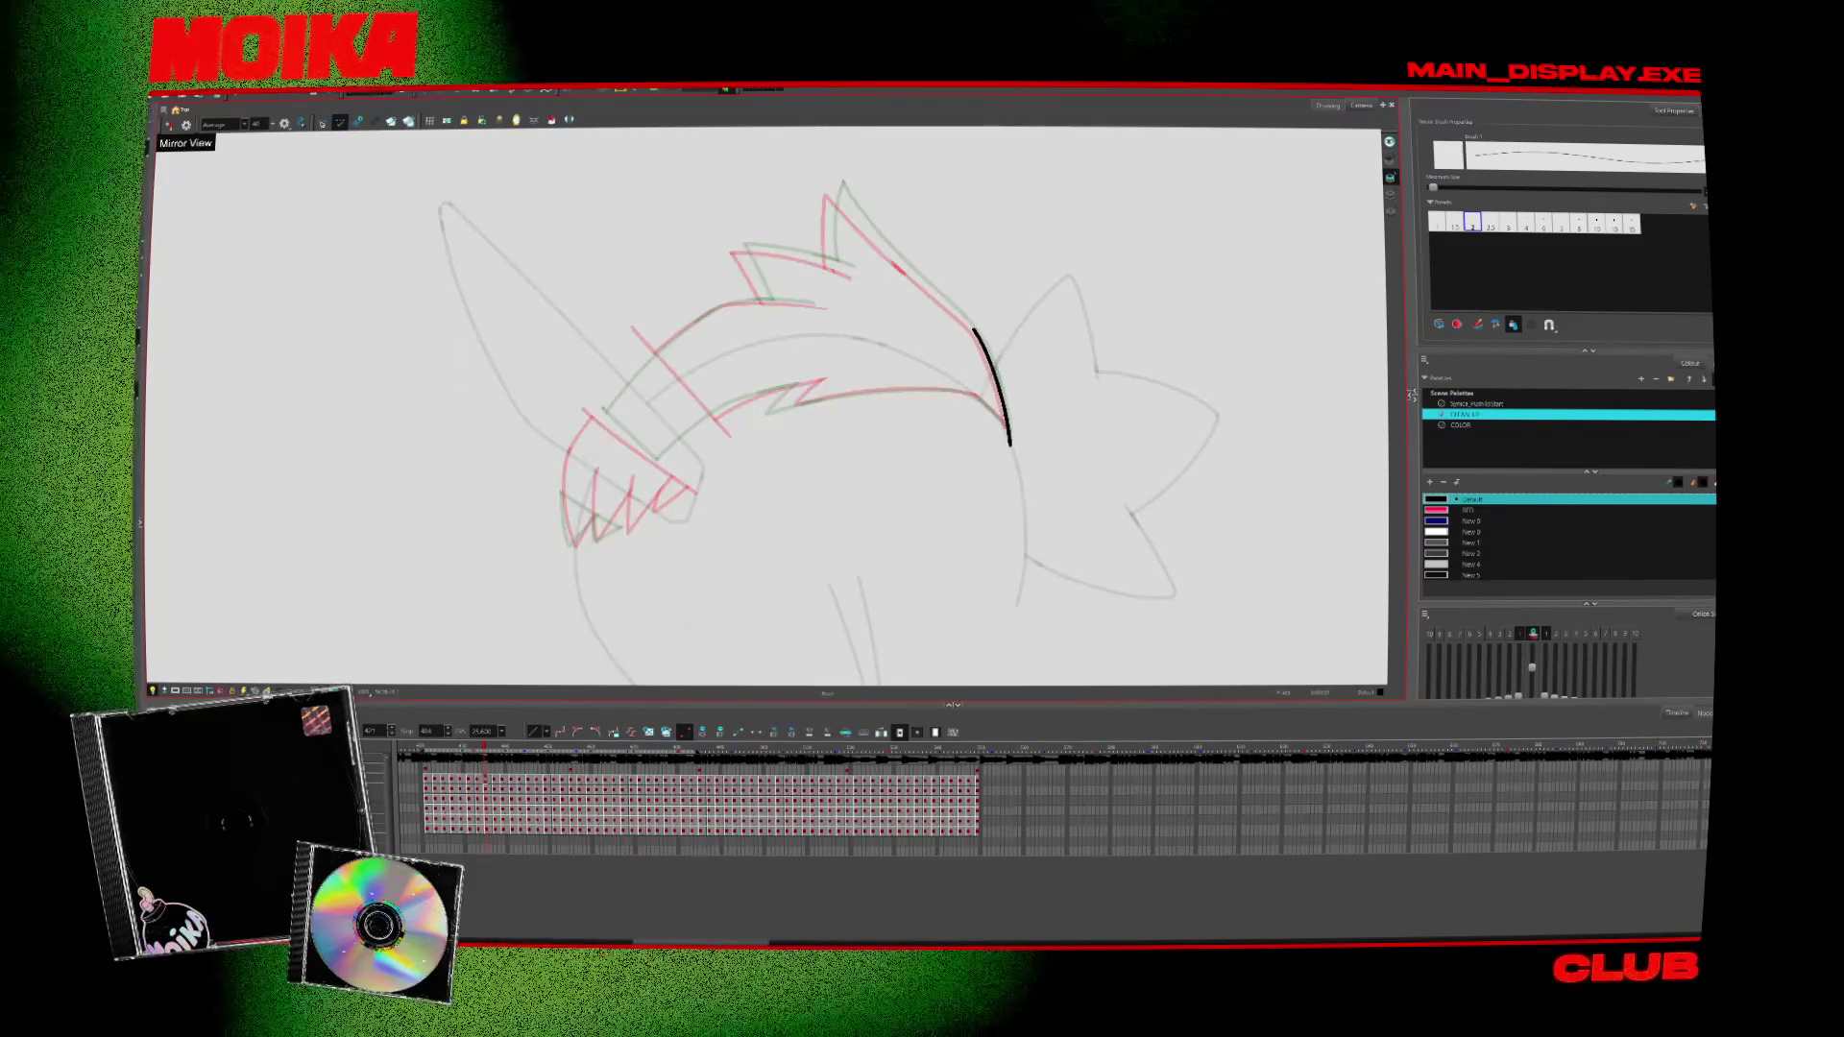
{"action": "key", "text": "period"}
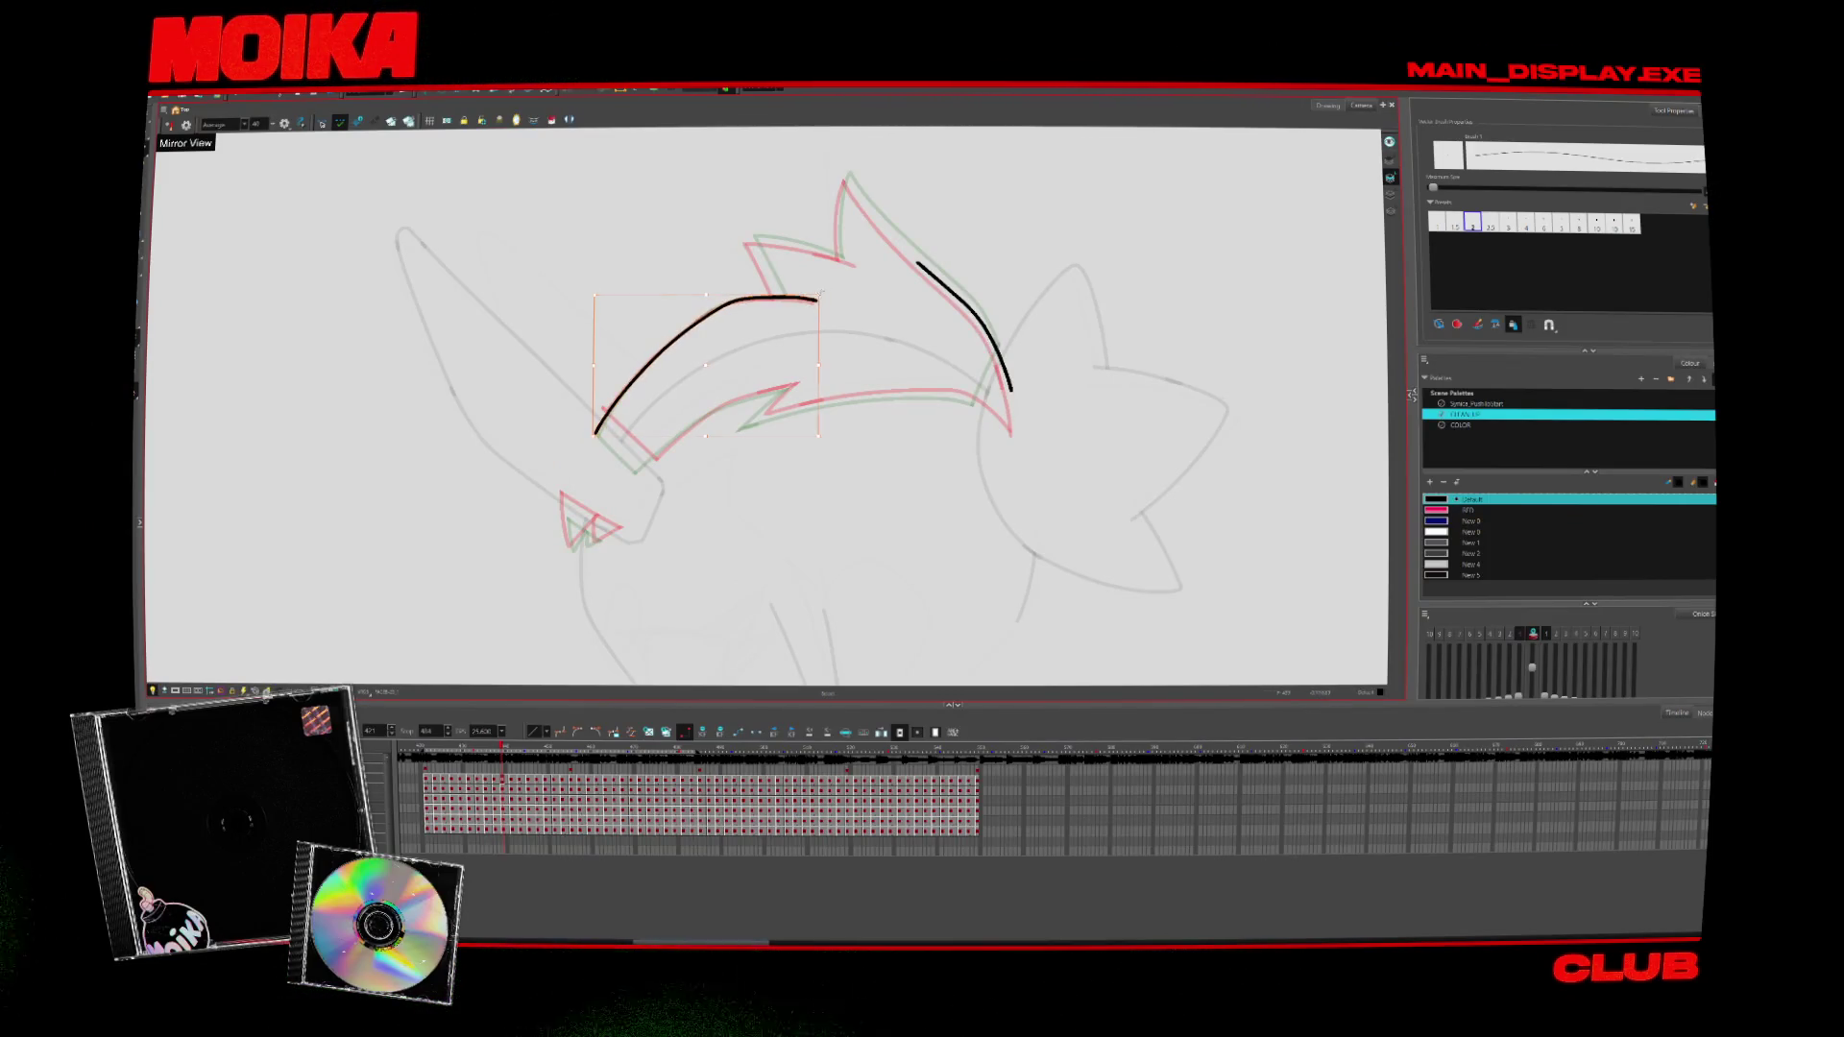
{"action": "key", "text": "period"}
{"action": "mouse_move", "coordinate": [627, 399]}
{"action": "left_mouse_down"}
{"action": "mouse_move", "coordinate": [759, 293]}
{"action": "mouse_move", "coordinate": [815, 280]}
{"action": "left_mouse_up"}
Step back and forth through the drawings to find the next hair sketch to ink
{"action": "key", "text": "period"}
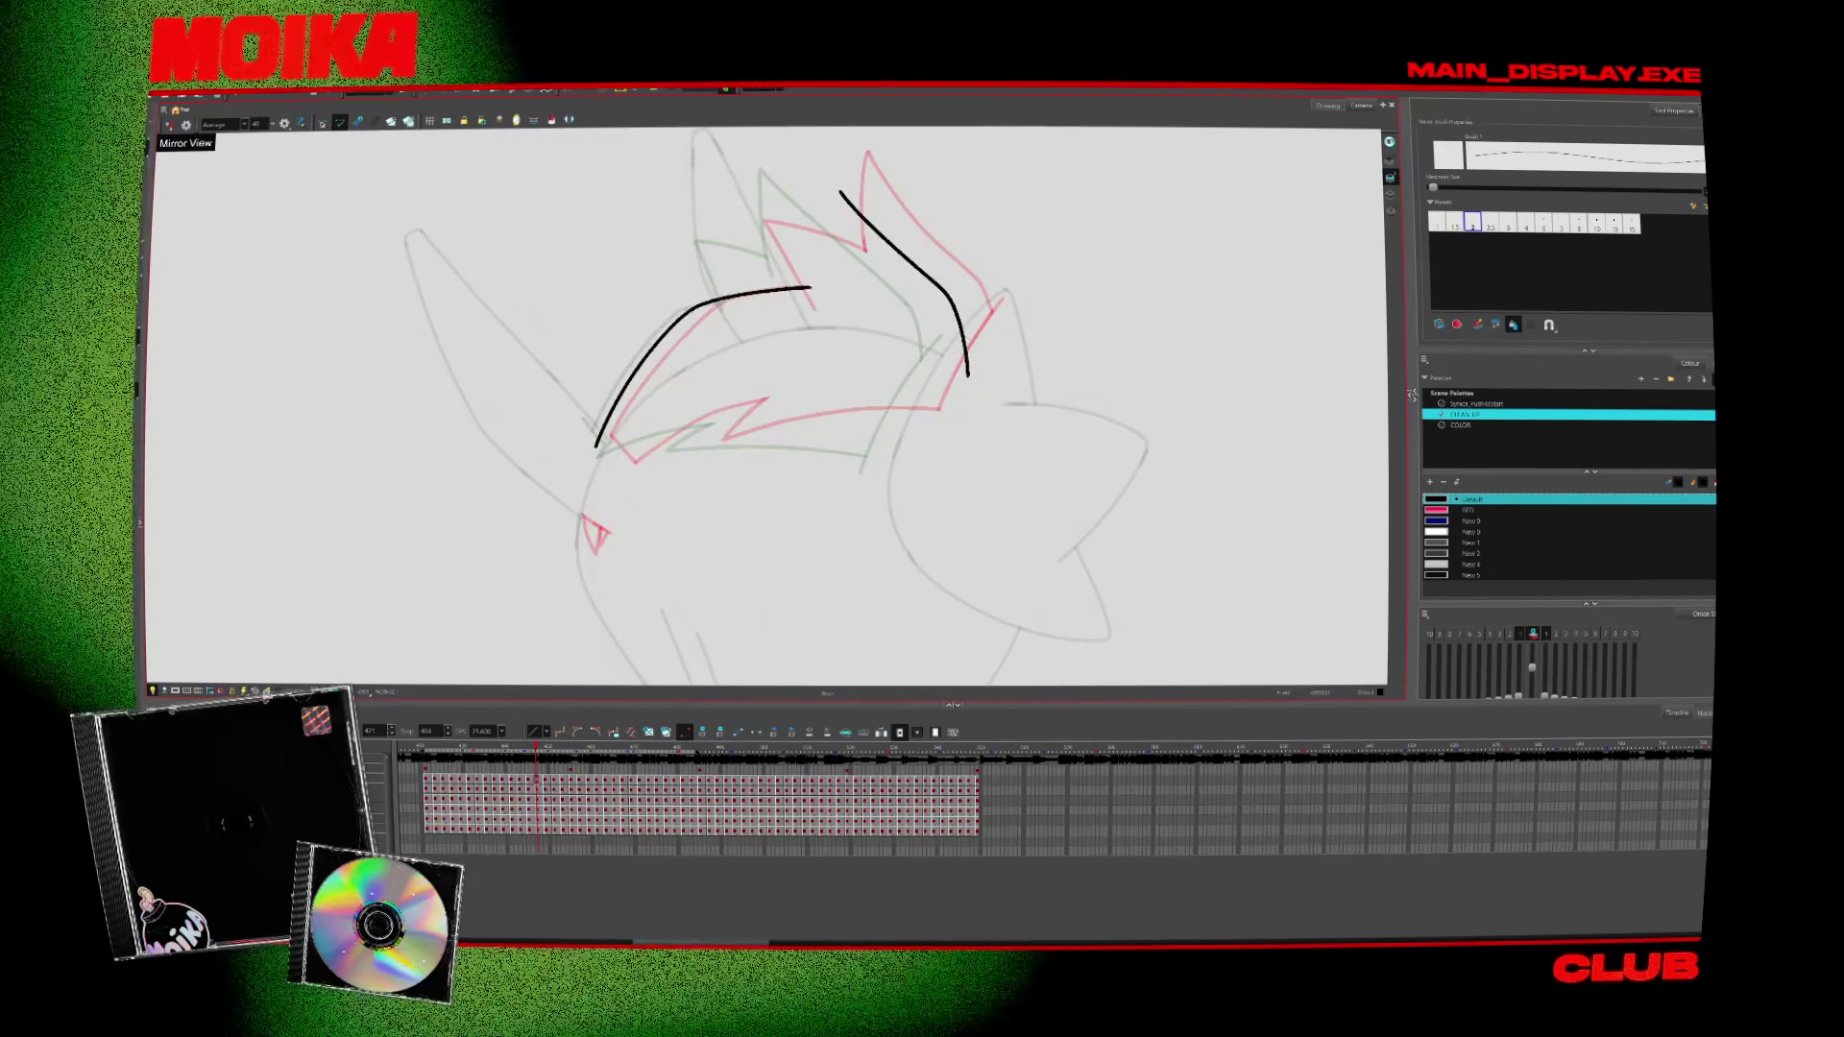
{"action": "key", "text": "period"}
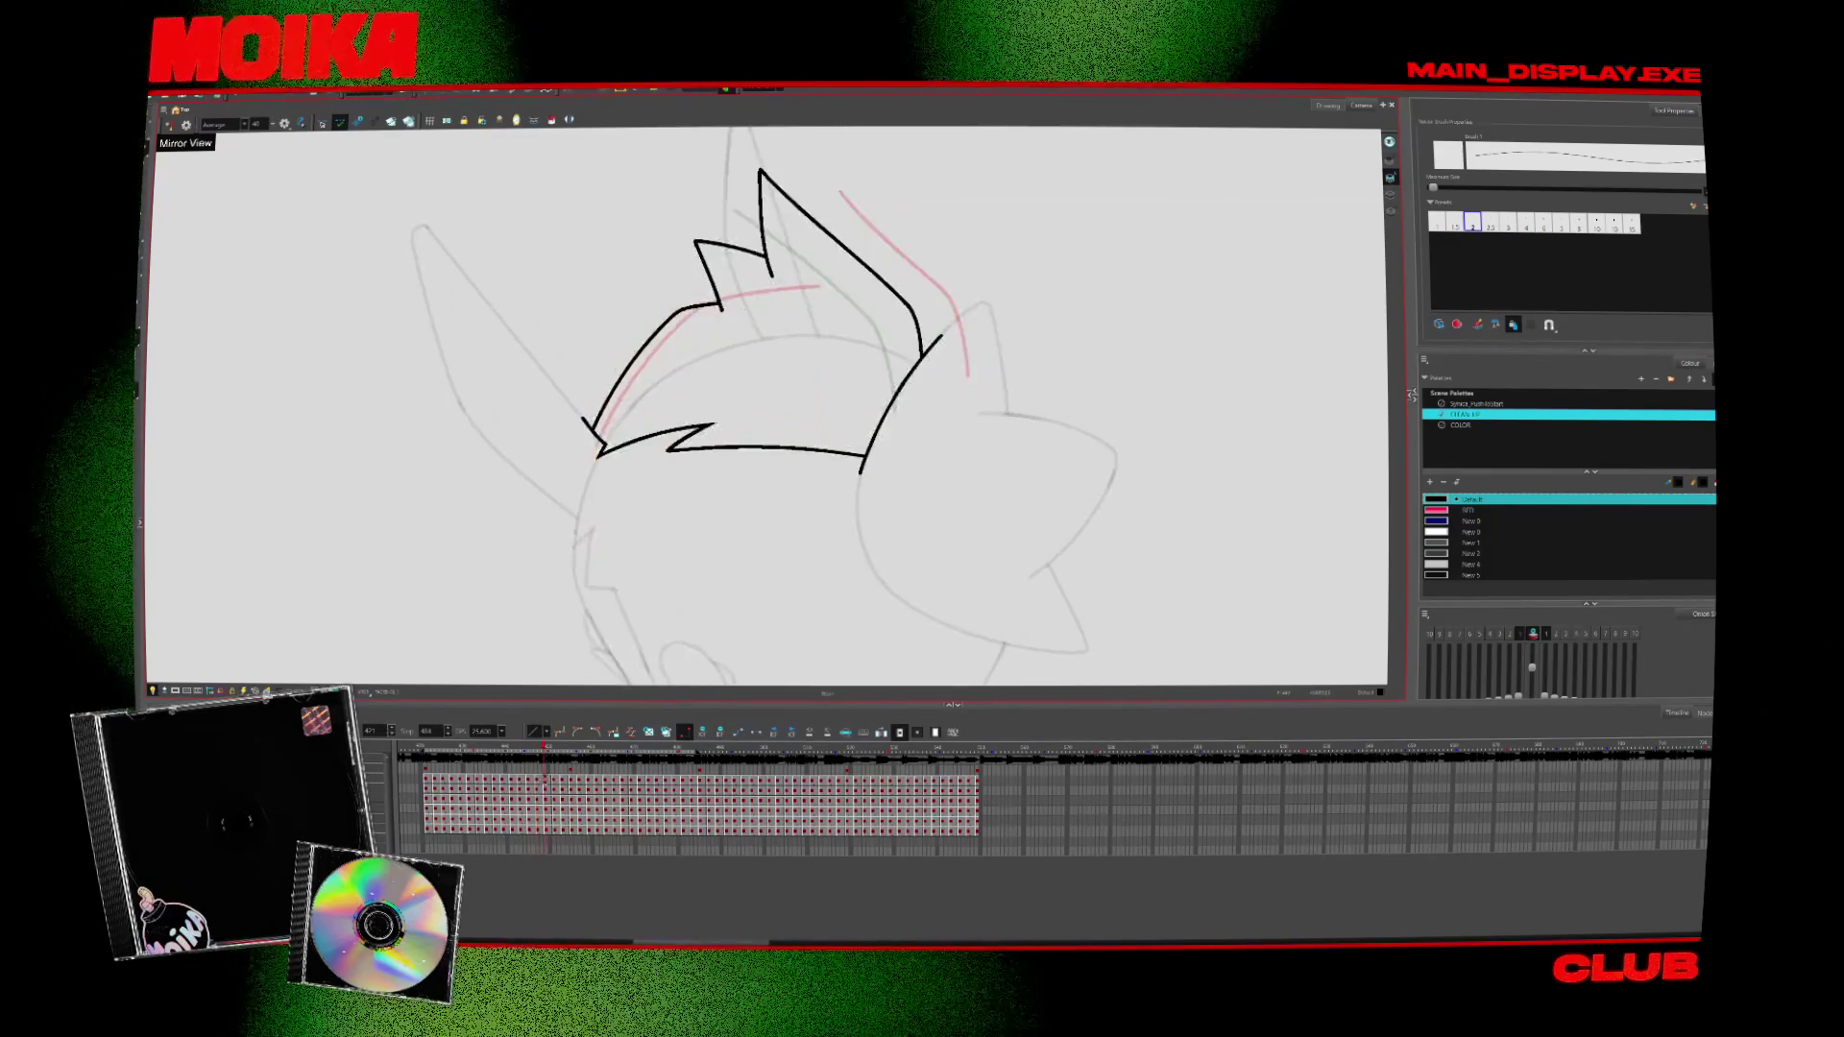
{"action": "key", "text": "comma"}
{"action": "key", "text": "comma"}
{"action": "key", "text": "comma"}
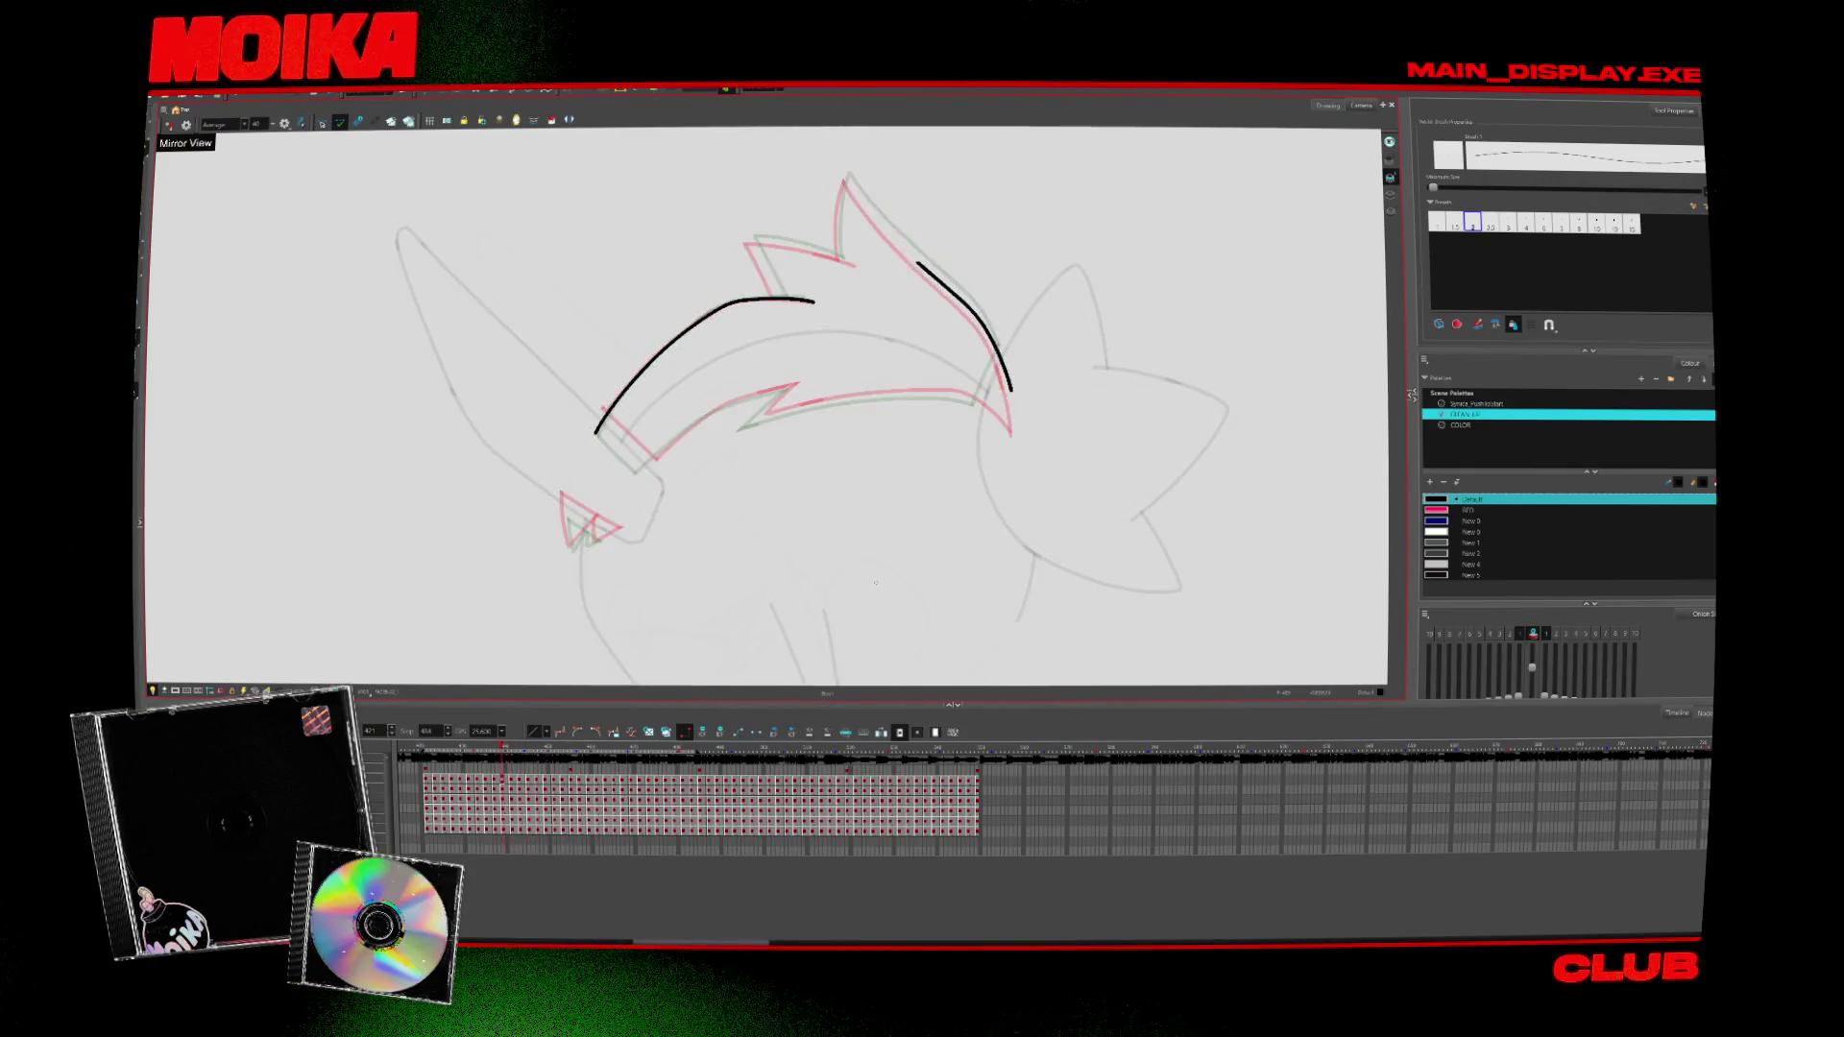
{"action": "key", "text": "comma"}
{"action": "key", "text": "comma"}
{"action": "key", "text": "comma"}
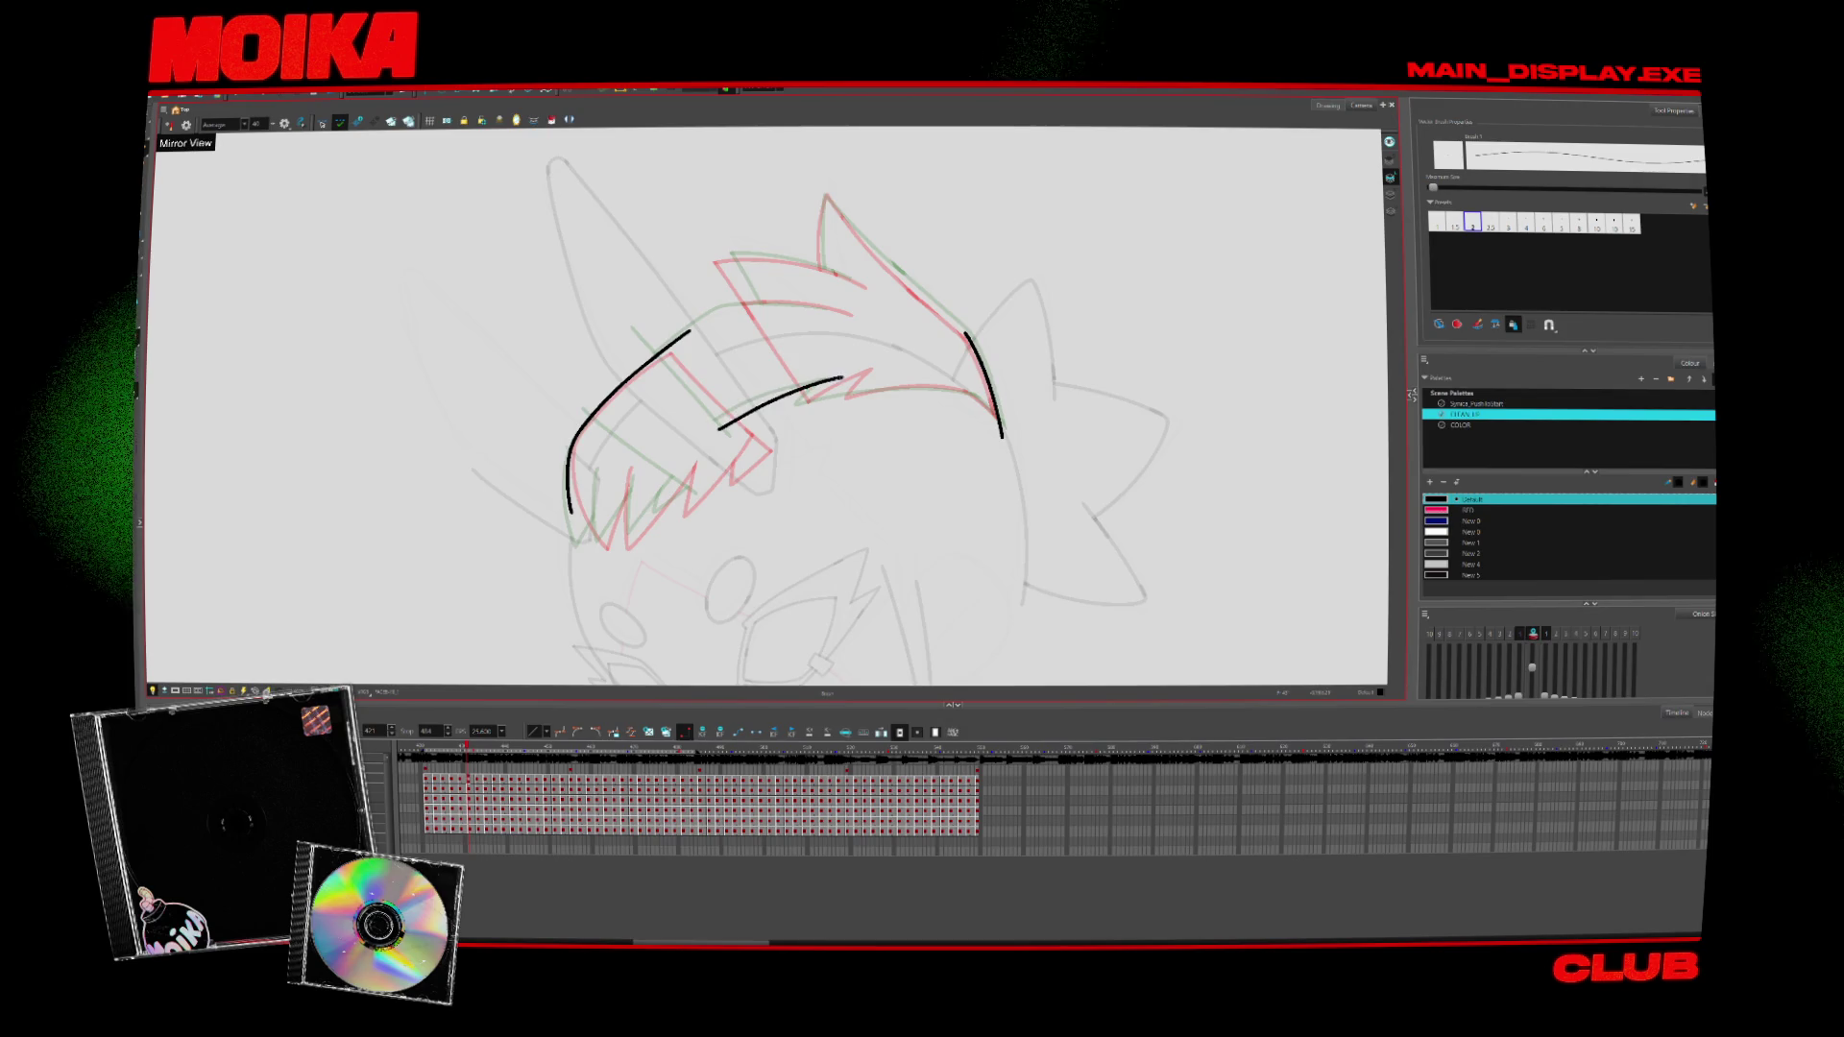
{"action": "key", "text": "period"}
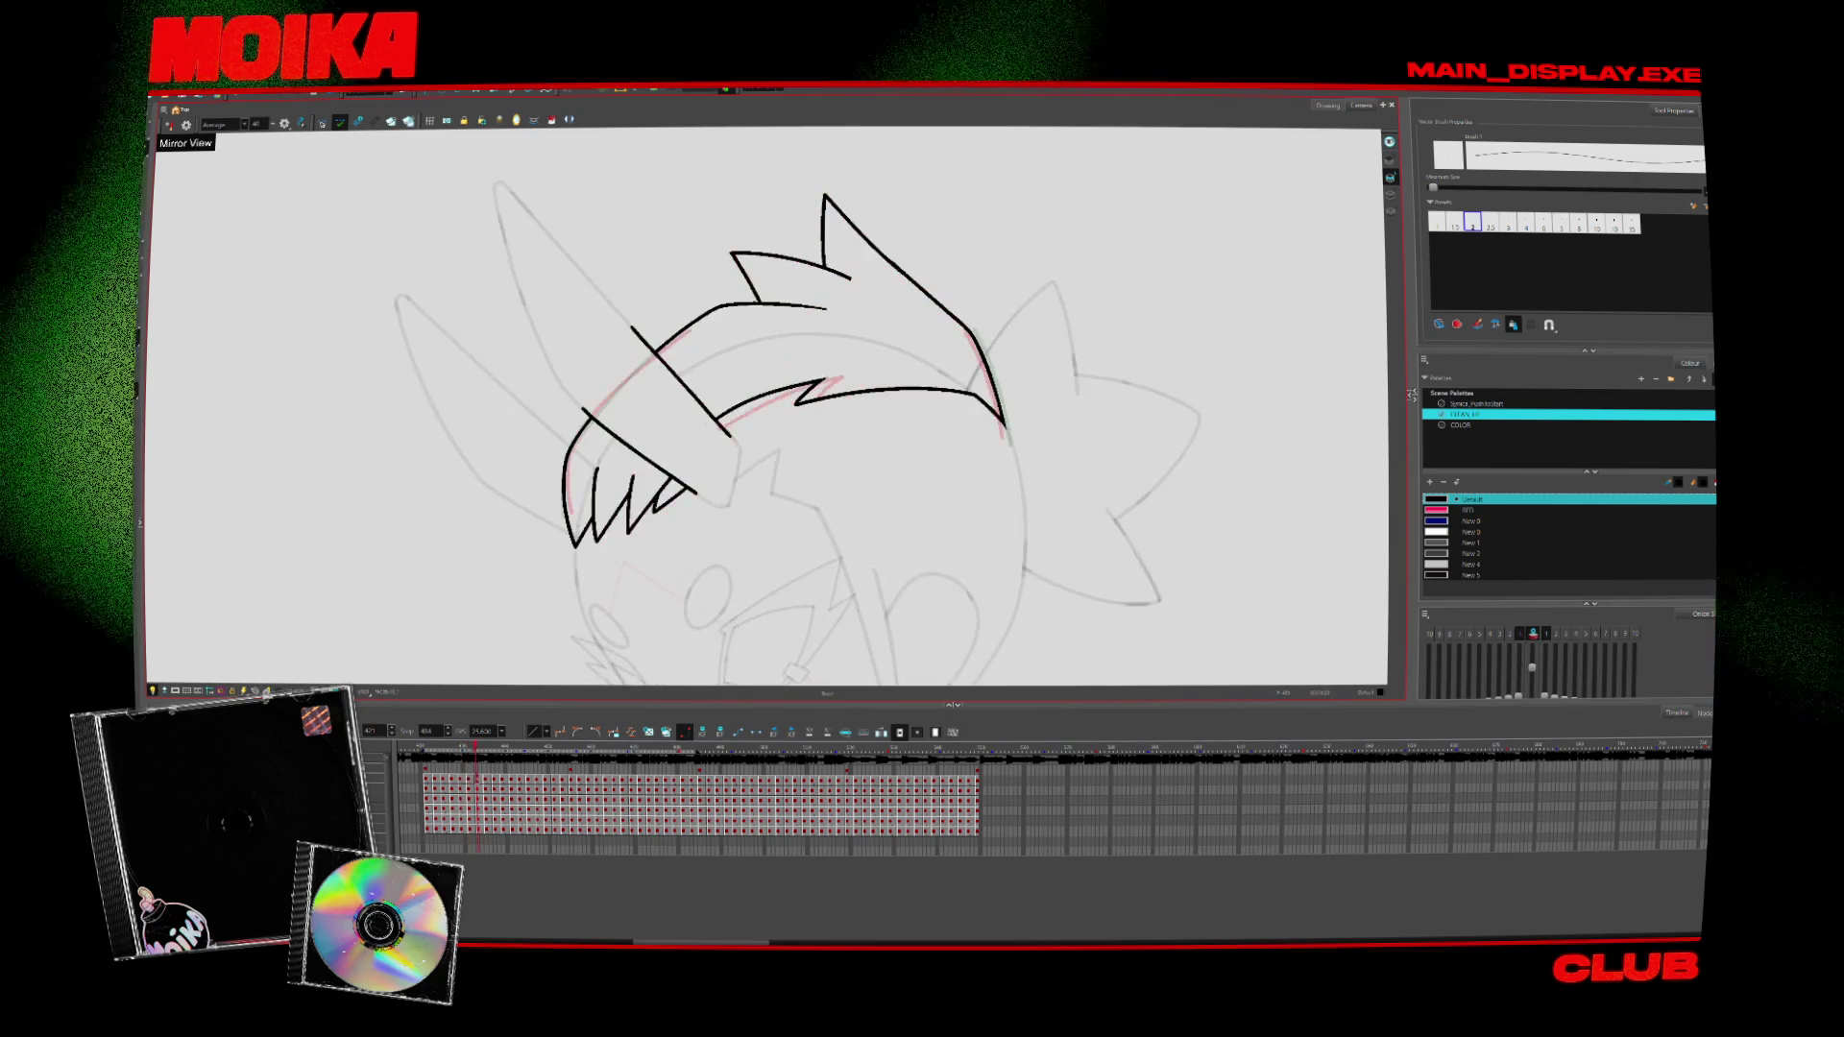
{"action": "key", "text": "period"}
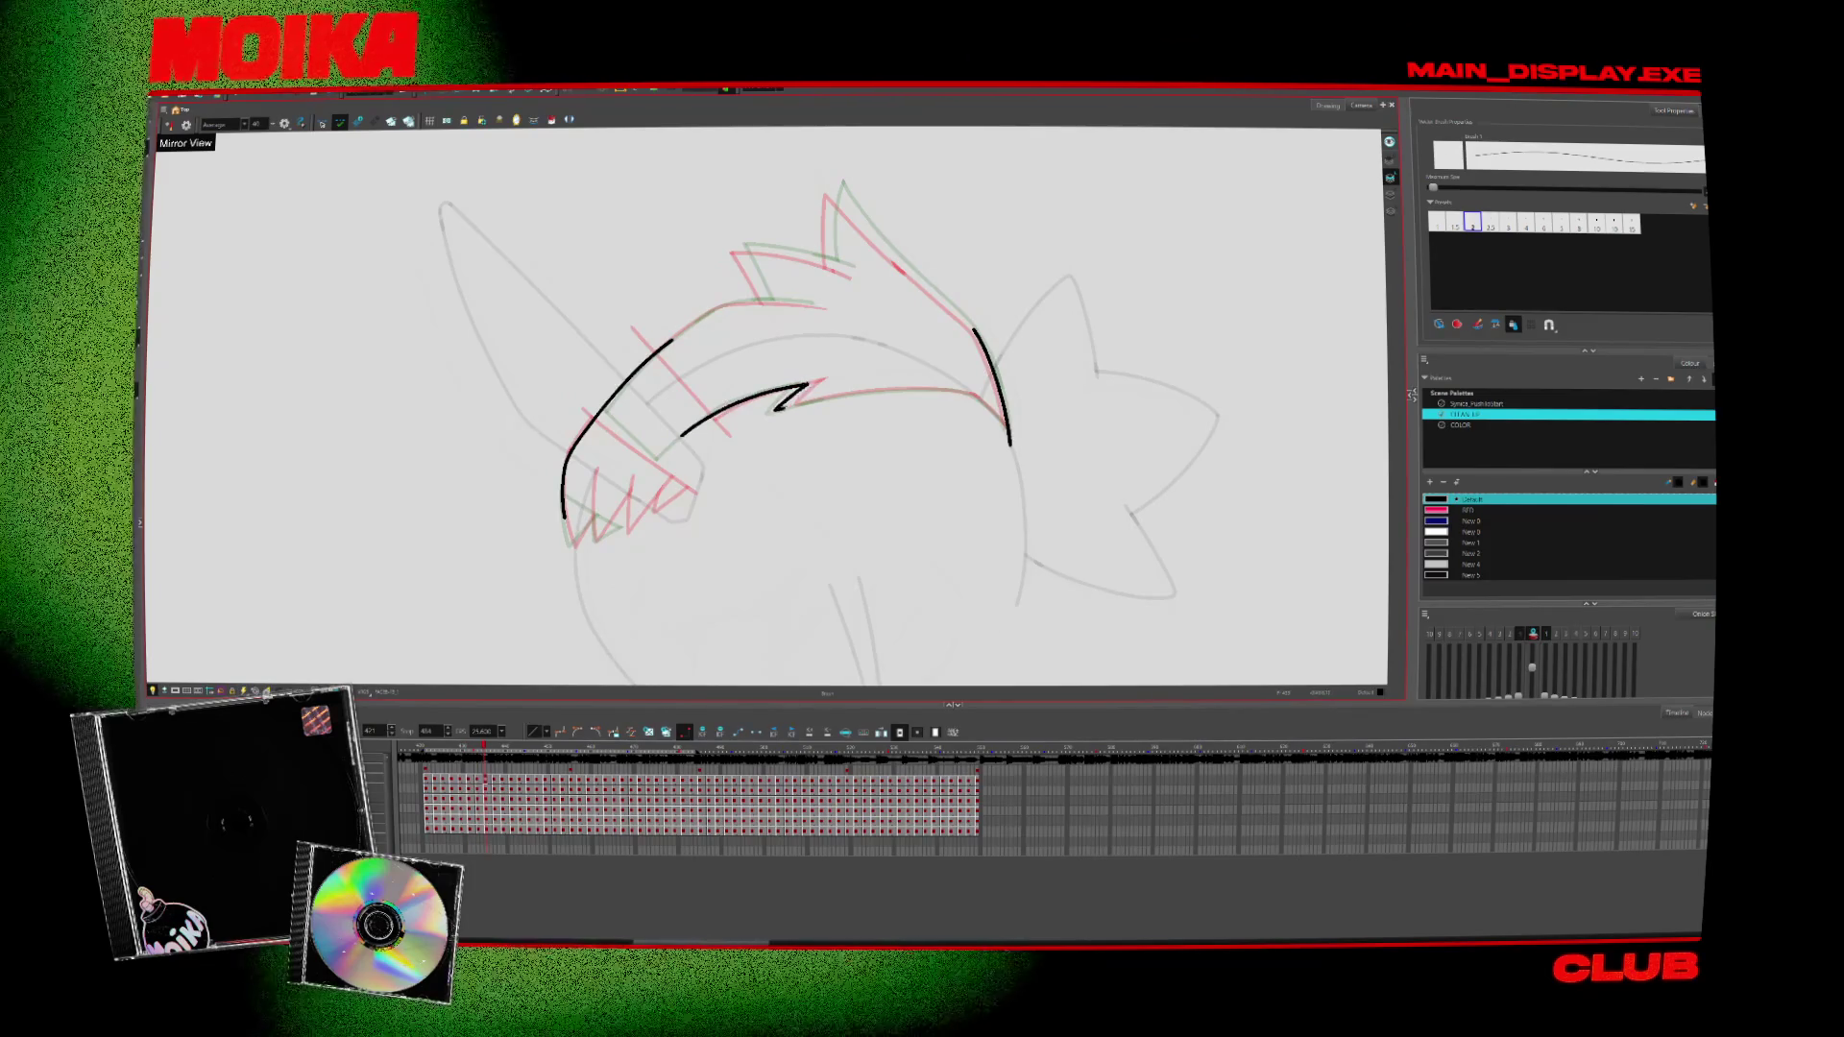
{"action": "key", "text": "period"}
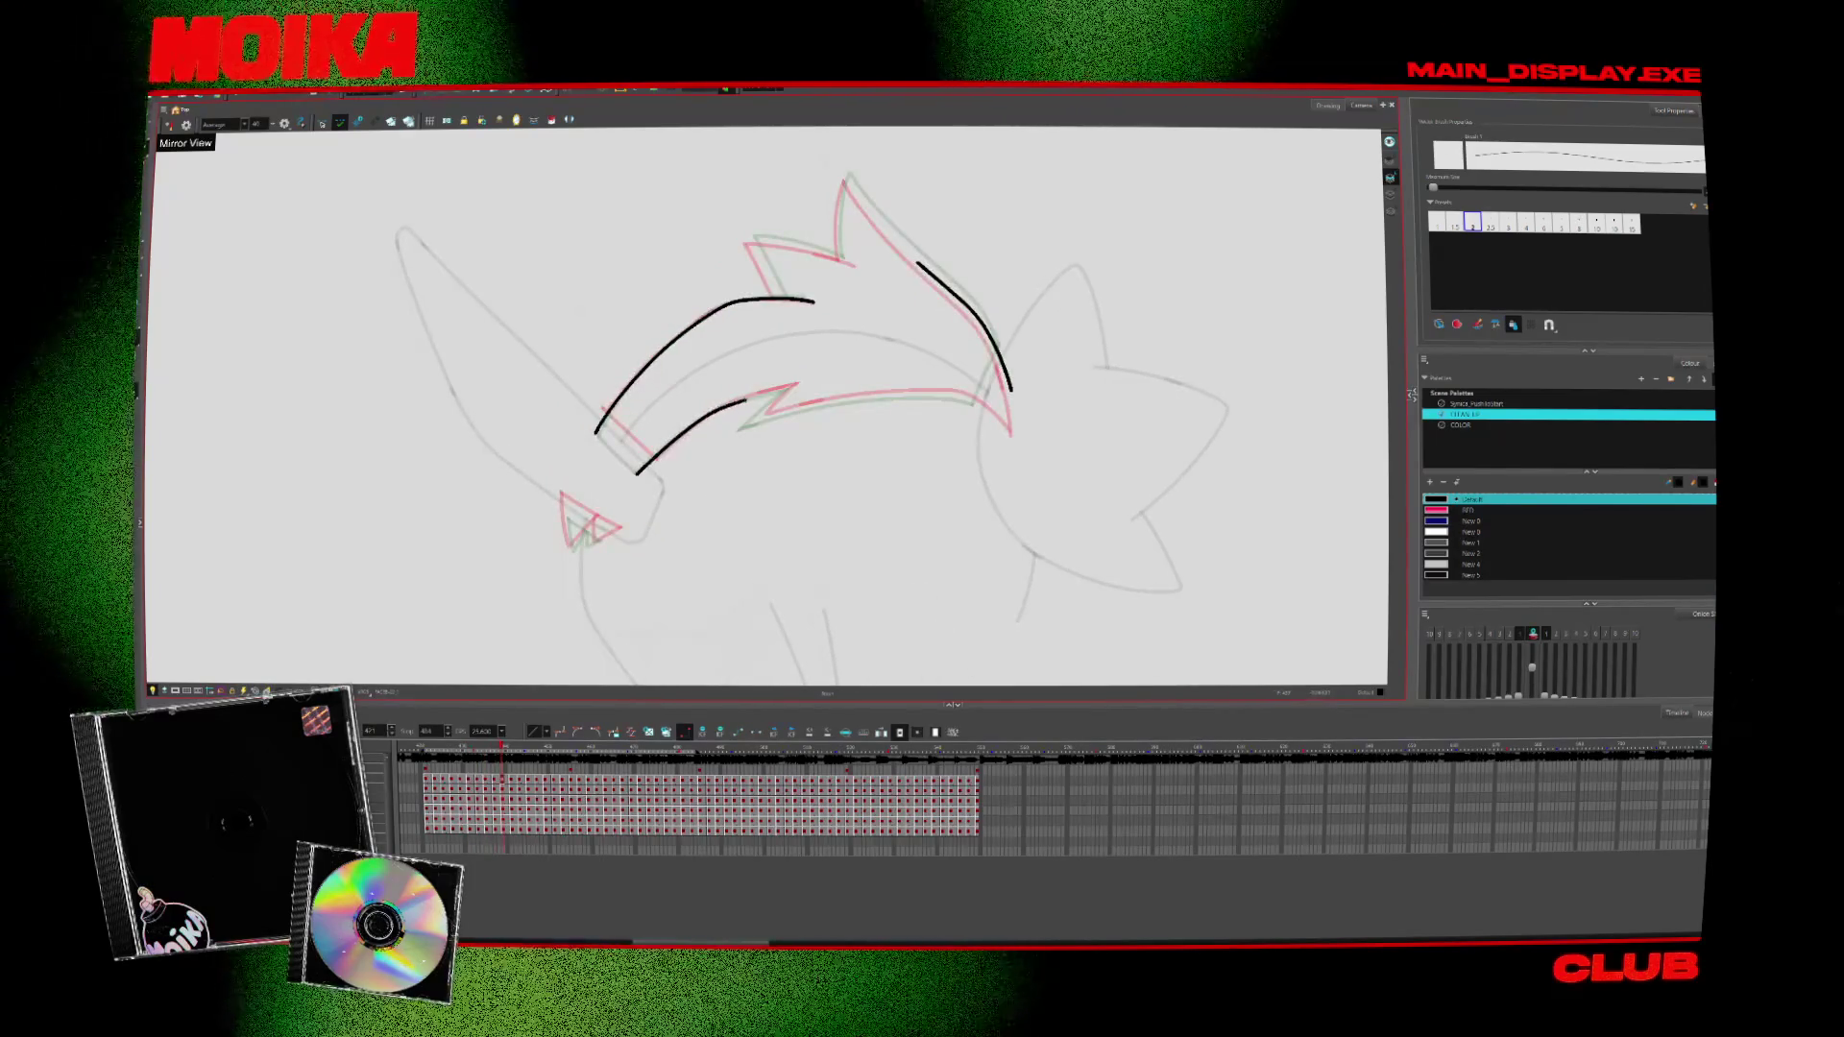
{"action": "key", "text": "period"}
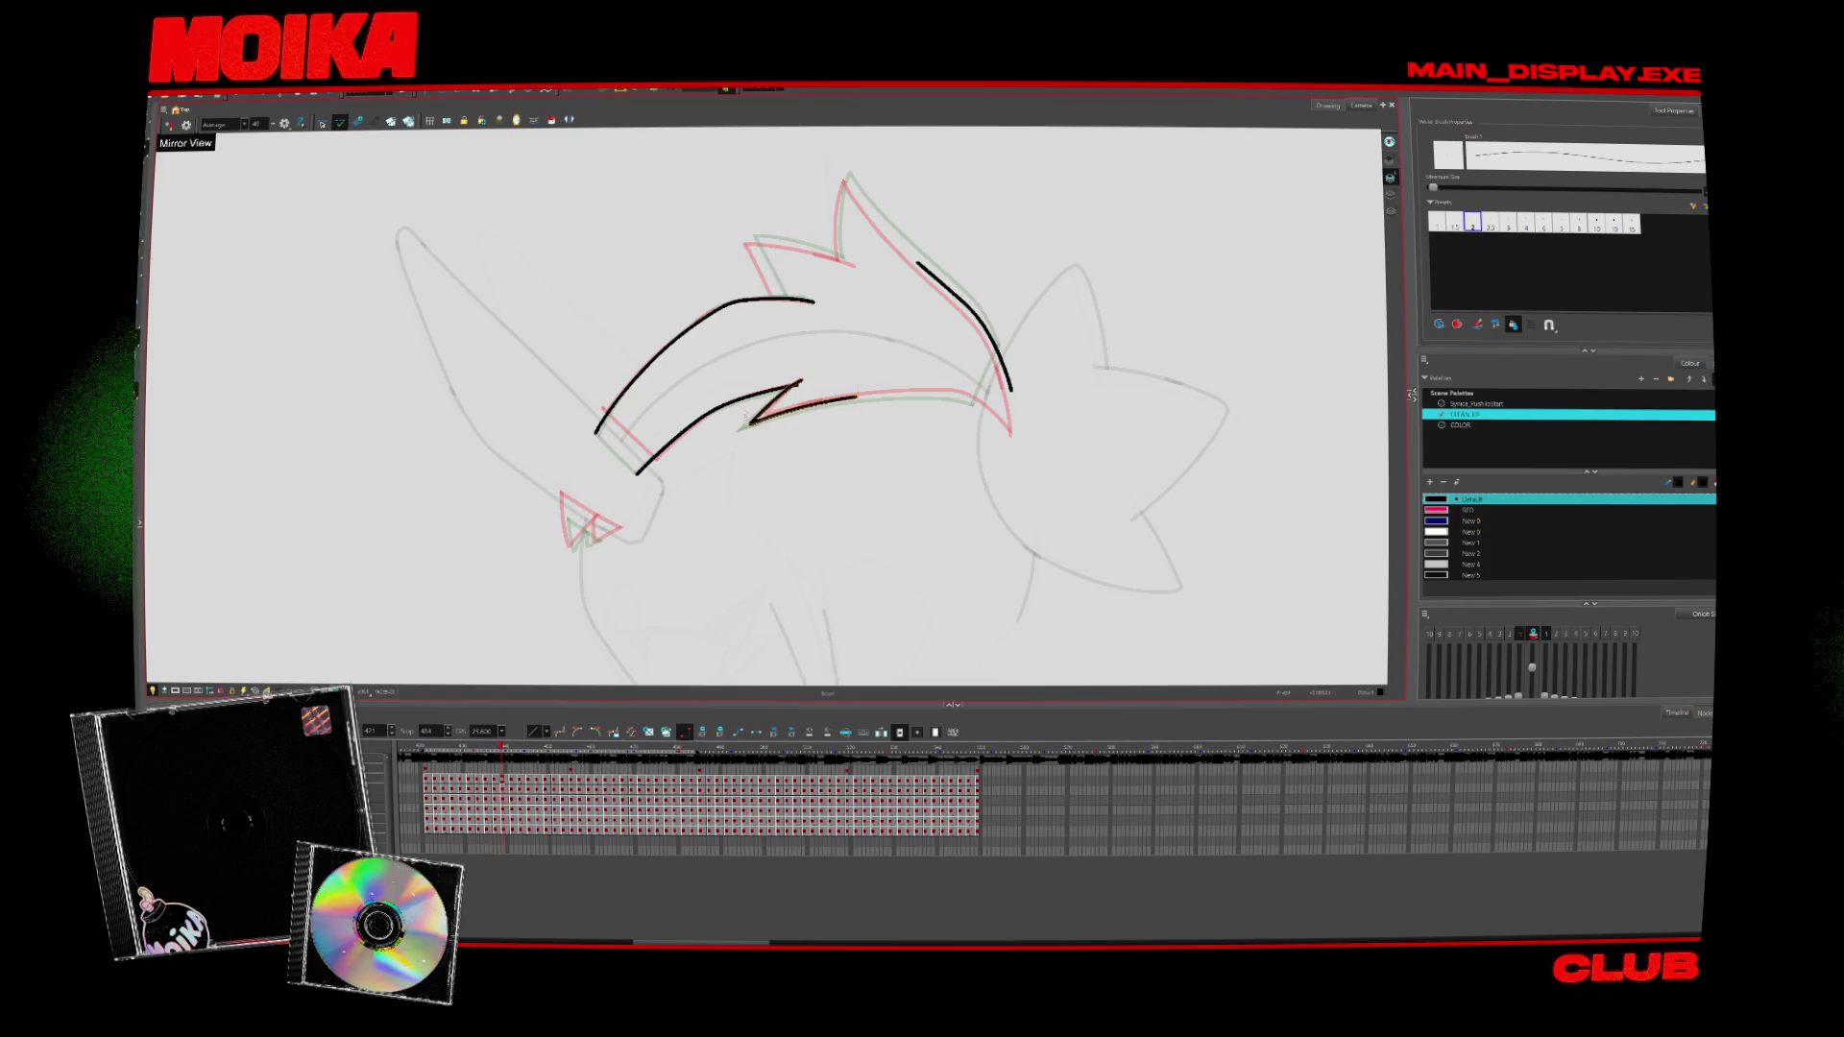
{"action": "key", "text": "period"}
{"action": "key", "text": "period"}
Ink short and lower hair lines plus a long line across the hair top, deleting an unwanted arc
{"action": "left_click_drag", "start_coordinate": [729, 437], "coordinate": [802, 377]}
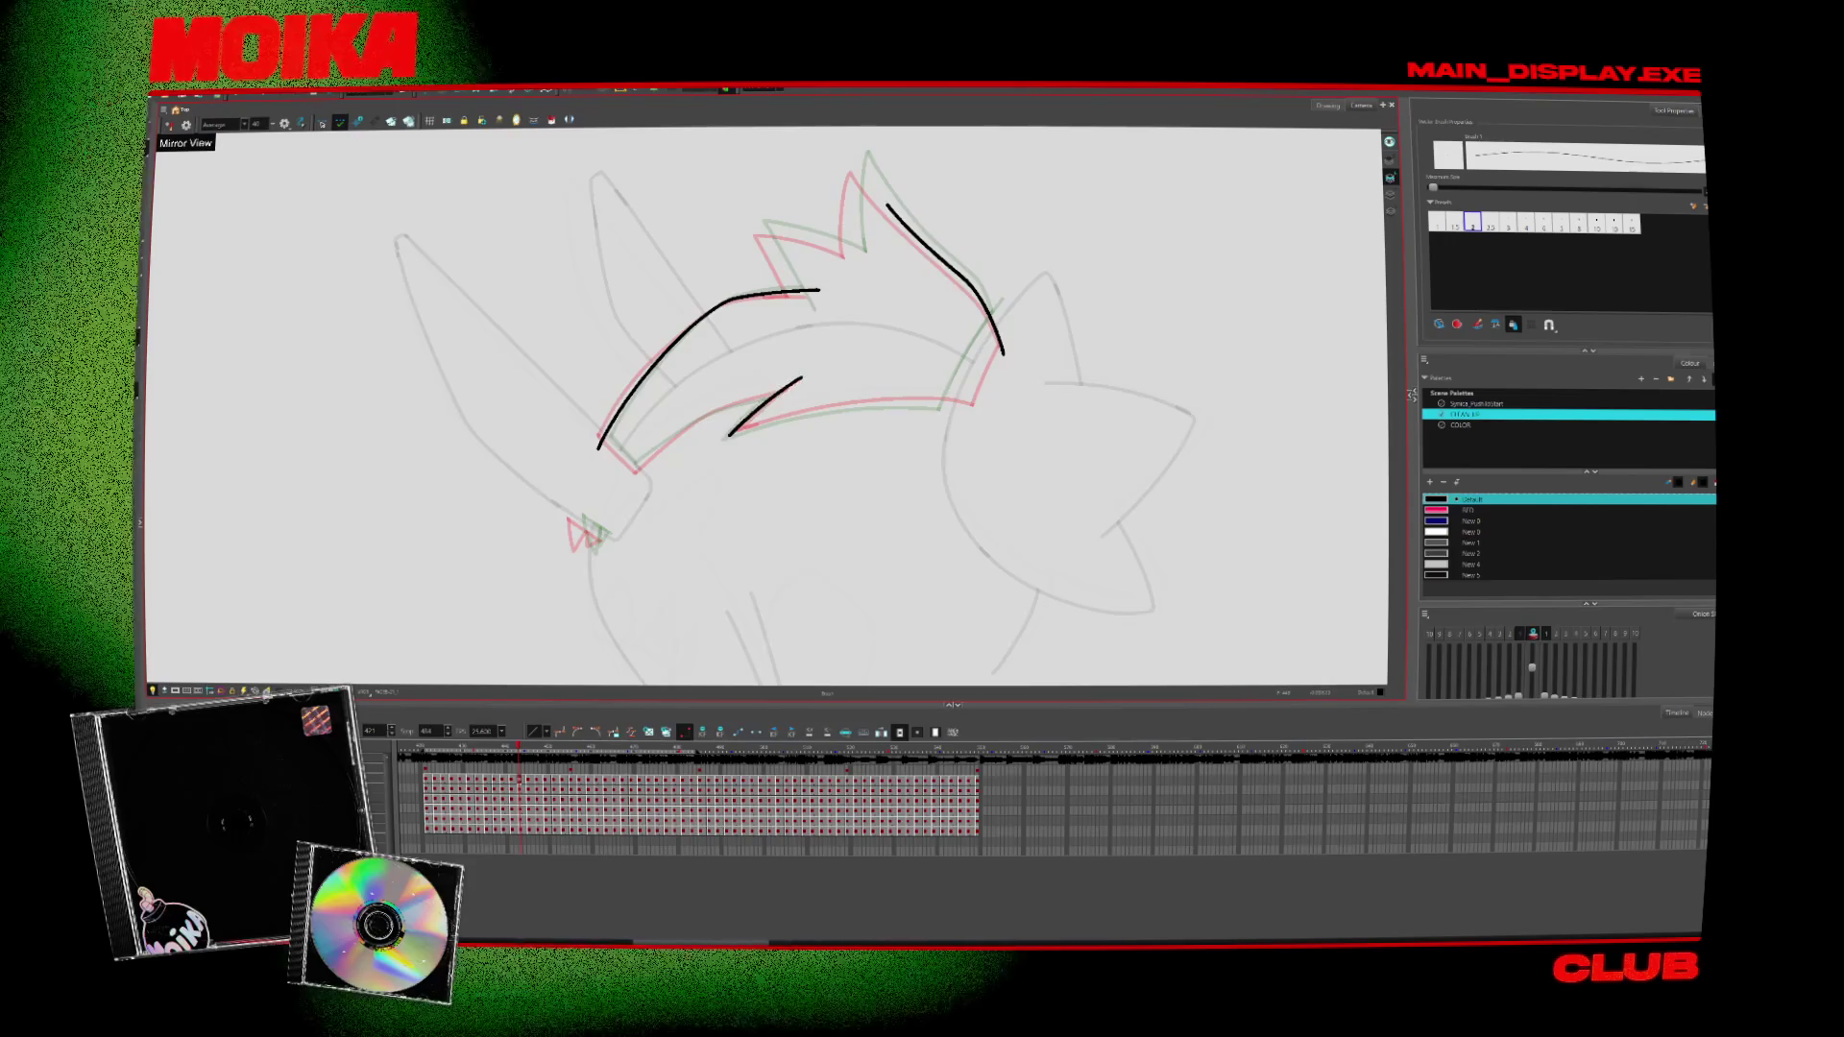
{"action": "left_click_drag", "start_coordinate": [730, 434], "coordinate": [835, 407]}
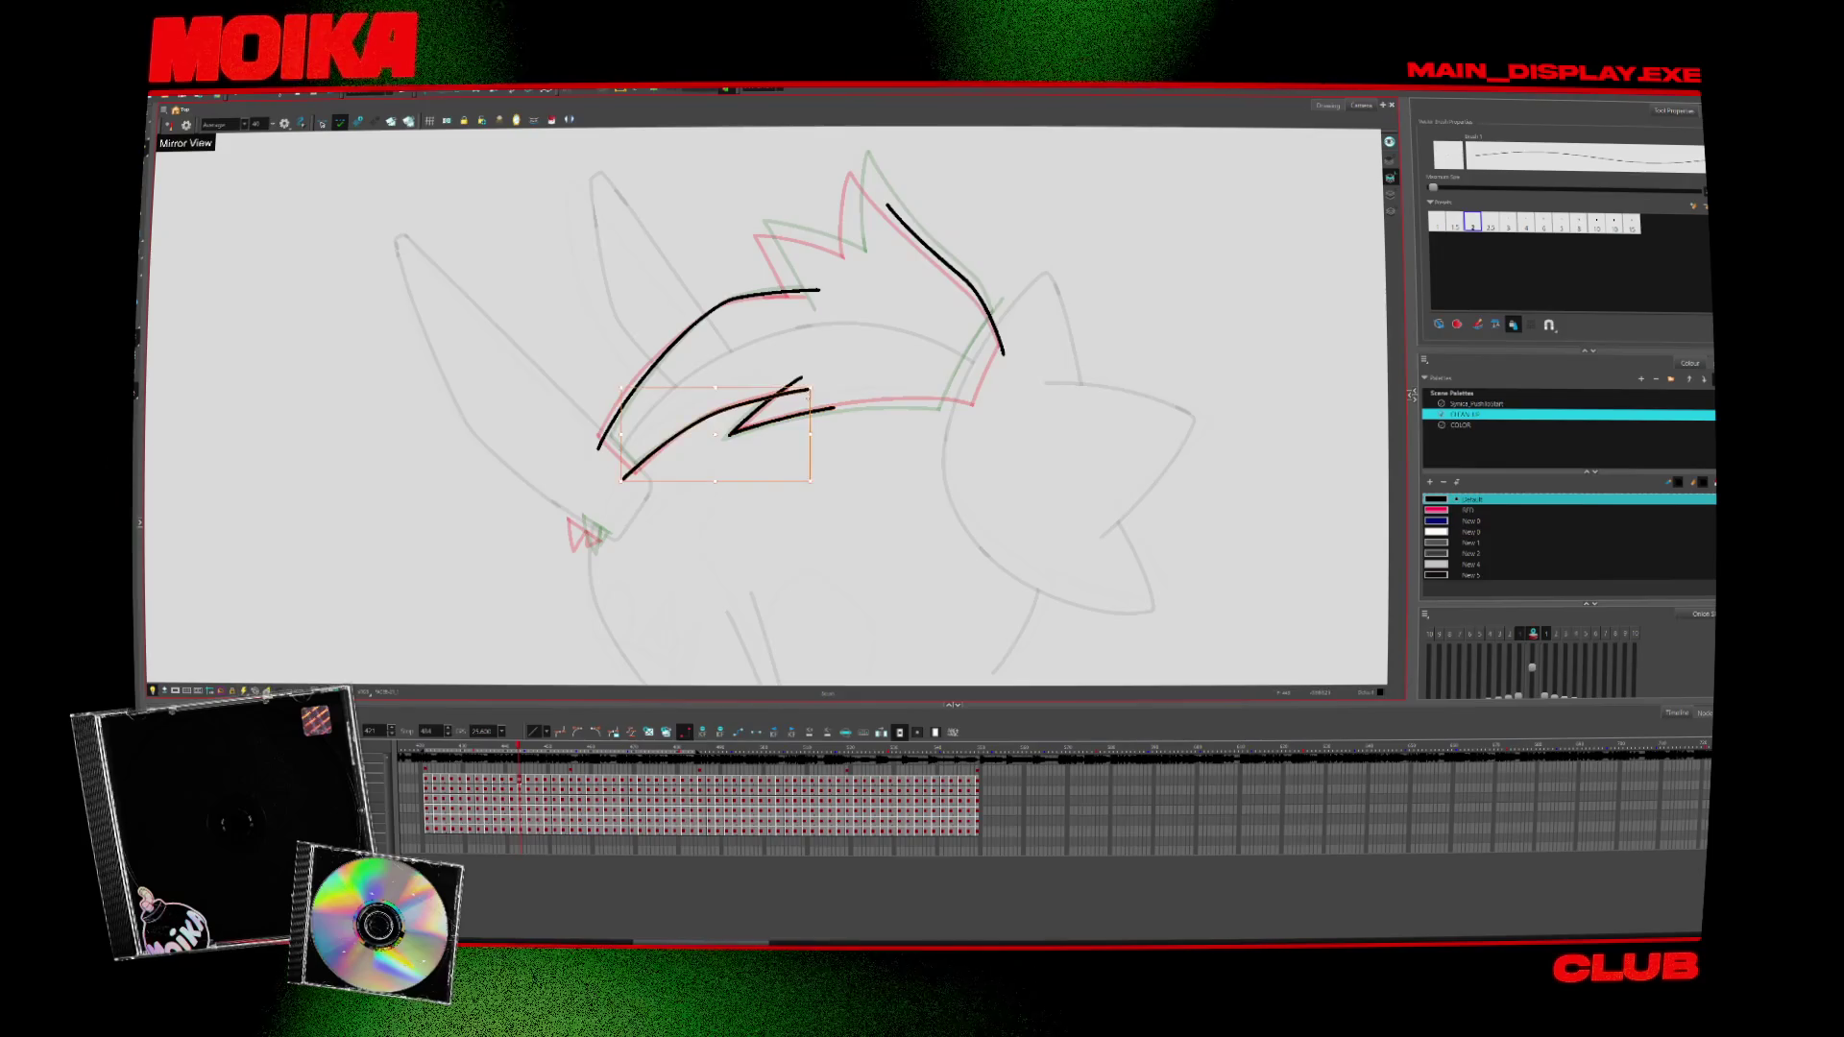
{"action": "key", "text": "period"}
{"action": "key", "text": "period"}
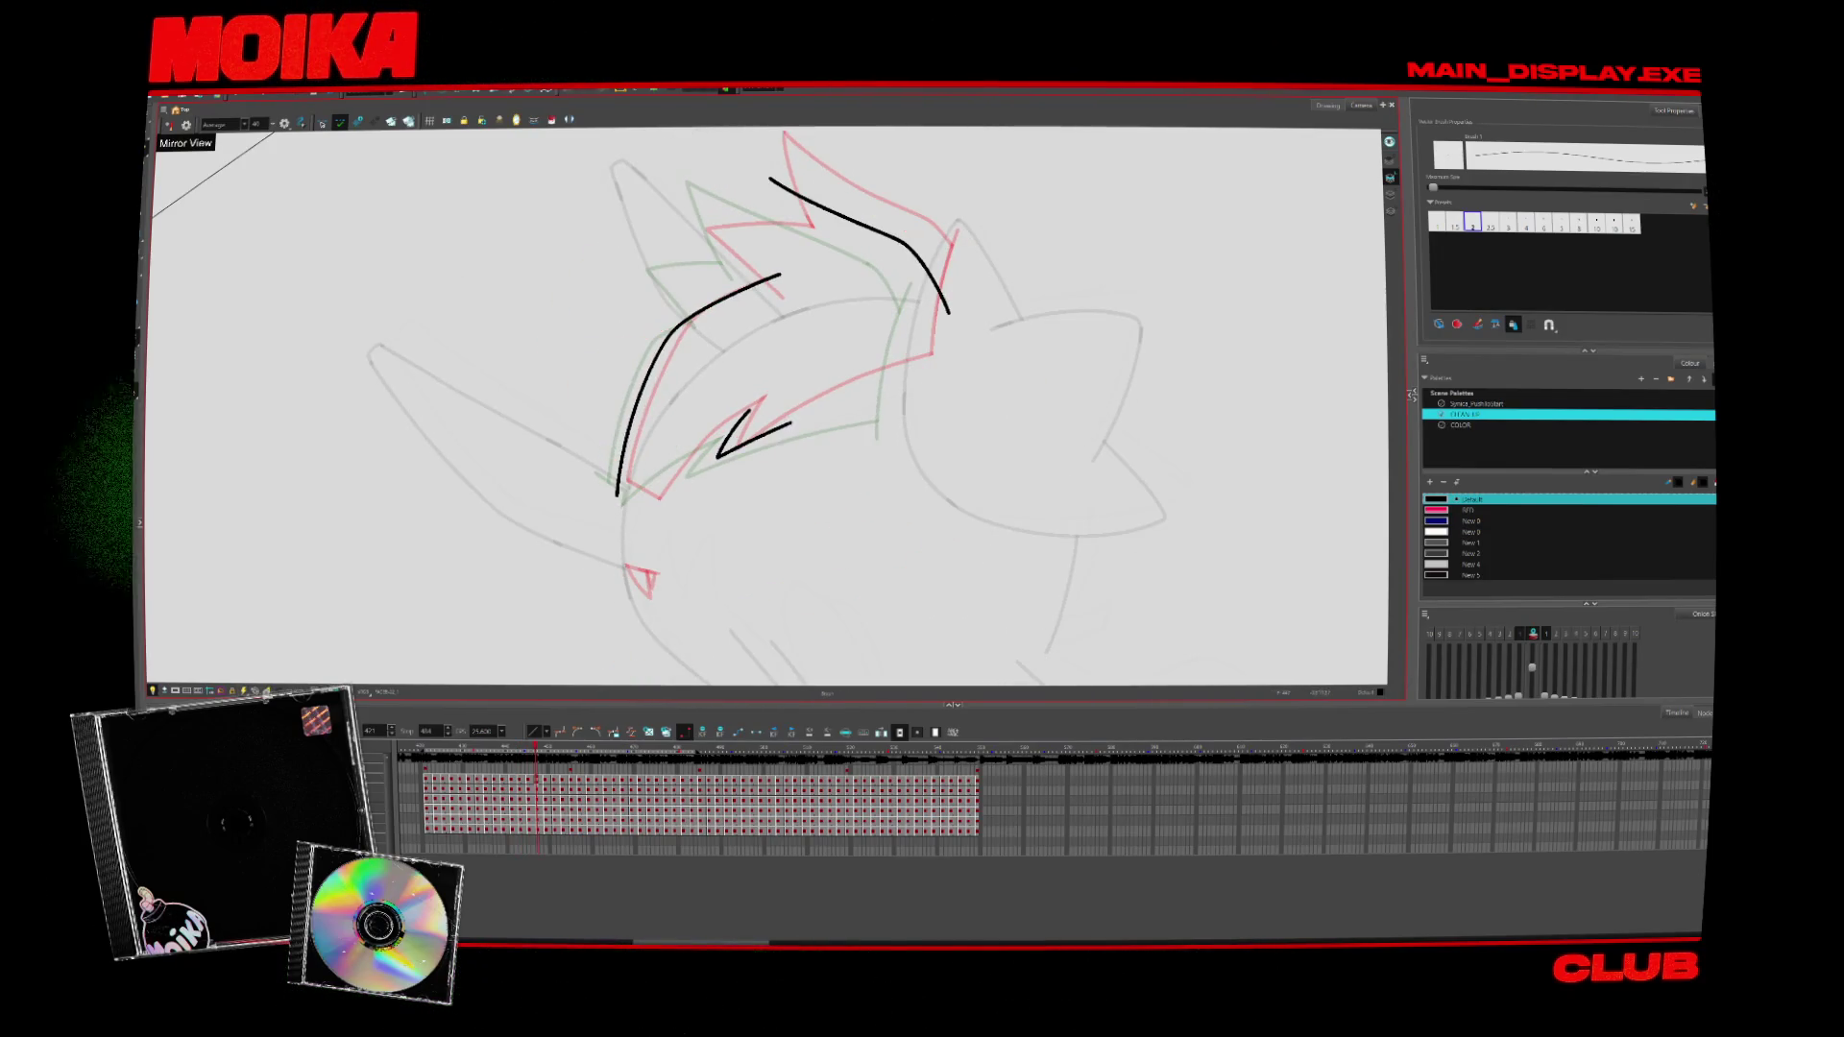
{"action": "left_click_drag", "start_coordinate": [790, 422], "coordinate": [910, 380]}
{"action": "left_click_drag", "start_coordinate": [611, 524], "coordinate": [768, 408]}
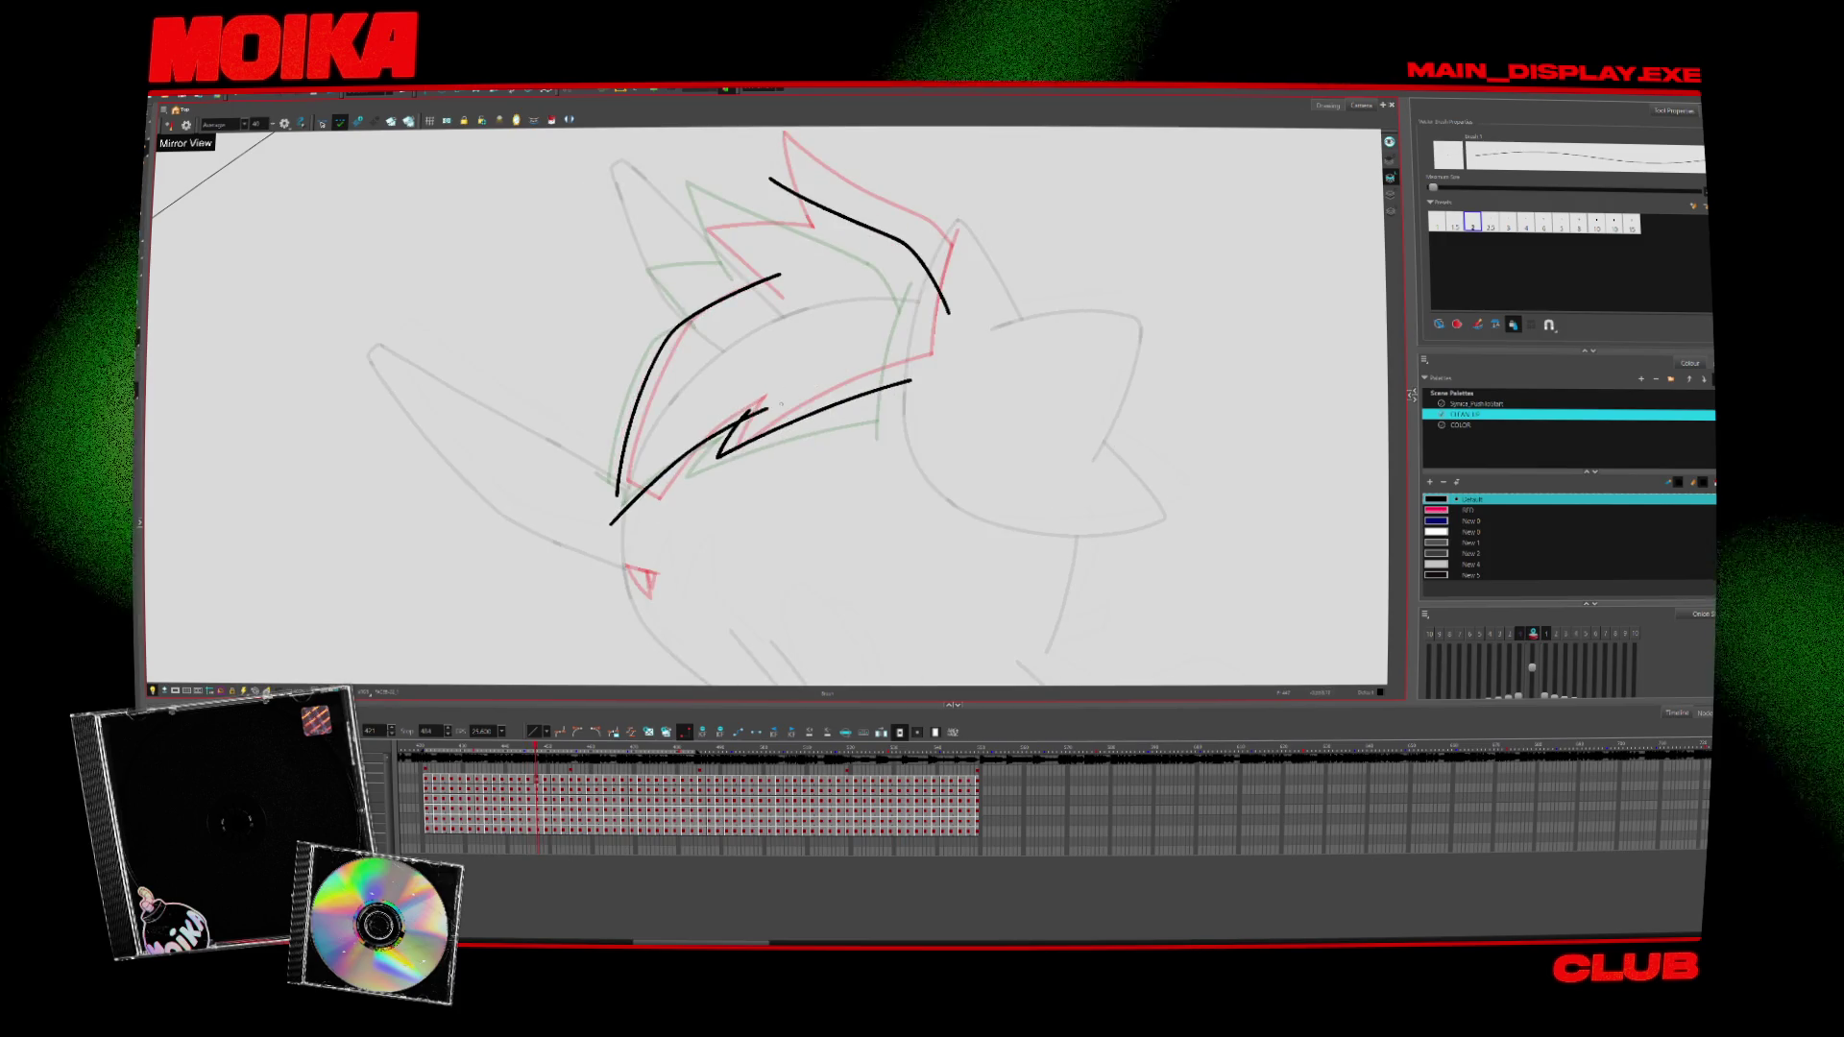
{"action": "key", "text": "period"}
{"action": "key", "text": "period"}
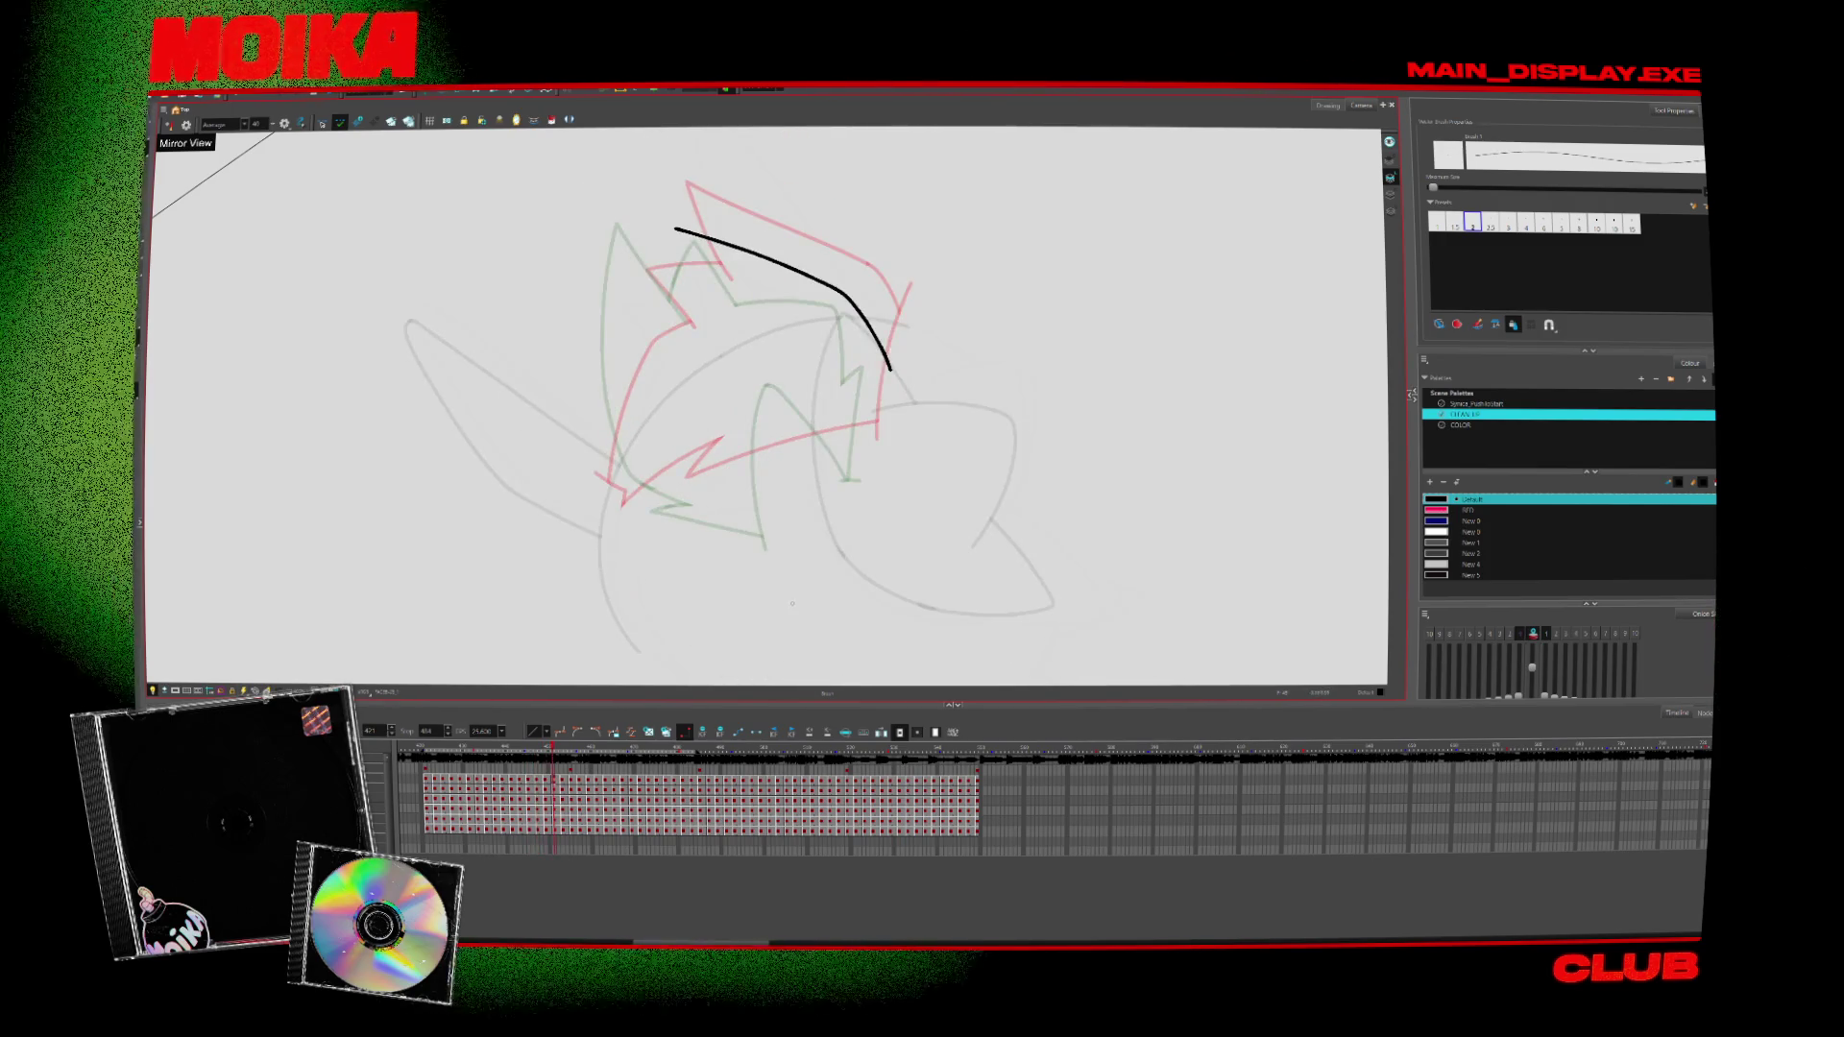
{"action": "key", "text": "comma"}
{"action": "key", "text": "comma"}
{"action": "key", "text": "comma"}
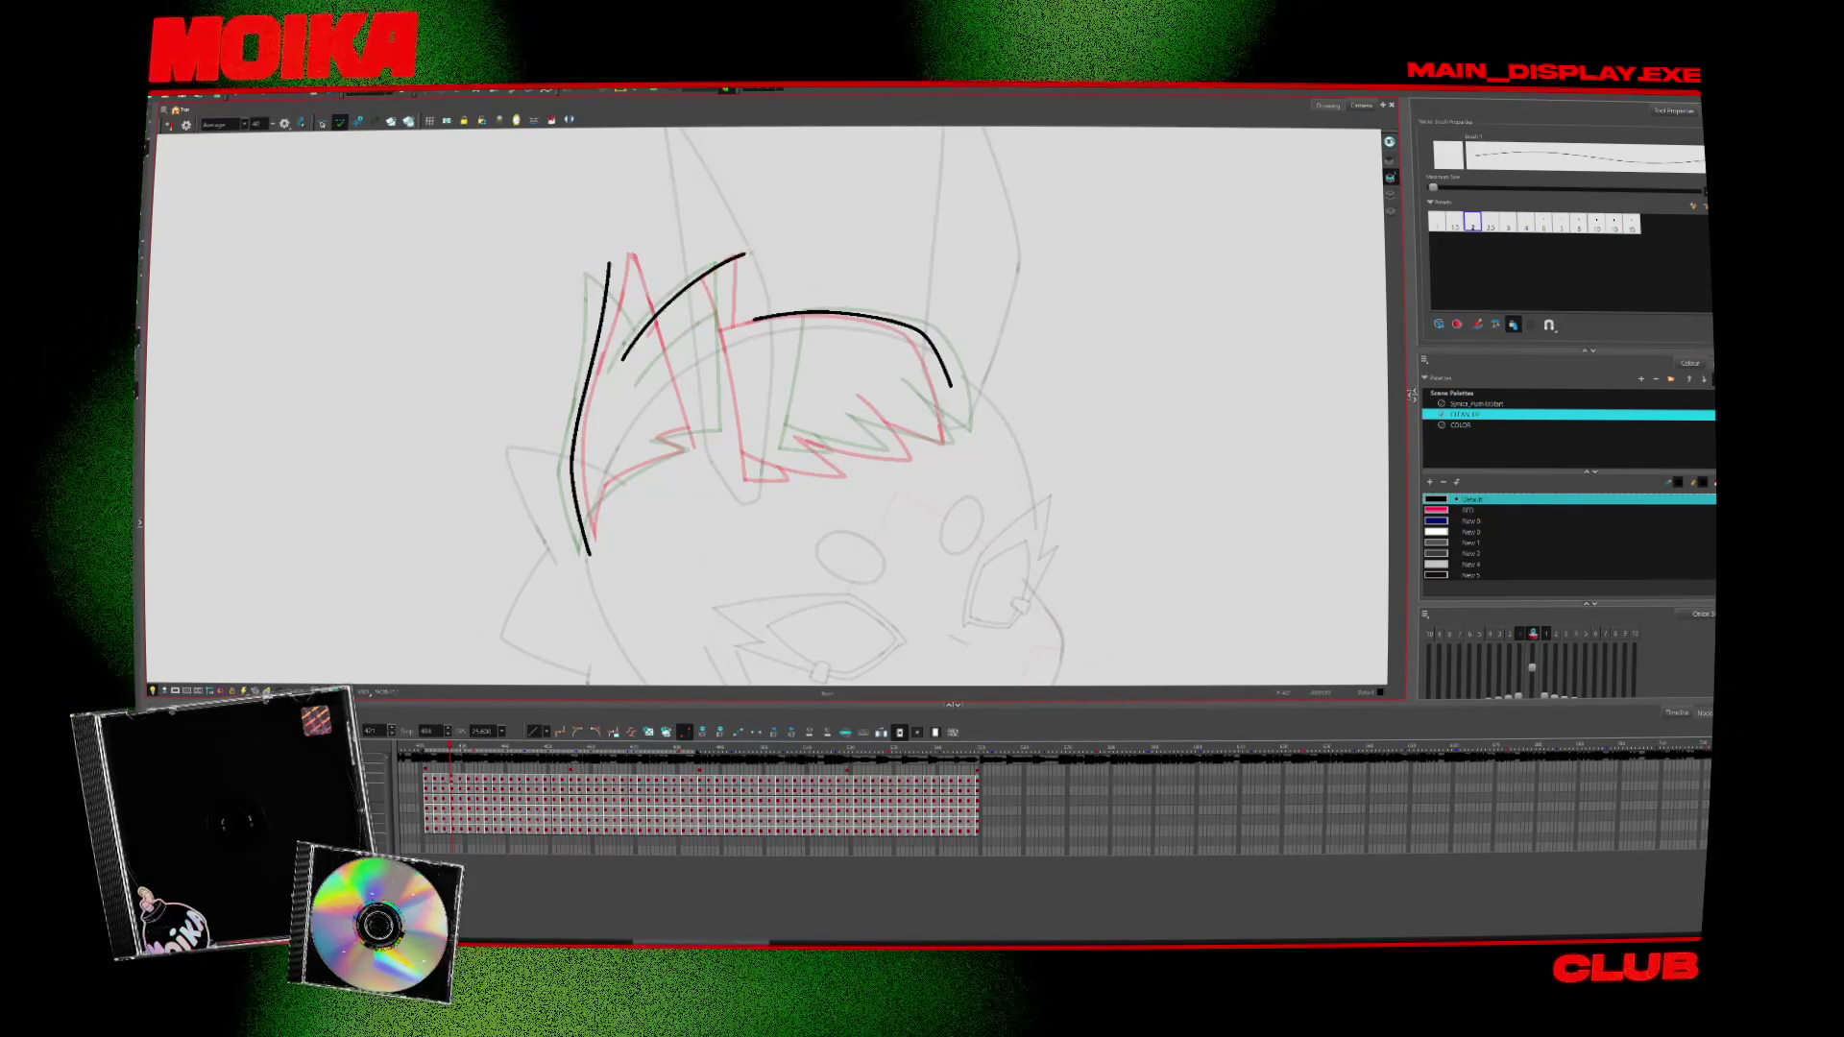
{"action": "key", "text": "Delete"}
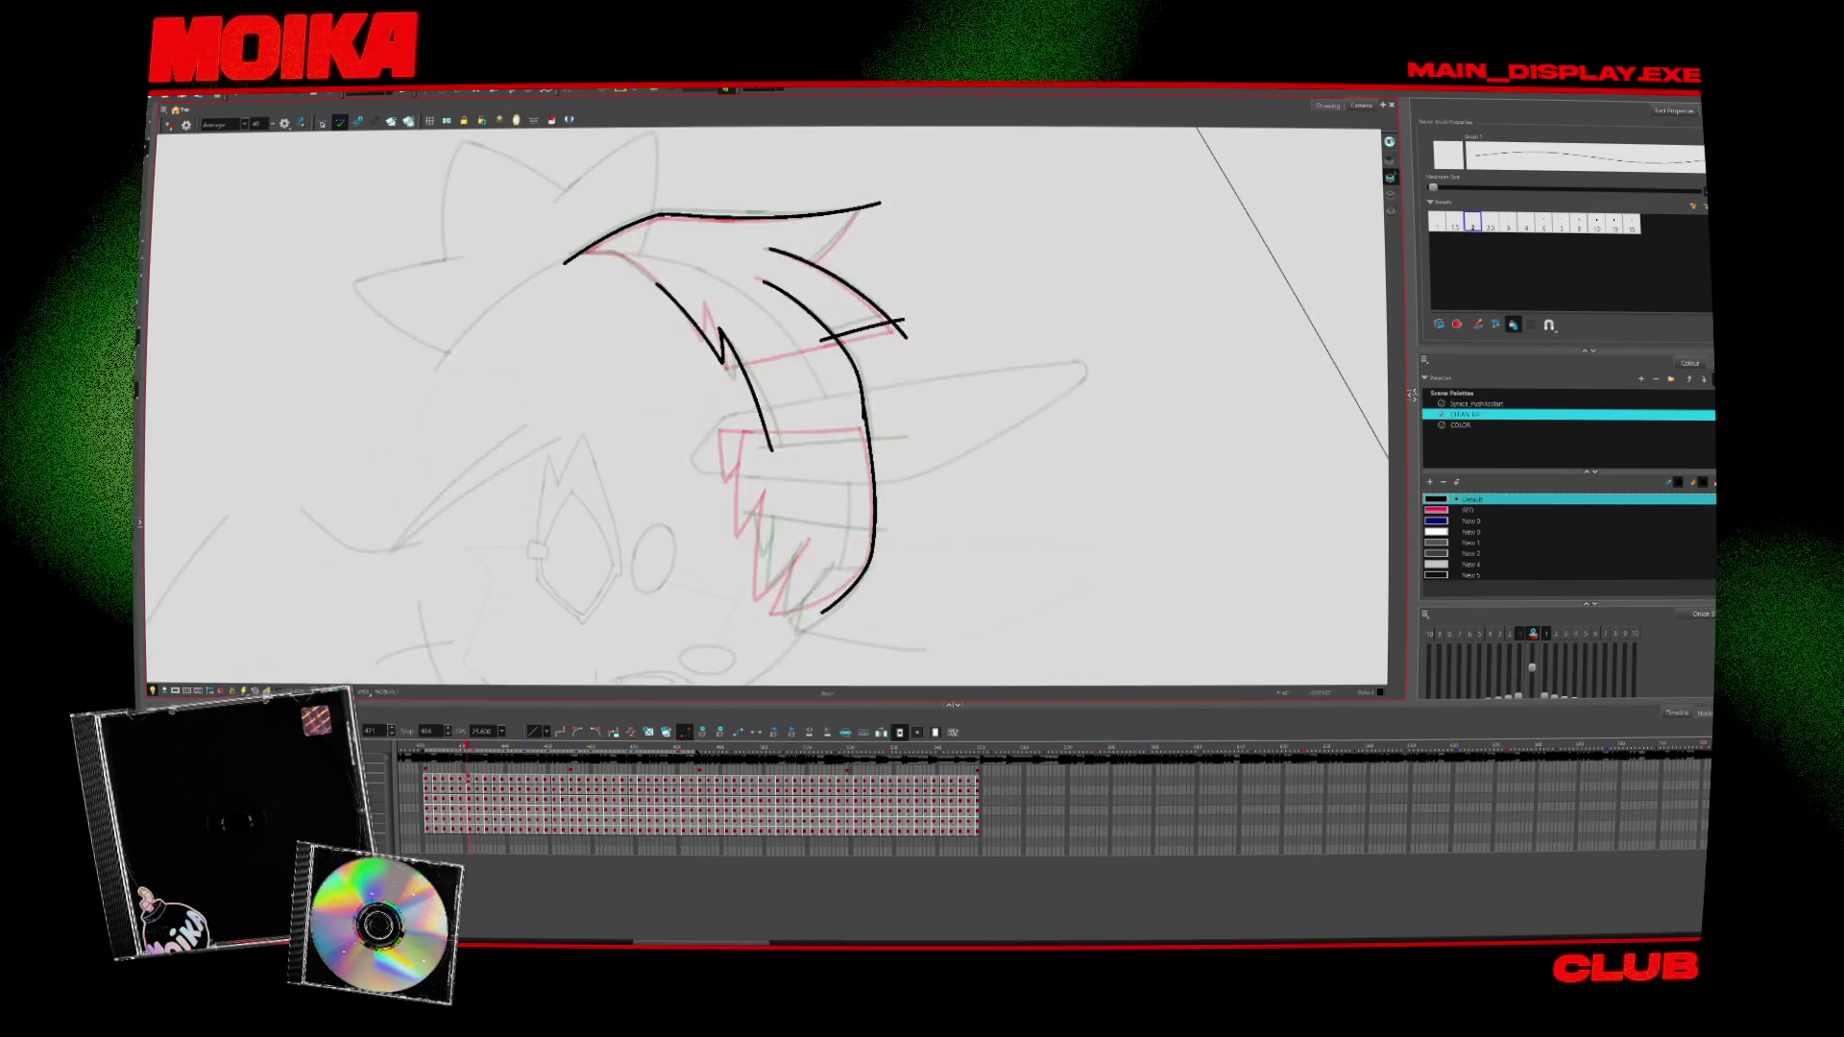
Draw a curved fringe stroke and a line running down past the middle hair spike
{"action": "left_click_drag", "start_coordinate": [868, 197], "coordinate": [802, 267]}
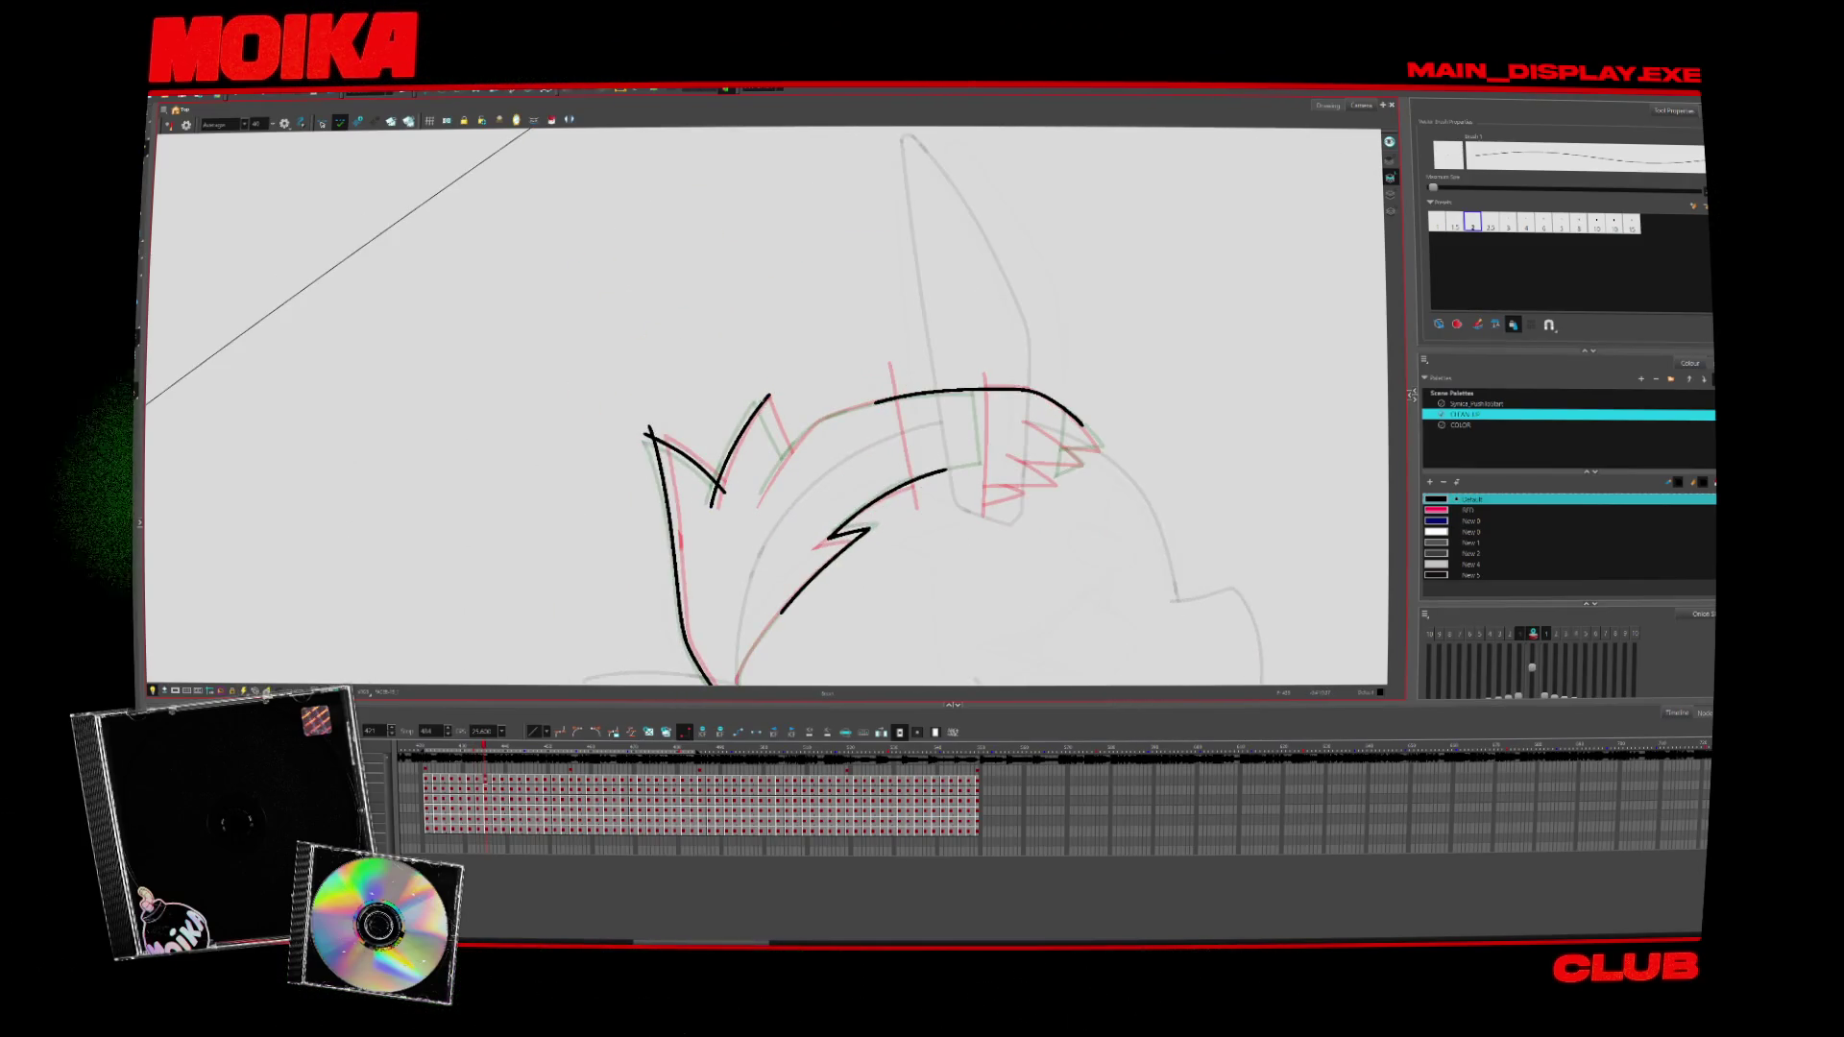
{"action": "left_click_drag", "start_coordinate": [757, 388], "coordinate": [796, 472]}
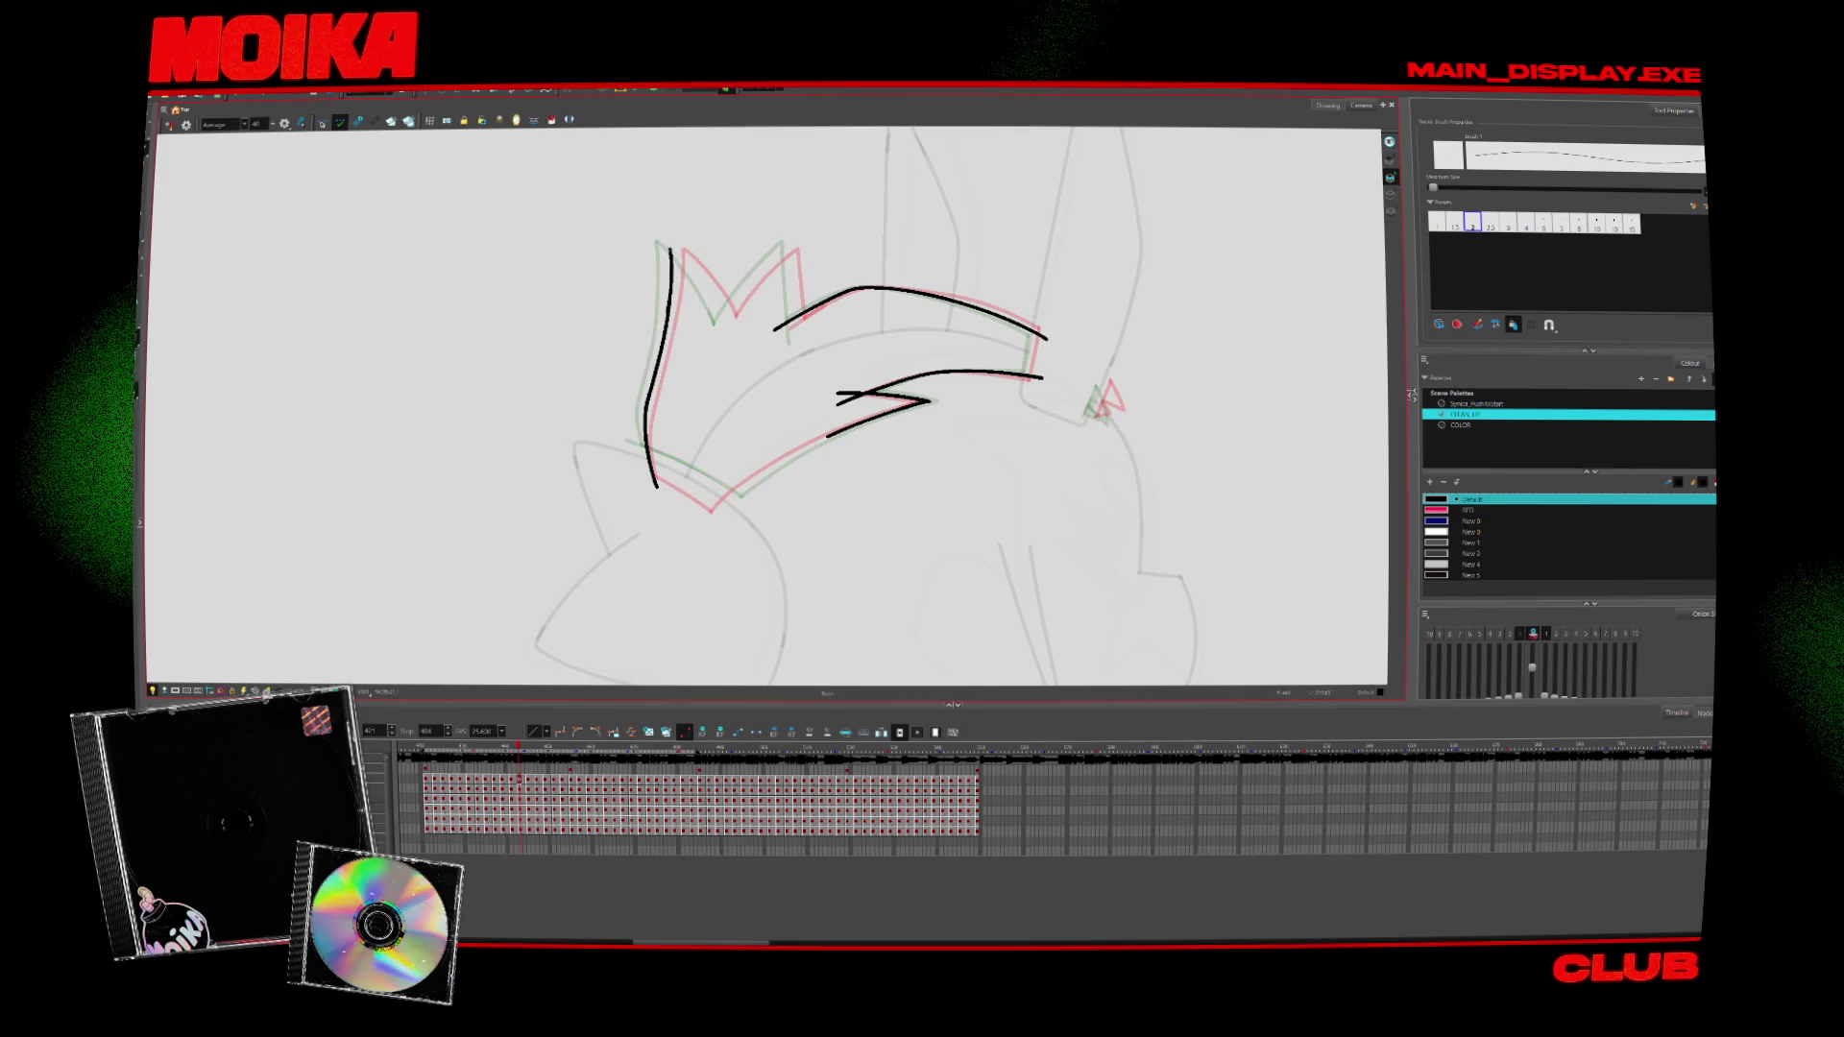
In mirrored view, ink a curved hair stroke over the rough, then move to later drawings
{"action": "key", "text": "4"}
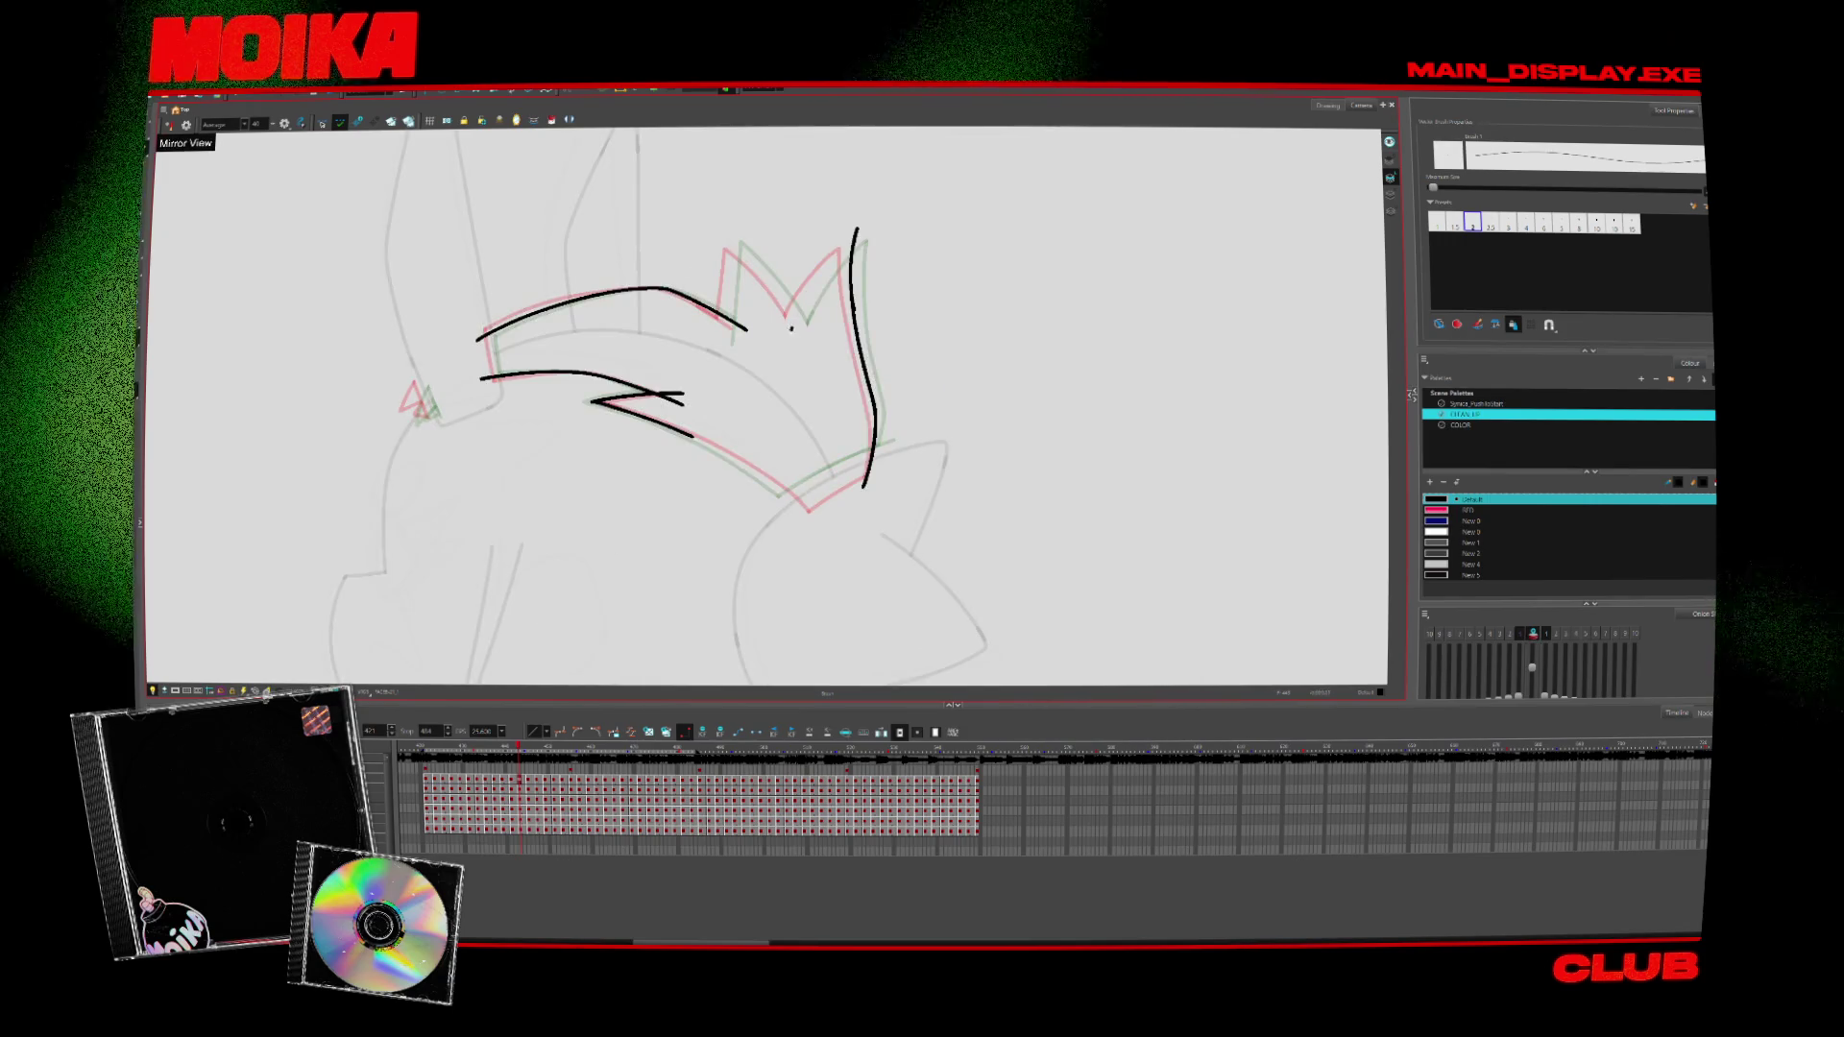
{"action": "left_click_drag", "start_coordinate": [792, 325], "coordinate": [868, 236]}
{"action": "key", "text": "4"}
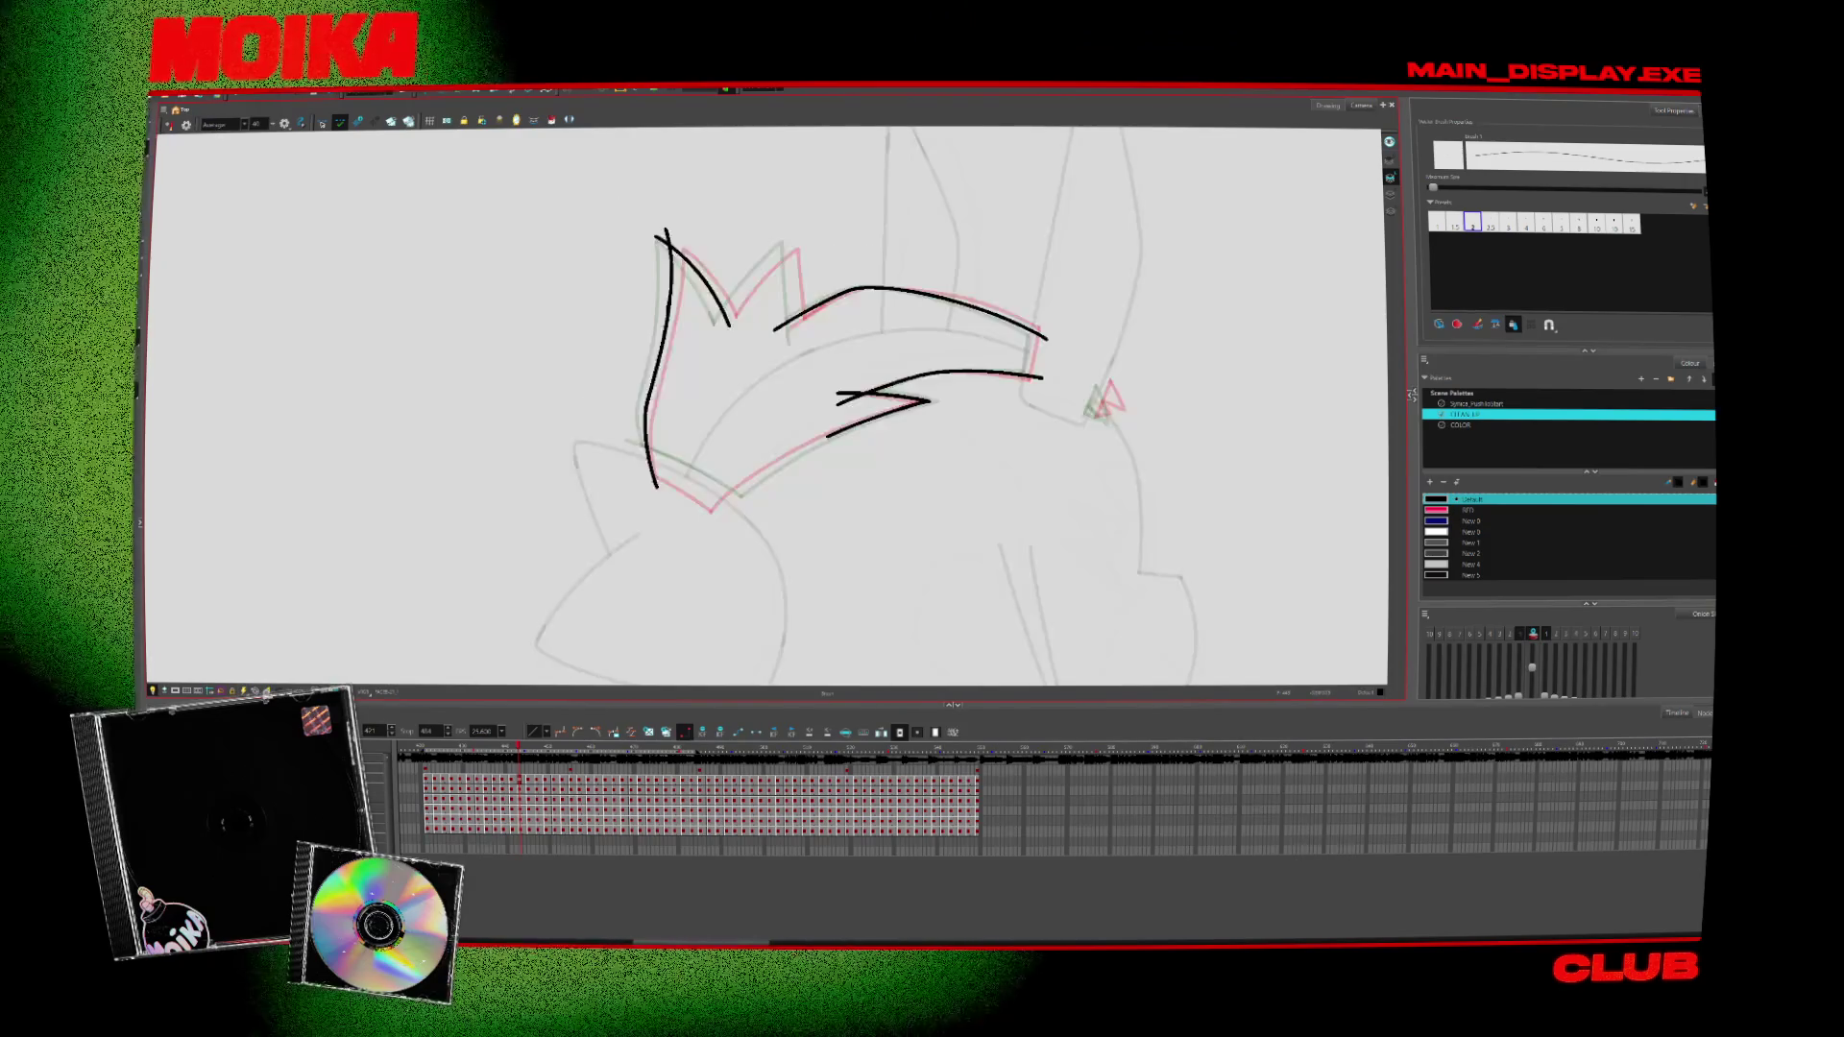
{"action": "key", "text": "period"}
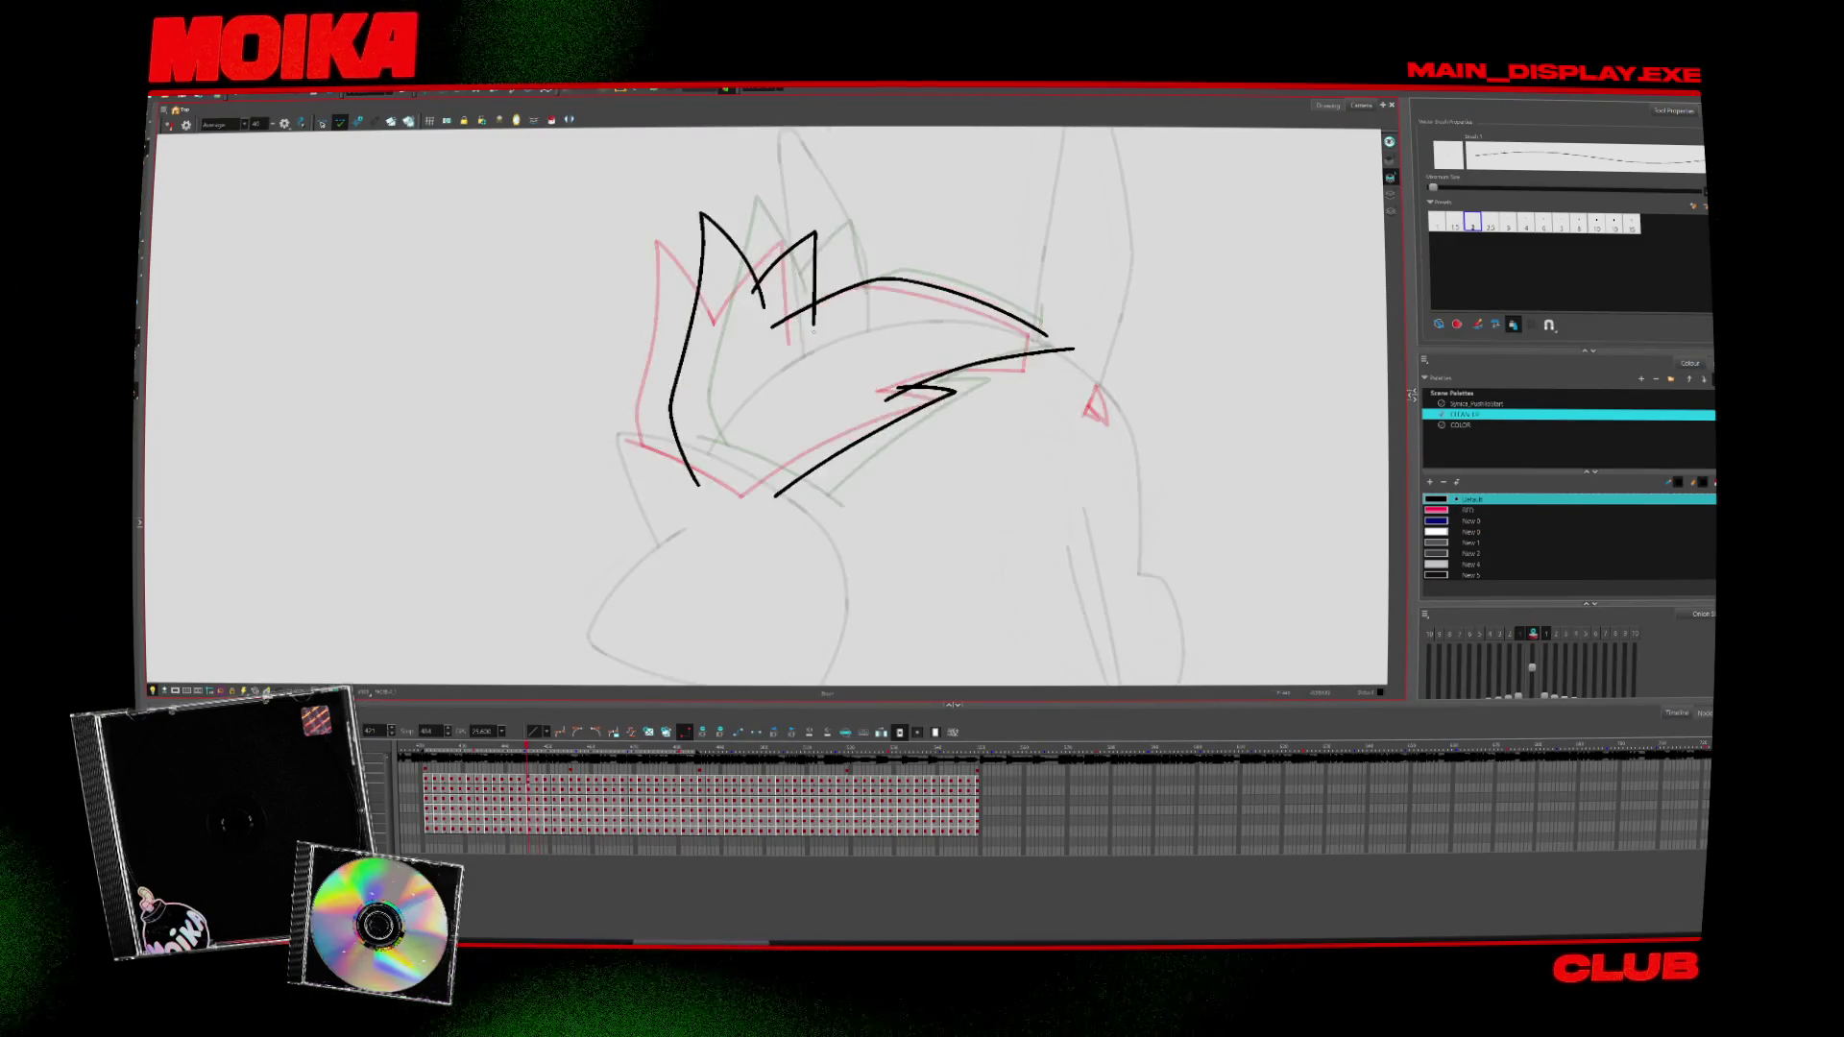
{"action": "key", "text": "period"}
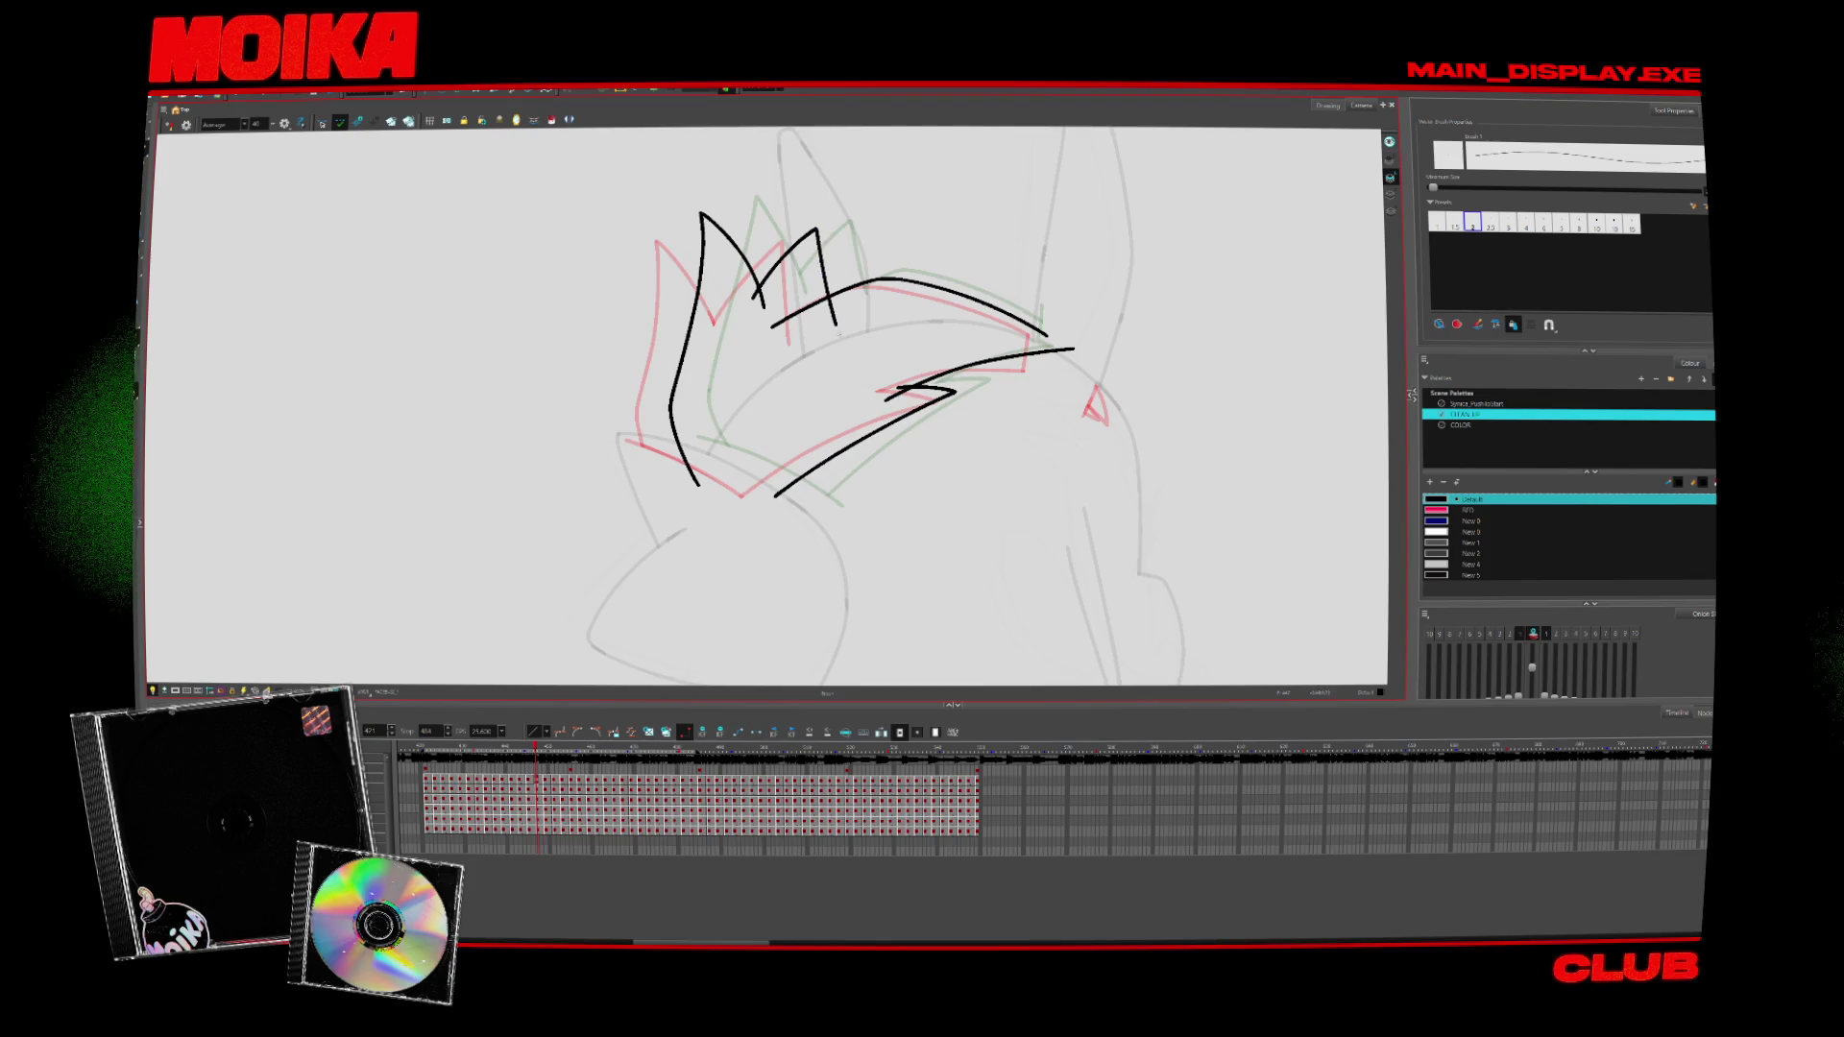
{"action": "key", "text": "period"}
{"action": "key", "text": "period"}
{"action": "key", "text": "period"}
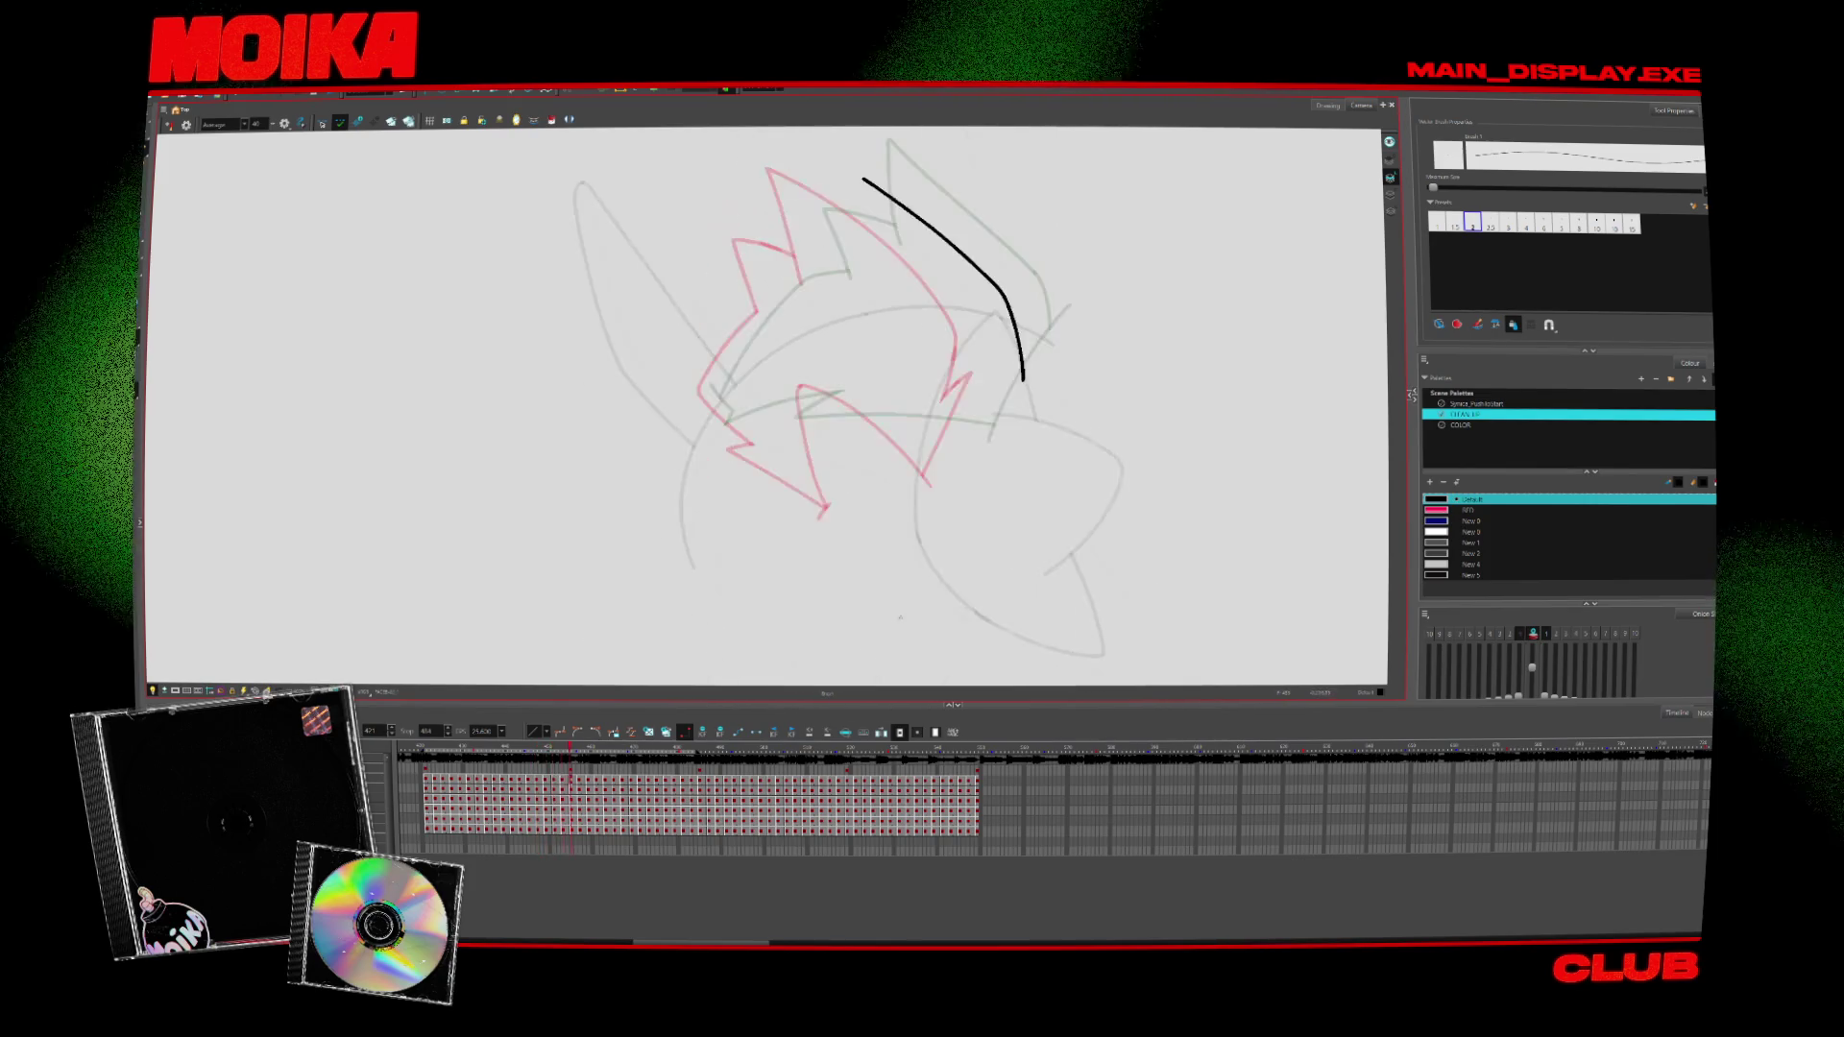
{"action": "key", "text": "period"}
Mirror the view and flip through neighbouring drawings to check the motion
{"action": "key", "text": "comma"}
{"action": "key", "text": "4"}
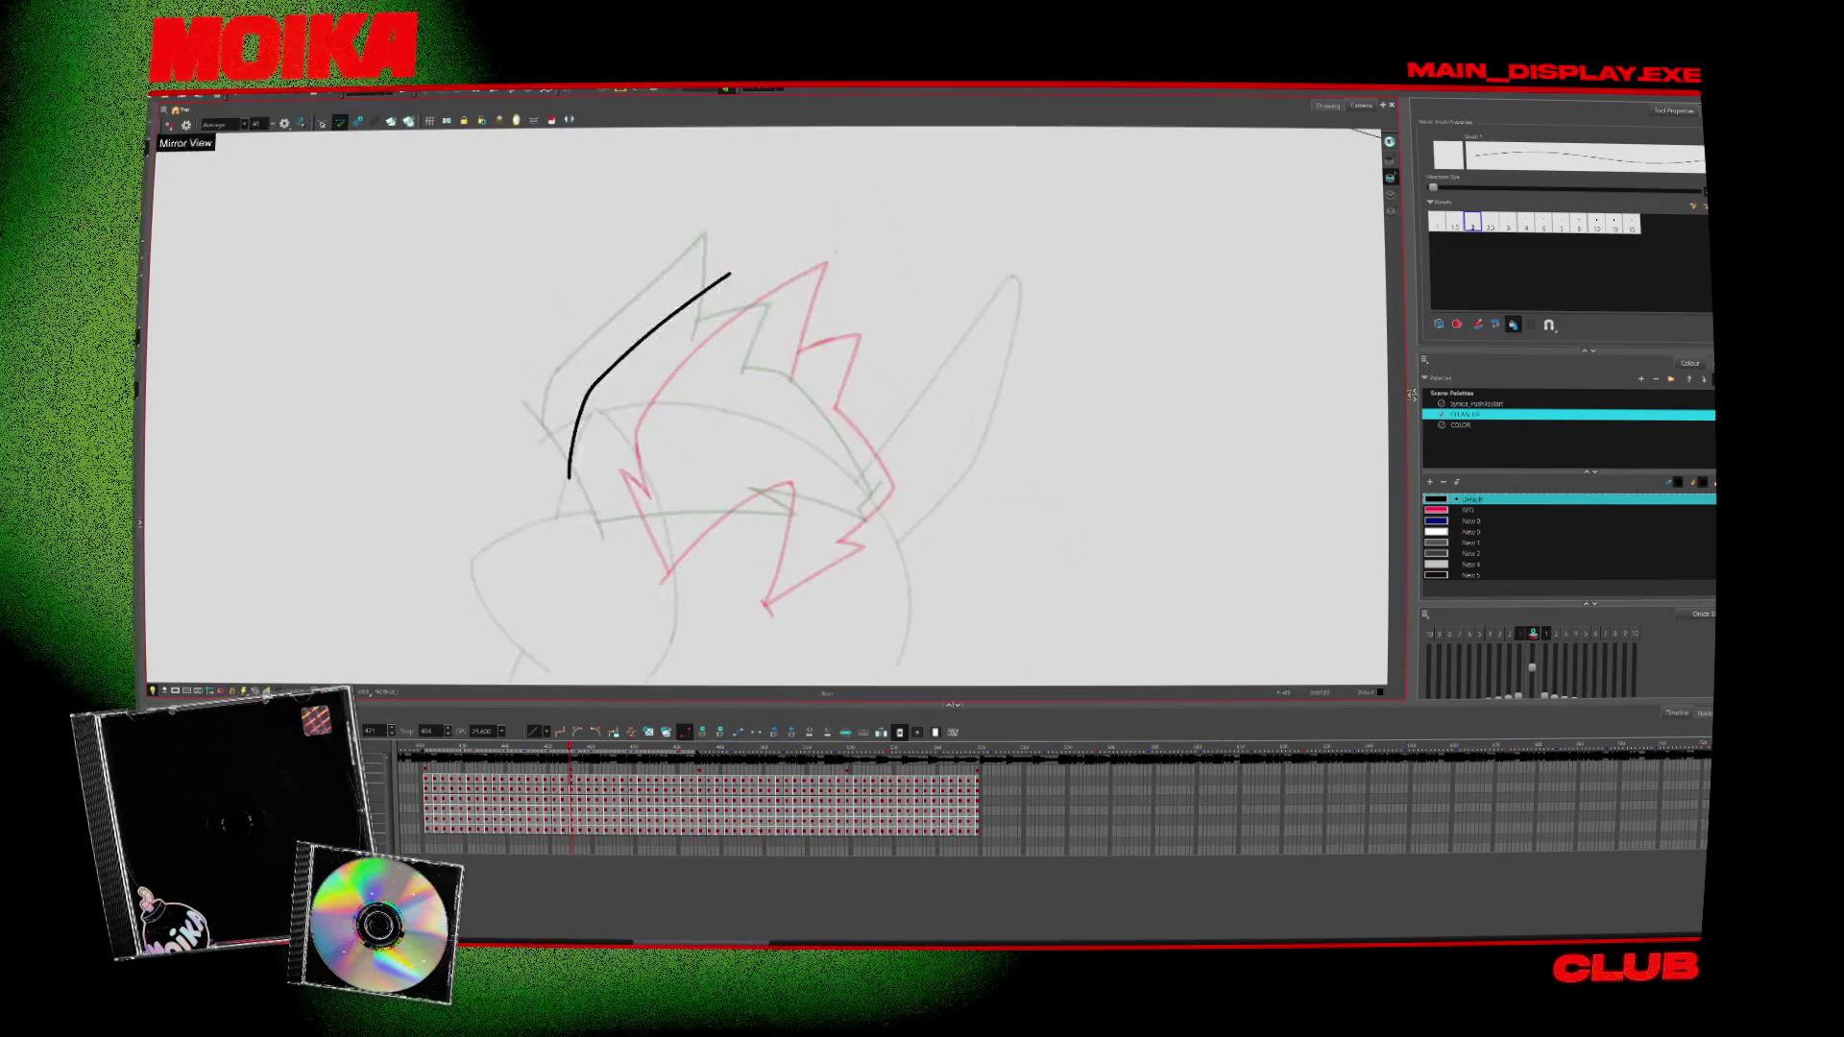
{"action": "key", "text": "comma"}
{"action": "key", "text": "comma"}
{"action": "key", "text": "comma"}
{"action": "key", "text": "period"}
{"action": "key", "text": "period"}
{"action": "key", "text": "period"}
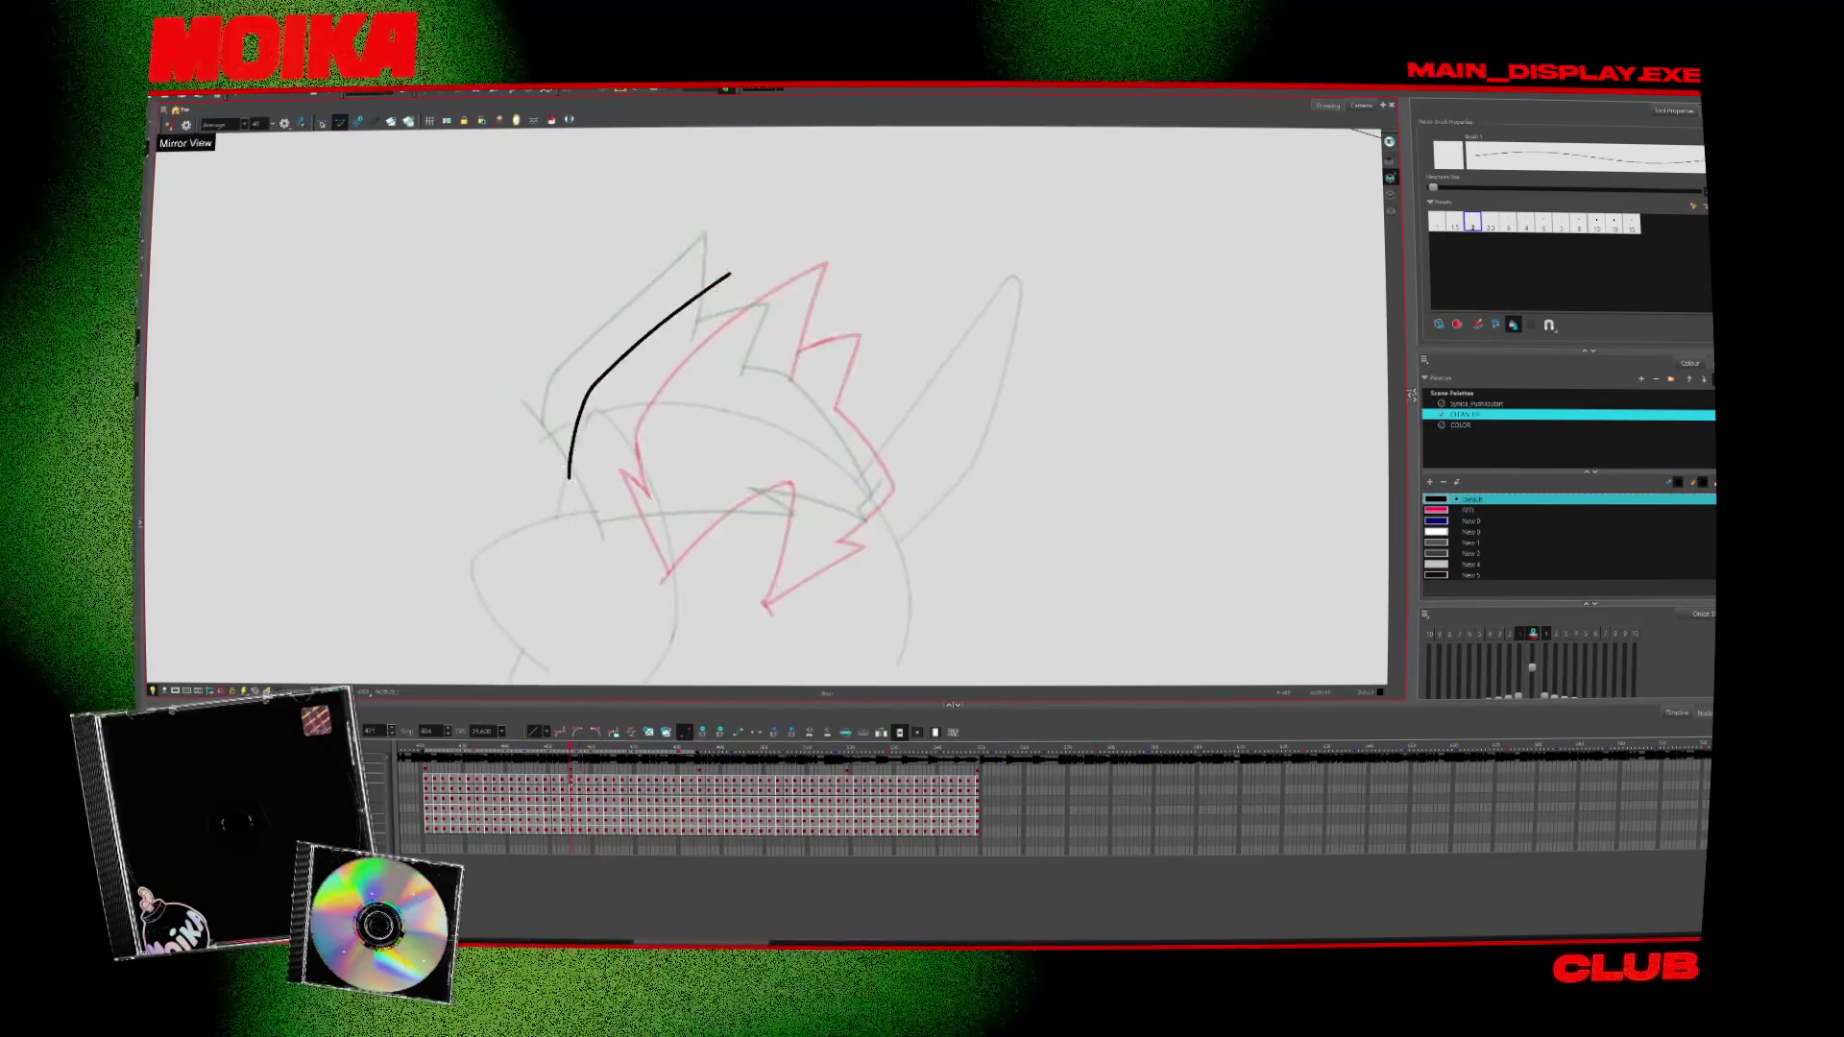
{"action": "key", "text": "comma"}
{"action": "key", "text": "comma"}
{"action": "key", "text": "period"}
{"action": "key", "text": "period"}
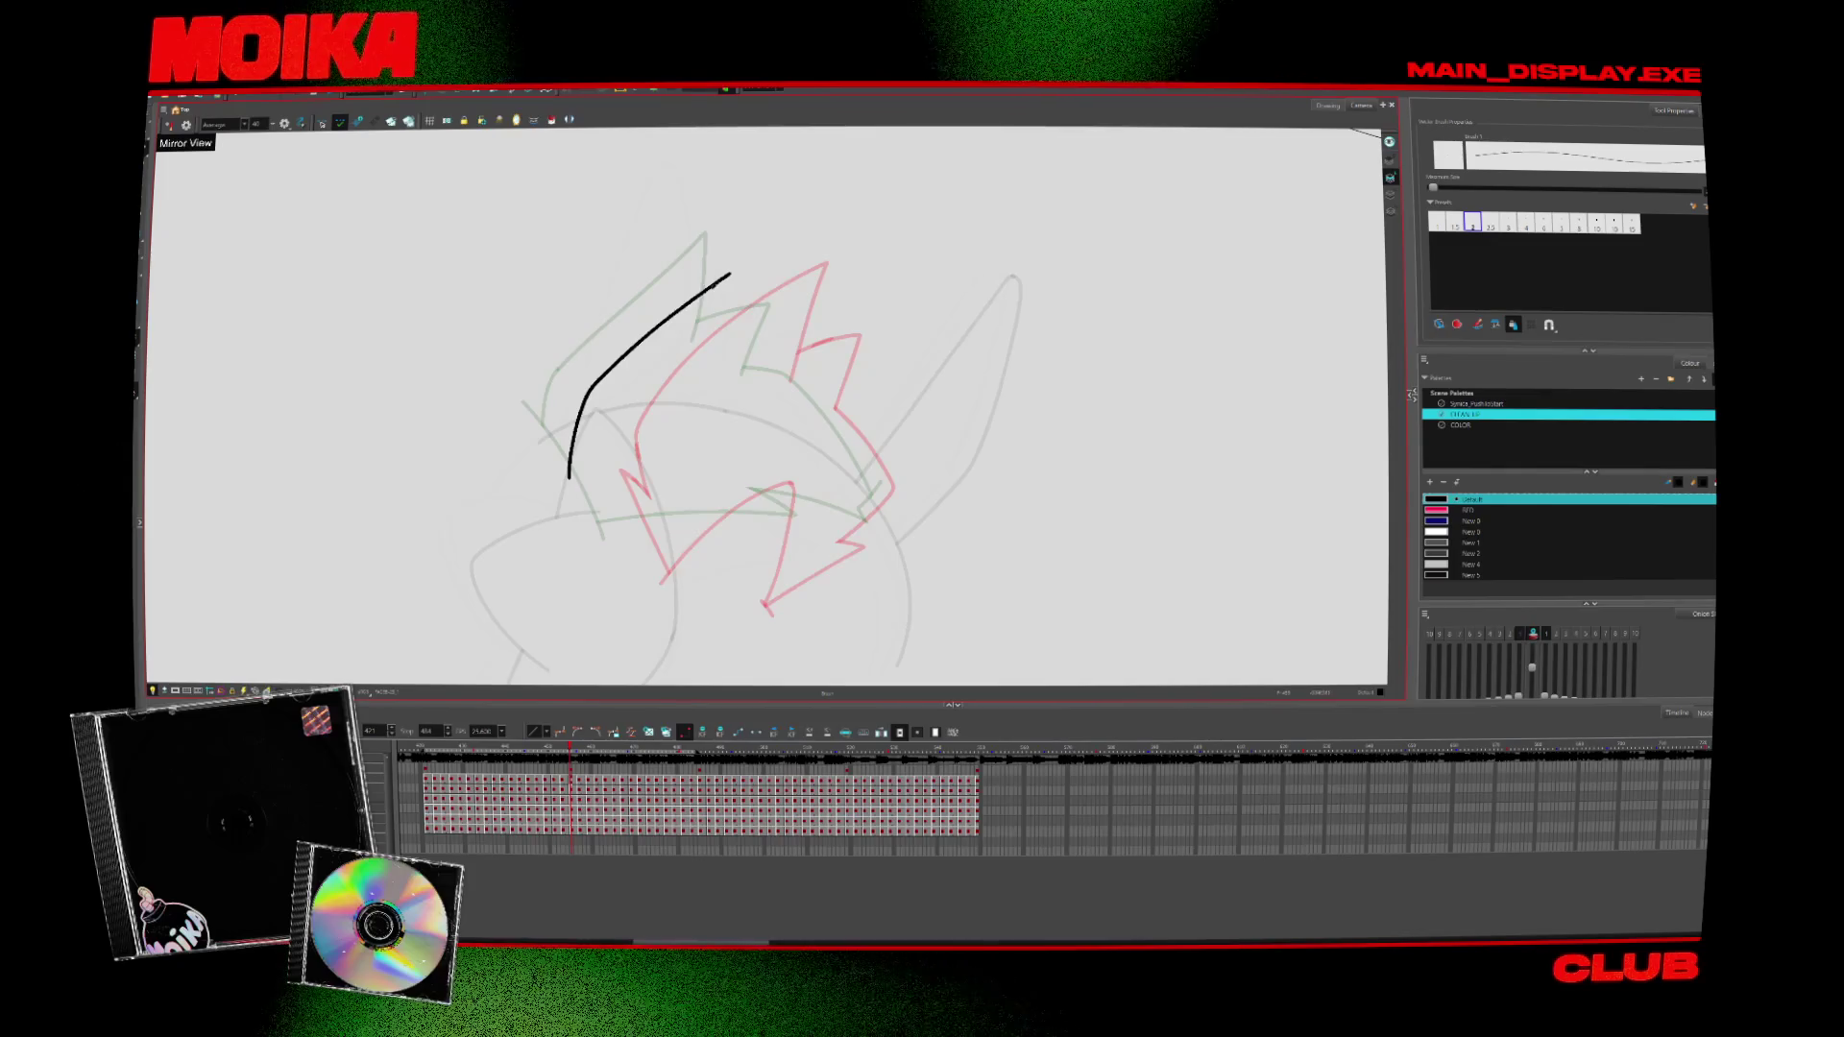
{"action": "key", "text": "comma"}
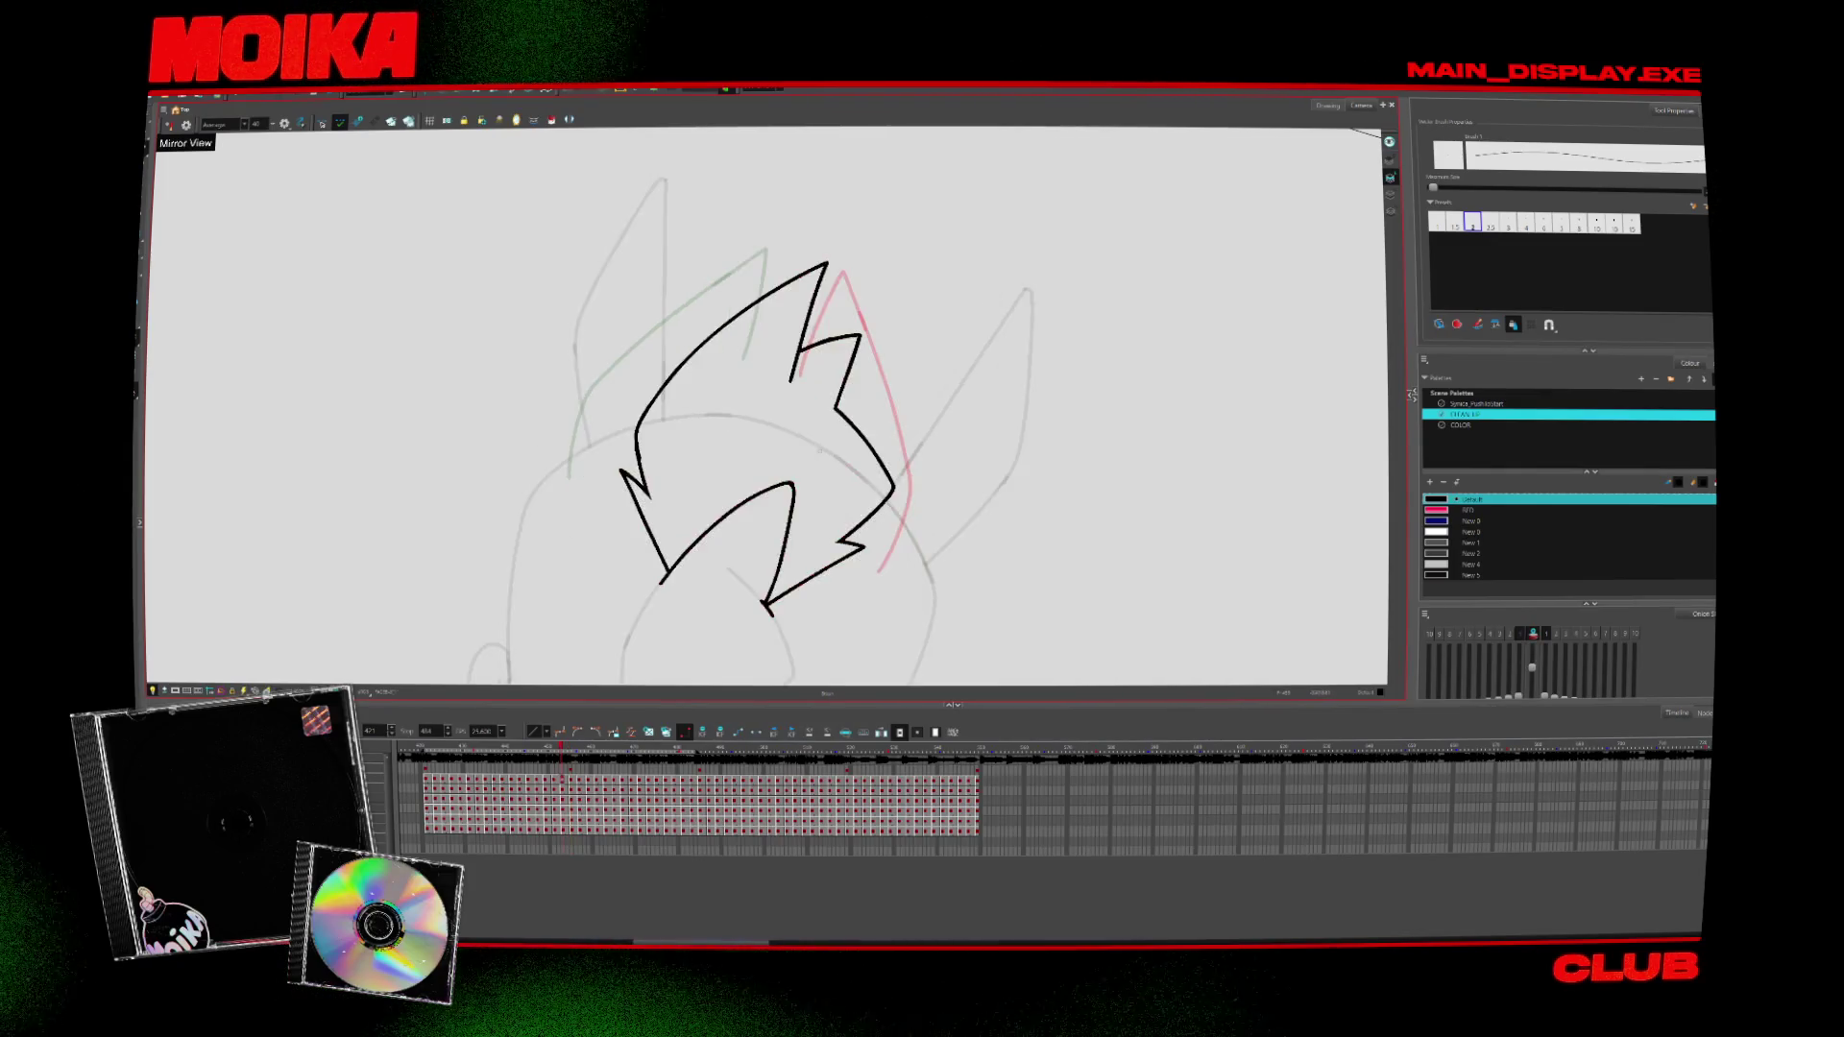
{"action": "key", "text": "comma"}
{"action": "key", "text": "period"}
{"action": "key", "text": "period"}
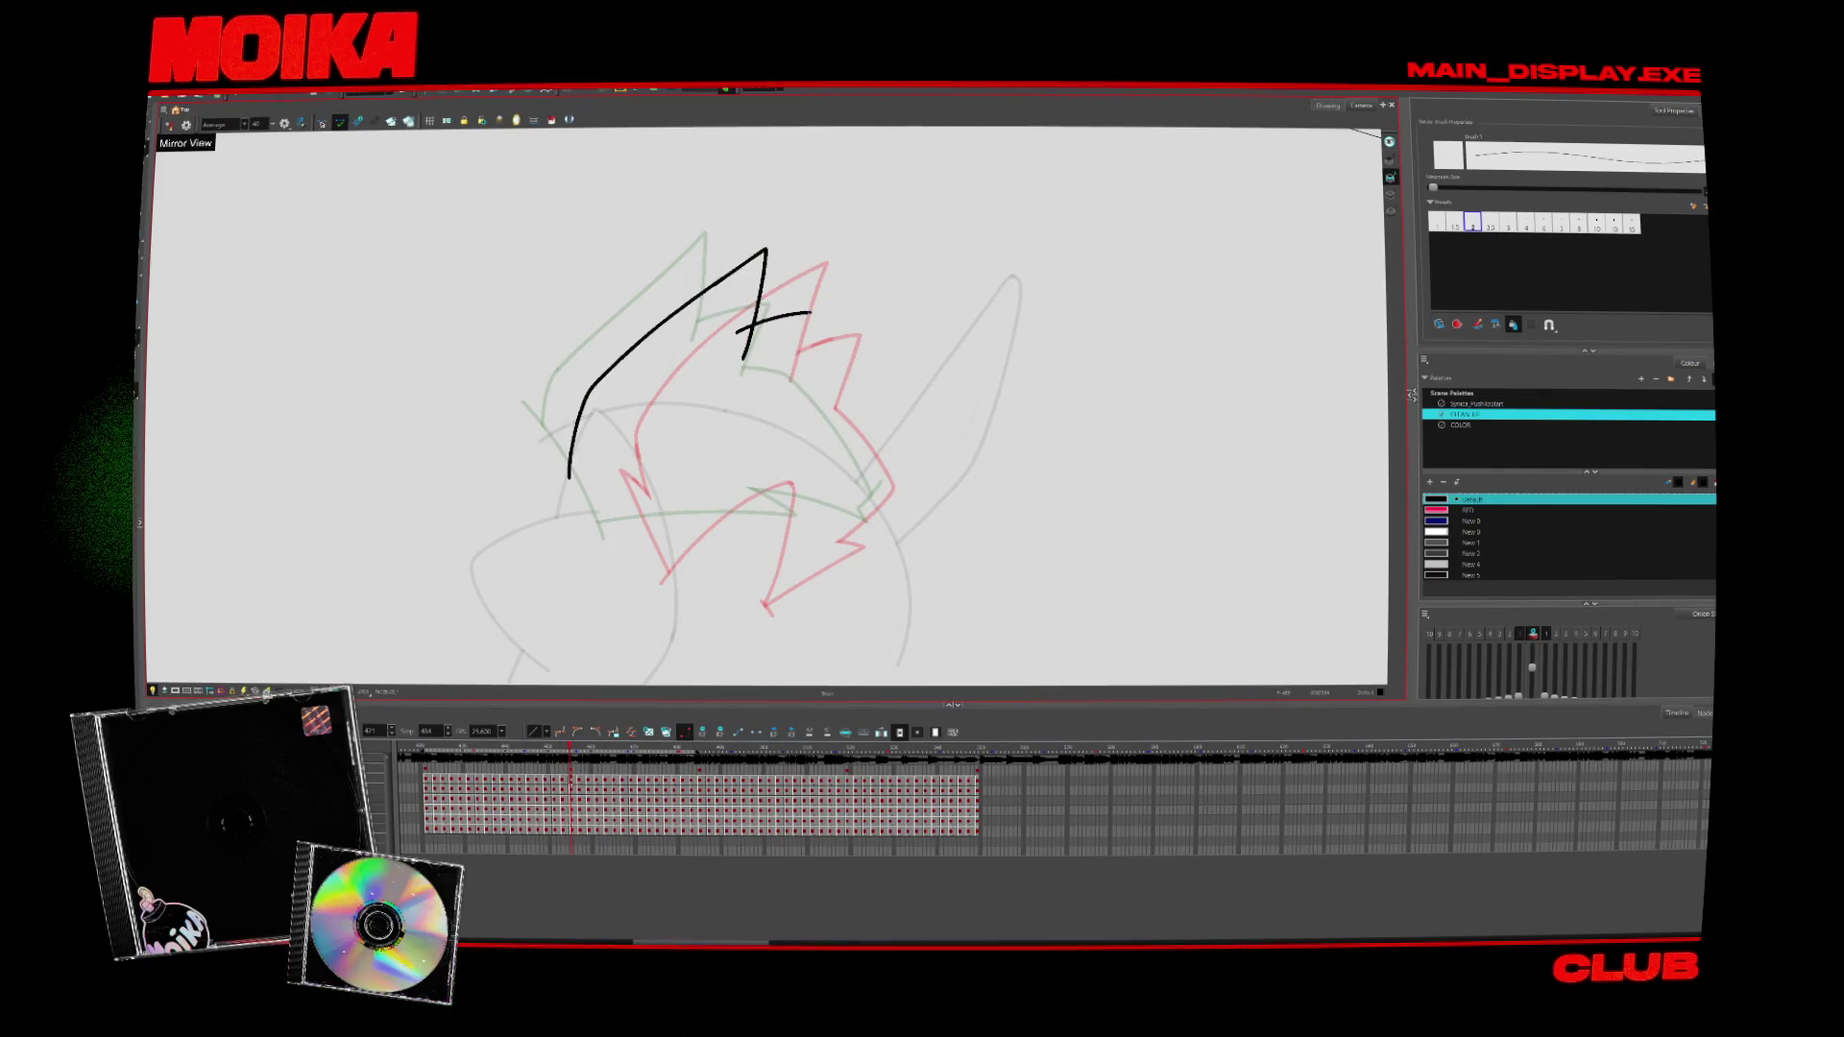
Step between drawings and toggle onion skin to see the neighbouring roughs
{"action": "key", "text": "comma"}
{"action": "key", "text": "period"}
{"action": "key", "text": "period"}
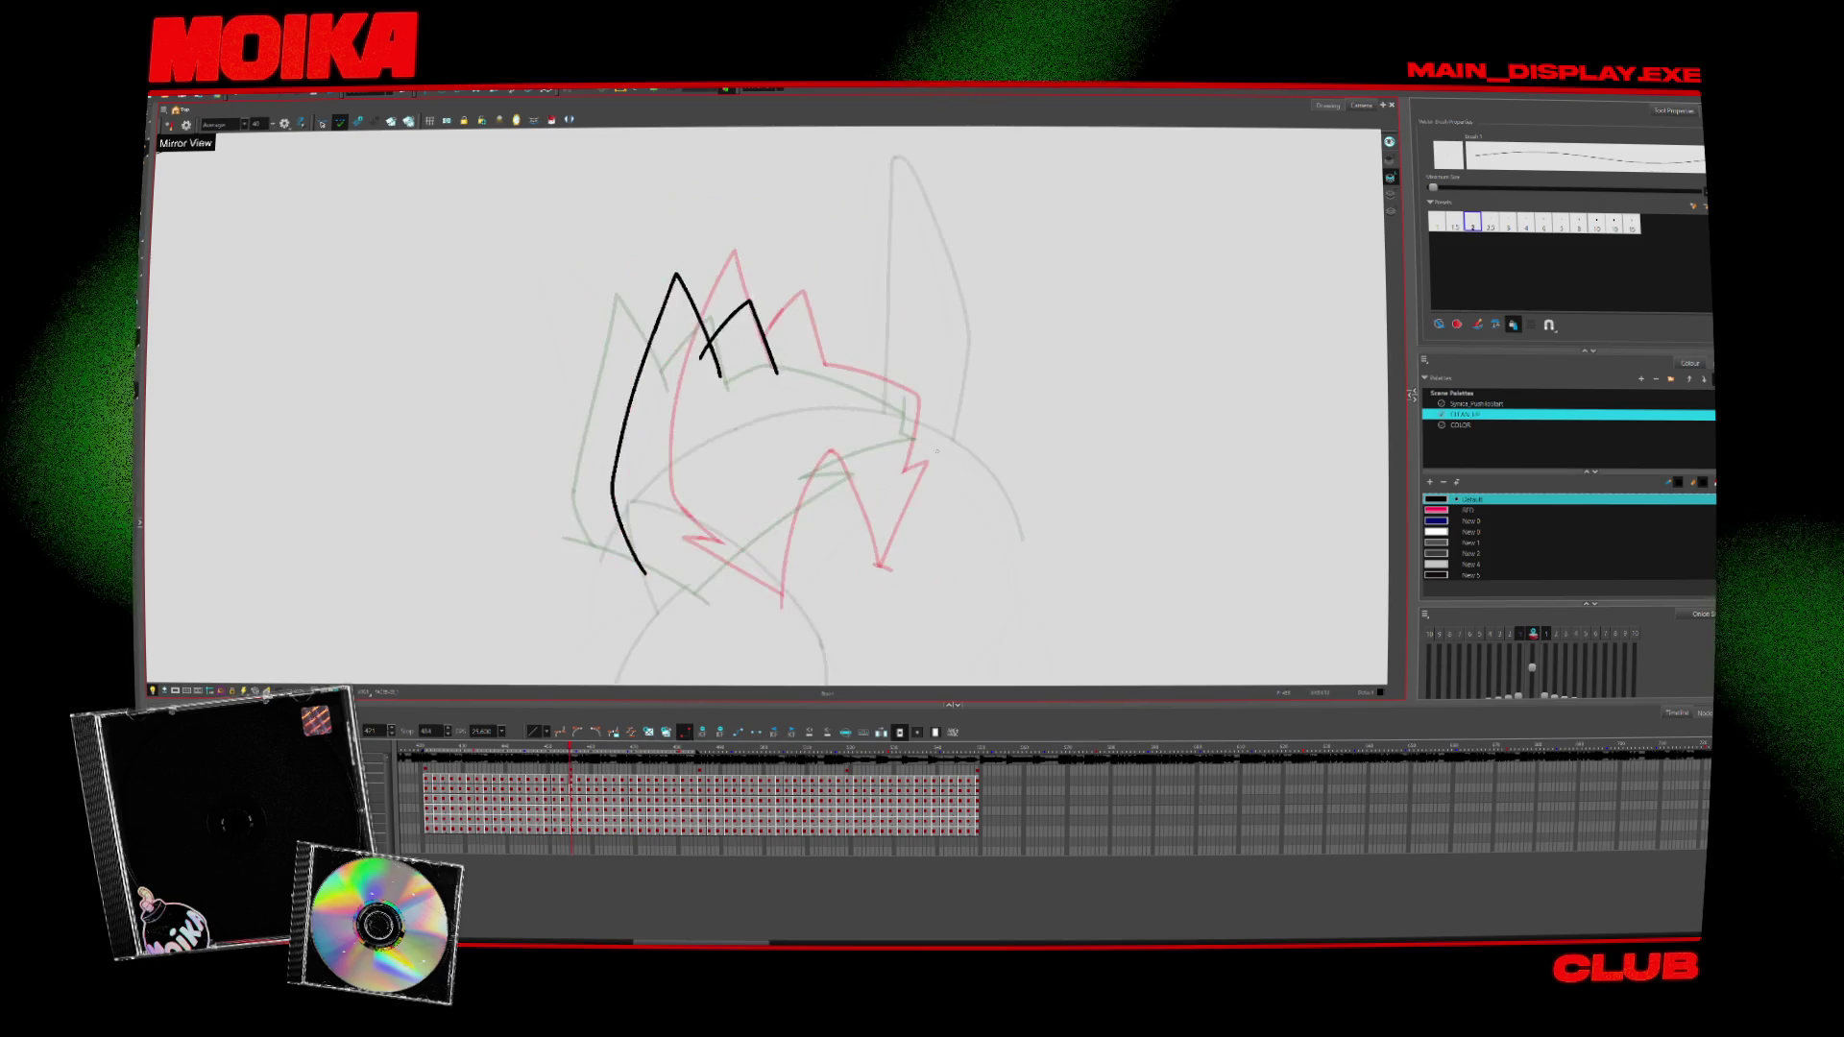
{"action": "key", "text": "comma"}
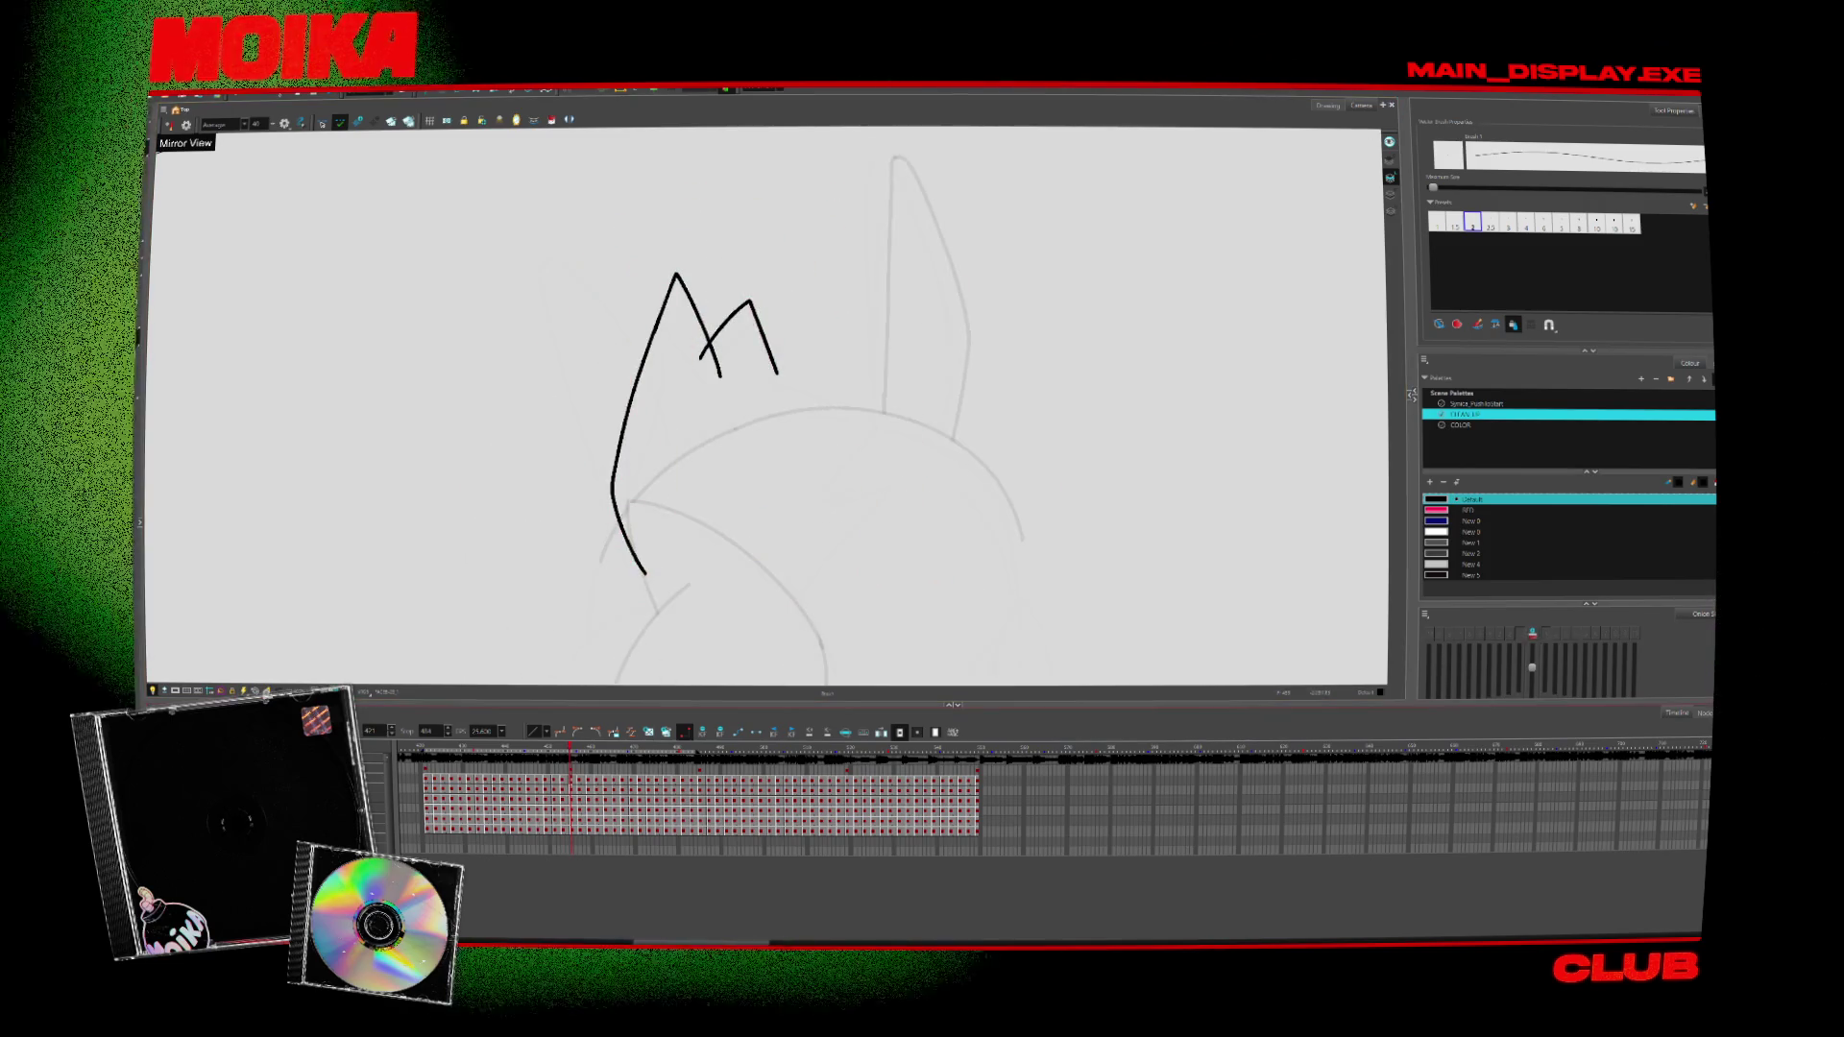
{"action": "key", "text": "comma"}
{"action": "key", "text": "period"}
{"action": "key", "text": "period"}
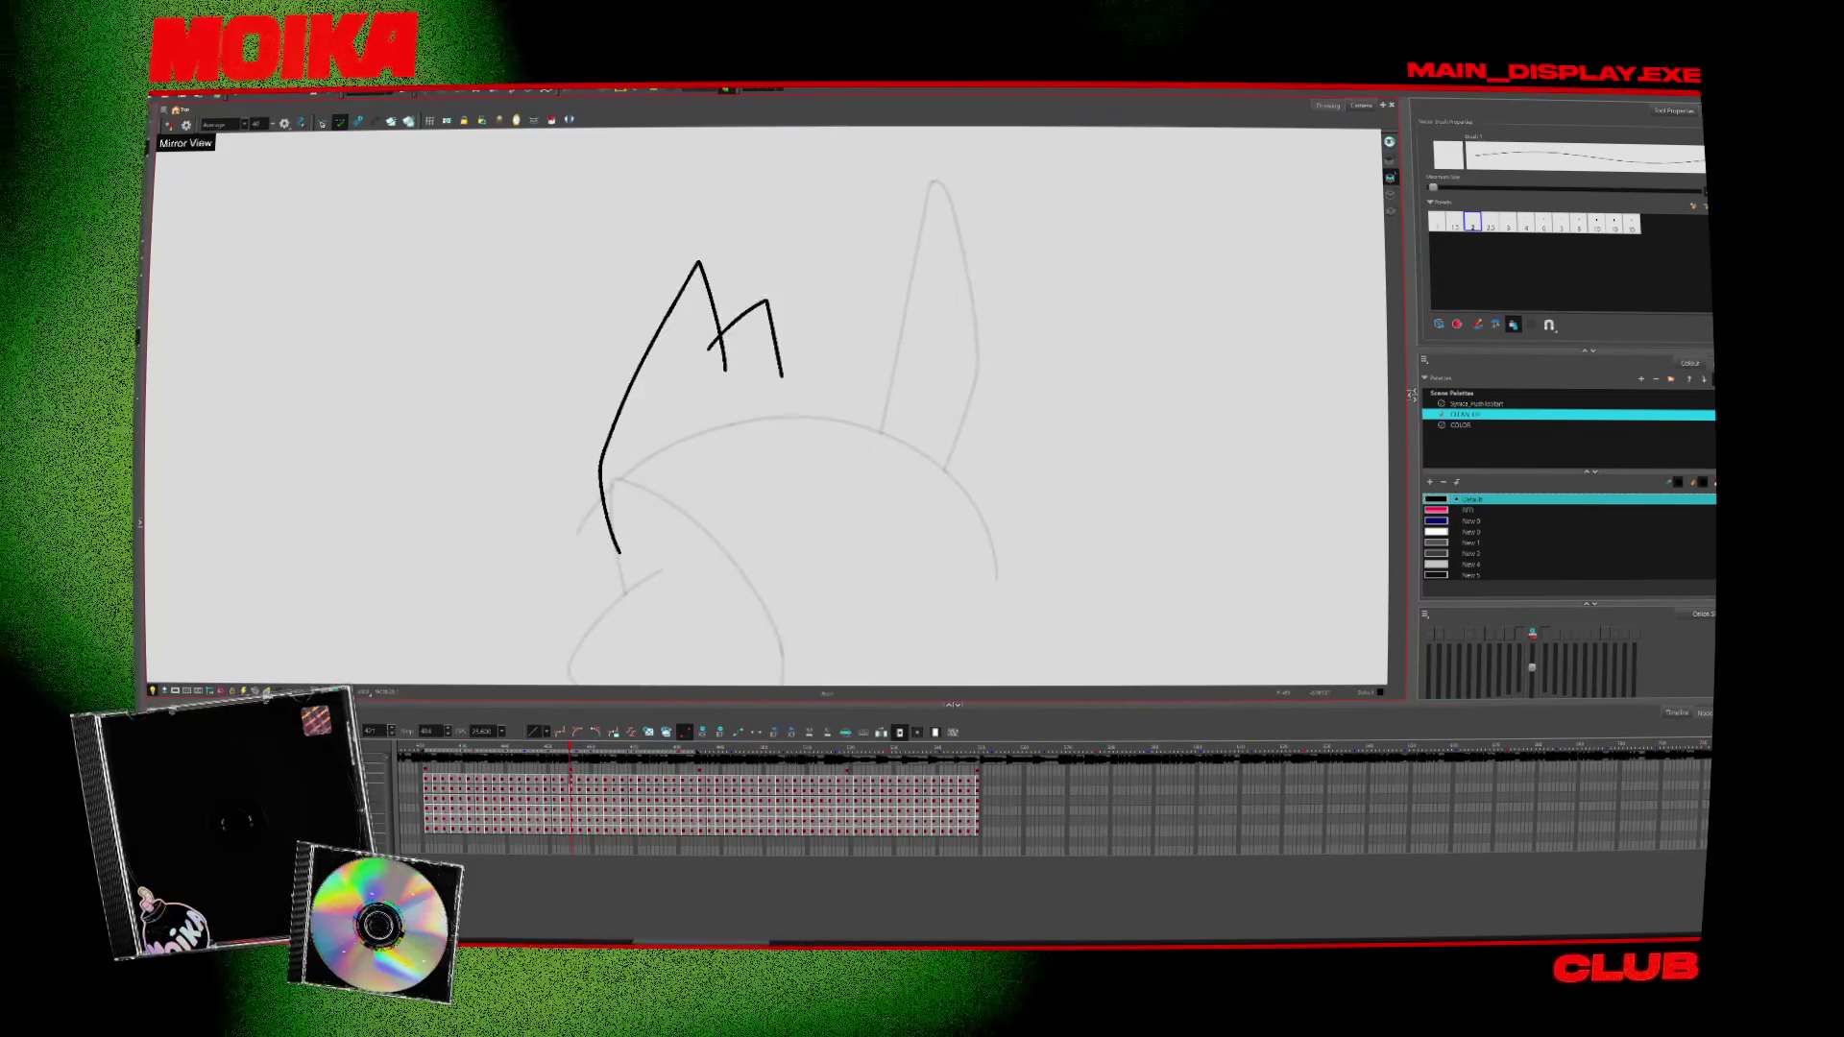
{"action": "key", "text": "alt+o"}
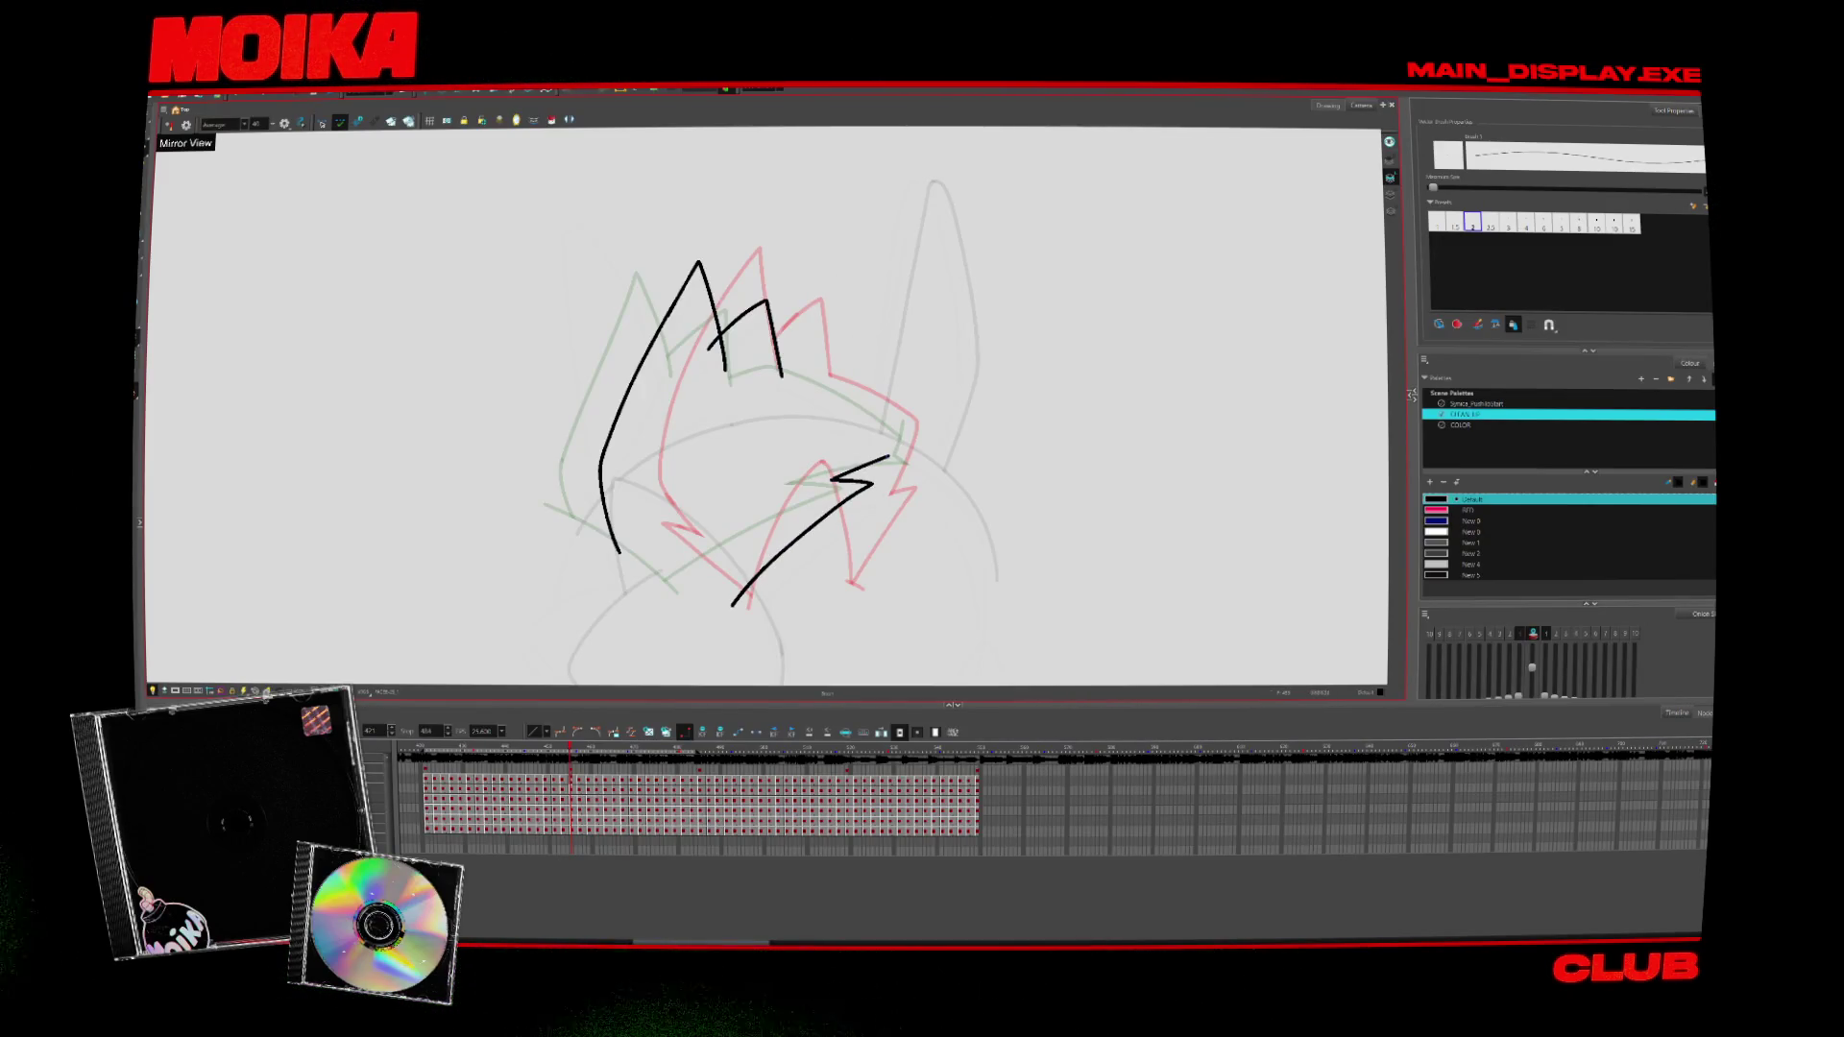
Ink a stroke along the lower hair outline, then mirror and tilt the view
{"action": "key", "text": "comma"}
{"action": "key", "text": "period"}
{"action": "key", "text": "period"}
{"action": "key", "text": "comma"}
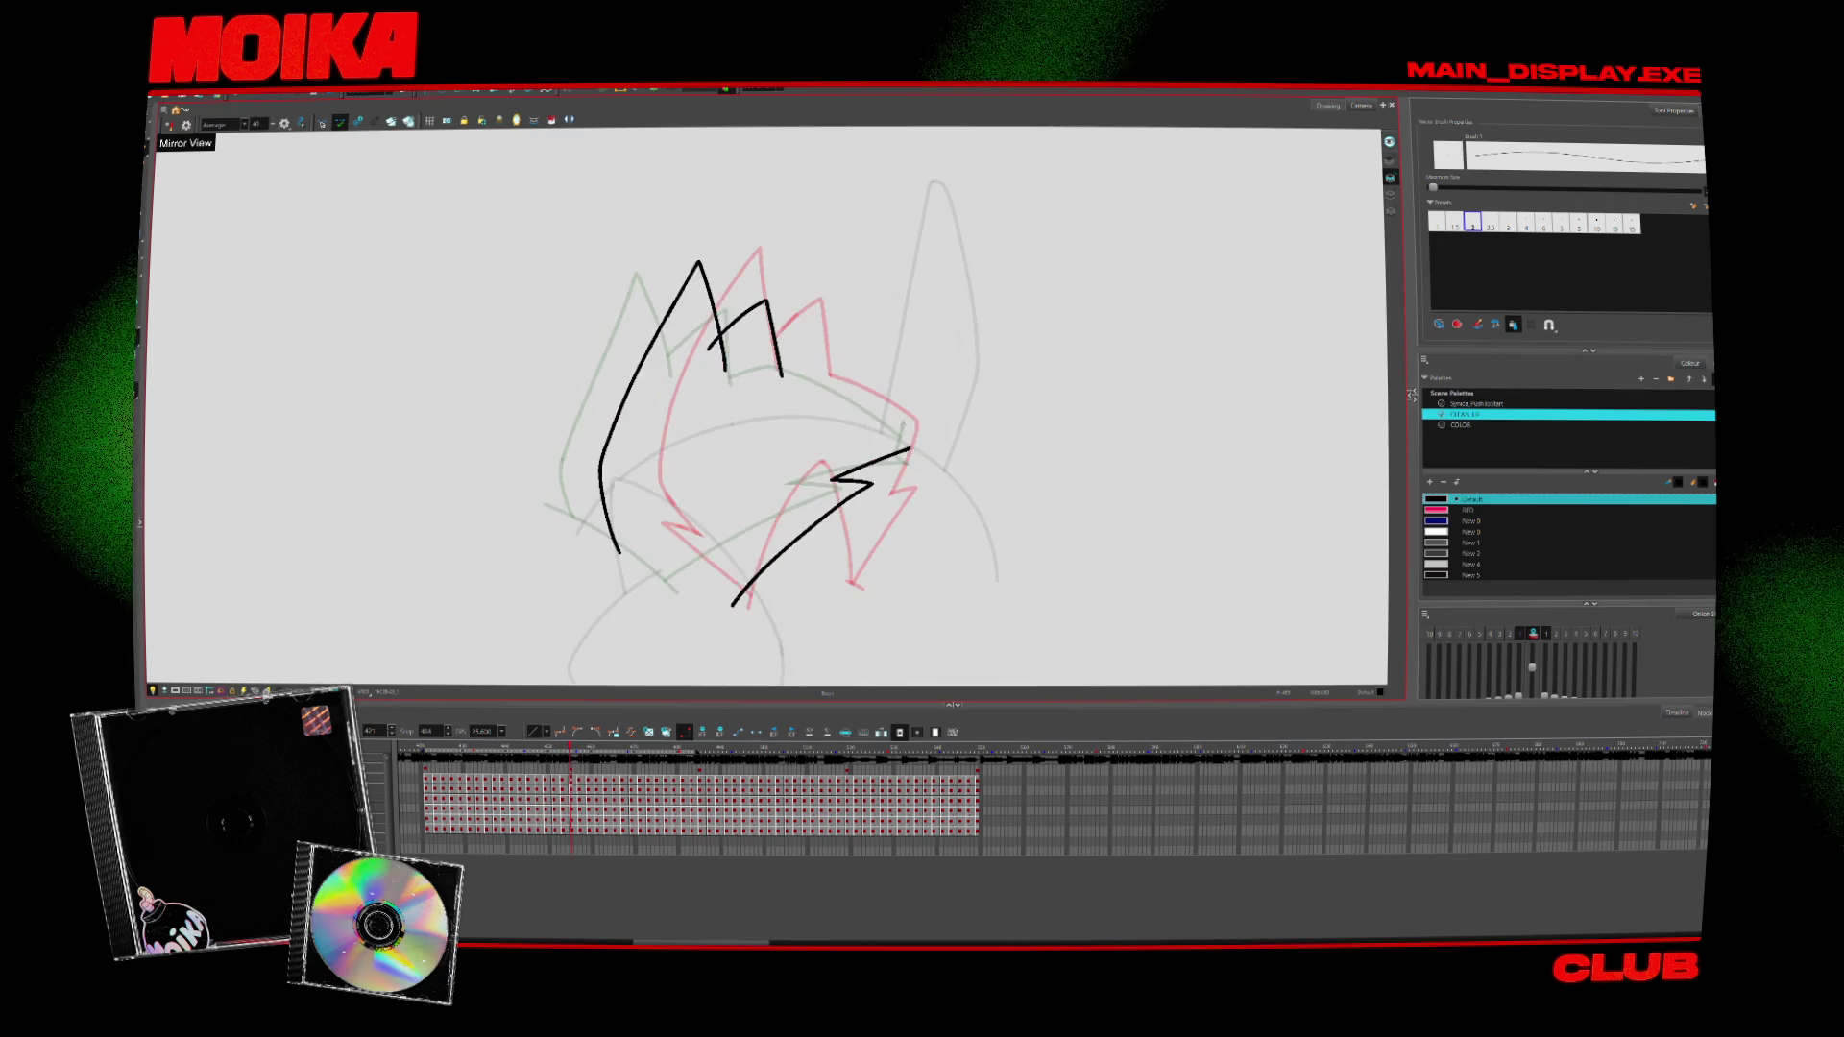
{"action": "left_click_drag", "start_coordinate": [835, 376], "coordinate": [908, 437]}
{"action": "key", "text": "4"}
{"action": "key", "text": "c"}
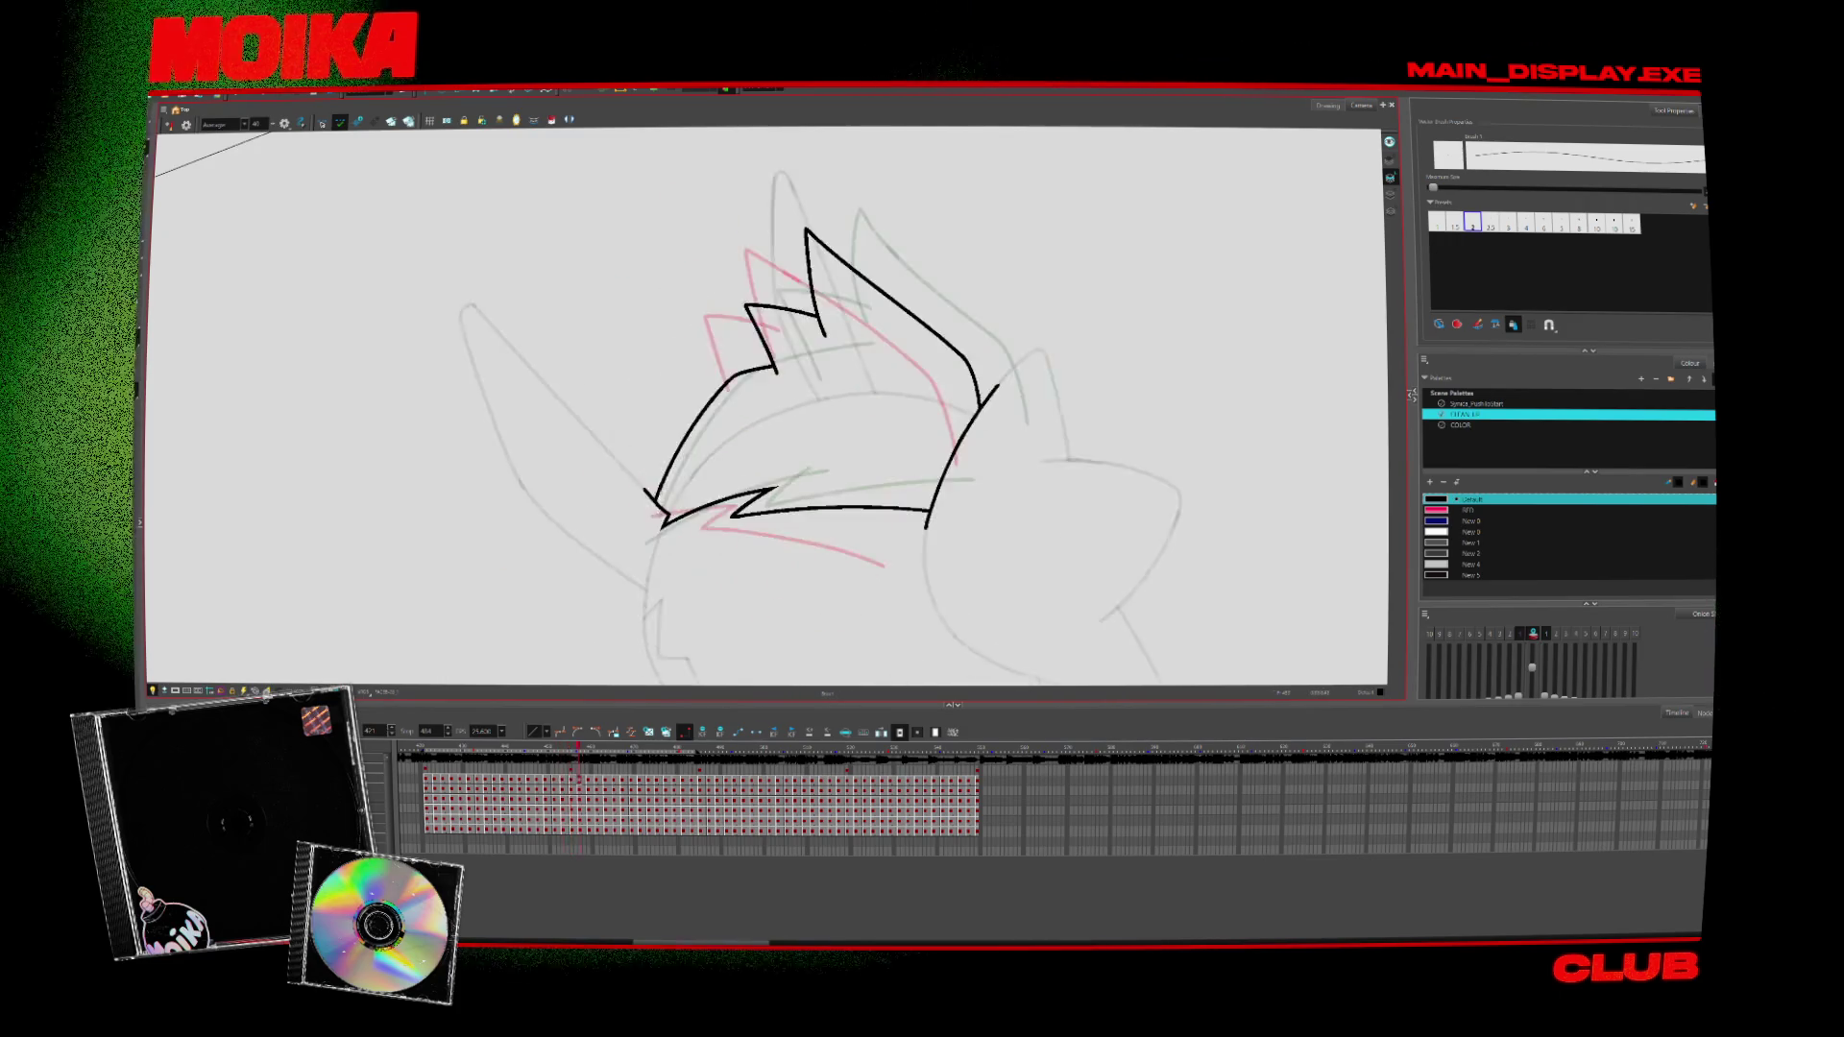
Ink and extend the curved left hair outline, then delete the overly long left stroke
{"action": "left_click_drag", "start_coordinate": [704, 403], "coordinate": [650, 502]}
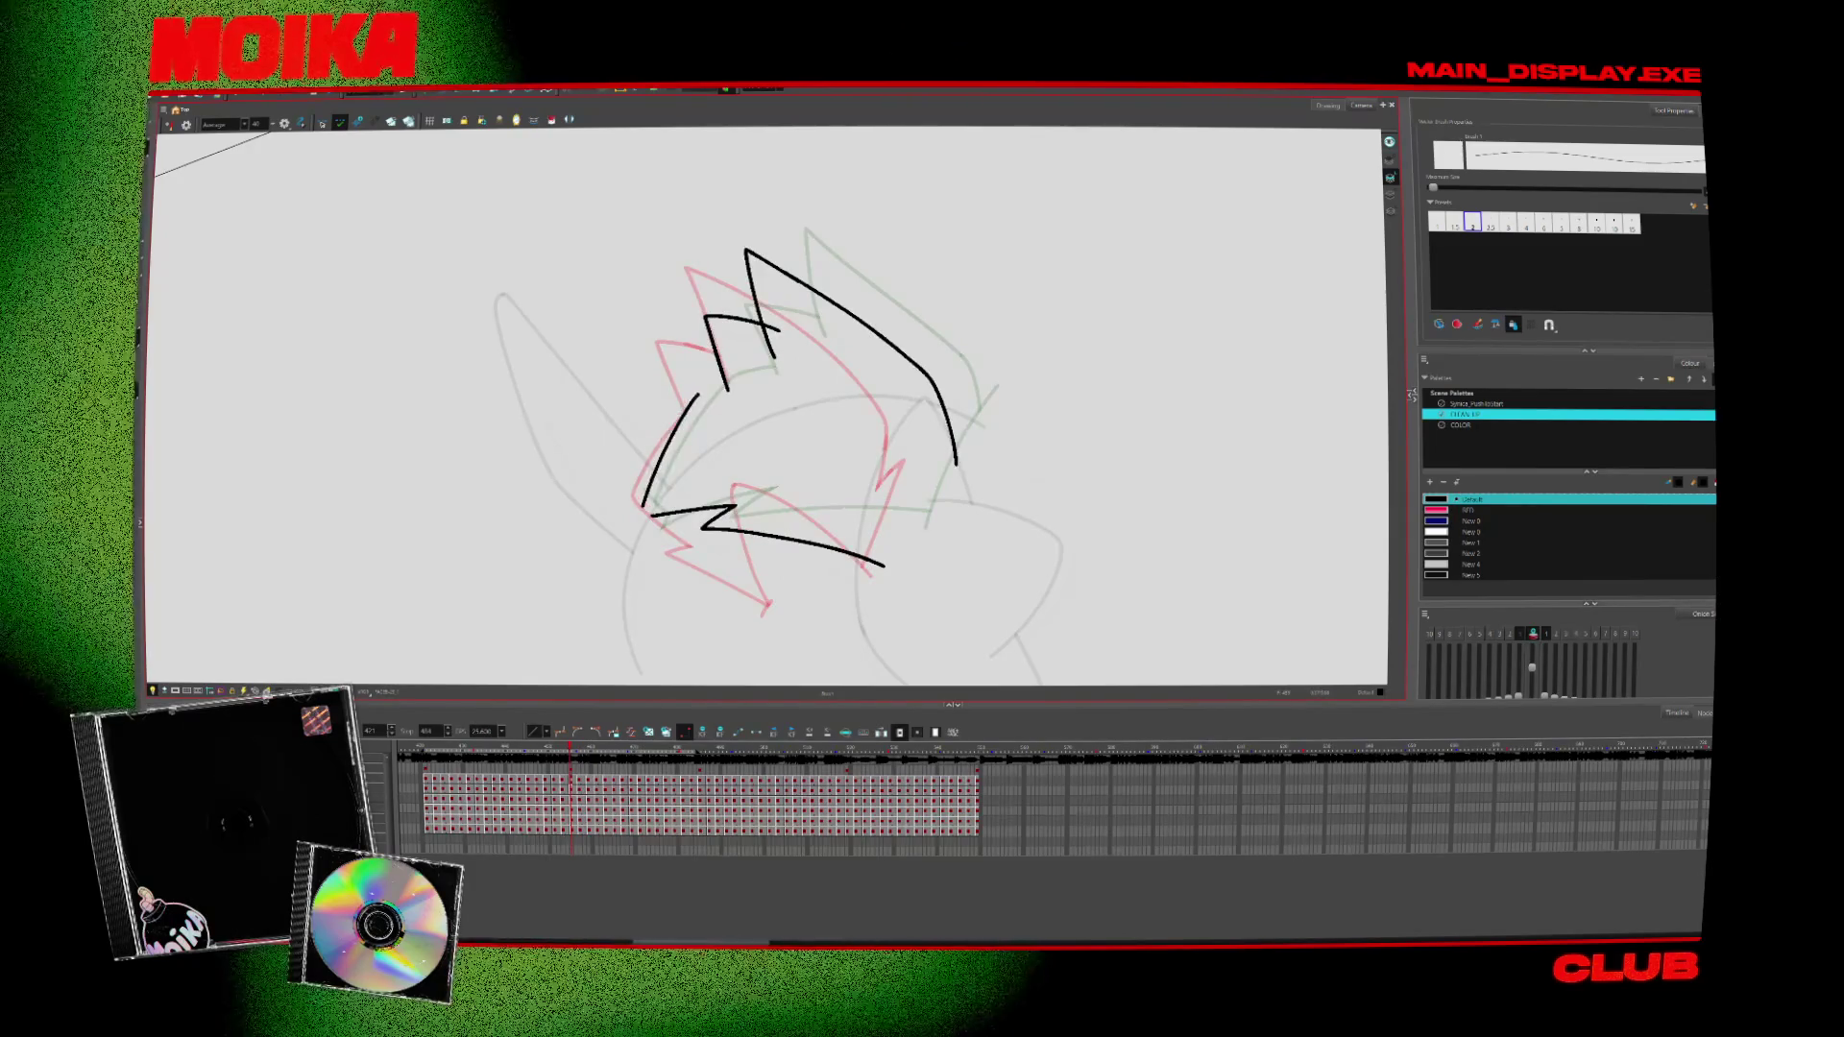
{"action": "key", "text": "comma"}
{"action": "key", "text": "period"}
{"action": "key", "text": "period"}
{"action": "key", "text": "comma"}
{"action": "left_click_drag", "start_coordinate": [745, 370], "coordinate": [709, 388]}
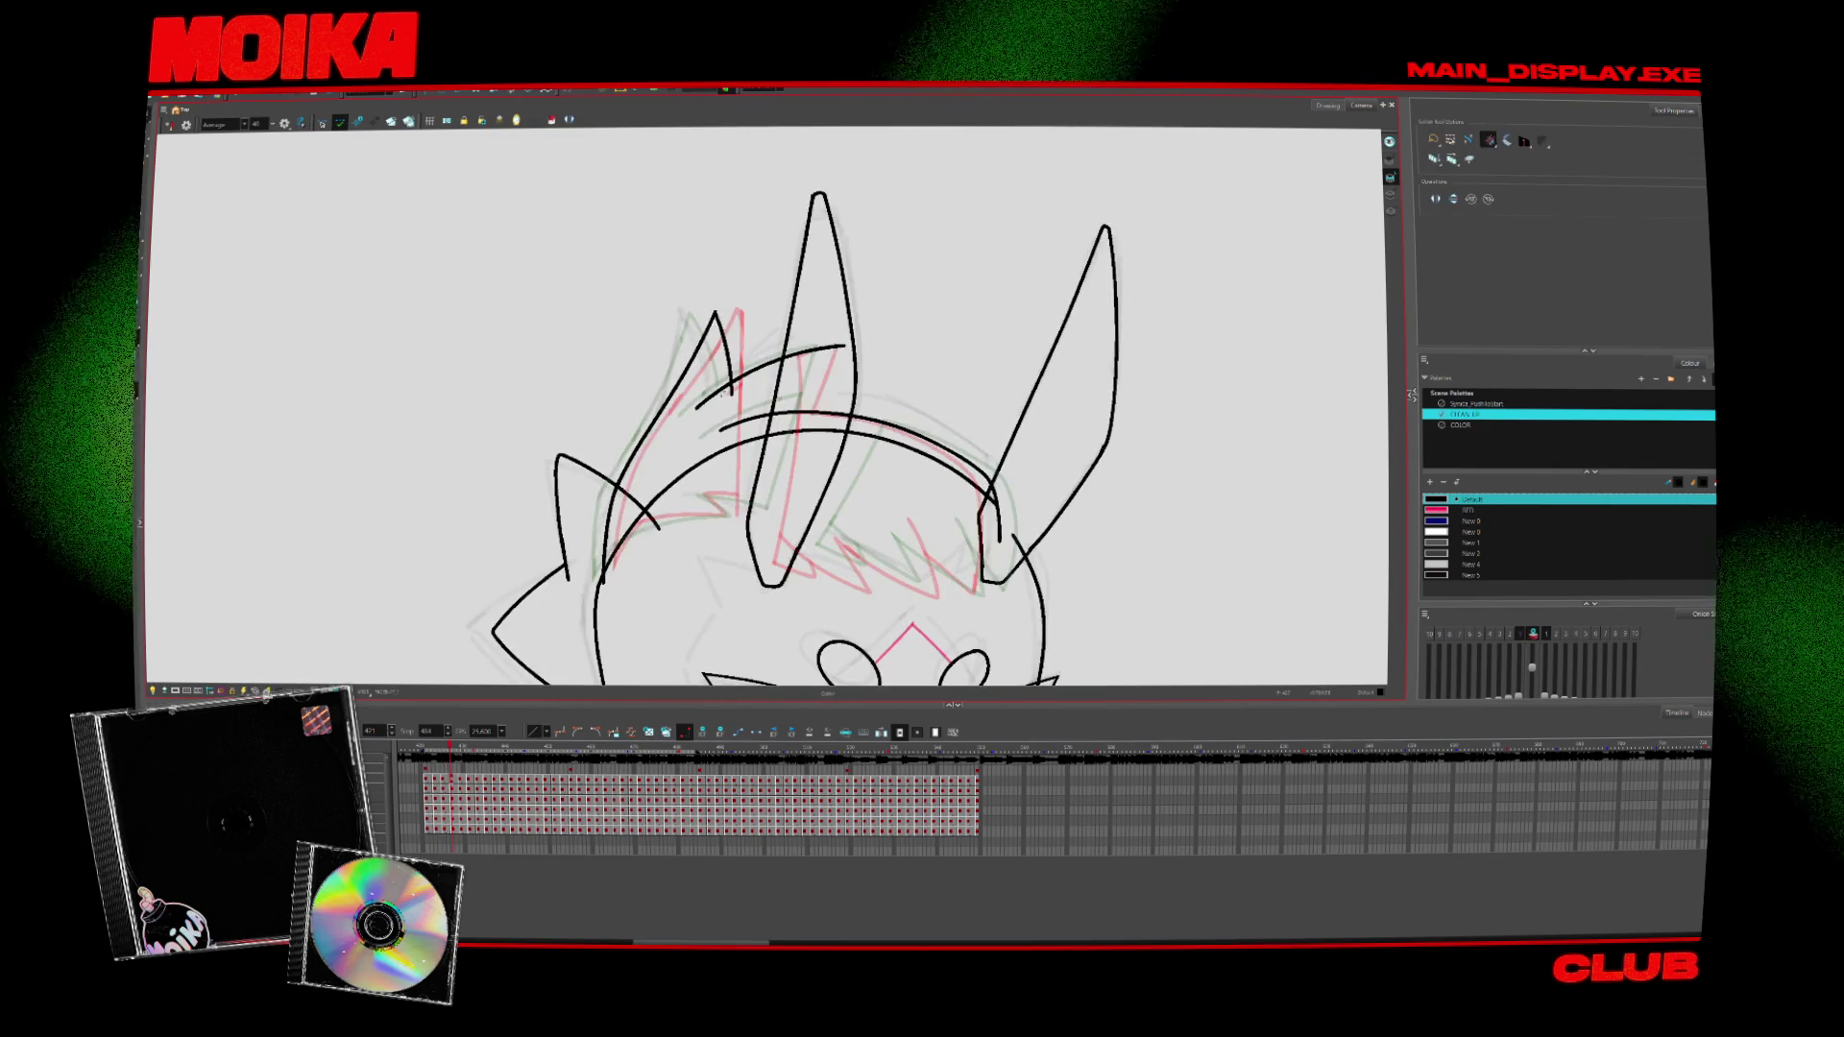
{"action": "left_click", "coordinate": [625, 554]}
{"action": "key", "text": "Delete"}
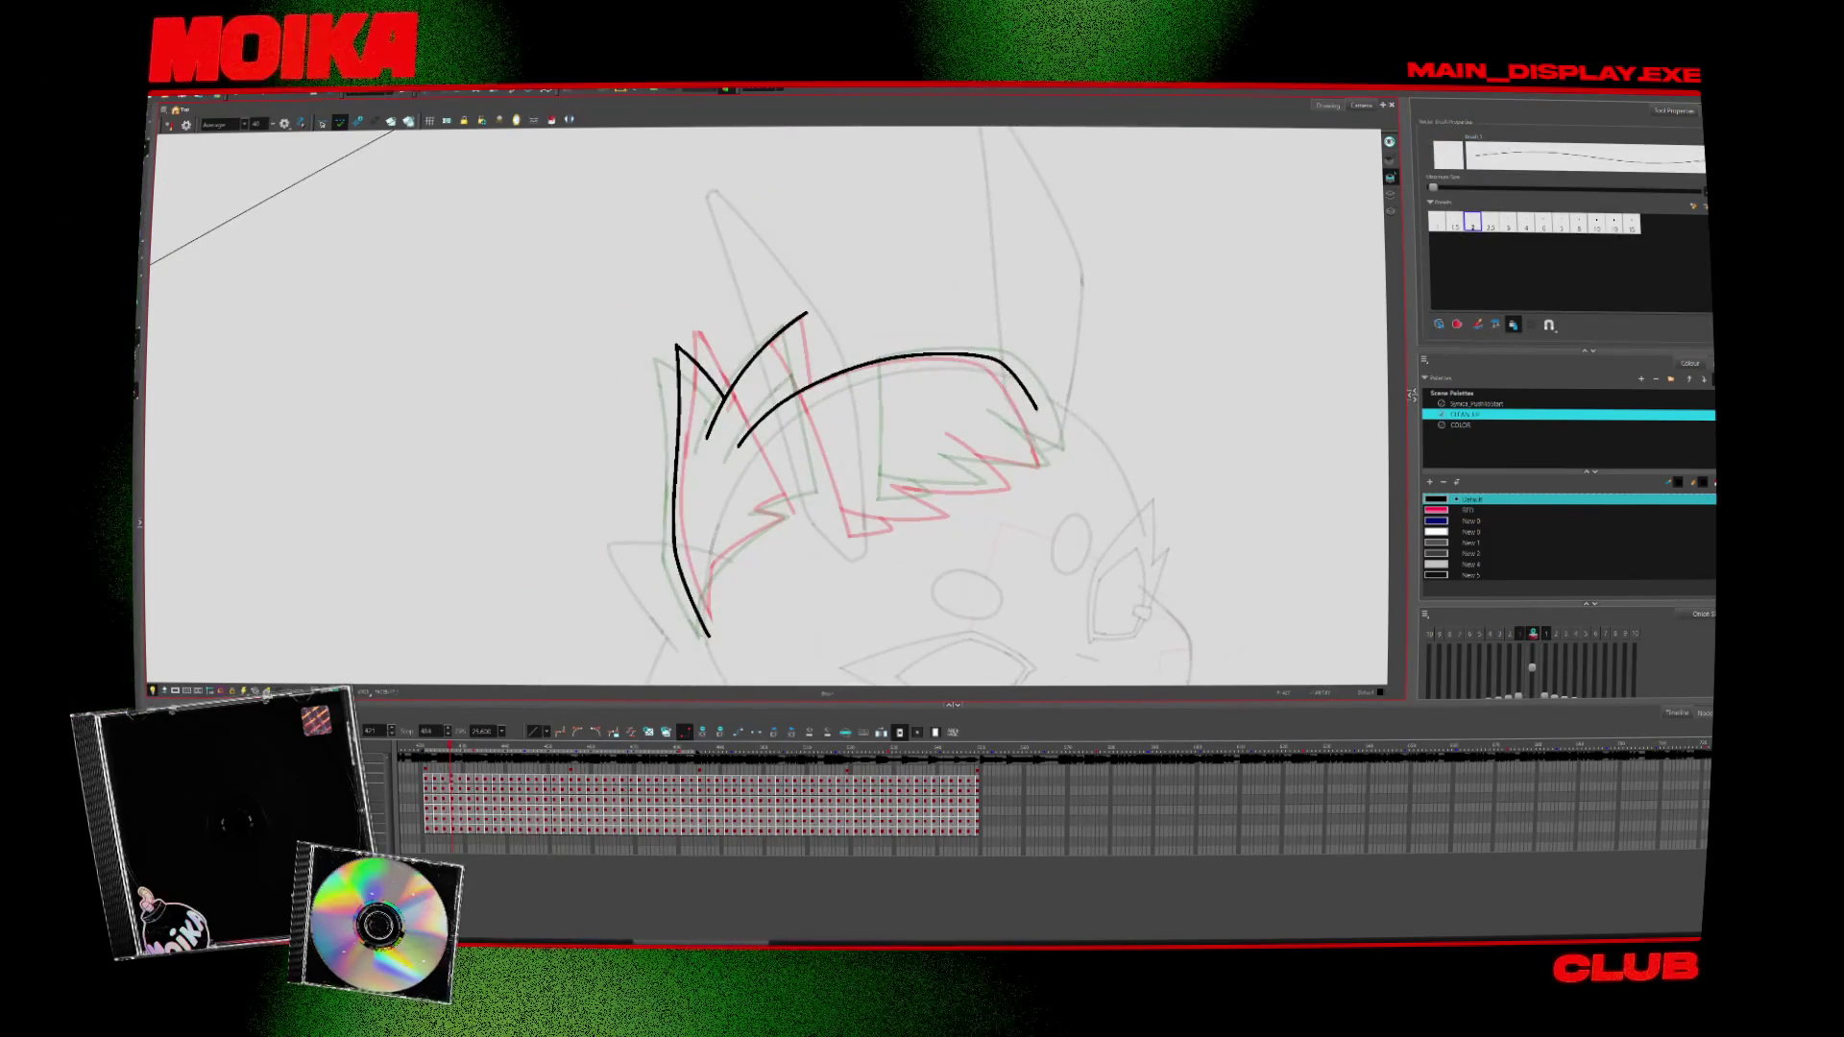
Replace the left hair stroke with short strokes, add a lower zigzag and a small lower-left hook
{"action": "left_click_drag", "start_coordinate": [711, 577], "coordinate": [704, 634]}
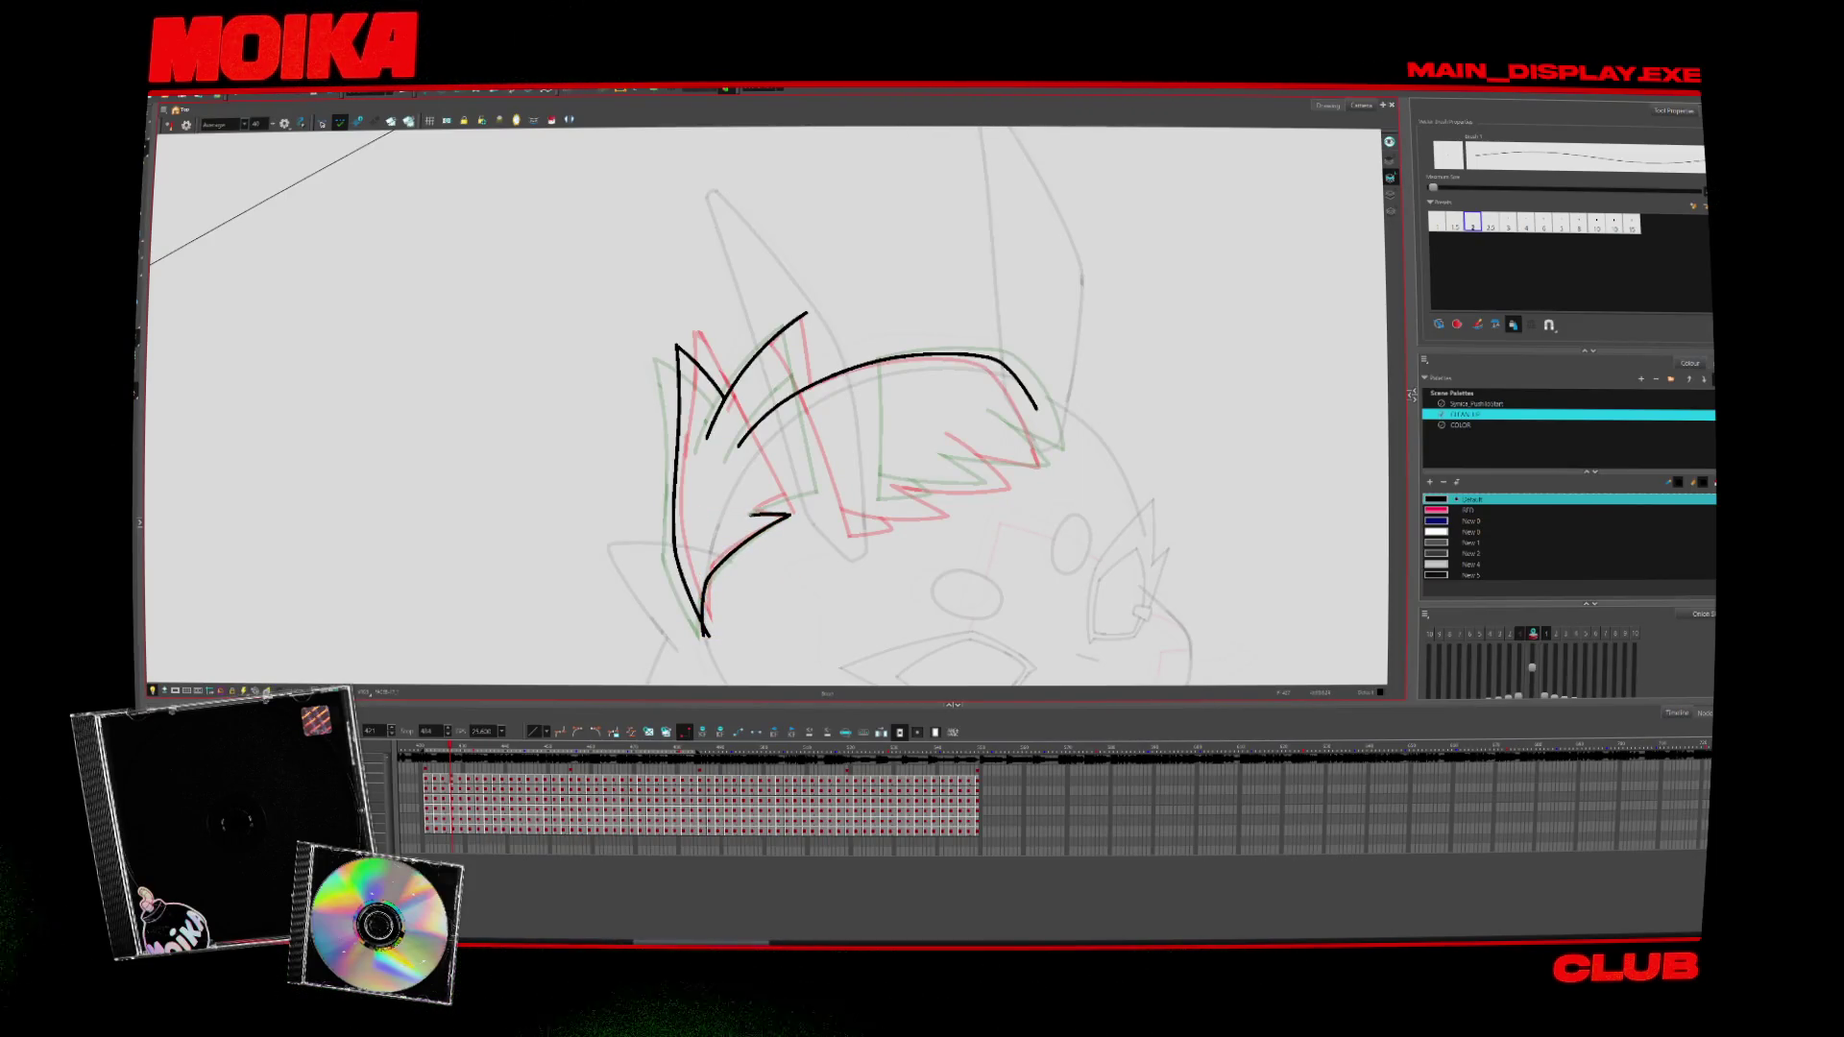
{"action": "left_click_drag", "start_coordinate": [831, 483], "coordinate": [753, 511]}
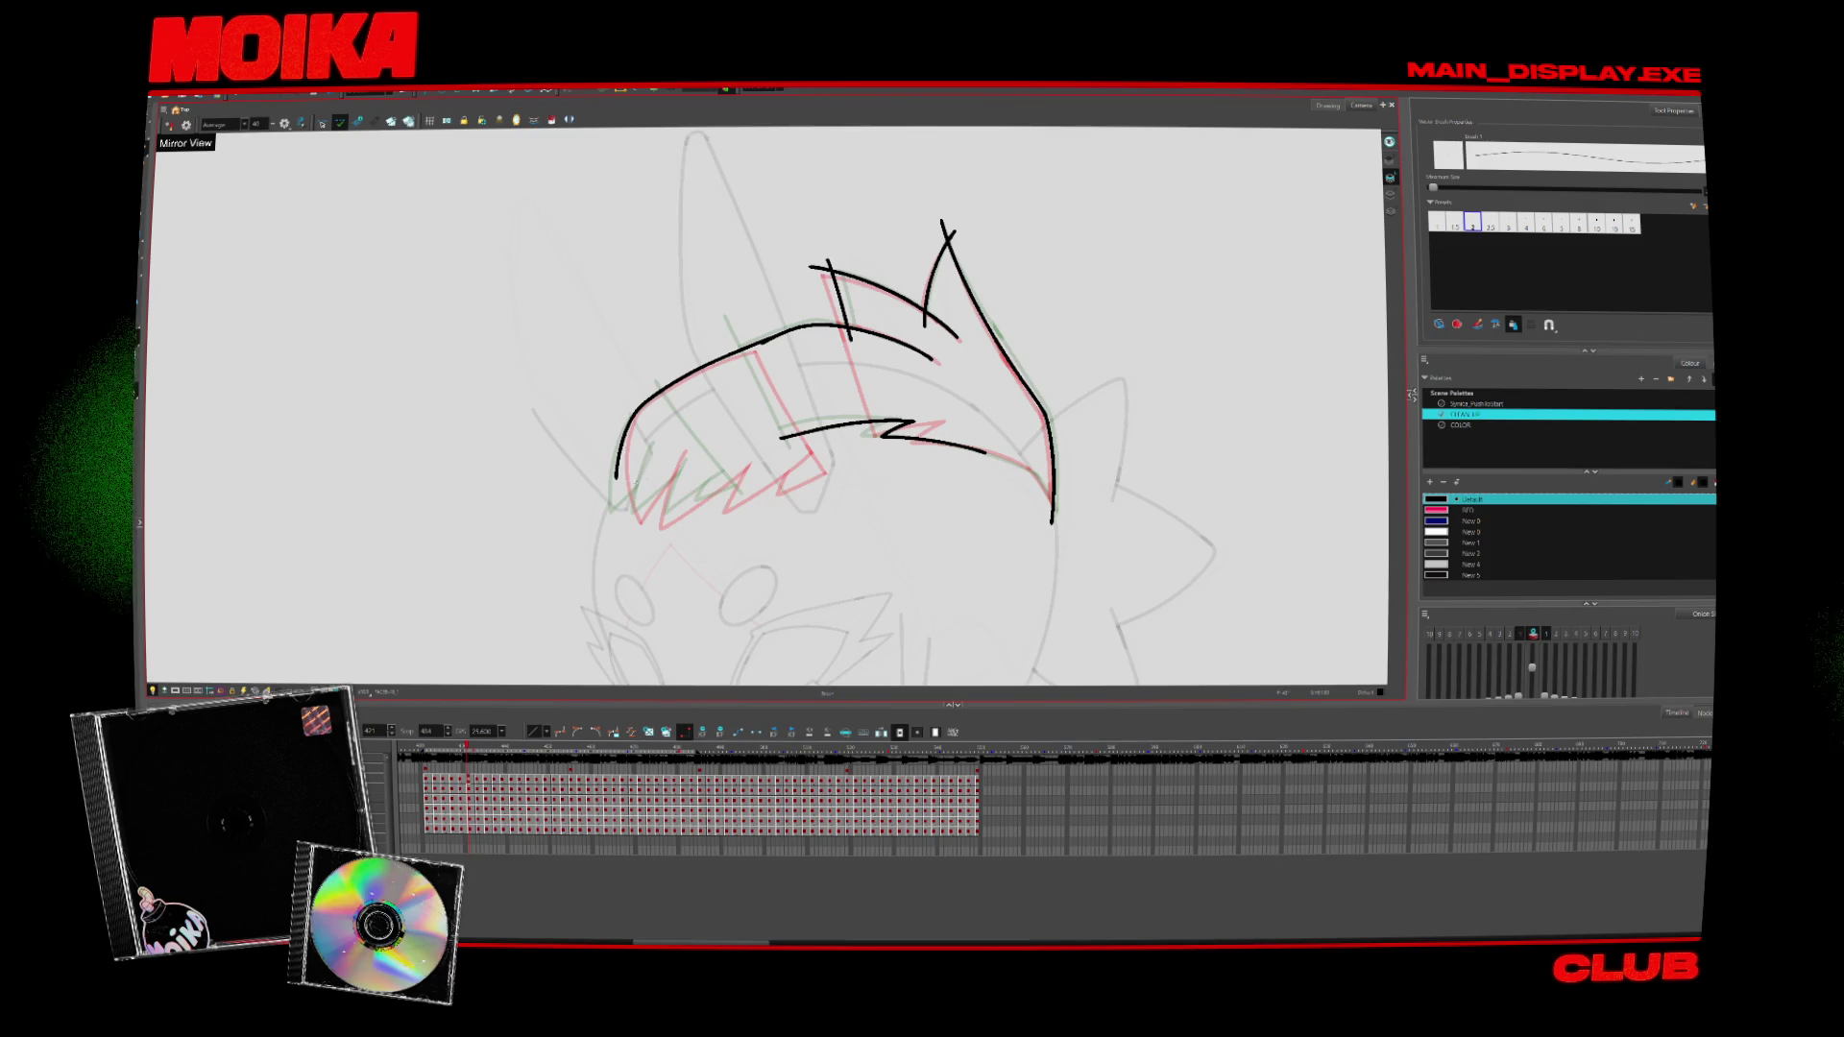
{"action": "key", "text": "comma"}
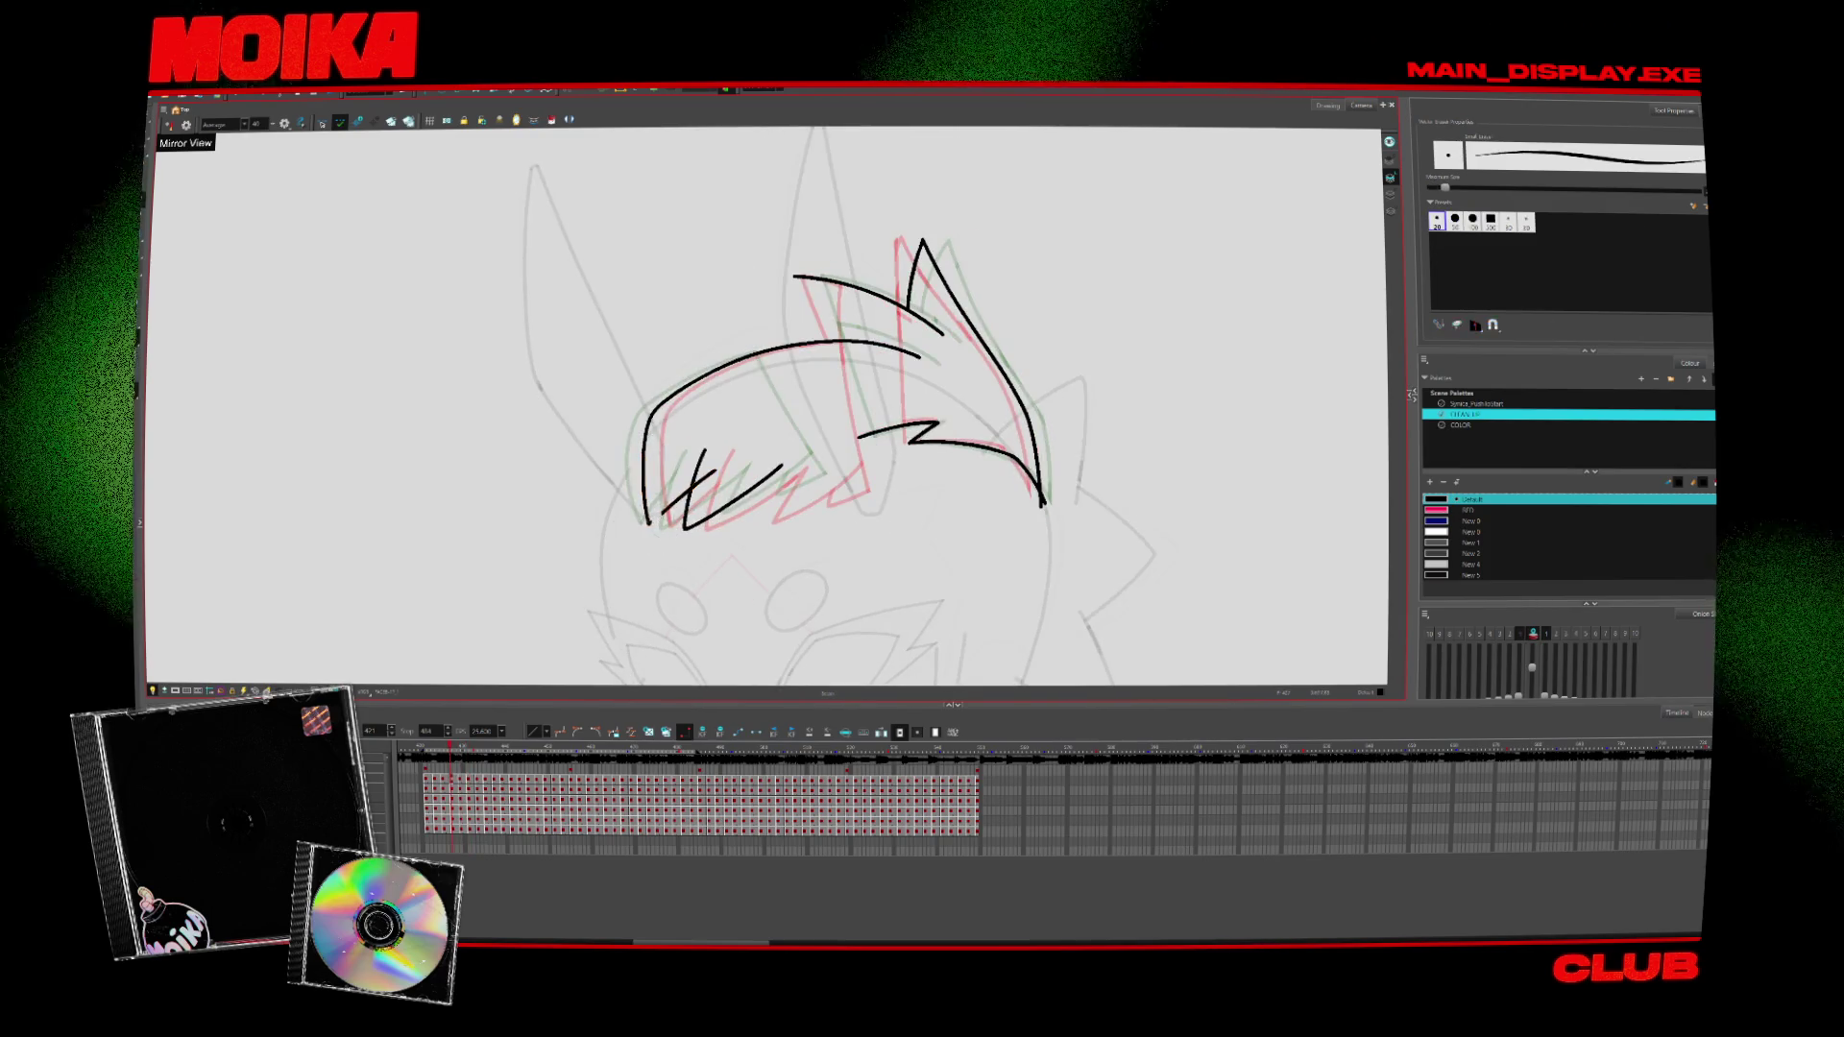
{"action": "key", "text": "alt+e"}
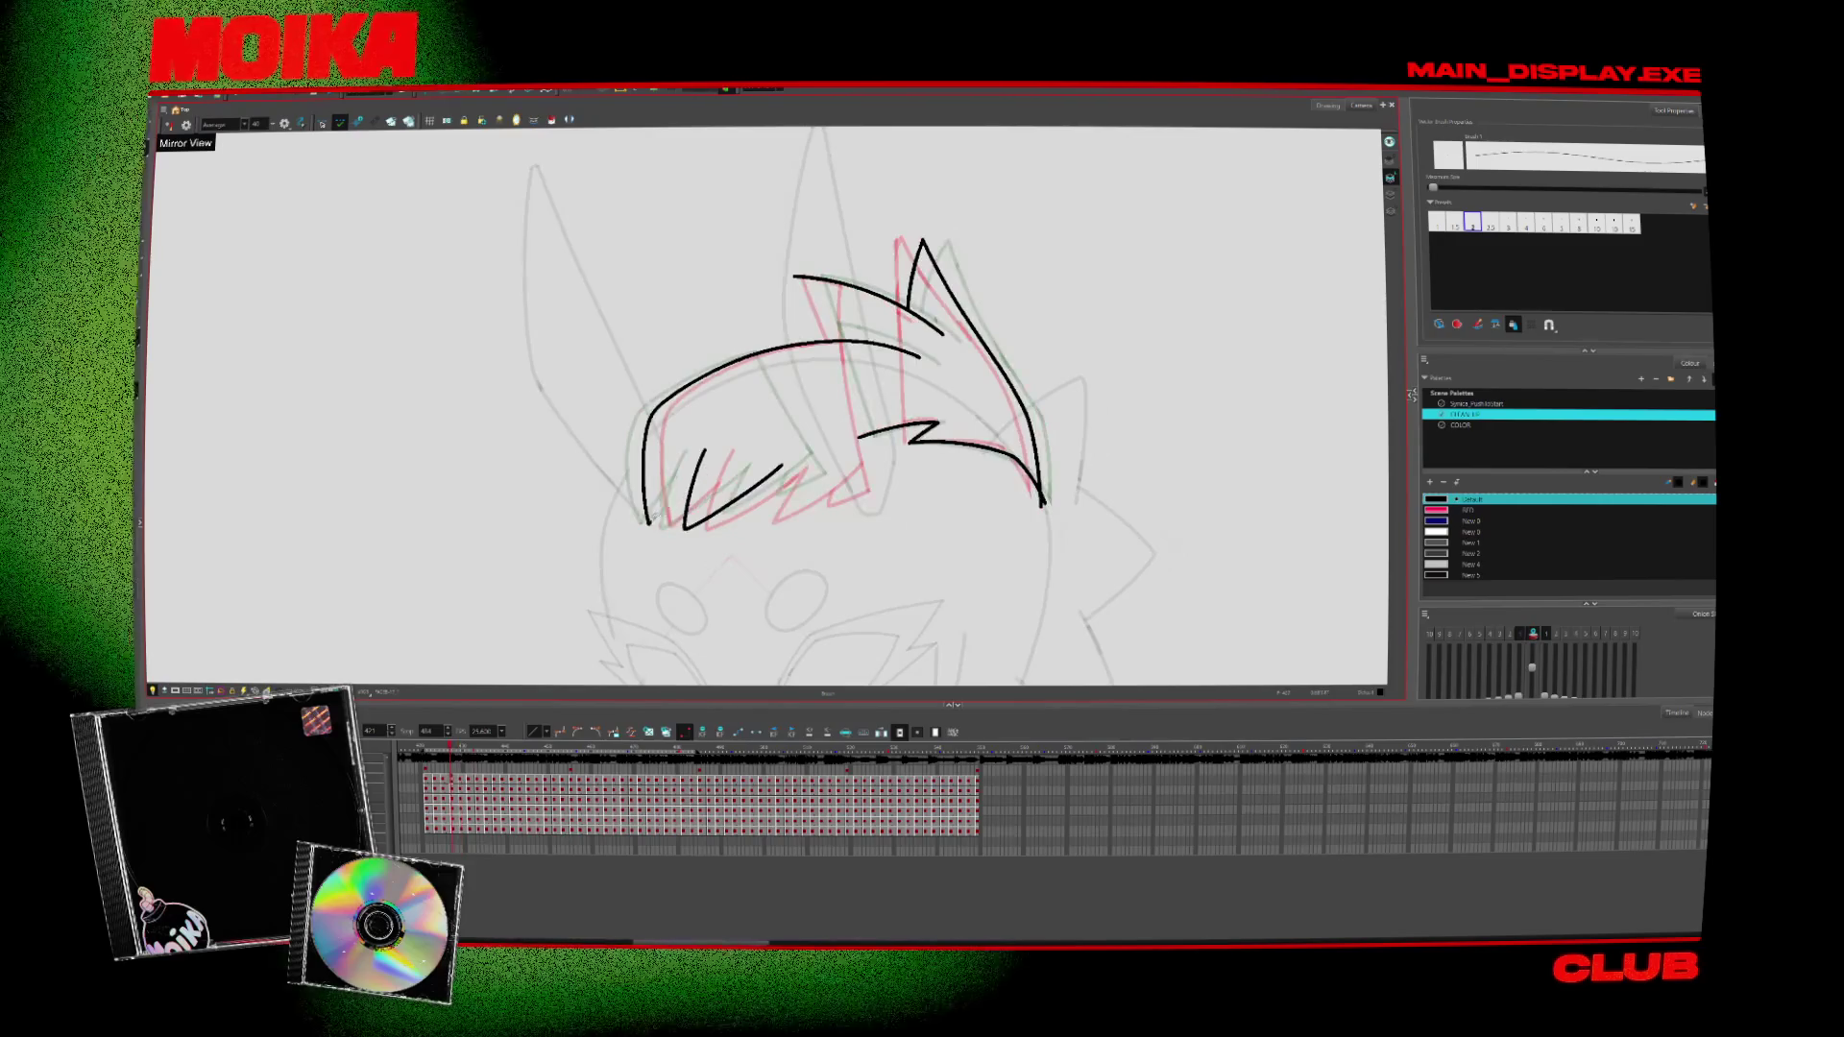
{"action": "key", "text": "period"}
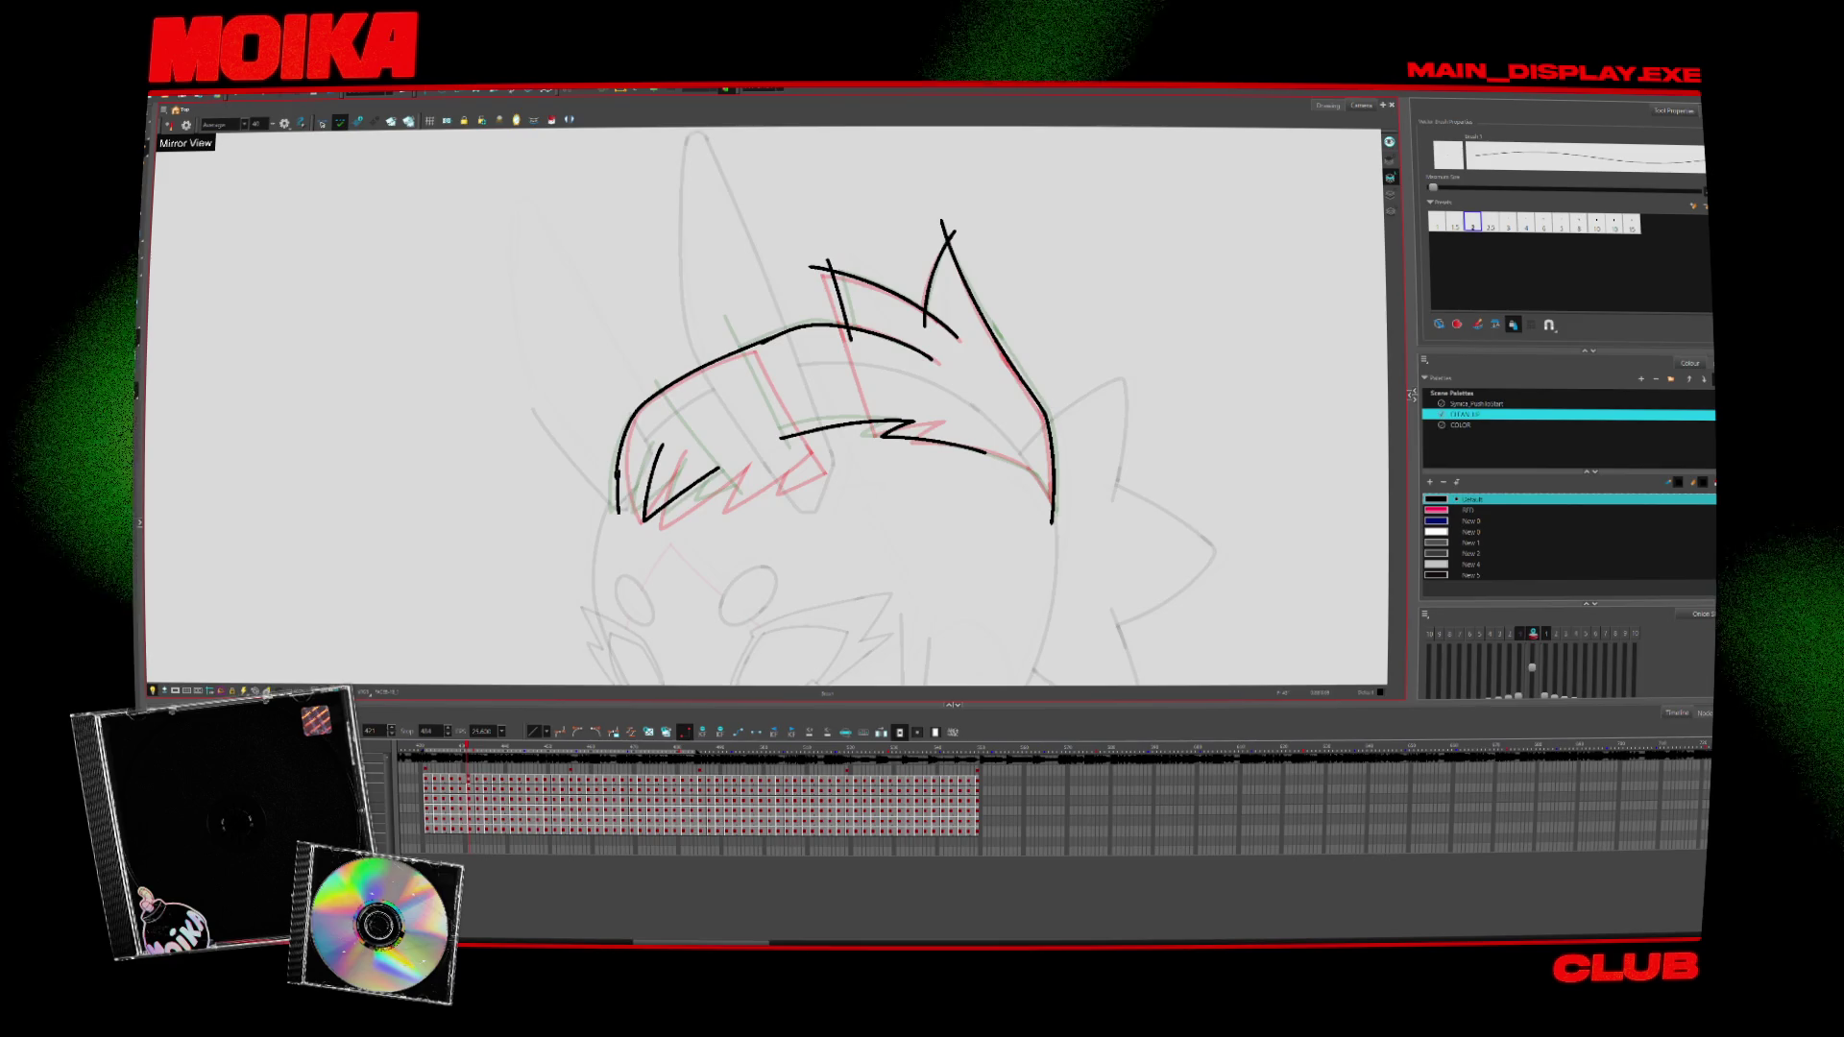
{"action": "left_click_drag", "start_coordinate": [616, 477], "coordinate": [640, 495]}
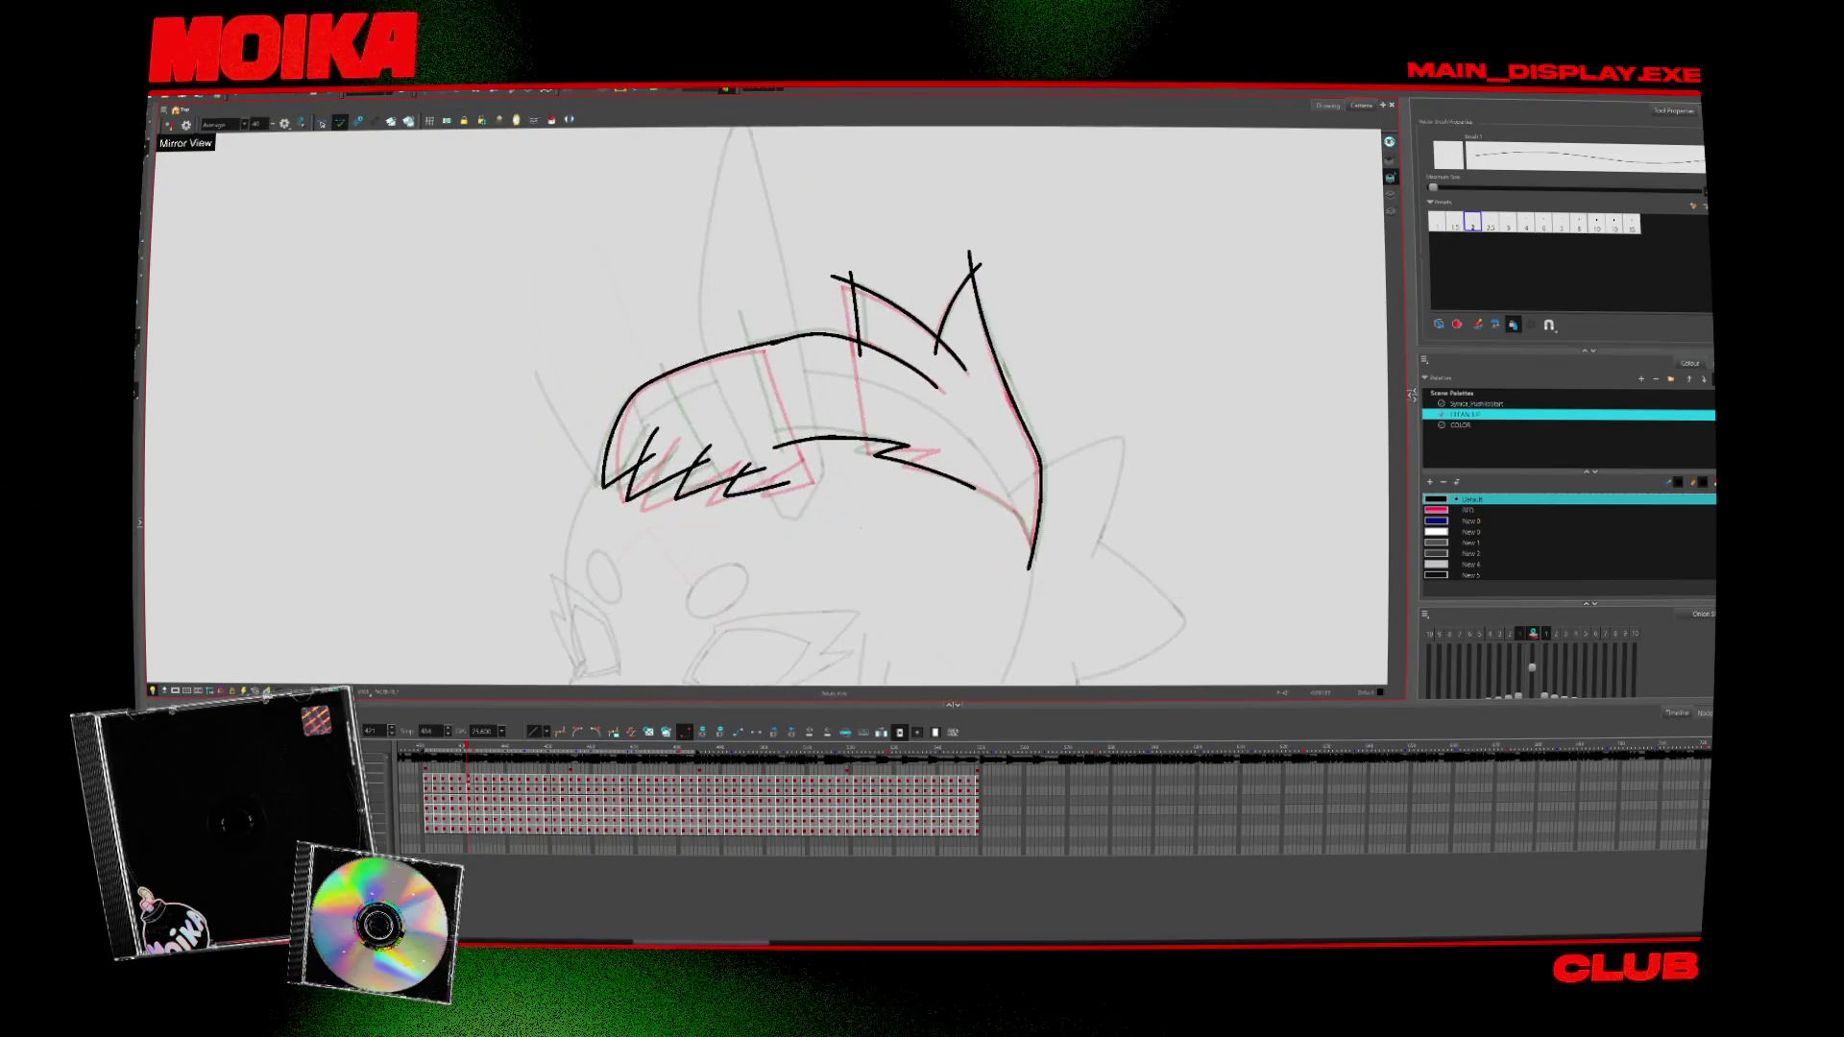
Mirror and rotate the canvas to a comfortable angle for inking the band's left end
{"action": "key", "text": "alt+s"}
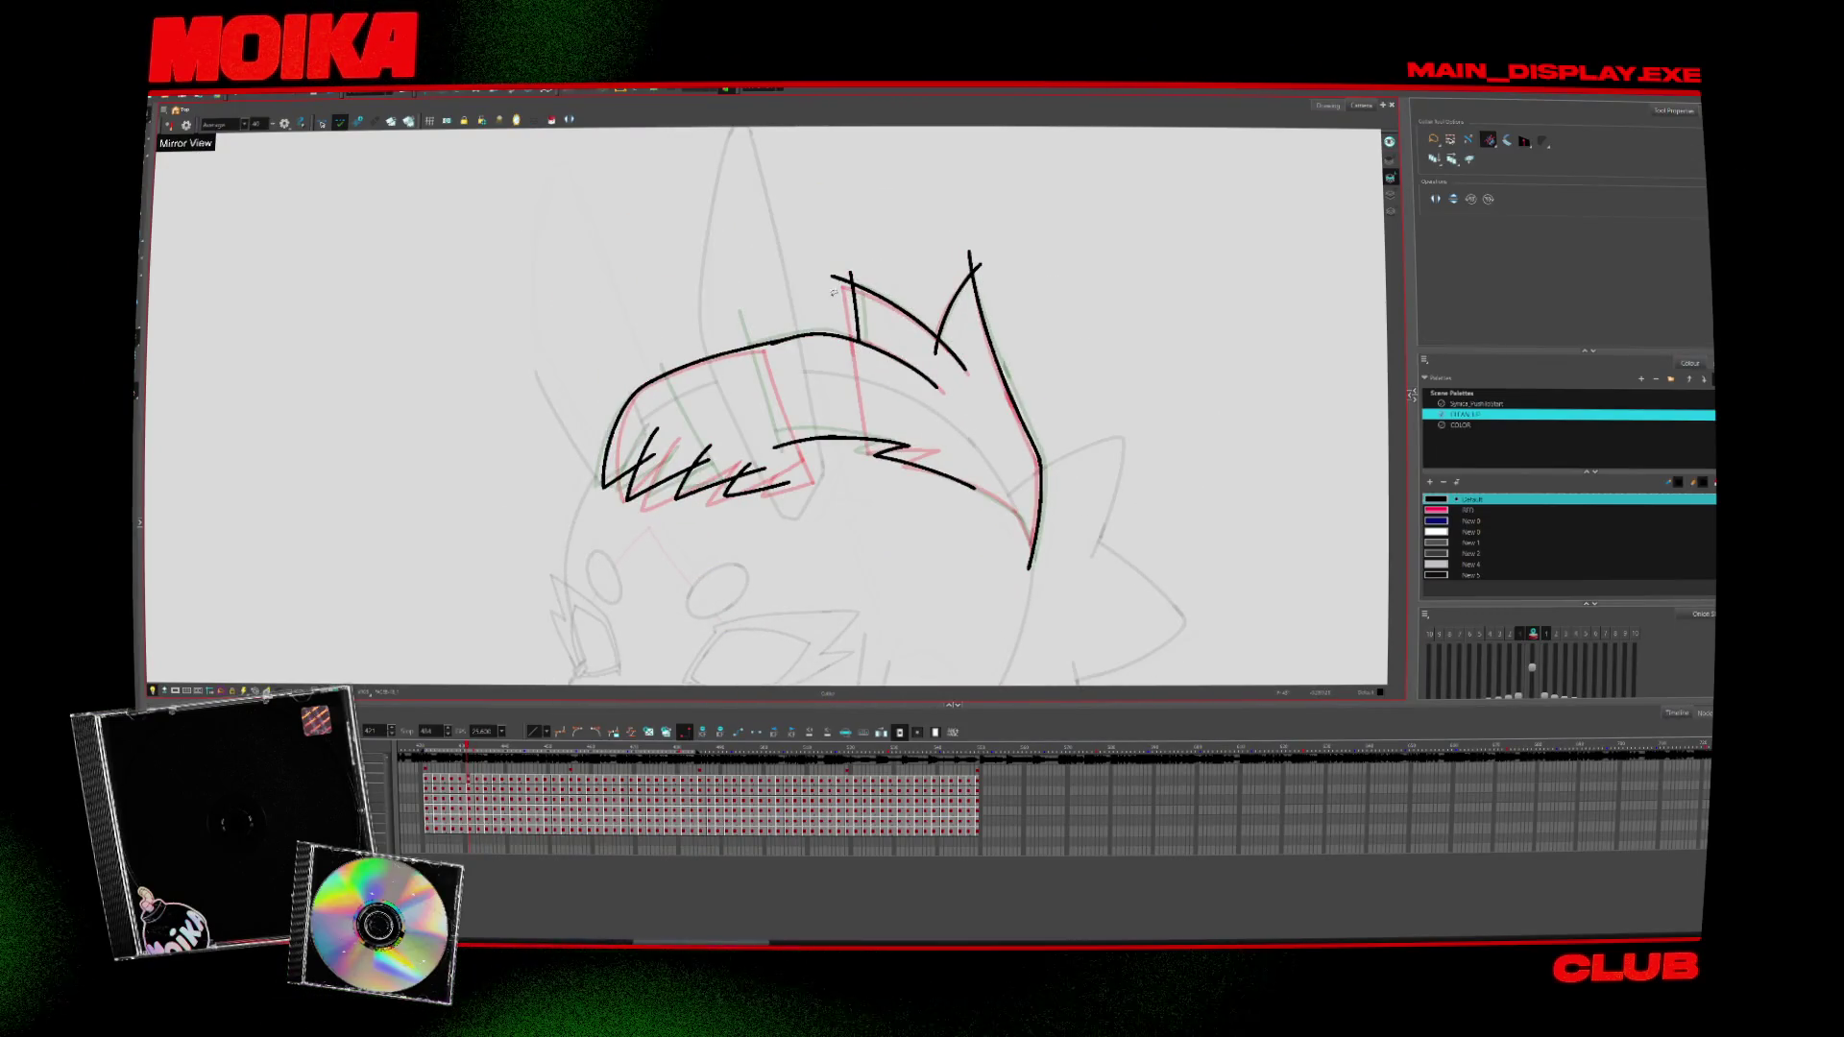
{"action": "key", "text": "4"}
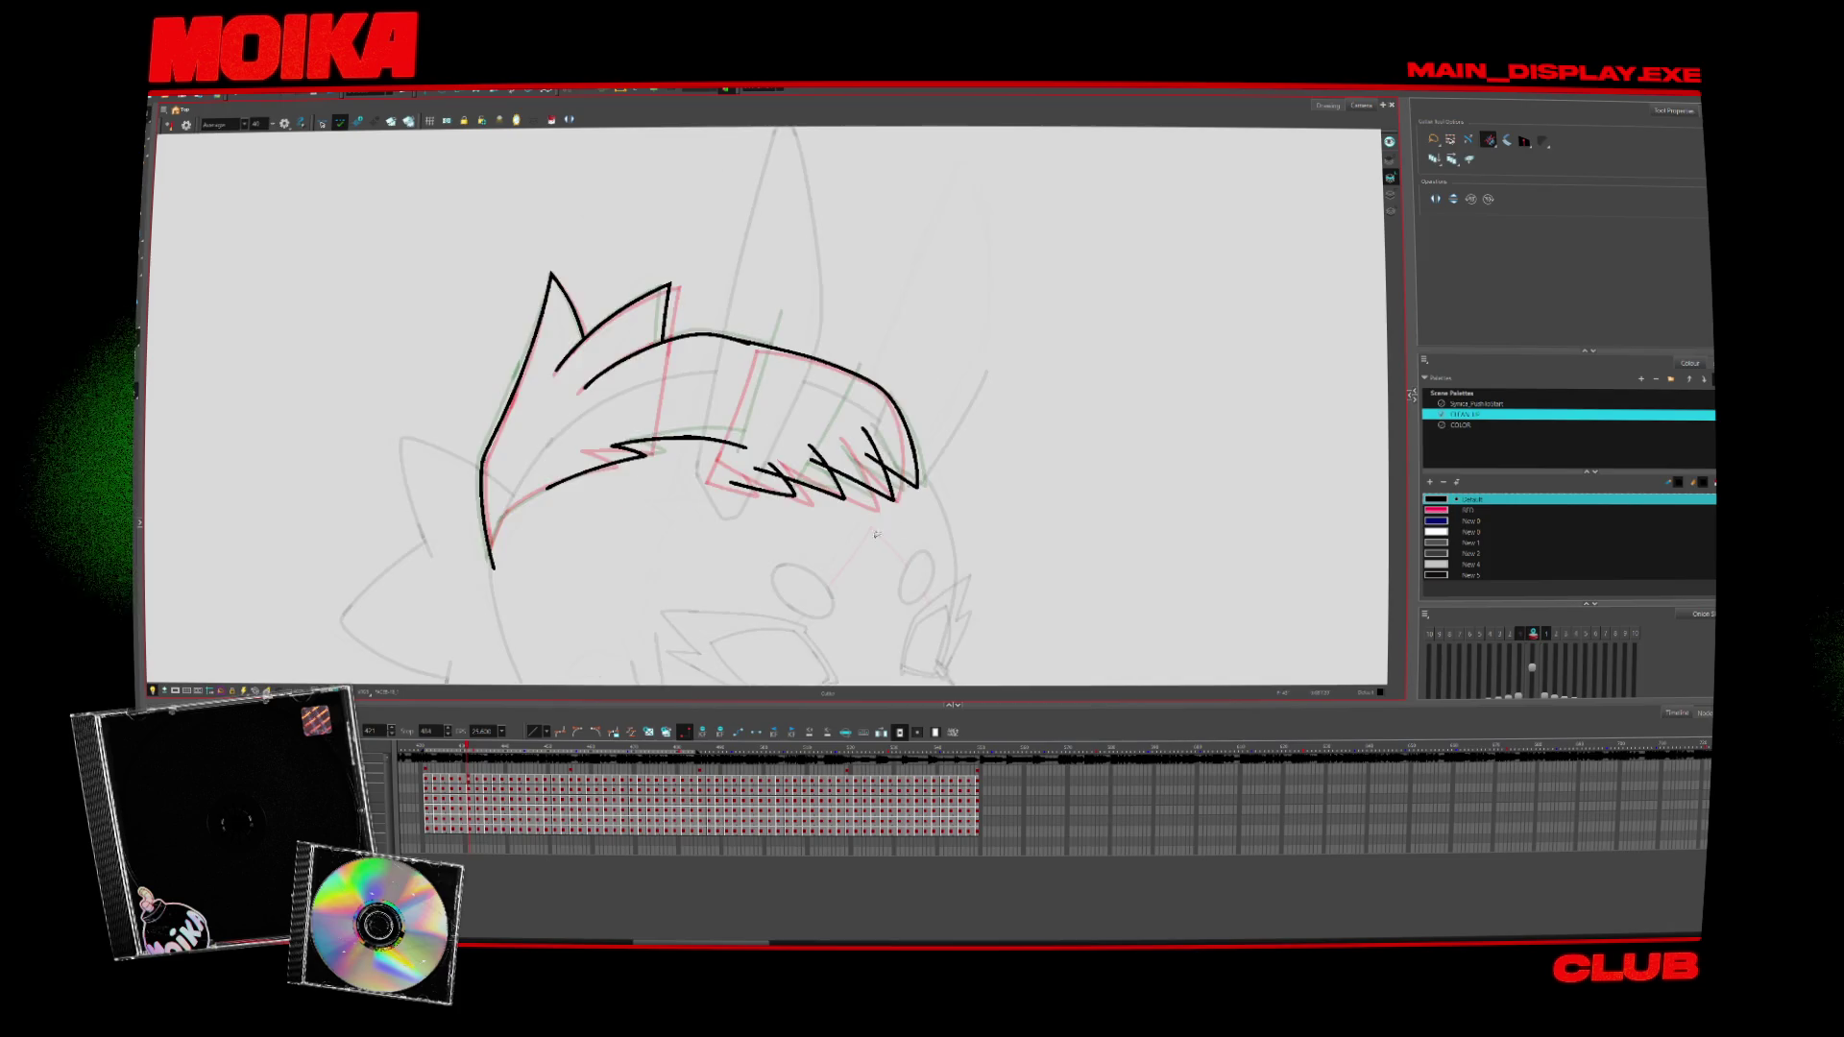
{"action": "key", "text": "alt+b"}
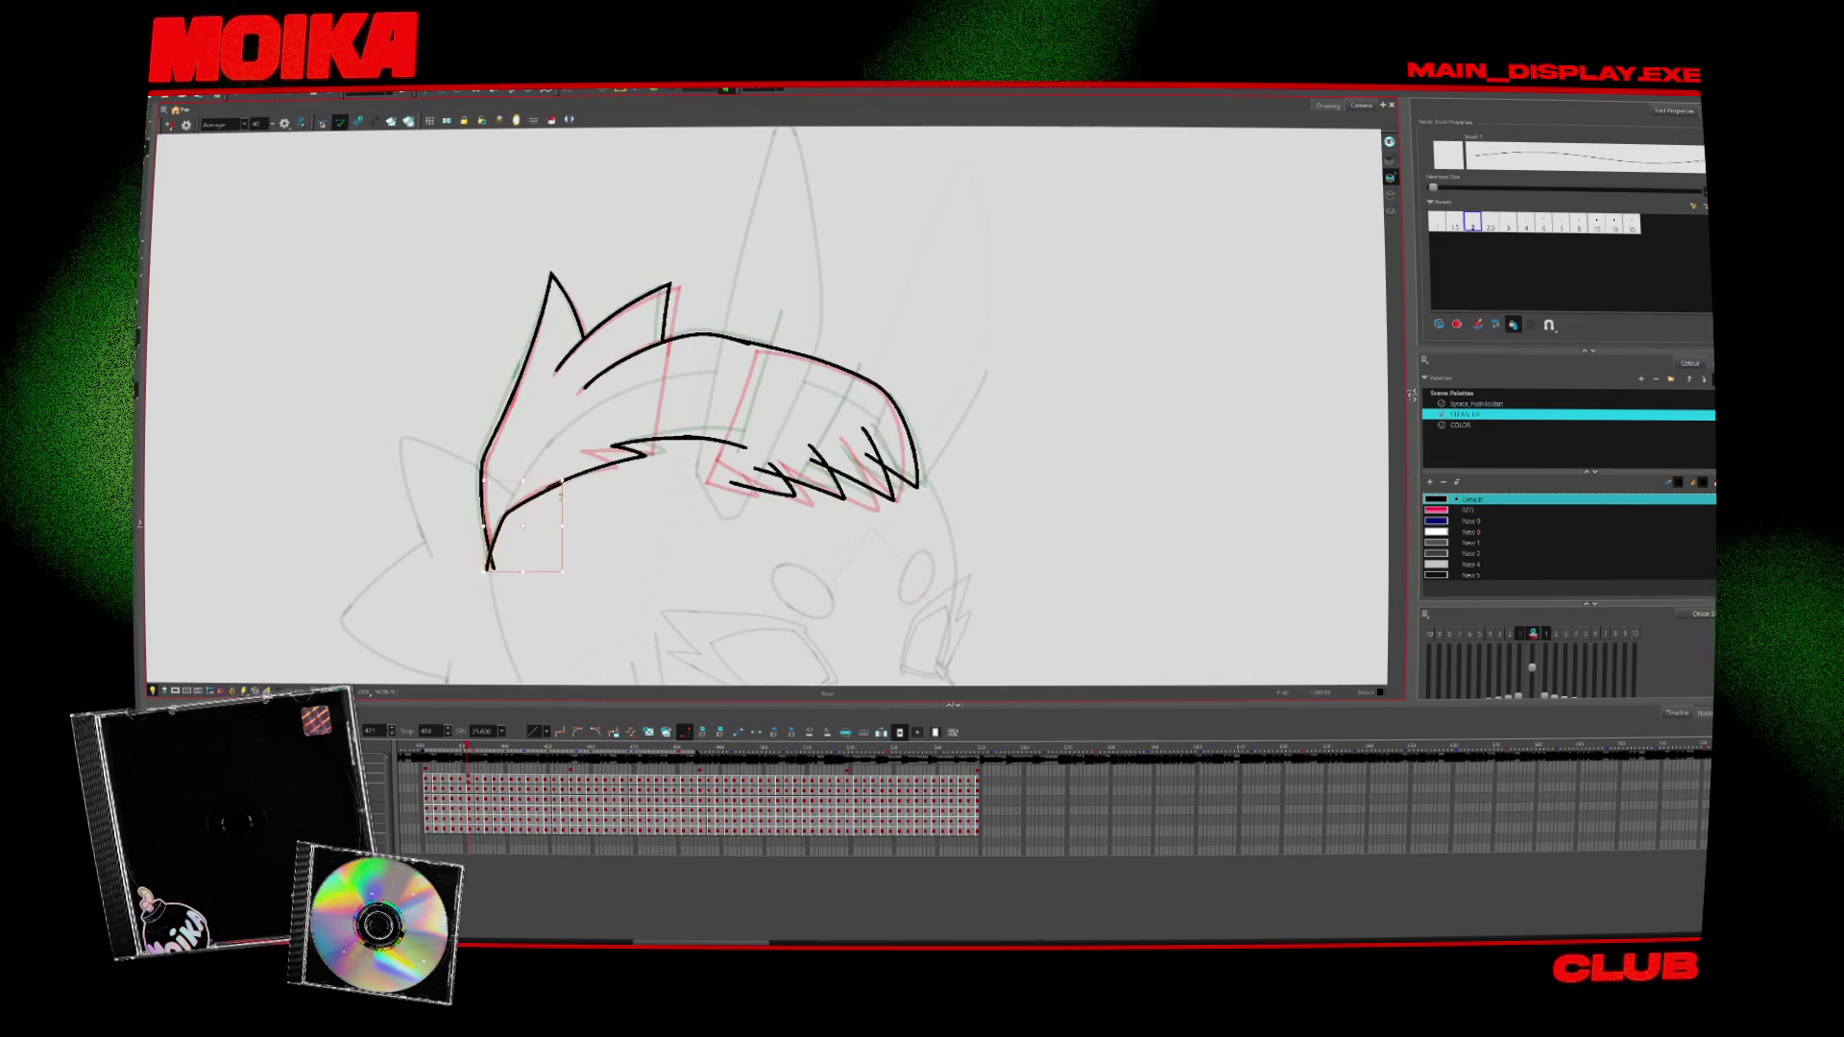
{"action": "key", "text": "alt+s"}
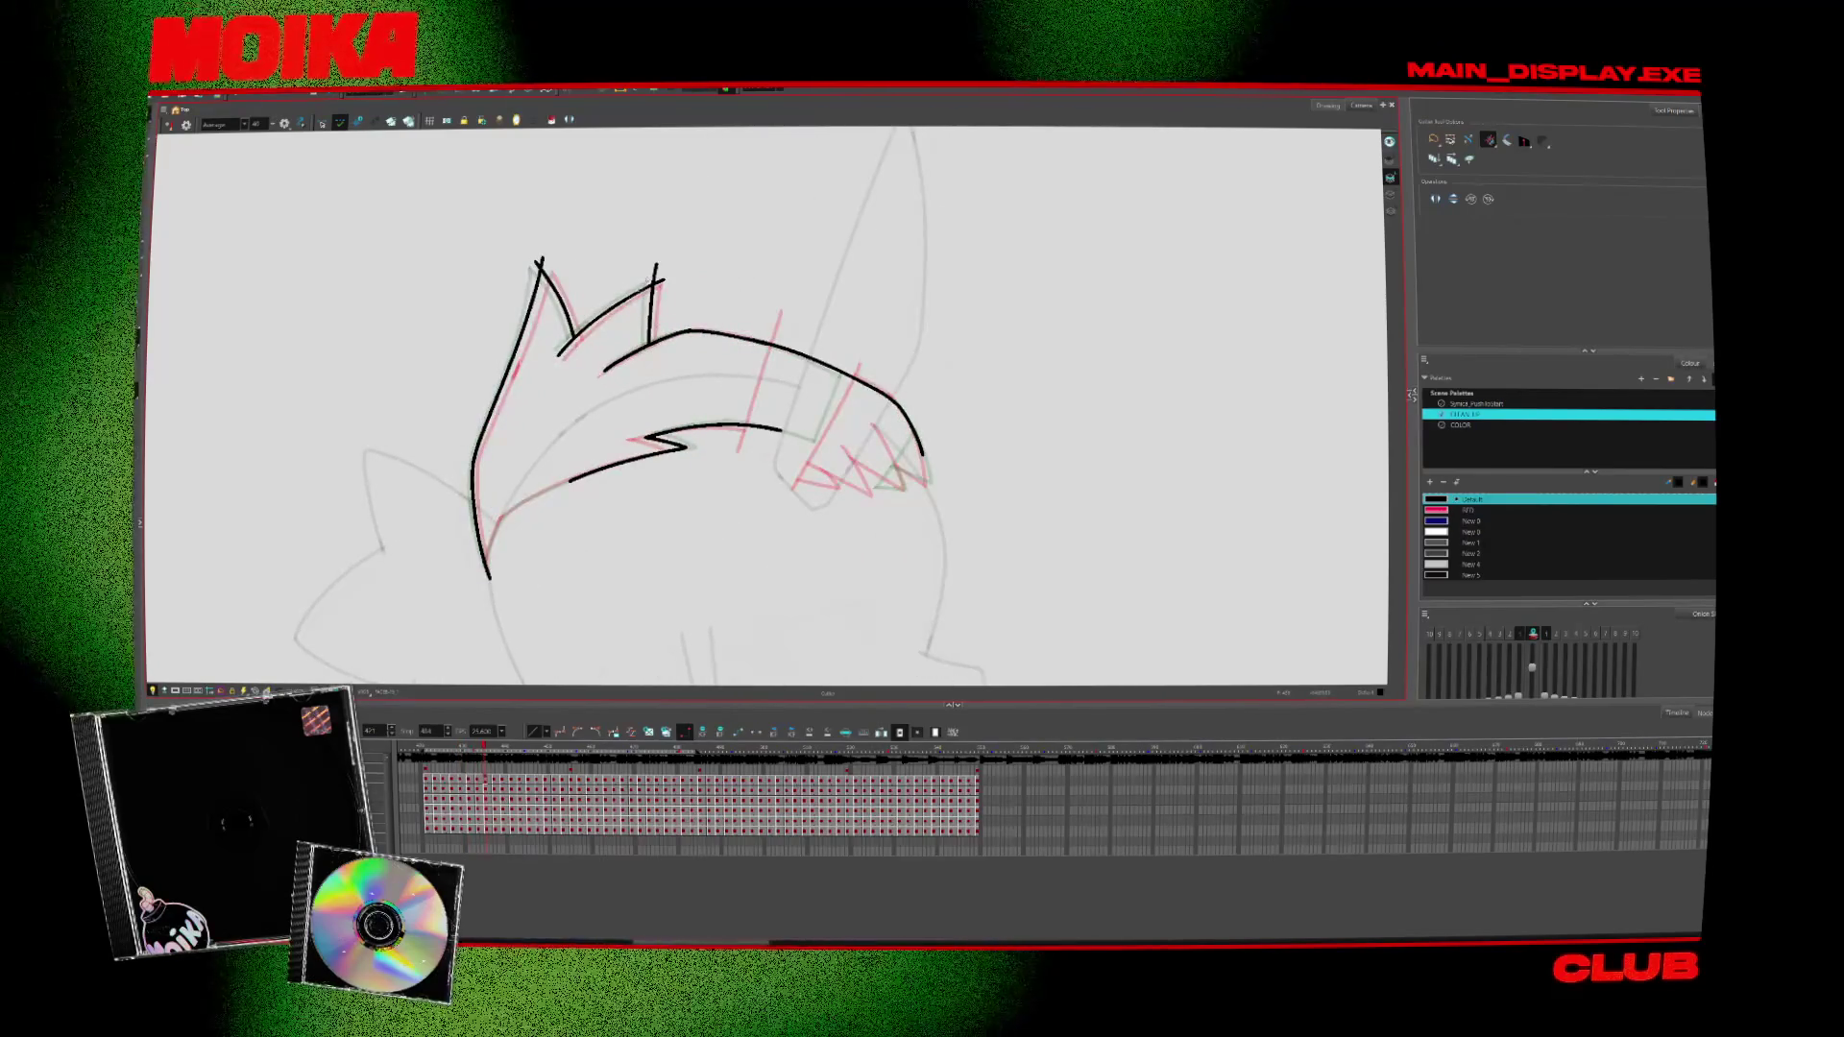
{"action": "key", "text": "alt+b"}
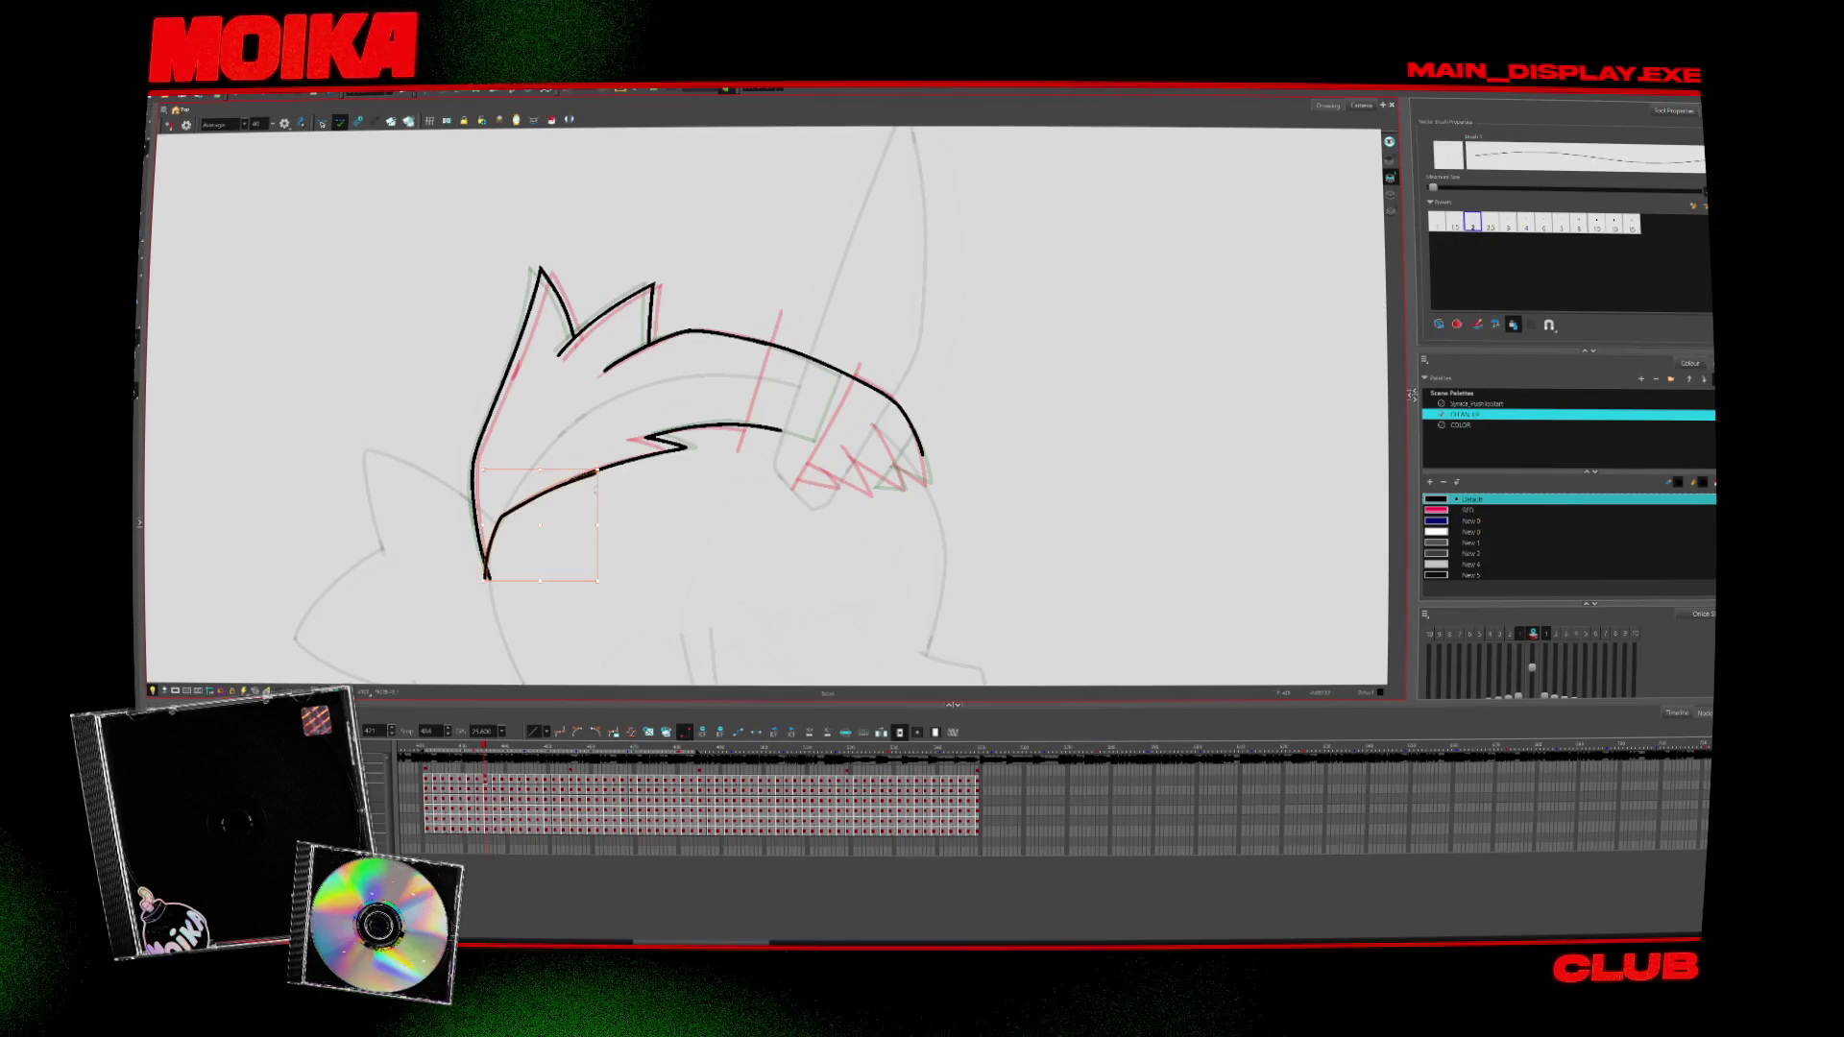
{"action": "key", "text": "alt+q"}
{"action": "left_click_drag", "start_coordinate": [813, 555], "coordinate": [828, 578]}
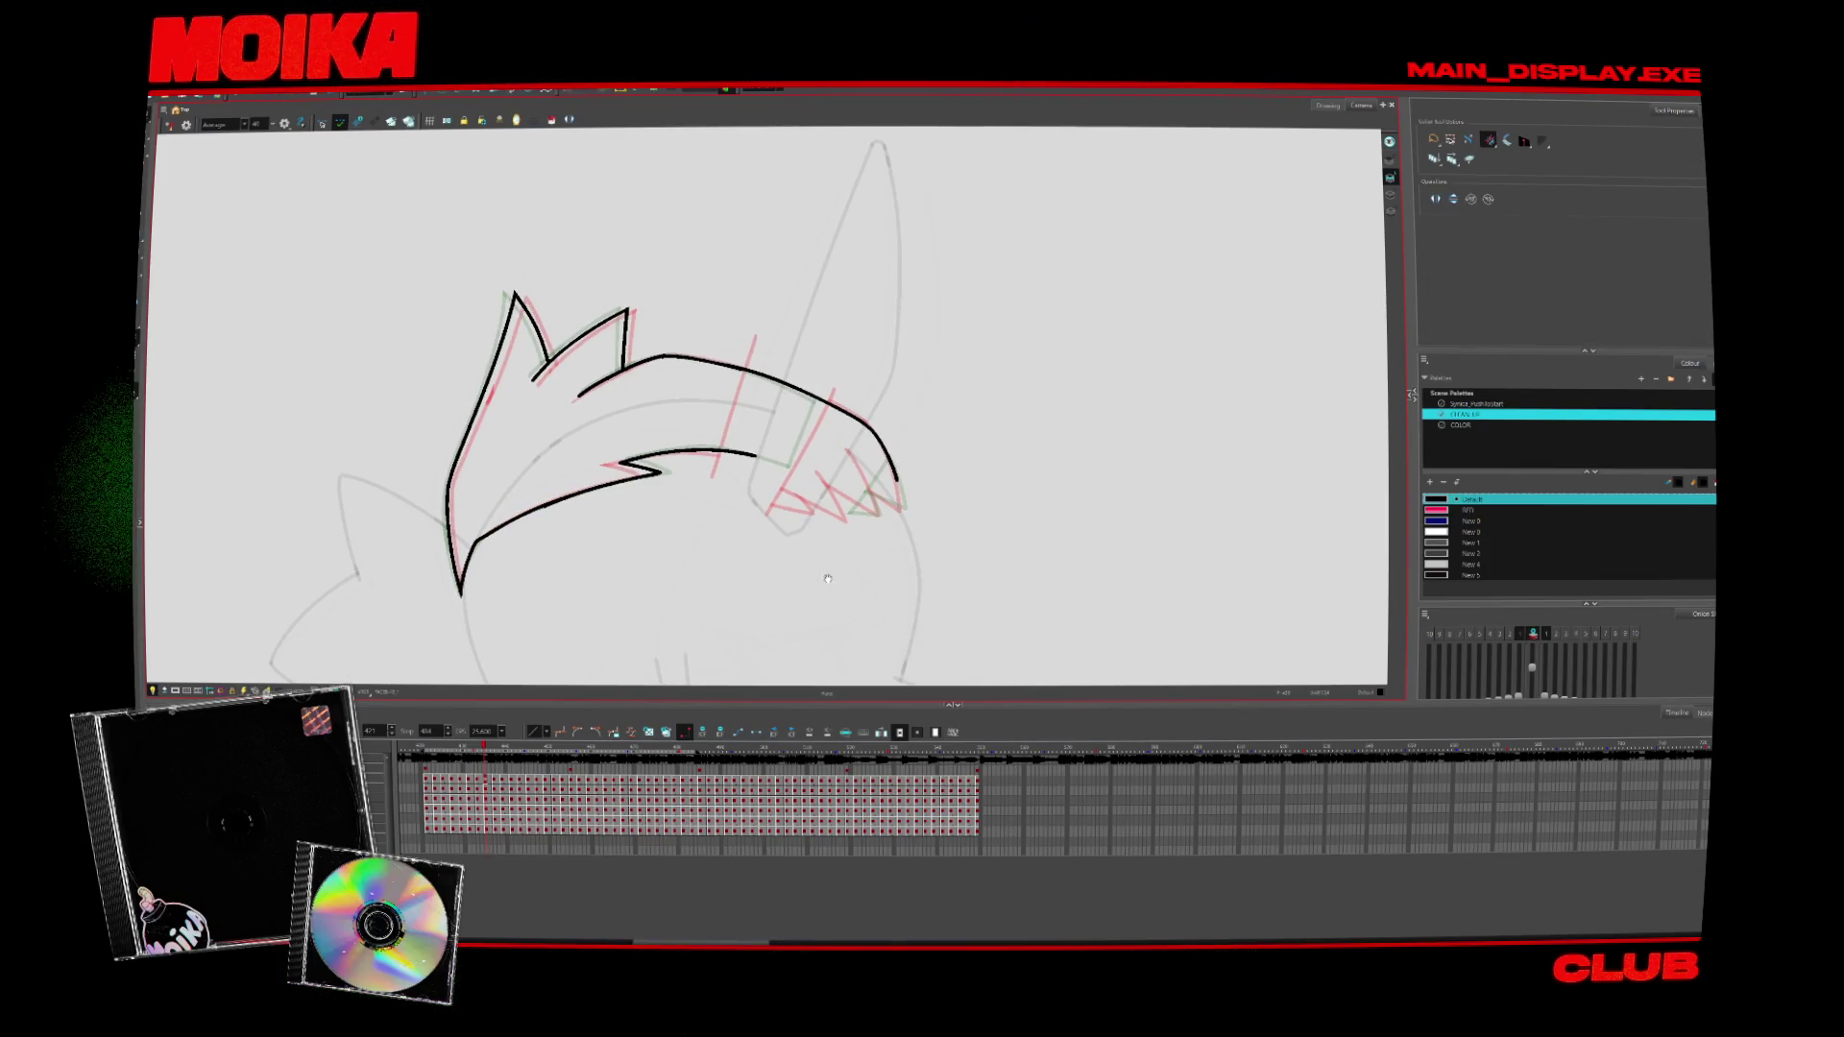
{"action": "key", "text": "4"}
{"action": "key", "text": "v"}
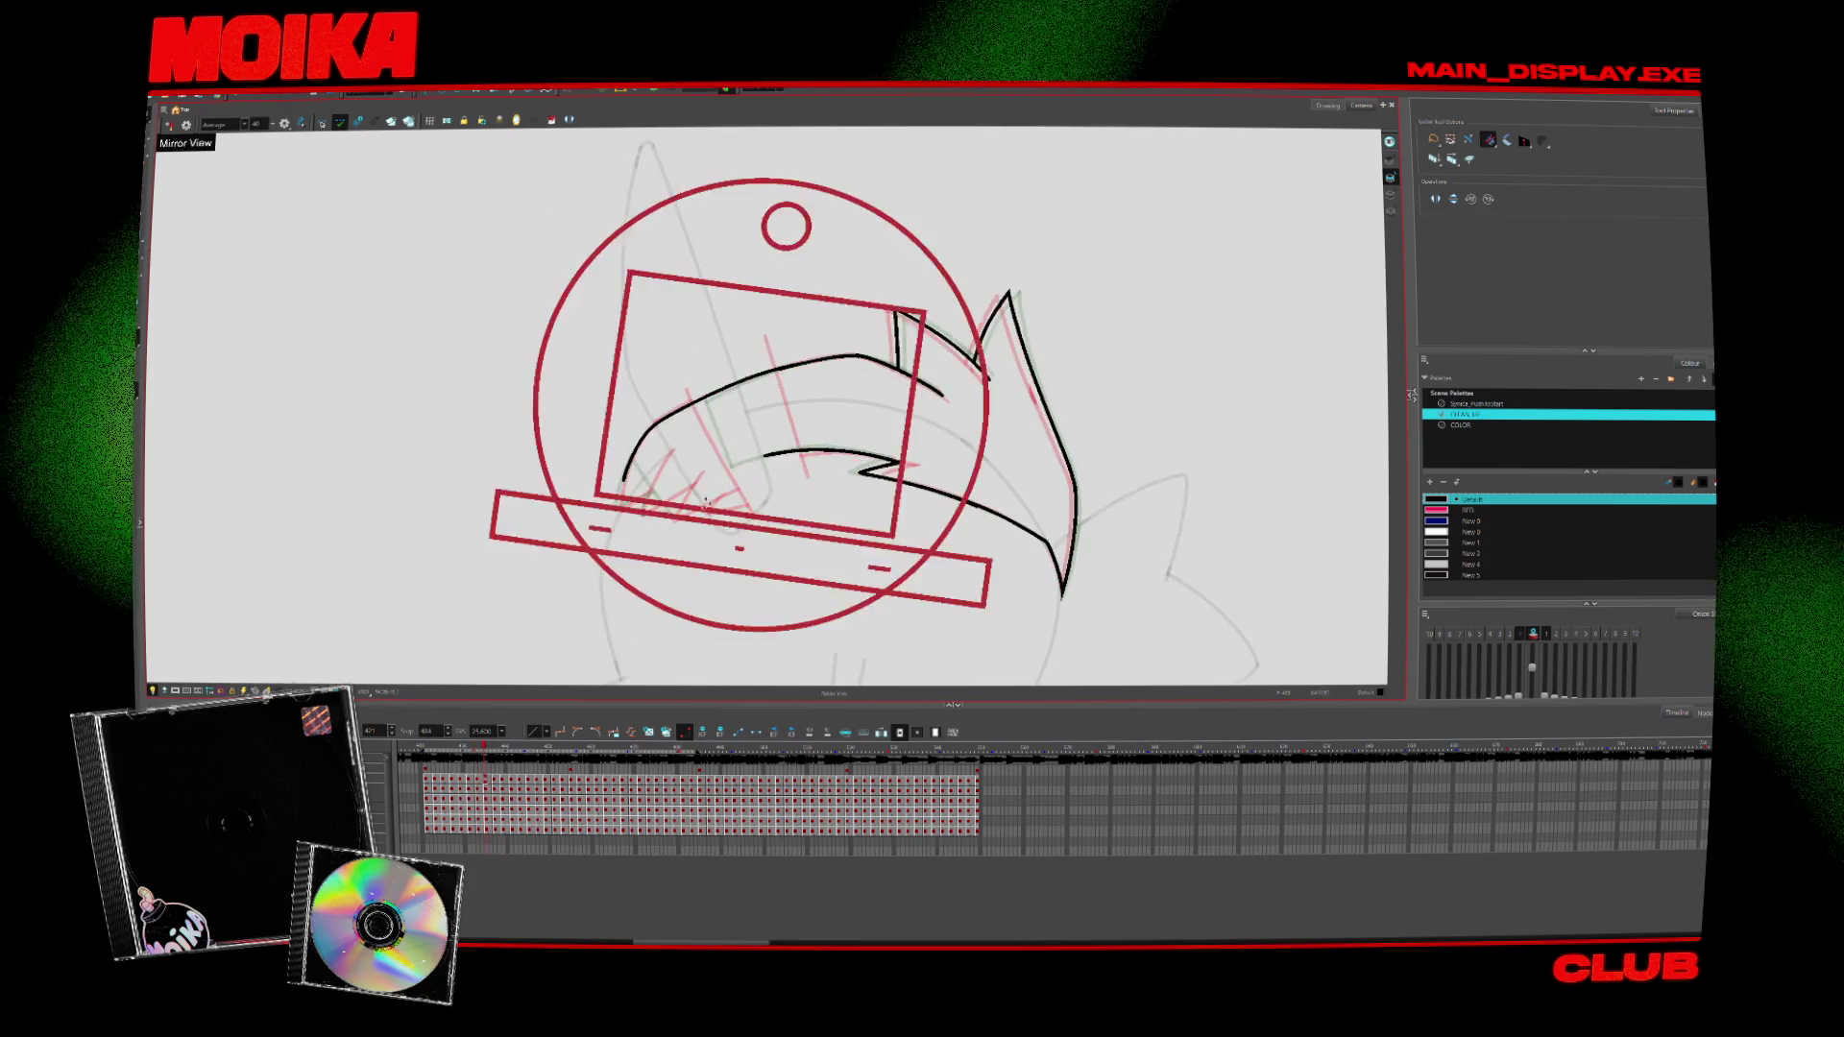
{"action": "key", "text": "alt+b"}
Ink the short vertical, slanted and lower strokes across the band's left end
{"action": "left_click_drag", "start_coordinate": [653, 437], "coordinate": [650, 468]}
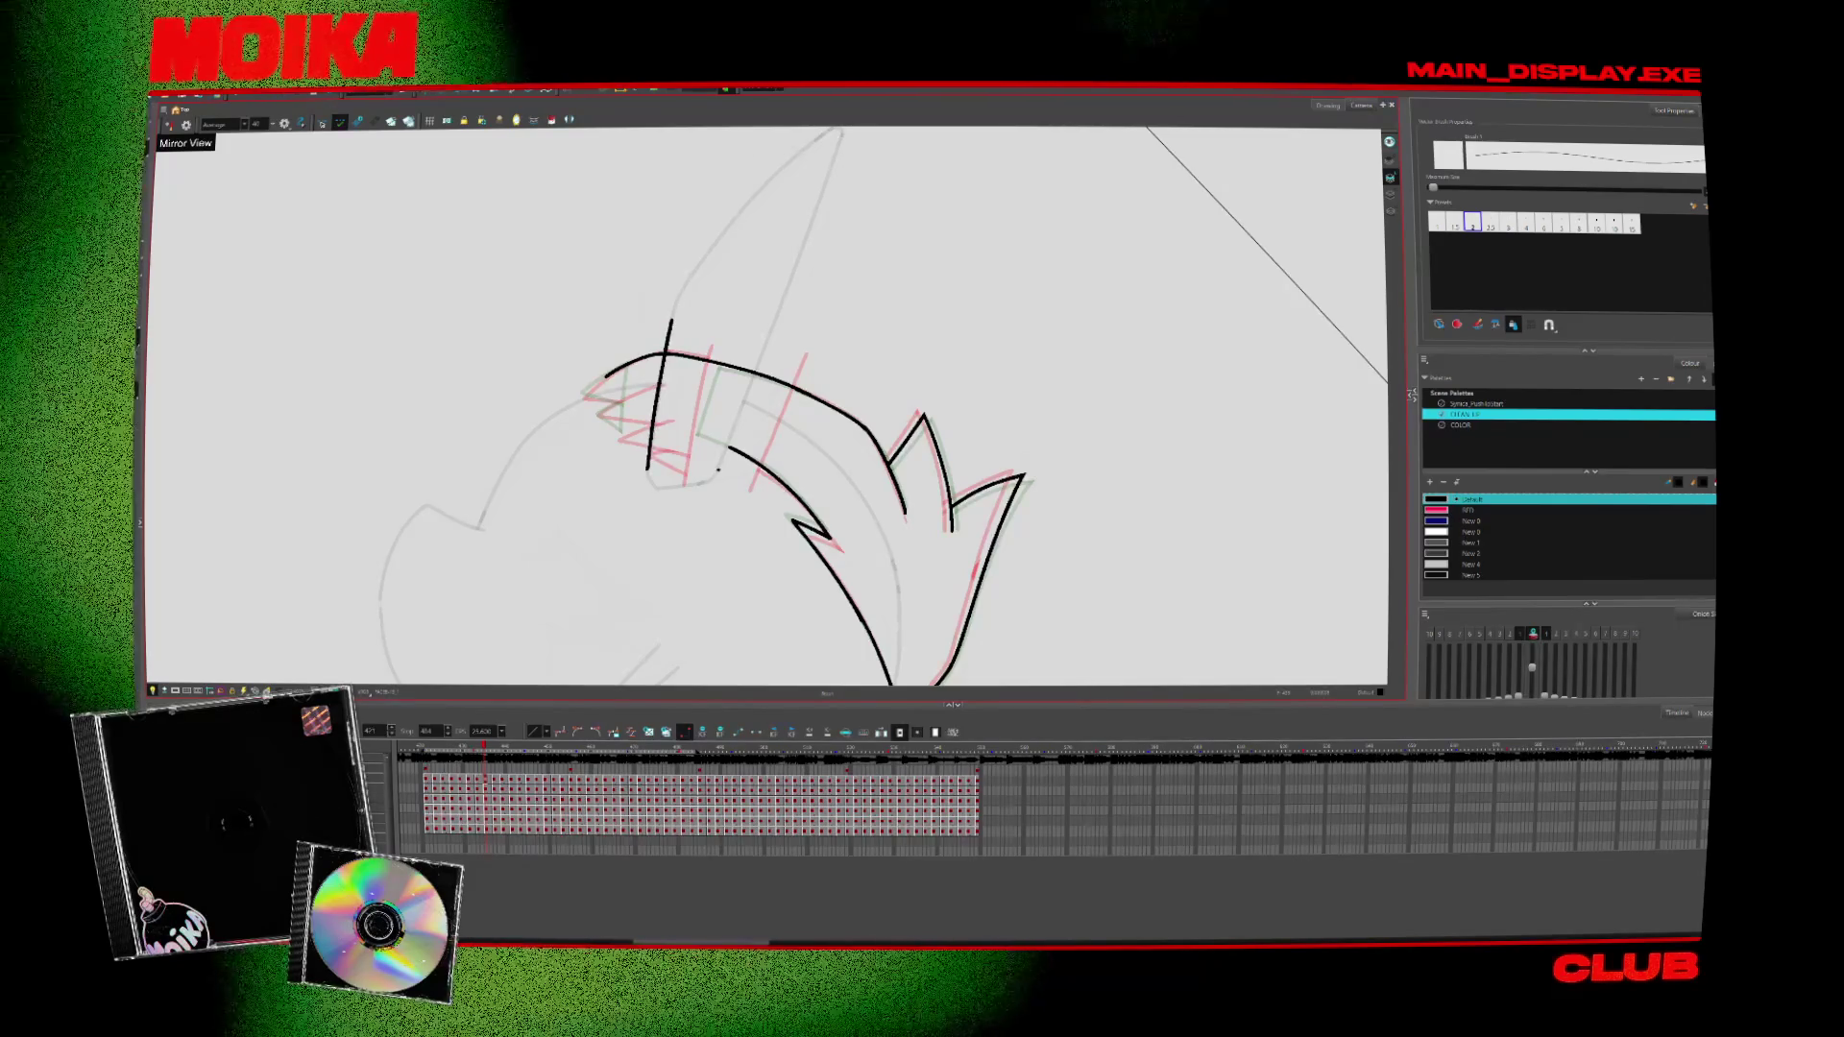
{"action": "left_click_drag", "start_coordinate": [777, 315], "coordinate": [718, 470]}
{"action": "key", "text": "alt+s"}
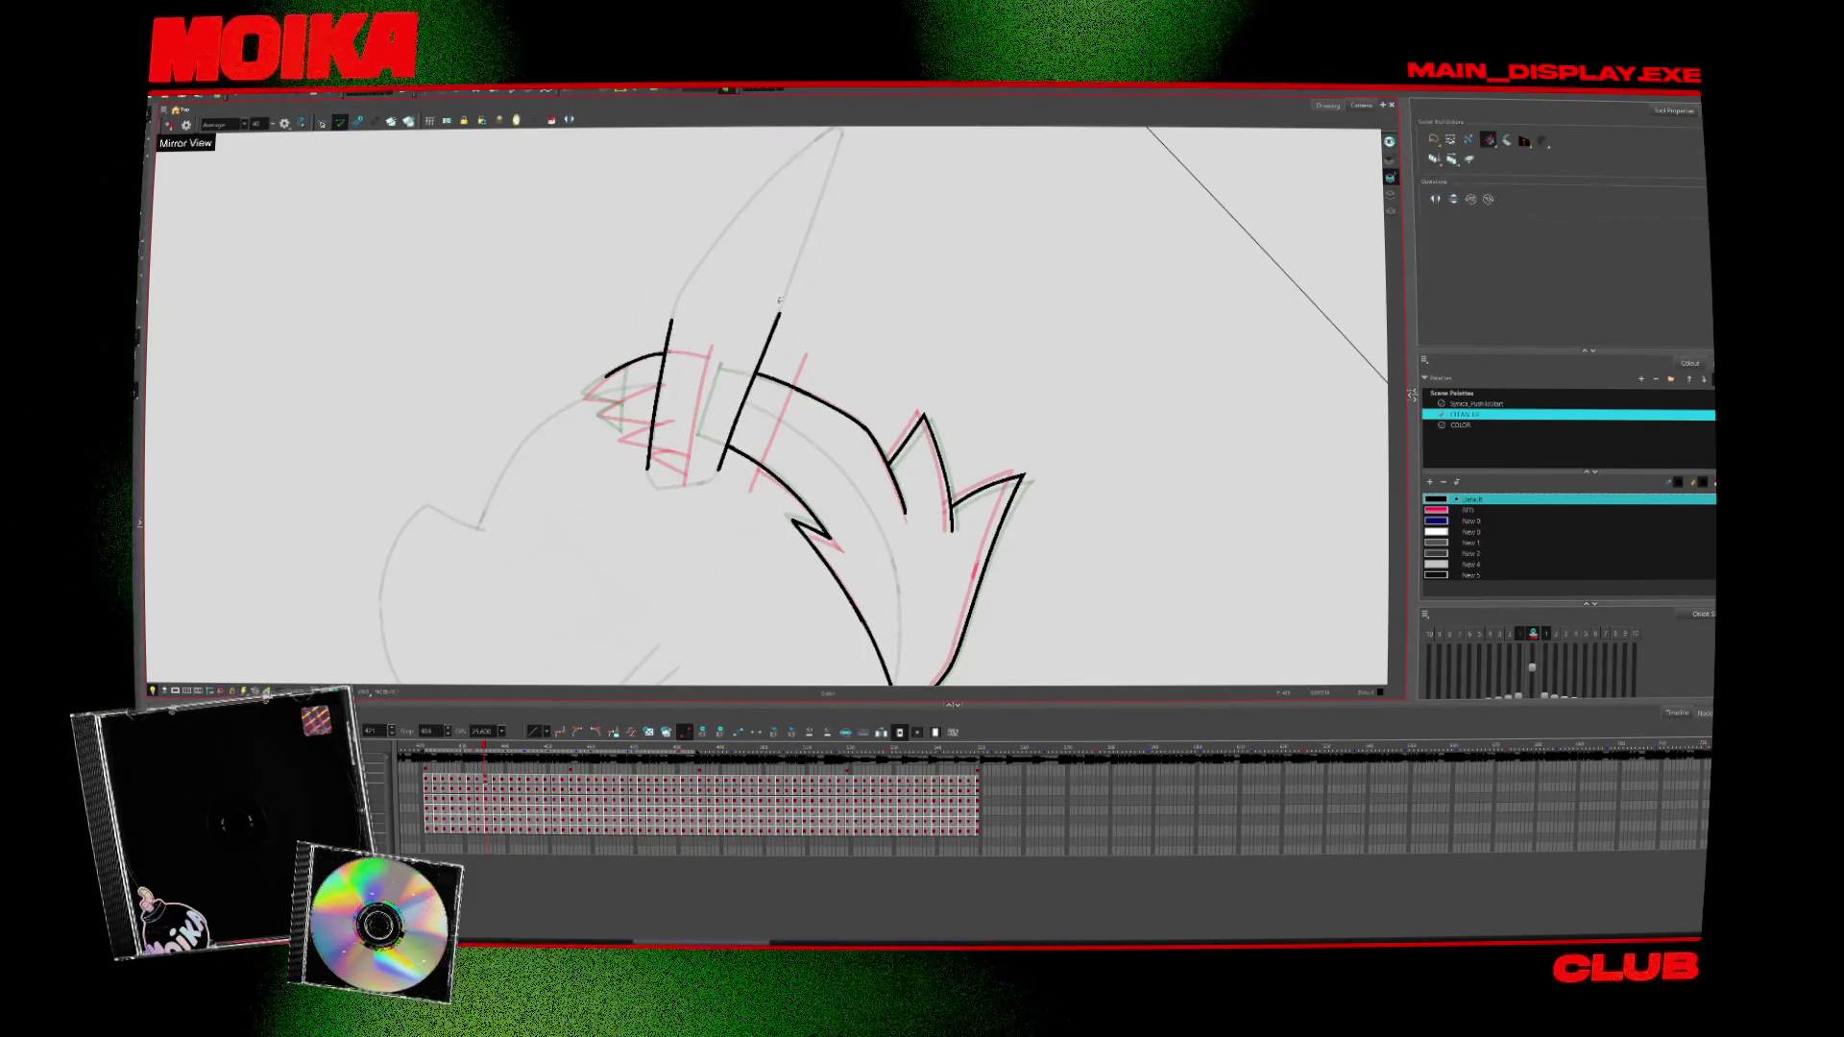
{"action": "key", "text": "ctrl+alt+period"}
{"action": "key", "text": "ctrl+alt+period"}
{"action": "key", "text": "ctrl+alt+period"}
{"action": "key", "text": "comma"}
{"action": "key", "text": "alt+b"}
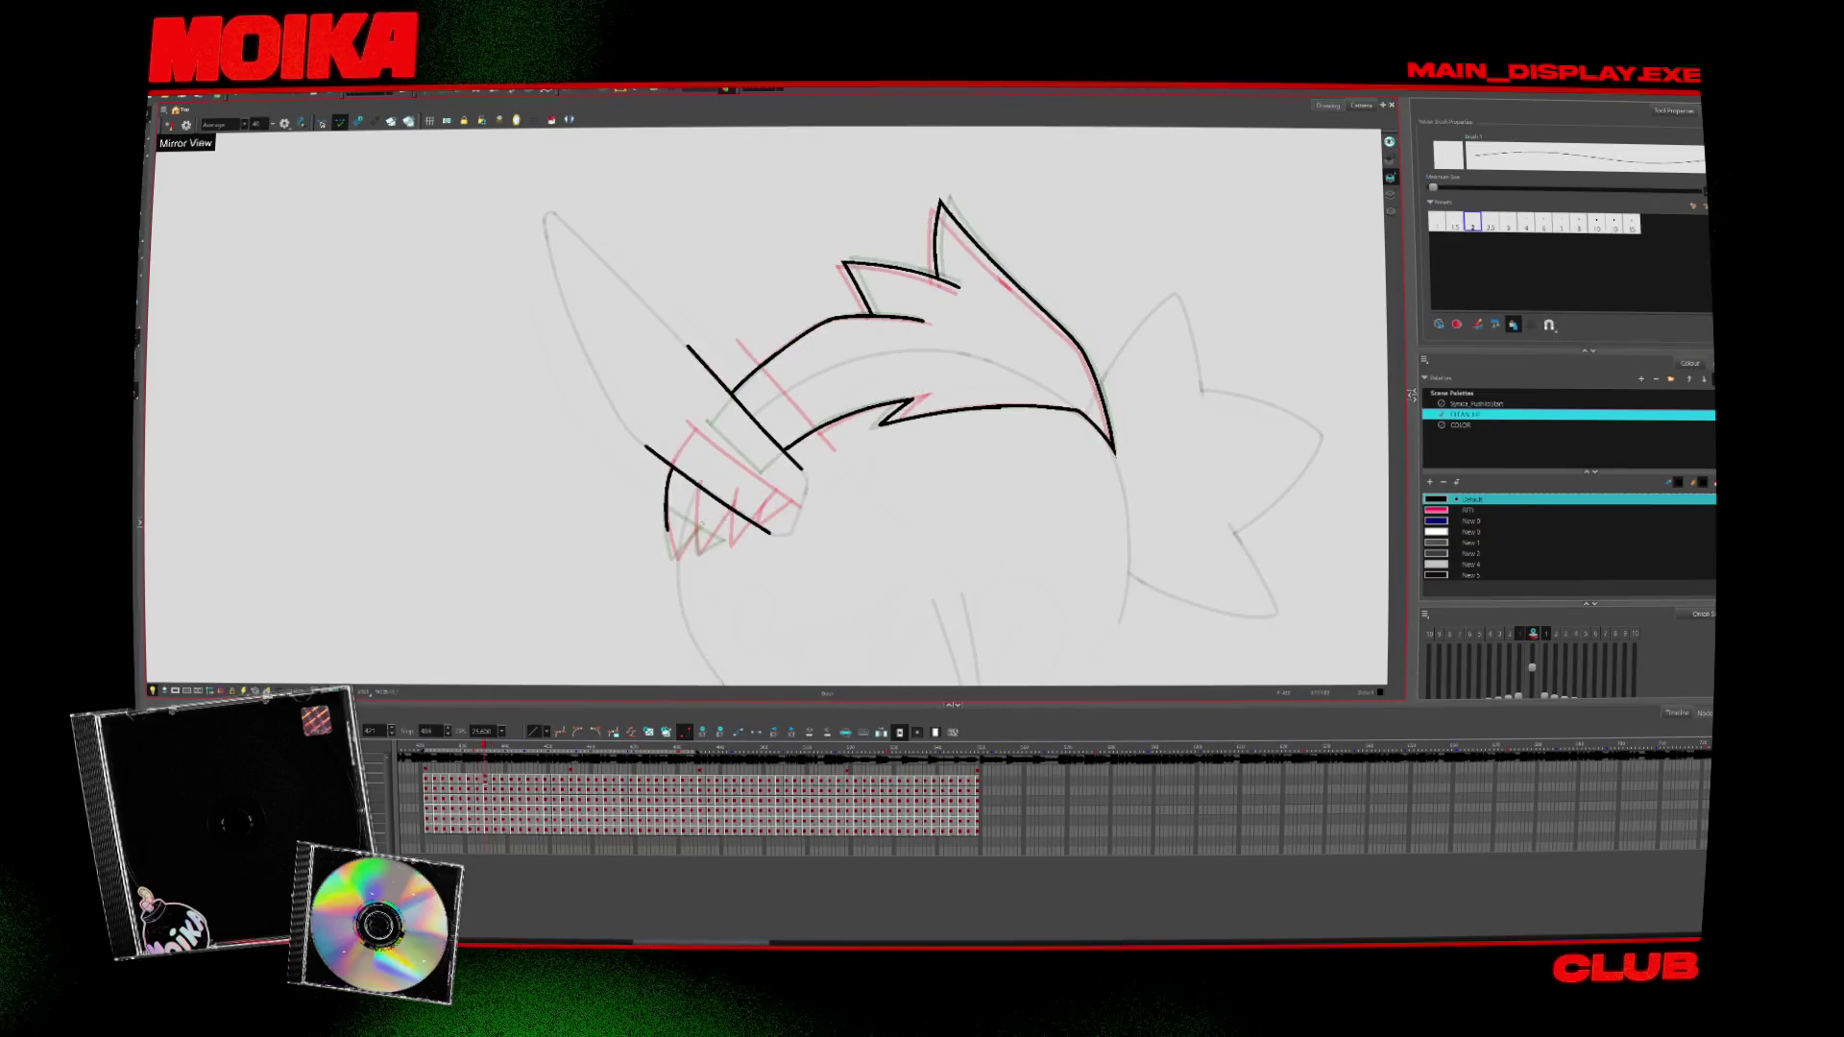
{"action": "key", "text": "comma"}
{"action": "key", "text": "period"}
{"action": "key", "text": "period"}
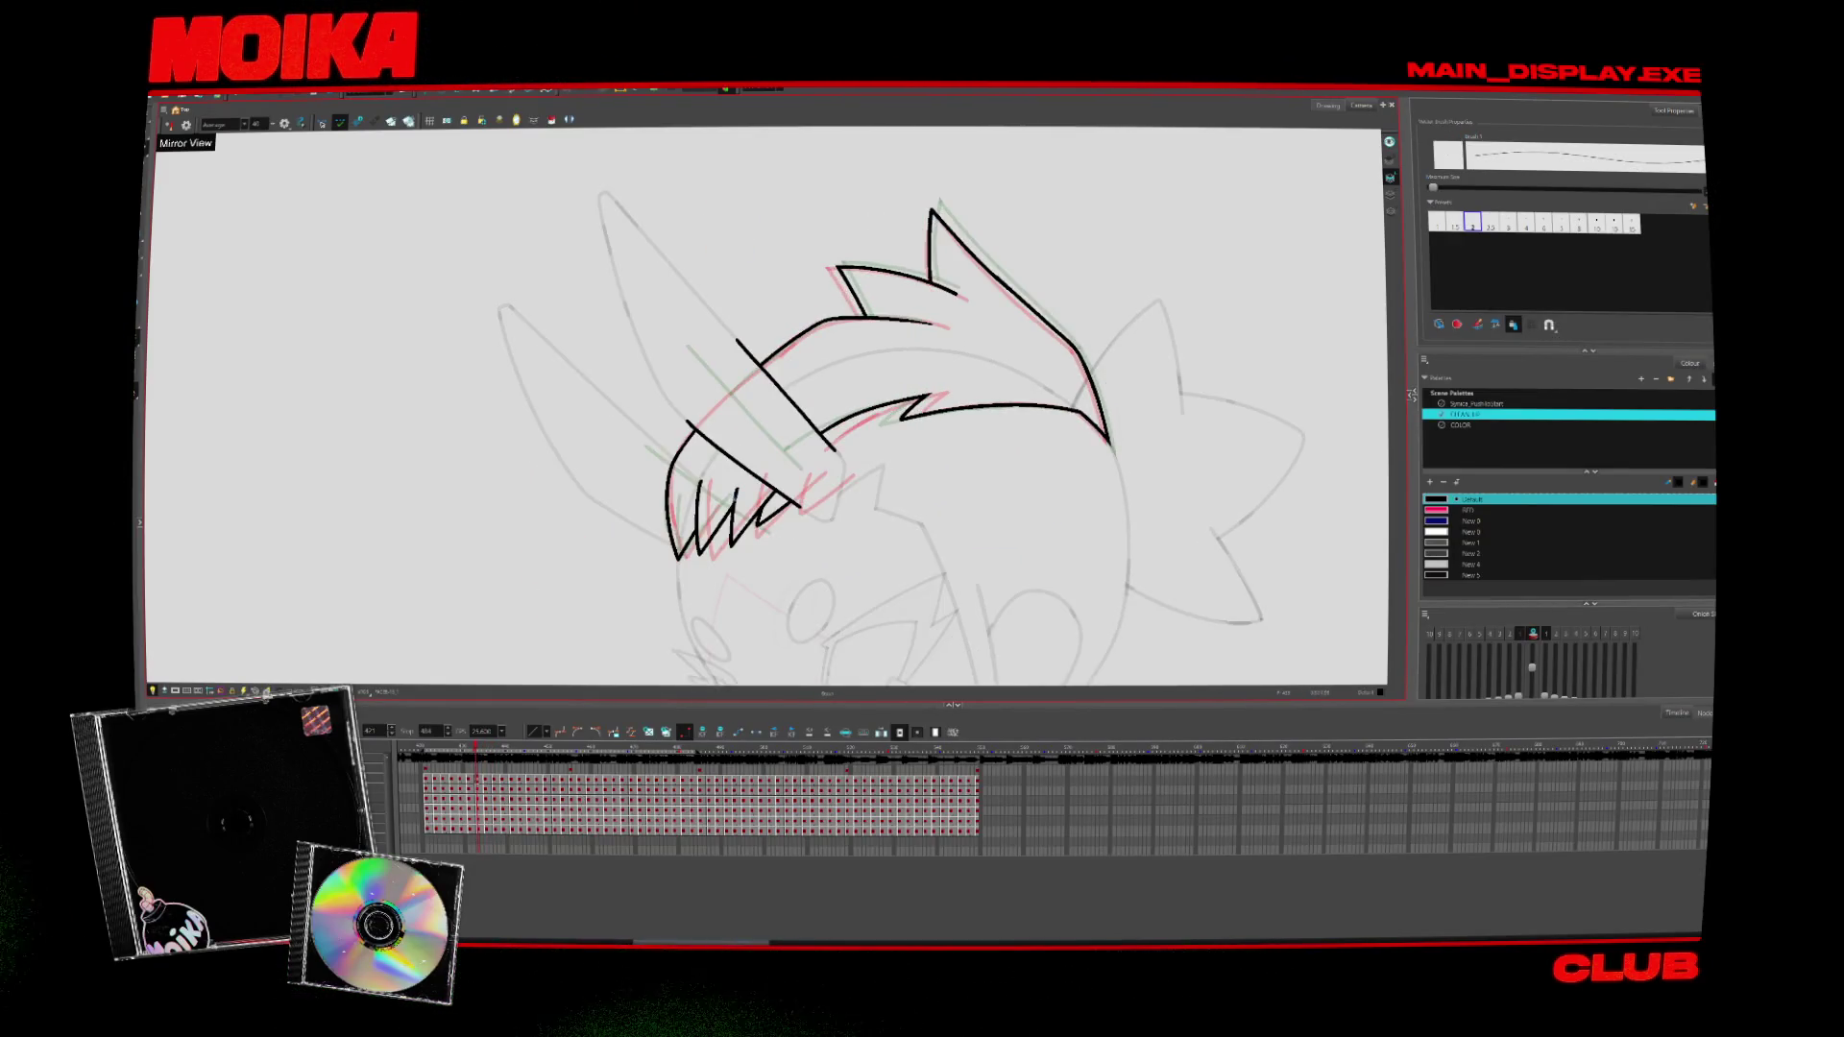
{"action": "key", "text": "comma"}
{"action": "left_click_drag", "start_coordinate": [680, 557], "coordinate": [730, 494]}
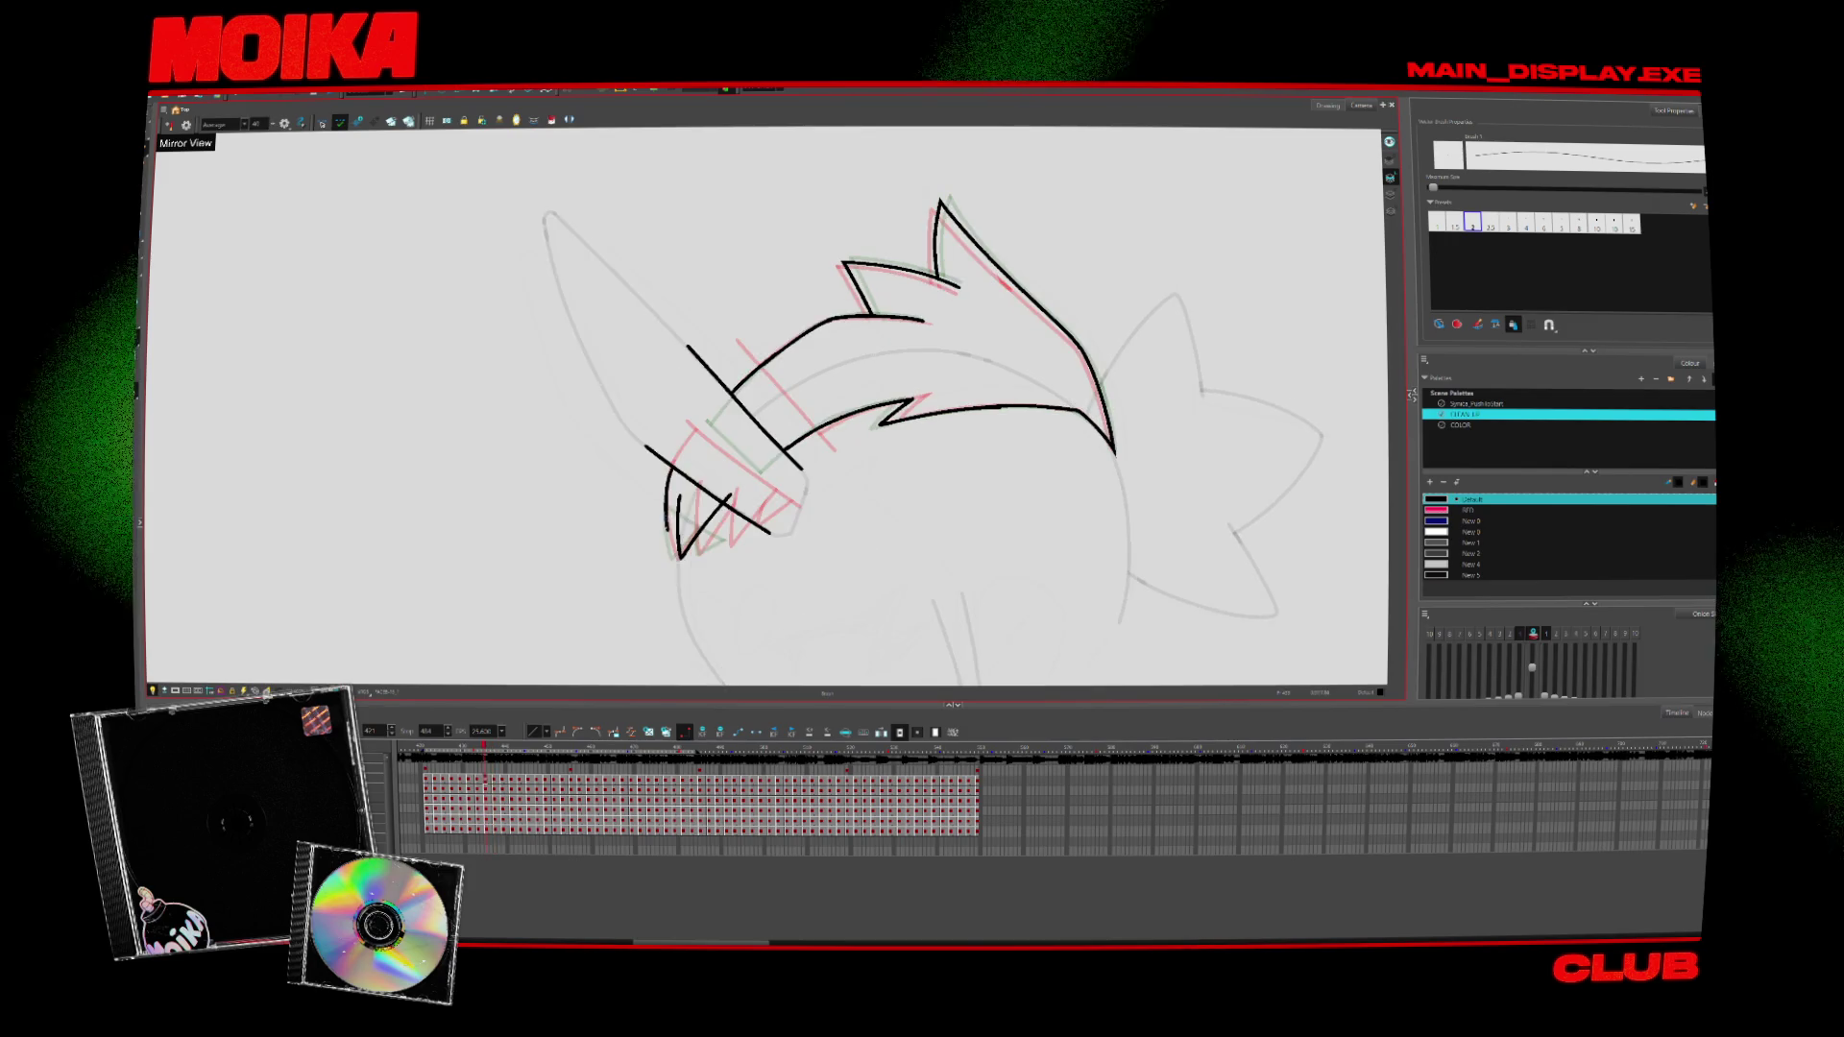
Compare neighbouring drawings, then advance to the next turnaround drawing
{"action": "key", "text": "period"}
{"action": "key", "text": "period"}
{"action": "key", "text": "comma"}
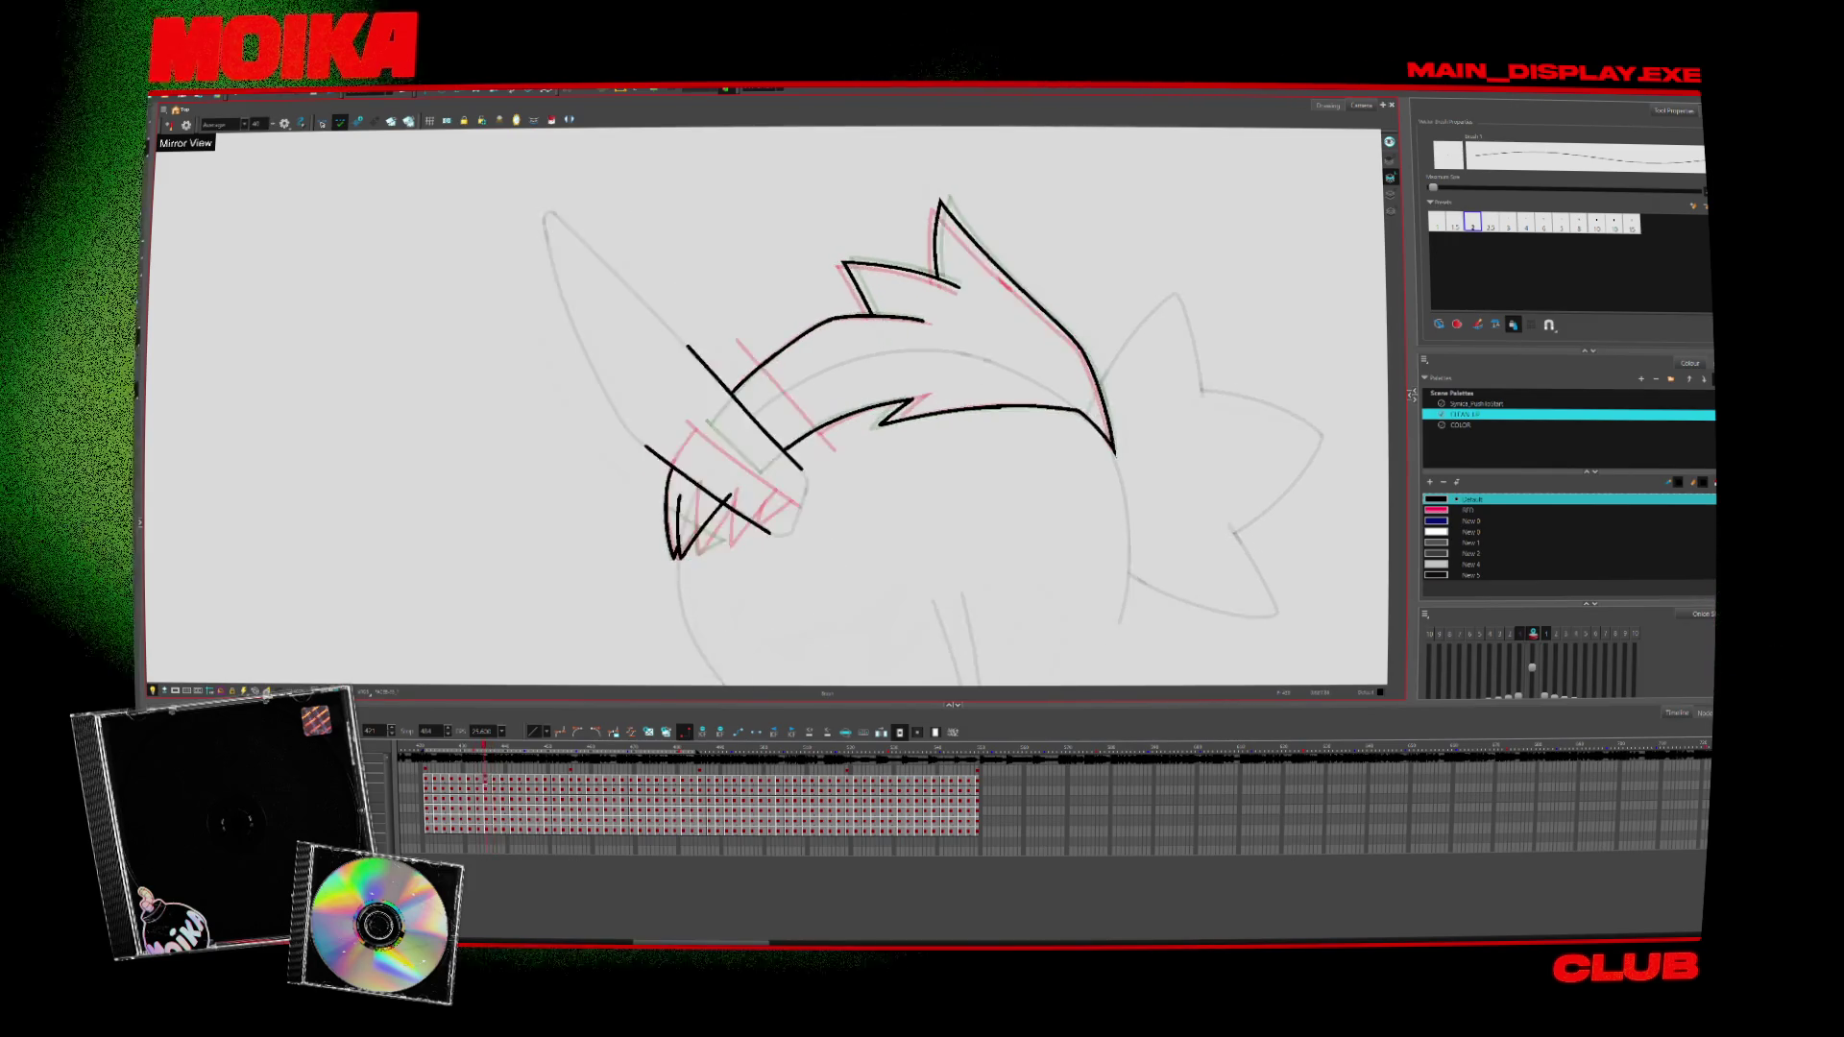
{"action": "key", "text": "comma"}
{"action": "key", "text": "period"}
{"action": "key", "text": "period"}
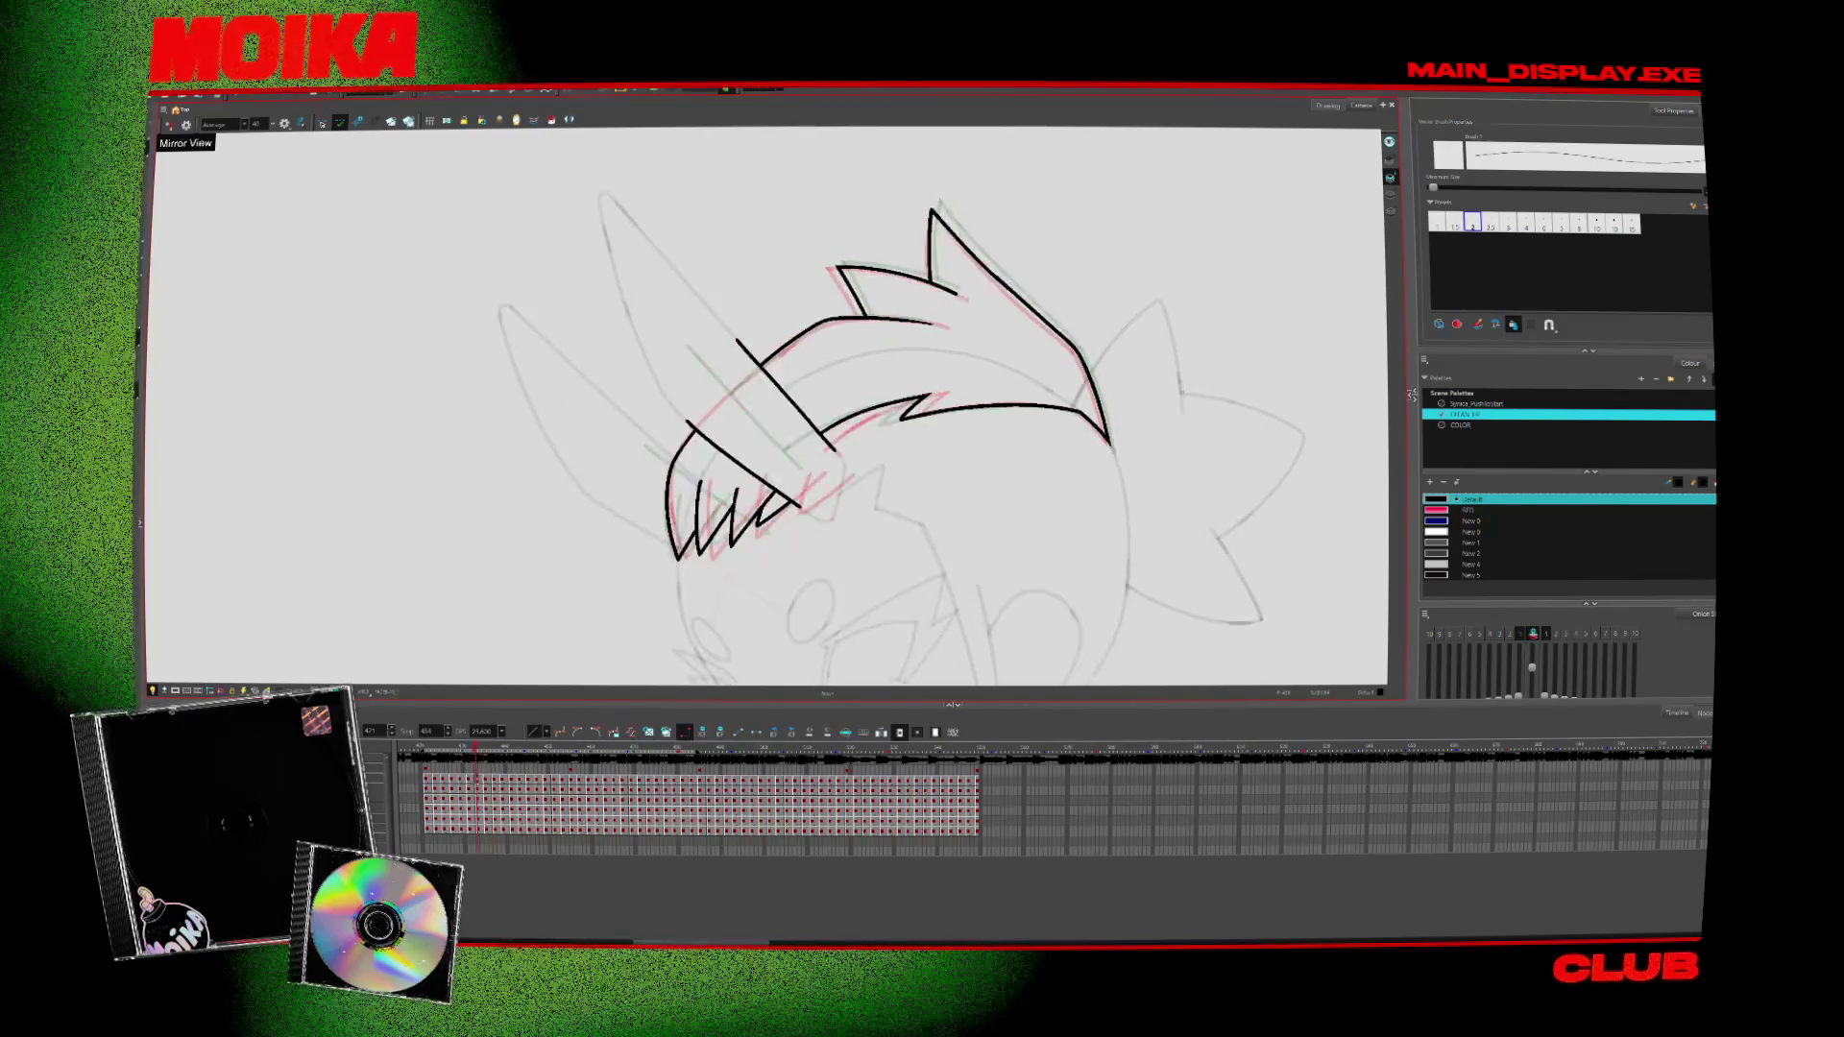
{"action": "key", "text": "period"}
{"action": "key", "text": "comma"}
{"action": "key", "text": "comma"}
{"action": "key", "text": "alt+s"}
{"action": "key", "text": "period"}
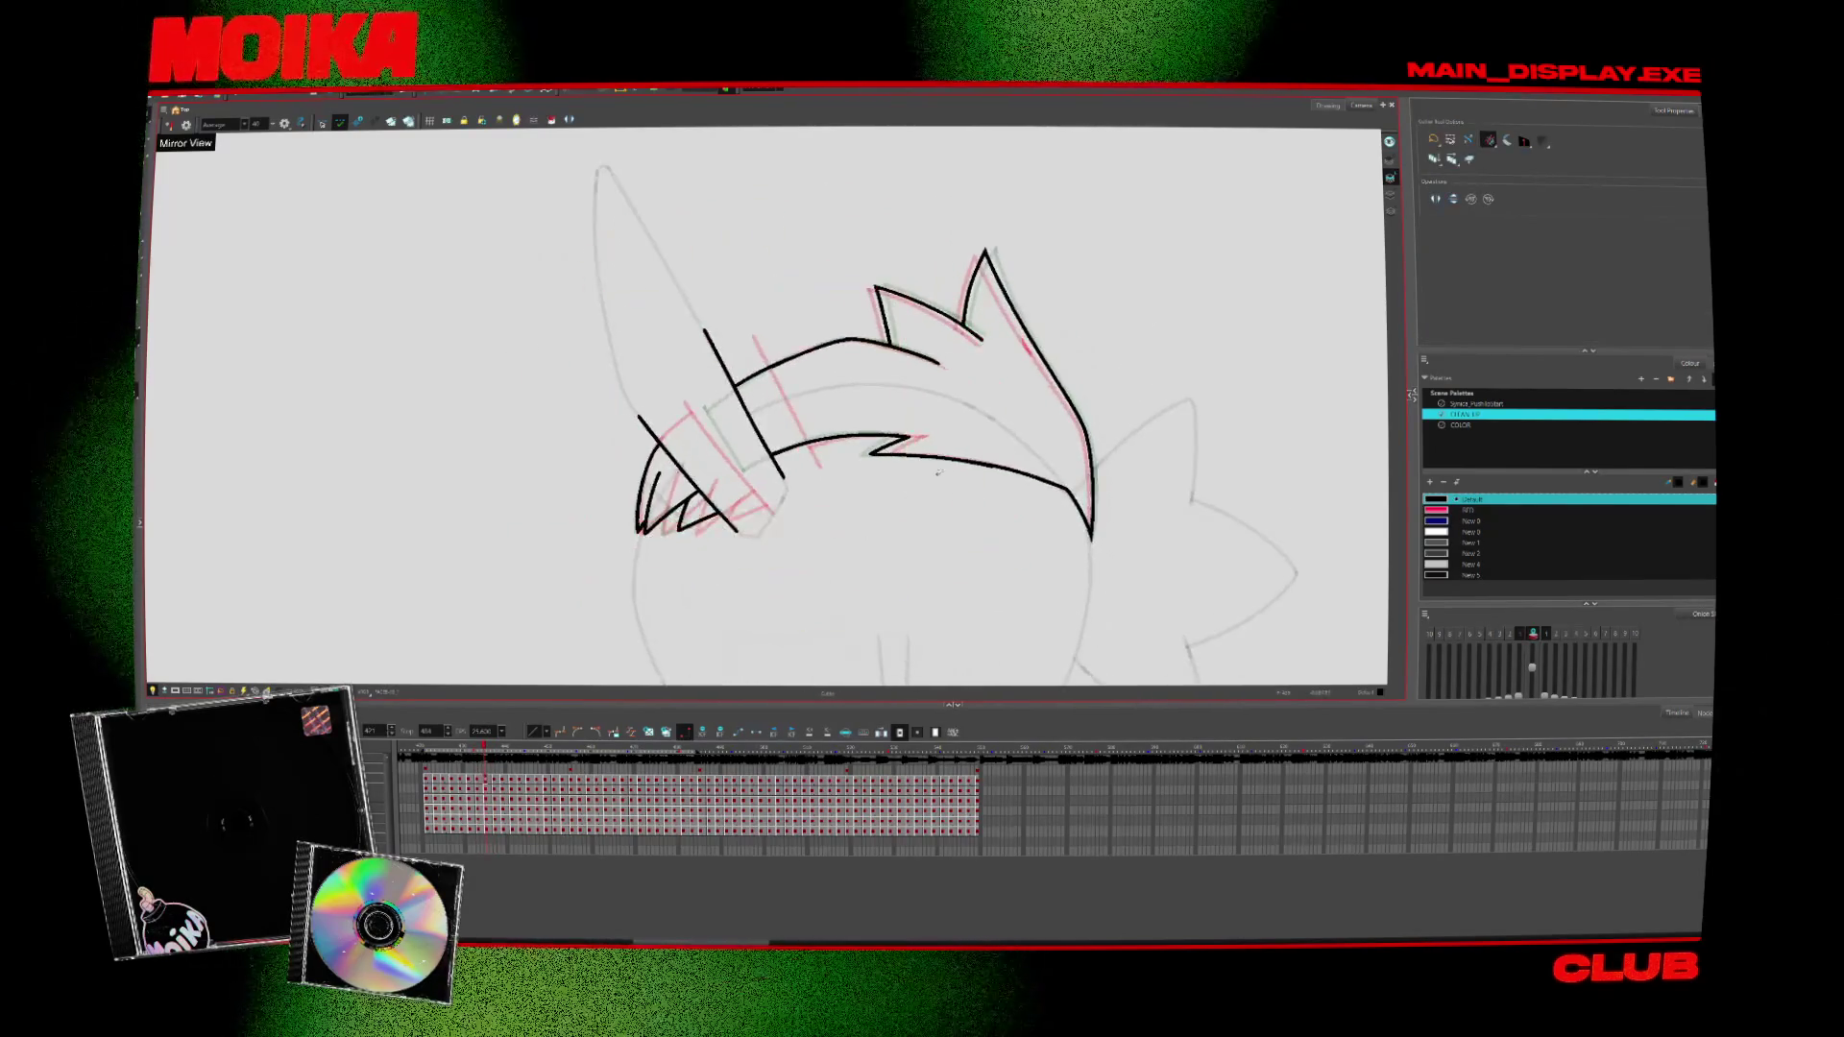
{"action": "key", "text": "period"}
{"action": "key", "text": "period"}
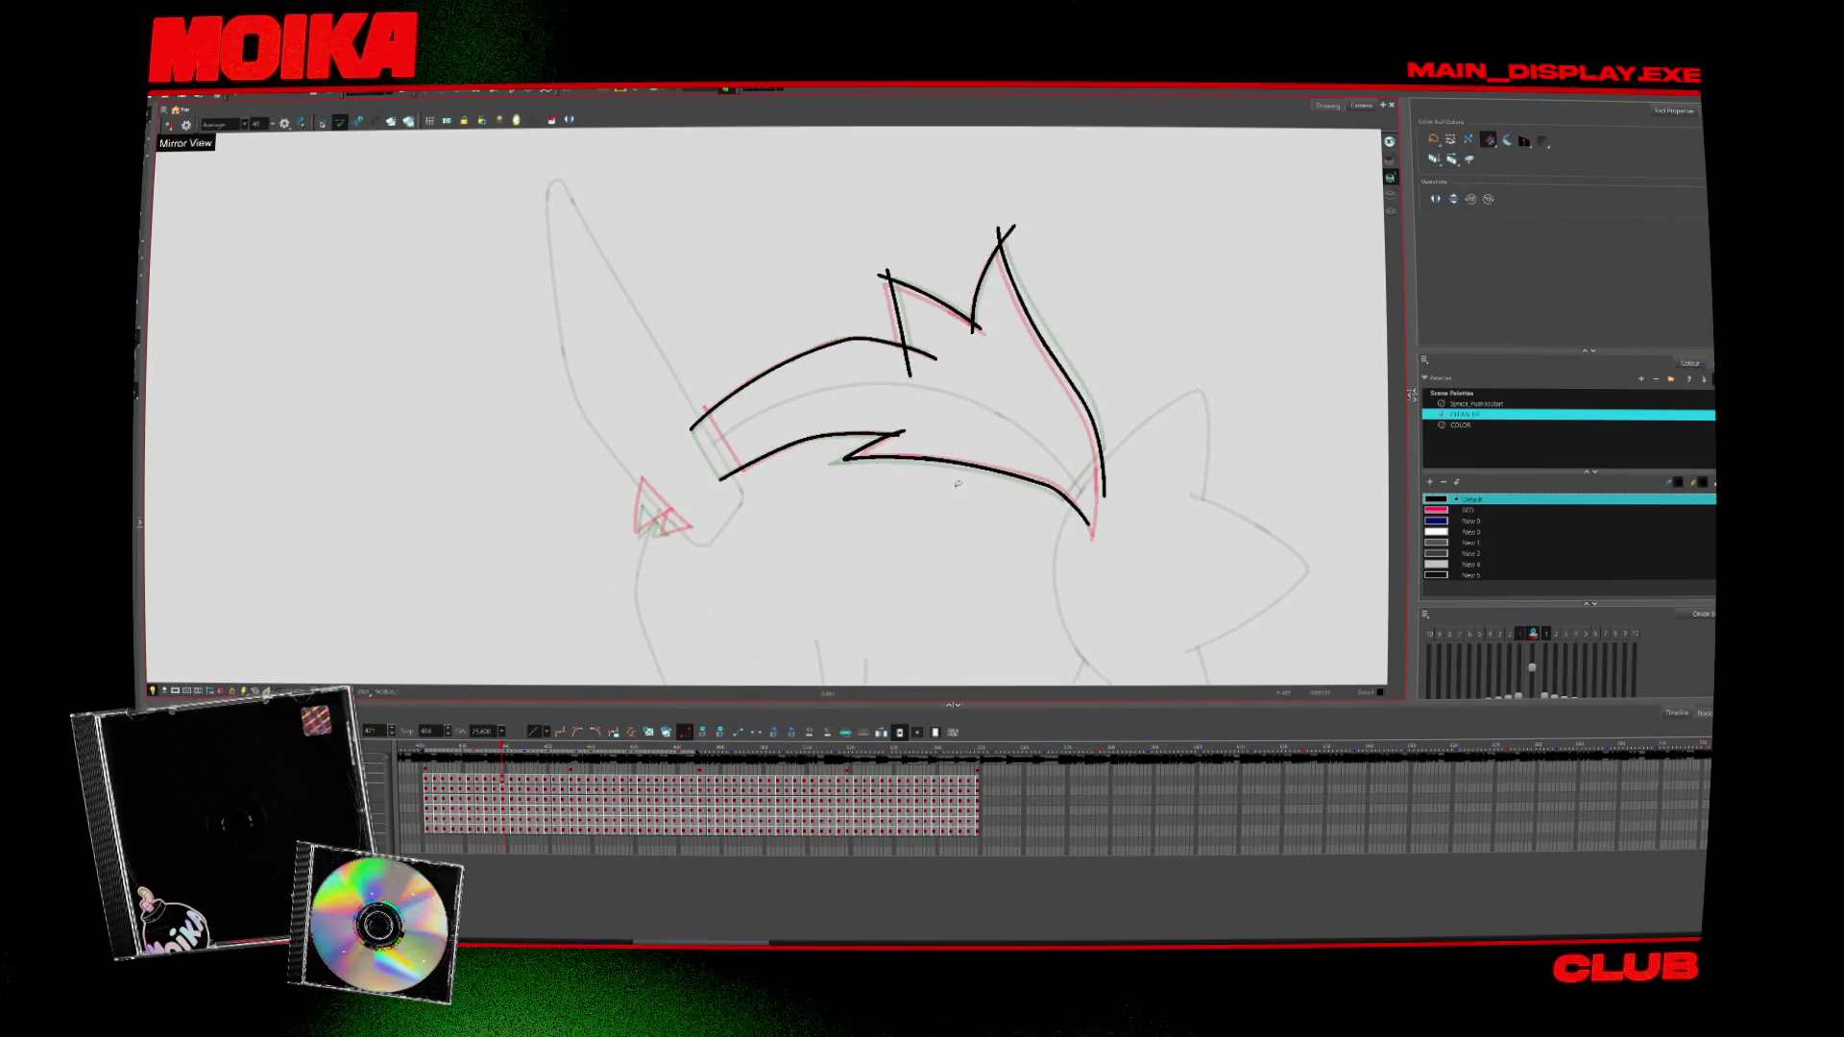
Trim the overhanging line ends at the left corner and ink a stroke across the left slash
{"action": "key", "text": "alt+b"}
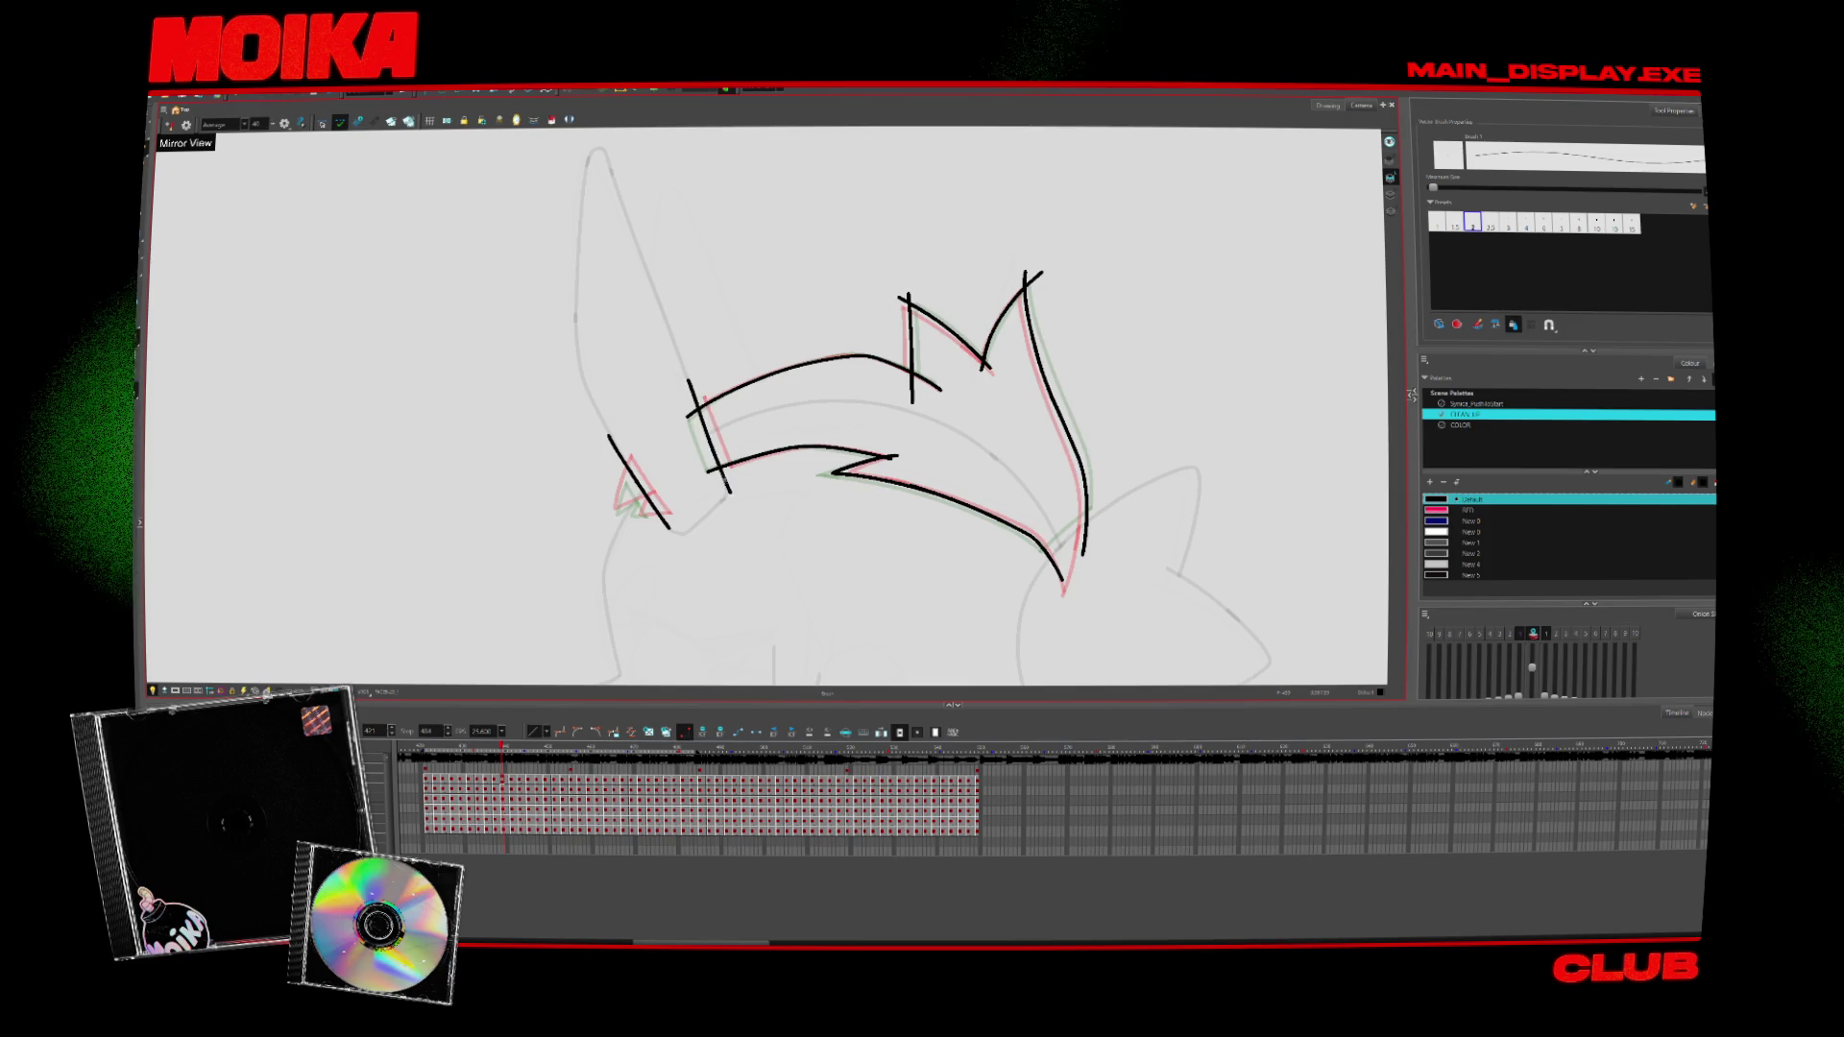
{"action": "key", "text": "alt+t"}
{"action": "left_click_drag", "start_coordinate": [678, 389], "coordinate": [735, 488]}
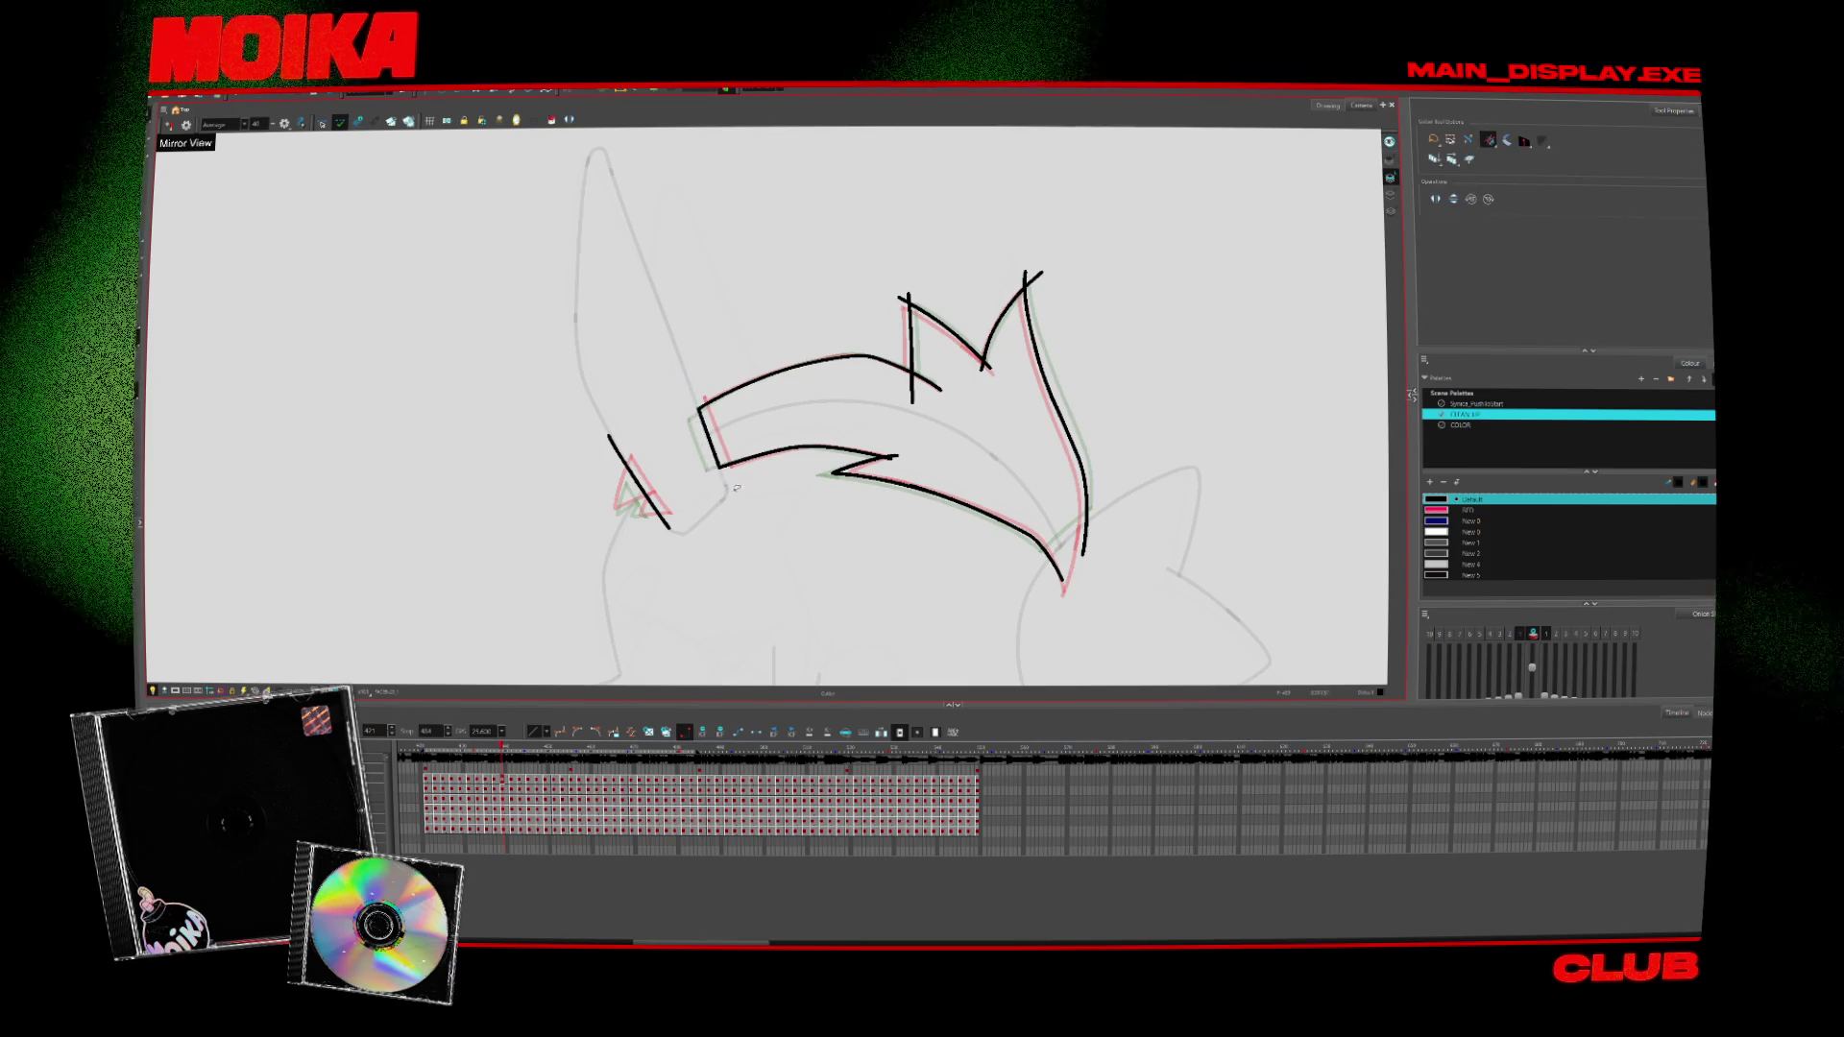
{"action": "key", "text": "comma"}
{"action": "key", "text": "period"}
{"action": "key", "text": "alt+b"}
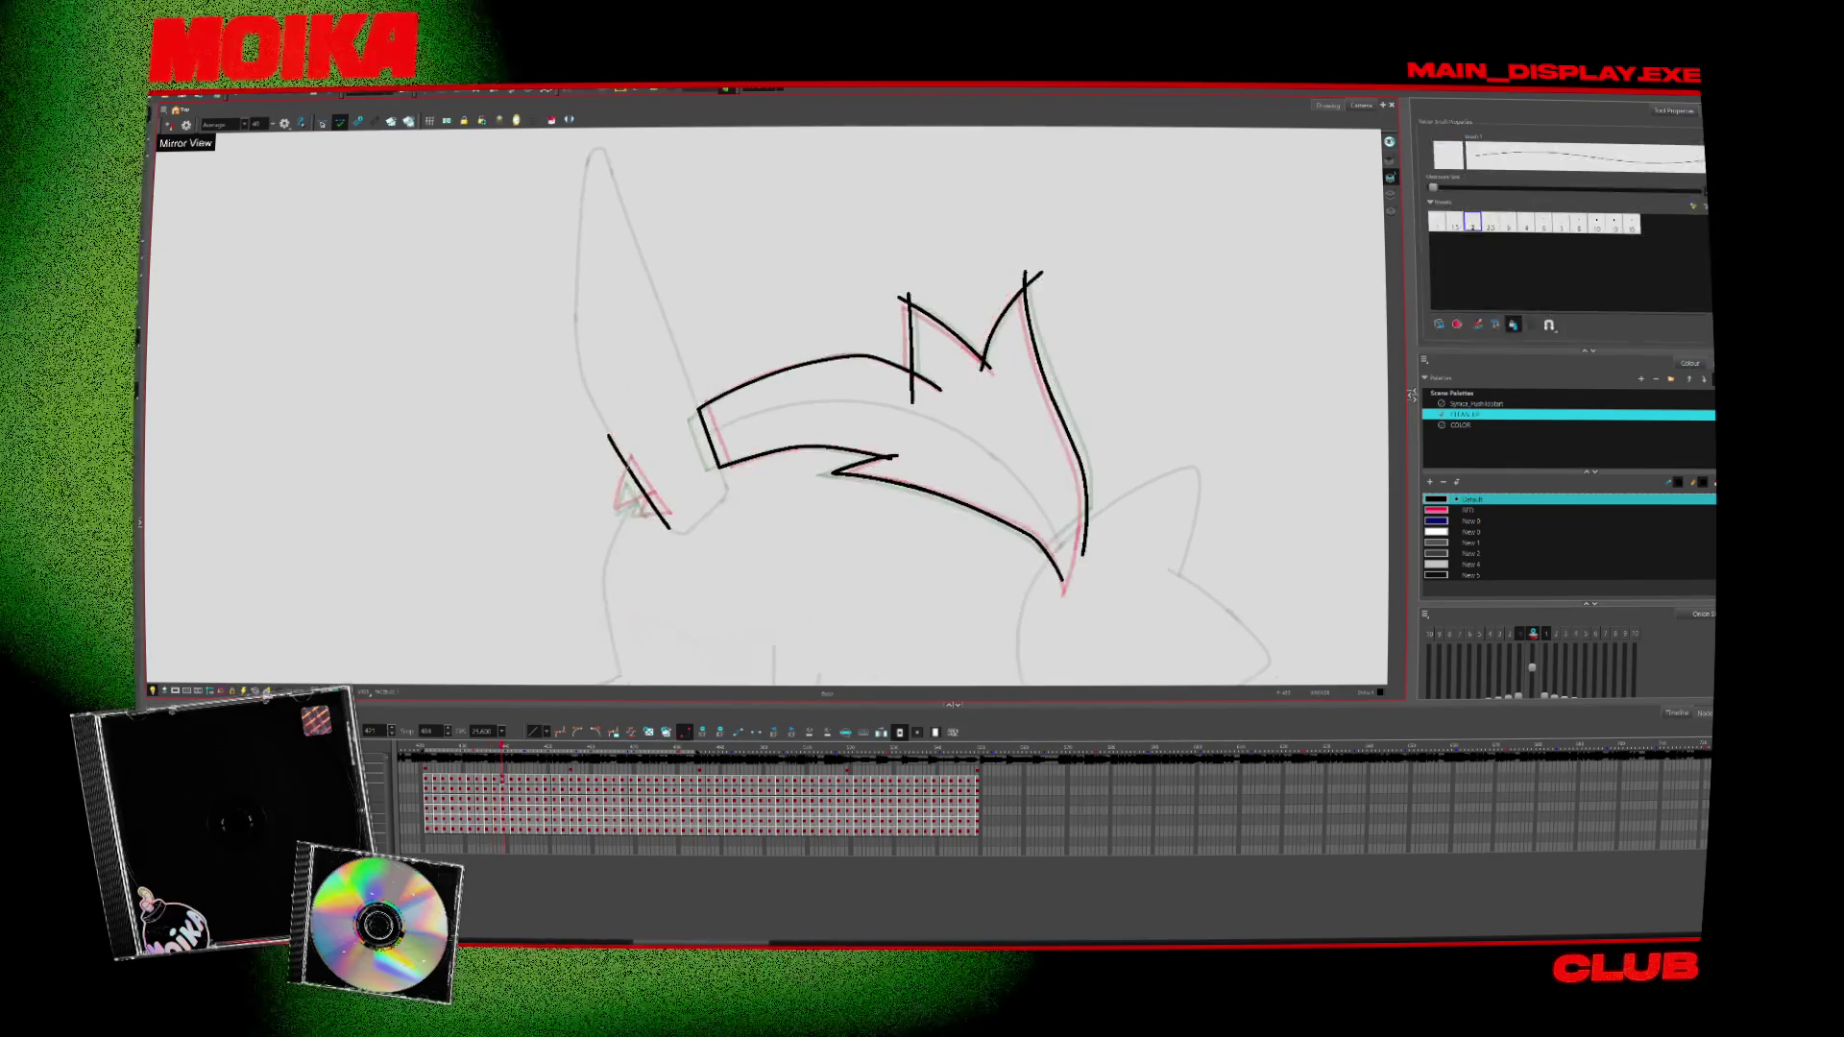
{"action": "left_click_drag", "start_coordinate": [633, 454], "coordinate": [616, 515]}
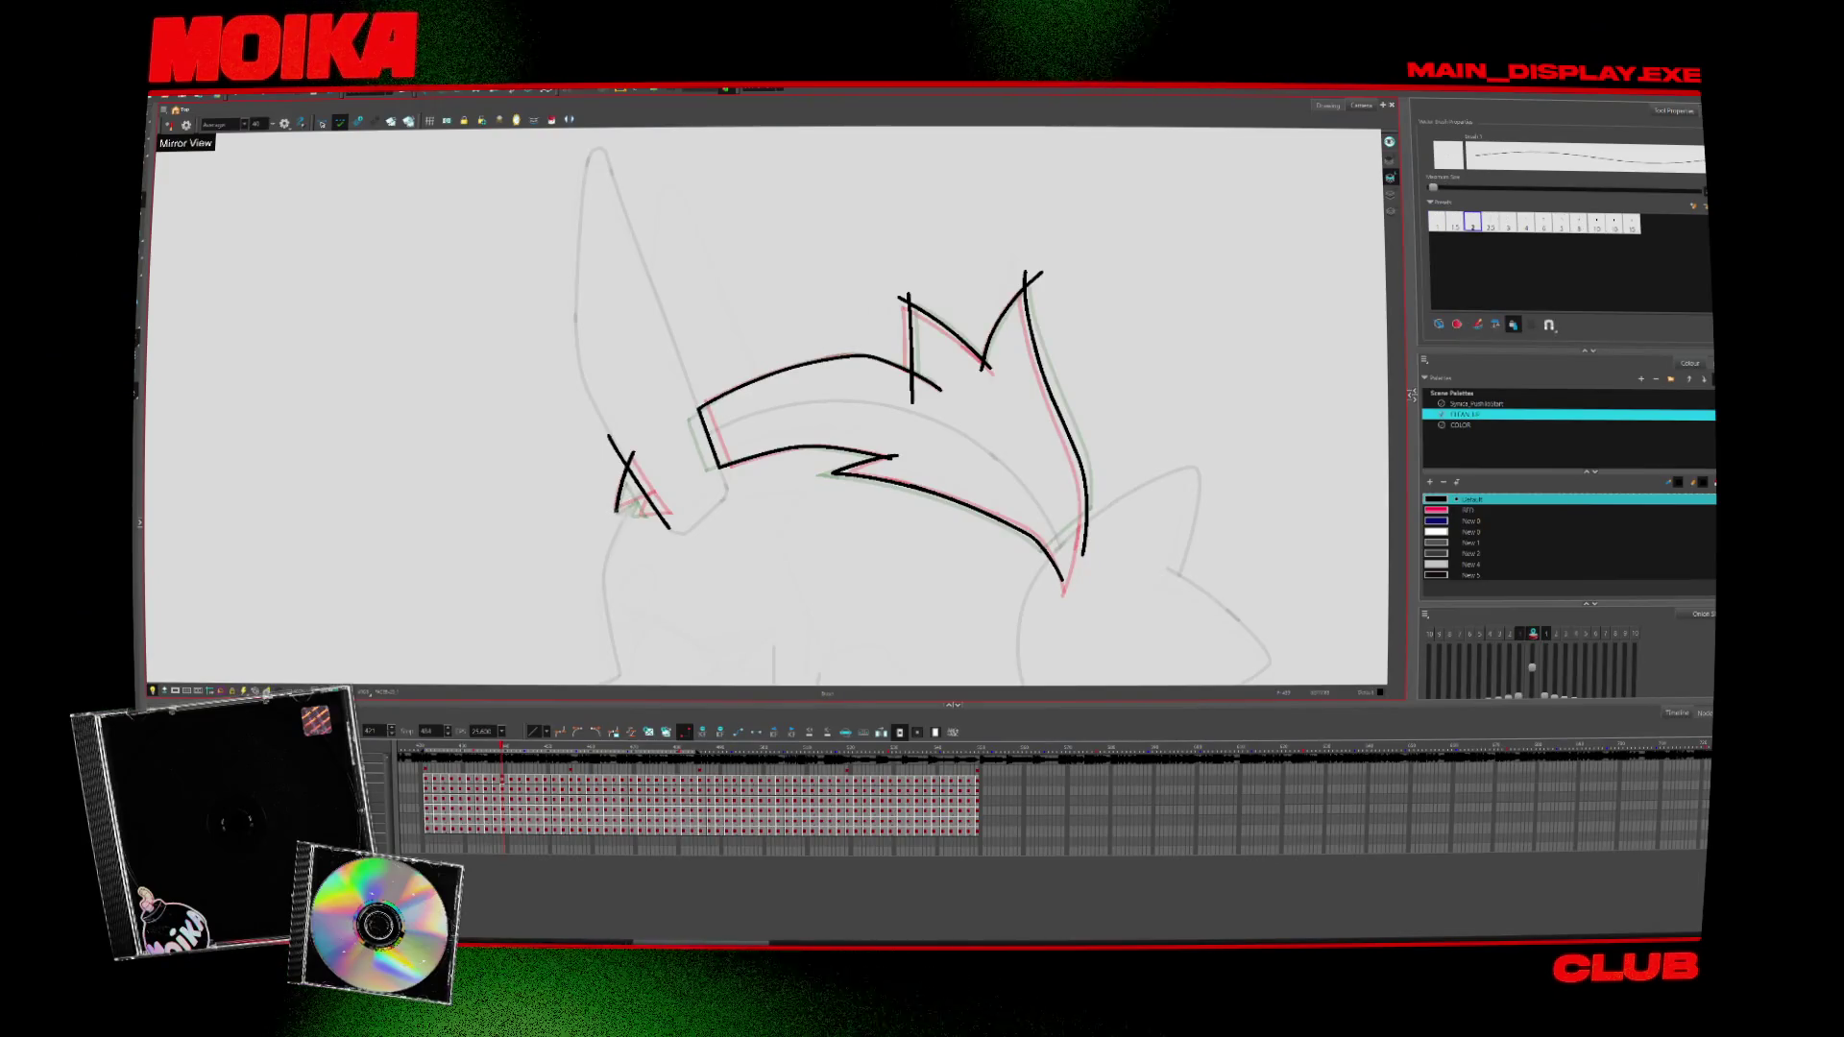
Close the small mark by the ear into a triangle
{"action": "key", "text": "alt+t"}
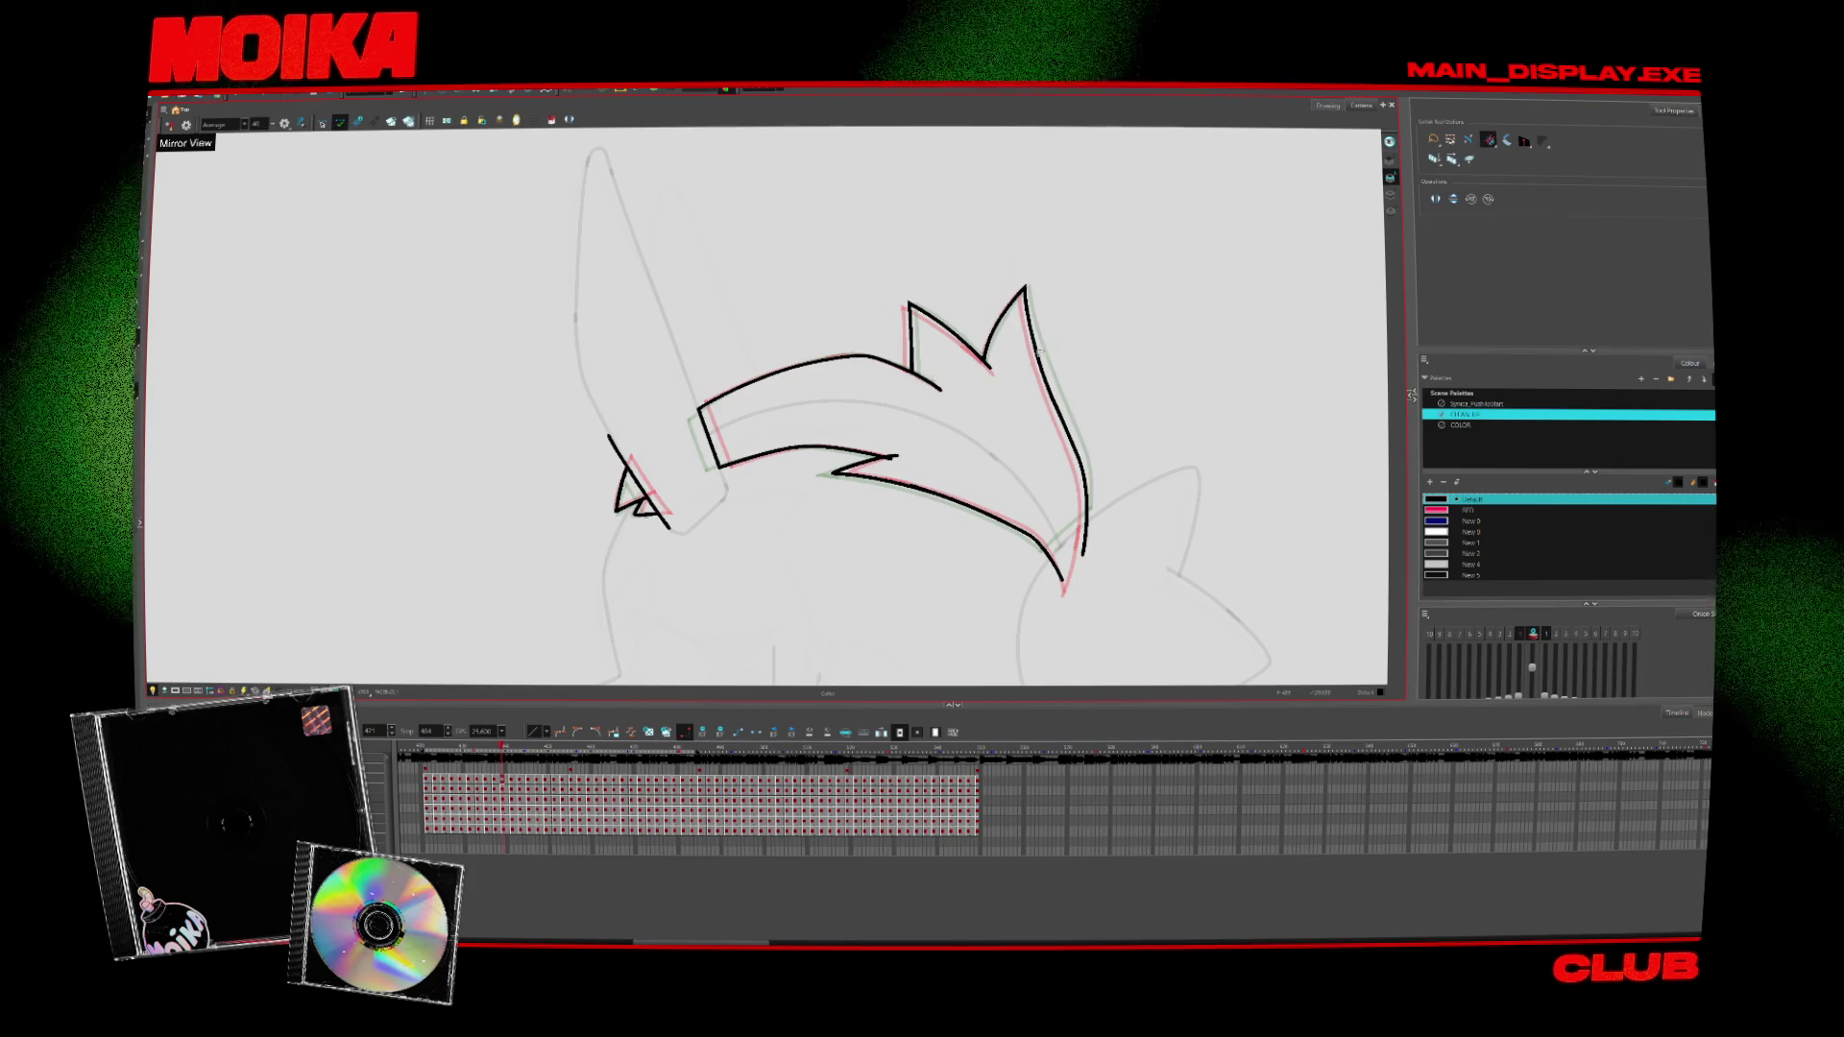
{"action": "key", "text": "period"}
{"action": "key", "text": "period"}
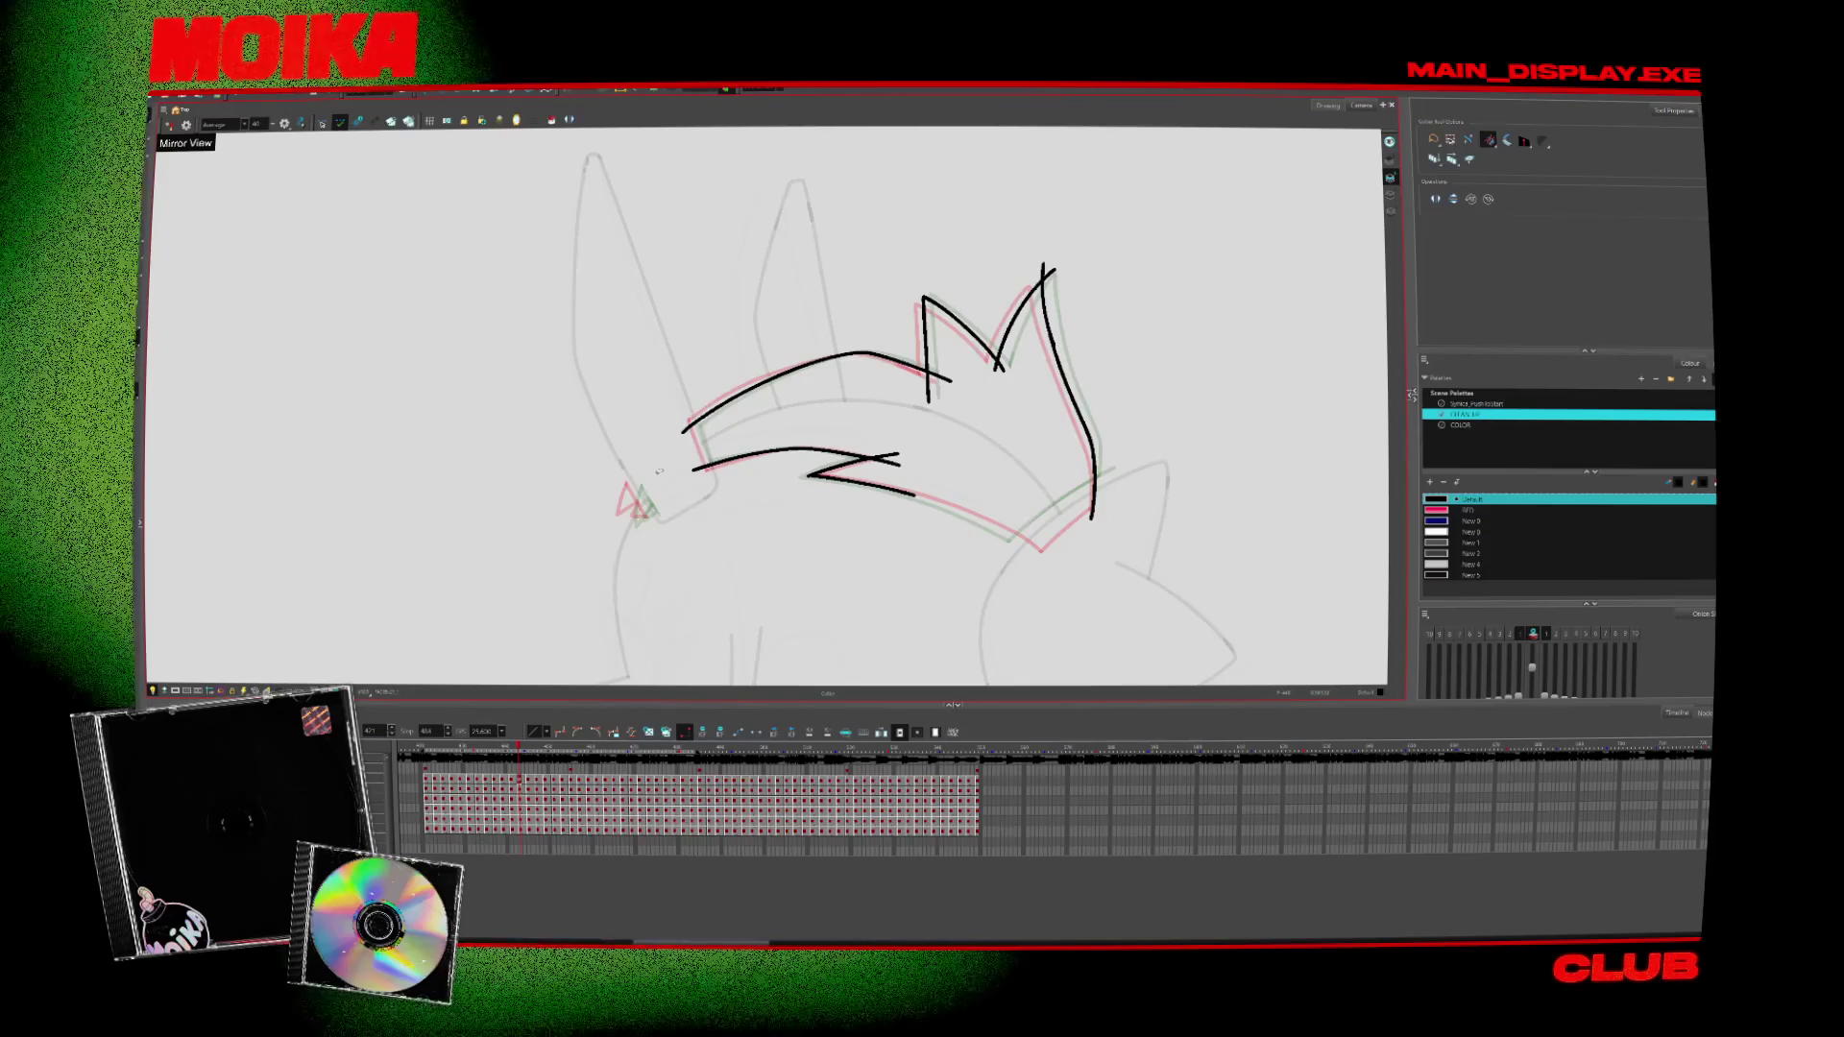
{"action": "key", "text": "alt+b"}
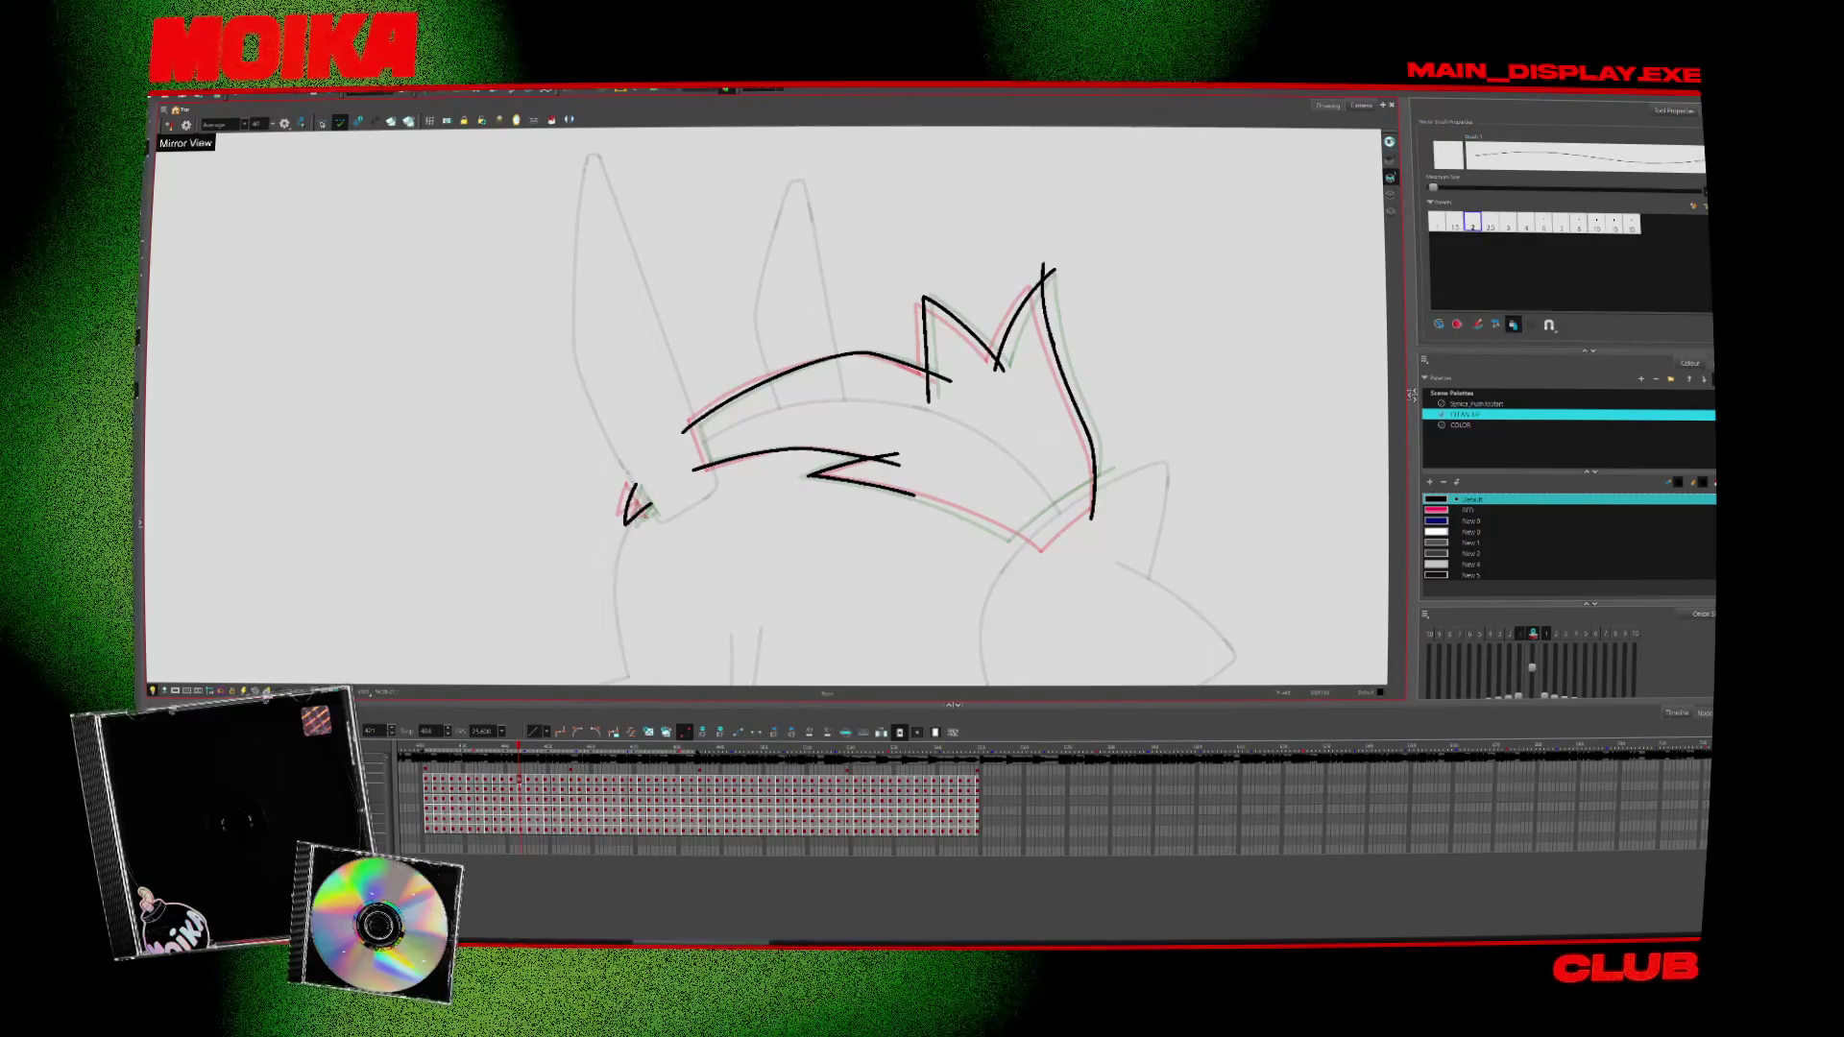
{"action": "left_click_drag", "start_coordinate": [629, 472], "coordinate": [626, 524]}
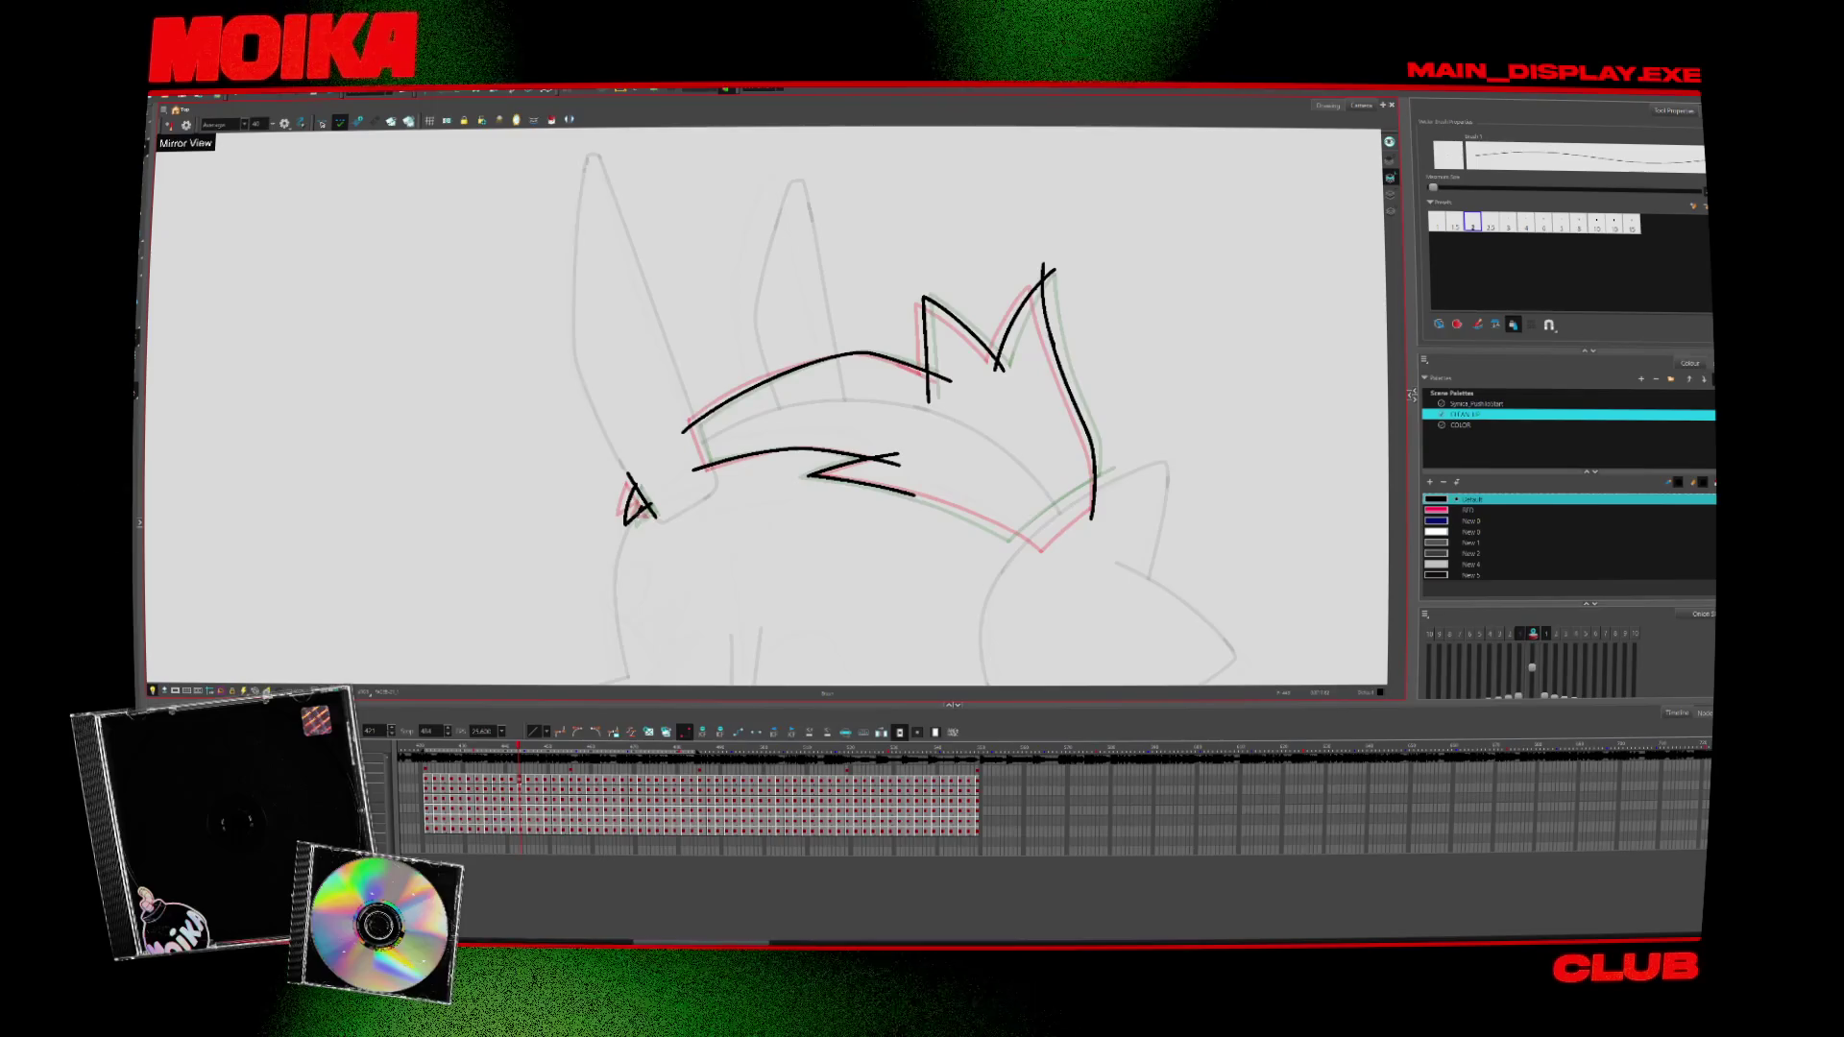
{"action": "key", "text": "alt+t"}
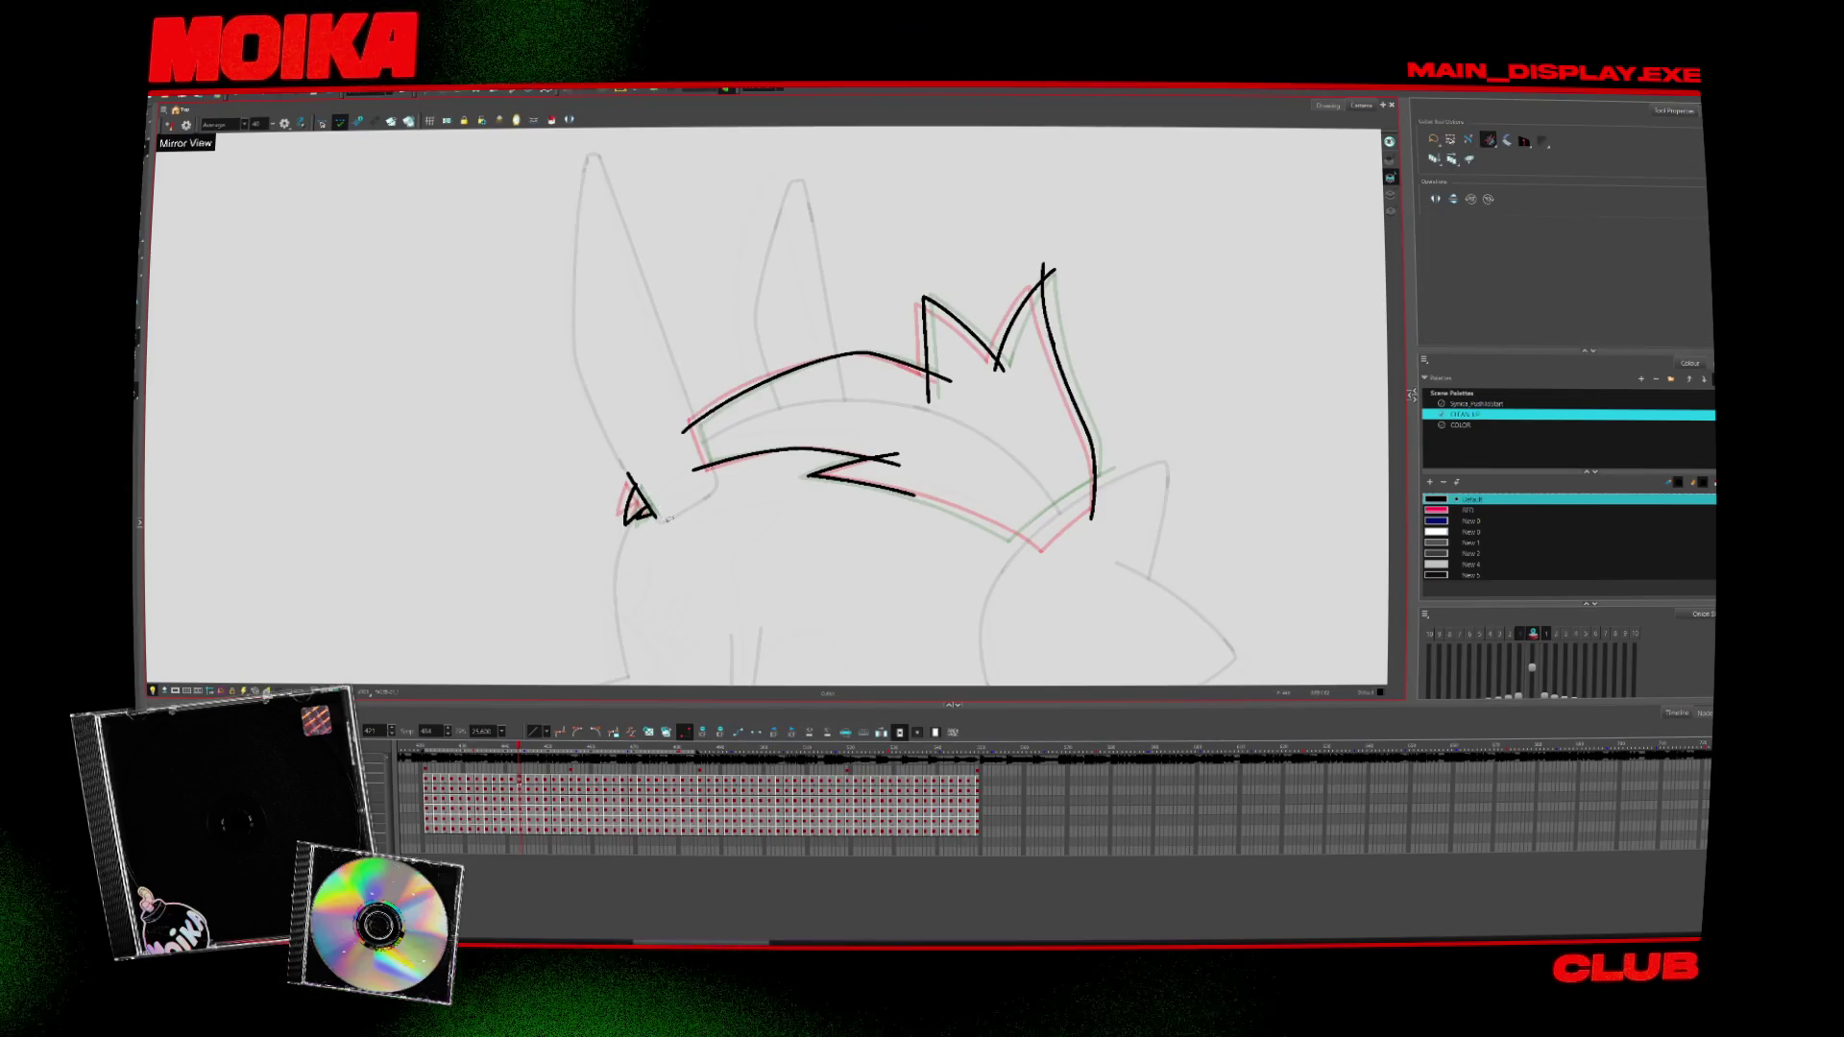
{"action": "key", "text": "alt+b"}
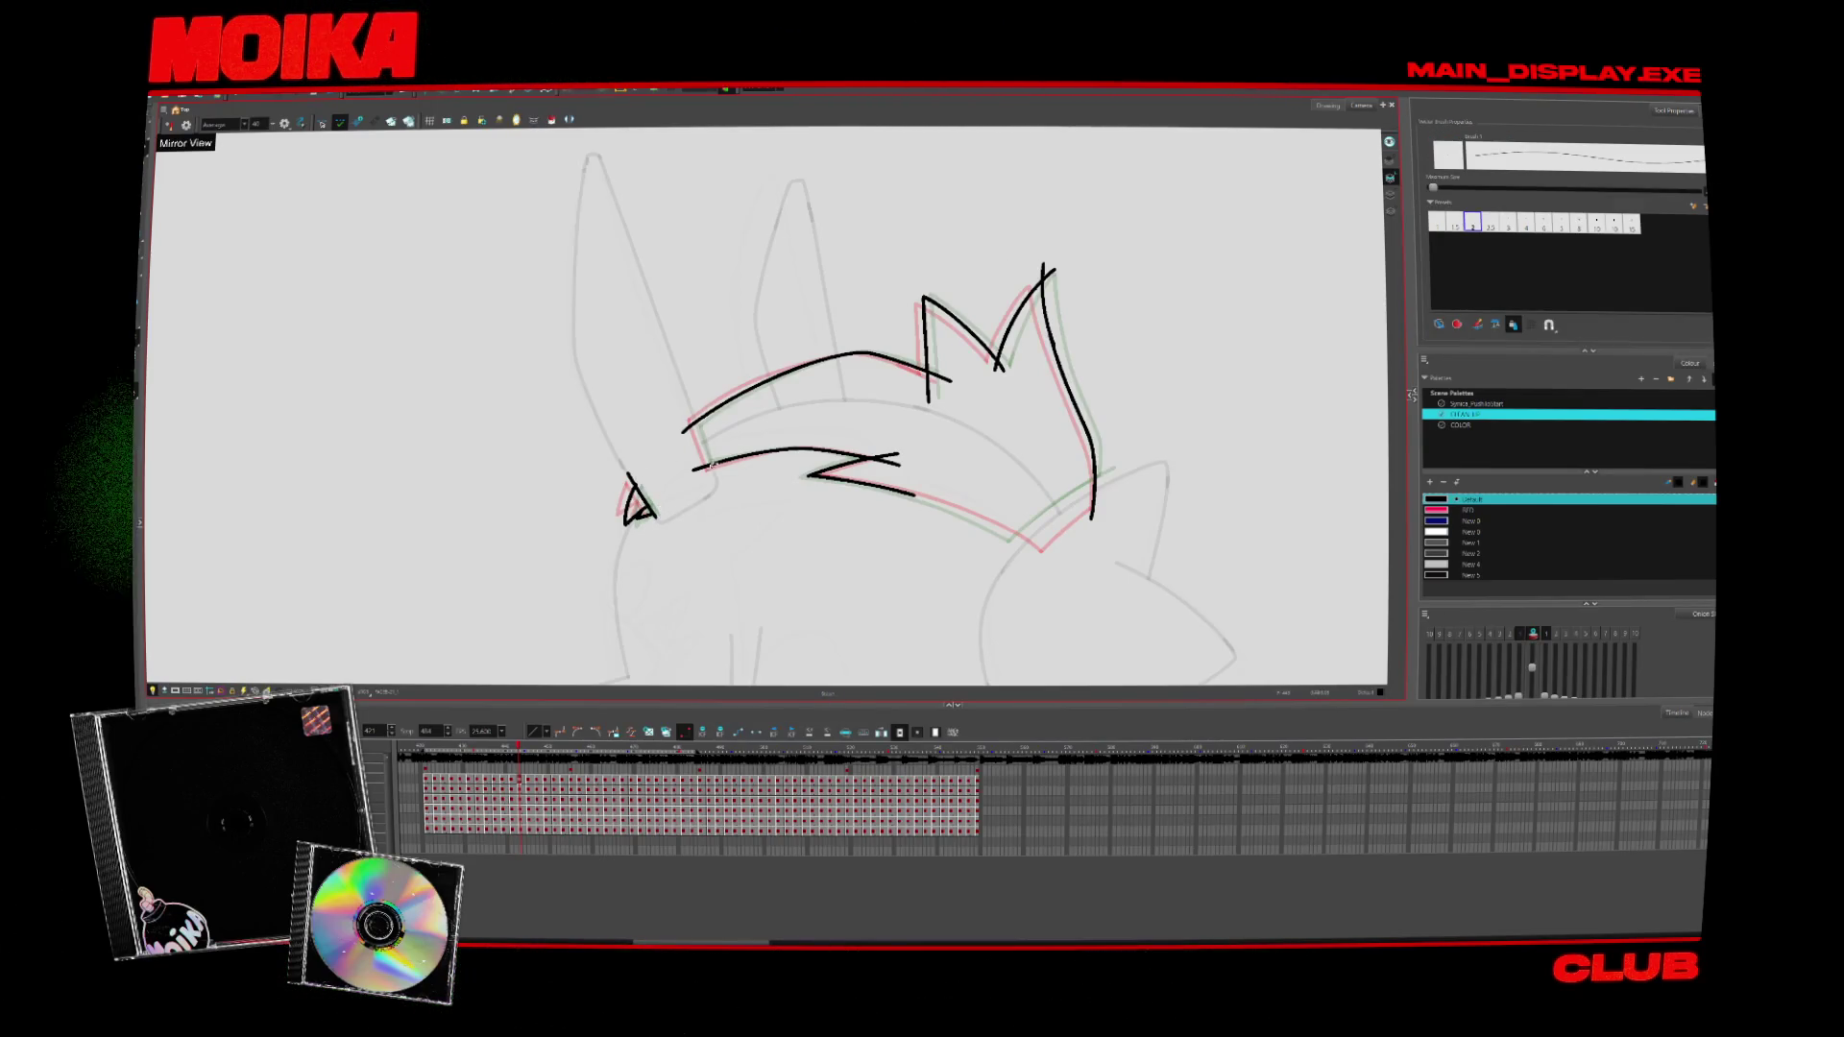
Ink a stroke down to the band's inner edge and trim overshoots at both junctions
{"action": "left_click_drag", "start_coordinate": [688, 397], "coordinate": [713, 475]}
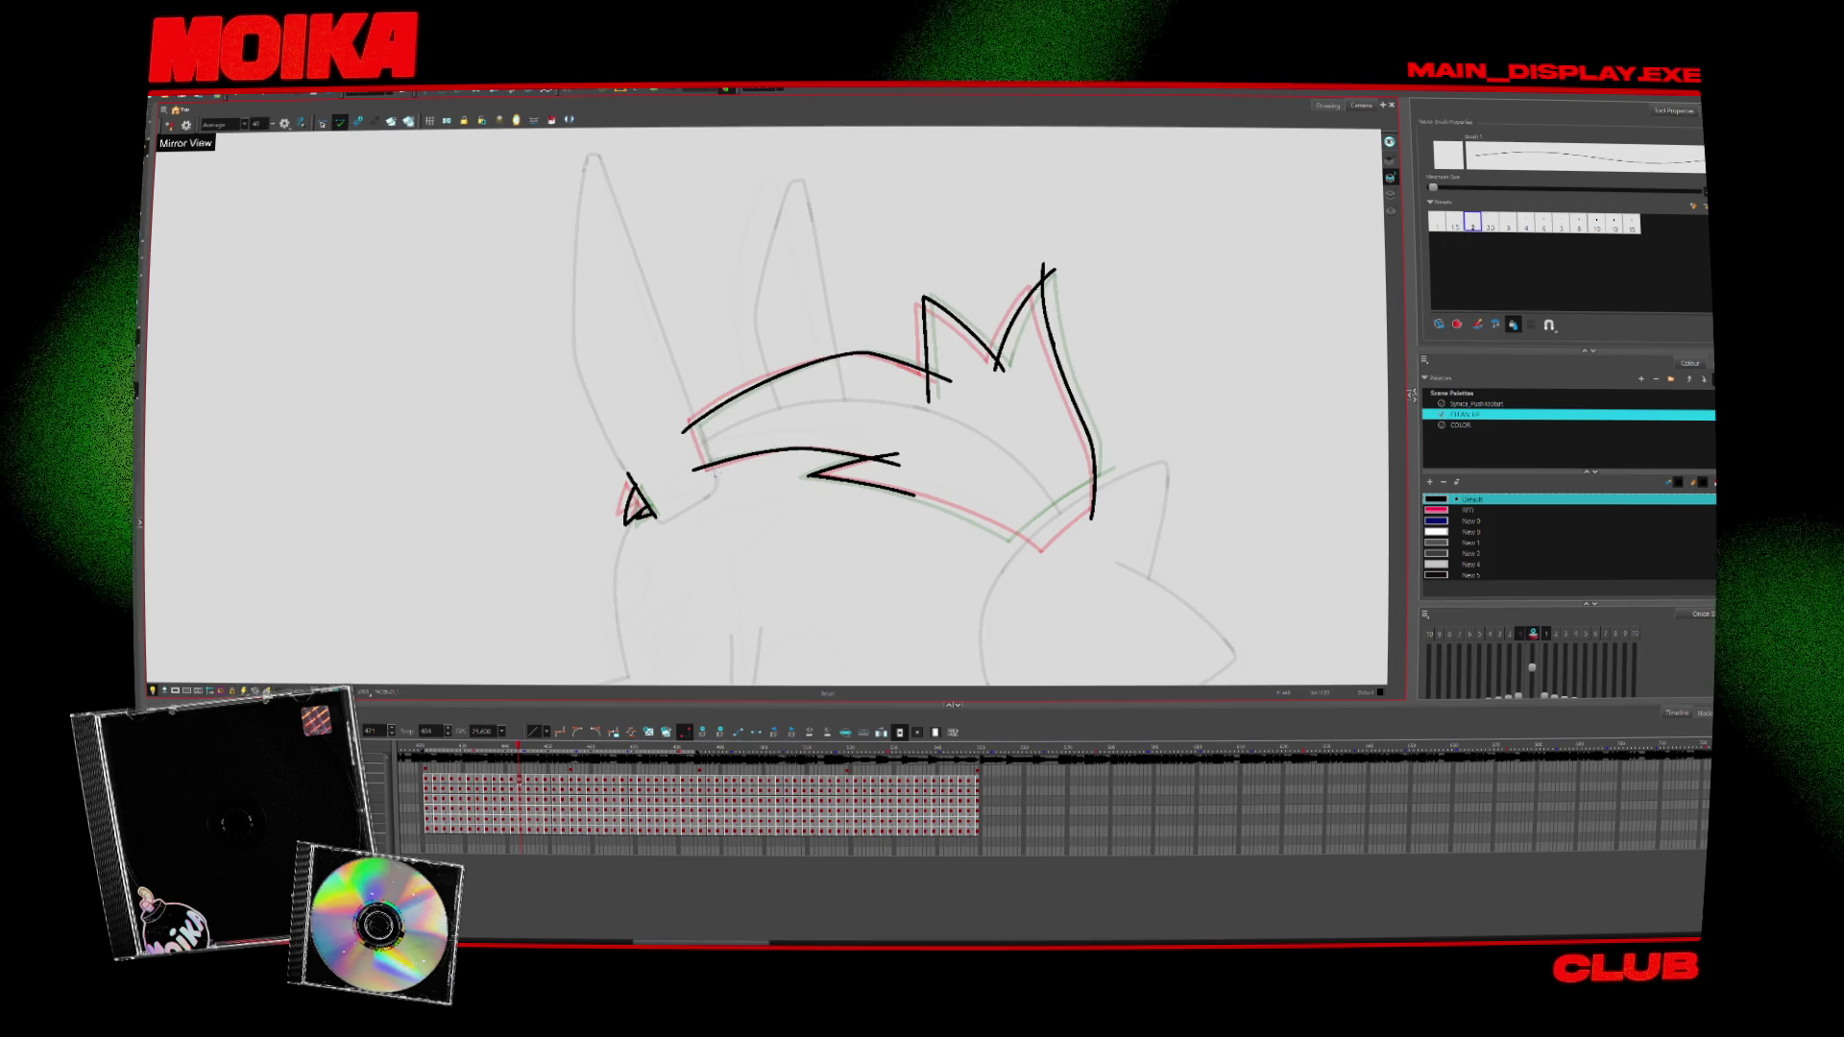
{"action": "key", "text": "alt+t"}
{"action": "left_click_drag", "start_coordinate": [679, 408], "coordinate": [701, 401]}
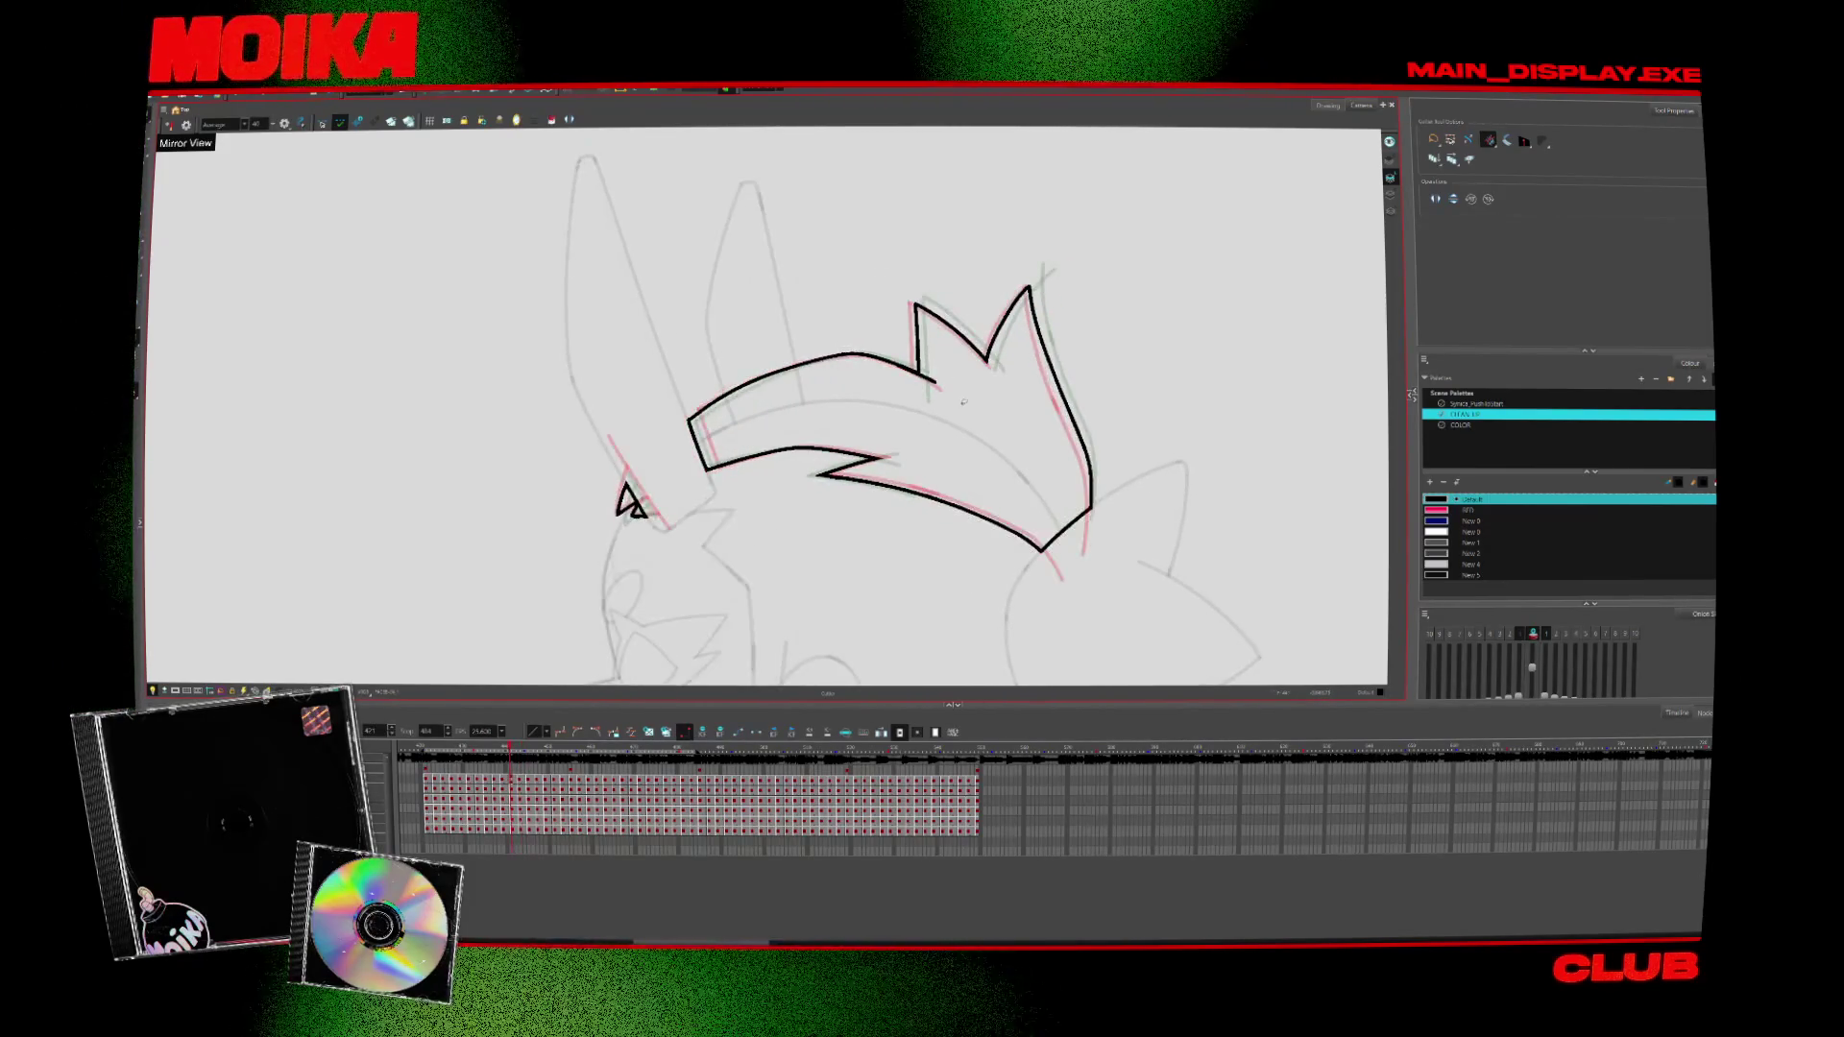
{"action": "left_click_drag", "start_coordinate": [946, 369], "coordinate": [932, 404]}
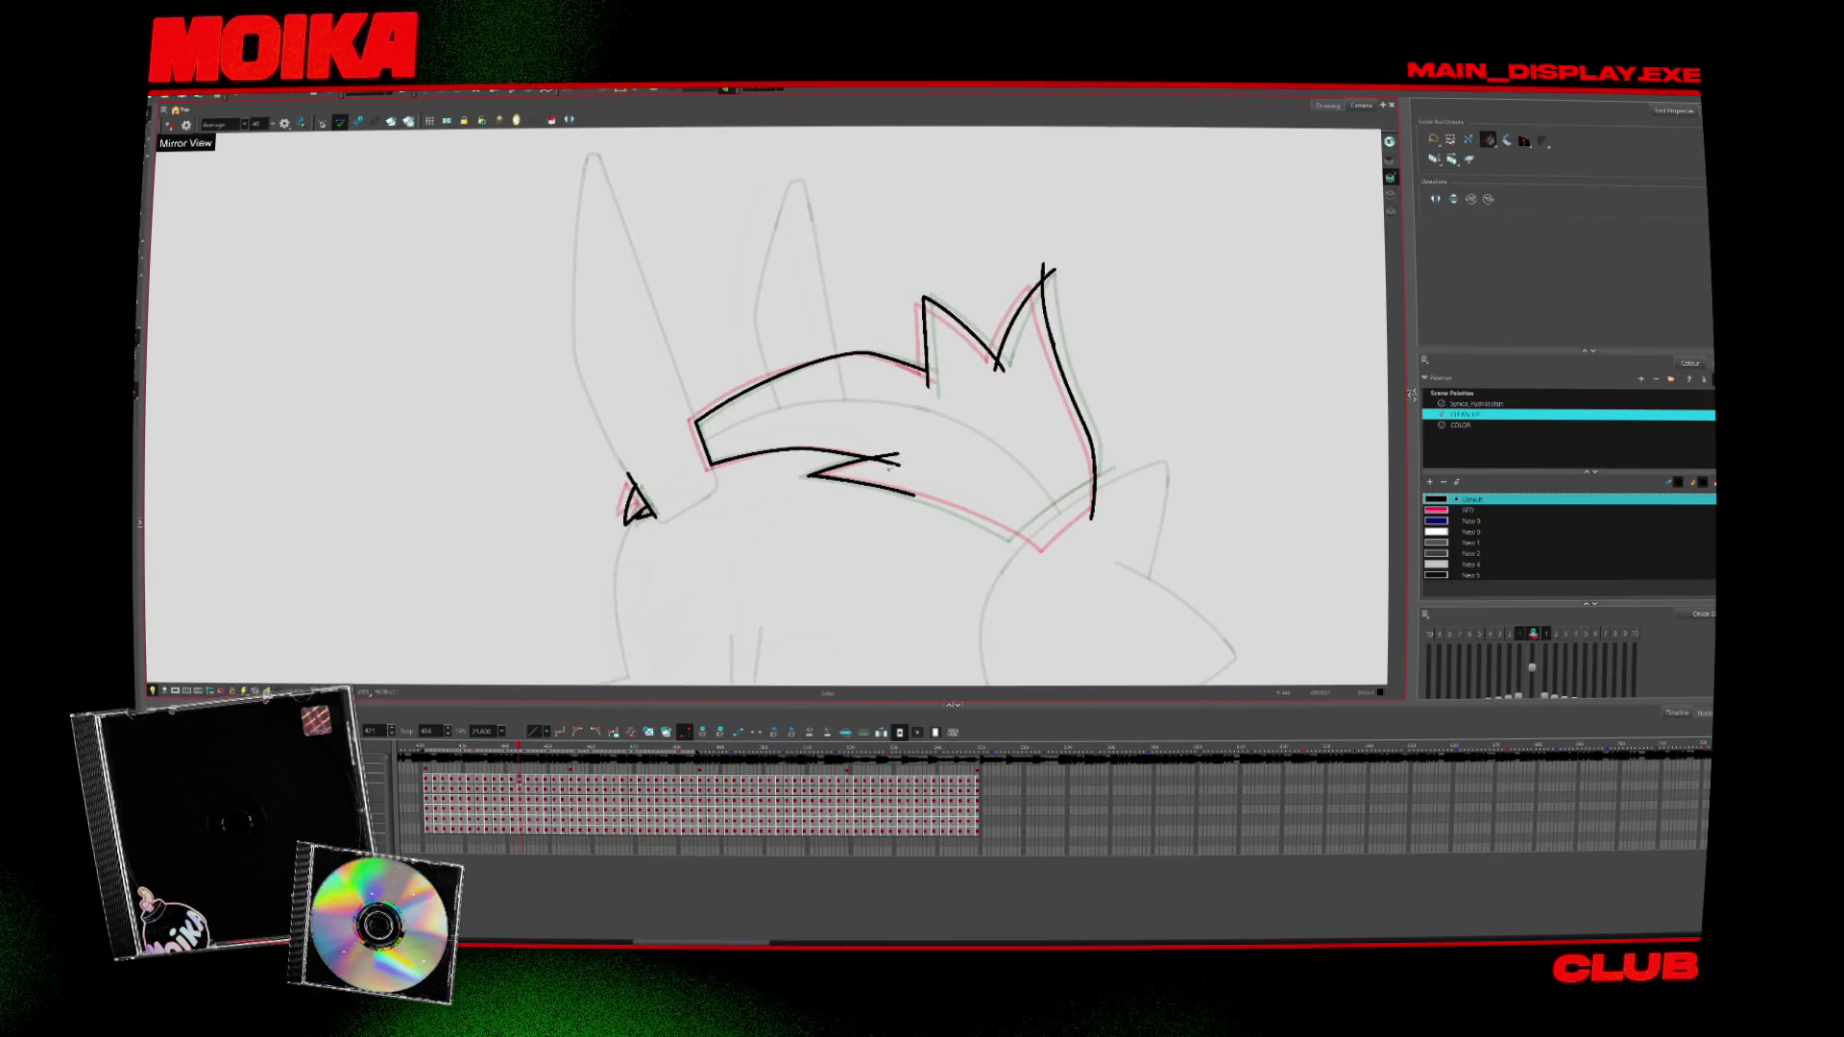
{"action": "key", "text": "m"}
{"action": "key", "text": "v"}
{"action": "key", "text": "alt+b"}
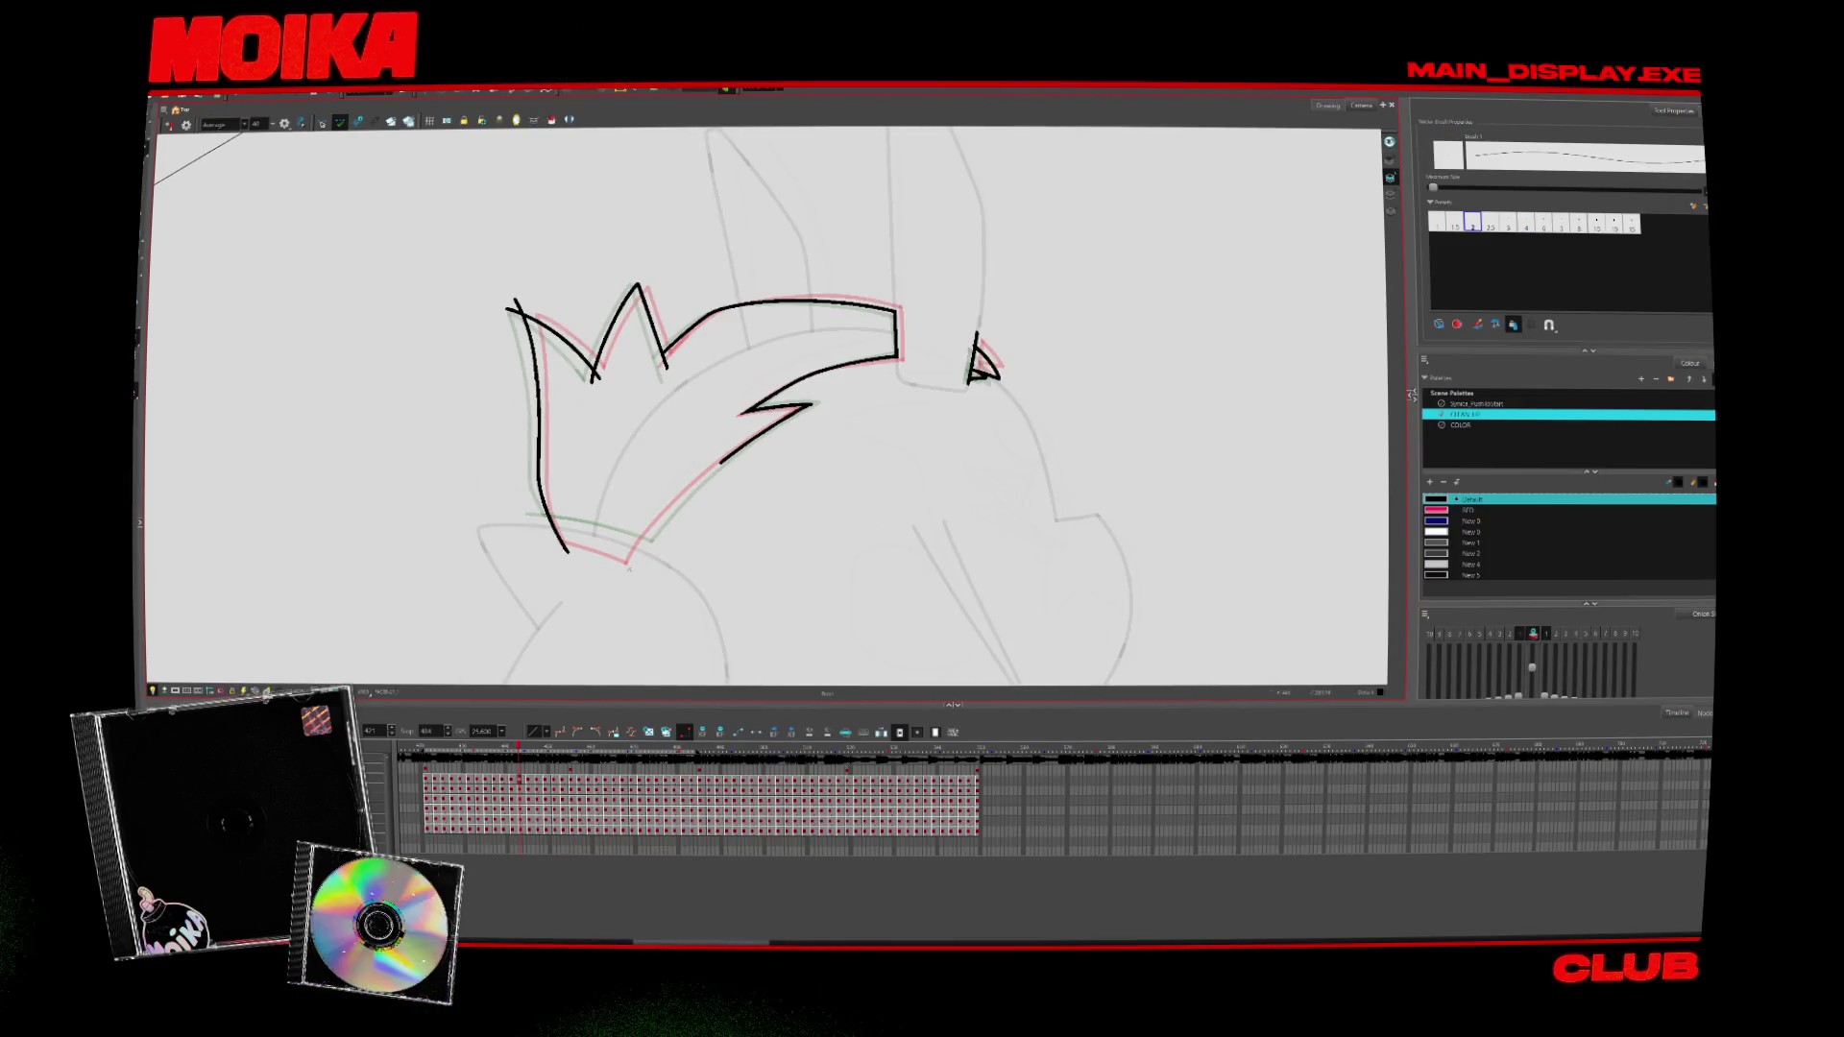
Reset the view, undo the stray lower-right stroke, and cut the crown's right-base overshoot
{"action": "key", "text": "shift+x"}
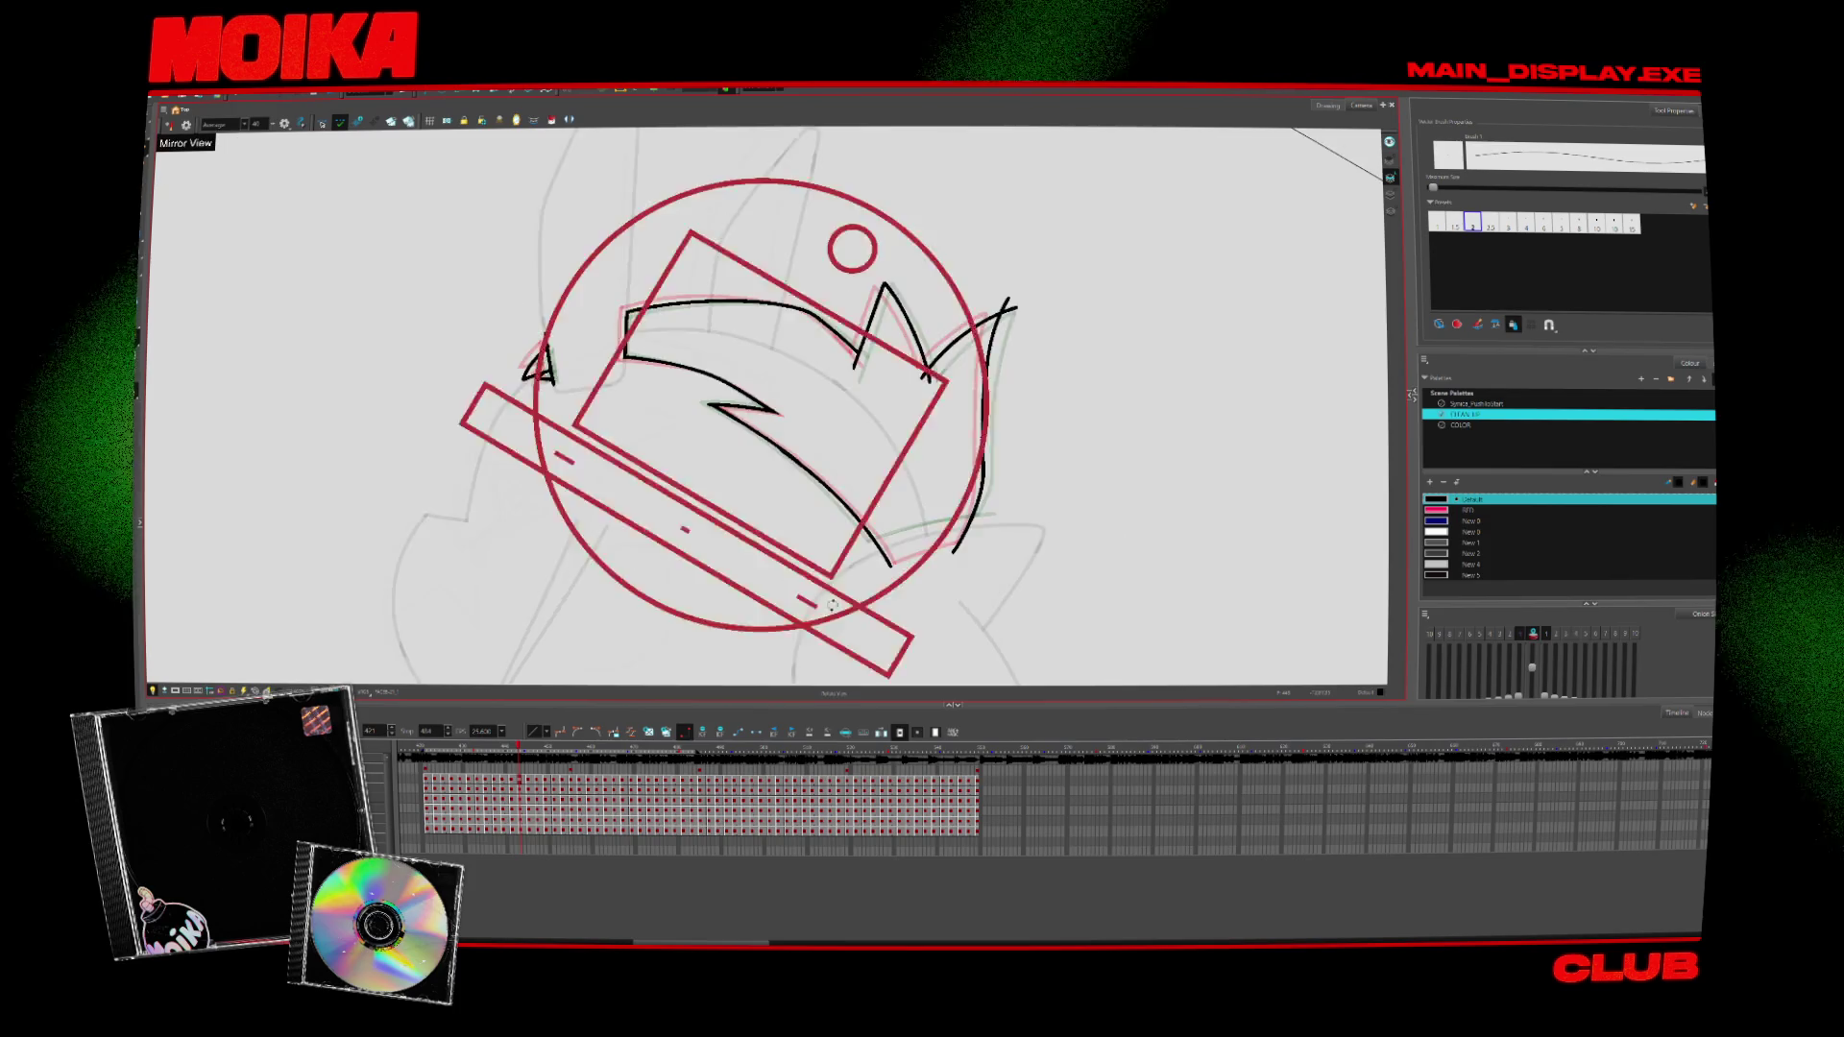
{"action": "key", "text": "m"}
{"action": "key", "text": "ctrl+z"}
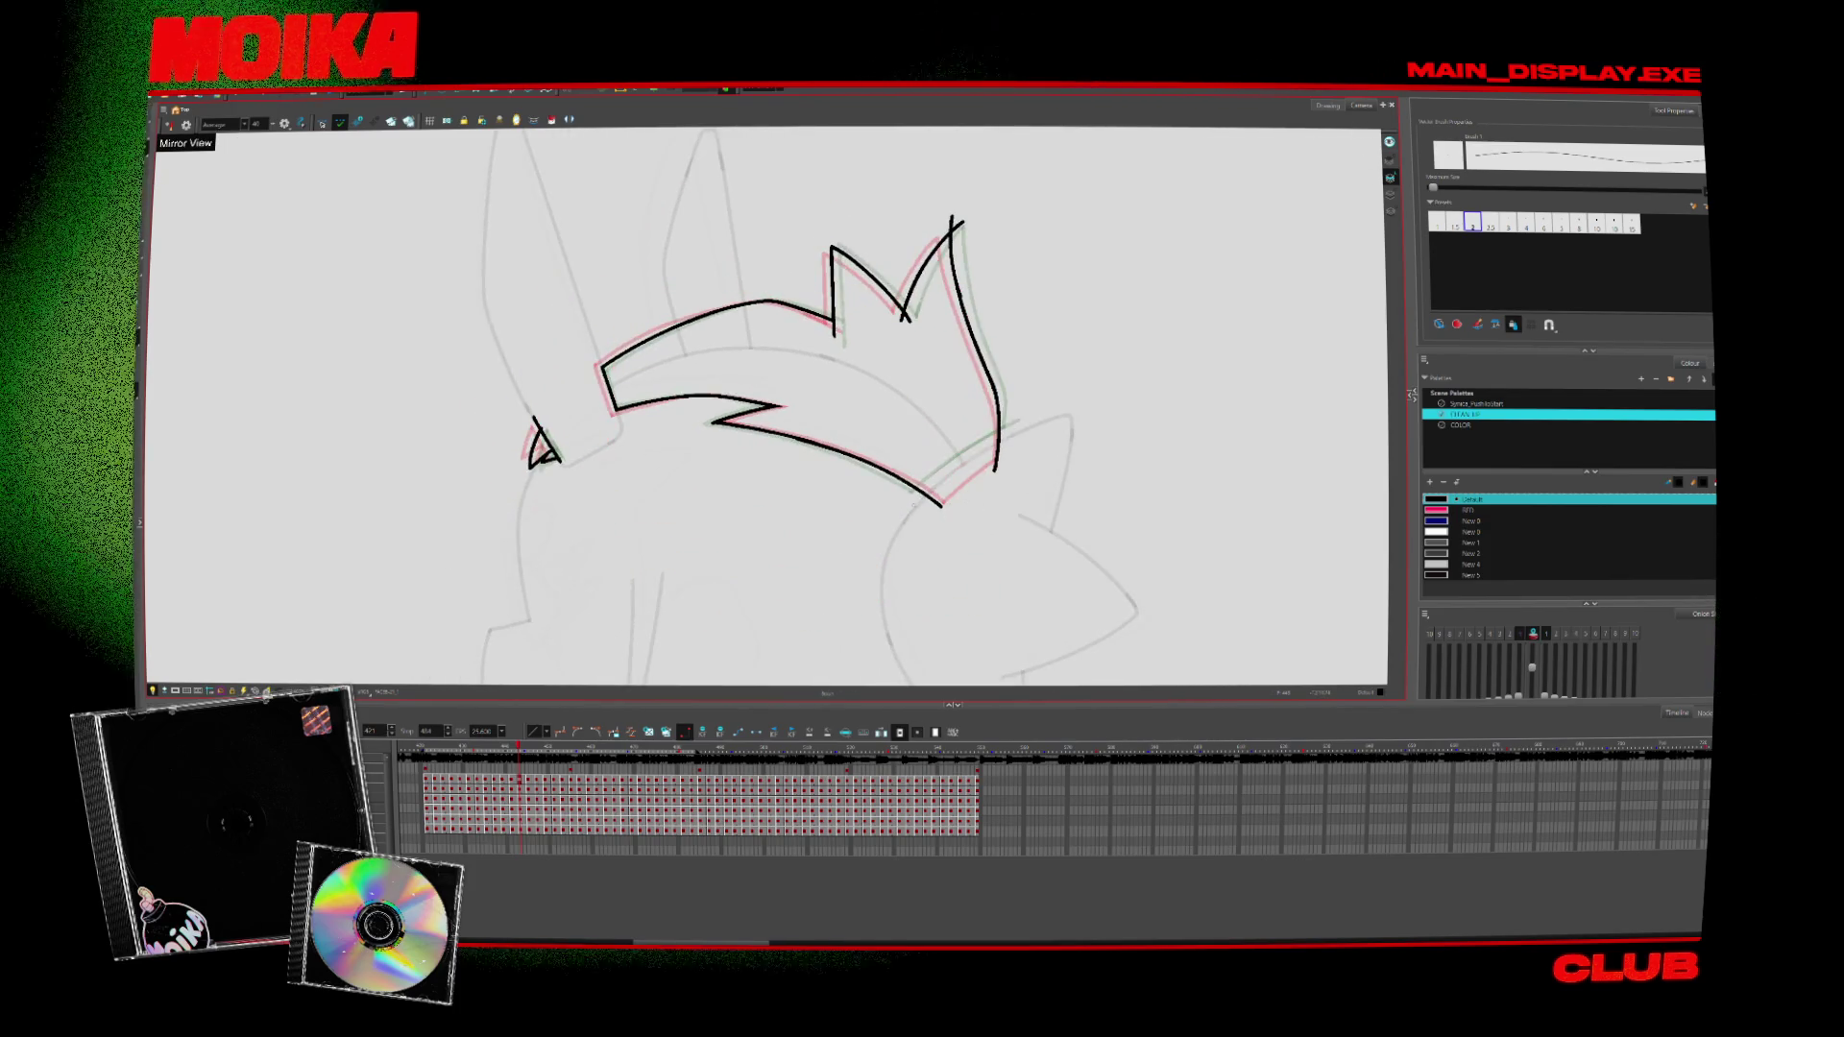
{"action": "key", "text": "alt+s"}
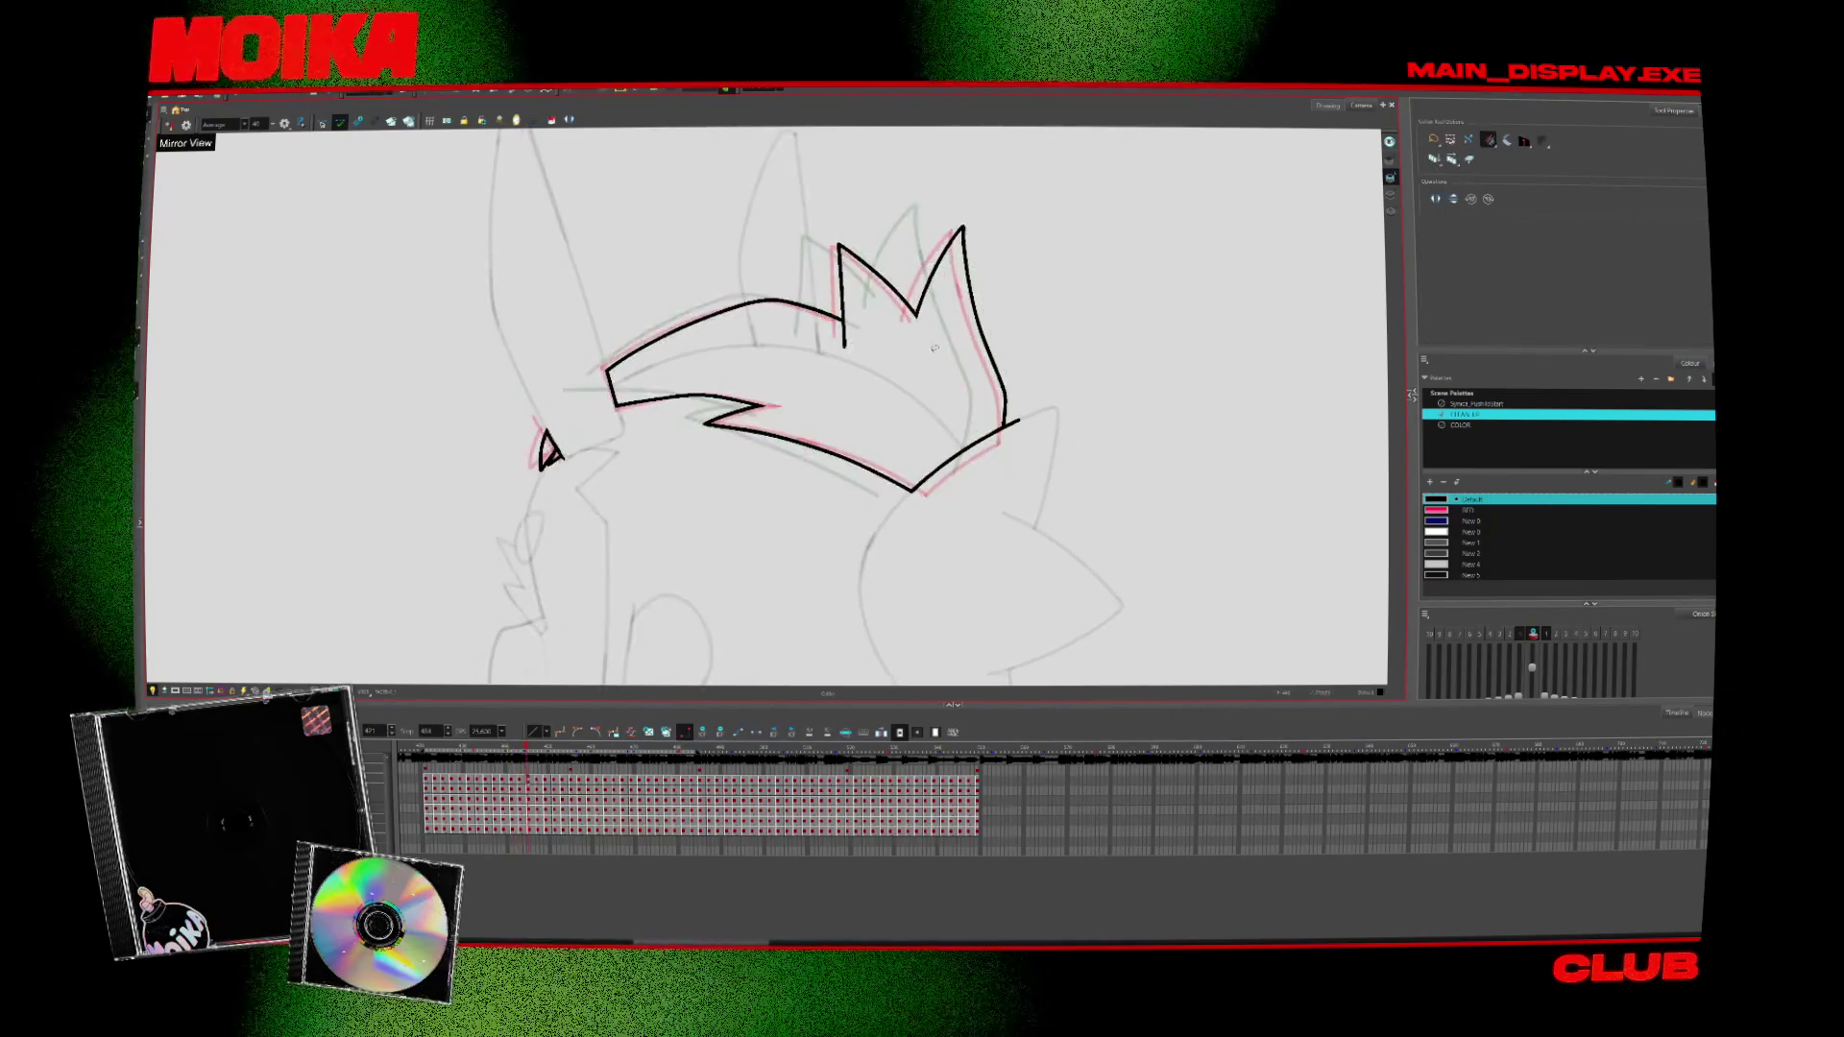
{"action": "key", "text": "comma"}
{"action": "key", "text": "comma"}
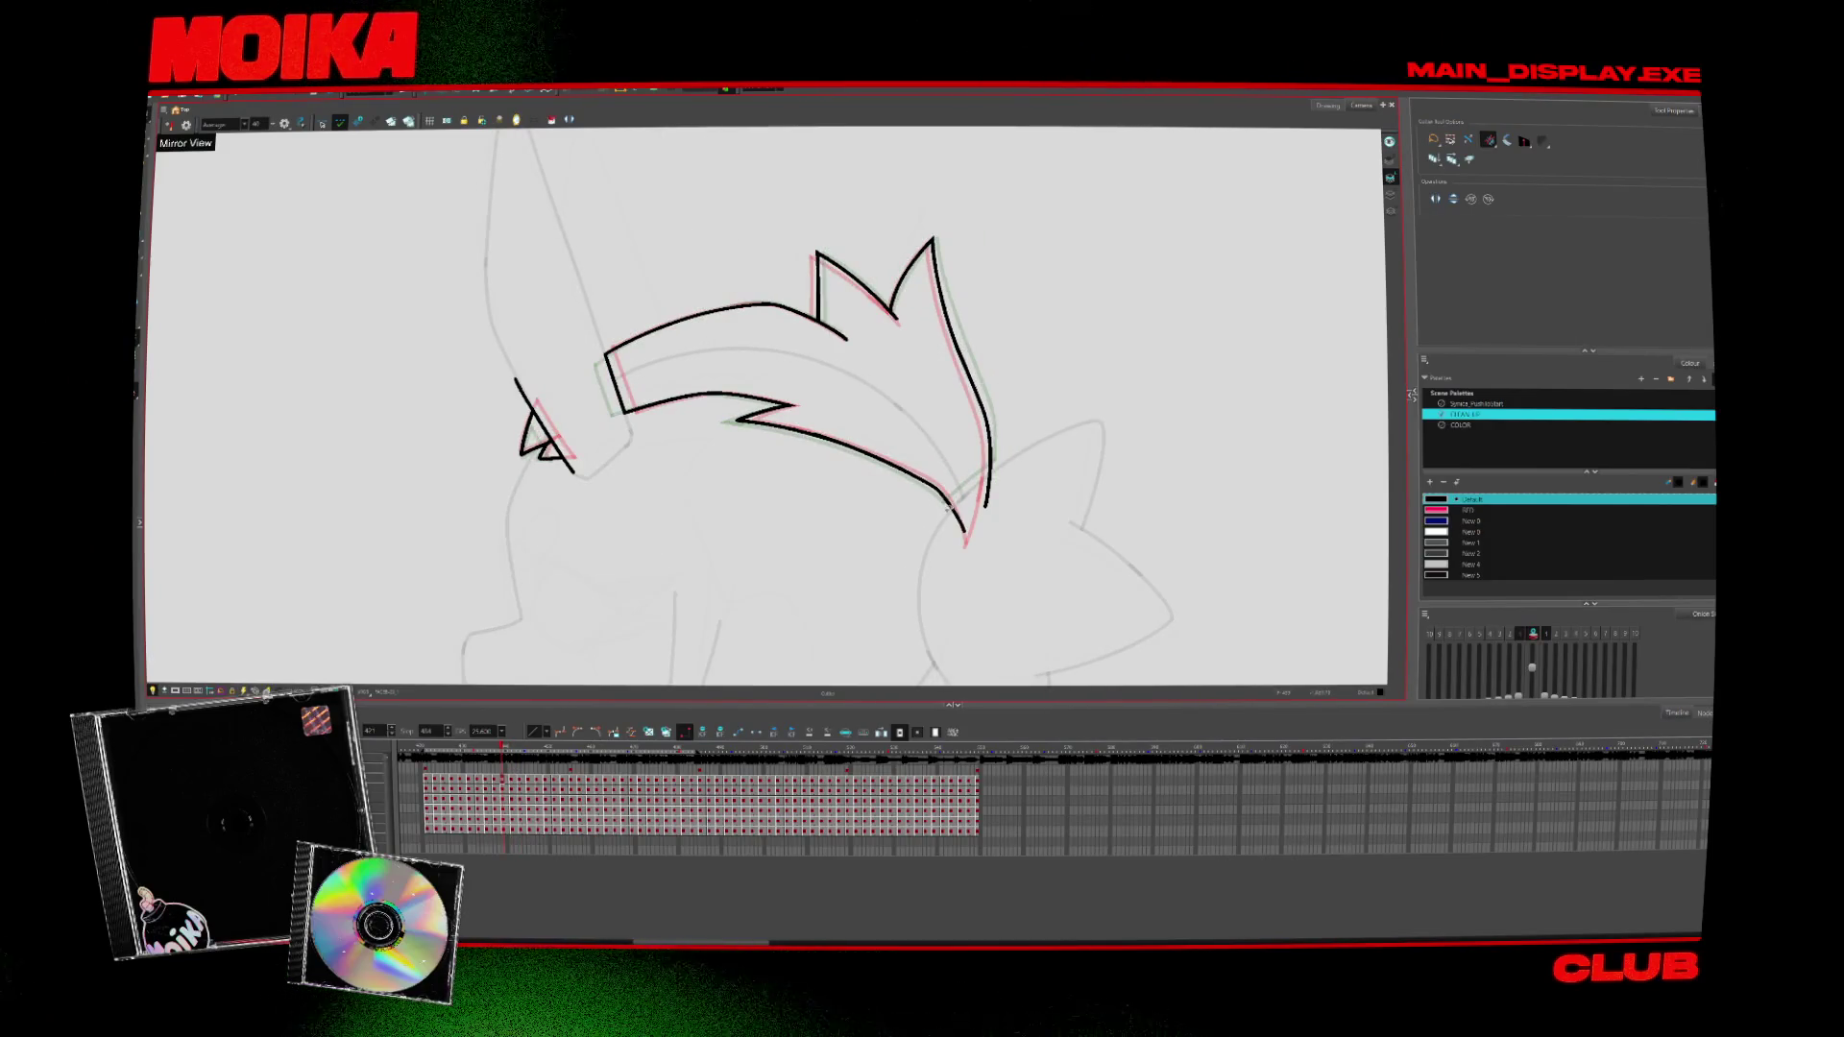
{"action": "key", "text": "alt+b"}
{"action": "key", "text": "alt+t"}
{"action": "left_click_drag", "start_coordinate": [1020, 448], "coordinate": [958, 522]}
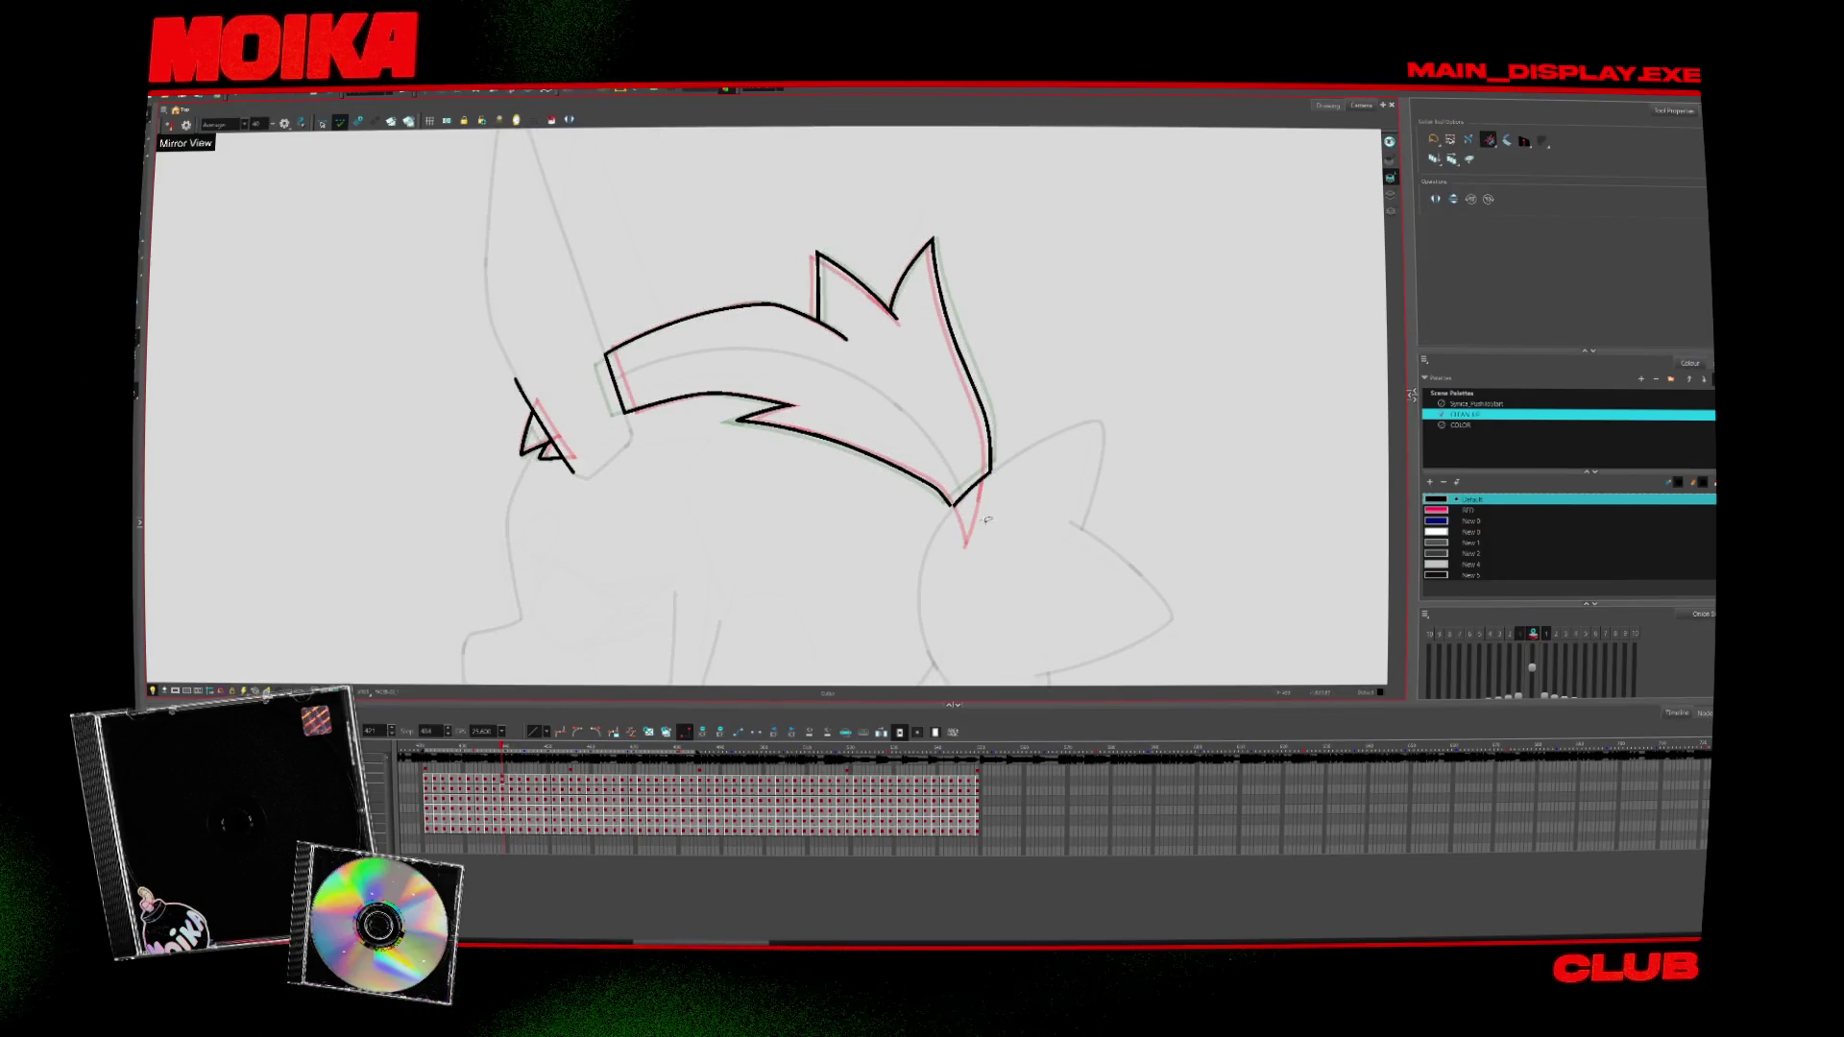
Step ahead to the next turnaround drawing, comparing it with its neighbours
{"action": "key", "text": "period"}
{"action": "key", "text": "period"}
{"action": "key", "text": "alt+b"}
{"action": "key", "text": "comma"}
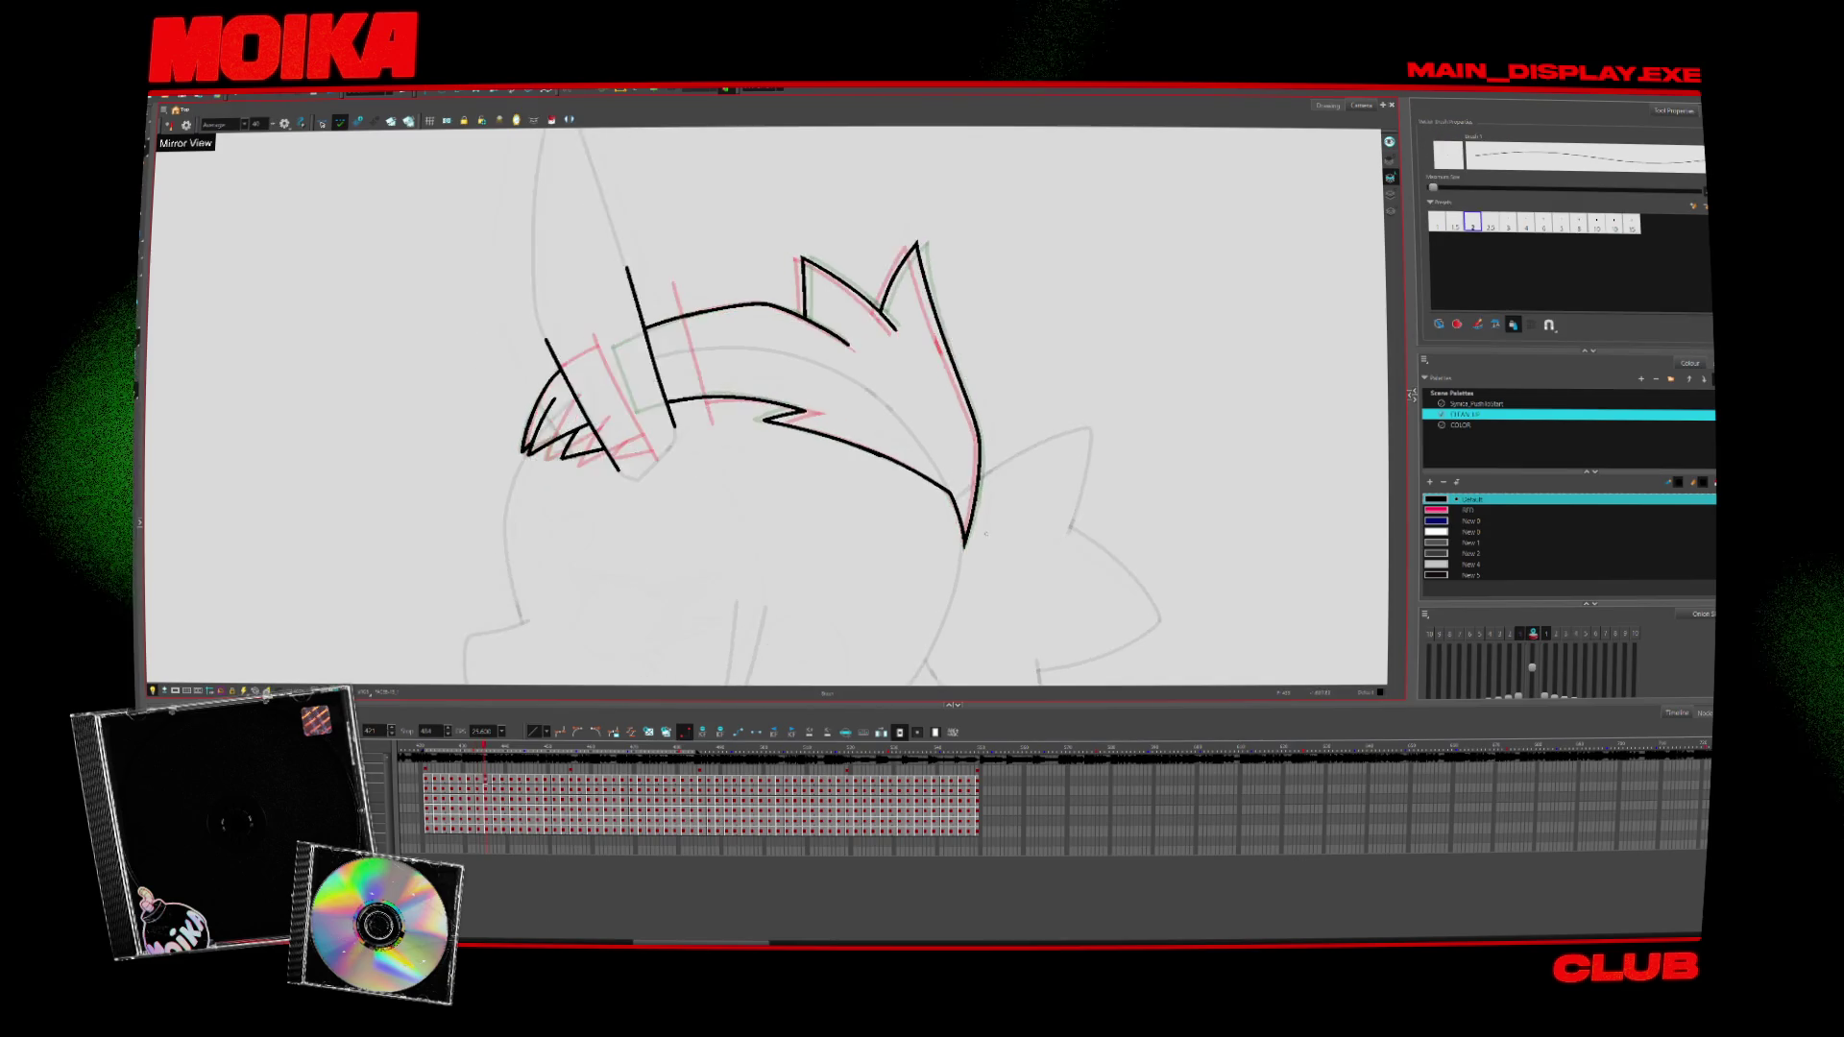
{"action": "key", "text": "period"}
{"action": "key", "text": "period"}
{"action": "key", "text": "period"}
{"action": "key", "text": "comma"}
{"action": "key", "text": "period"}
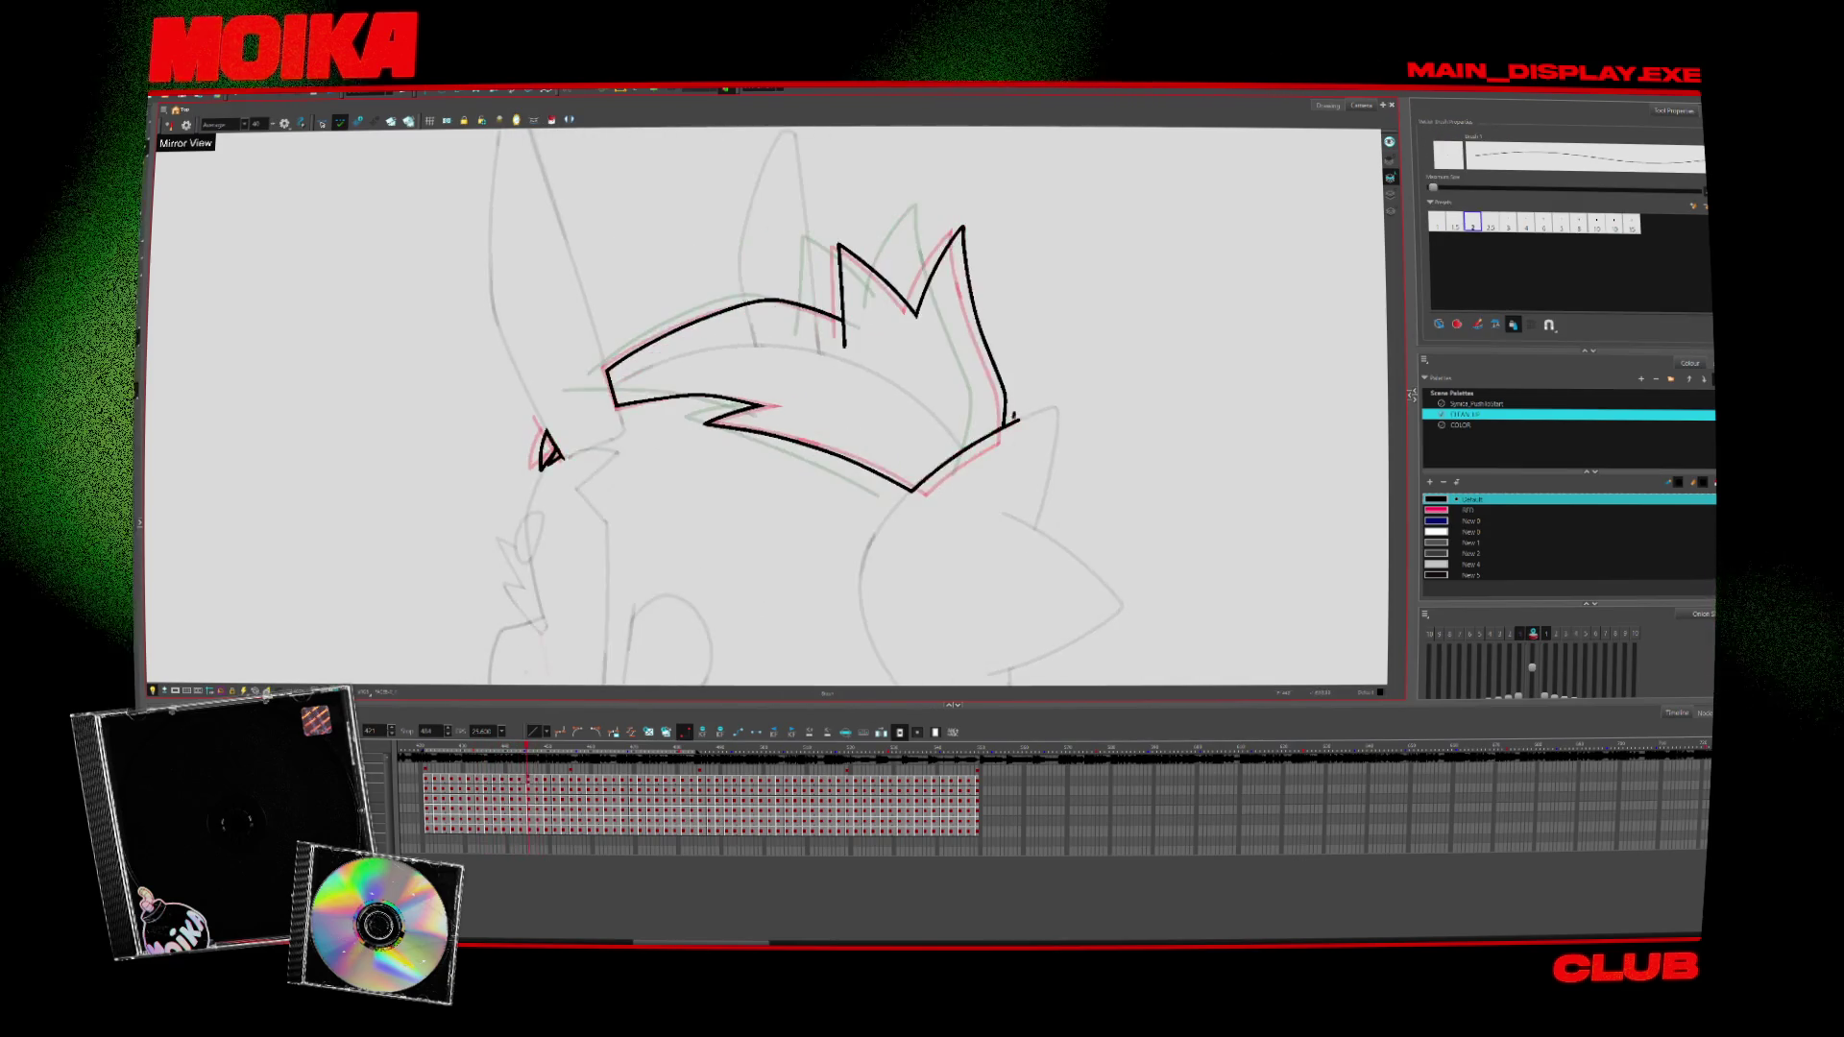
{"action": "key", "text": "period"}
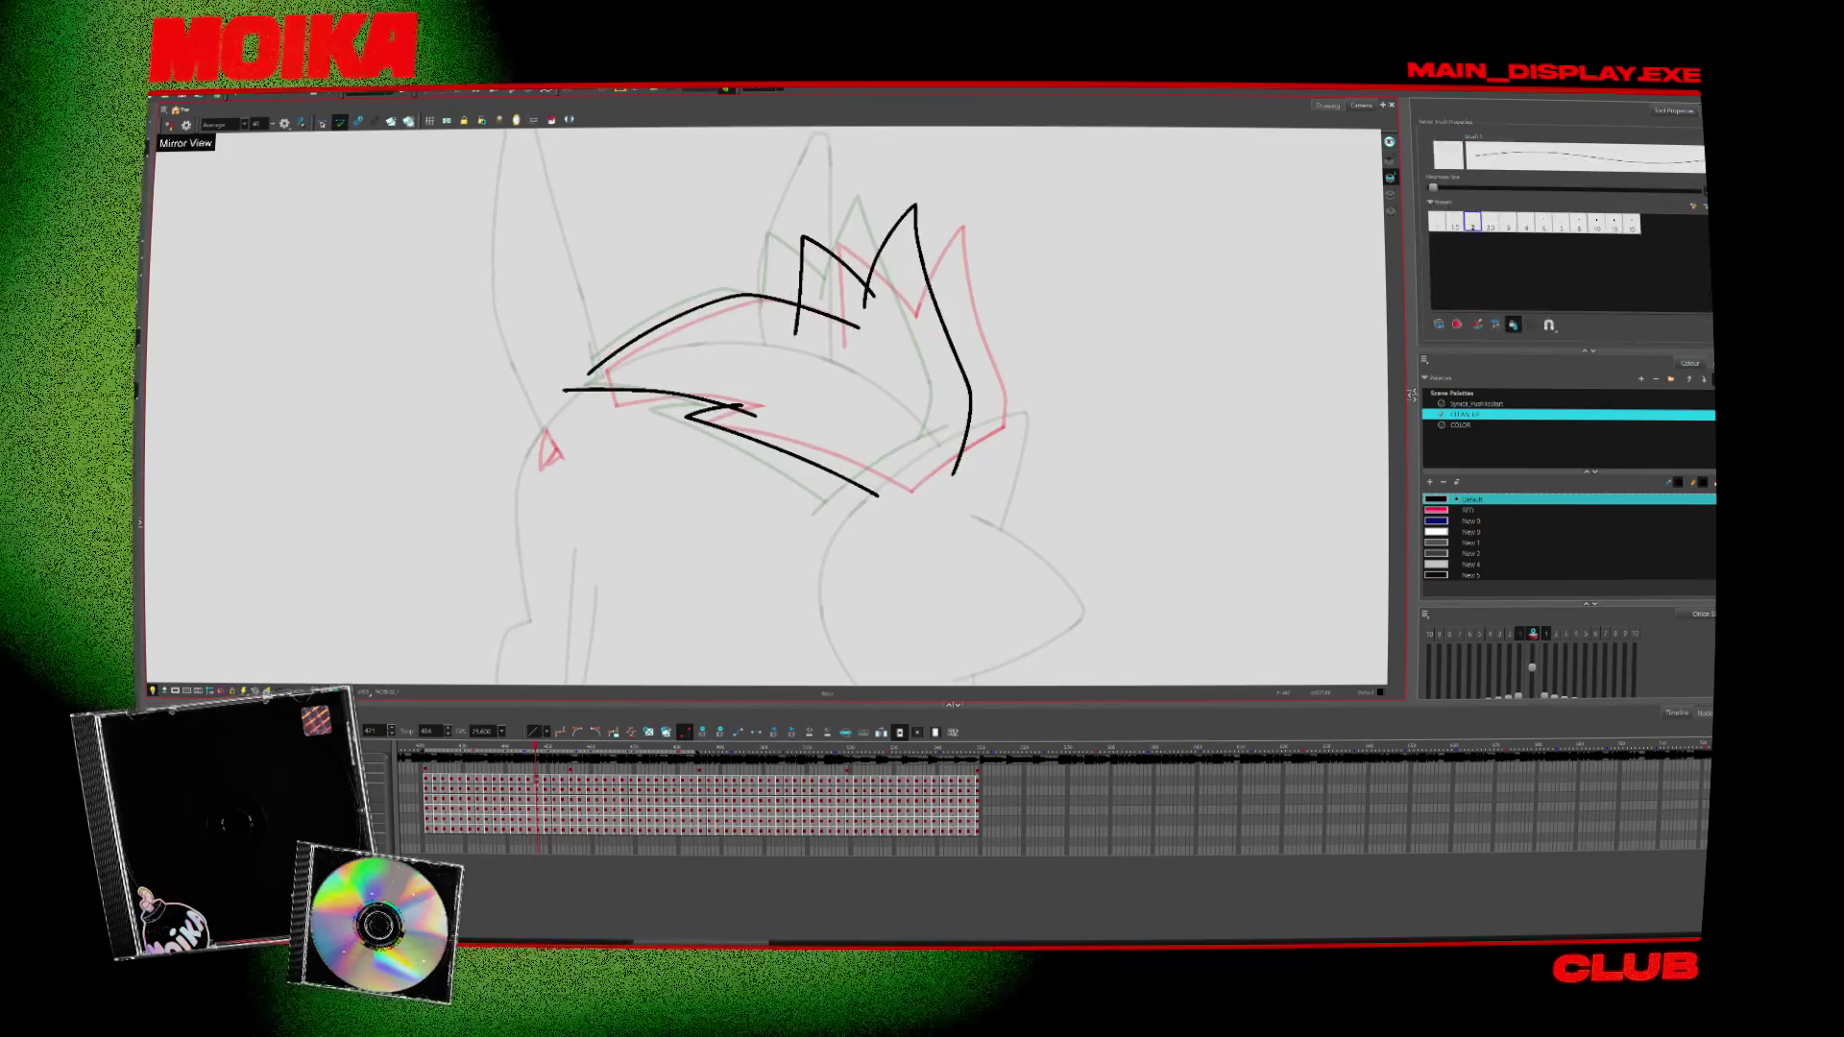
Recentre the crown and trim the overshoot across the left crown spike
{"action": "key", "text": "alt+s"}
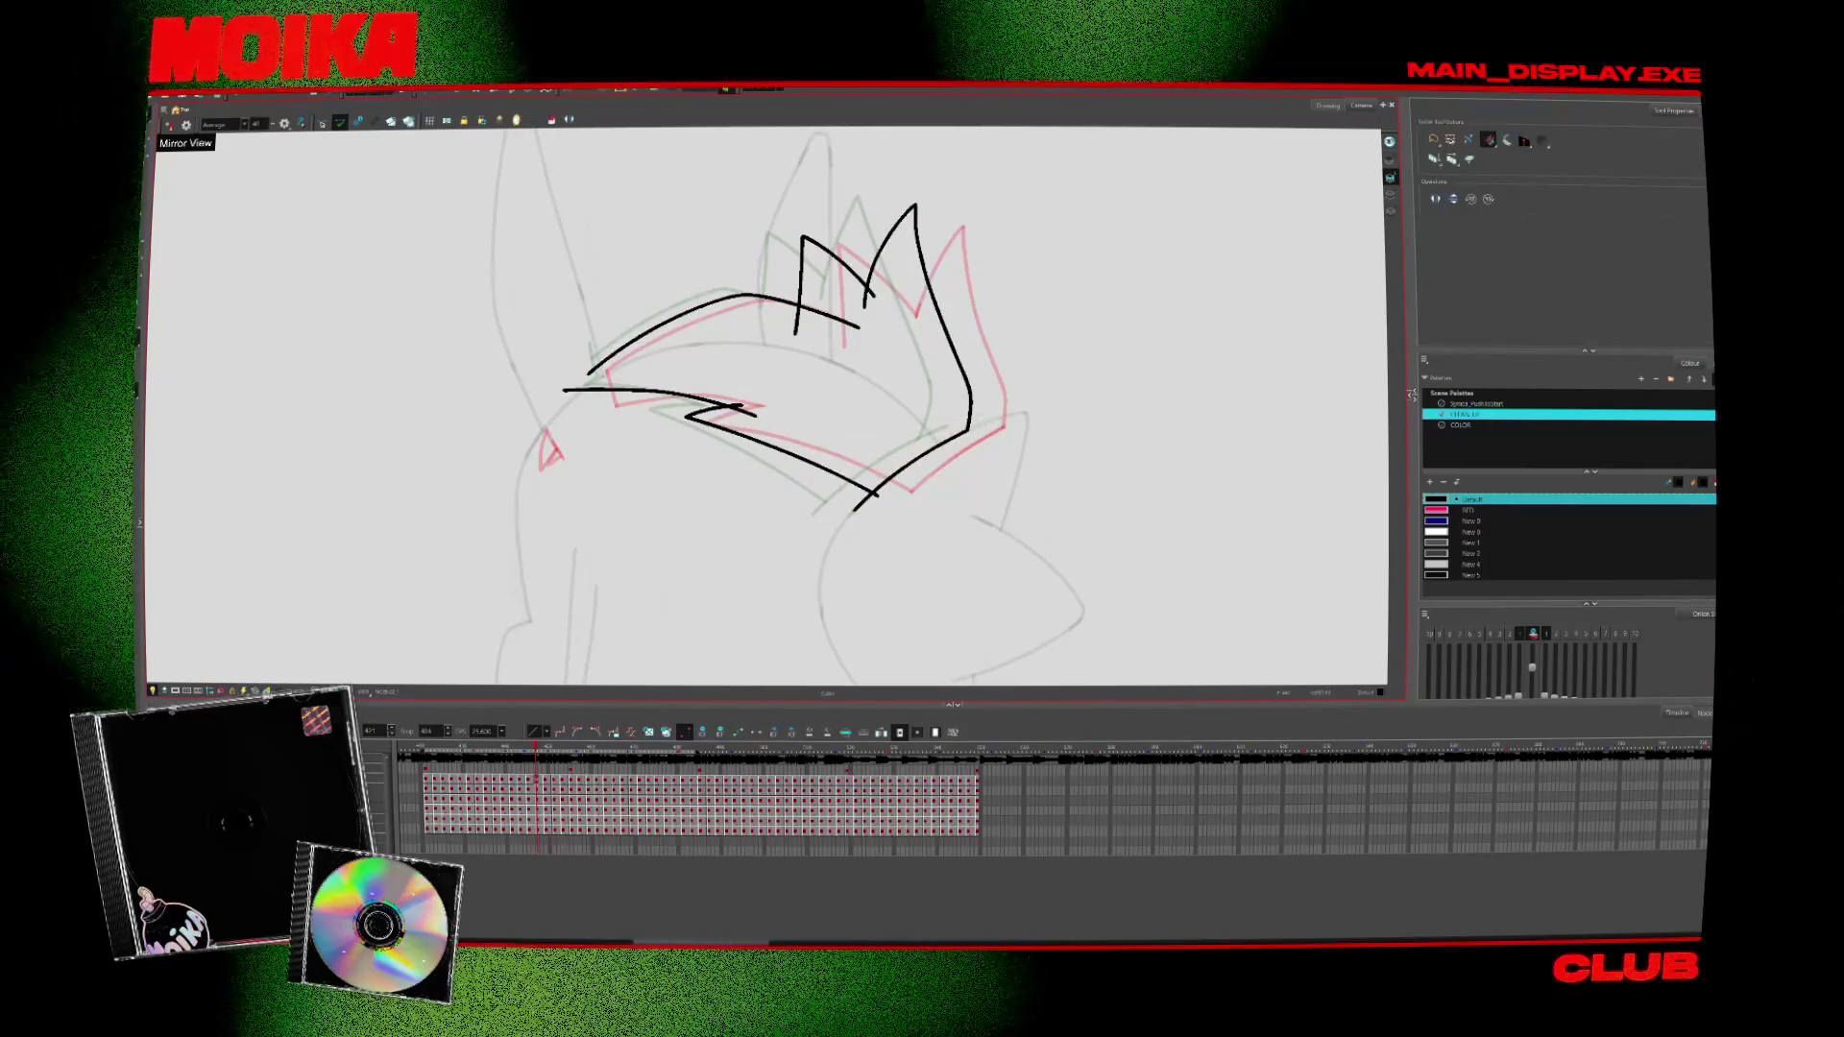
{"action": "left_click_drag", "start_coordinate": [737, 395], "coordinate": [765, 467]}
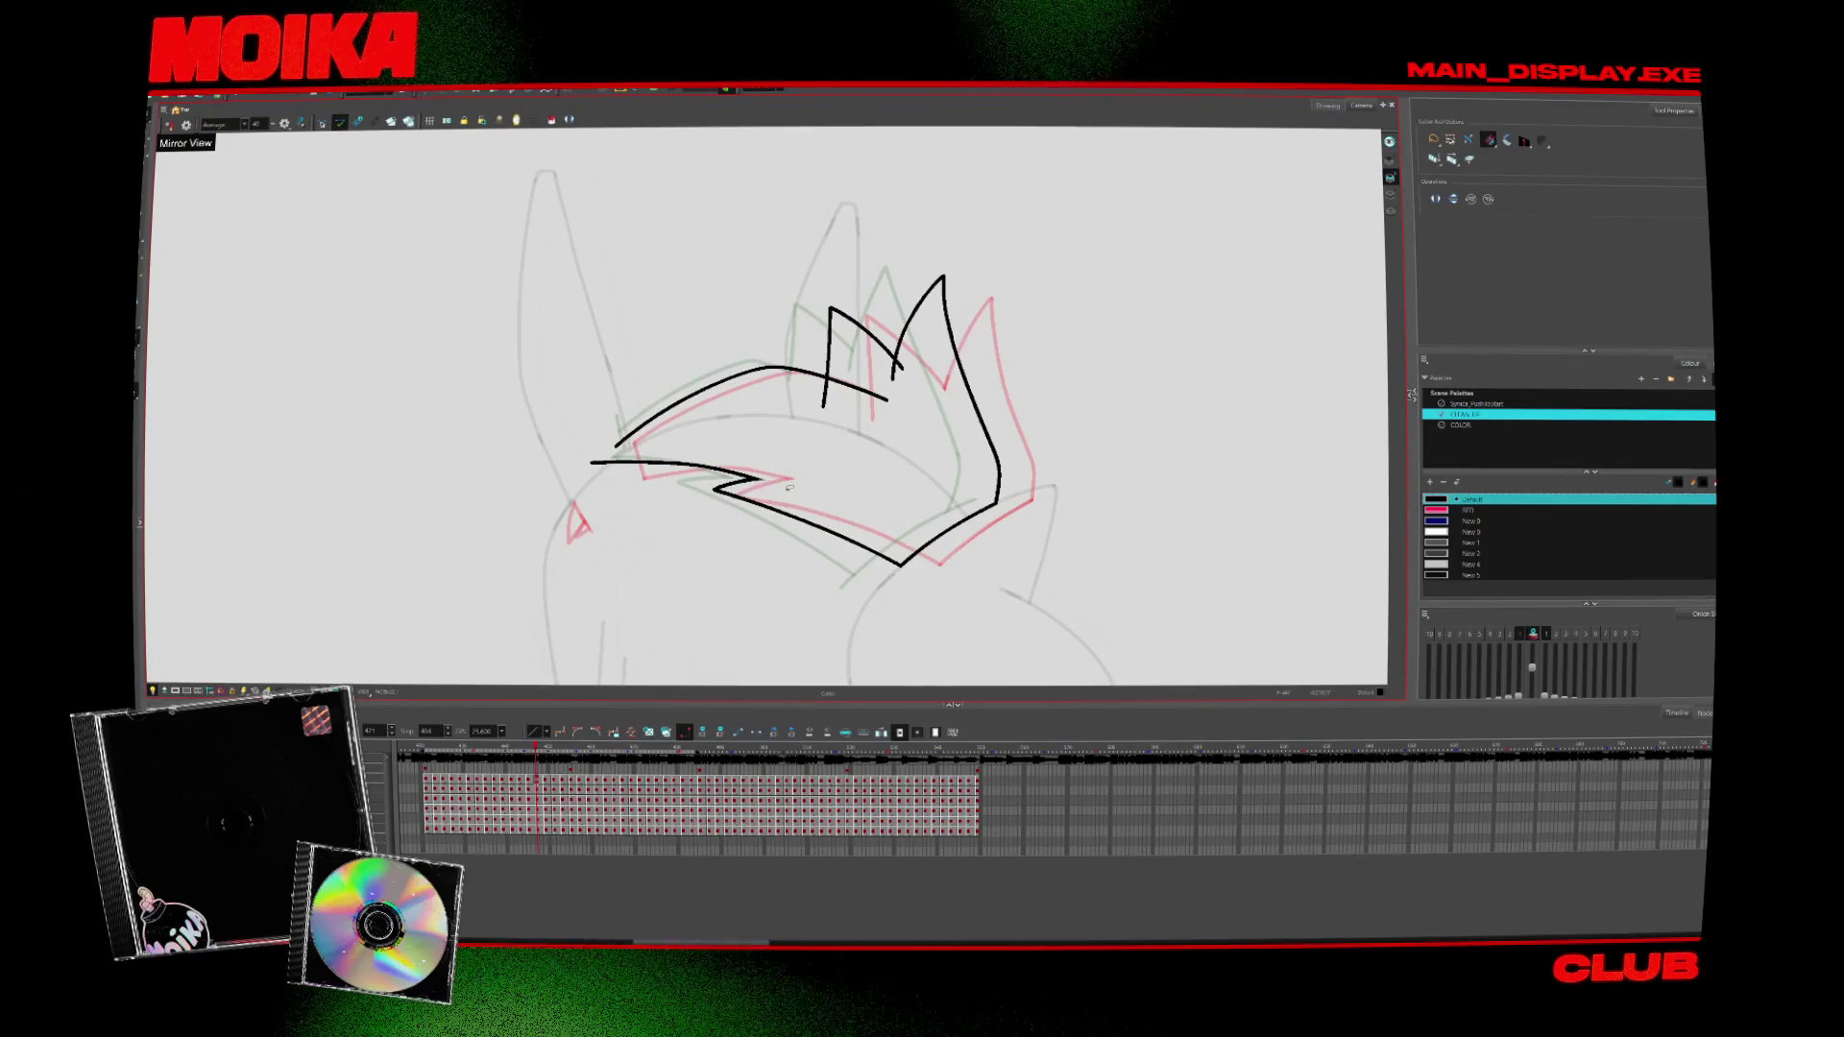
{"action": "key", "text": "comma"}
{"action": "key", "text": "period"}
{"action": "left_click_drag", "start_coordinate": [889, 395], "coordinate": [913, 354]}
{"action": "key", "text": "comma"}
{"action": "key", "text": "period"}
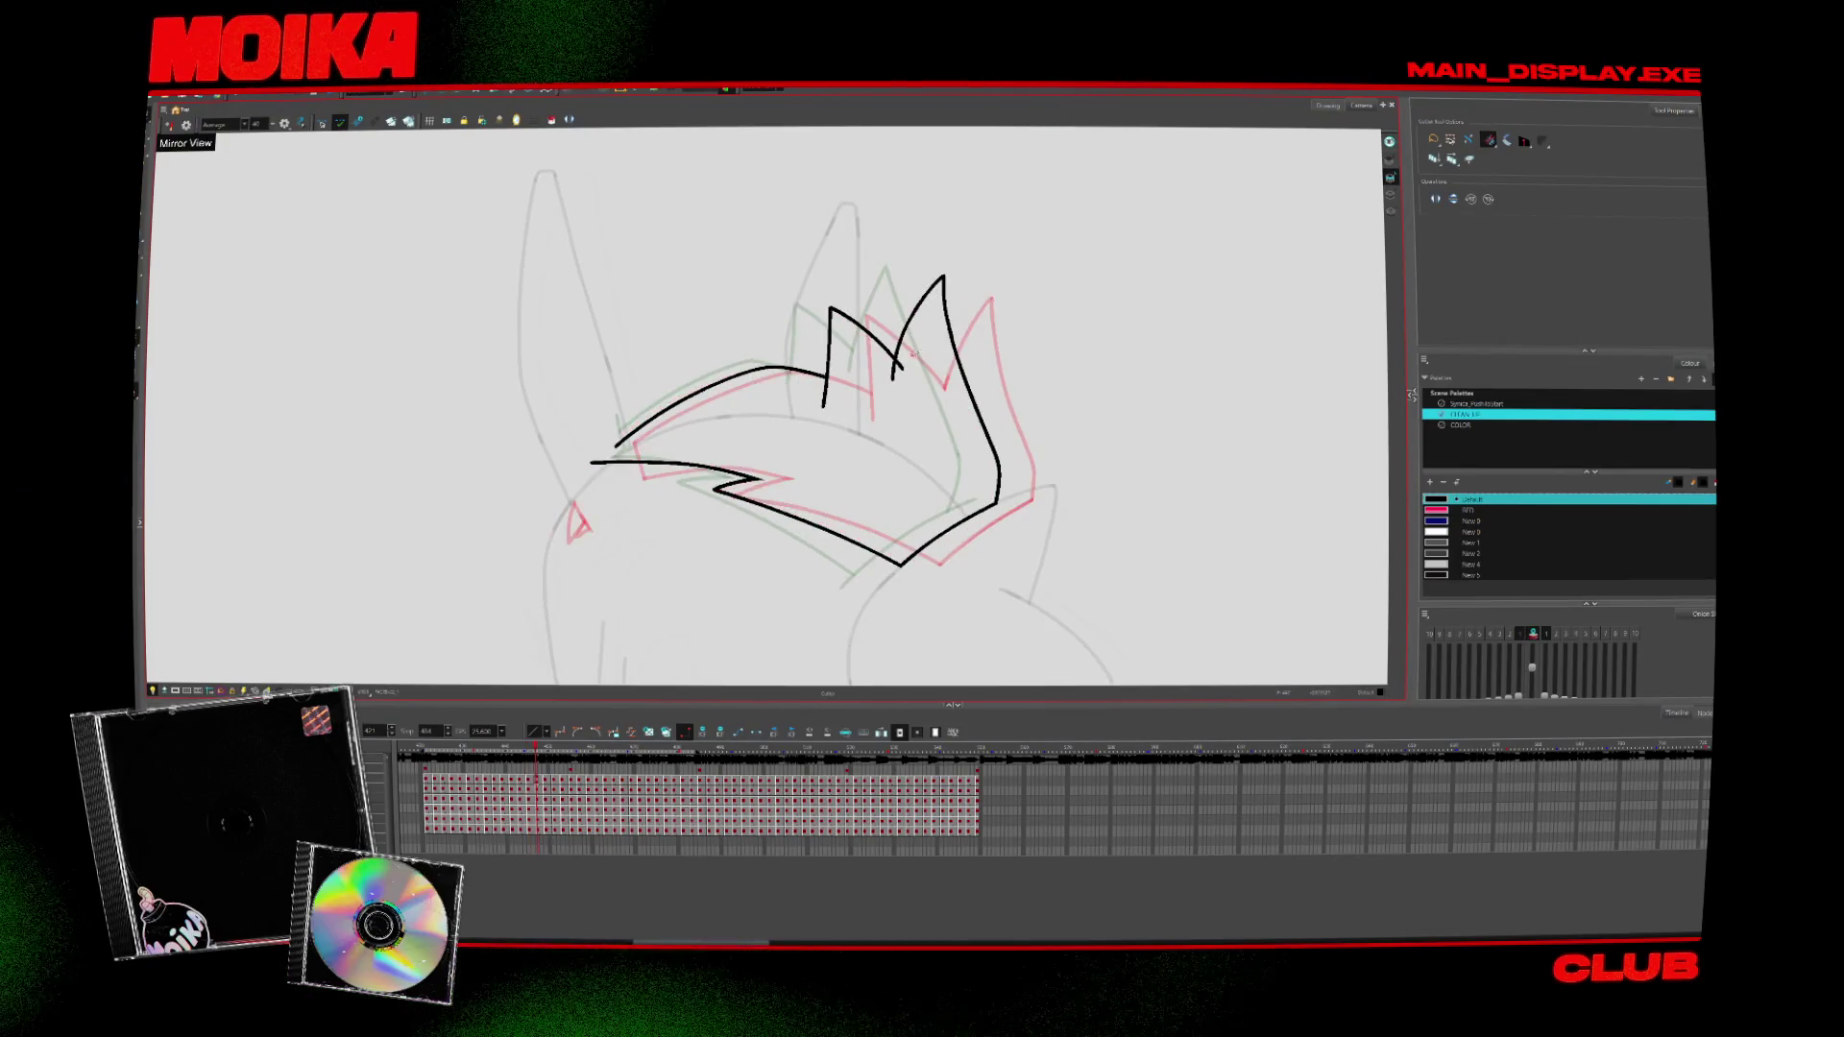
Flip between adjacent drawings to check the crowns match
{"action": "key", "text": "alt+b"}
{"action": "key", "text": "comma"}
{"action": "key", "text": "period"}
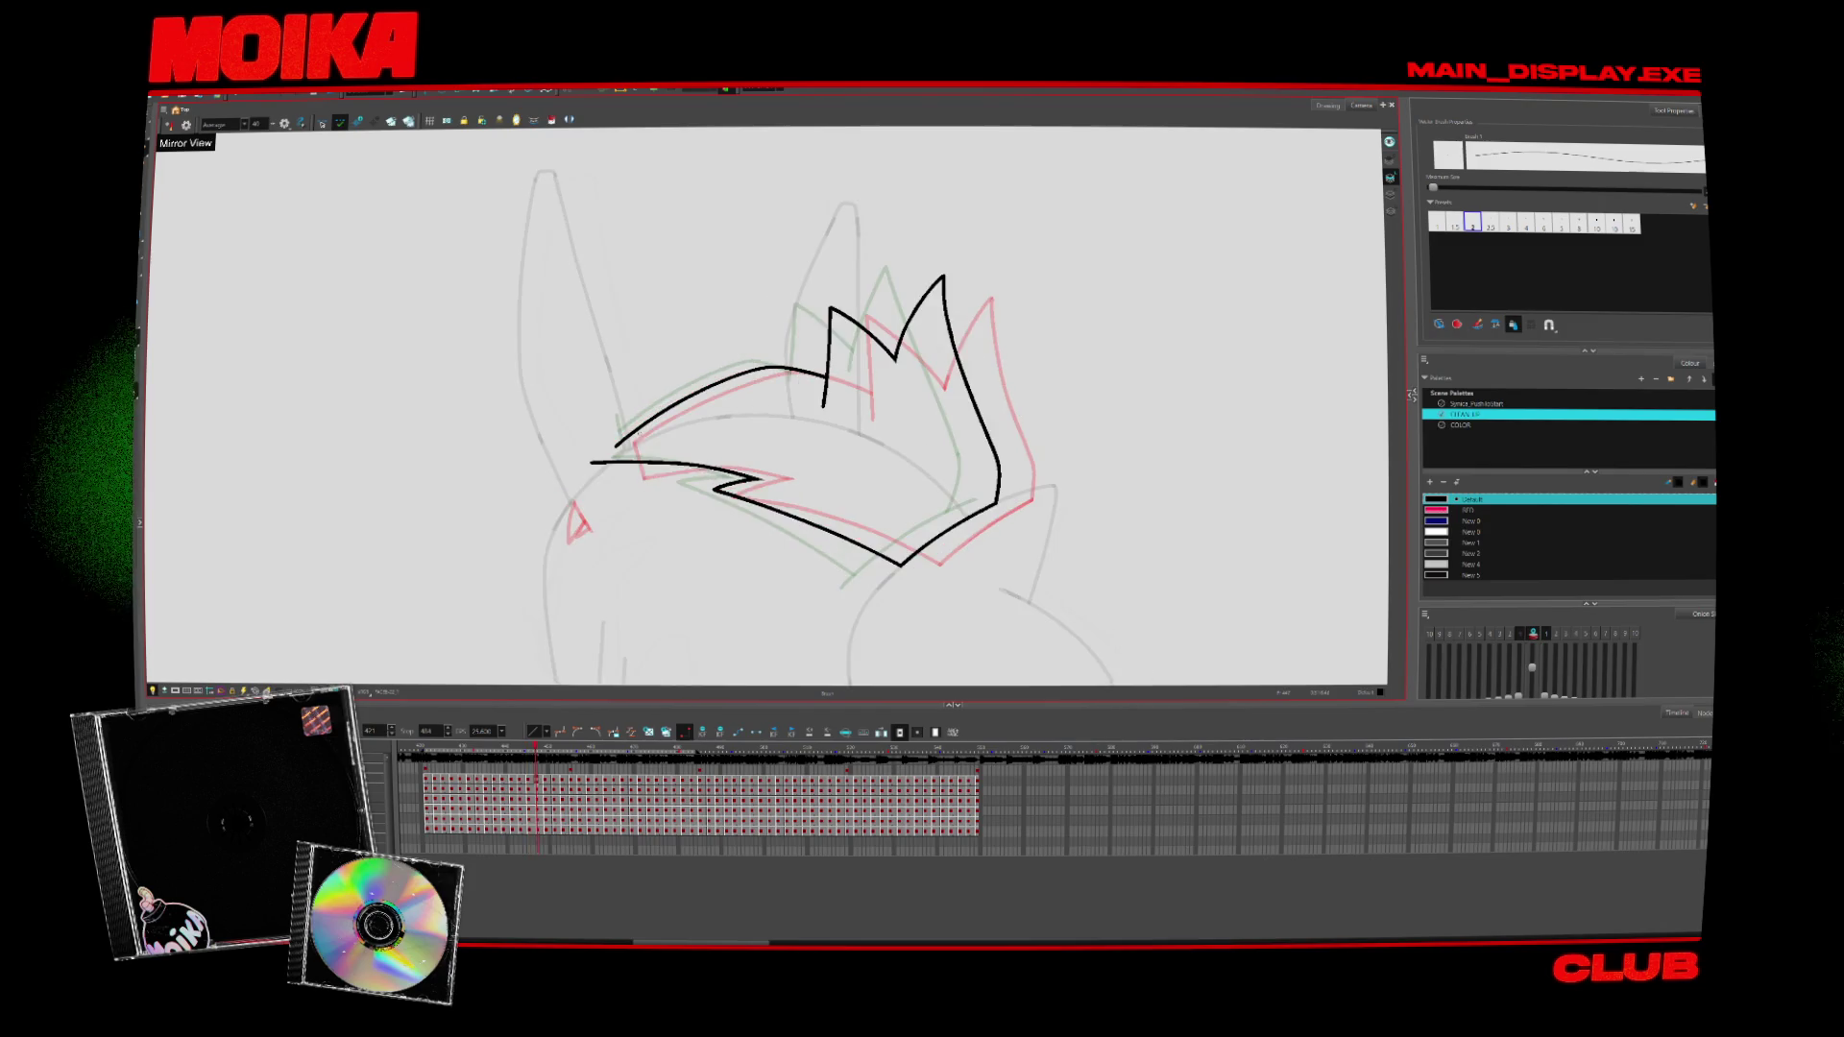
{"action": "key", "text": "period"}
{"action": "key", "text": "comma"}
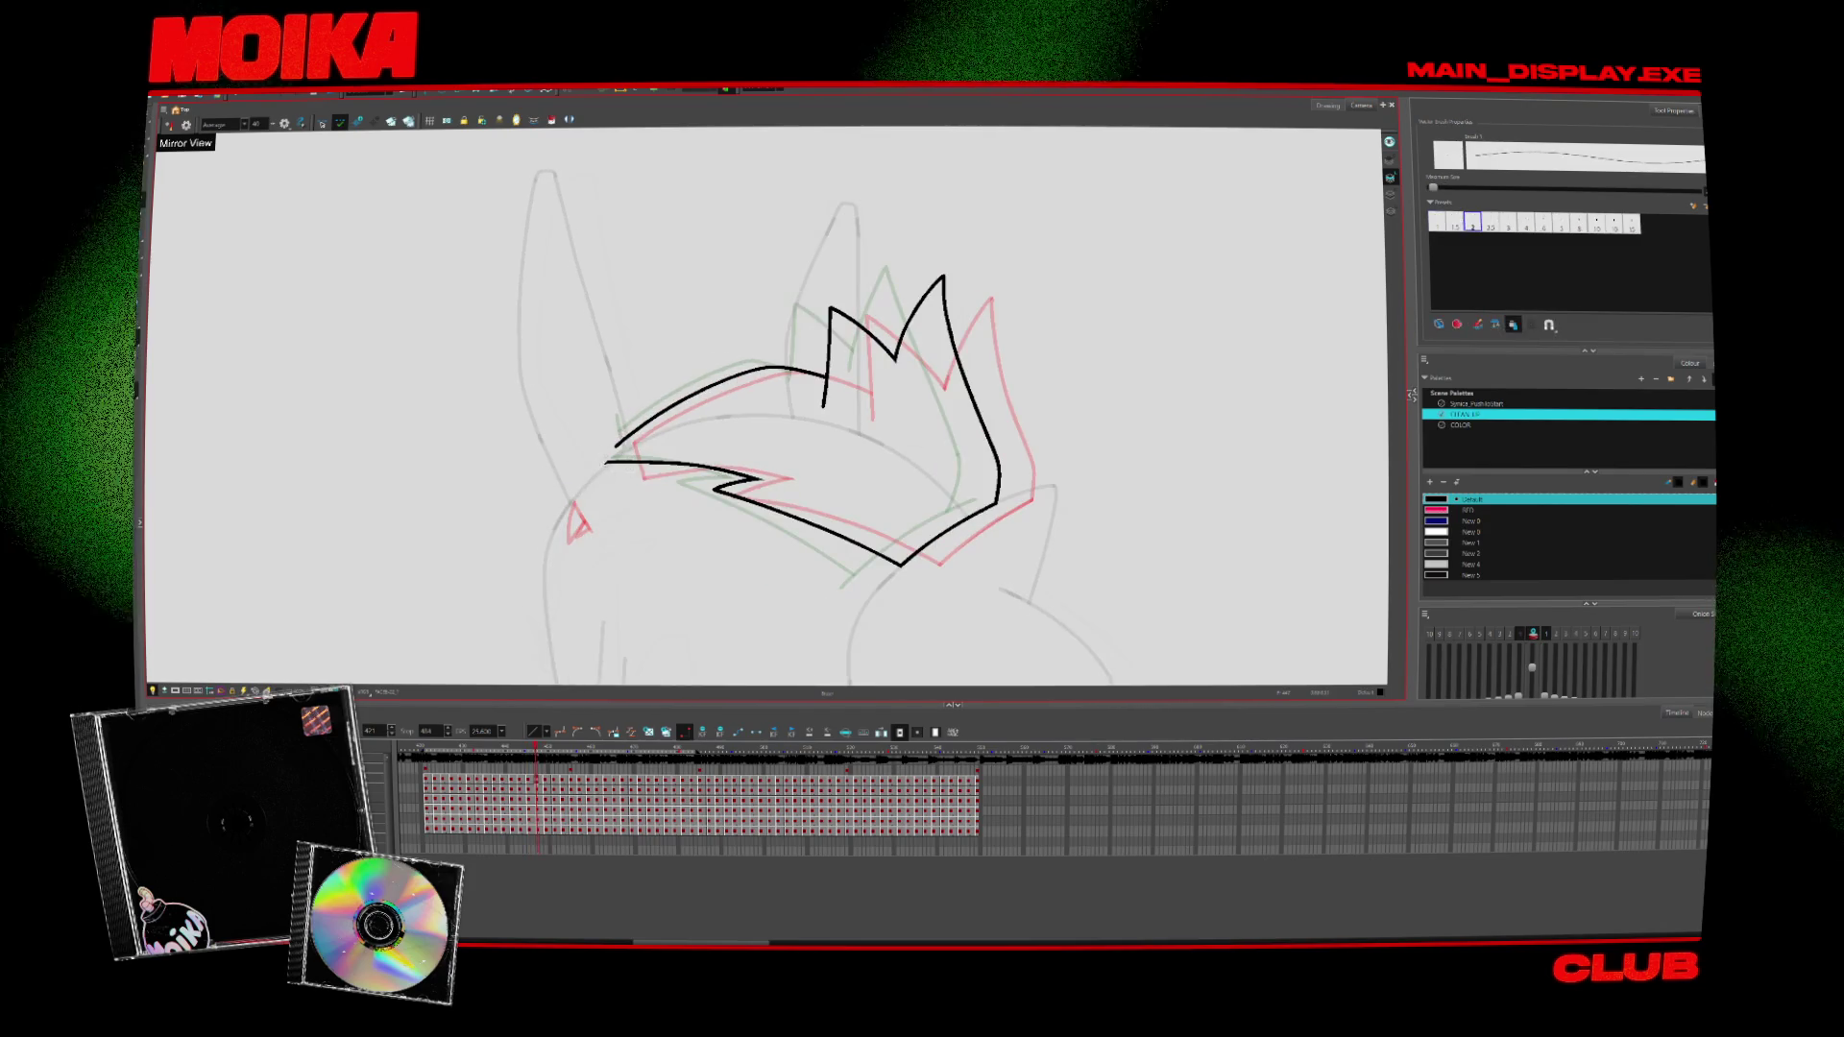
{"action": "key", "text": "period"}
{"action": "key", "text": "comma"}
{"action": "key", "text": "period"}
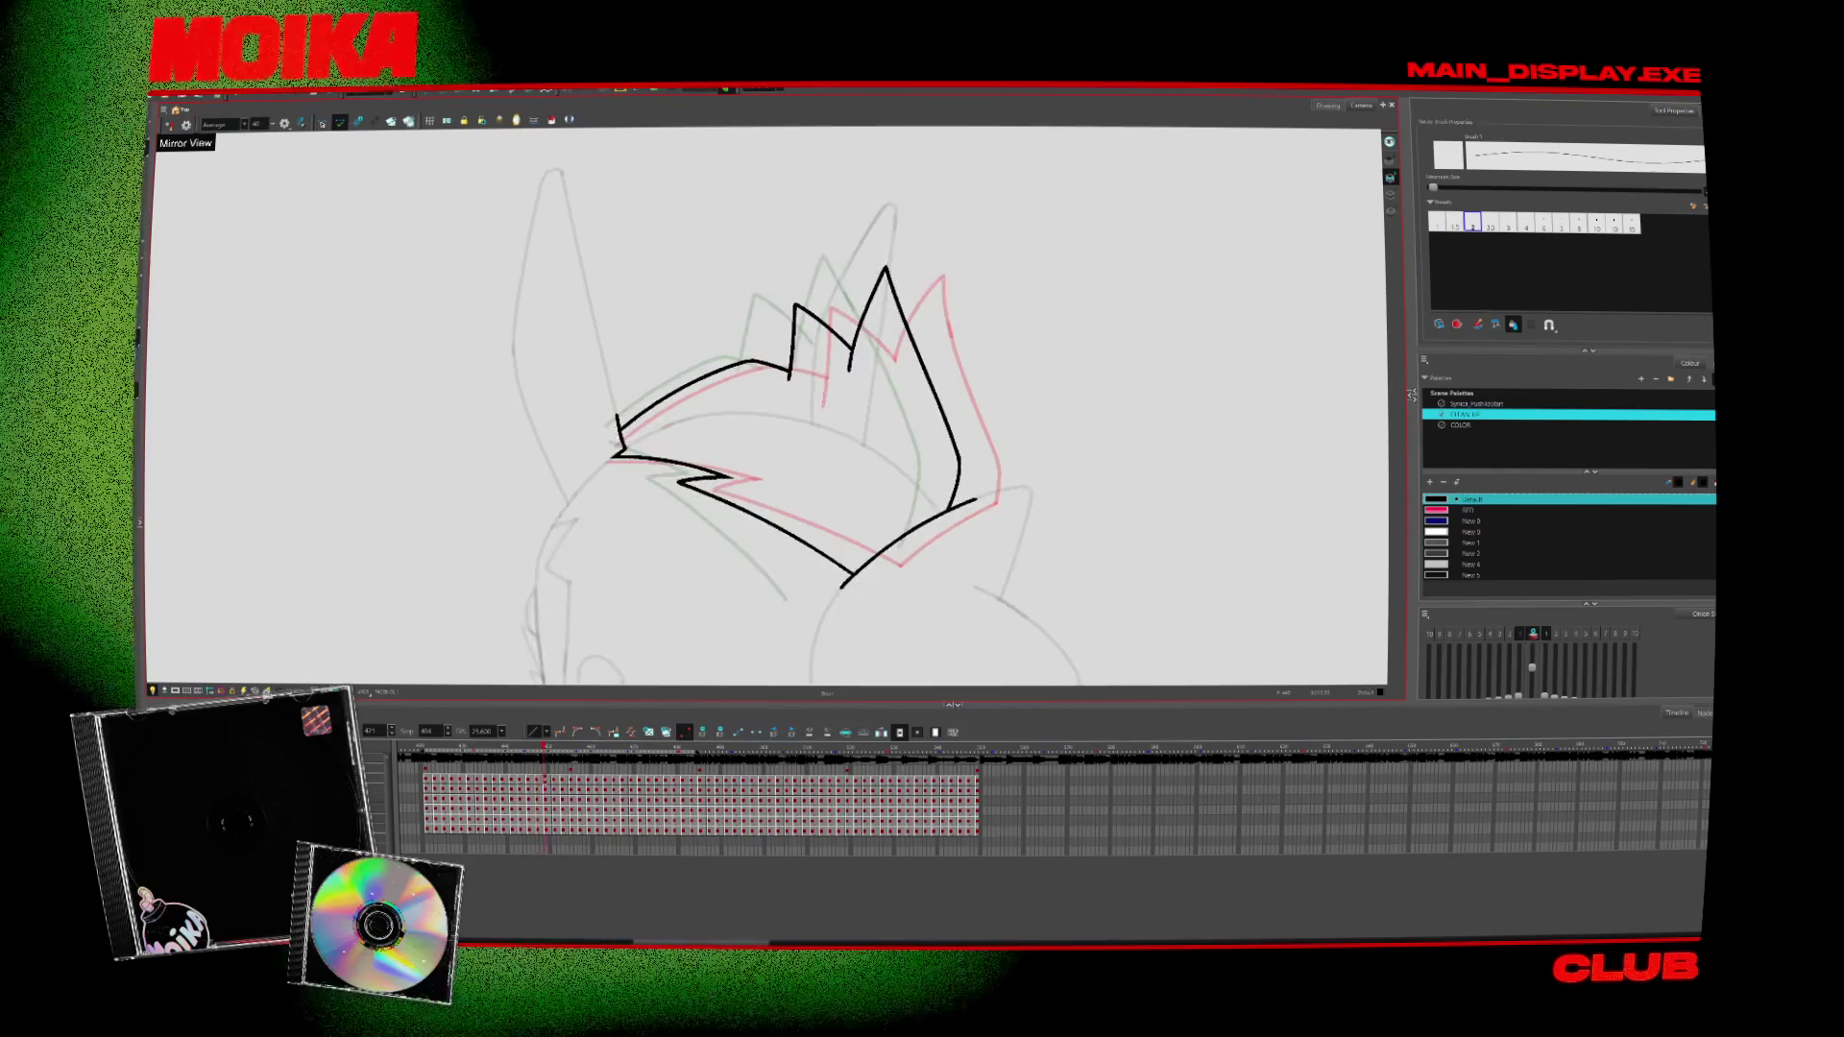
{"action": "key", "text": "comma"}
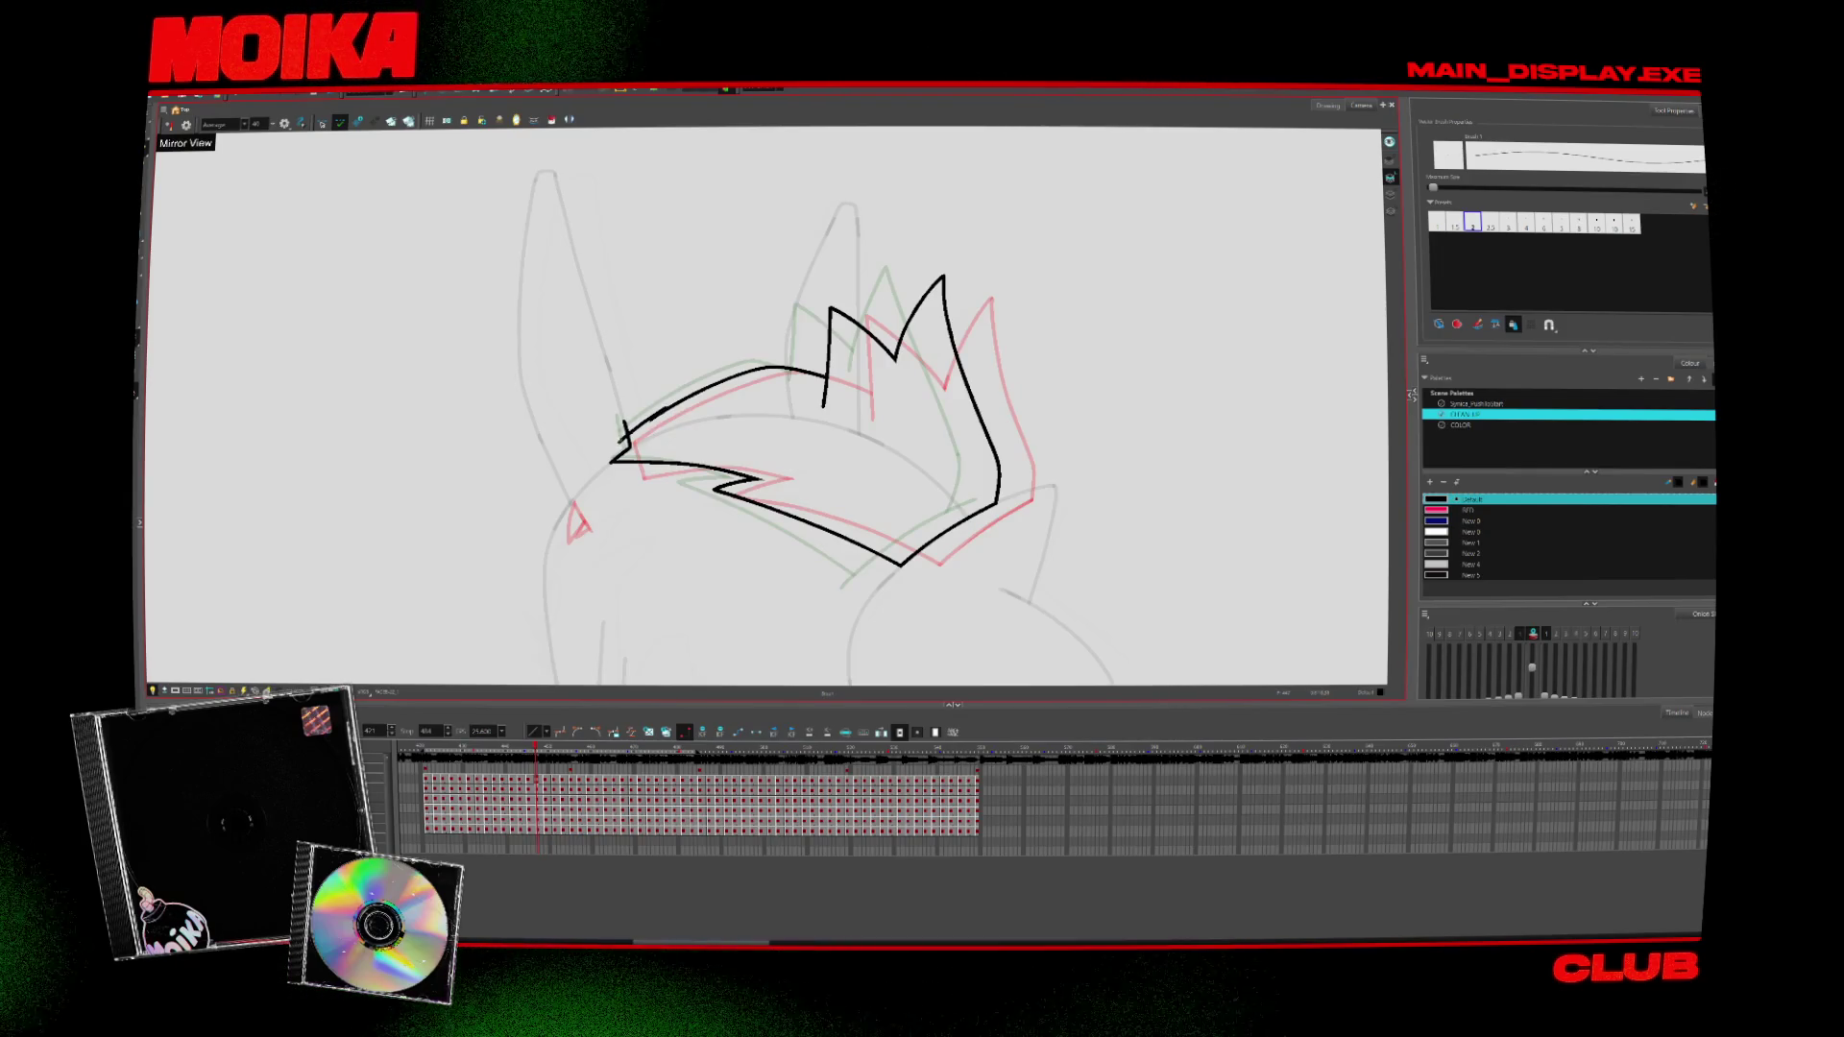
{"action": "key", "text": "alt+s"}
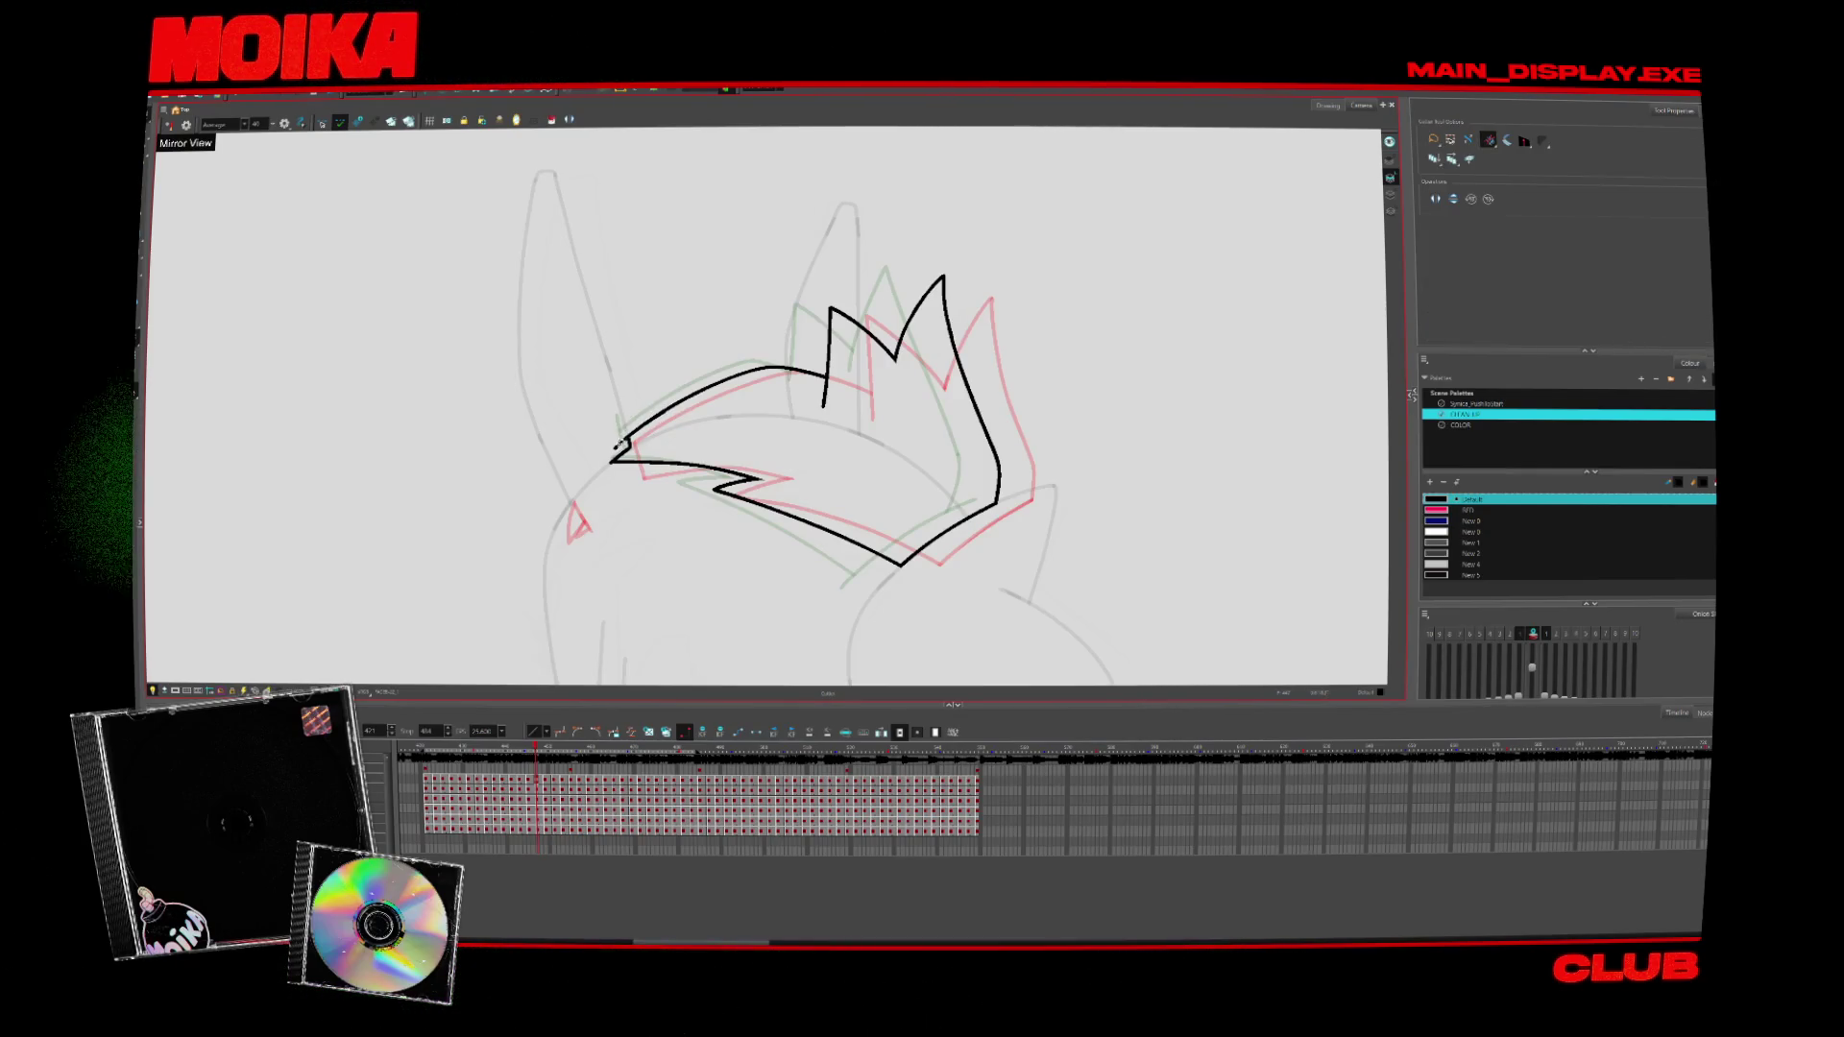
{"action": "key", "text": "period"}
{"action": "key", "text": "alt+b"}
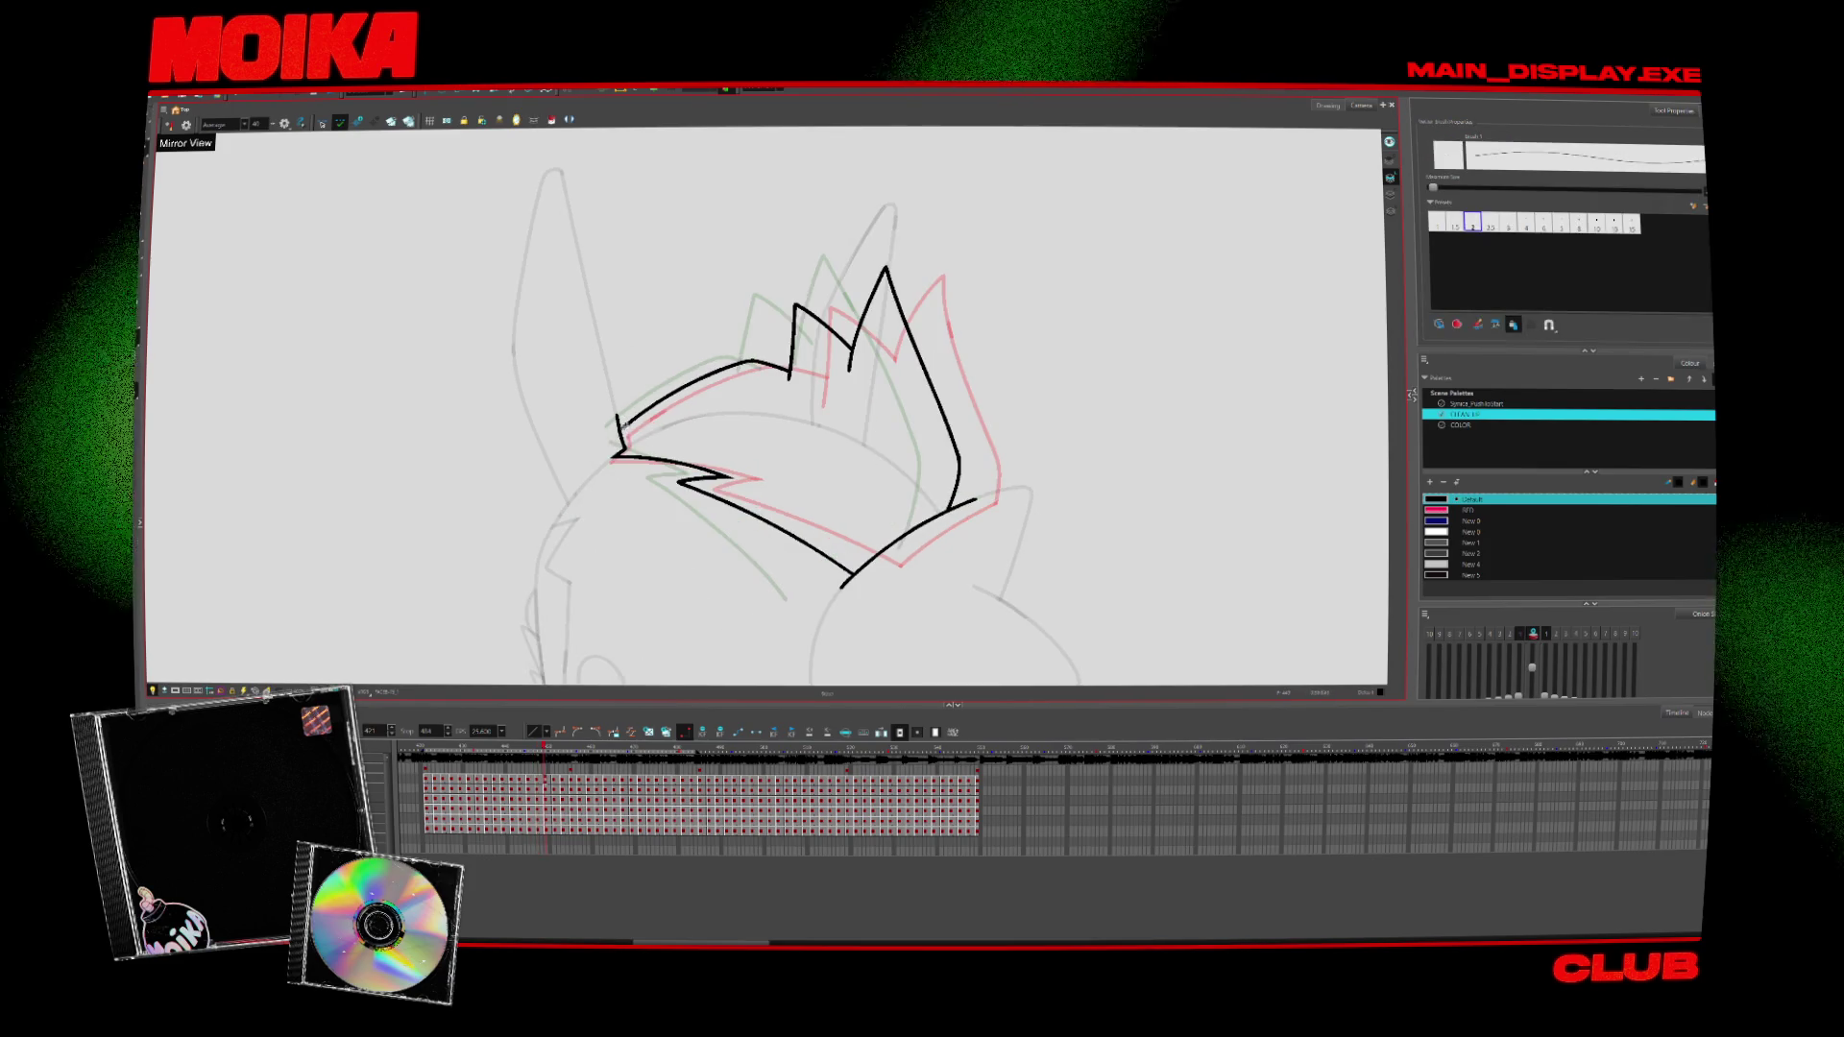
{"action": "key", "text": "alt+s"}
{"action": "key", "text": "comma"}
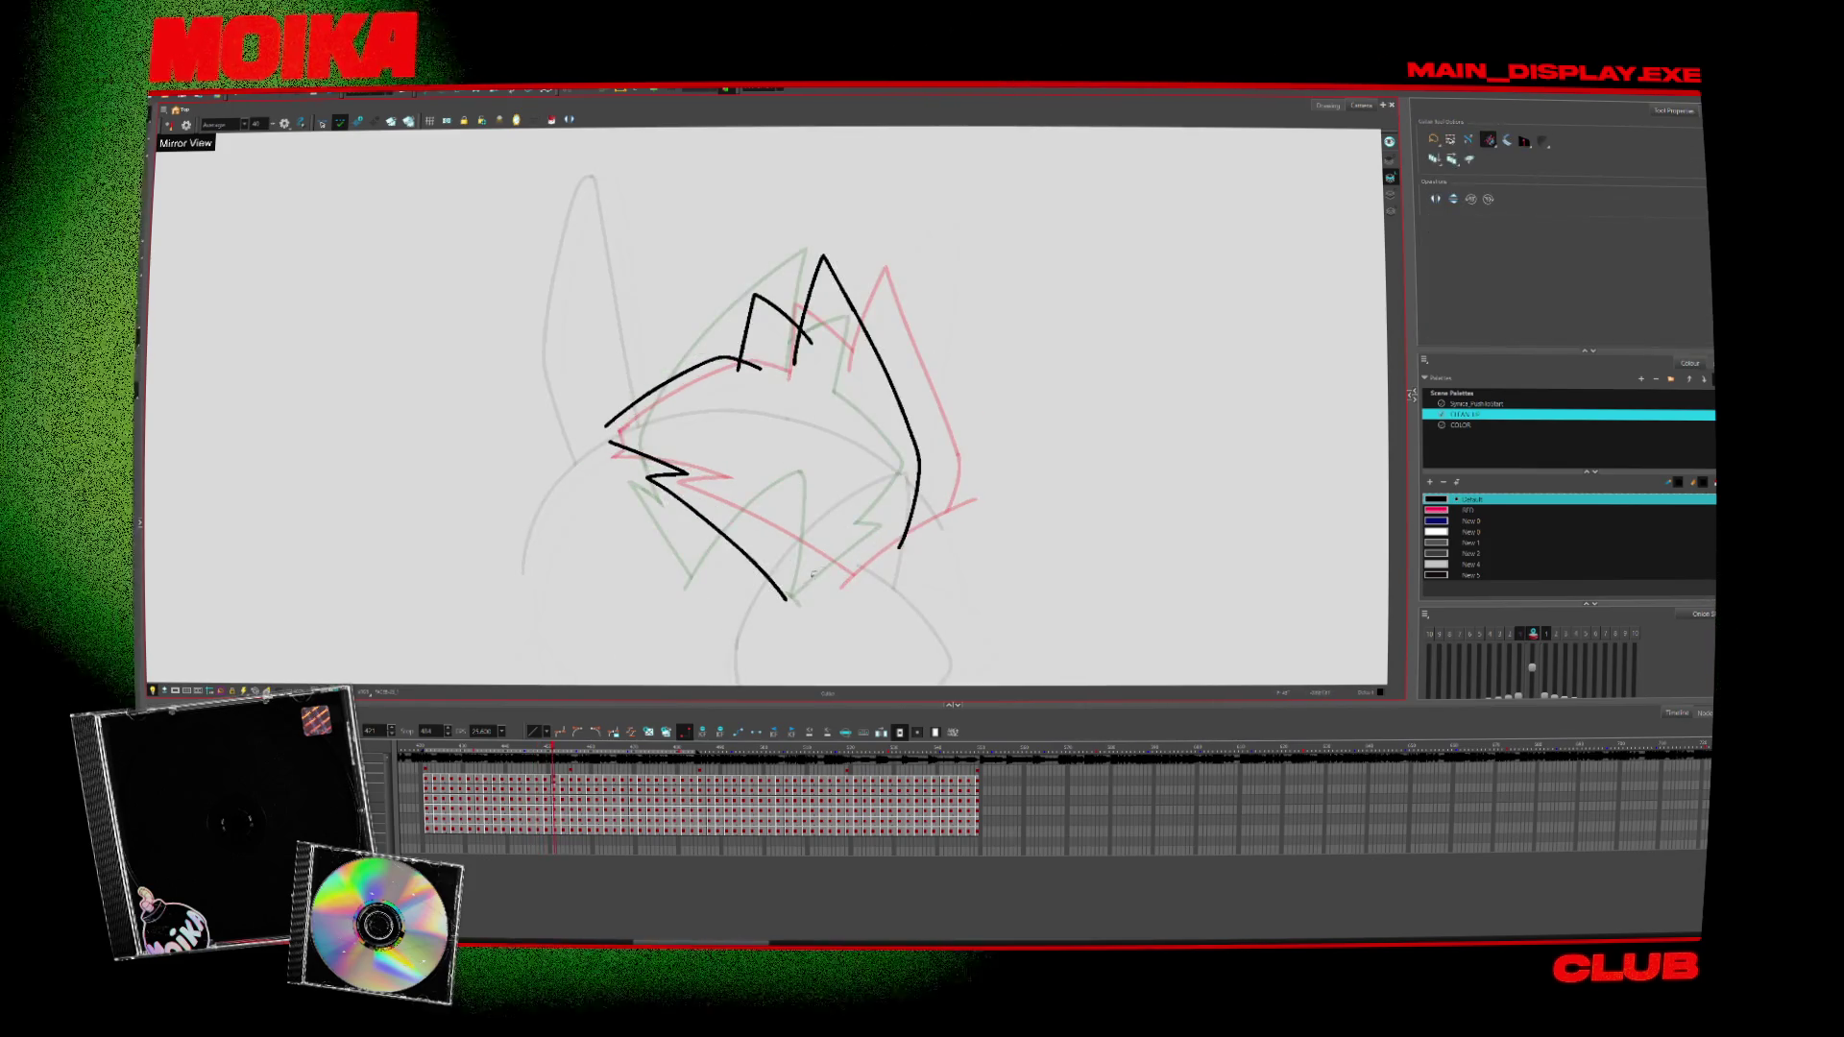
Step forward through the inked head-turn frames
{"action": "key", "text": "period"}
{"action": "key", "text": "period"}
{"action": "key", "text": "comma"}
{"action": "key", "text": "period"}
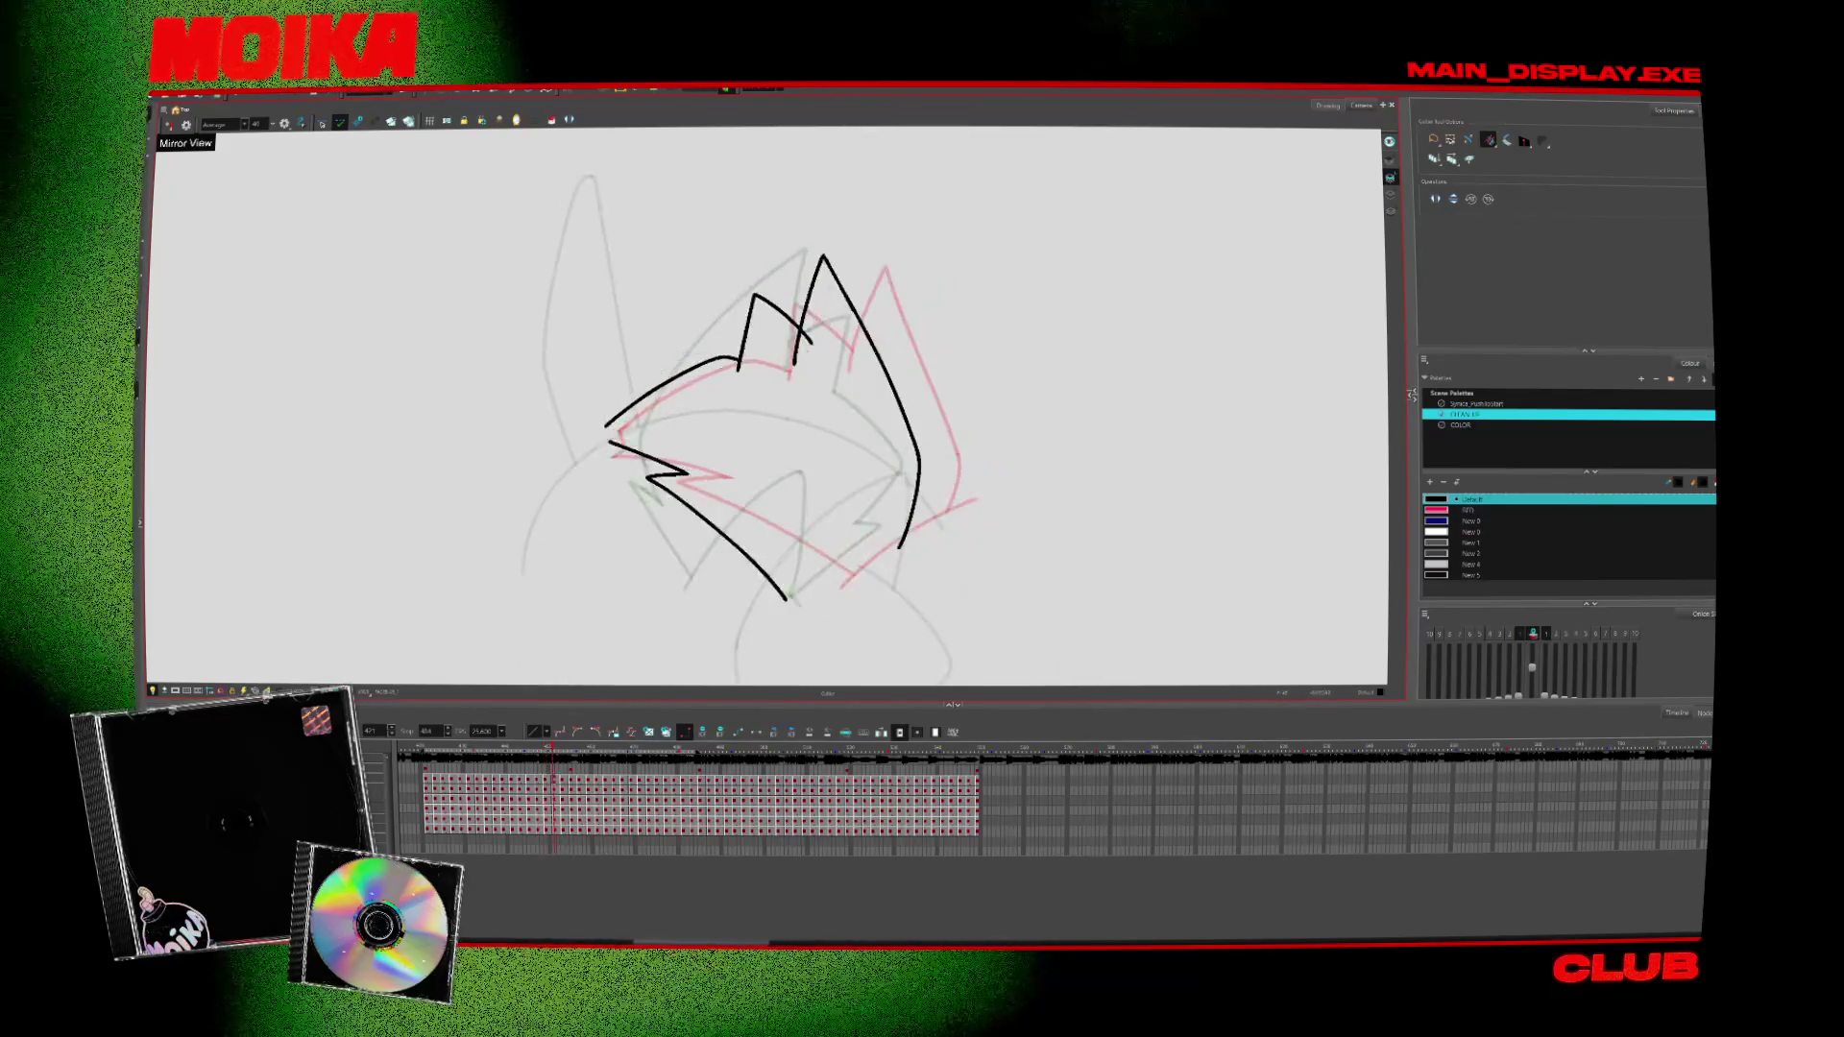
{"action": "key", "text": "alt+b"}
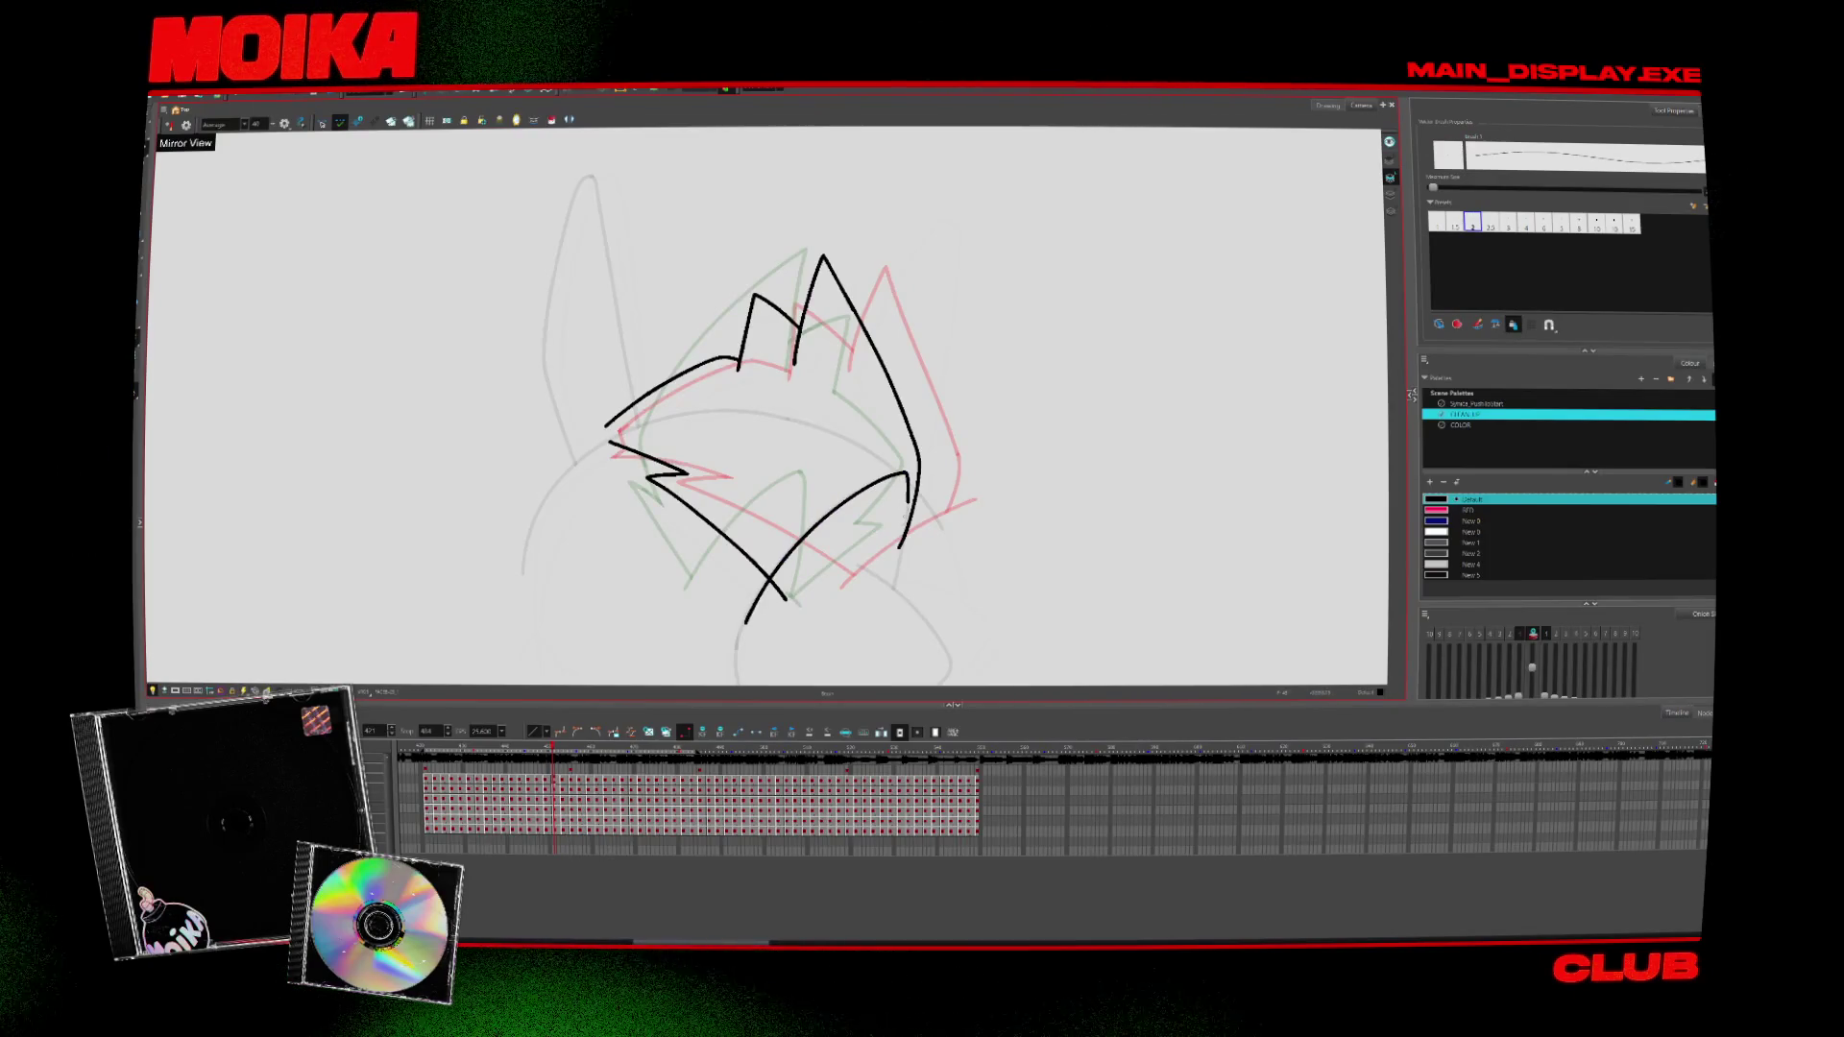
{"action": "key", "text": "alt+s"}
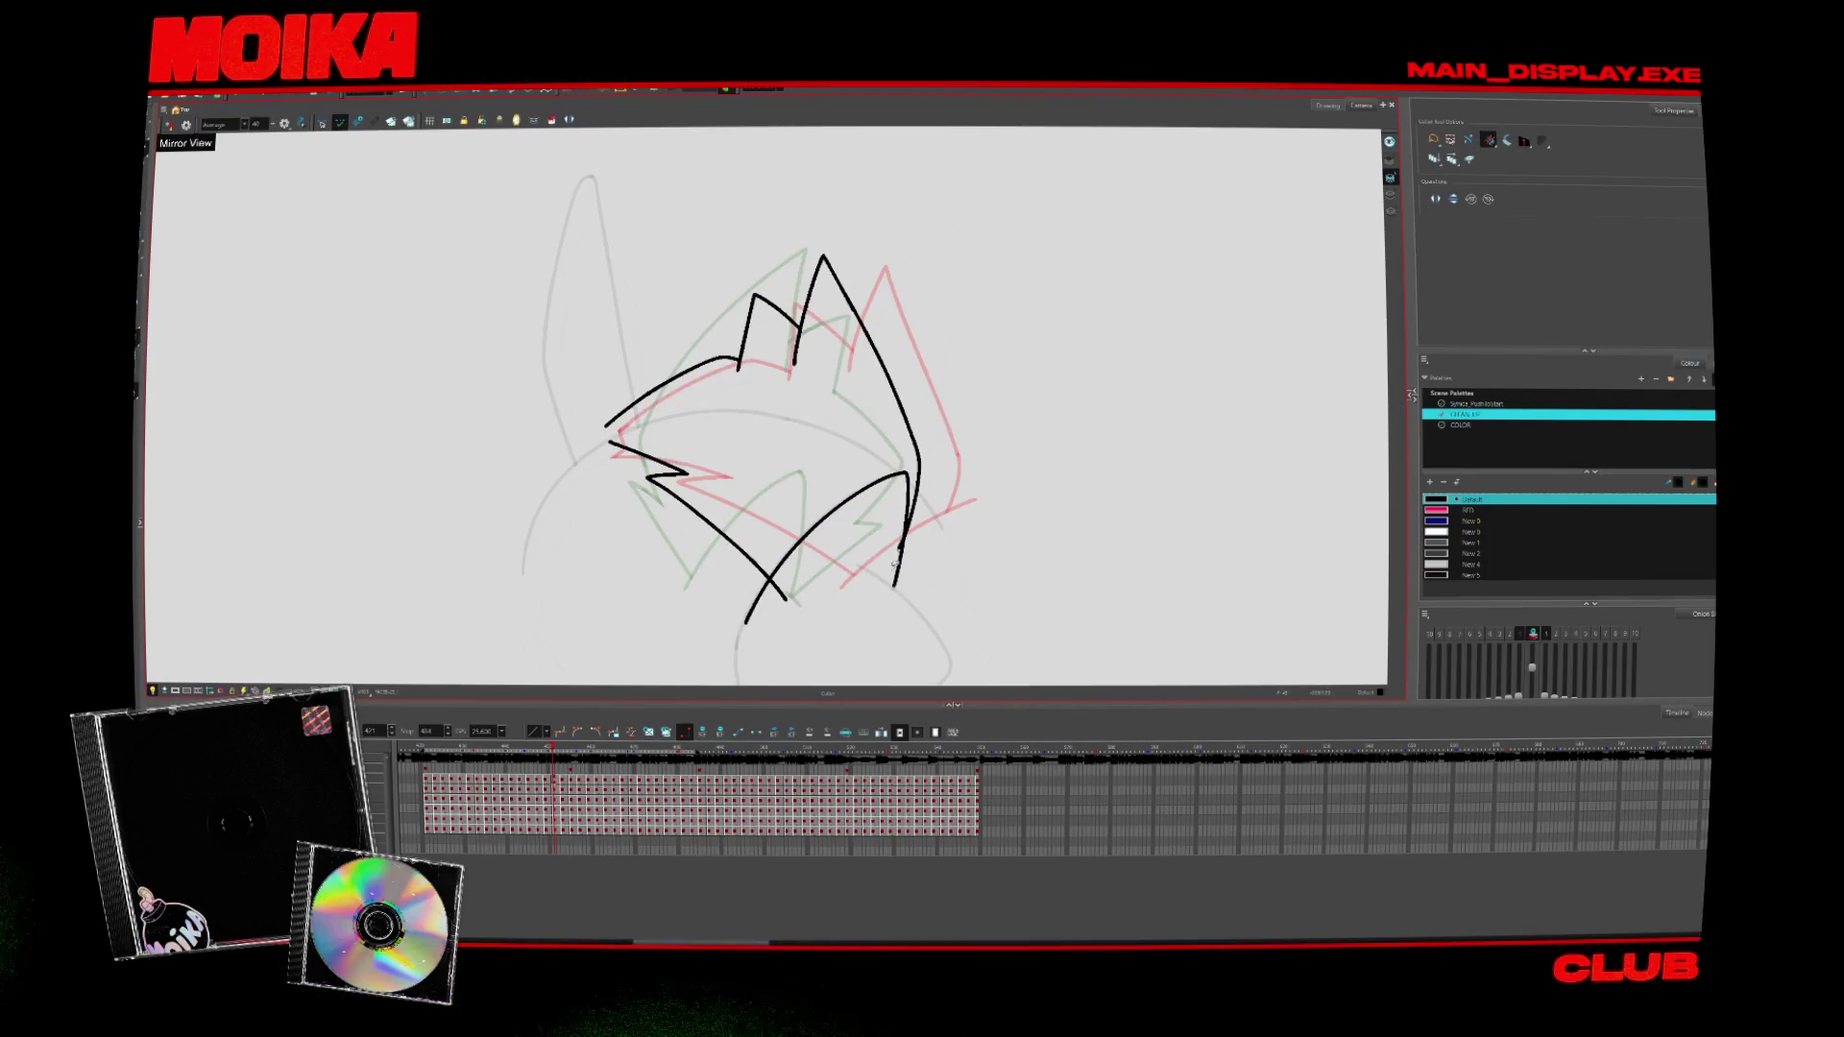
{"action": "key", "text": "period"}
{"action": "key", "text": "period"}
{"action": "key", "text": "period"}
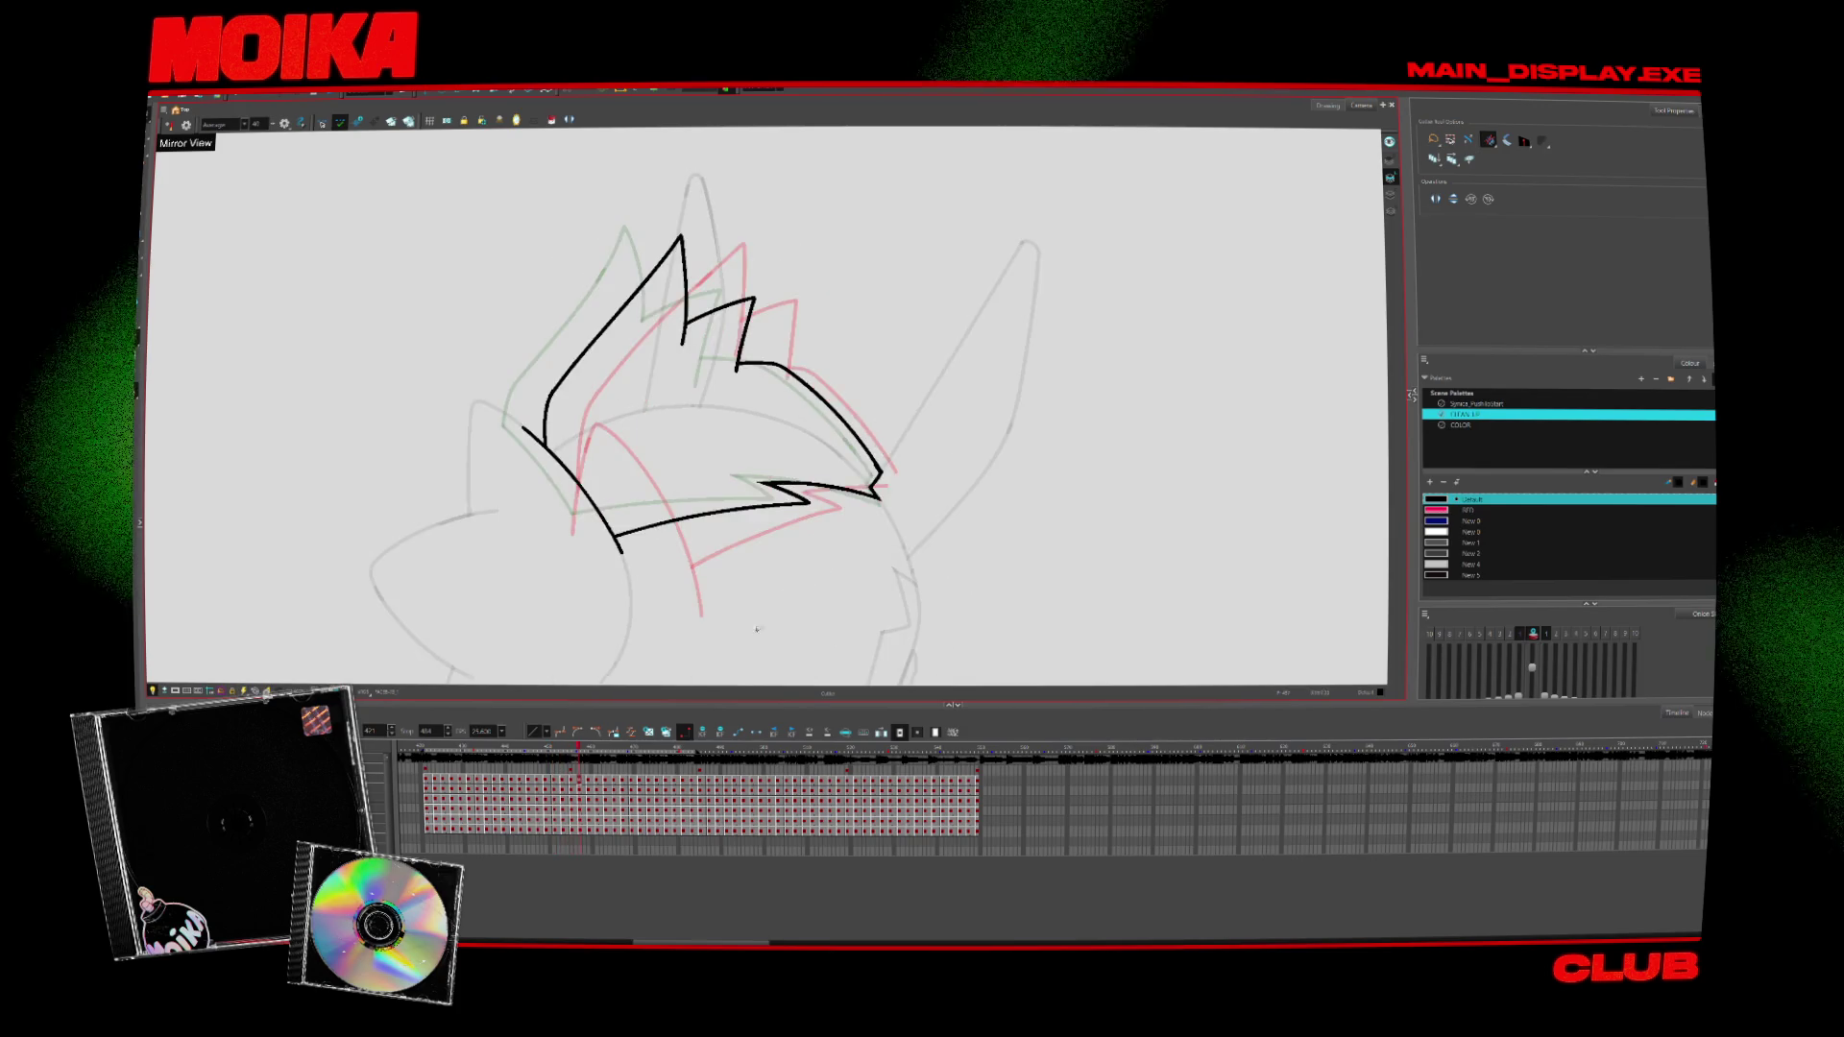
{"action": "key", "text": "period"}
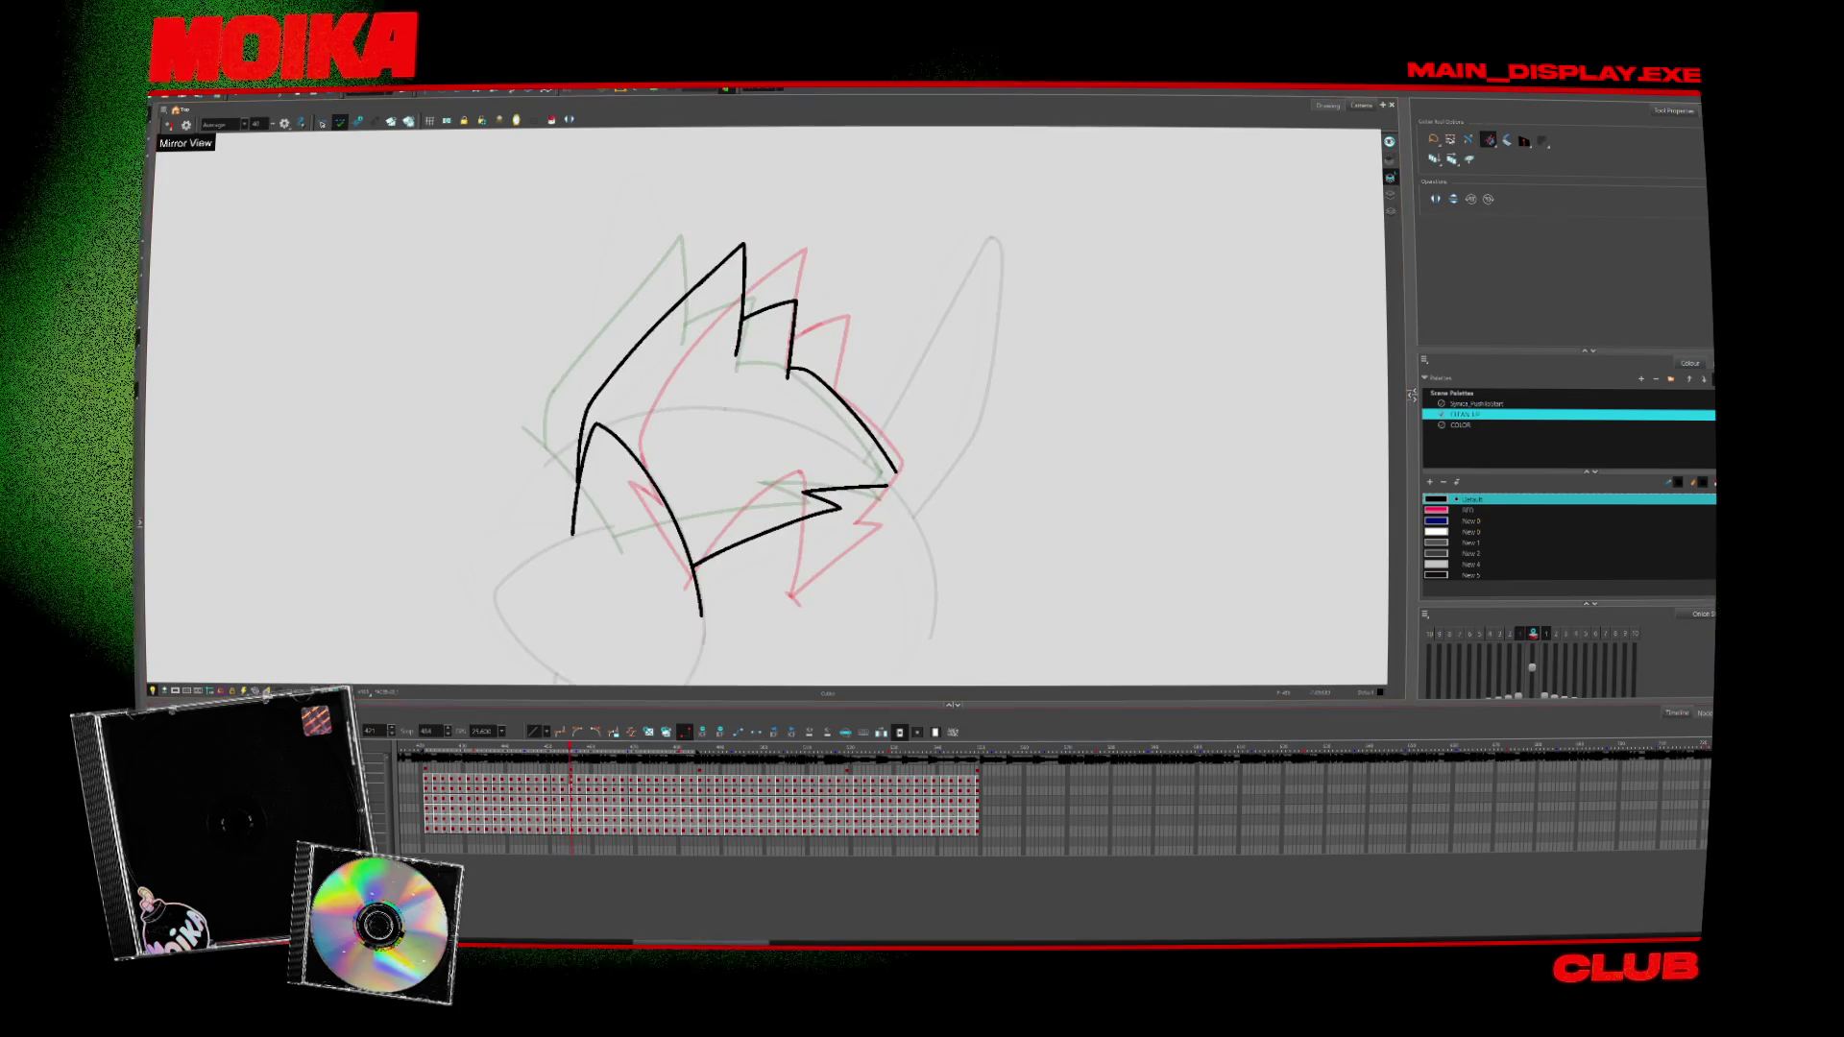
Hide the onion-skin ghosts and scrub back several frames through the head turn
{"action": "key", "text": "alt+o"}
{"action": "key", "text": "alt+z"}
{"action": "key", "text": "comma"}
{"action": "key", "text": "comma"}
{"action": "key", "text": "comma"}
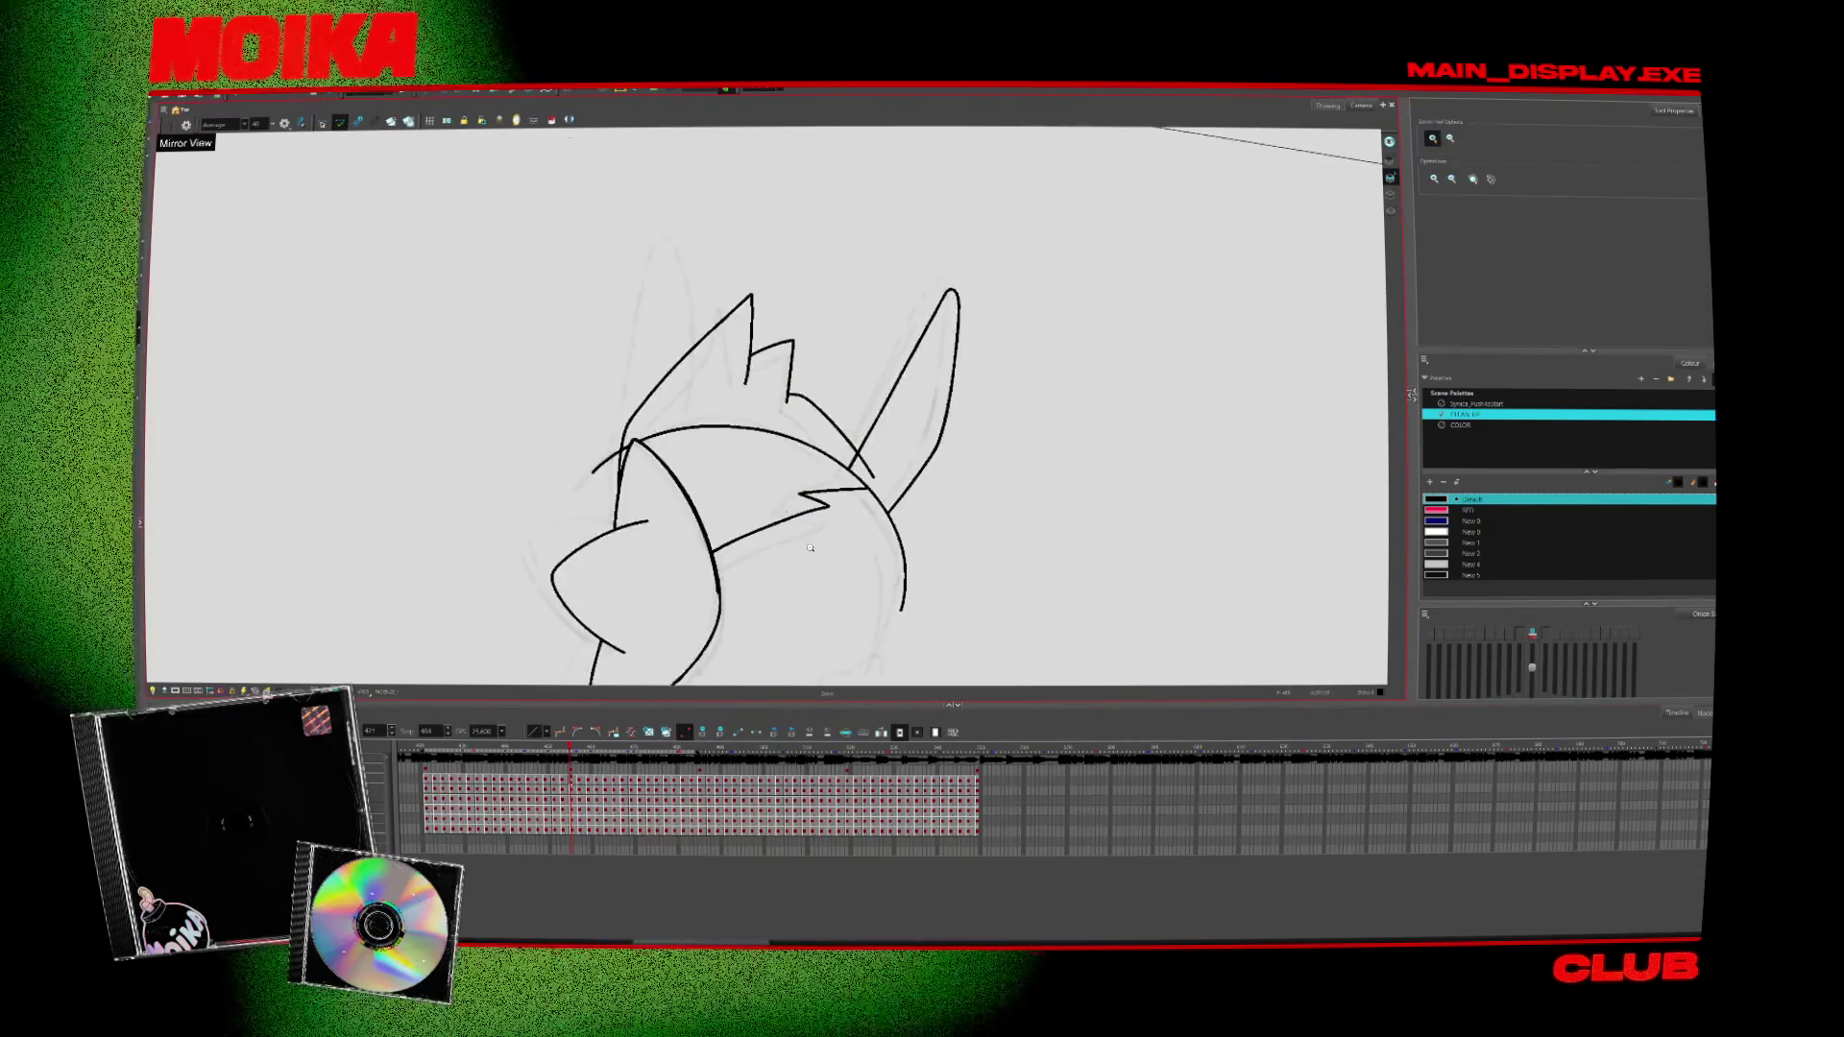
{"action": "key", "text": "comma"}
{"action": "key", "text": "comma"}
{"action": "key", "text": "comma"}
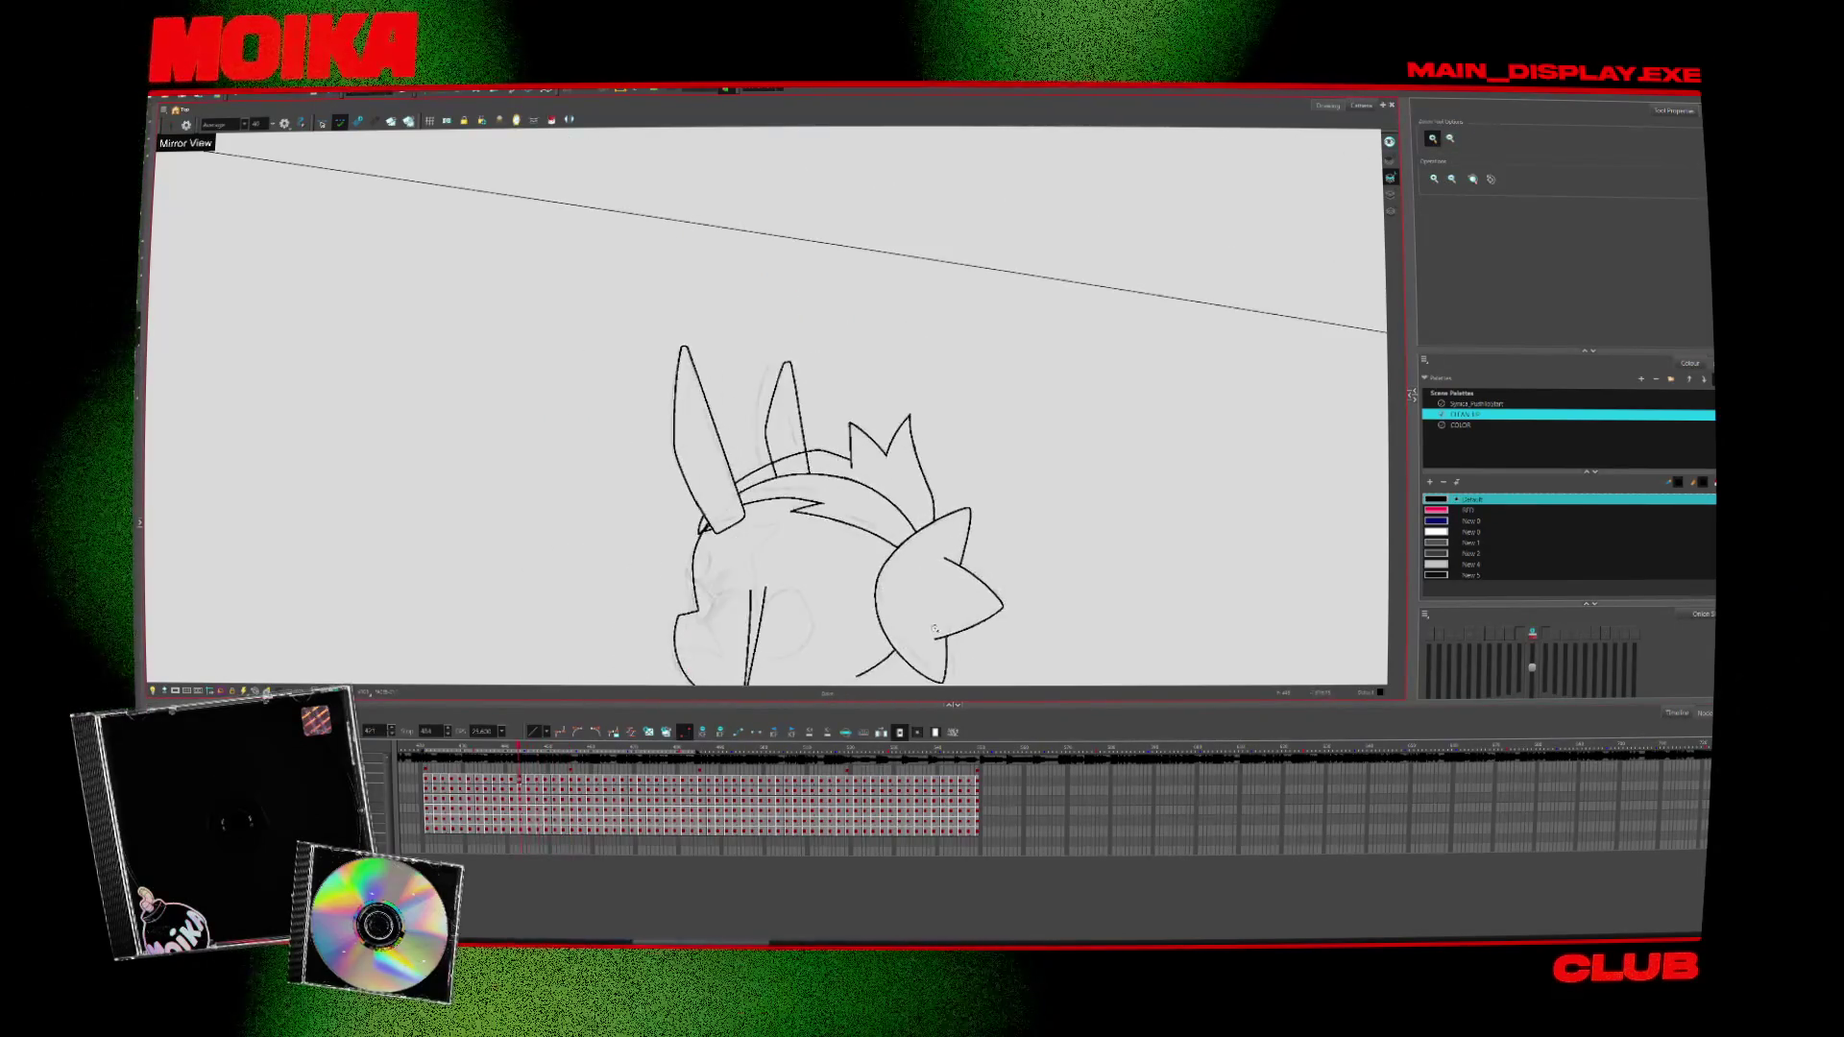
{"action": "key", "text": "comma"}
{"action": "key", "text": "comma"}
{"action": "key", "text": "comma"}
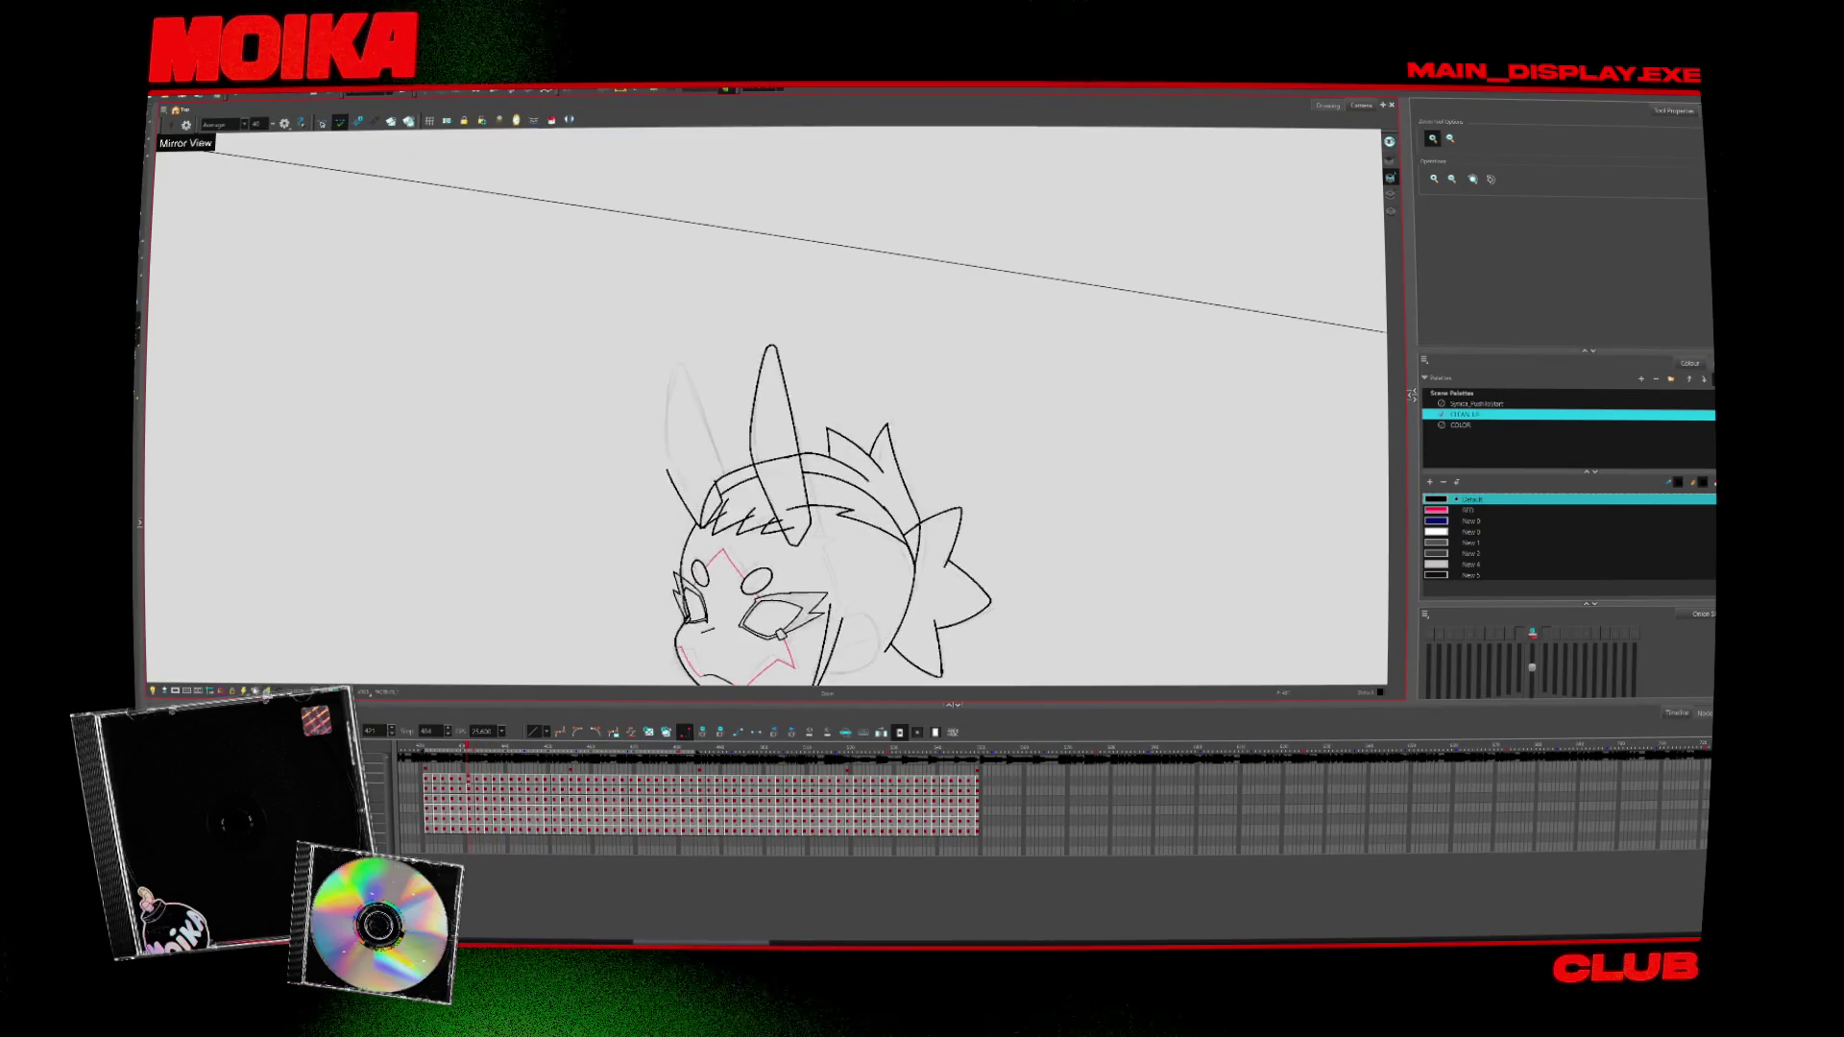
Zoom to the head on the side-view hair drawing and rotate the canvas a quarter turn
{"action": "key", "text": "shift+z"}
{"action": "key", "text": "2"}
{"action": "key", "text": "2"}
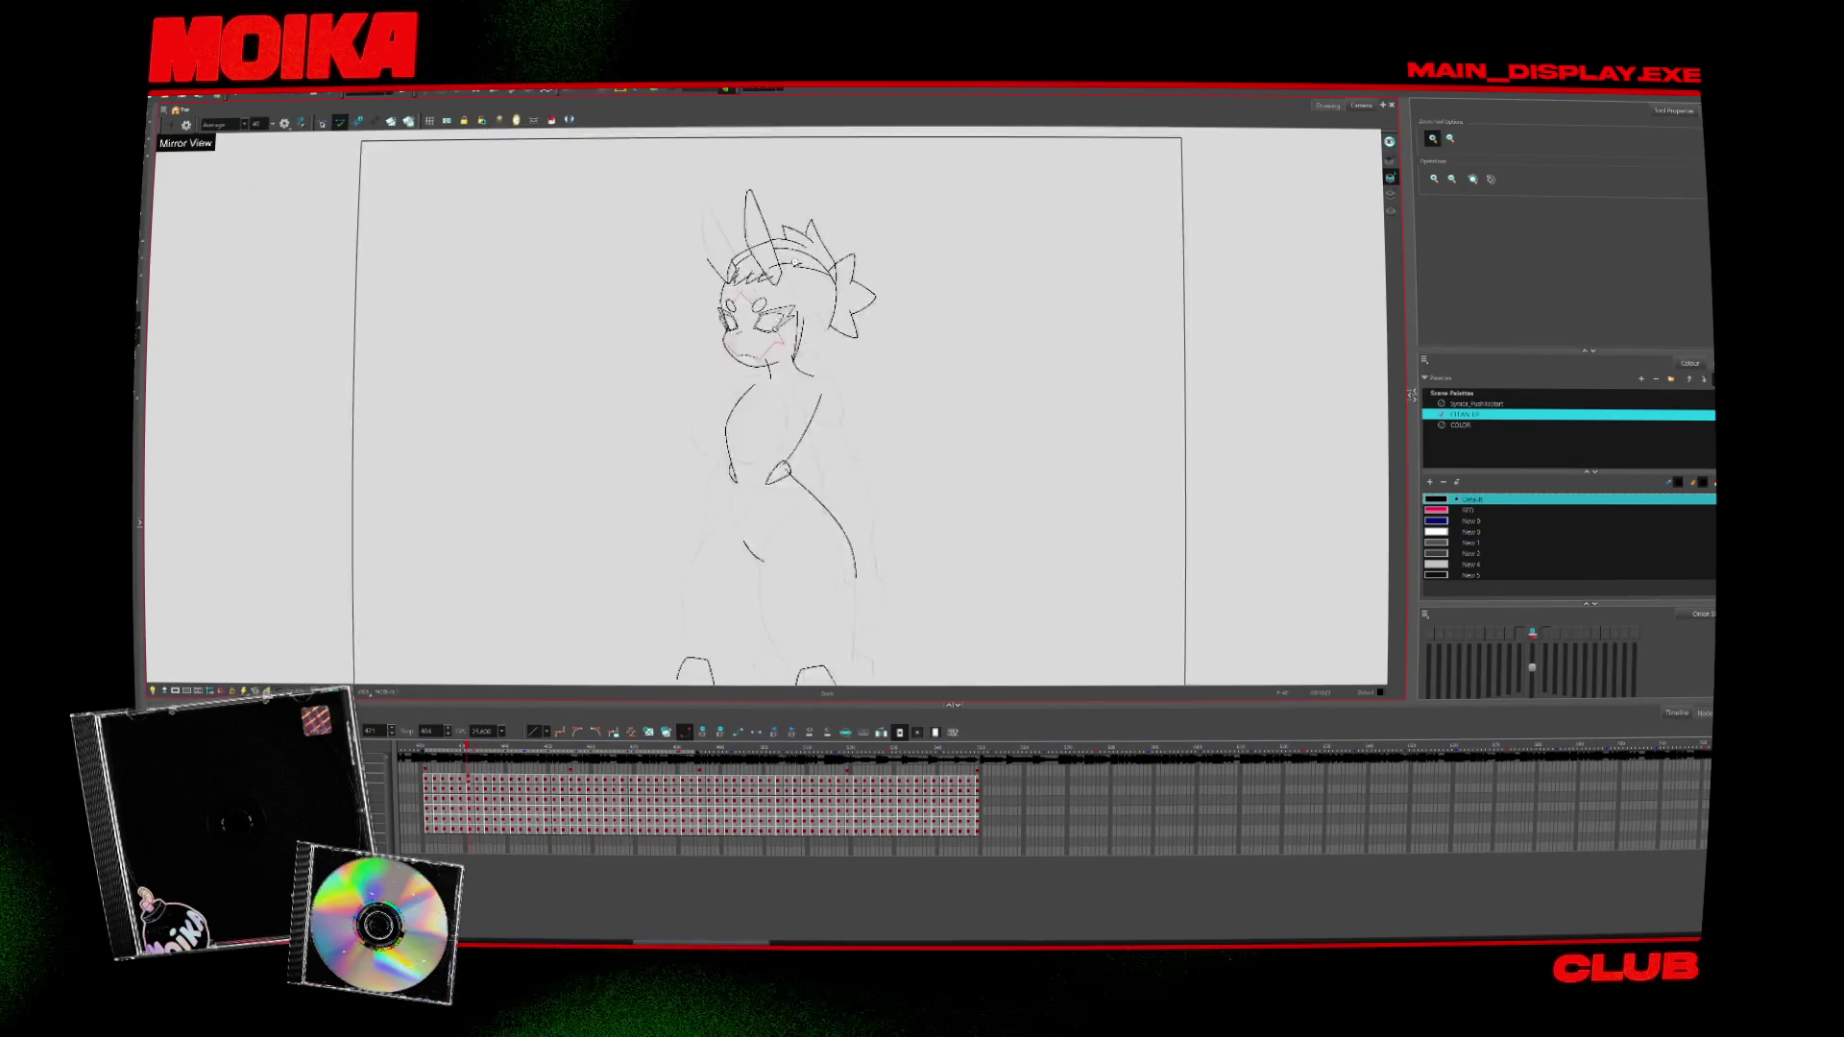
{"action": "key", "text": "2"}
{"action": "key", "text": "2"}
{"action": "key", "text": "2"}
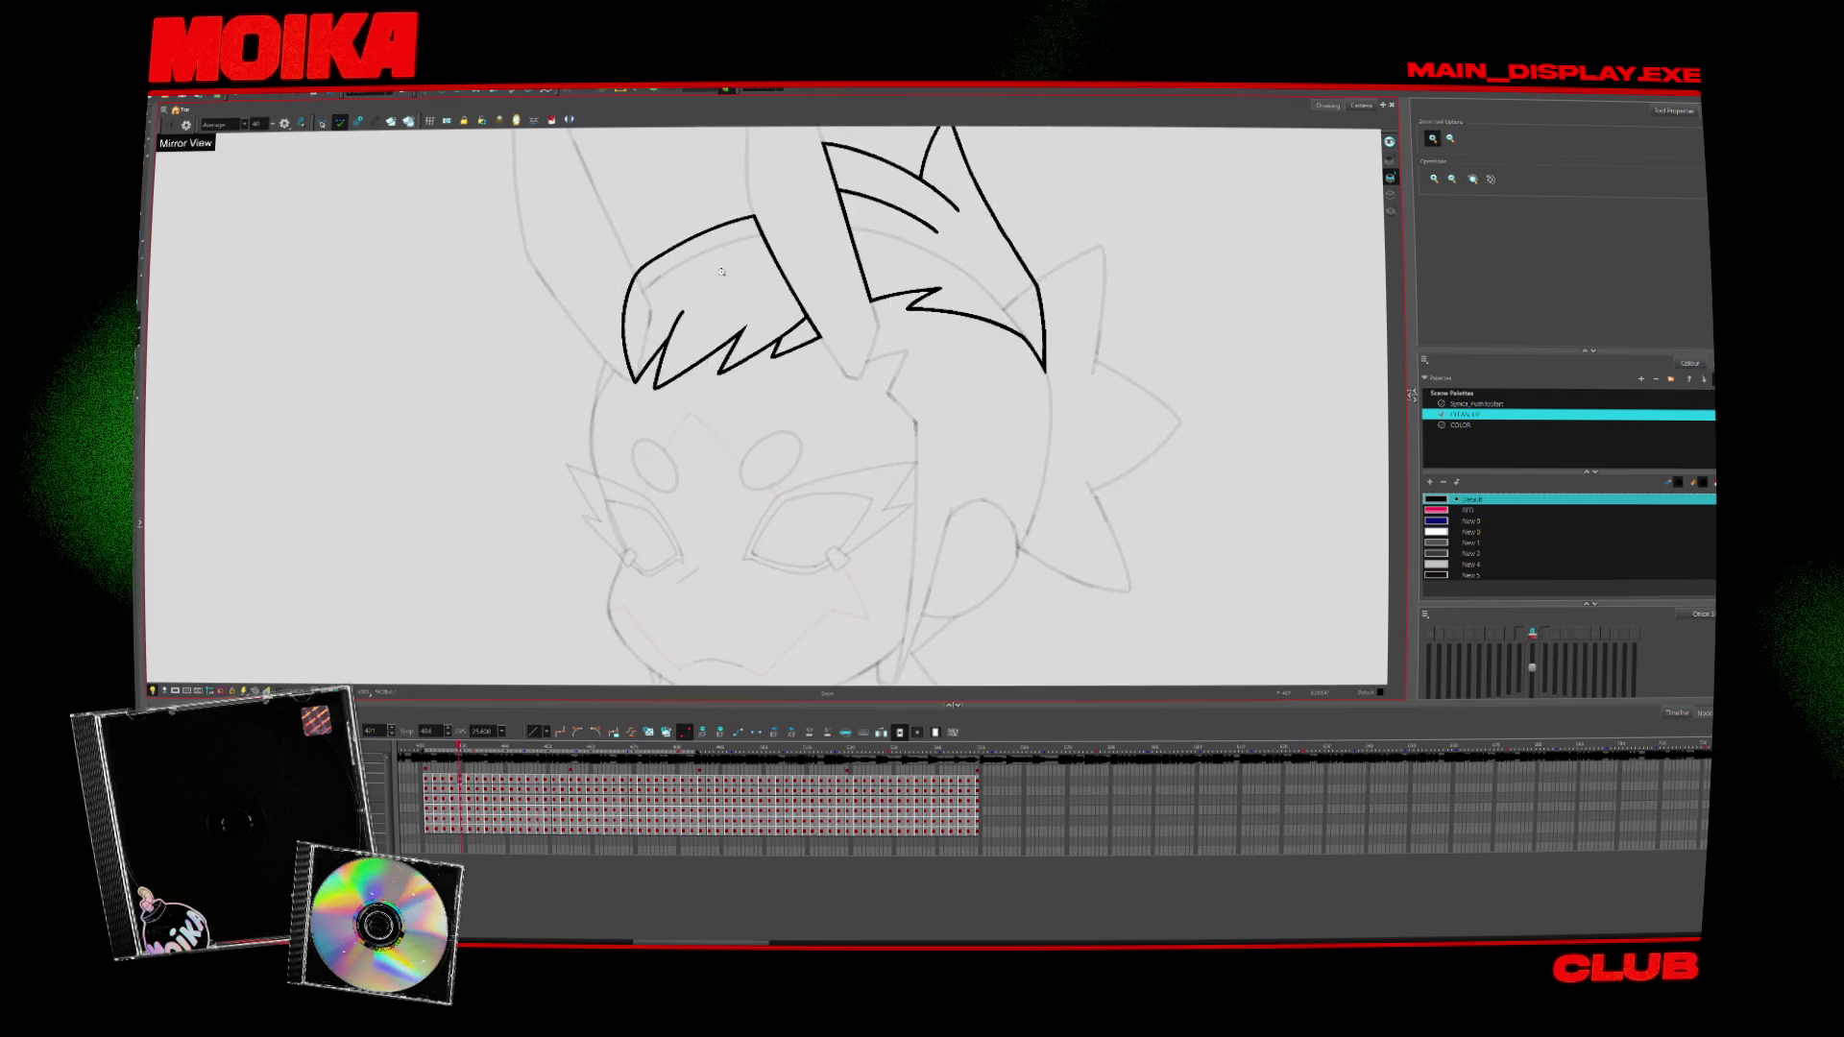
{"action": "key", "text": "period"}
{"action": "key", "text": "period"}
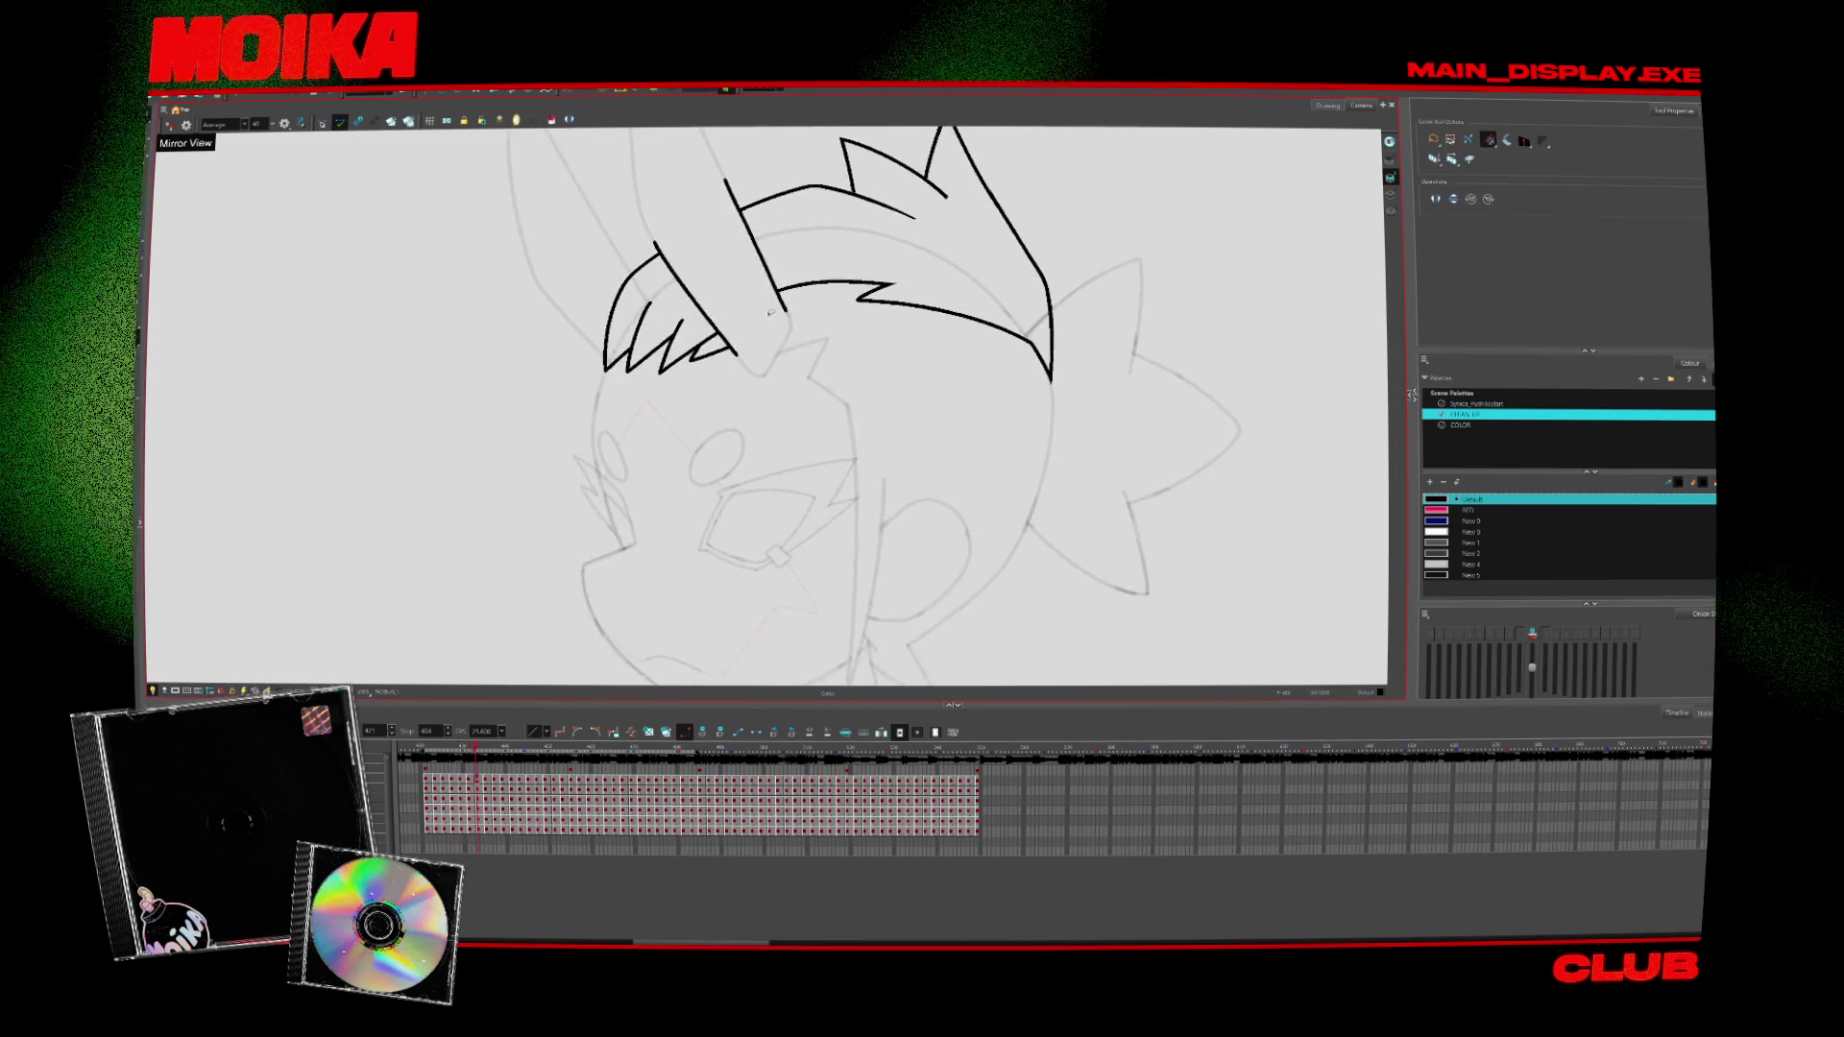
{"action": "key", "text": "comma"}
{"action": "key", "text": "comma"}
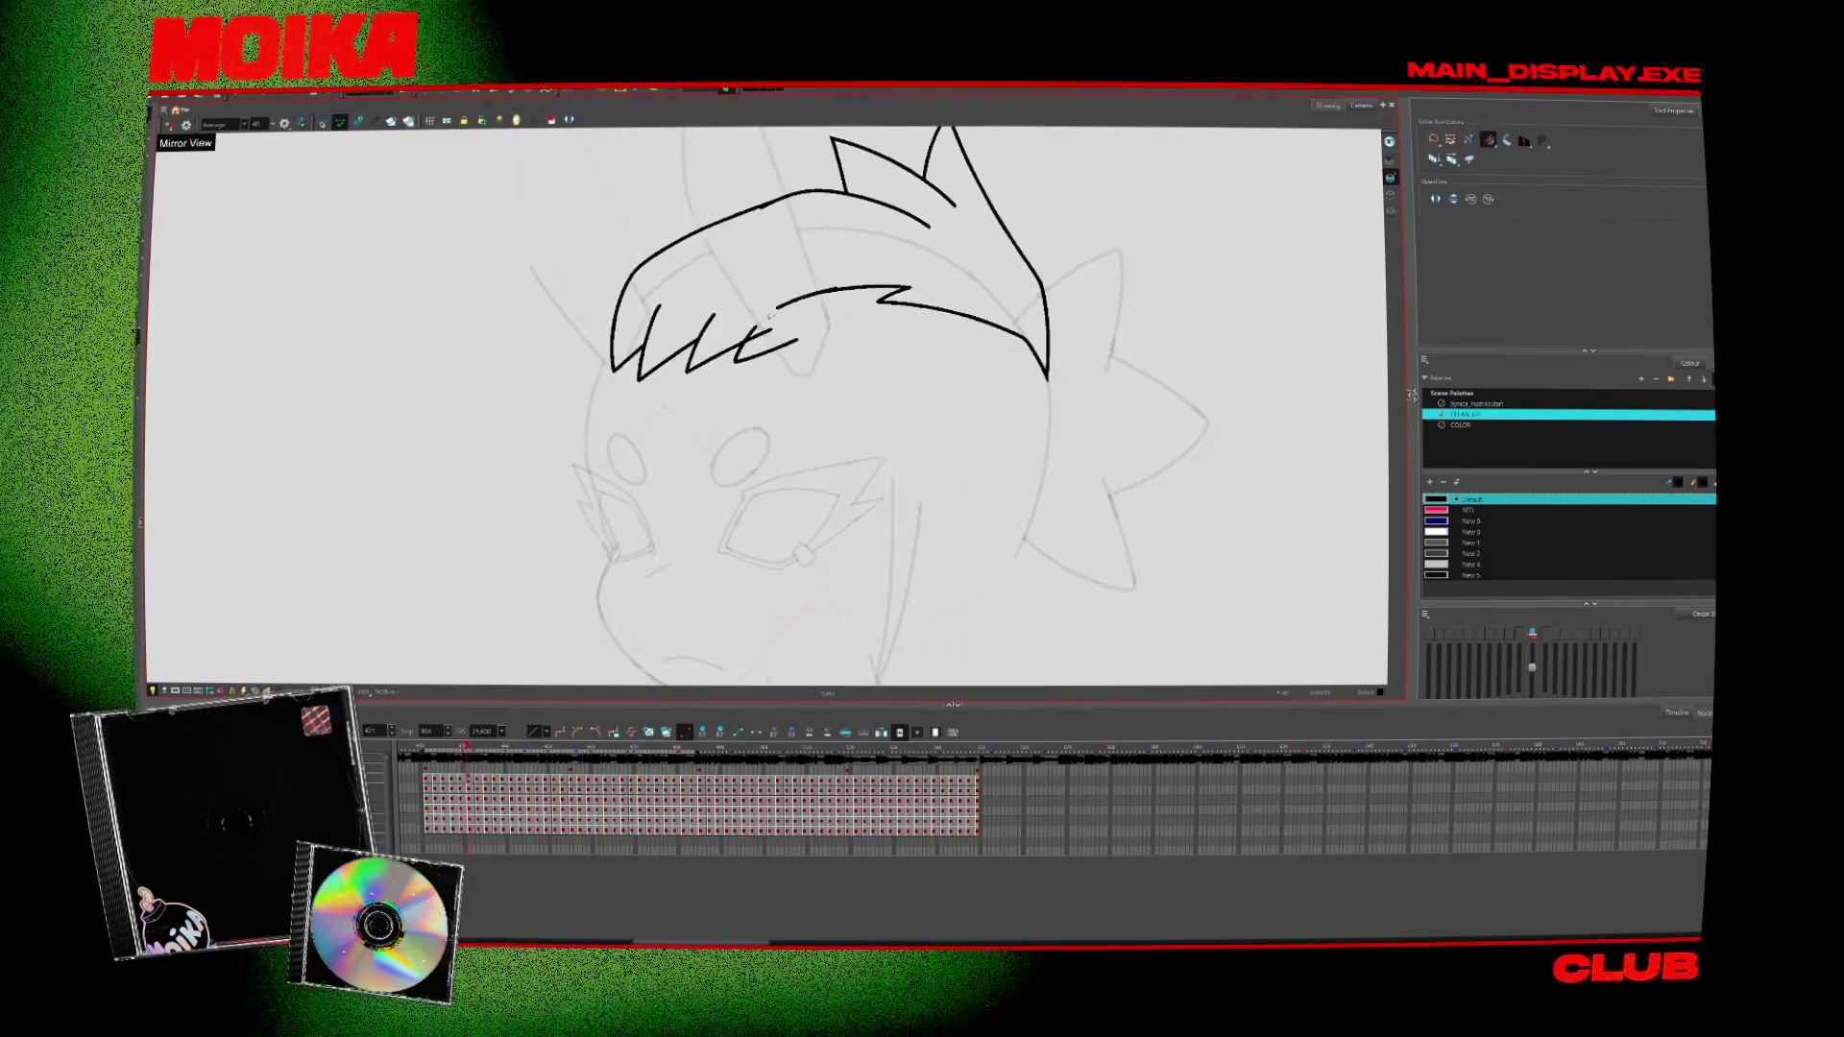
{"action": "key", "text": "alt+b"}
{"action": "key", "text": "period"}
{"action": "key", "text": "period"}
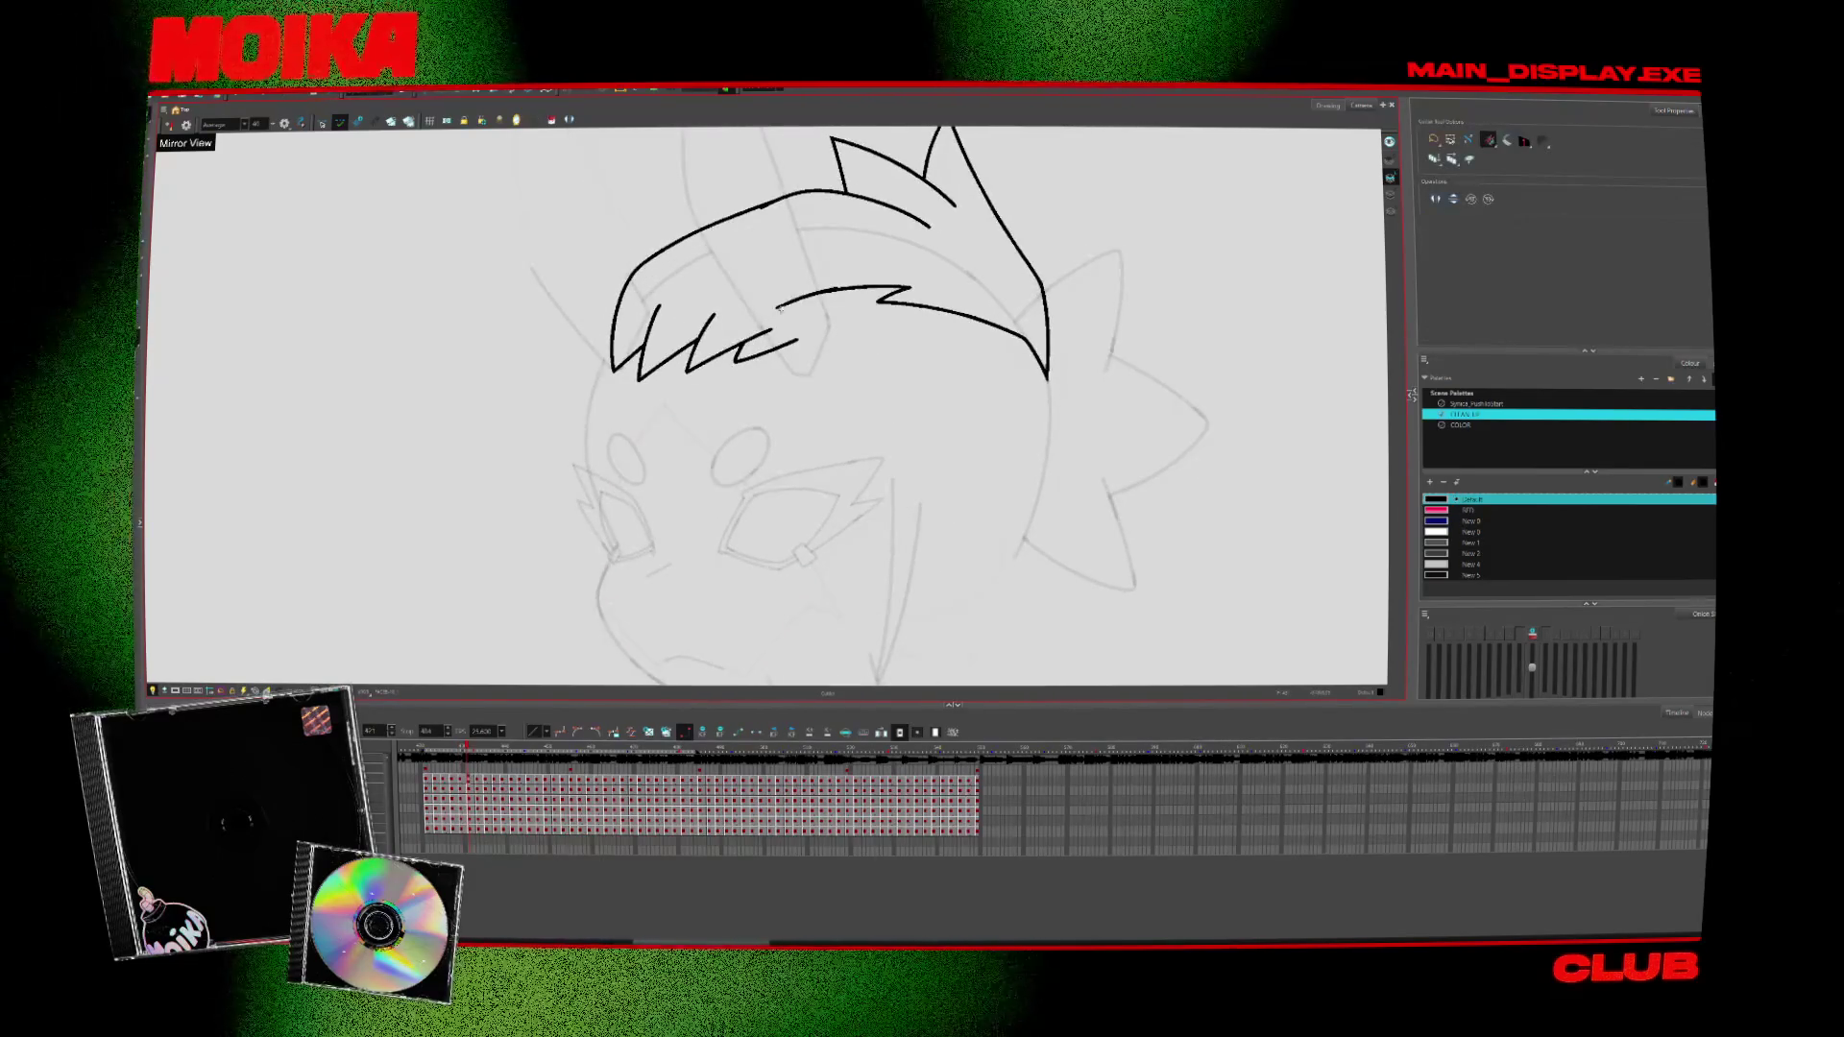
{"action": "key", "text": "ctrl+alt+x"}
{"action": "key", "text": "ctrl+alt+x"}
{"action": "key", "text": "ctrl+alt+x"}
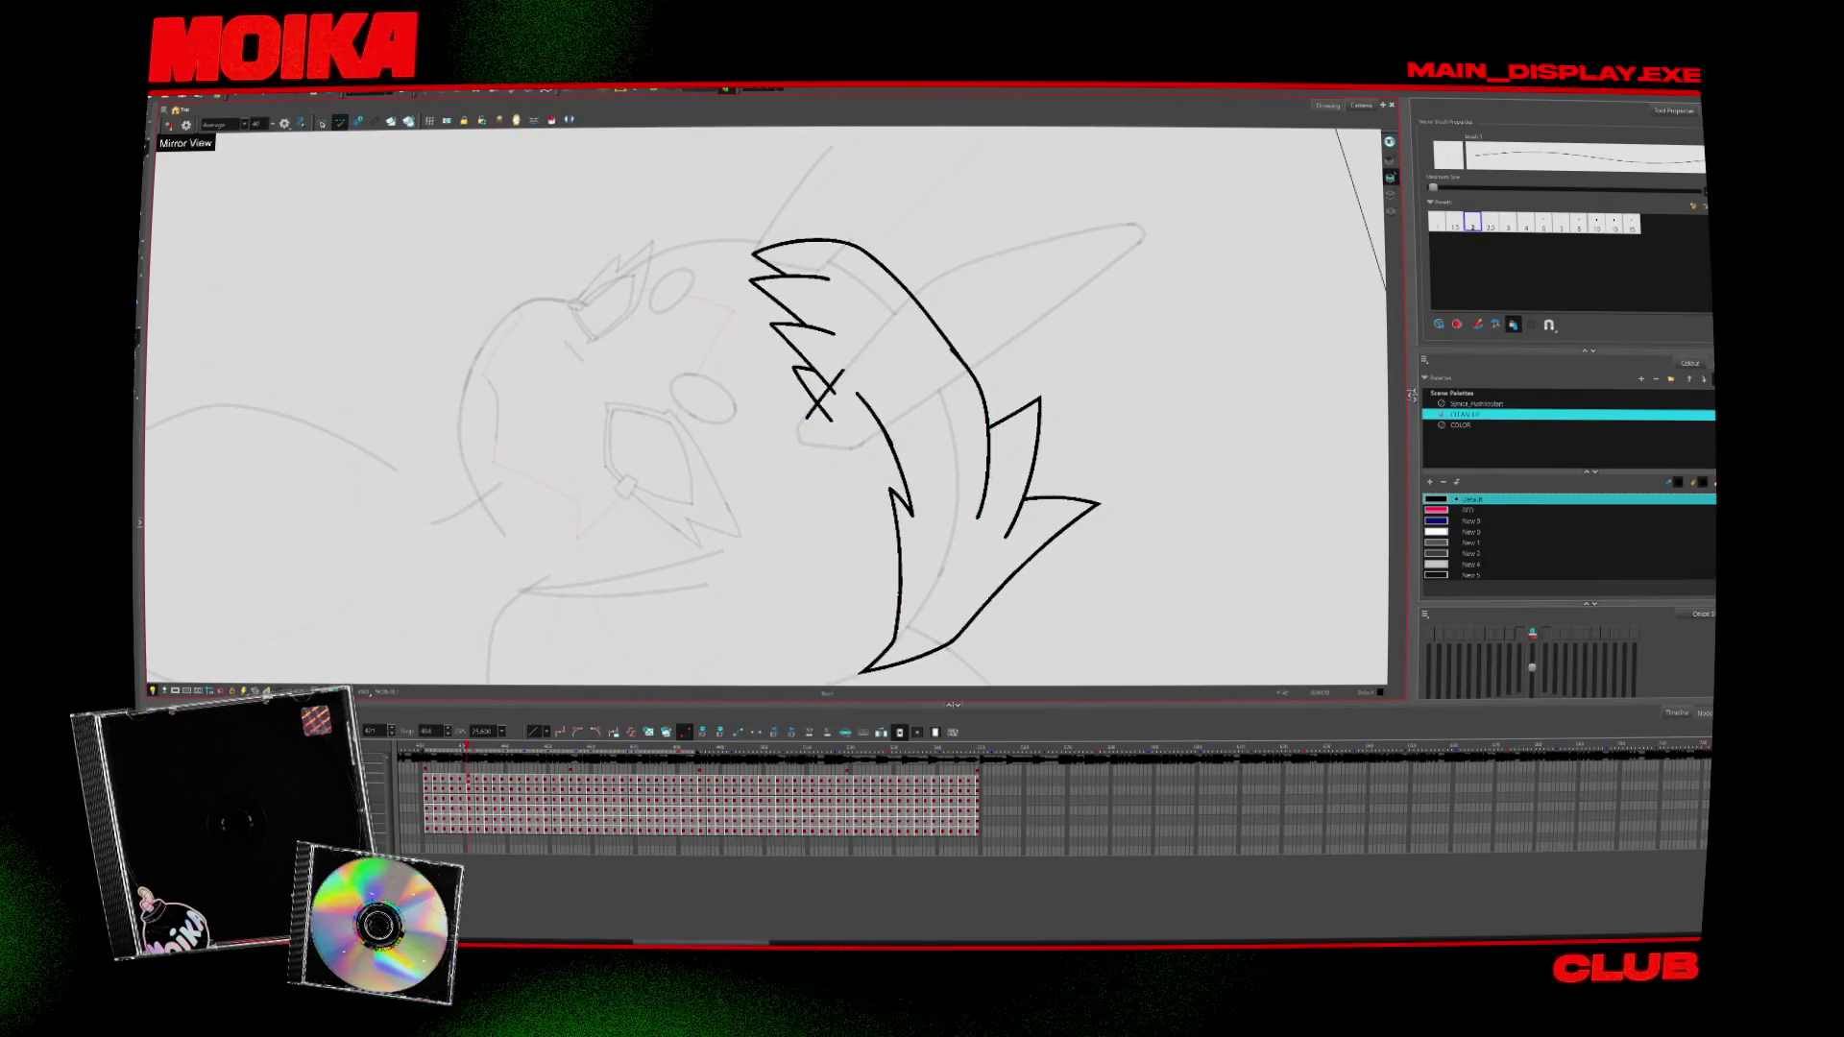
{"action": "key", "text": "alt+b"}
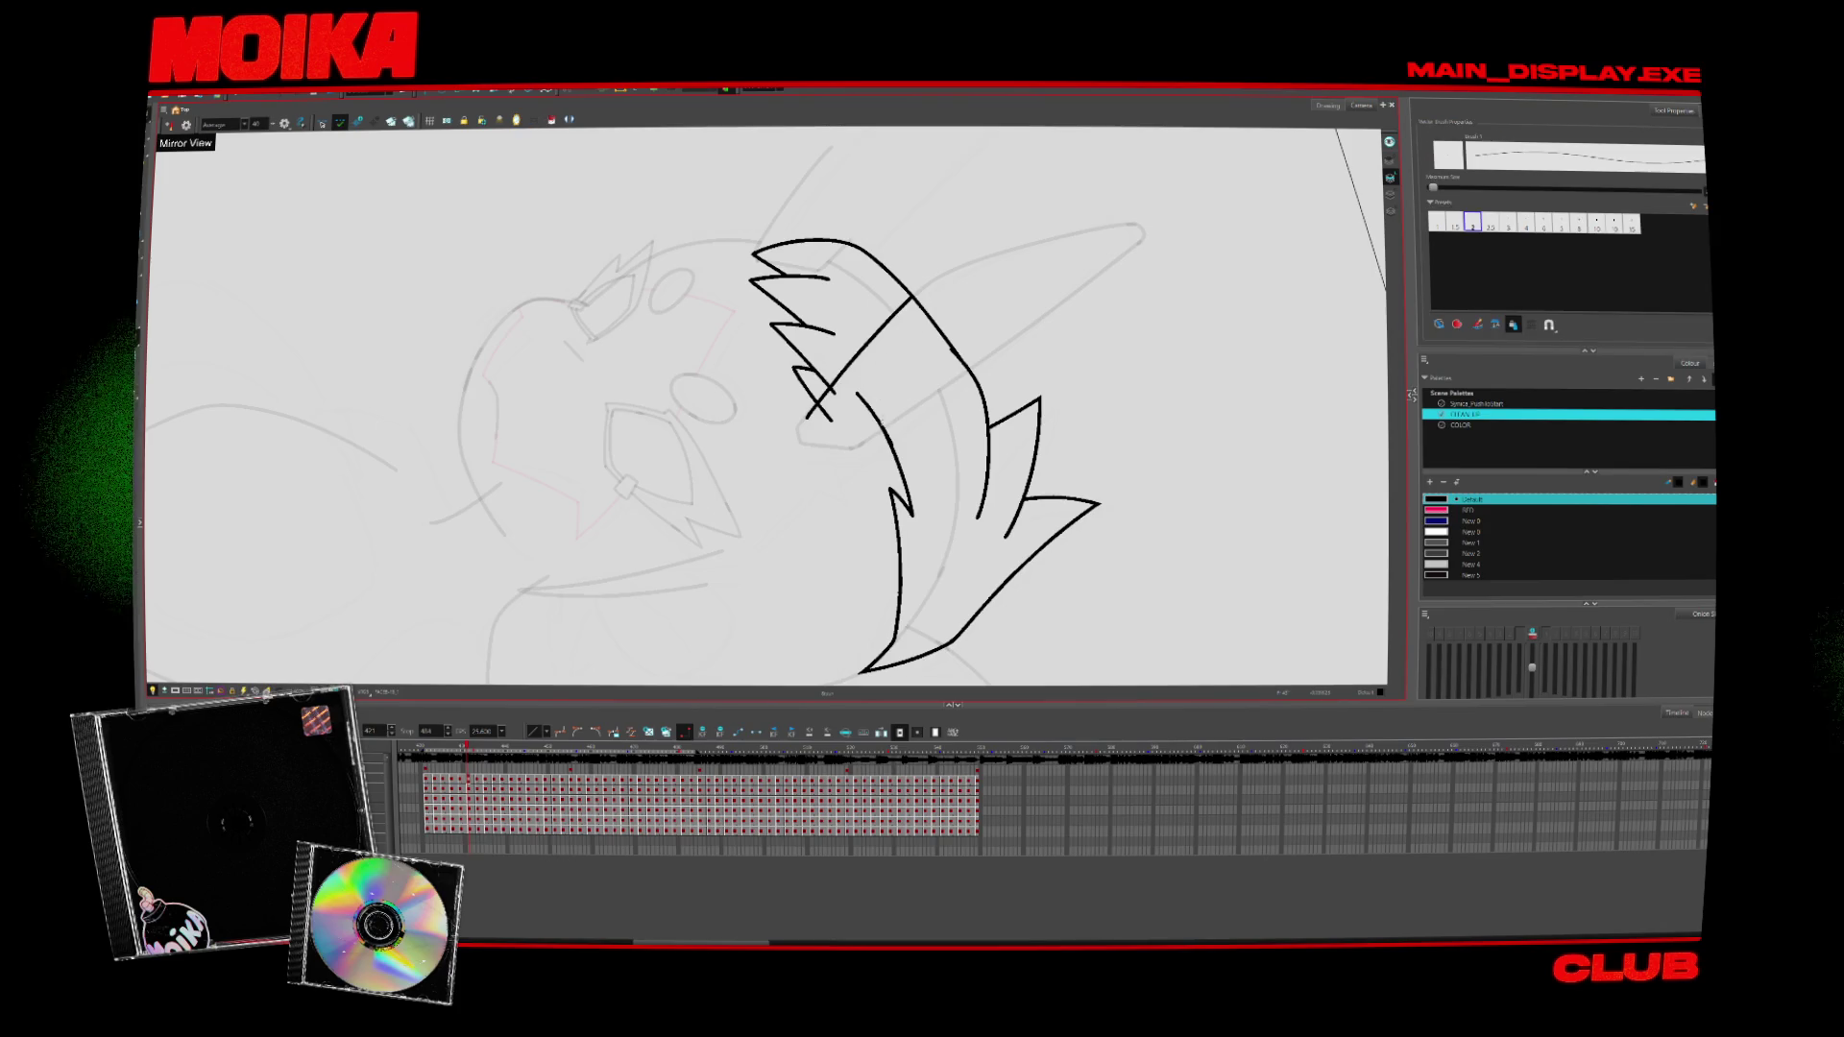
Ink diagonal and curved strokes on the hair strand, trimming the overlapping ends
{"action": "left_click_drag", "start_coordinate": [861, 444], "coordinate": [1008, 343]}
{"action": "key", "text": "alt+t"}
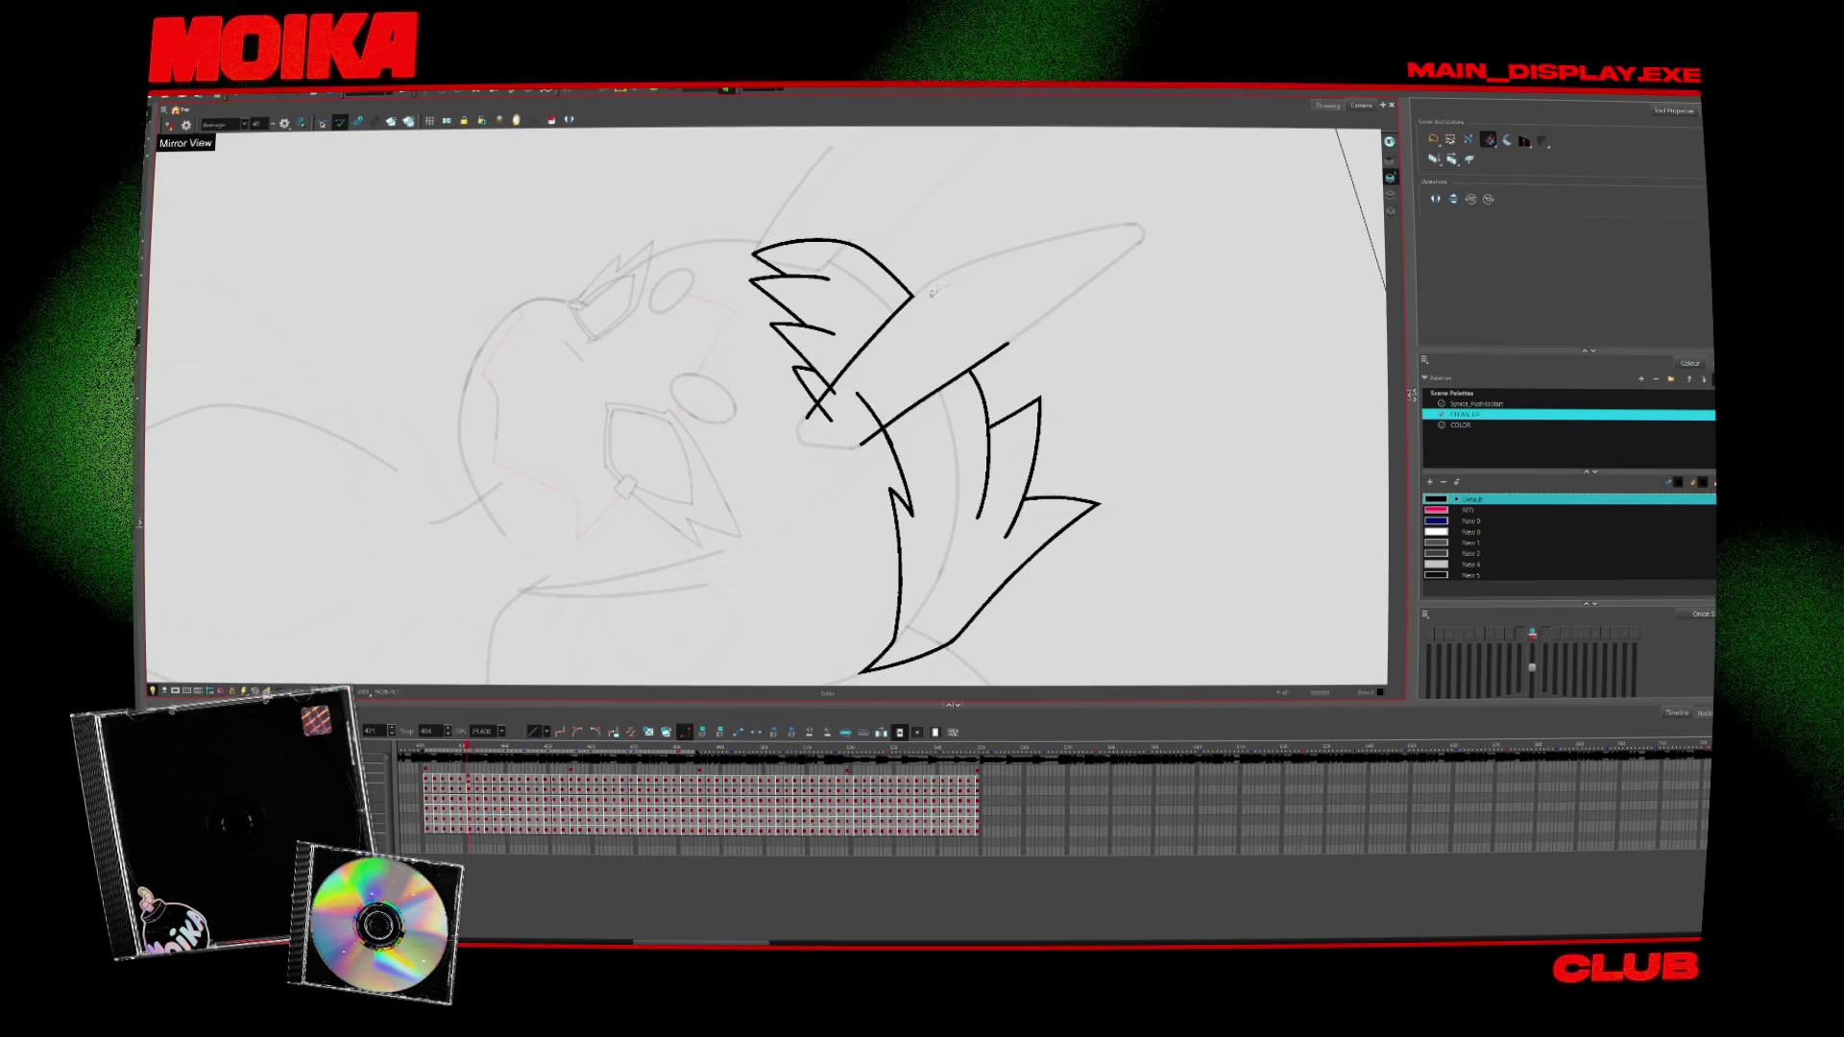
{"action": "left_click_drag", "start_coordinate": [799, 422], "coordinate": [822, 420]}
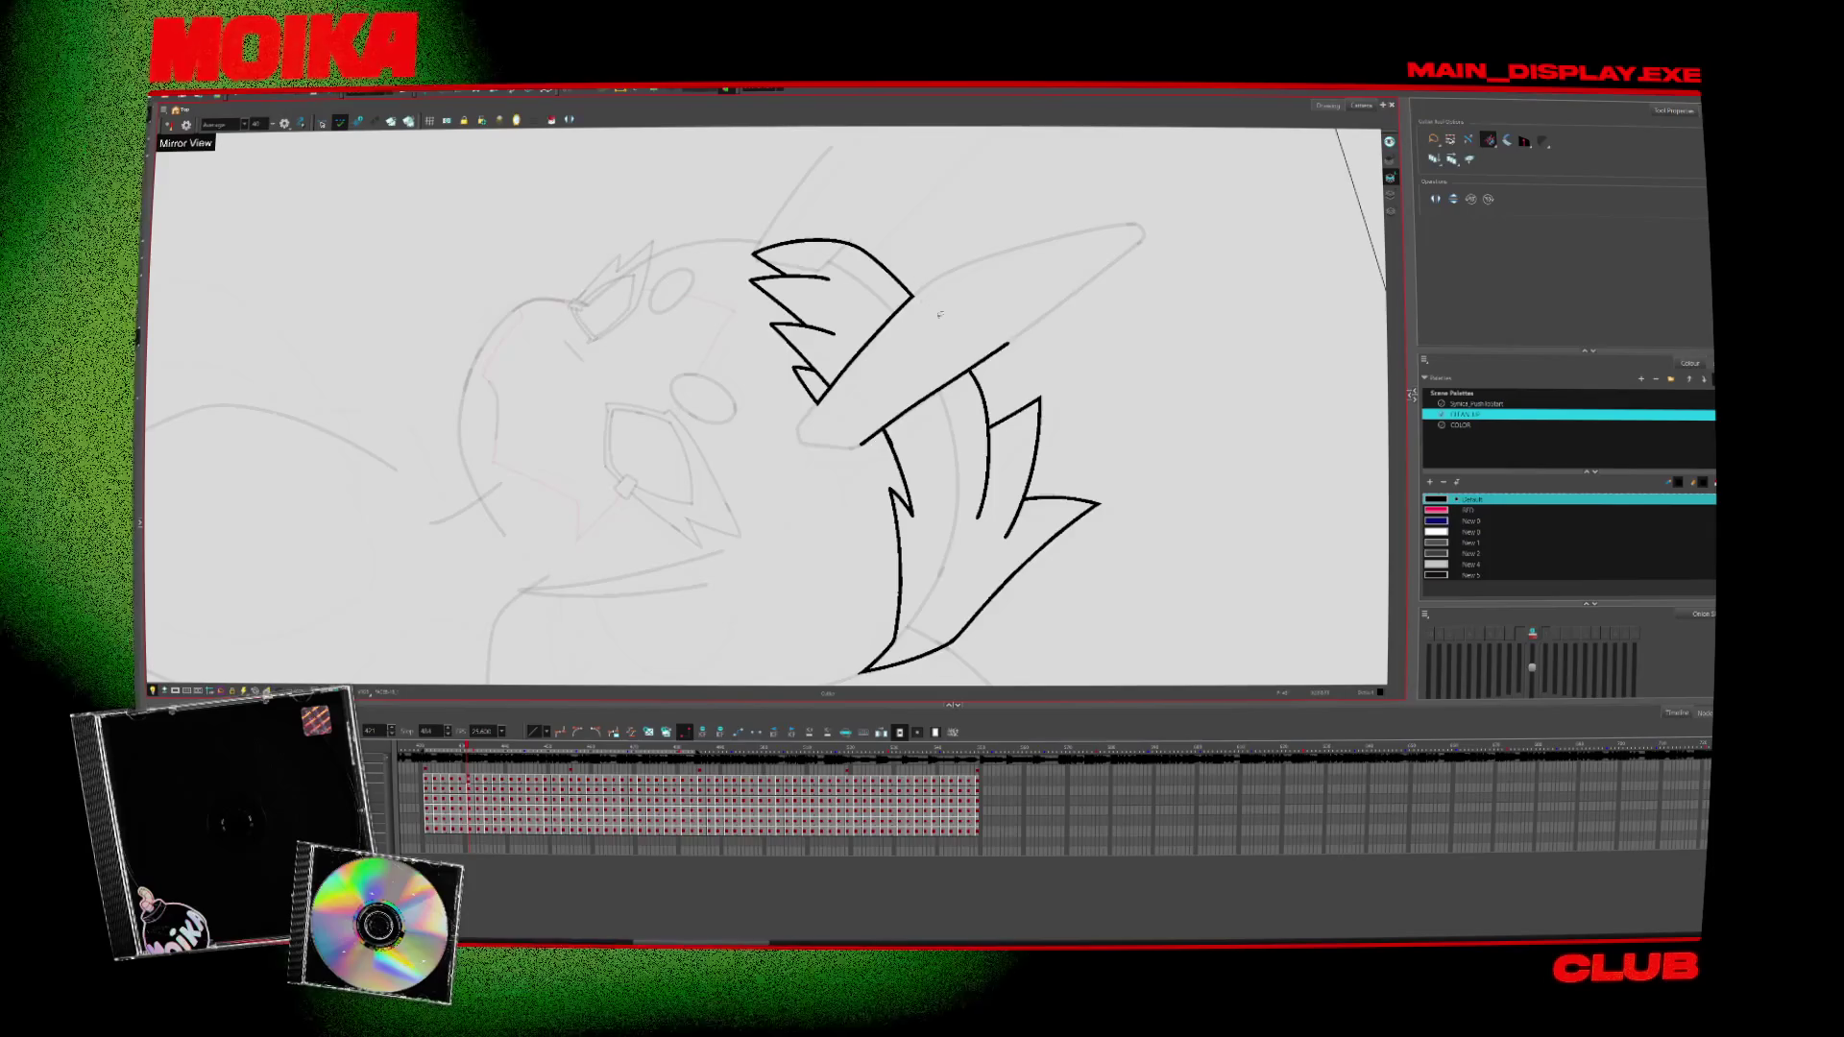
{"action": "left_click_drag", "start_coordinate": [1025, 372], "coordinate": [984, 595]}
{"action": "key", "text": "alt+b"}
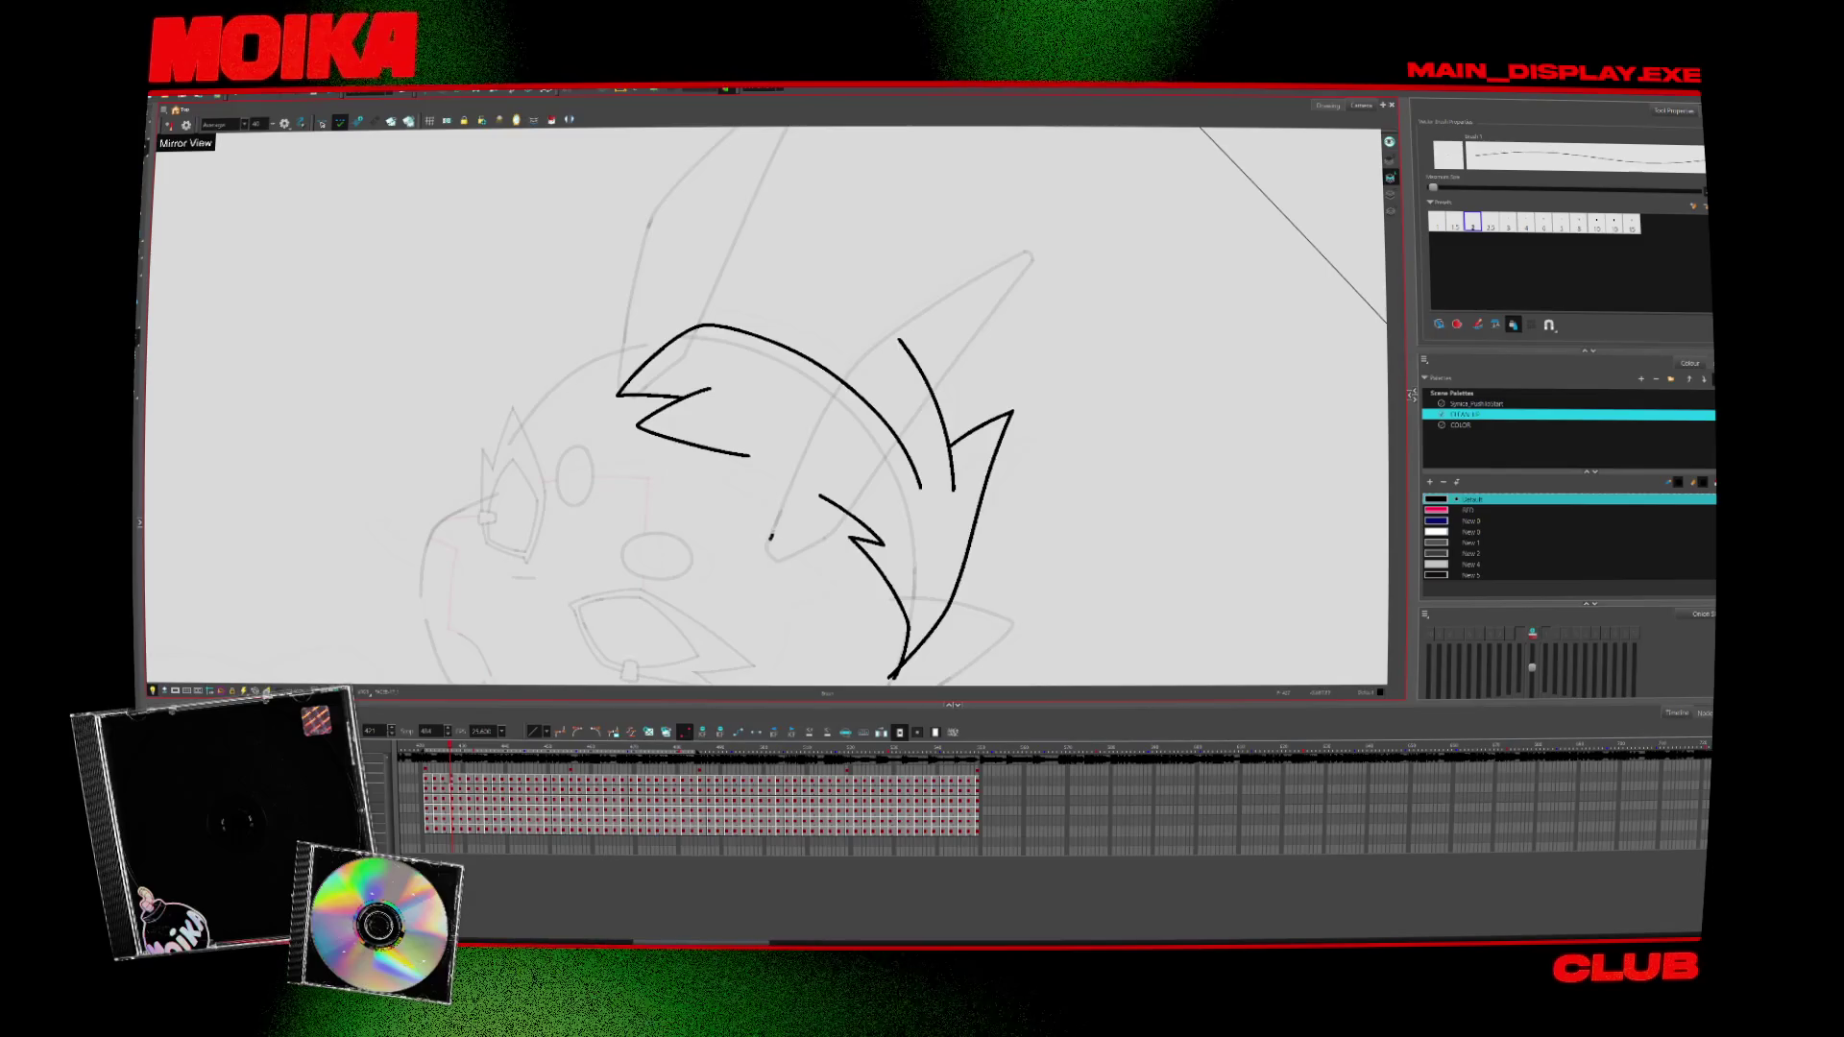
{"action": "left_click_drag", "start_coordinate": [770, 537], "coordinate": [837, 380]}
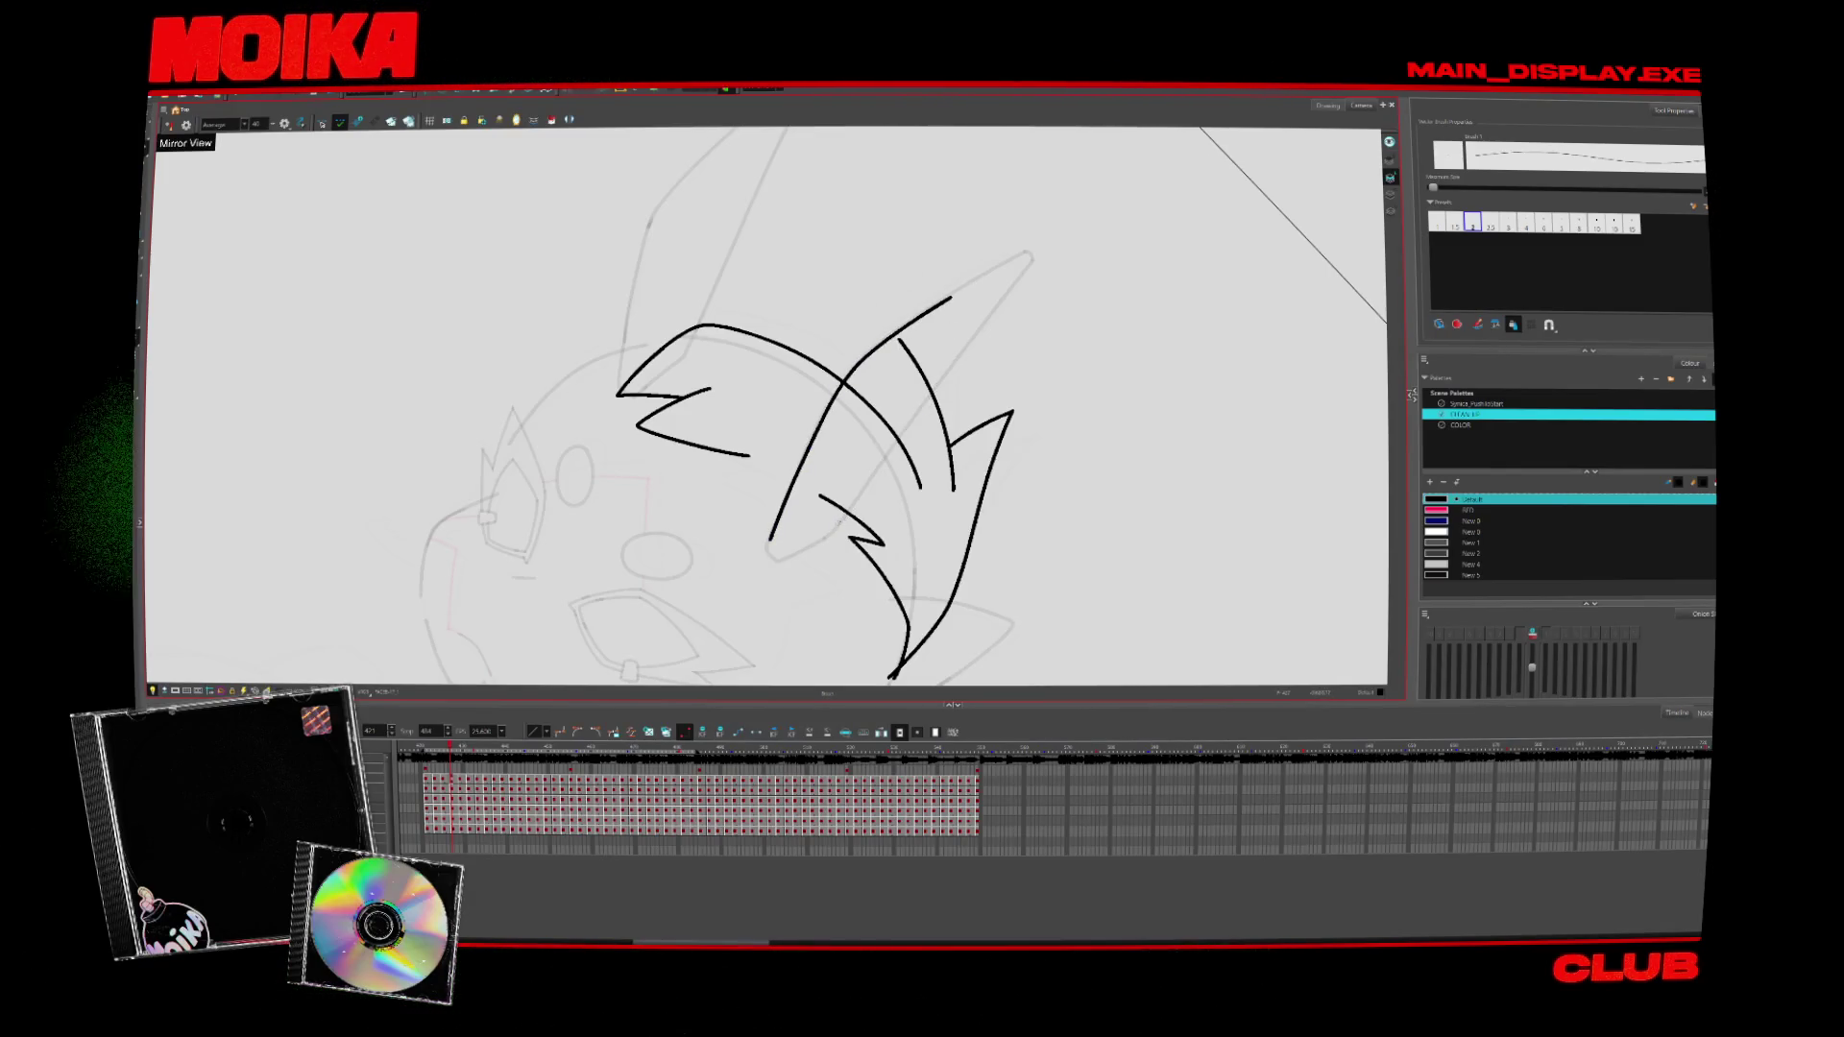
{"action": "key", "text": "alt+t"}
{"action": "left_click_drag", "start_coordinate": [960, 288], "coordinate": [826, 432]}
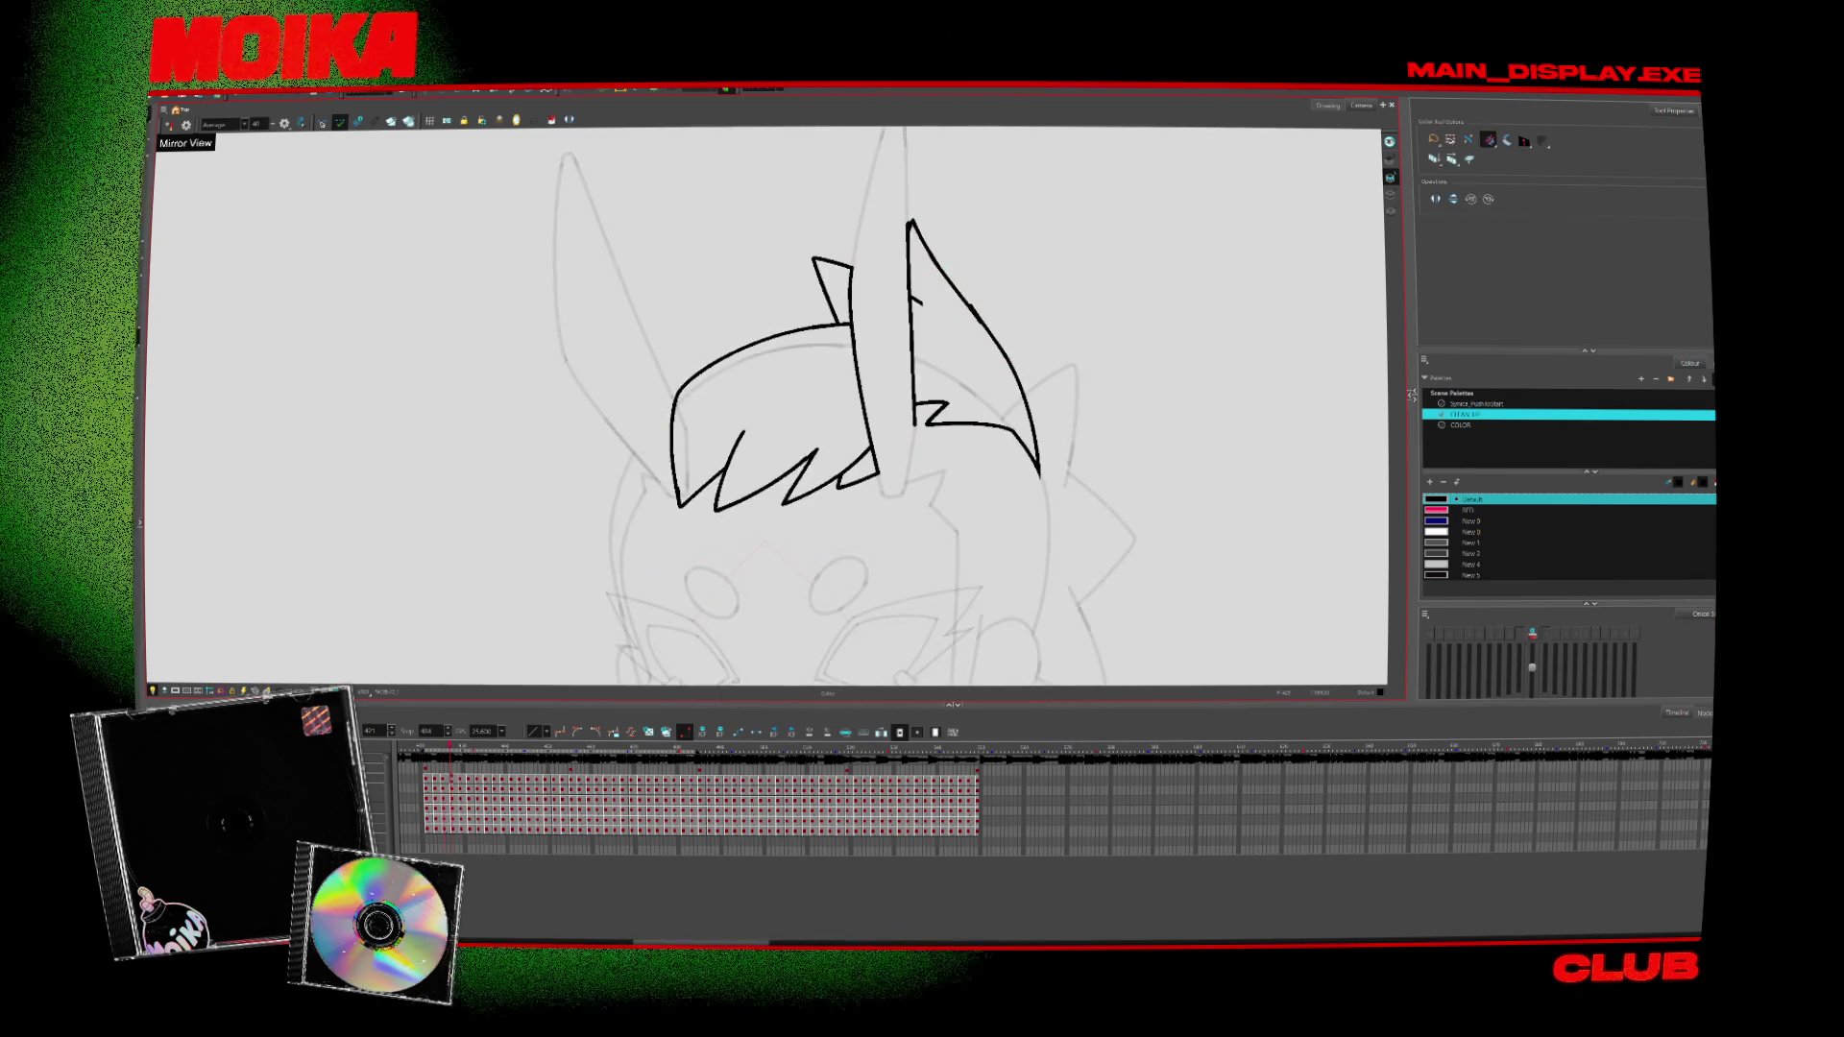
Undo trial zigzags, add a short stroke at the left strand's tip, and trim its tail
{"action": "key", "text": "alt+o"}
{"action": "key", "text": "alt+b"}
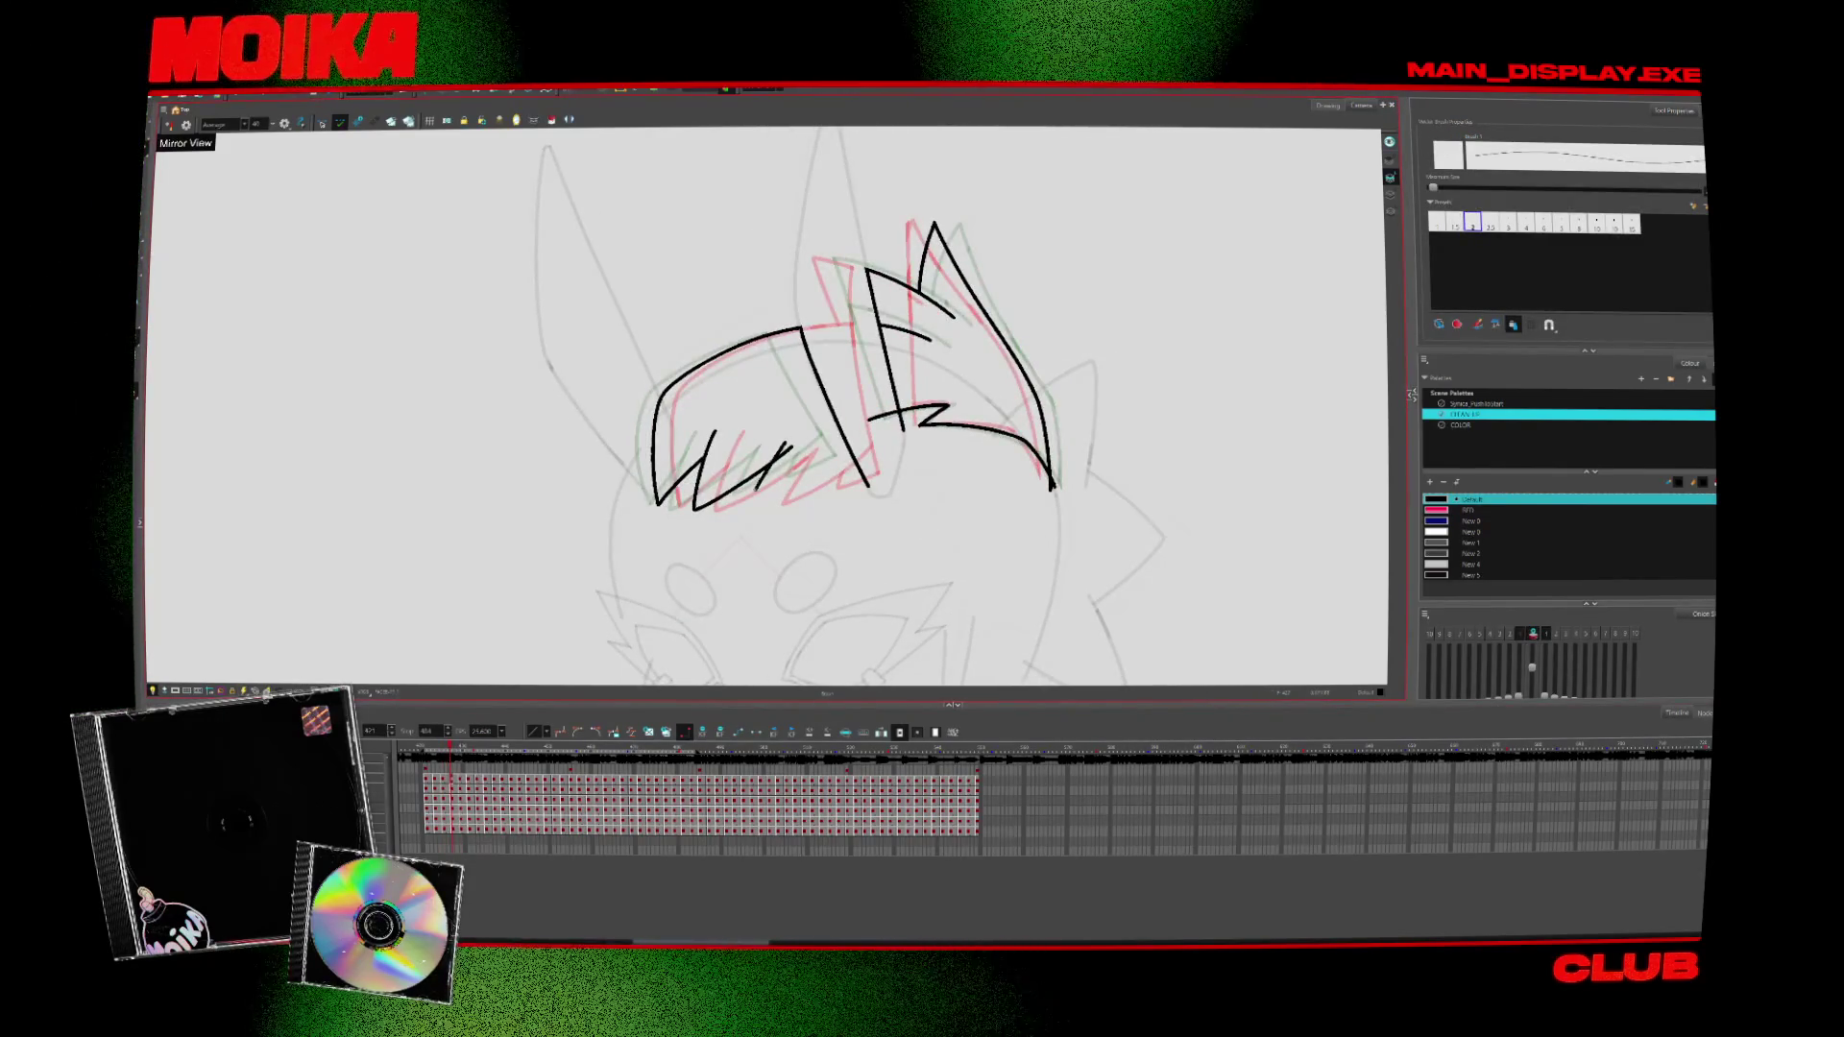
{"action": "key", "text": "ctrl+z"}
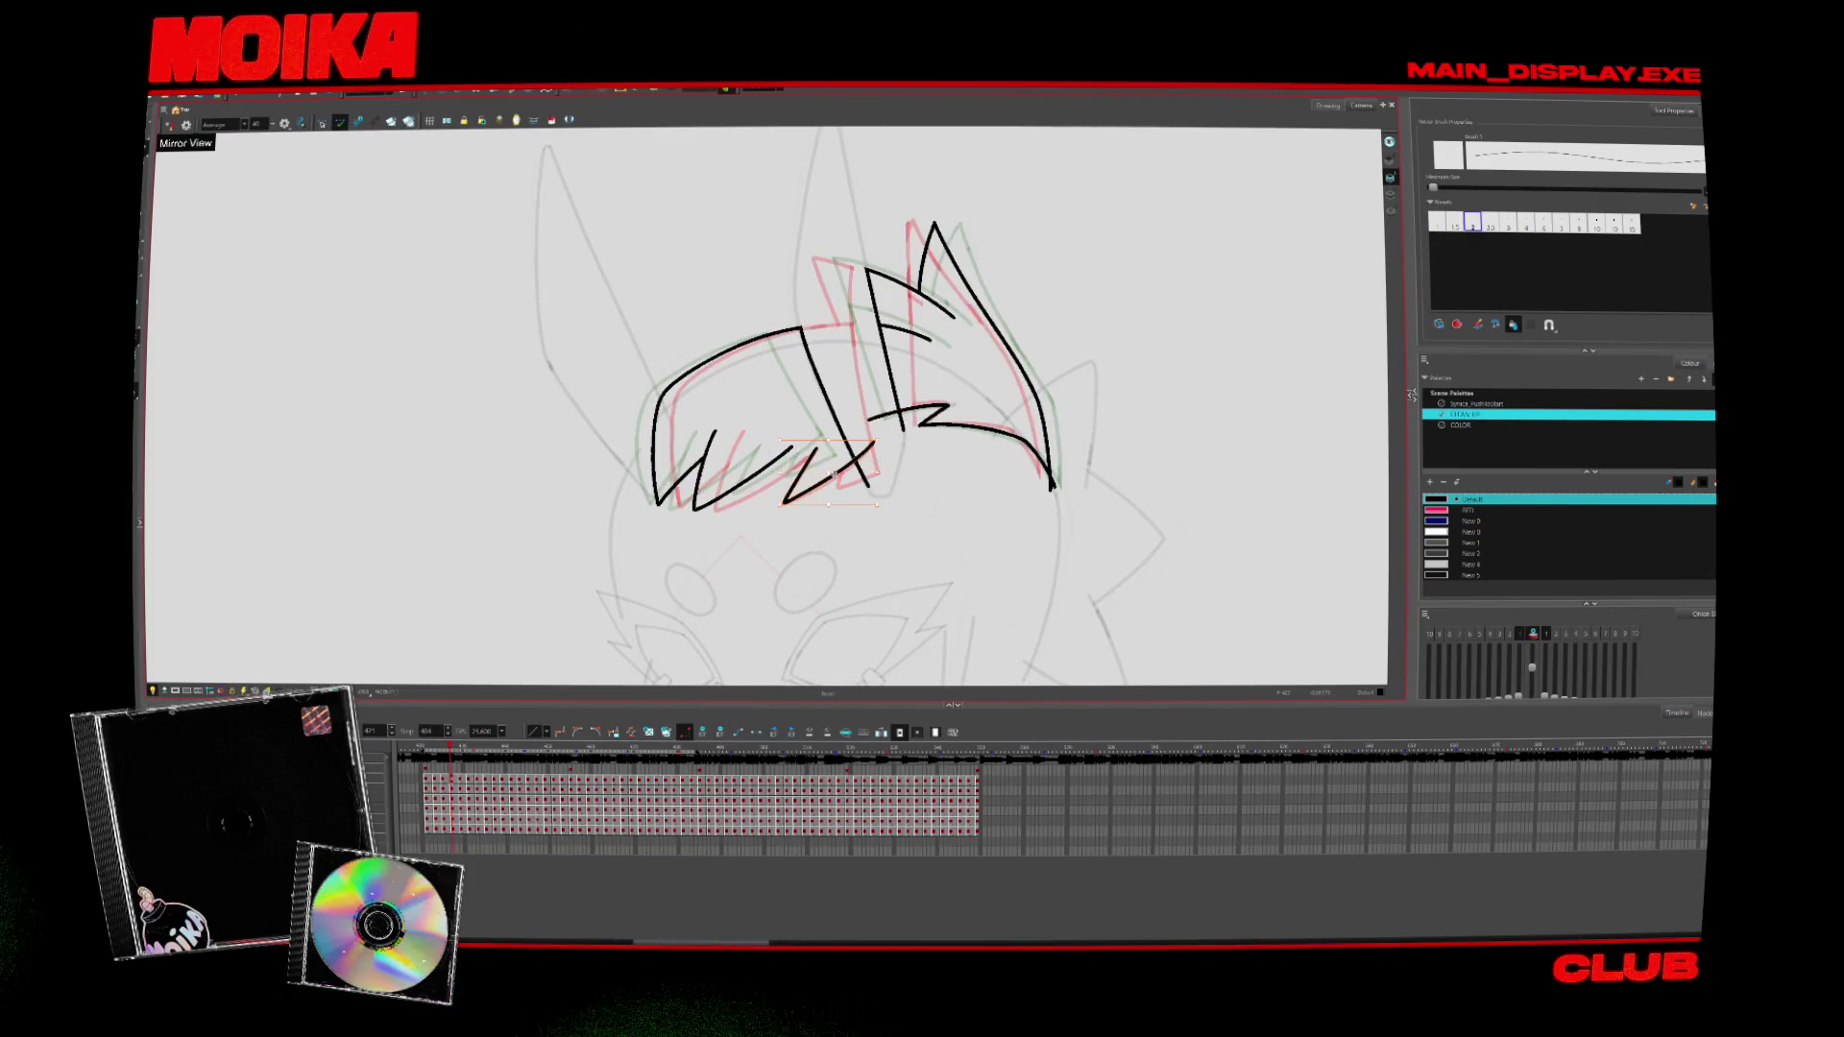
{"action": "left_click_drag", "start_coordinate": [796, 476], "coordinate": [860, 457]}
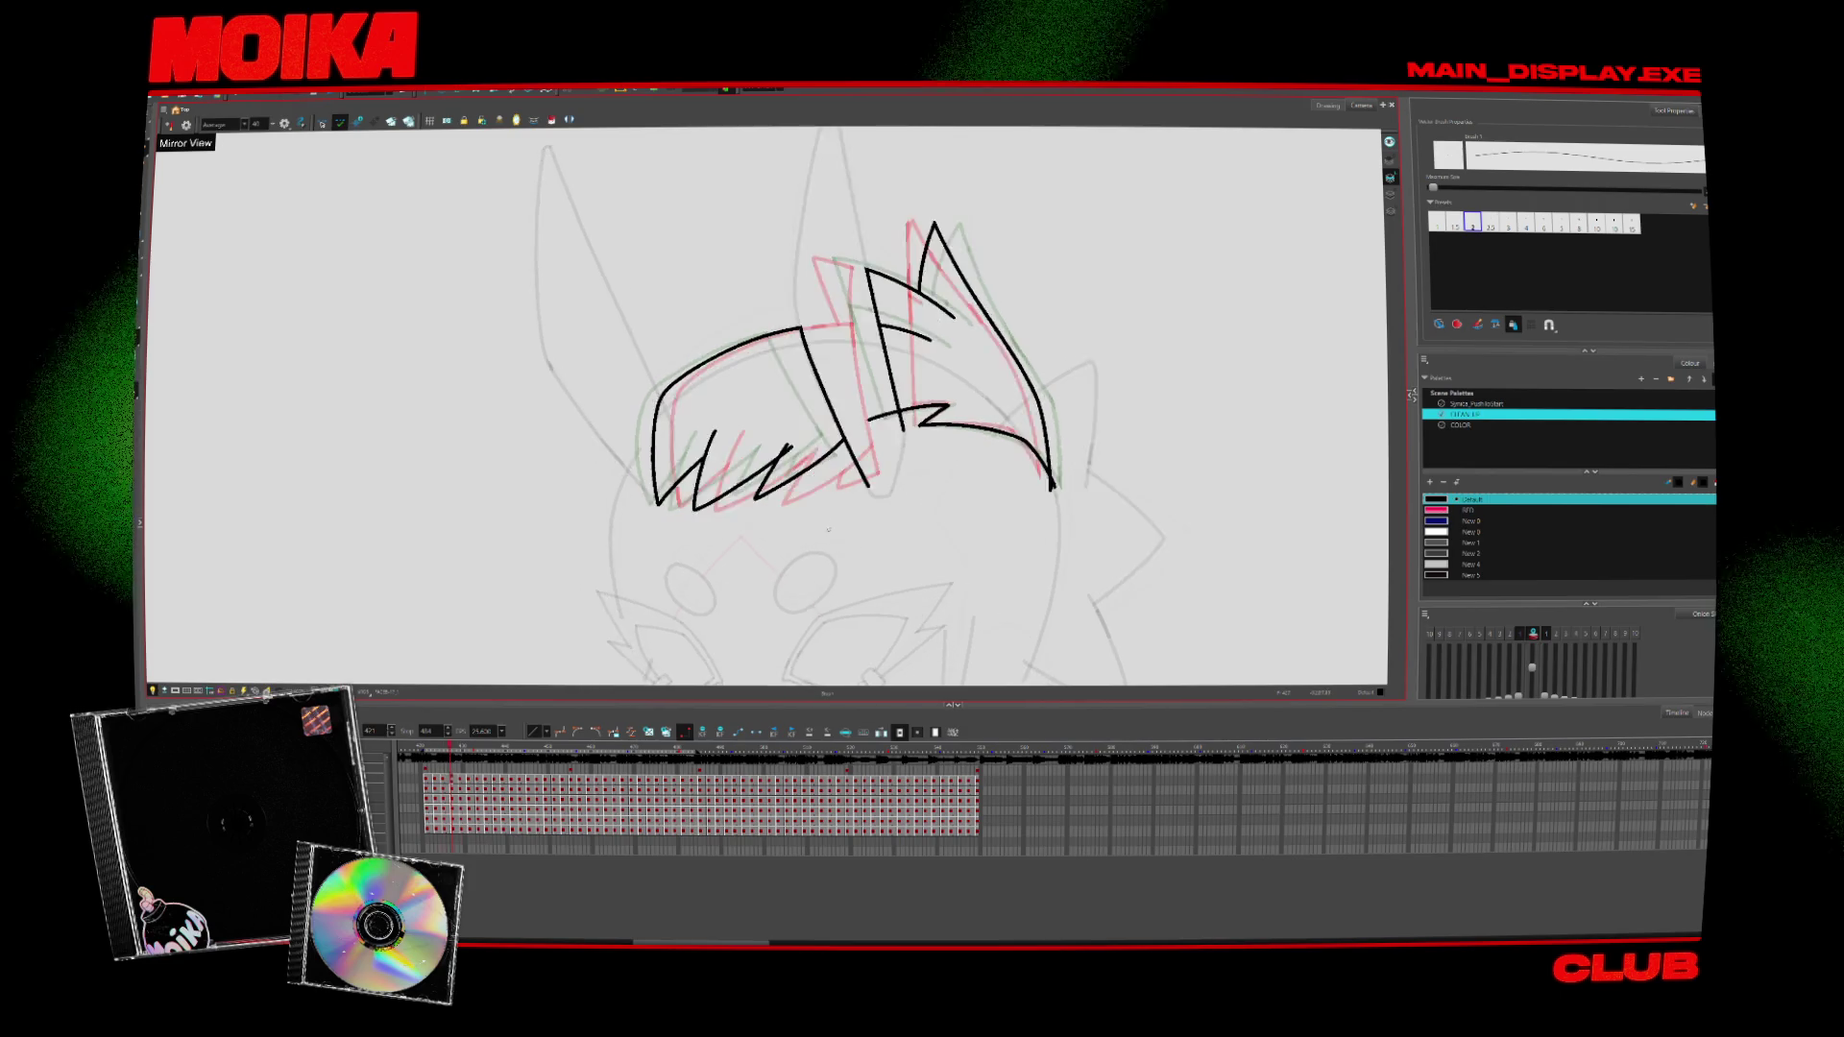
{"action": "key", "text": "ctrl+z"}
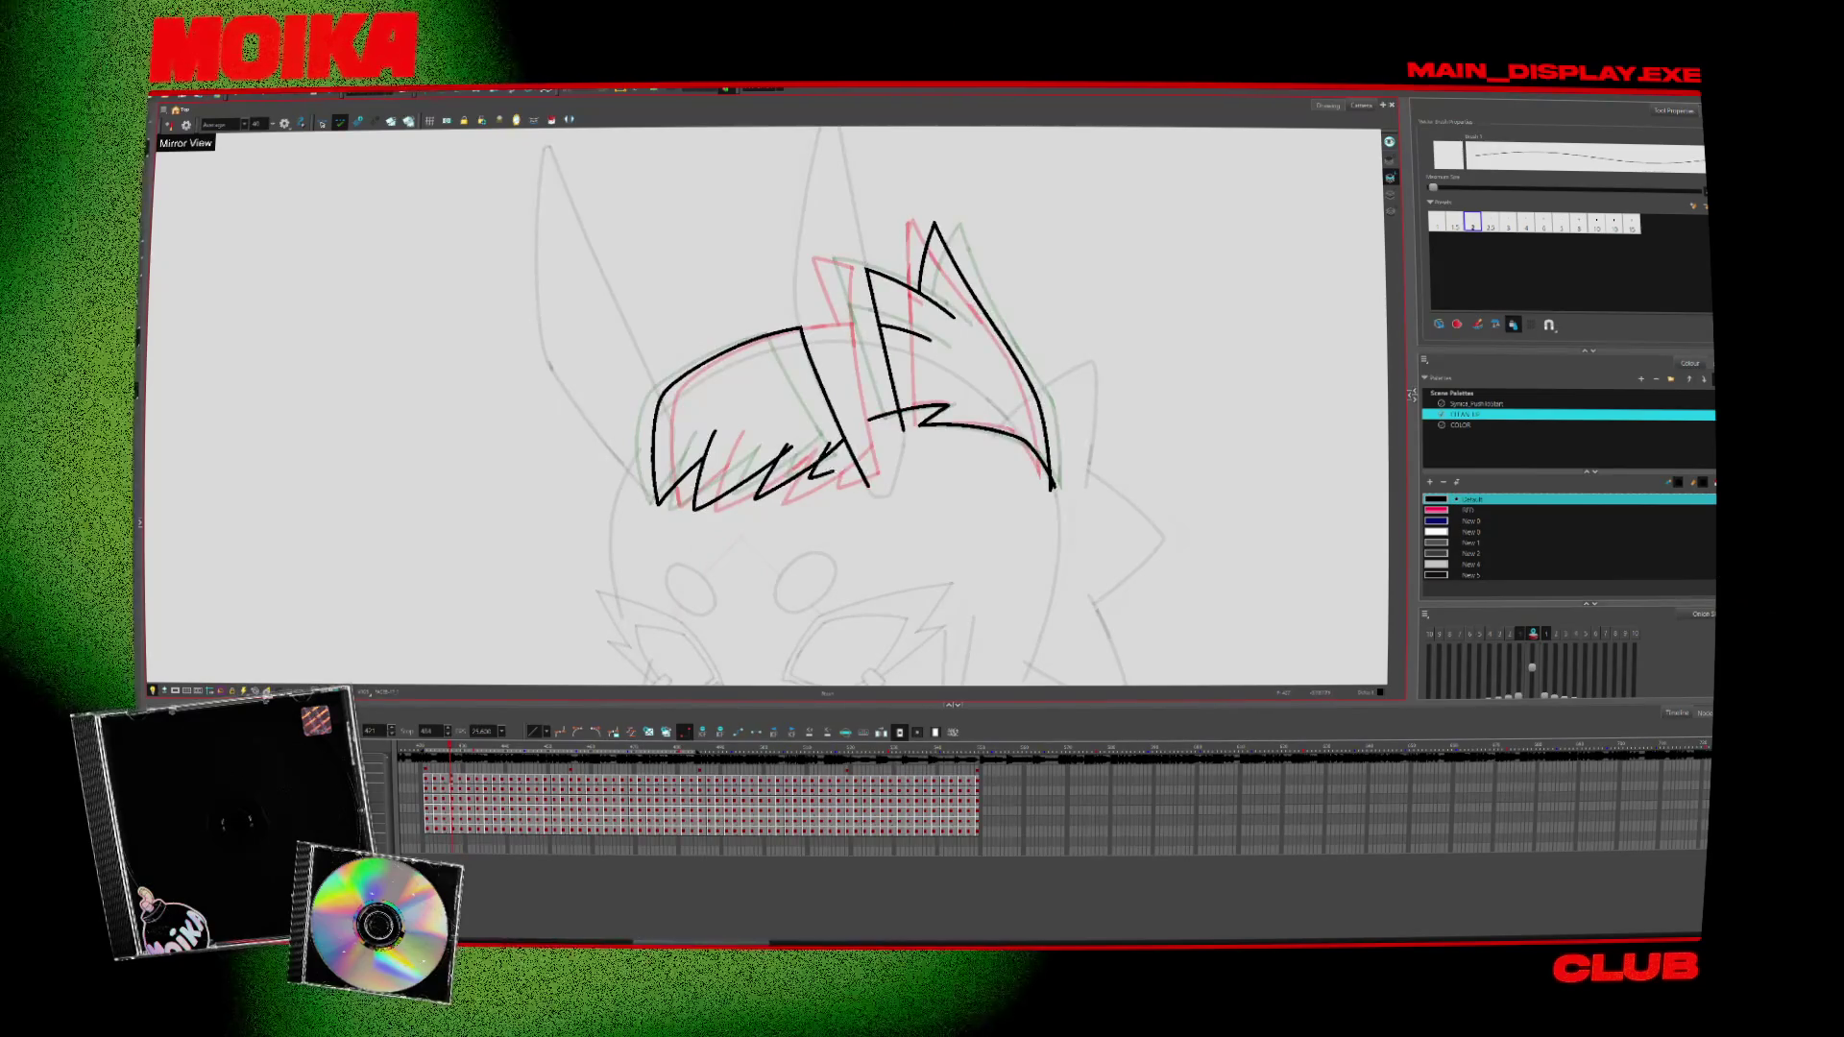
{"action": "key", "text": "ctrl+z"}
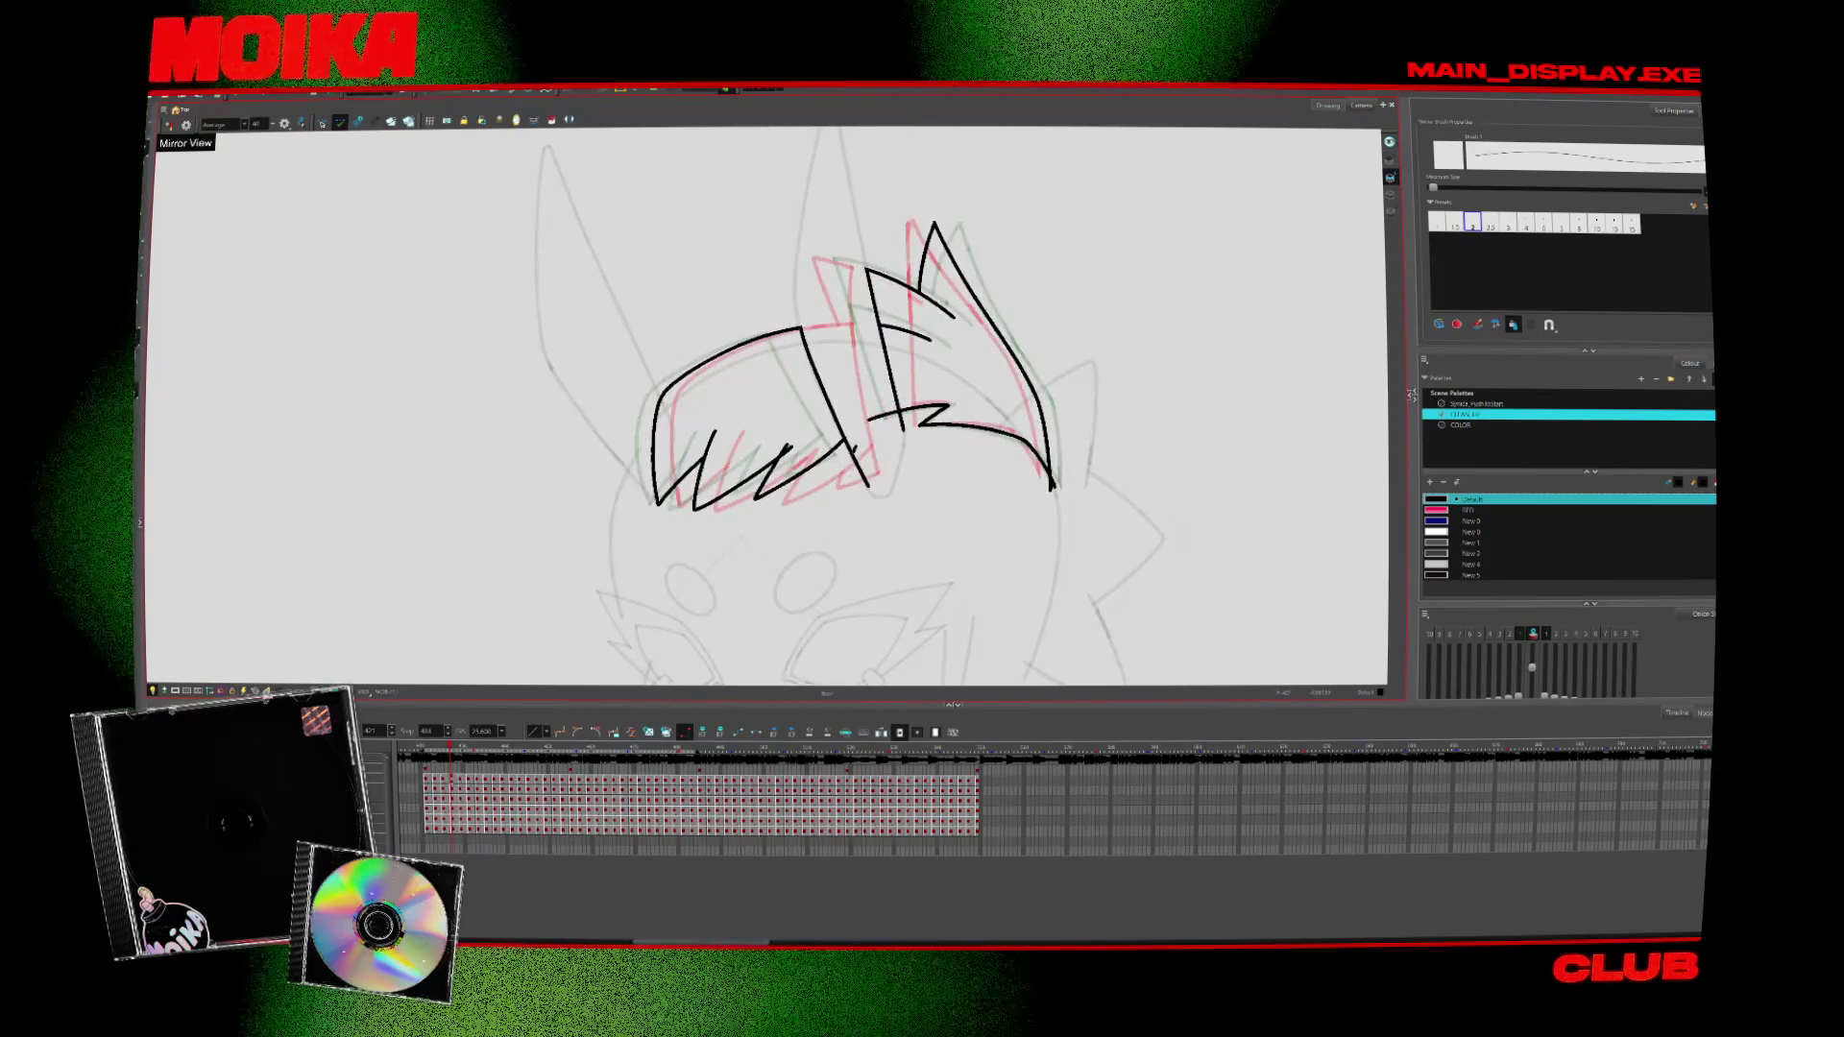
{"action": "left_click_drag", "start_coordinate": [870, 483], "coordinate": [893, 467]}
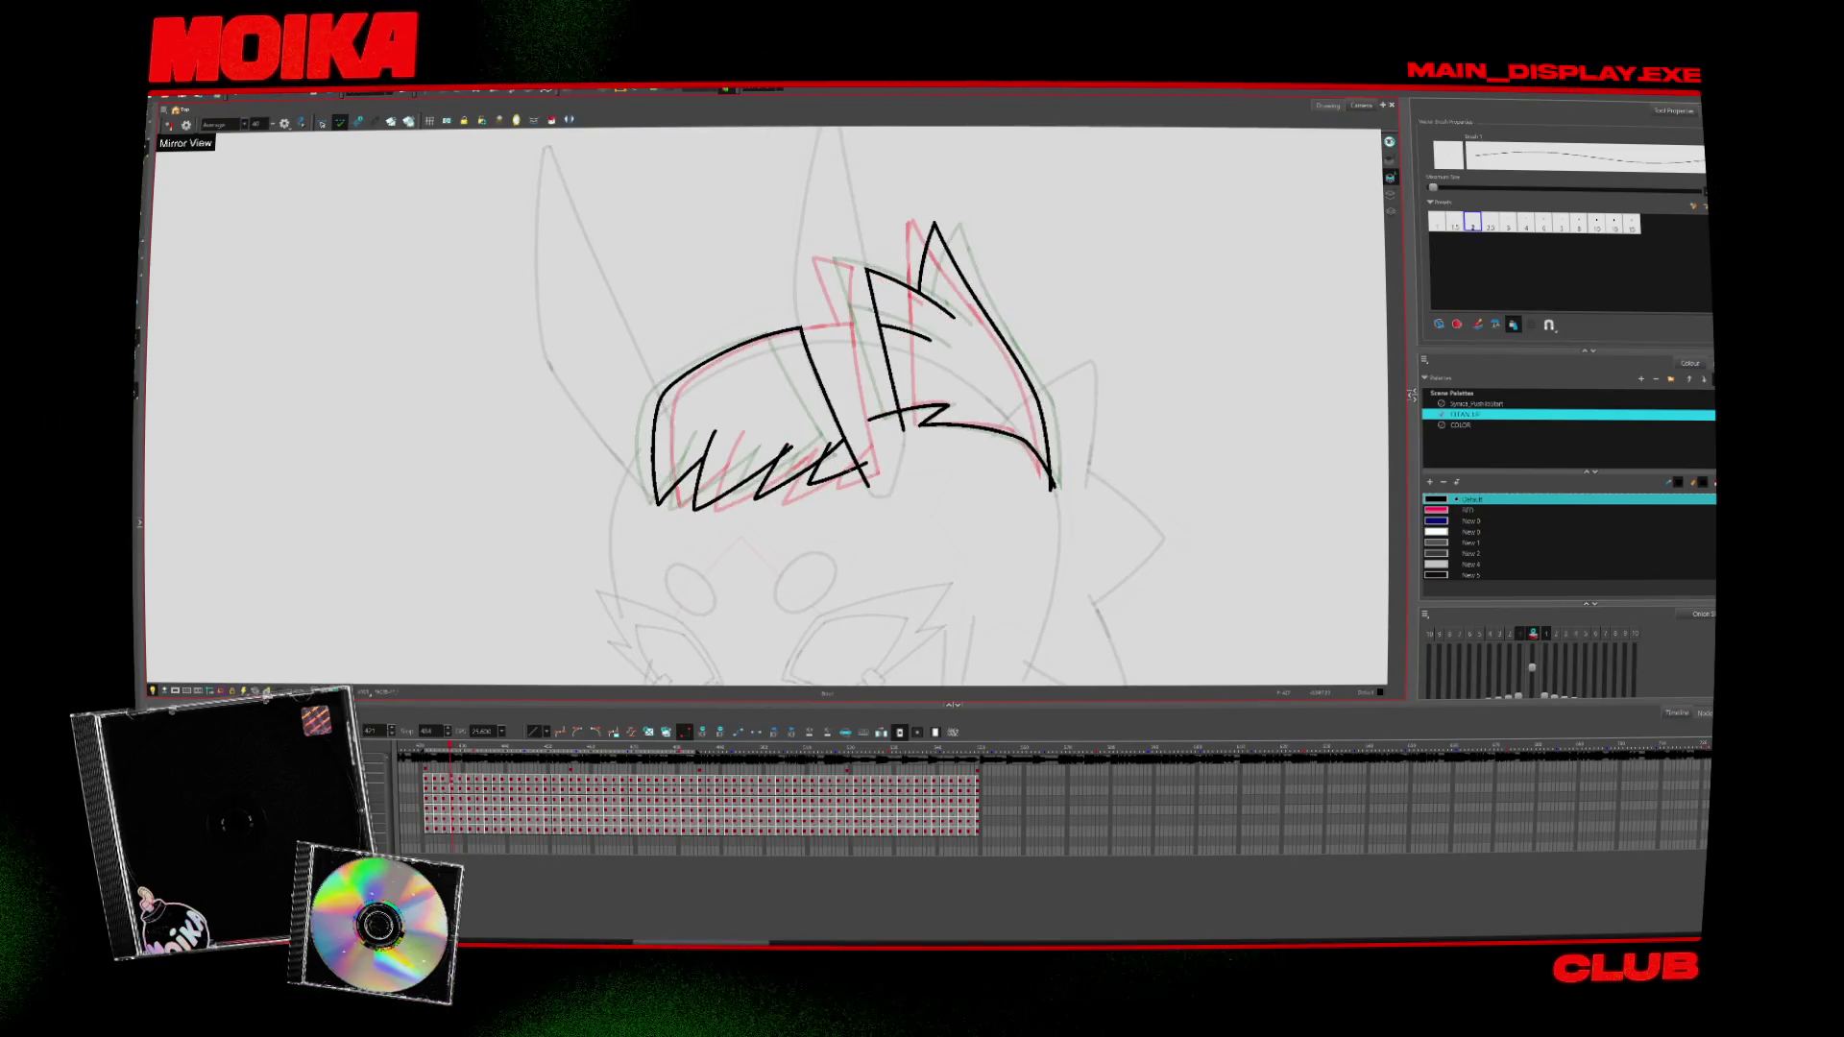
{"action": "key", "text": "alt+s"}
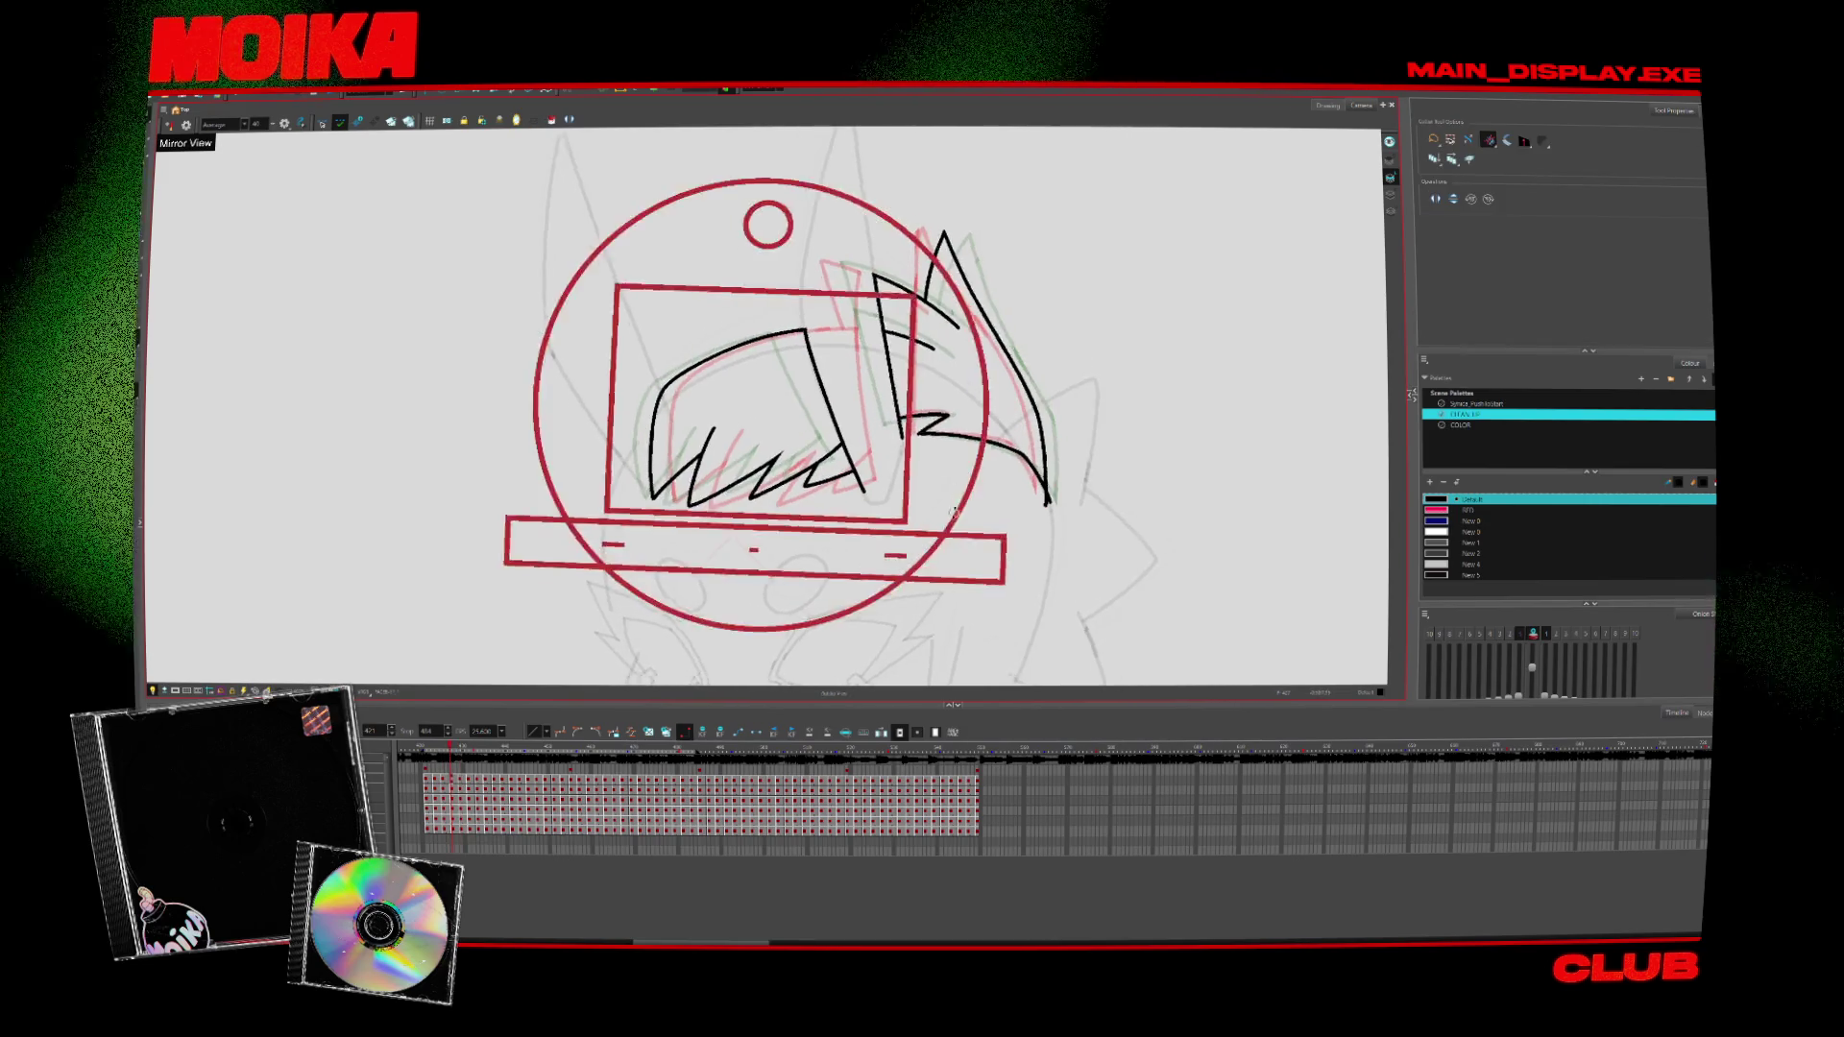
{"action": "left_click_drag", "start_coordinate": [873, 487], "coordinate": [836, 534]}
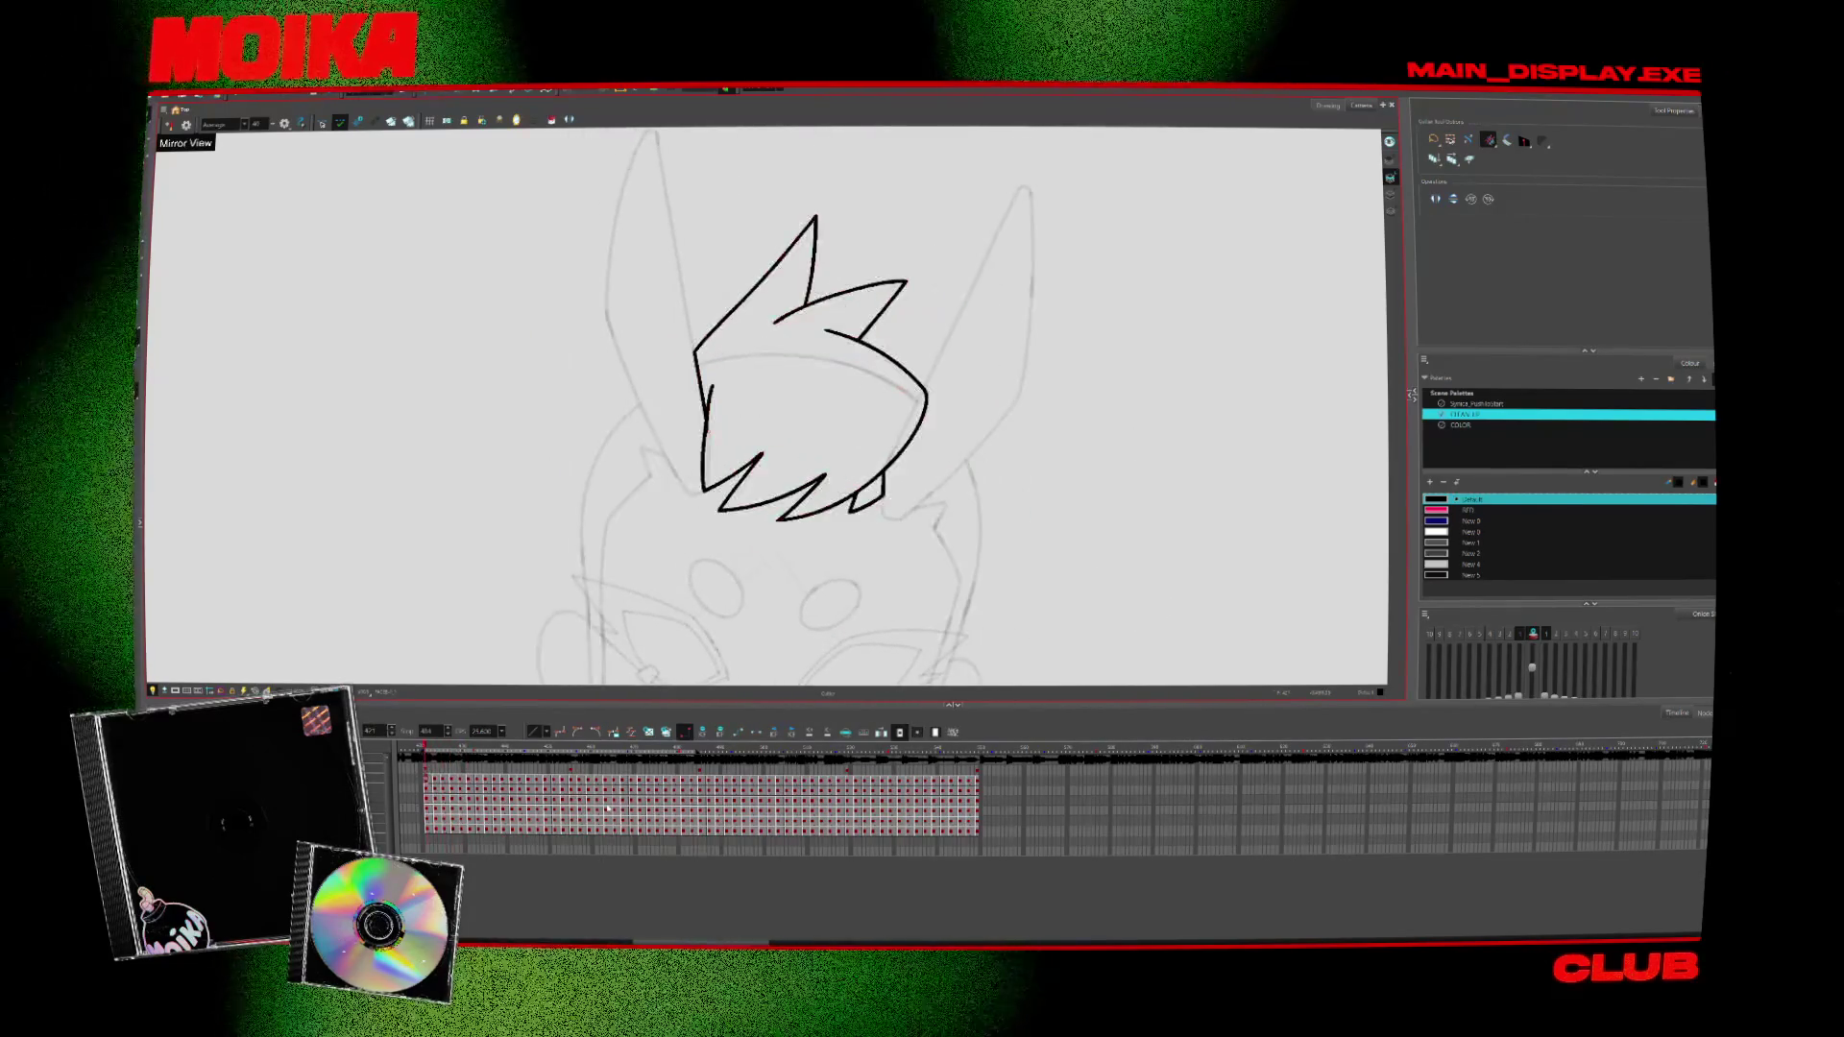
Ink the first two fringe zigzags across the forehead
{"action": "key", "text": "alt+b"}
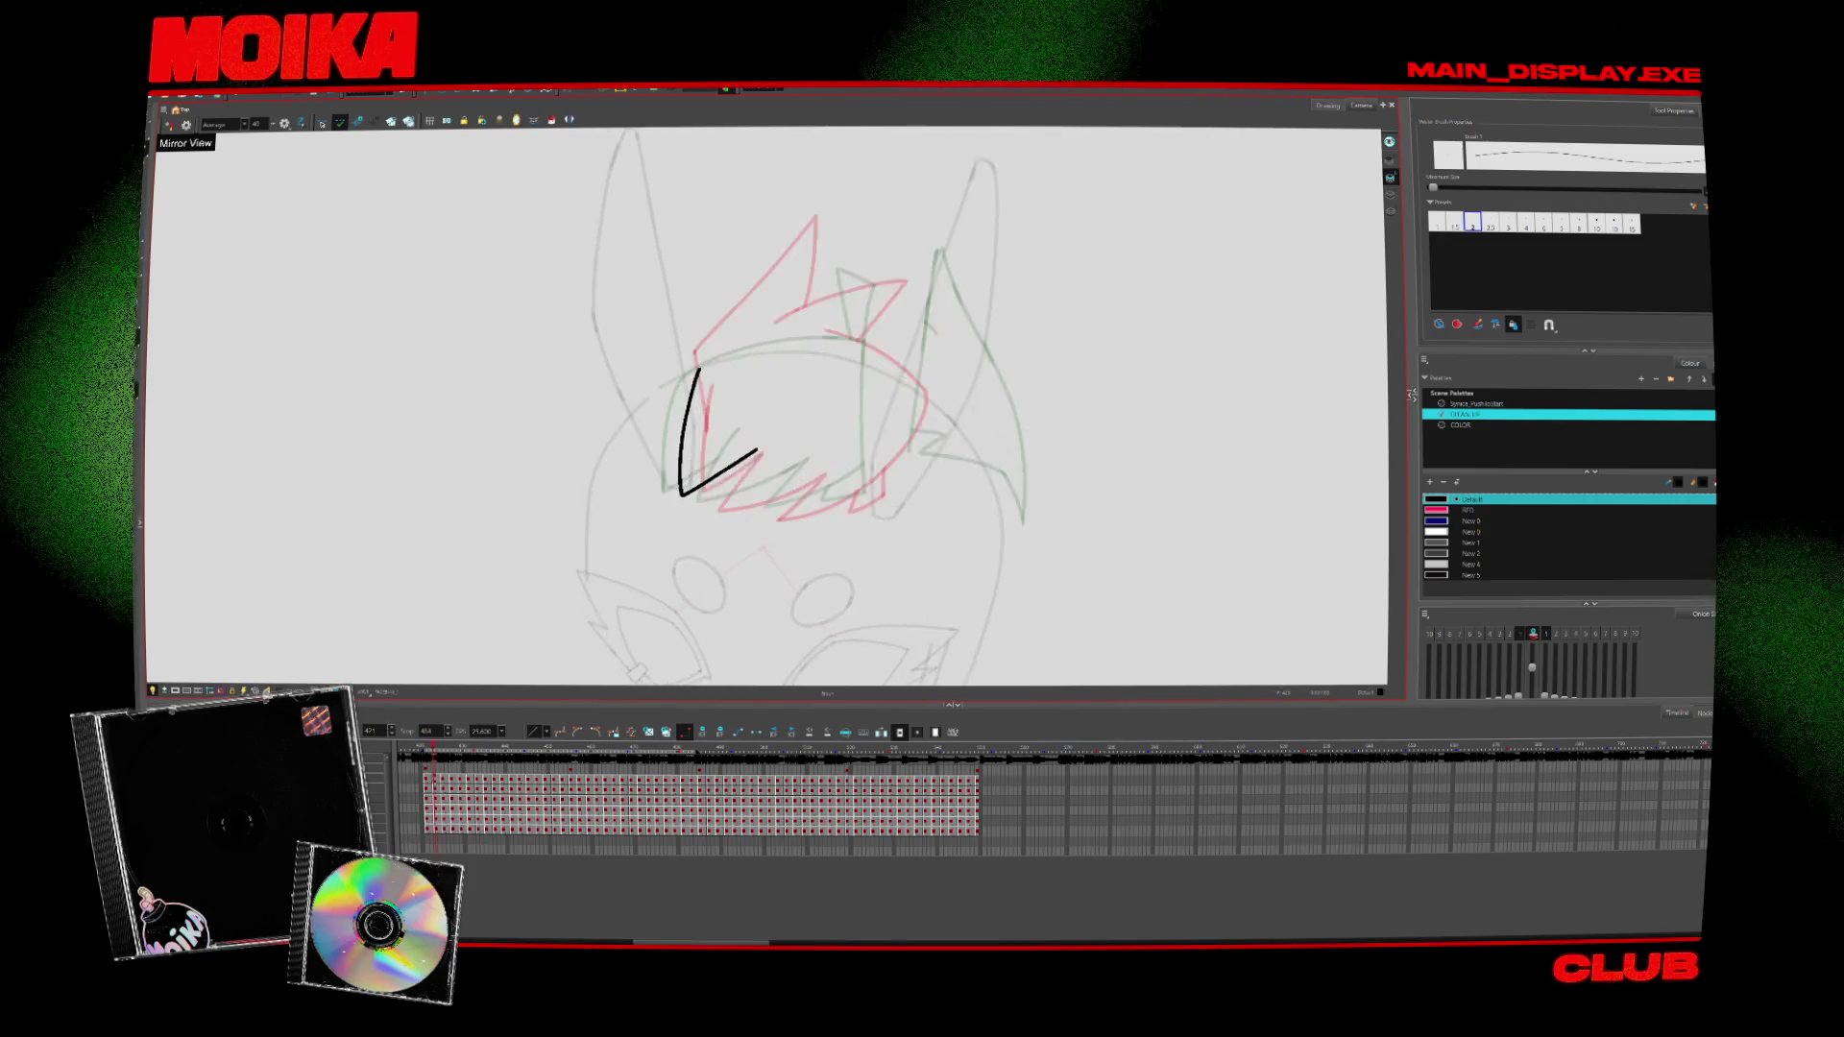
{"action": "left_click", "coordinate": [755, 435]}
{"action": "mouse_move", "coordinate": [748, 440]}
{"action": "left_mouse_down"}
{"action": "mouse_move", "coordinate": [720, 504]}
{"action": "mouse_move", "coordinate": [826, 464]}
{"action": "left_mouse_up"}
{"action": "key", "text": "ctrl+z"}
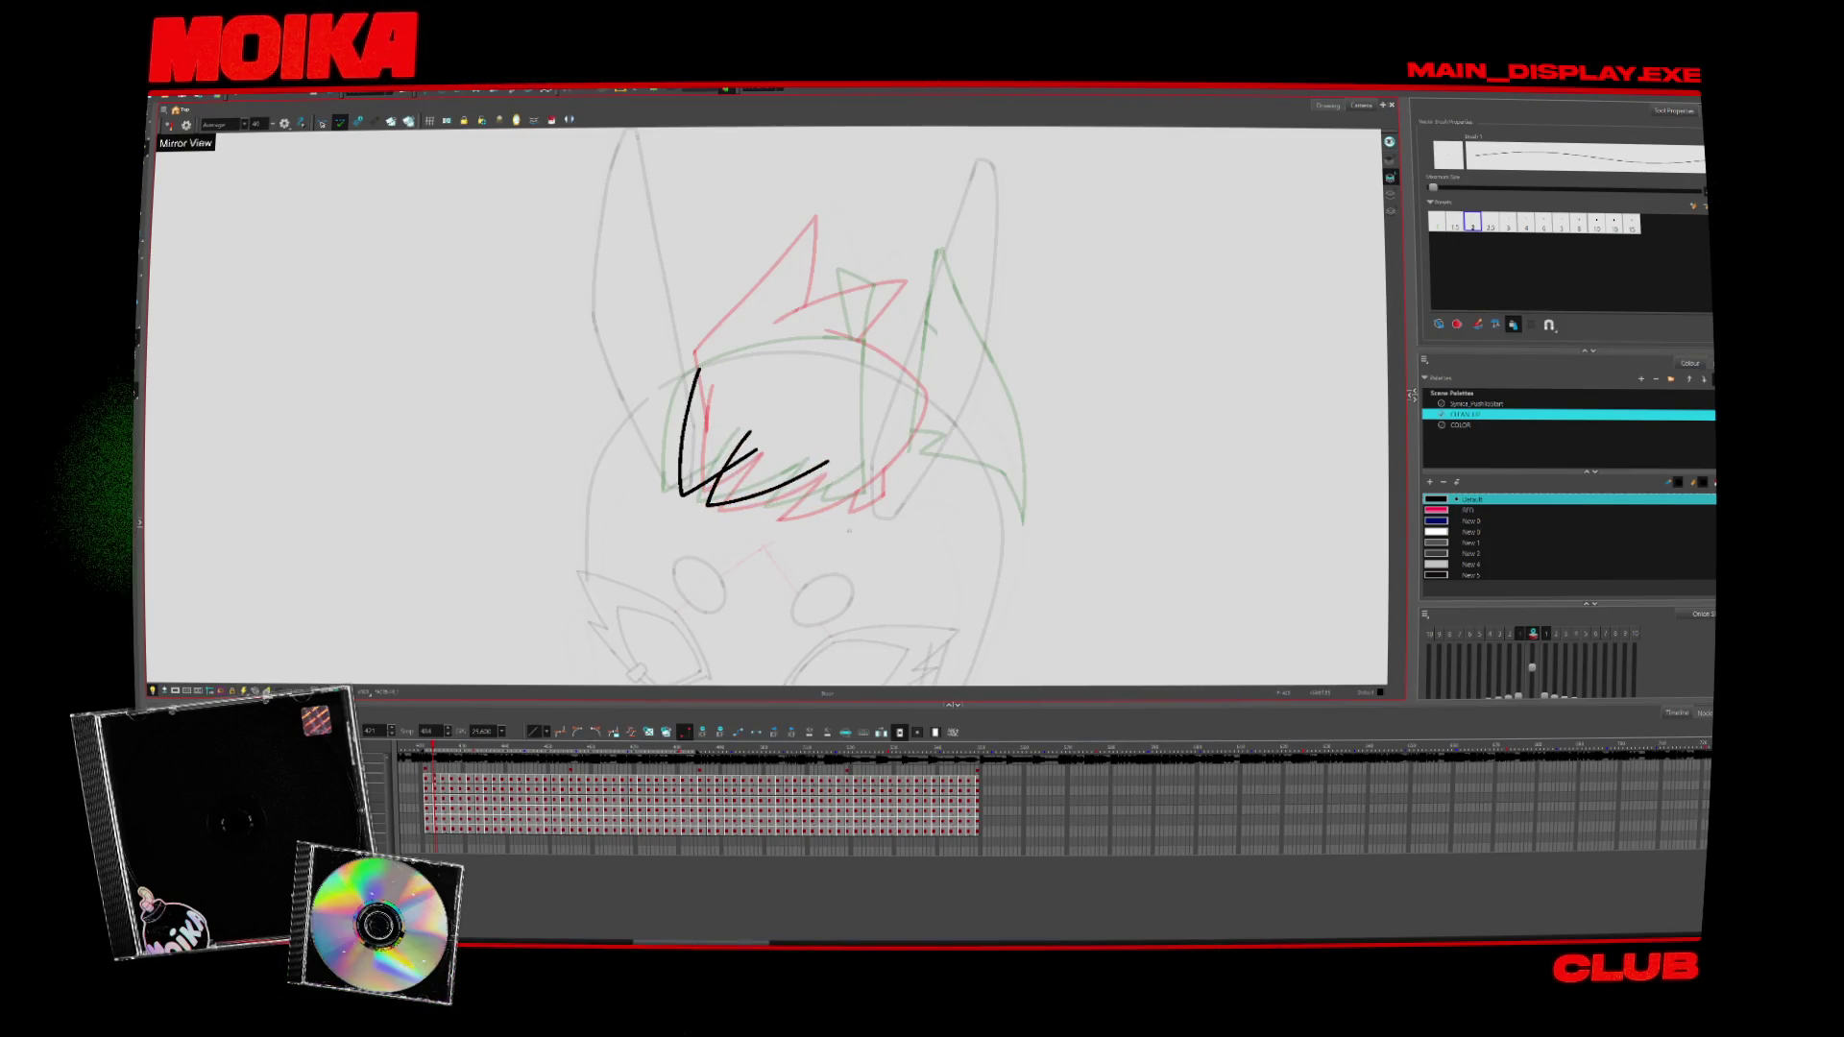
{"action": "left_click", "coordinate": [830, 456]}
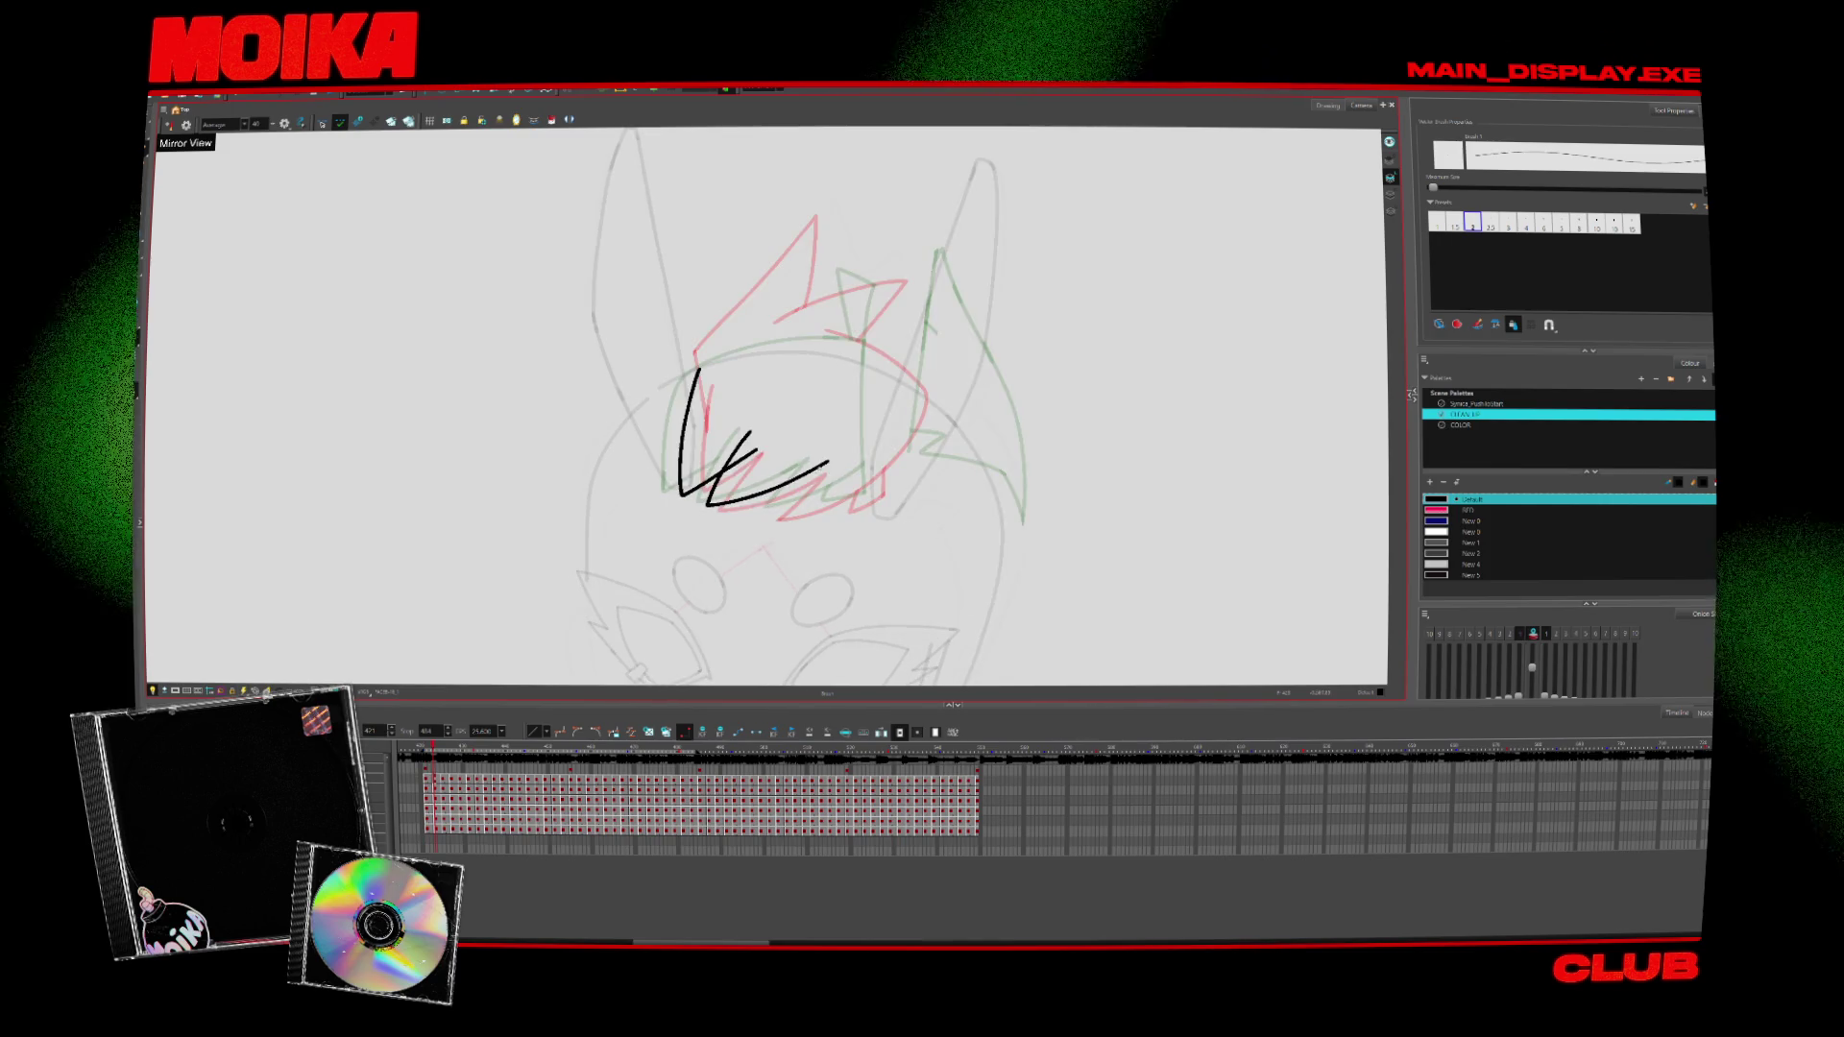
{"action": "mouse_move", "coordinate": [827, 459]}
{"action": "left_mouse_down"}
{"action": "mouse_move", "coordinate": [844, 497]}
{"action": "mouse_move", "coordinate": [922, 437]}
{"action": "left_mouse_up"}
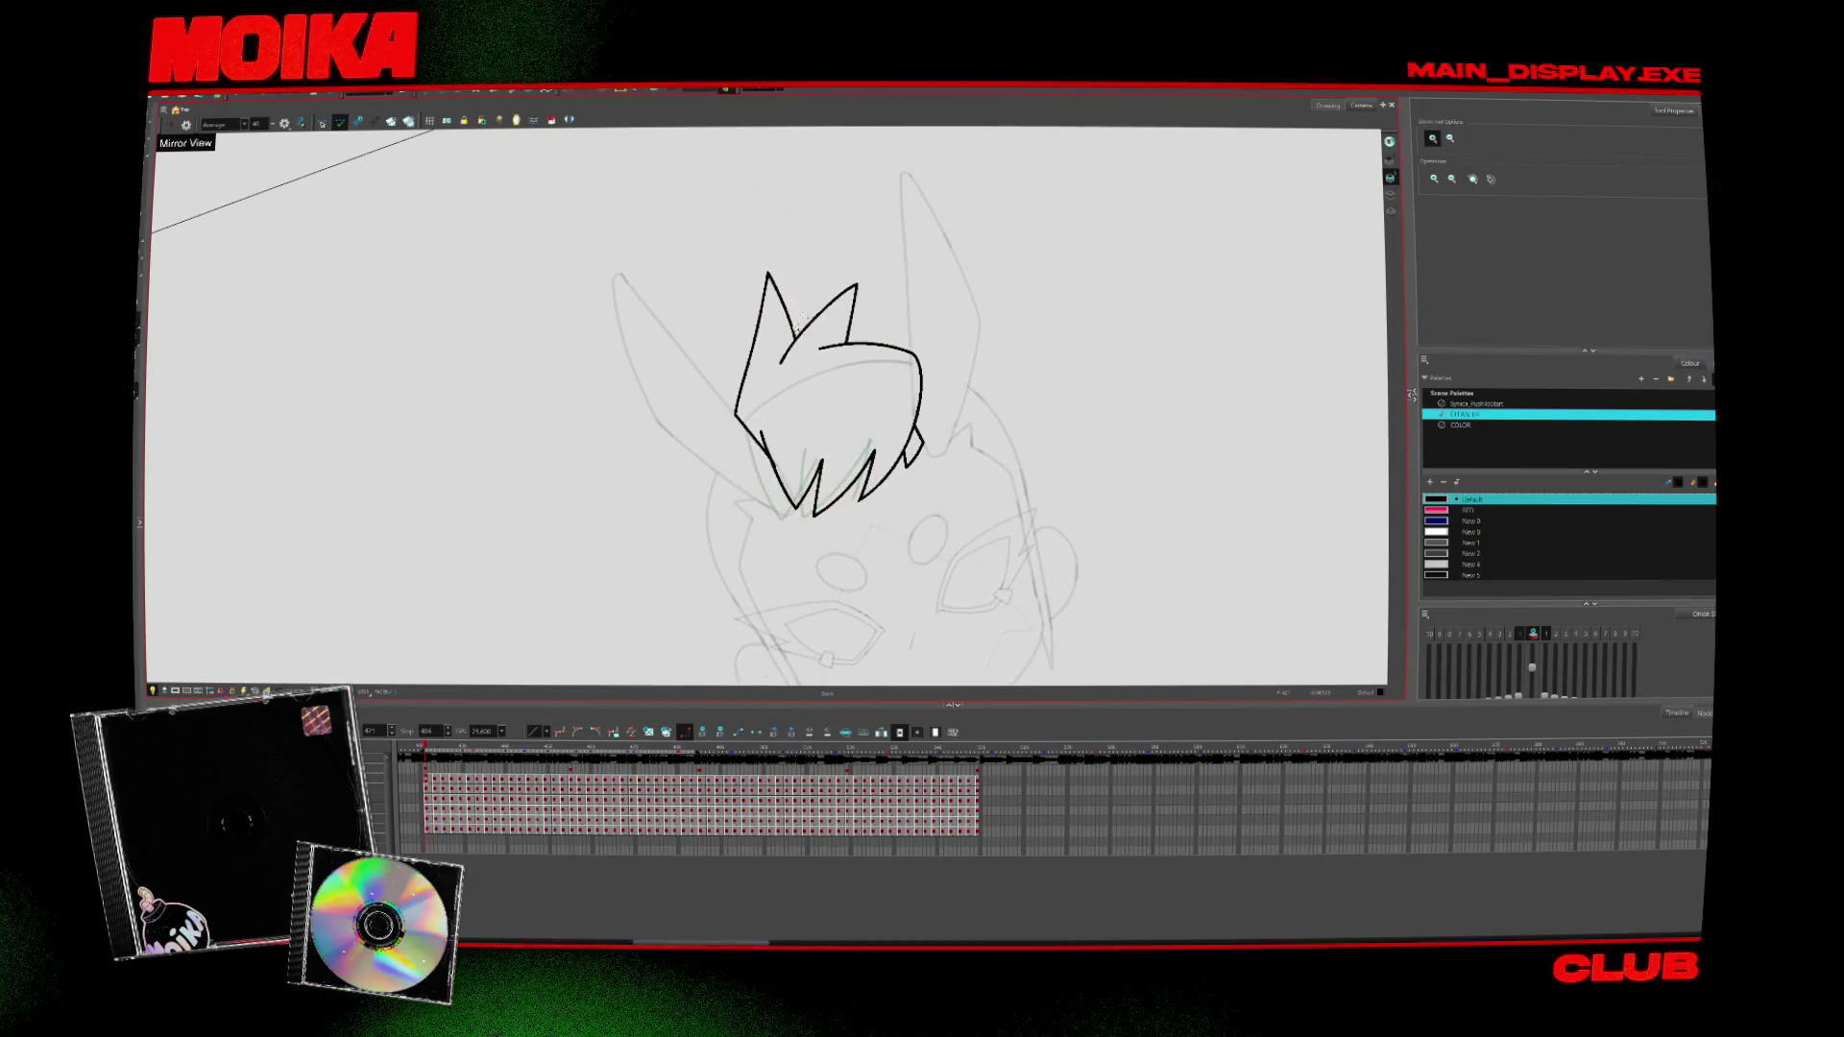
Zoom in, hide onion skin, and redraw the last lower-right fringe stroke
{"action": "left_click", "coordinate": [774, 459]}
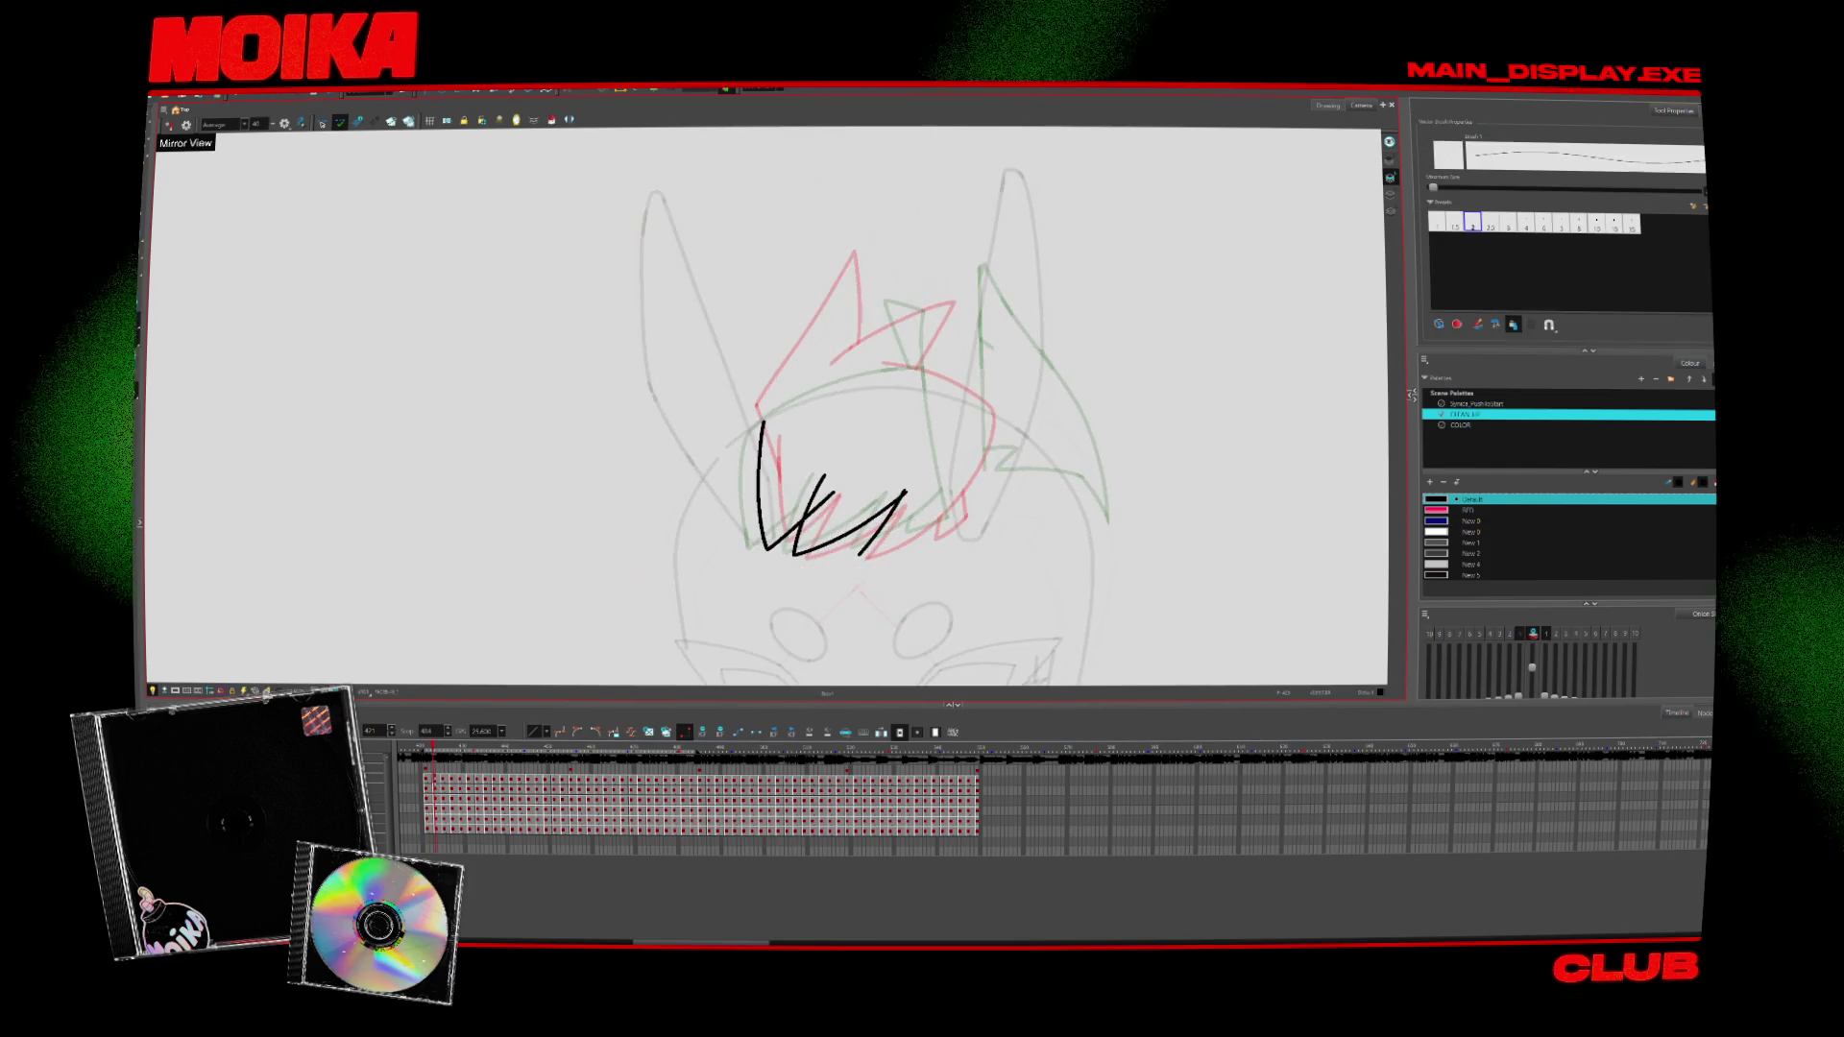
{"action": "left_click_drag", "start_coordinate": [906, 491], "coordinate": [968, 459]}
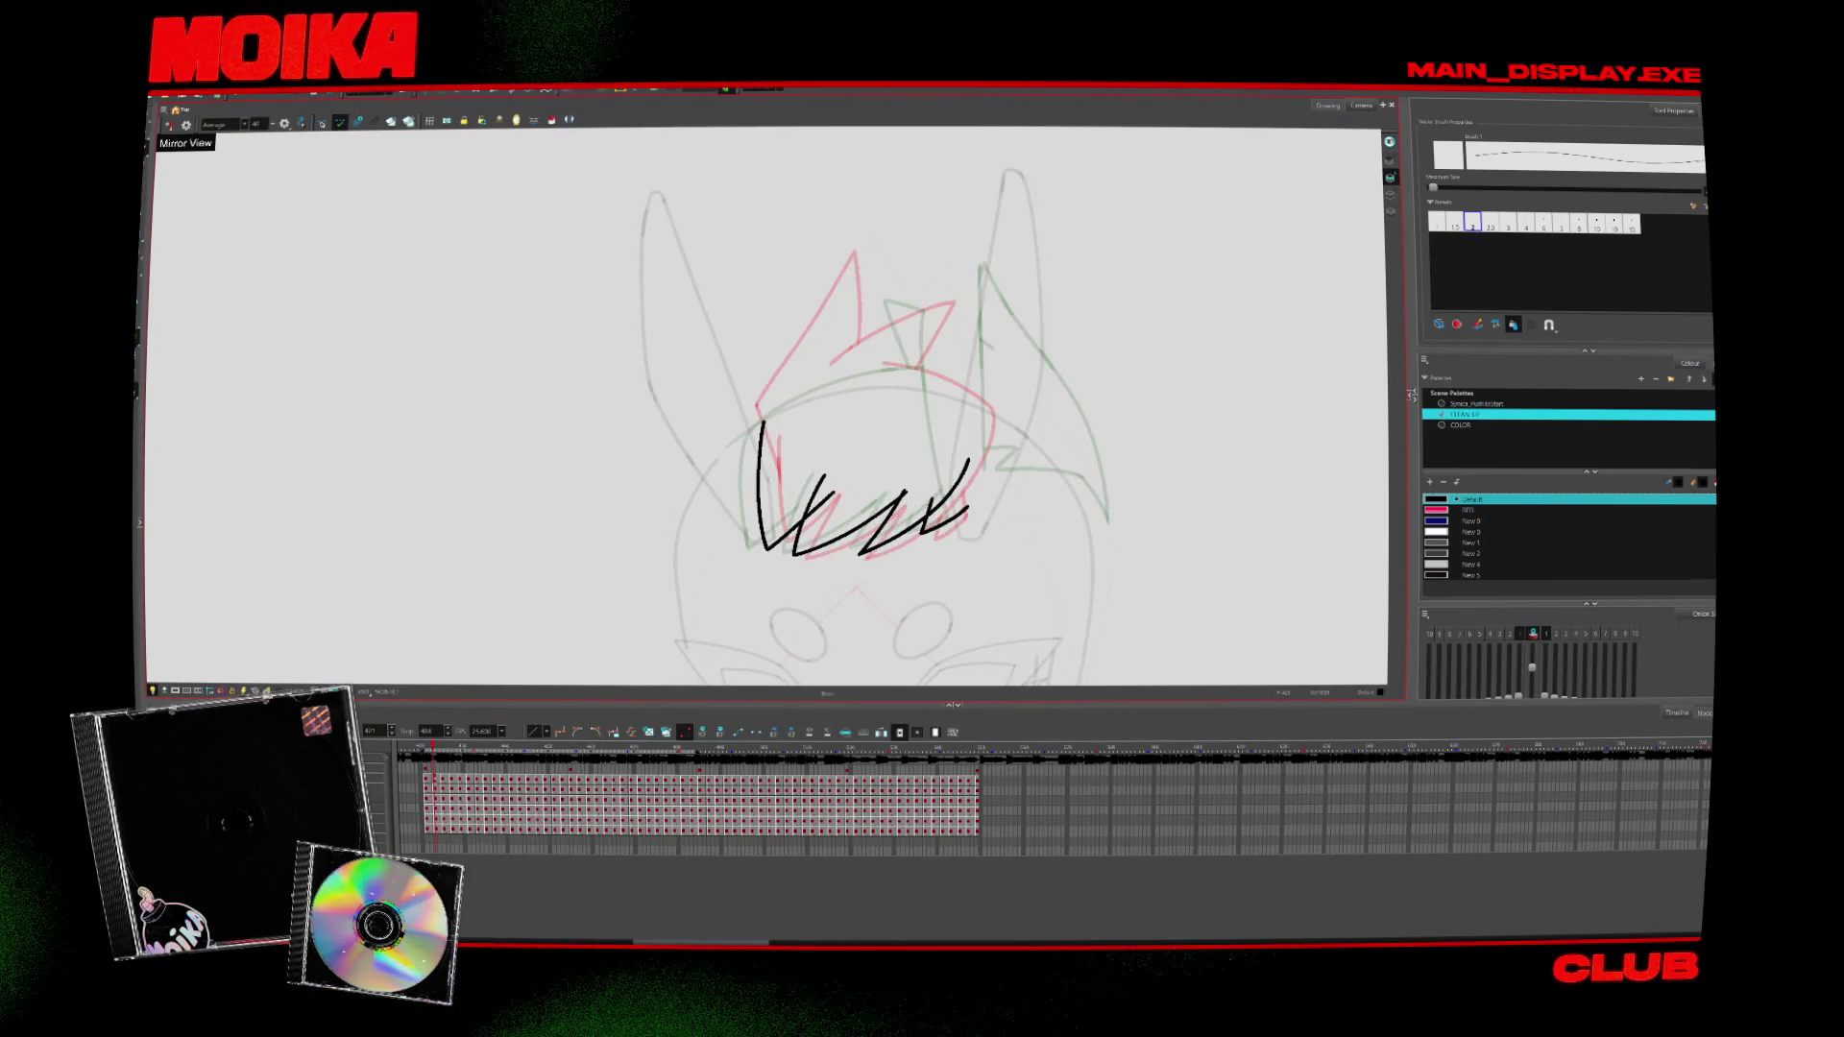
{"action": "key", "text": "alt+o"}
{"action": "key", "text": "ctrl+z"}
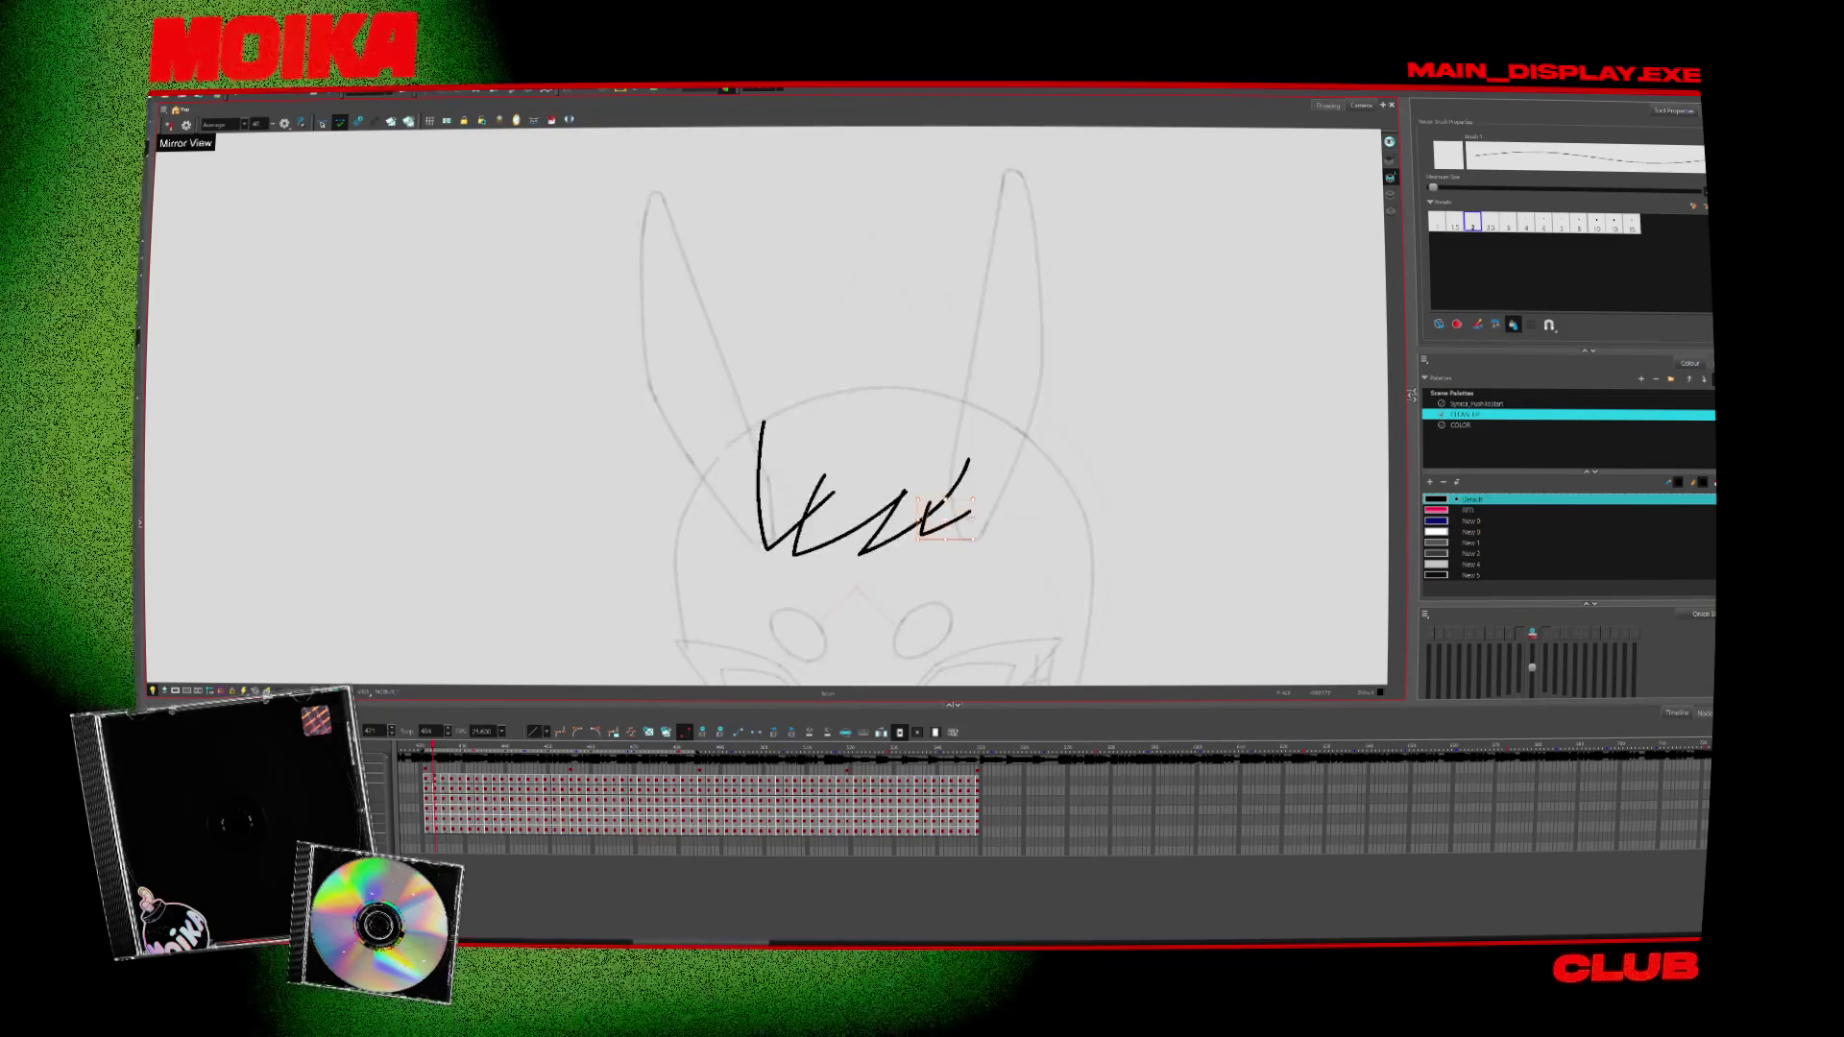
{"action": "left_click_drag", "start_coordinate": [965, 525], "coordinate": [925, 507]}
{"action": "key", "text": "alt+s"}
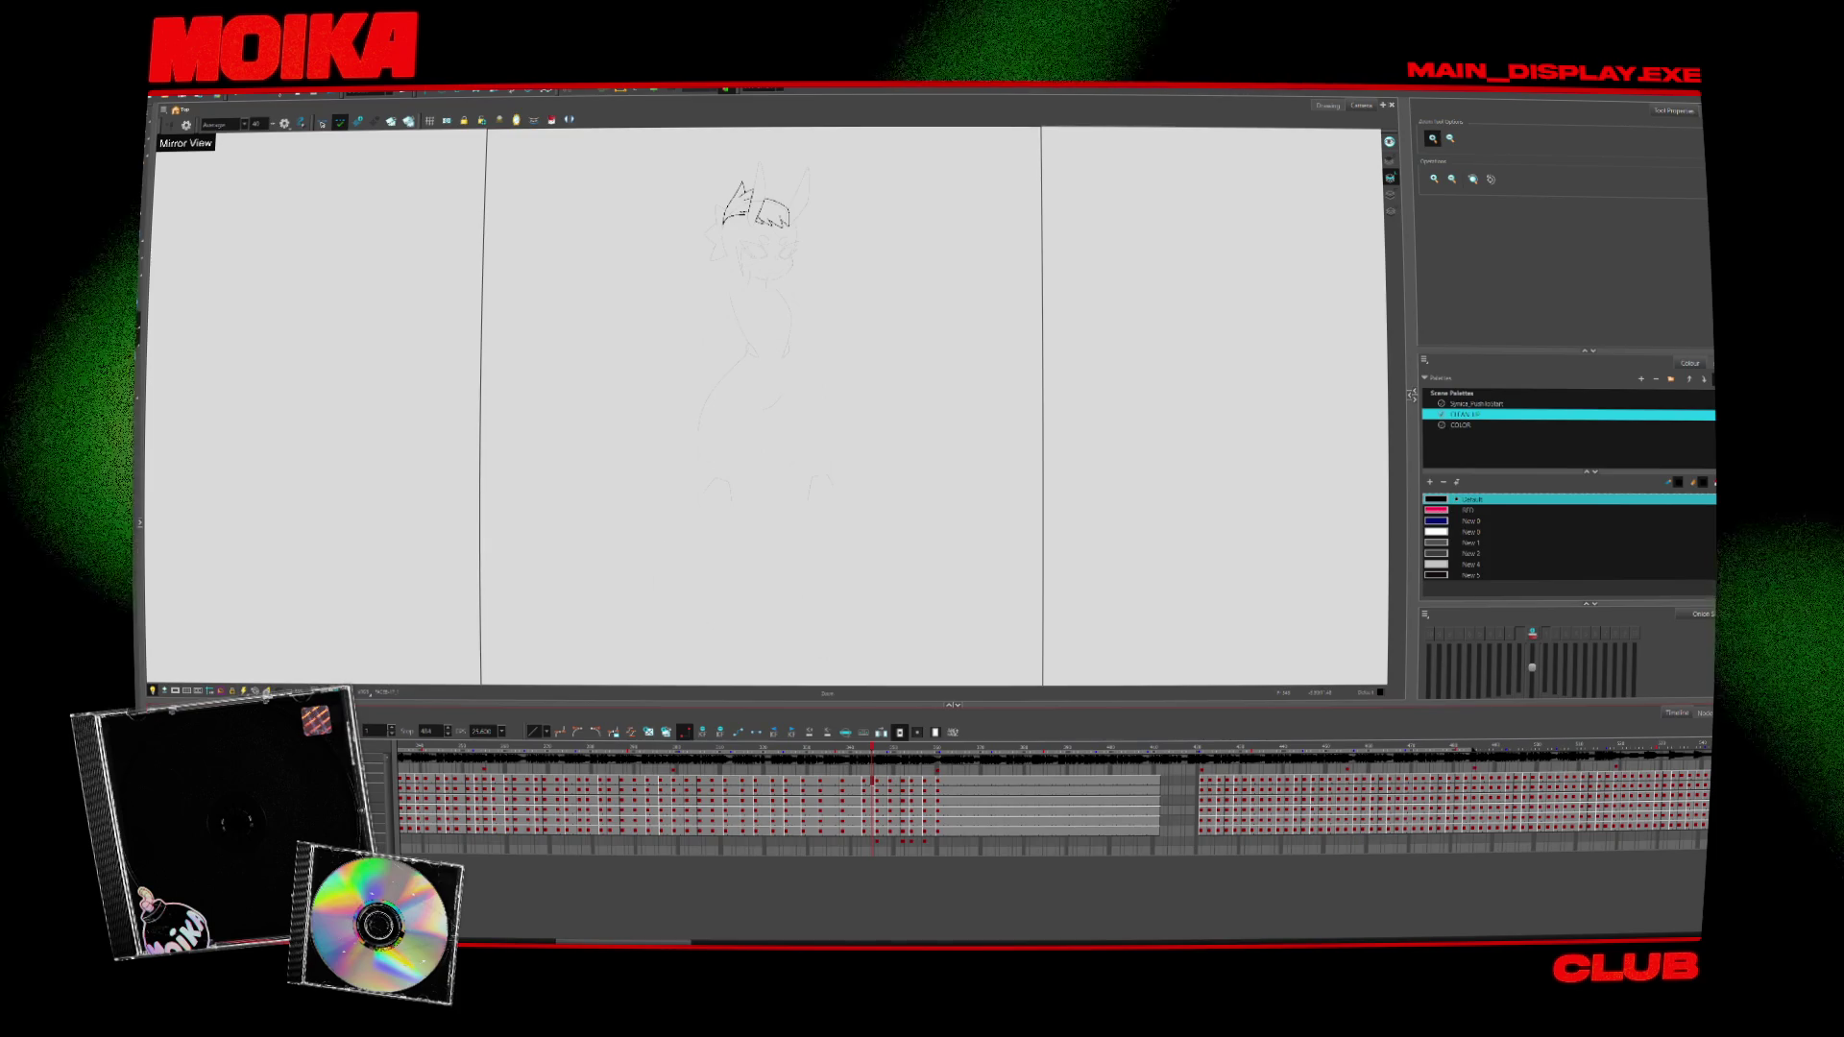
Play the turnaround from a later frame, then set the Select tool to plain stroke selection
{"action": "left_click", "coordinate": [1202, 749]}
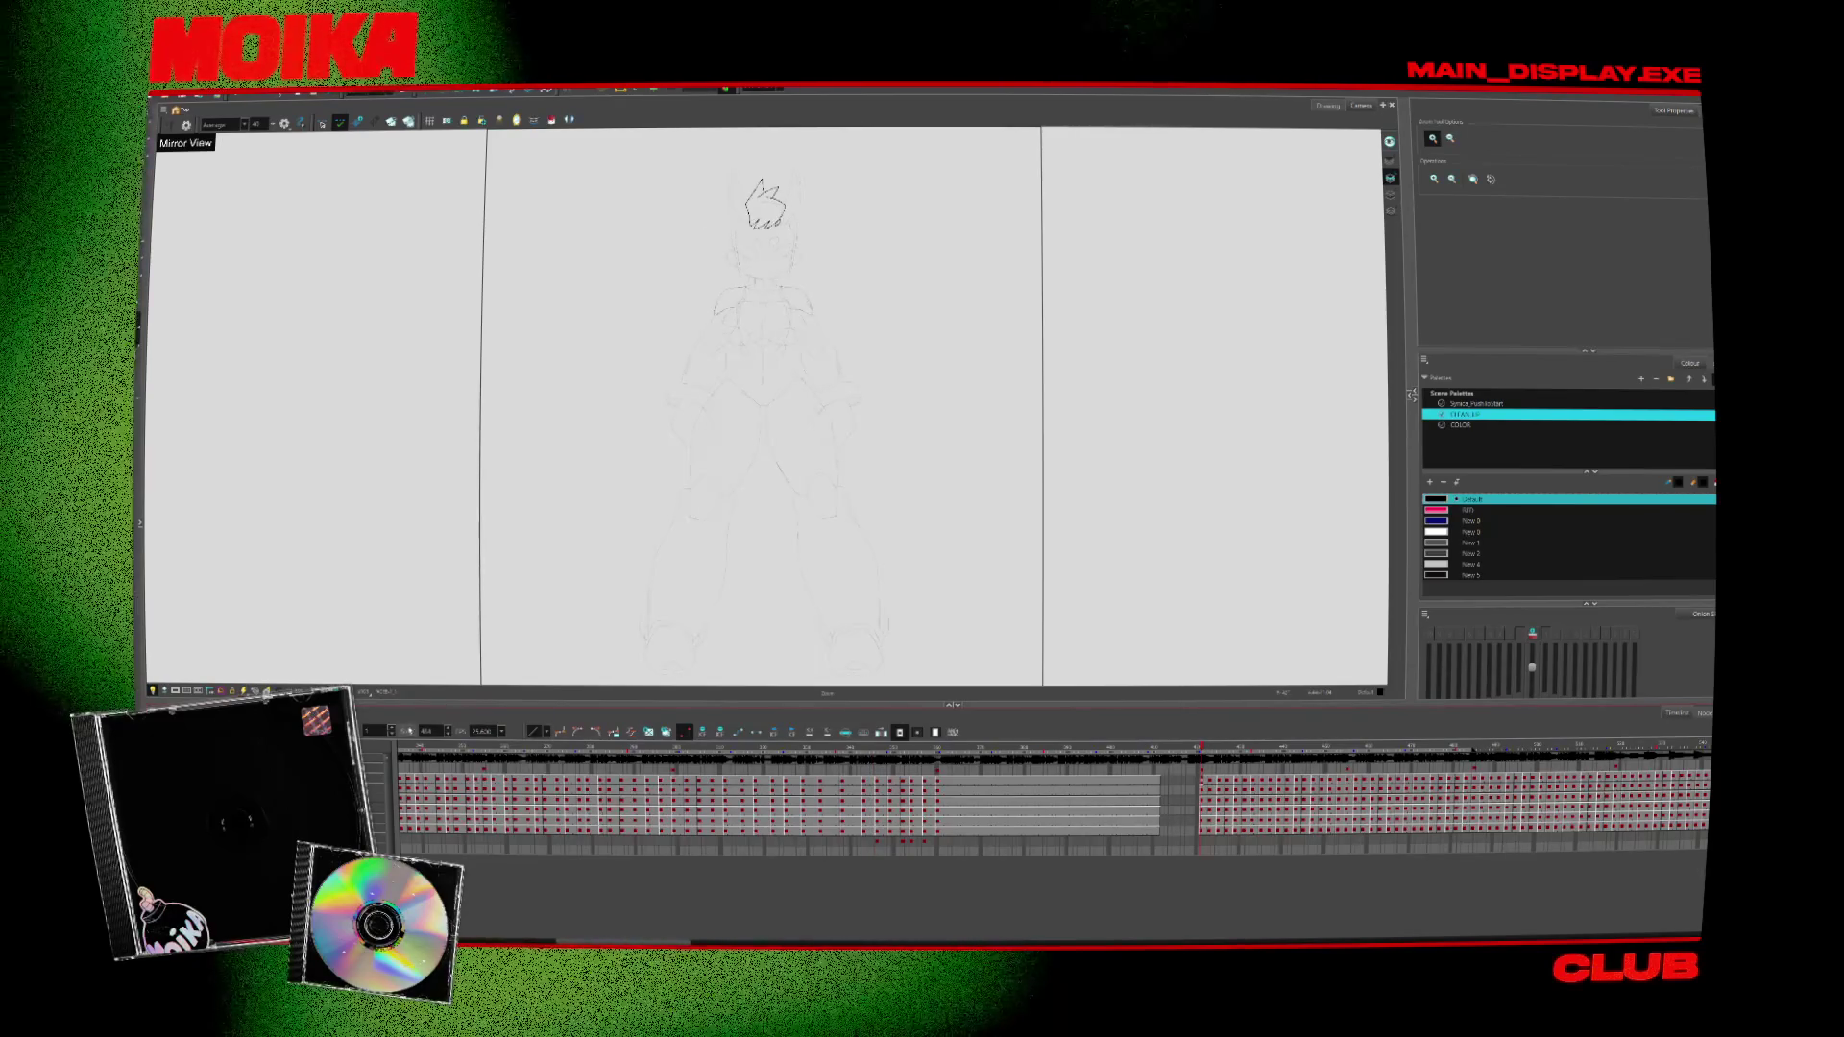
{"action": "left_click", "coordinate": [1218, 780]}
{"action": "key", "text": "Return"}
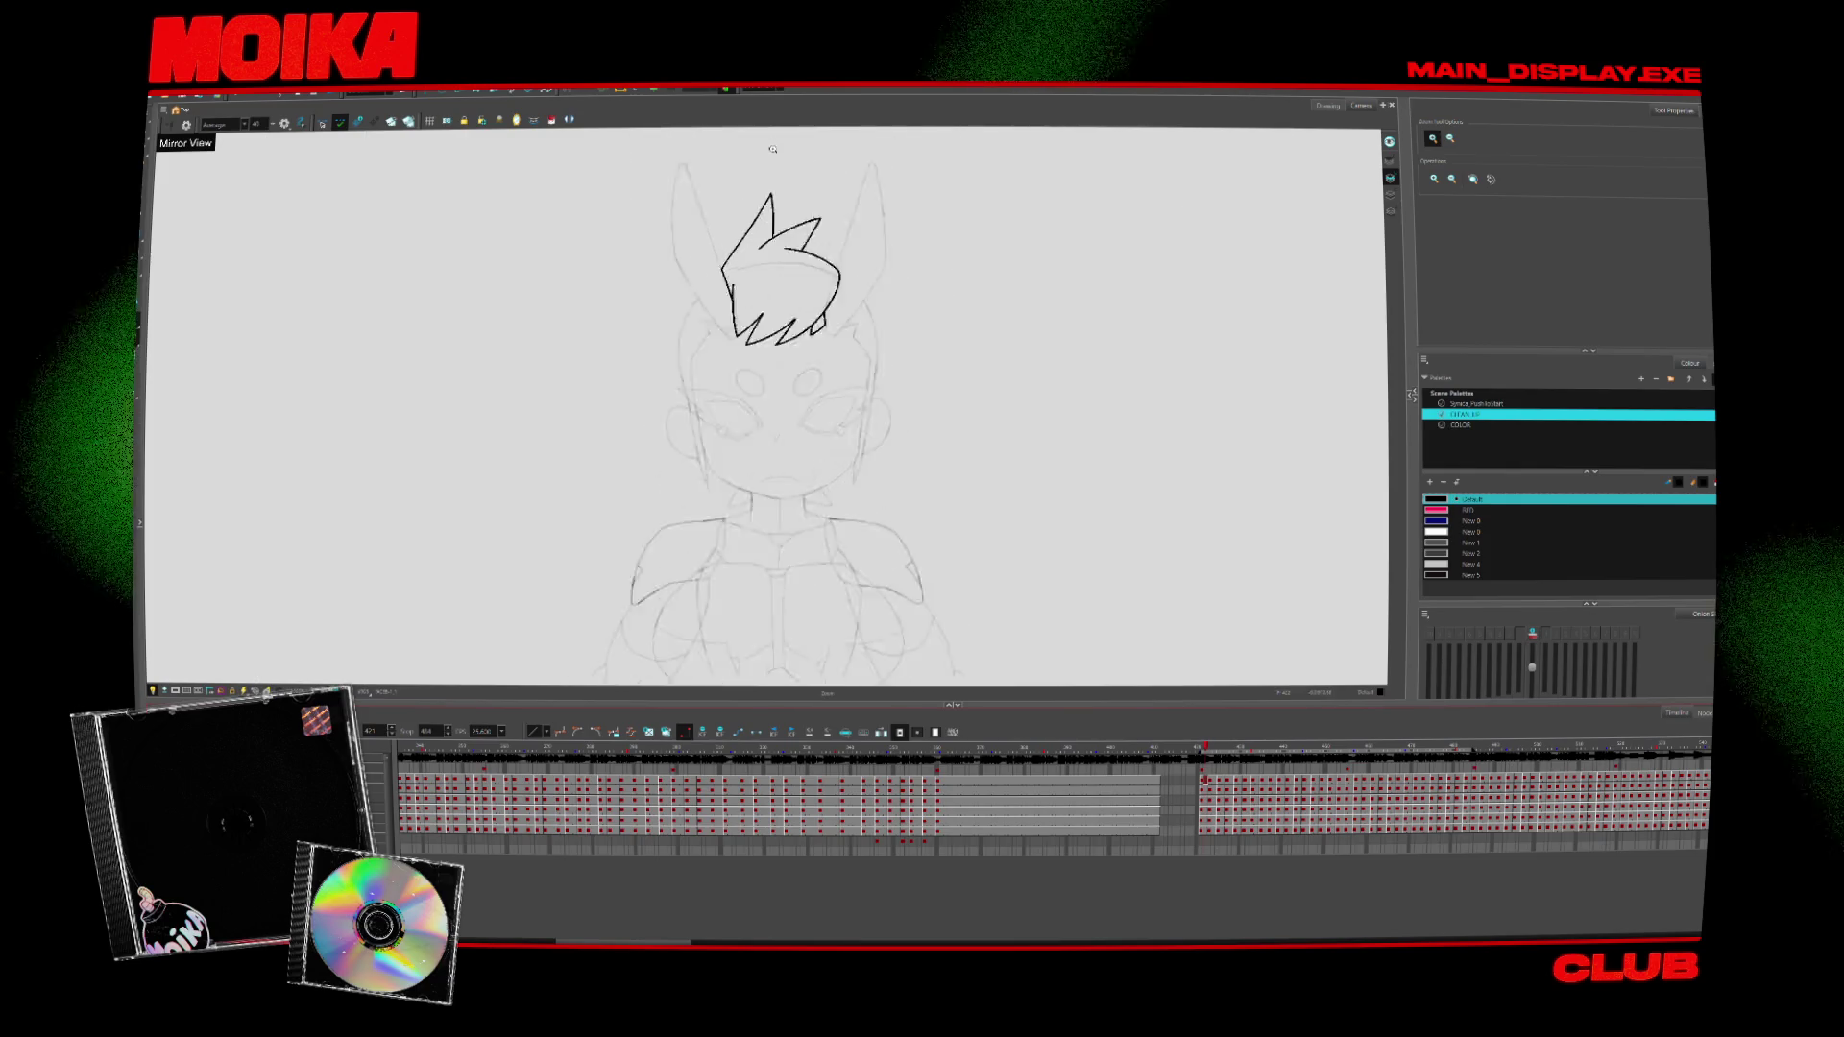
{"action": "left_click", "coordinate": [157, 113]}
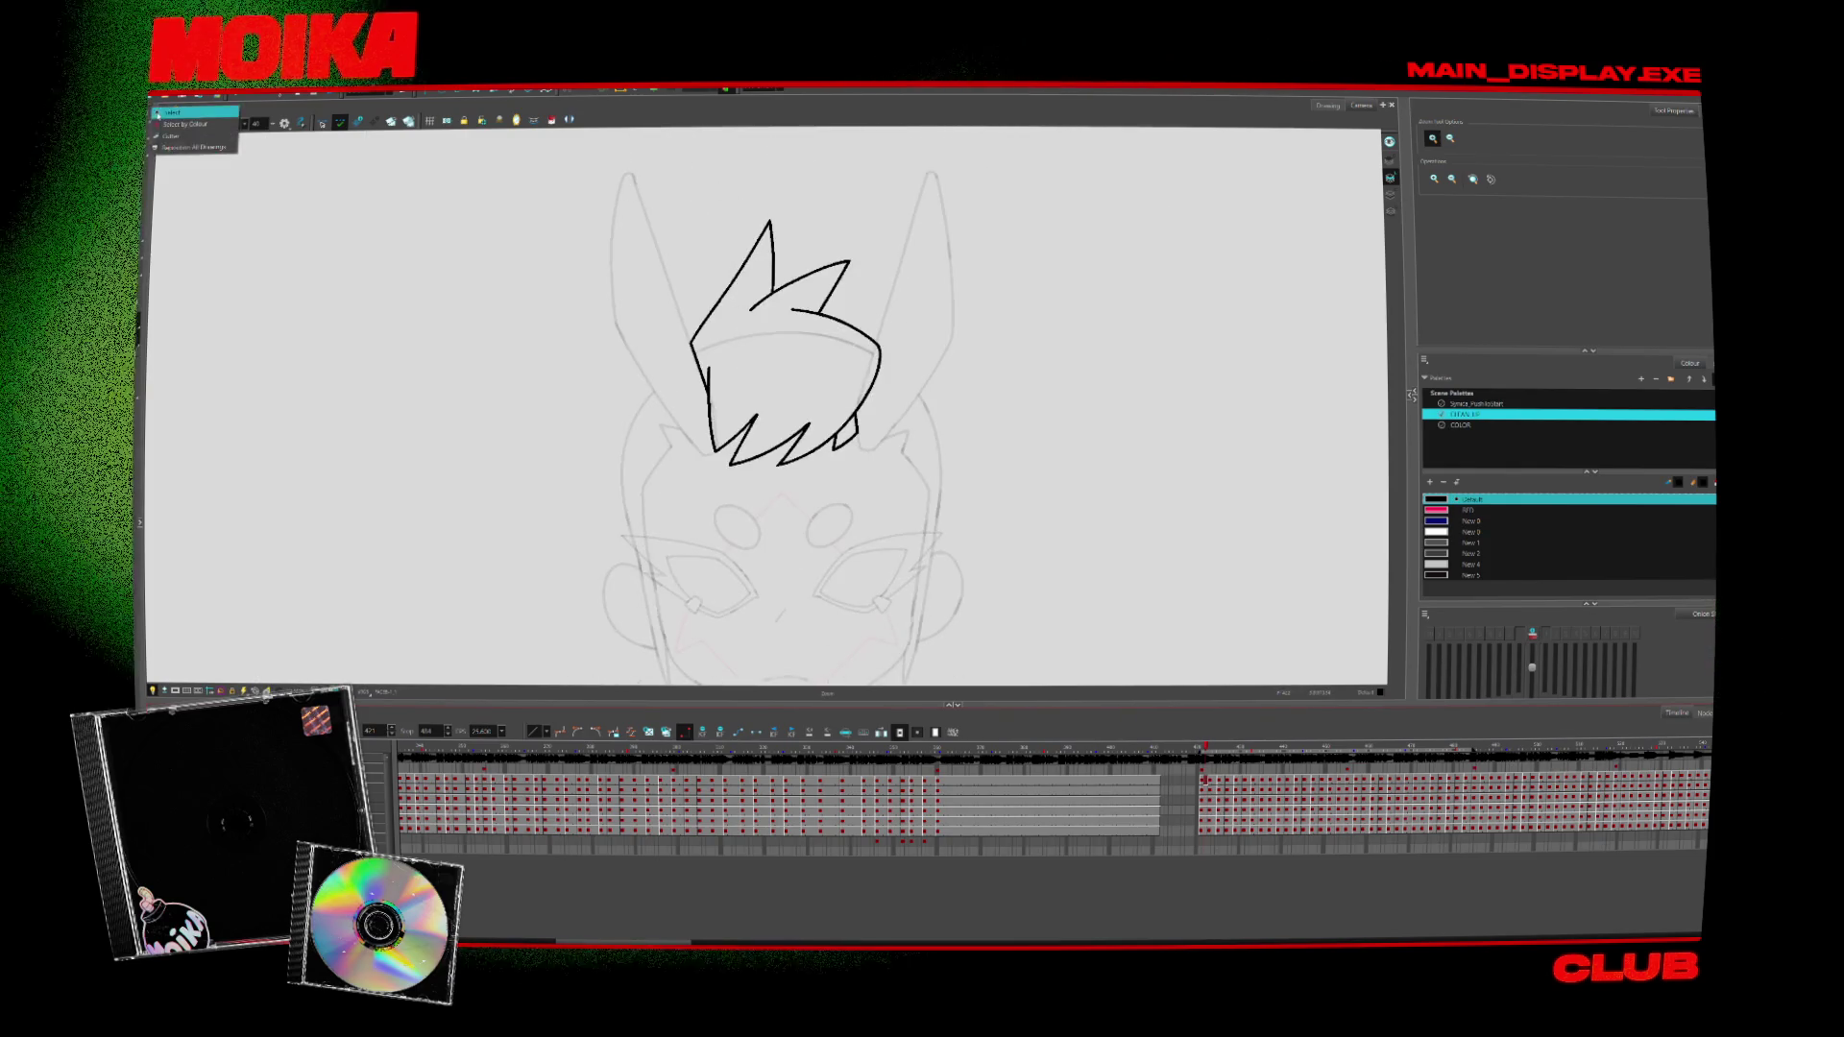
{"action": "left_click", "coordinate": [163, 113]}
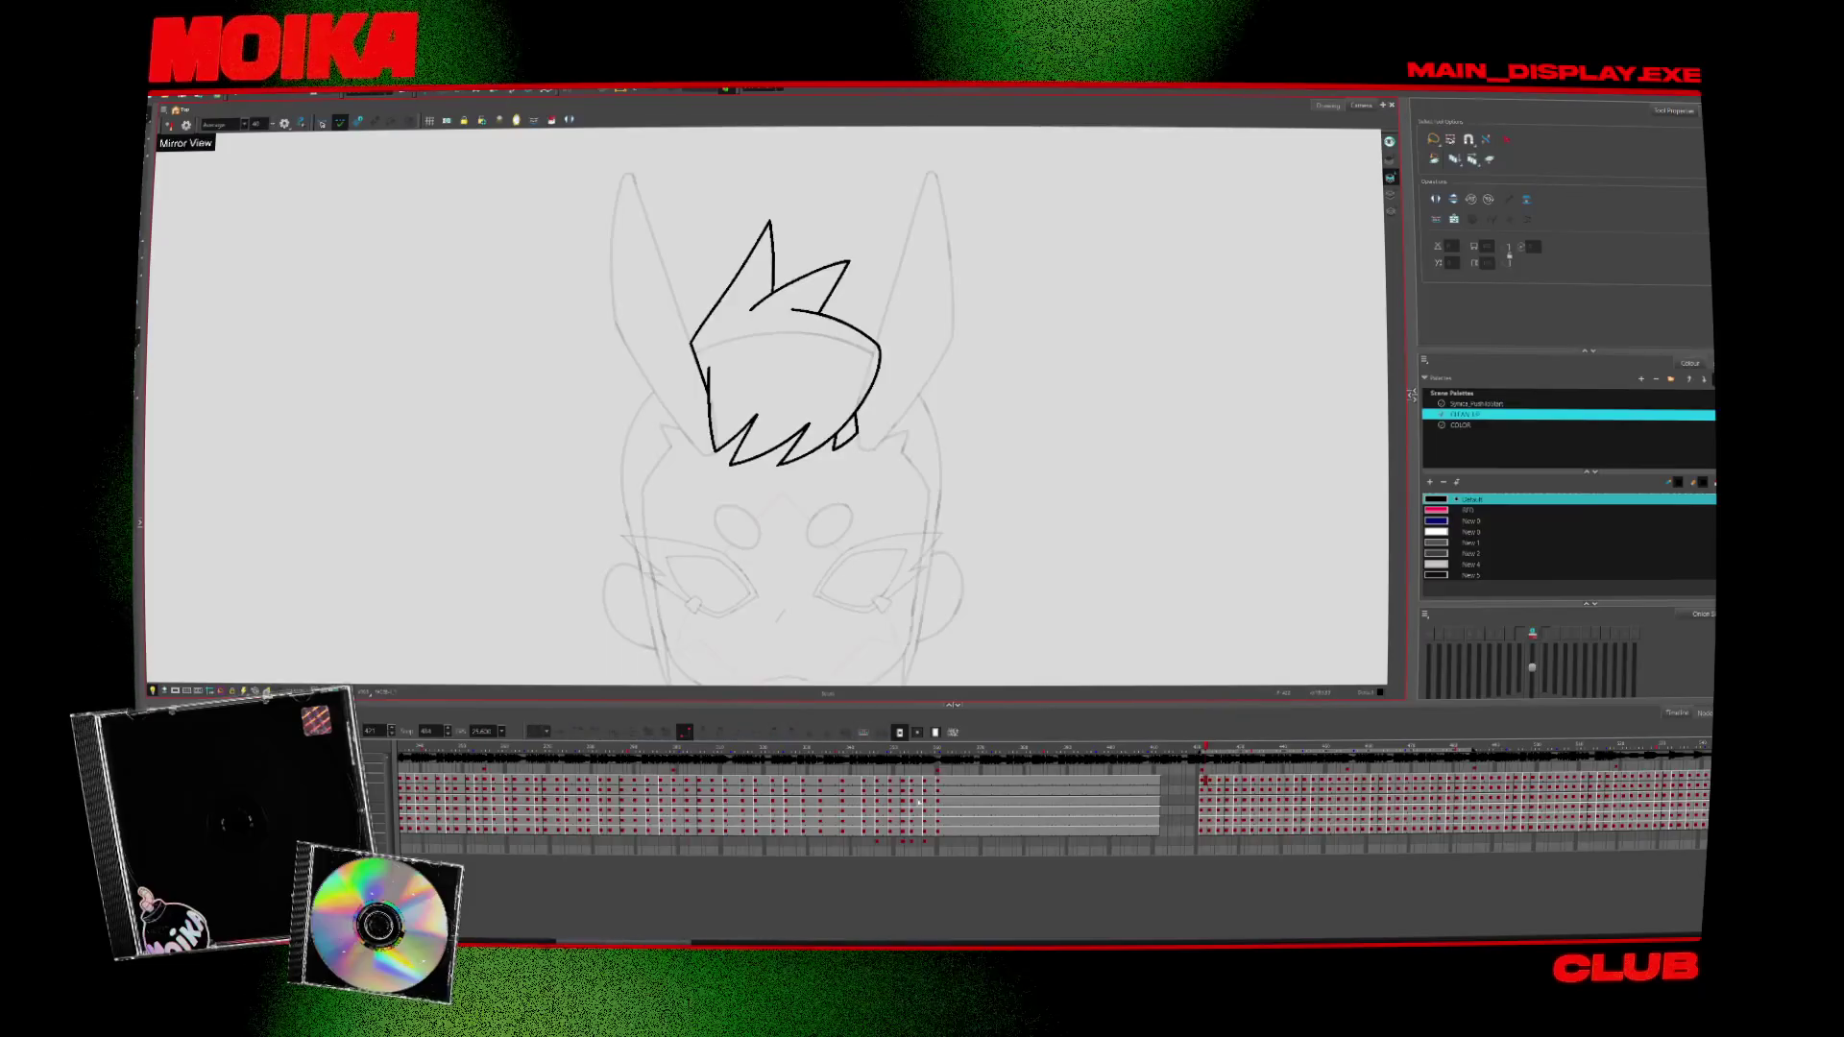
Move to the next drawing, trial-delete the left headband stroke, then restore it
{"action": "key", "text": "alt+b"}
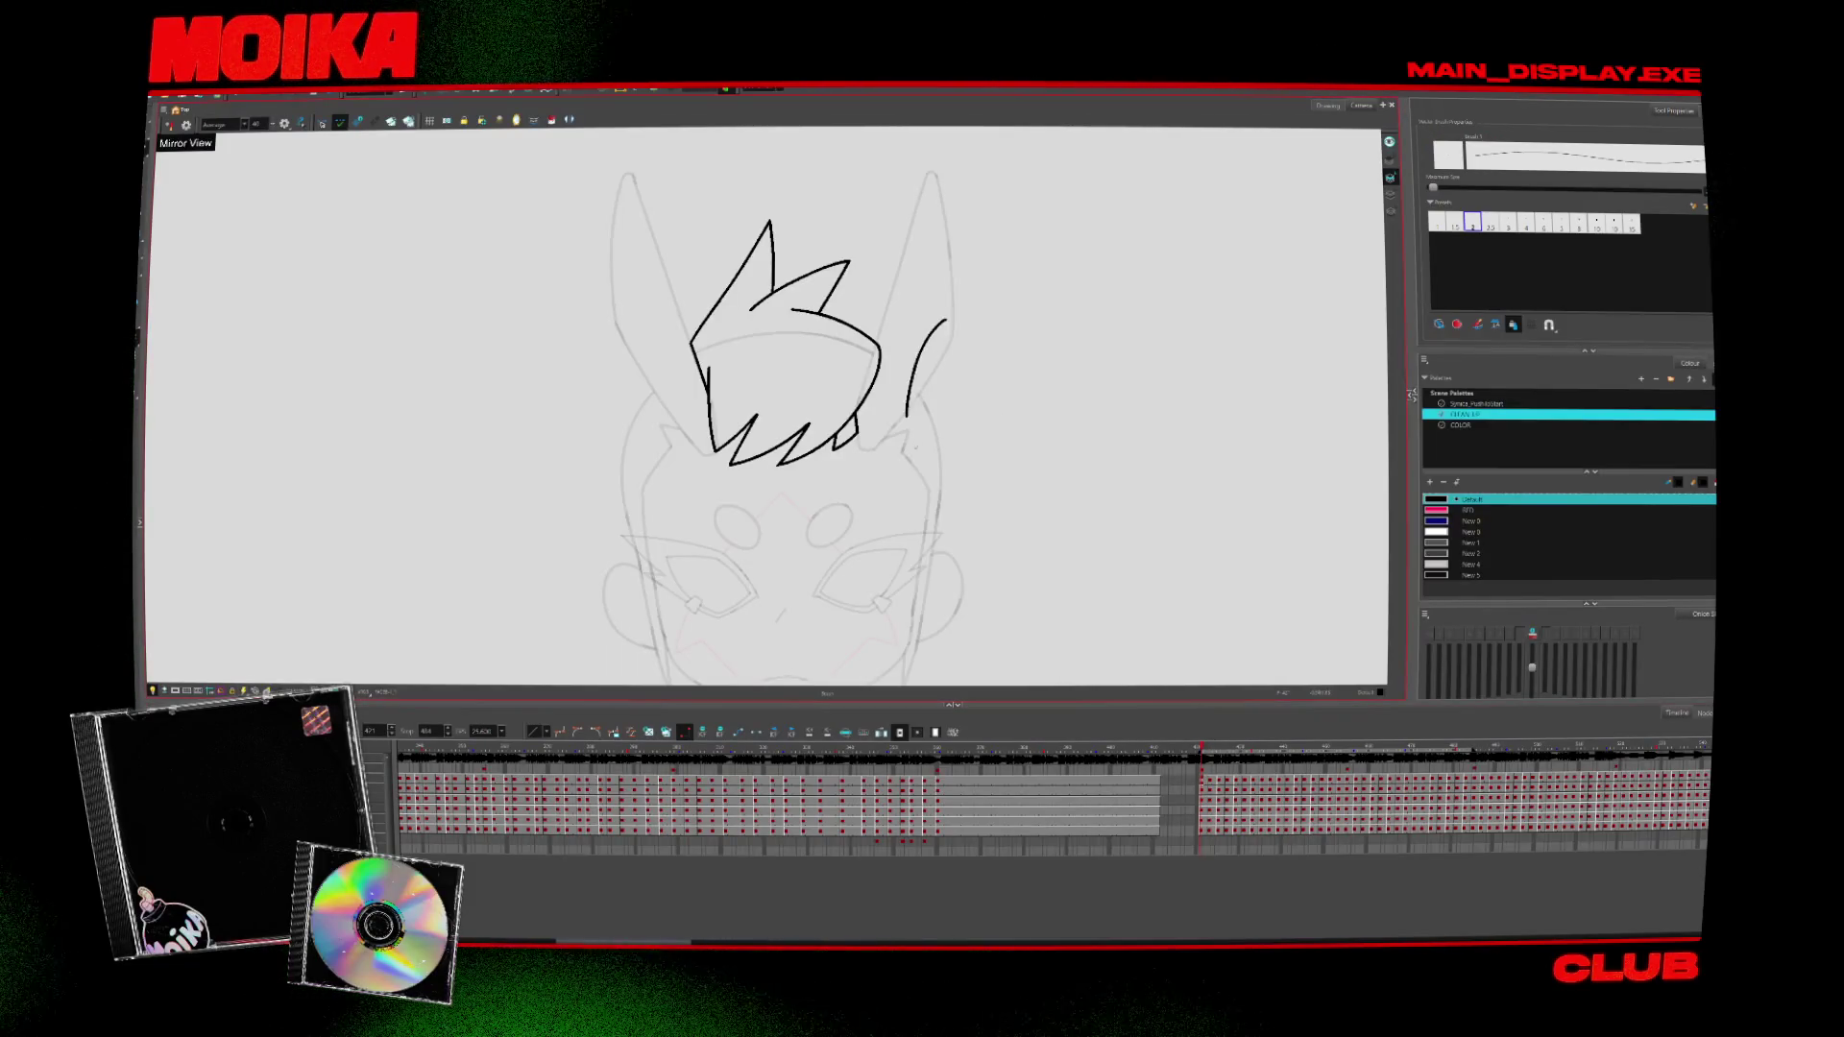
{"action": "key", "text": "period"}
{"action": "key", "text": "period"}
{"action": "key", "text": "period"}
{"action": "key", "text": "period"}
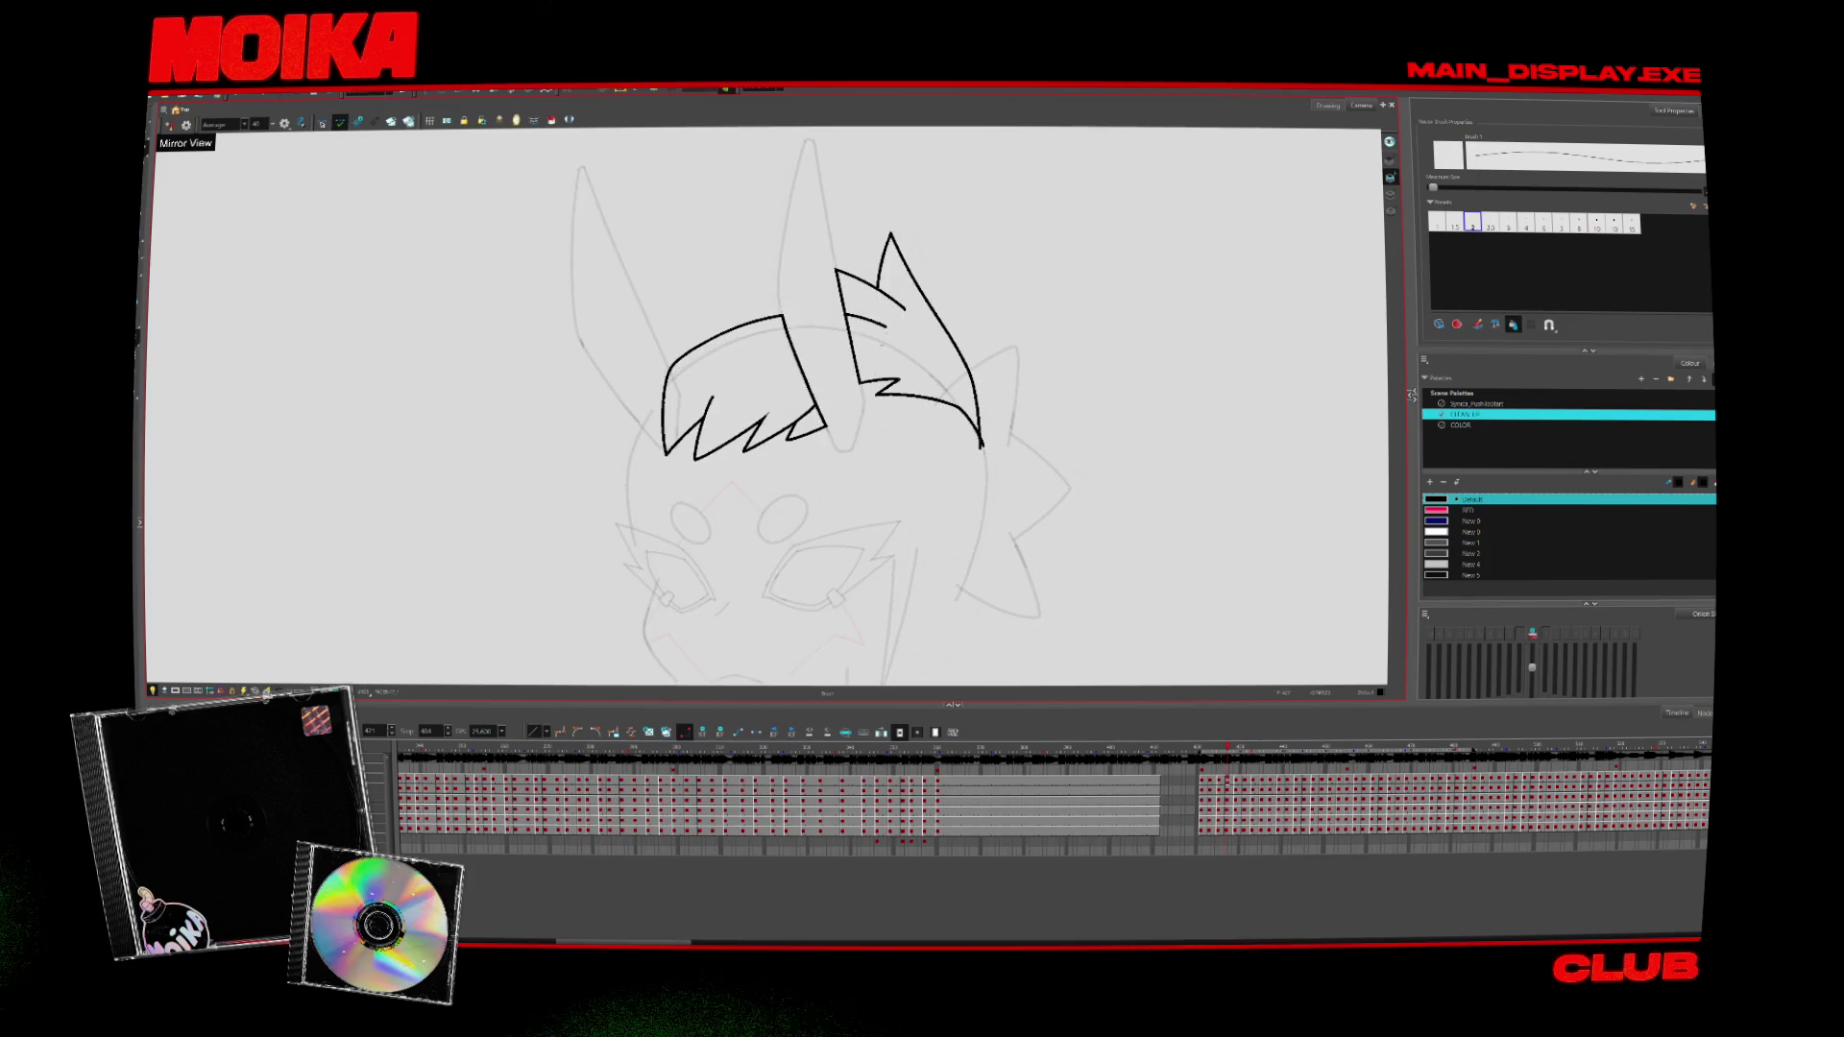
{"action": "key", "text": "period"}
{"action": "key", "text": "comma"}
{"action": "key", "text": "alt+s"}
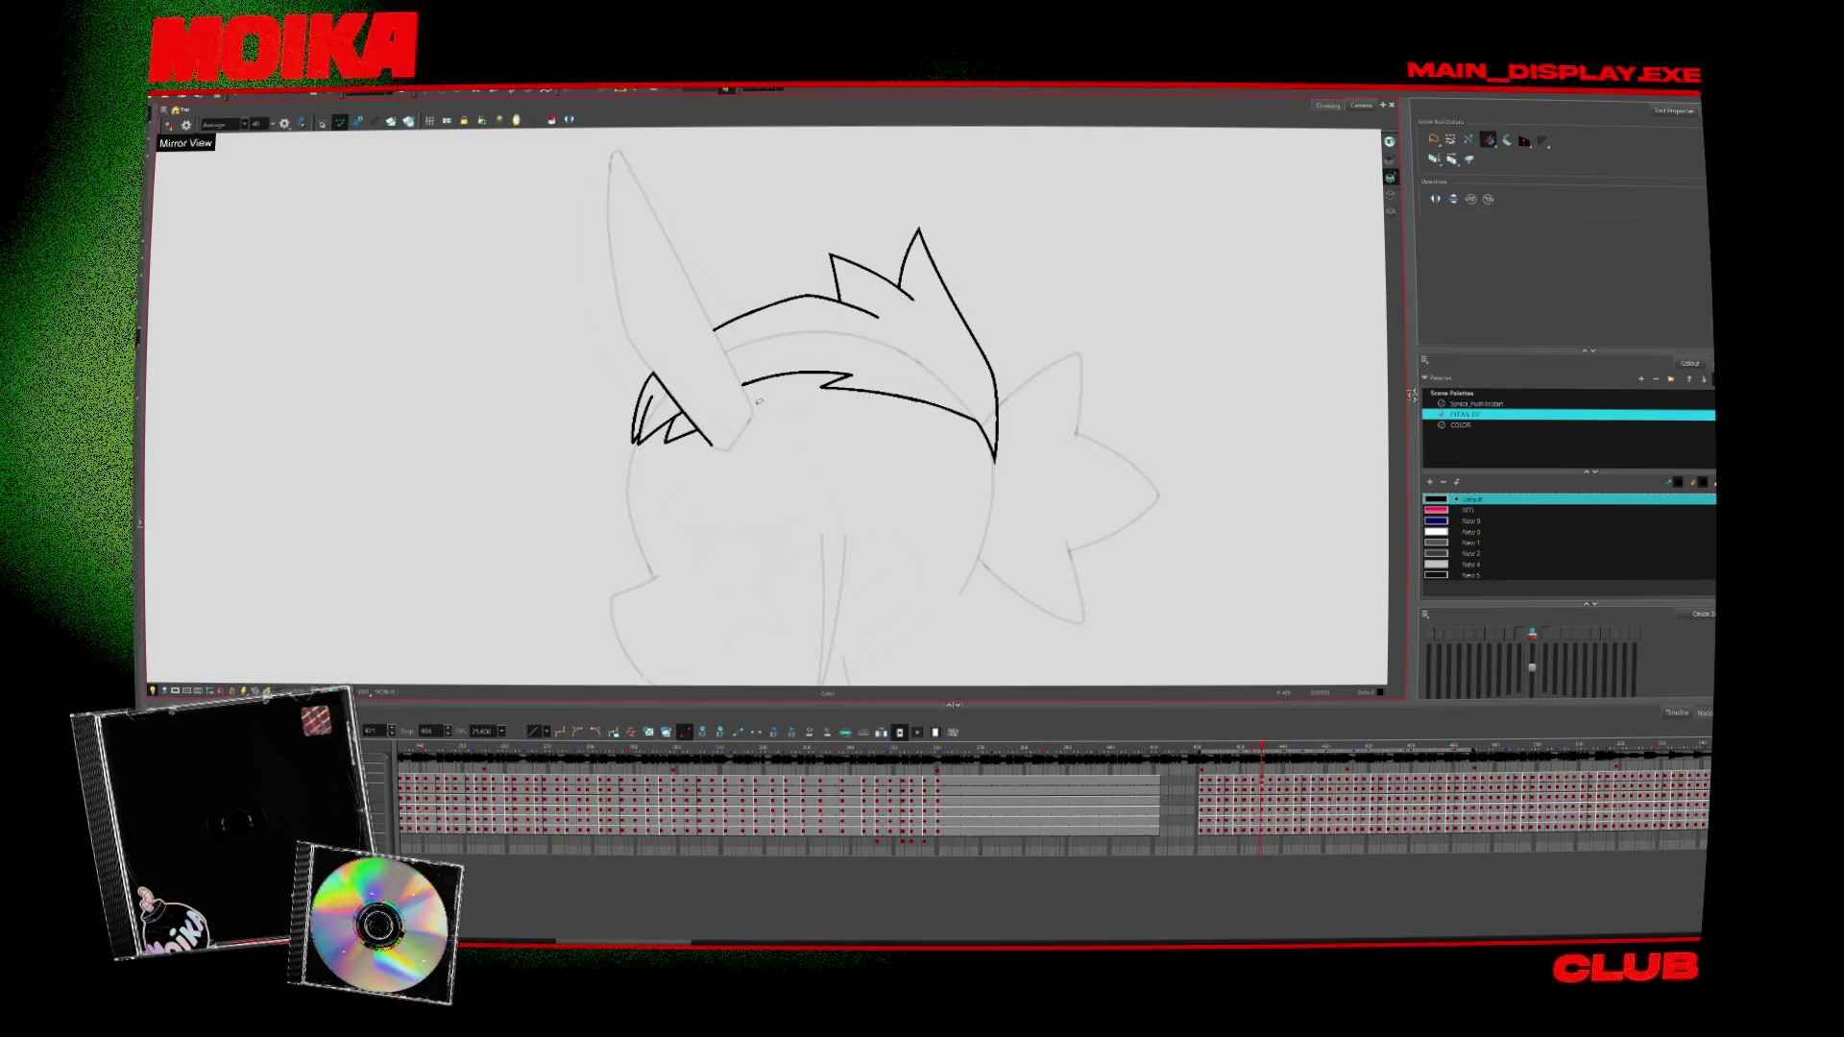
{"action": "left_click", "coordinate": [746, 382]}
{"action": "key", "text": "Delete"}
{"action": "key", "text": "ctrl+z"}
{"action": "key", "text": "alt+b"}
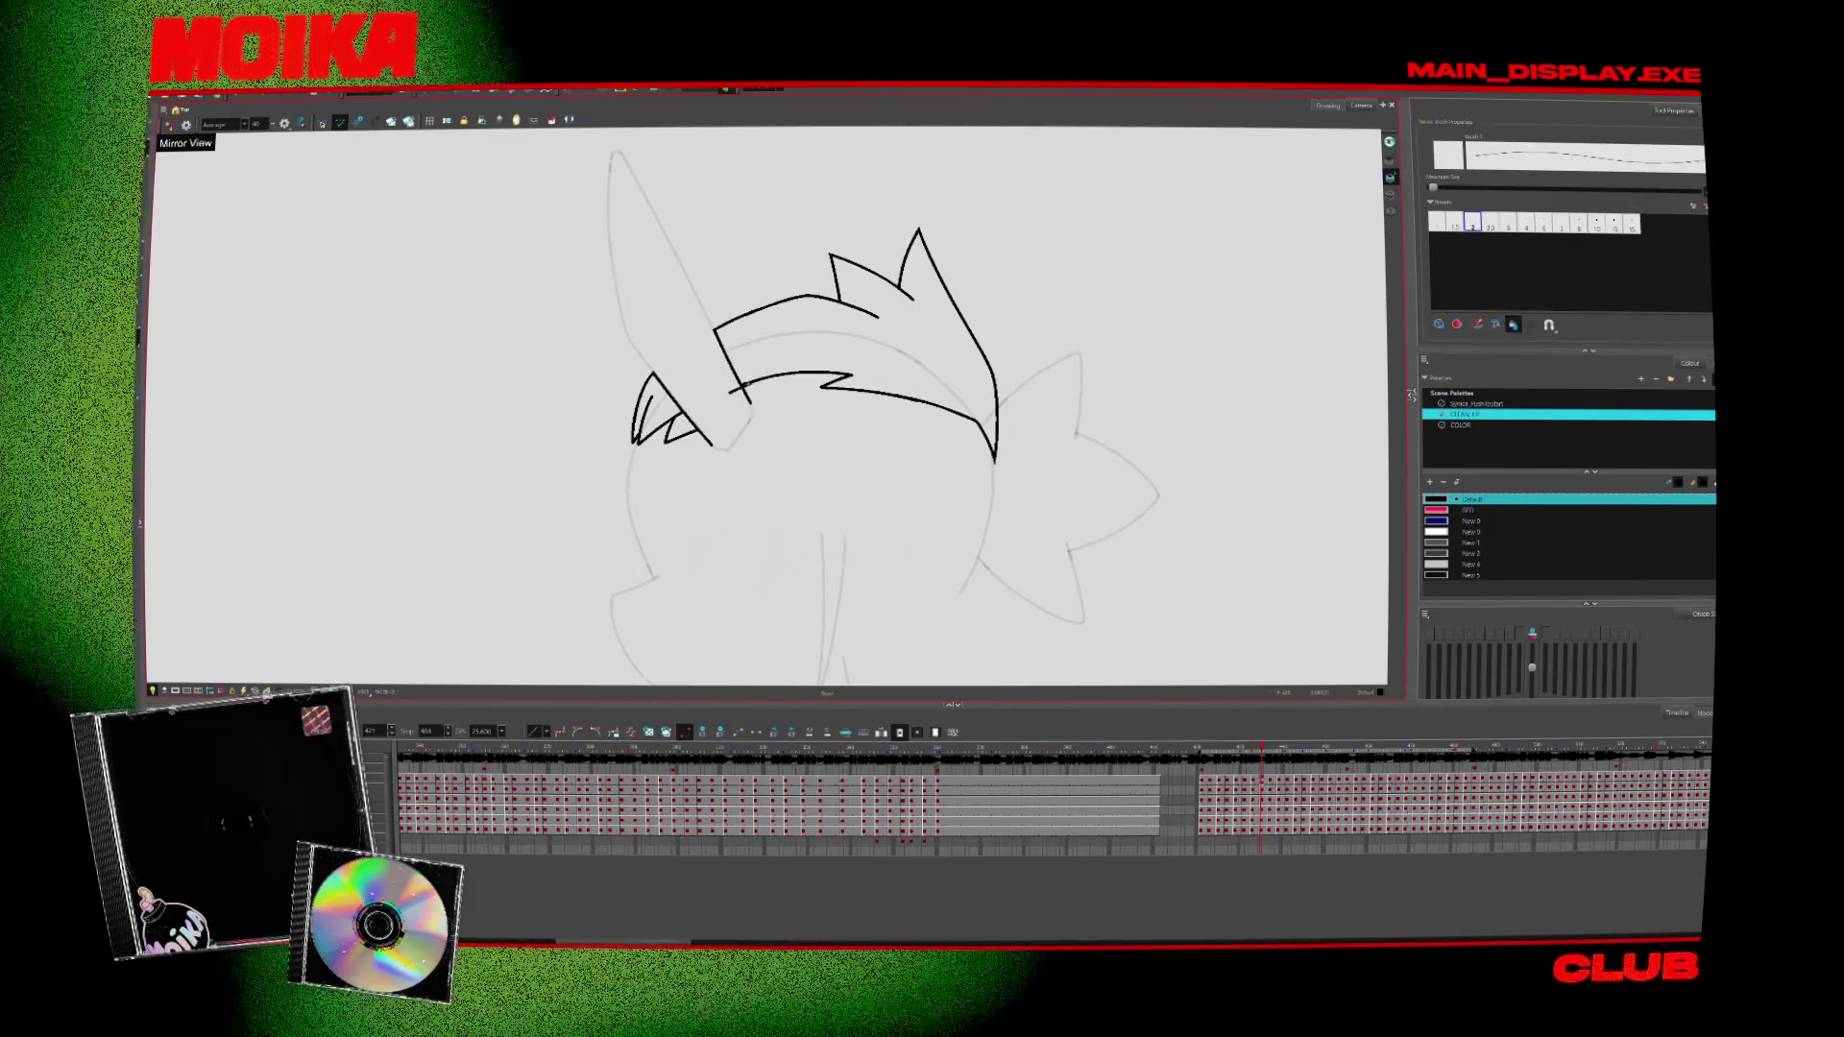
On a later head pose, ink a jagged black line joining the head curve to the spikes
{"action": "key", "text": "alt+s"}
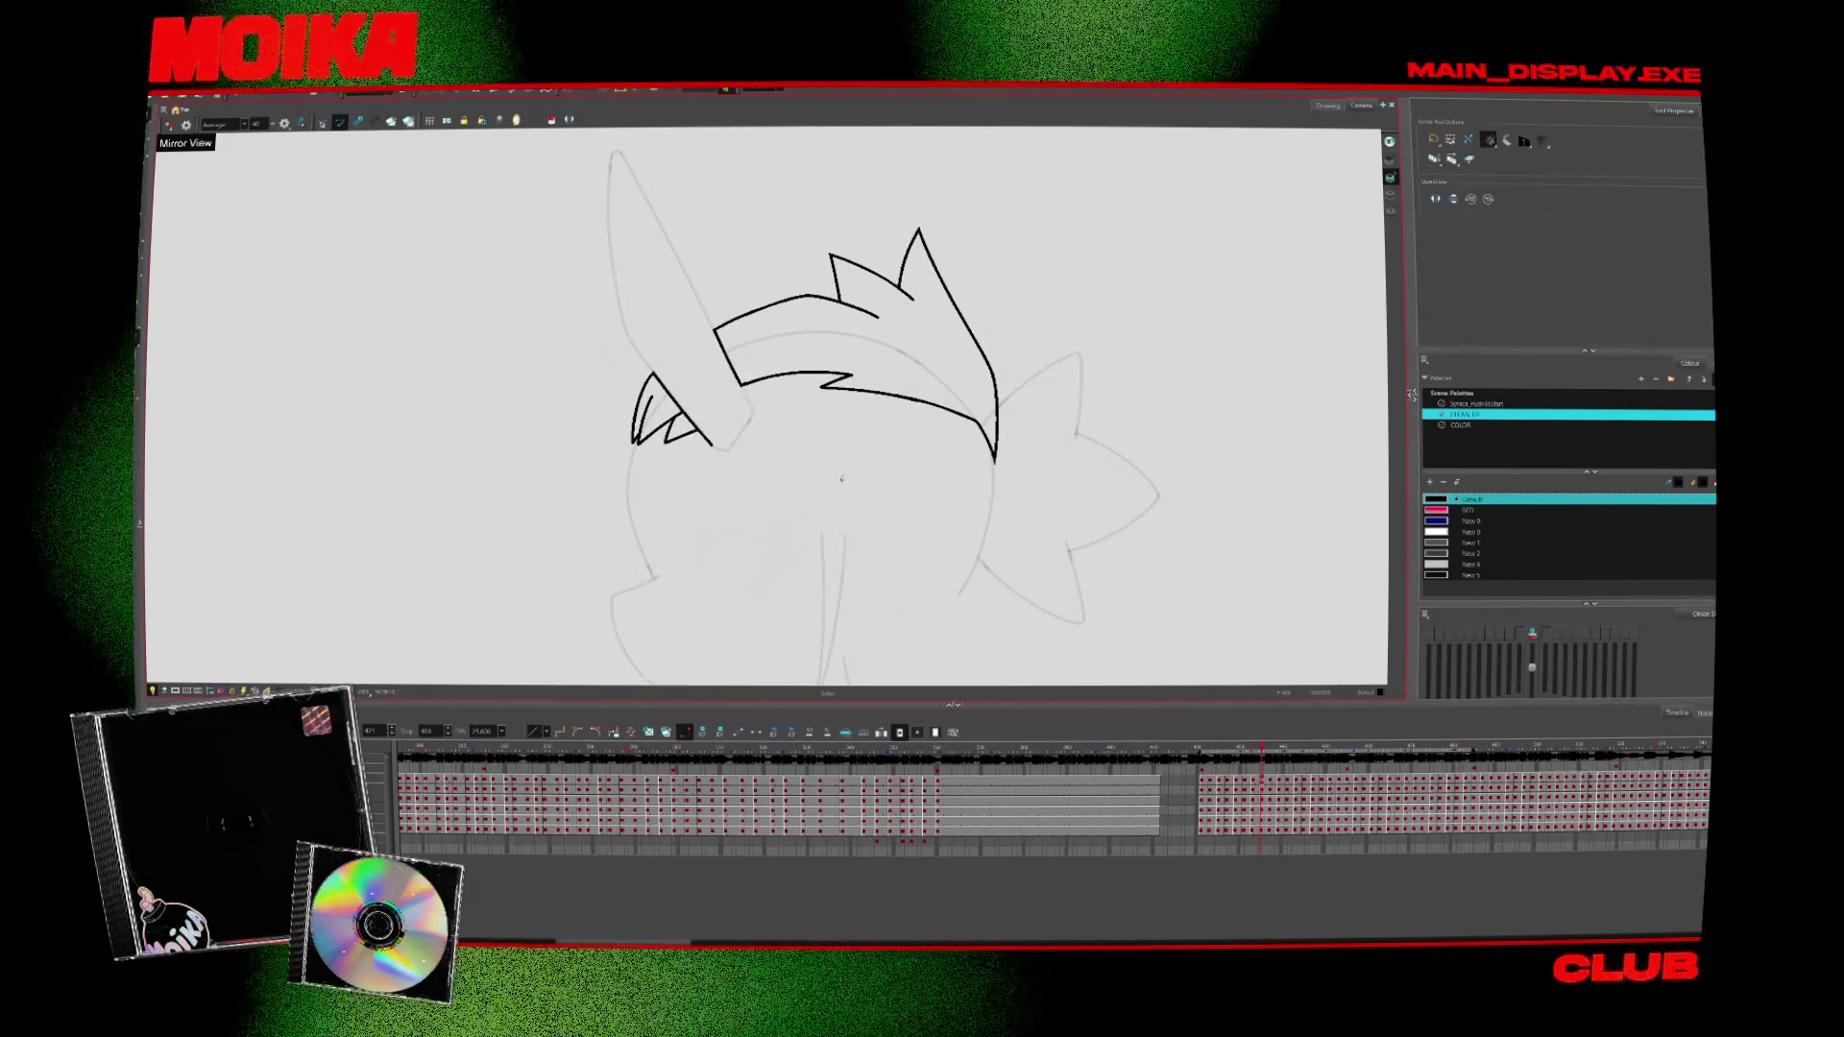
{"action": "key", "text": "period"}
{"action": "key", "text": "comma"}
{"action": "key", "text": "comma"}
{"action": "key", "text": "period"}
{"action": "key", "text": "period"}
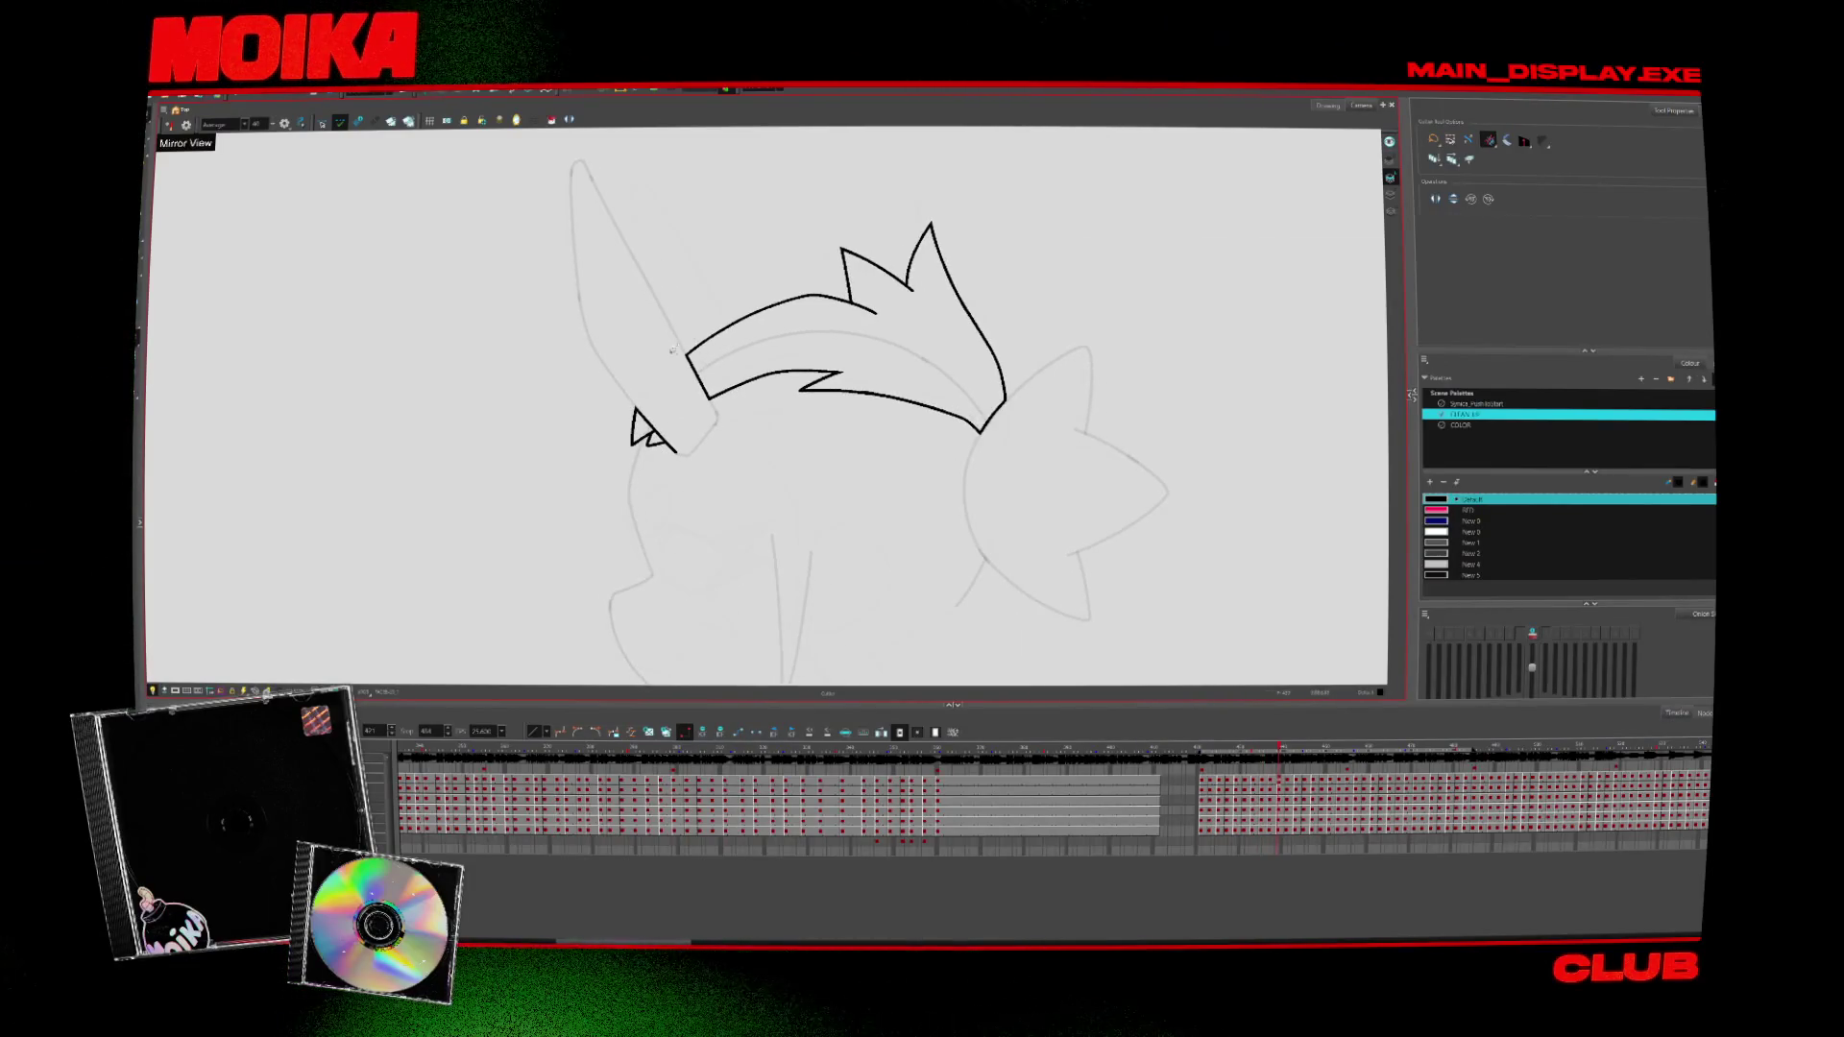
{"action": "key", "text": "period"}
{"action": "key", "text": "period"}
{"action": "key", "text": "period"}
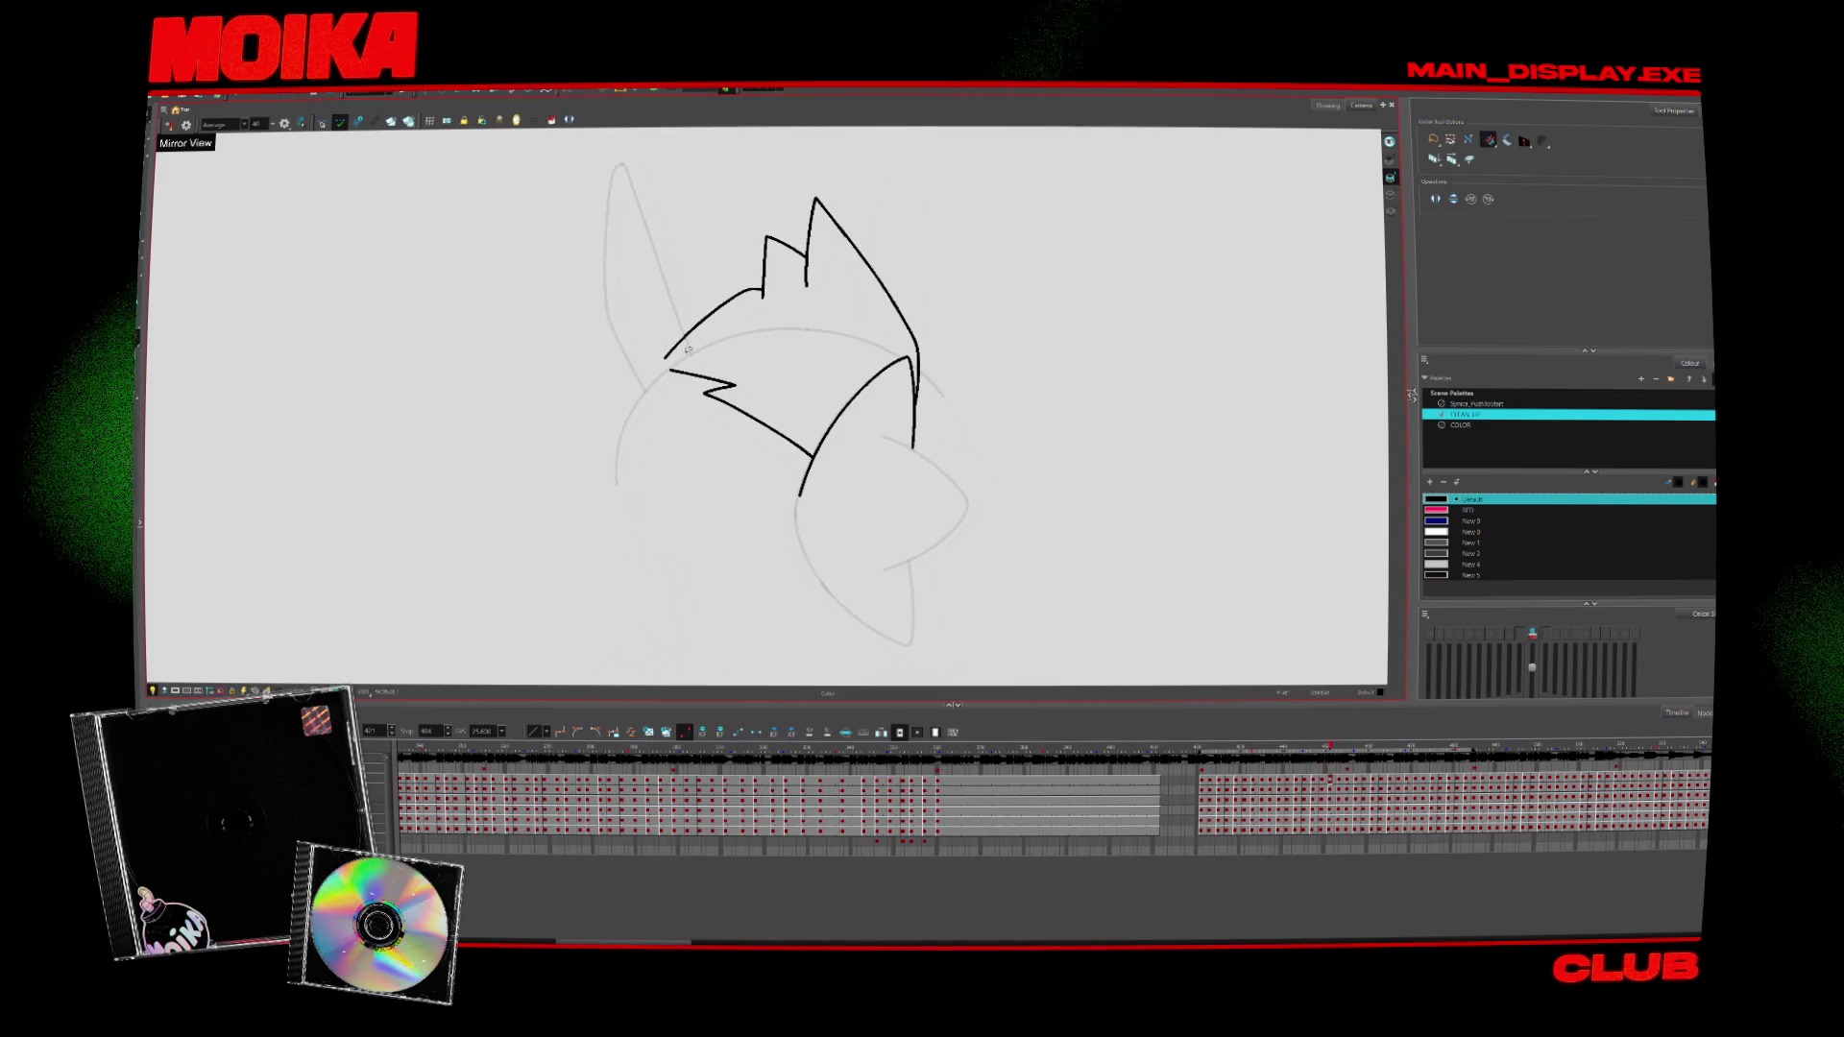
{"action": "key", "text": "alt+b"}
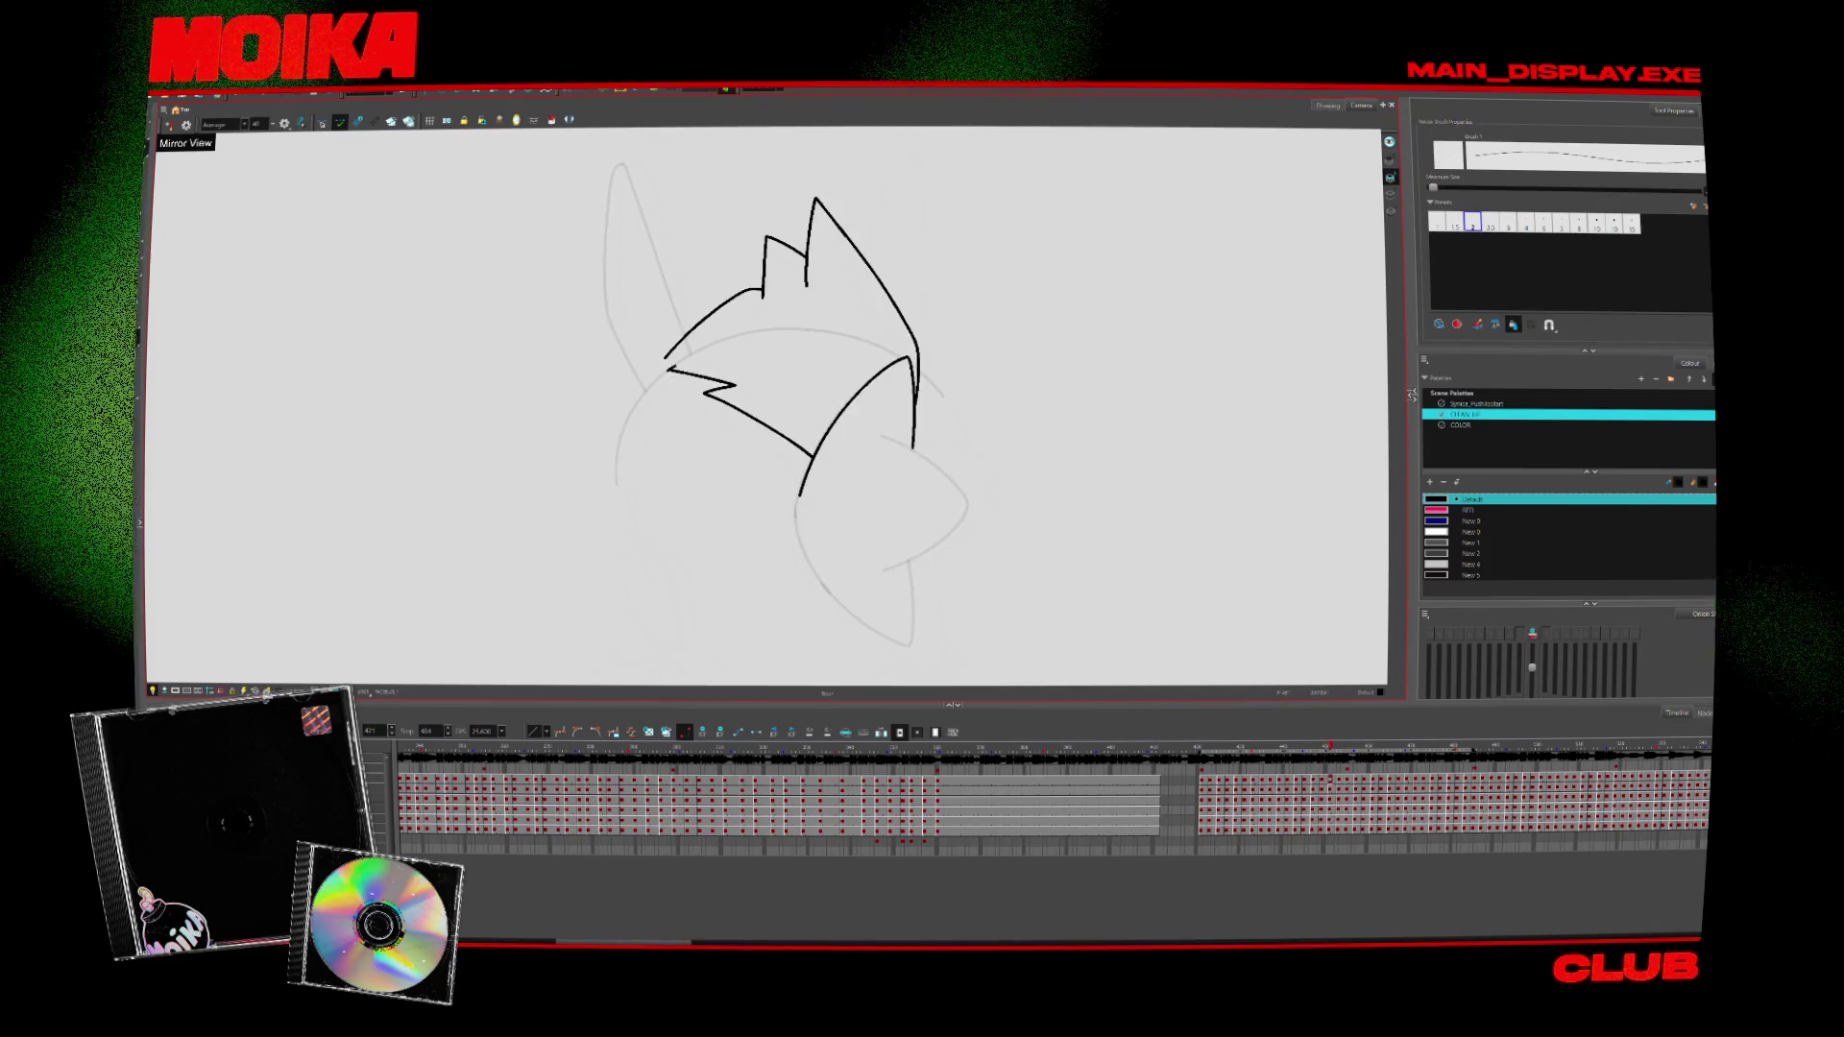
{"action": "left_click_drag", "start_coordinate": [669, 369], "coordinate": [682, 329]}
{"action": "key", "text": "alt+s"}
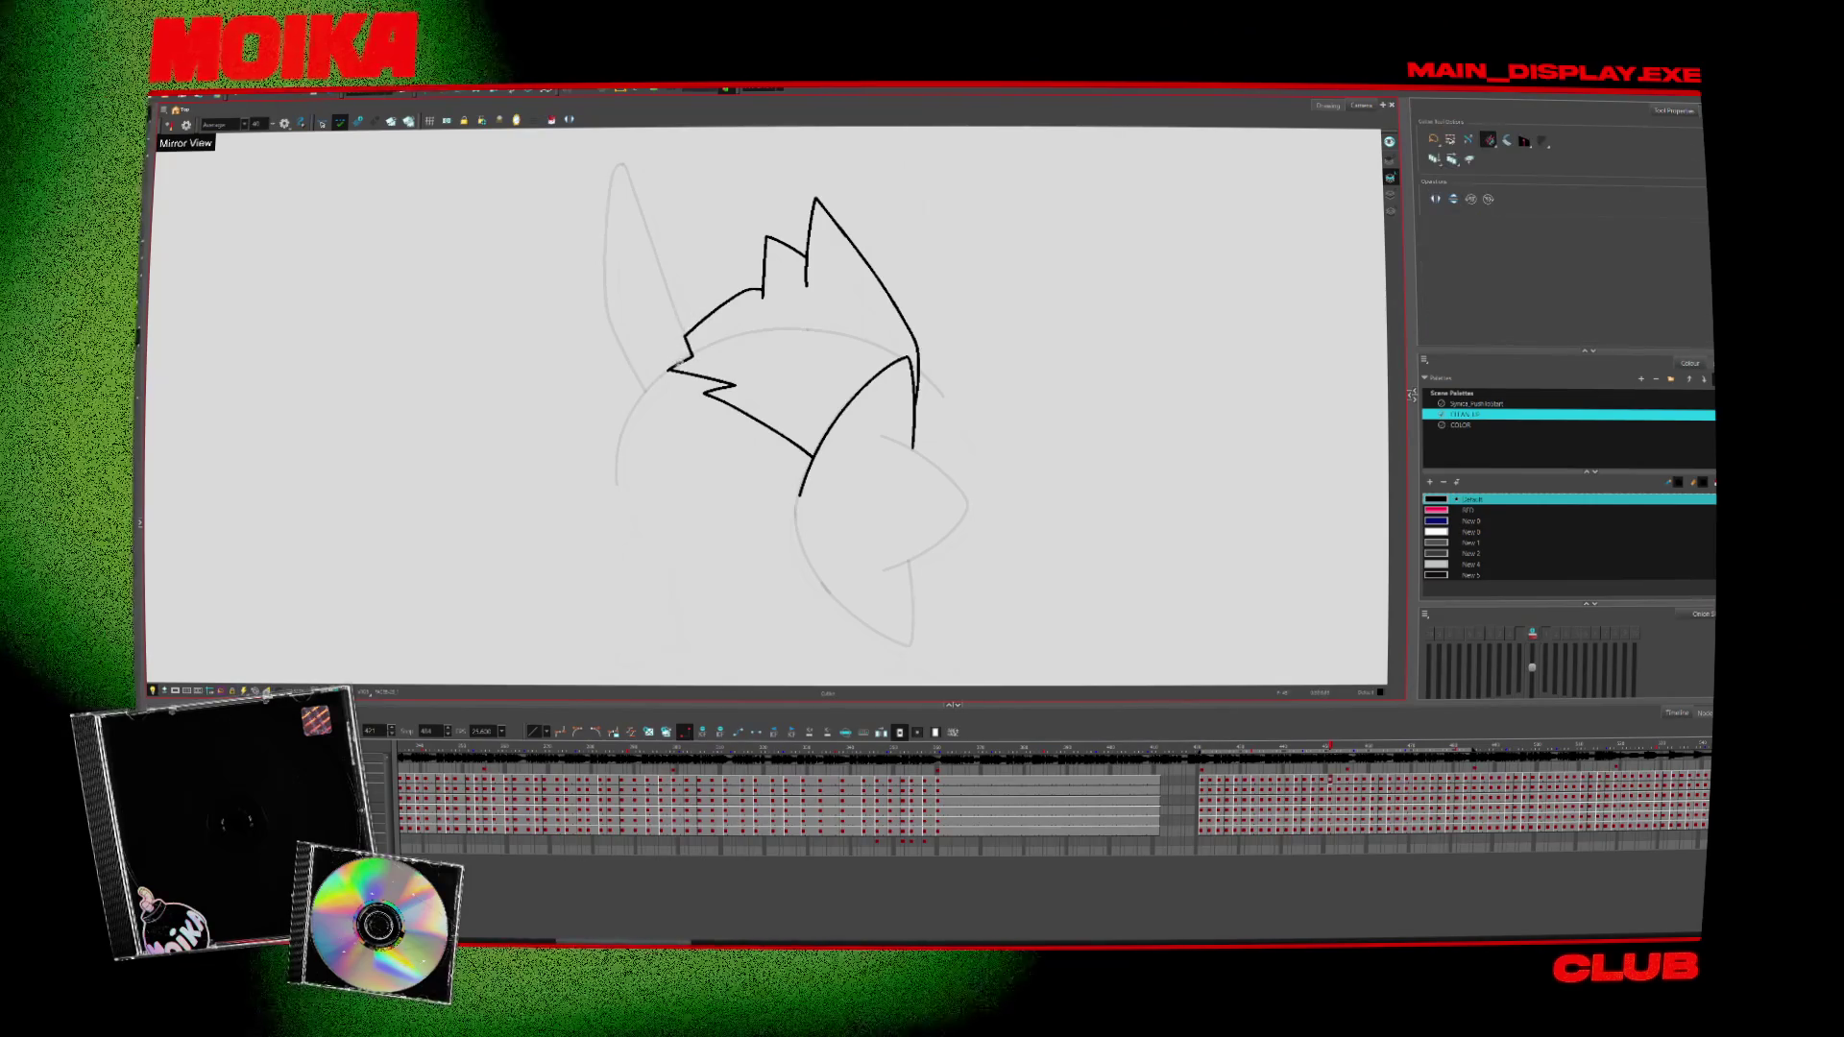
Advance through later poses, zooming out and in on the head, with onion skins shown
{"action": "key", "text": "alt+b"}
{"action": "key", "text": "period"}
{"action": "key", "text": "period"}
{"action": "key", "text": "period"}
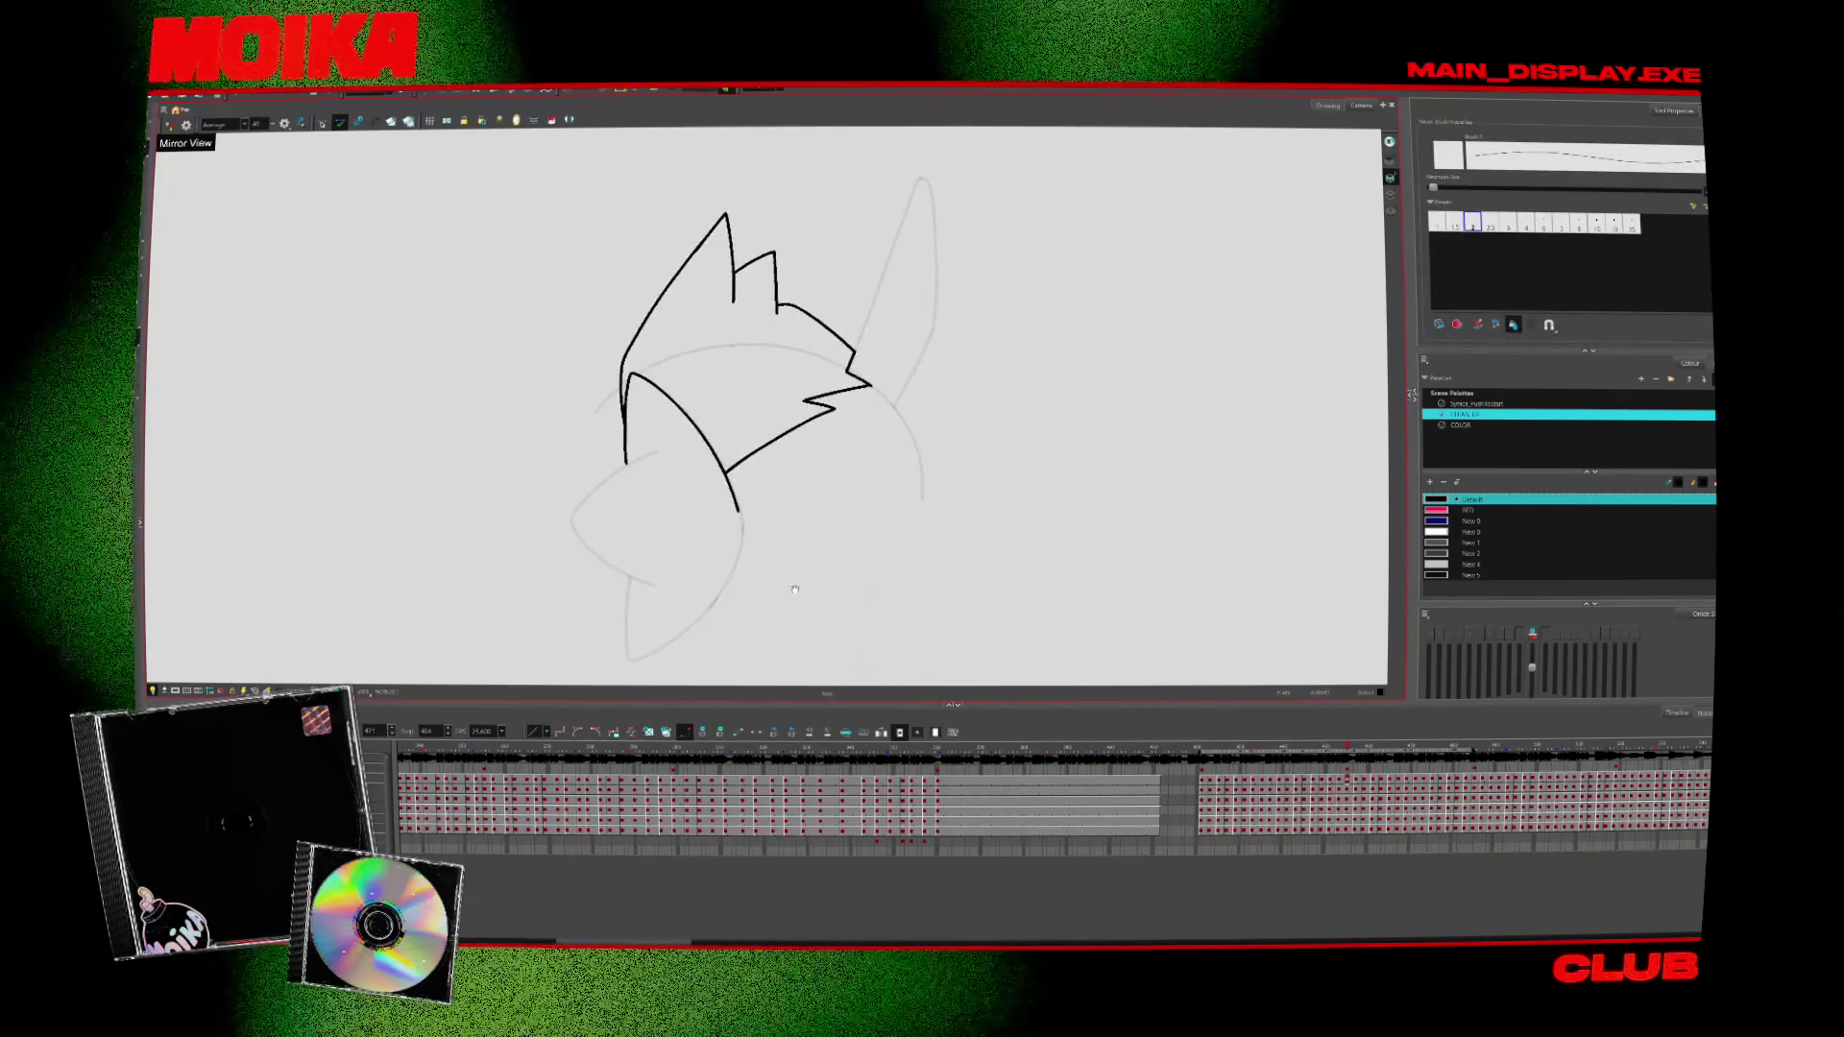
{"action": "key", "text": "alt+s"}
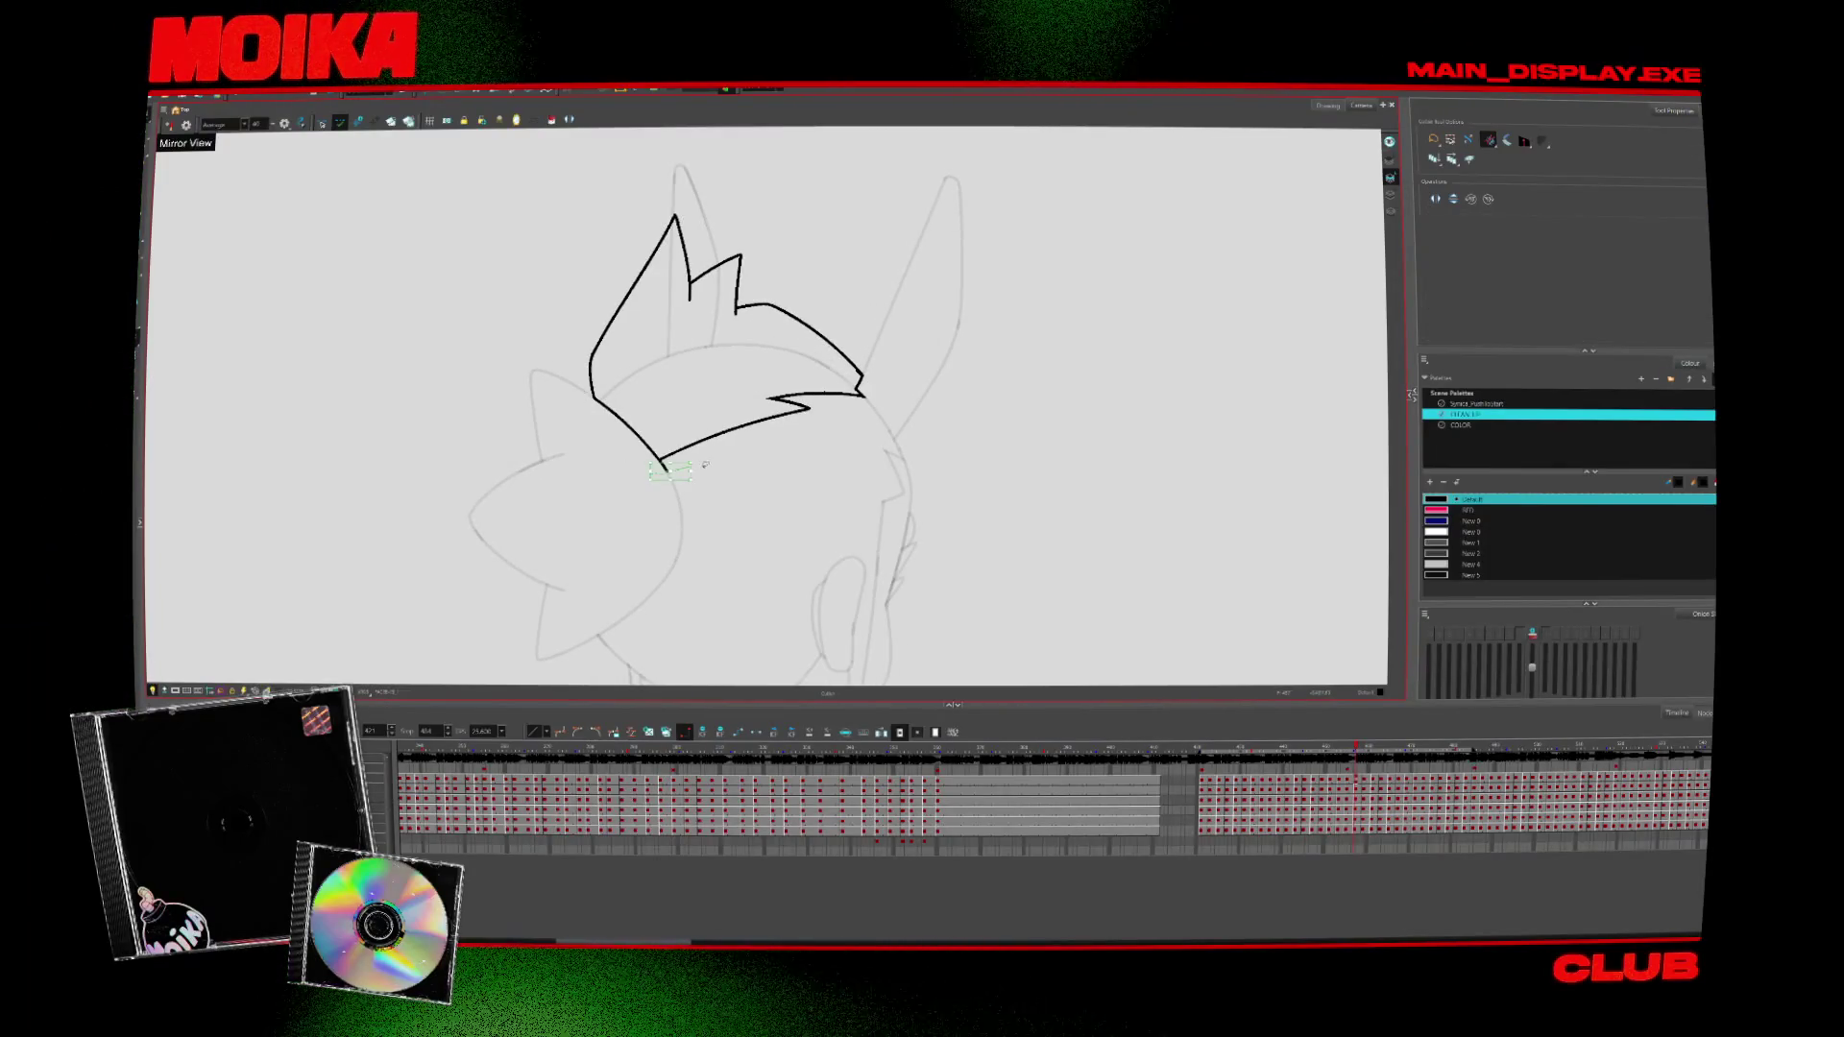
{"action": "key", "text": "period"}
{"action": "key", "text": "period"}
{"action": "key", "text": "period"}
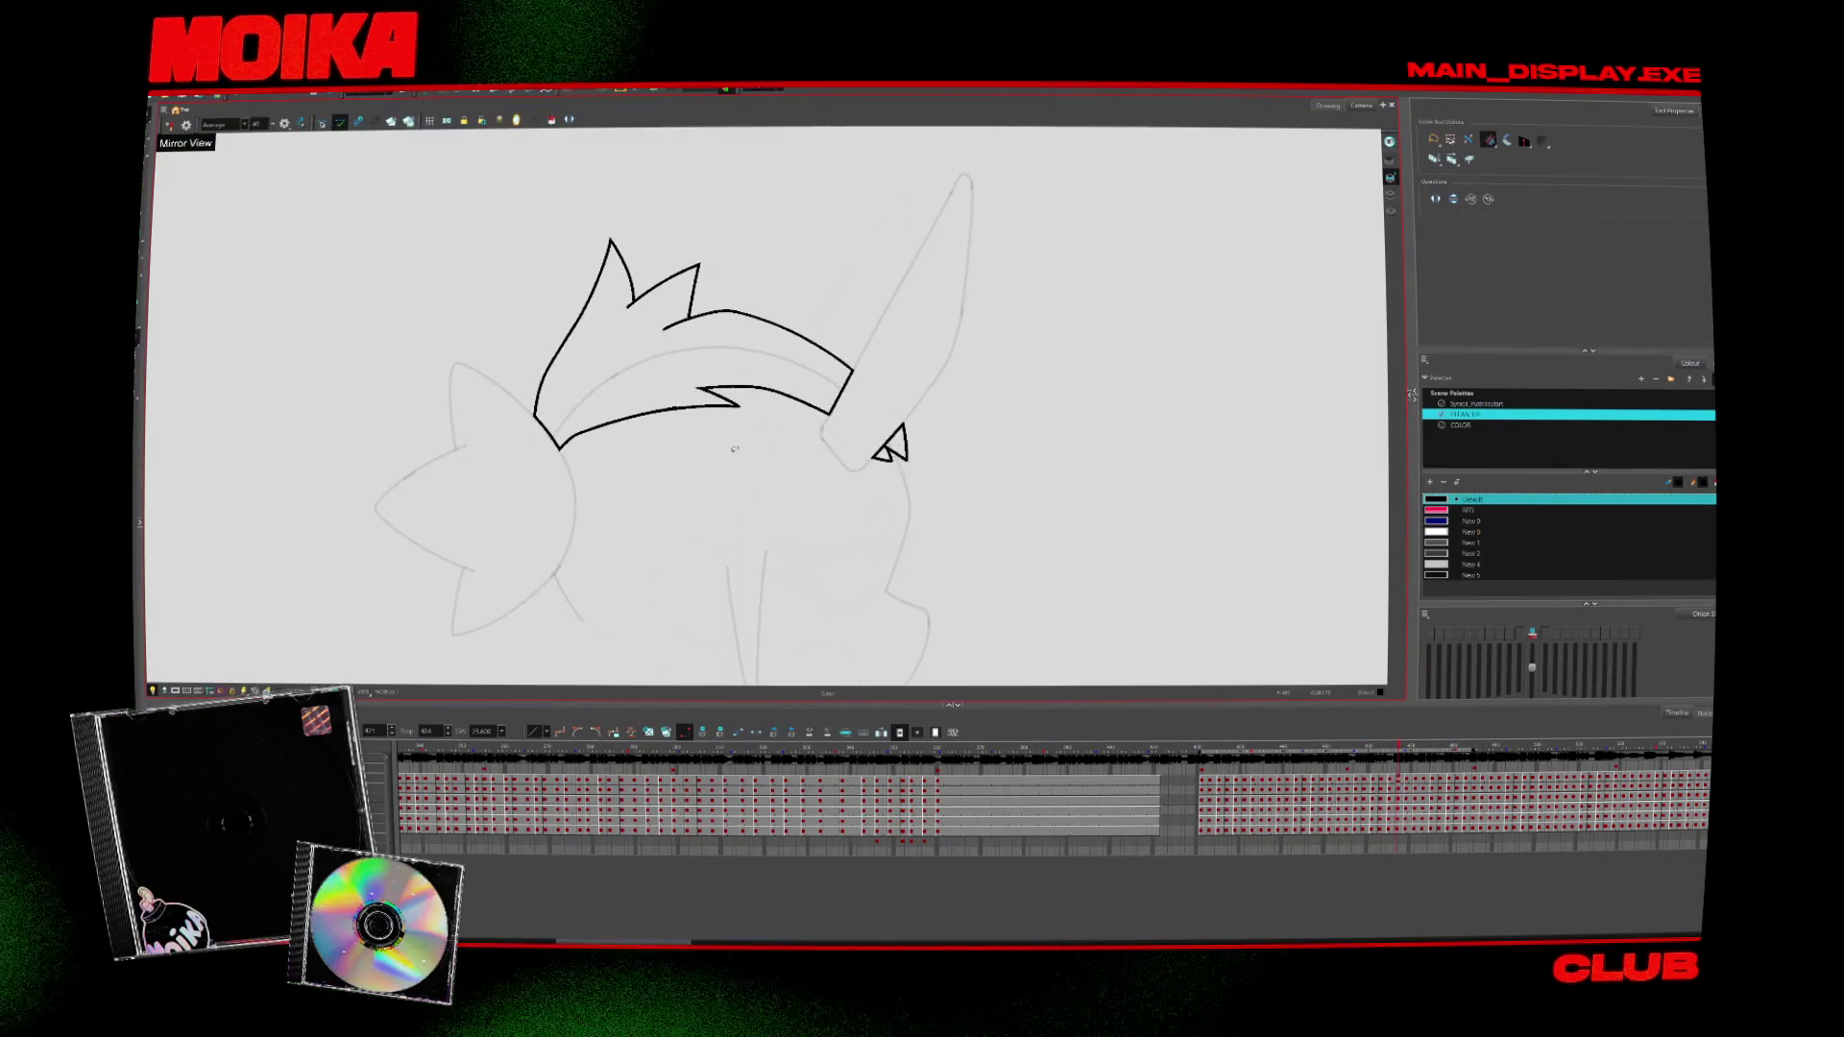
{"action": "key", "text": "alt+z"}
{"action": "scroll", "coordinate": [904, 429], "scroll_direction": "down", "scroll_amount": 2}
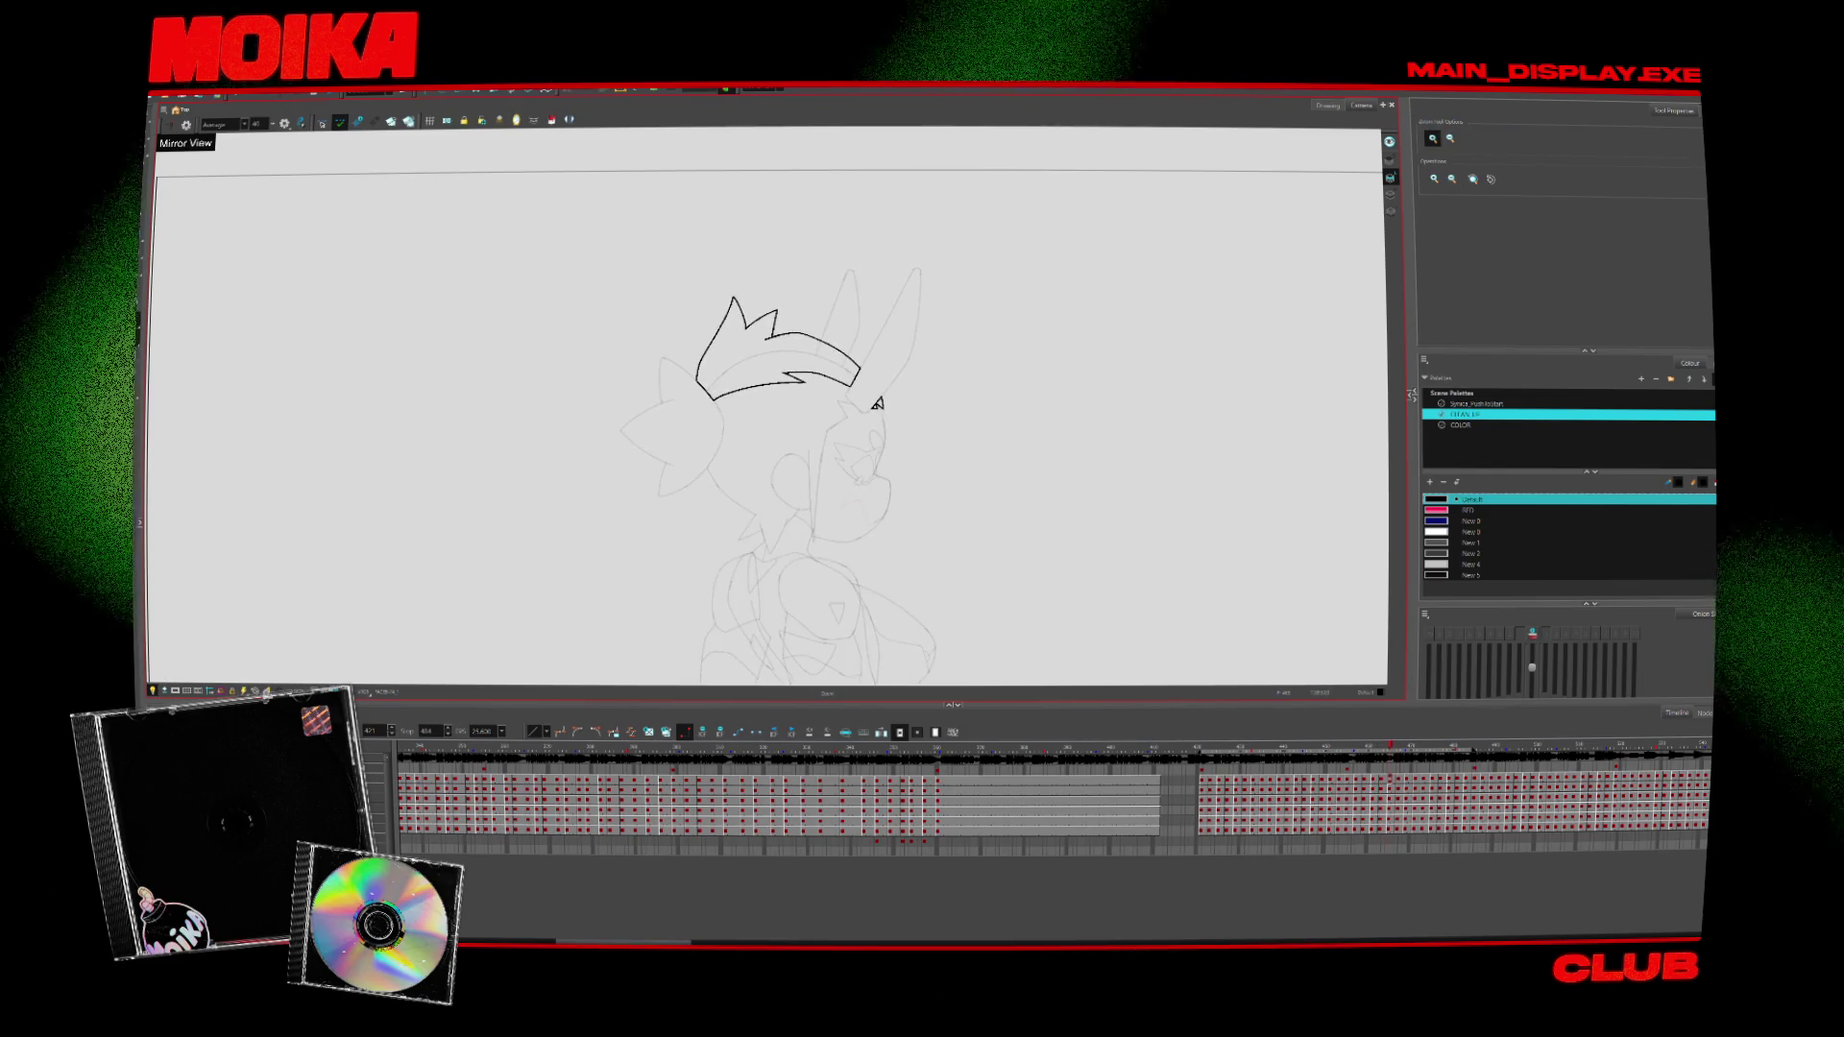
{"action": "key", "text": "comma"}
{"action": "key", "text": "comma"}
{"action": "key", "text": "comma"}
{"action": "key", "text": "comma"}
{"action": "key", "text": "comma"}
{"action": "key", "text": "comma"}
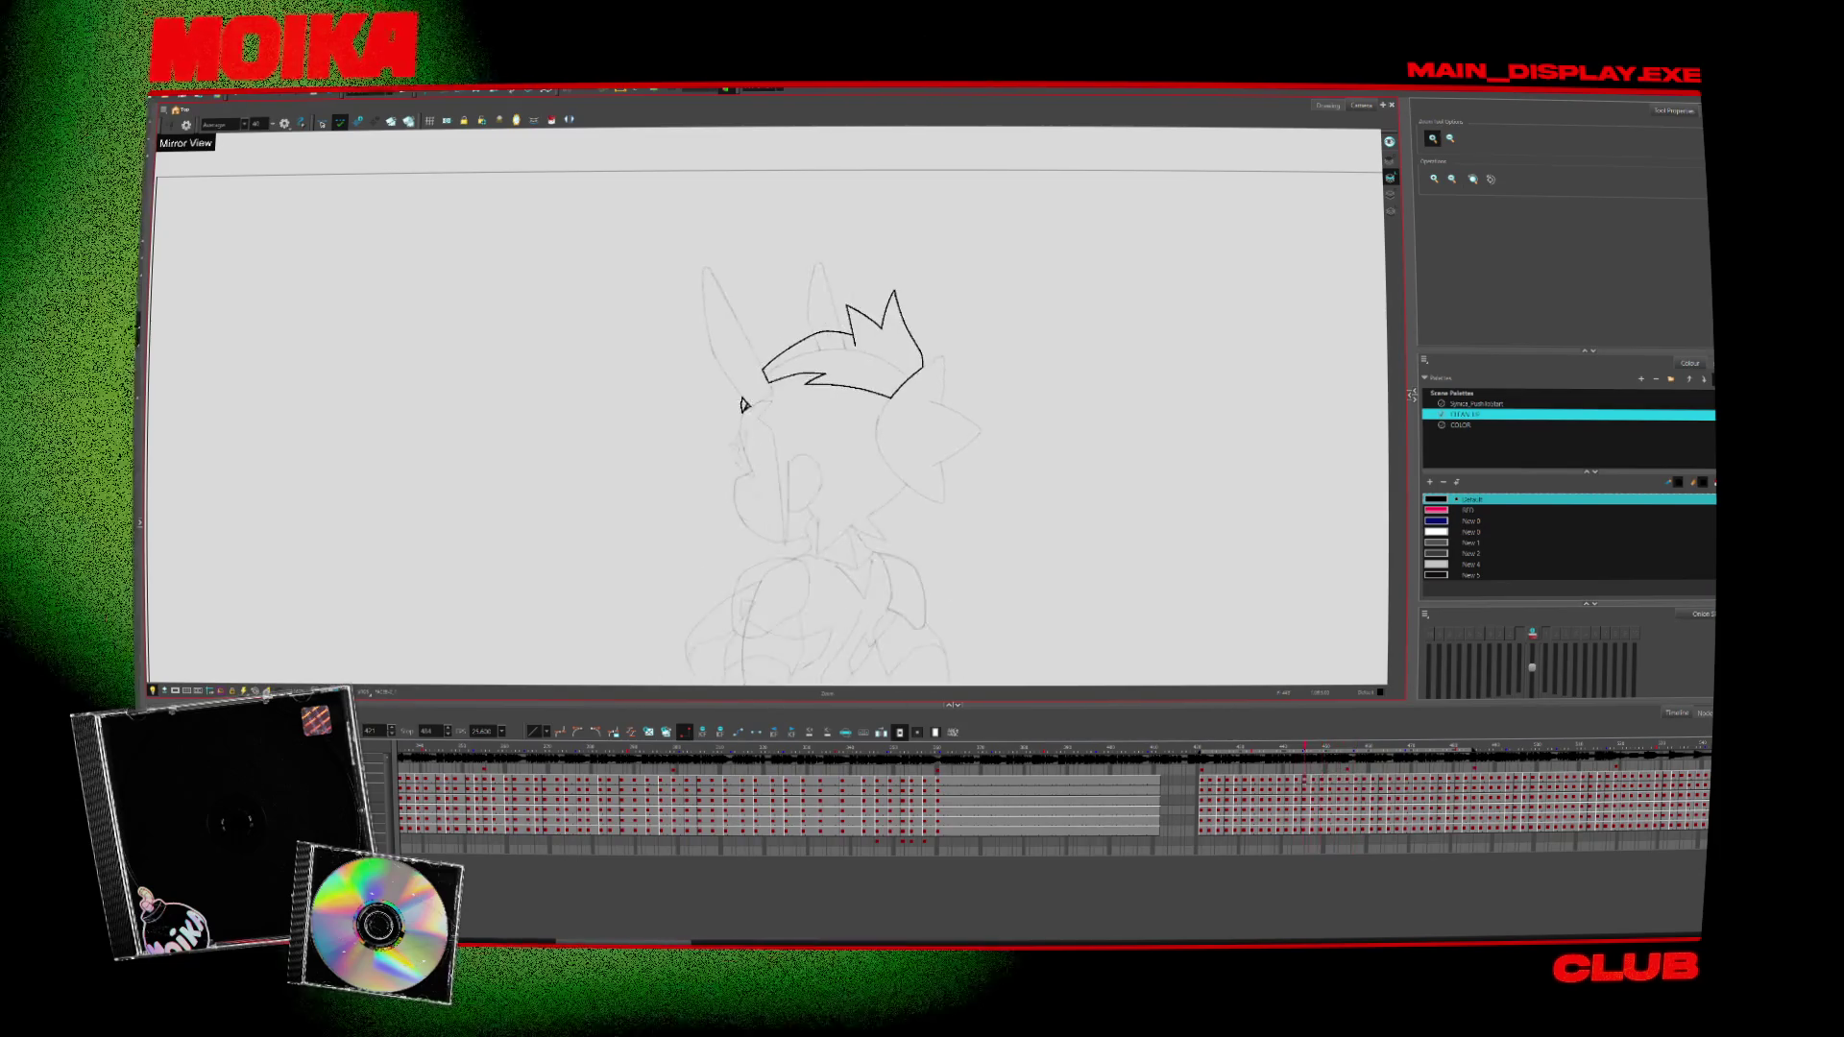
{"action": "key", "text": "period"}
{"action": "key", "text": "period"}
{"action": "key", "text": "period"}
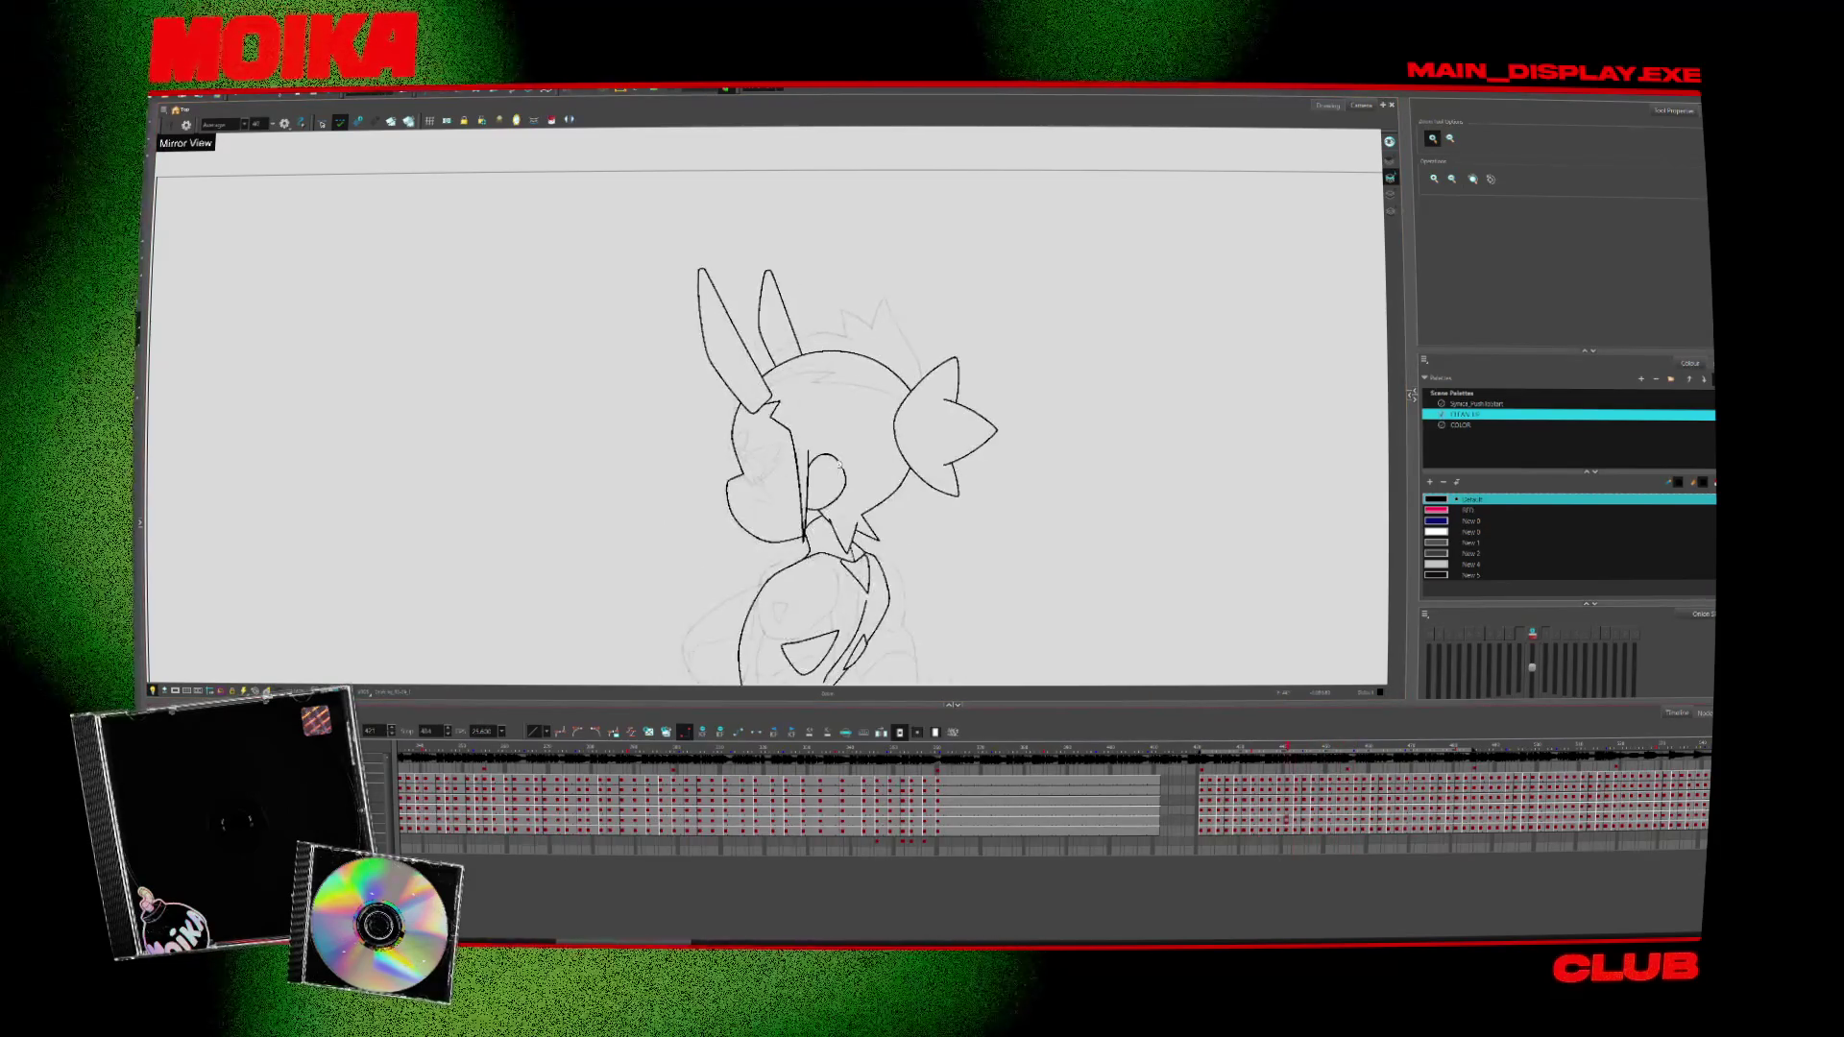
{"action": "key", "text": "2"}
{"action": "key", "text": "period"}
{"action": "key", "text": "alt+o"}
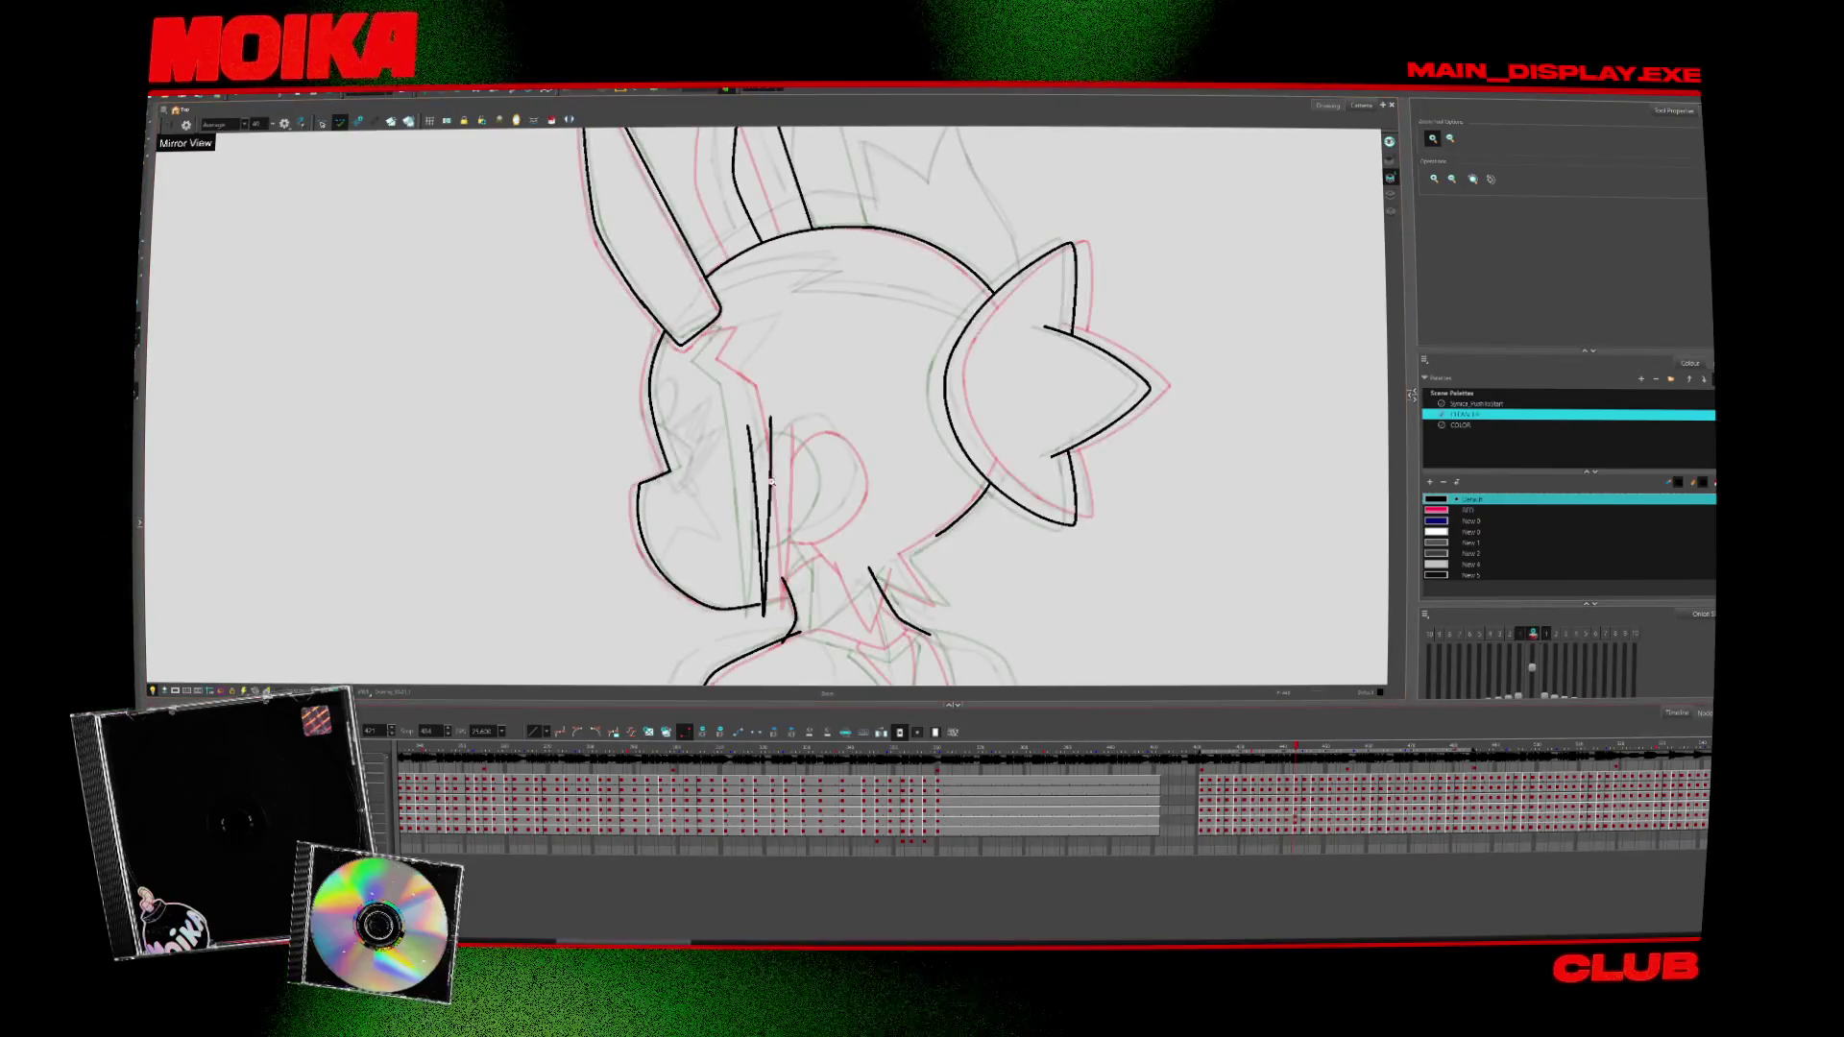
Ink an arch stroke on the face, then compare it against earlier head poses
{"action": "key", "text": "alt+b"}
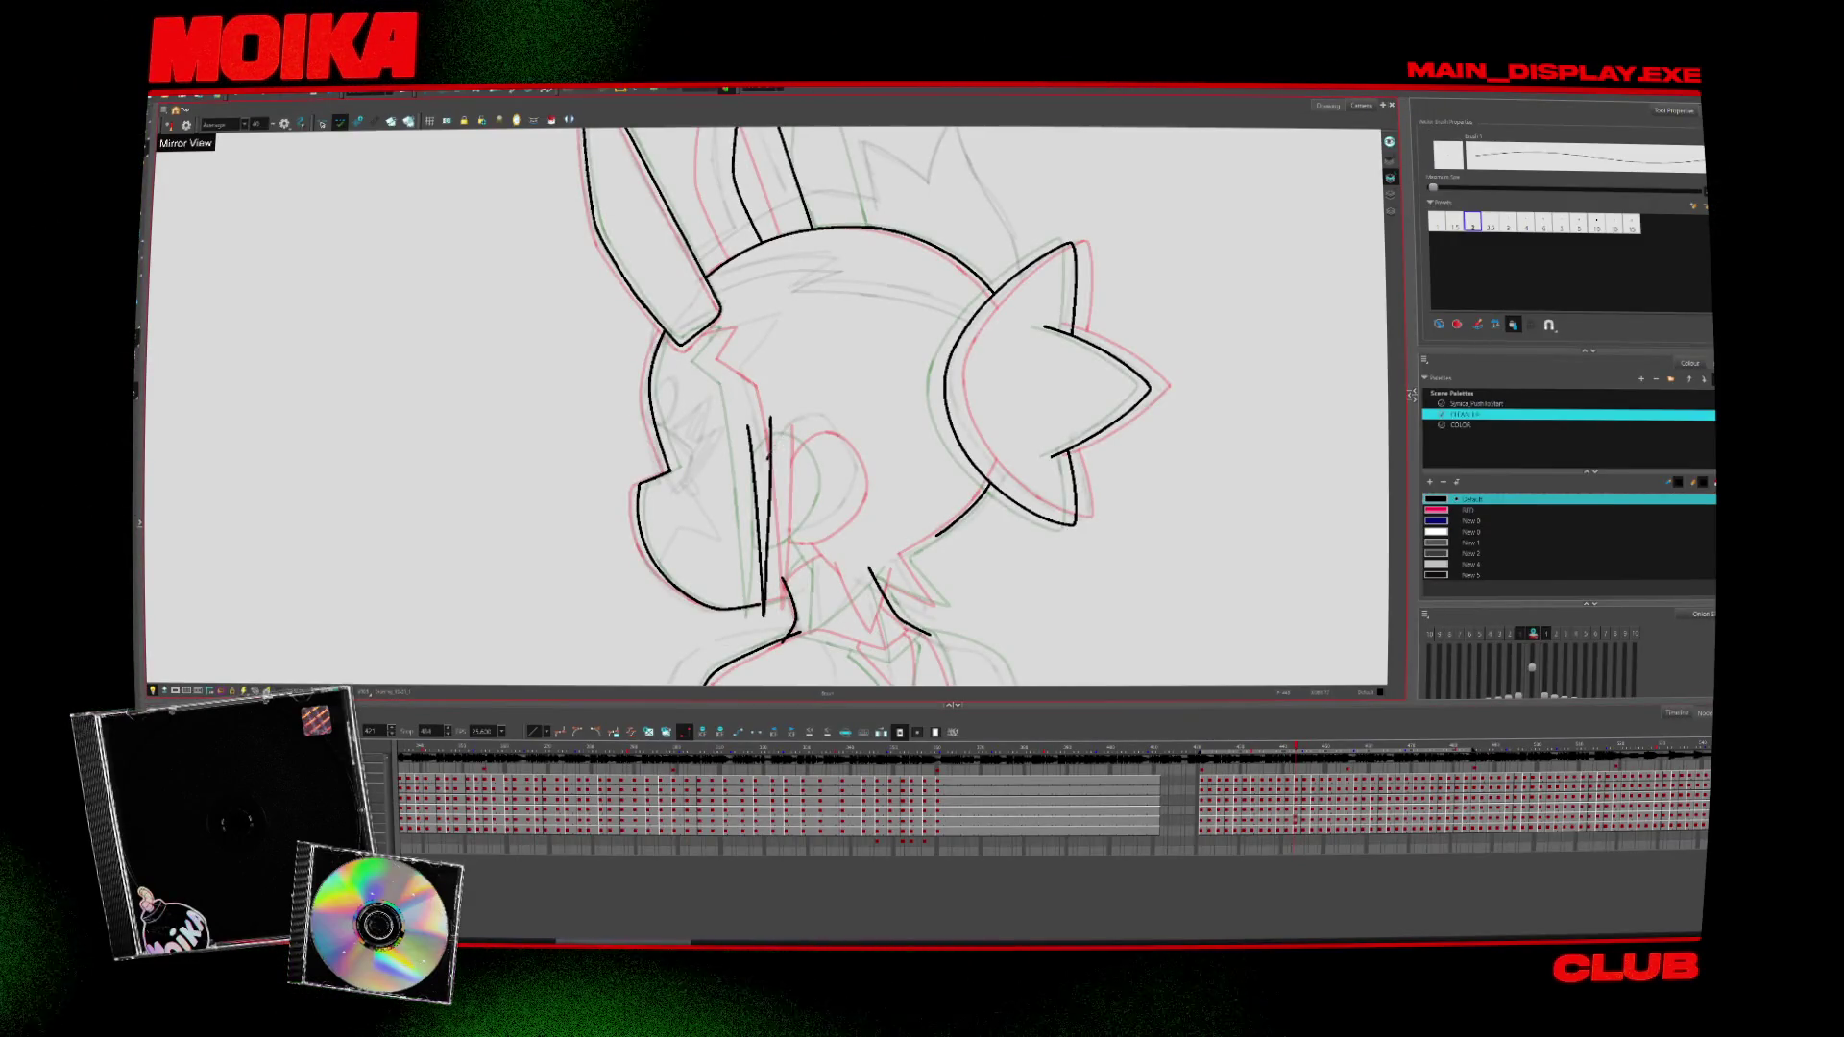
{"action": "key", "text": "period"}
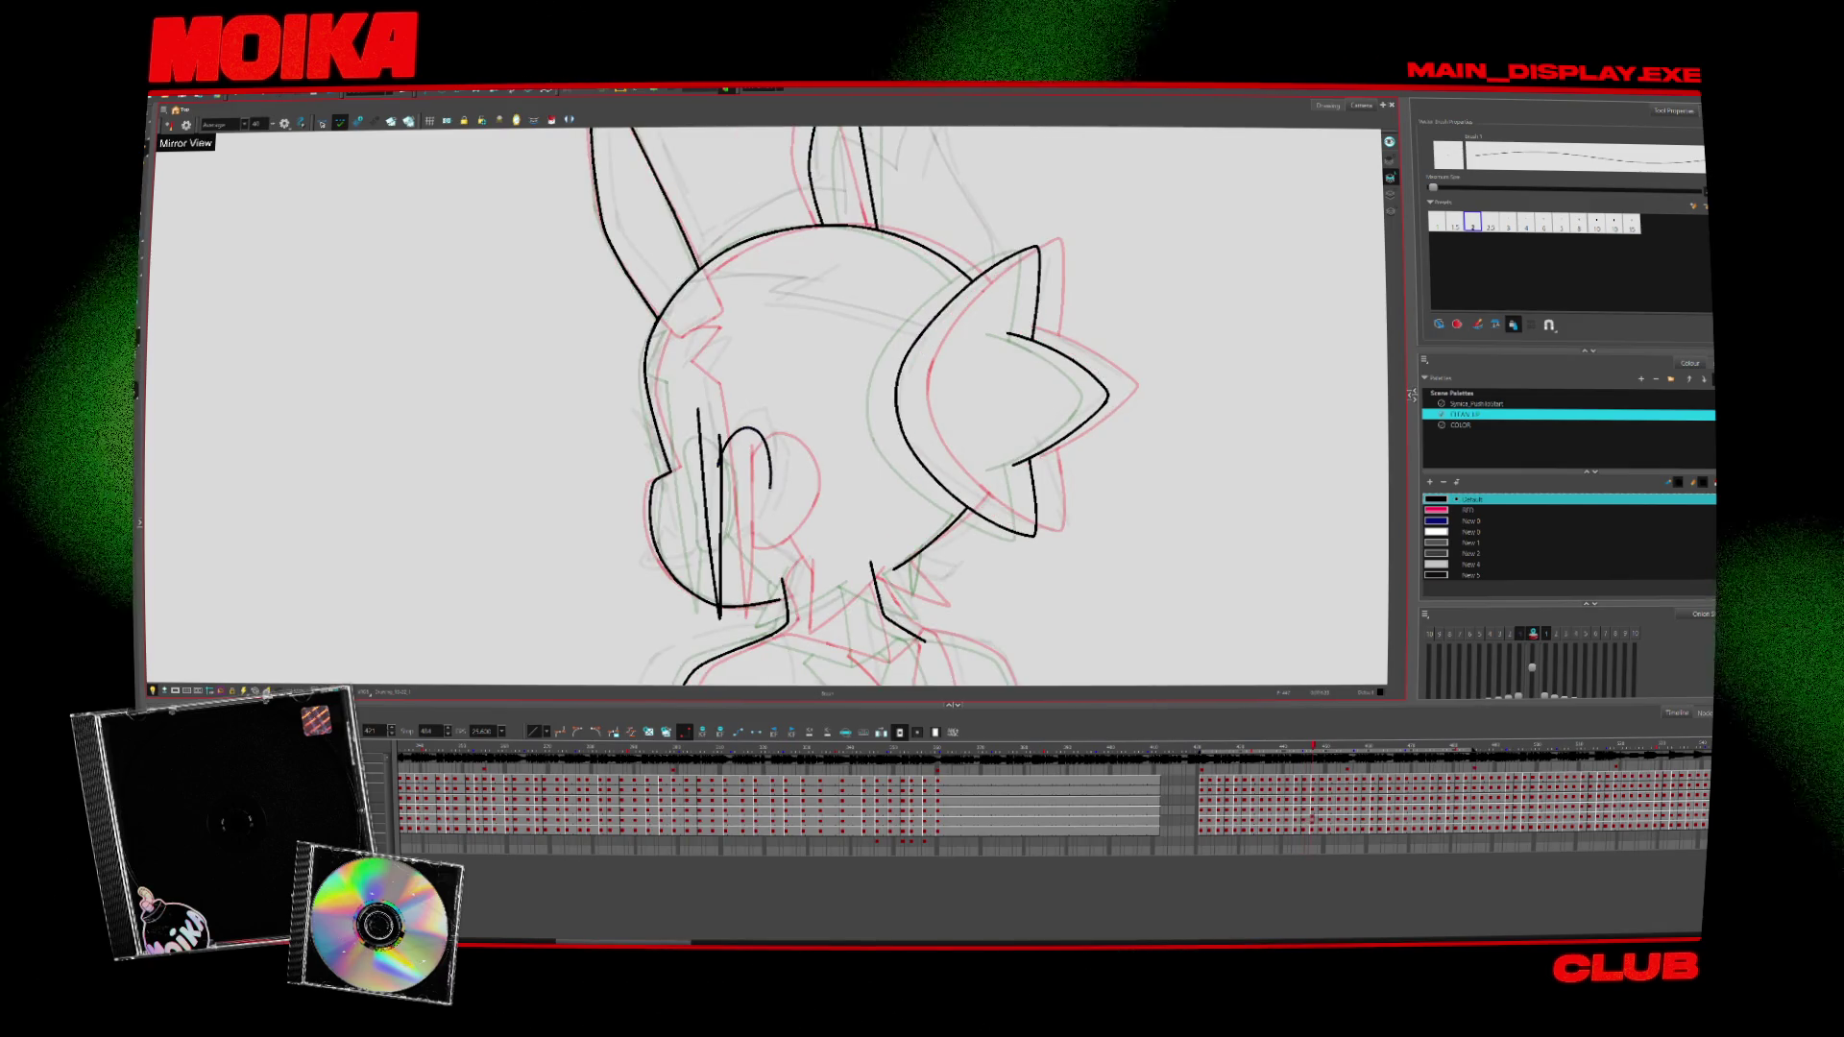
{"action": "left_click_drag", "start_coordinate": [717, 448], "coordinate": [768, 506]}
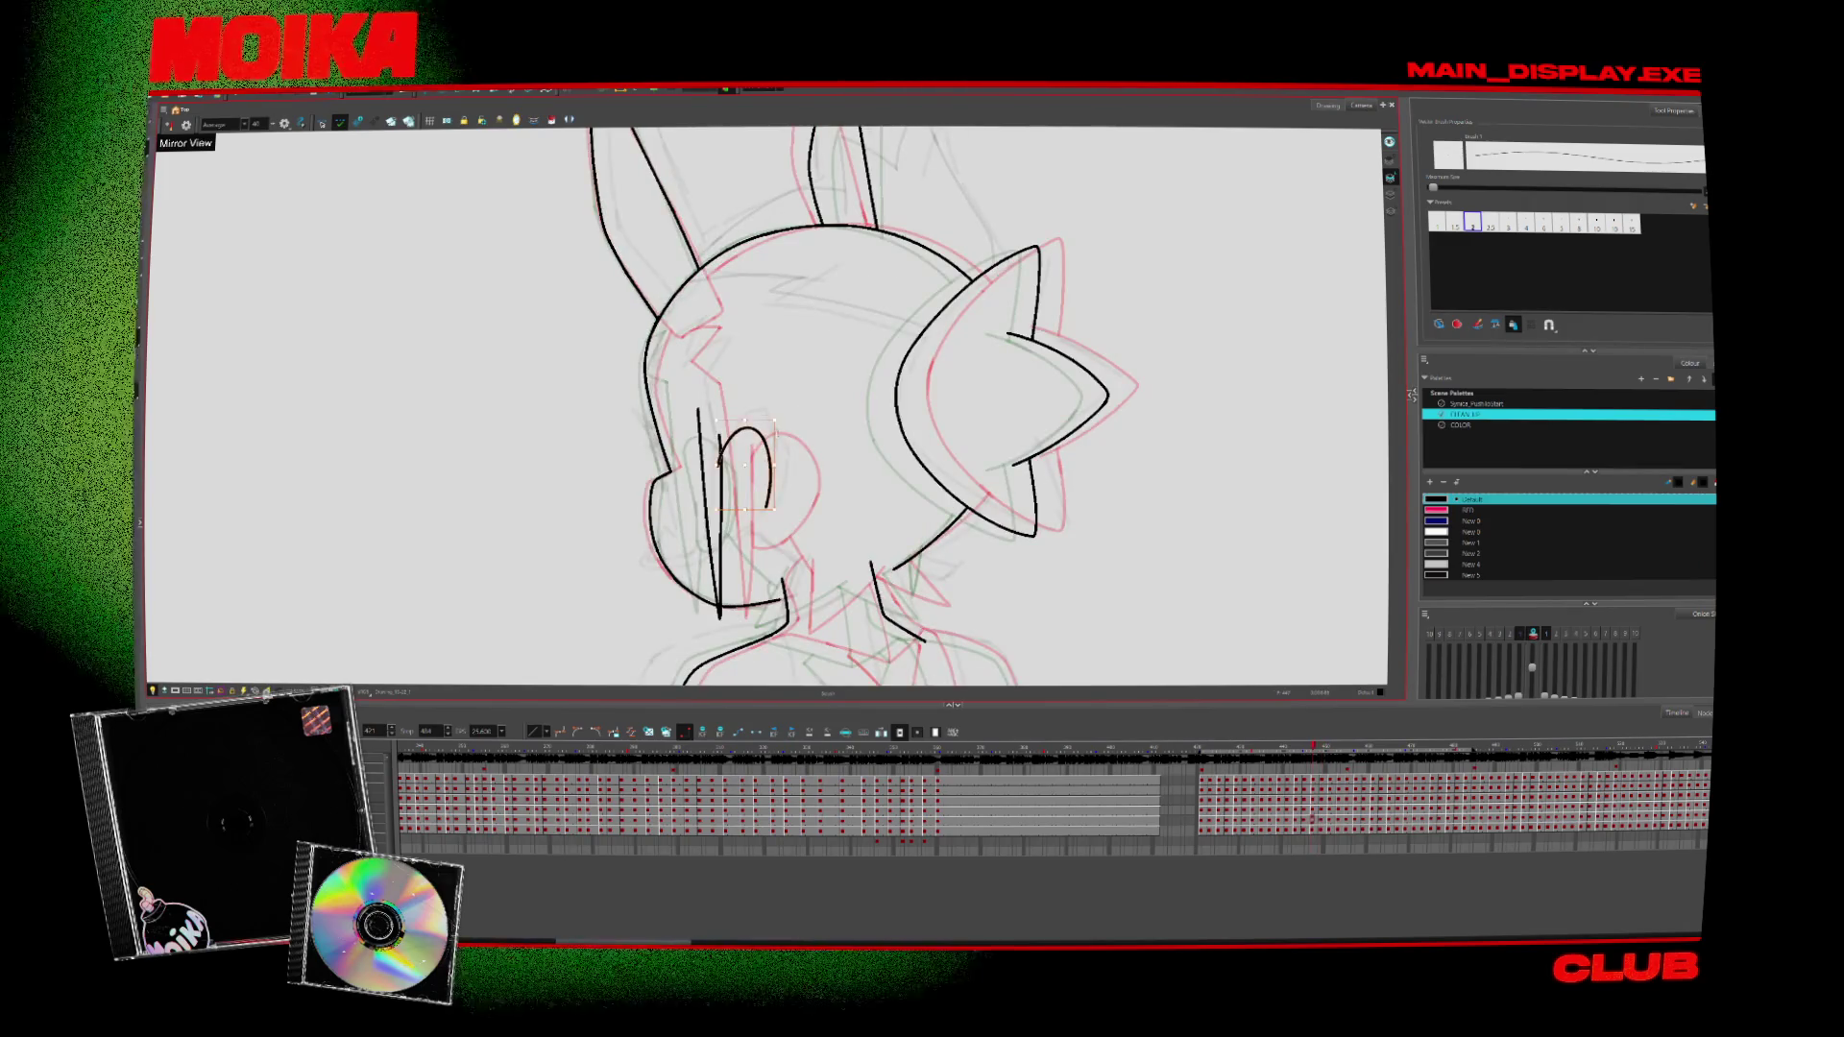
{"action": "left_click", "coordinate": [744, 437]}
{"action": "key", "text": "comma"}
{"action": "key", "text": "comma"}
{"action": "key", "text": "comma"}
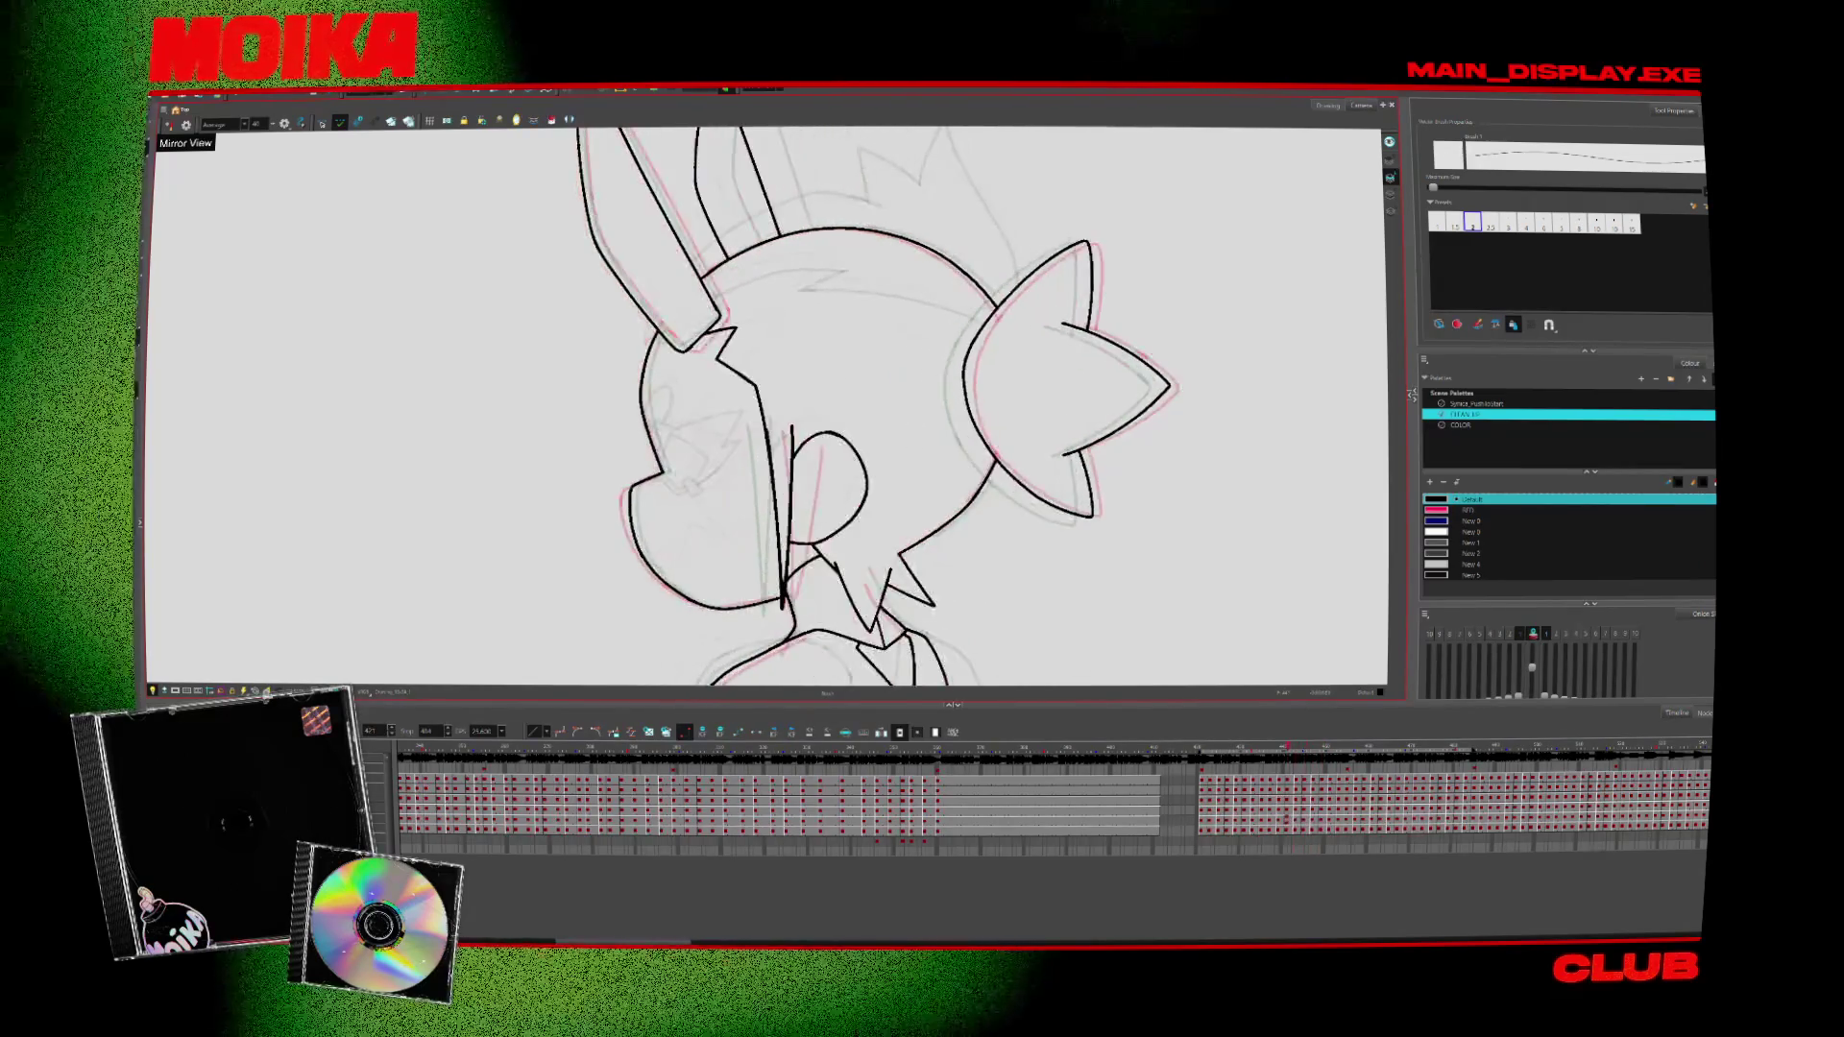
{"action": "key", "text": "comma"}
{"action": "key", "text": "period"}
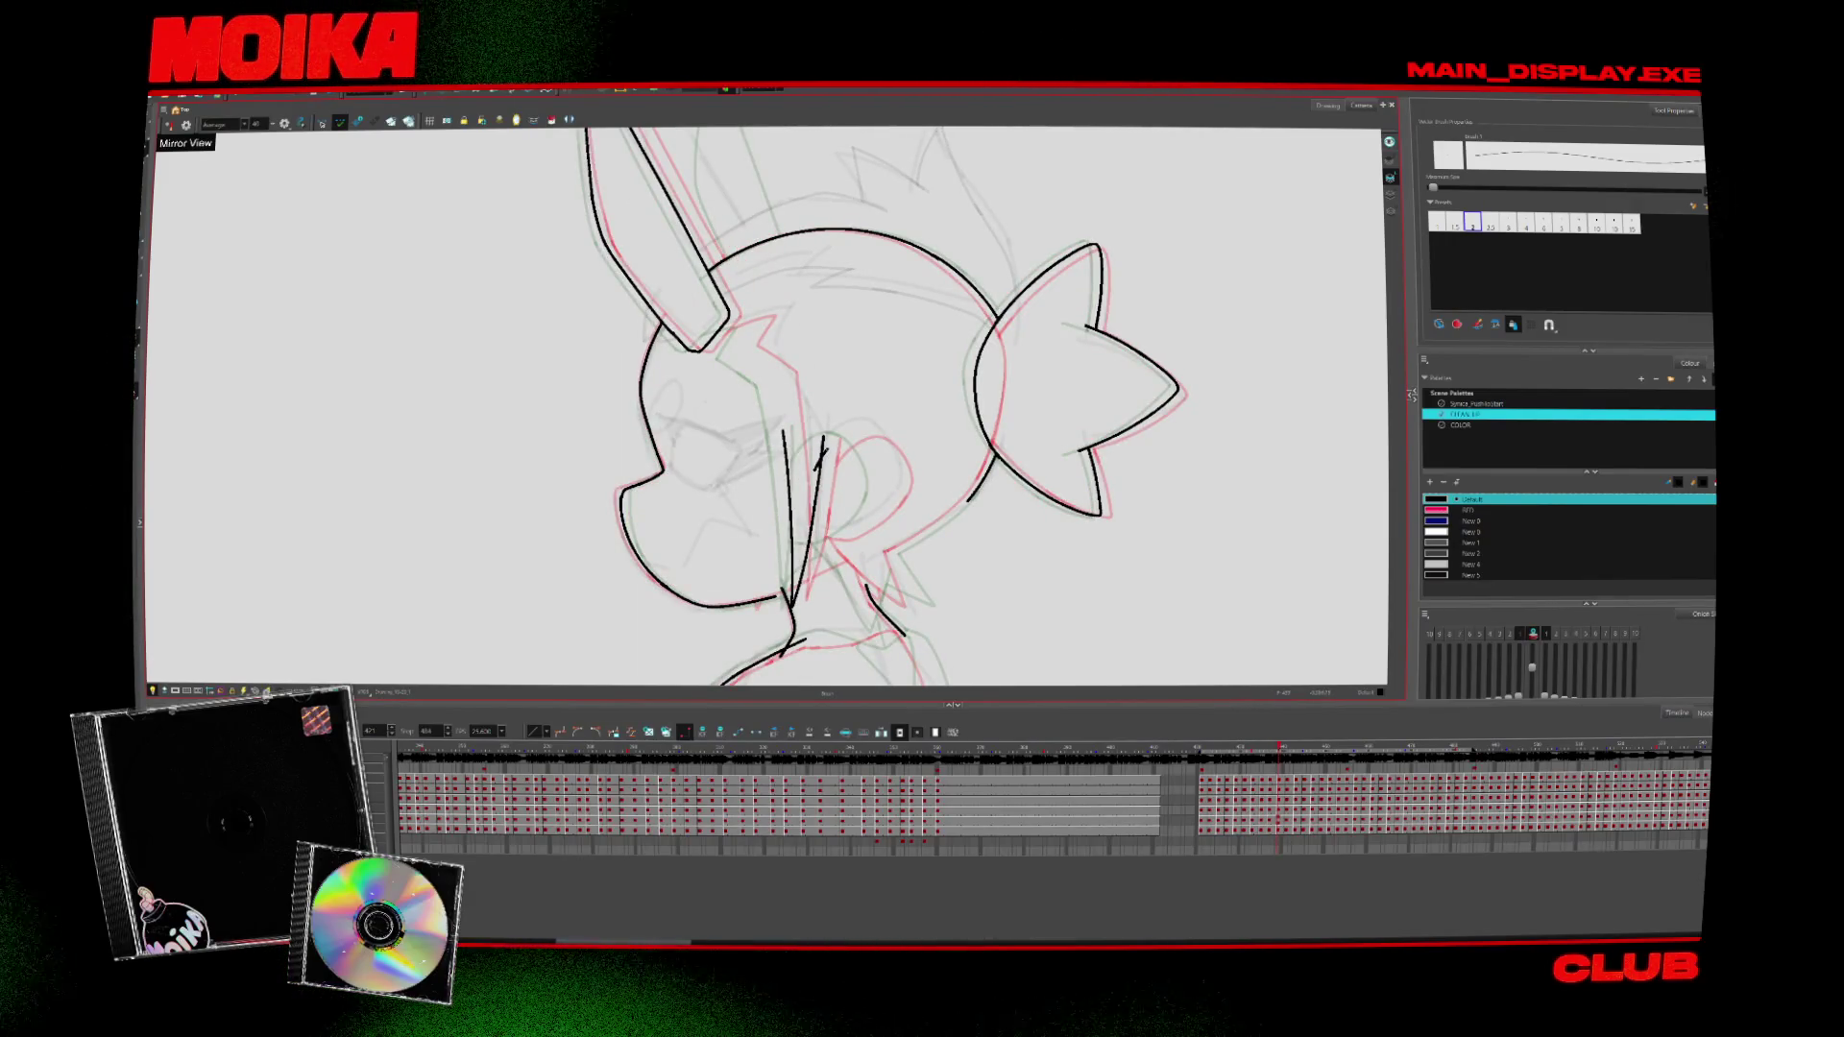
{"action": "key", "text": "comma"}
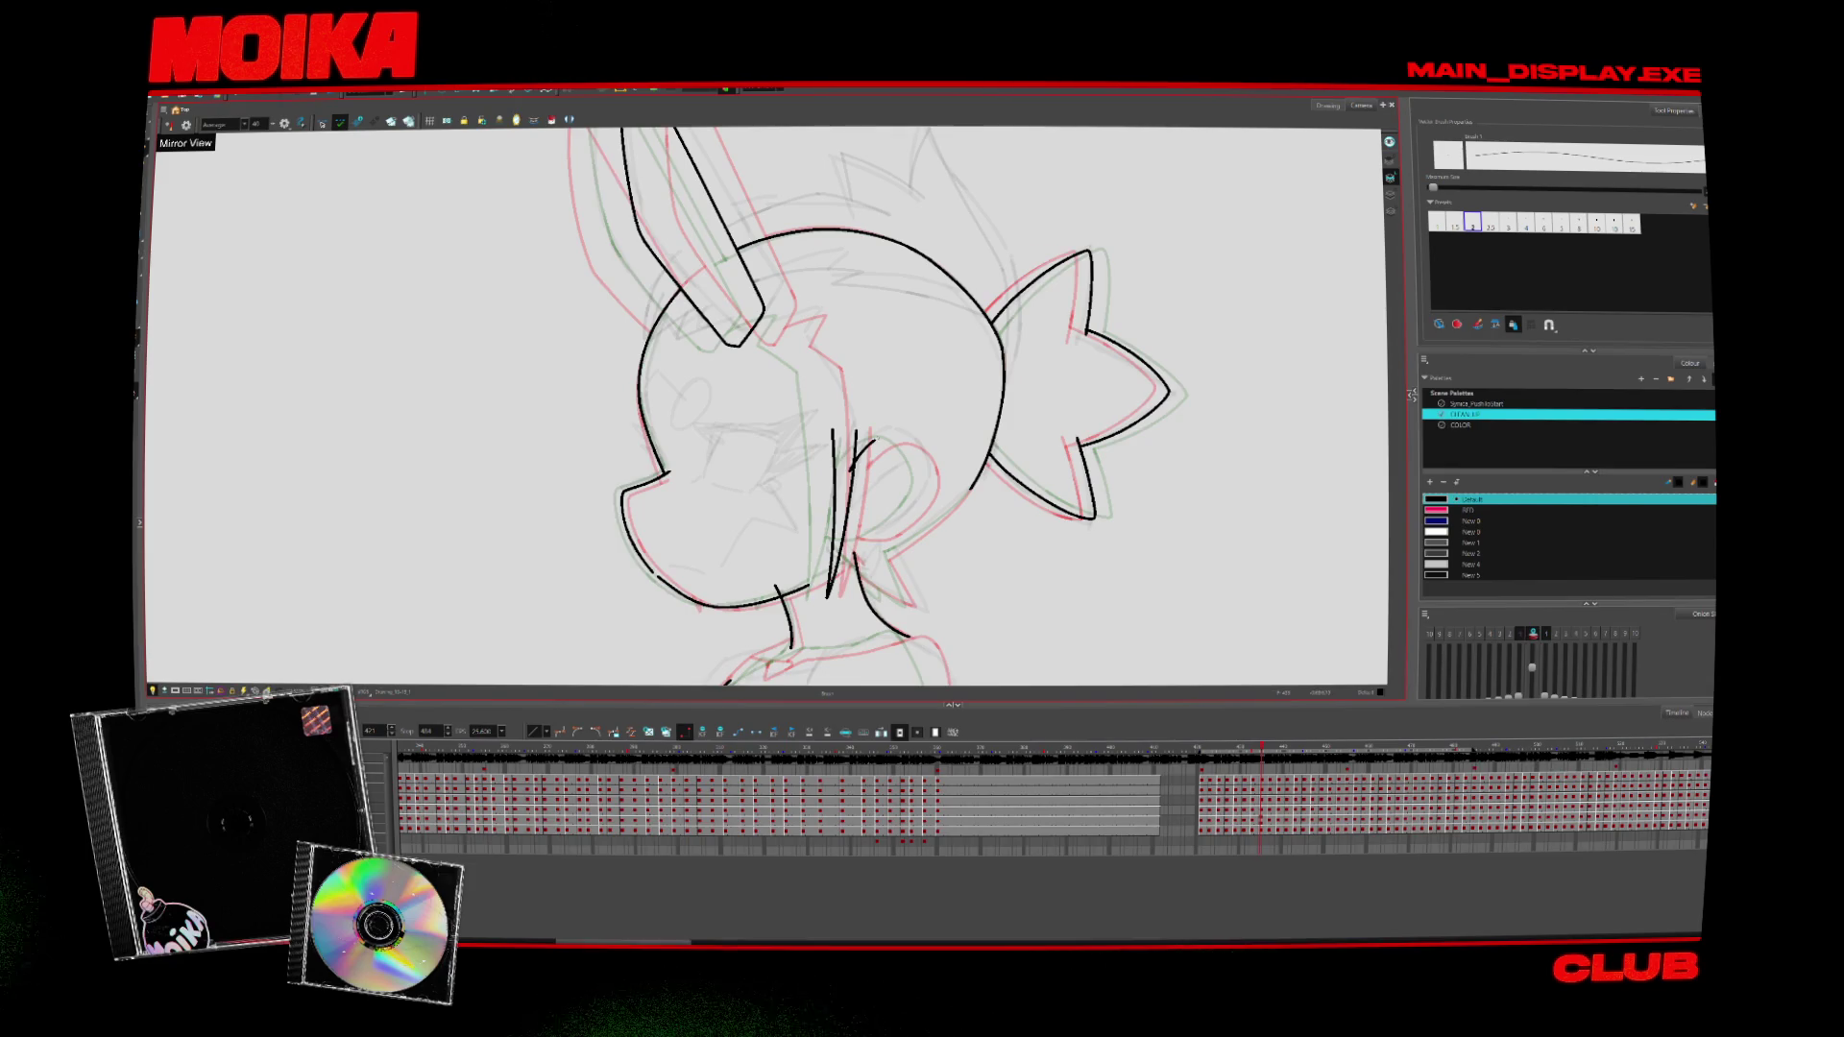
{"action": "key", "text": "comma"}
{"action": "key", "text": "comma"}
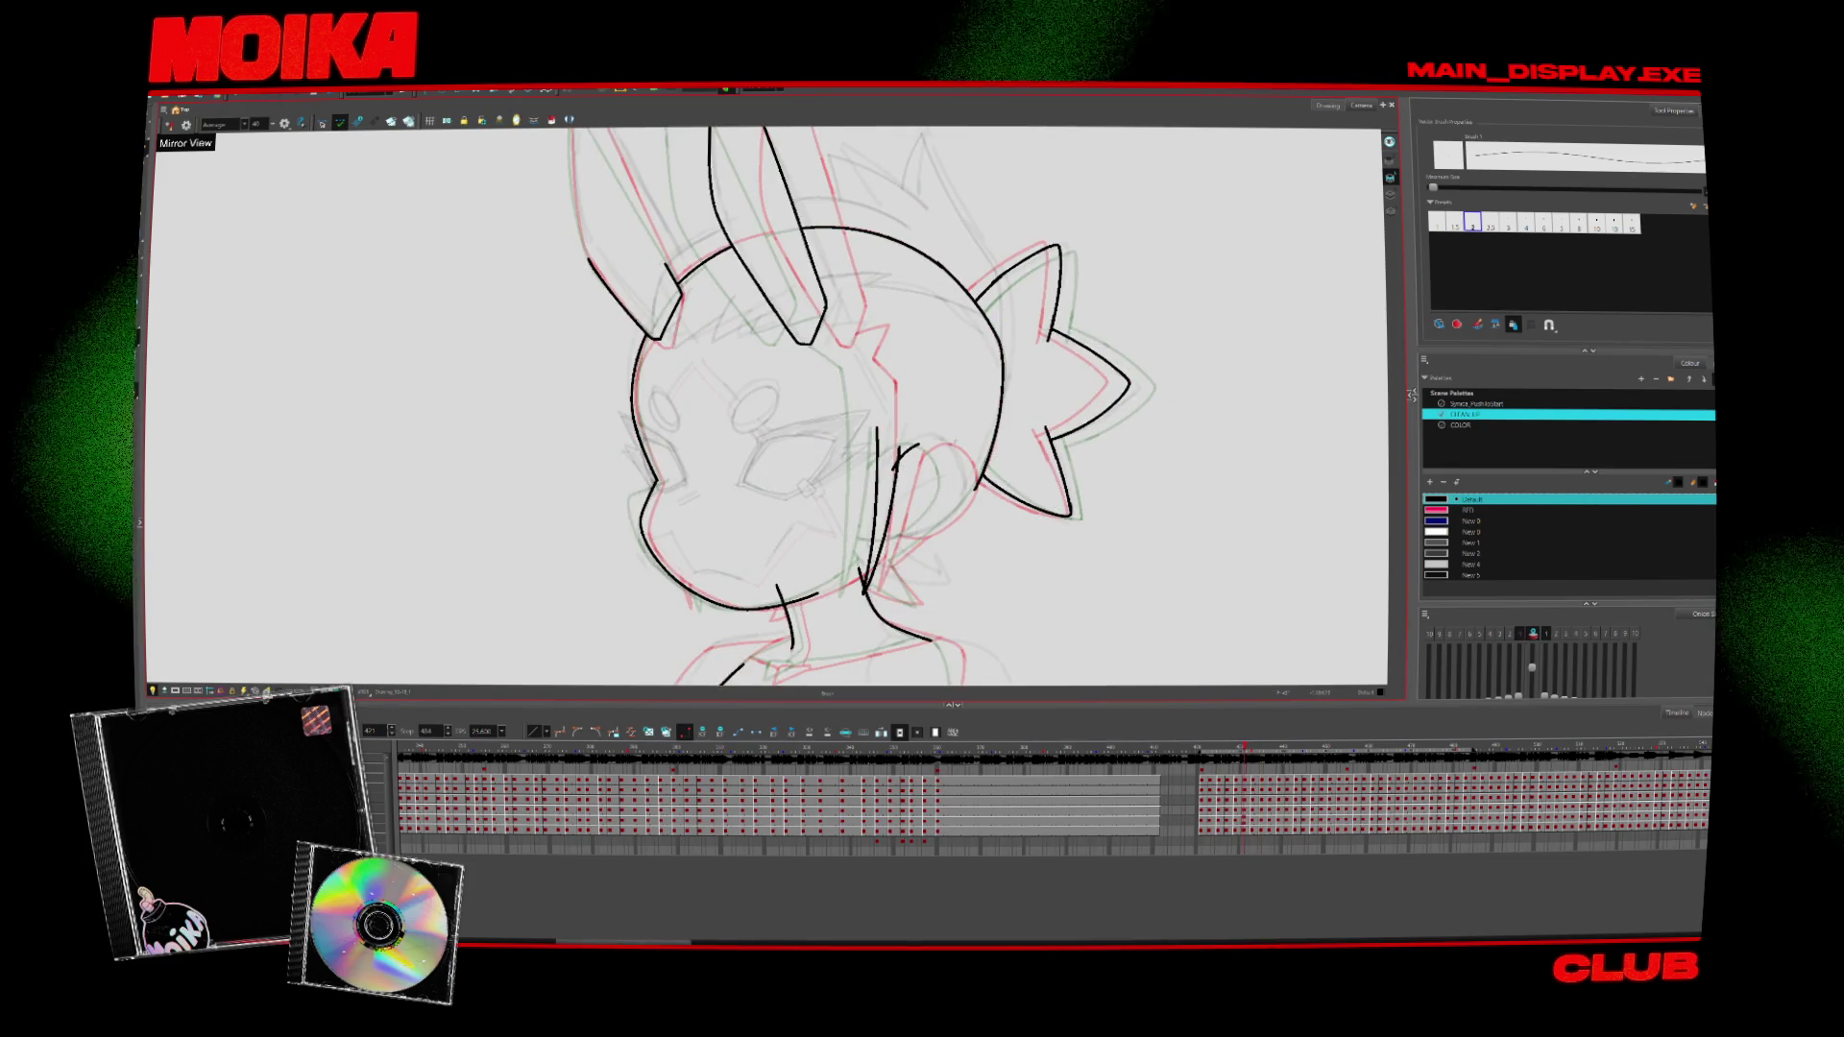
{"action": "key", "text": "comma"}
{"action": "key", "text": "comma"}
{"action": "scroll", "coordinate": [950, 442], "scroll_direction": "up", "scroll_amount": 4}
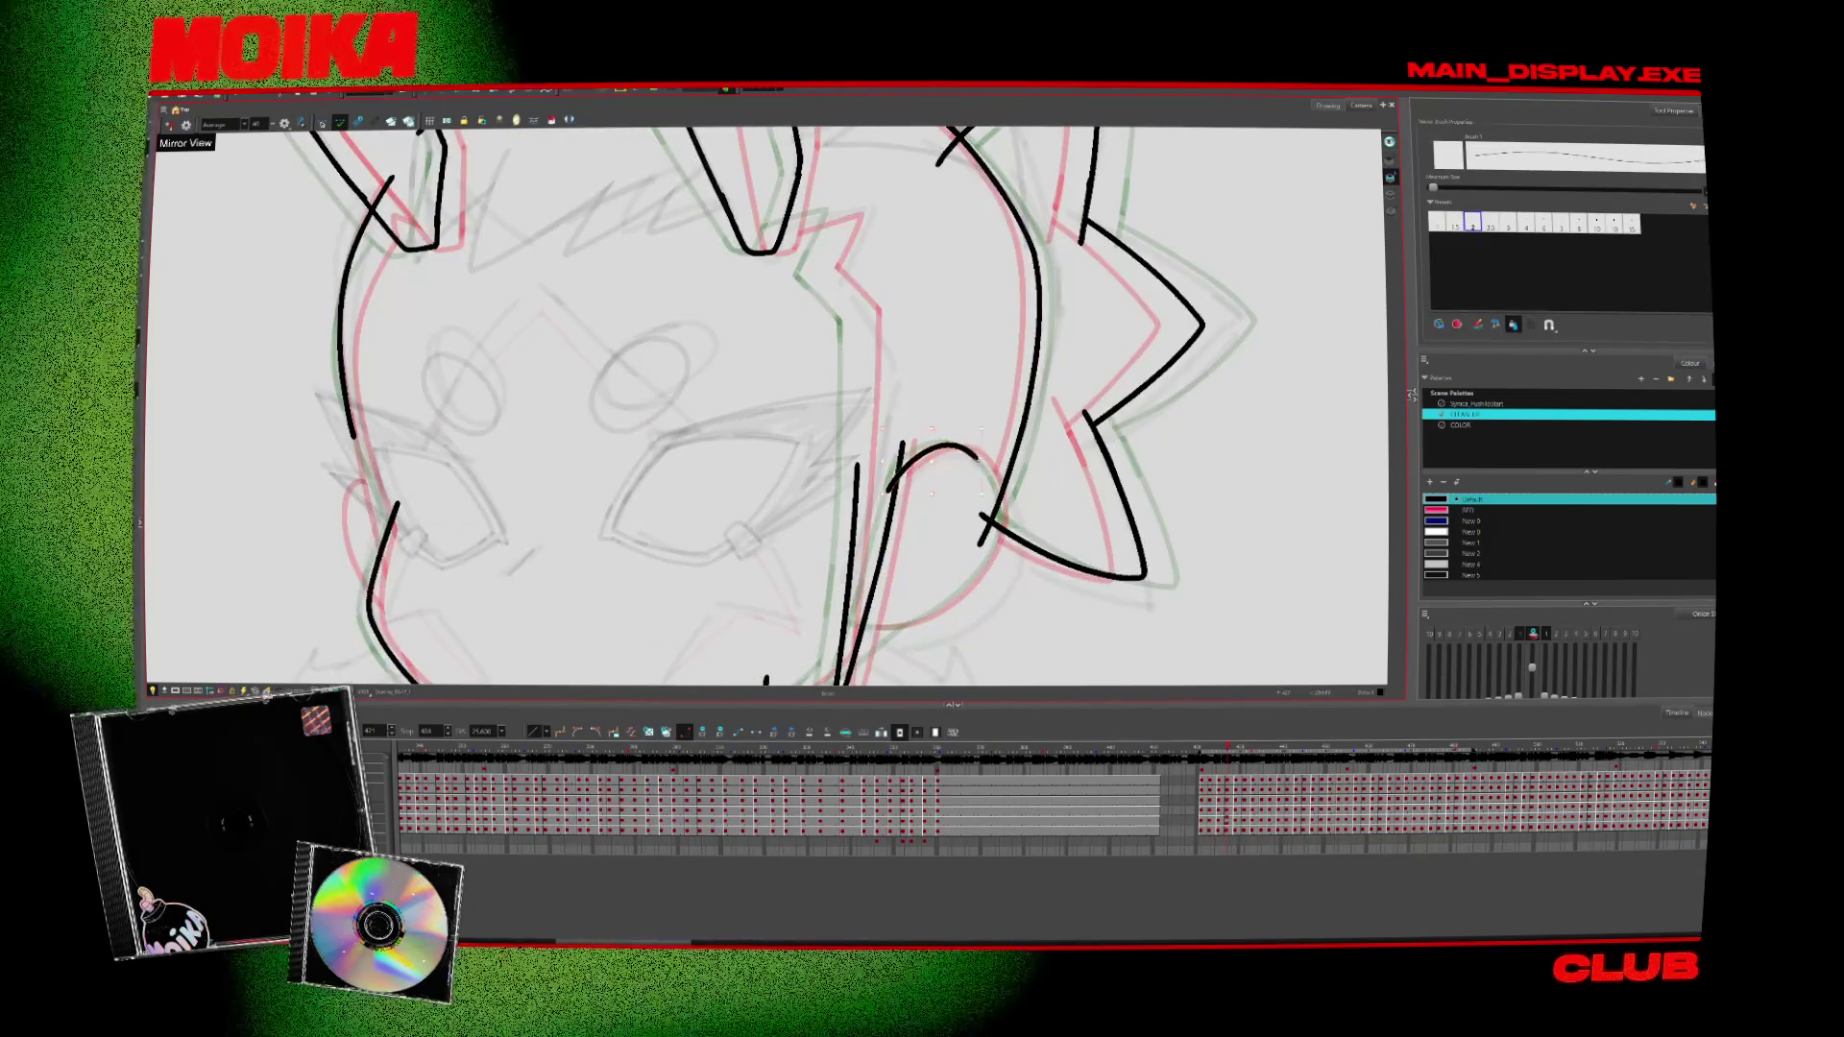
{"action": "left_click", "coordinate": [961, 444]}
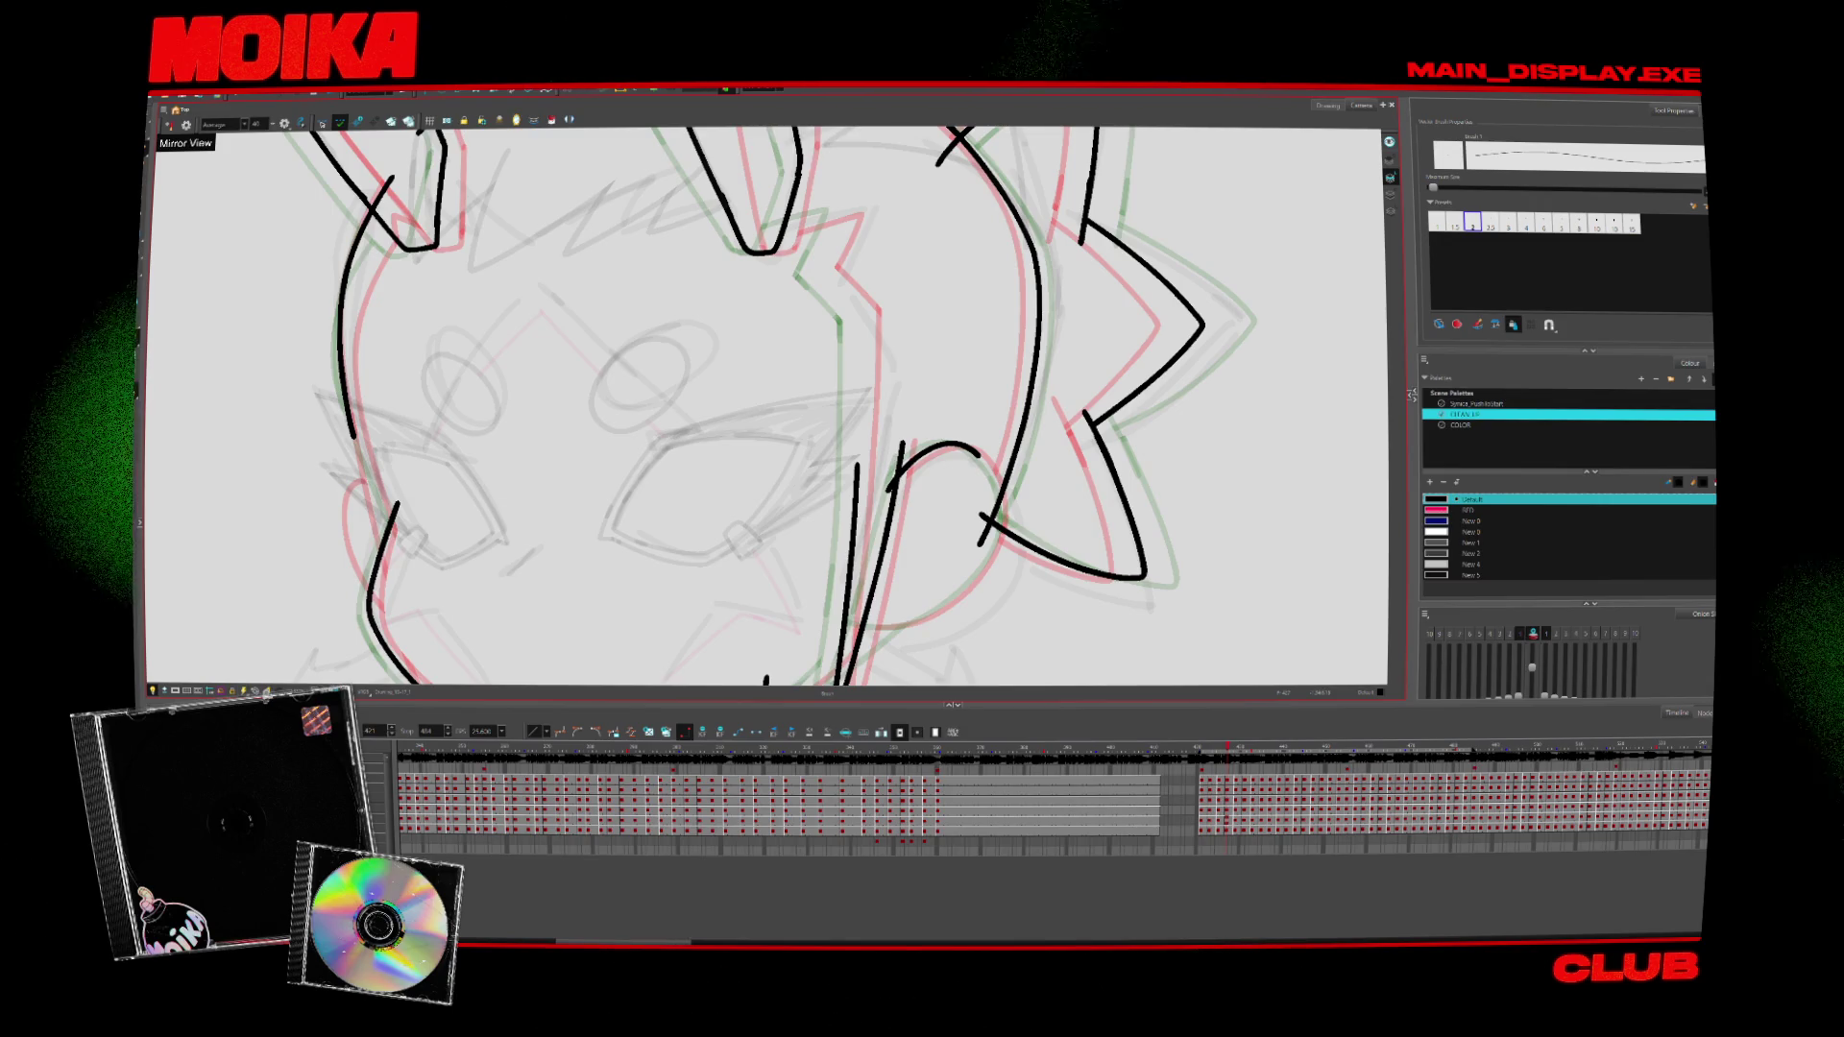
{"action": "key", "text": "4"}
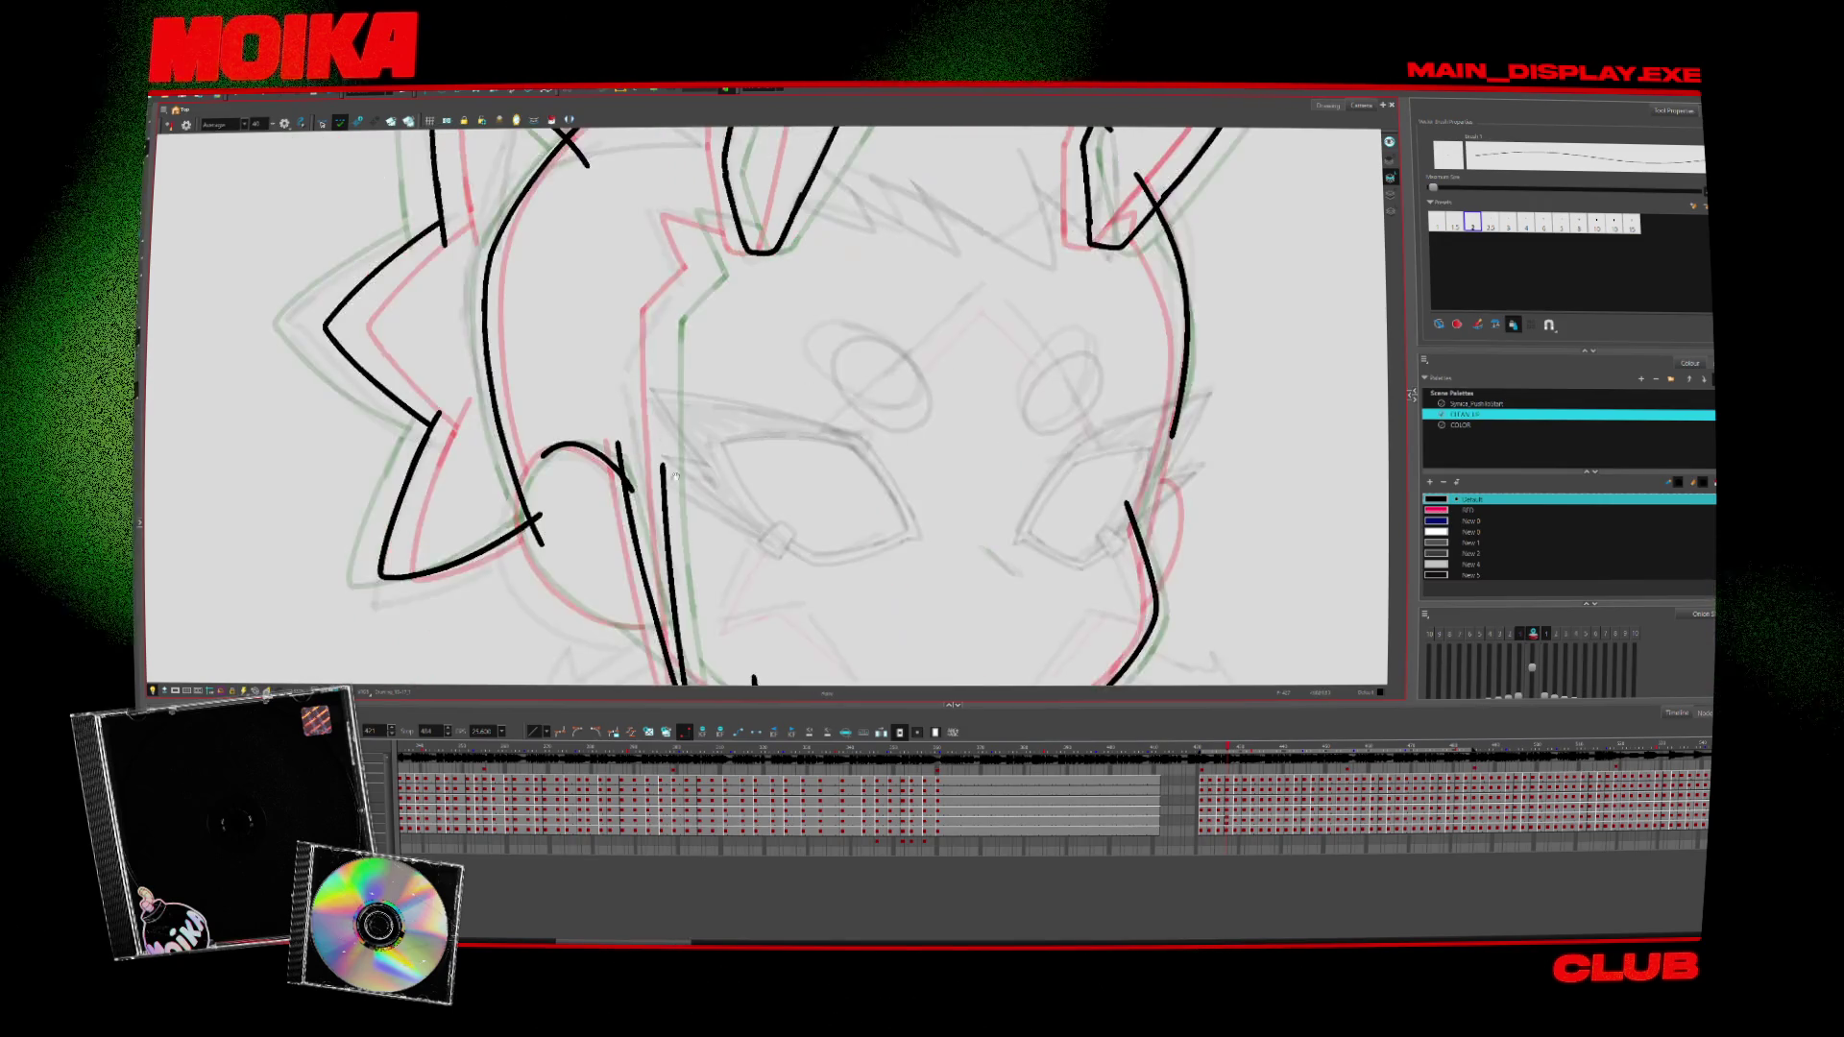
In mirrored view, ink a stroke down from the zigzag hair line, then return to normal view
{"action": "key", "text": "4"}
{"action": "key", "text": "4"}
{"action": "key", "text": "4"}
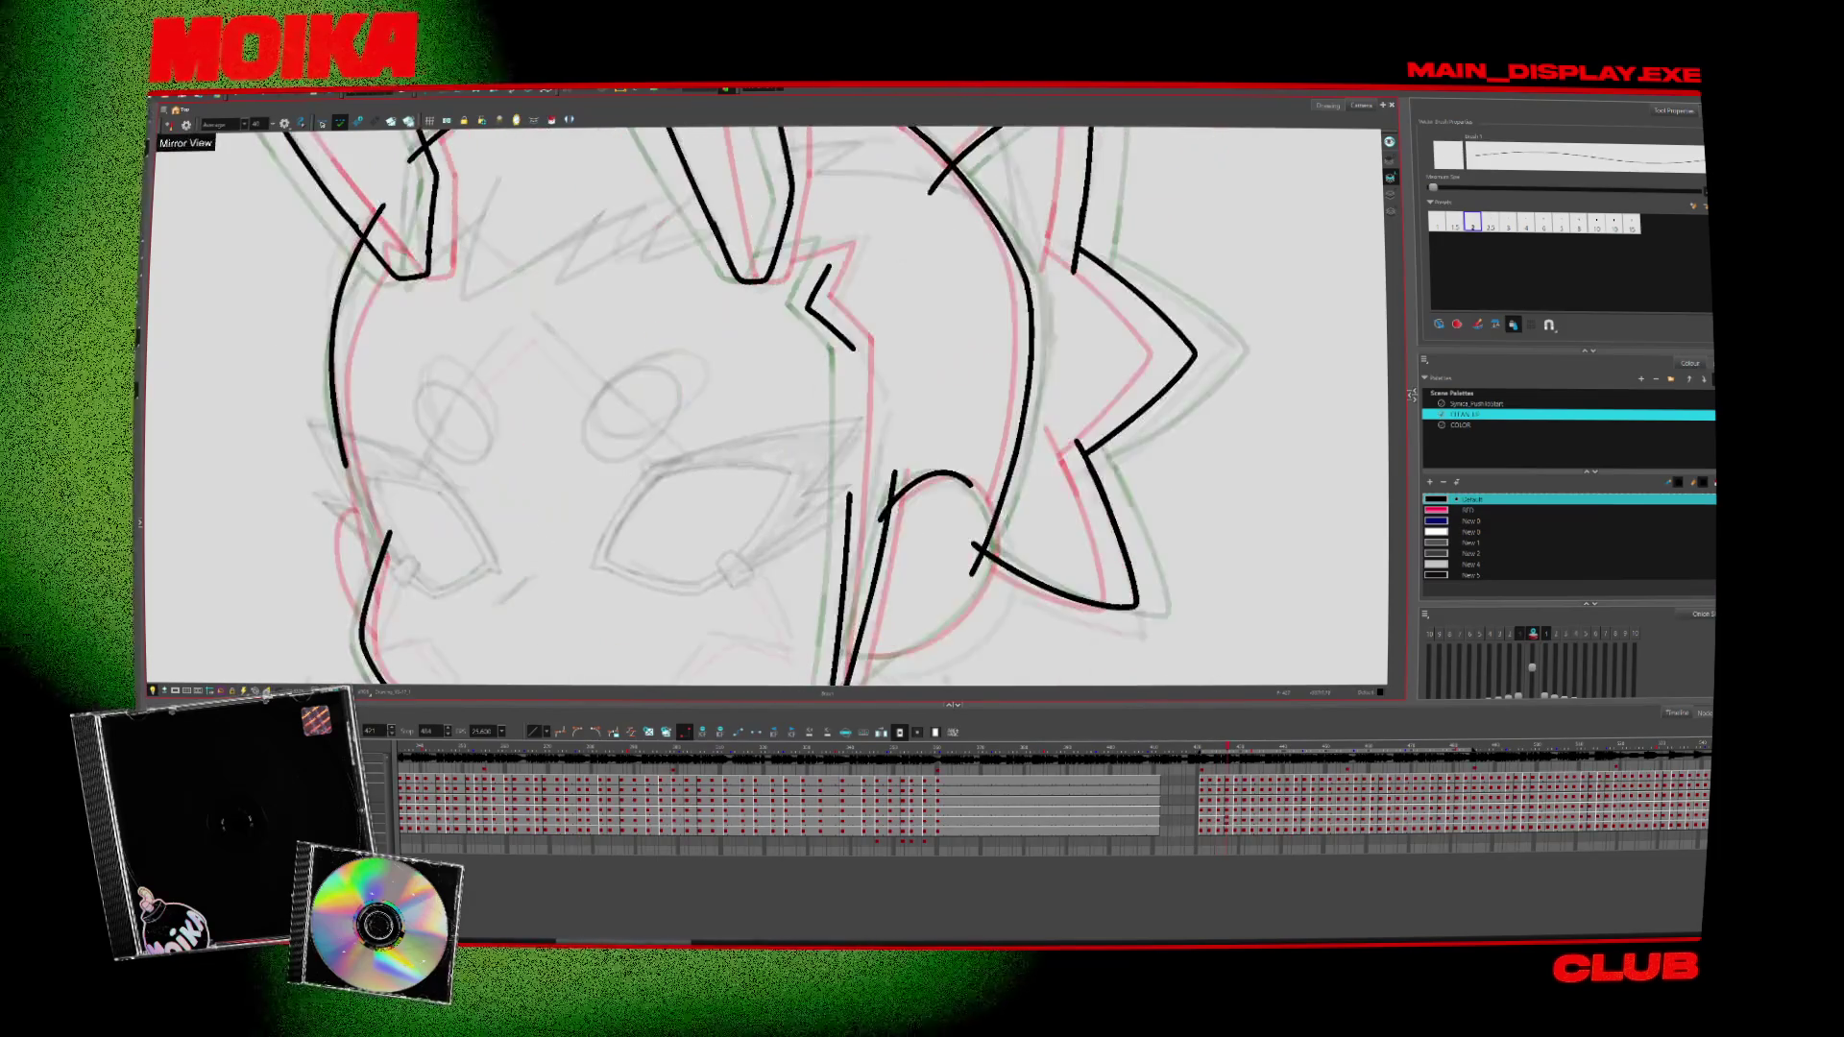
{"action": "left_click_drag", "start_coordinate": [831, 244], "coordinate": [804, 300]}
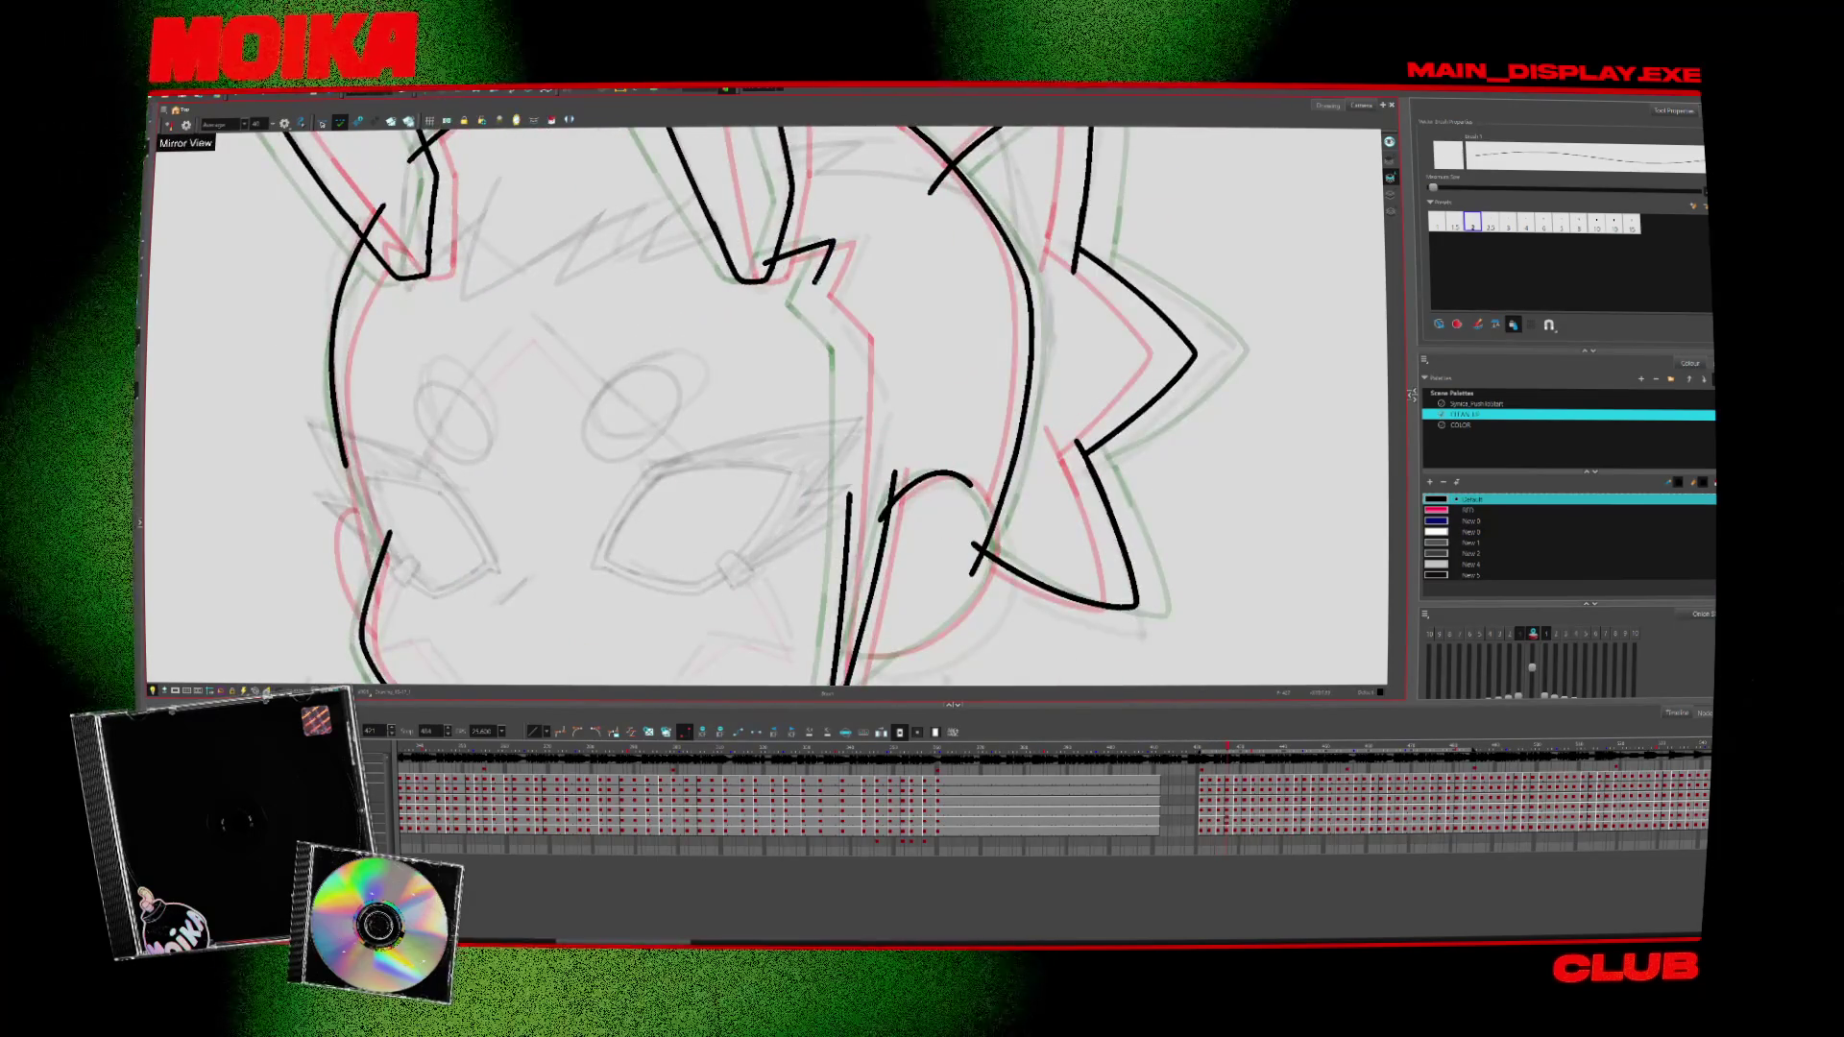
{"action": "key", "text": "4"}
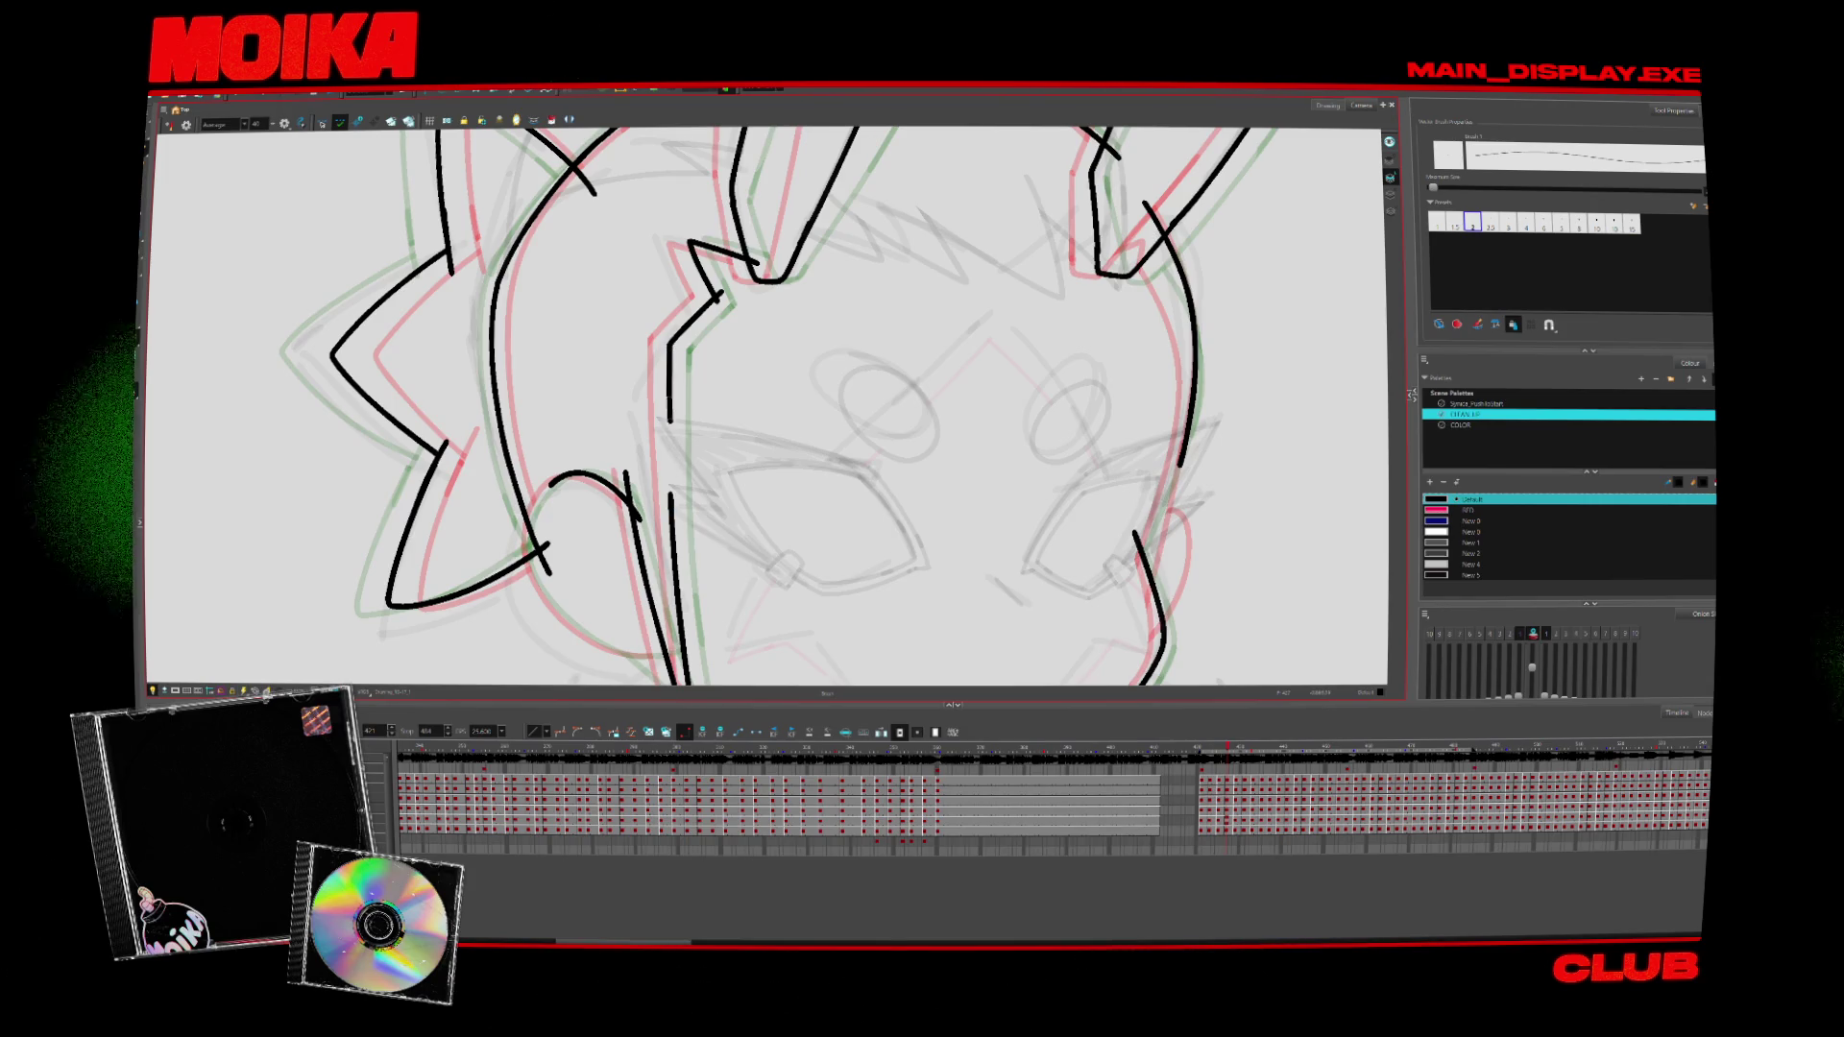
{"action": "key", "text": "period"}
{"action": "key", "text": "period"}
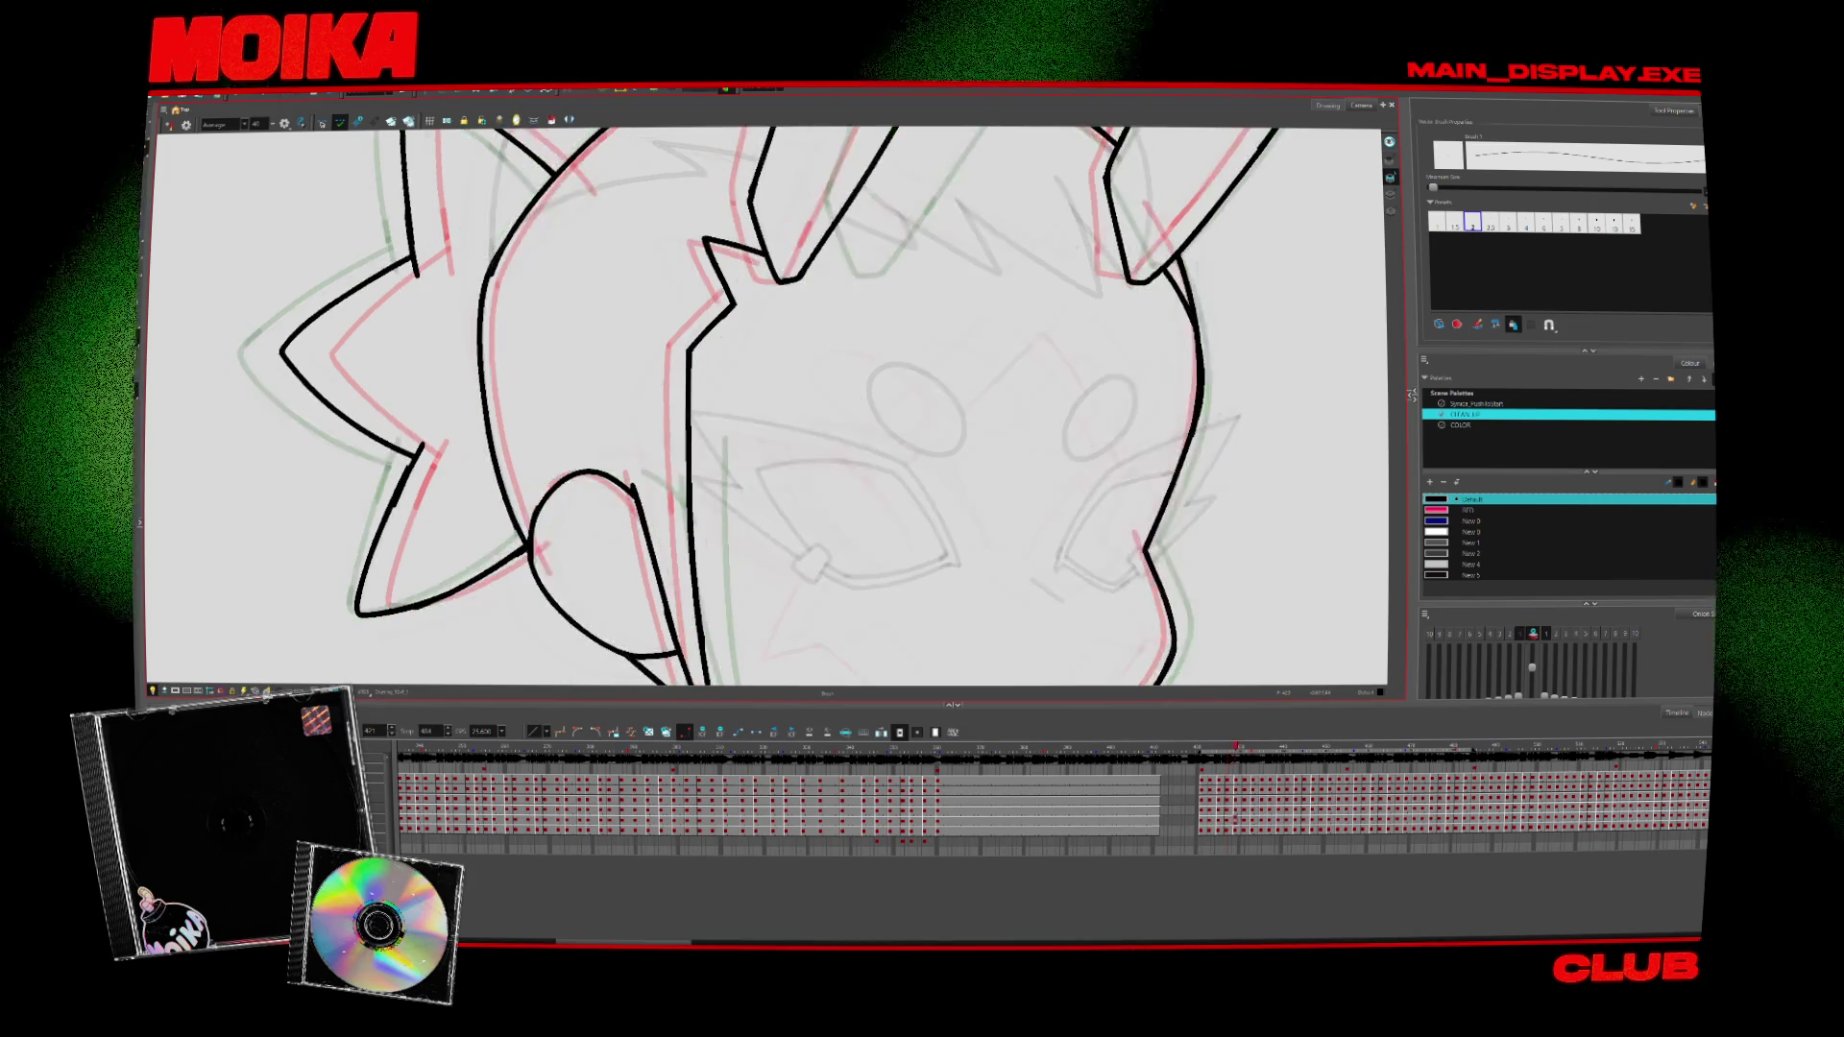
{"action": "key", "text": "comma"}
{"action": "key", "text": "comma"}
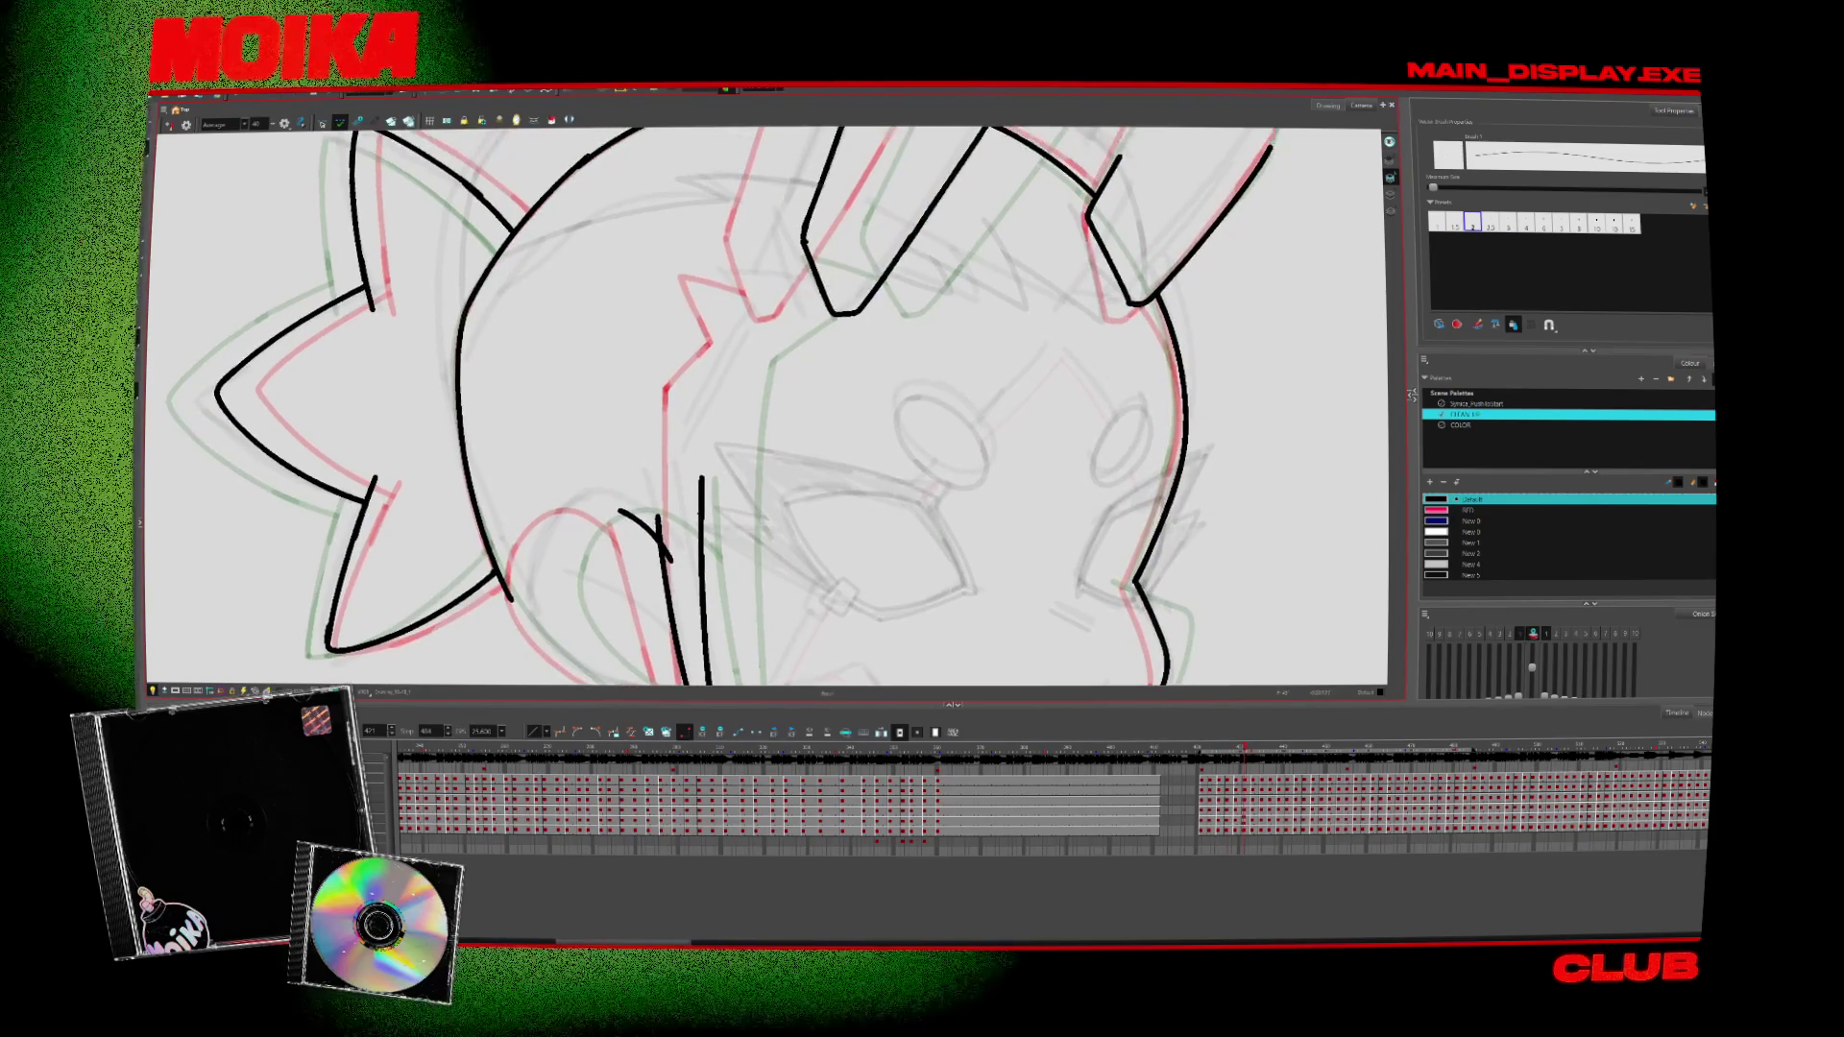
Ink a curved stroke across the head, undo the stray long stroke, and select the jaw strokes
{"action": "left_click", "coordinate": [169, 125]}
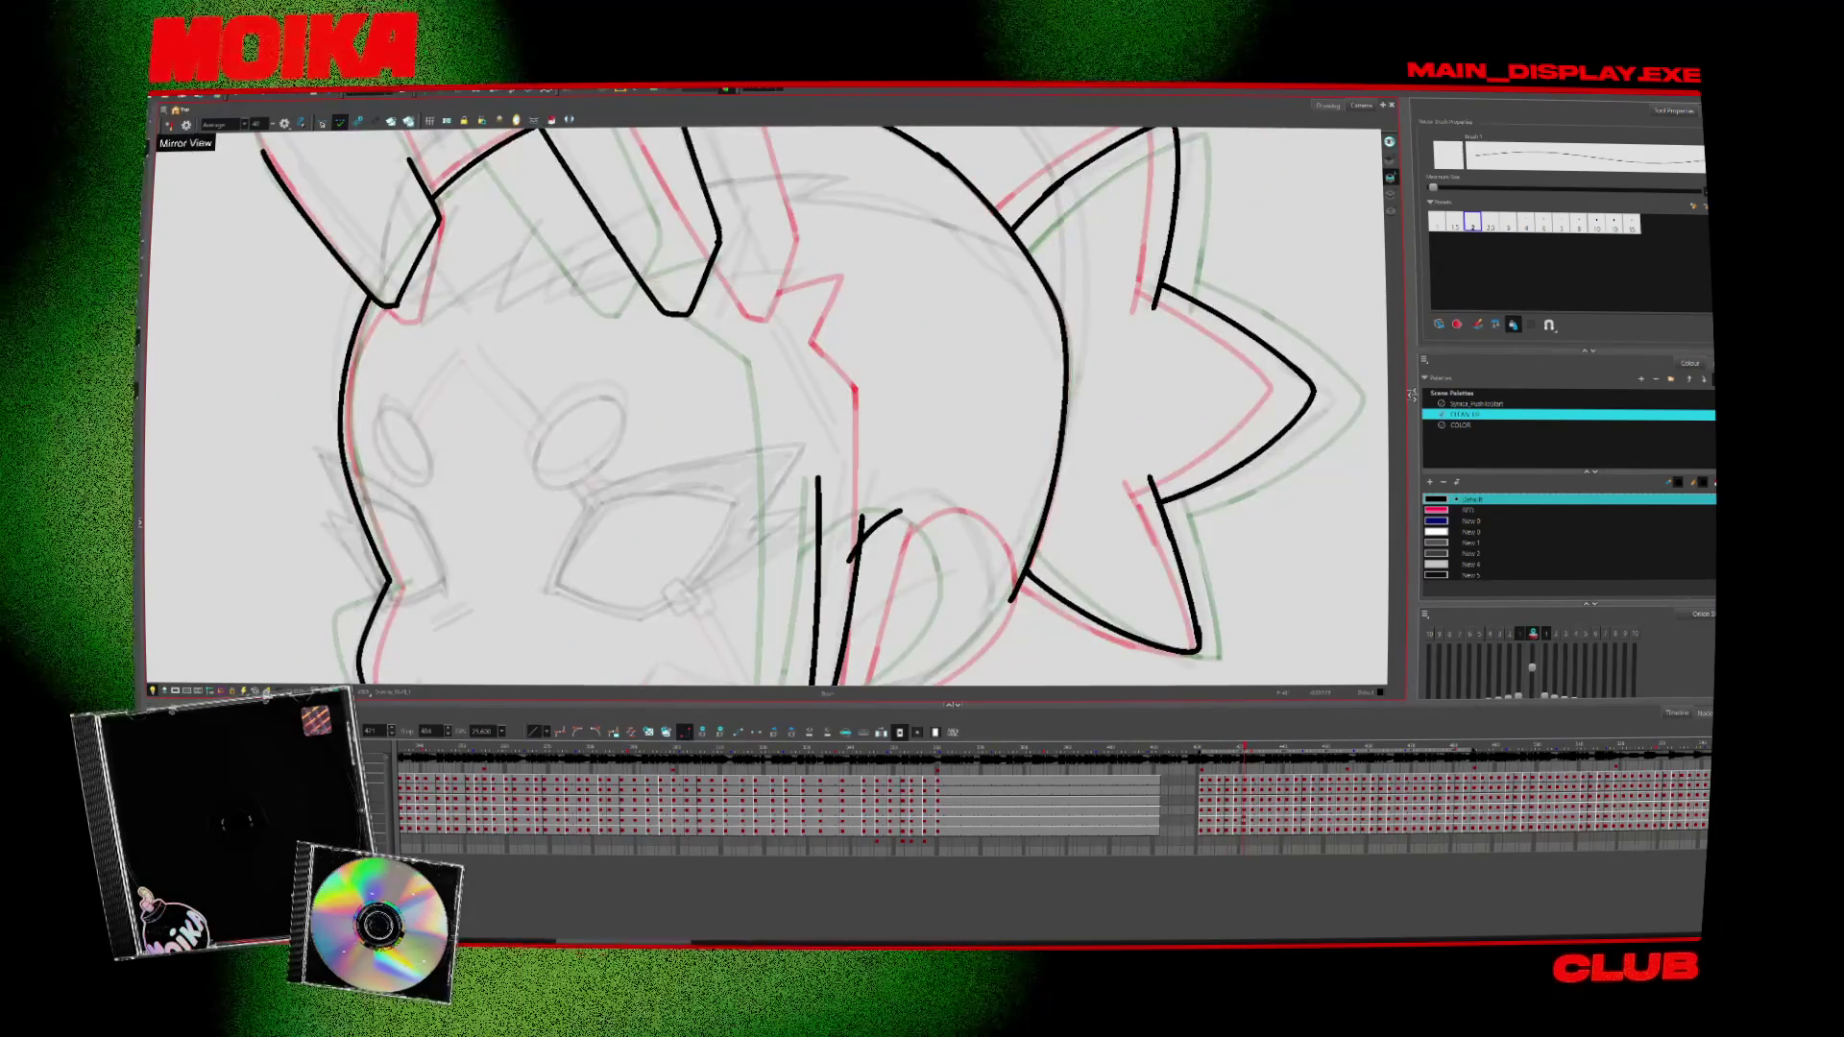
{"action": "left_click_drag", "start_coordinate": [645, 279], "coordinate": [718, 256]}
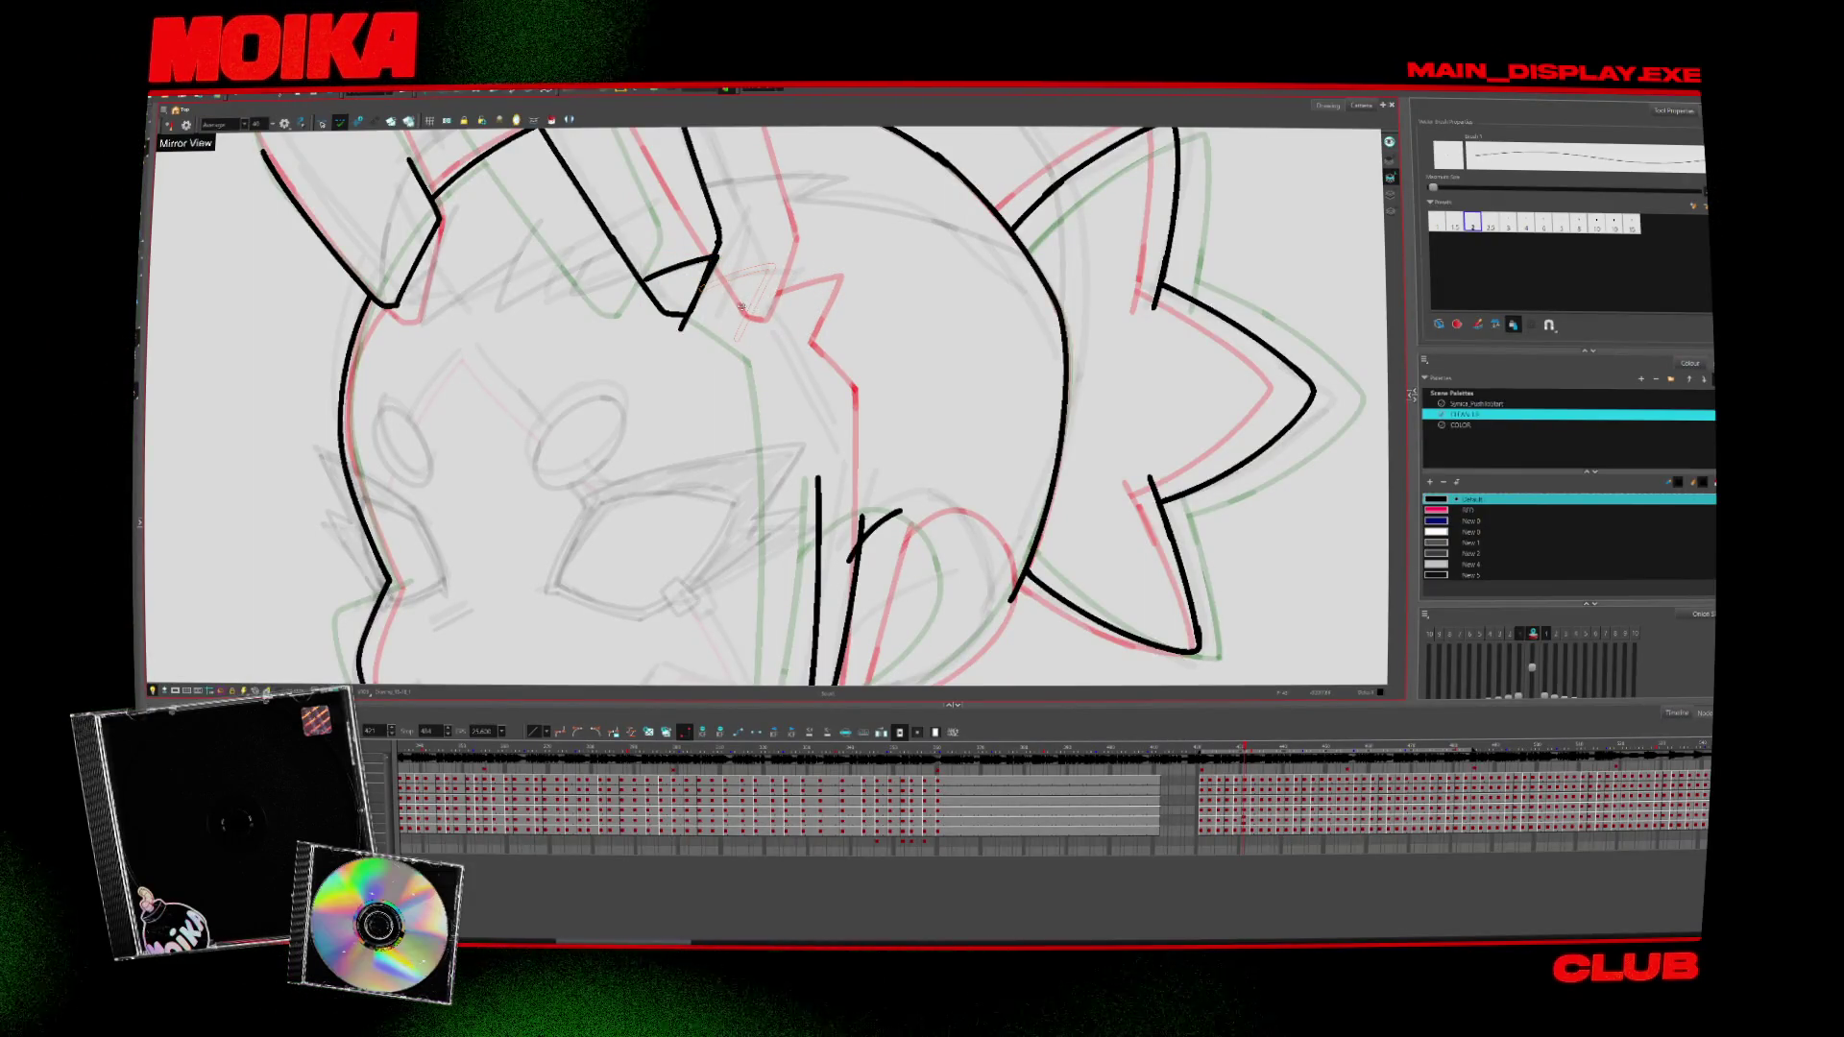
{"action": "left_click_drag", "start_coordinate": [797, 299], "coordinate": [727, 395]}
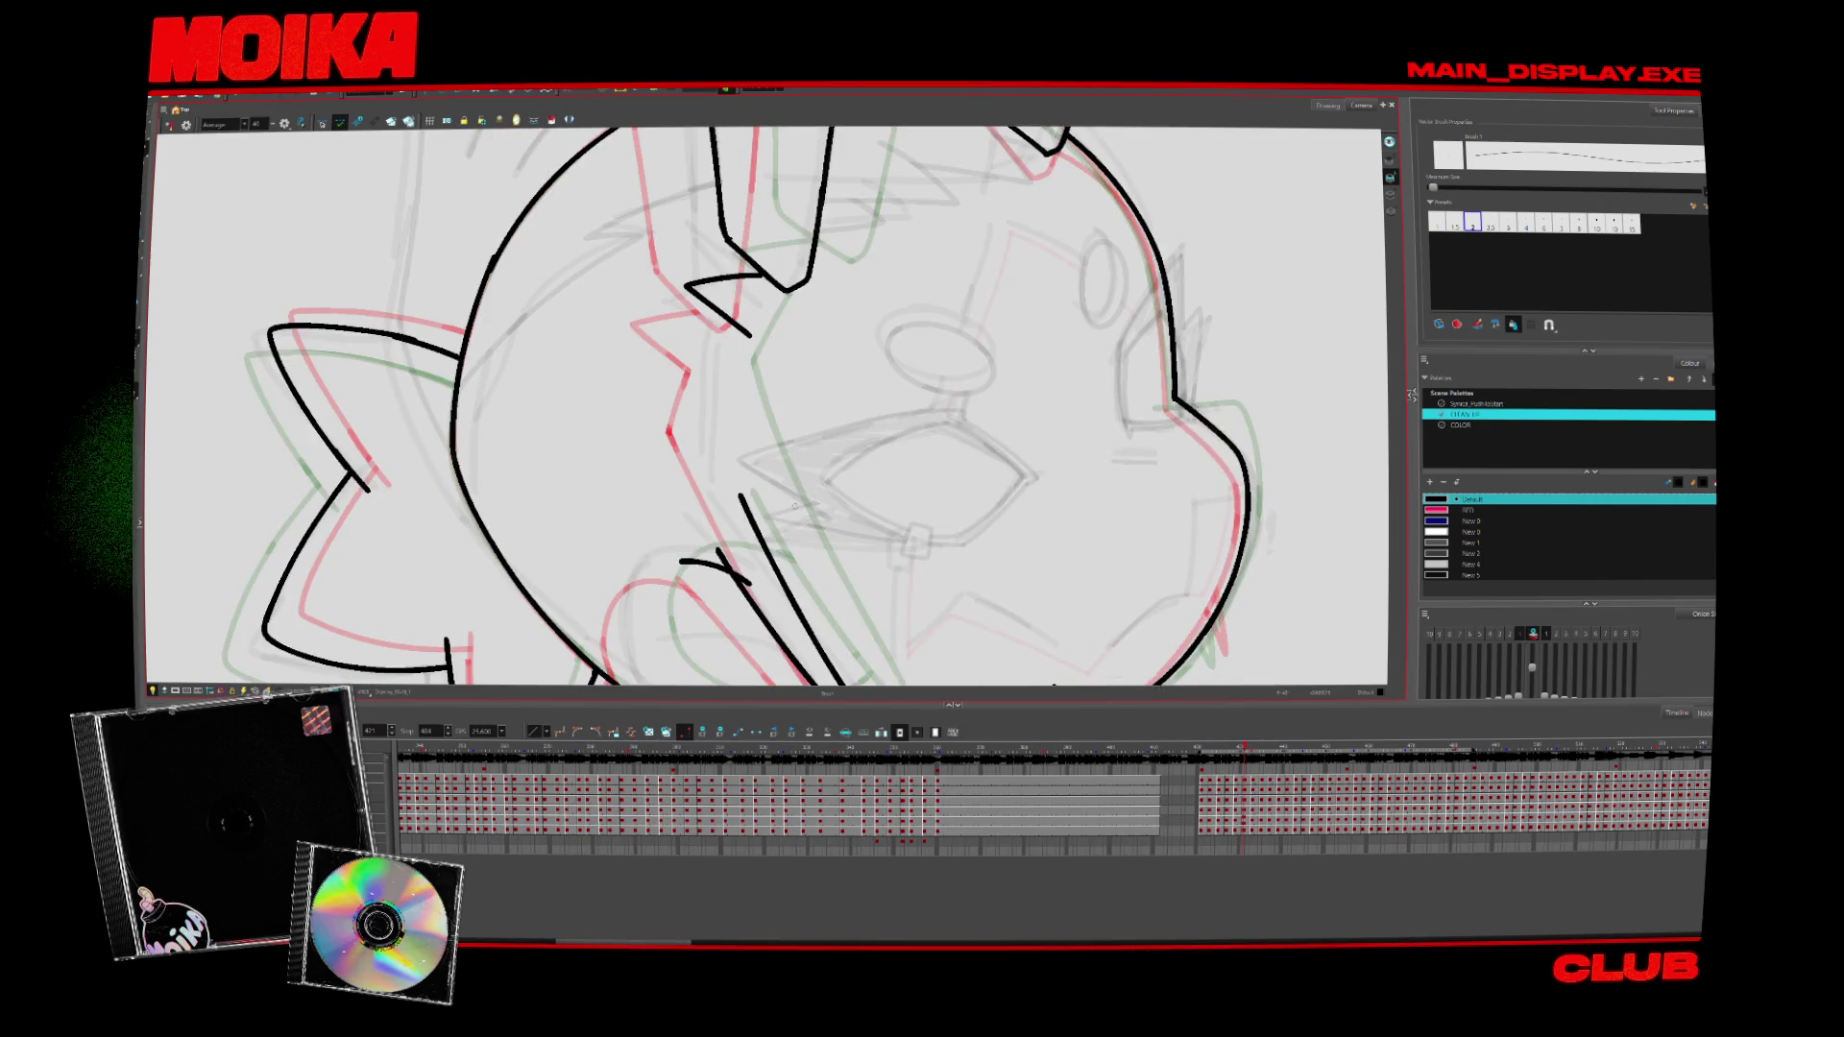
{"action": "key", "text": "v"}
{"action": "key", "text": "ctrl+z"}
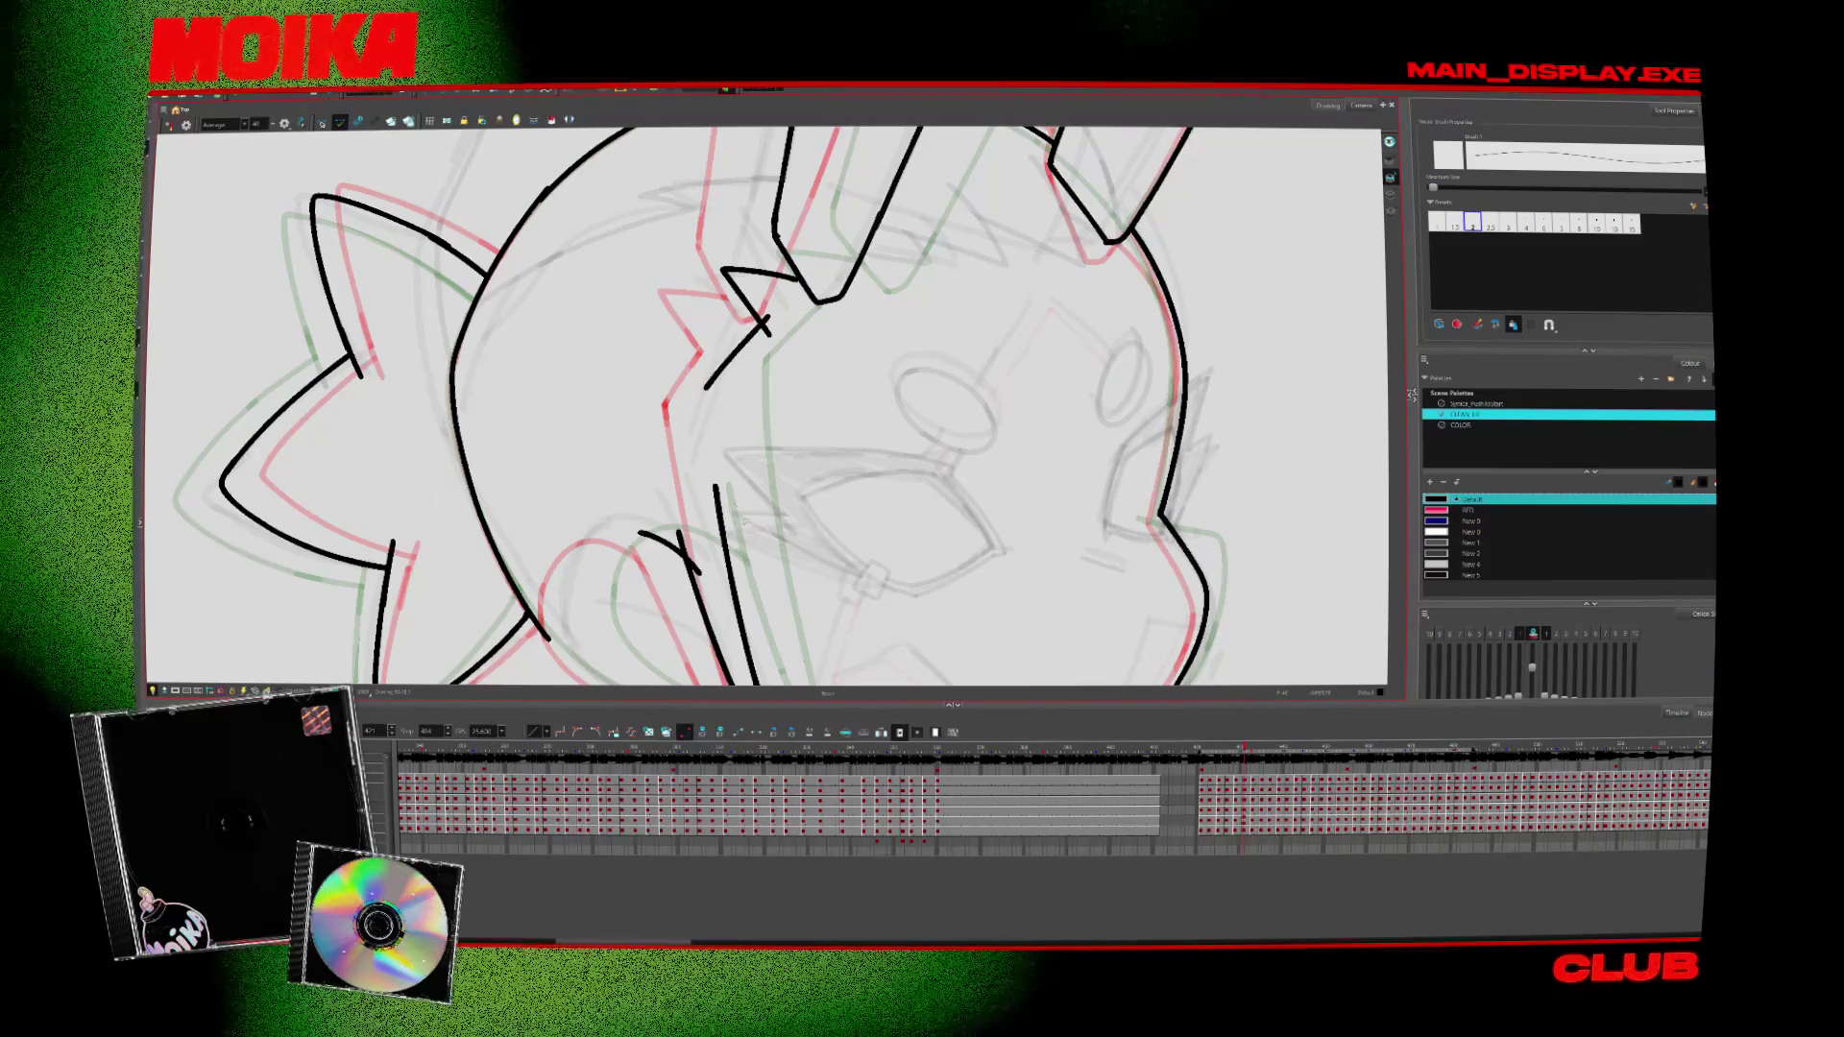
{"action": "scroll", "coordinate": [768, 403], "scroll_direction": "down", "scroll_amount": 3}
{"action": "left_click_drag", "start_coordinate": [624, 326], "coordinate": [759, 672]}
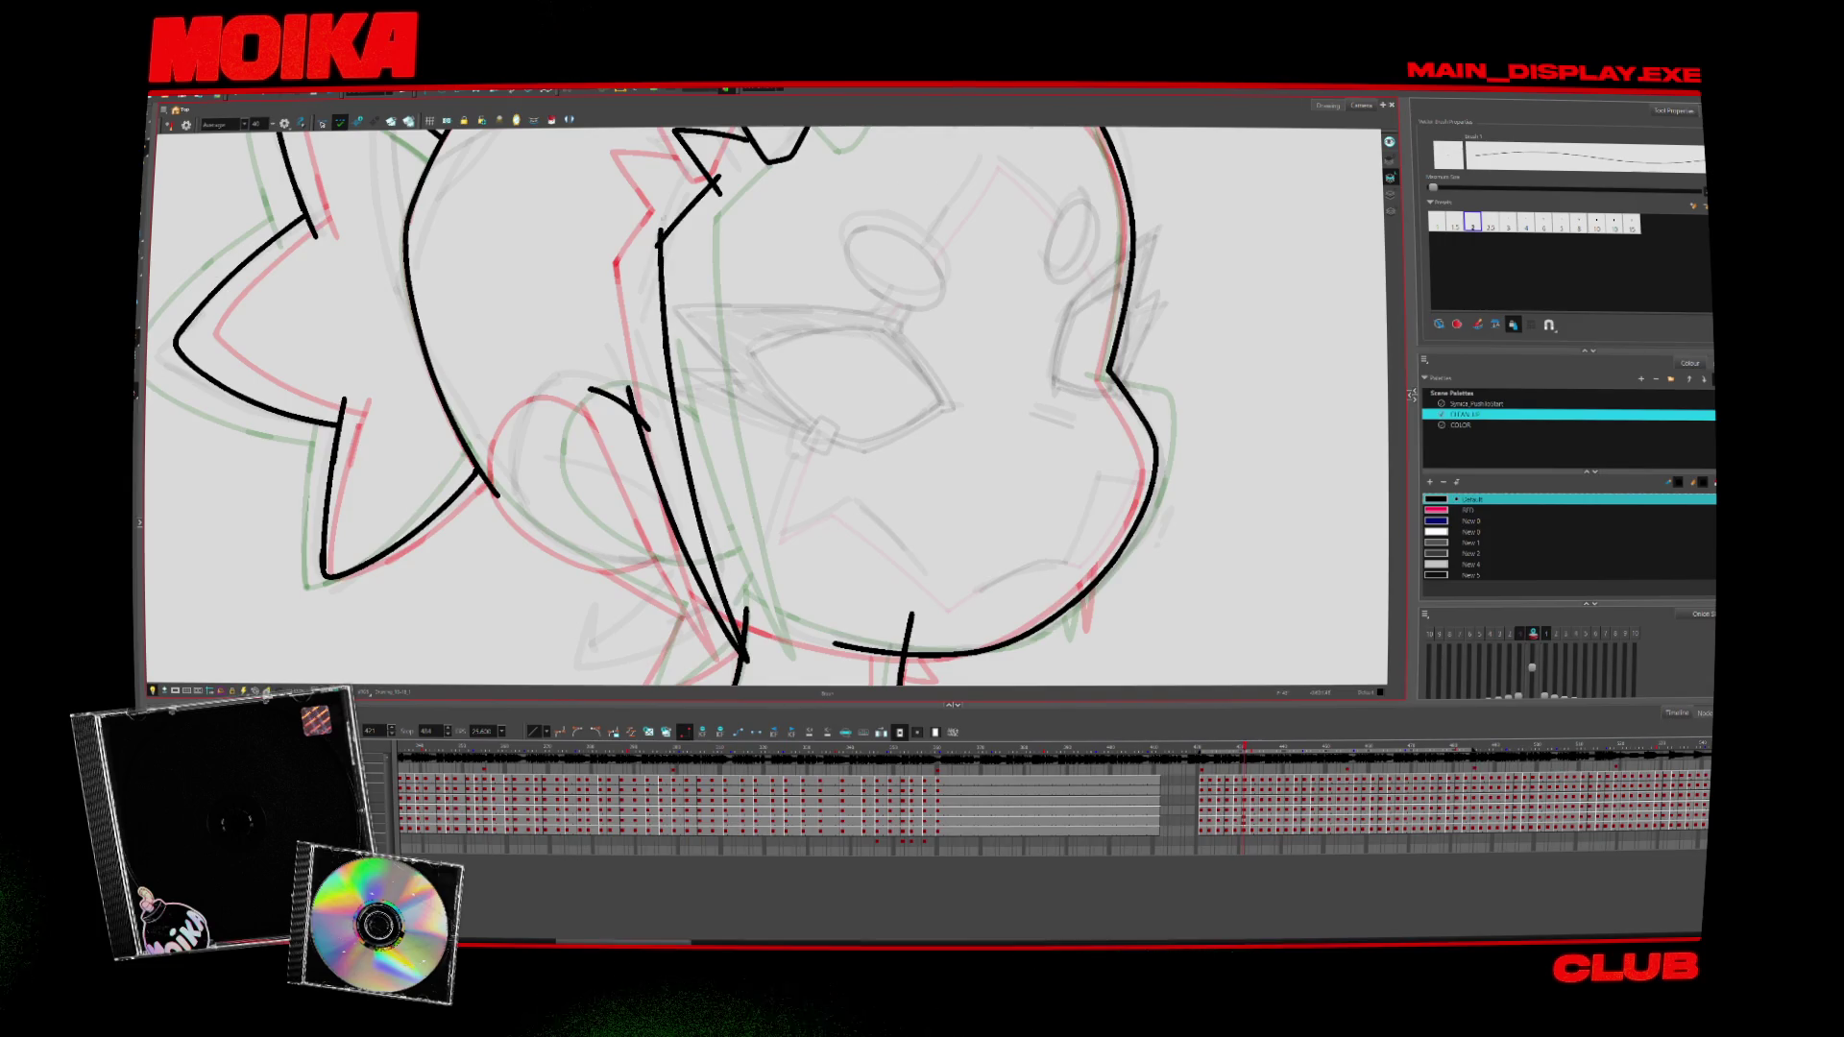
Play back the animation to check the lines, then clear the selection and unmirror the view
{"action": "key", "text": "Return"}
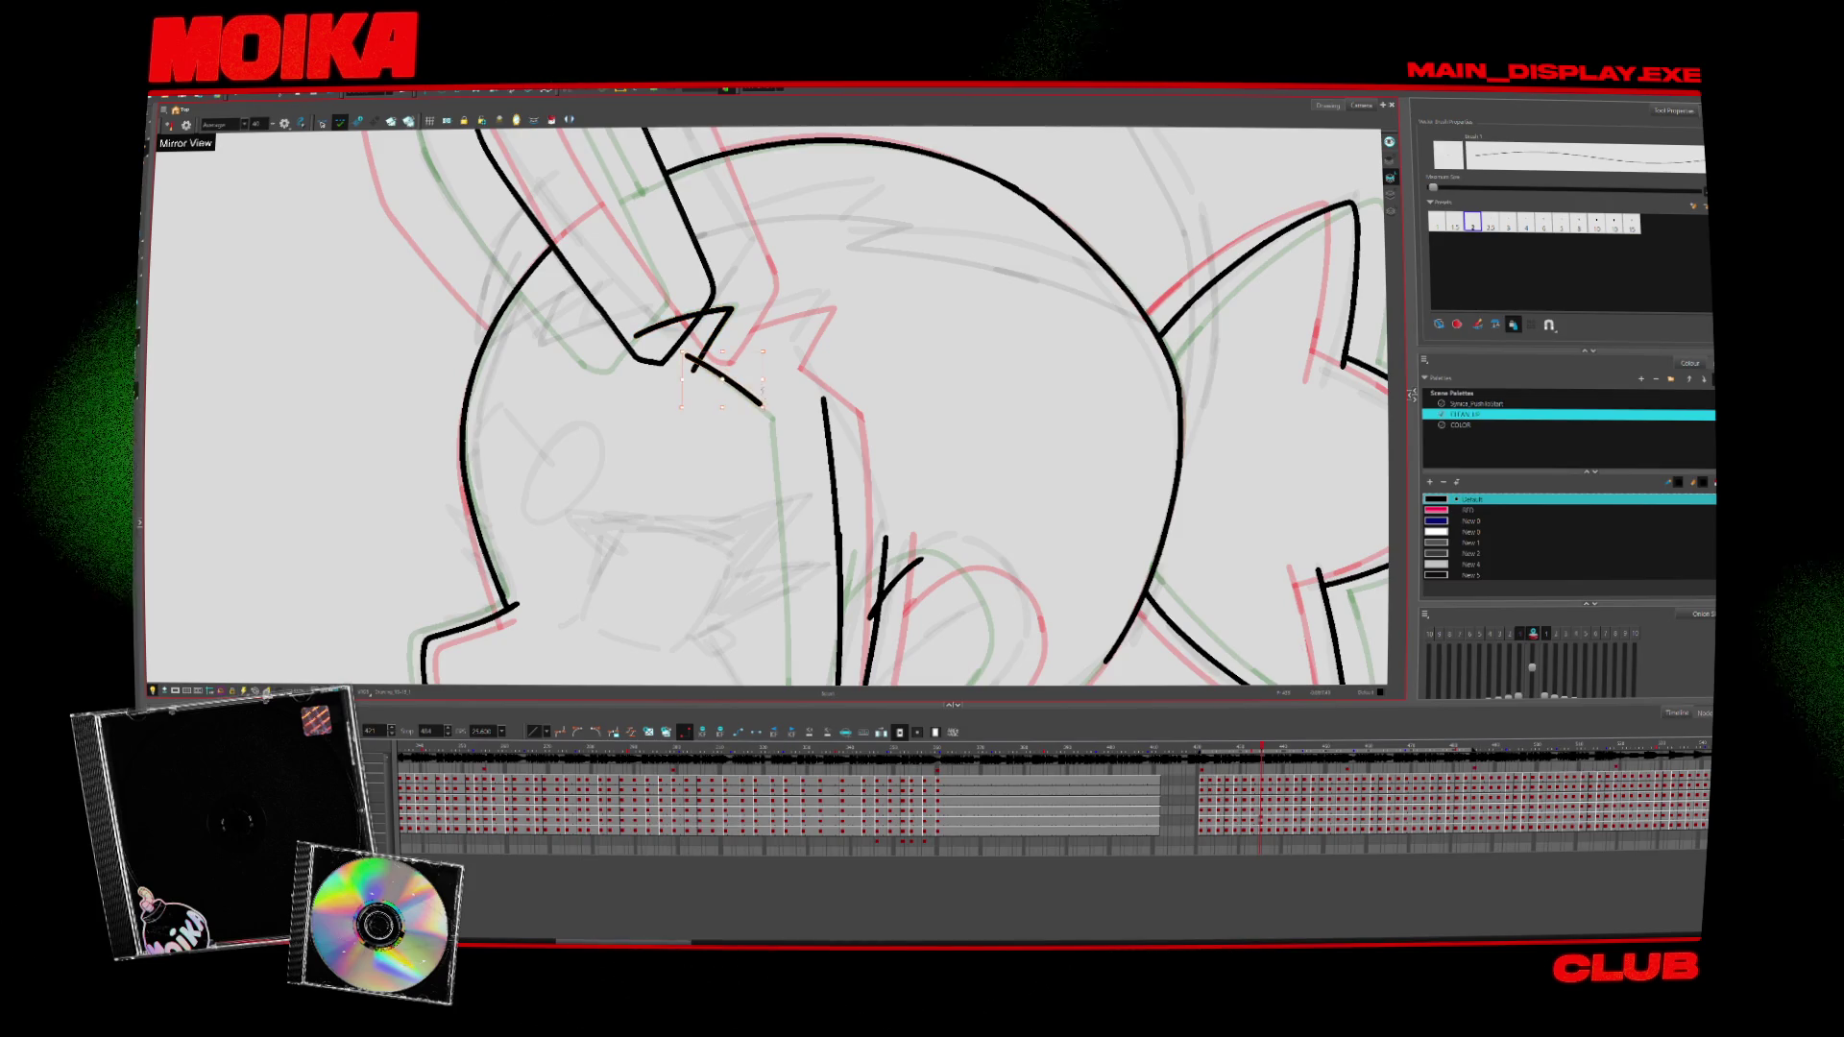
{"action": "left_click_drag", "start_coordinate": [625, 415], "coordinate": [771, 301]}
{"action": "key", "text": "Escape"}
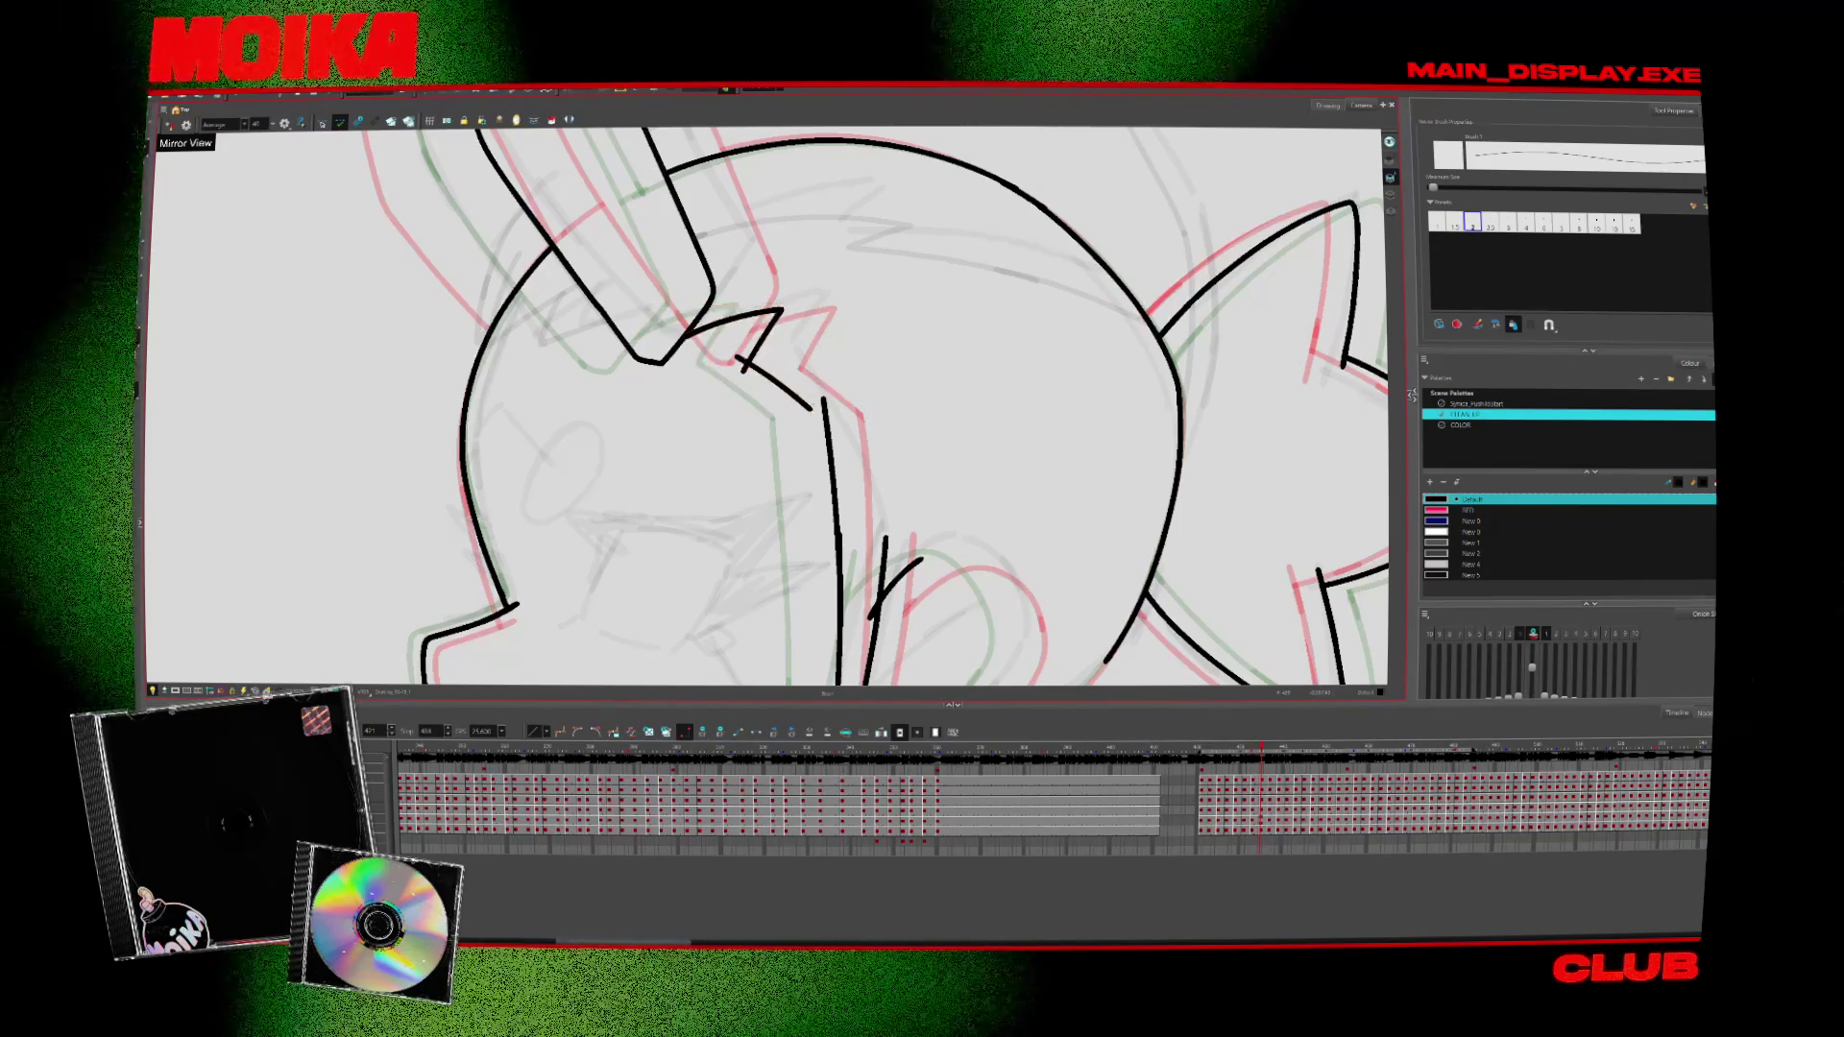
{"action": "key", "text": "4"}
{"action": "scroll", "coordinate": [809, 450], "scroll_direction": "down", "scroll_amount": 2}
Nudge the selected stroke slightly right and ink a short line right of the face
{"action": "key", "text": "4"}
{"action": "key", "text": "4"}
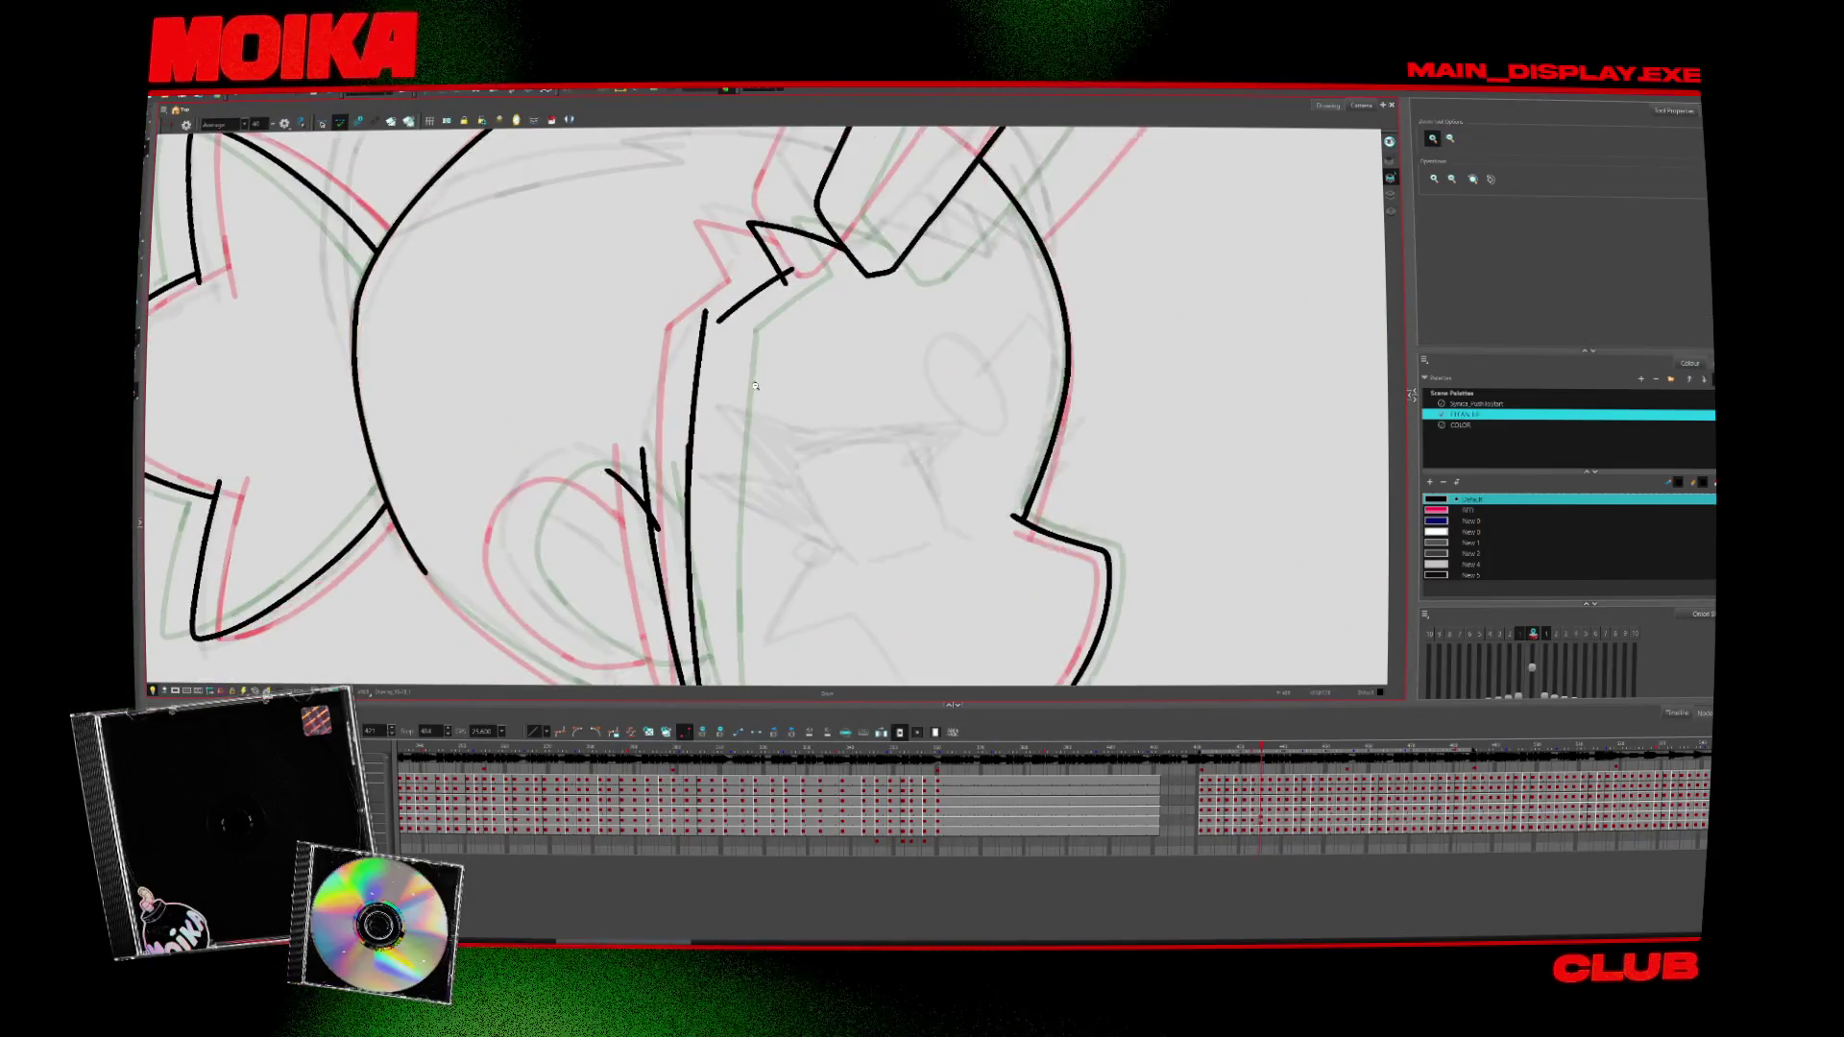
{"action": "scroll", "coordinate": [747, 381], "scroll_direction": "down", "scroll_amount": 1}
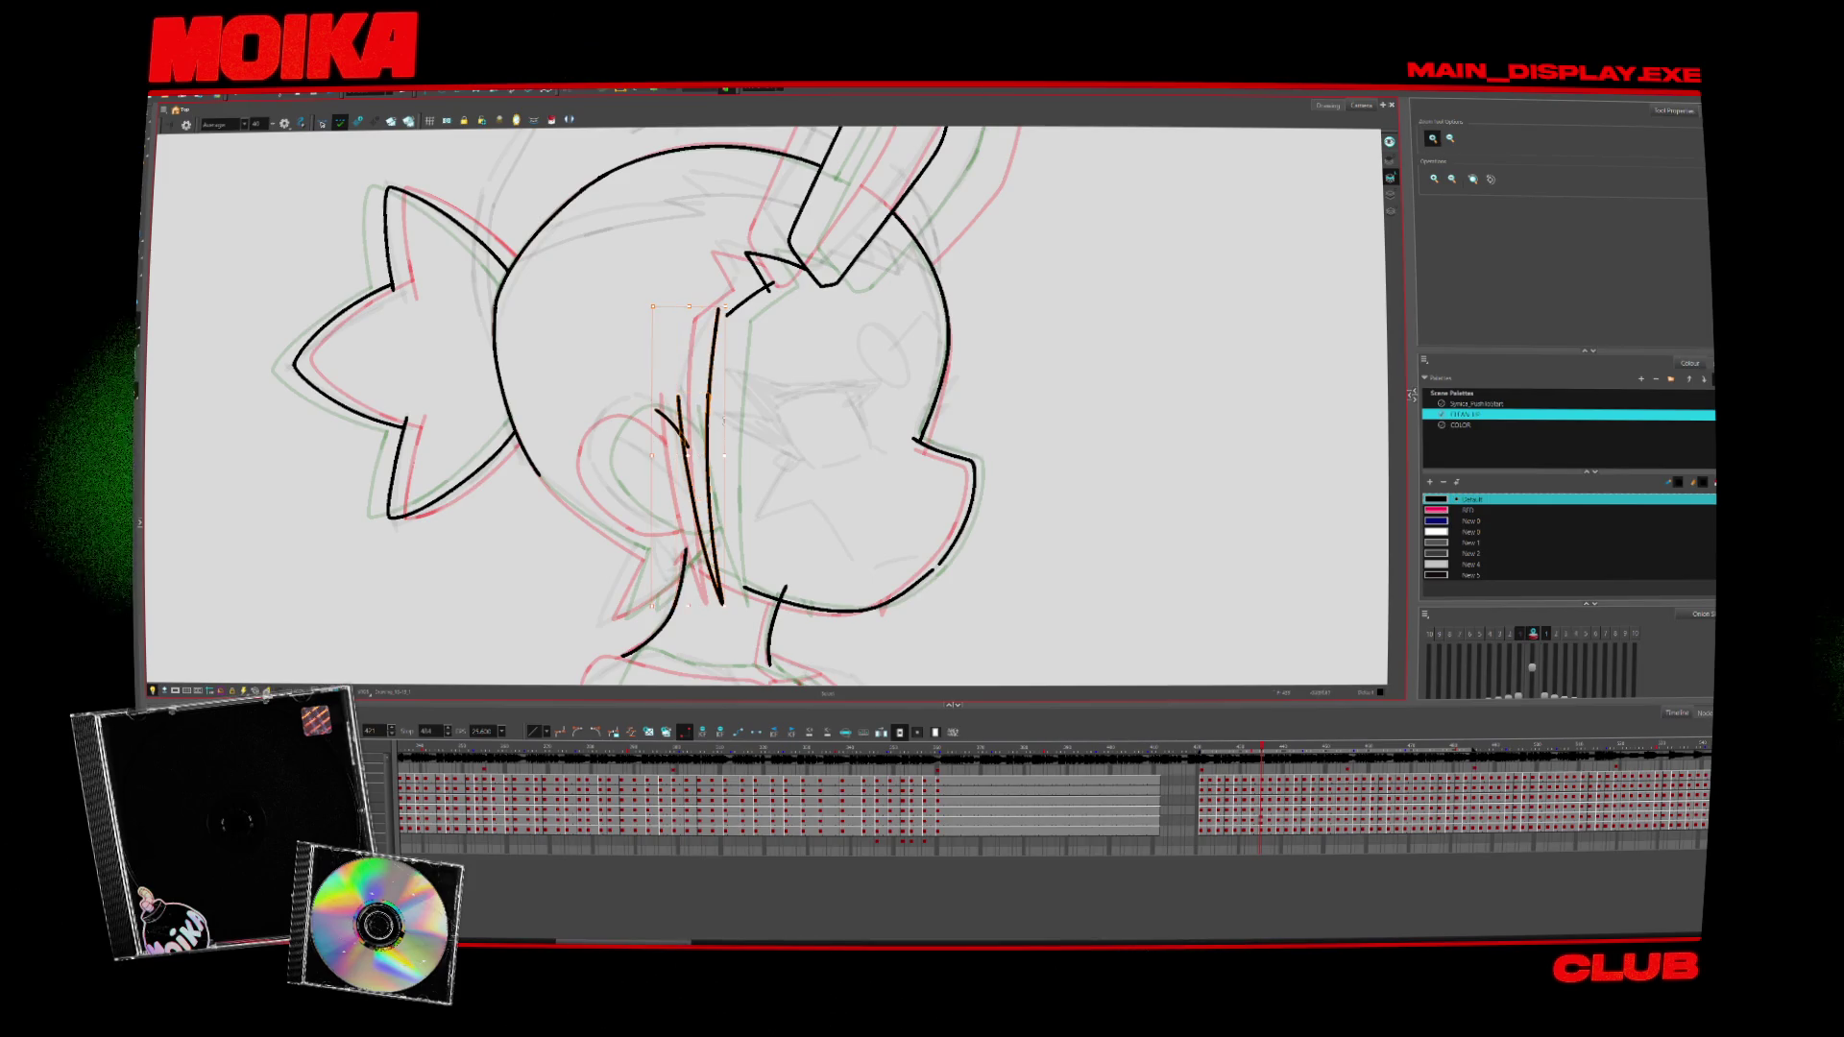
{"action": "left_click_drag", "start_coordinate": [703, 440], "coordinate": [709, 442]}
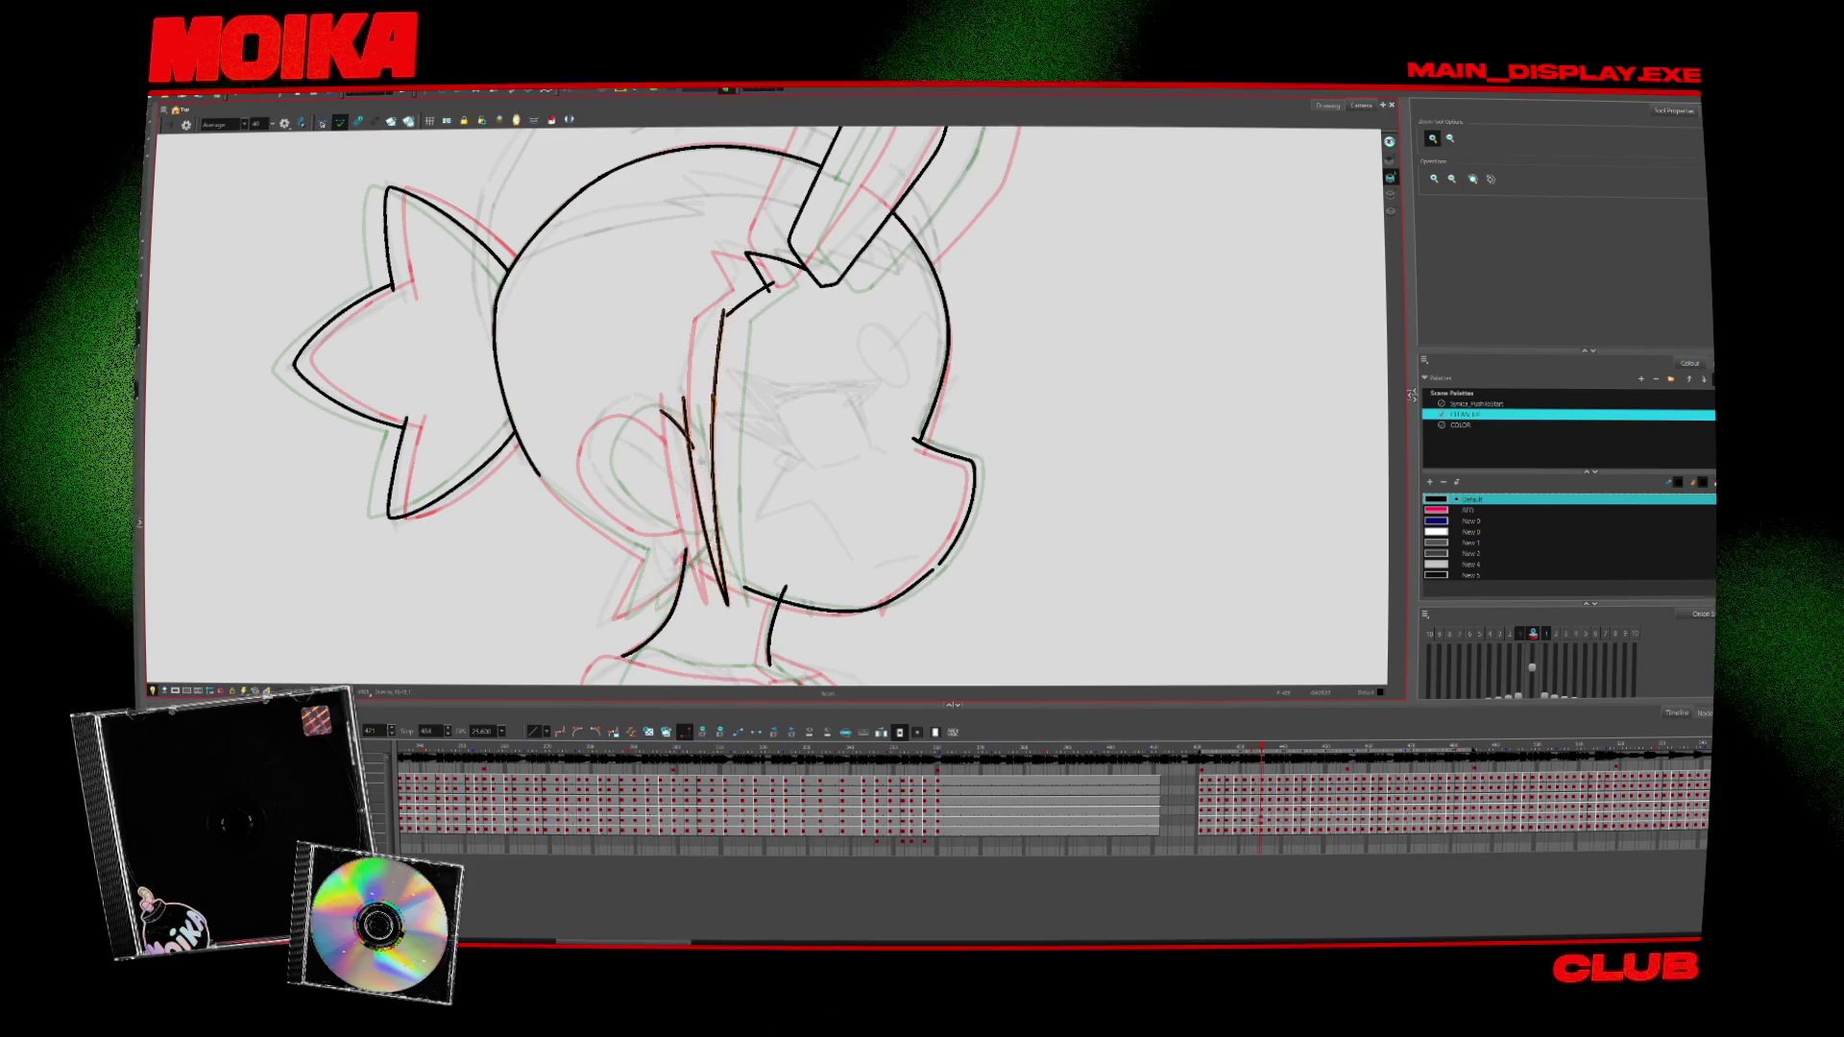
{"action": "scroll", "coordinate": [747, 415], "scroll_direction": "up", "scroll_amount": 1}
{"action": "key", "text": "alt+b"}
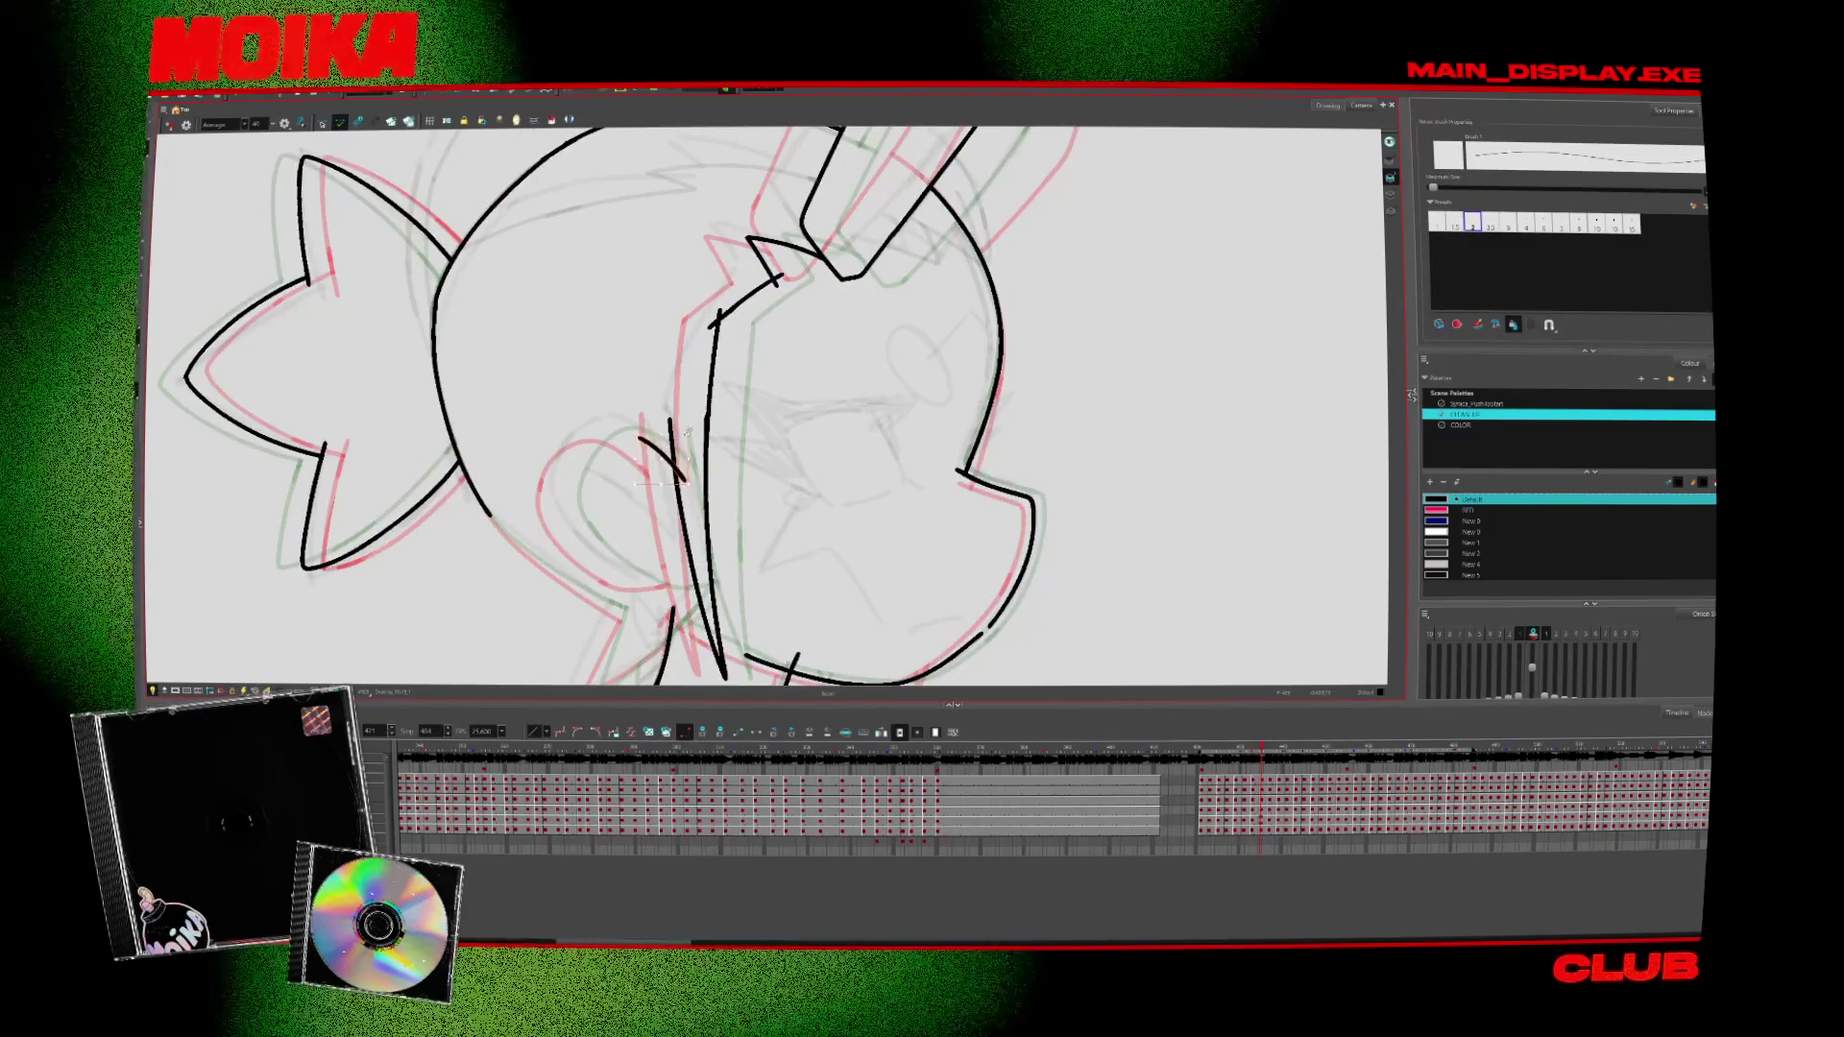
{"action": "left_click", "coordinate": [663, 459]}
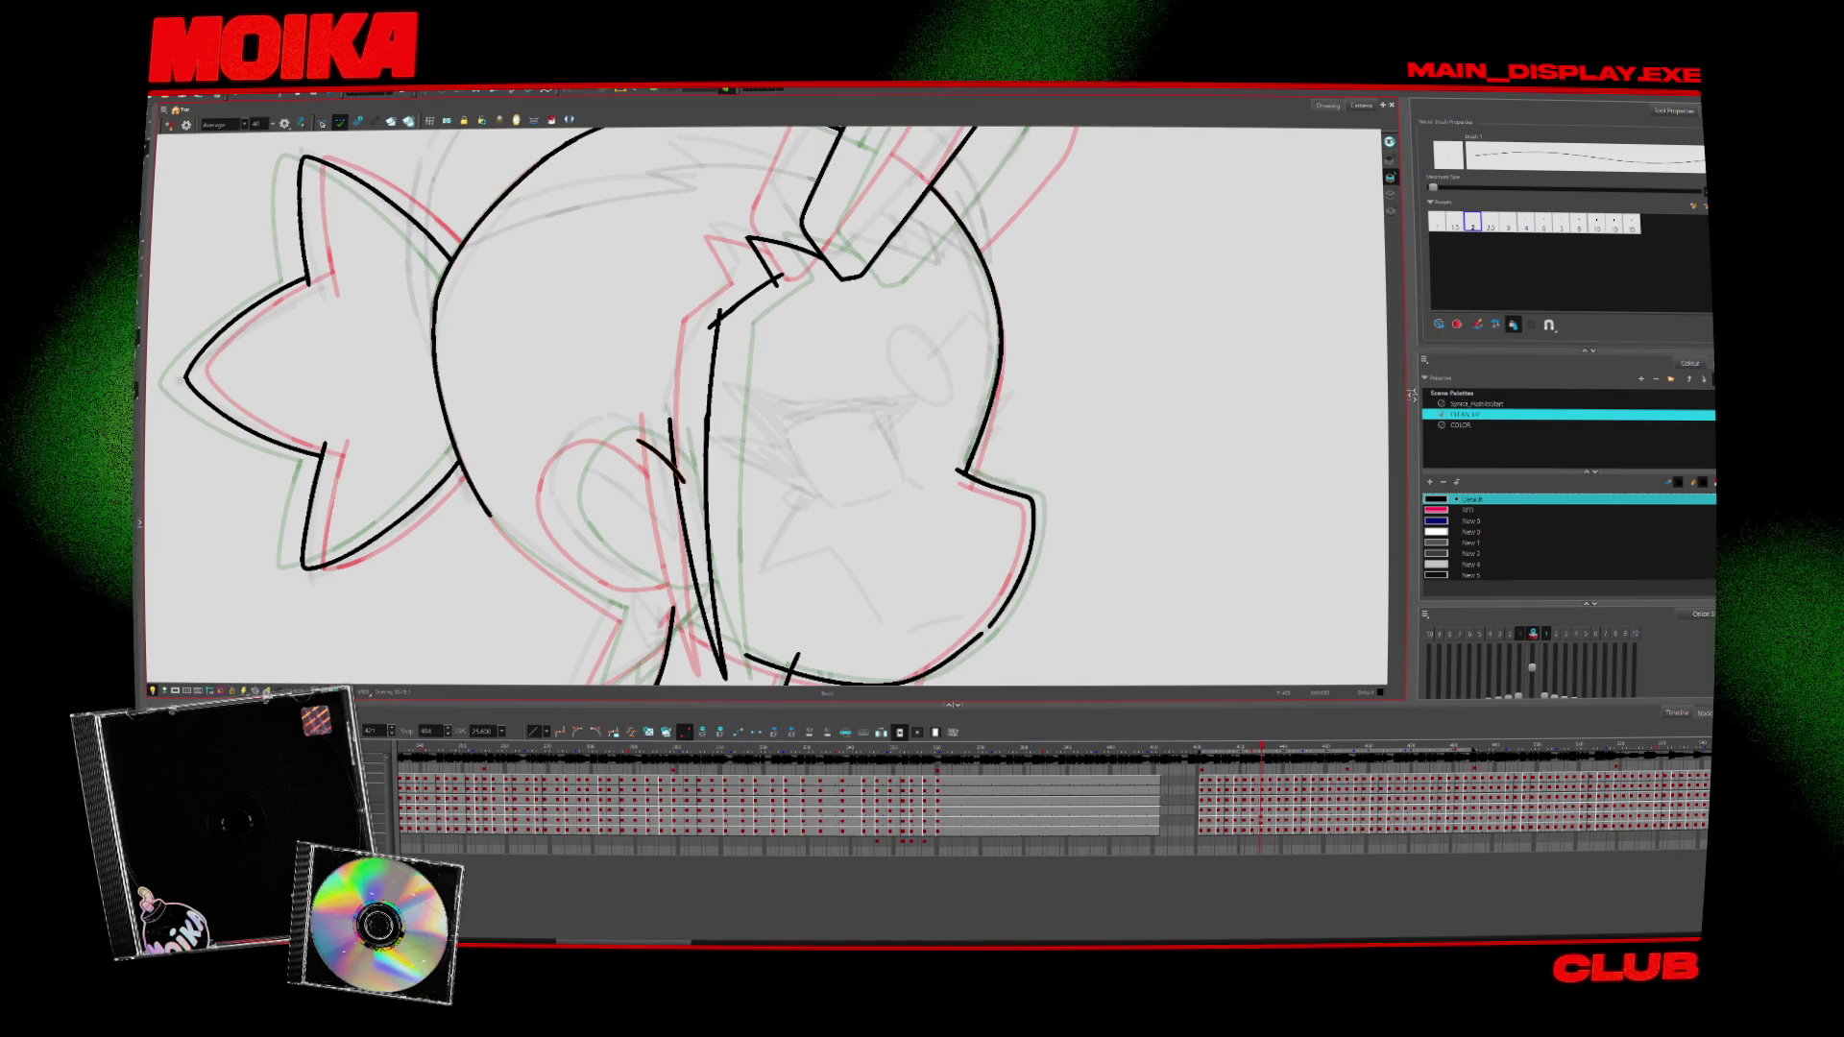
{"action": "left_click_drag", "start_coordinate": [895, 377], "coordinate": [880, 407]}
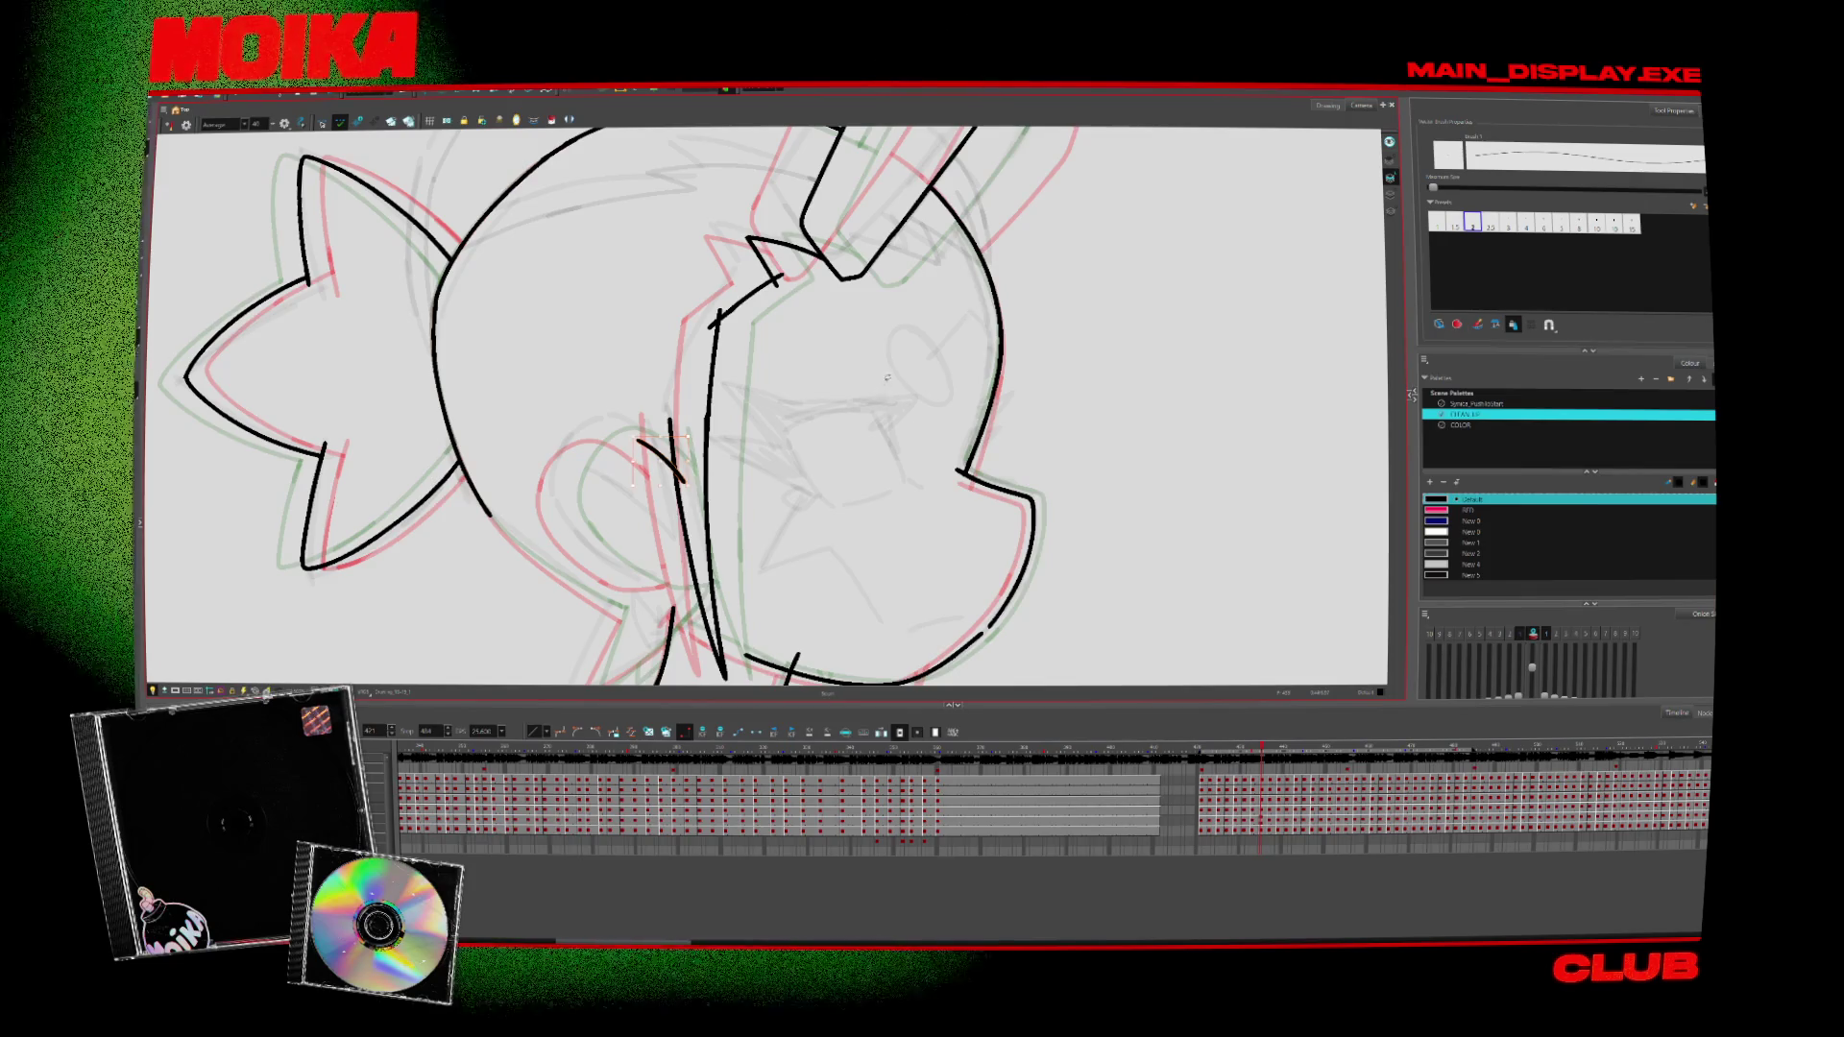
Flip between neighbouring drawings to compare, then advance to the next drawing
{"action": "key", "text": "period"}
{"action": "key", "text": "period"}
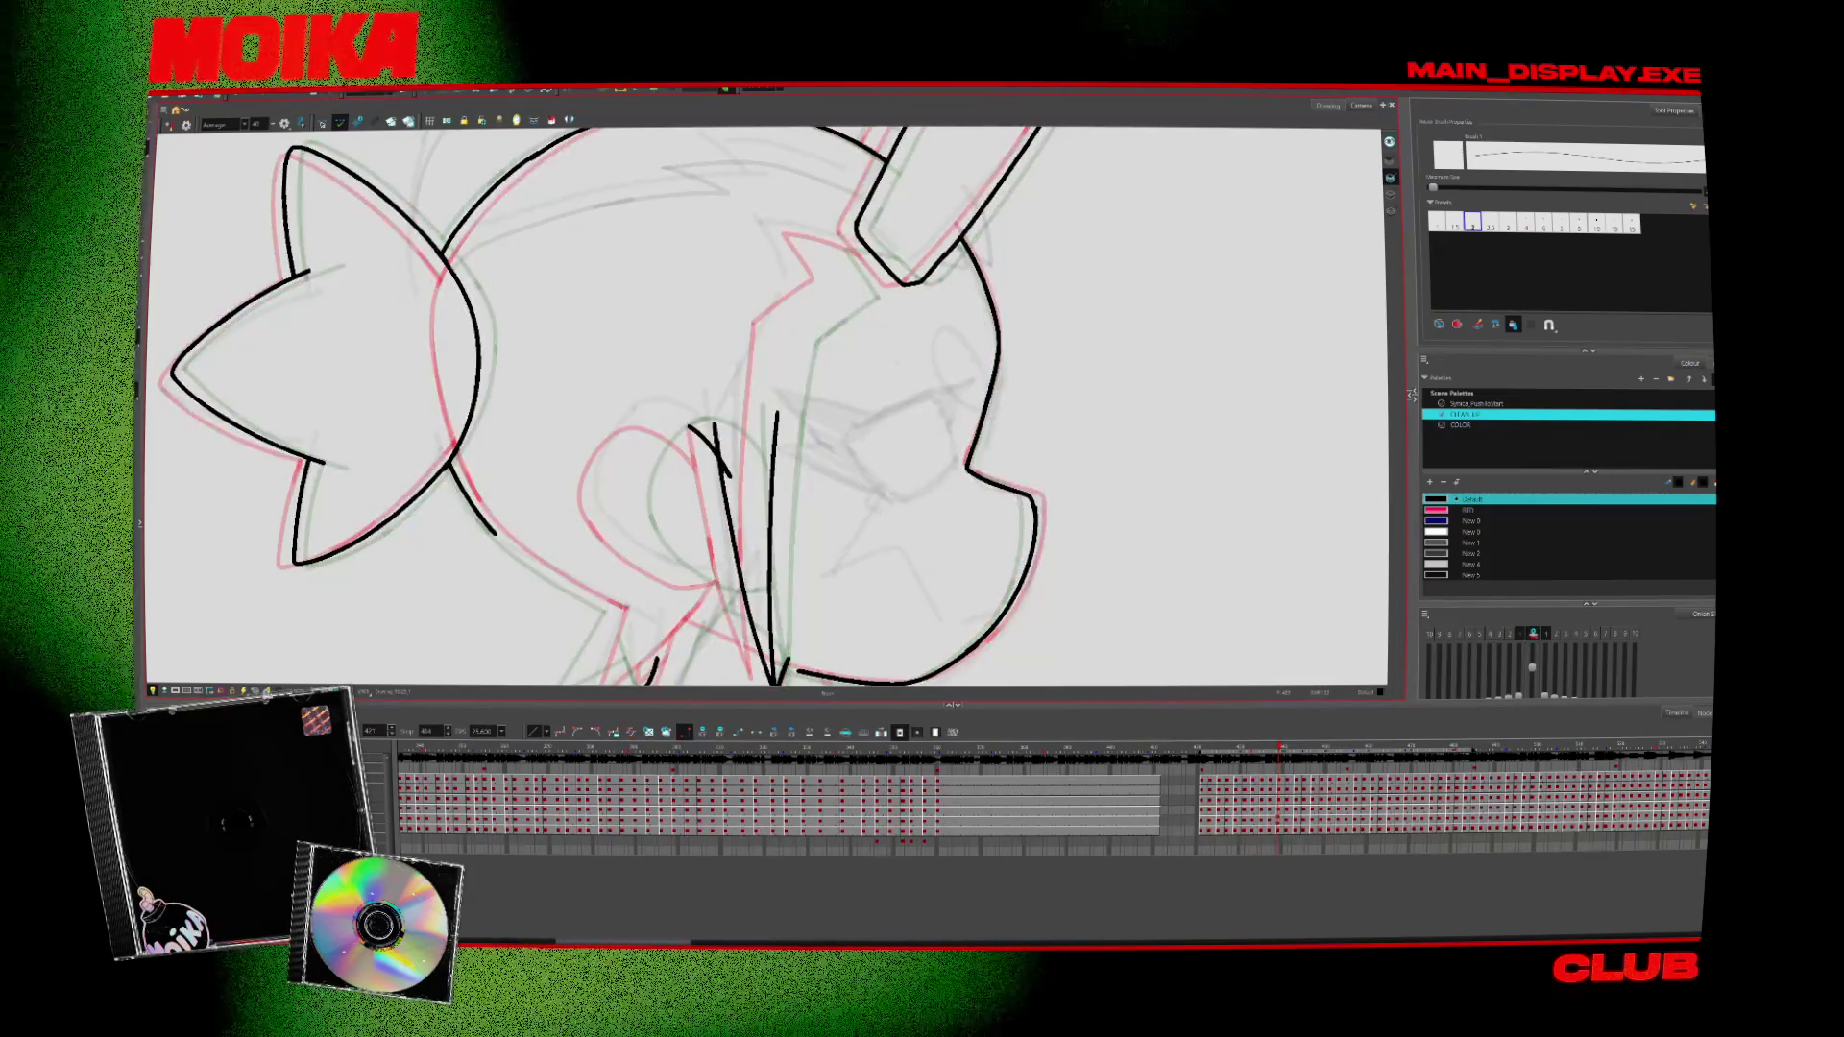
{"action": "key", "text": "comma"}
{"action": "key", "text": "comma"}
{"action": "key", "text": "period"}
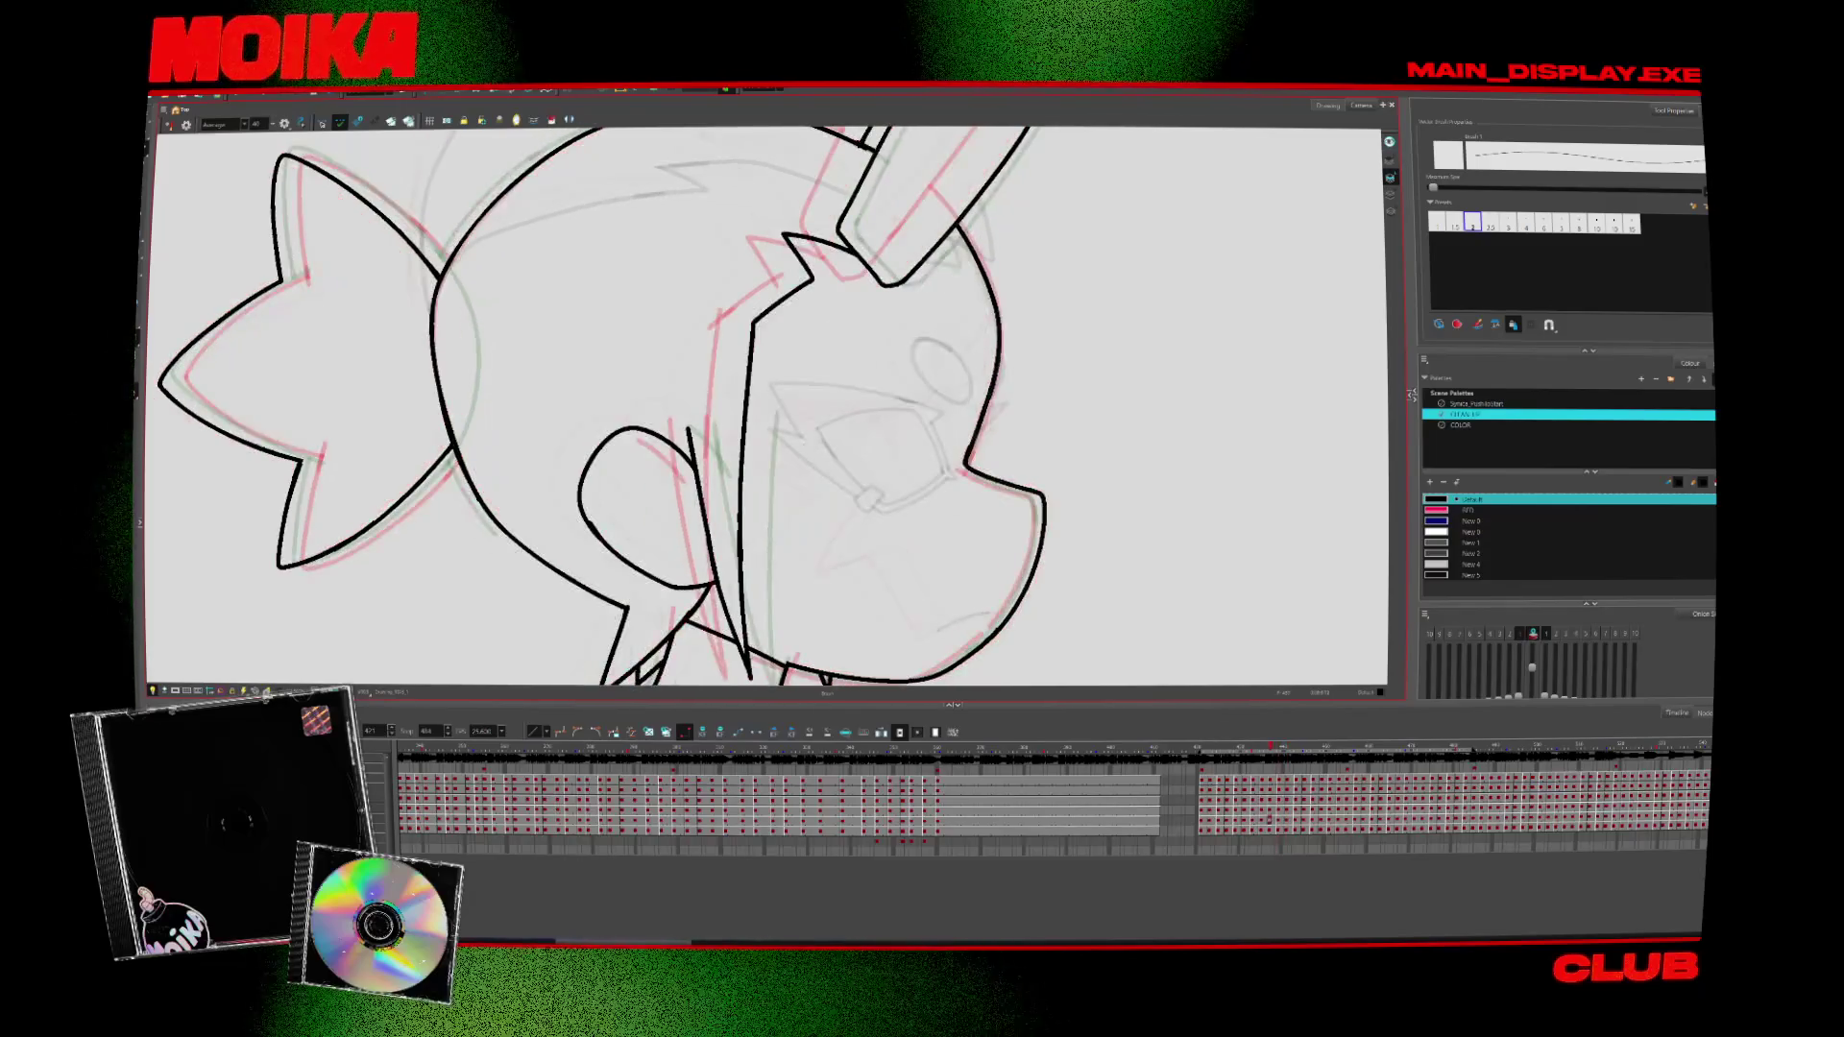
{"action": "key", "text": "comma"}
{"action": "key", "text": "period"}
{"action": "key", "text": "comma"}
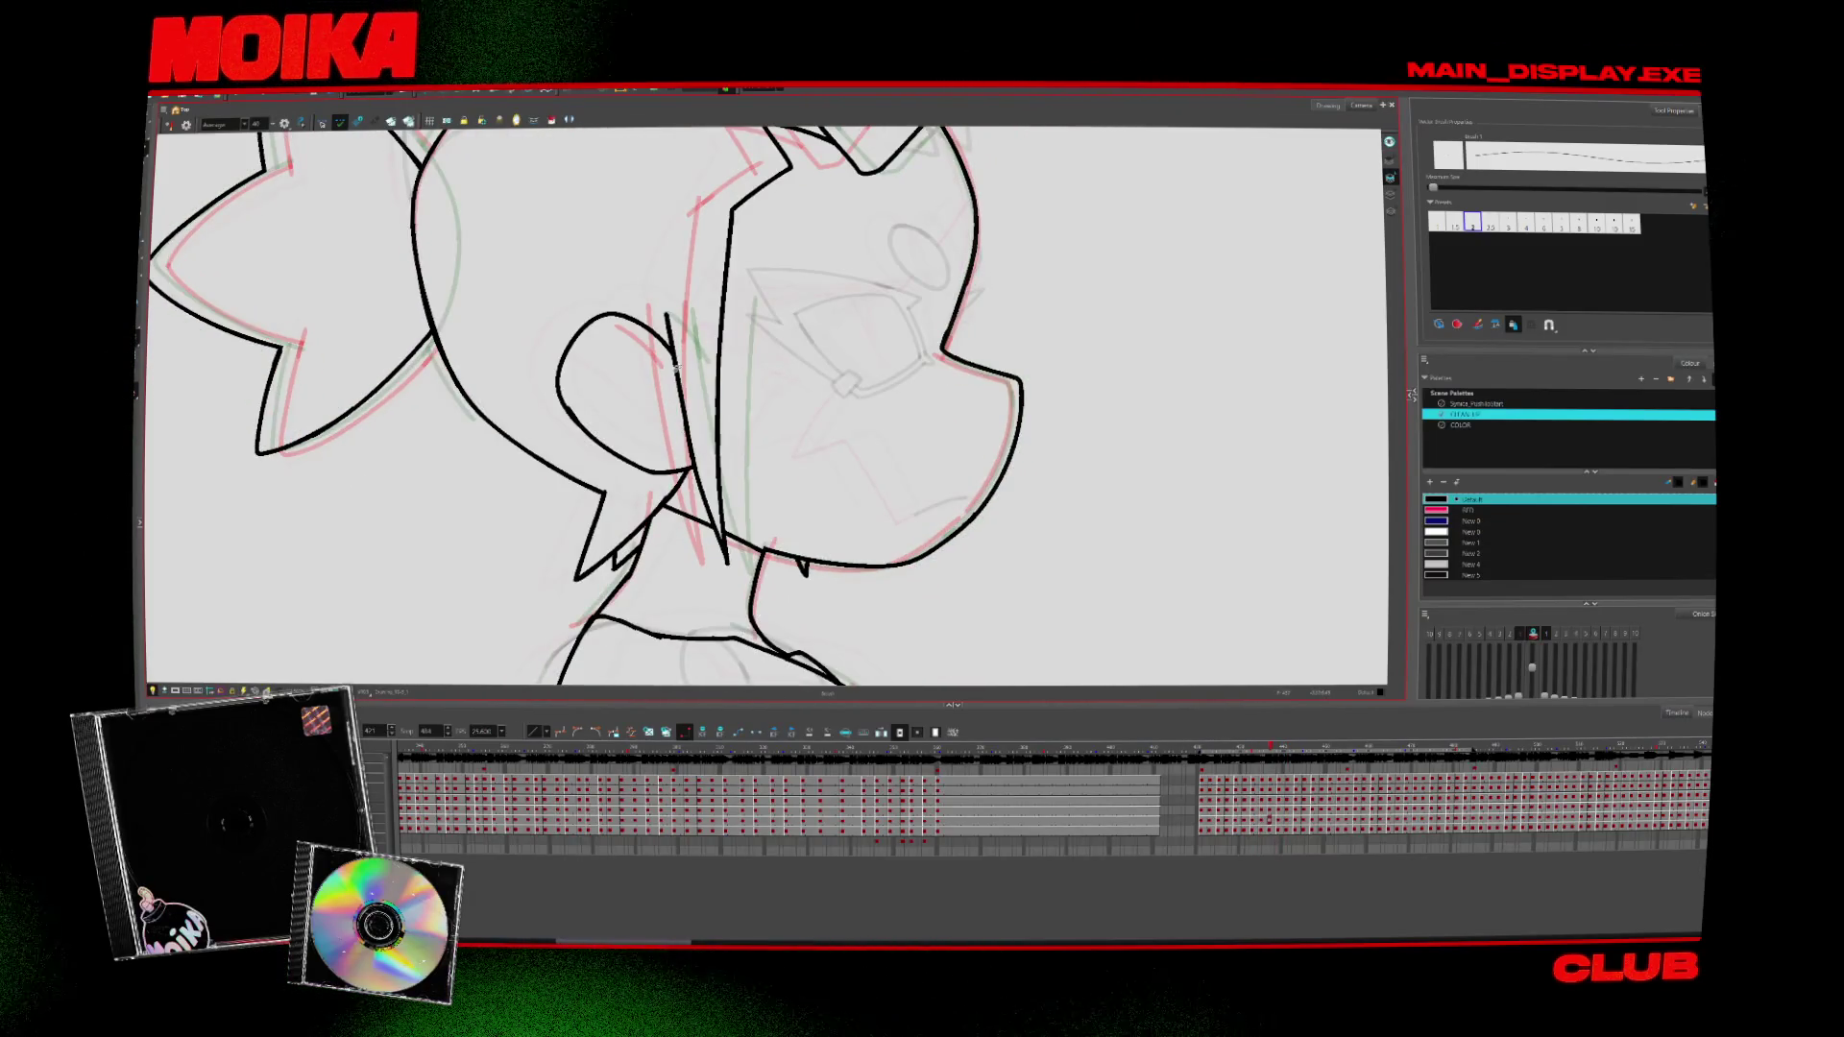
{"action": "key", "text": "period"}
{"action": "key", "text": "period"}
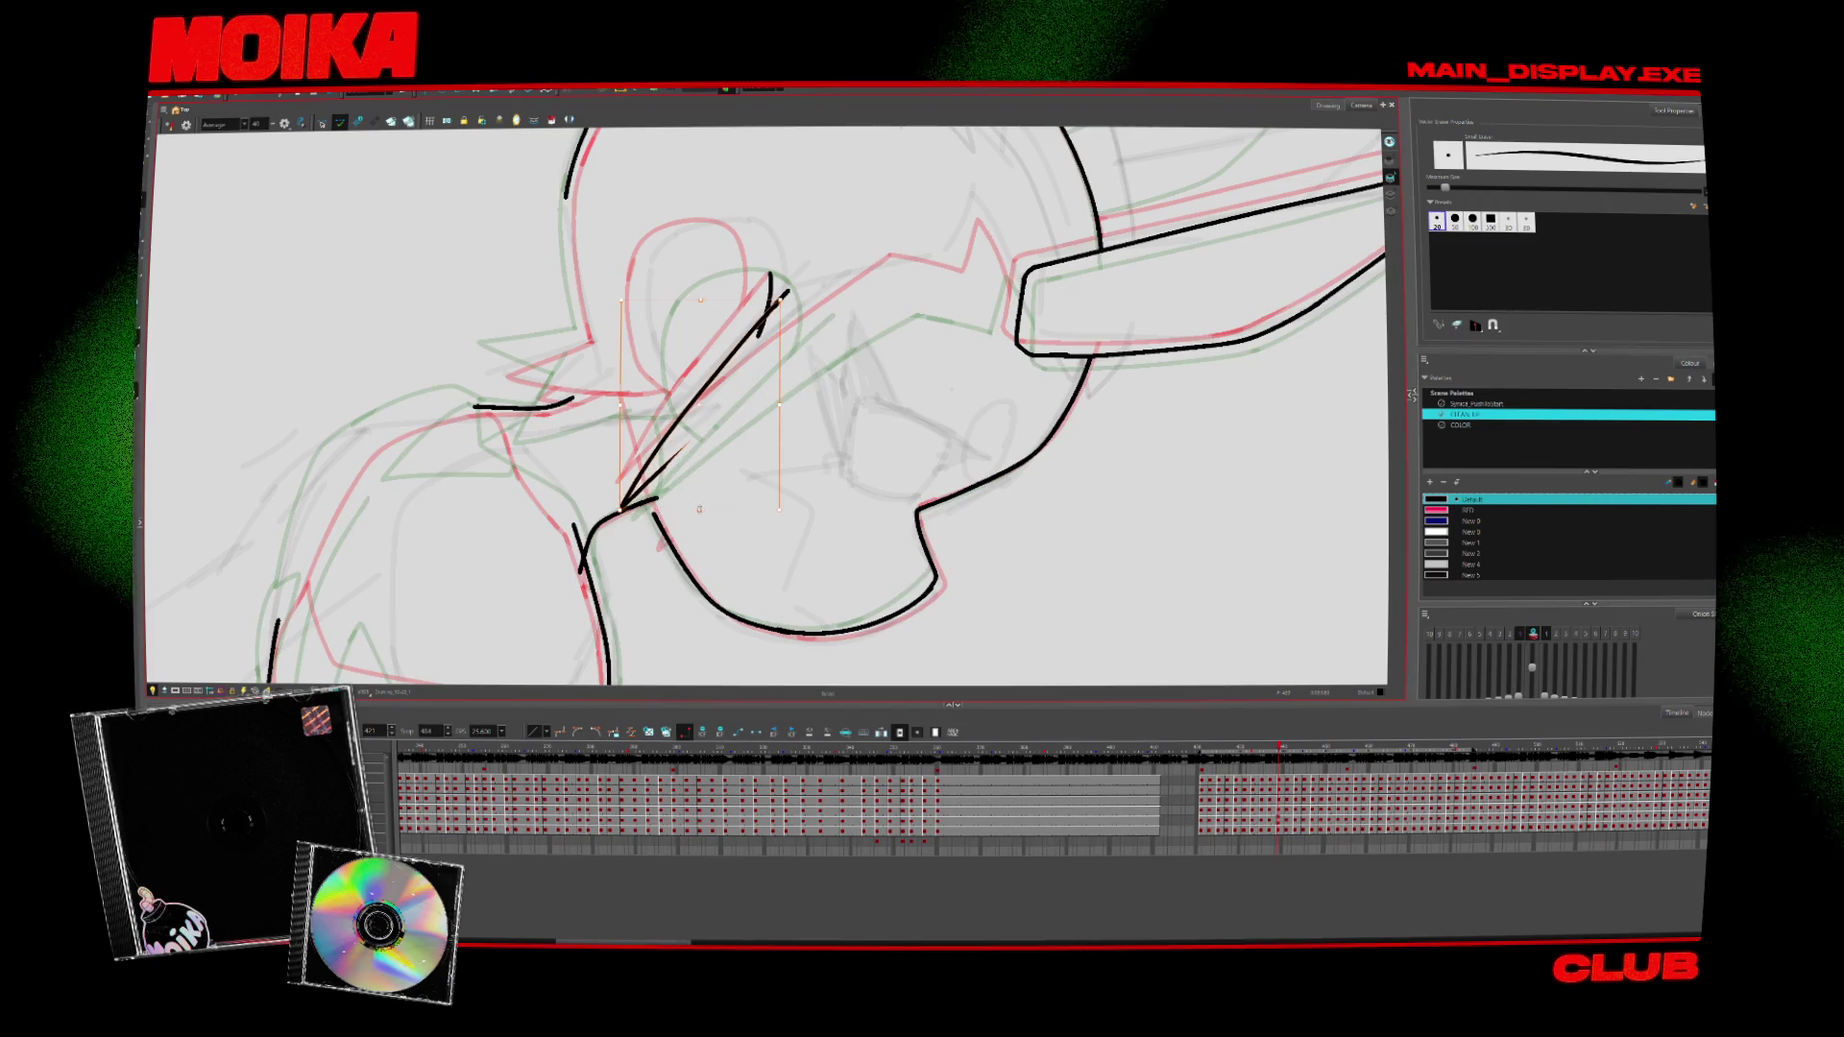
Flip through neighbouring poses, checking proportions in both mirrored and normal view
{"action": "key", "text": "alt+b"}
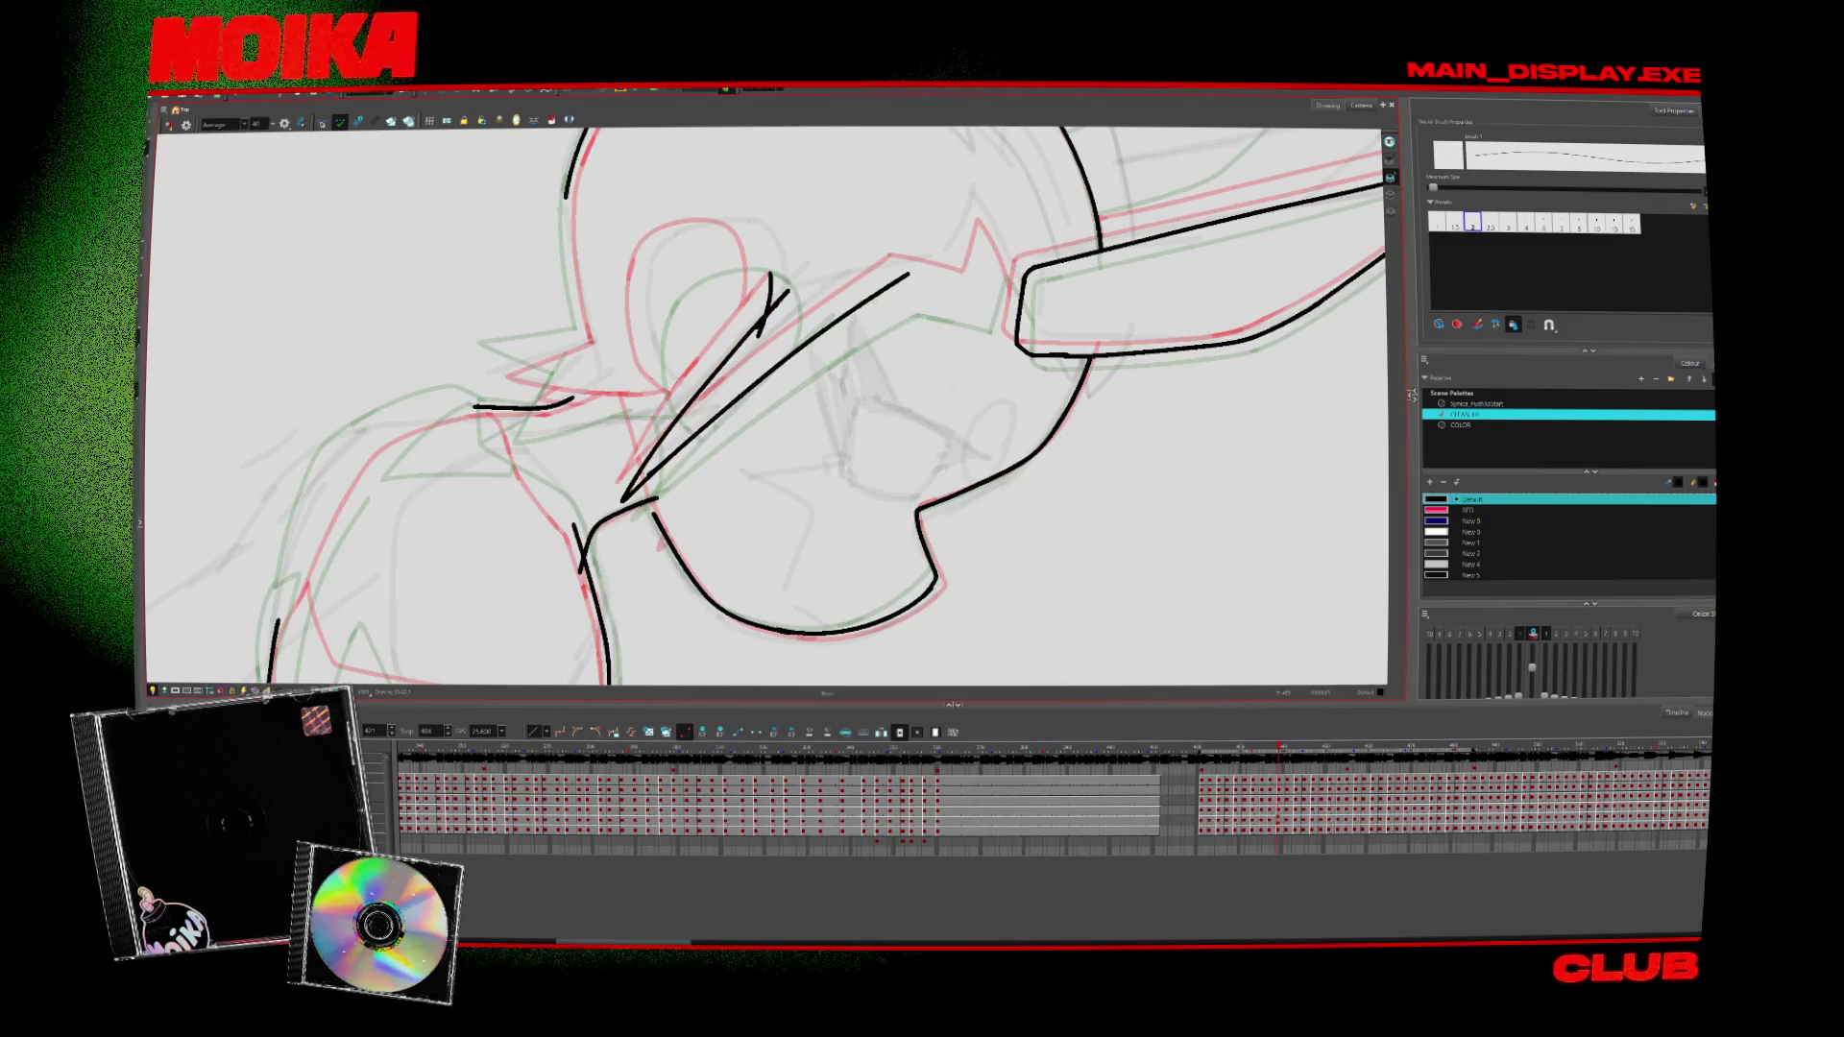
{"action": "key", "text": "period"}
{"action": "key", "text": "comma"}
{"action": "key", "text": "period"}
{"action": "key", "text": "comma"}
{"action": "key", "text": "period"}
{"action": "key", "text": "period"}
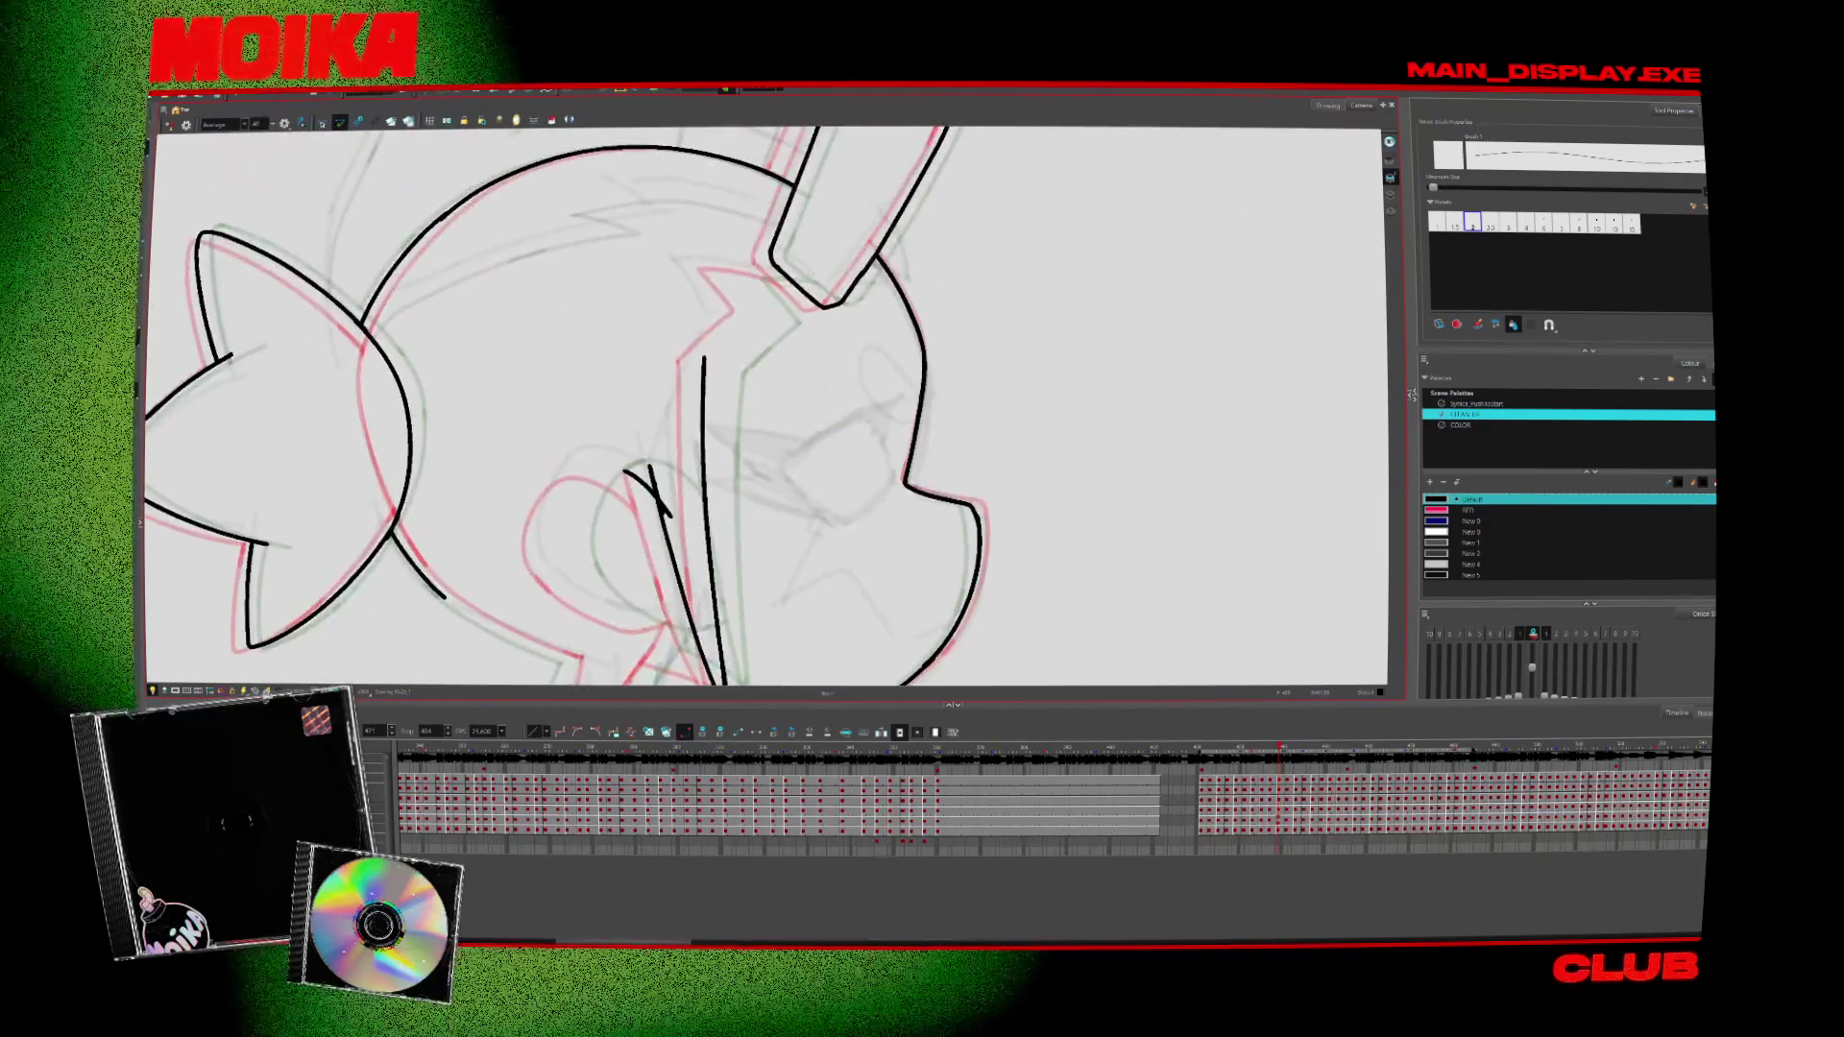
{"action": "key", "text": "4"}
{"action": "key", "text": "period"}
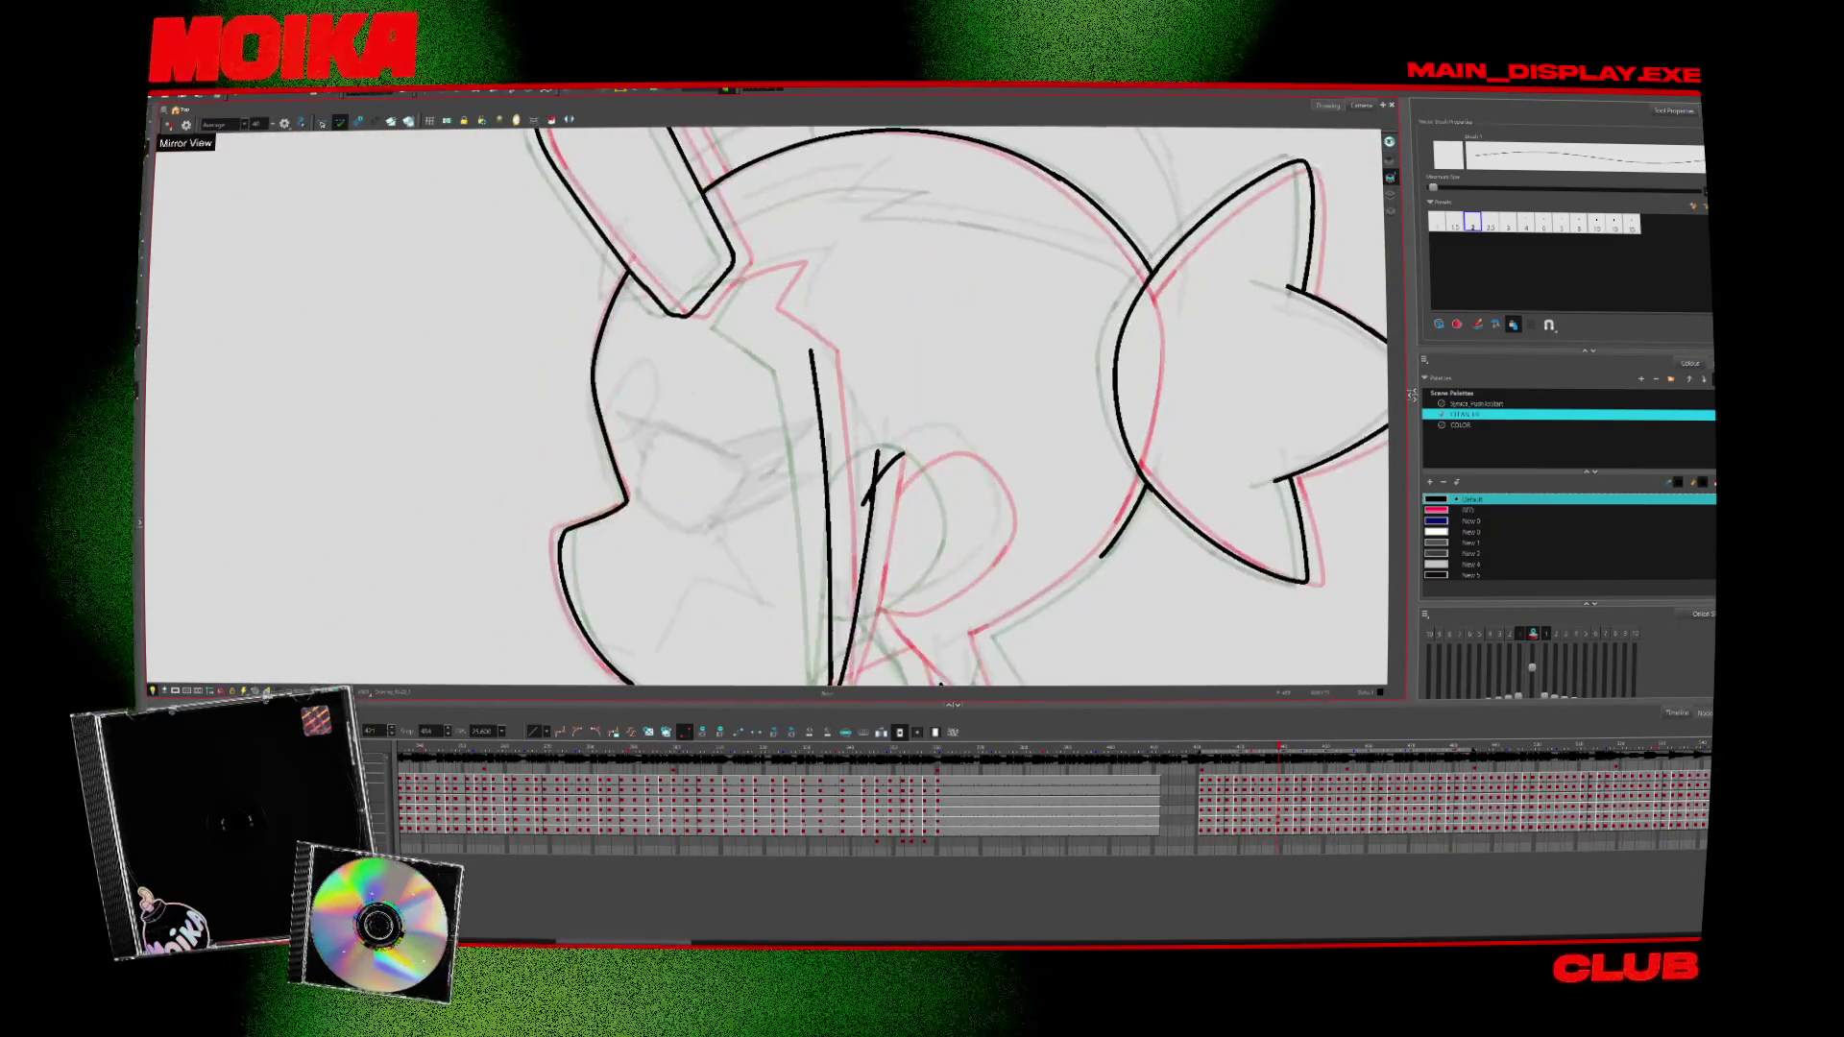
{"action": "key", "text": "4"}
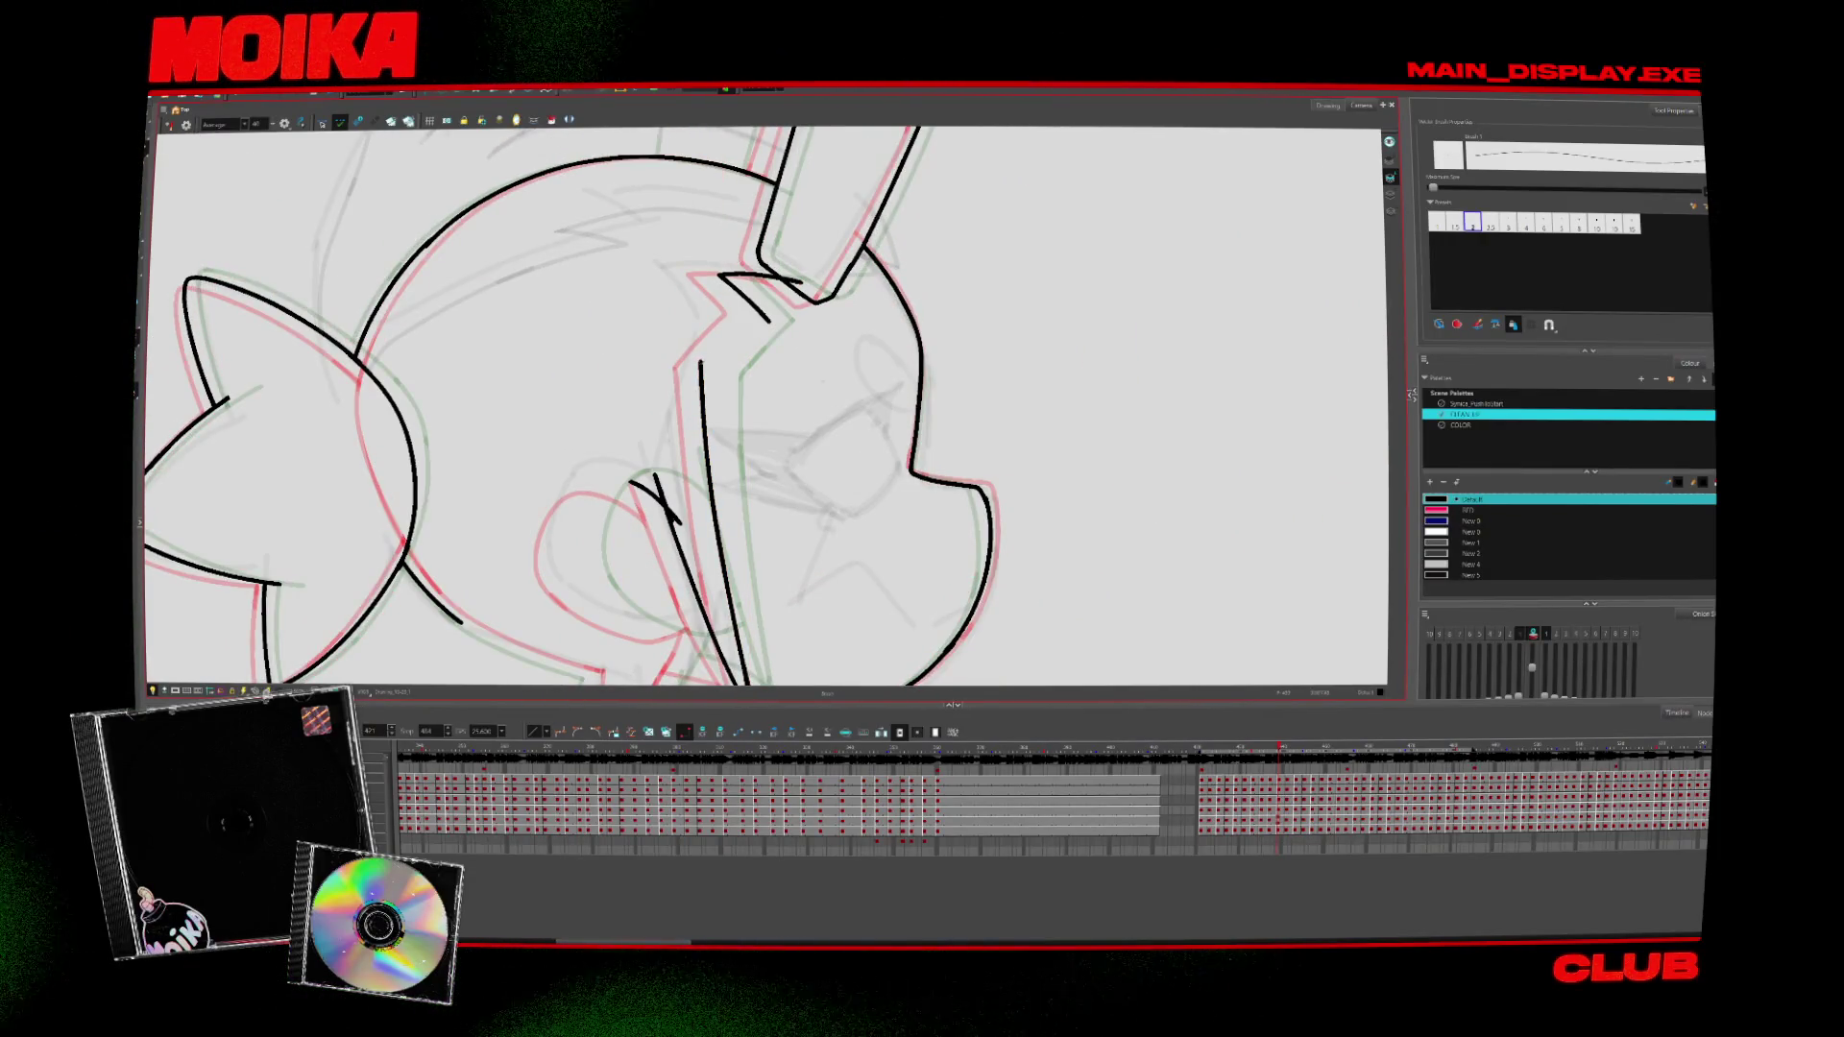
Discard a short trial stroke and settle on the pose with the ear pointing right
{"action": "key", "text": "alt+e"}
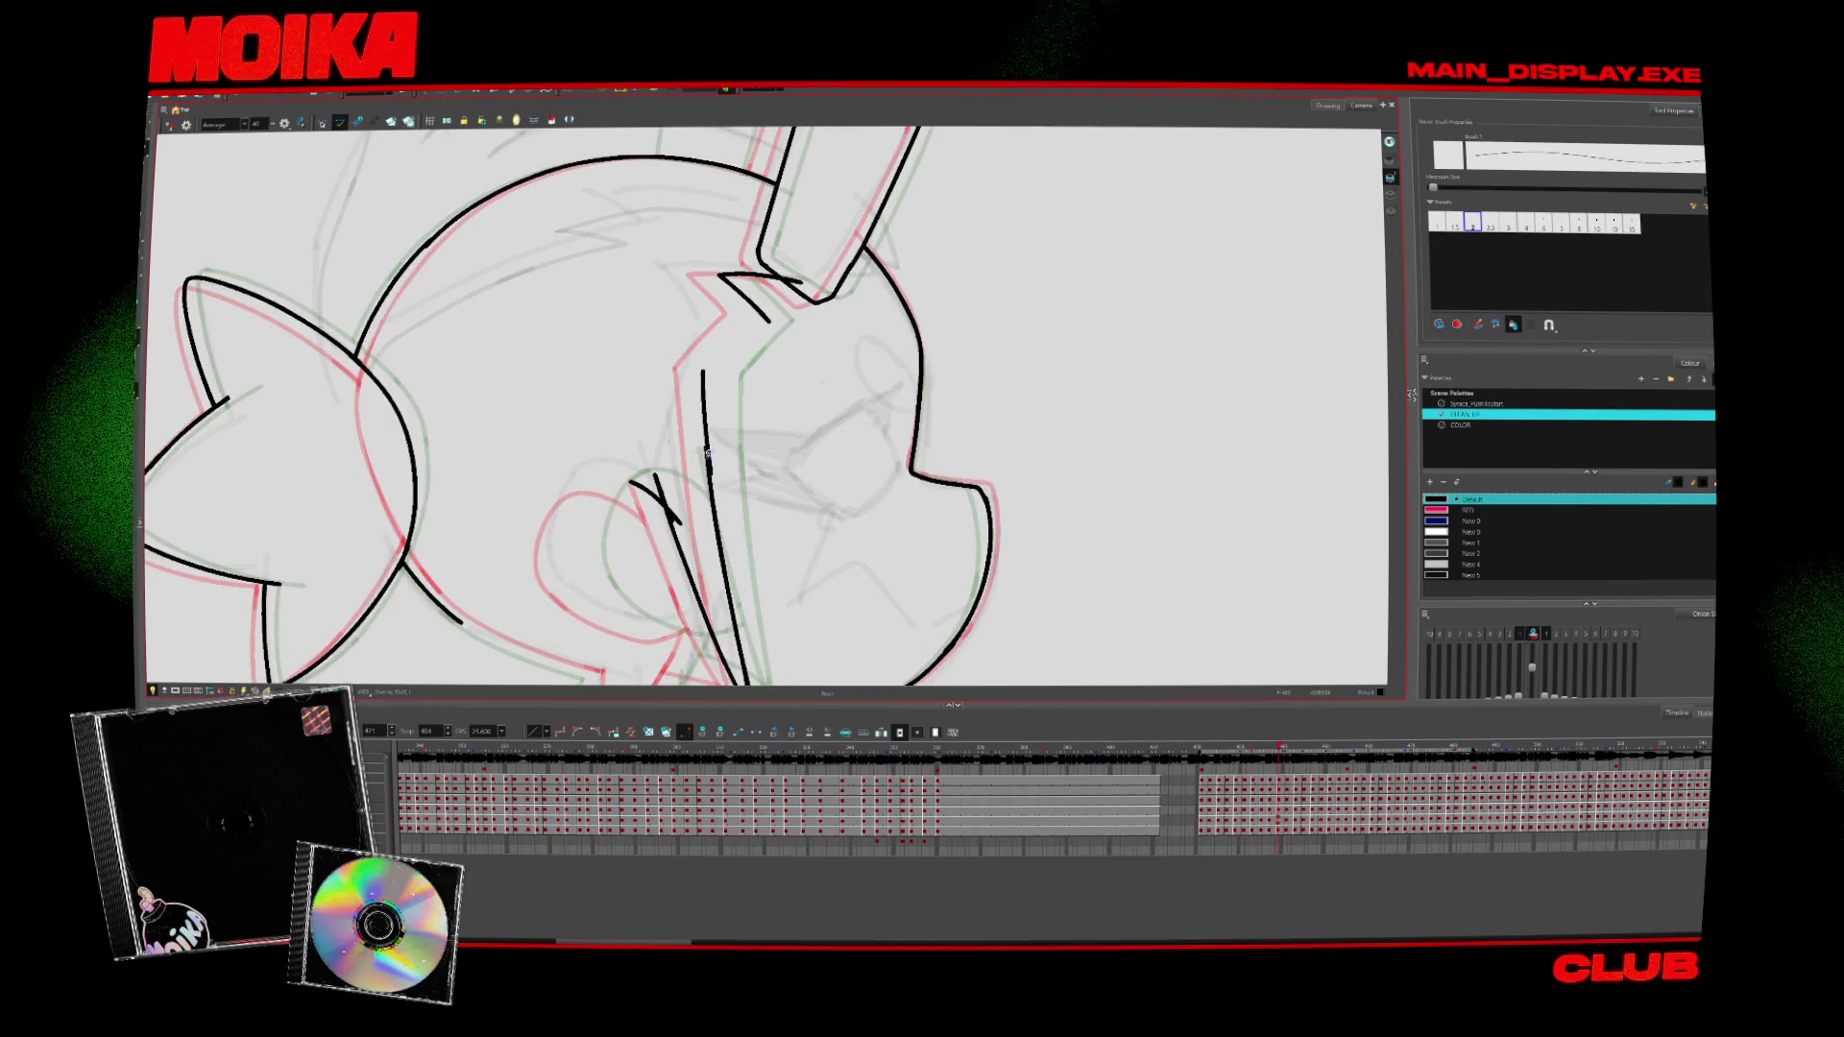
{"action": "left_click_drag", "start_coordinate": [702, 370], "coordinate": [729, 338]}
{"action": "key", "text": "ctrl+z"}
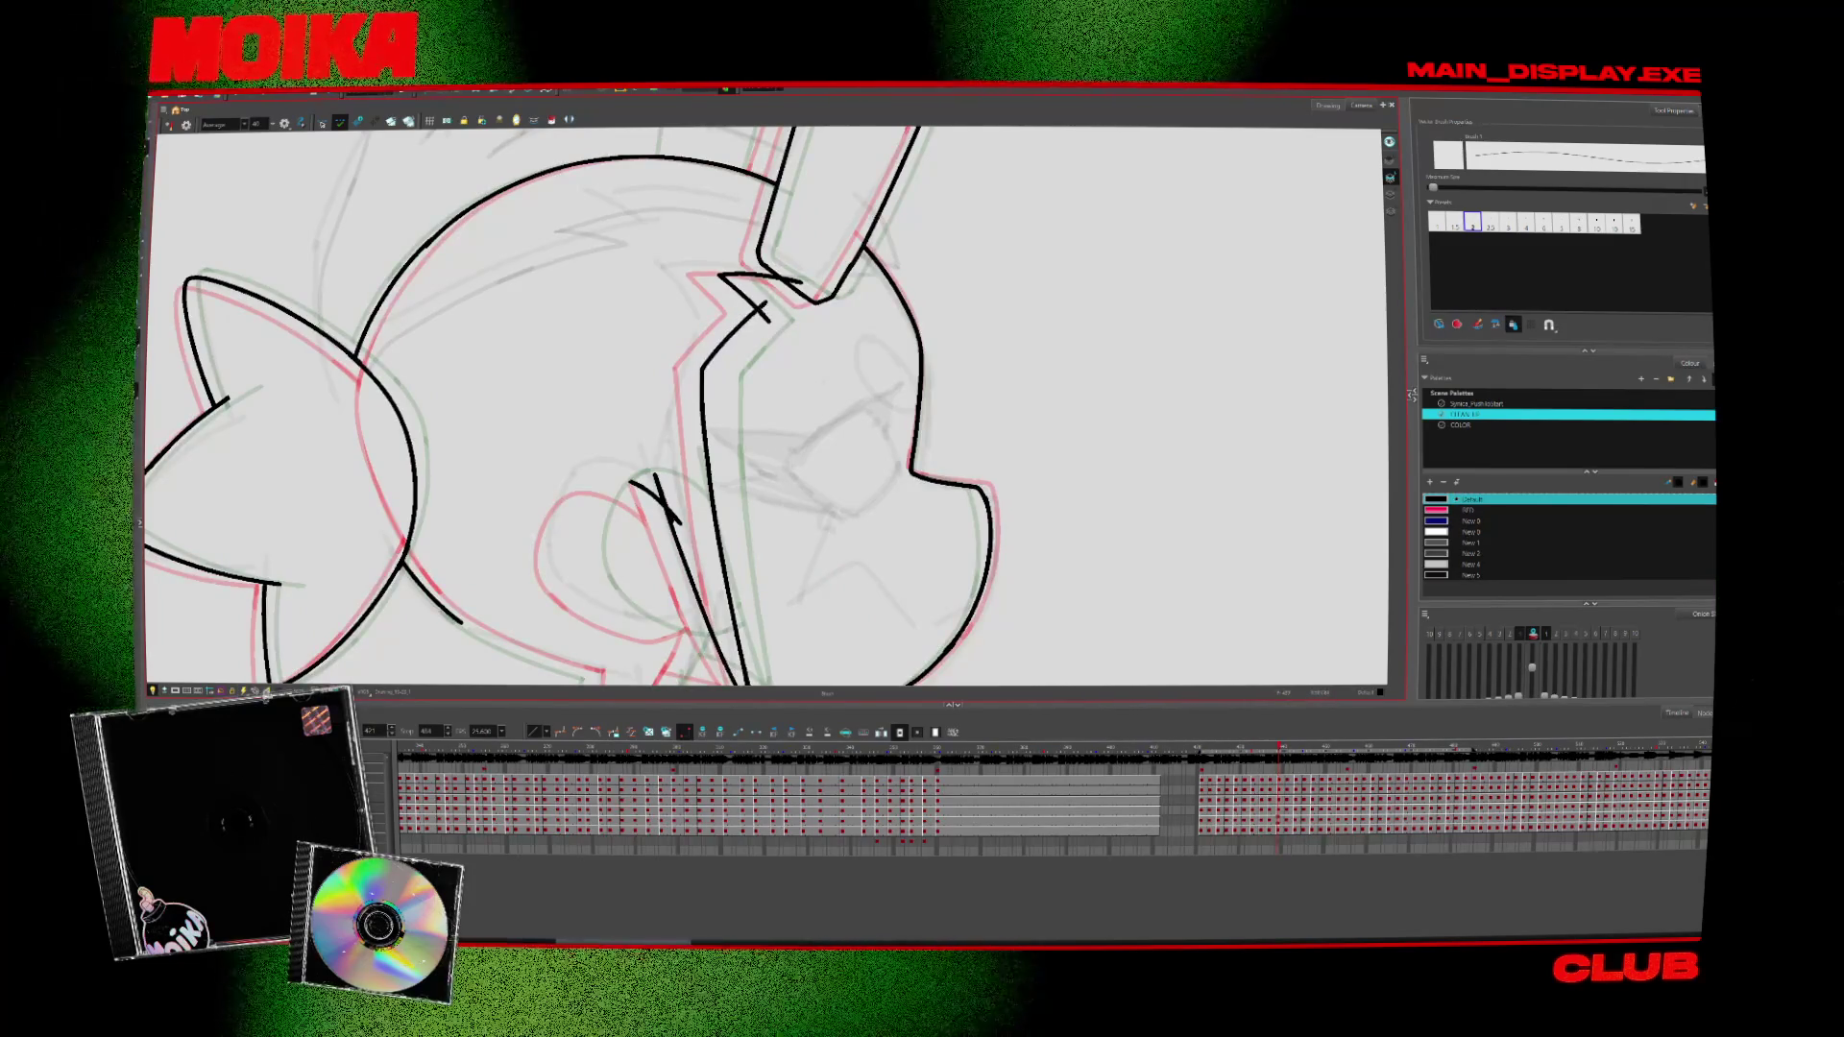
{"action": "key", "text": "period"}
{"action": "key", "text": "comma"}
{"action": "key", "text": "comma"}
{"action": "key", "text": "period"}
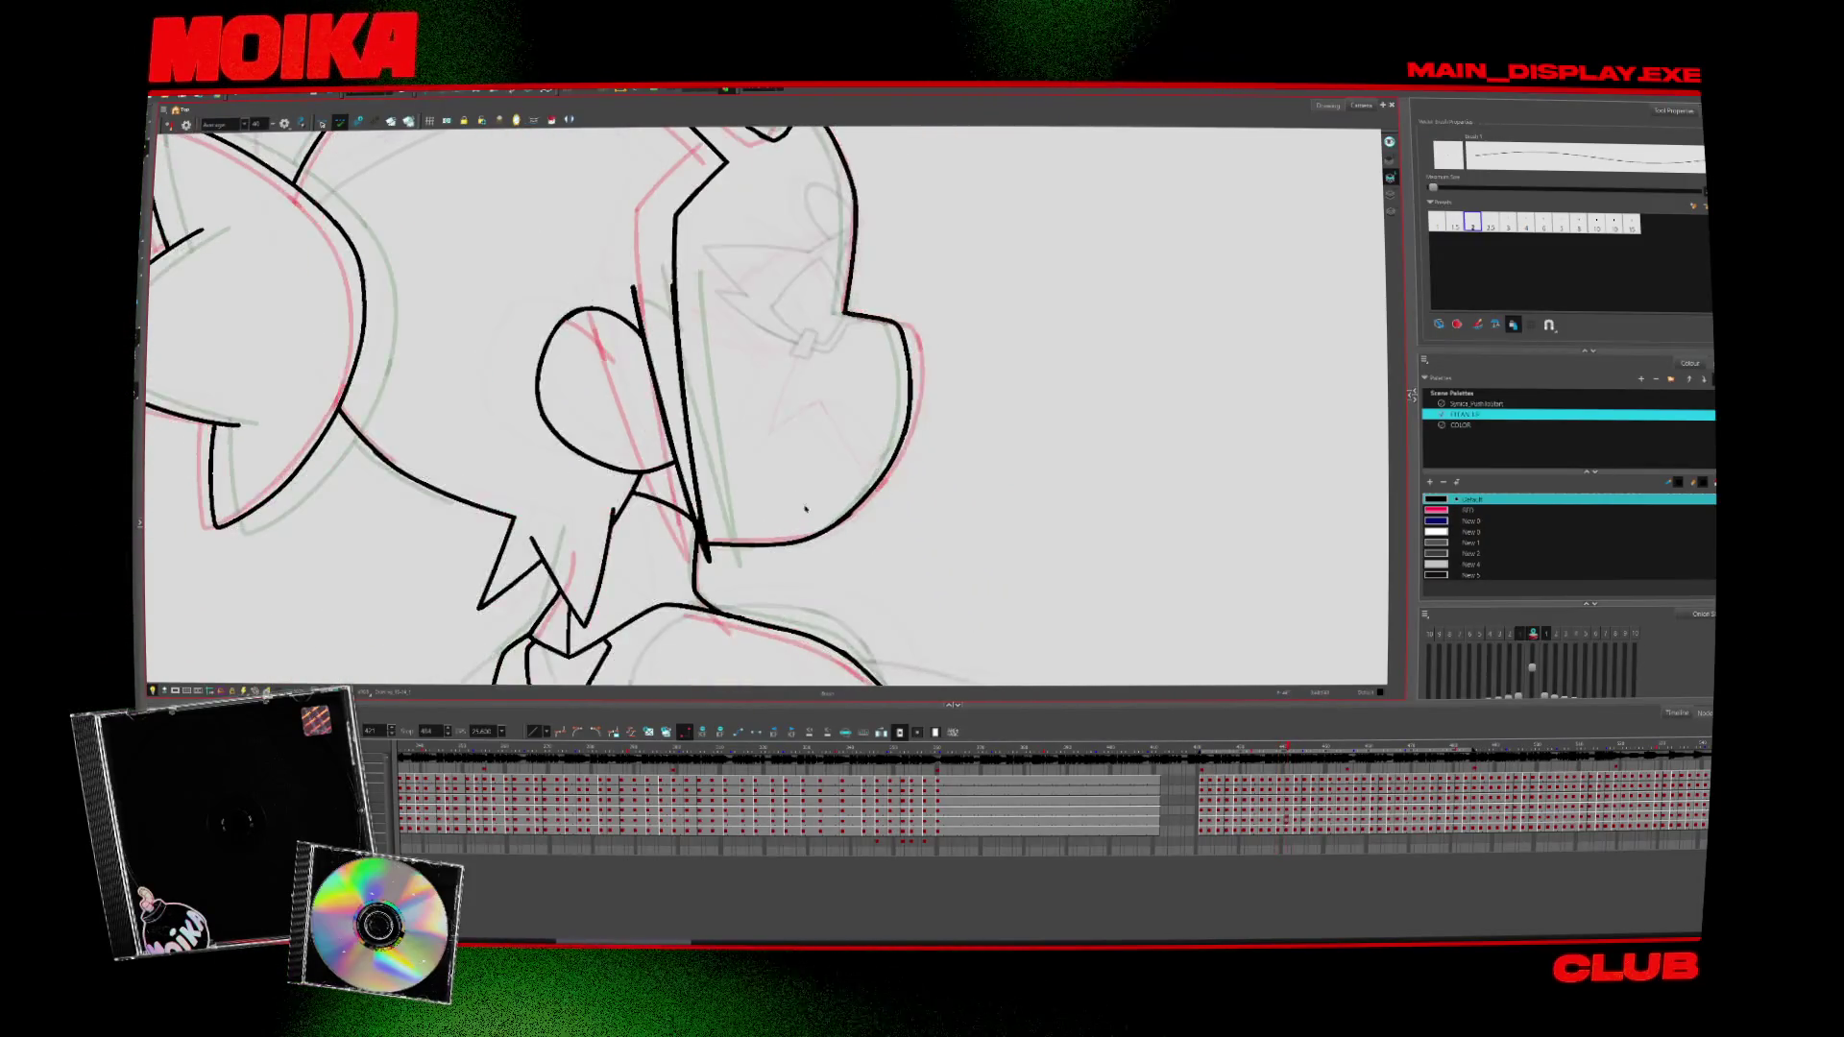
{"action": "key", "text": "comma"}
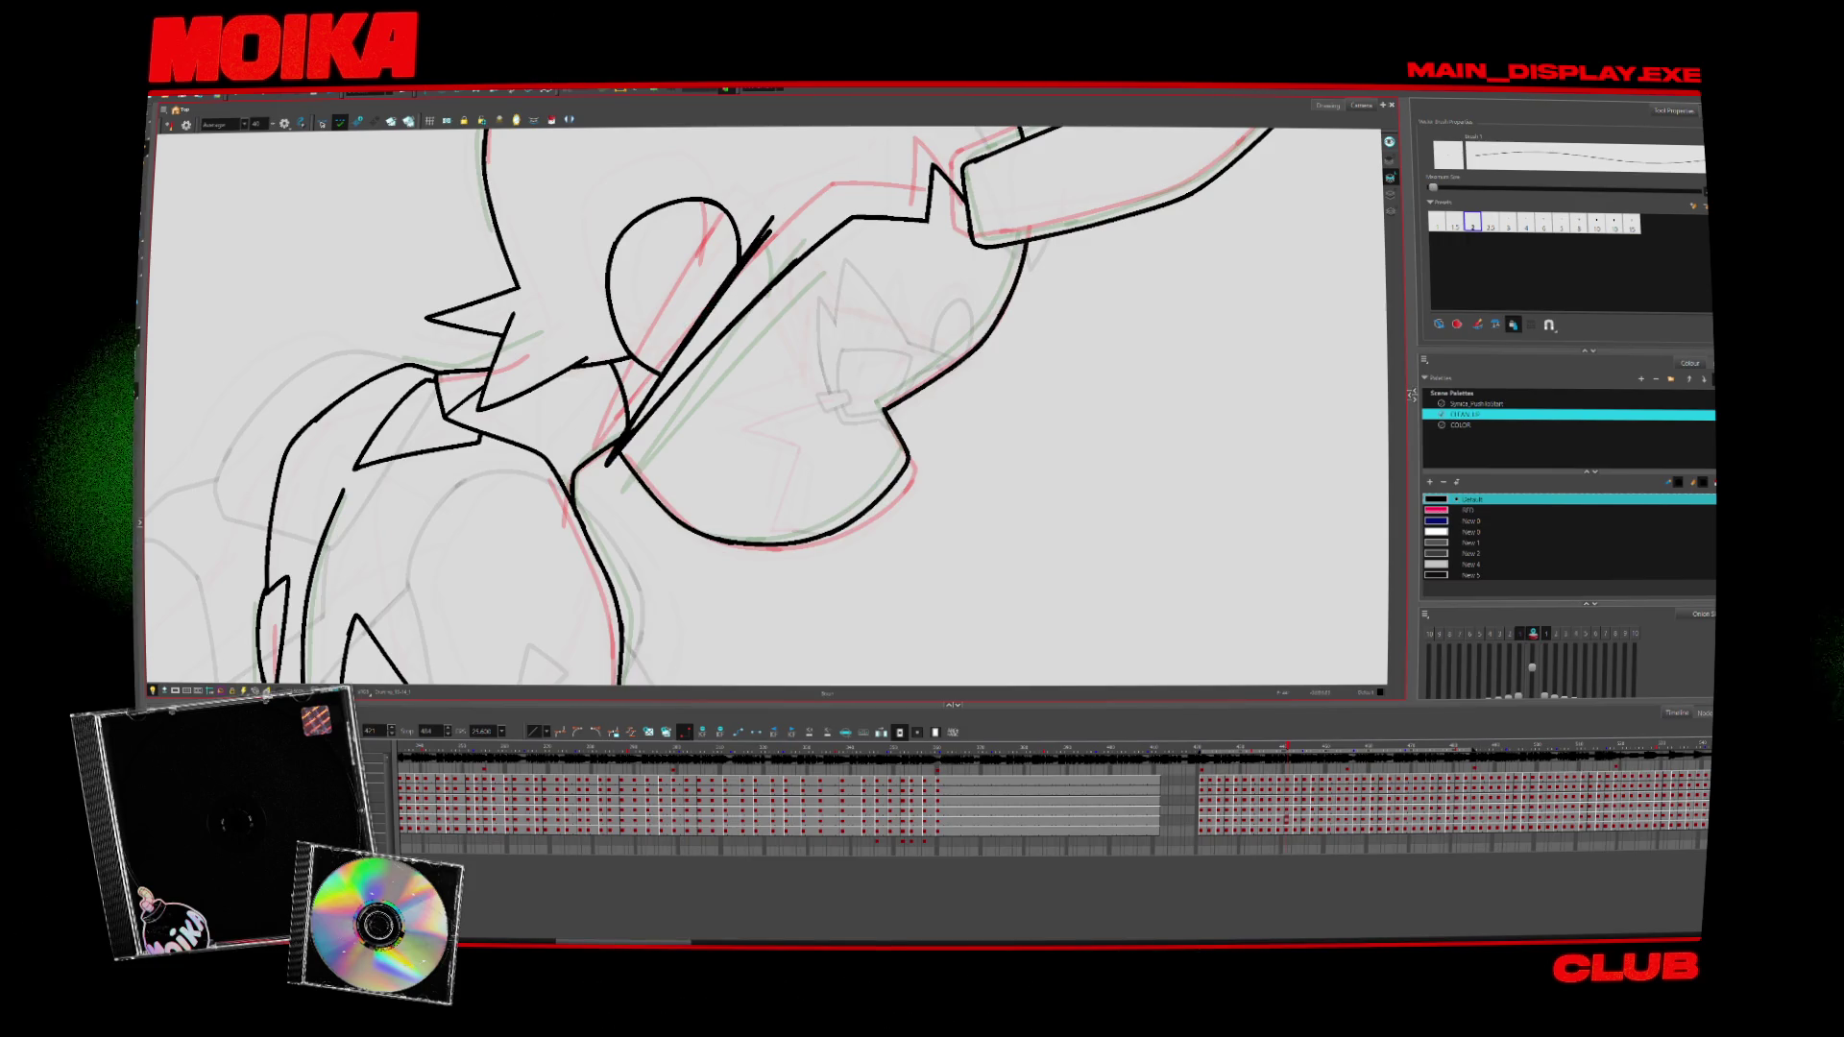
{"action": "key", "text": "alt+s"}
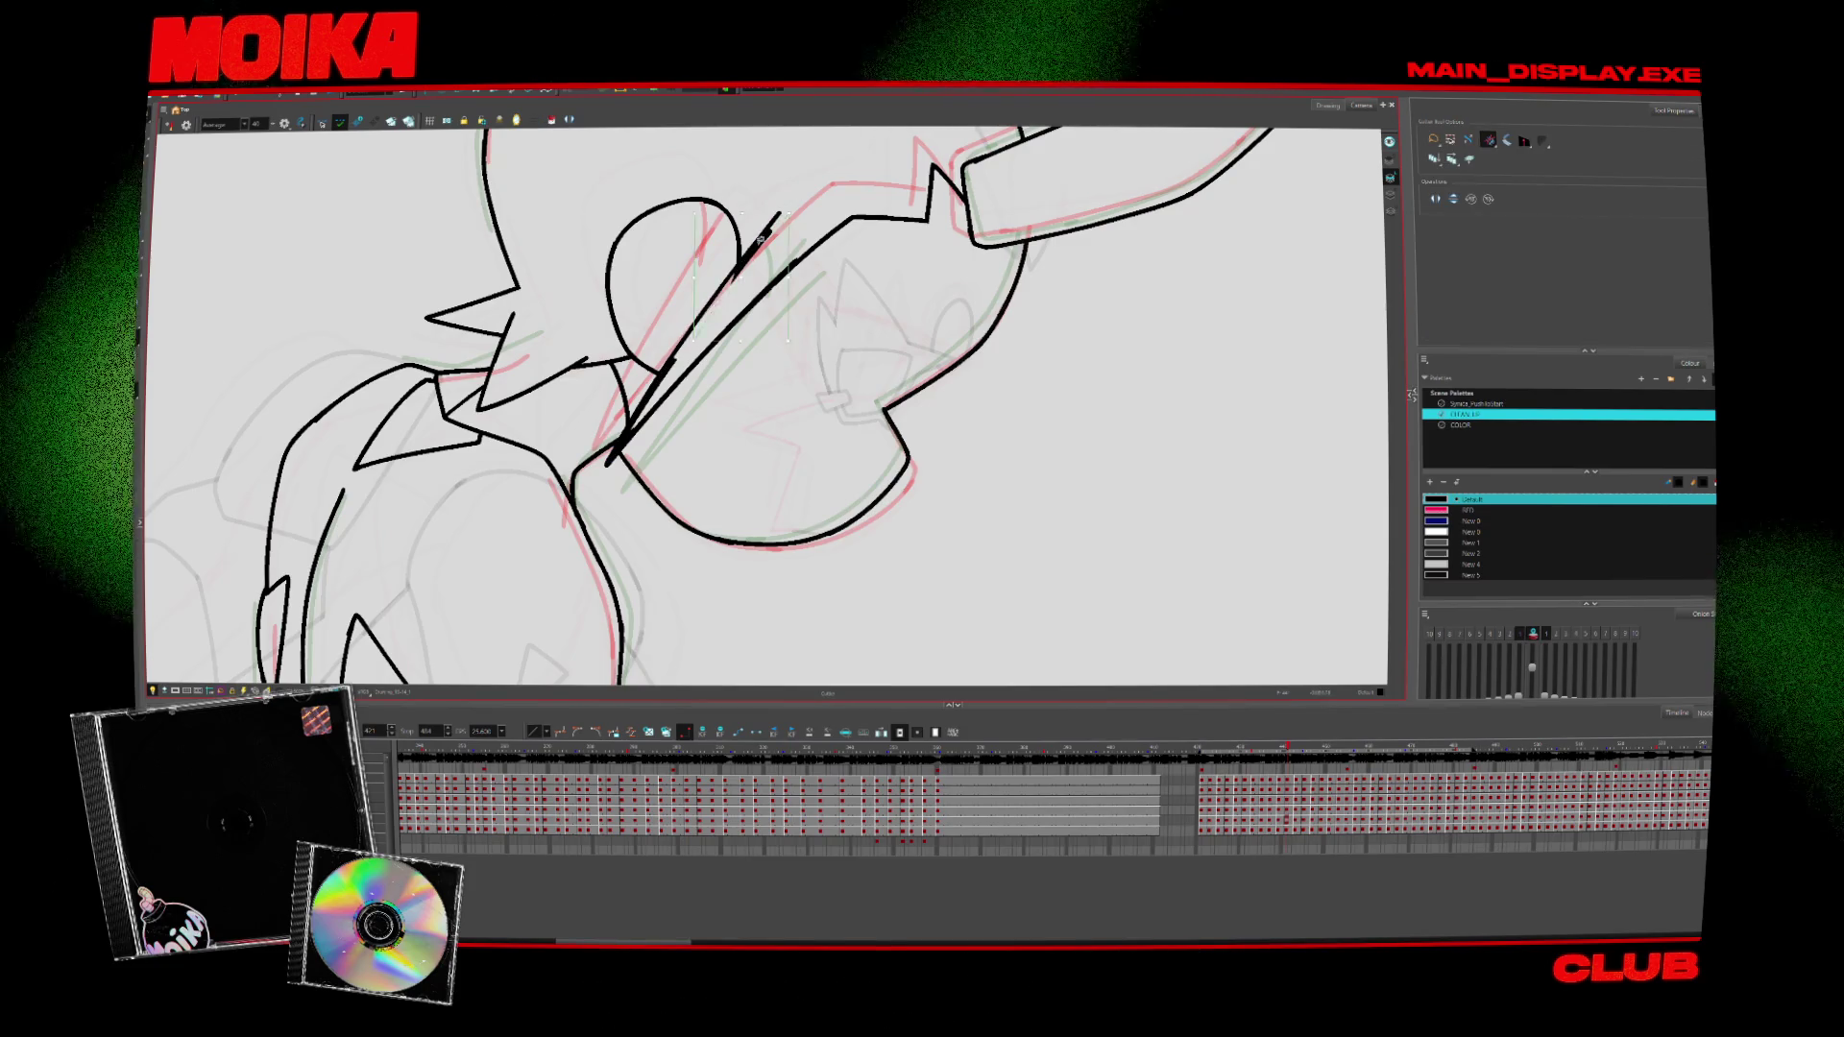
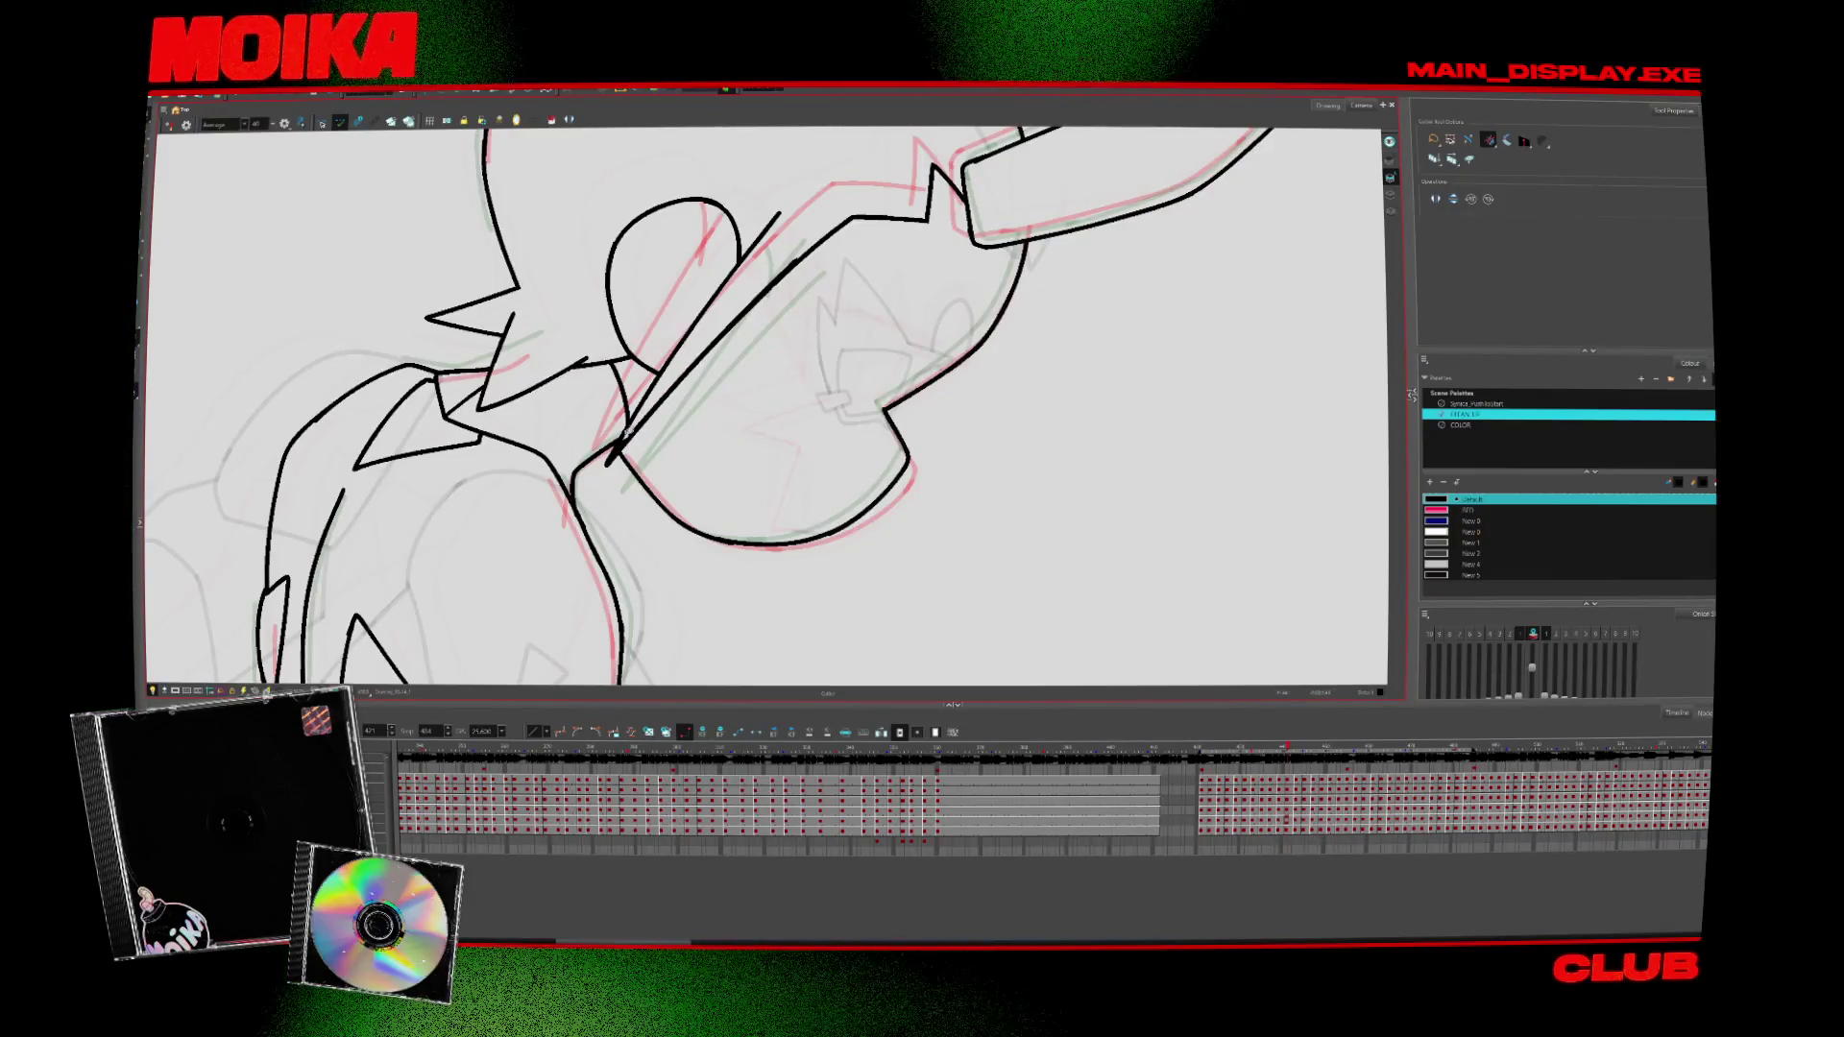
Delete the stray diagonal ink stroke and compare the result against neighbouring frames
{"action": "left_click", "coordinate": [631, 432]}
{"action": "key", "text": "Delete"}
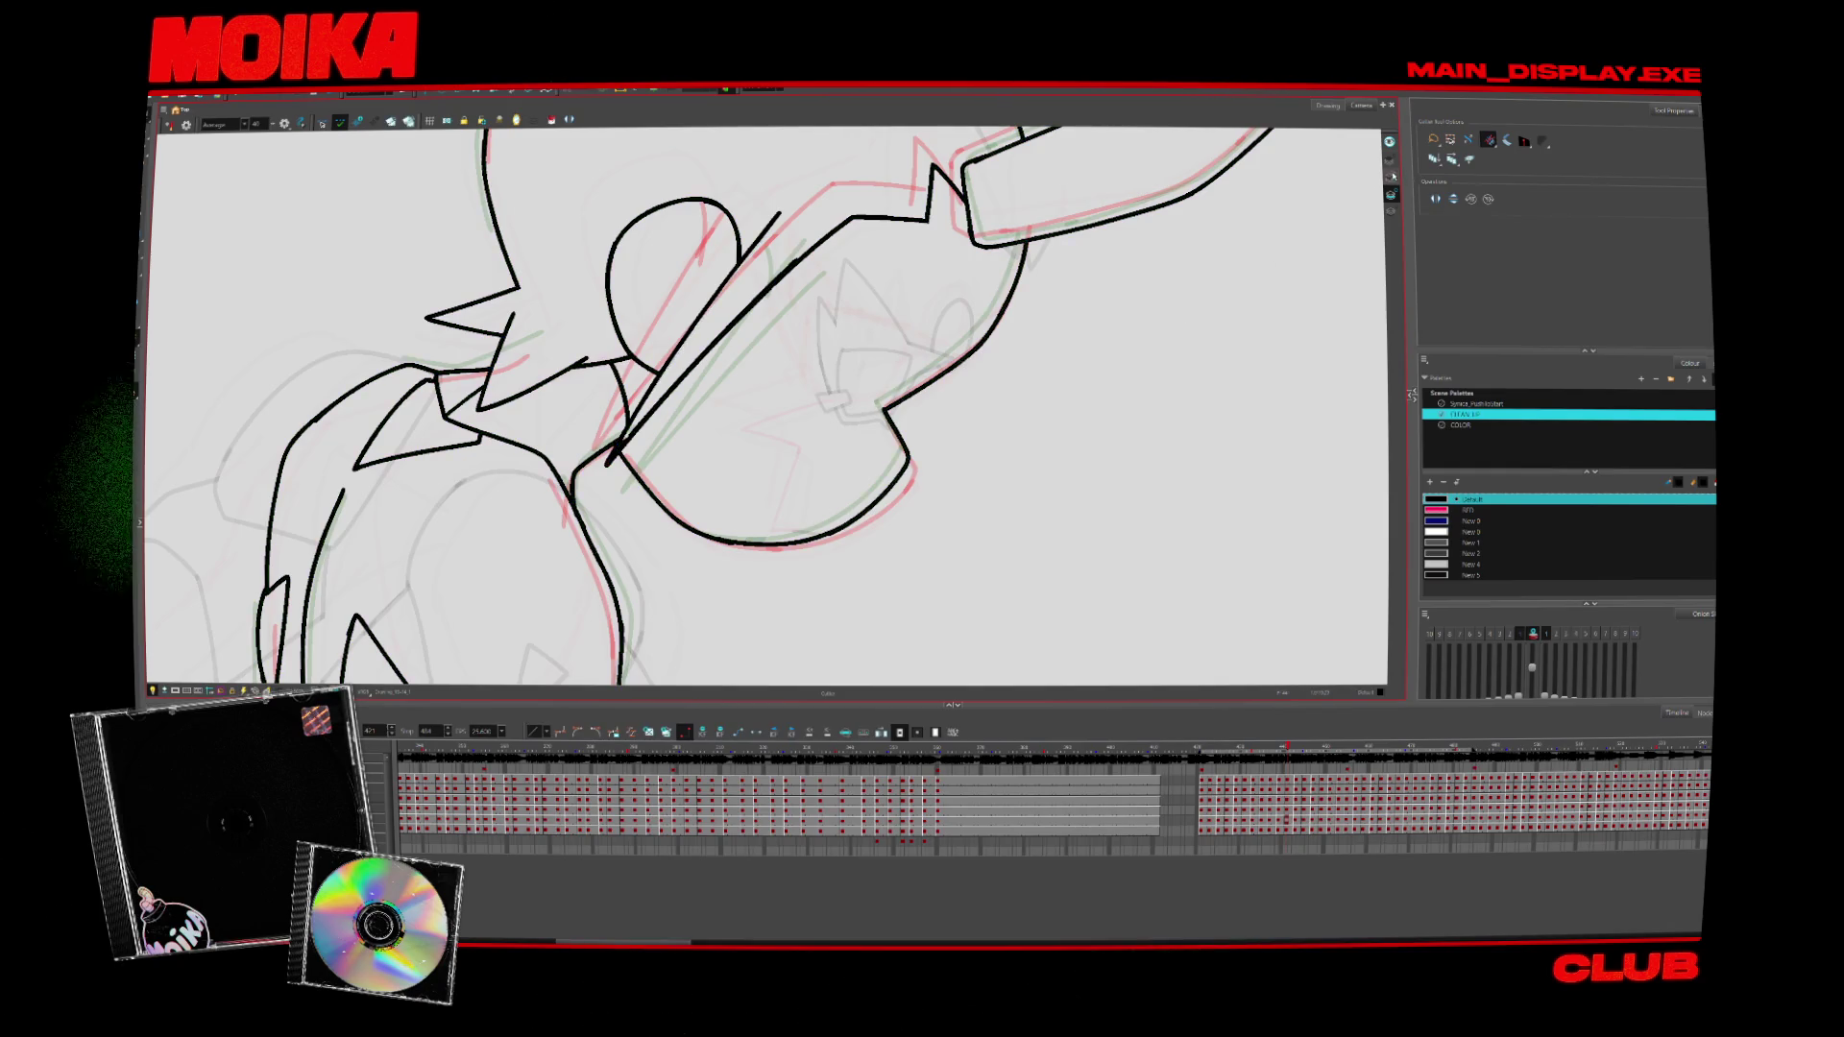
{"action": "key", "text": "period"}
{"action": "key", "text": "period"}
{"action": "key", "text": "period"}
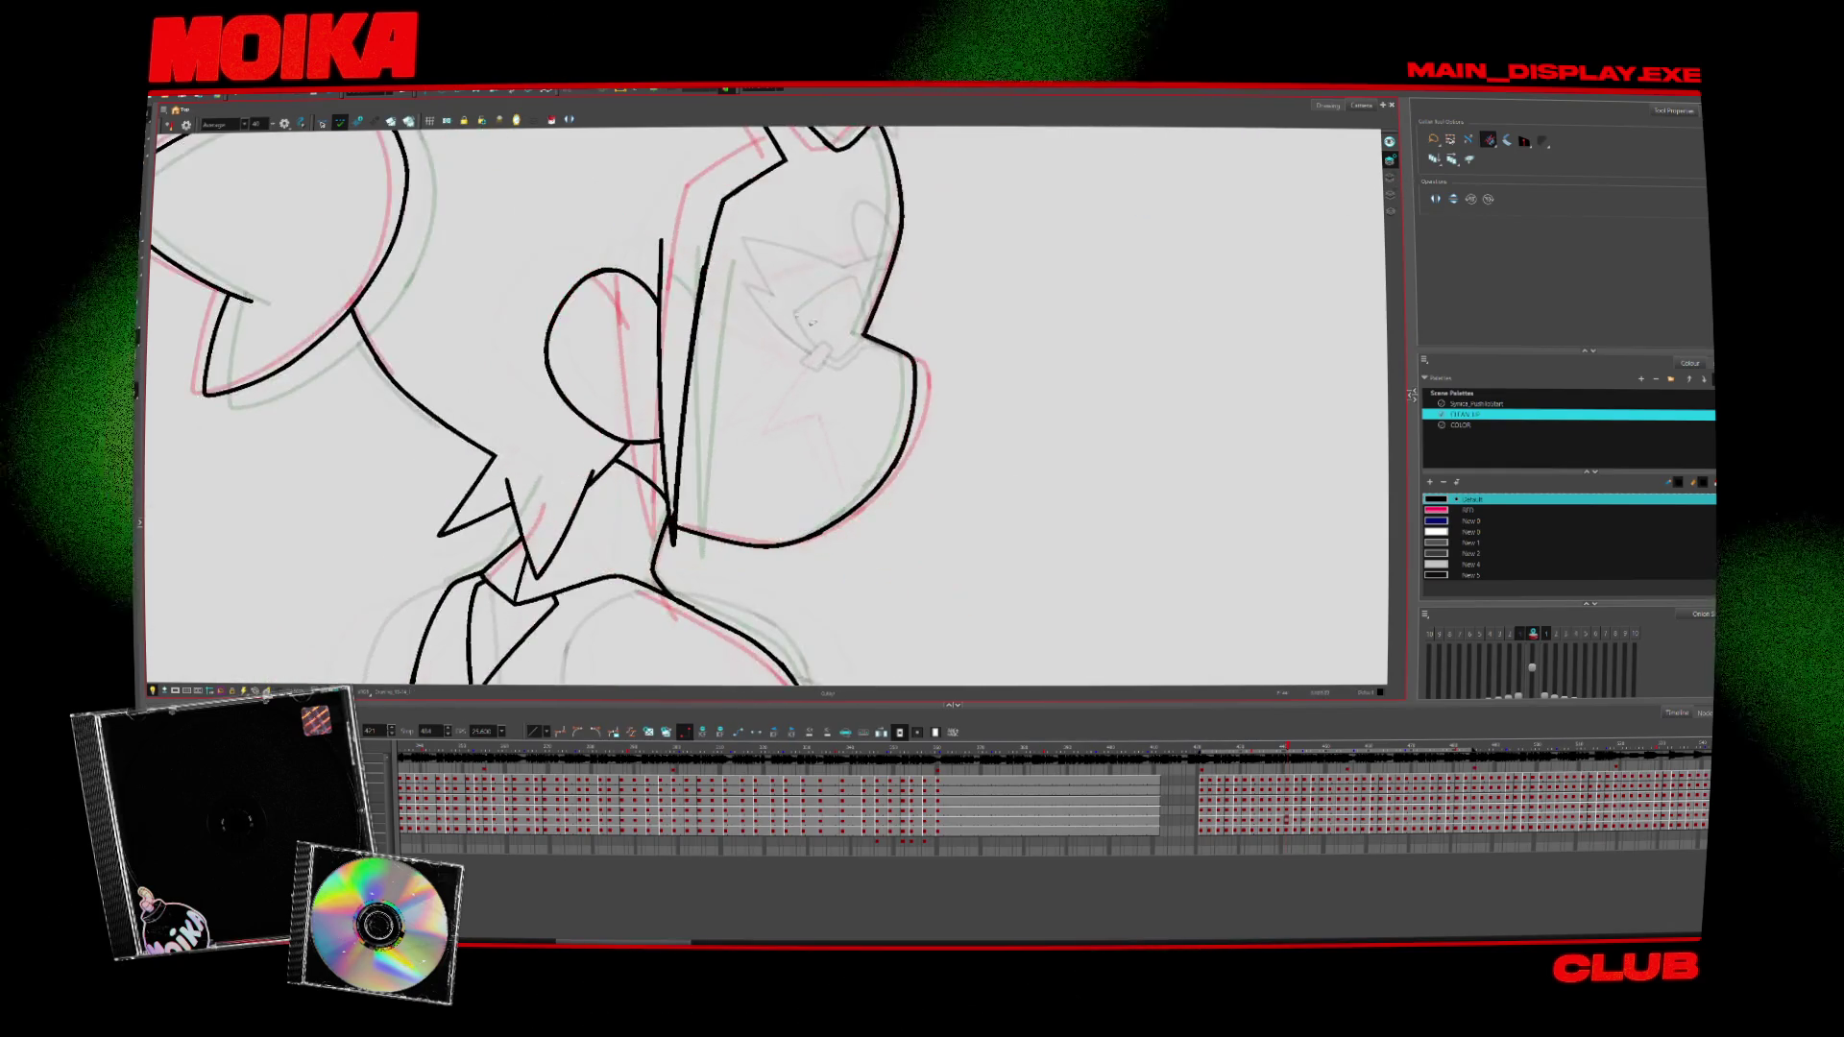
{"action": "key", "text": "alt+b"}
{"action": "left_click_drag", "start_coordinate": [759, 345], "coordinate": [649, 437]}
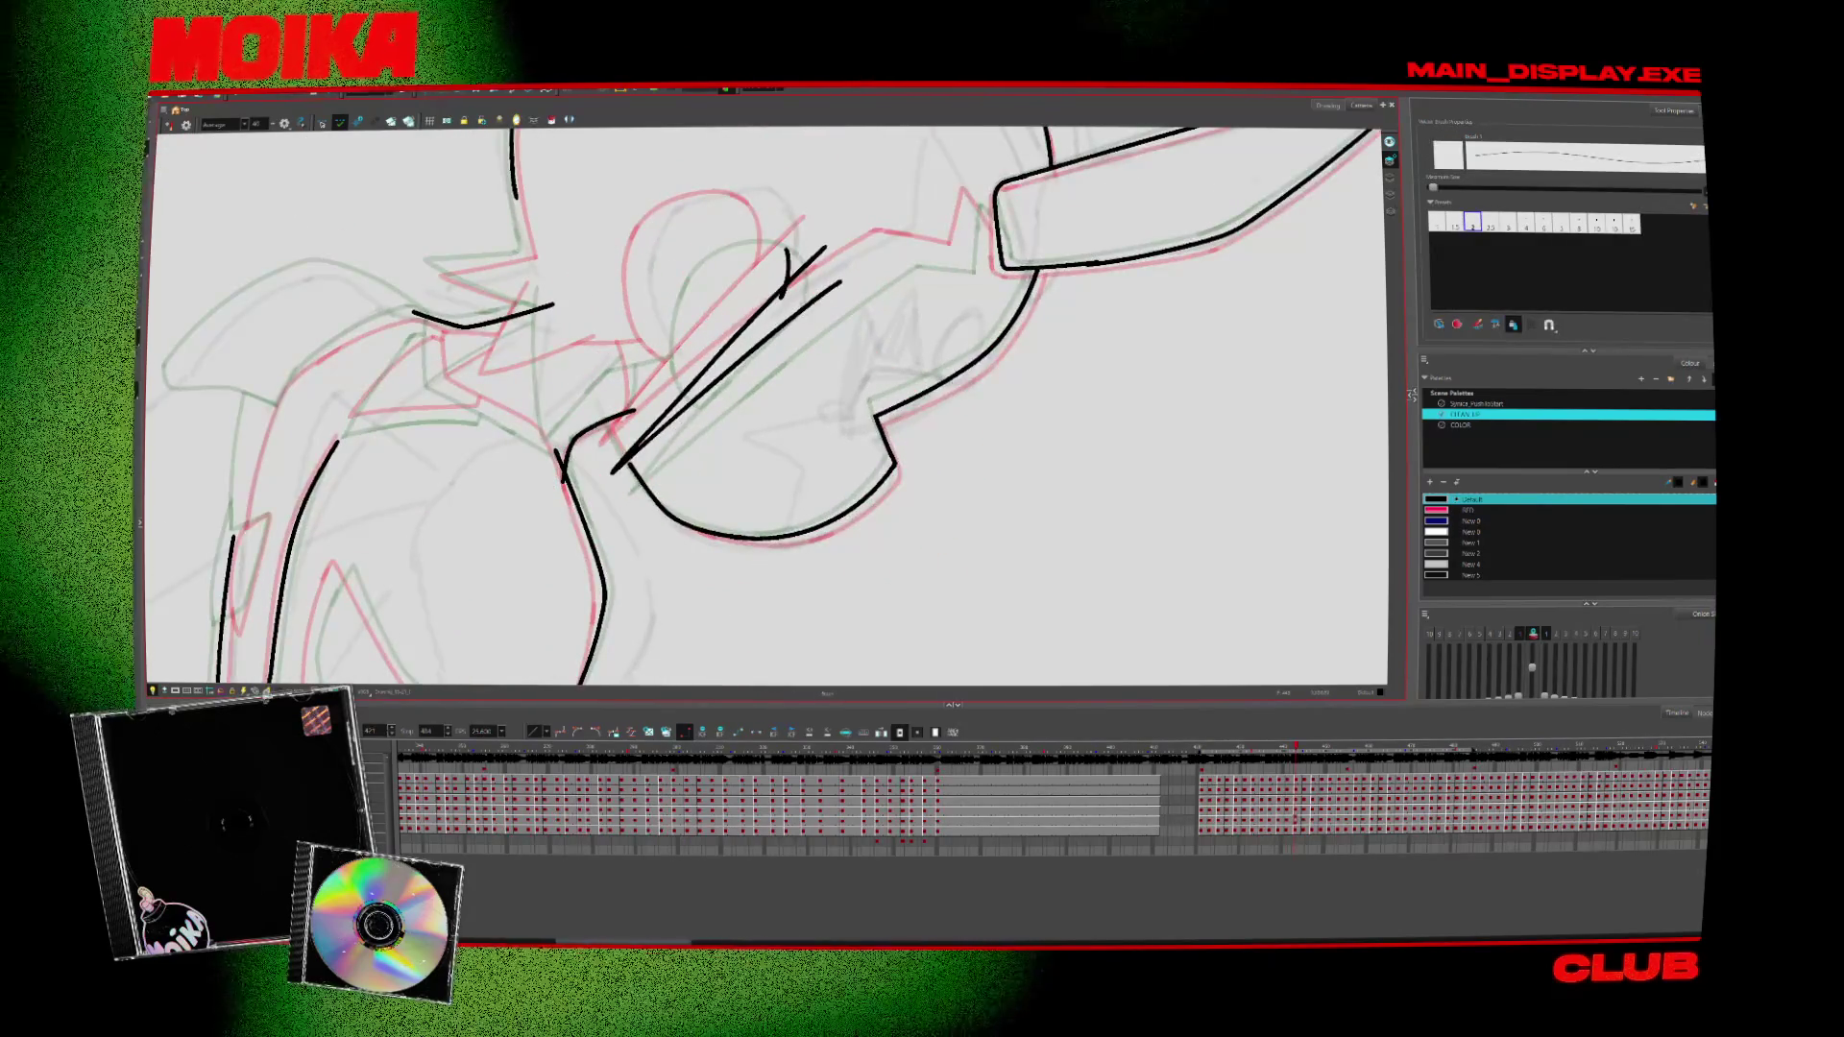
{"action": "key", "text": "comma"}
{"action": "key", "text": "period"}
{"action": "key", "text": "comma"}
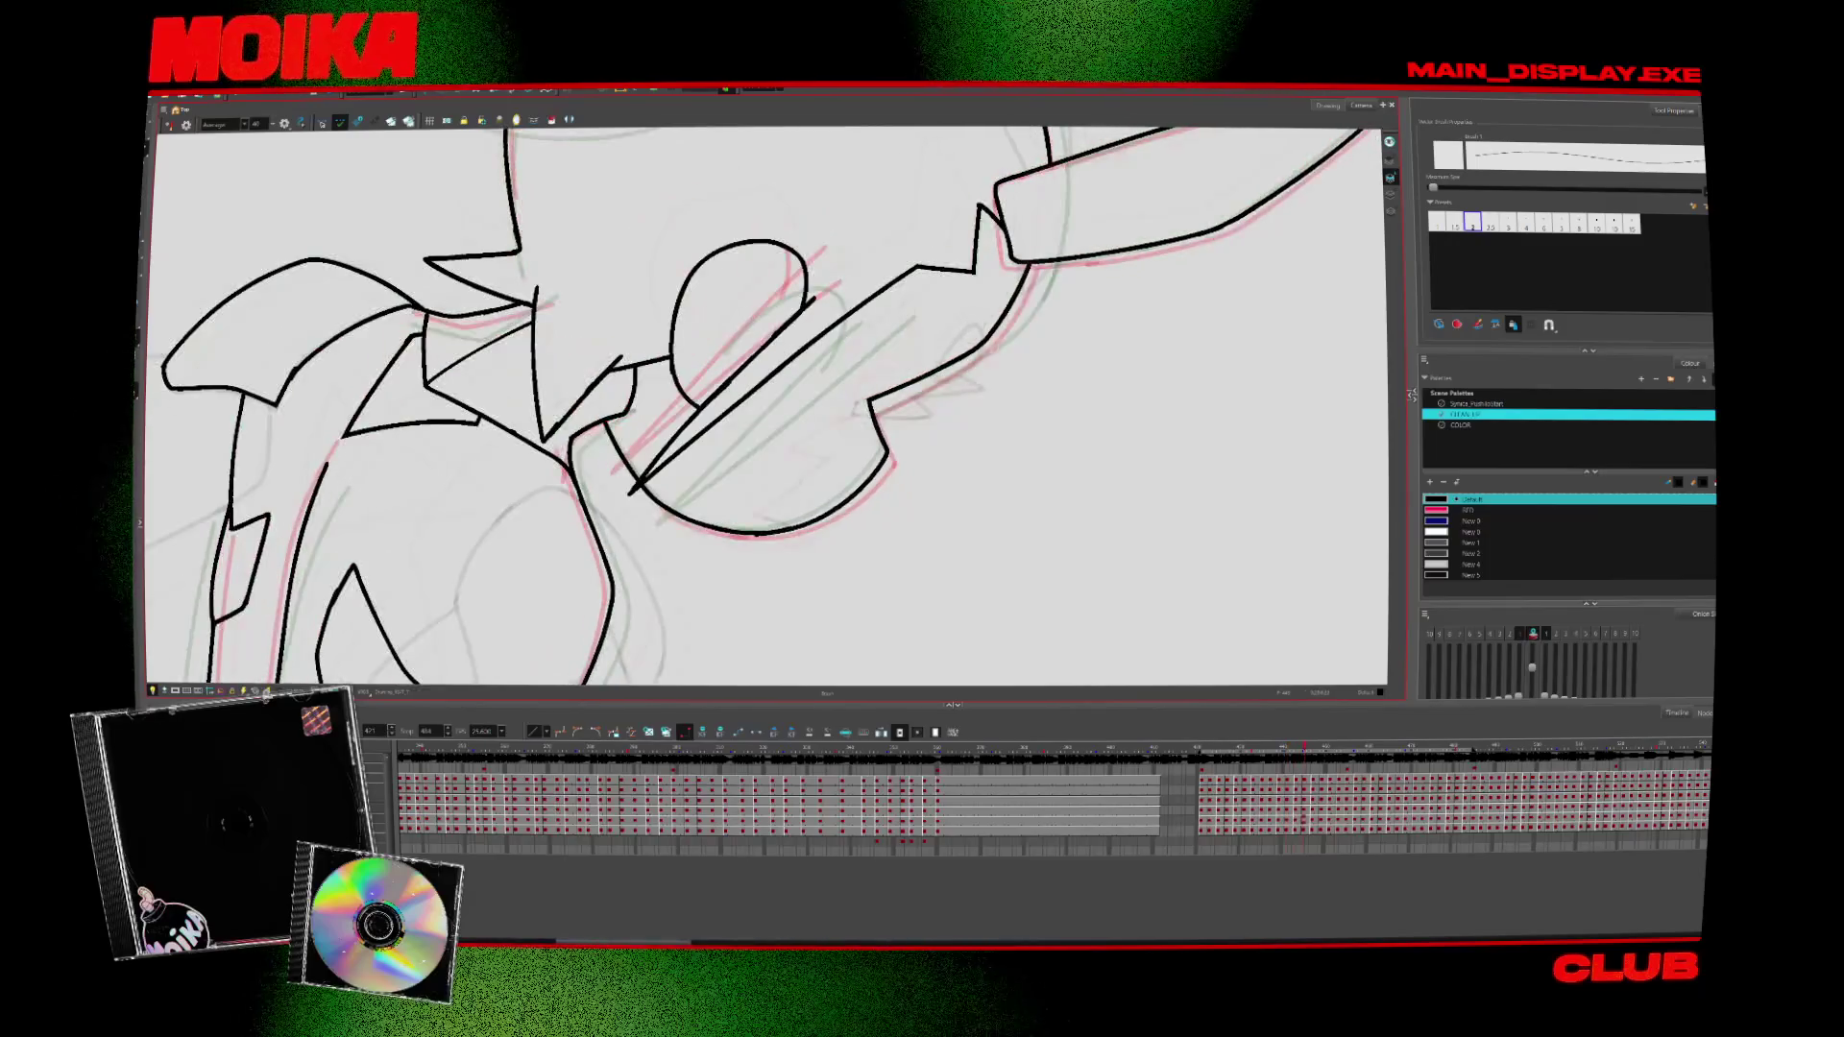
{"action": "key", "text": "period"}
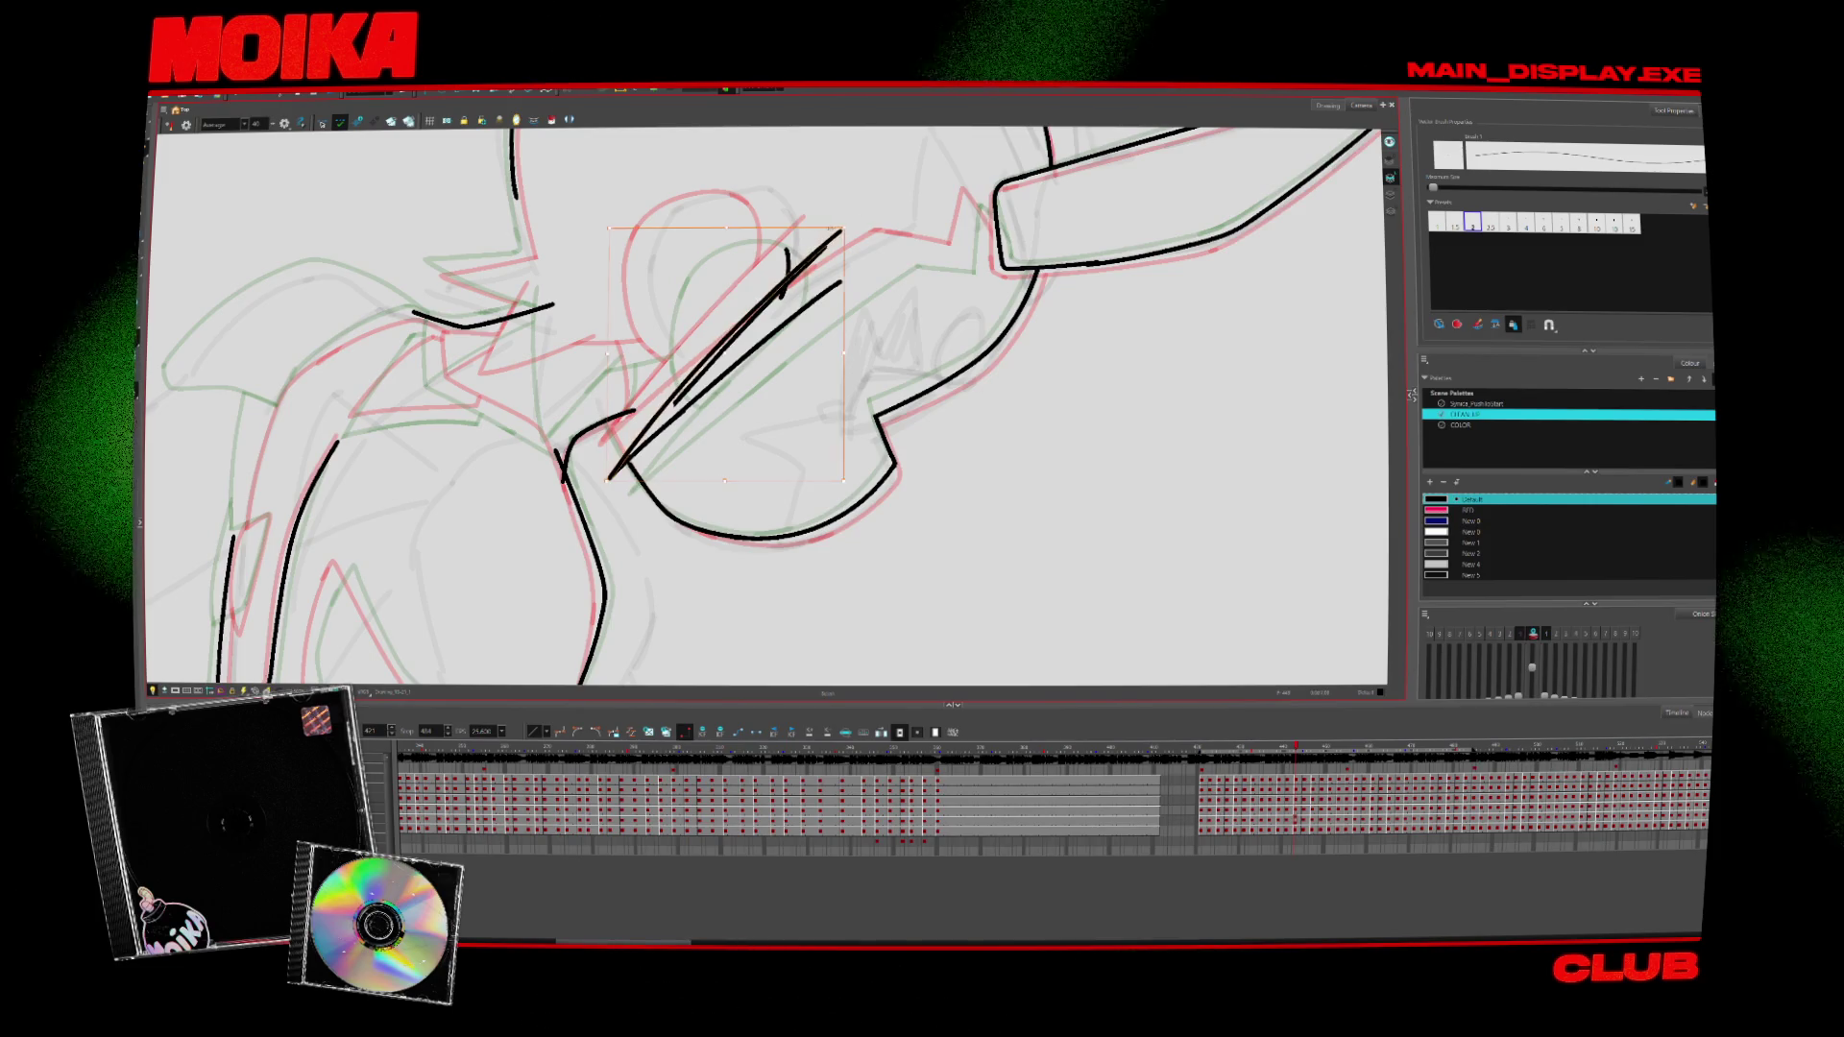
Undo the doubled diagonal strokes so only clean lines remain on the fuller pose
{"action": "key", "text": "ctrl+z"}
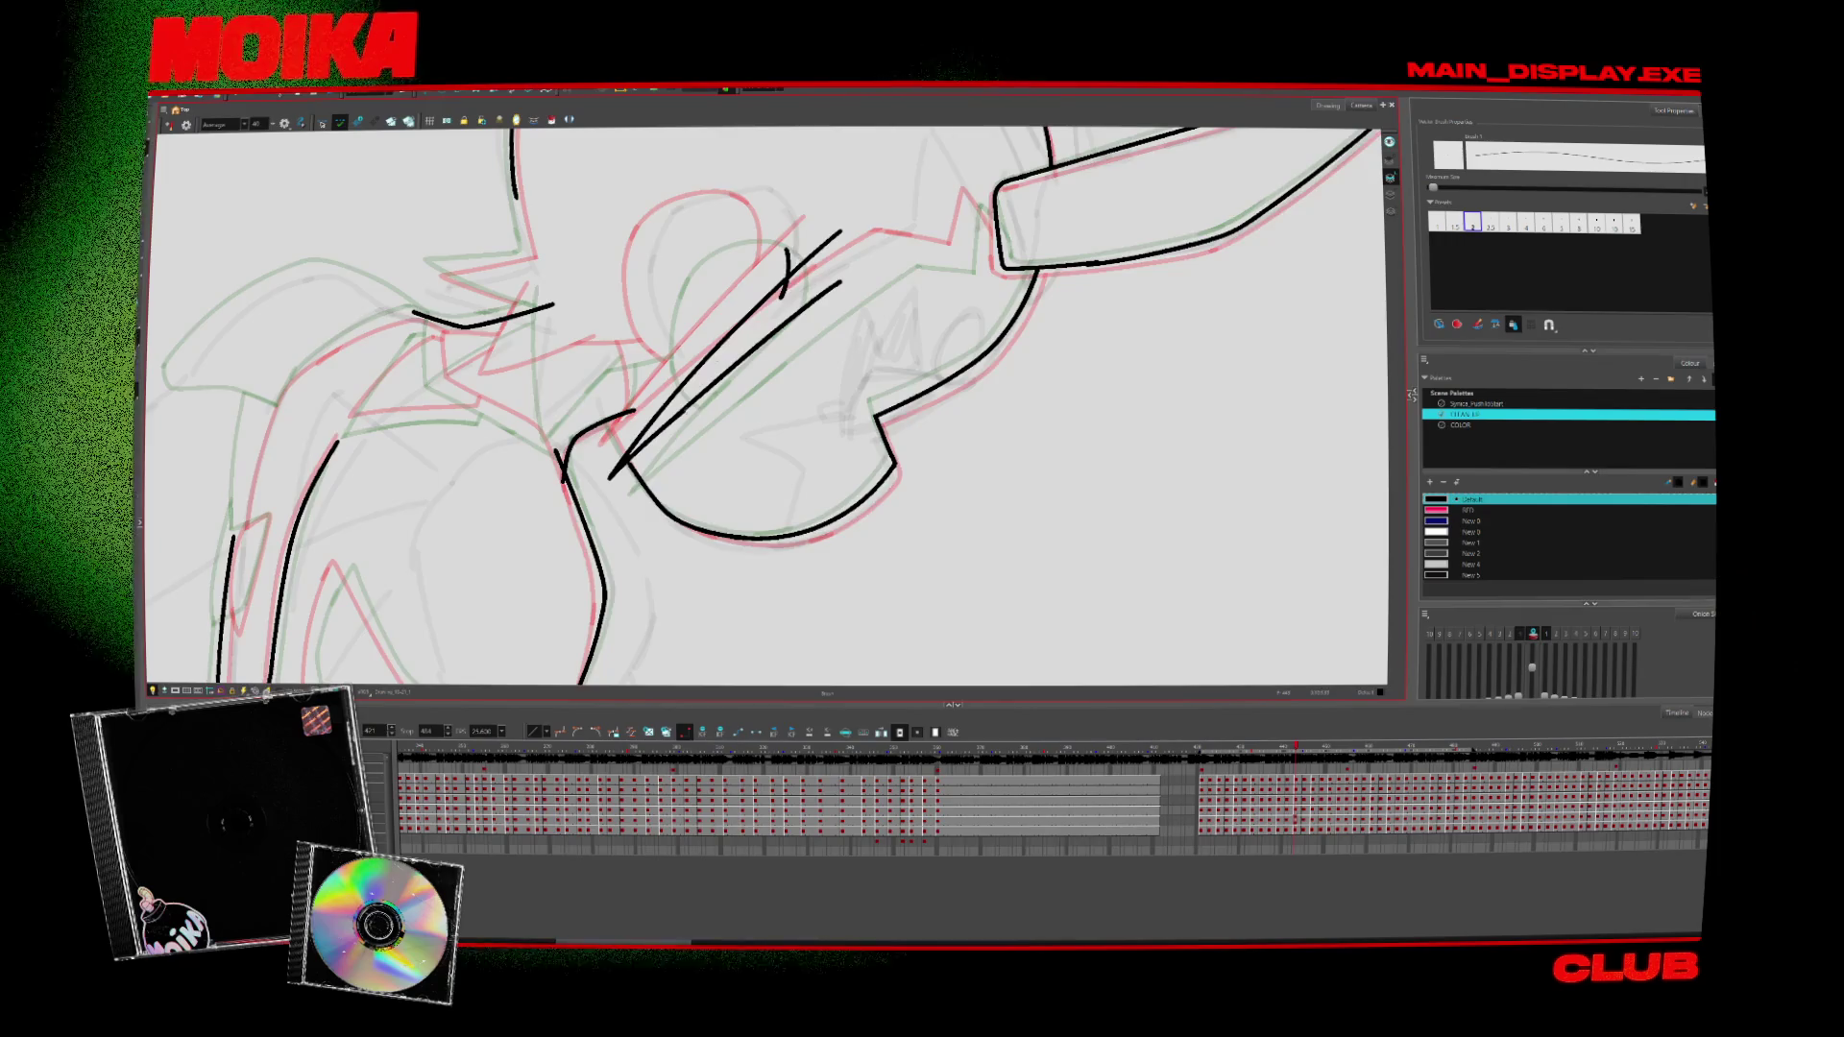
{"action": "key", "text": "period"}
{"action": "key", "text": "comma"}
{"action": "key", "text": "period"}
{"action": "key", "text": "comma"}
{"action": "key", "text": "period"}
{"action": "key", "text": "comma"}
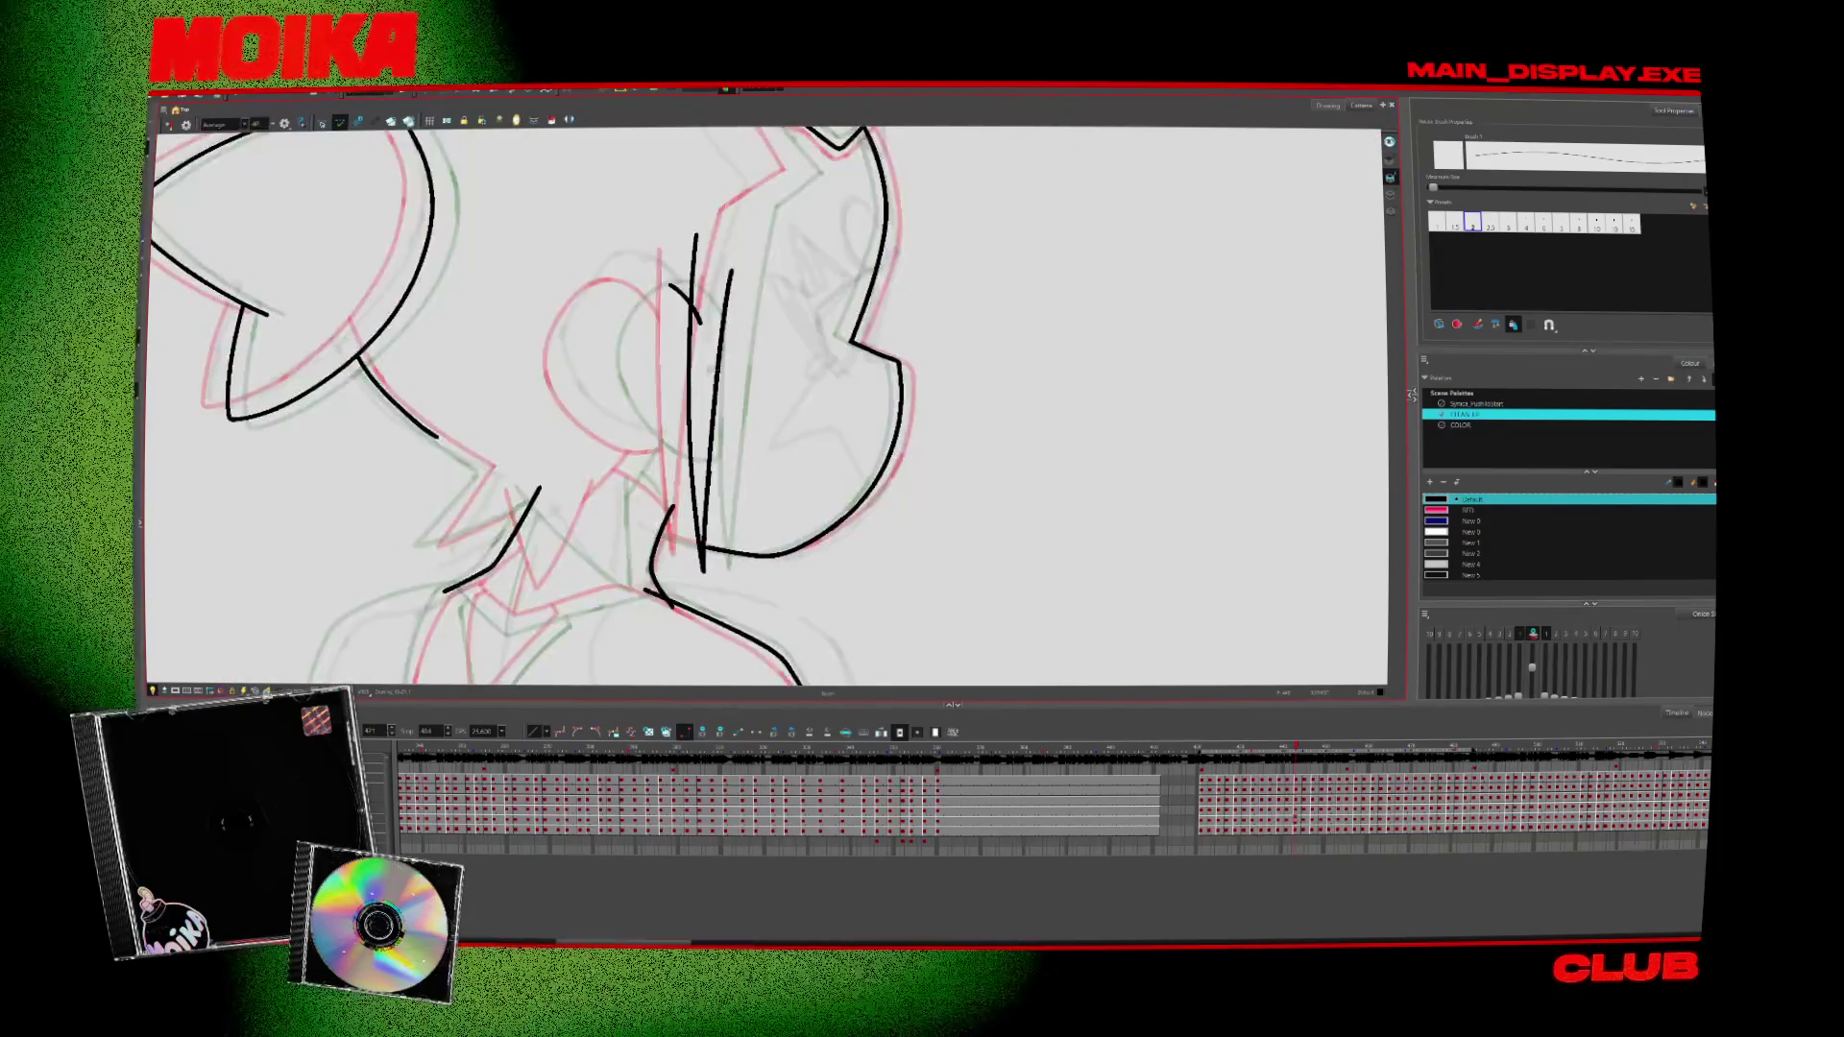
{"action": "key", "text": "Escape"}
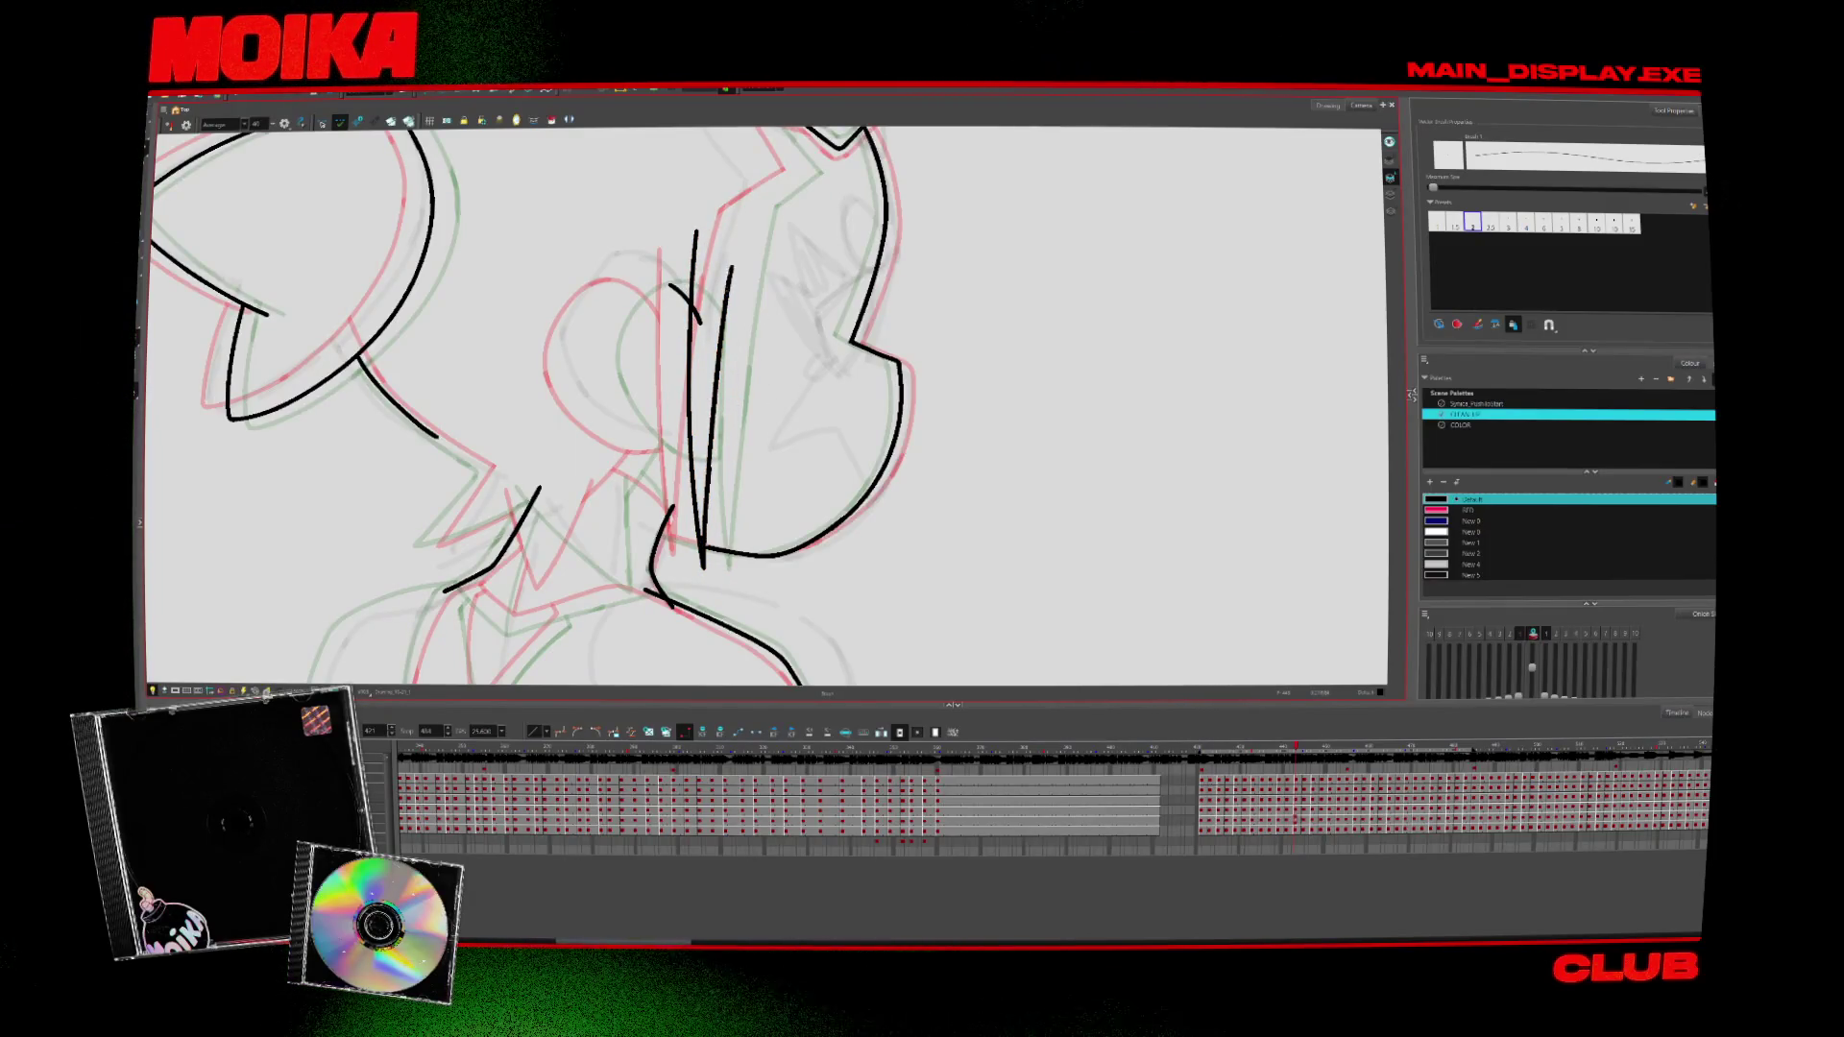
{"action": "scroll", "coordinate": [768, 404], "scroll_direction": "up", "scroll_amount": 3}
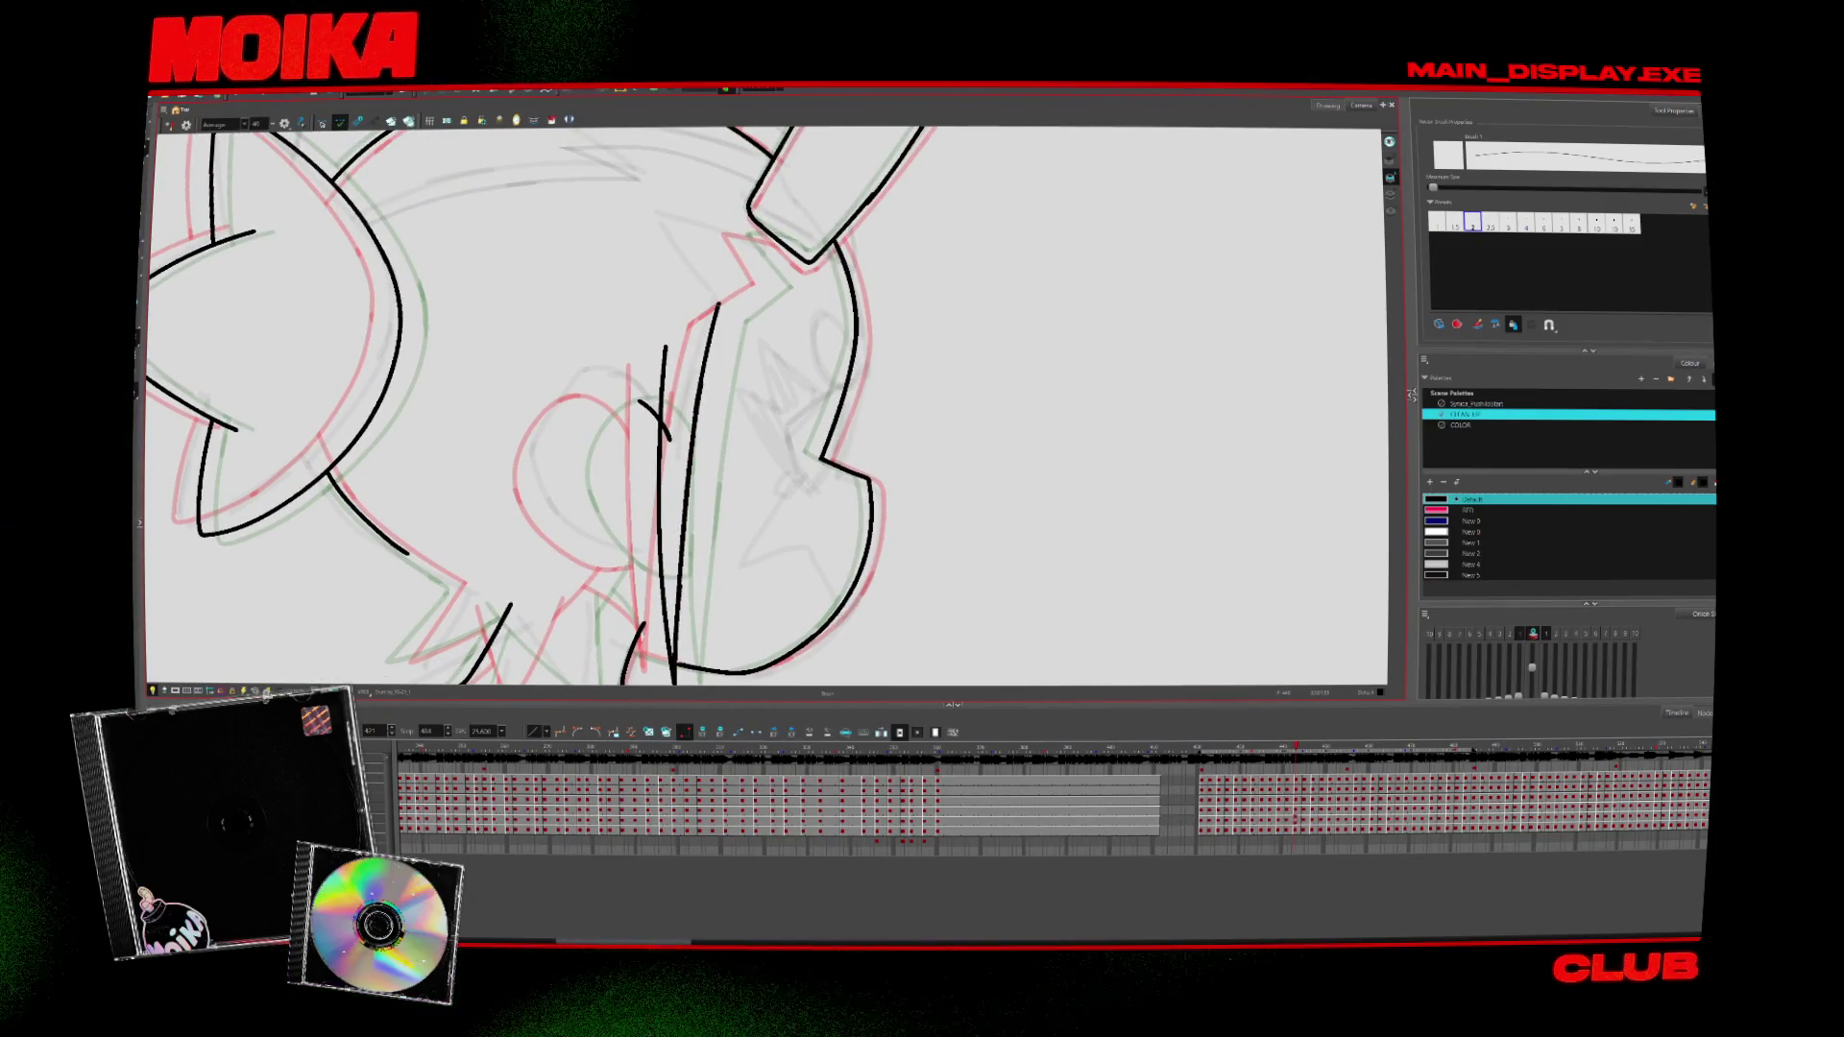
Ink a zig-zag stroke on the upper head in mirrored view
{"action": "key", "text": "4"}
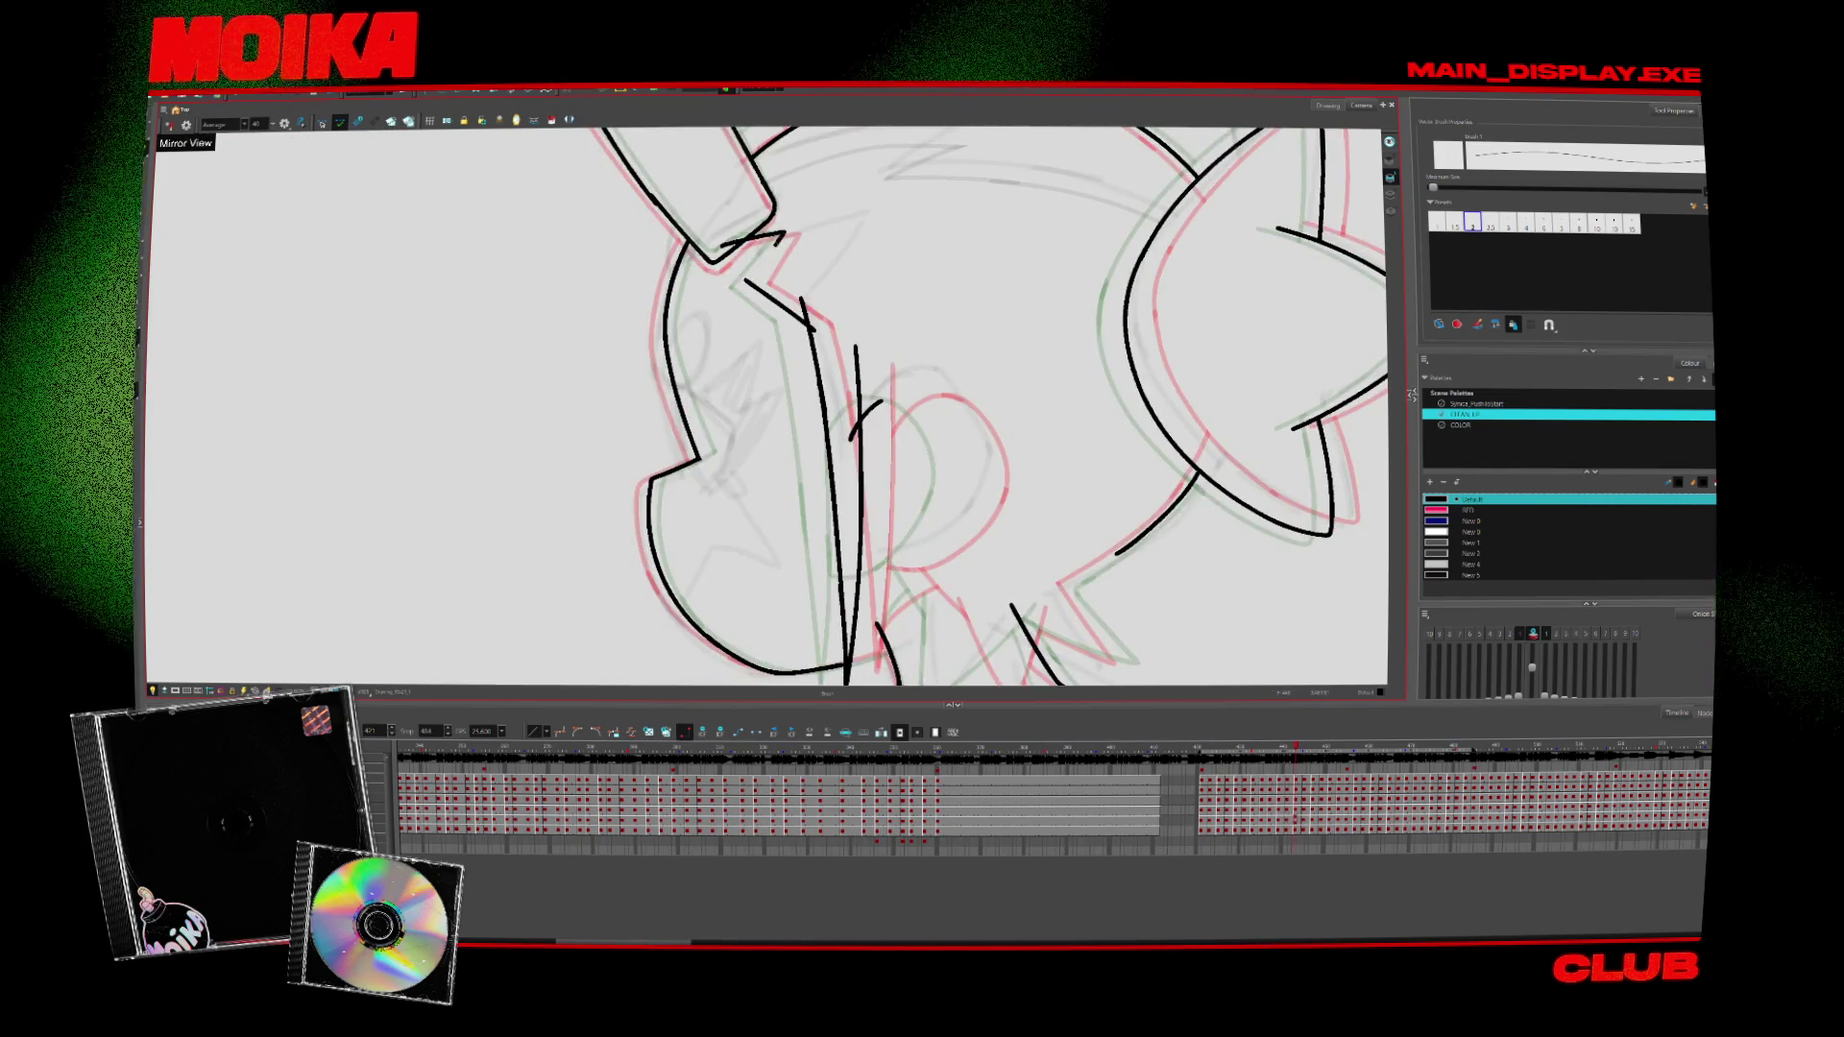
{"action": "left_click_drag", "start_coordinate": [716, 260], "coordinate": [744, 300]}
{"action": "key", "text": "."}
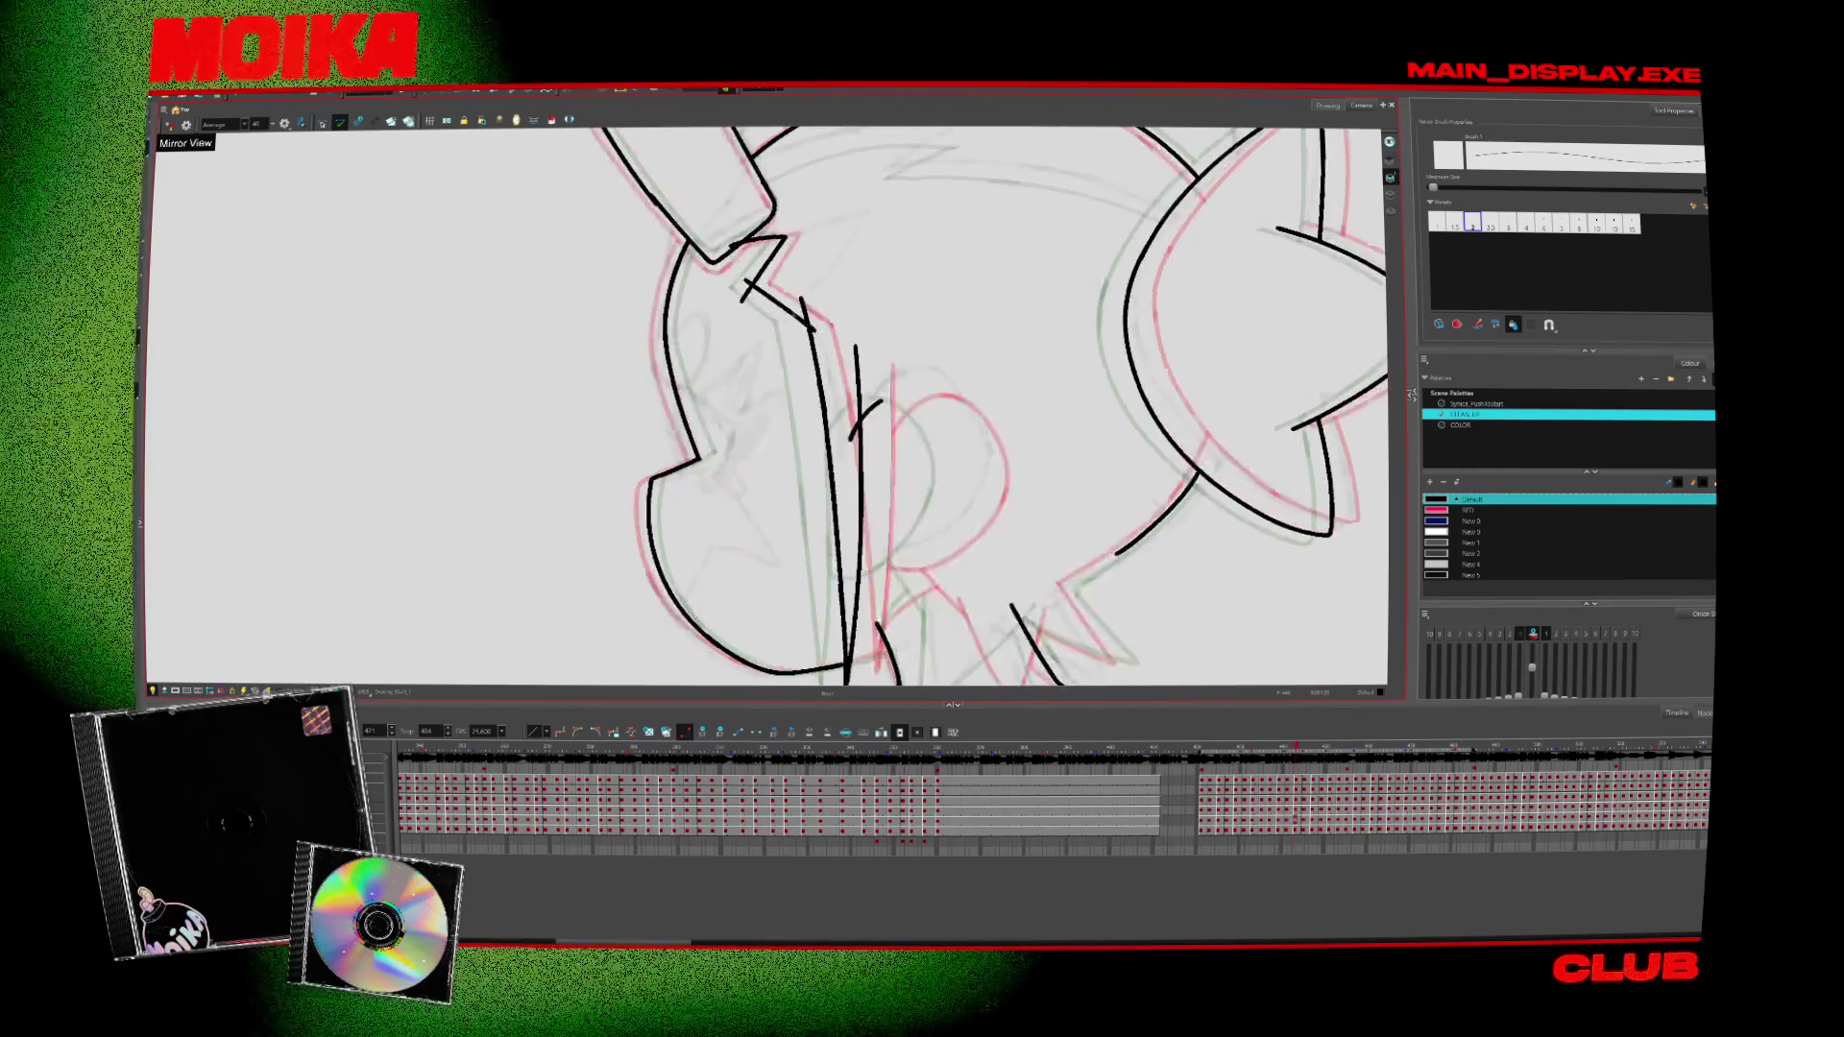
{"action": "key", "text": "4"}
On a later head drawing, ink a long stroke across the head in mirrored view
{"action": "key", "text": "period"}
{"action": "key", "text": "period"}
{"action": "key", "text": "period"}
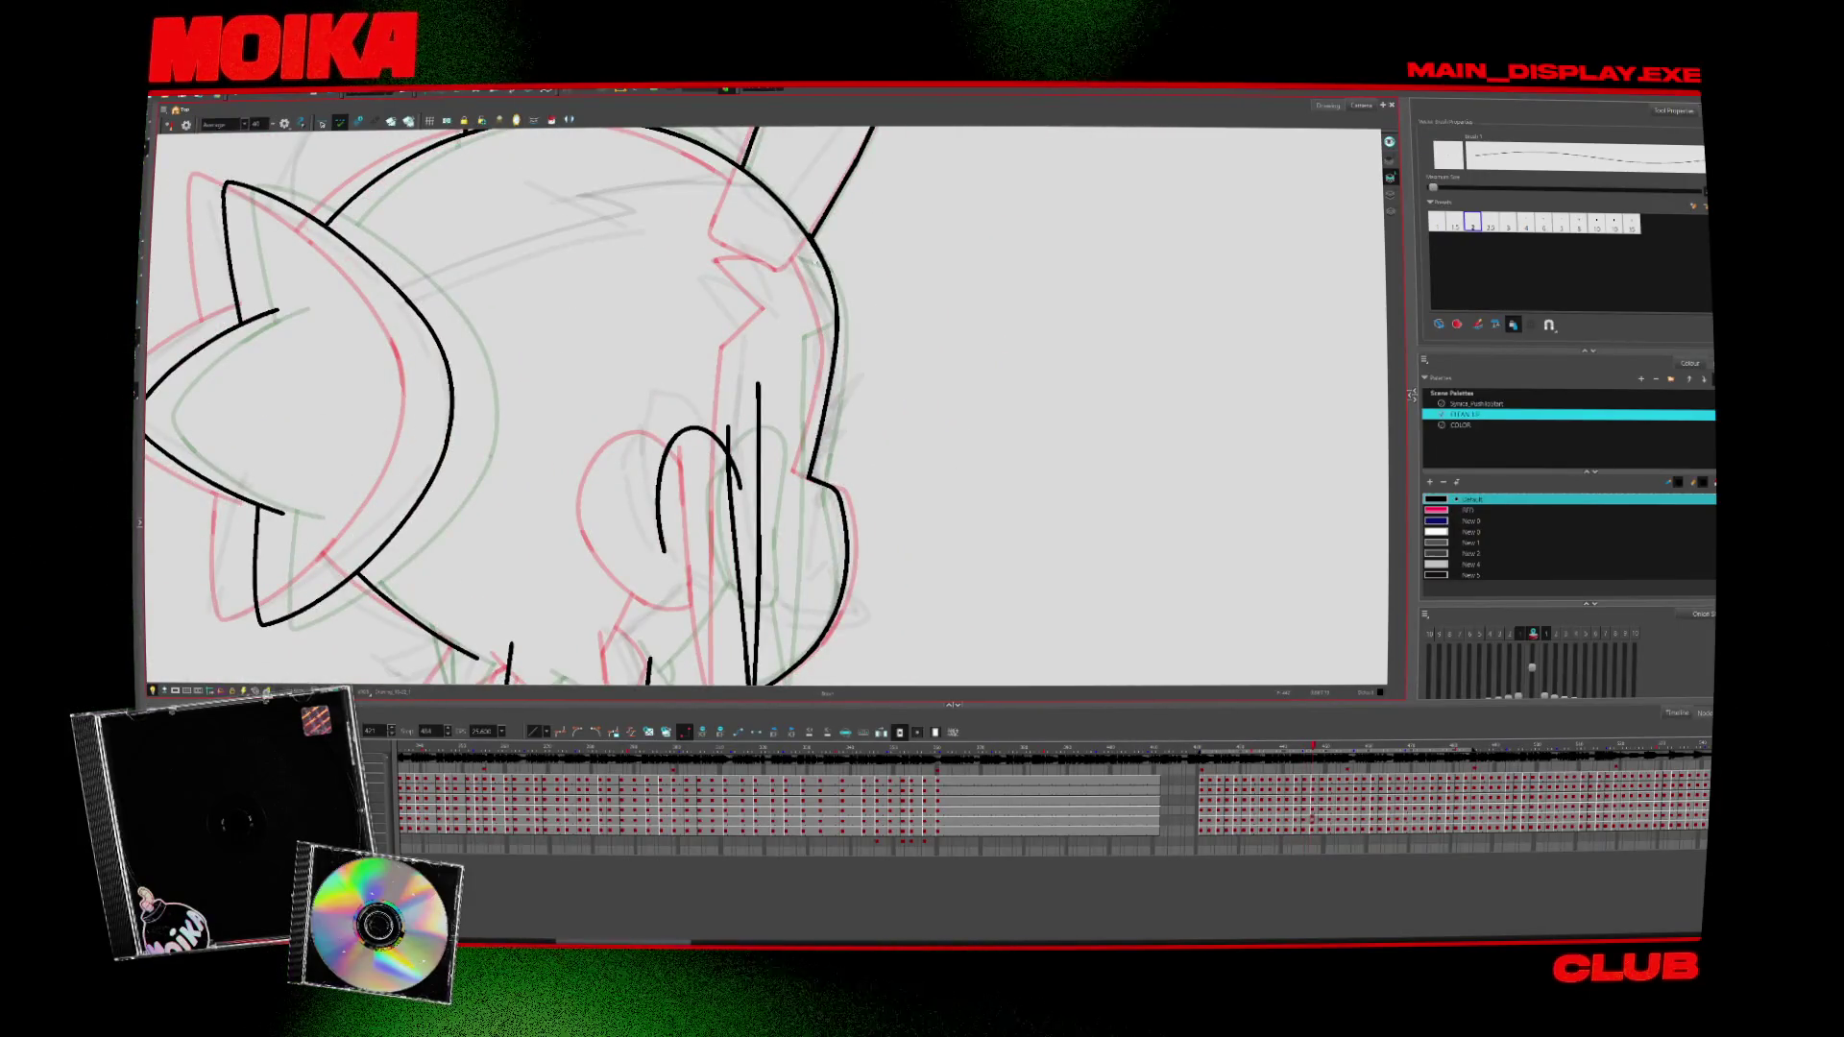
{"action": "key", "text": "period"}
{"action": "key", "text": "period"}
{"action": "key", "text": "period"}
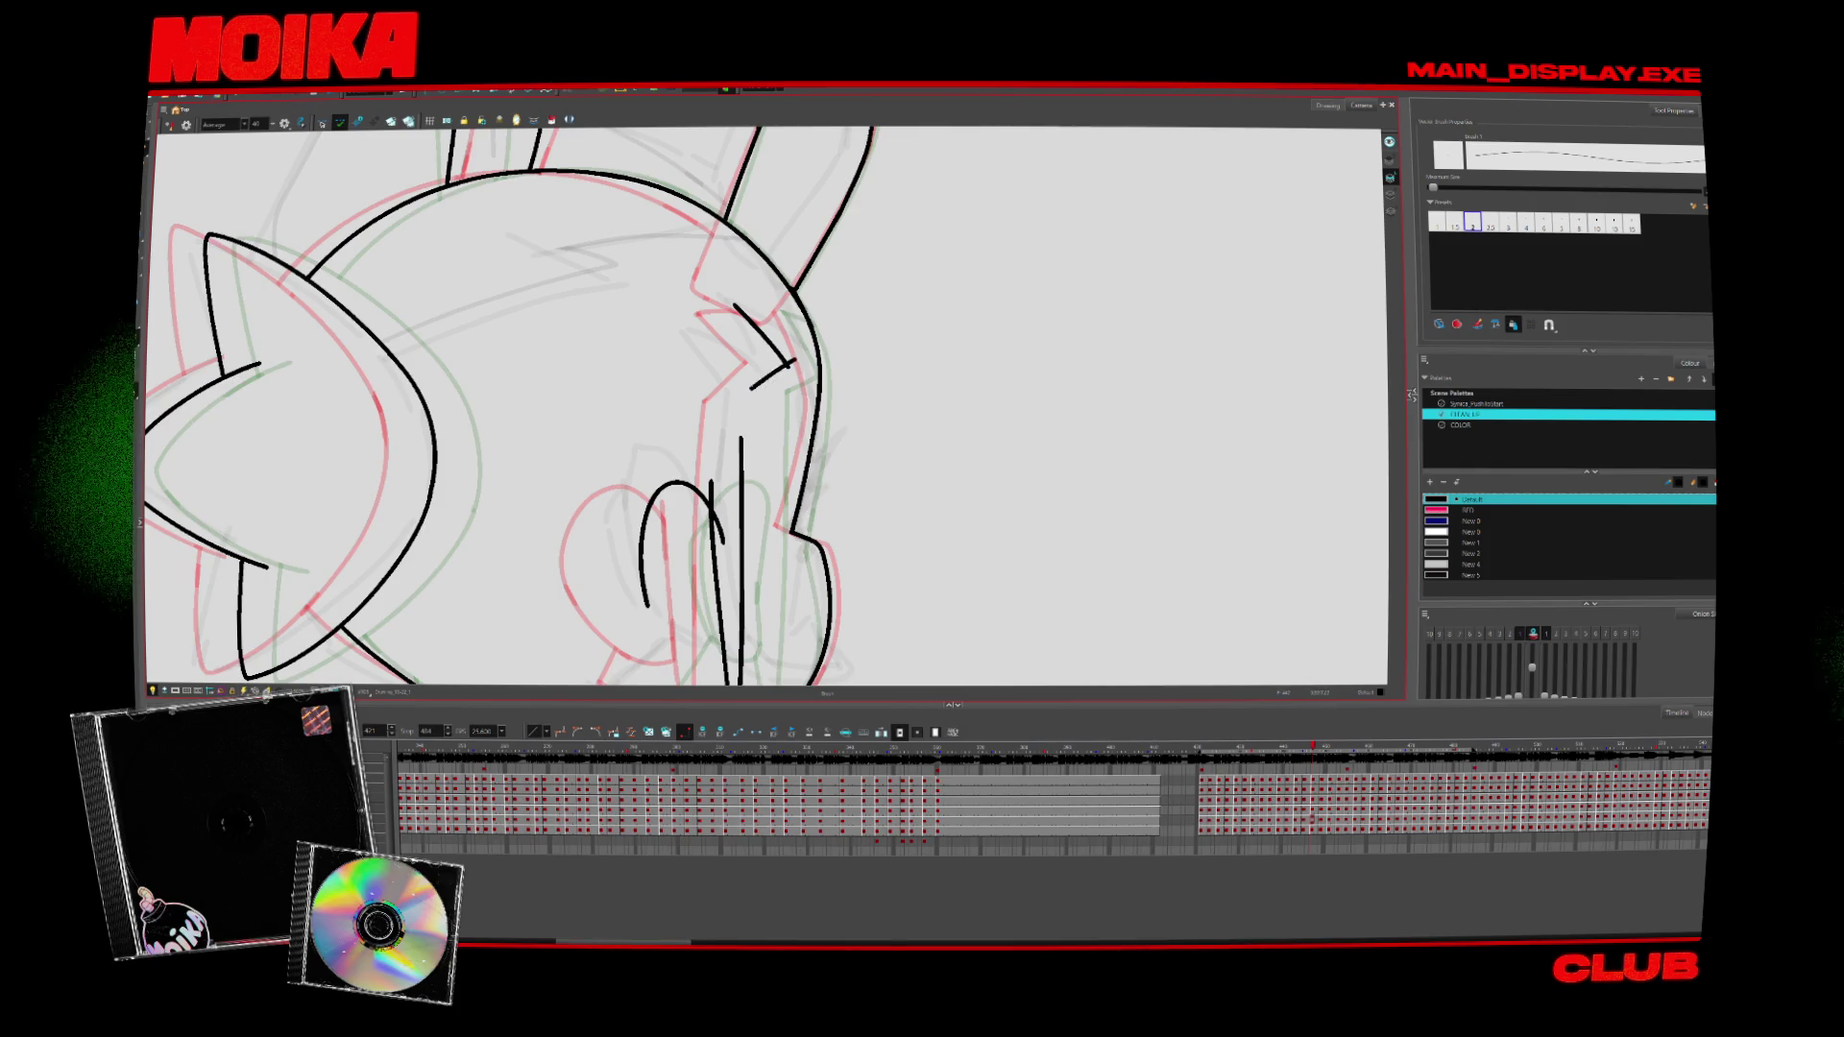
{"action": "key", "text": "period"}
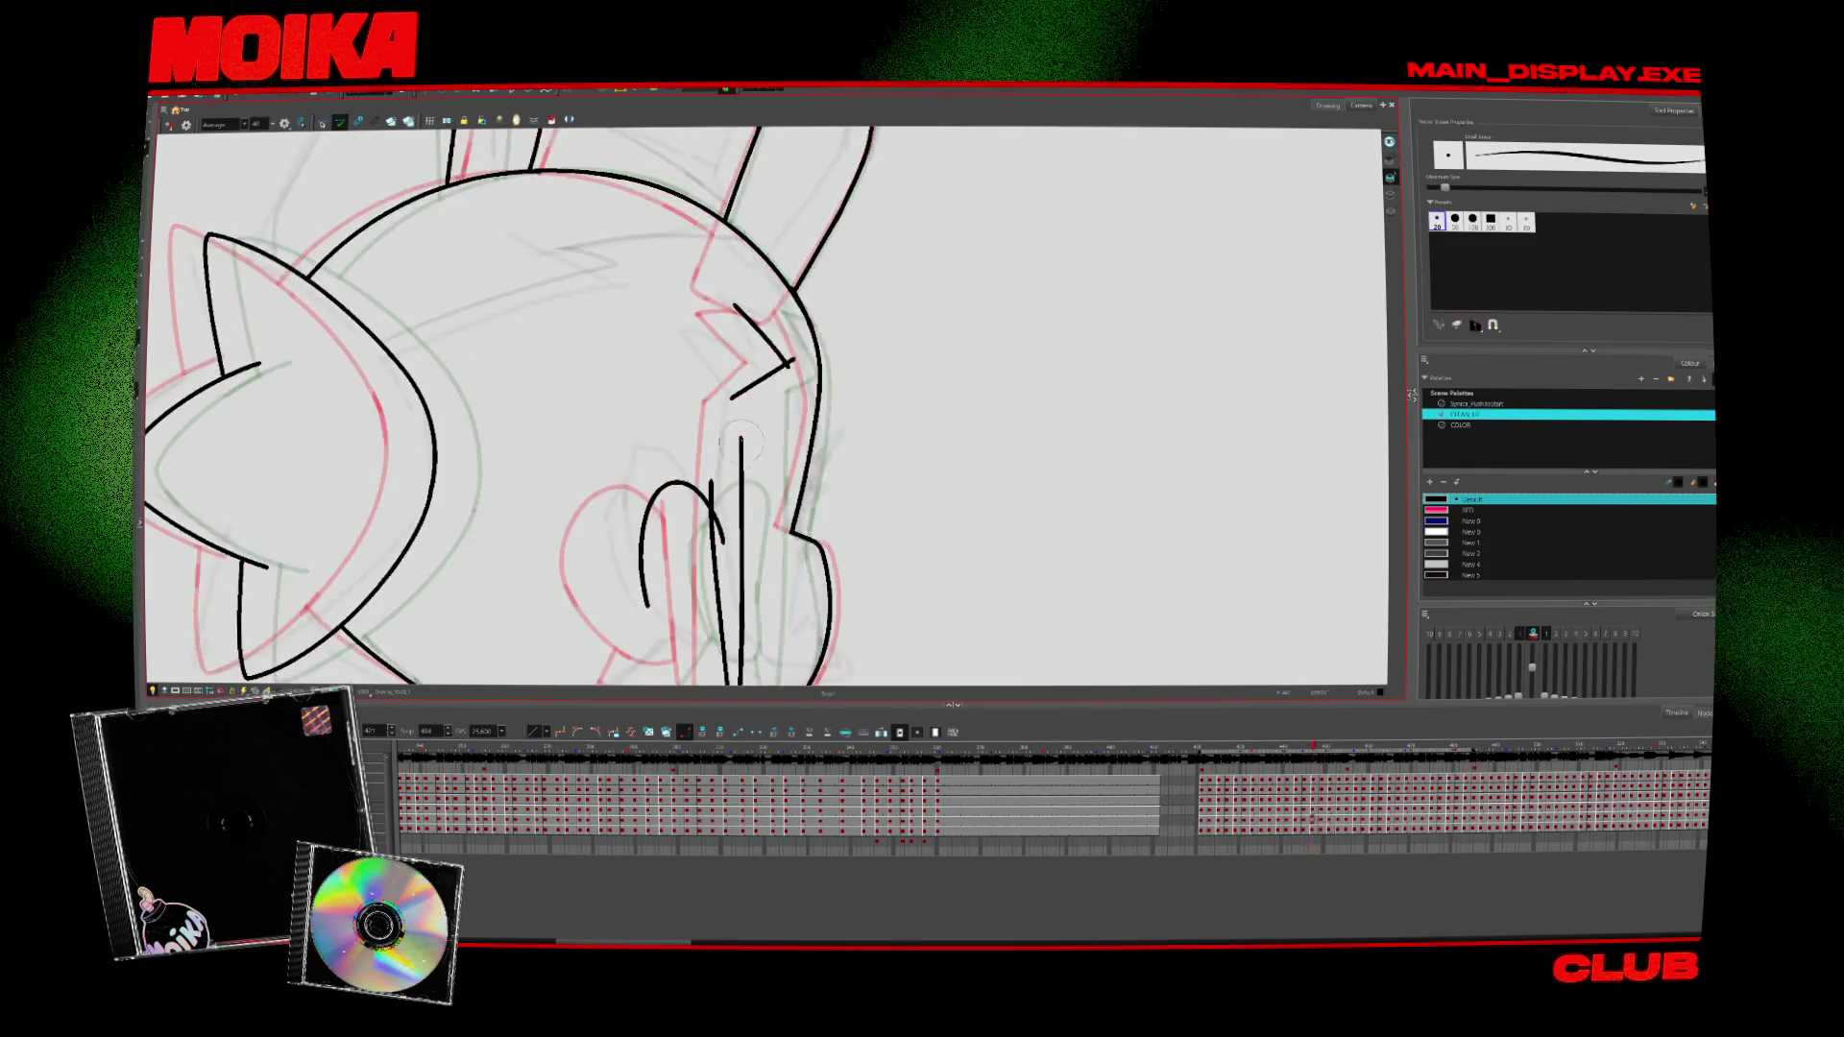
{"action": "key", "text": "4"}
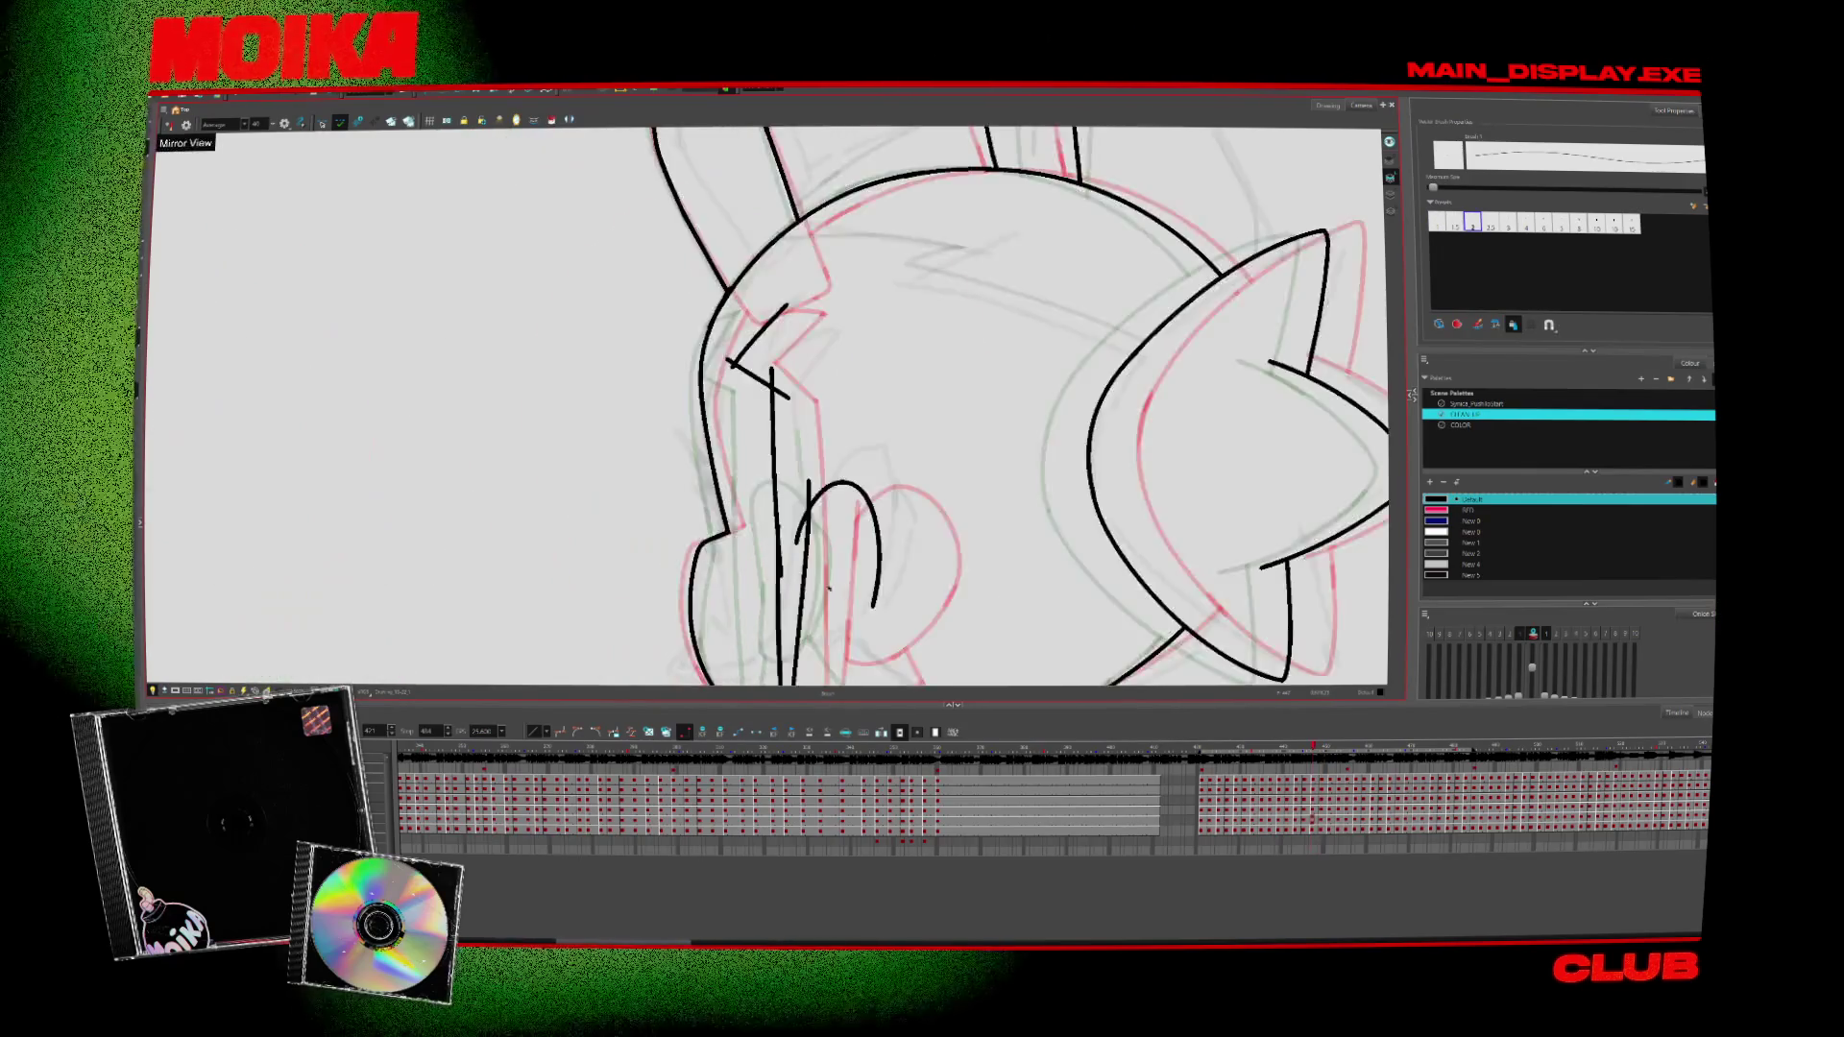
{"action": "mouse_move", "coordinate": [480, 629]}
{"action": "left_mouse_down"}
{"action": "mouse_move", "coordinate": [799, 396]}
{"action": "mouse_move", "coordinate": [939, 465]}
{"action": "mouse_move", "coordinate": [916, 544]}
{"action": "left_mouse_up"}
{"action": "scroll", "coordinate": [916, 544], "scroll_direction": "down", "scroll_amount": 2}
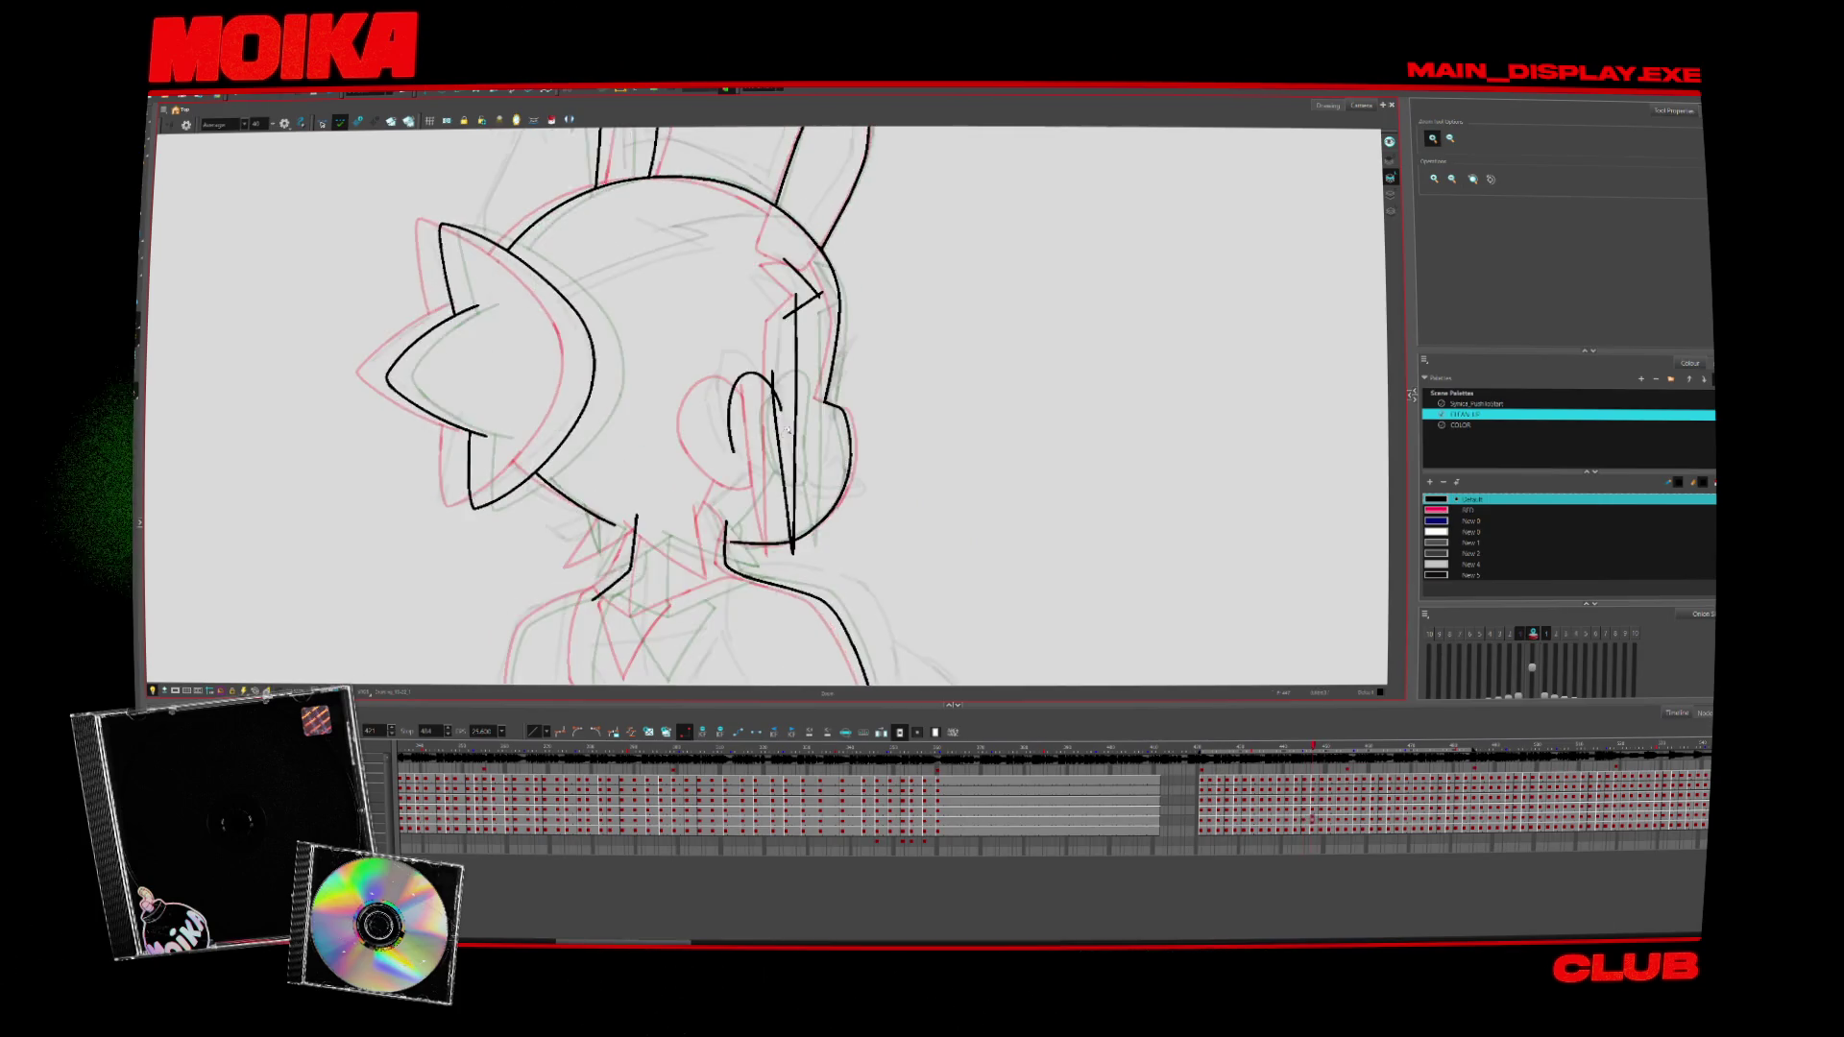
Return to the previous drawing with the Brush tool ready for inking
{"action": "scroll", "coordinate": [784, 455], "scroll_direction": "up", "scroll_amount": 5}
{"action": "scroll", "coordinate": [784, 456], "scroll_direction": "down", "scroll_amount": 3}
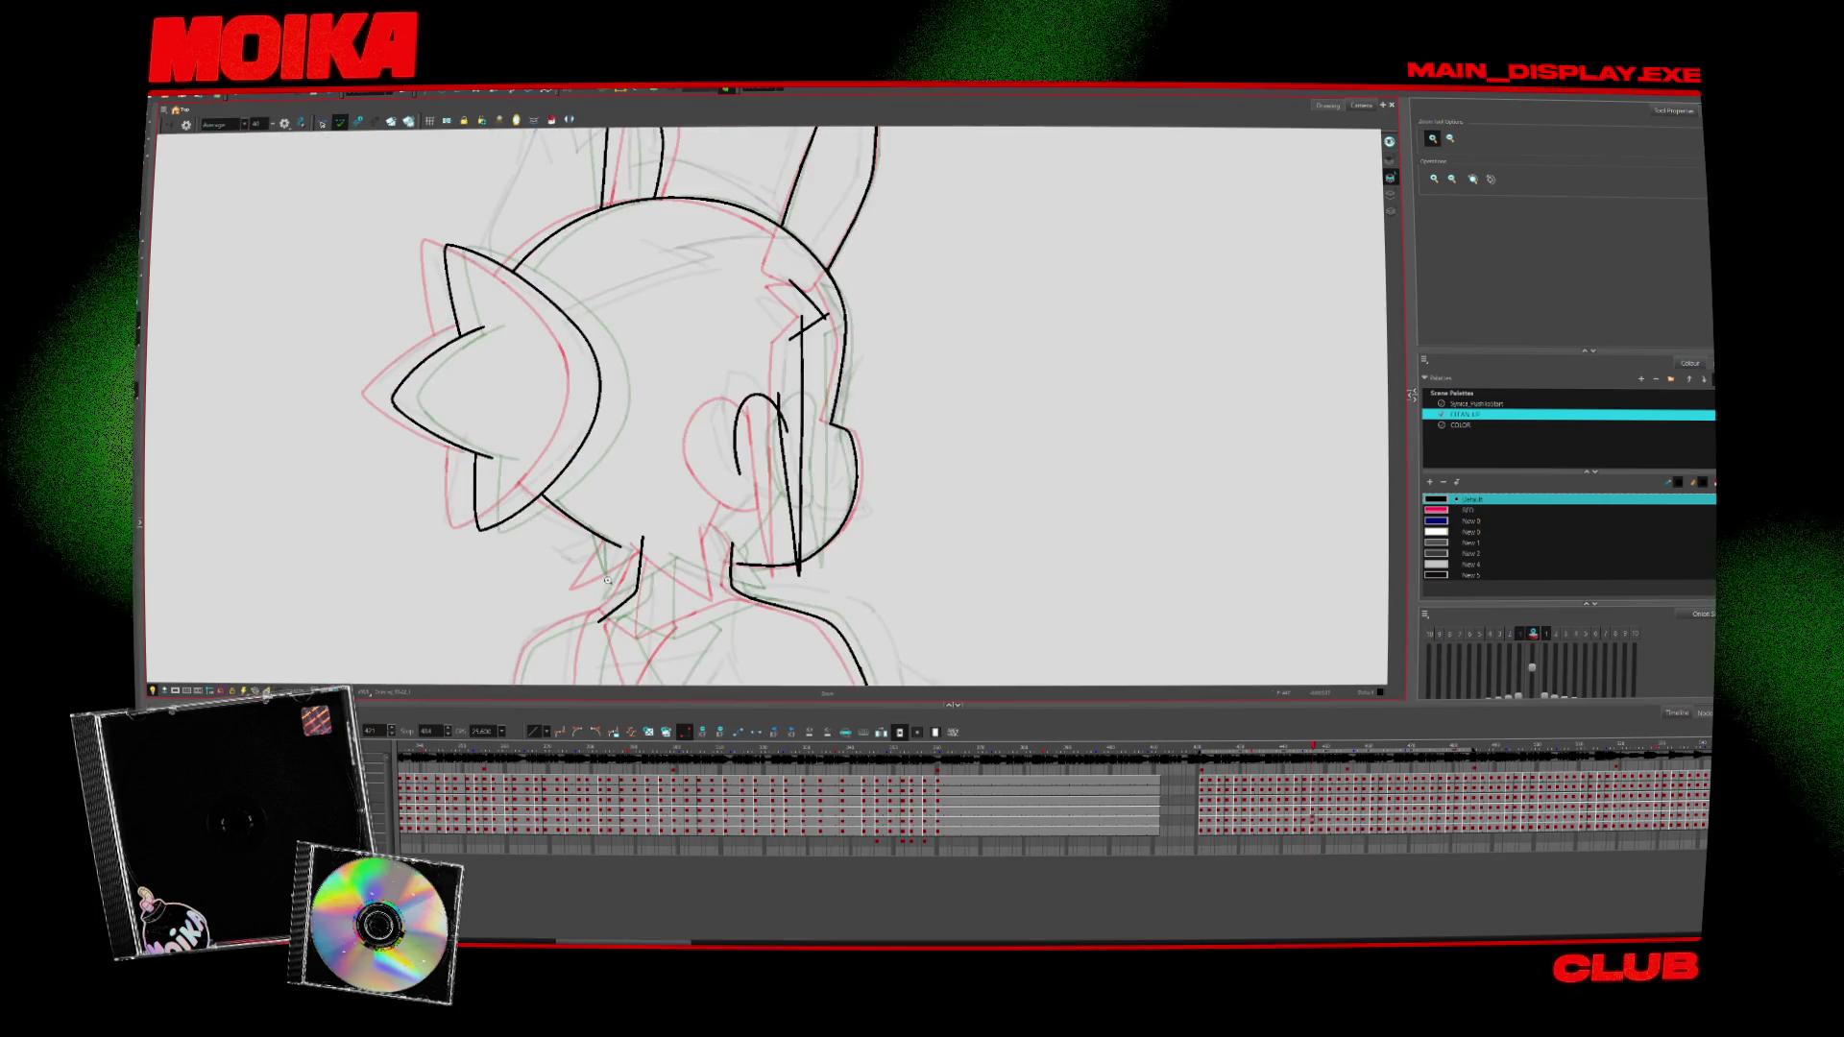
{"action": "scroll", "coordinate": [723, 560], "scroll_direction": "up", "scroll_amount": 2}
{"action": "key", "text": "comma"}
{"action": "key", "text": "comma"}
{"action": "key", "text": "comma"}
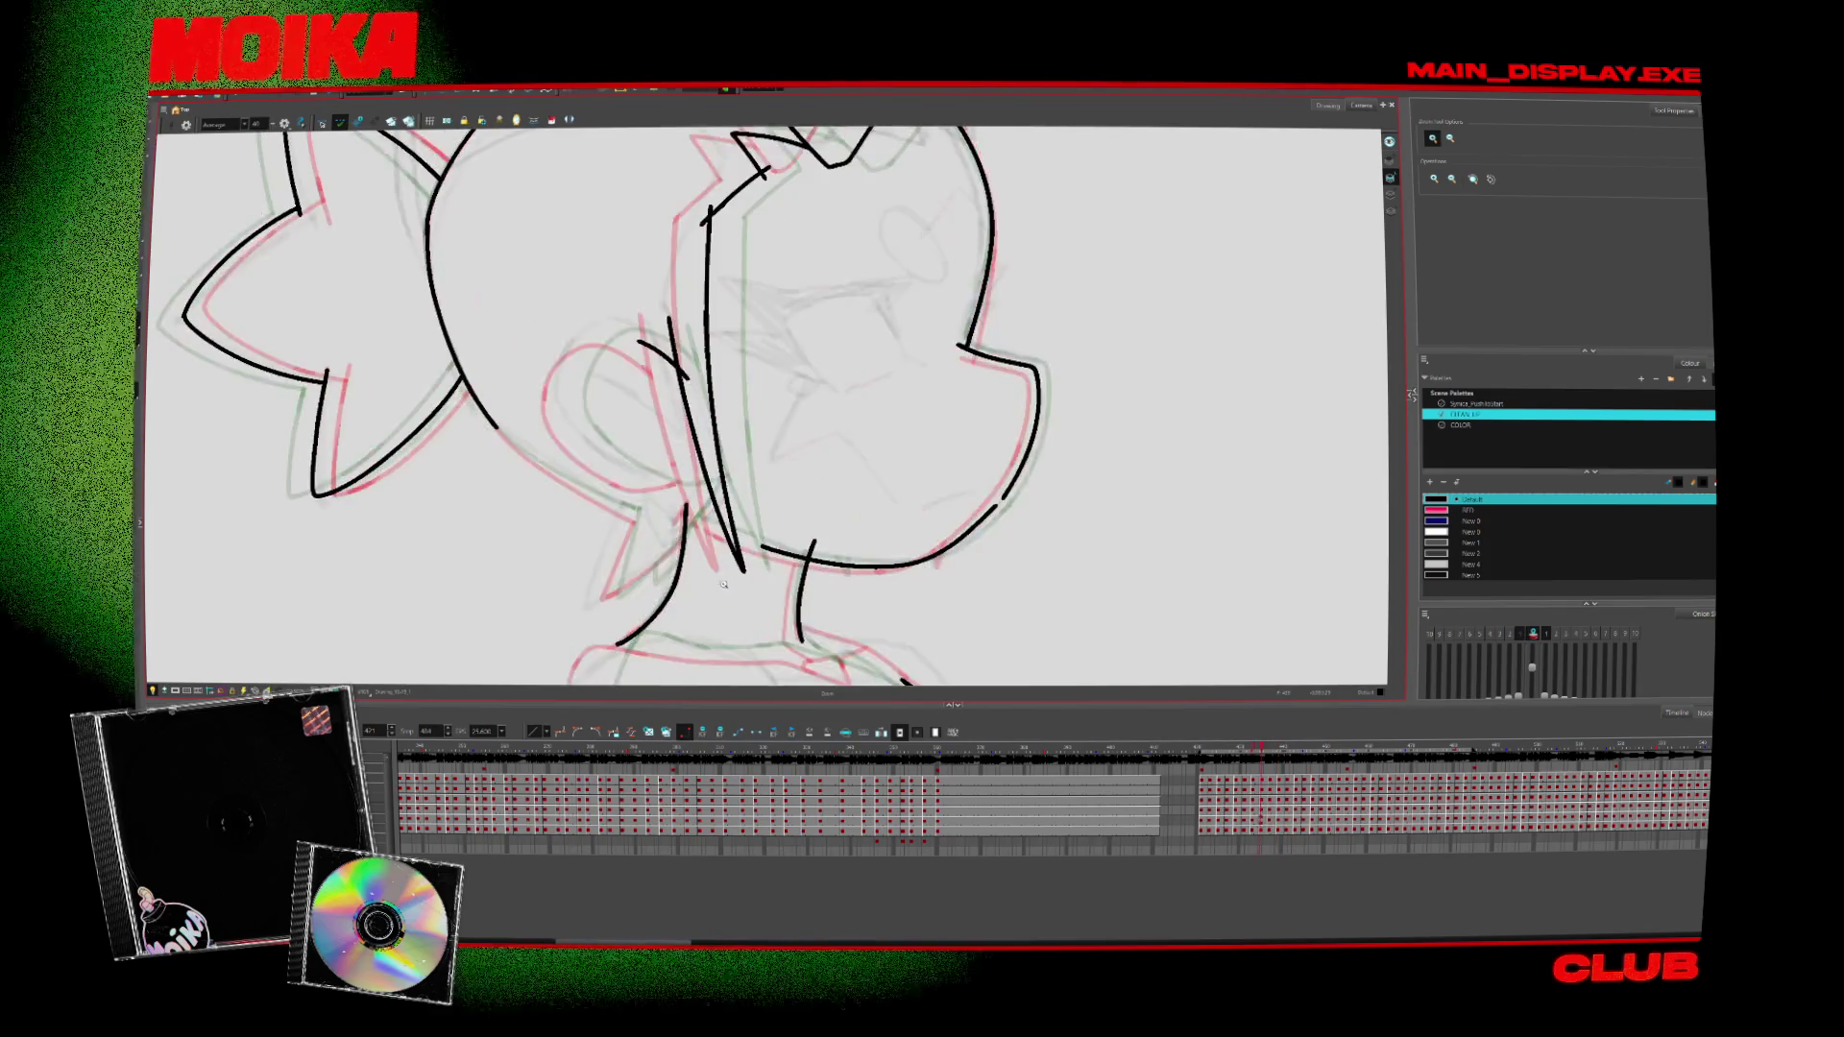
{"action": "scroll", "coordinate": [663, 571], "scroll_direction": "down", "scroll_amount": 2}
{"action": "scroll", "coordinate": [663, 572], "scroll_direction": "up", "scroll_amount": 2}
{"action": "key", "text": "alt+b"}
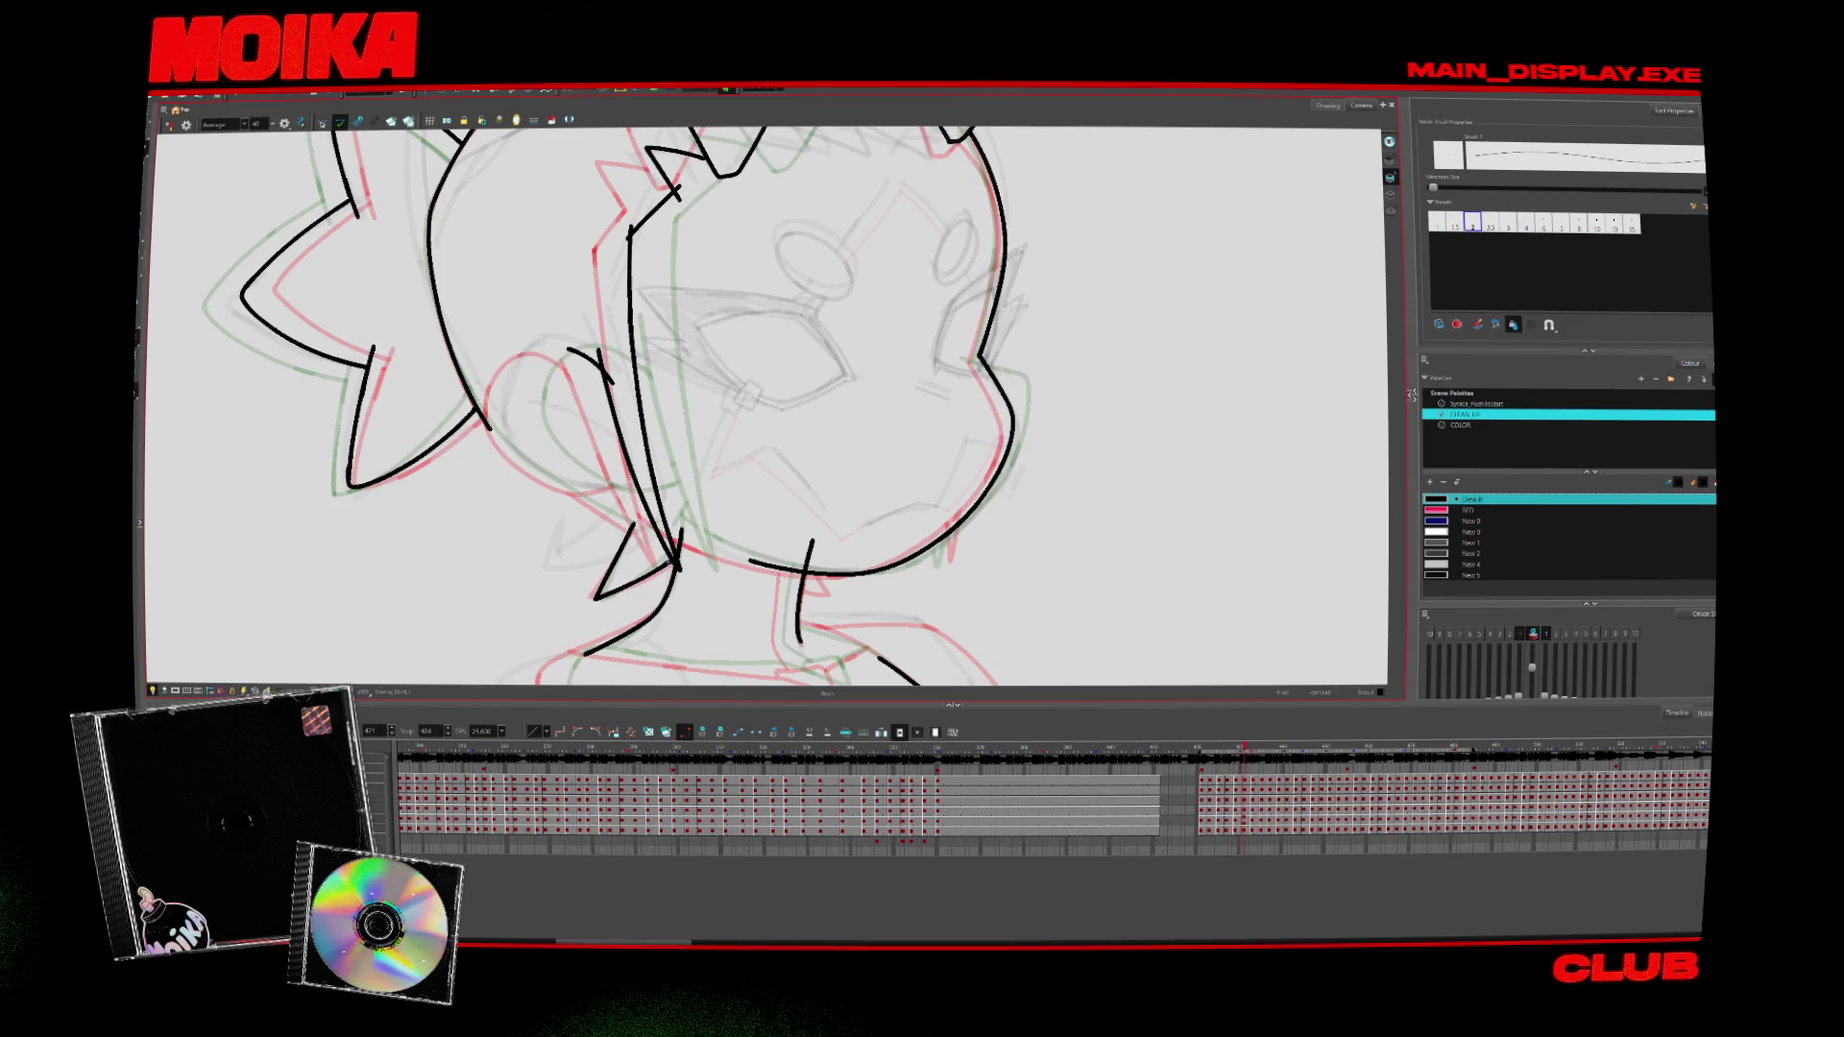
Compare the head lines across neighbouring drawings, then move ahead to a cleaner drawing
{"action": "key", "text": "period"}
{"action": "key", "text": "period"}
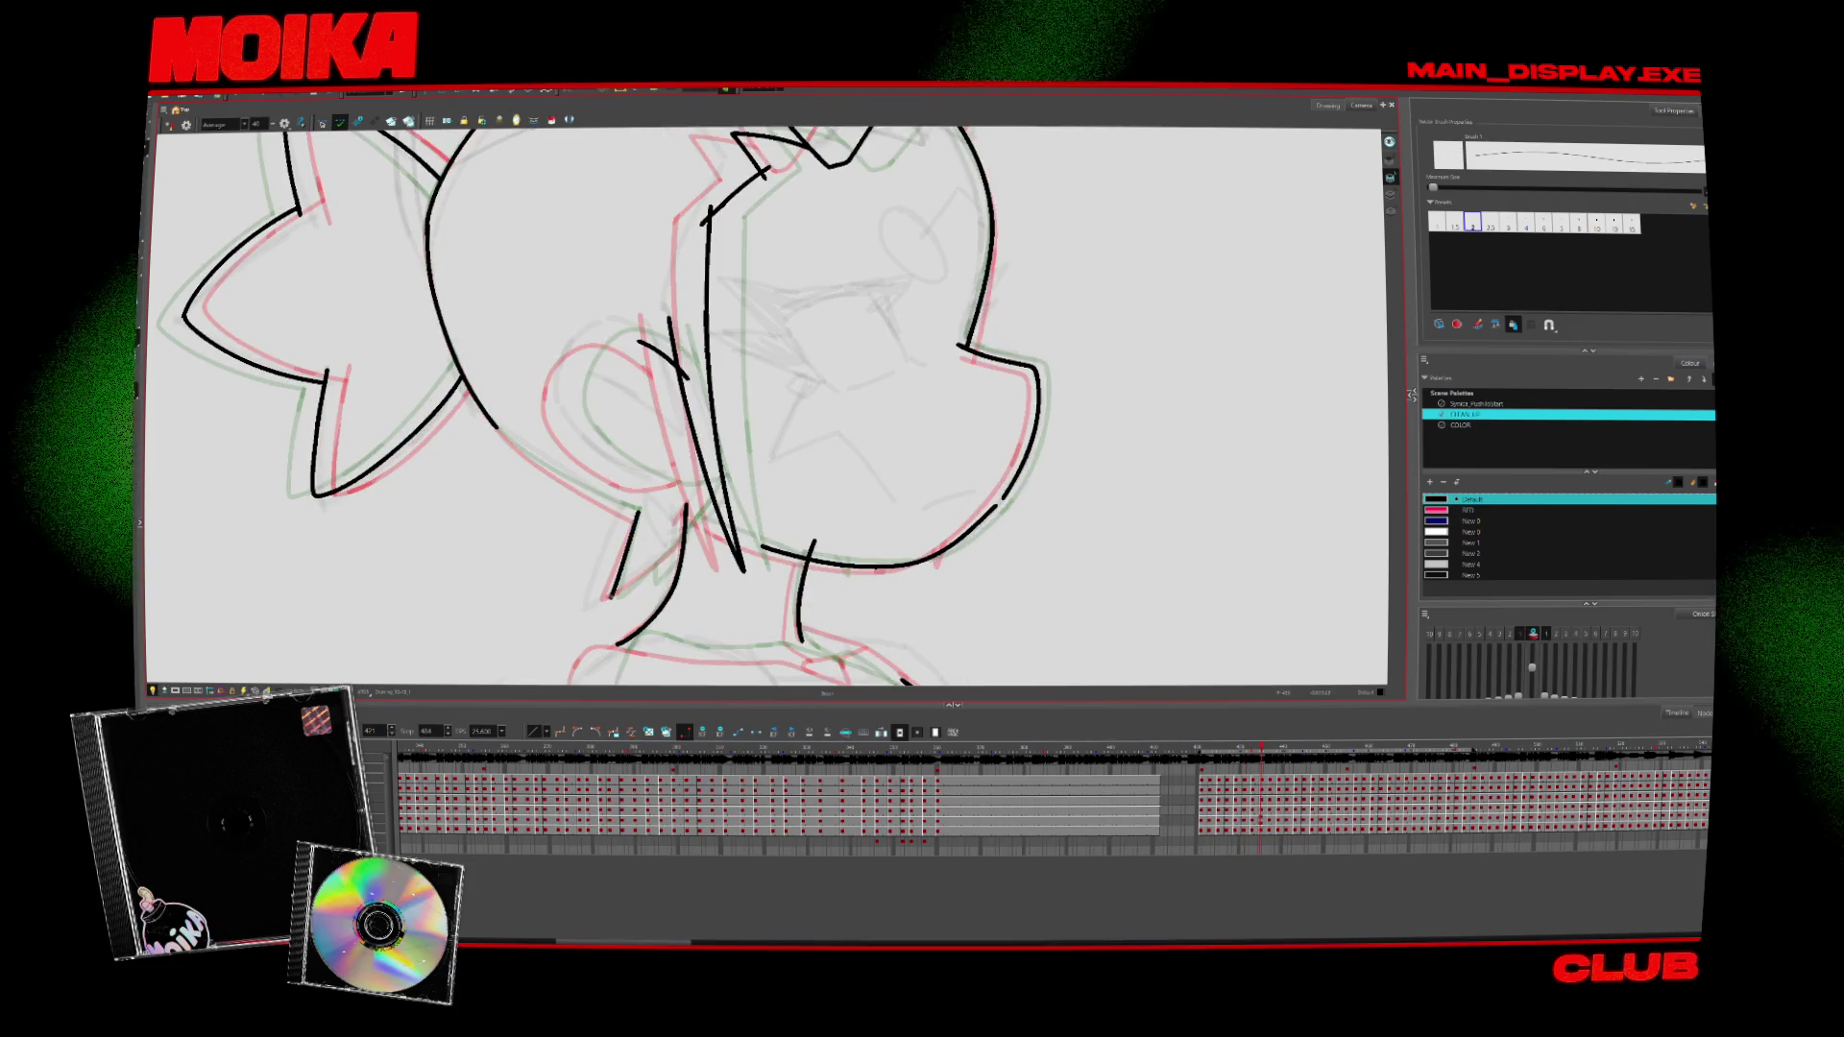
{"action": "key", "text": "comma"}
{"action": "key", "text": "period"}
{"action": "key", "text": "comma"}
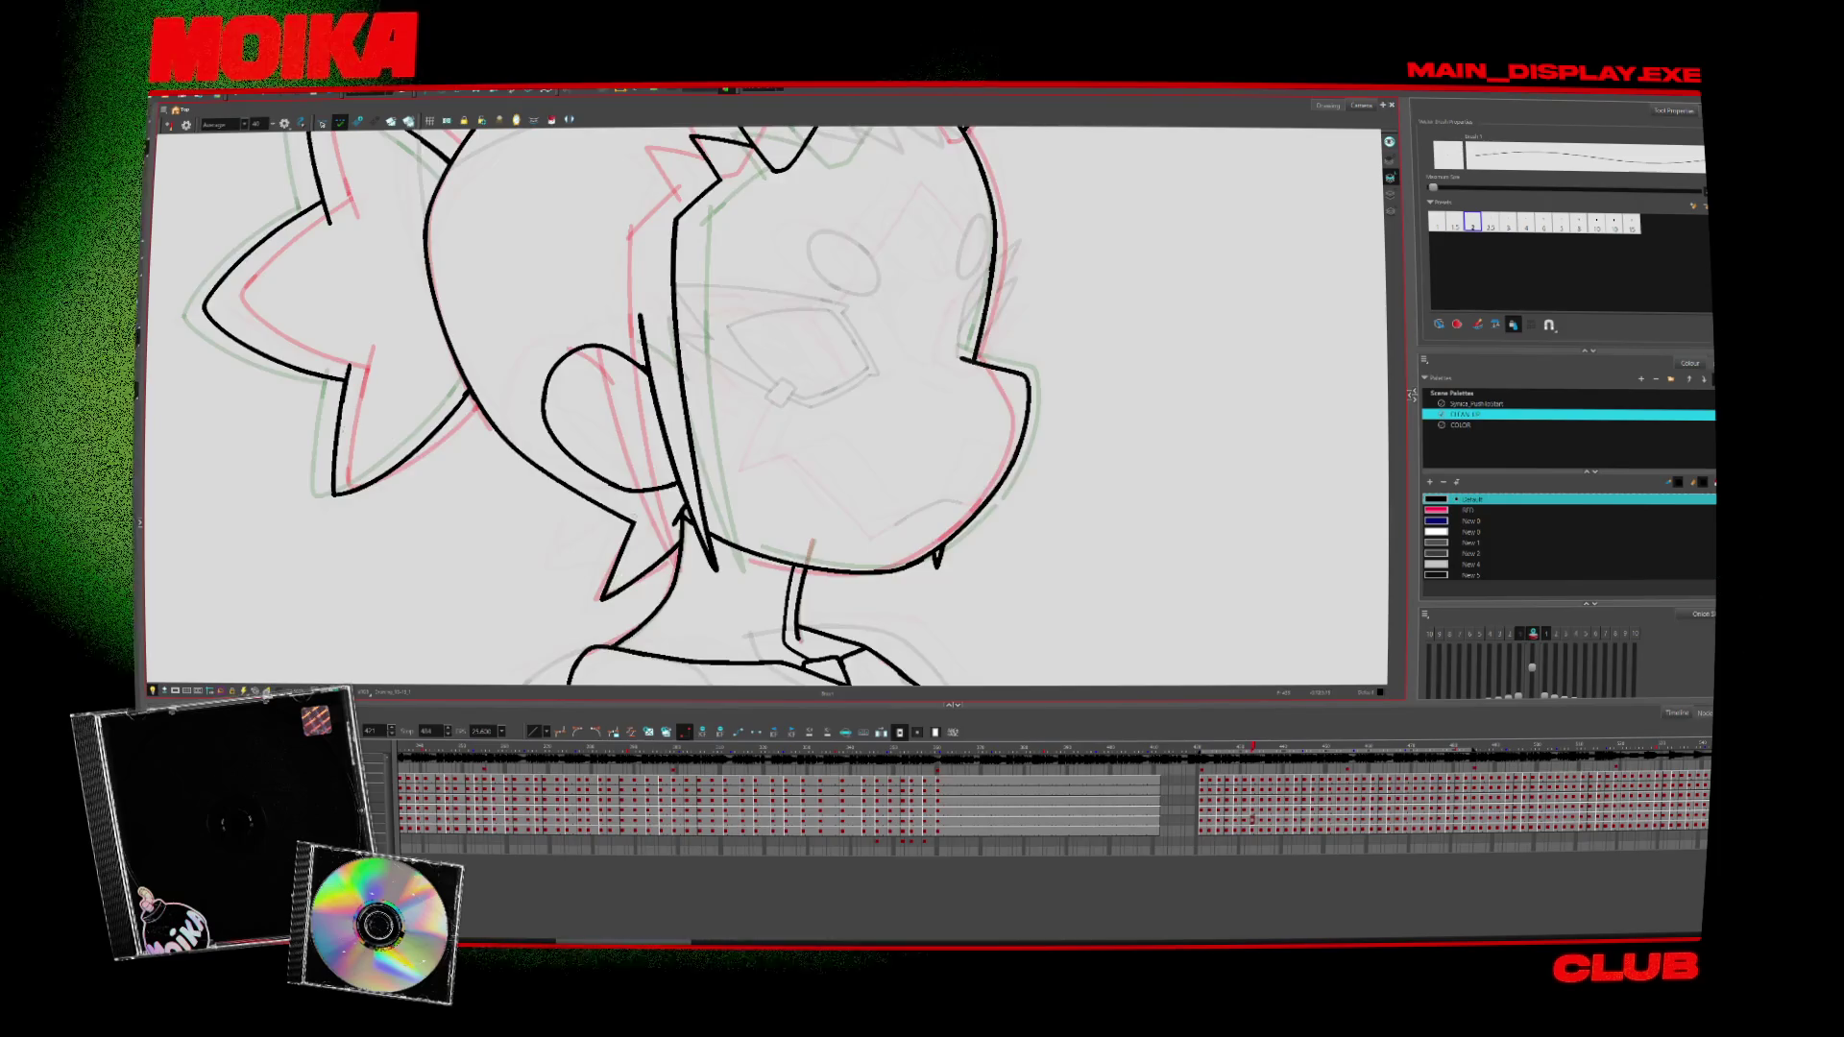
{"action": "key", "text": "period"}
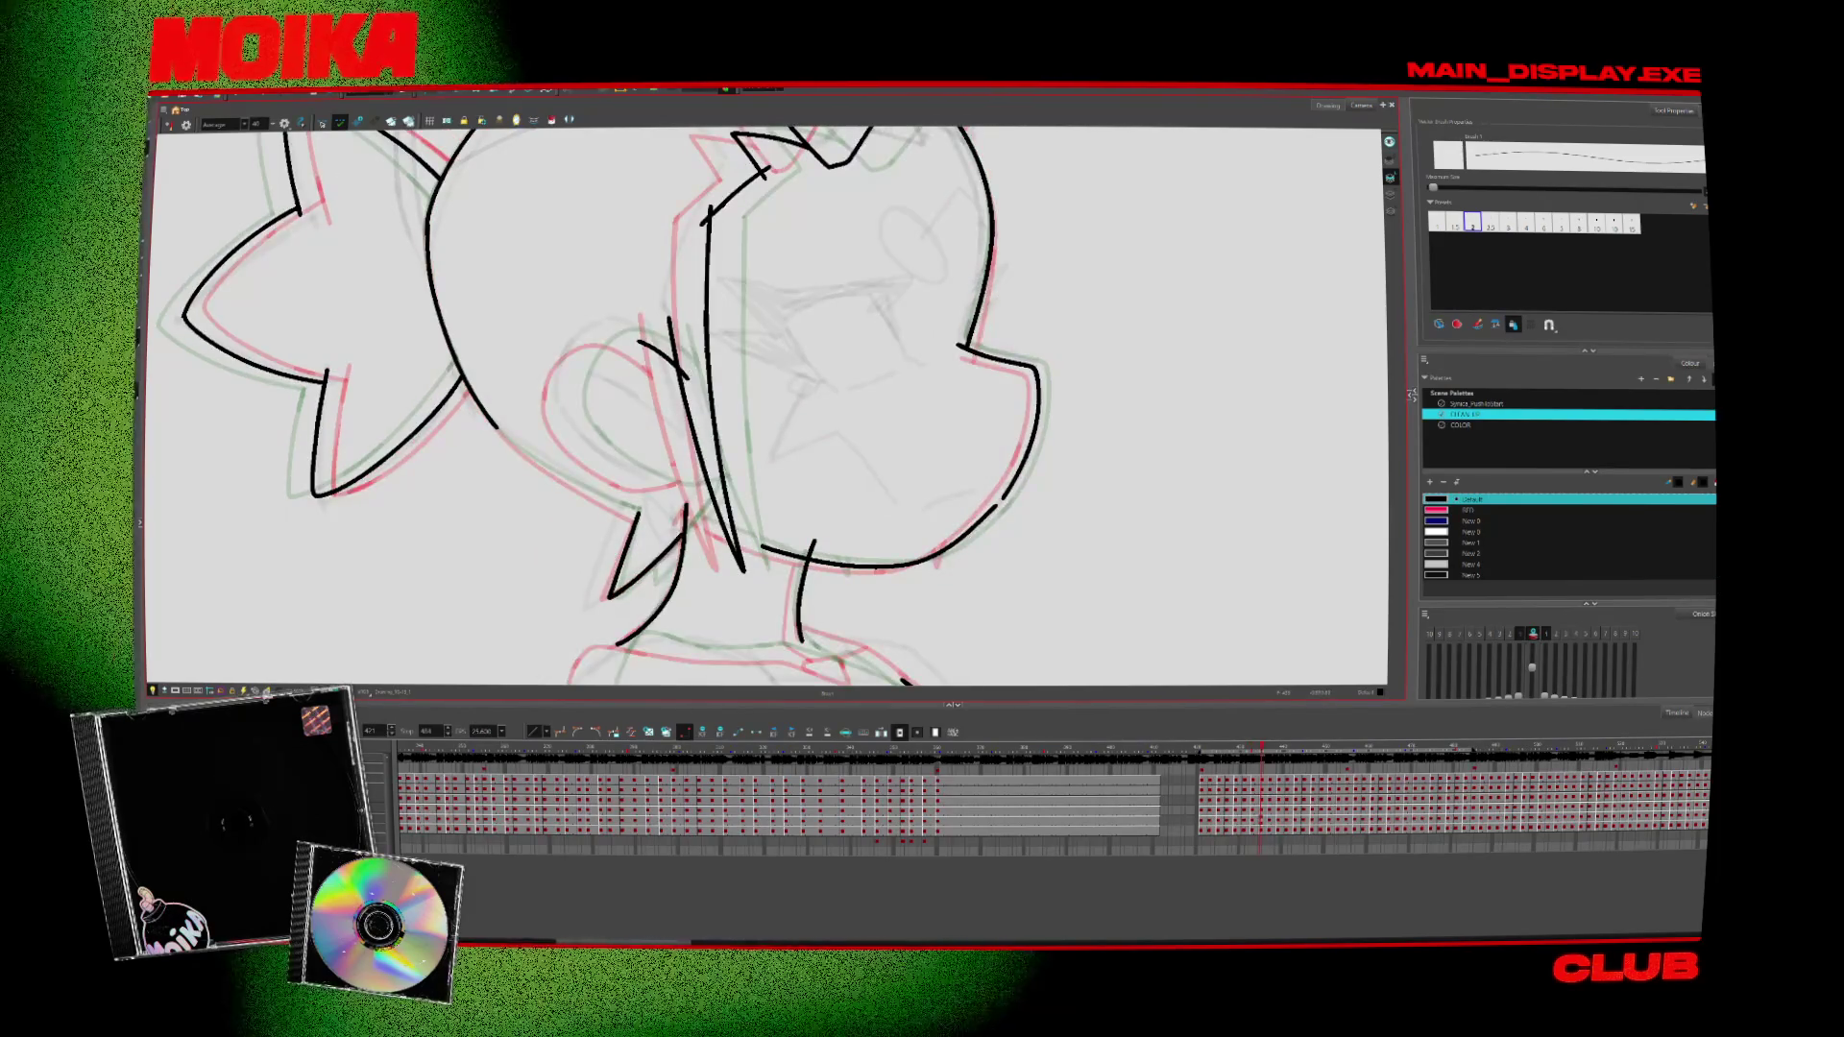
{"action": "key", "text": "period"}
{"action": "key", "text": "period"}
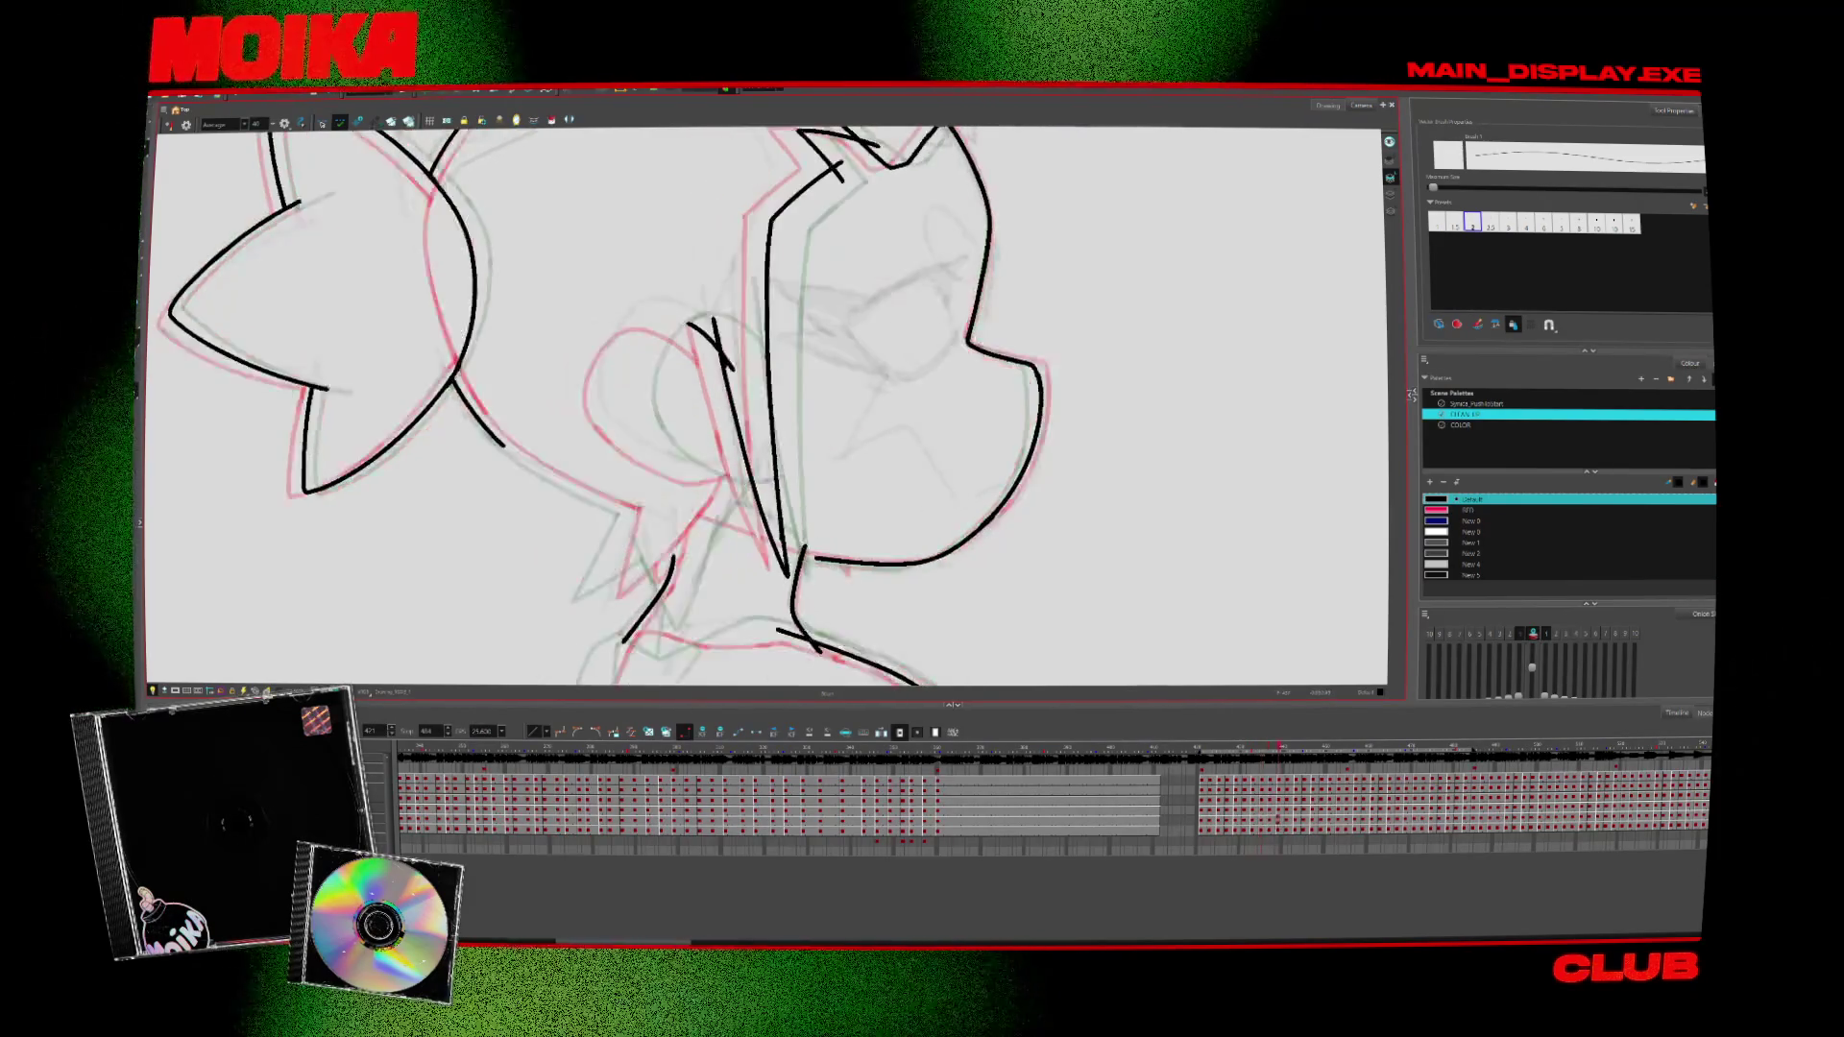
{"action": "key", "text": "period"}
{"action": "key", "text": "period"}
{"action": "key", "text": "period"}
{"action": "key", "text": "period"}
{"action": "key", "text": "period"}
{"action": "key", "text": "period"}
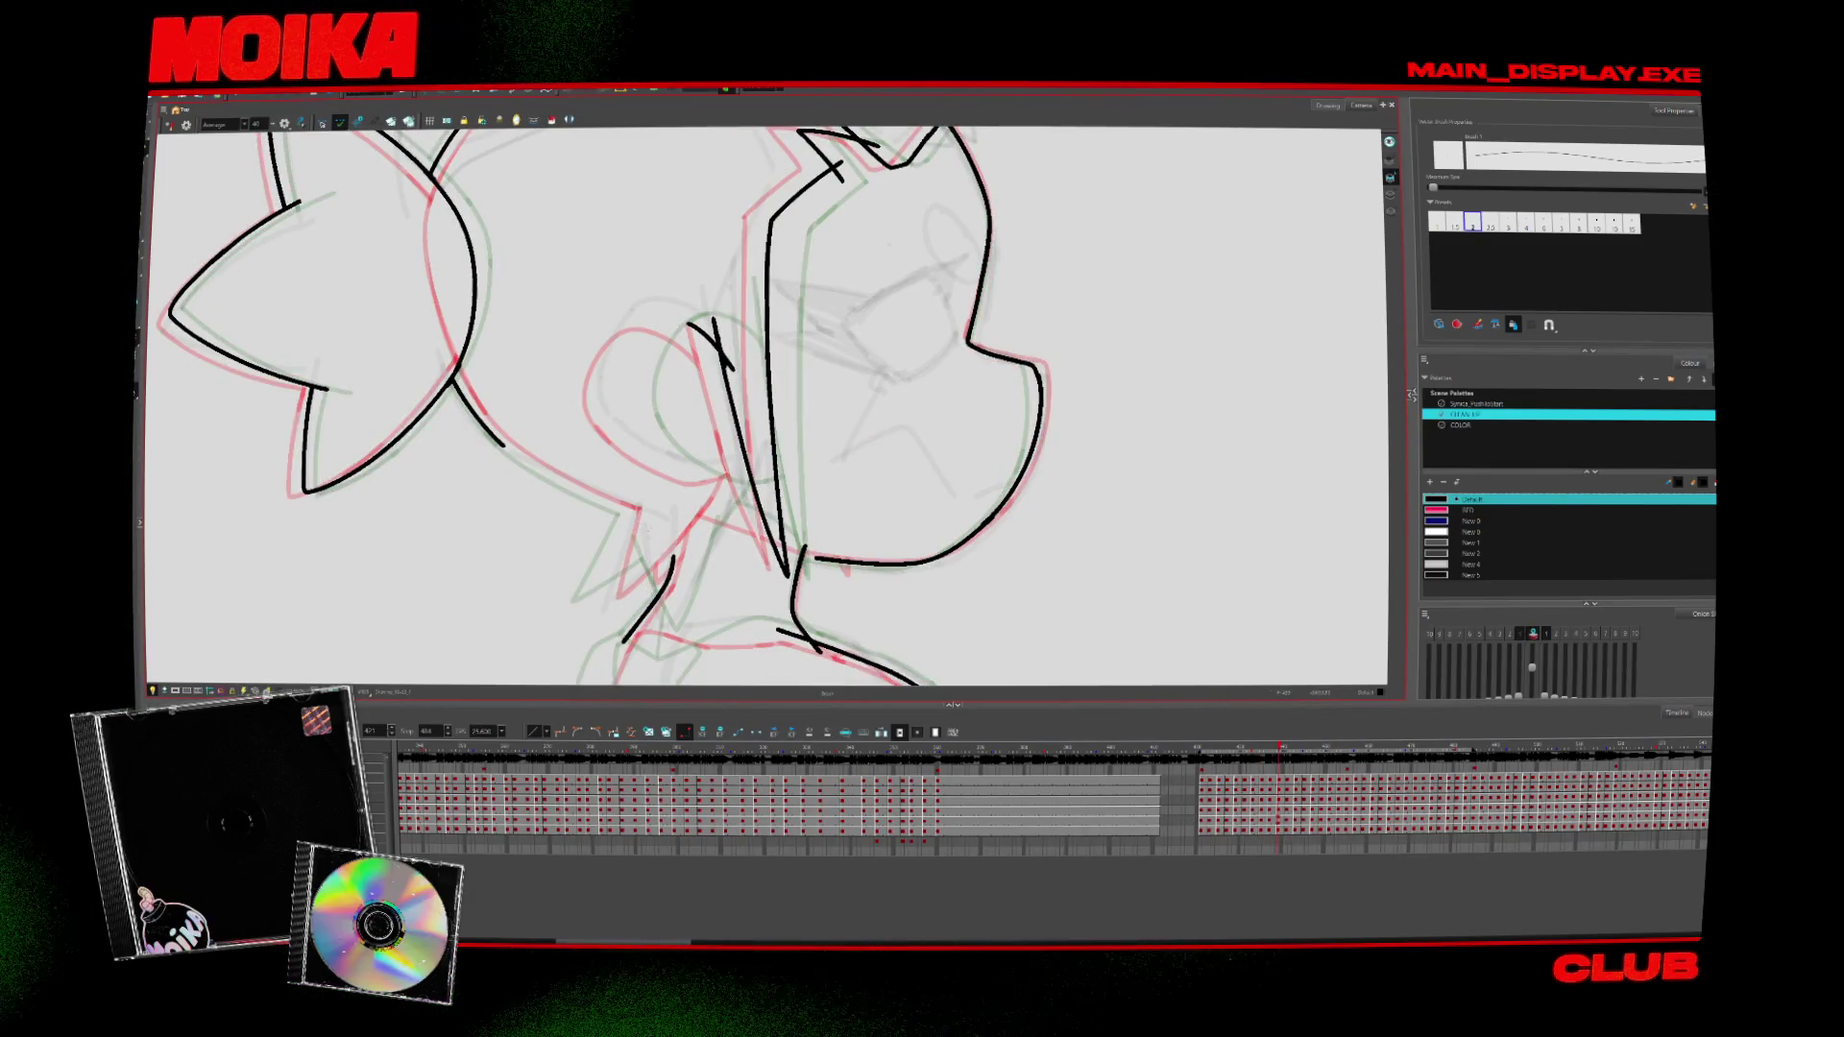
{"action": "key", "text": "period"}
{"action": "key", "text": "period"}
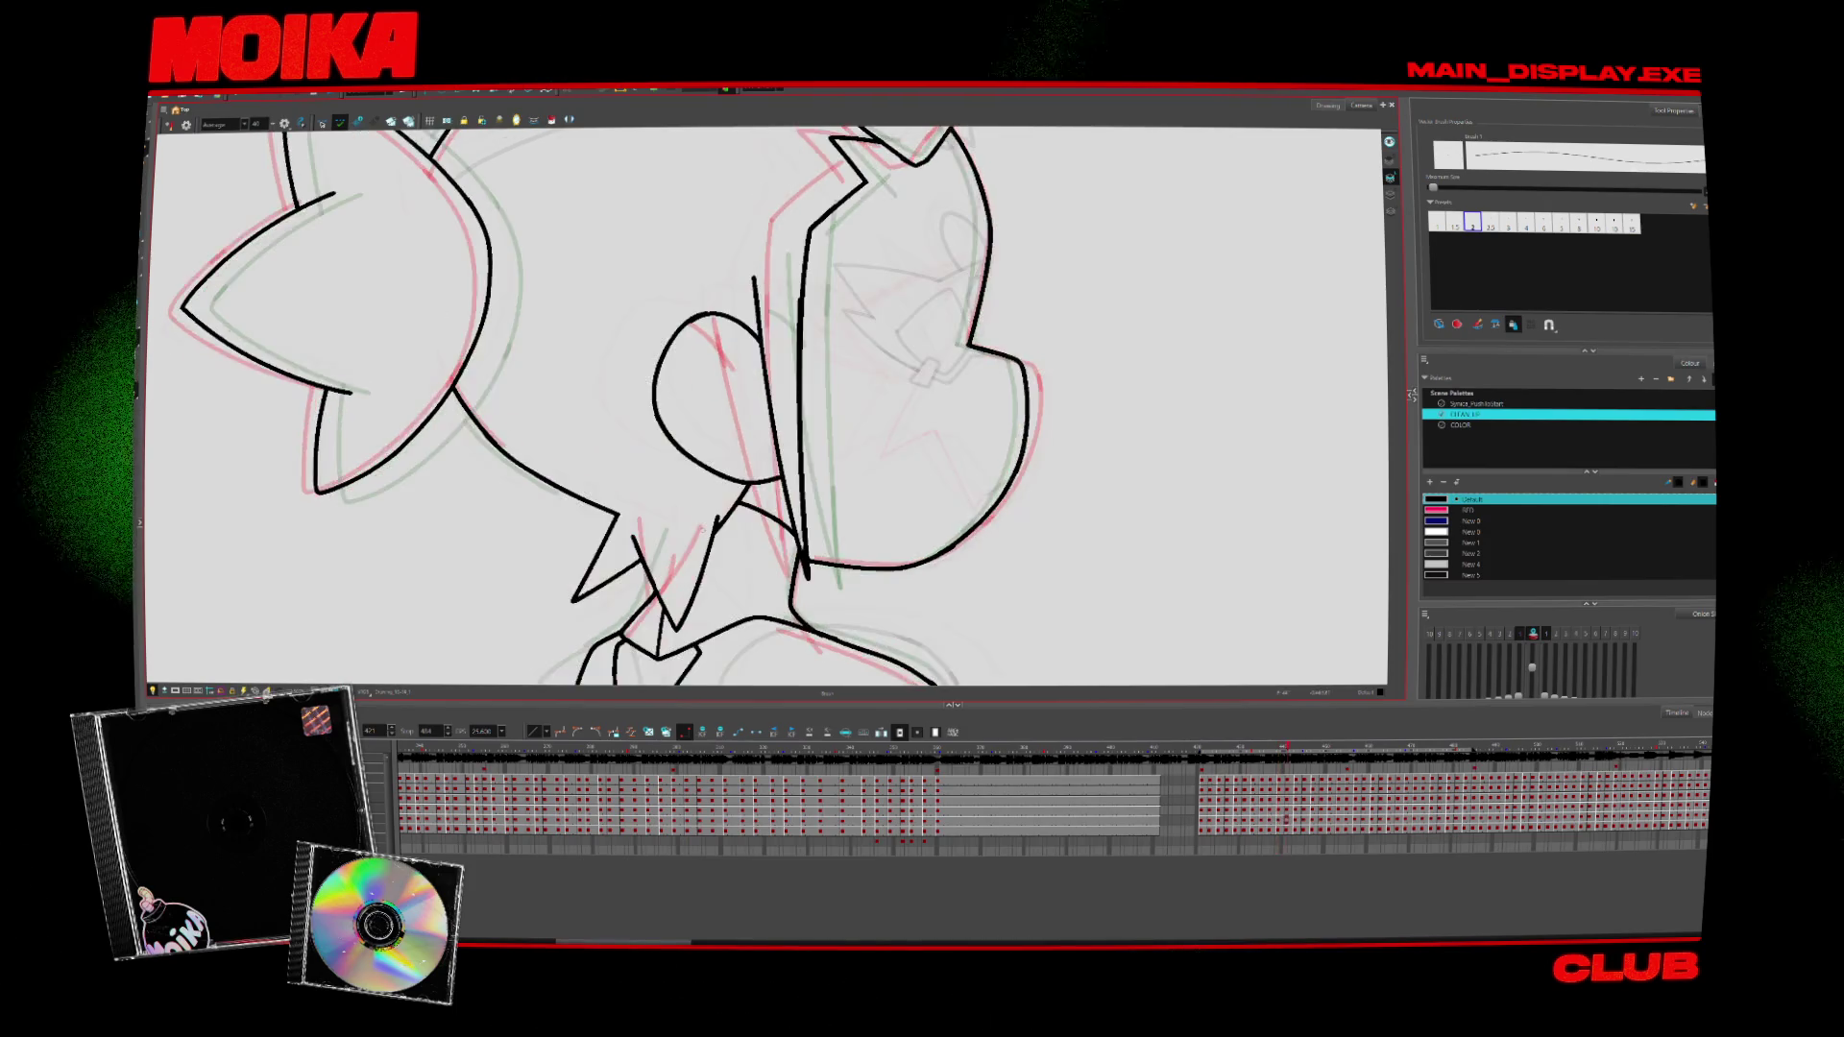
Remove and restore the short neck stroke, checking it against adjacent drawings
{"action": "key", "text": "comma"}
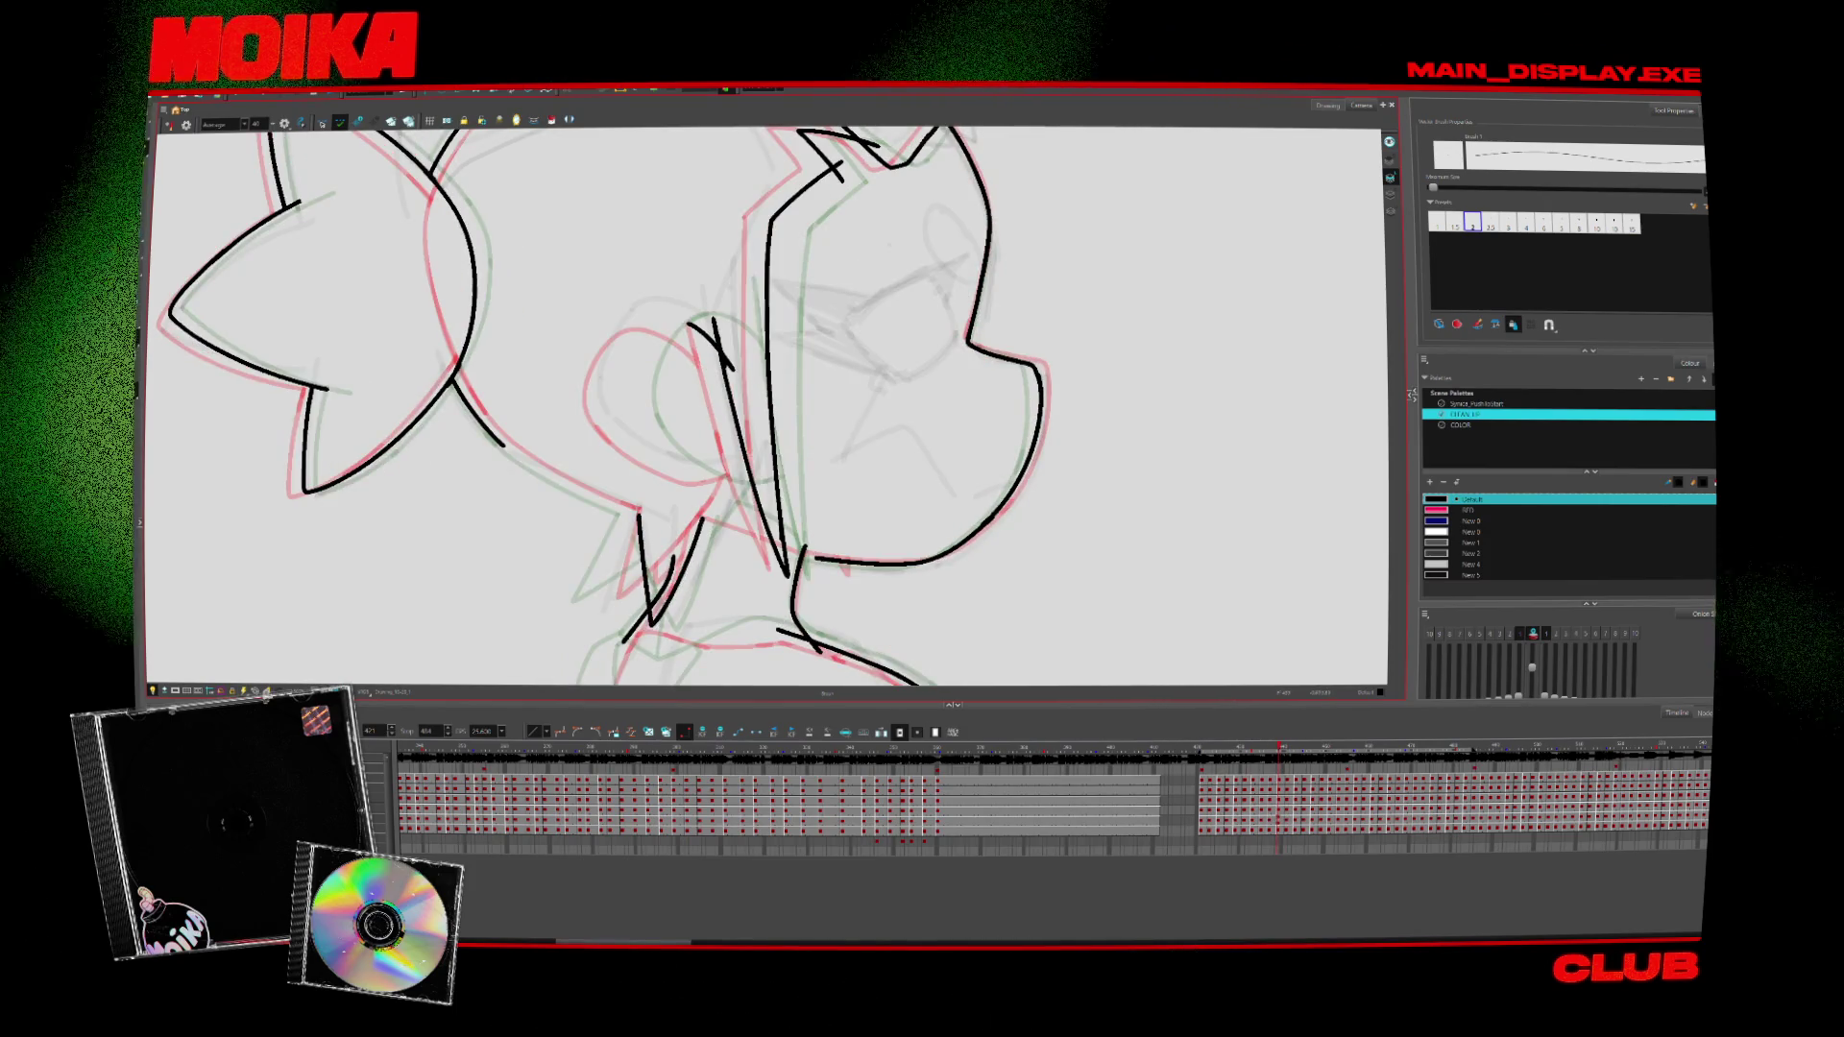
{"action": "key", "text": "period"}
{"action": "key", "text": "period"}
{"action": "key", "text": "comma"}
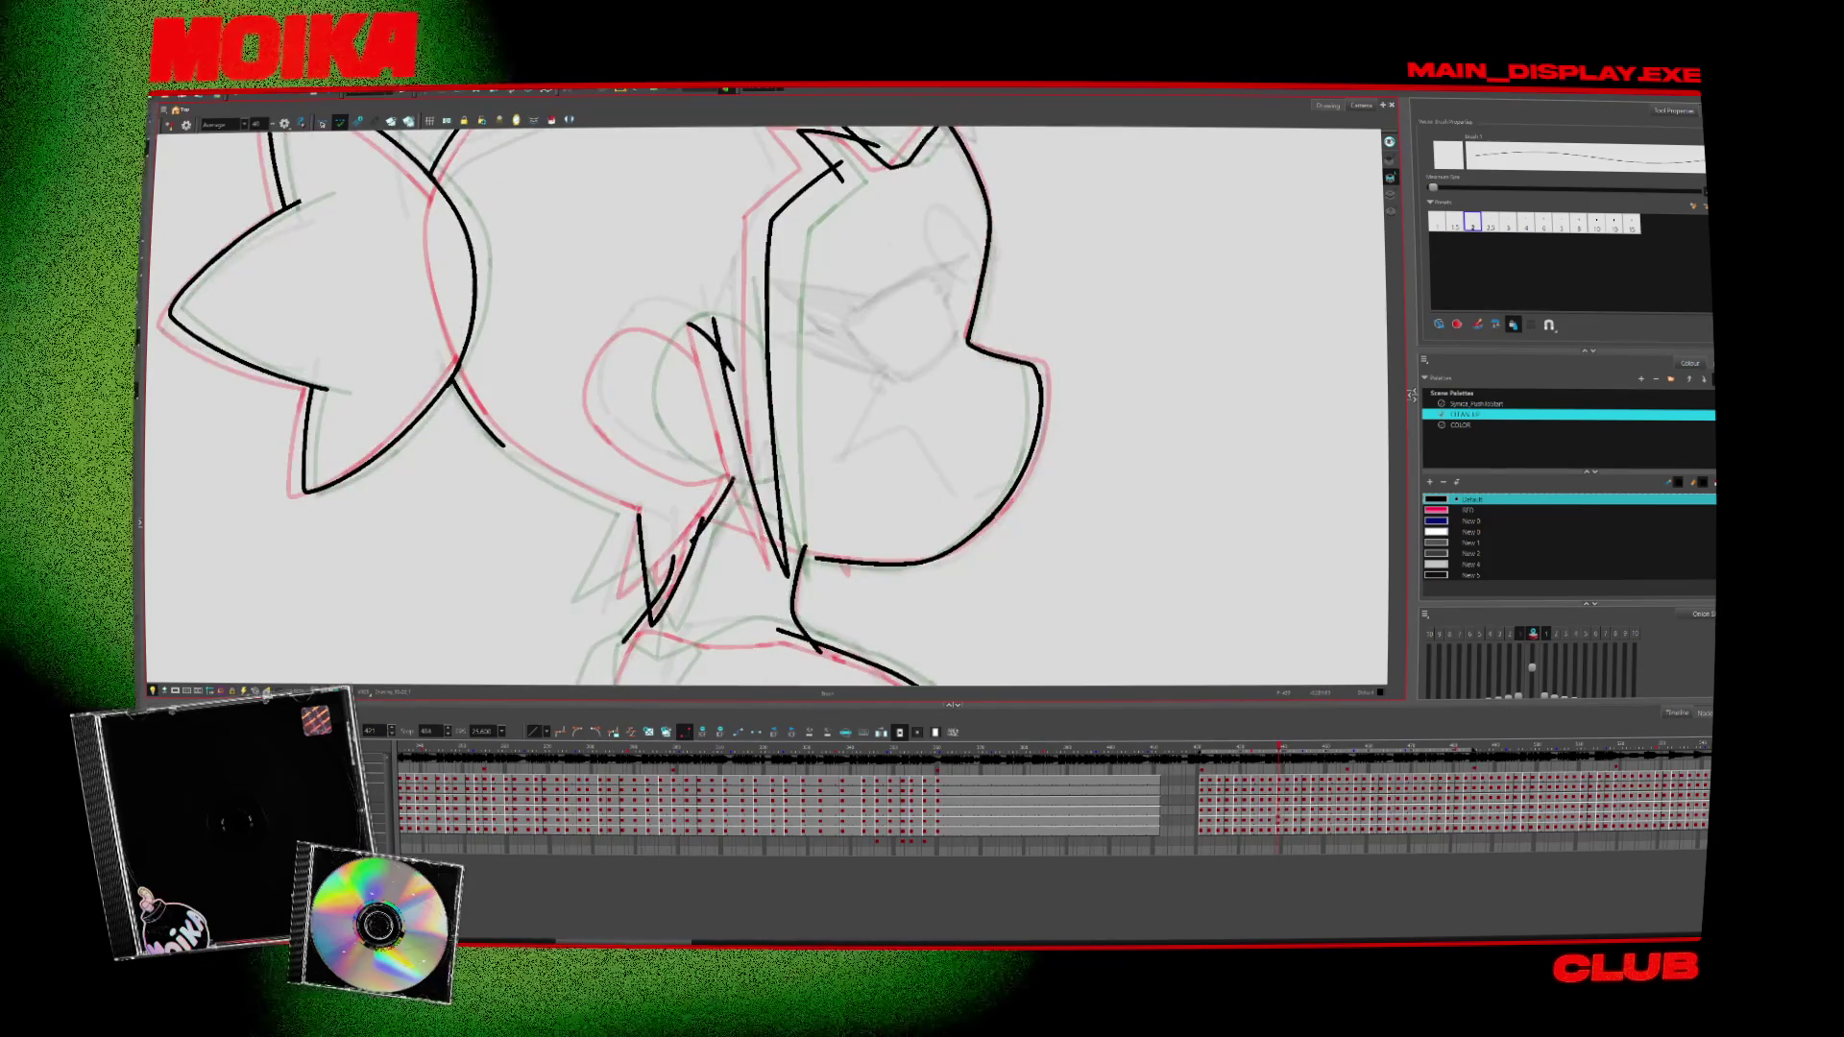
{"action": "key", "text": "period"}
{"action": "key", "text": "comma"}
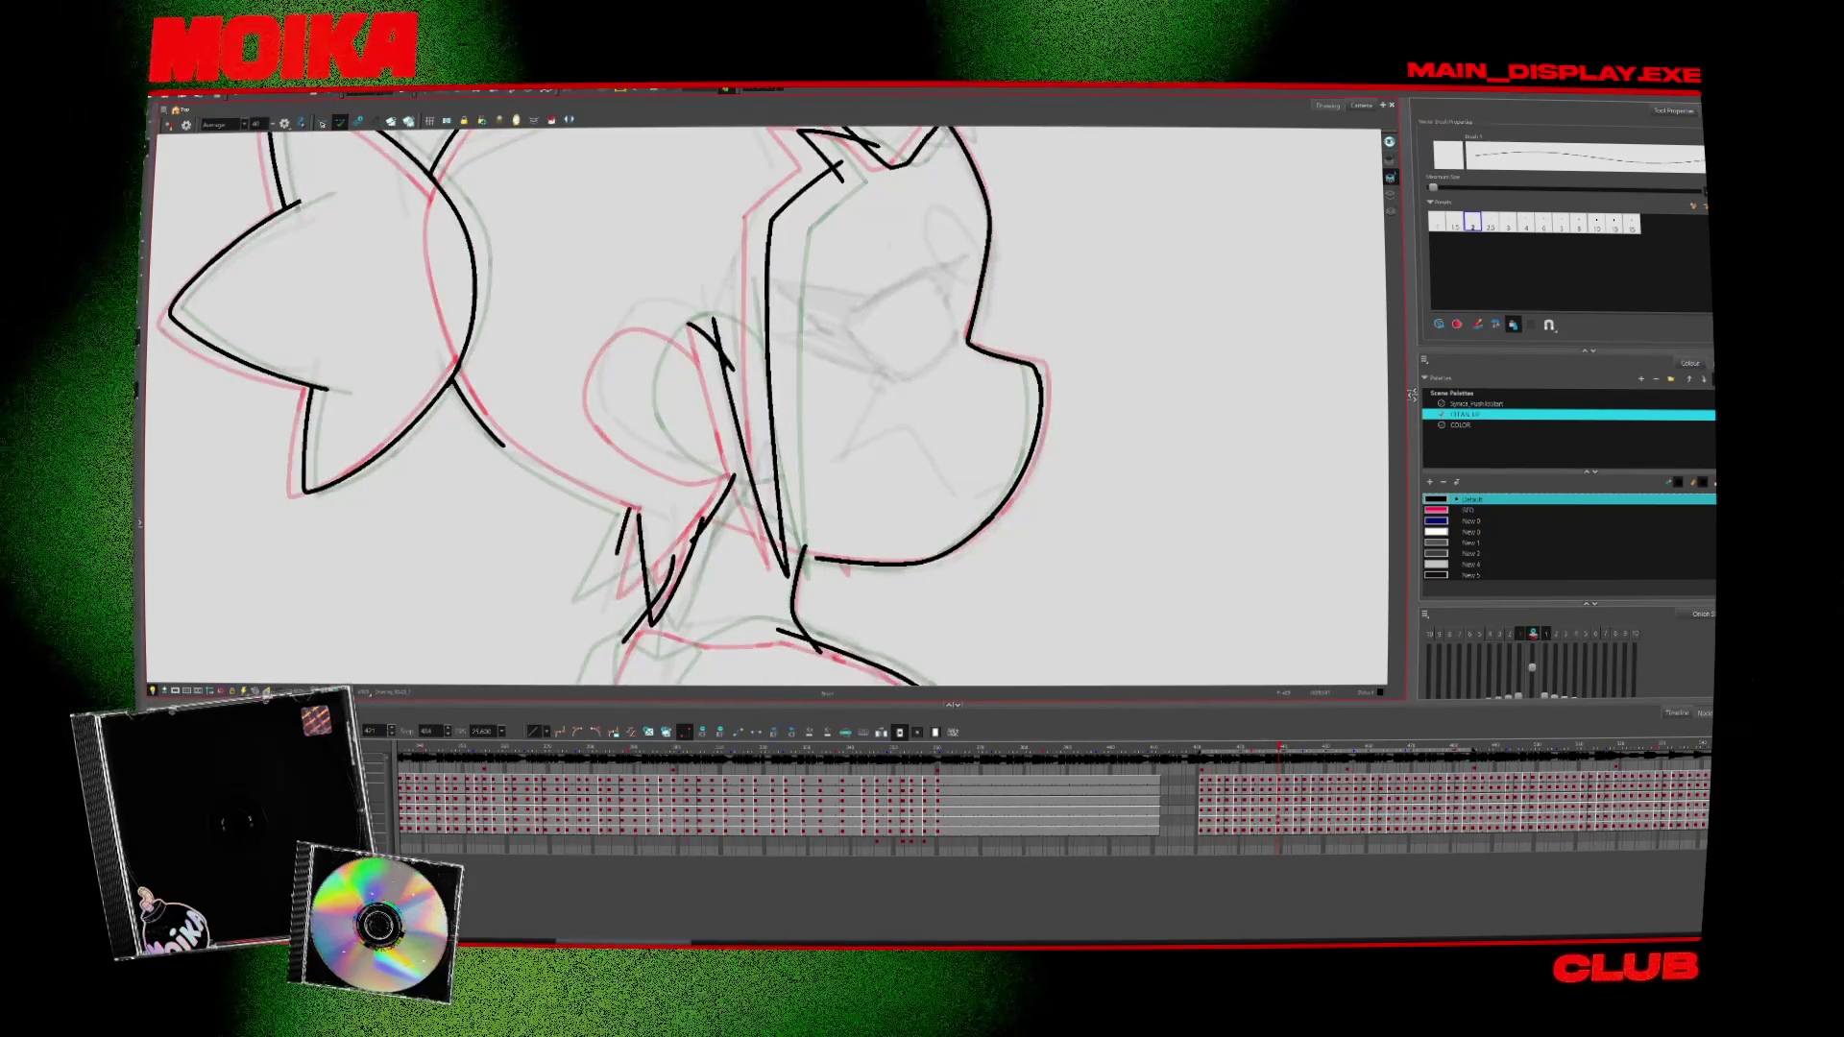
{"action": "key", "text": "period"}
{"action": "key", "text": "period"}
{"action": "key", "text": "comma"}
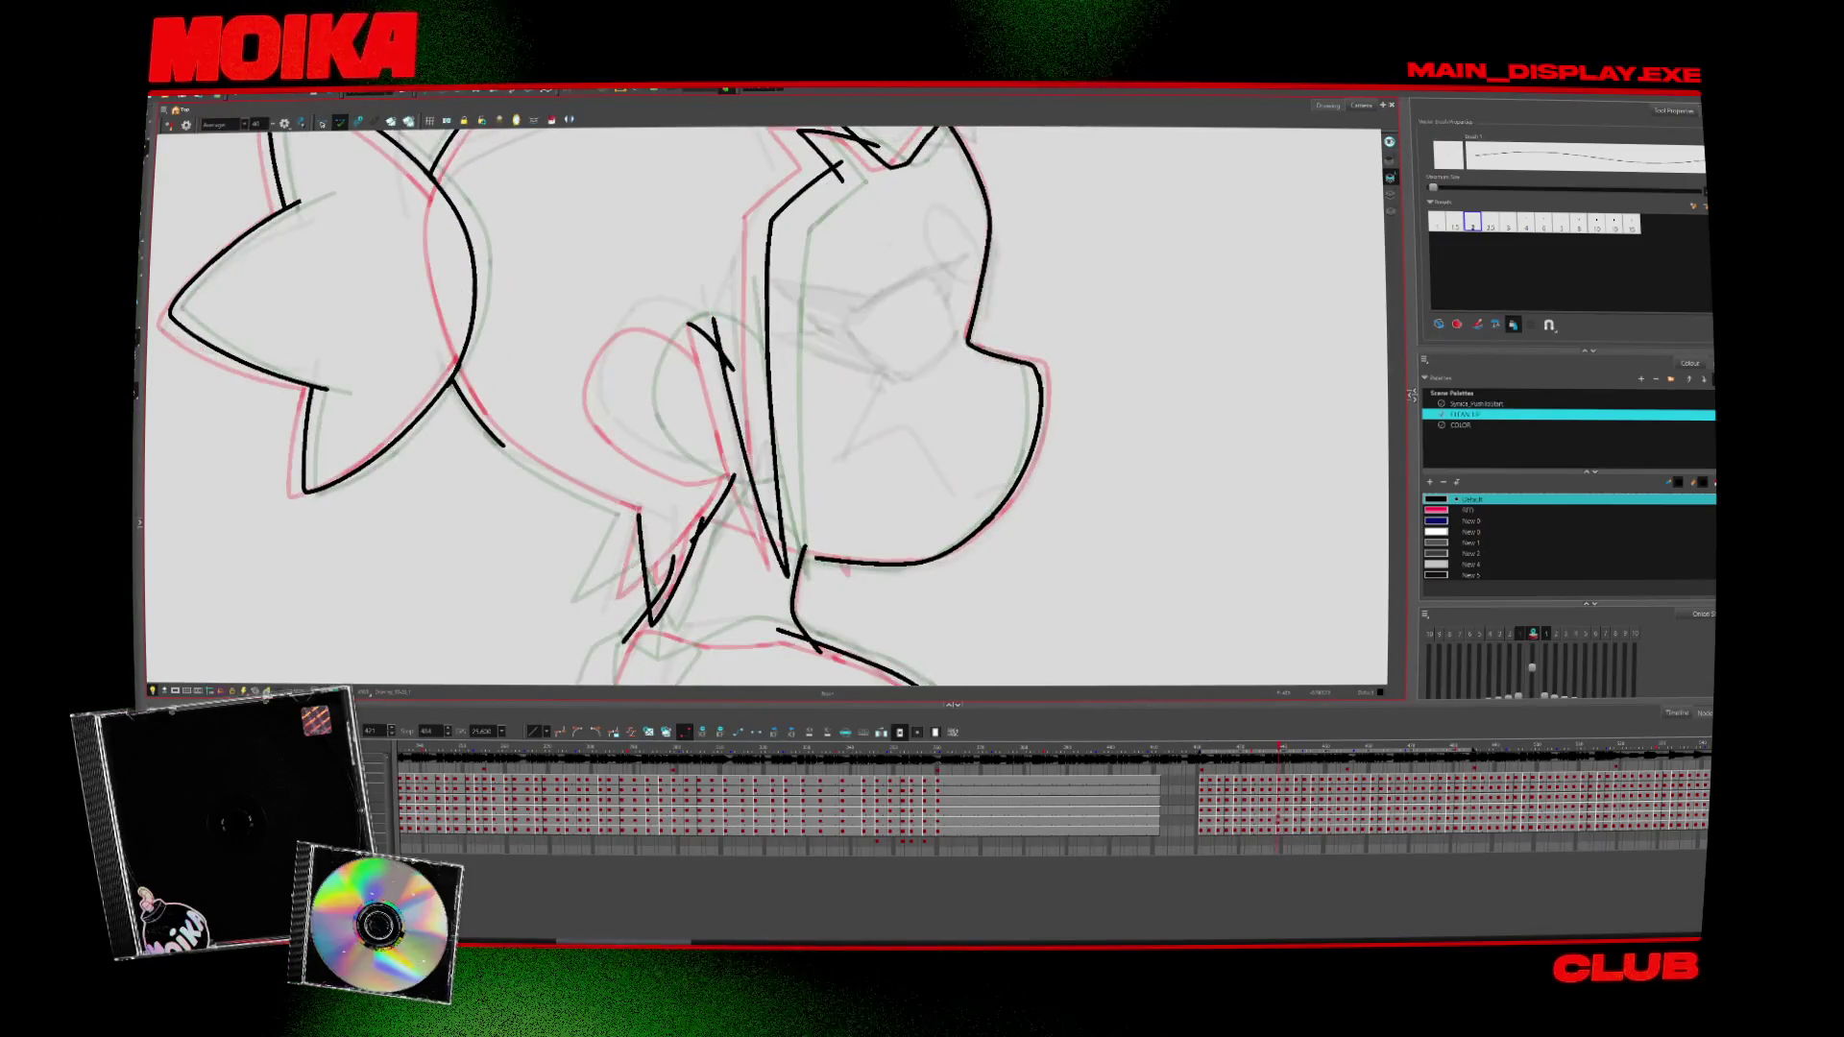
{"action": "key", "text": "comma"}
{"action": "key", "text": "comma"}
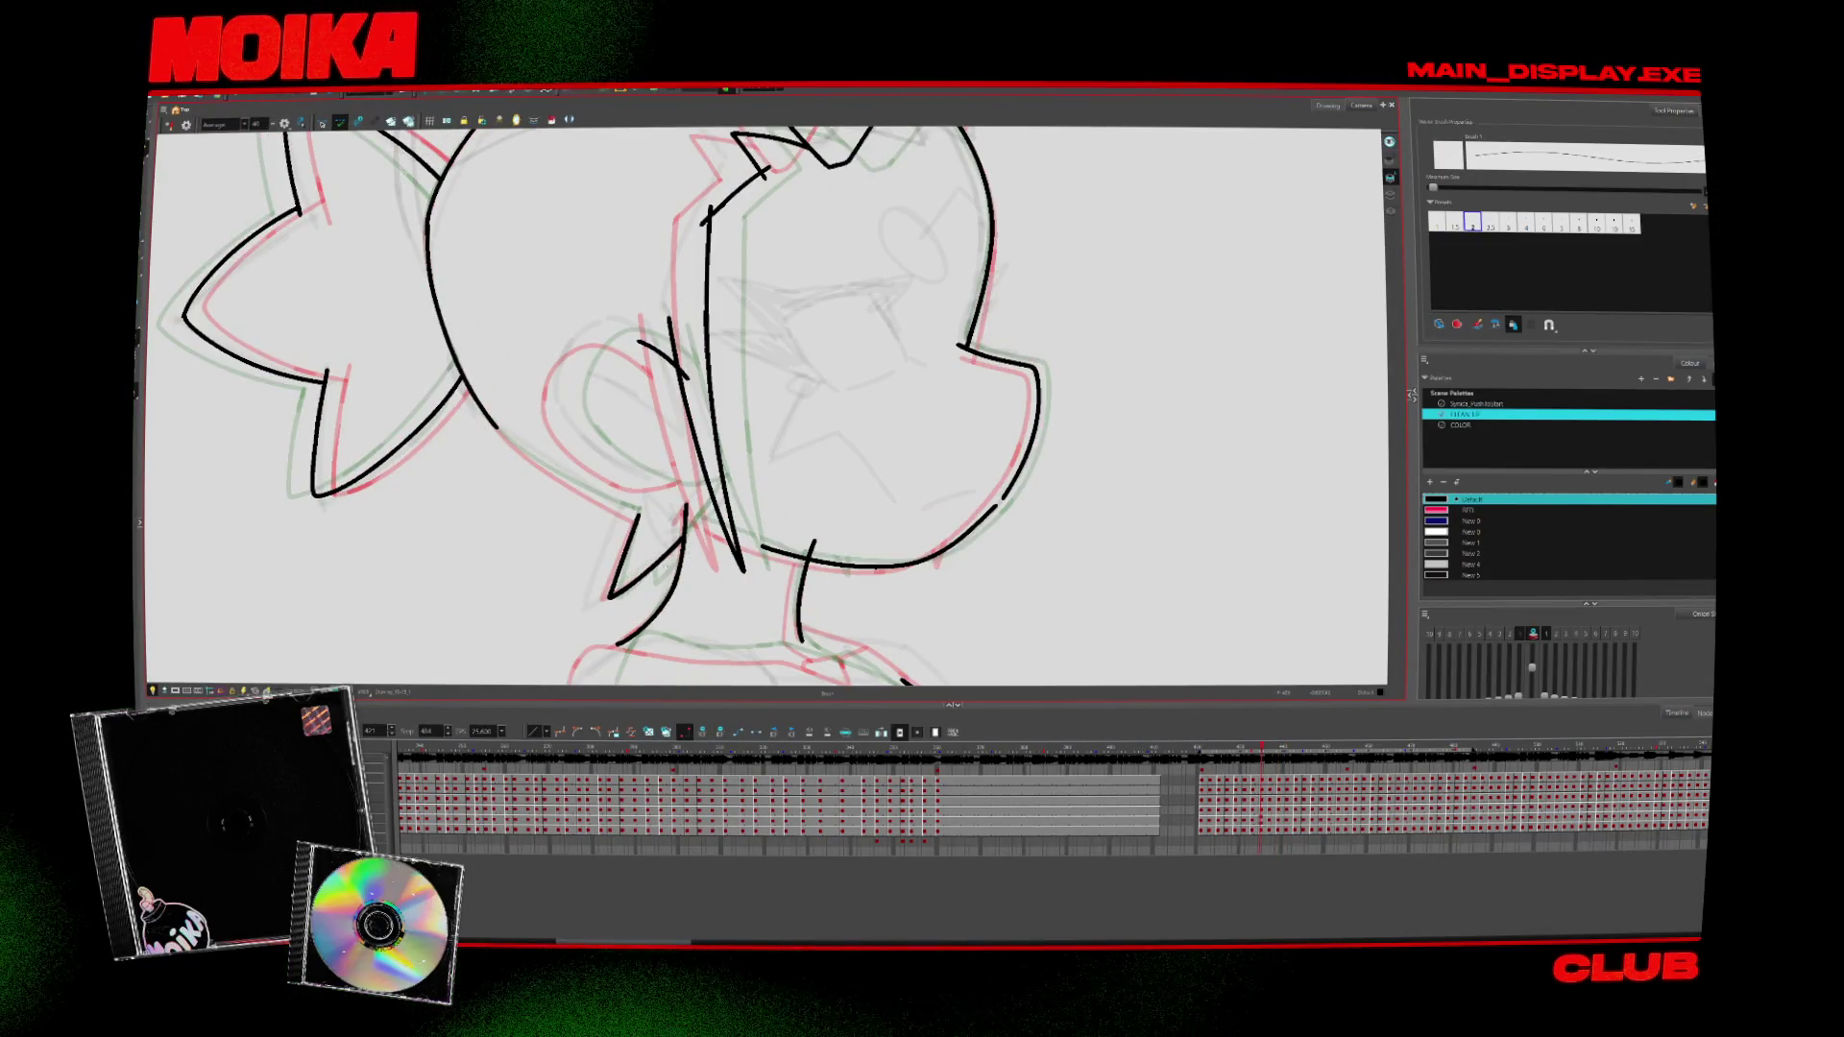
{"action": "key", "text": "period"}
{"action": "key", "text": "comma"}
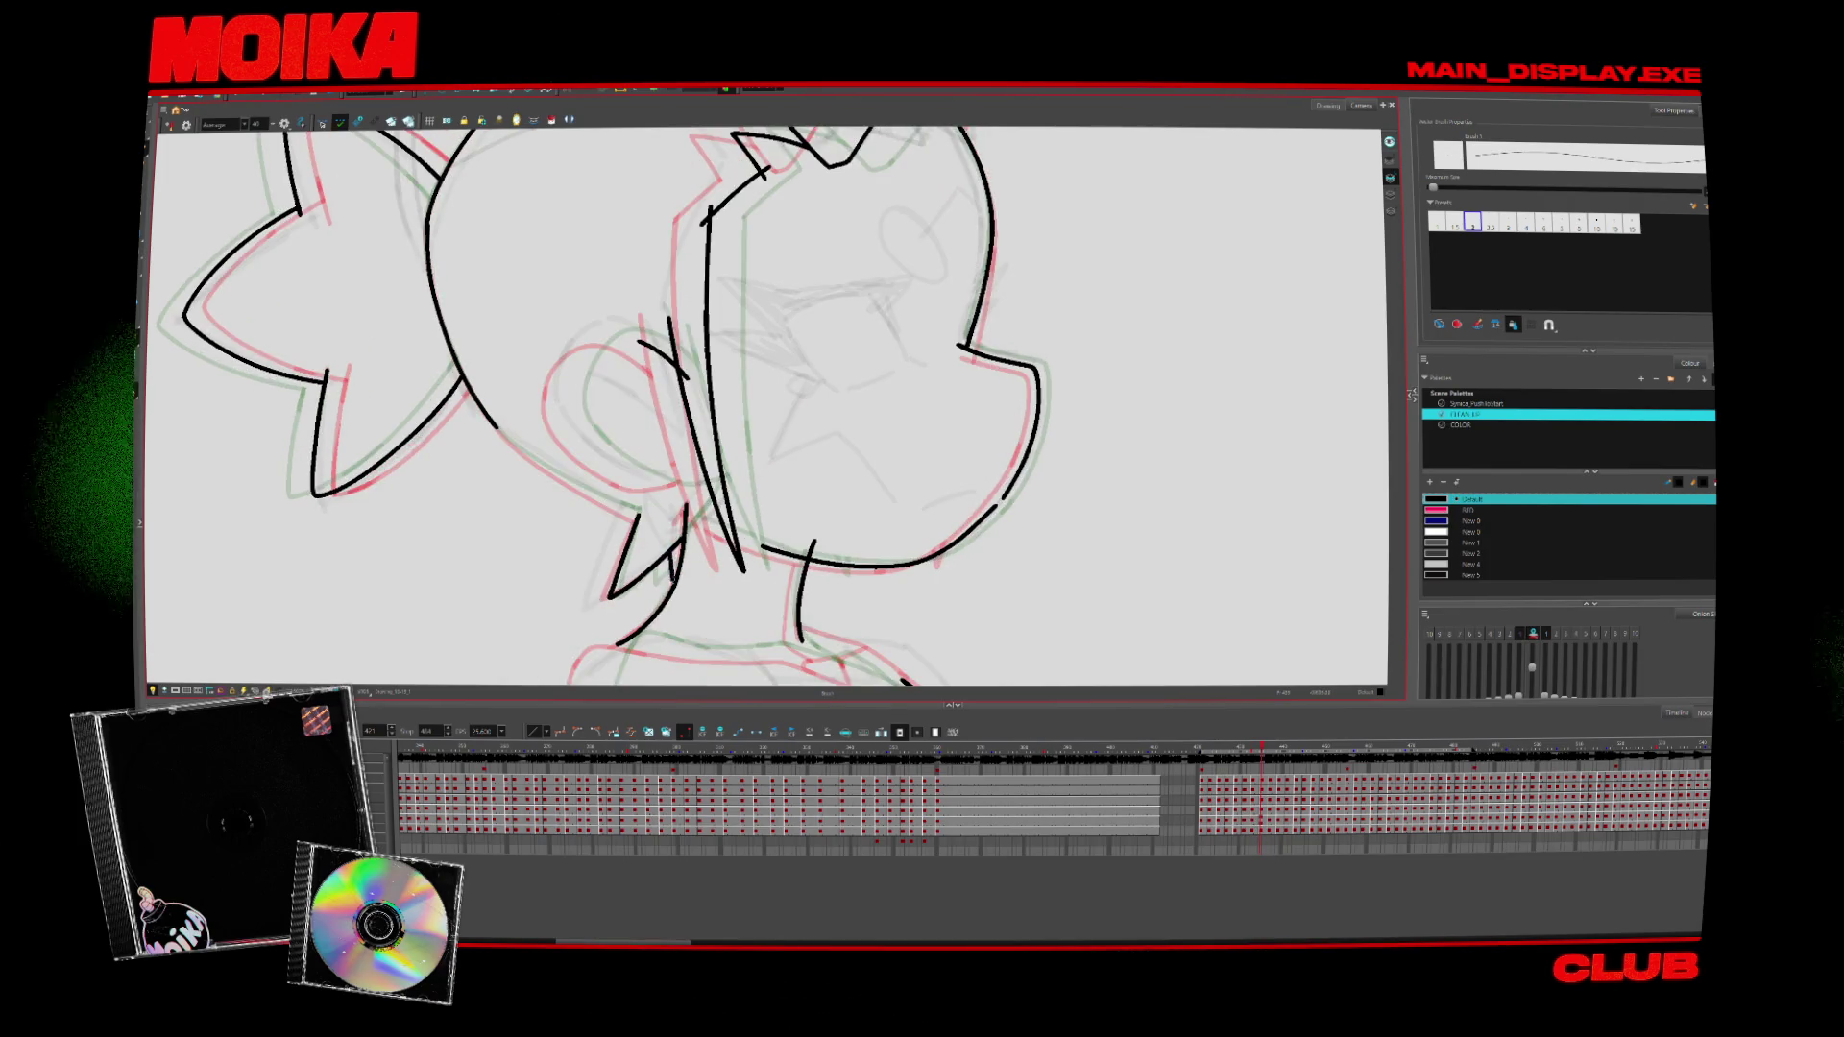
Advance several drawings with the Brush active to continue inking the head and neck
{"action": "key", "text": "alt+s"}
{"action": "key", "text": "period"}
{"action": "key", "text": "period"}
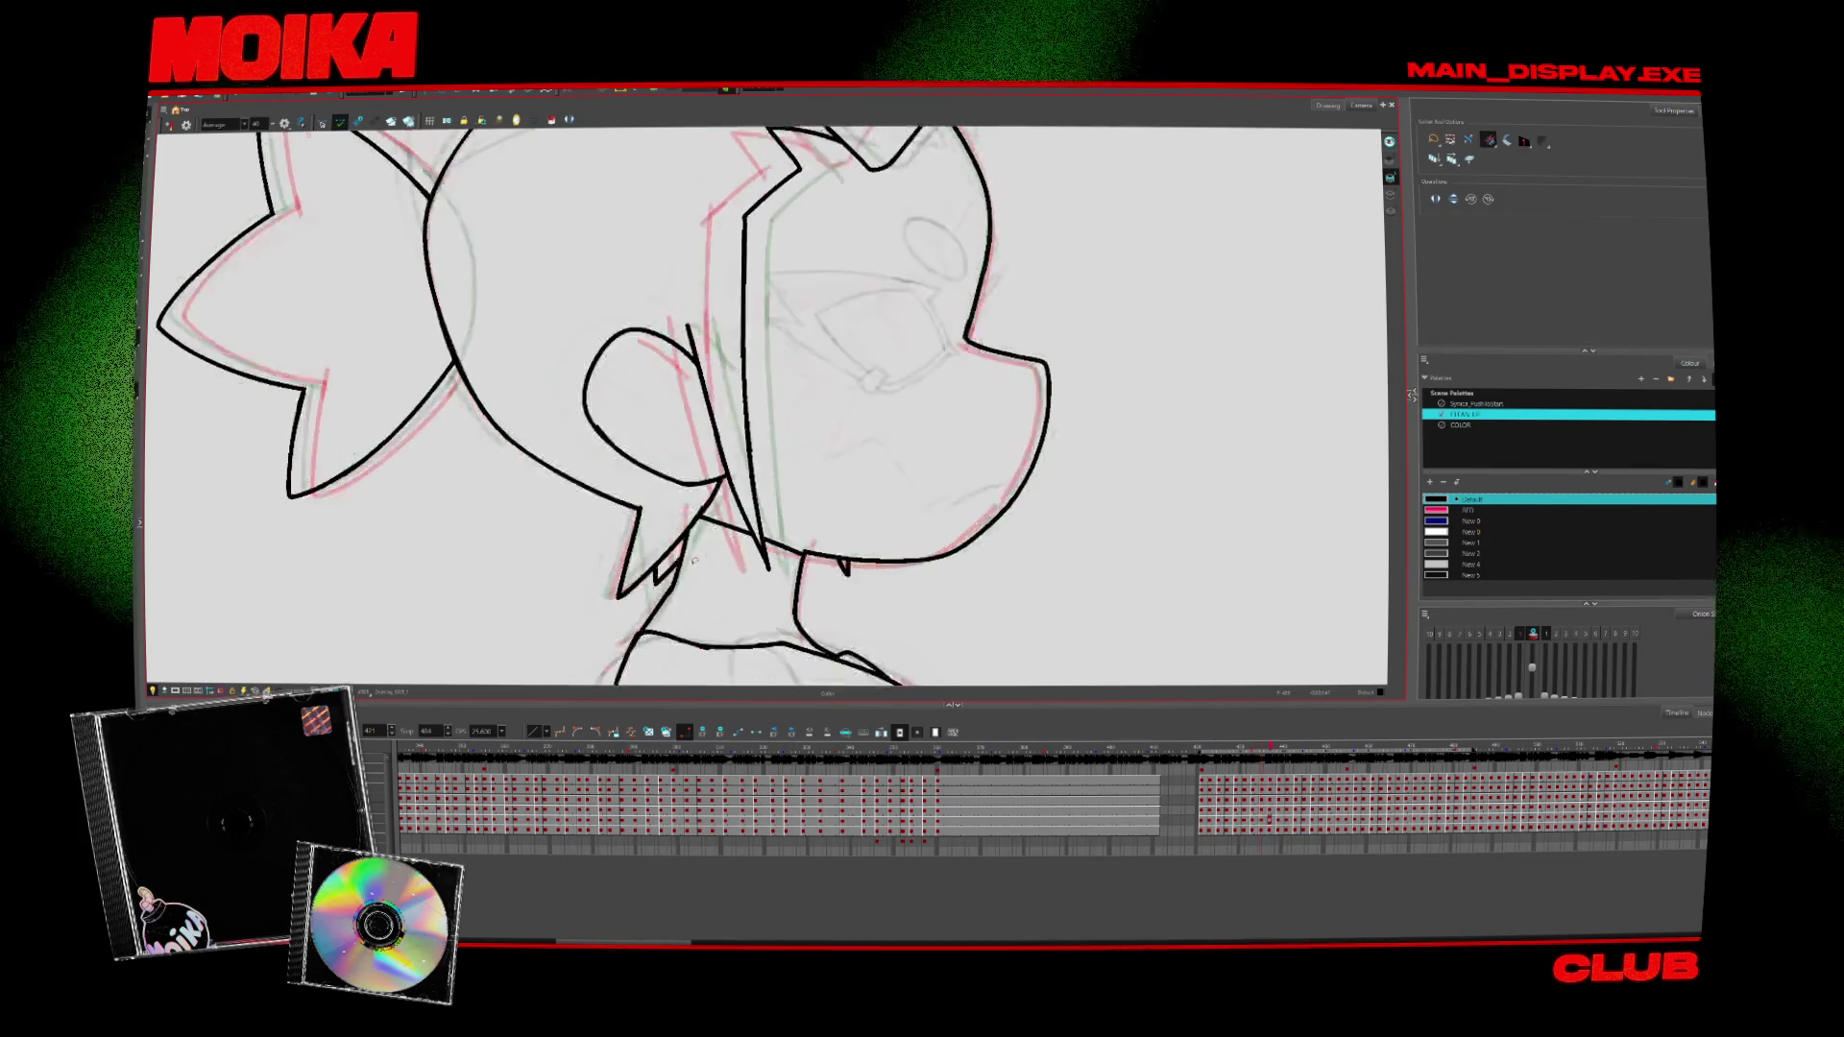
{"action": "key", "text": "period"}
{"action": "key", "text": "alt+b"}
{"action": "key", "text": "period"}
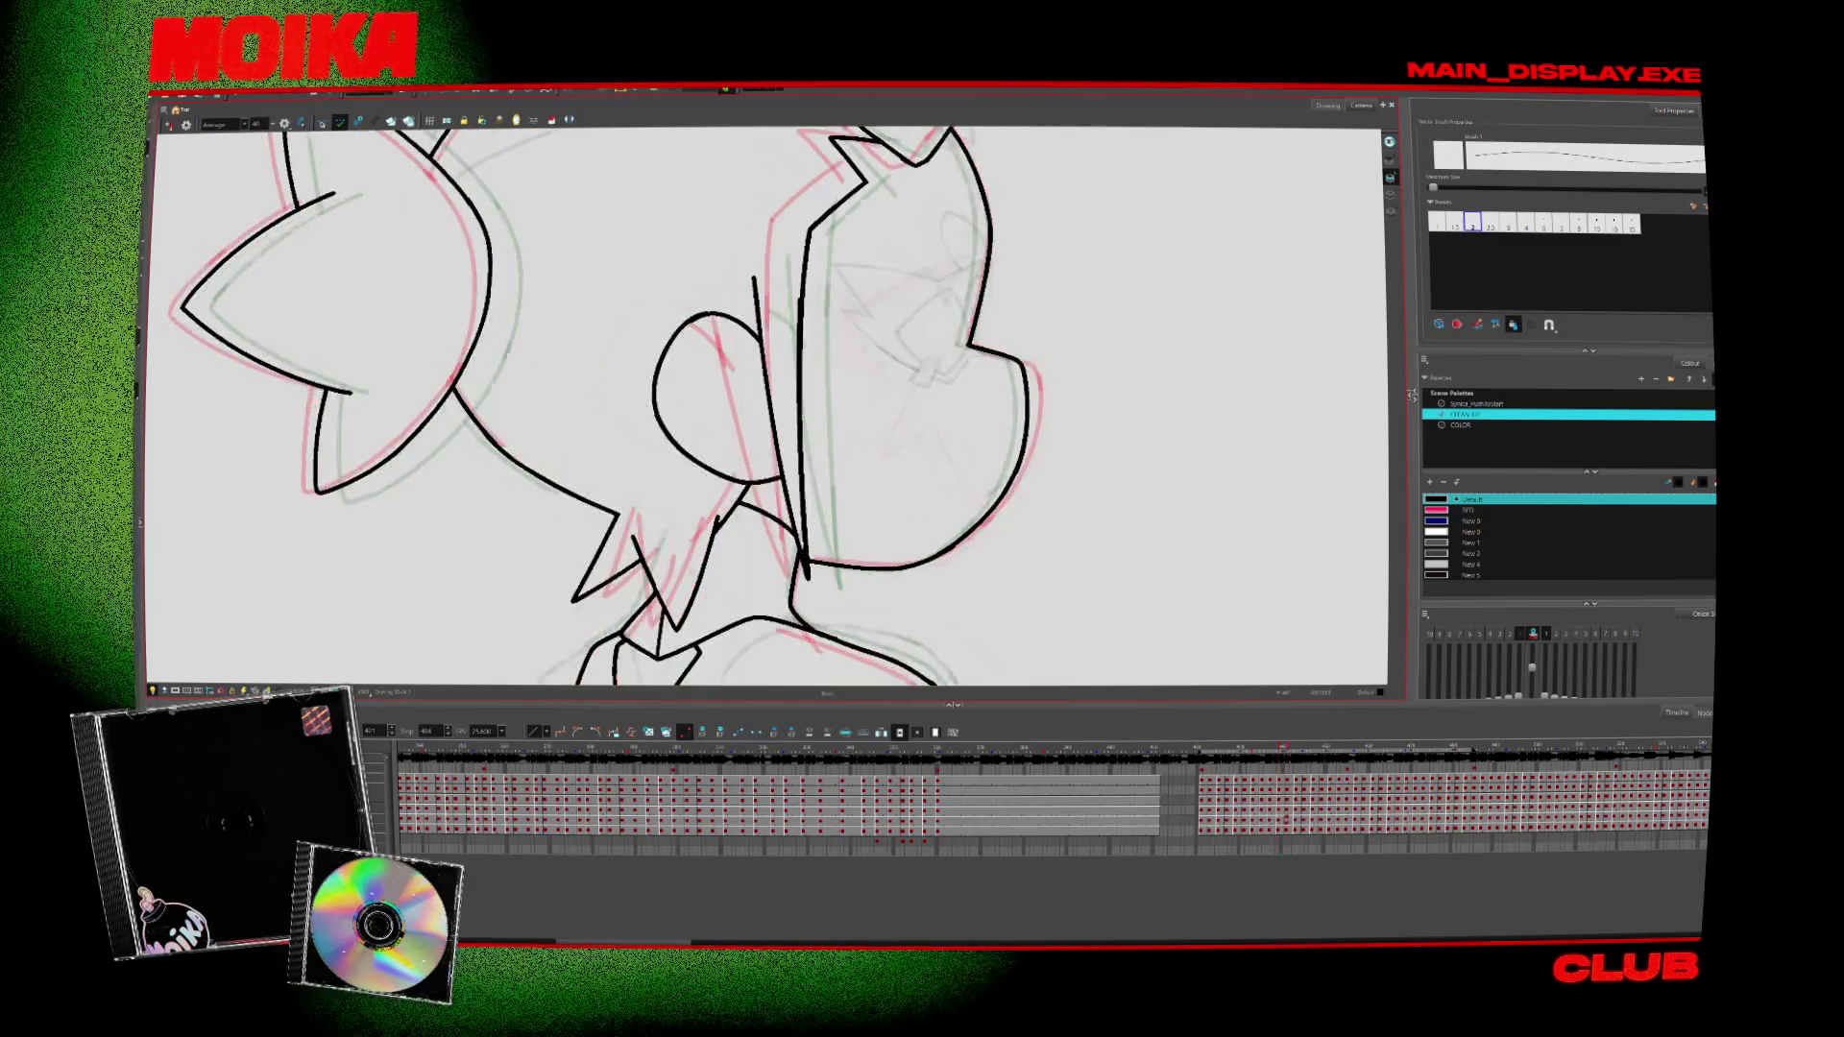
{"action": "key", "text": "period"}
{"action": "key", "text": "period"}
{"action": "key", "text": "period"}
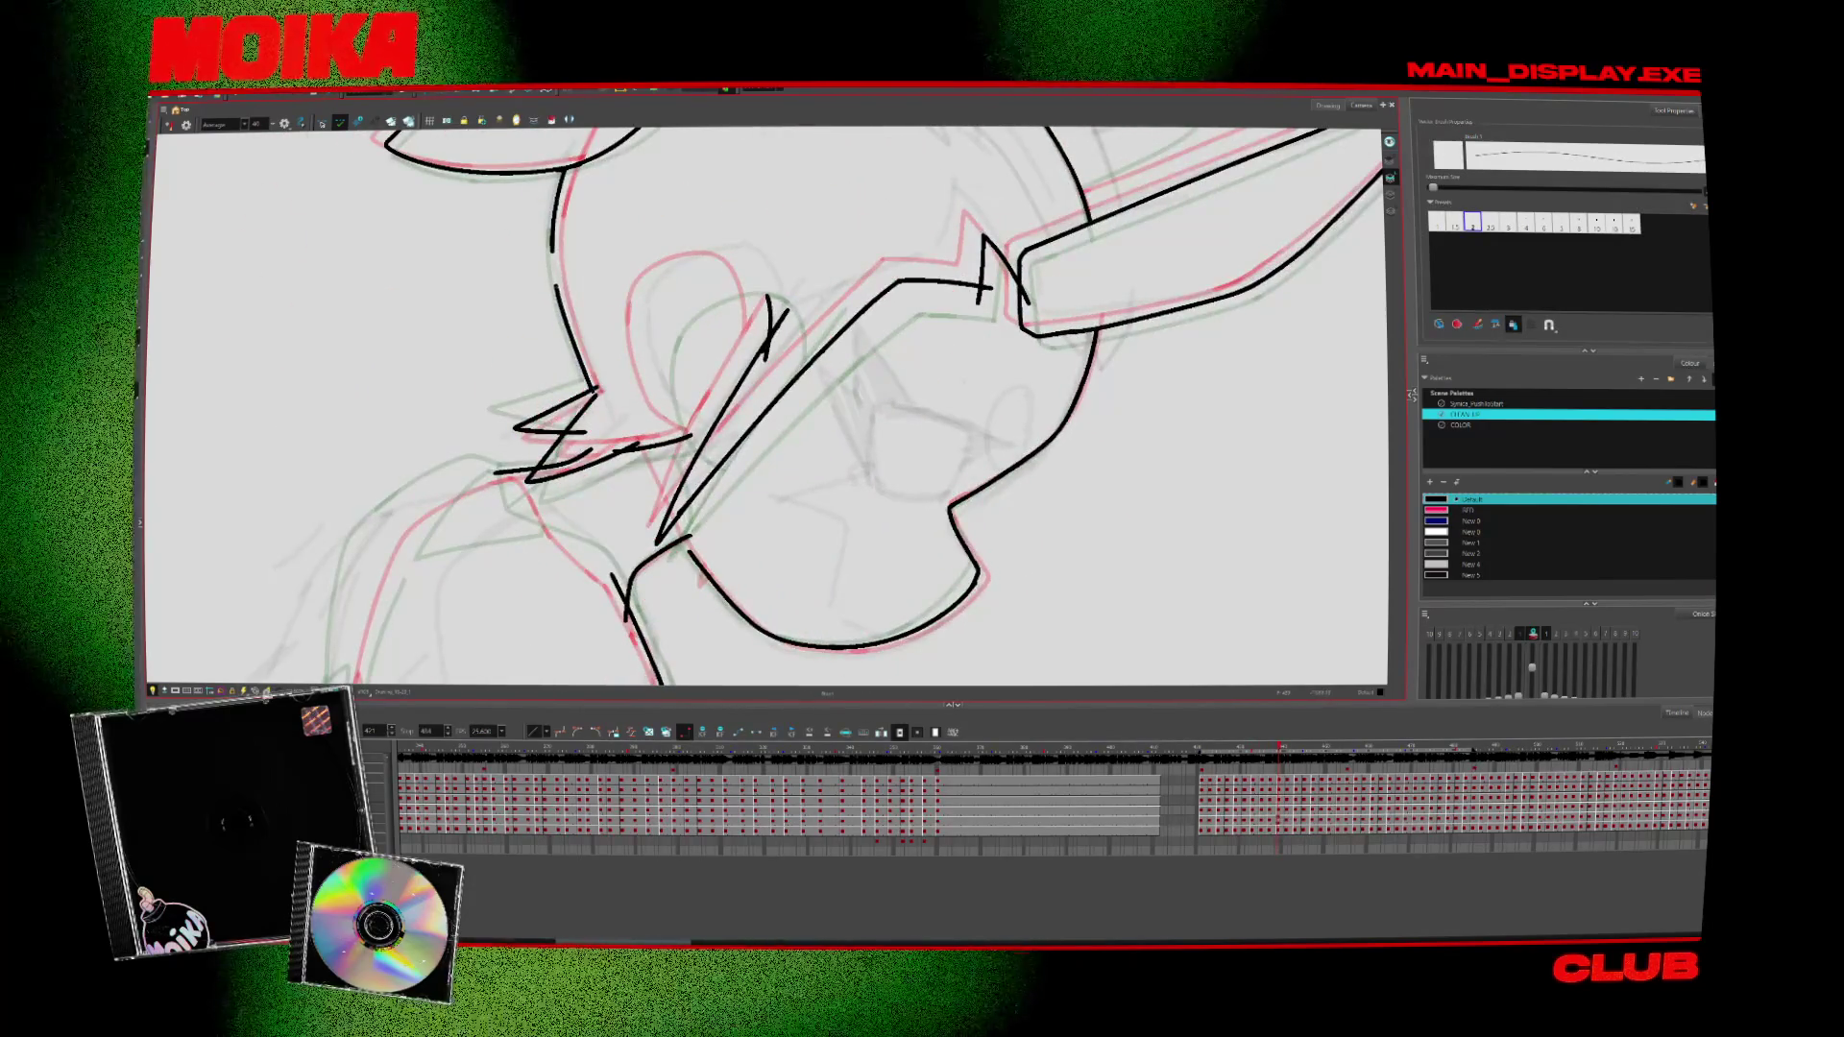
Advance to a new character pose and deselect the strokes around the neck
{"action": "key", "text": "period"}
{"action": "key", "text": "period"}
{"action": "key", "text": "period"}
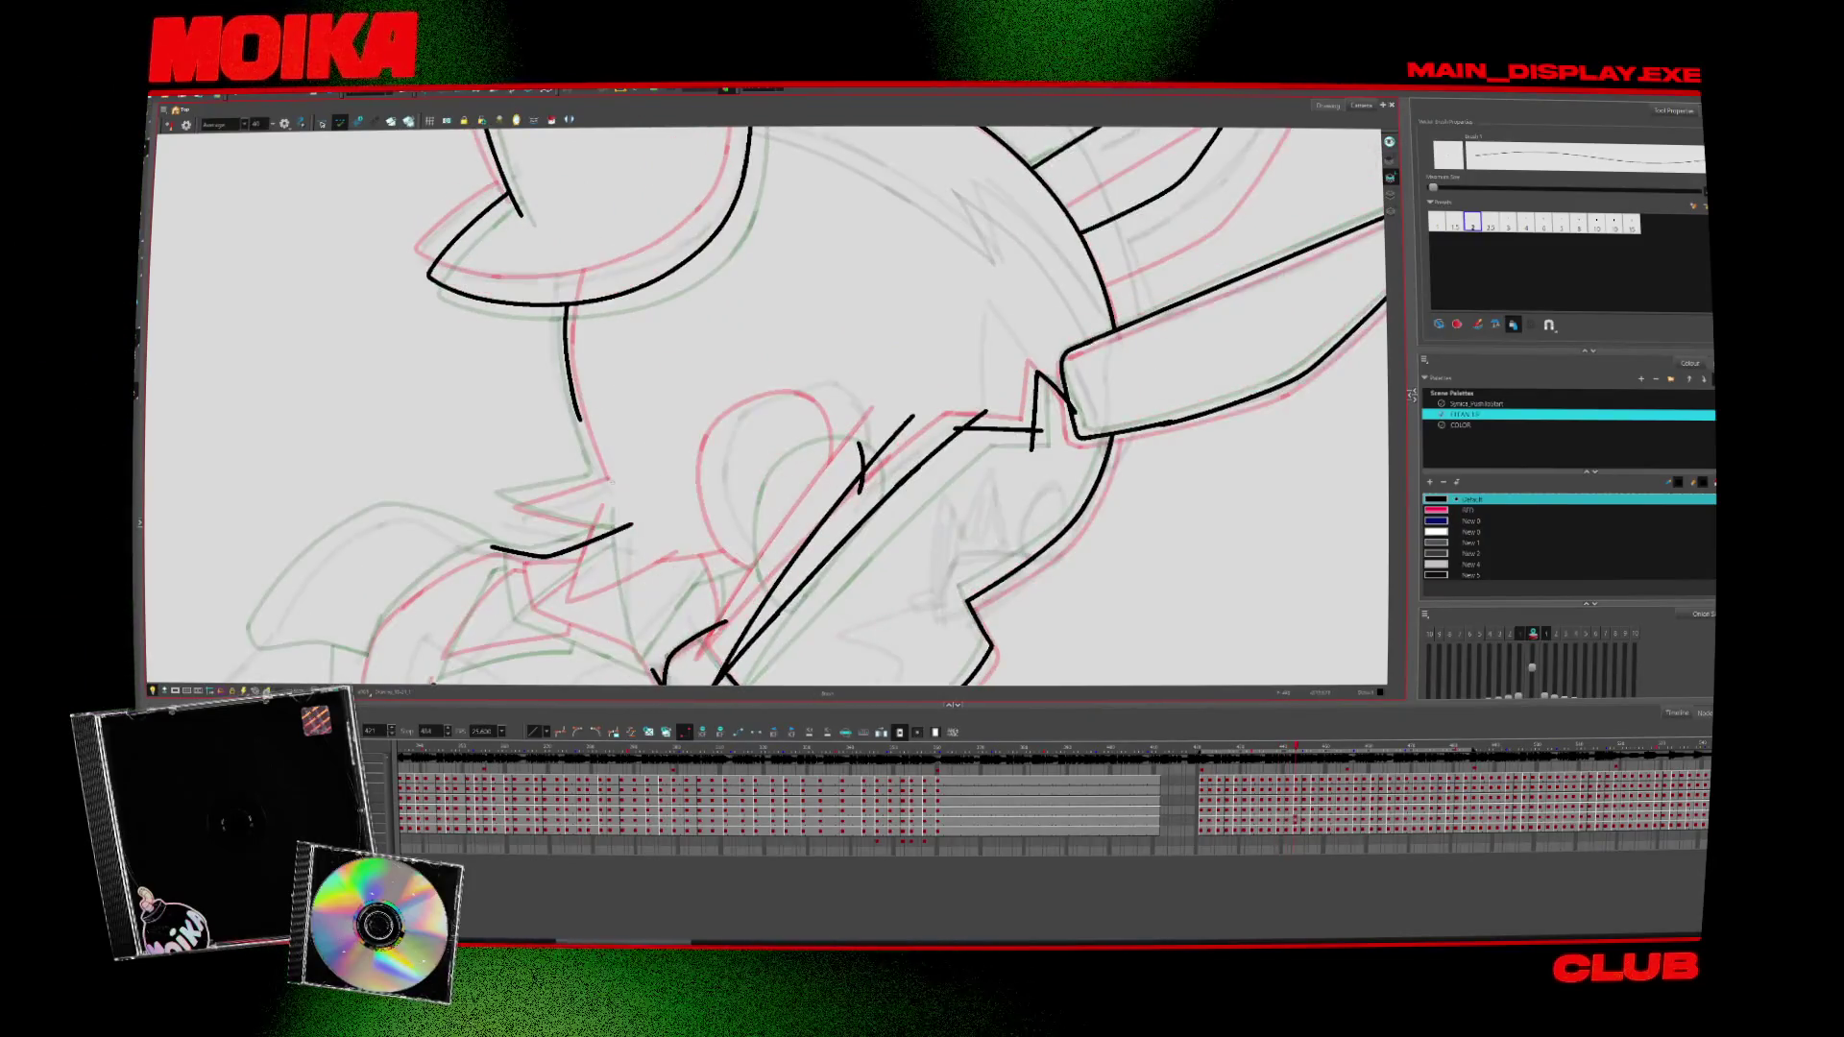
{"action": "key", "text": "period"}
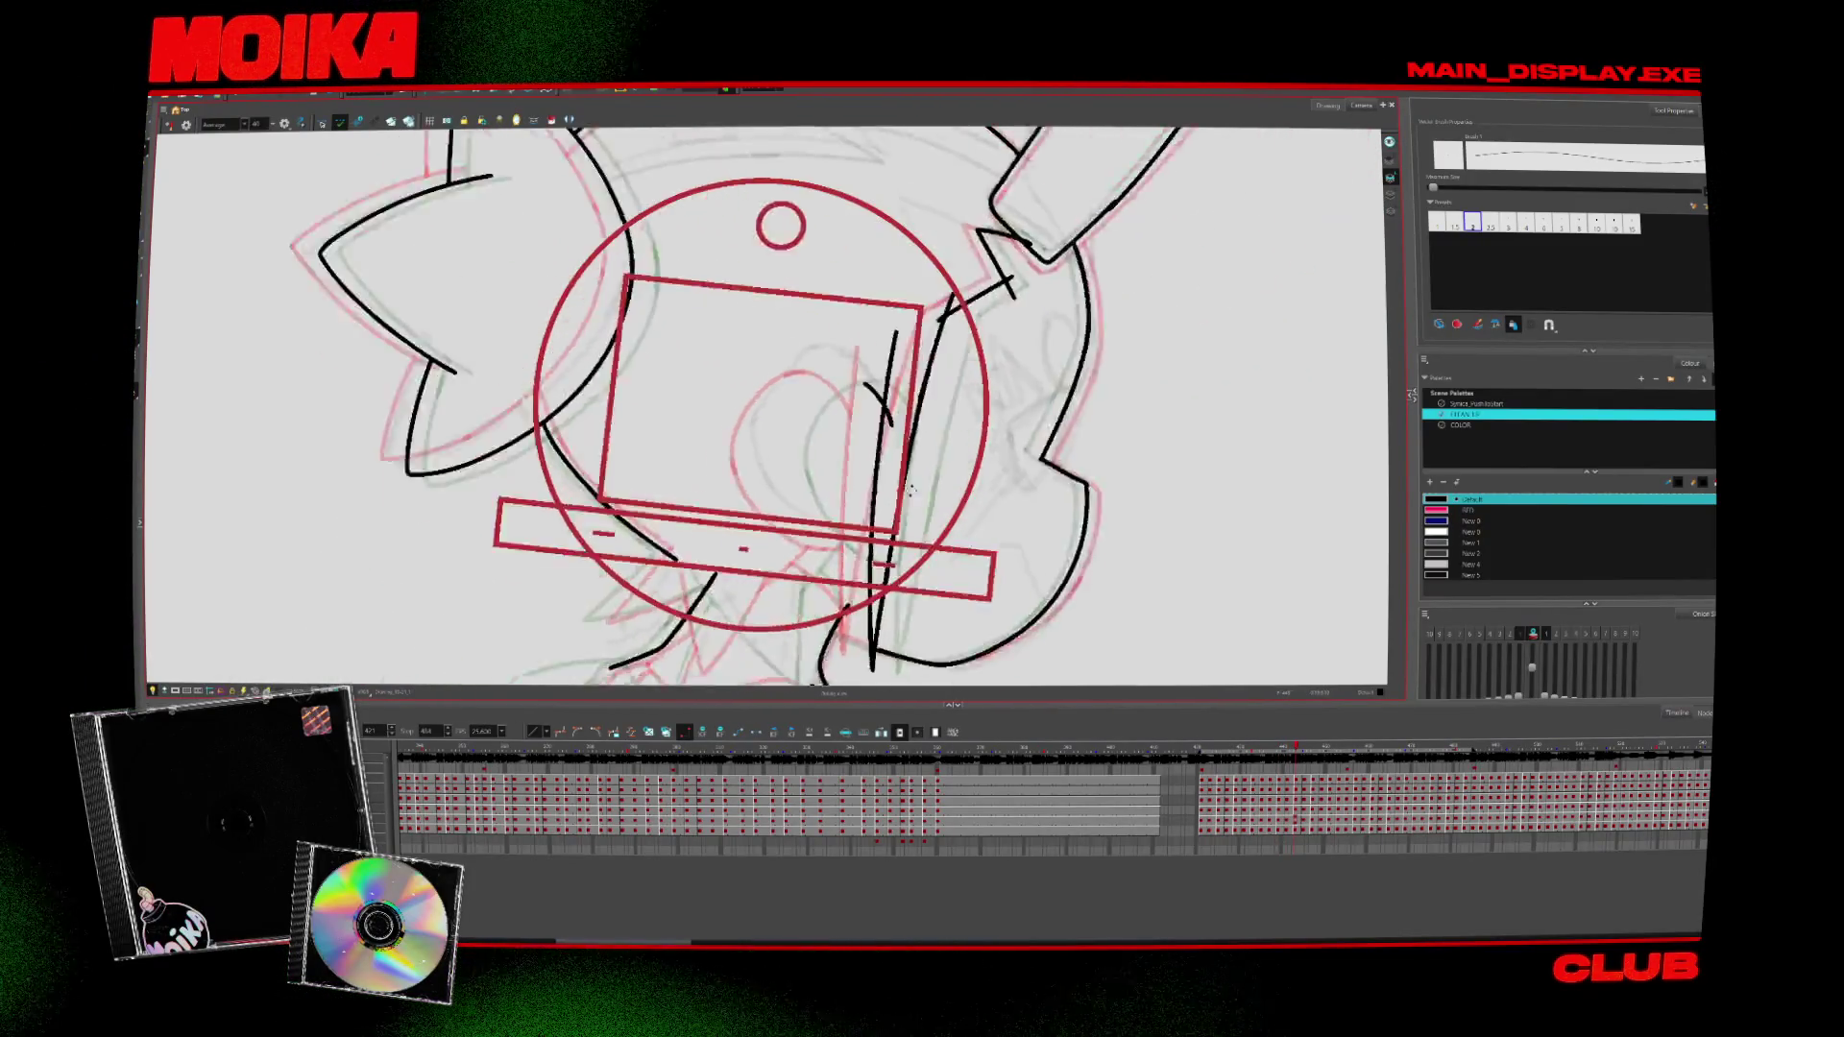
{"action": "key", "text": "period"}
{"action": "key", "text": "period"}
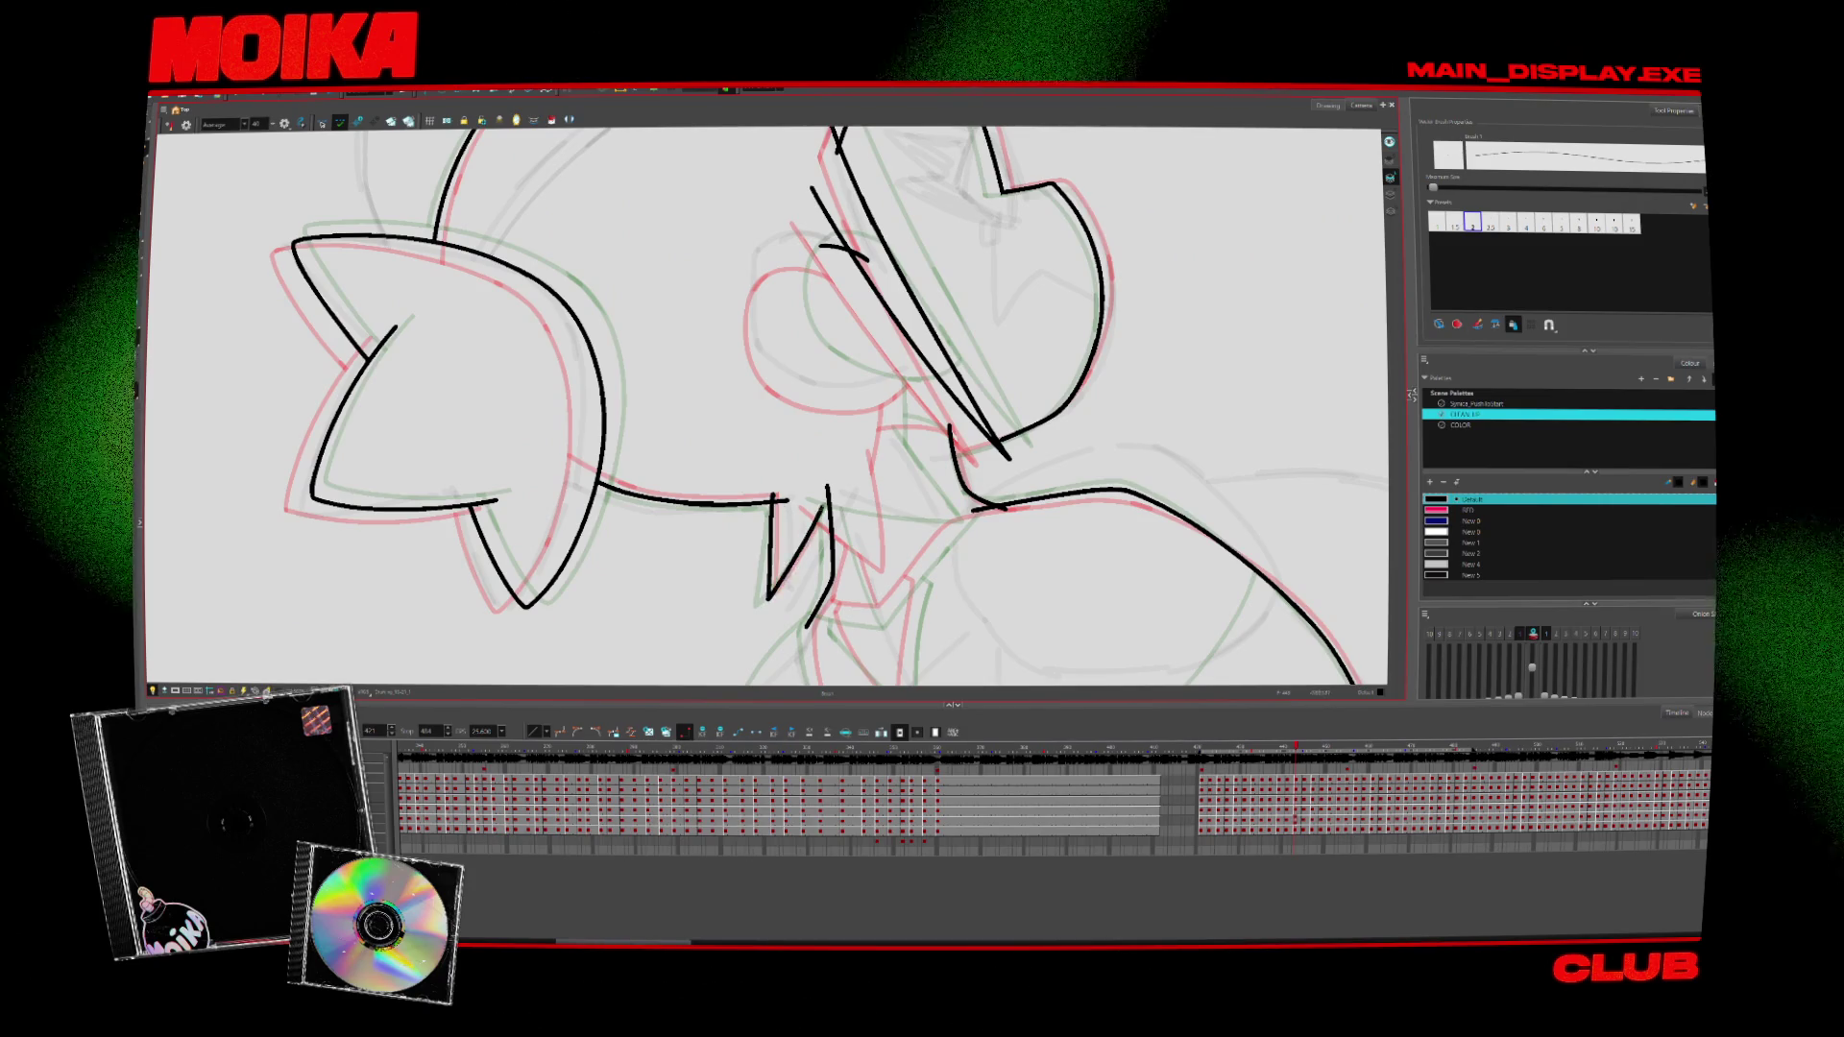
{"action": "key", "text": "period"}
{"action": "key", "text": "period"}
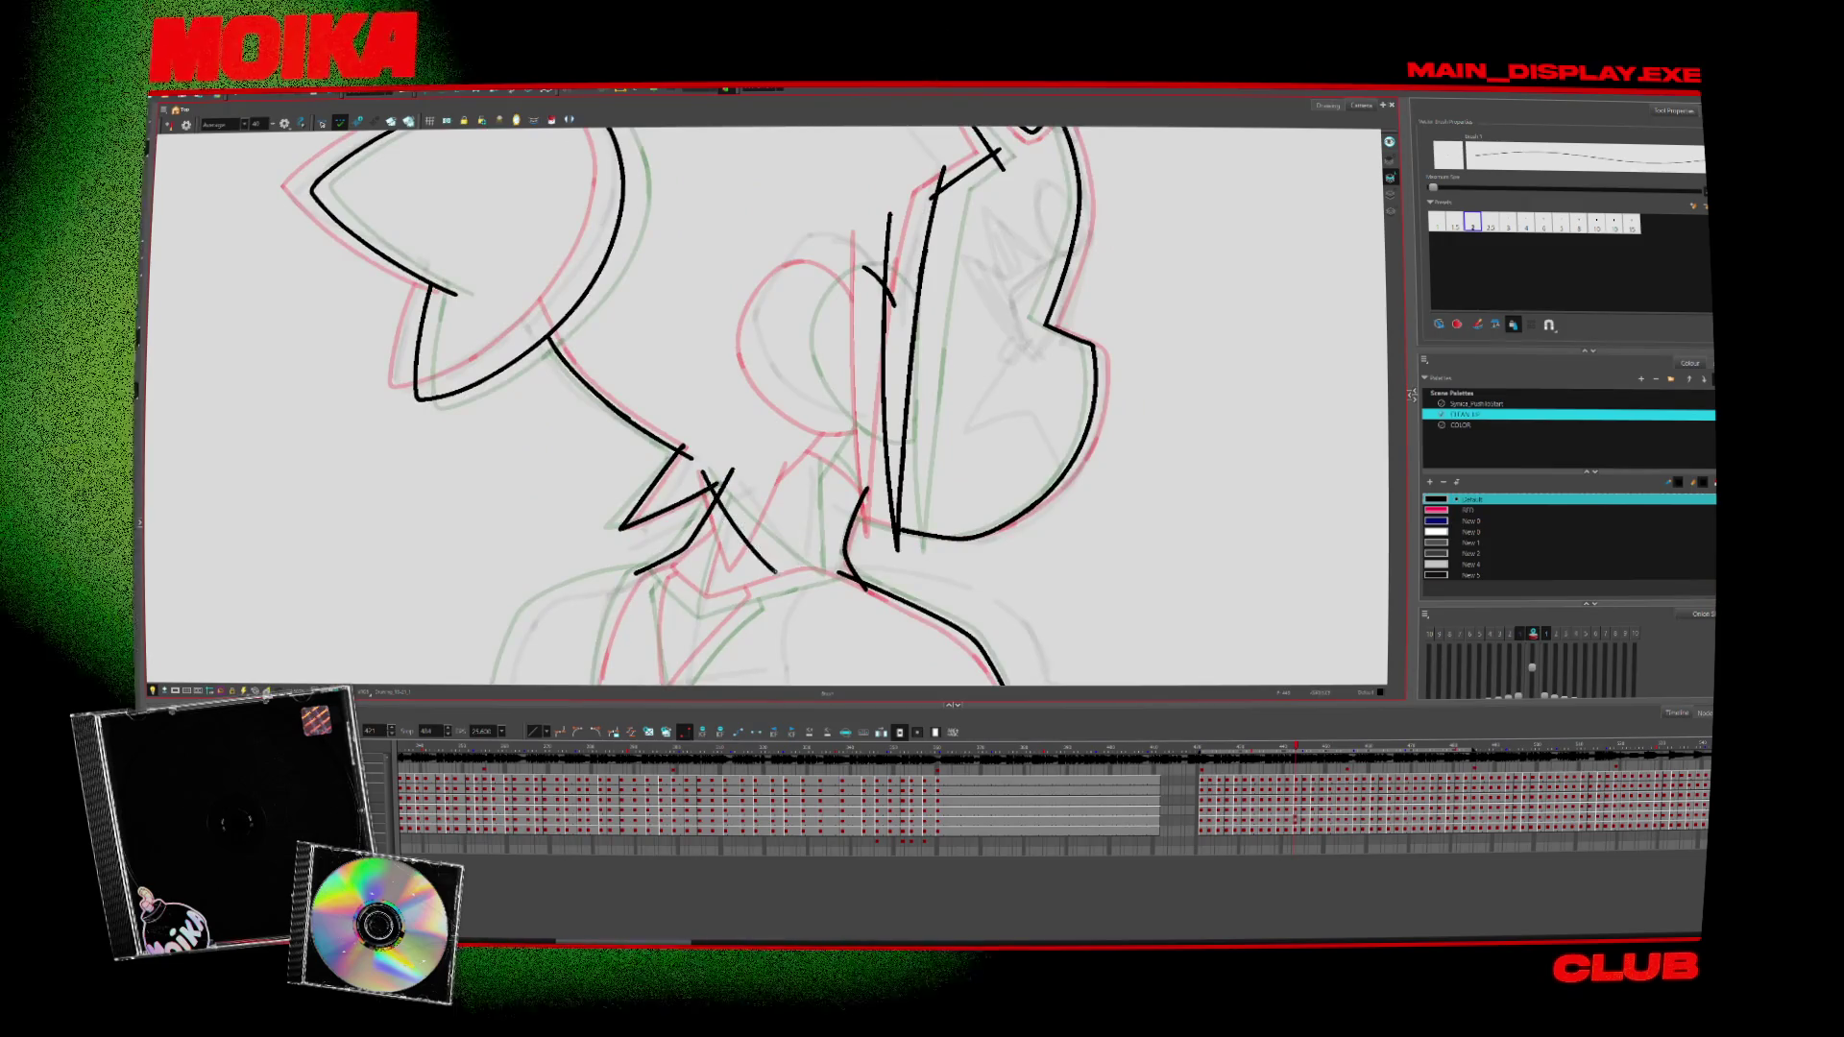
{"action": "key", "text": "period"}
{"action": "key", "text": "period"}
{"action": "key", "text": "period"}
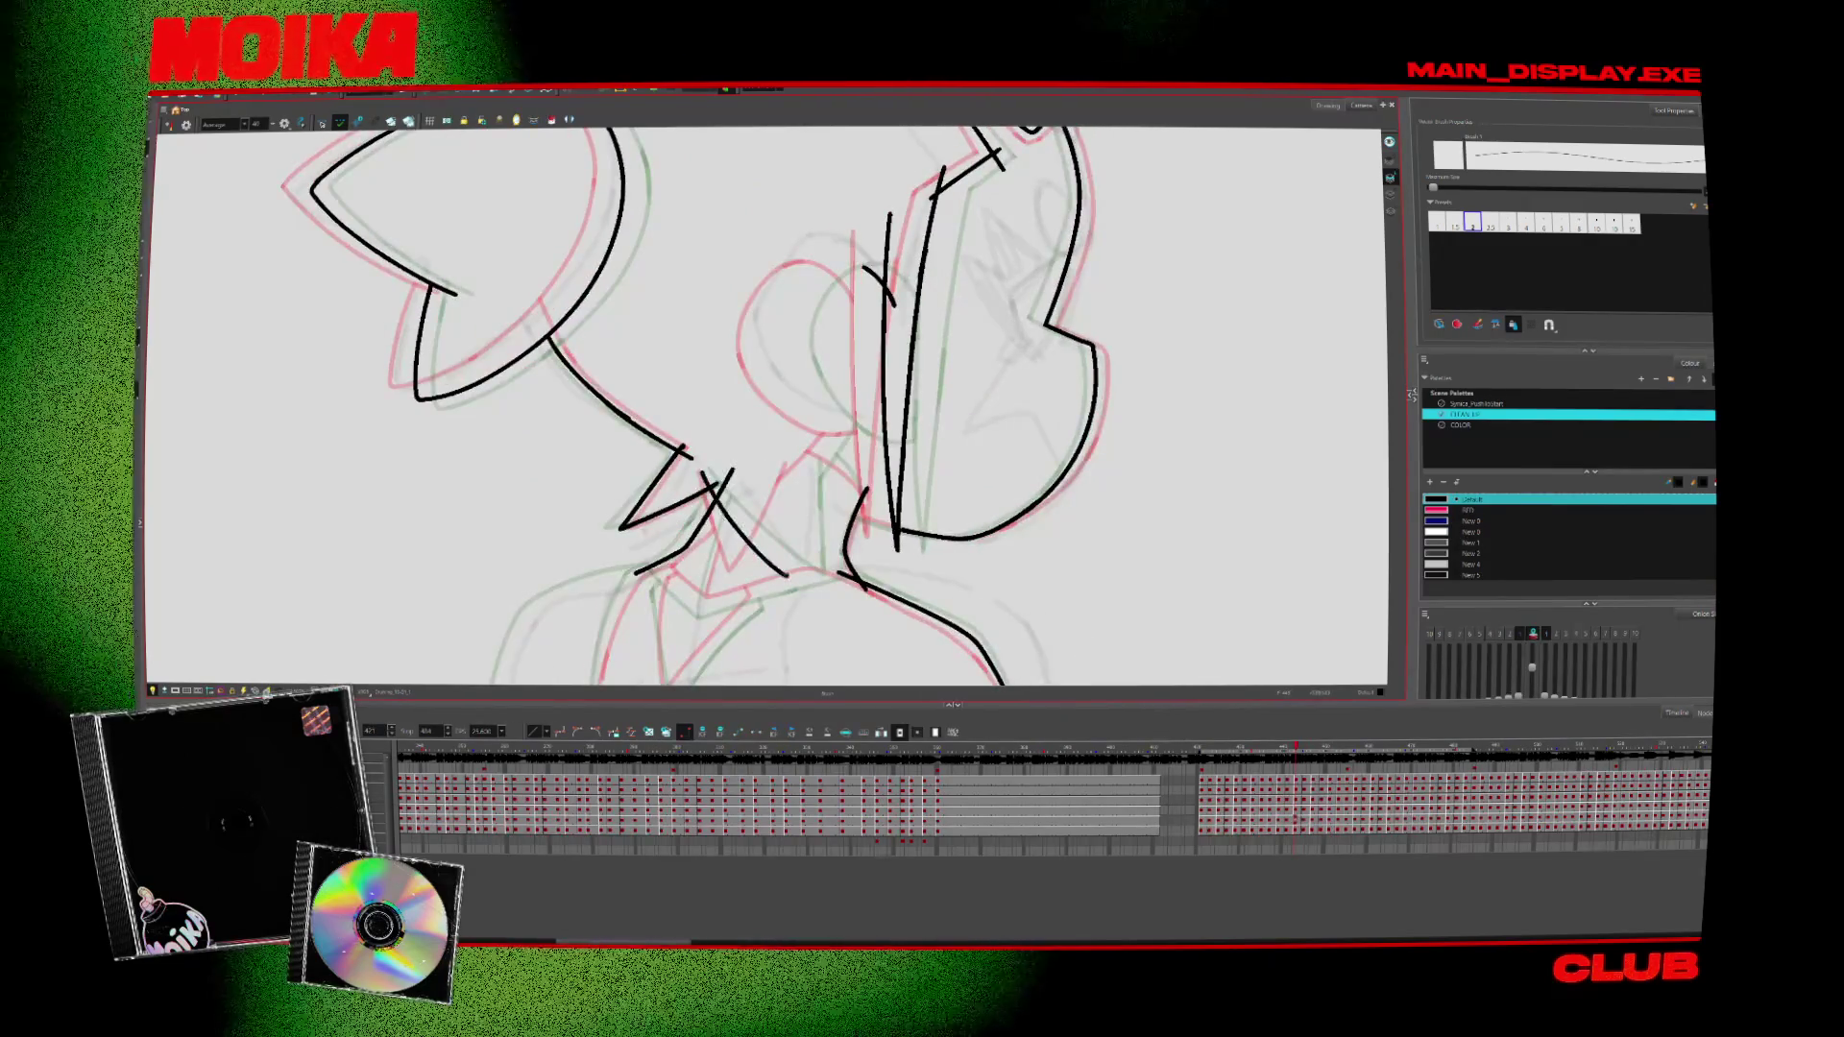
{"action": "key", "text": "period"}
{"action": "key", "text": "period"}
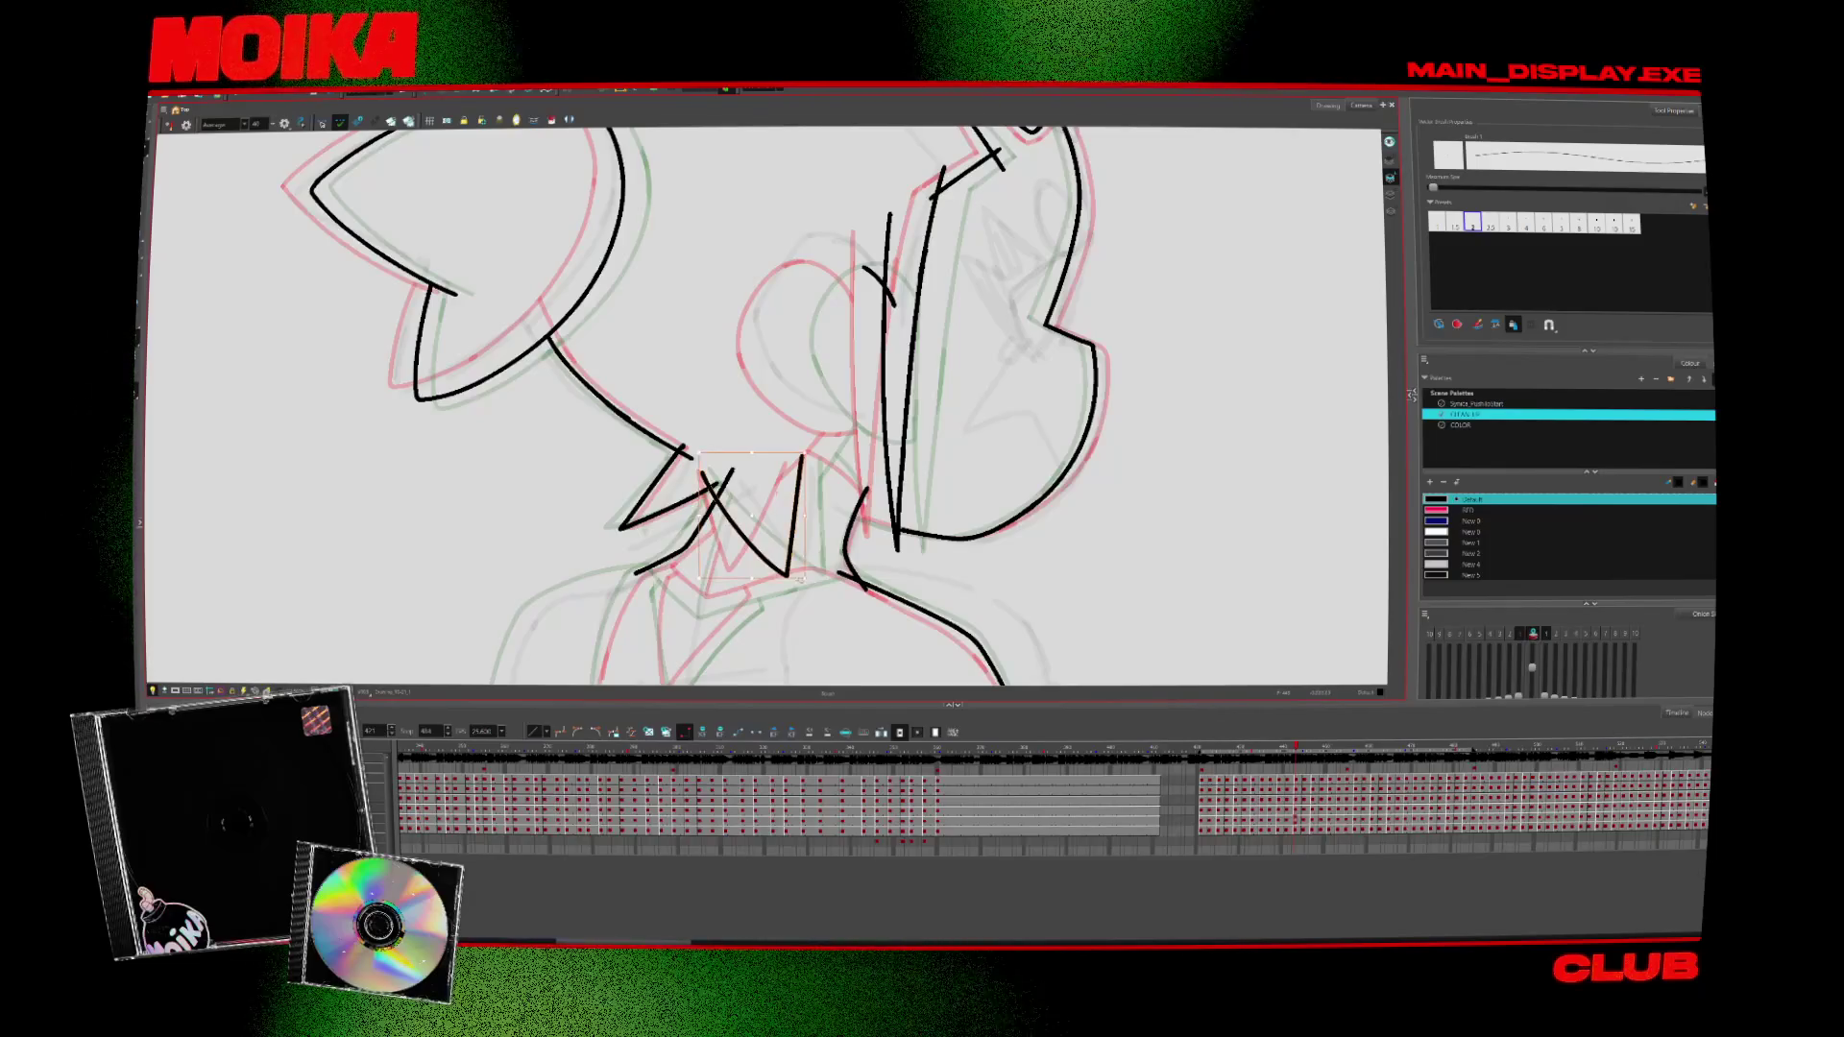
{"action": "left_click", "coordinate": [826, 532]}
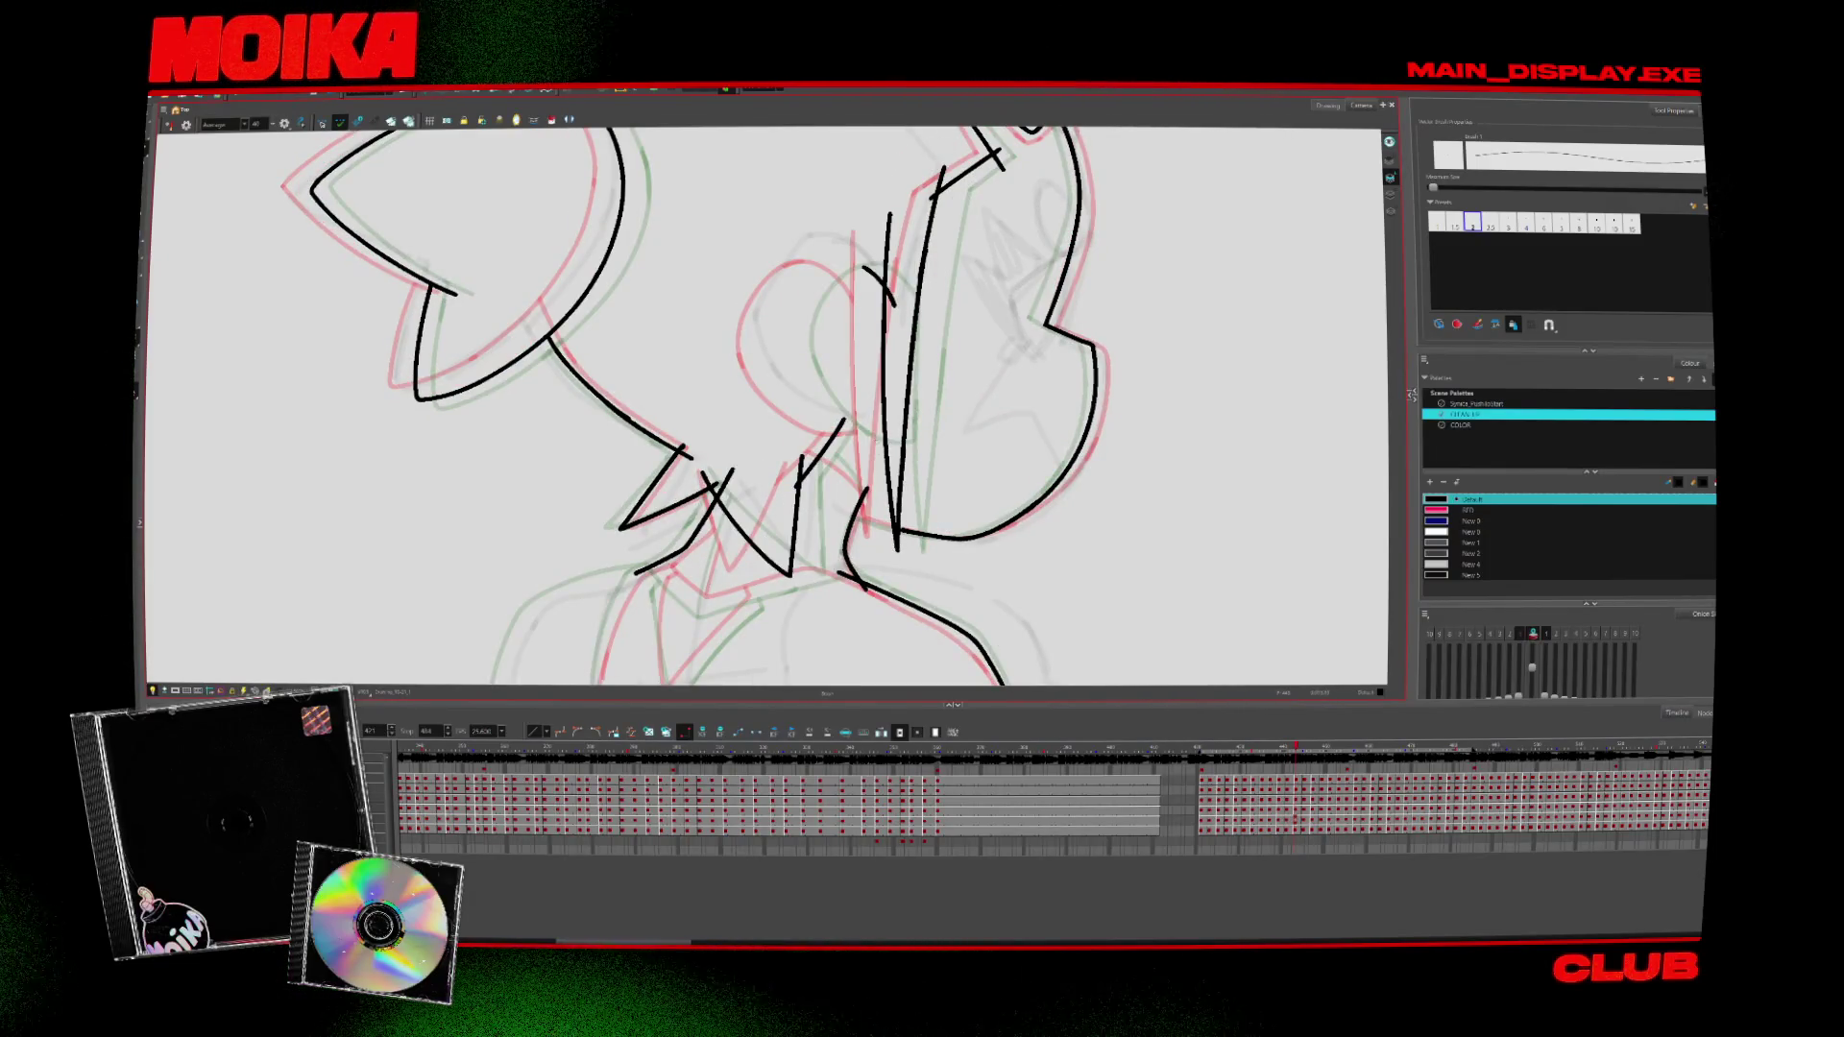
{"action": "key", "text": "period"}
In mirrored view, ink a line down across the neck and check it against neighbouring drawings
{"action": "key", "text": "comma"}
{"action": "key", "text": "period"}
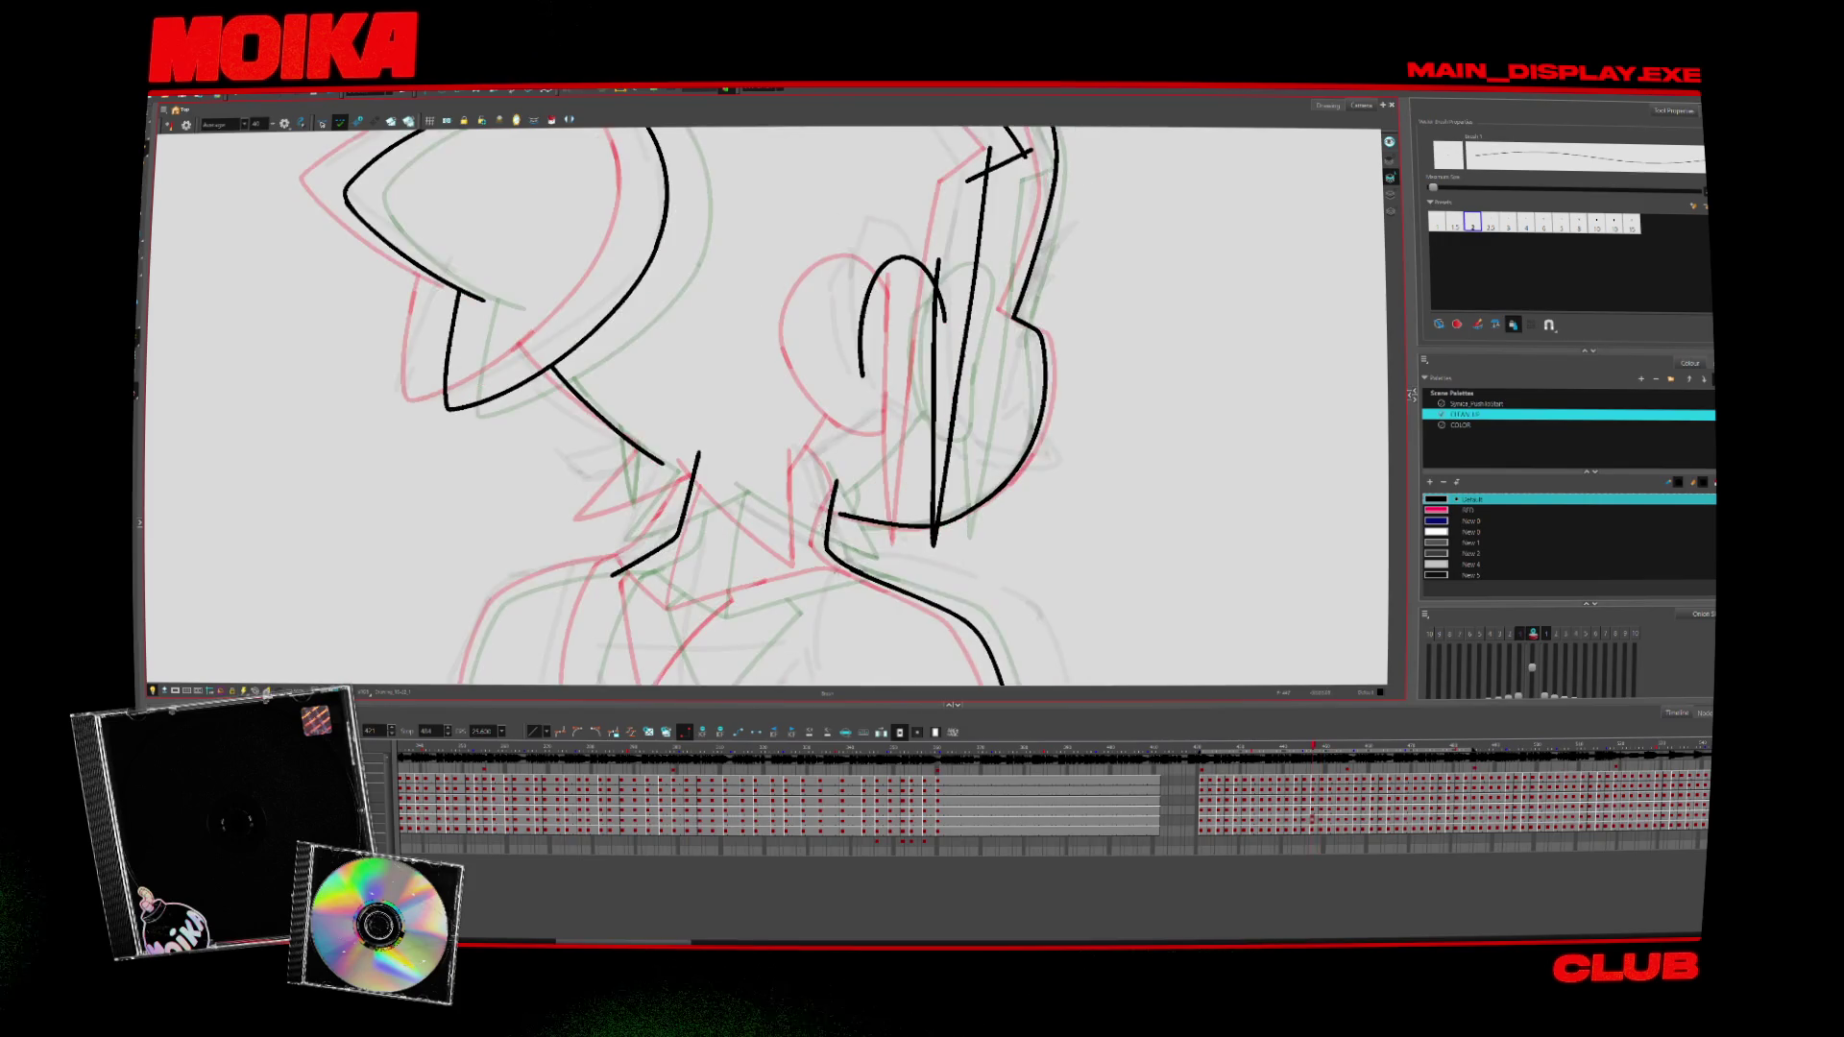
{"action": "key", "text": "4"}
{"action": "left_click_drag", "start_coordinate": [756, 423], "coordinate": [693, 535]}
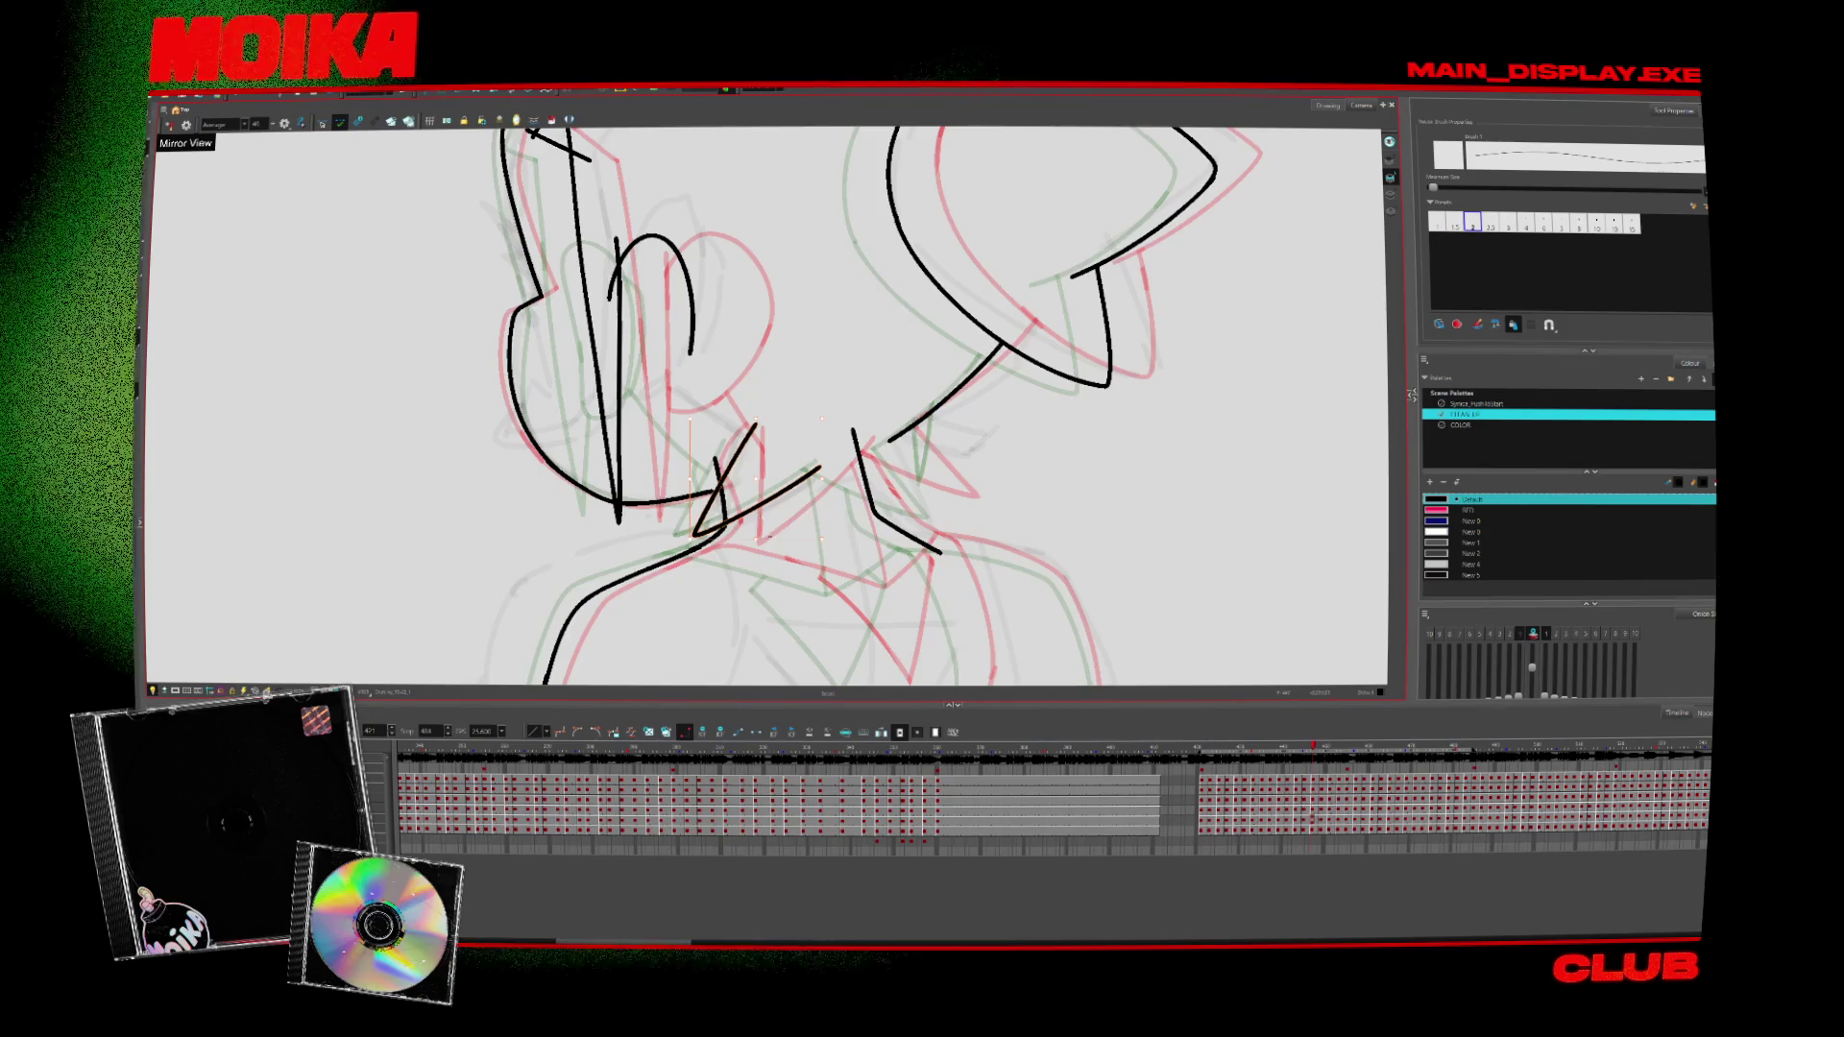
{"action": "key", "text": "period"}
{"action": "key", "text": "period"}
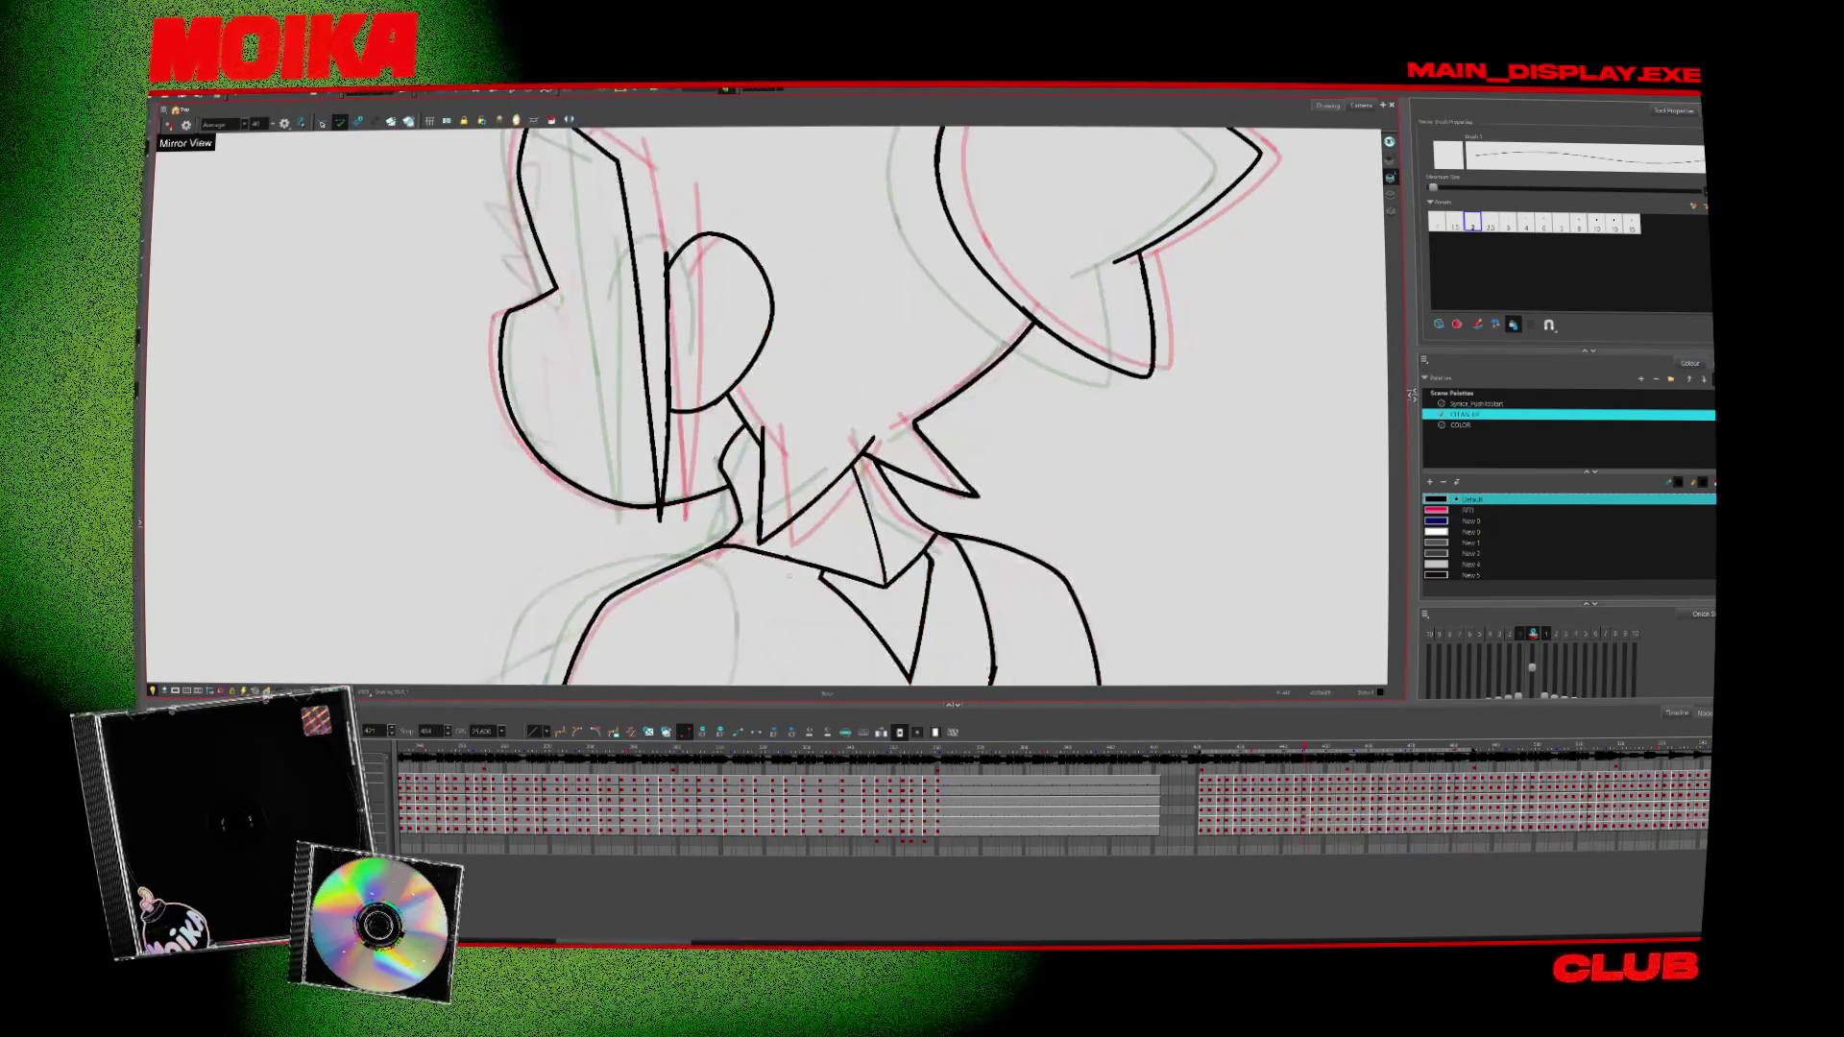
{"action": "key", "text": "period"}
{"action": "key", "text": "comma"}
{"action": "key", "text": "comma"}
{"action": "key", "text": "comma"}
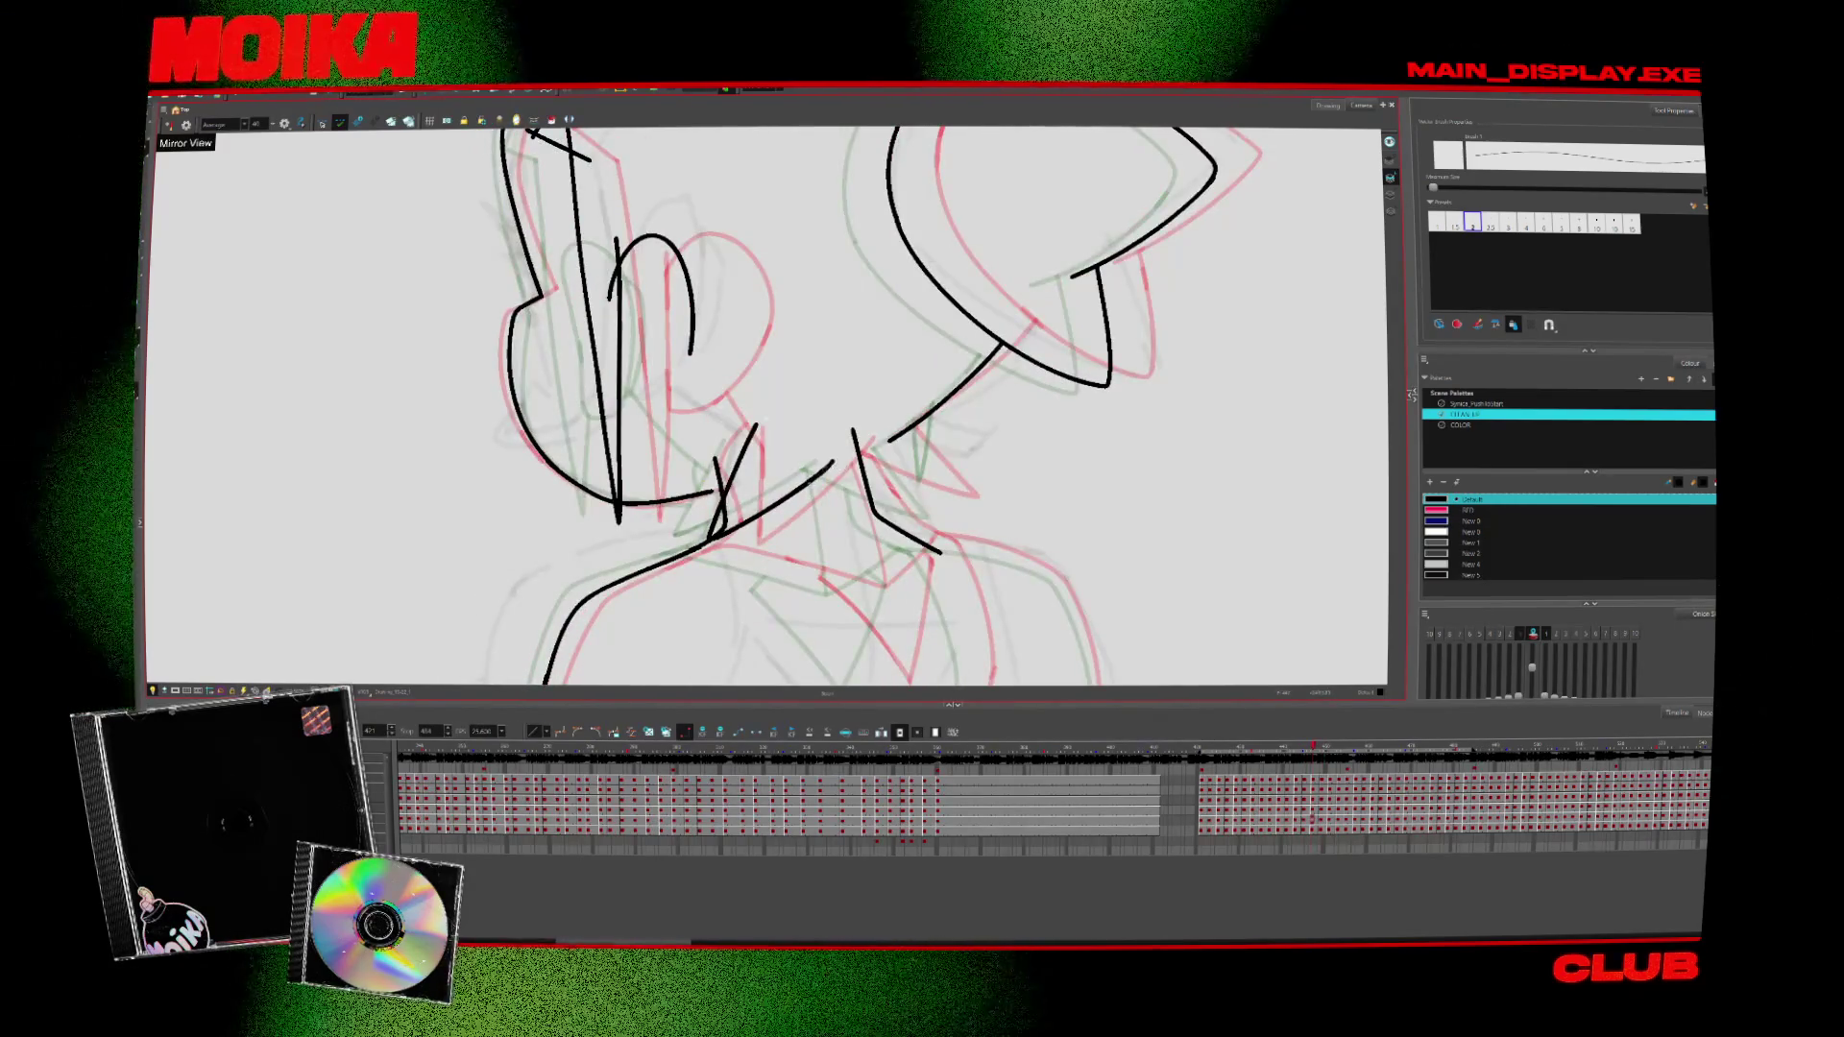
Restore the normal view, then undo and bring back the reshaped zigzag collar strokes
{"action": "left_click", "coordinate": [169, 125]}
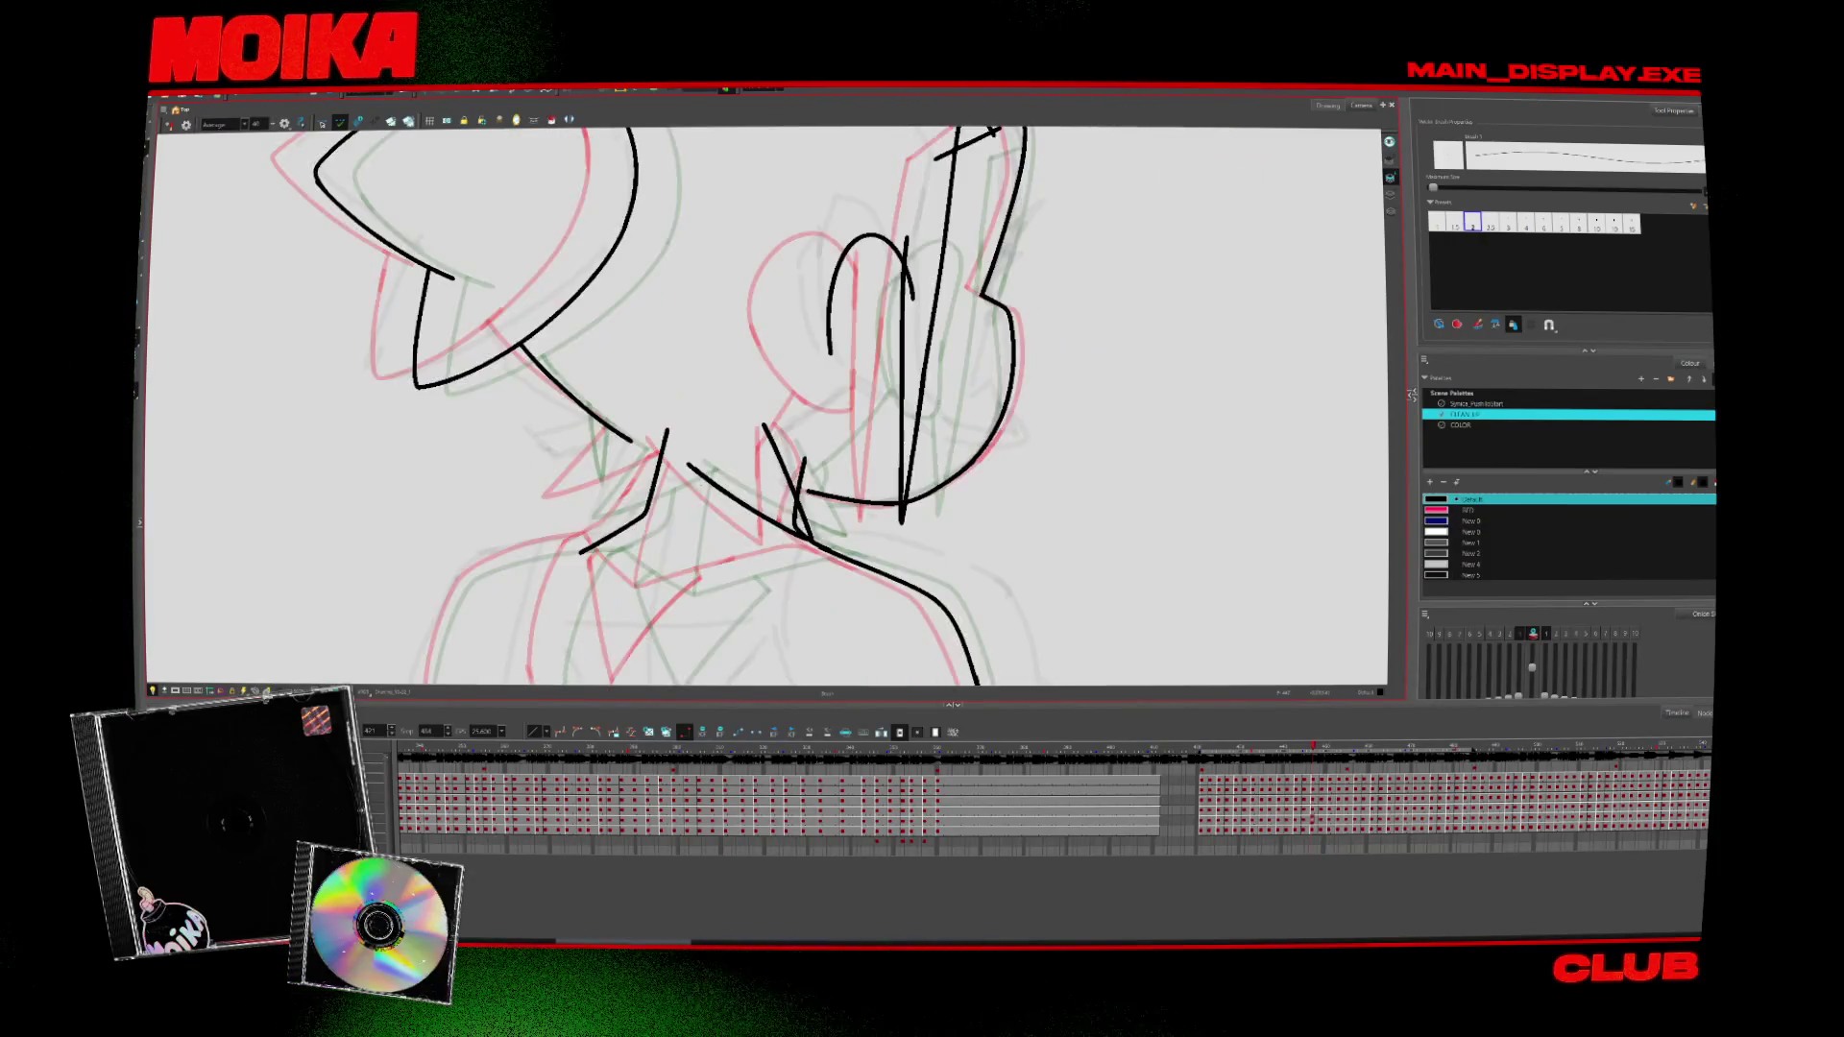
{"action": "key", "text": "period"}
{"action": "key", "text": "comma"}
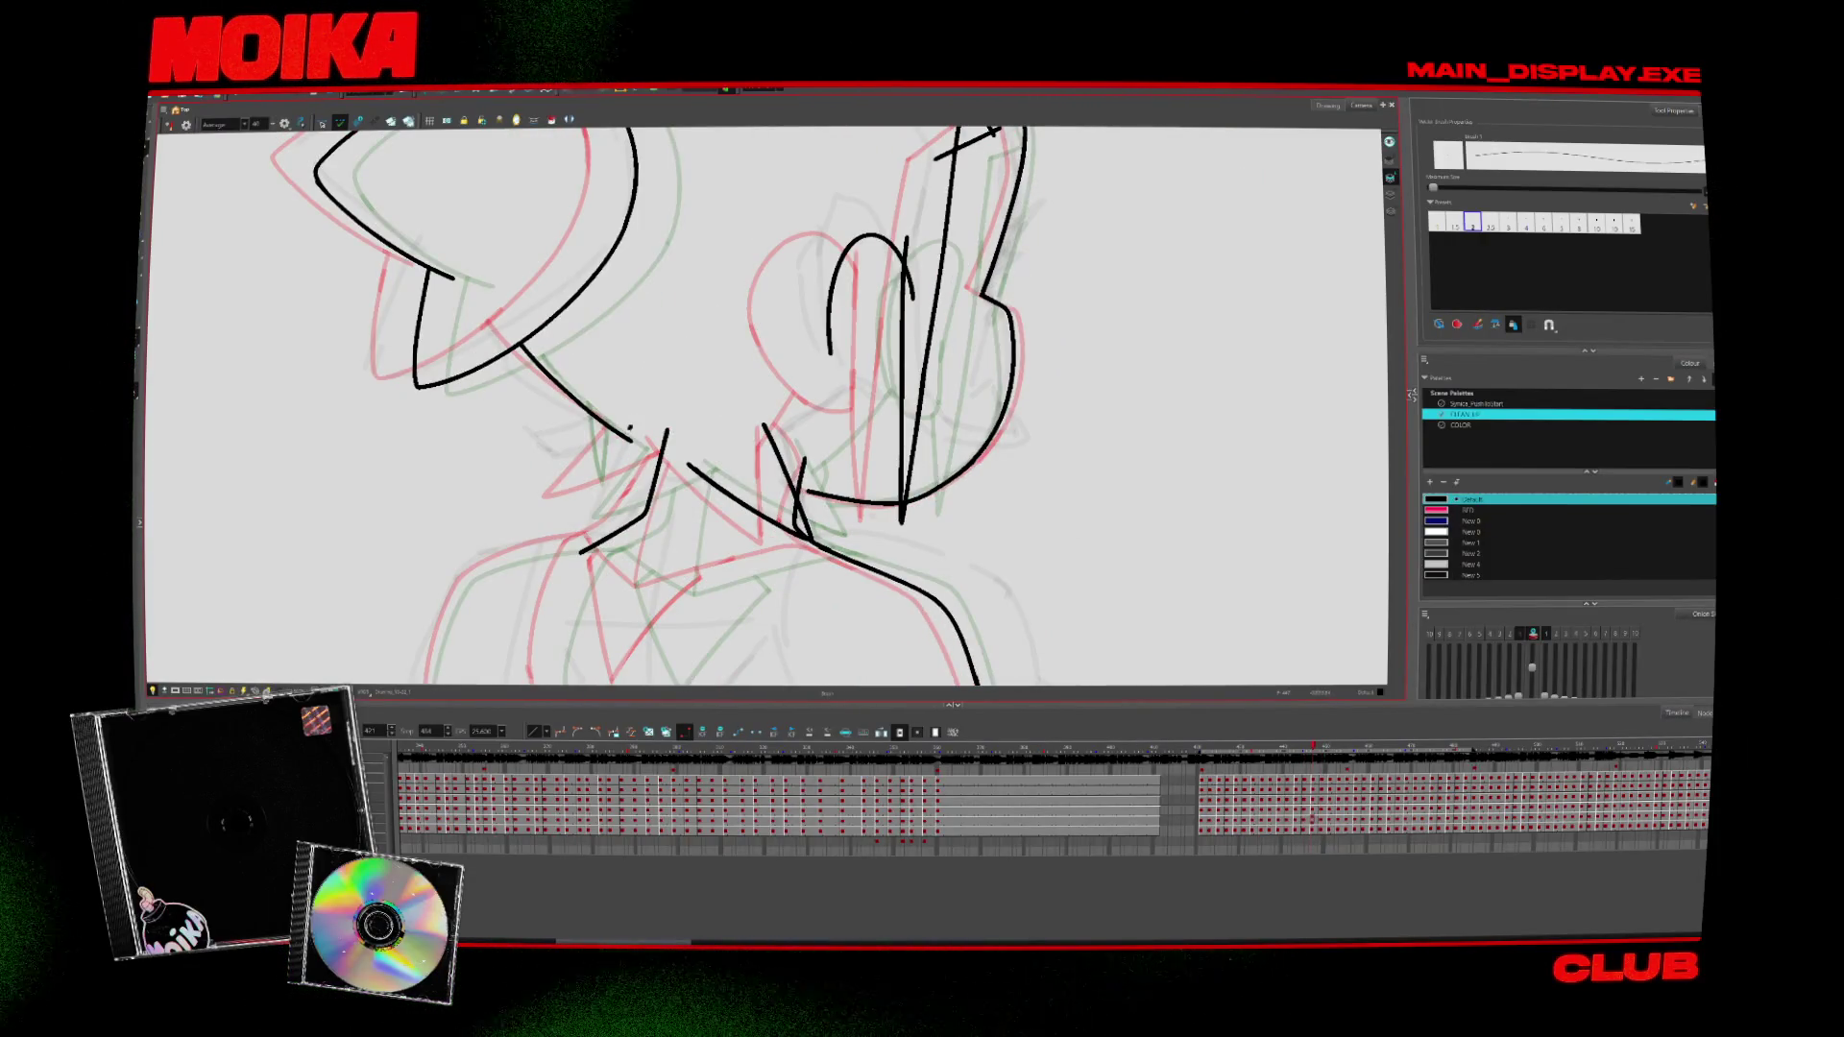
{"action": "key", "text": "period"}
{"action": "key", "text": "comma"}
{"action": "key", "text": "ctrl+z"}
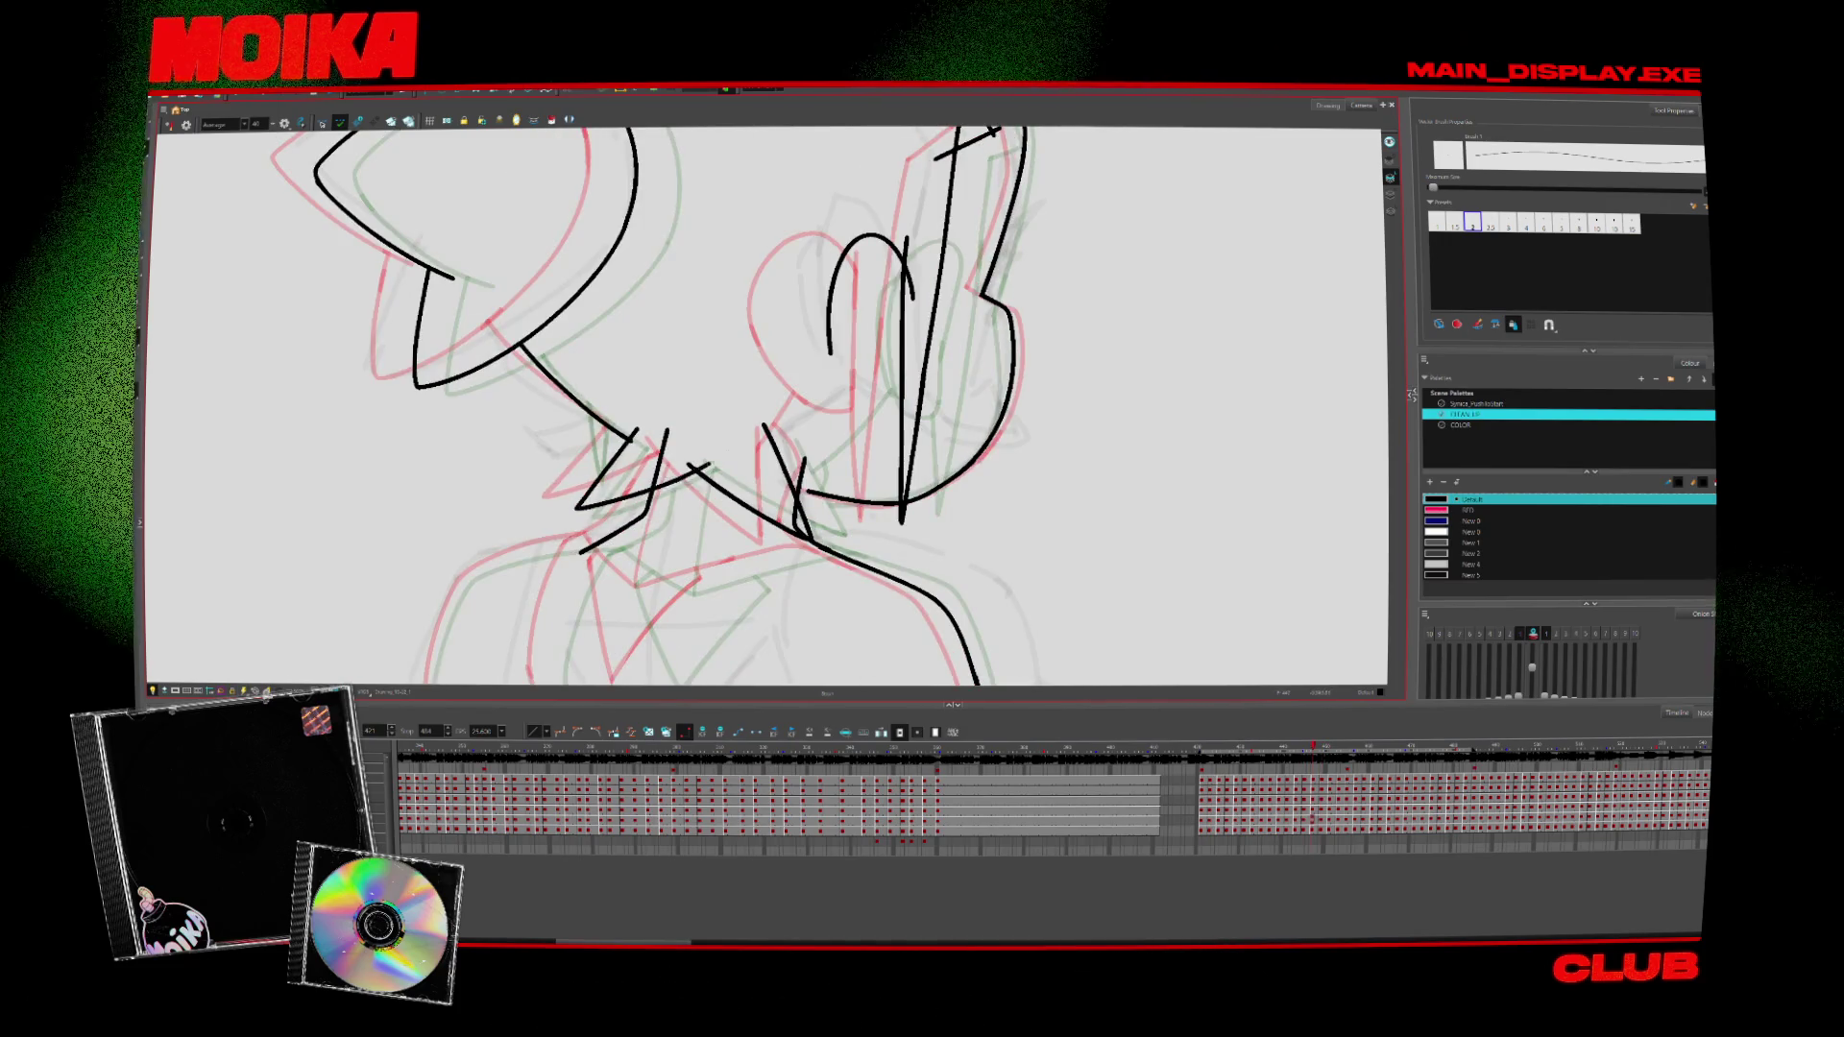
{"action": "key", "text": "period"}
{"action": "key", "text": "comma"}
{"action": "key", "text": "ctrl+z"}
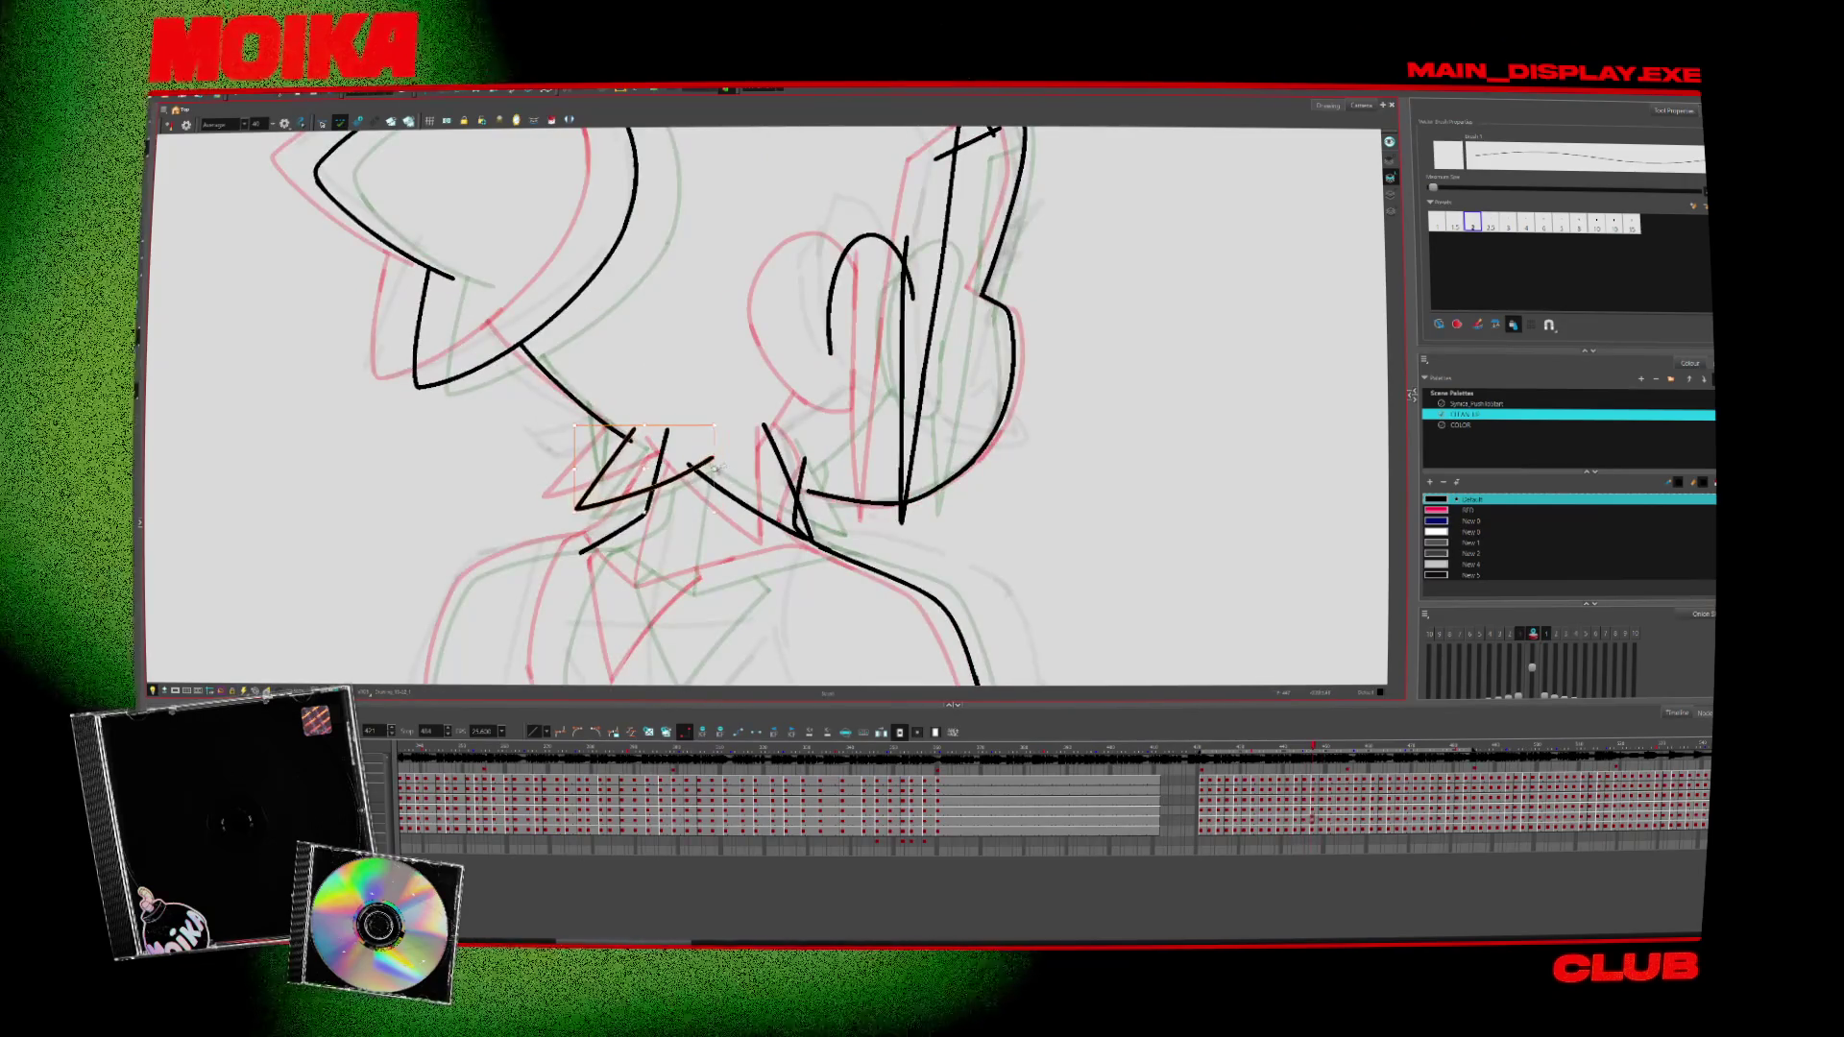
Mirror and rotate the view to check the zigzag against neighbouring drawings
{"action": "key", "text": "period"}
{"action": "left_click", "coordinate": [169, 125]}
{"action": "key", "text": "comma"}
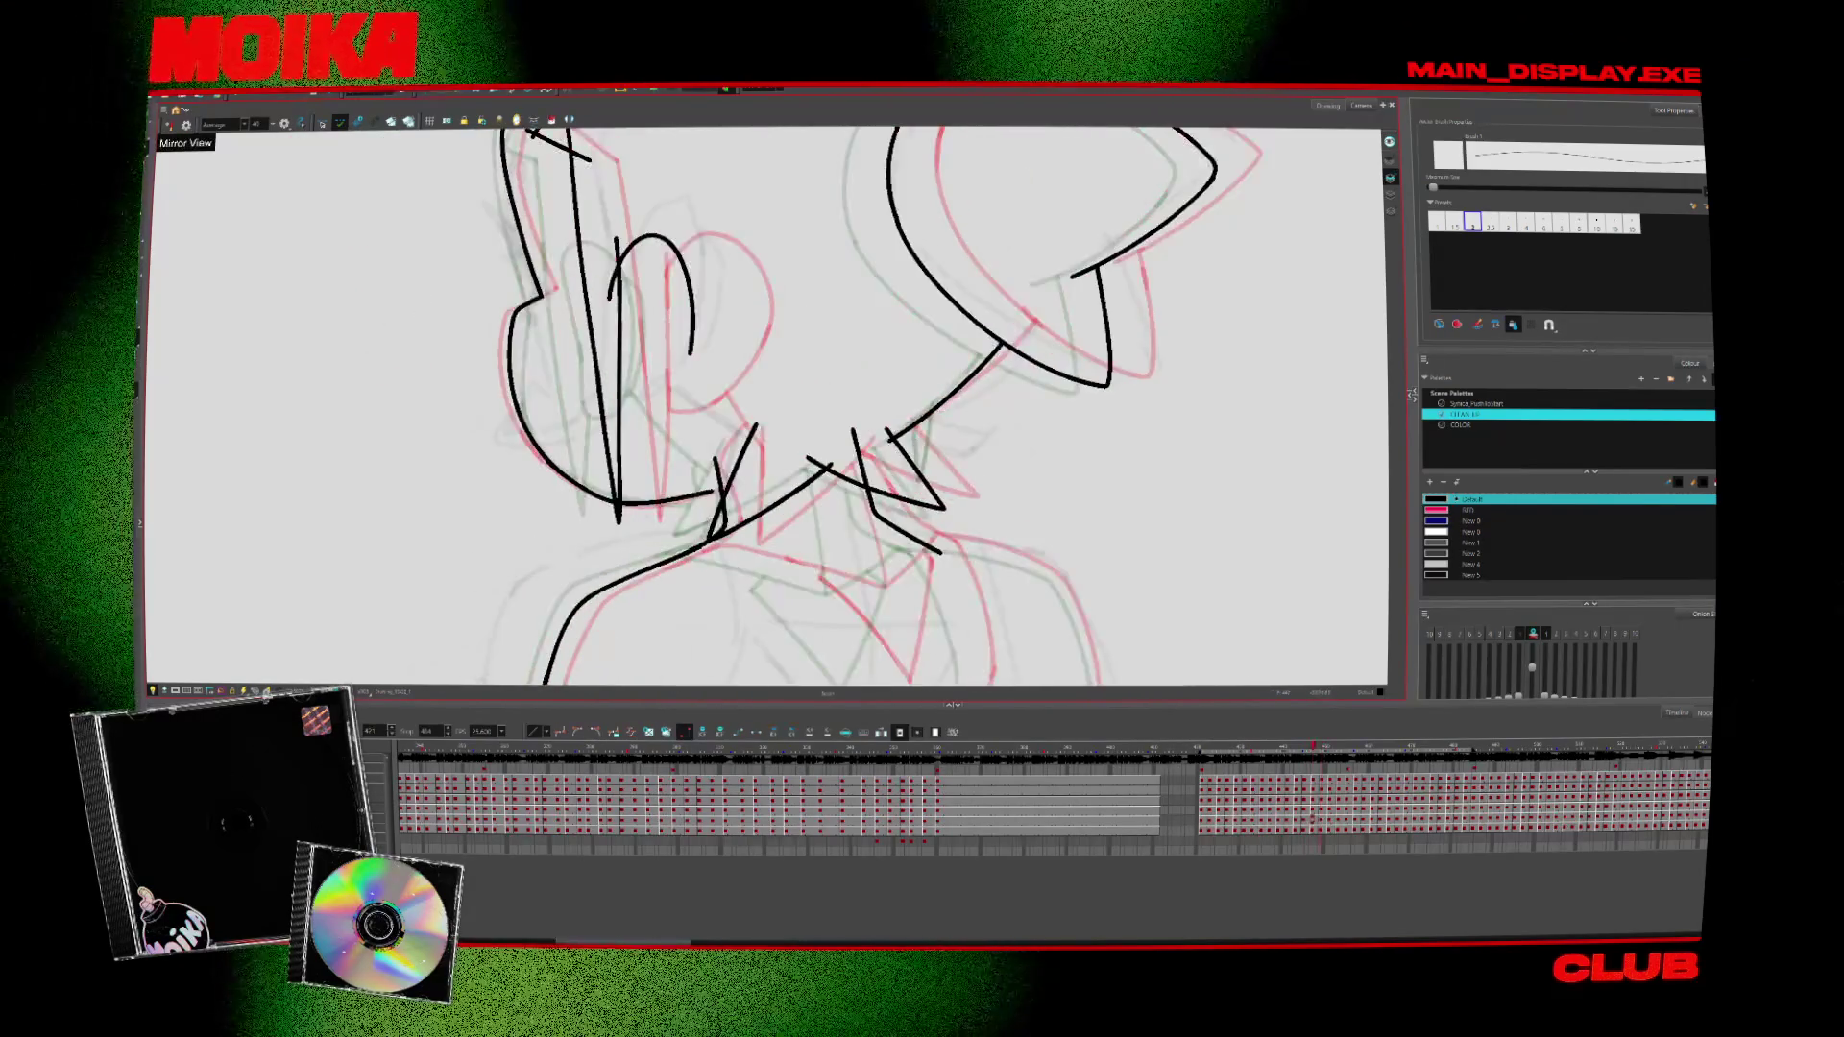
{"action": "key", "text": "v"}
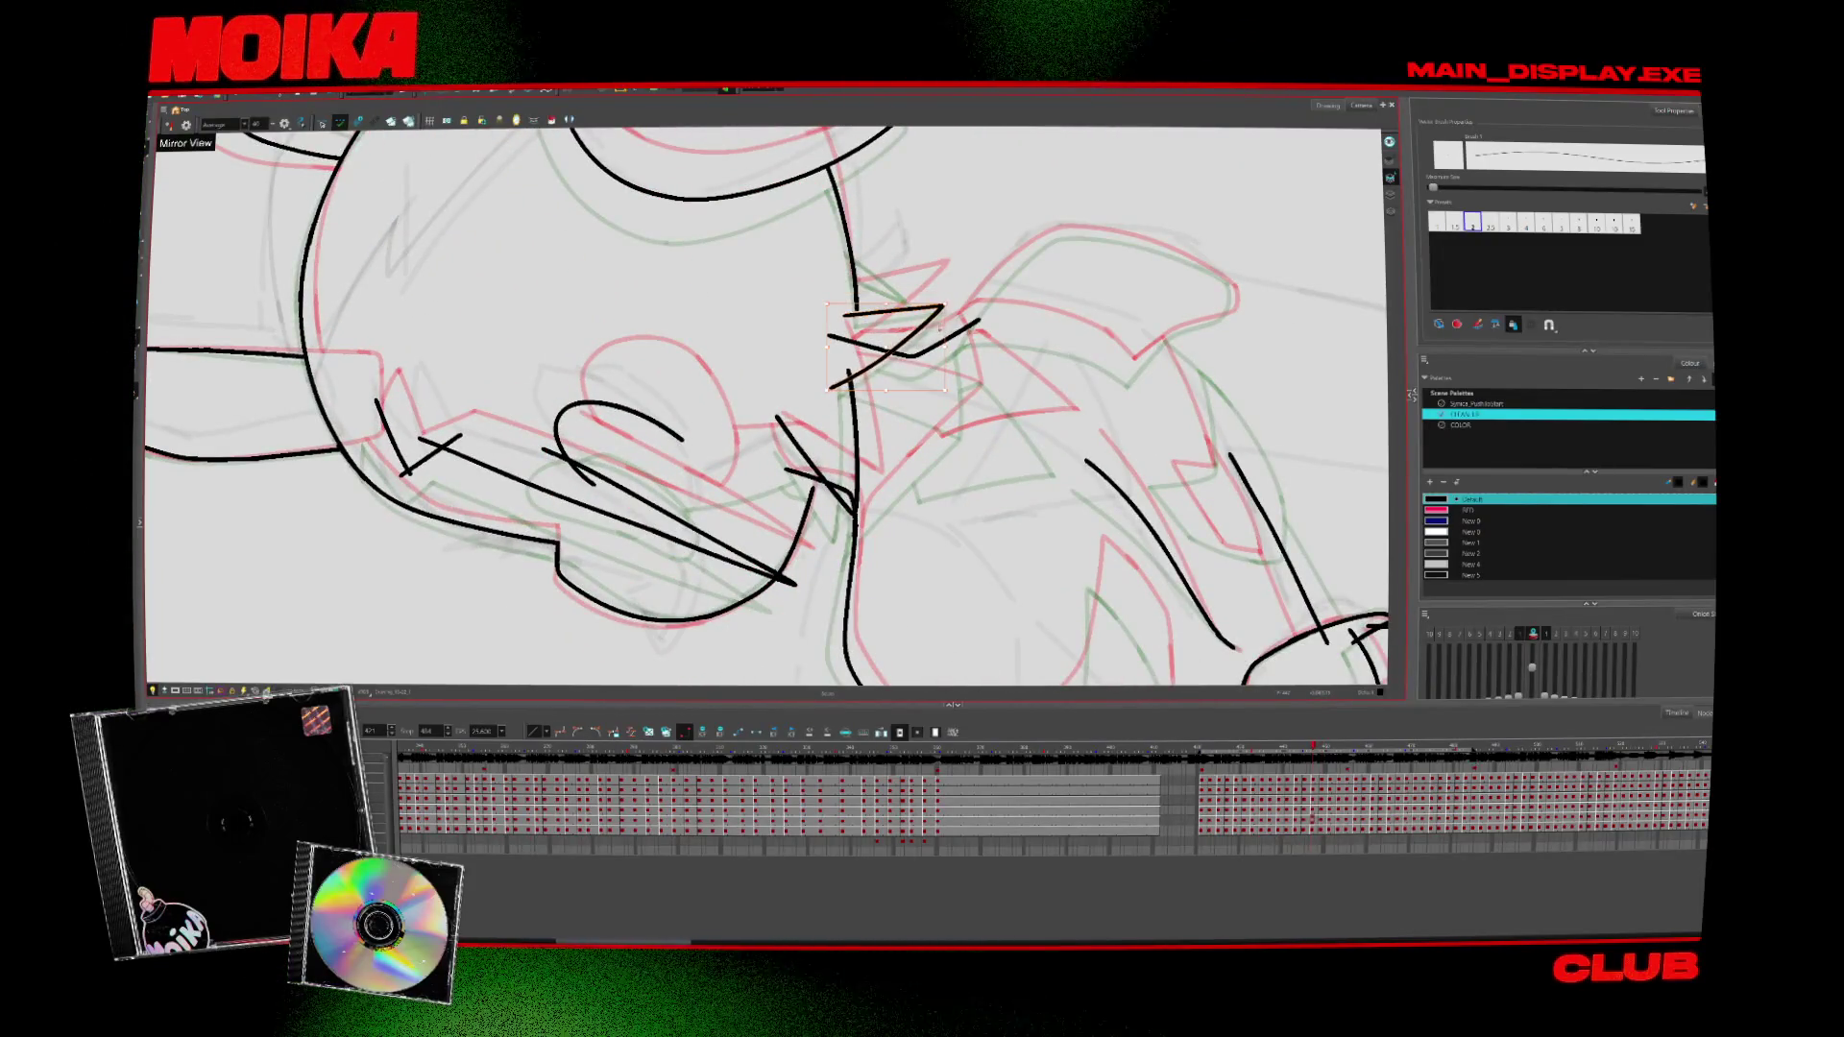
{"action": "key", "text": "period"}
{"action": "key", "text": "comma"}
{"action": "key", "text": "comma"}
{"action": "key", "text": "period"}
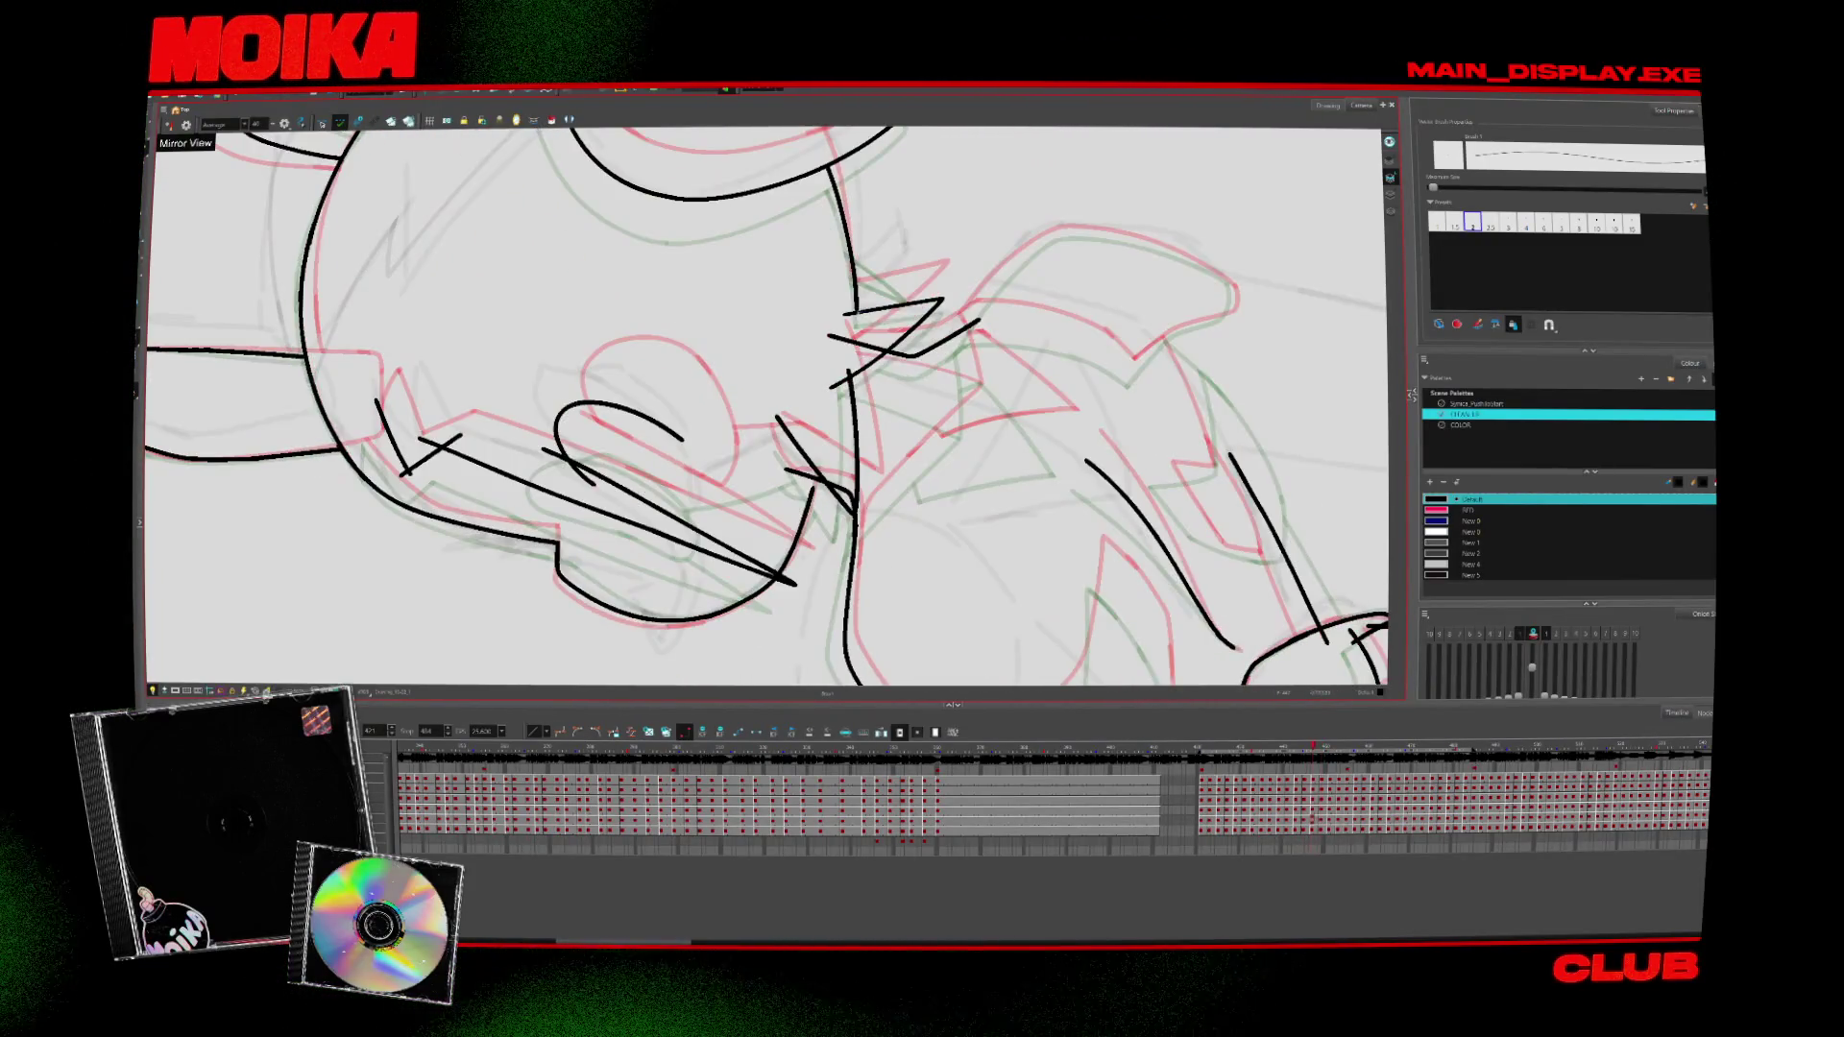
Zoom out to check the whole character, then back in on the face in mirrored view
{"action": "key", "text": "alt+z"}
{"action": "key", "text": "shift+m"}
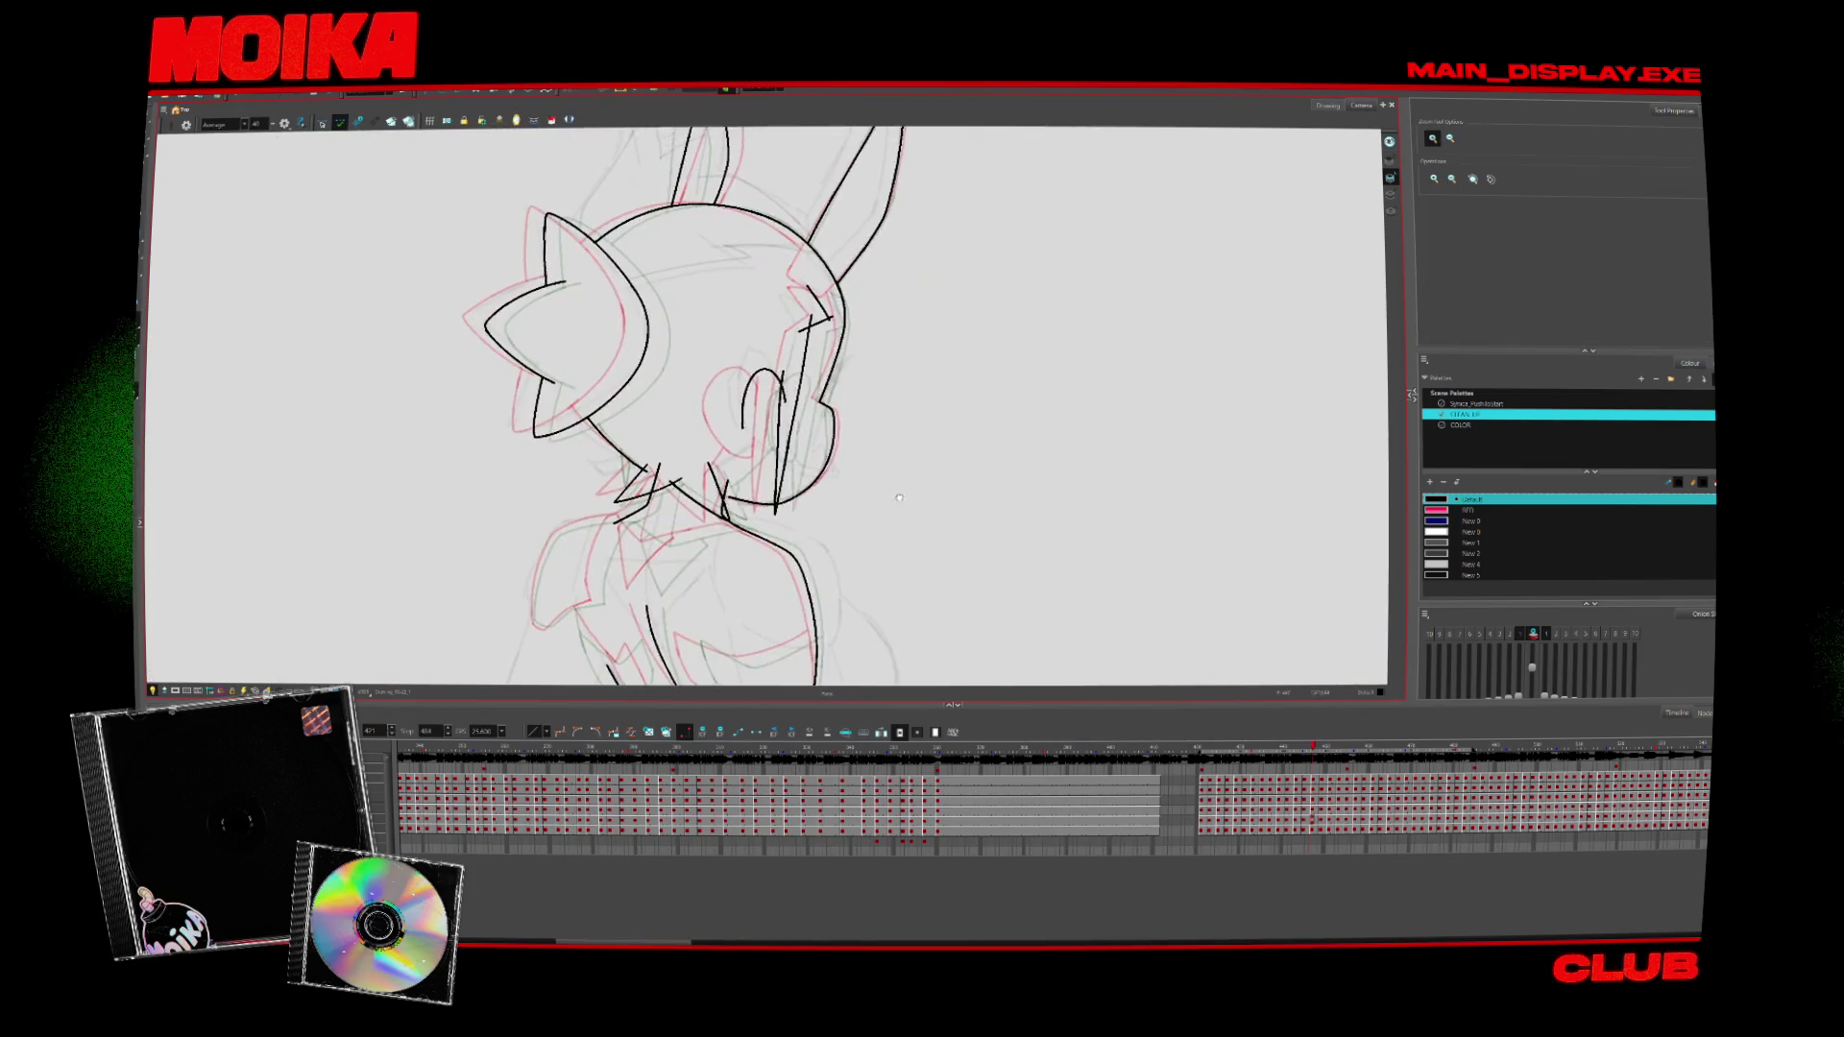
{"action": "key", "text": "period"}
{"action": "key", "text": "period"}
{"action": "key", "text": "period"}
{"action": "key", "text": "2"}
{"action": "key", "text": "alt+b"}
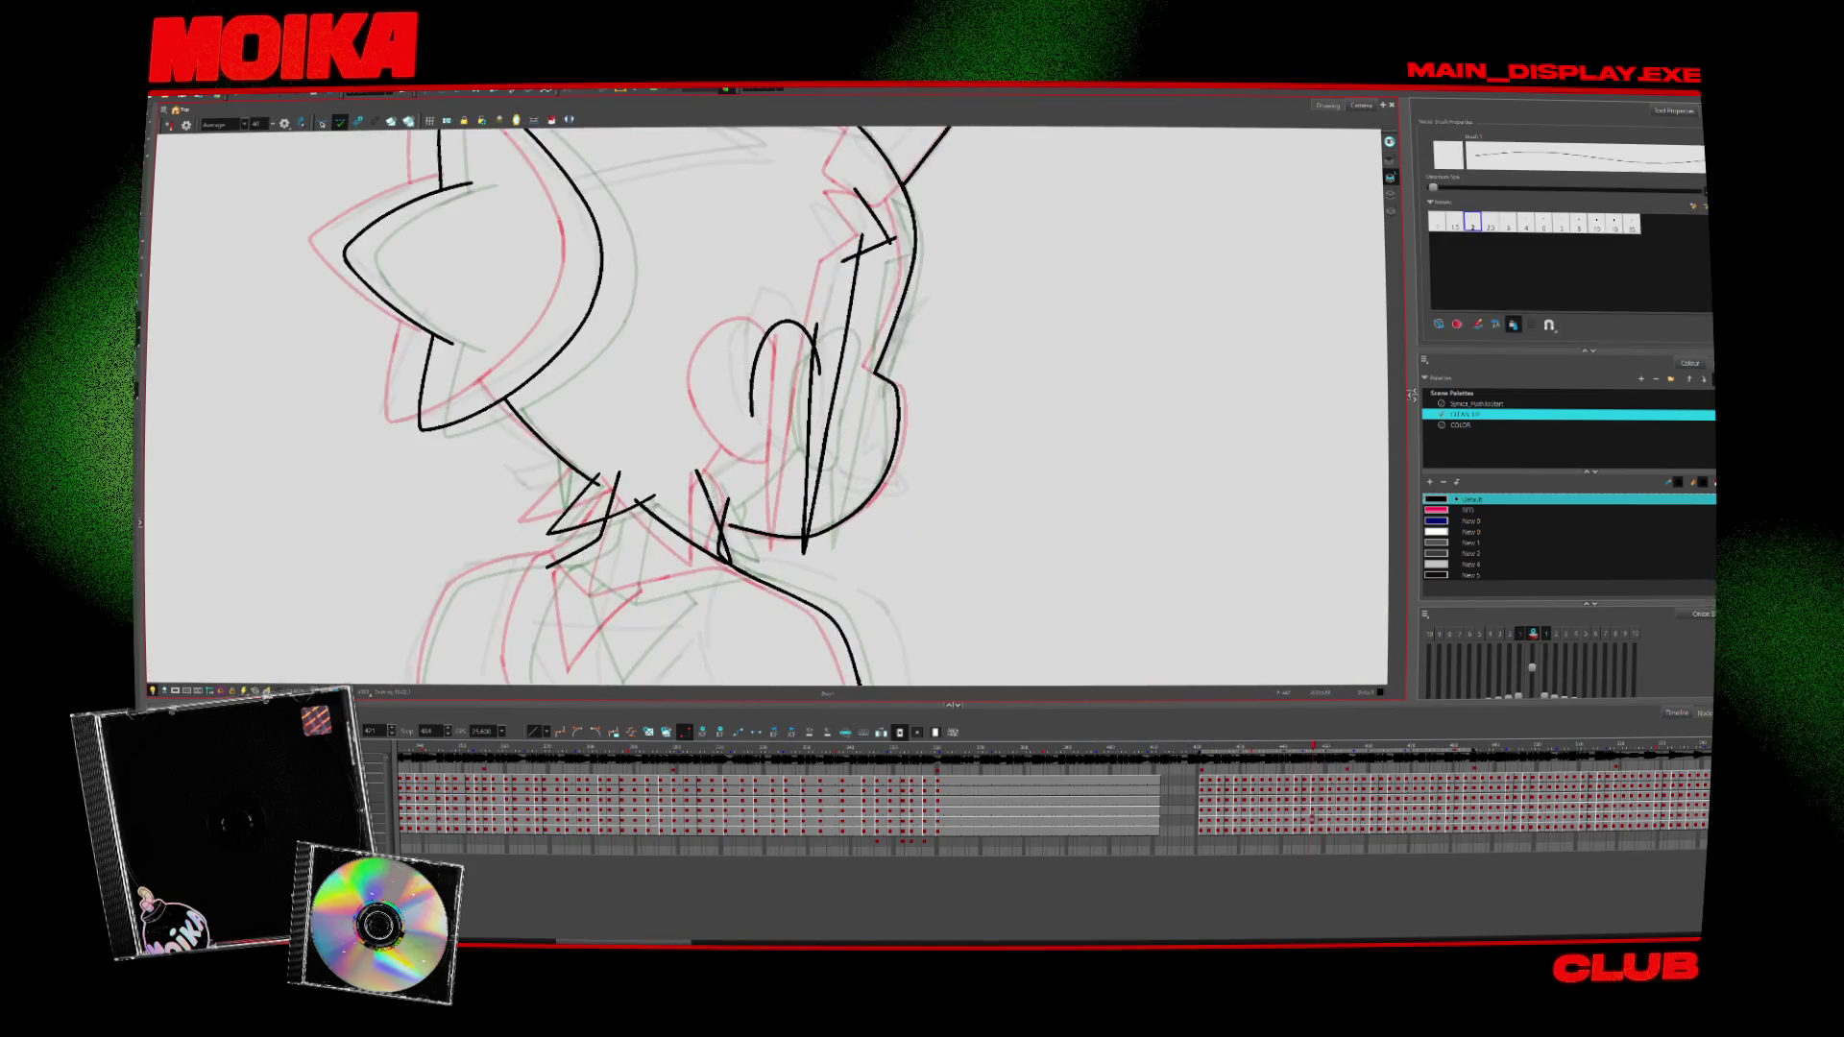
{"action": "key", "text": "comma"}
{"action": "key", "text": "comma"}
{"action": "key", "text": "comma"}
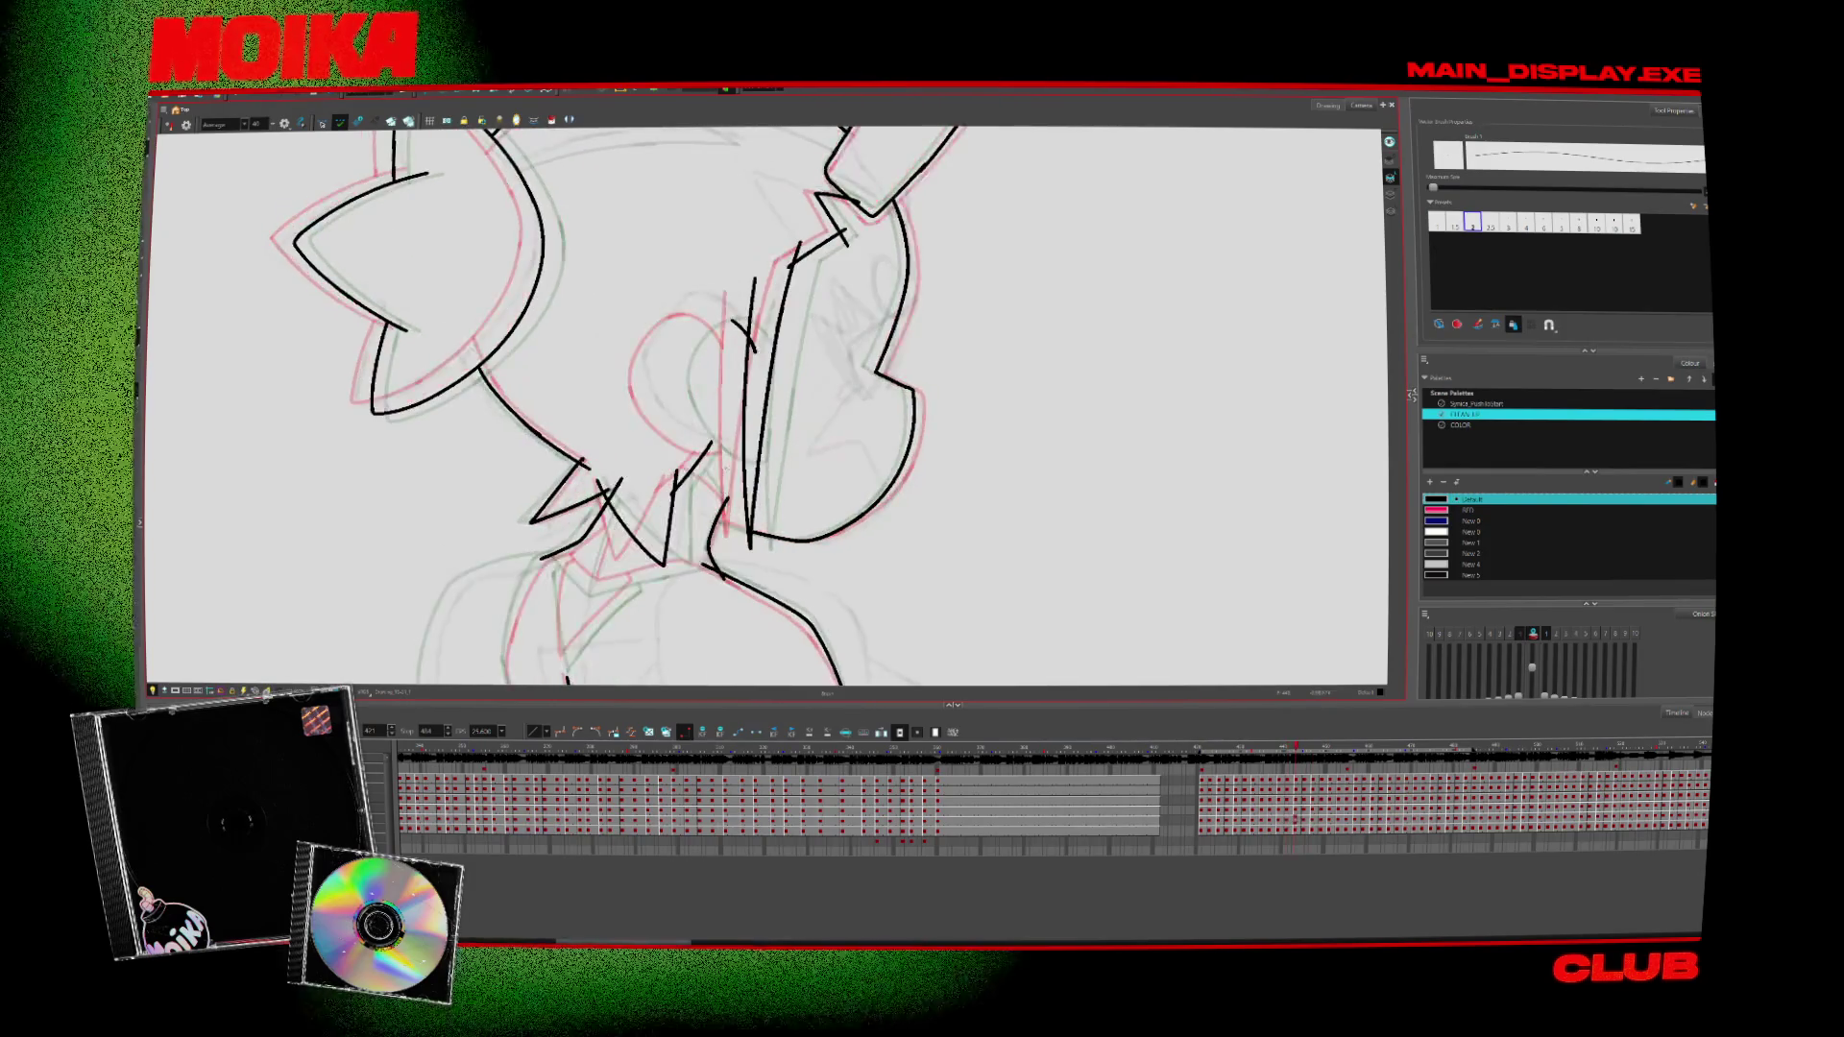
{"action": "key", "text": "comma"}
{"action": "key", "text": "comma"}
{"action": "key", "text": "comma"}
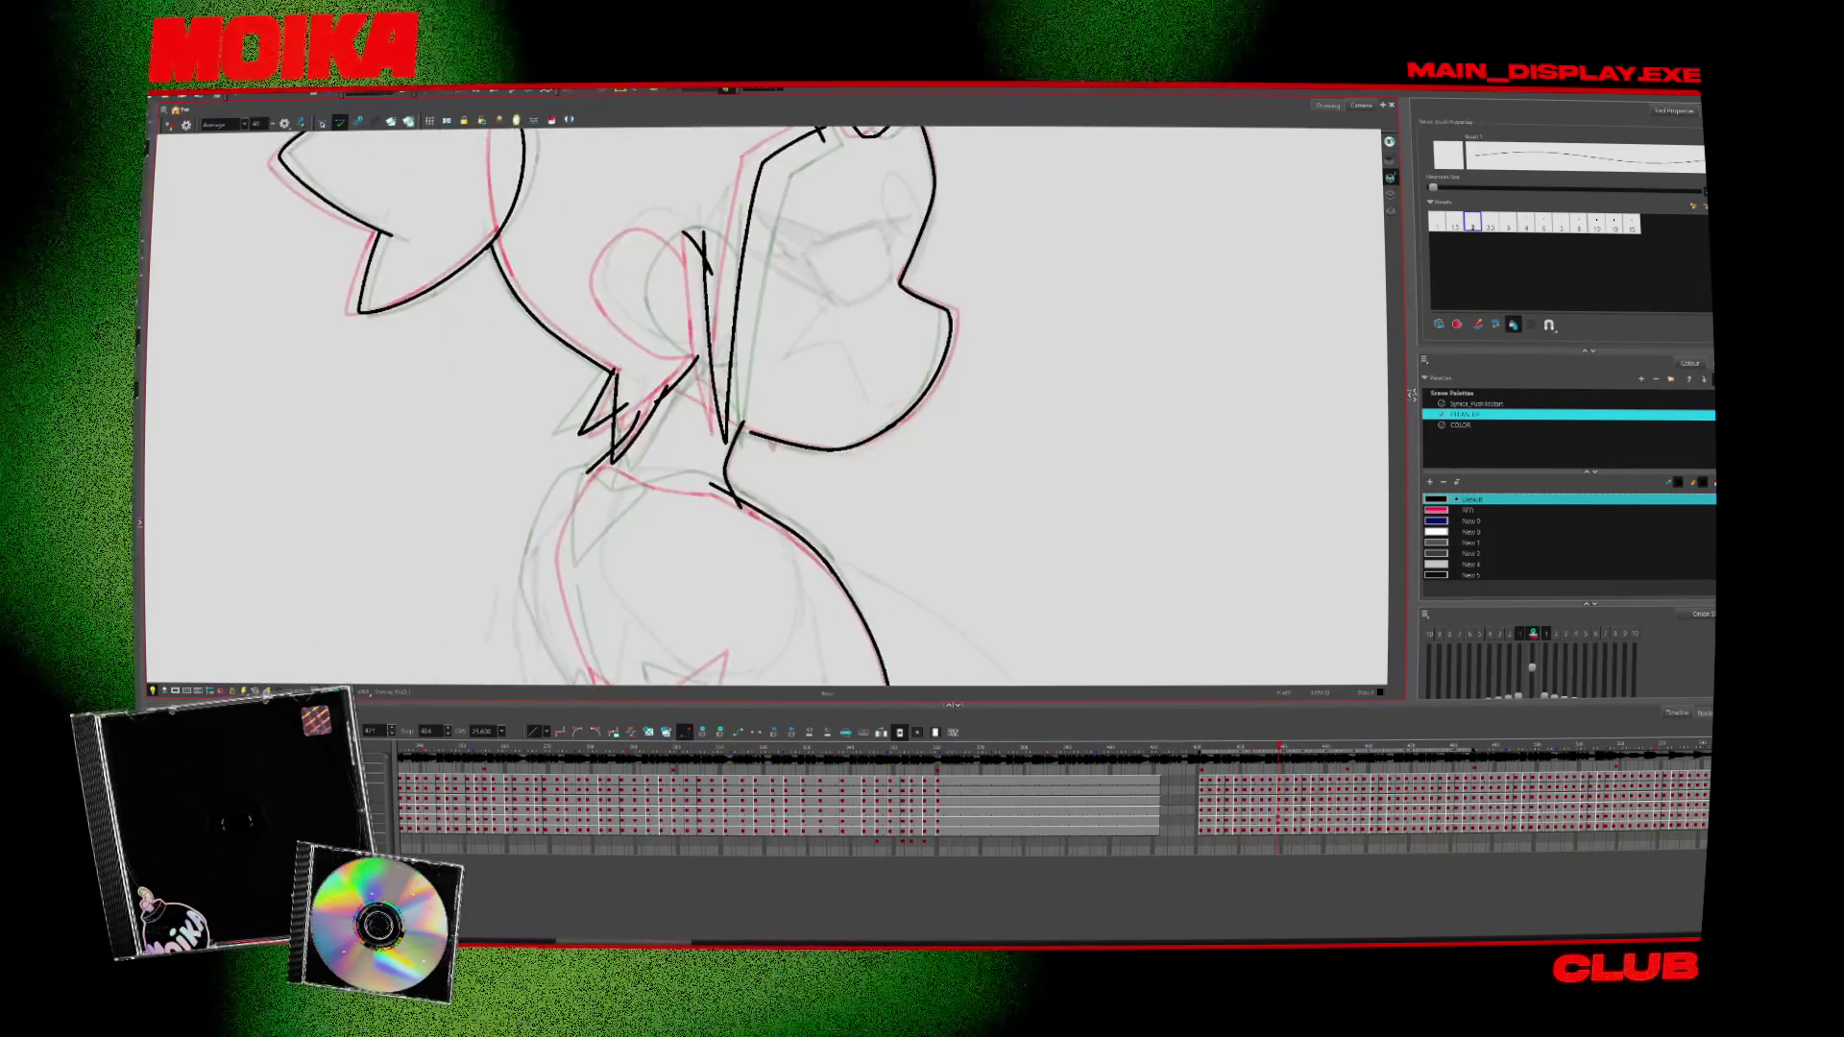
{"action": "key", "text": "4"}
{"action": "key", "text": "alt+z"}
Zoom in on the face and ink a small stroke on the chin
{"action": "key", "text": "1"}
{"action": "key", "text": "1"}
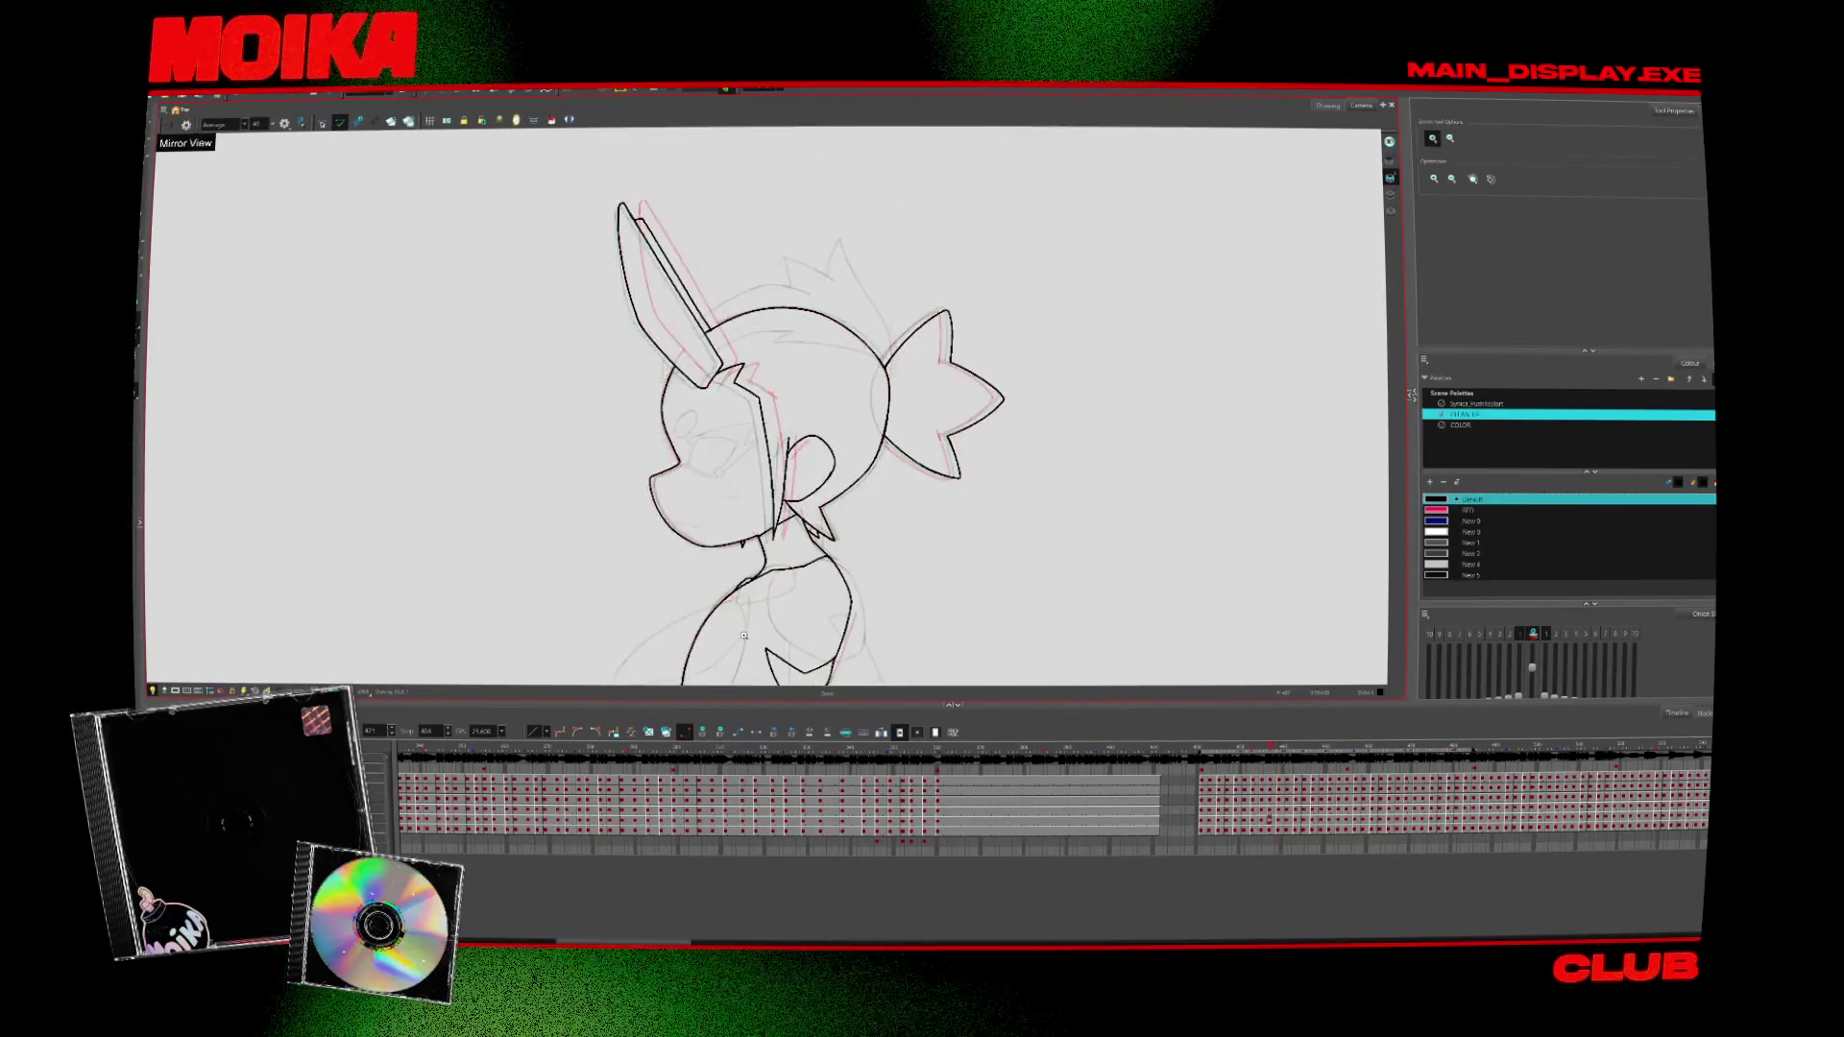
{"action": "key", "text": "comma"}
{"action": "key", "text": "comma"}
{"action": "key", "text": "comma"}
{"action": "key", "text": "2"}
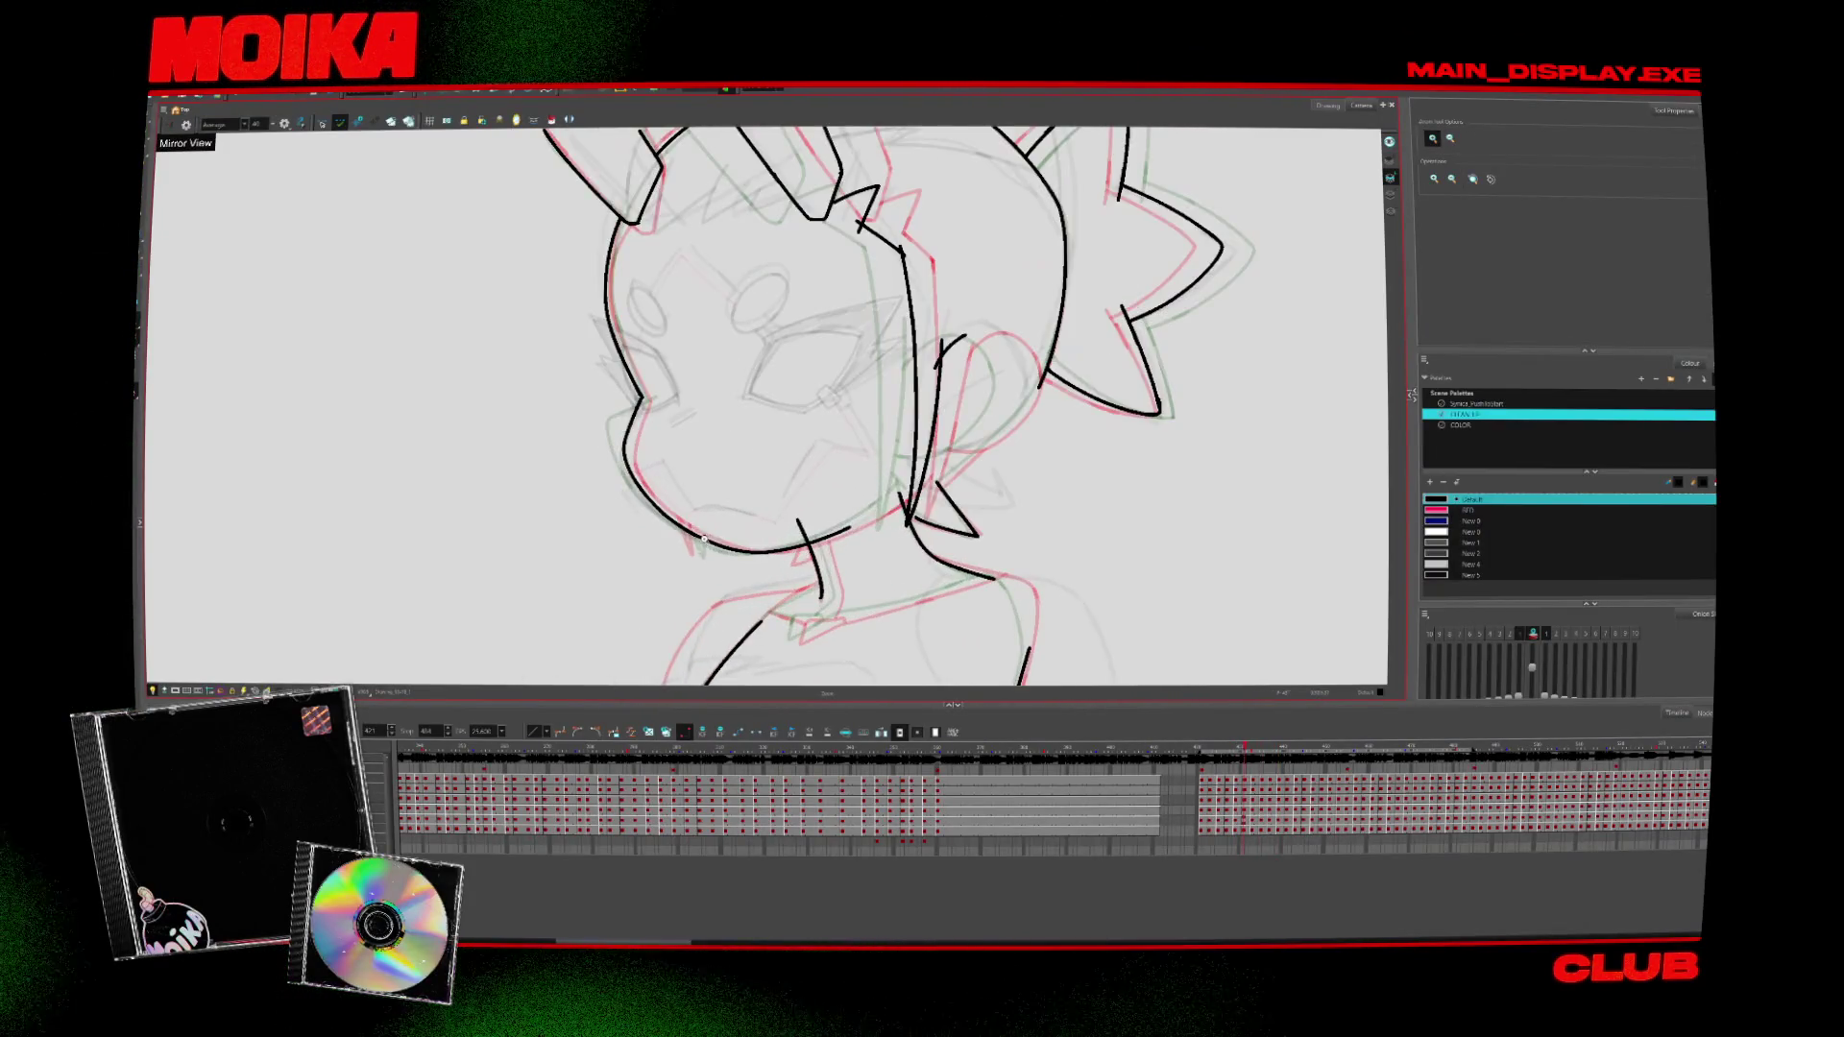
{"action": "key", "text": "2"}
{"action": "key", "text": "alt+b"}
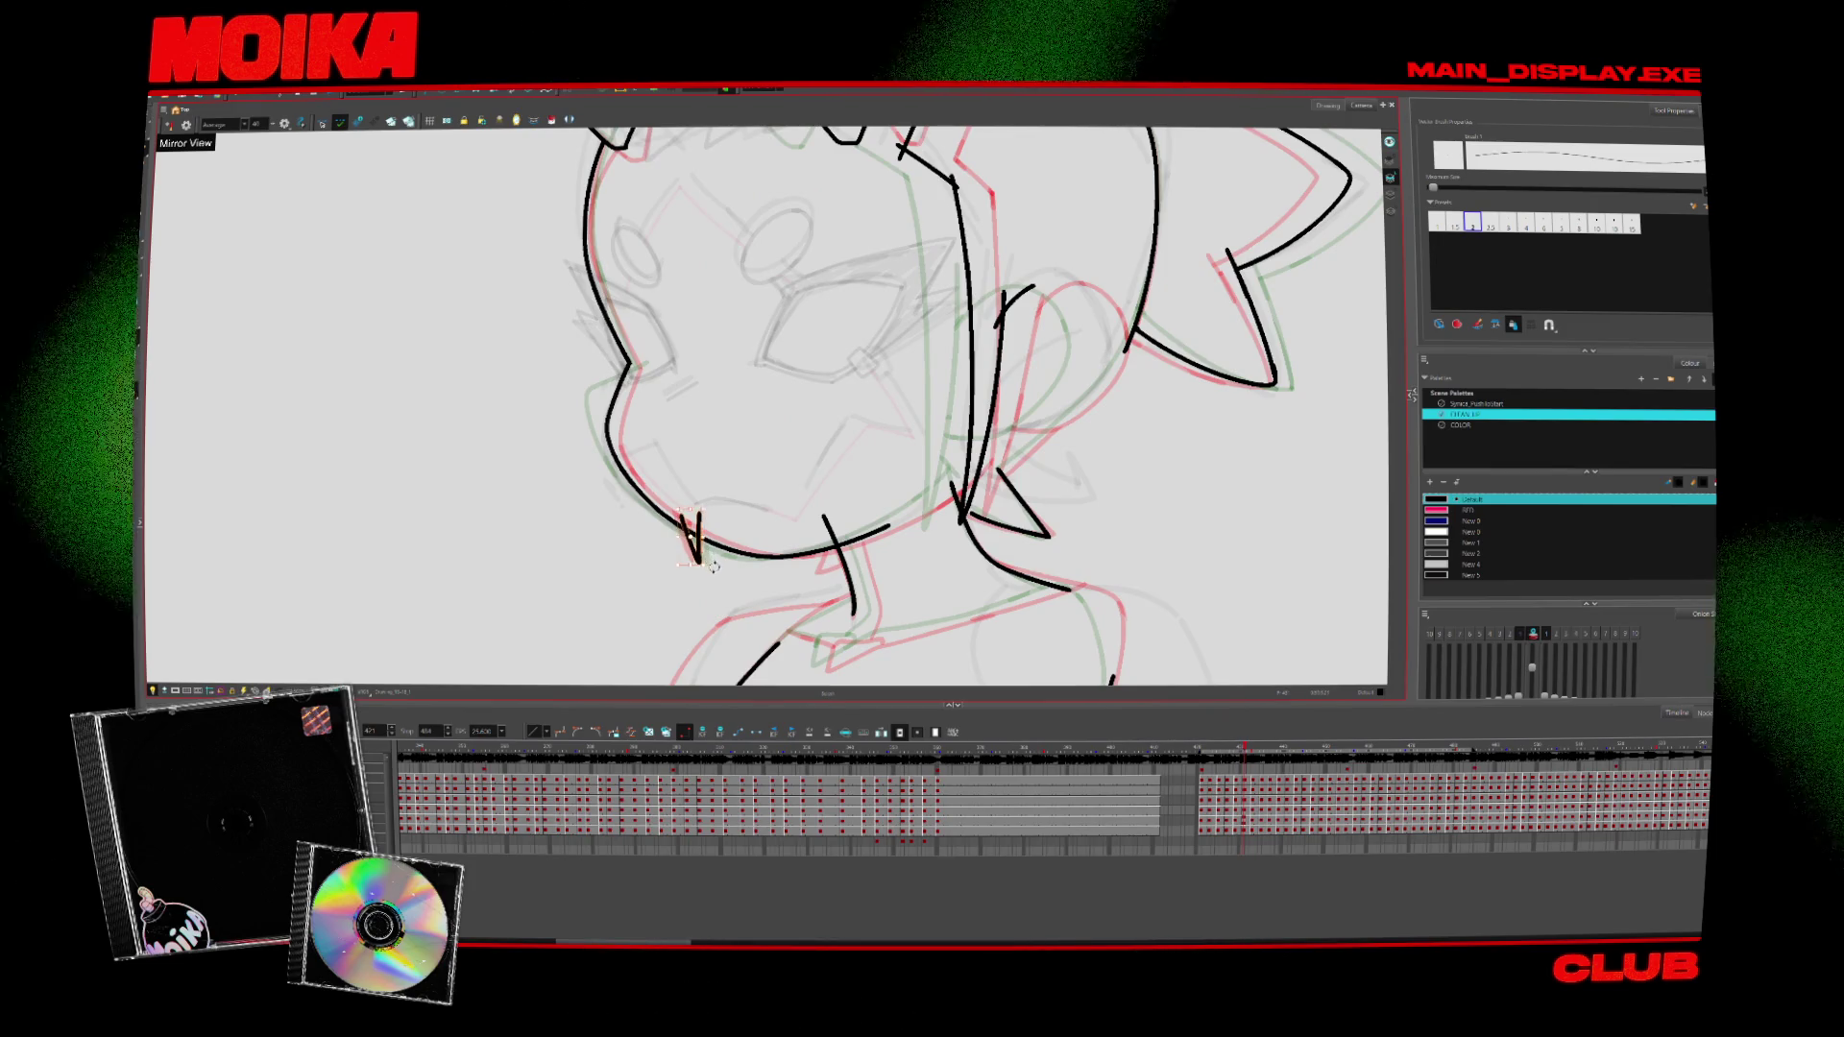
{"action": "key", "text": "period"}
{"action": "key", "text": "period"}
{"action": "key", "text": "comma"}
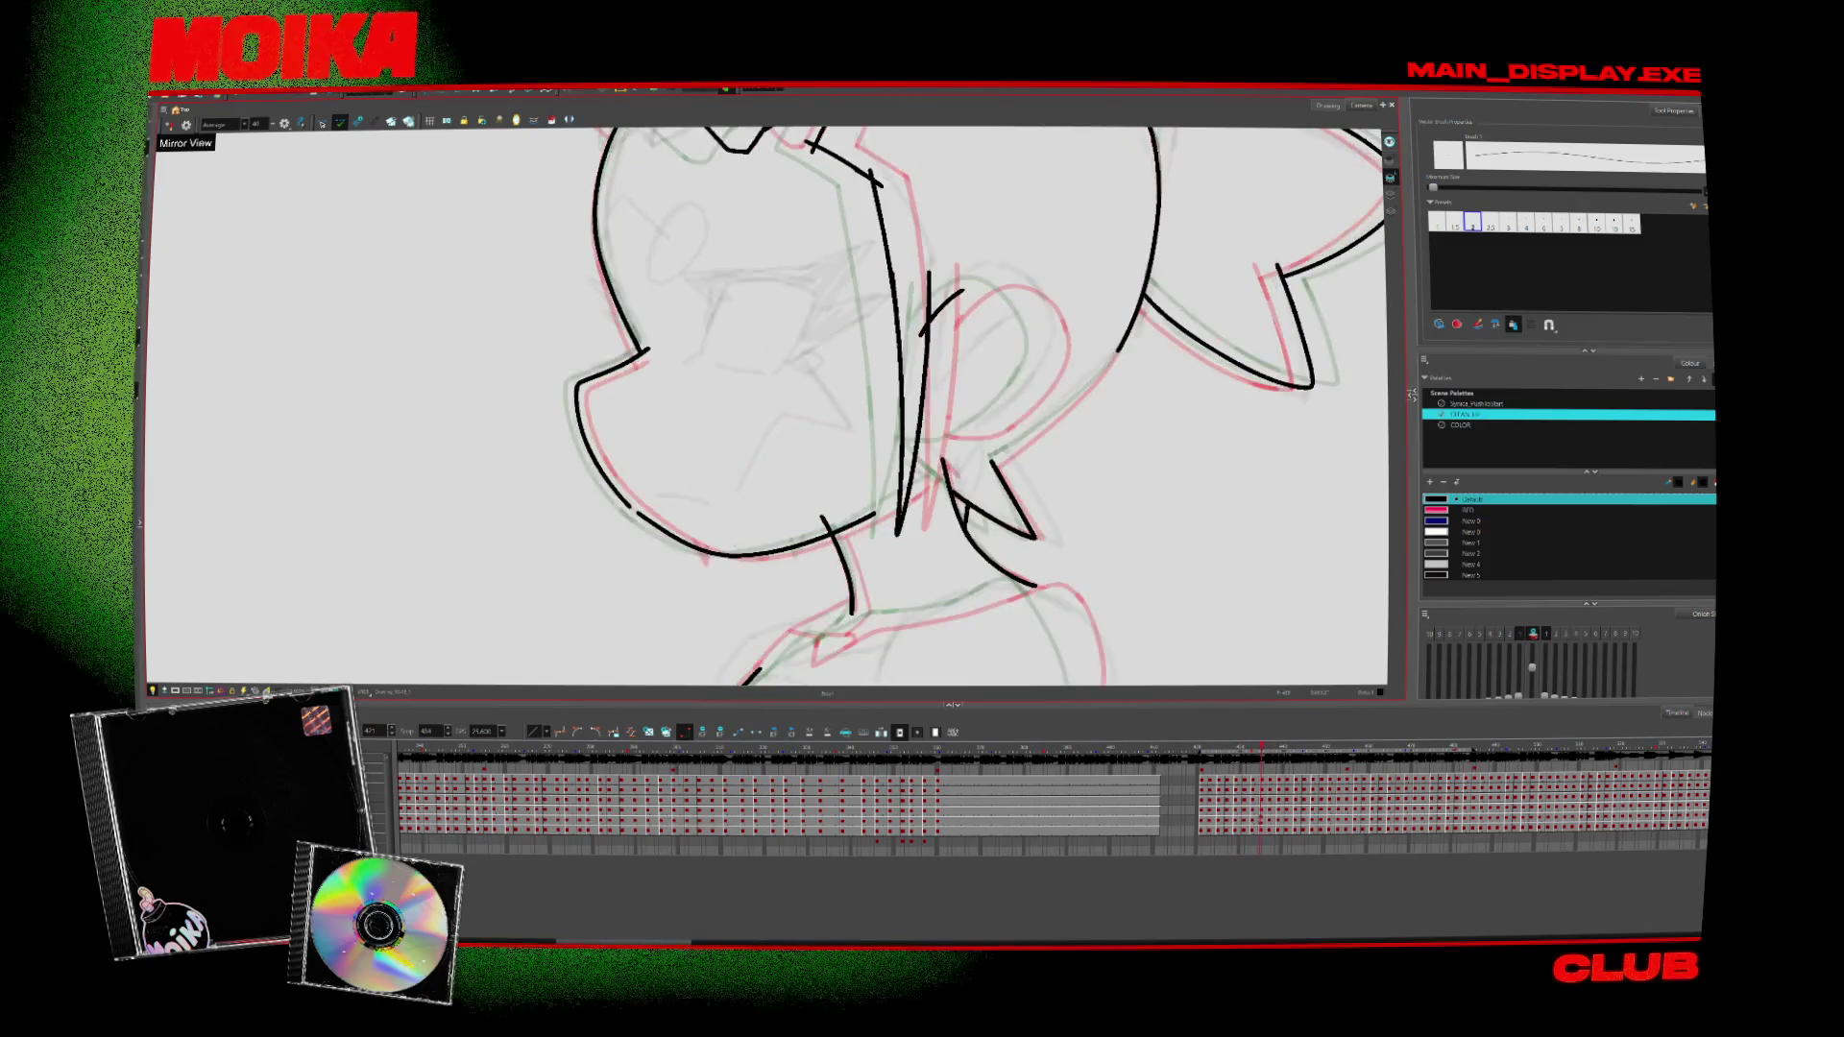
{"action": "left_click_drag", "start_coordinate": [737, 547], "coordinate": [748, 564]}
With mirroring off, ink a stroke along the right jaw two drawings back and compare frames
{"action": "key", "text": "comma"}
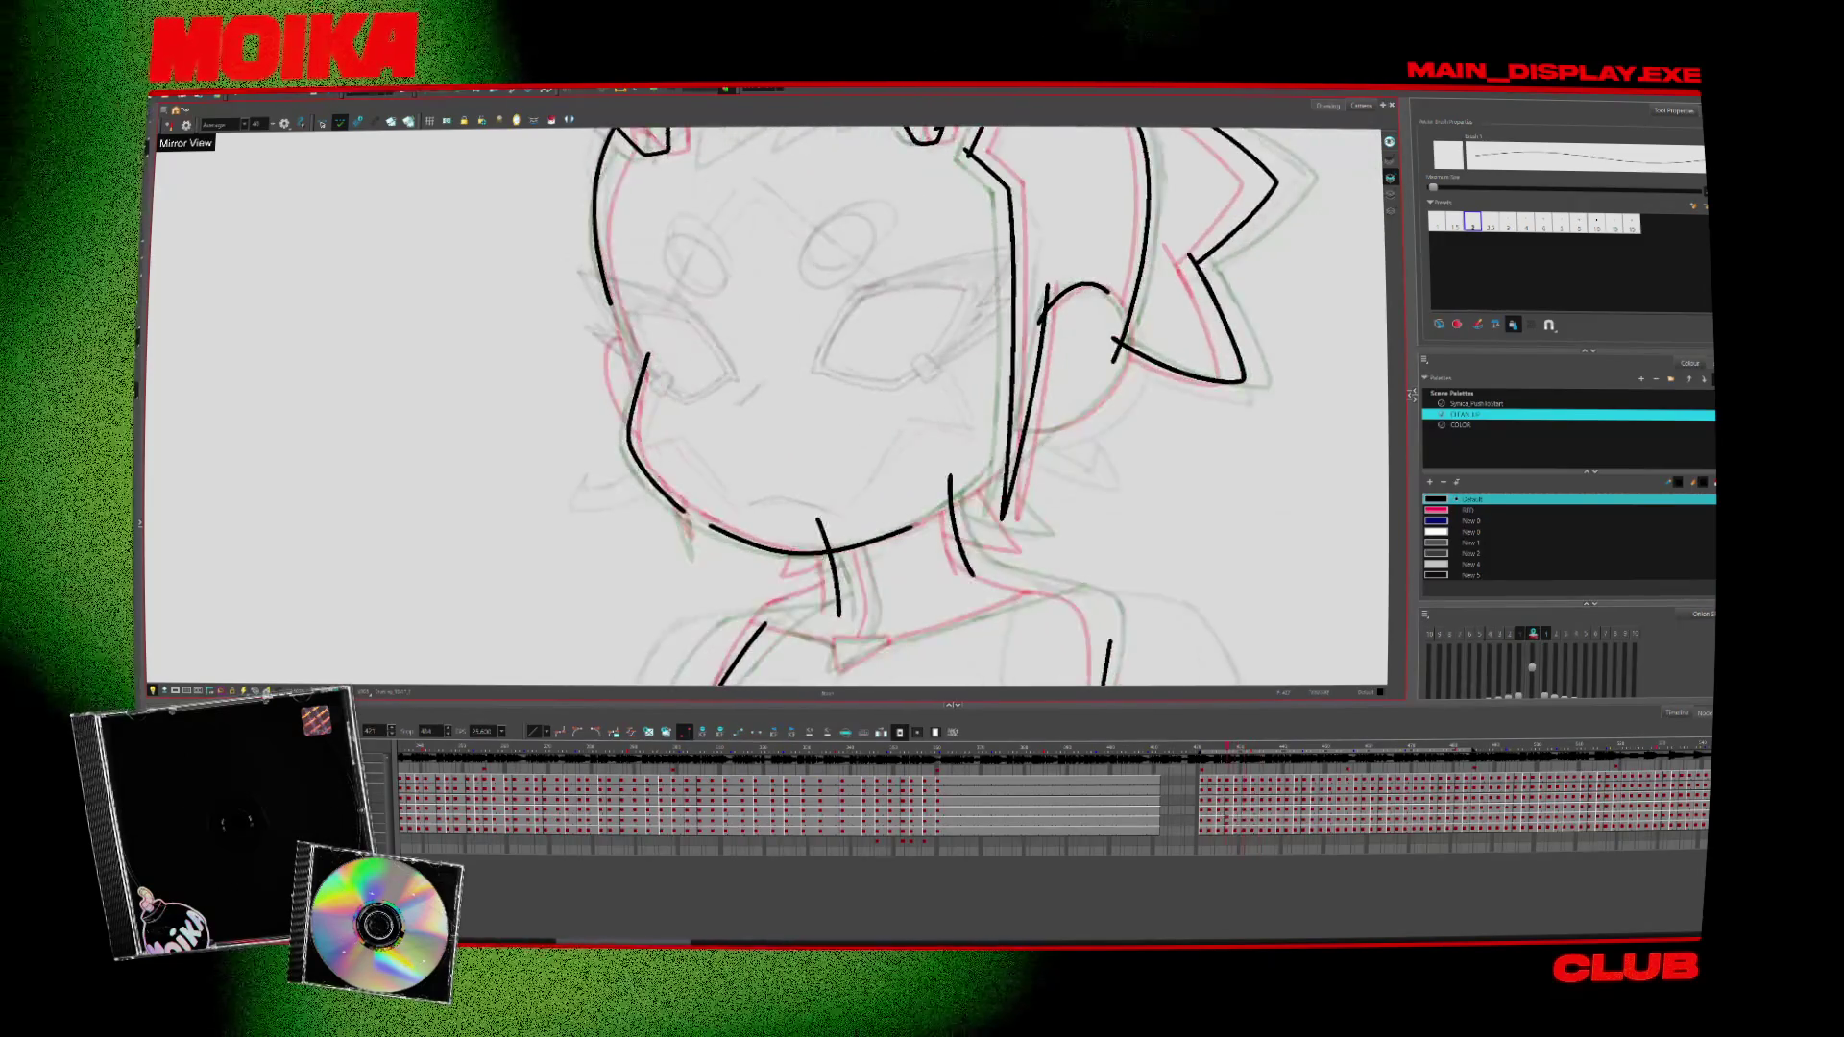
{"action": "key", "text": "4"}
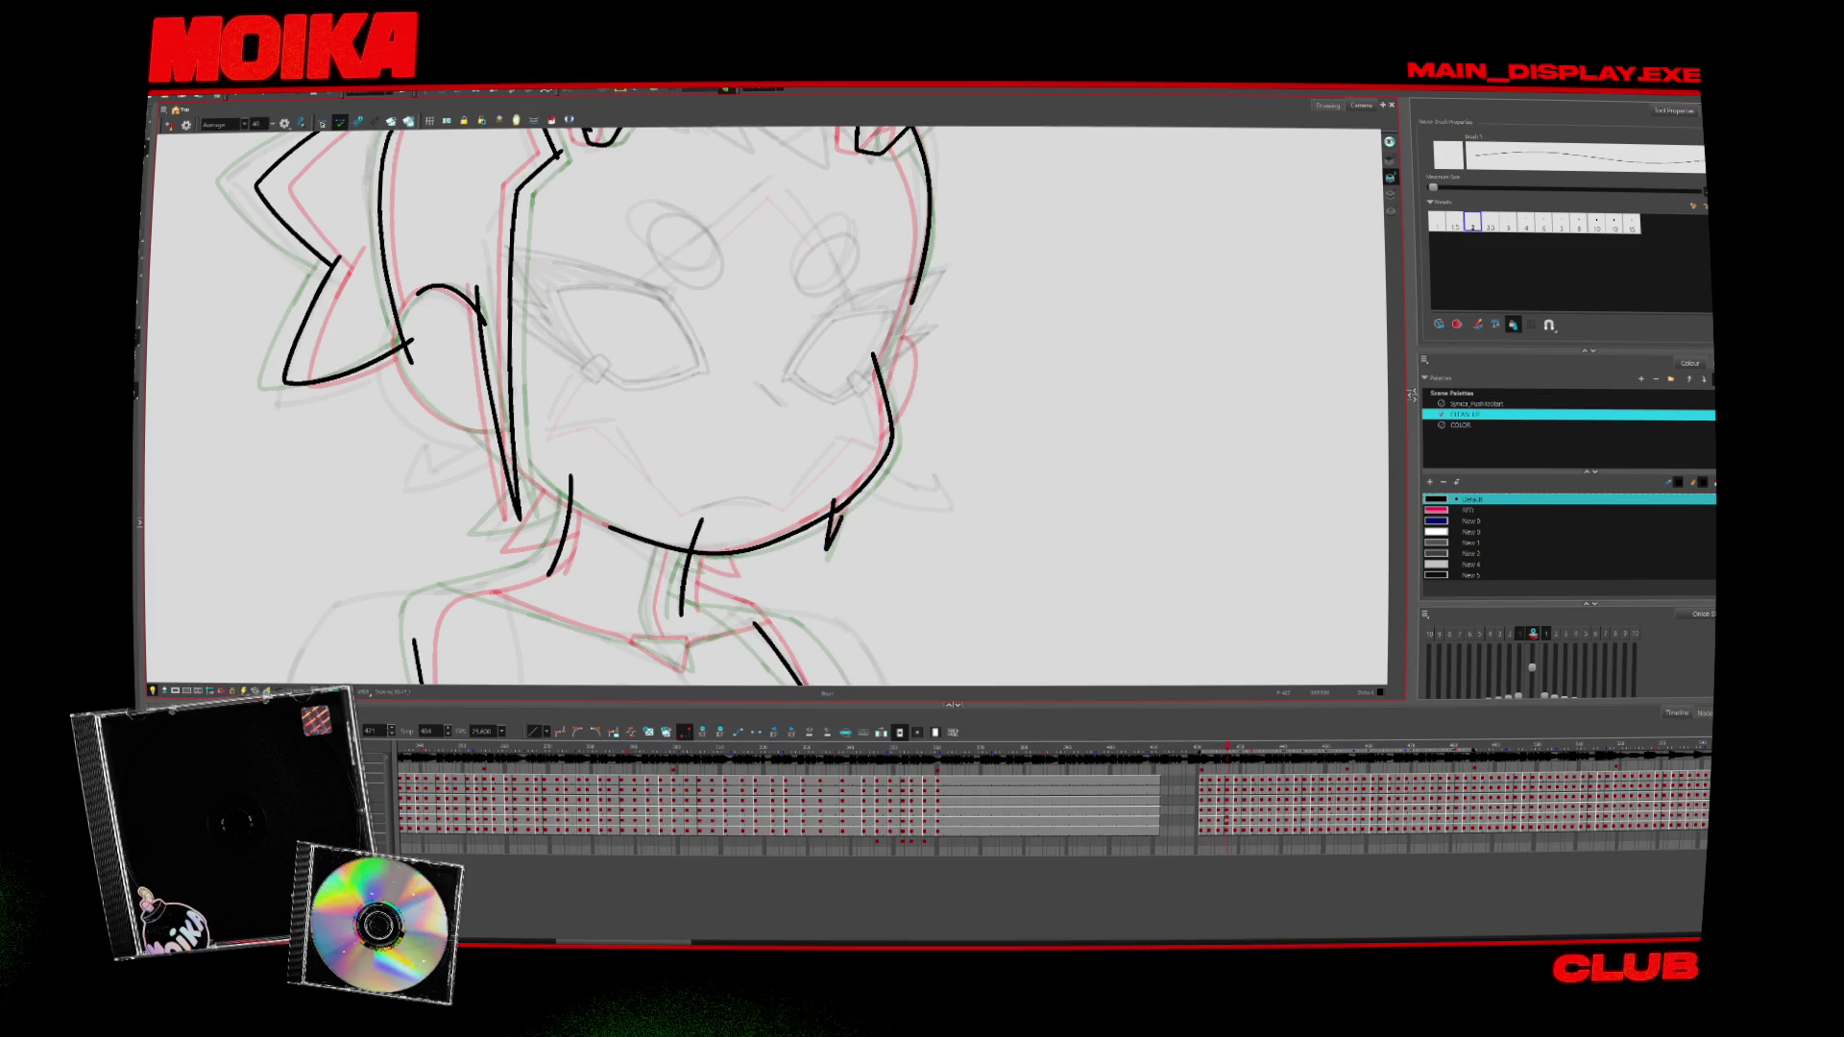
{"action": "key", "text": "comma"}
{"action": "key", "text": "comma"}
{"action": "left_click_drag", "start_coordinate": [849, 461], "coordinate": [870, 451]}
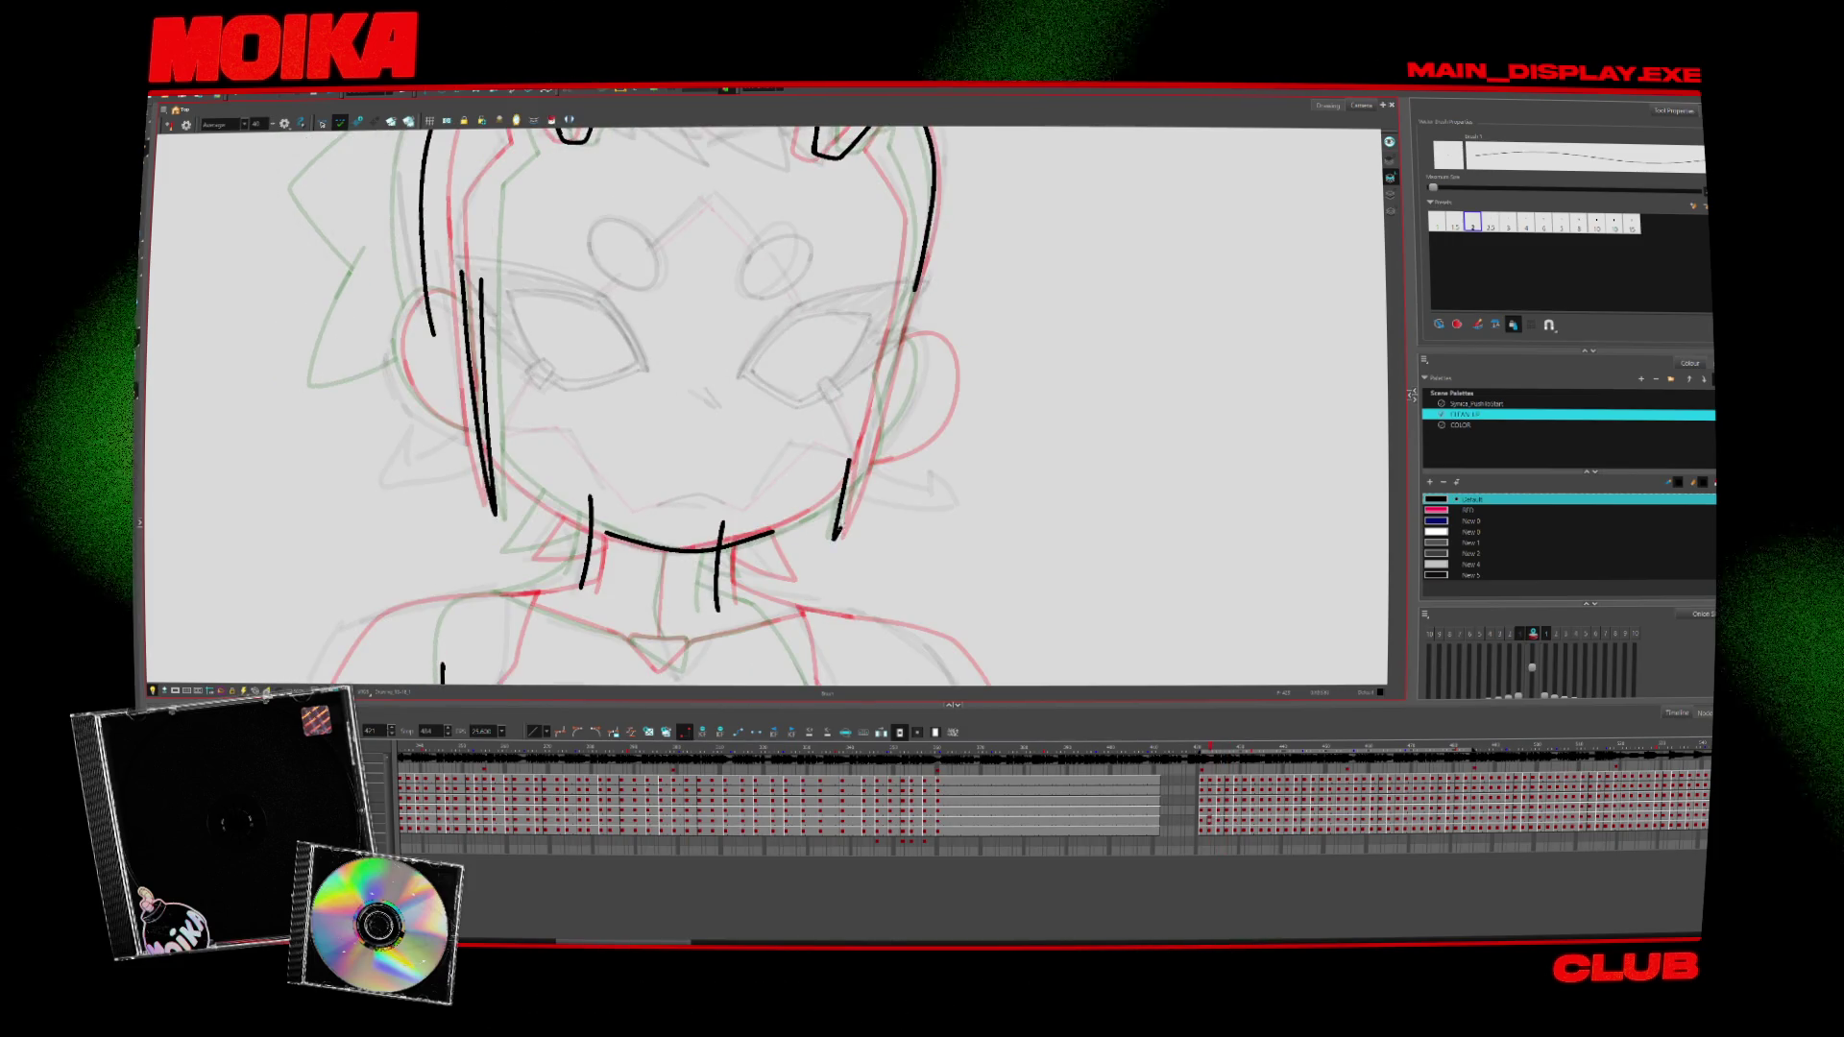
{"action": "key", "text": "period"}
{"action": "key", "text": "comma"}
{"action": "key", "text": "Return"}
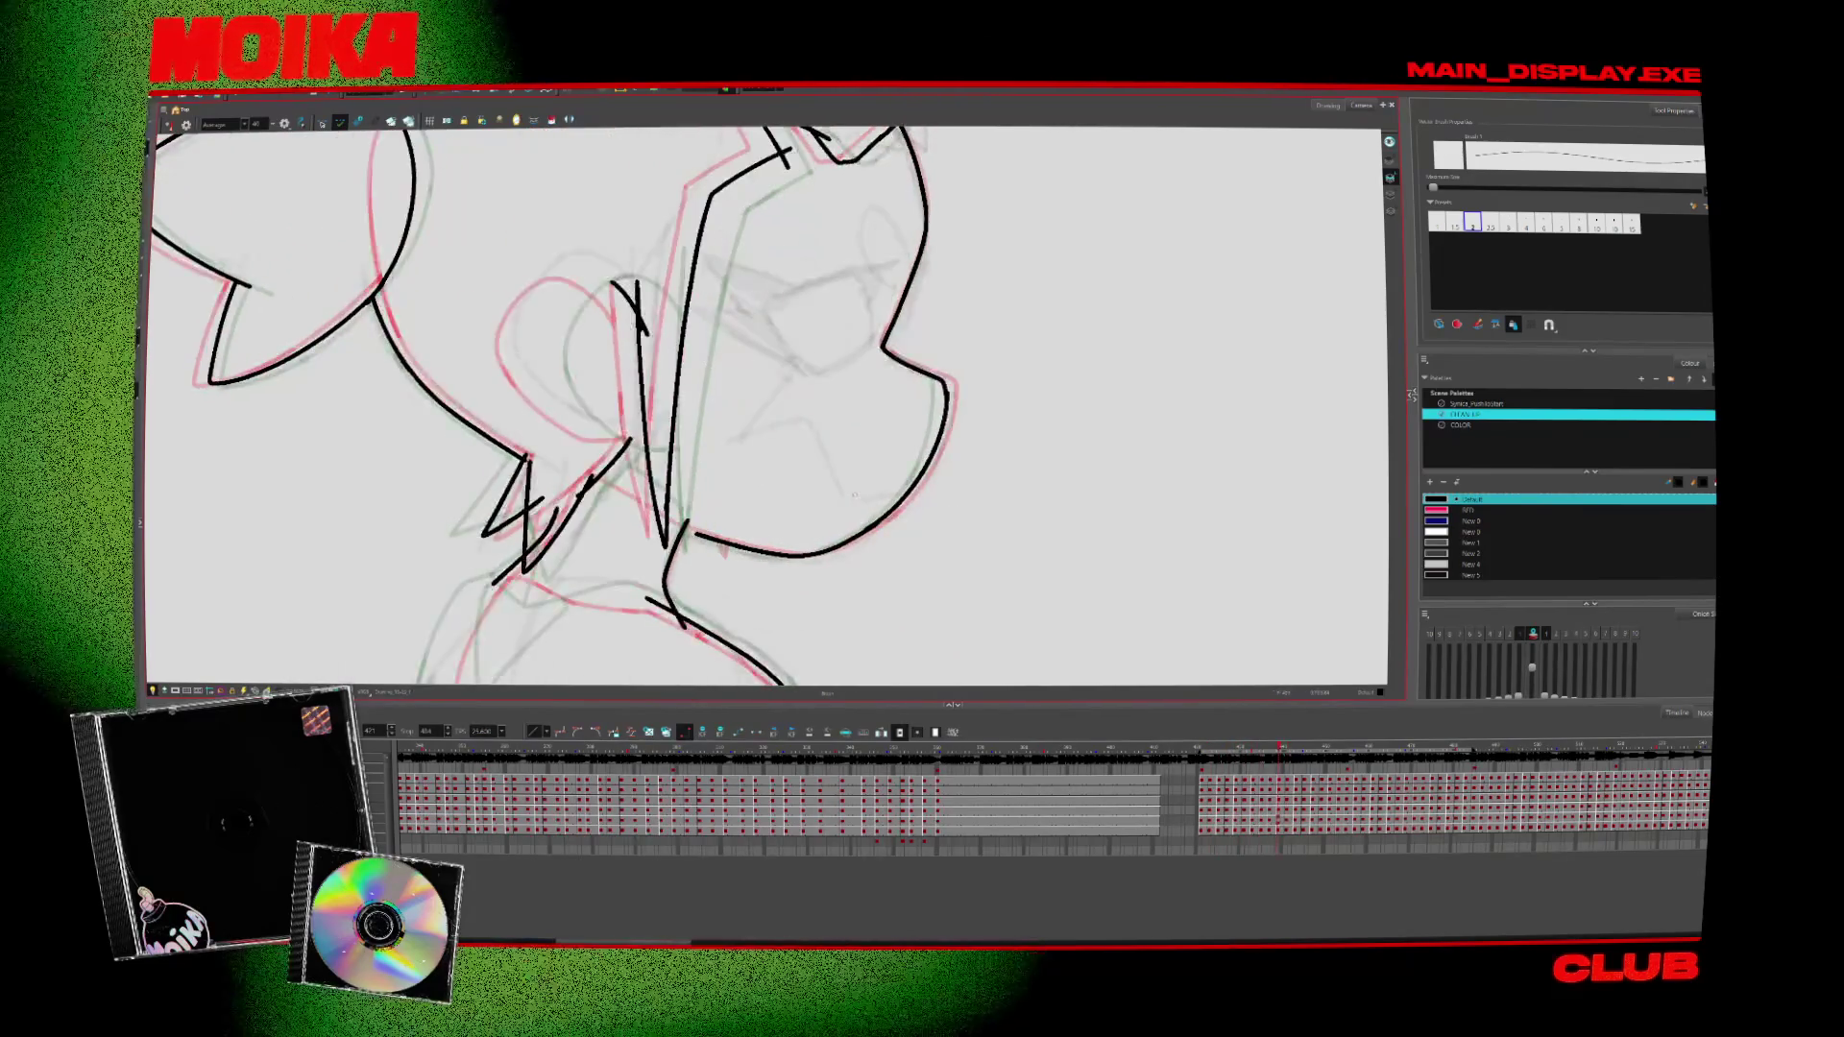
{"action": "scroll", "coordinate": [850, 486], "scroll_direction": "down", "scroll_amount": 5}
{"action": "scroll", "coordinate": [807, 442], "scroll_direction": "up", "scroll_amount": 5}
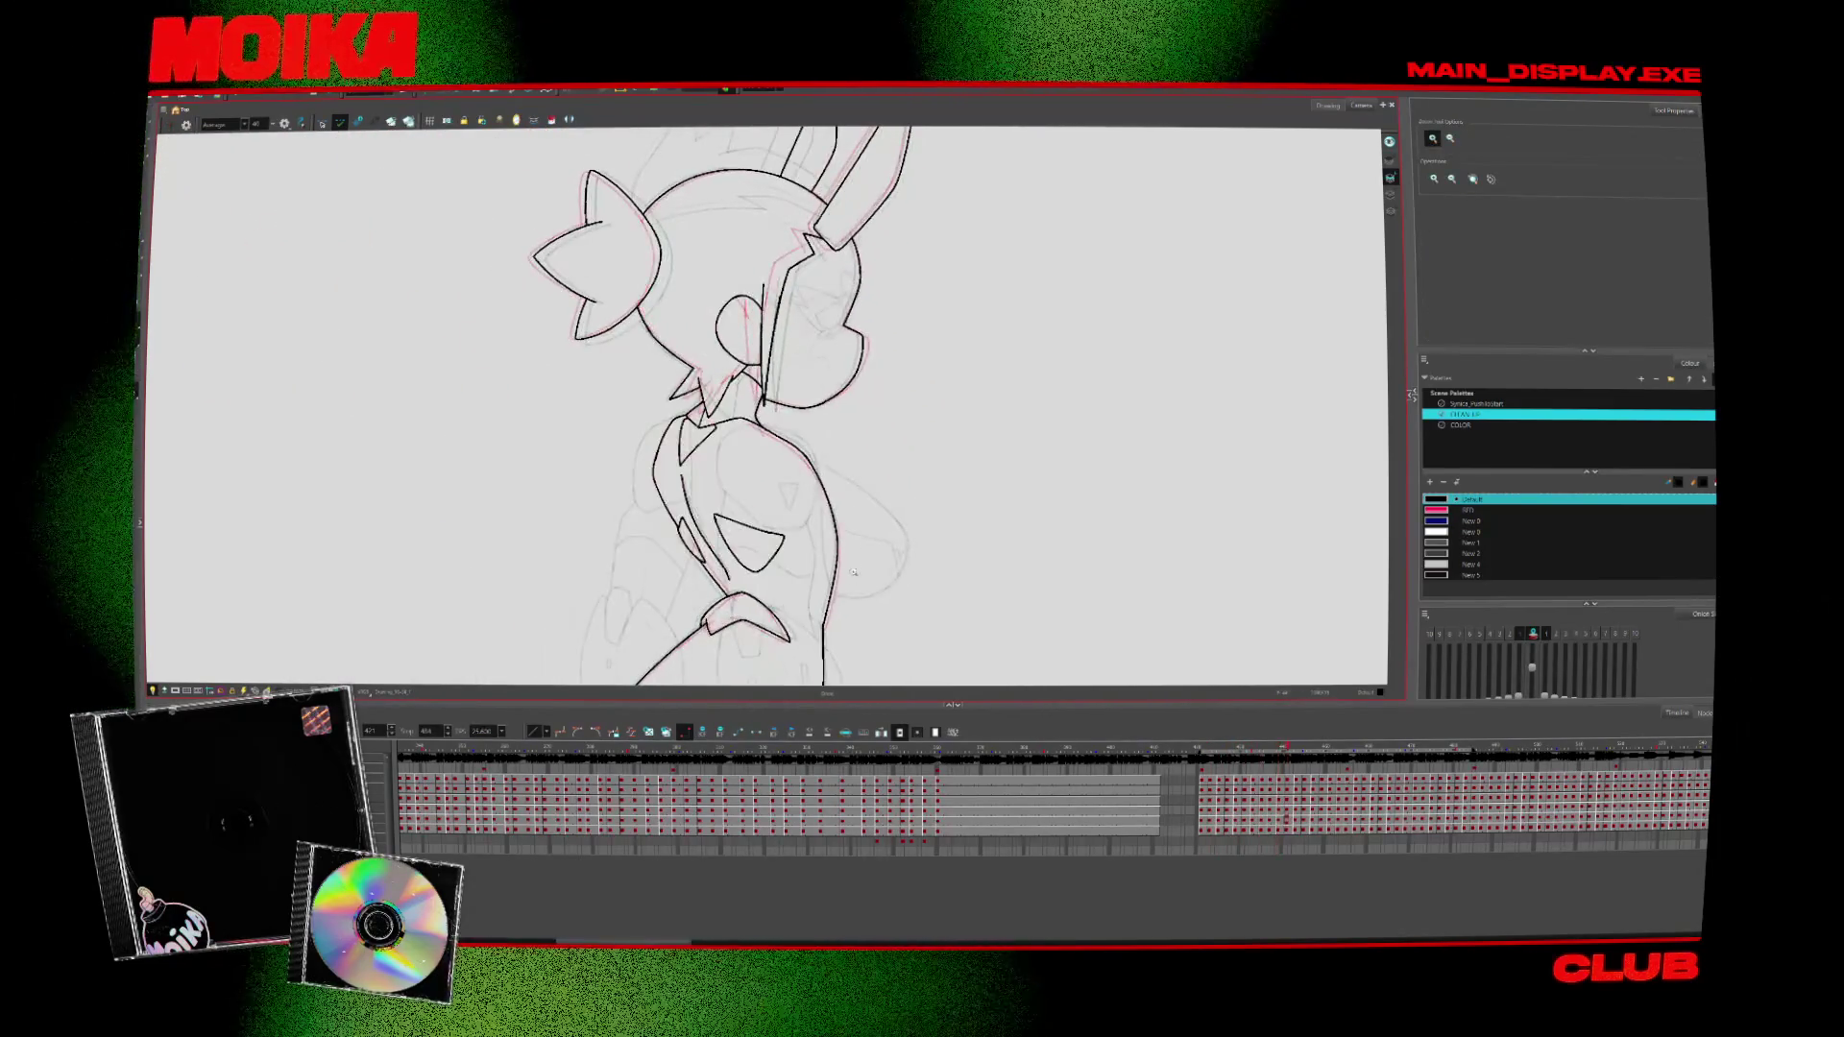
Toggle the onion skin and zoom in on the torso, ready to ink with the Brush
{"action": "scroll", "coordinate": [762, 489], "scroll_direction": "down", "scroll_amount": 2}
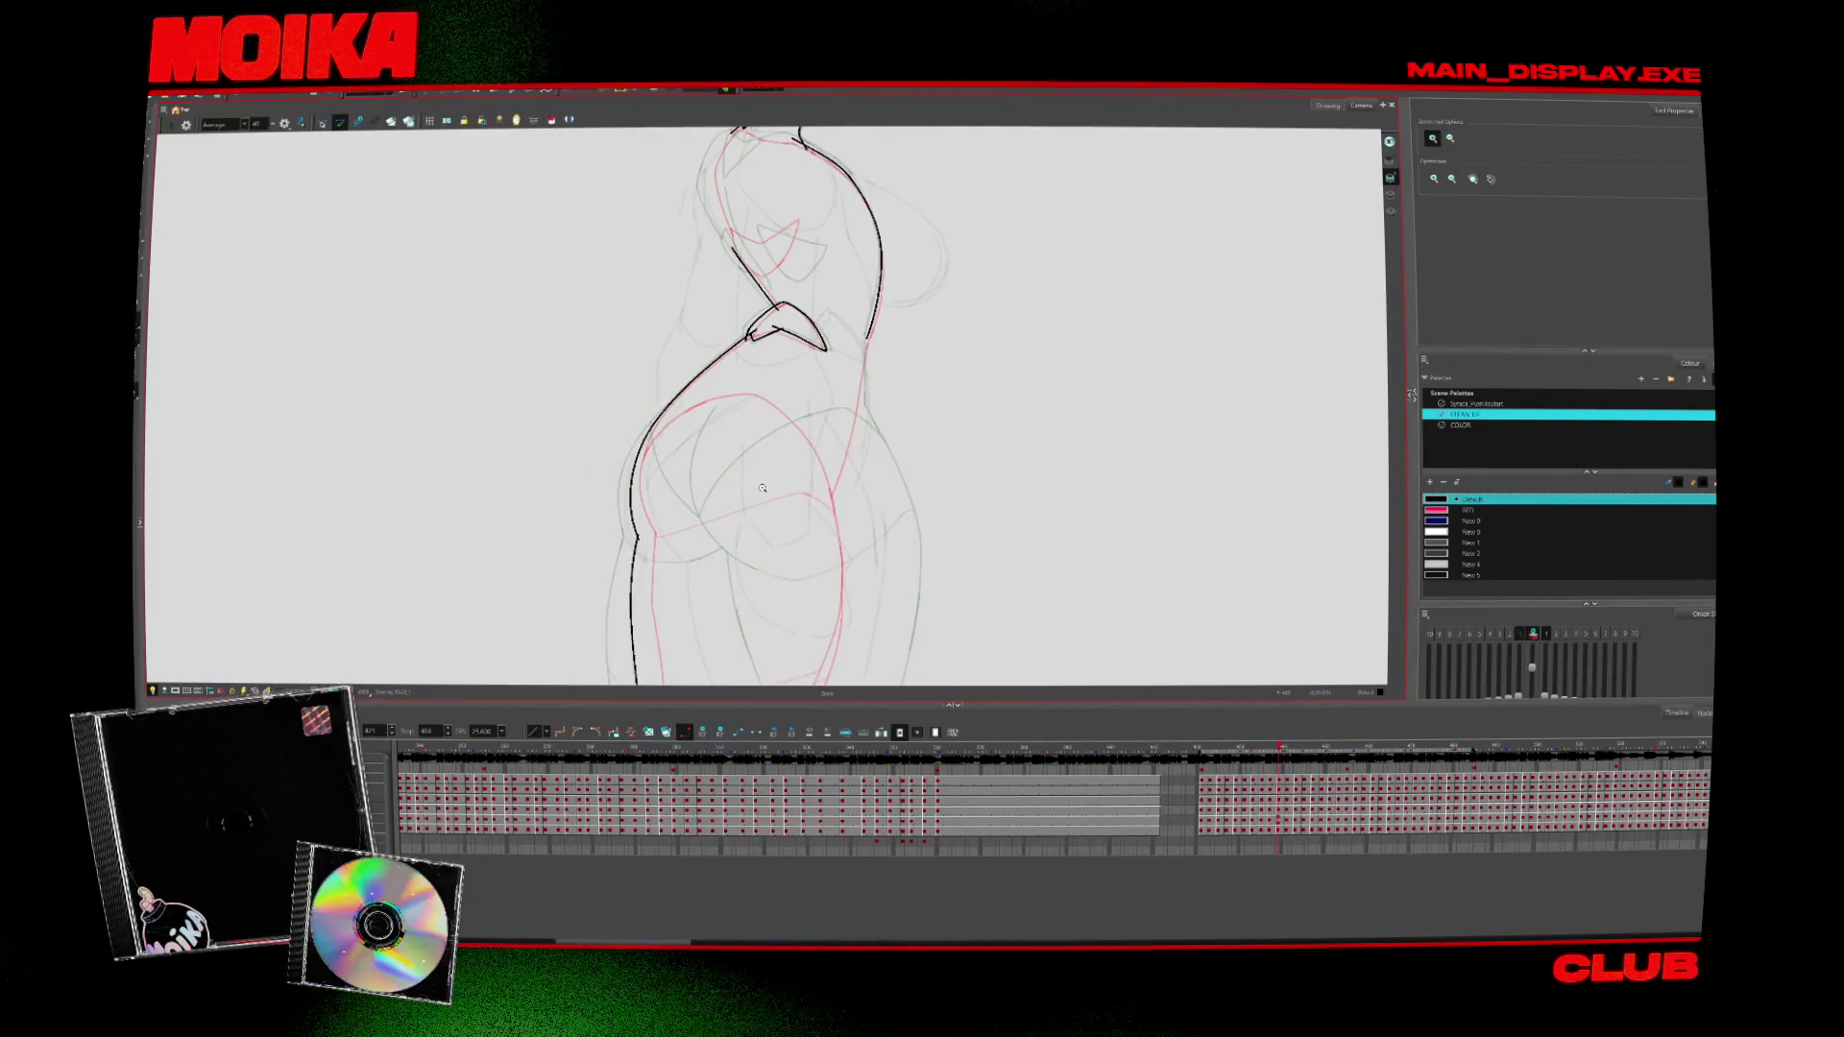
{"action": "key", "text": "alt+o"}
{"action": "scroll", "coordinate": [749, 467], "scroll_direction": "up", "scroll_amount": 3}
{"action": "key", "text": "period"}
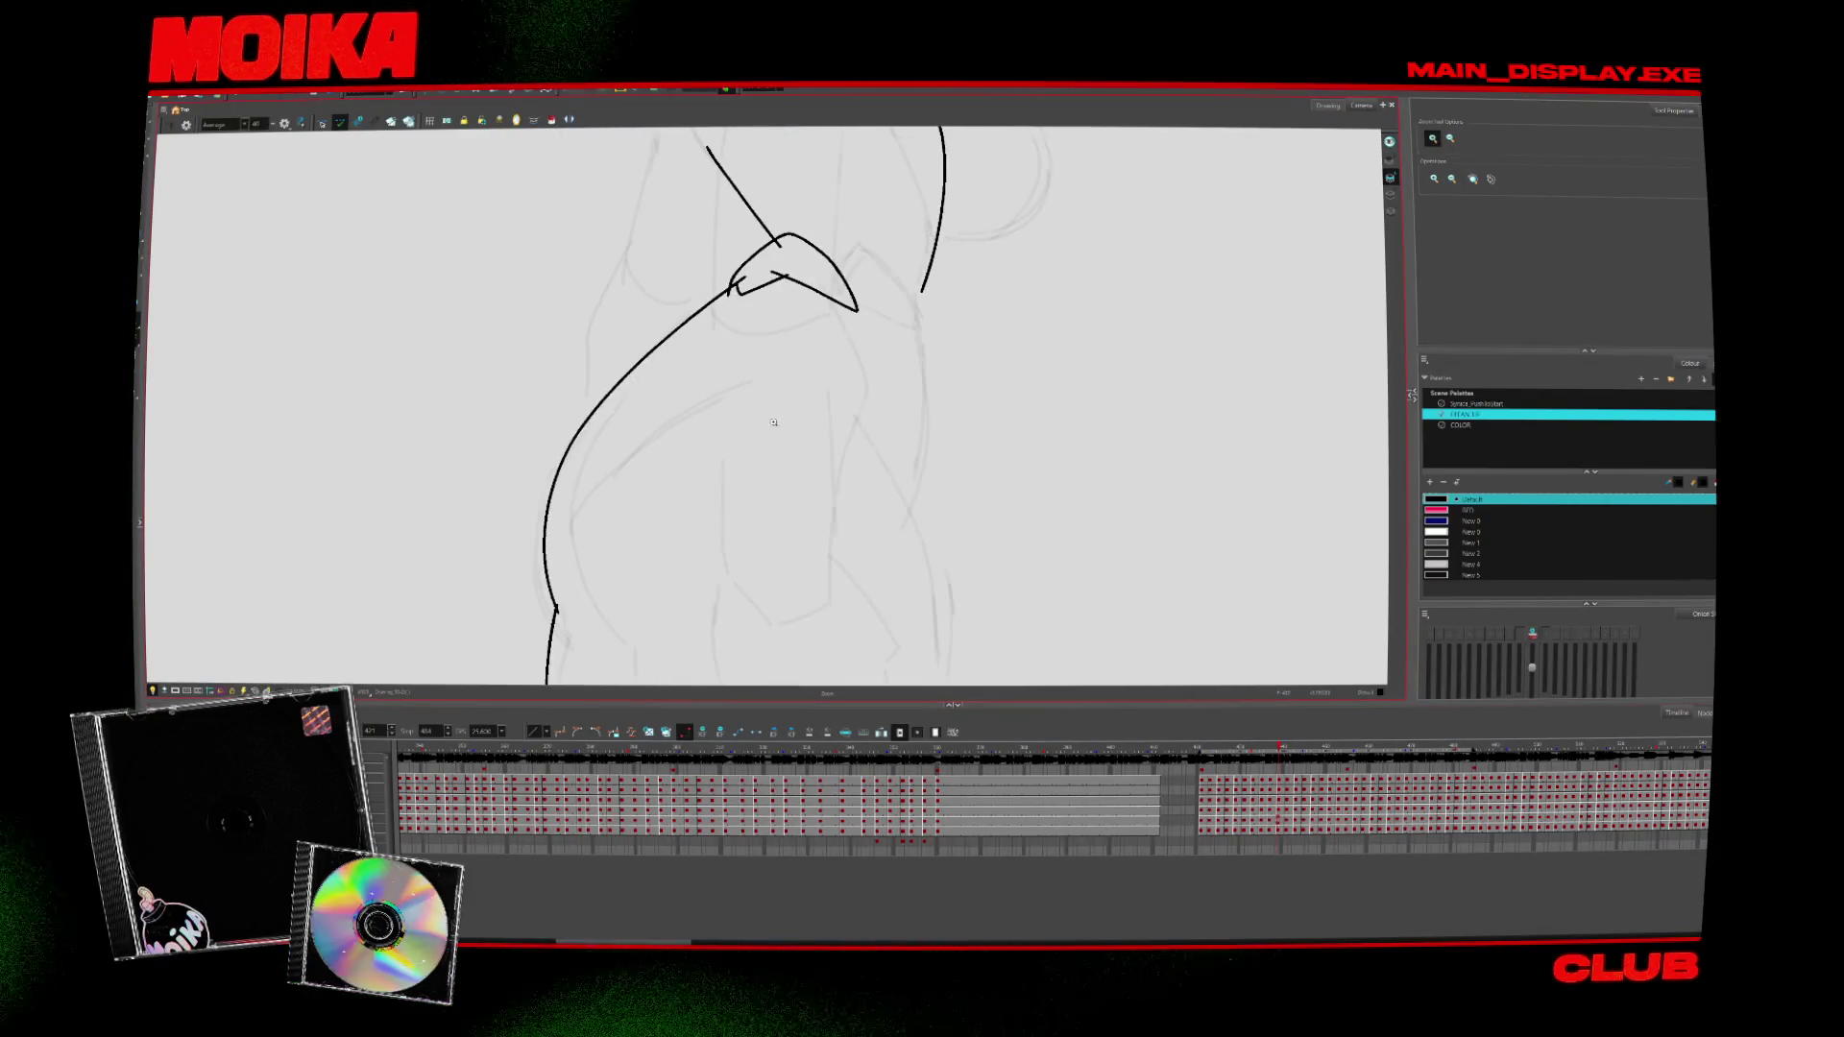
{"action": "key", "text": "comma"}
{"action": "key", "text": "period"}
{"action": "key", "text": "alt+o"}
{"action": "key", "text": "alt+b"}
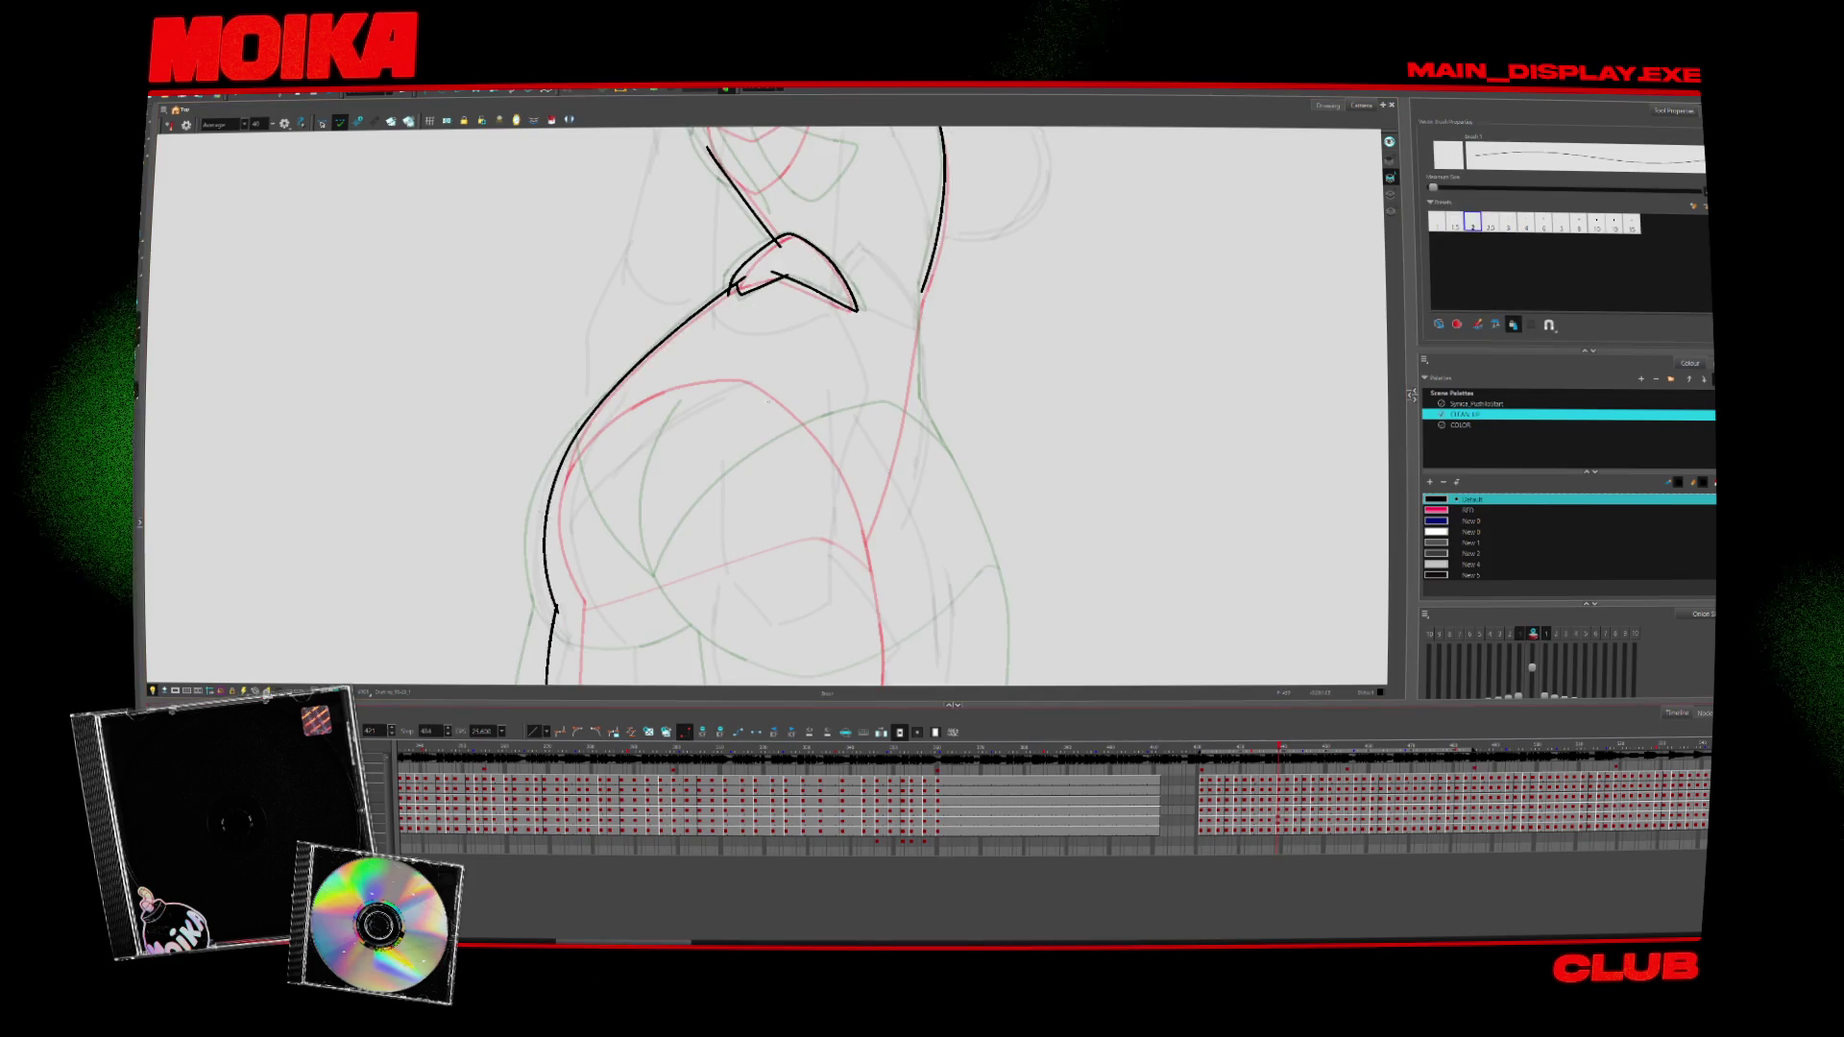
Undo the misplaced body arc and redraw it further left on the torso
{"action": "key", "text": "ctrl+z"}
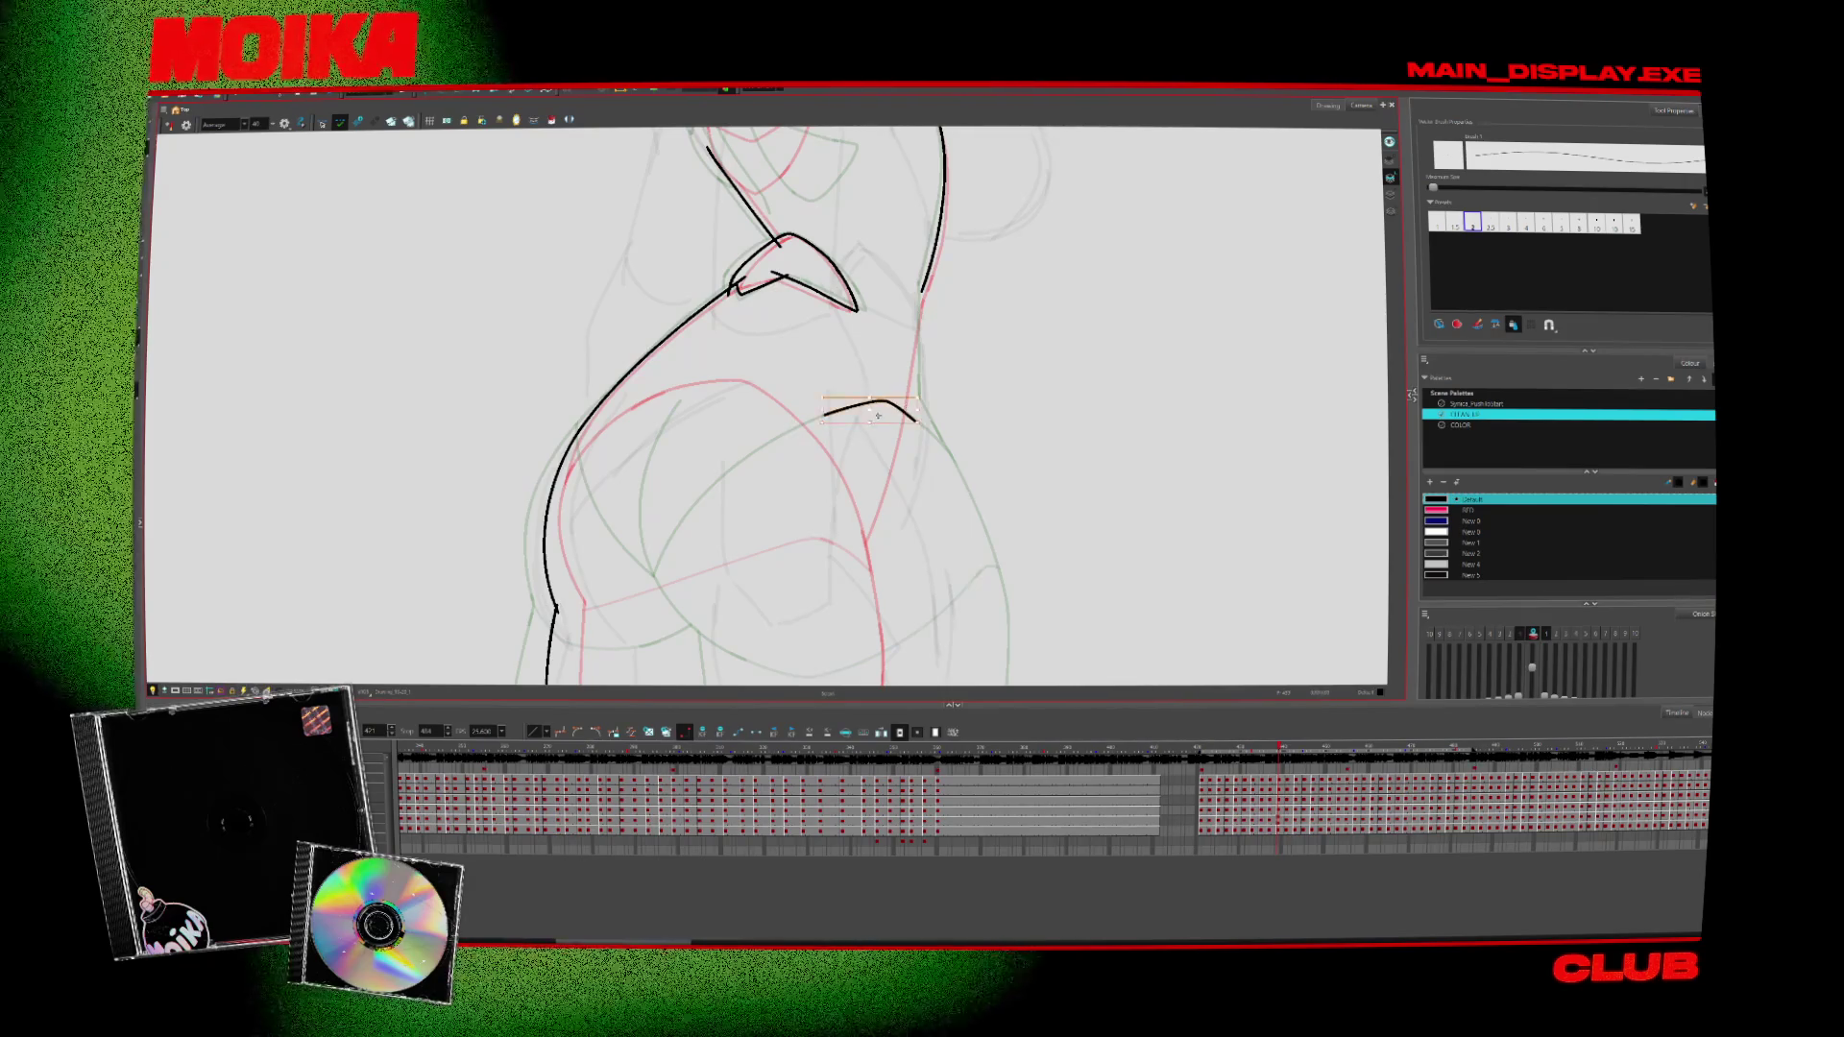
{"action": "key", "text": "ctrl+z"}
{"action": "left_click_drag", "start_coordinate": [760, 409], "coordinate": [851, 413]}
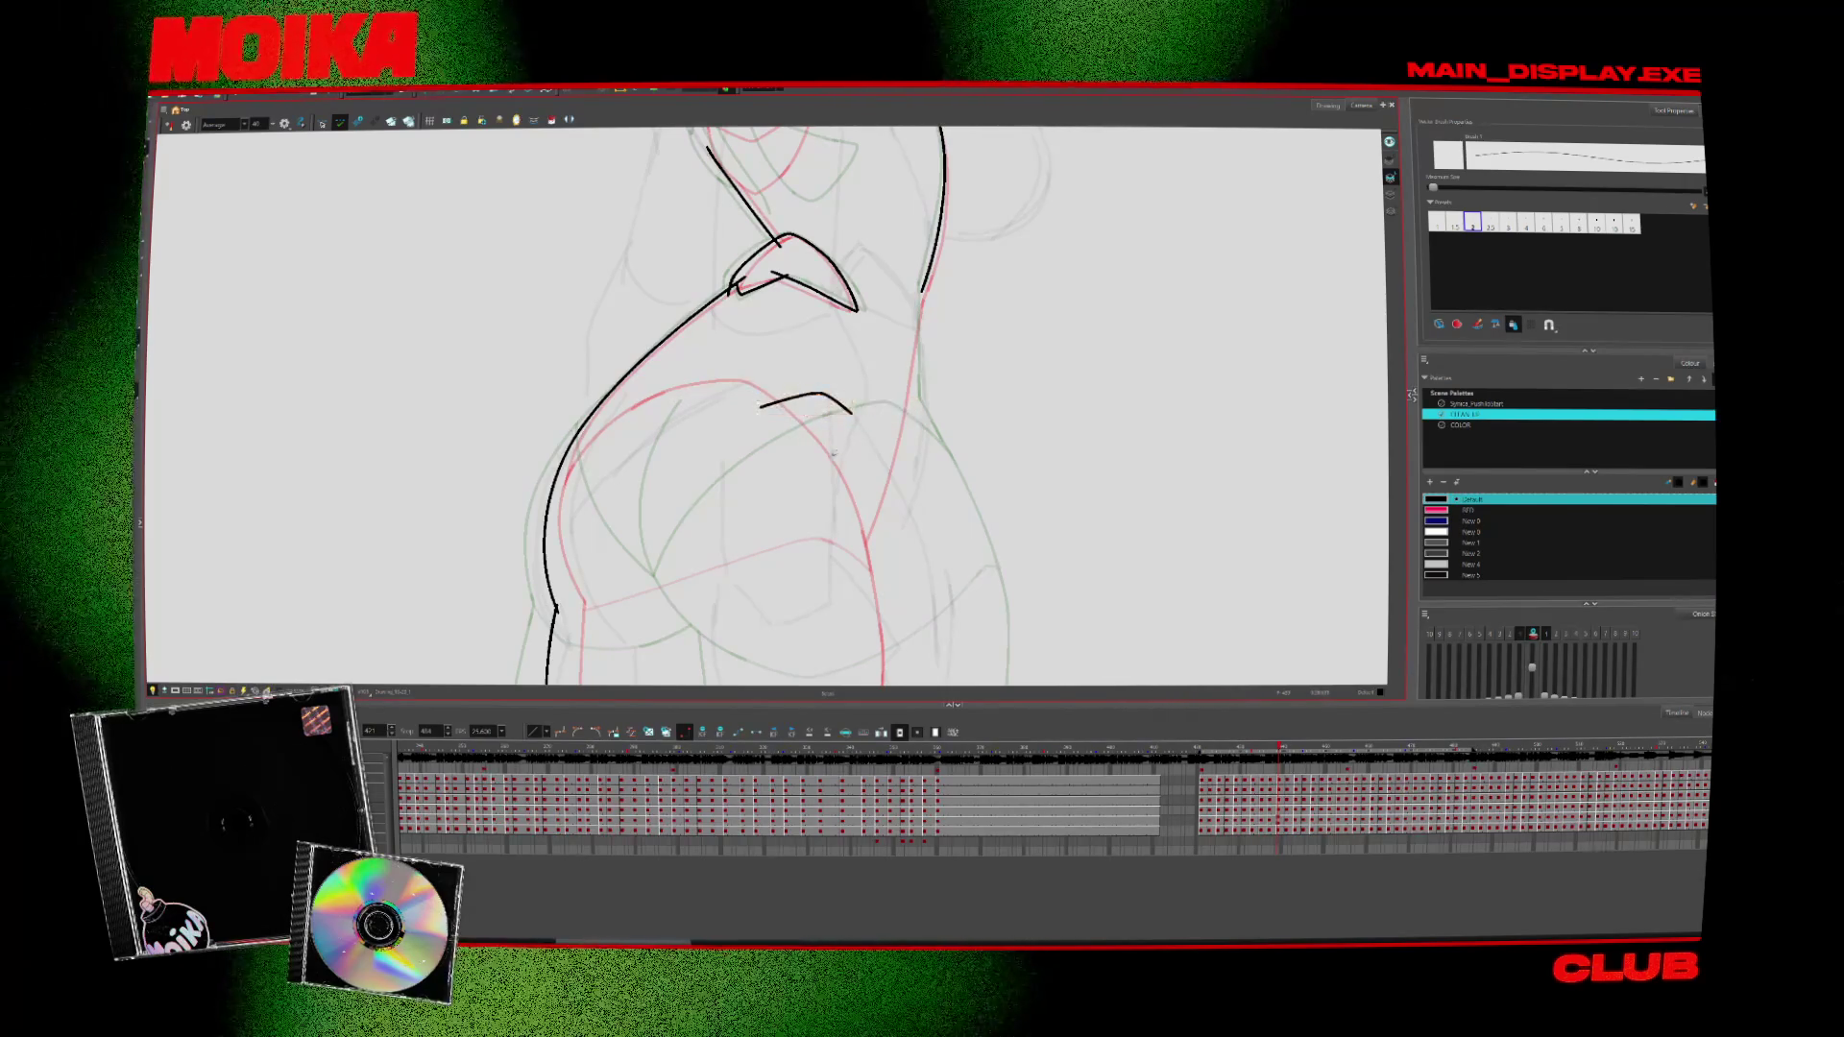
{"action": "left_click_drag", "start_coordinate": [645, 593], "coordinate": [585, 532]}
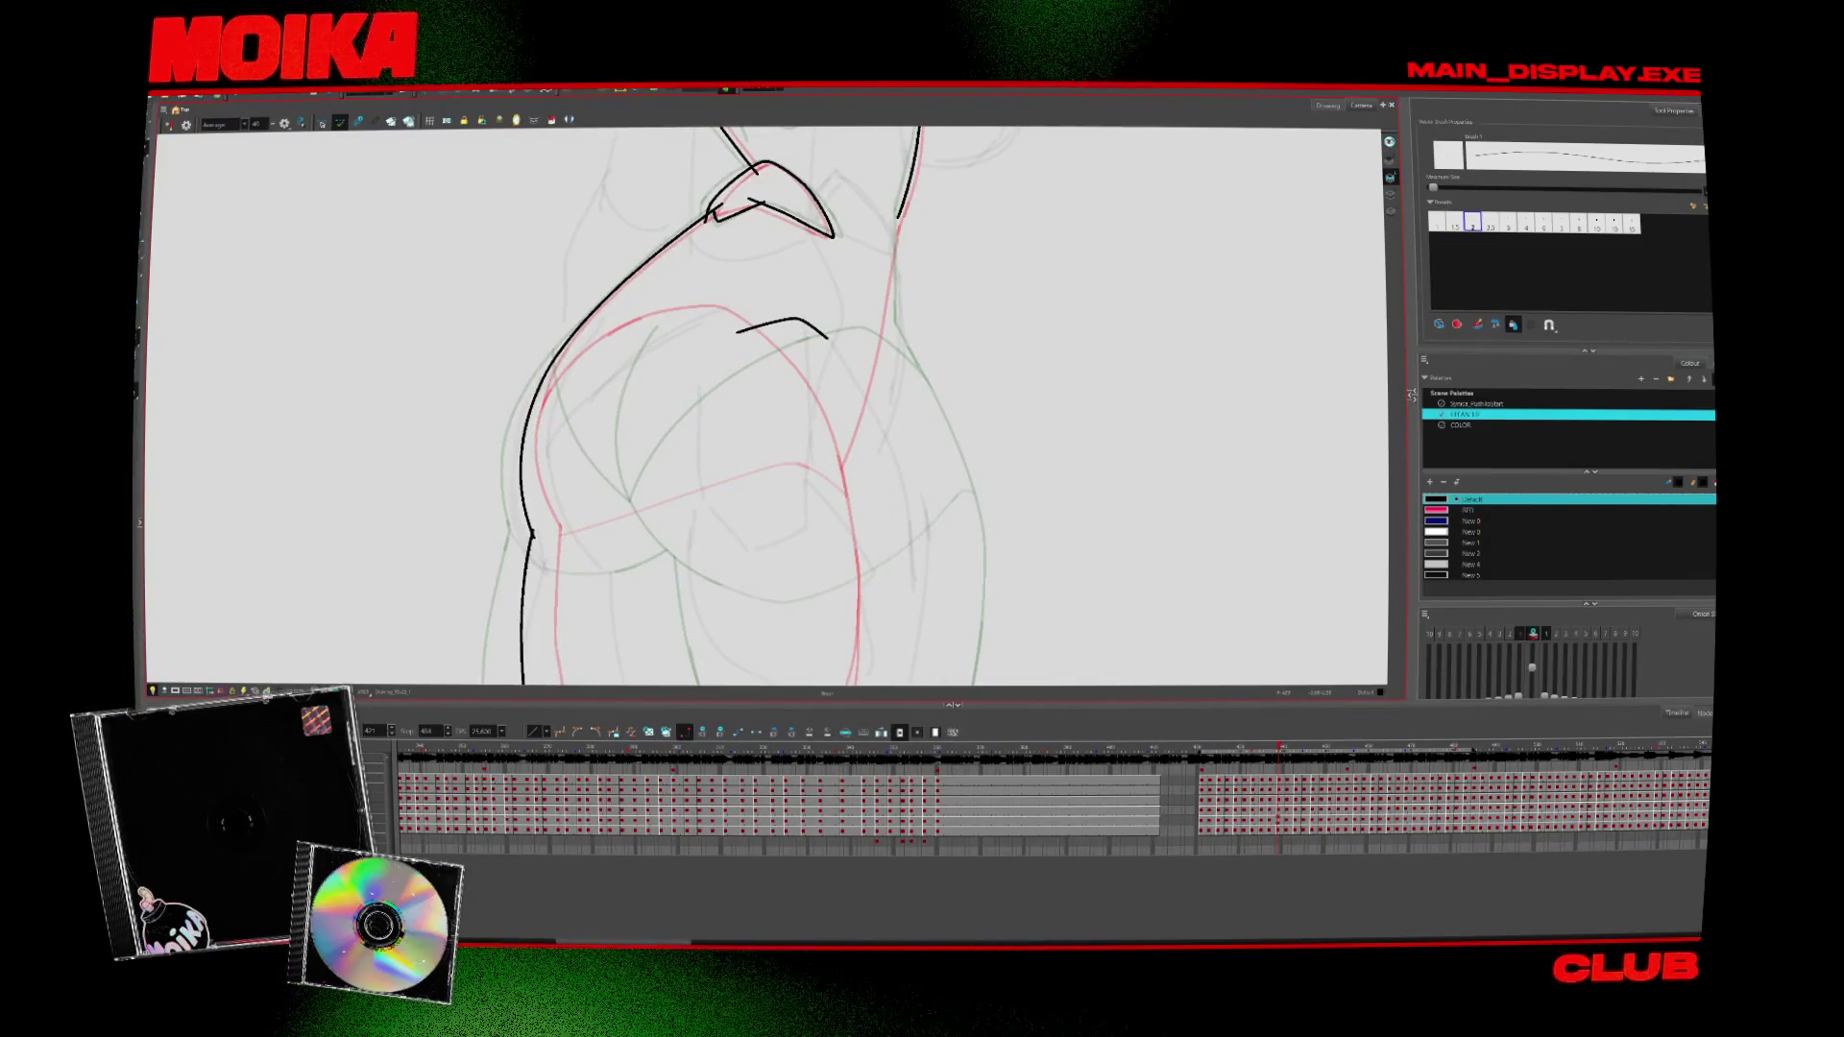
{"action": "key", "text": "Return"}
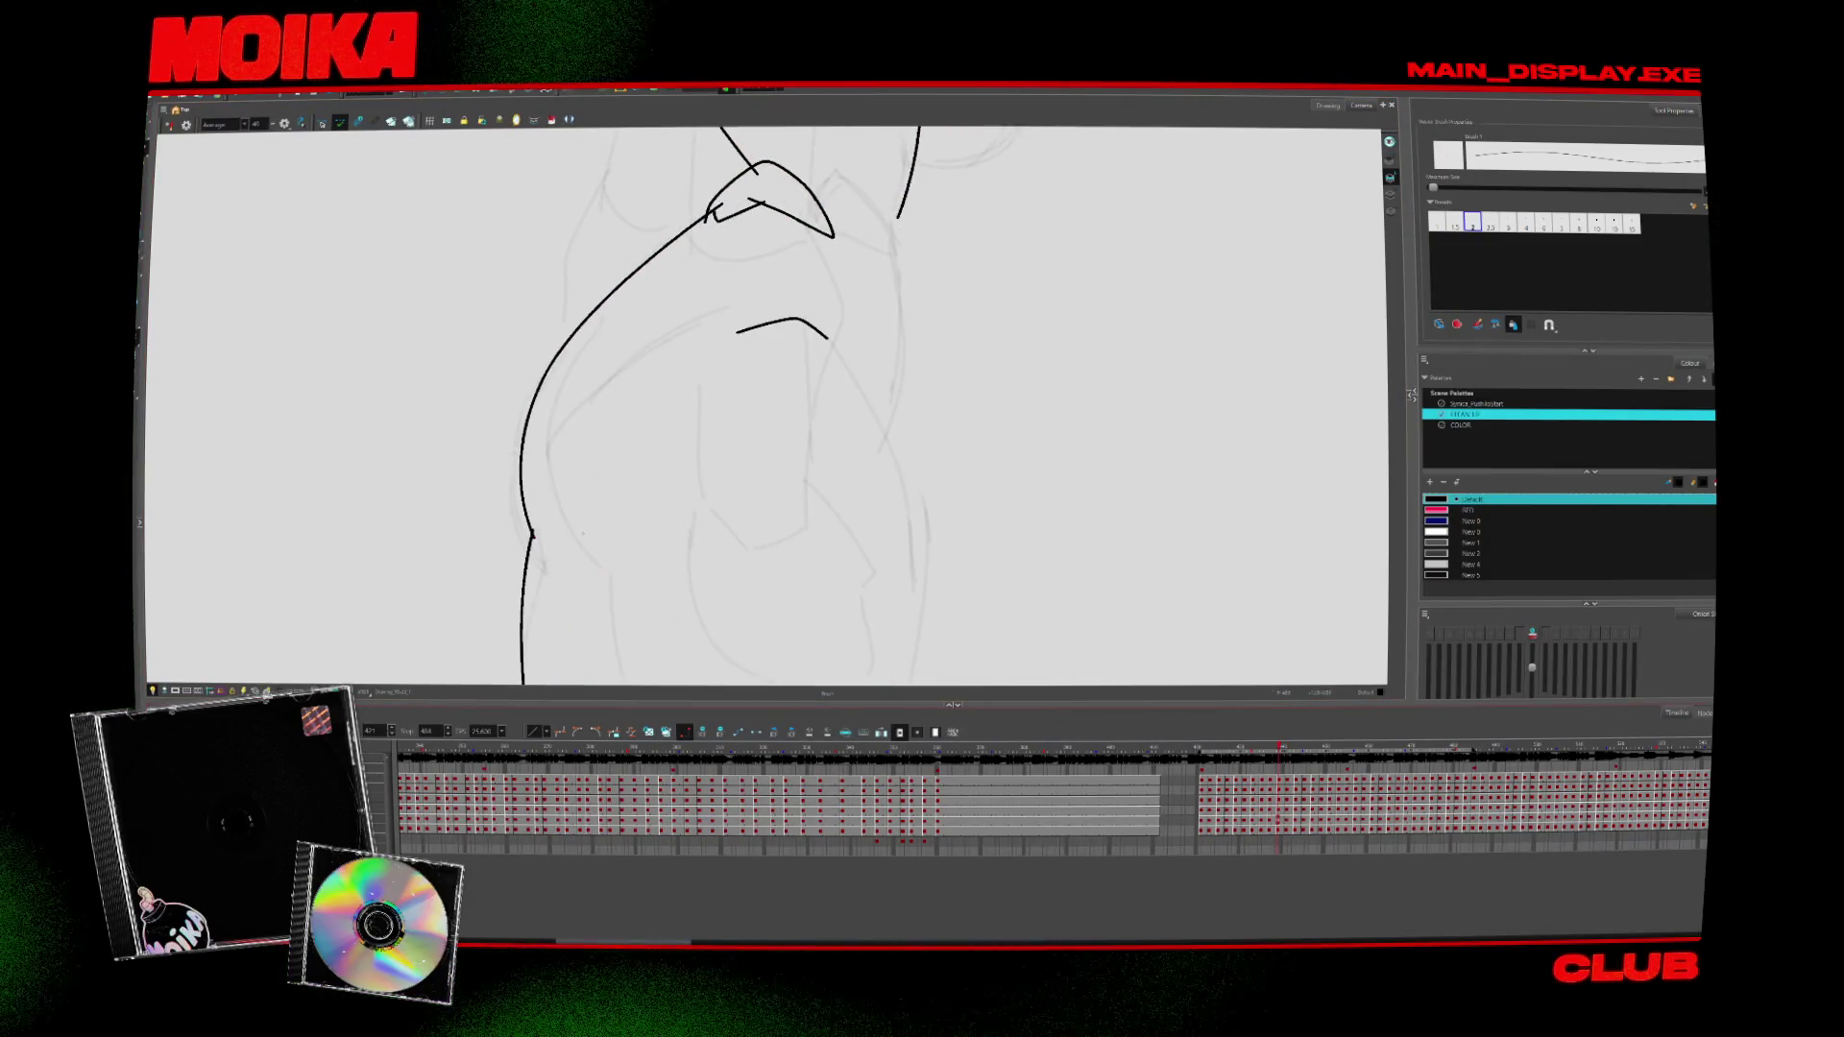
Zoom out to the whole character and compare the torso contour with adjacent drawings
{"action": "key", "text": "alt+z"}
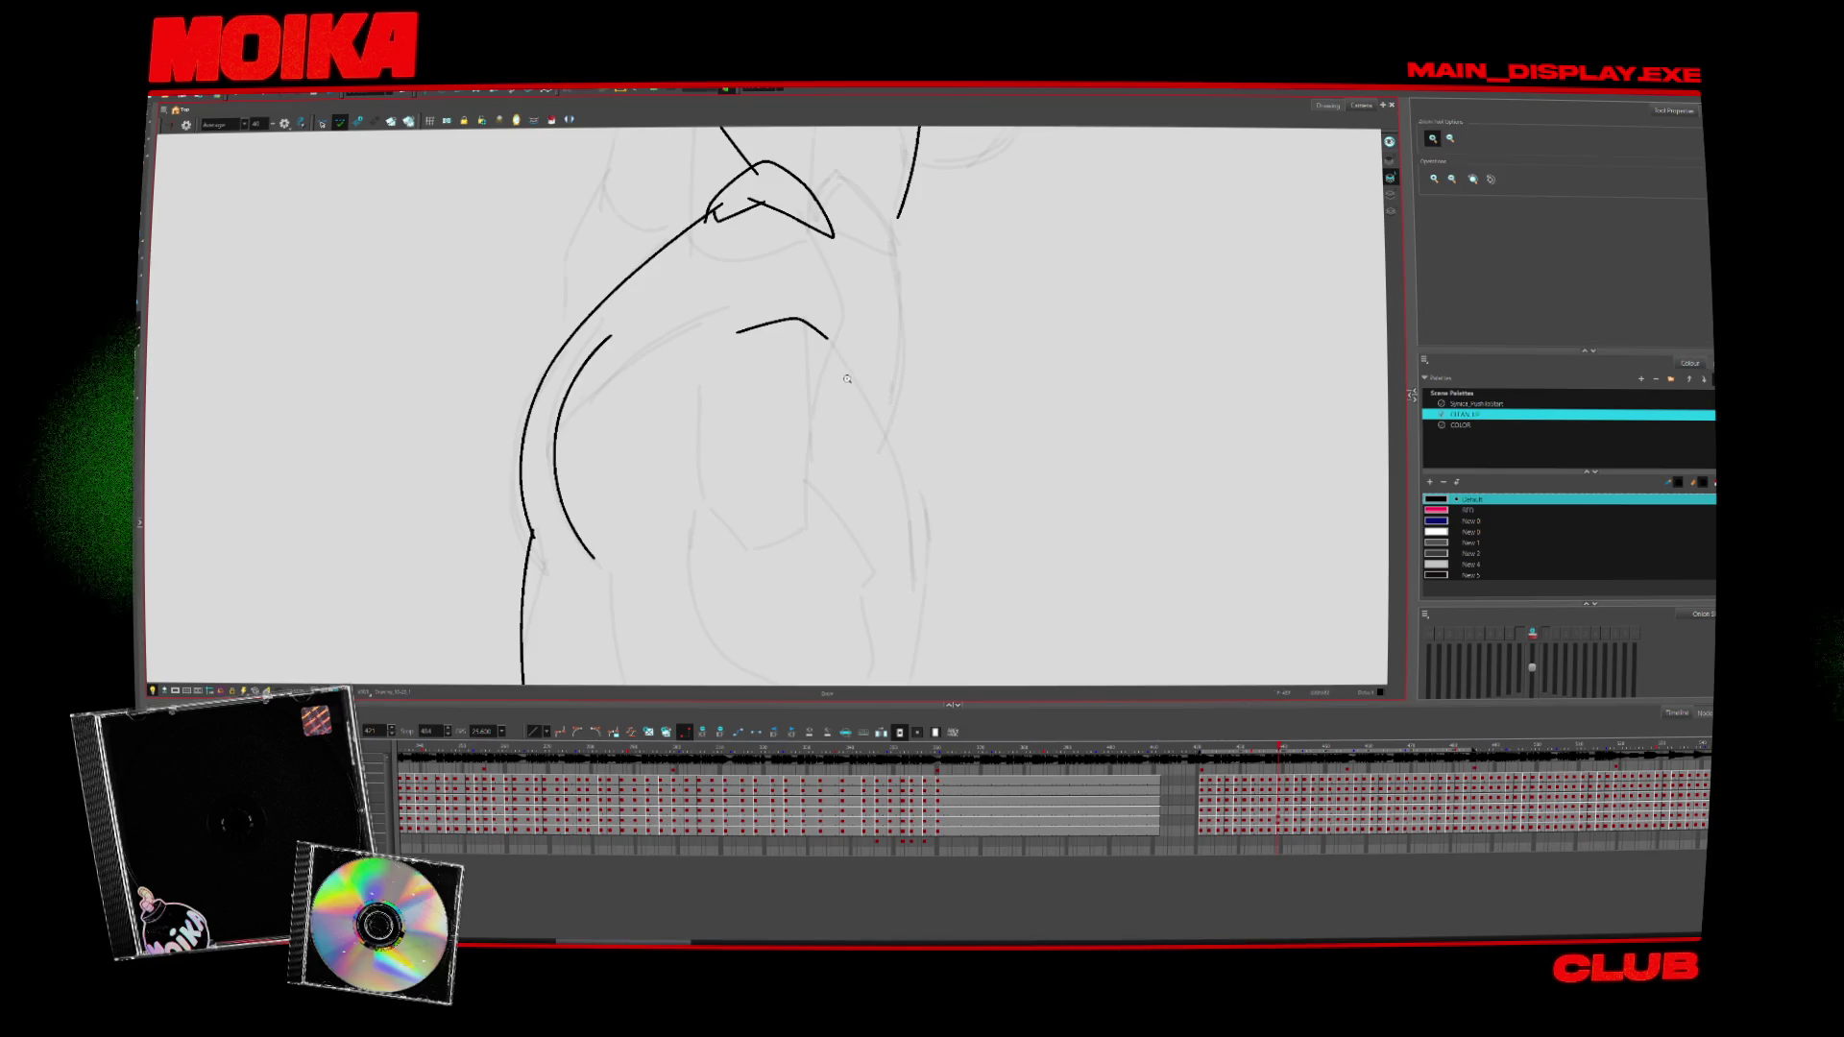
{"action": "left_click_drag", "start_coordinate": [836, 359], "coordinate": [778, 370]}
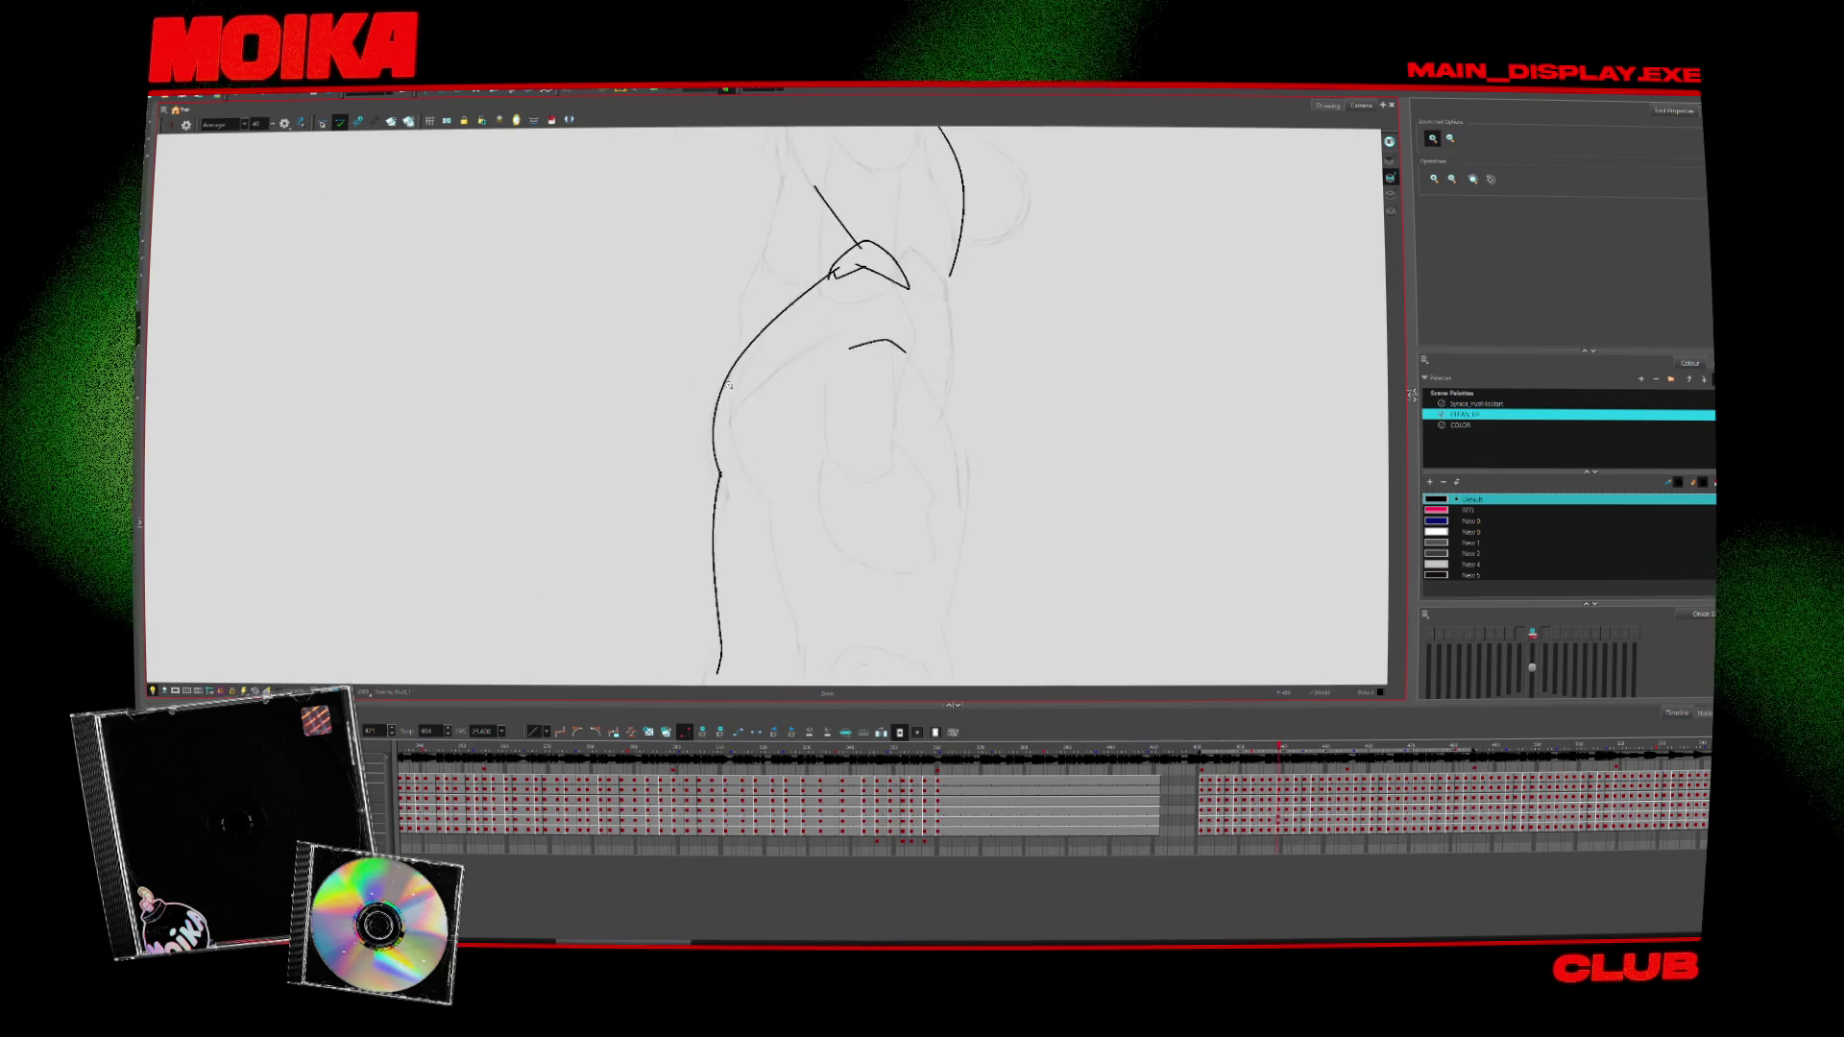
{"action": "key", "text": "alt+b"}
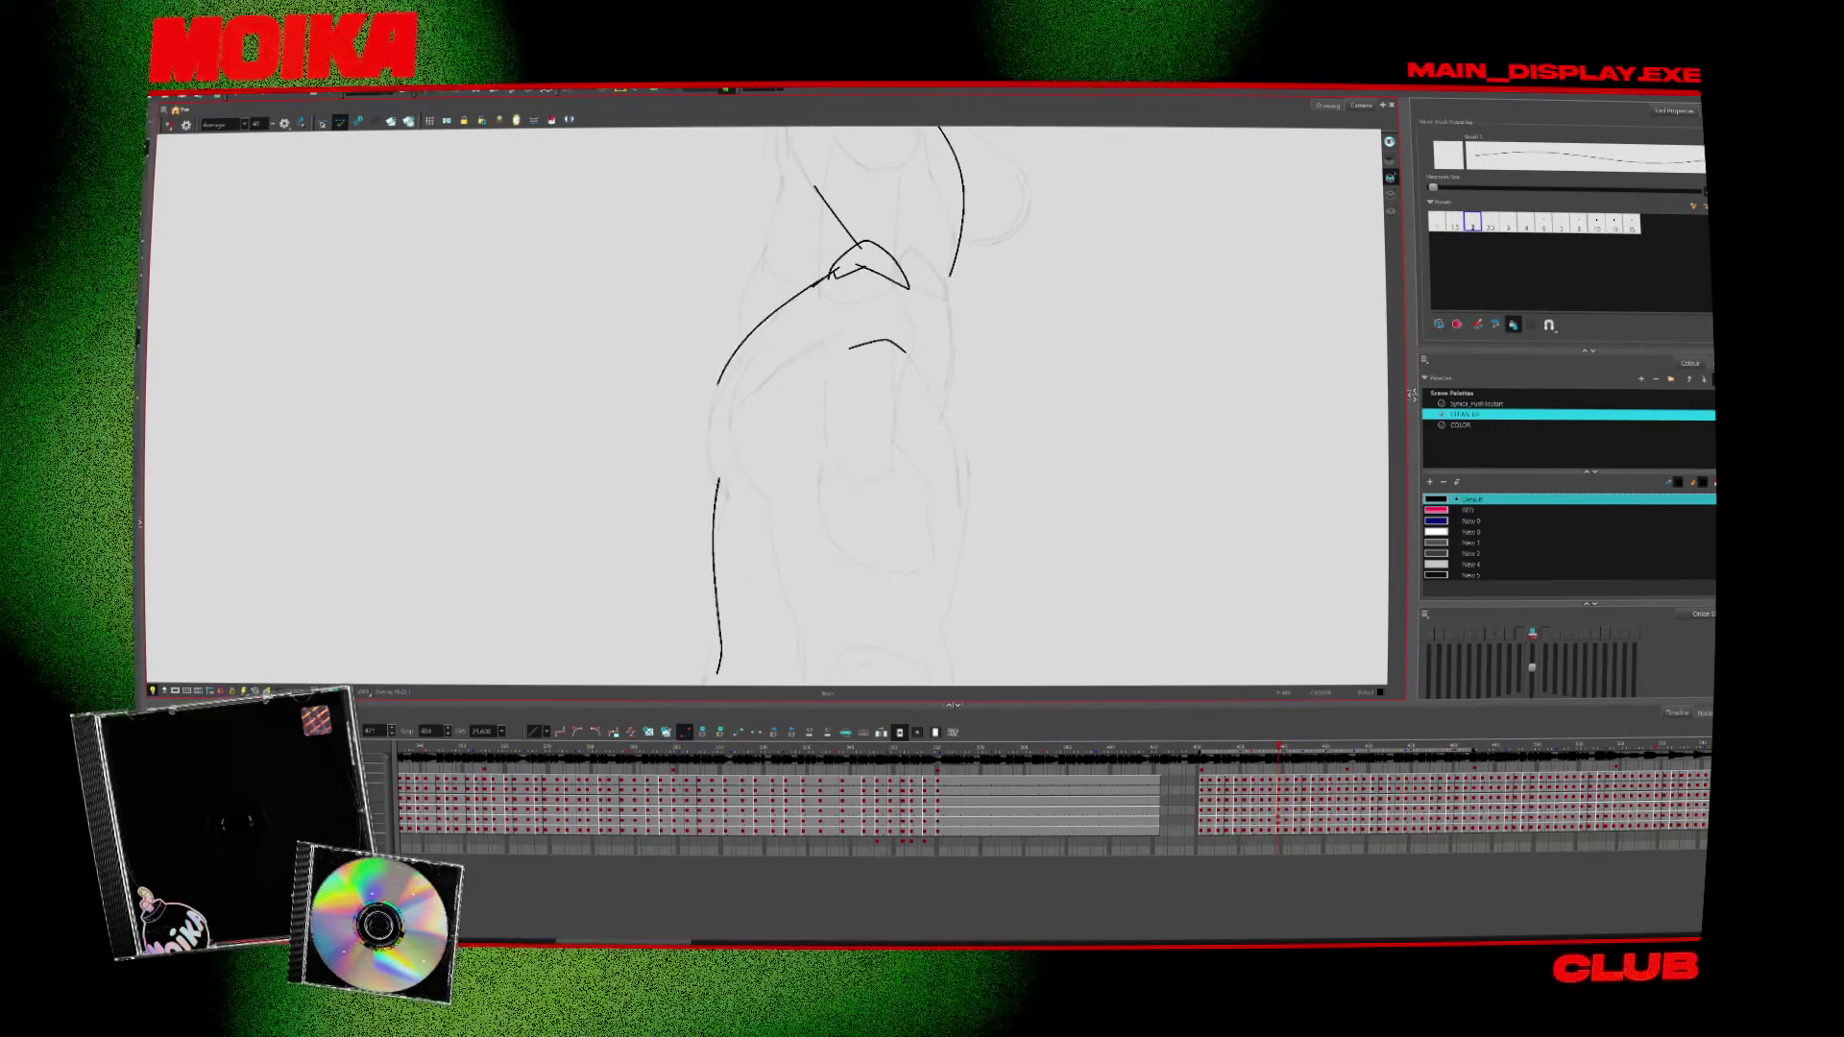
{"action": "key", "text": "period"}
{"action": "key", "text": "comma"}
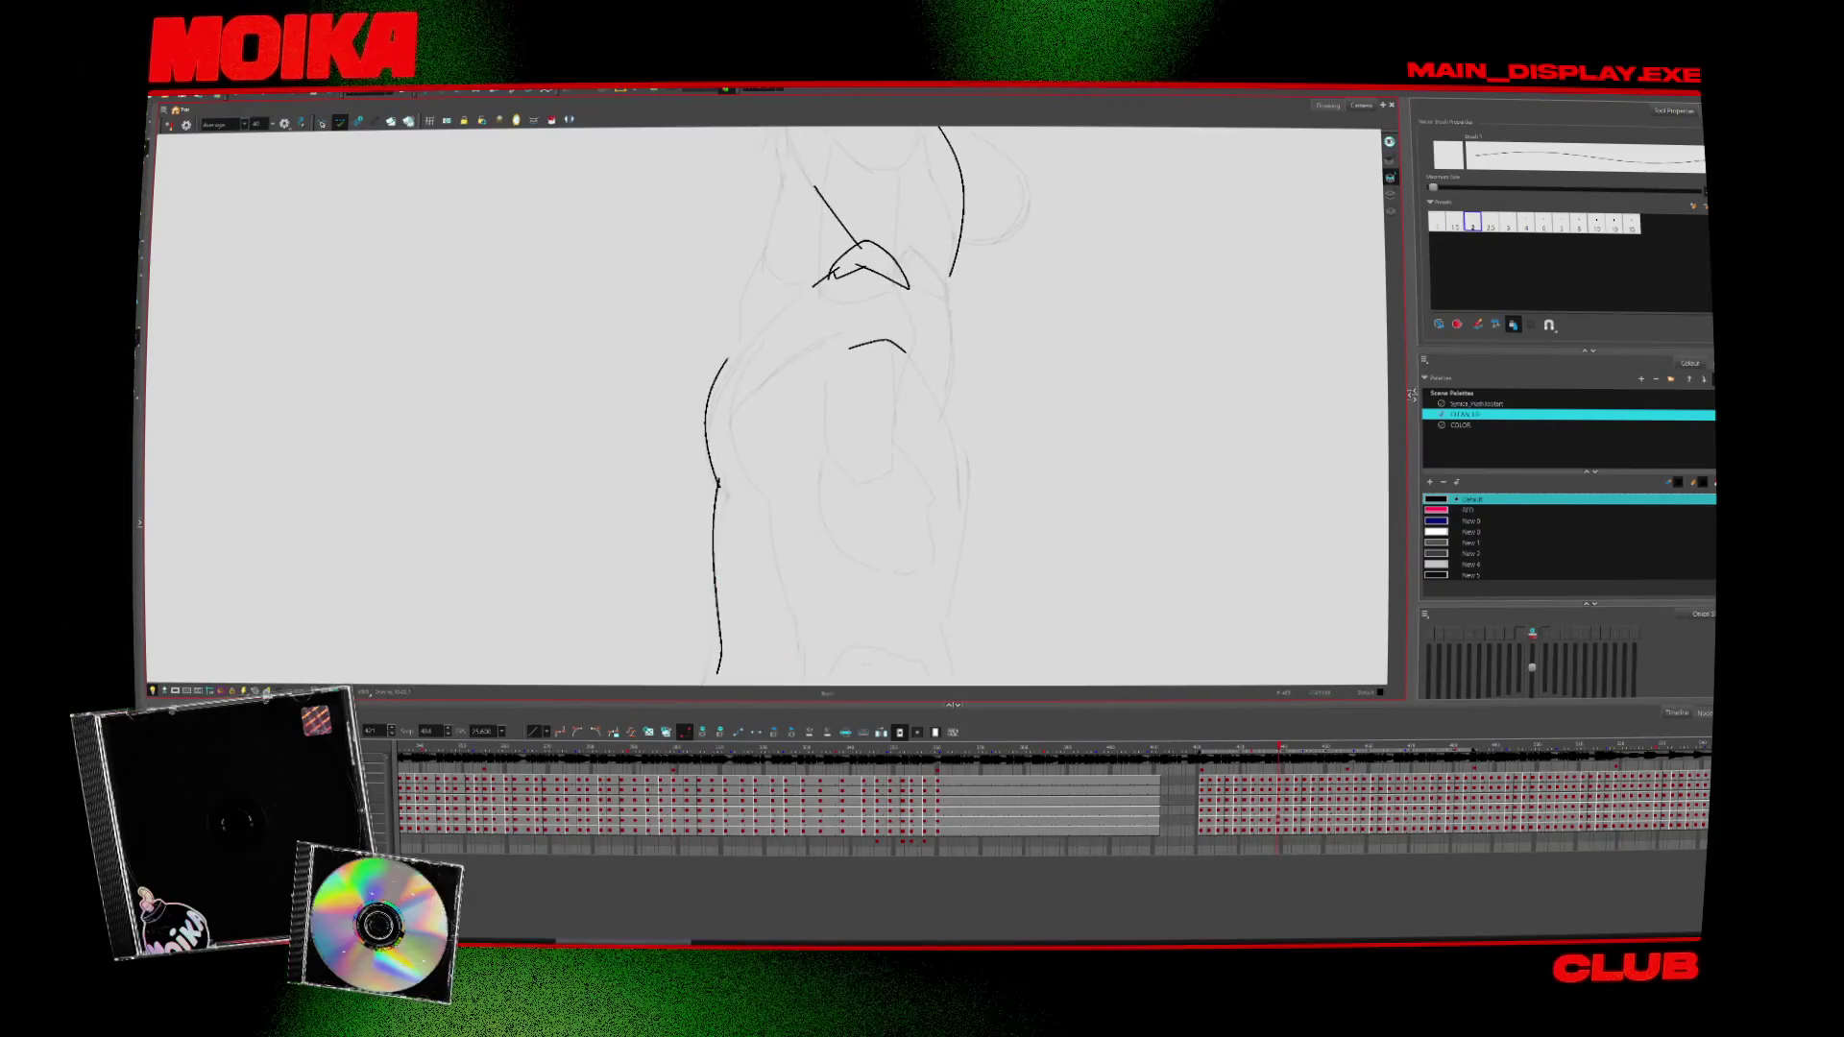
{"action": "key", "text": "period"}
{"action": "key", "text": "comma"}
{"action": "key", "text": "period"}
{"action": "key", "text": "comma"}
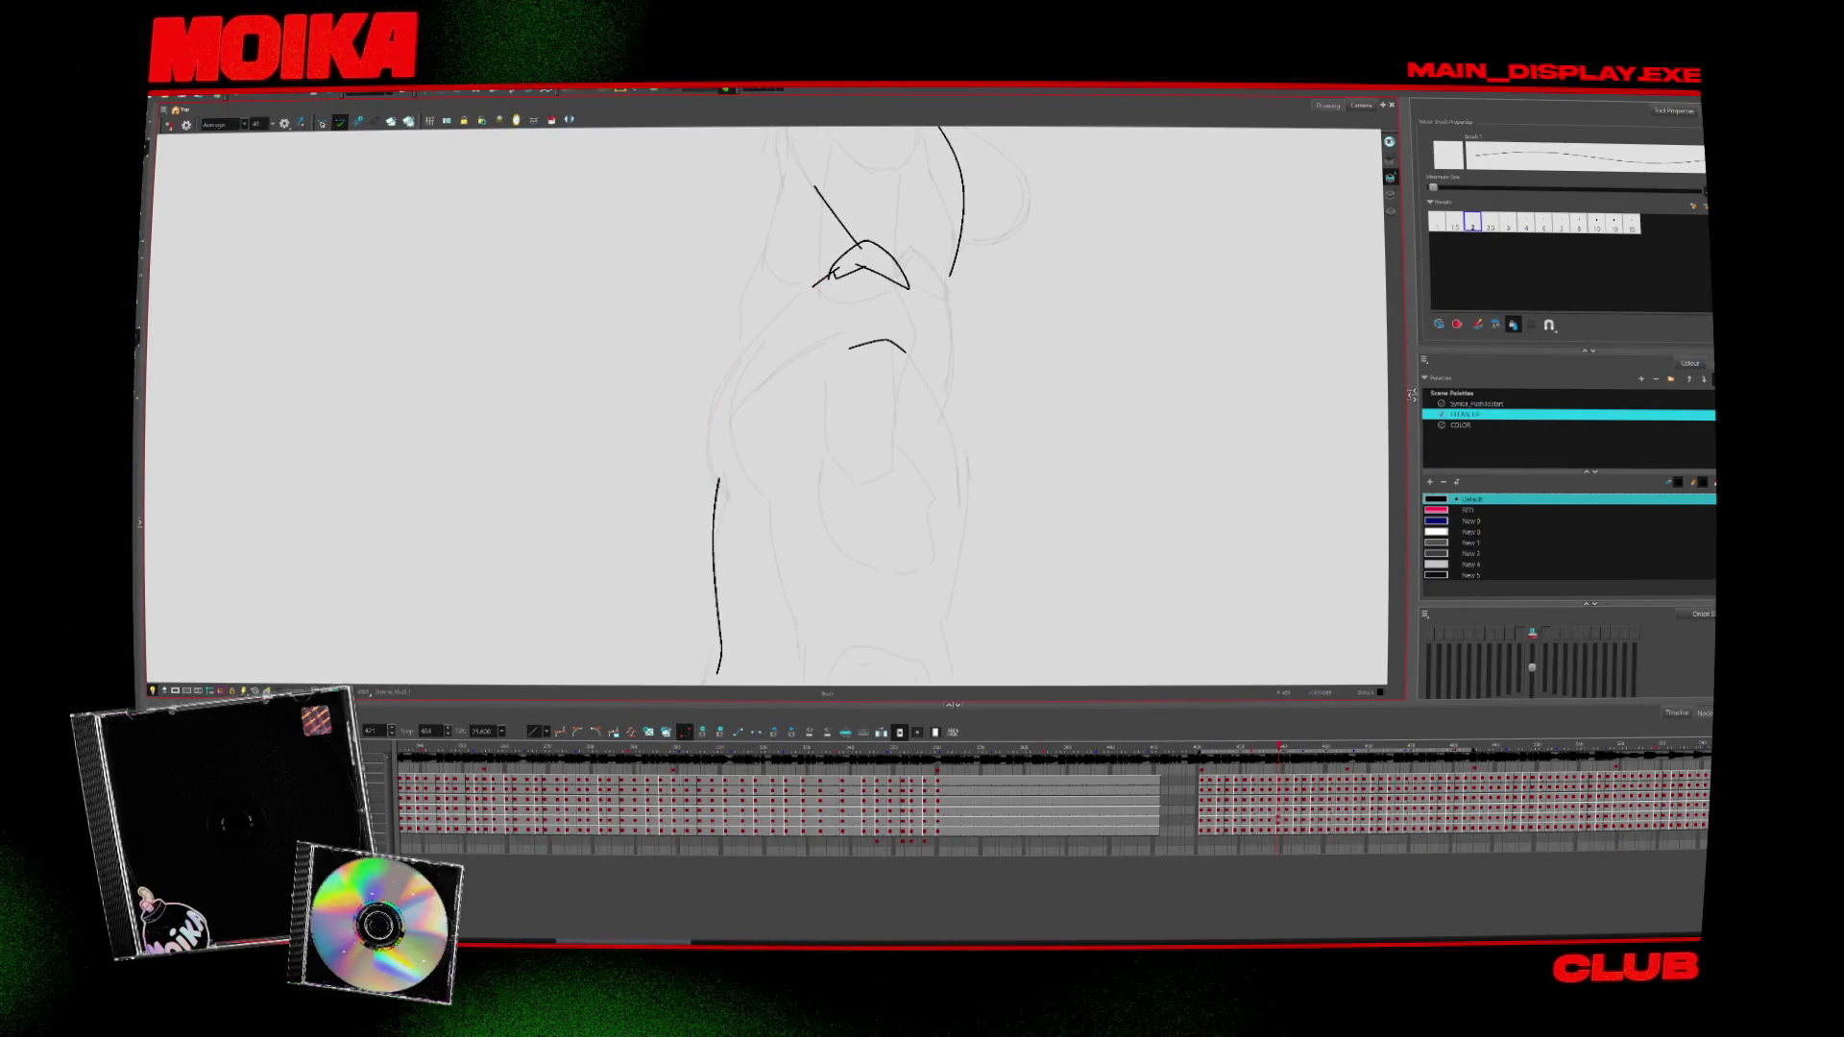
{"action": "key", "text": "period"}
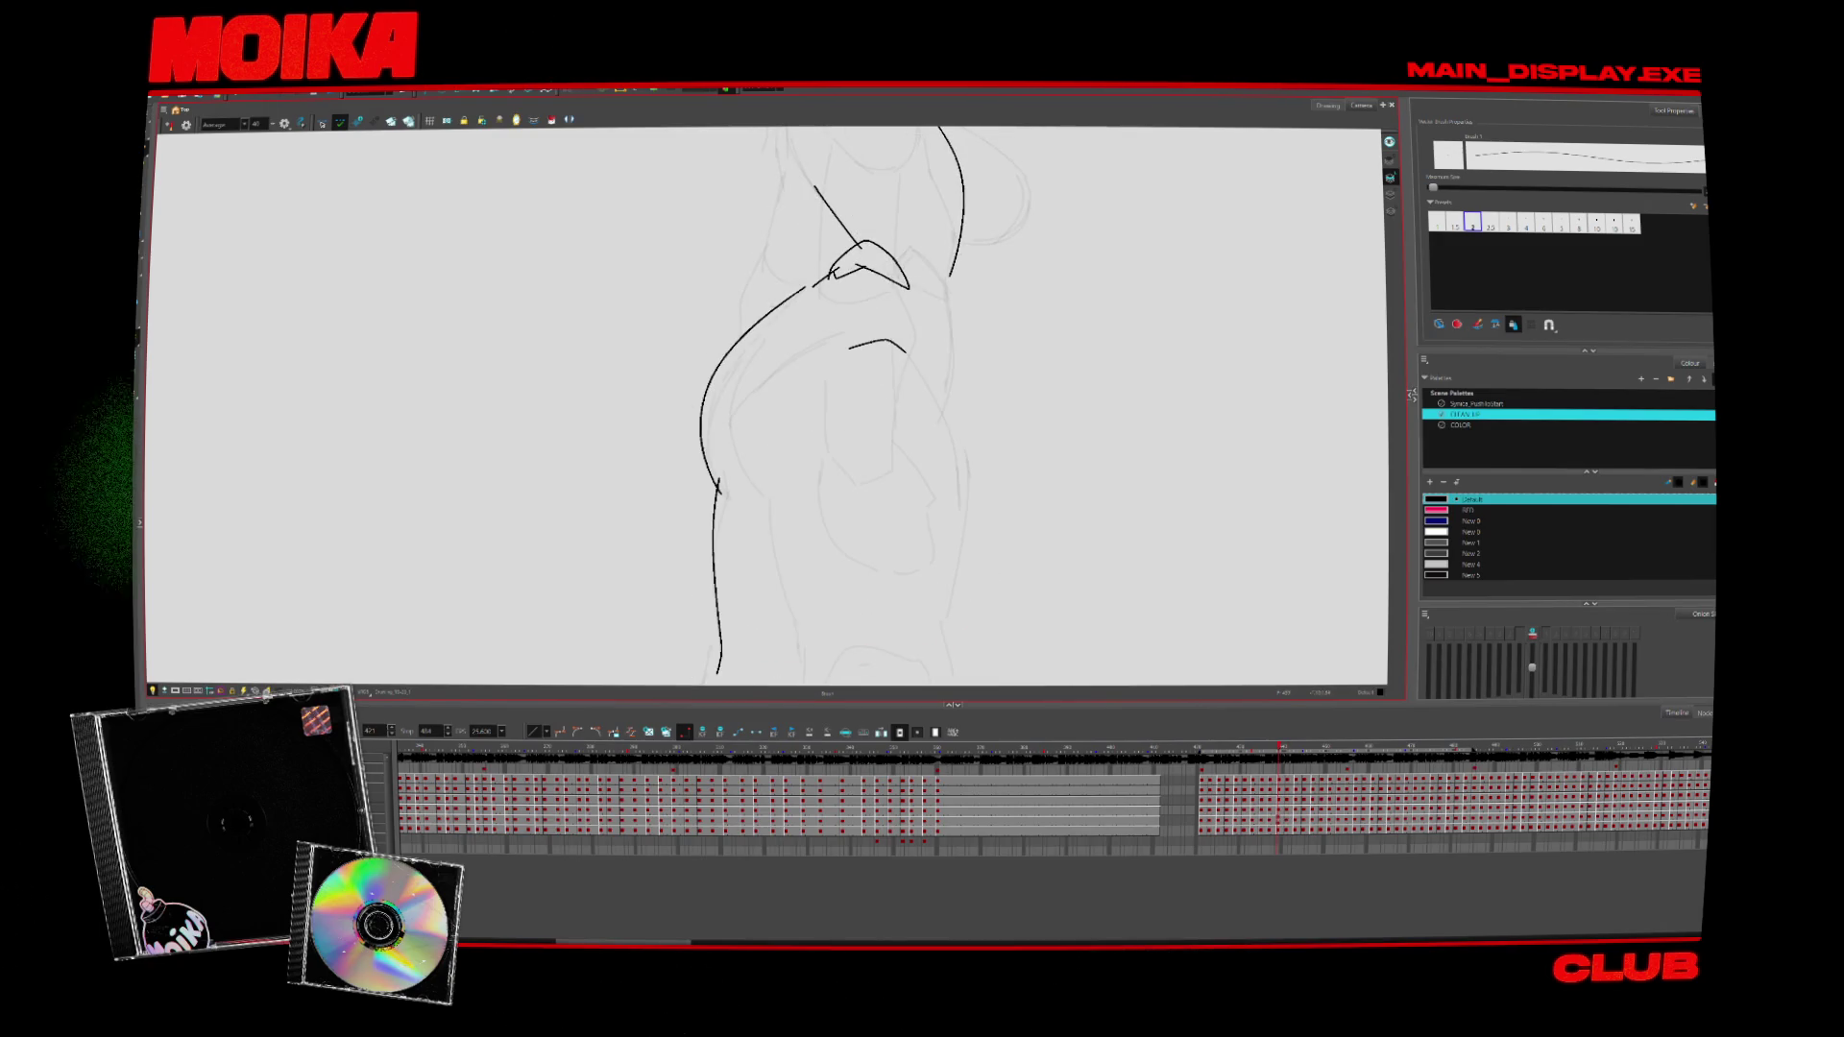
{"action": "scroll", "coordinate": [812, 307], "scroll_direction": "down", "scroll_amount": 5}
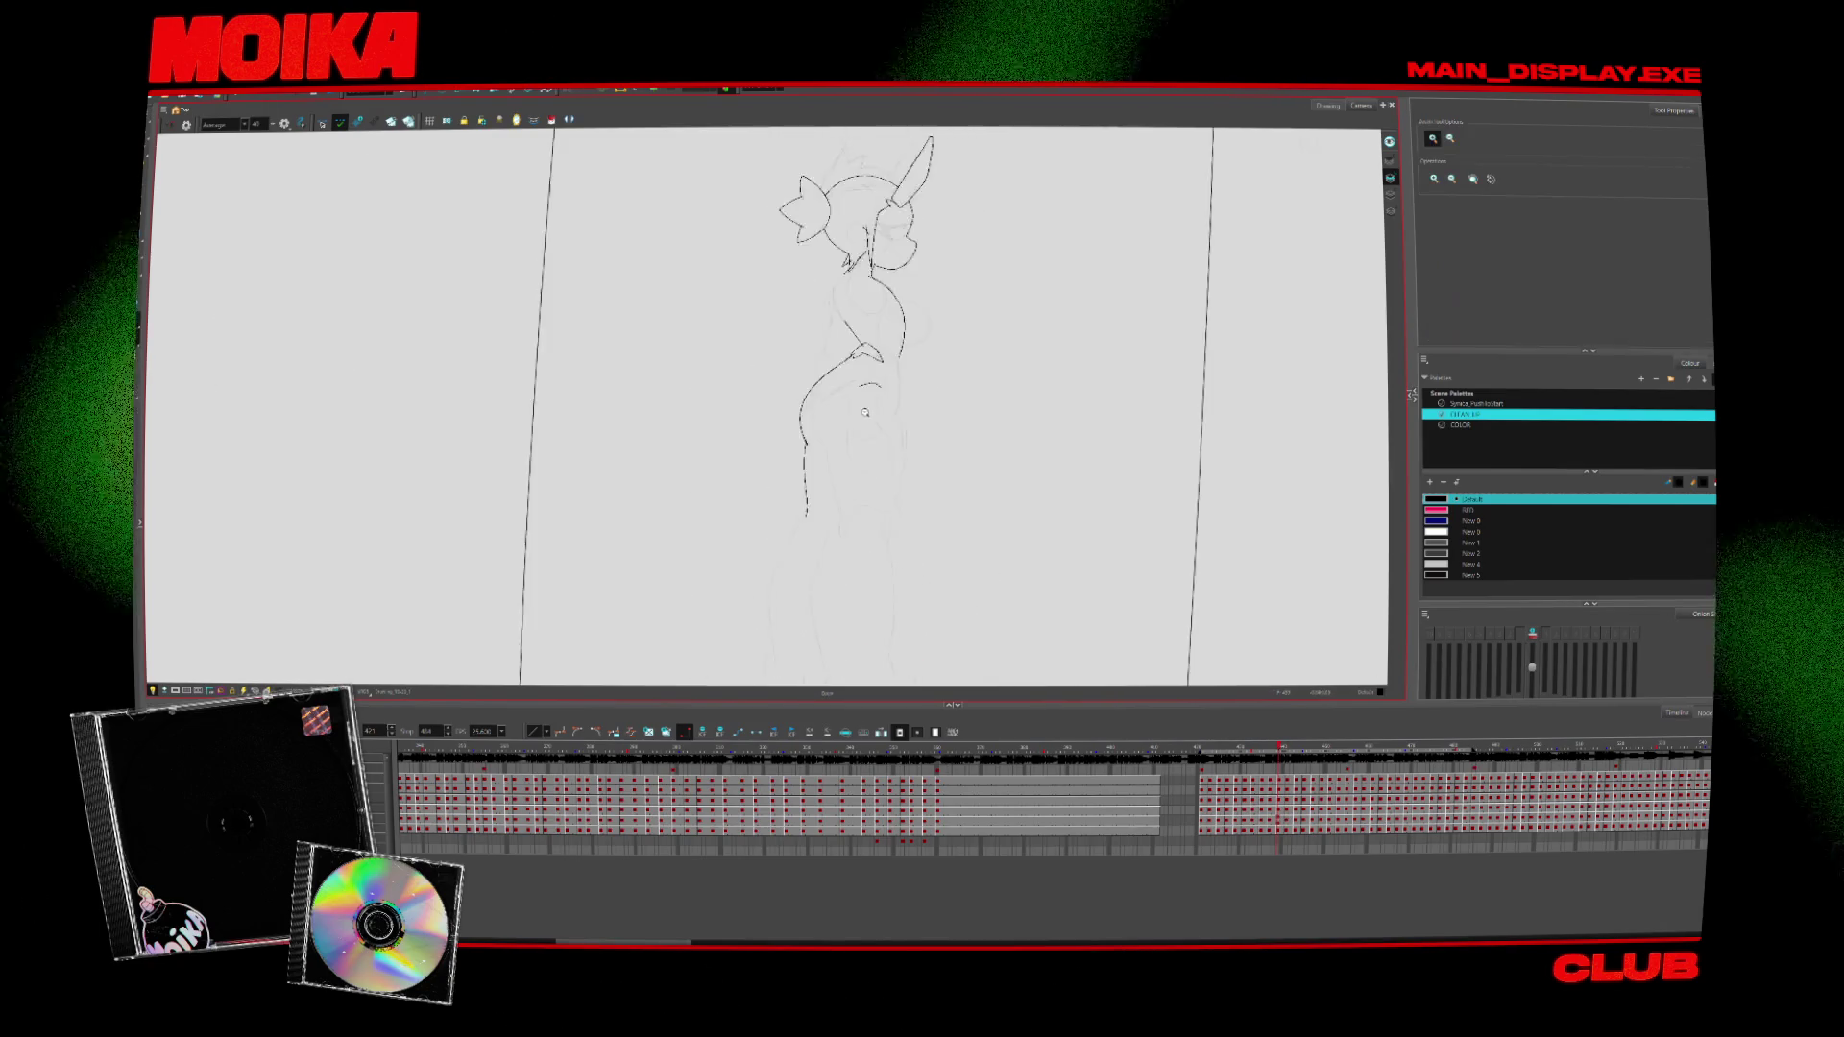
Jump to a later drawing and play the inked animation to review the character's motion
{"action": "key", "text": "period"}
{"action": "key", "text": "period"}
{"action": "key", "text": "period"}
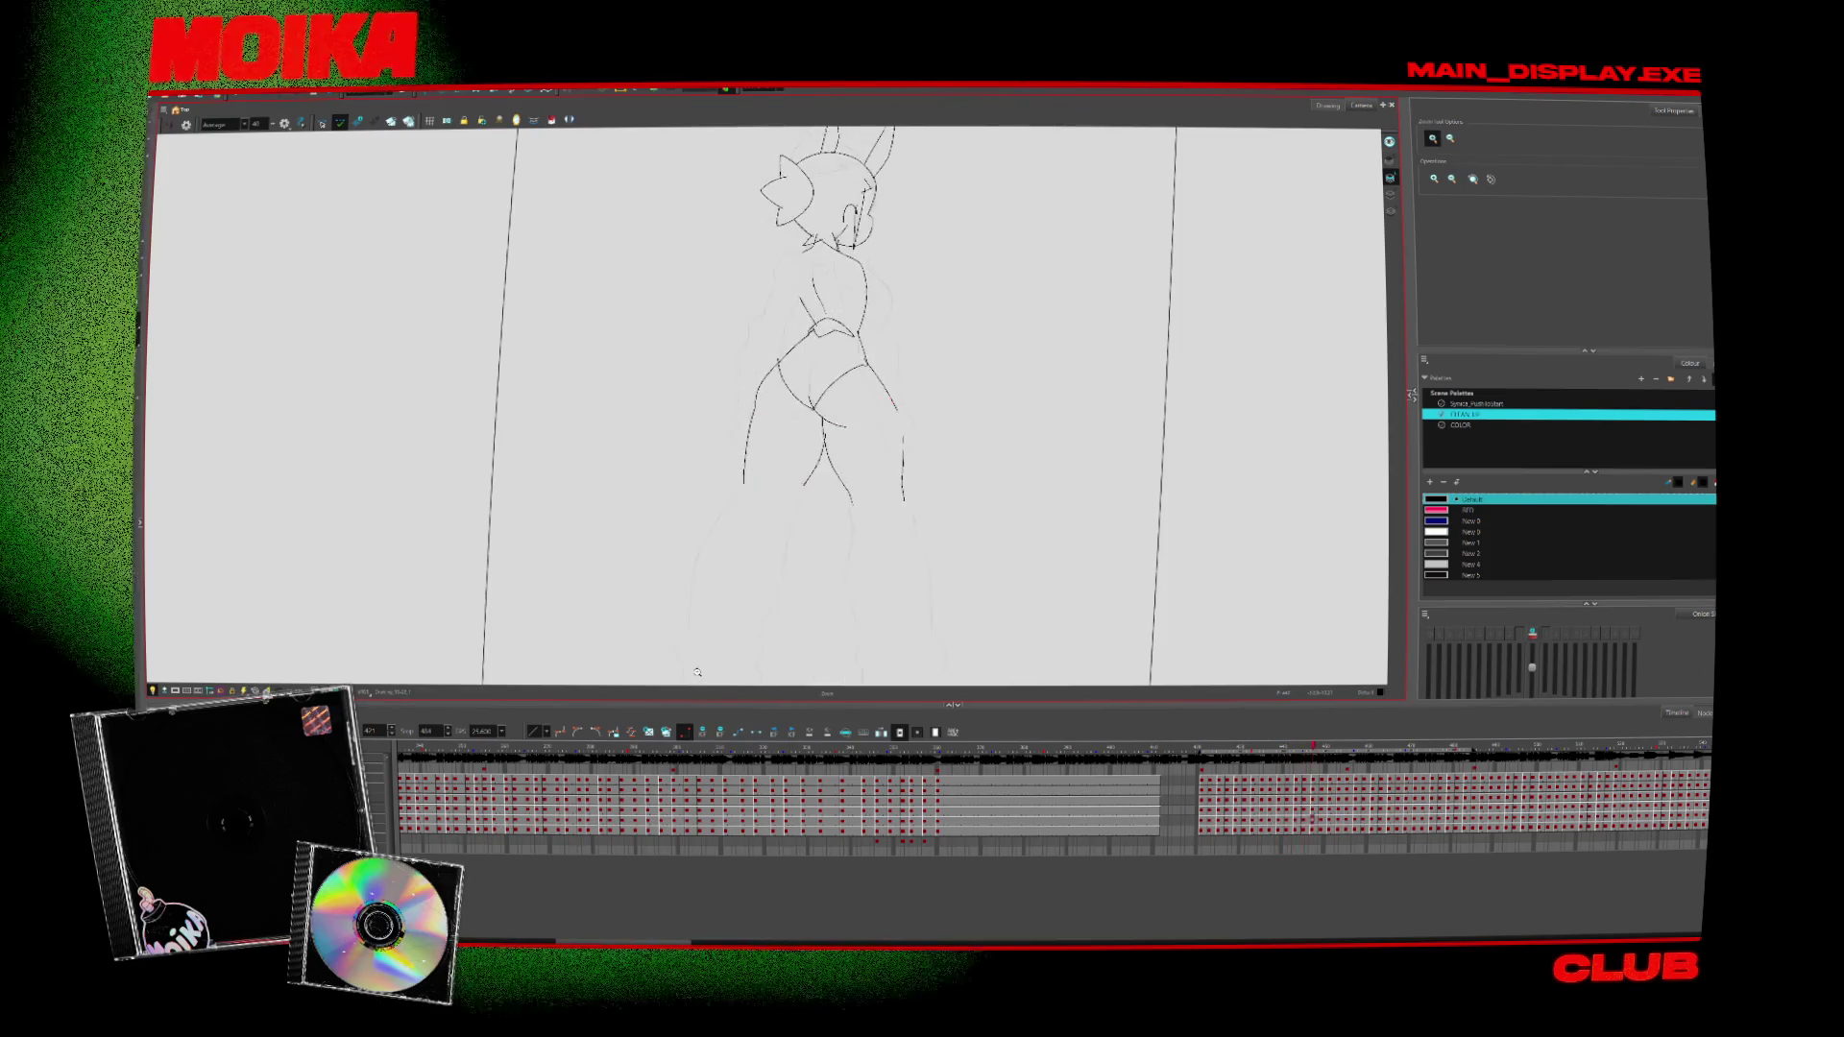
{"action": "key", "text": "Return"}
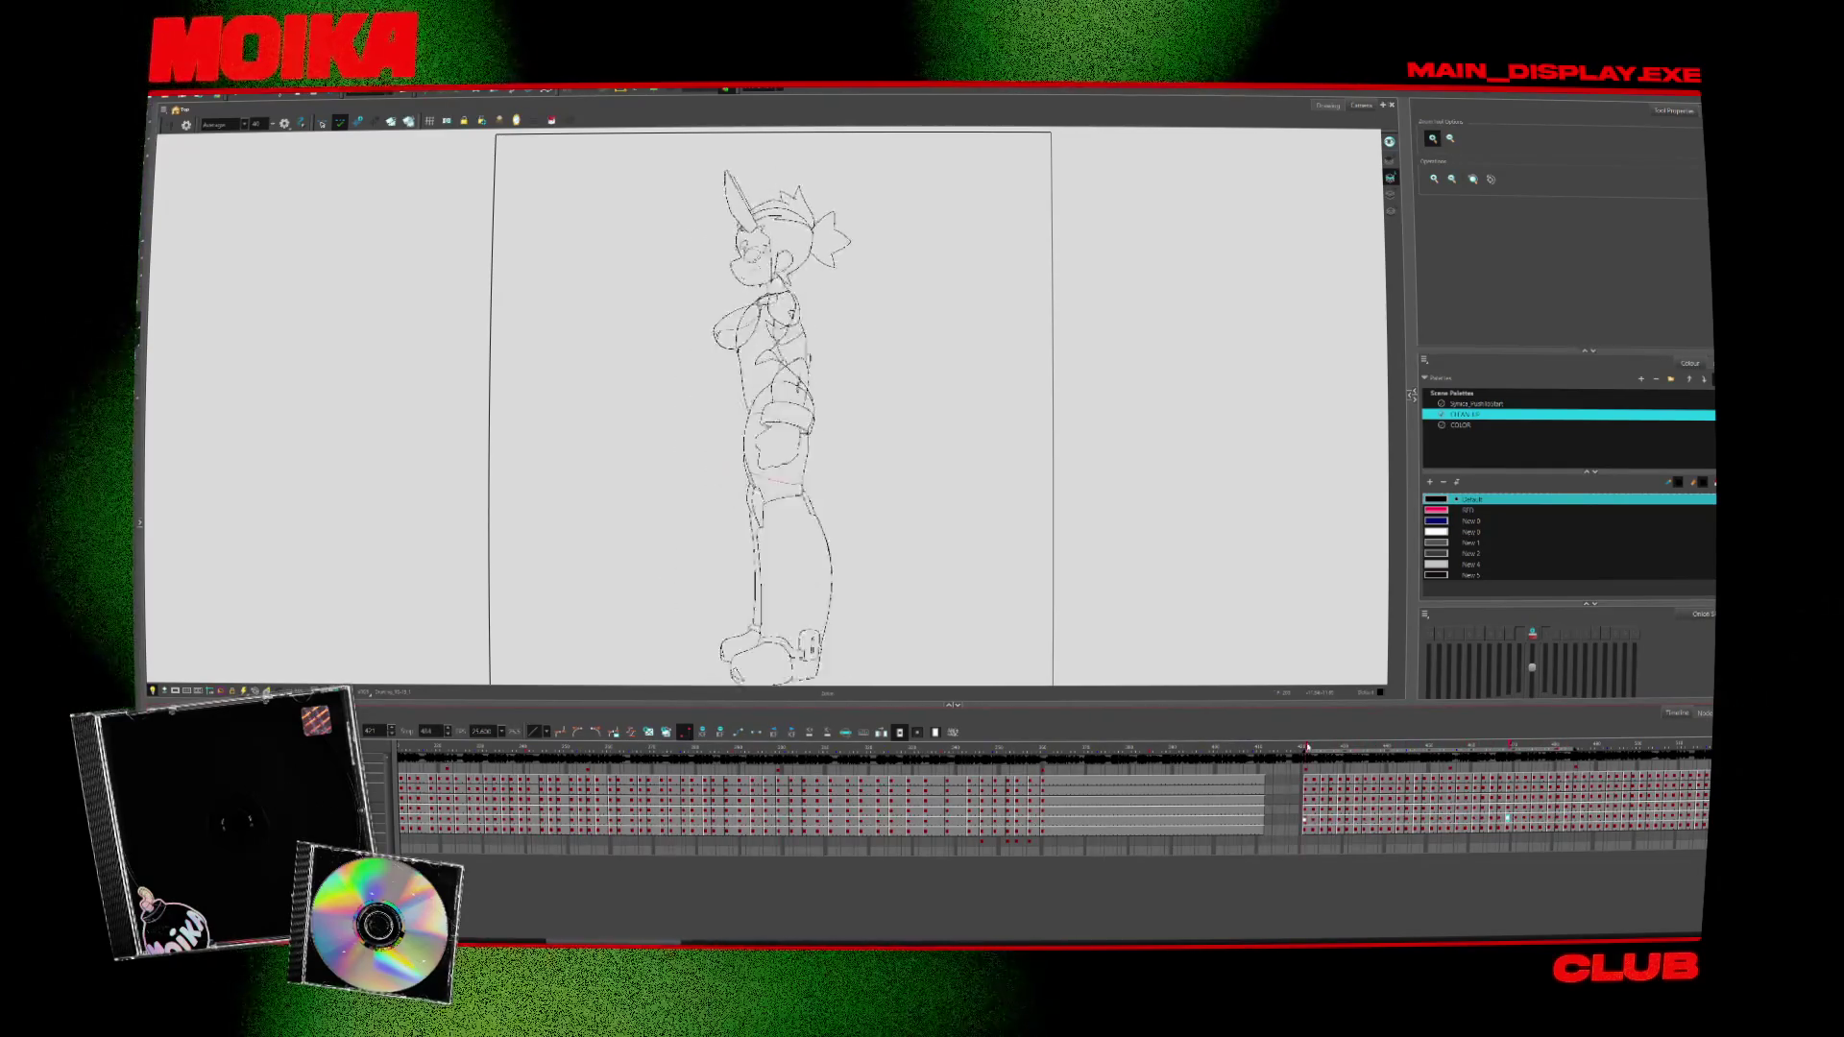
Zoom in on the next drawing, turn on onion skin, and ink a chest stroke
{"action": "key", "text": "2"}
{"action": "key", "text": "2"}
{"action": "key", "text": "2"}
{"action": "key", "text": "."}
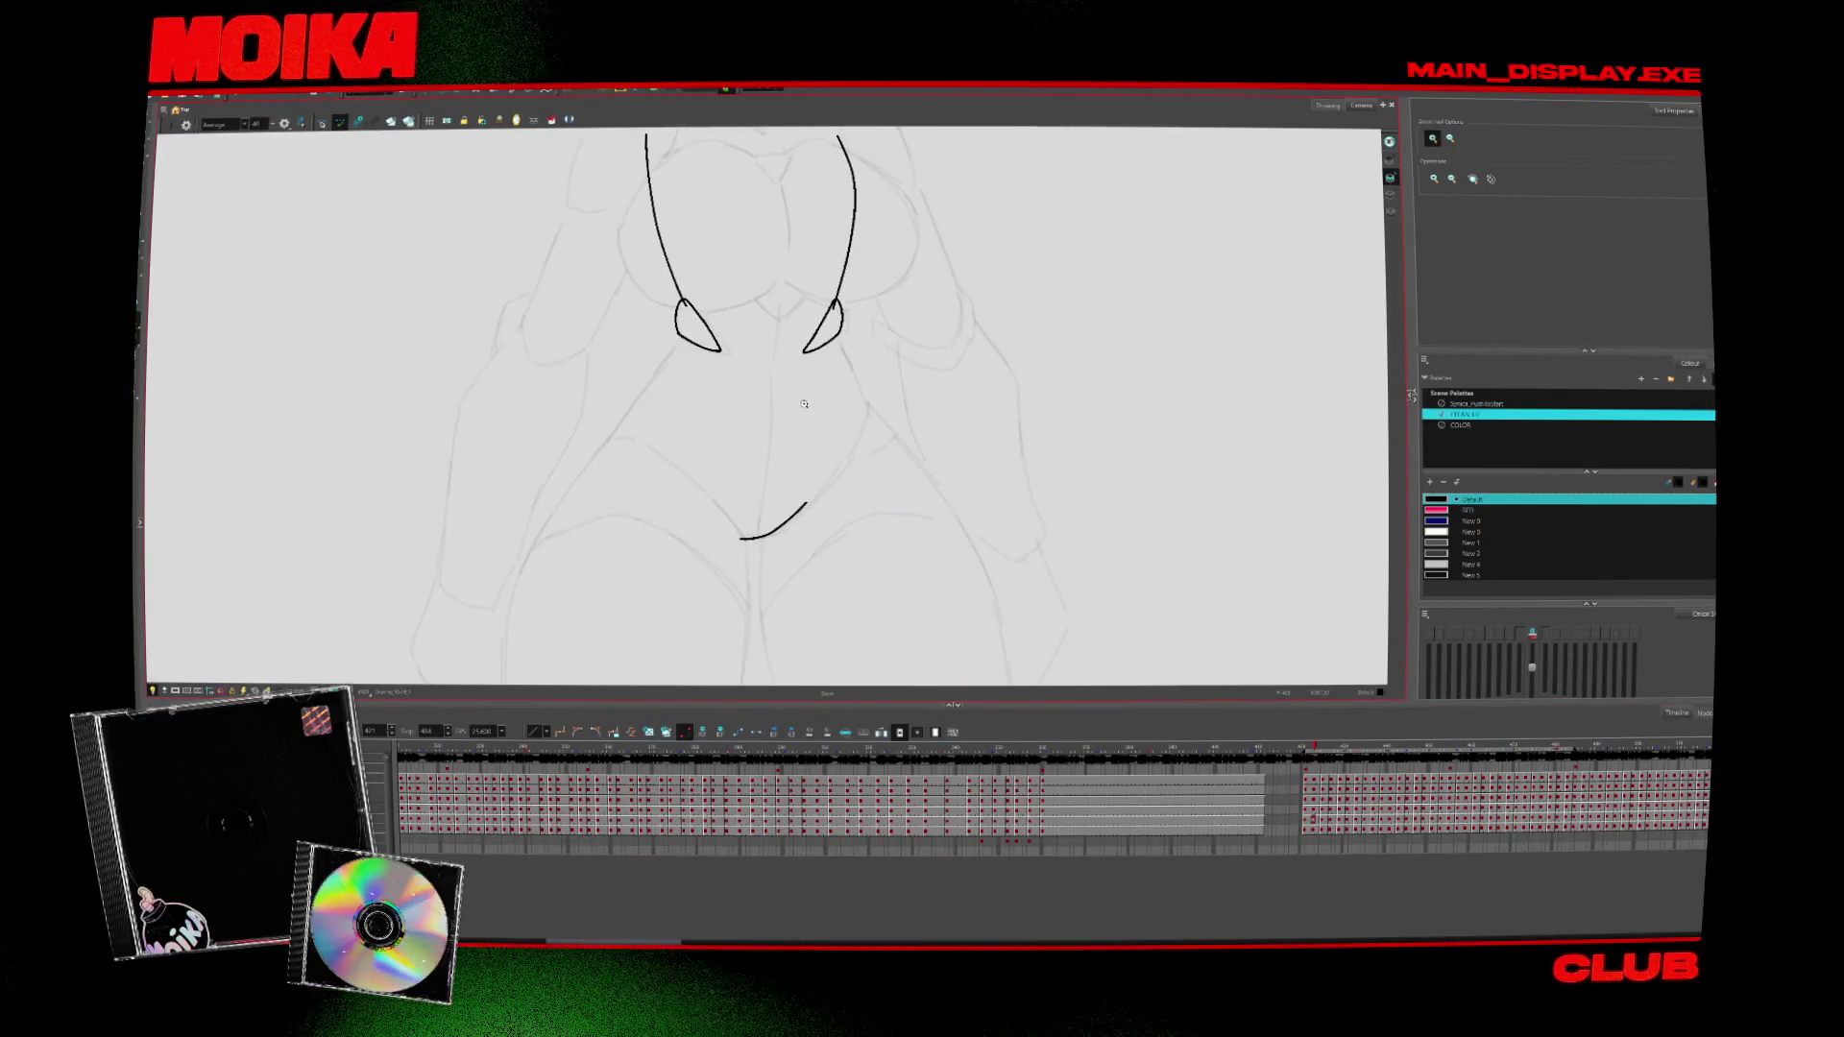
{"action": "key", "text": "alt+b"}
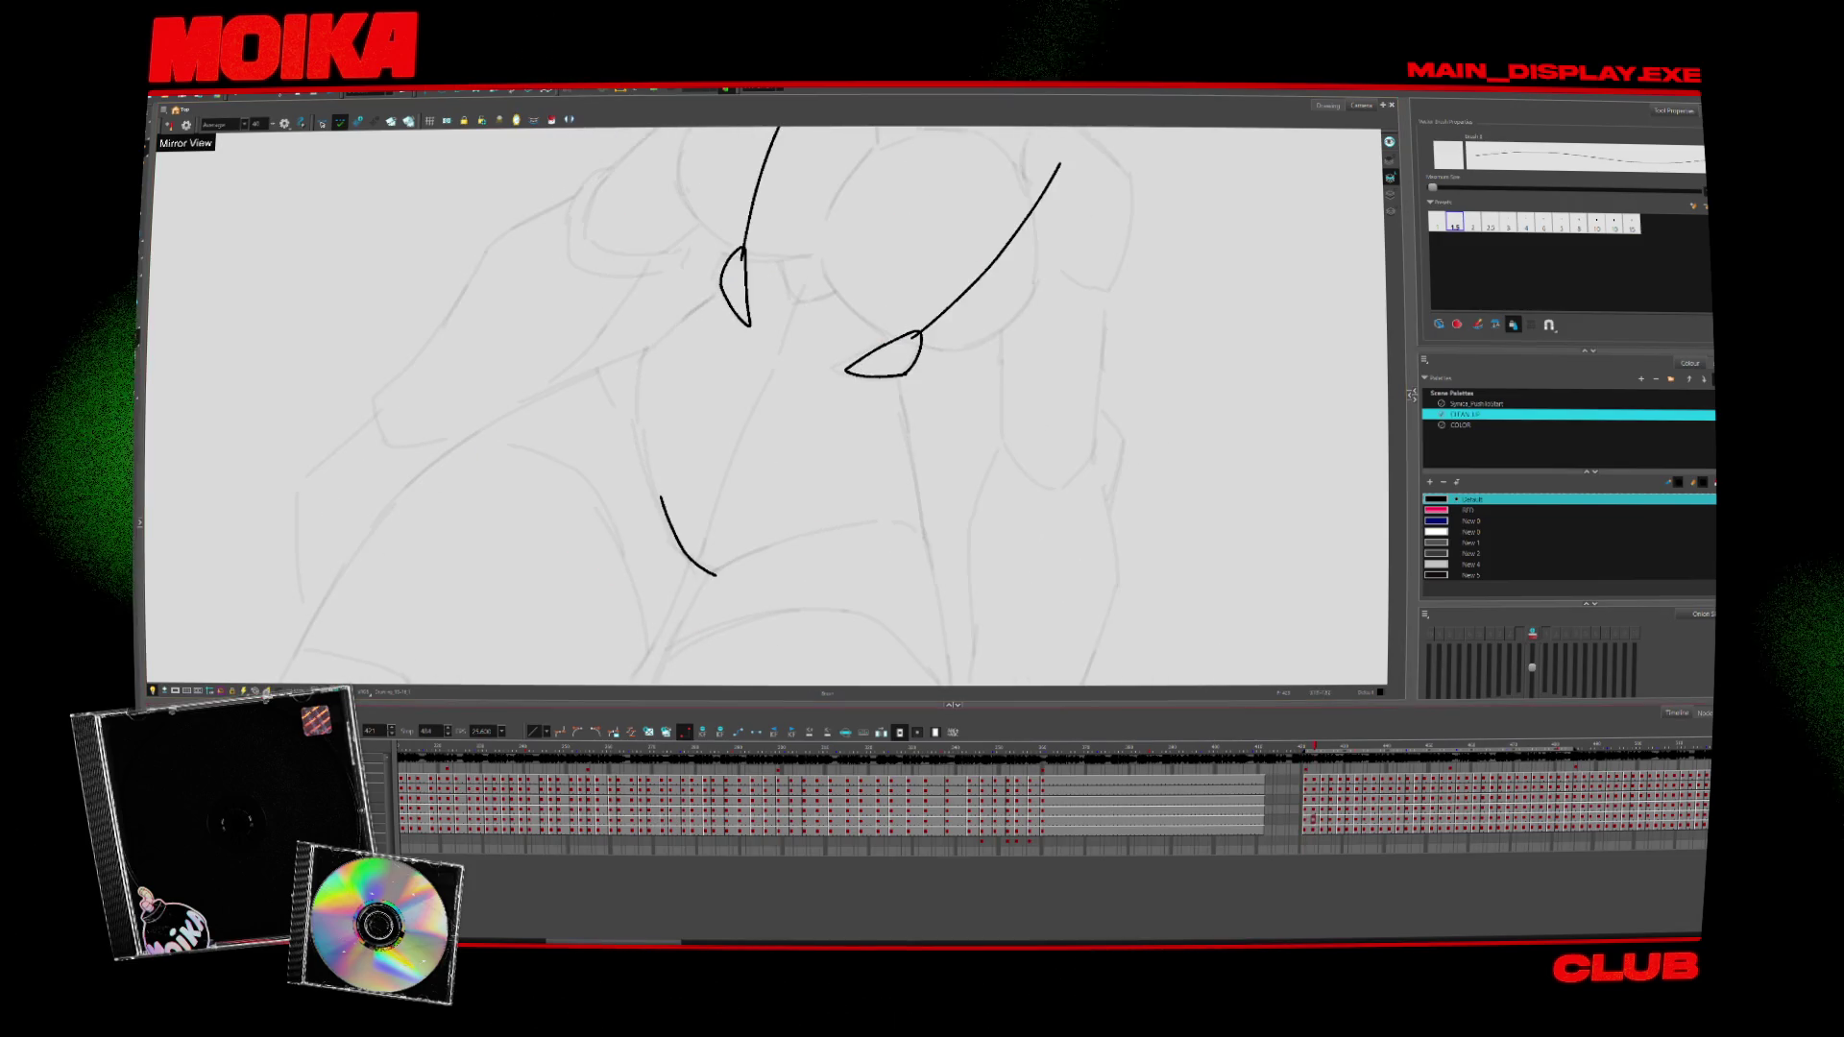
{"action": "key", "text": "alt+o"}
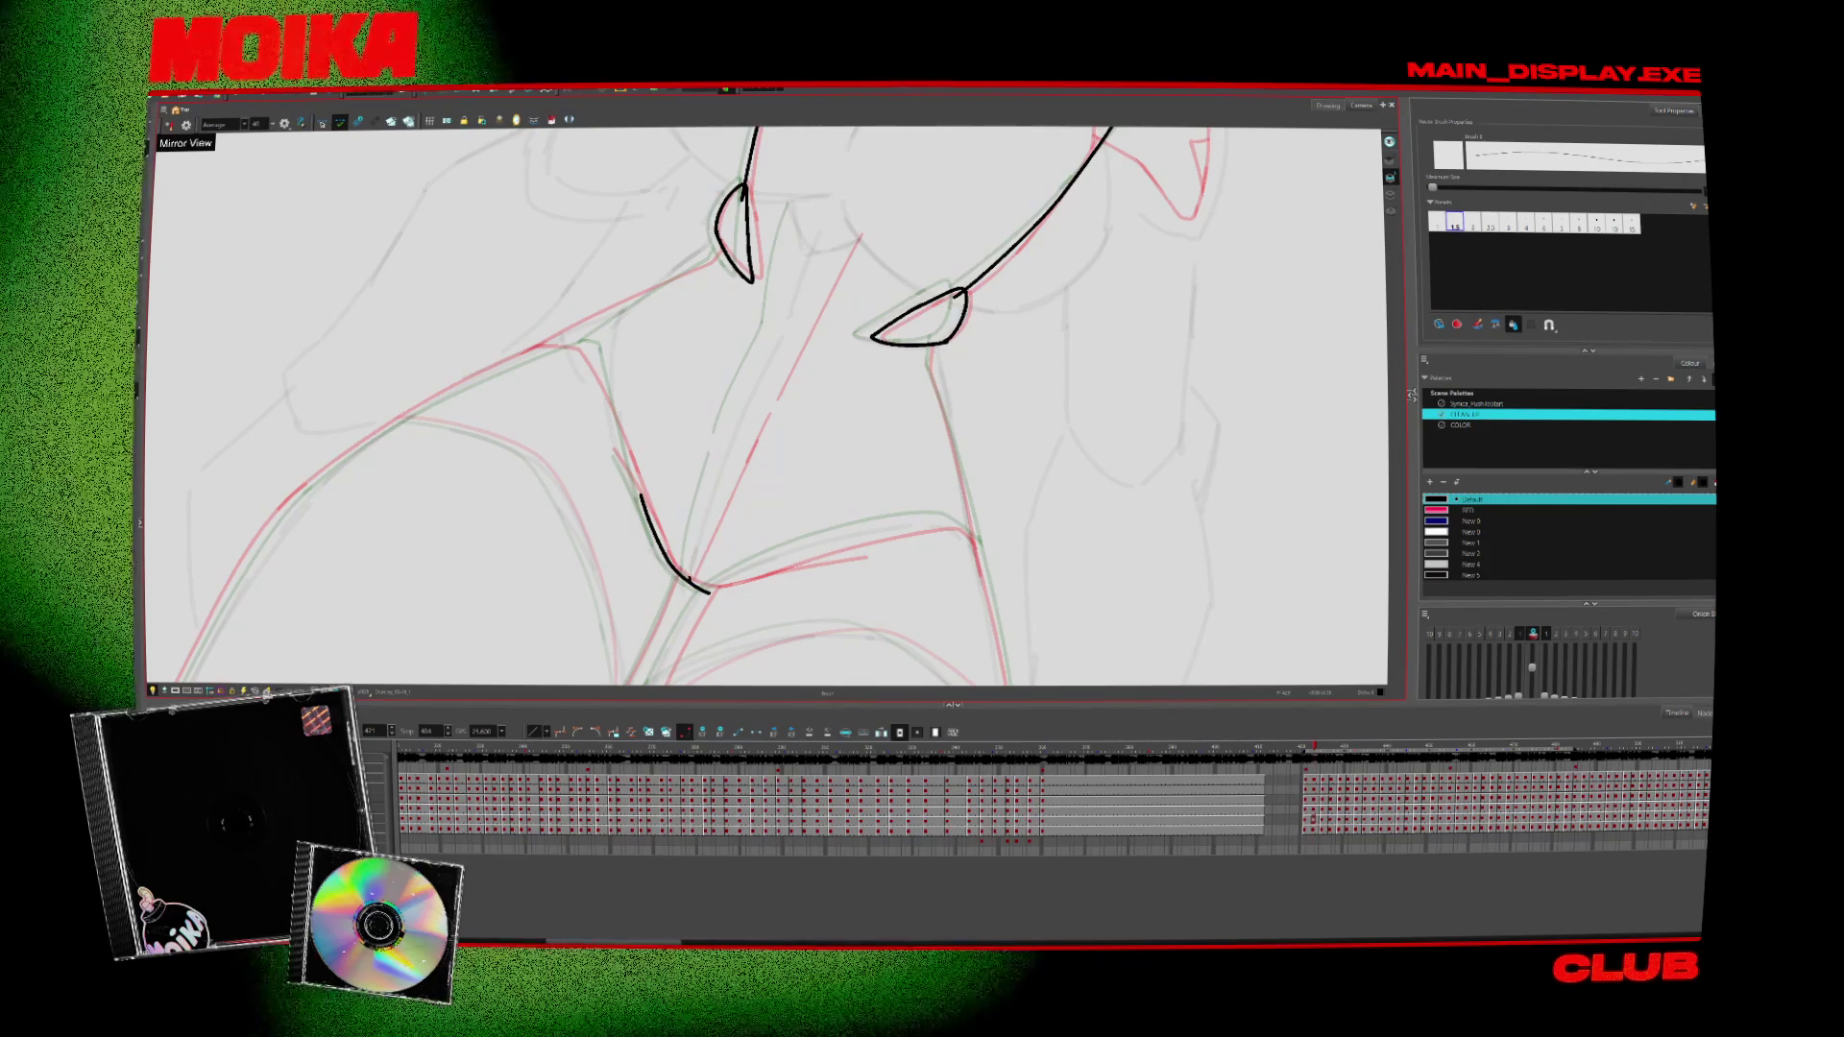
{"action": "left_click_drag", "start_coordinate": [790, 326], "coordinate": [741, 414]}
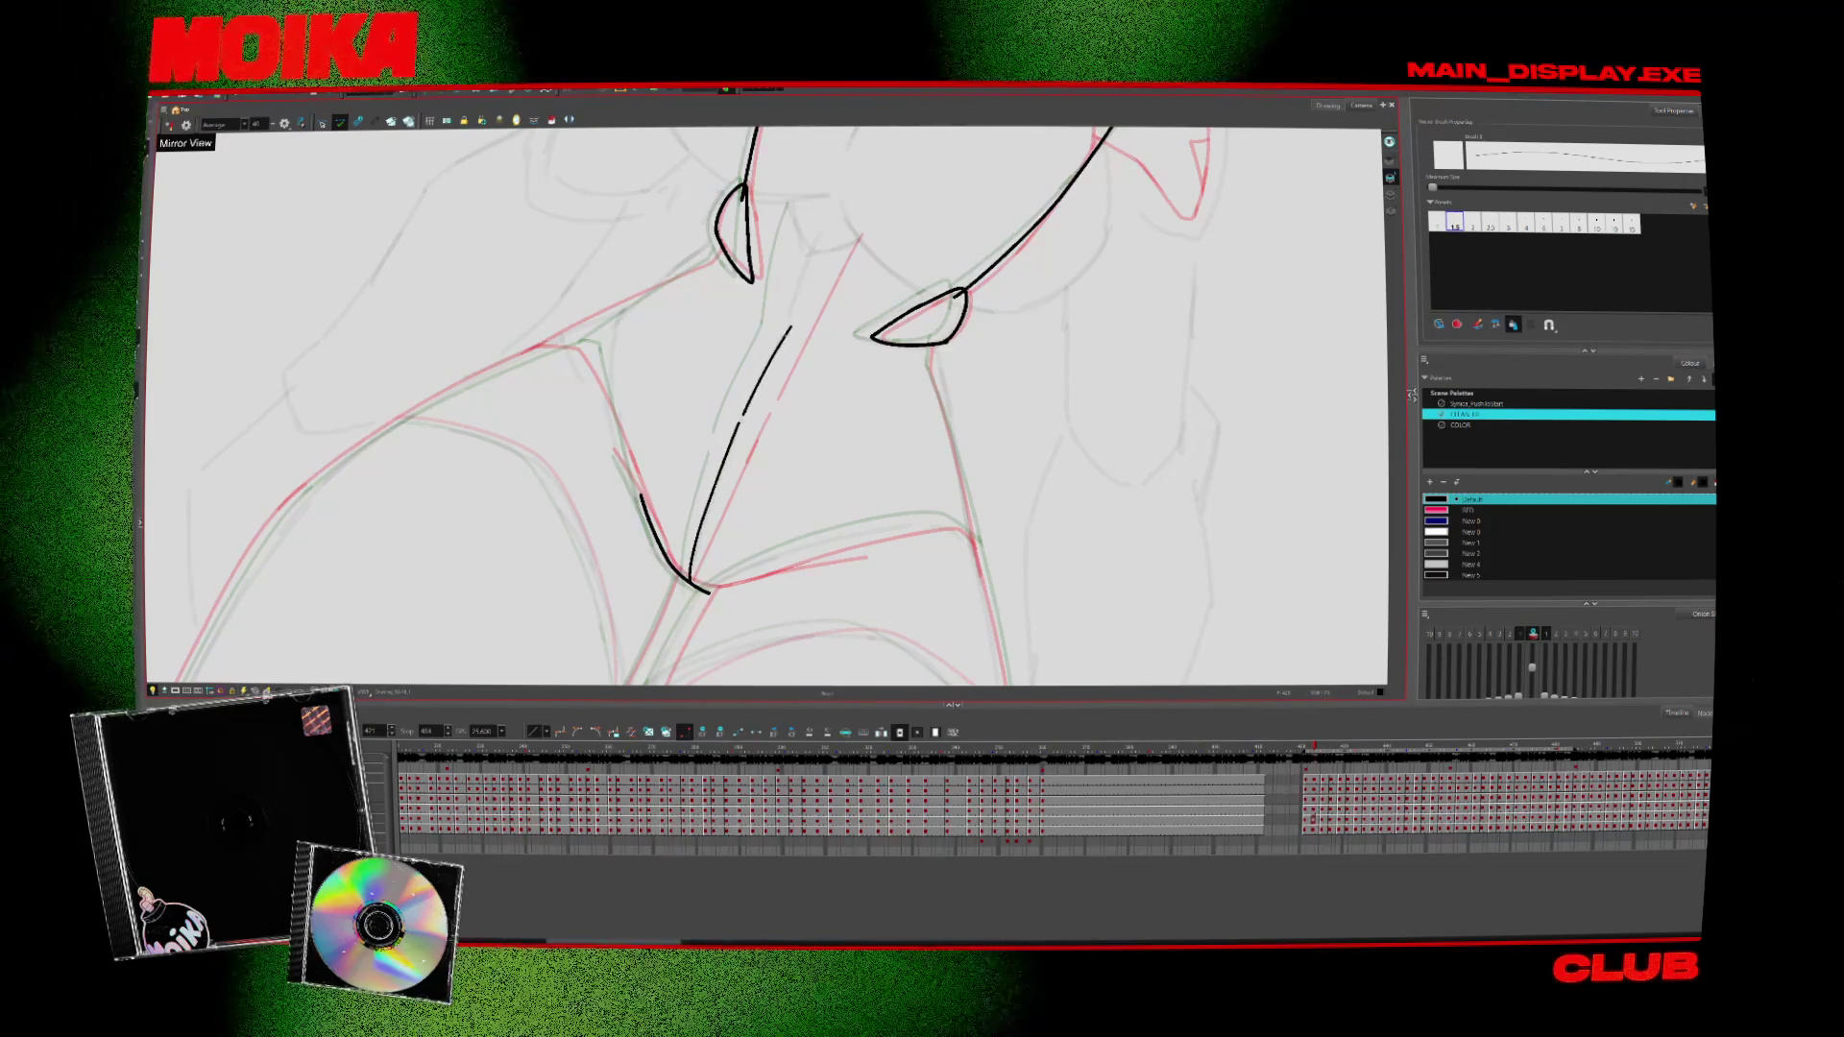
Step through later drawings, undo the short stray stroke, and zoom out
{"action": "key", "text": "period"}
{"action": "key", "text": "period"}
{"action": "key", "text": "period"}
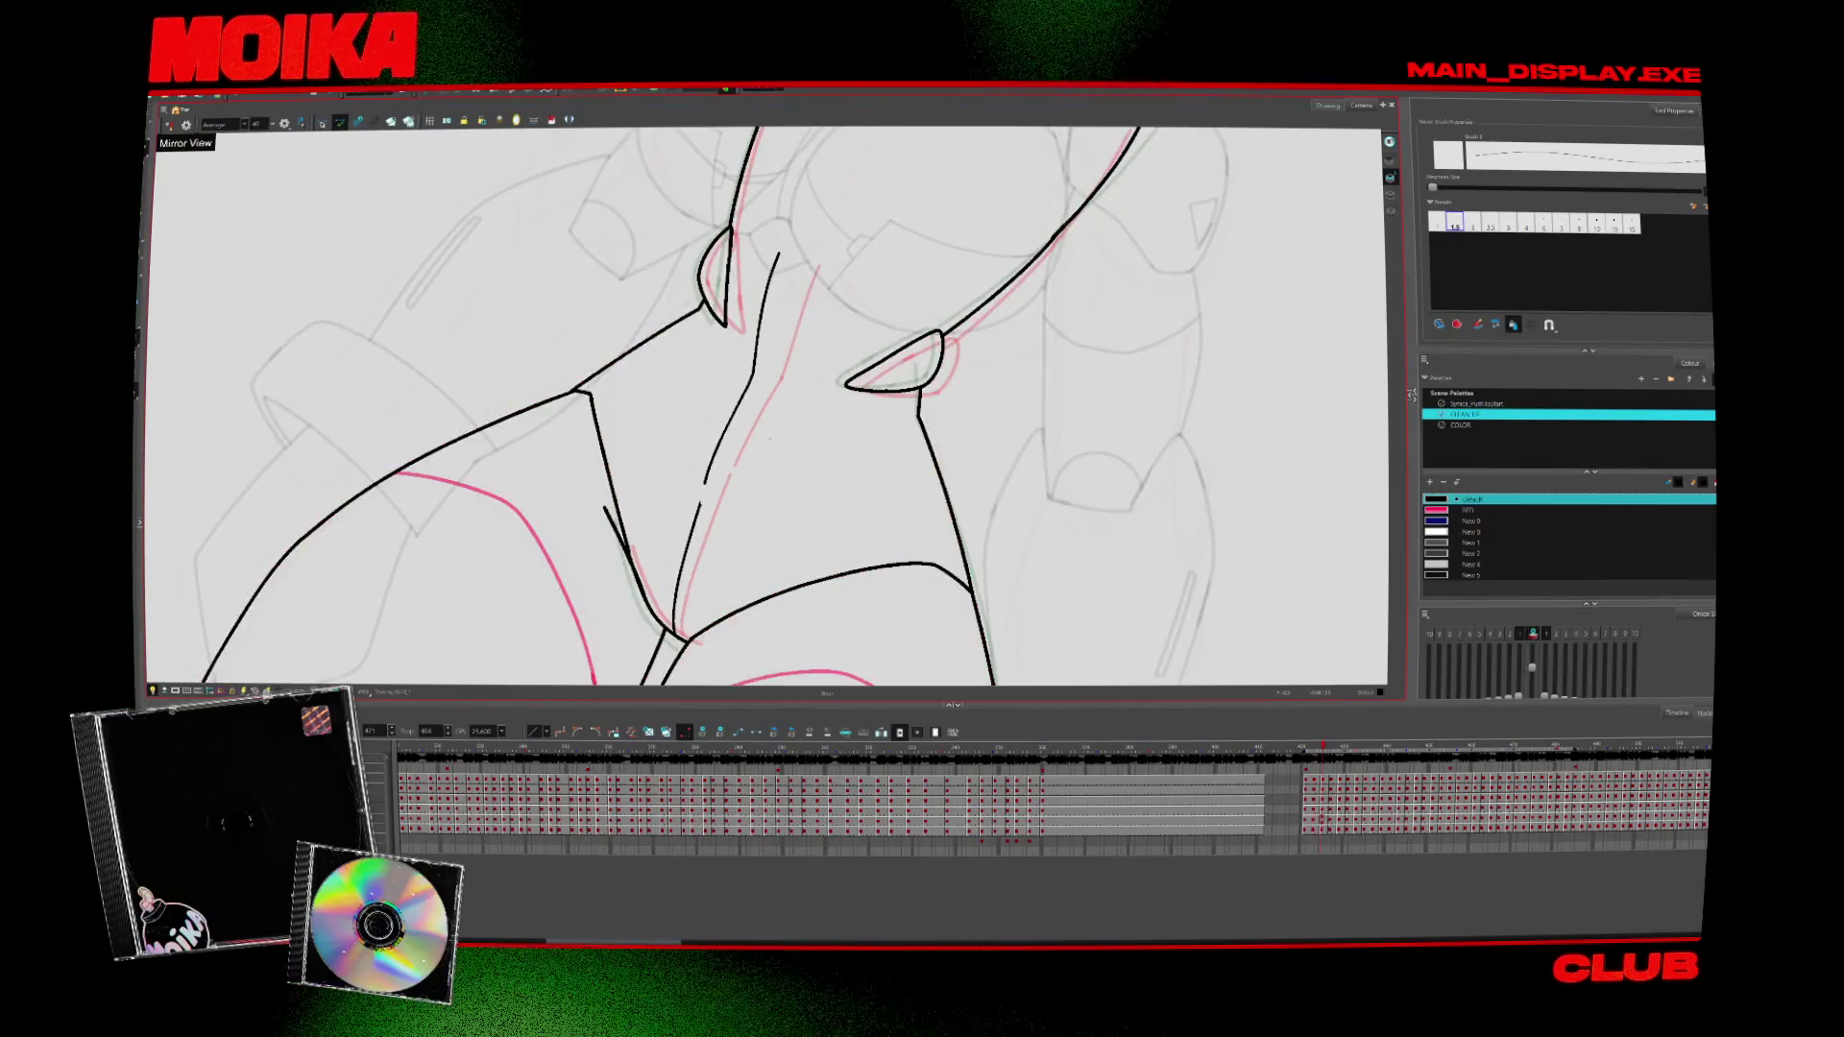
{"action": "key", "text": "period"}
{"action": "key", "text": "period"}
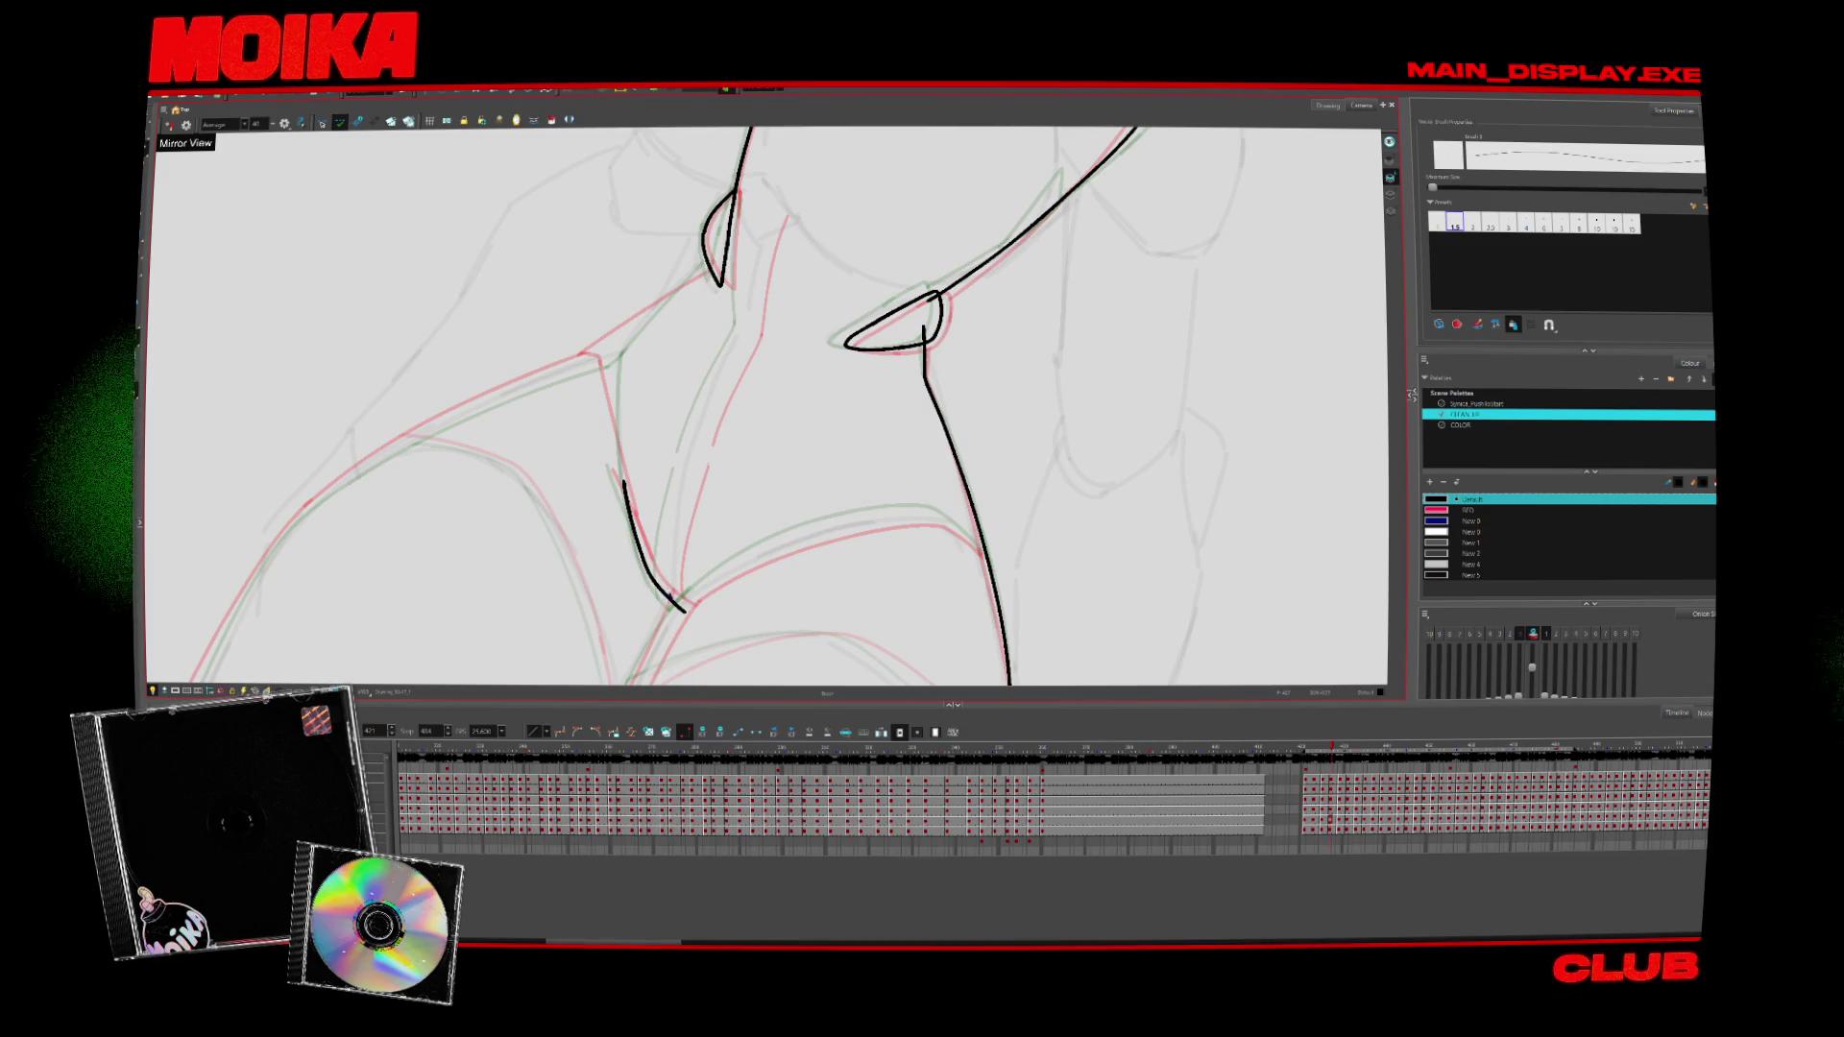
{"action": "key", "text": "ctrl+z"}
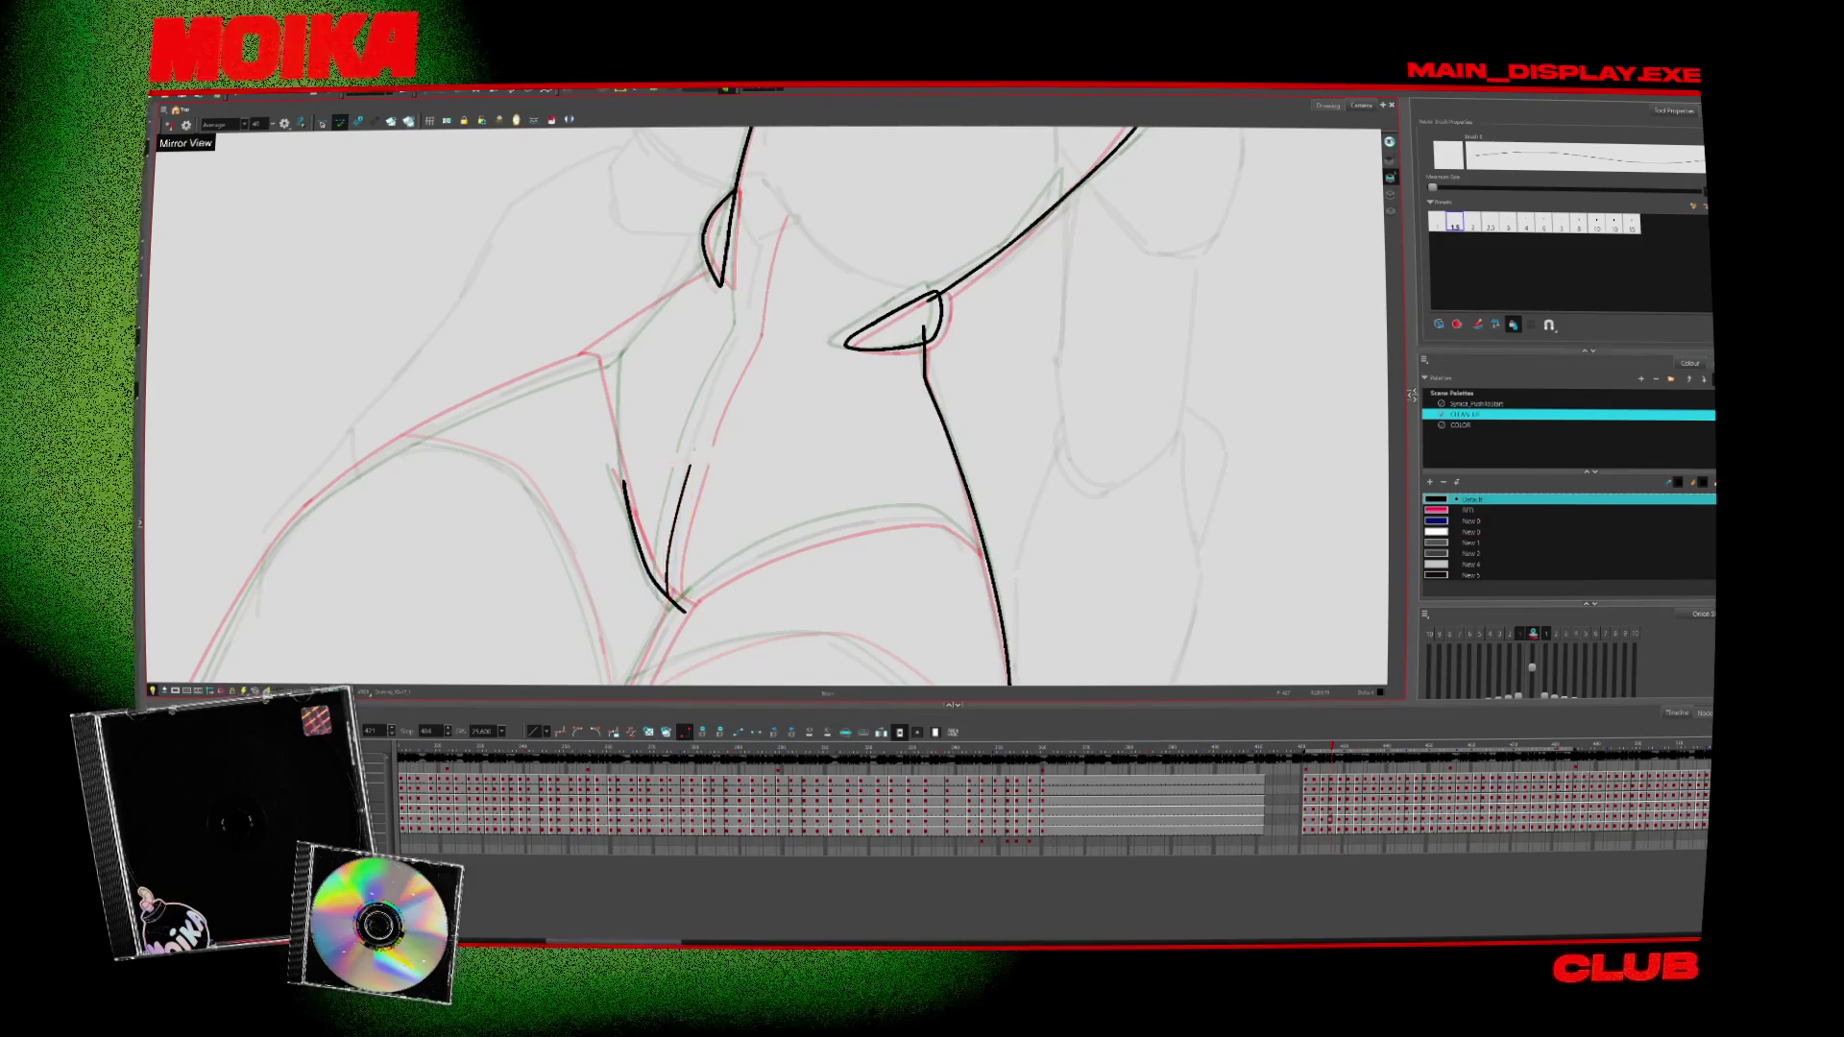
{"action": "key", "text": "period"}
{"action": "key", "text": "period"}
{"action": "key", "text": "period"}
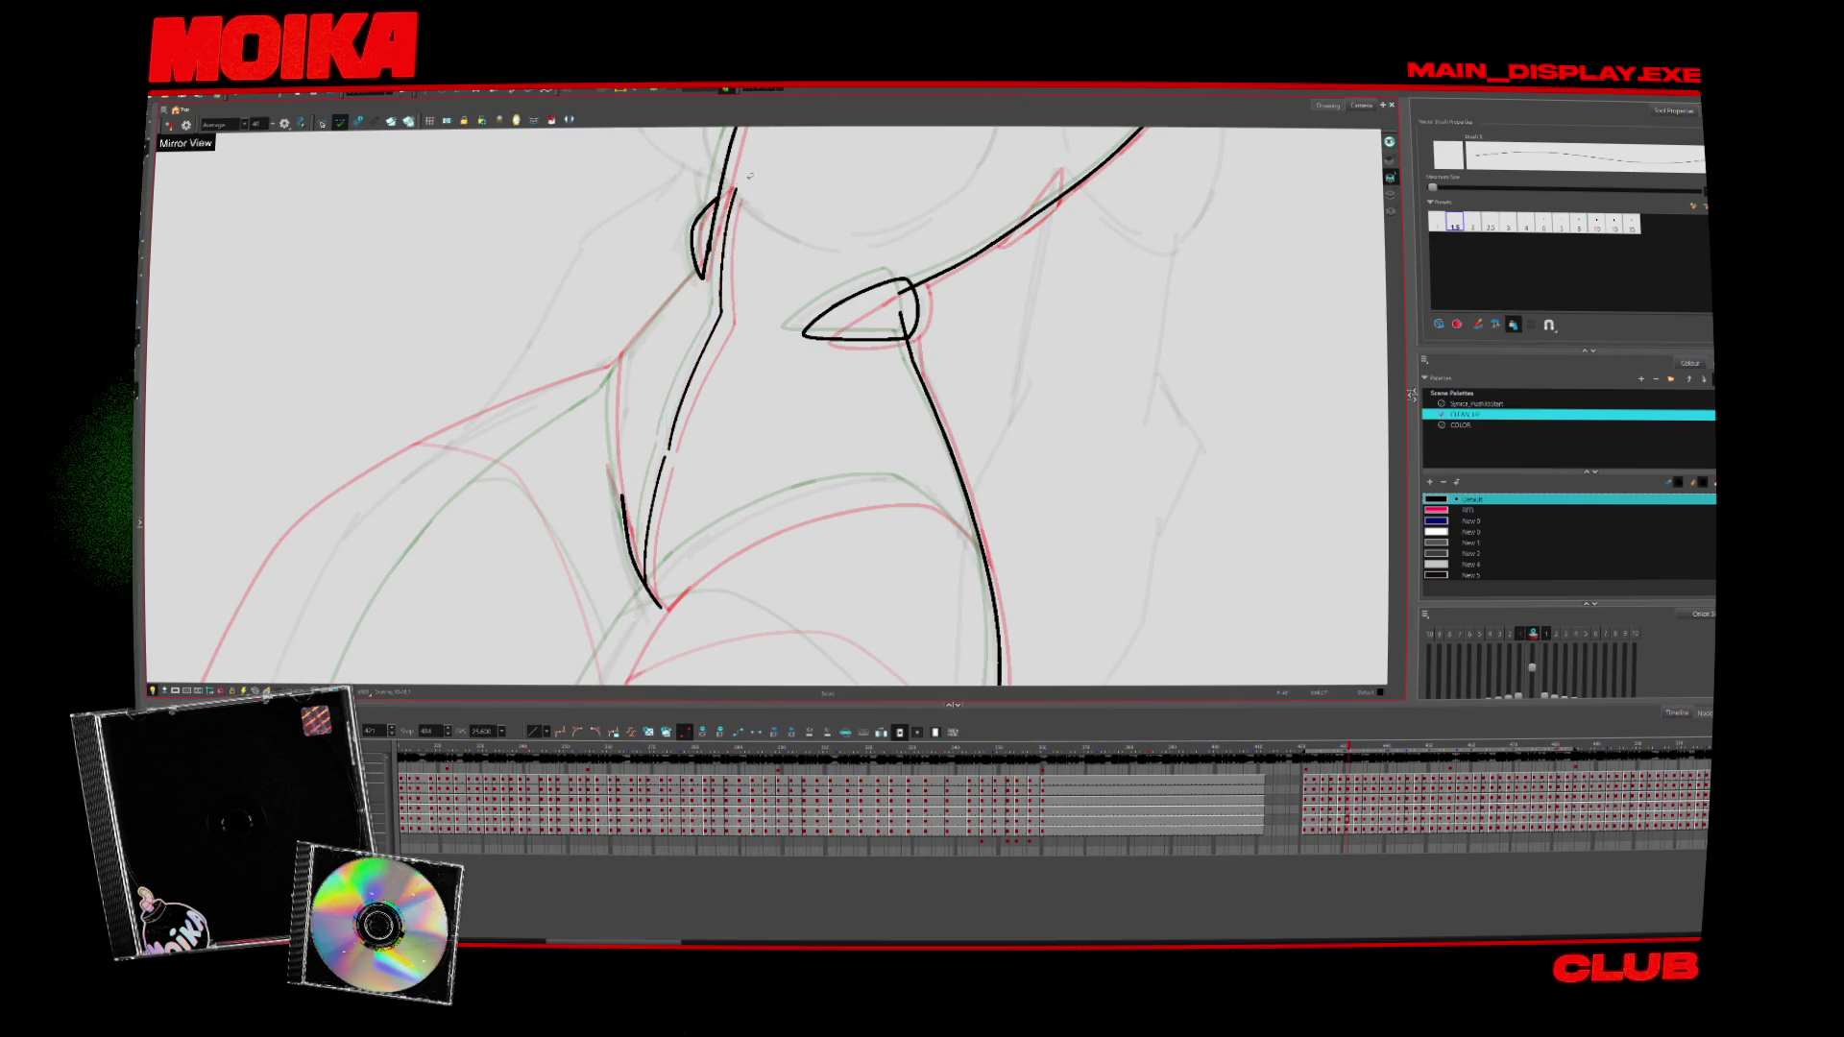
{"action": "key", "text": "period"}
{"action": "key", "text": "period"}
{"action": "key", "text": "period"}
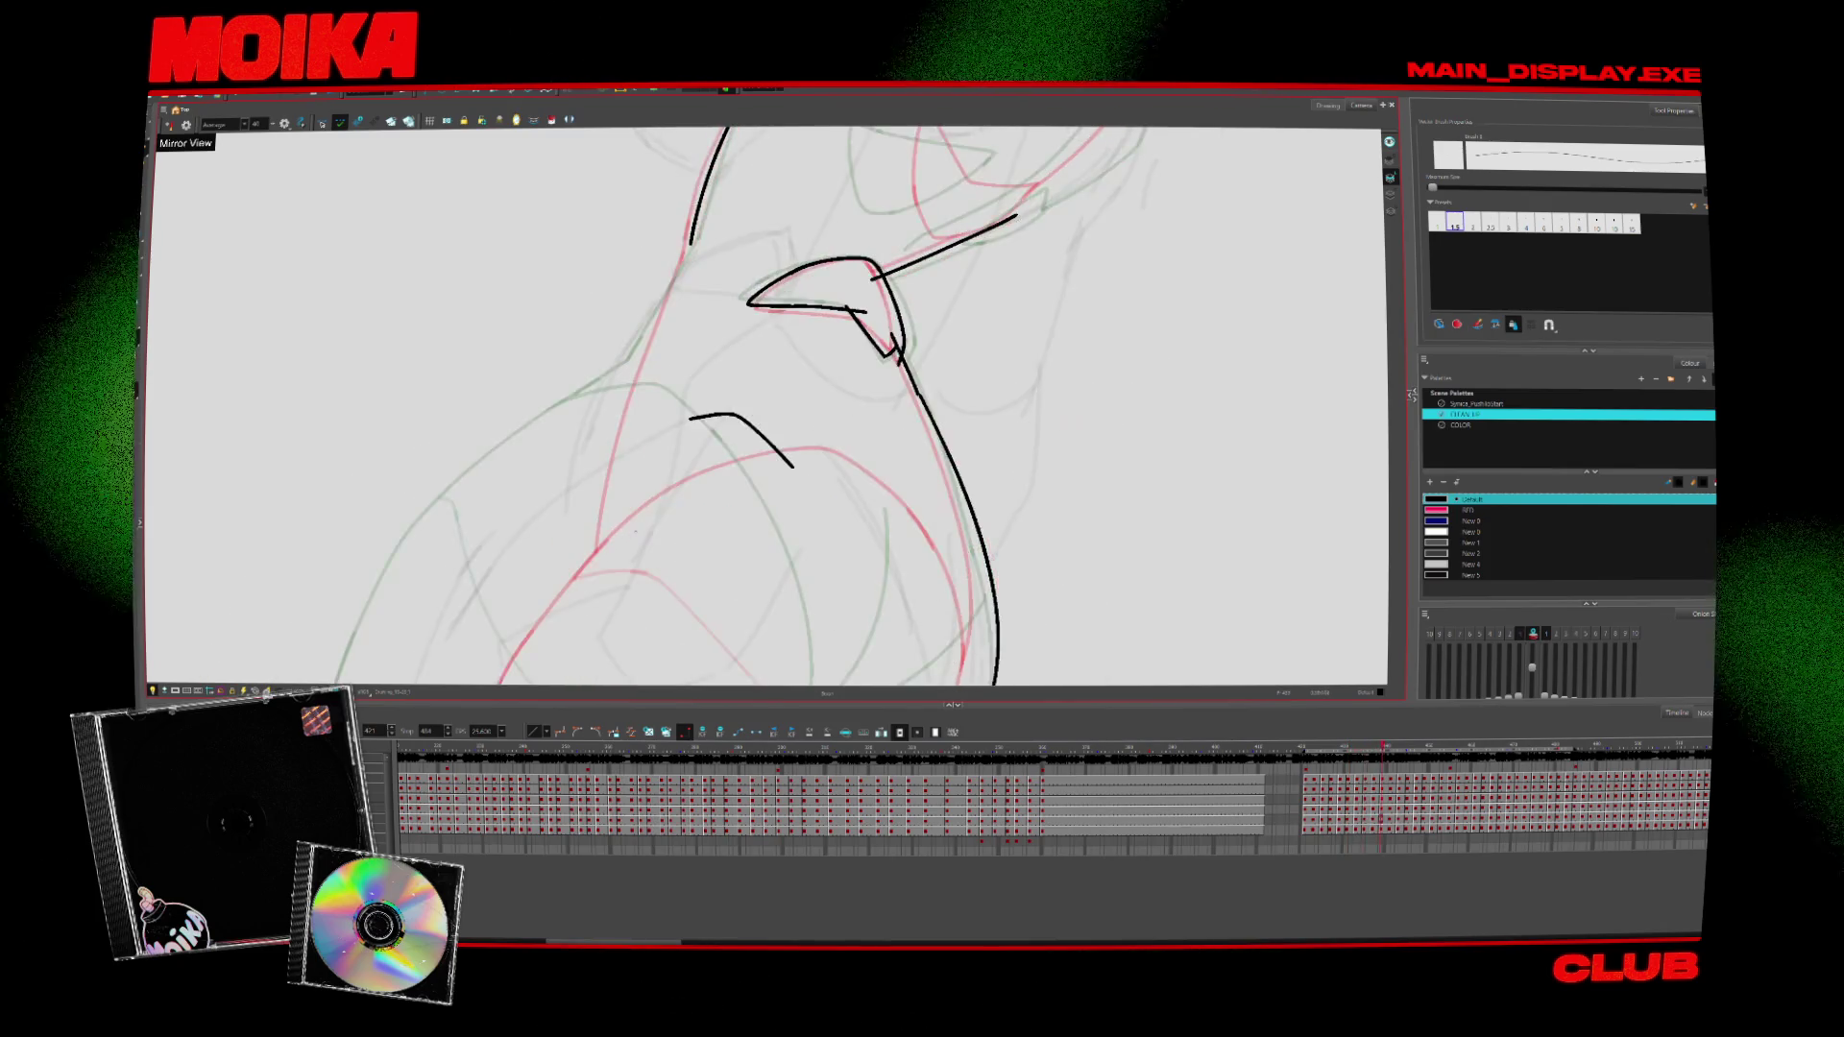
{"action": "key", "text": "alt+z"}
{"action": "scroll", "coordinate": [860, 622], "scroll_direction": "down", "scroll_amount": 5}
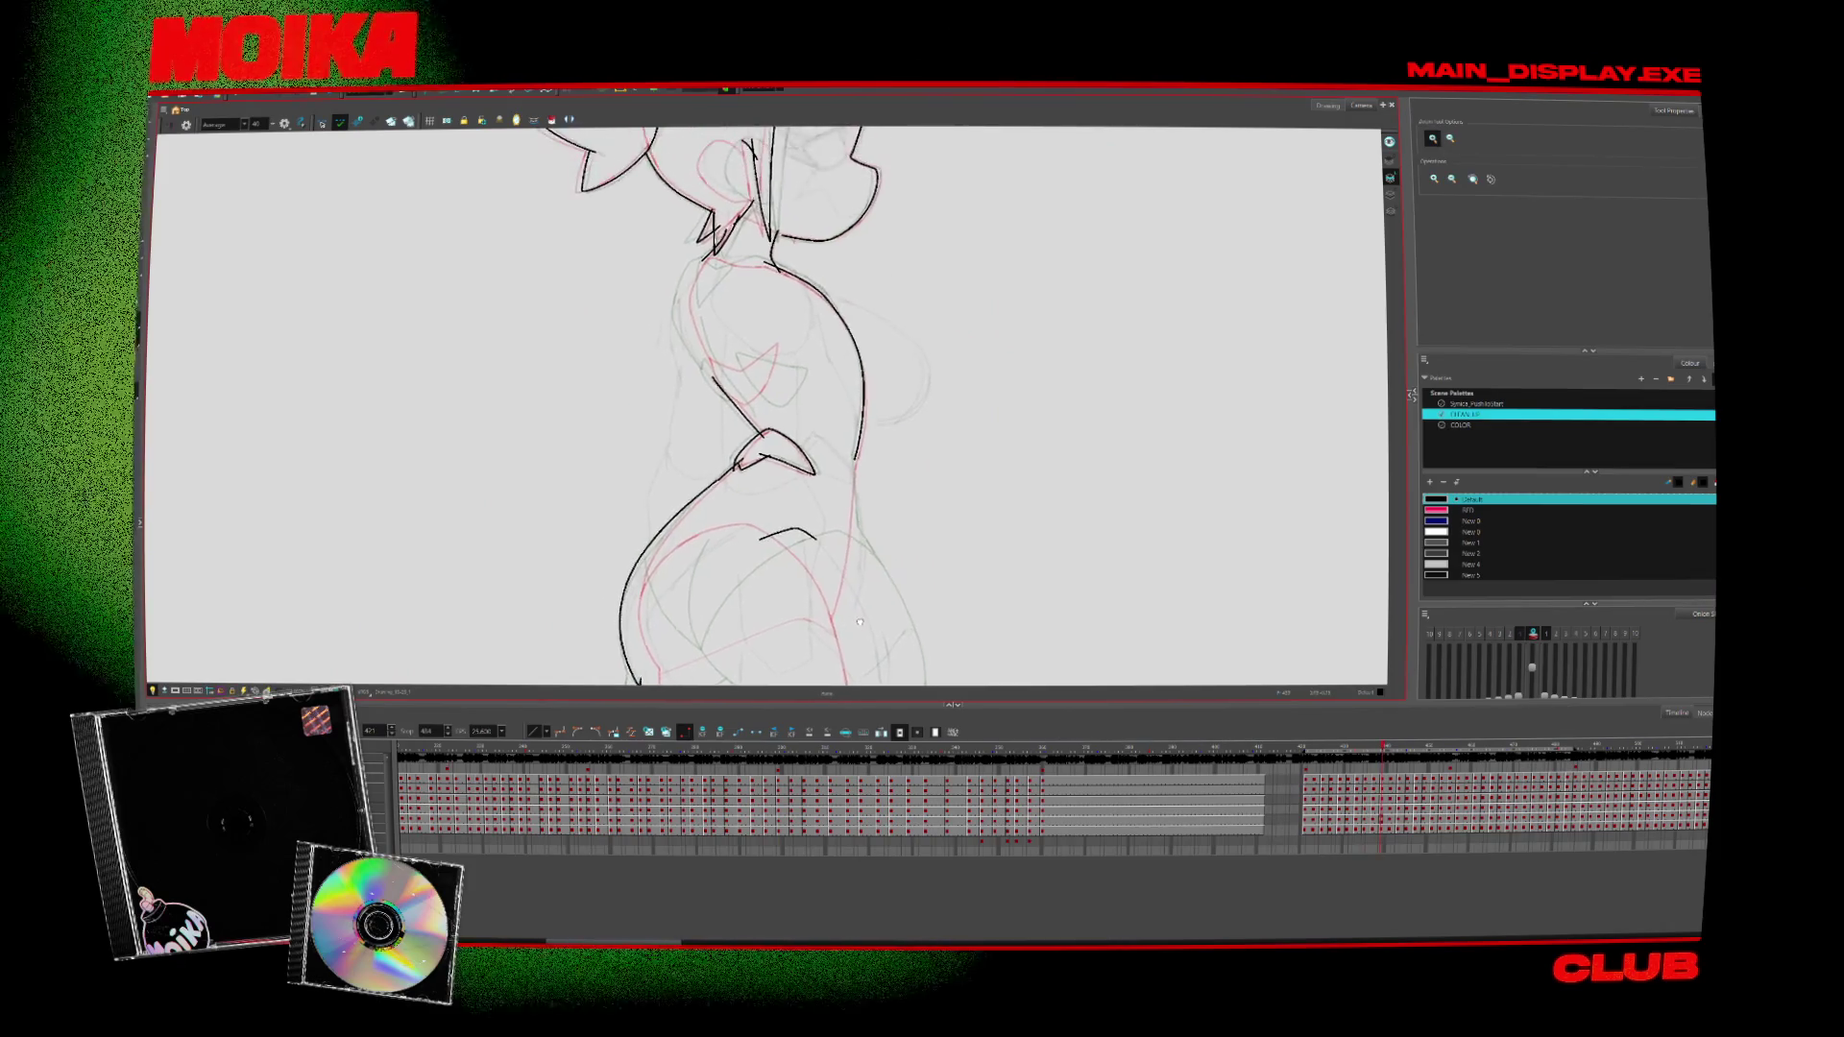
Compare neighbouring drawings, mirror the canvas view, and zoom in on the neck with the Brush ready
{"action": "key", "text": "comma"}
{"action": "key", "text": "comma"}
{"action": "key", "text": "comma"}
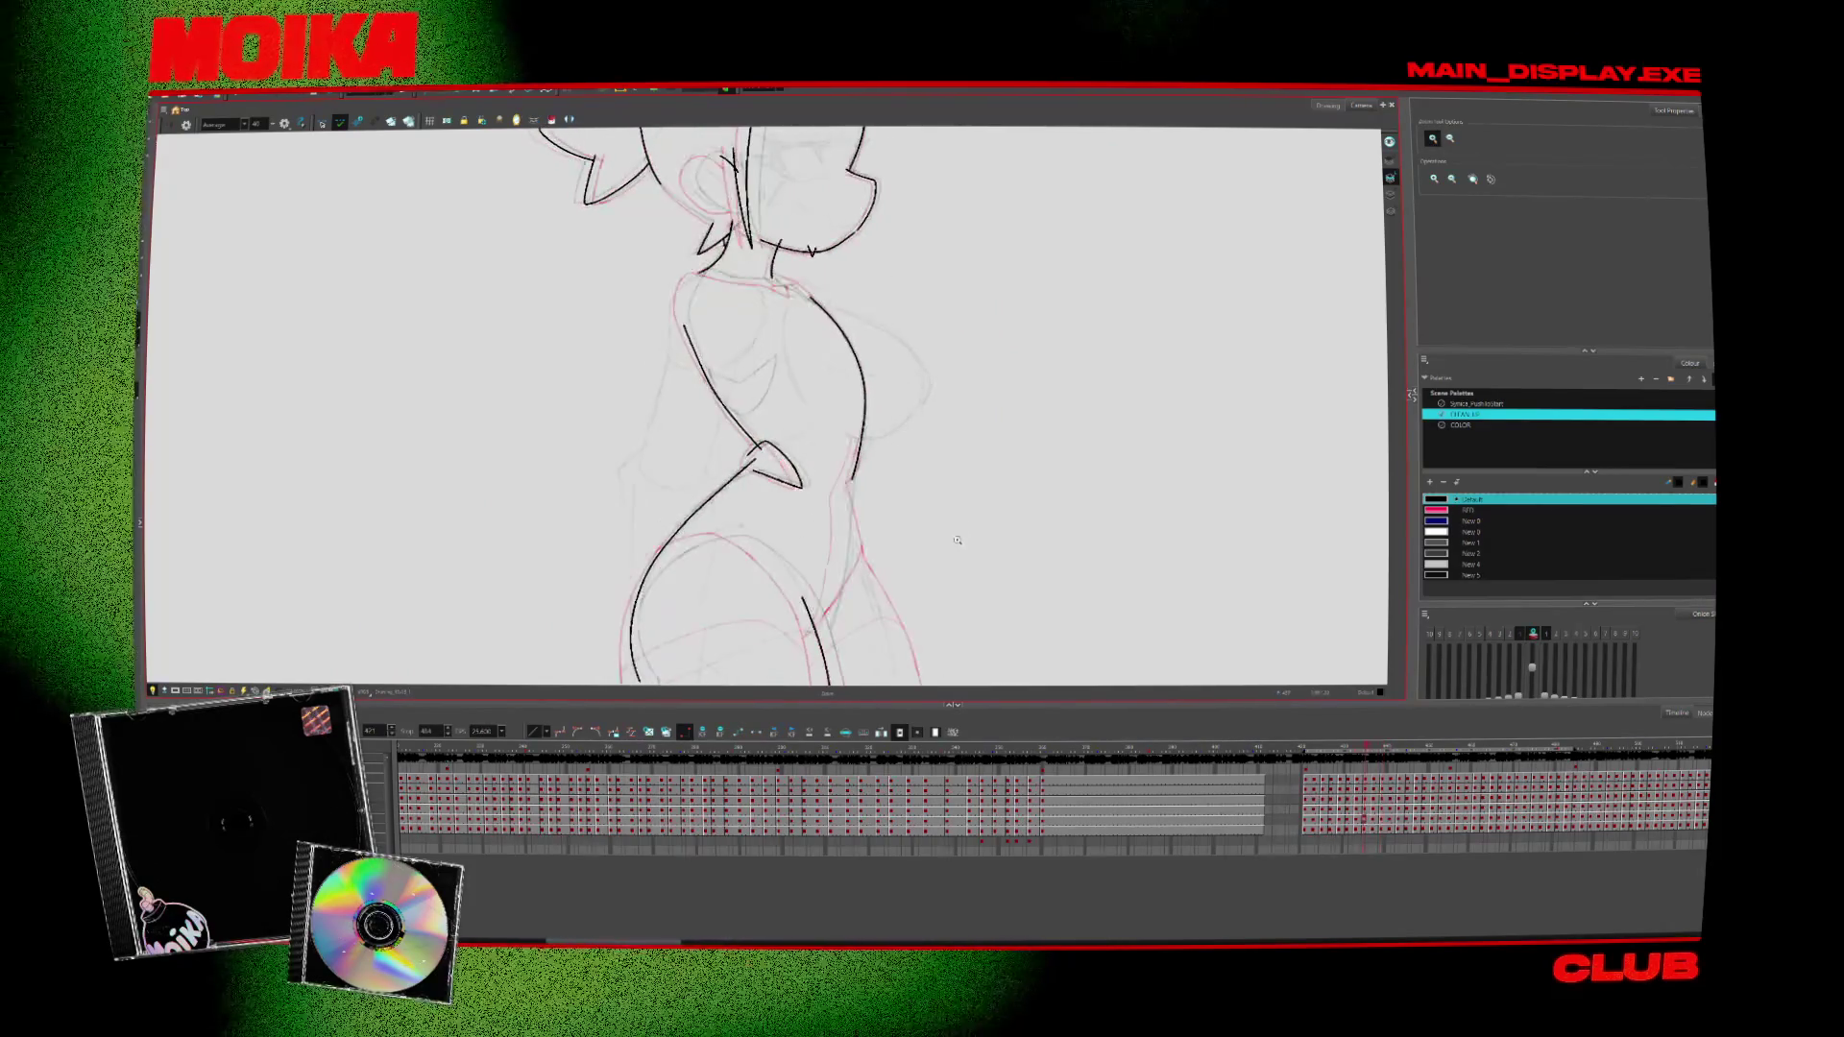
{"action": "key", "text": "period"}
{"action": "key", "text": "comma"}
{"action": "key", "text": "4"}
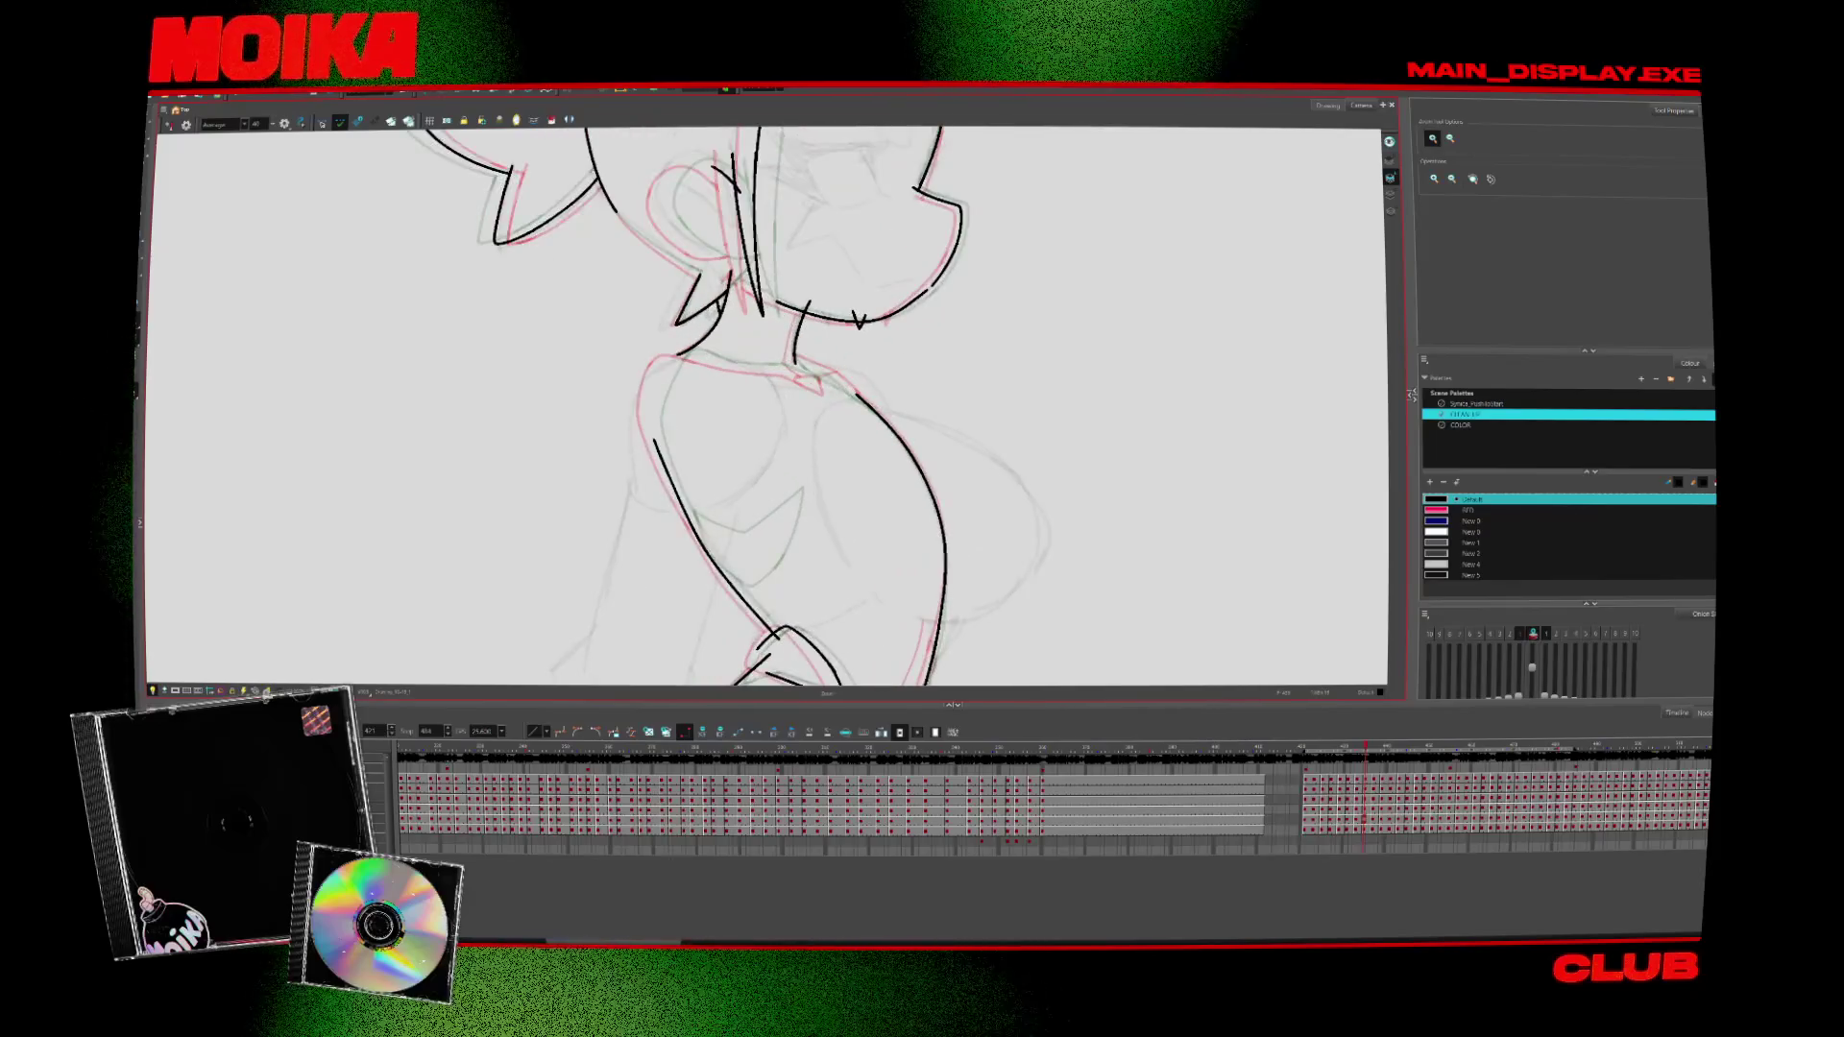
{"action": "key", "text": "alt+b"}
{"action": "scroll", "coordinate": [747, 491], "scroll_direction": "up", "scroll_amount": 5}
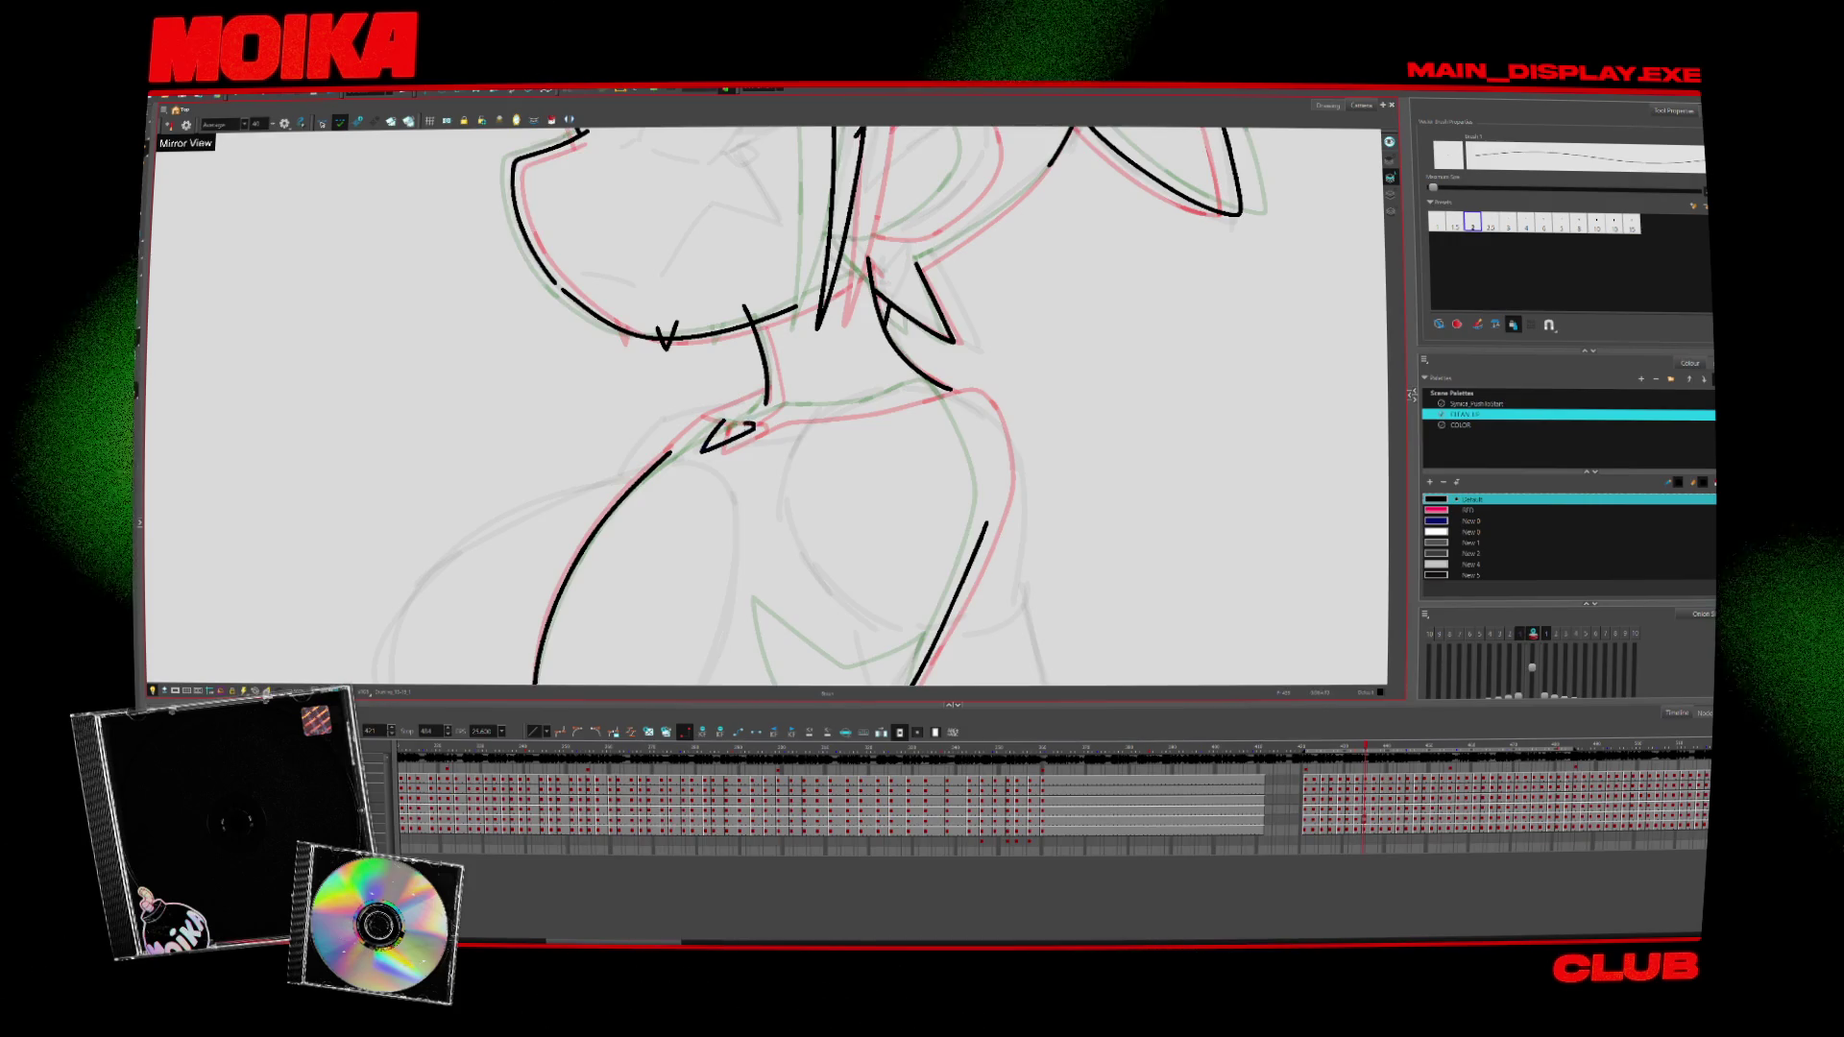
Step through the drawings, undo the collar triangle's top stroke, and play back to preview
{"action": "key", "text": "comma"}
{"action": "key", "text": "comma"}
{"action": "key", "text": "comma"}
{"action": "key", "text": "period"}
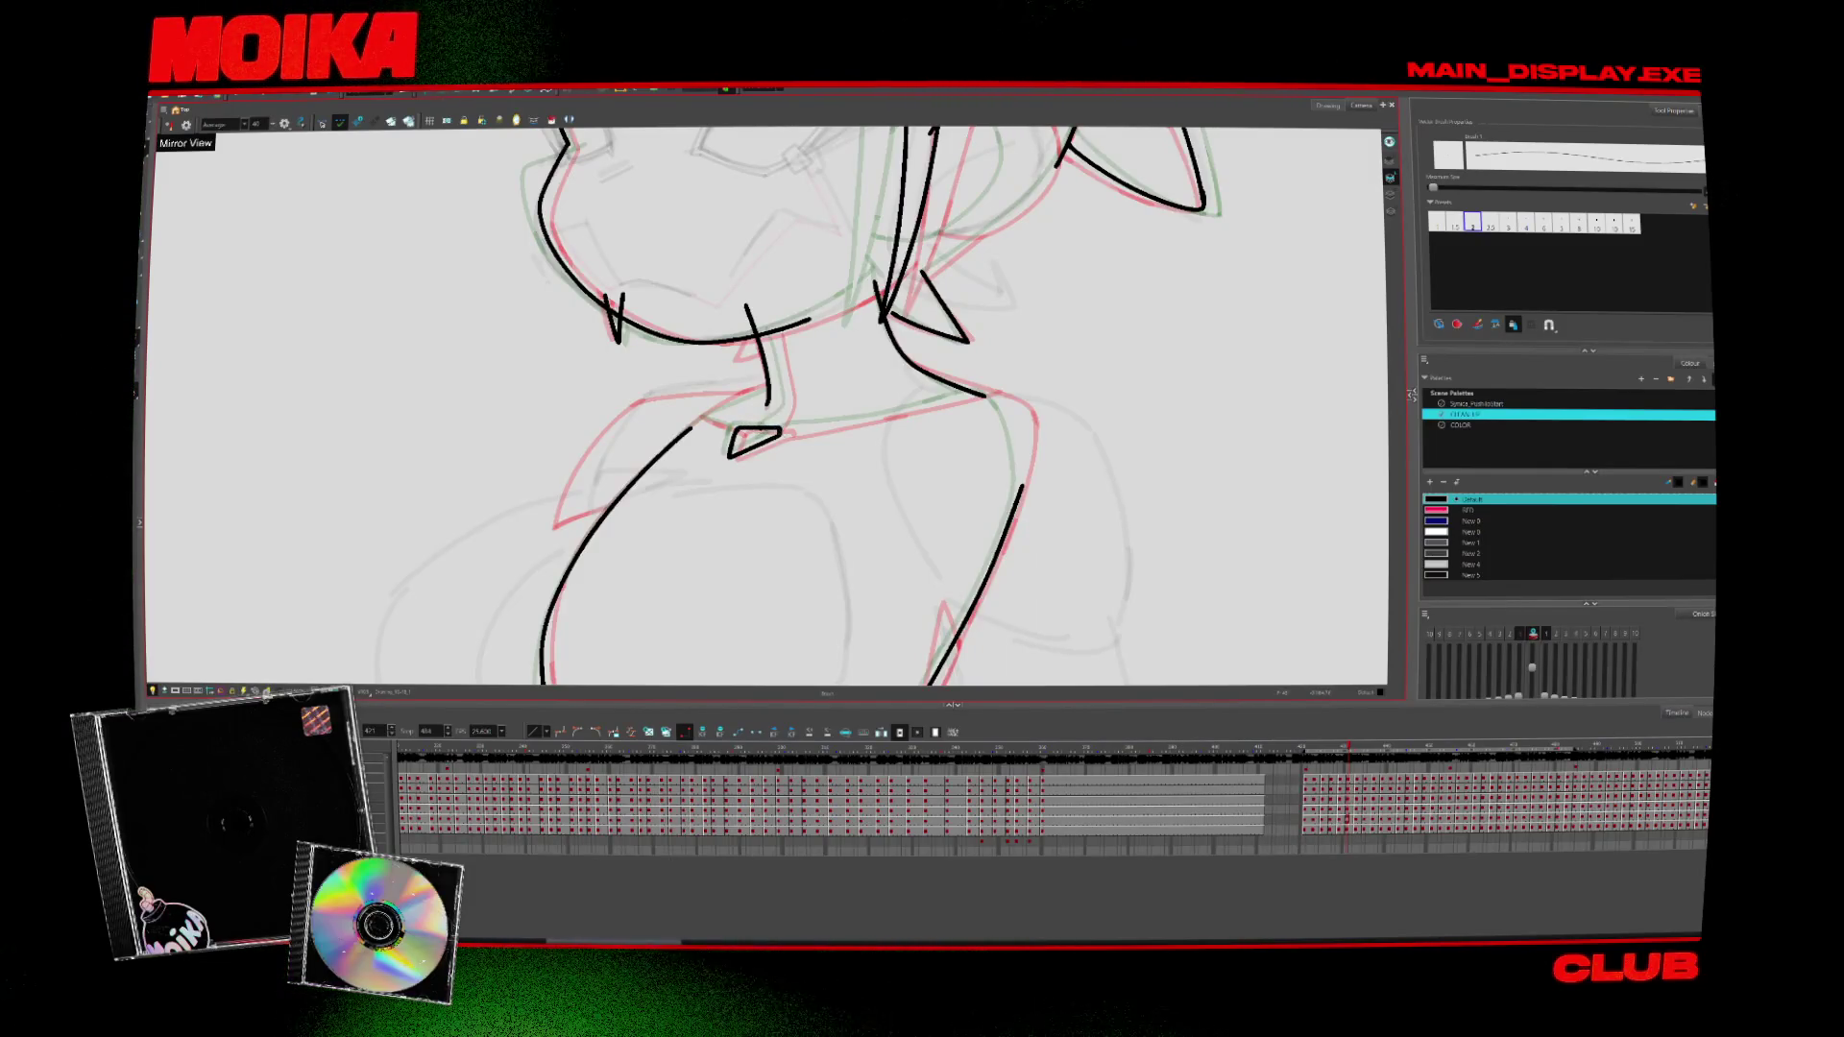
{"action": "key", "text": "comma"}
{"action": "key", "text": "comma"}
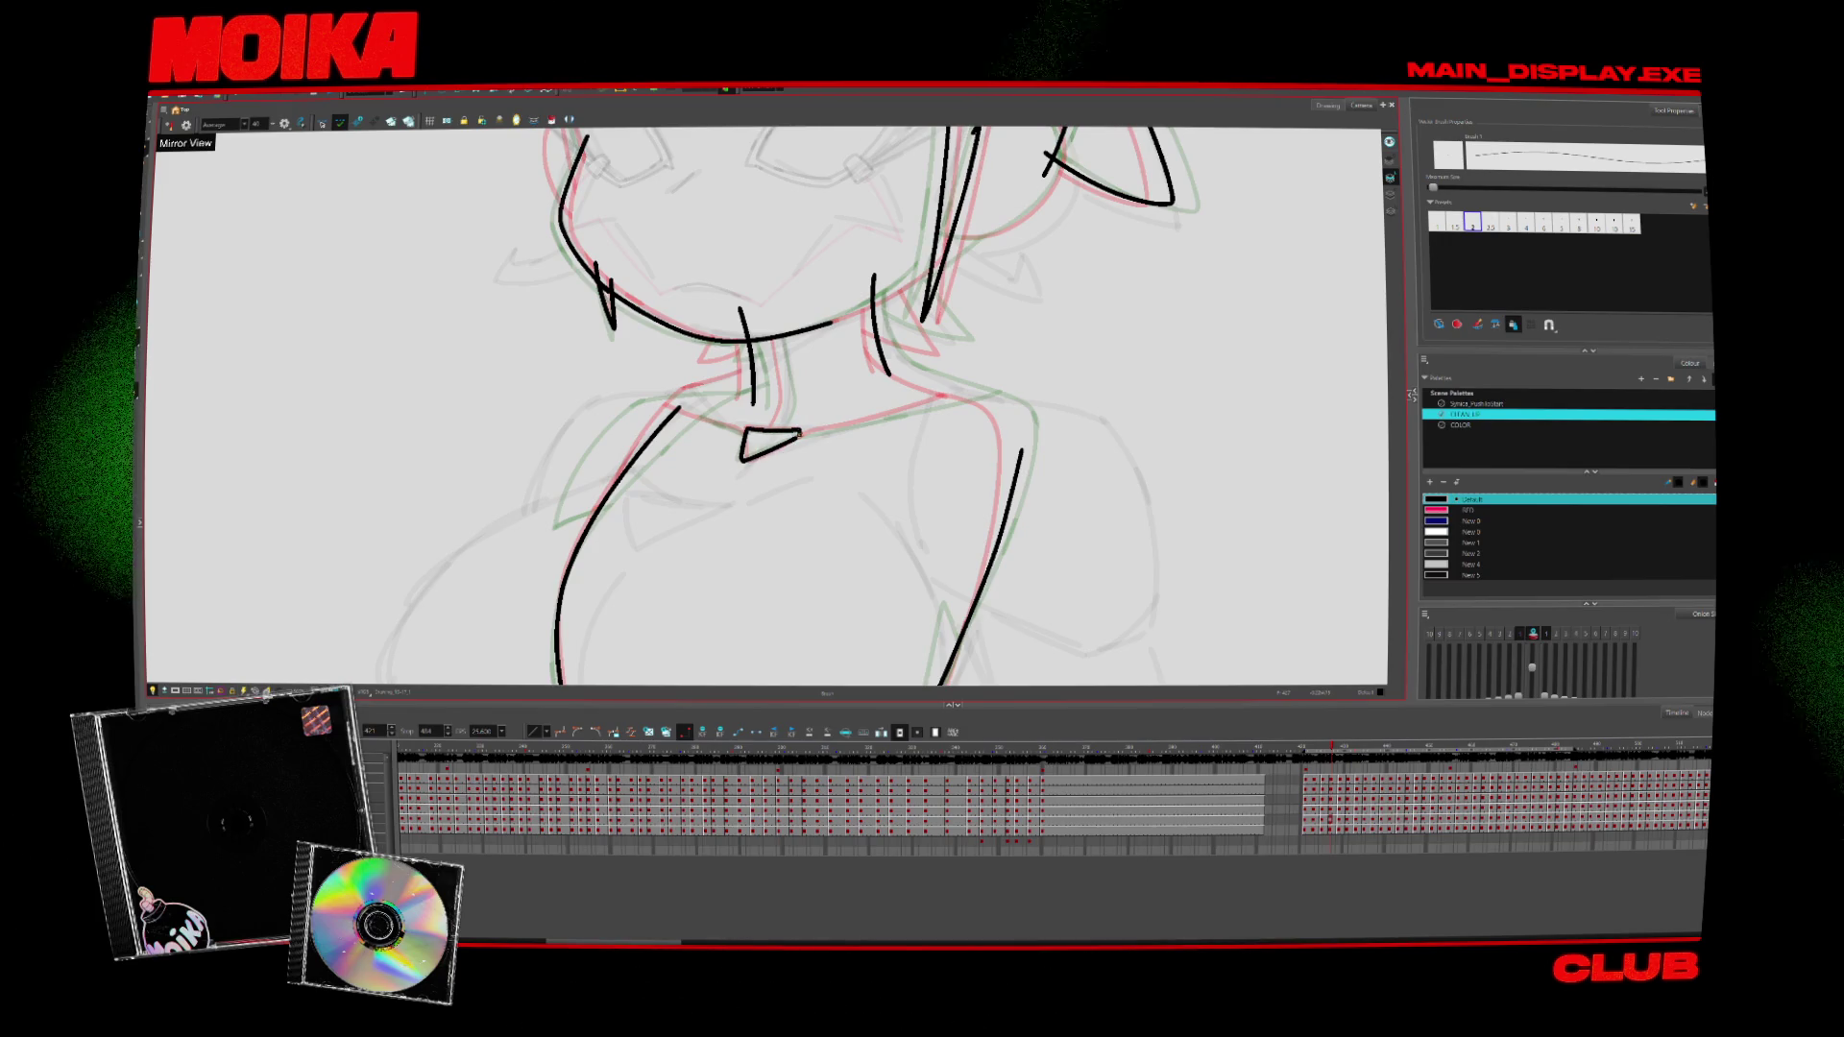
{"action": "key", "text": "ctrl+z"}
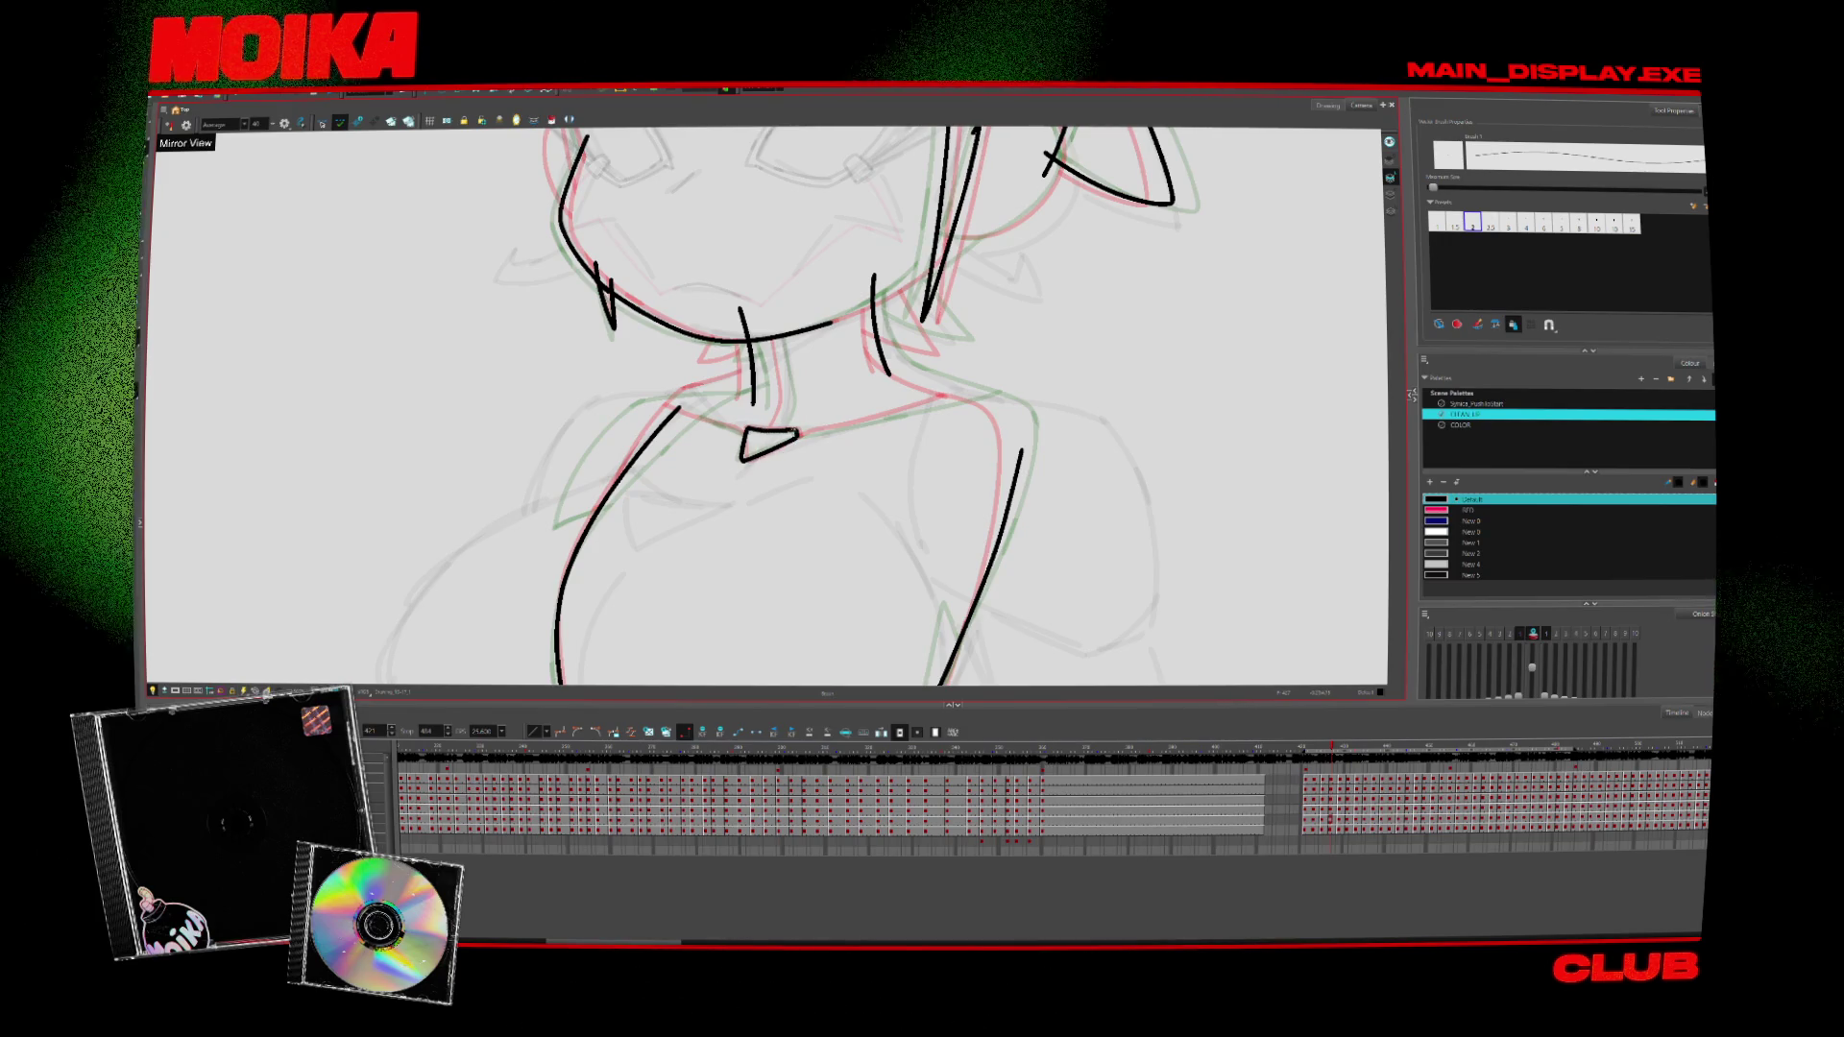
{"action": "key", "text": "comma"}
{"action": "key", "text": "comma"}
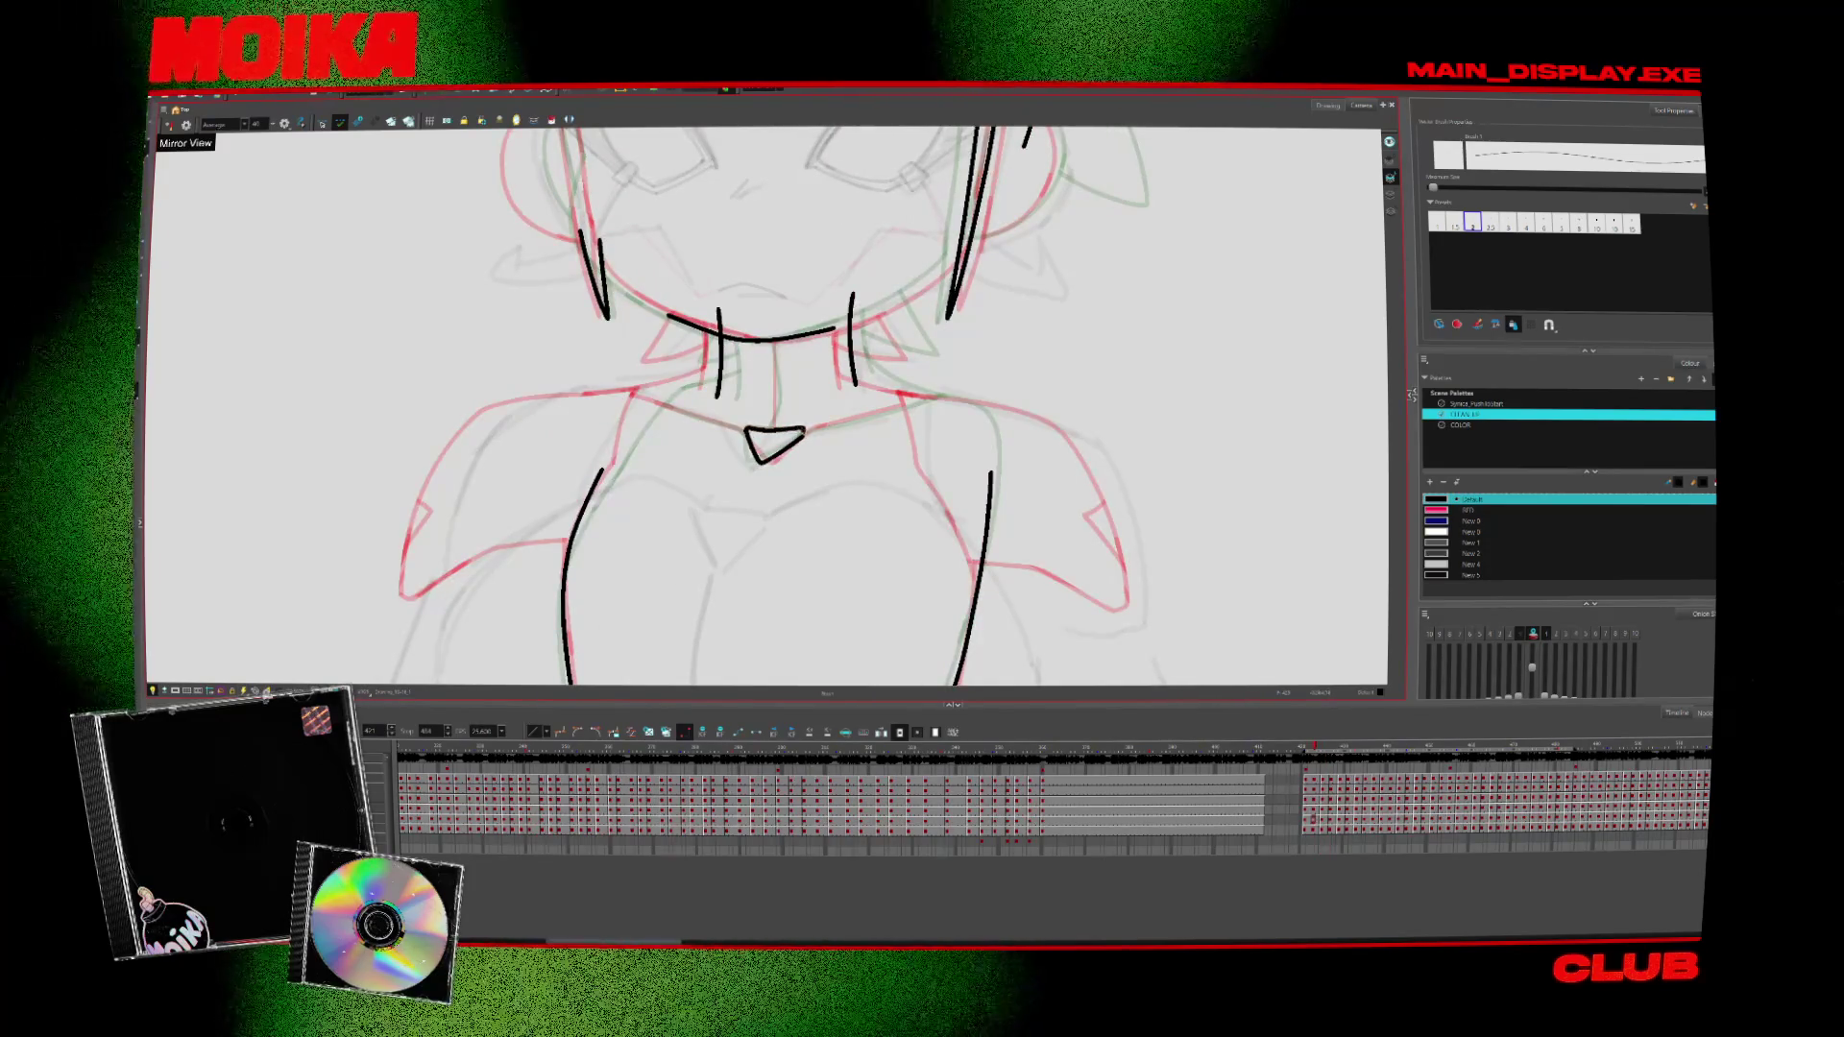
{"action": "key", "text": "comma"}
{"action": "key", "text": "Return"}
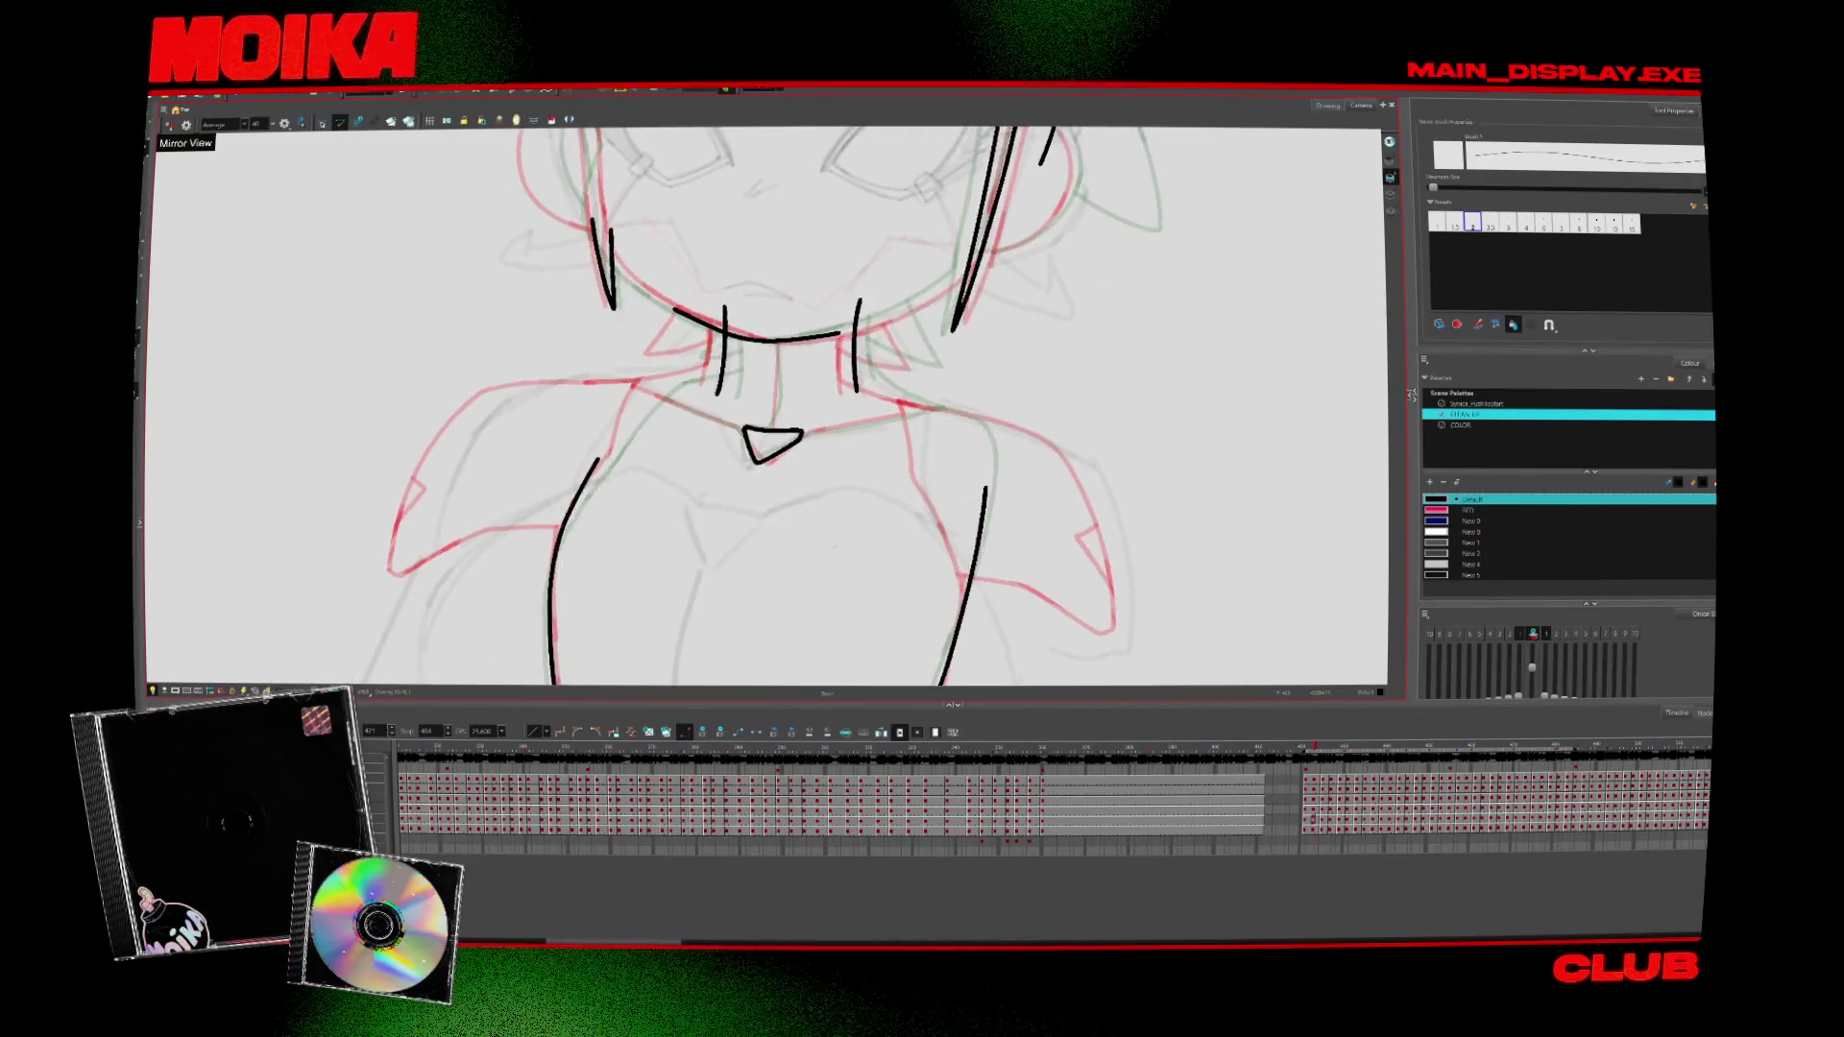
{"action": "key", "text": "Return"}
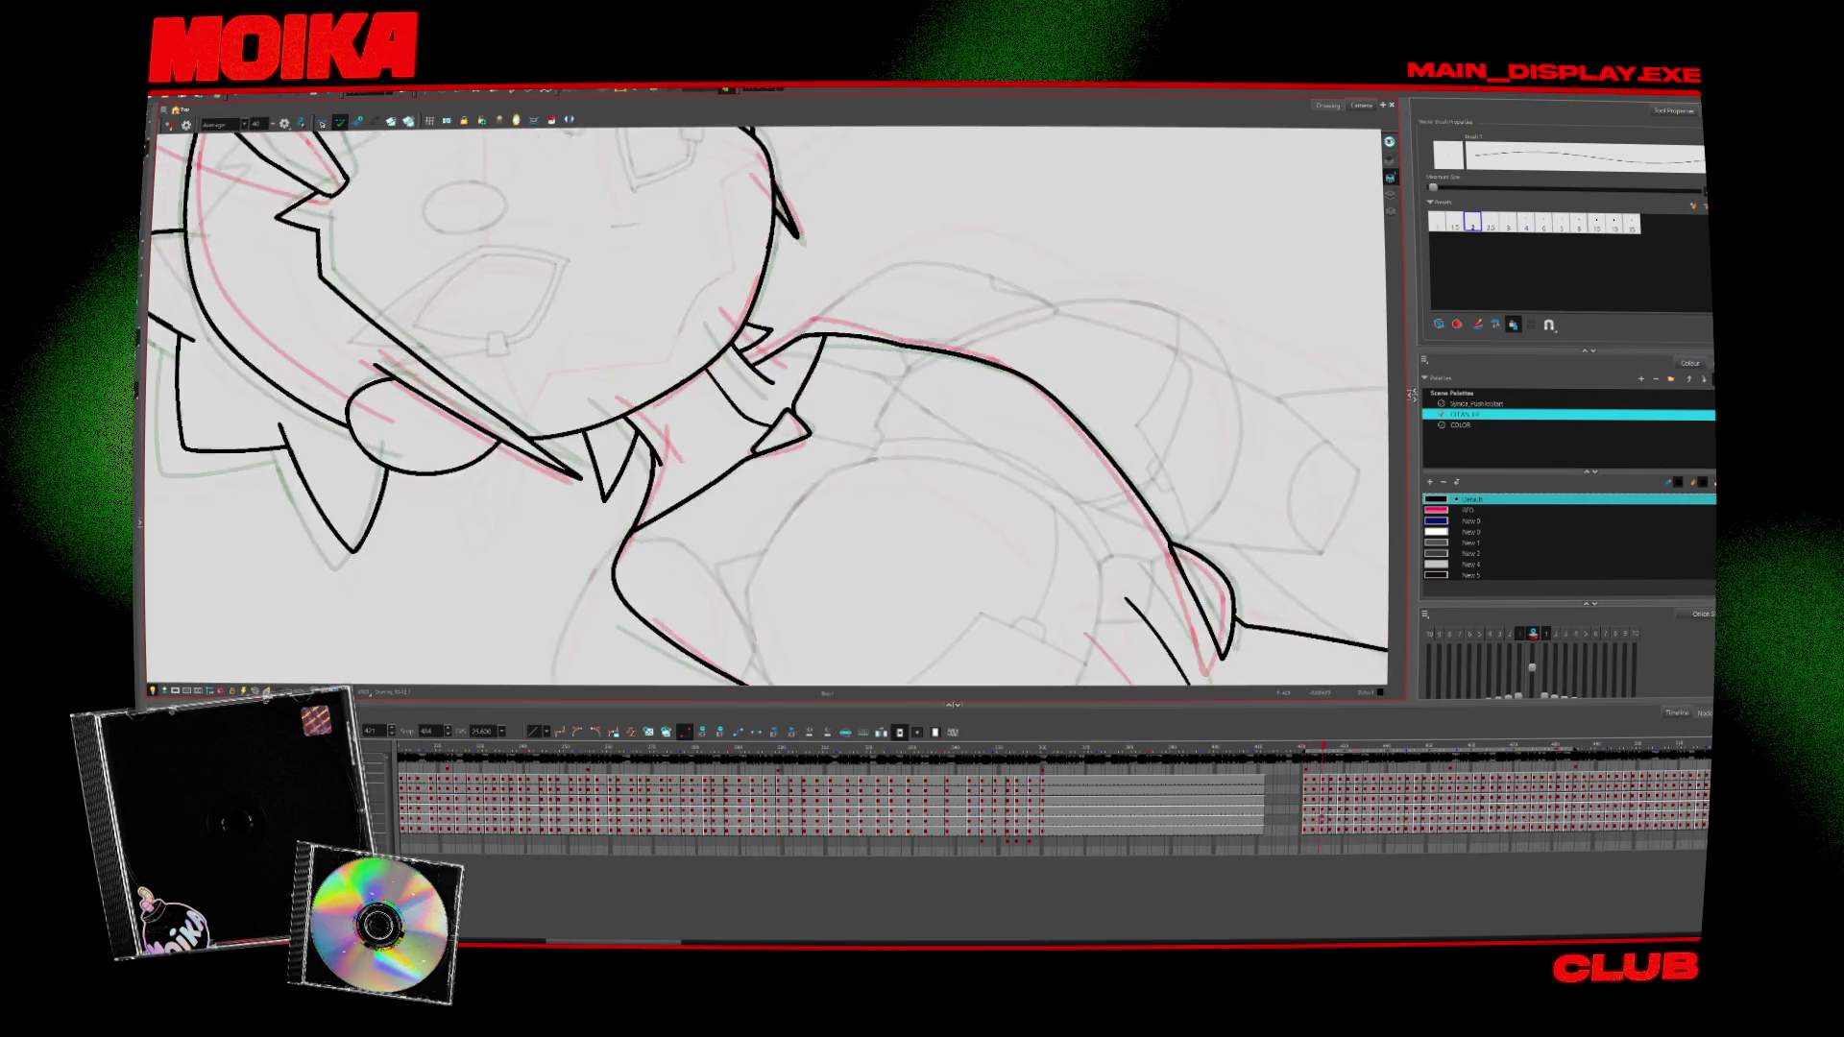
Ink a curve up from the neck dot and extend the lower-left body line upward
{"action": "left_click_drag", "start_coordinate": [612, 623], "coordinate": [607, 555]}
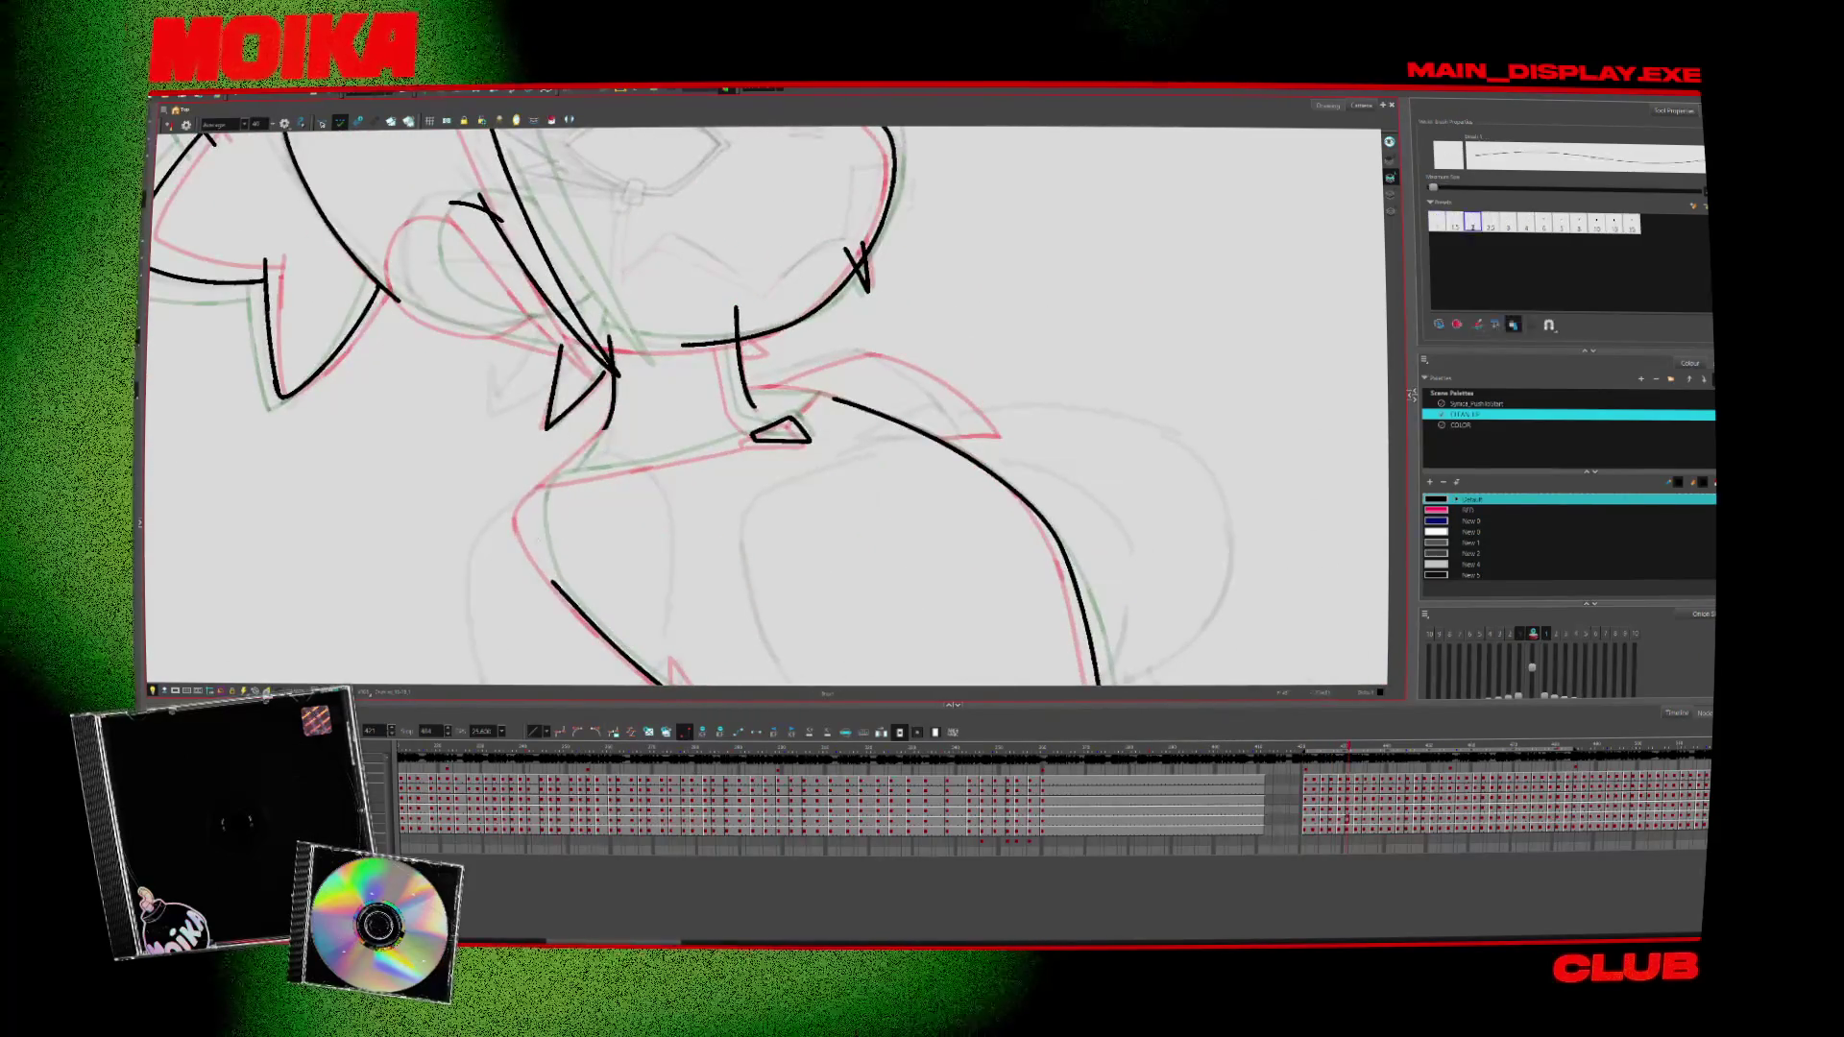
{"action": "left_click_drag", "start_coordinate": [526, 519], "coordinate": [557, 585]}
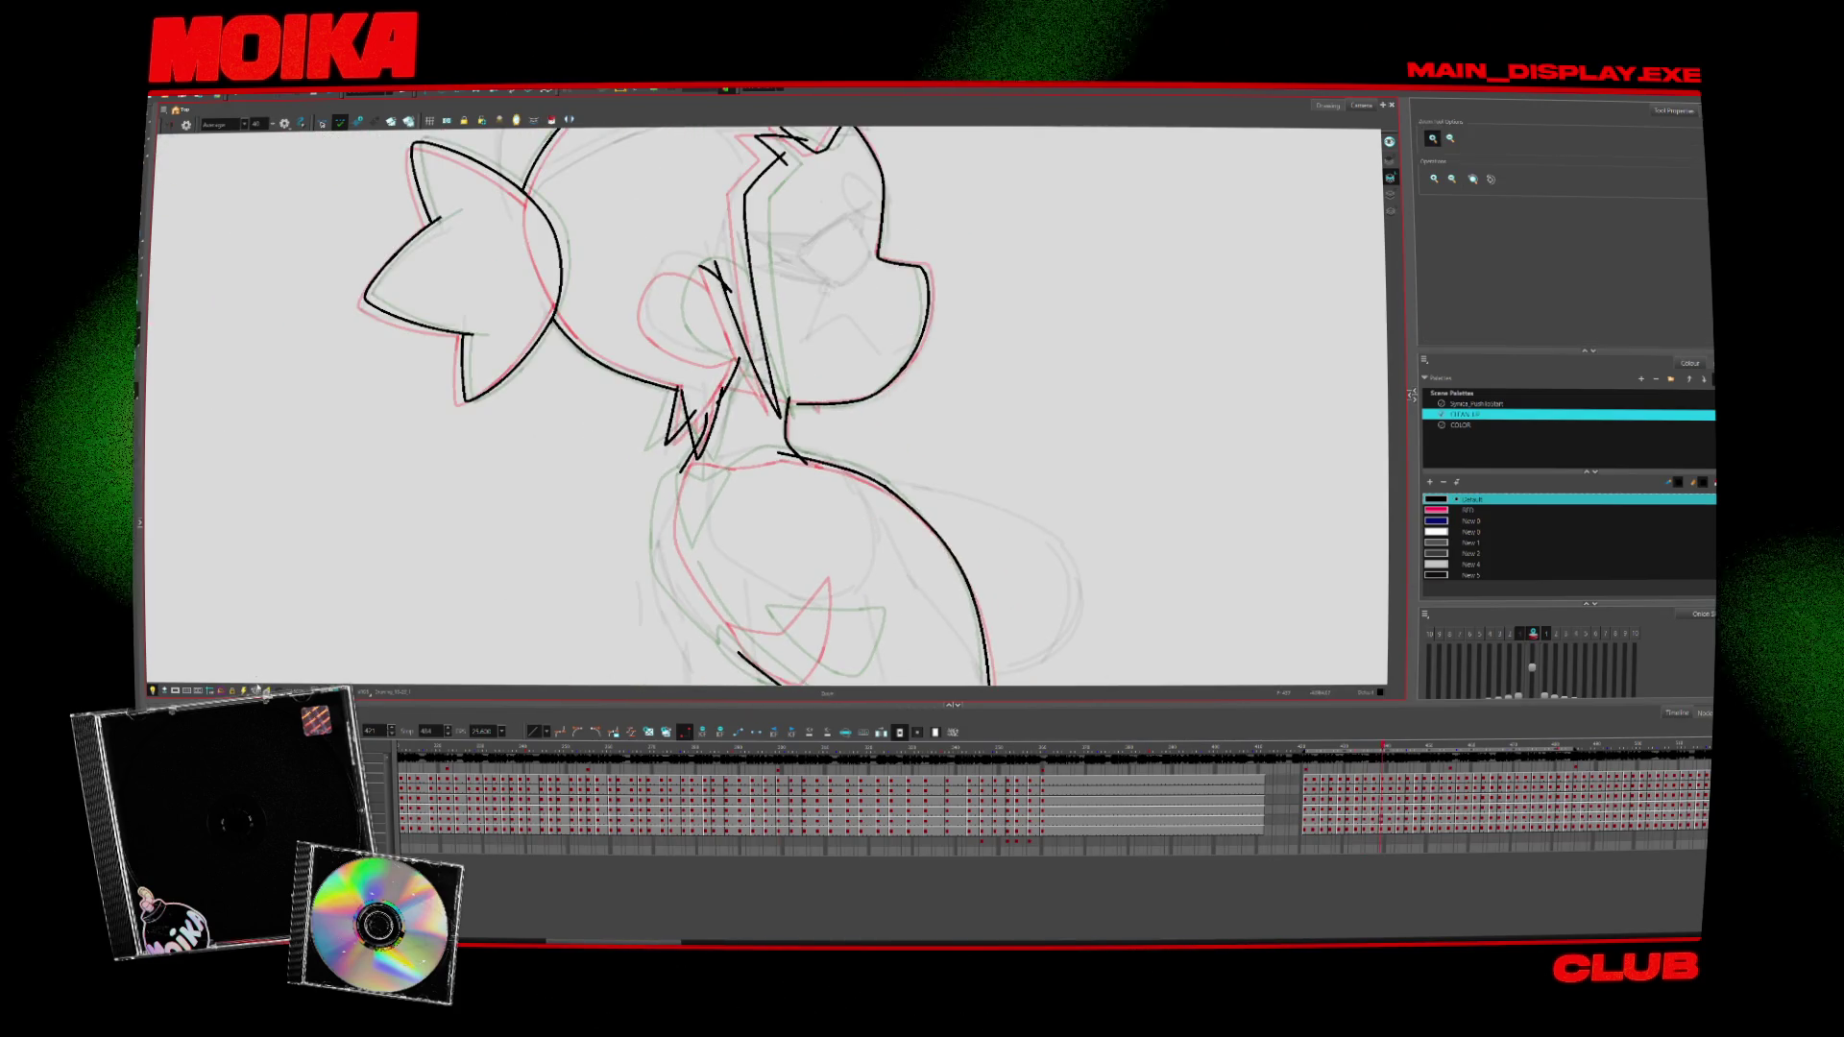
{"action": "scroll", "coordinate": [778, 451], "scroll_direction": "up", "scroll_amount": 4}
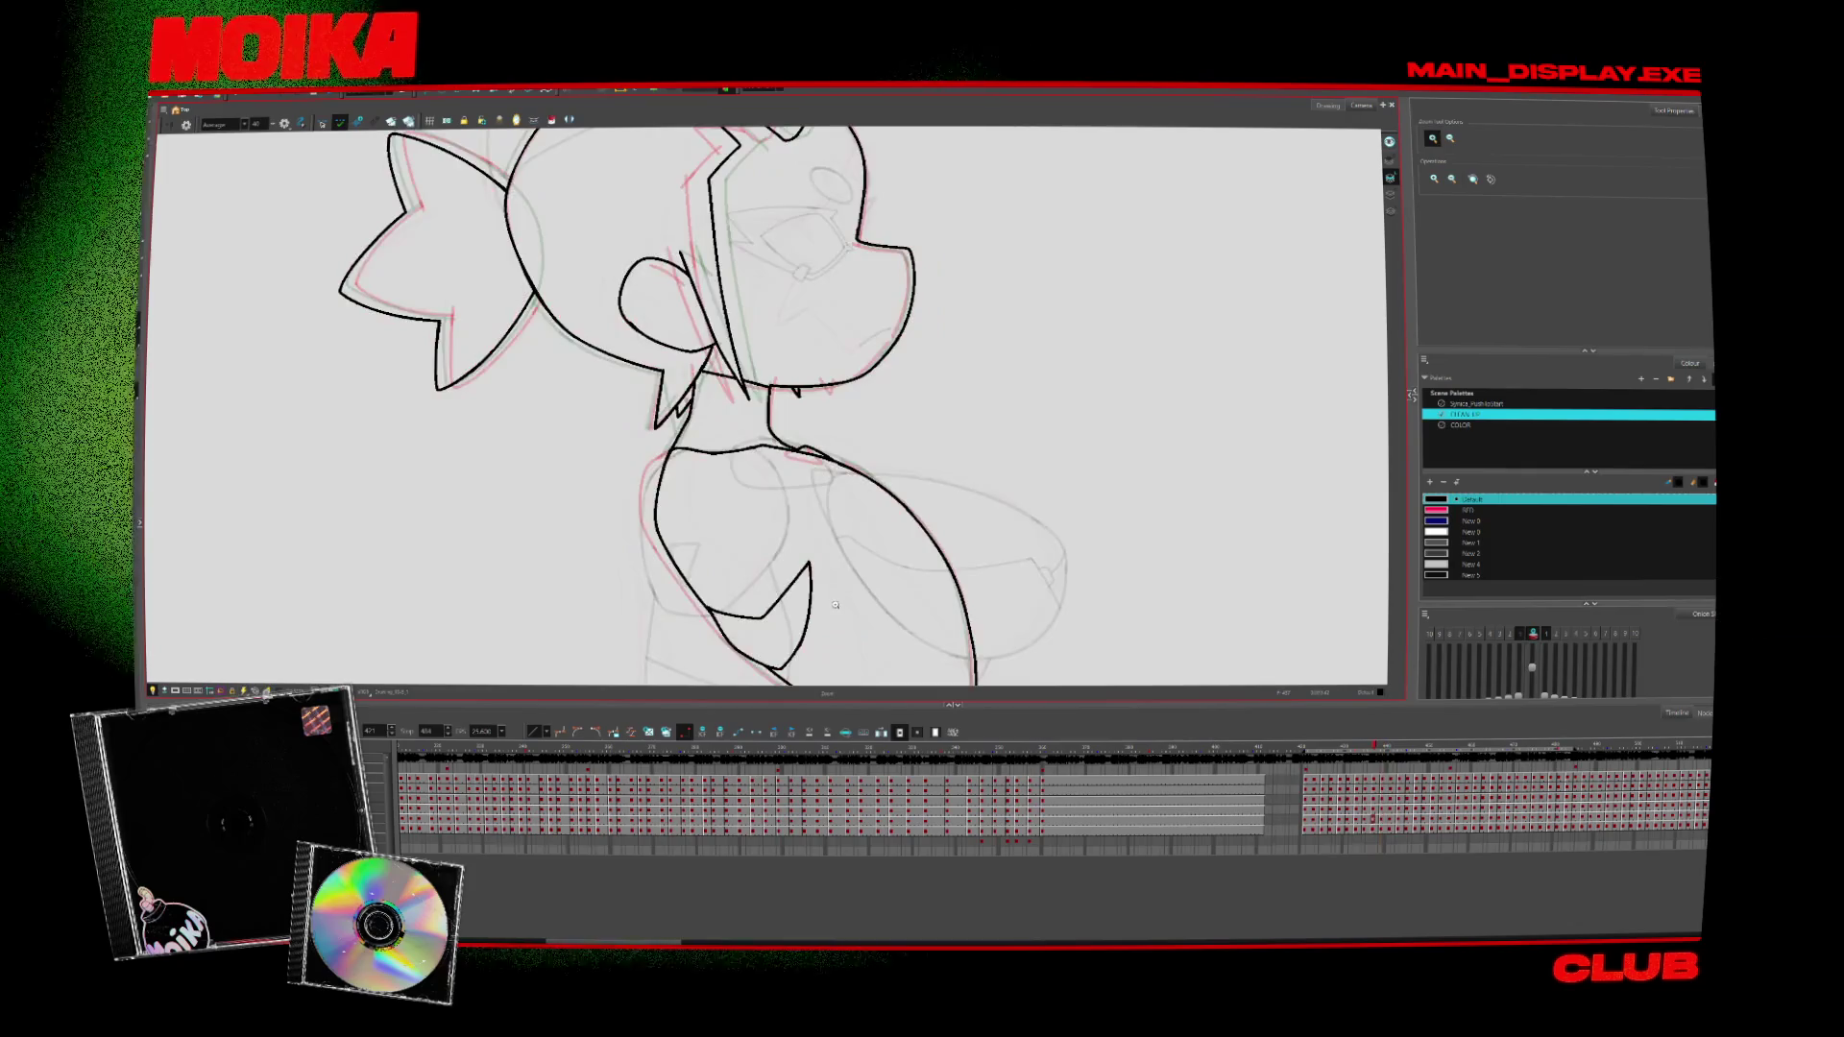
{"action": "scroll", "coordinate": [725, 445], "scroll_direction": "down", "scroll_amount": 5}
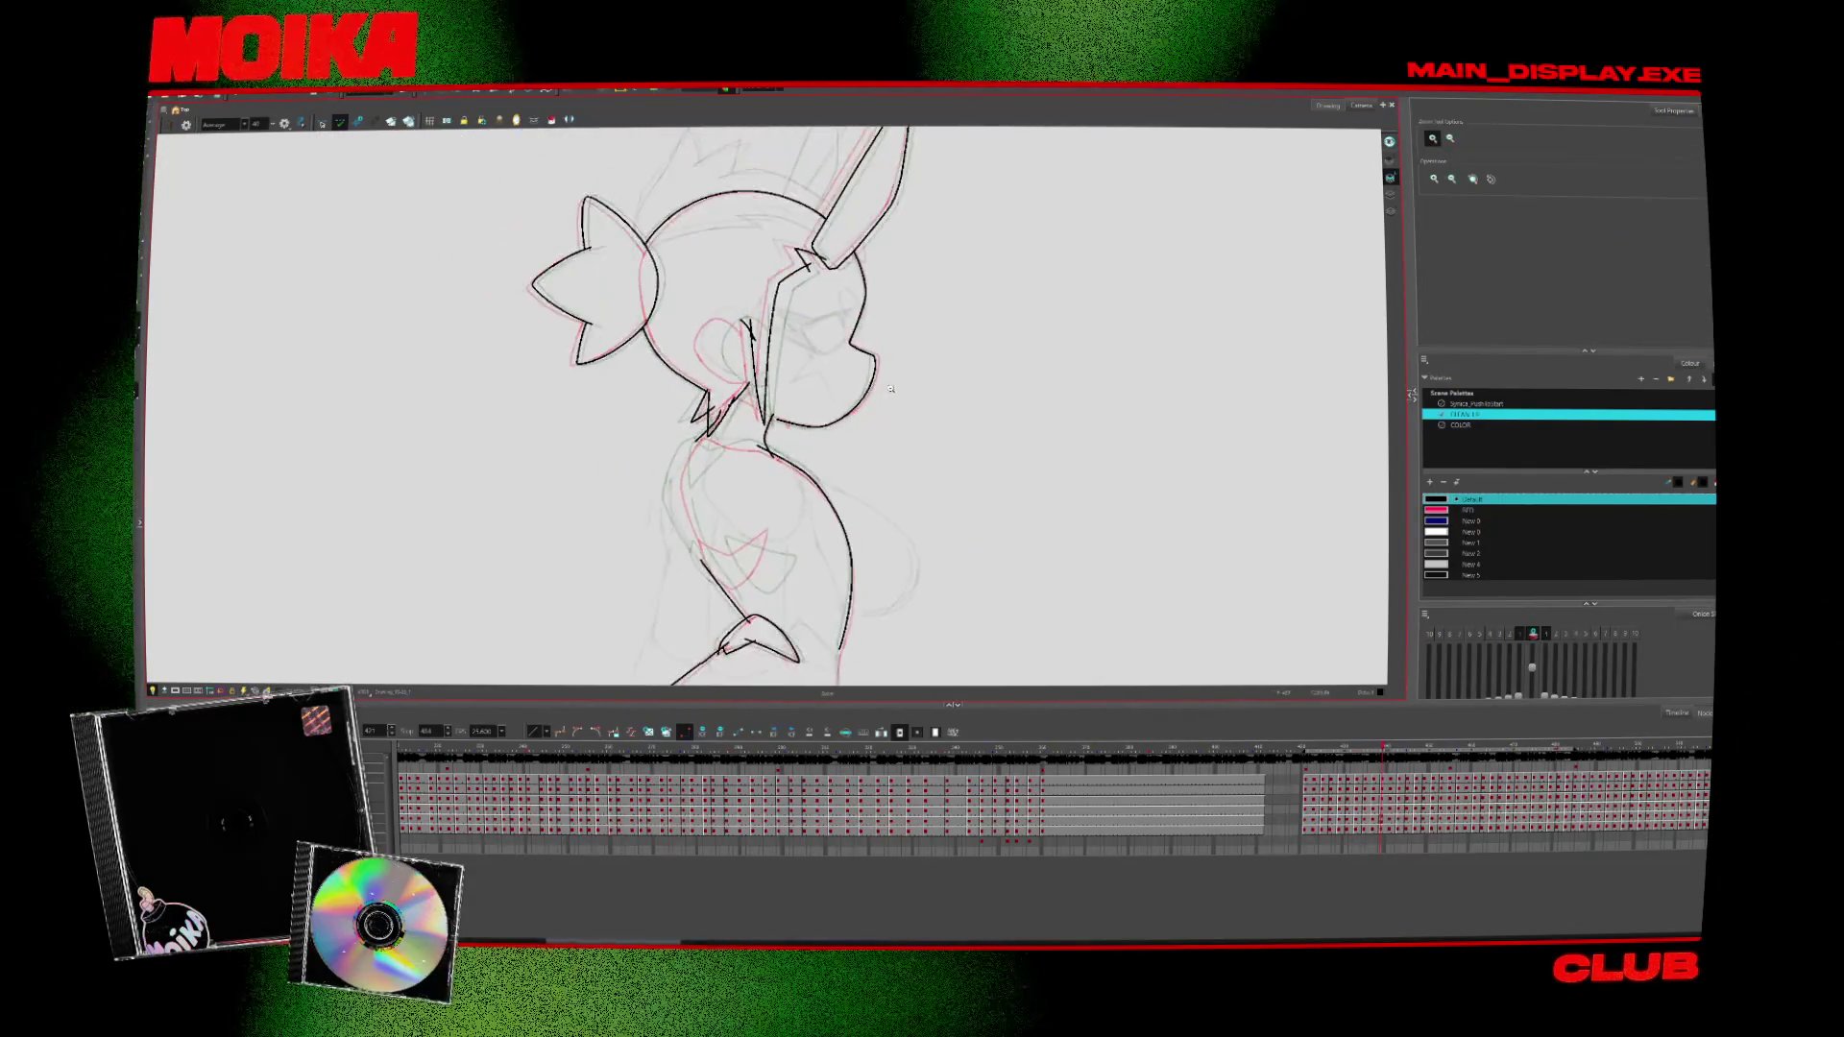
{"action": "key", "text": "m"}
{"action": "scroll", "coordinate": [813, 325], "scroll_direction": "up", "scroll_amount": 4}
Restore the unmirrored view and ink a short diagonal stroke above the horizontal lines
{"action": "key", "text": "alt+s"}
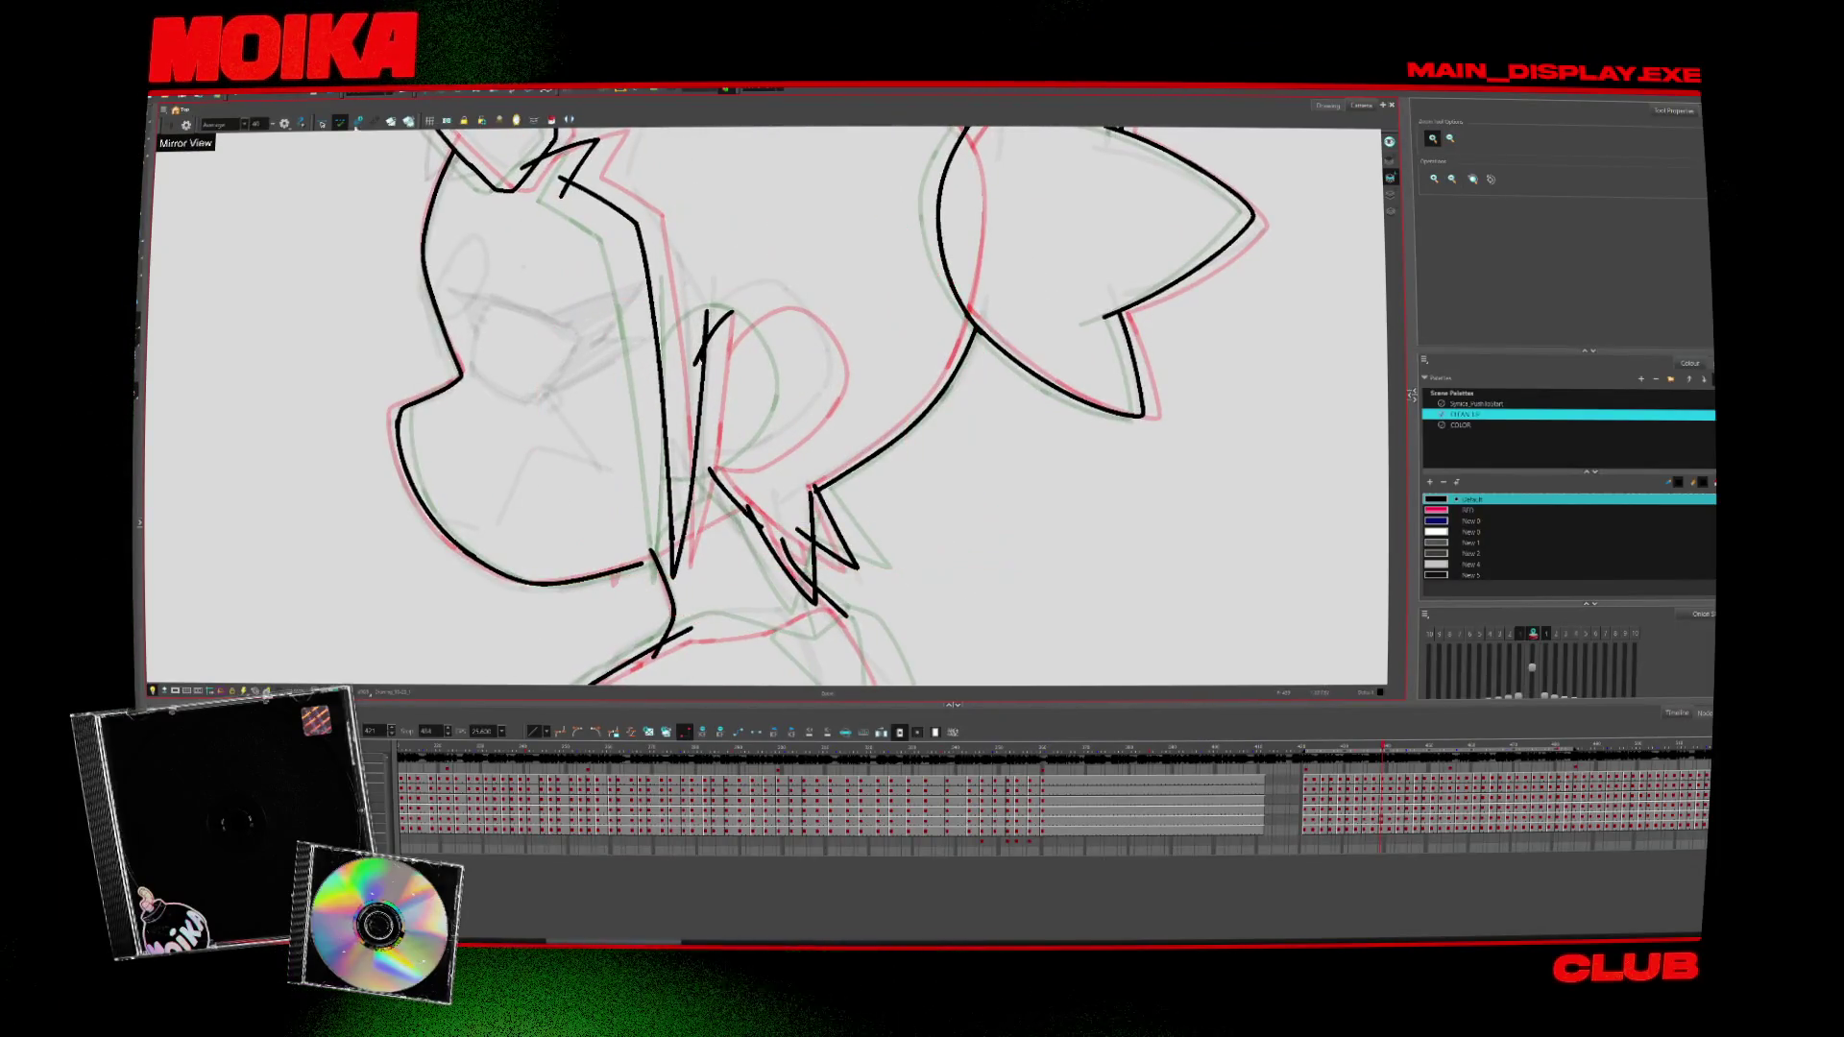
{"action": "key", "text": "comma"}
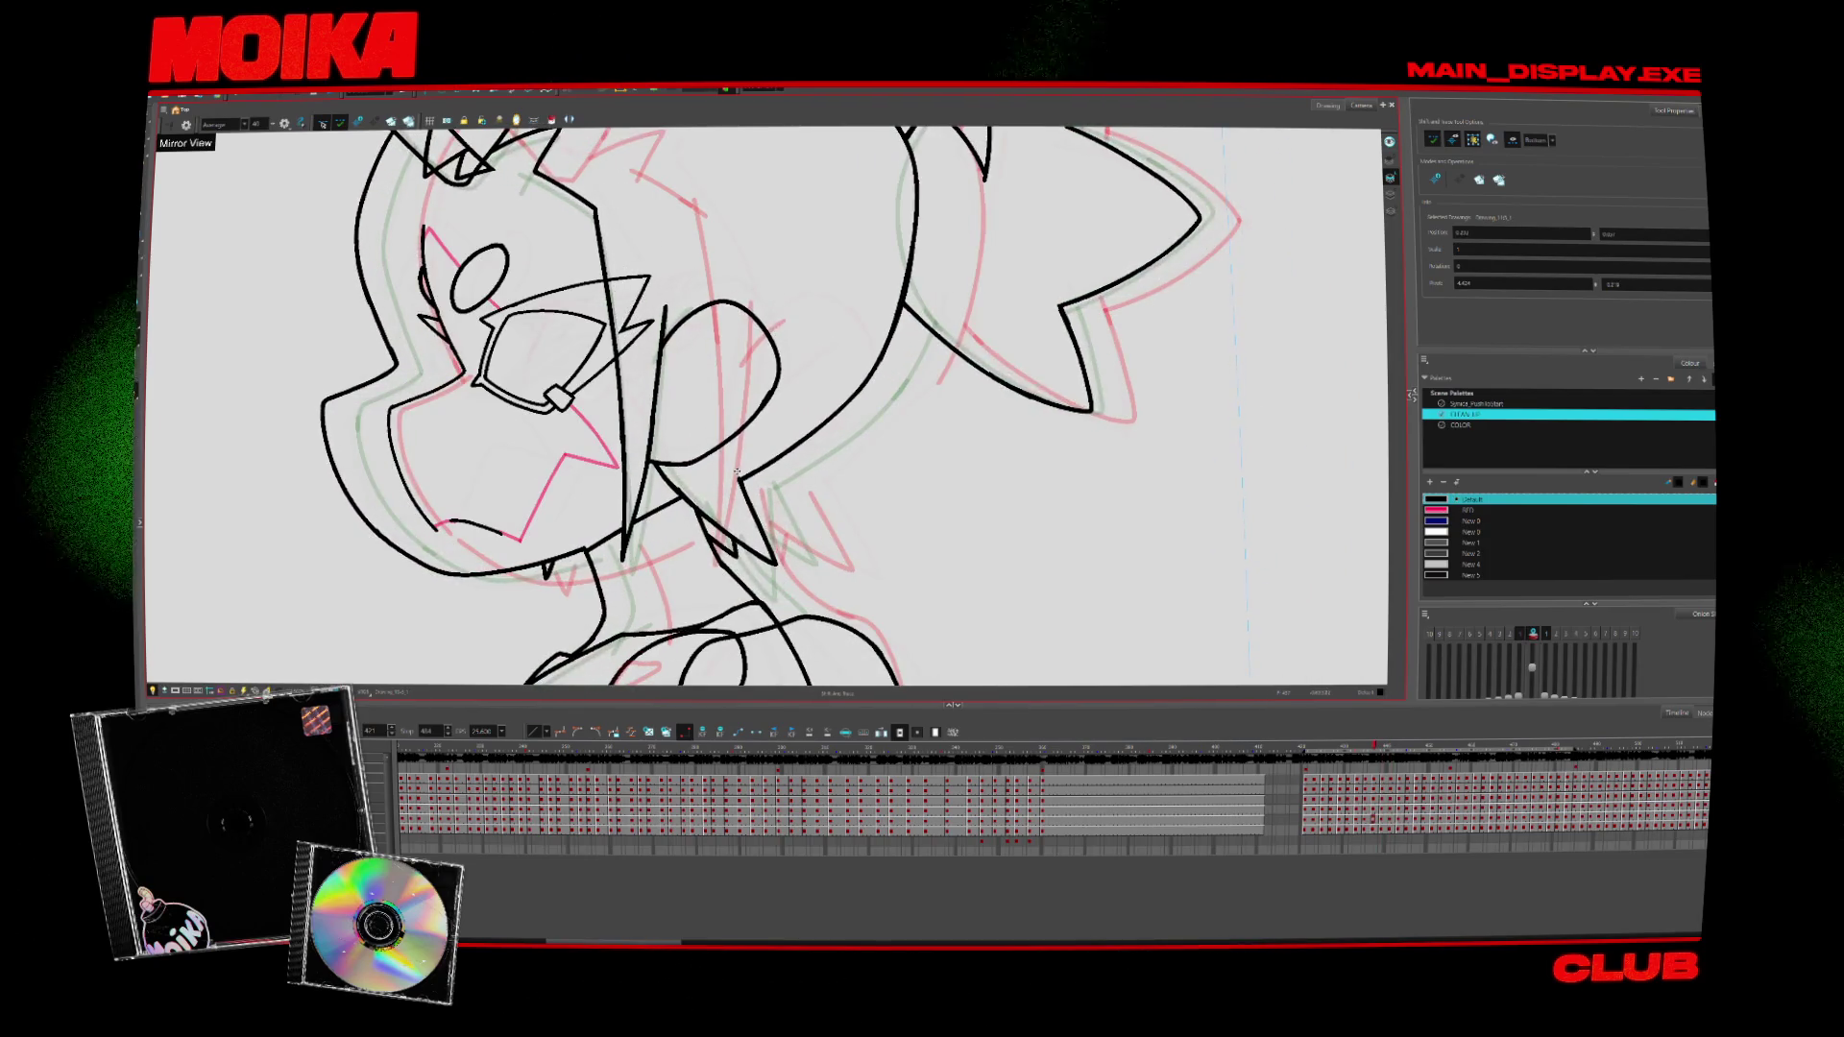
{"action": "key", "text": "period"}
{"action": "key", "text": "alt+z"}
{"action": "key", "text": "4"}
{"action": "key", "text": "alt+b"}
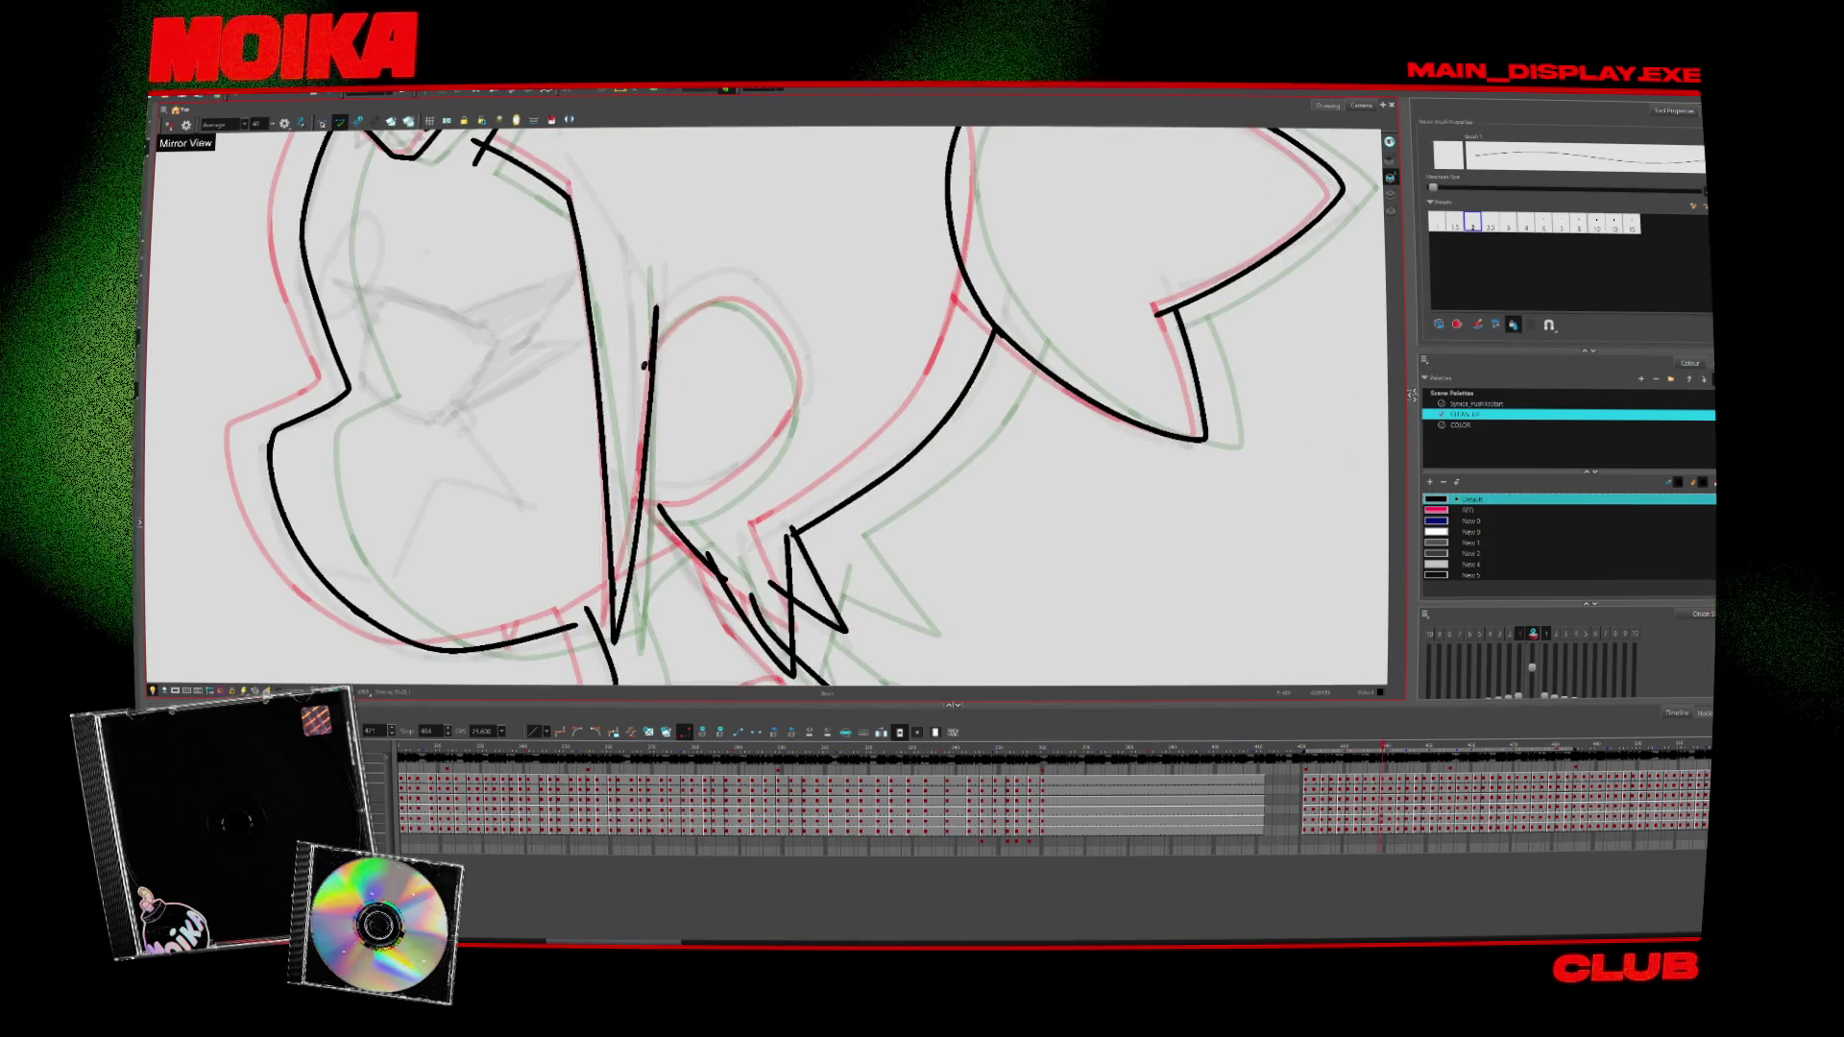
{"action": "key", "text": "period"}
{"action": "key", "text": "comma"}
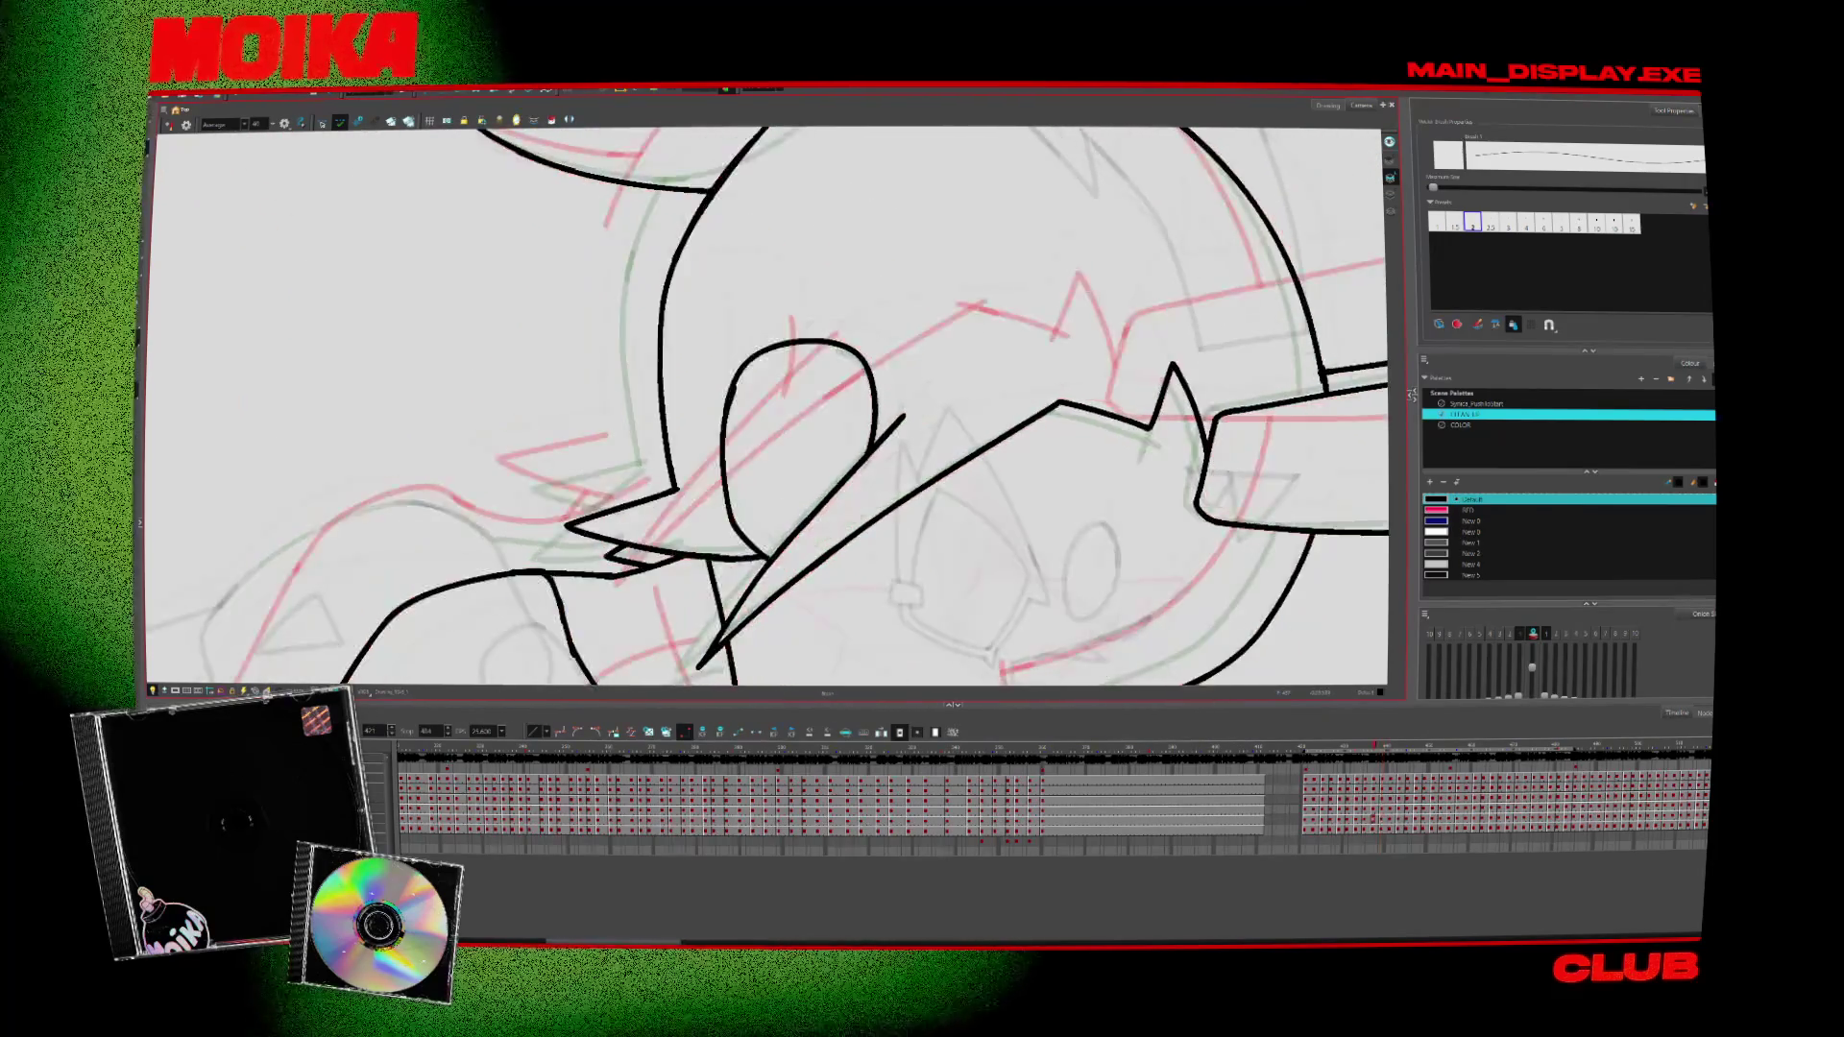
{"action": "key", "text": "period"}
{"action": "left_click_drag", "start_coordinate": [722, 527], "coordinate": [750, 549]}
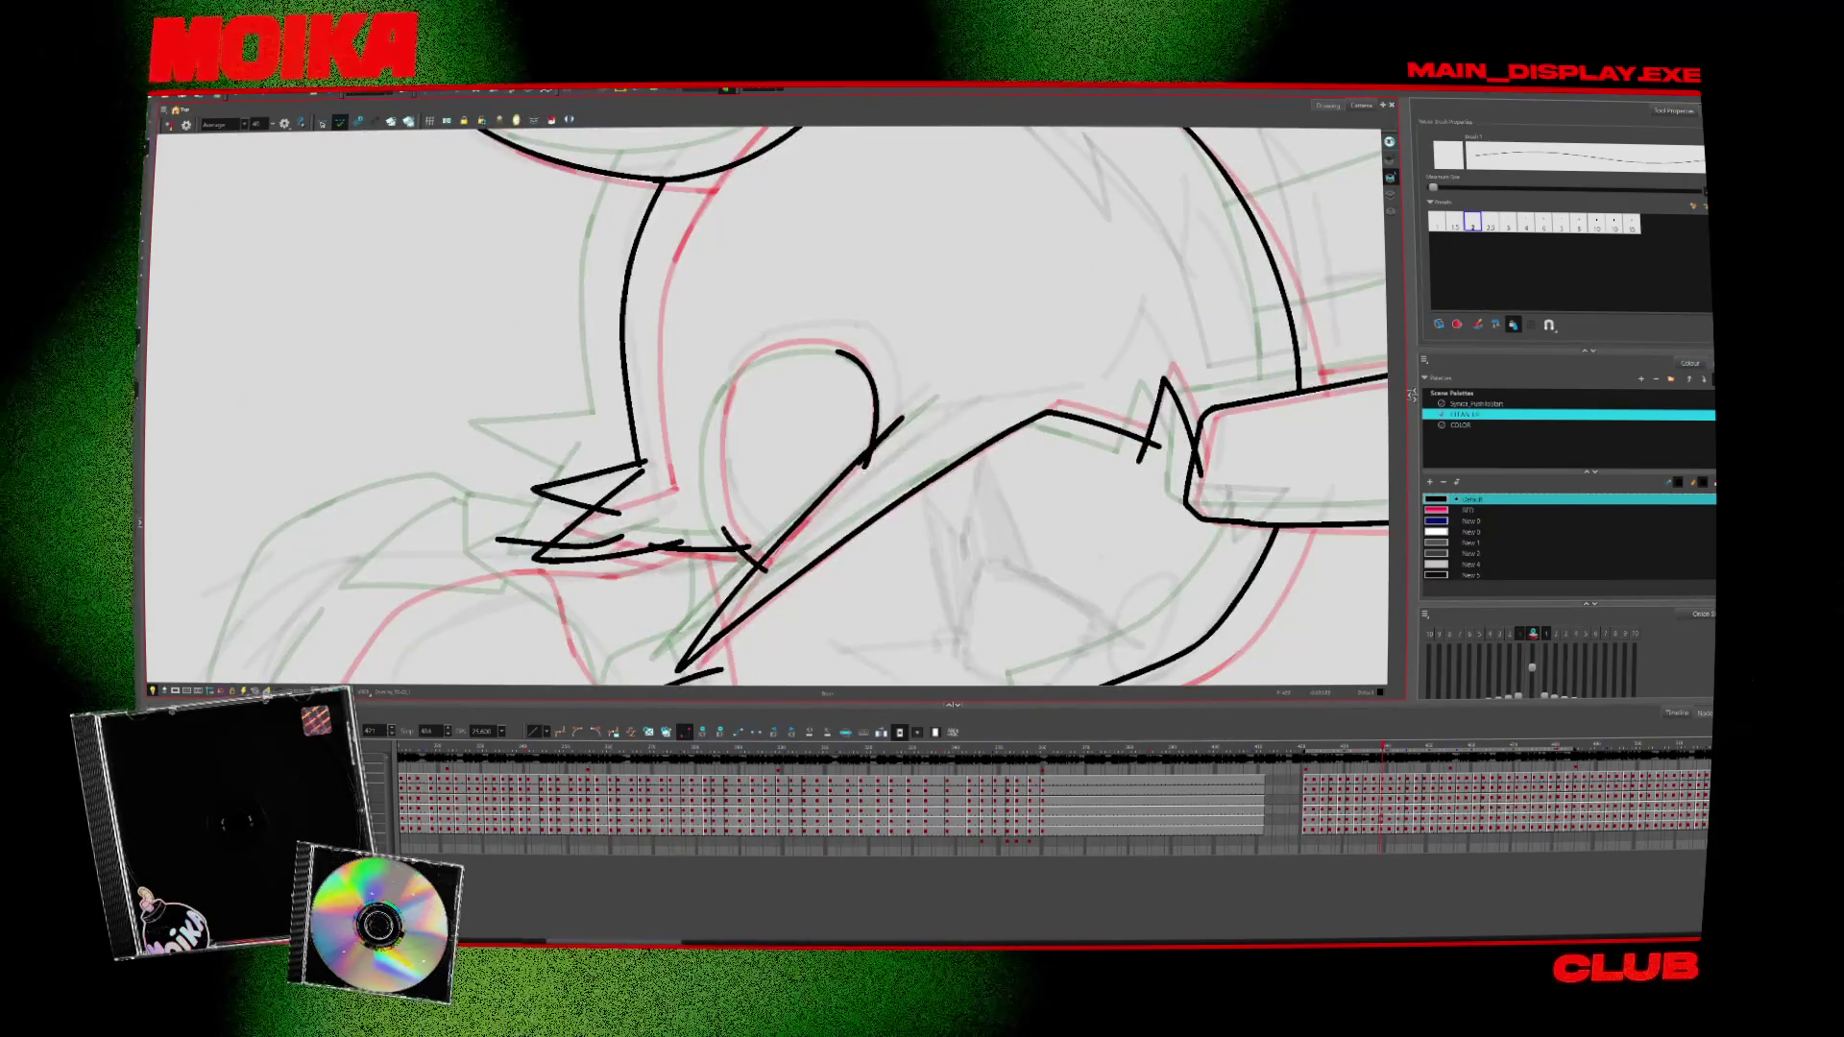
Flip ahead to a later pose, trace the top-left of the ear outline, then undo it
{"action": "key", "text": "period"}
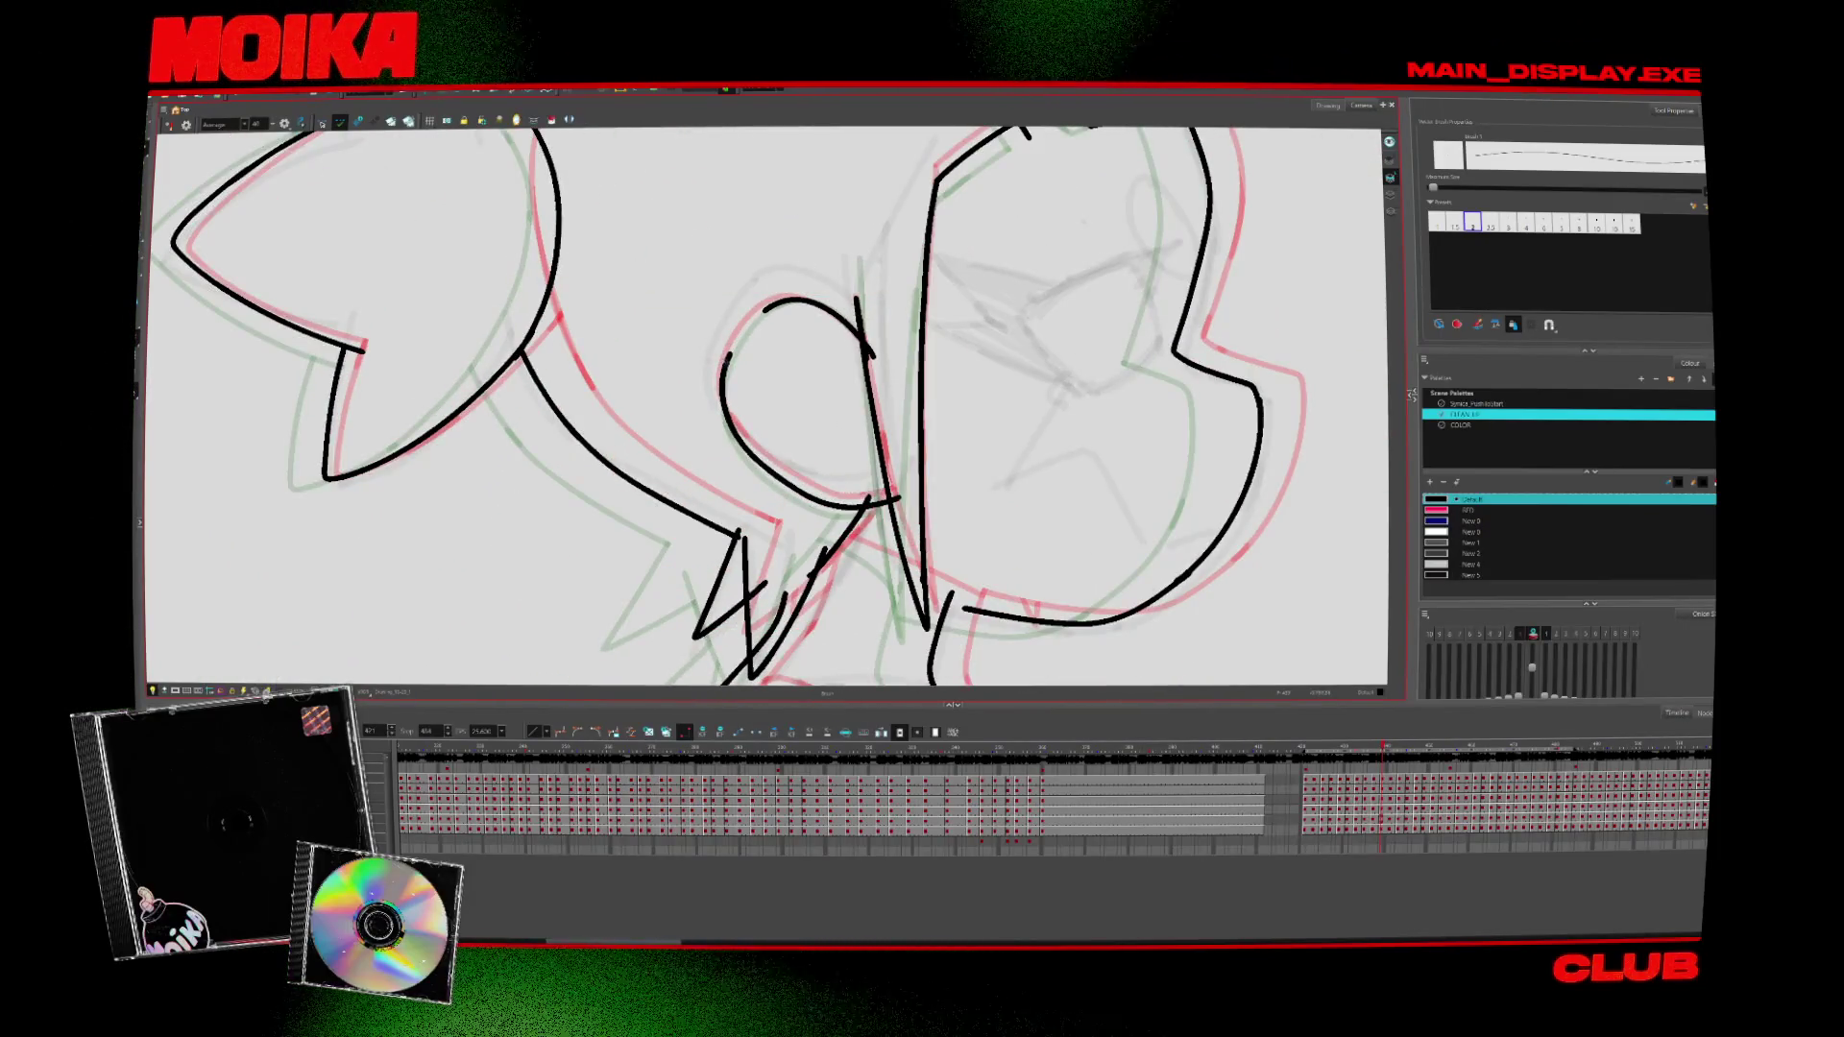
{"action": "key", "text": "period"}
{"action": "key", "text": "period"}
{"action": "key", "text": "period"}
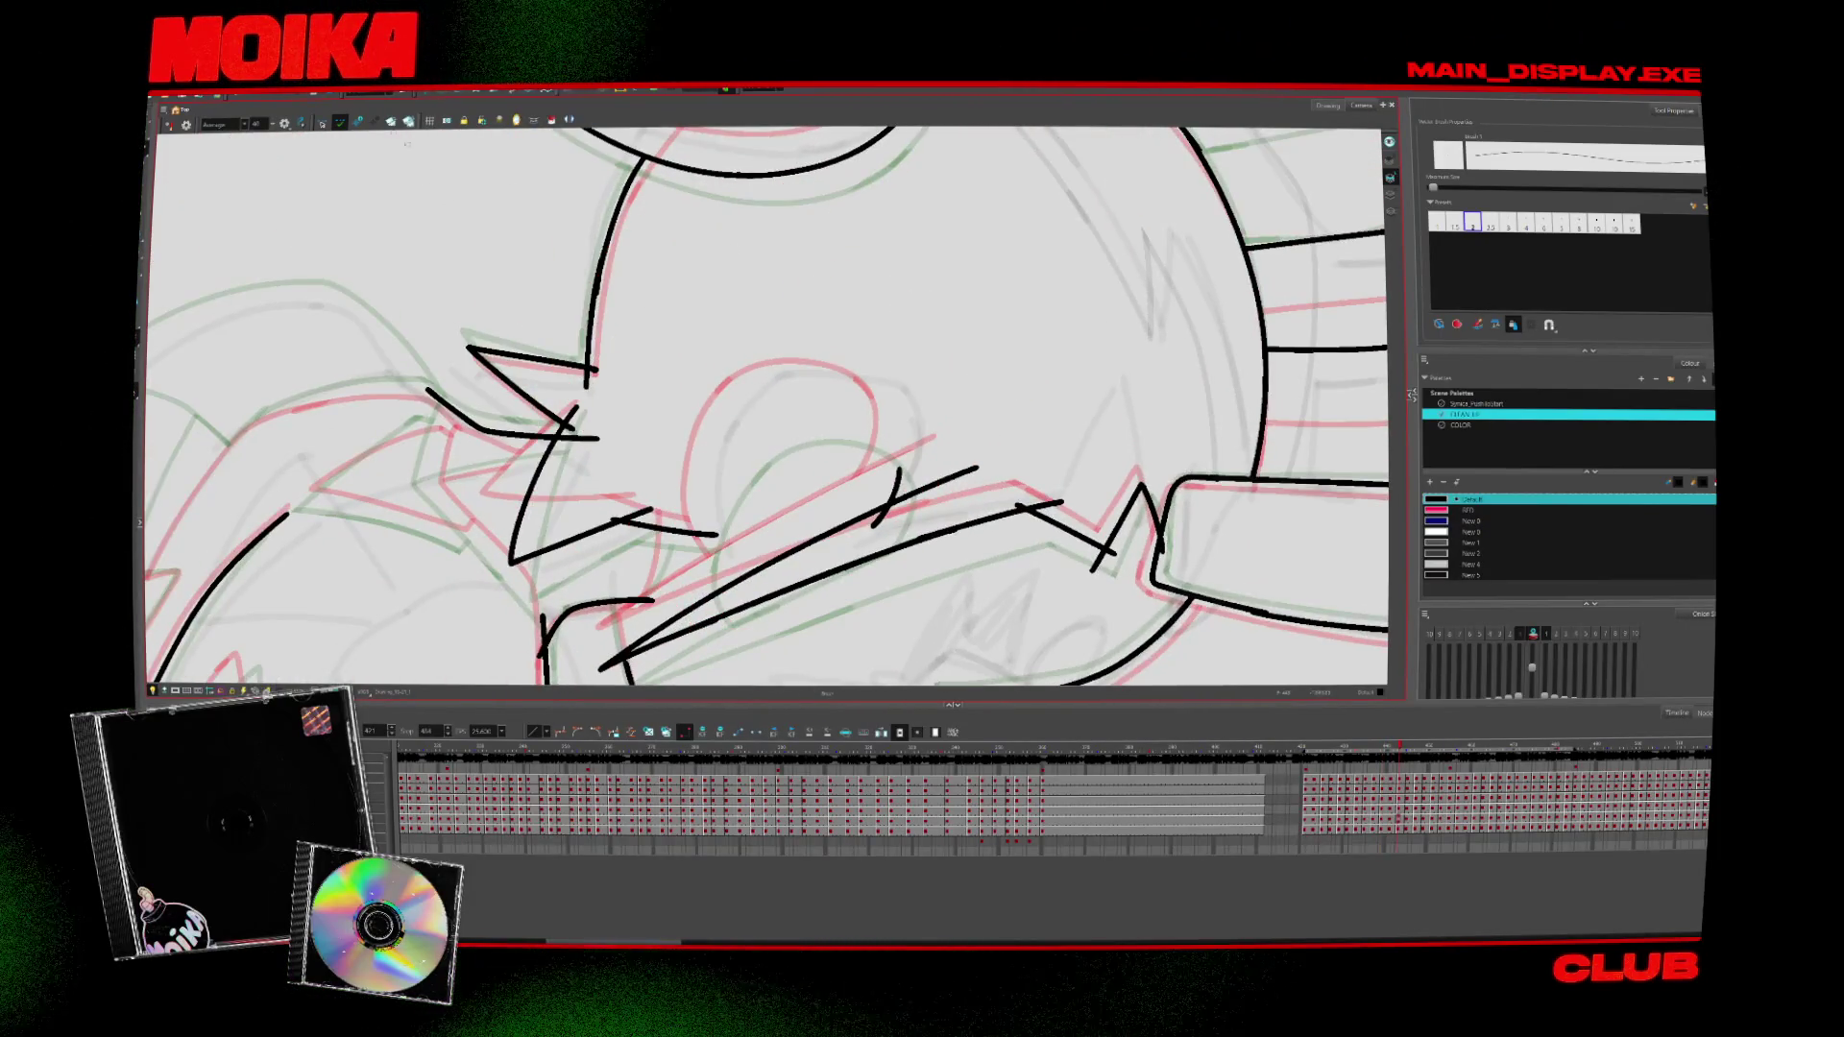
{"action": "key", "text": "alt+s"}
{"action": "key", "text": "period"}
{"action": "key", "text": "period"}
{"action": "key", "text": "period"}
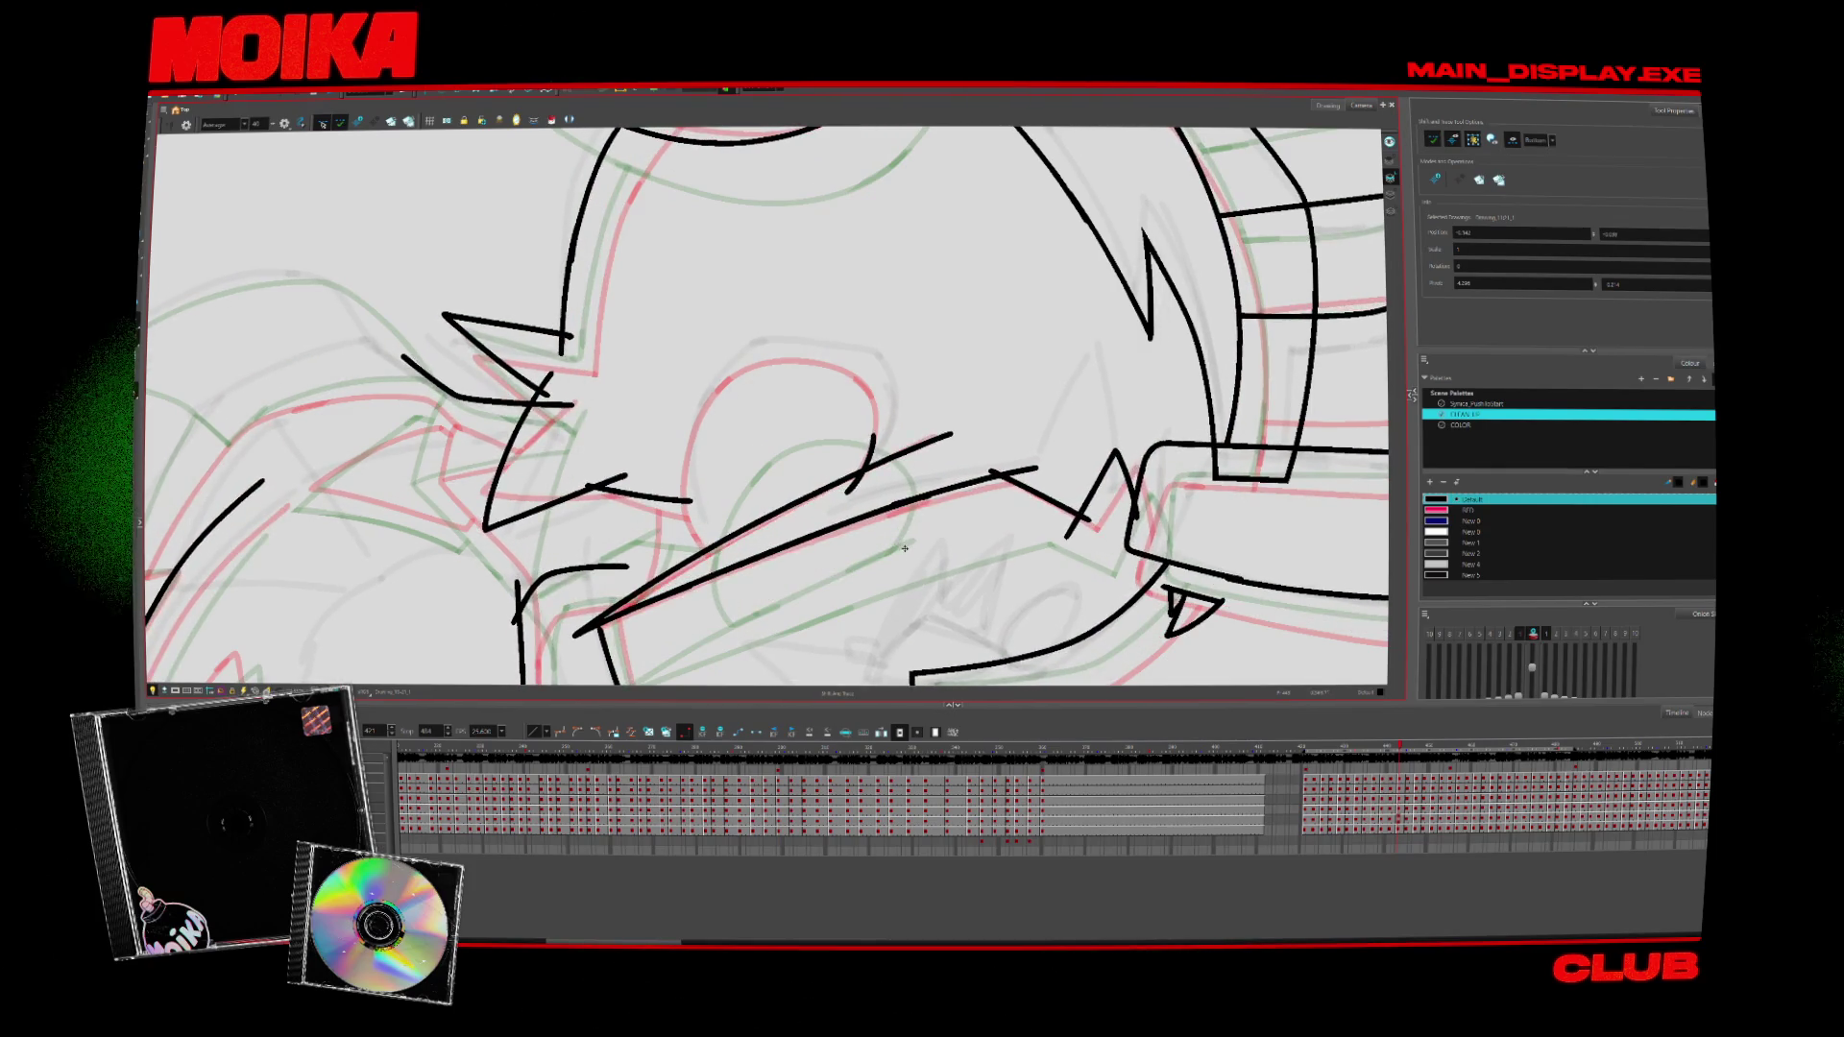
{"action": "key", "text": "period"}
{"action": "key", "text": "period"}
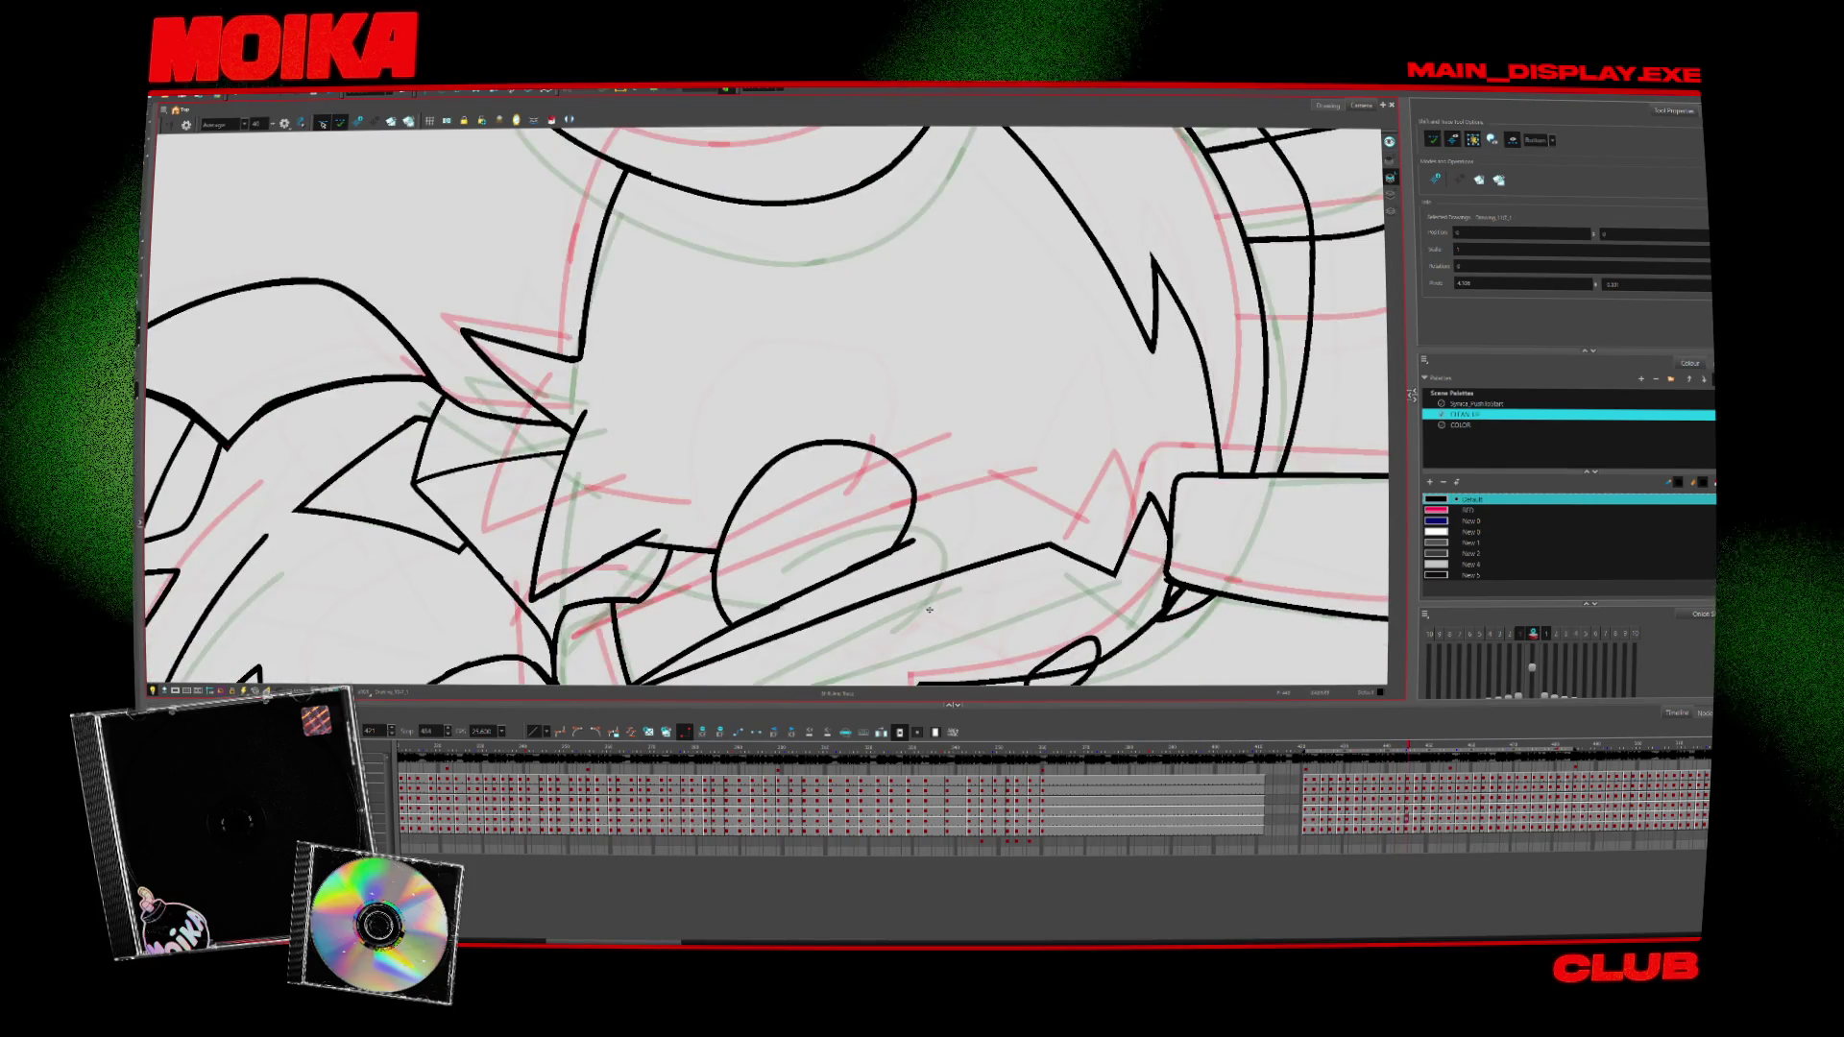
{"action": "key", "text": "period"}
{"action": "key", "text": "period"}
{"action": "key", "text": "period"}
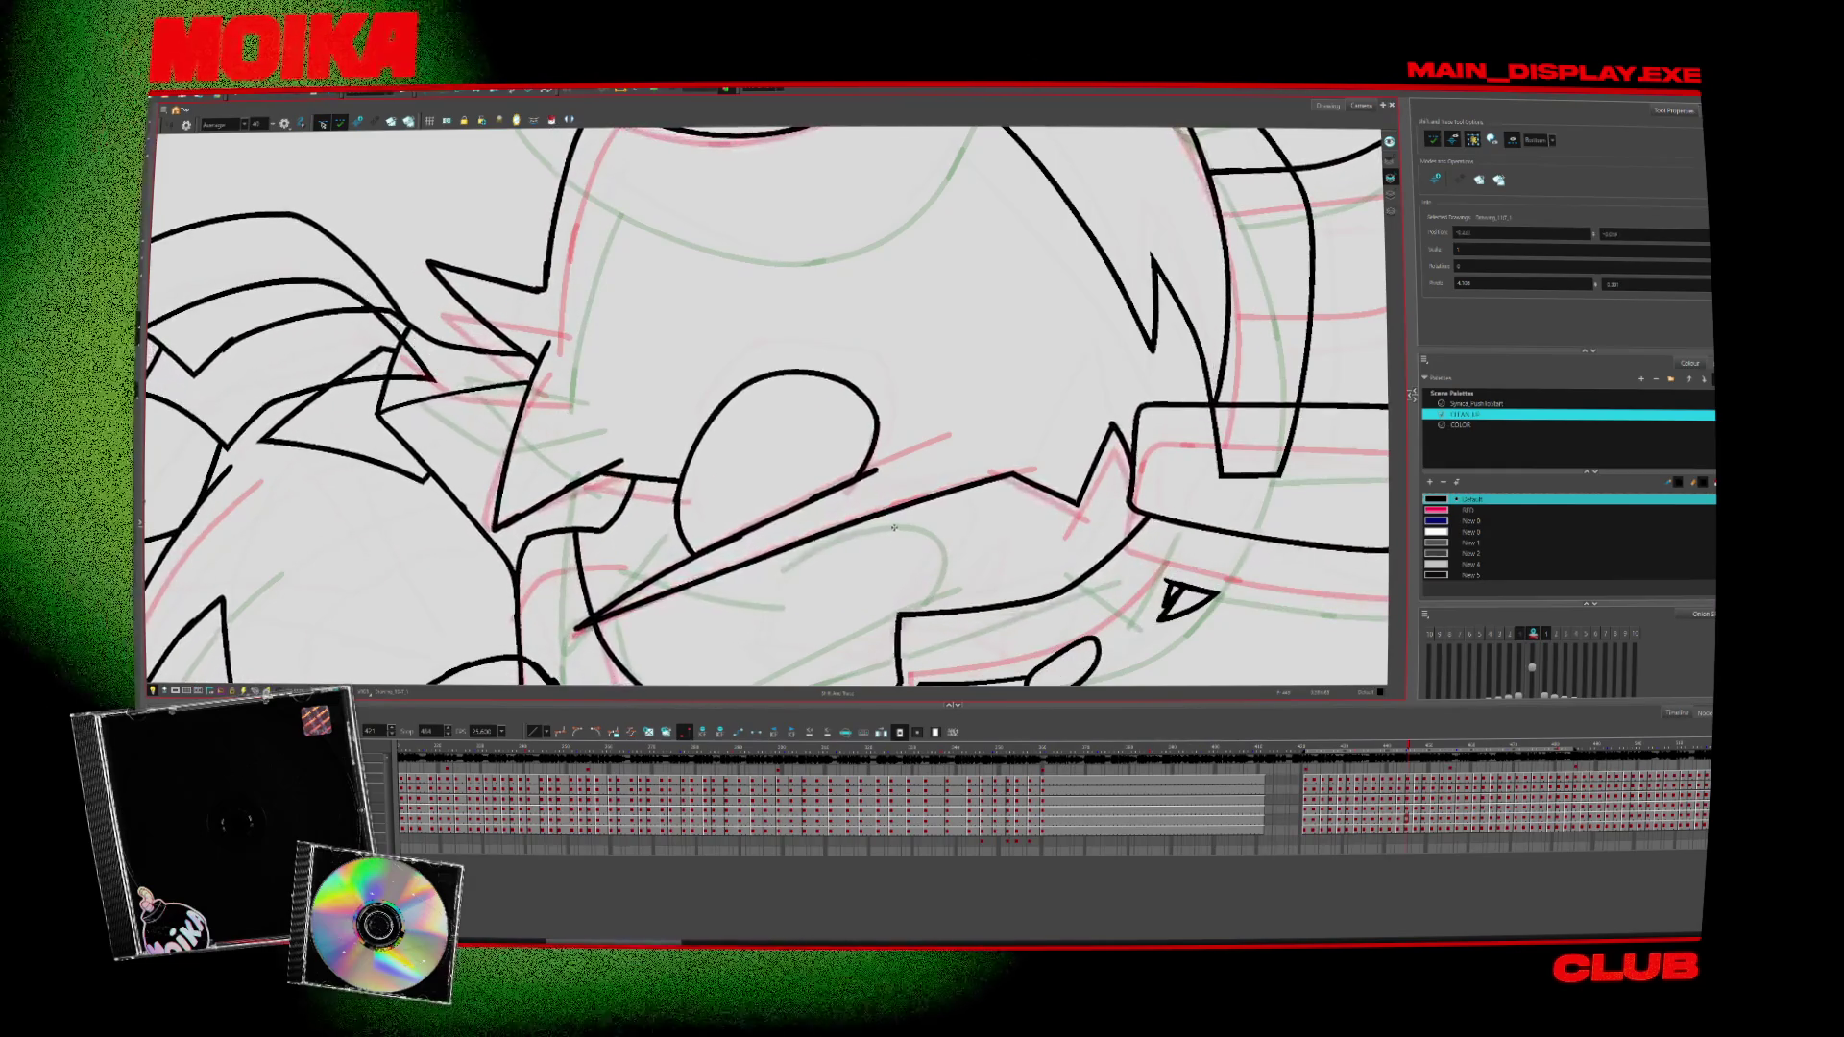
{"action": "key", "text": "comma"}
{"action": "key", "text": "comma"}
{"action": "key", "text": "comma"}
{"action": "key", "text": "alt+b"}
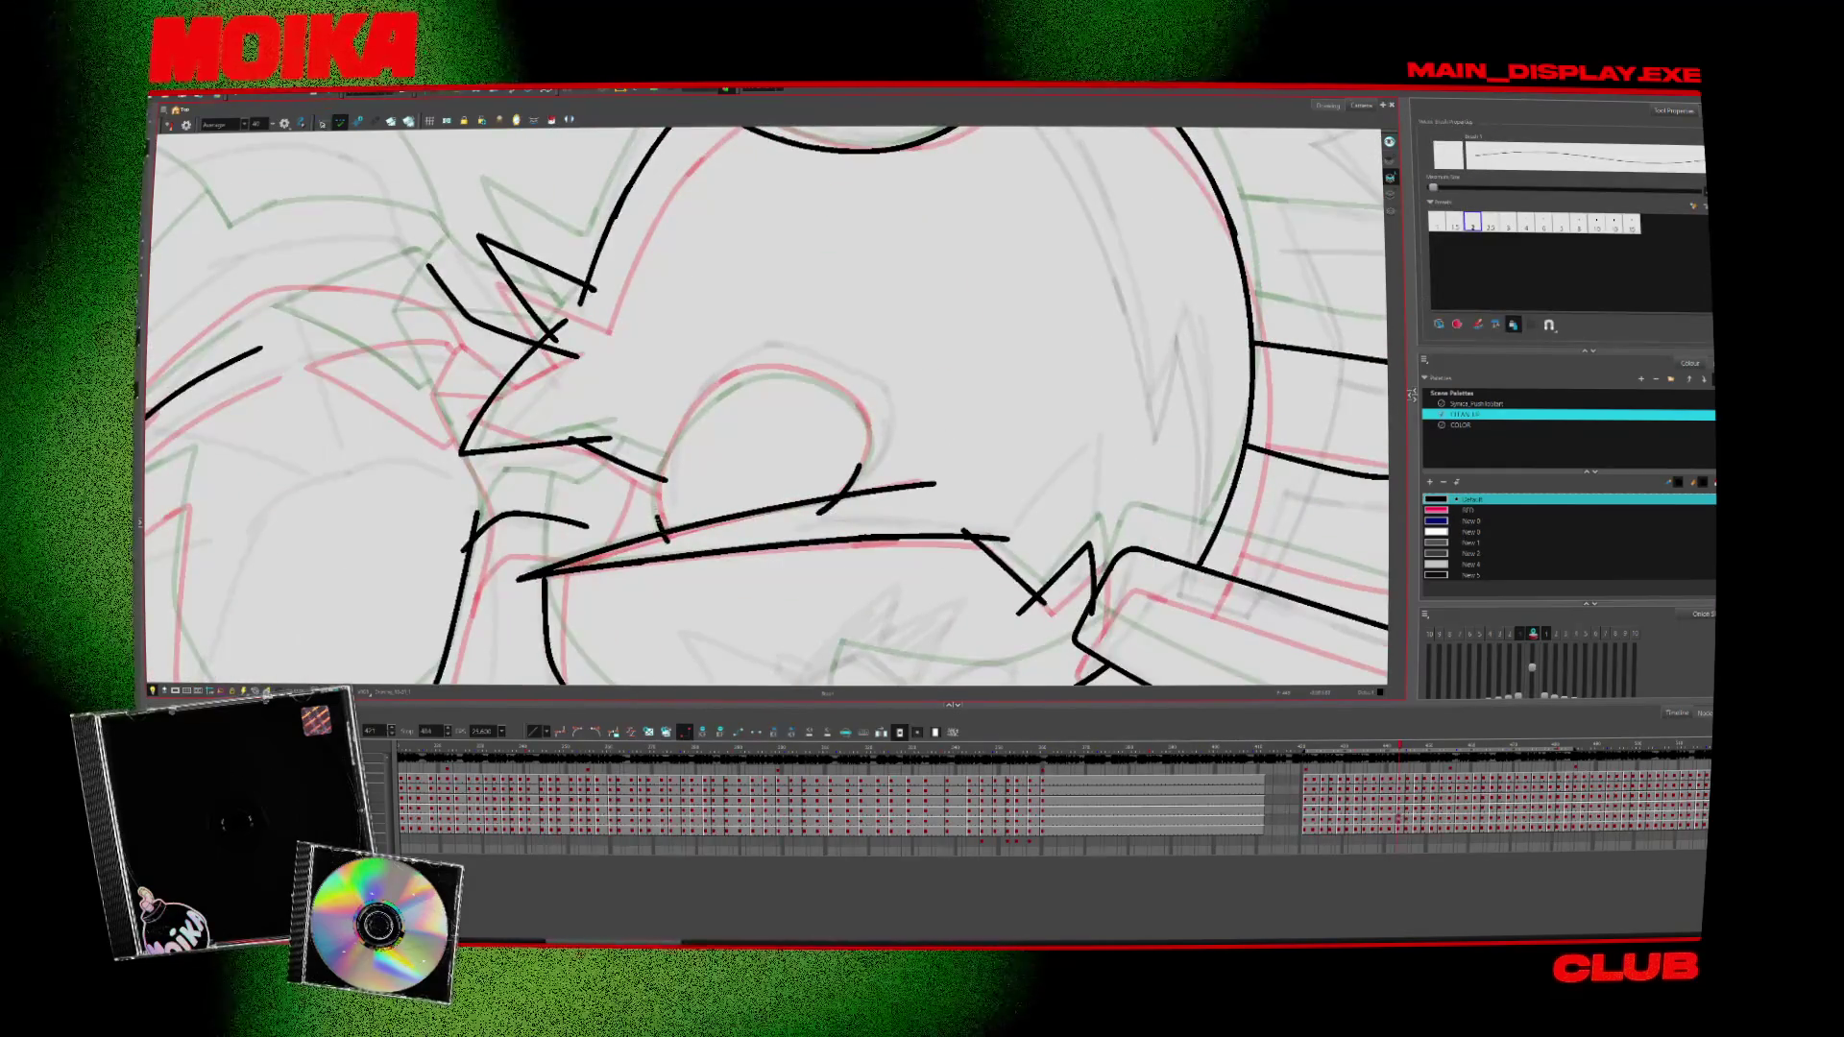
{"action": "key", "text": "period"}
{"action": "key", "text": "period"}
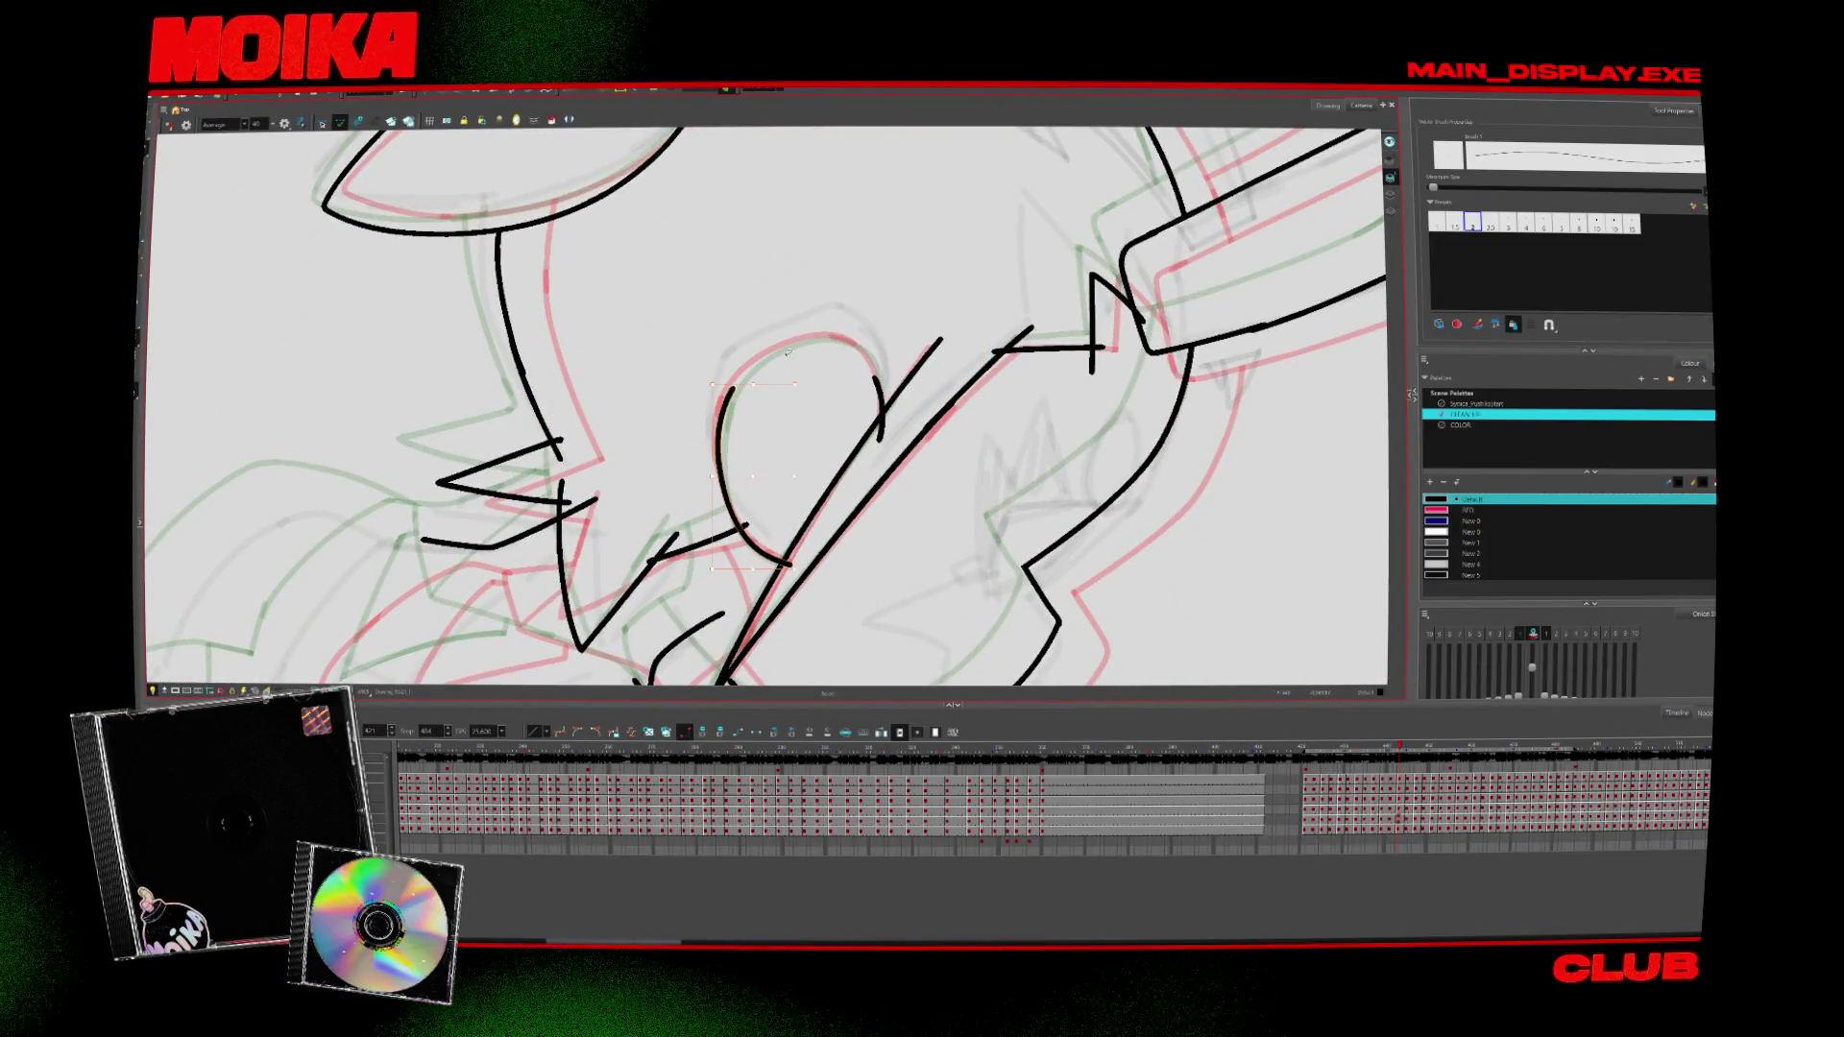
{"action": "key", "text": "period"}
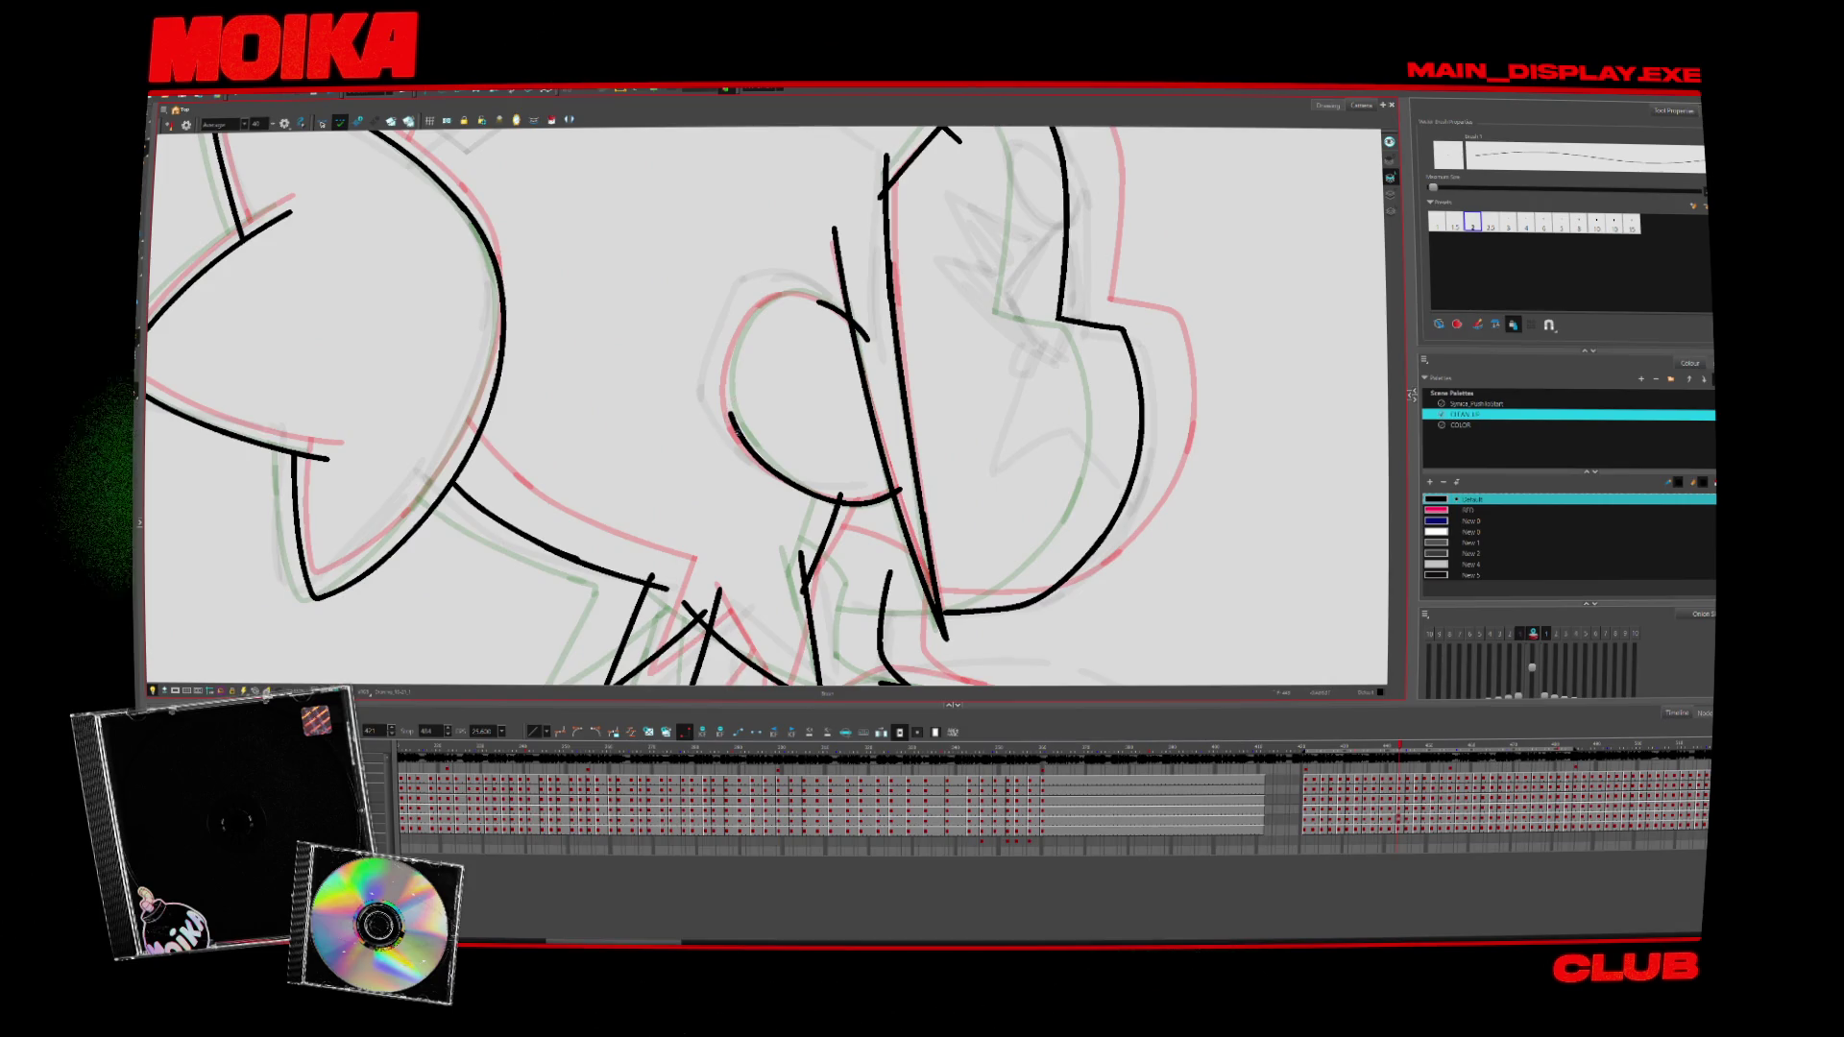
{"action": "left_click_drag", "start_coordinate": [730, 408], "coordinate": [821, 296]}
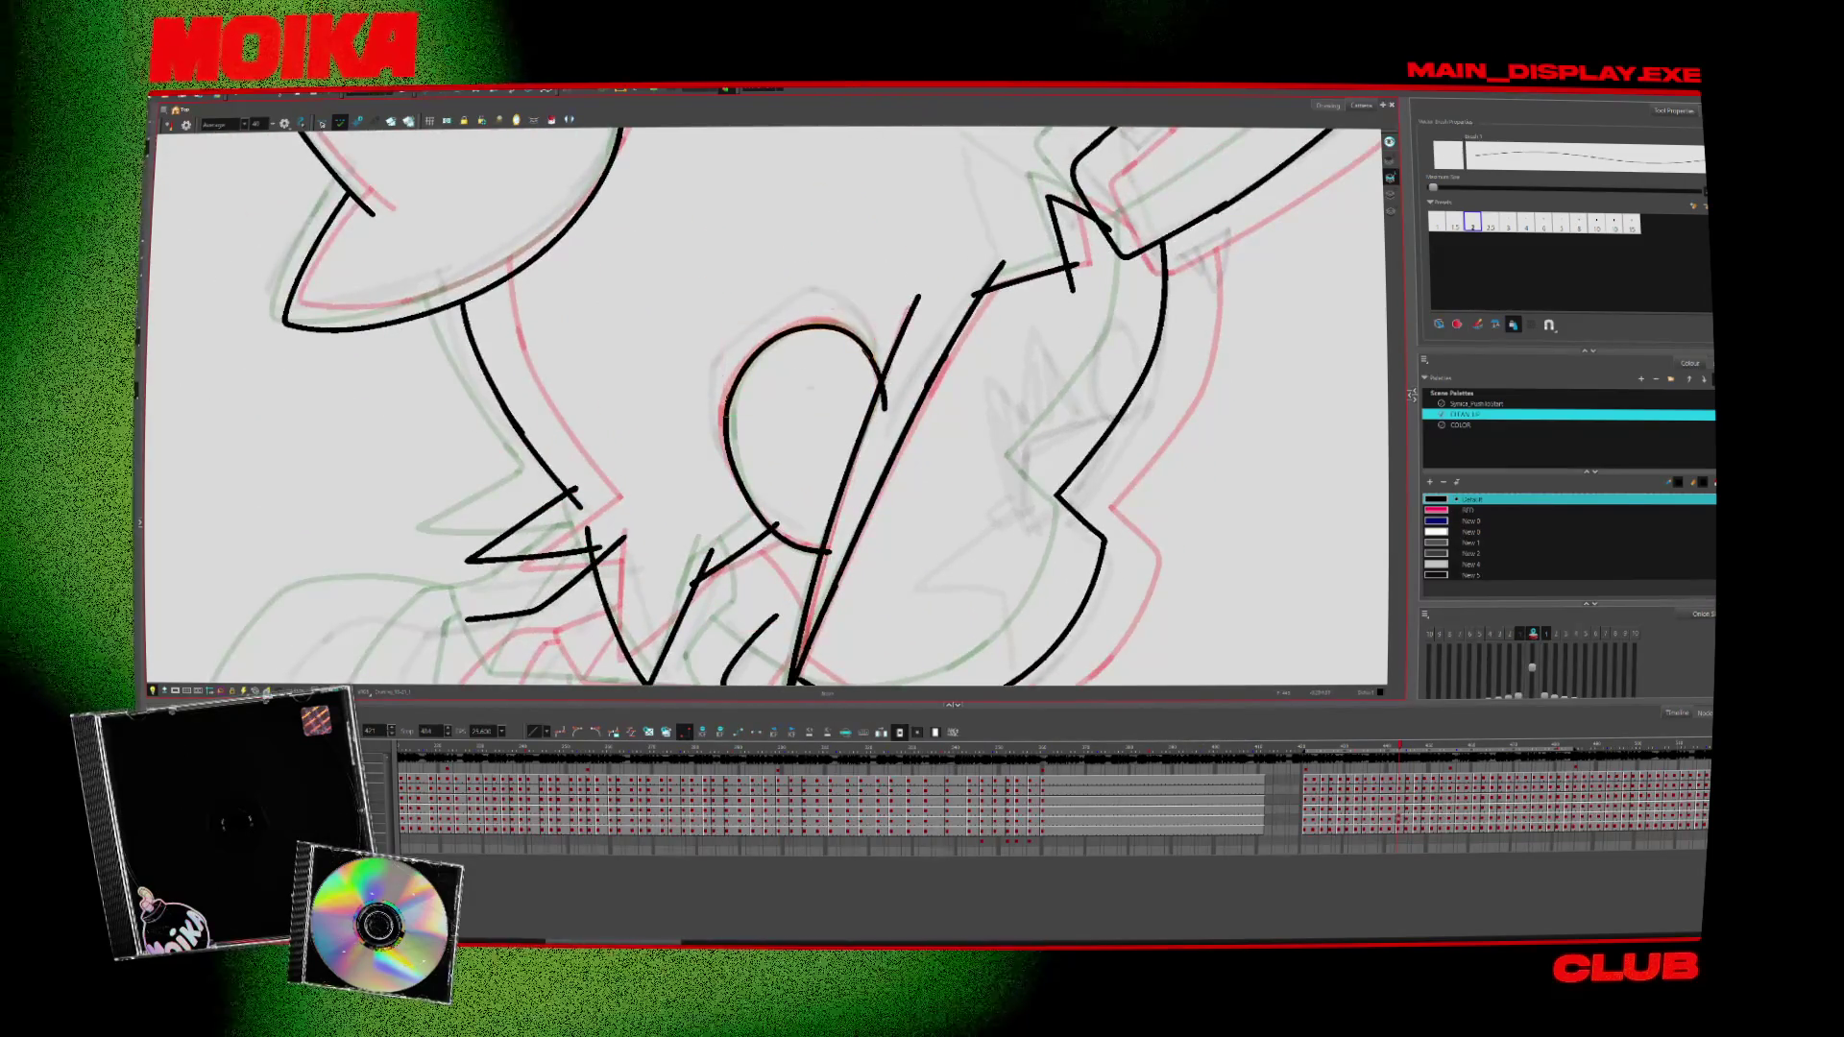
{"action": "key", "text": "ctrl+z"}
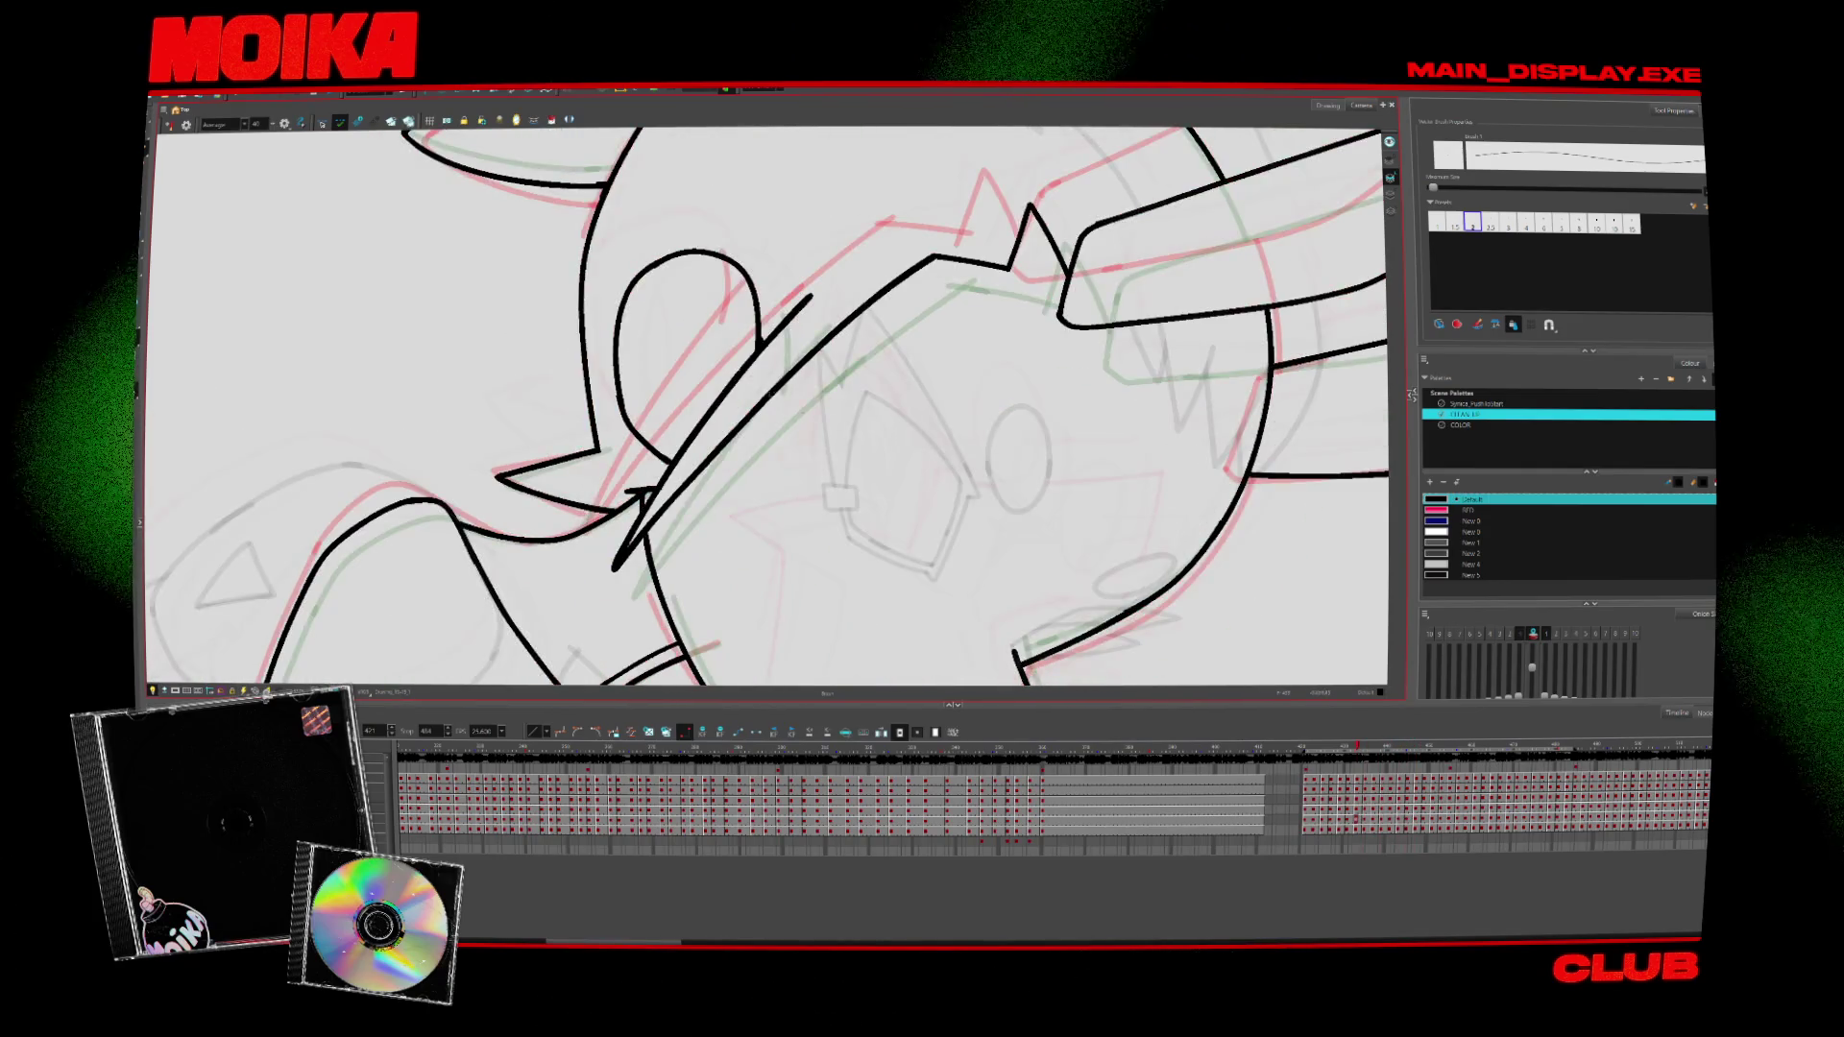
Stop playback and flip back and forth to pick the next drawing to ink
{"action": "left_click", "coordinate": [322, 122]}
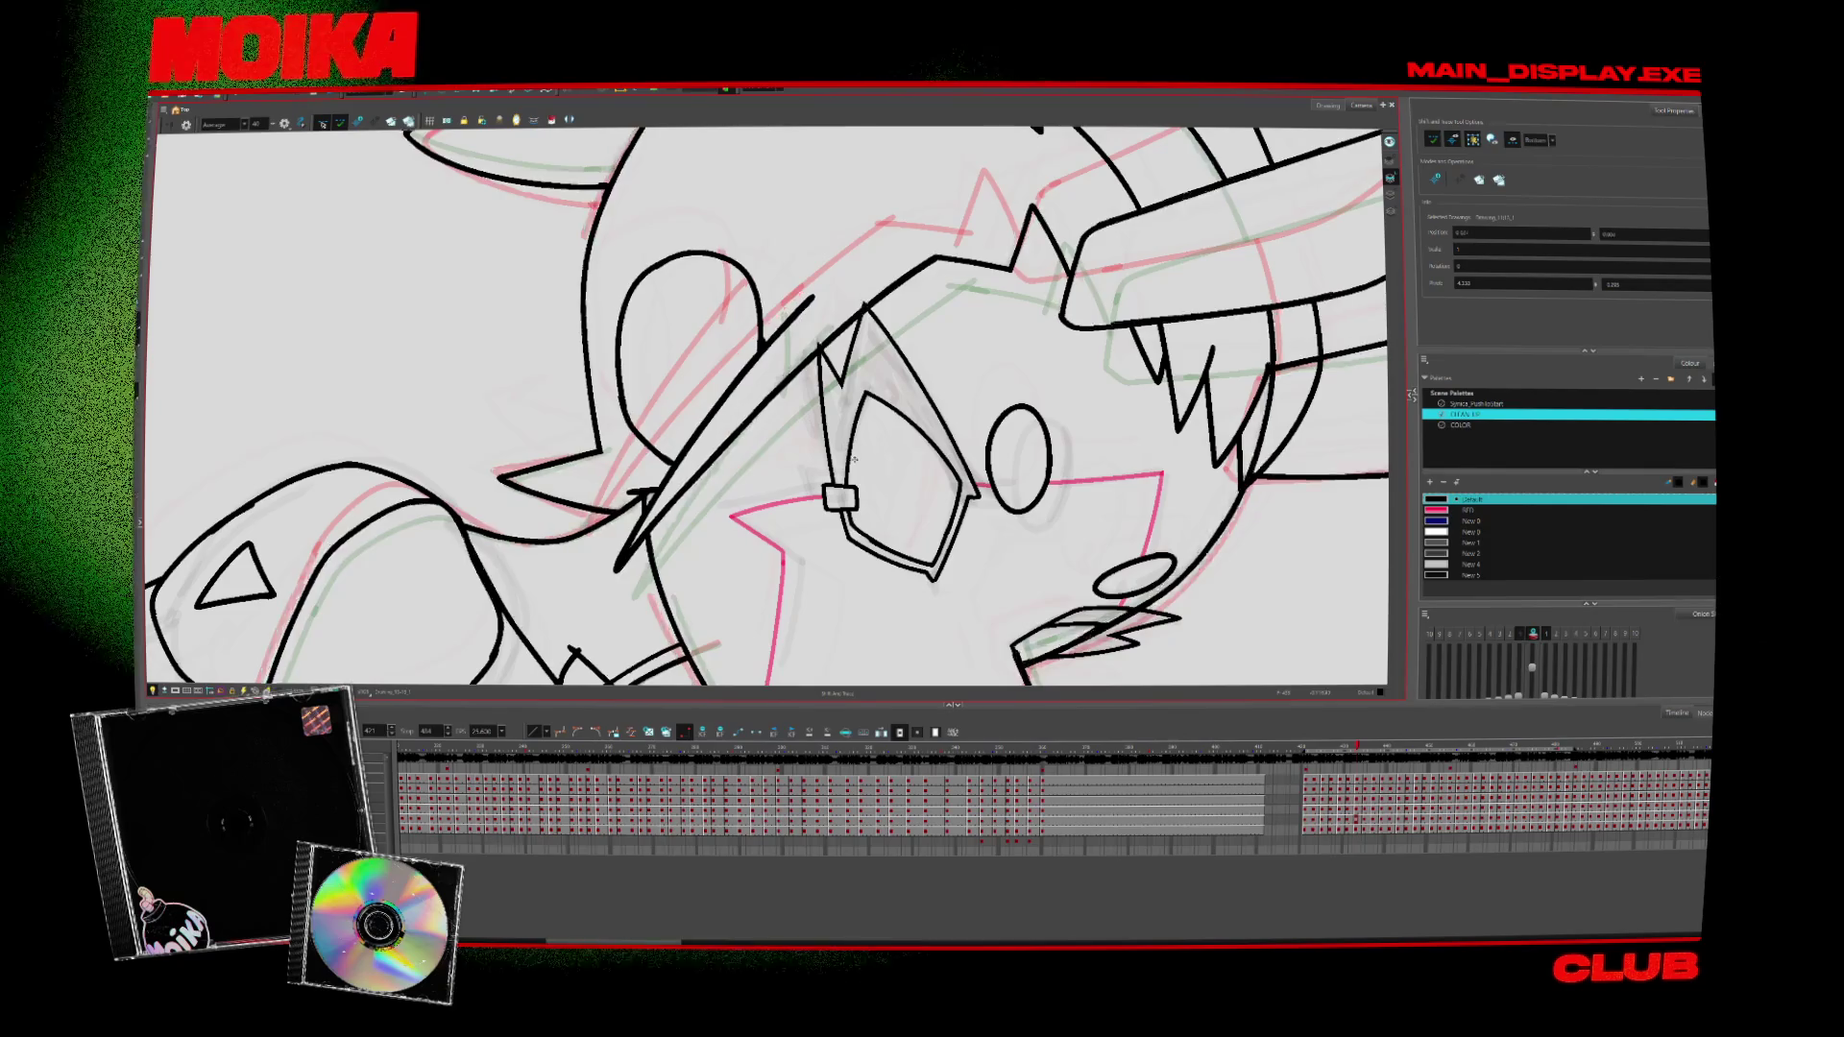
{"action": "key", "text": "comma"}
{"action": "key", "text": "comma"}
{"action": "key", "text": "comma"}
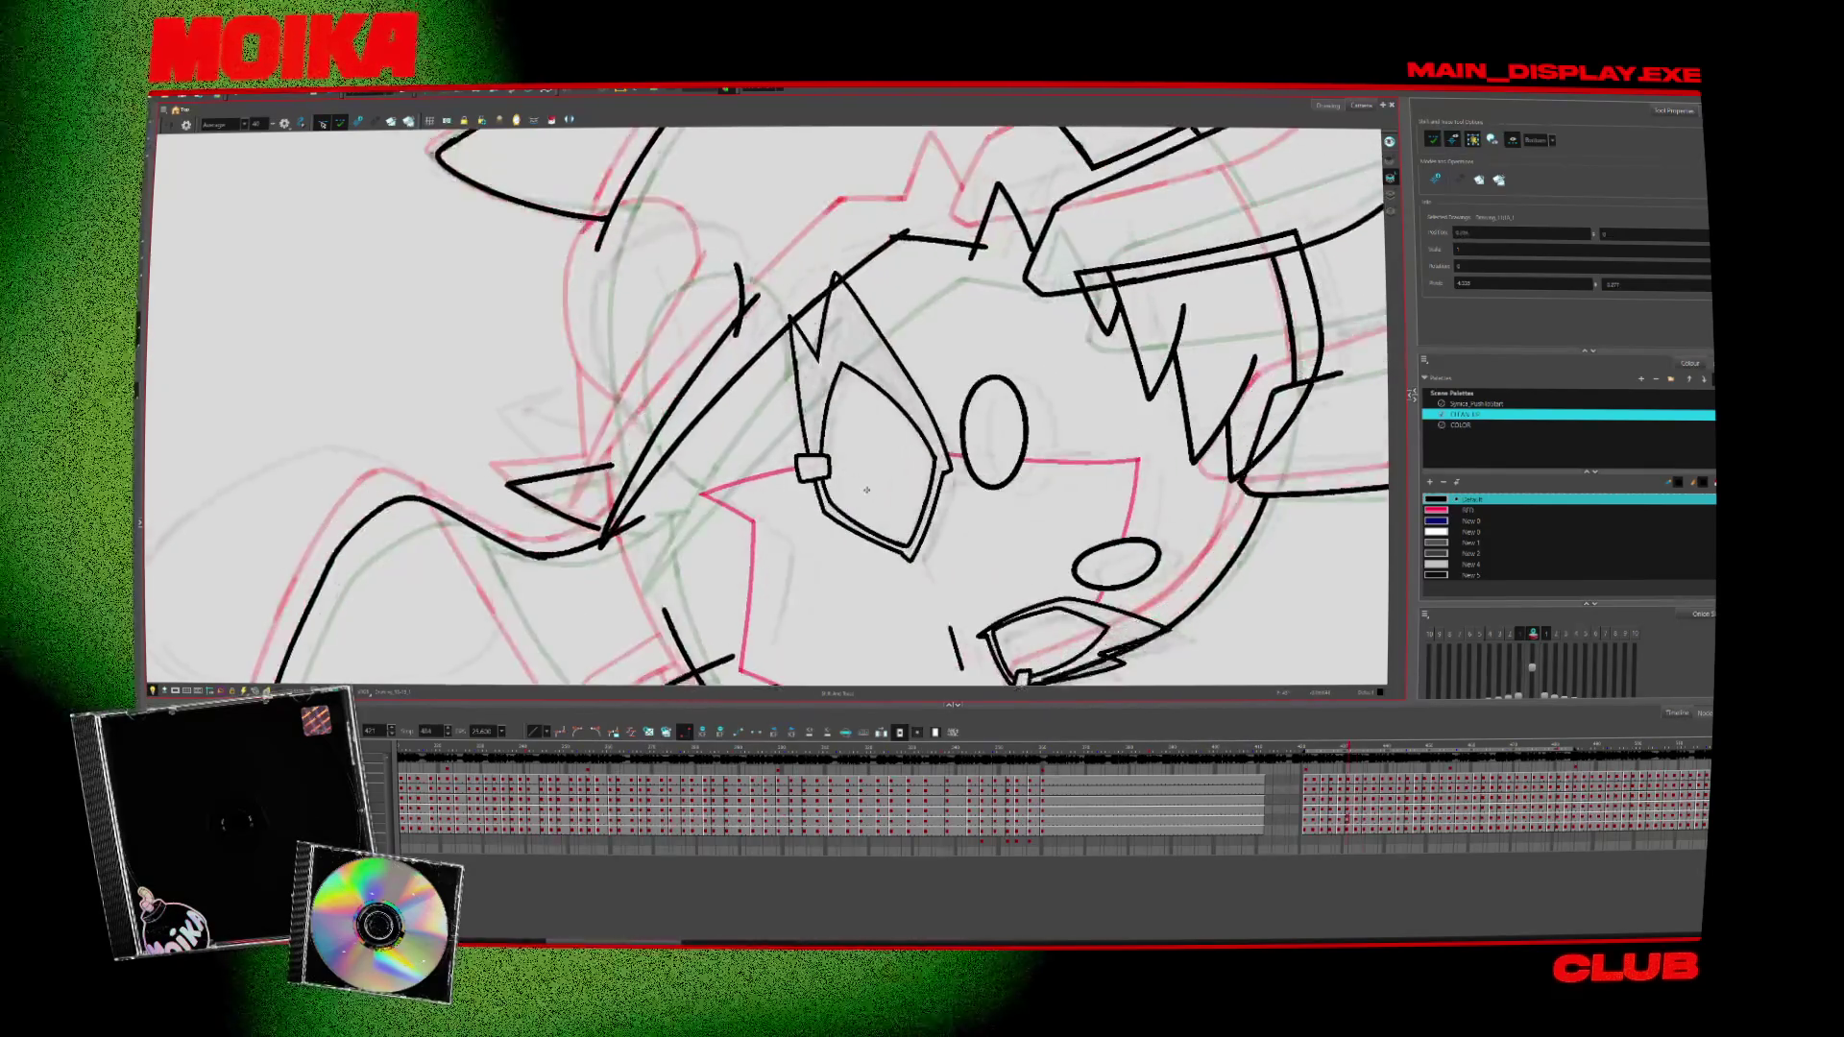
{"action": "key", "text": "period"}
{"action": "key", "text": "period"}
{"action": "key", "text": "period"}
{"action": "key", "text": "alt+b"}
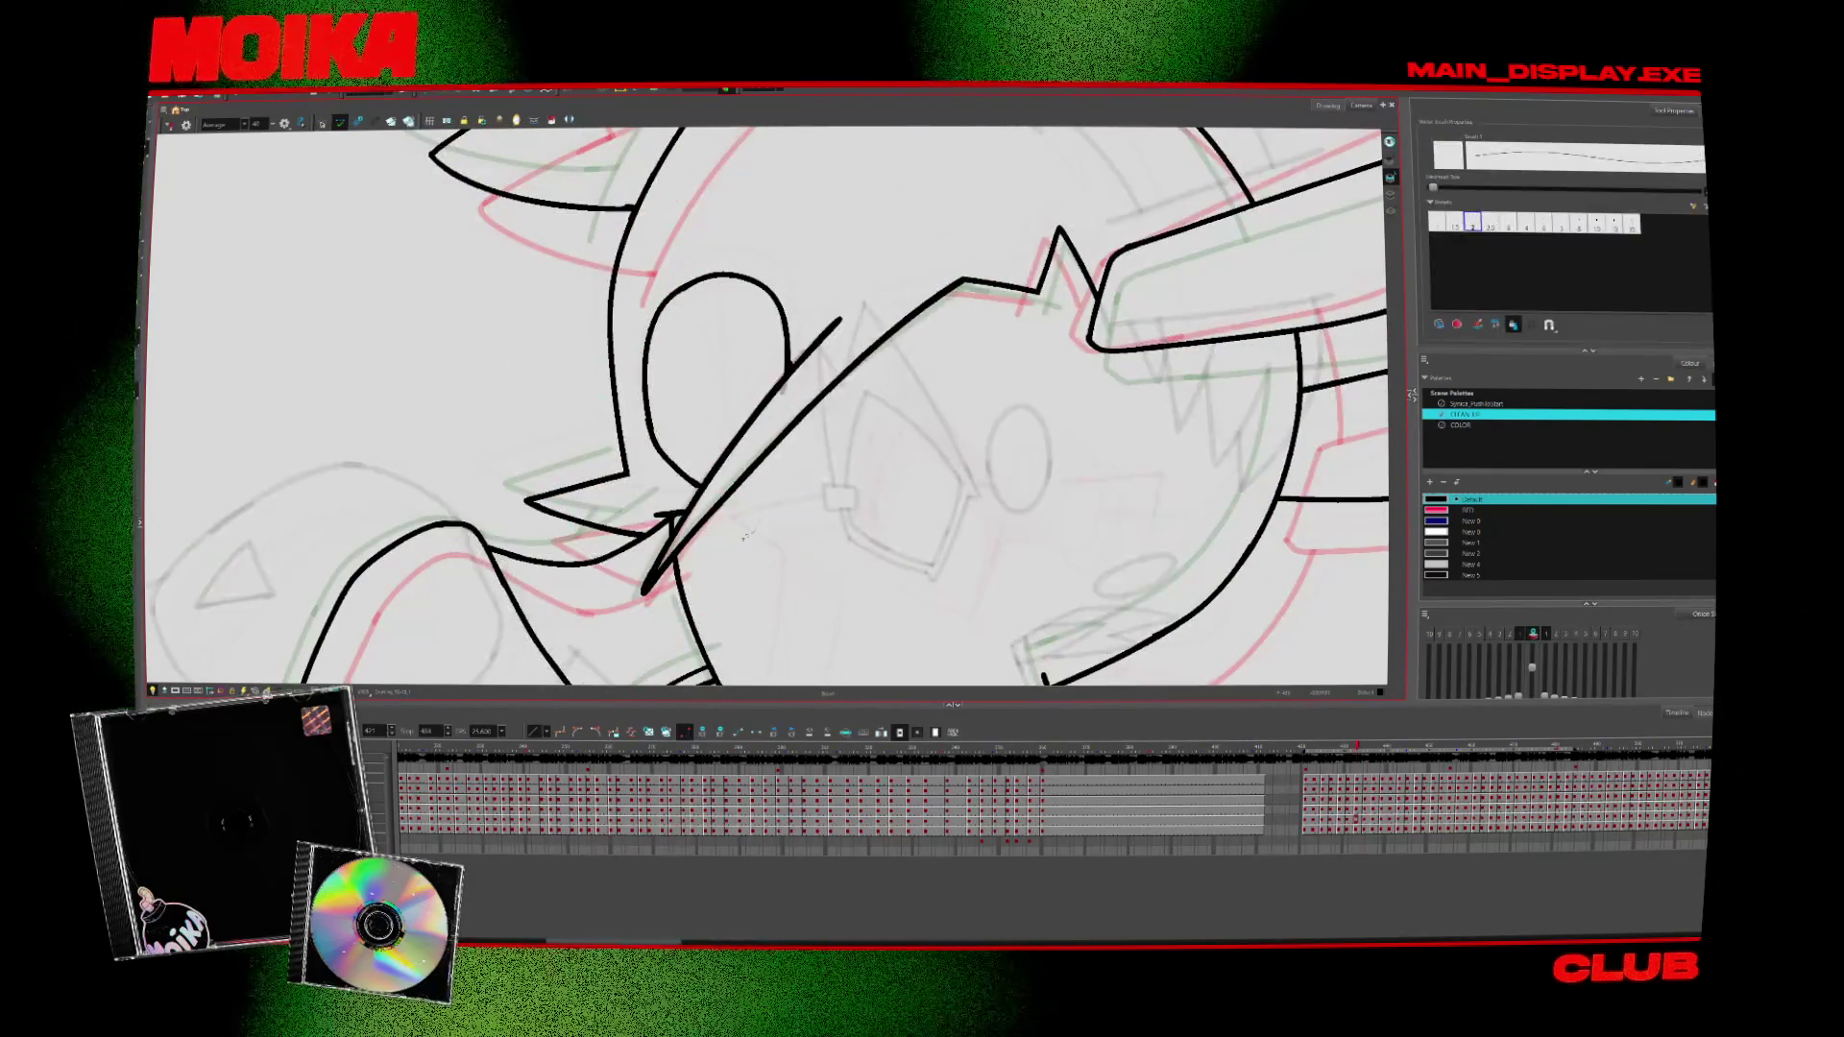
{"action": "key", "text": "comma"}
{"action": "key", "text": "comma"}
{"action": "key", "text": "comma"}
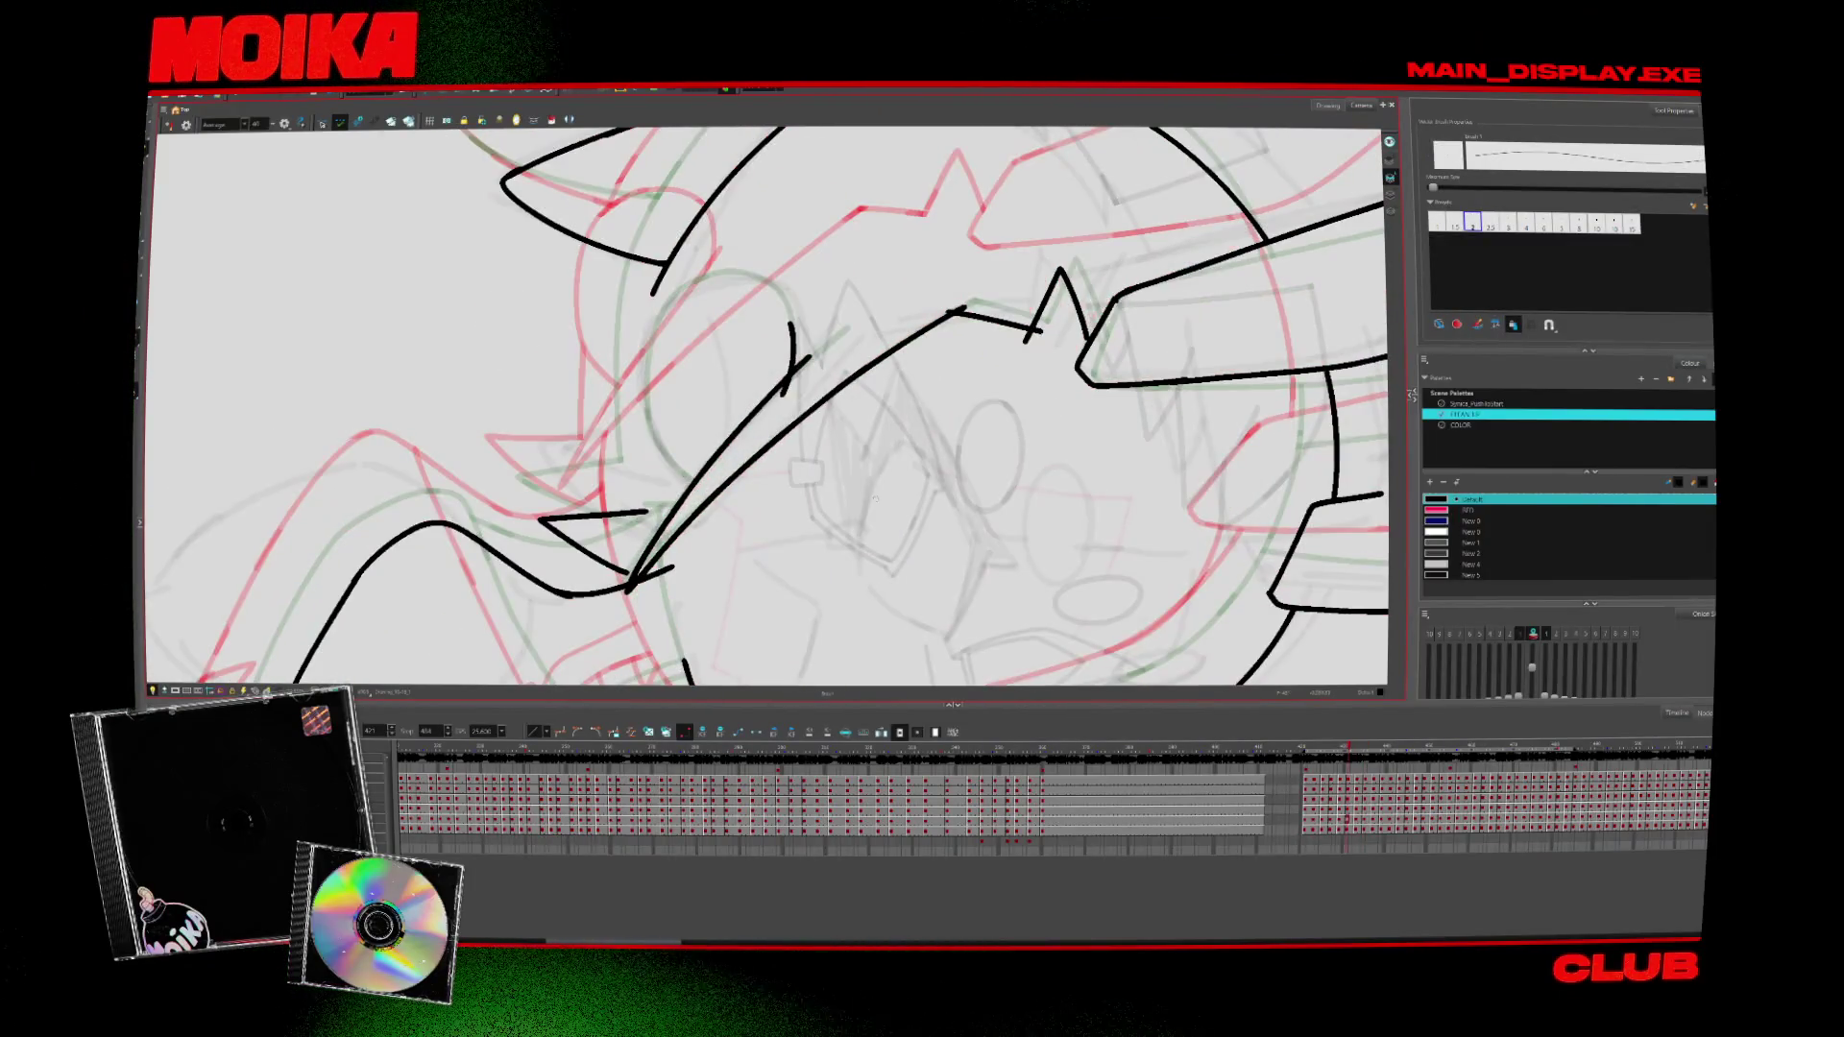
{"action": "key", "text": "alt+s"}
{"action": "key", "text": "comma"}
{"action": "key", "text": "comma"}
{"action": "key", "text": "comma"}
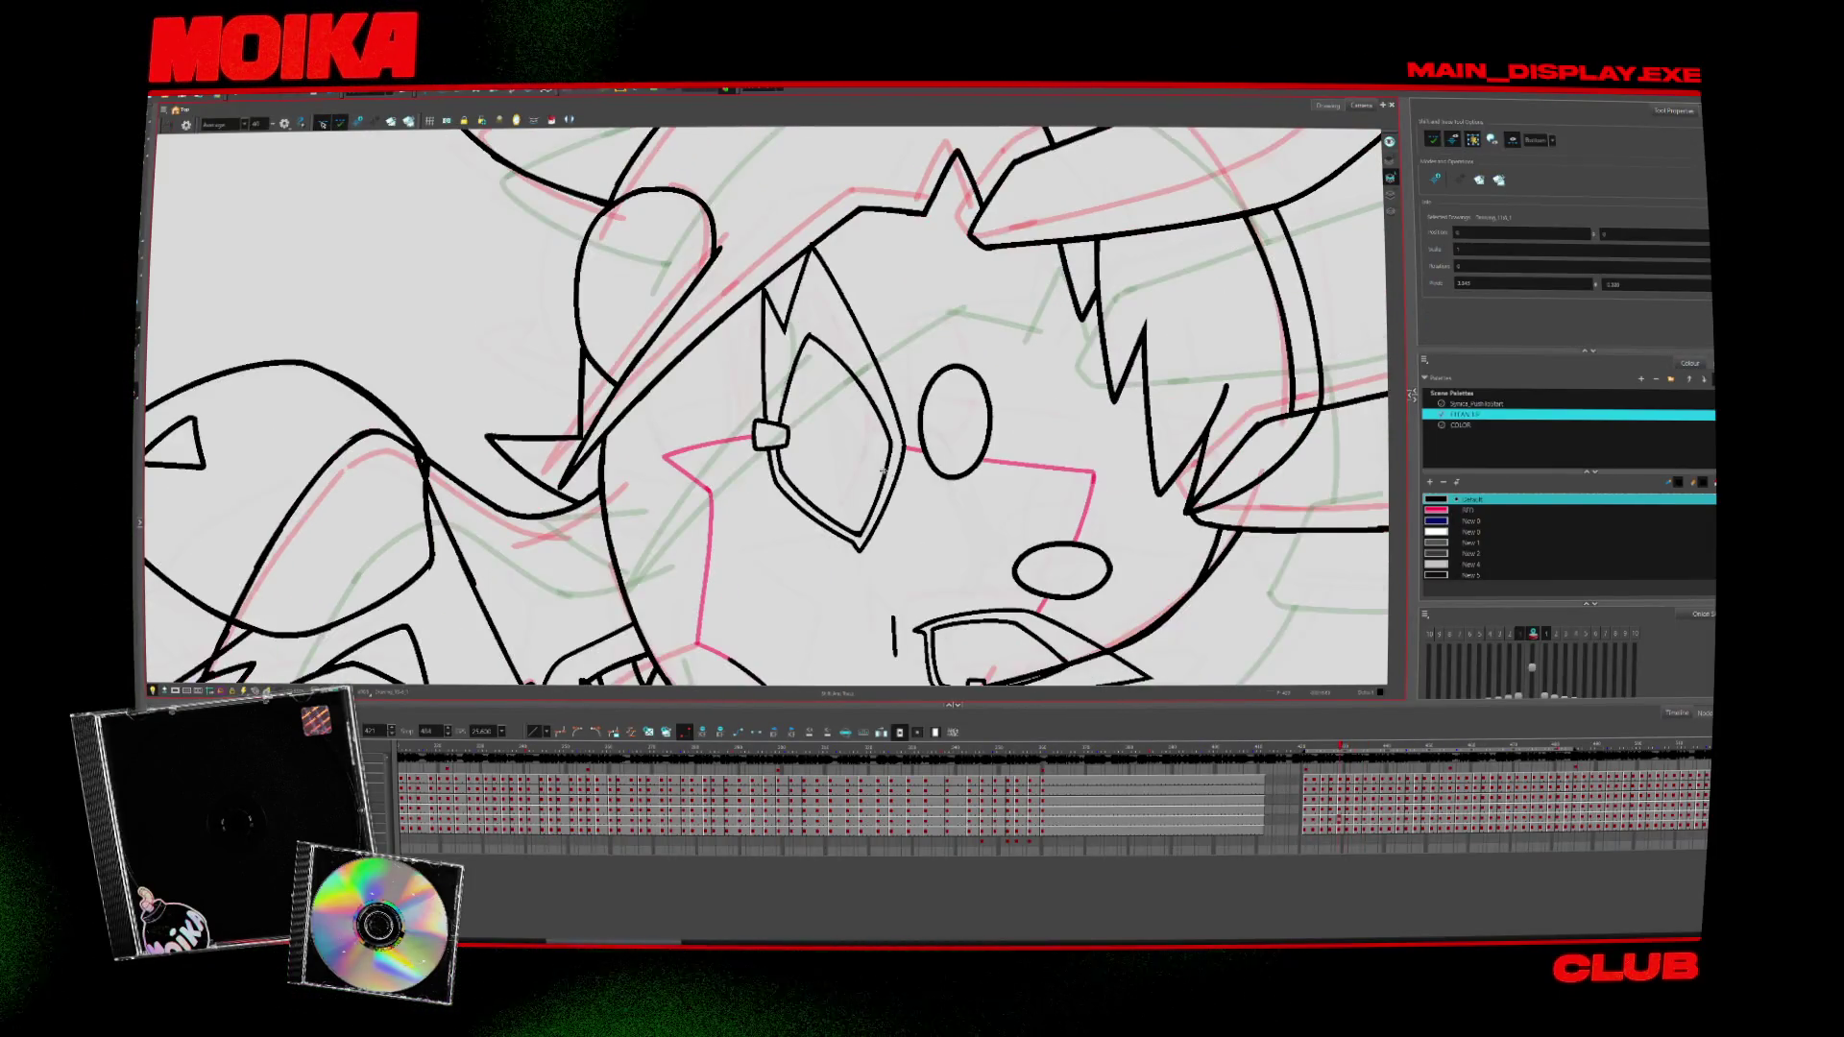
{"action": "key", "text": "period"}
{"action": "key", "text": "period"}
{"action": "key", "text": "period"}
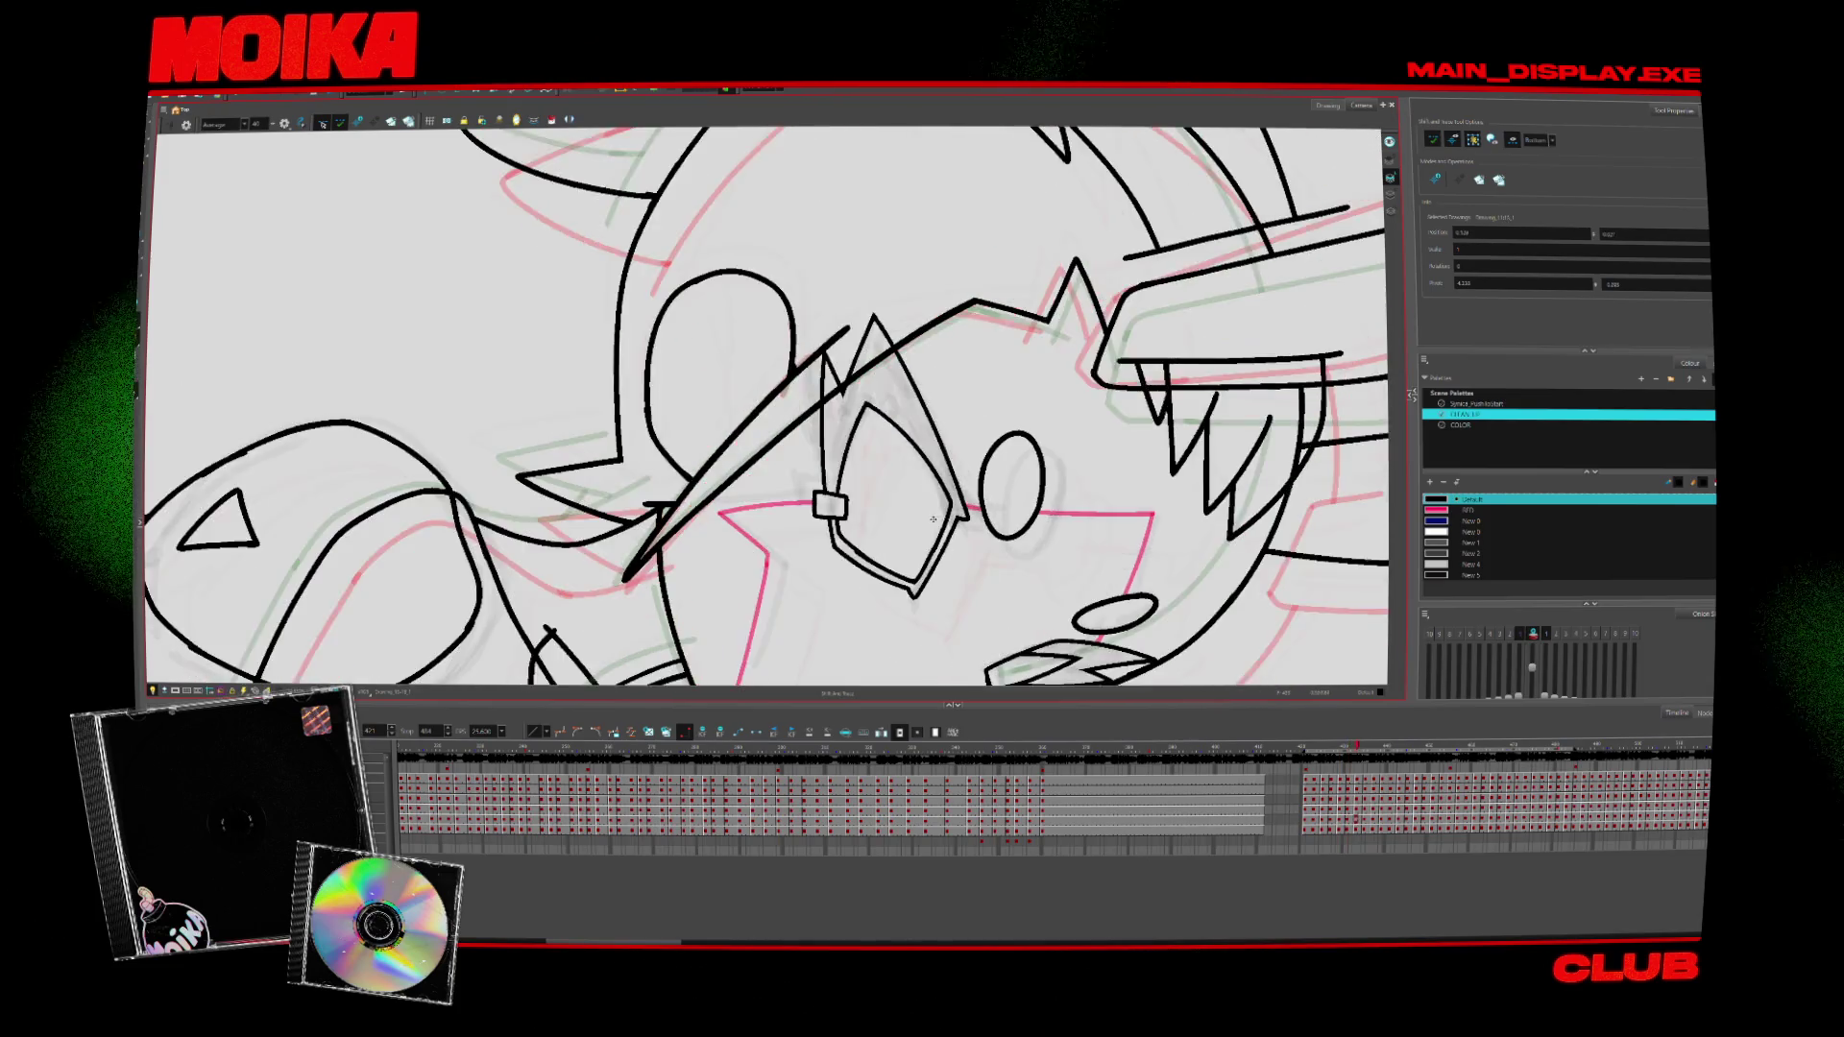
{"action": "key", "text": "comma"}
{"action": "key", "text": "comma"}
{"action": "key", "text": "comma"}
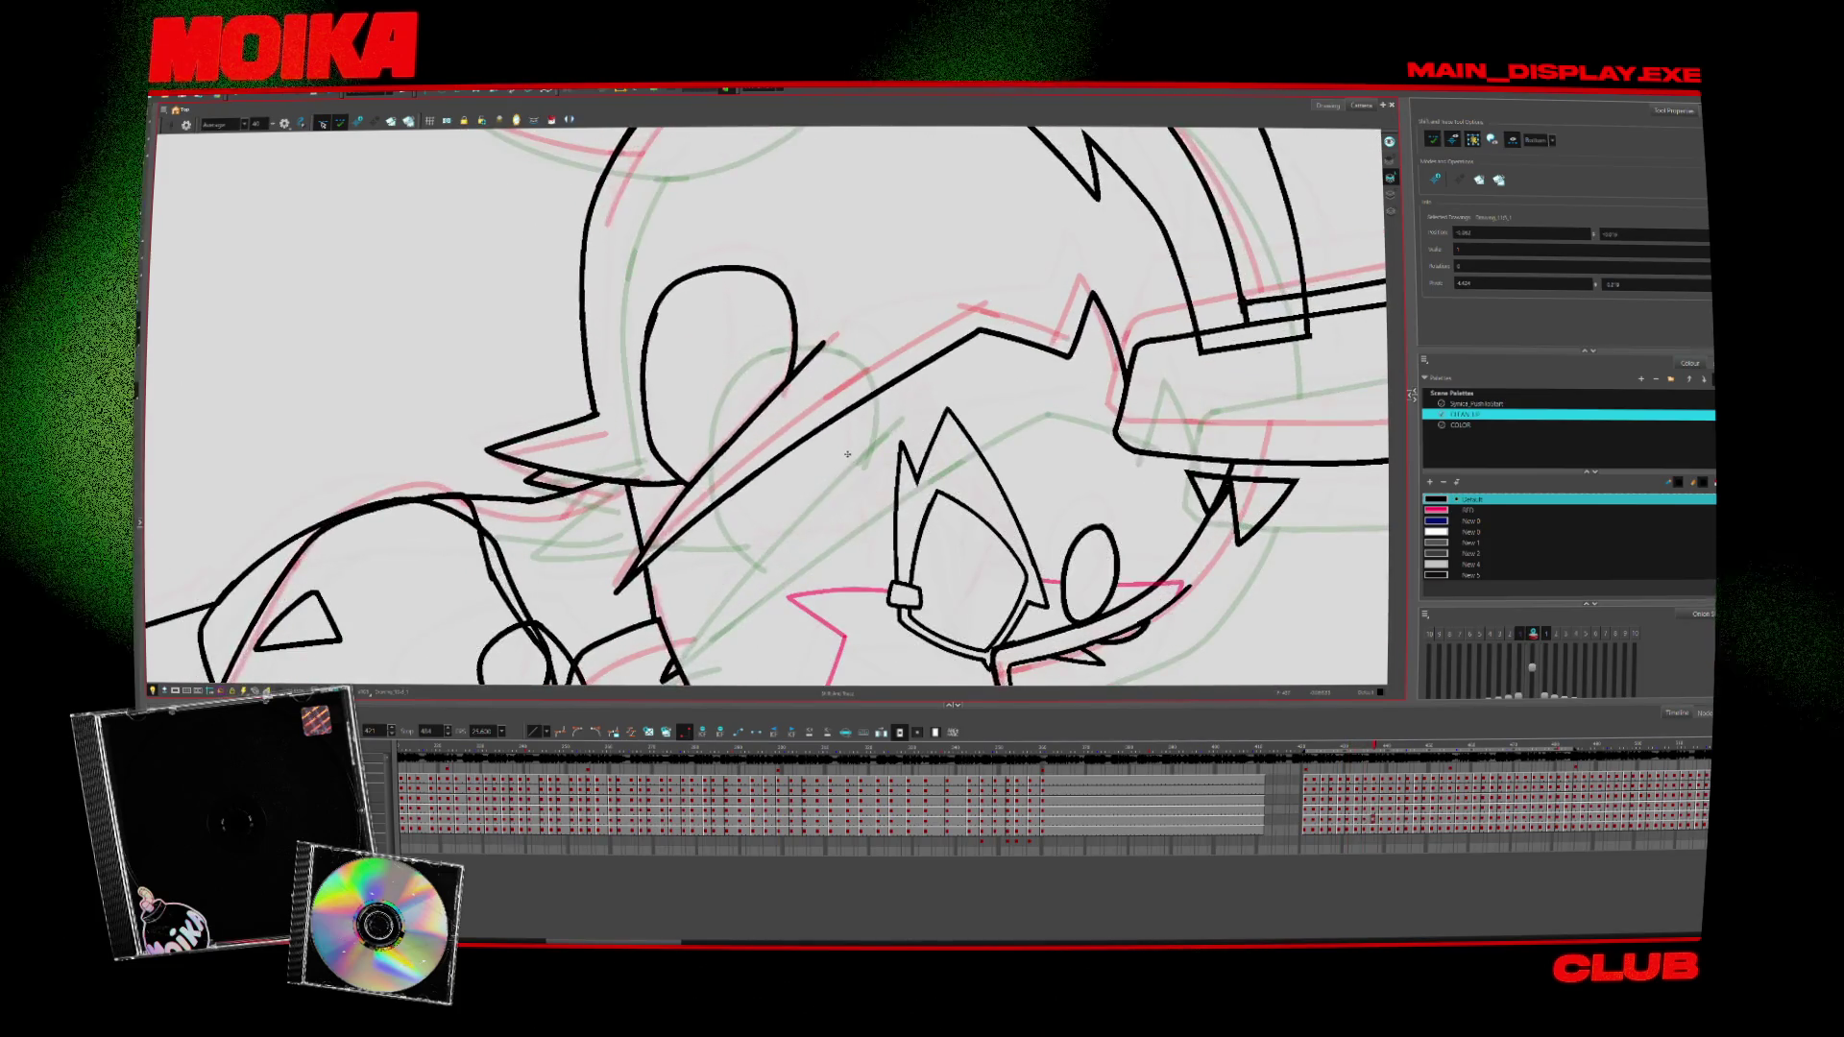
{"action": "key", "text": "comma"}
{"action": "key", "text": "alt+b"}
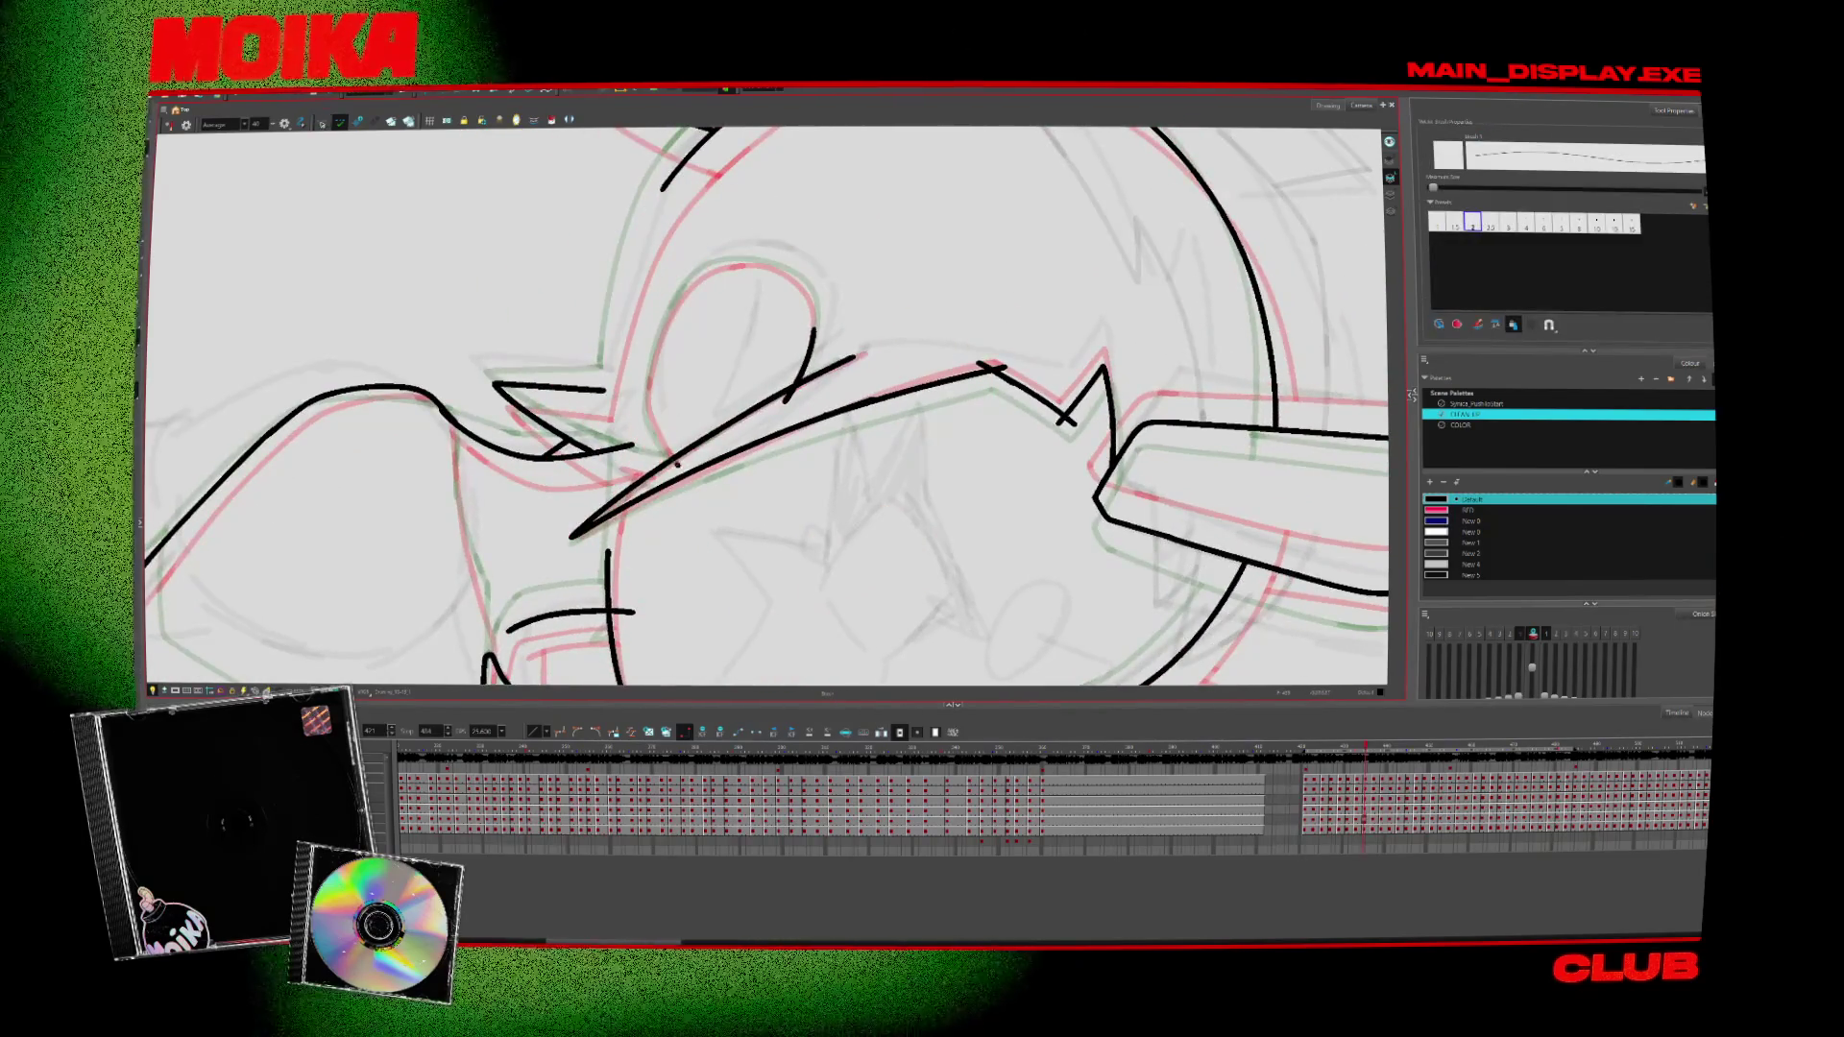
Ink the ear's top-left edge, rotate the canvas, and undo the long left arc
{"action": "left_click_drag", "start_coordinate": [743, 261], "coordinate": [651, 404]}
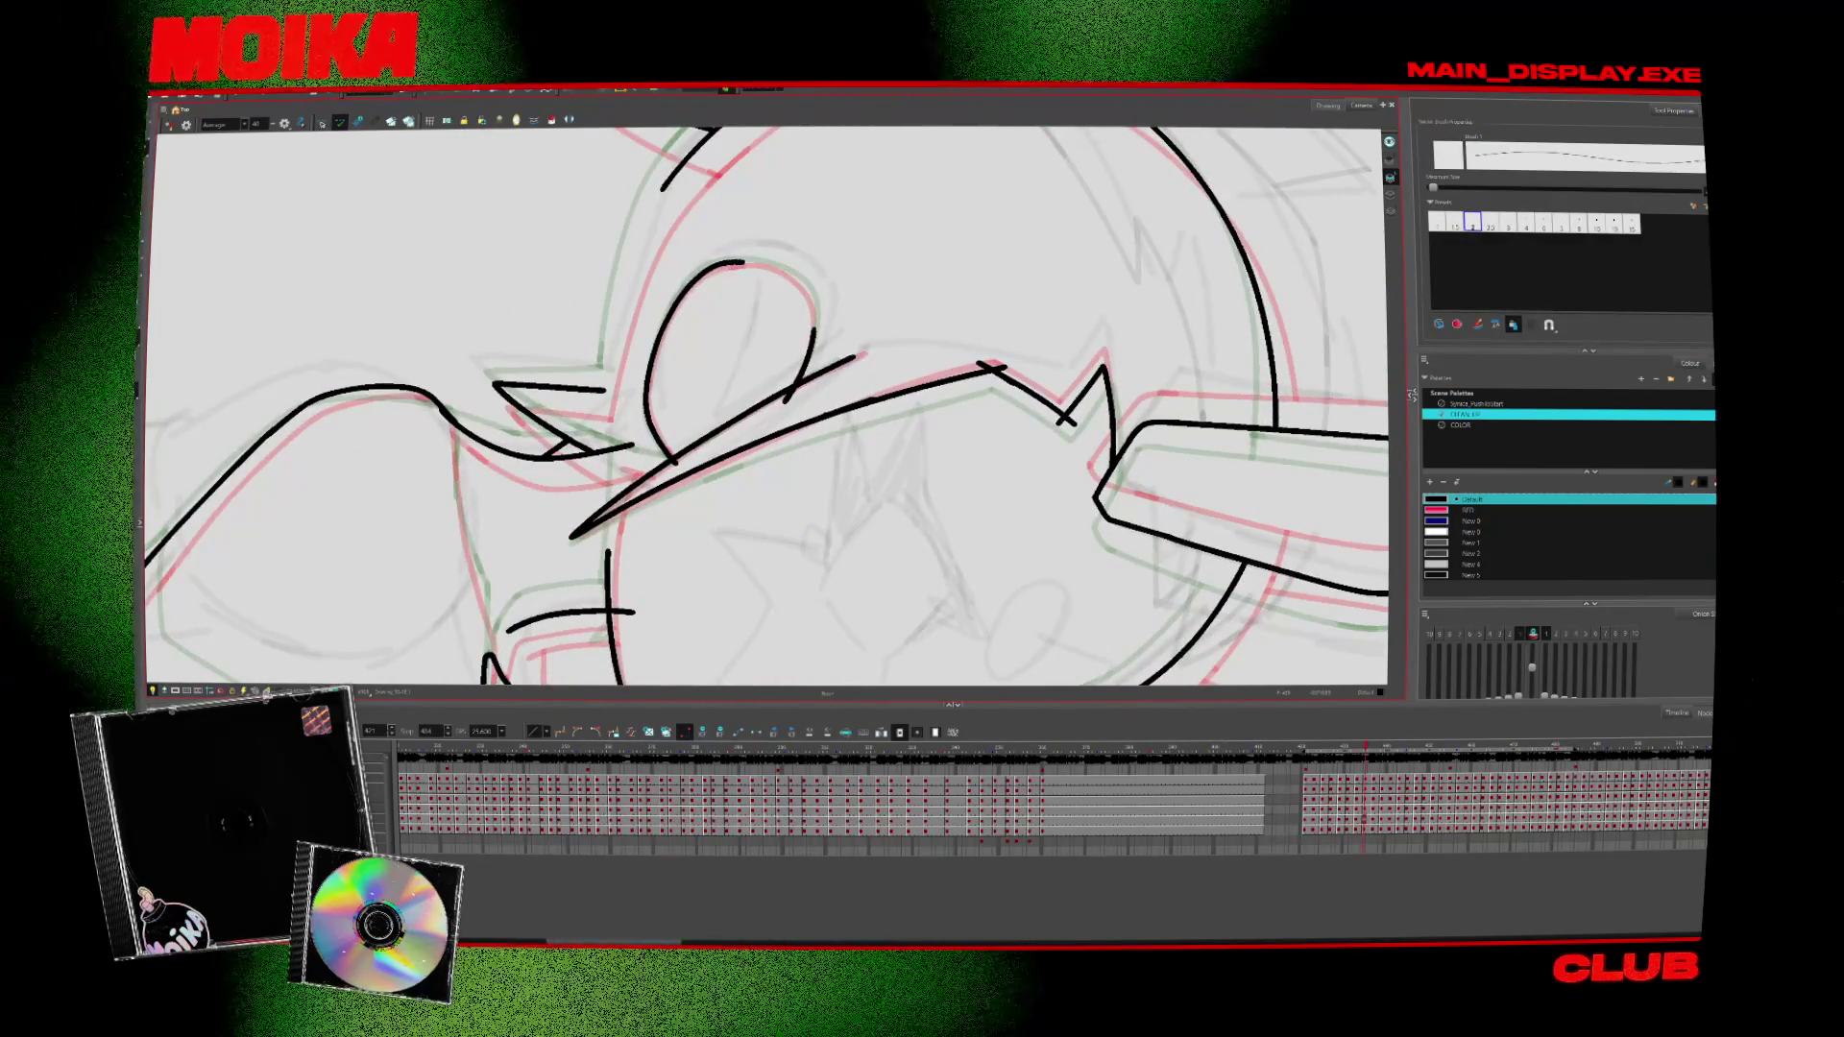
{"action": "mouse_move", "coordinate": [929, 338]}
{"action": "left_mouse_down"}
{"action": "mouse_move", "coordinate": [988, 247]}
{"action": "mouse_move", "coordinate": [823, 160]}
{"action": "mouse_move", "coordinate": [665, 300]}
{"action": "mouse_move", "coordinate": [785, 407]}
{"action": "left_mouse_up"}
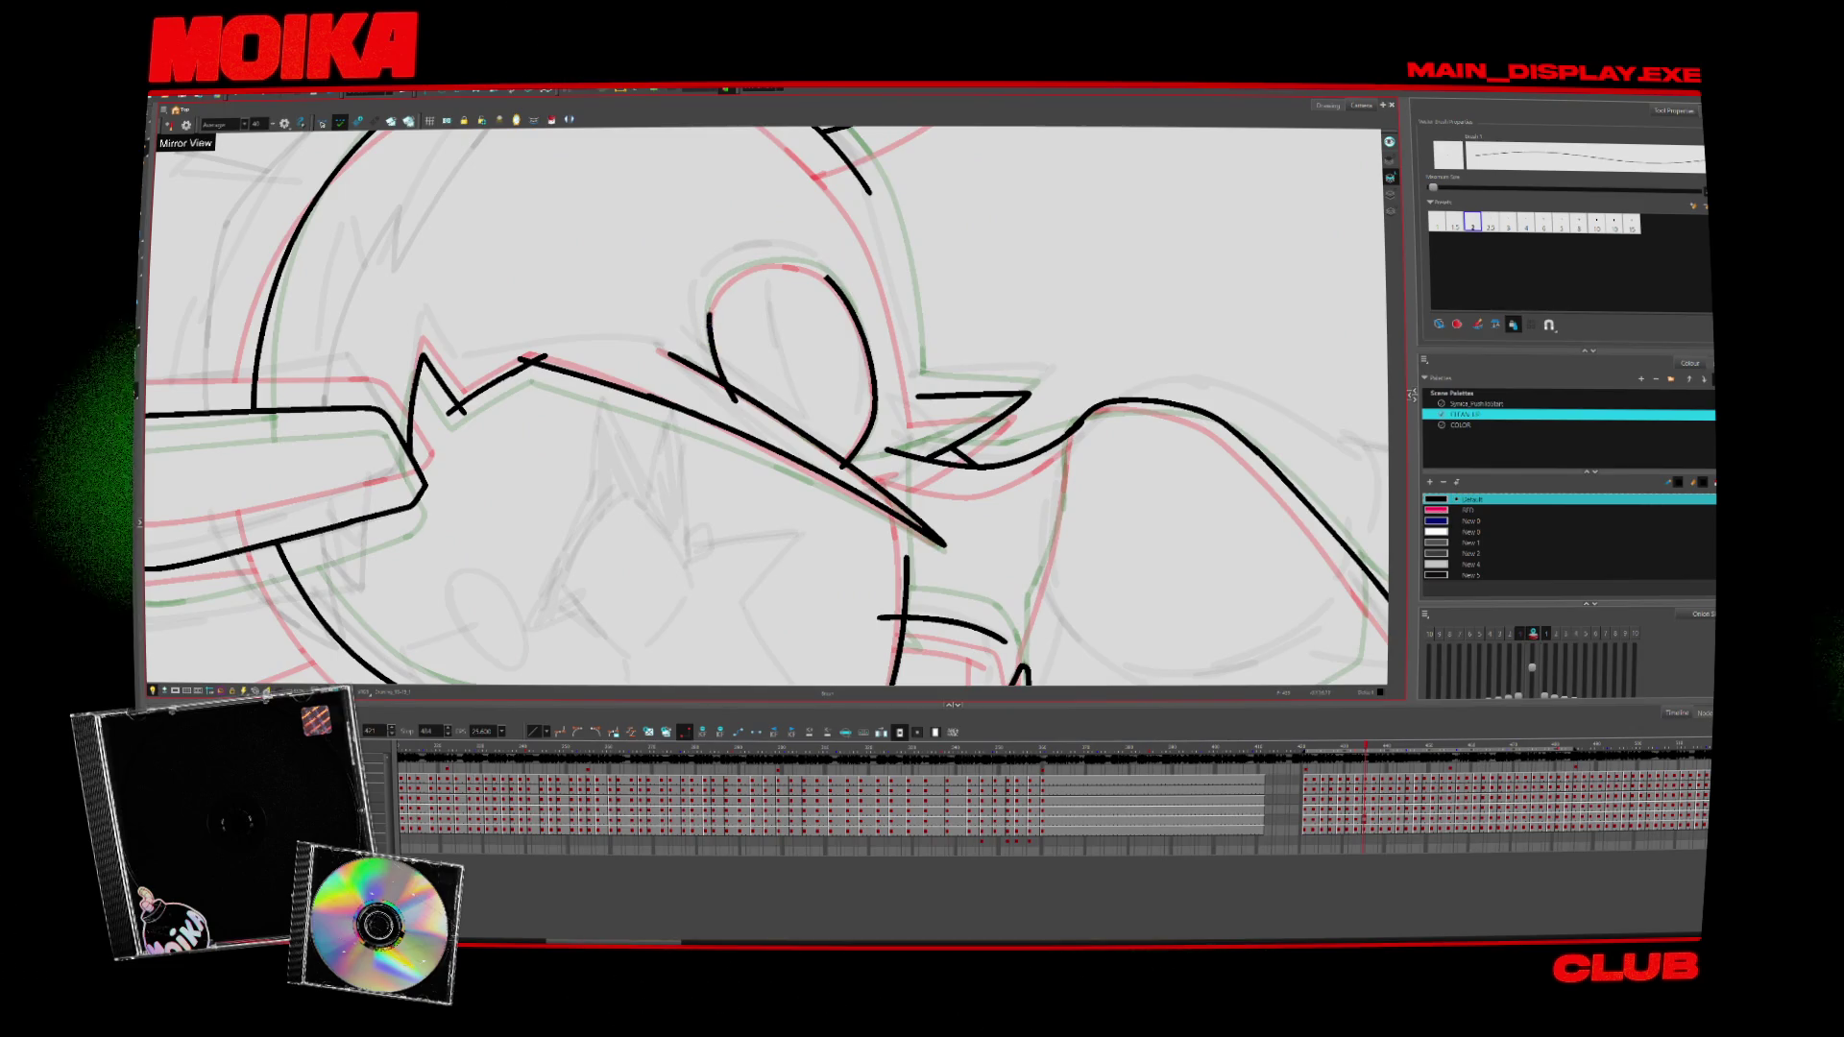
{"action": "mouse_move", "coordinate": [785, 407]}
{"action": "left_mouse_down"}
{"action": "mouse_move", "coordinate": [663, 269]}
{"action": "mouse_move", "coordinate": [877, 266]}
{"action": "mouse_move", "coordinate": [916, 313]}
{"action": "left_mouse_up"}
{"action": "key", "text": "ctrl+z"}
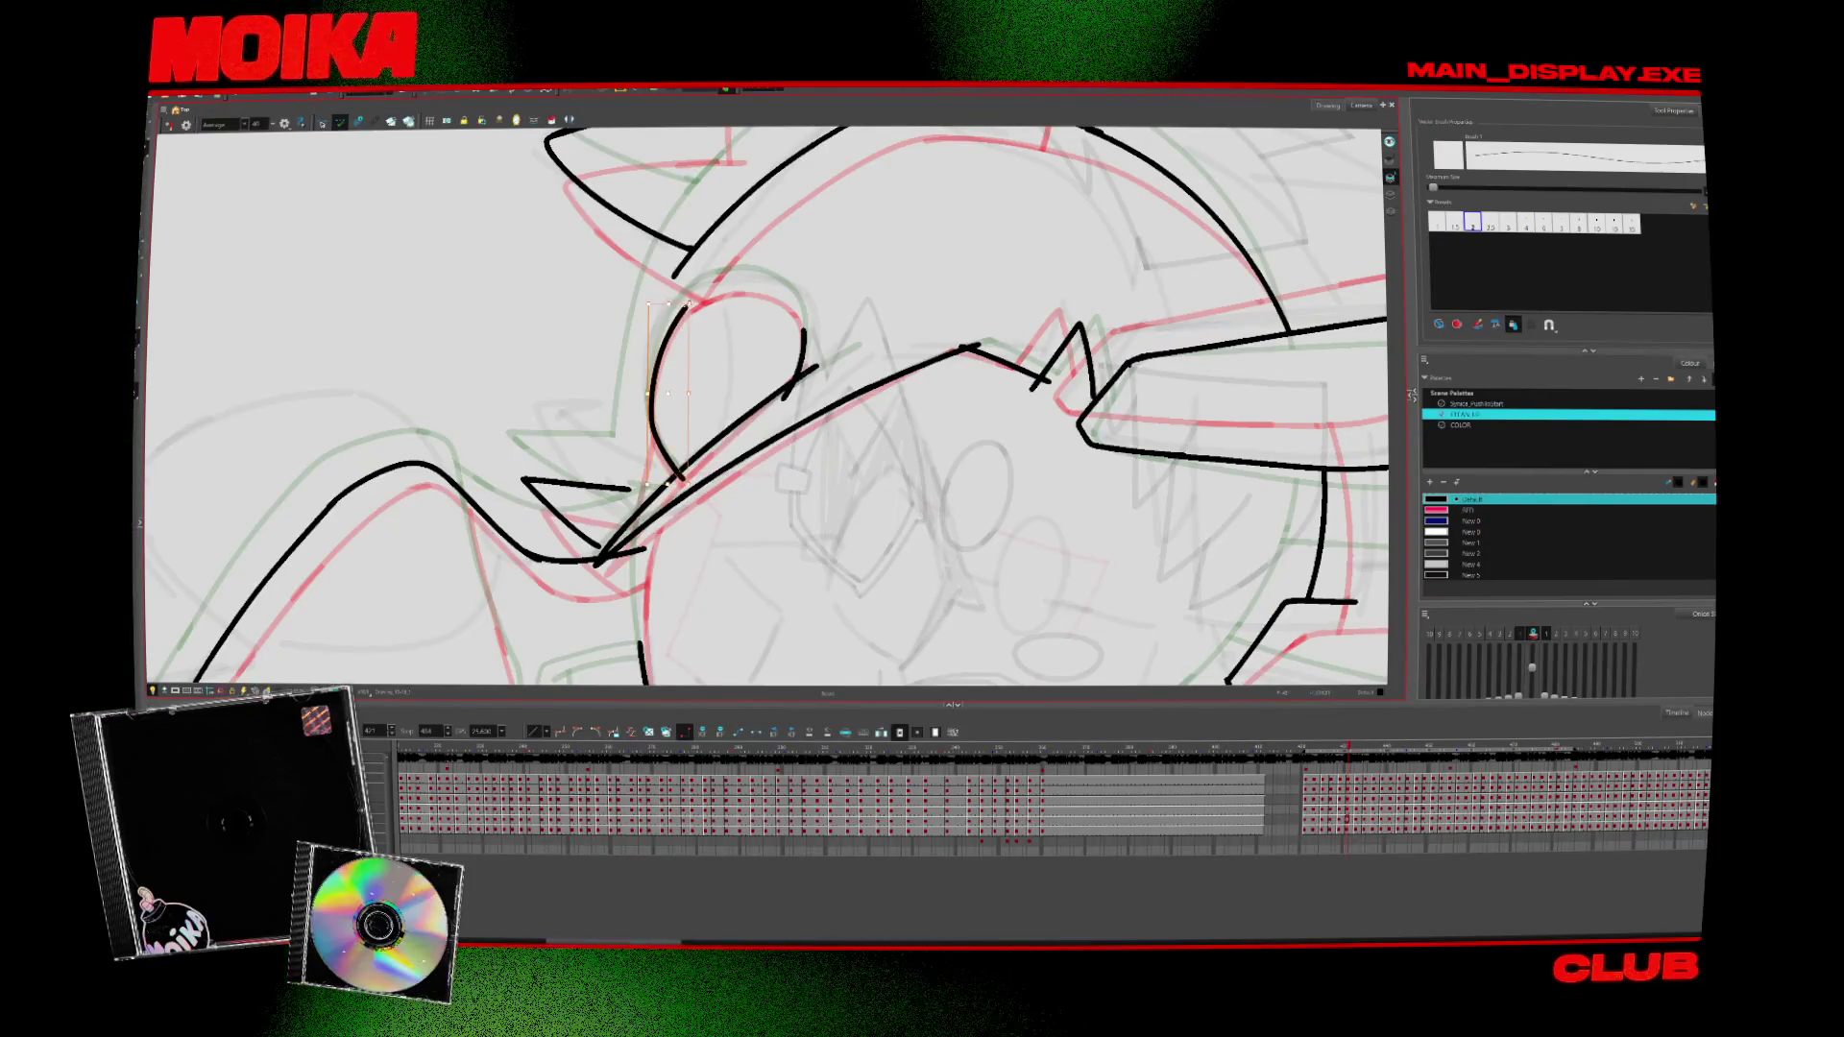
{"action": "mouse_move", "coordinate": [682, 282]}
{"action": "left_mouse_down"}
{"action": "mouse_move", "coordinate": [769, 384]}
{"action": "mouse_move", "coordinate": [758, 451]}
{"action": "mouse_move", "coordinate": [797, 557]}
{"action": "mouse_move", "coordinate": [922, 498]}
{"action": "mouse_move", "coordinate": [975, 518]}
{"action": "left_mouse_up"}
Compare neighbouring drawings, then ink the ear outline on the side of the head
{"action": "key", "text": "comma"}
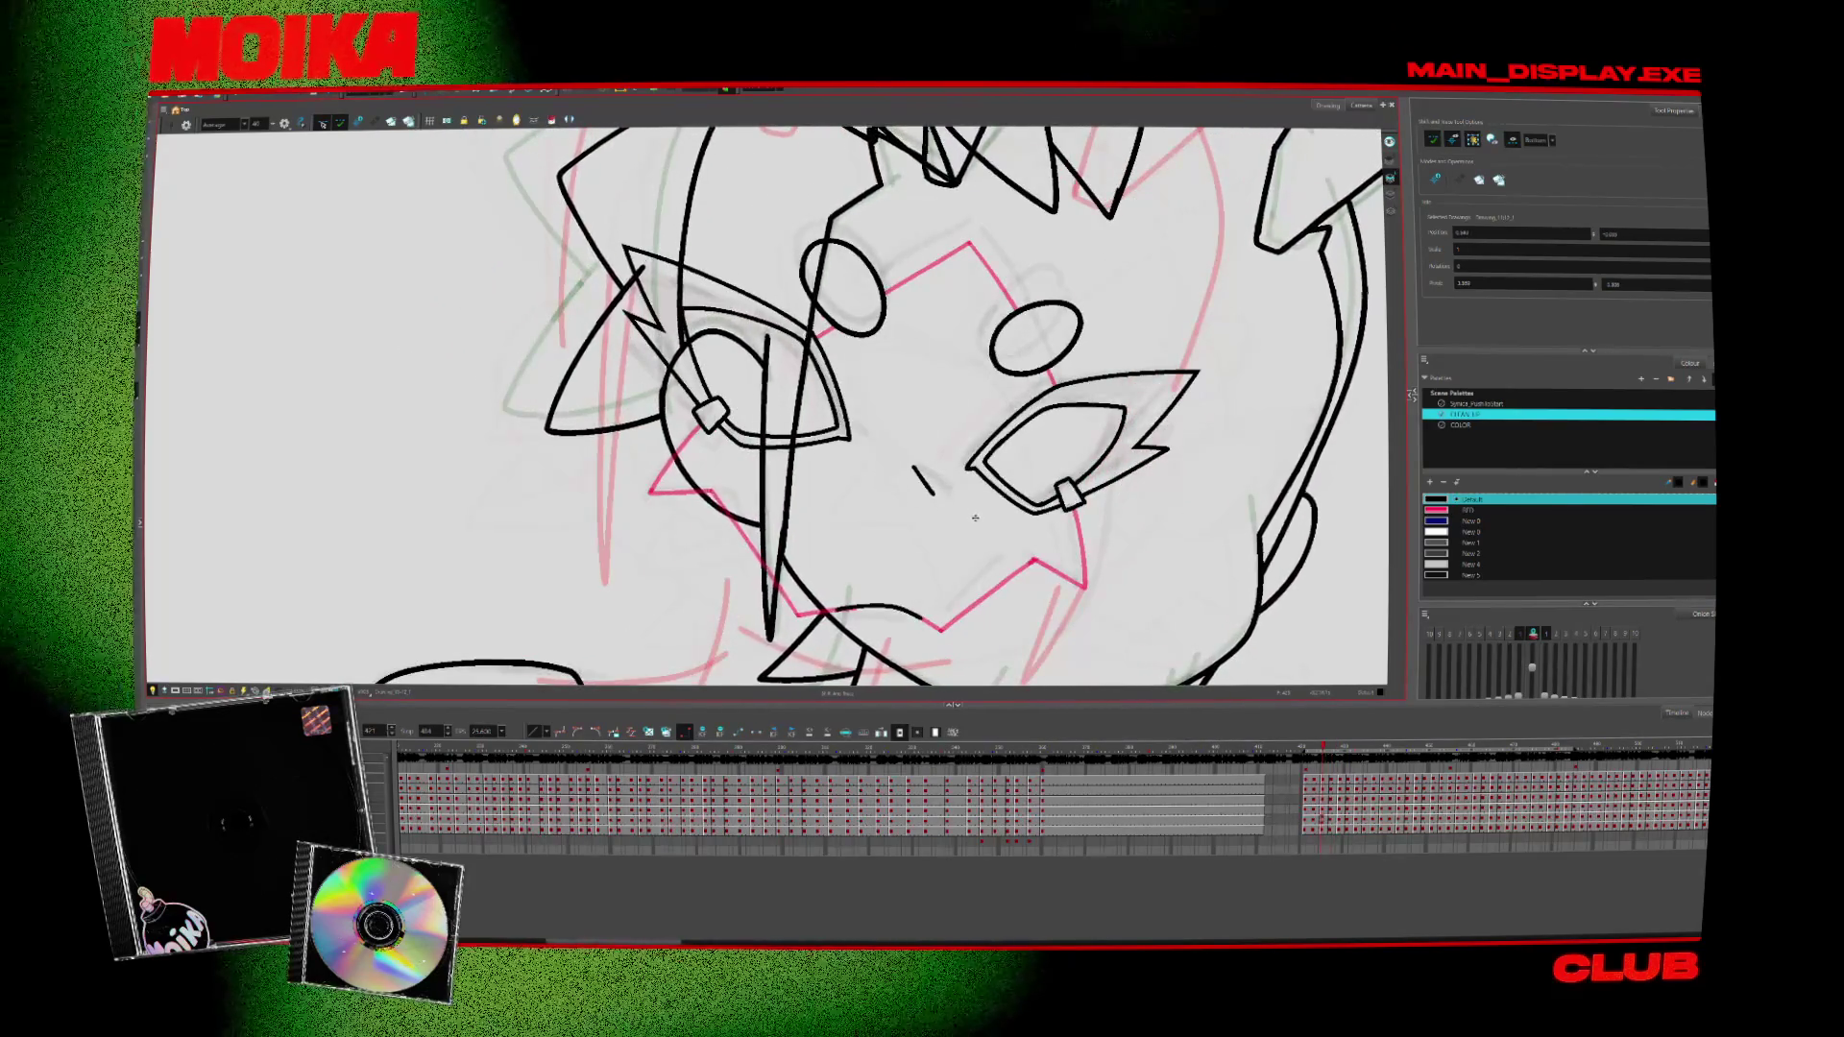
{"action": "key", "text": "period"}
{"action": "scroll", "coordinate": [768, 403], "scroll_direction": "up", "scroll_amount": 3}
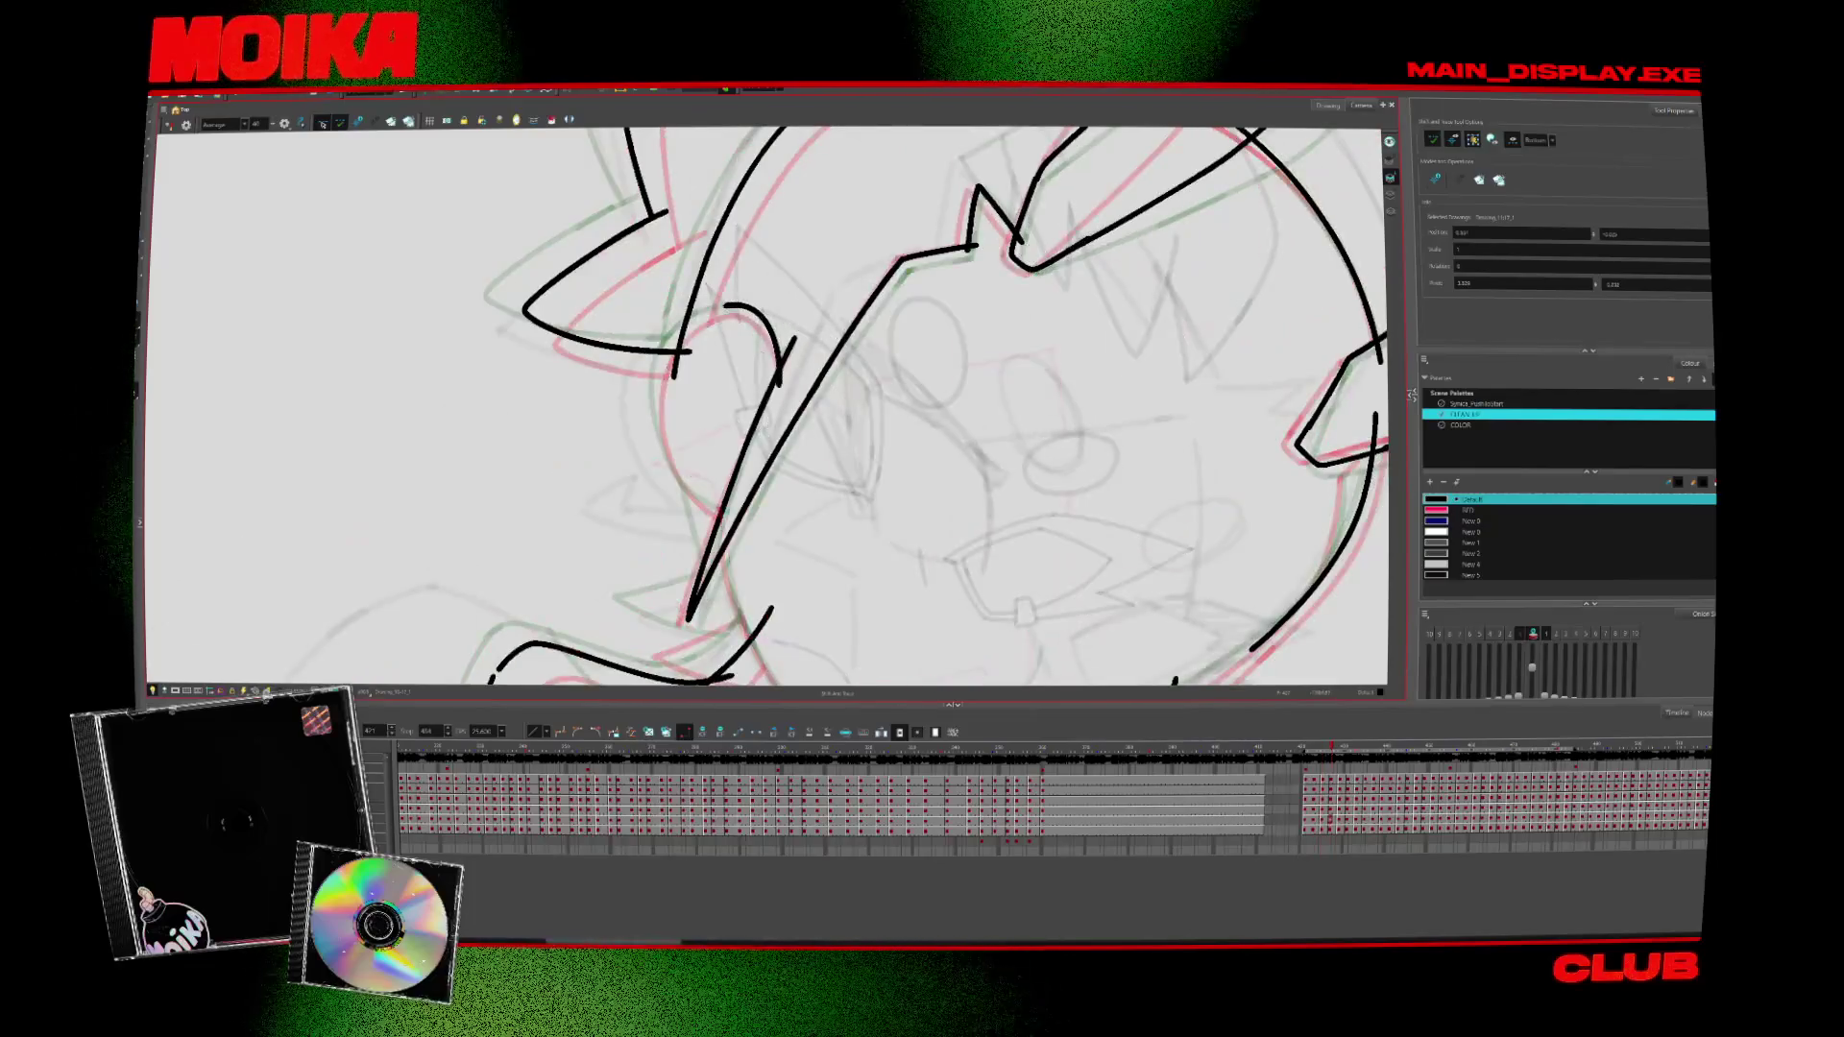
{"action": "key", "text": "alt+b"}
{"action": "key", "text": "comma"}
{"action": "key", "text": "period"}
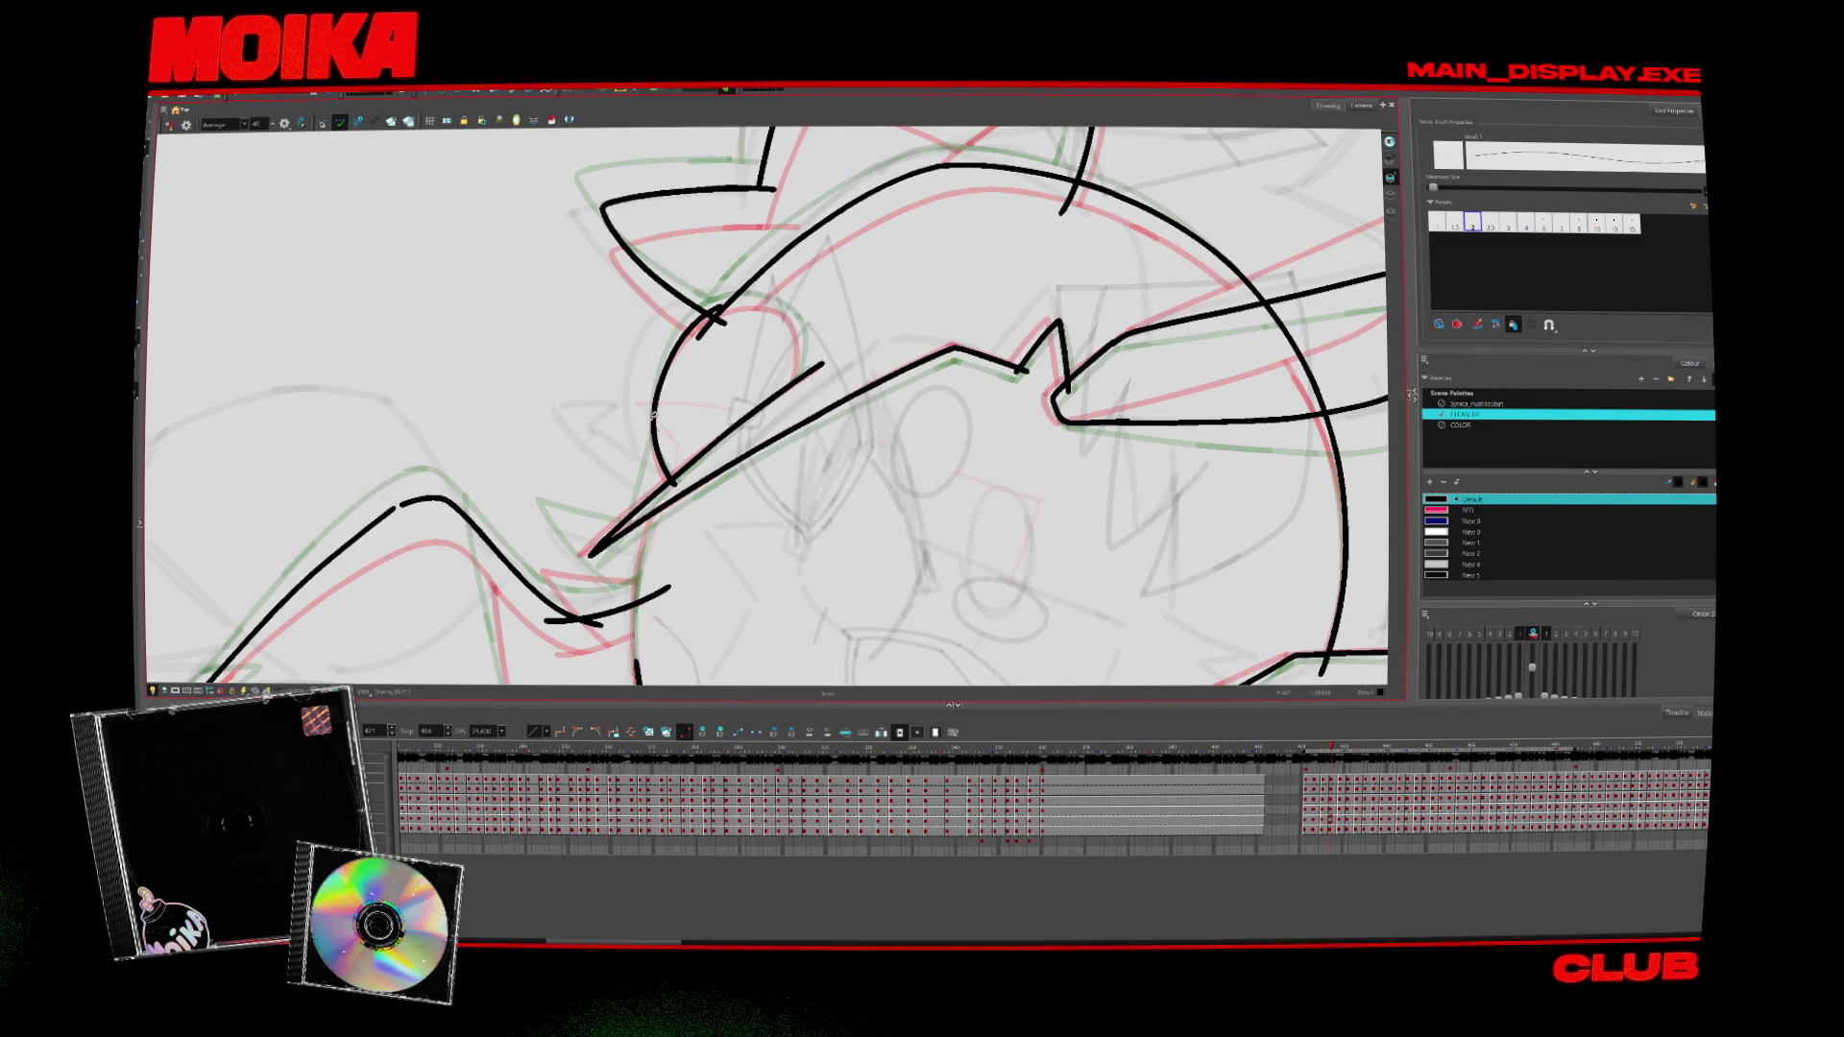
{"action": "key", "text": "comma"}
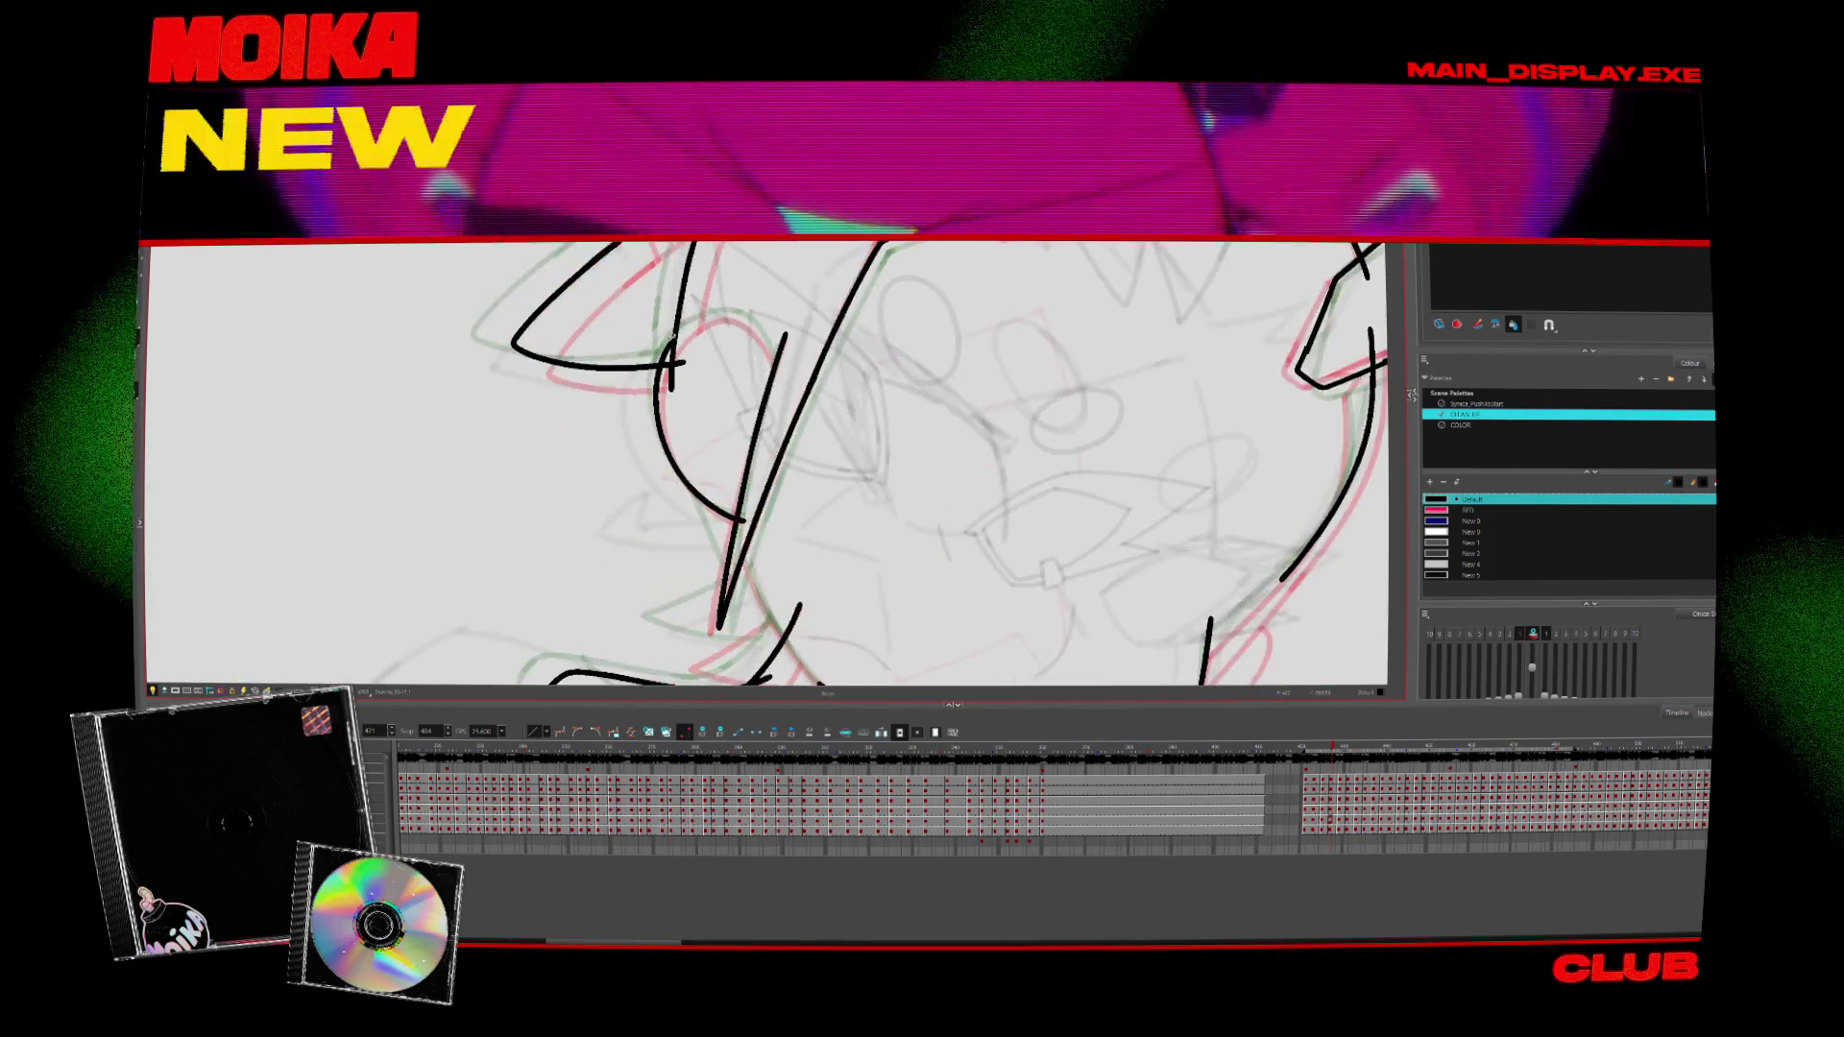
{"action": "key", "text": "comma"}
{"action": "key", "text": "comma"}
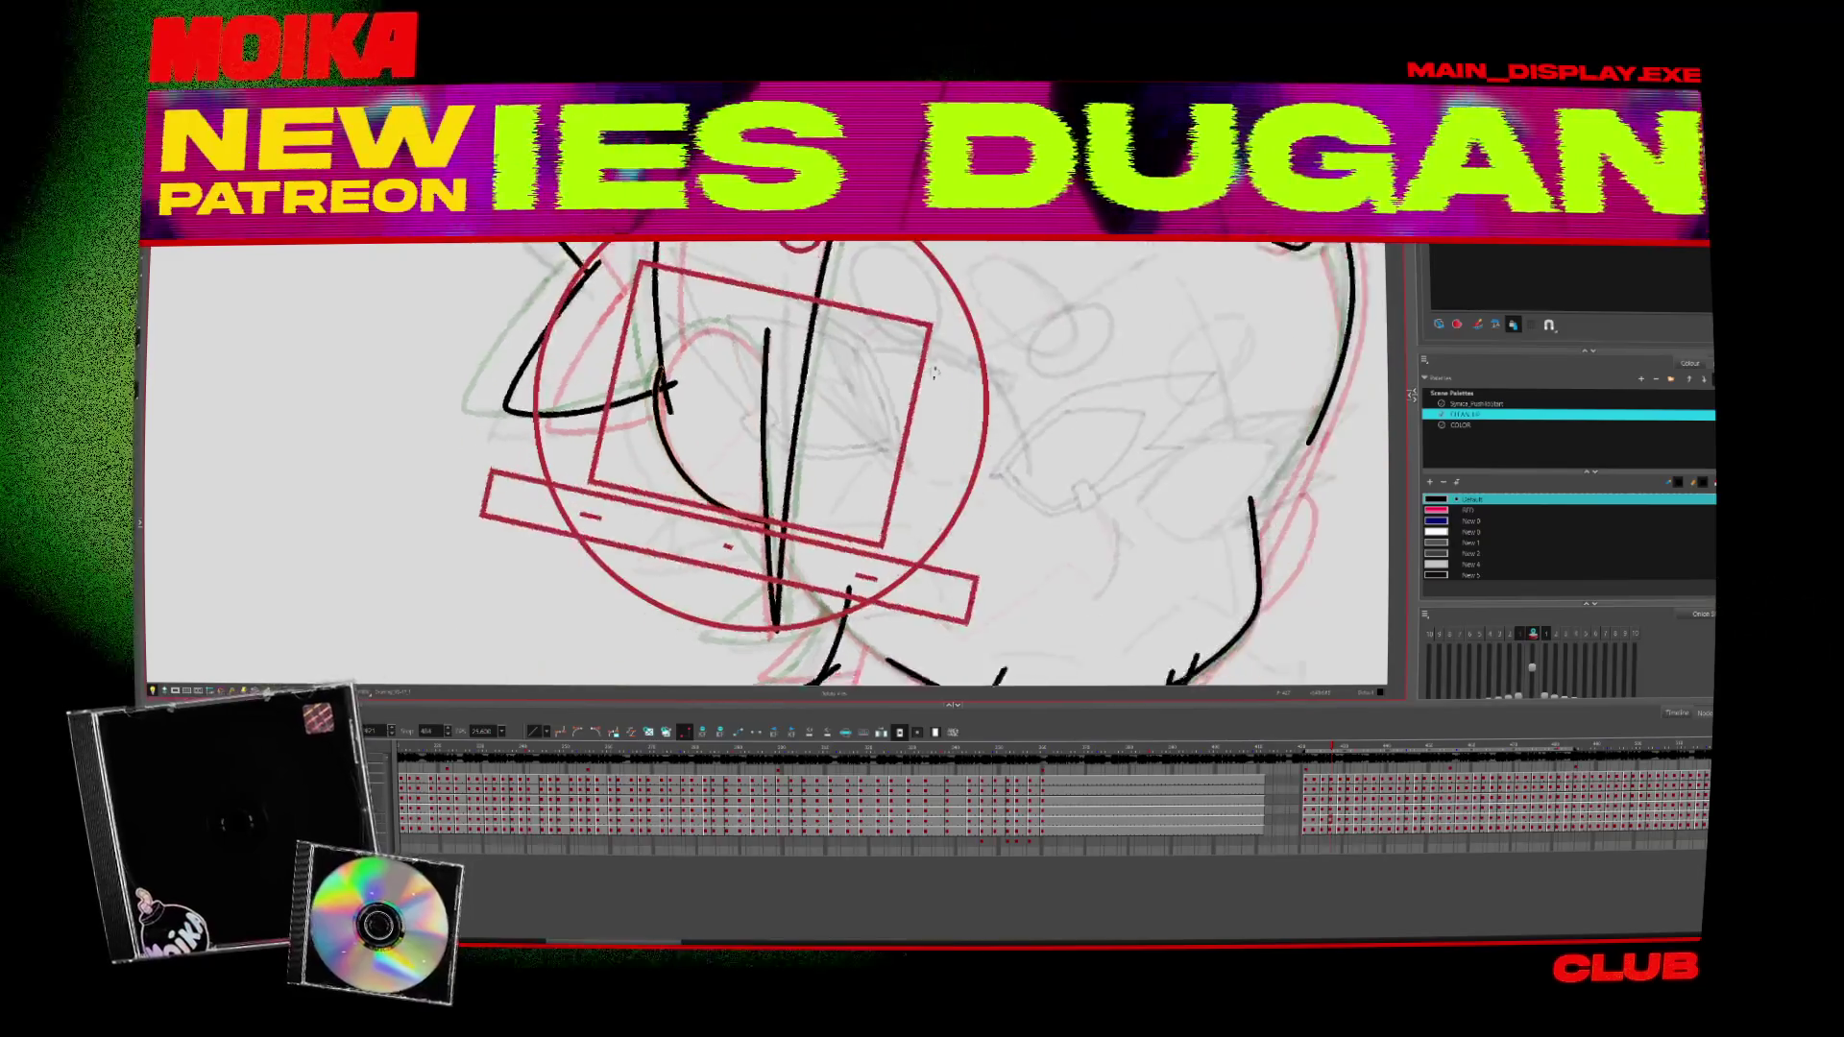
{"action": "key", "text": "comma"}
{"action": "key", "text": "comma"}
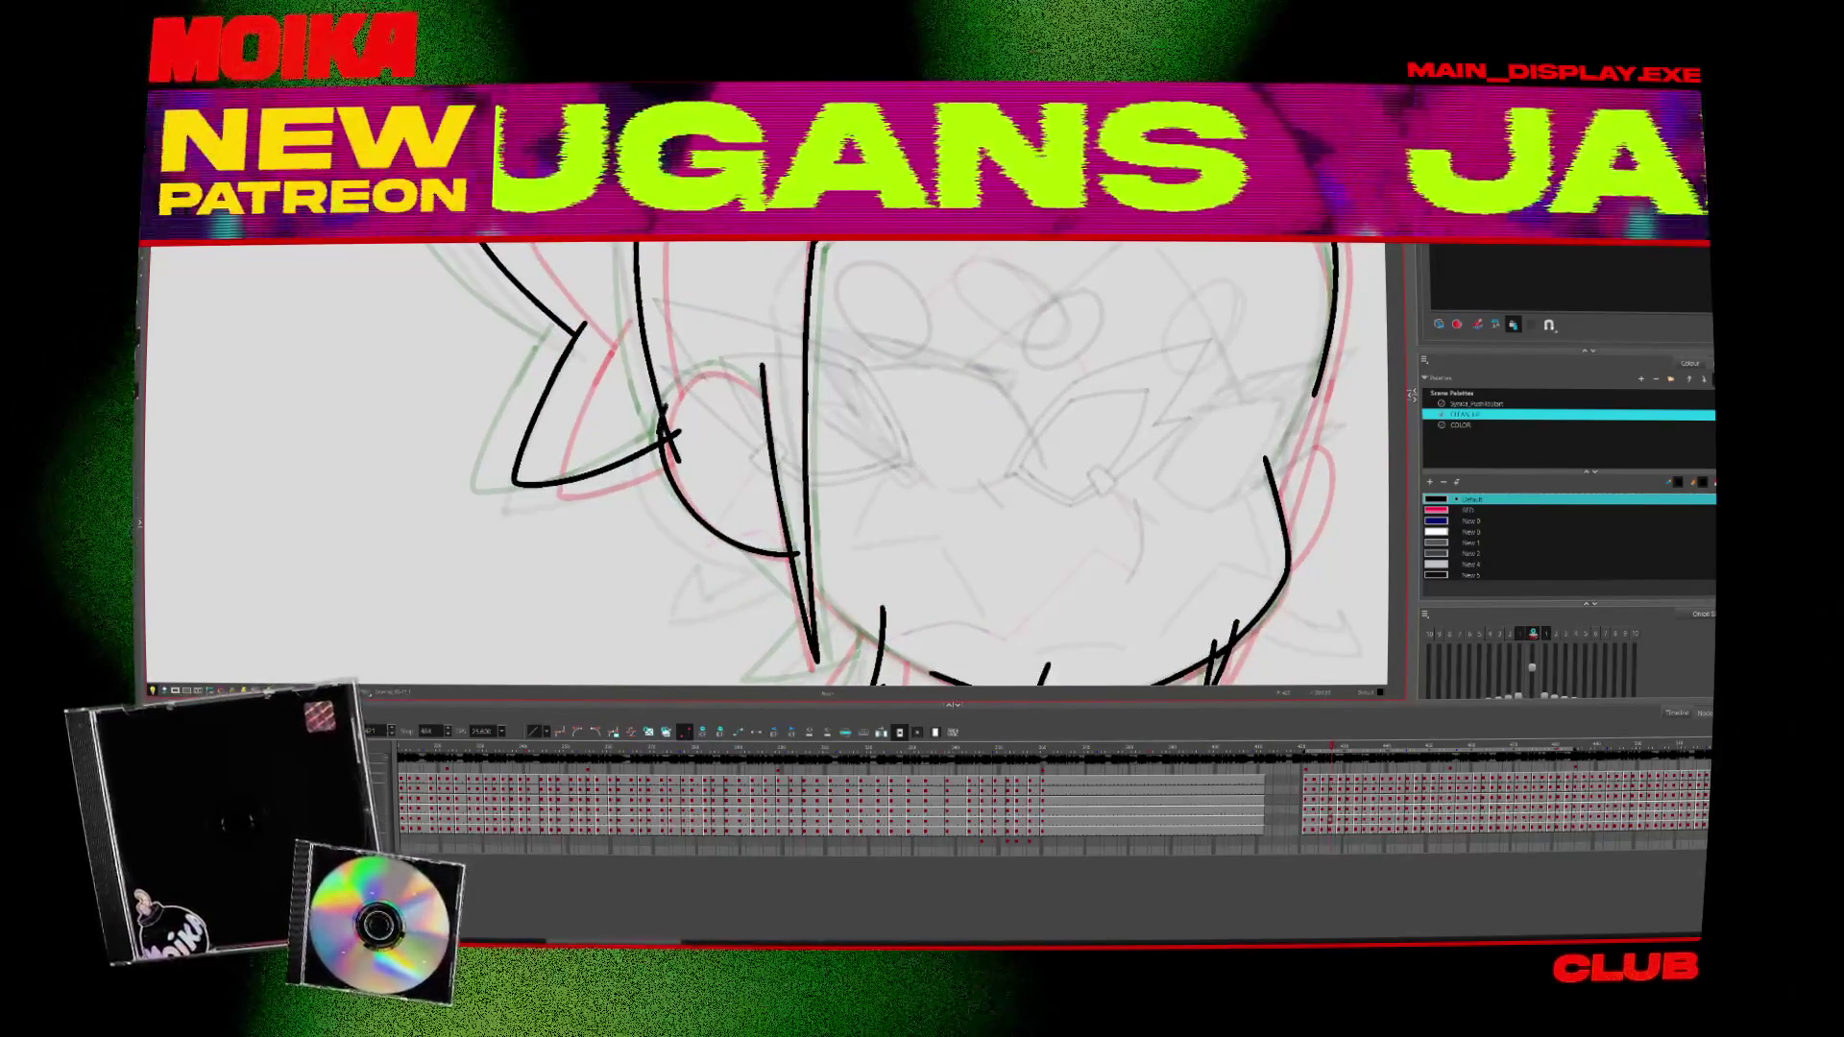
{"action": "left_click_drag", "start_coordinate": [665, 437], "coordinate": [773, 408]}
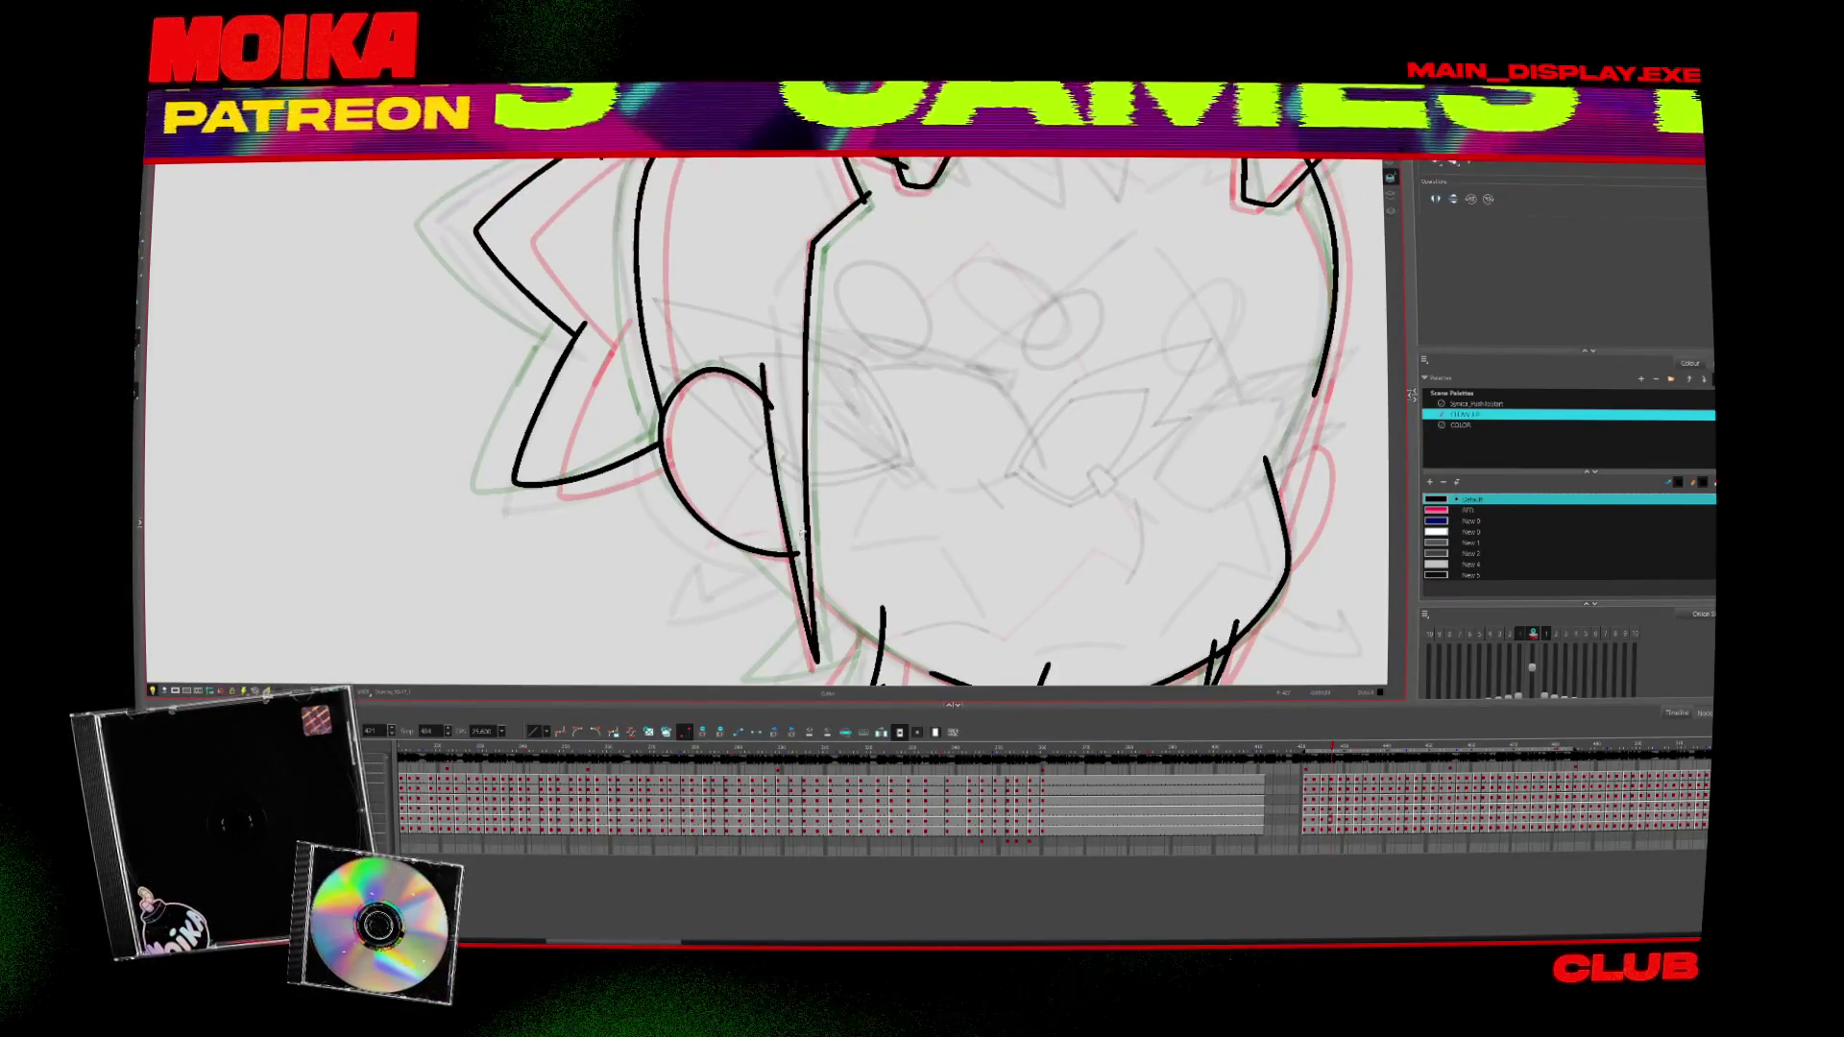
Advance through the following head drawings and zoom out to see the whole head
{"action": "key", "text": "period"}
{"action": "key", "text": "period"}
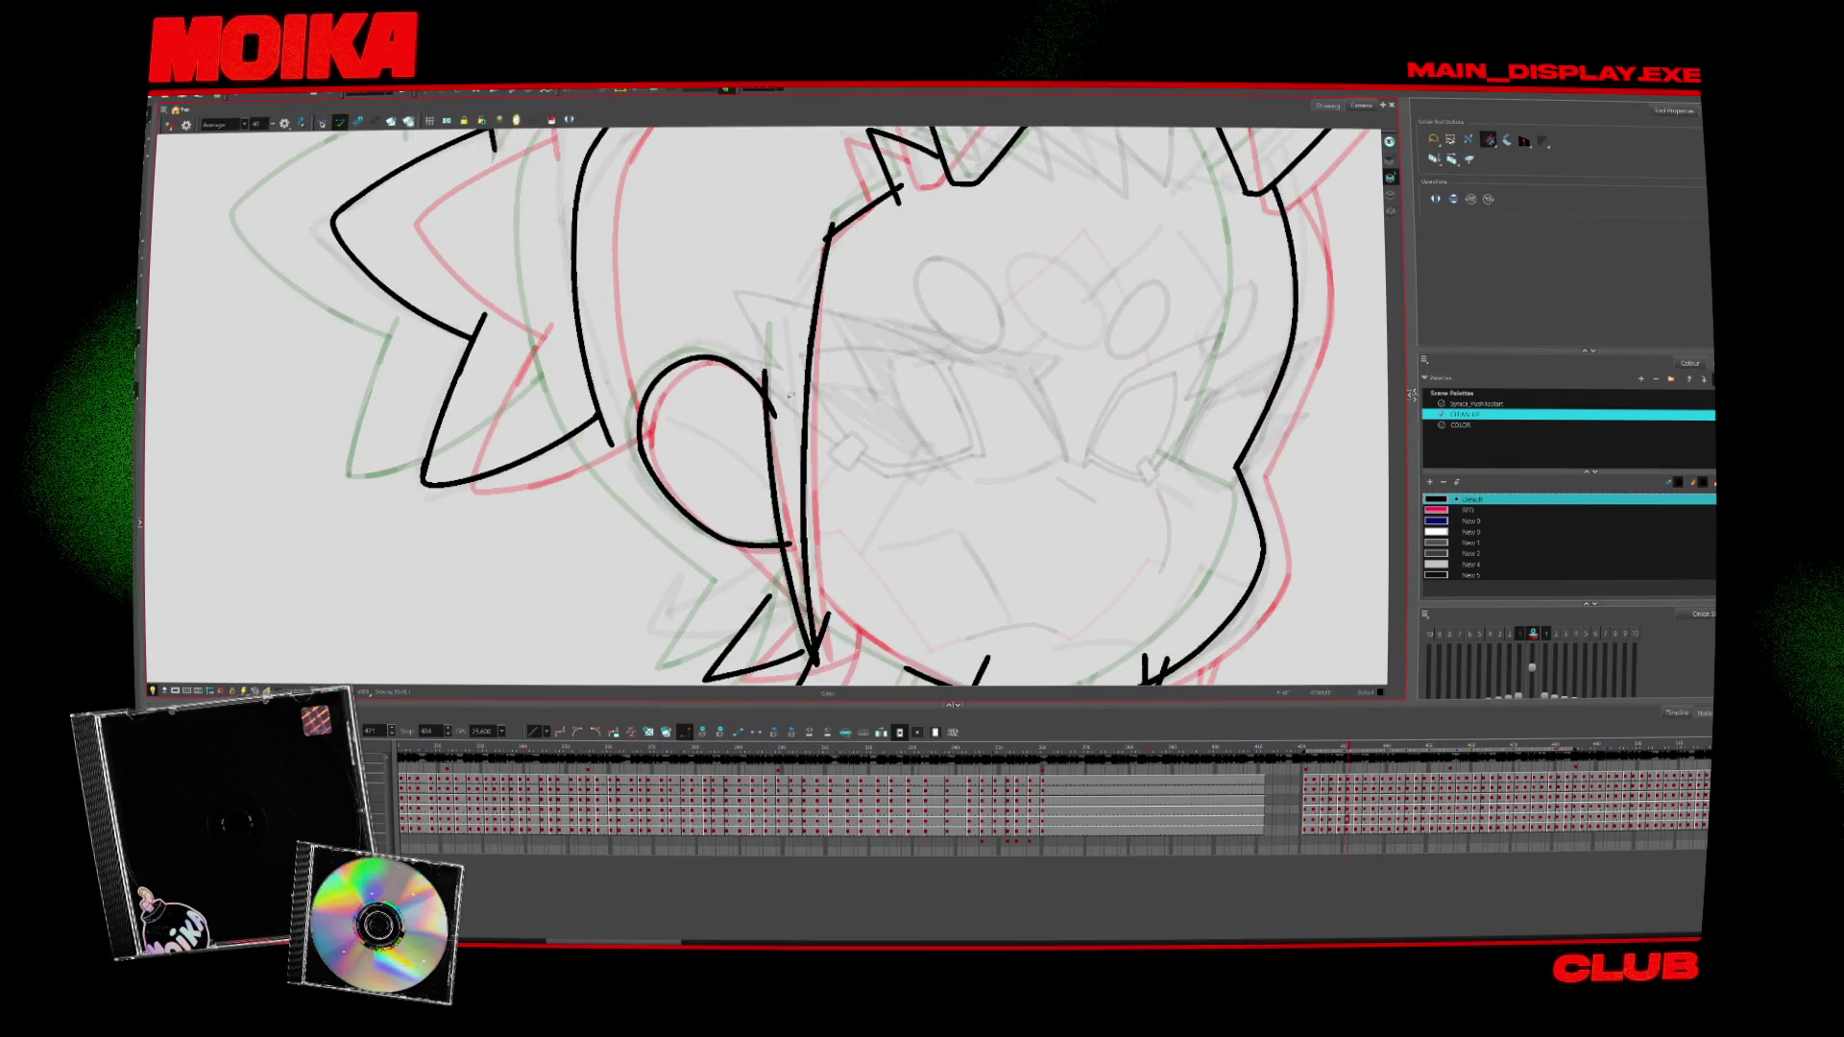
{"action": "key", "text": "period"}
{"action": "key", "text": "period"}
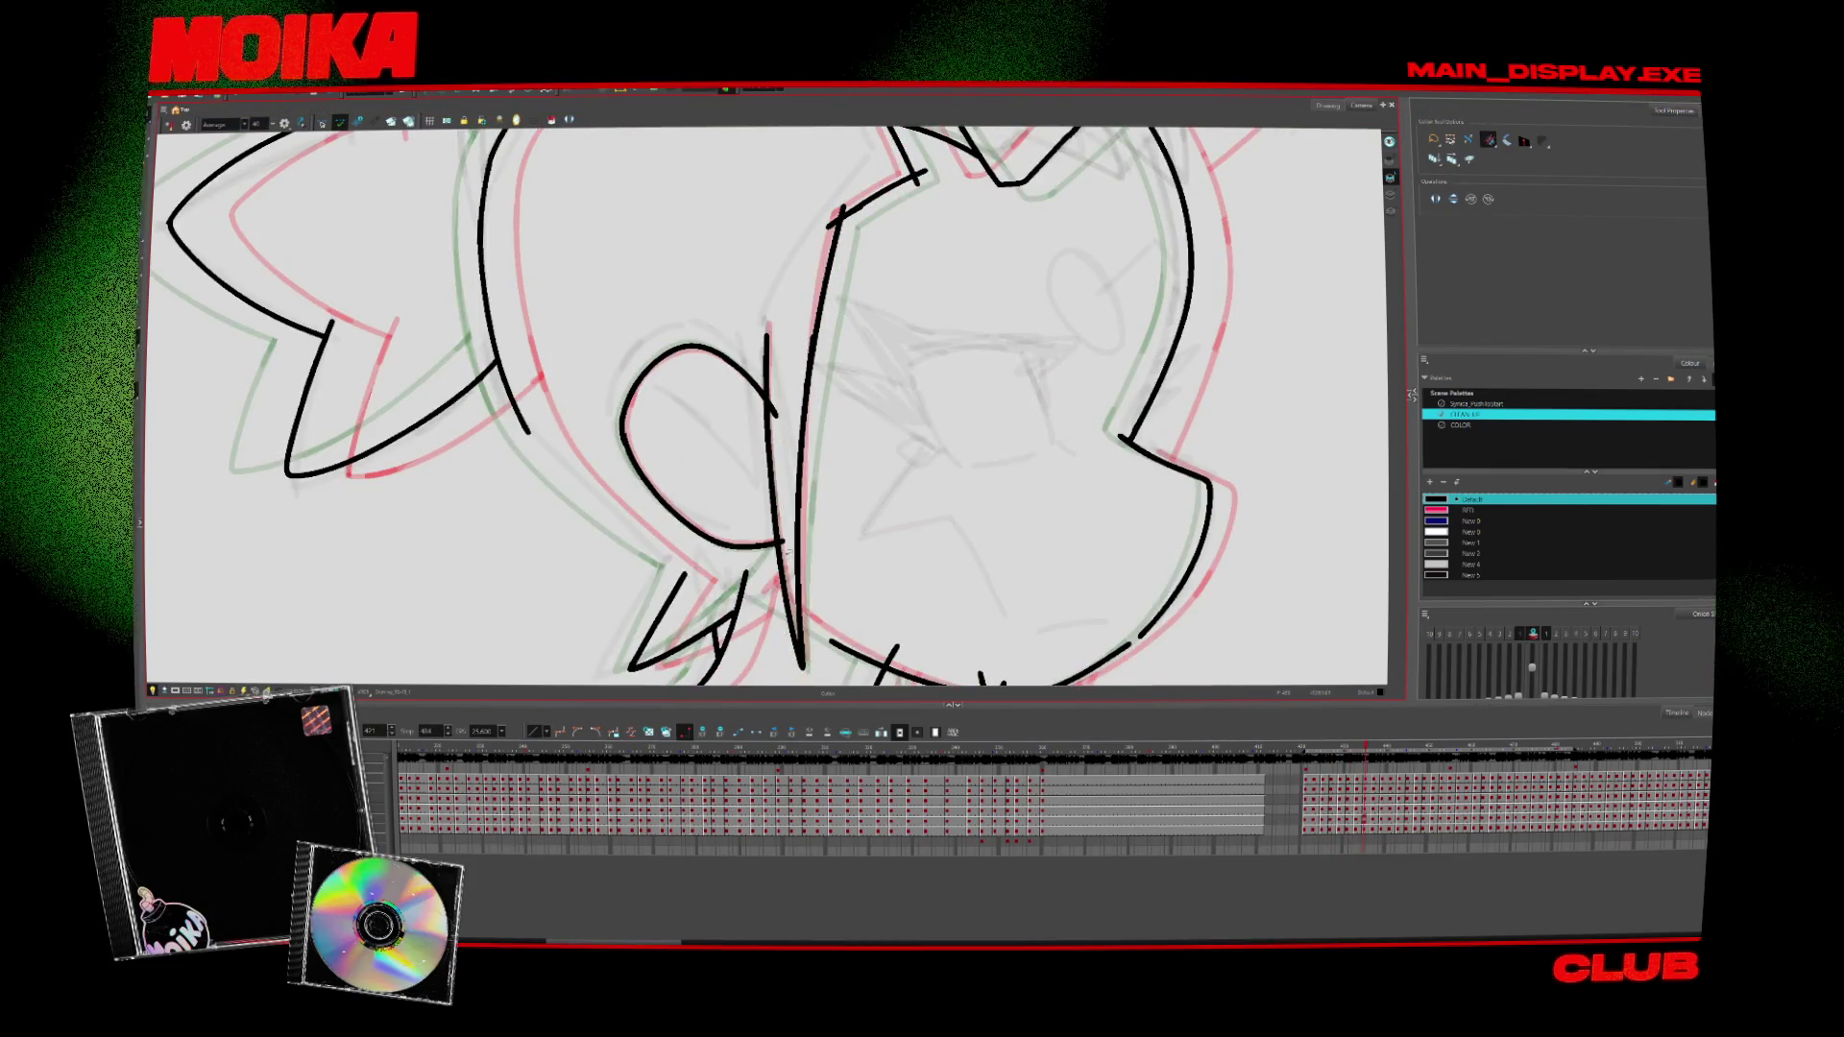
{"action": "key", "text": "period"}
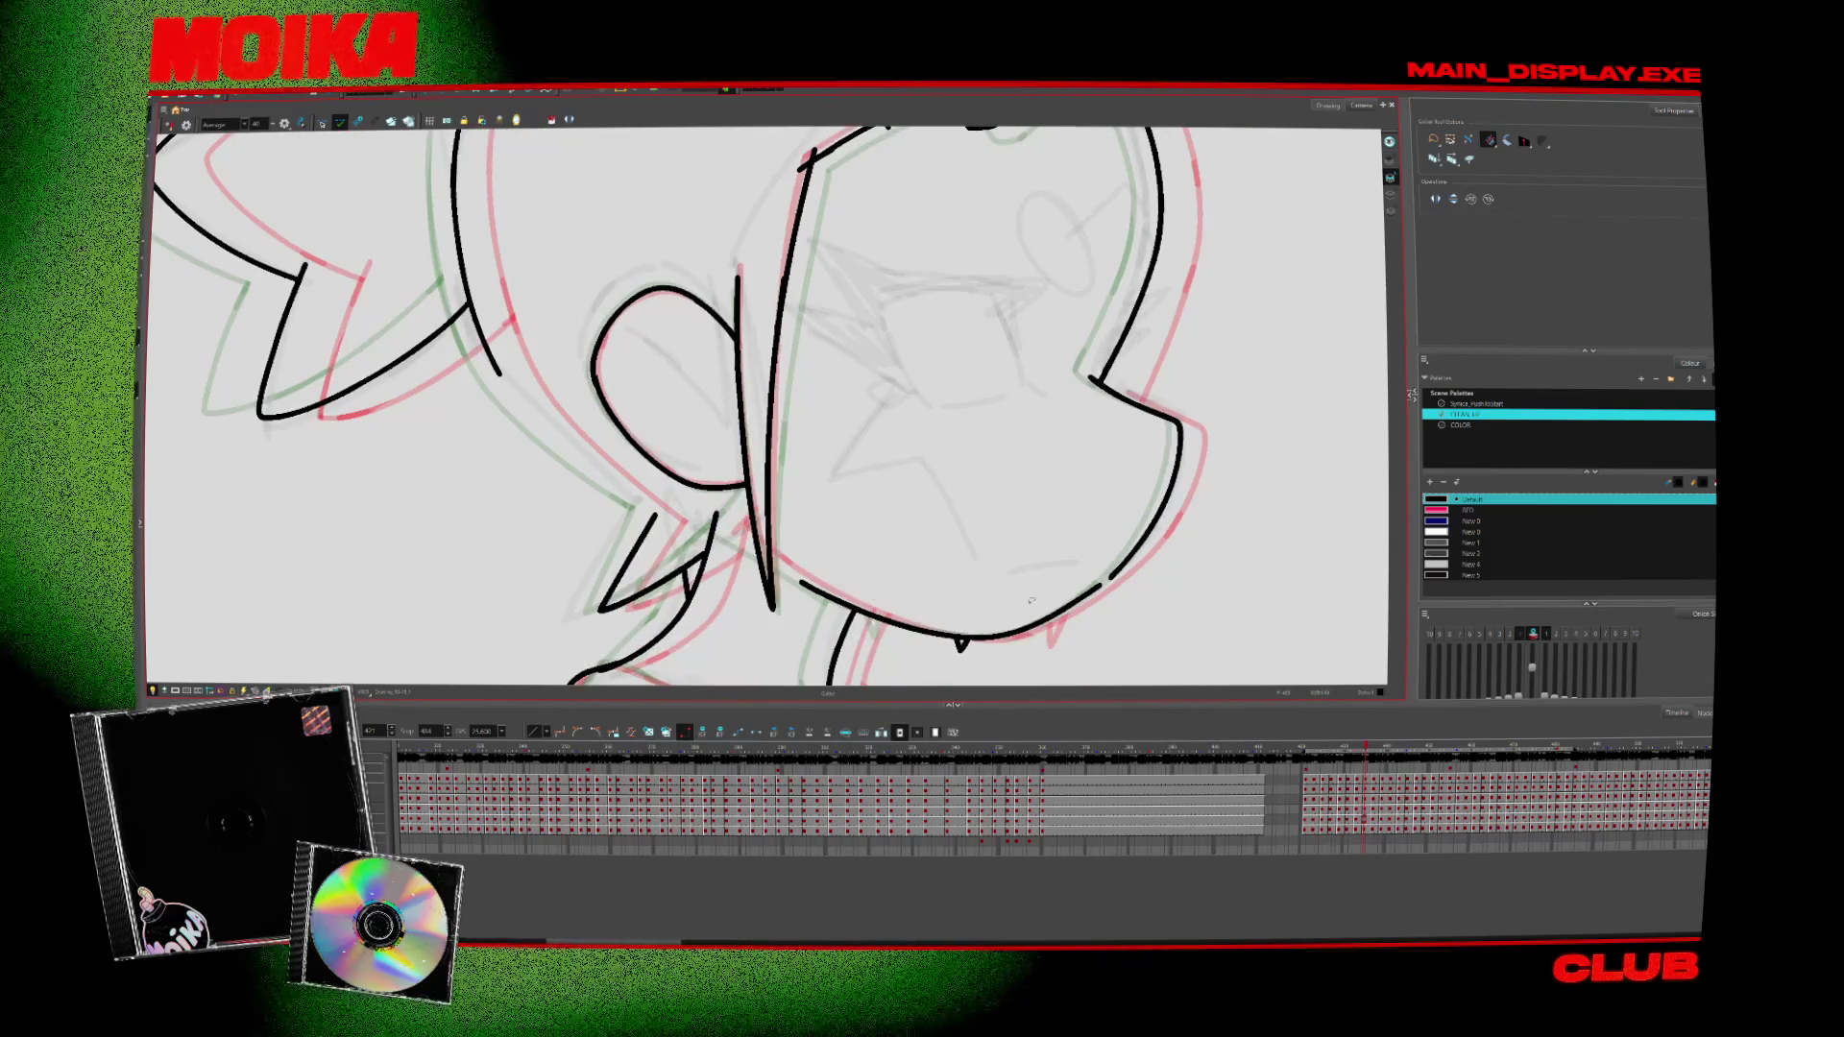
{"action": "key", "text": "period"}
{"action": "key", "text": "alt+b"}
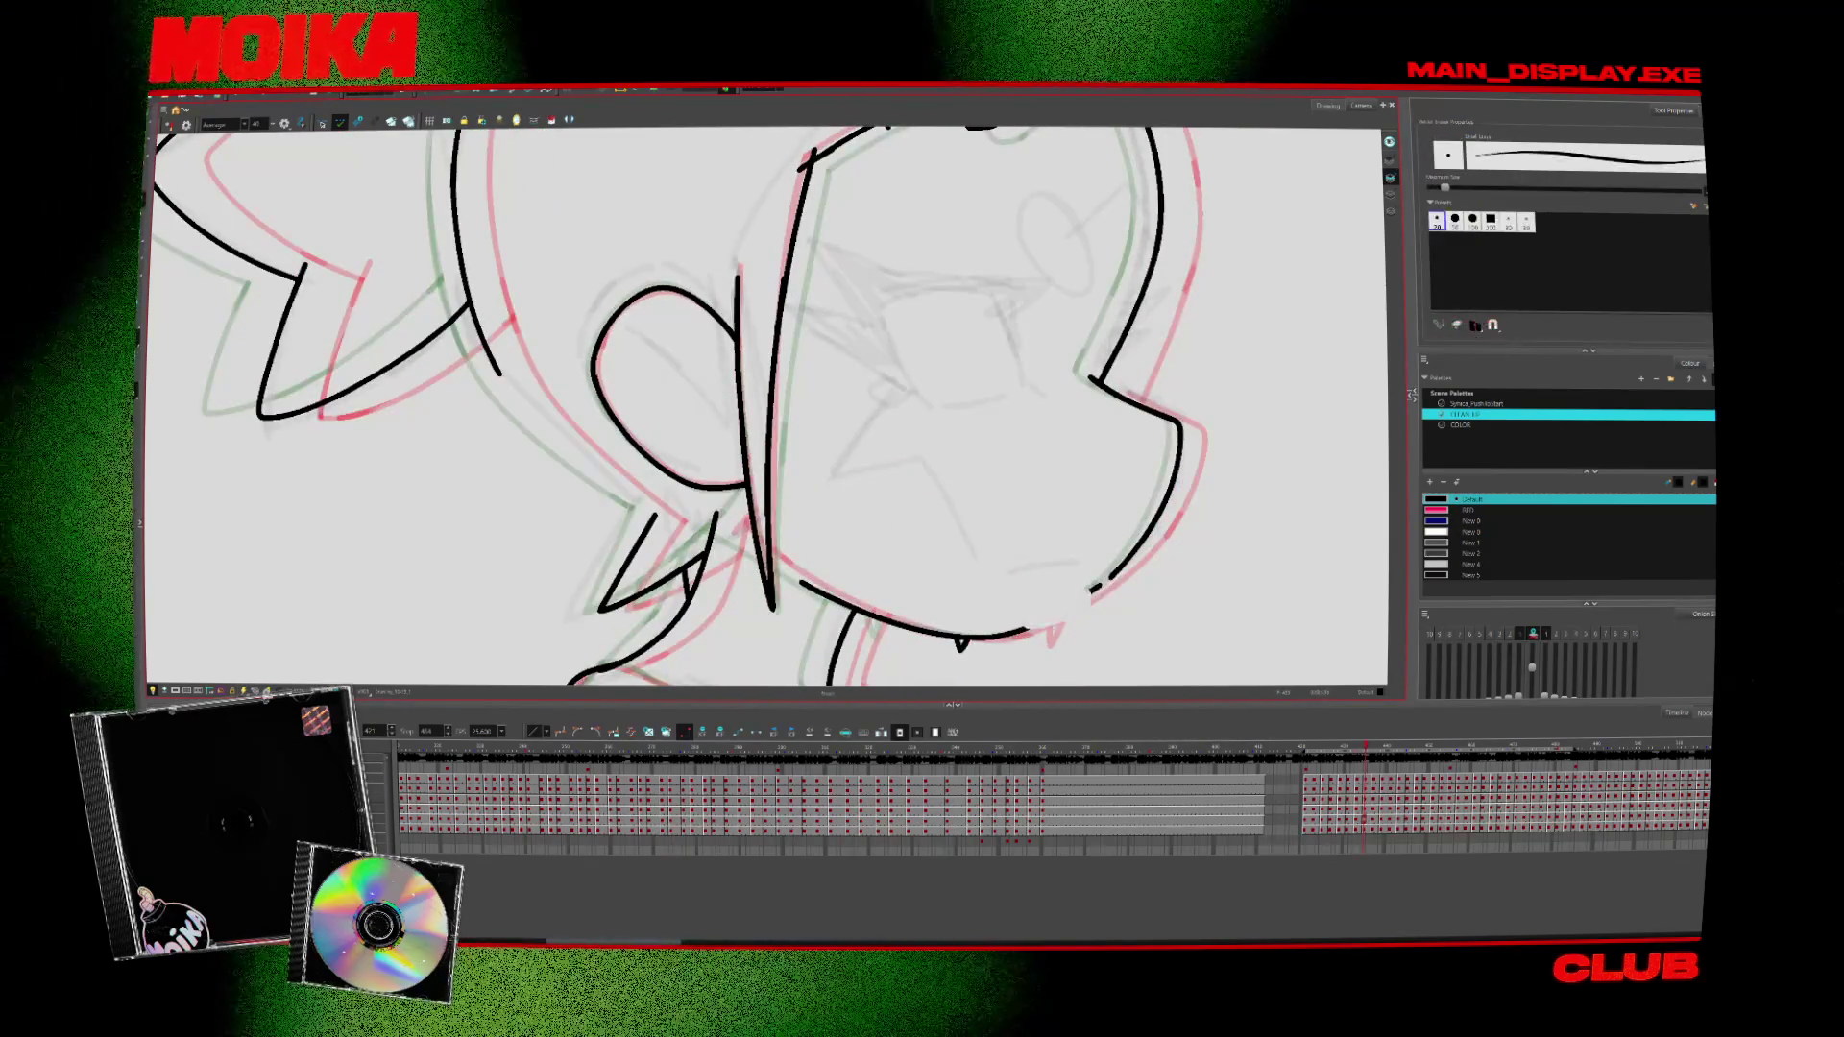
{"action": "key", "text": "period"}
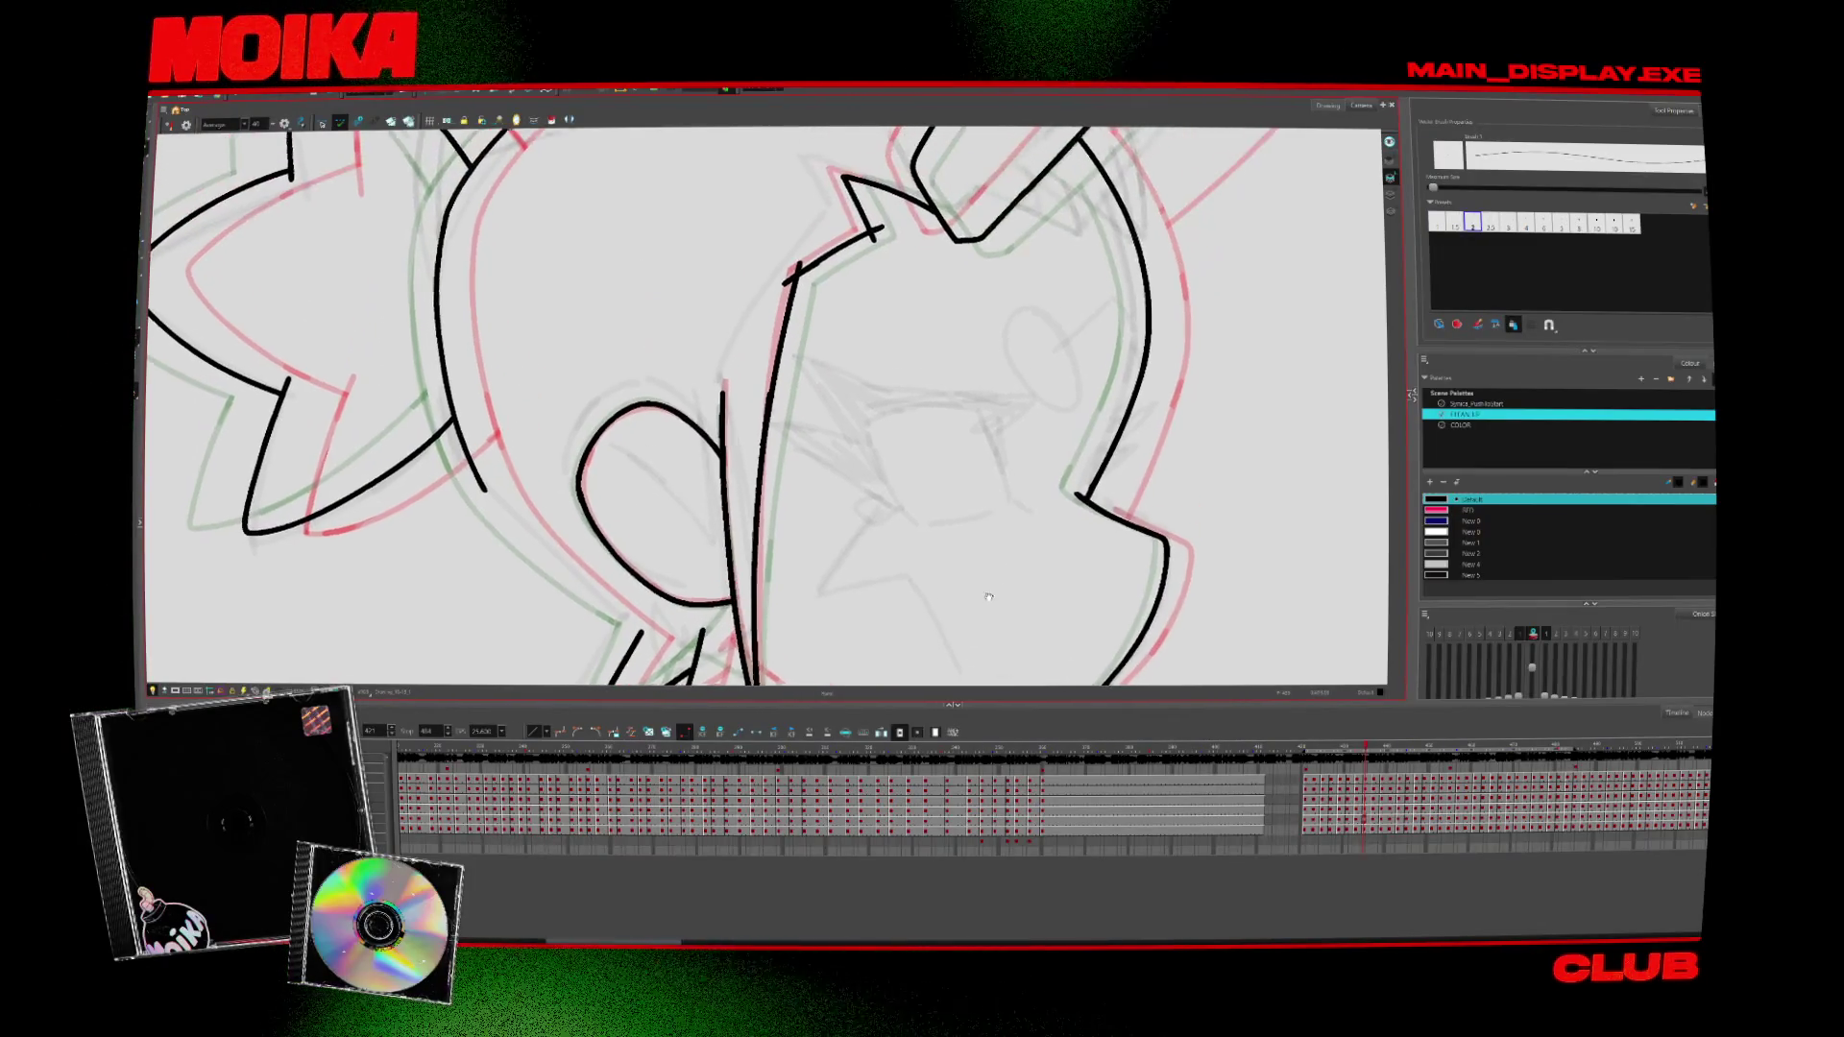
{"action": "key", "text": "alt+s"}
{"action": "left_click", "coordinate": [888, 231], "text": "alt"}
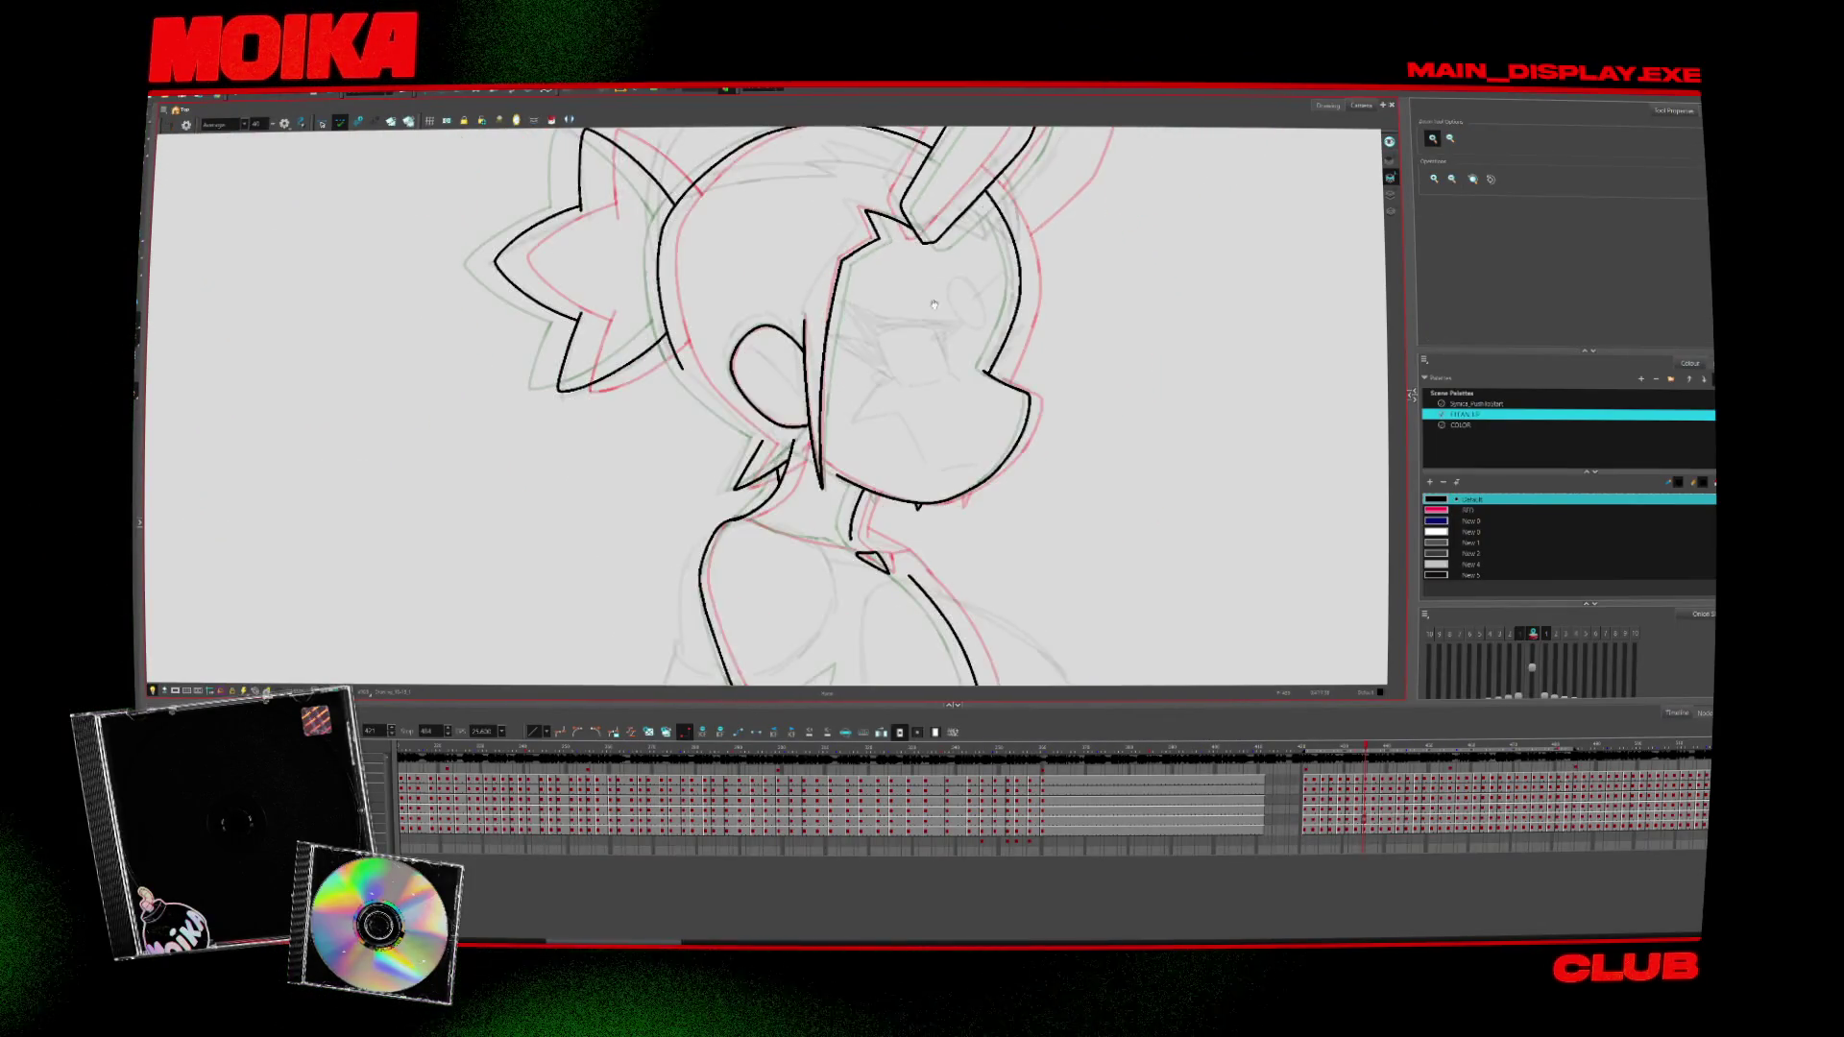
Step back through several earlier head drawings, rotate the canvas a quarter turn, then reset the view
{"action": "key", "text": "period"}
{"action": "key", "text": "period"}
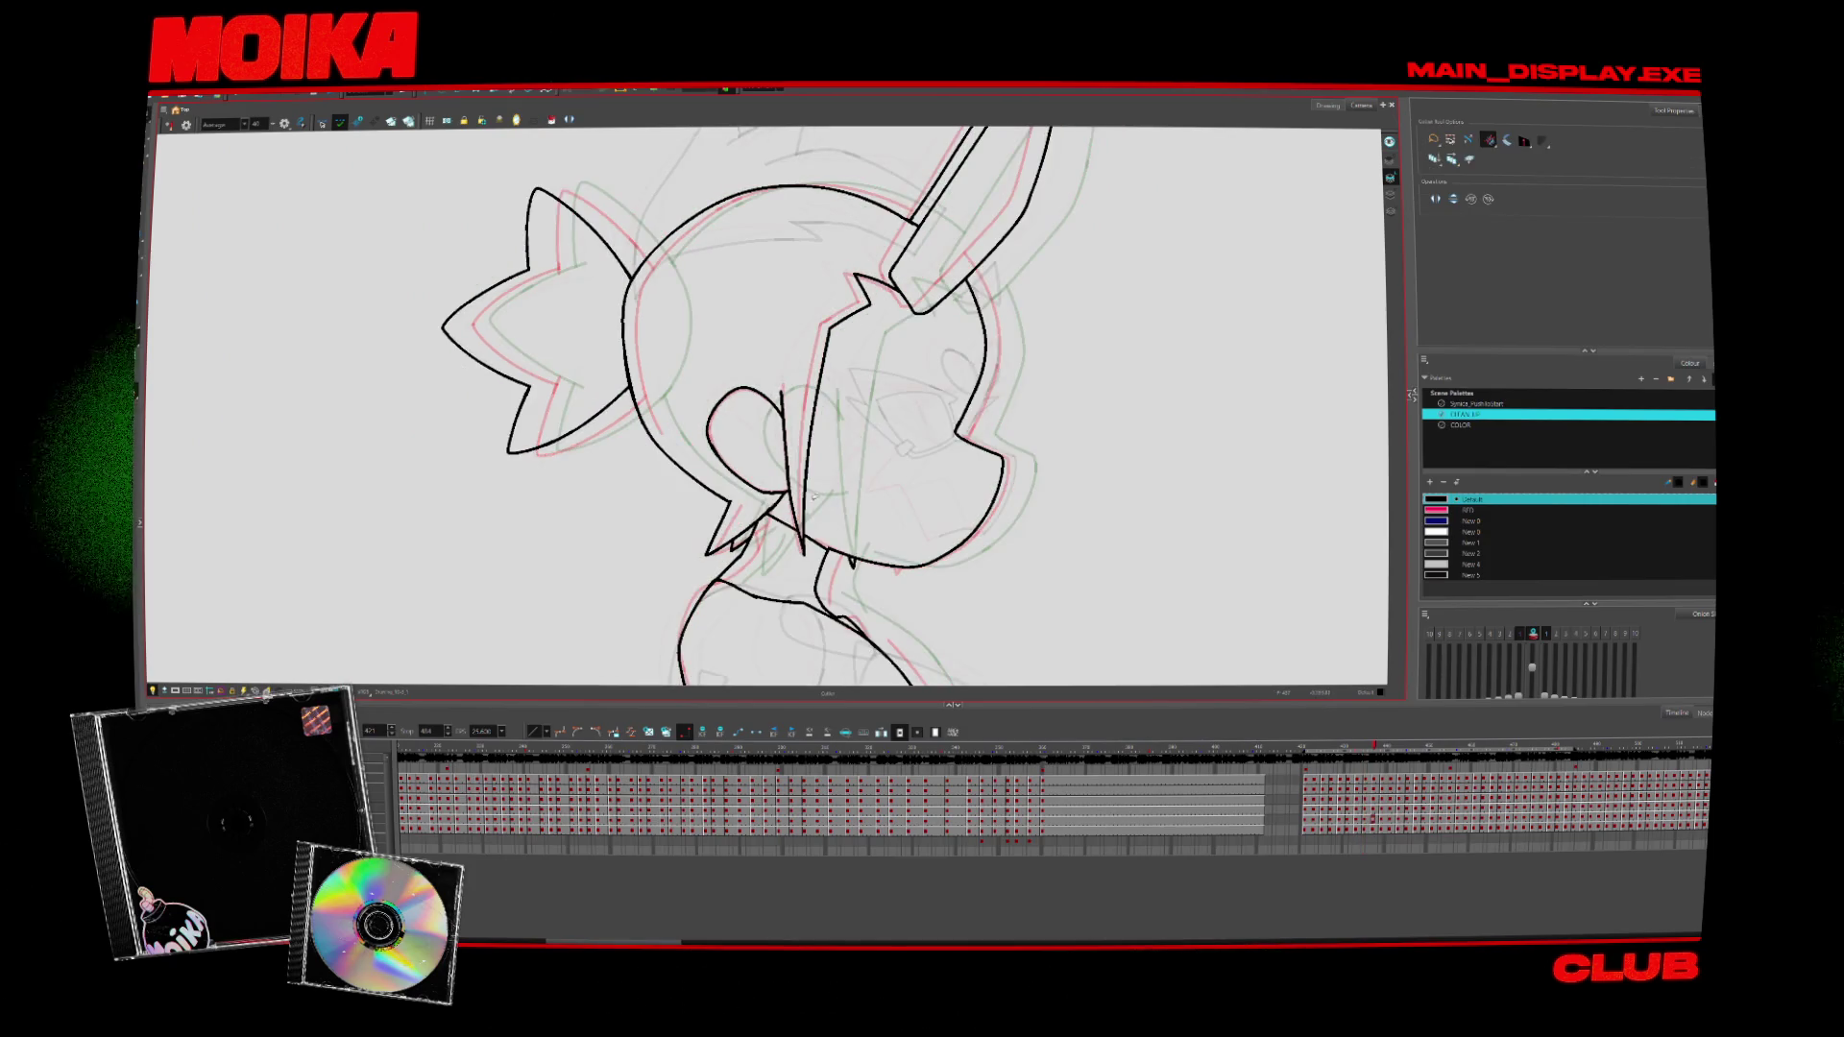
{"action": "key", "text": "comma"}
{"action": "key", "text": "comma"}
{"action": "key", "text": "comma"}
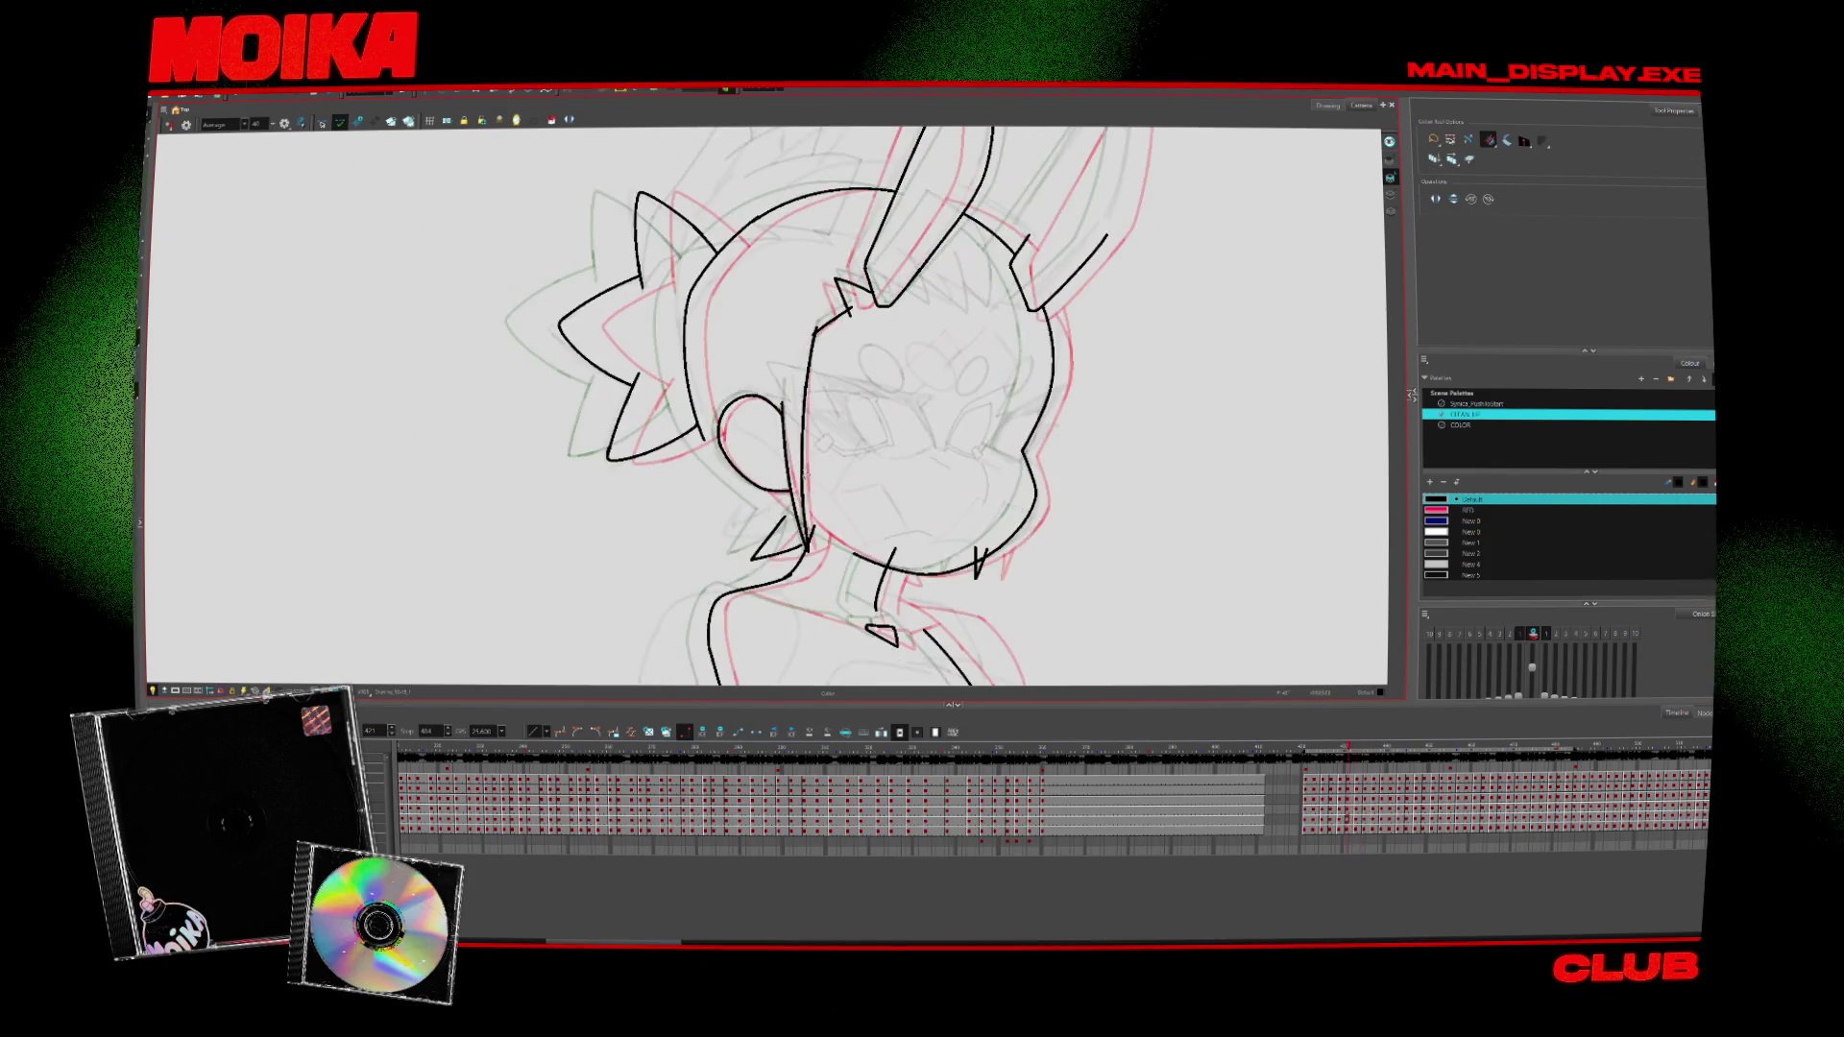
{"action": "key", "text": "comma"}
{"action": "key", "text": "comma"}
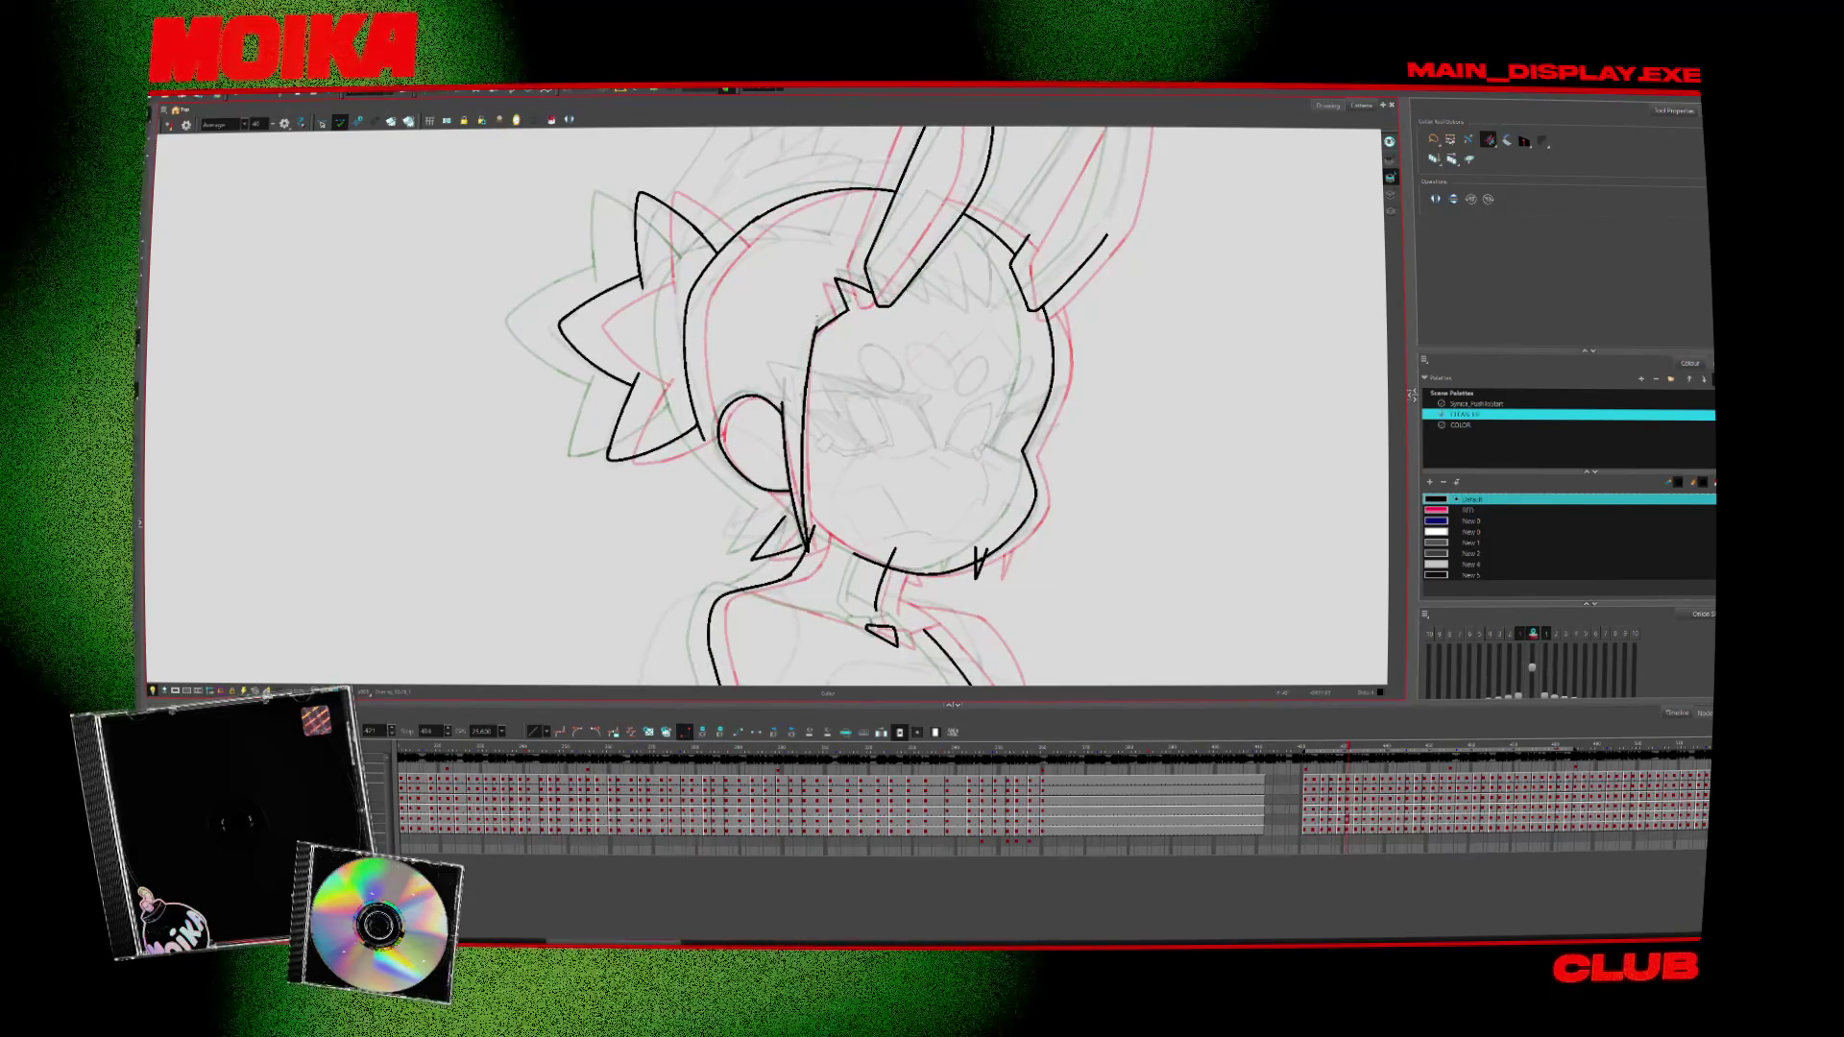
{"action": "key", "text": "comma"}
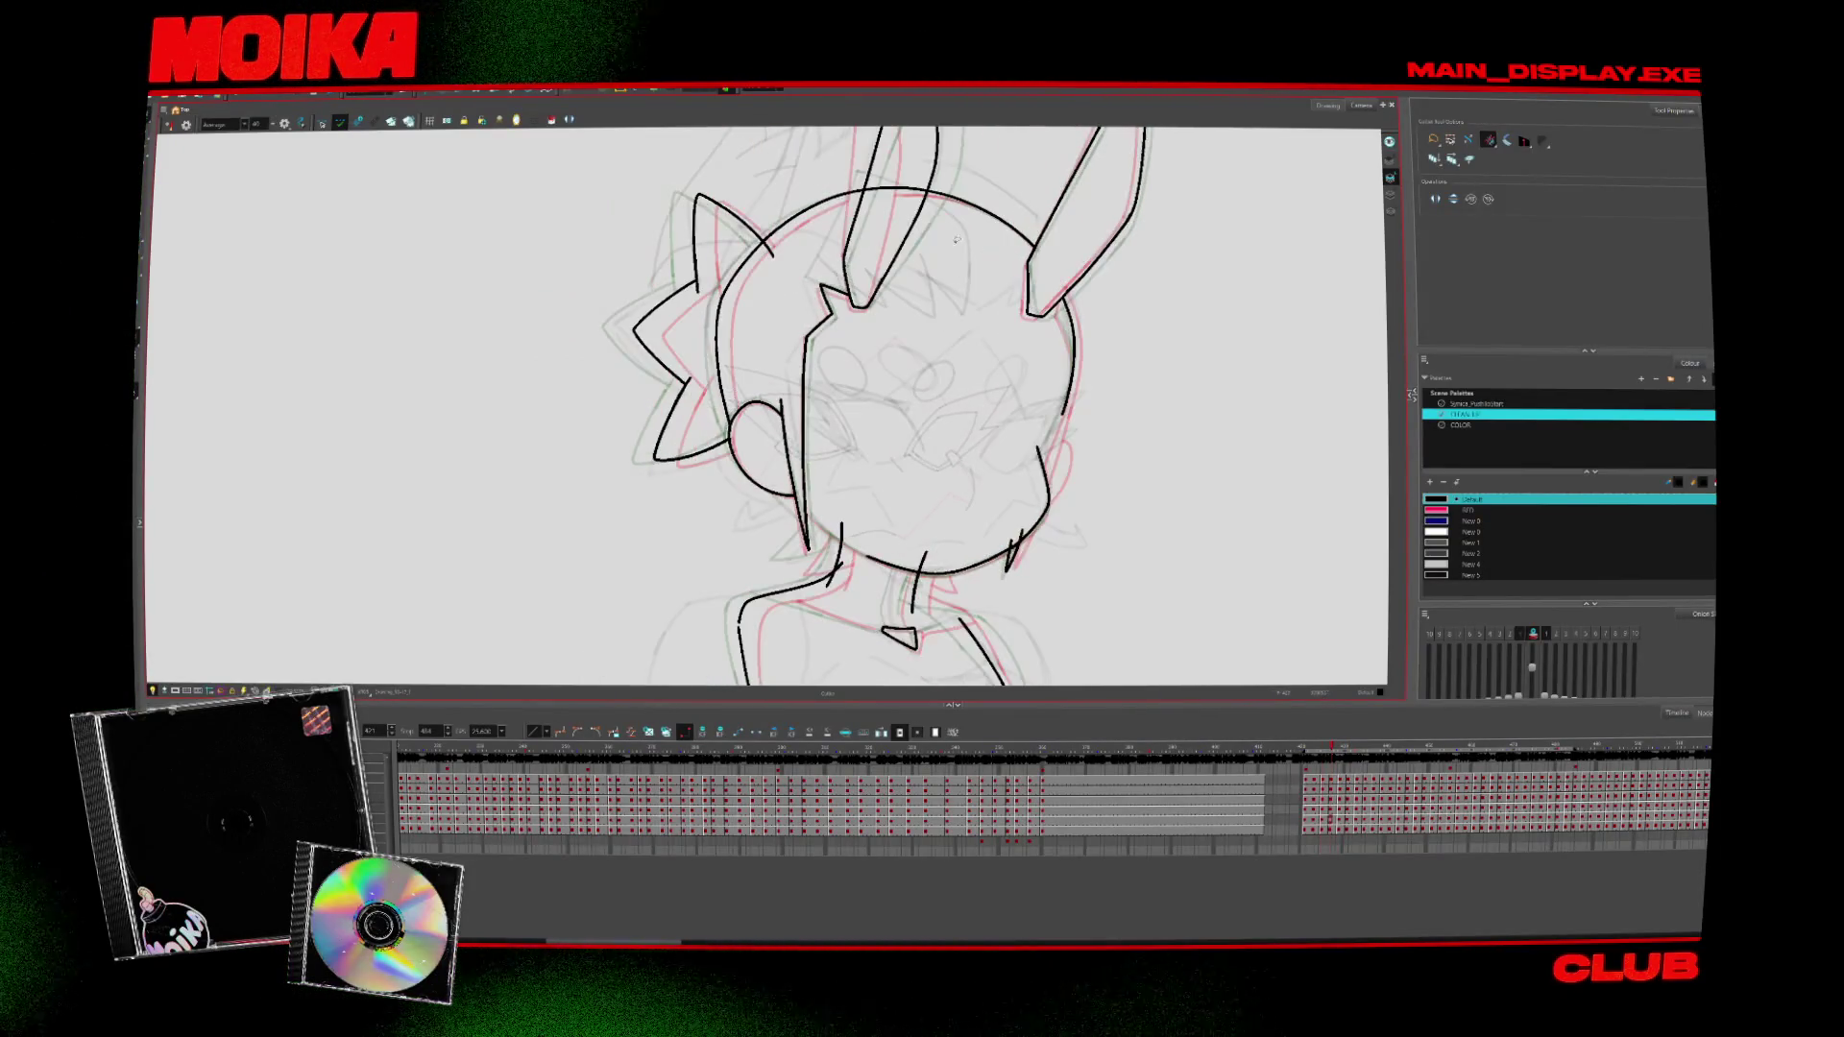
{"action": "key", "text": "comma"}
{"action": "key", "text": "comma"}
{"action": "key", "text": "comma"}
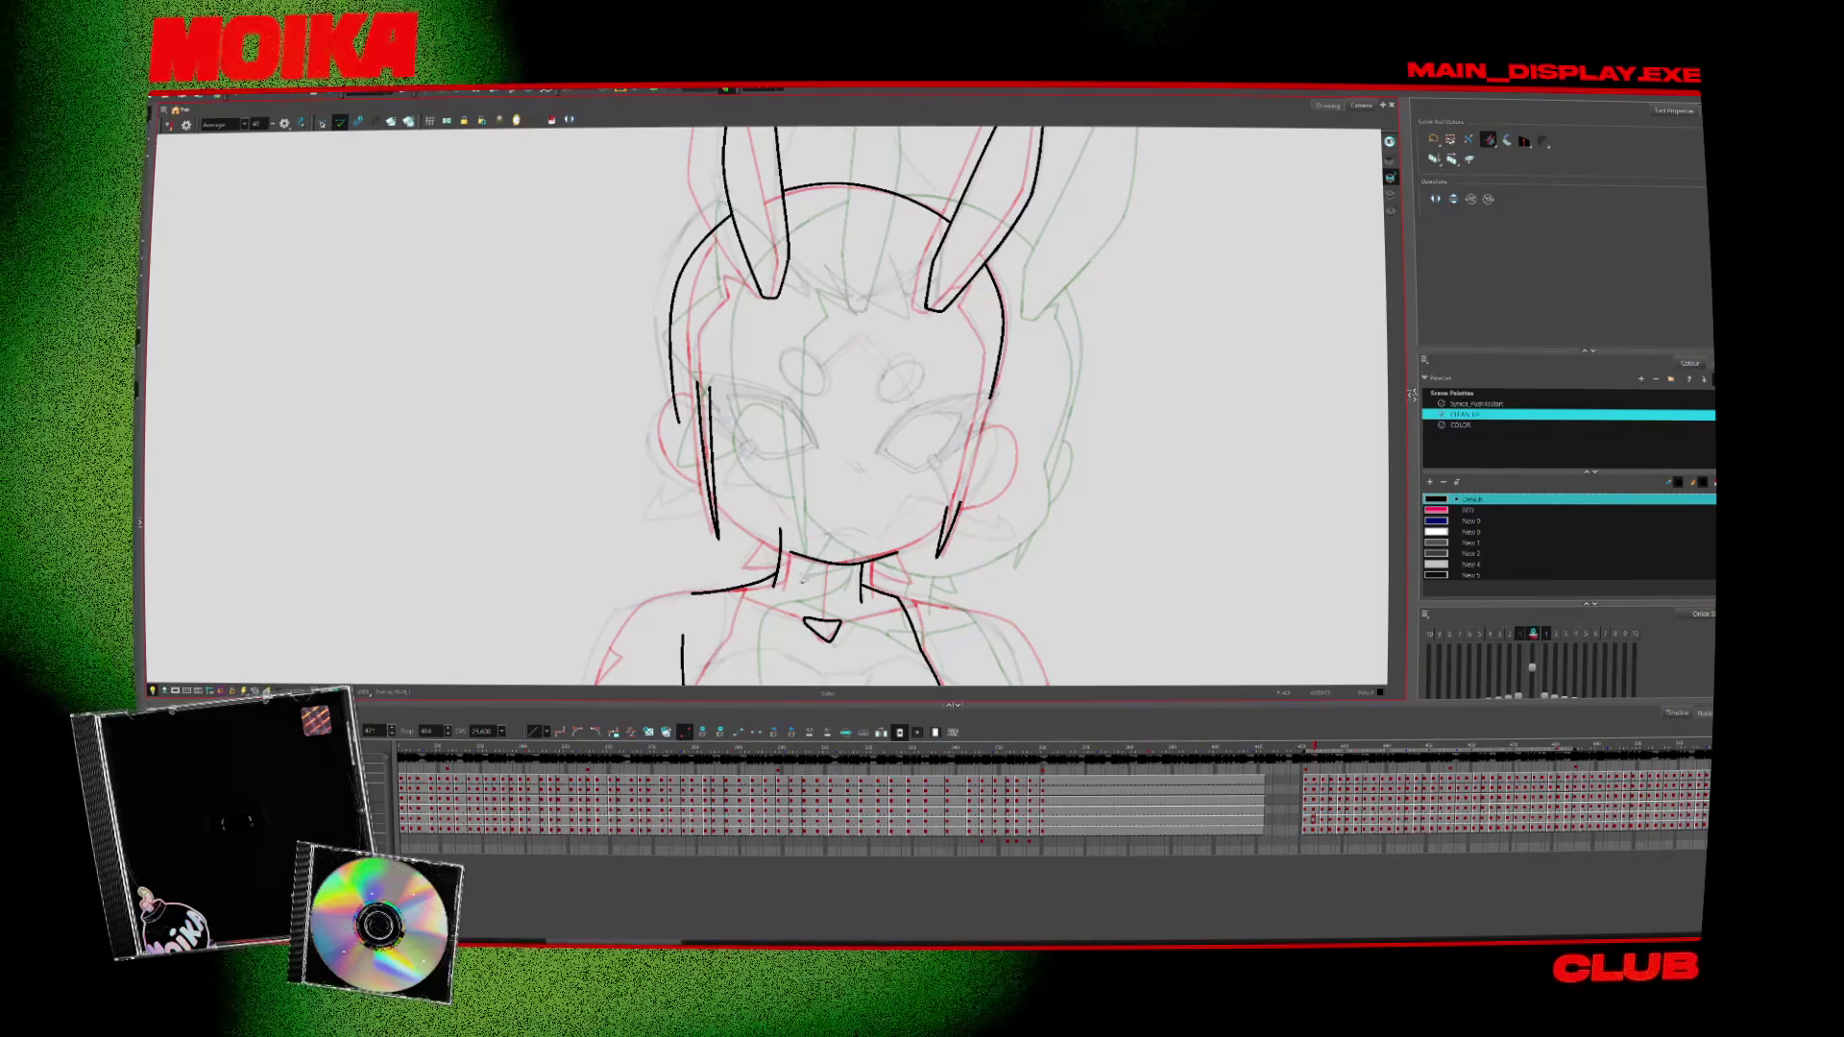
{"action": "left_click_drag", "start_coordinate": [802, 579], "coordinate": [653, 488]}
{"action": "key", "text": "shift+m"}
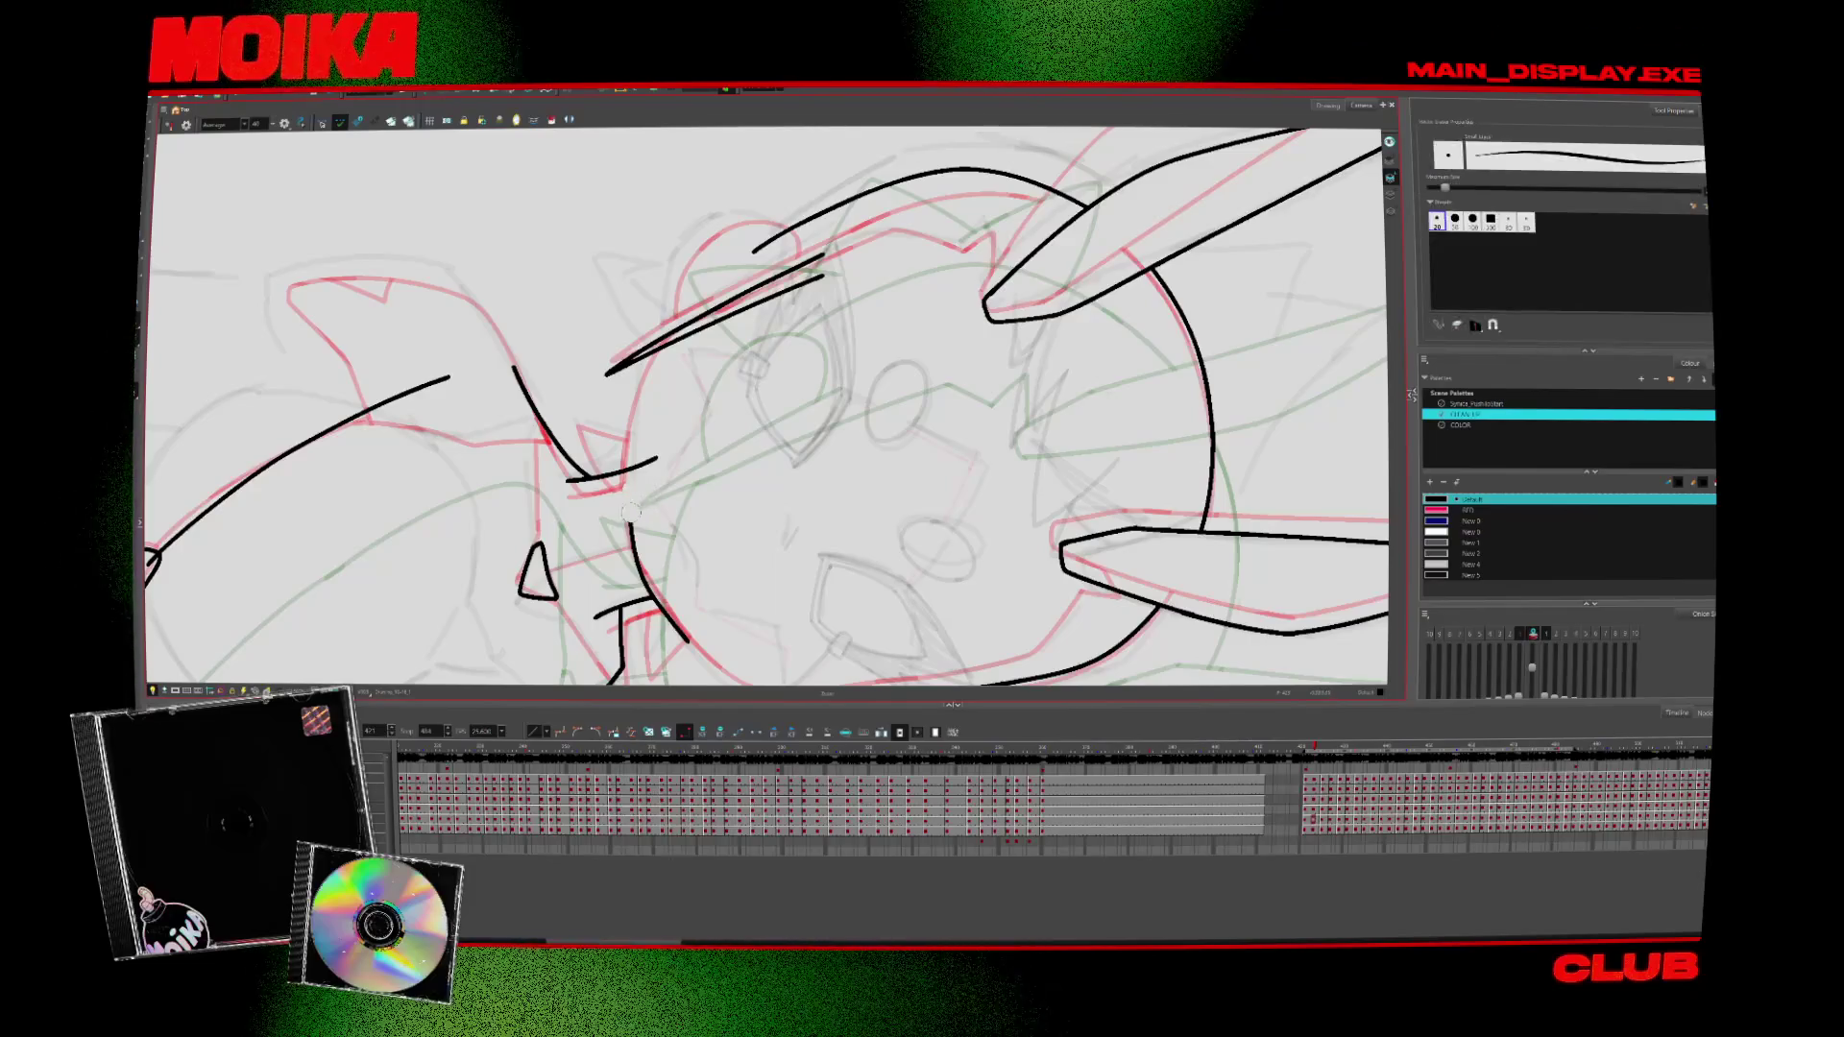
Flip back through the head drawings and zoom in on the character's head
{"action": "key", "text": "alt+s"}
{"action": "key", "text": "comma"}
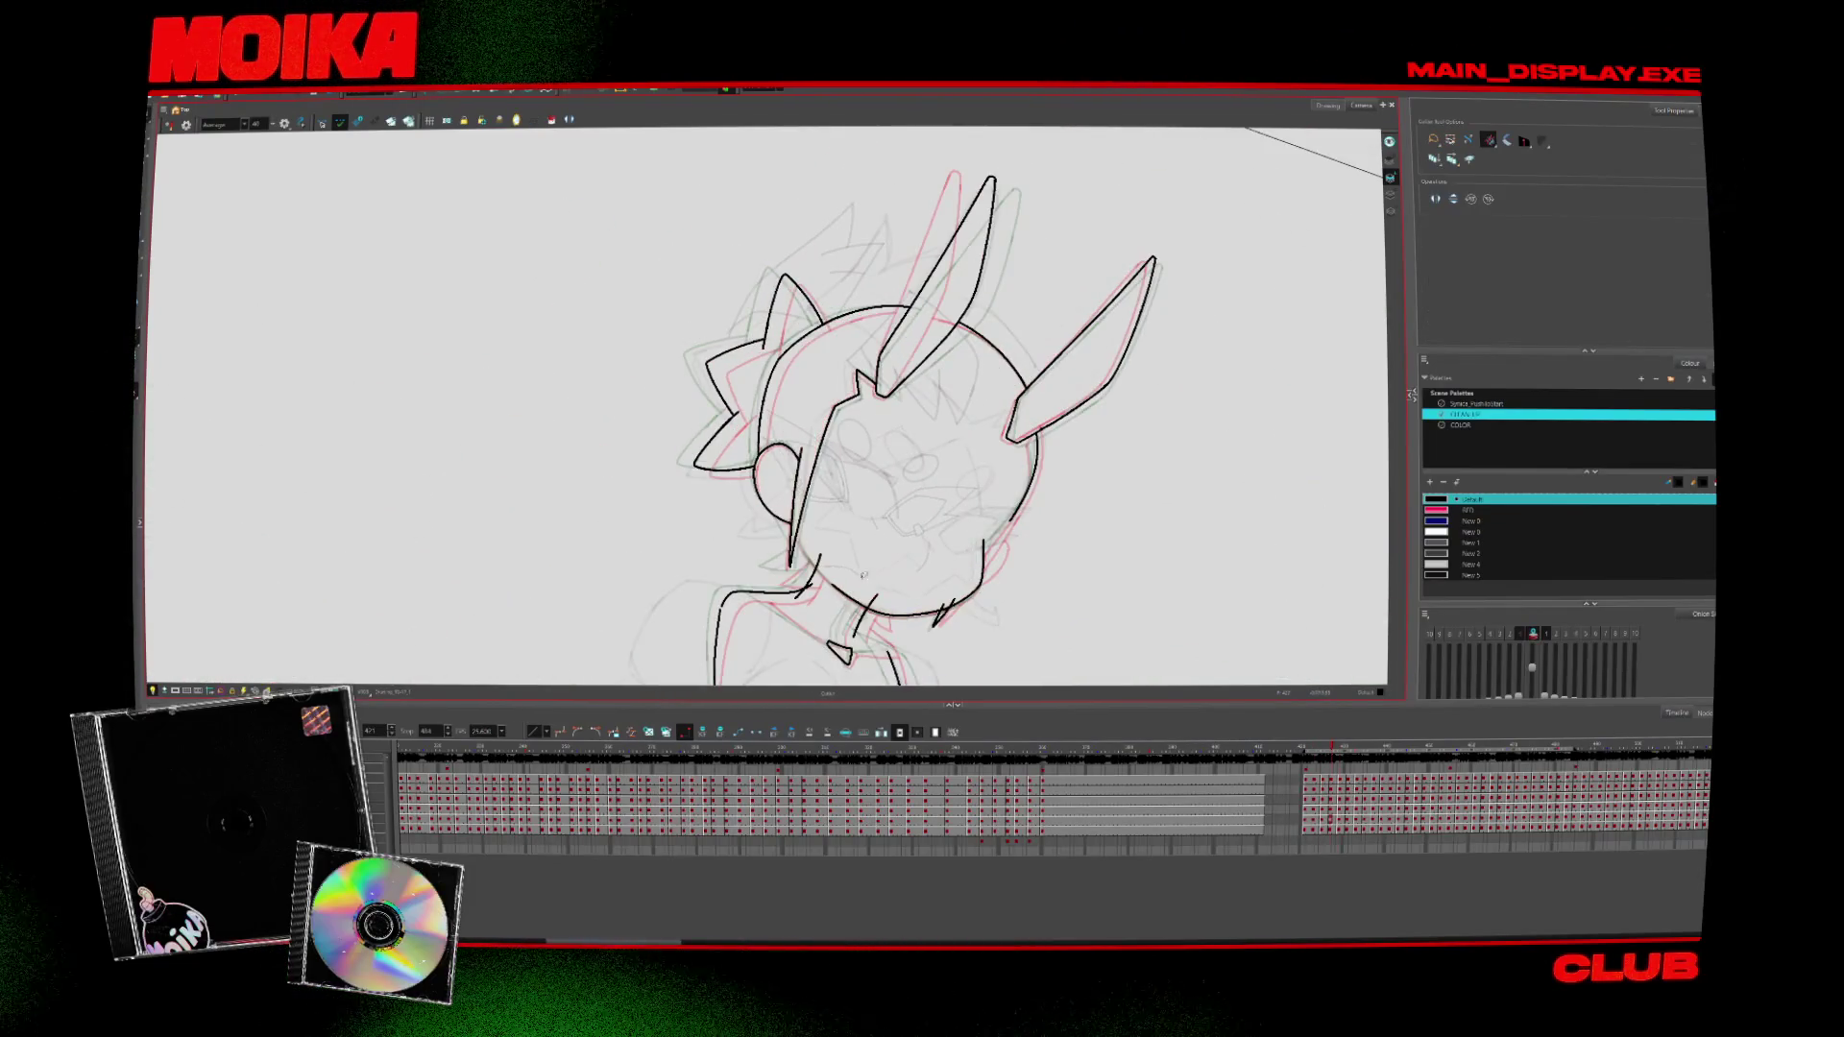
{"action": "key", "text": "comma"}
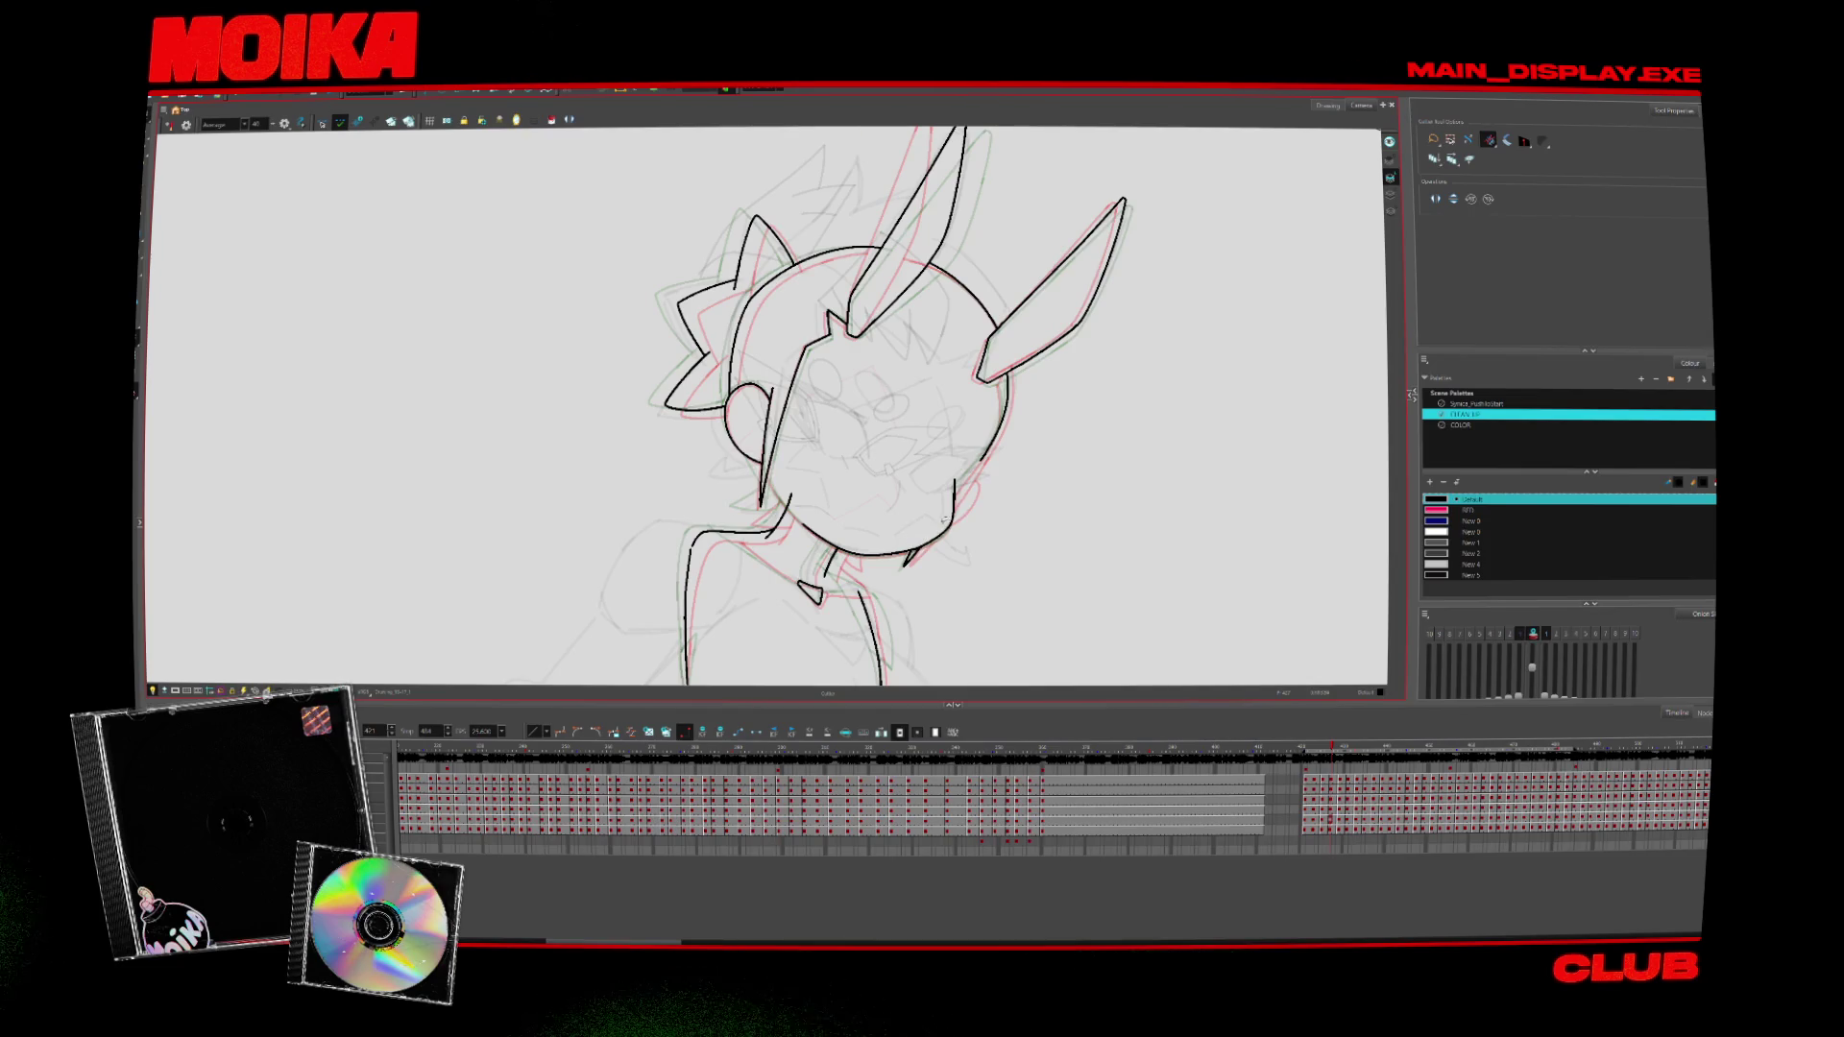
{"action": "key", "text": "period"}
{"action": "key", "text": "period"}
{"action": "key", "text": "period"}
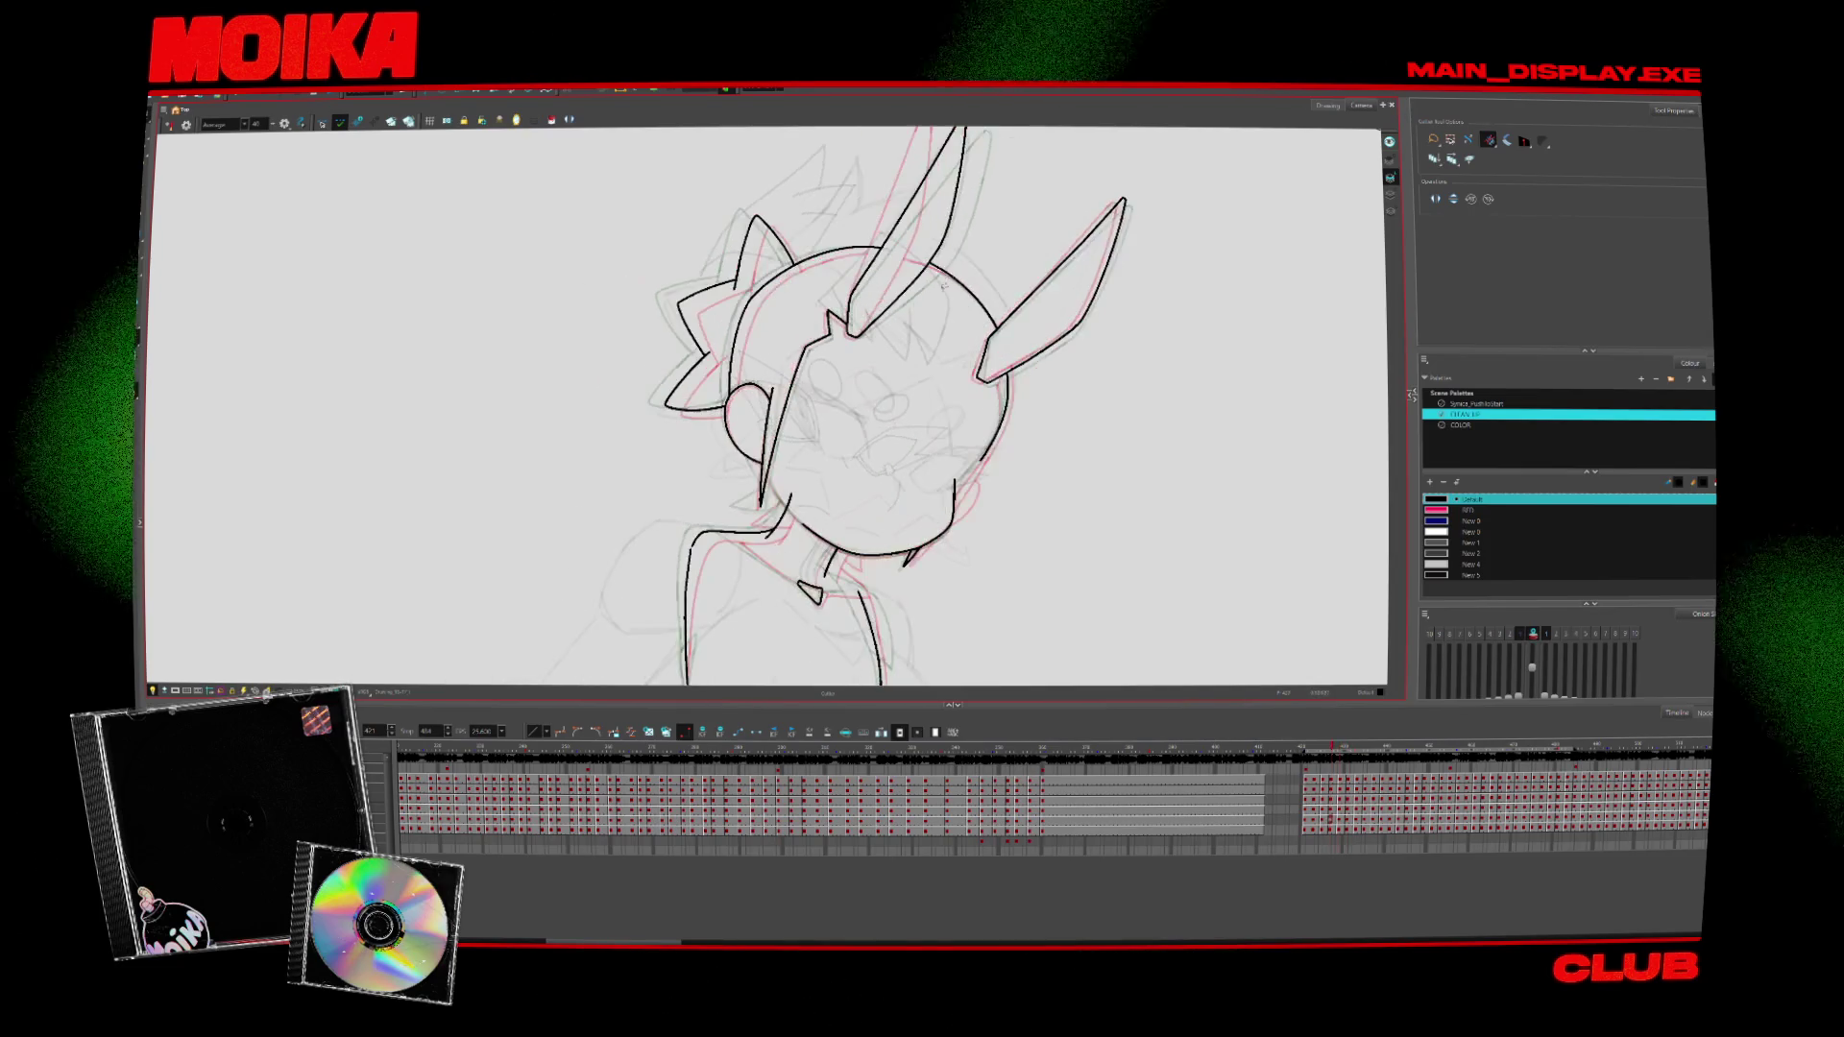
{"action": "key", "text": "comma"}
{"action": "key", "text": "comma"}
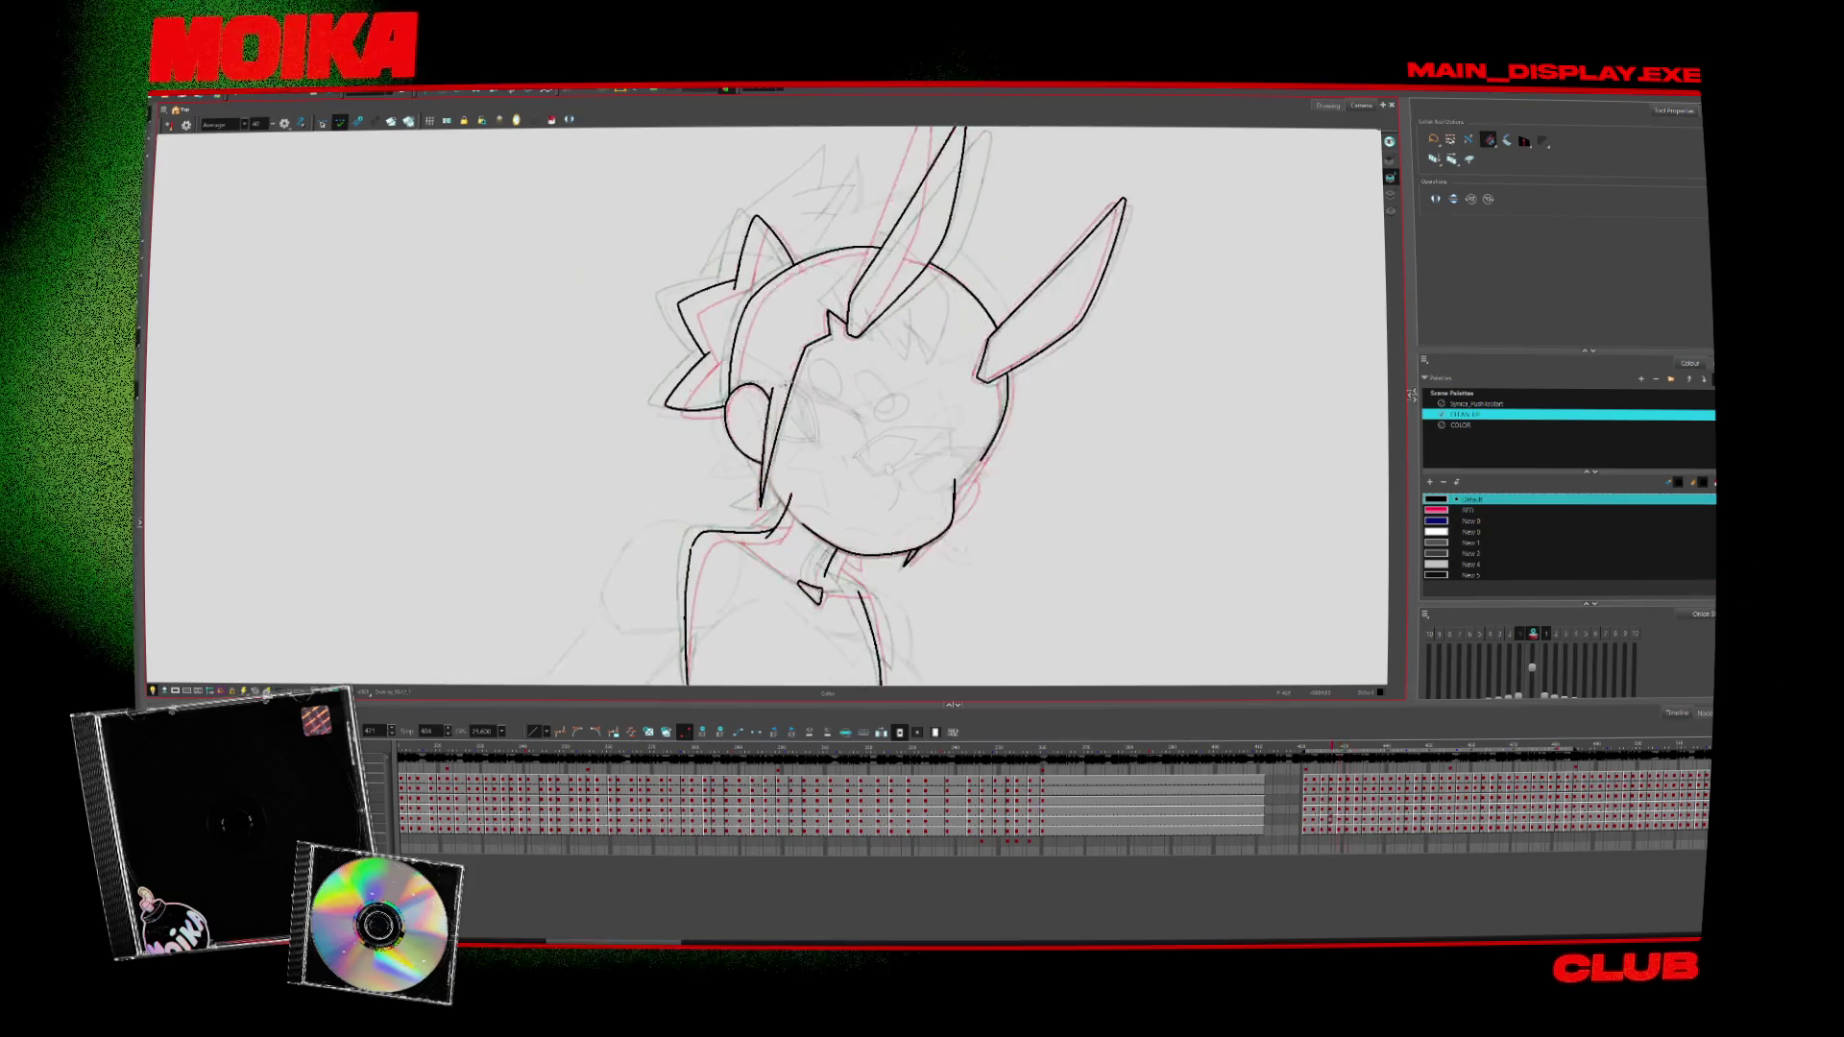
{"action": "key", "text": "alt+z"}
{"action": "left_click", "coordinate": [778, 388]}
{"action": "key", "text": "alt+b"}
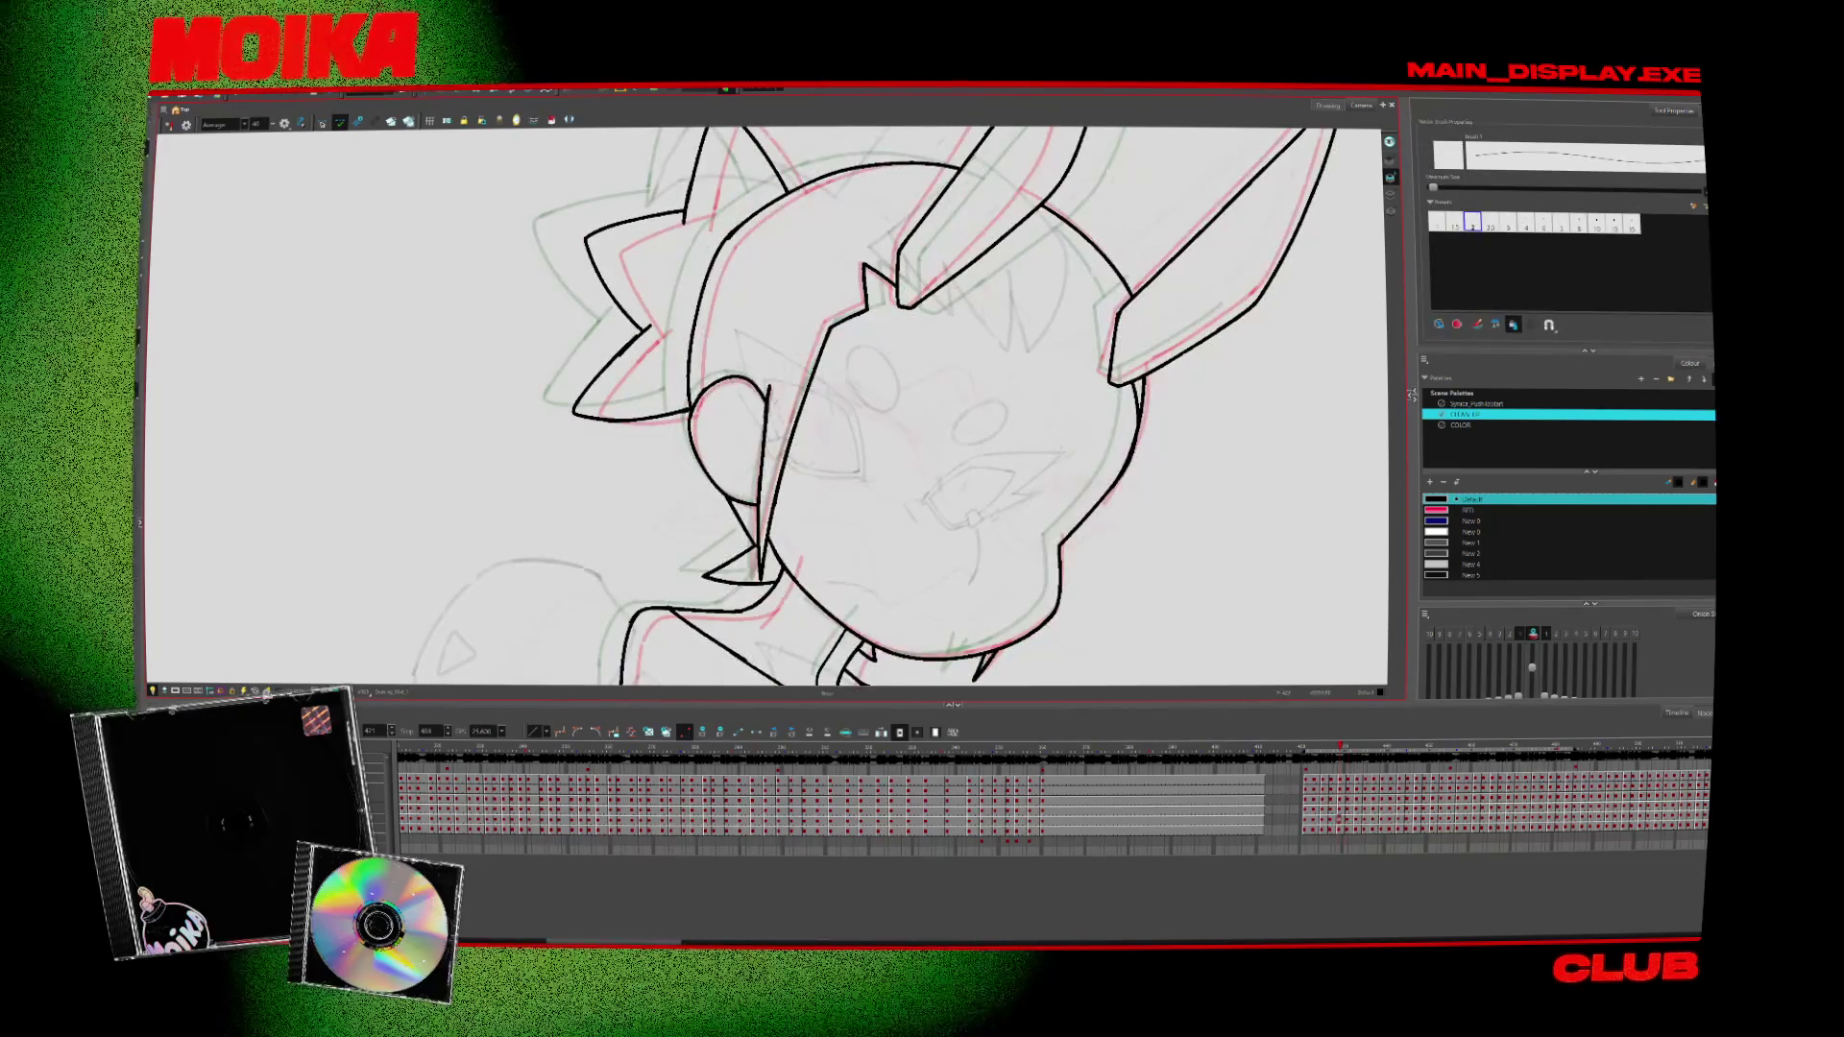
Advance through the next several drawings inking the head, then step back one
{"action": "key", "text": "period"}
{"action": "key", "text": "period"}
{"action": "key", "text": "period"}
{"action": "key", "text": "period"}
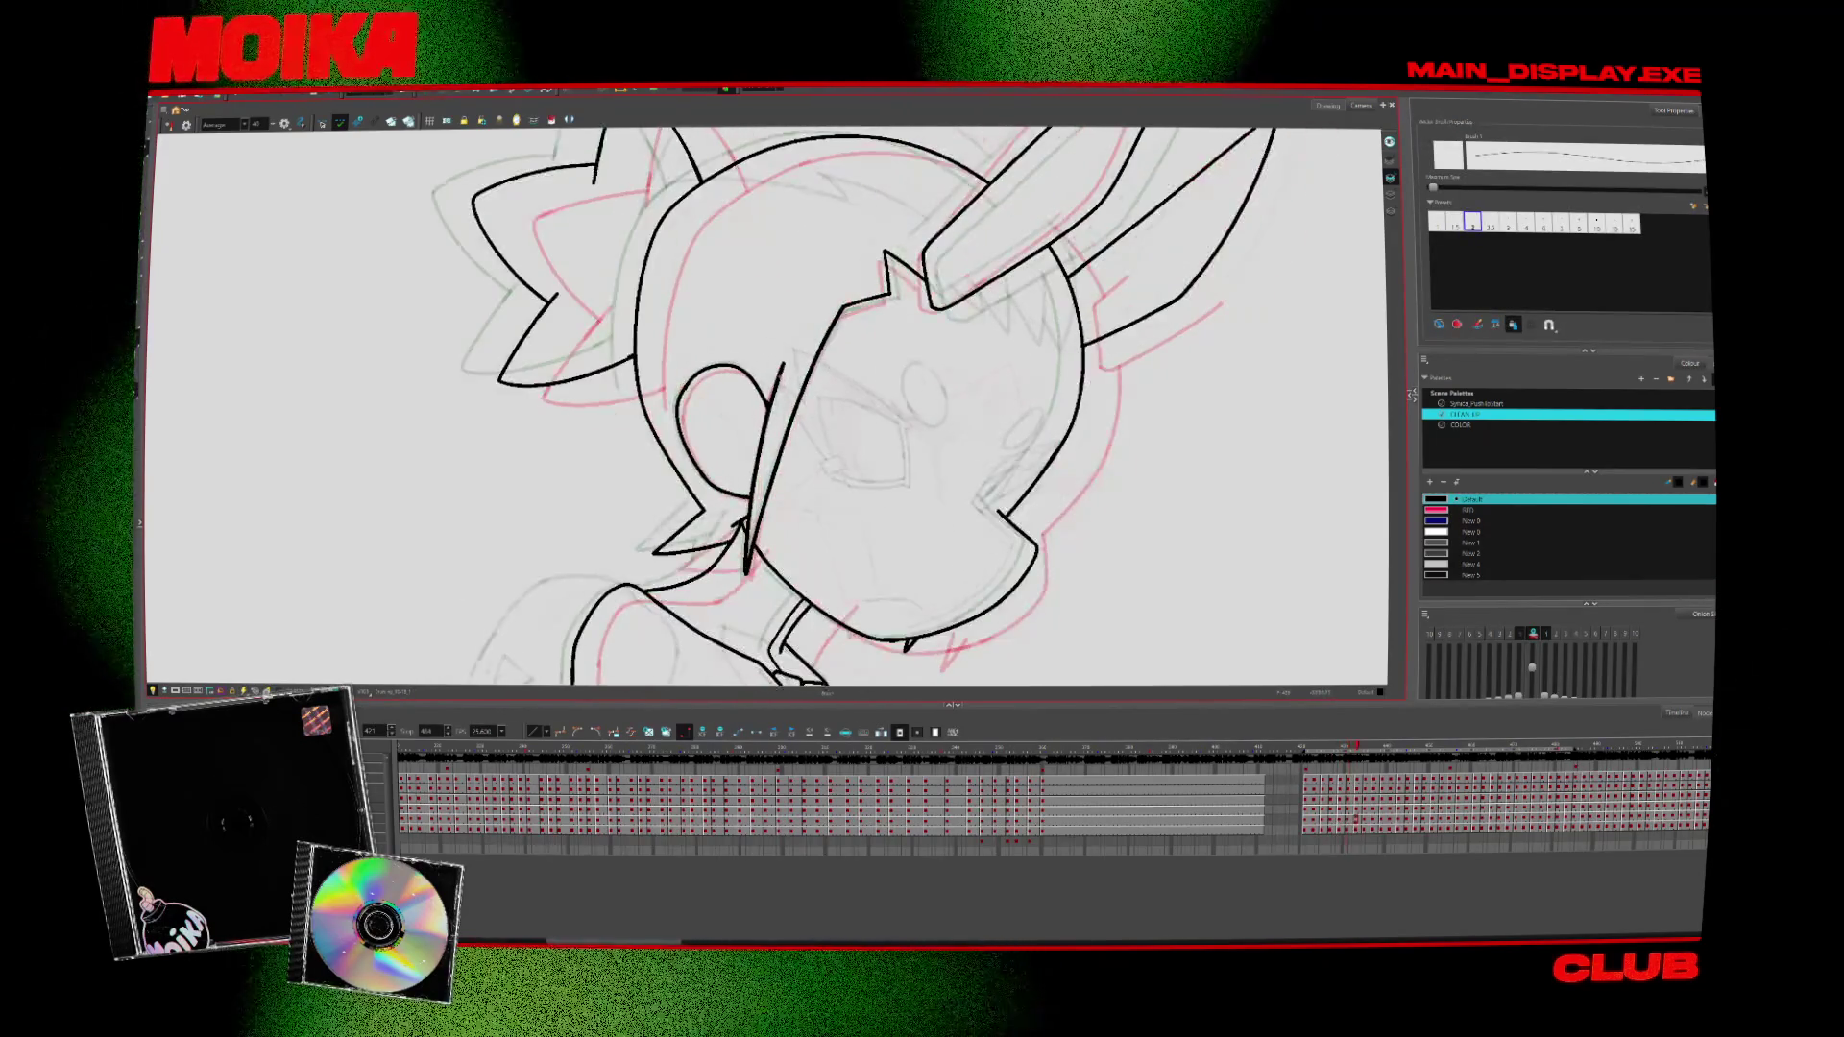
{"action": "key", "text": "comma"}
{"action": "key", "text": "comma"}
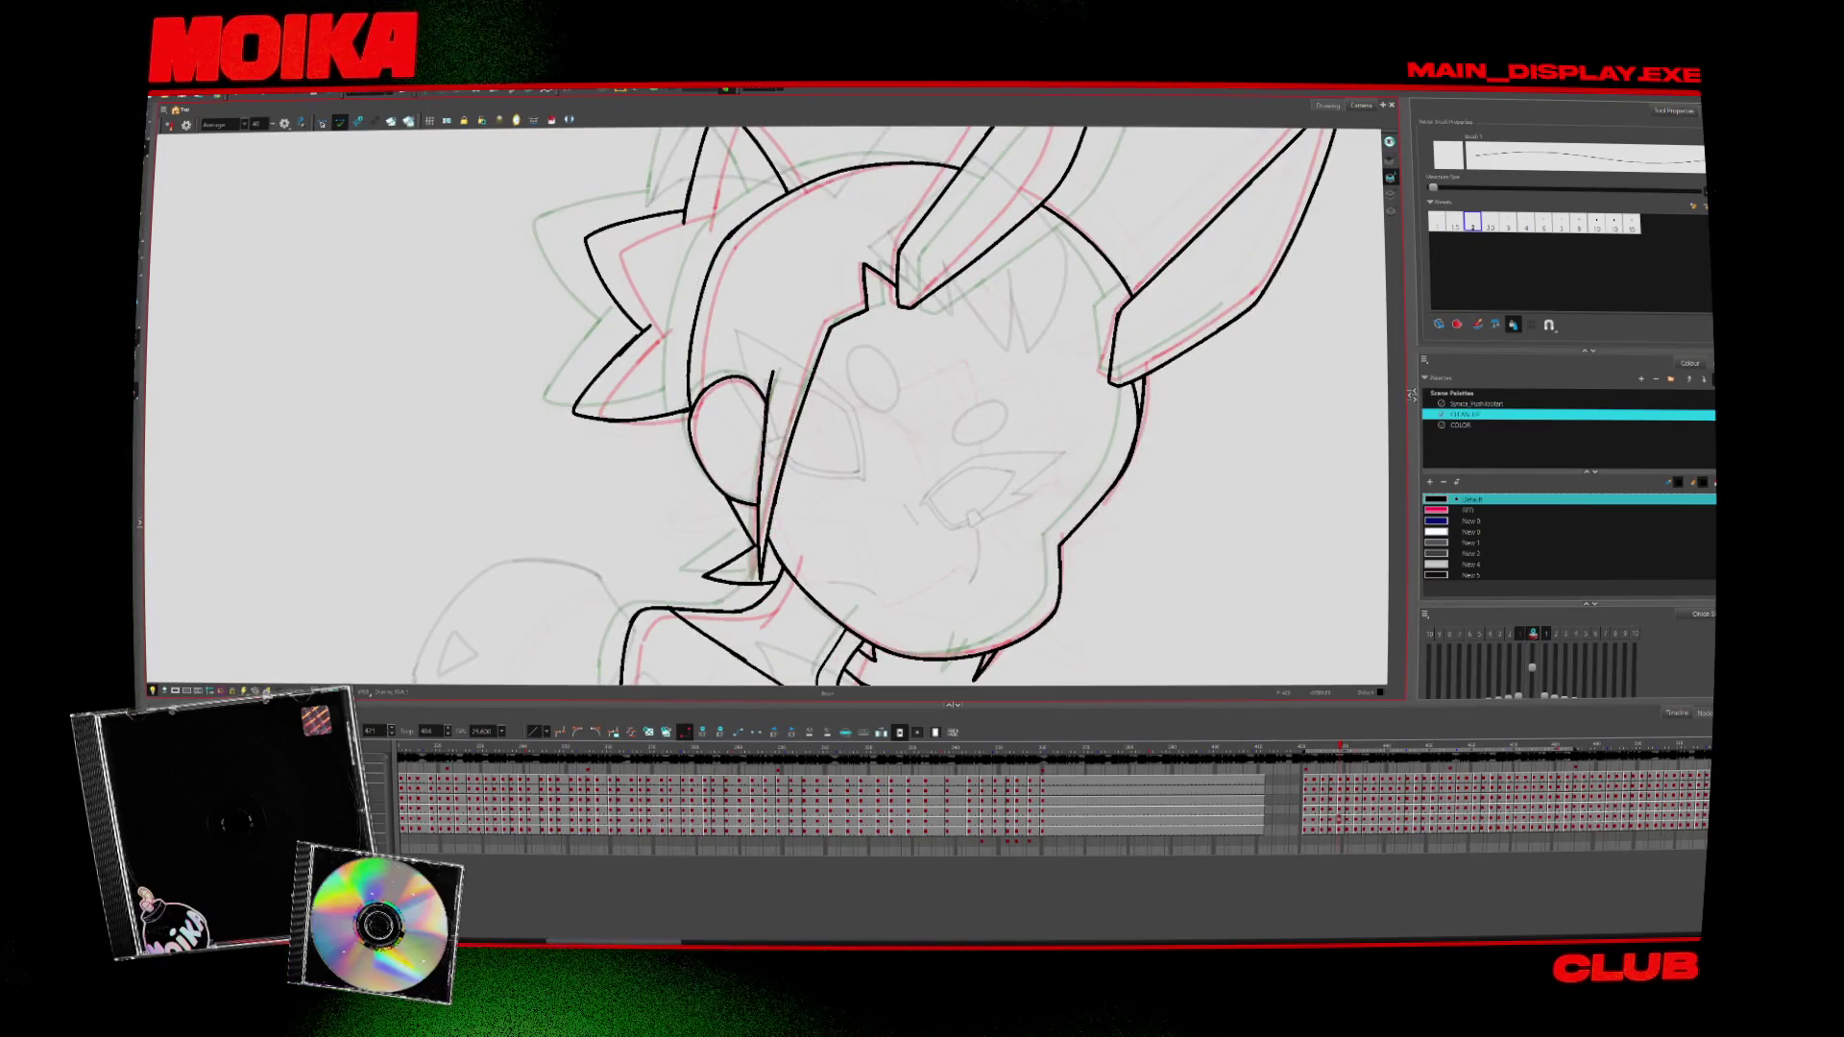
{"action": "key", "text": "period"}
{"action": "key", "text": "period"}
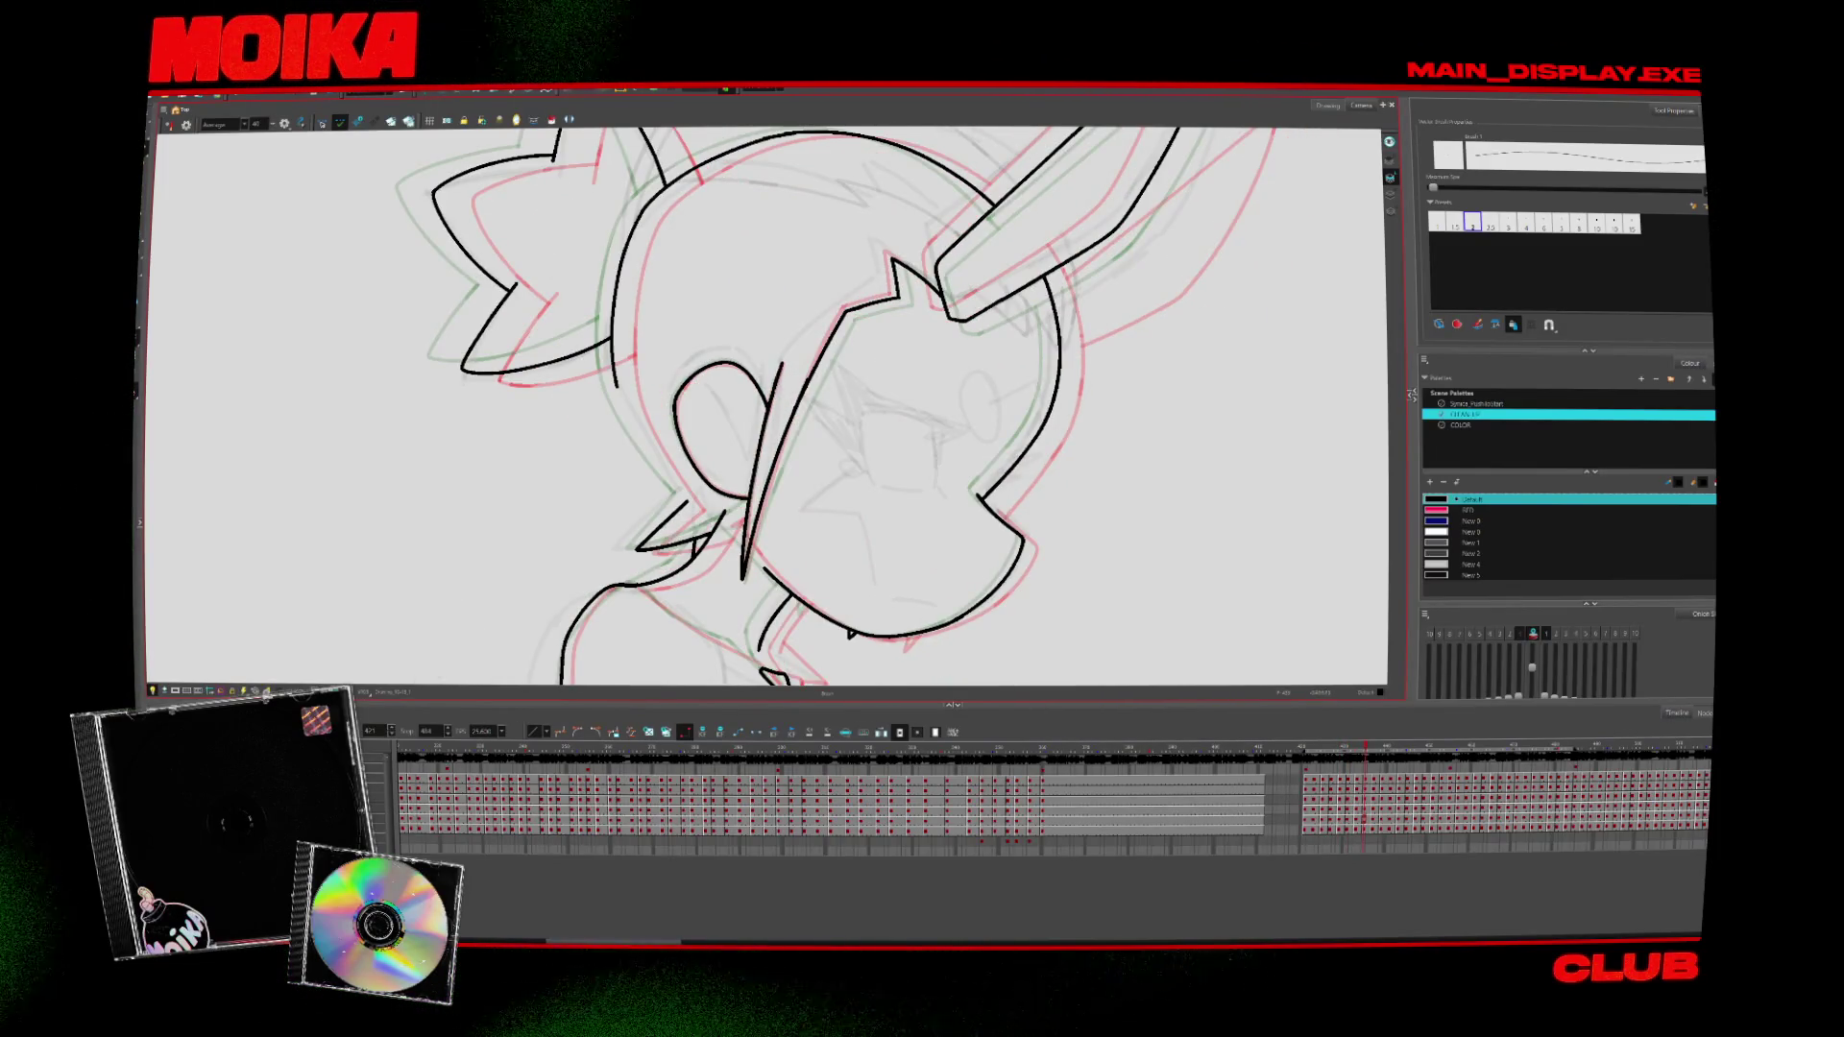
{"action": "key", "text": "period"}
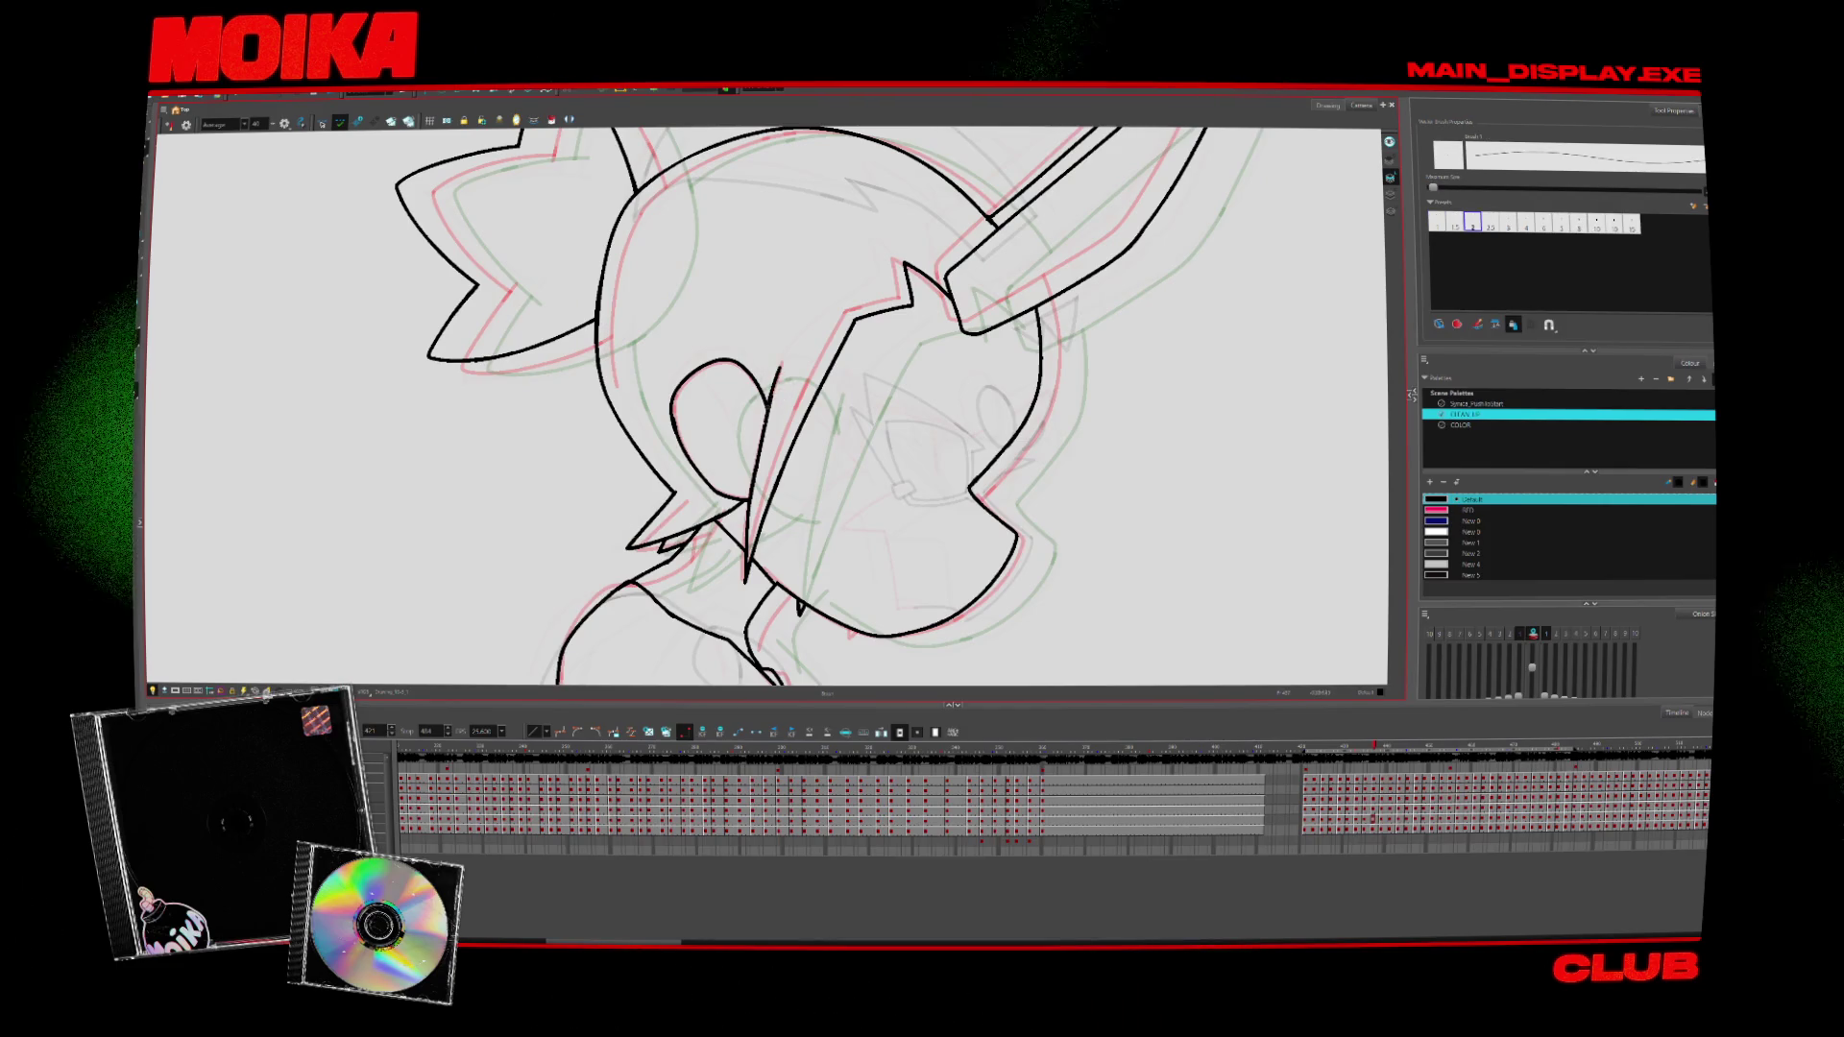
{"action": "key", "text": "period"}
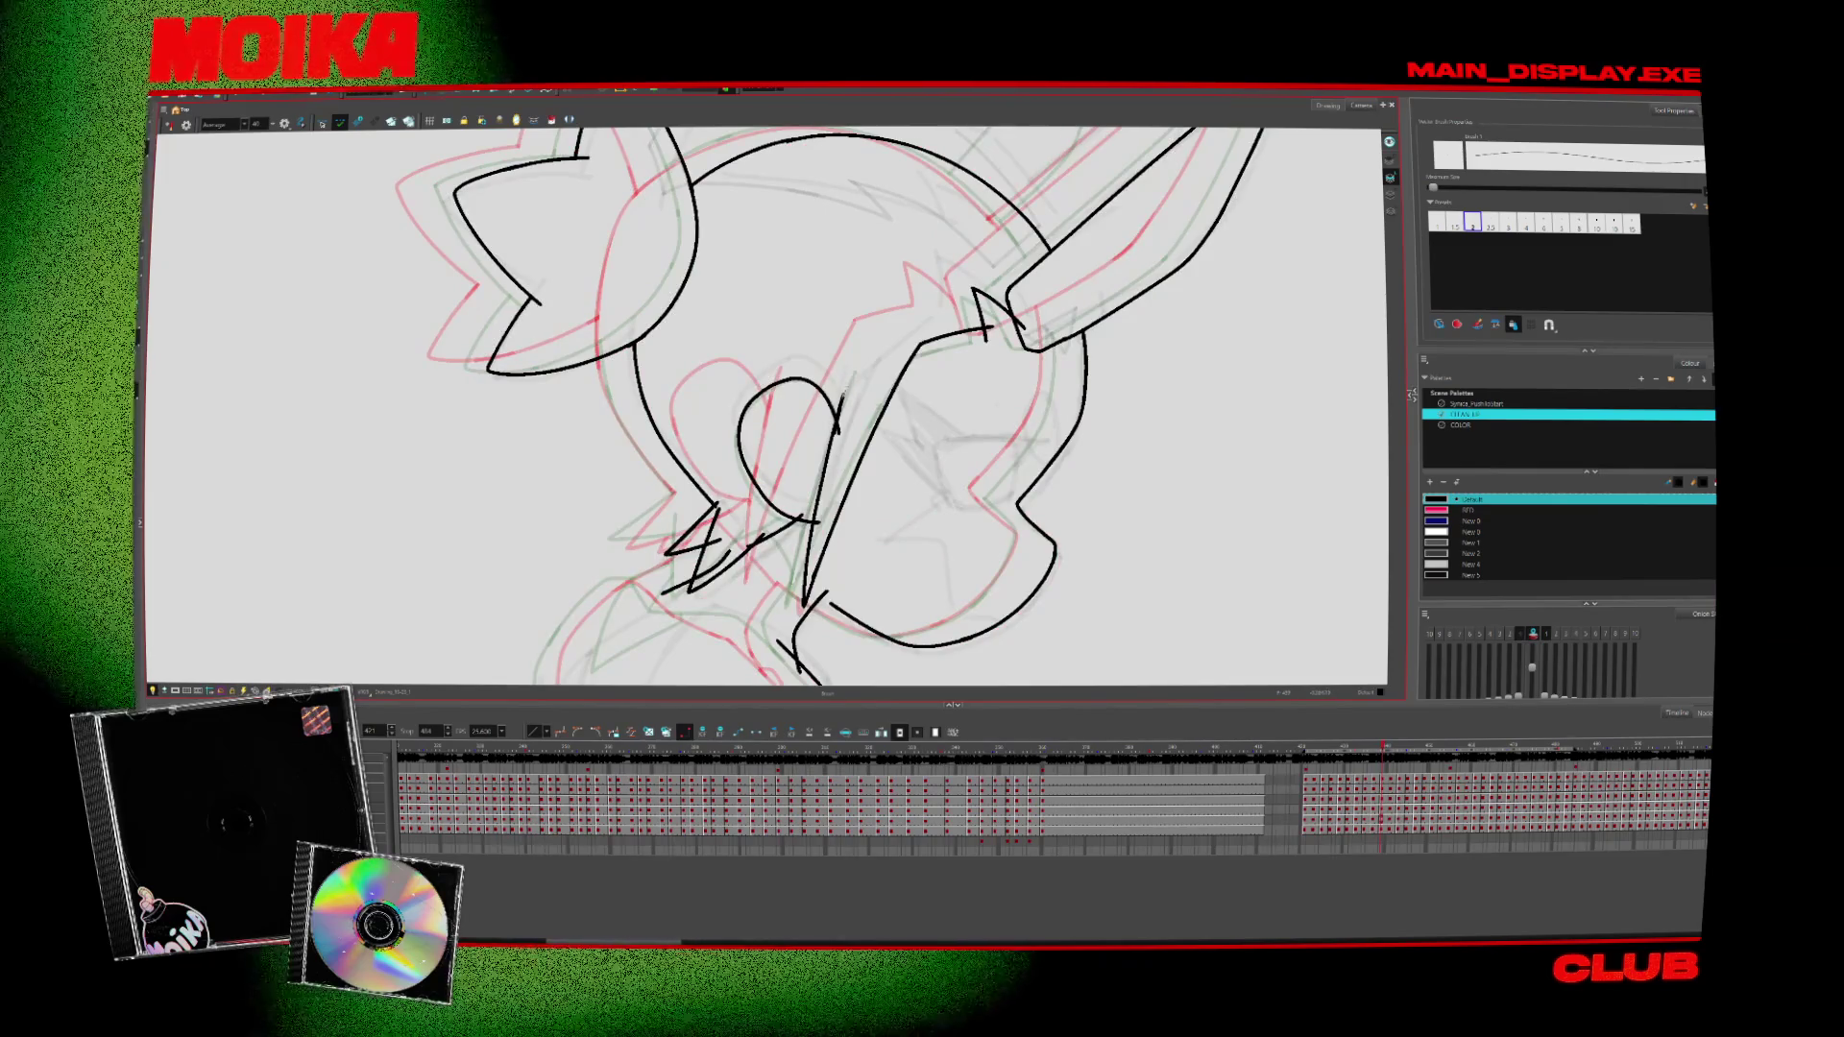
{"action": "key", "text": "alt+s"}
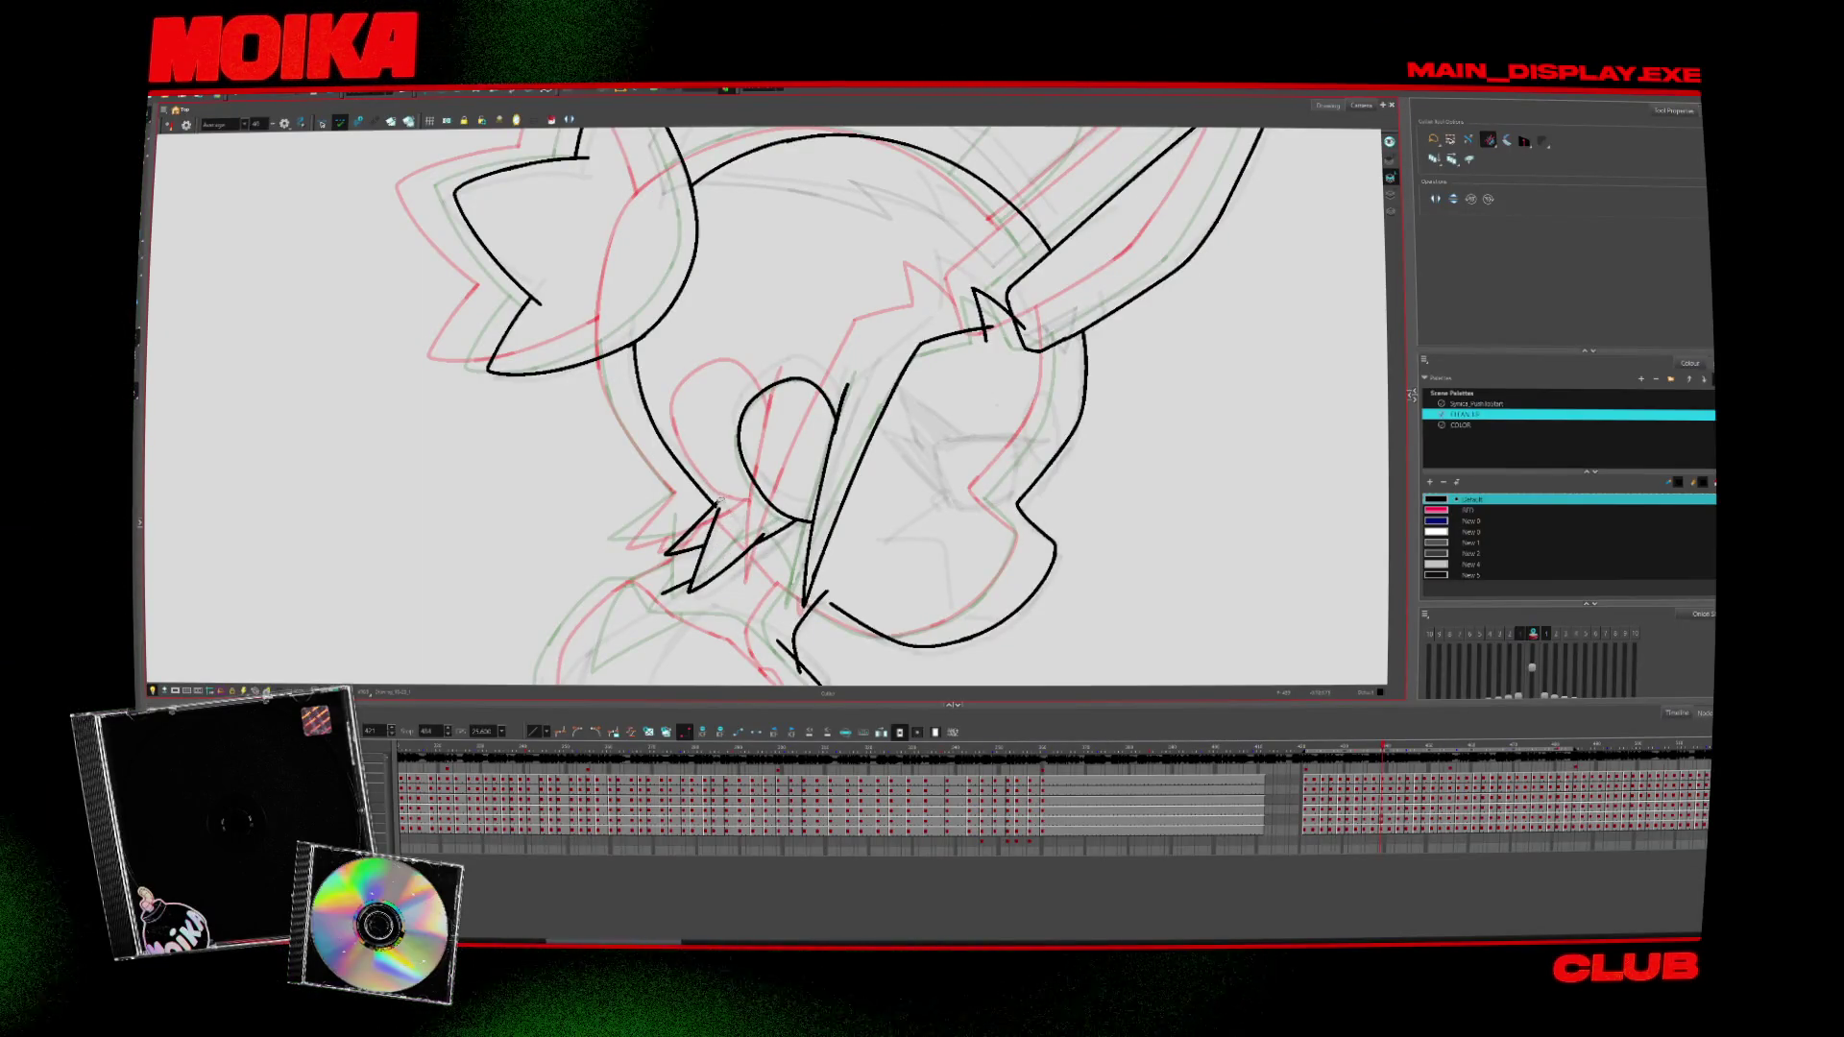
{"action": "scroll", "coordinate": [826, 584], "scroll_direction": "down", "scroll_amount": 2}
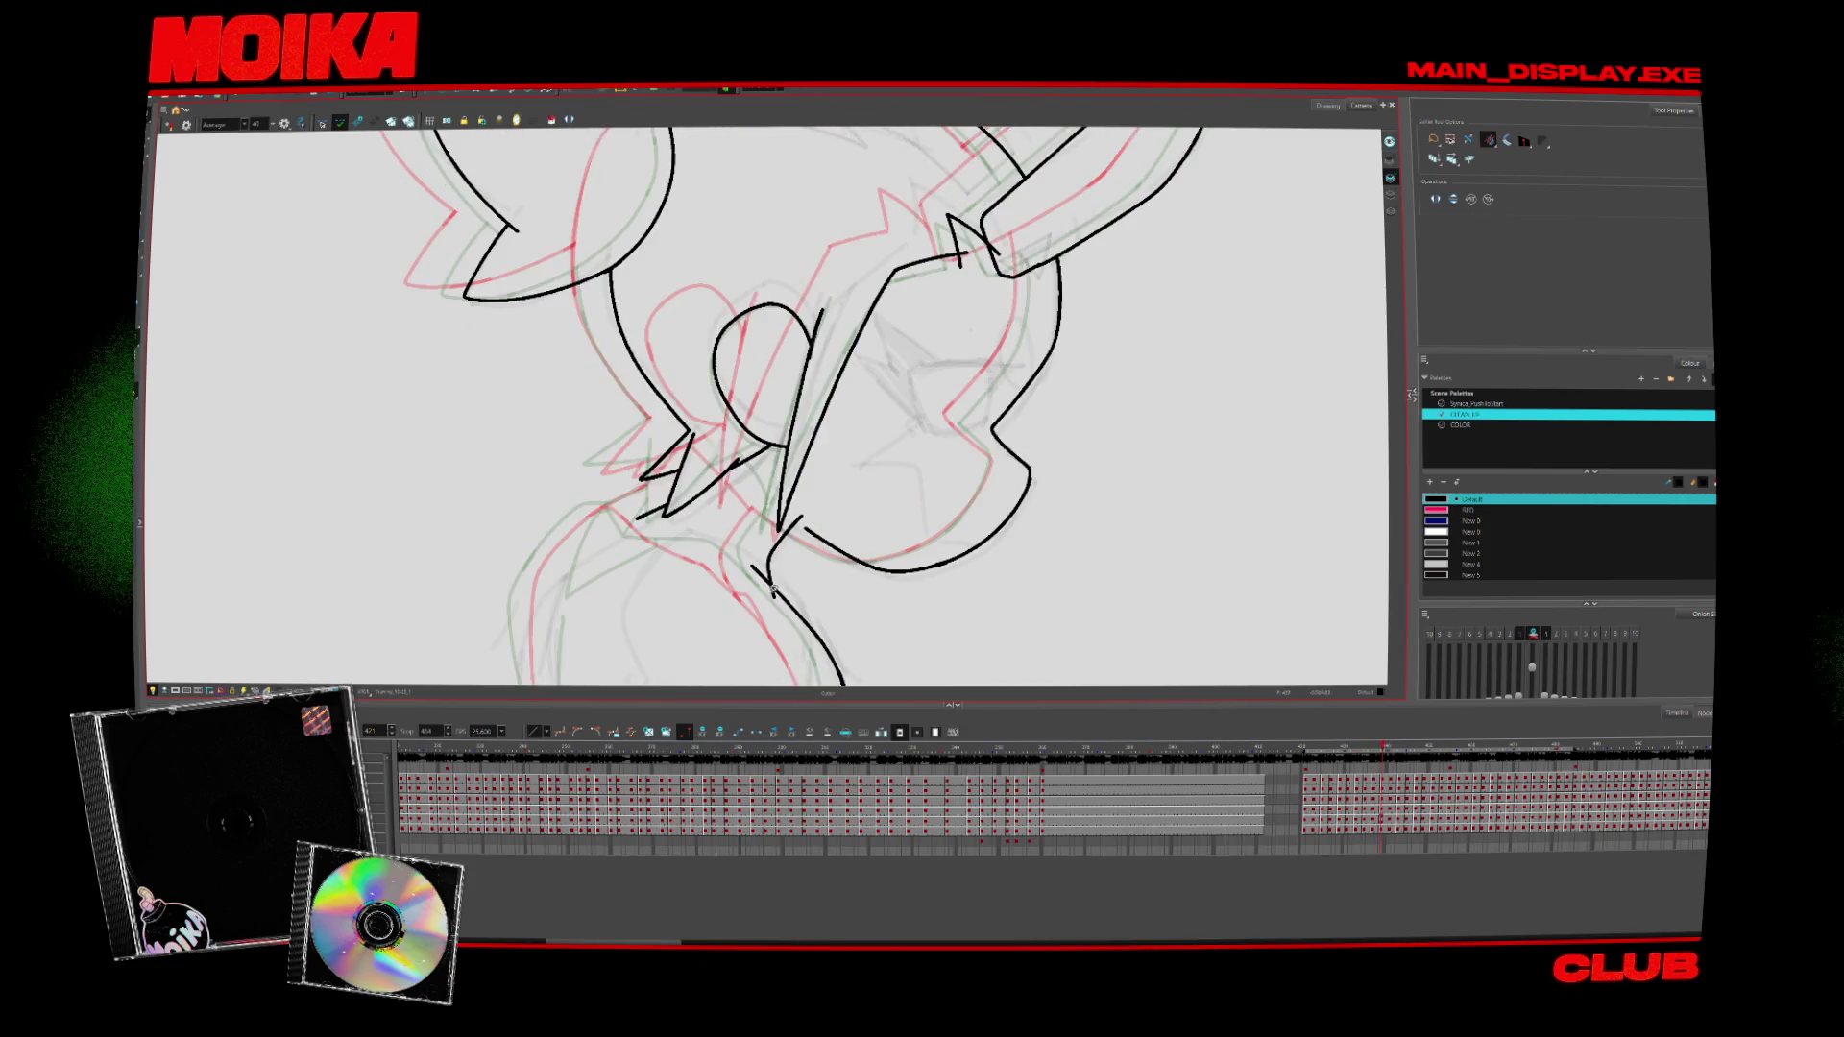
{"action": "key", "text": "comma"}
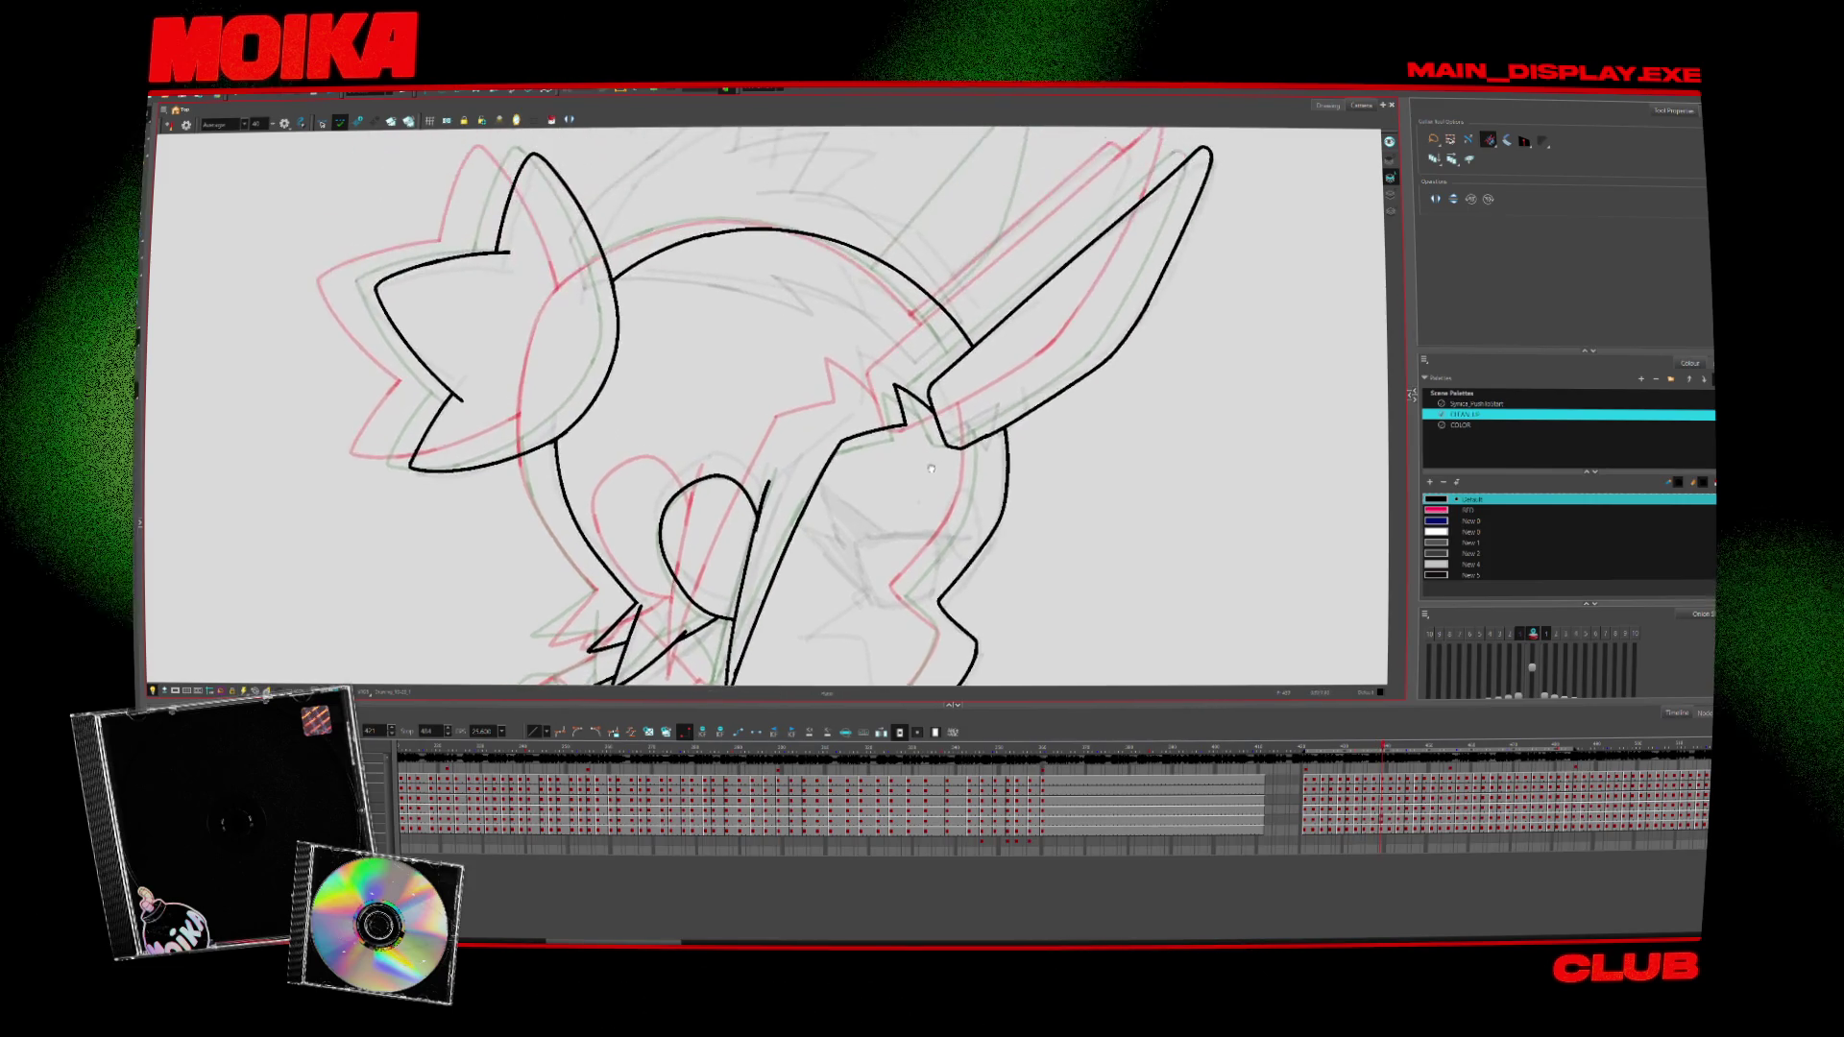
Advance several drawings inking head and horns, step back one, and zoom out to the full figure
{"action": "key", "text": "period"}
{"action": "key", "text": "period"}
{"action": "key", "text": "period"}
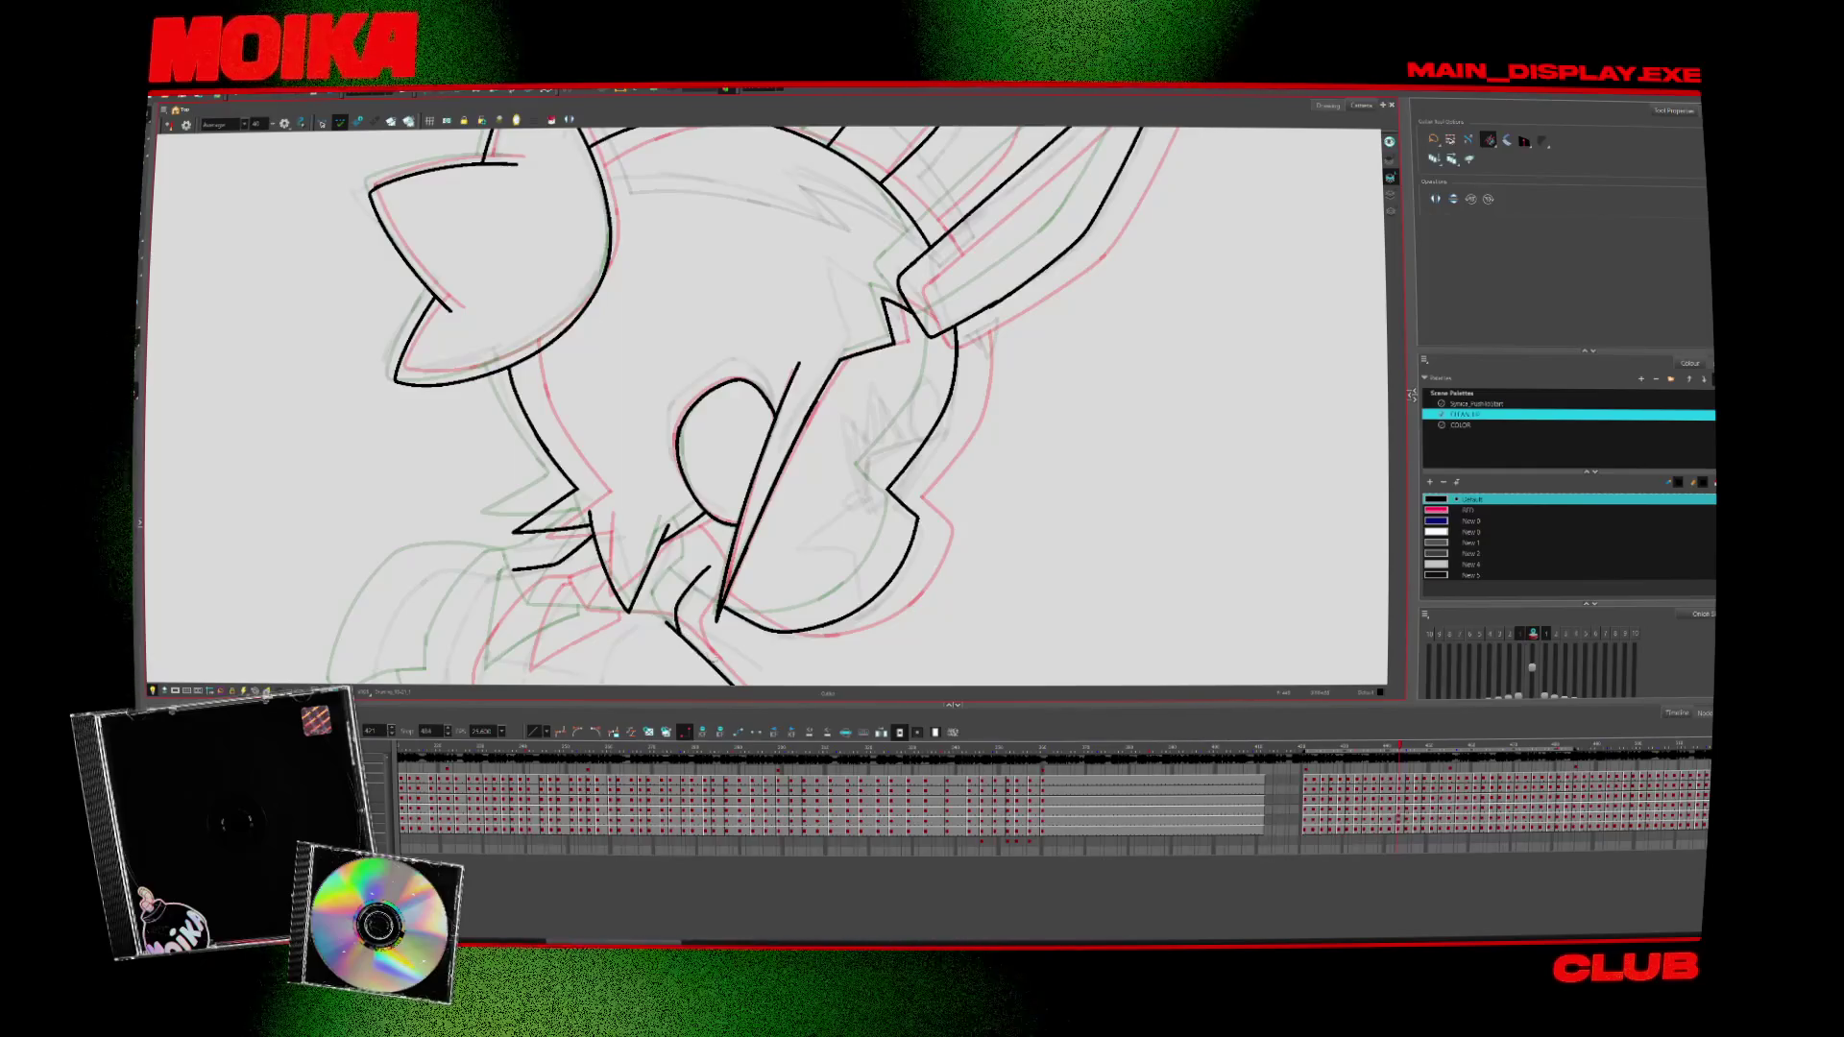
{"action": "key", "text": "period"}
{"action": "key", "text": "period"}
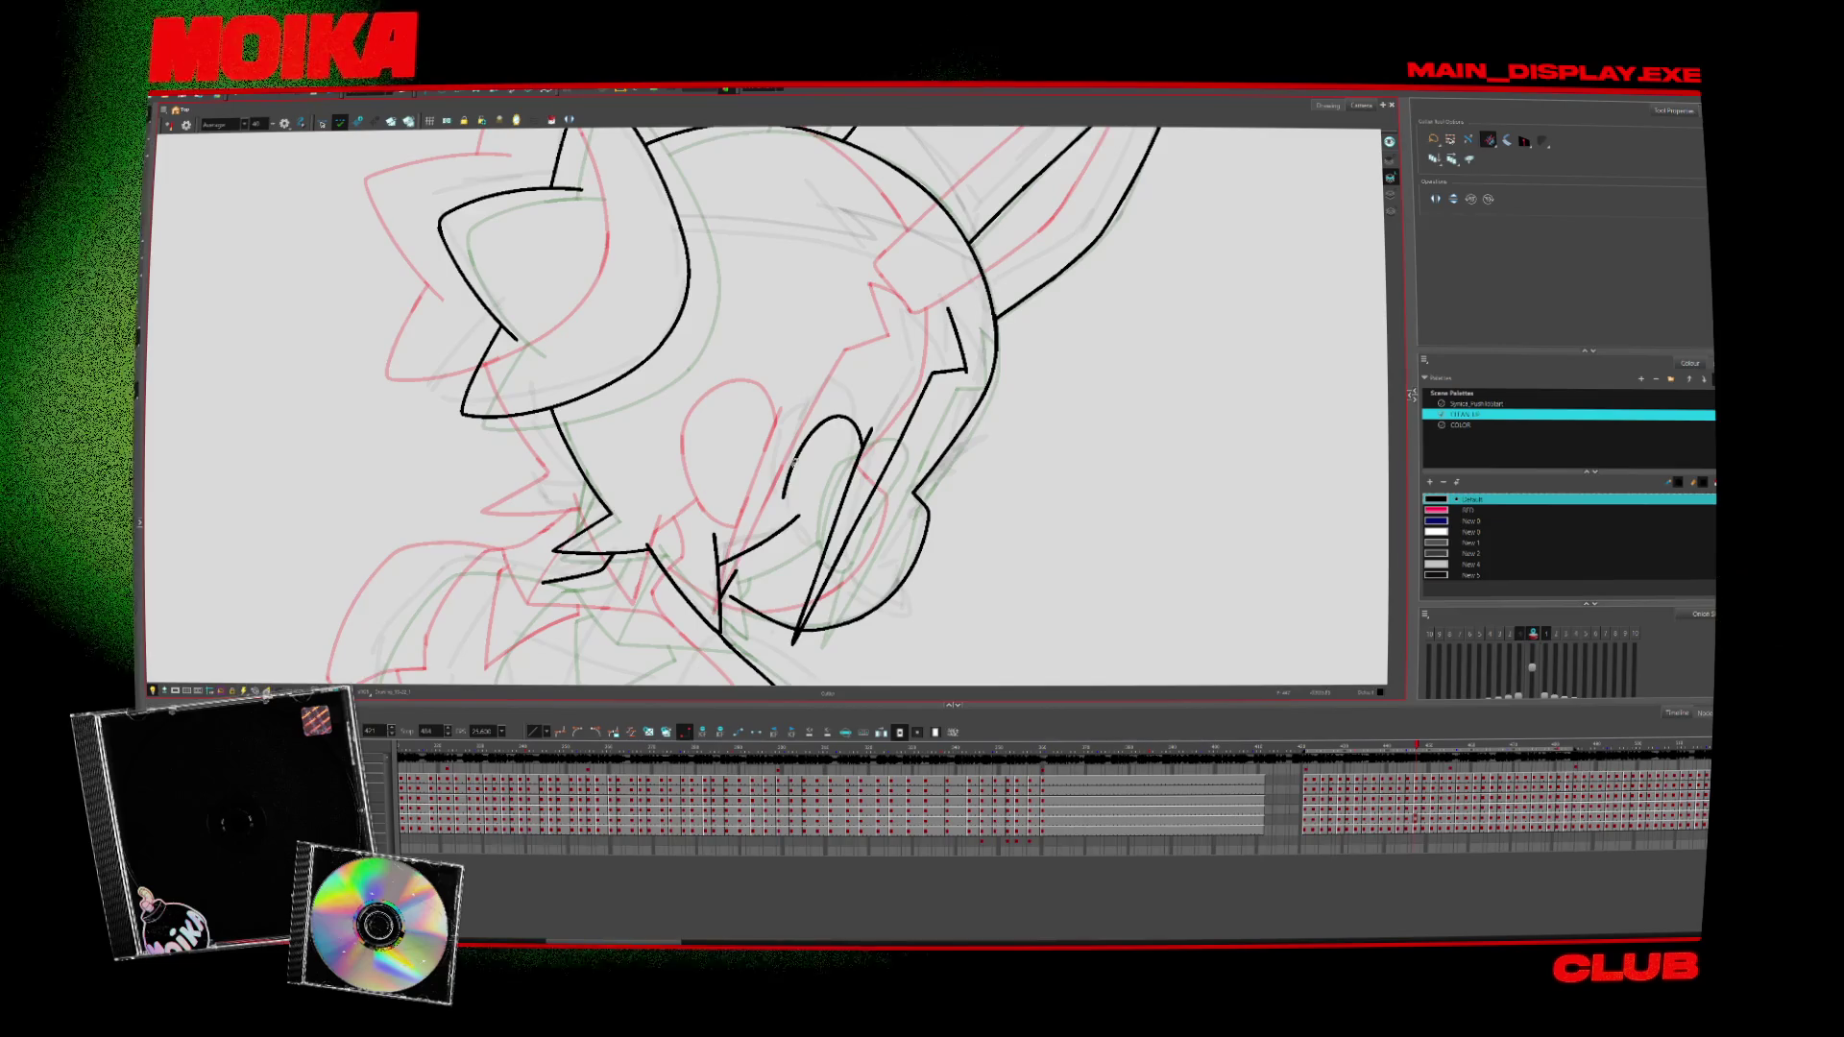
{"action": "key", "text": "period"}
{"action": "key", "text": "period"}
{"action": "key", "text": "period"}
{"action": "key", "text": "period"}
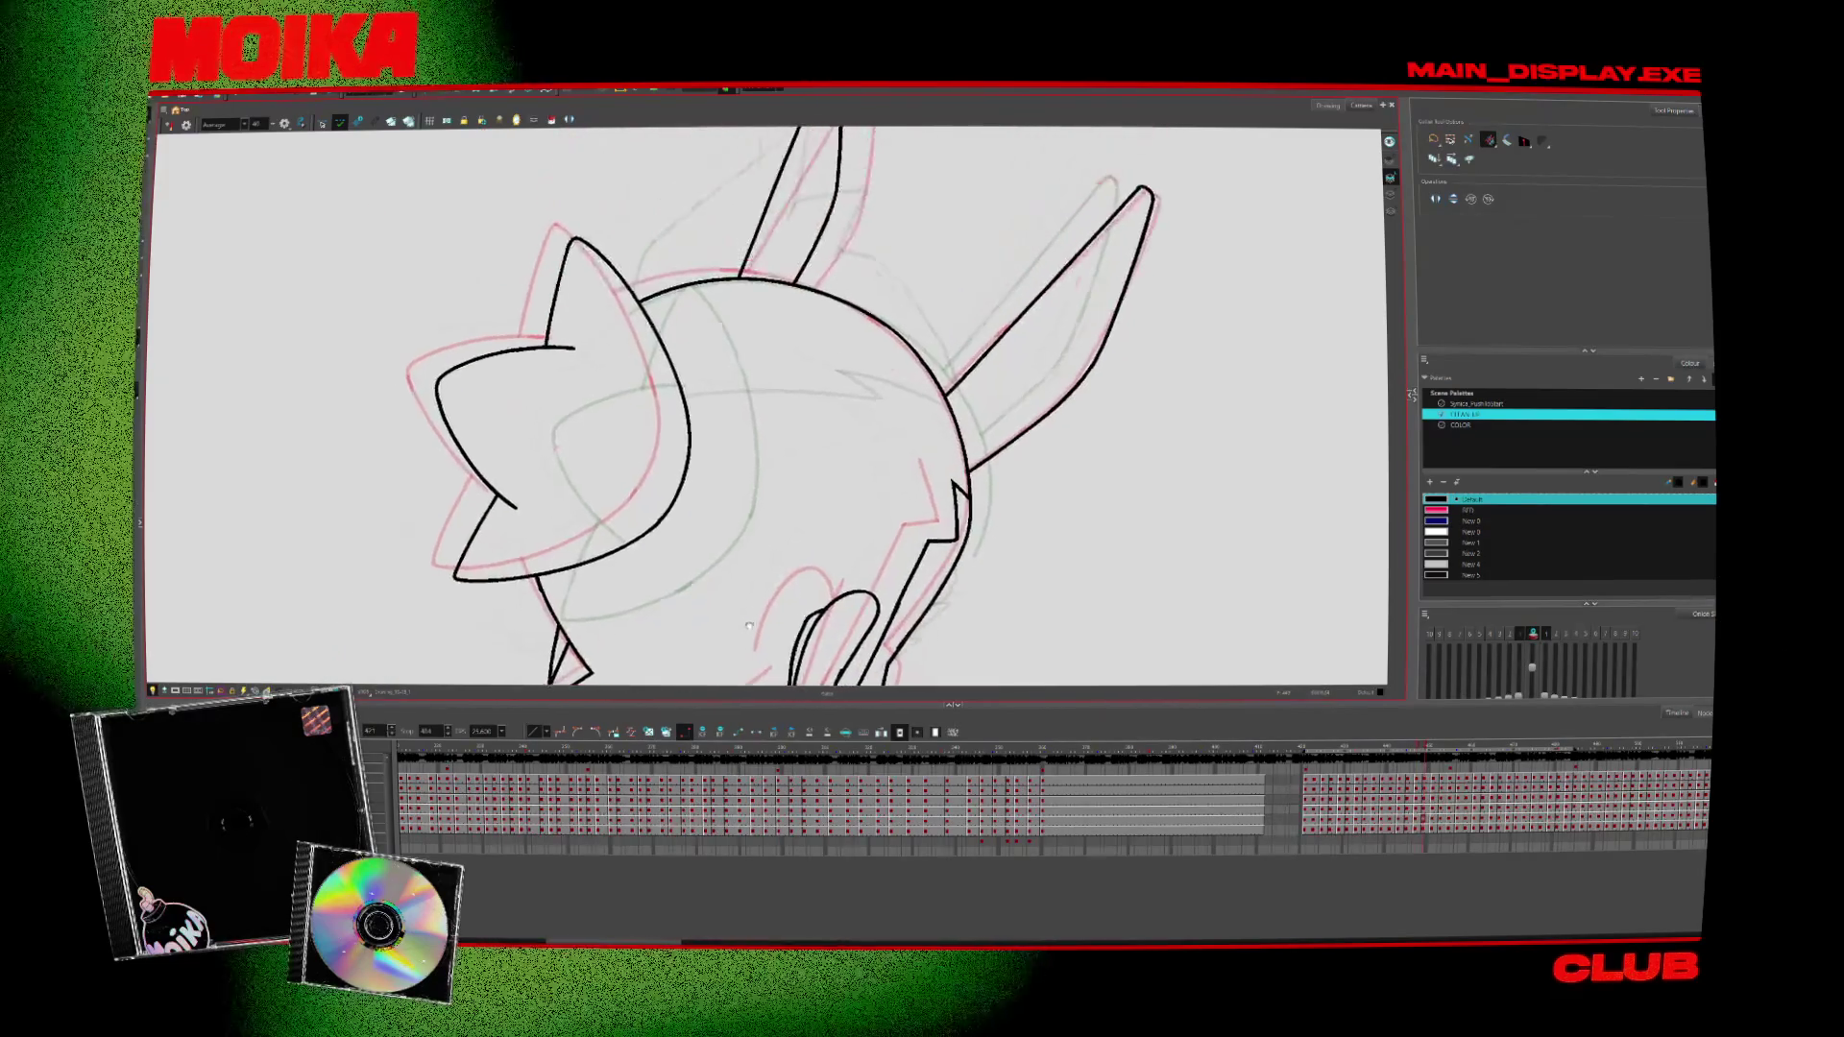
{"action": "key", "text": "comma"}
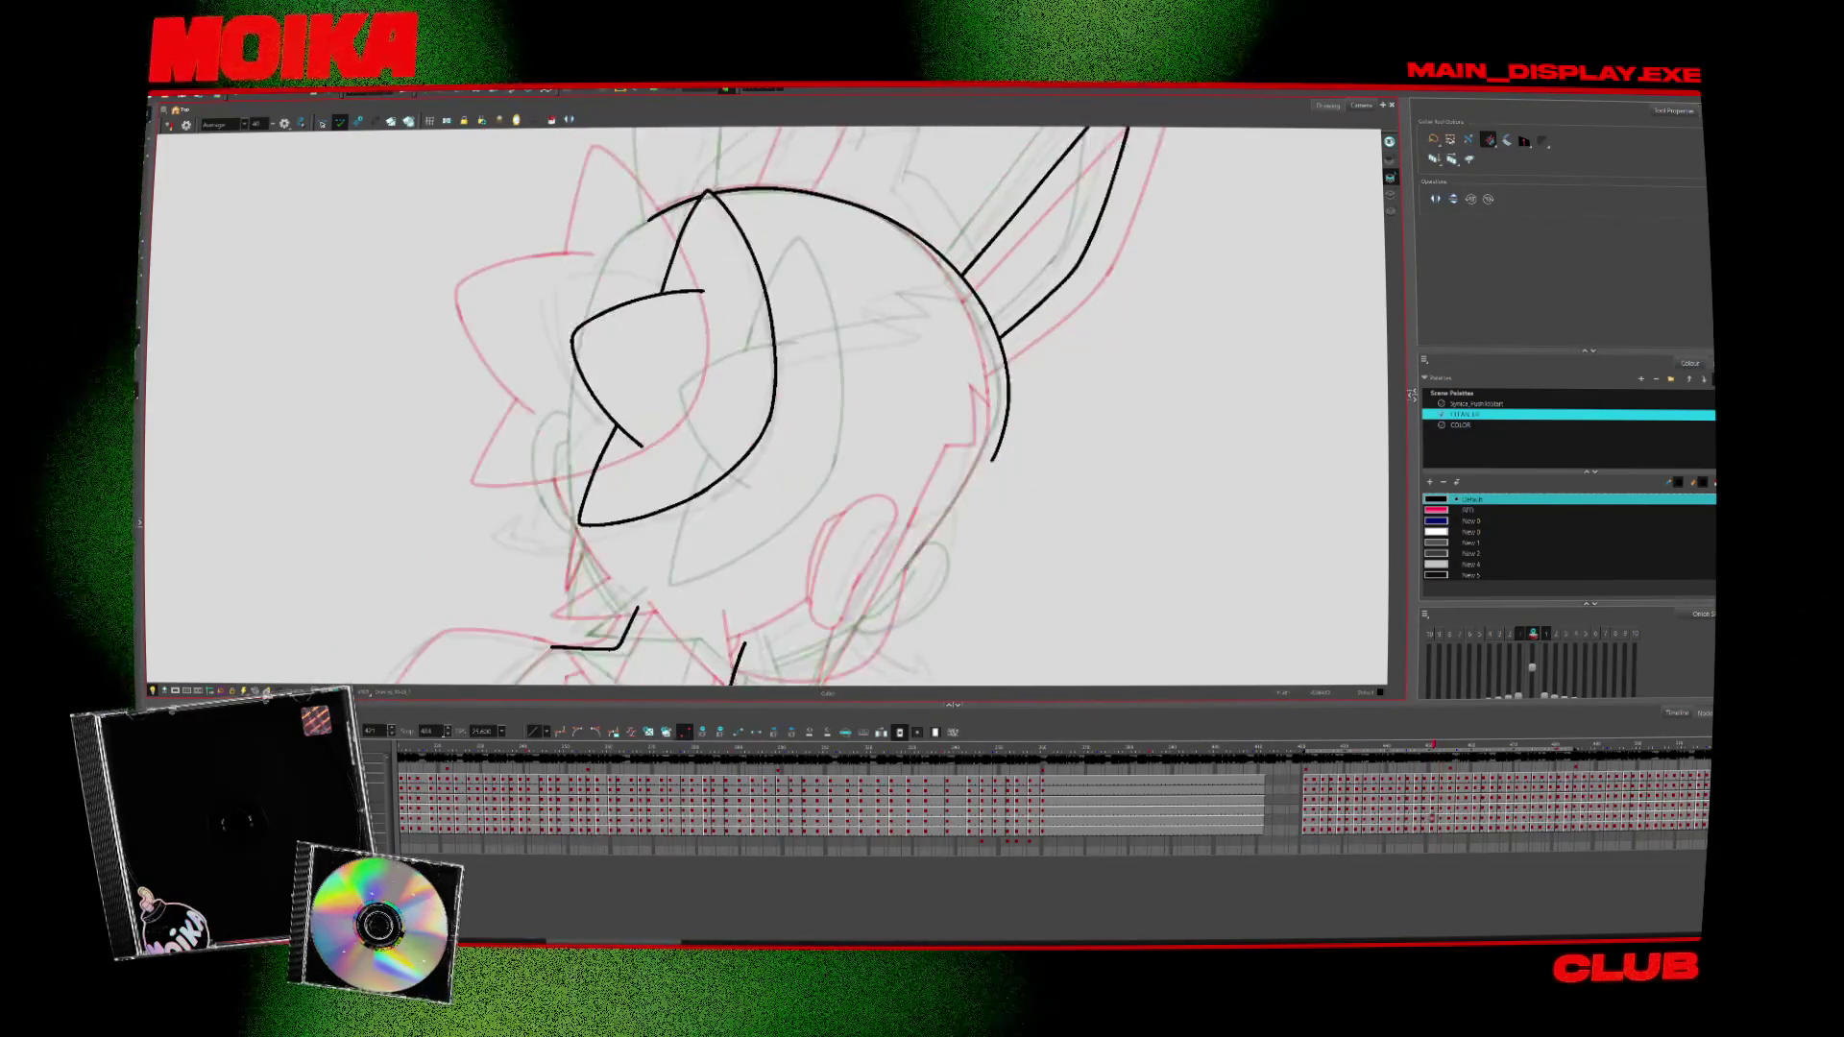
{"action": "scroll", "coordinate": [763, 314], "scroll_direction": "down", "scroll_amount": 5}
{"action": "key", "text": "alt+z"}
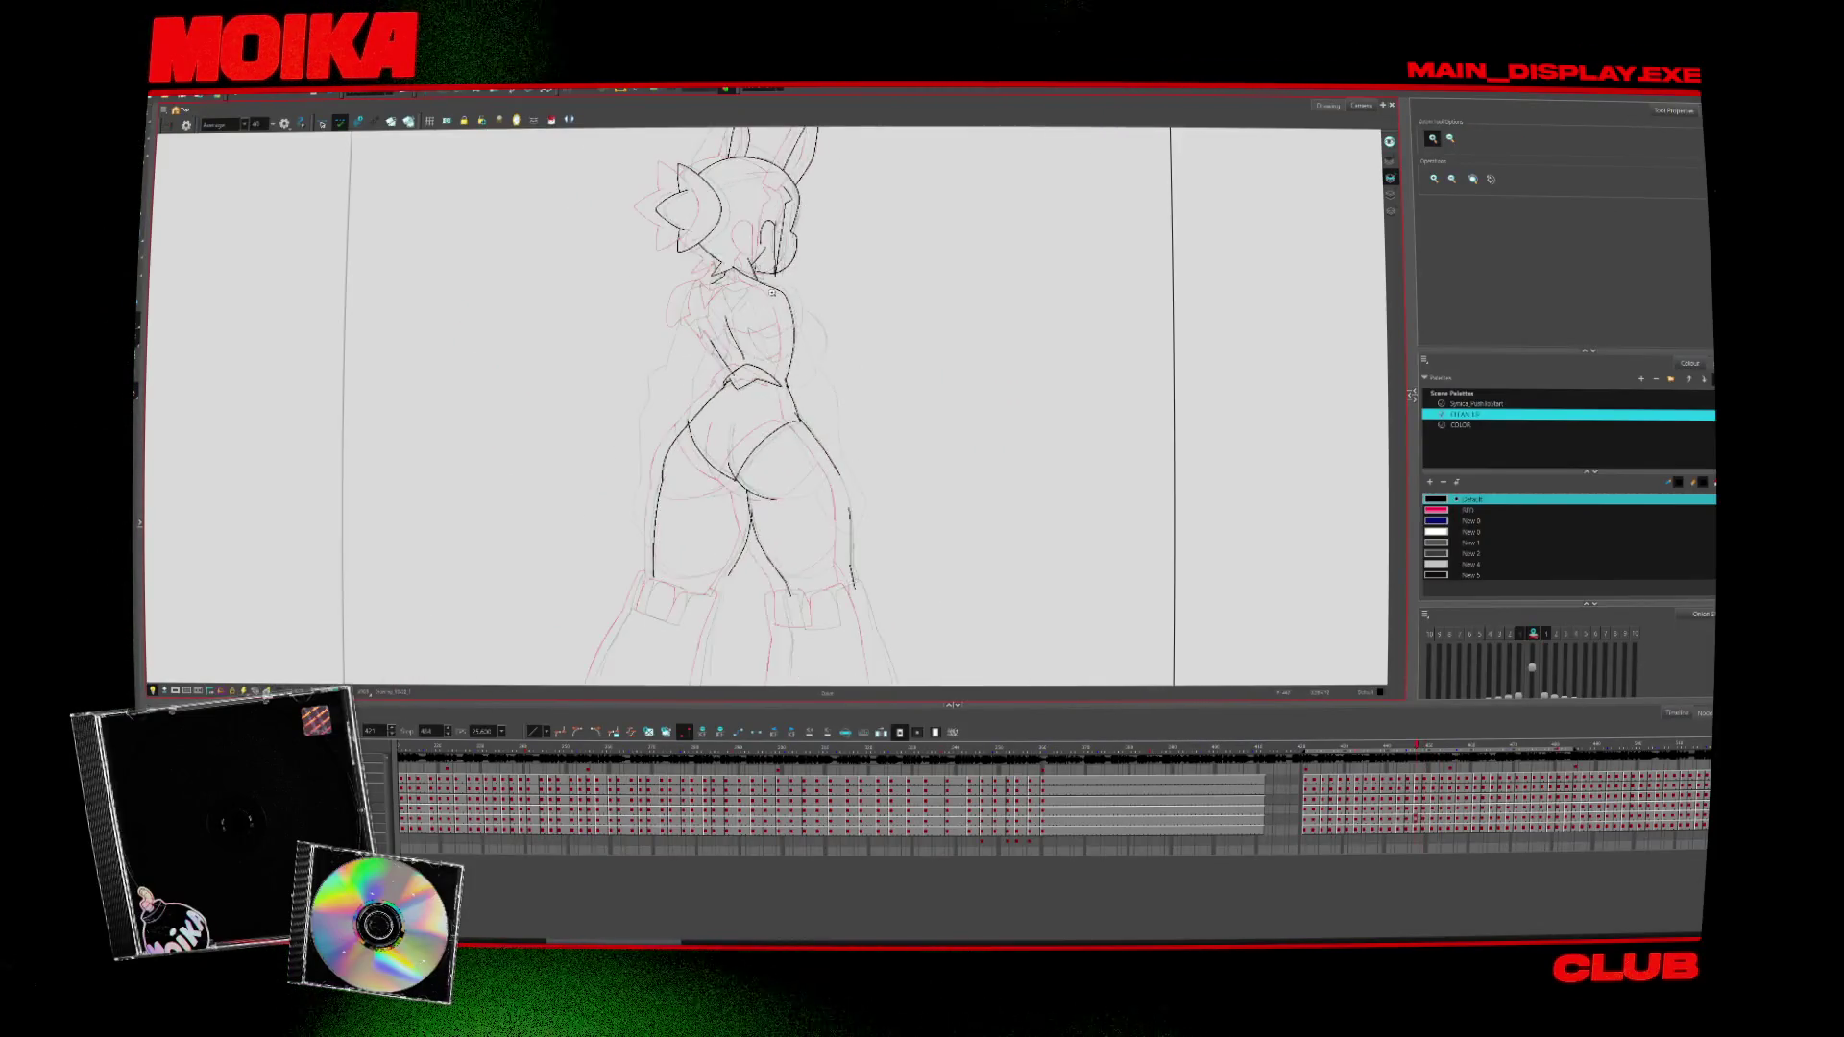
Pan to the camera frame's top, zoom out, and compare with the previous drawings
{"action": "left_click_drag", "start_coordinate": [762, 314], "coordinate": [765, 443]}
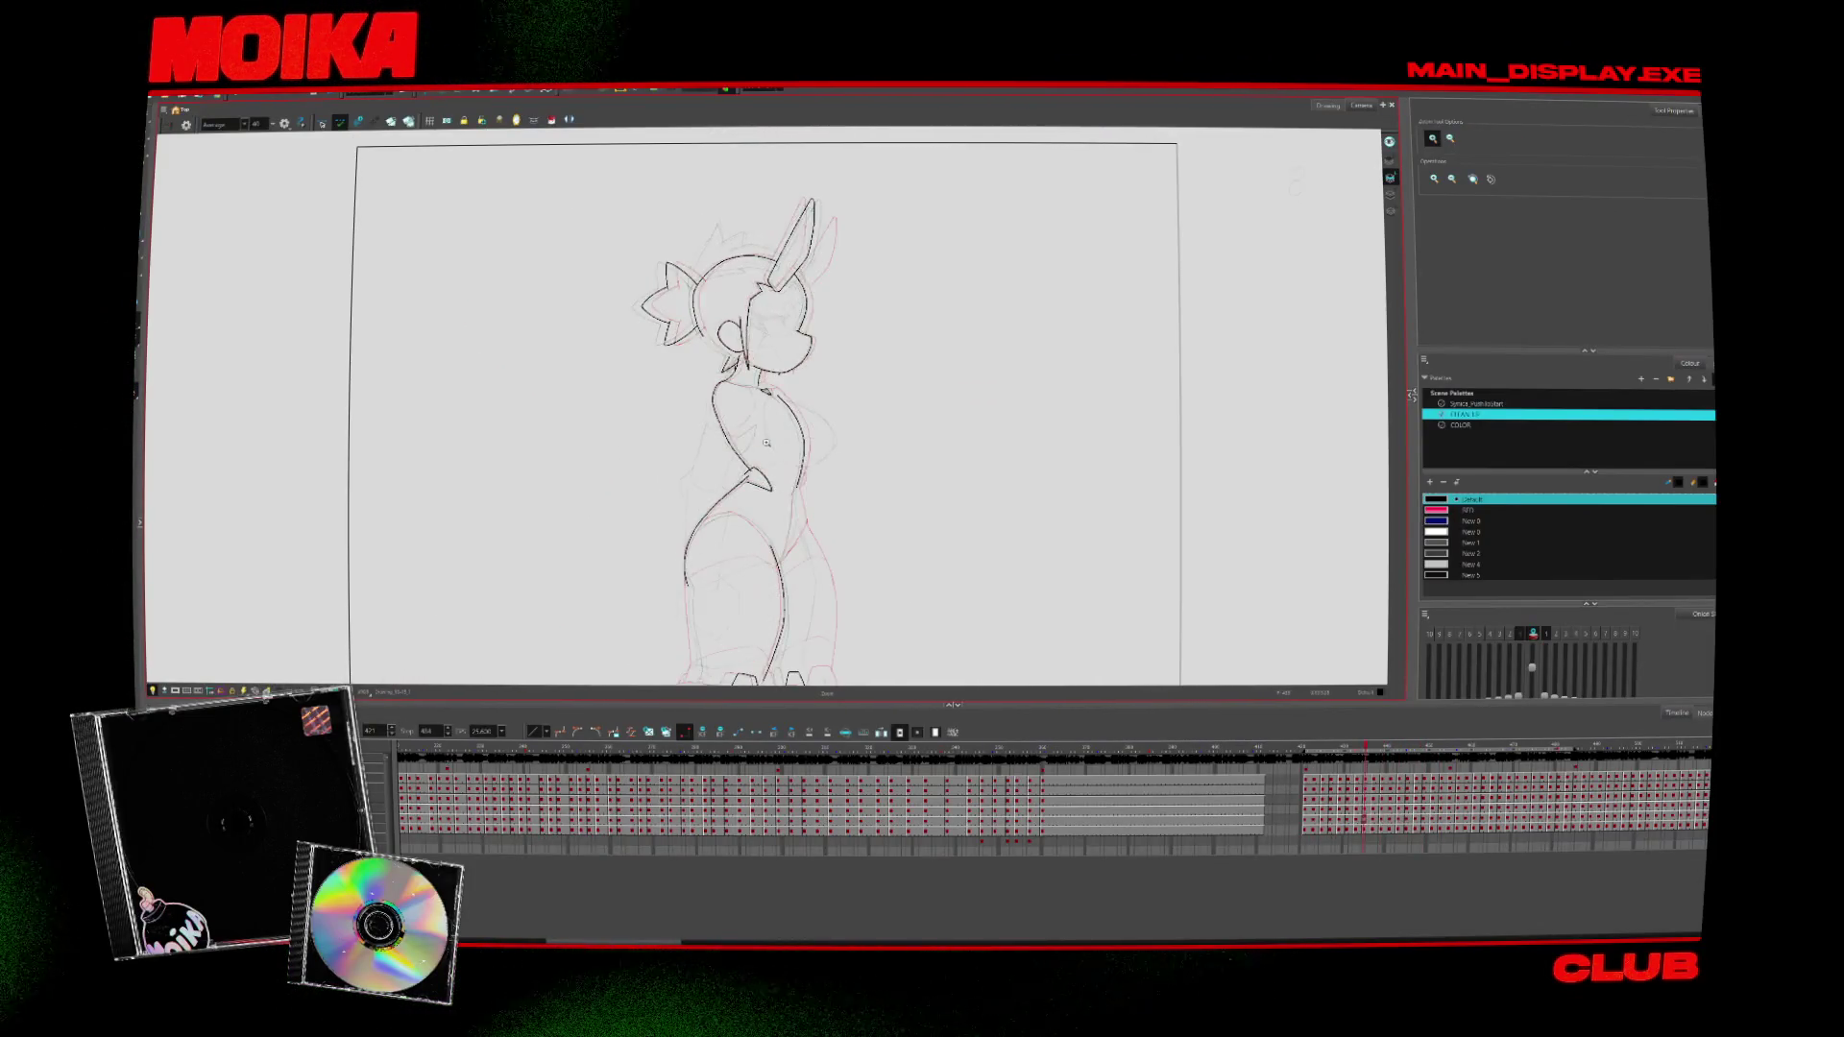
{"action": "key", "text": "alt+z"}
{"action": "scroll", "coordinate": [764, 361], "scroll_direction": "down", "scroll_amount": 5}
{"action": "key", "text": "comma"}
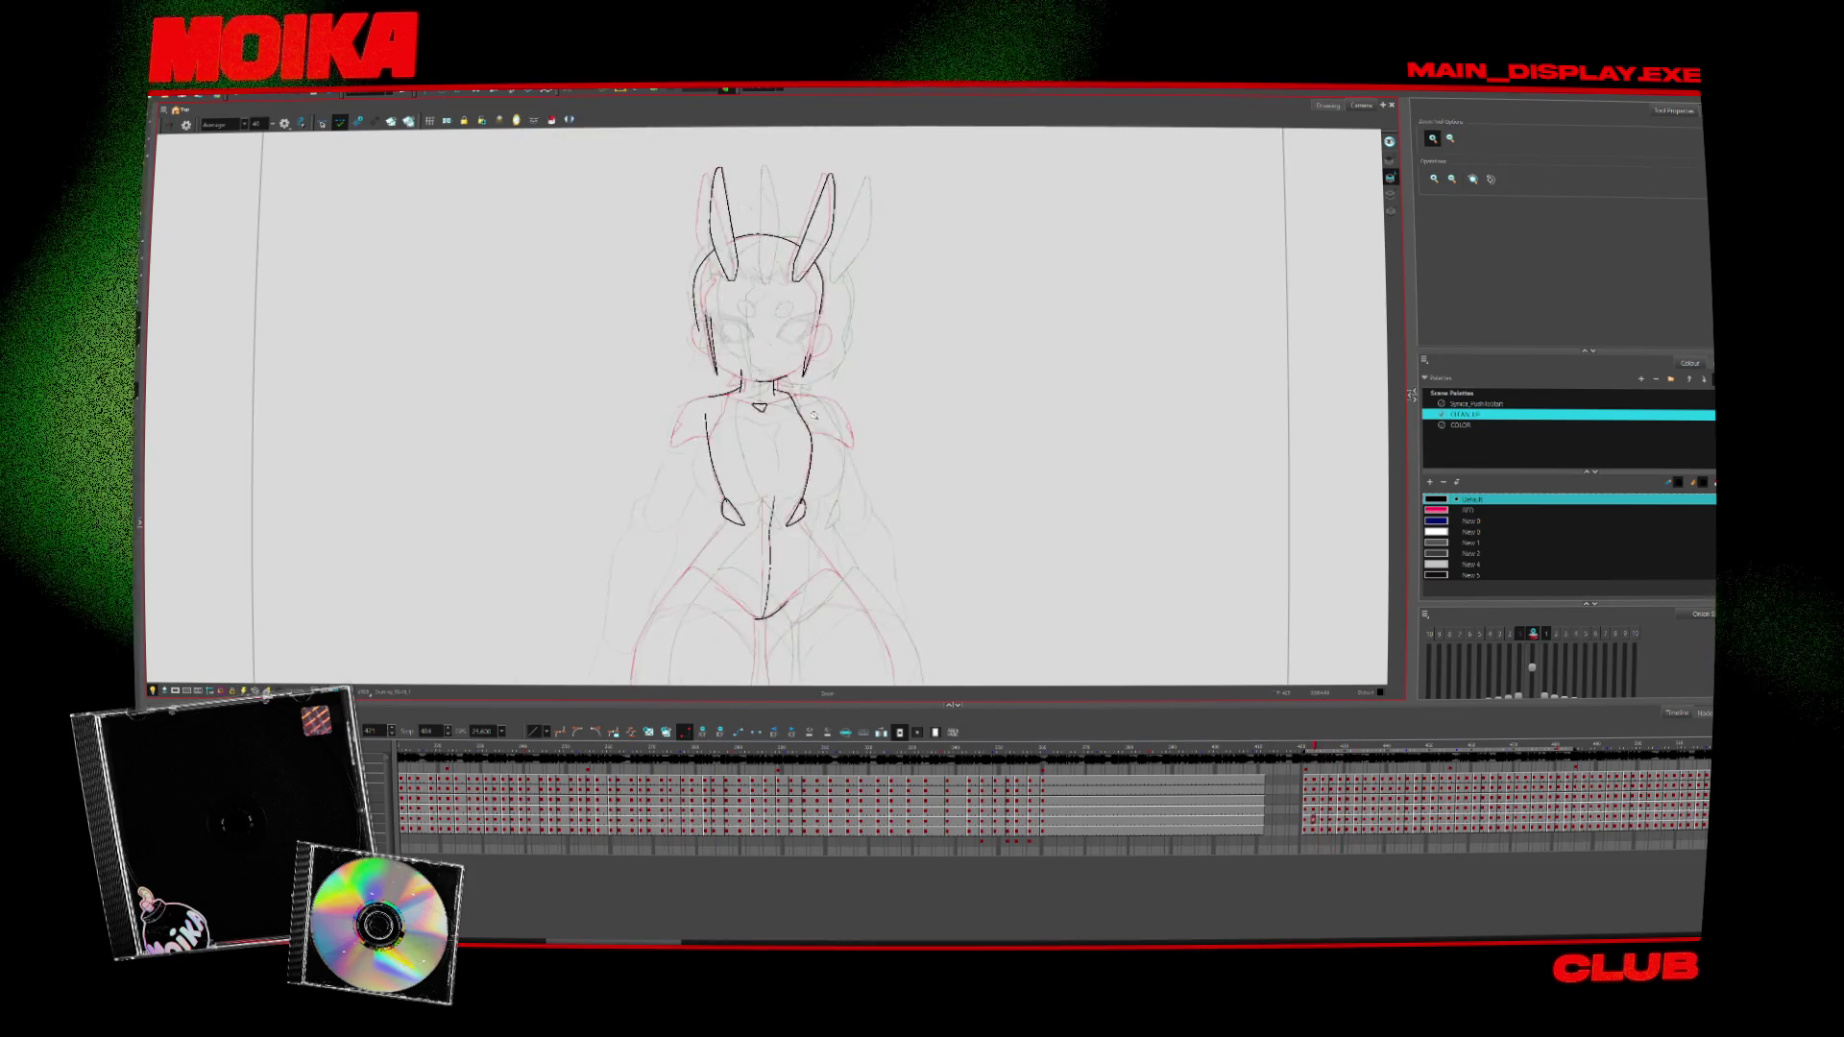
{"action": "key", "text": "comma"}
{"action": "key", "text": "period"}
{"action": "key", "text": "comma"}
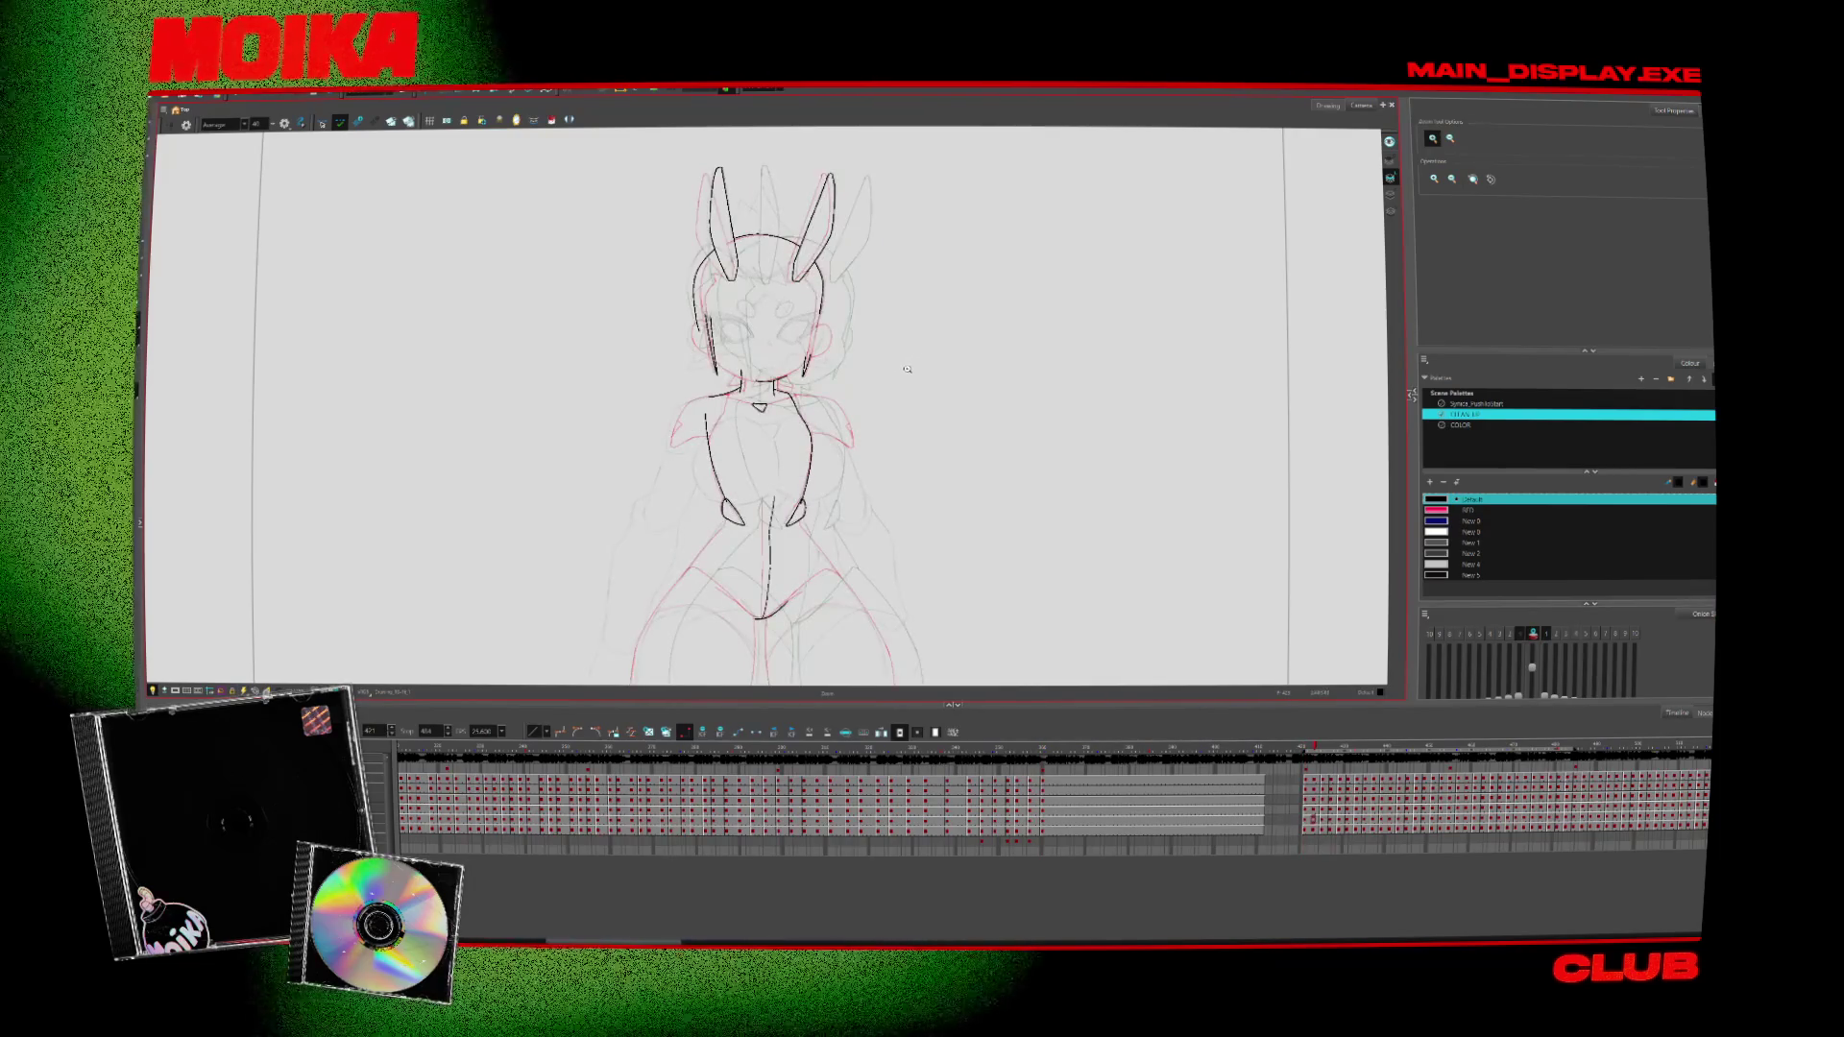
{"action": "key", "text": "comma"}
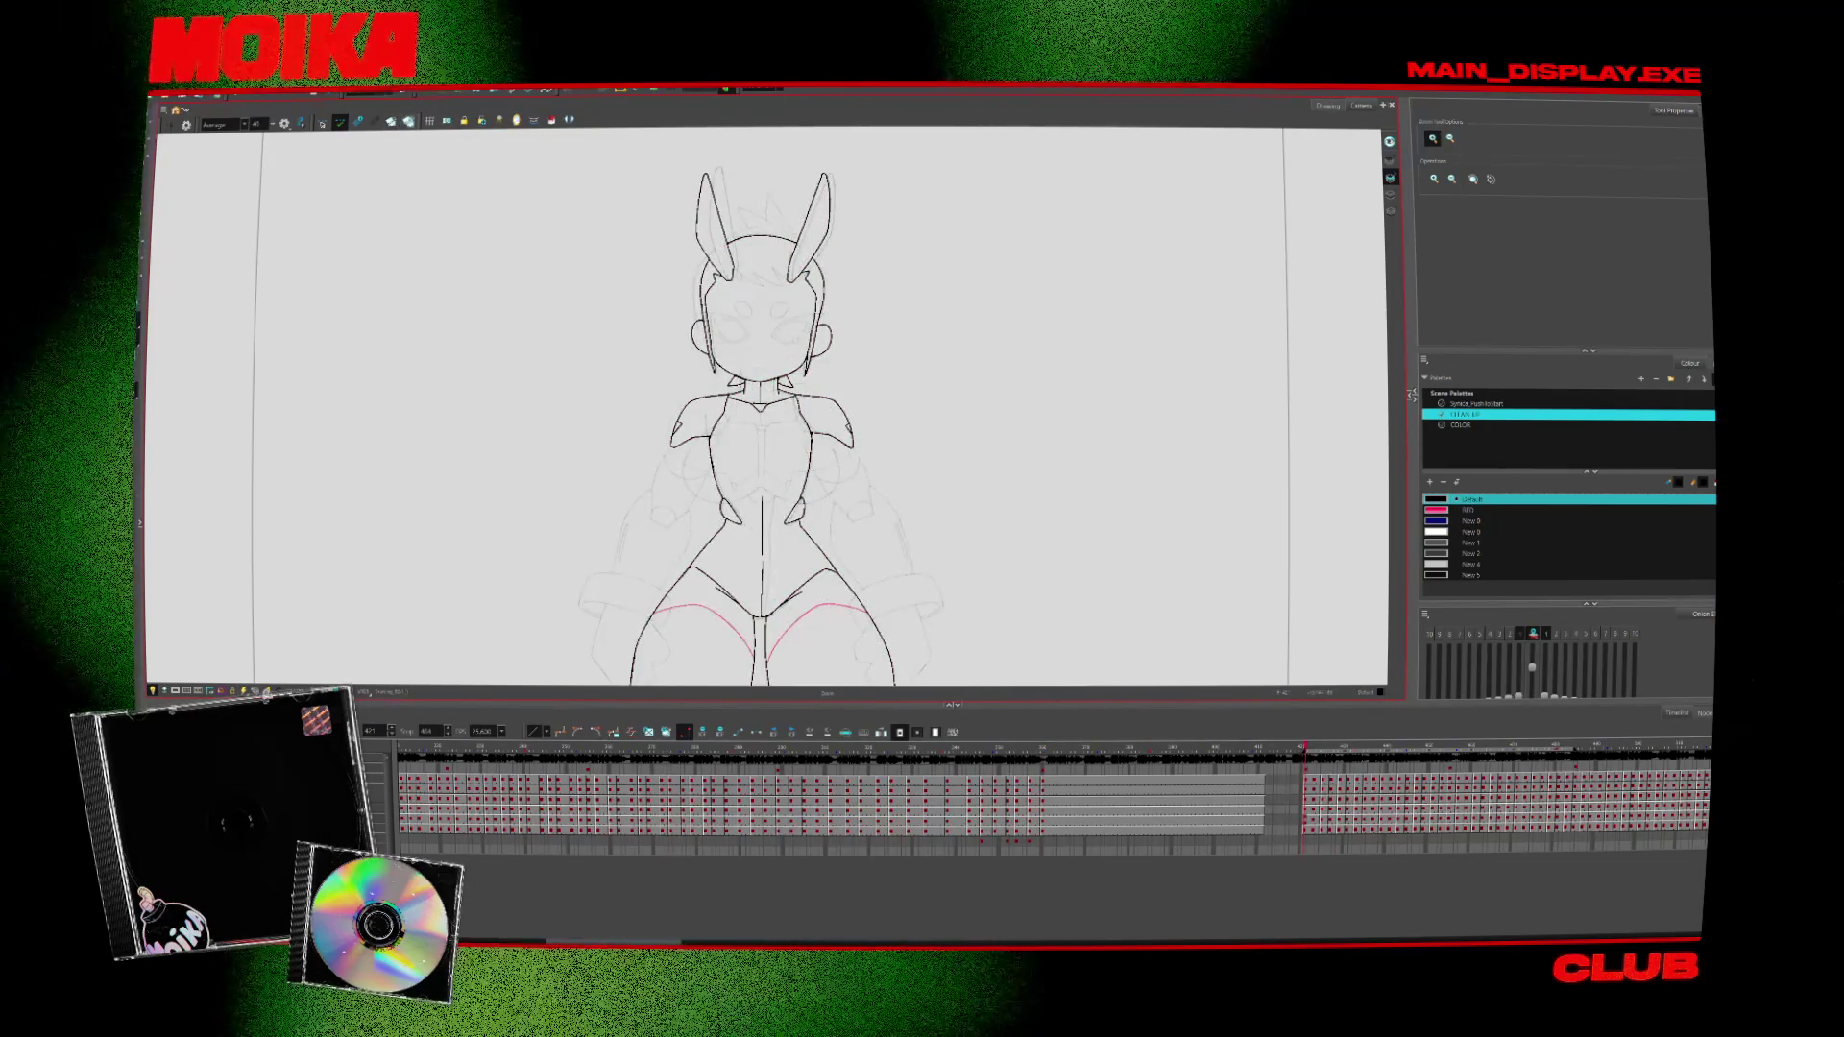
Jump to later poses via timeline cells, step back, and play the animation forward
{"action": "left_click", "coordinate": [1338, 819]}
{"action": "left_click", "coordinate": [1498, 819]}
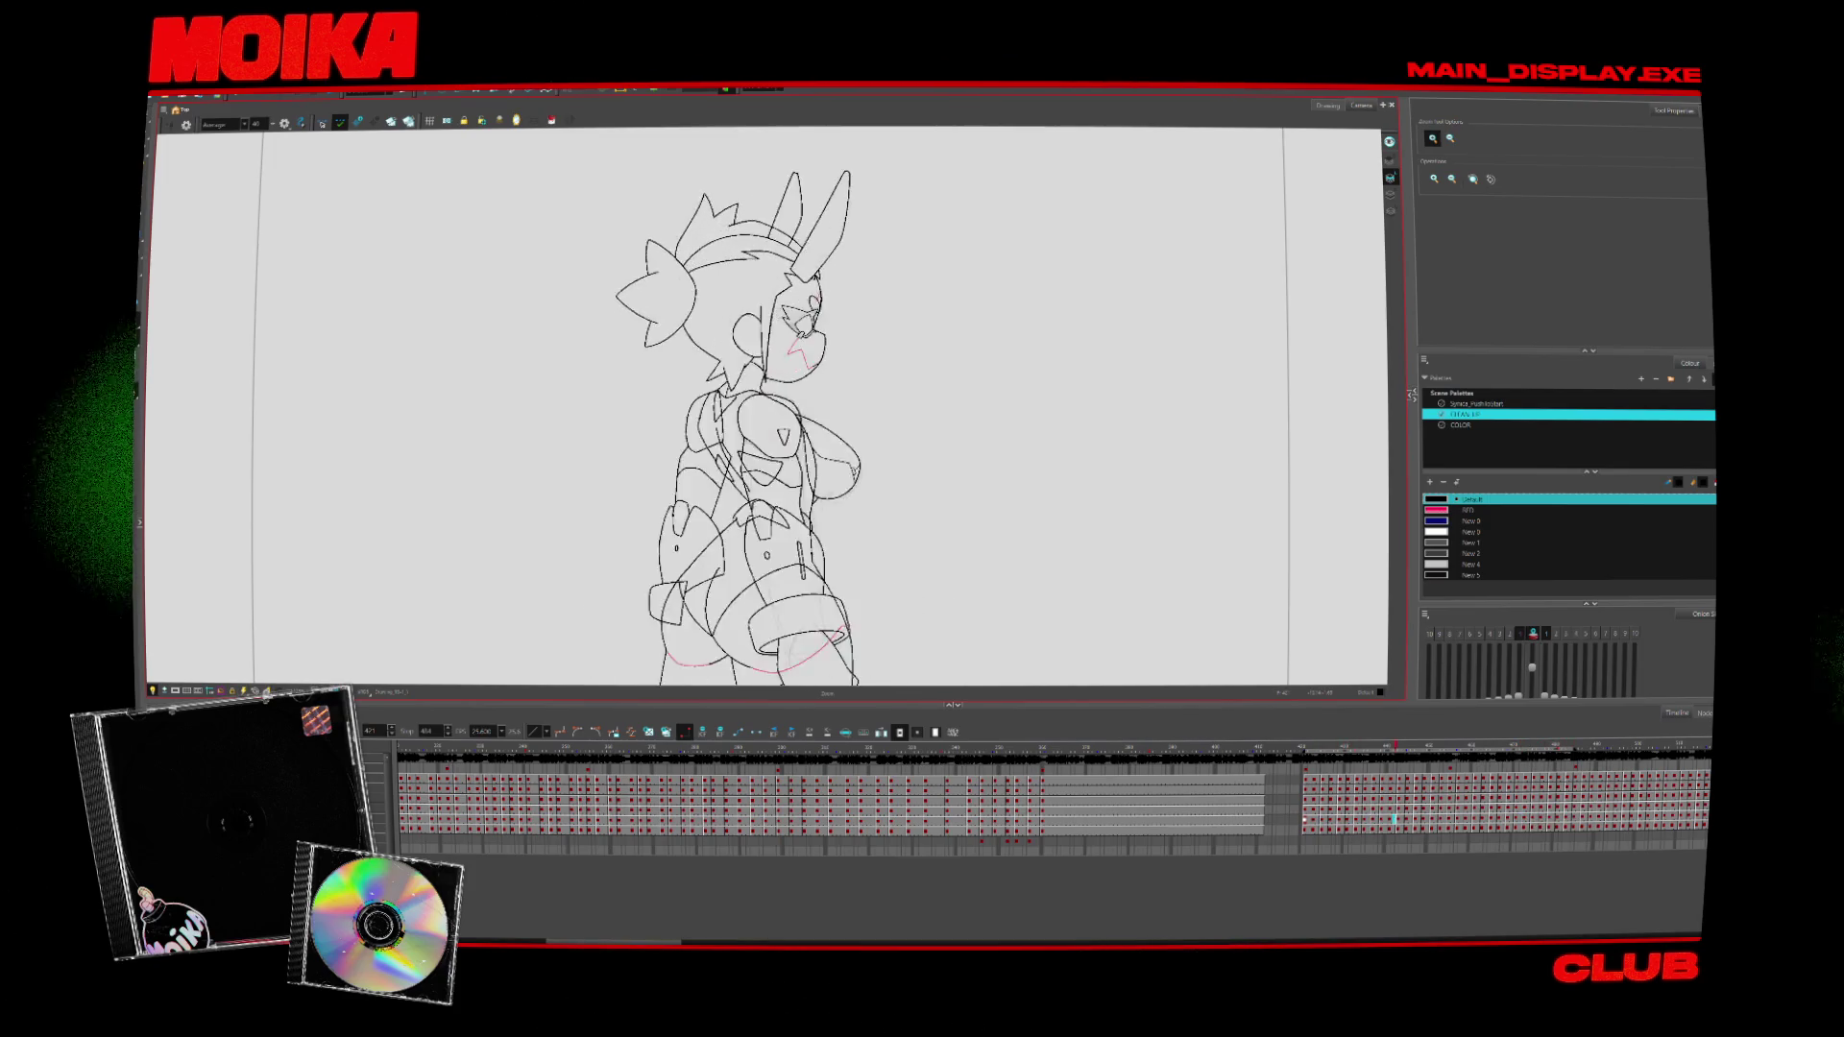
{"action": "key", "text": "comma"}
{"action": "key", "text": "comma"}
{"action": "key", "text": "comma"}
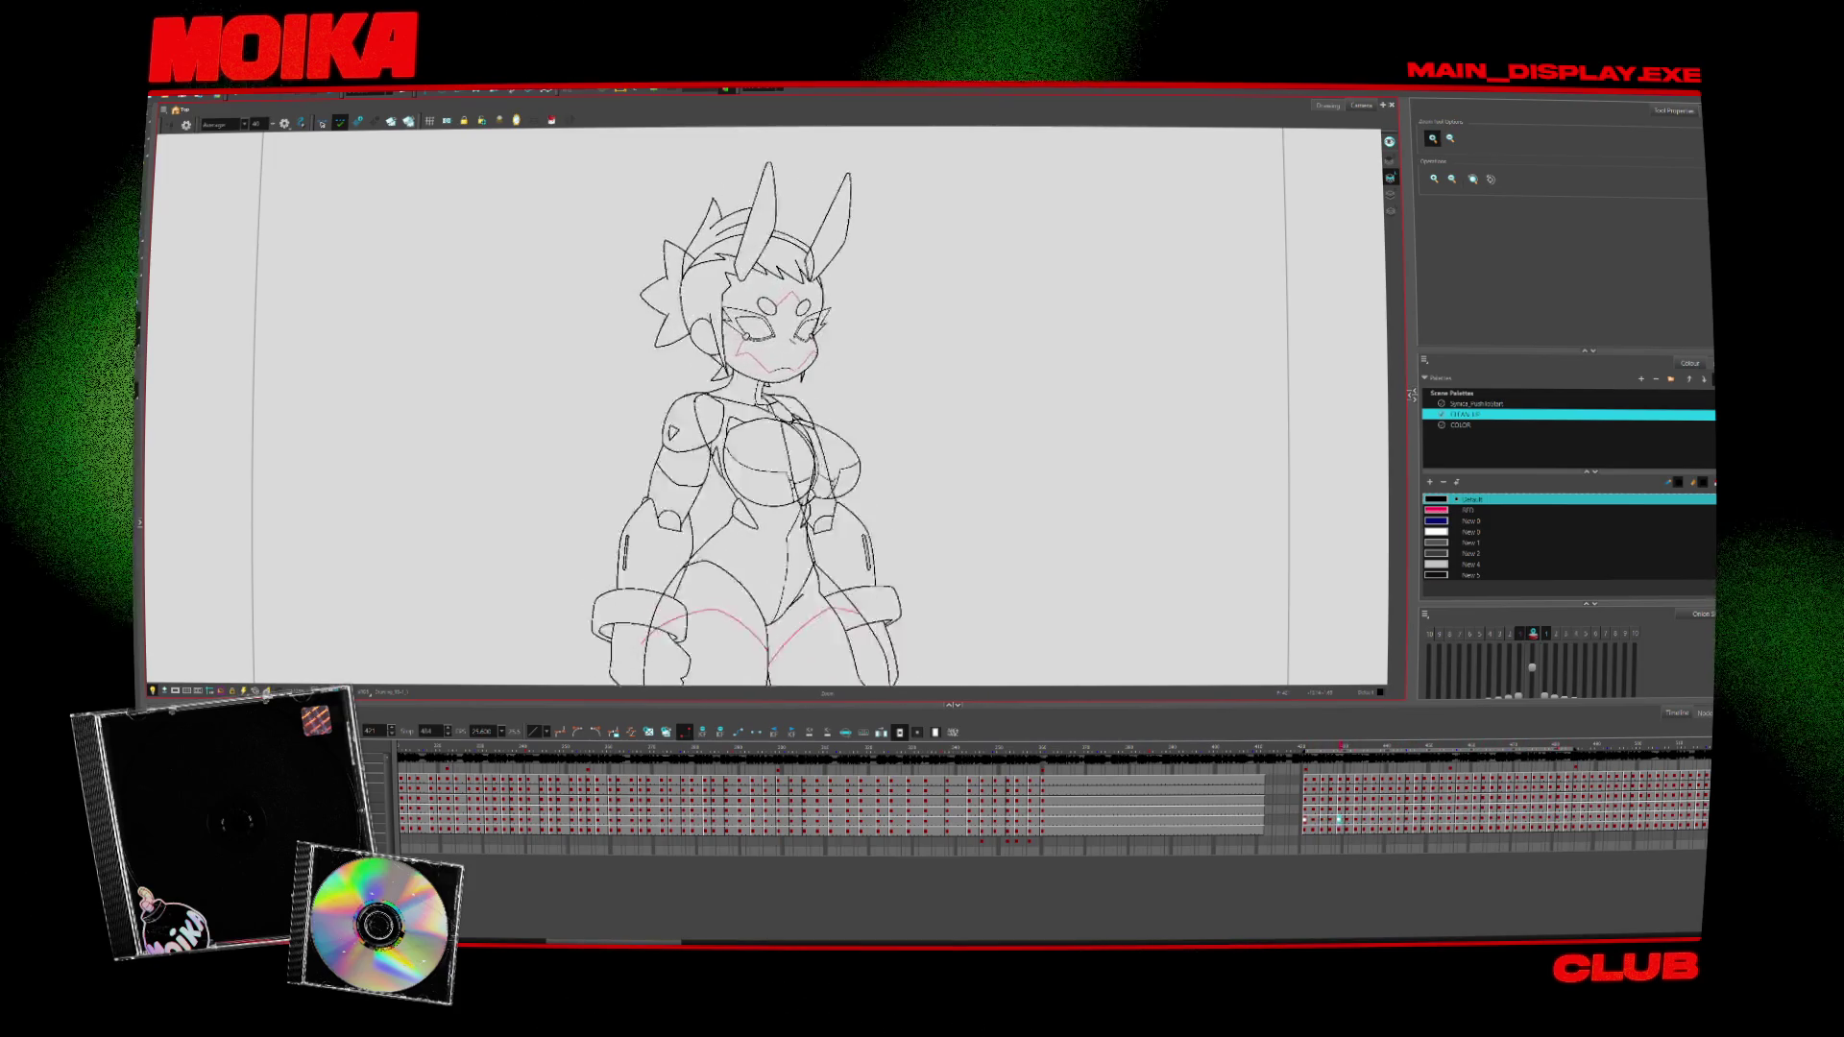
{"action": "key", "text": "comma"}
{"action": "key", "text": "comma"}
{"action": "key", "text": "comma"}
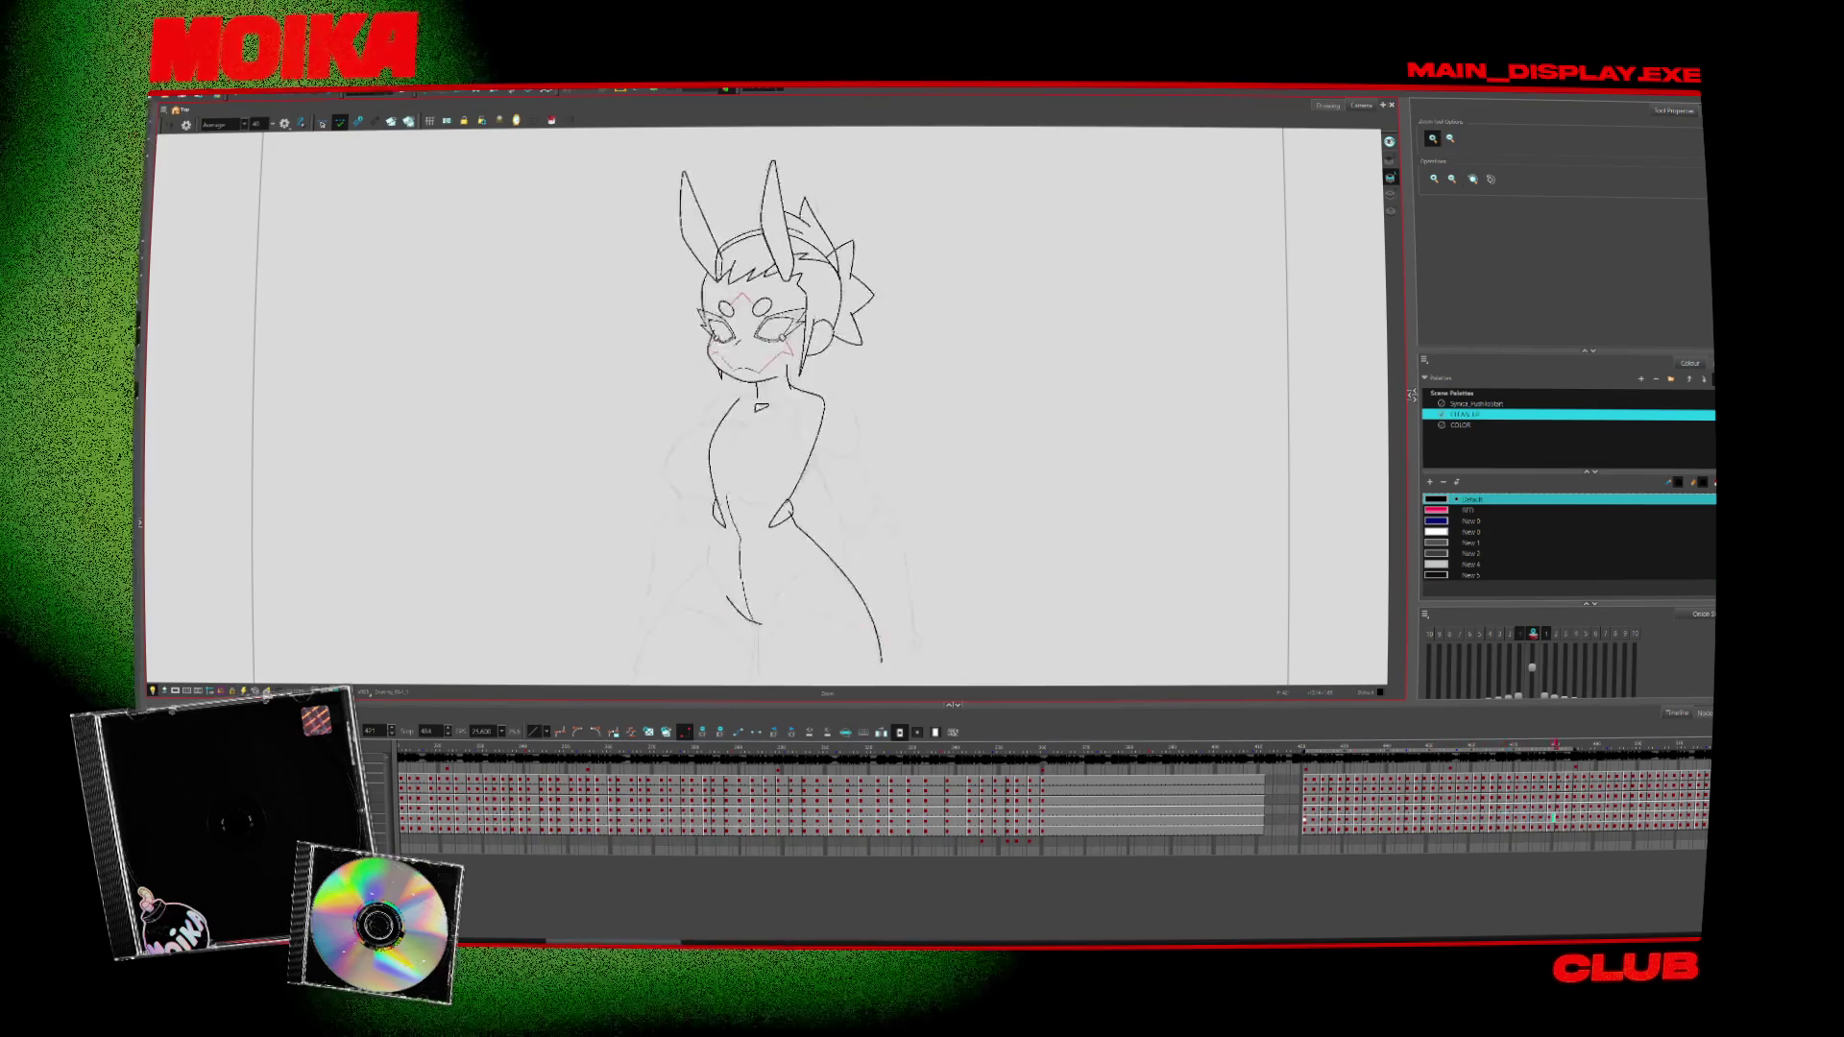
{"action": "key", "text": "Return"}
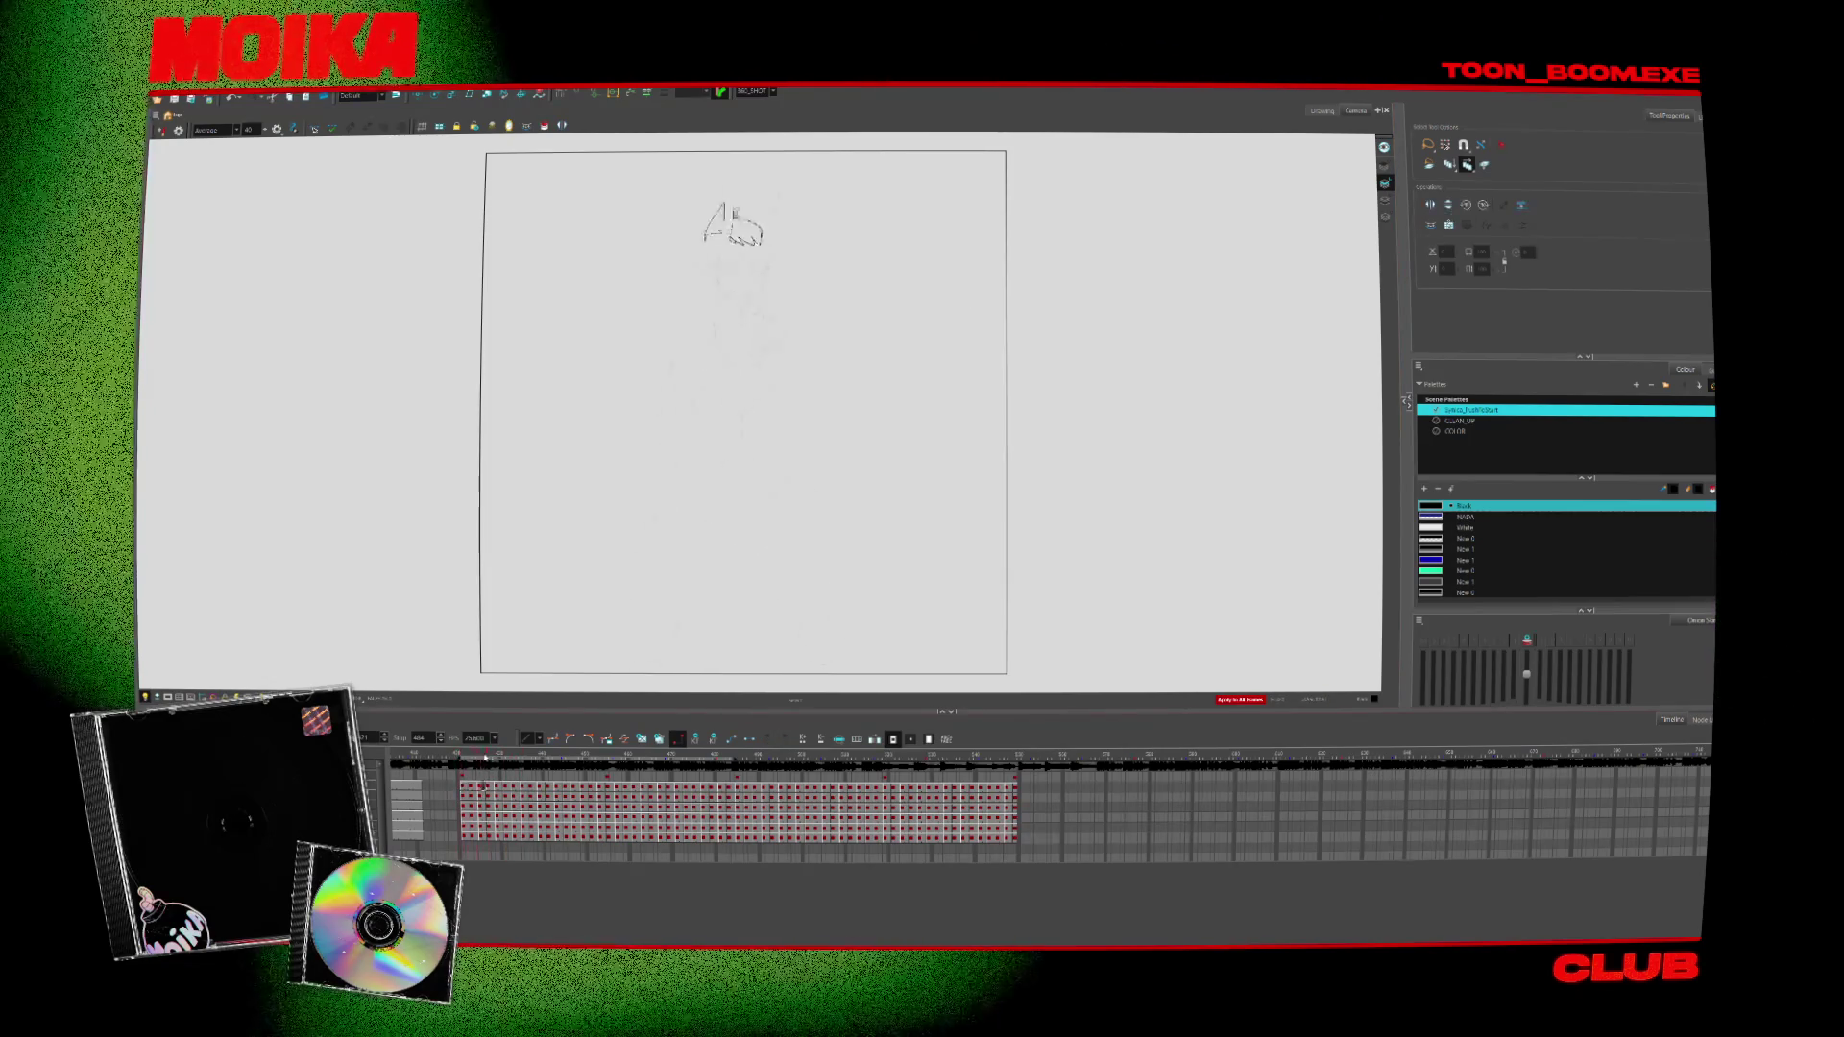
Move the playhead ahead and select the frame holding the full inked character, with the Brush active
{"action": "left_click_drag", "start_coordinate": [485, 759], "coordinate": [758, 768]}
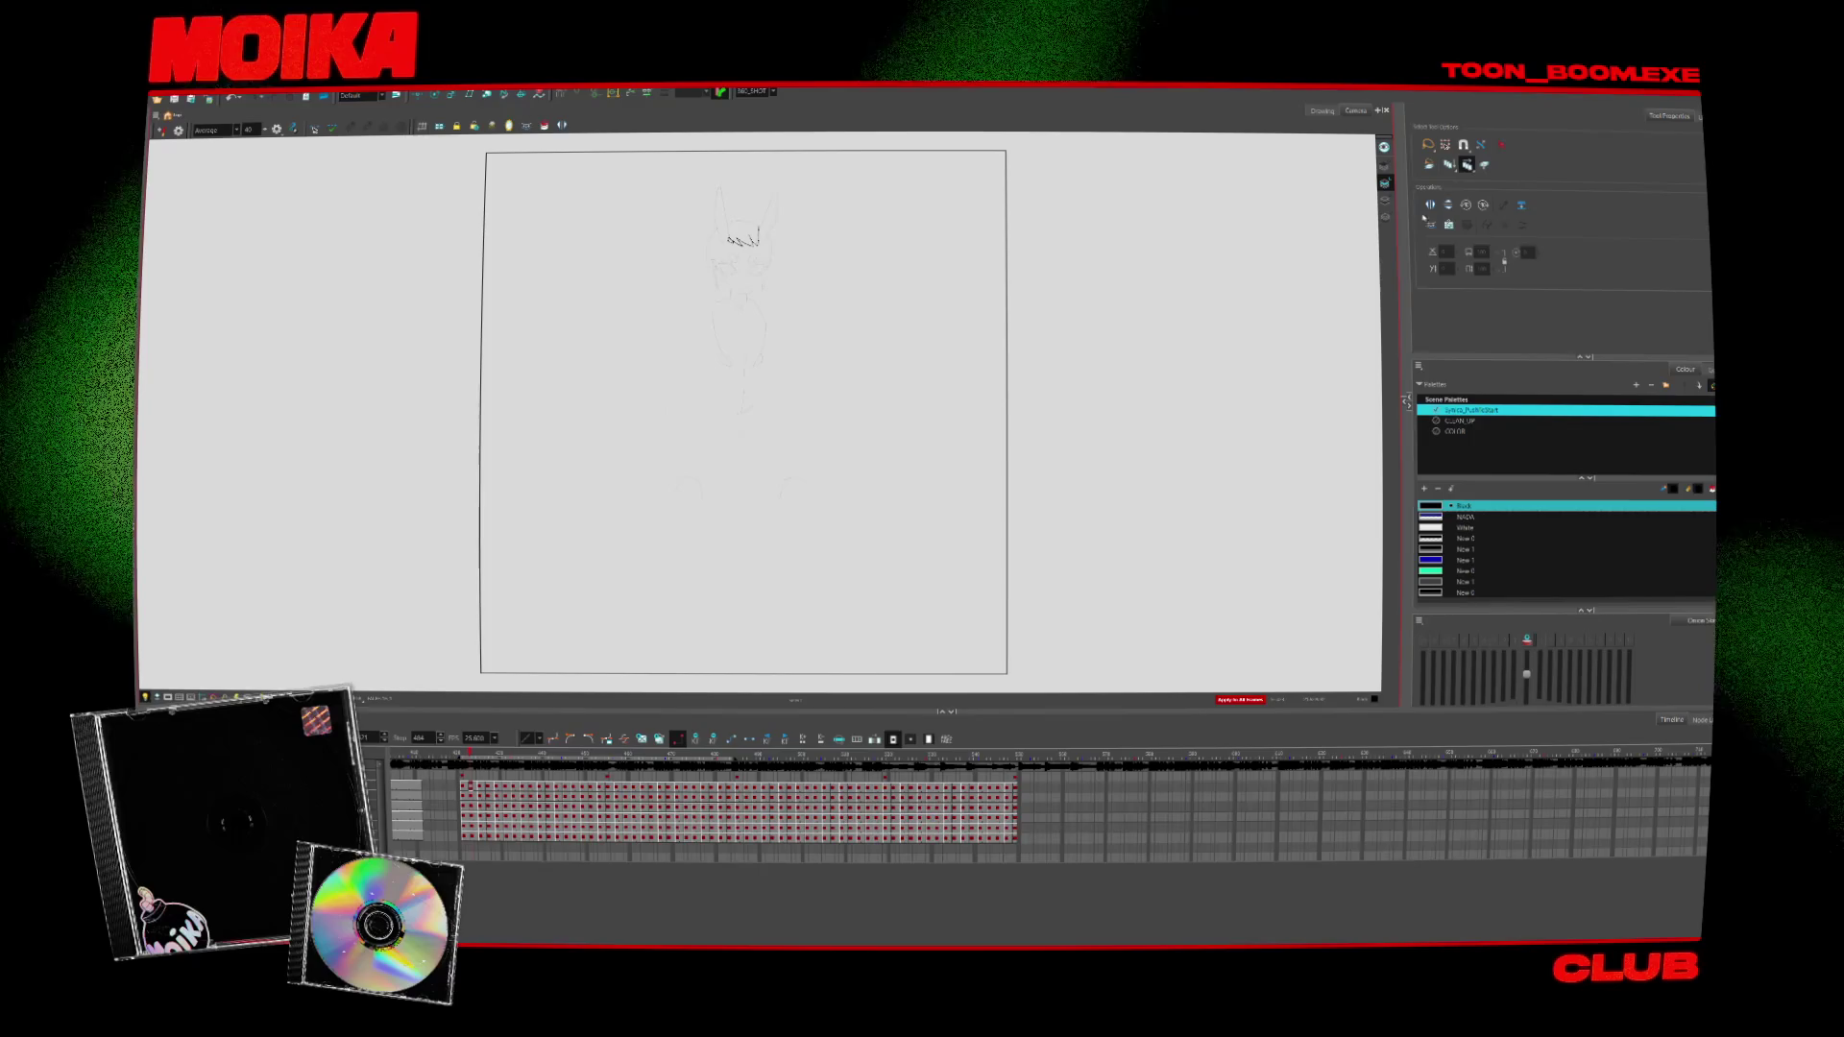
{"action": "key", "text": "alt+b"}
{"action": "left_click", "coordinate": [552, 787]}
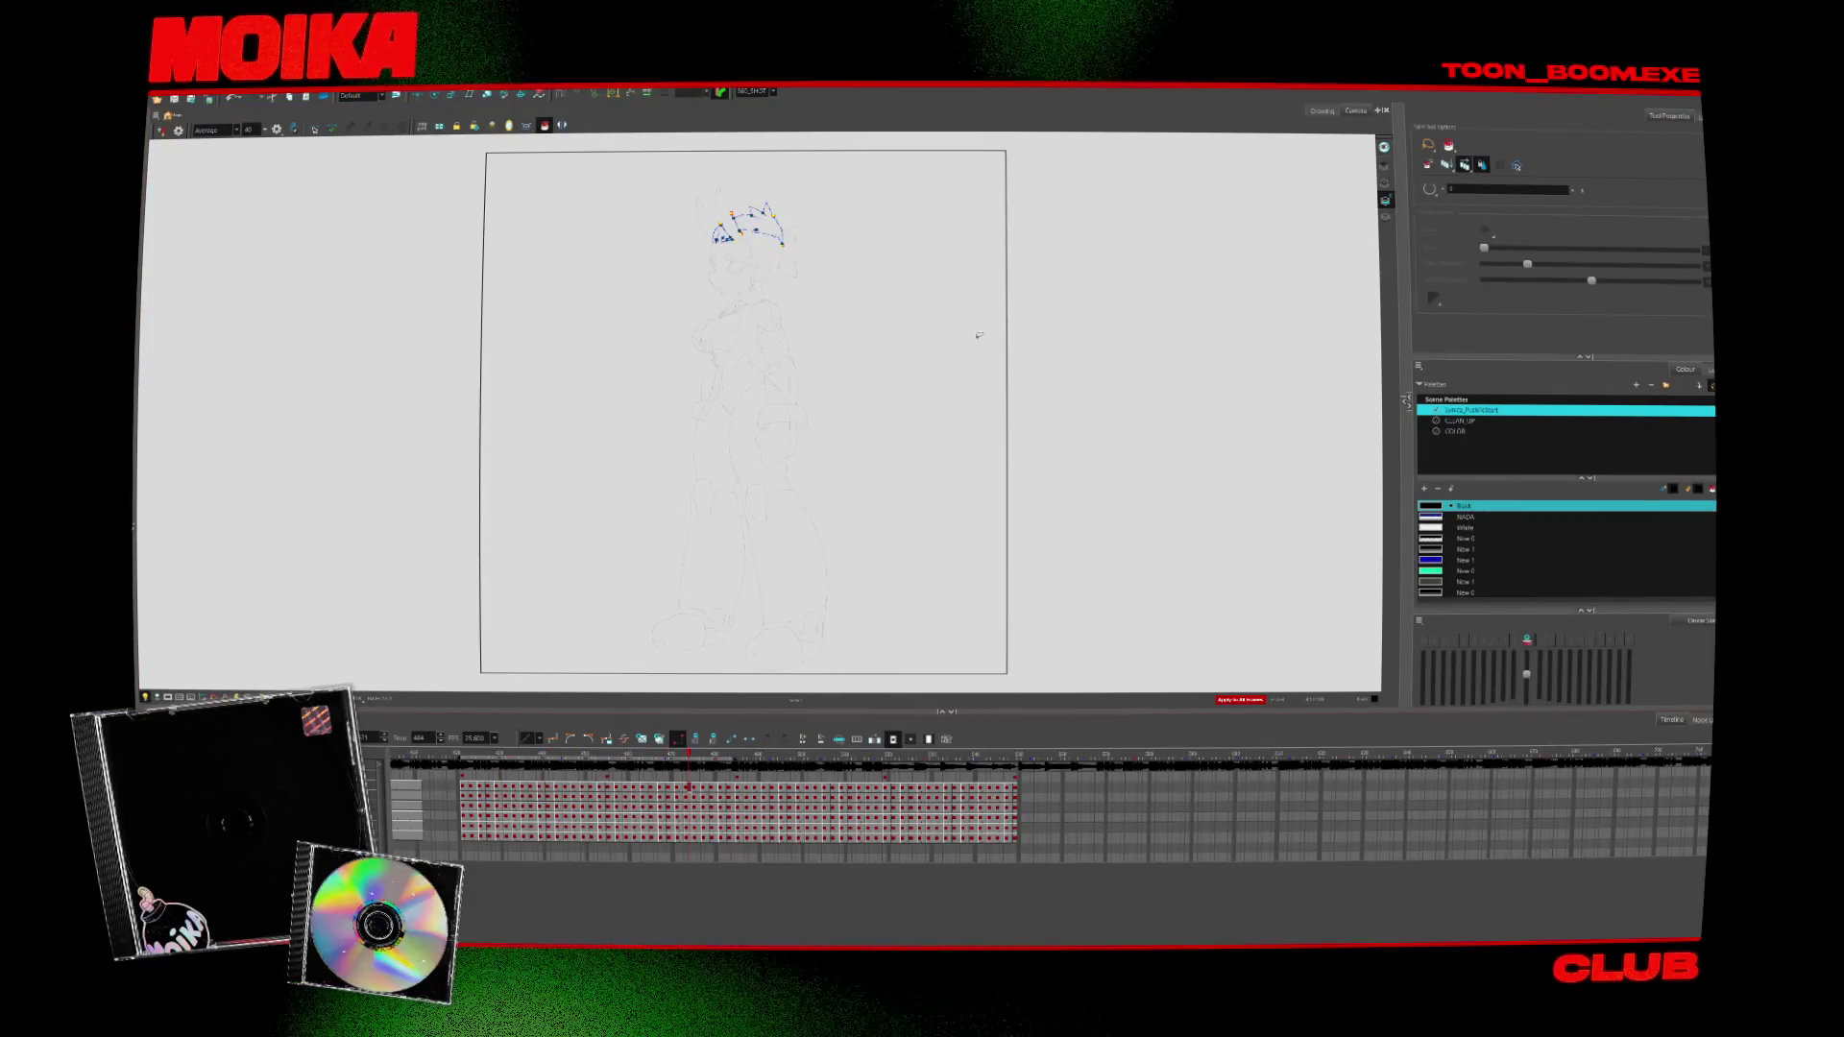
Set CLEAN_UP as the current palette and zoom the Node View onto the Drawing_TOP/Colour-Override nodes
{"action": "left_click", "coordinate": [1459, 421]}
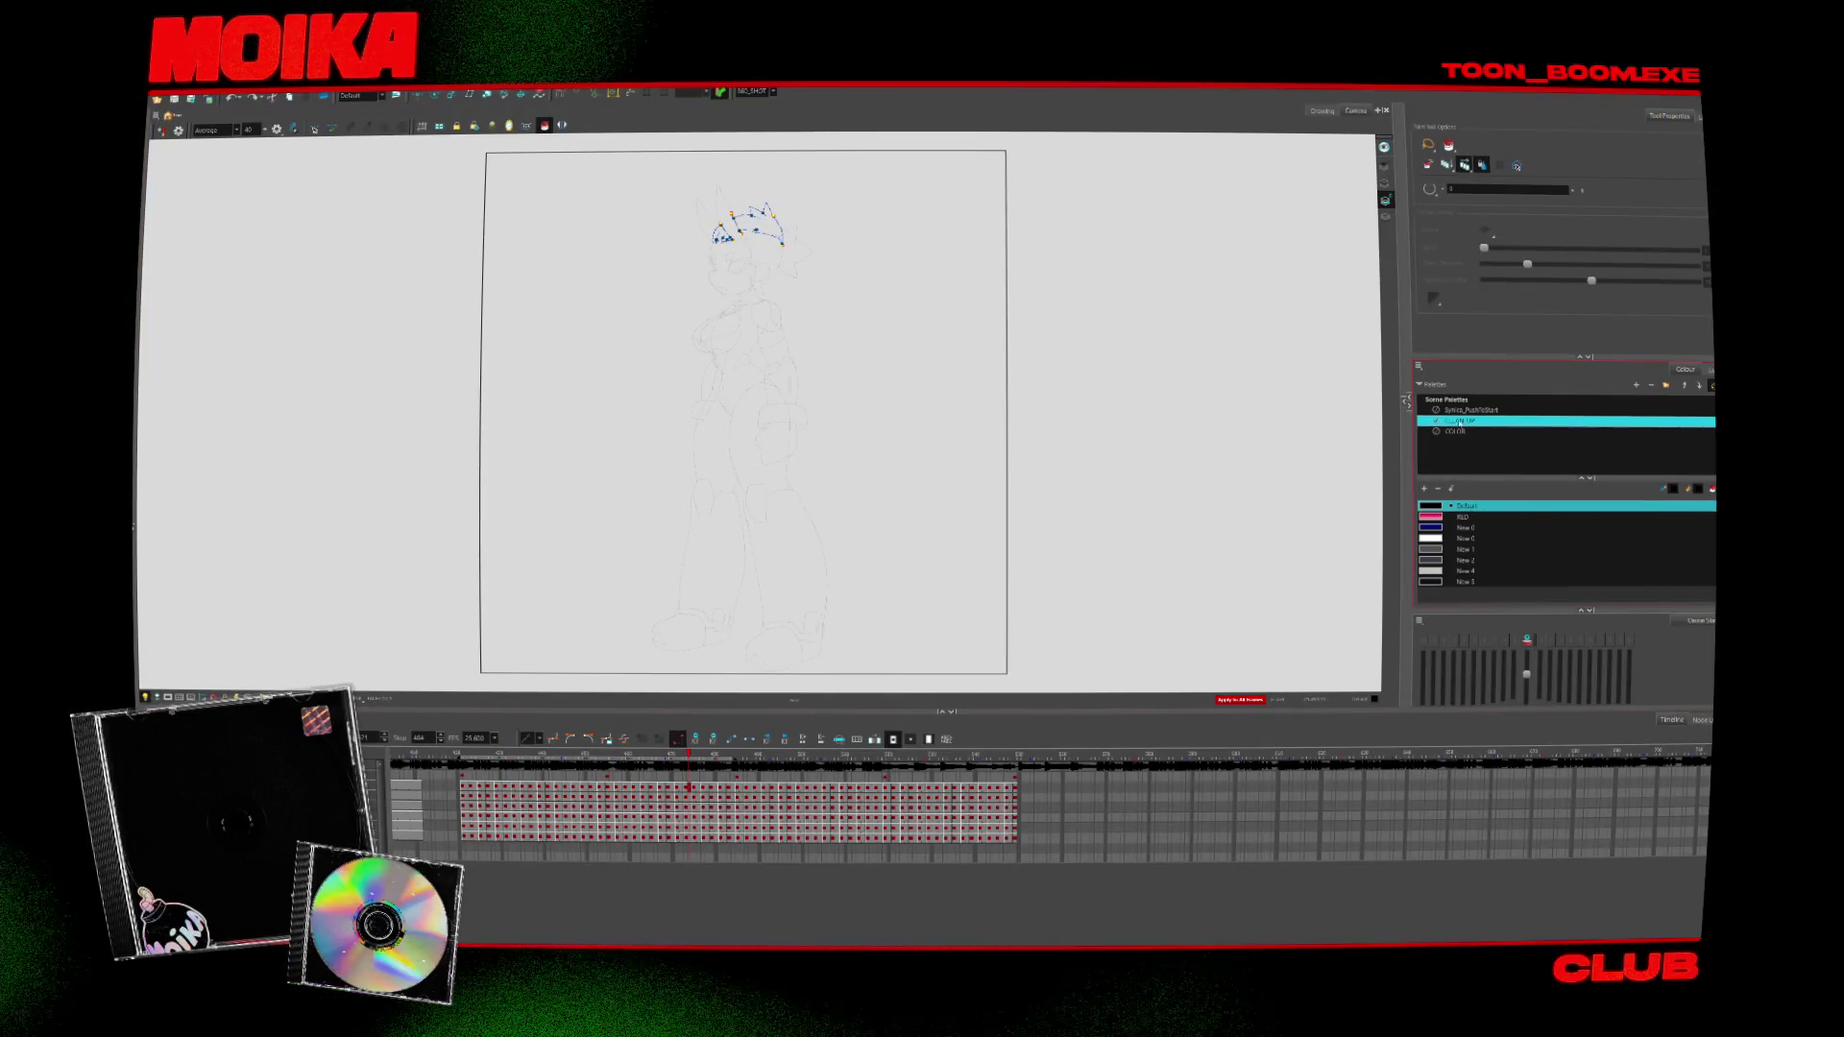
{"action": "left_click", "coordinate": [1403, 405]}
{"action": "scroll", "coordinate": [1307, 424], "scroll_direction": "down", "scroll_amount": 5}
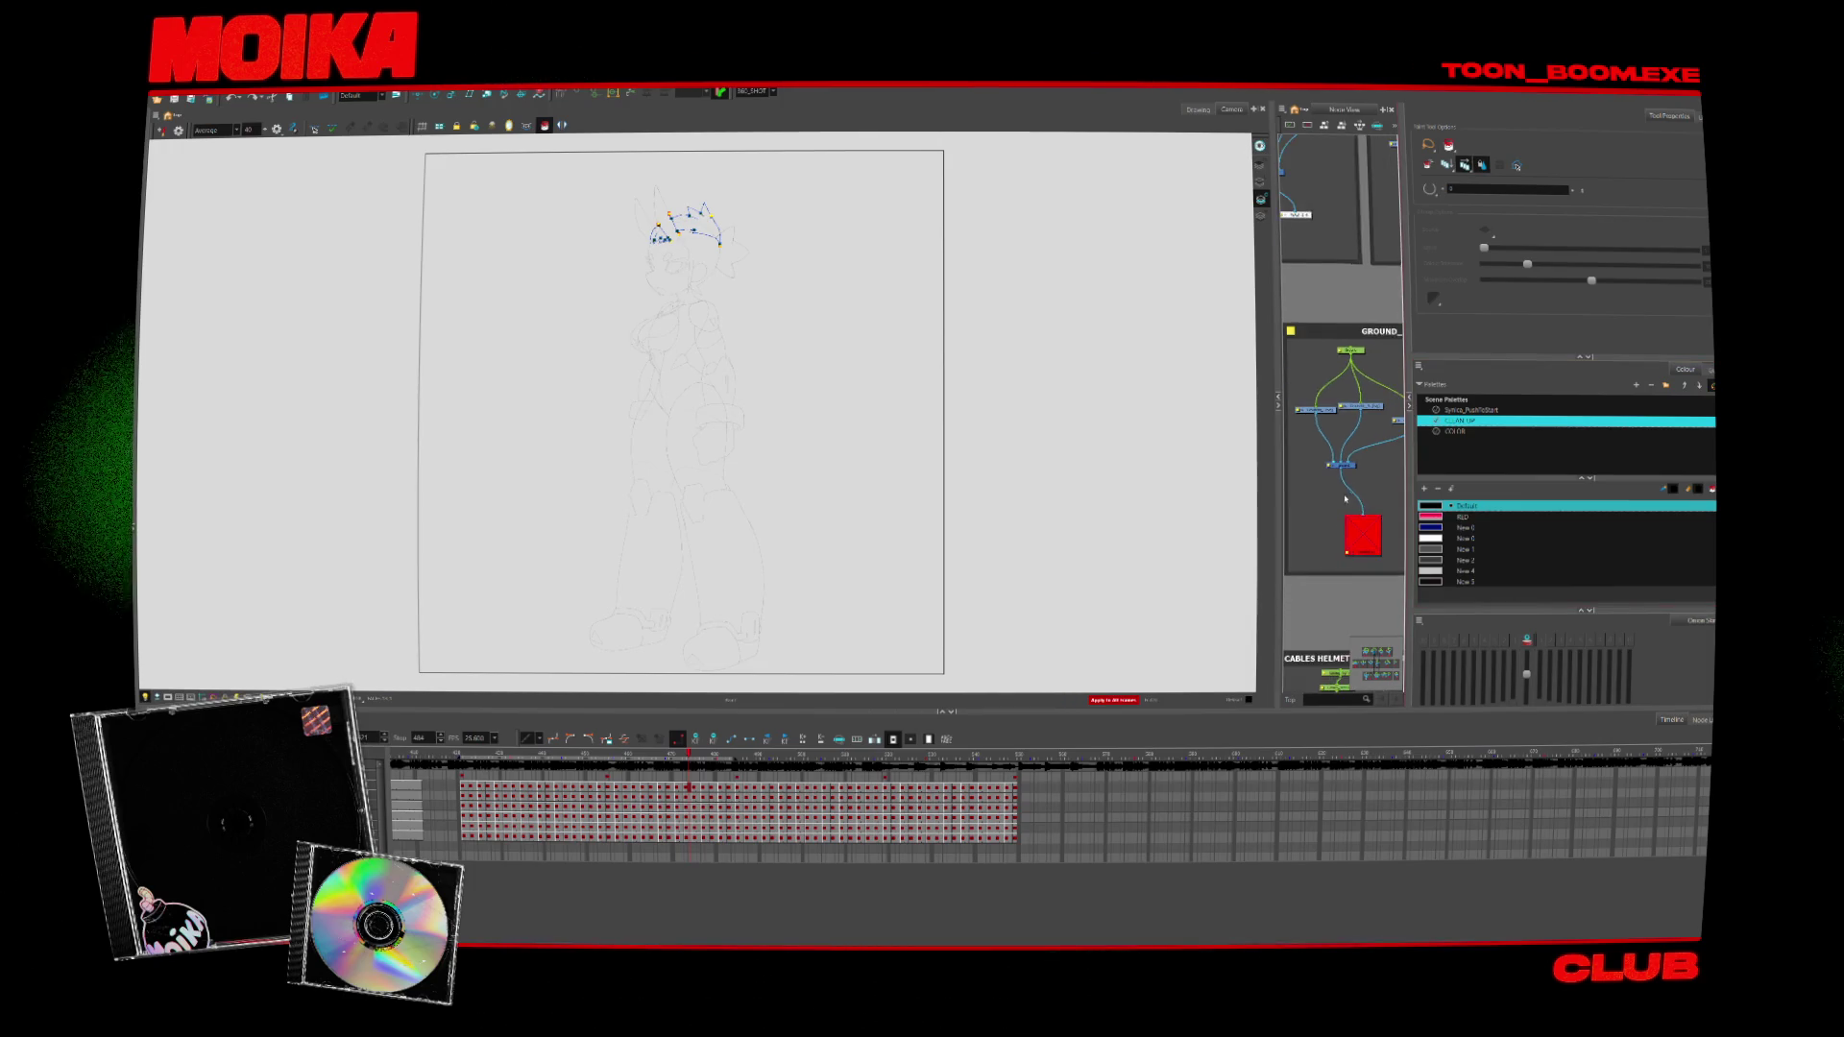
{"action": "scroll", "coordinate": [1324, 560], "scroll_direction": "up", "scroll_amount": 5}
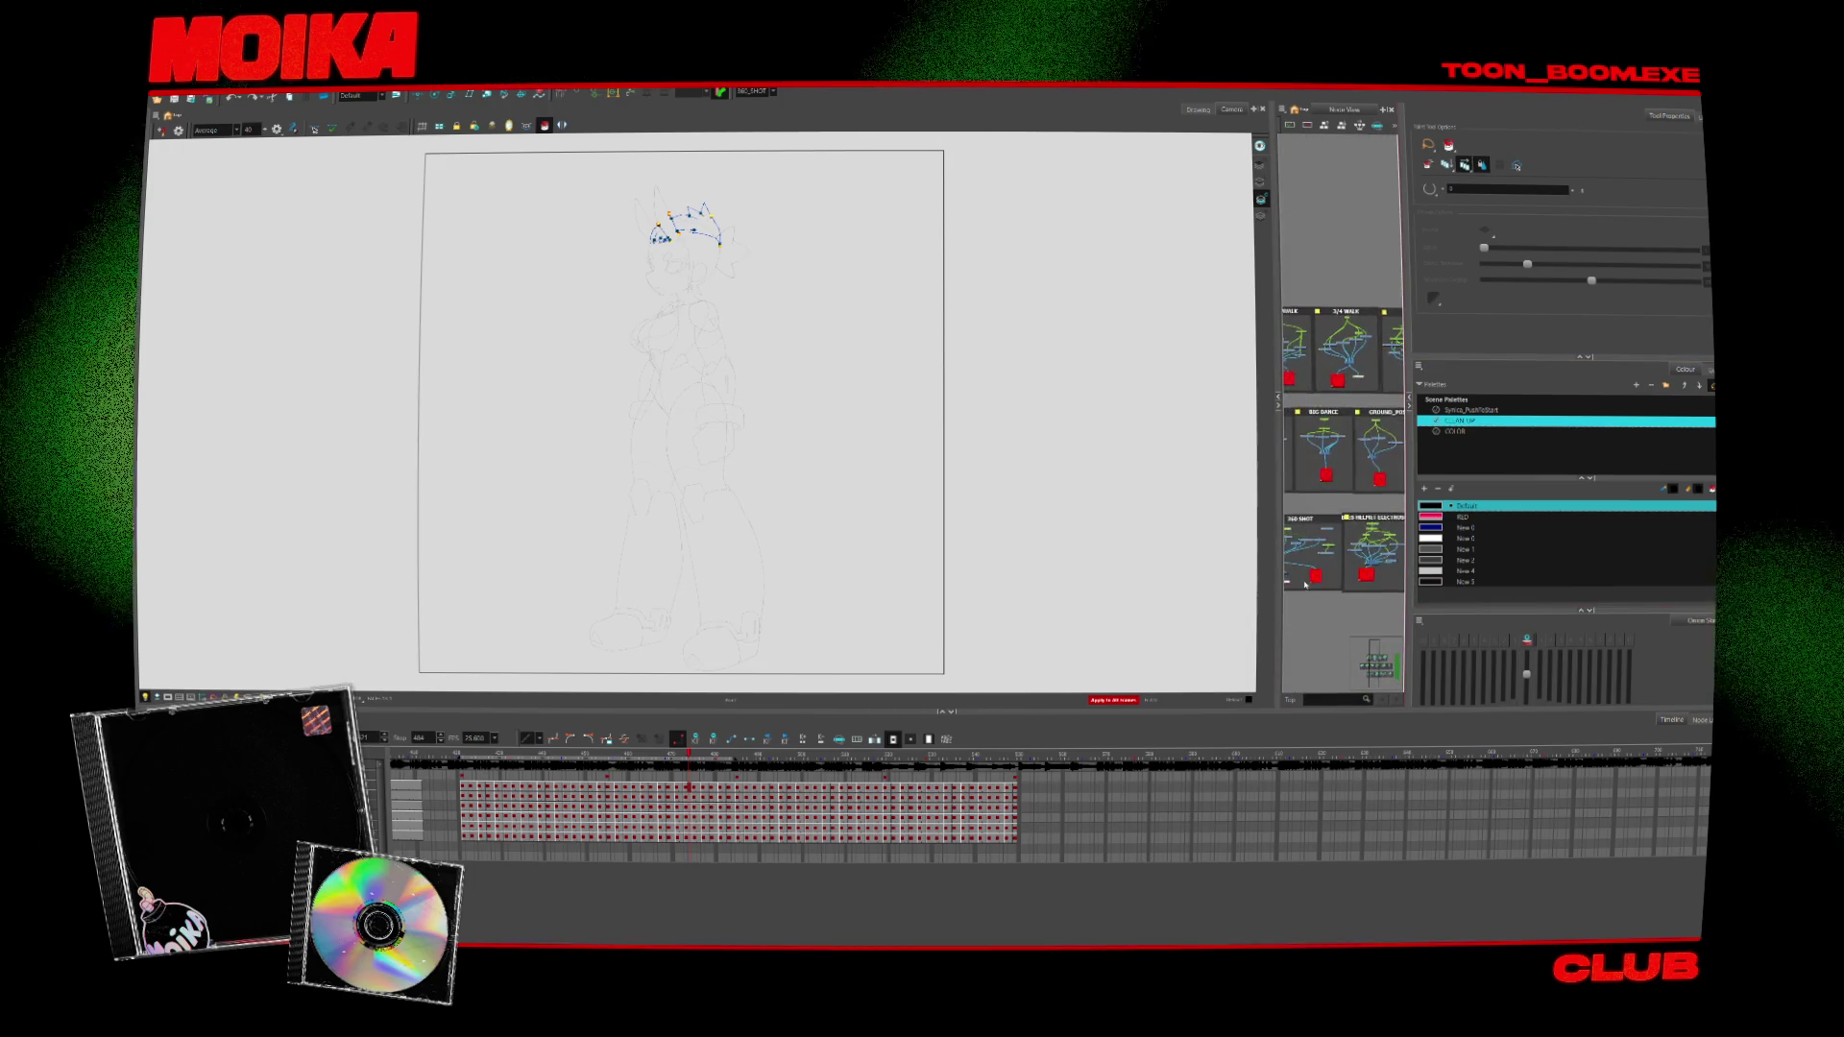
{"action": "scroll", "coordinate": [1342, 432], "scroll_direction": "up", "scroll_amount": 2}
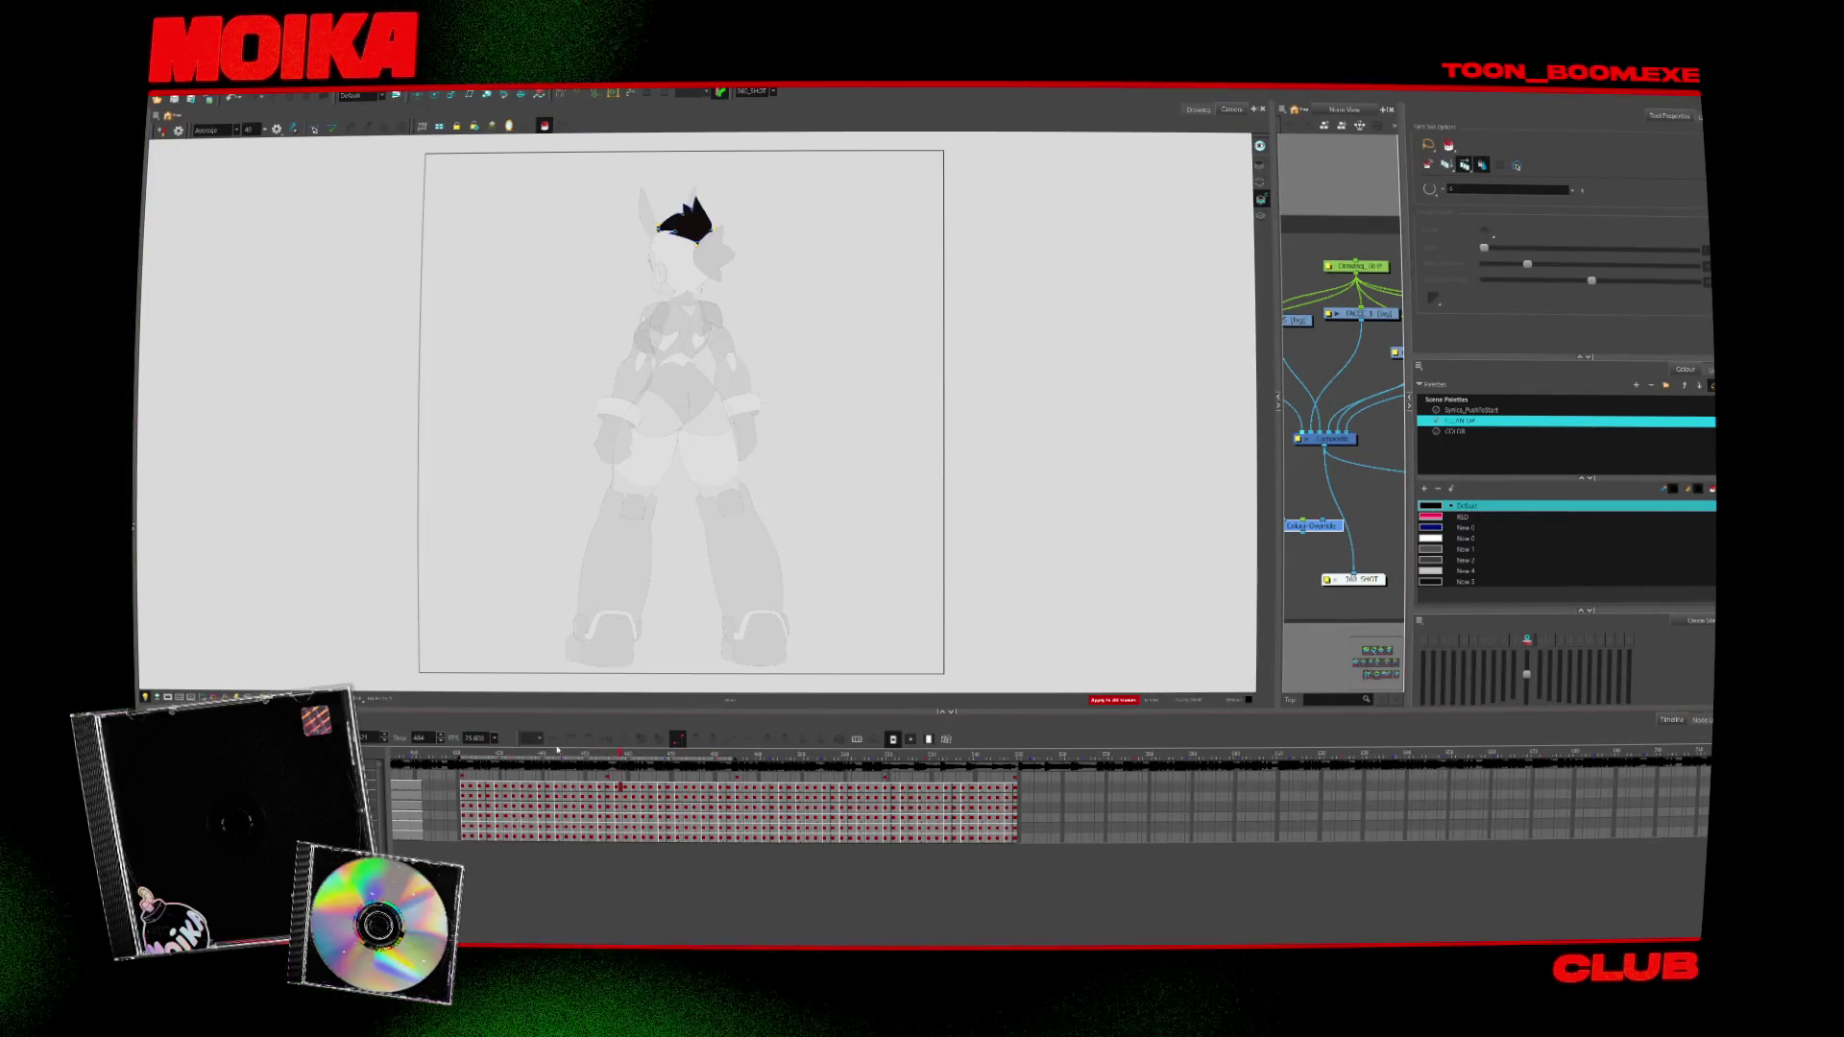
Enter 1 in the FPS field and play back the coloured animation
{"action": "type", "text": "12"}
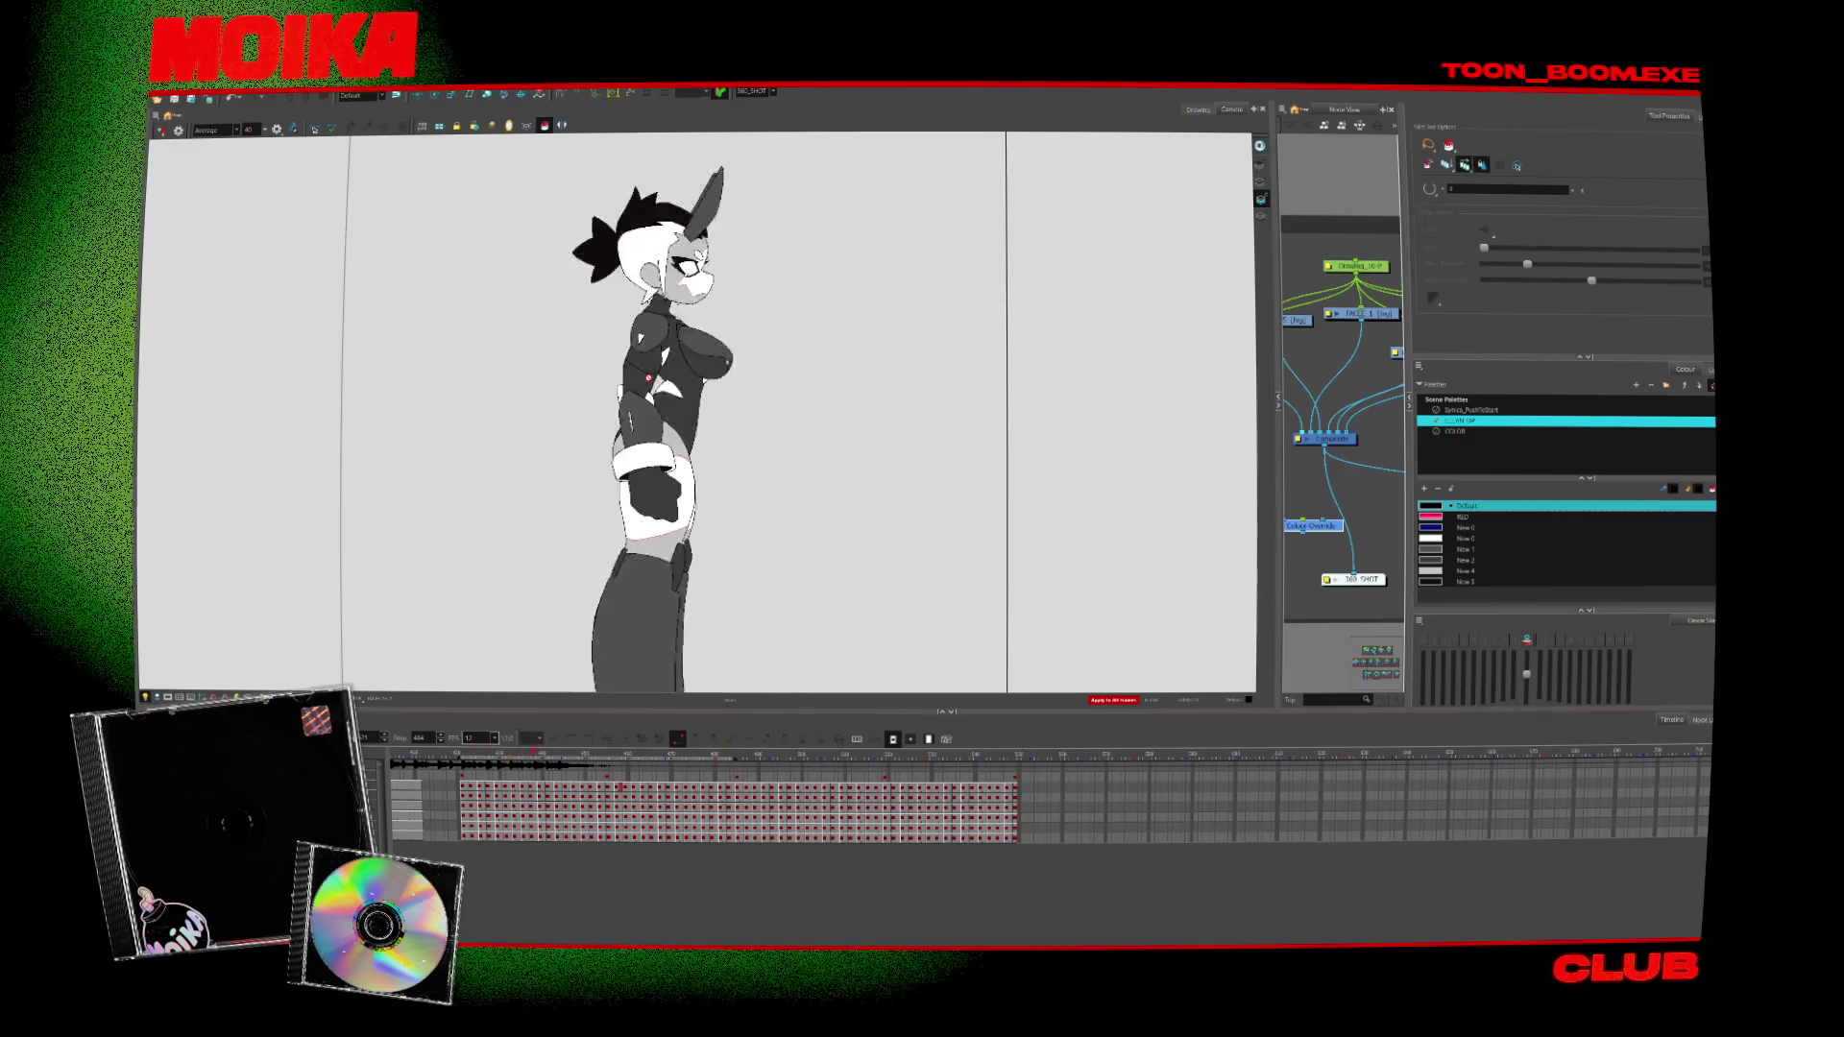
{"action": "left_click", "coordinate": [1347, 526]}
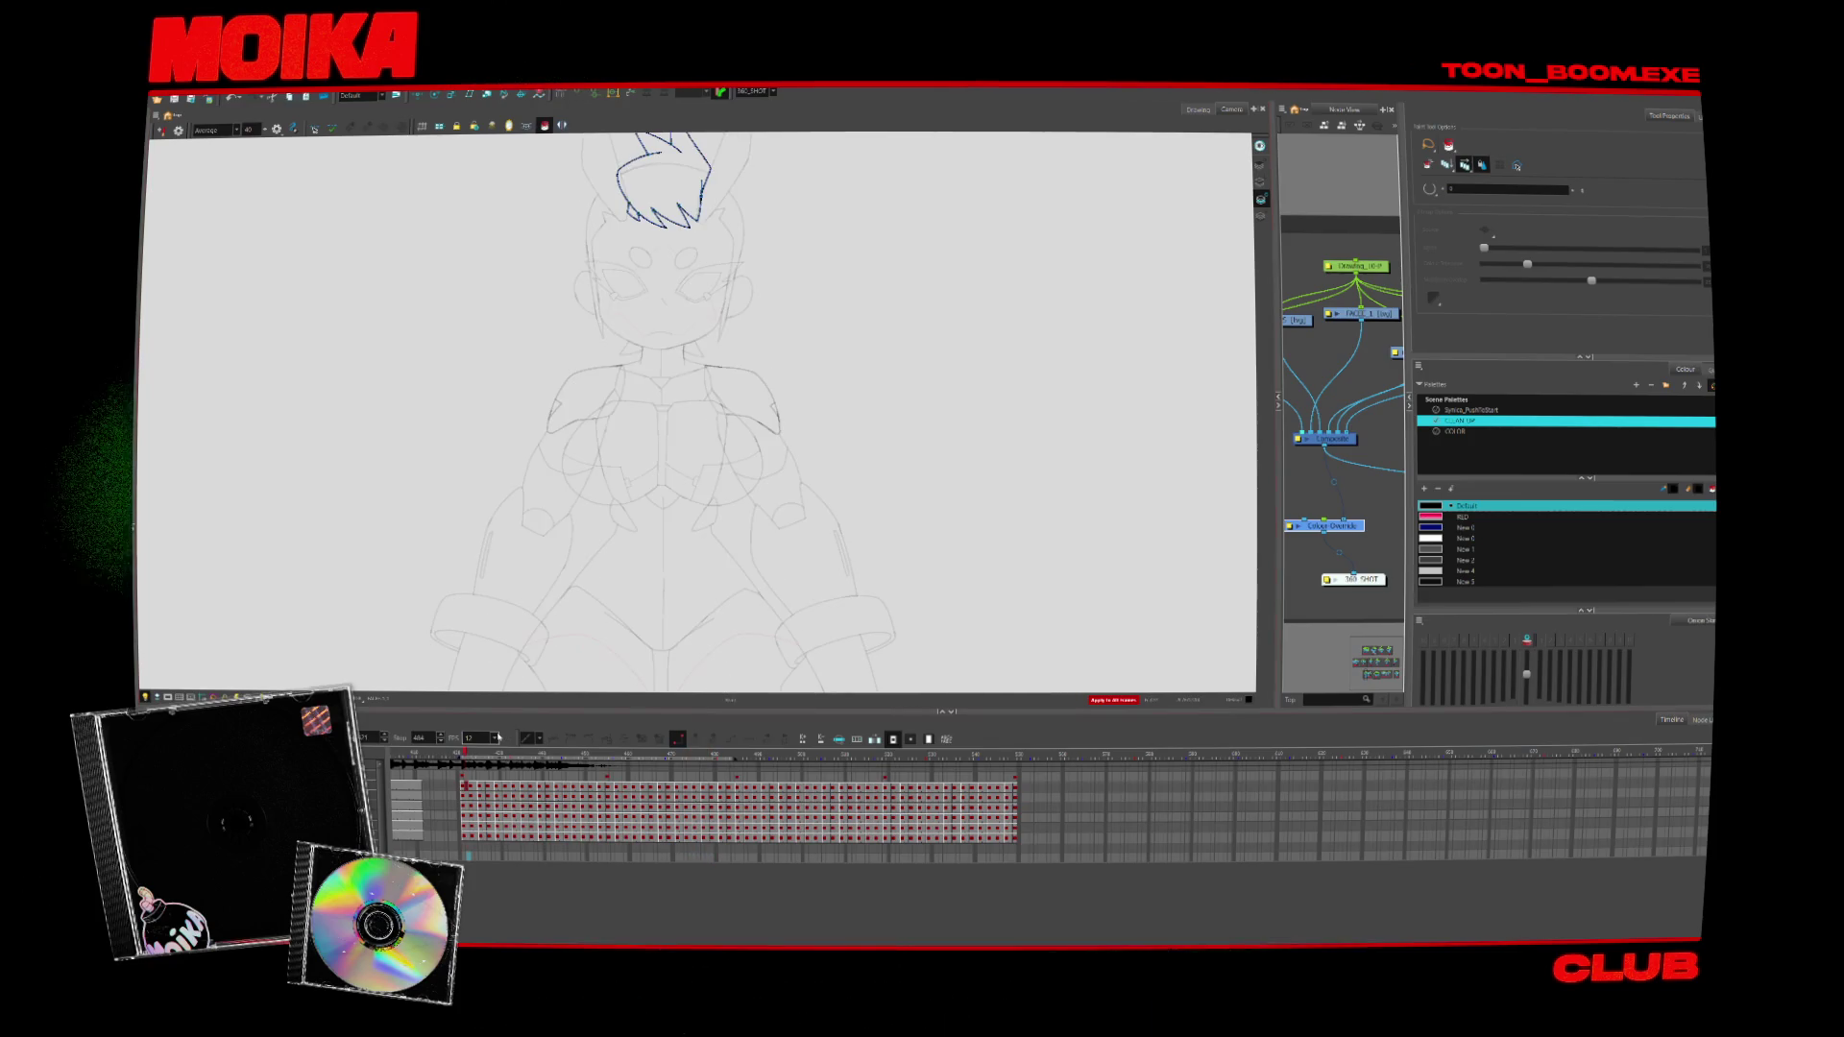
Zoom in on the head and chest on the outline layer, tilting the canvas for brush inking
{"action": "key", "text": "alt+z"}
{"action": "left_click", "coordinate": [768, 348]}
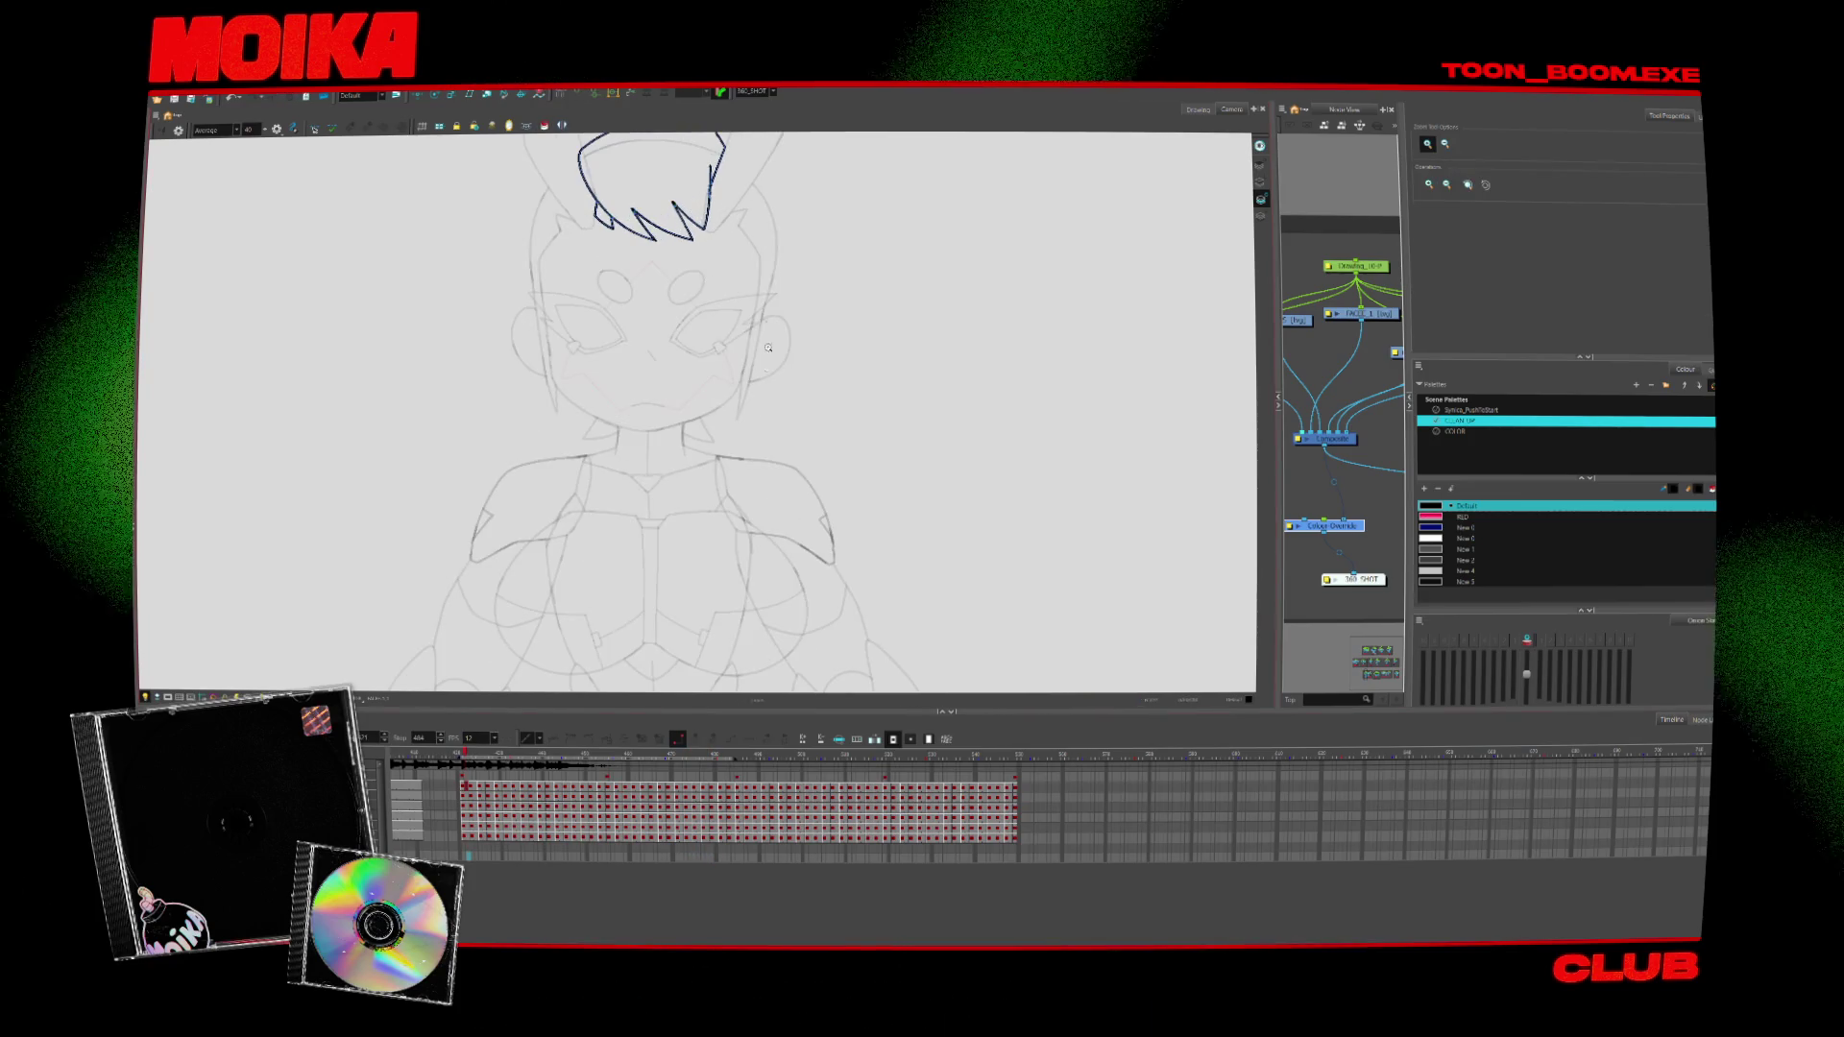
{"action": "key", "text": "Down"}
{"action": "key", "text": "Down"}
{"action": "key", "text": "Up"}
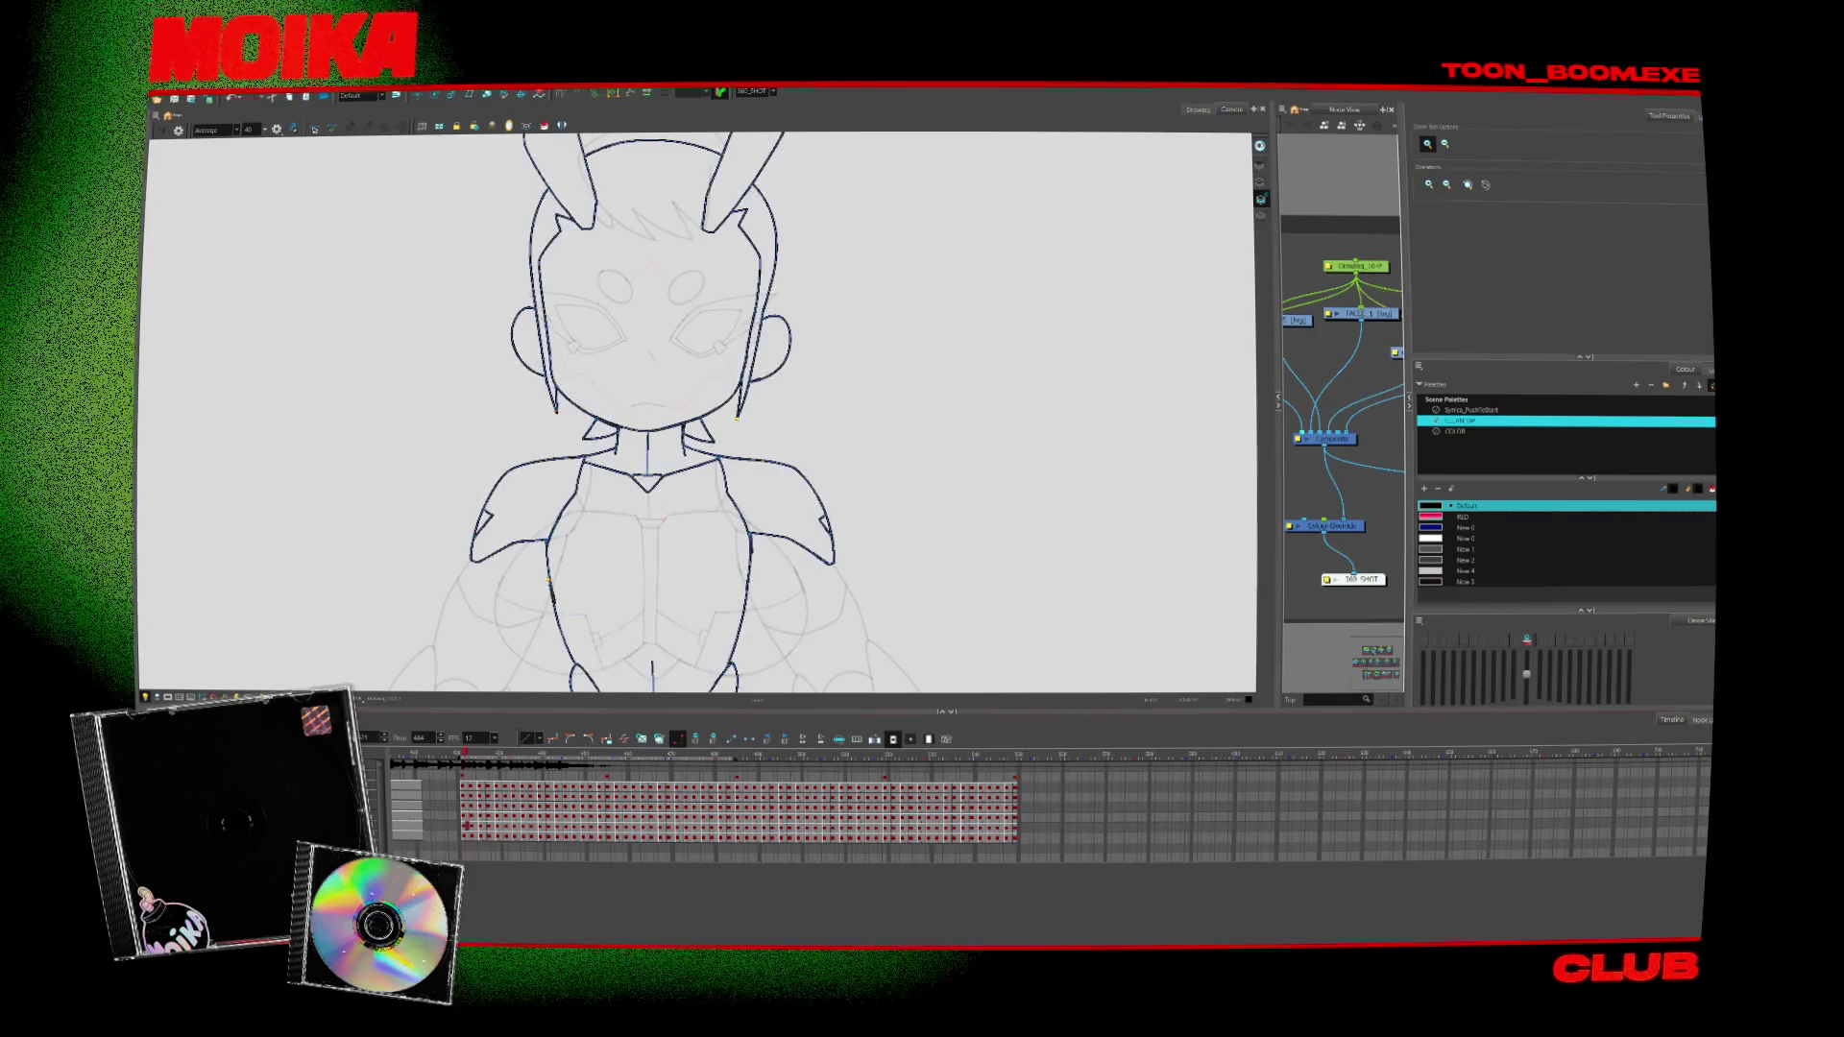
{"action": "left_click", "coordinate": [843, 449]}
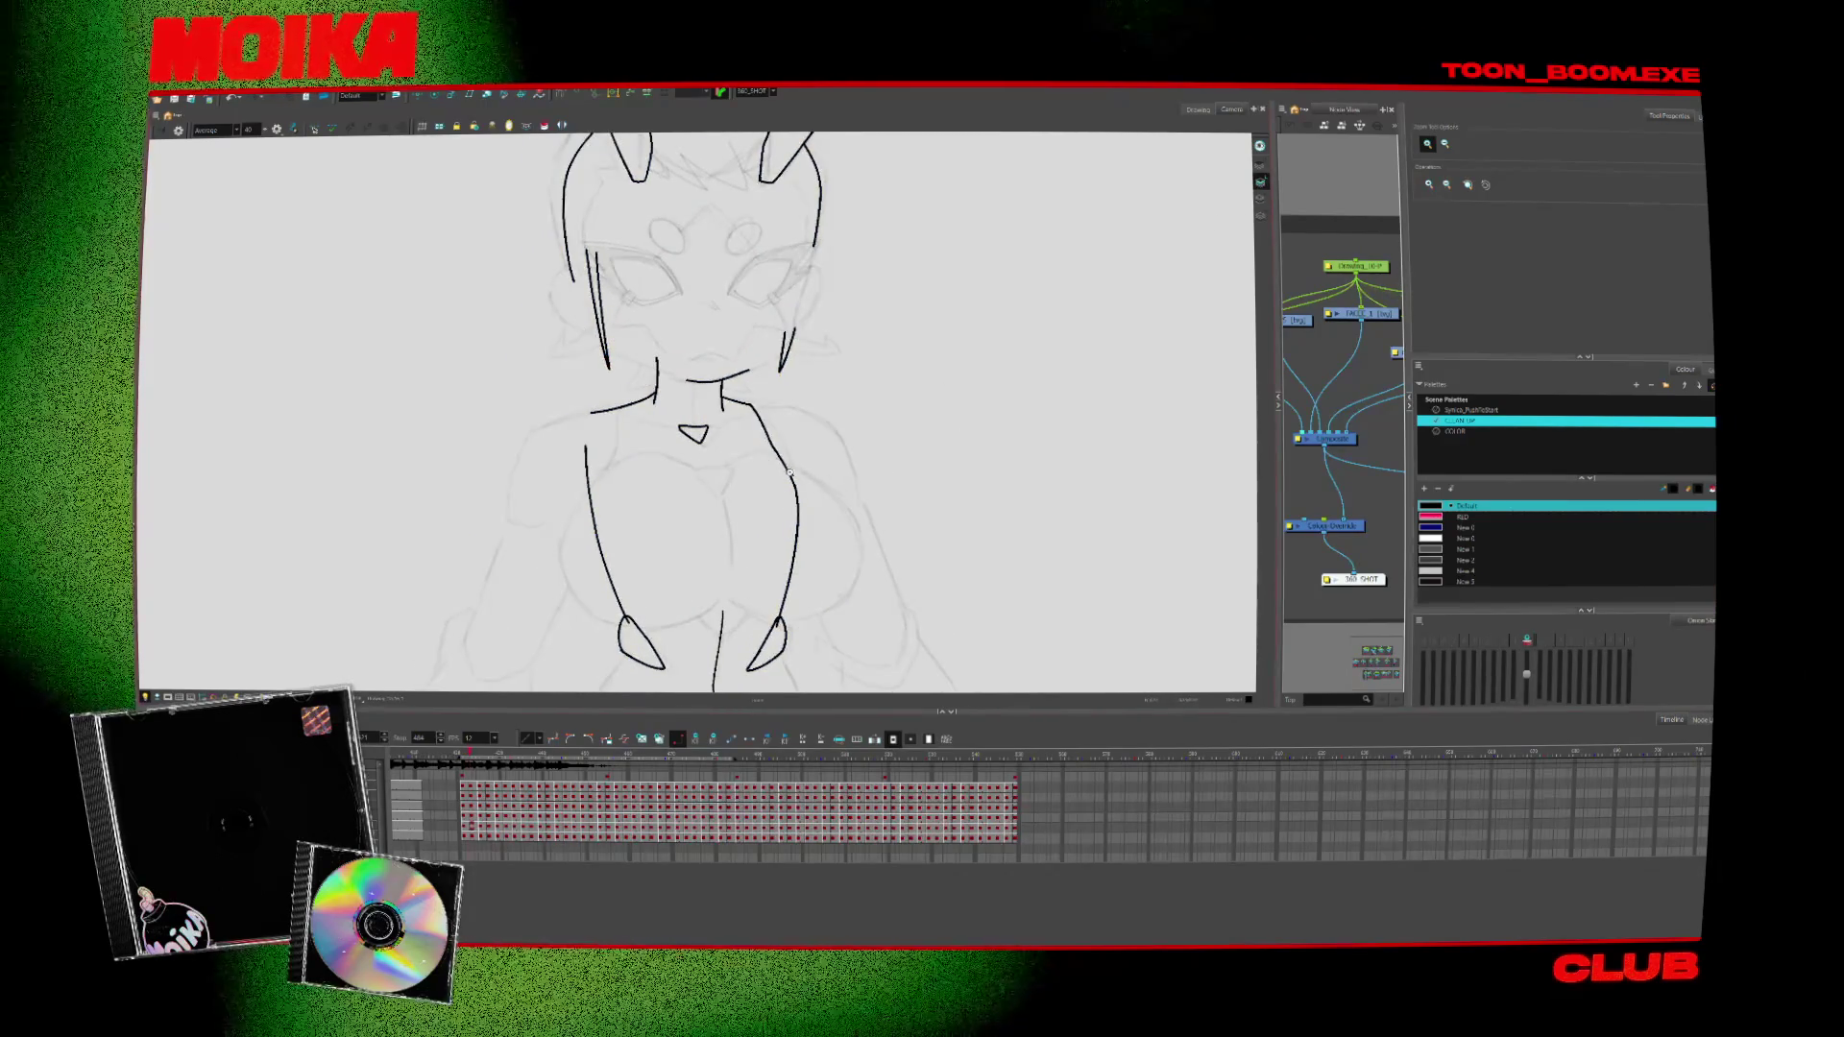
{"action": "key", "text": "alt+b"}
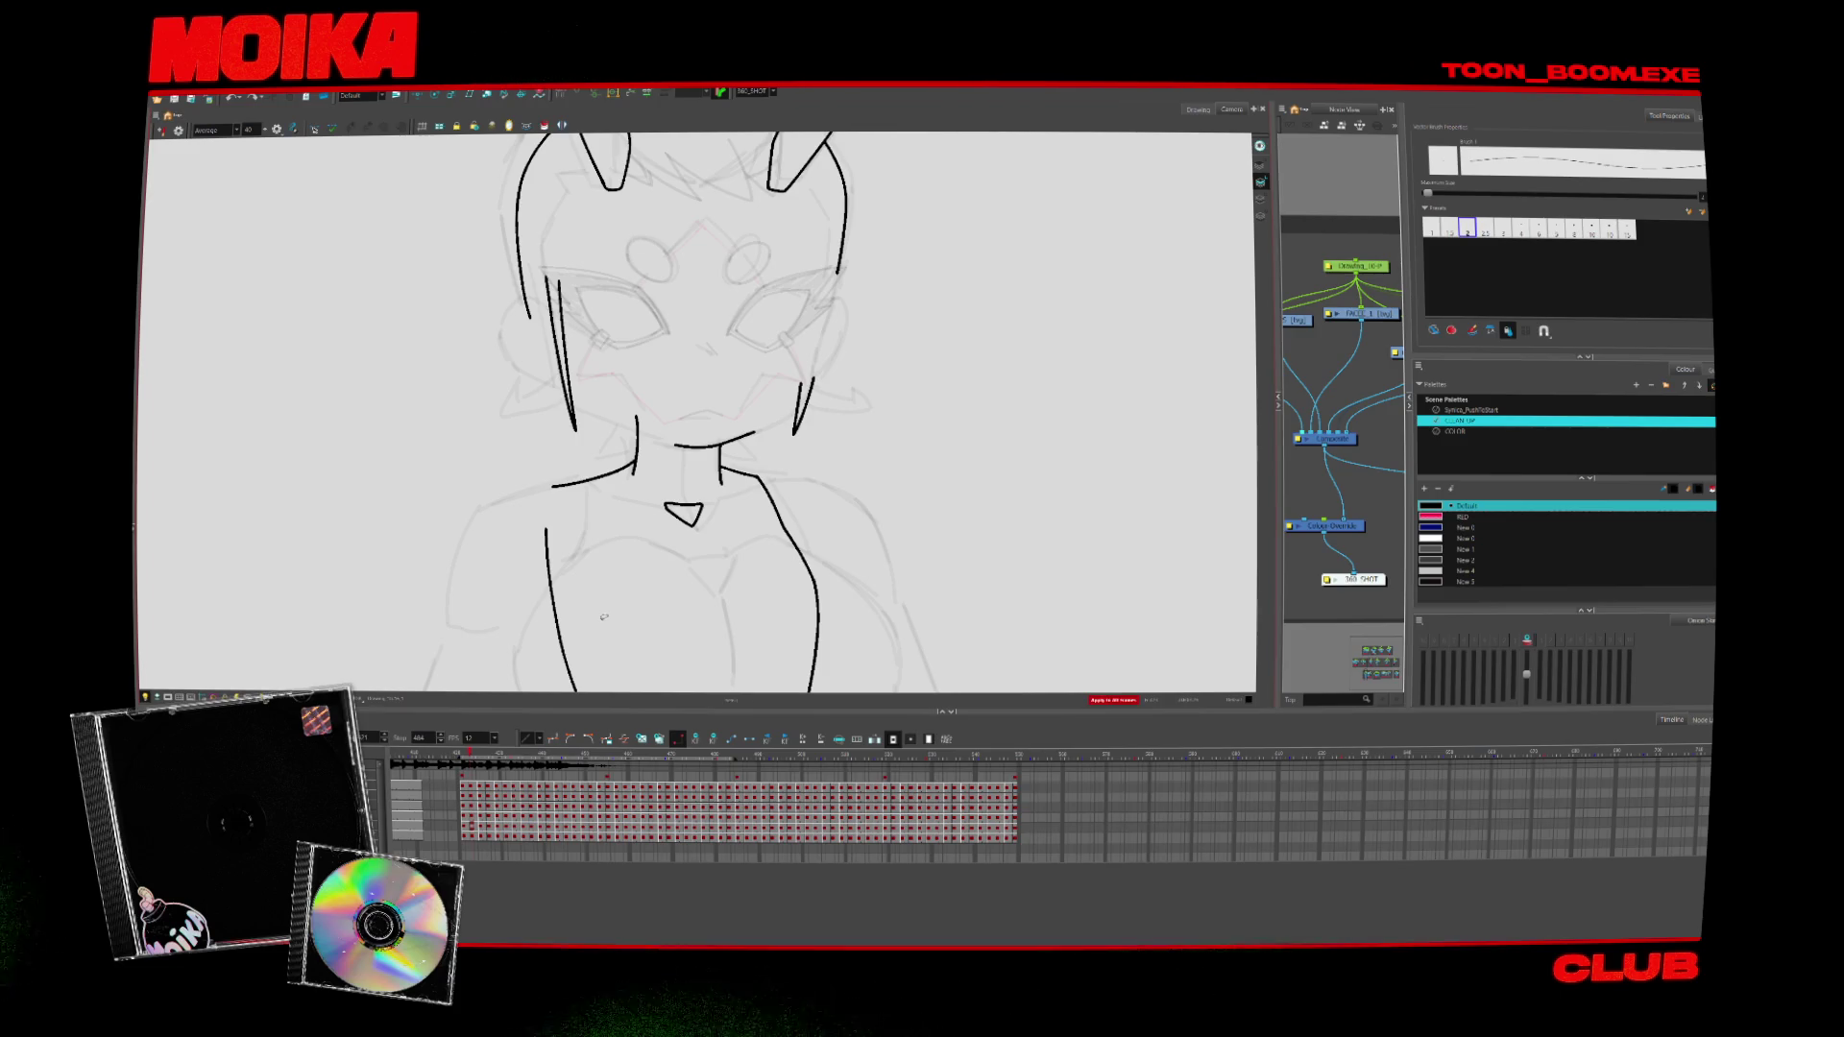
{"action": "key", "text": "4"}
{"action": "mouse_move", "coordinate": [614, 365]}
{"action": "left_mouse_down"}
{"action": "mouse_move", "coordinate": [675, 297]}
{"action": "mouse_move", "coordinate": [681, 442]}
{"action": "left_mouse_up"}
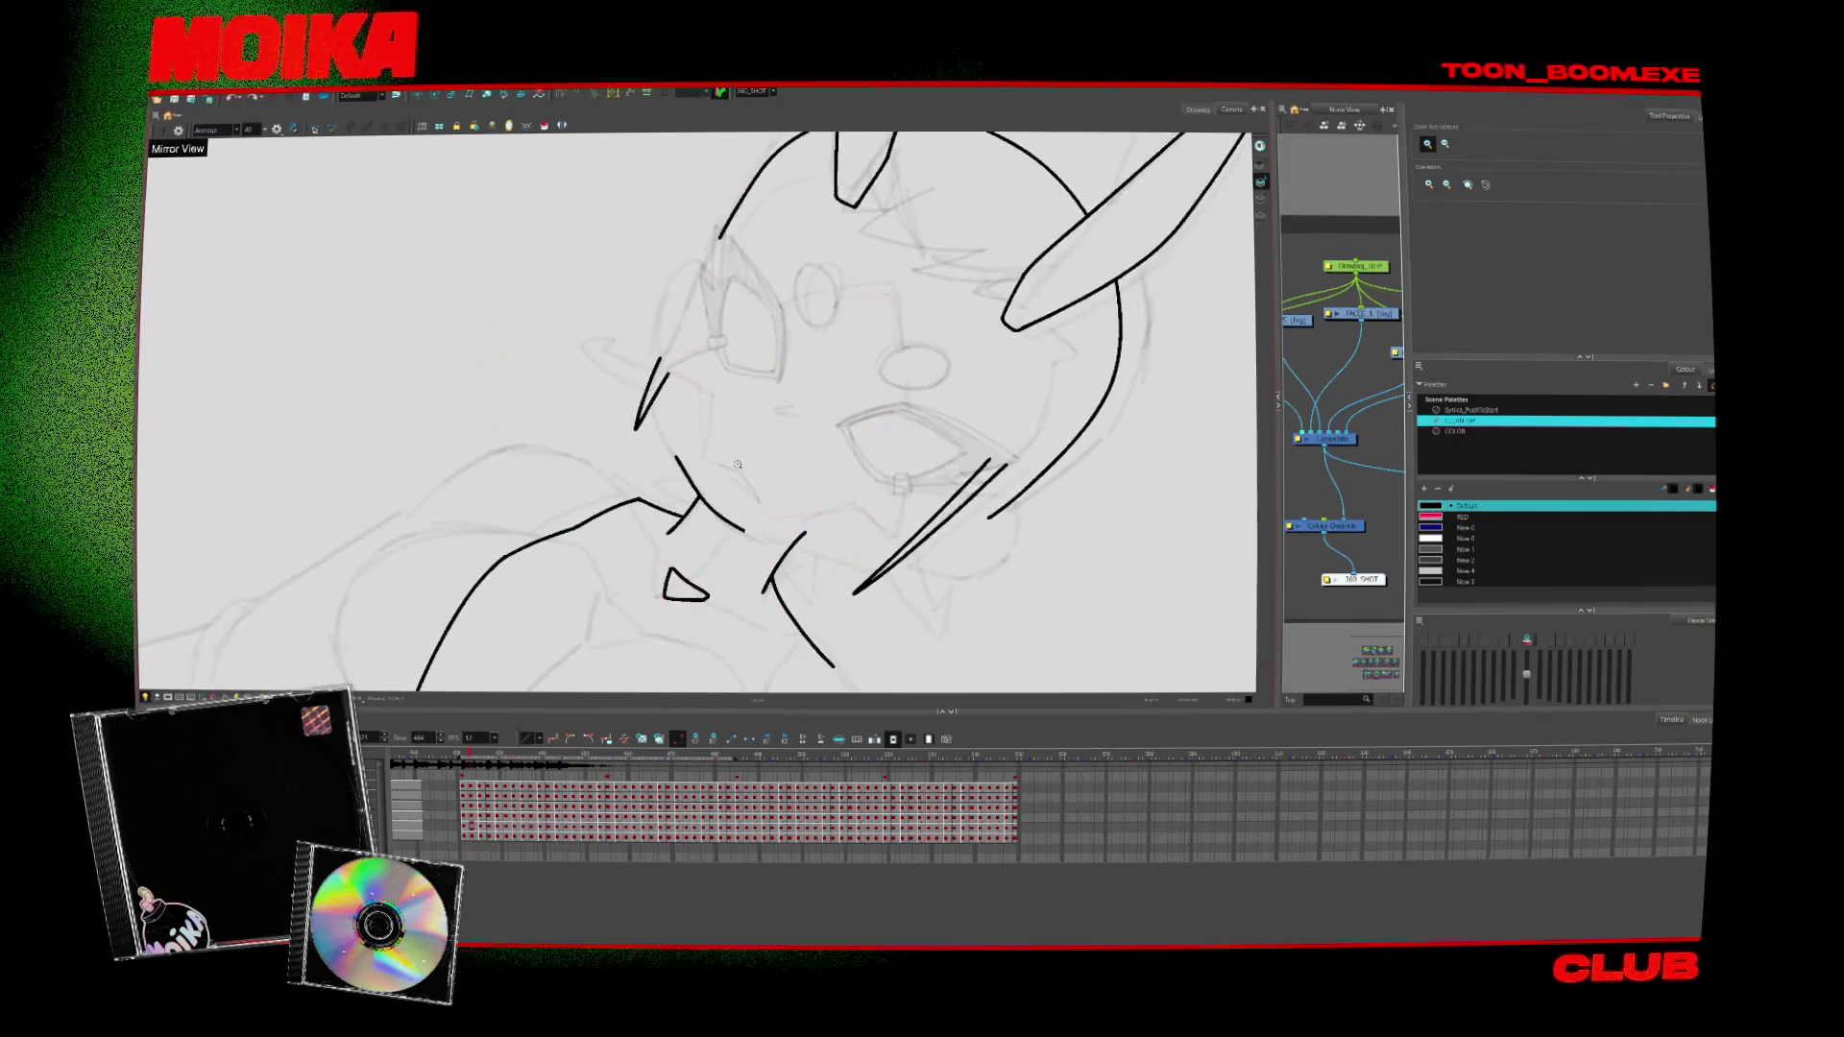
{"action": "key", "text": "alt+b"}
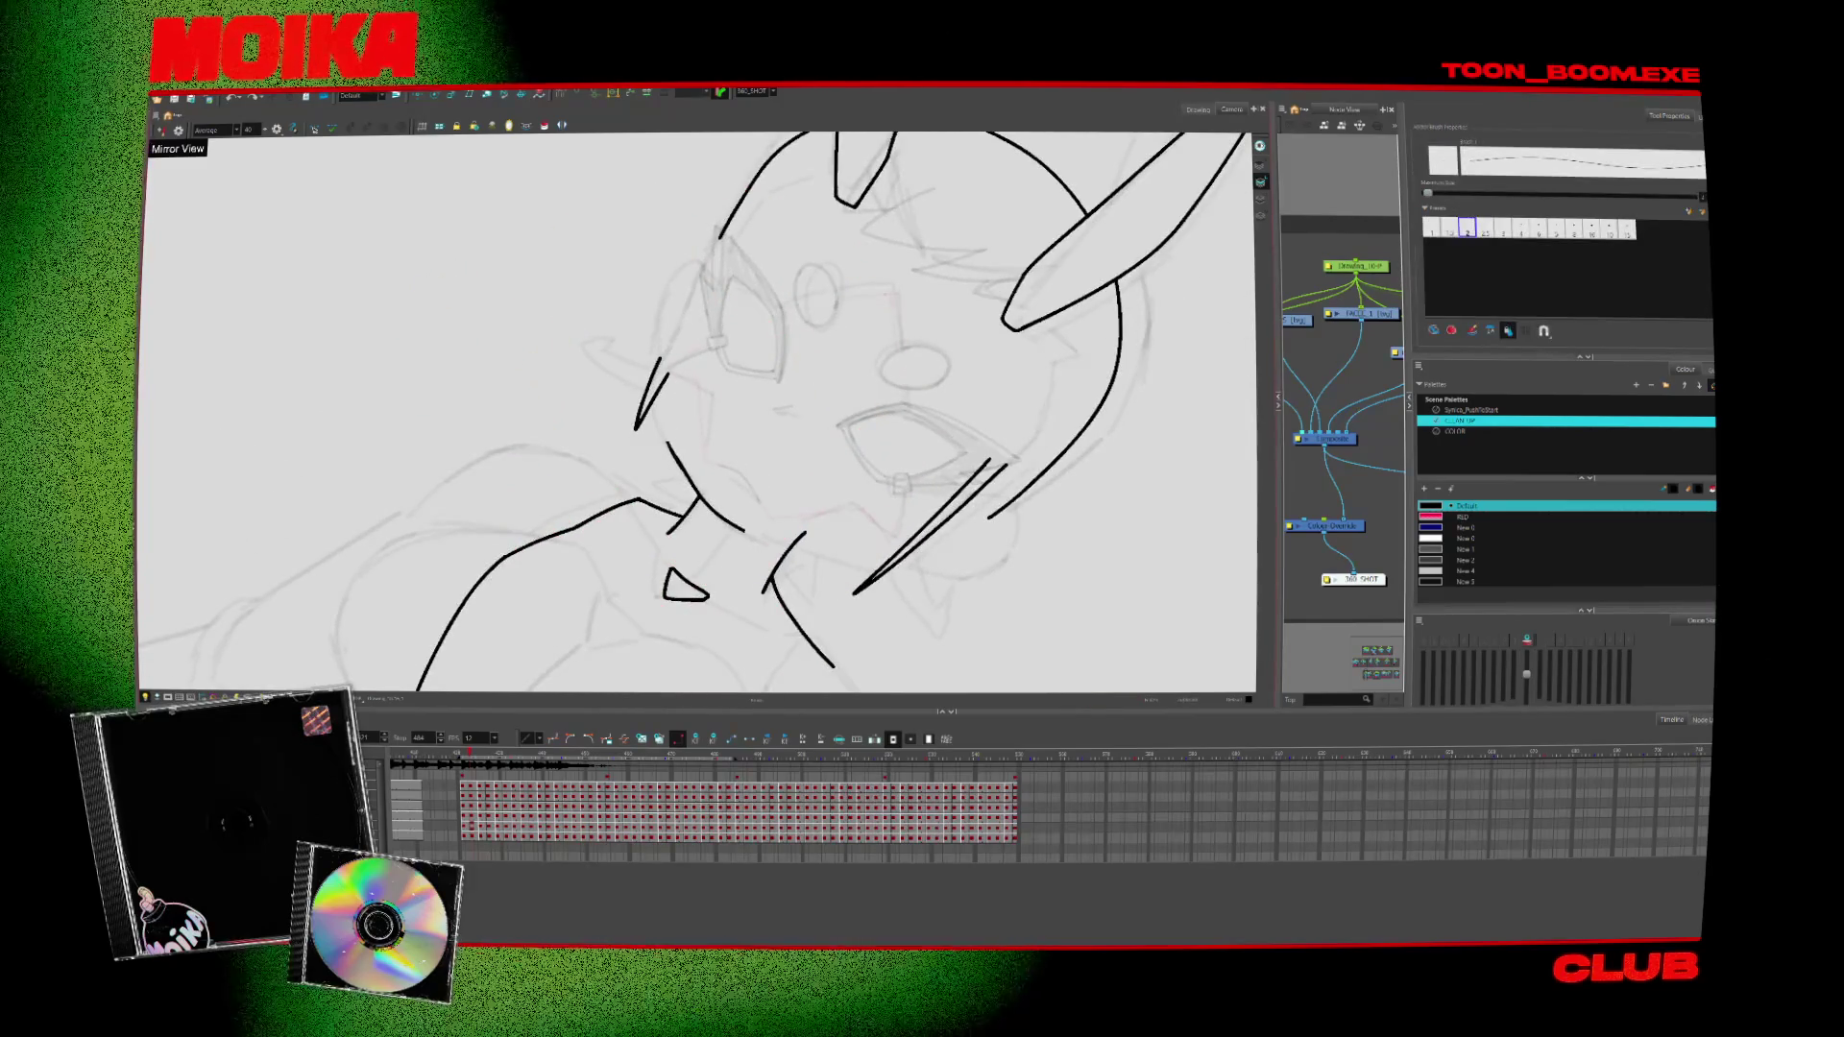
Flip back and forth between the inked drawing and its neighbours to check the motion
{"action": "key", "text": "comma"}
{"action": "key", "text": "period"}
{"action": "key", "text": "period"}
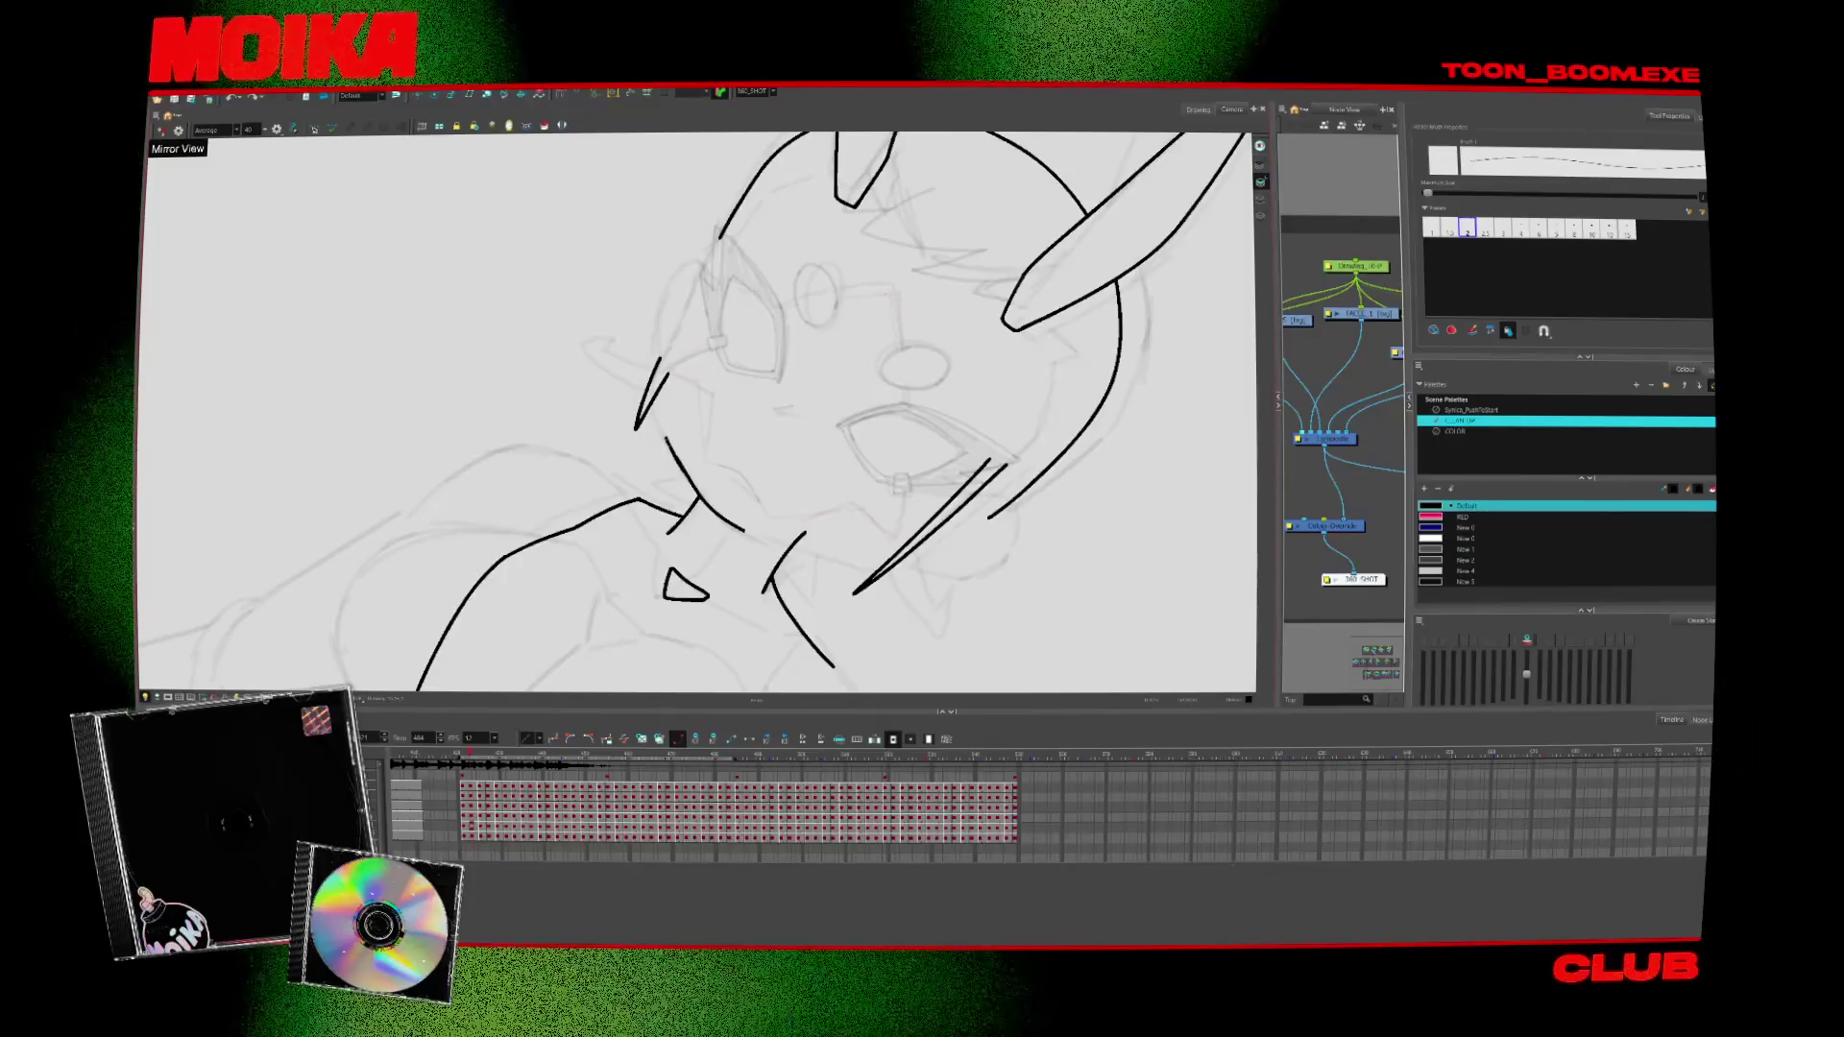
{"action": "key", "text": "period"}
{"action": "key", "text": "comma"}
{"action": "key", "text": "period"}
{"action": "key", "text": "comma"}
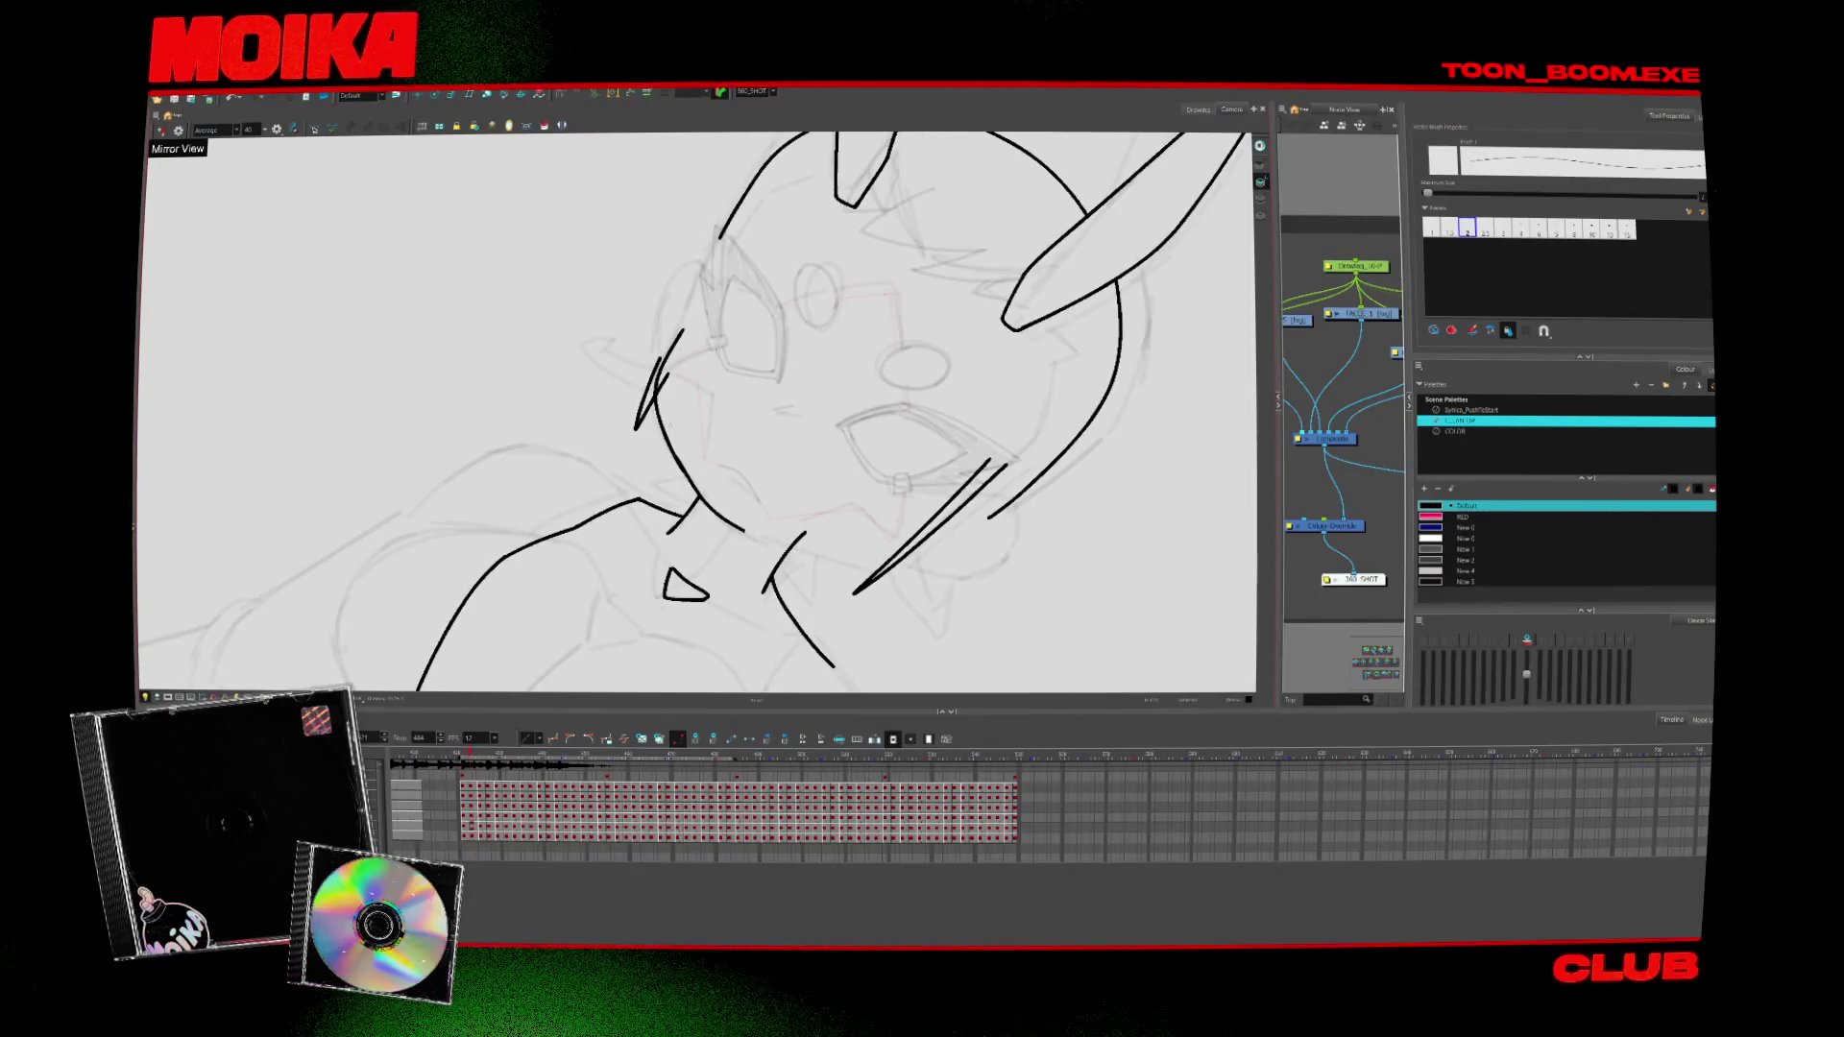
{"action": "key", "text": "period"}
{"action": "key", "text": "comma"}
{"action": "key", "text": "comma"}
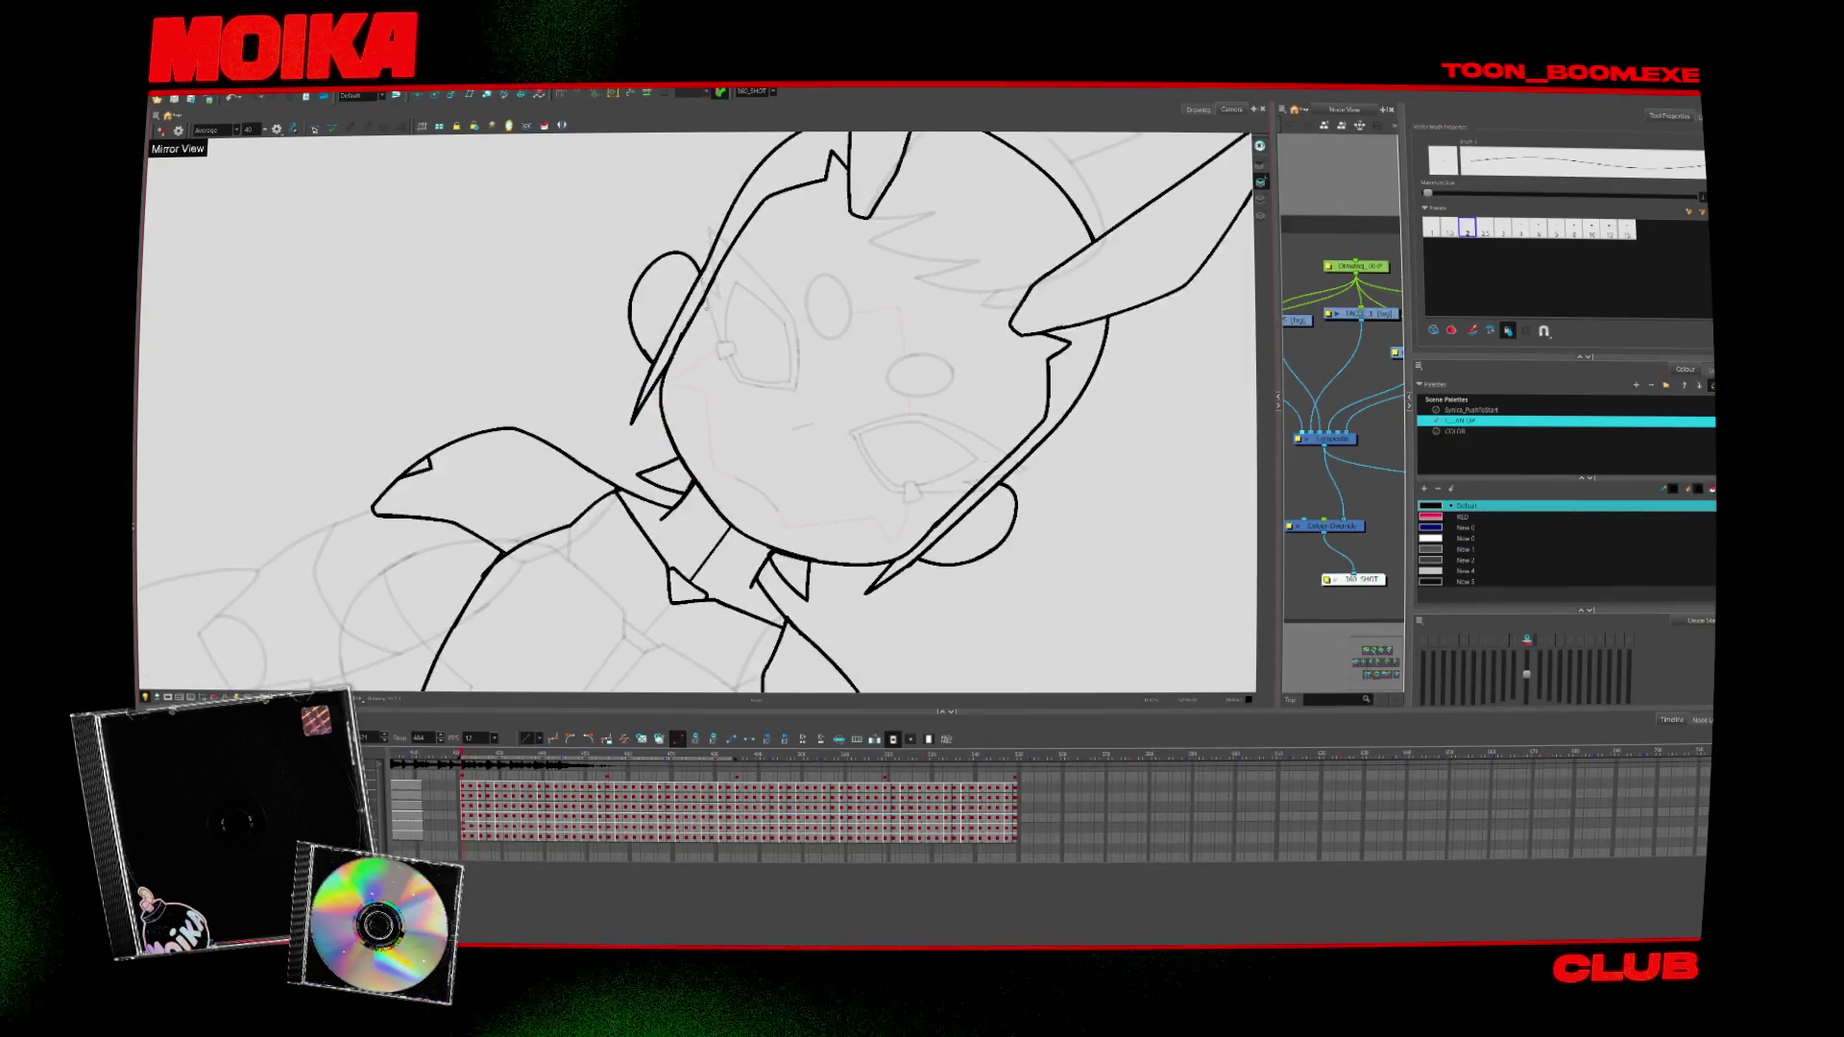
{"action": "key", "text": "period"}
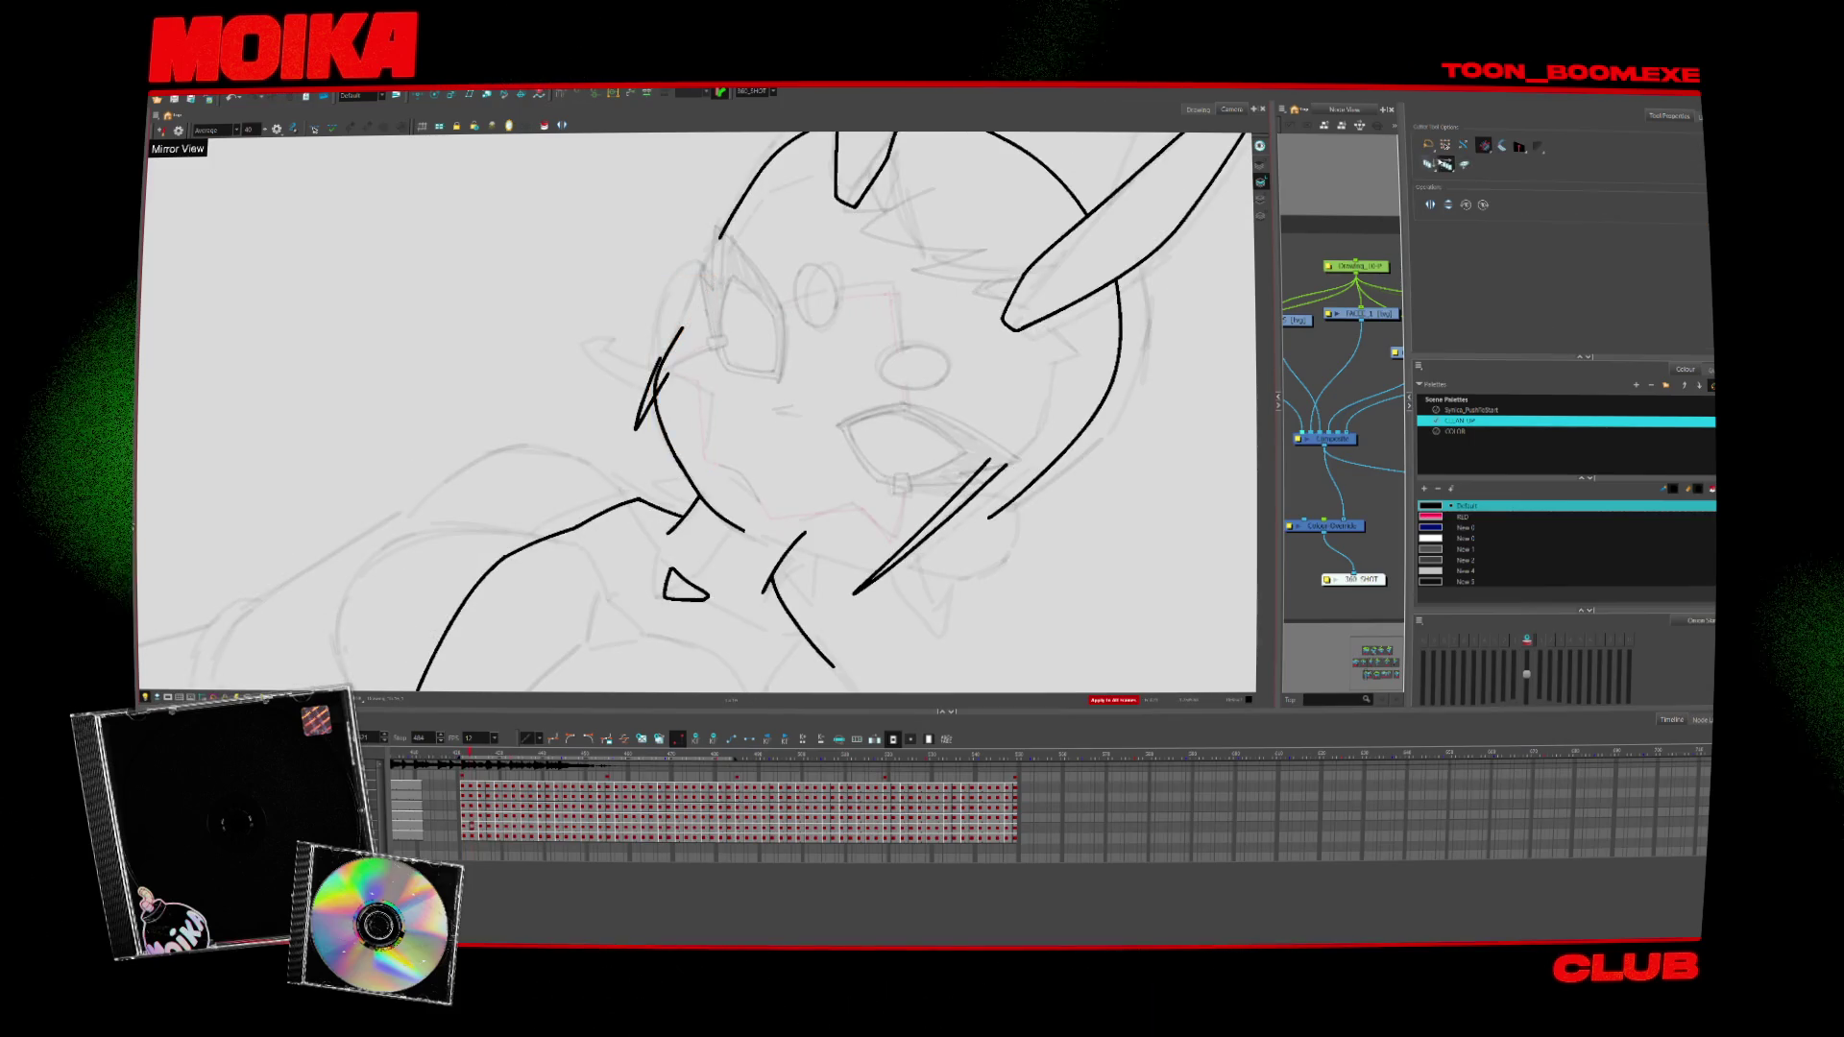
{"action": "key", "text": "period"}
{"action": "key", "text": "comma"}
Select the stroke beside the eye, then the jaw and cheek stroke on the front-facing drawing
{"action": "left_click", "coordinate": [667, 399]}
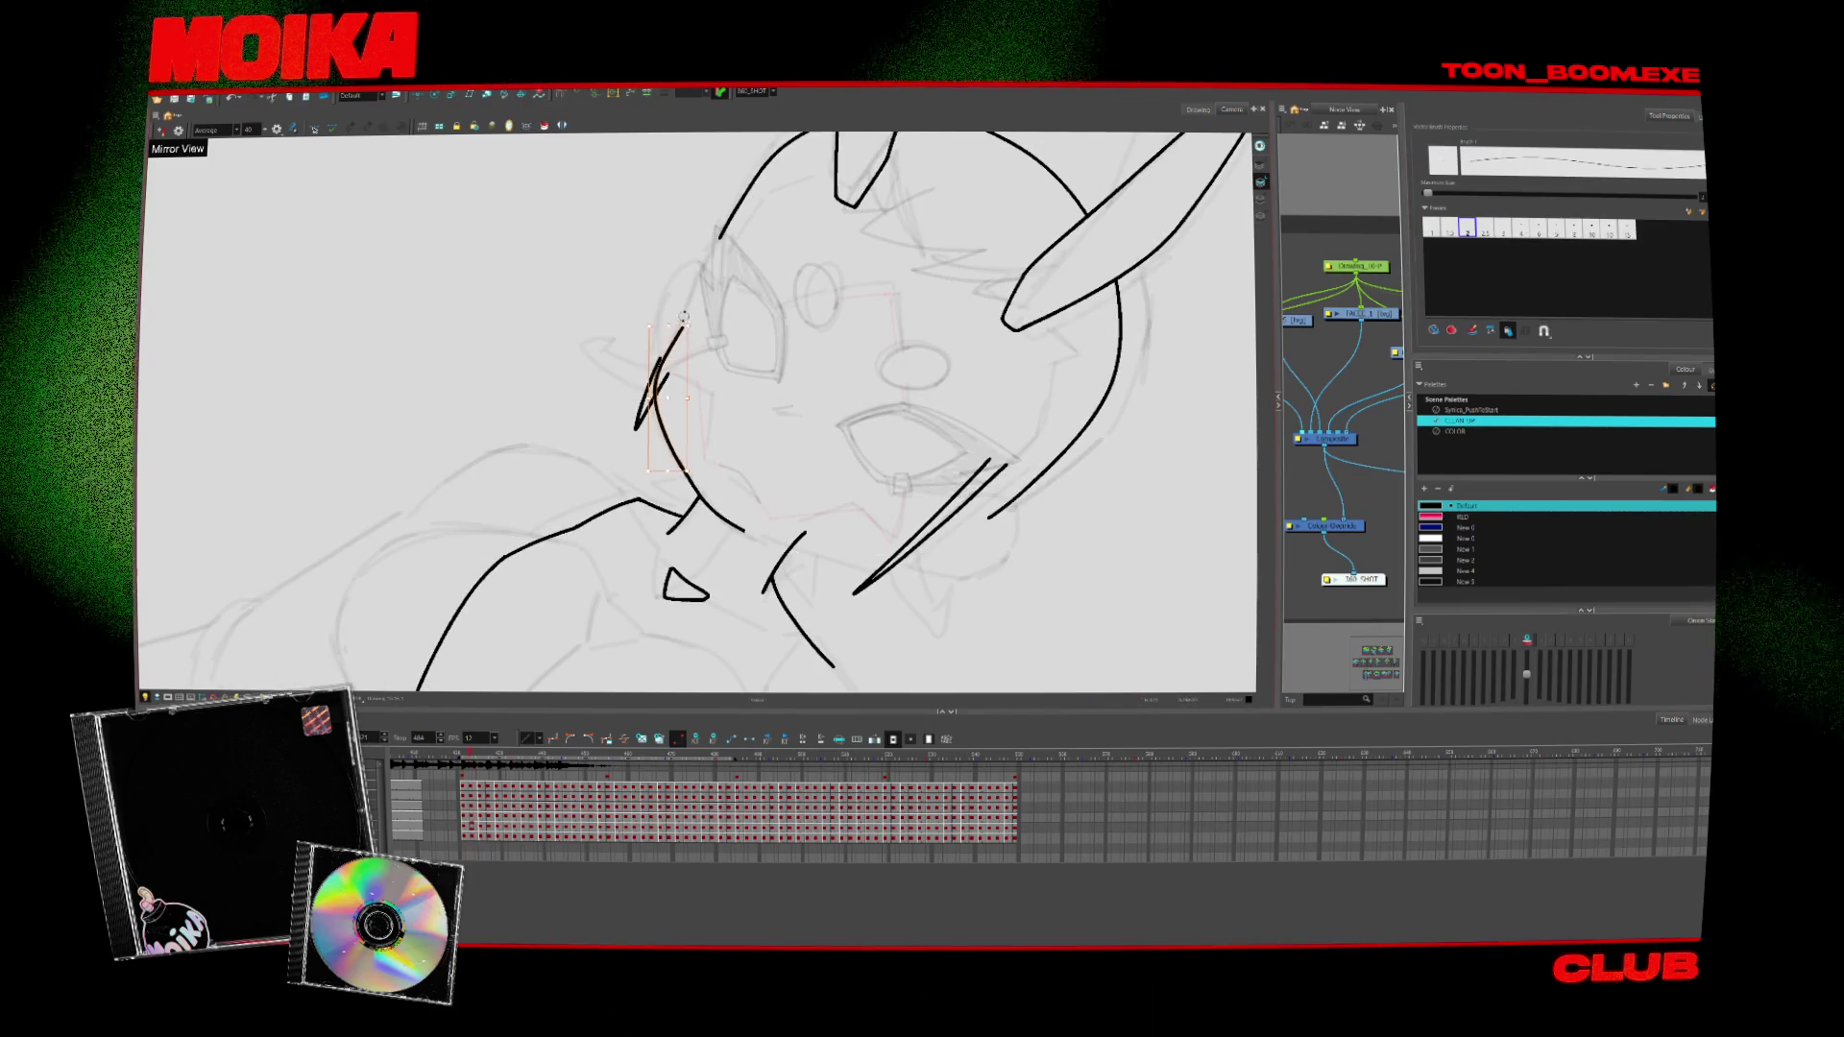
{"action": "key", "text": "period"}
{"action": "key", "text": "period"}
{"action": "key", "text": "period"}
{"action": "key", "text": "period"}
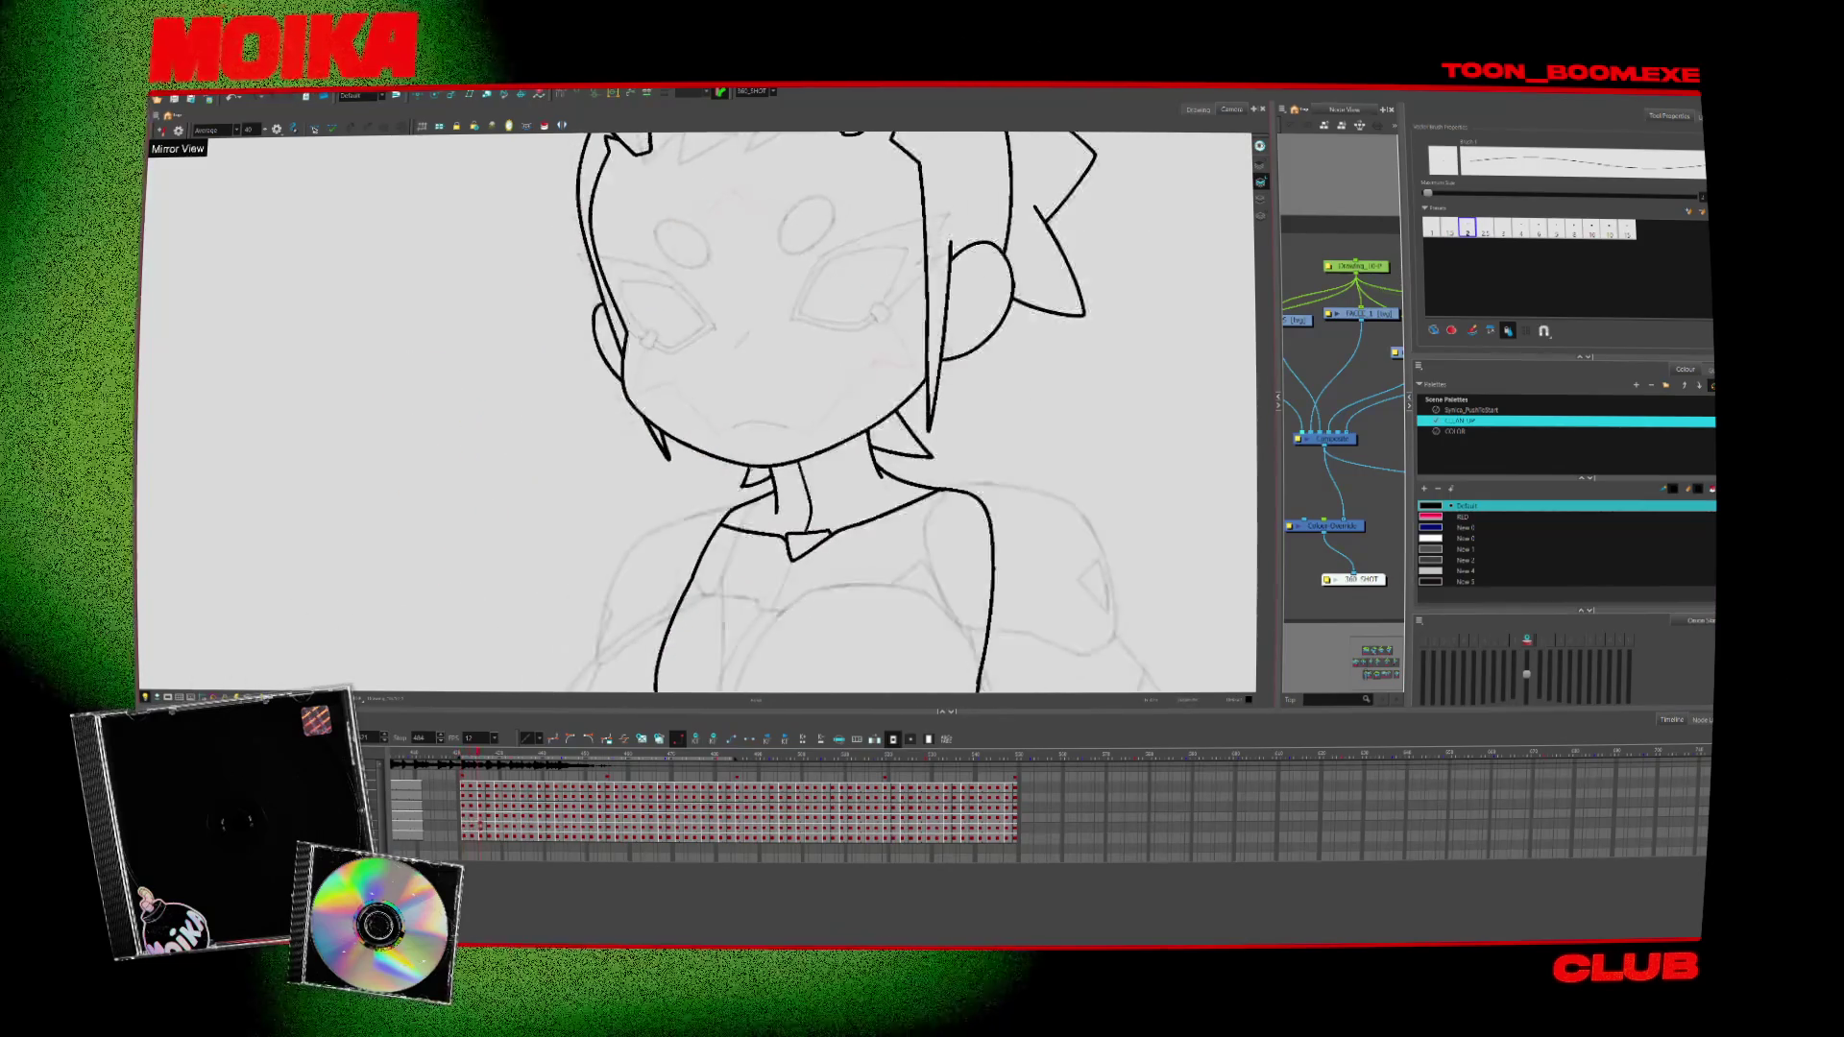
{"action": "key", "text": "period"}
{"action": "left_click", "coordinate": [706, 444]}
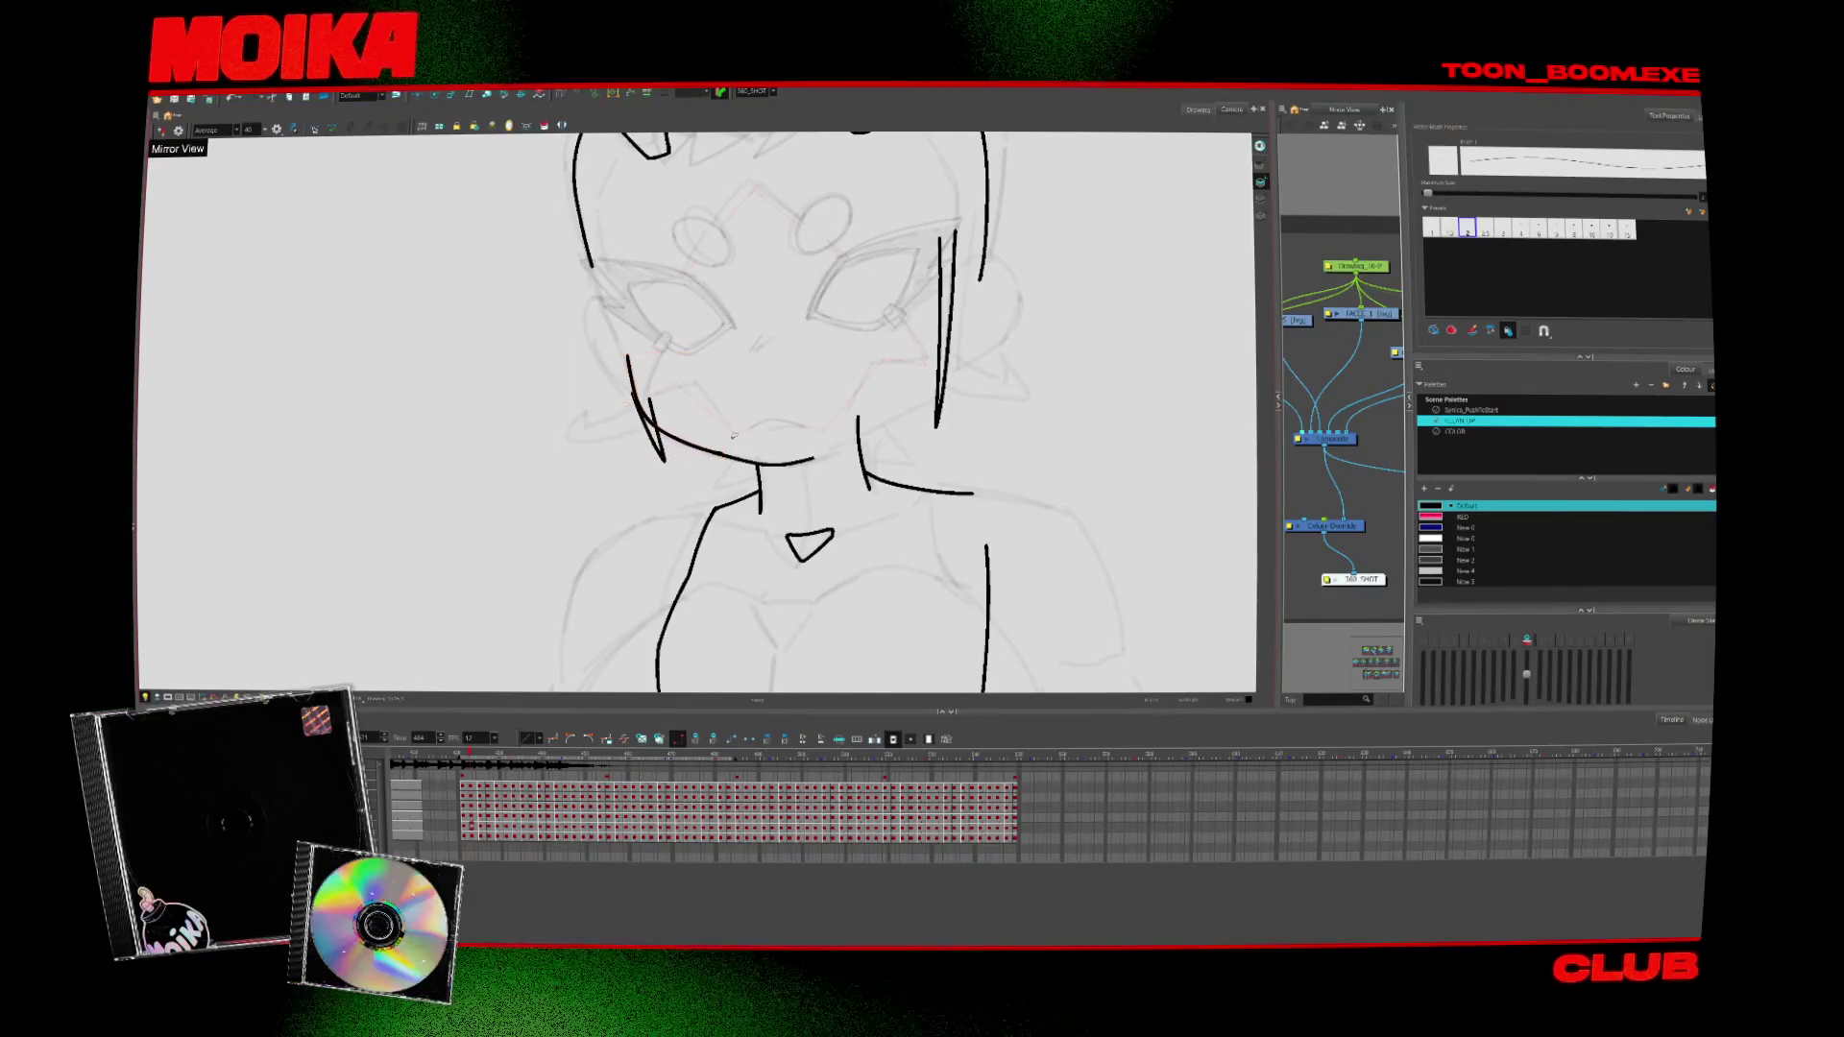
{"action": "key", "text": "period"}
{"action": "key", "text": "period"}
{"action": "key", "text": "comma"}
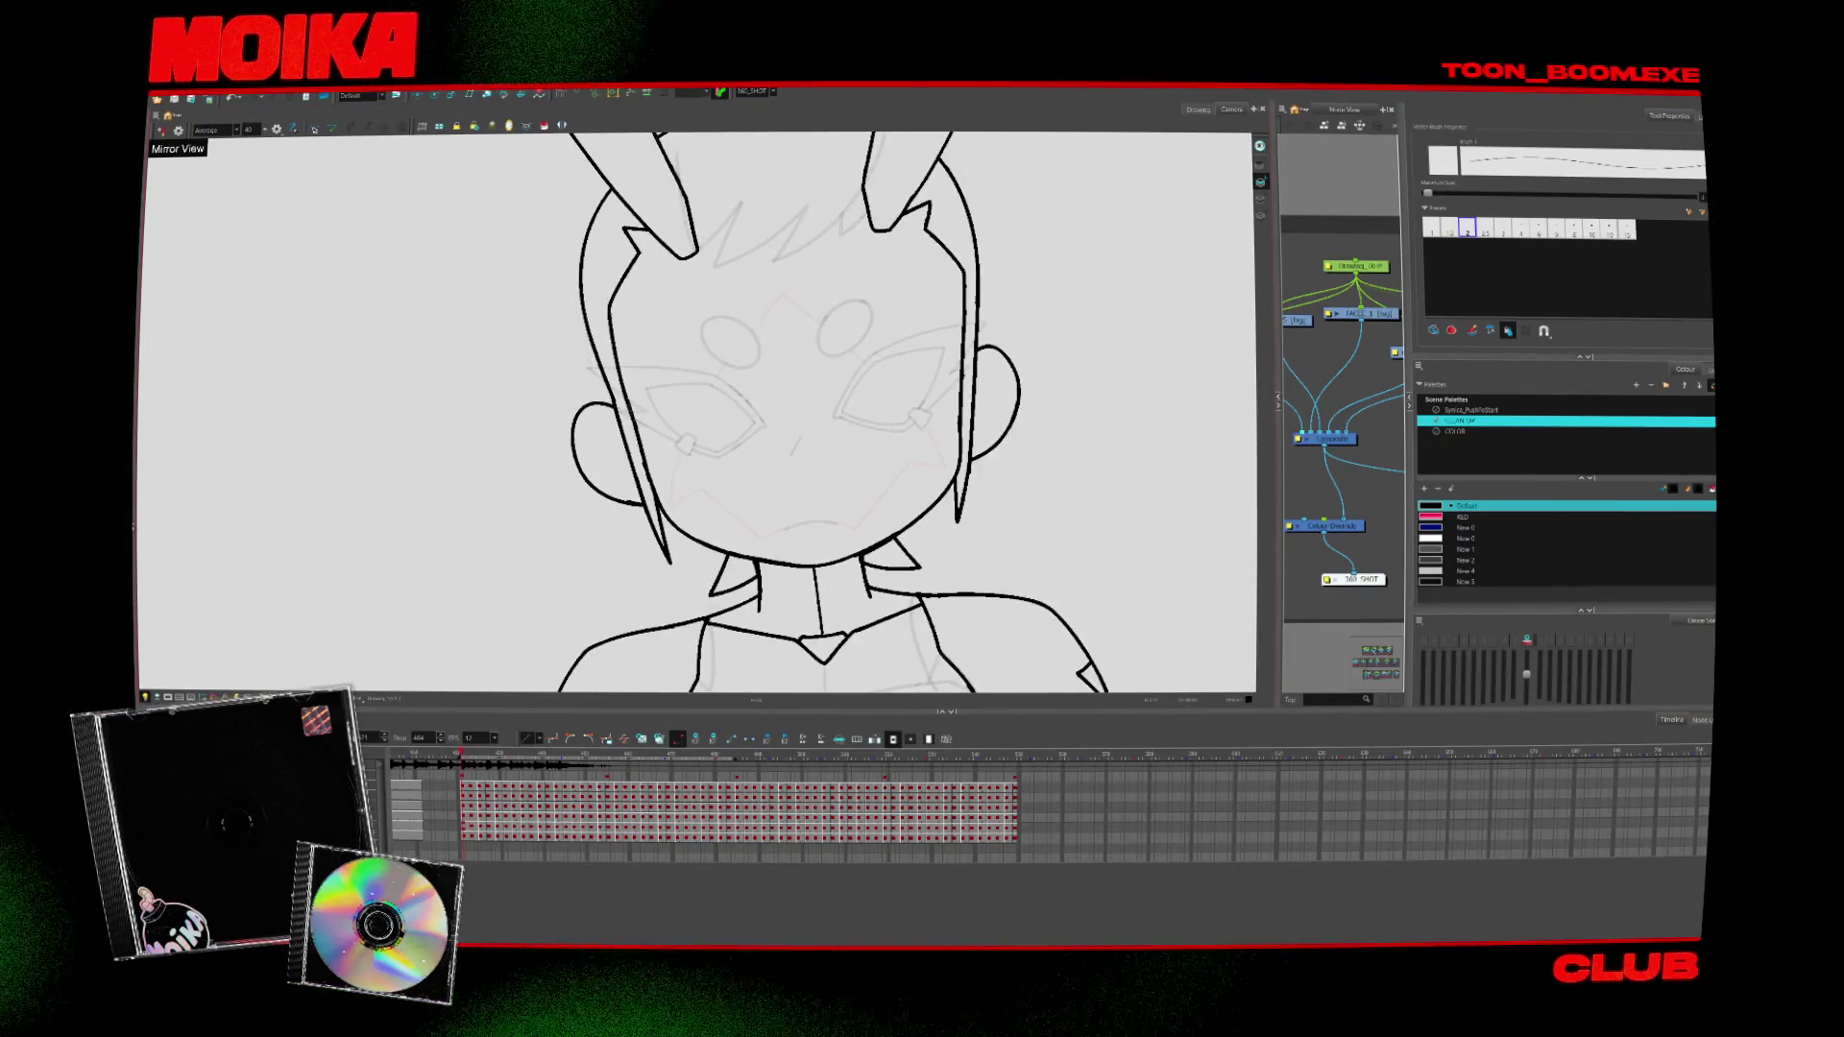
{"action": "key", "text": "period"}
{"action": "key", "text": "period"}
{"action": "key", "text": "period"}
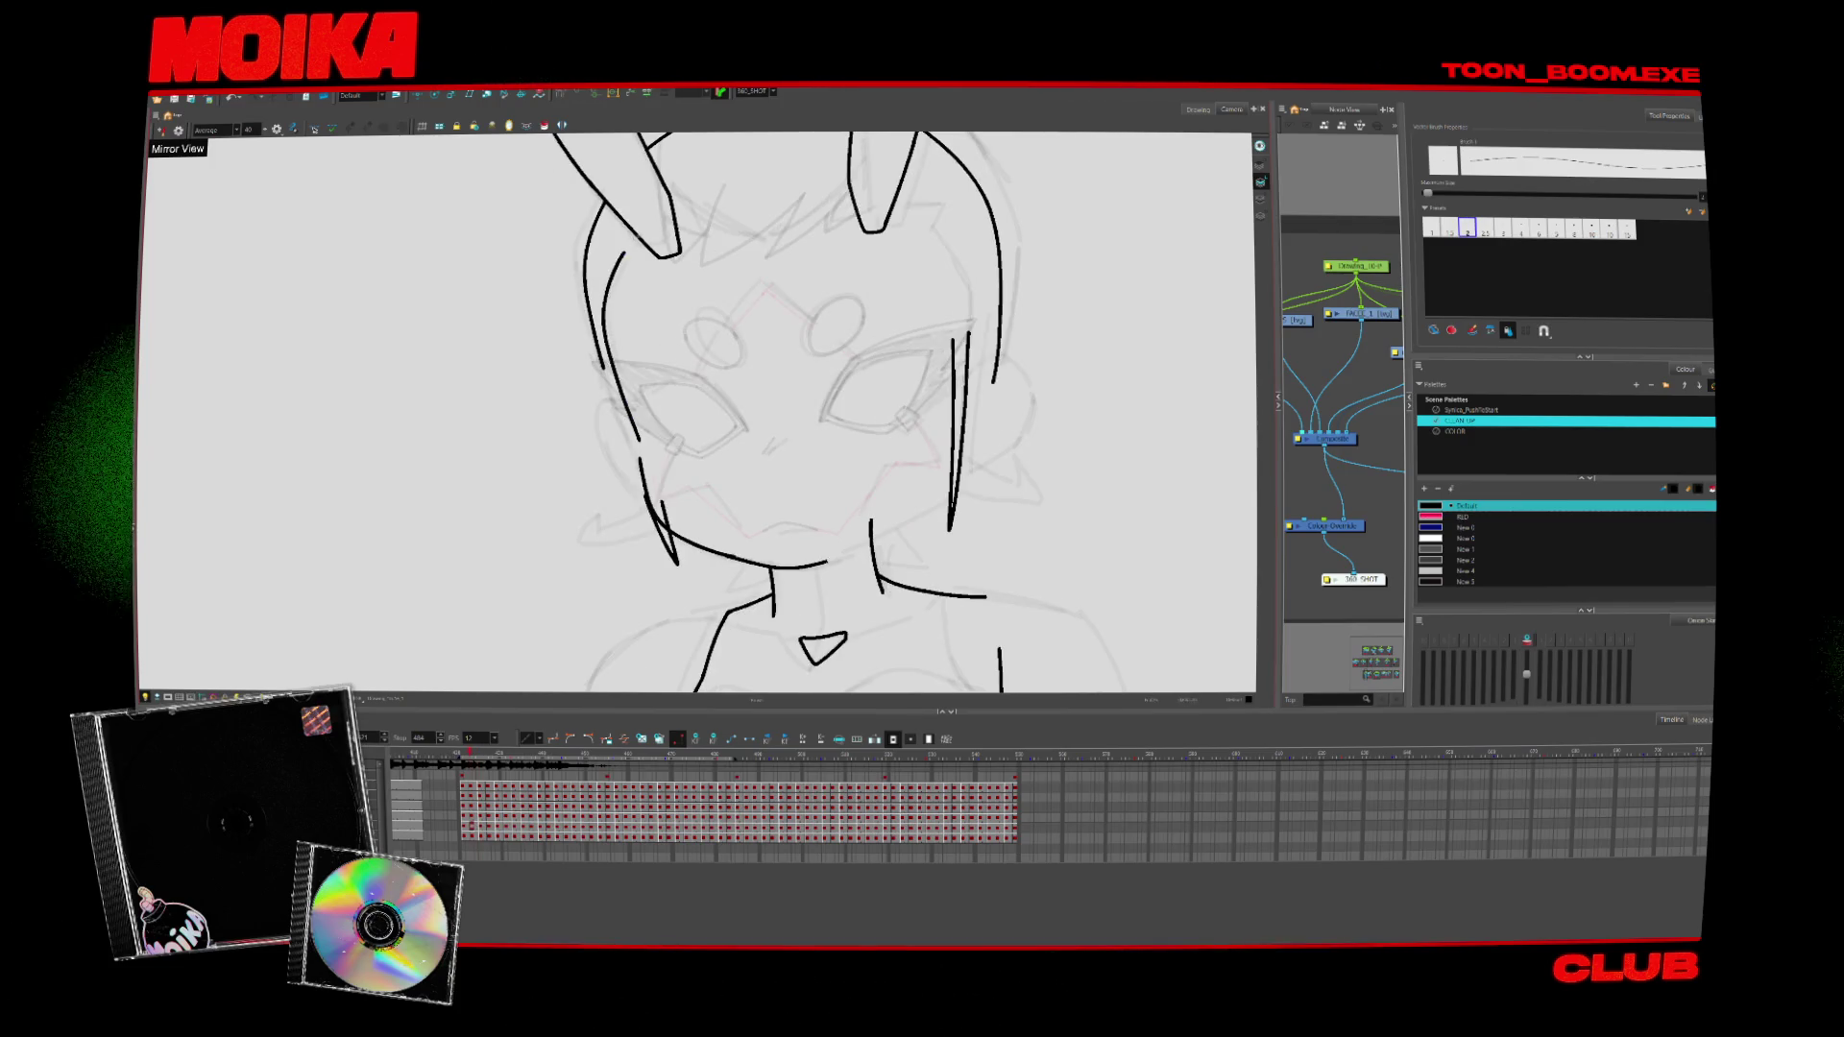
Flick repeatedly between the bunny-eared drawing and the spiky-hair drawing to compare poses
{"action": "key", "text": "period"}
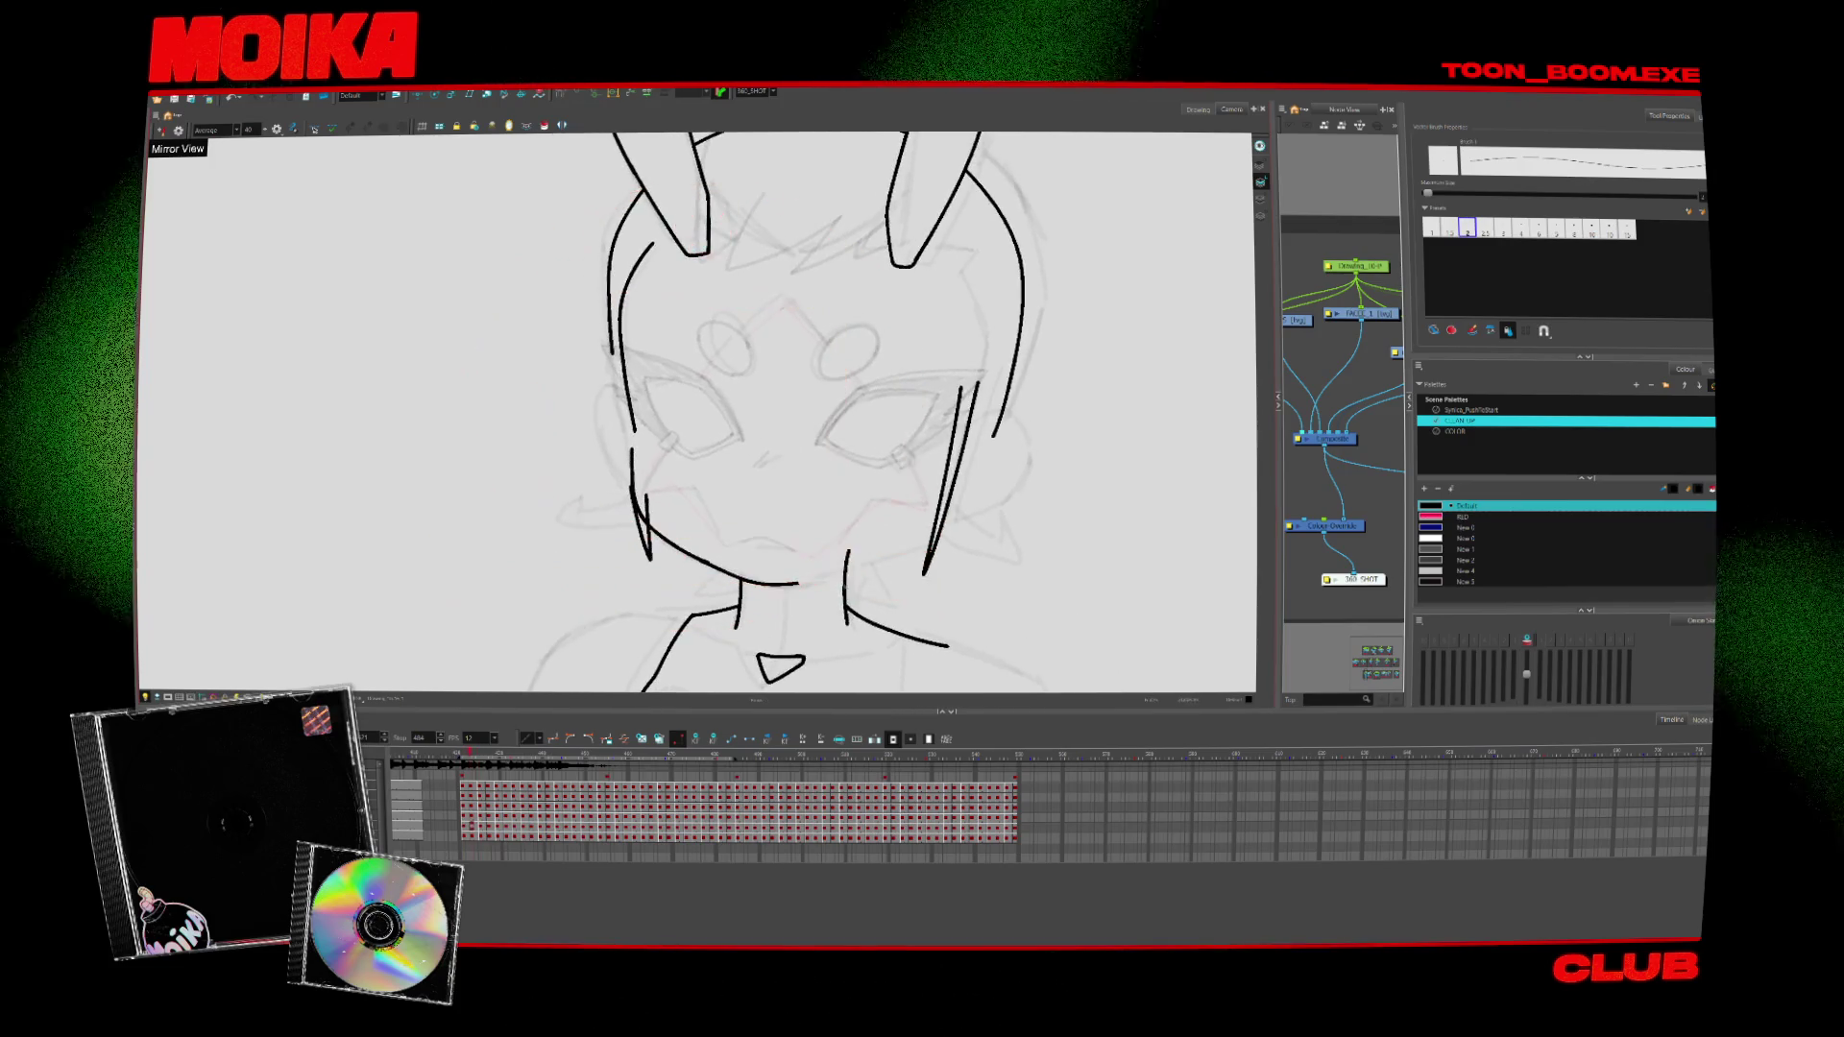
{"action": "key", "text": "period"}
{"action": "key", "text": "comma"}
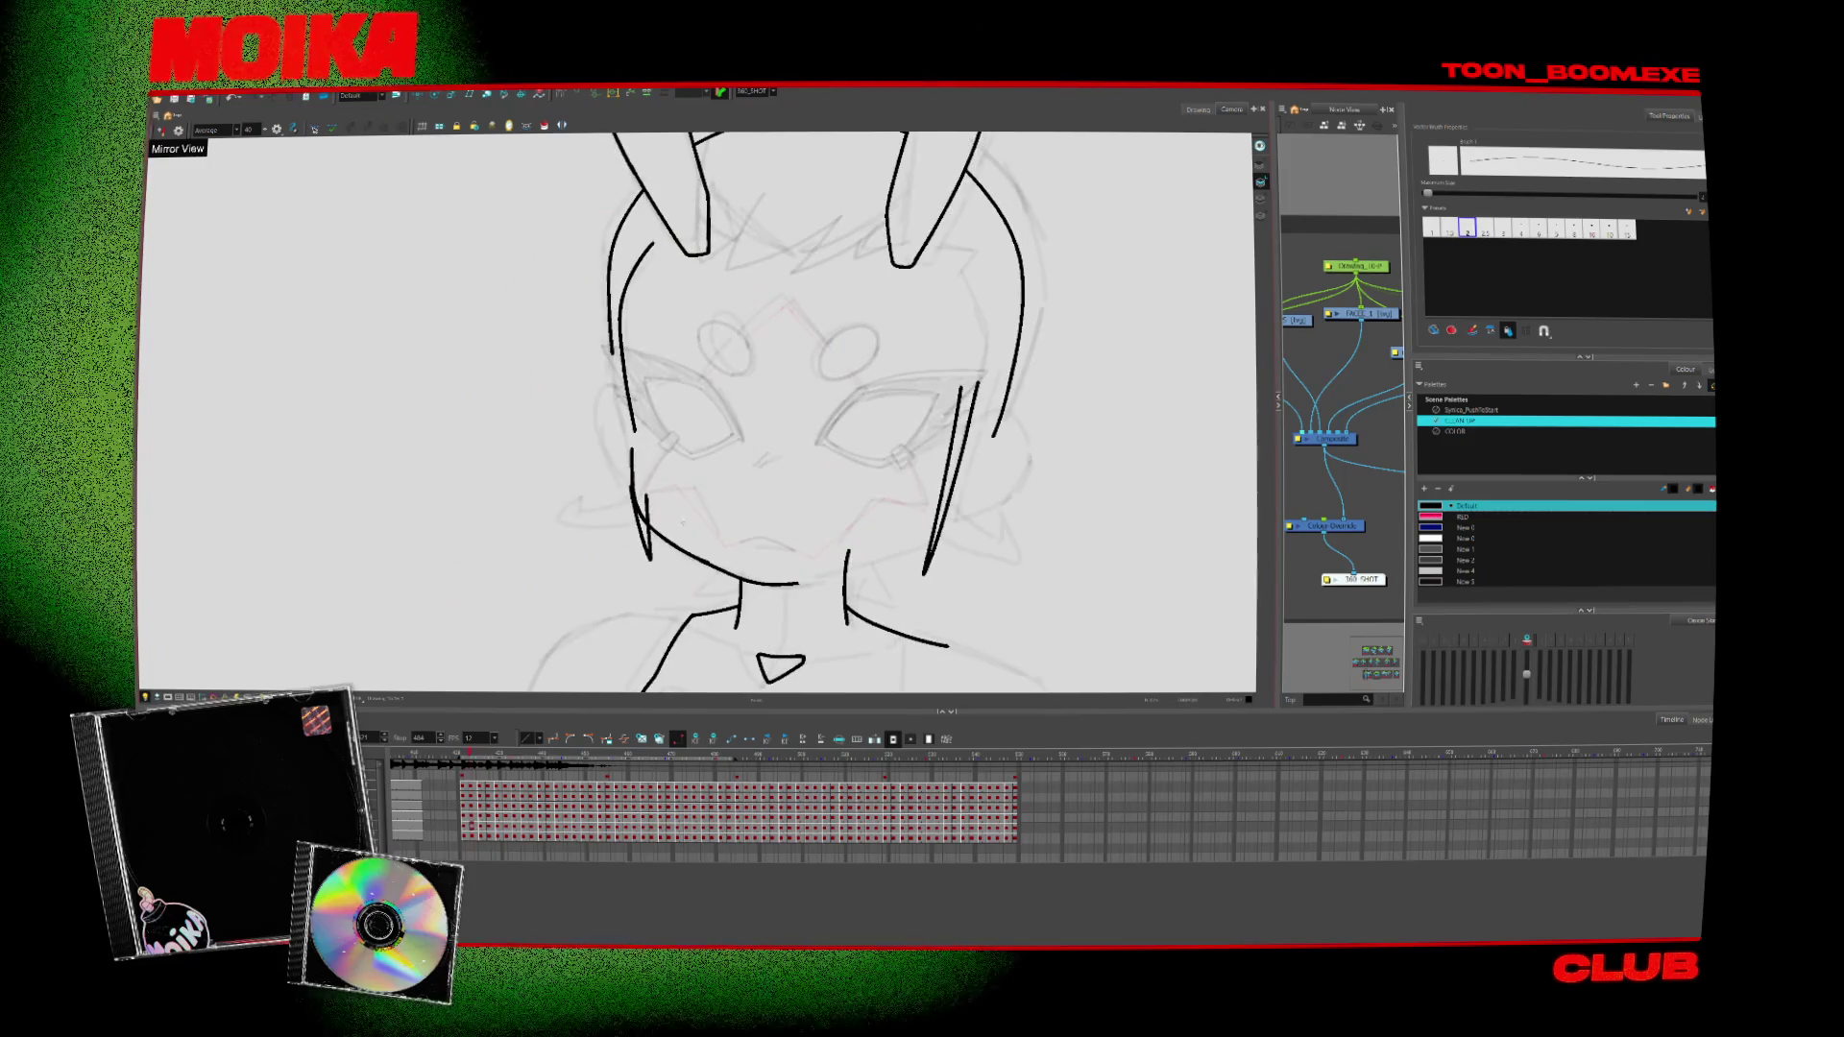
{"action": "key", "text": "period"}
{"action": "key", "text": "comma"}
{"action": "key", "text": "period"}
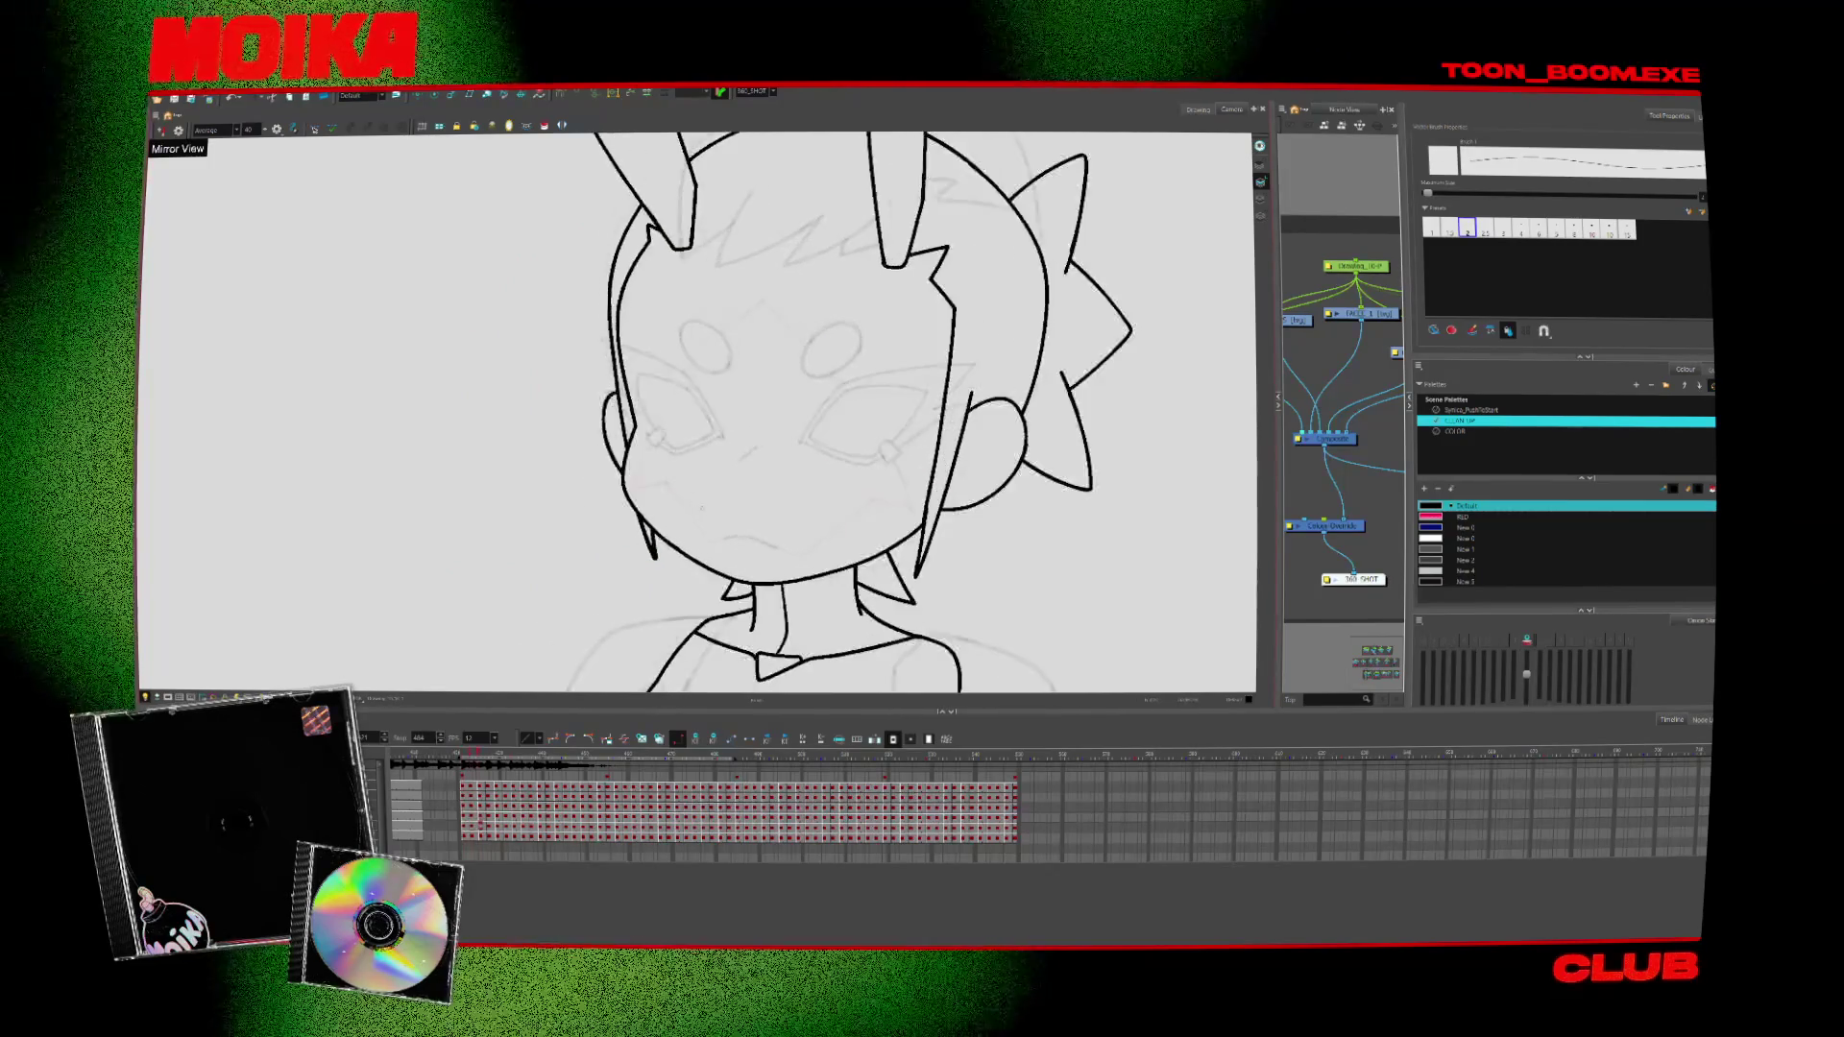
{"action": "key", "text": "comma"}
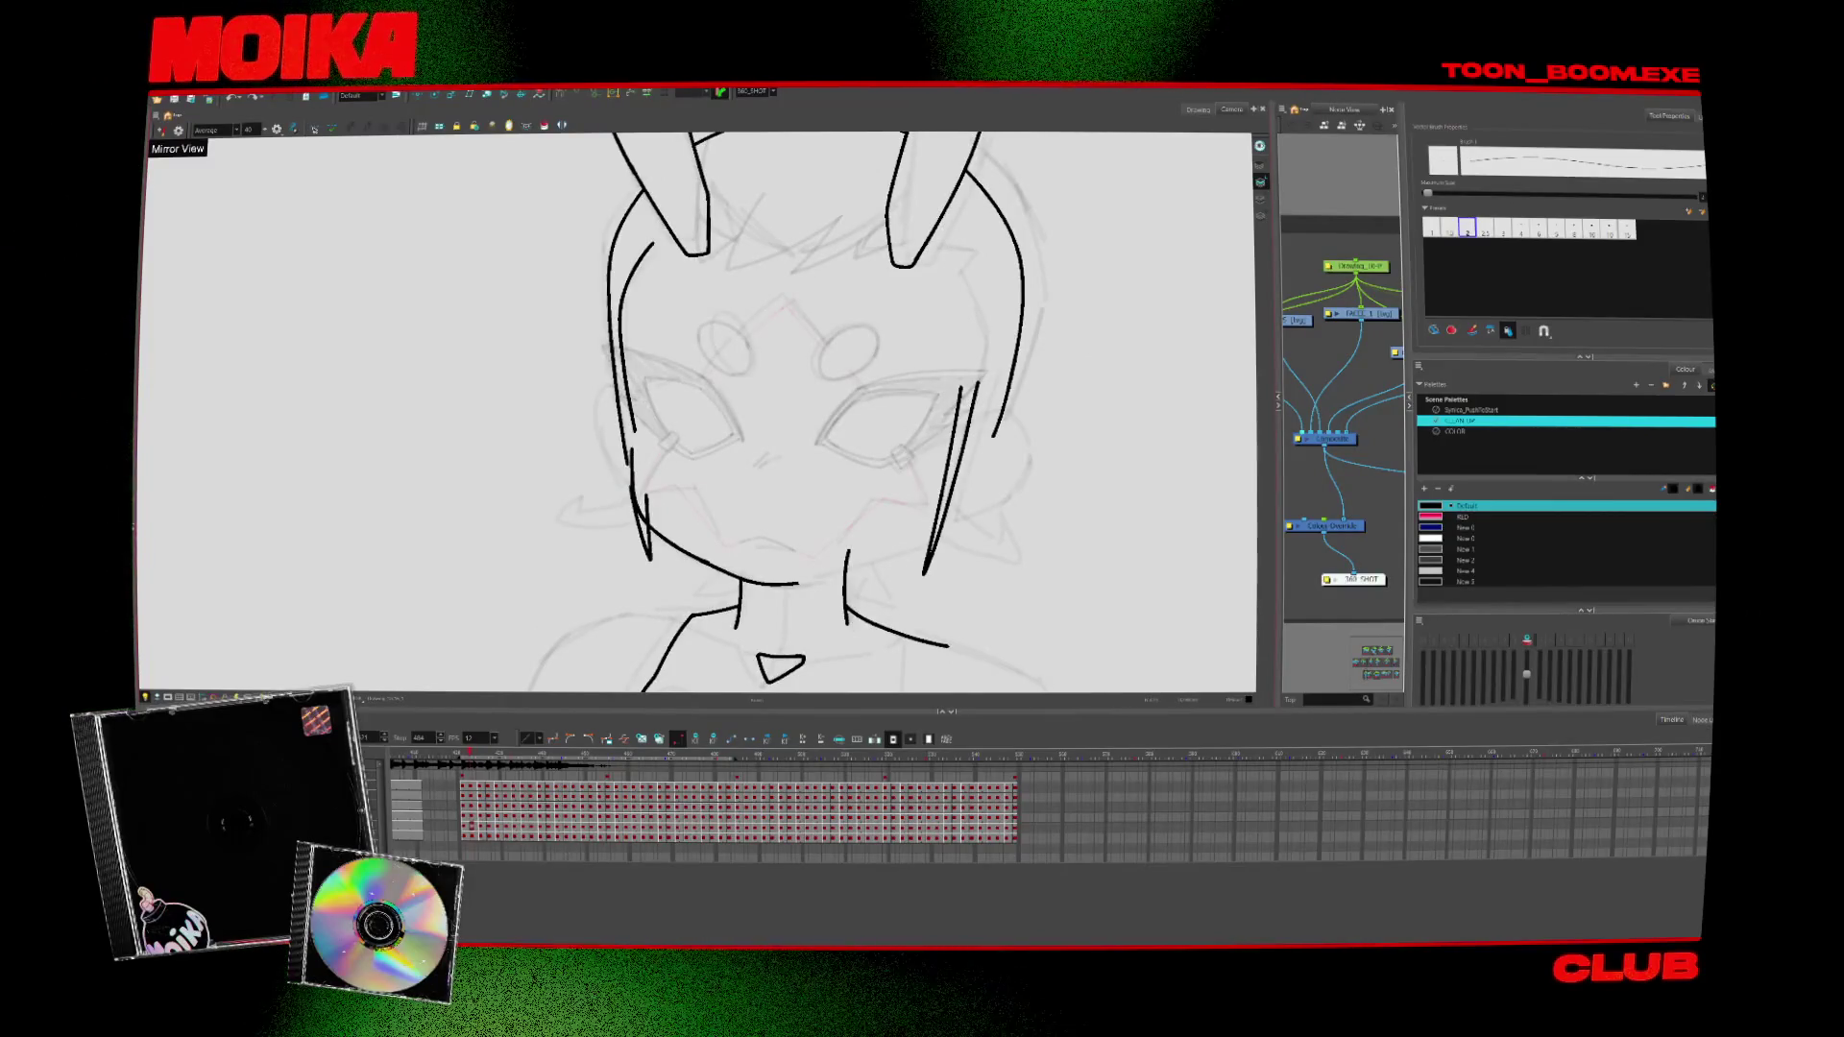
{"action": "key", "text": "period"}
{"action": "key", "text": "comma"}
{"action": "key", "text": "period"}
{"action": "key", "text": "comma"}
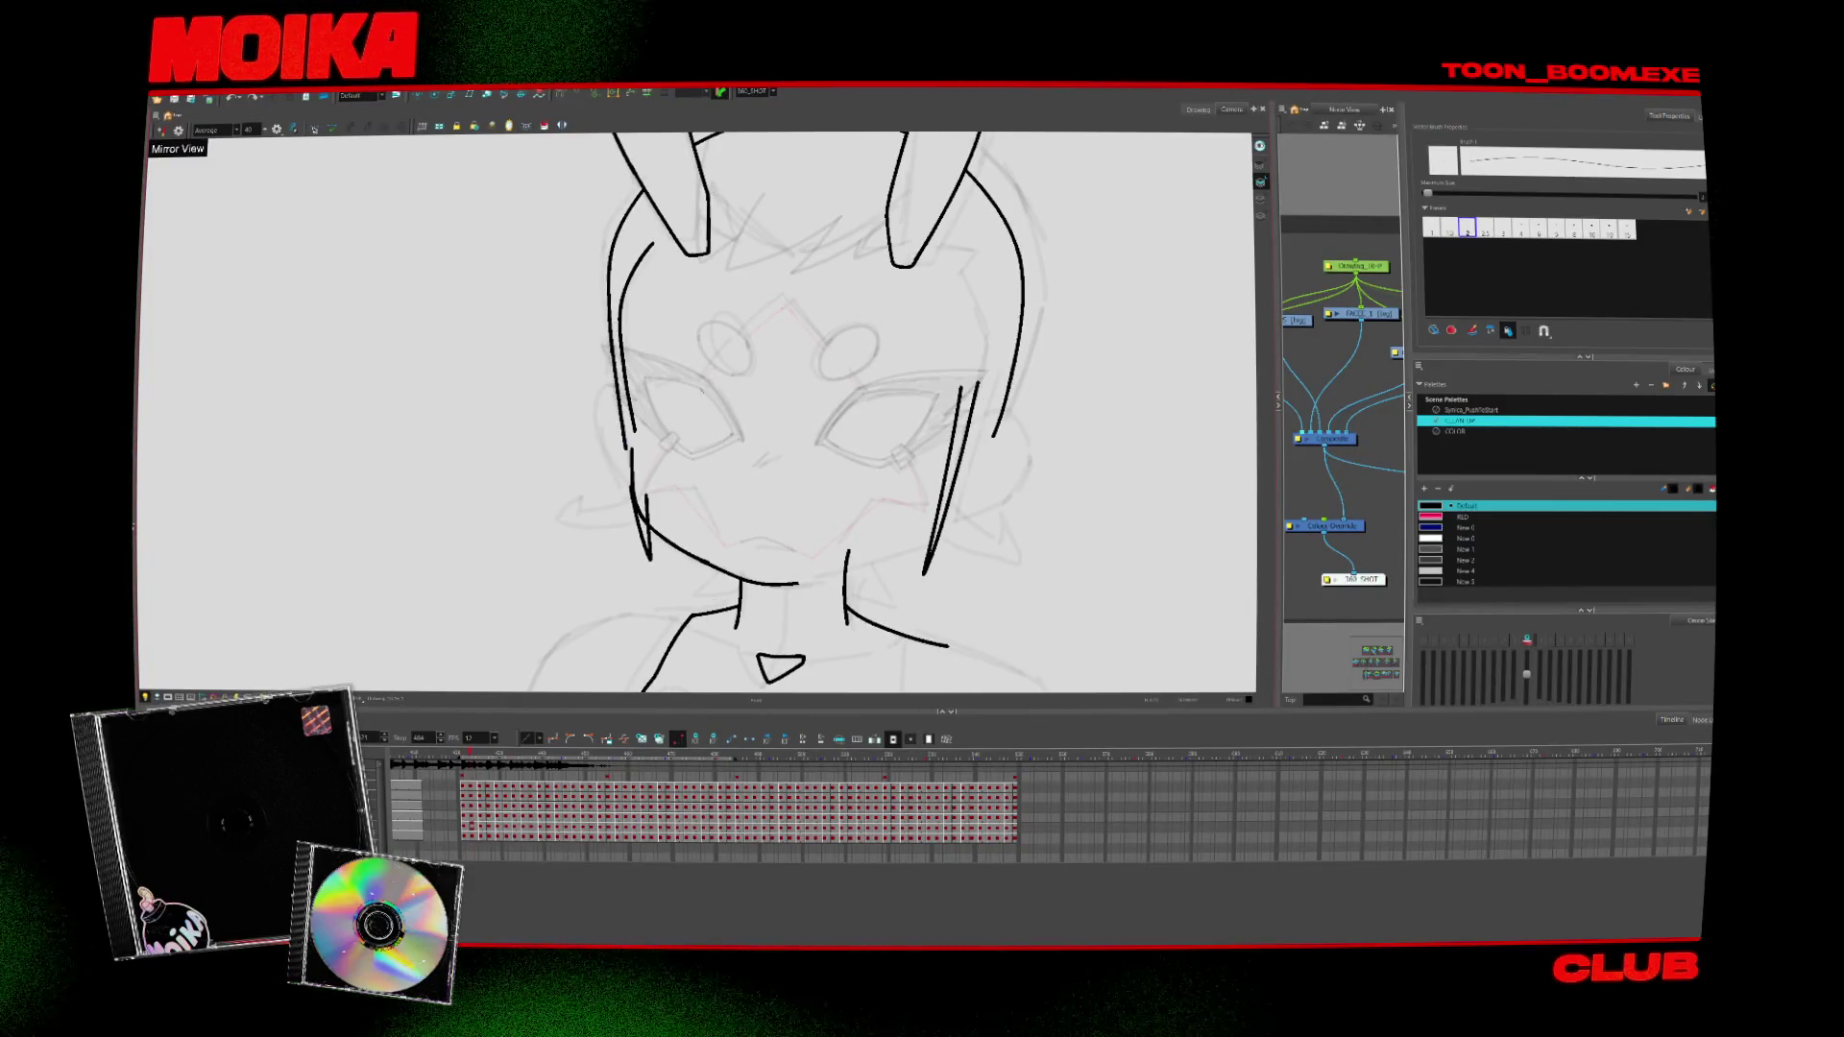
Shift the drawing left, step through to the spiky-hair pose, and show red/green onion skin
{"action": "left_click_drag", "start_coordinate": [701, 413], "coordinate": [600, 433]}
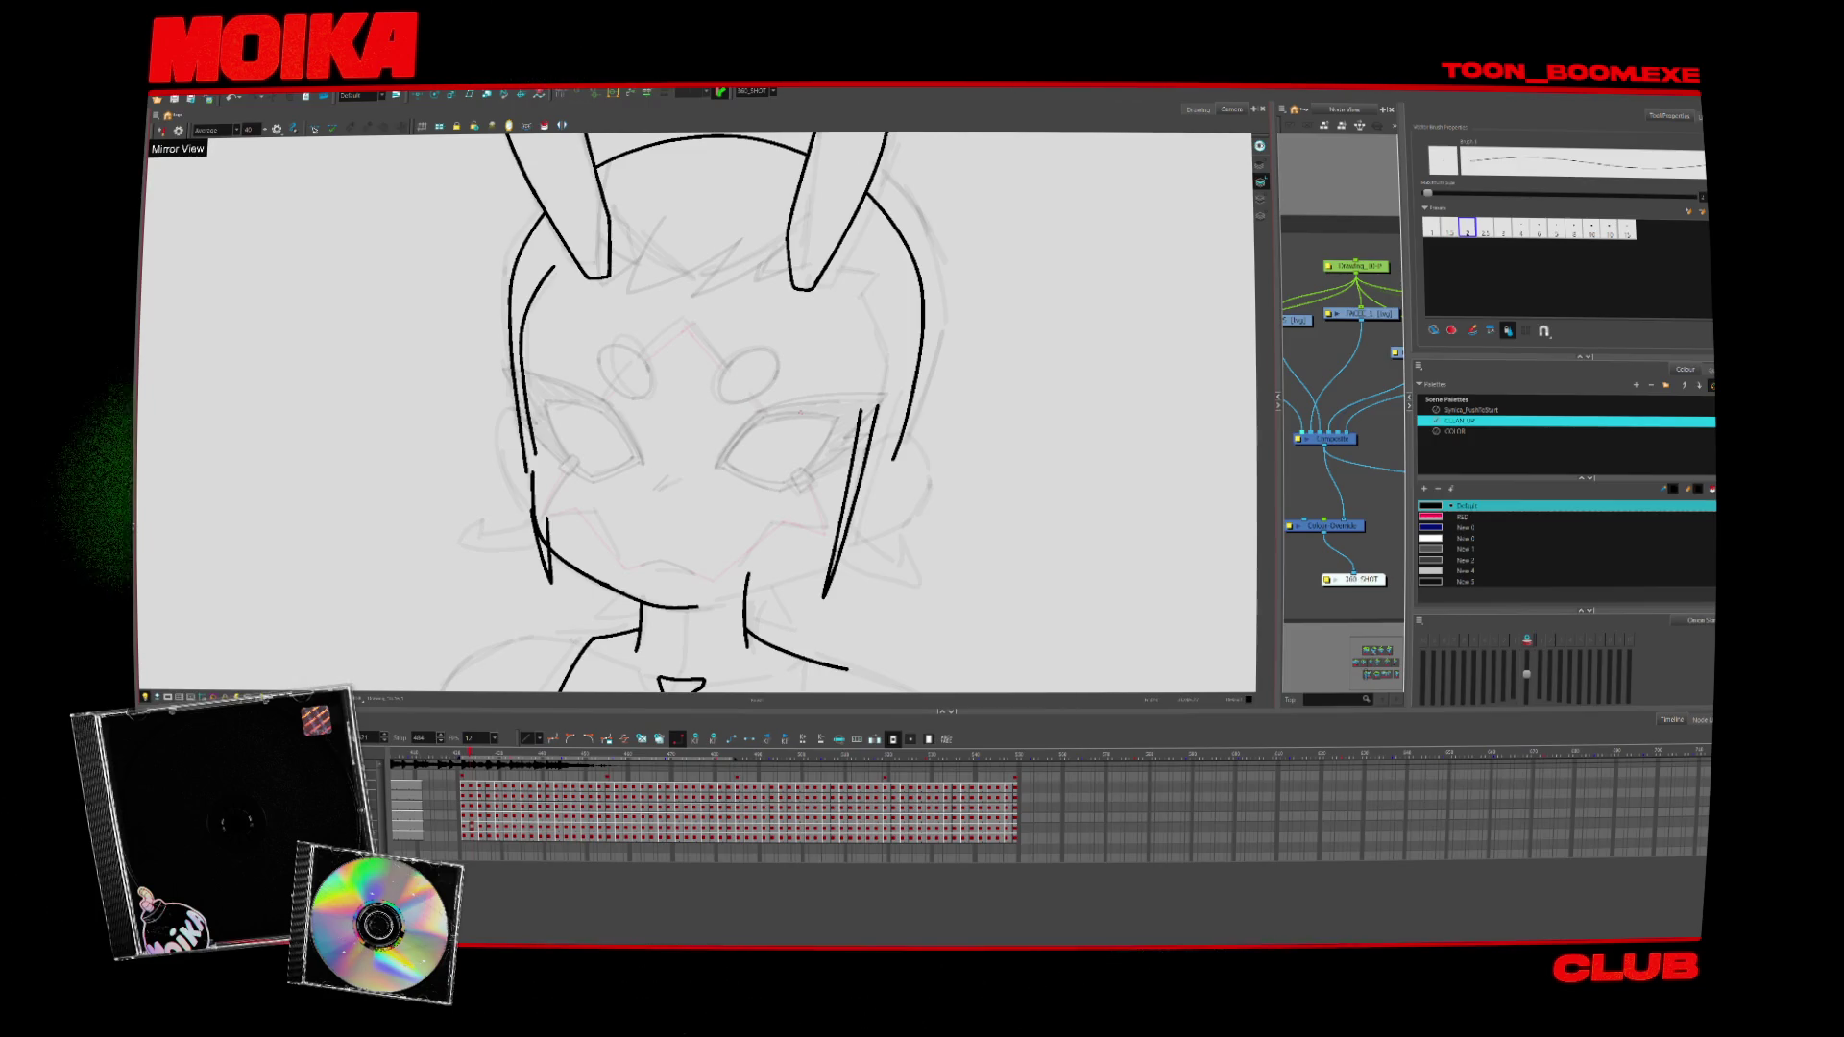
{"action": "key", "text": "period"}
{"action": "key", "text": "comma"}
{"action": "key", "text": "period"}
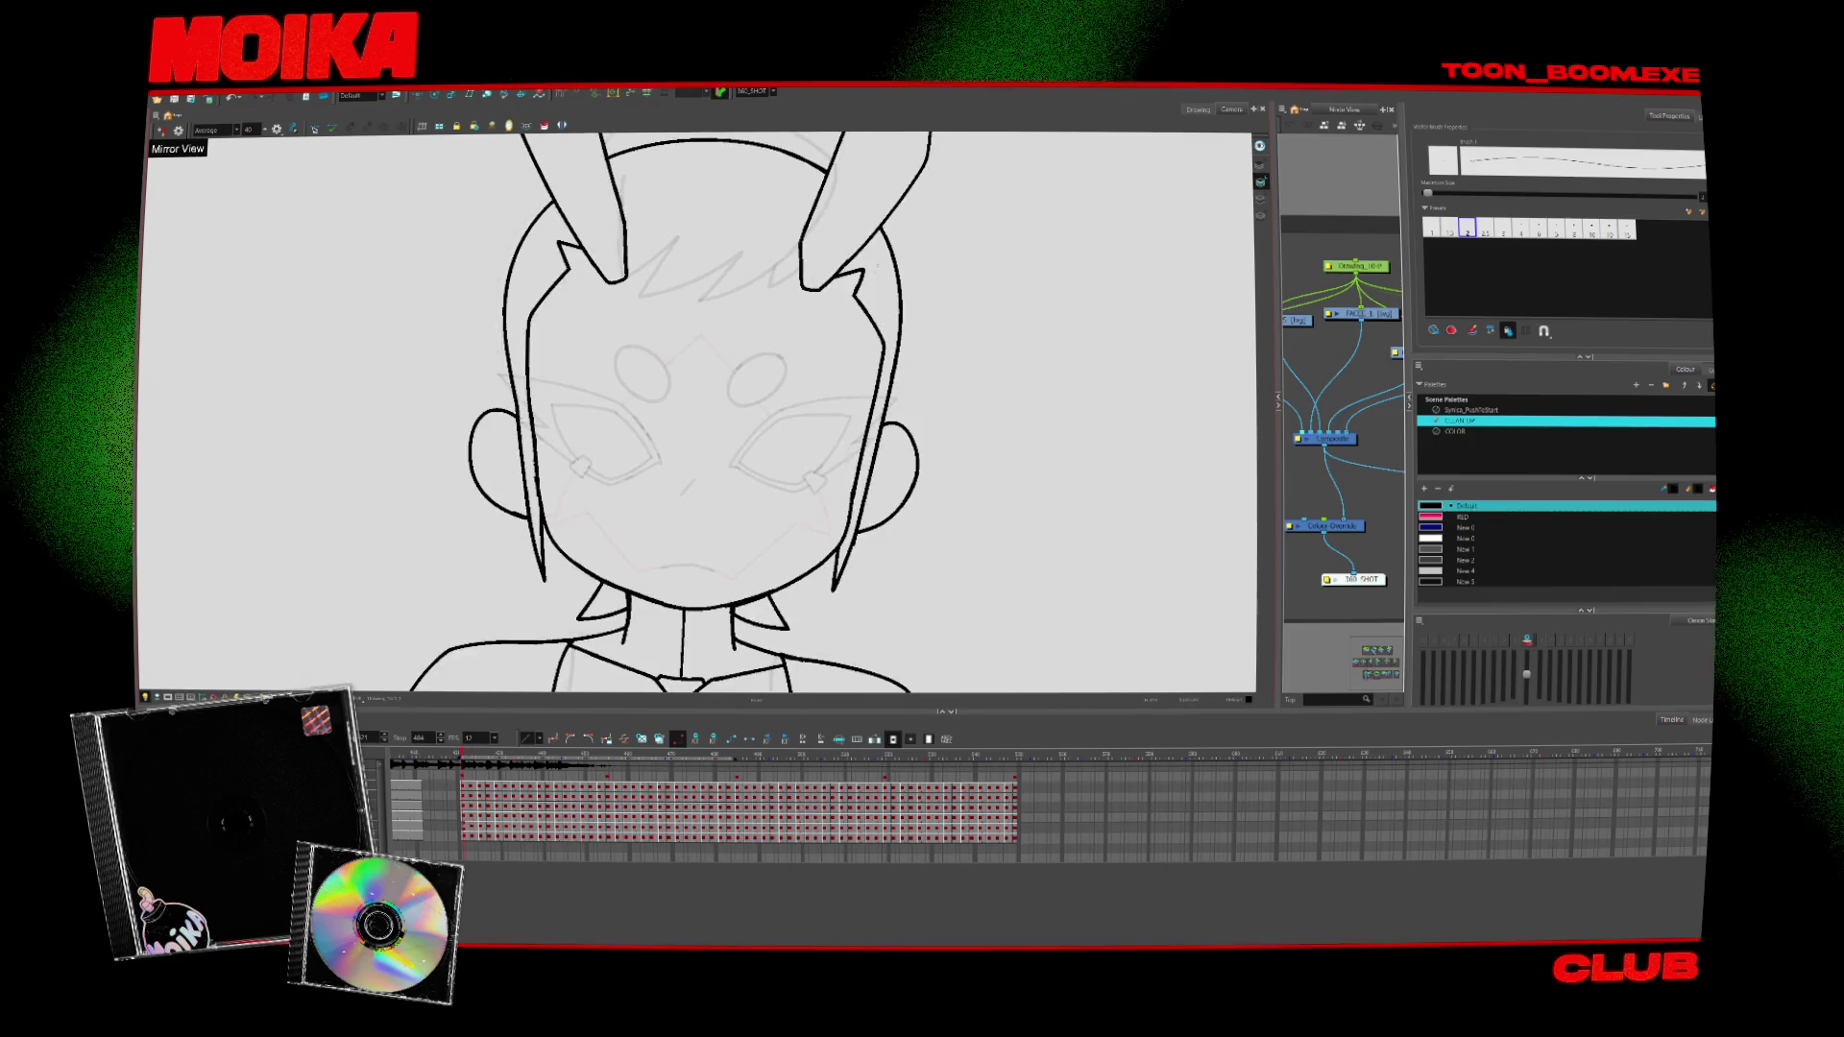
{"action": "key", "text": "comma"}
{"action": "key", "text": "period"}
{"action": "key", "text": "comma"}
{"action": "key", "text": "alt+o"}
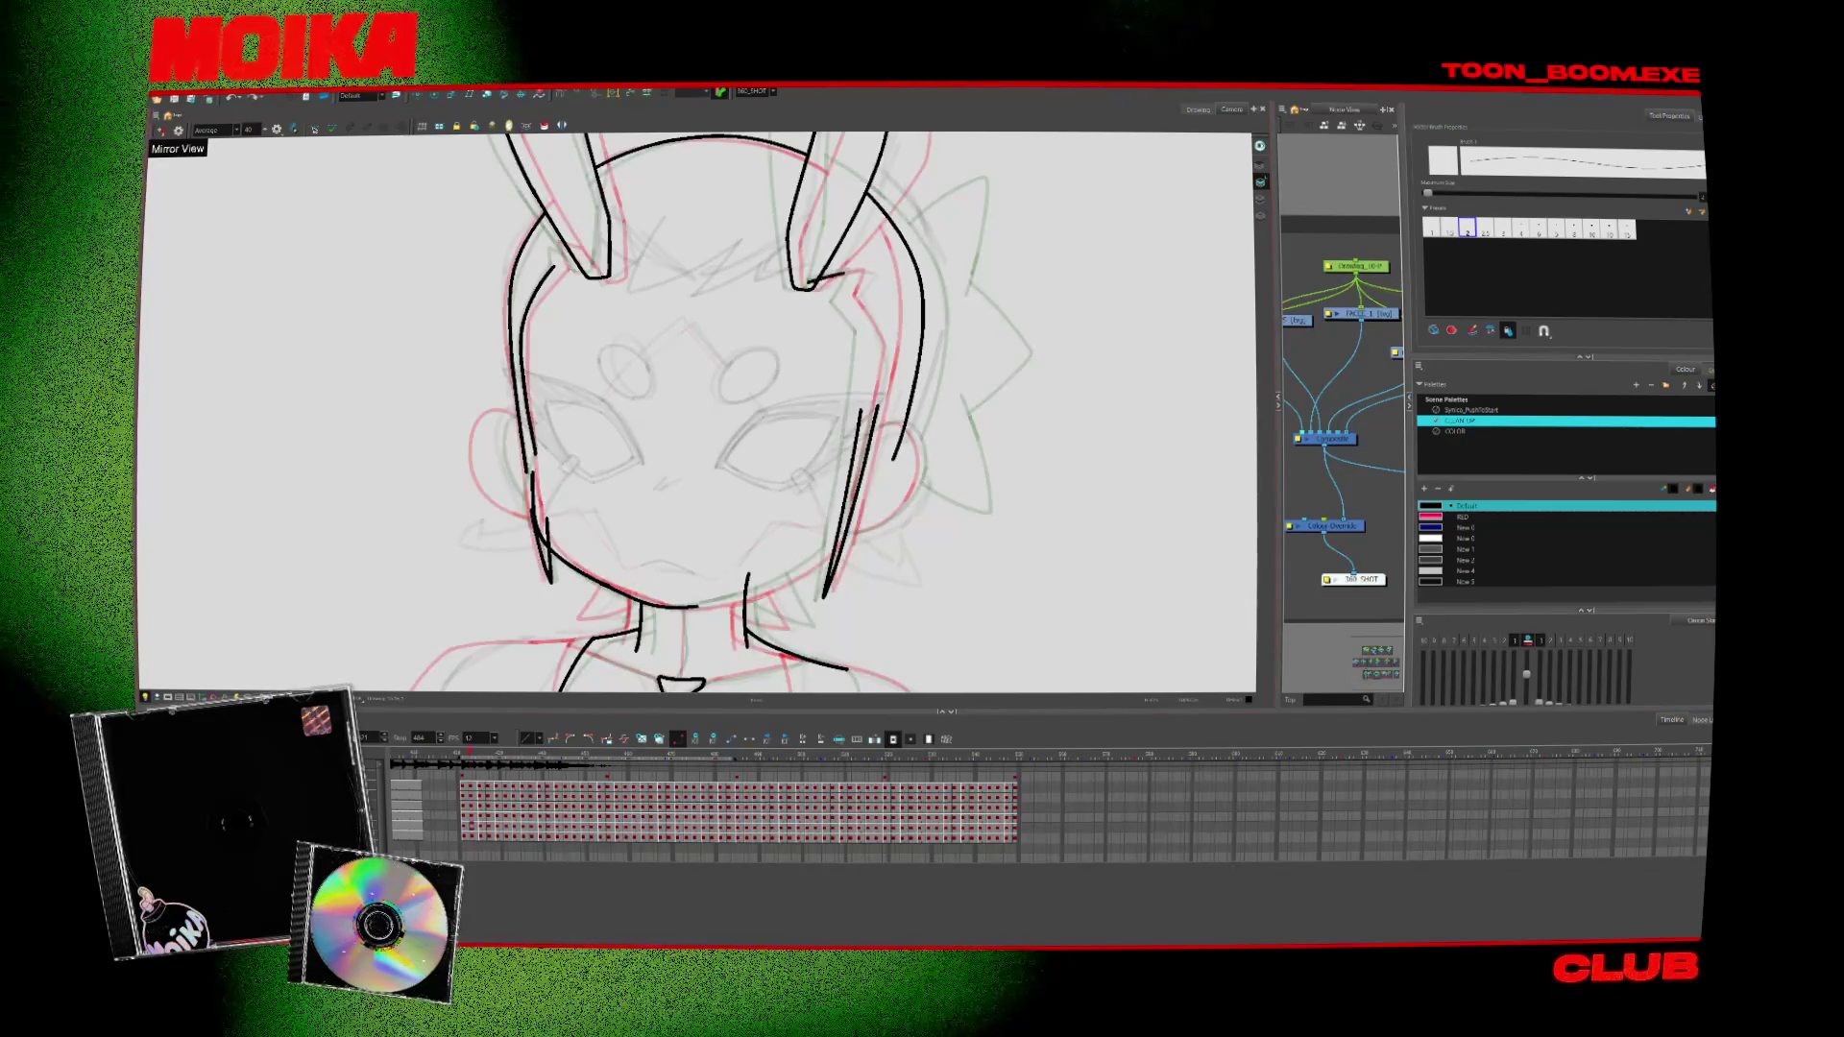
Ink a short zigzag at the right horn's base, turn off Mirror View, and compare neighbouring drawings
{"action": "left_click_drag", "start_coordinate": [810, 287], "coordinate": [853, 276]}
{"action": "key", "text": "4"}
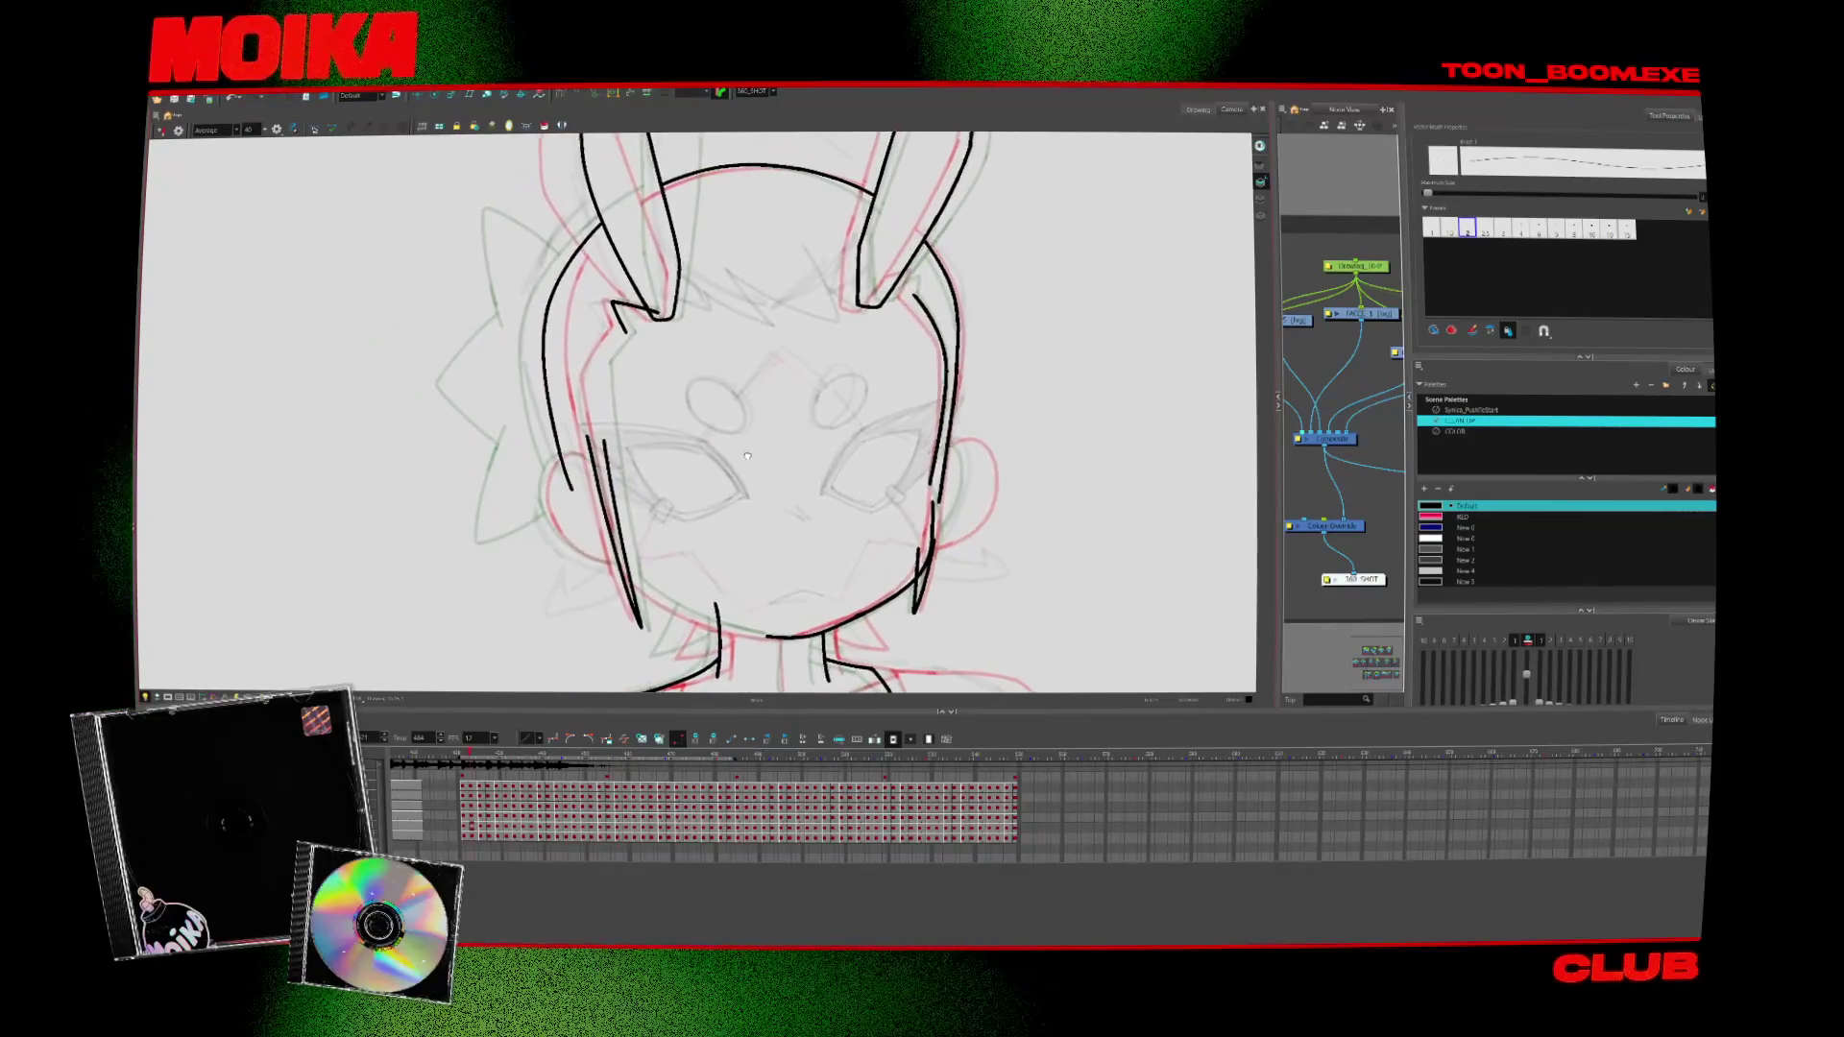
{"action": "key", "text": "period"}
{"action": "key", "text": "period"}
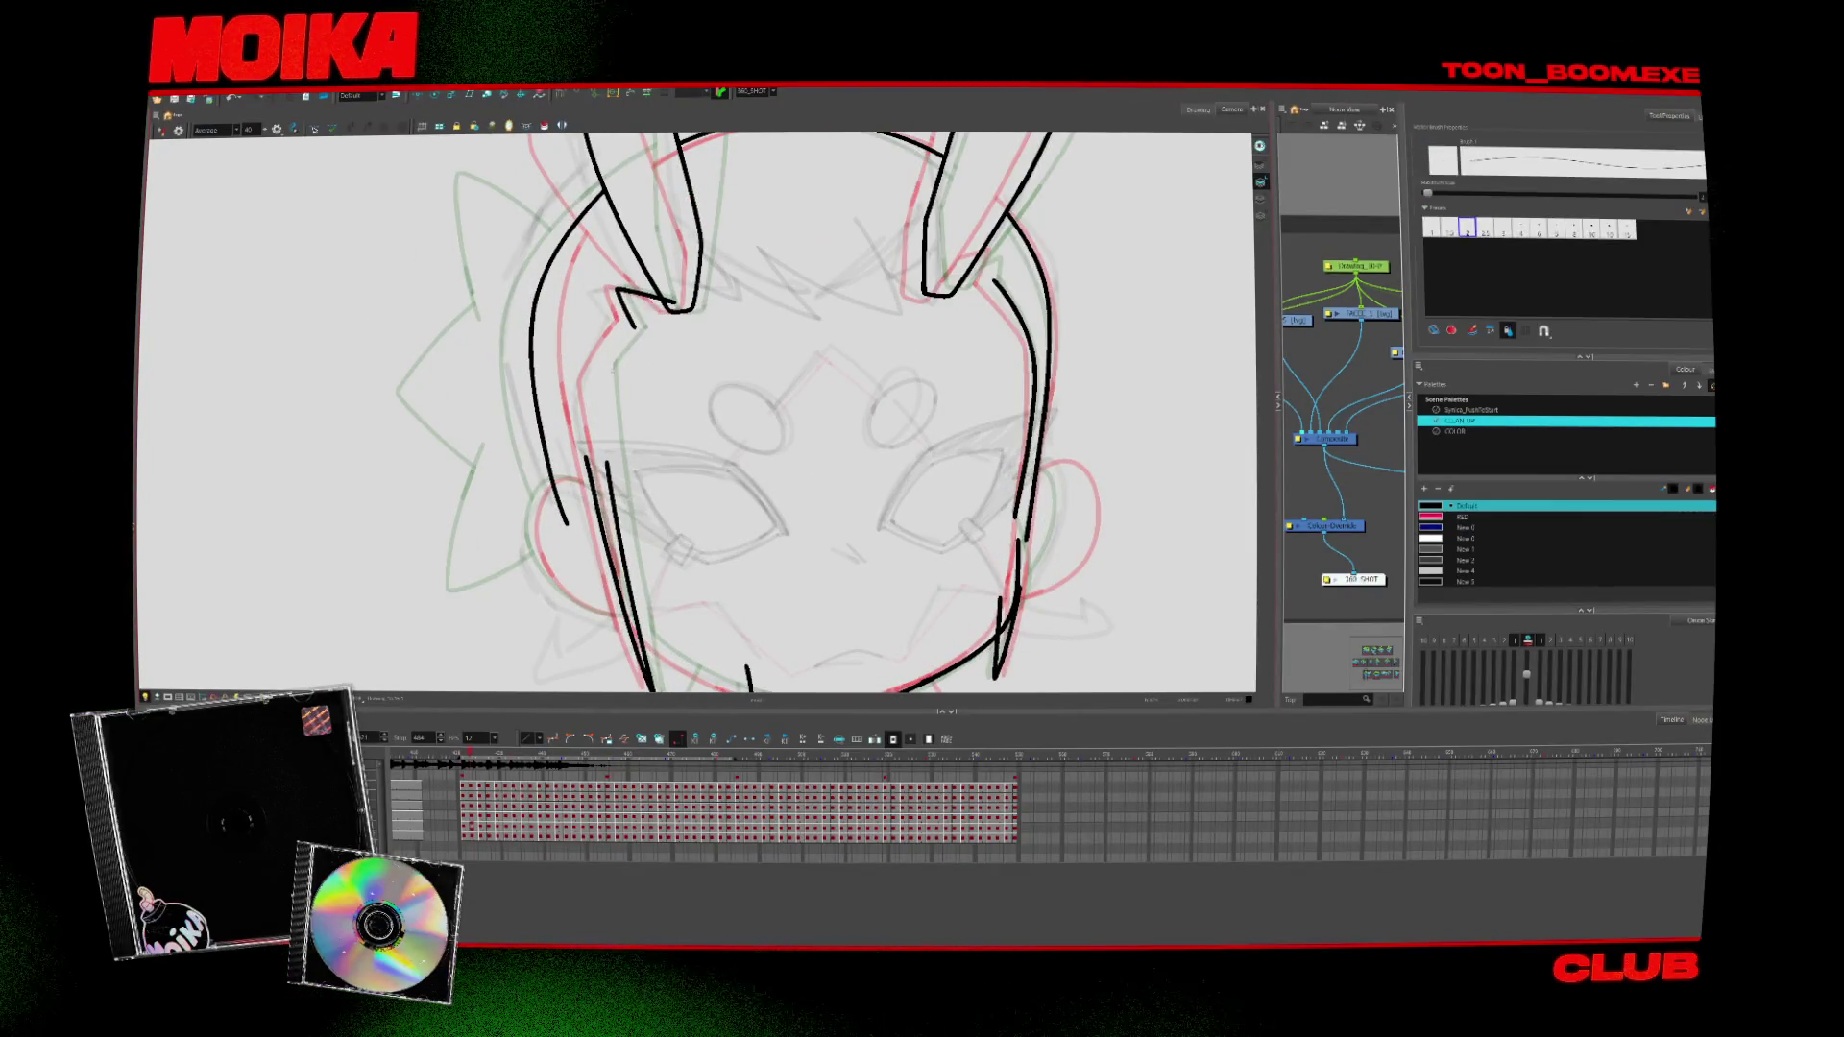
{"action": "key", "text": "comma"}
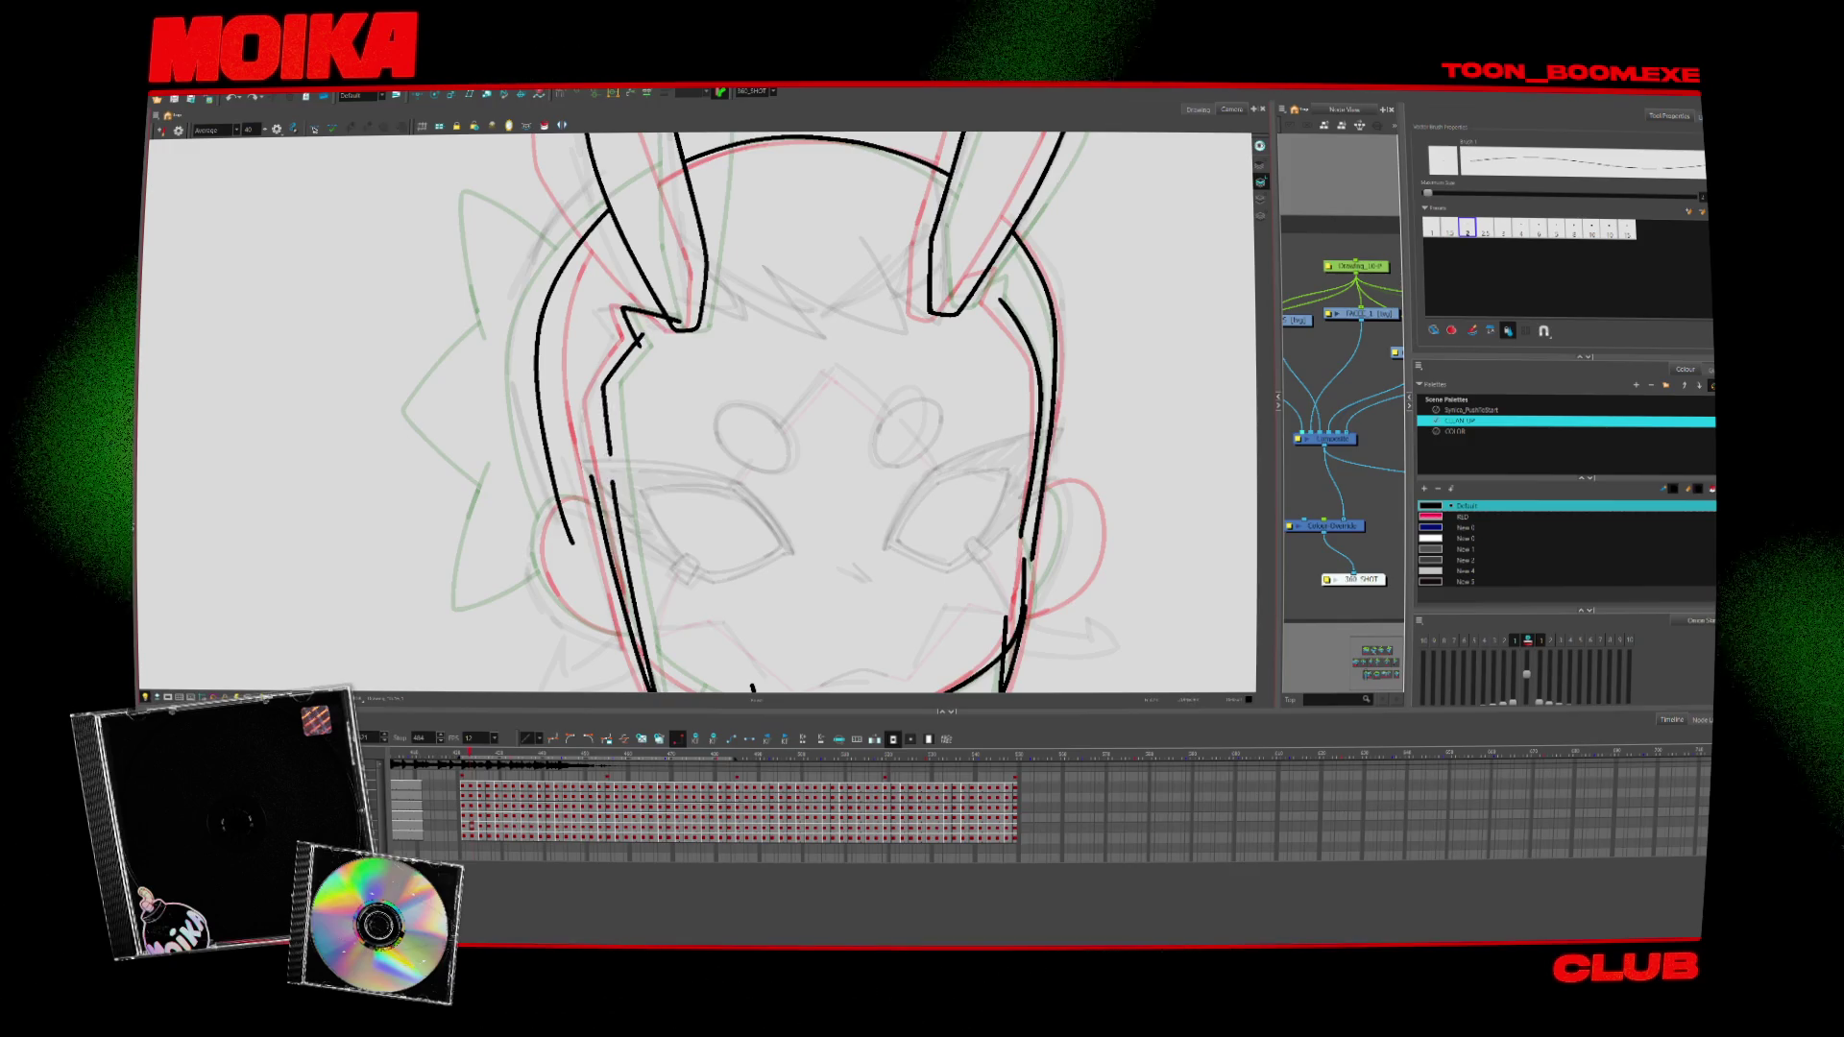
{"action": "key", "text": "period"}
{"action": "key", "text": "period"}
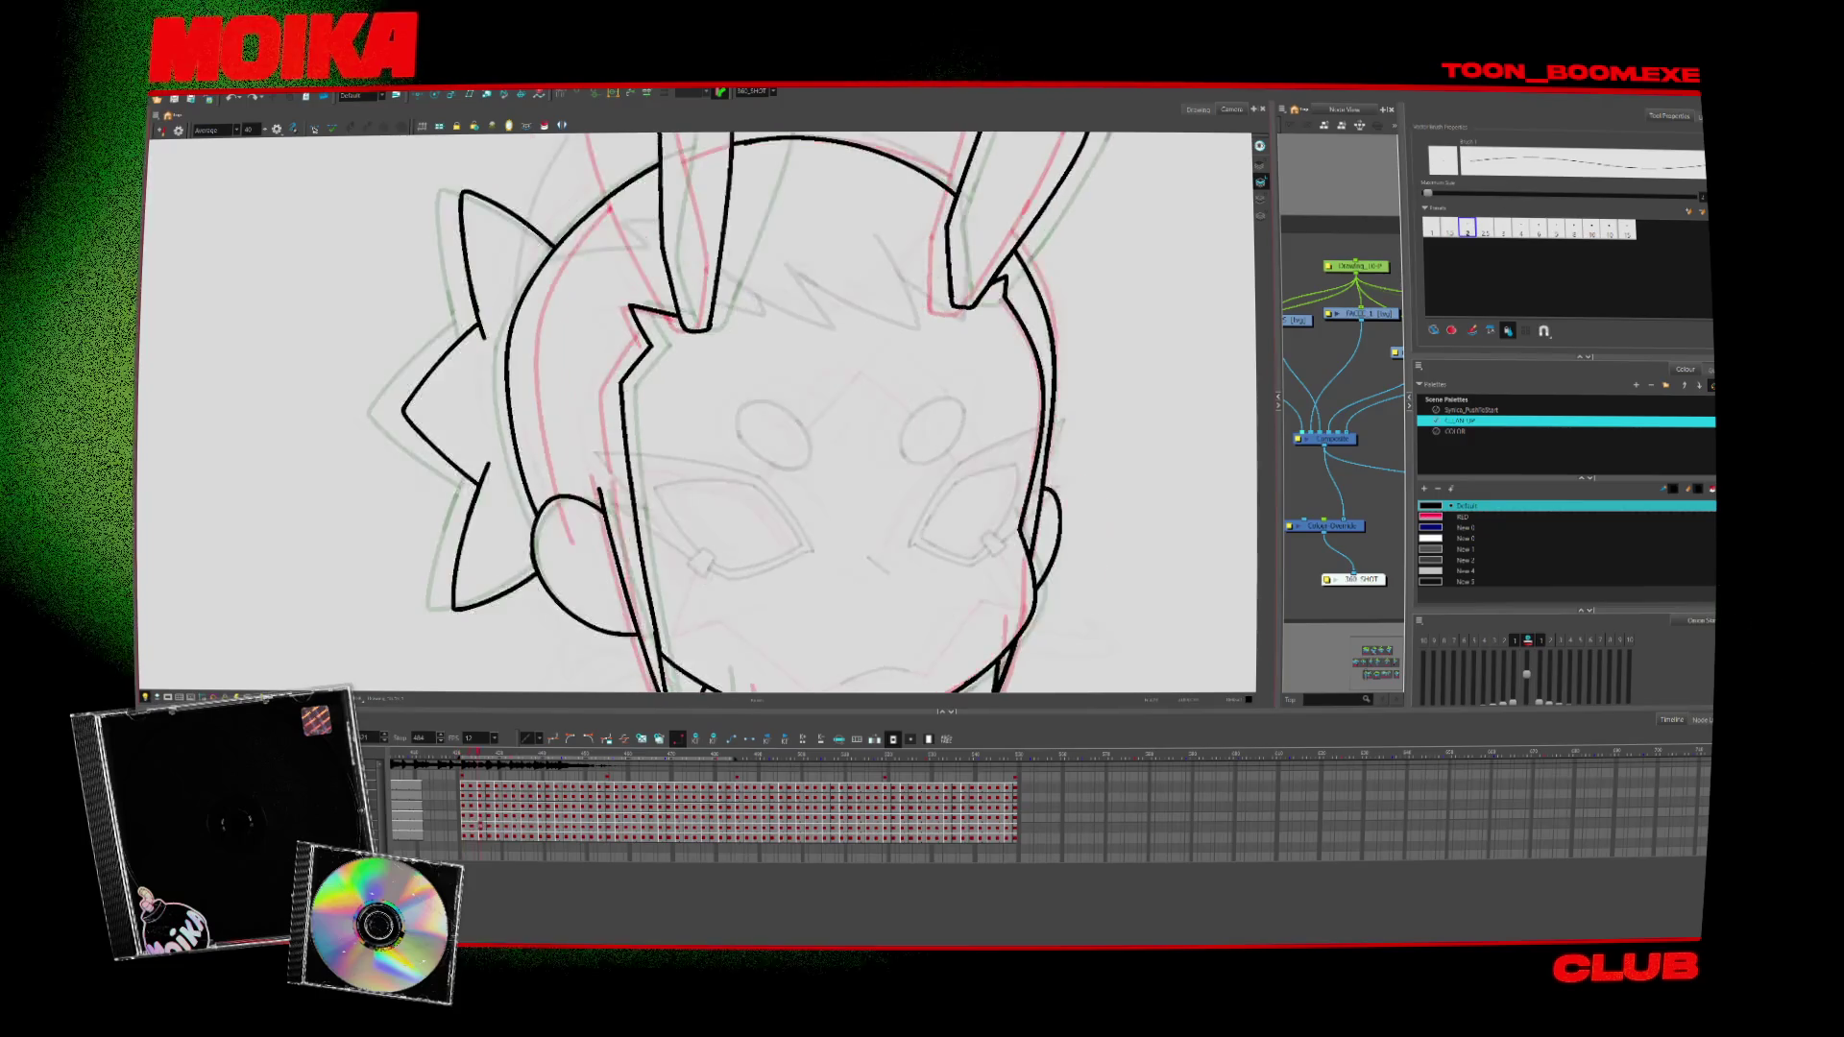
{"action": "key", "text": "period"}
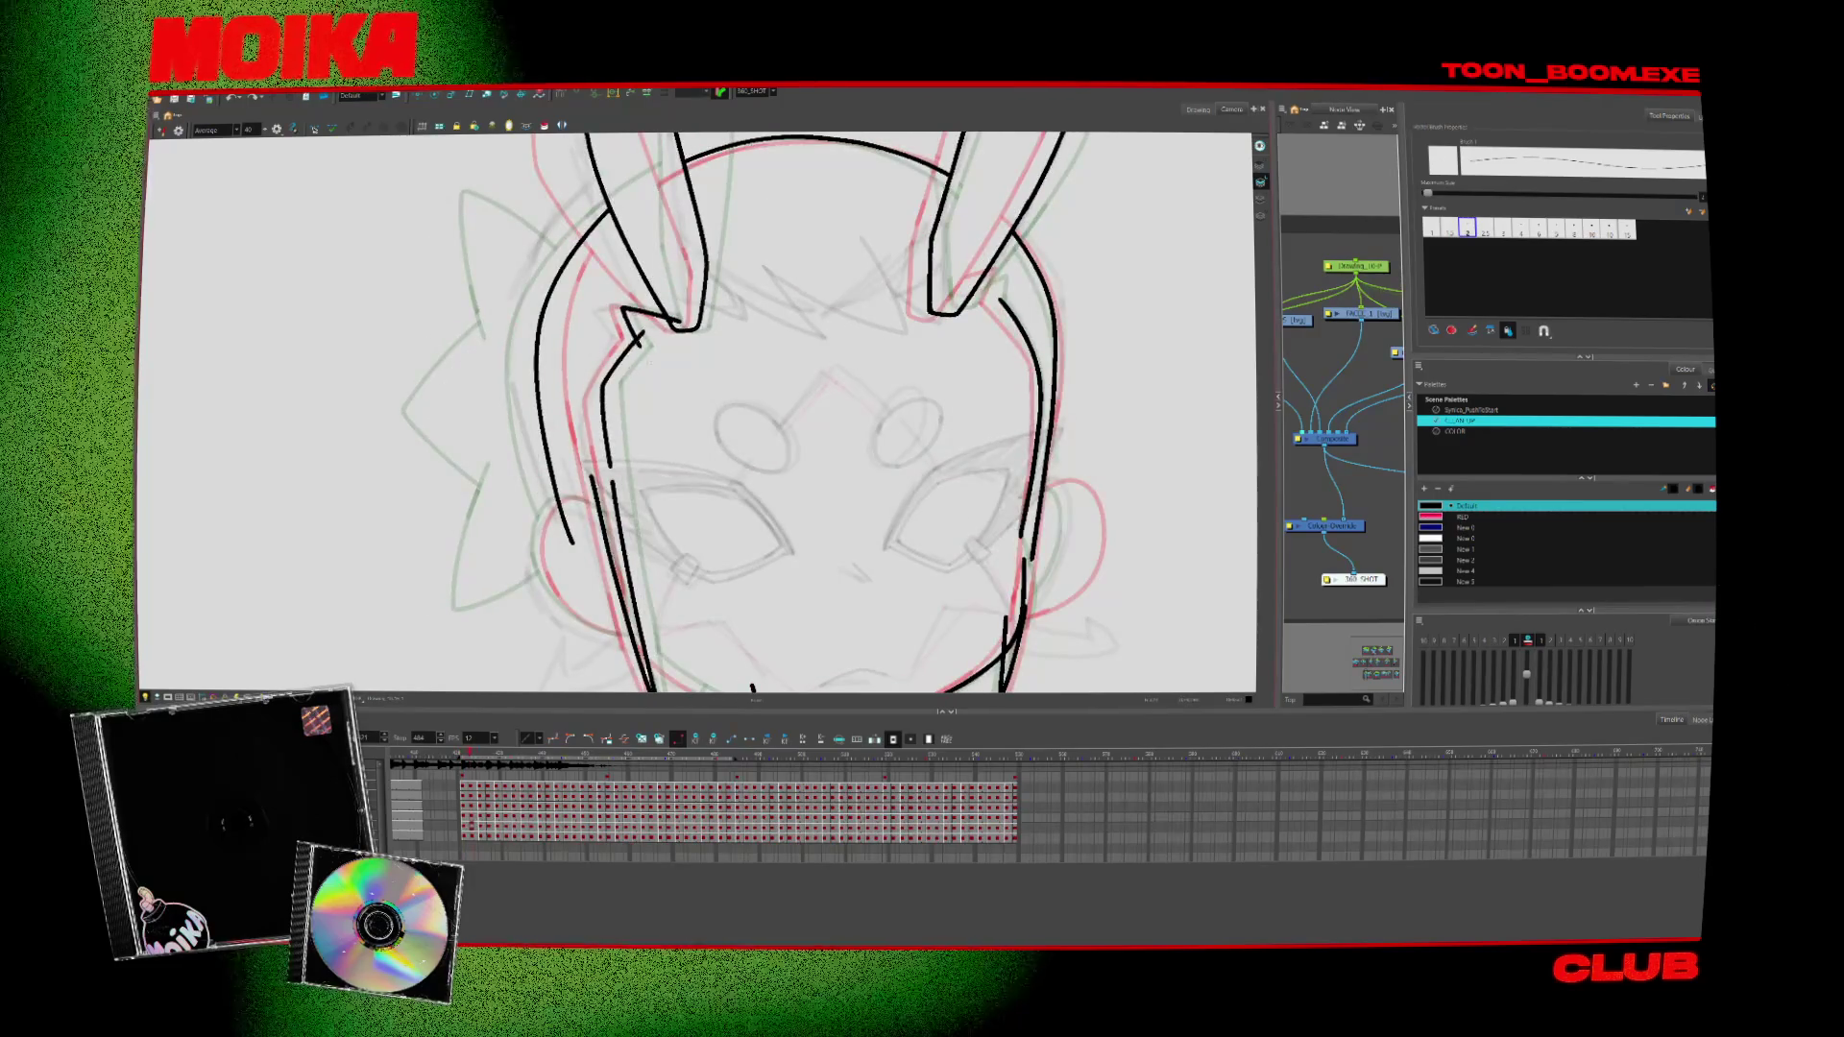
Step through the head drawings, play them back, and rotate the view about 90° clockwise
{"action": "key", "text": "period"}
{"action": "key", "text": "period"}
{"action": "key", "text": "period"}
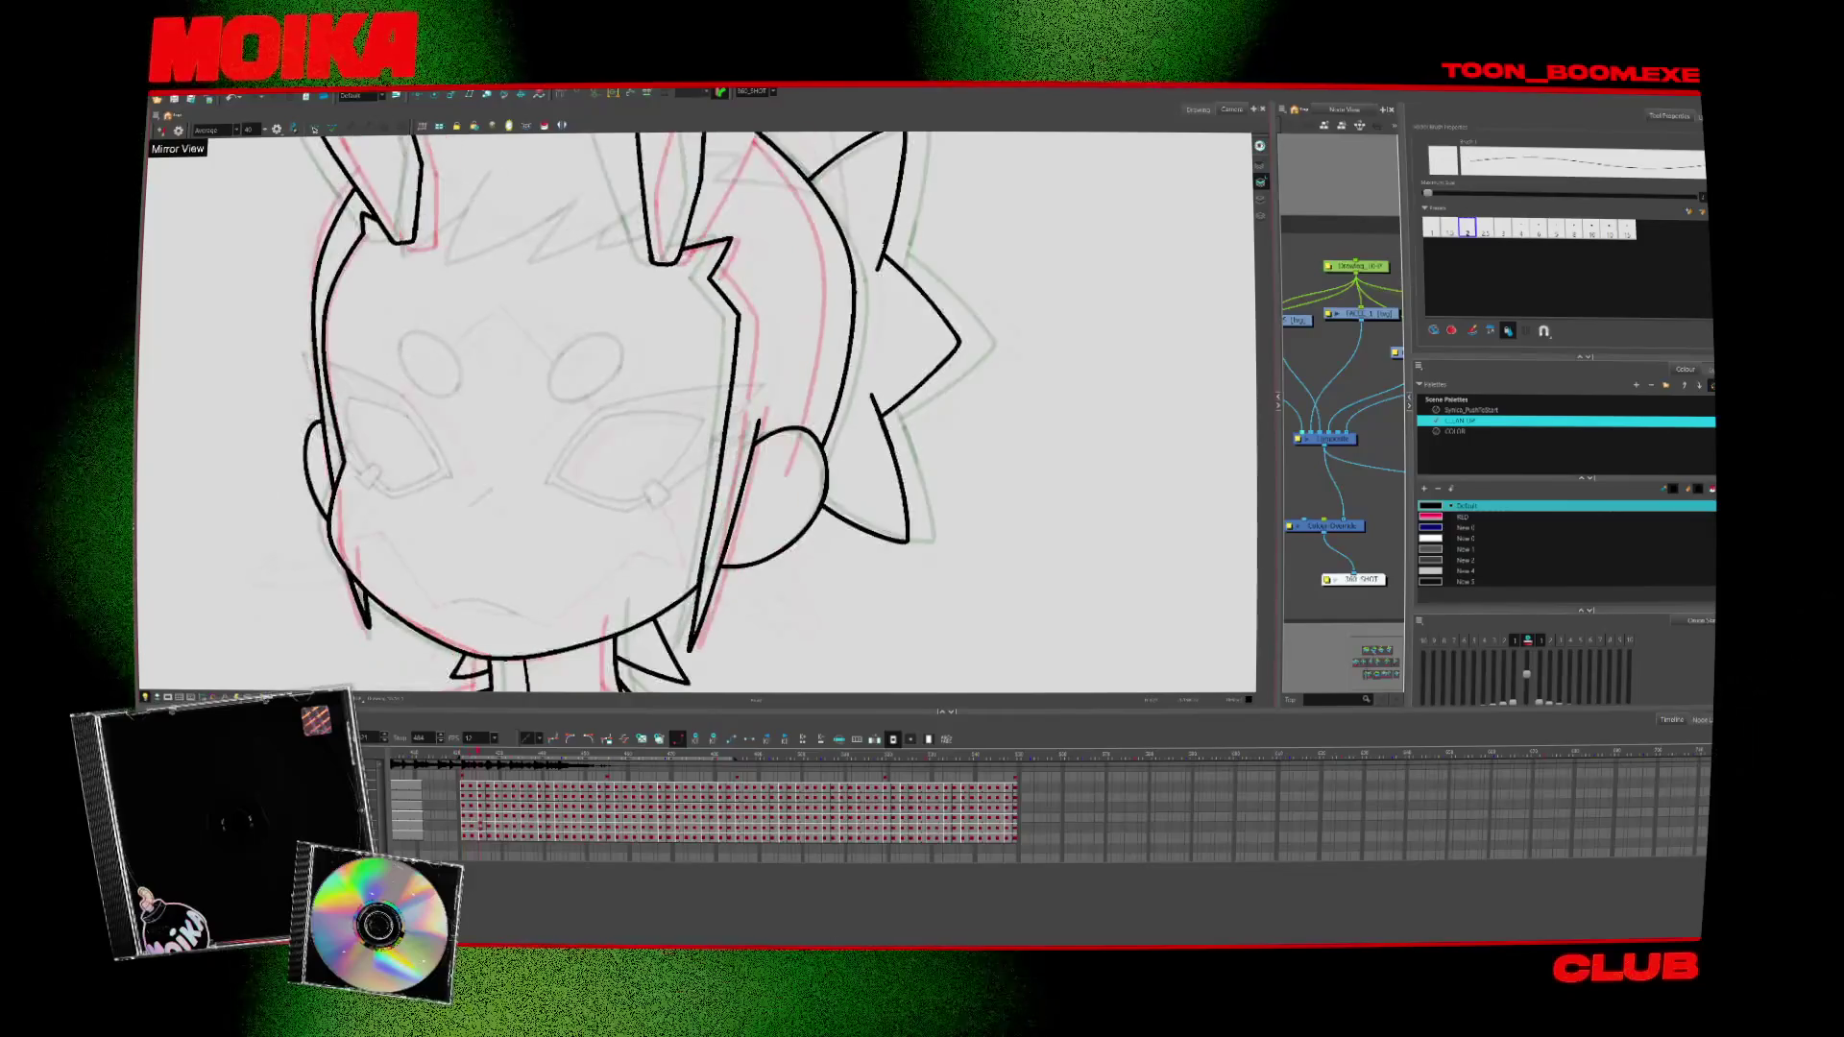
{"action": "key", "text": "period"}
{"action": "key", "text": "period"}
{"action": "key", "text": "alt+b"}
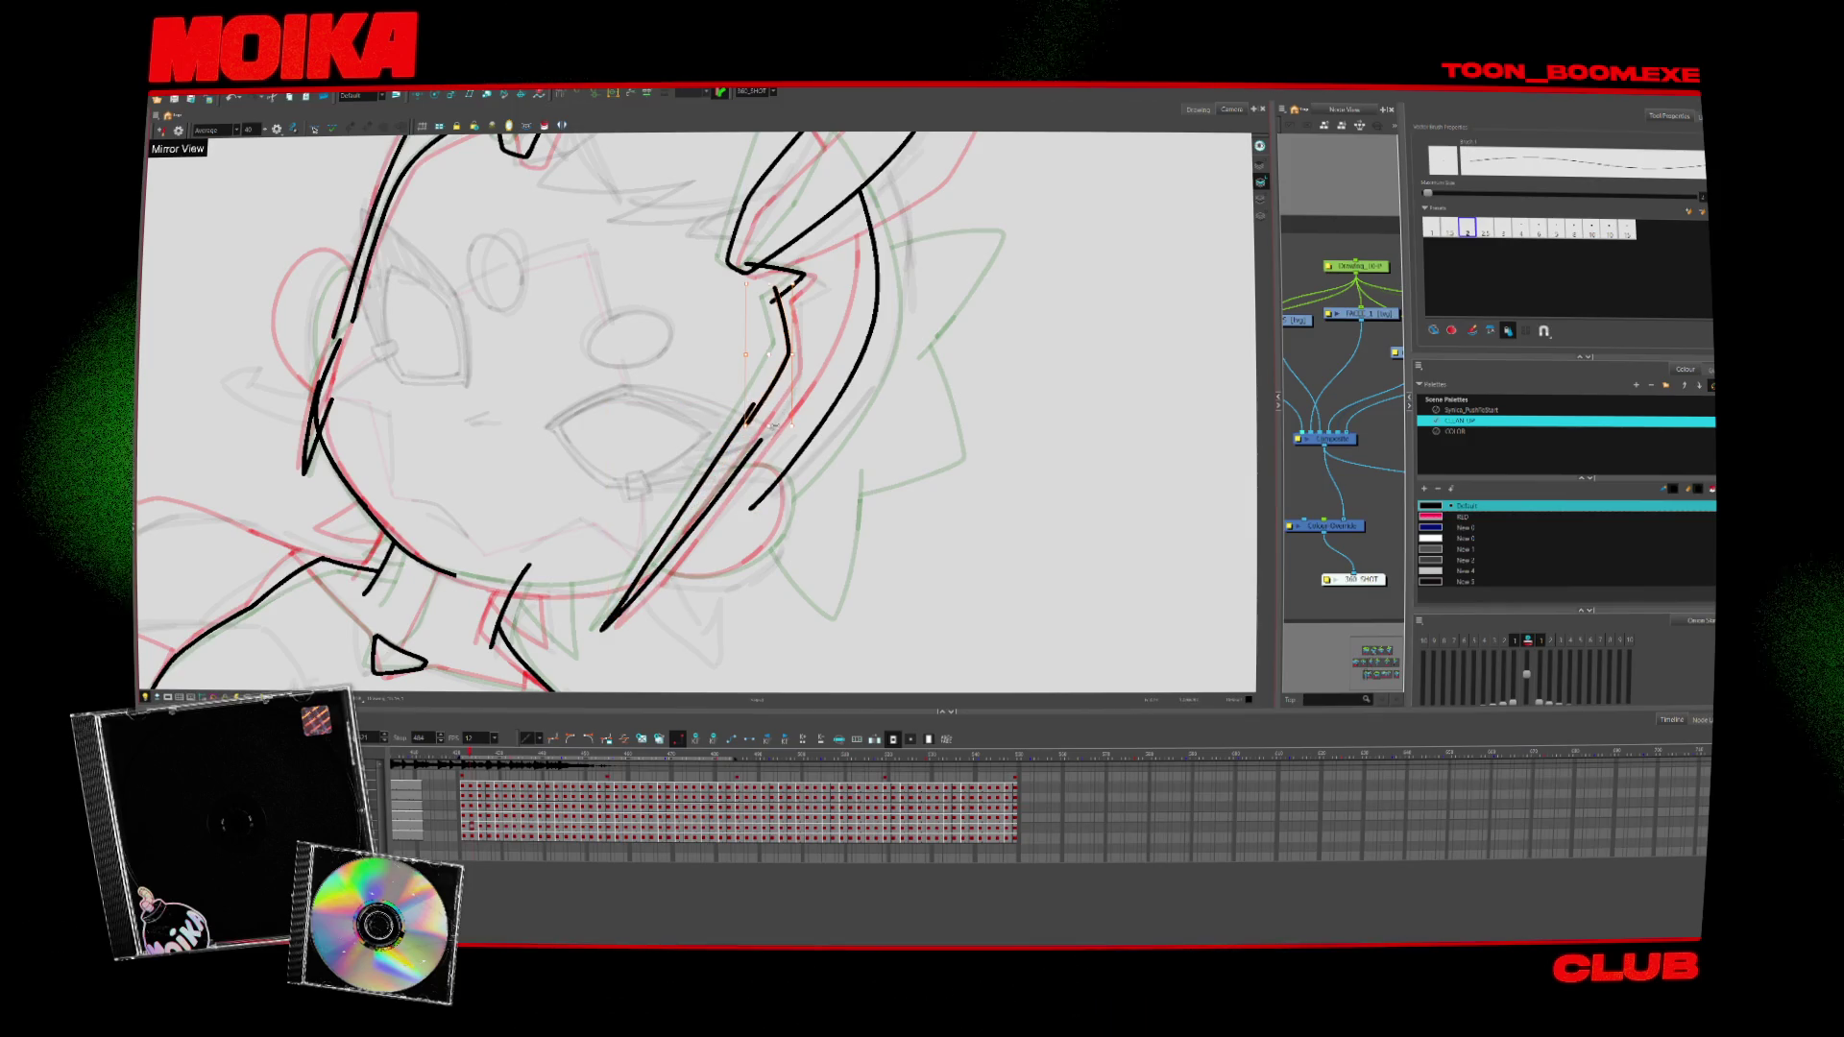
{"action": "key", "text": "period"}
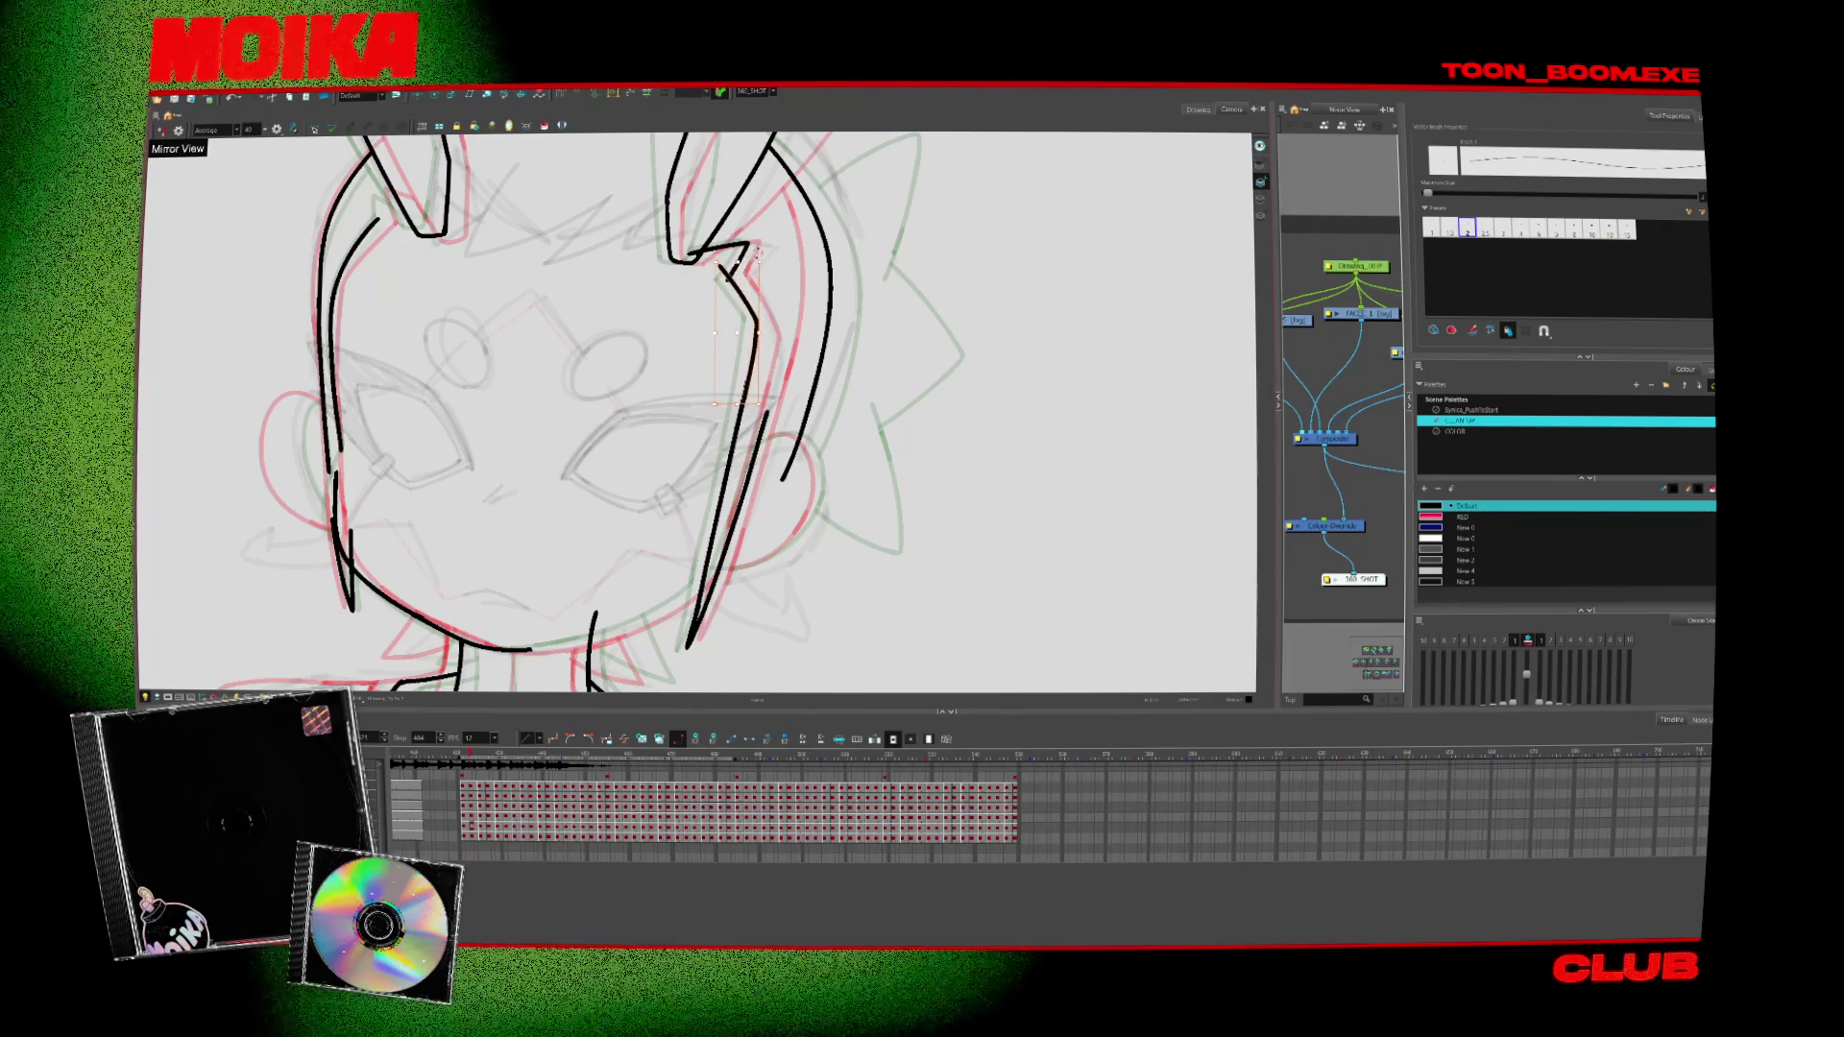
{"action": "key", "text": "Return"}
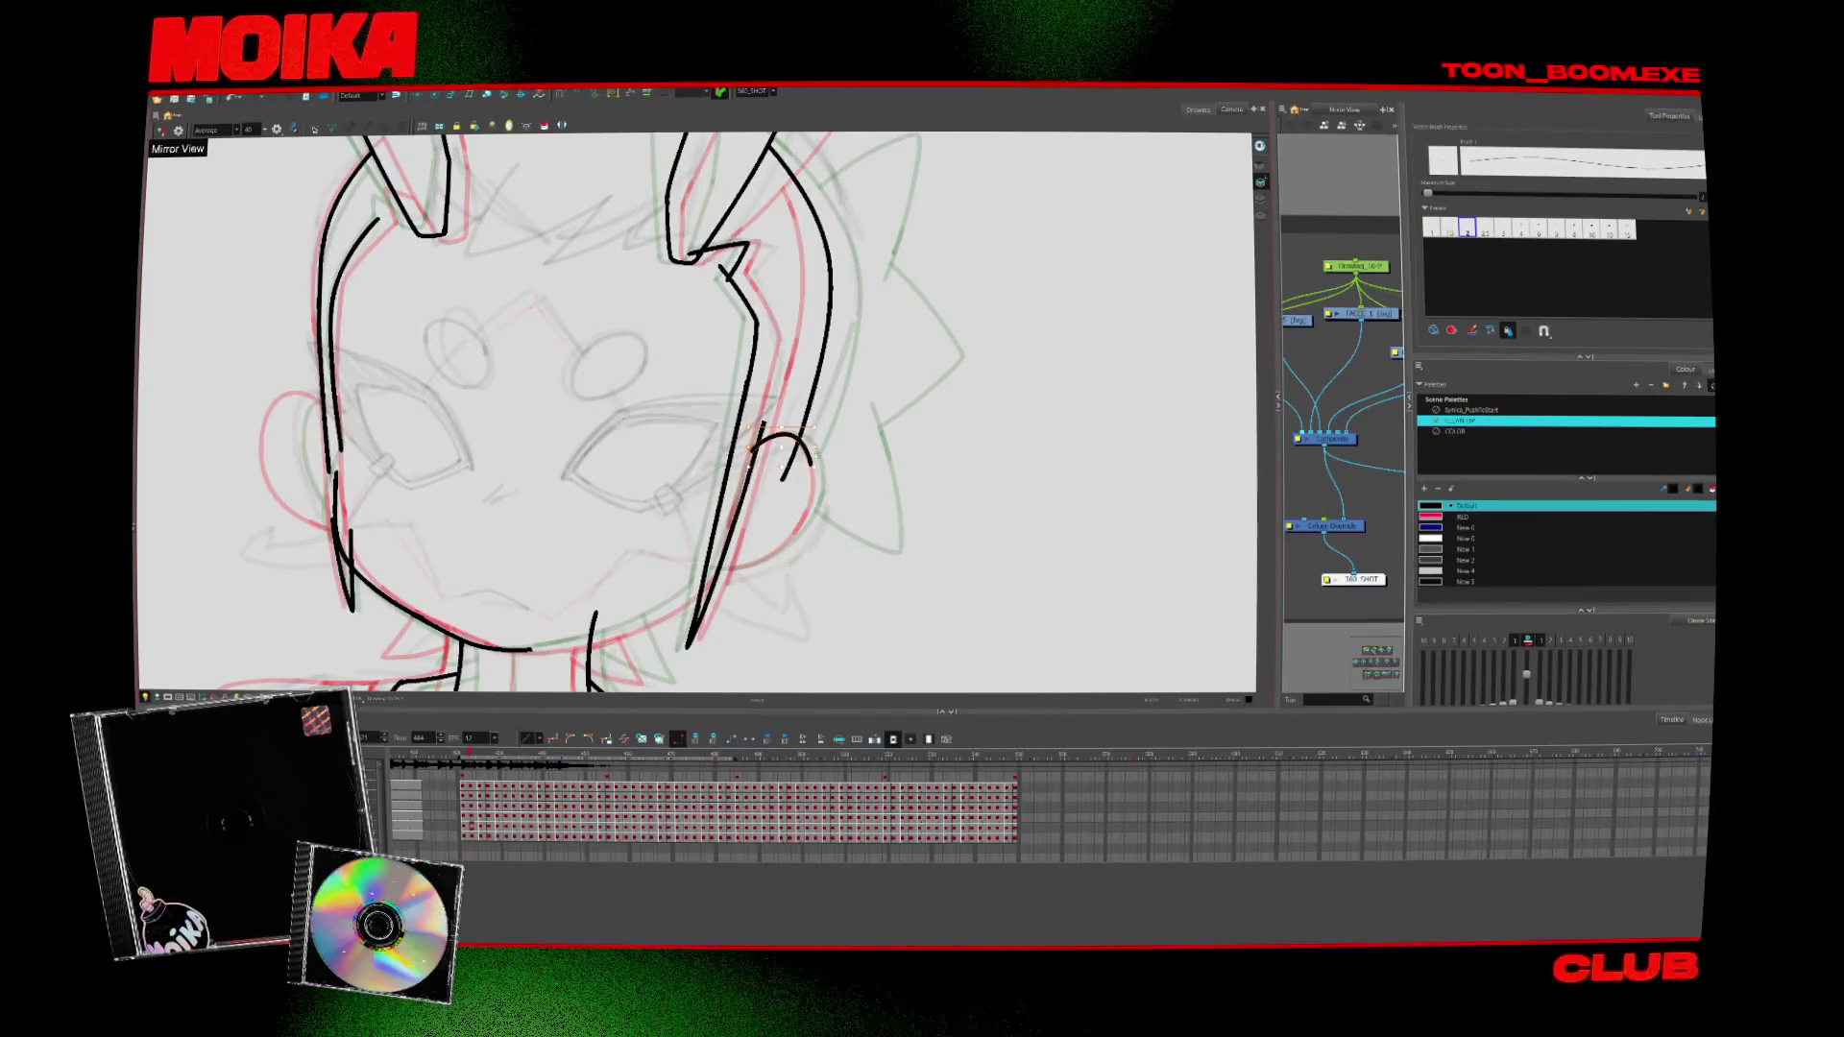
{"action": "mouse_move", "coordinate": [828, 445]}
{"action": "left_mouse_down"}
{"action": "mouse_move", "coordinate": [768, 527]}
{"action": "mouse_move", "coordinate": [666, 543]}
{"action": "left_mouse_up"}
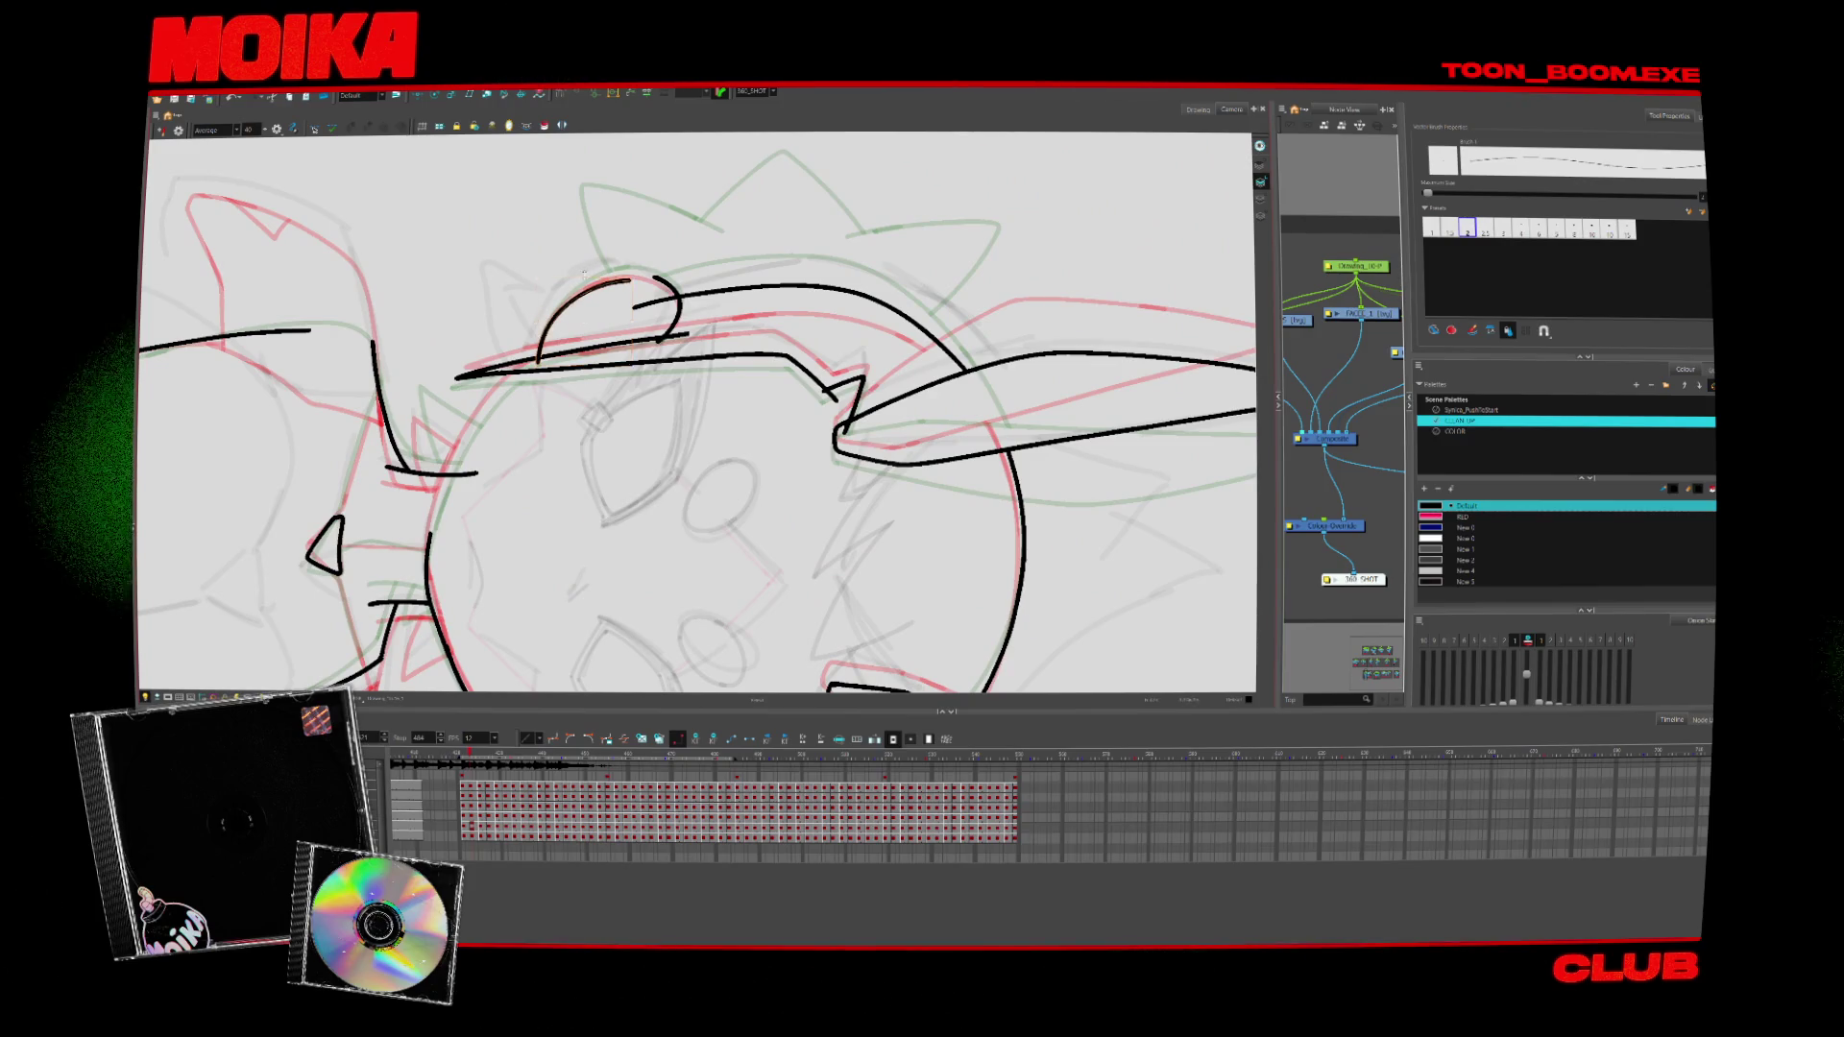
{"action": "key", "text": "Return"}
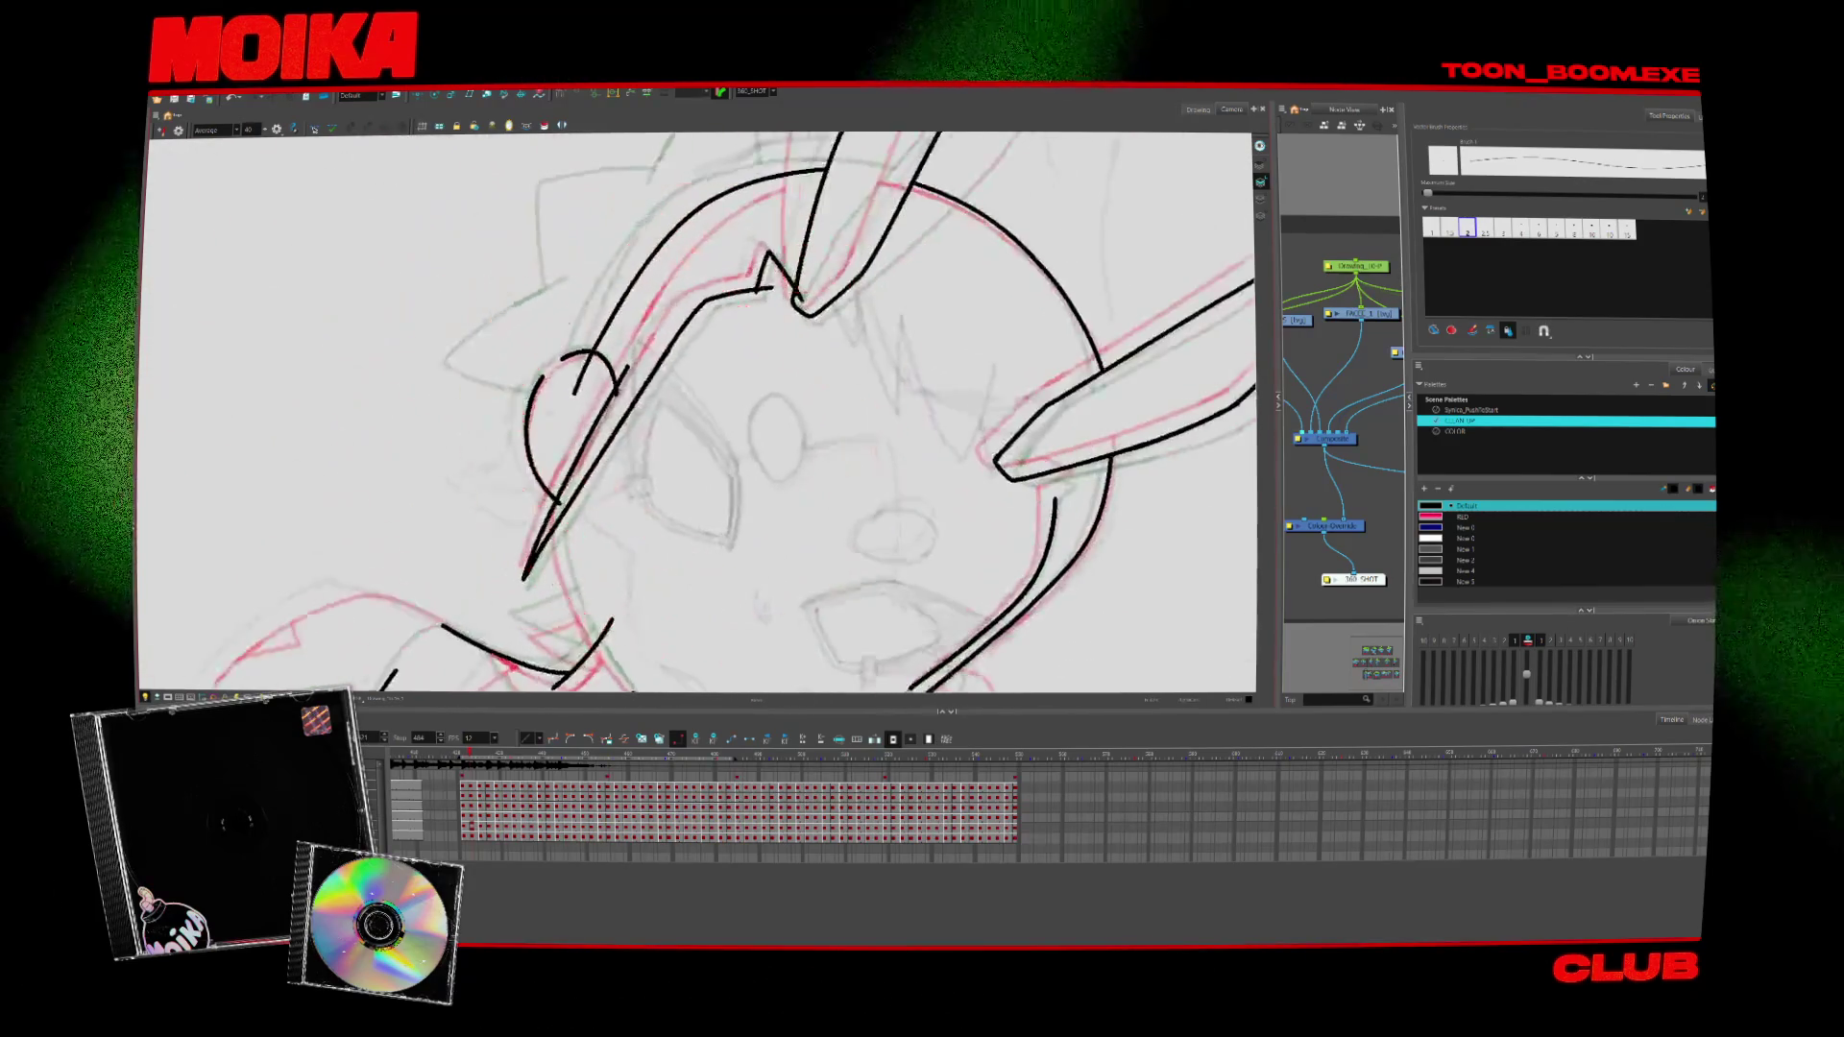
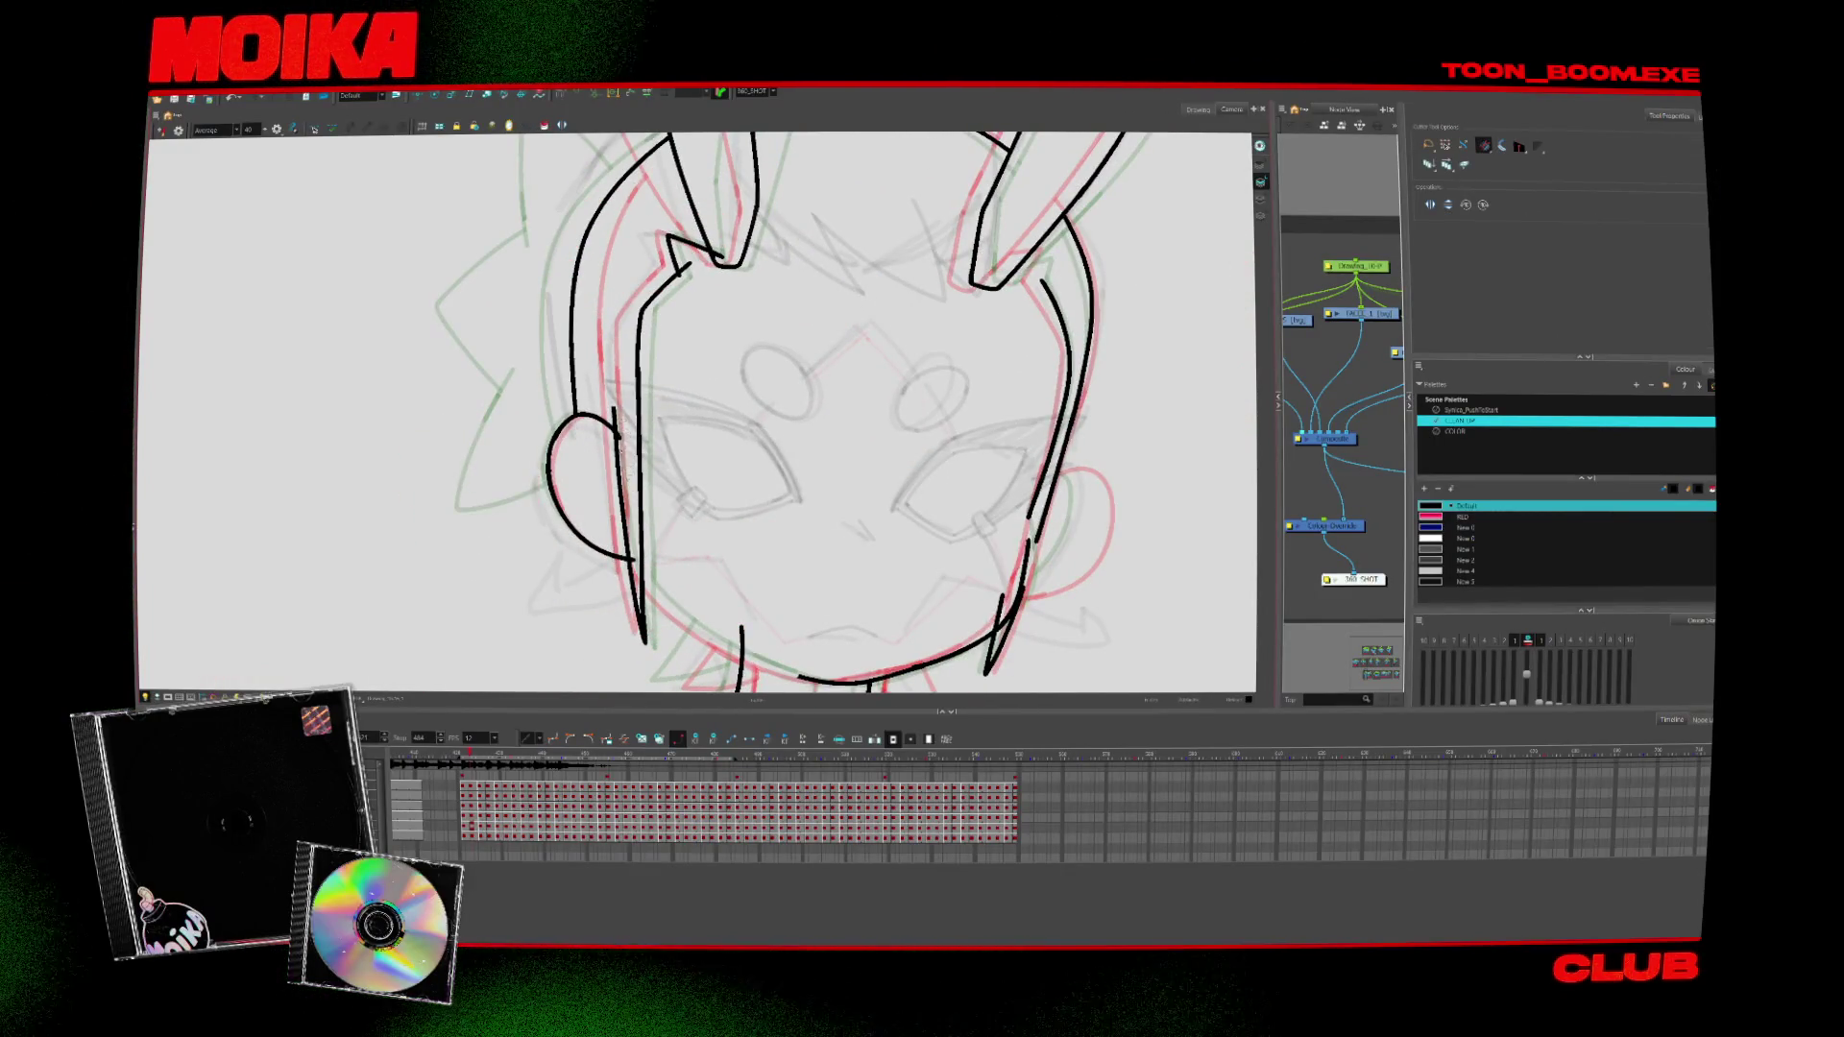
Zoom in on the left ear and ink a short hair-spike stroke there
{"action": "left_click_drag", "start_coordinate": [682, 373], "coordinate": [693, 425]}
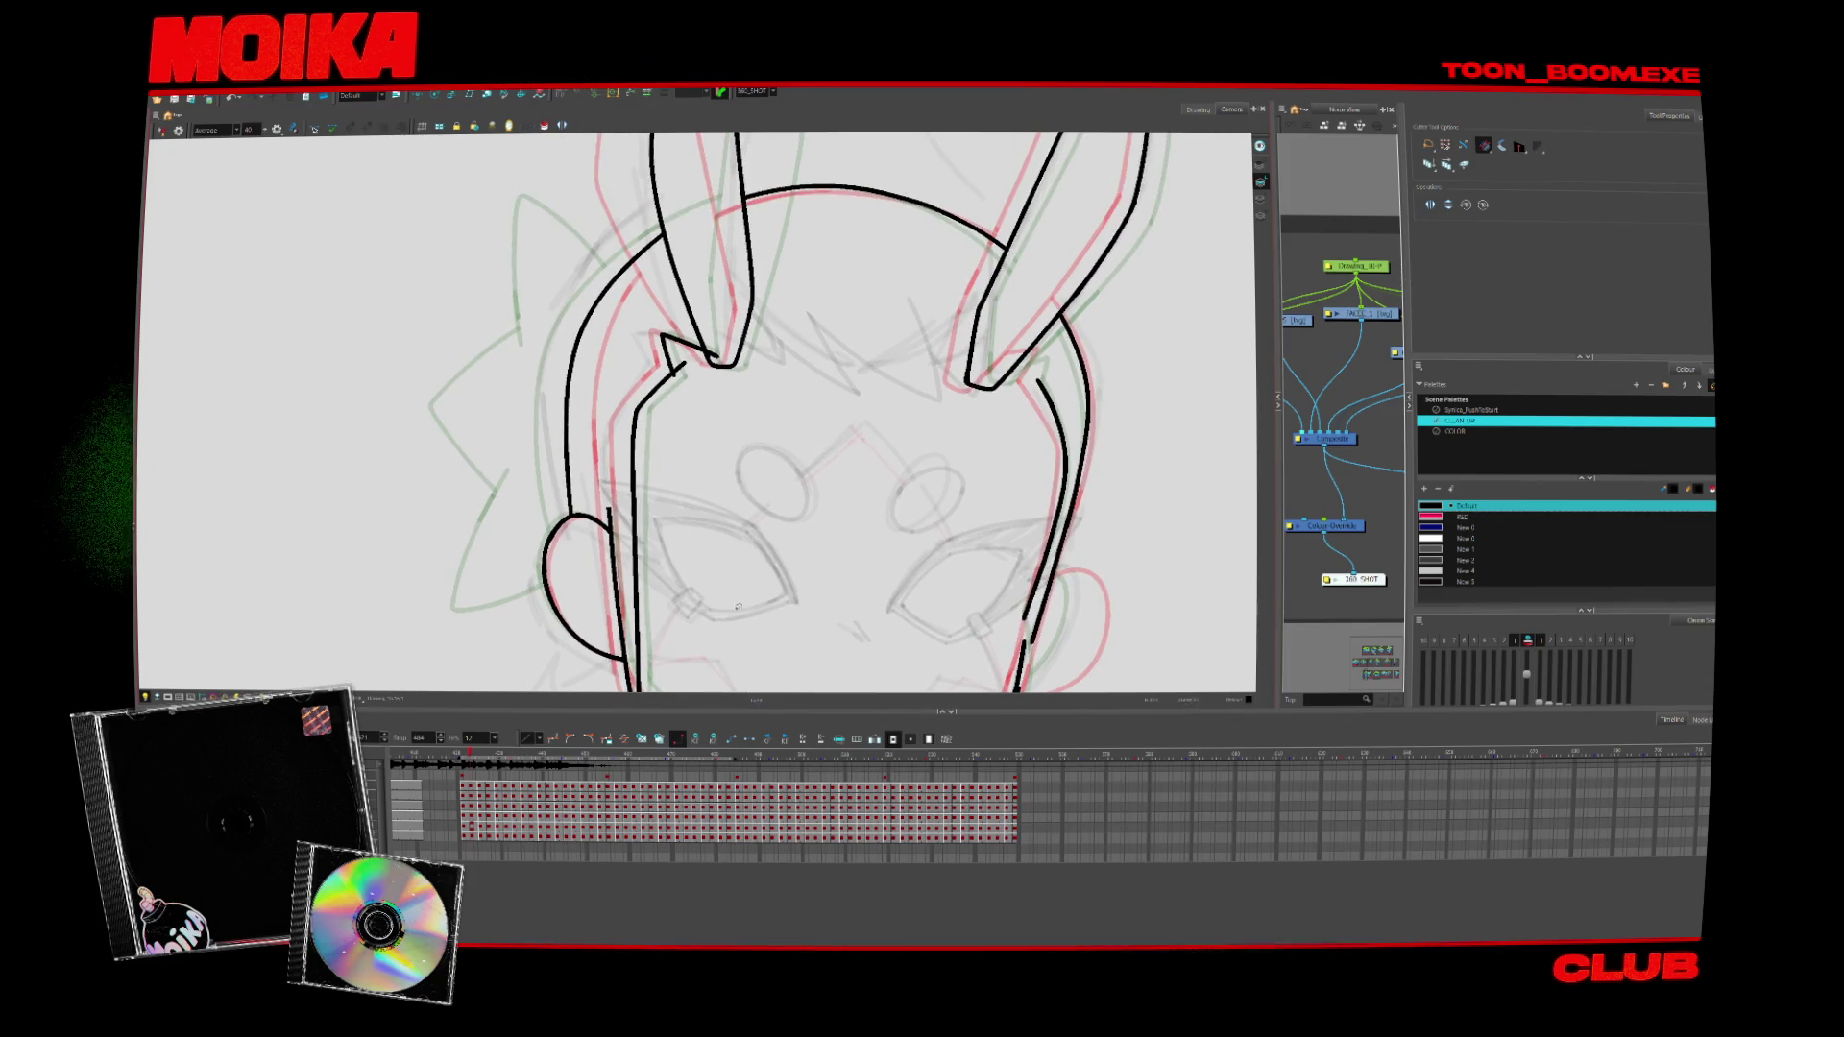
{"action": "left_click_drag", "start_coordinate": [737, 606], "coordinate": [725, 534]}
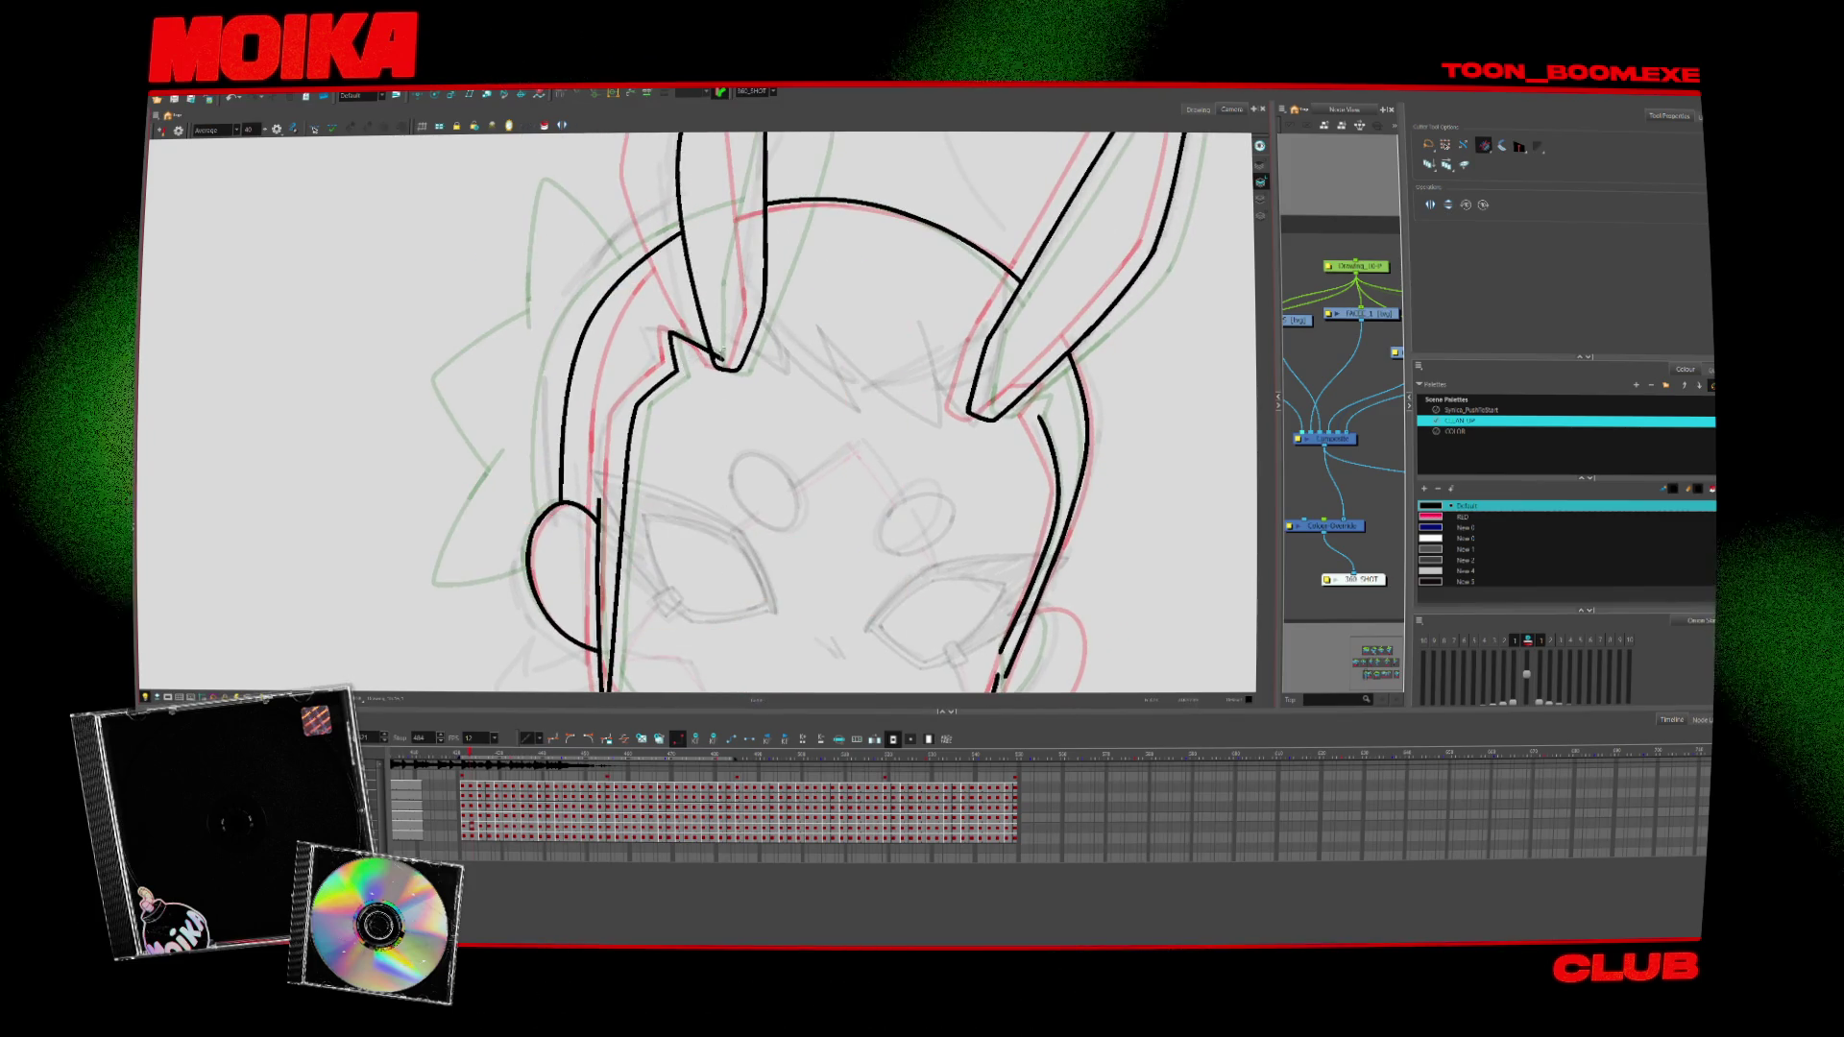
{"action": "scroll", "coordinate": [797, 462], "scroll_direction": "down", "scroll_amount": 4}
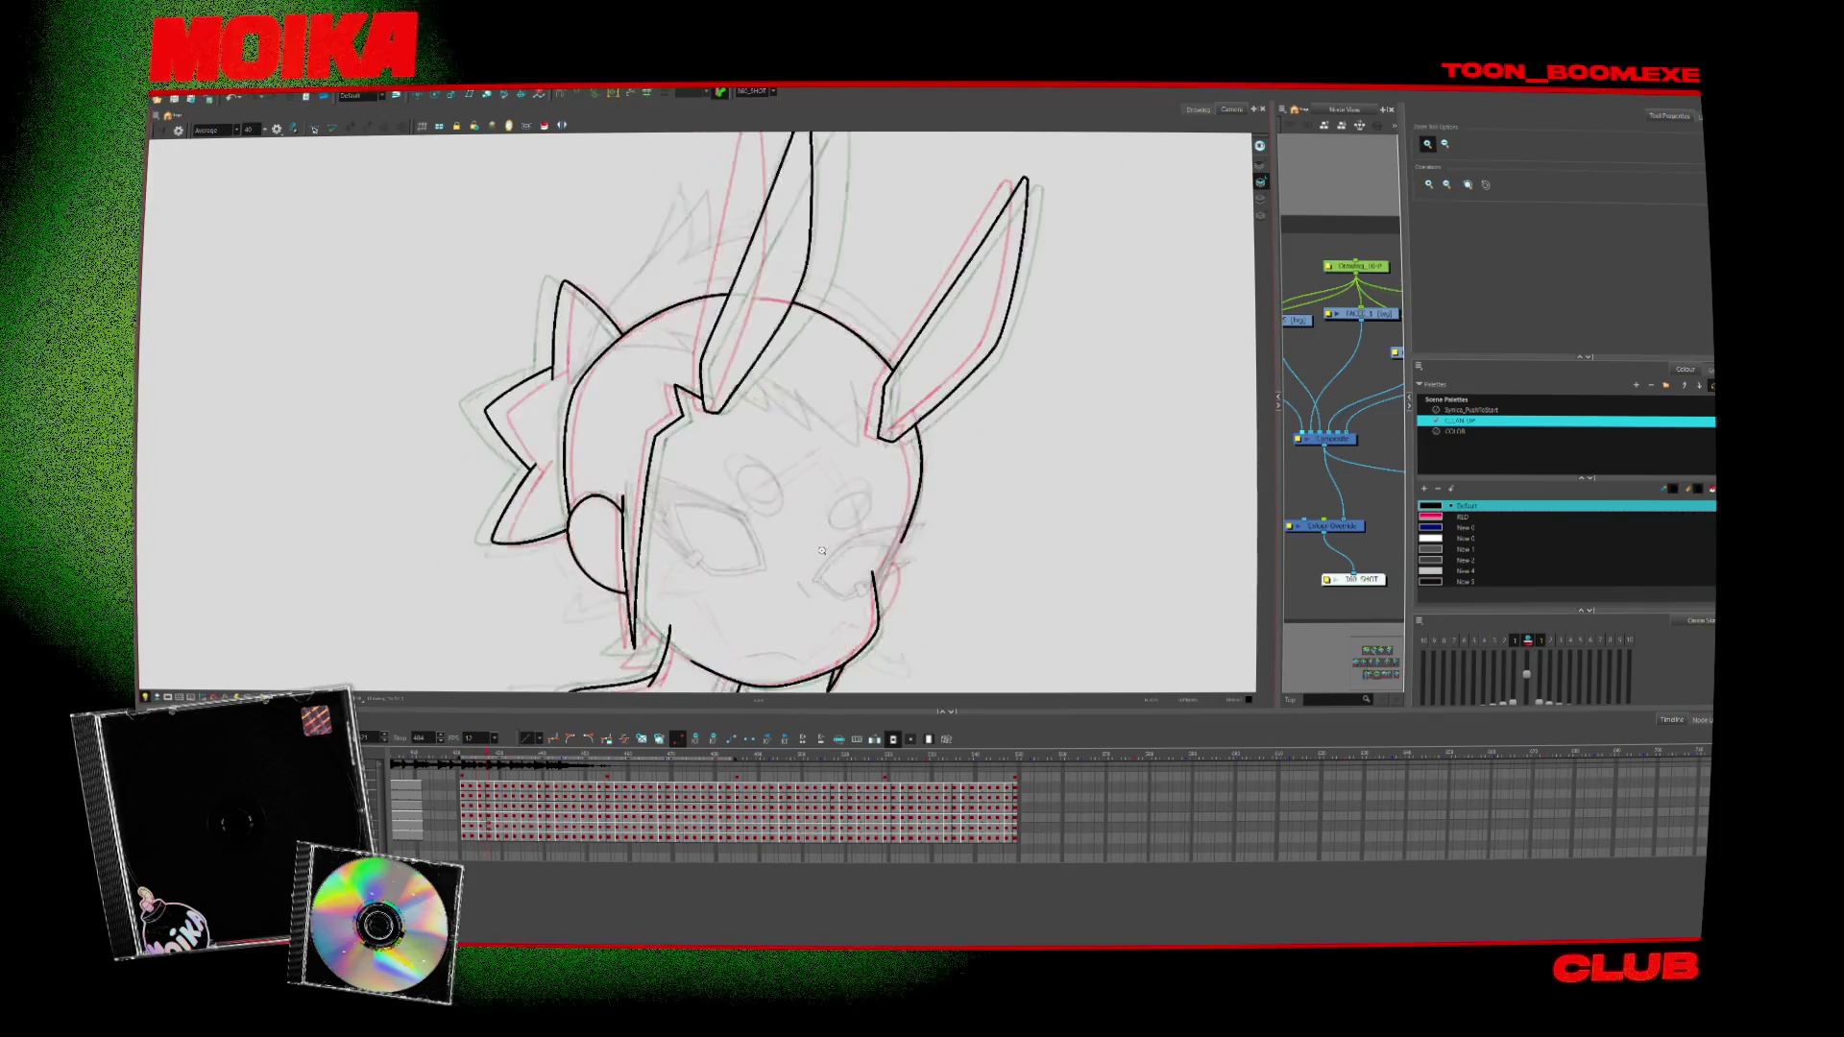
{"action": "left_click", "coordinate": [603, 328]}
{"action": "key", "text": "alt+b"}
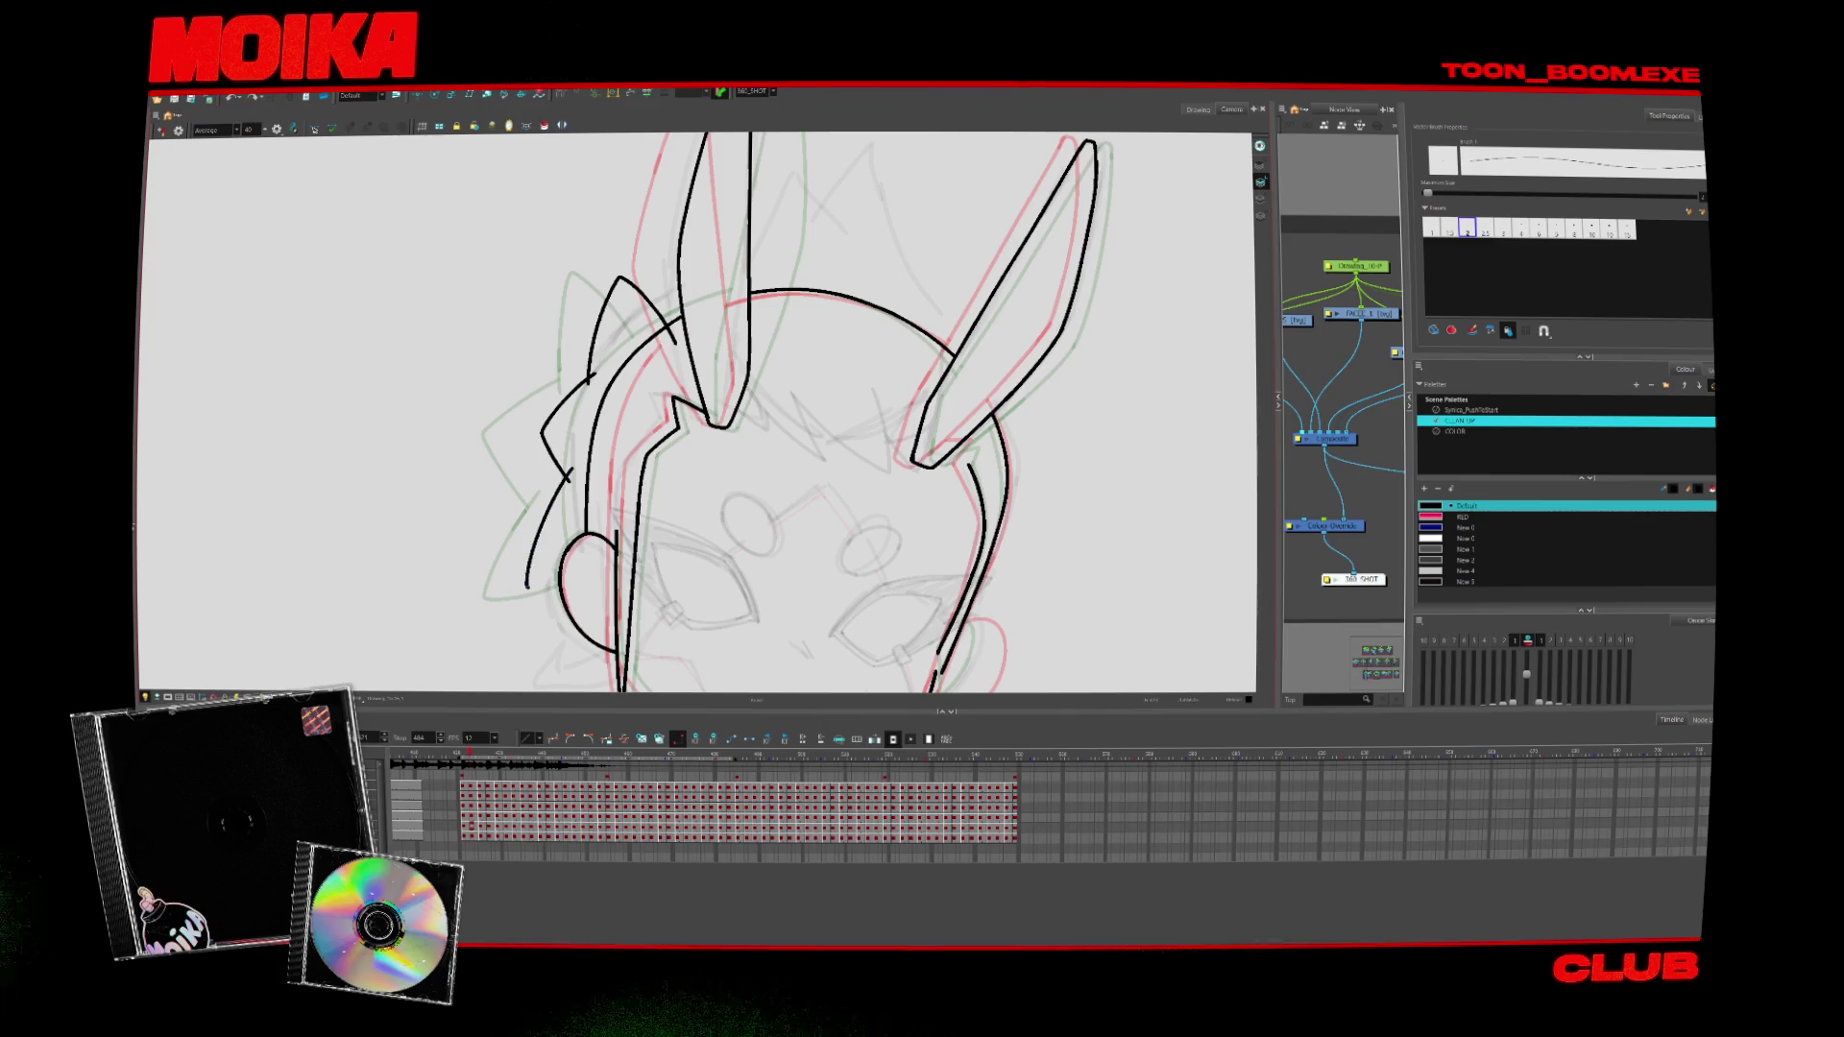
{"action": "left_click_drag", "start_coordinate": [526, 588], "coordinate": [595, 577]}
Compare neighbouring drawings, then nudge the upper-left ear spike stroke up and right
{"action": "key", "text": "comma"}
{"action": "key", "text": "comma"}
{"action": "key", "text": "period"}
{"action": "key", "text": "period"}
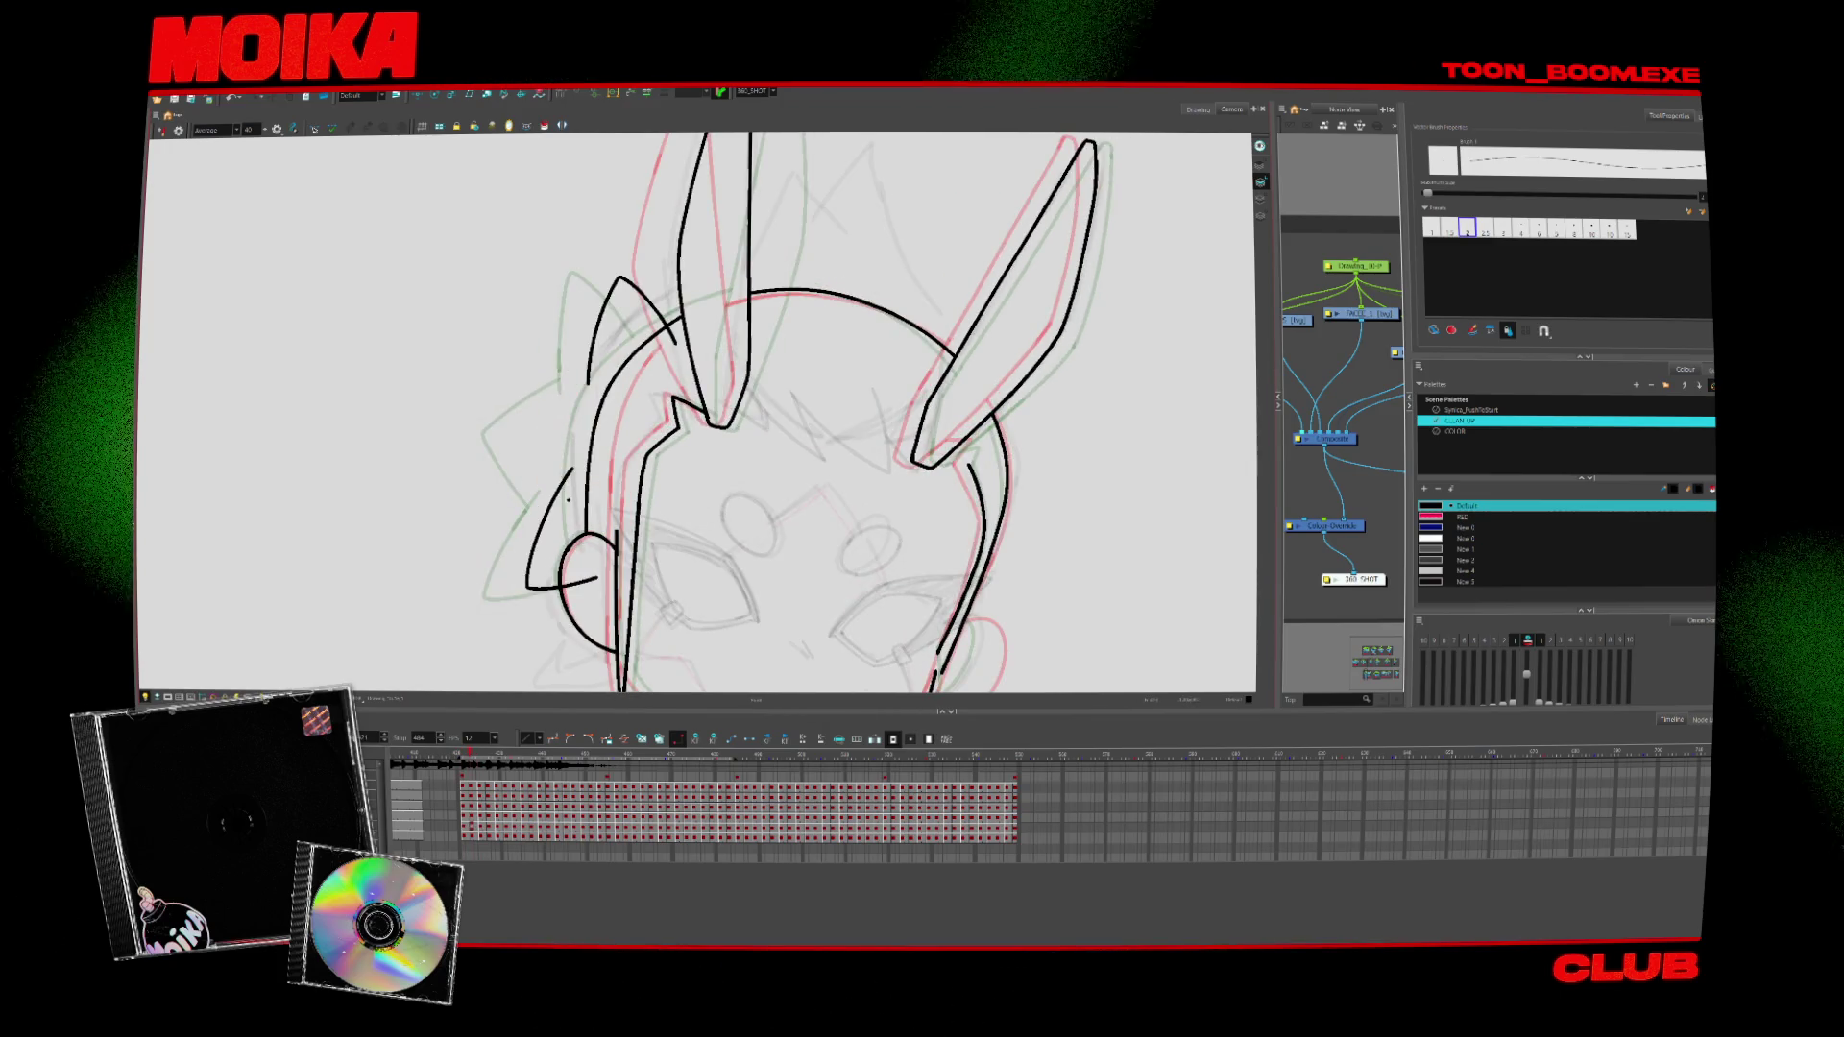
{"action": "key", "text": "period"}
{"action": "key", "text": "period"}
{"action": "key", "text": "period"}
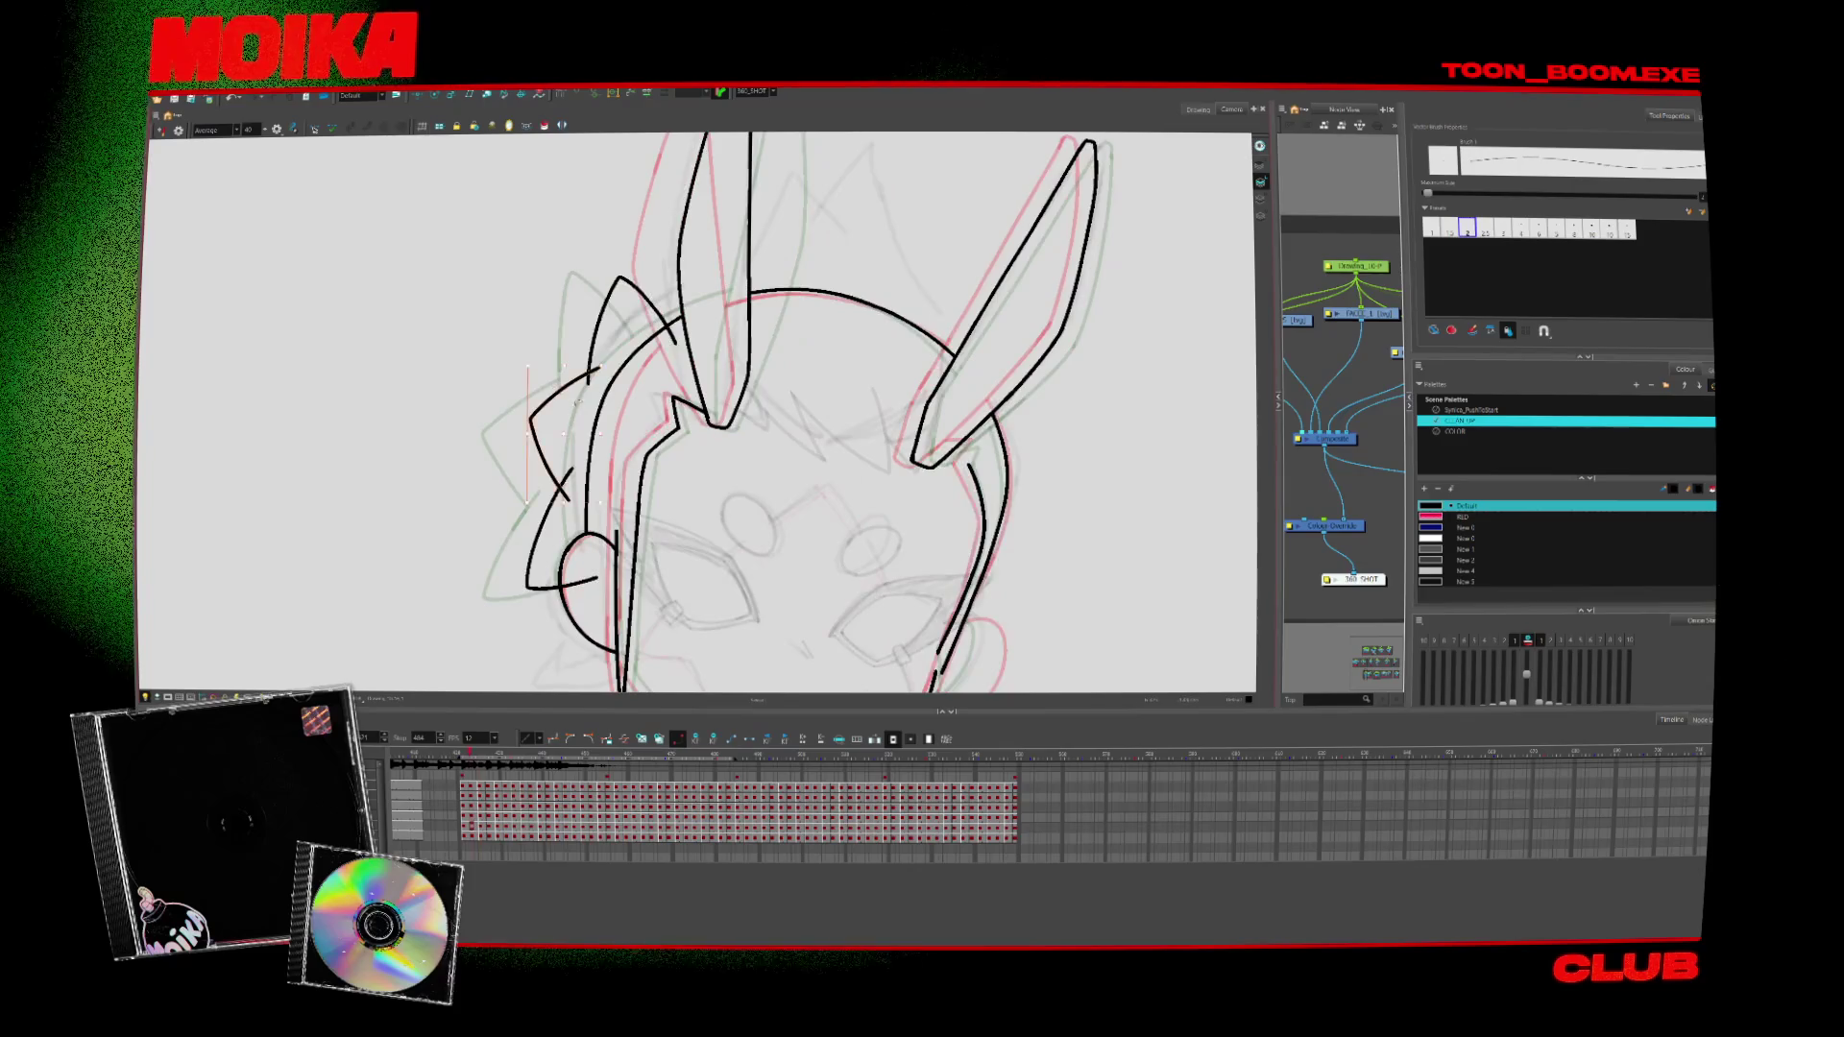
{"action": "left_click", "coordinate": [642, 319]}
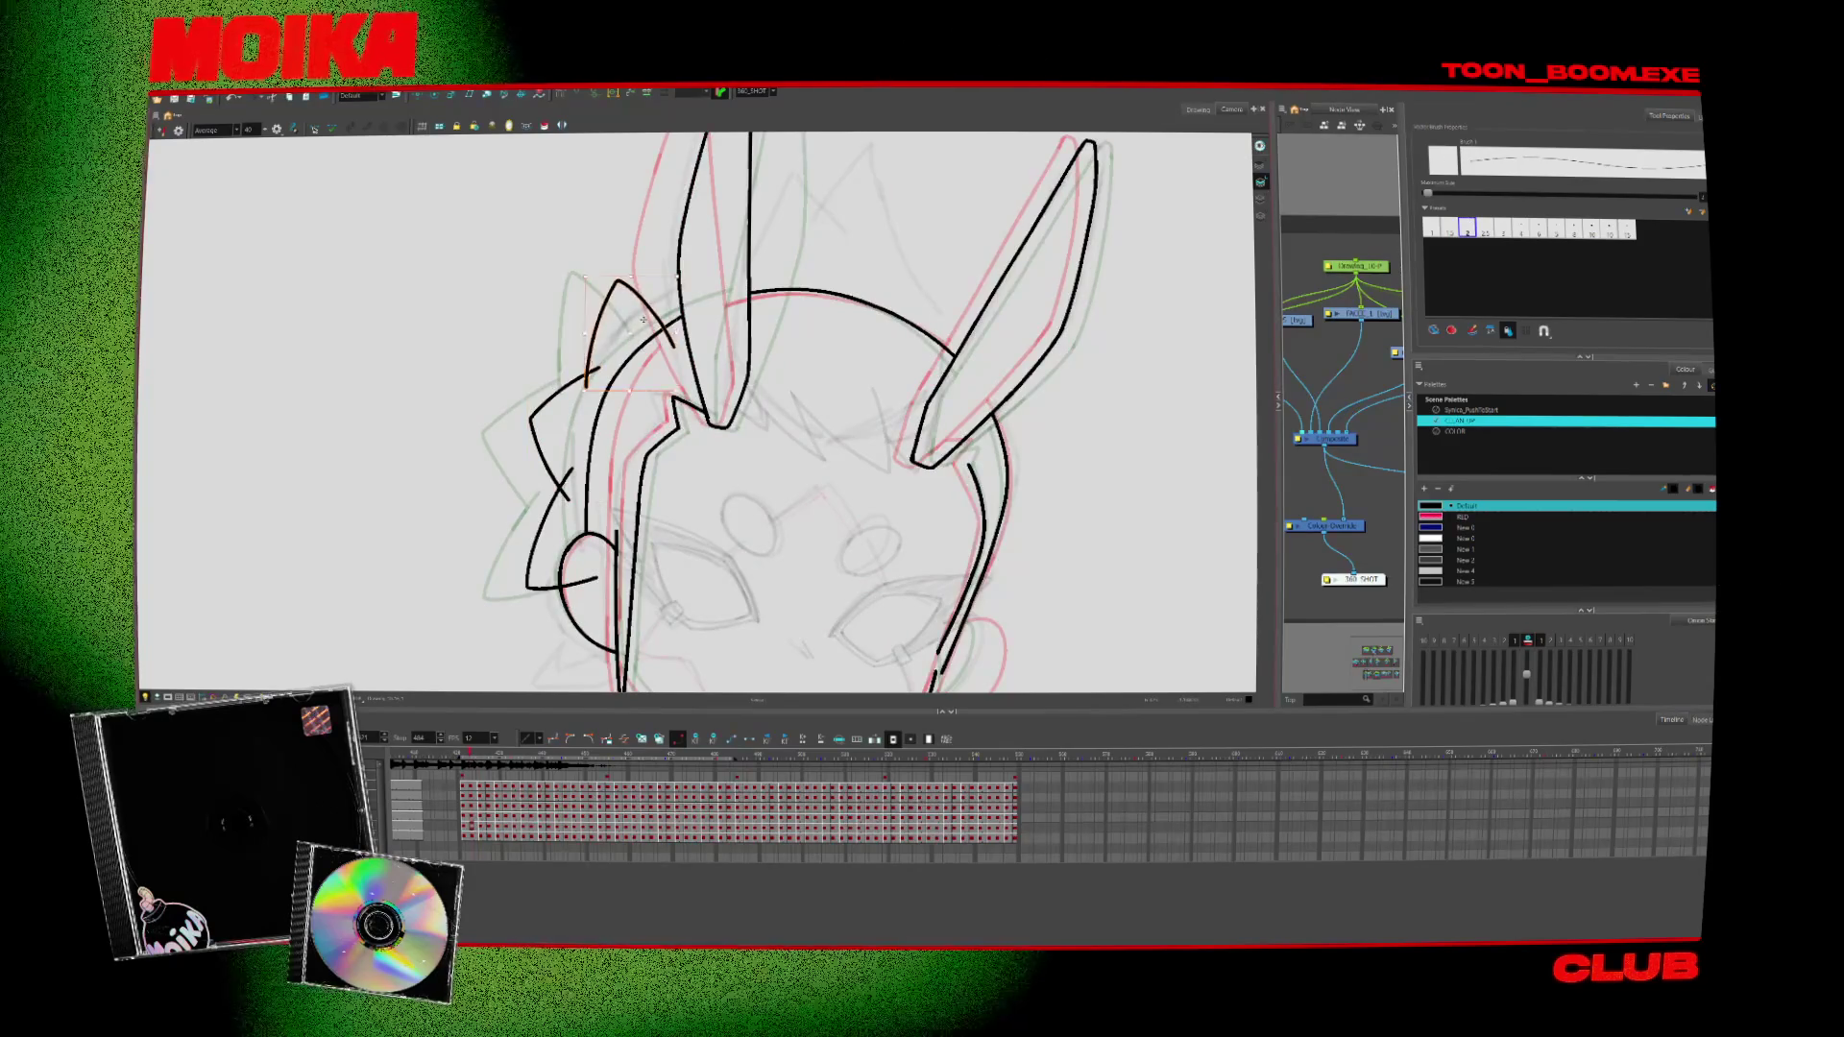
{"action": "left_click_drag", "start_coordinate": [642, 320], "coordinate": [652, 307]}
{"action": "left_click", "coordinate": [723, 301]}
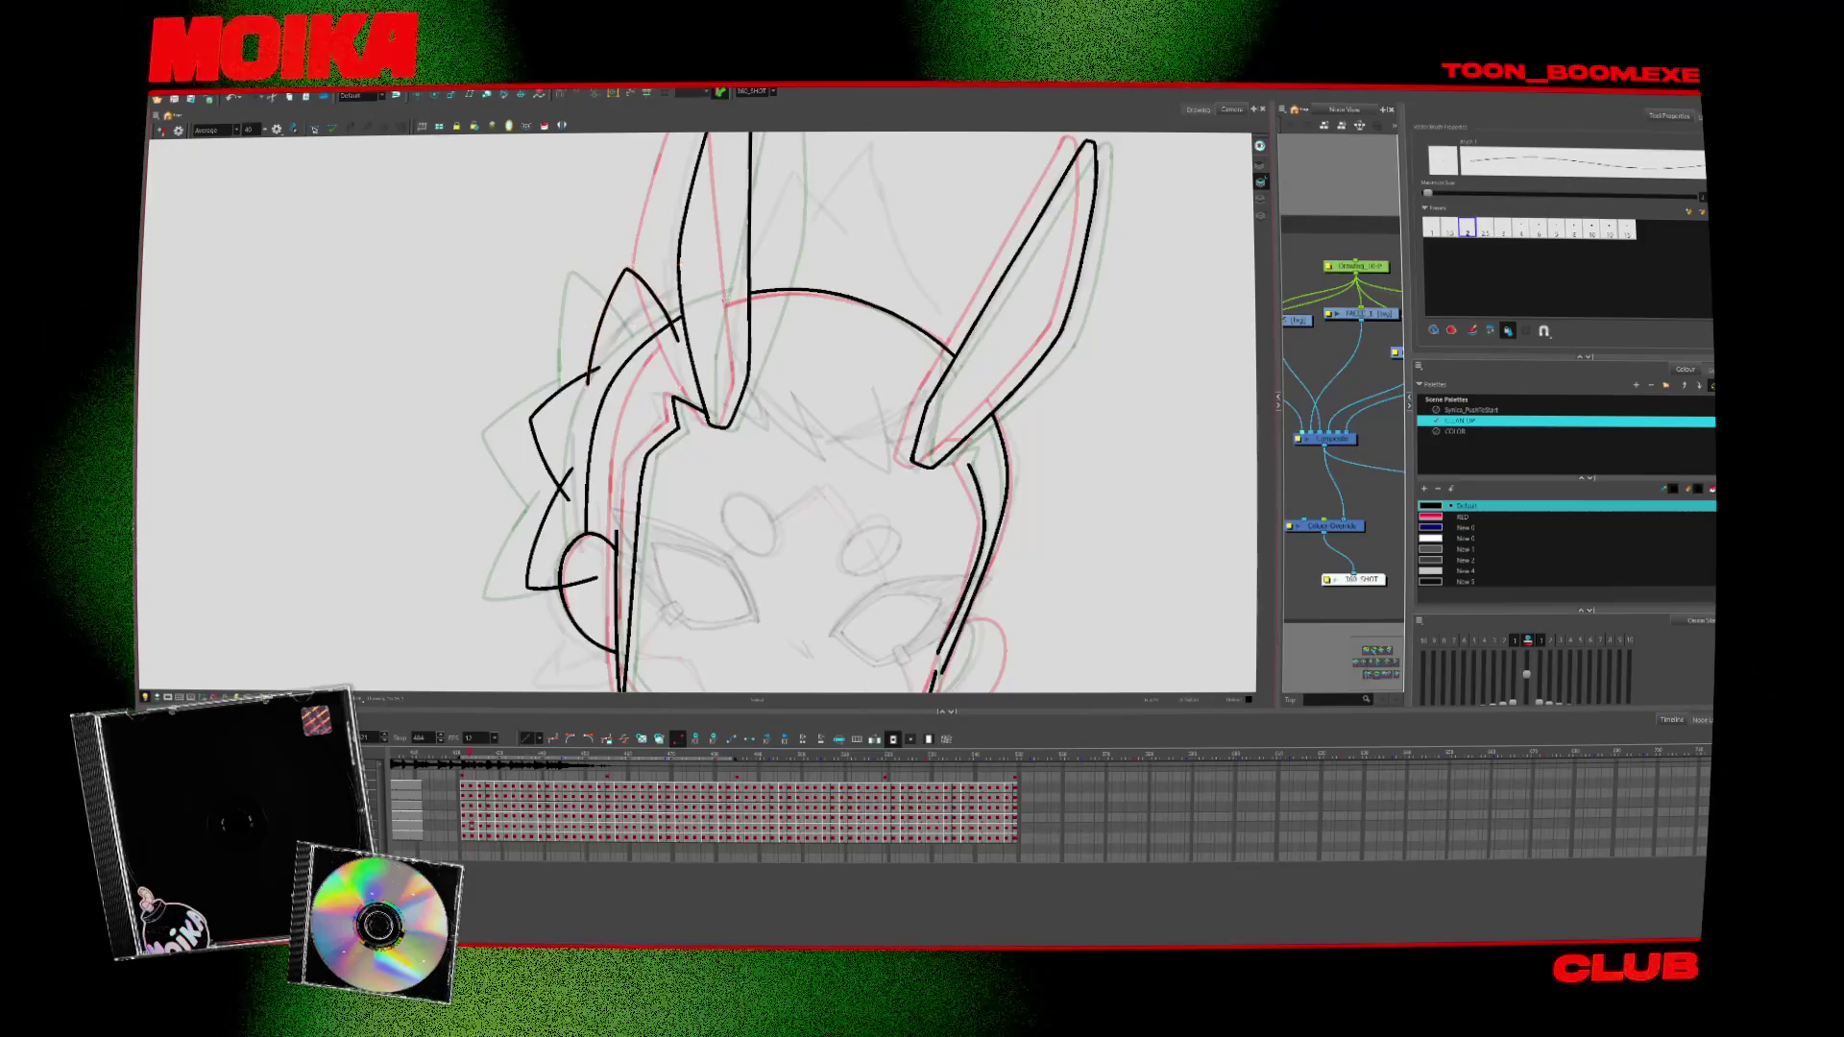
Zoom out to check the whole head and mirror the canvas view horizontally
{"action": "key", "text": "alt+s"}
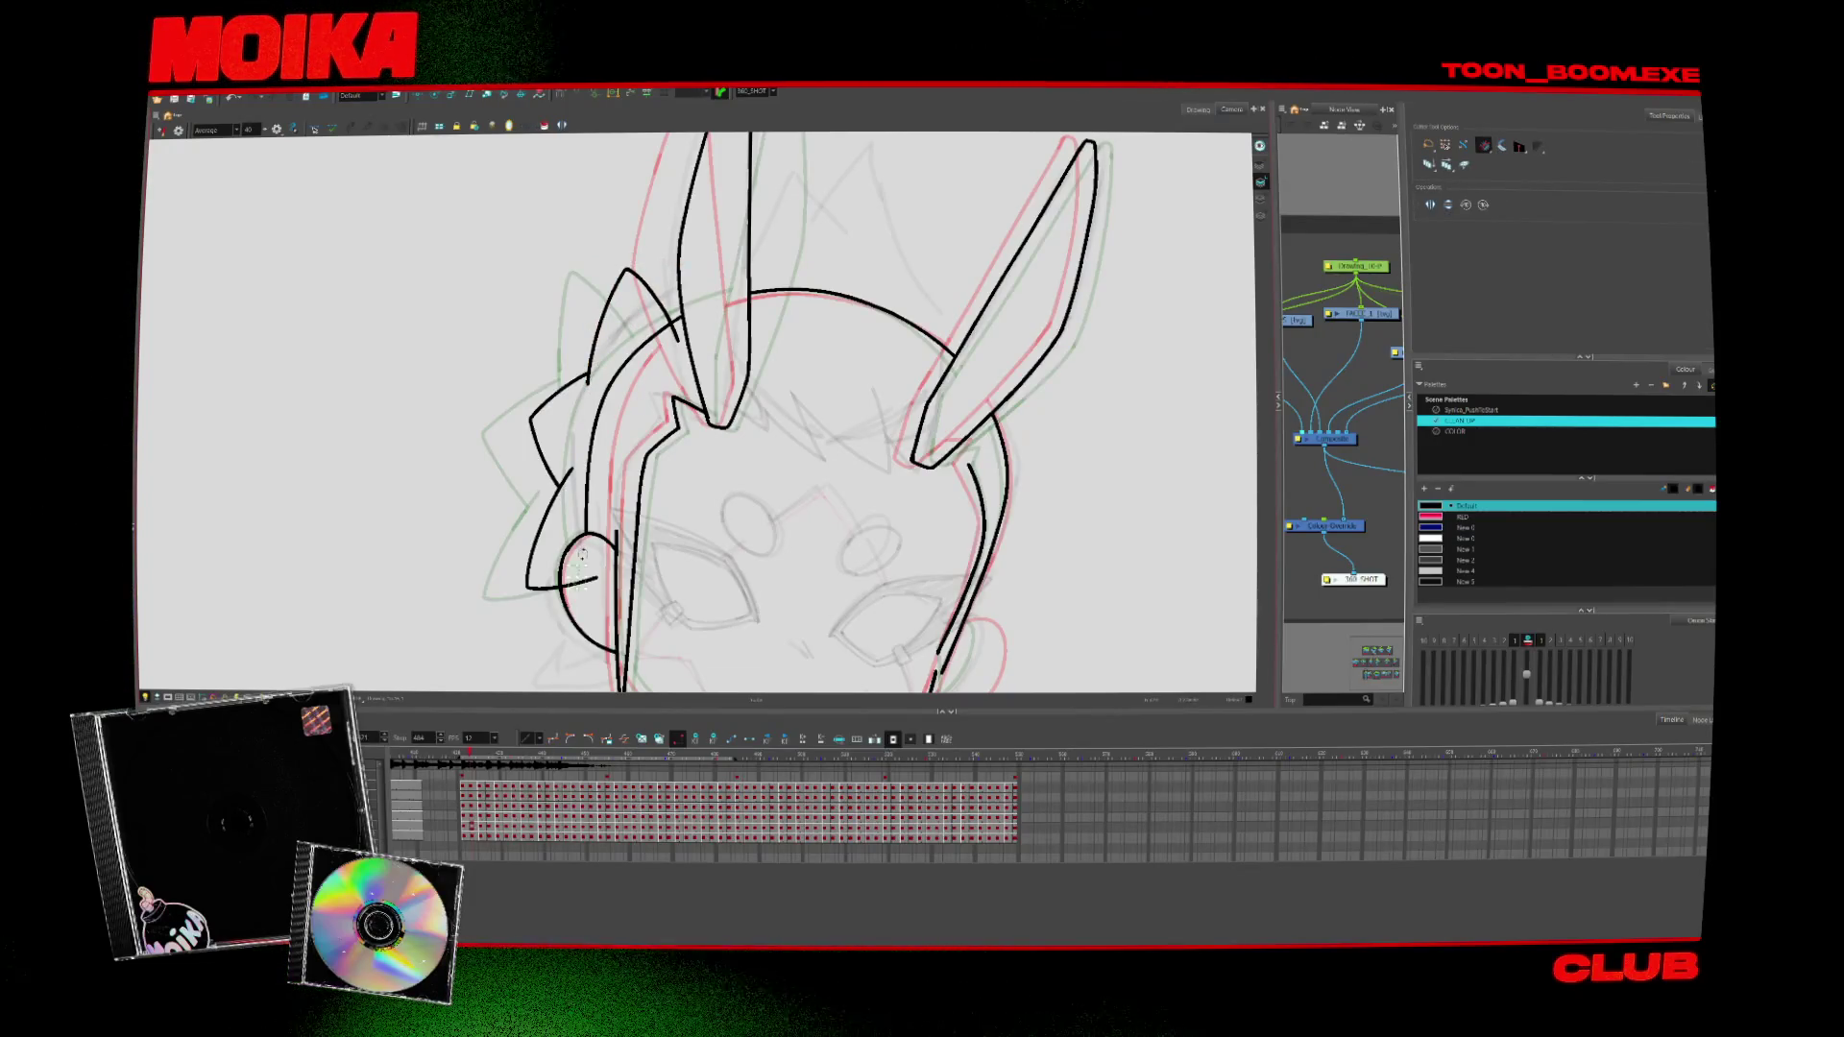
{"action": "key", "text": "alt+z"}
{"action": "scroll", "coordinate": [587, 555], "scroll_direction": "down", "scroll_amount": 3}
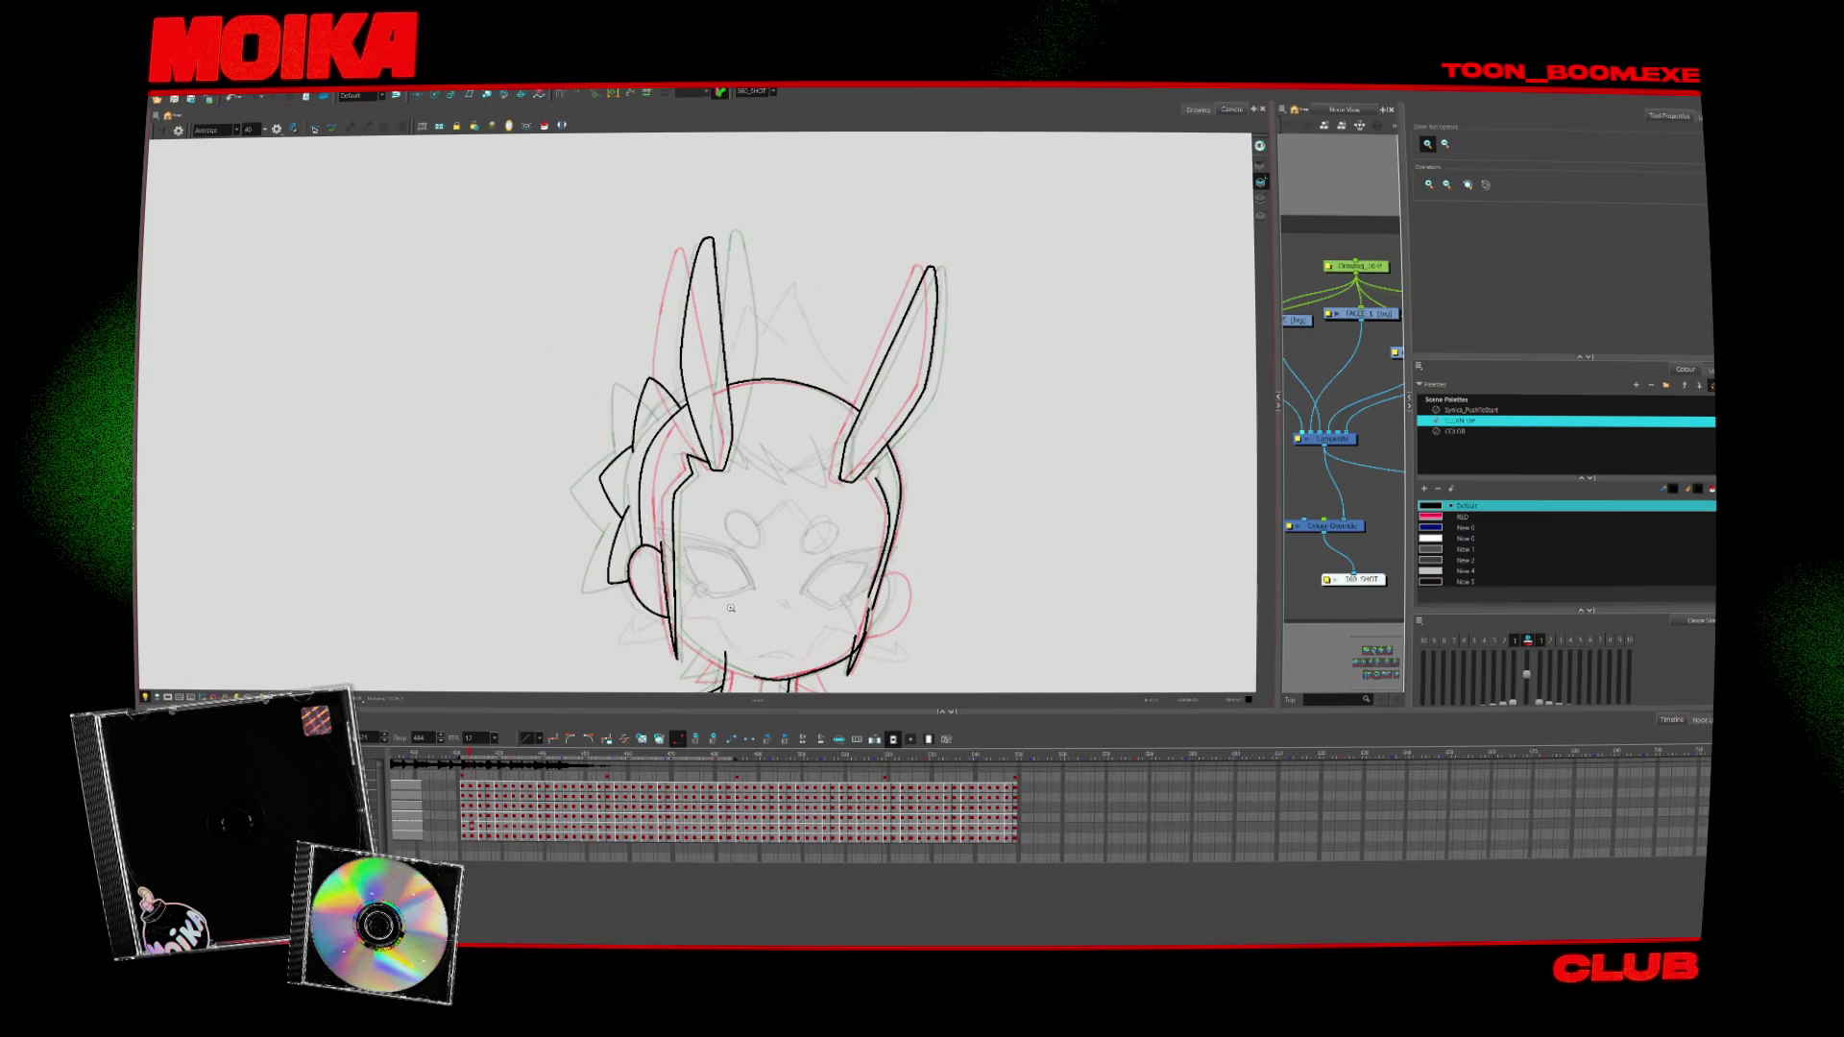
{"action": "scroll", "coordinate": [898, 432], "scroll_direction": "up", "scroll_amount": 4}
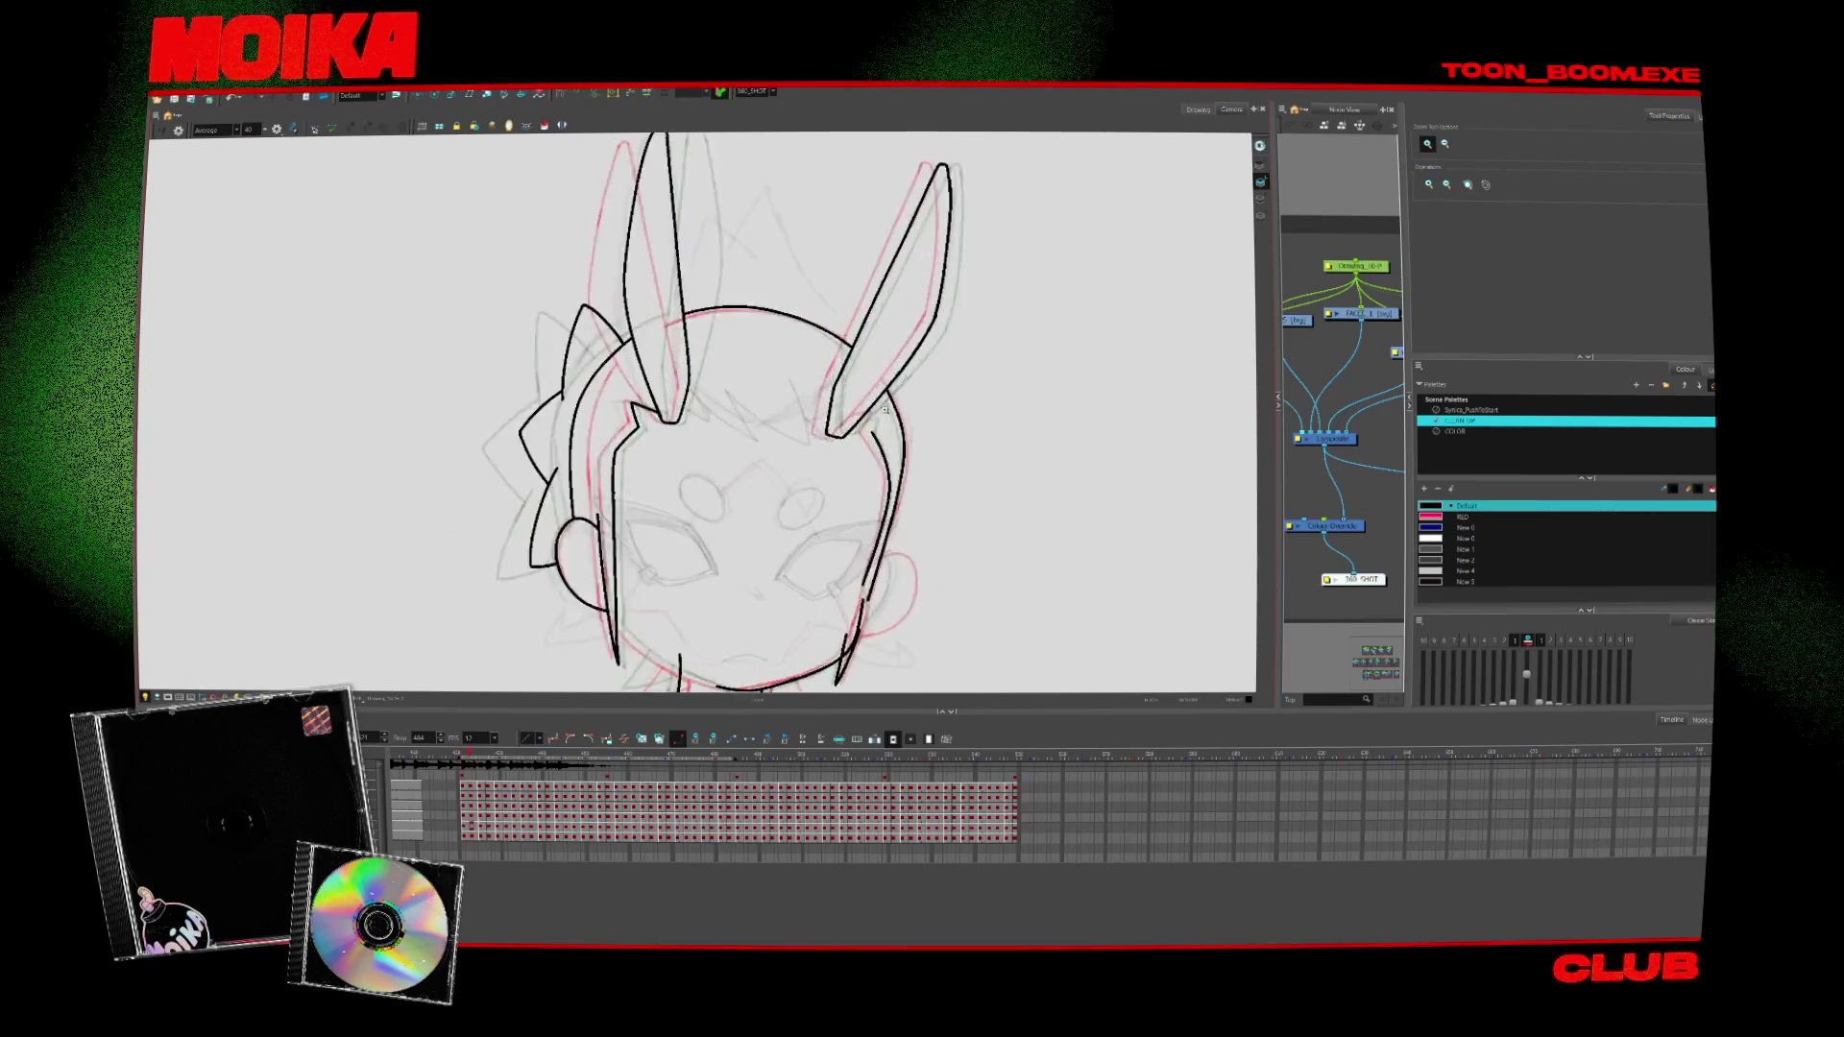
{"action": "key", "text": "alt+b"}
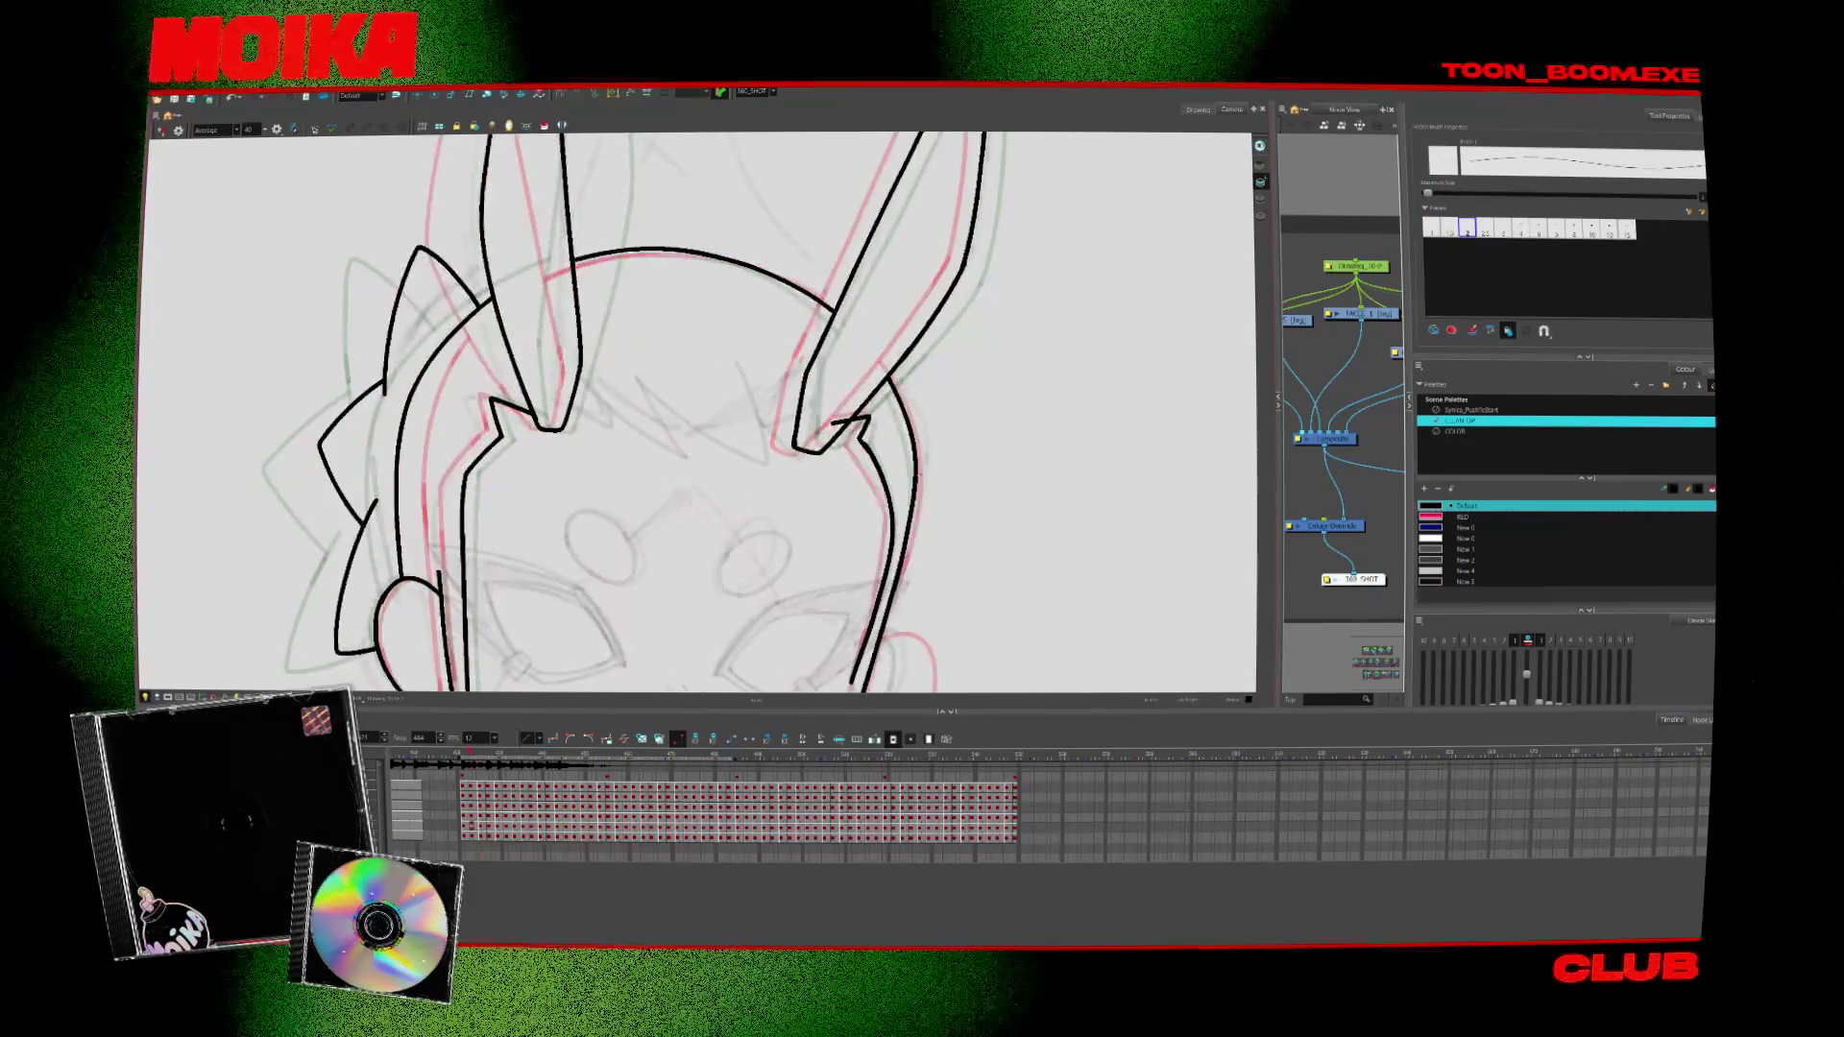
{"action": "key", "text": "4"}
{"action": "key", "text": "alt+b"}
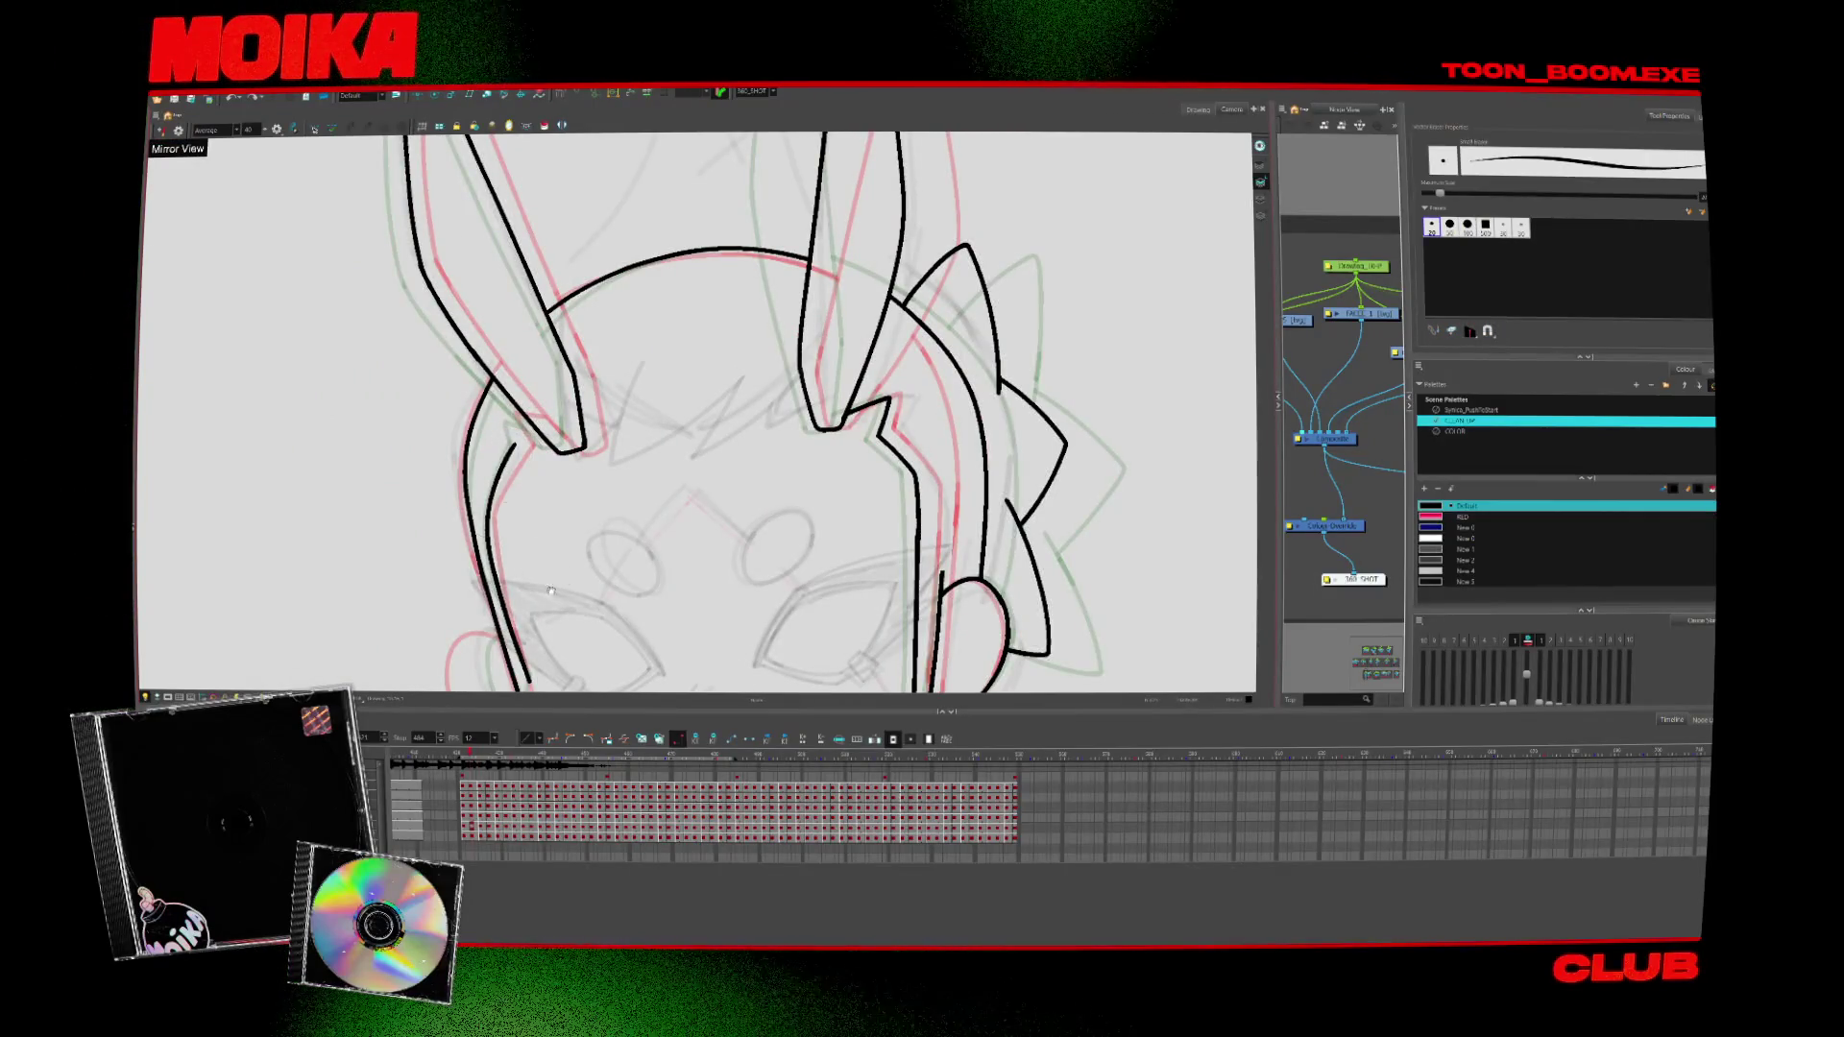
Ink a curved outline stroke joining the existing line and trim its overlap
{"action": "scroll", "coordinate": [551, 590], "scroll_direction": "down", "scroll_amount": 2}
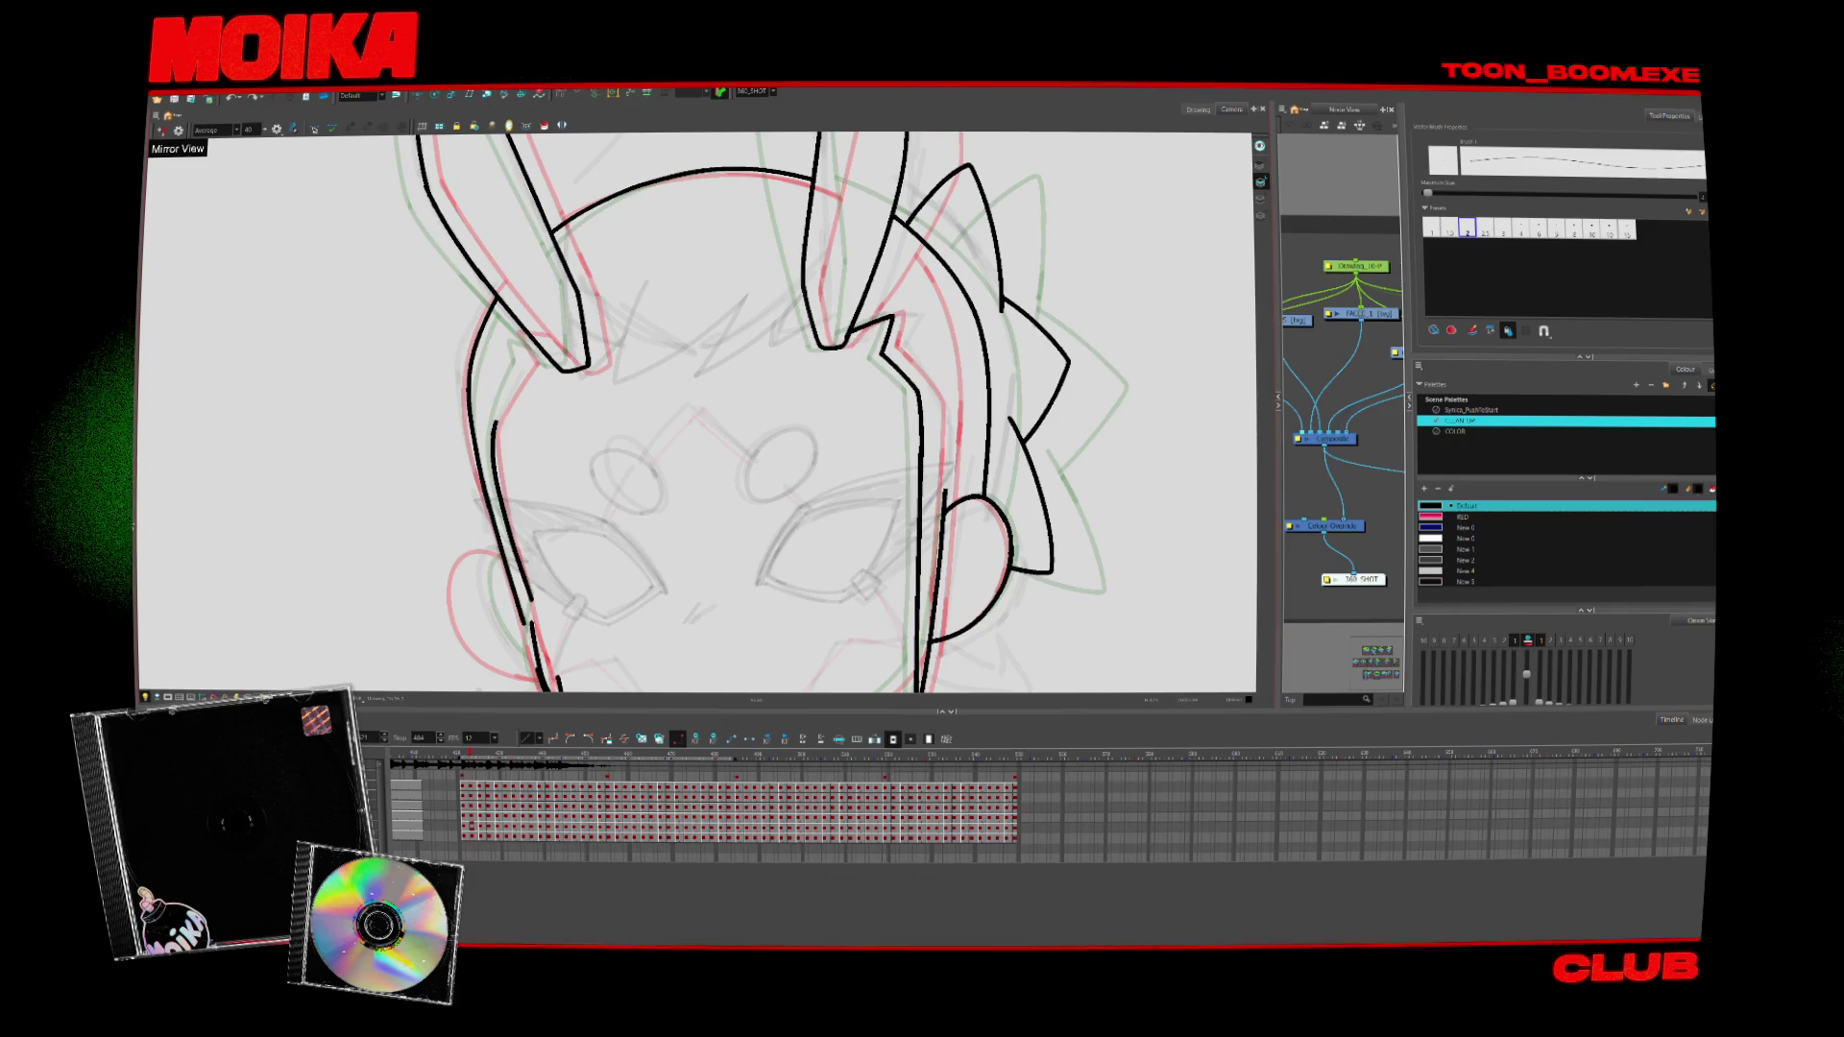
{"action": "left_click_drag", "start_coordinate": [526, 363], "coordinate": [495, 427]}
{"action": "scroll", "coordinate": [696, 413], "scroll_direction": "down", "scroll_amount": 3}
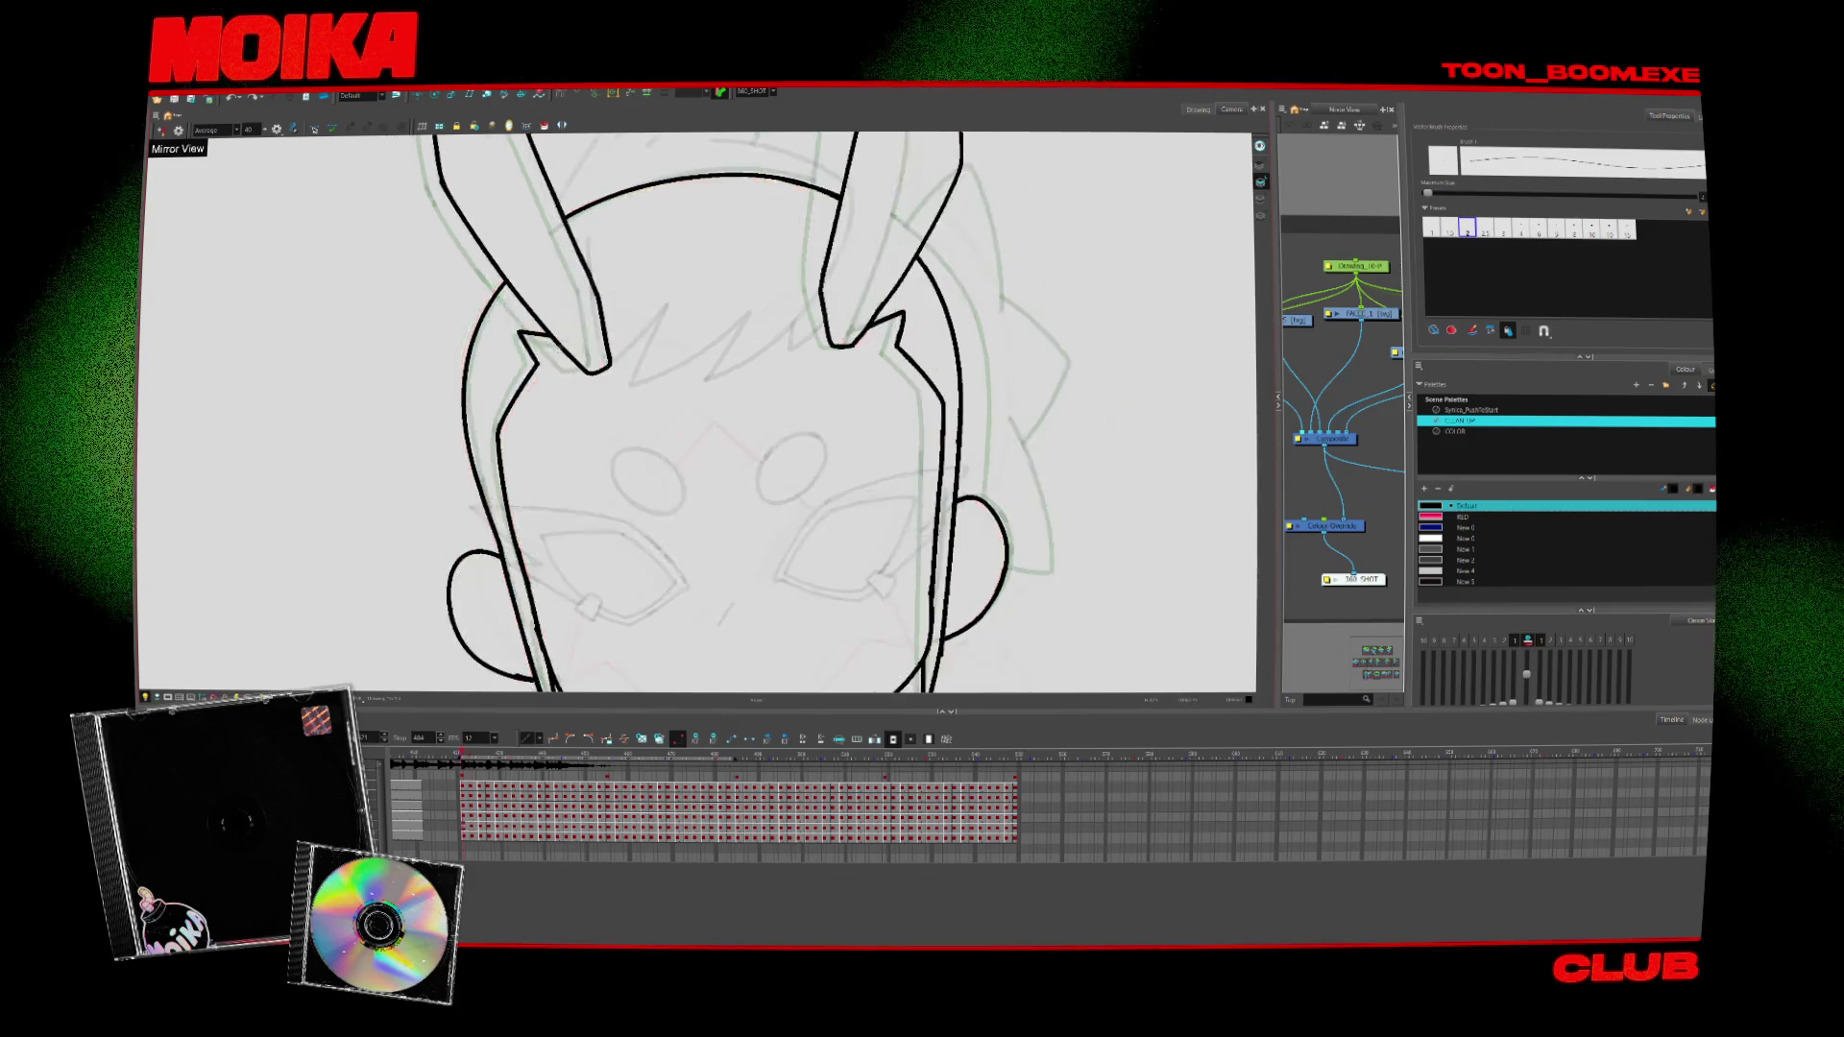
{"action": "key", "text": "alt+t"}
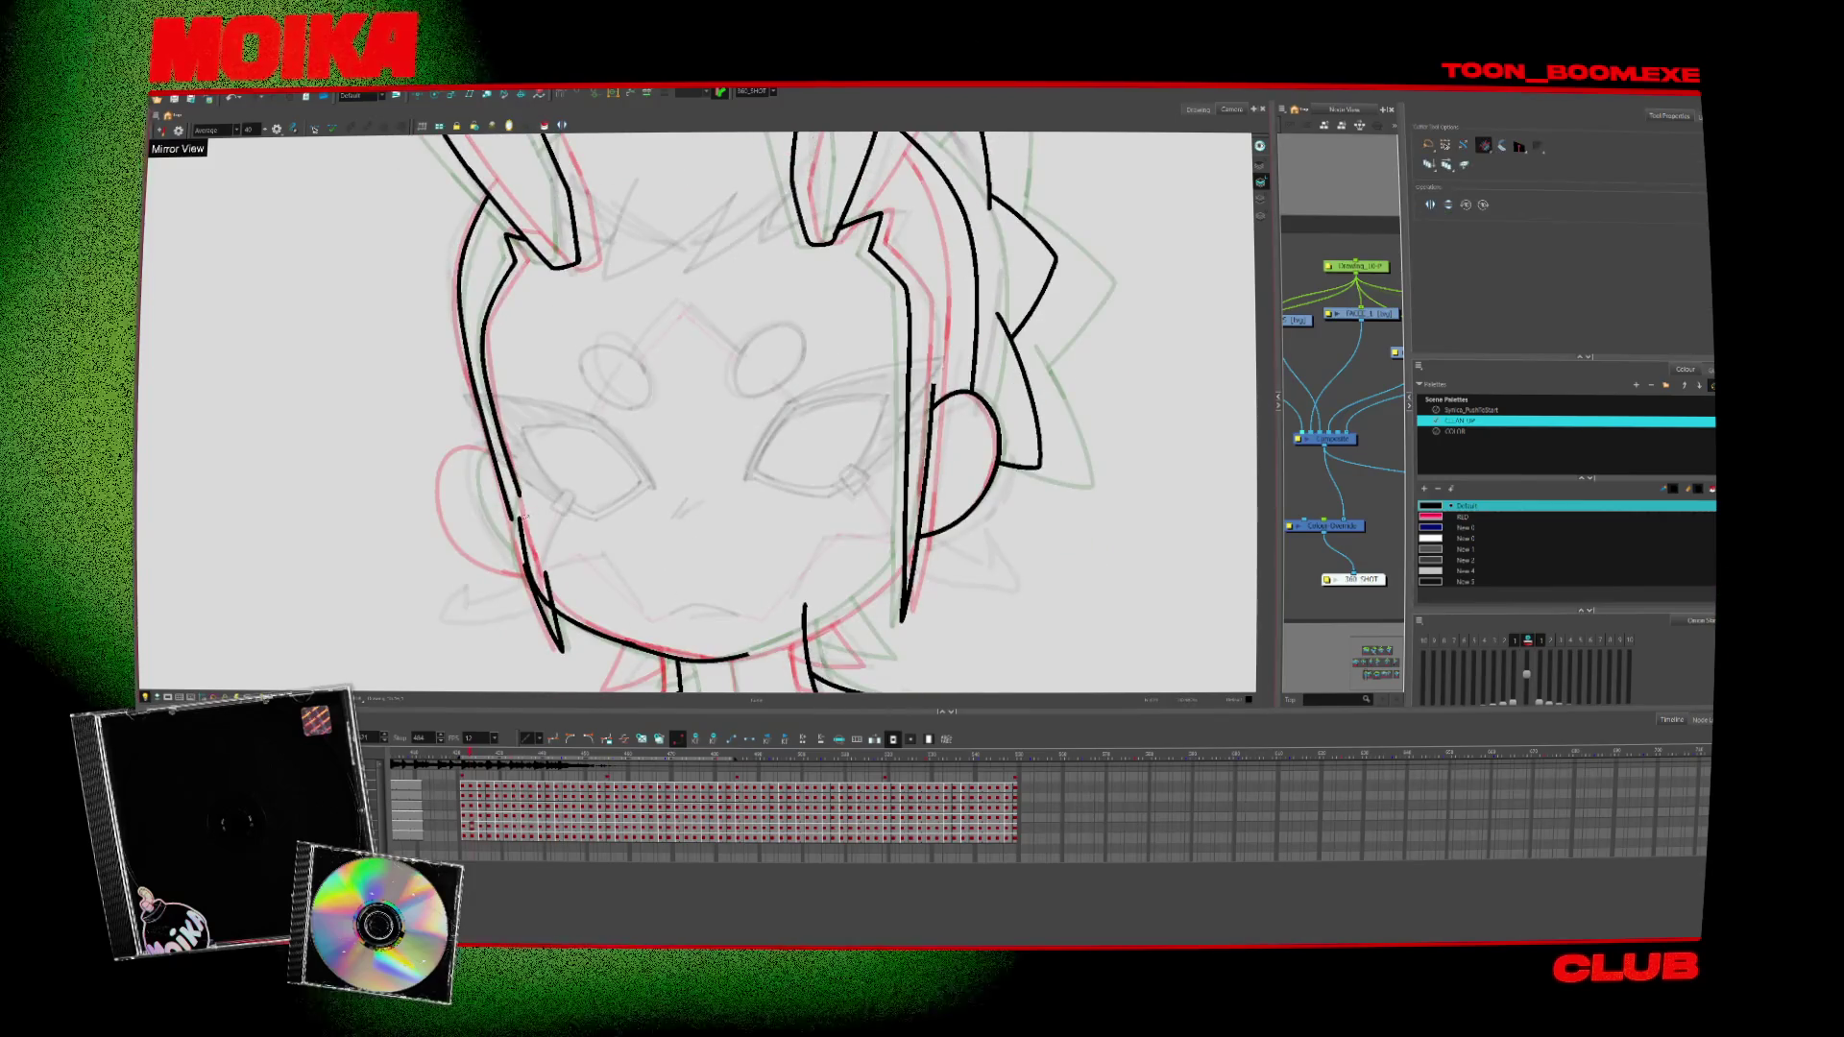
{"action": "key", "text": "alt+b"}
Rotate the view about 30° and draw the ear outline on the left side
{"action": "key", "text": "alt+slash"}
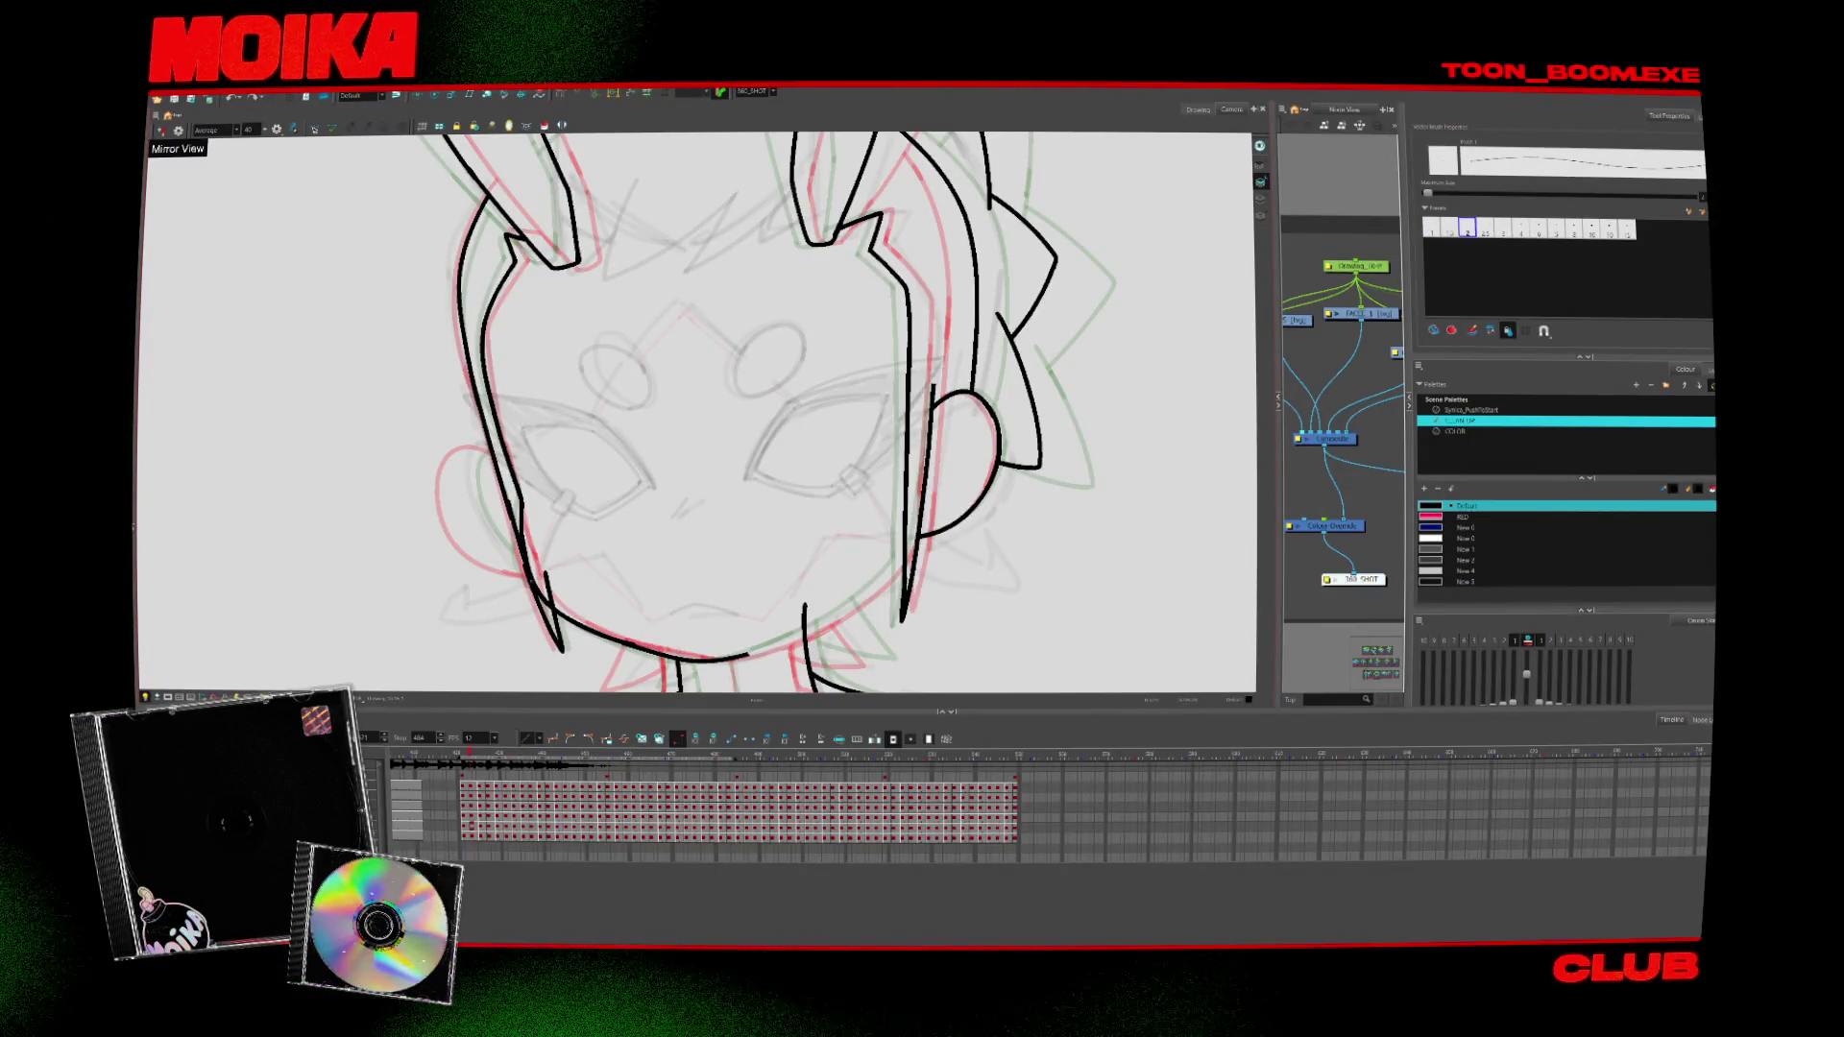
{"action": "key", "text": "v"}
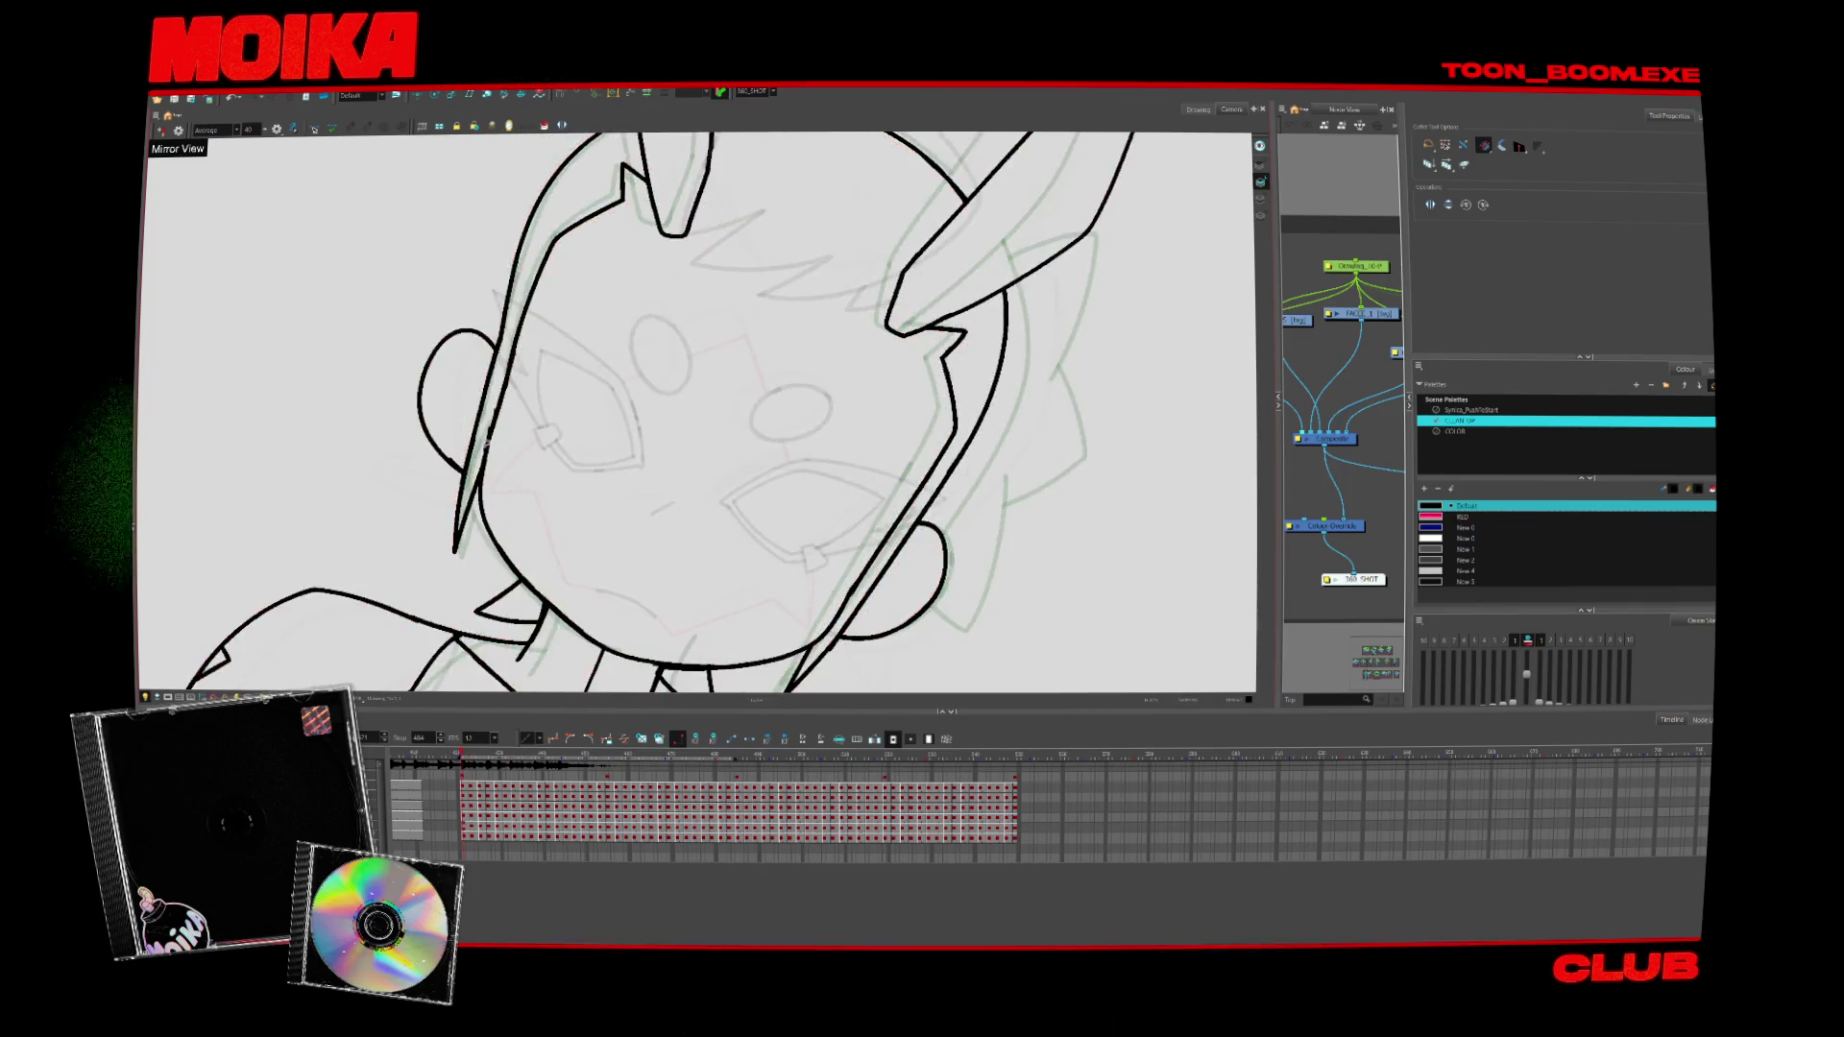
{"action": "left_click_drag", "start_coordinate": [498, 348], "coordinate": [470, 466]}
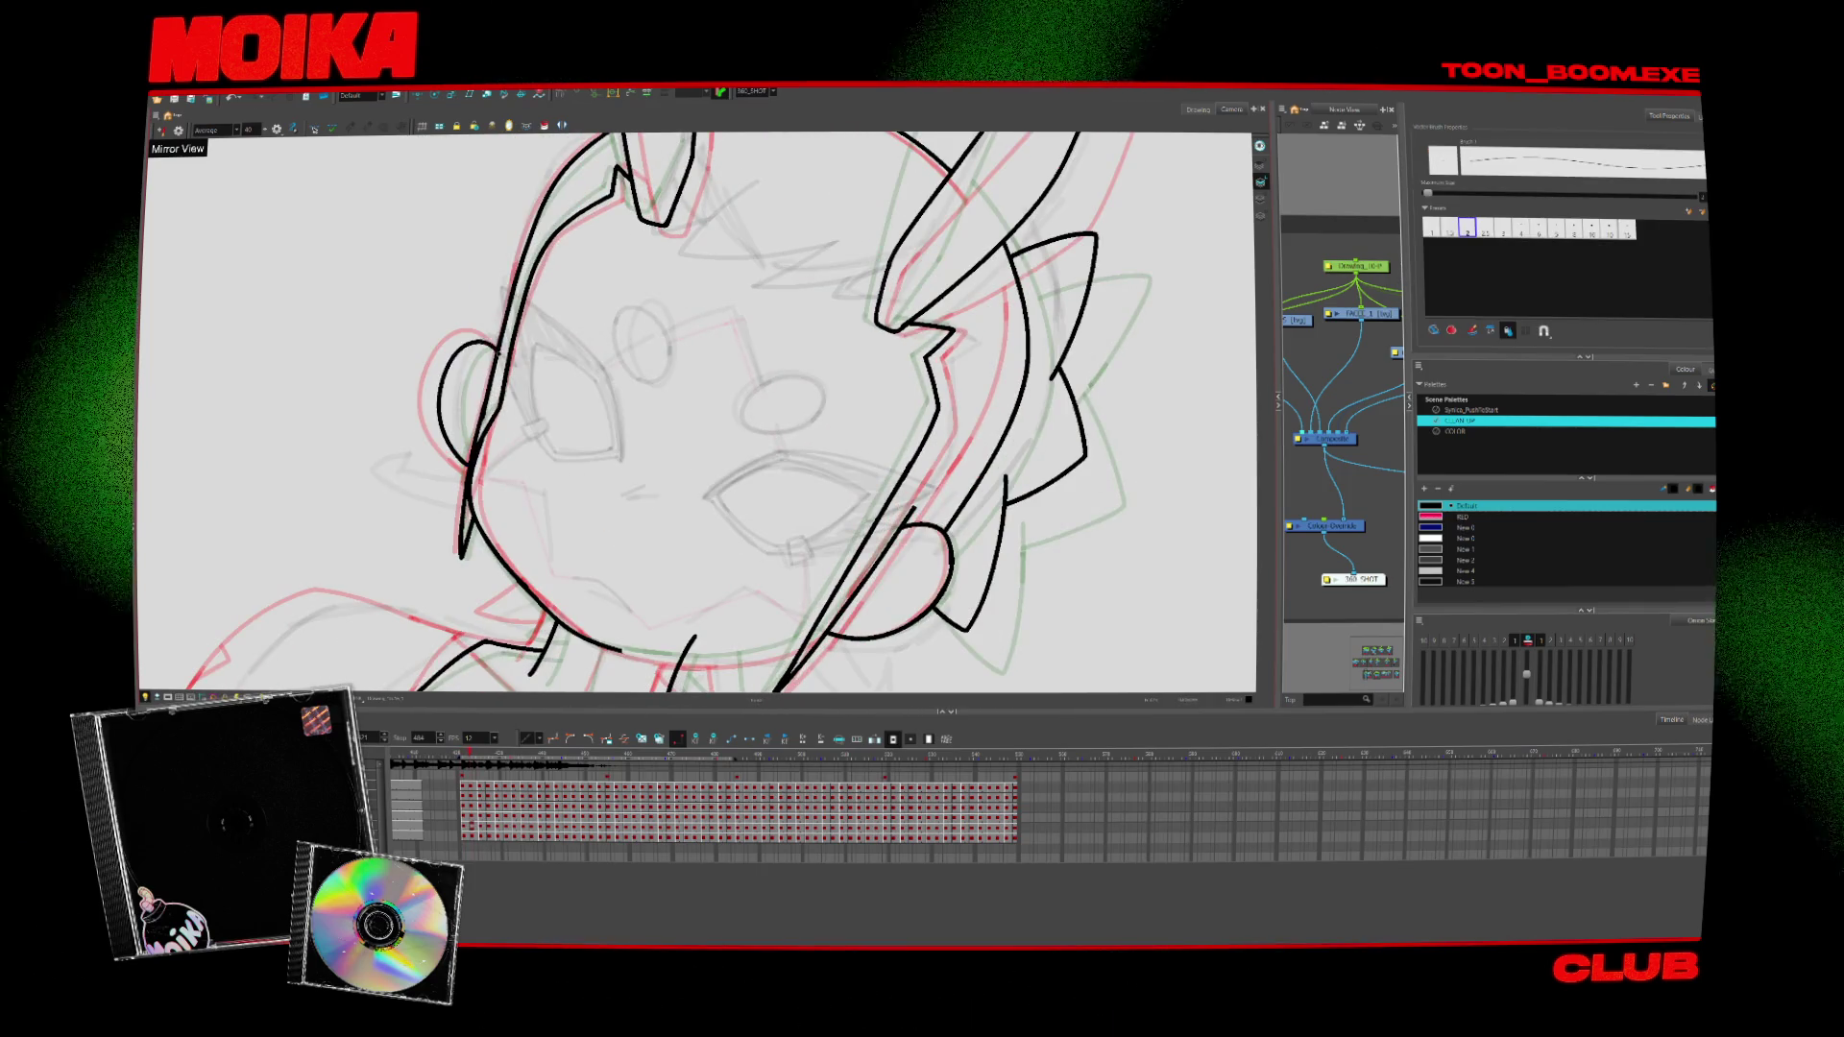
{"action": "left_click_drag", "start_coordinate": [496, 338], "coordinate": [468, 469]}
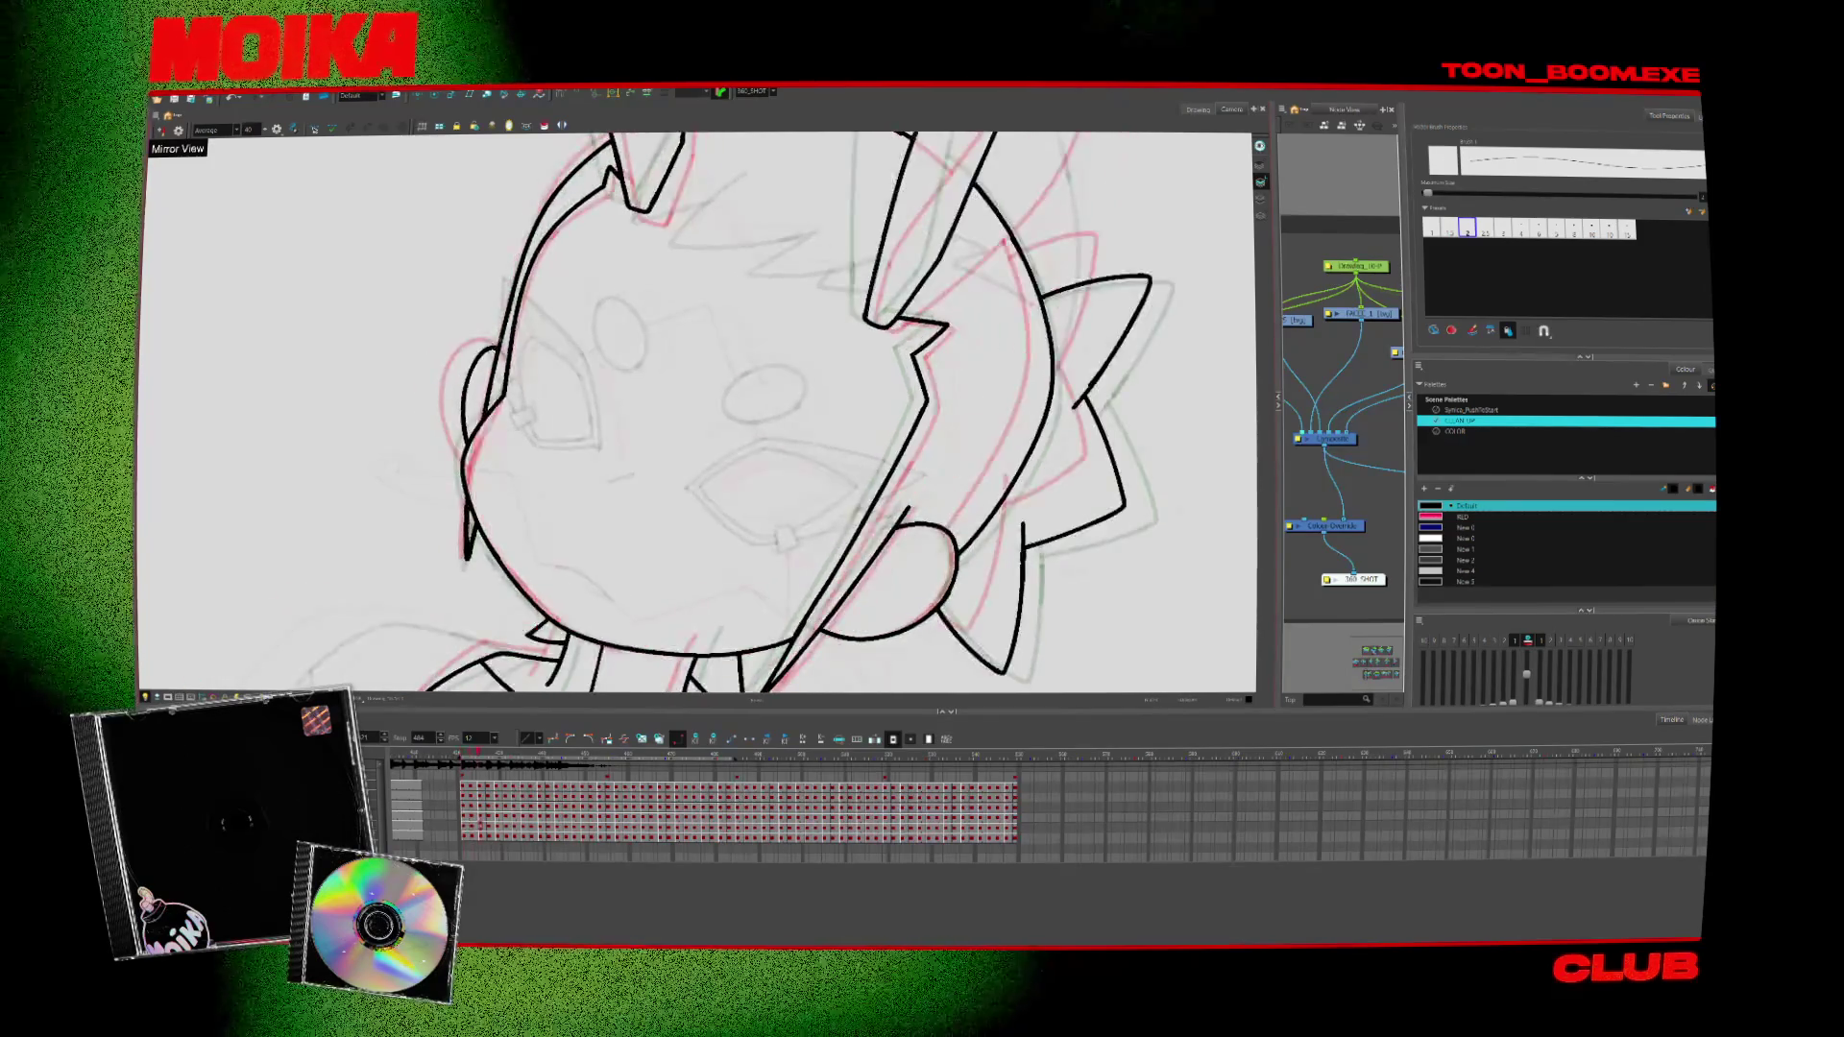
{"action": "left_click", "coordinate": [526, 329]}
{"action": "key", "text": "alt+s"}
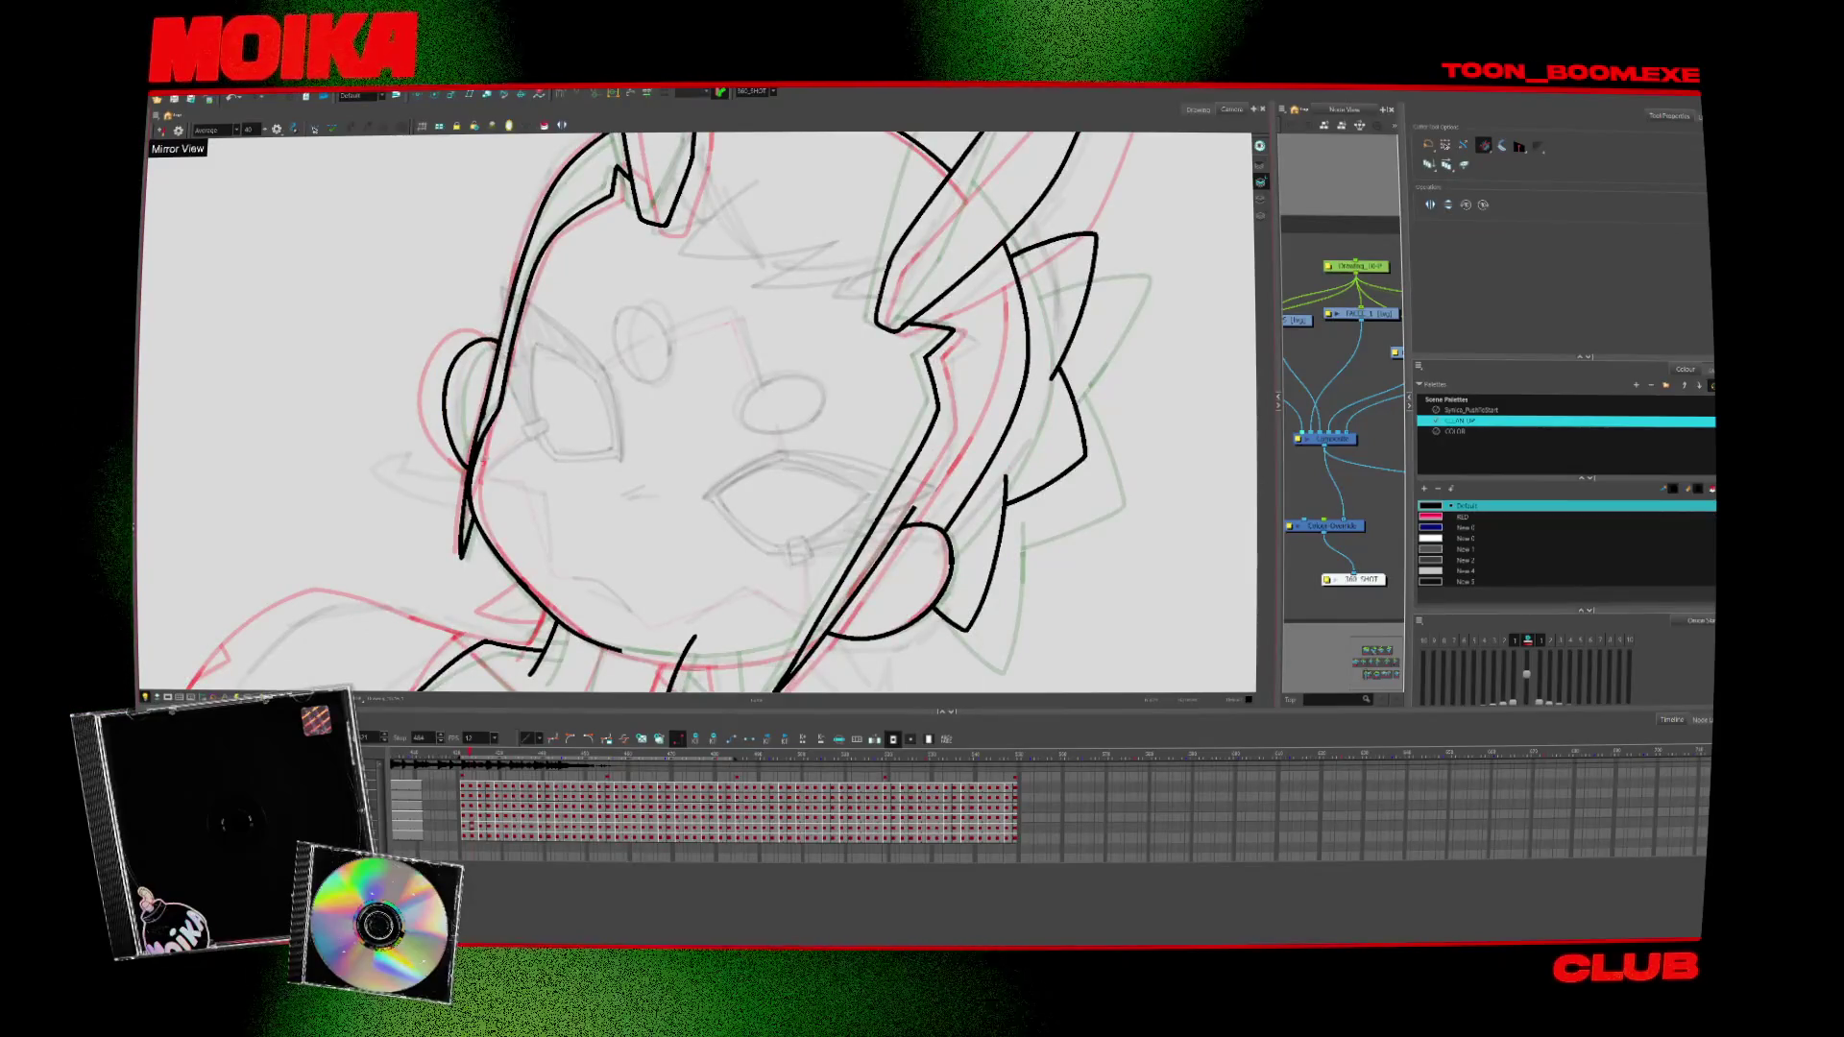
{"action": "key", "text": "alt+z"}
Zoom in on the face and extend the jaw line from the chin up to the hair
{"action": "key", "text": "shift+x"}
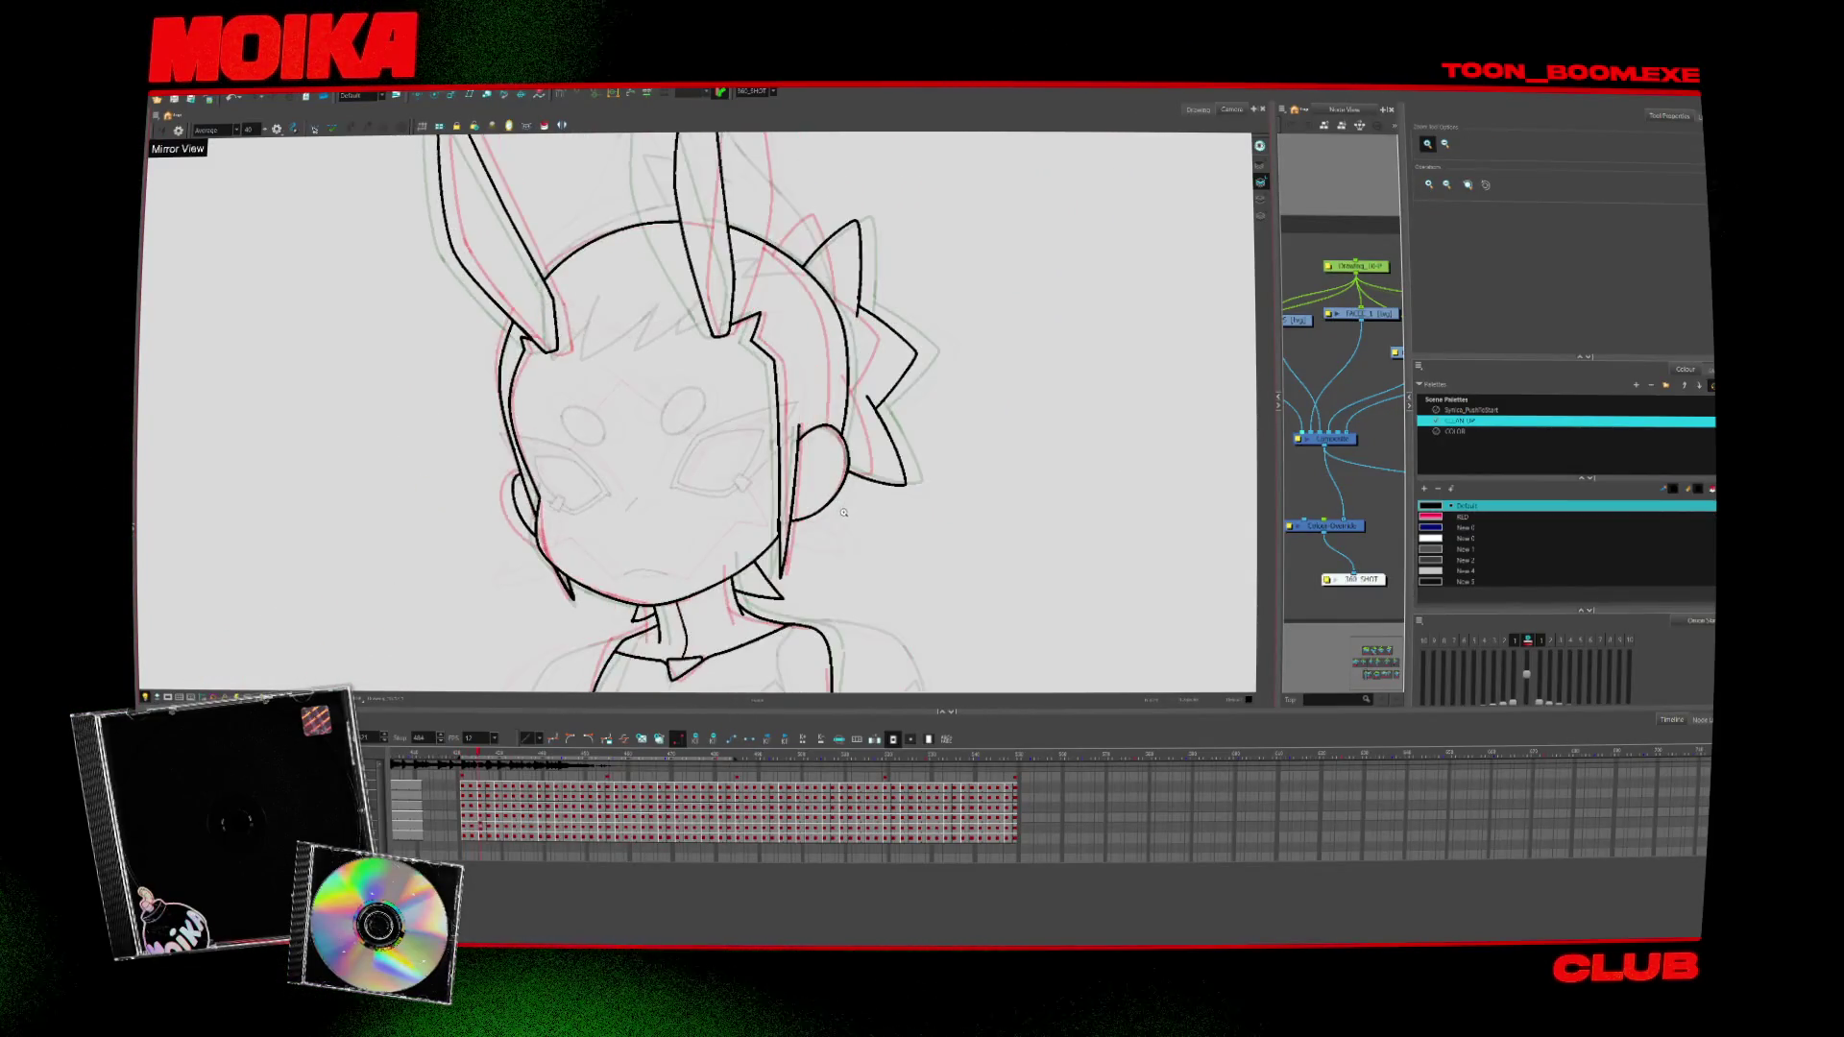
{"action": "left_click", "coordinate": [713, 583]}
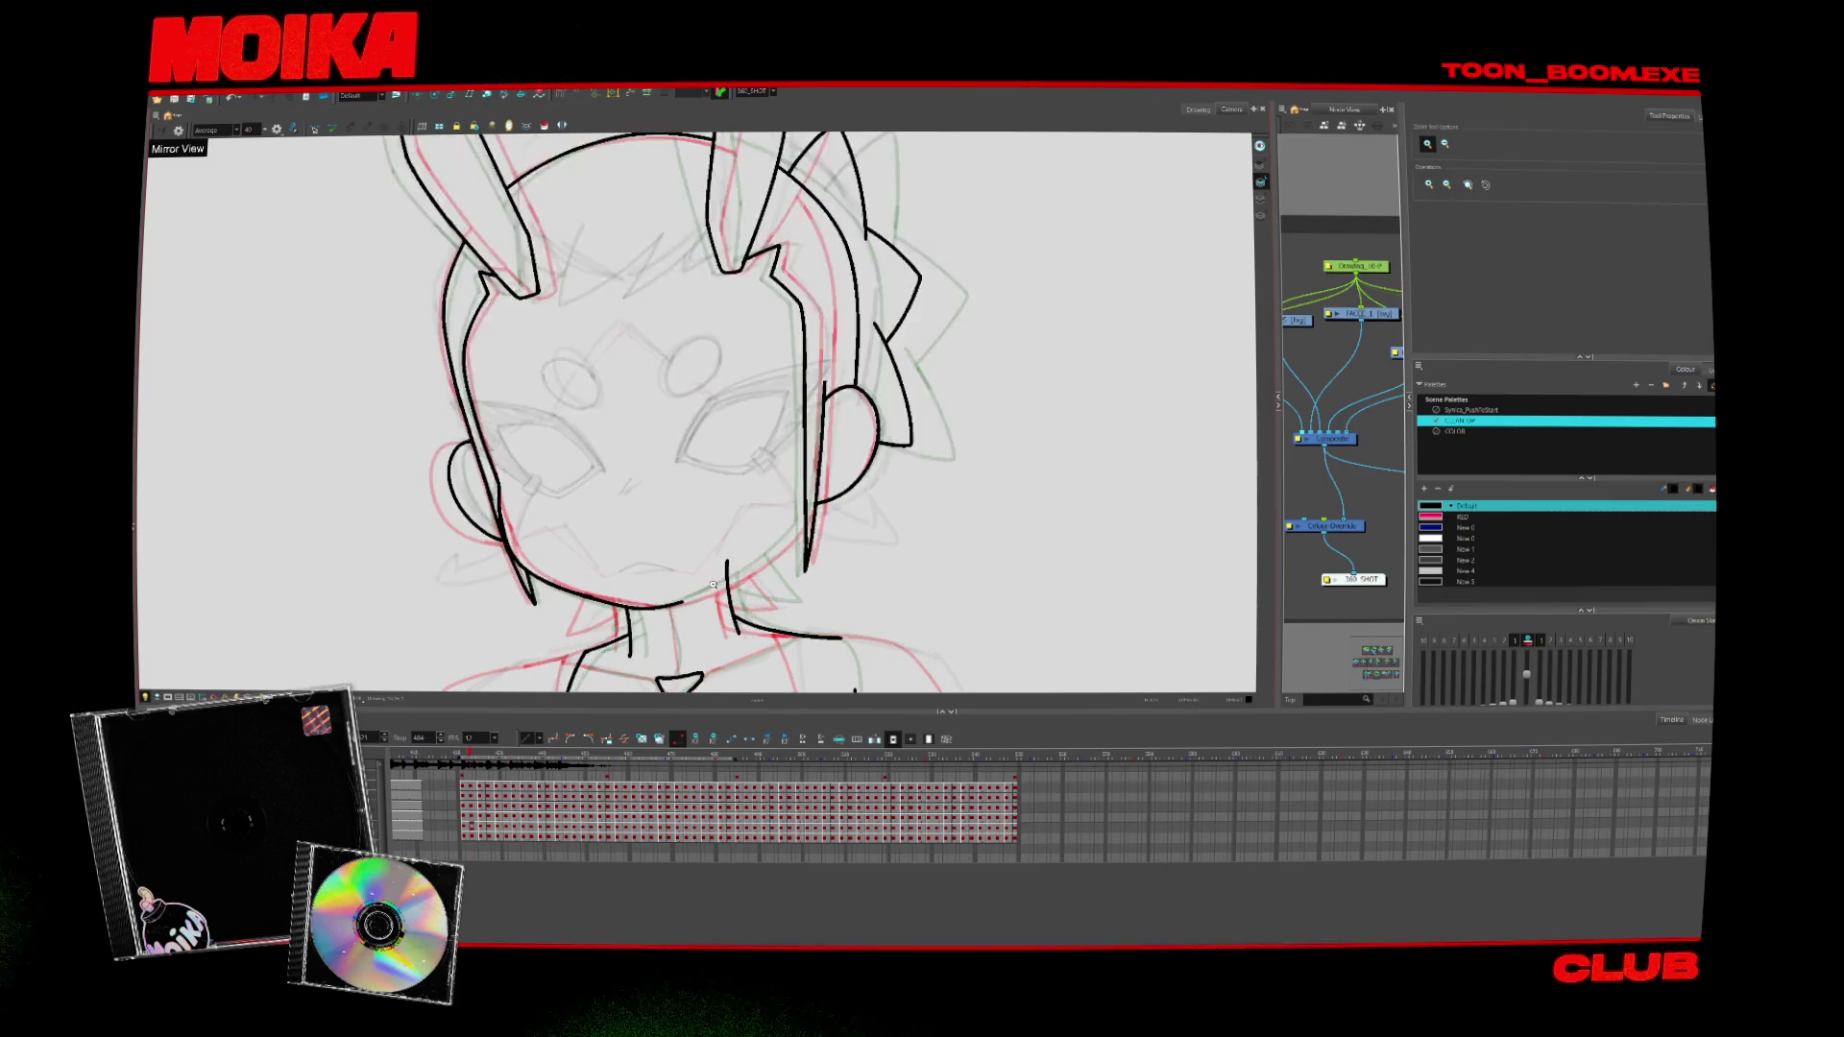
{"action": "key", "text": "alt+b"}
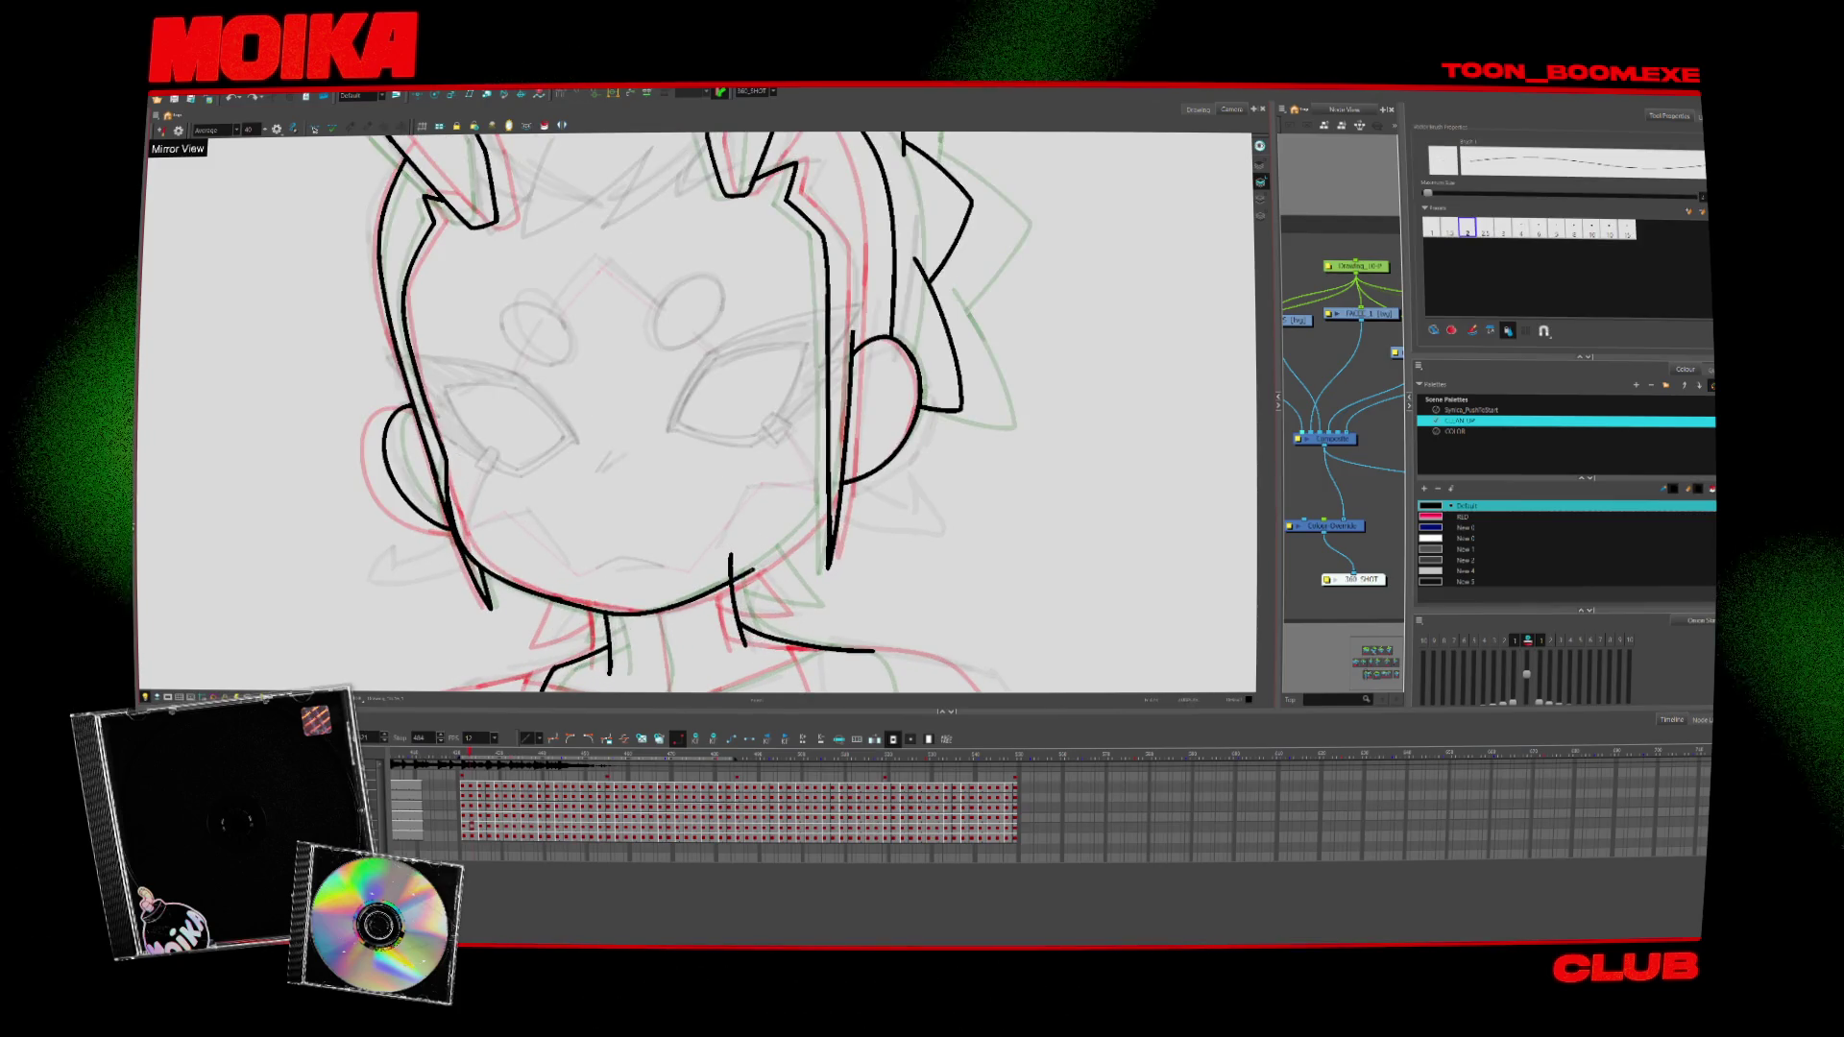
{"action": "left_click_drag", "start_coordinate": [673, 610], "coordinate": [826, 501]}
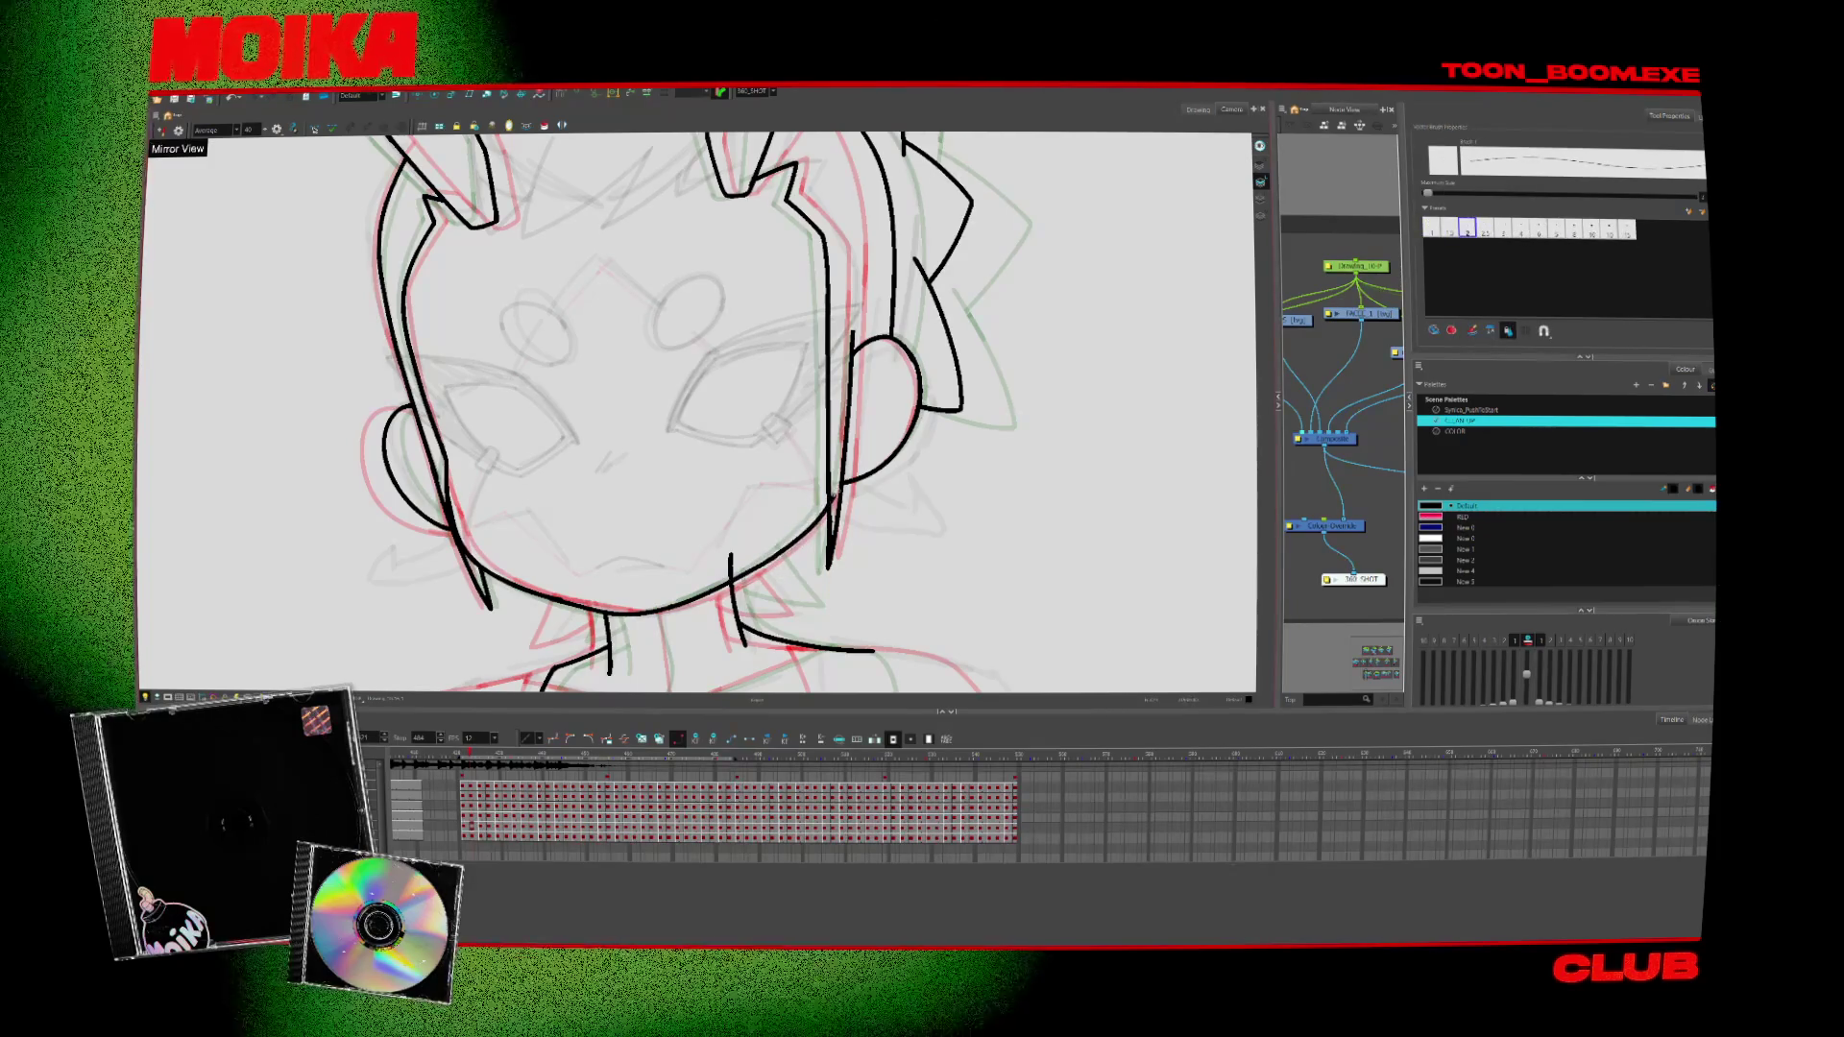
{"action": "key", "text": "alt+s"}
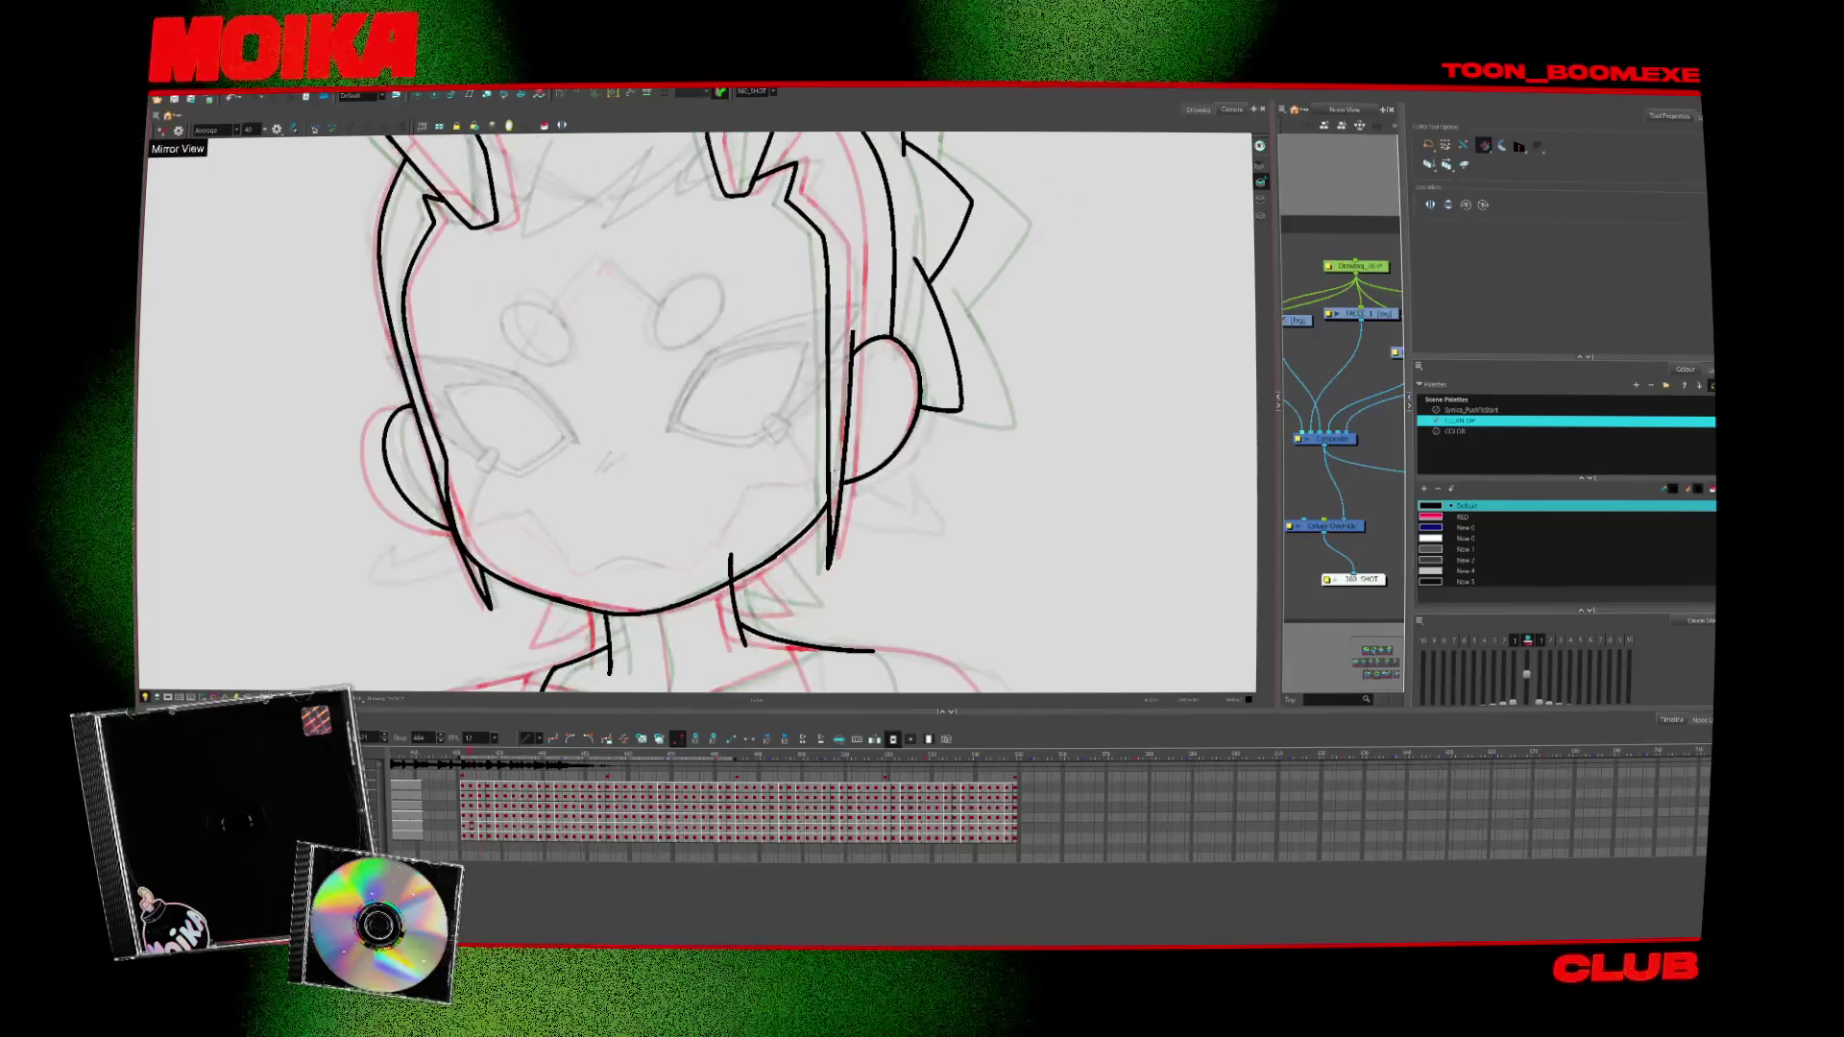
{"action": "key", "text": "period"}
{"action": "key", "text": "period"}
{"action": "key", "text": "period"}
{"action": "key", "text": "alt+b"}
{"action": "key", "text": "period"}
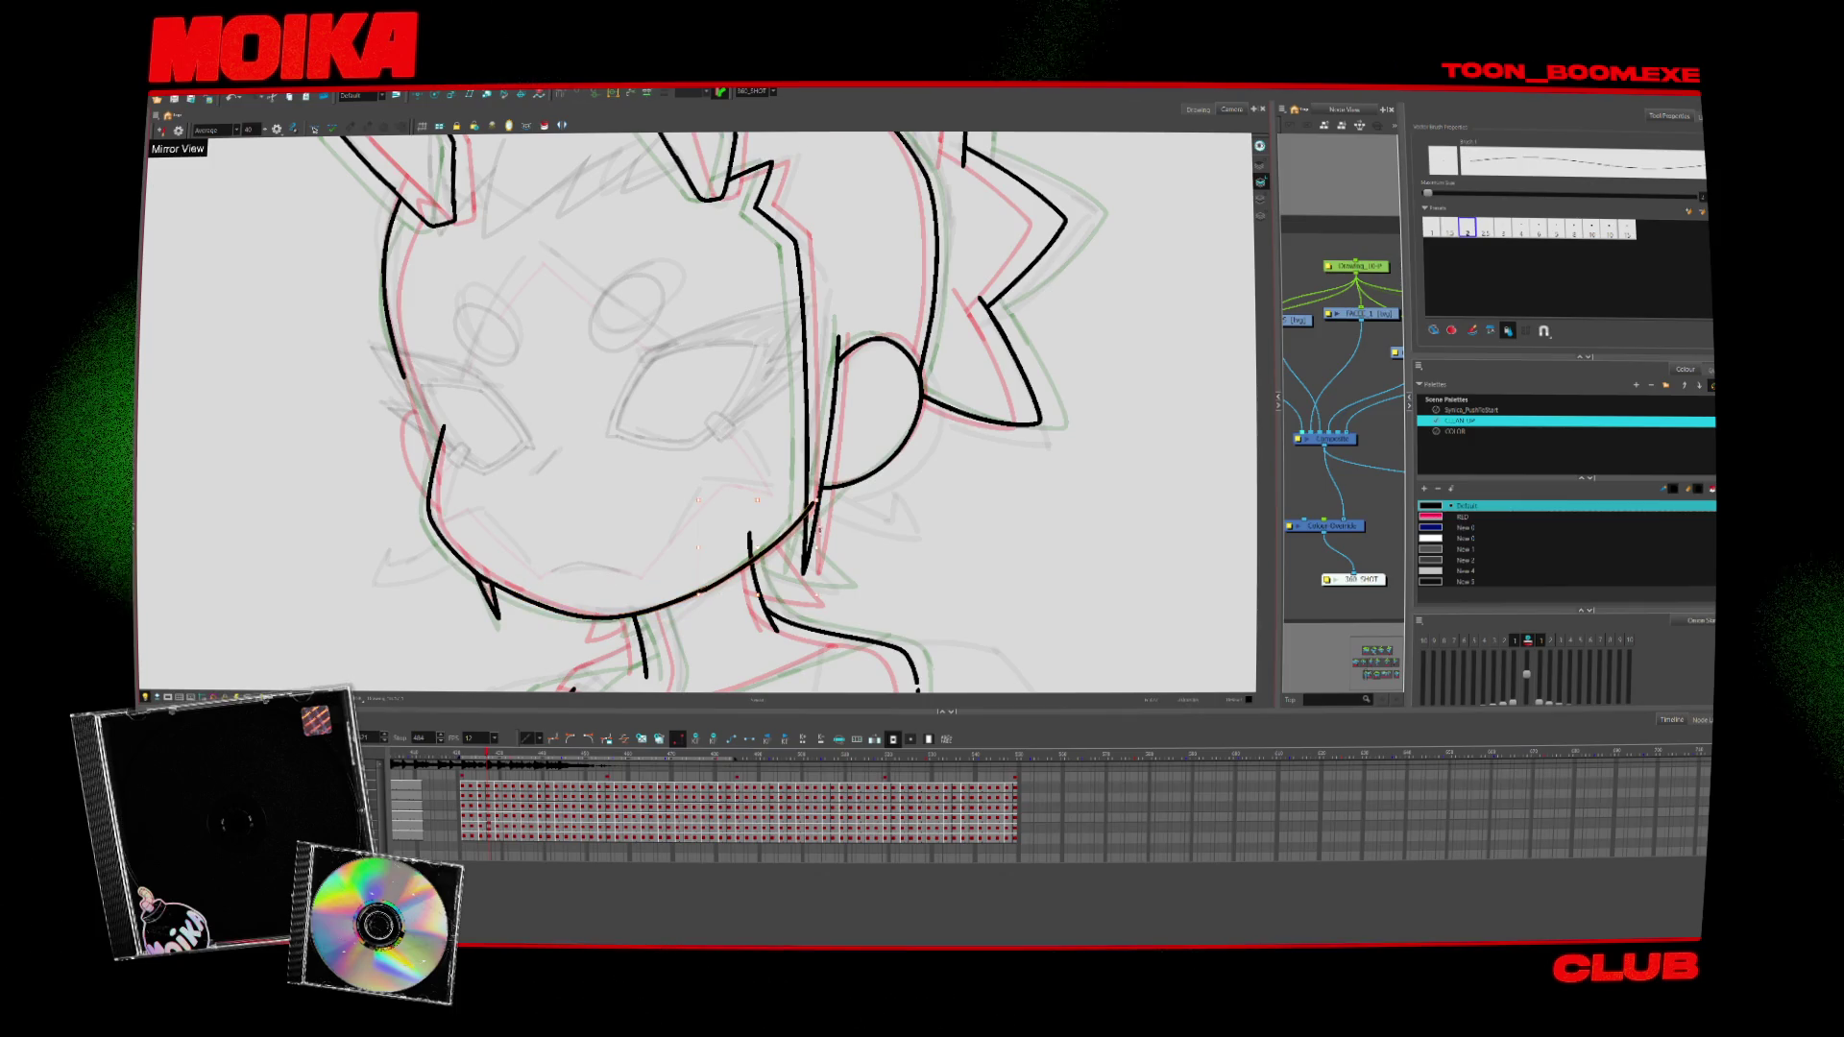
Extend the head outline at the ear base, comparing against the previous frame
{"action": "key", "text": "alt+t"}
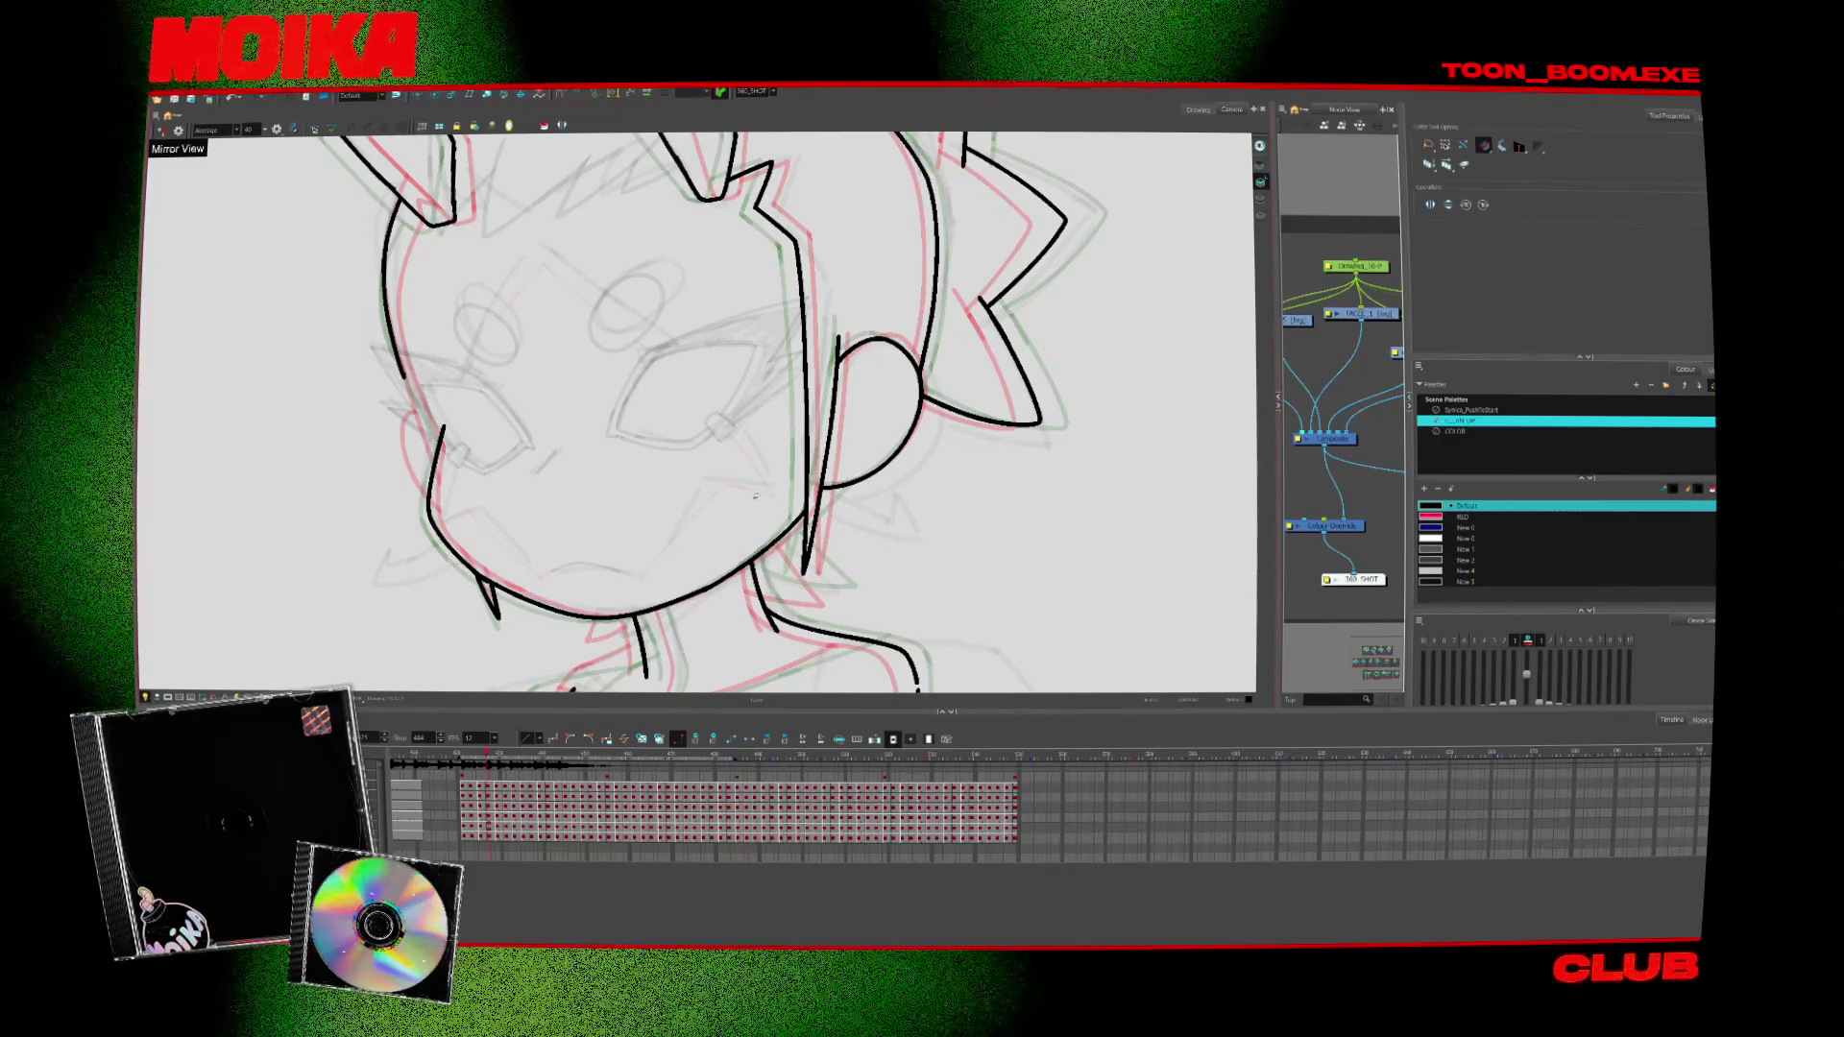
{"action": "key", "text": "comma"}
{"action": "key", "text": "comma"}
{"action": "key", "text": "alt+b"}
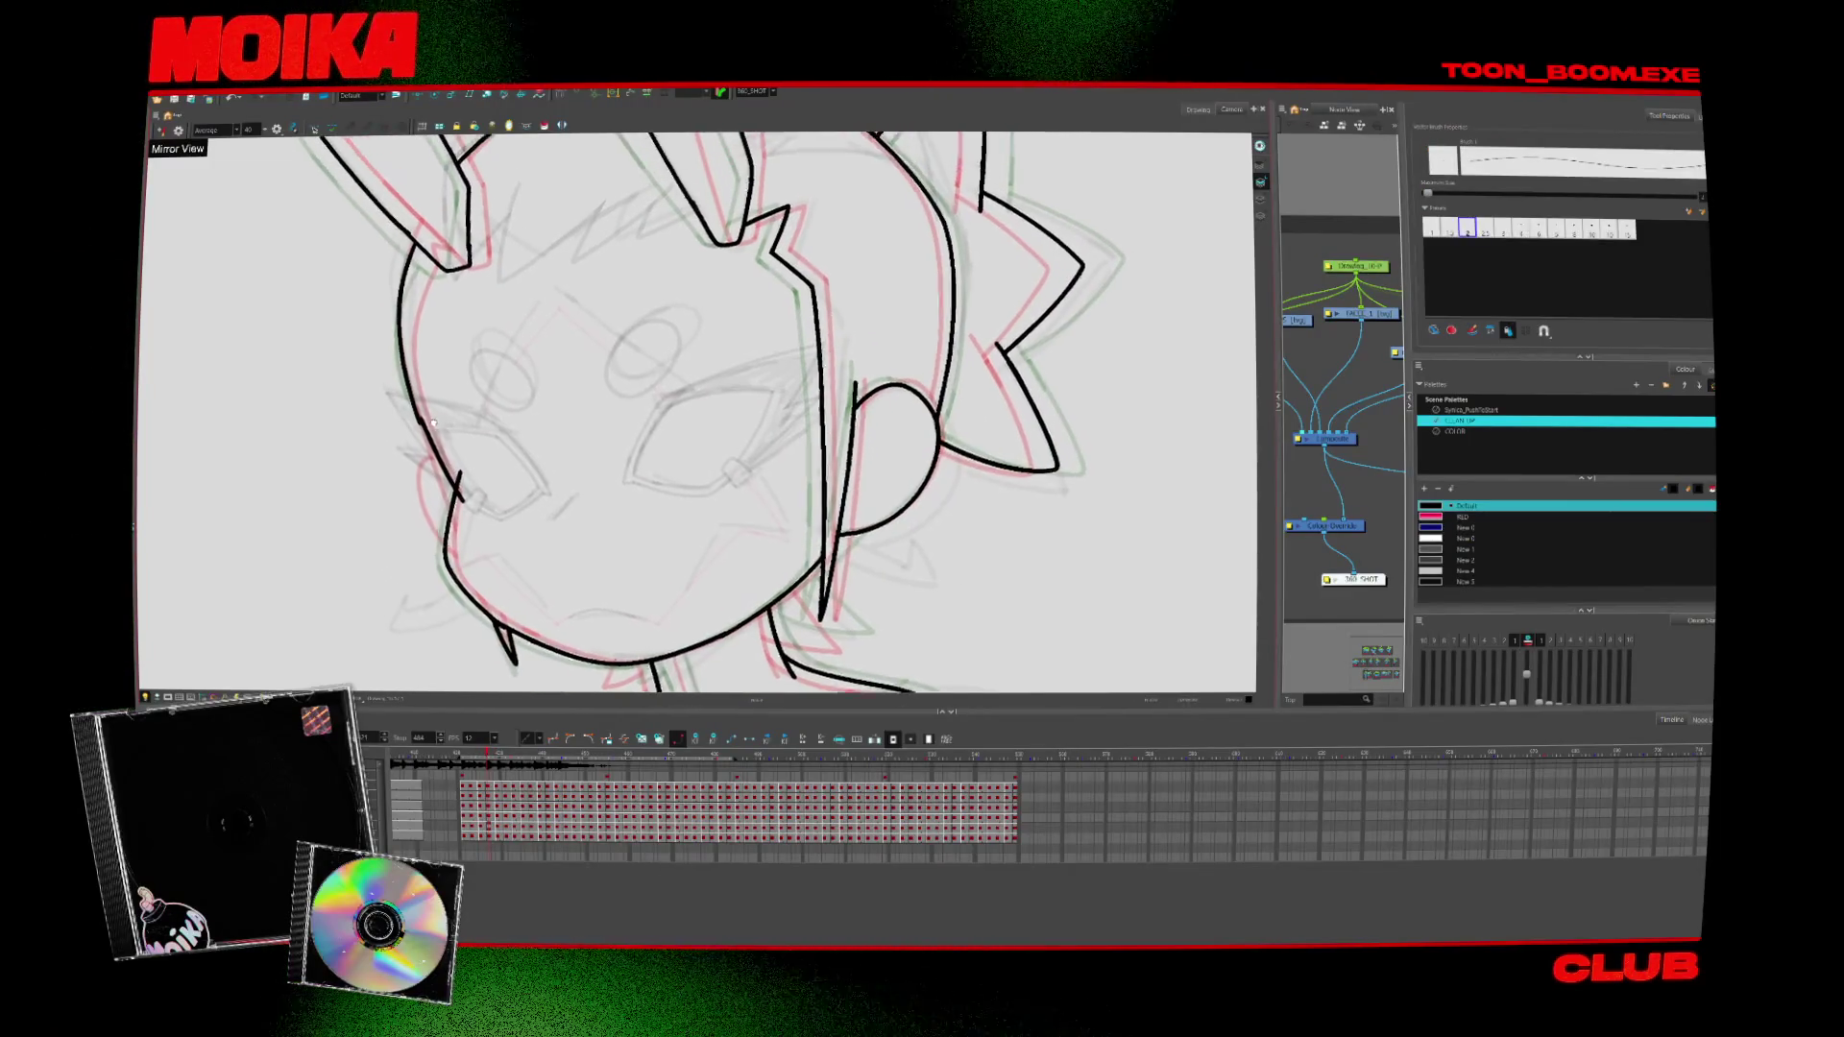
{"action": "key", "text": "period"}
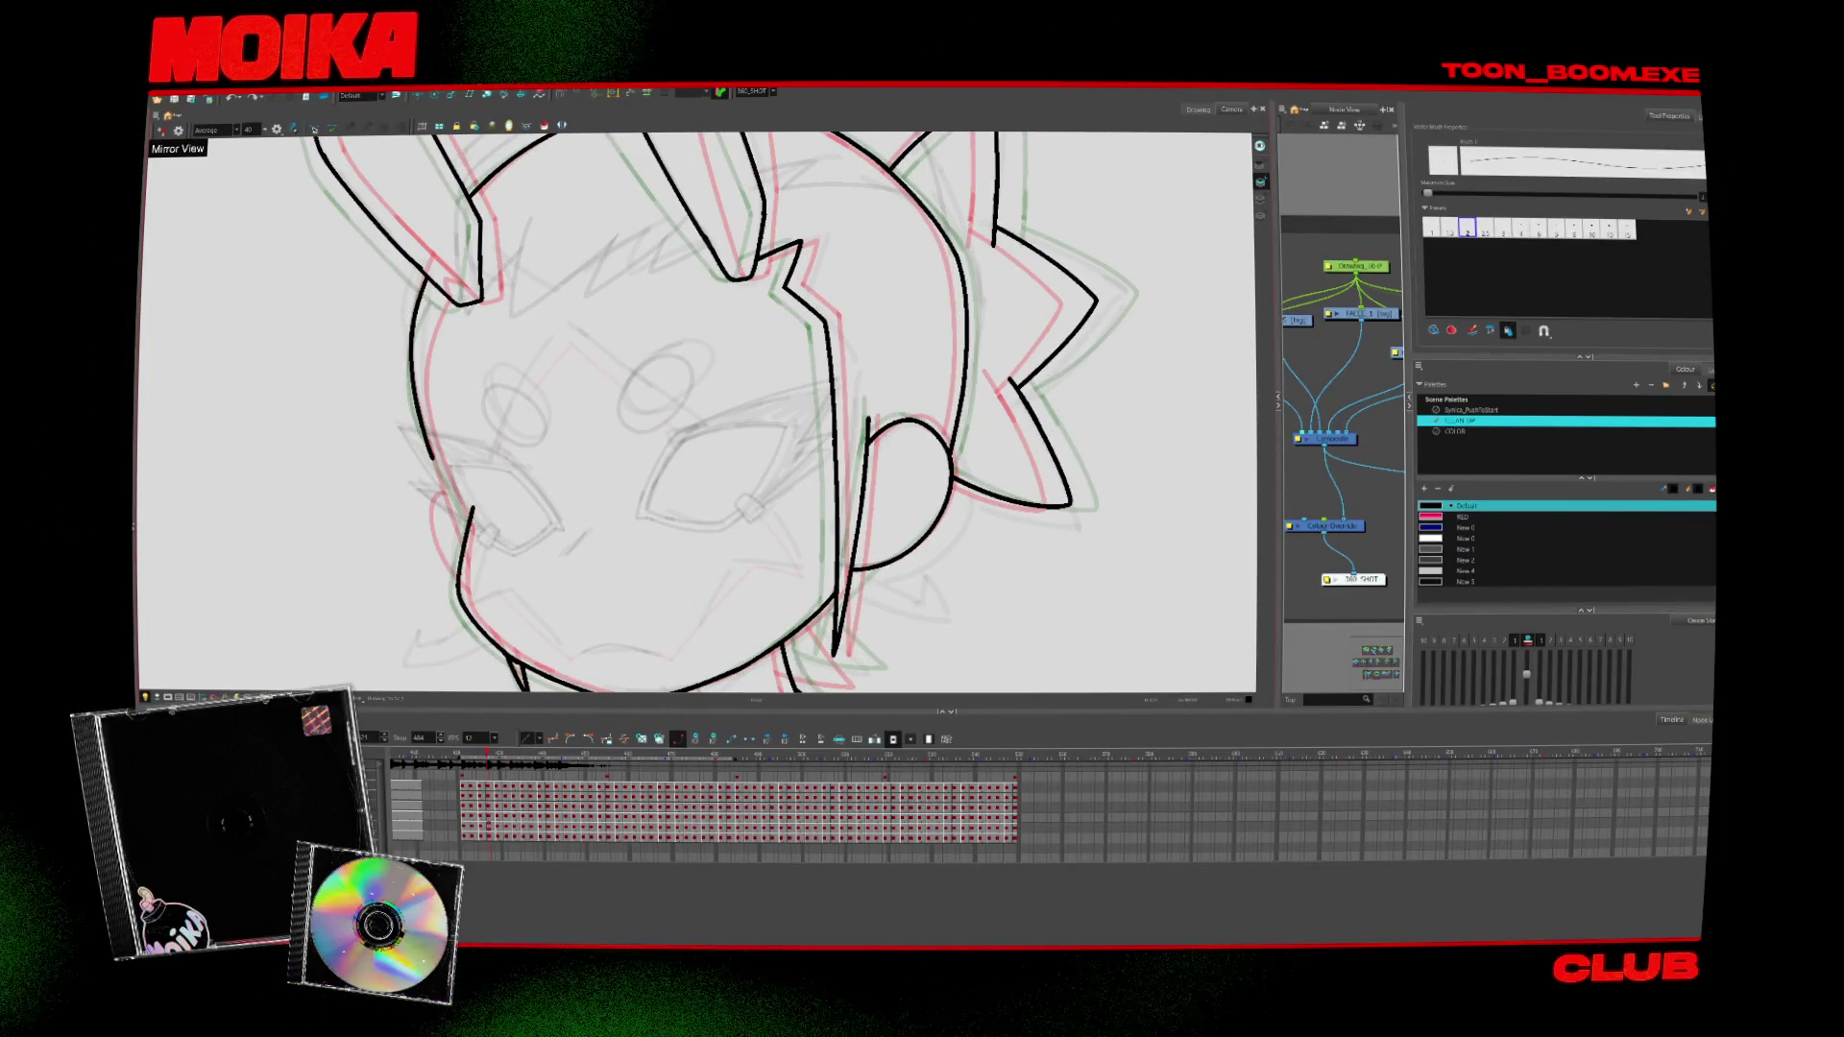
{"action": "left_click_drag", "start_coordinate": [438, 280], "coordinate": [424, 300]}
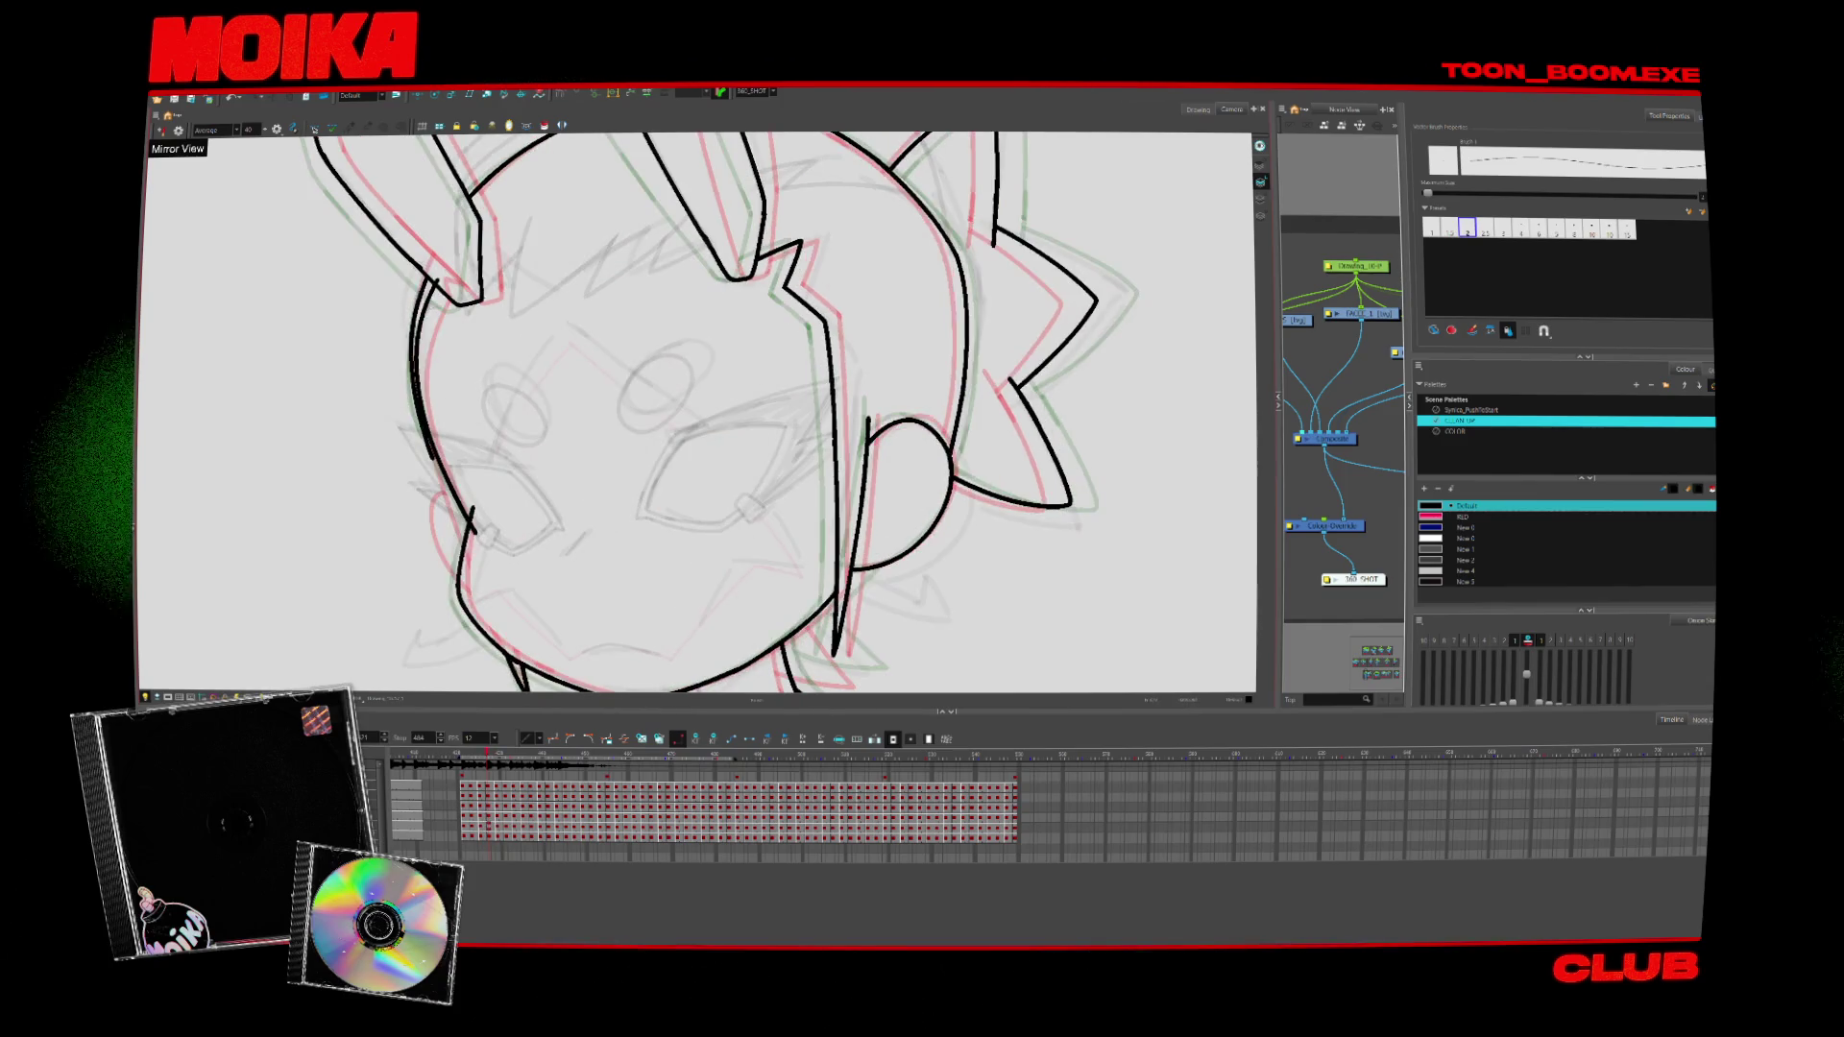
{"action": "key", "text": "period"}
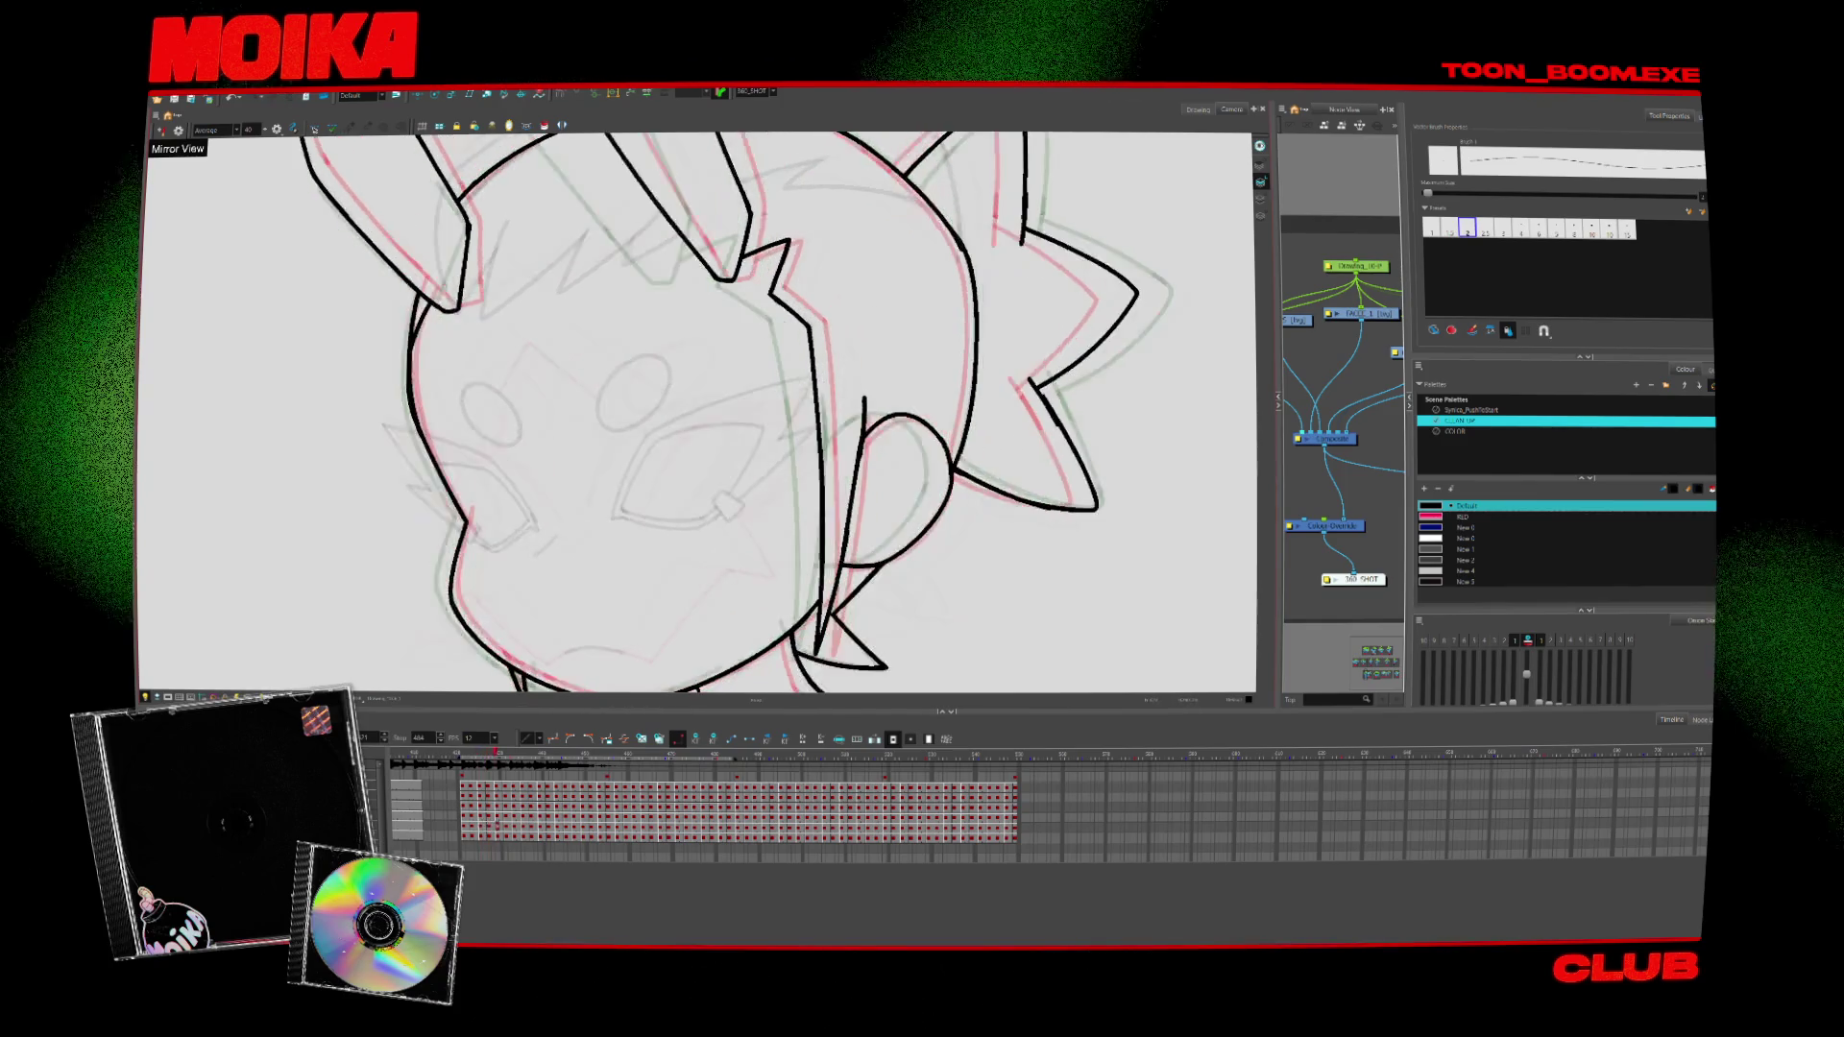
{"action": "key", "text": "comma"}
{"action": "left_click", "coordinate": [448, 274]}
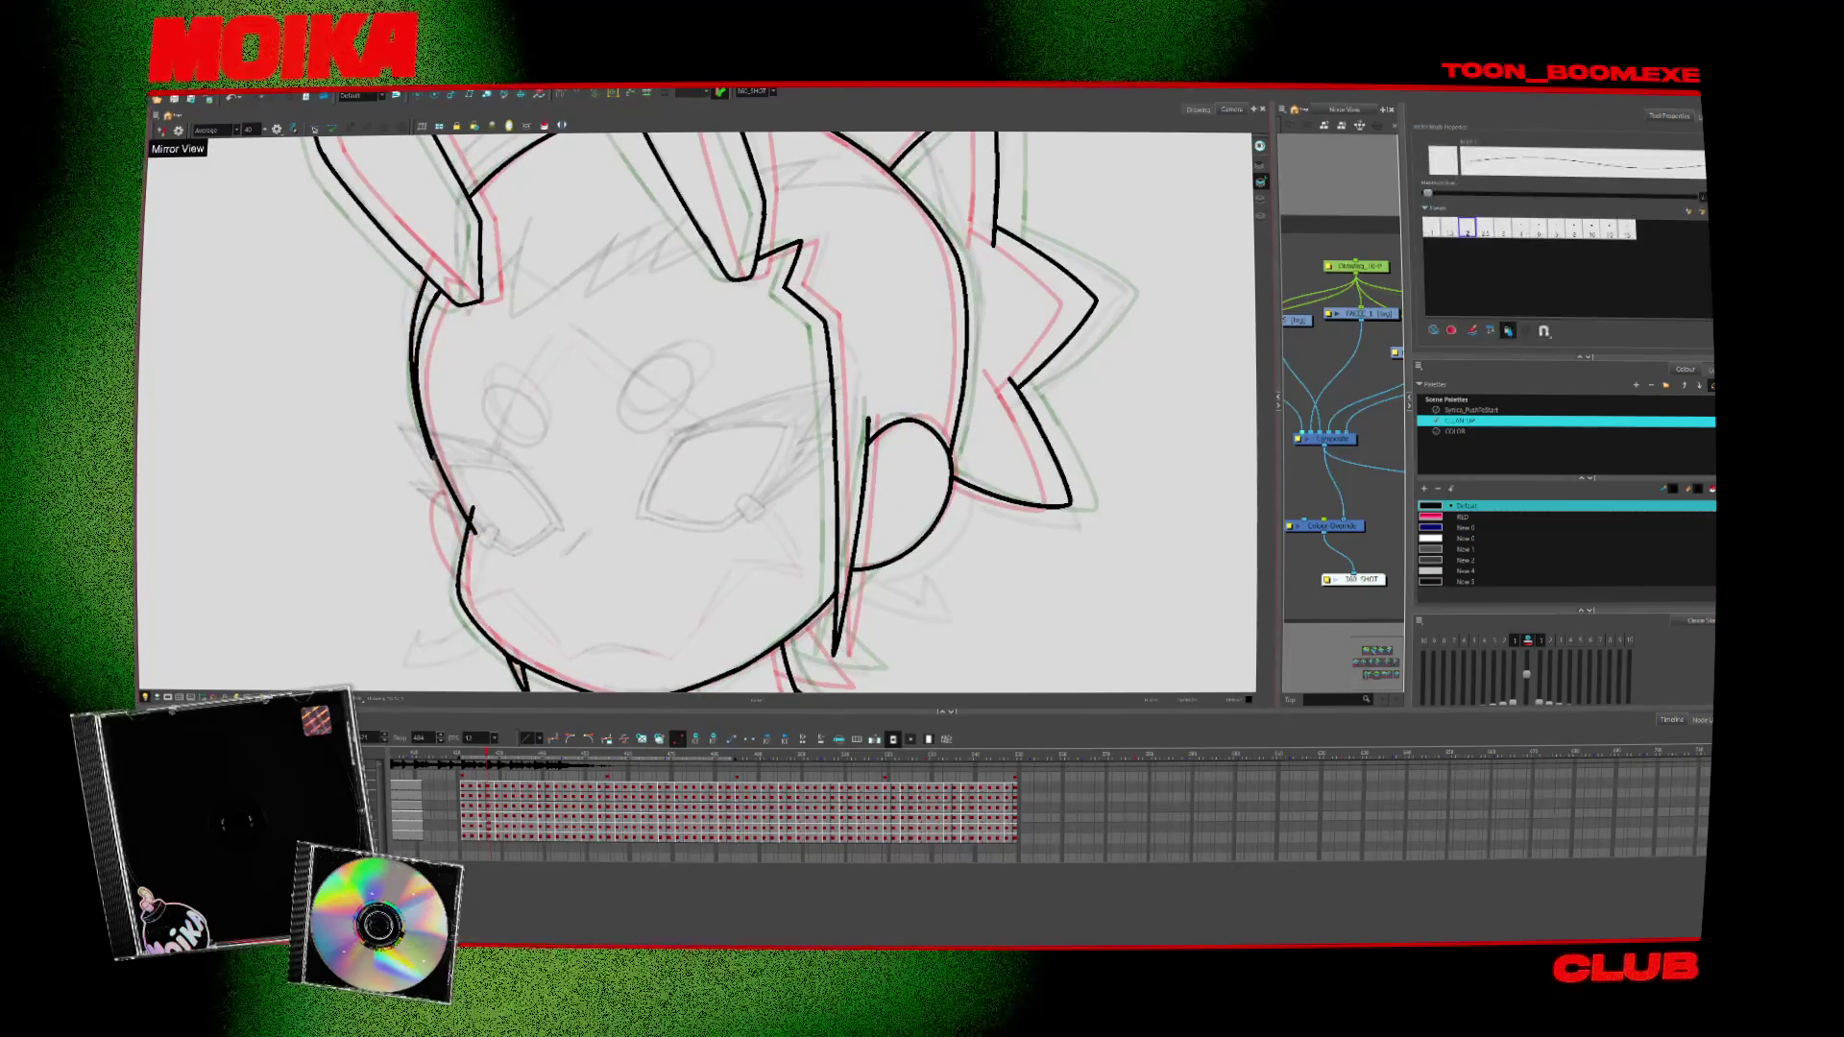
Step through adjacent head frames to compare the poses' line work
{"action": "key", "text": "period"}
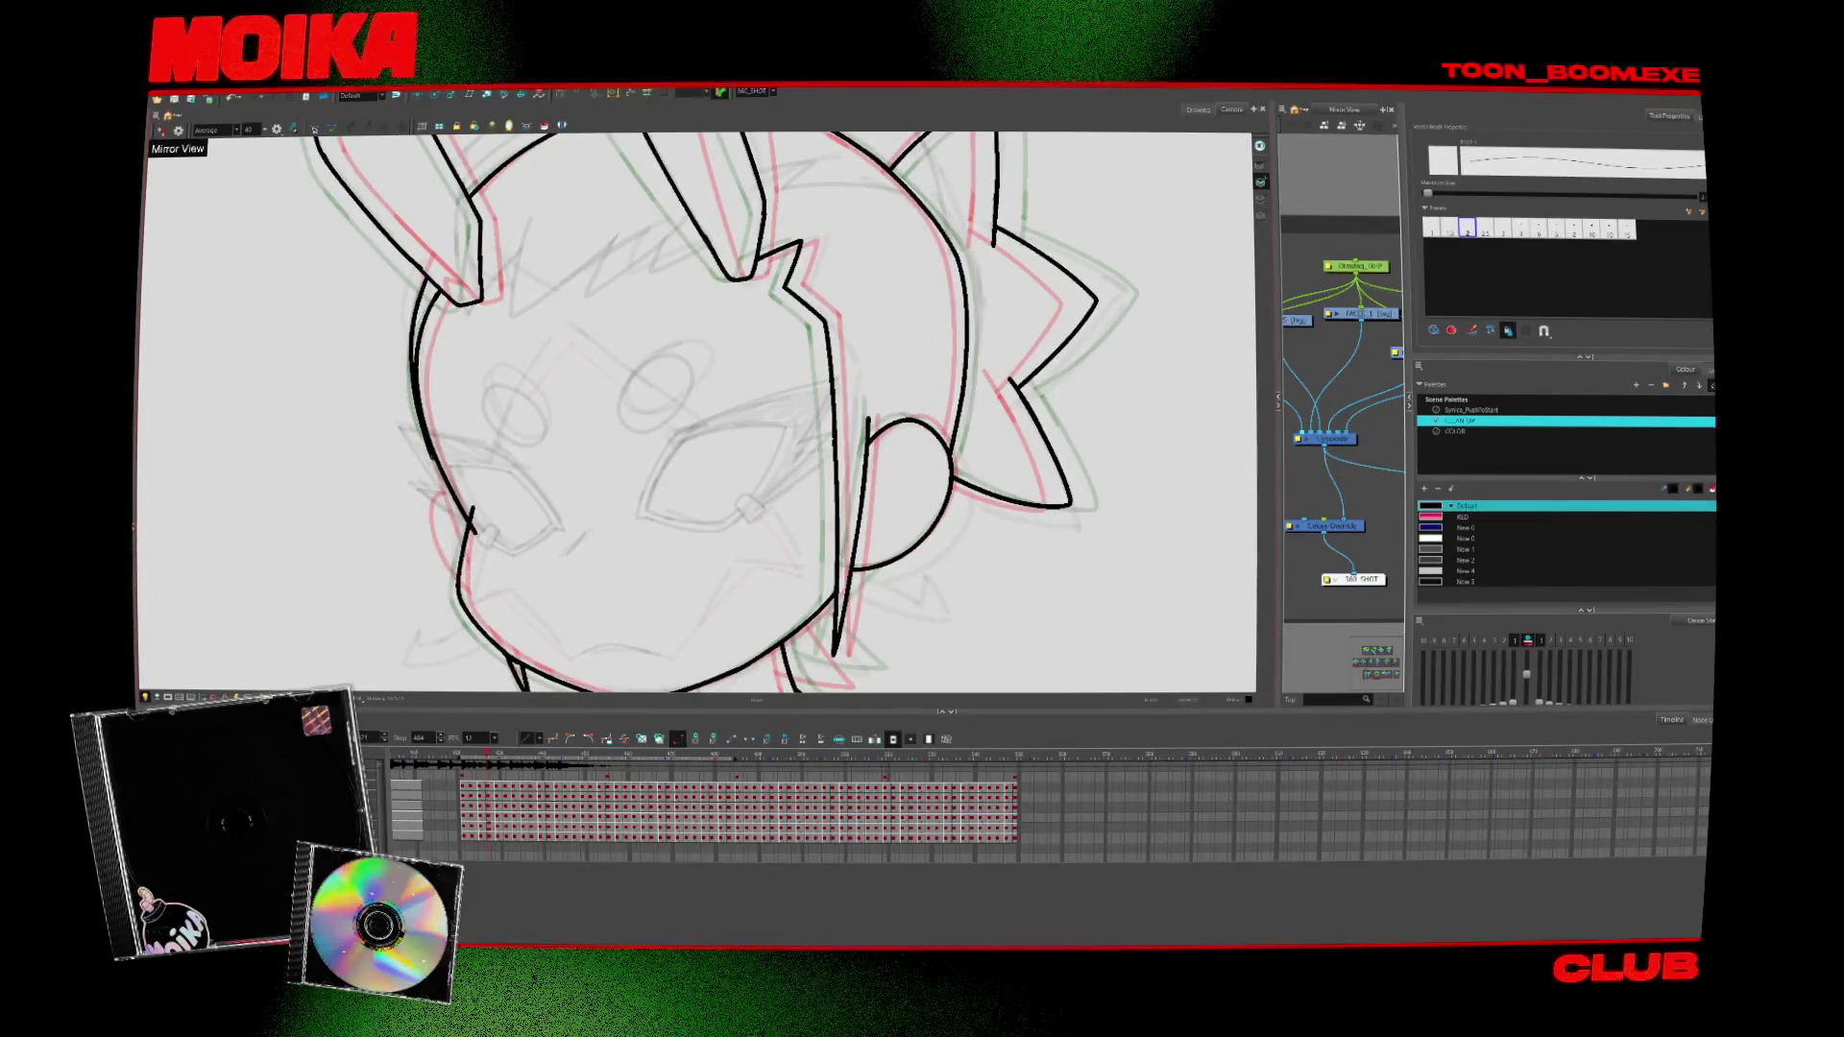
{"action": "key", "text": "period"}
{"action": "key", "text": "period"}
{"action": "key", "text": "comma"}
{"action": "key", "text": "comma"}
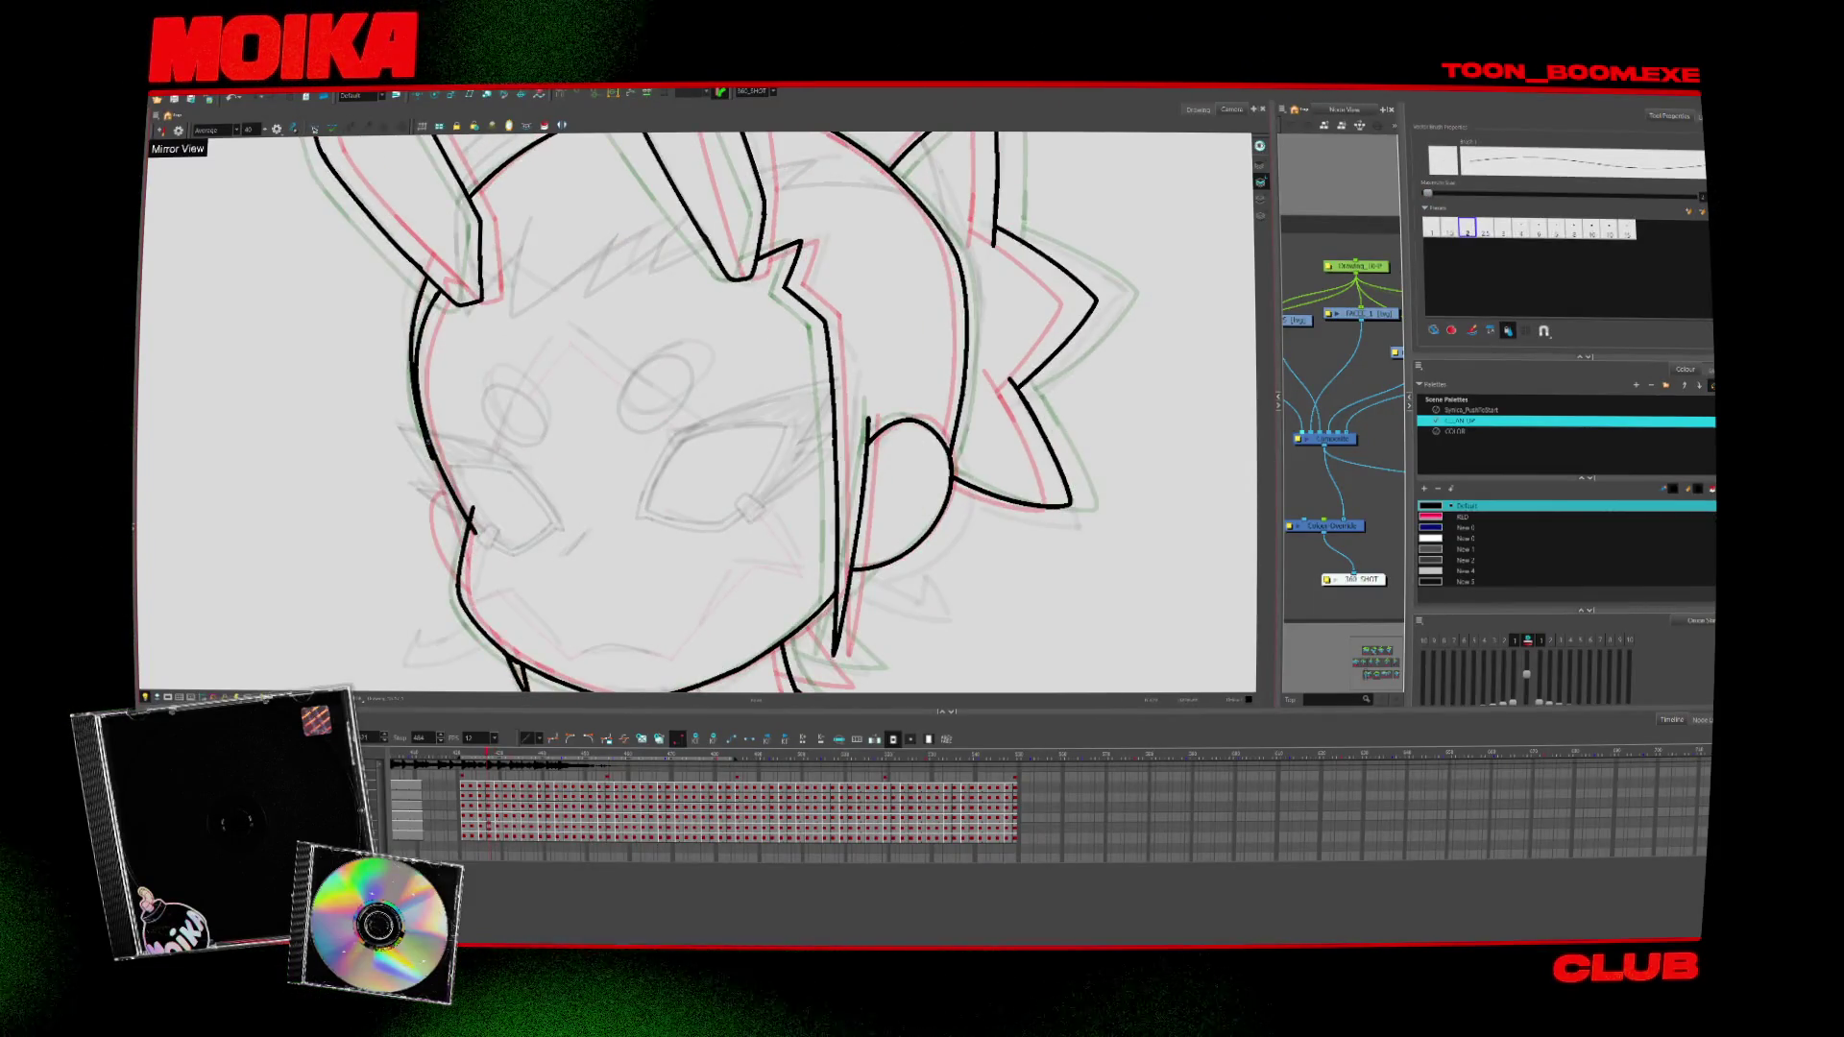
{"action": "key", "text": "alt+t"}
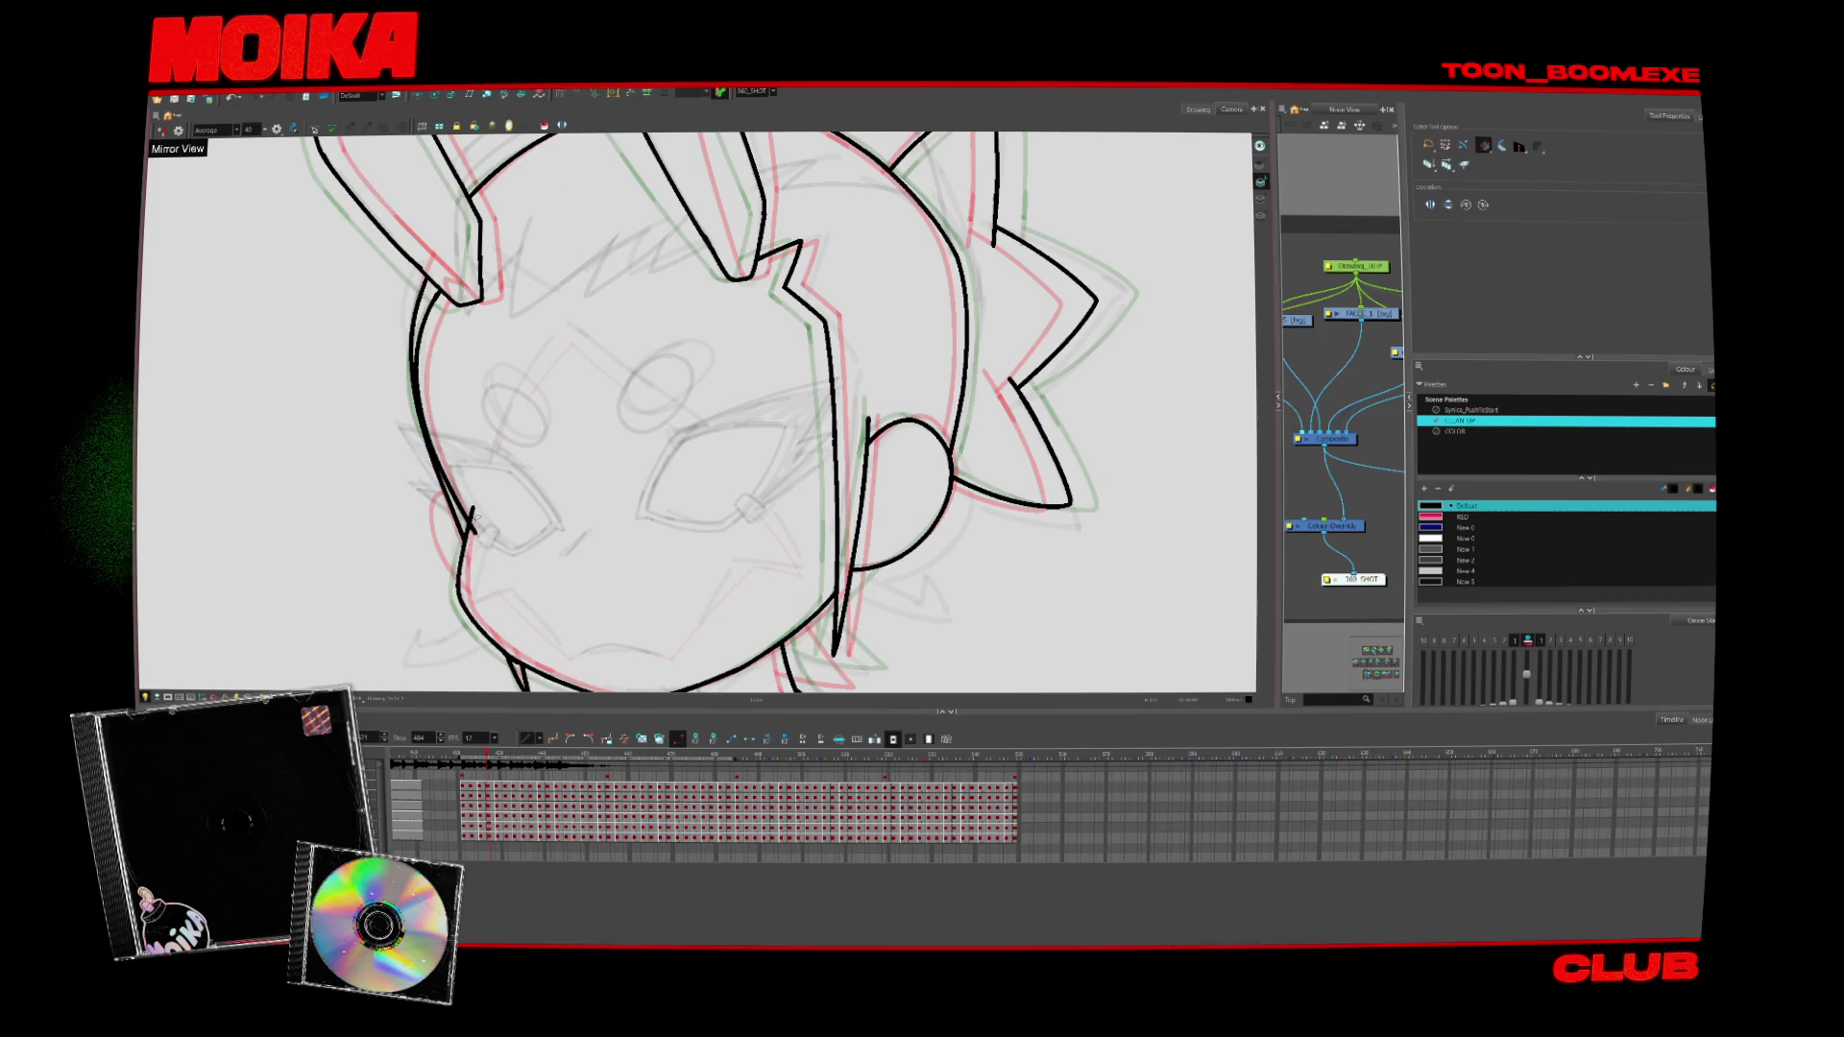
{"action": "key", "text": "period"}
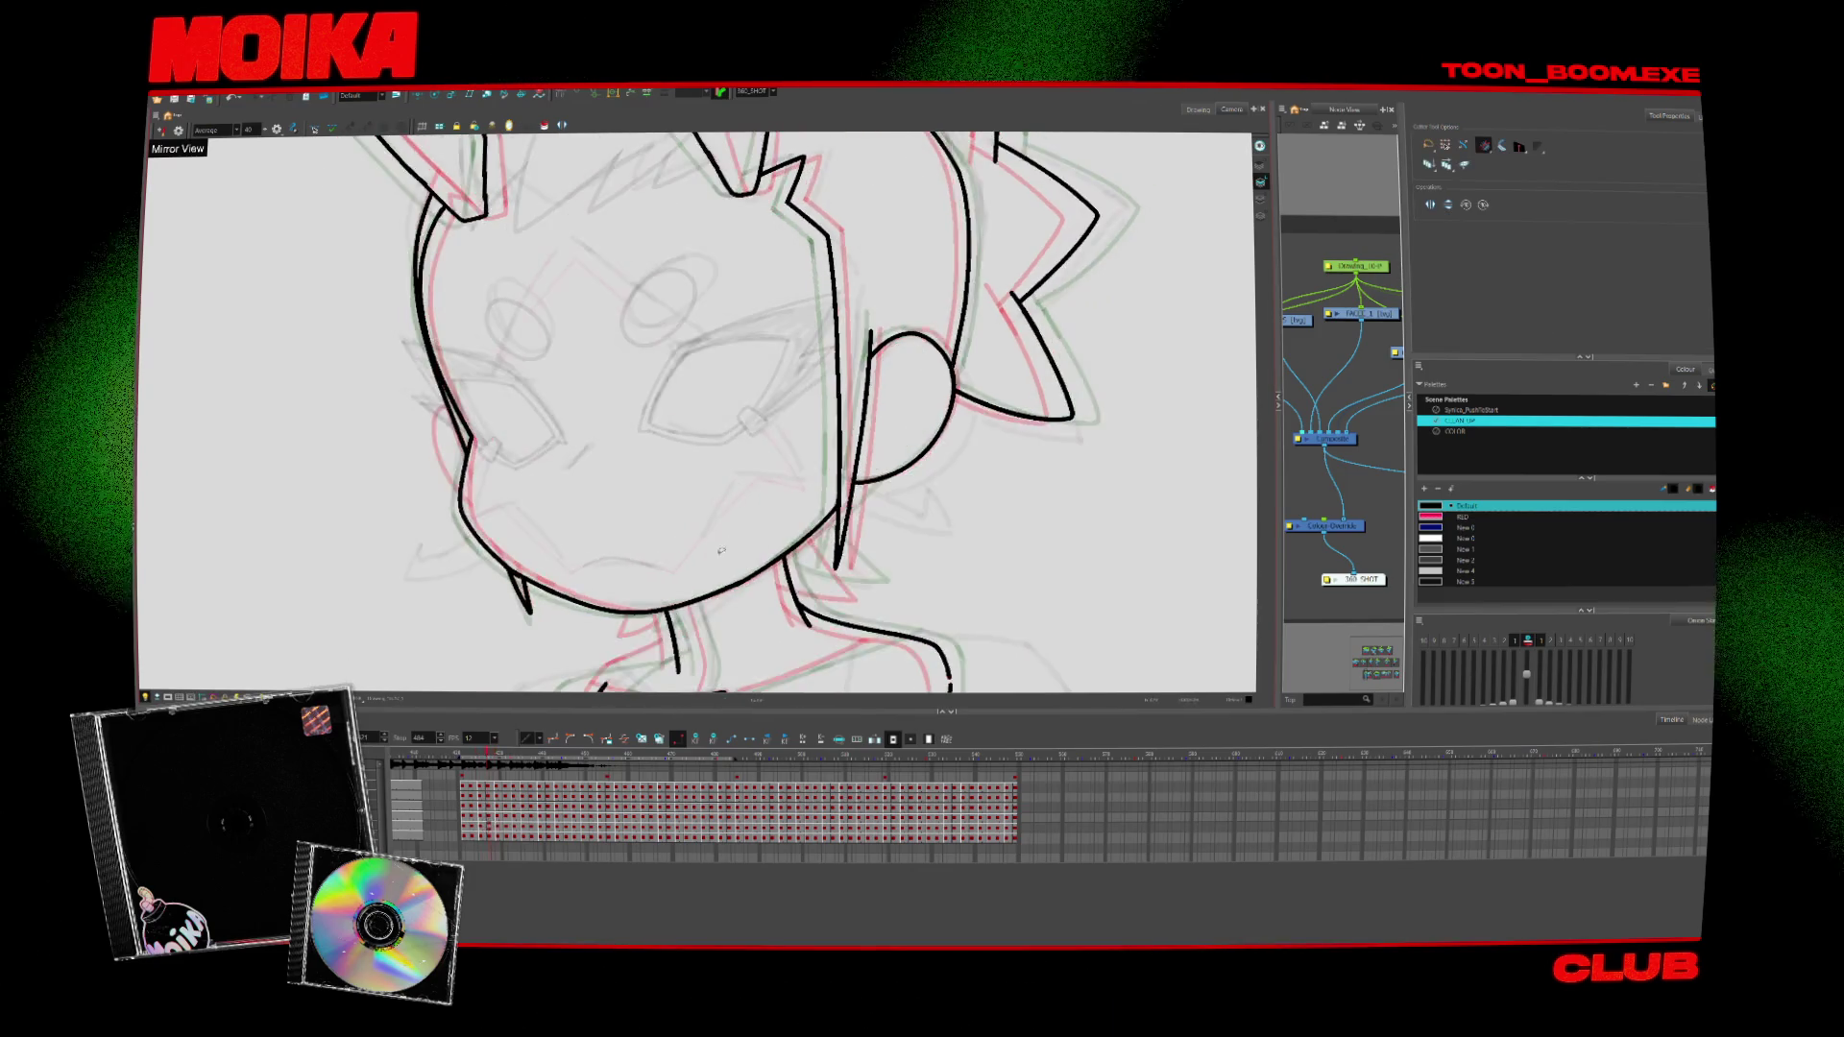
{"action": "key", "text": "period"}
{"action": "key", "text": "period"}
{"action": "key", "text": "comma"}
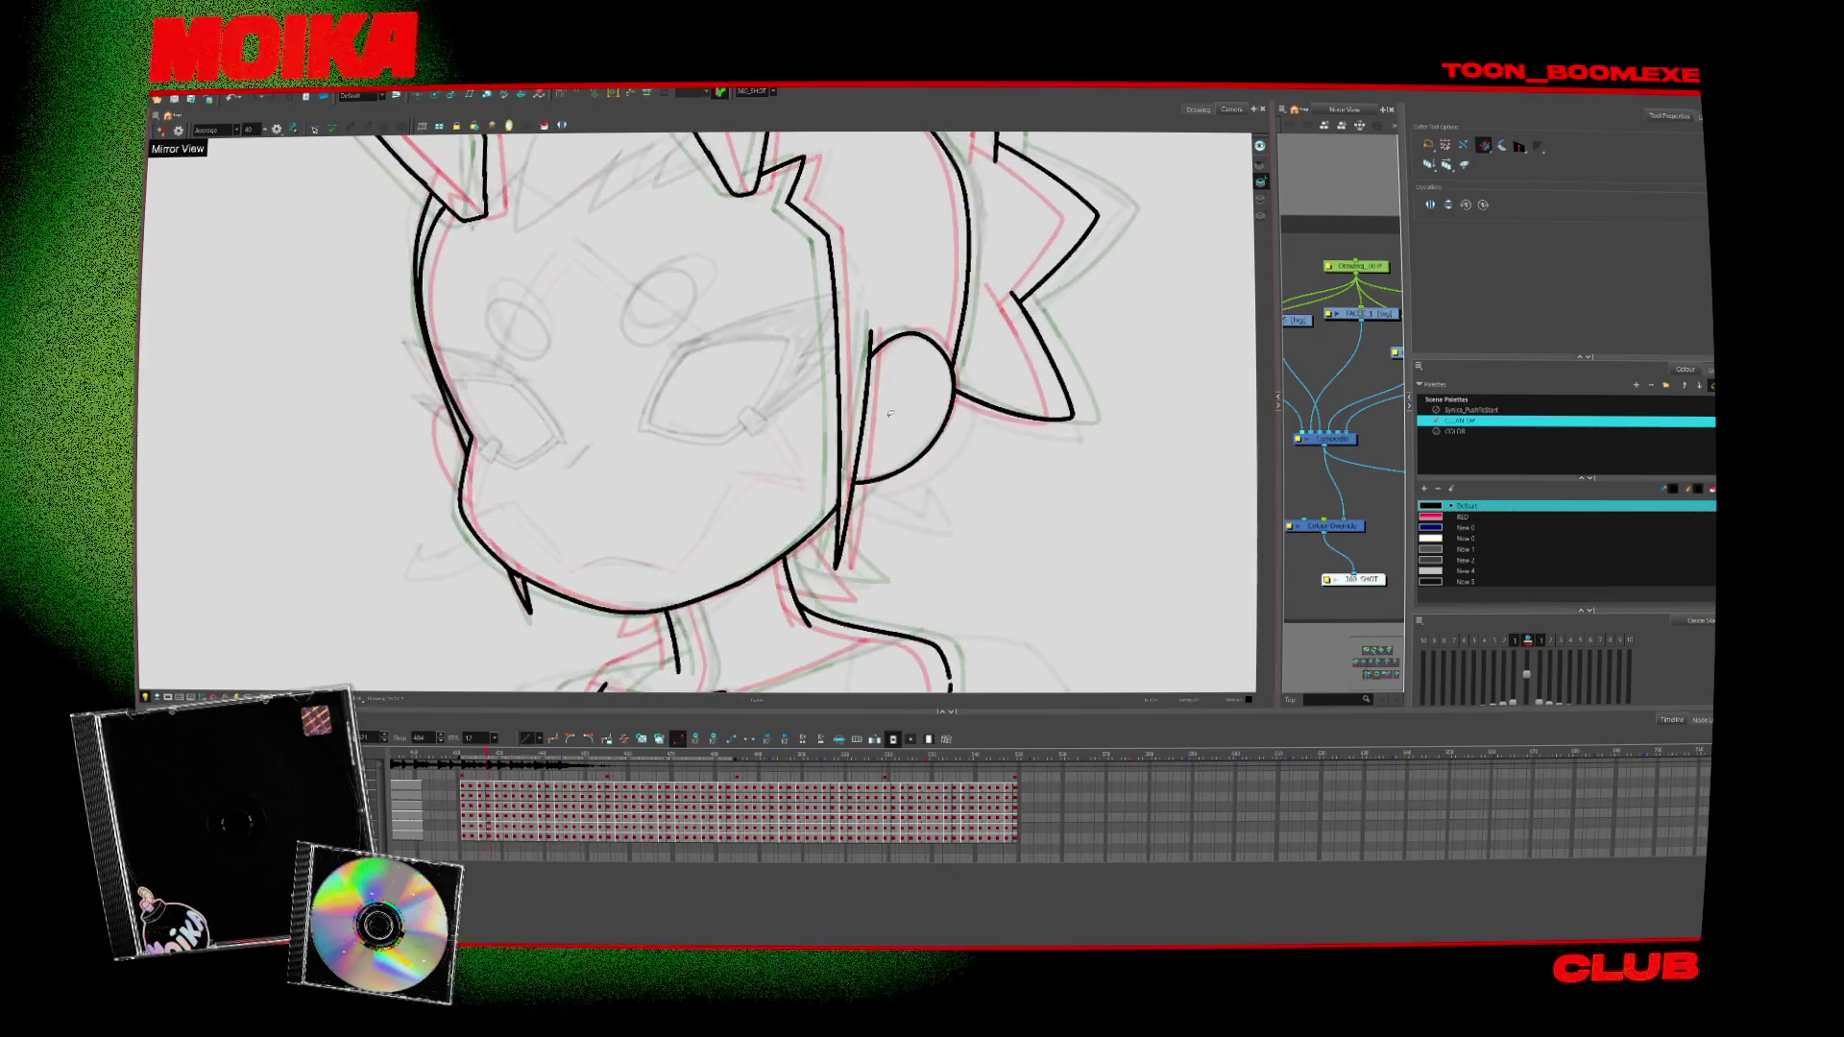
{"action": "key", "text": "period"}
{"action": "key", "text": "period"}
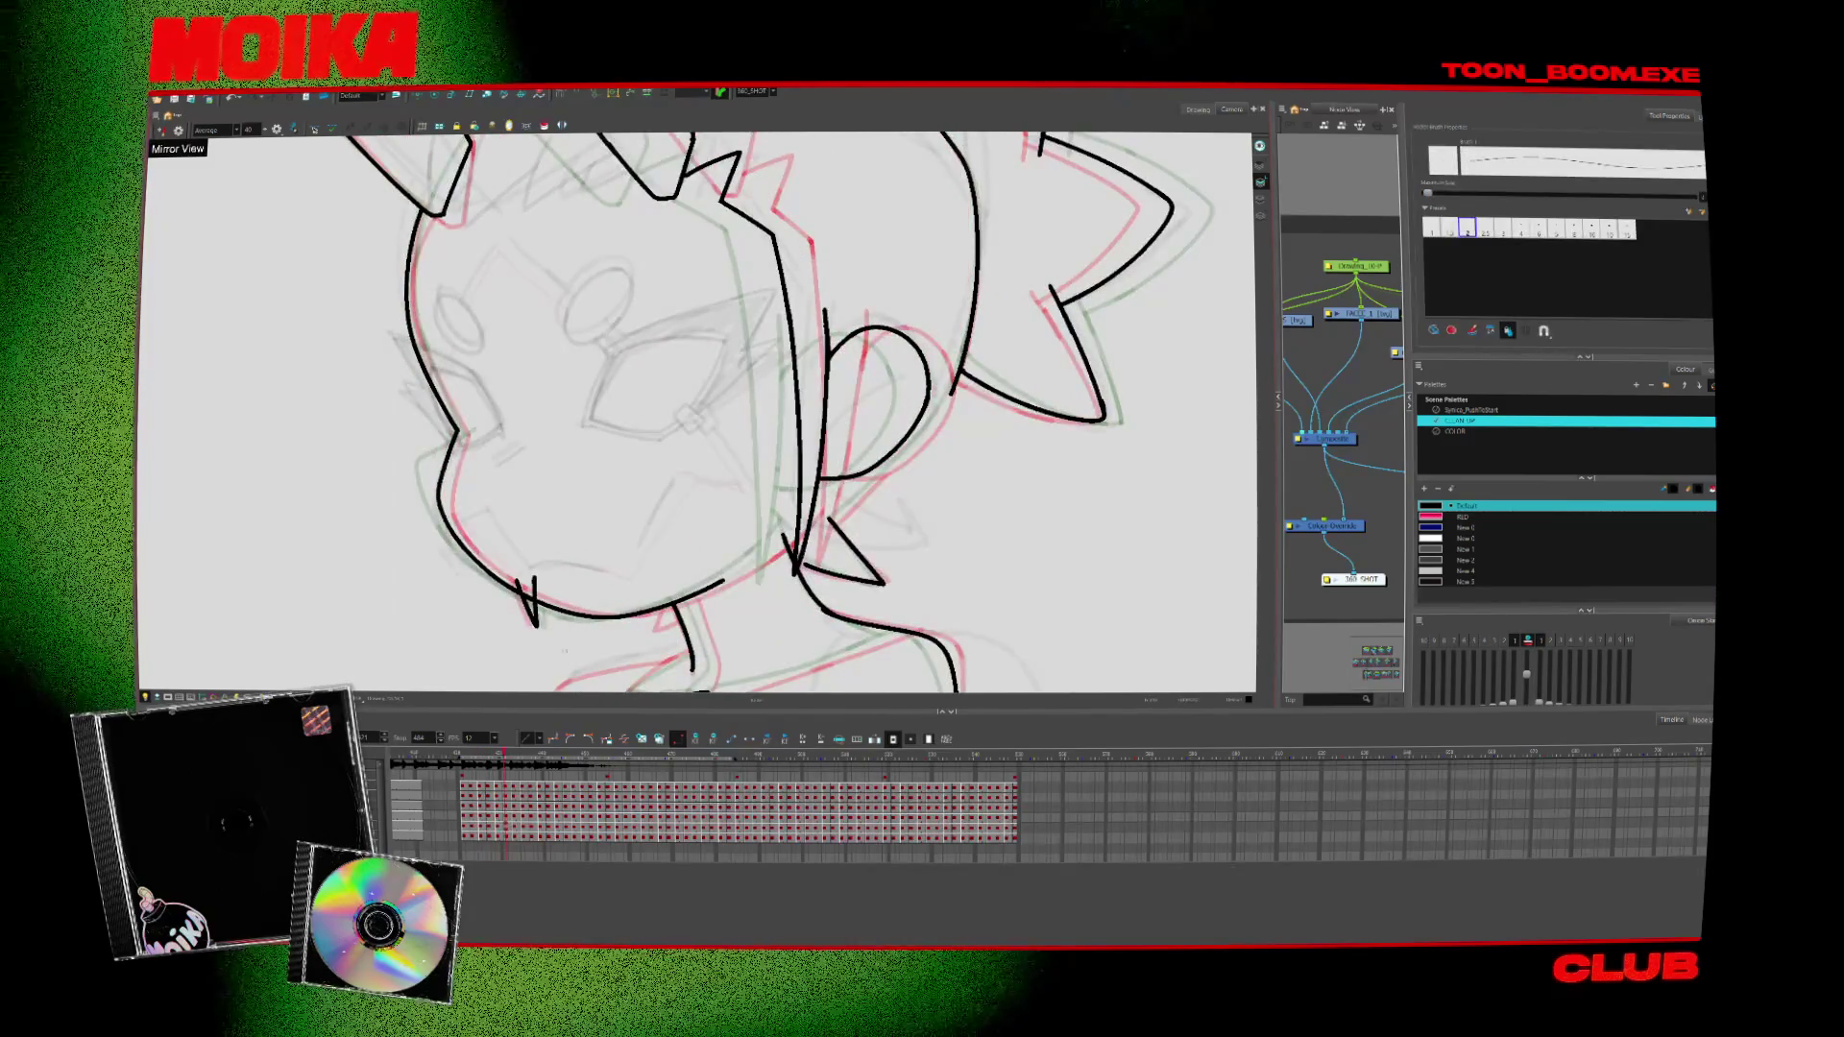
{"action": "key", "text": "alt+x"}
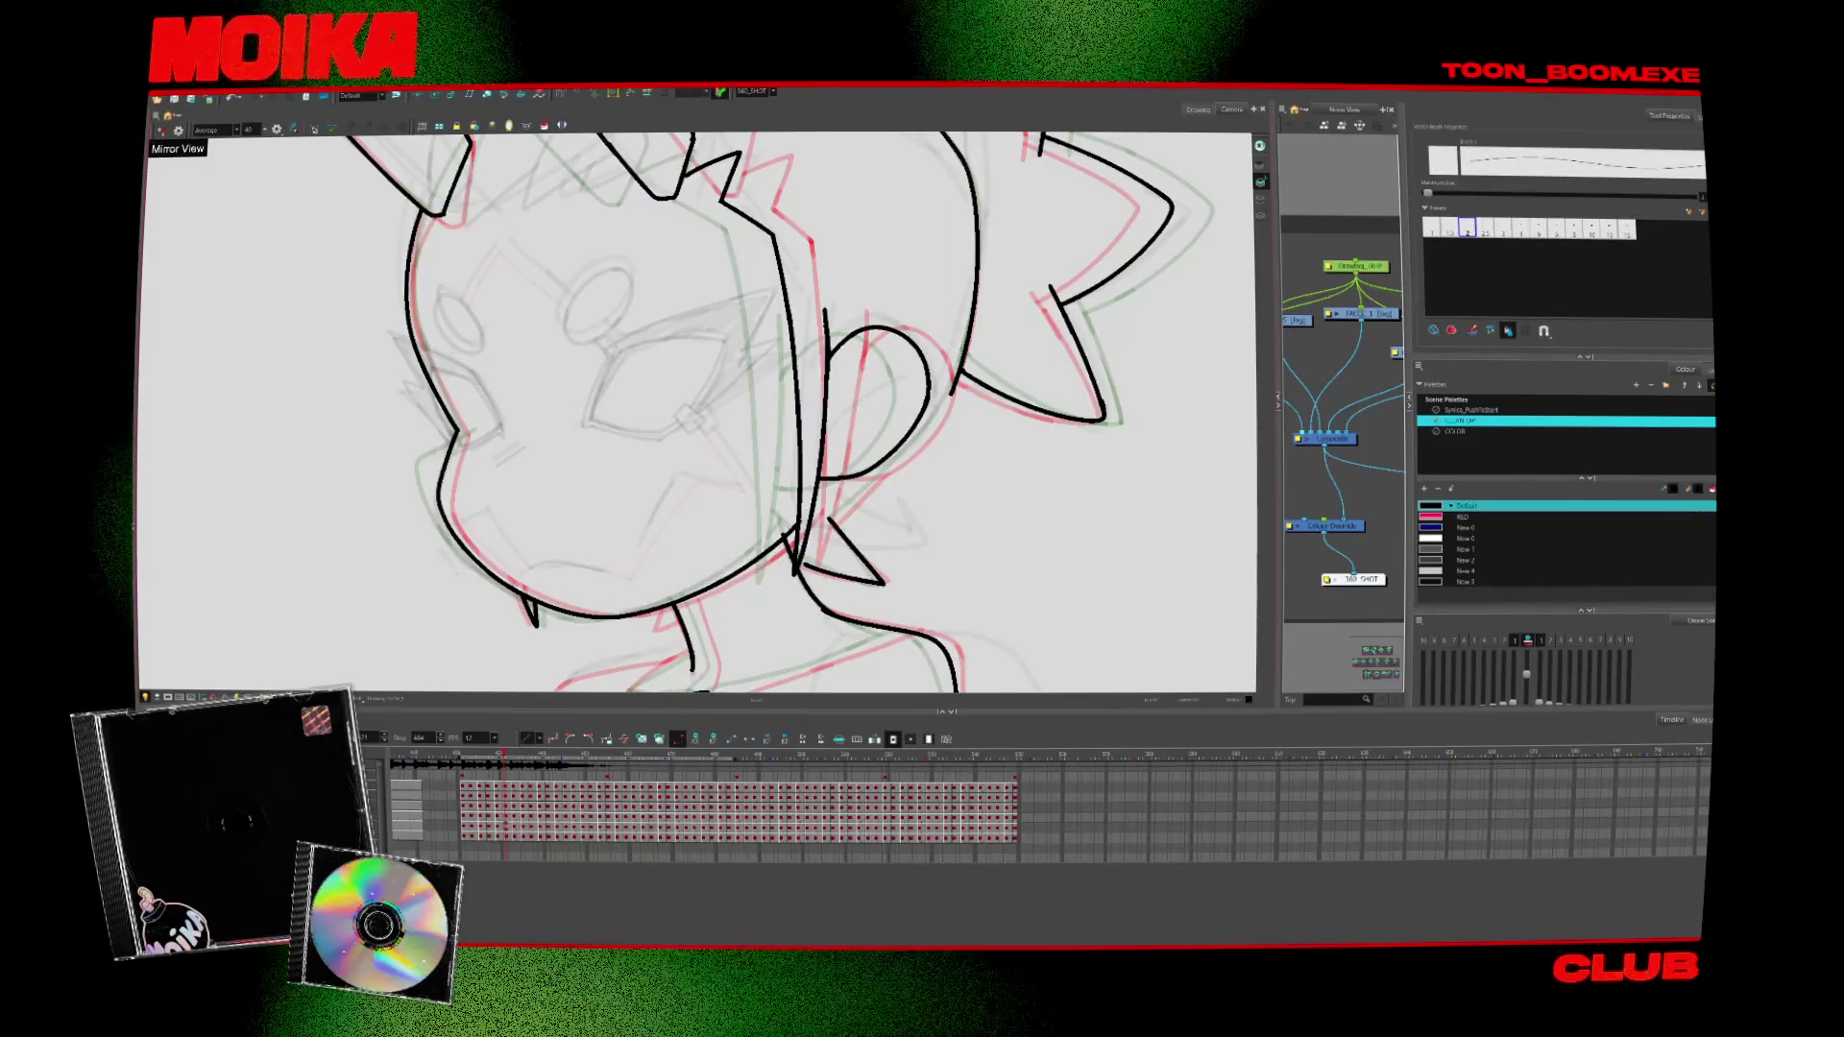
{"action": "key", "text": "period"}
{"action": "key", "text": "period"}
{"action": "key", "text": "comma"}
{"action": "key", "text": "comma"}
{"action": "key", "text": "alt+s"}
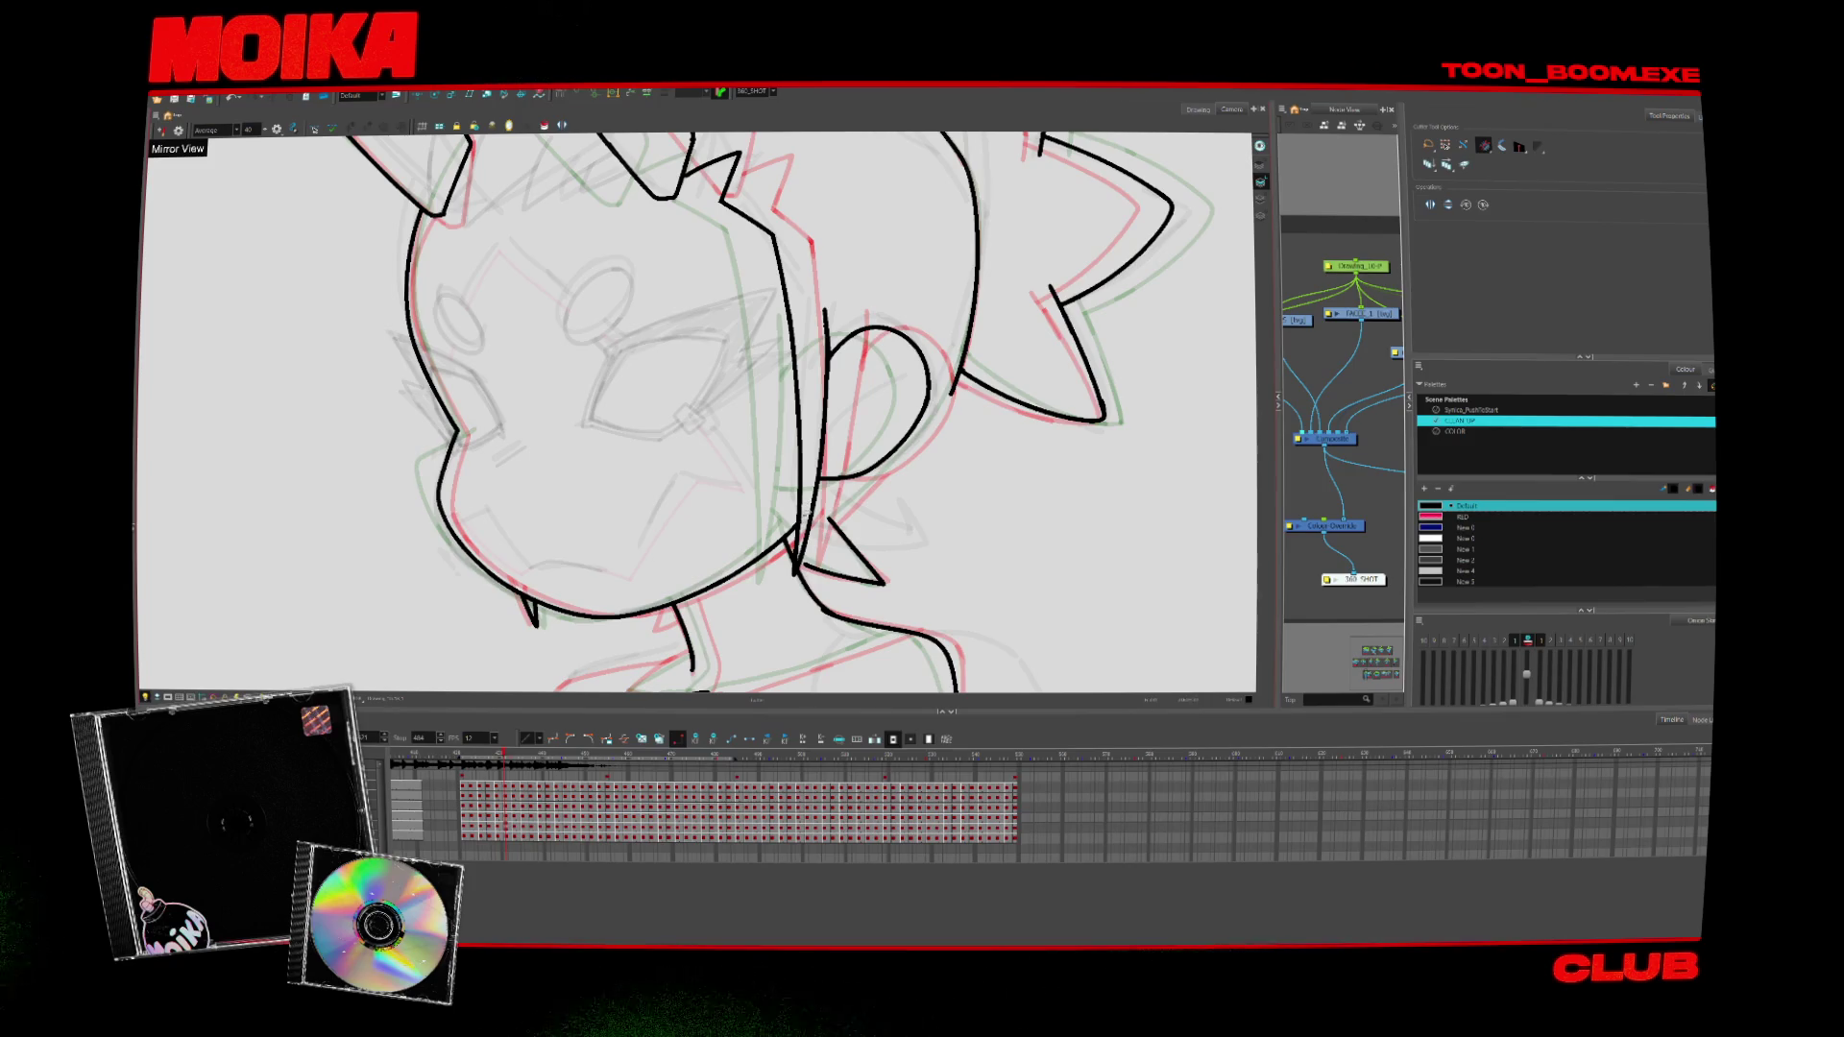
Advance to a later pose and ink a line along the ear curl beside the face
{"action": "key", "text": "alt+x"}
{"action": "key", "text": "period"}
{"action": "key", "text": "period"}
{"action": "key", "text": "period"}
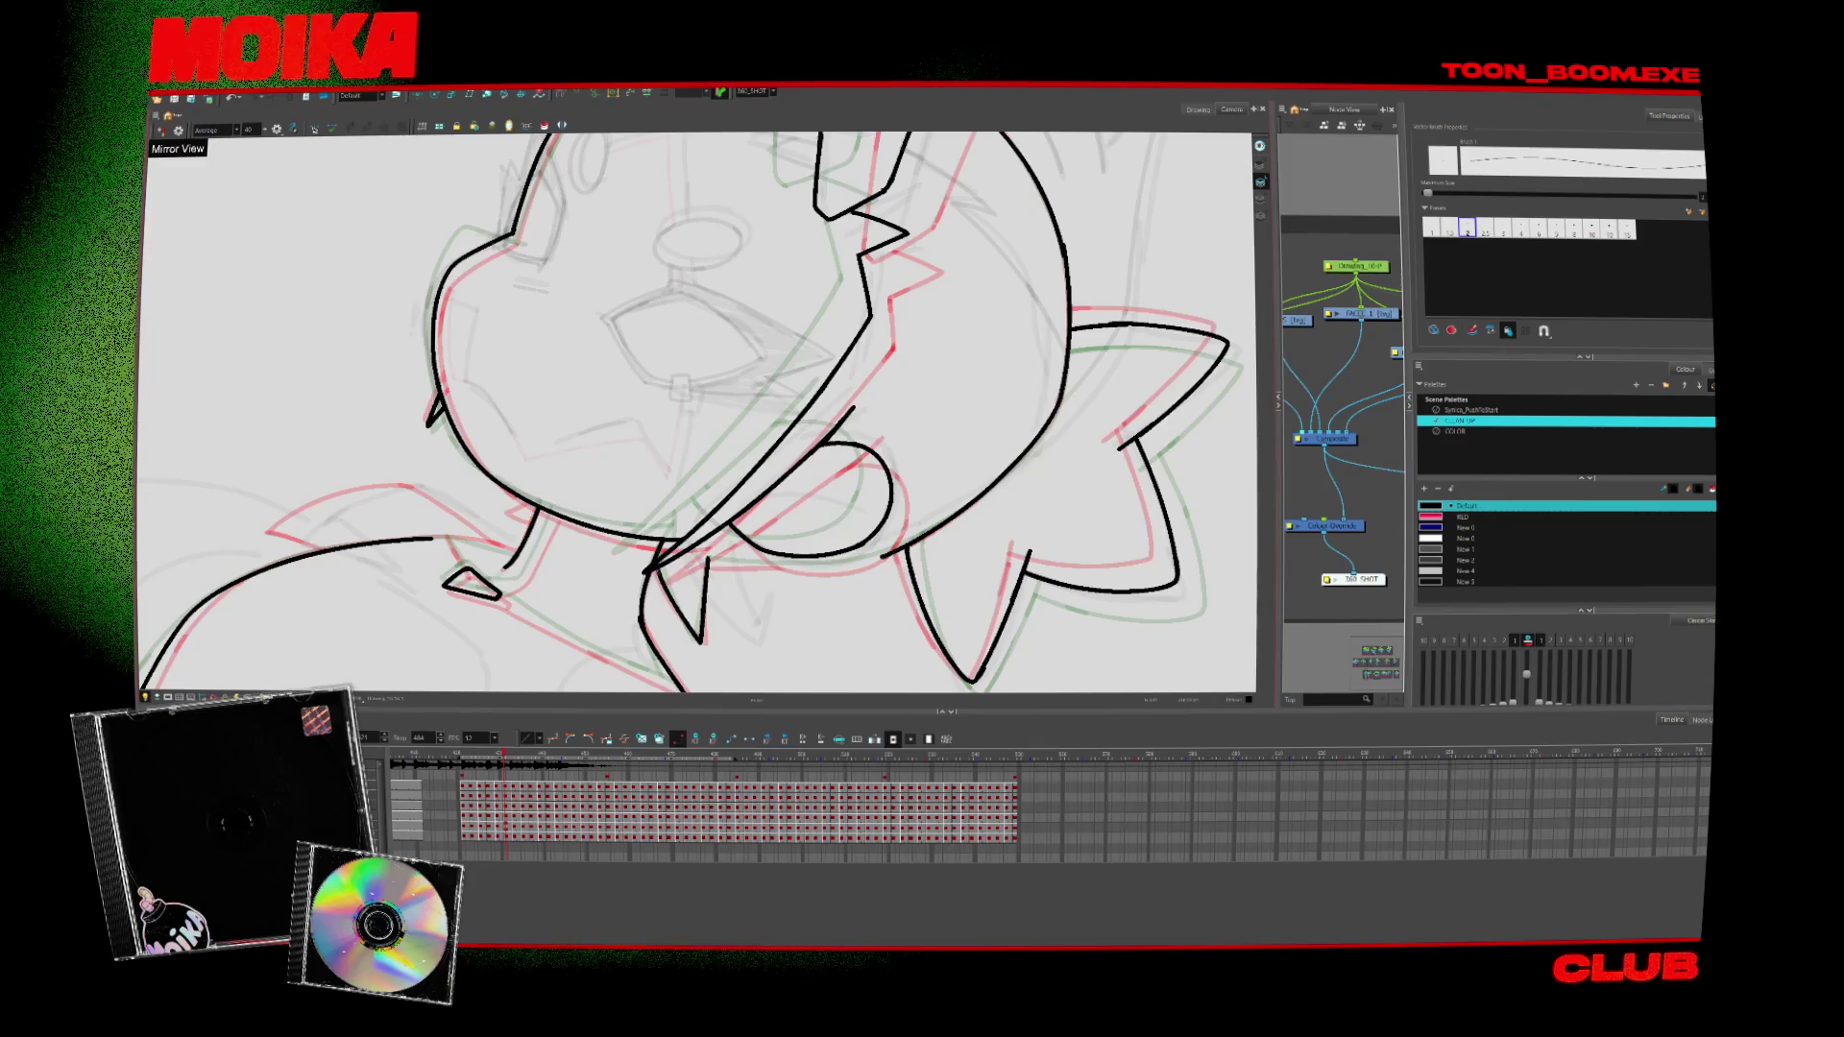
{"action": "key", "text": "period"}
{"action": "key", "text": "period"}
{"action": "key", "text": "period"}
{"action": "key", "text": "period"}
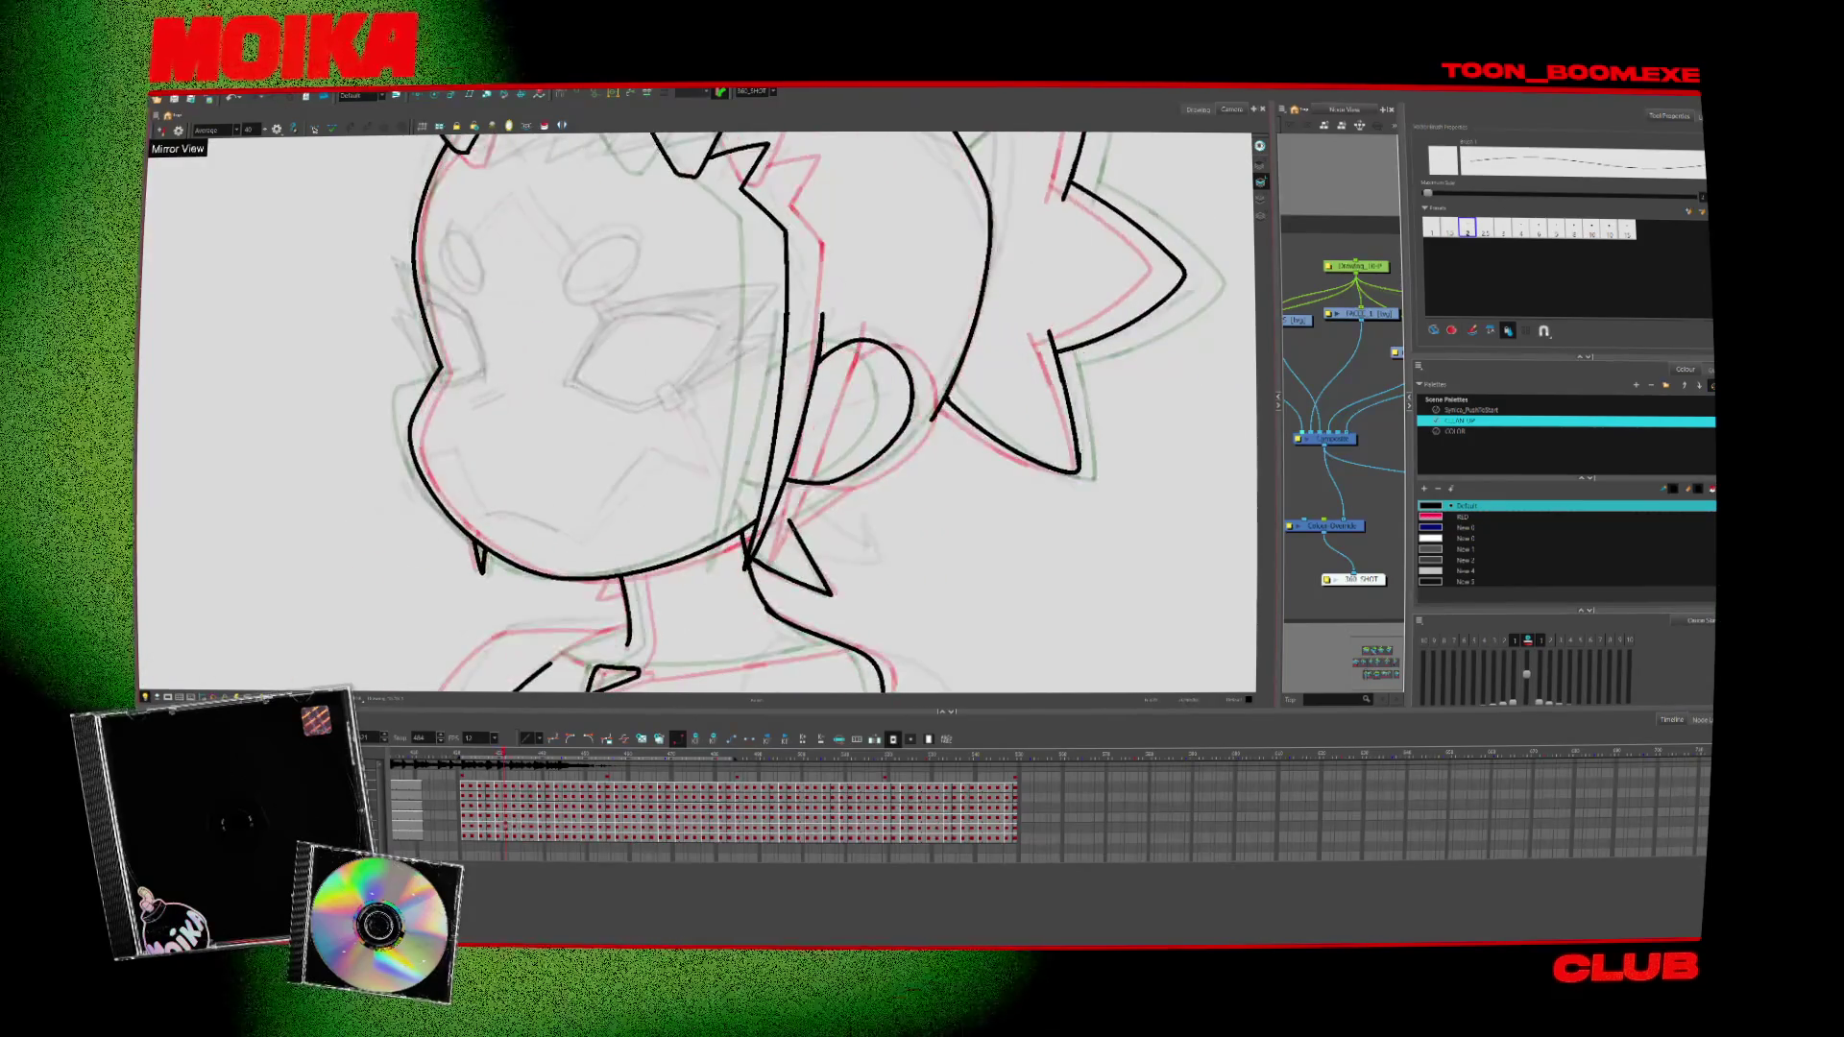
{"action": "key", "text": "period"}
{"action": "key", "text": "period"}
{"action": "key", "text": "period"}
{"action": "key", "text": "period"}
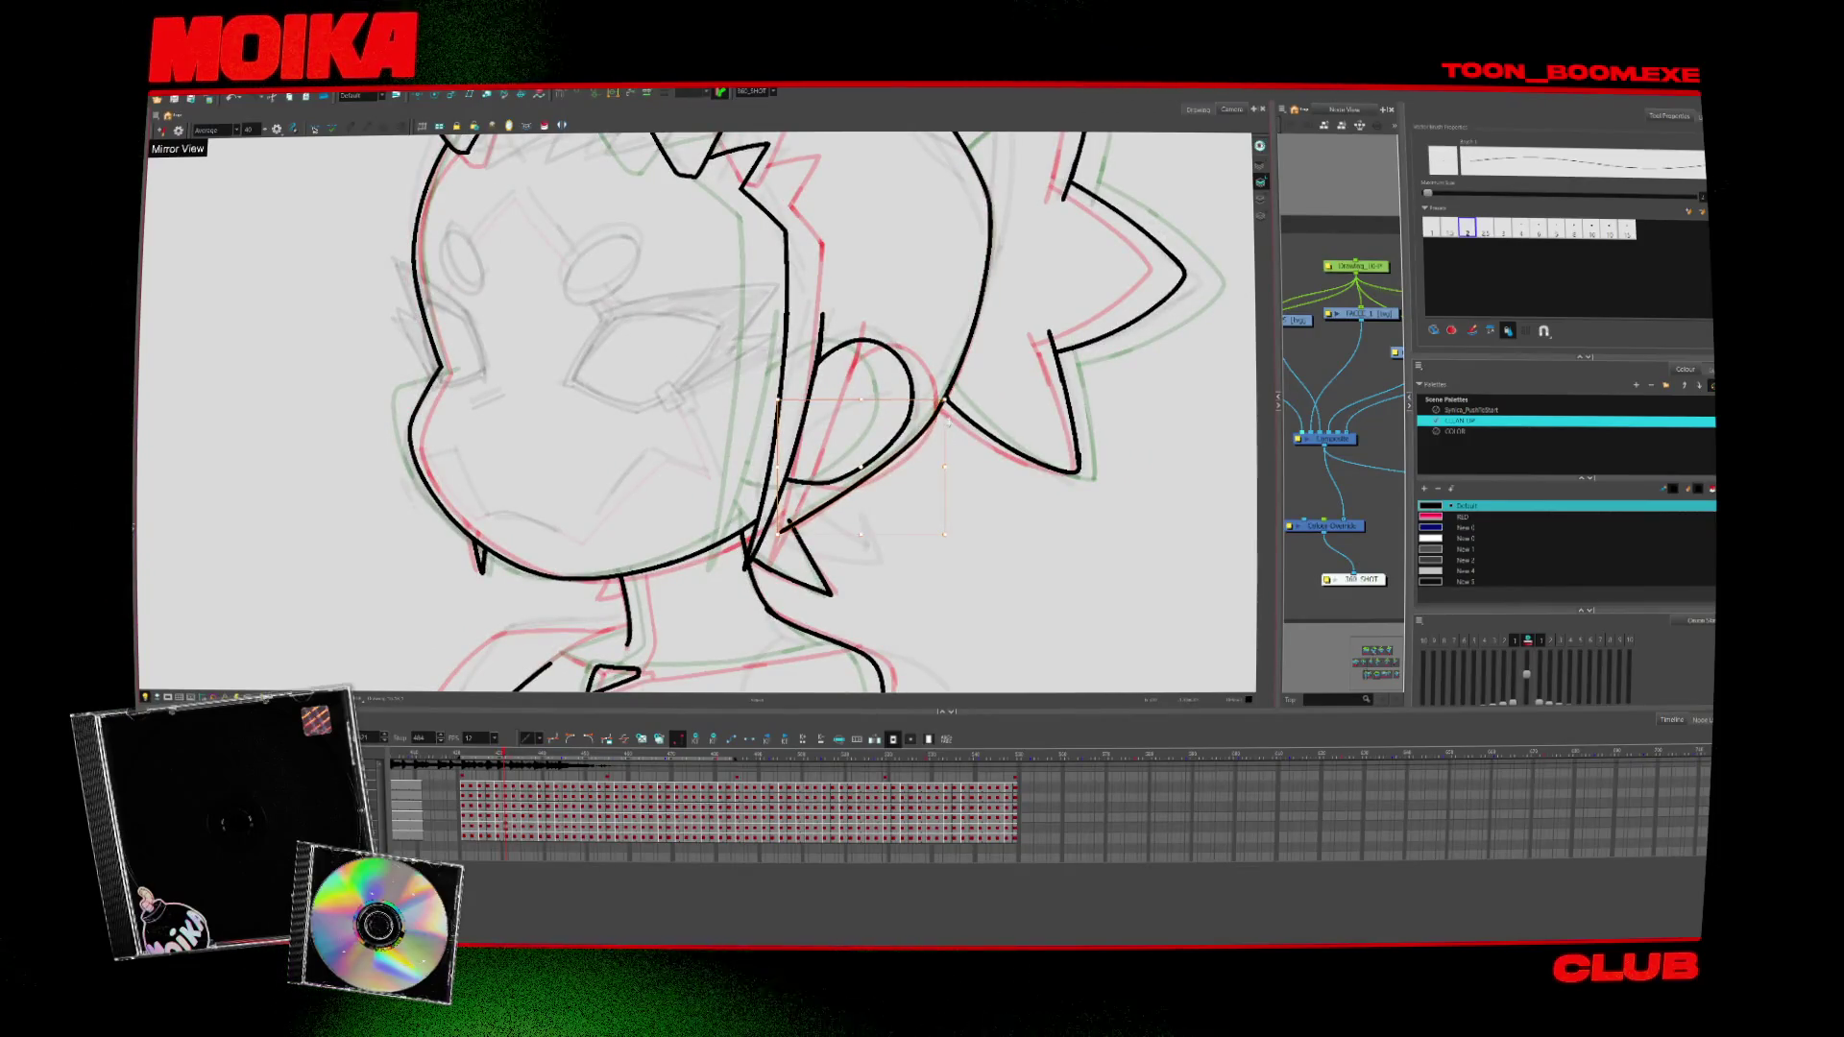
{"action": "key", "text": "alt+t"}
{"action": "key", "text": "period"}
{"action": "key", "text": "period"}
{"action": "key", "text": "period"}
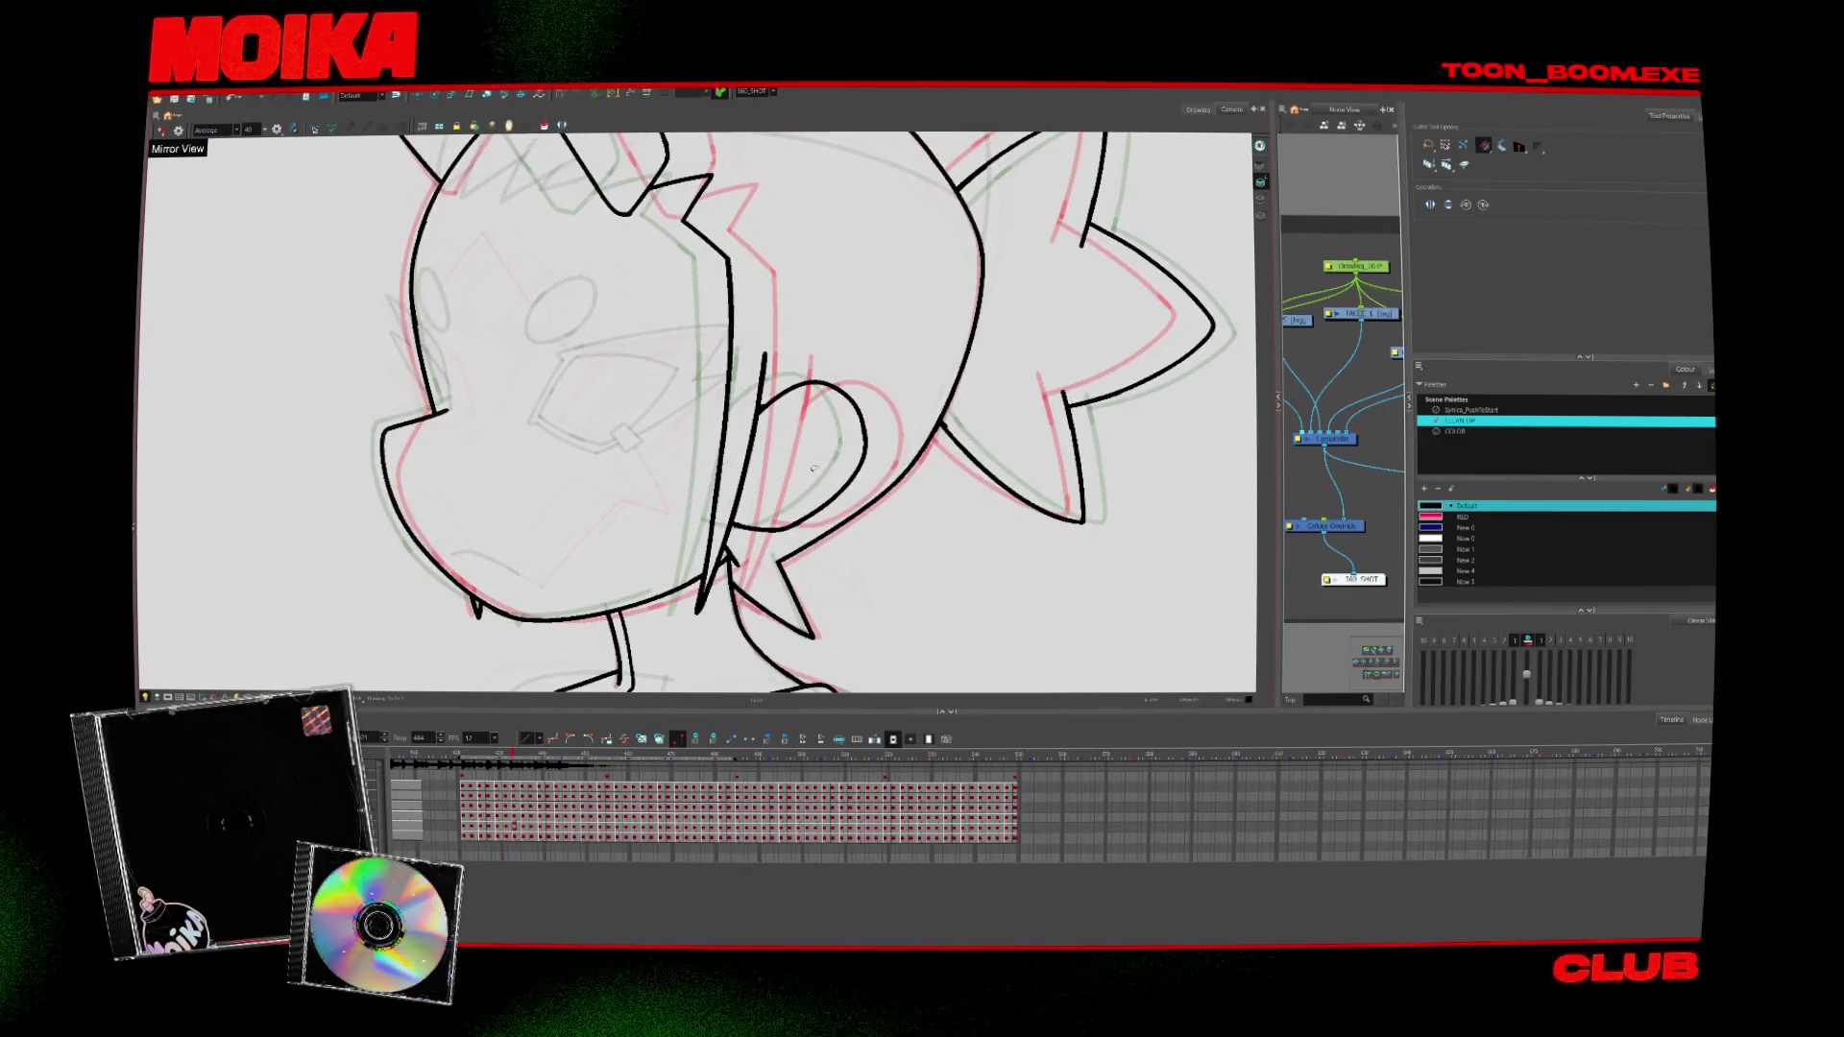
{"action": "key", "text": "period"}
{"action": "key", "text": "alt+b"}
{"action": "key", "text": "period"}
{"action": "key", "text": "period"}
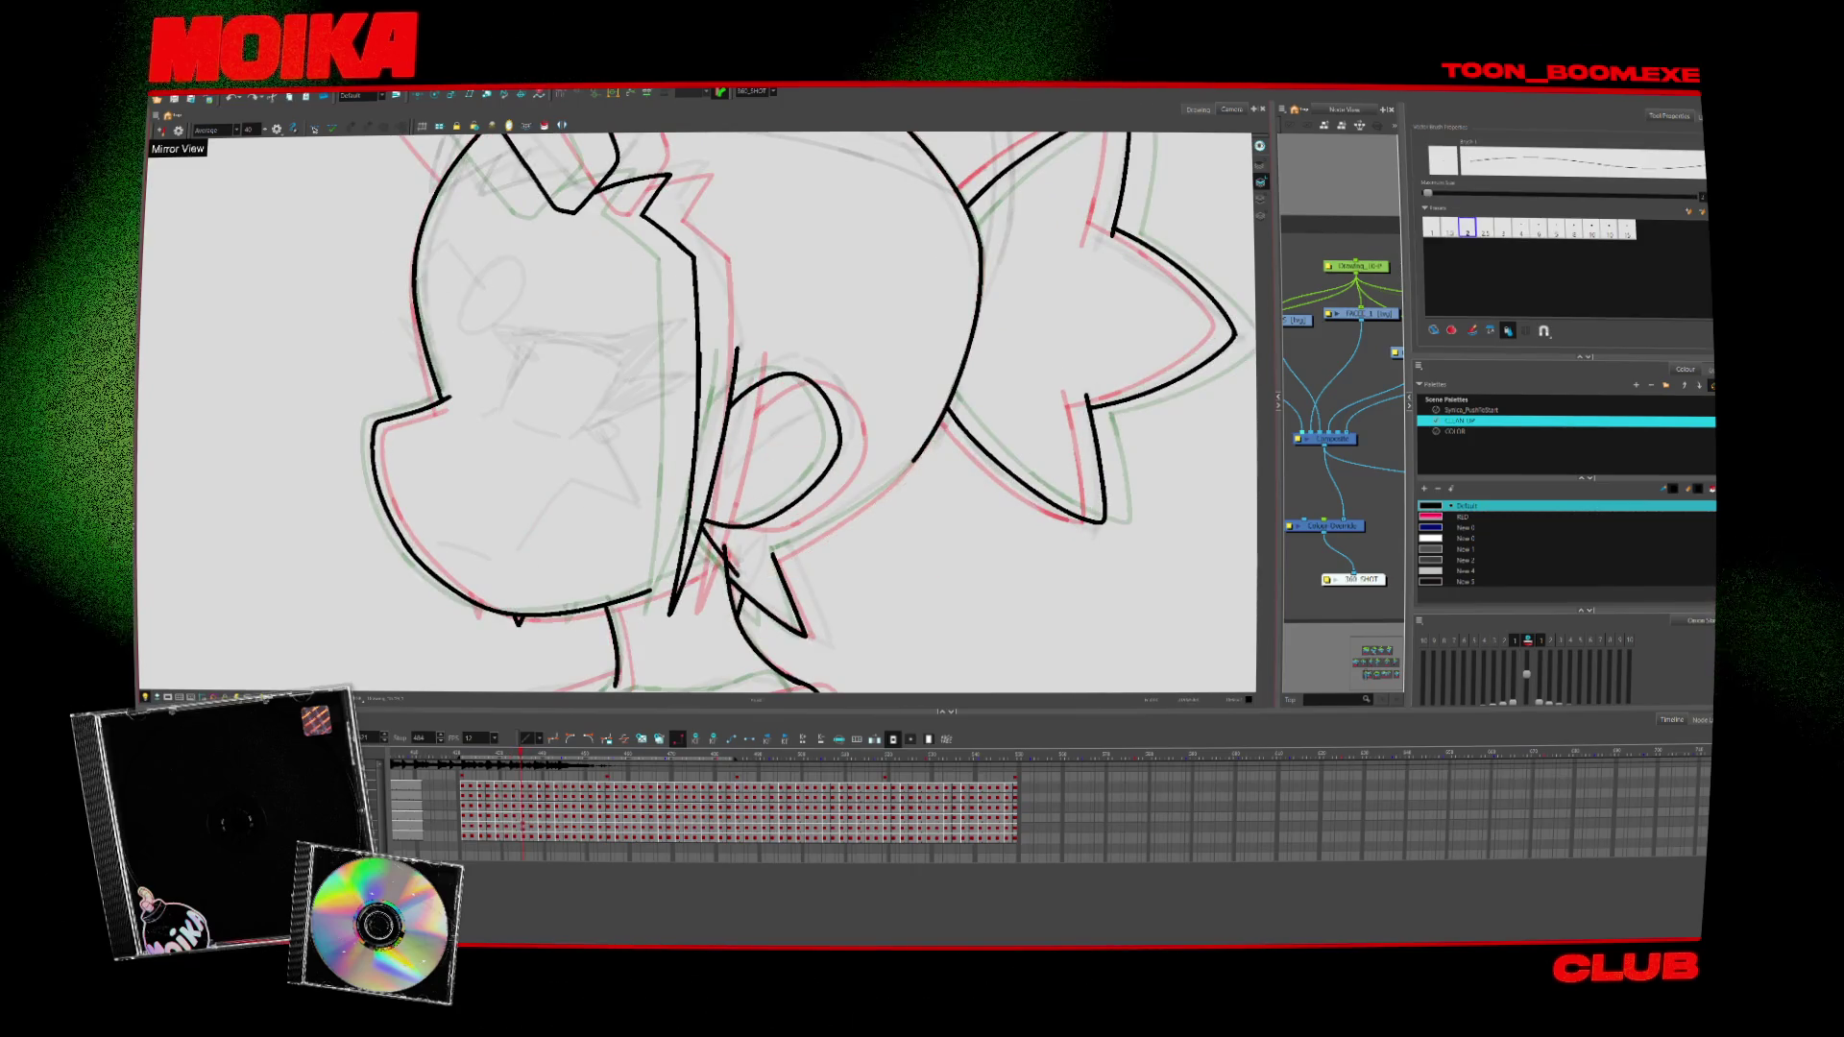
{"action": "key", "text": "alt+t"}
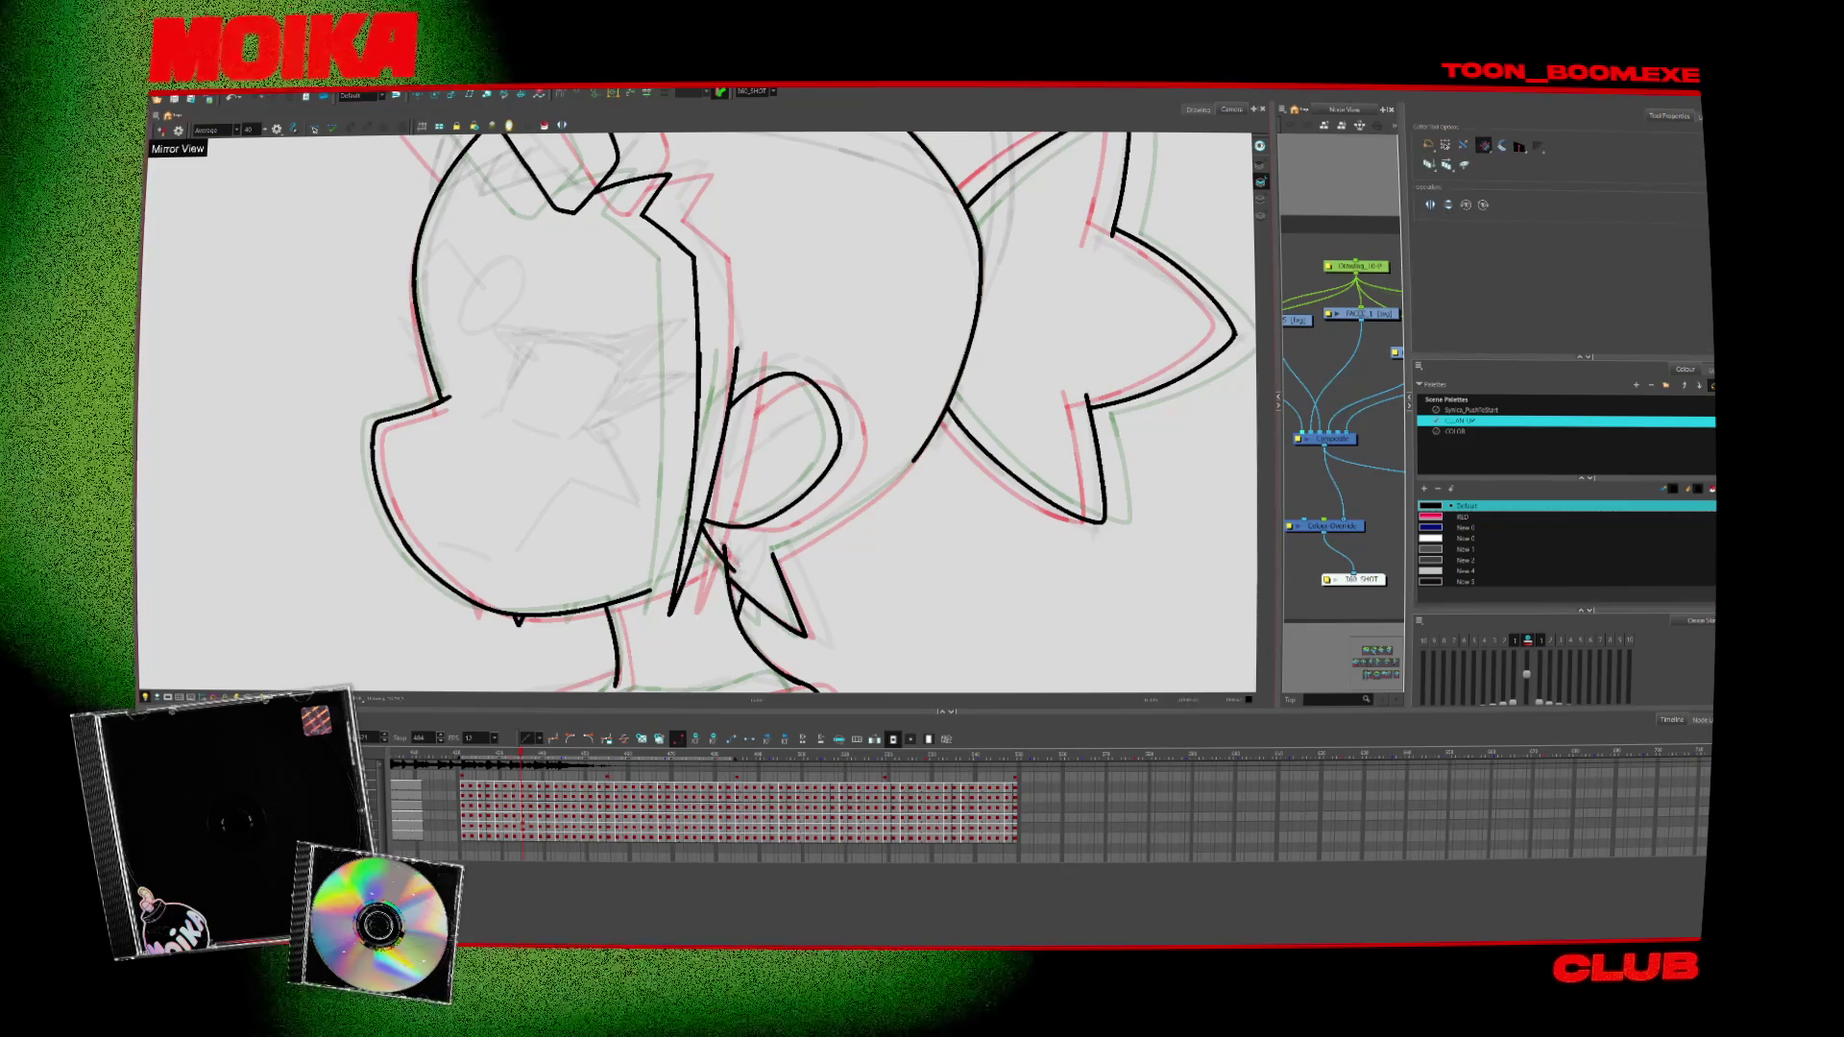
{"action": "key", "text": "alt+b"}
{"action": "left_click_drag", "start_coordinate": [927, 443], "coordinate": [768, 562]}
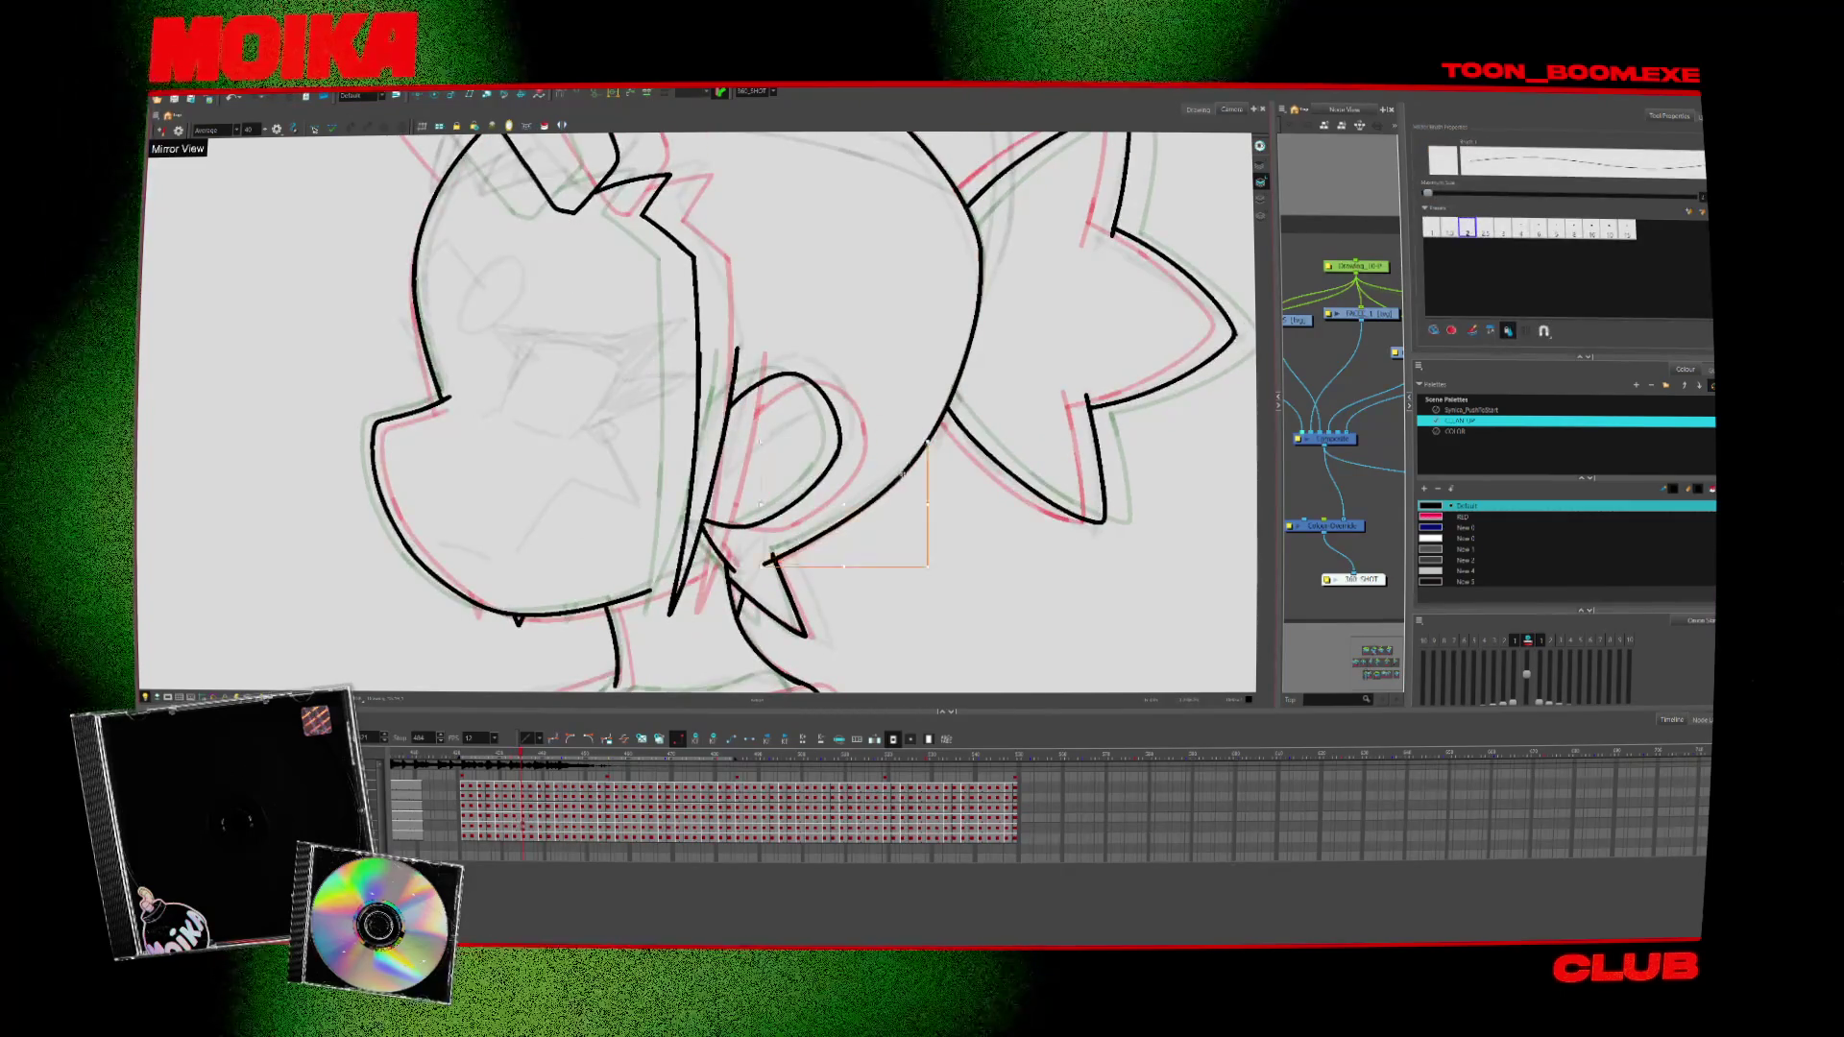
Step back a few drawings and ink a short stroke inside the left eye
{"action": "key", "text": "alt+t"}
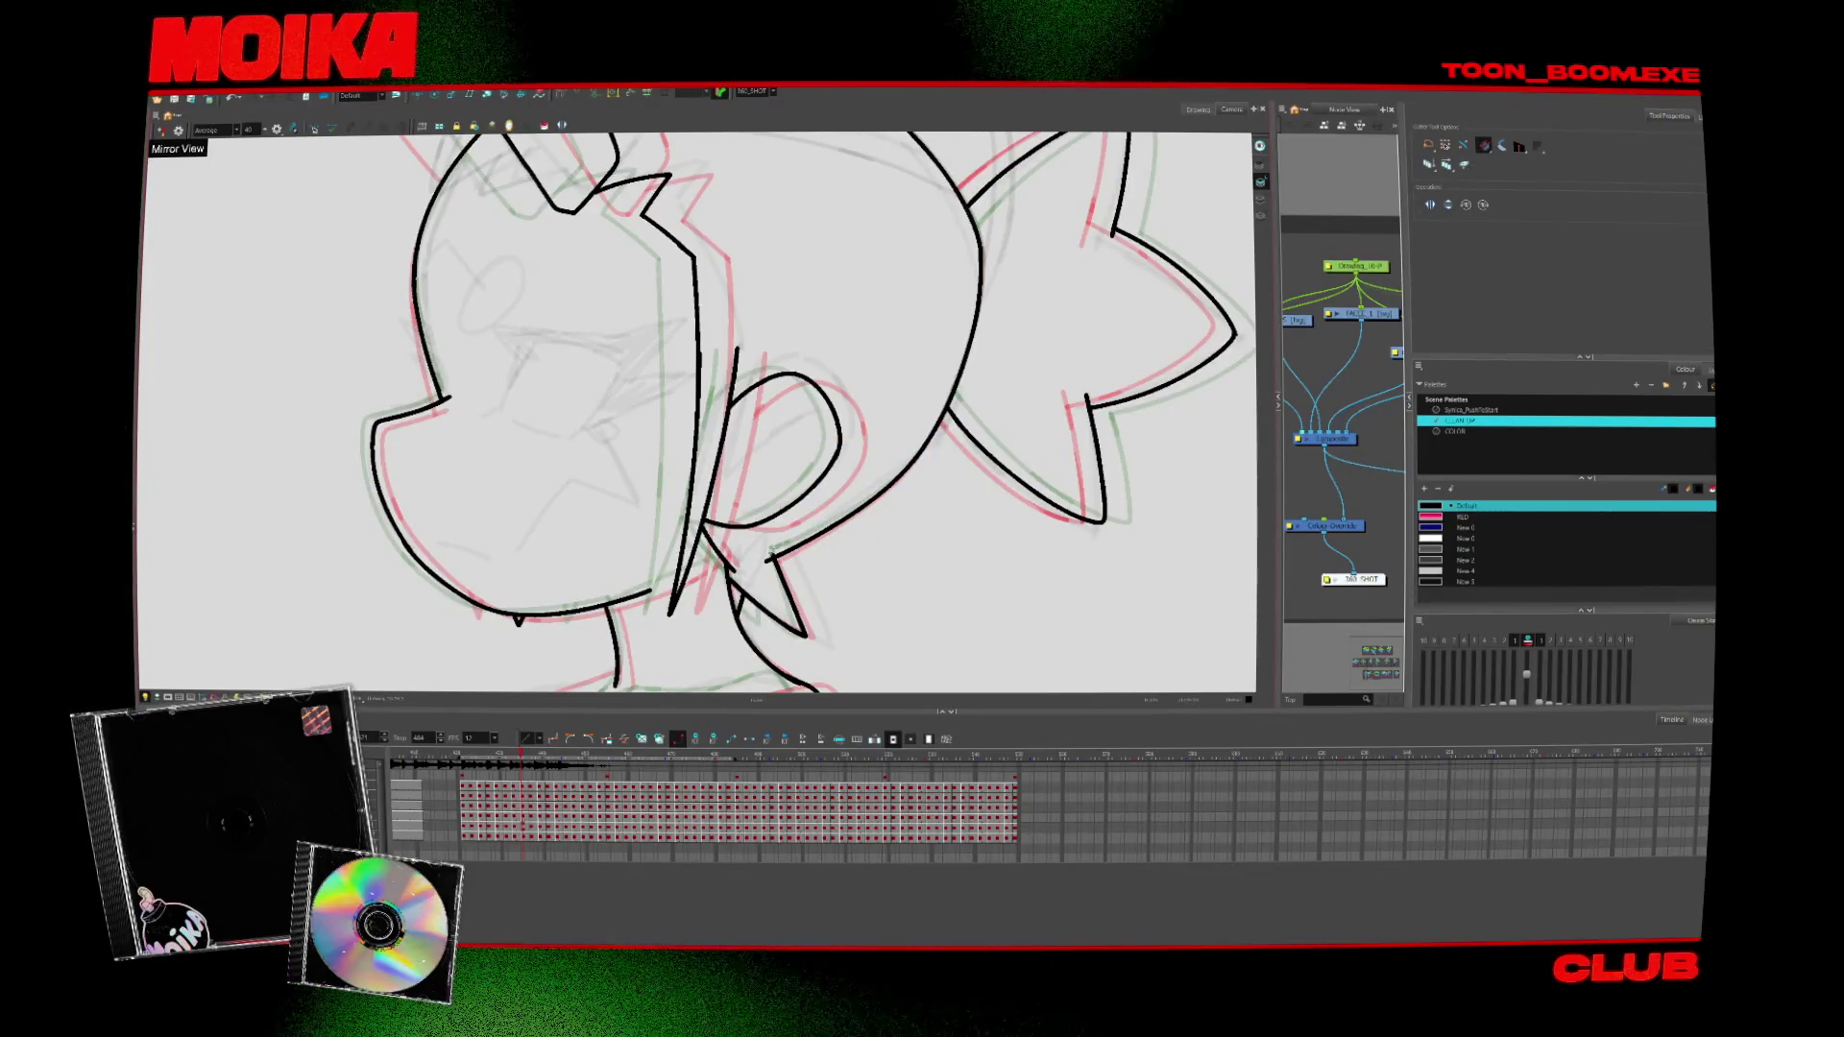
{"action": "key", "text": "comma"}
{"action": "key", "text": "comma"}
{"action": "key", "text": "comma"}
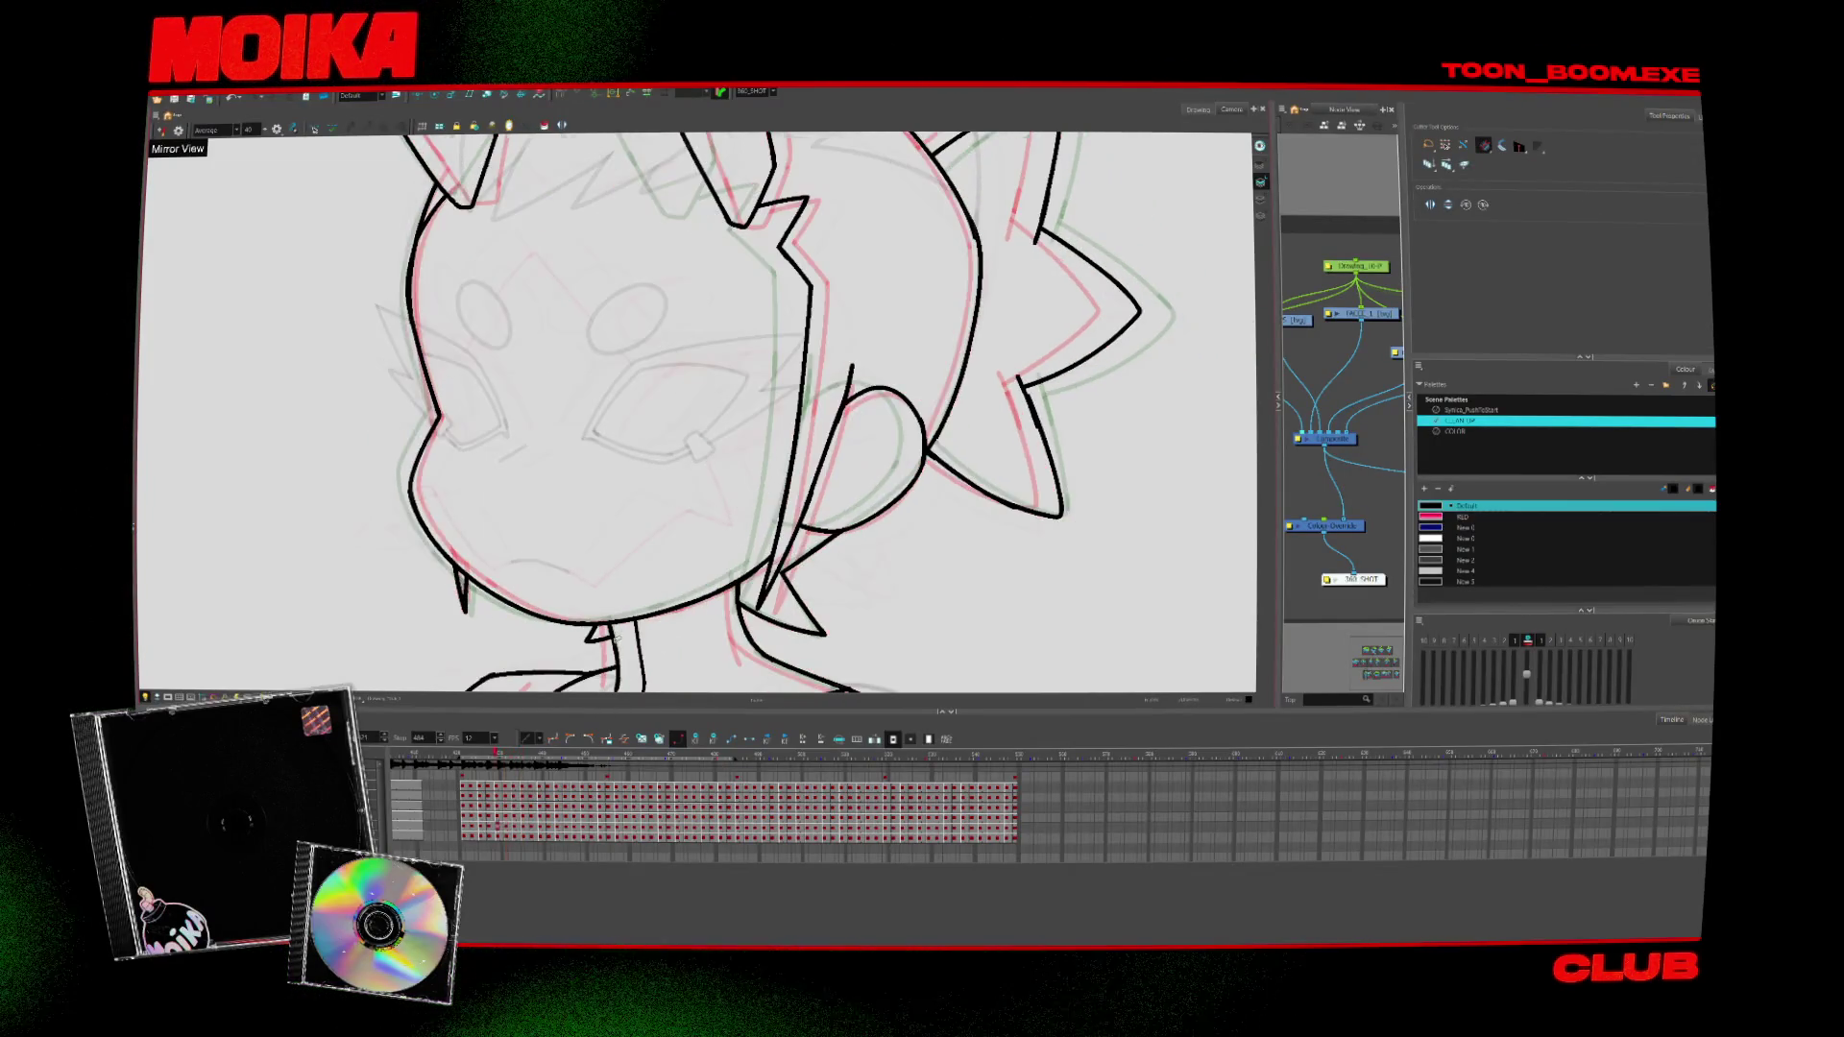
{"action": "key", "text": "comma"}
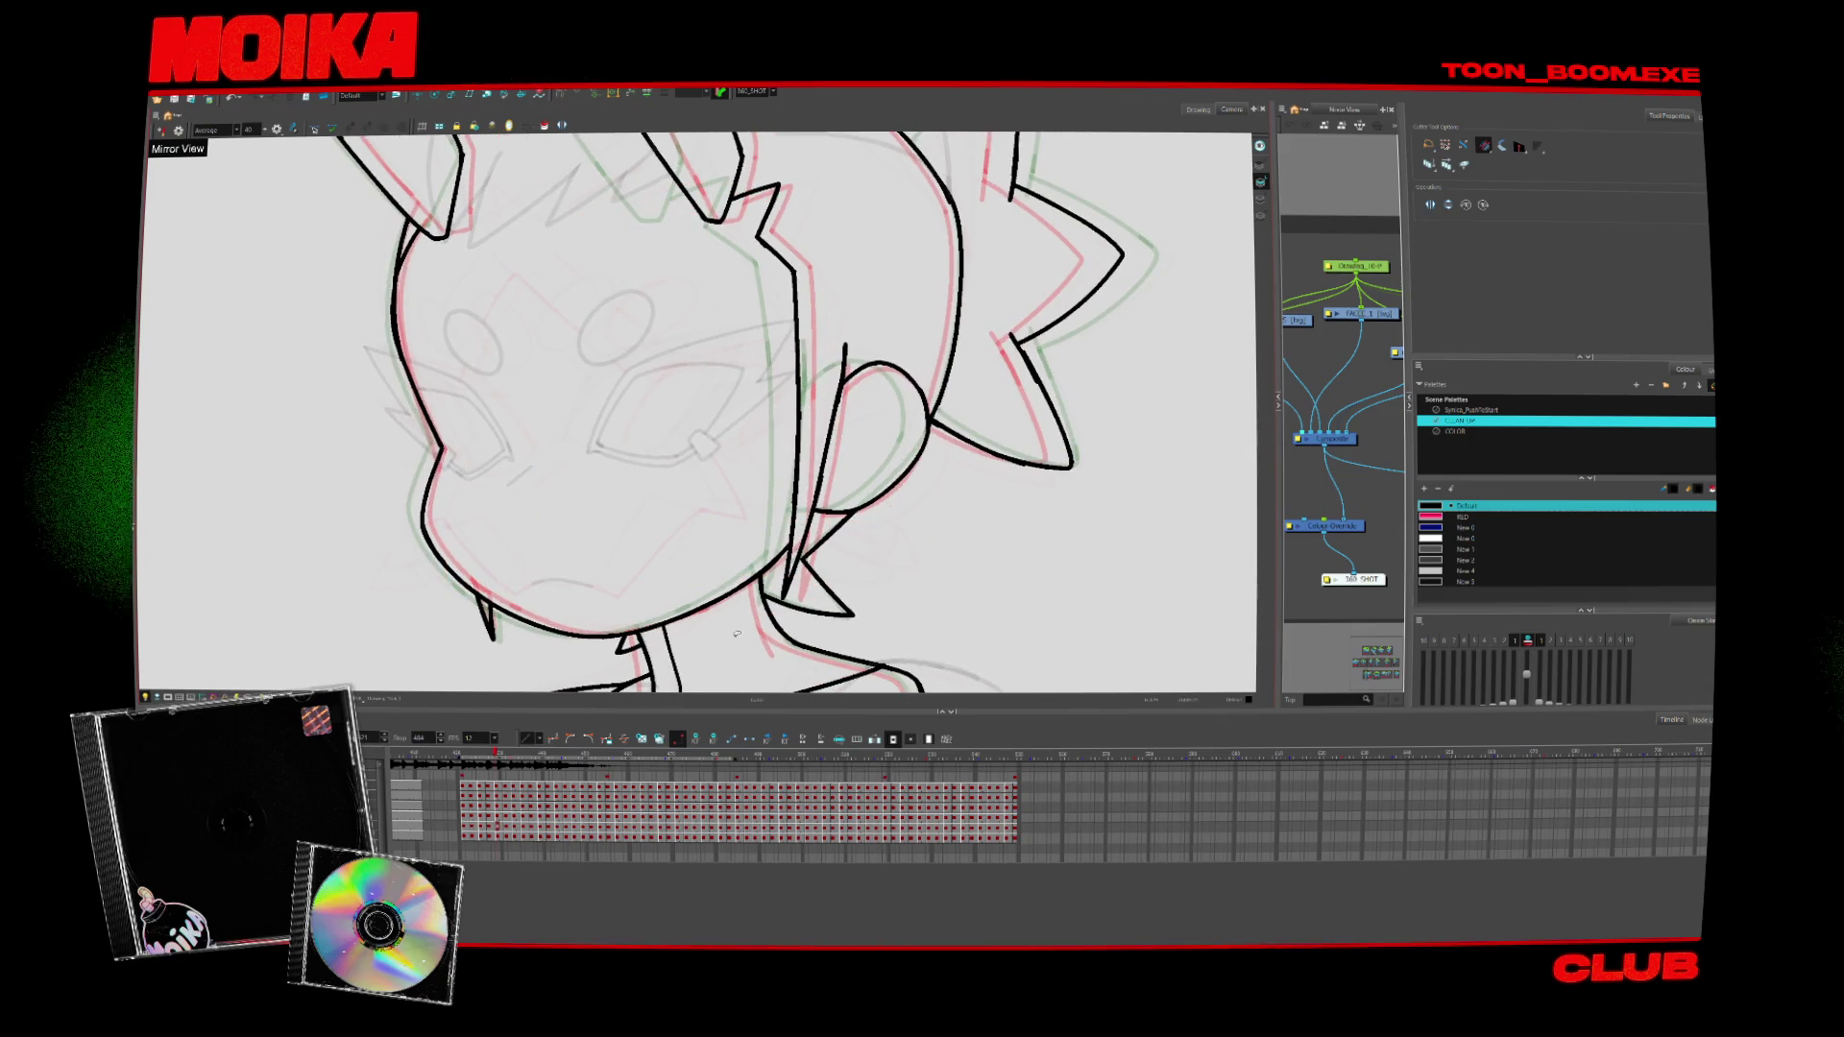
{"action": "key", "text": "comma"}
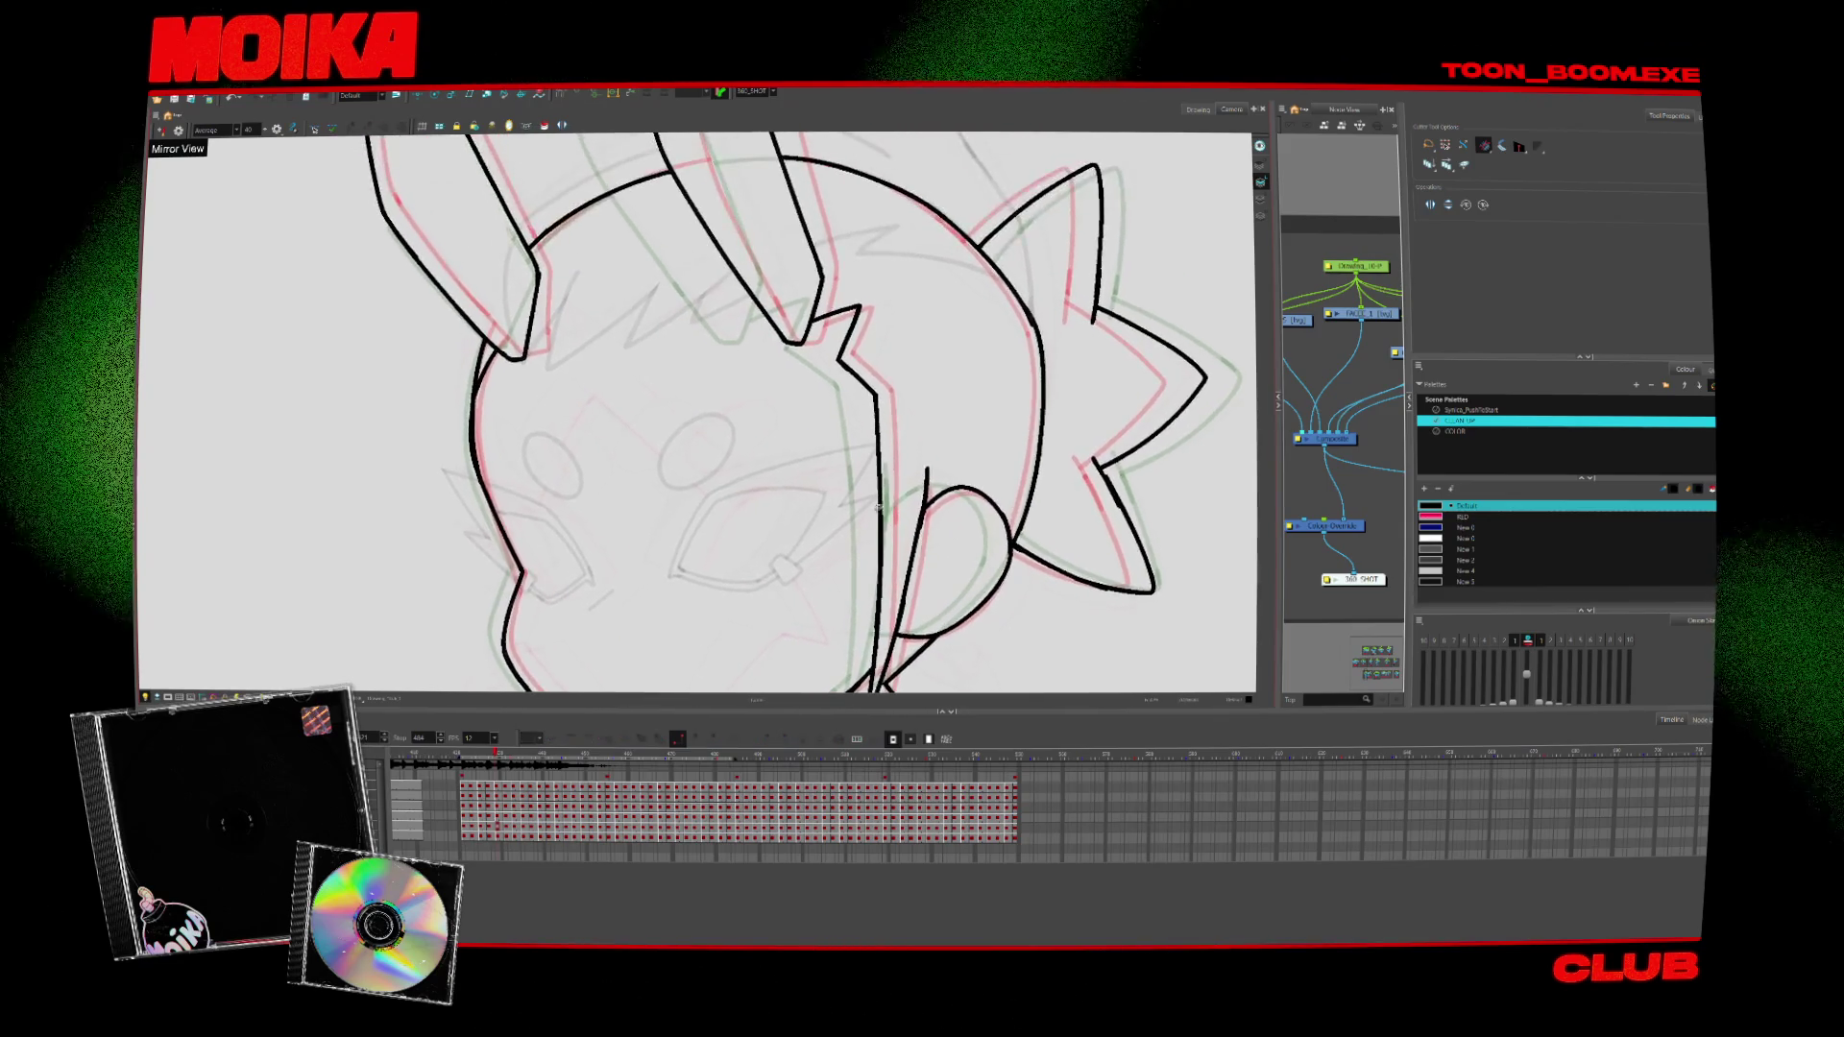
{"action": "key", "text": "alt+x"}
{"action": "left_click_drag", "start_coordinate": [662, 452], "coordinate": [659, 481]}
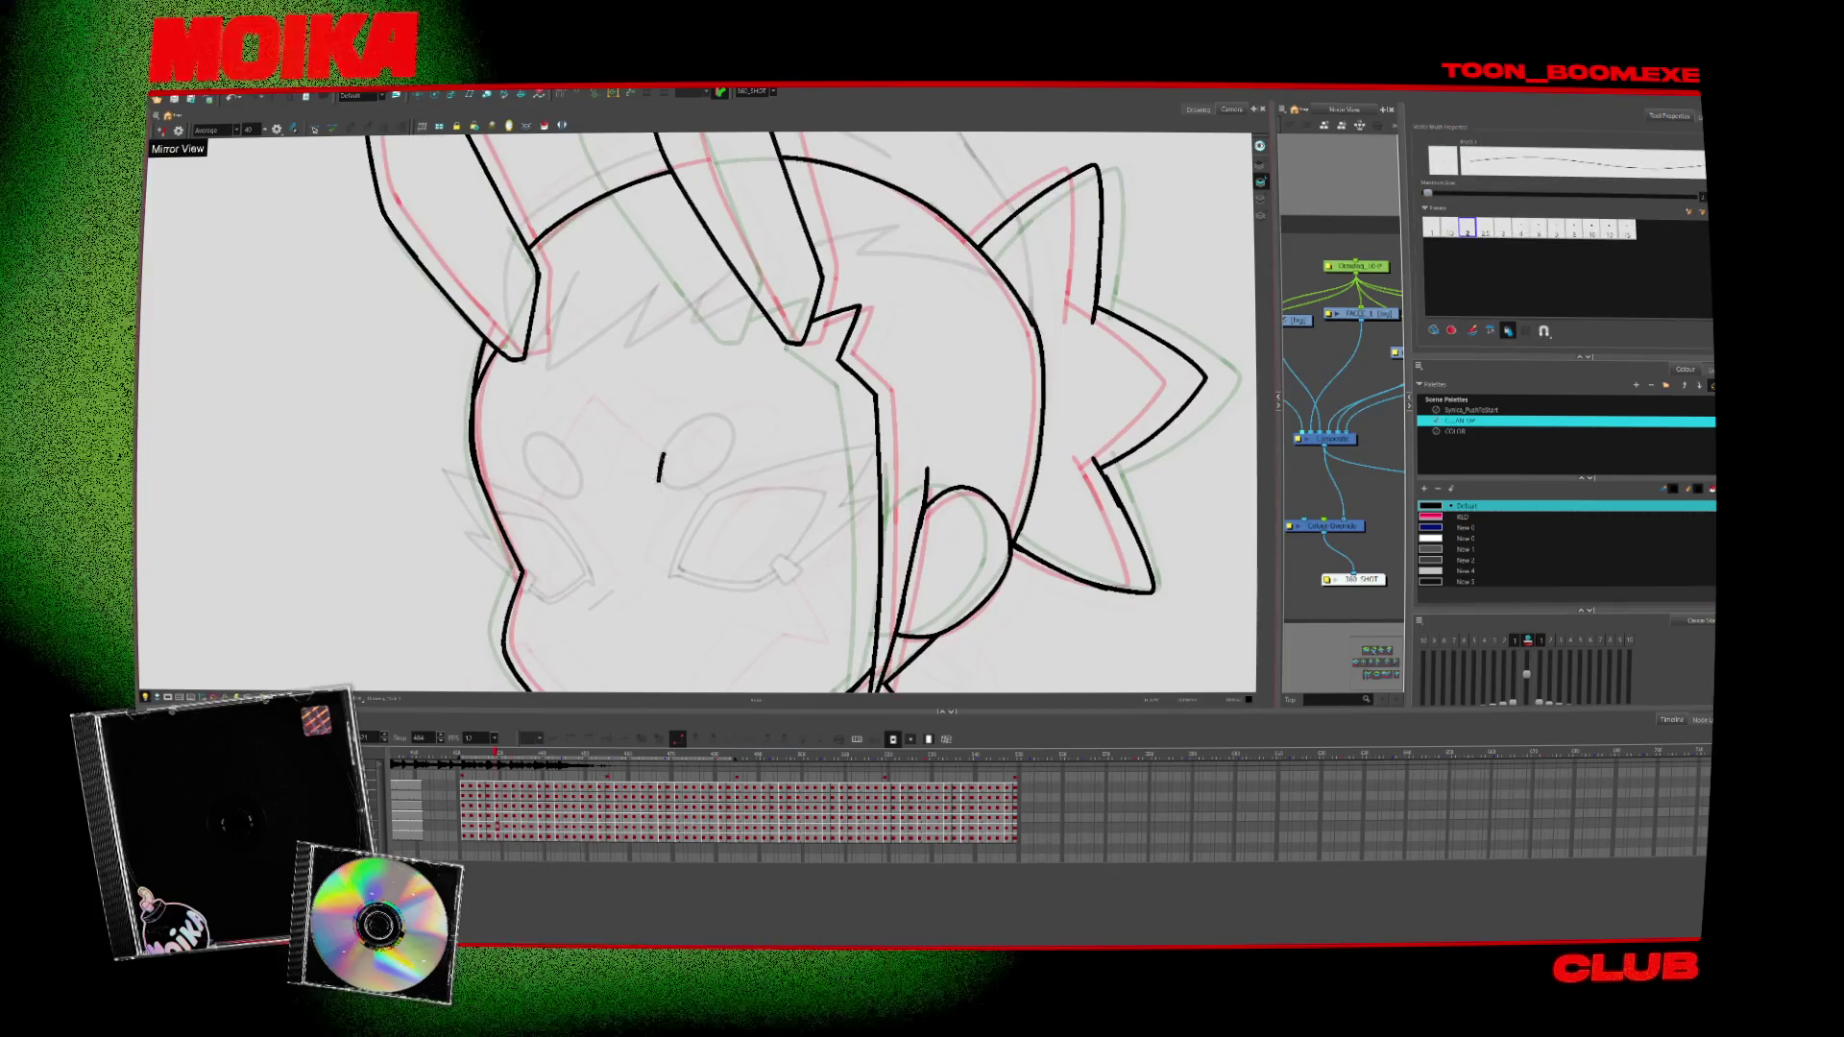
{"action": "key", "text": "period"}
{"action": "key", "text": "period"}
{"action": "key", "text": "period"}
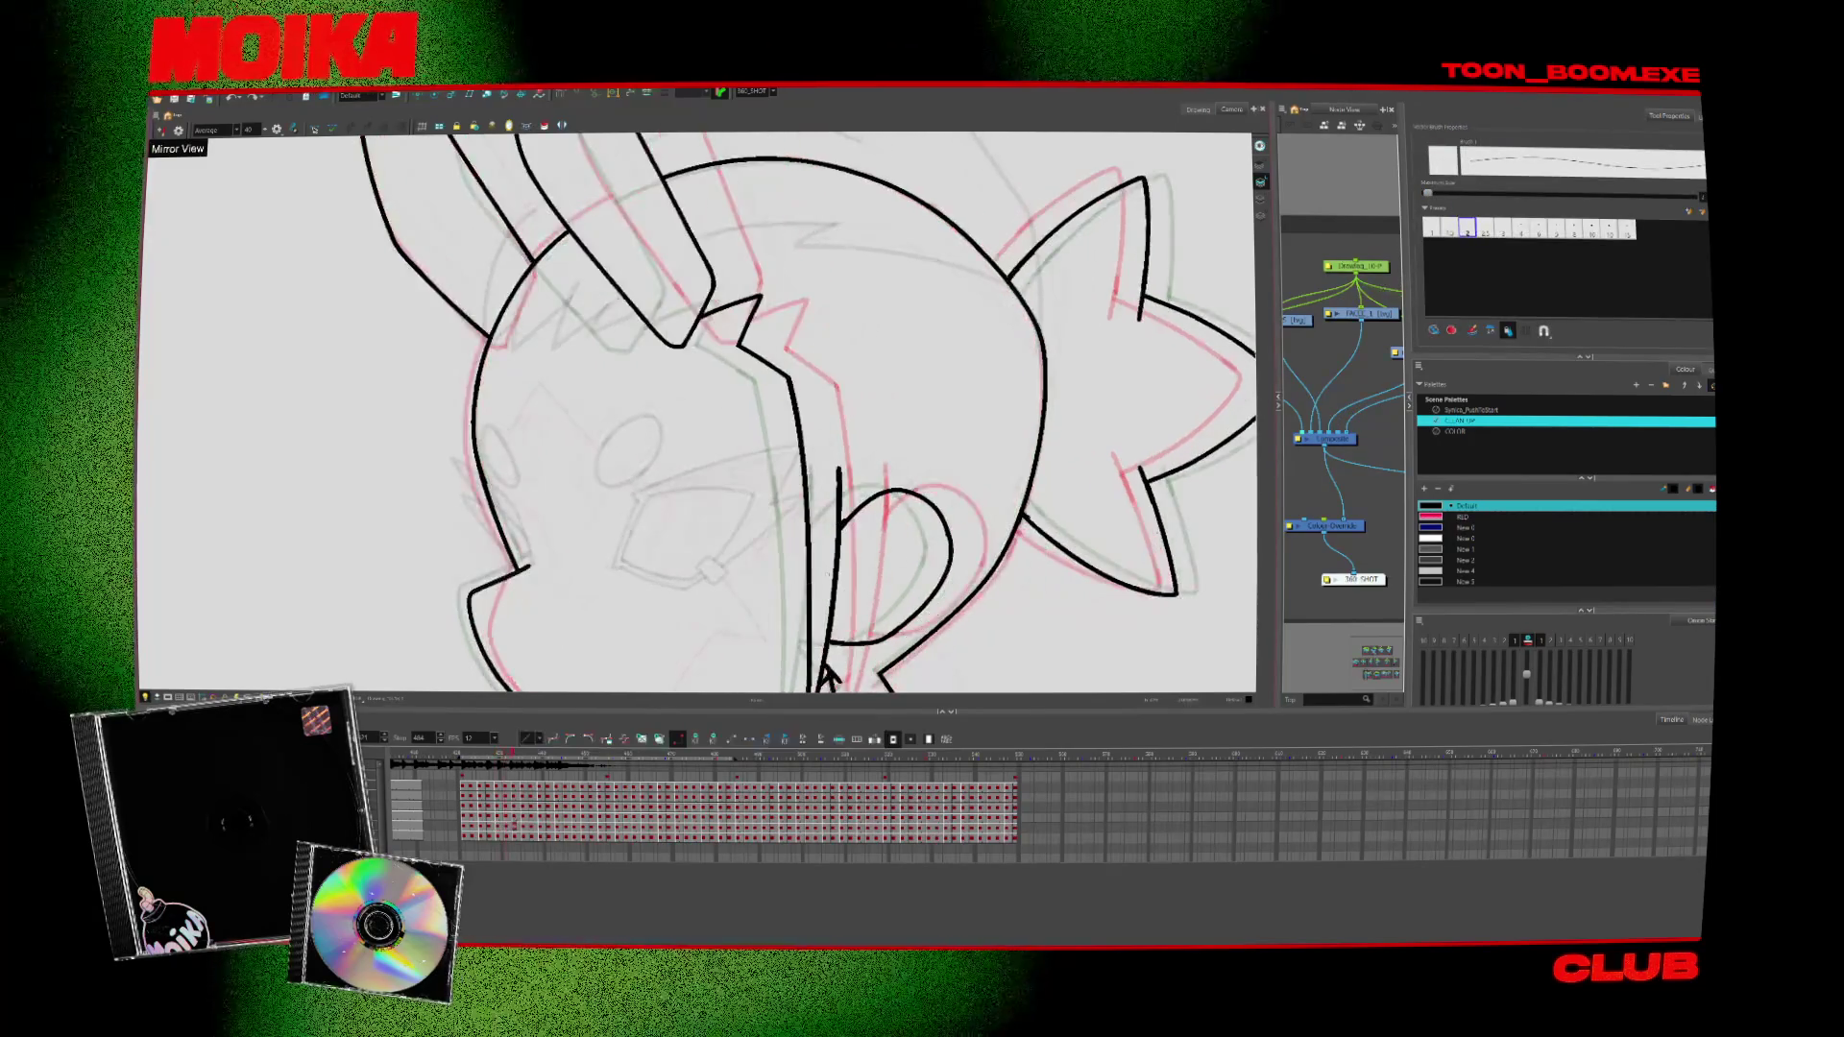
{"action": "key", "text": "period"}
{"action": "key", "text": "period"}
{"action": "key", "text": "period"}
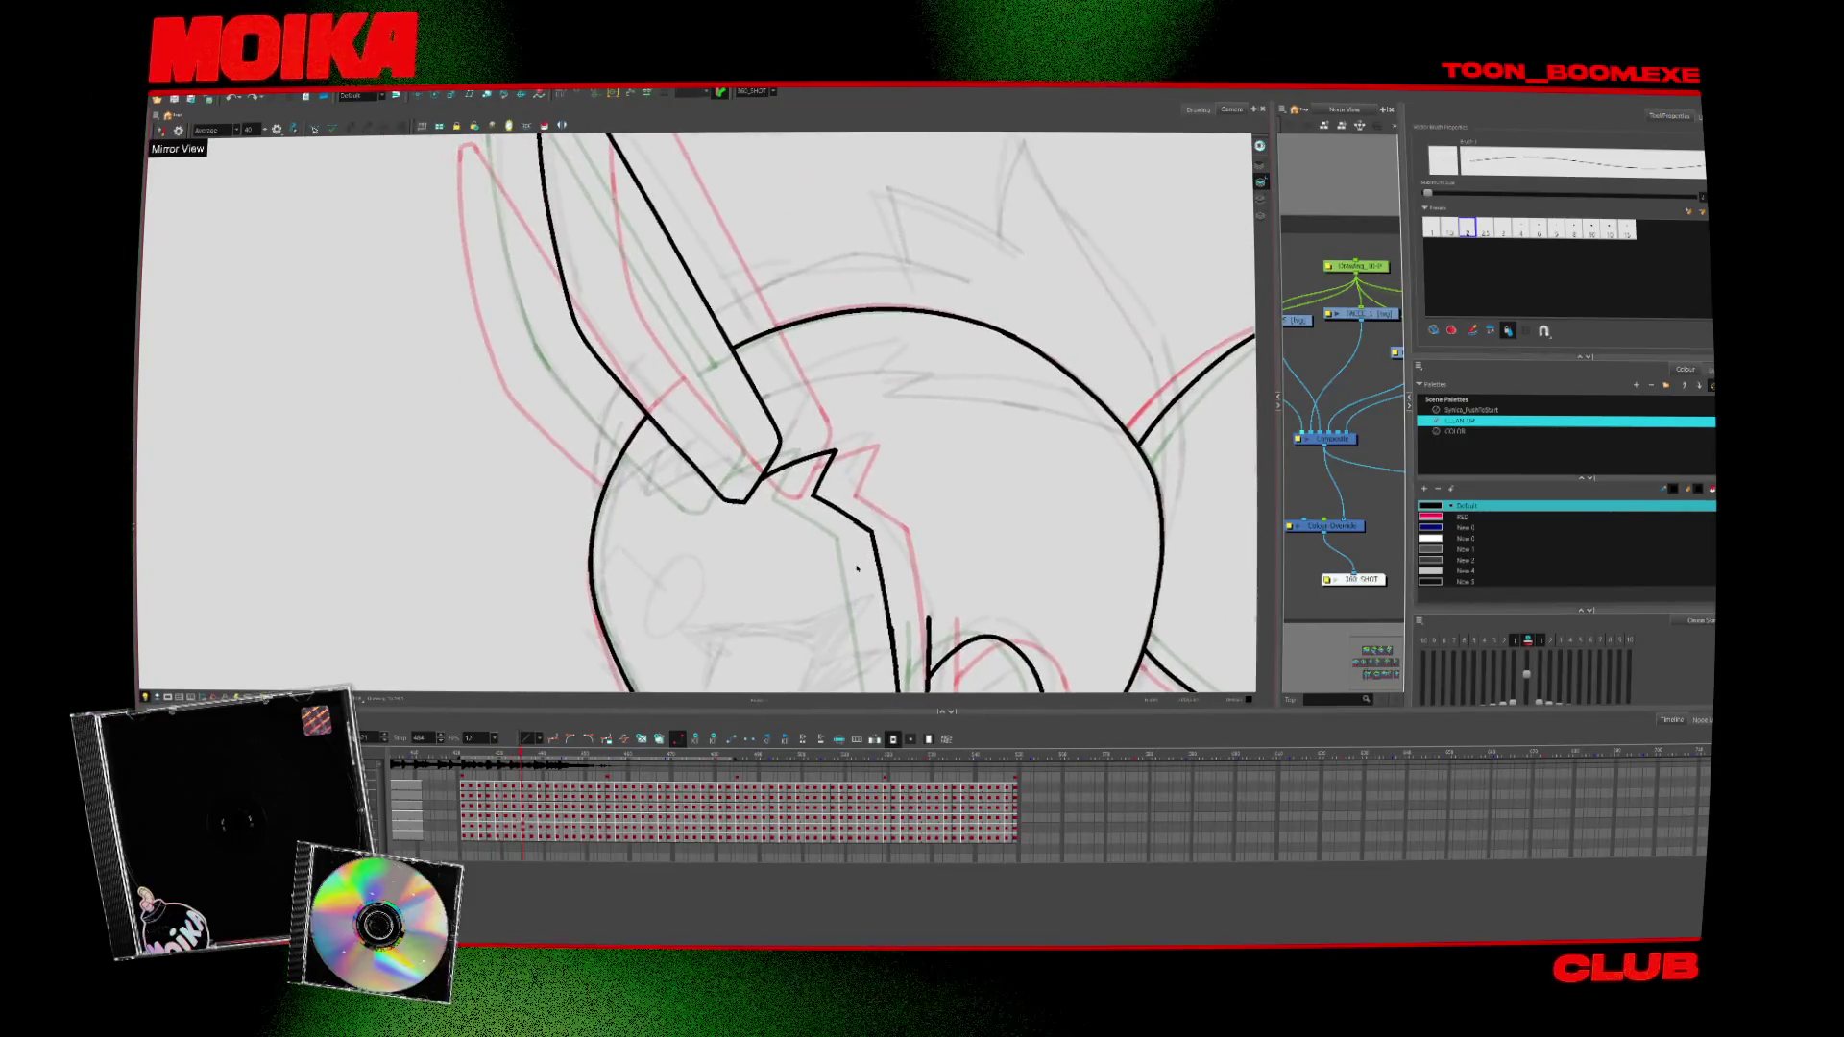
Undo the short stray stroke on the left bunny ear and check the longer ear line
{"action": "key", "text": "period"}
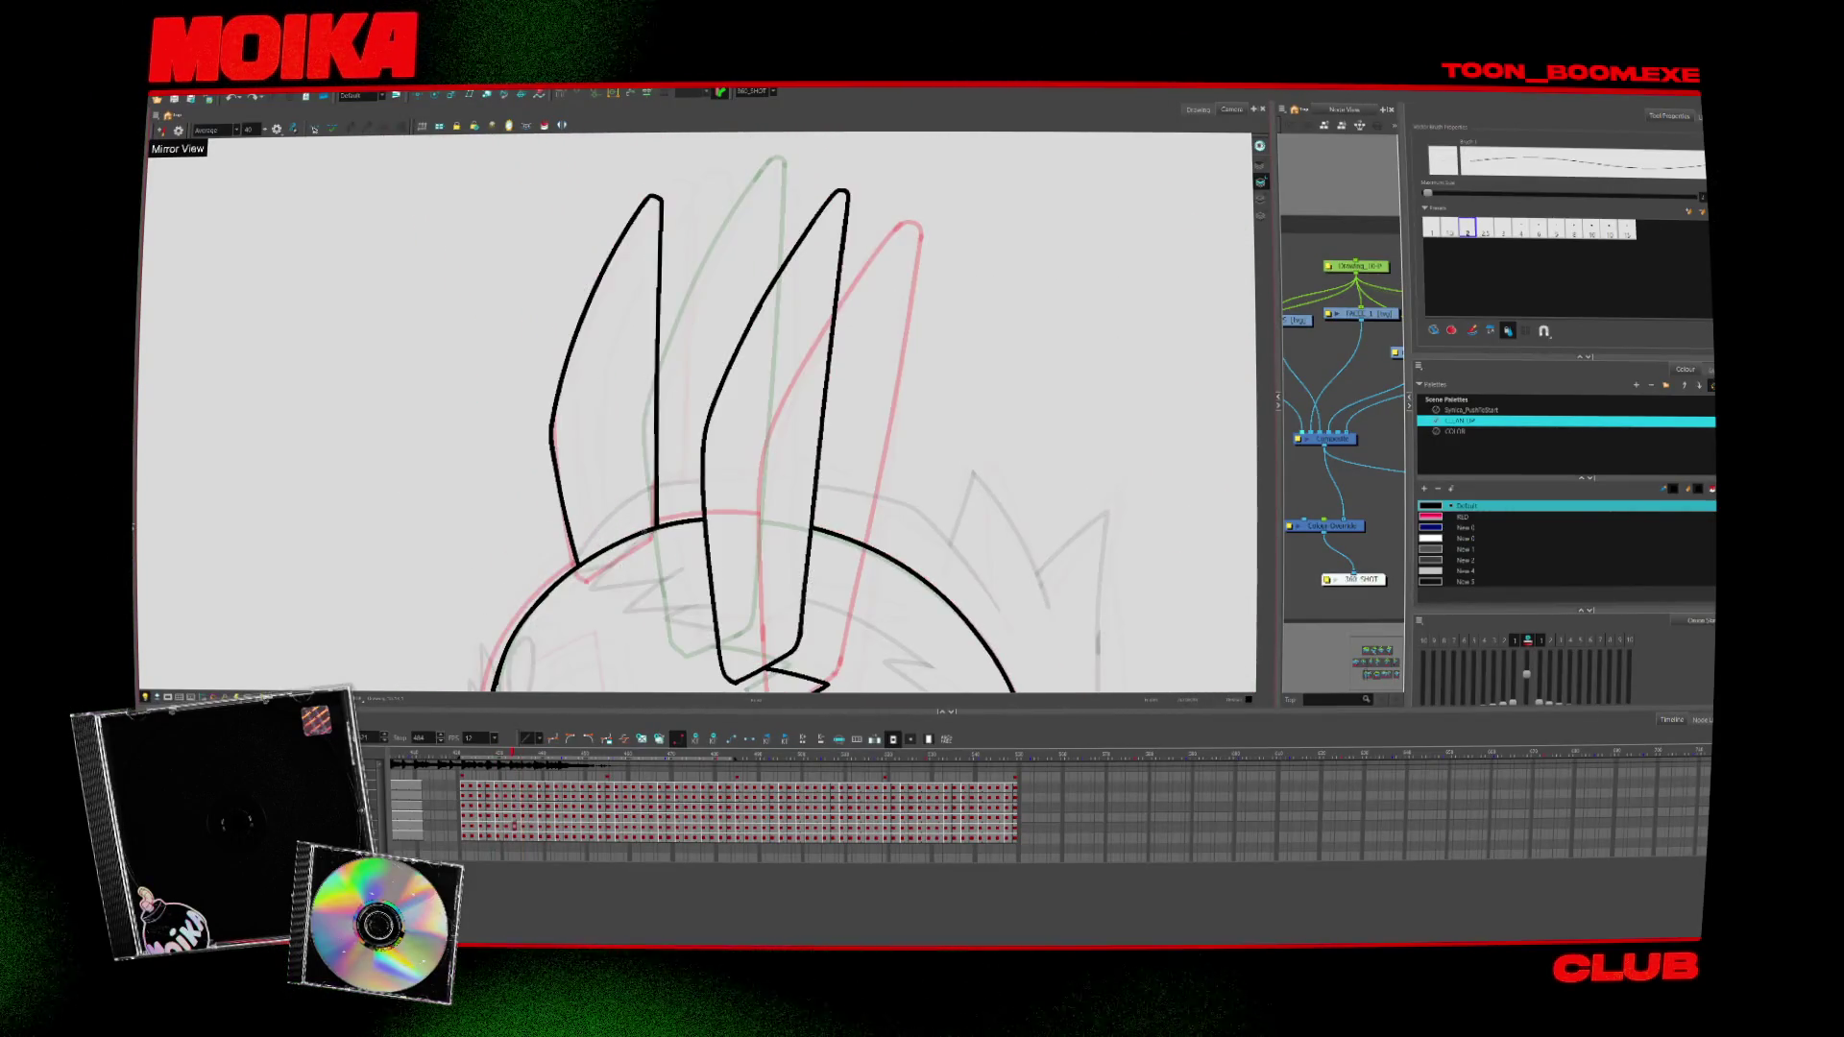
{"action": "key", "text": "comma"}
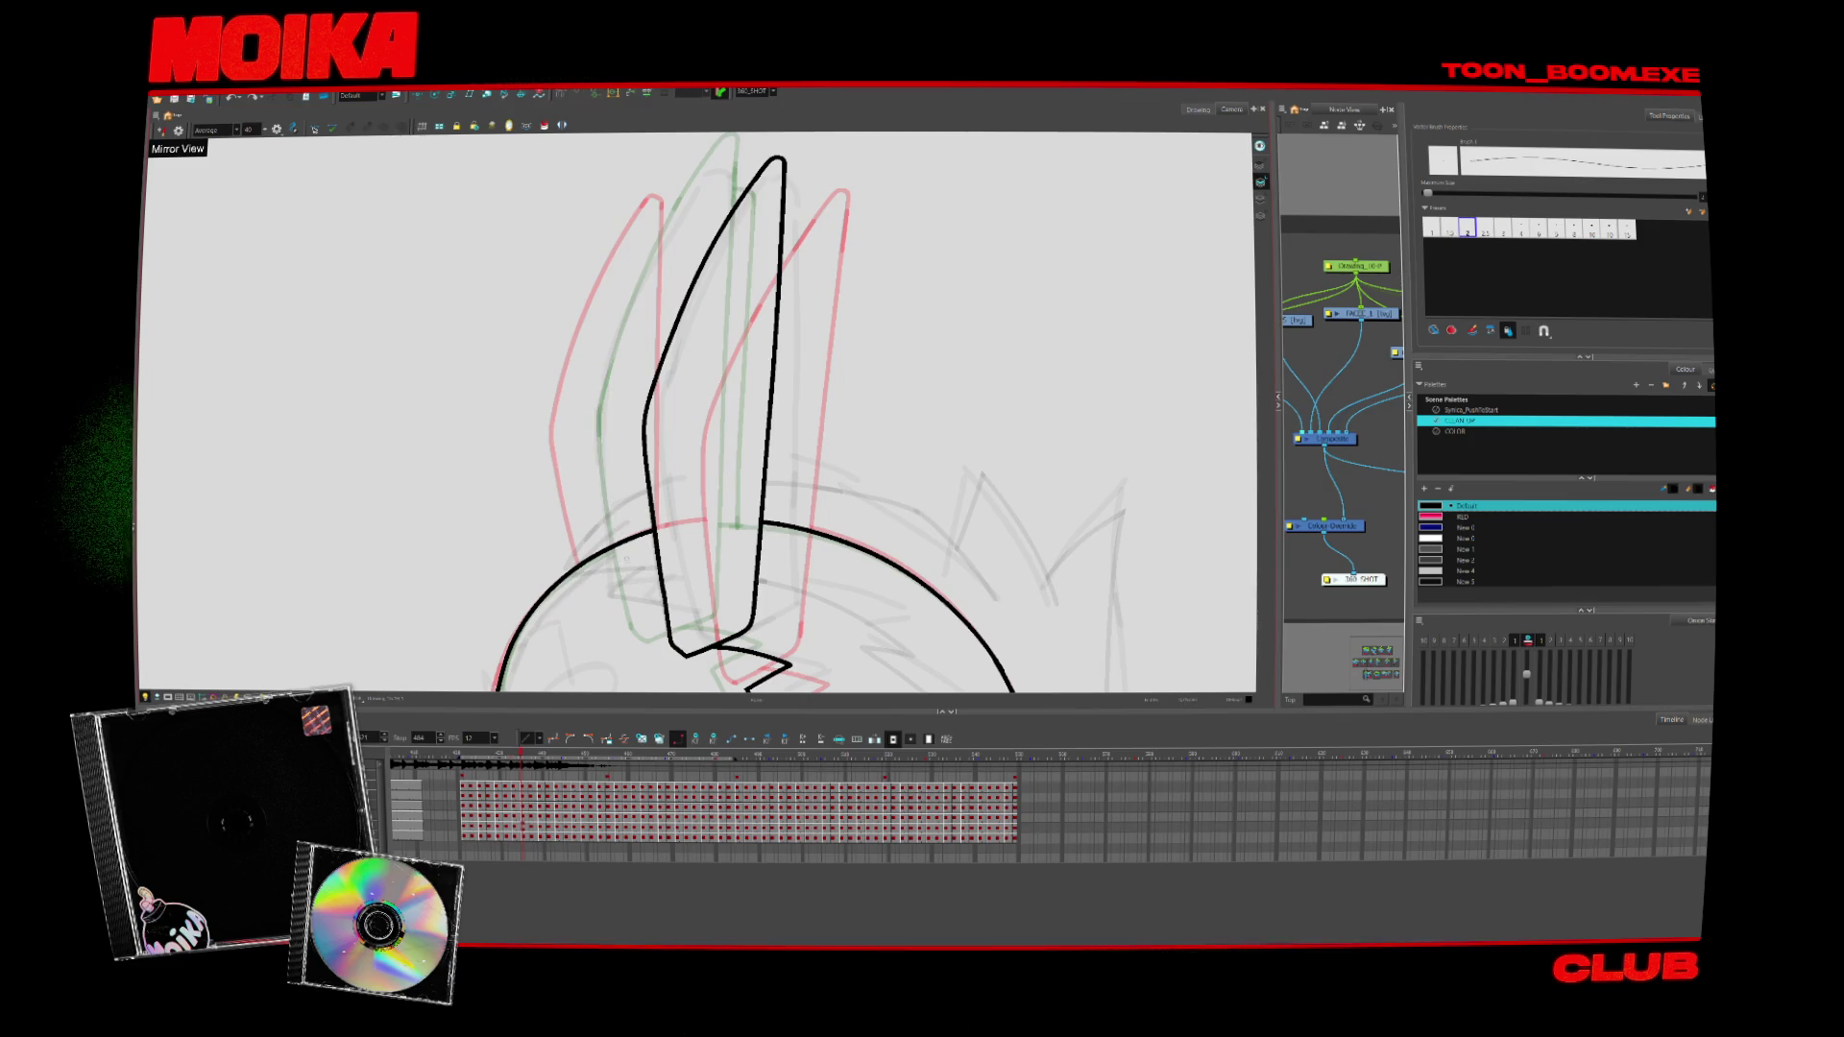
{"action": "key", "text": "ctrl+z"}
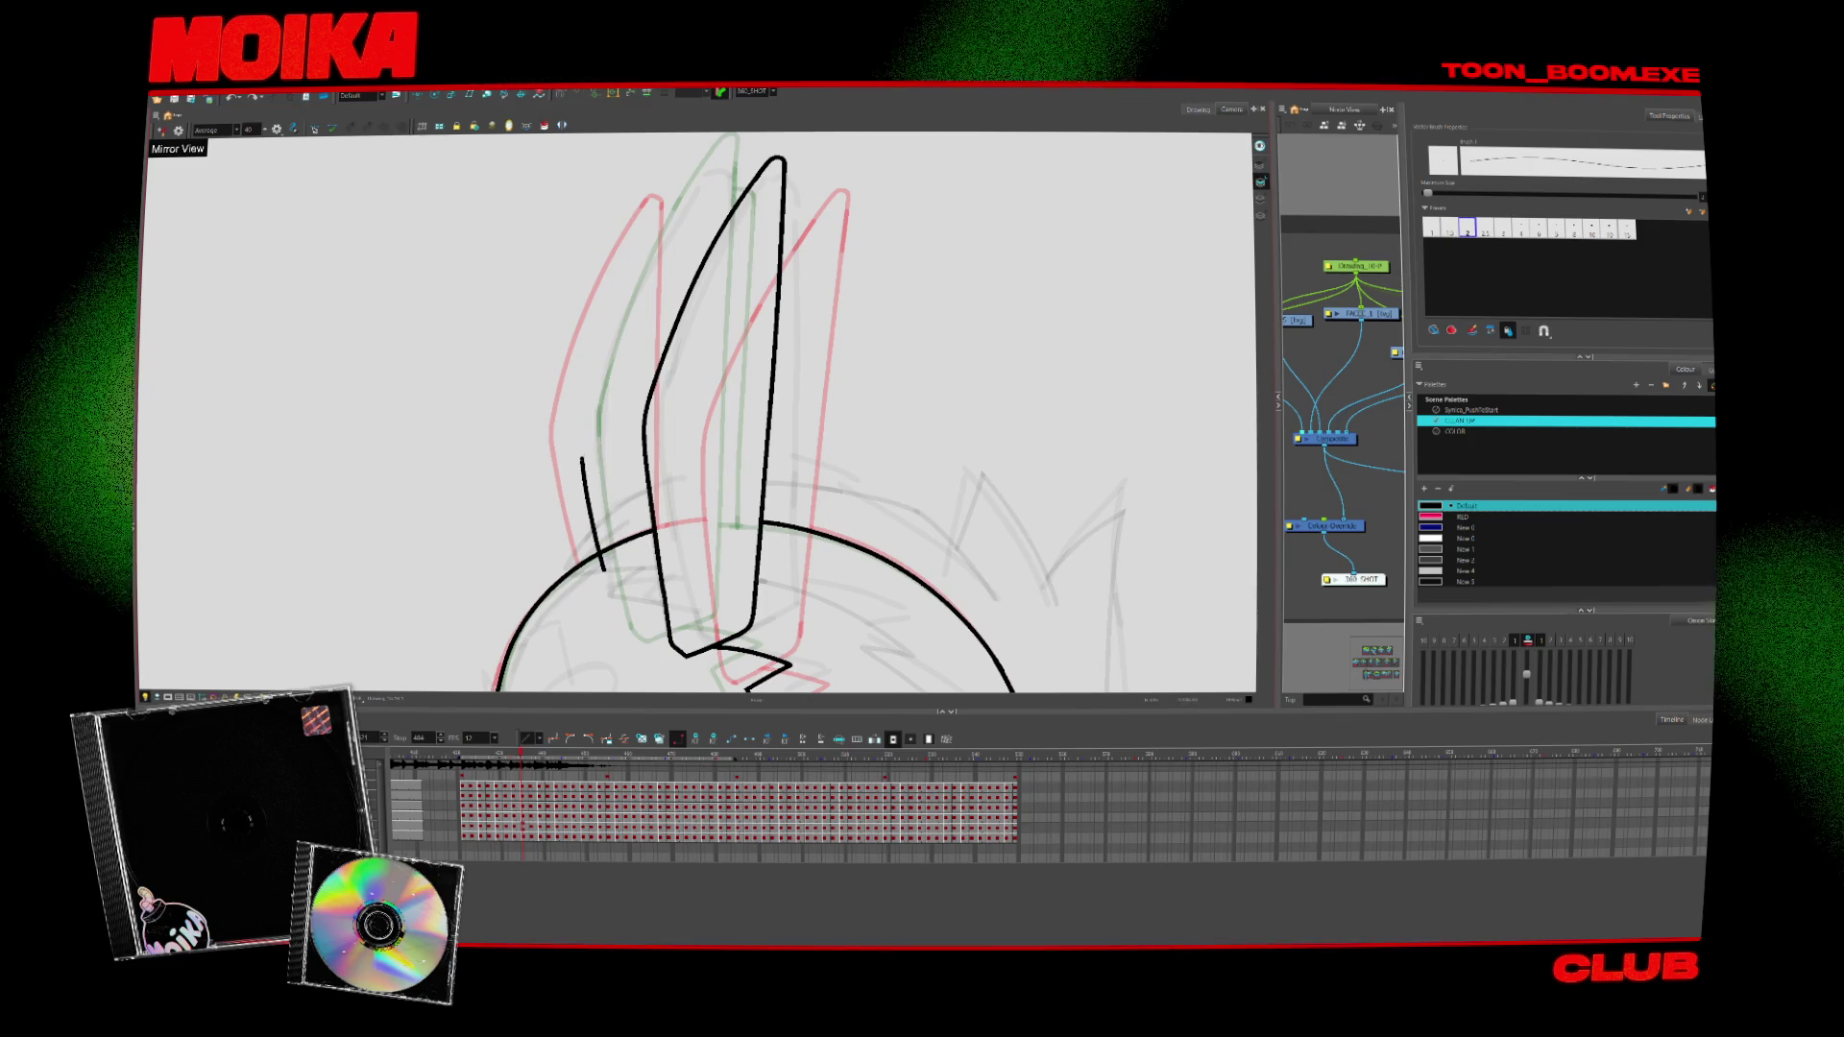
{"action": "key", "text": "space"}
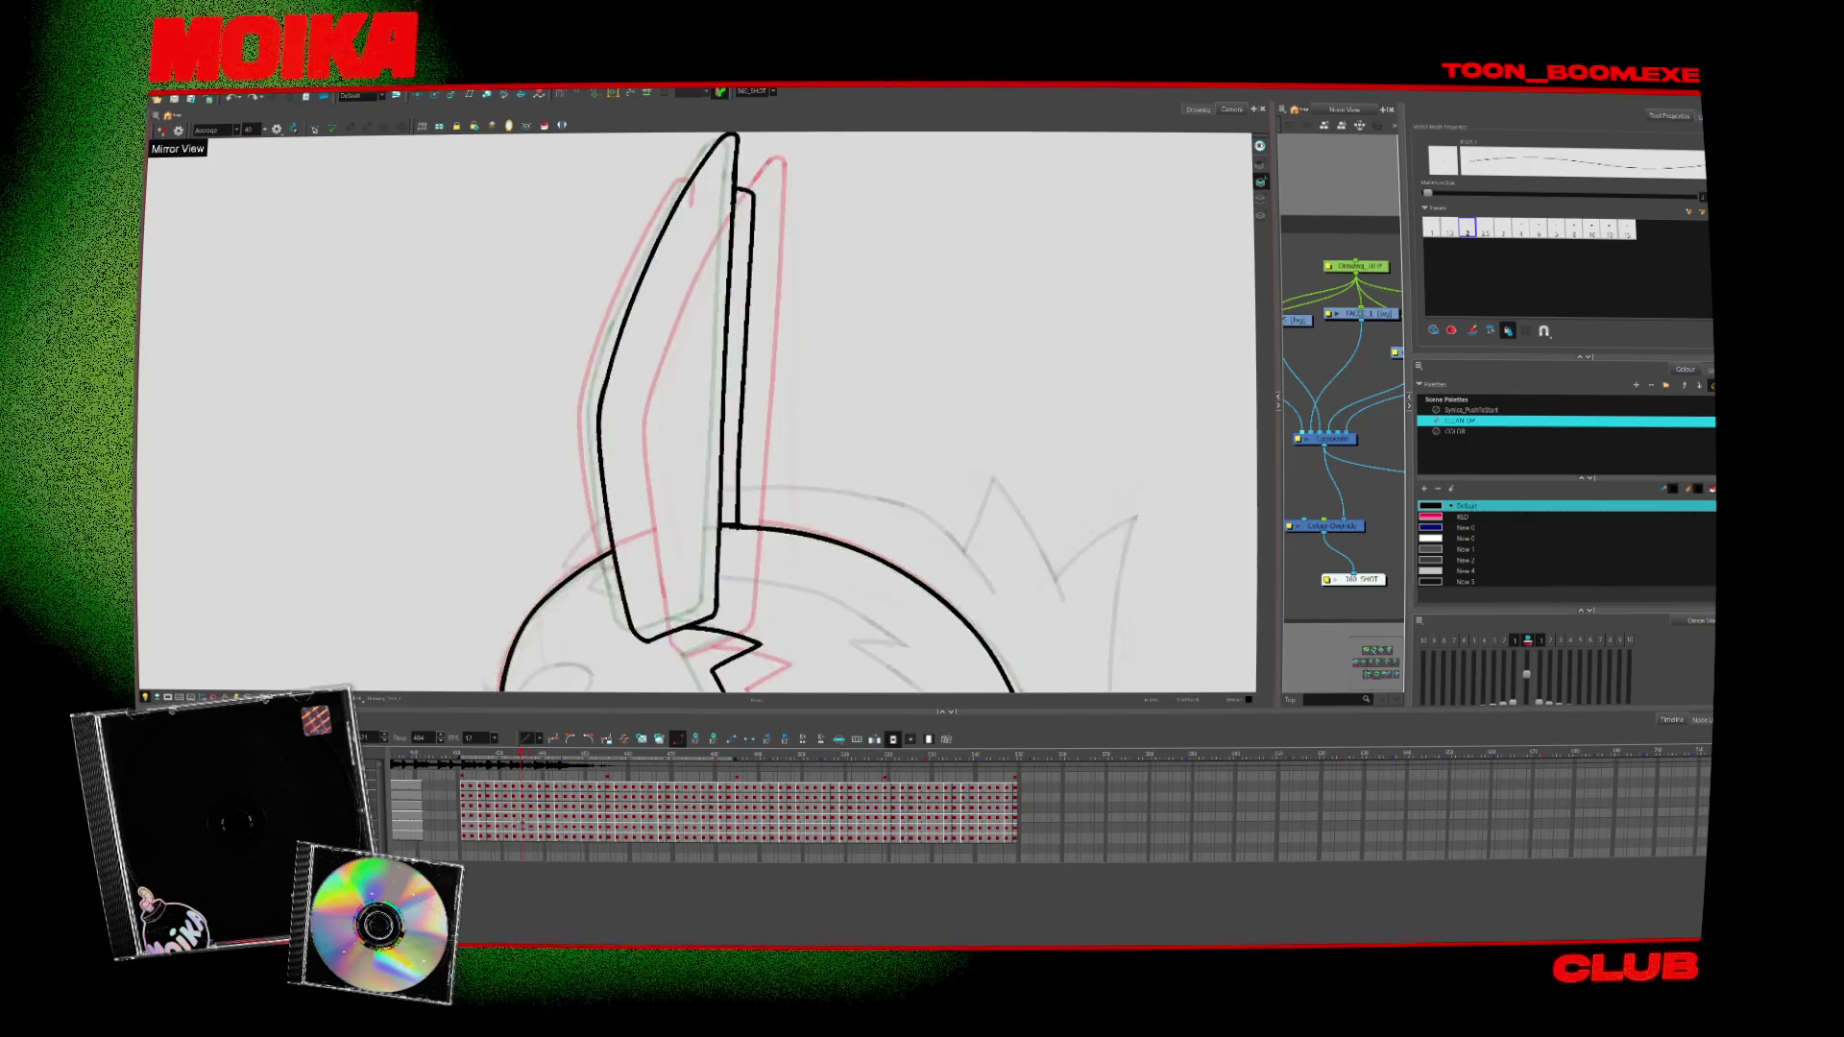
{"action": "key", "text": "space"}
Zoom out and pan to bring the whole character into view
{"action": "key", "text": "alt+z"}
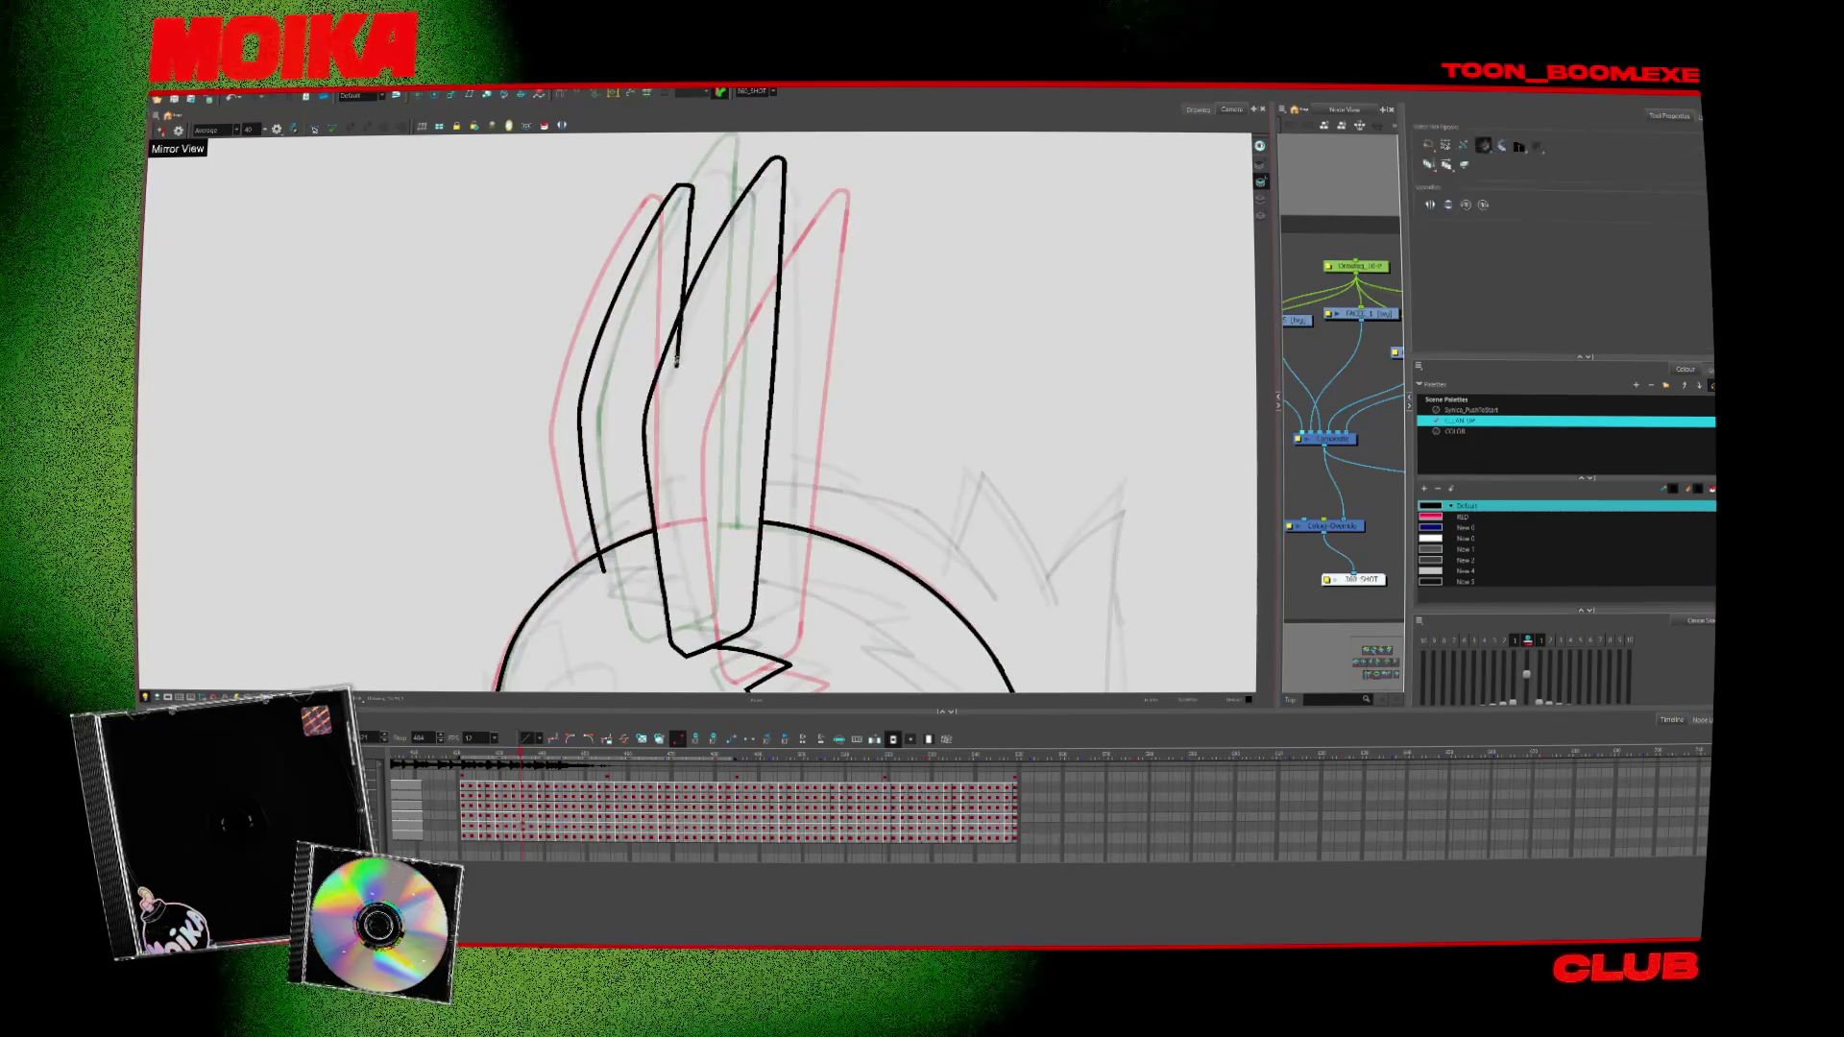
{"action": "key", "text": "2"}
{"action": "left_click_drag", "start_coordinate": [768, 585], "coordinate": [765, 448]}
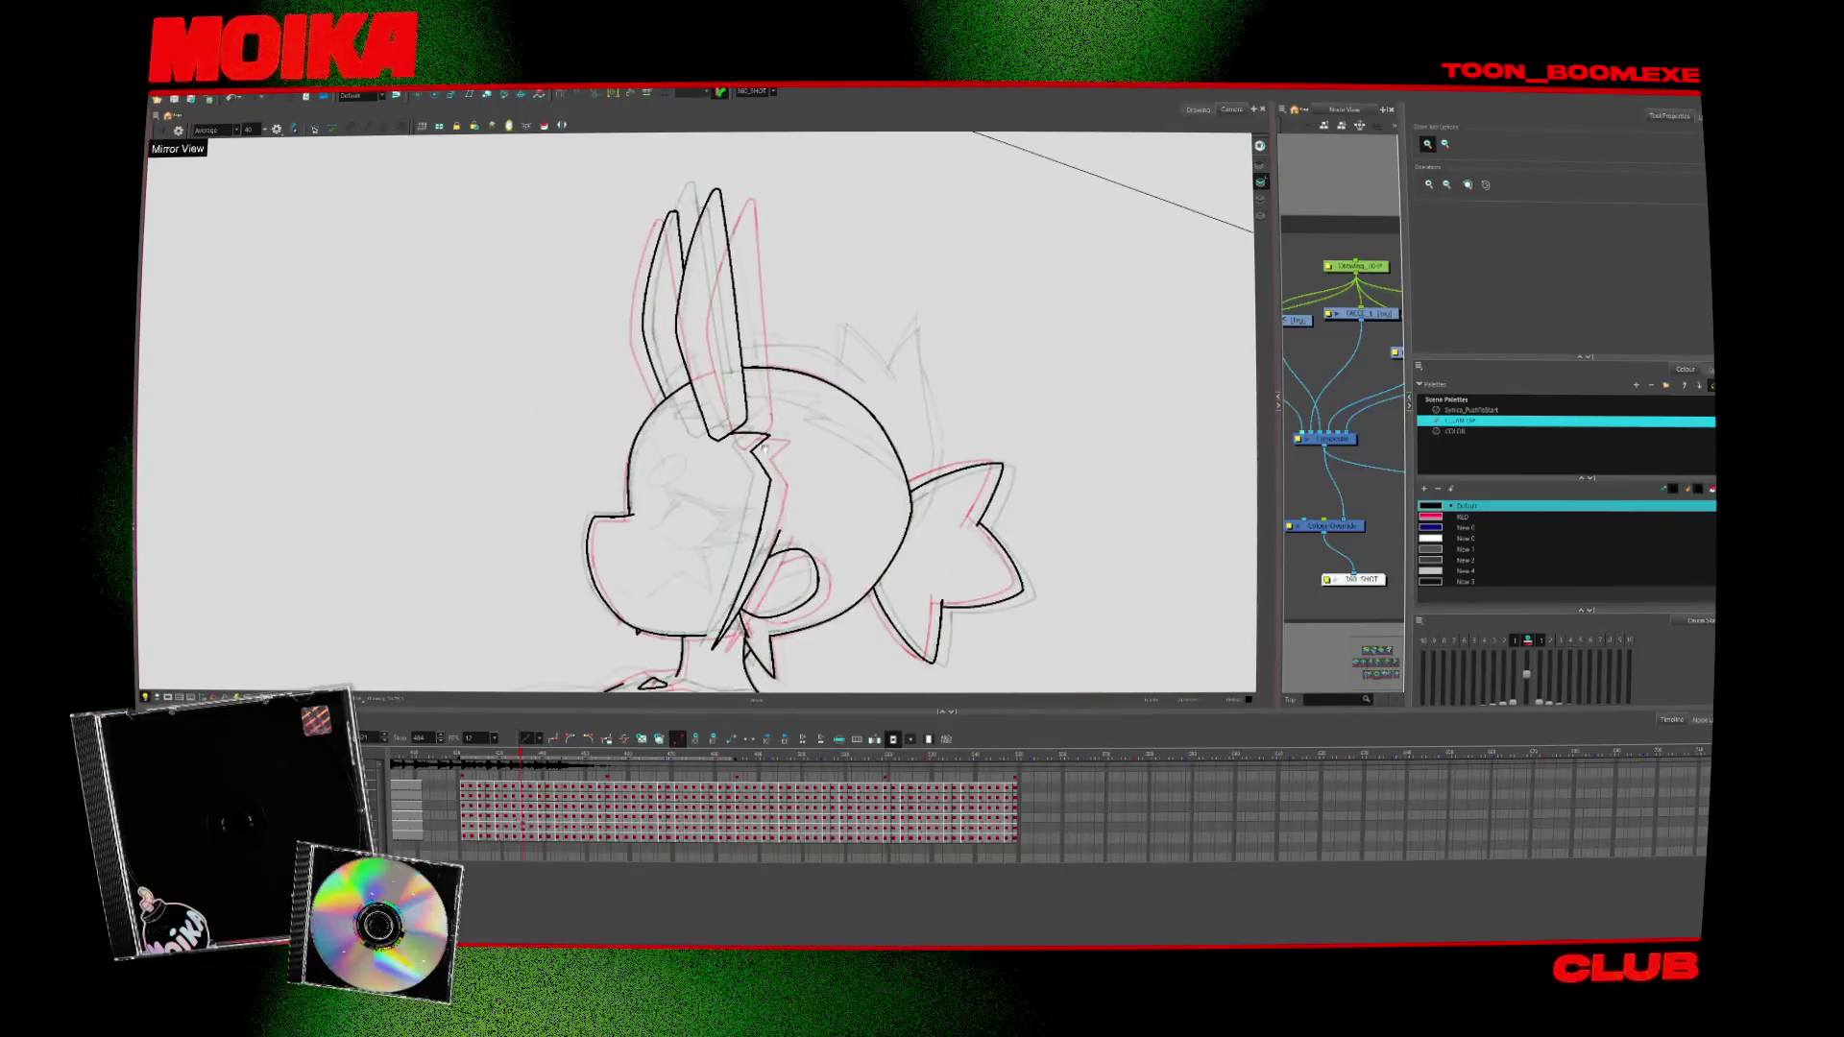
Play back the animation, then turn on onion skin and zoom in on the neck
{"action": "key", "text": "space"}
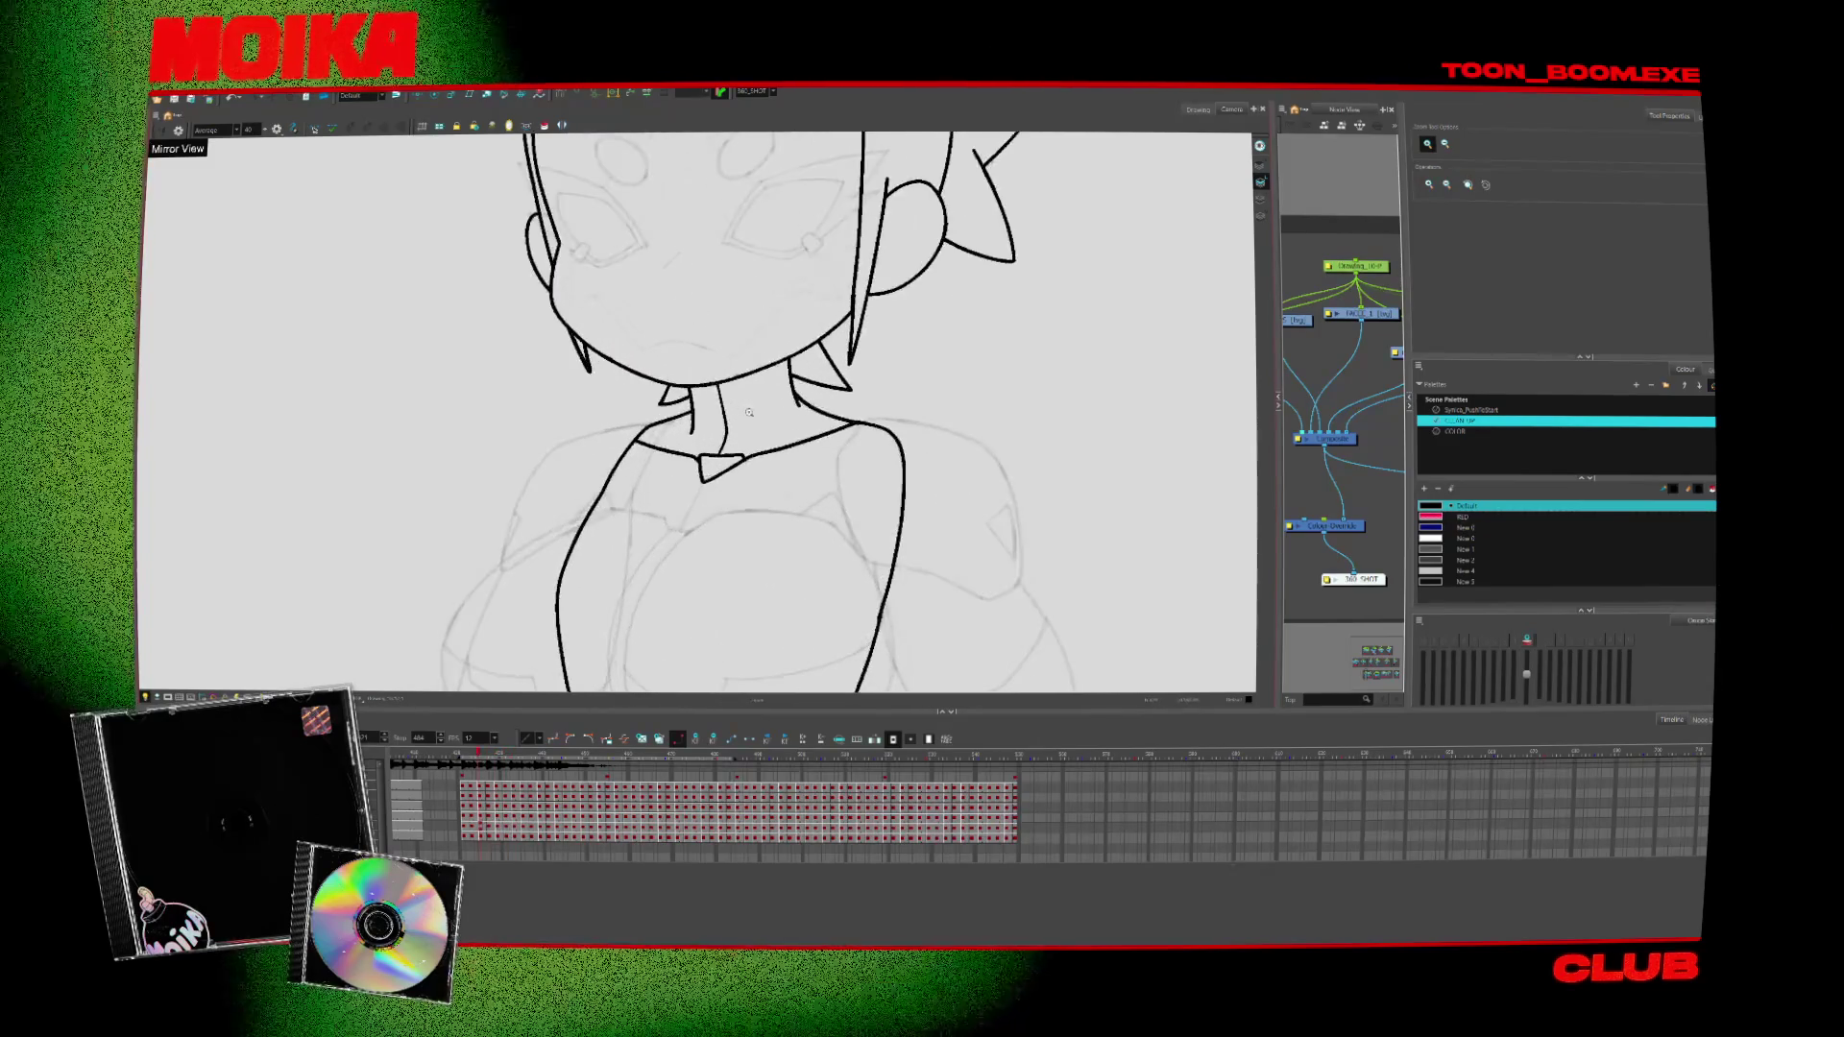
{"action": "key", "text": "alt+b"}
{"action": "key", "text": "alt+o"}
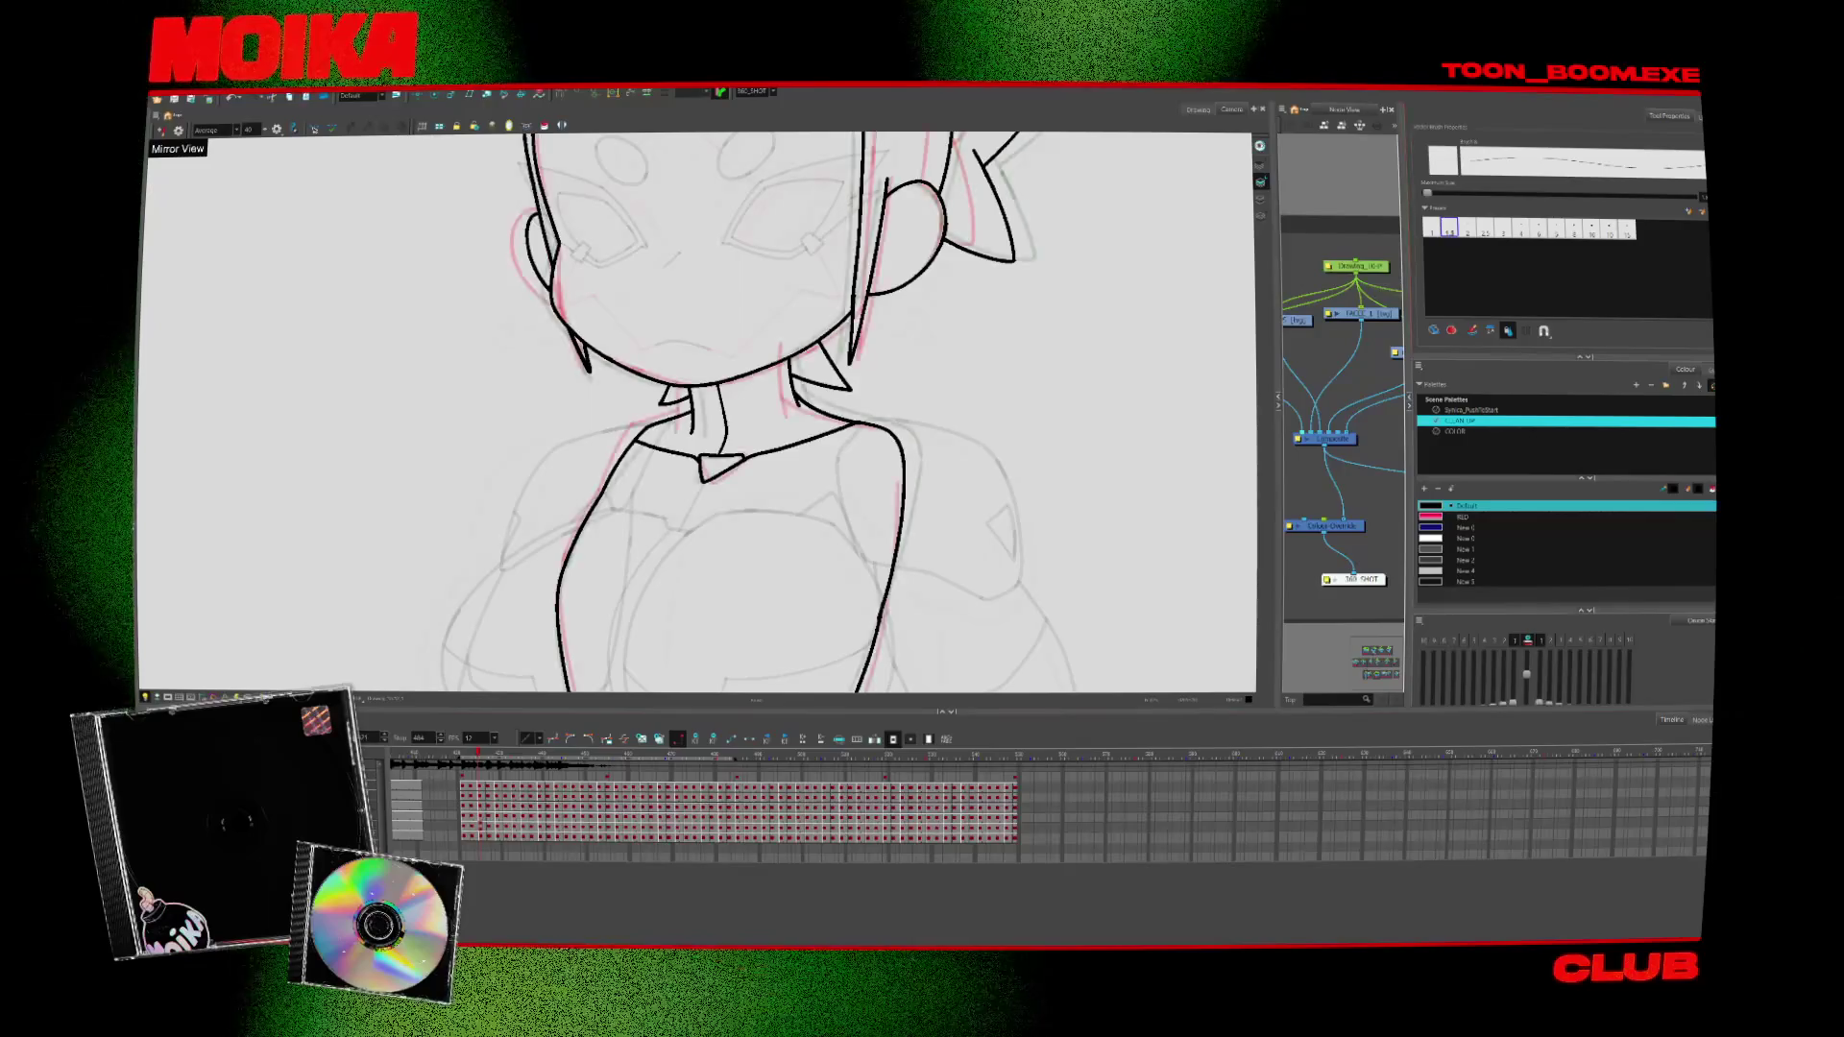
{"action": "key", "text": "2"}
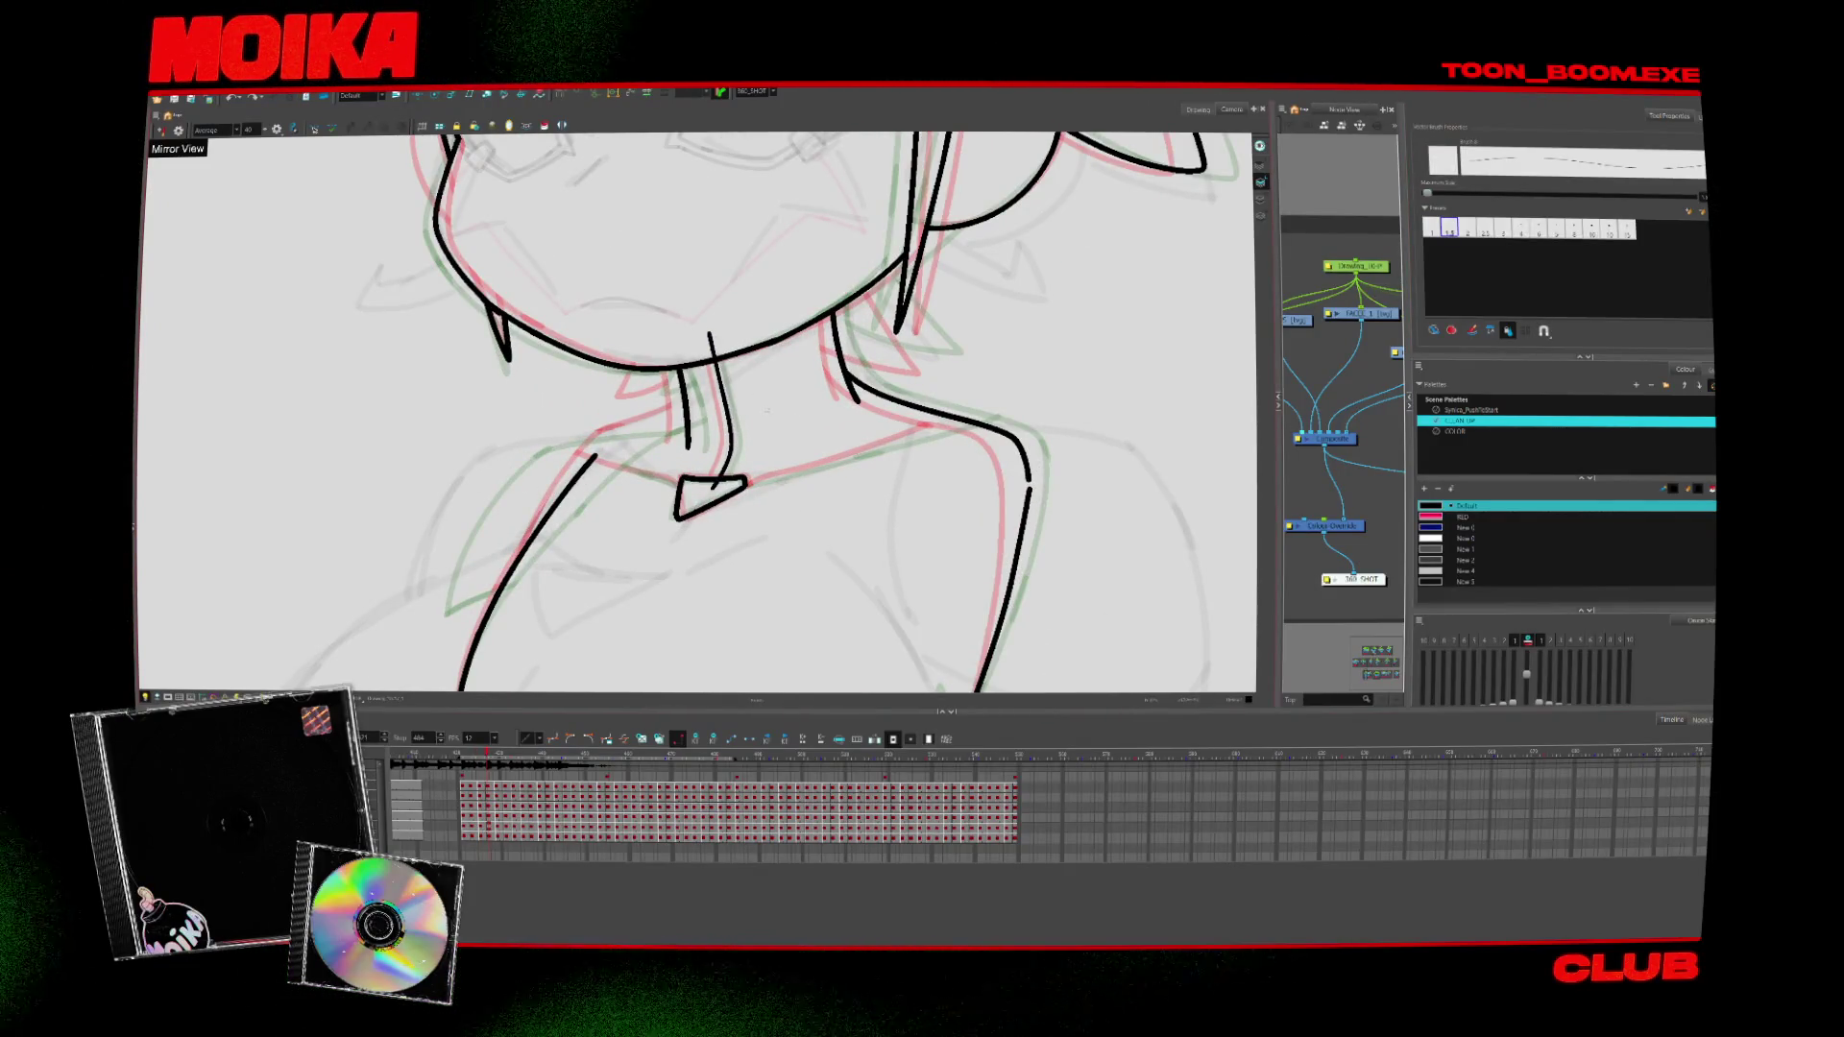
Ink the second neck line beside the existing one on two consecutive drawings
{"action": "key", "text": "period"}
{"action": "key", "text": "period"}
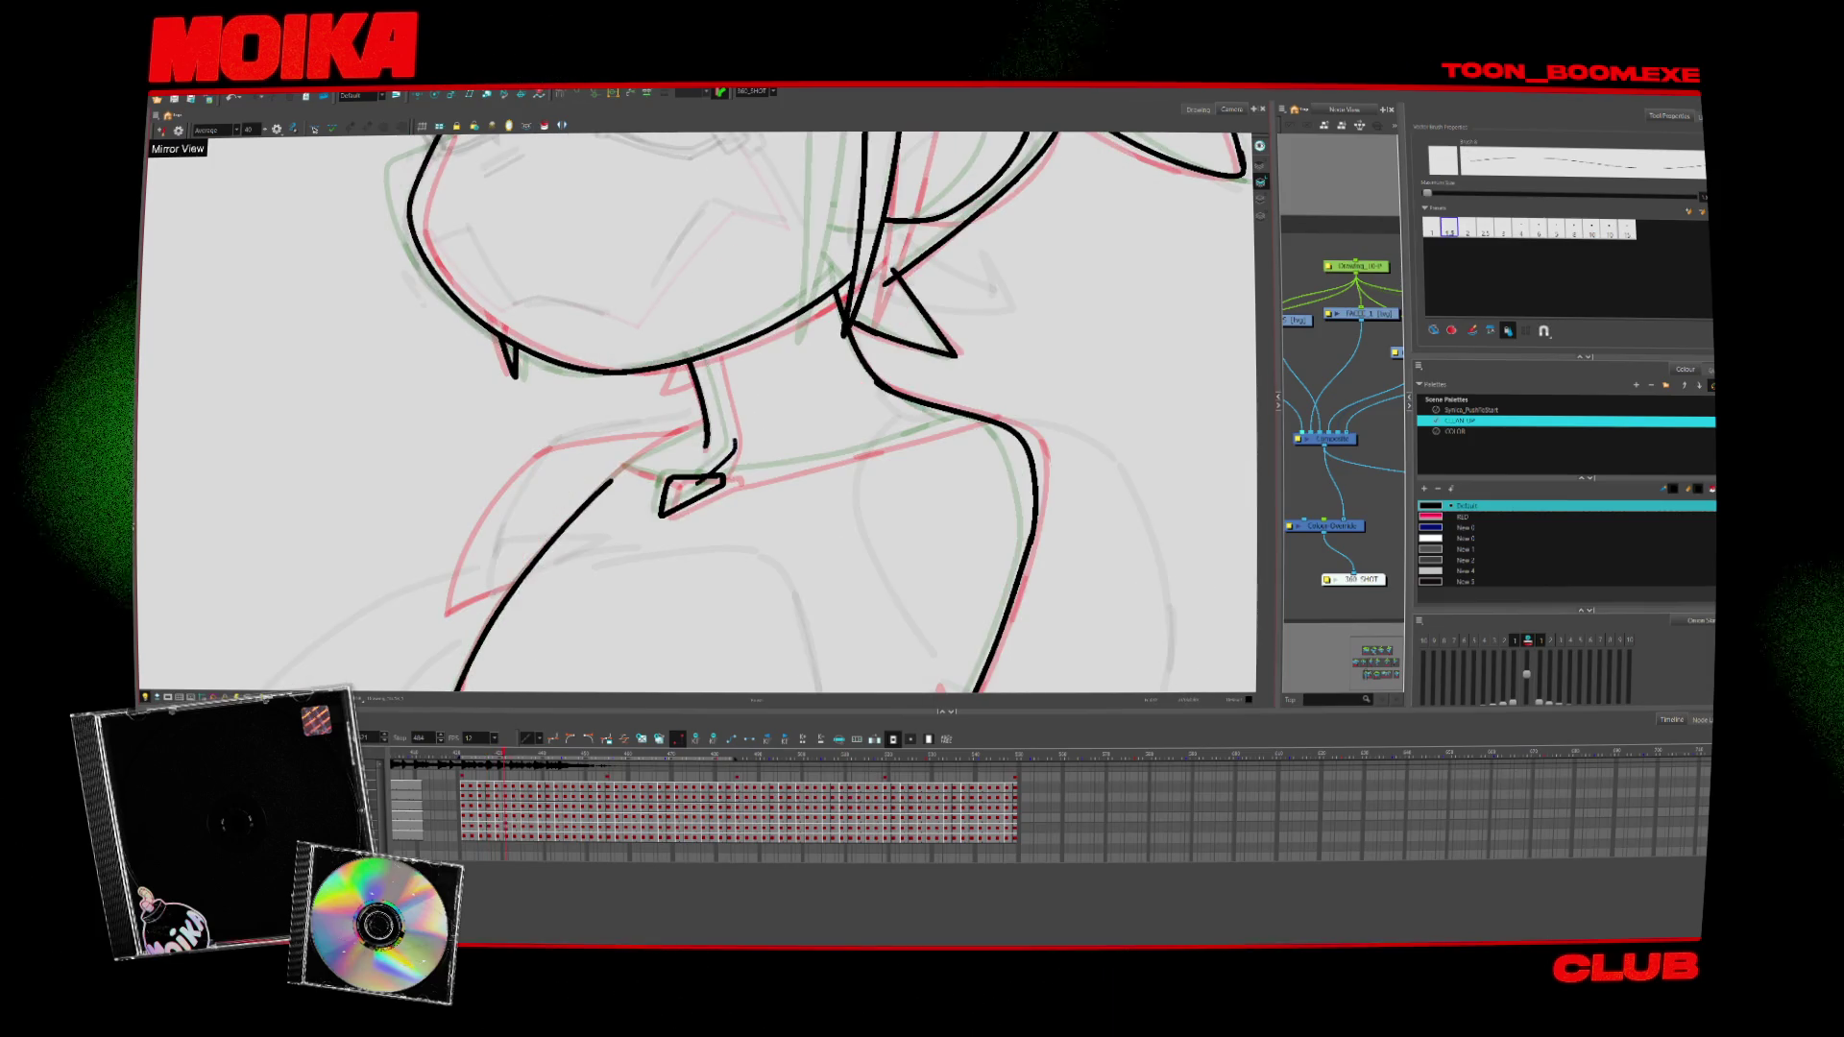
{"action": "left_click_drag", "start_coordinate": [707, 327], "coordinate": [735, 459]}
{"action": "key", "text": "period"}
{"action": "key", "text": "period"}
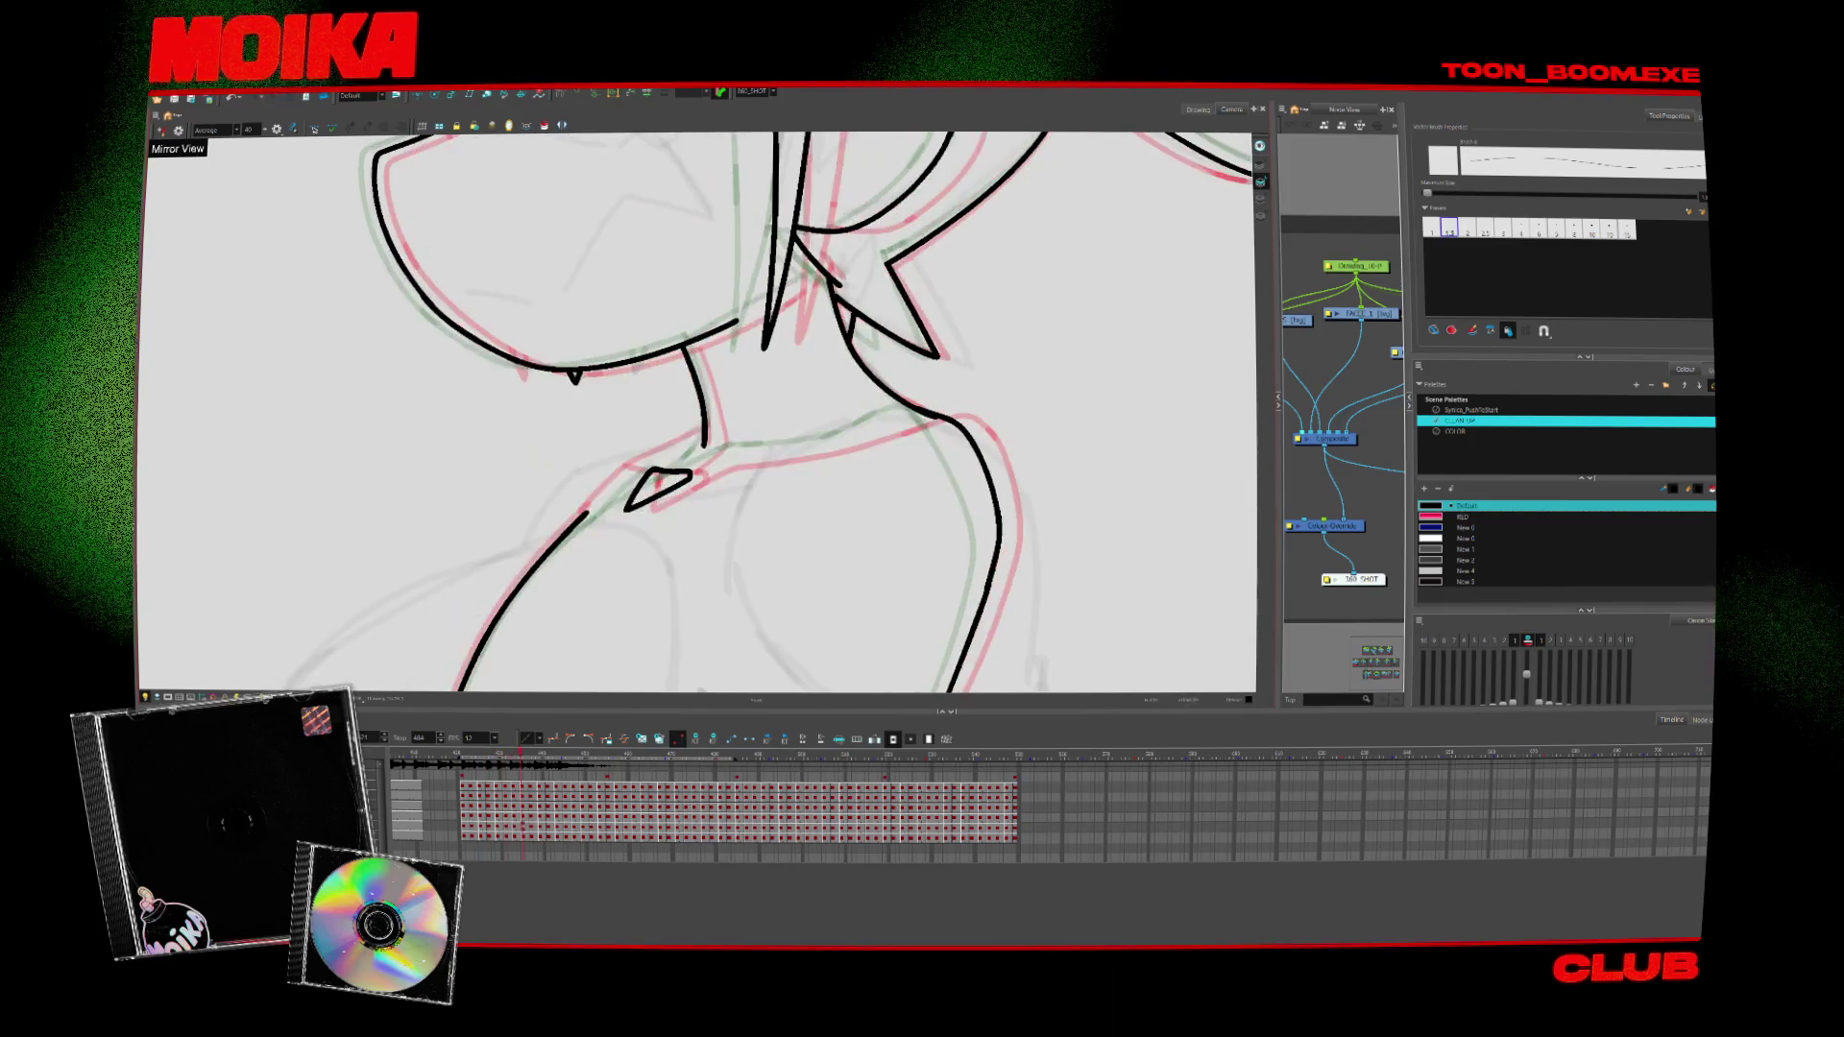
{"action": "left_click_drag", "start_coordinate": [680, 319], "coordinate": [705, 444]}
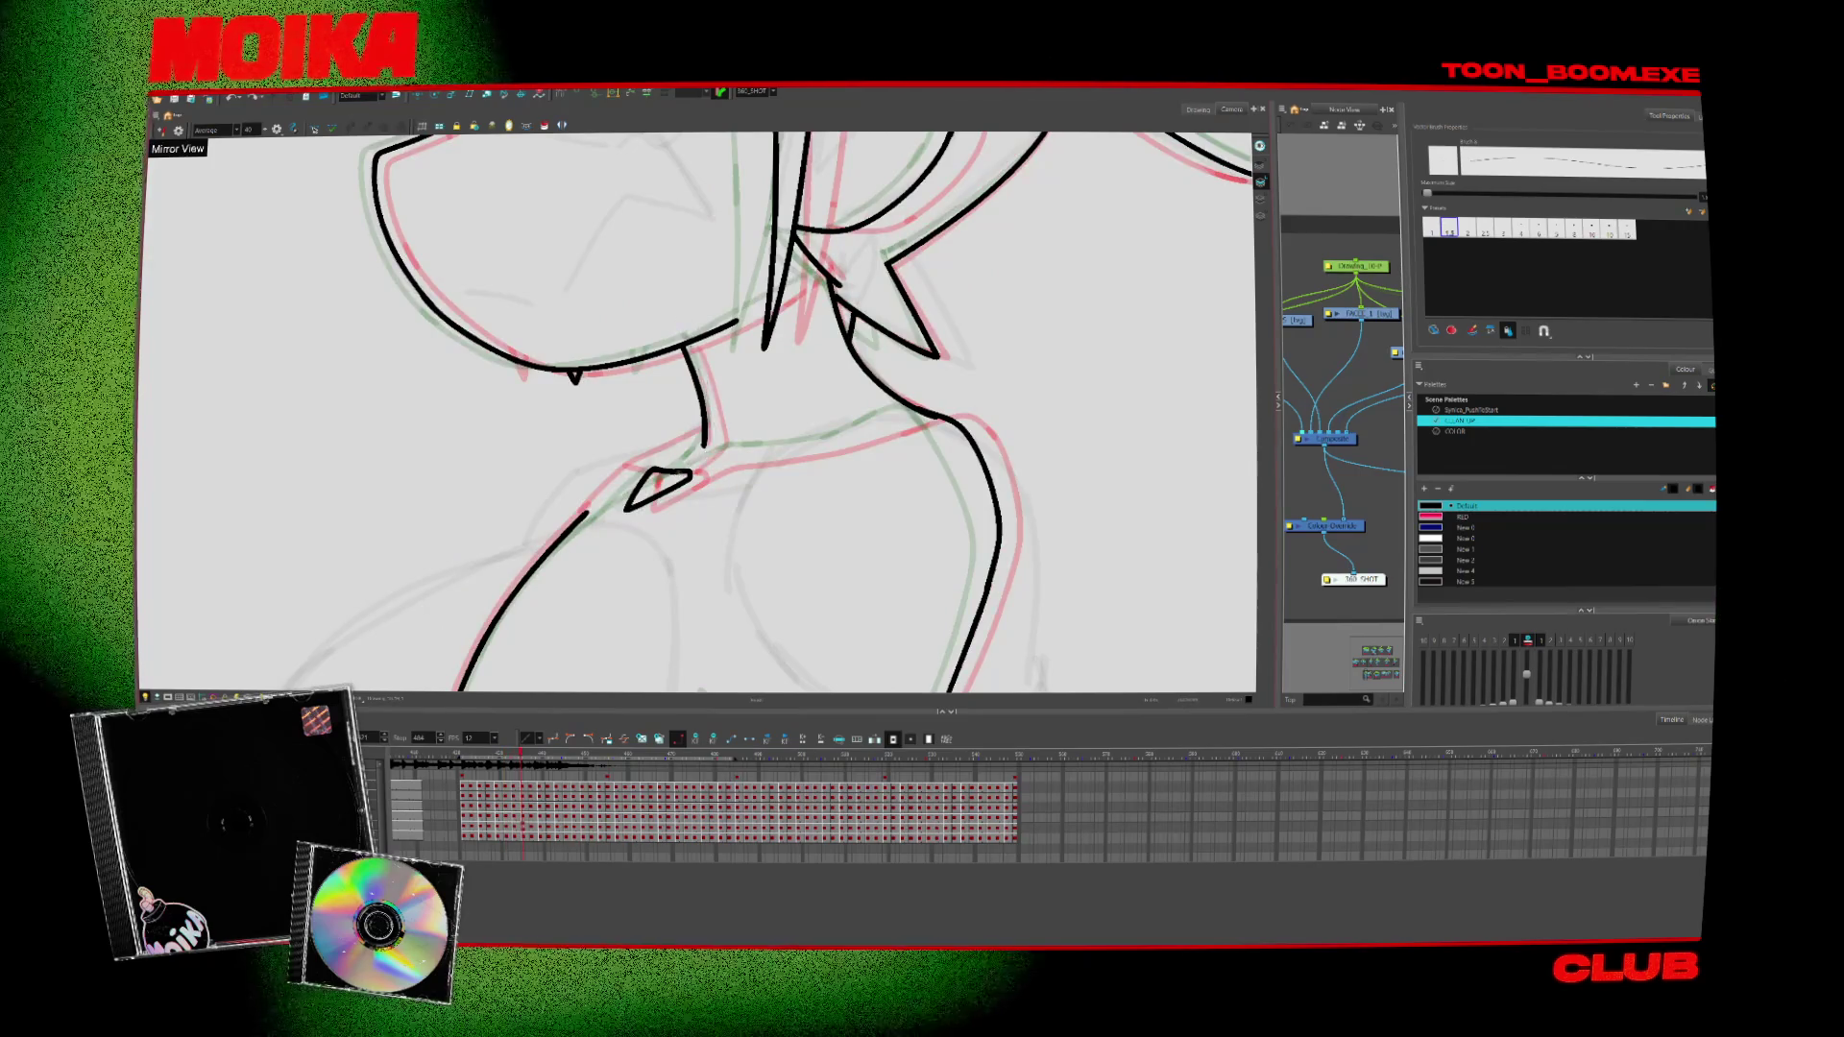
{"action": "key", "text": "comma"}
{"action": "key", "text": "comma"}
{"action": "key", "text": "comma"}
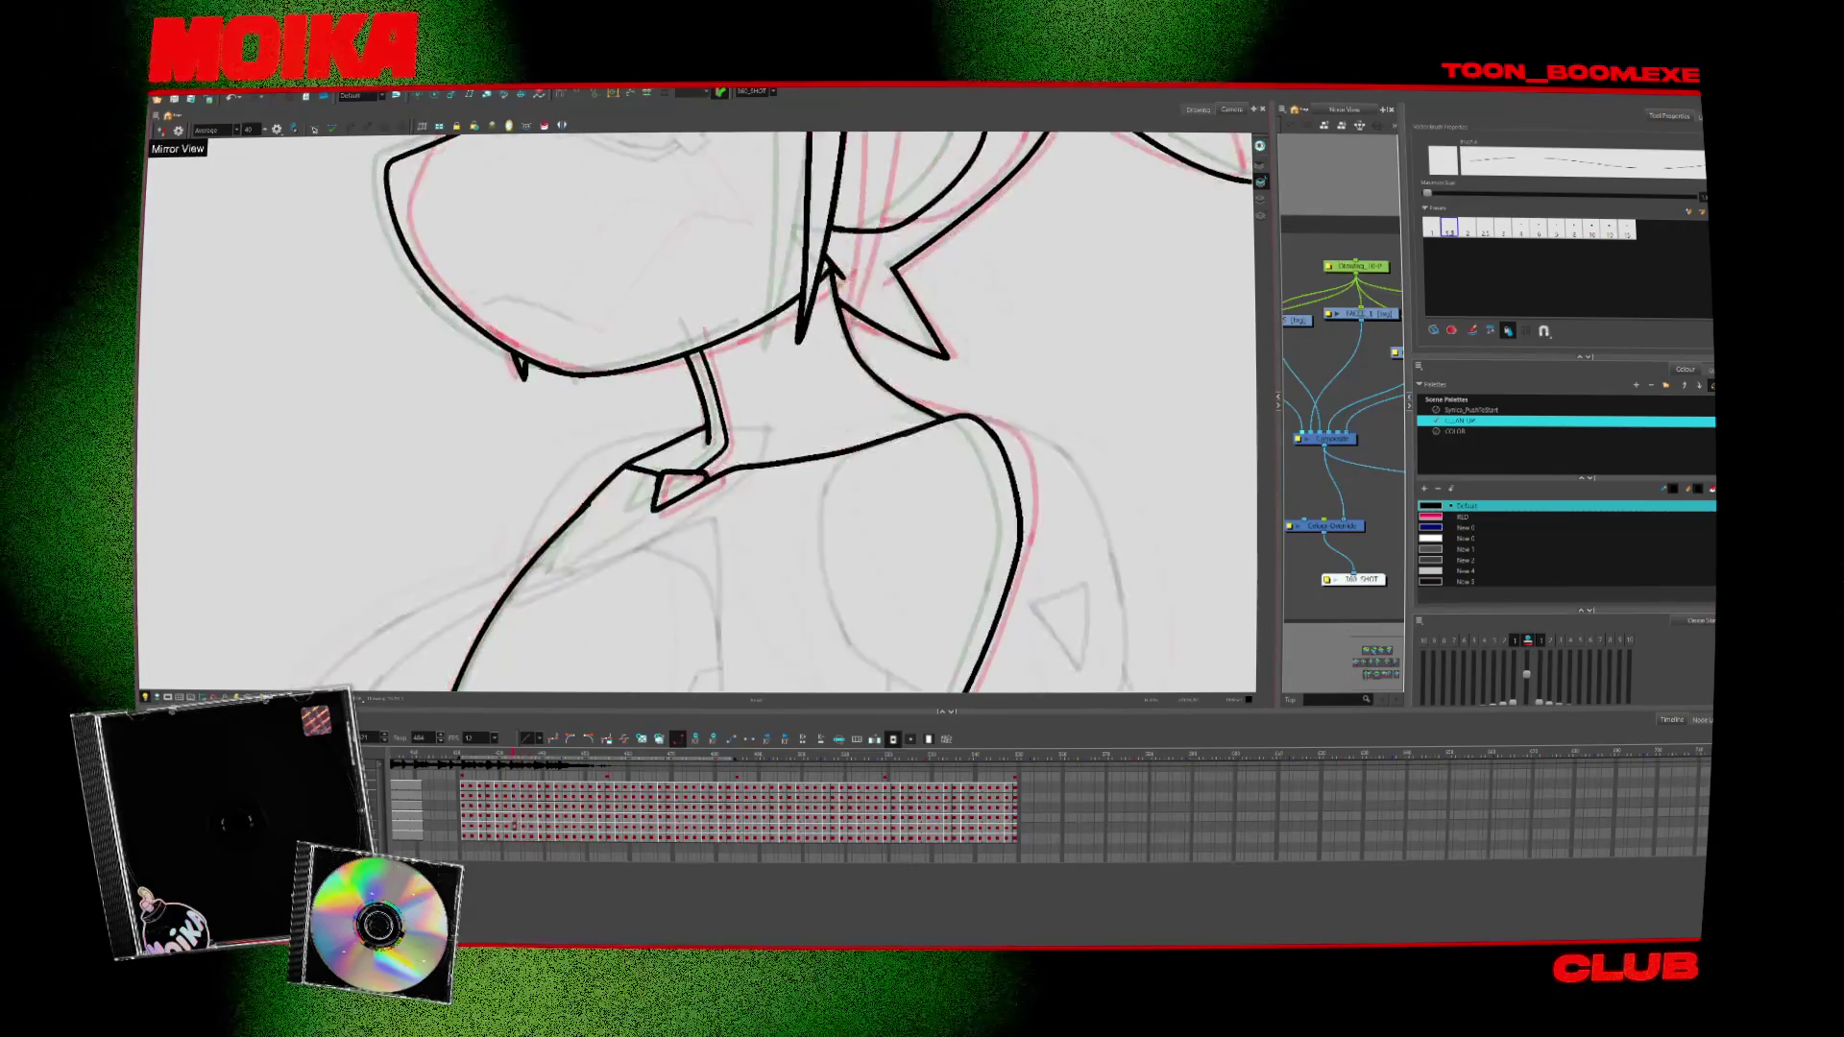
{"action": "key", "text": "comma"}
{"action": "key", "text": "comma"}
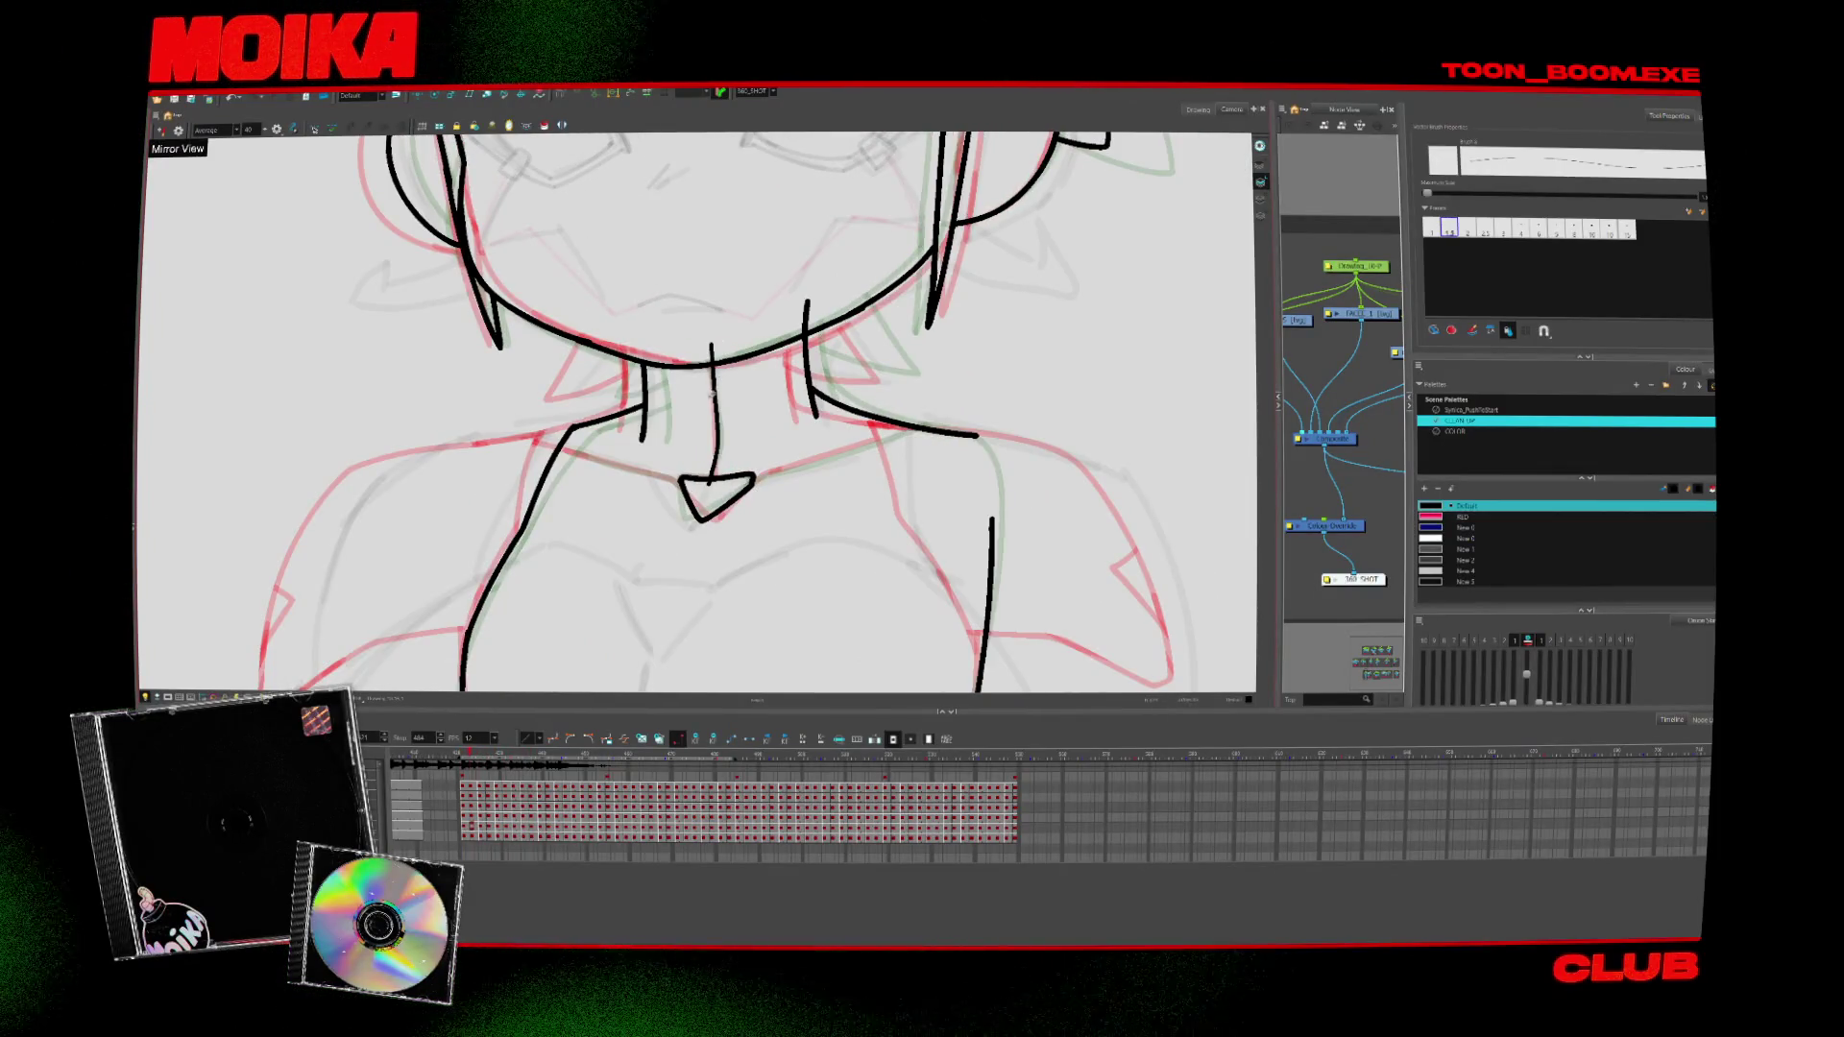
{"action": "left_click_drag", "start_coordinate": [713, 342], "coordinate": [752, 380]}
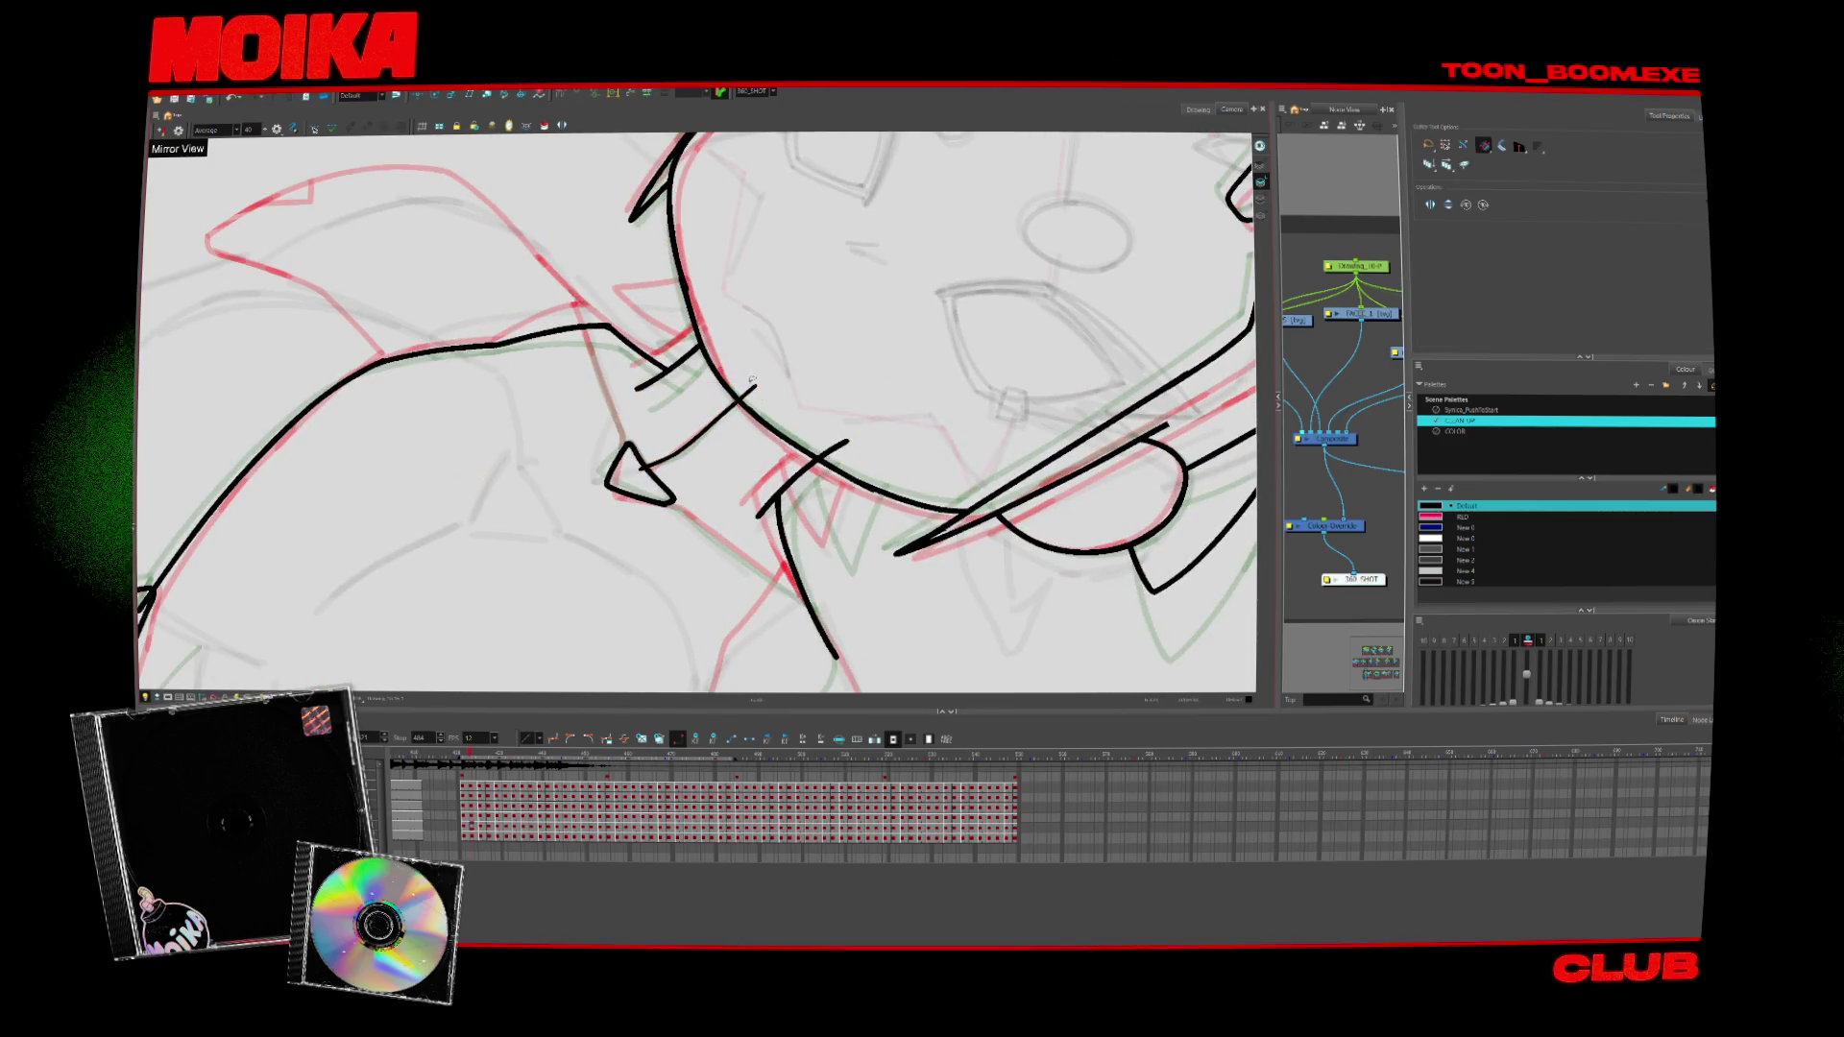
Step forward through the neck and collar drawings to the next pose to ink
{"action": "key", "text": "period"}
{"action": "key", "text": "period"}
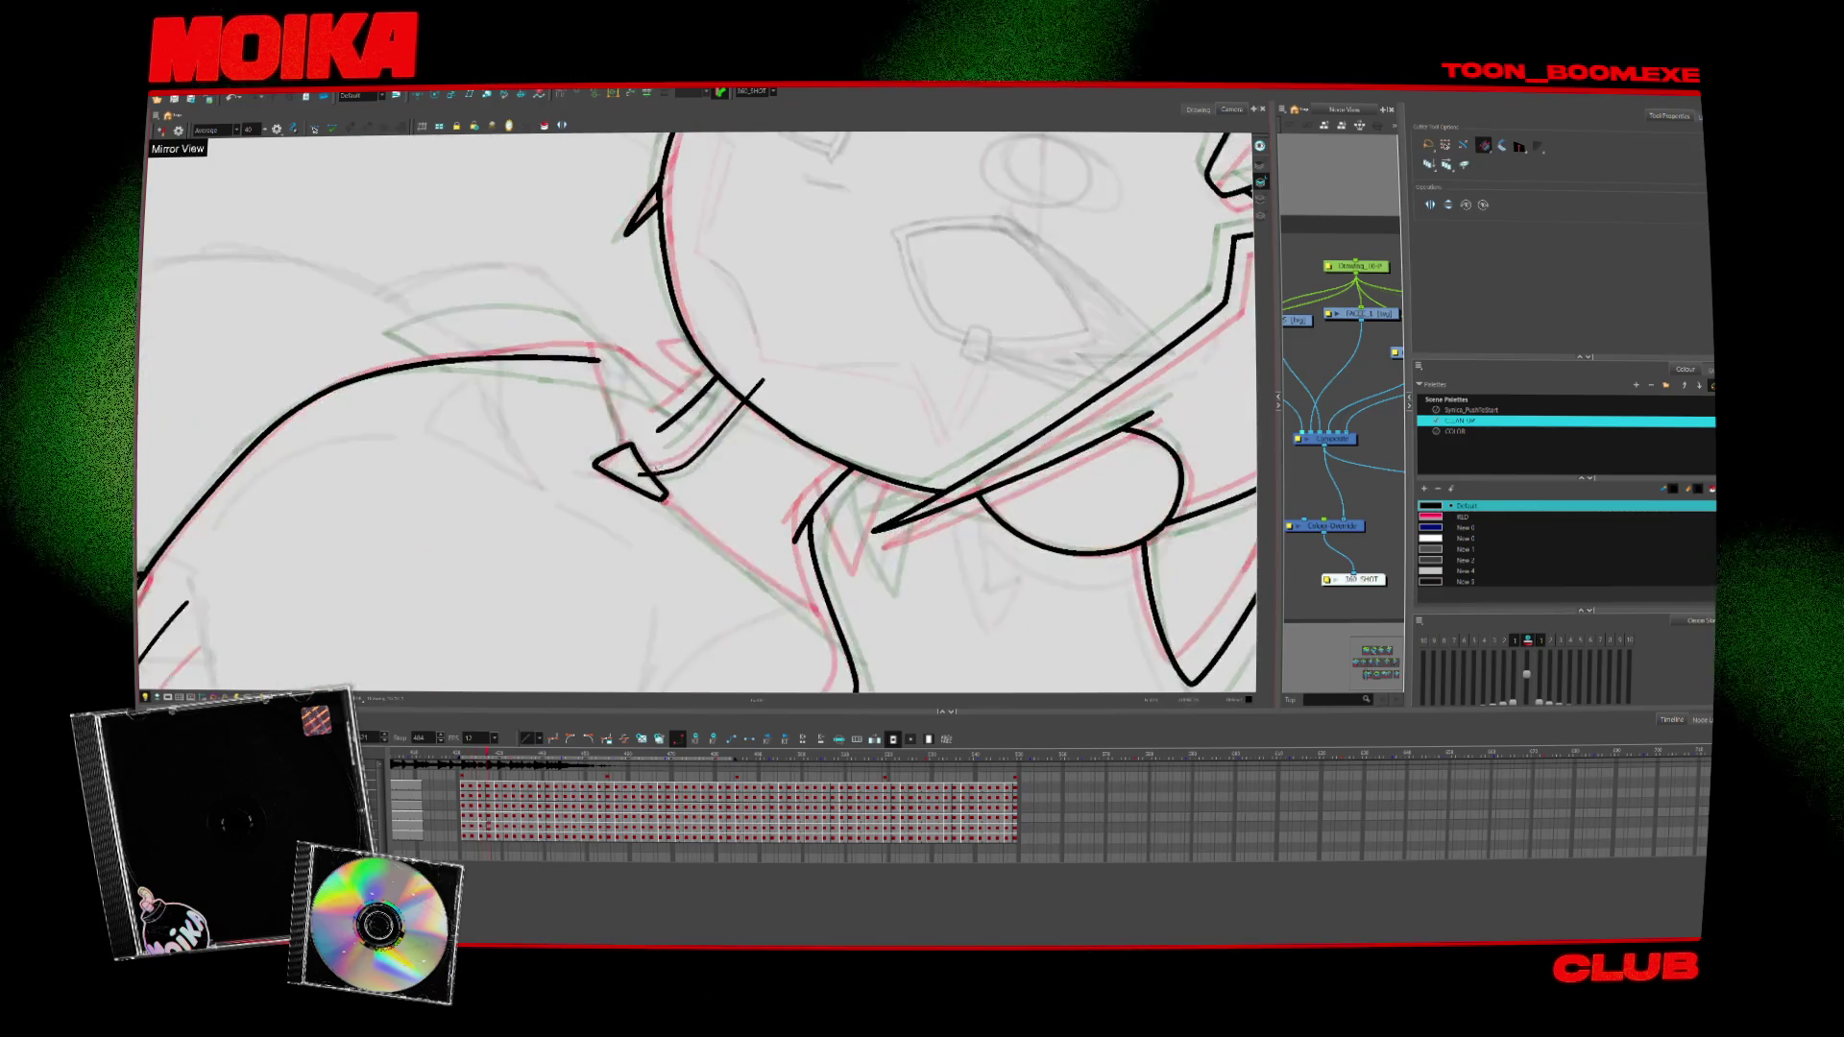
{"action": "key", "text": "period"}
{"action": "key", "text": "period"}
{"action": "key", "text": "period"}
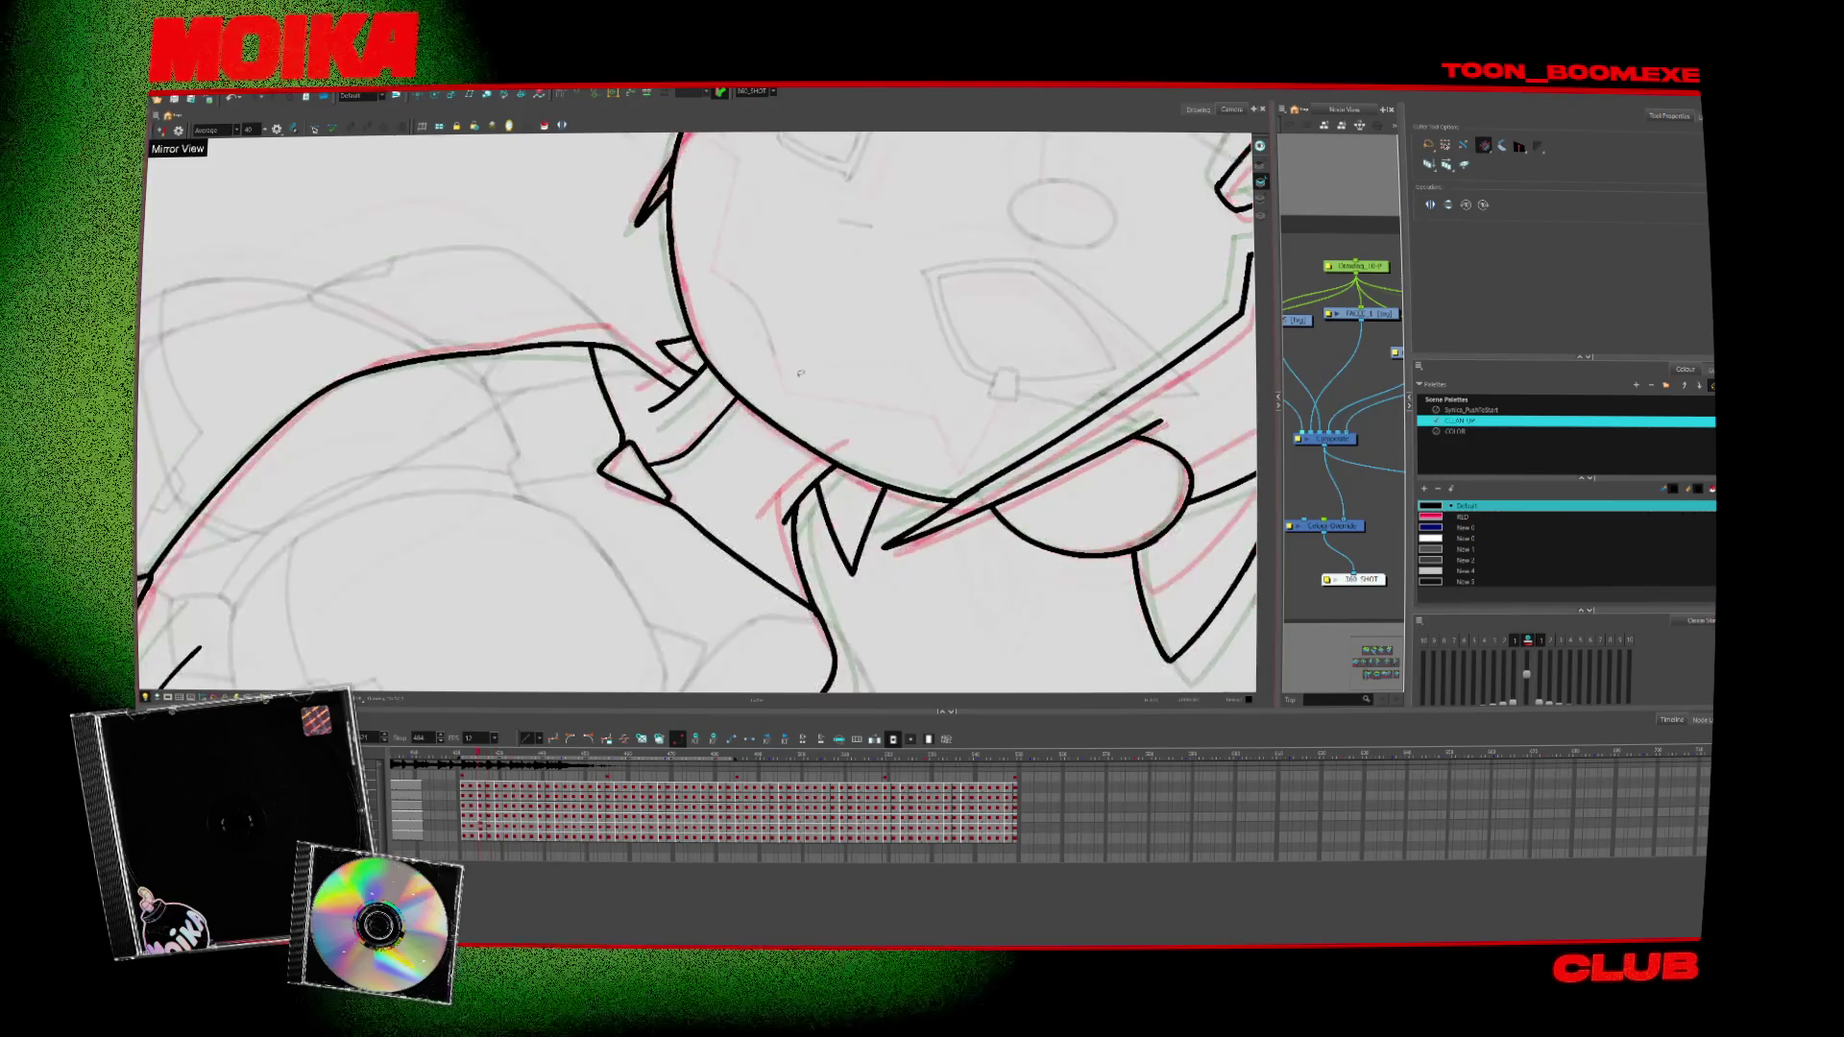
{"action": "key", "text": "period"}
{"action": "key", "text": "period"}
{"action": "key", "text": "period"}
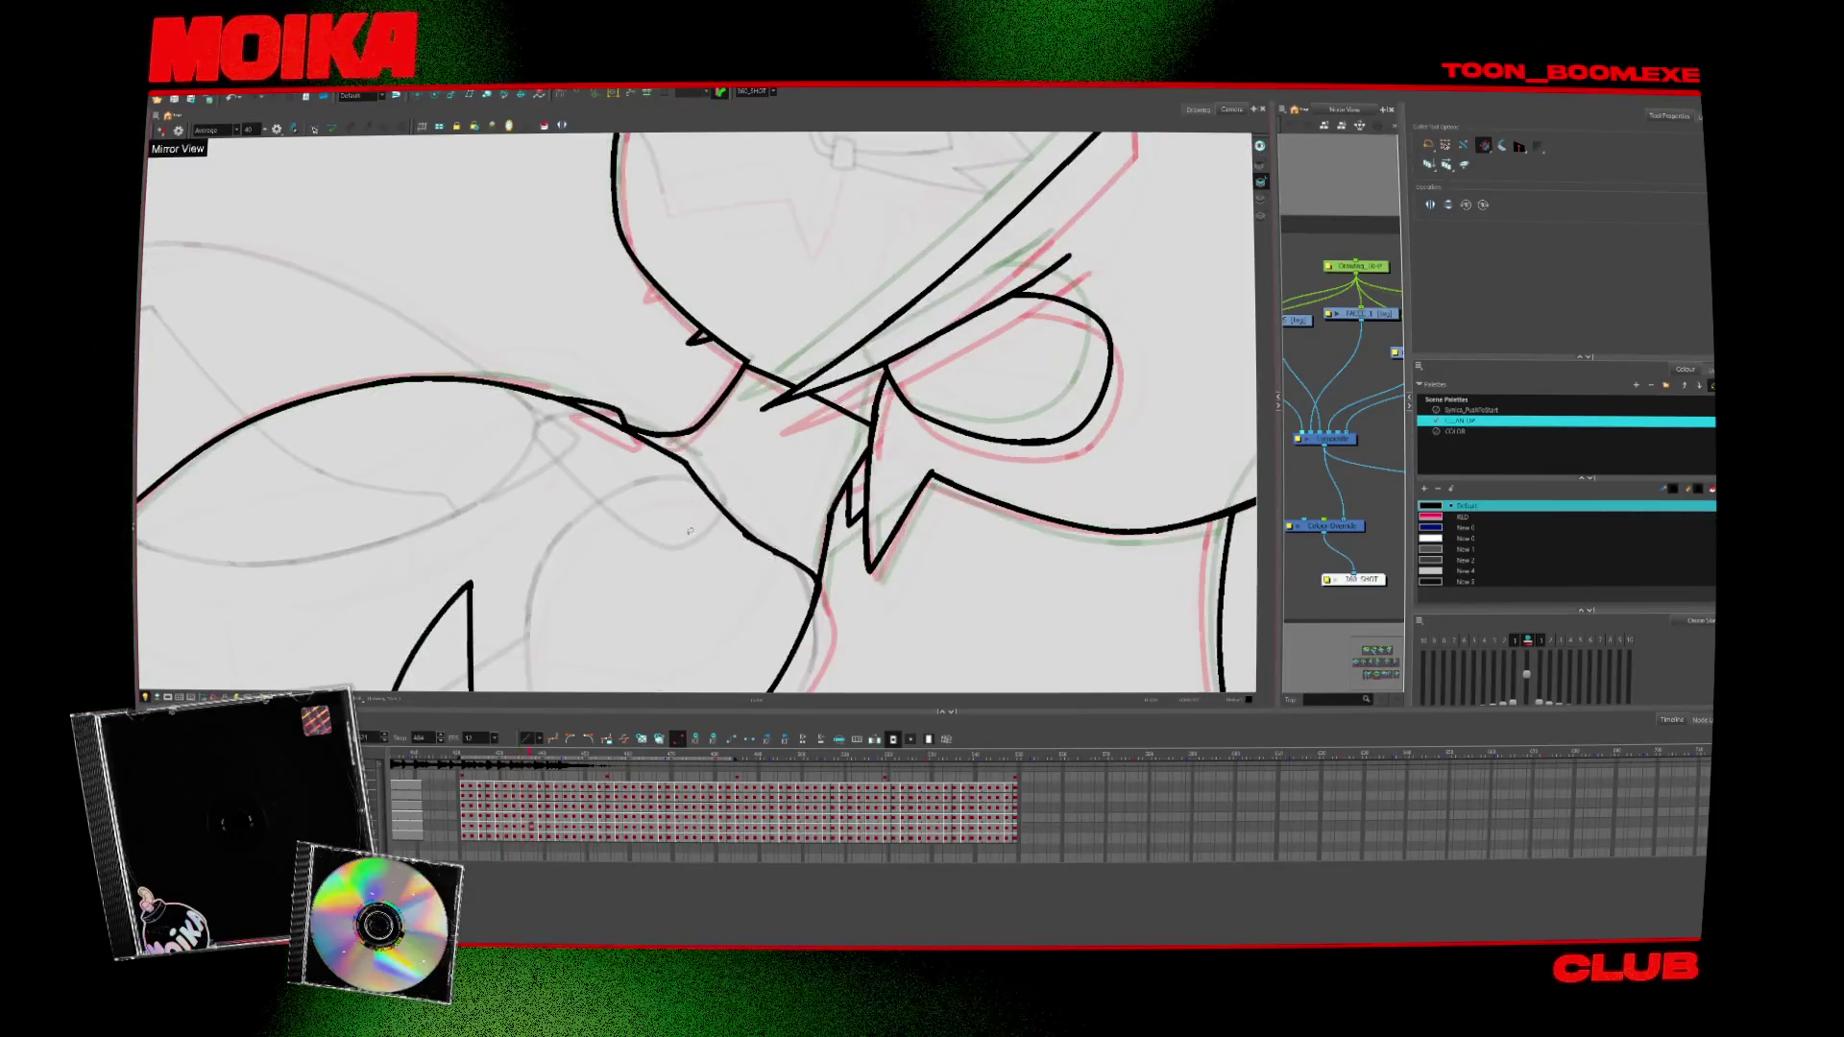
{"action": "key", "text": "period"}
{"action": "key", "text": "period"}
{"action": "key", "text": "period"}
{"action": "key", "text": "alt+b"}
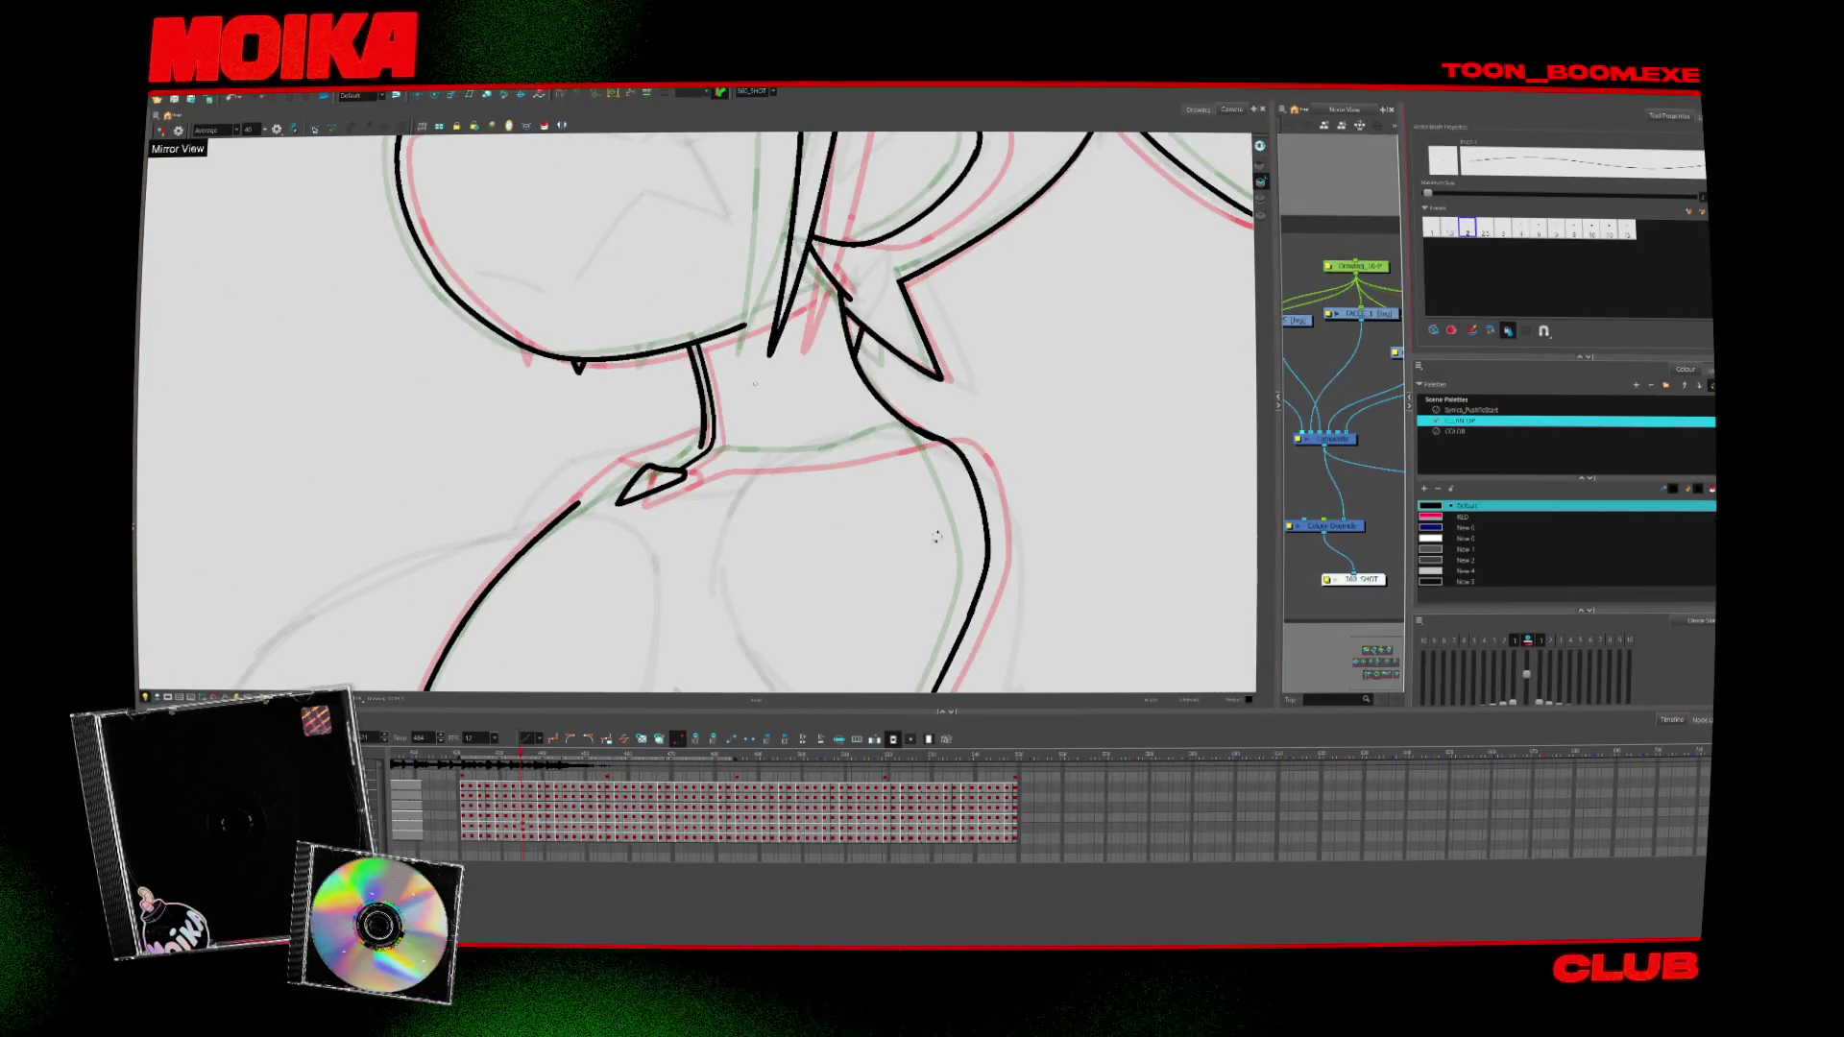
{"action": "key", "text": "period"}
{"action": "key", "text": "period"}
{"action": "key", "text": "period"}
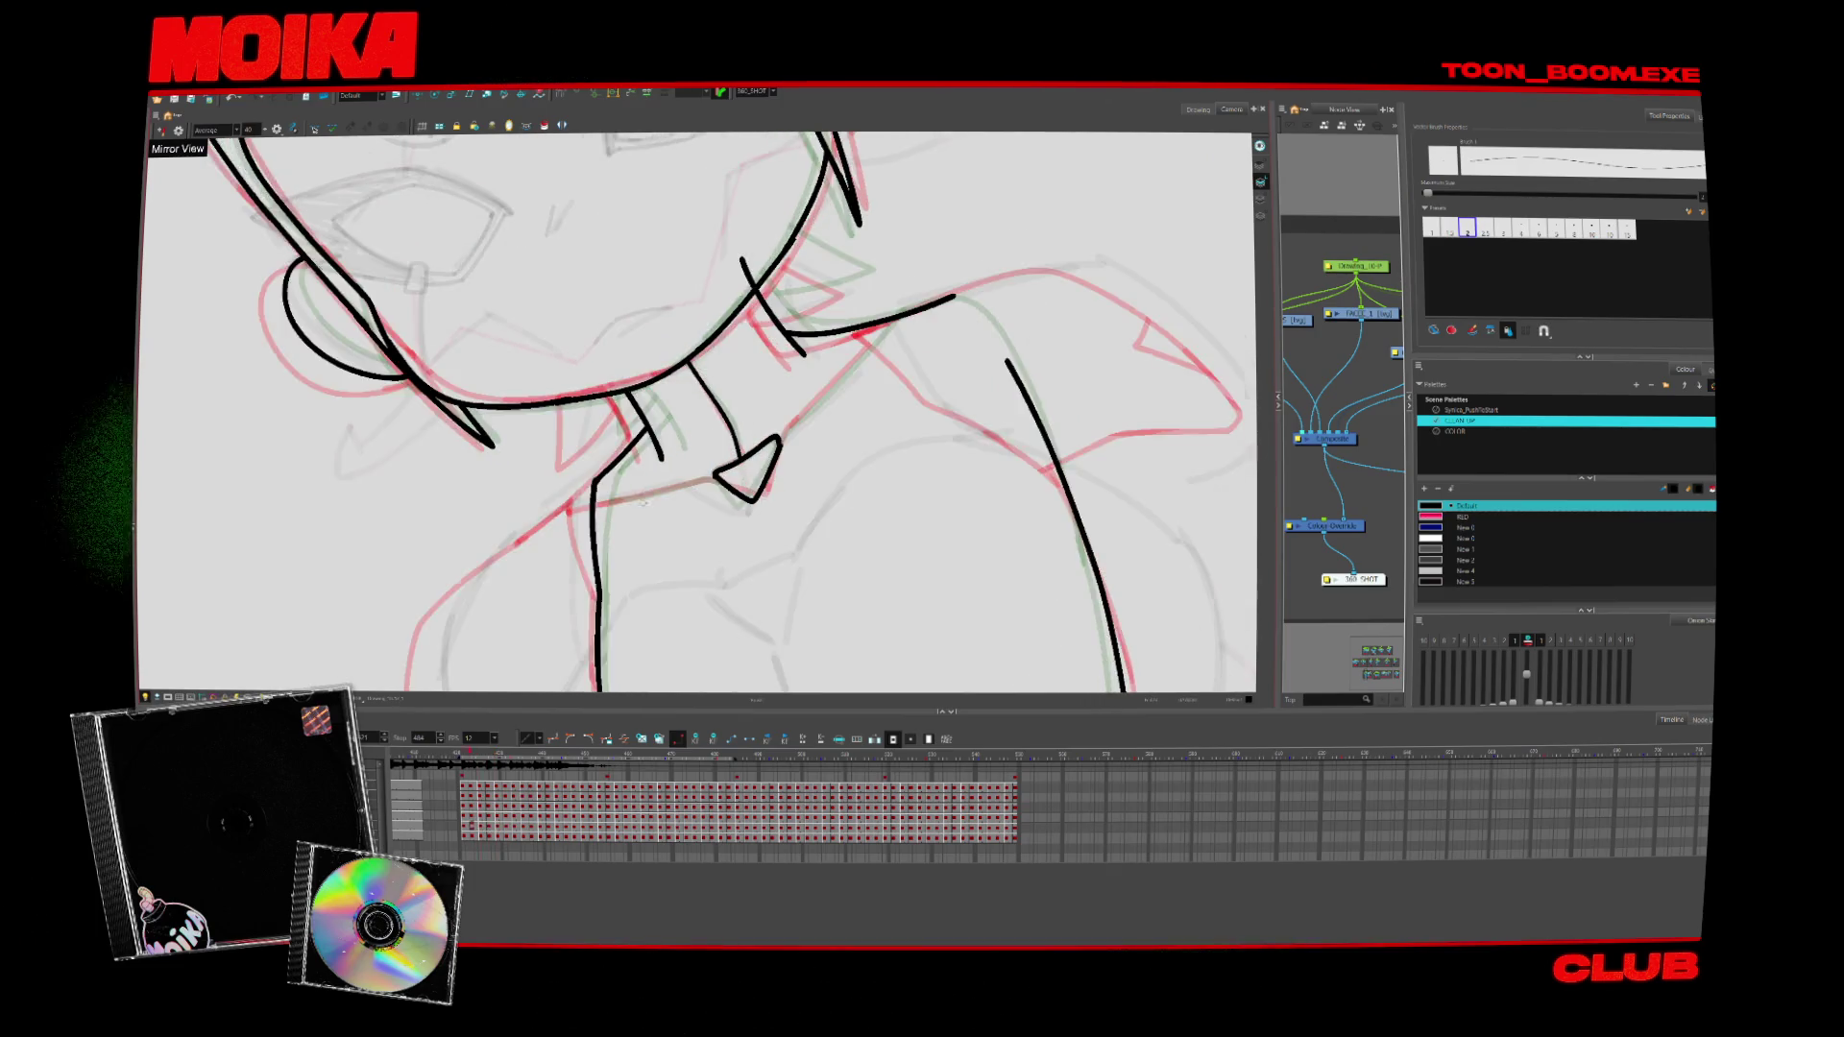
{"action": "key", "text": "period"}
{"action": "key", "text": "period"}
{"action": "key", "text": "period"}
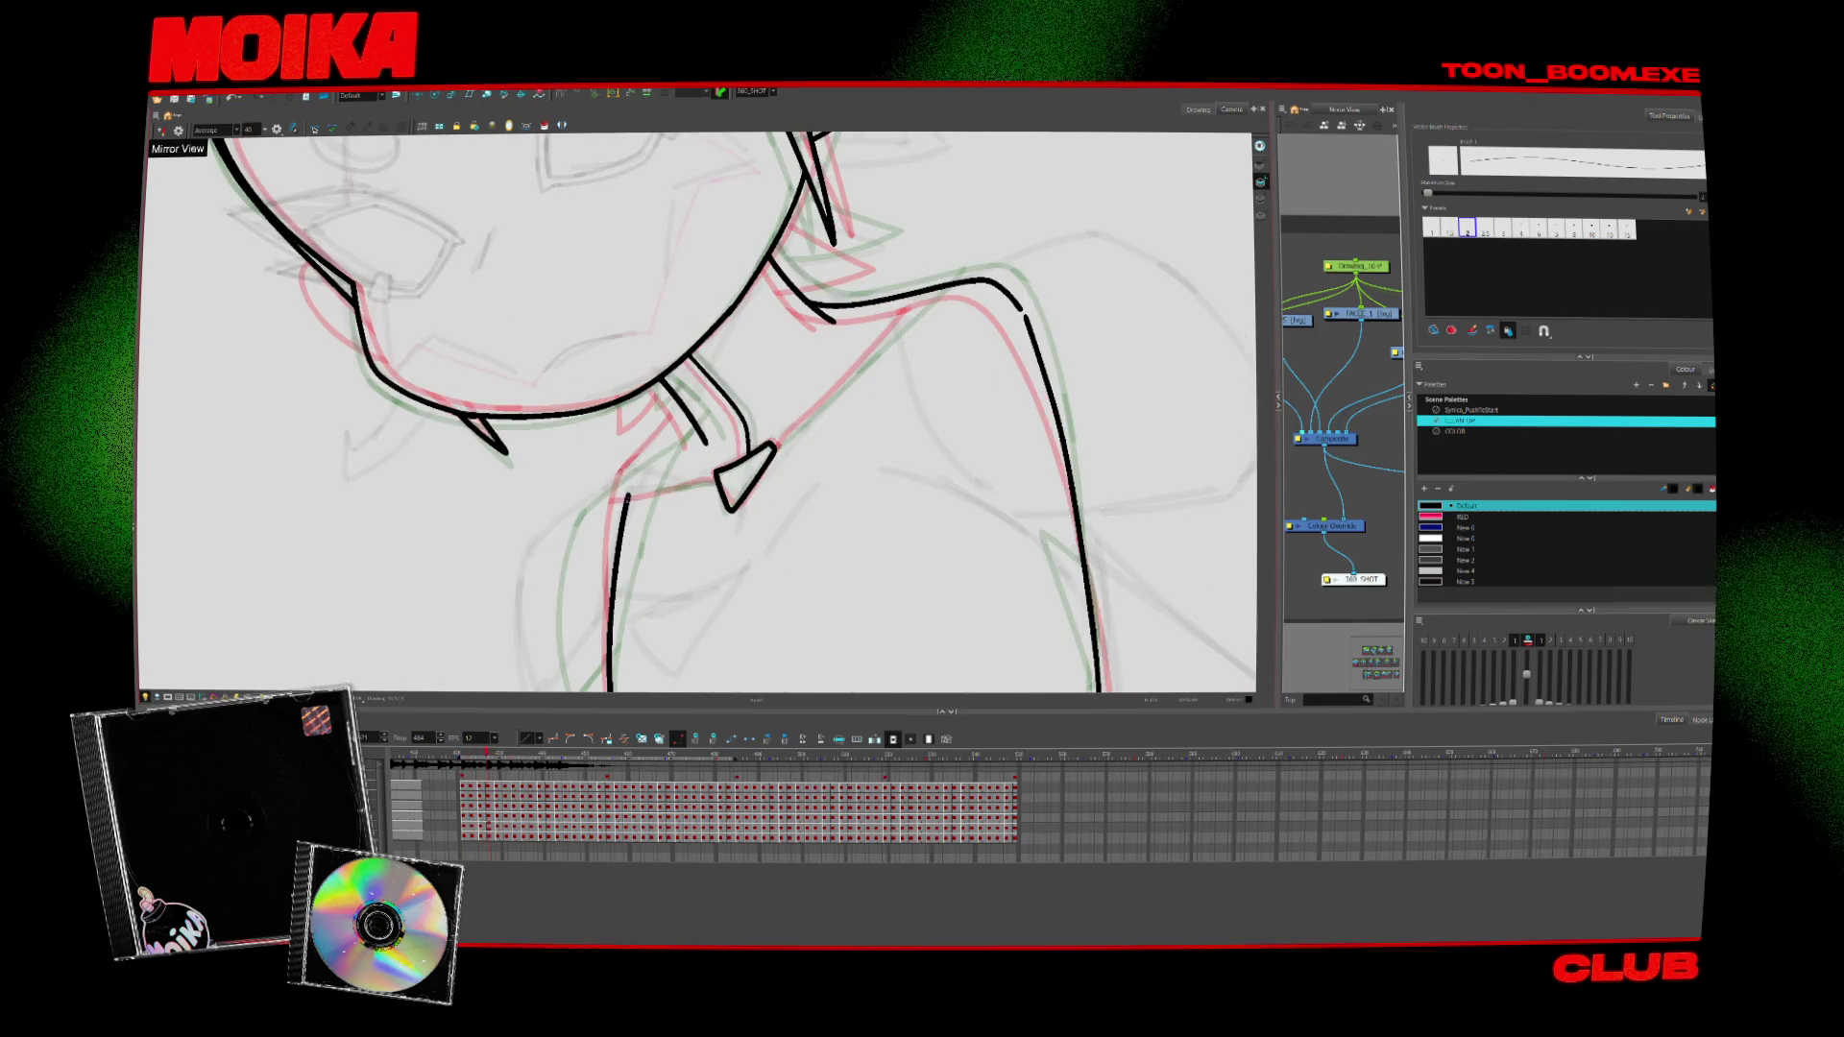
Rotate the view to a better angle and ink the collar edge below the neck
{"action": "key", "text": "period"}
{"action": "key", "text": "period"}
{"action": "key", "text": "period"}
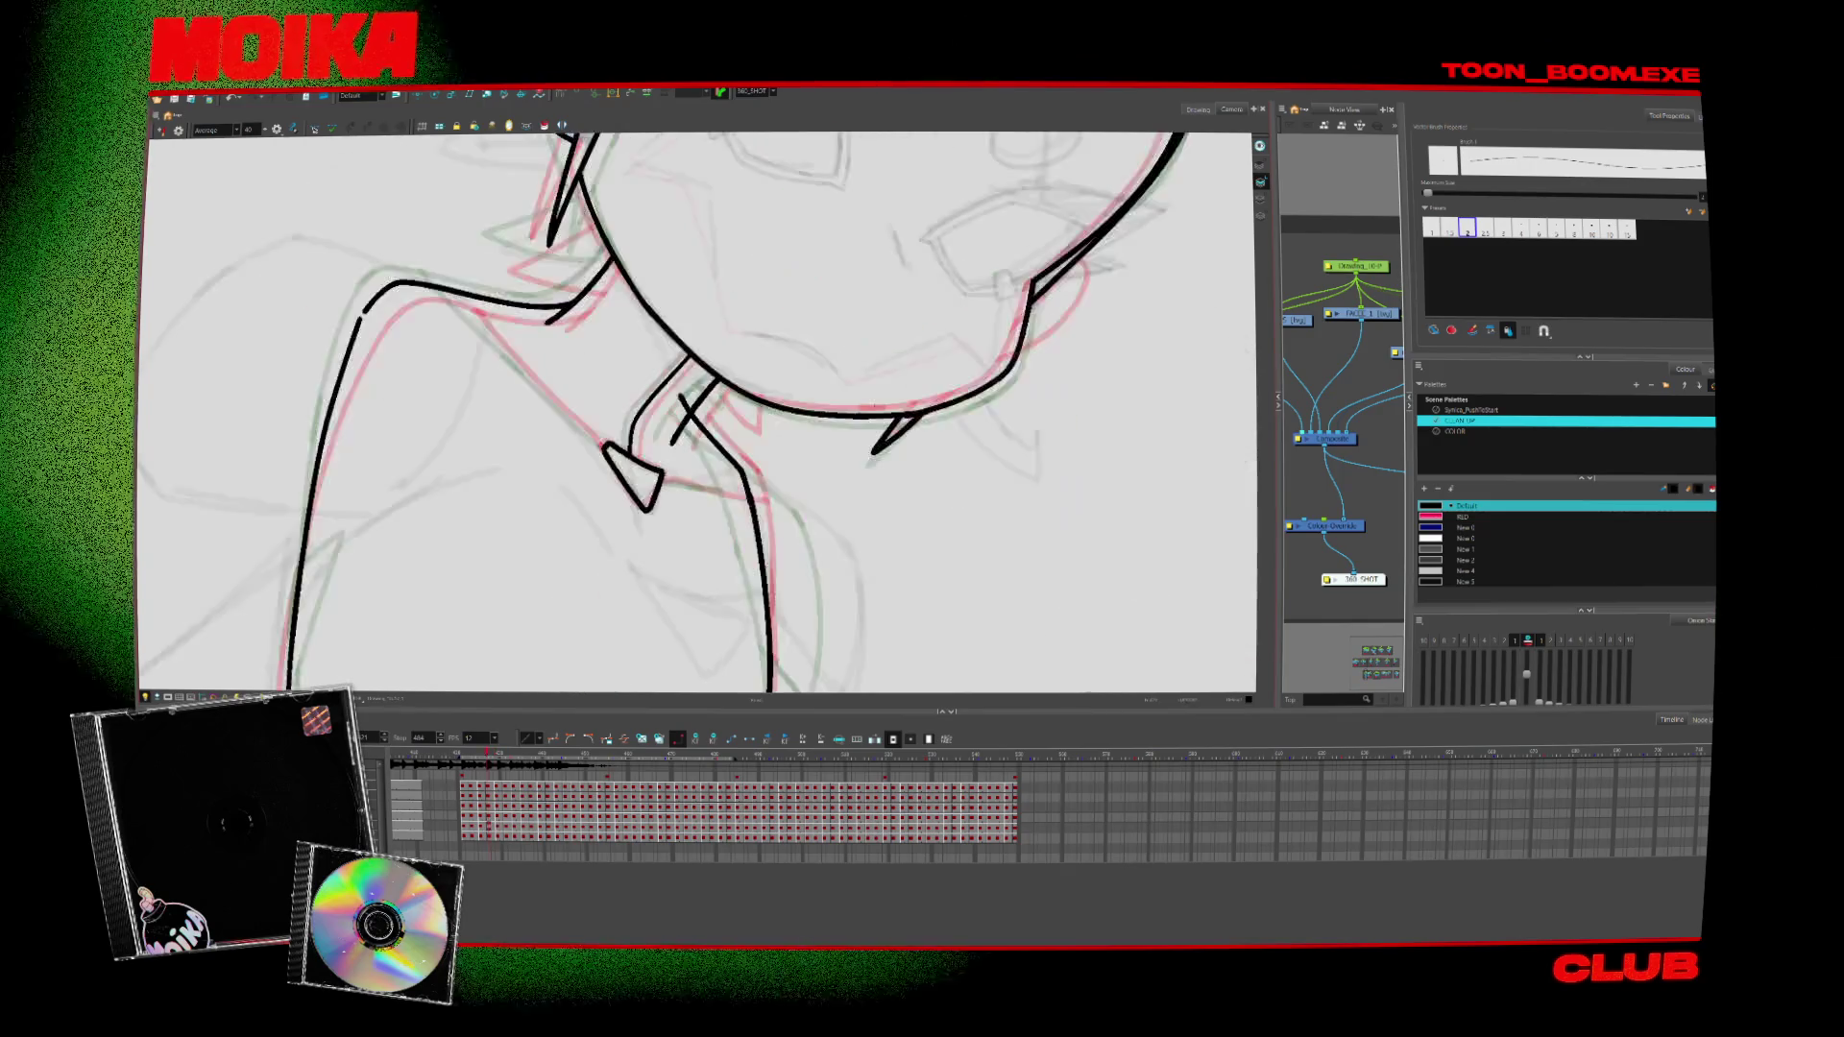
{"action": "key", "text": "period"}
{"action": "key", "text": "period"}
{"action": "key", "text": "period"}
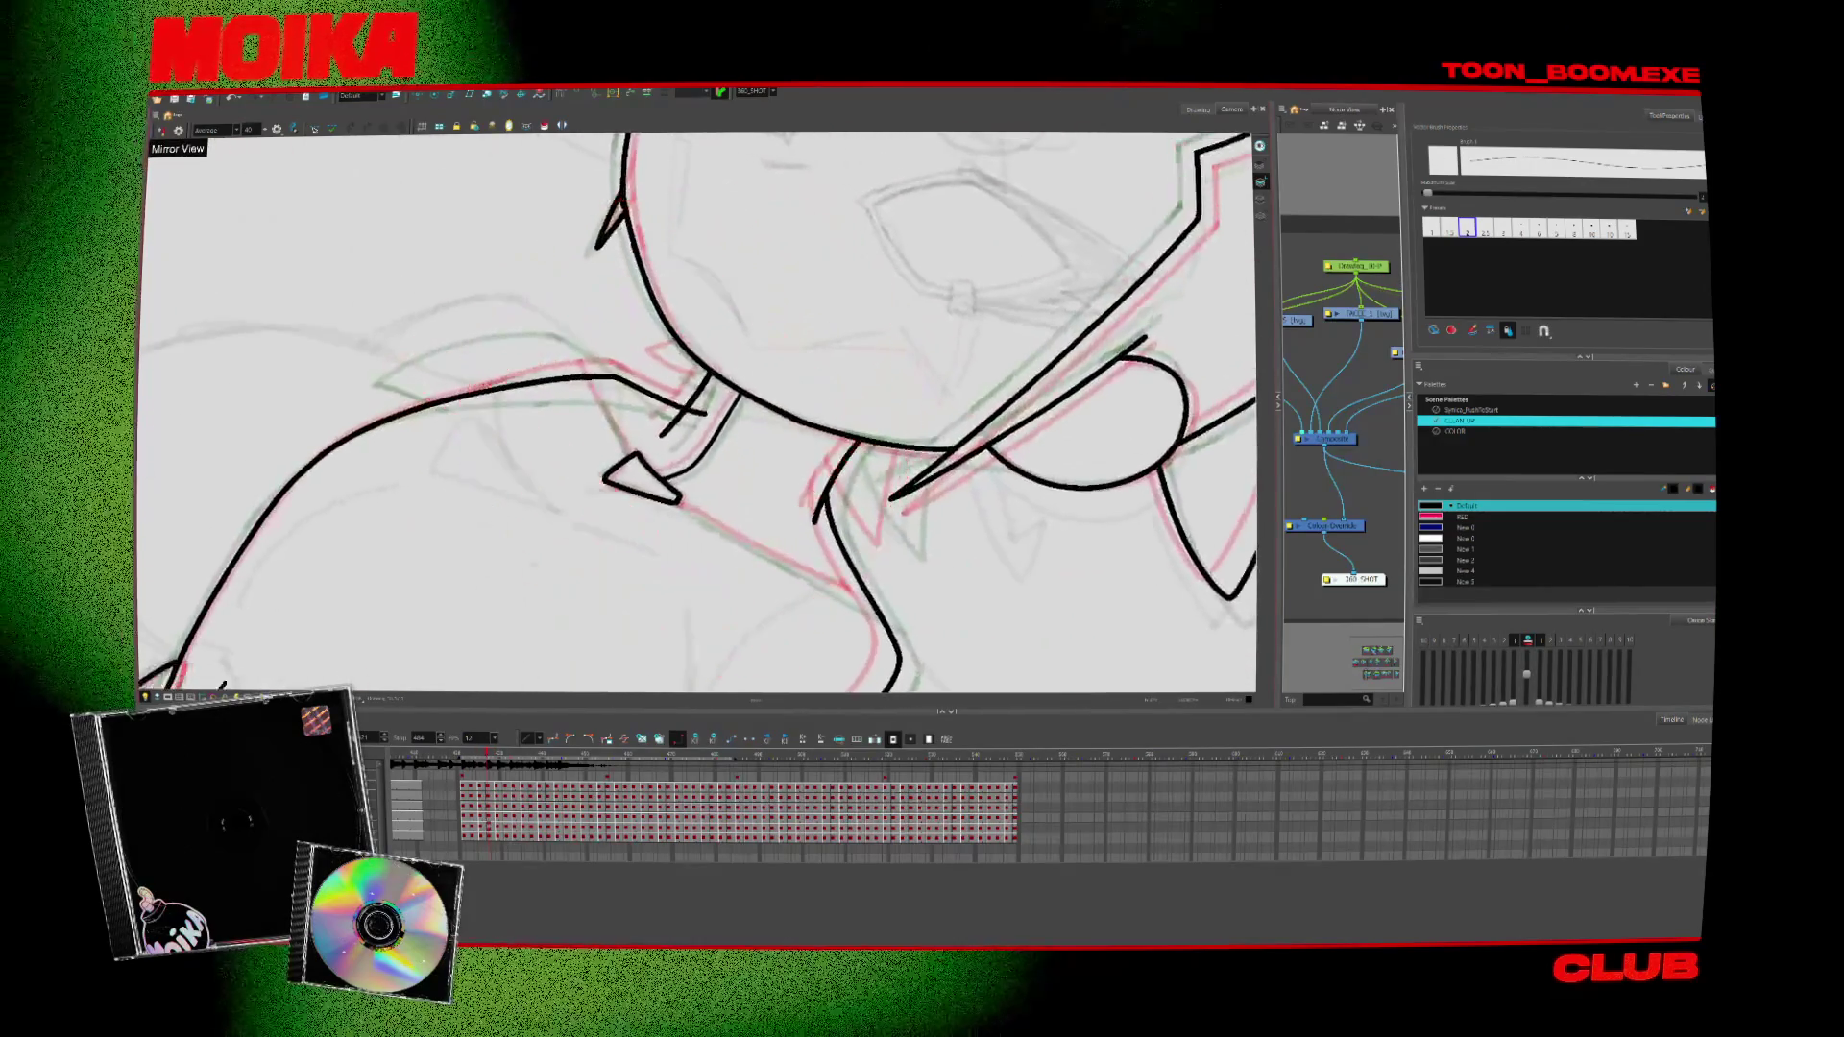
{"action": "key", "text": "period"}
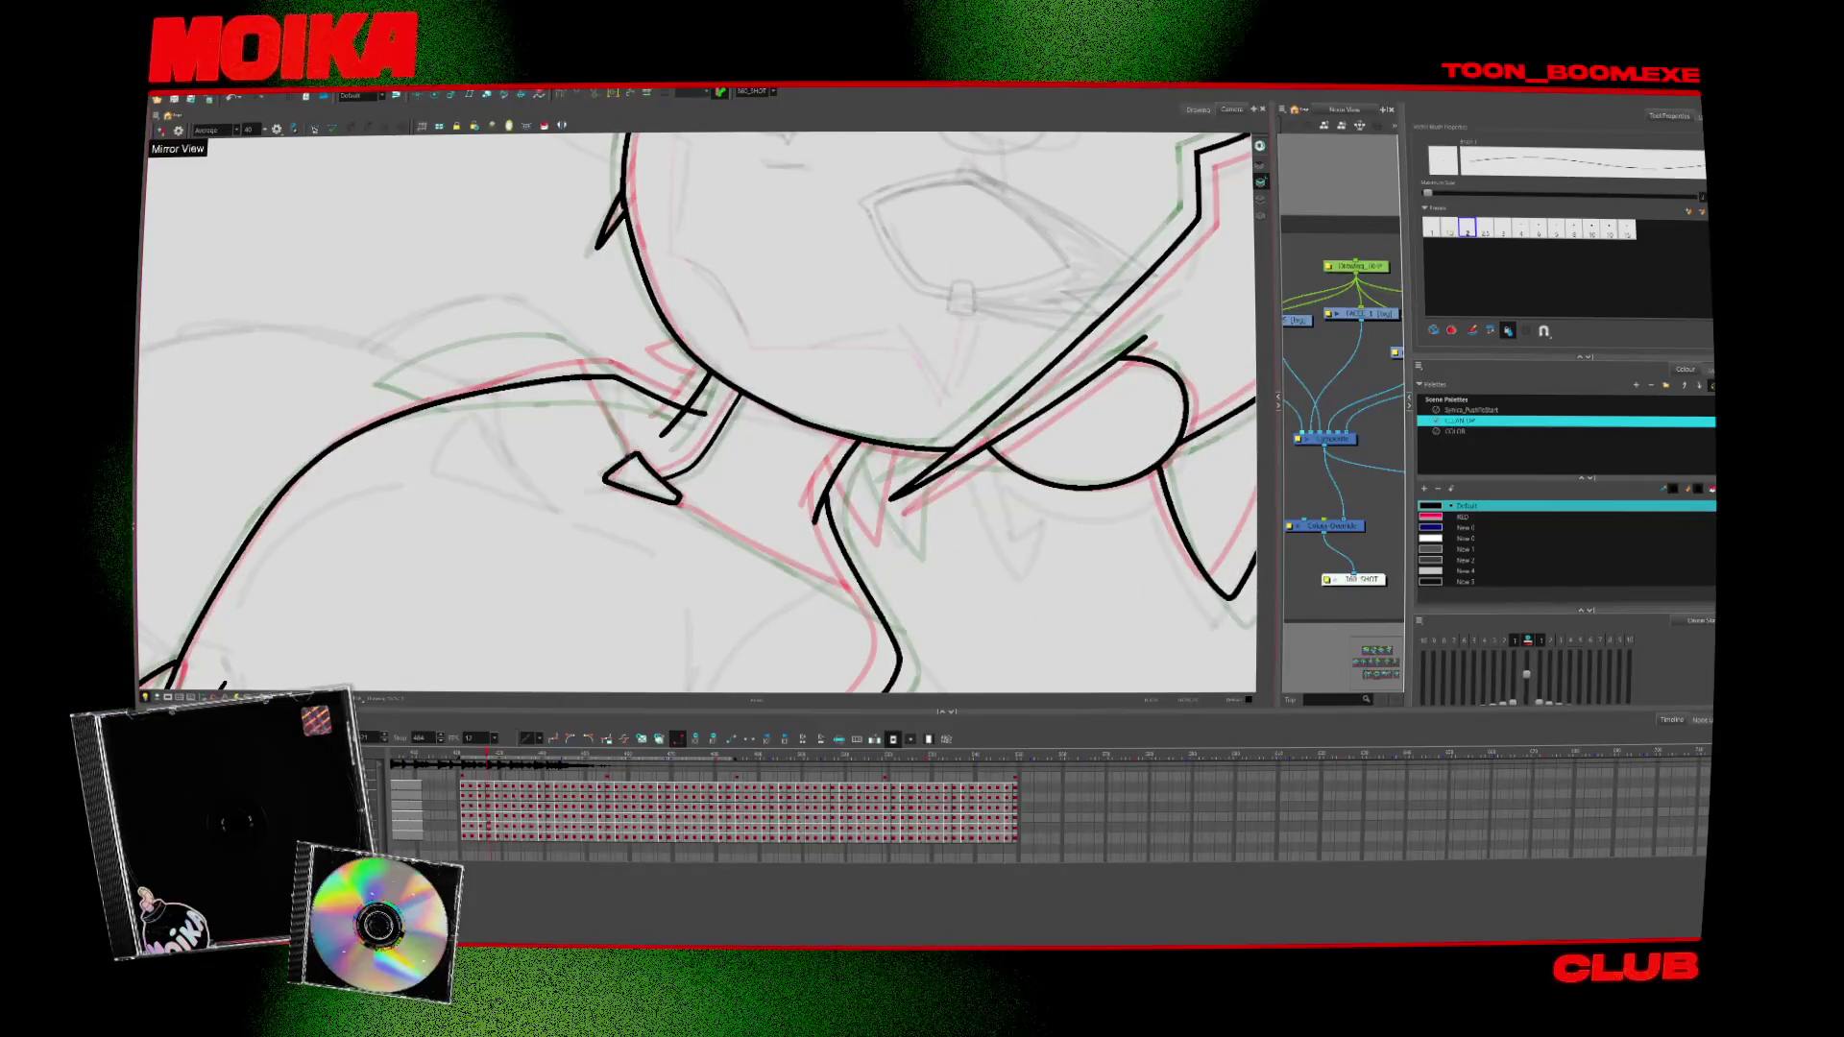
{"action": "key", "text": "v"}
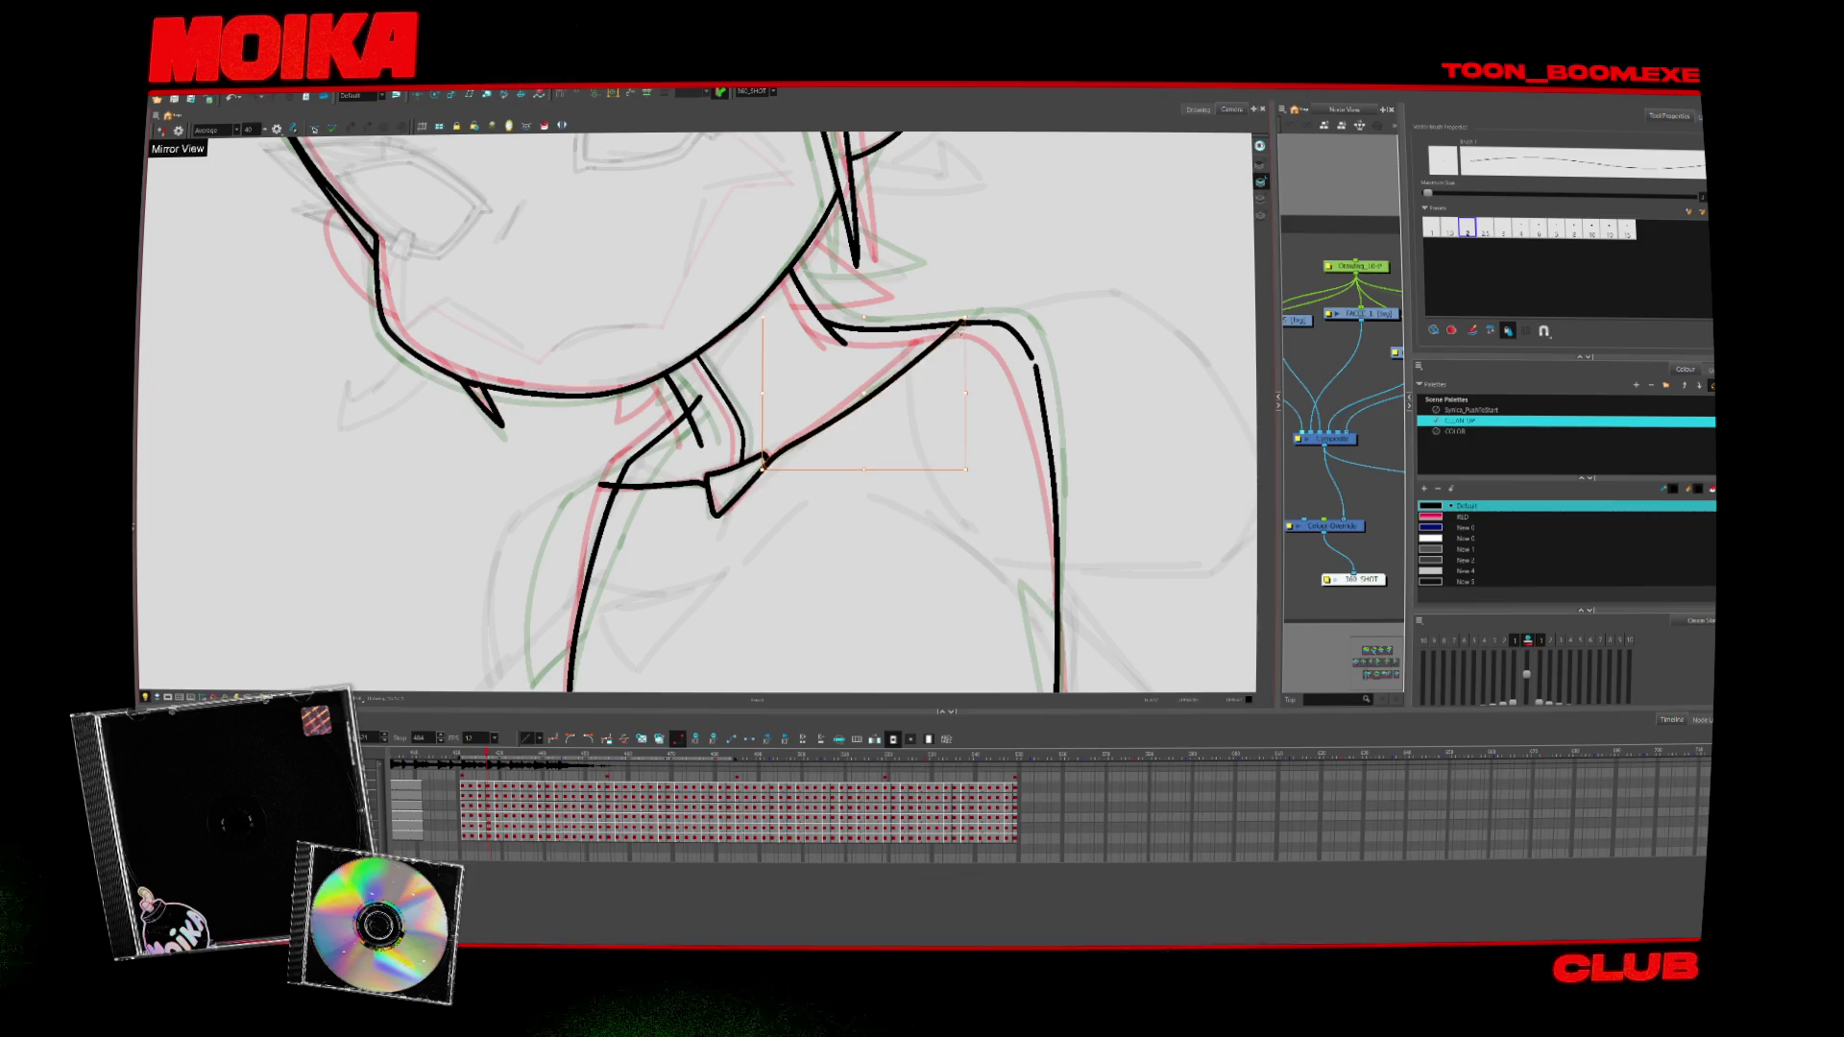
{"action": "key", "text": "period"}
{"action": "key", "text": "period"}
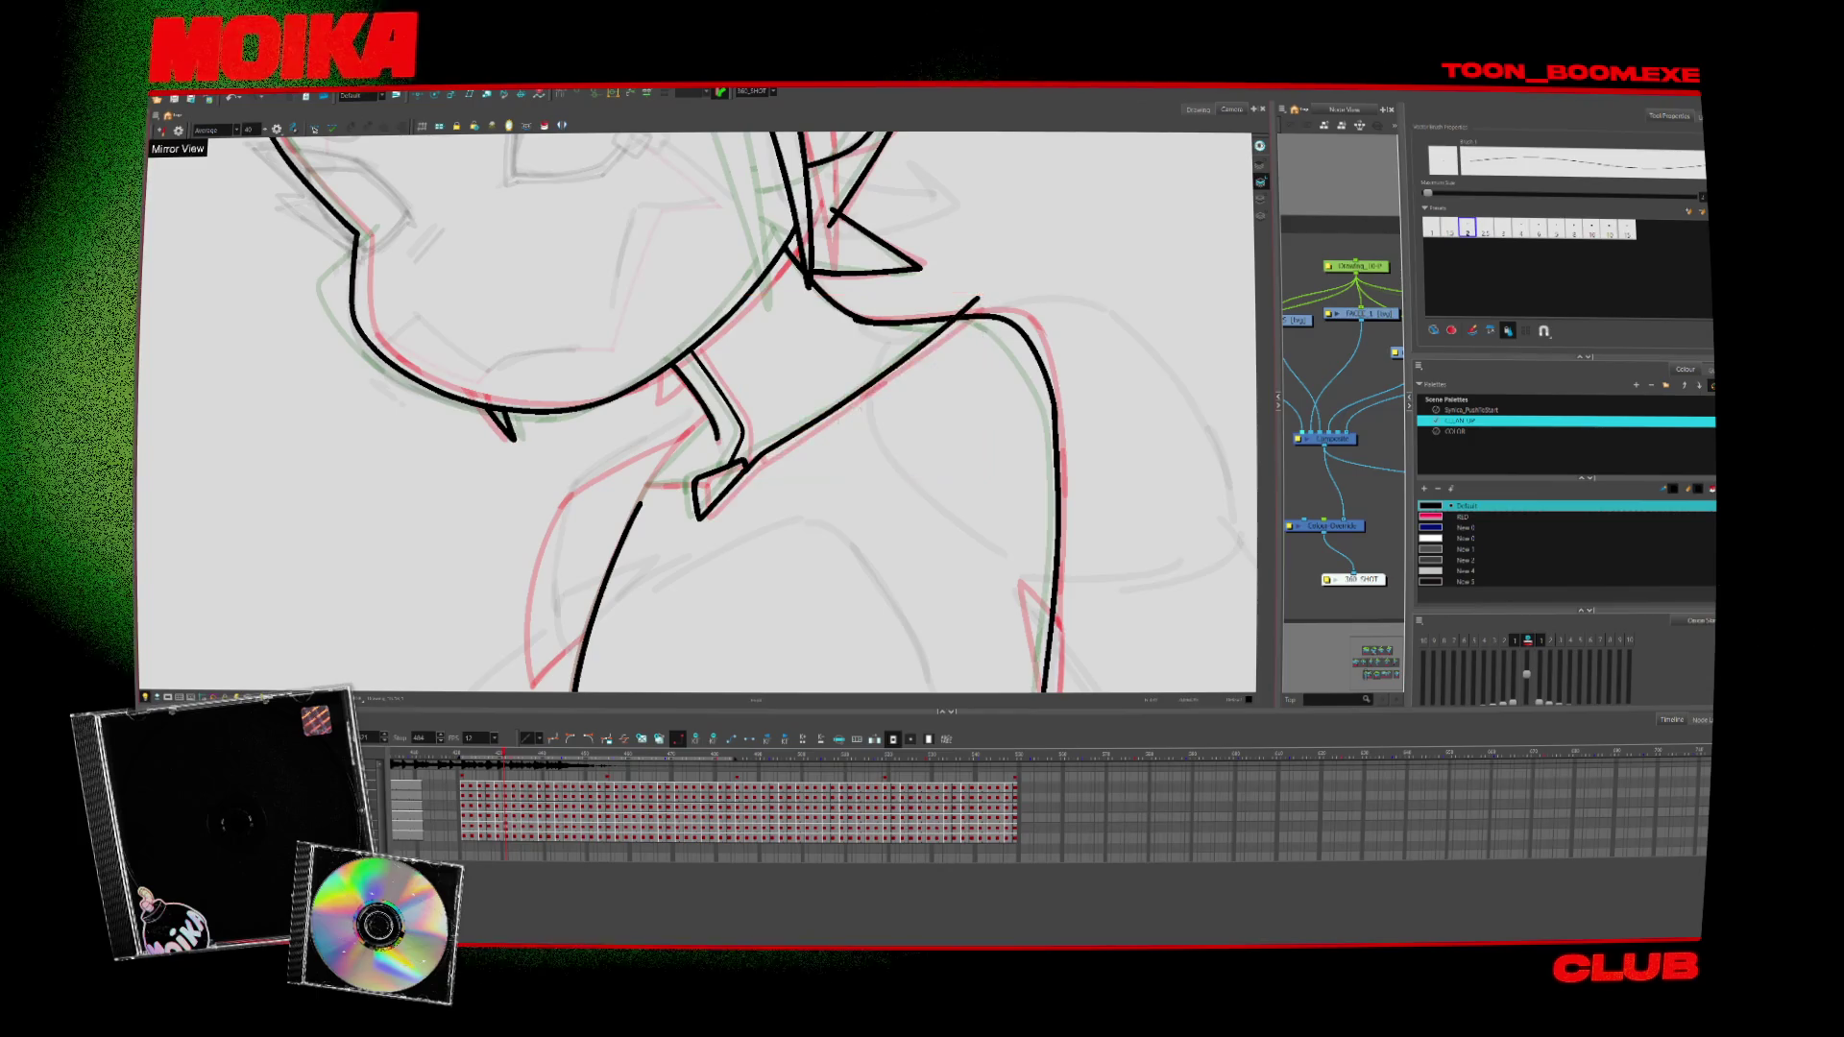
{"action": "left_click_drag", "start_coordinate": [711, 429], "coordinate": [692, 480]}
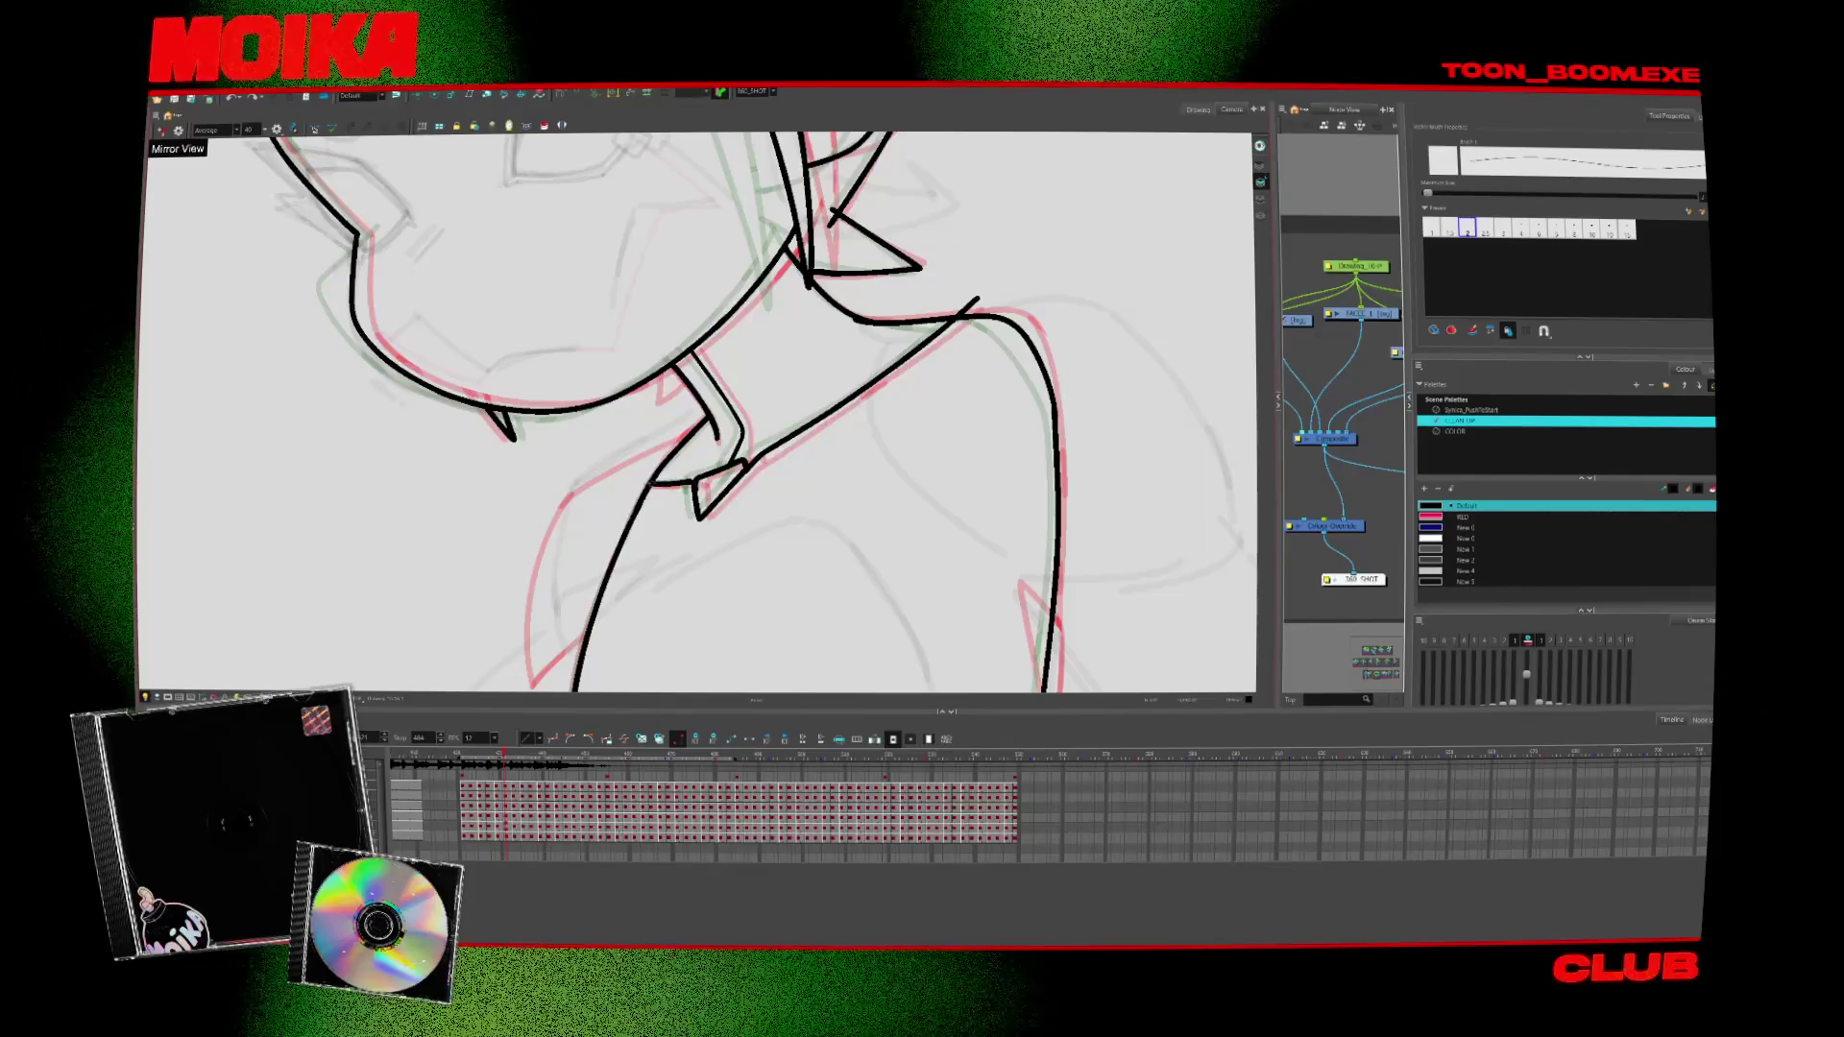
Ink the shoulder line up to the neck, then extend the shoulder stroke on the next drawing
{"action": "key", "text": "period"}
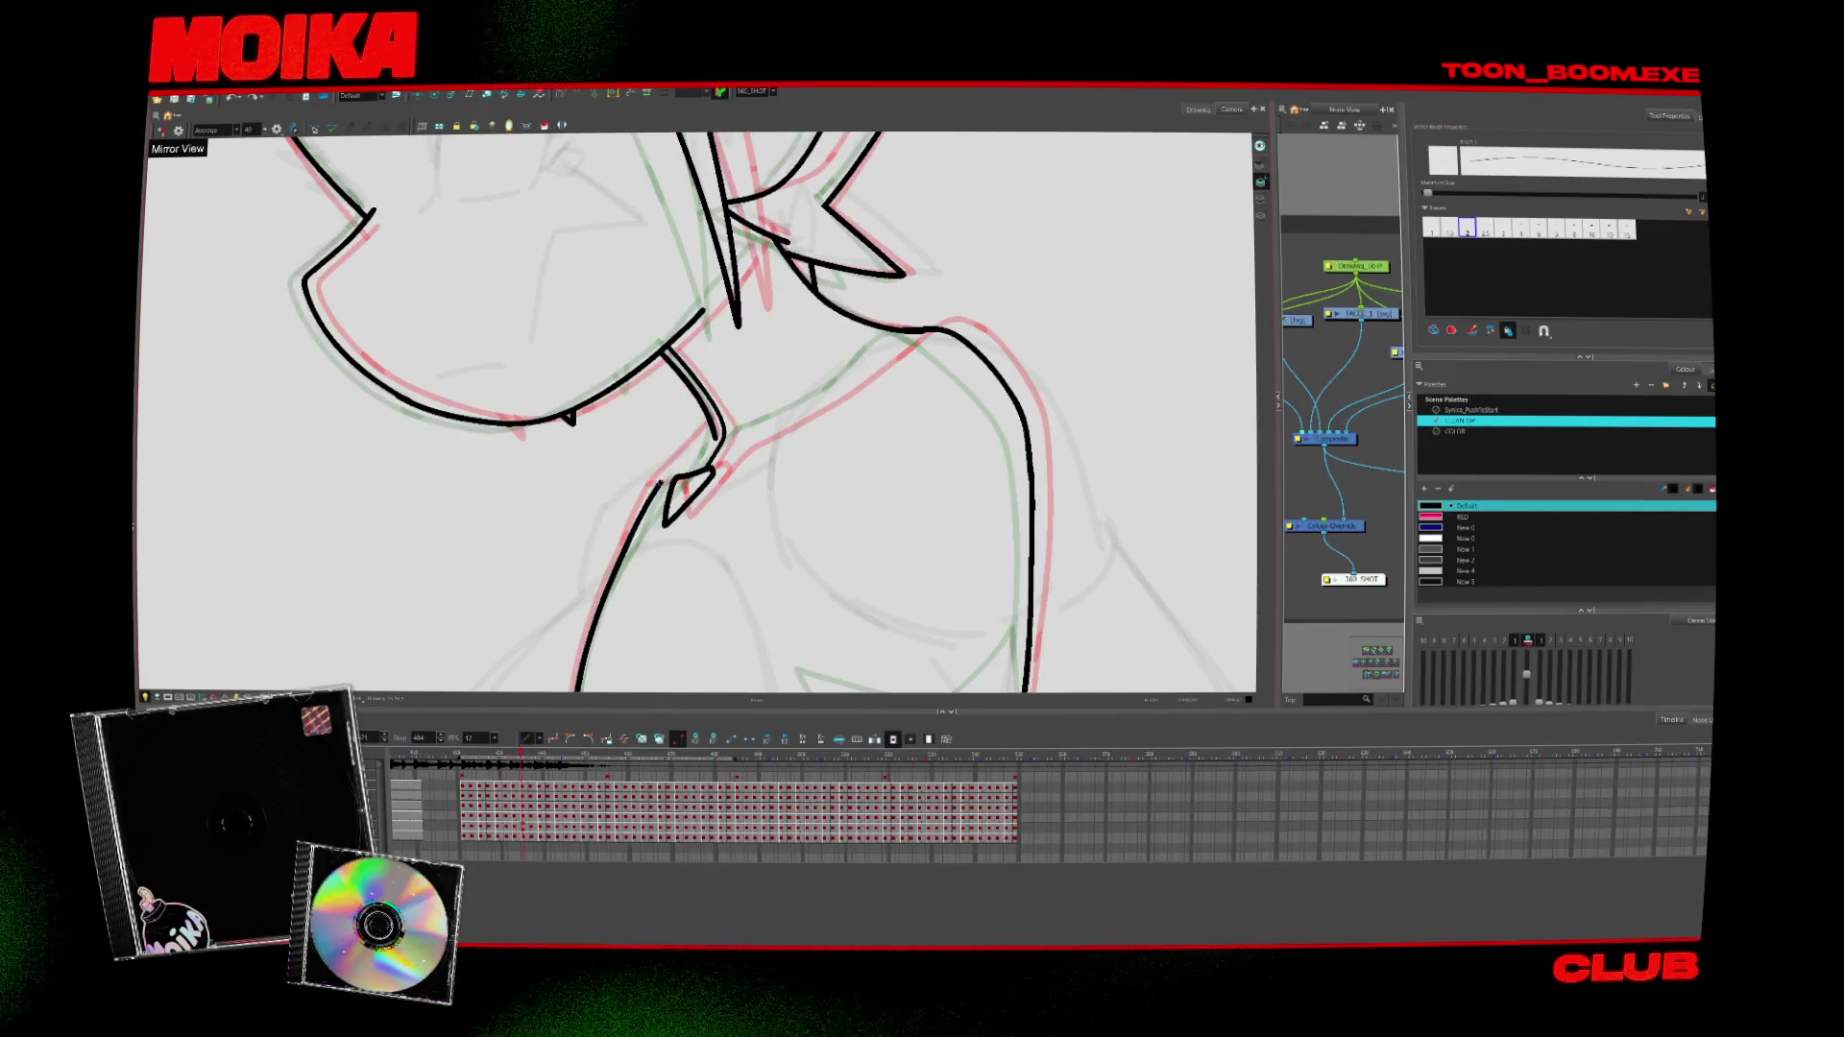
{"action": "key", "text": "period"}
{"action": "key", "text": "period"}
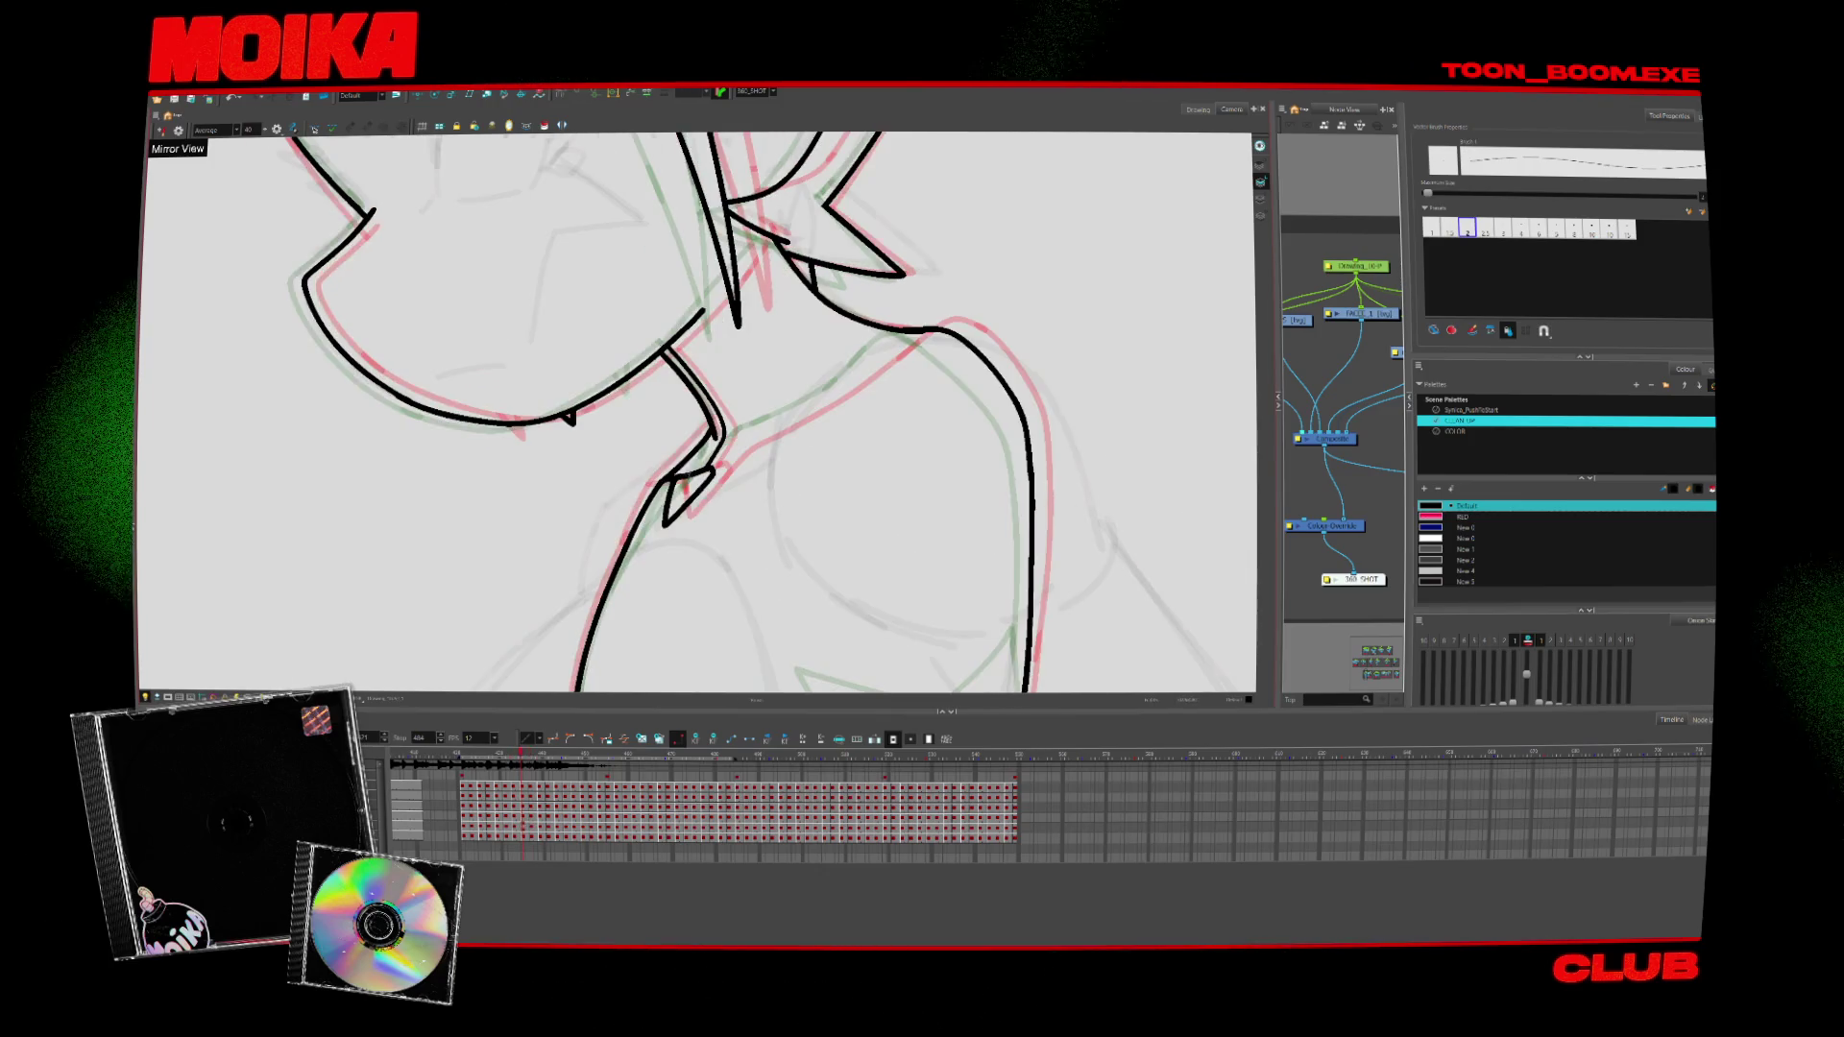
{"action": "key", "text": "comma"}
{"action": "key", "text": "comma"}
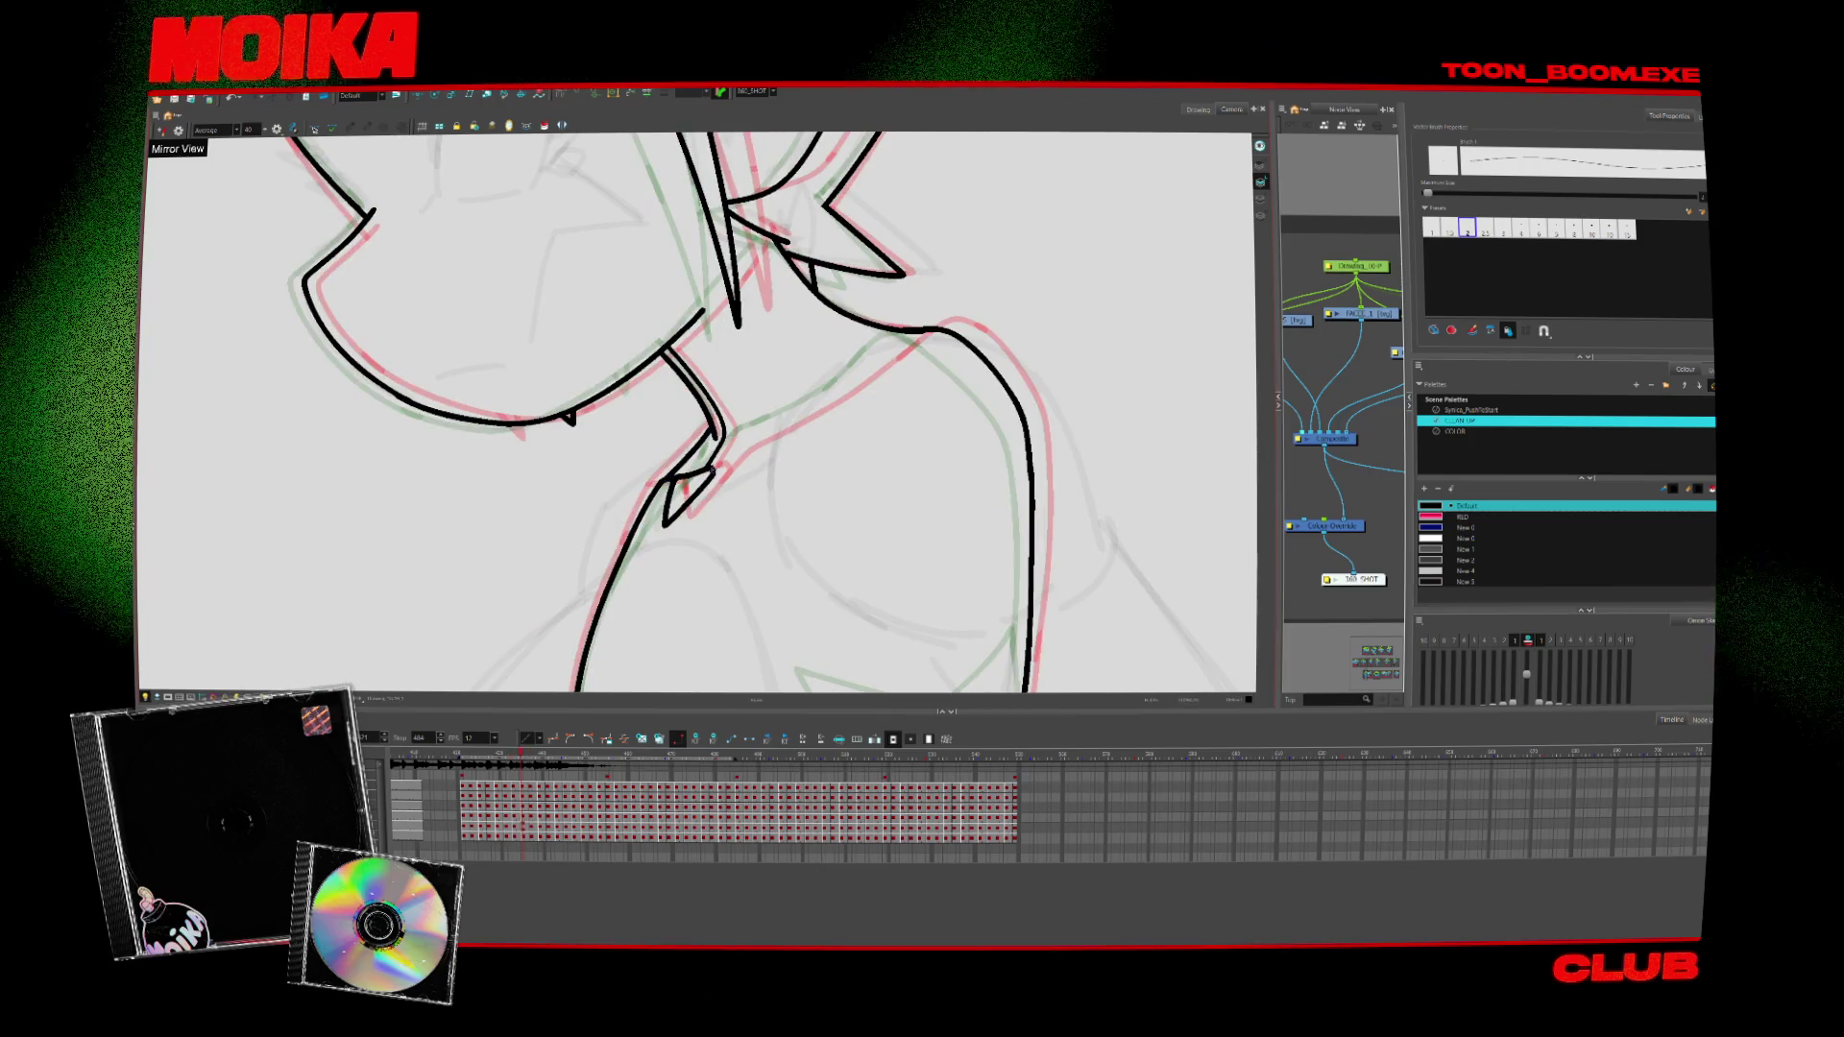
{"action": "left_click_drag", "start_coordinate": [730, 440], "coordinate": [905, 330]}
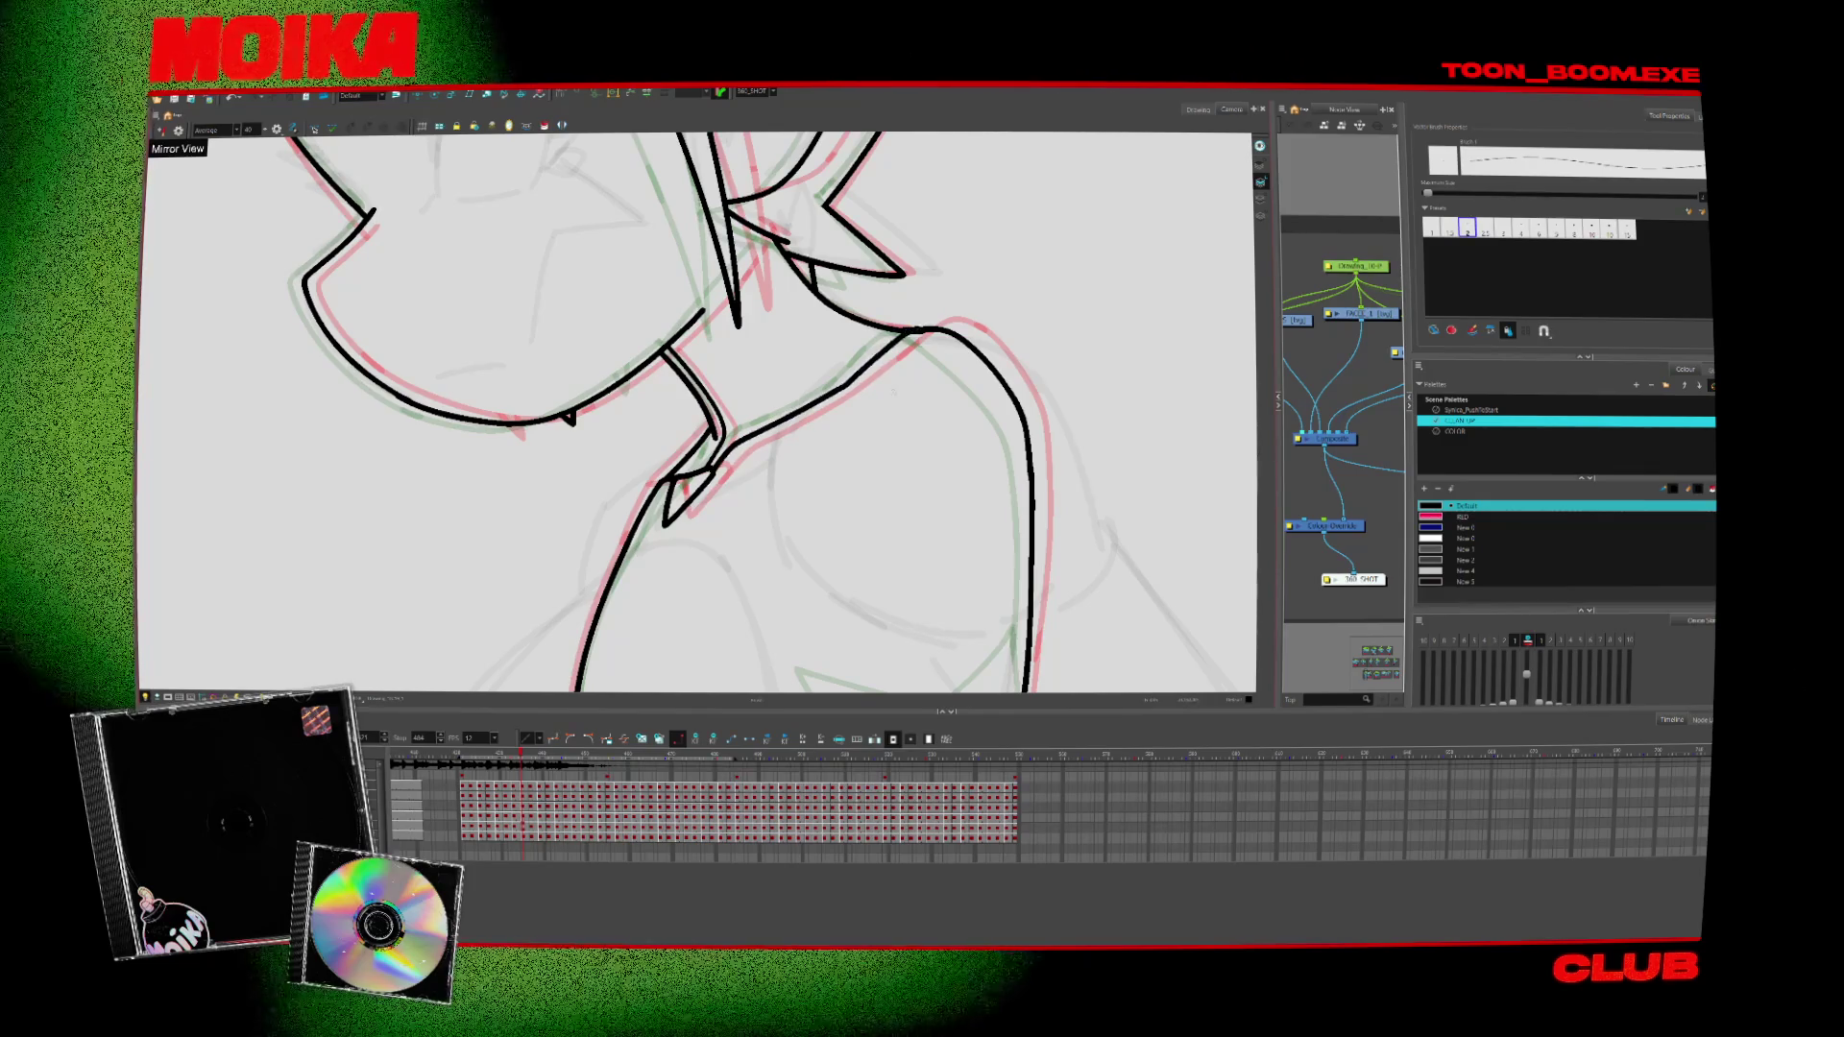
{"action": "key", "text": "period"}
{"action": "key", "text": "period"}
{"action": "left_click_drag", "start_coordinate": [746, 401], "coordinate": [845, 372]}
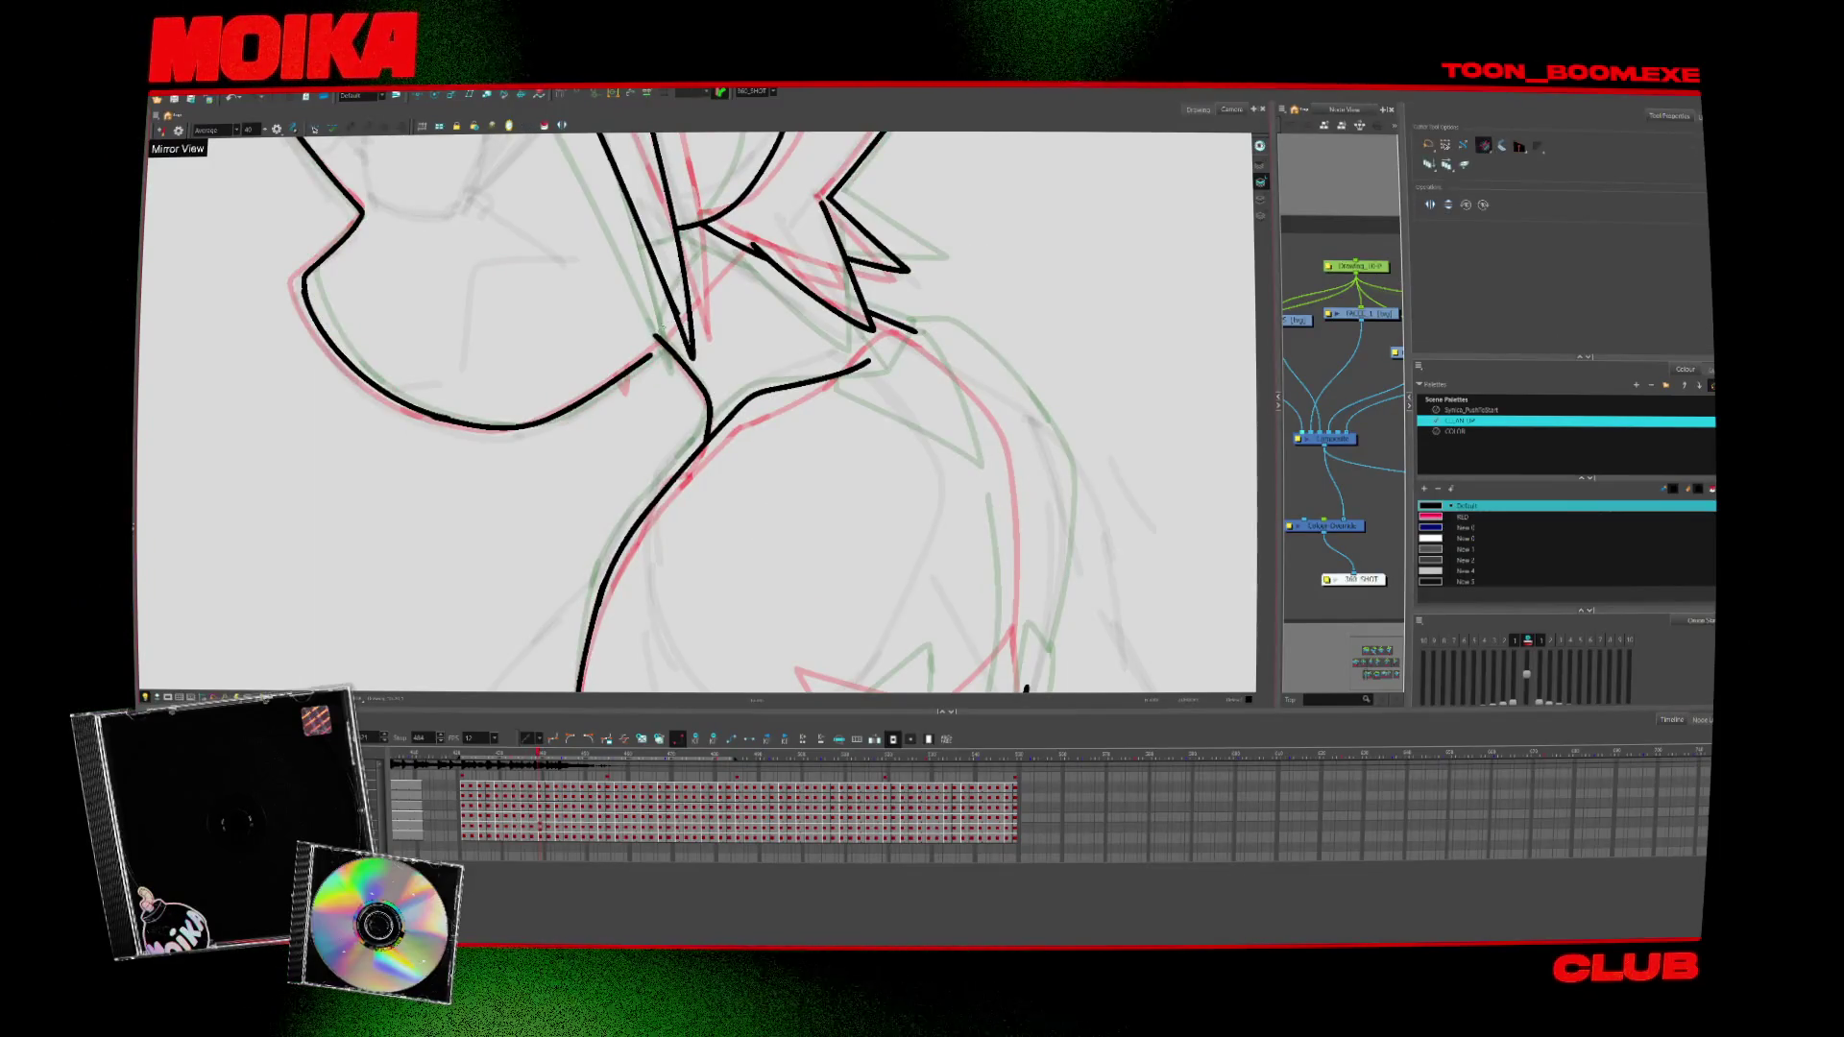
Pan to another part of the character and redraw the short line near the shoulder
{"action": "left_click_drag", "start_coordinate": [1025, 687], "coordinate": [674, 438]}
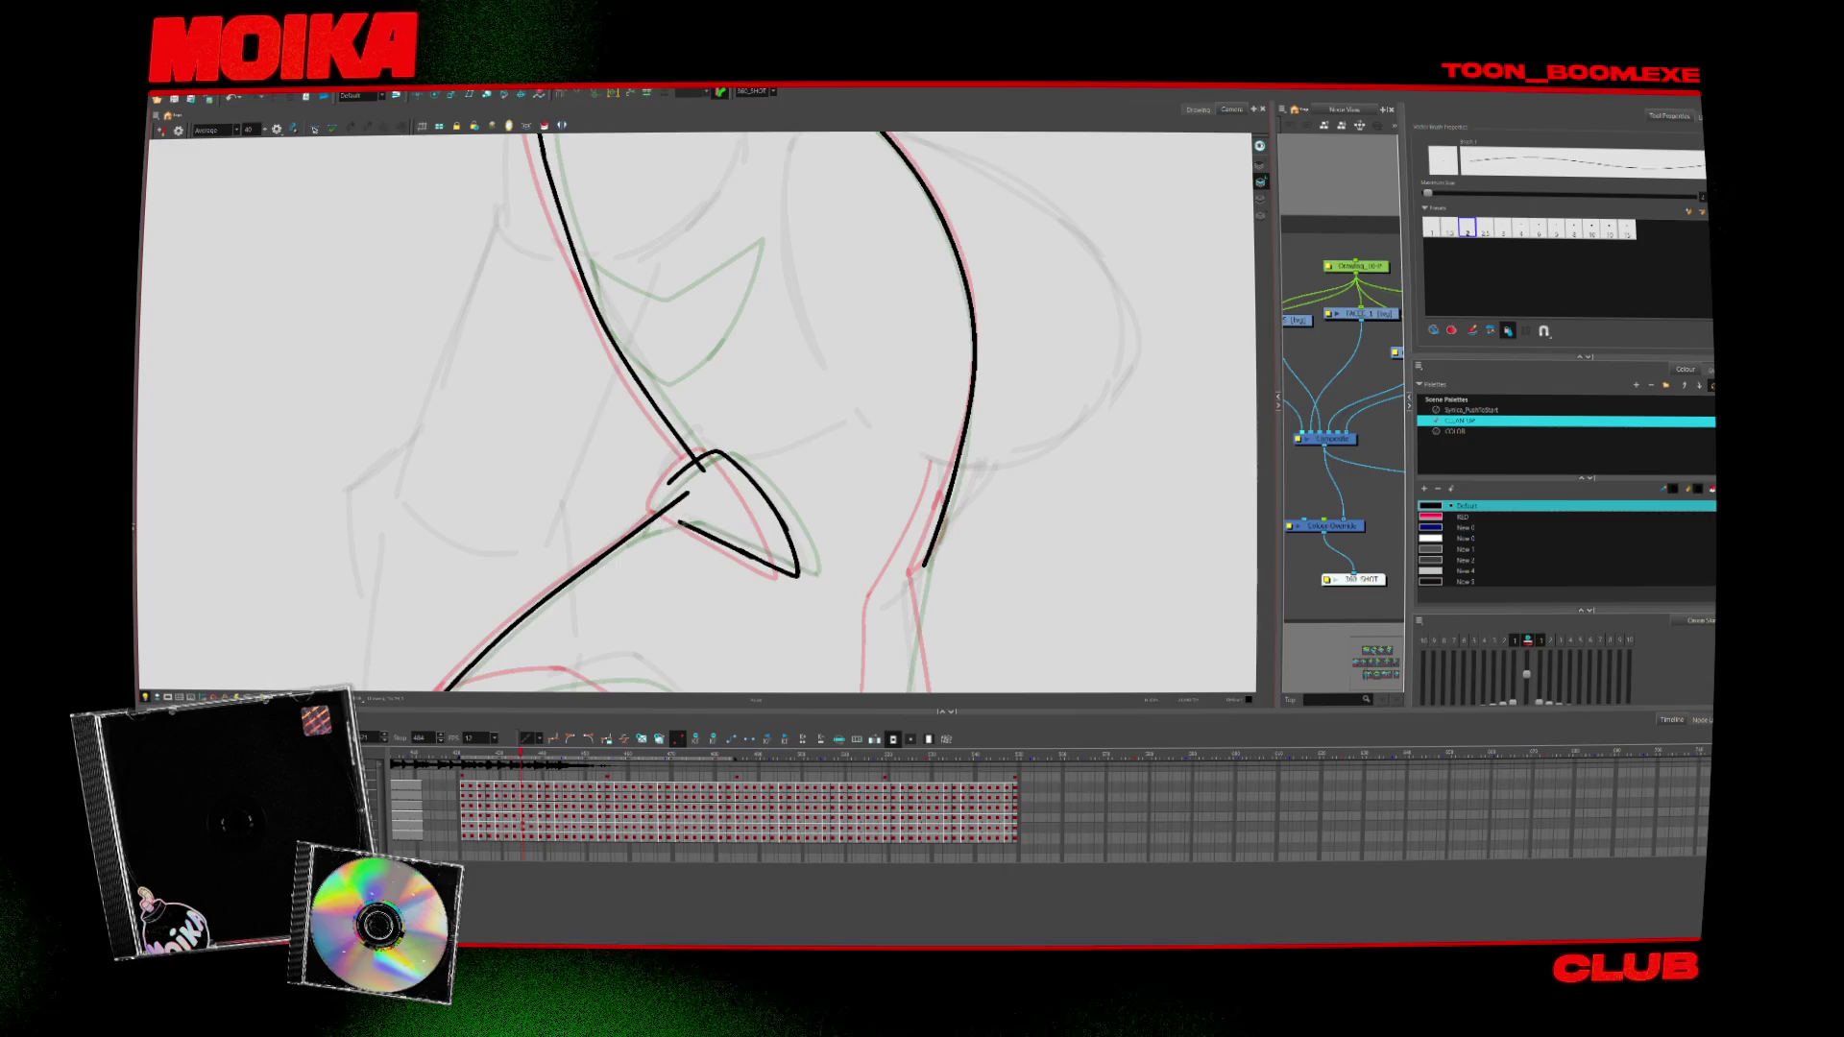
{"action": "key", "text": "period"}
{"action": "key", "text": "comma"}
{"action": "key", "text": "comma"}
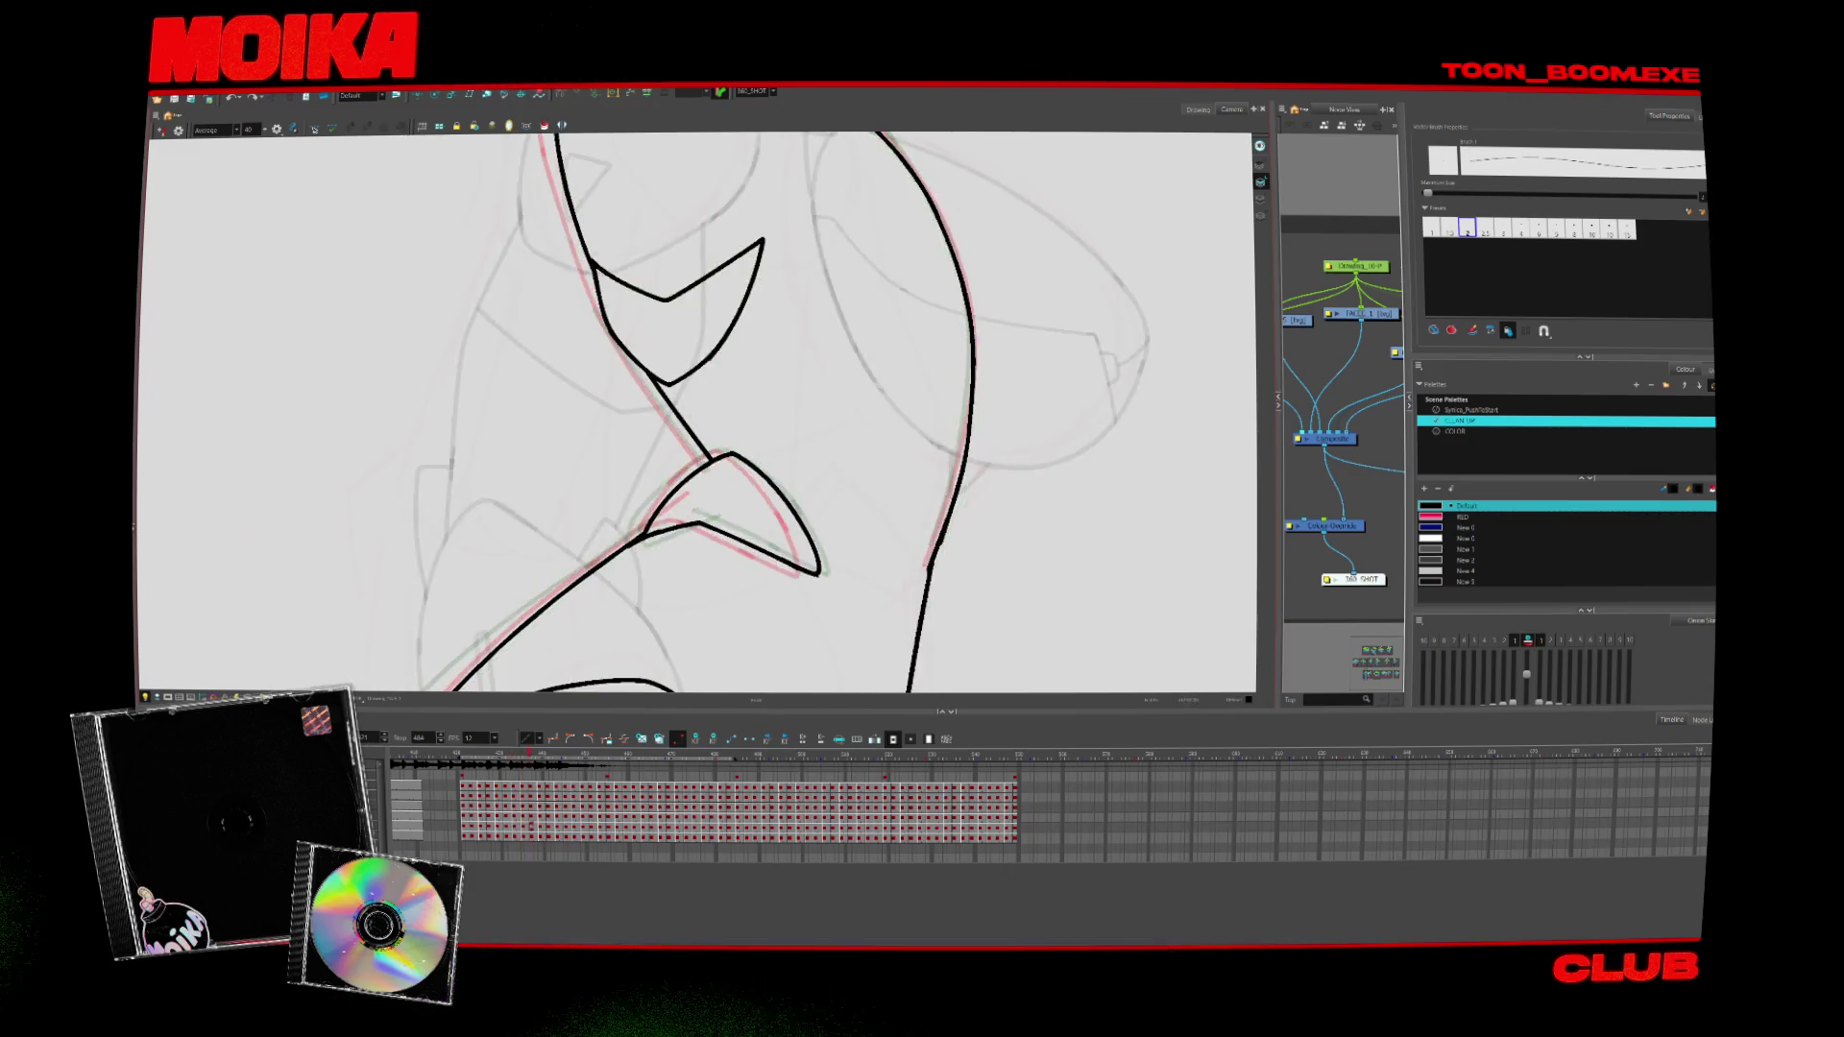
{"action": "key", "text": "period"}
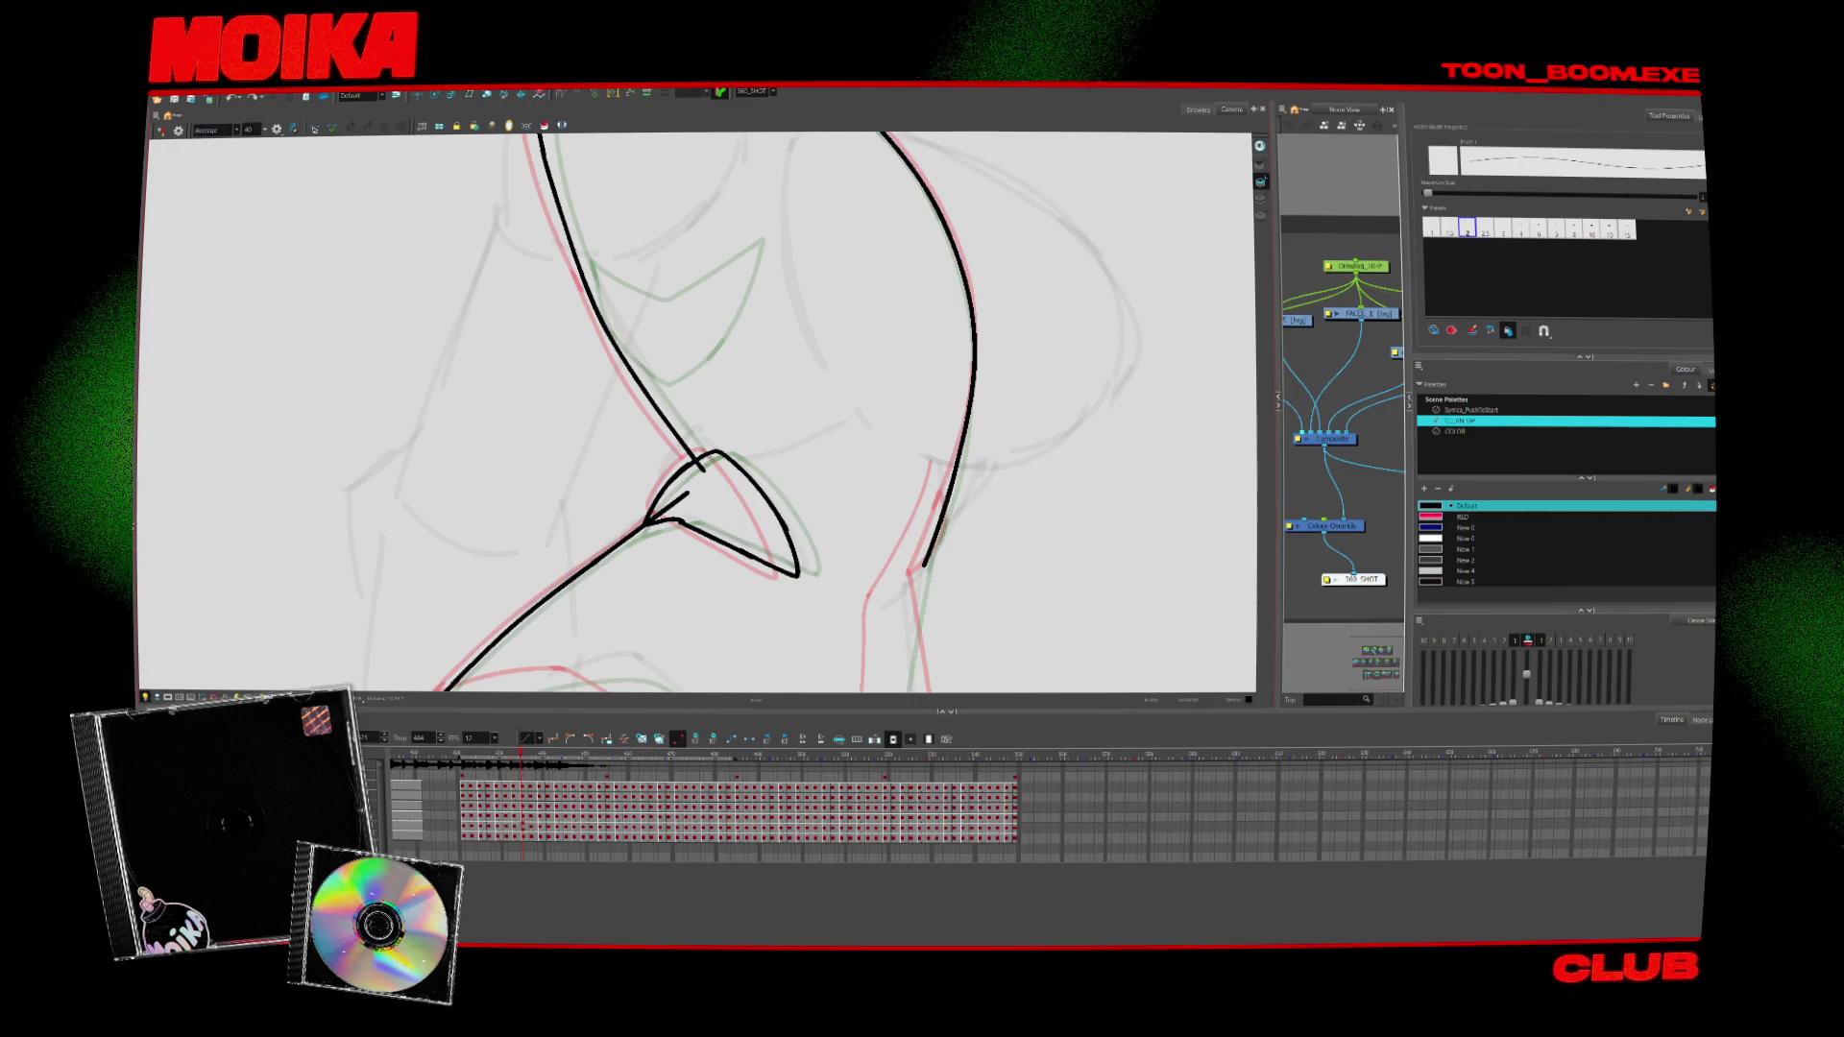
{"action": "key", "text": "alt+t"}
{"action": "key", "text": "alt+b"}
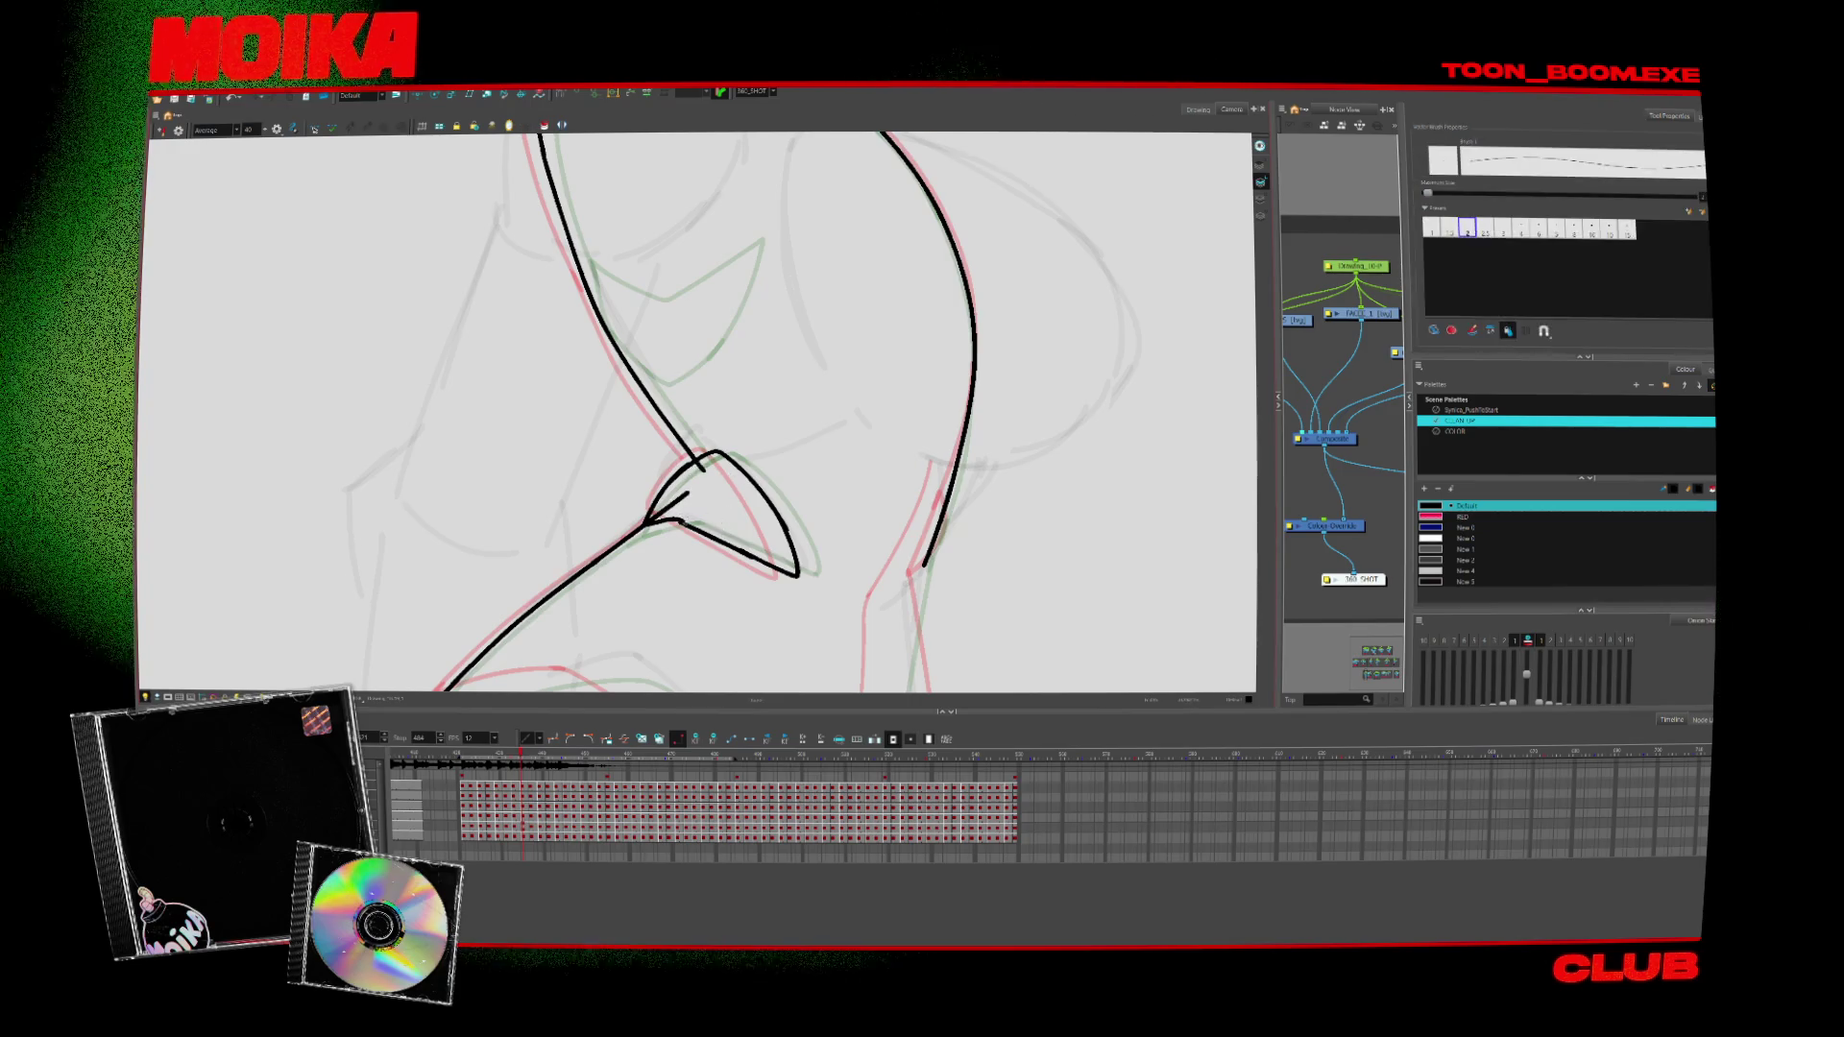
{"action": "left_click_drag", "start_coordinate": [669, 482], "coordinate": [706, 459]}
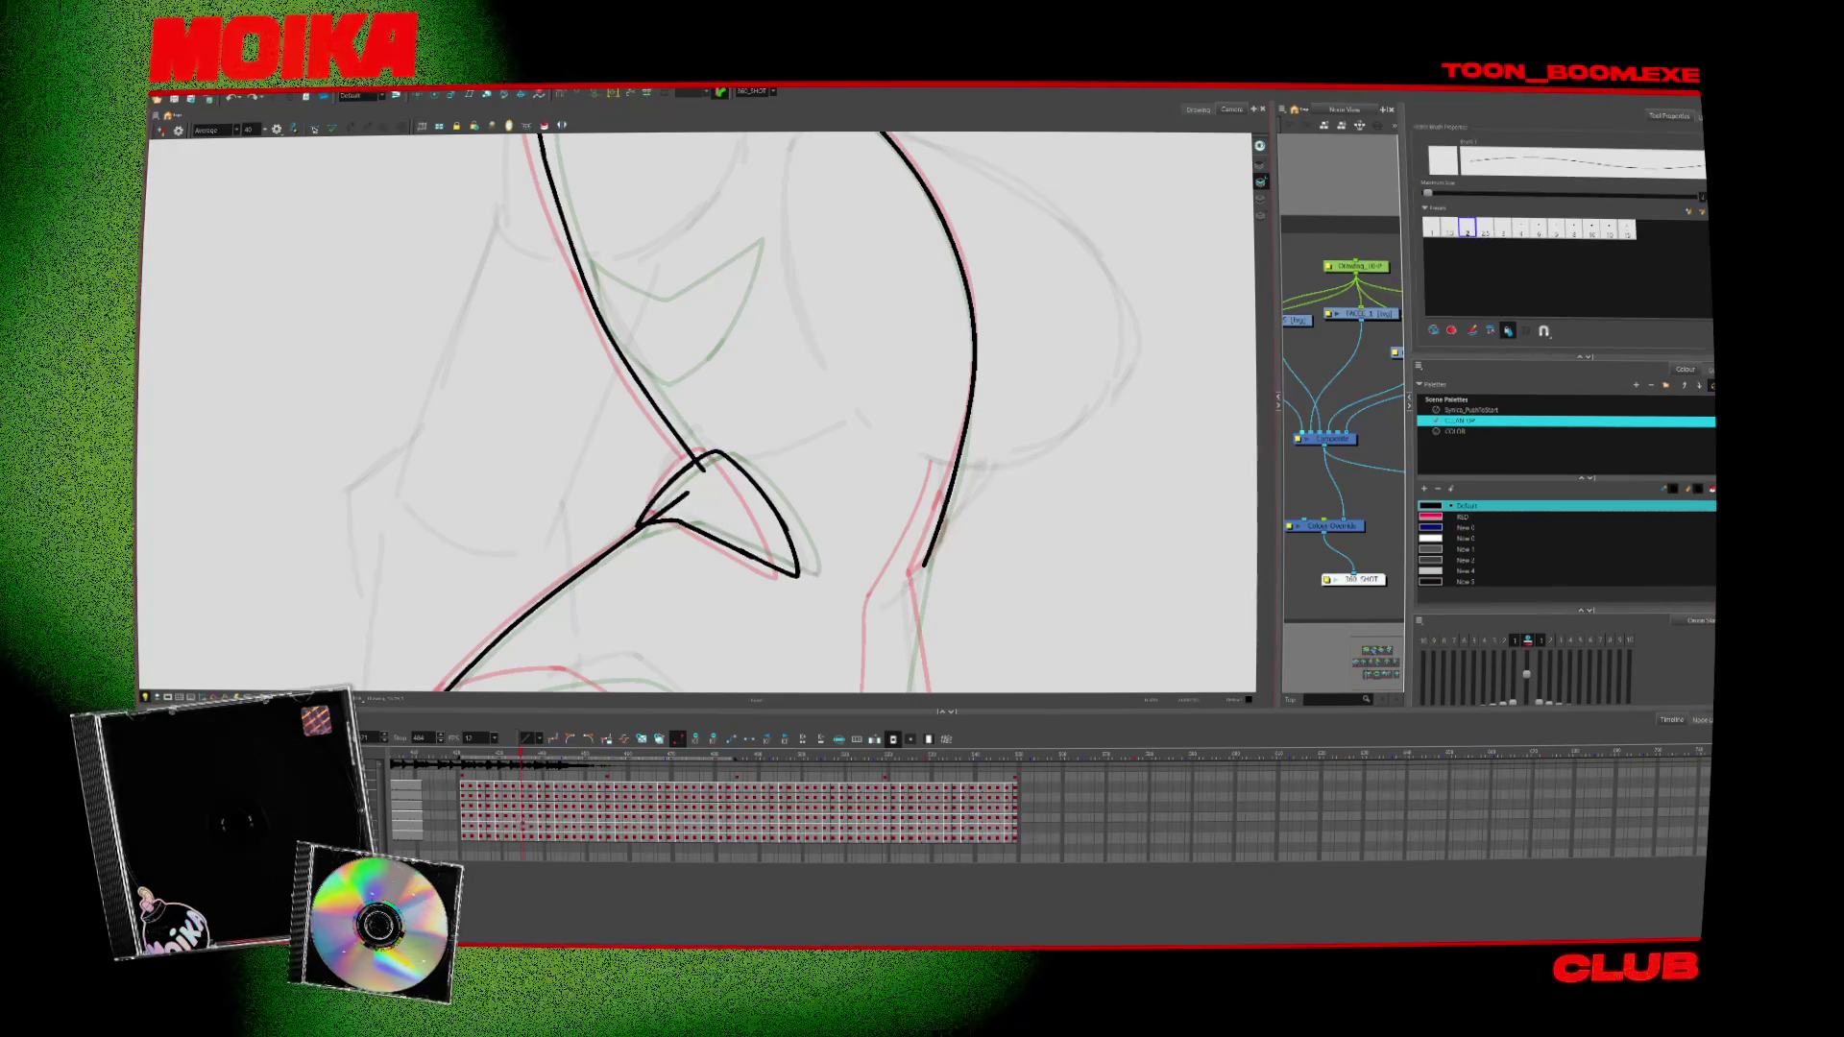
{"action": "key", "text": "alt+s"}
Skip ahead two drawings and trim the small overshooting stroke stub
{"action": "key", "text": "period"}
{"action": "key", "text": "period"}
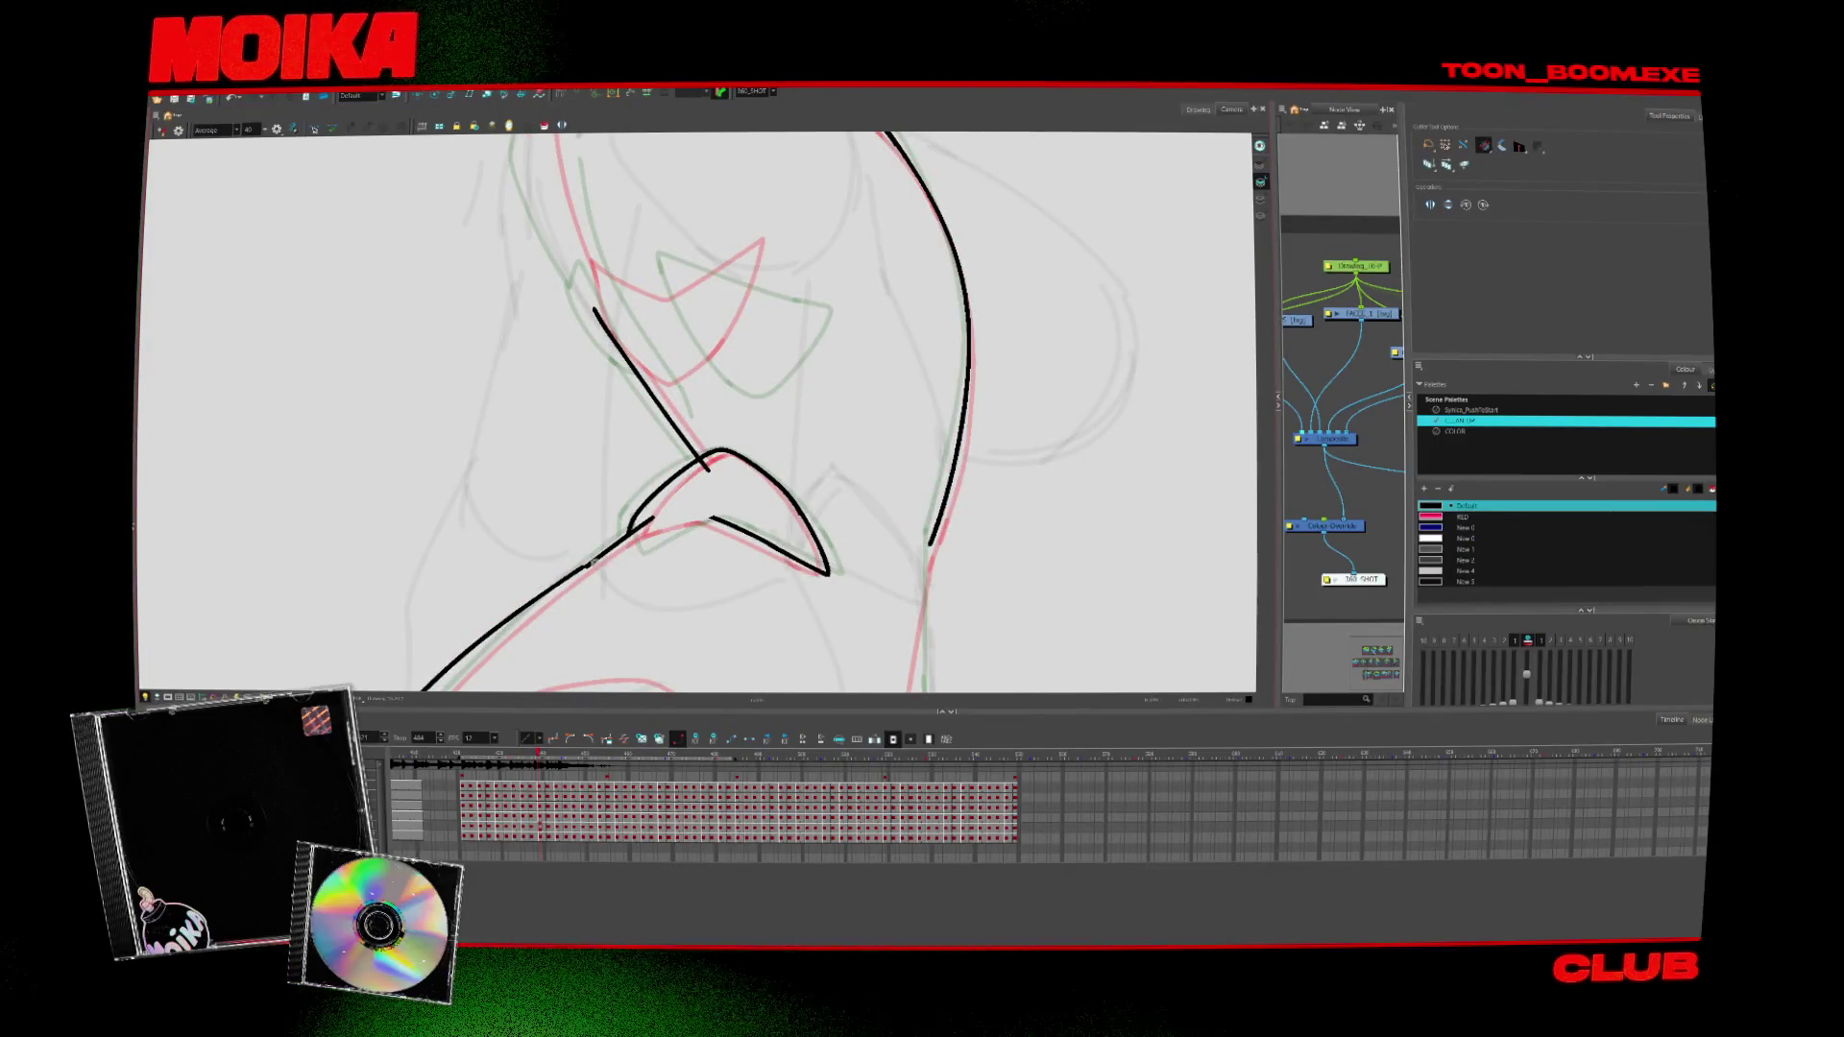
{"action": "key", "text": "alt+b"}
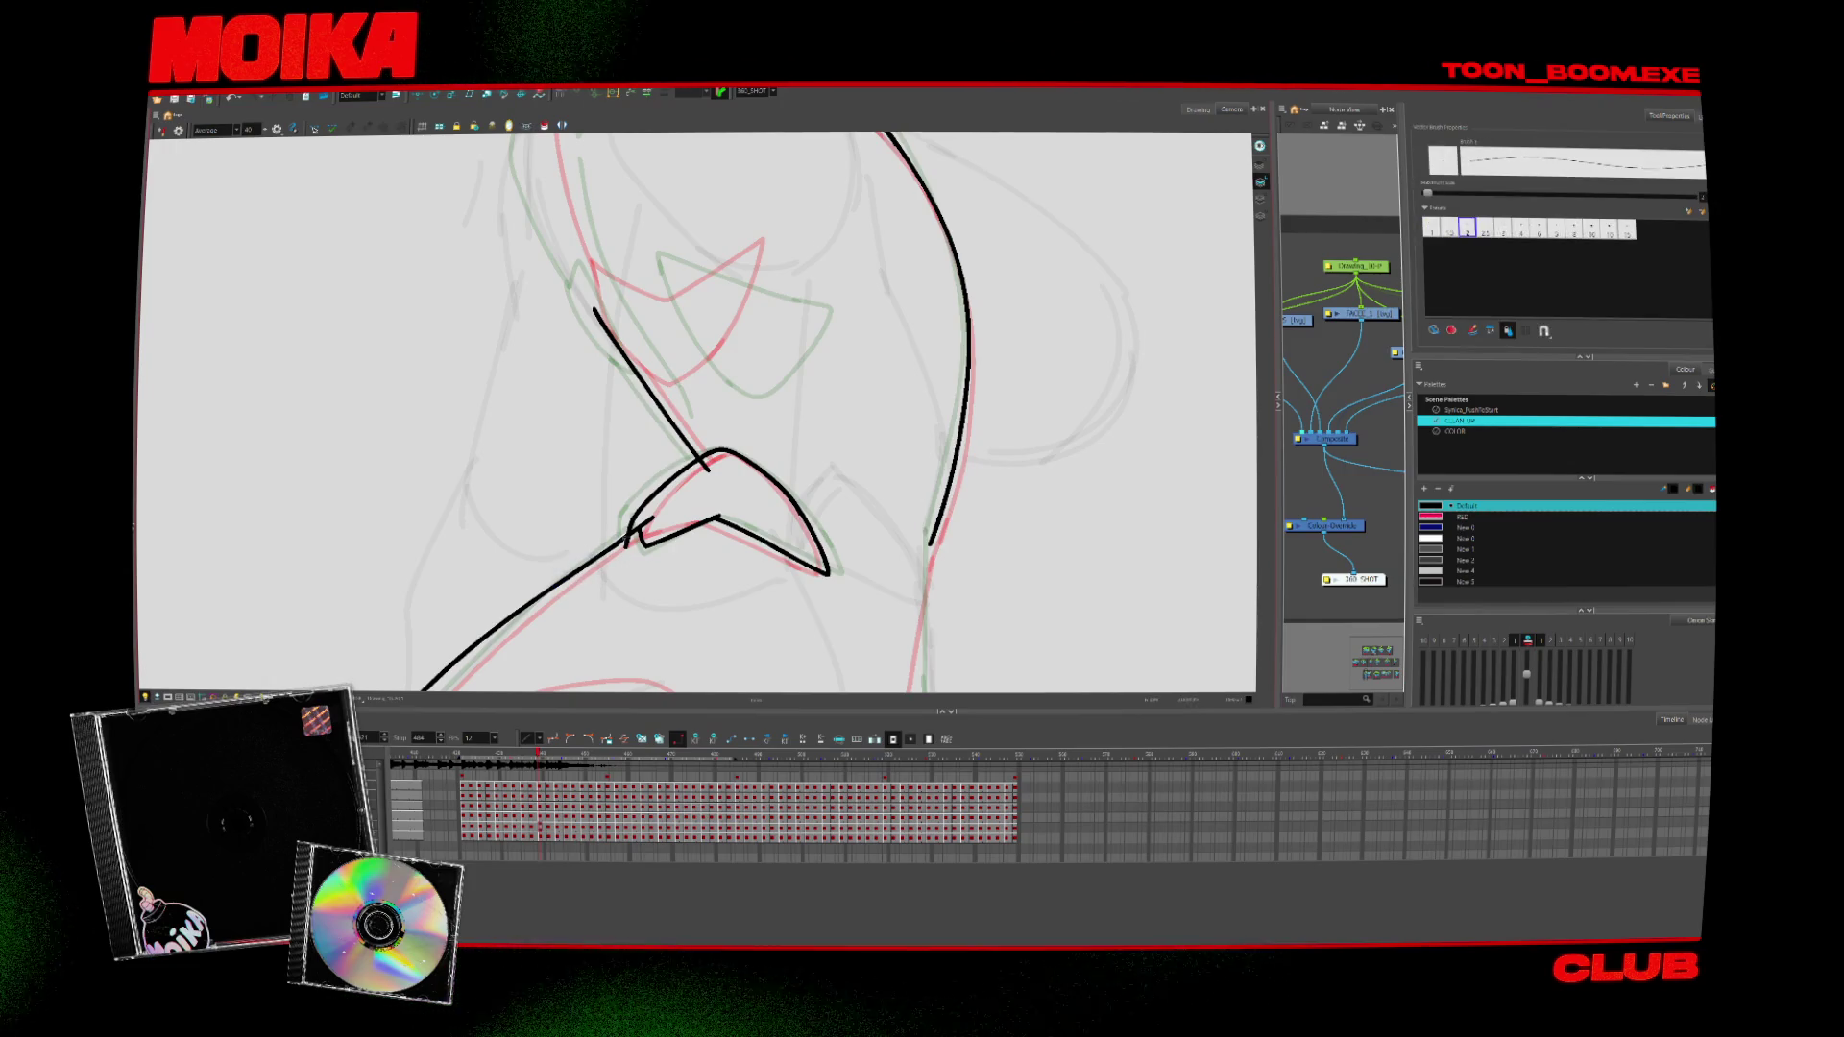
{"action": "key", "text": "alt+t"}
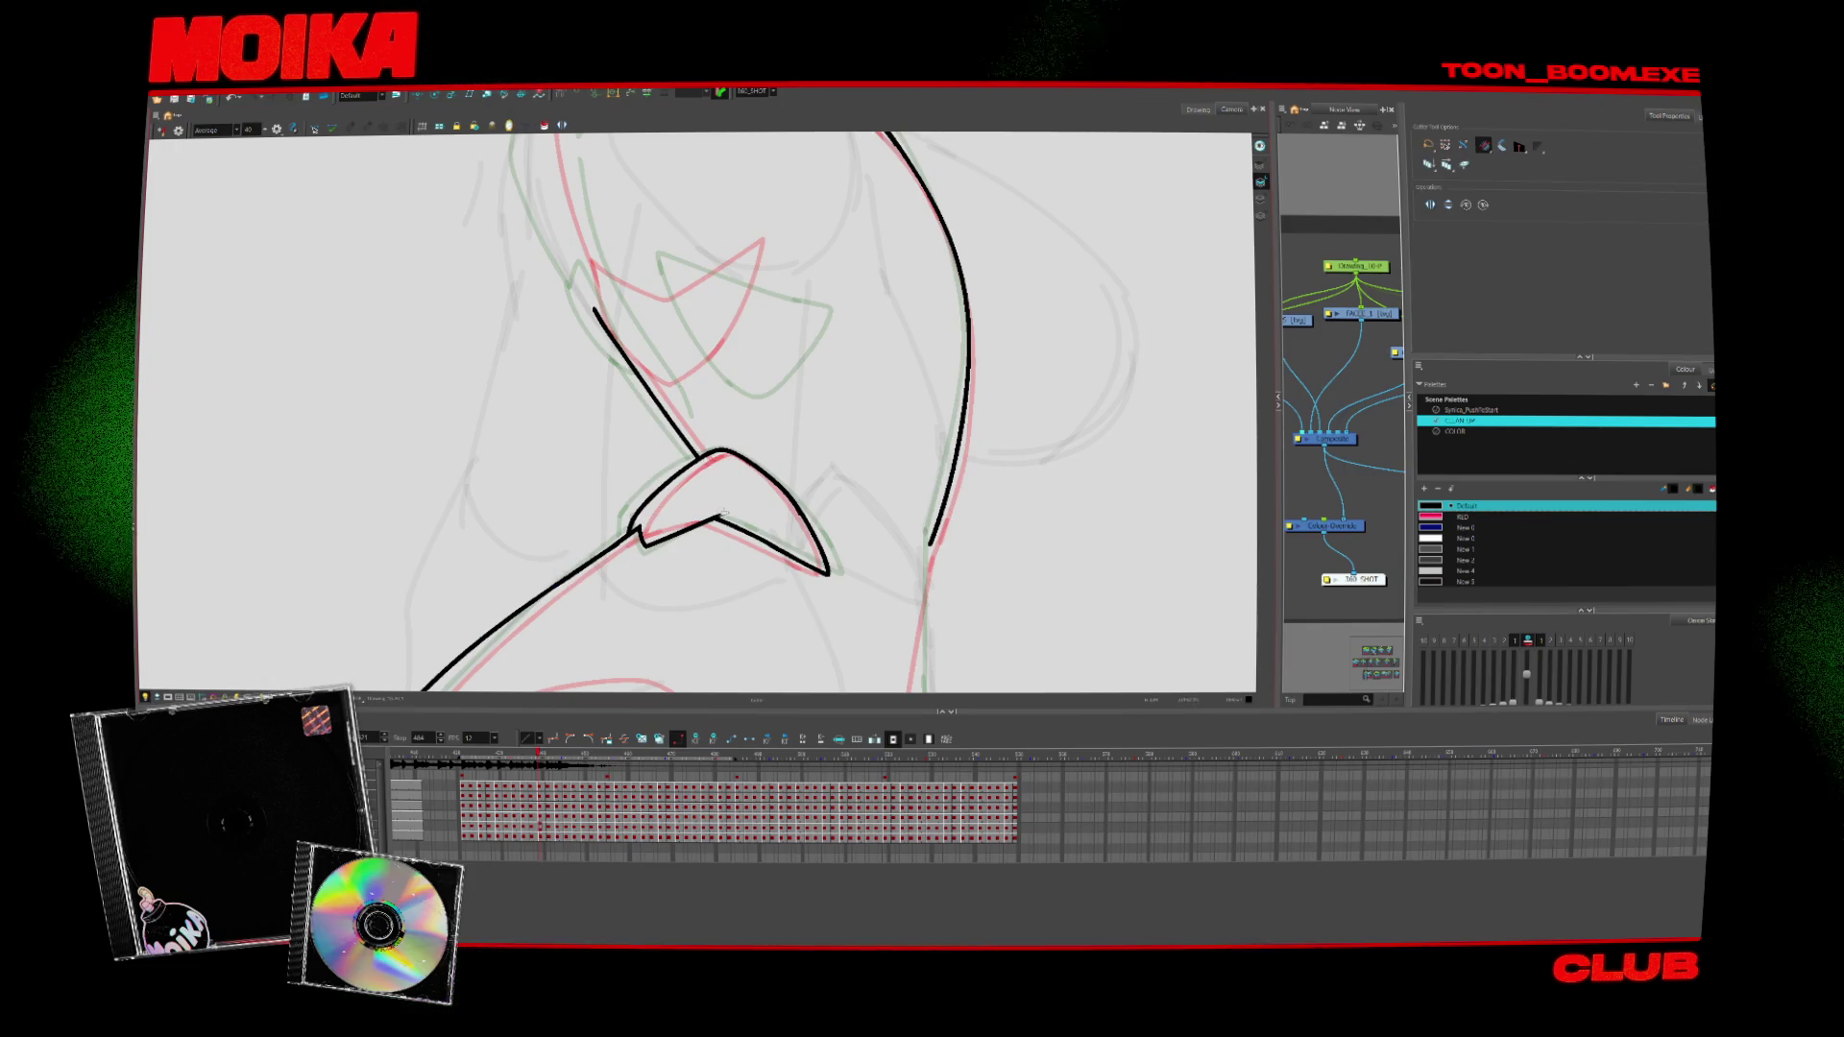
{"action": "key", "text": "period"}
{"action": "key", "text": "period"}
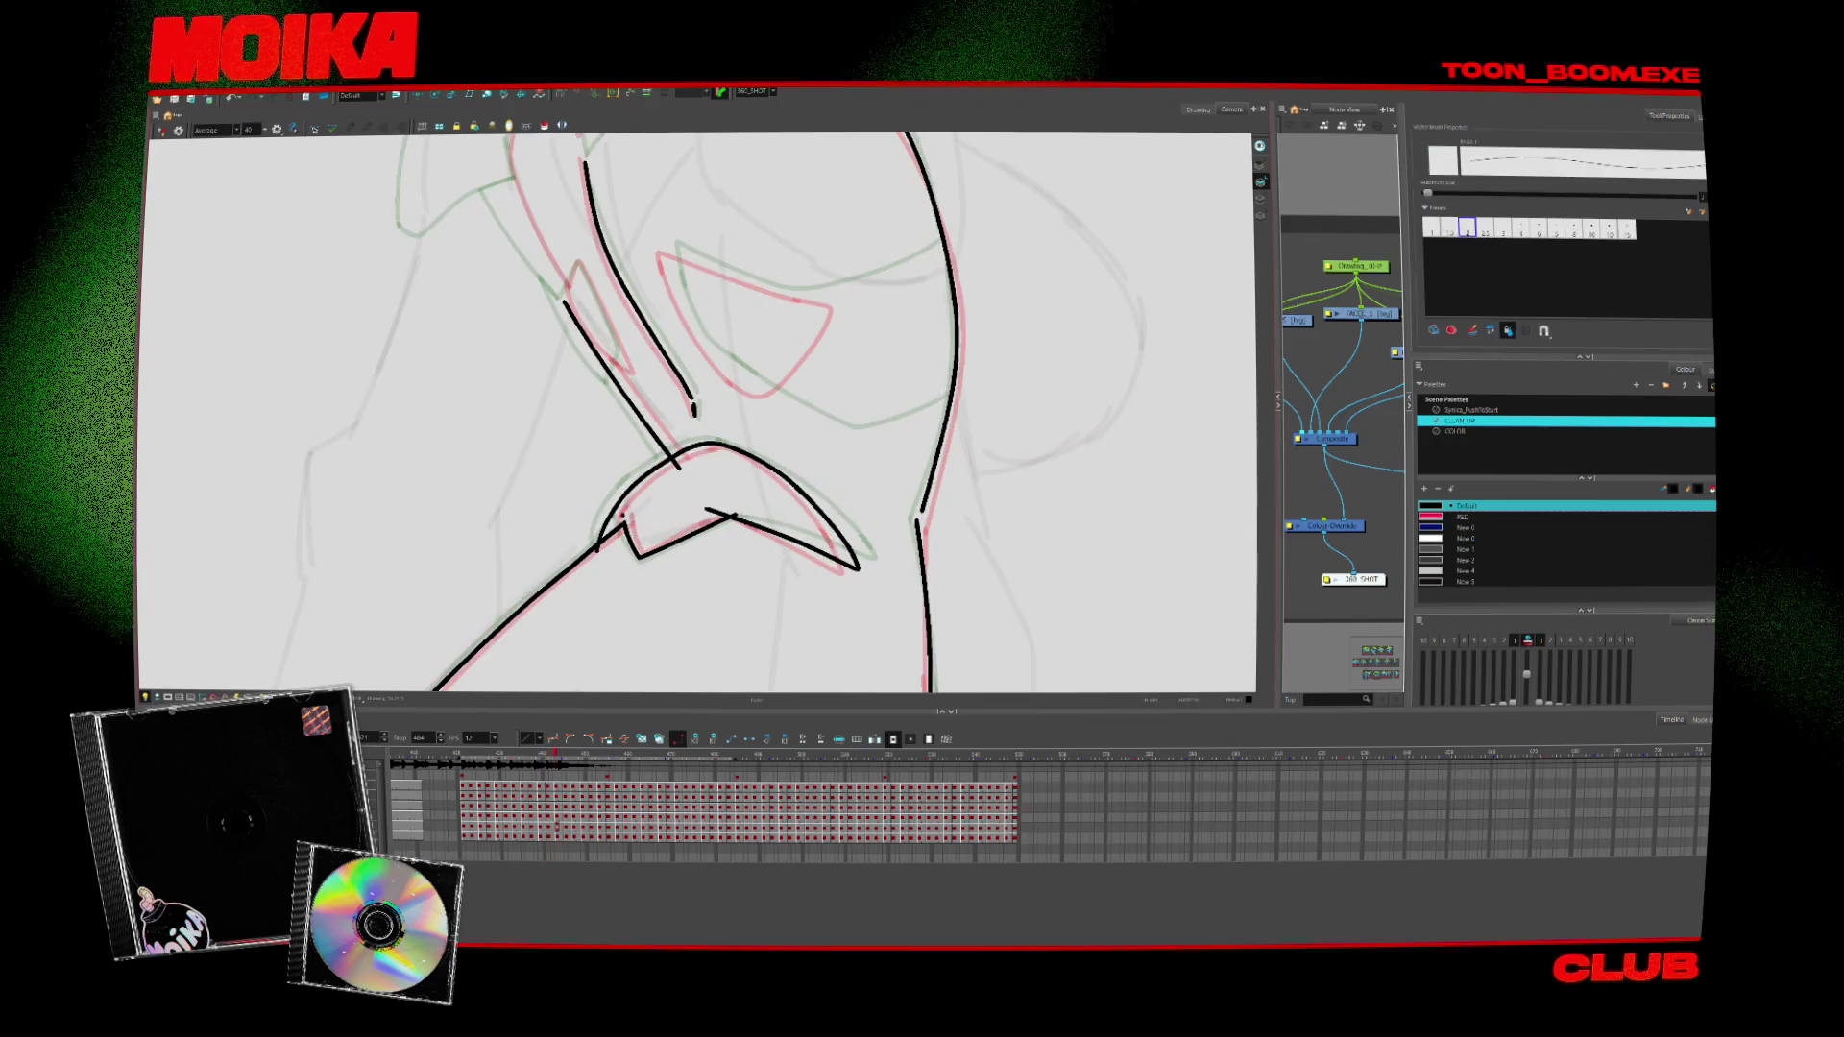
{"action": "left_click_drag", "start_coordinate": [725, 505], "coordinate": [732, 502]}
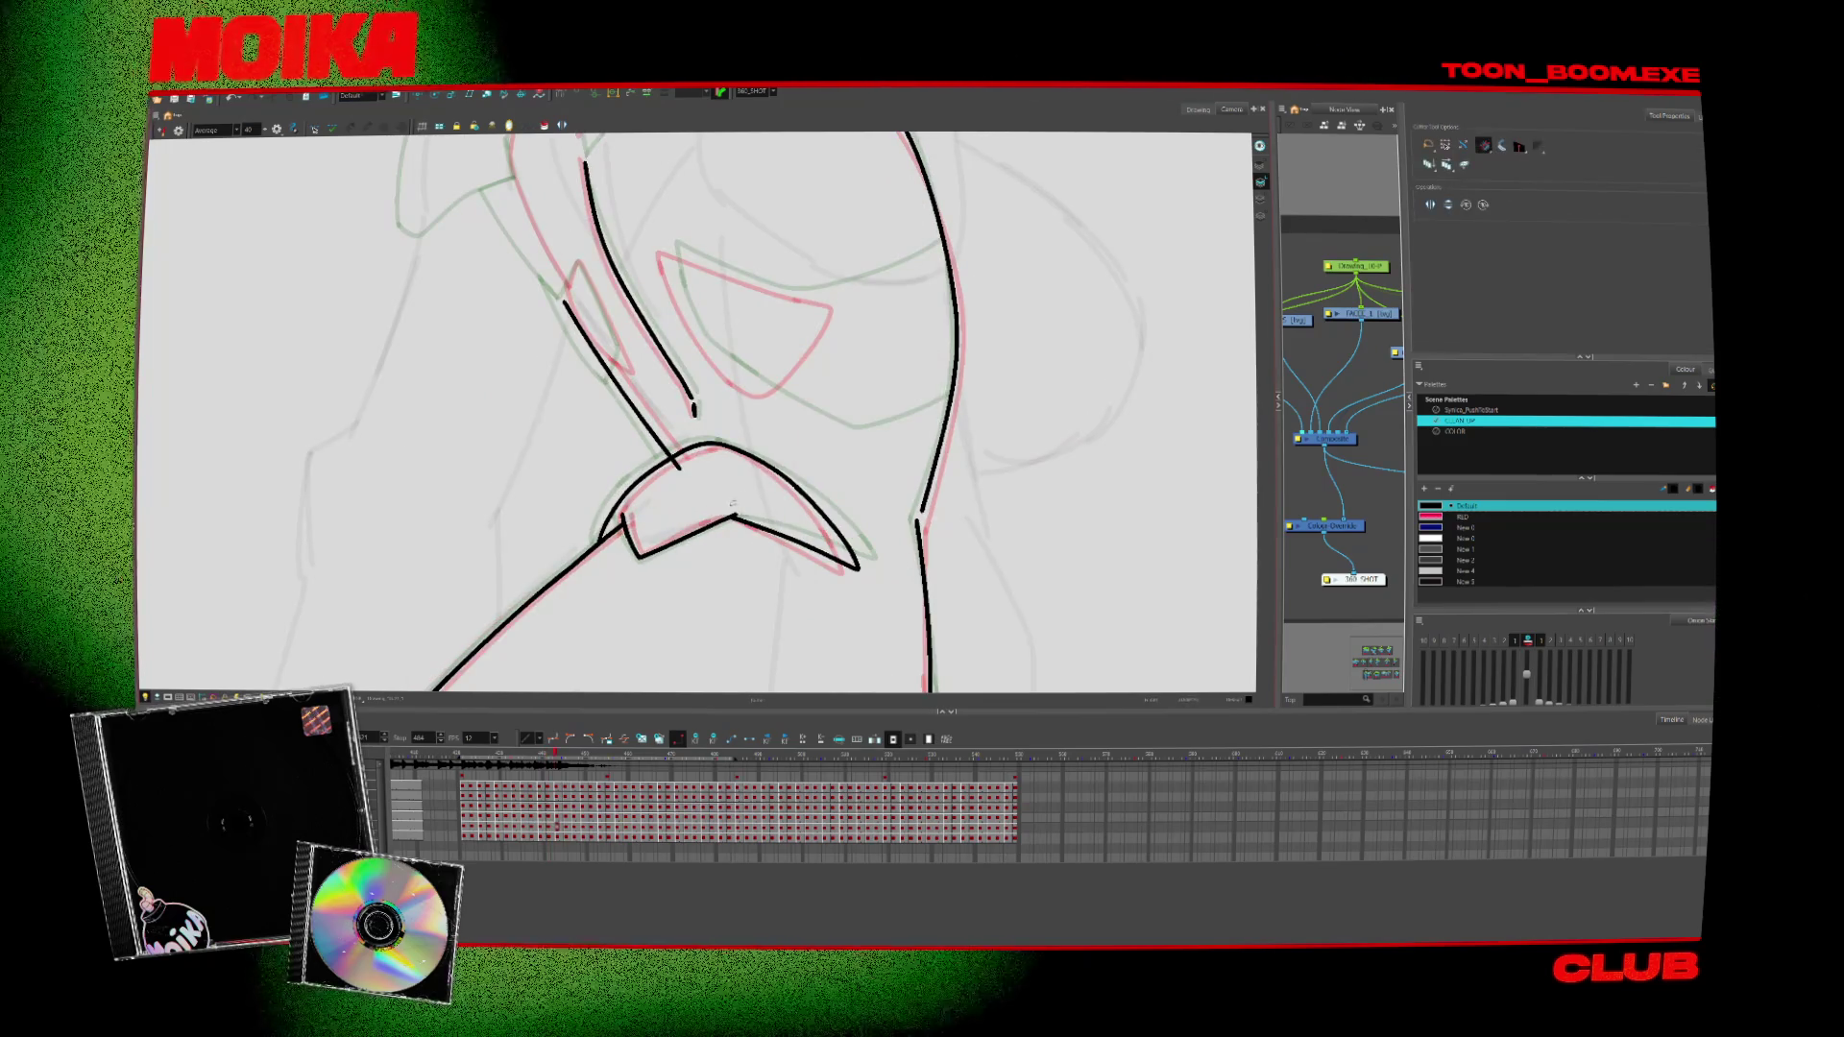
{"action": "key", "text": "period"}
{"action": "key", "text": "period"}
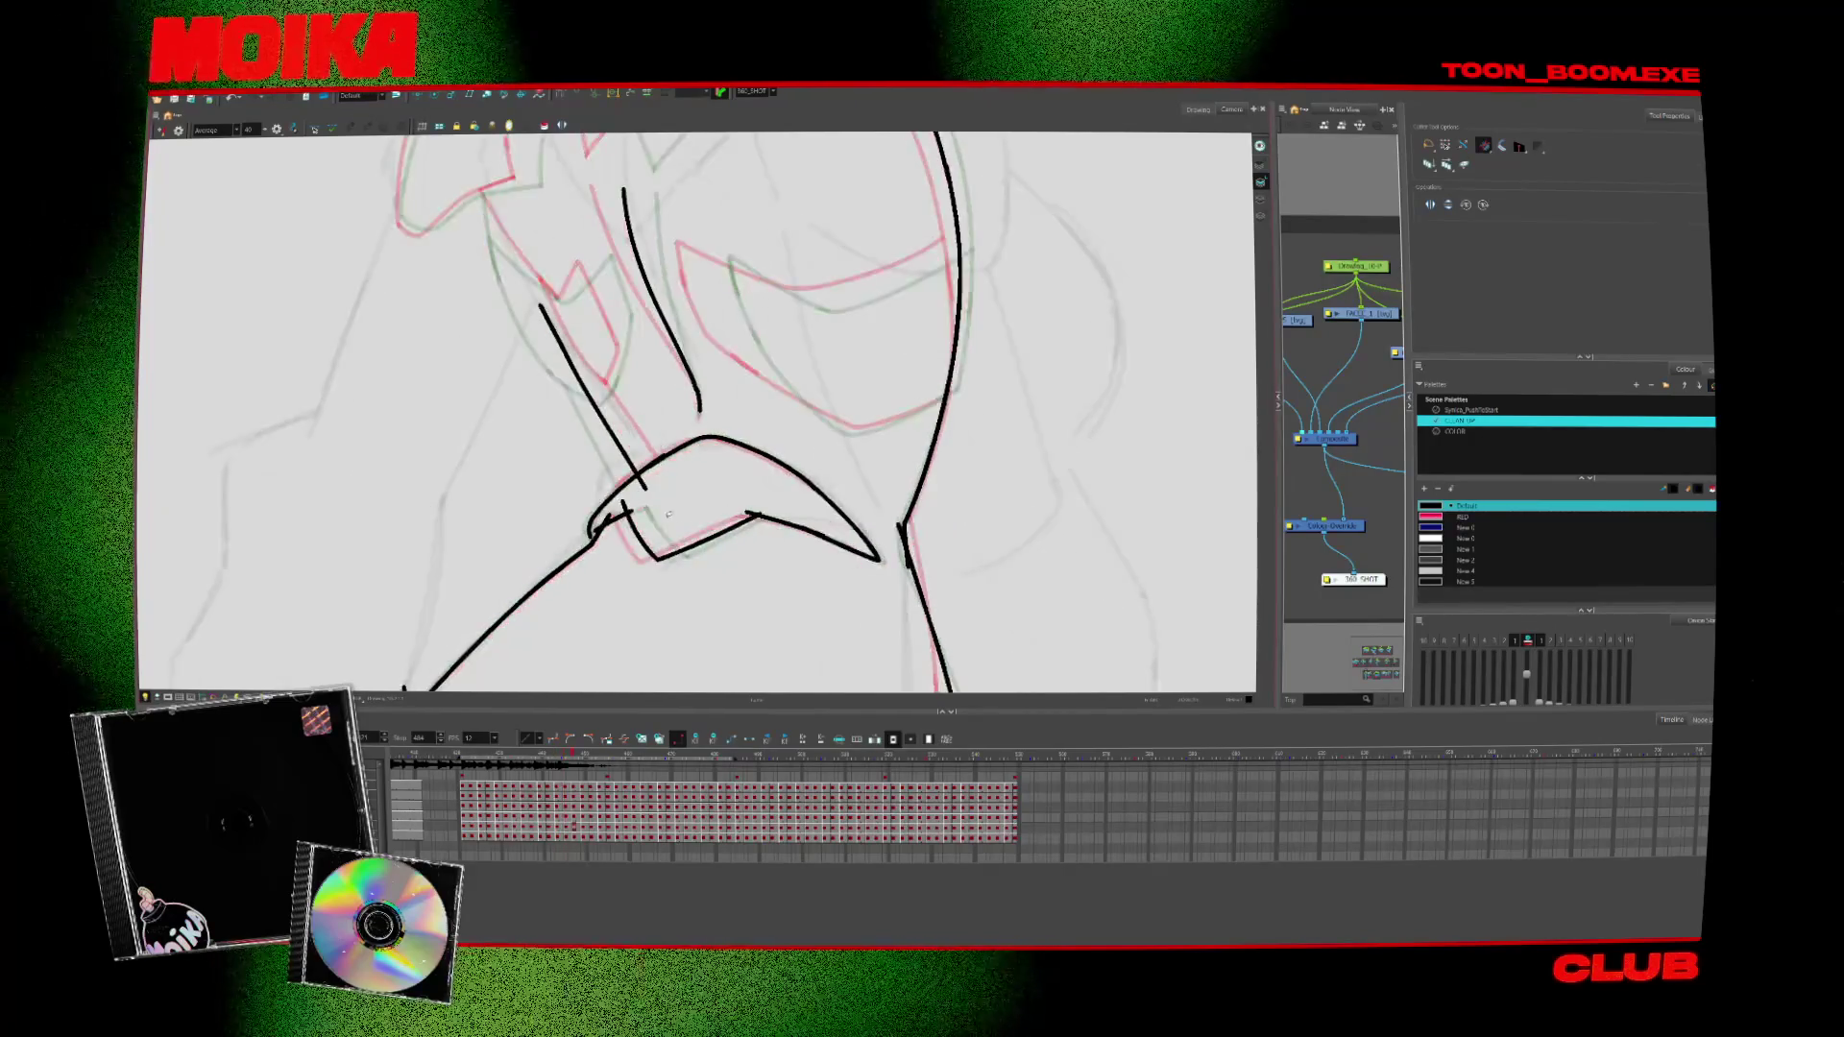
{"action": "key", "text": "period"}
{"action": "key", "text": "comma"}
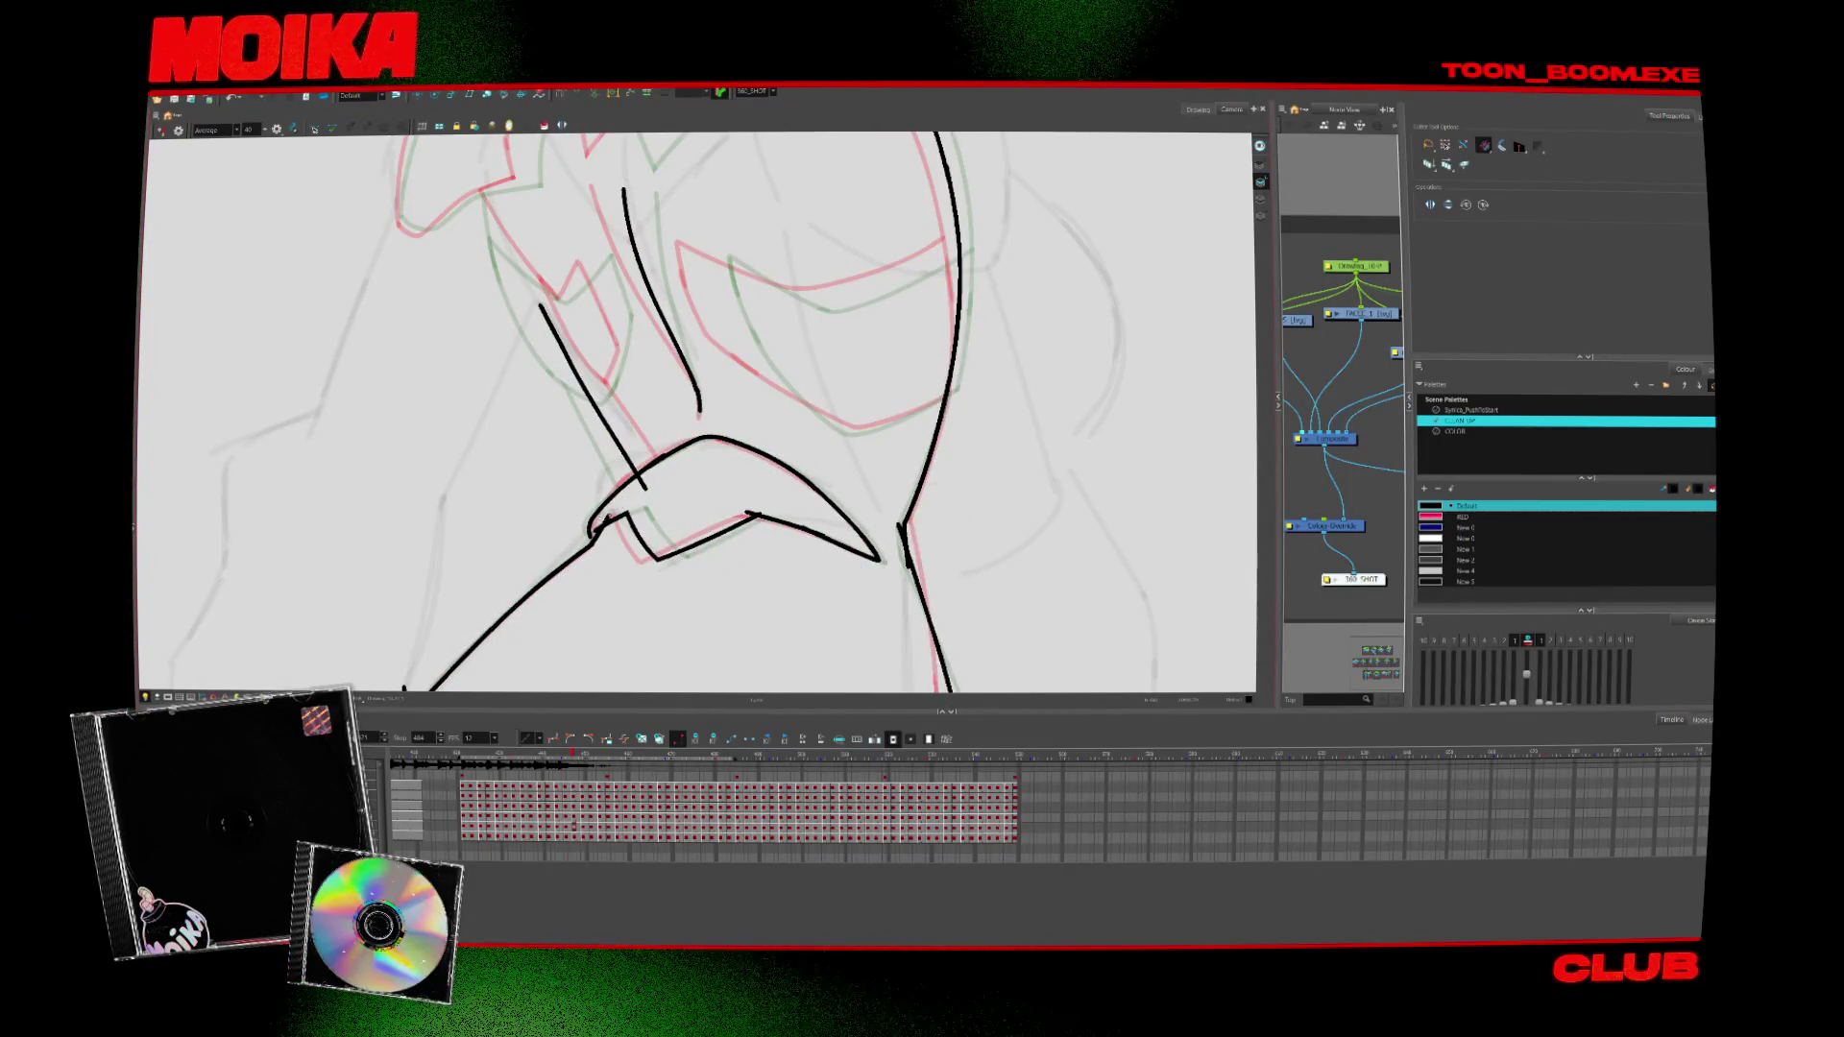
Step through the remaining drawings and fit the whole character in the view
{"action": "key", "text": "alt+b"}
{"action": "key", "text": "alt+t"}
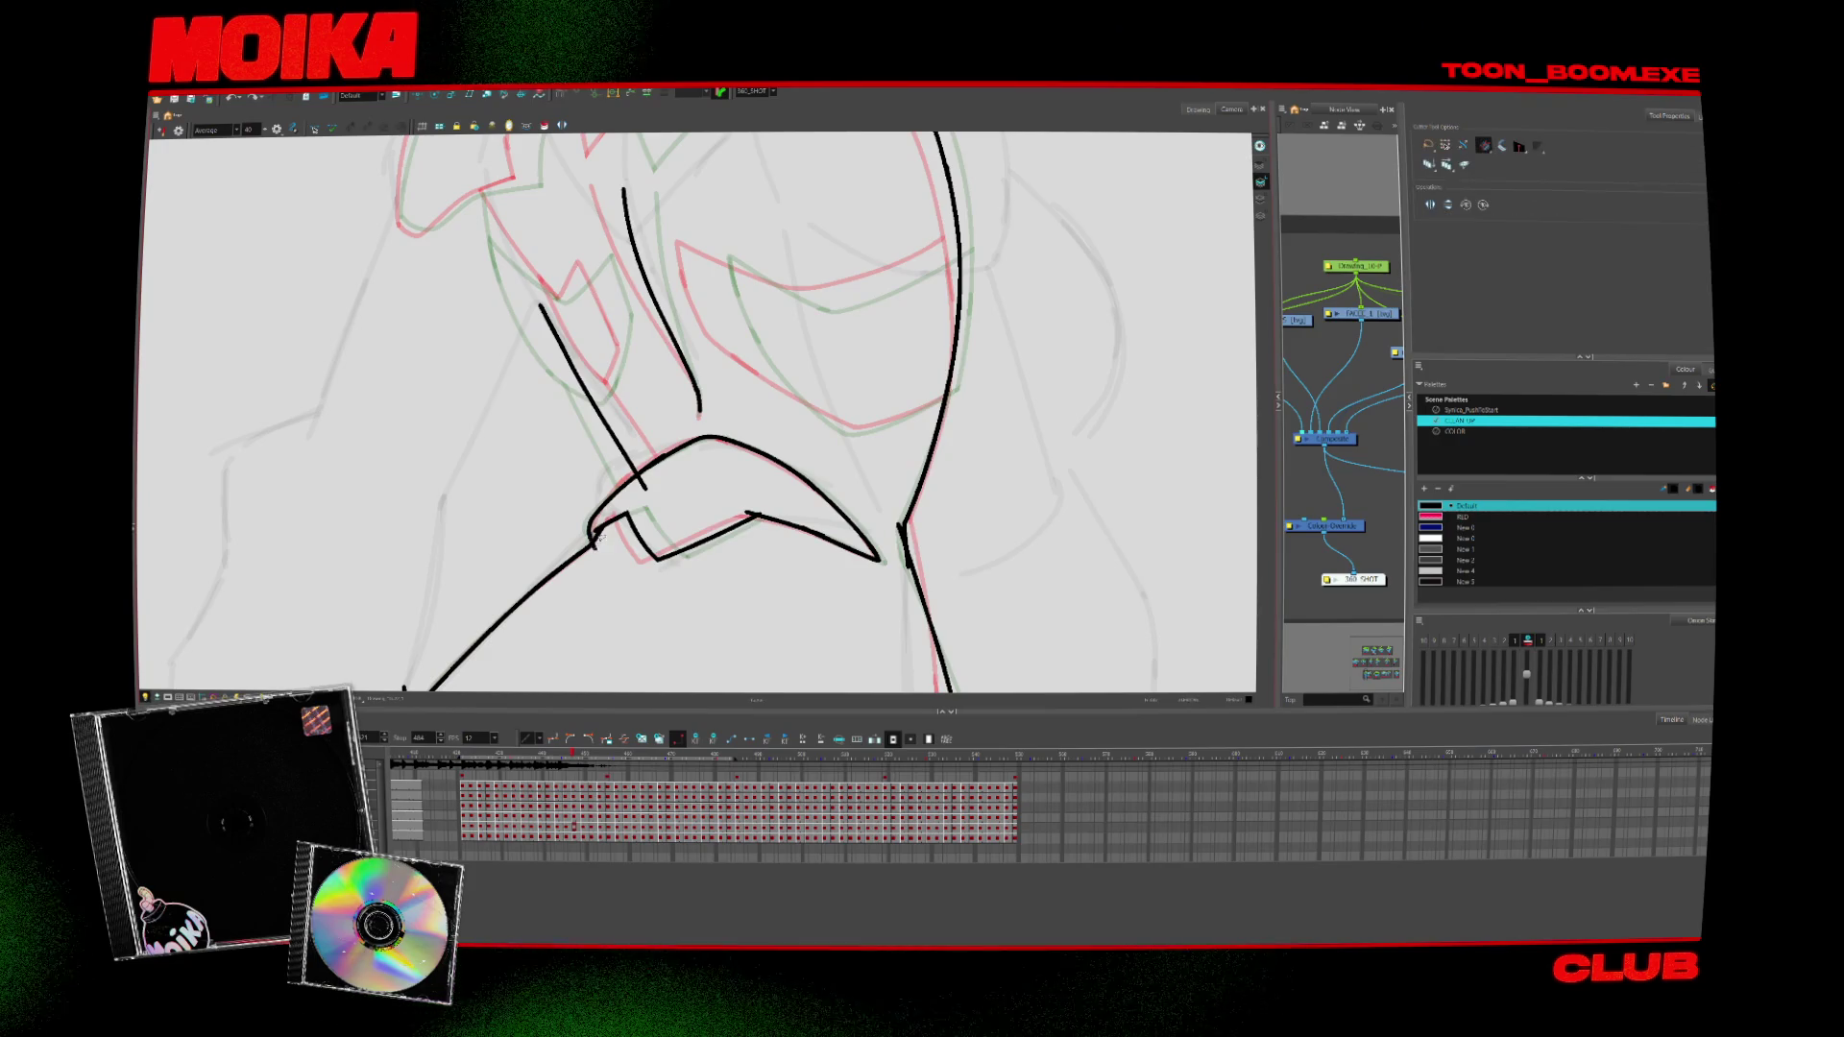
{"action": "key", "text": "period"}
{"action": "key", "text": "period"}
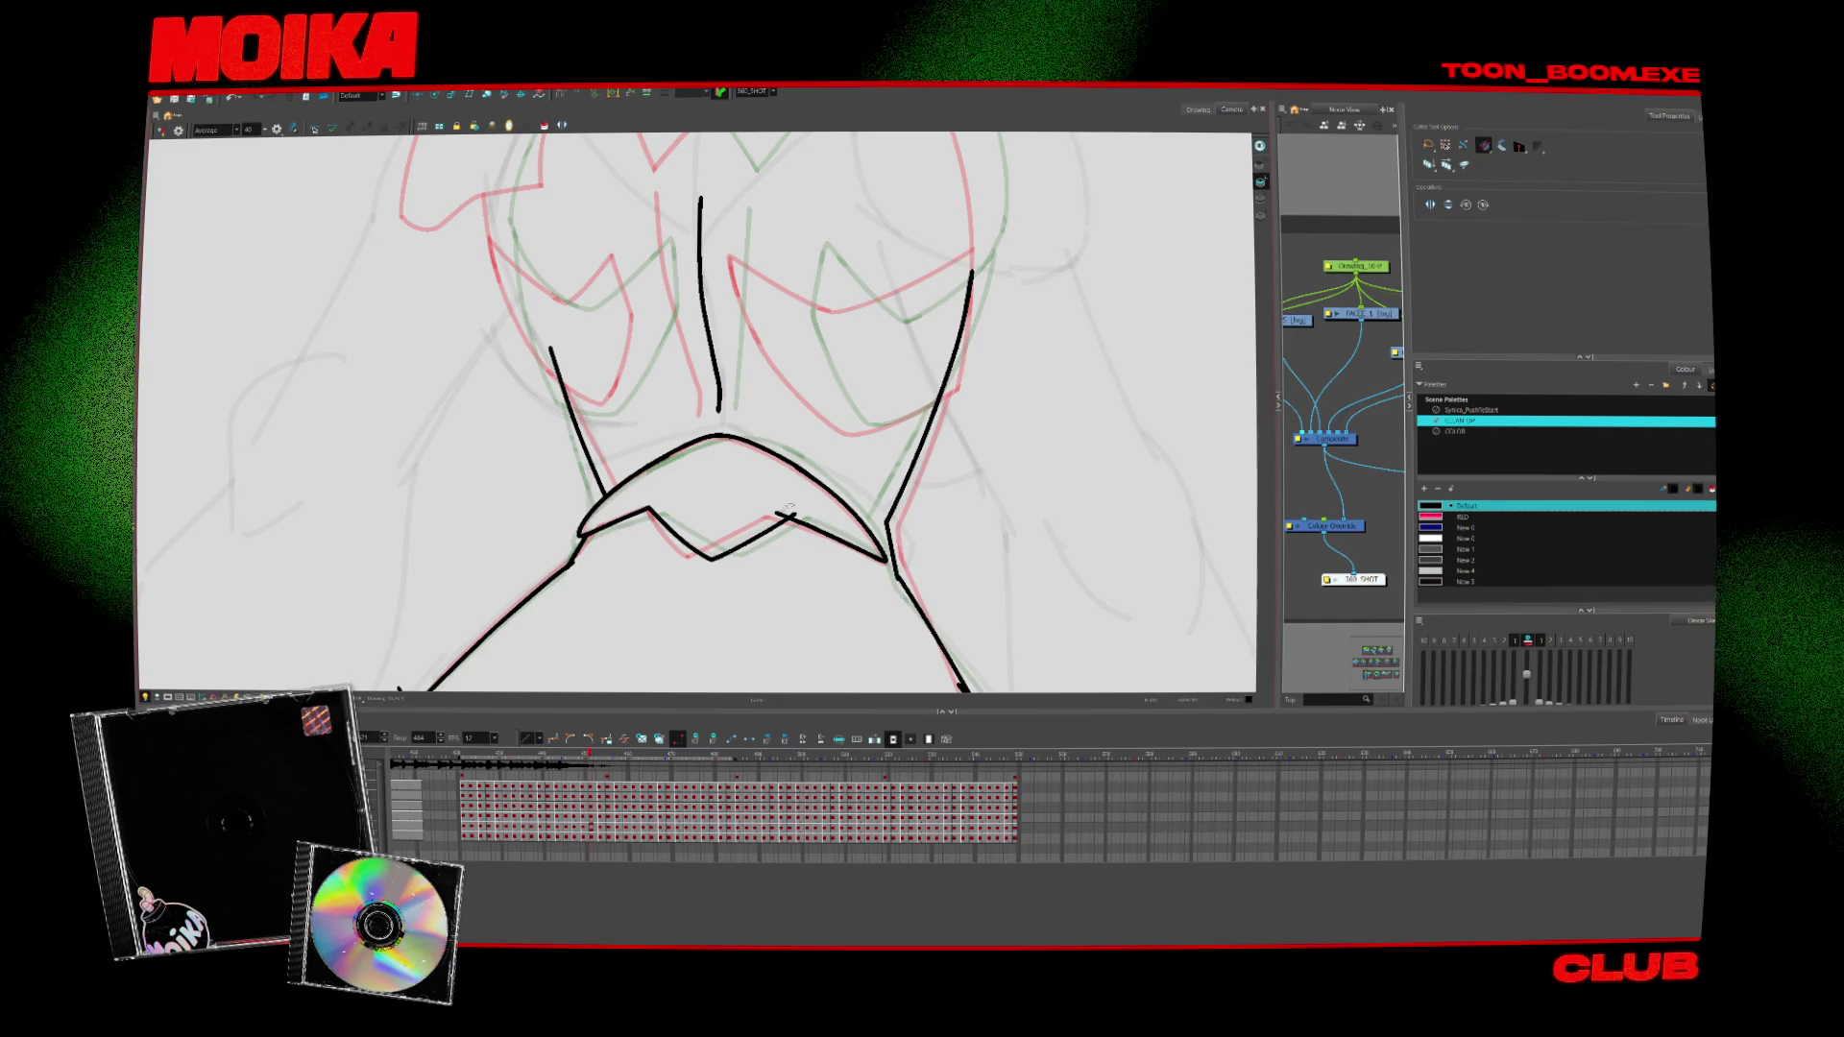
{"action": "key", "text": "period"}
{"action": "key", "text": "period"}
{"action": "key", "text": "period"}
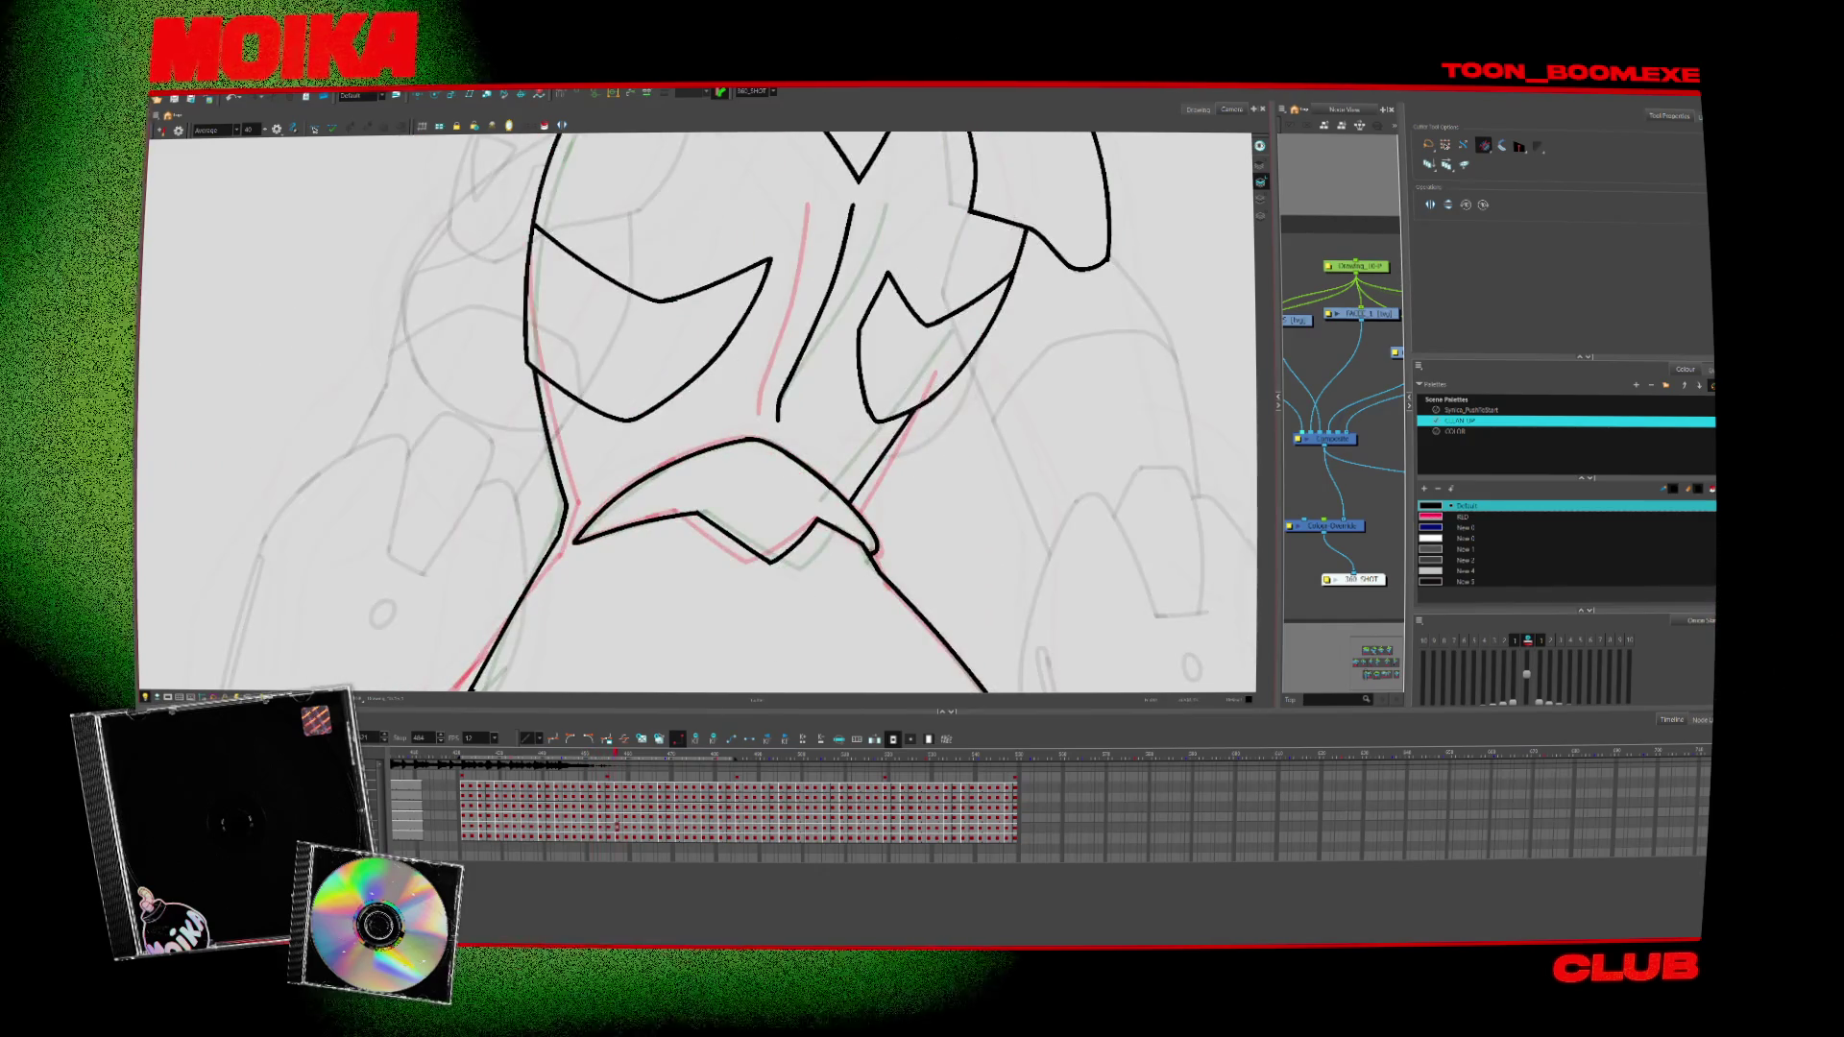
{"action": "key", "text": "shift+m"}
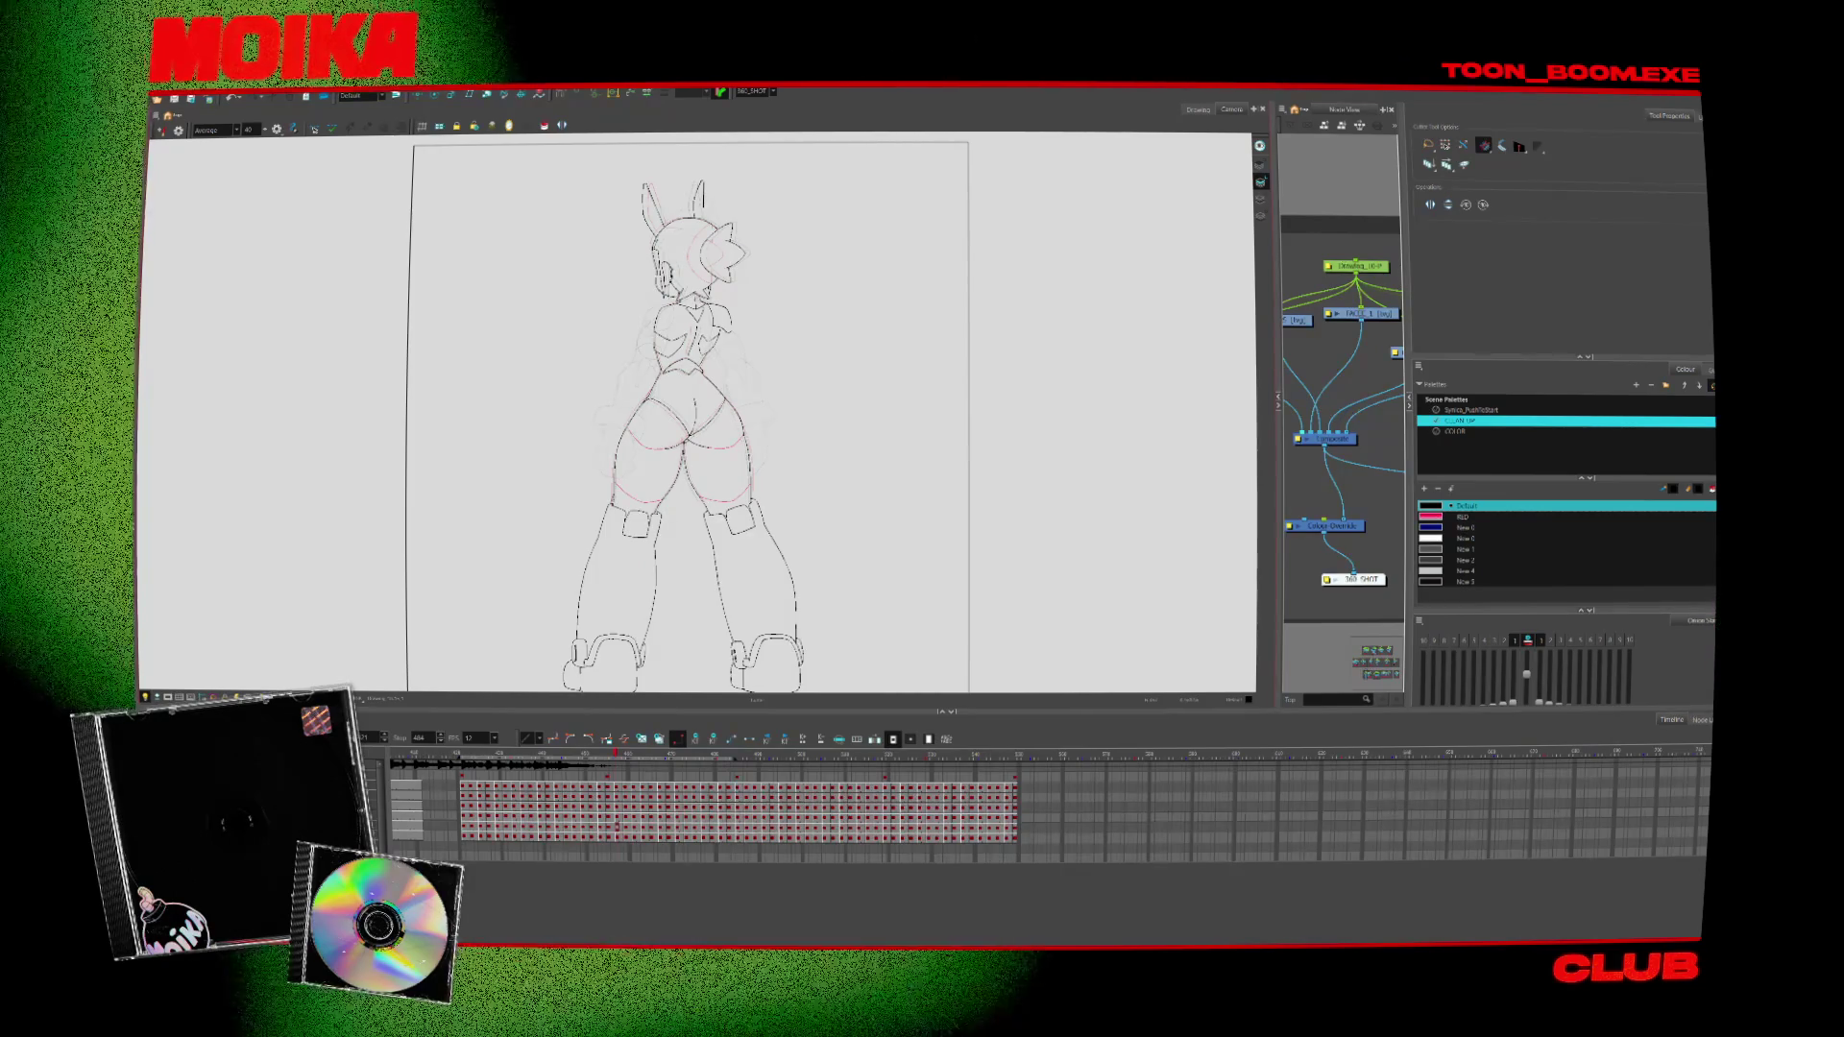
Zoom in on the torso and flip through neighbouring drawings, with Mirror View on, to compare
{"action": "key", "text": "period"}
{"action": "key", "text": "alt+z"}
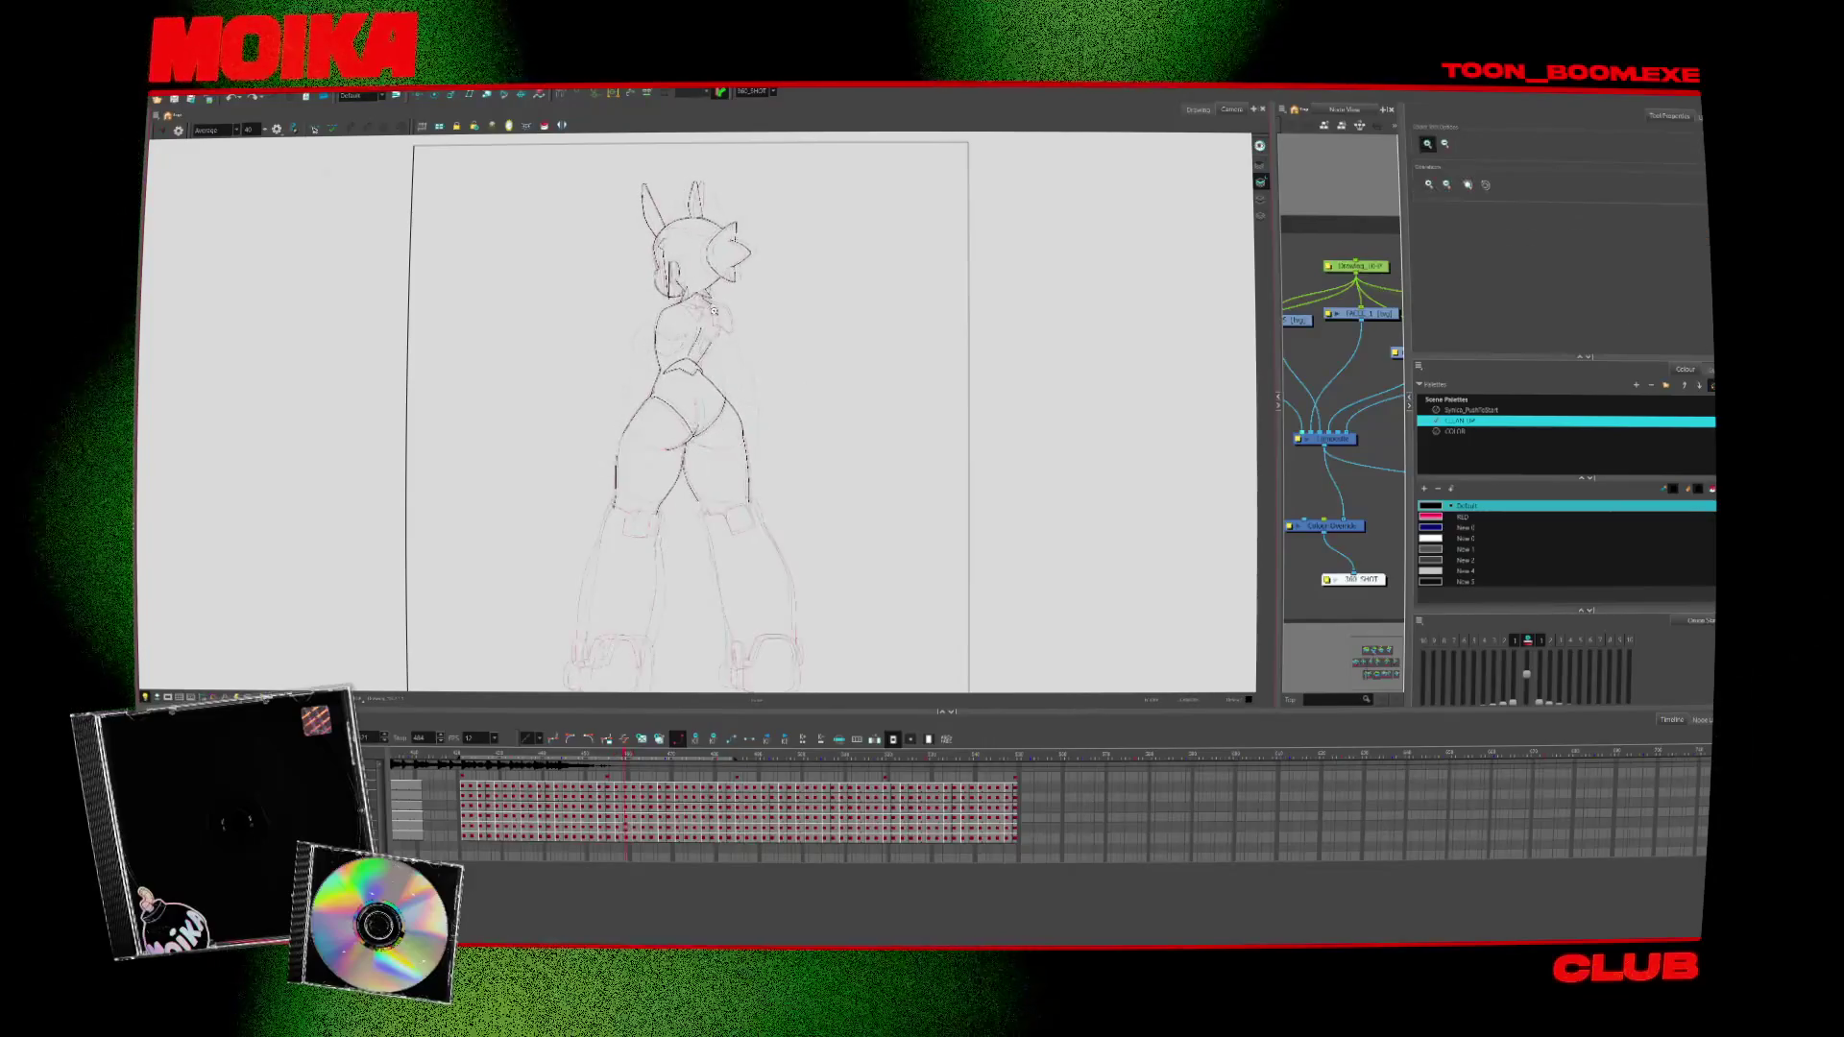
{"action": "left_click", "coordinate": [714, 310]}
{"action": "key", "text": "comma"}
{"action": "key", "text": "comma"}
{"action": "key", "text": "comma"}
{"action": "key", "text": "4"}
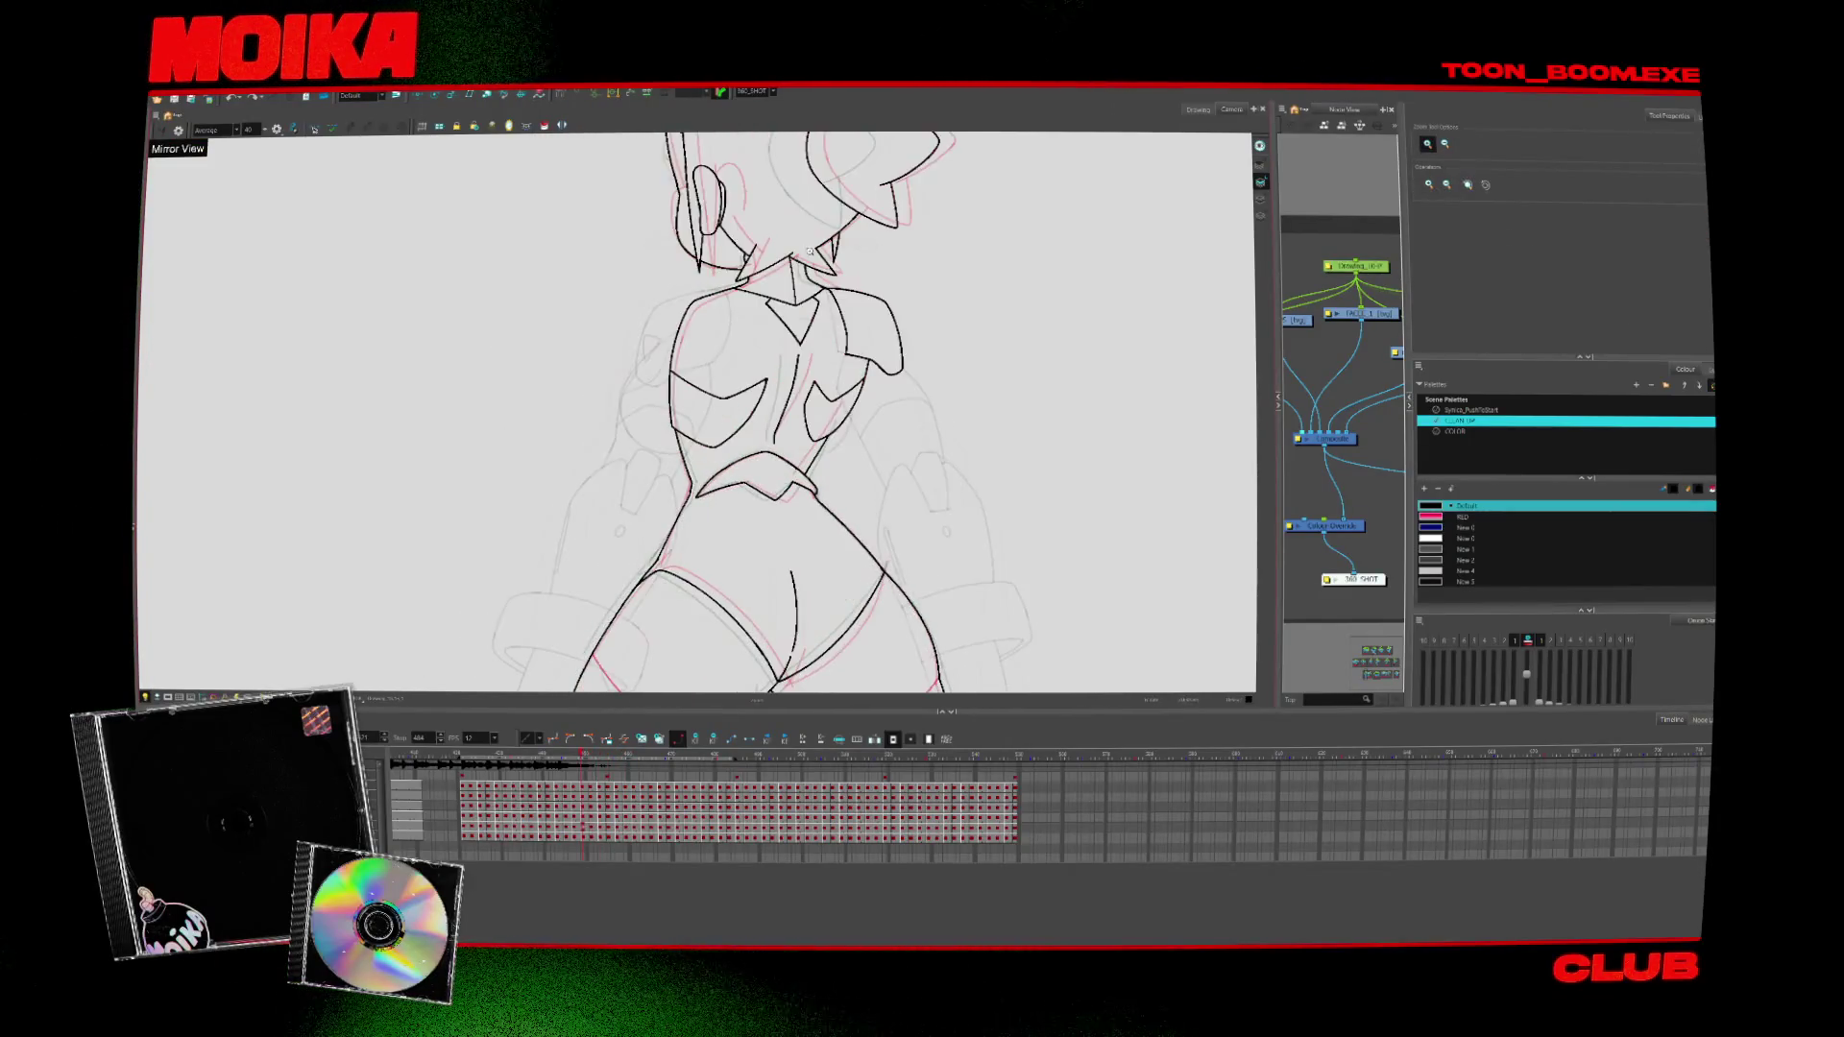
{"action": "key", "text": "period"}
{"action": "key", "text": "period"}
{"action": "key", "text": "period"}
{"action": "key", "text": "2"}
{"action": "key", "text": "alt+b"}
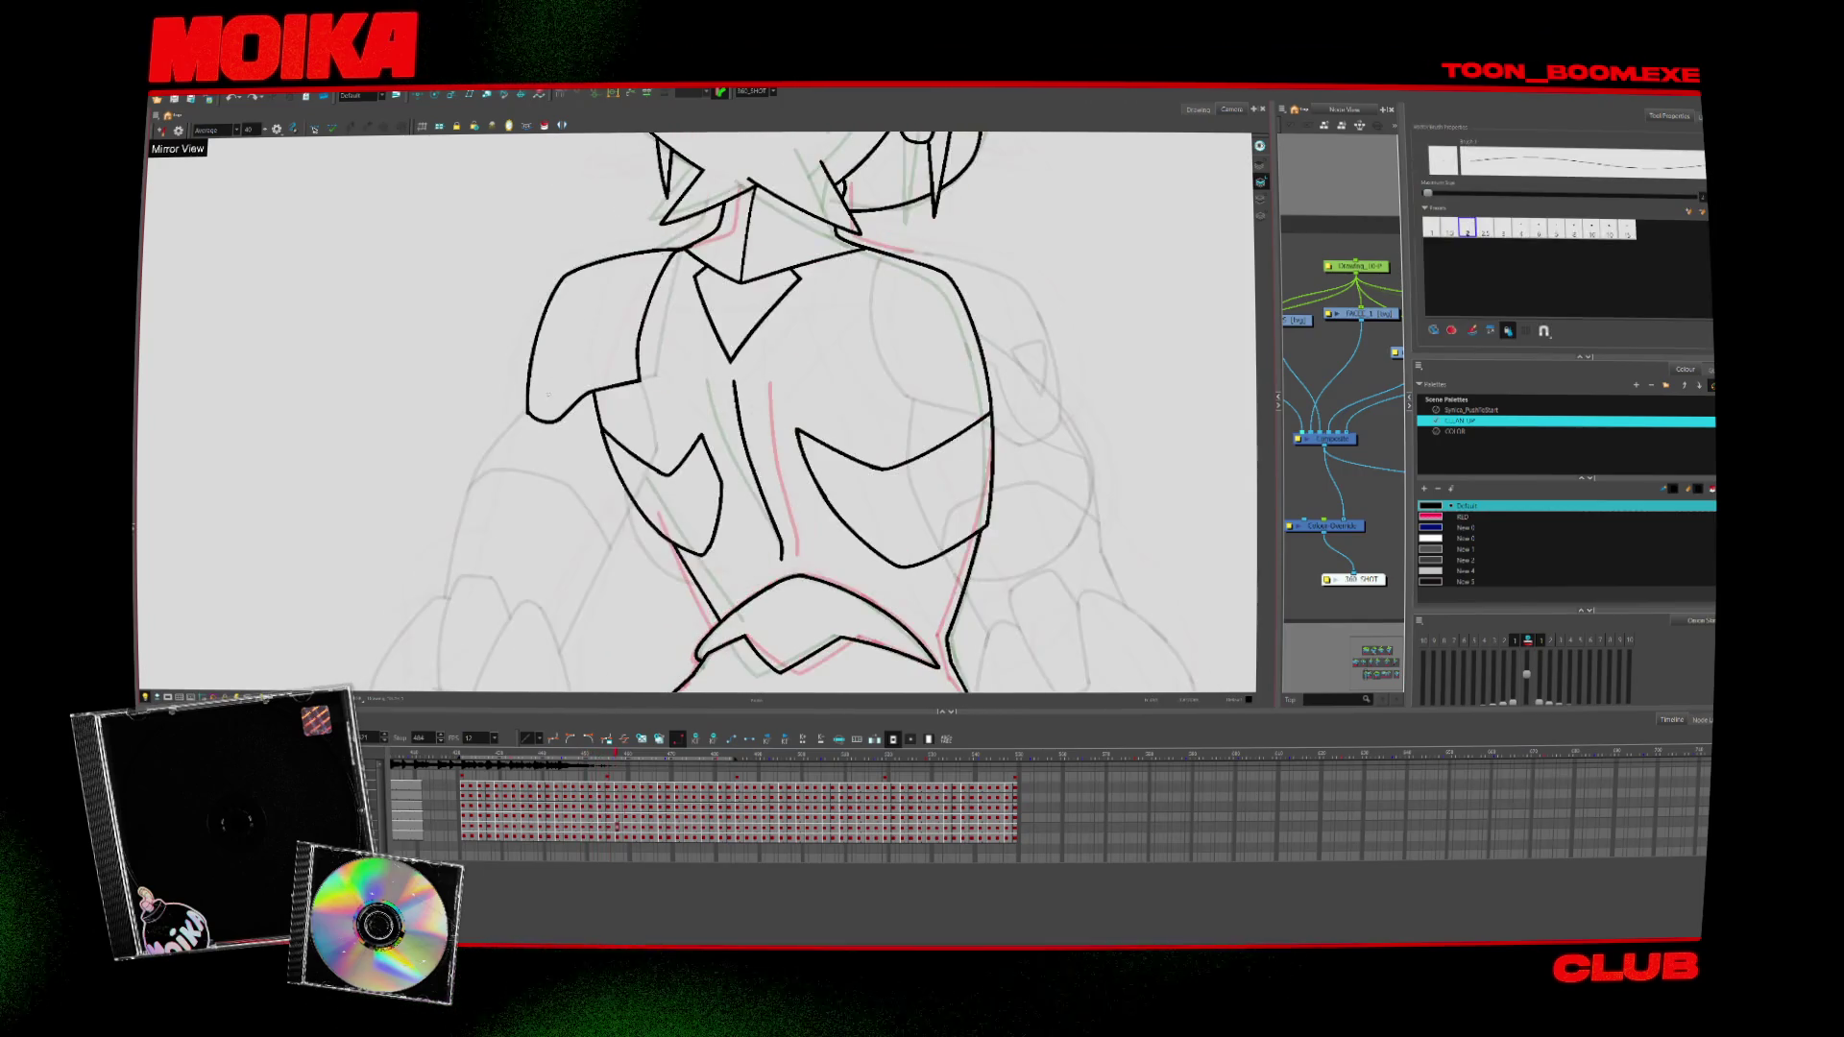
{"action": "key", "text": "period"}
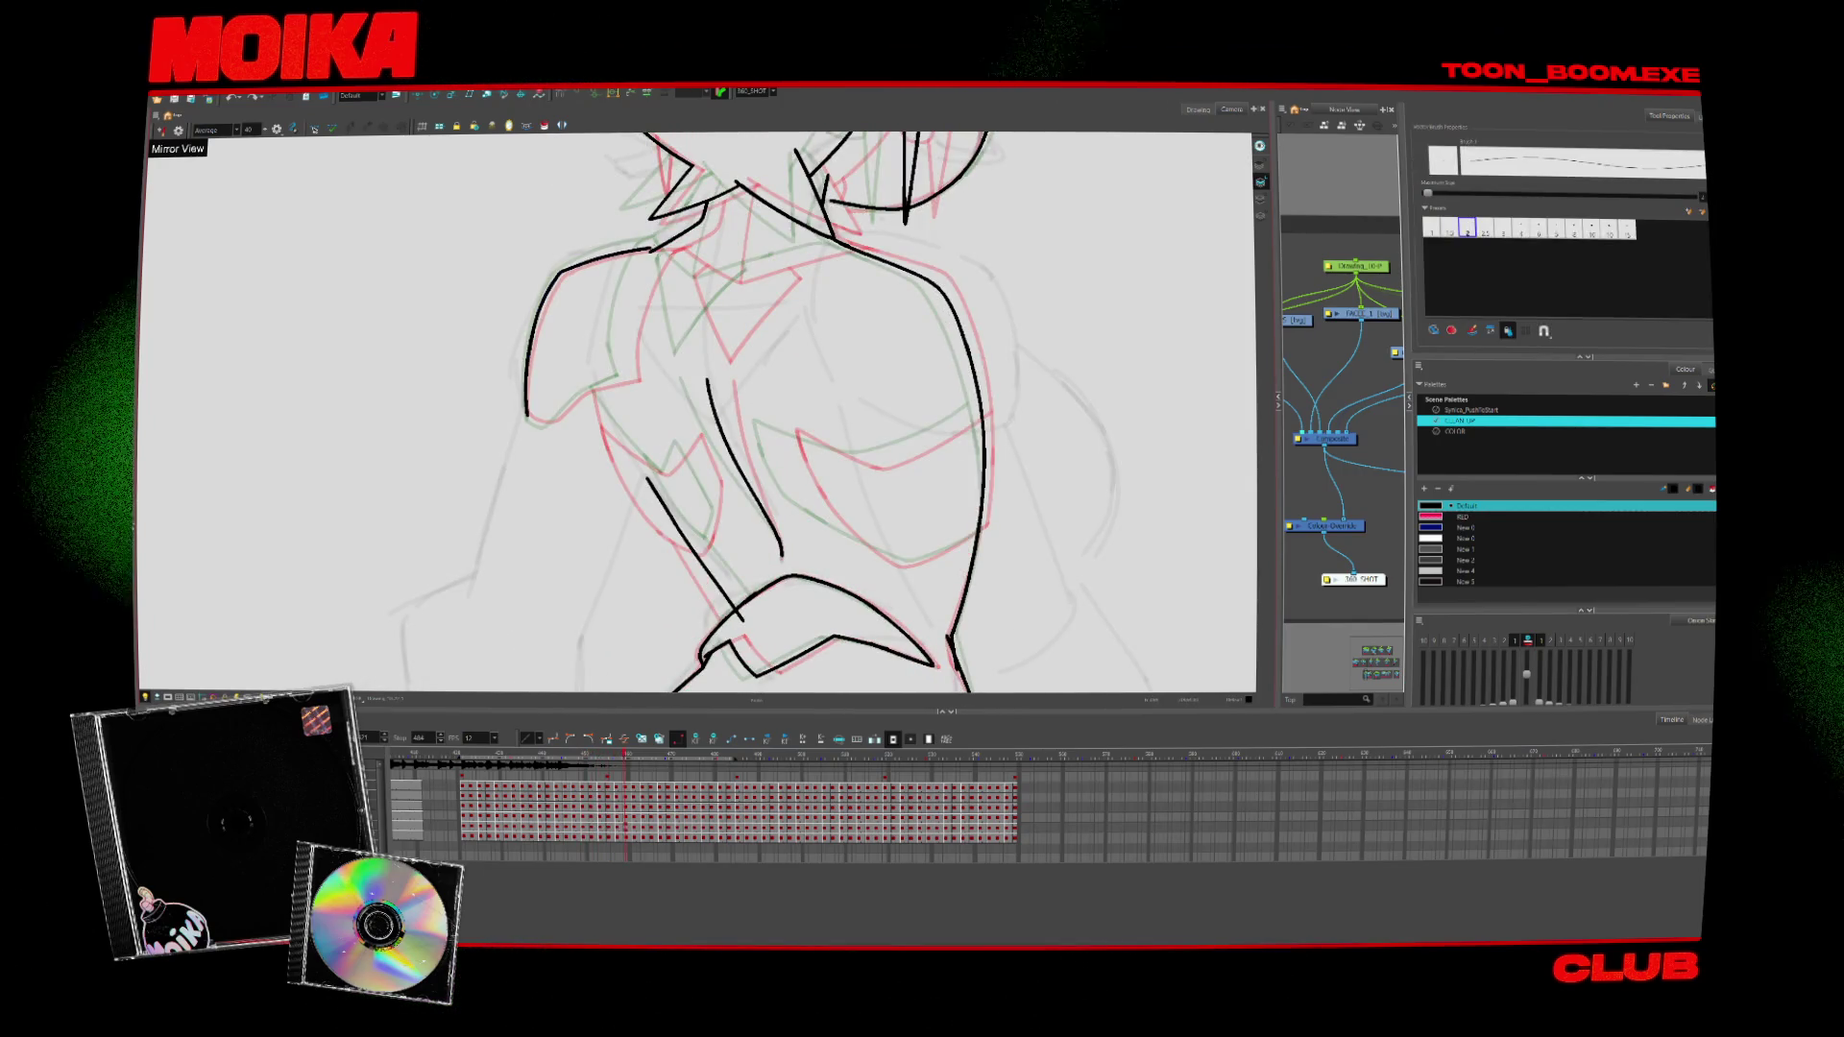
{"action": "key", "text": "period"}
{"action": "left_click", "coordinate": [614, 272]}
{"action": "key", "text": "period"}
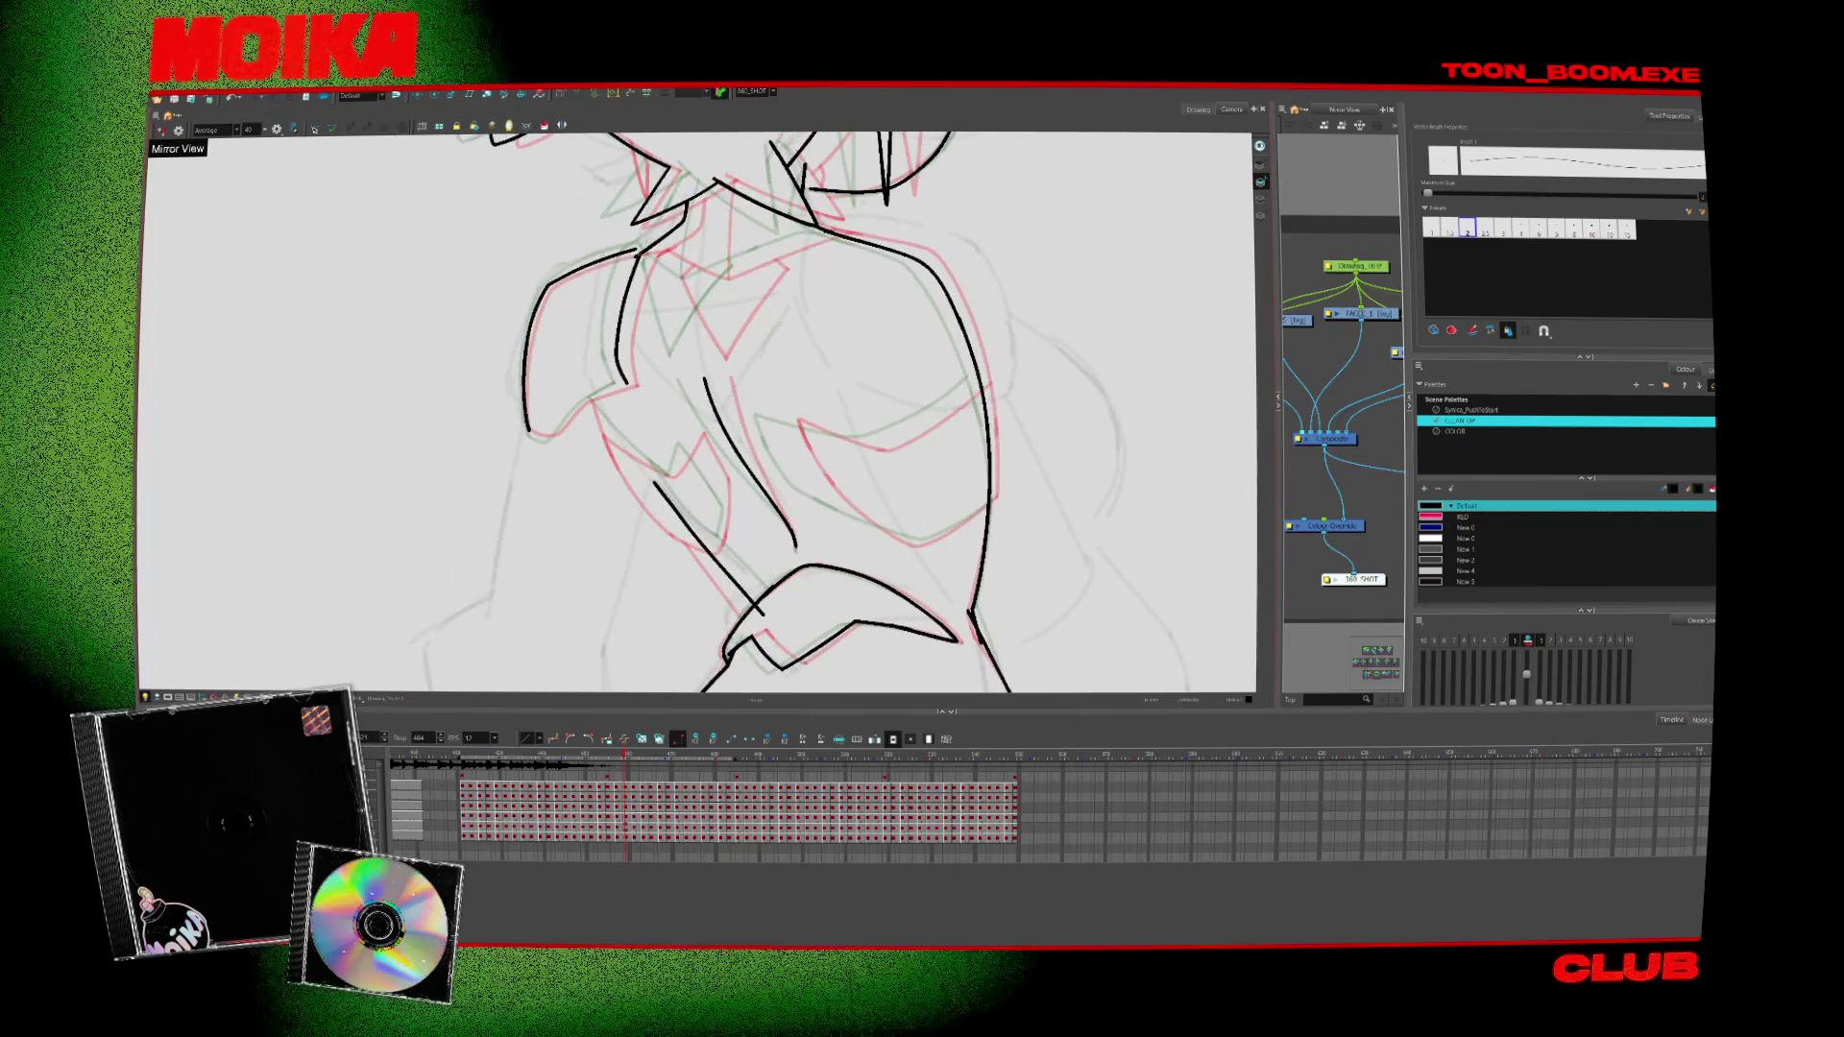
{"action": "key", "text": "period"}
{"action": "key", "text": "comma"}
{"action": "key", "text": "period"}
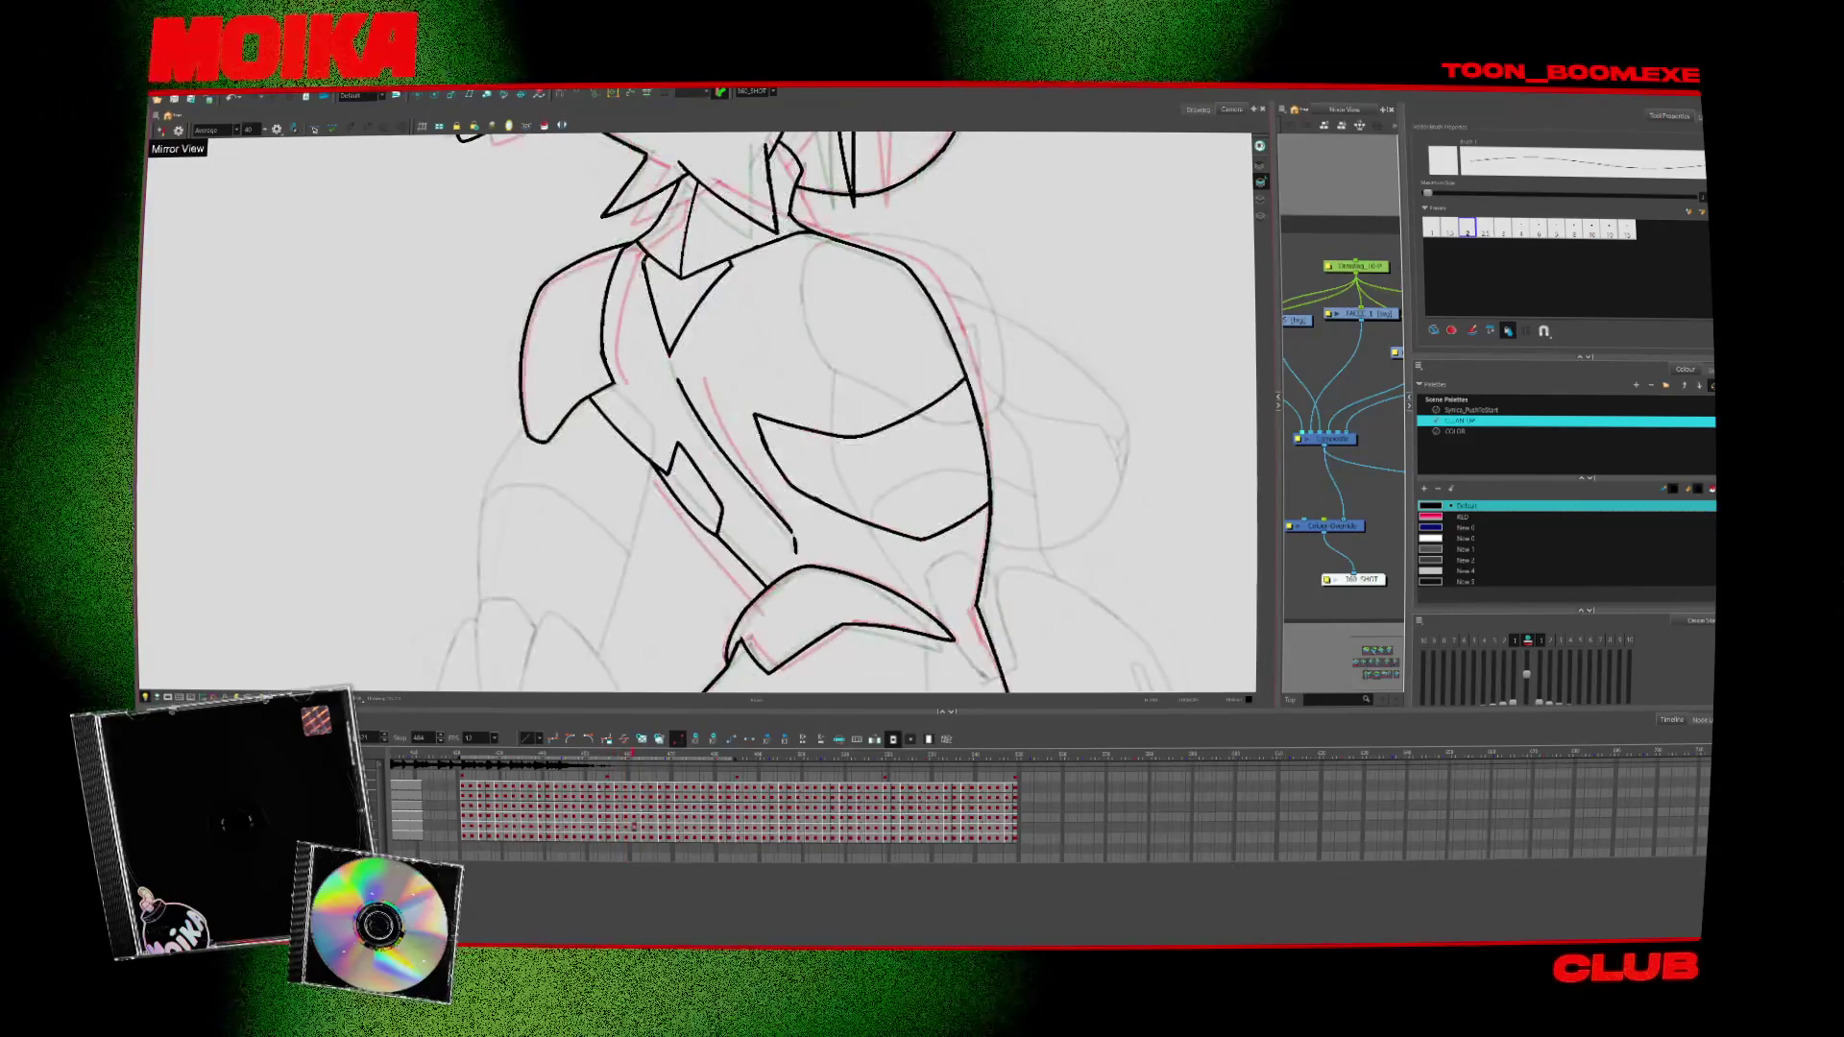
{"action": "key", "text": "comma"}
Ink a new black stroke extending the left arm outline on the upper torso
{"action": "left_click_drag", "start_coordinate": [684, 224], "coordinate": [664, 333]}
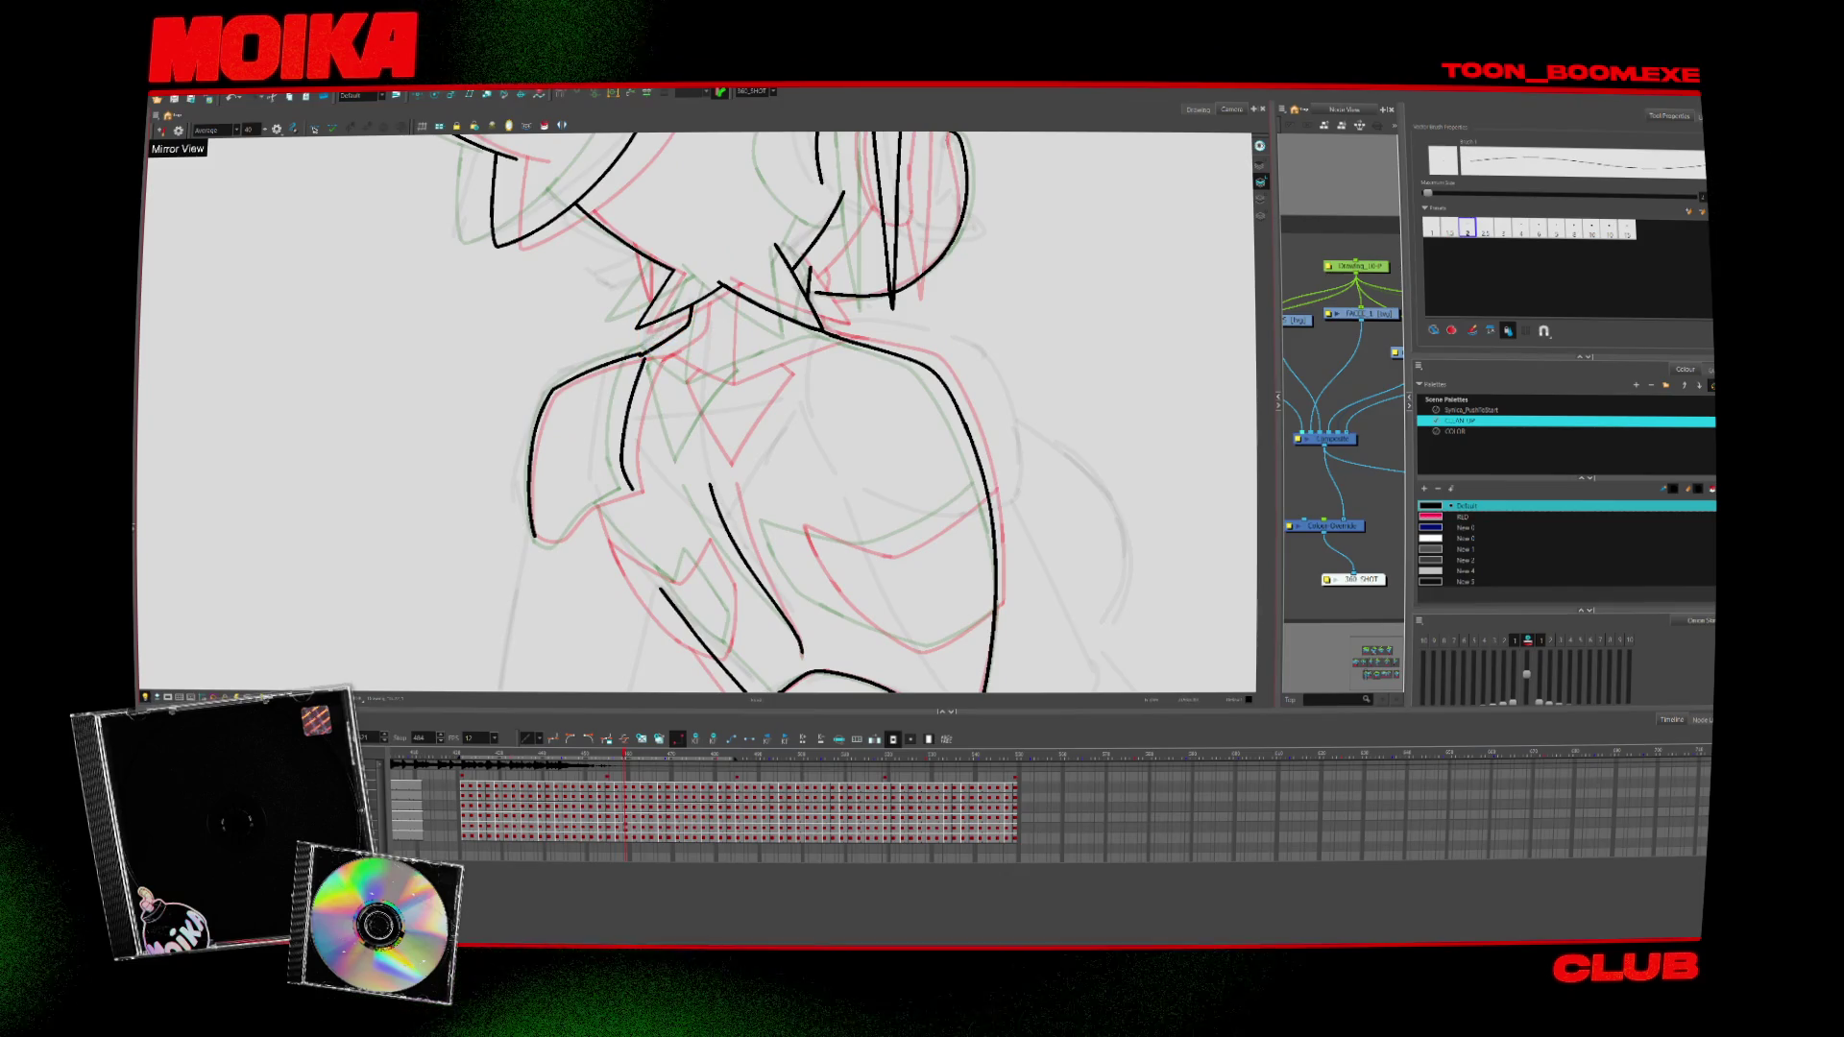
{"action": "key", "text": "alt+t"}
{"action": "key", "text": "alt+b"}
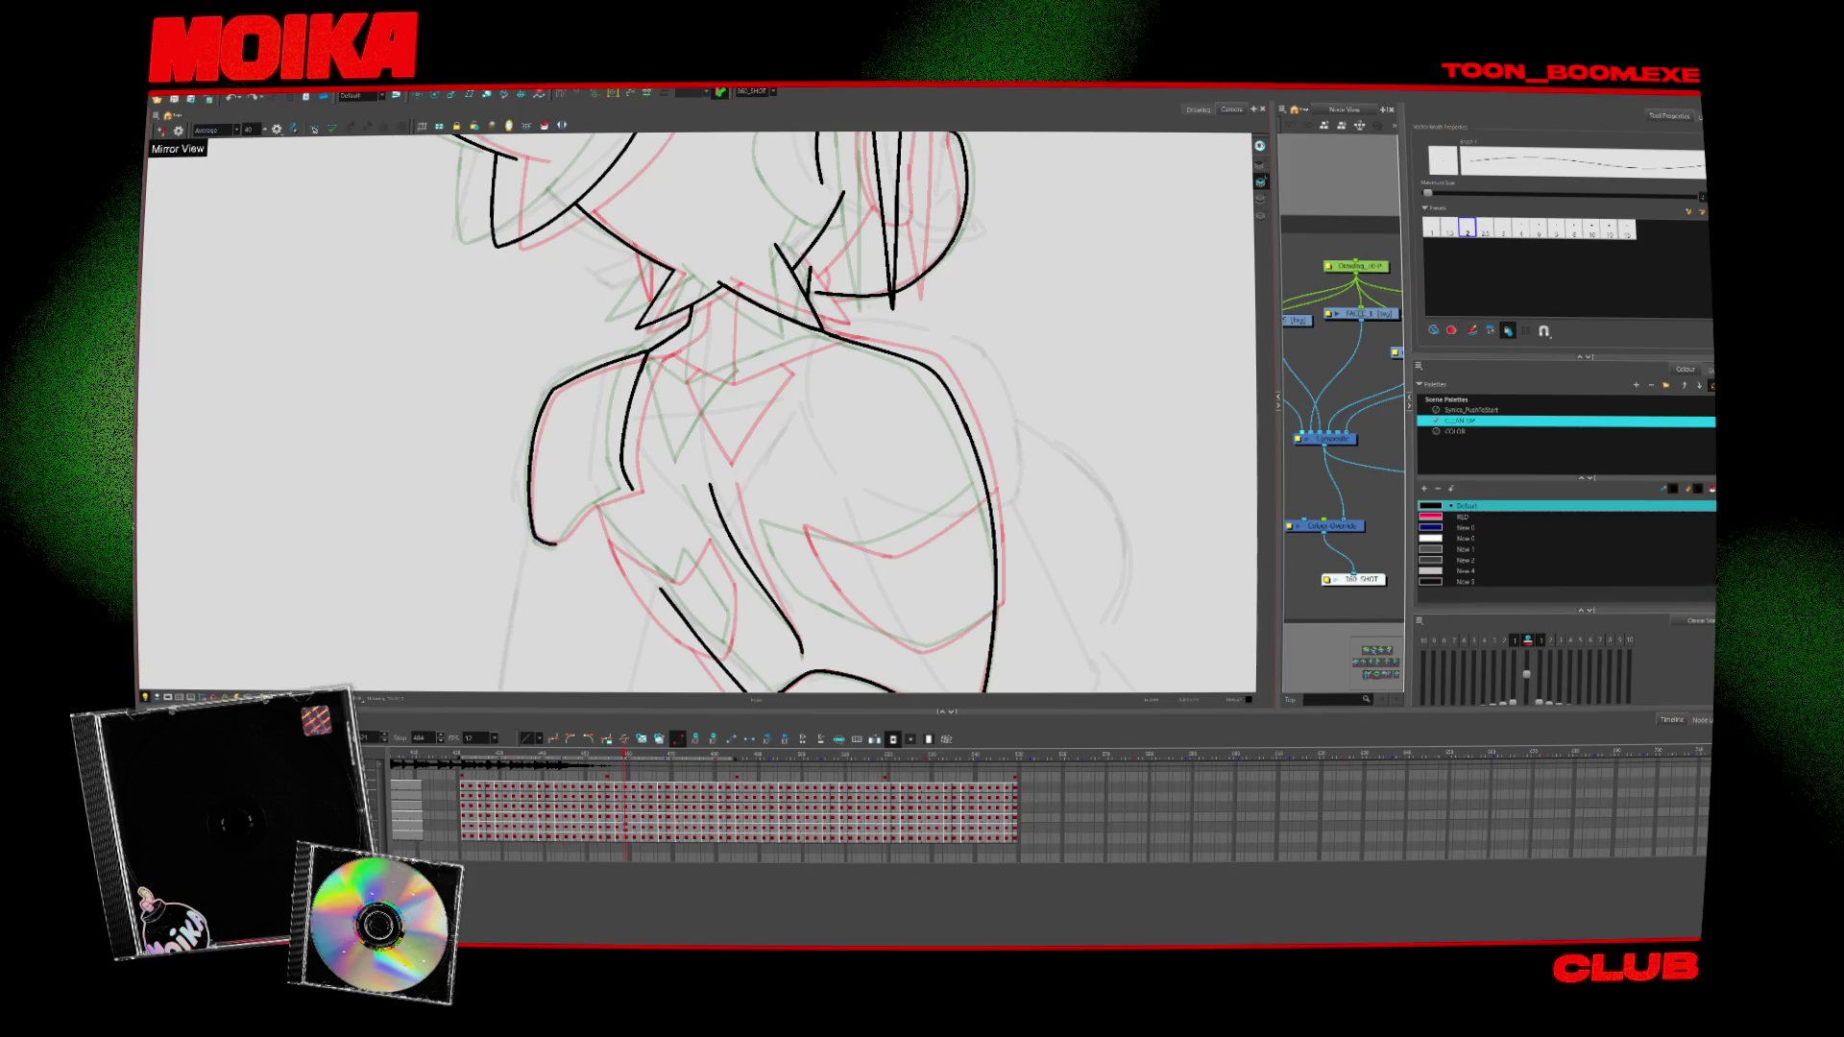
{"action": "left_click_drag", "start_coordinate": [555, 542], "coordinate": [640, 488]}
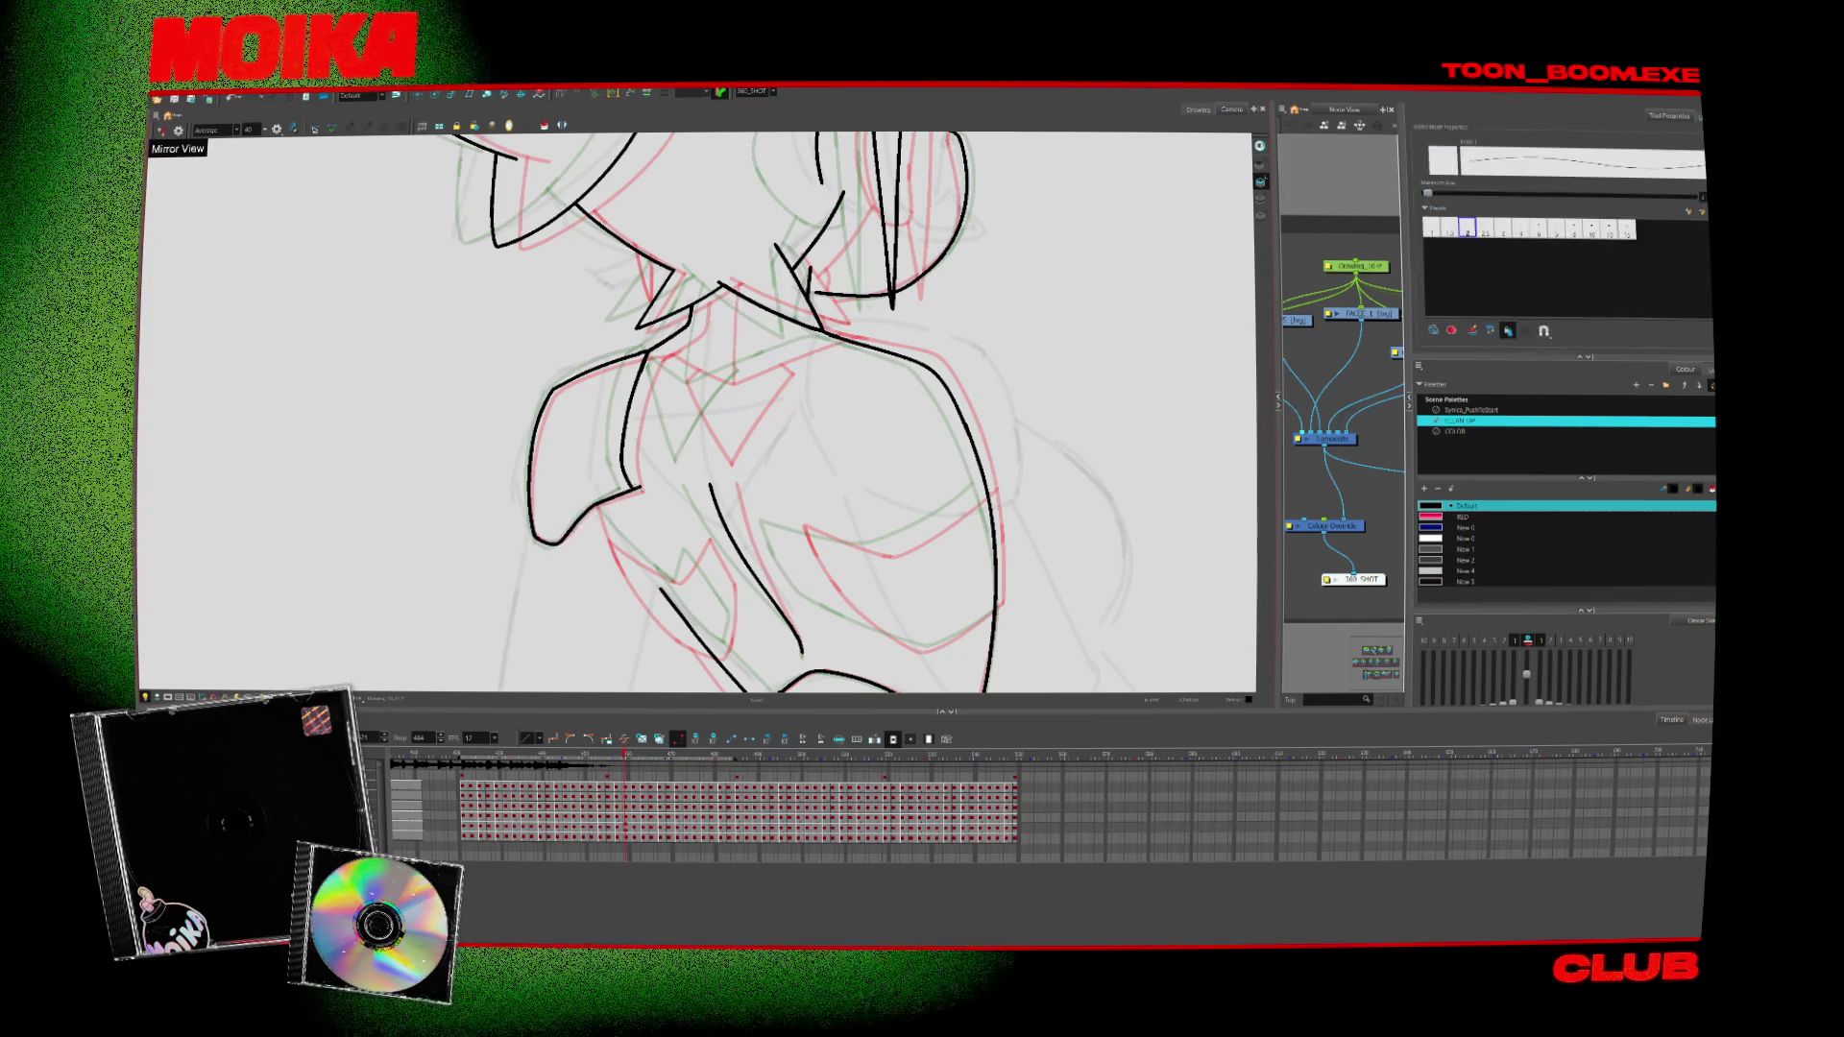
{"action": "left_click_drag", "start_coordinate": [769, 432], "coordinate": [706, 374]}
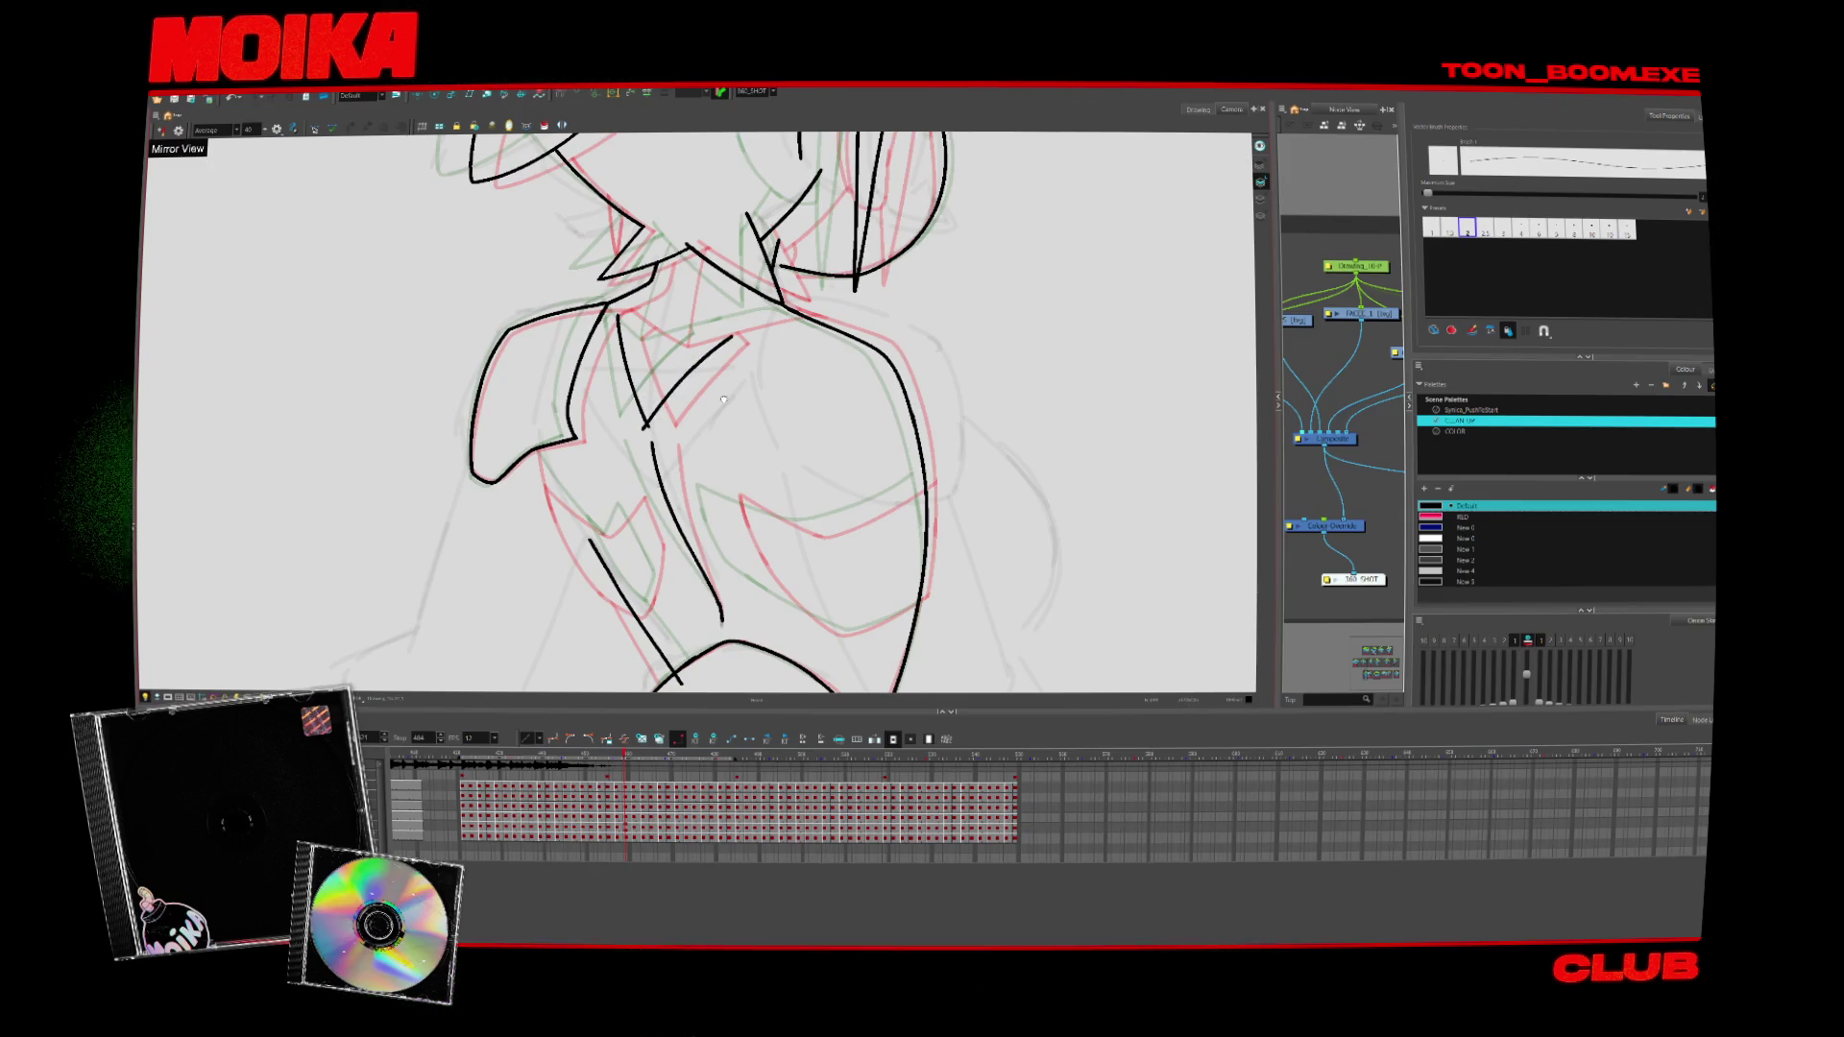
{"action": "left_click_drag", "start_coordinate": [723, 400], "coordinate": [738, 418]}
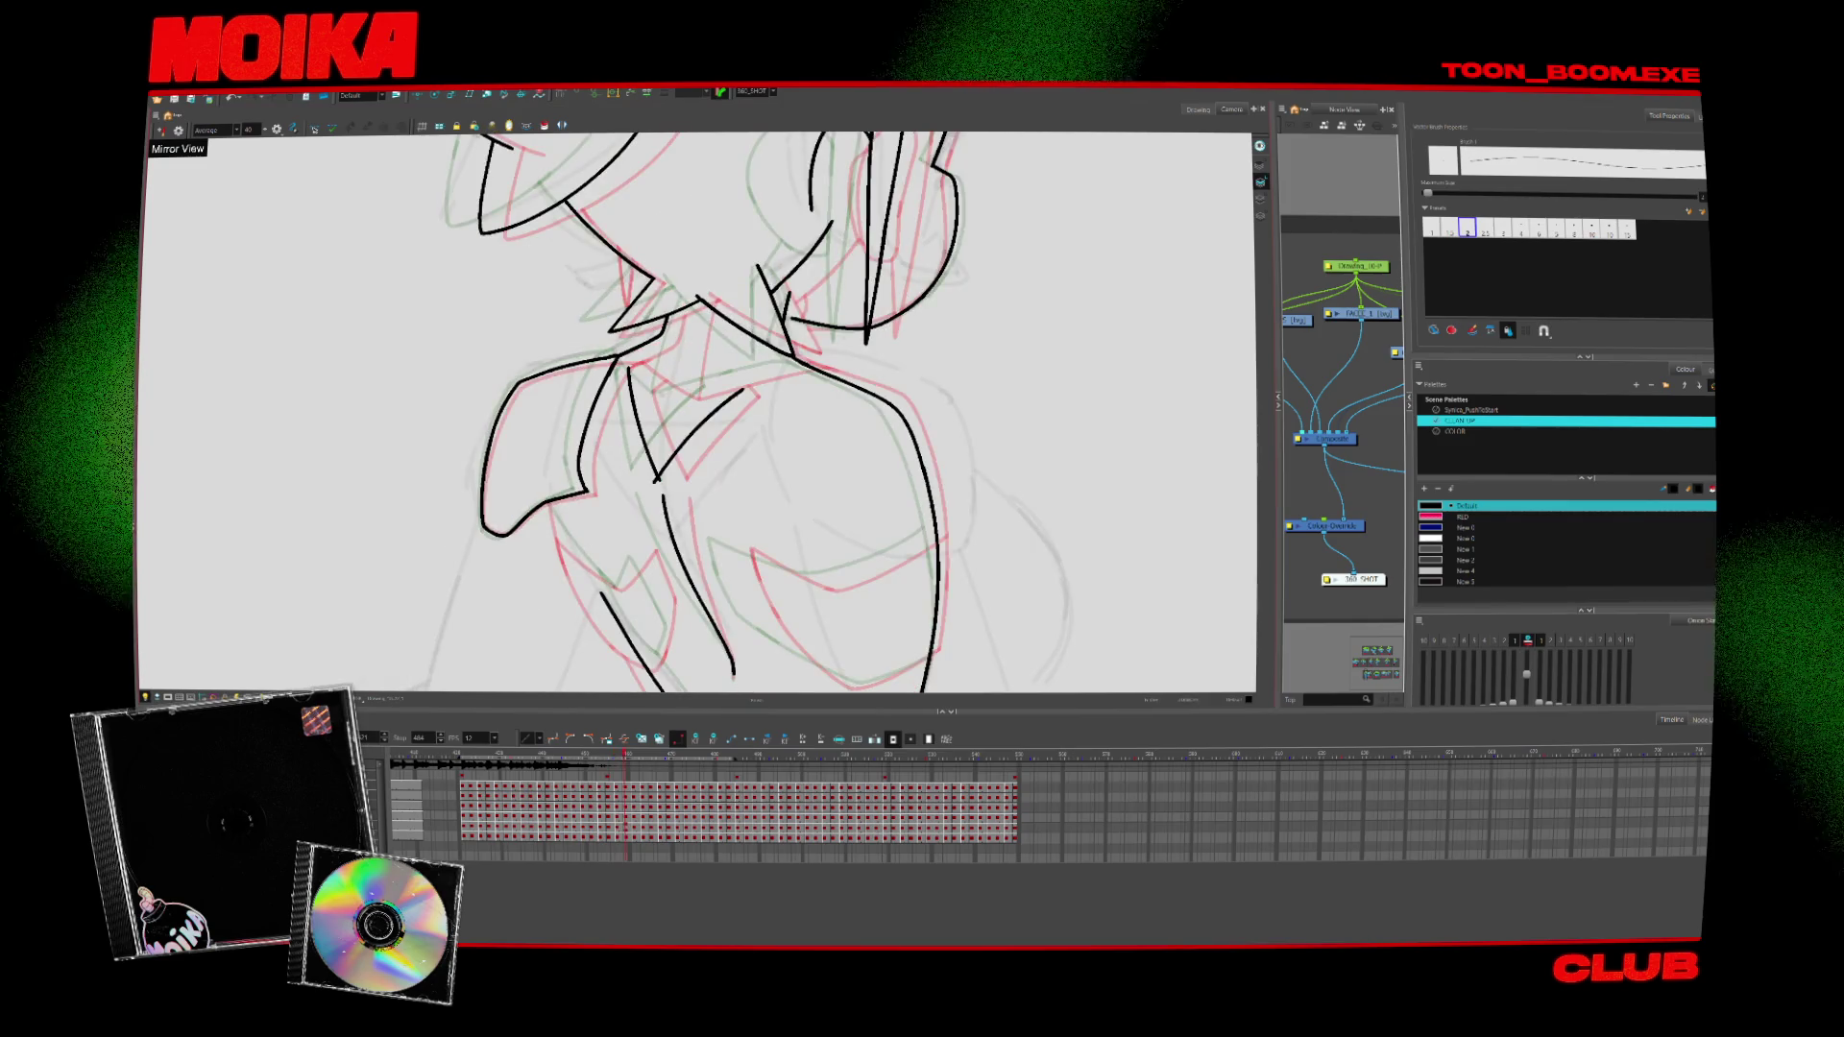
Toggle Mirror View and flip between neighbouring drawings to compare the collar lines
{"action": "key", "text": "4"}
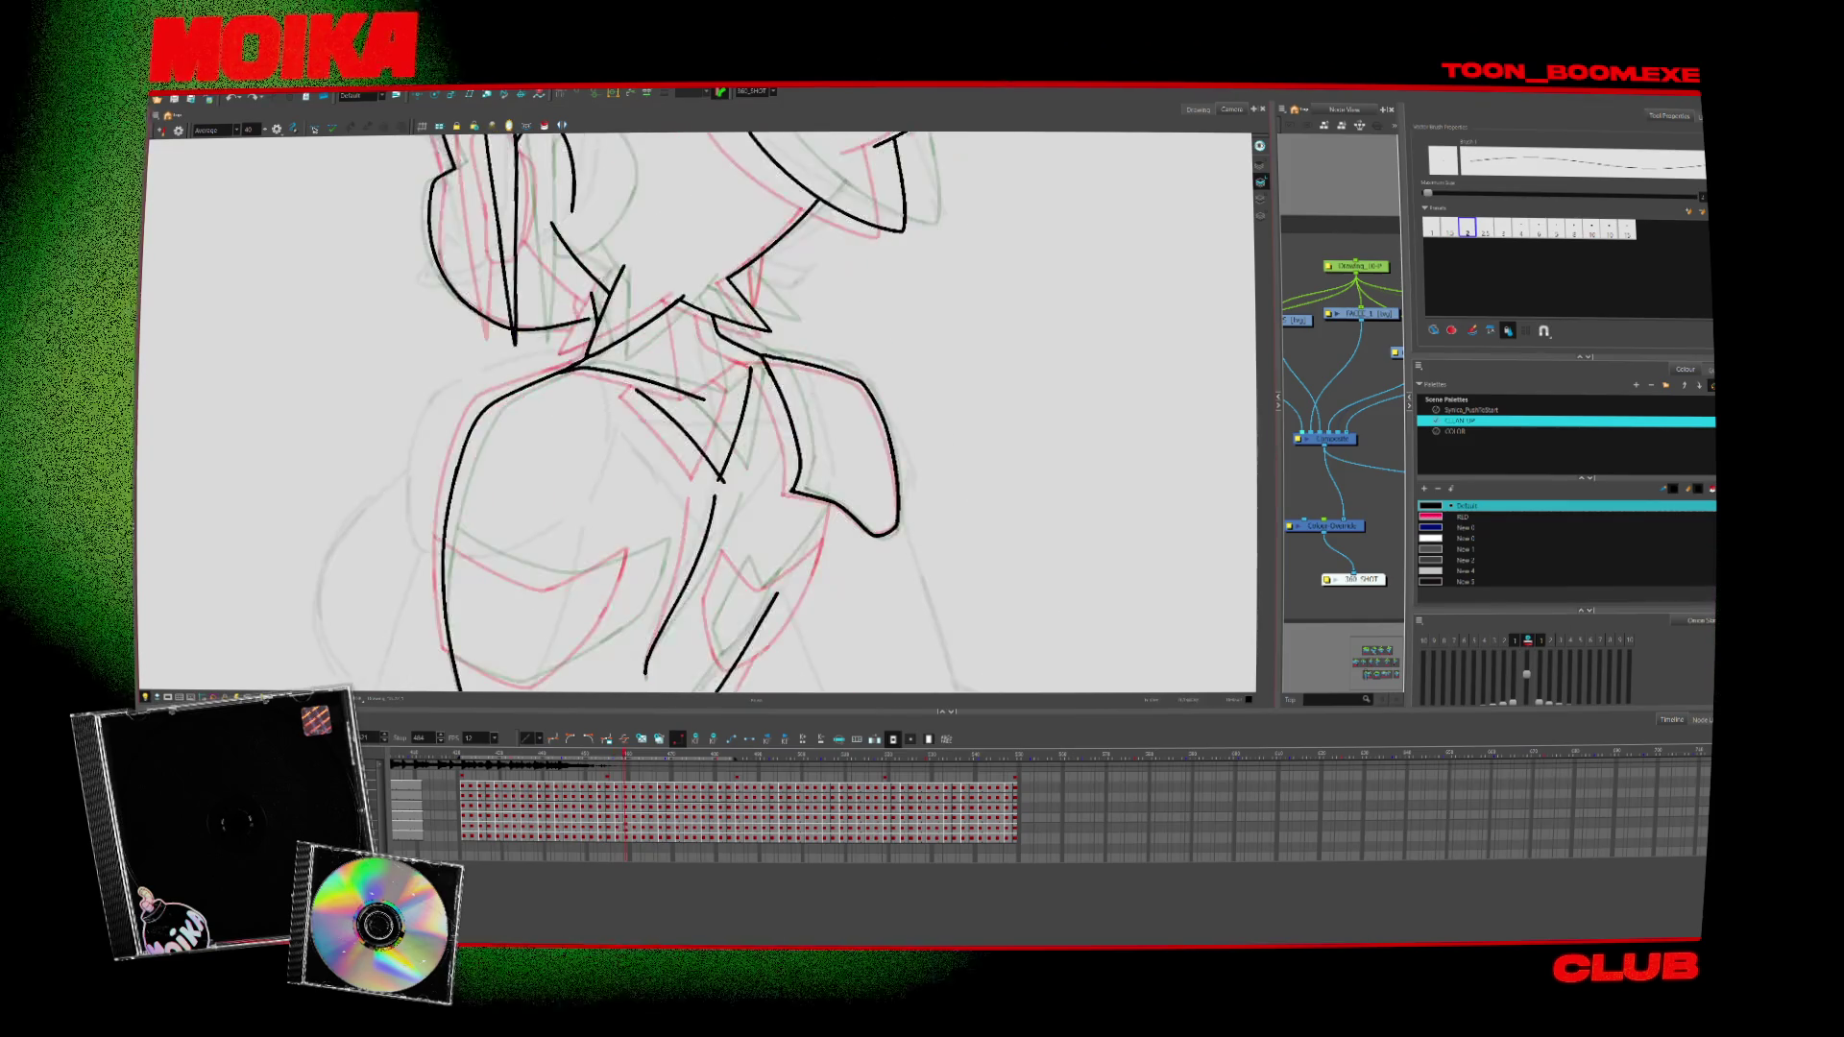
{"action": "key", "text": "4"}
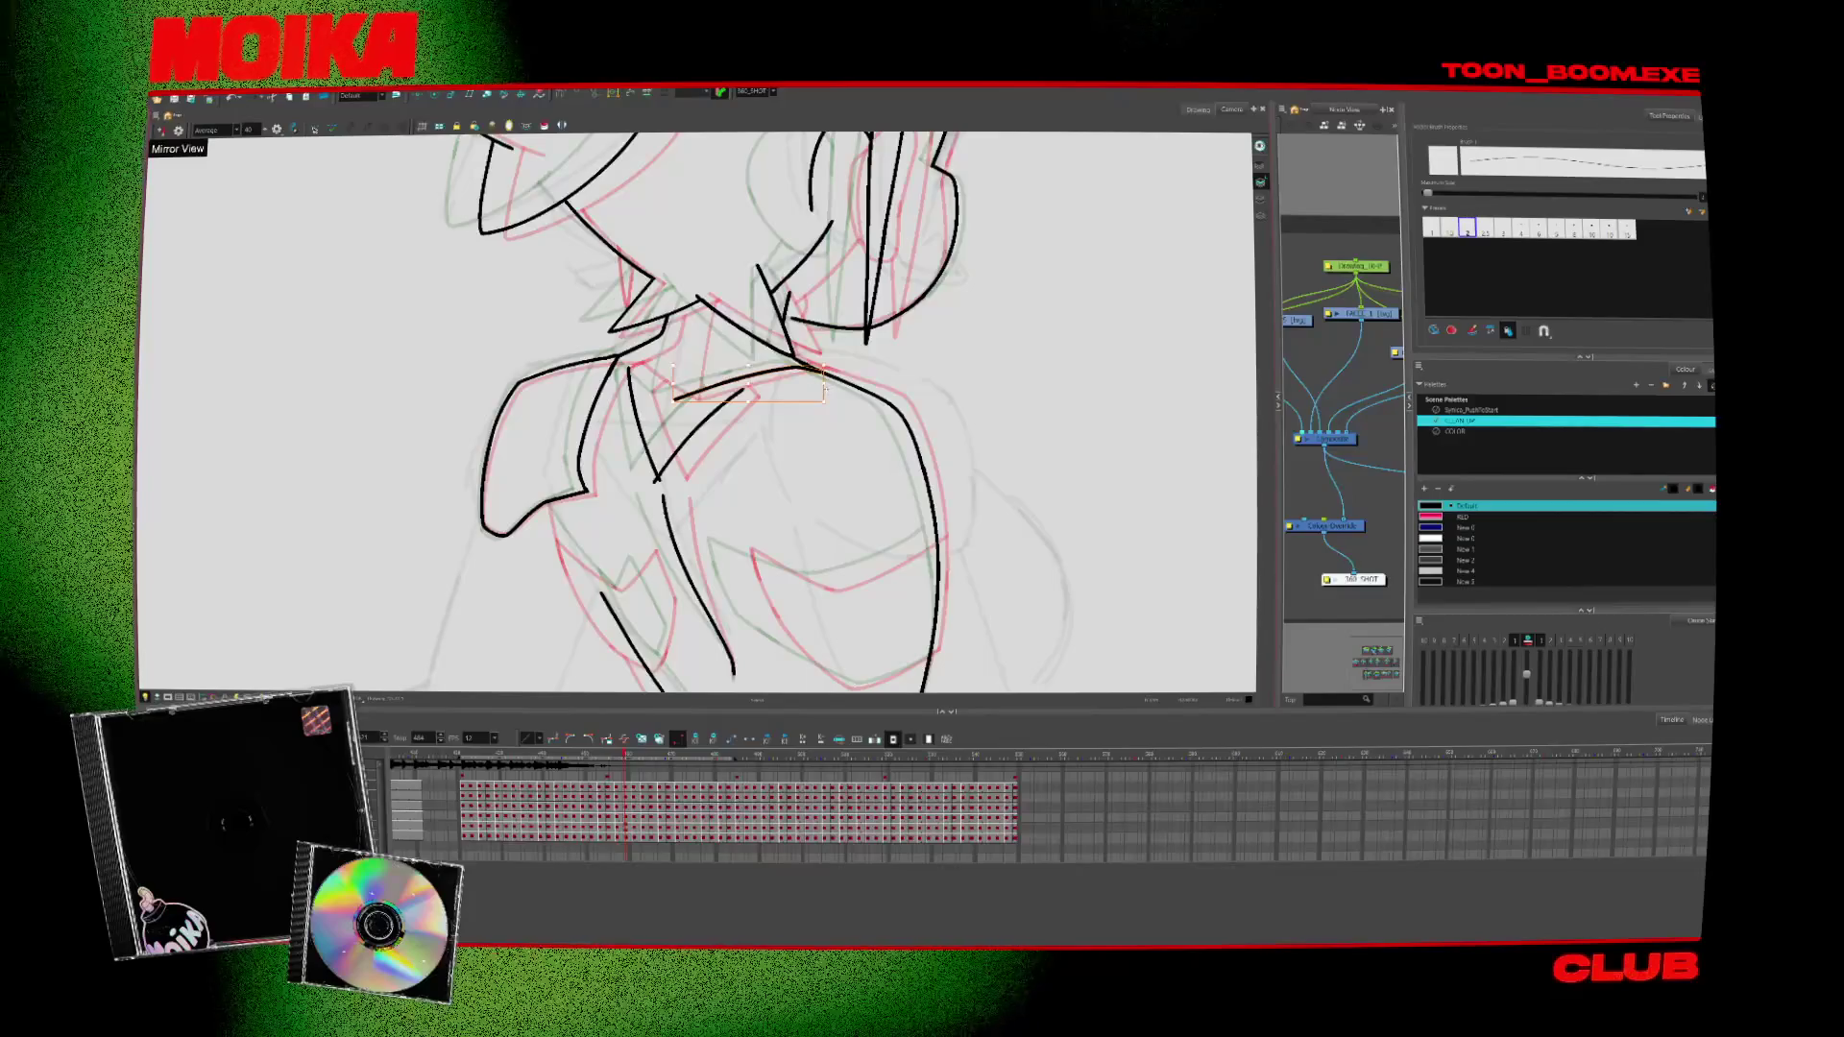
{"action": "key", "text": "comma"}
{"action": "key", "text": "comma"}
{"action": "key", "text": "period"}
{"action": "key", "text": "period"}
{"action": "key", "text": "period"}
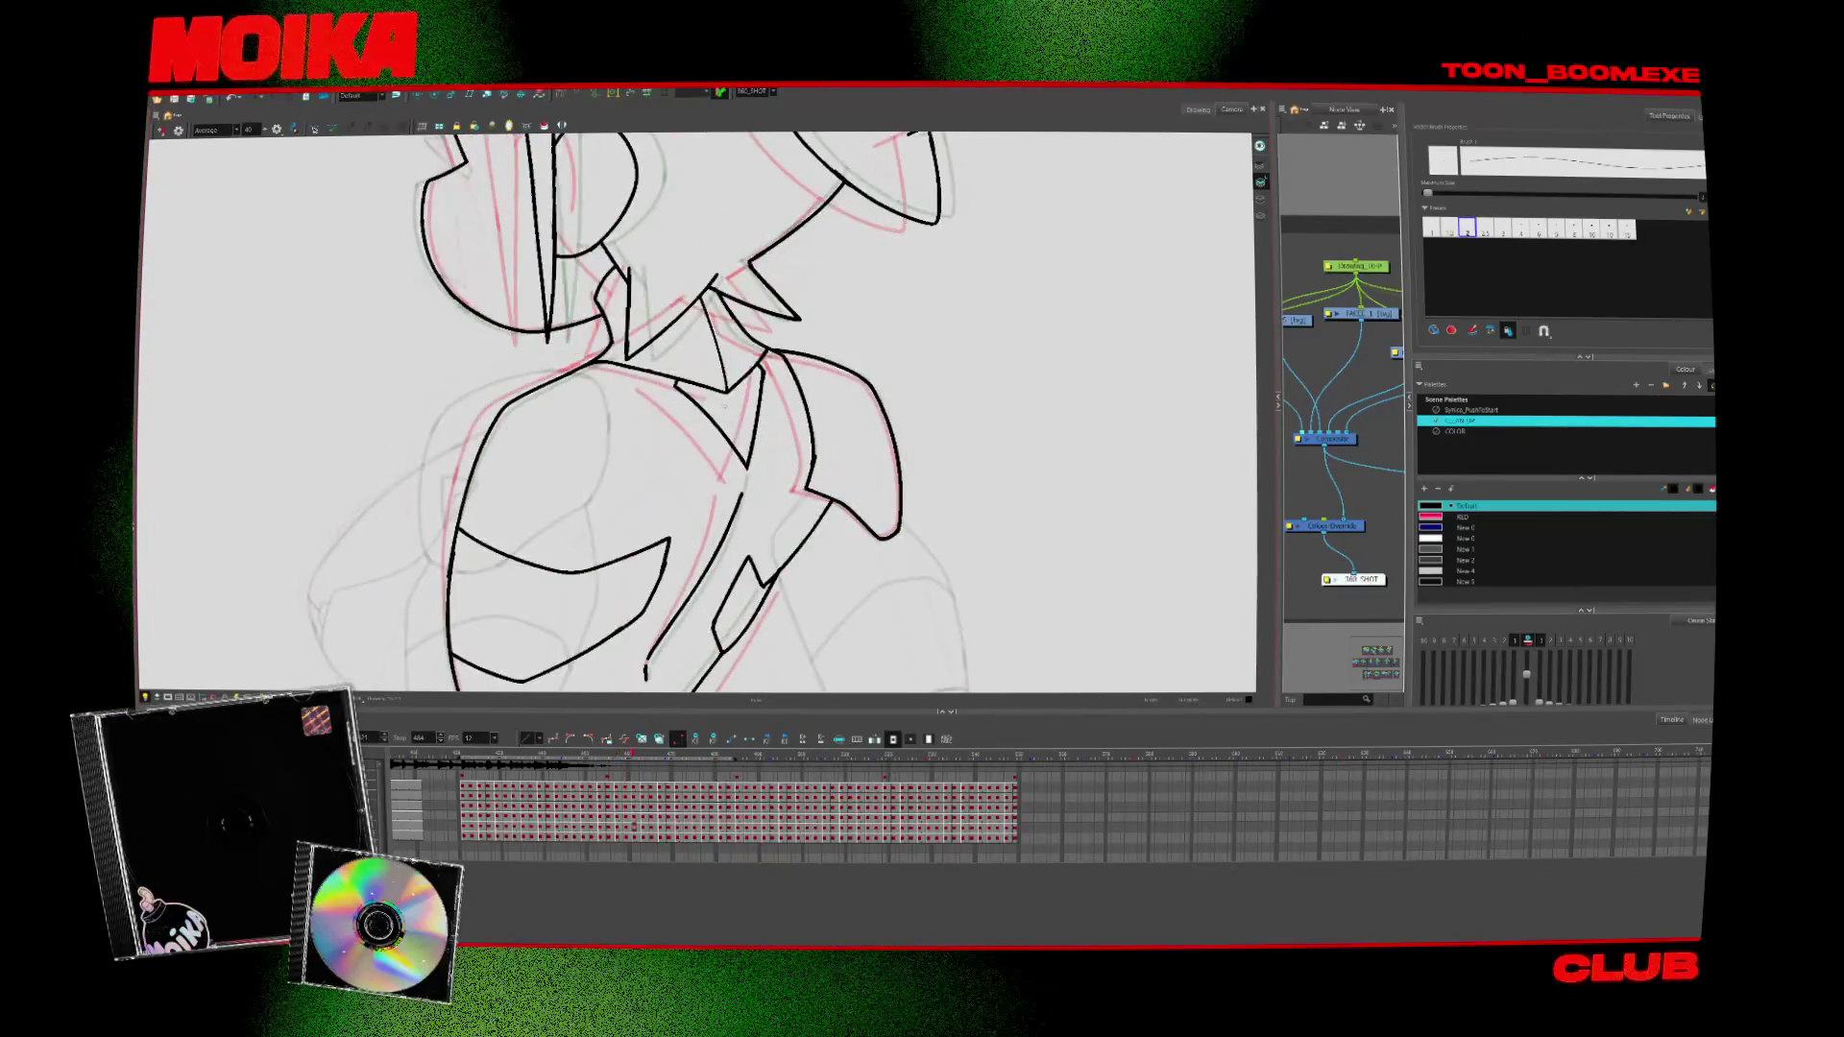
{"action": "key", "text": "comma"}
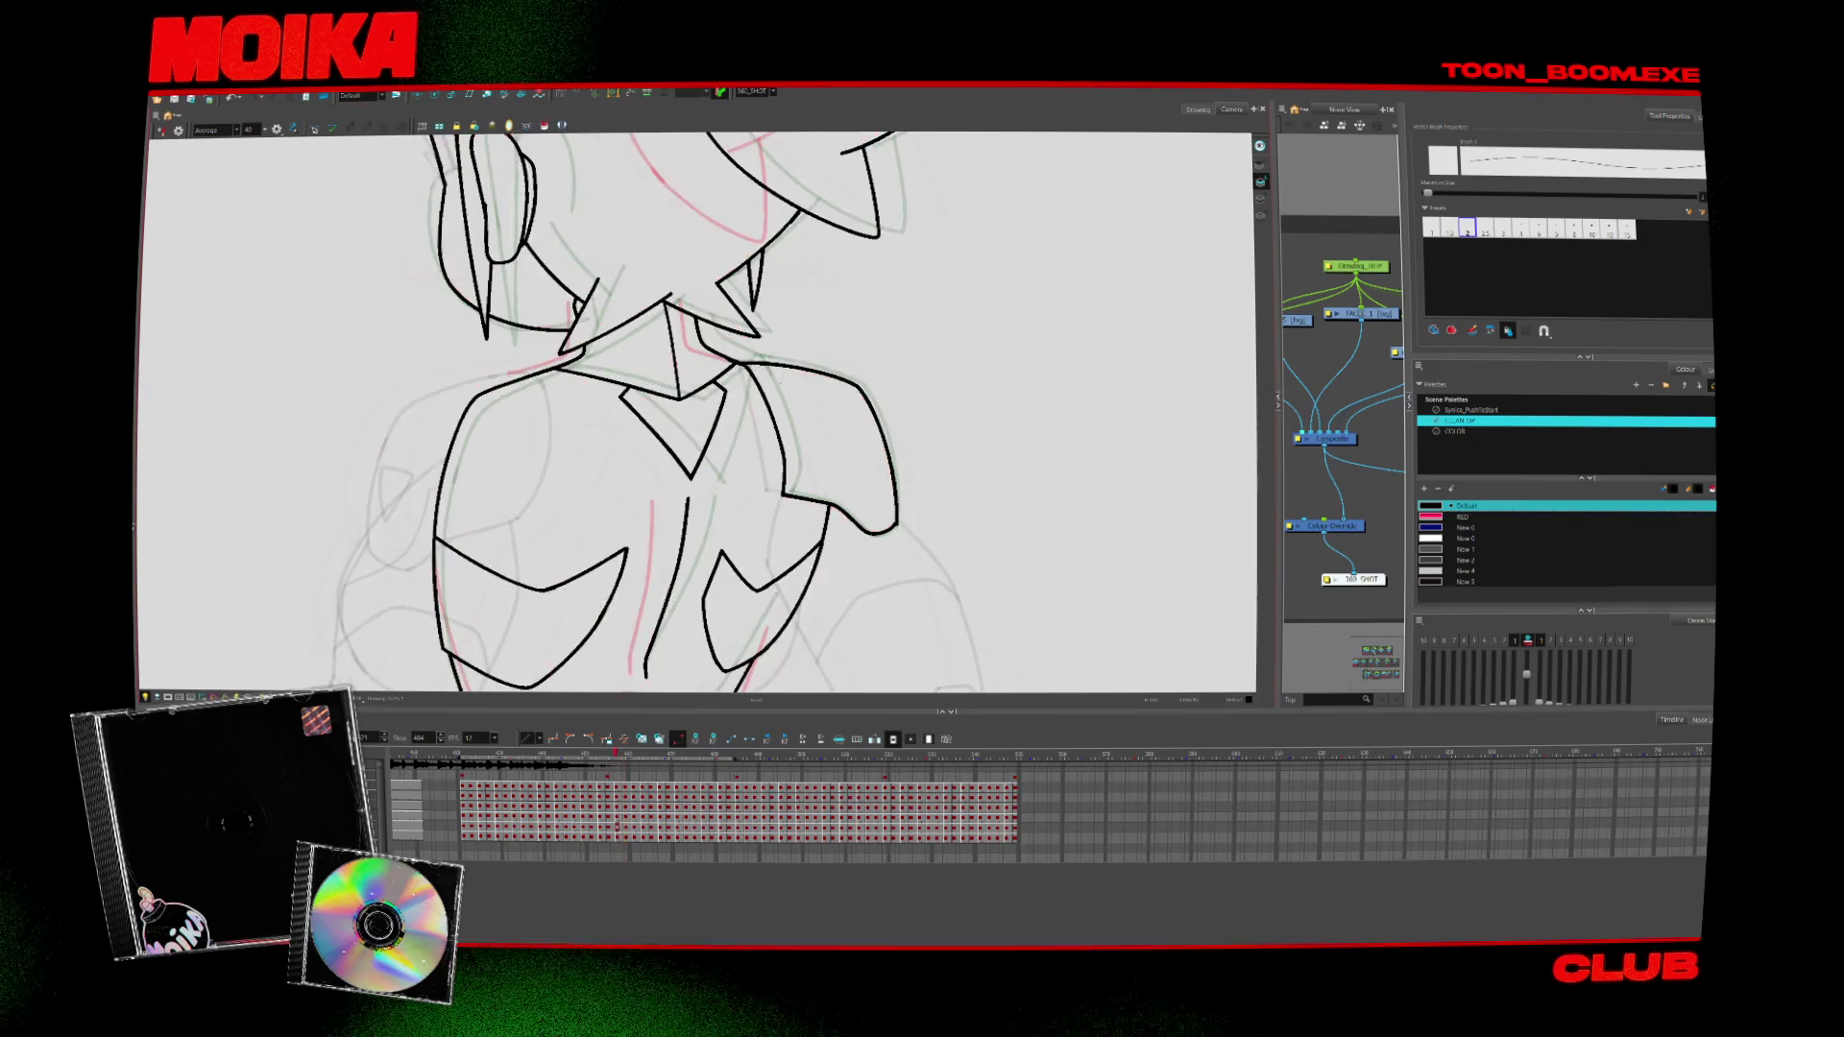
{"action": "key", "text": "comma"}
{"action": "key", "text": "period"}
{"action": "key", "text": "period"}
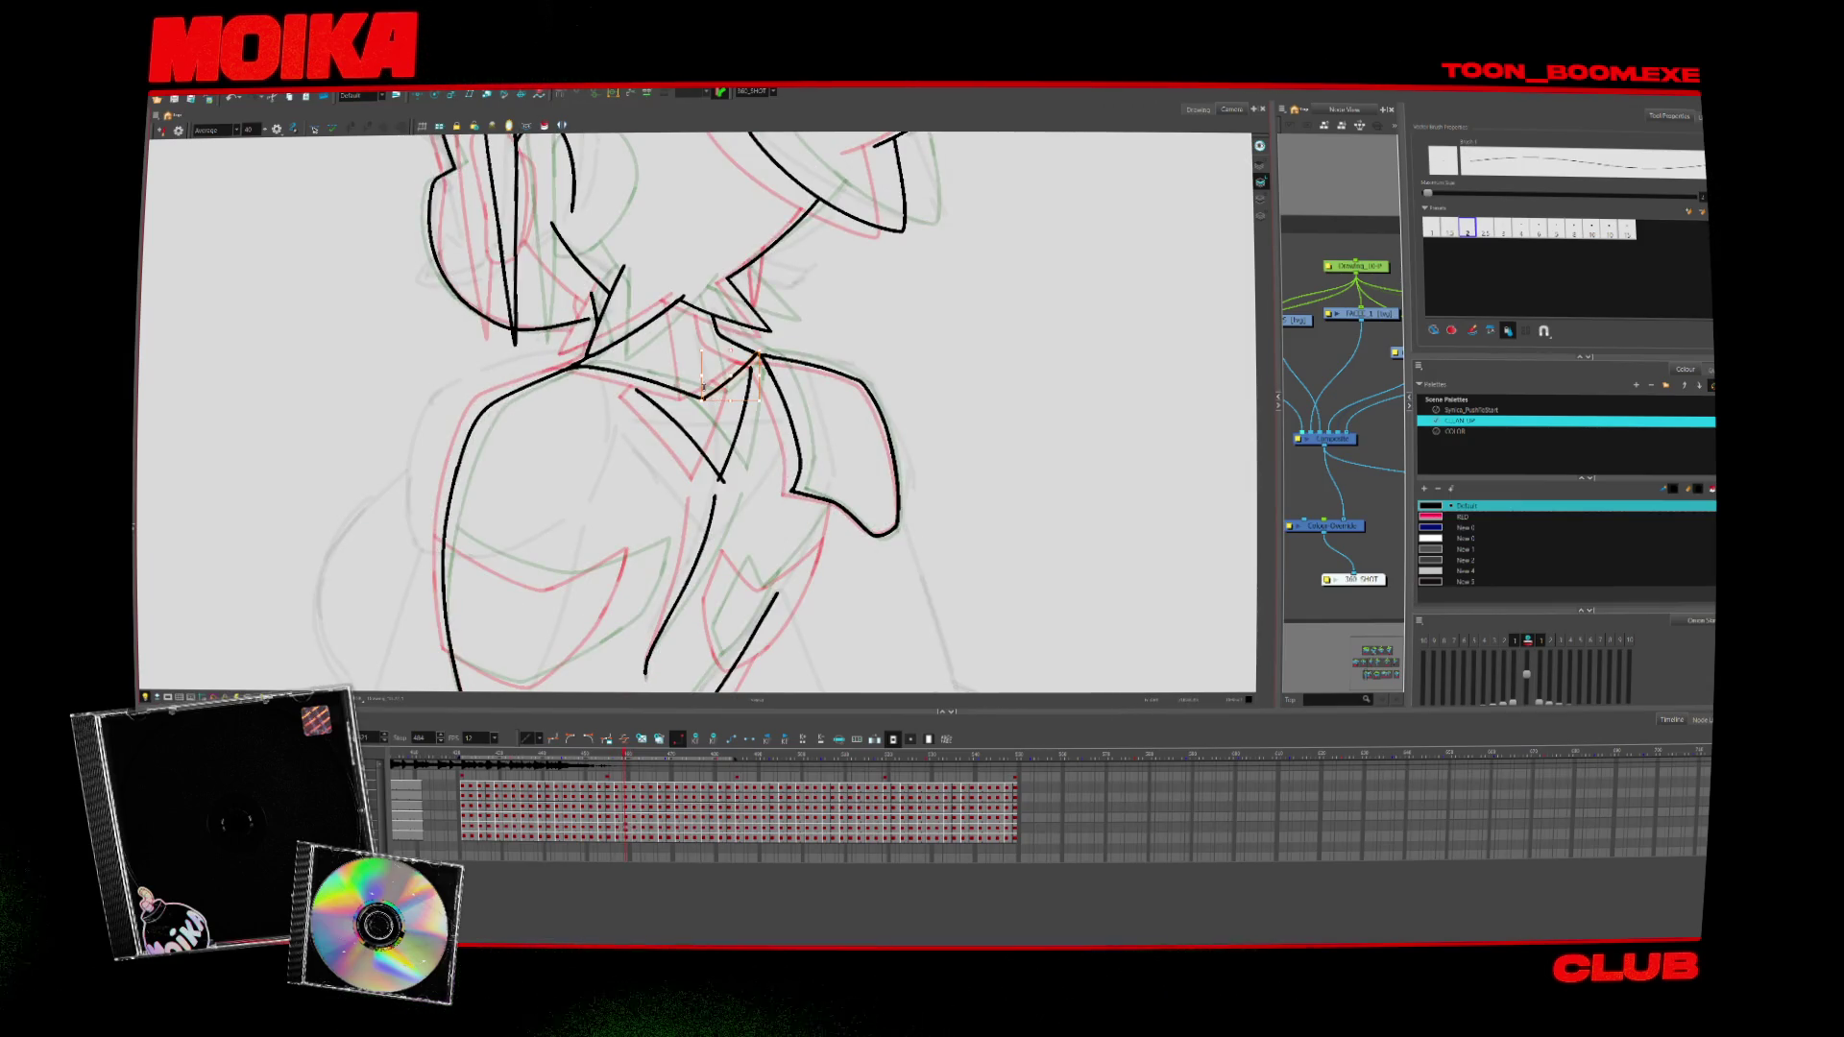
{"action": "key", "text": "4"}
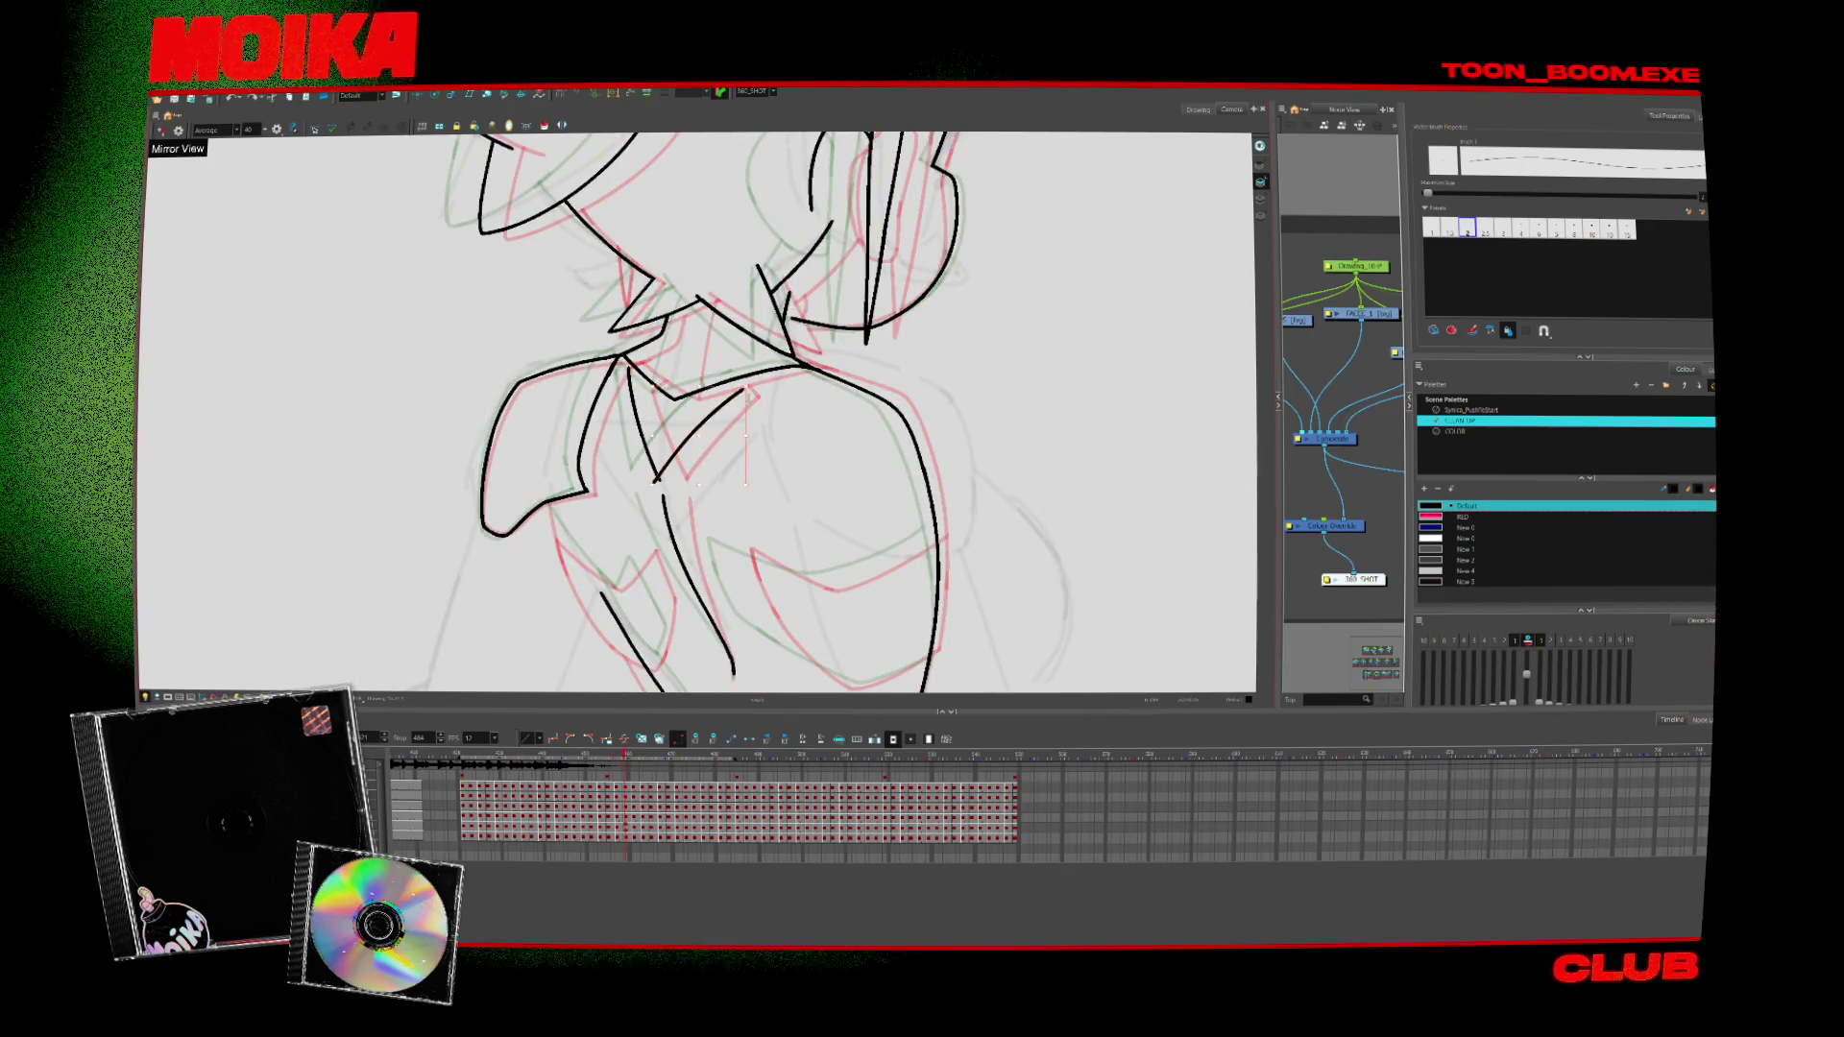
{"action": "key", "text": "period"}
{"action": "key", "text": "period"}
{"action": "key", "text": "comma"}
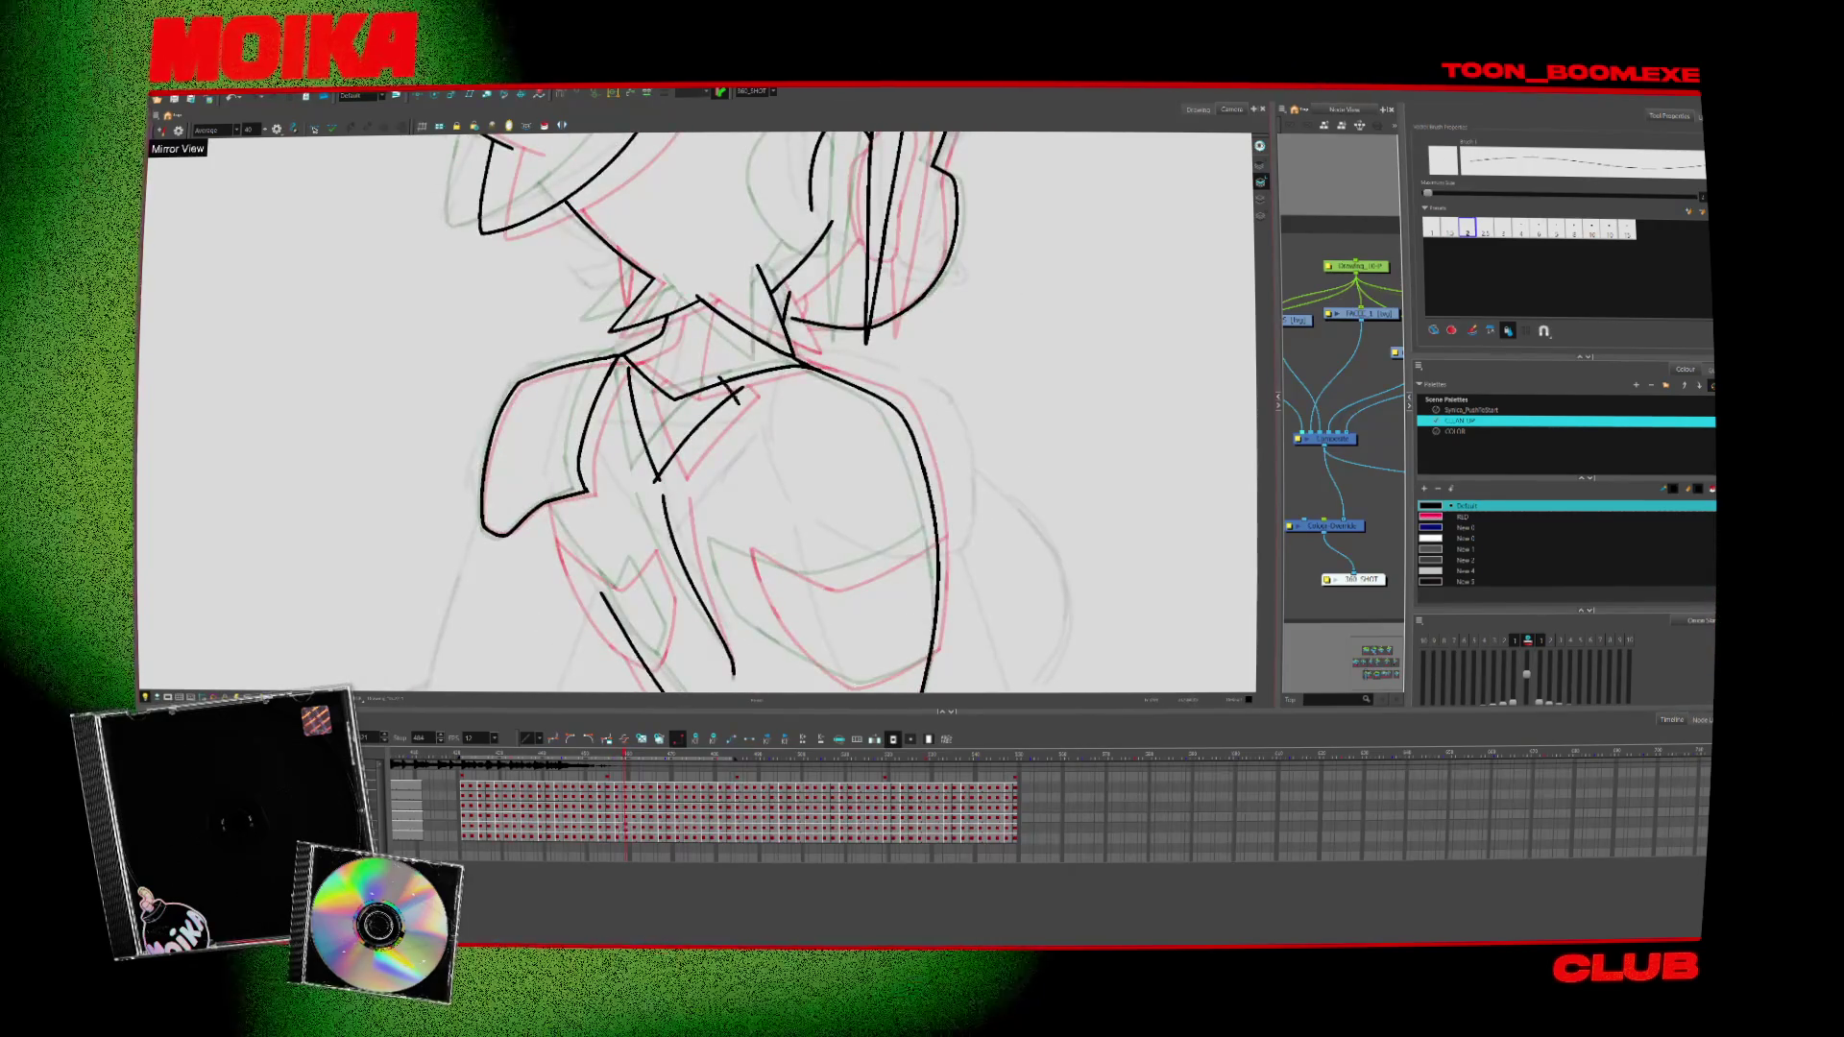
{"action": "key", "text": "period"}
{"action": "key", "text": "comma"}
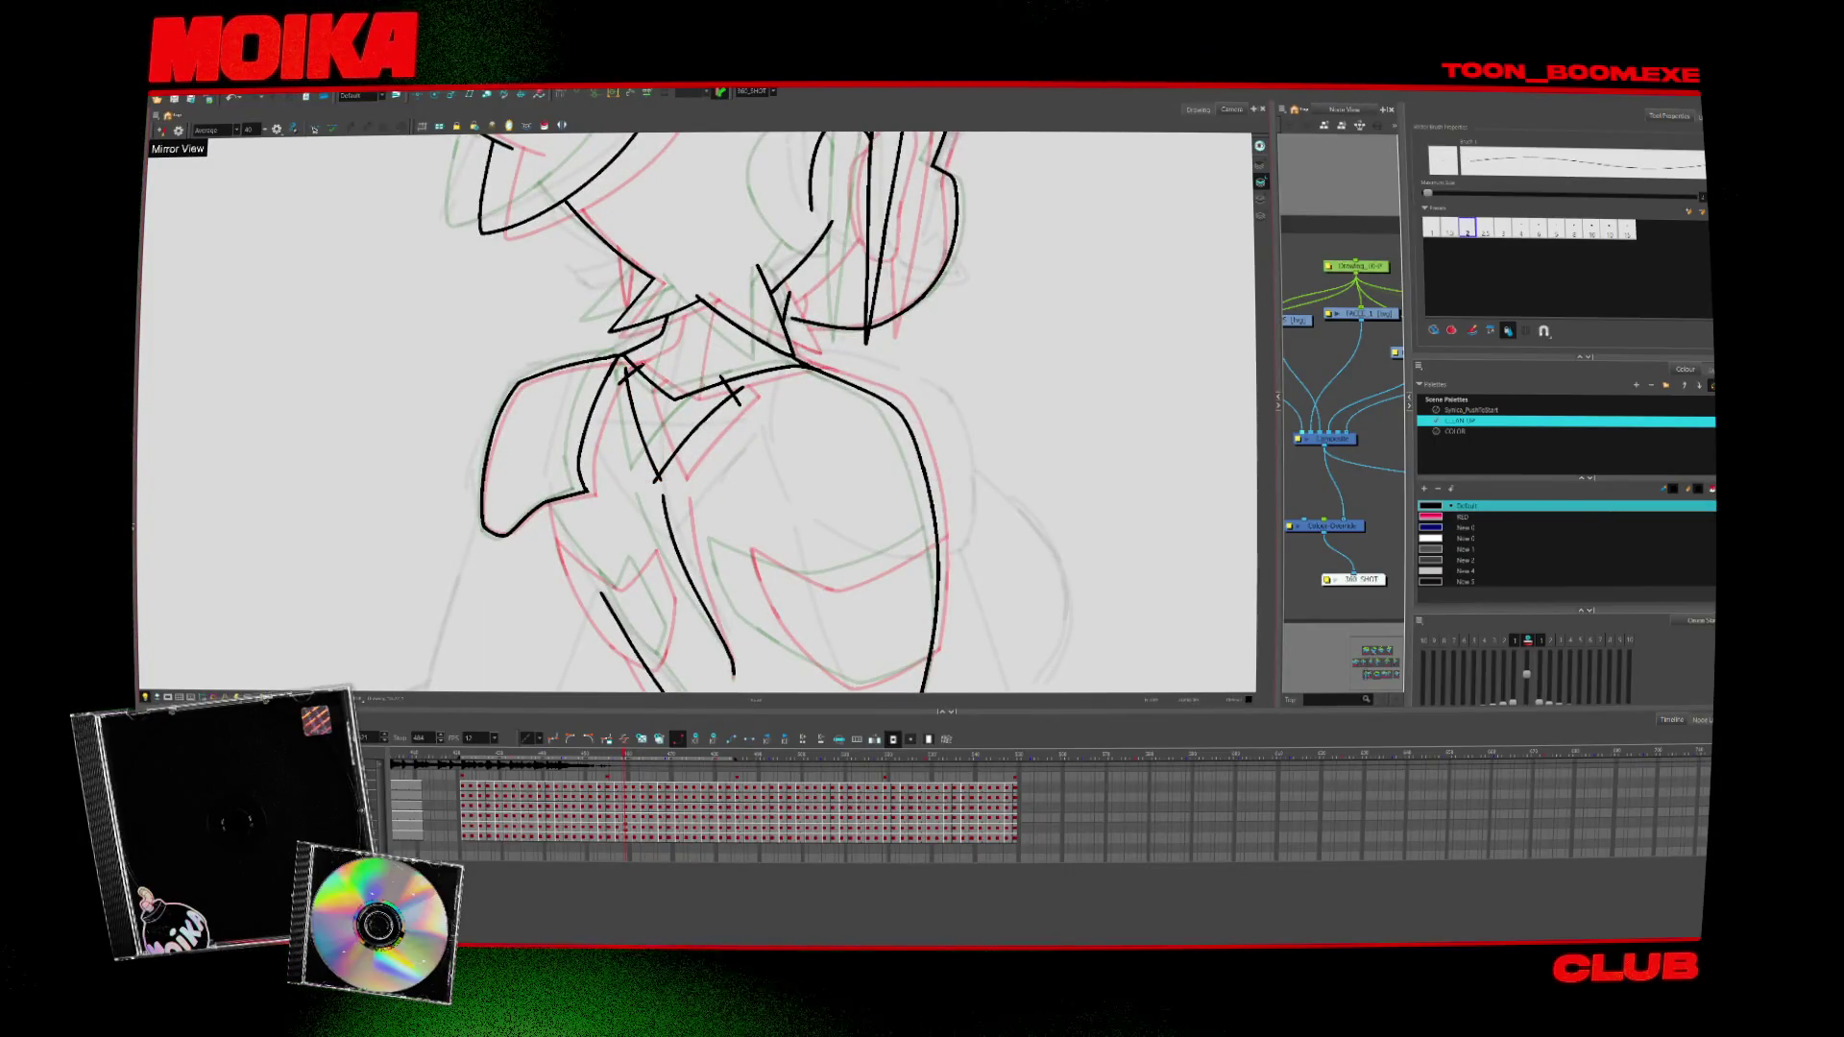
Trim line ends with the Cutter and step back to an earlier, less-finished torso drawing
{"action": "key", "text": "alt+t"}
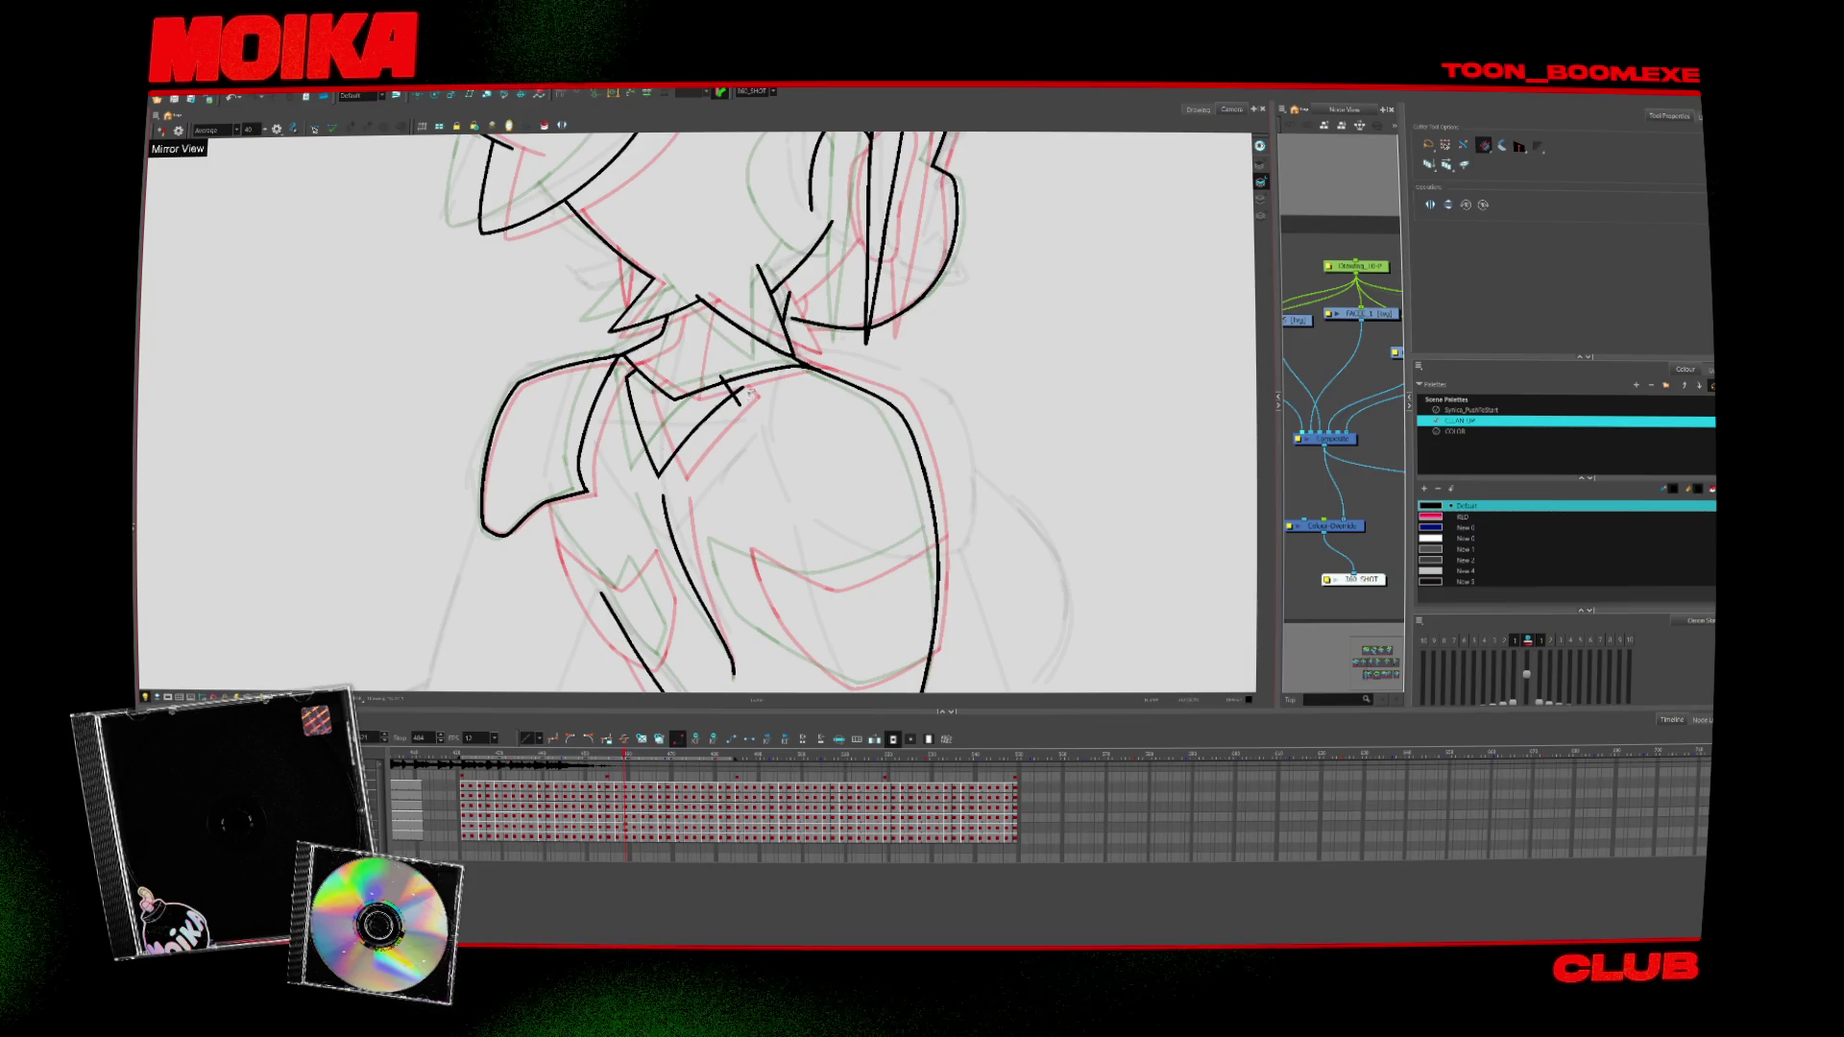
{"action": "key", "text": "comma"}
{"action": "key", "text": "comma"}
{"action": "key", "text": "comma"}
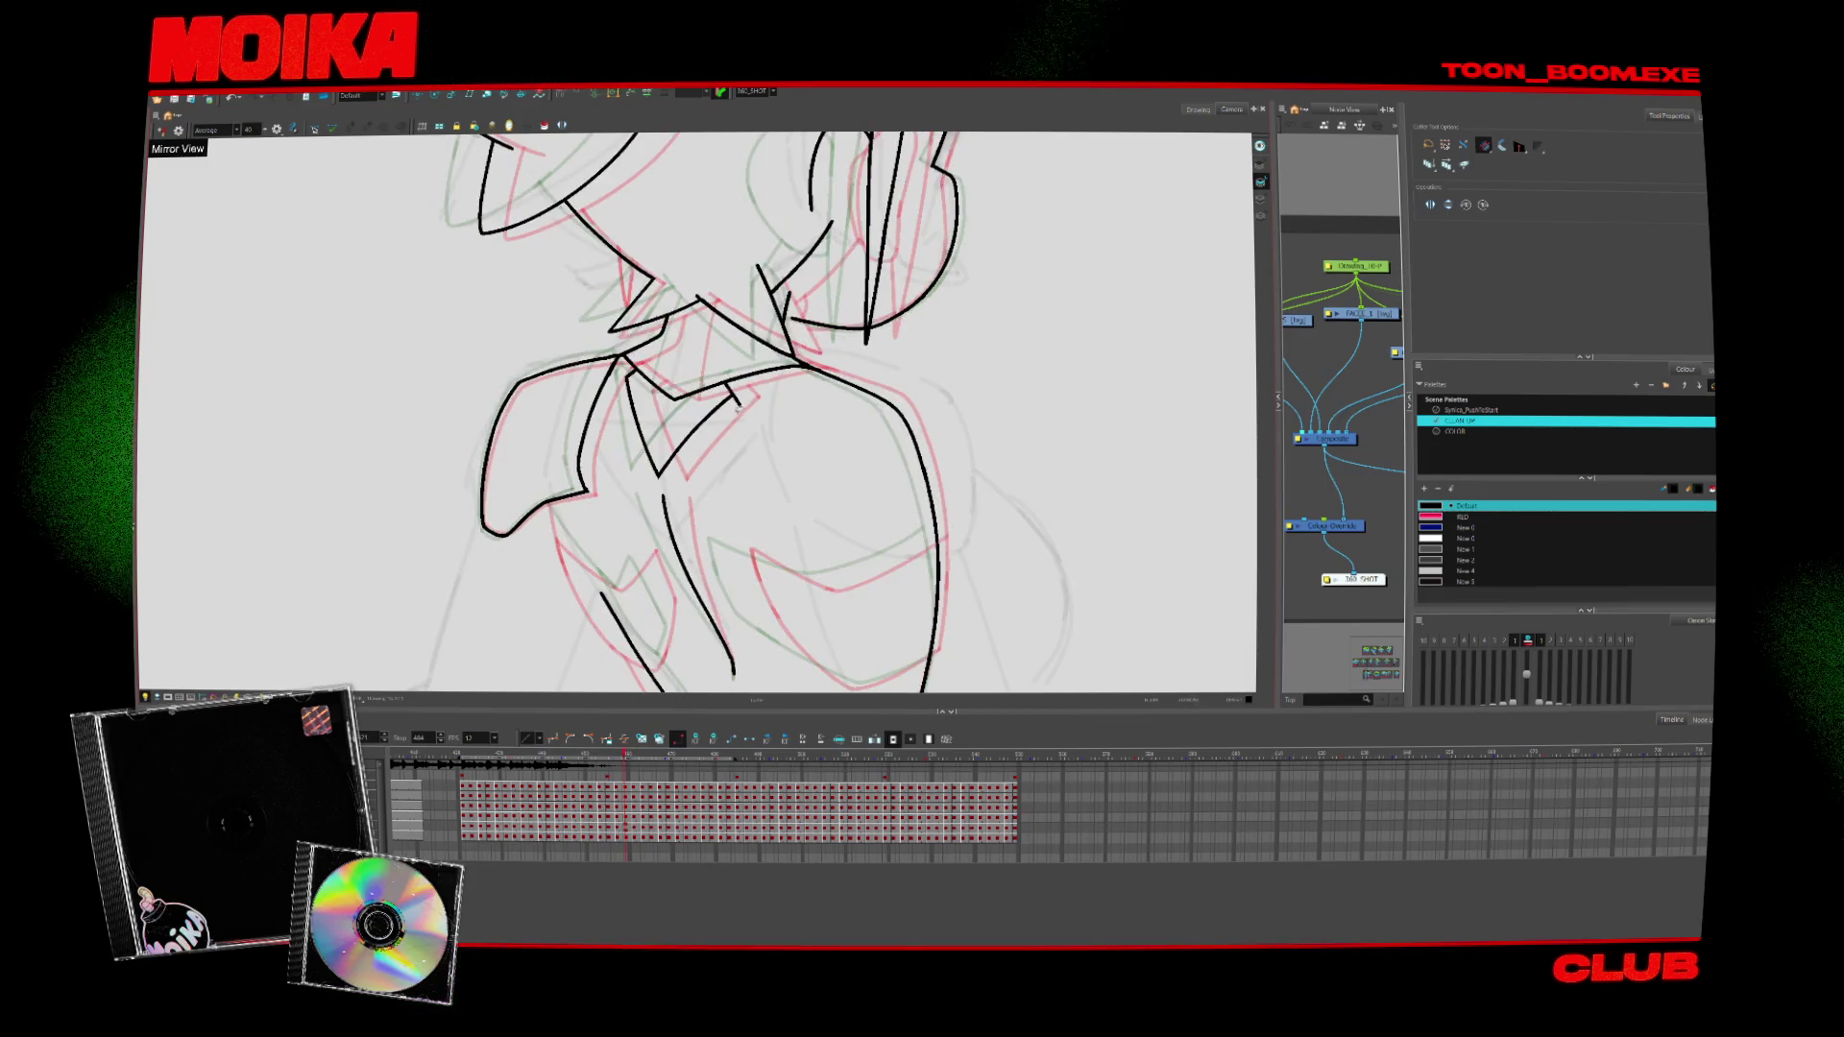
{"action": "key", "text": "alt+b"}
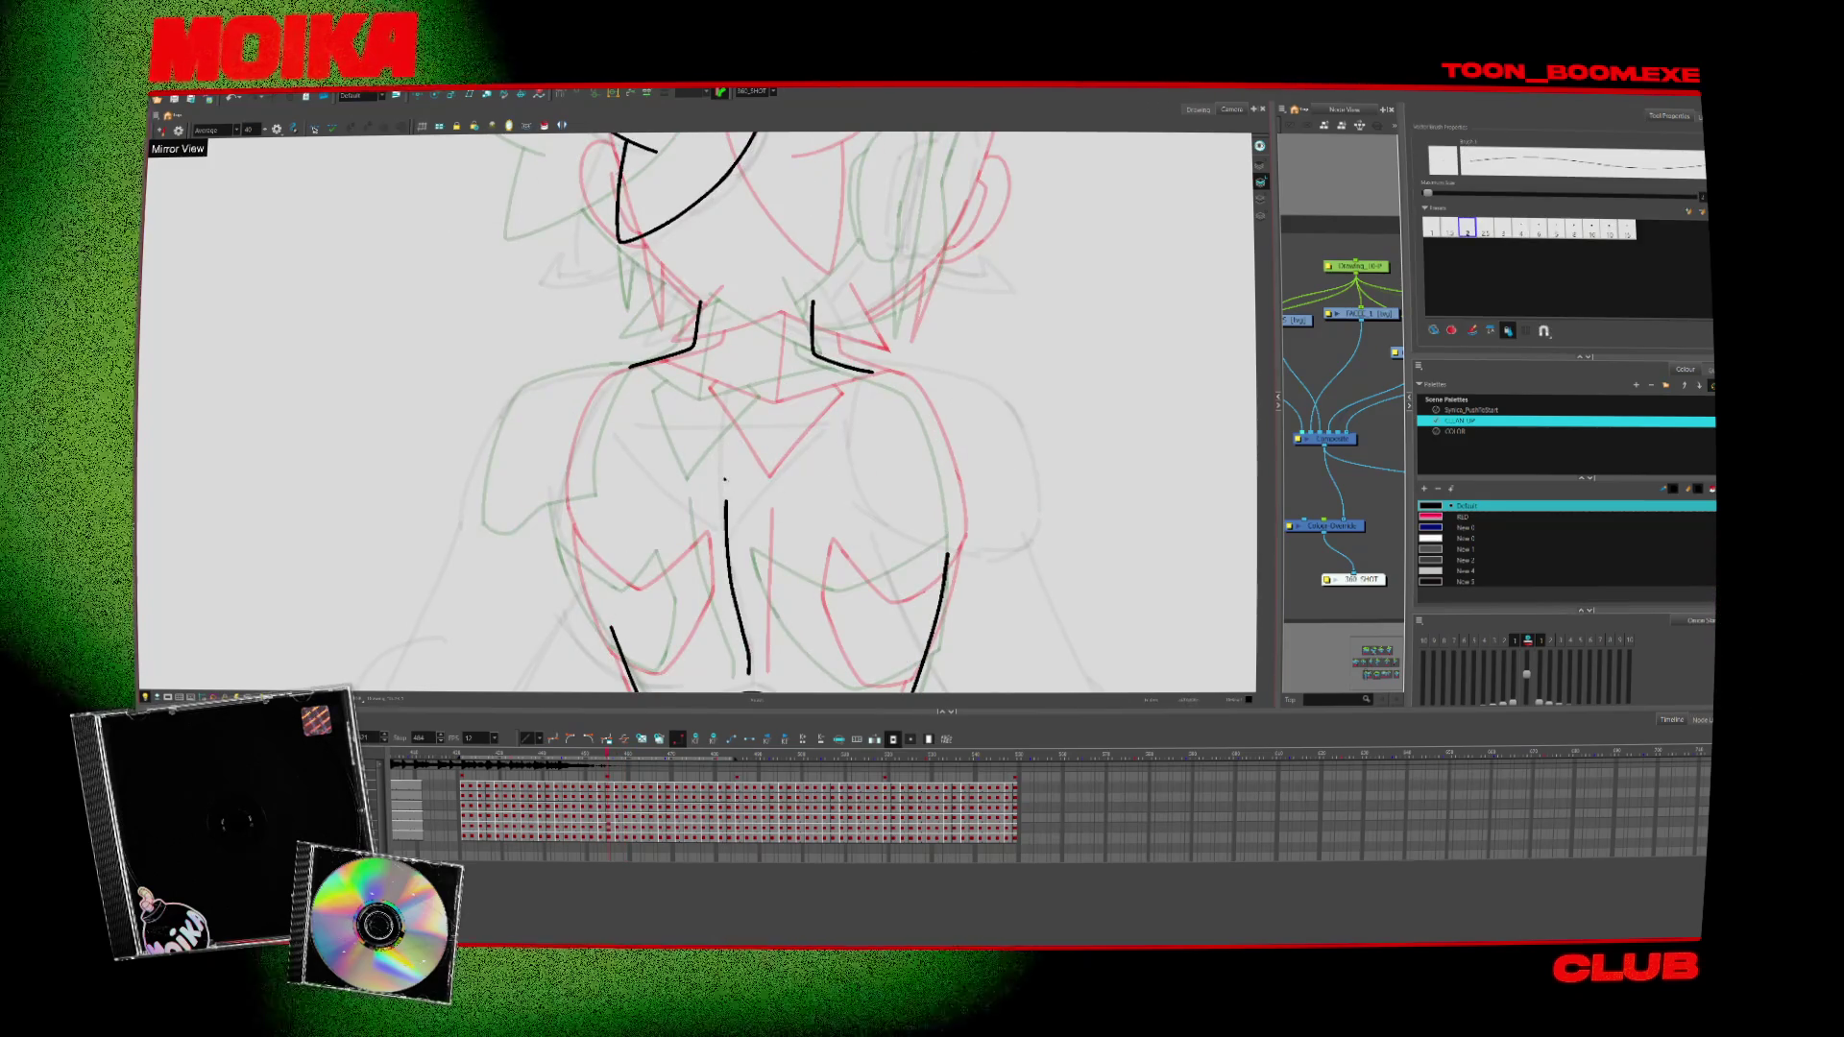
On a partly cleaned-up drawing, ink a black neckline stroke rising to the right
{"action": "key", "text": "alt+s"}
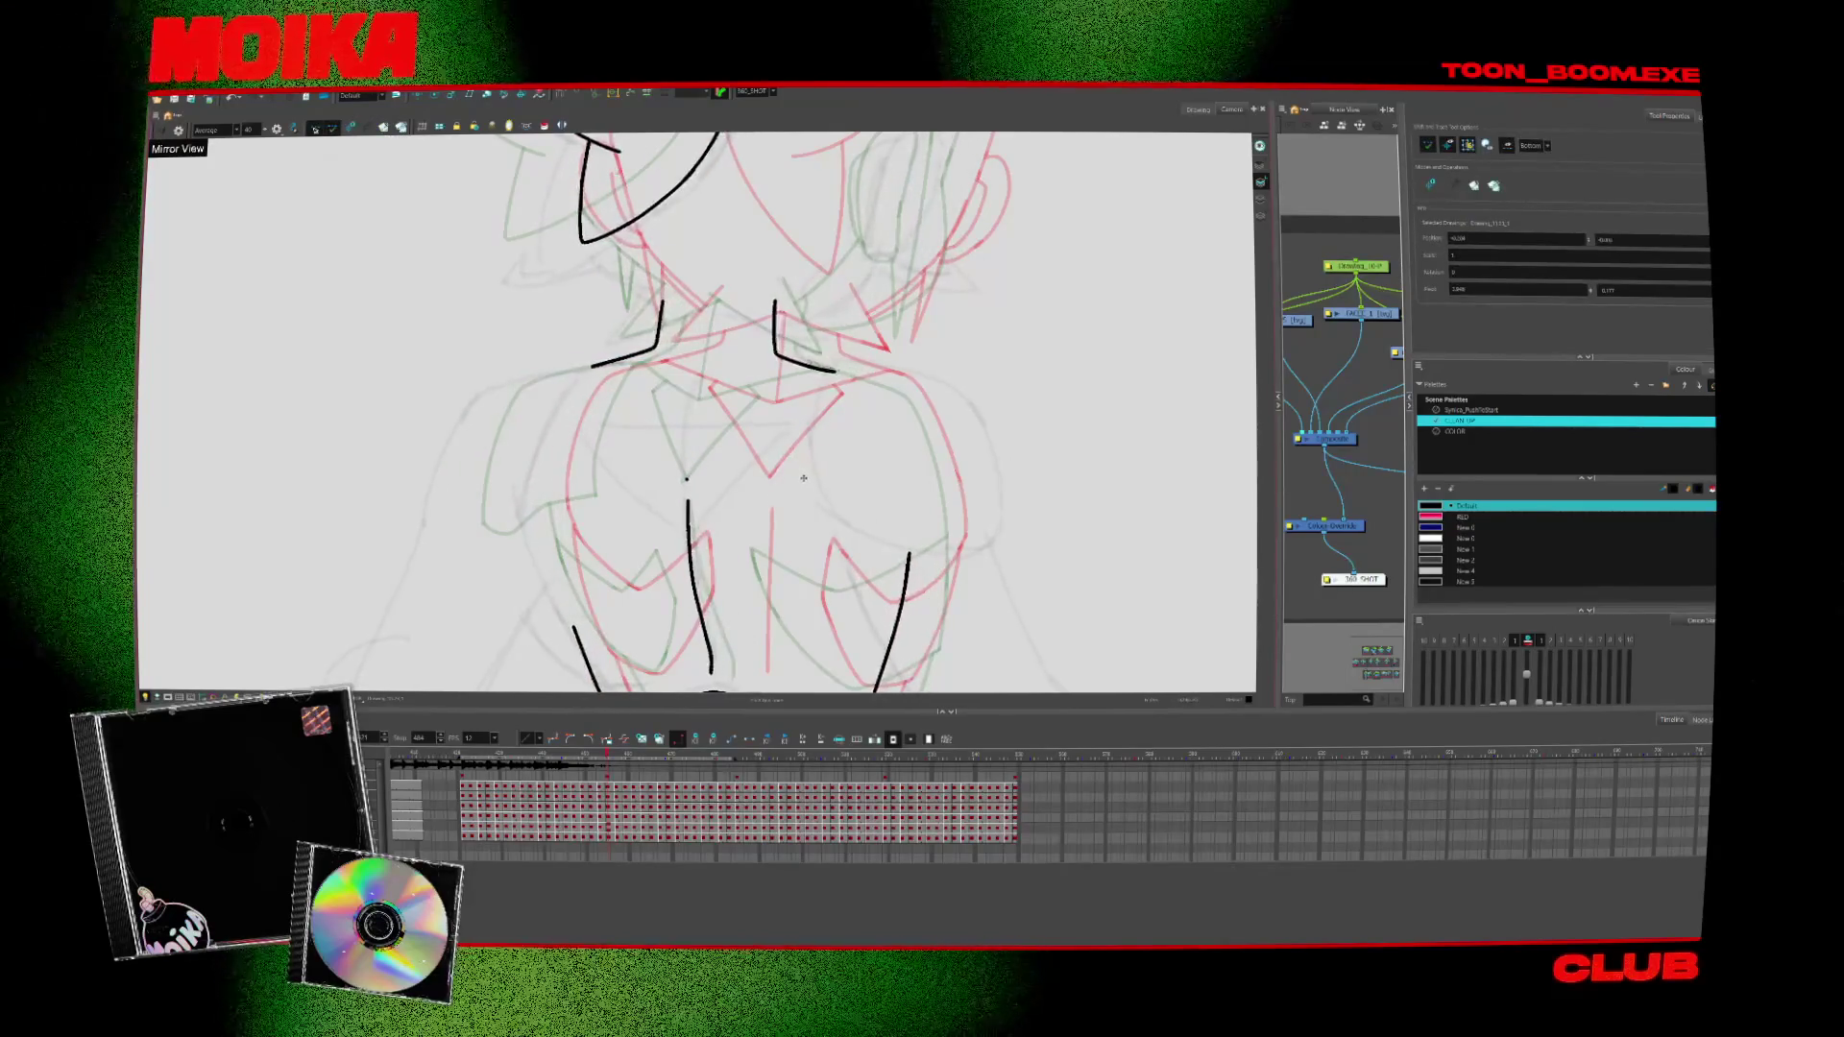
{"action": "key", "text": "comma"}
{"action": "key", "text": "period"}
{"action": "key", "text": "period"}
{"action": "key", "text": "period"}
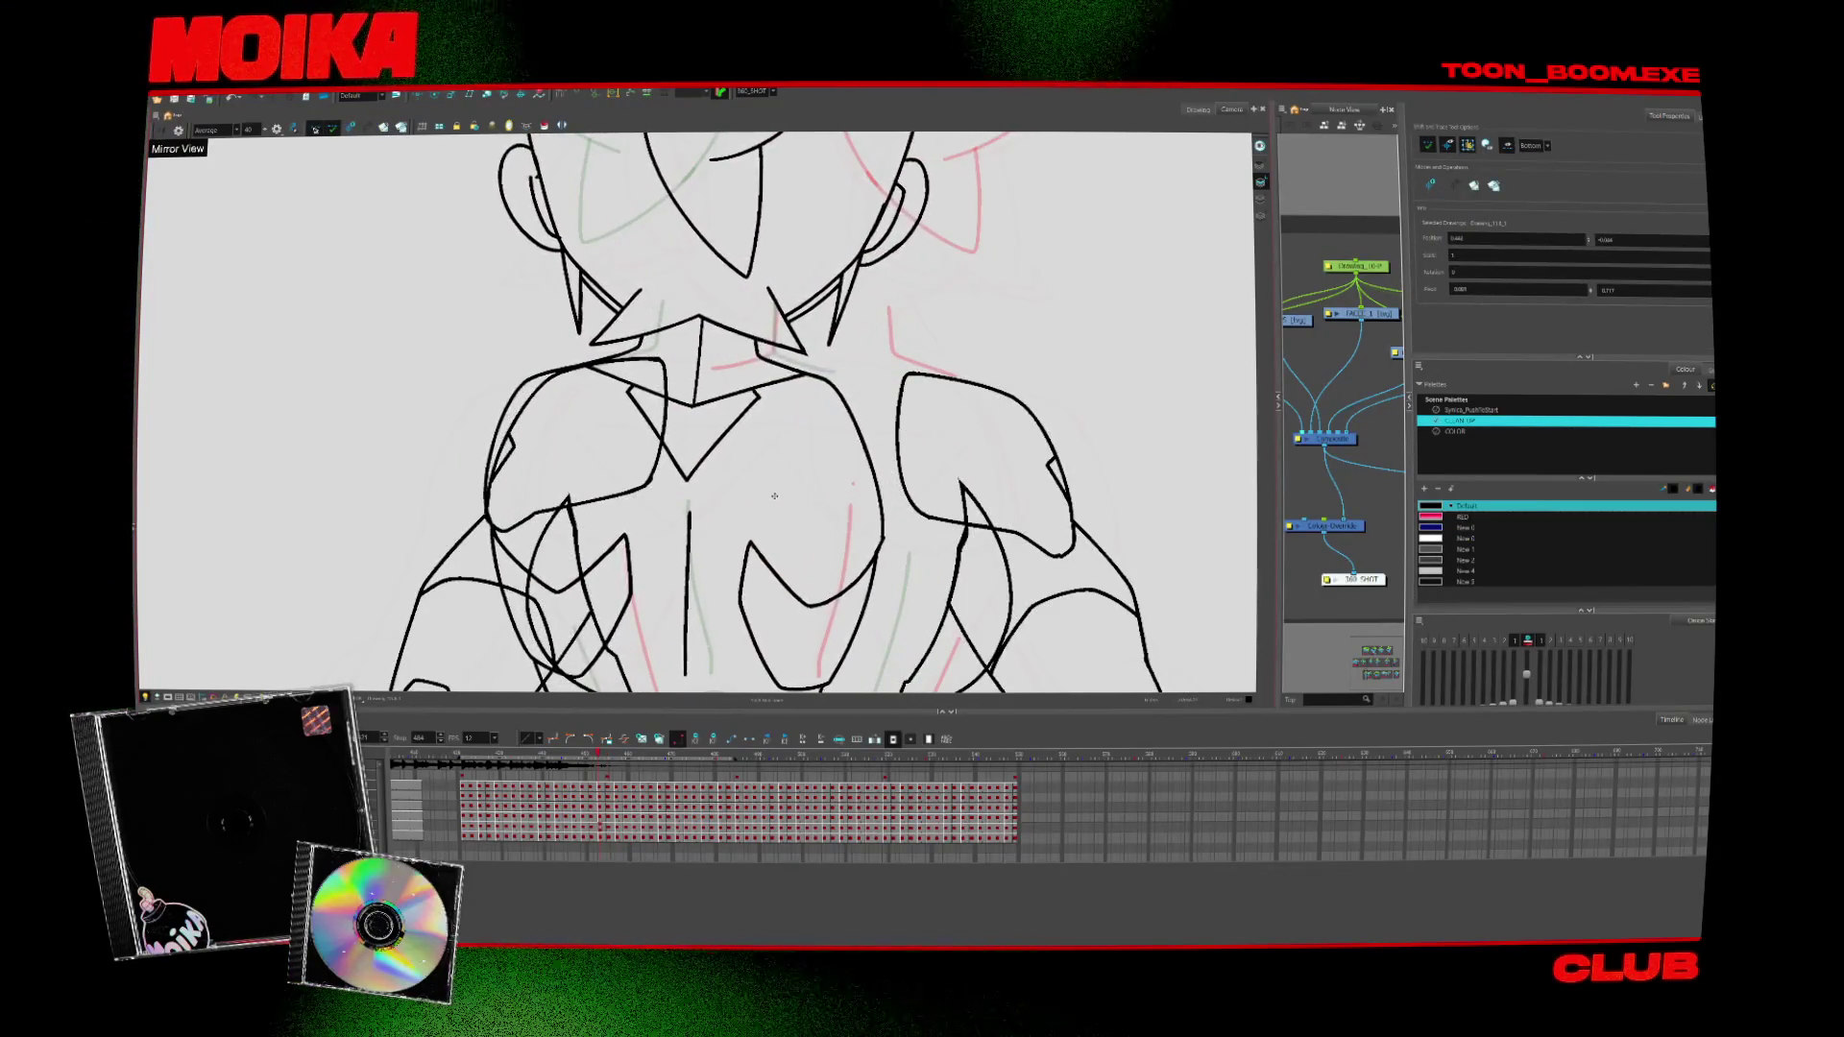
{"action": "key", "text": "alt+b"}
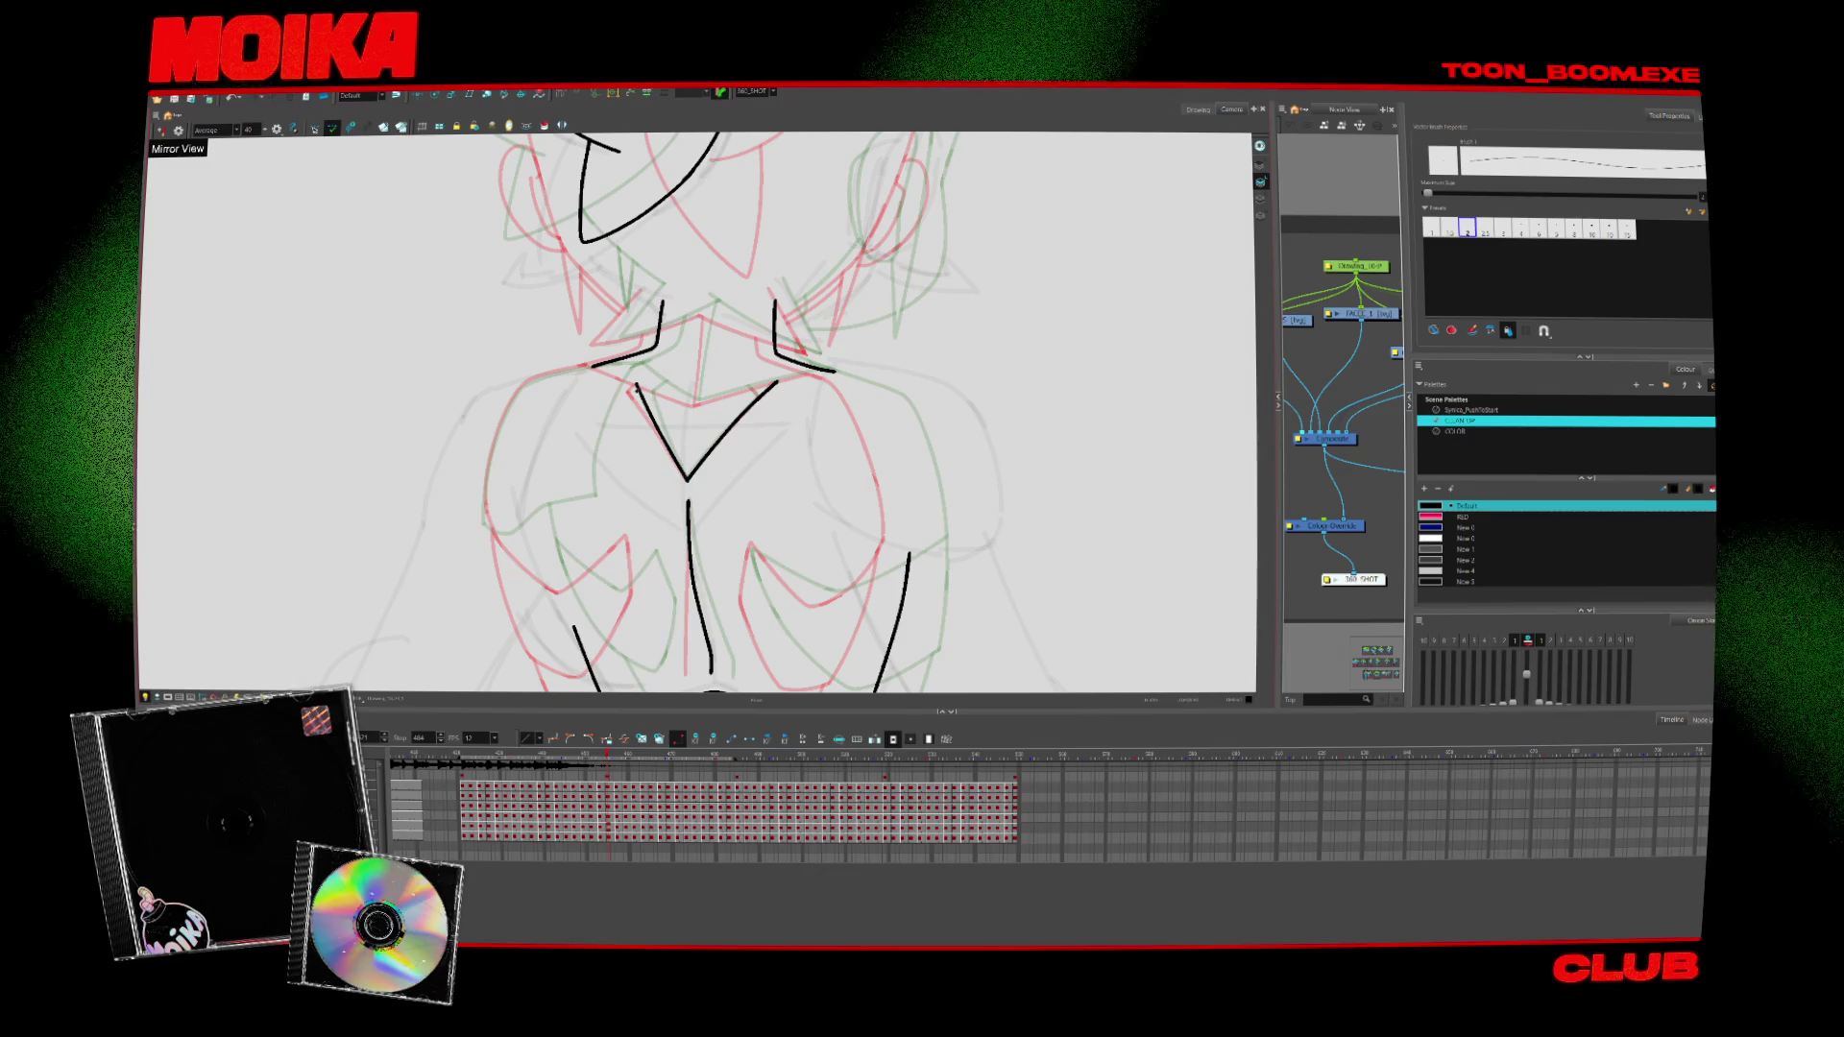
{"action": "key", "text": "period"}
{"action": "key", "text": "period"}
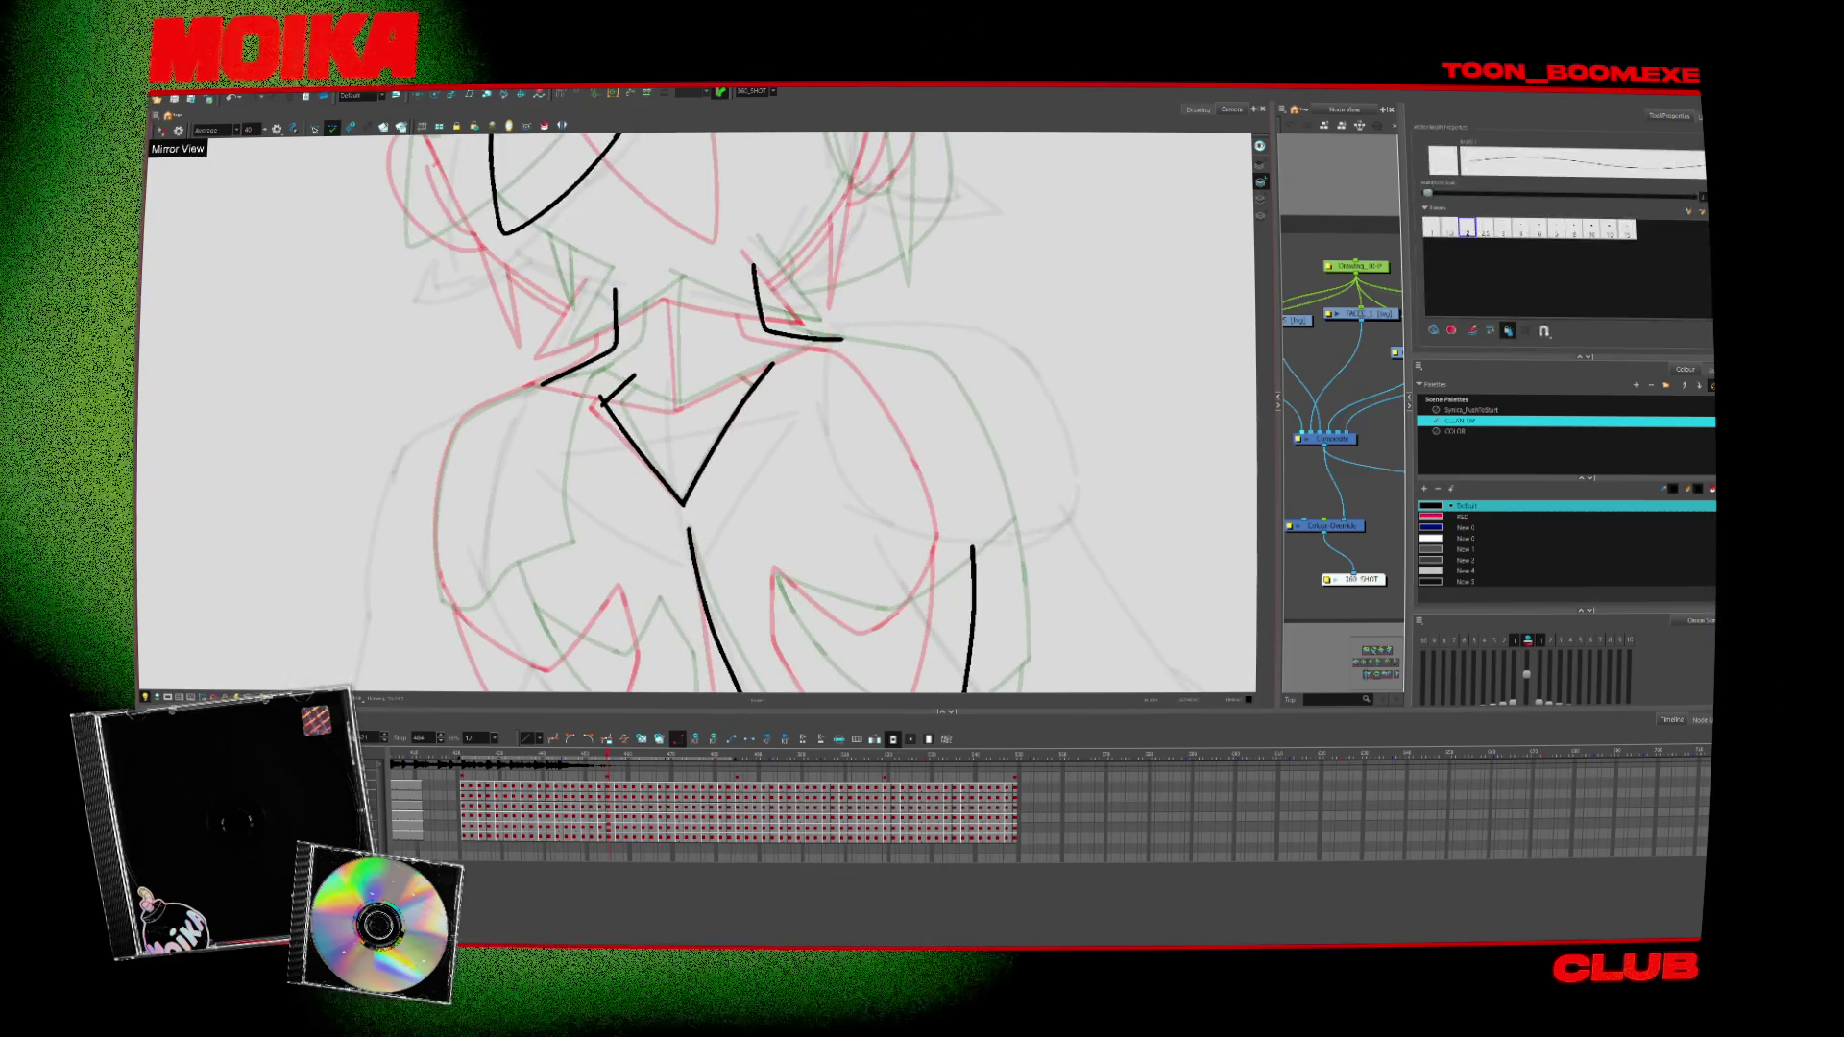
{"action": "left_click_drag", "start_coordinate": [672, 411], "coordinate": [840, 338]}
Draw the vertical centre line down the neck into the V-shaped collar point
{"action": "key", "text": "period"}
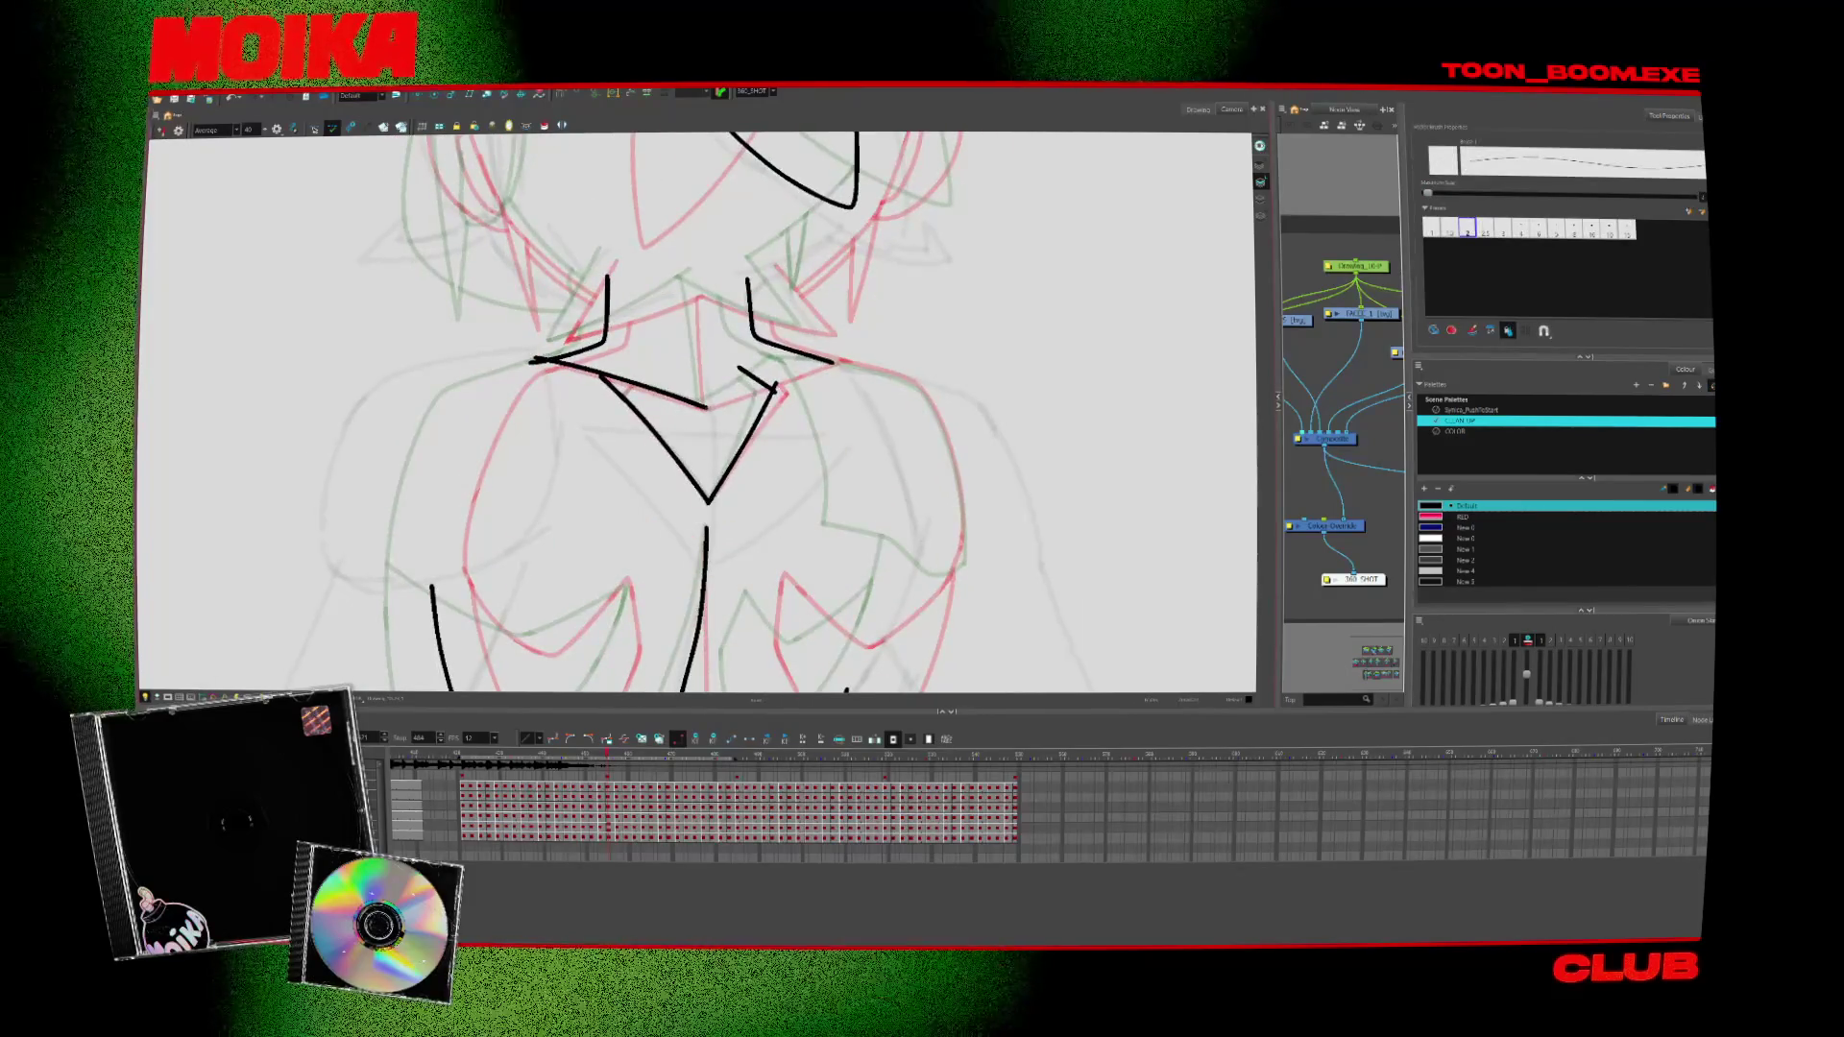
{"action": "key", "text": "period"}
{"action": "key", "text": "period"}
{"action": "key", "text": "period"}
{"action": "key", "text": "period"}
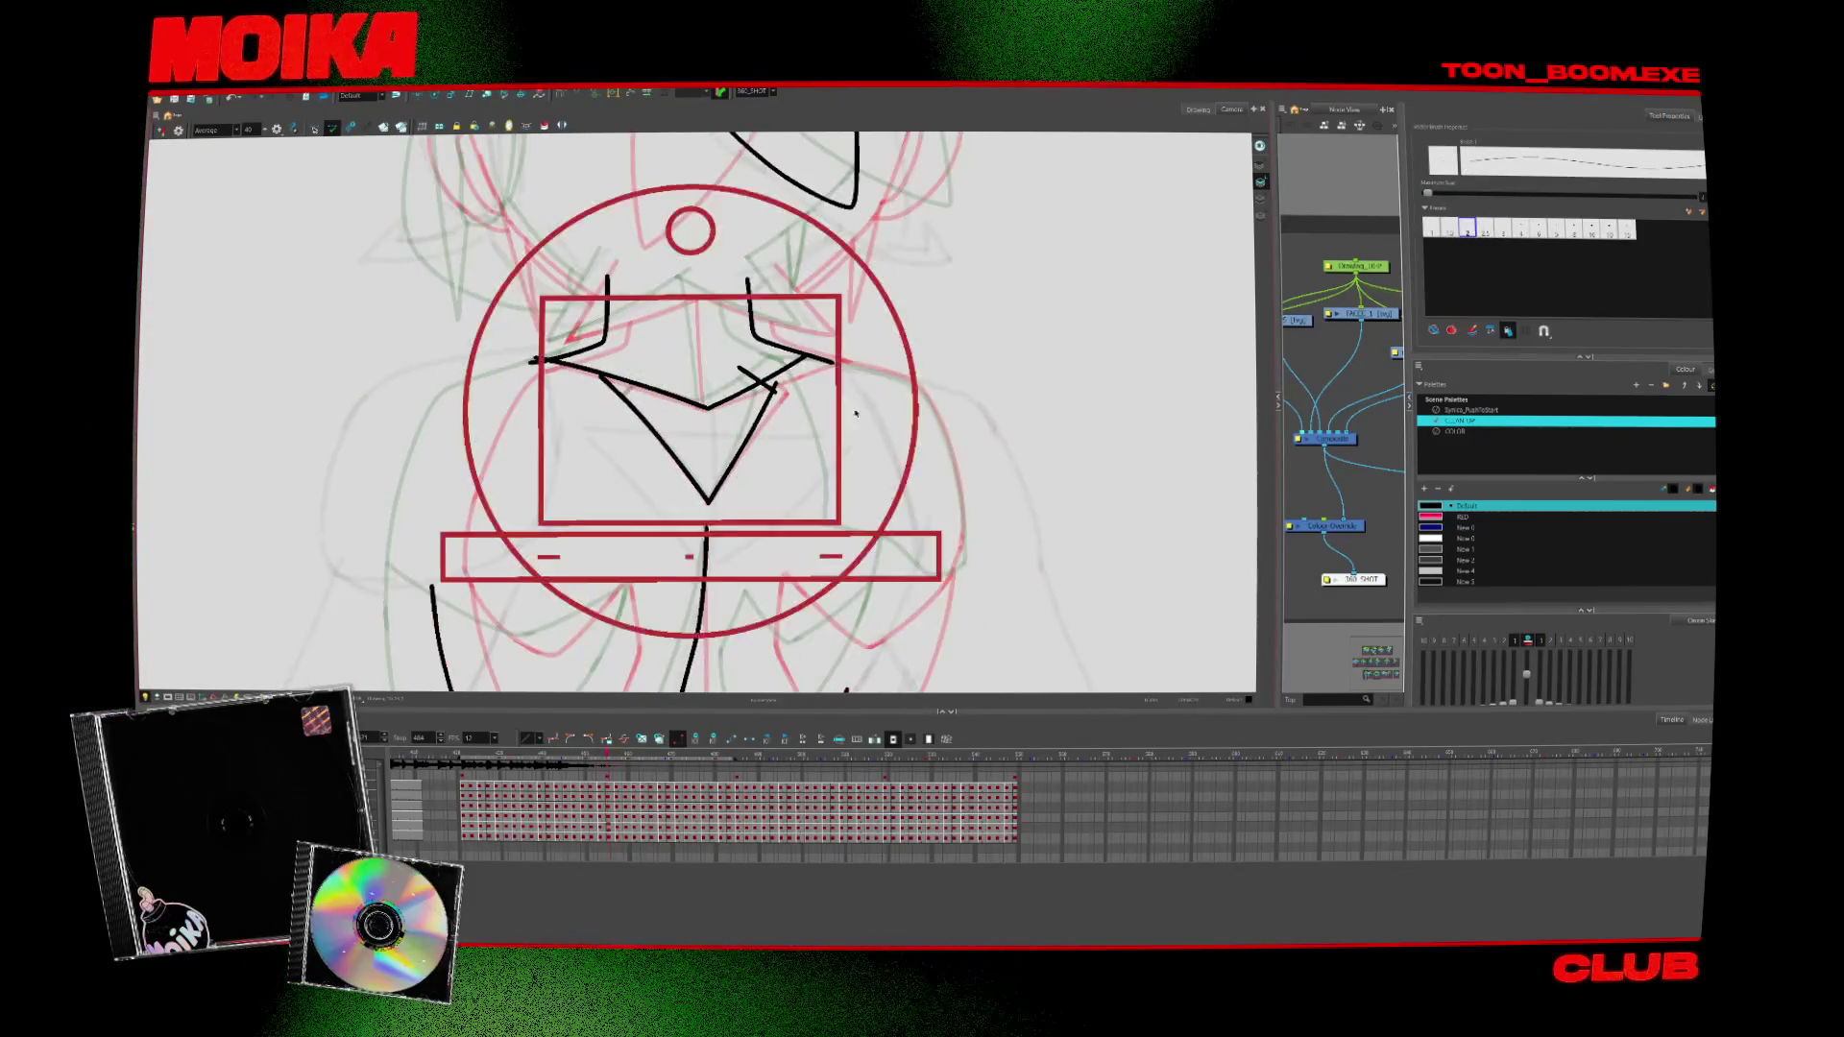
{"action": "key", "text": "period"}
{"action": "key", "text": "period"}
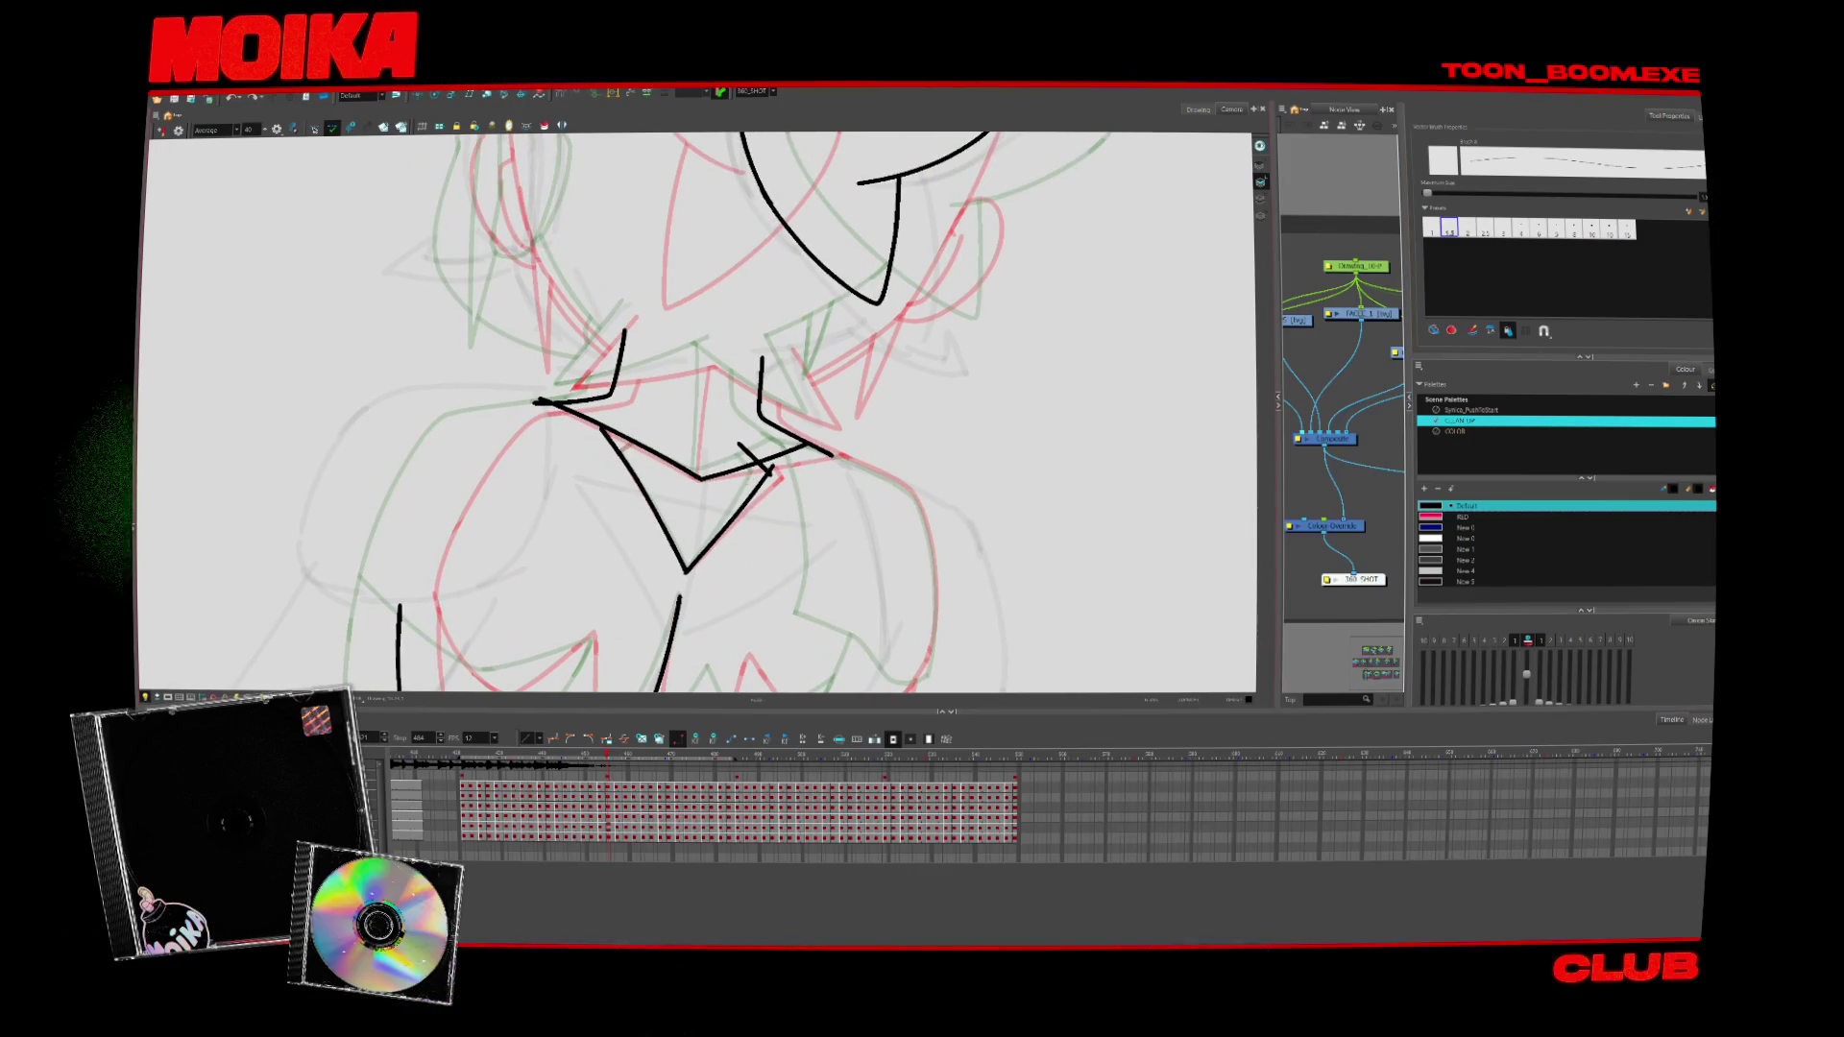
{"action": "left_click_drag", "start_coordinate": [706, 418], "coordinate": [702, 477]}
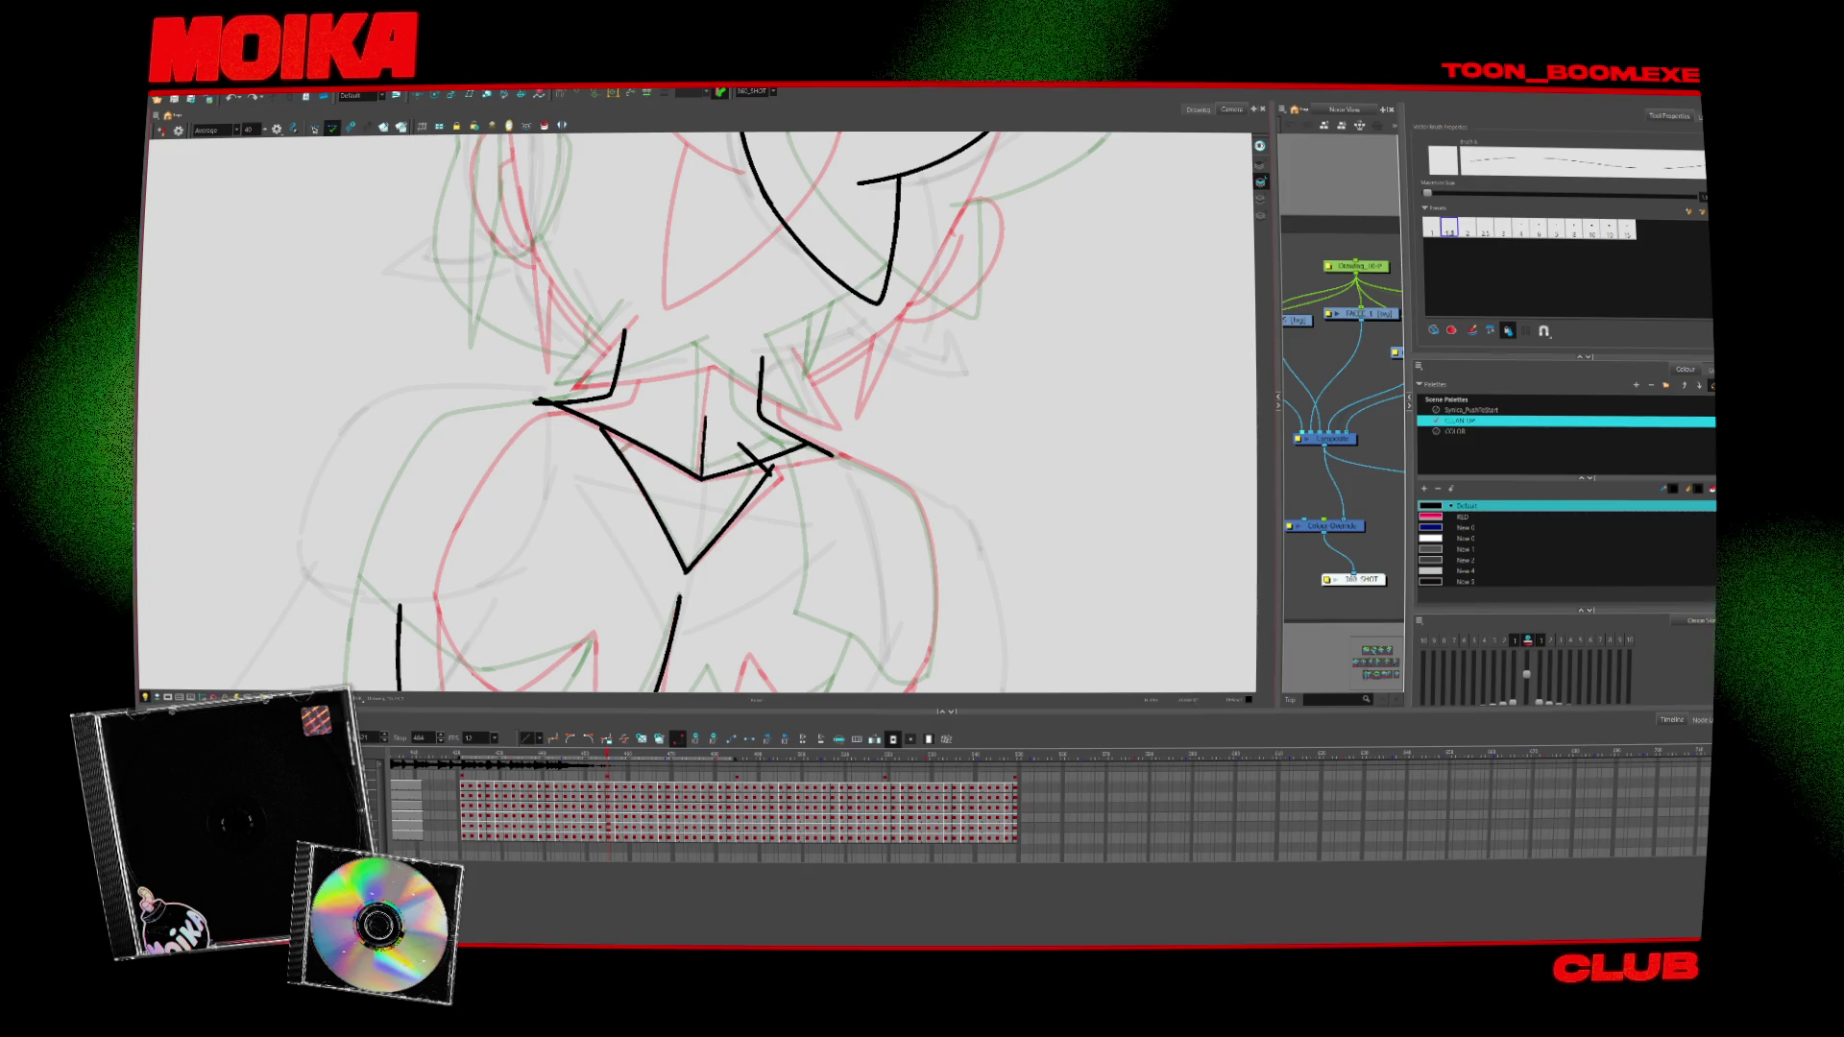
{"action": "left_click_drag", "start_coordinate": [705, 351], "coordinate": [699, 478]}
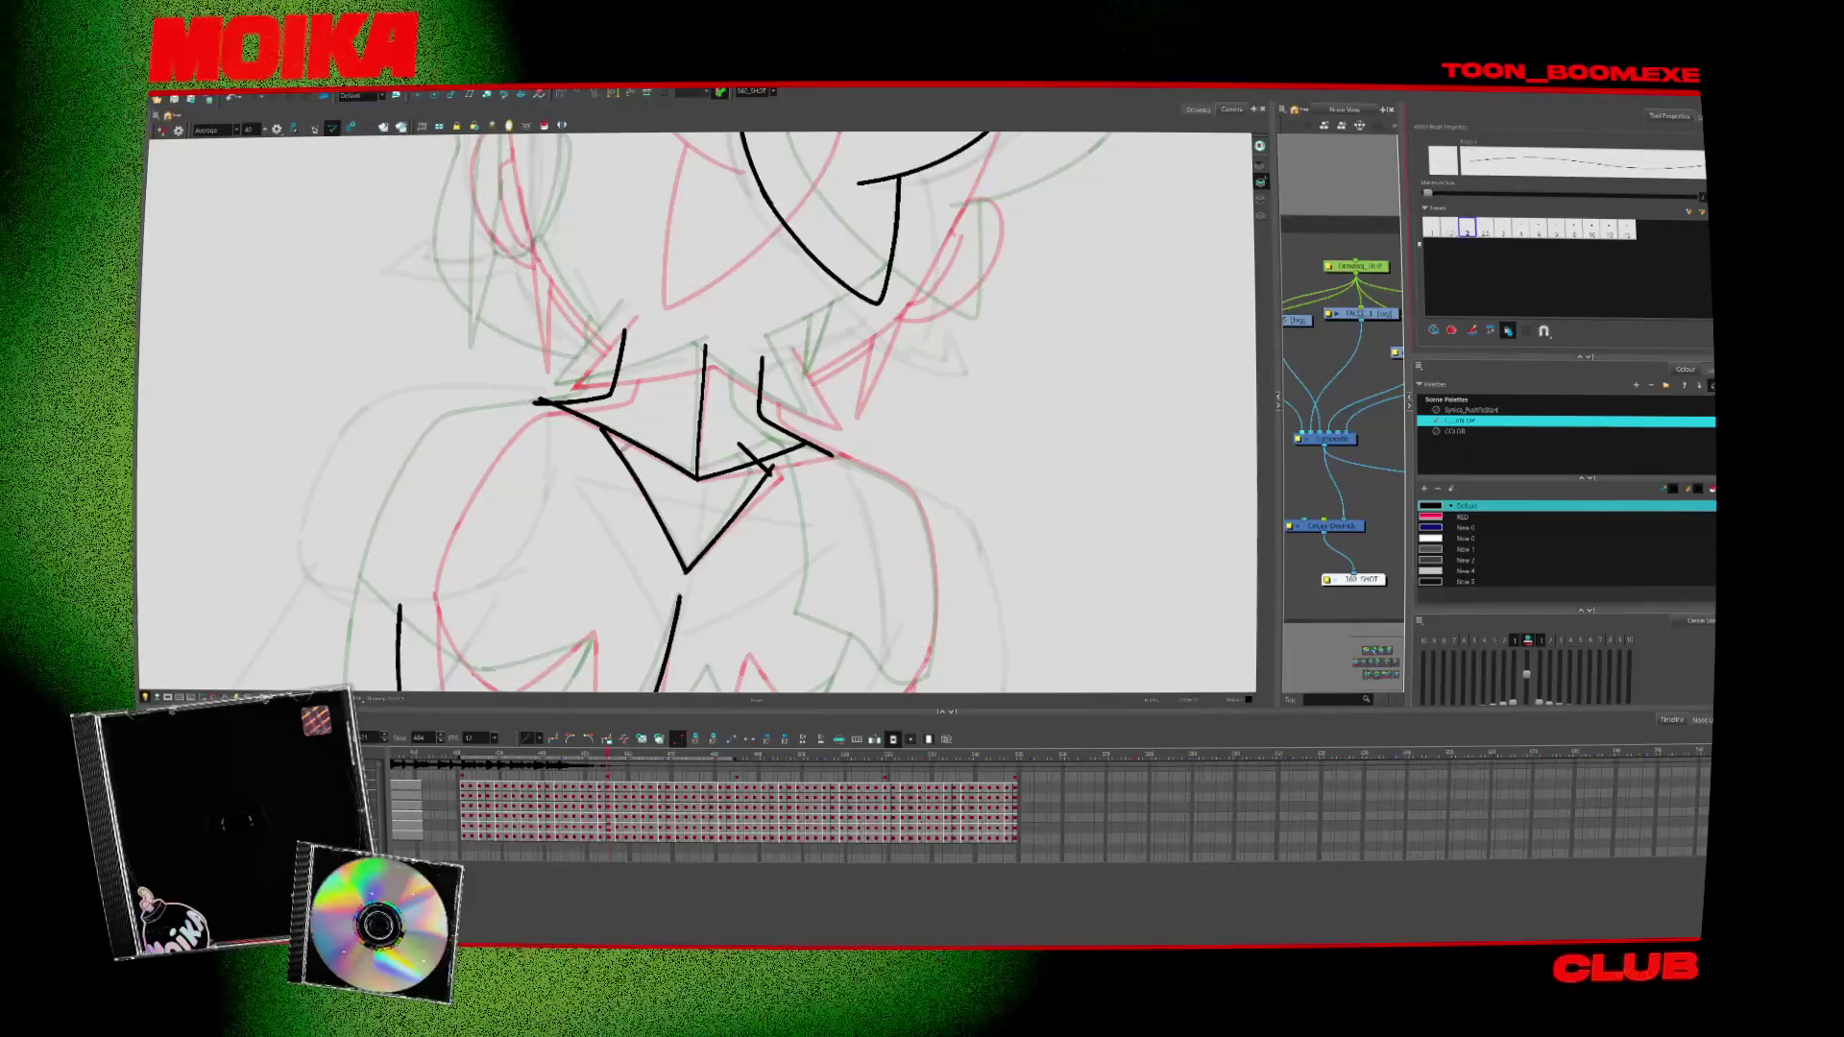
{"action": "key", "text": "4"}
{"action": "key", "text": "."}
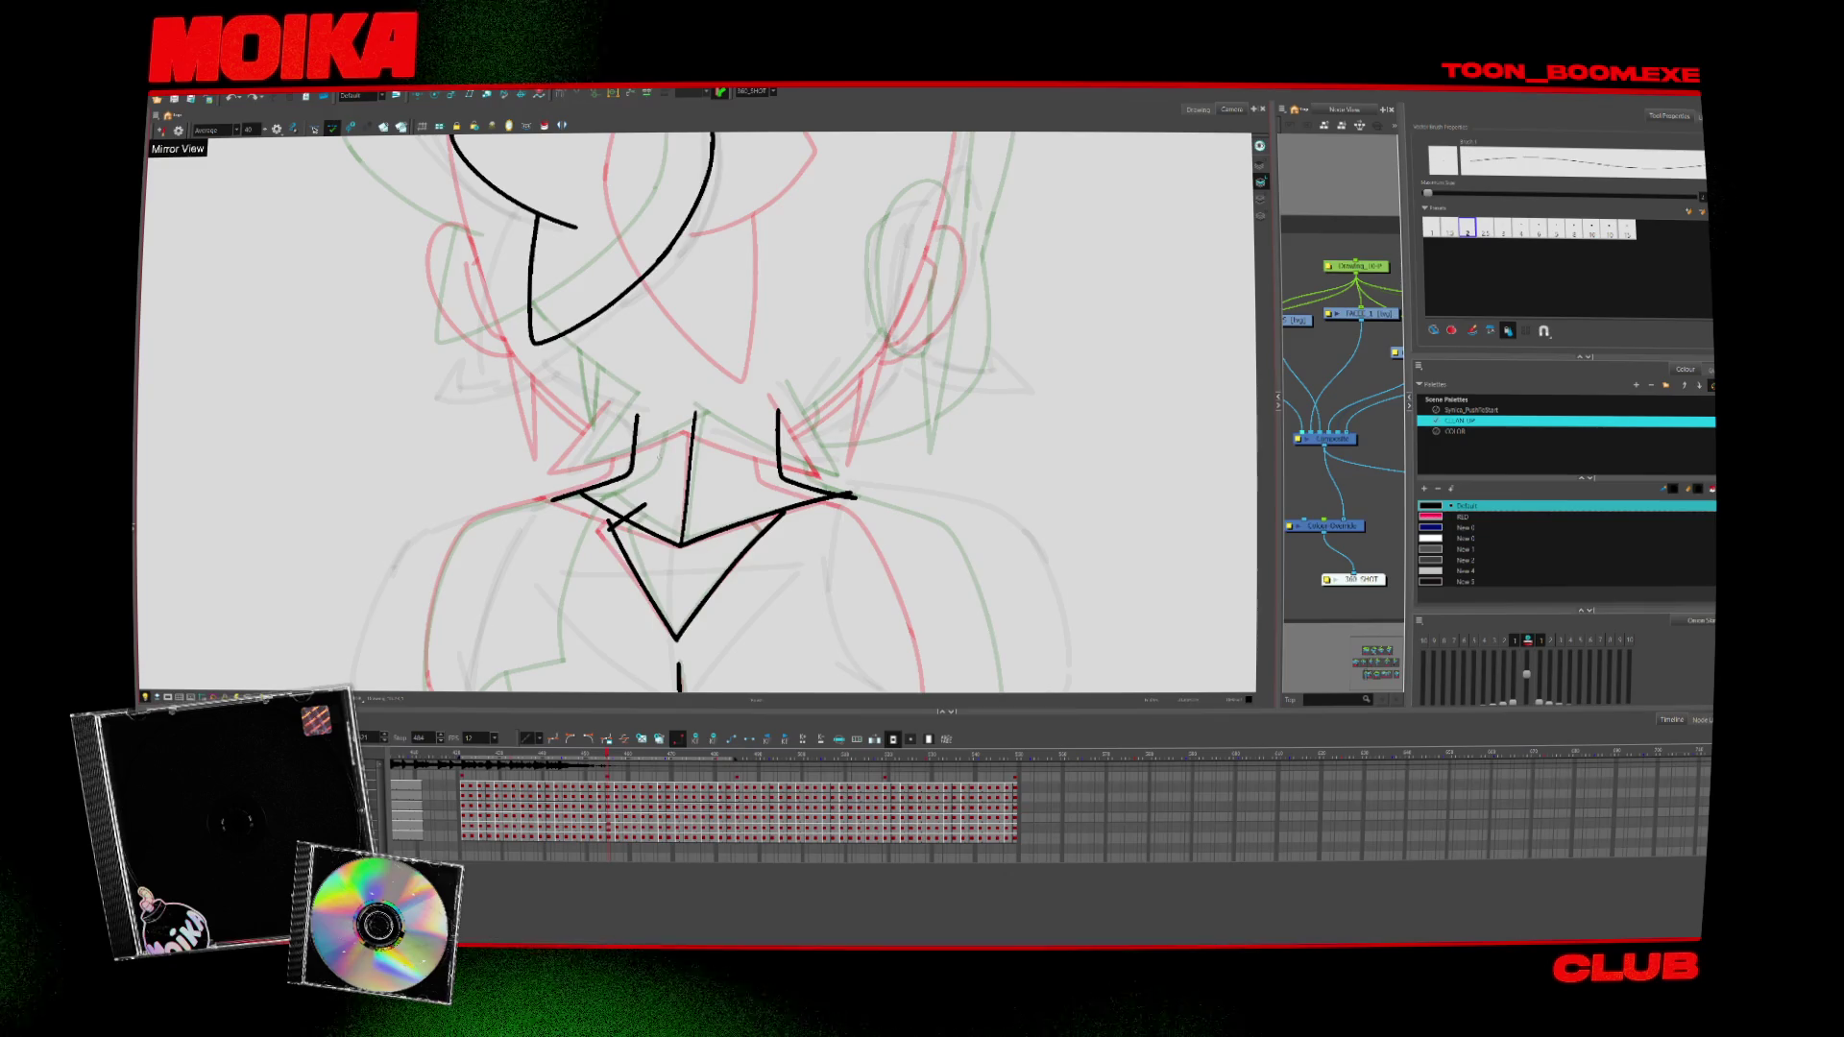
Draw a black line joining the collar's left bracket to its top centre
{"action": "scroll", "coordinate": [690, 412], "scroll_direction": "up", "scroll_amount": 2}
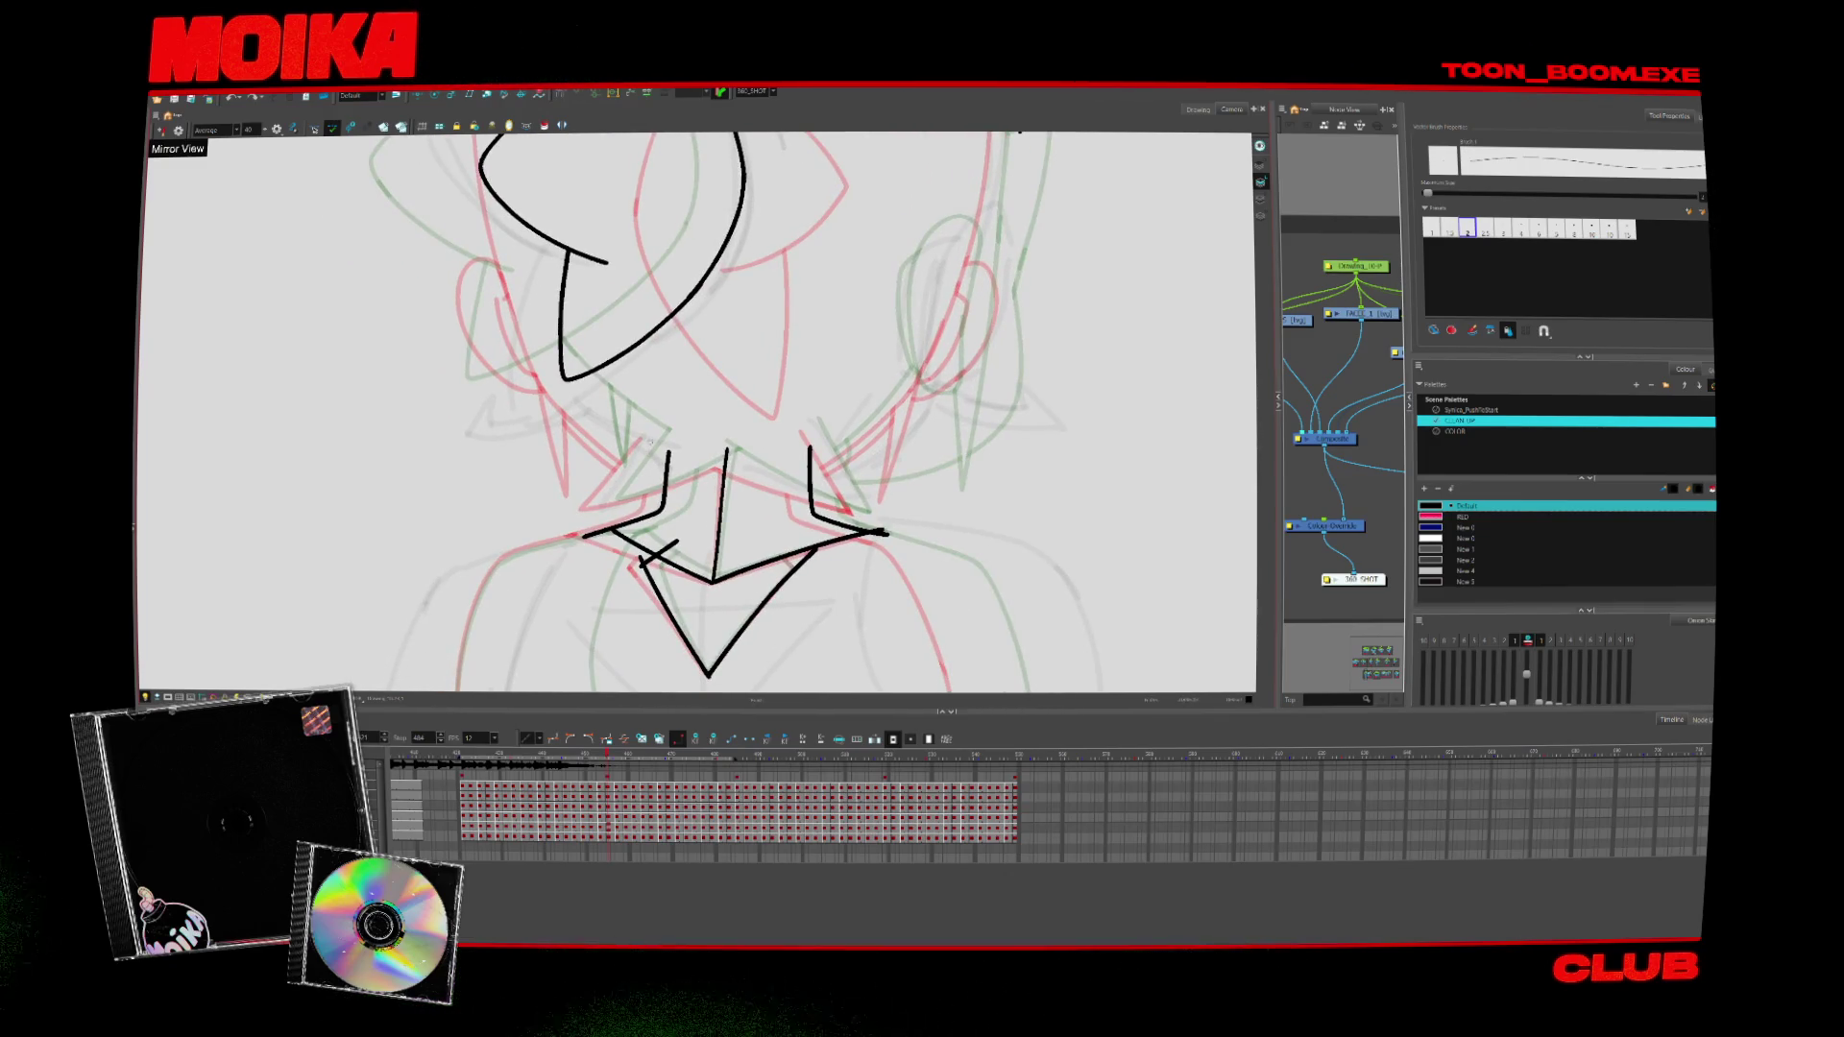
{"action": "key", "text": "4"}
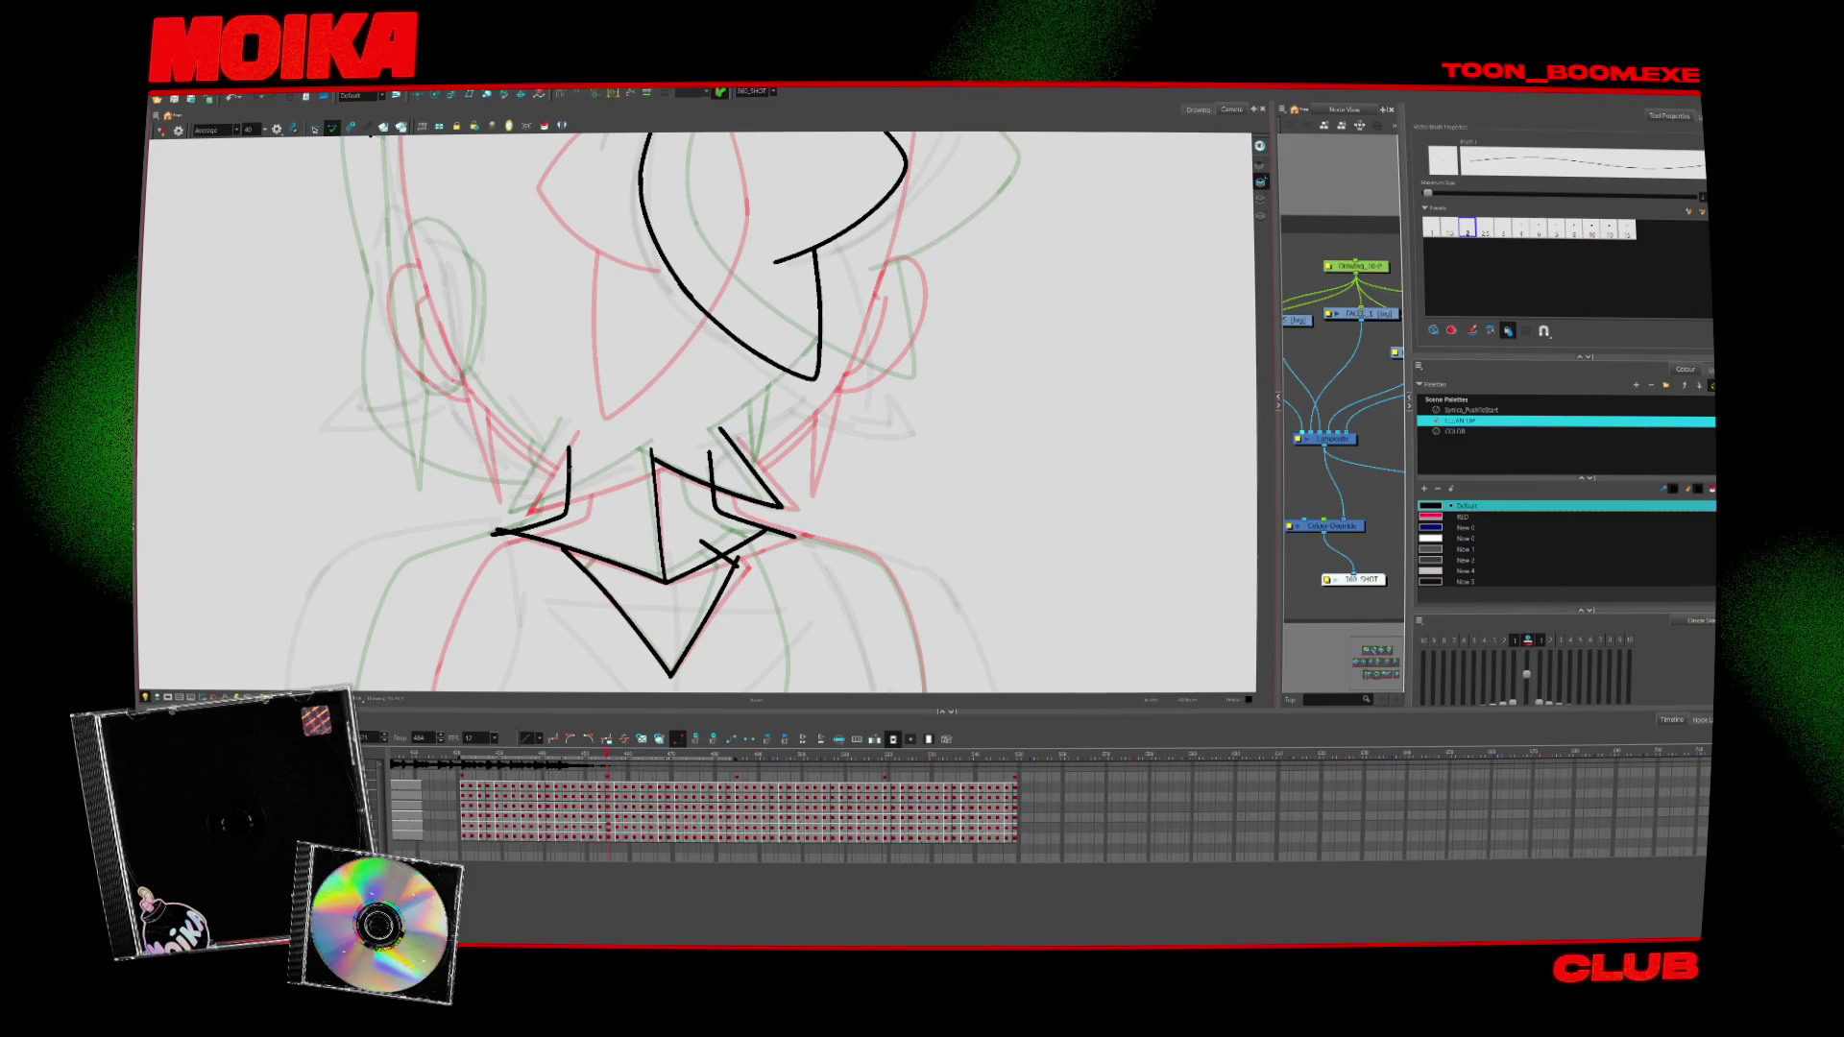
{"action": "left_click_drag", "start_coordinate": [519, 509], "coordinate": [669, 450]}
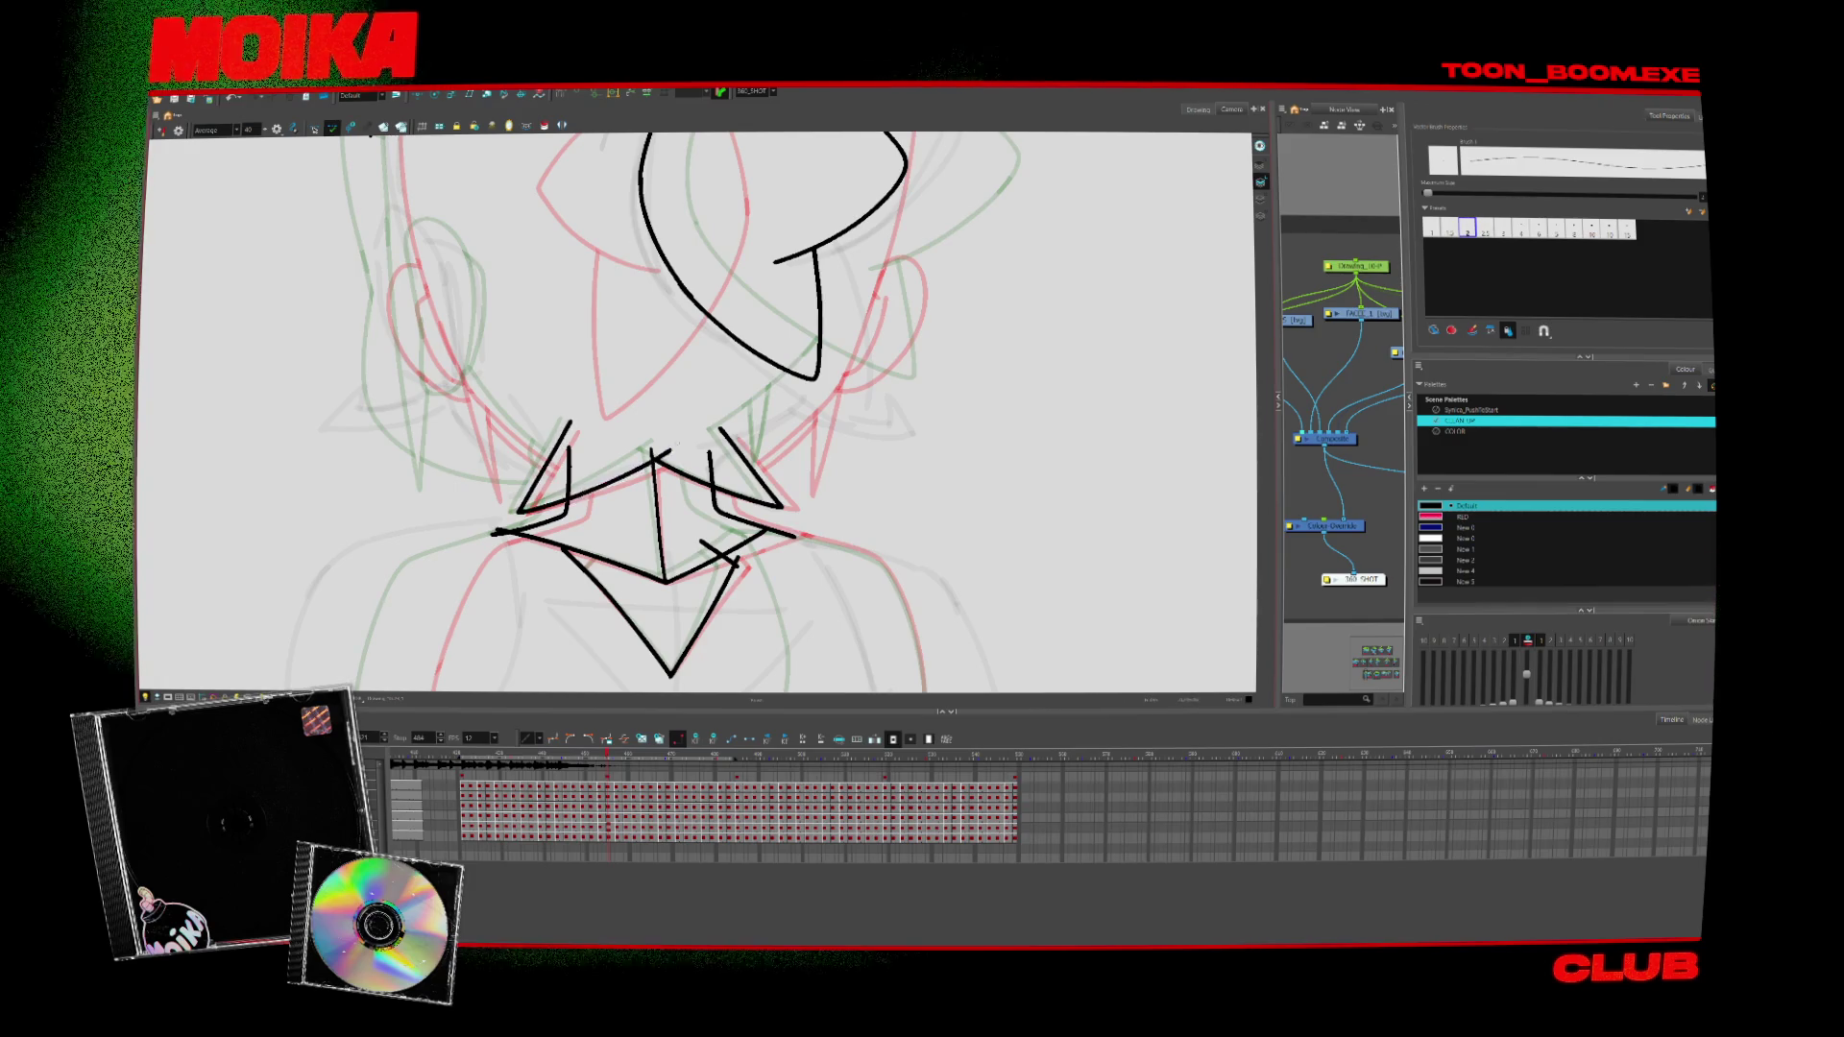
{"action": "key", "text": "period"}
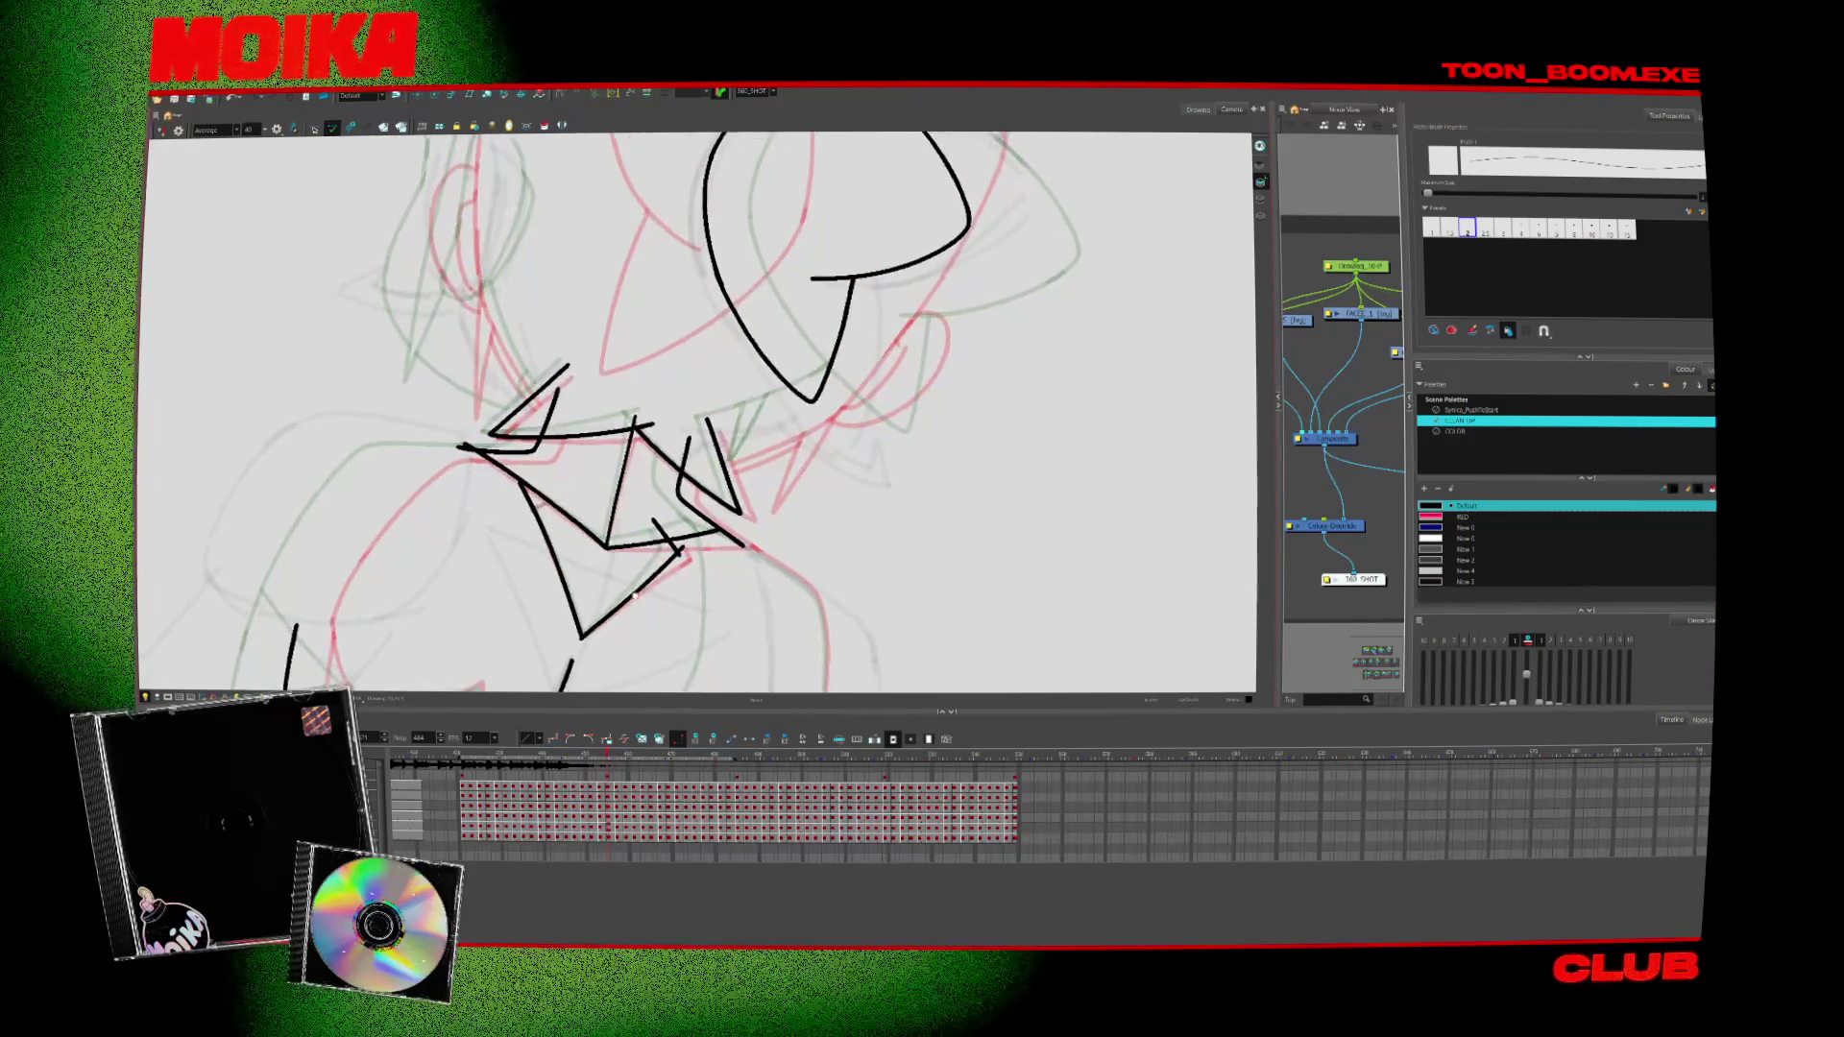
{"action": "key", "text": "comma"}
{"action": "scroll", "coordinate": [689, 412], "scroll_direction": "down", "scroll_amount": 1}
{"action": "scroll", "coordinate": [673, 413], "scroll_direction": "down", "scroll_amount": 2}
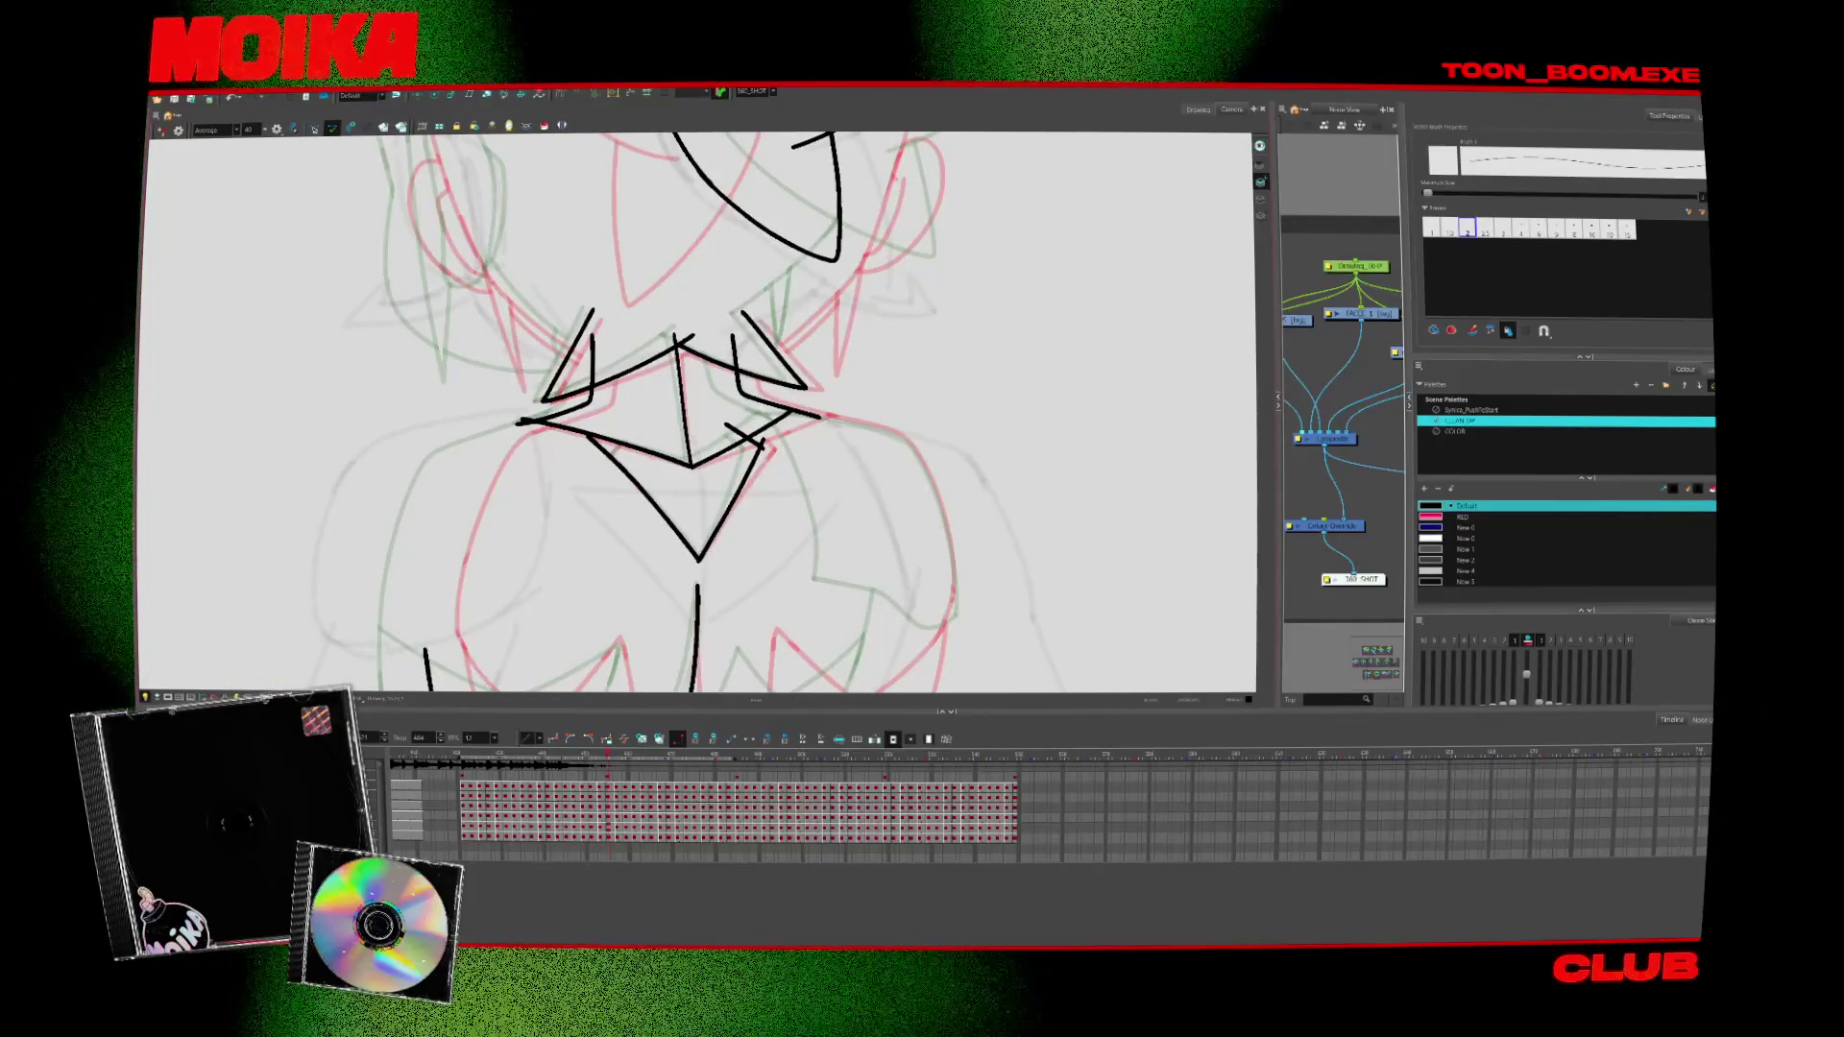
{"action": "key", "text": "period"}
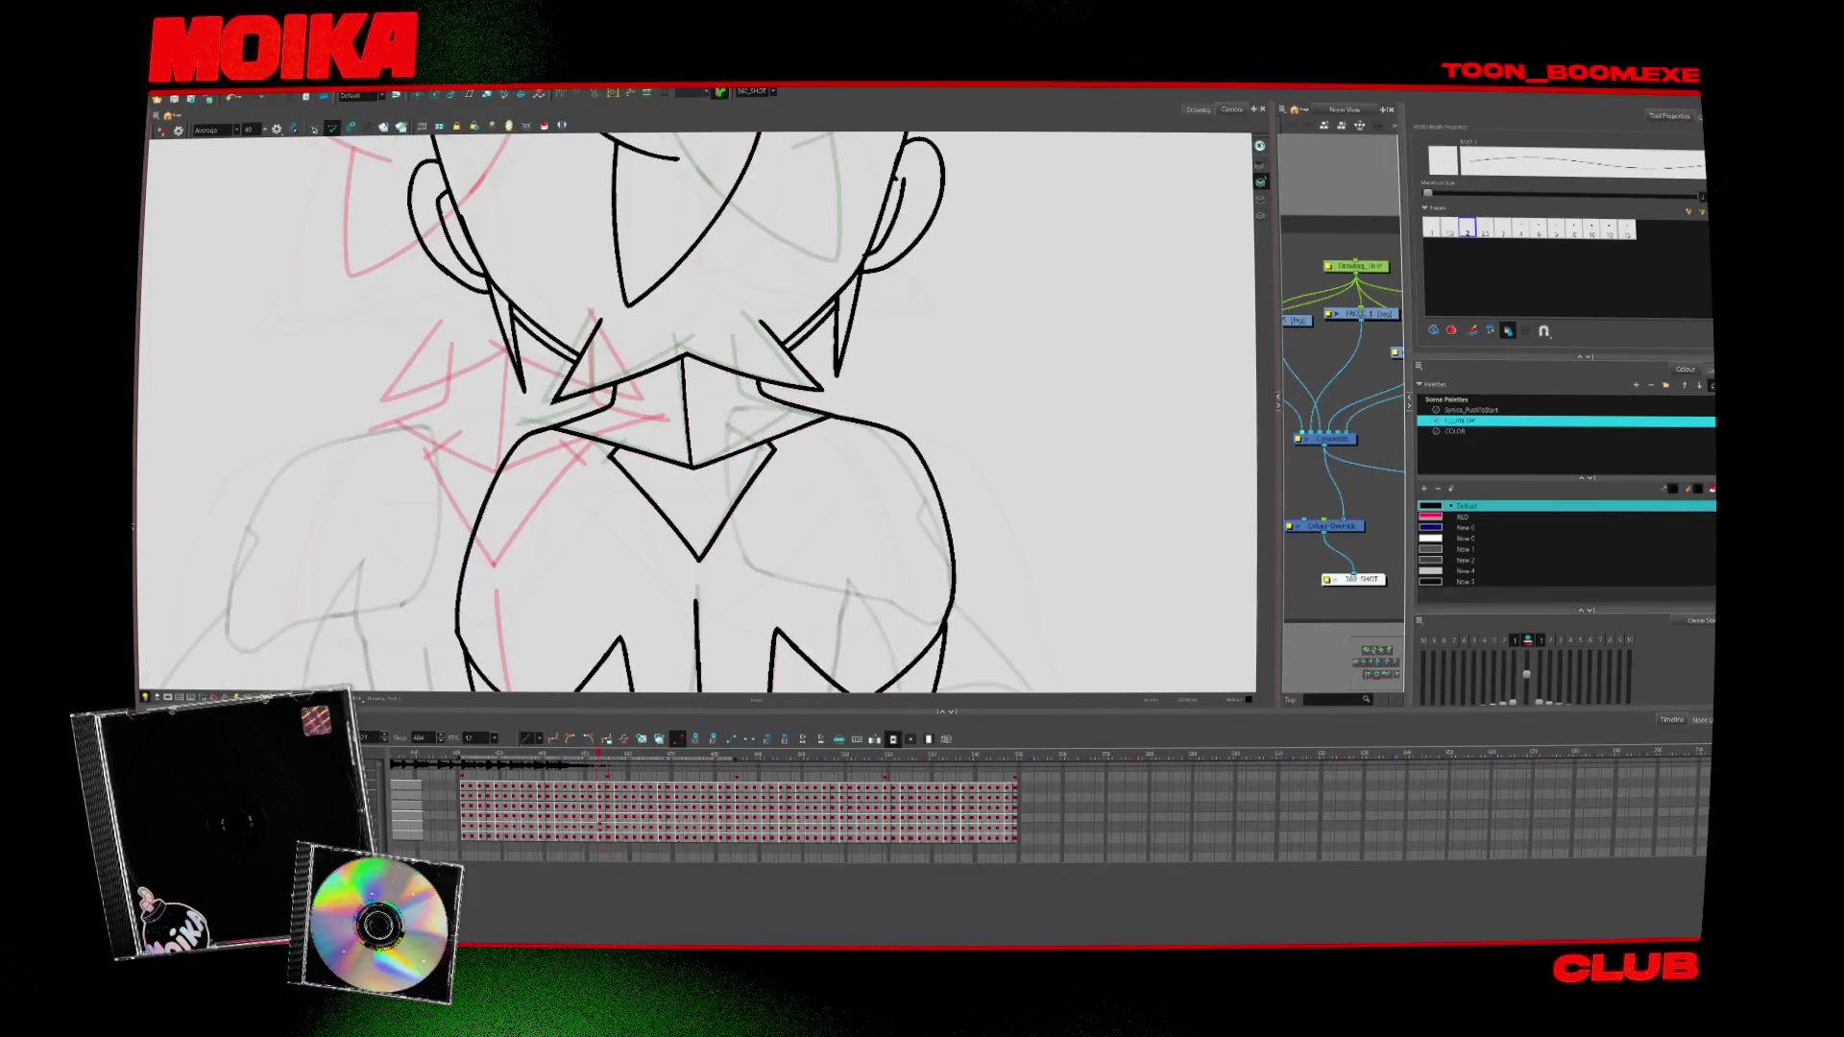
{"action": "key", "text": "comma"}
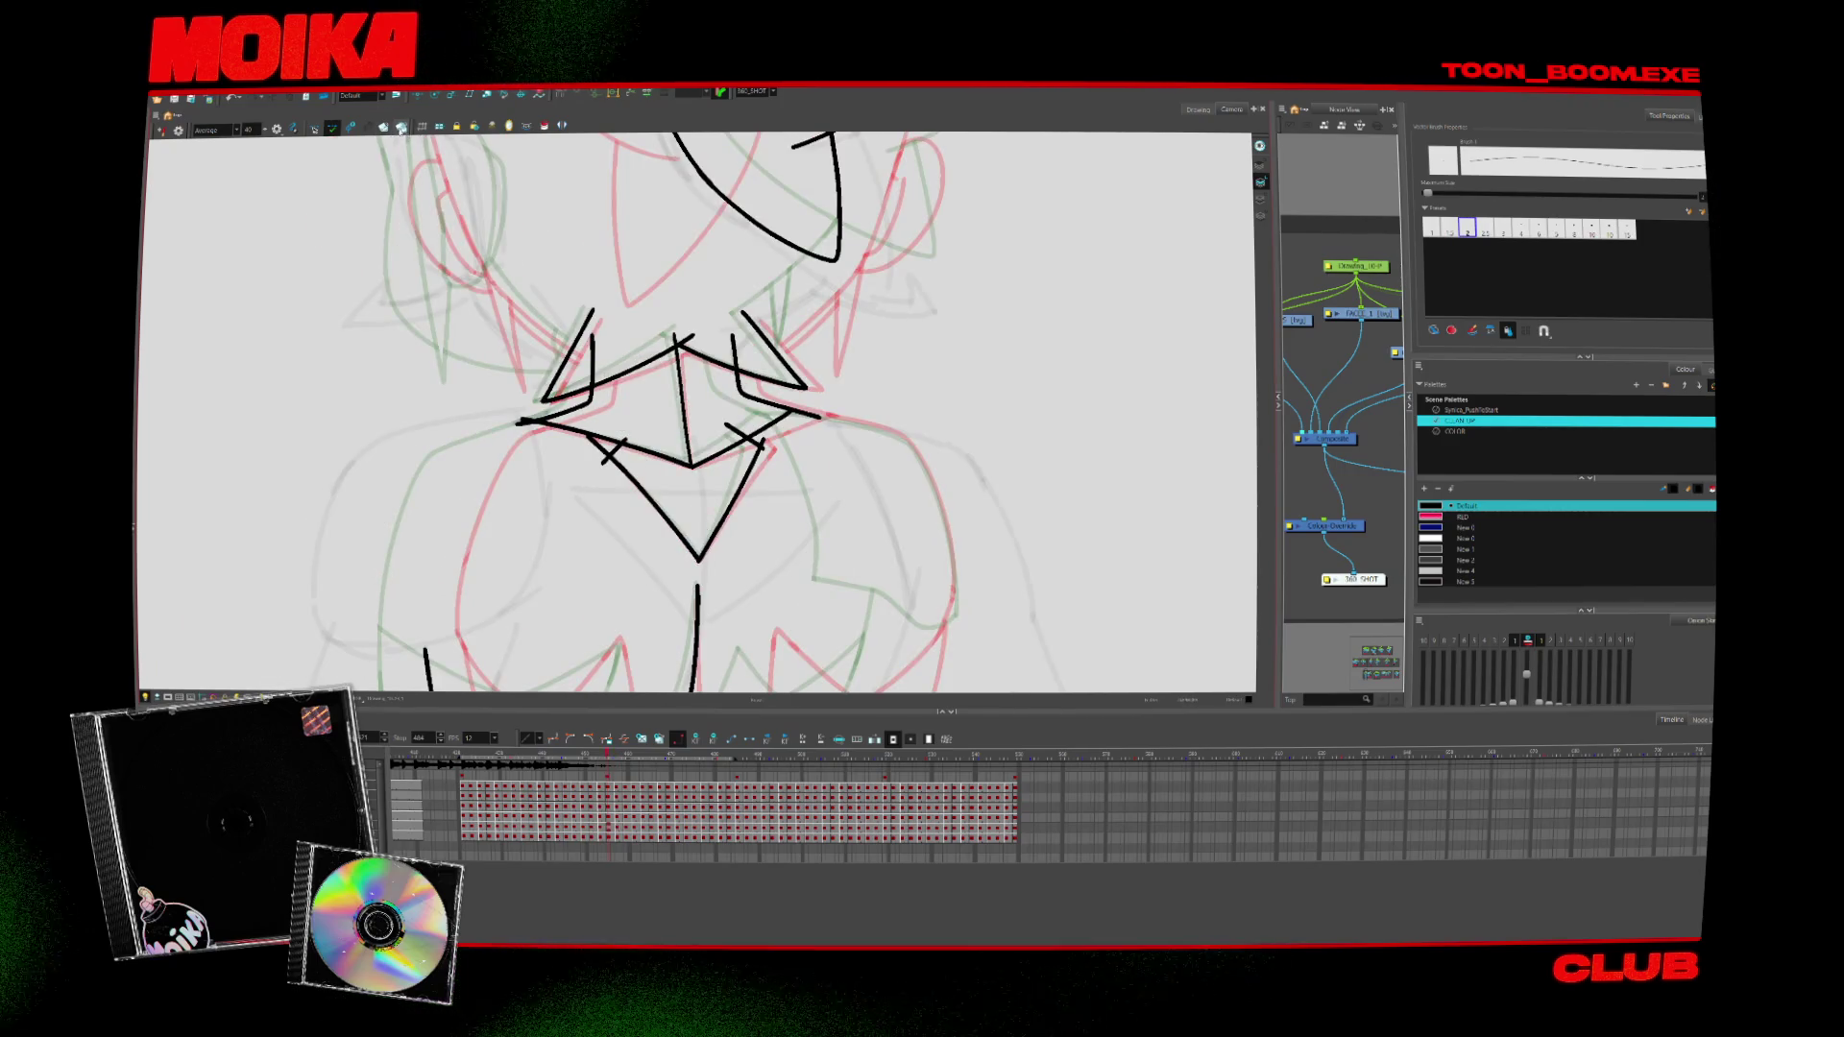
{"action": "scroll", "coordinate": [696, 413], "scroll_direction": "right", "scroll_amount": 2}
Rotate and mirror the canvas around the chest while comparing neighbouring frames
{"action": "key", "text": "alt+s"}
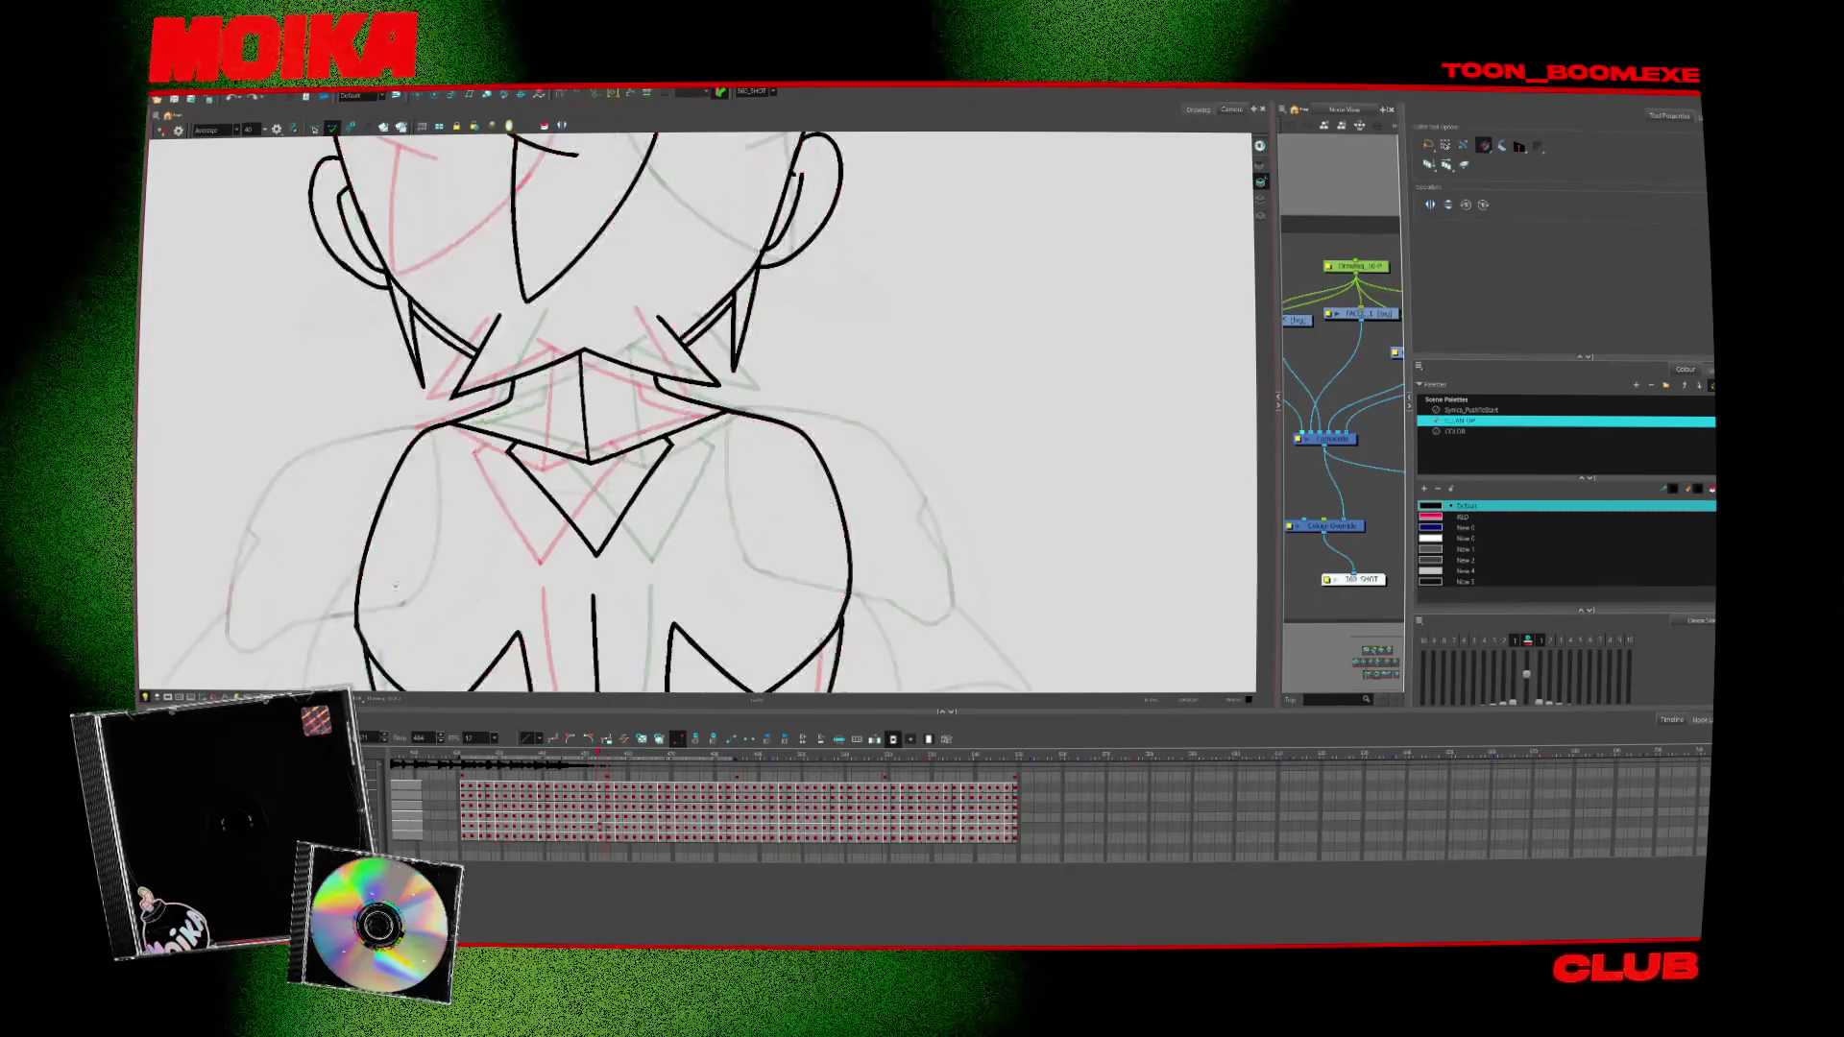
{"action": "key", "text": "alt+b"}
{"action": "scroll", "coordinate": [576, 566], "scroll_direction": "down", "scroll_amount": 5}
{"action": "key", "text": "ctrl+alt+period"}
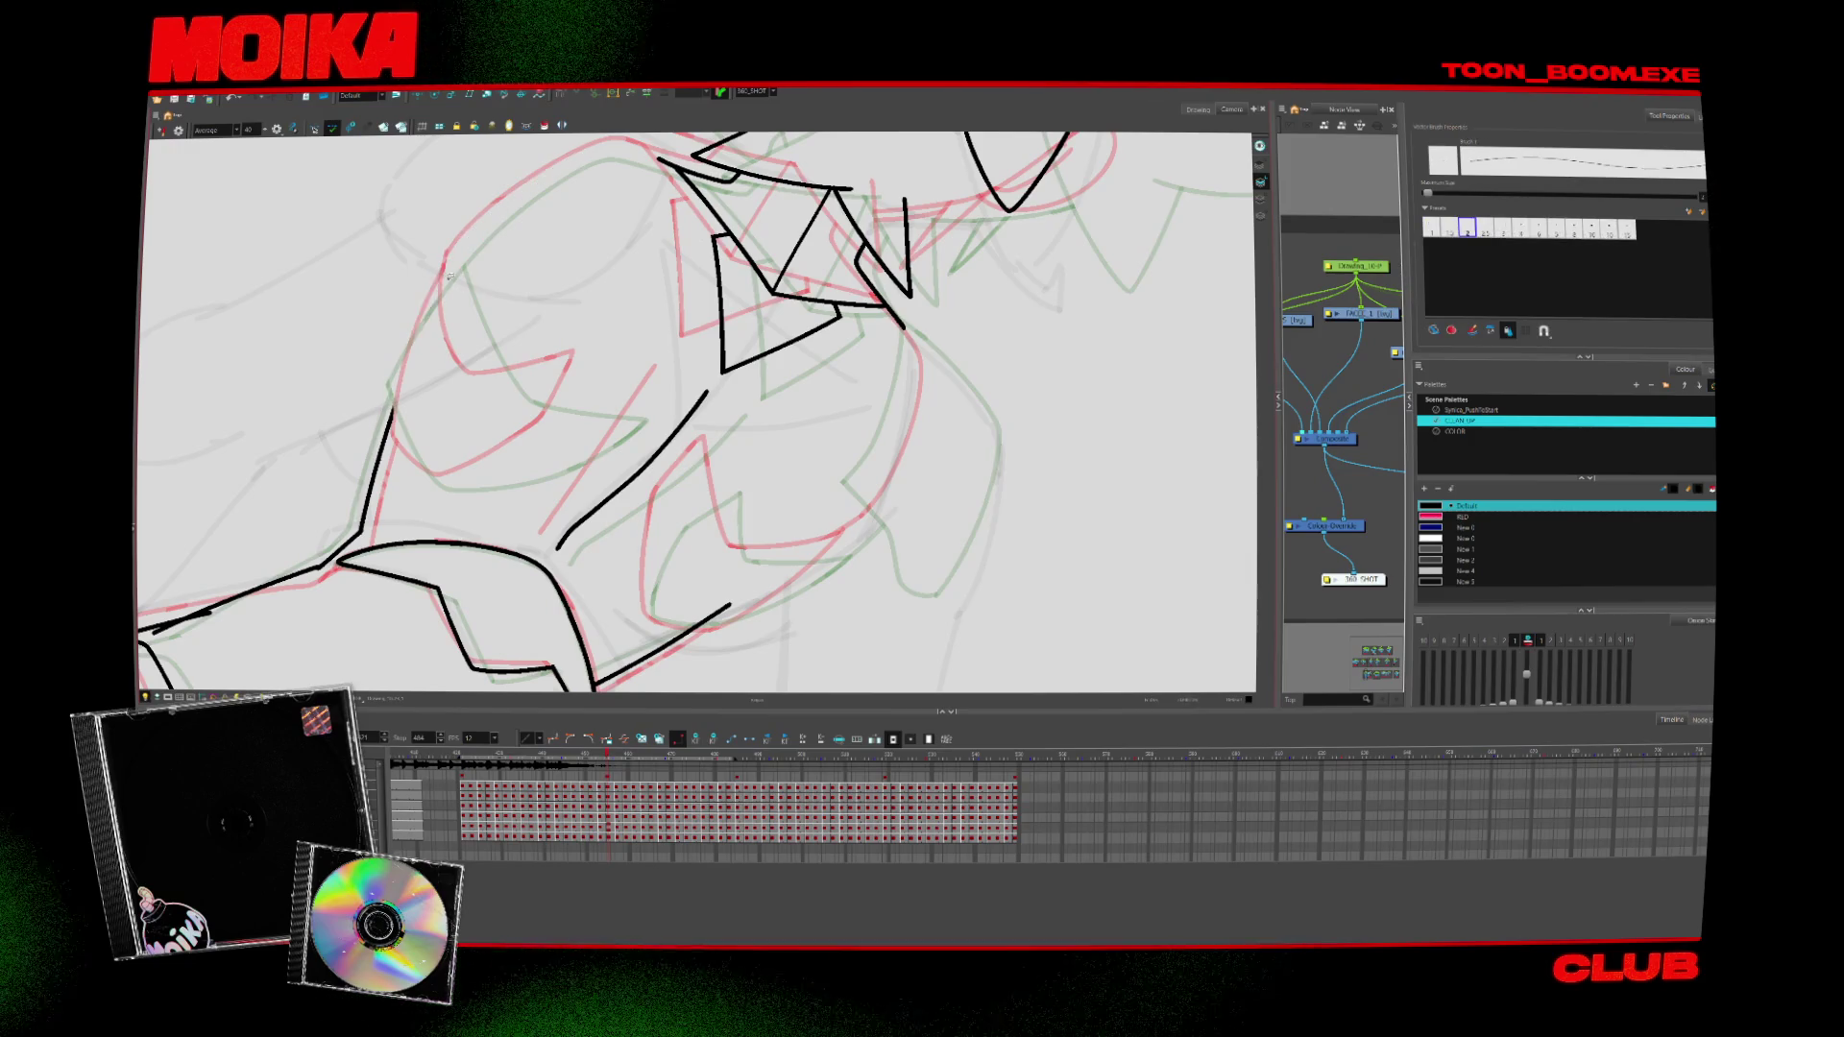
{"action": "key", "text": "shift+x"}
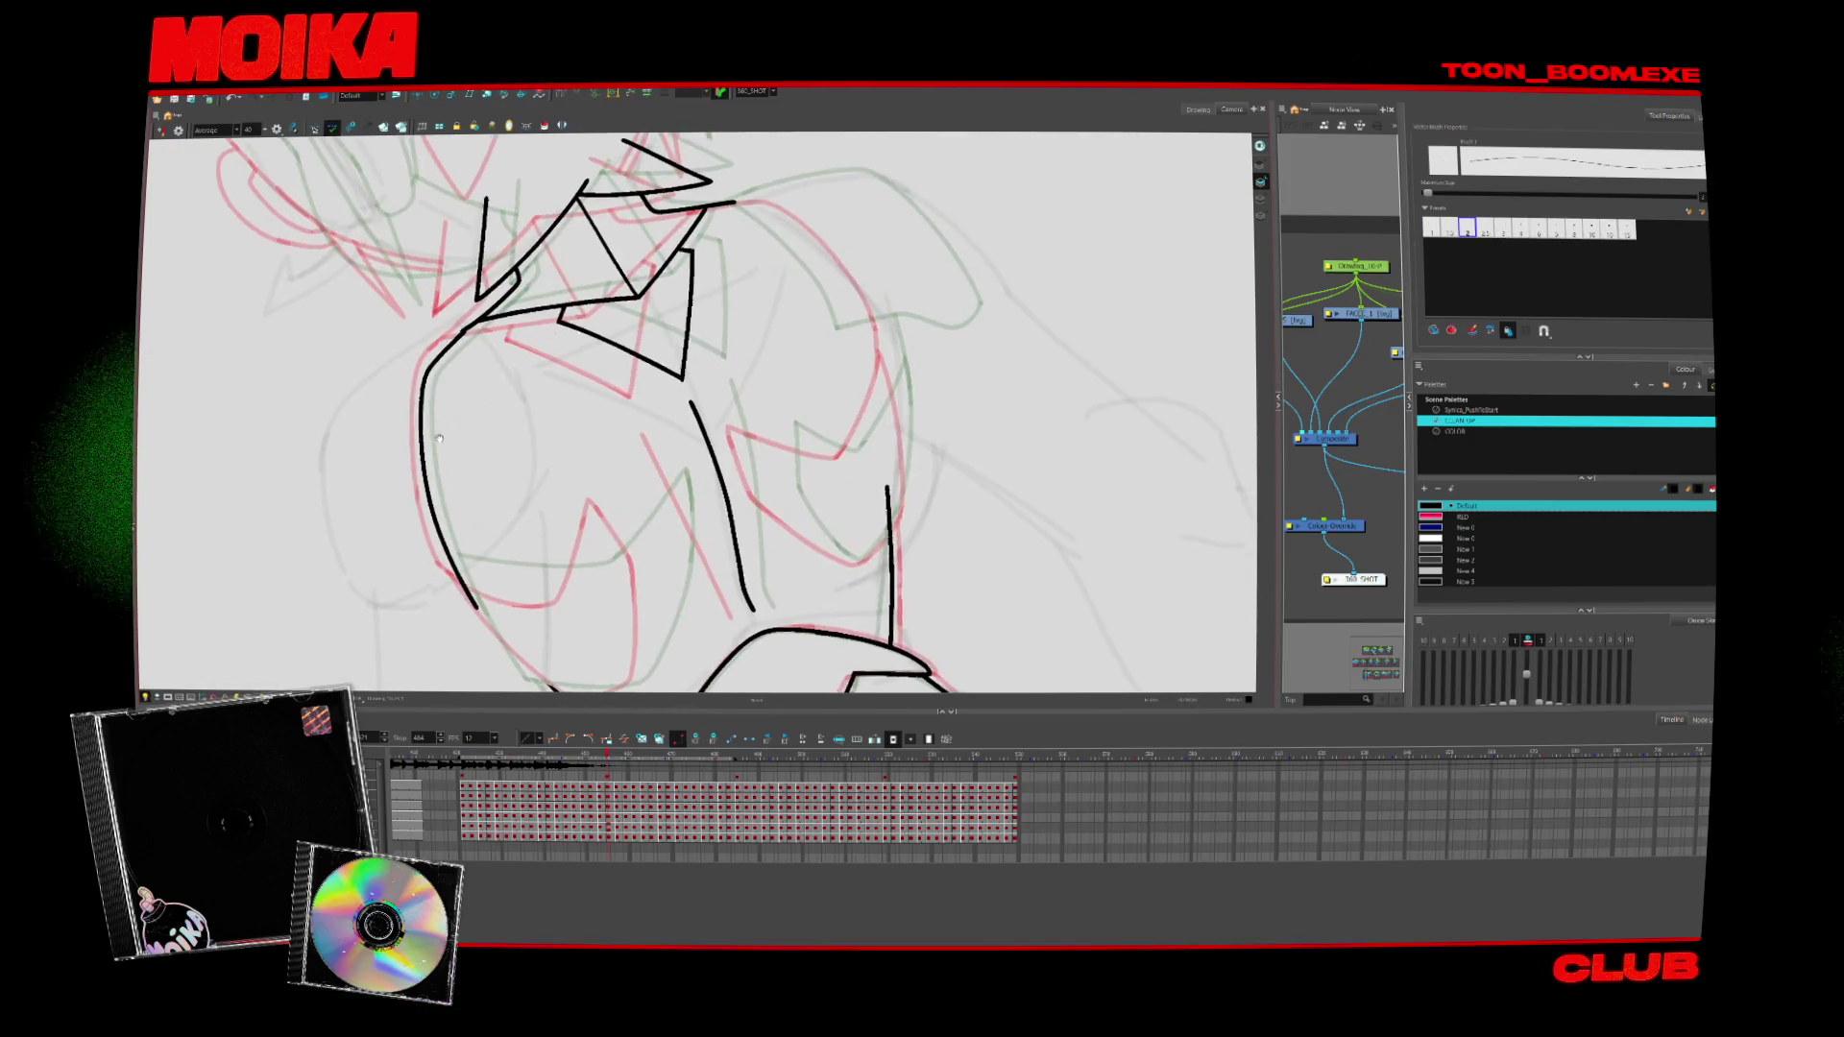
{"action": "key", "text": "4"}
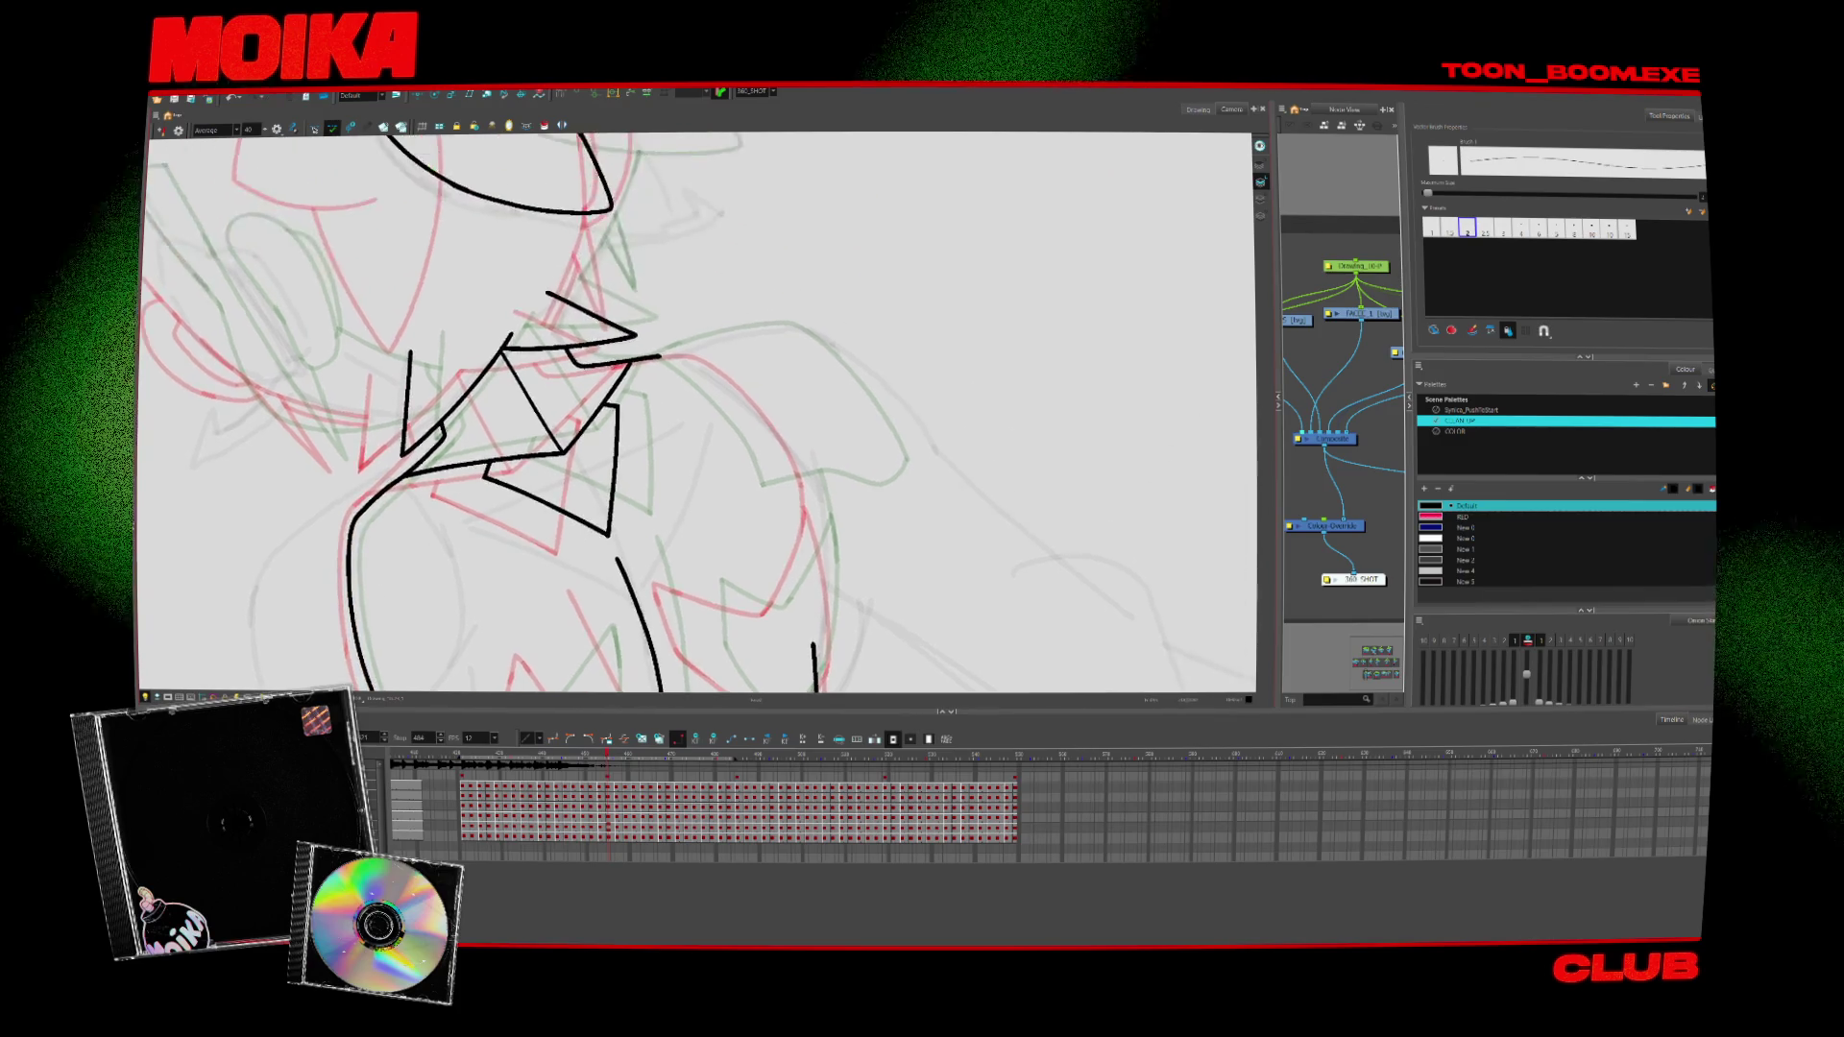
{"action": "scroll", "coordinate": [699, 413], "scroll_direction": "down", "scroll_amount": 5}
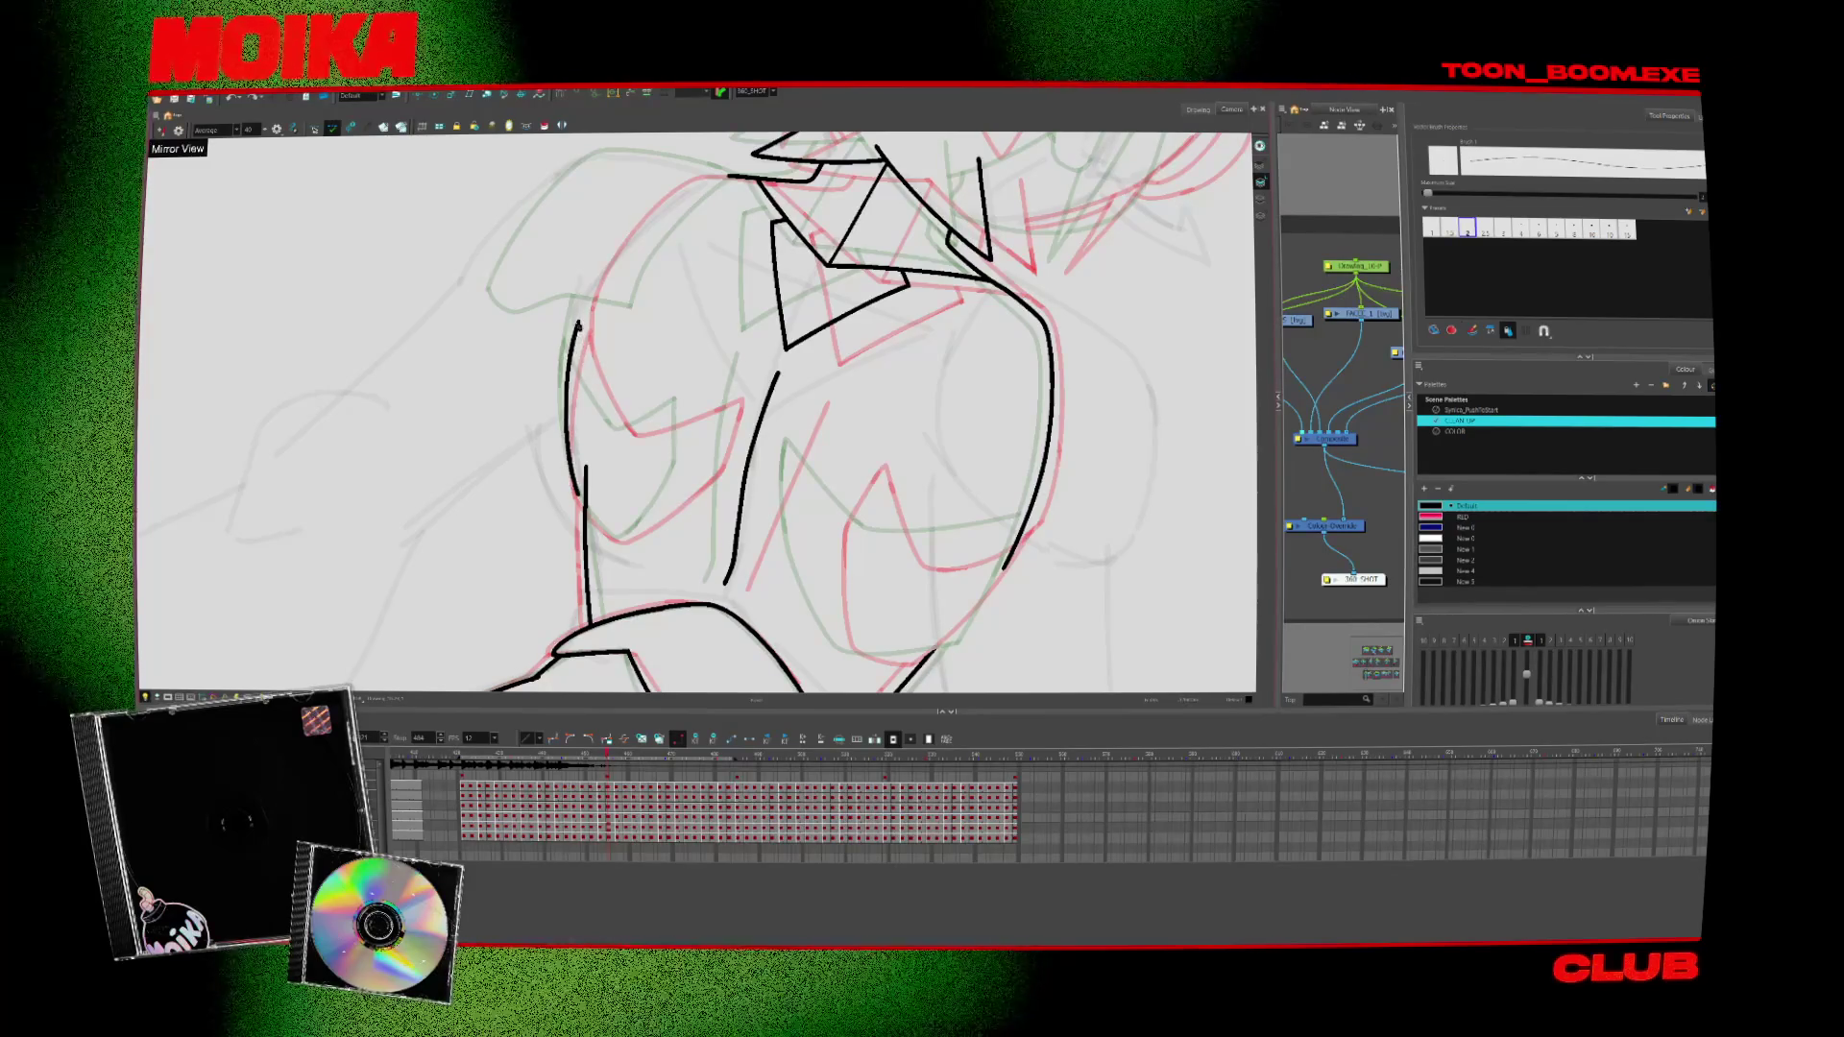
{"action": "key", "text": "shift+x"}
{"action": "key", "text": "comma"}
{"action": "key", "text": "comma"}
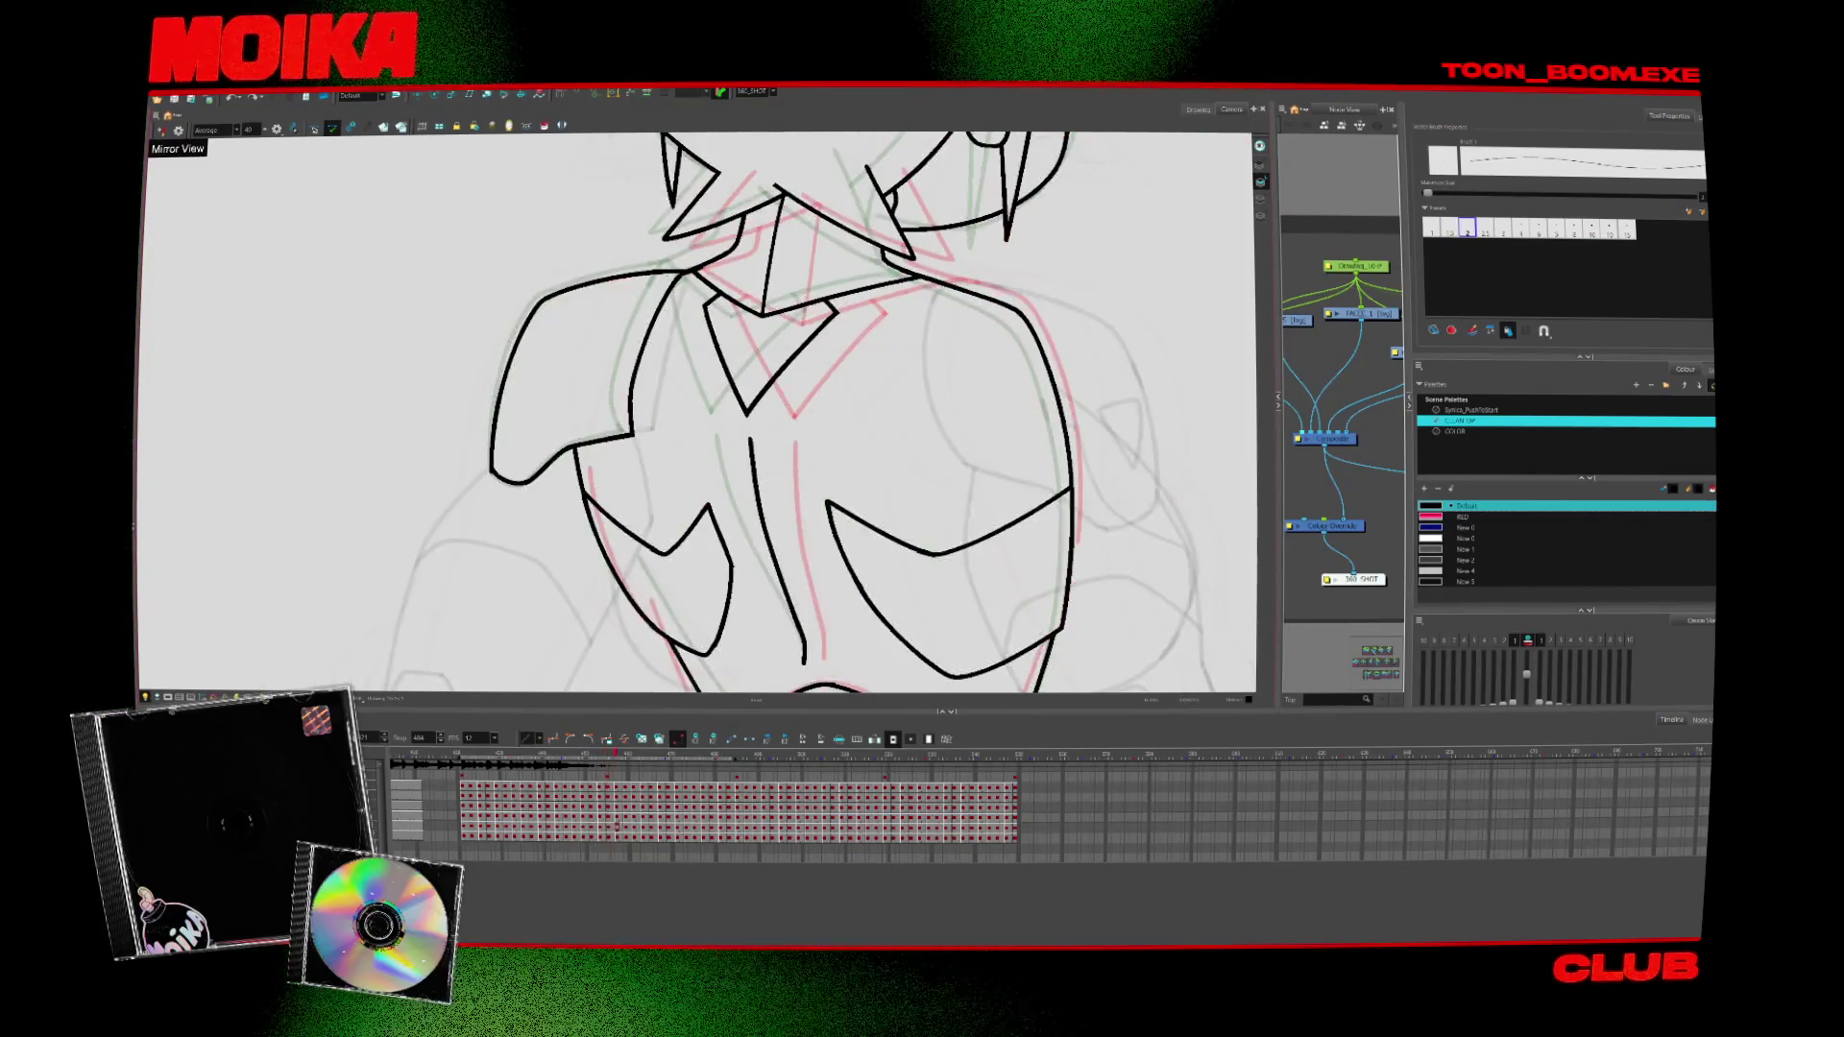
{"action": "key", "text": "period"}
{"action": "key", "text": "comma"}
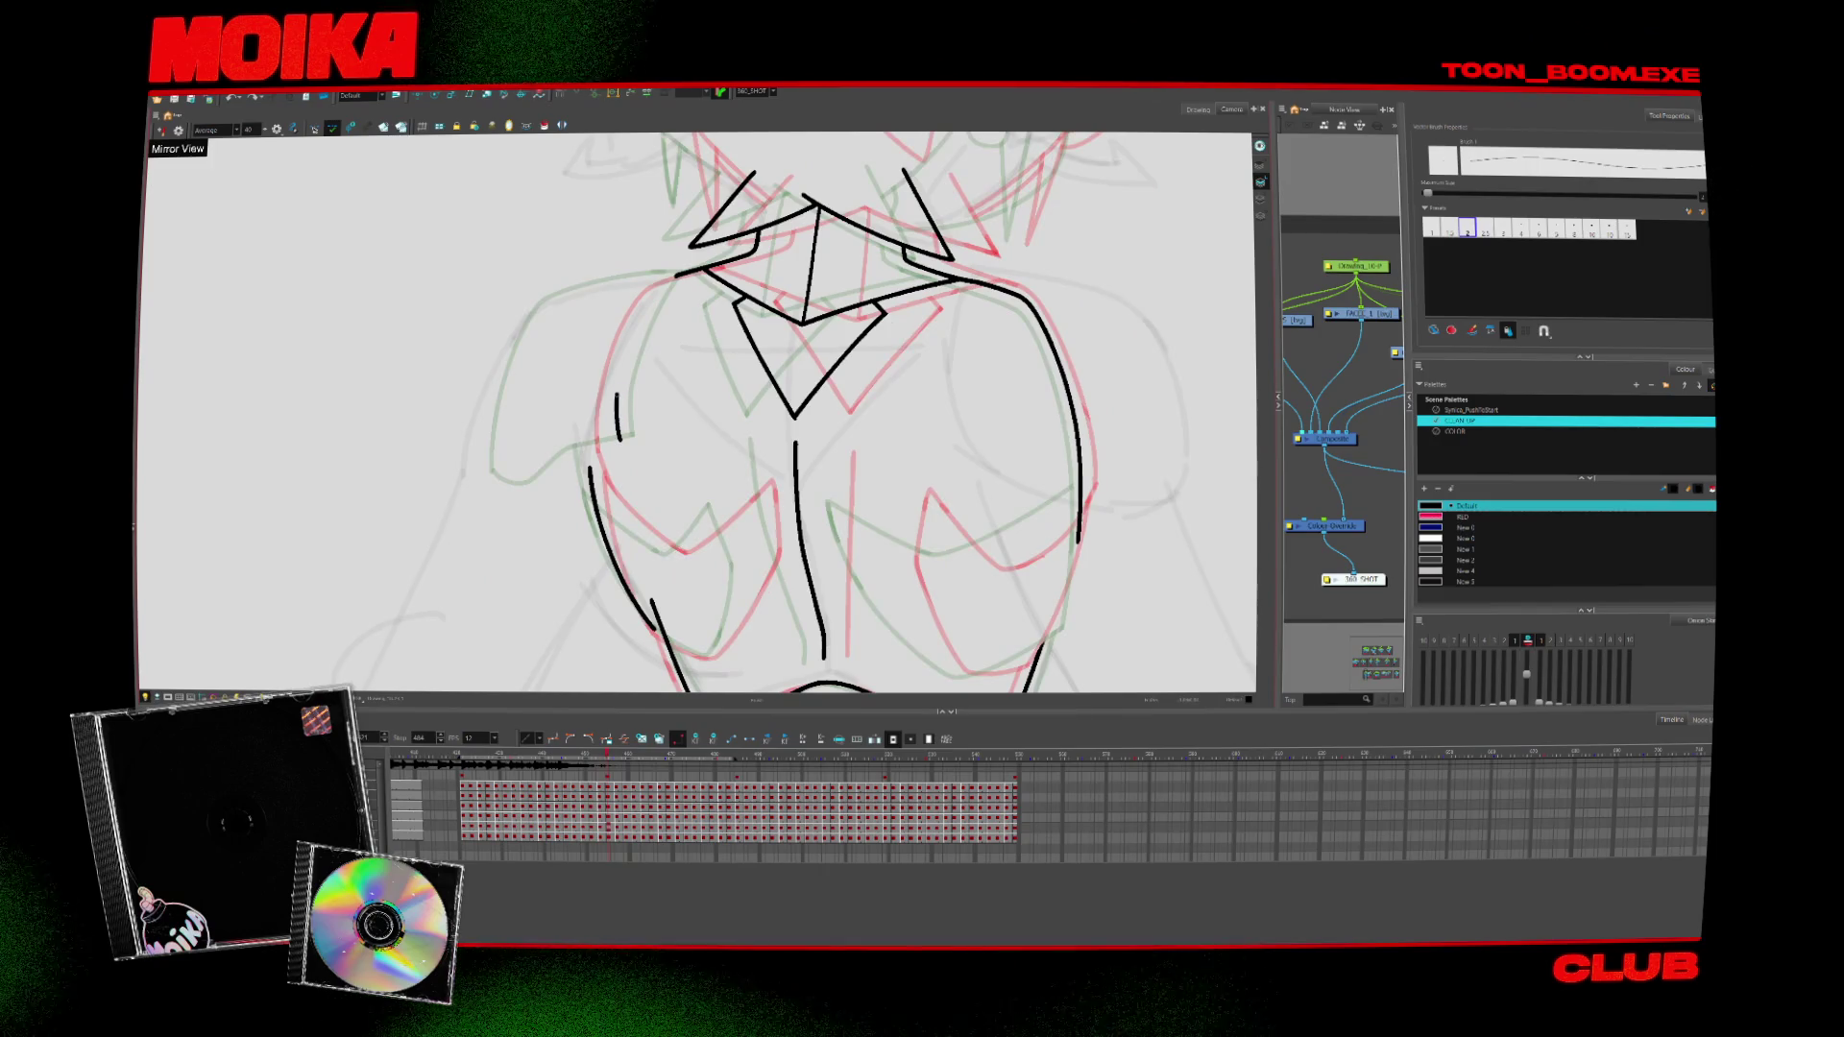
Undo the stray long stroke on the body's left and zoom out to the whole figure
{"action": "key", "text": "ctrl+z"}
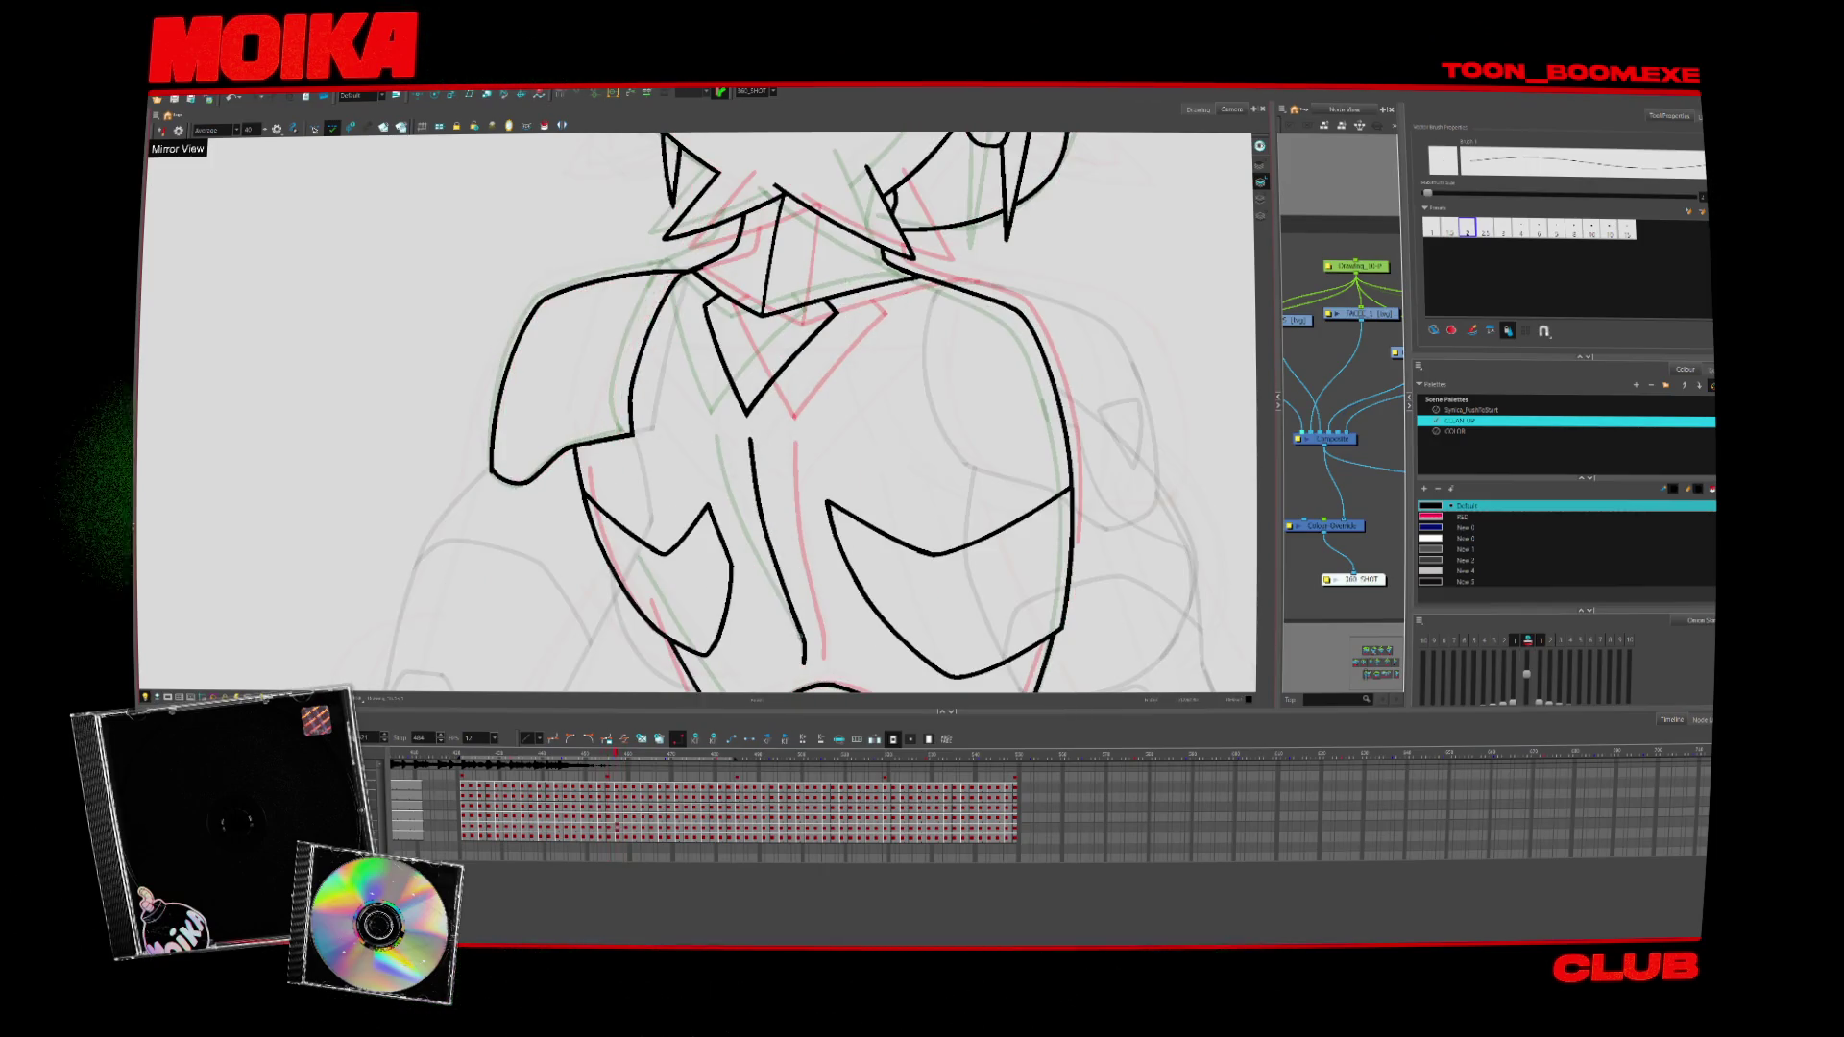
{"action": "key", "text": "alt+z"}
{"action": "left_click", "coordinate": [772, 338], "text": "alt"}
{"action": "key", "text": "alt+s"}
{"action": "scroll", "coordinate": [696, 413], "scroll_direction": "up", "scroll_amount": 2}
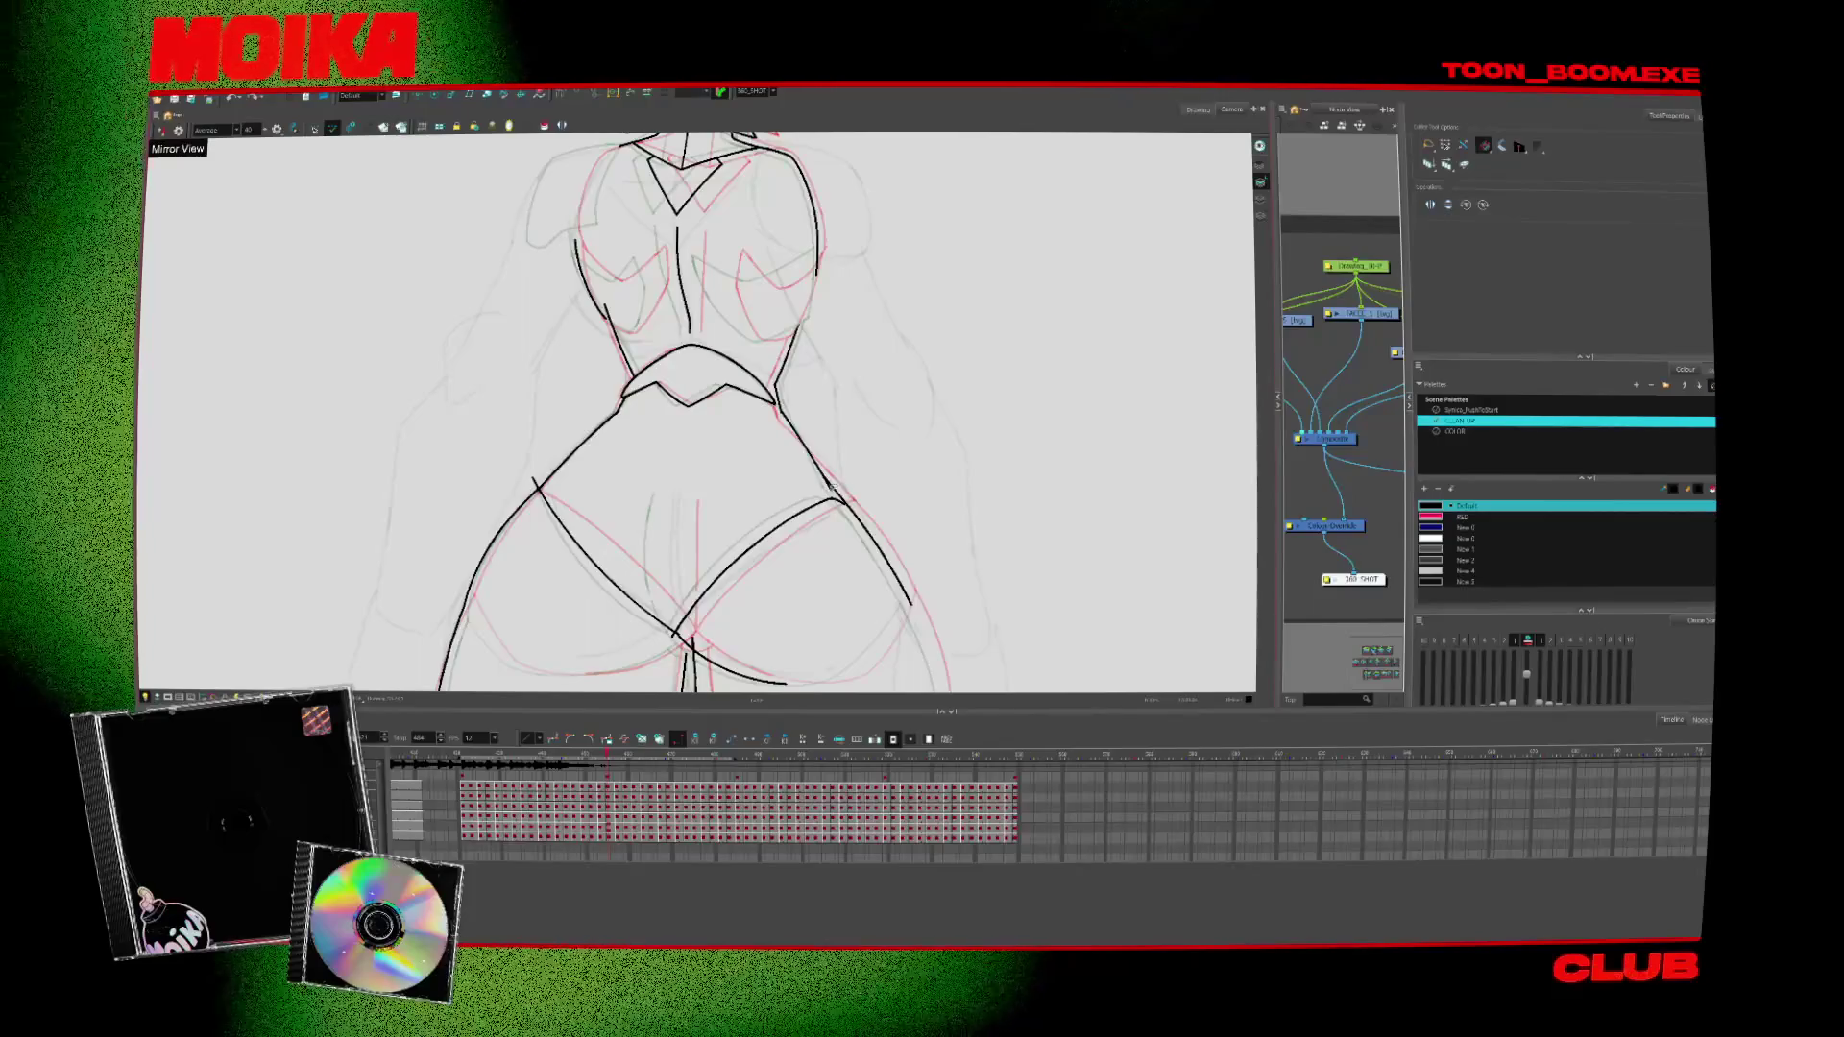
Zoom in three steps on the hips and compare neighbouring frames
{"action": "key", "text": "alt+z"}
{"action": "left_click", "coordinate": [767, 346], "text": "alt"}
{"action": "left_click", "coordinate": [767, 347]}
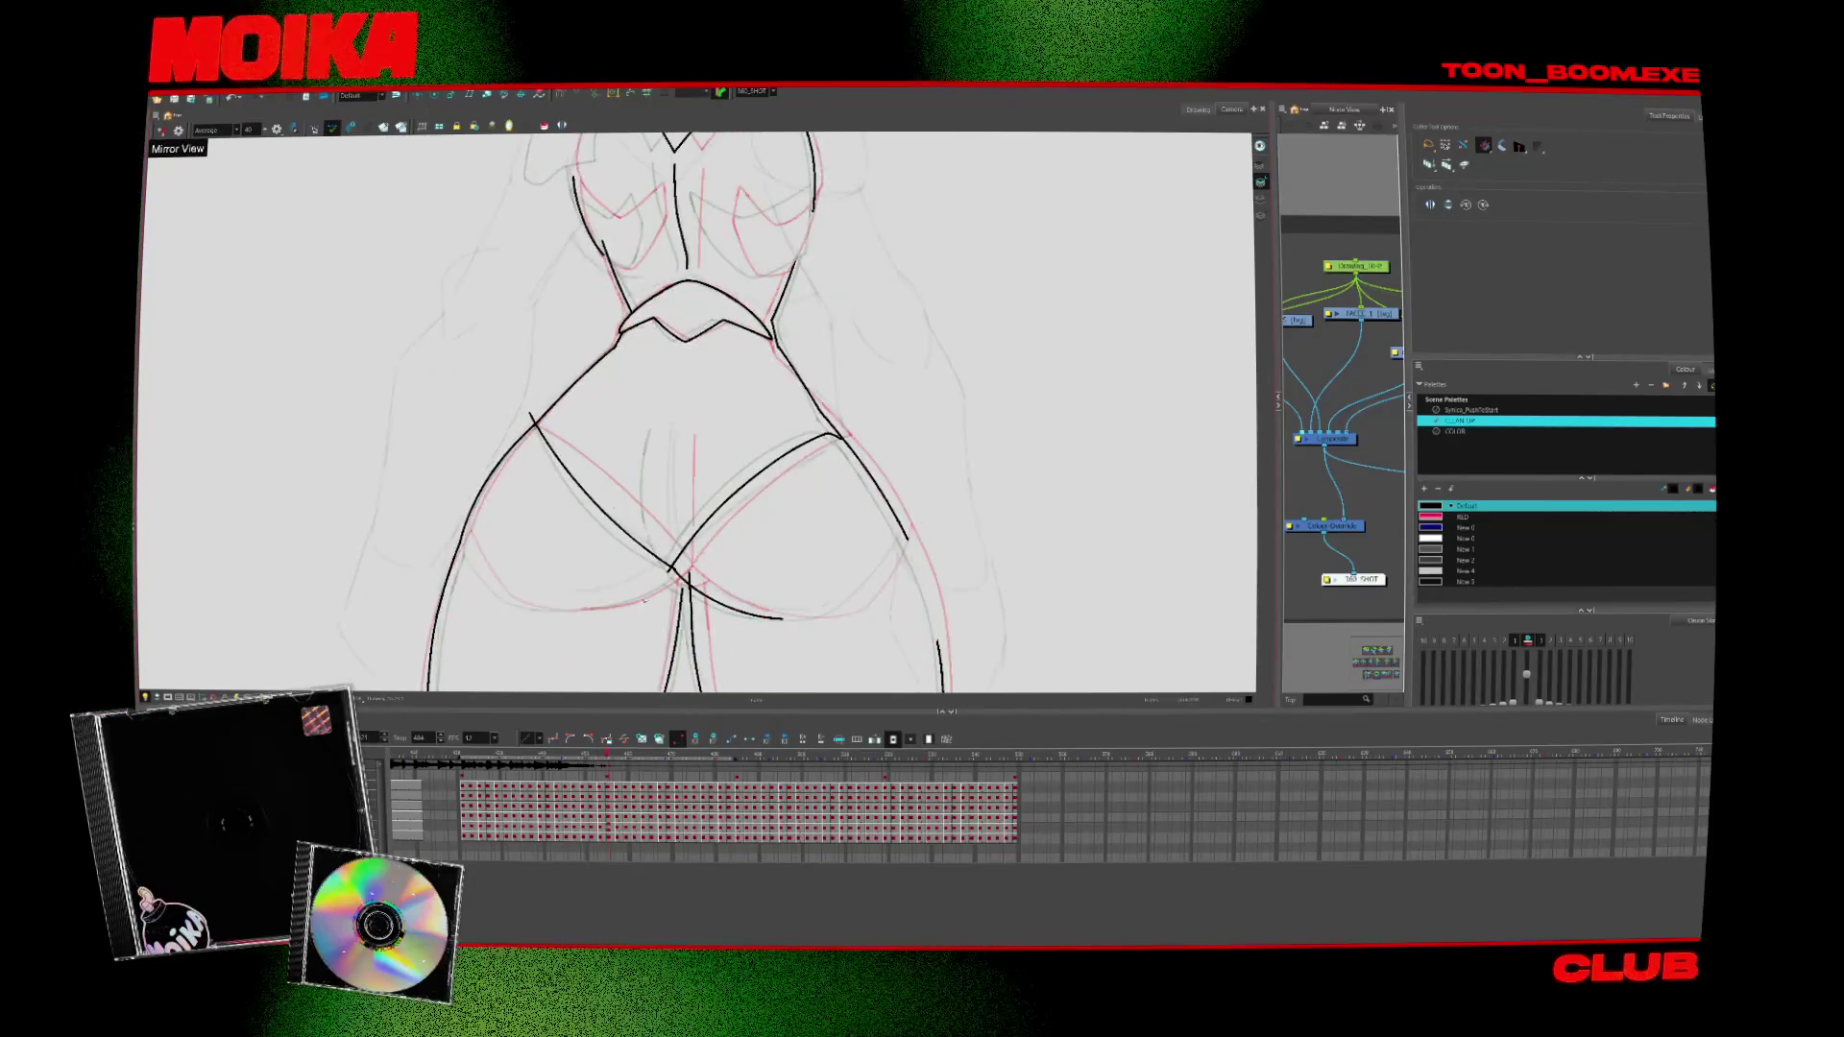
{"action": "left_click", "coordinate": [767, 347]}
{"action": "key", "text": "alt+b"}
{"action": "scroll", "coordinate": [696, 413], "scroll_direction": "up", "scroll_amount": 2}
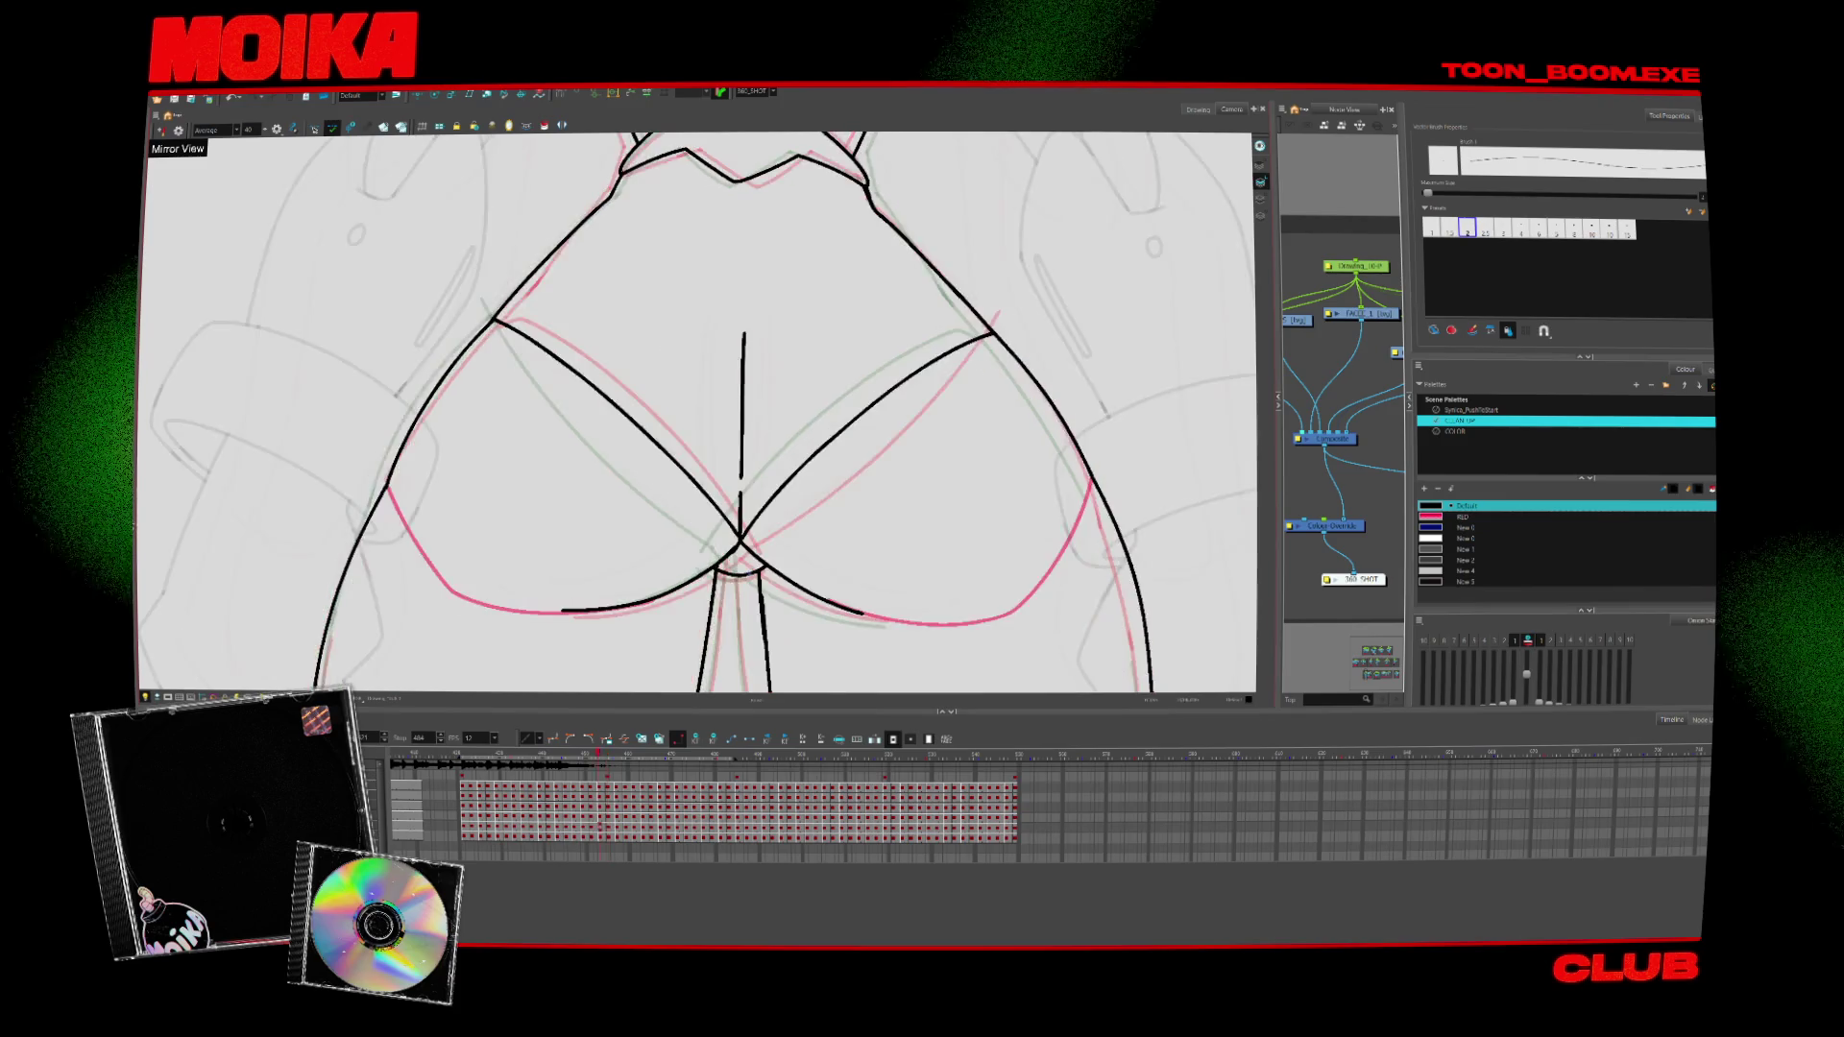
{"action": "key", "text": "period"}
{"action": "key", "text": "period"}
{"action": "key", "text": "period"}
{"action": "key", "text": "comma"}
{"action": "key", "text": "comma"}
{"action": "key", "text": "comma"}
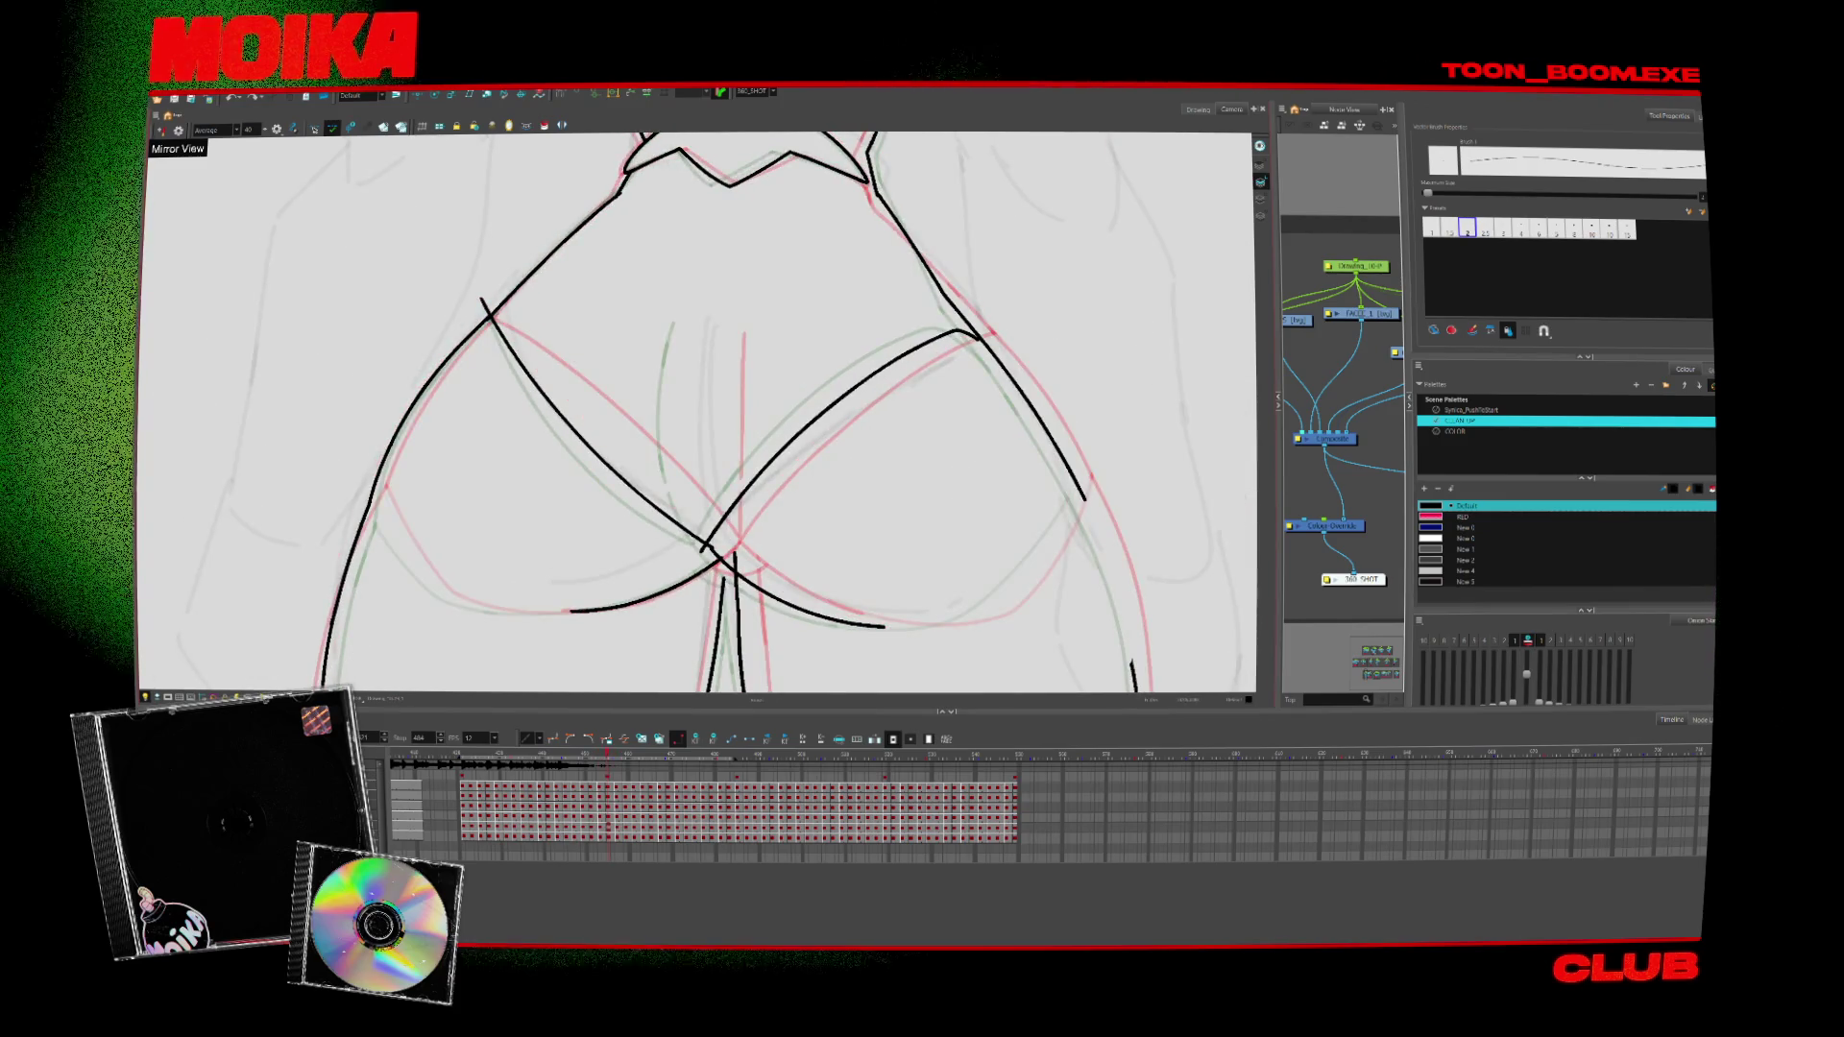
Ink a curved black contour across the hip, redrawing it slightly longer
{"action": "key", "text": "alt+t"}
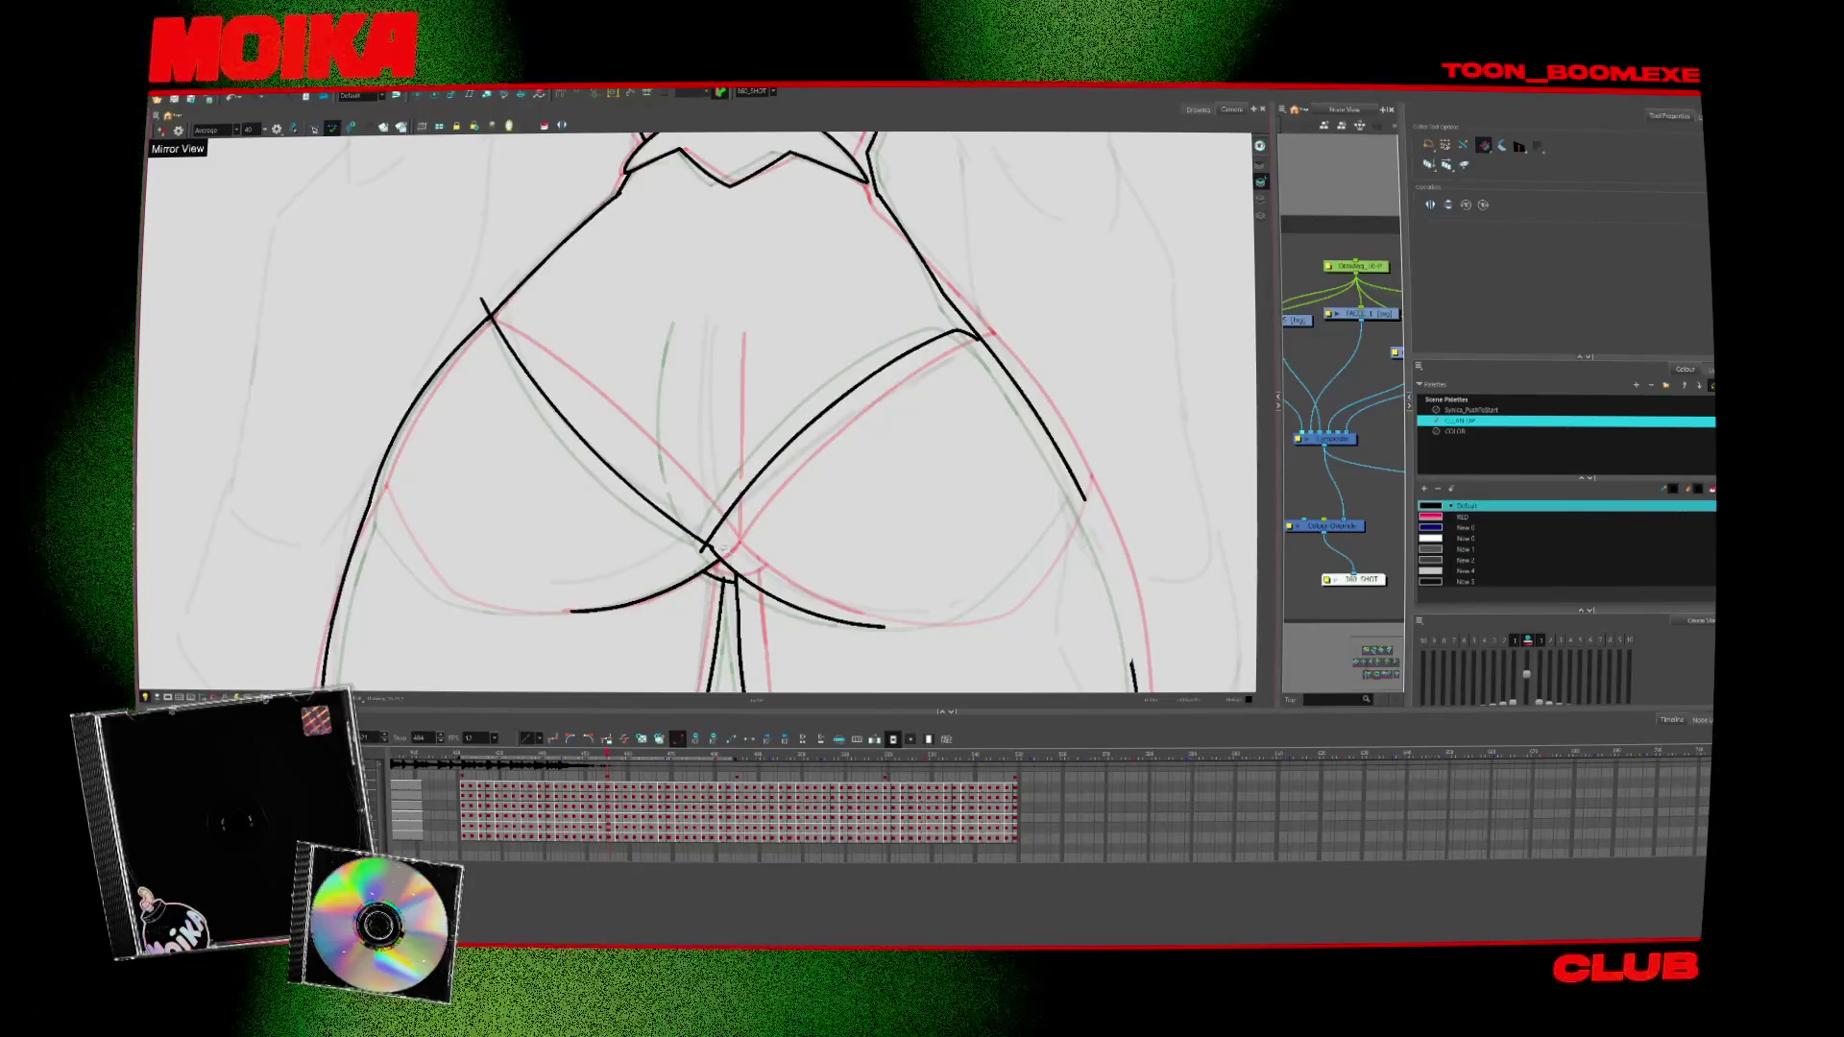
{"action": "left_click_drag", "start_coordinate": [699, 413], "coordinate": [653, 345]}
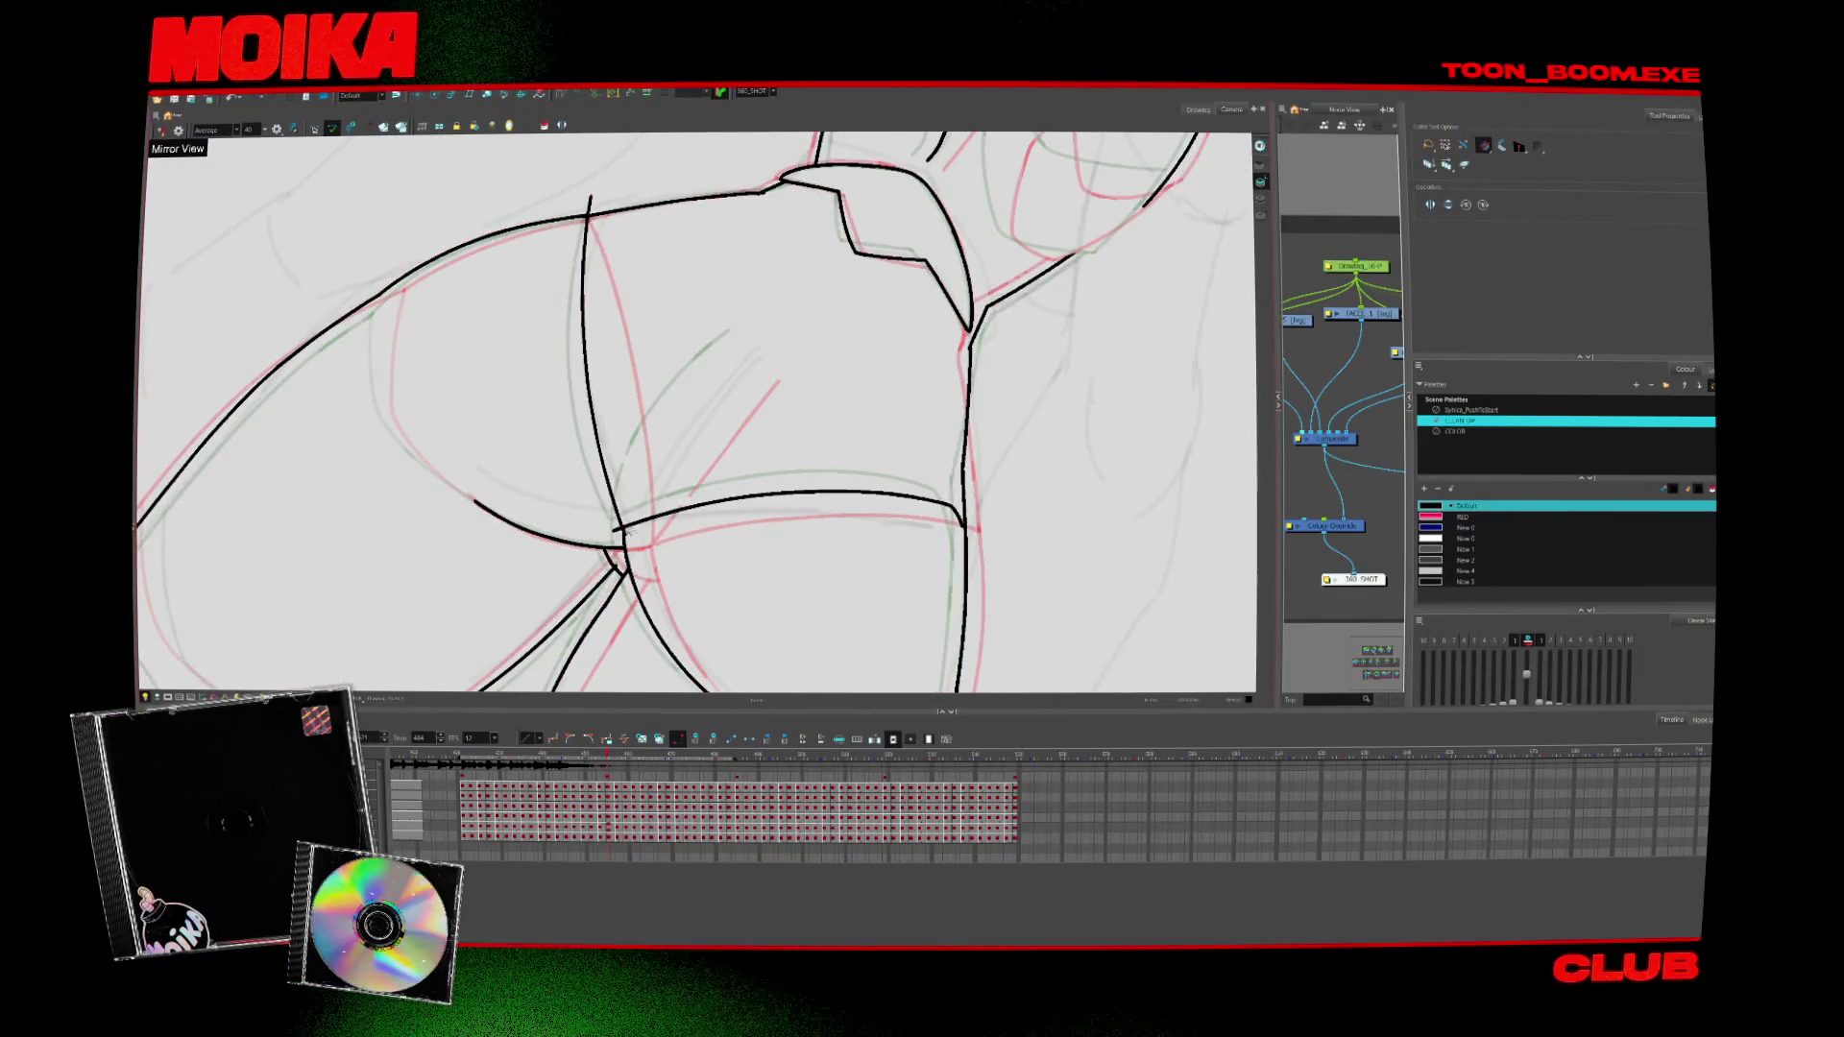
{"action": "key", "text": "alt+/"}
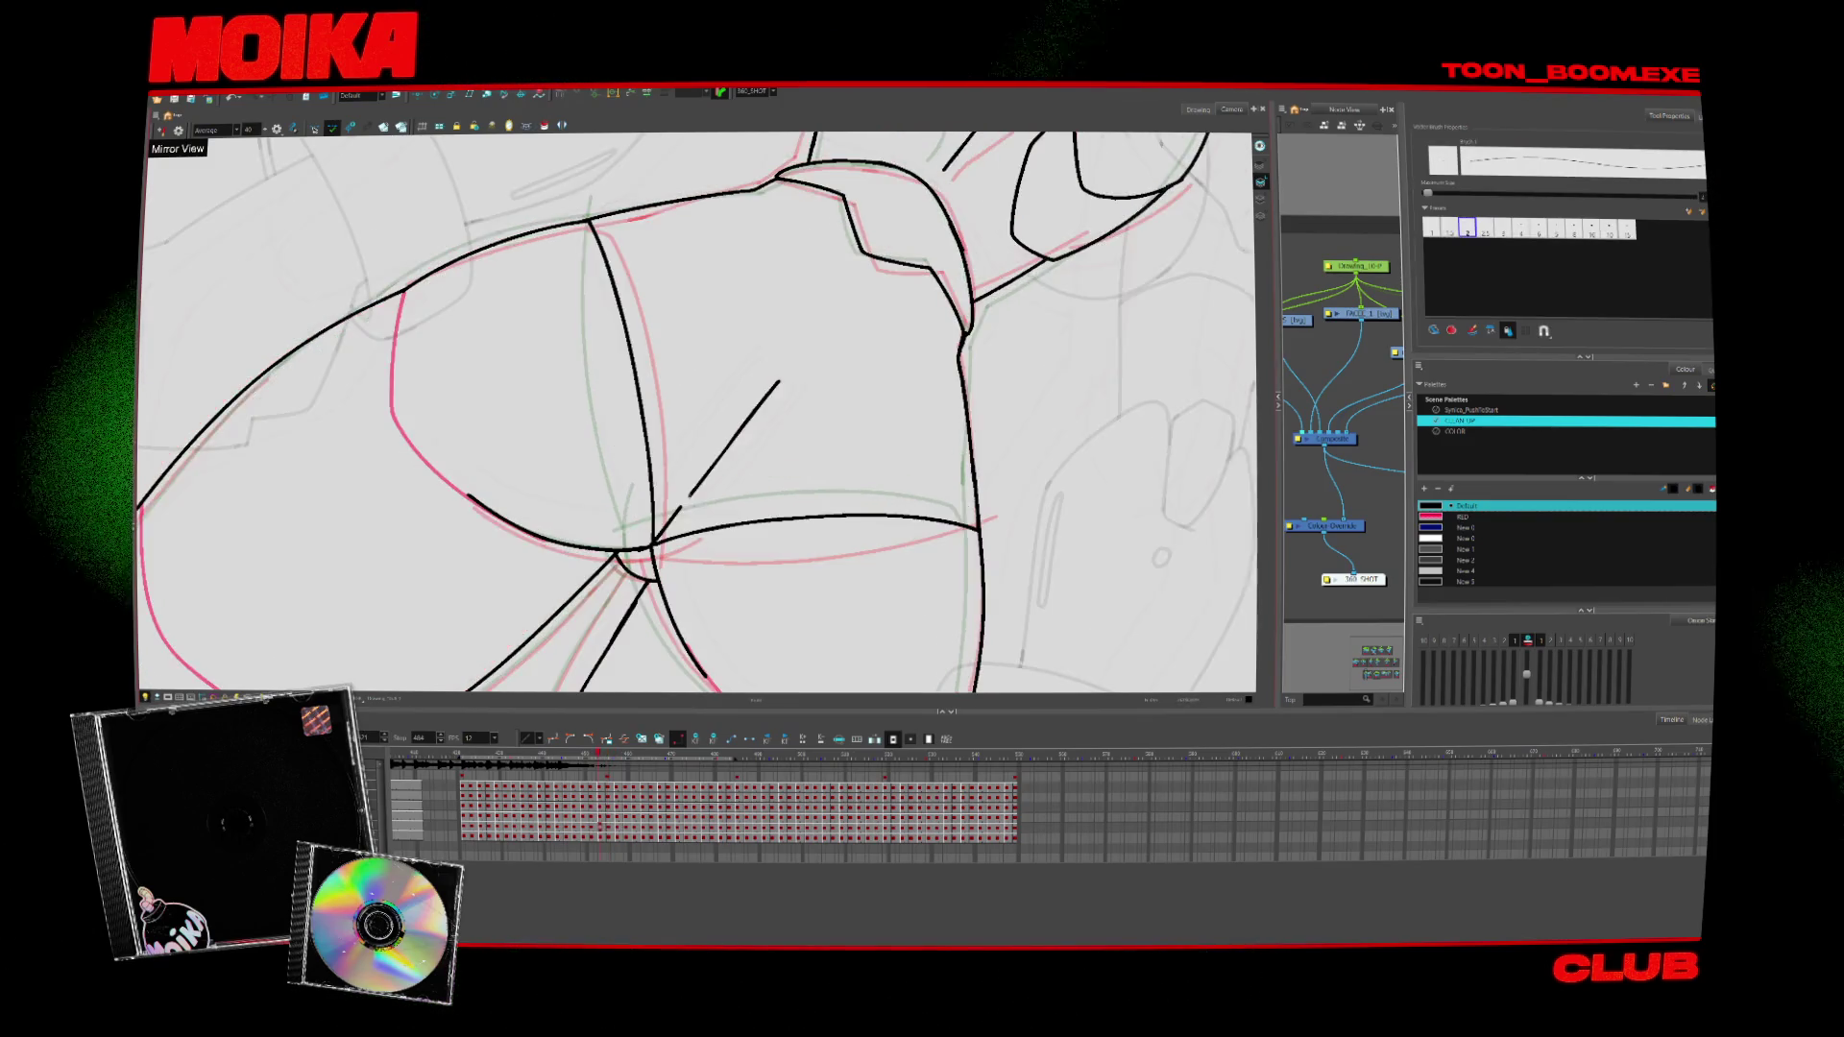
{"action": "left_click_drag", "start_coordinate": [643, 463], "coordinate": [741, 343]}
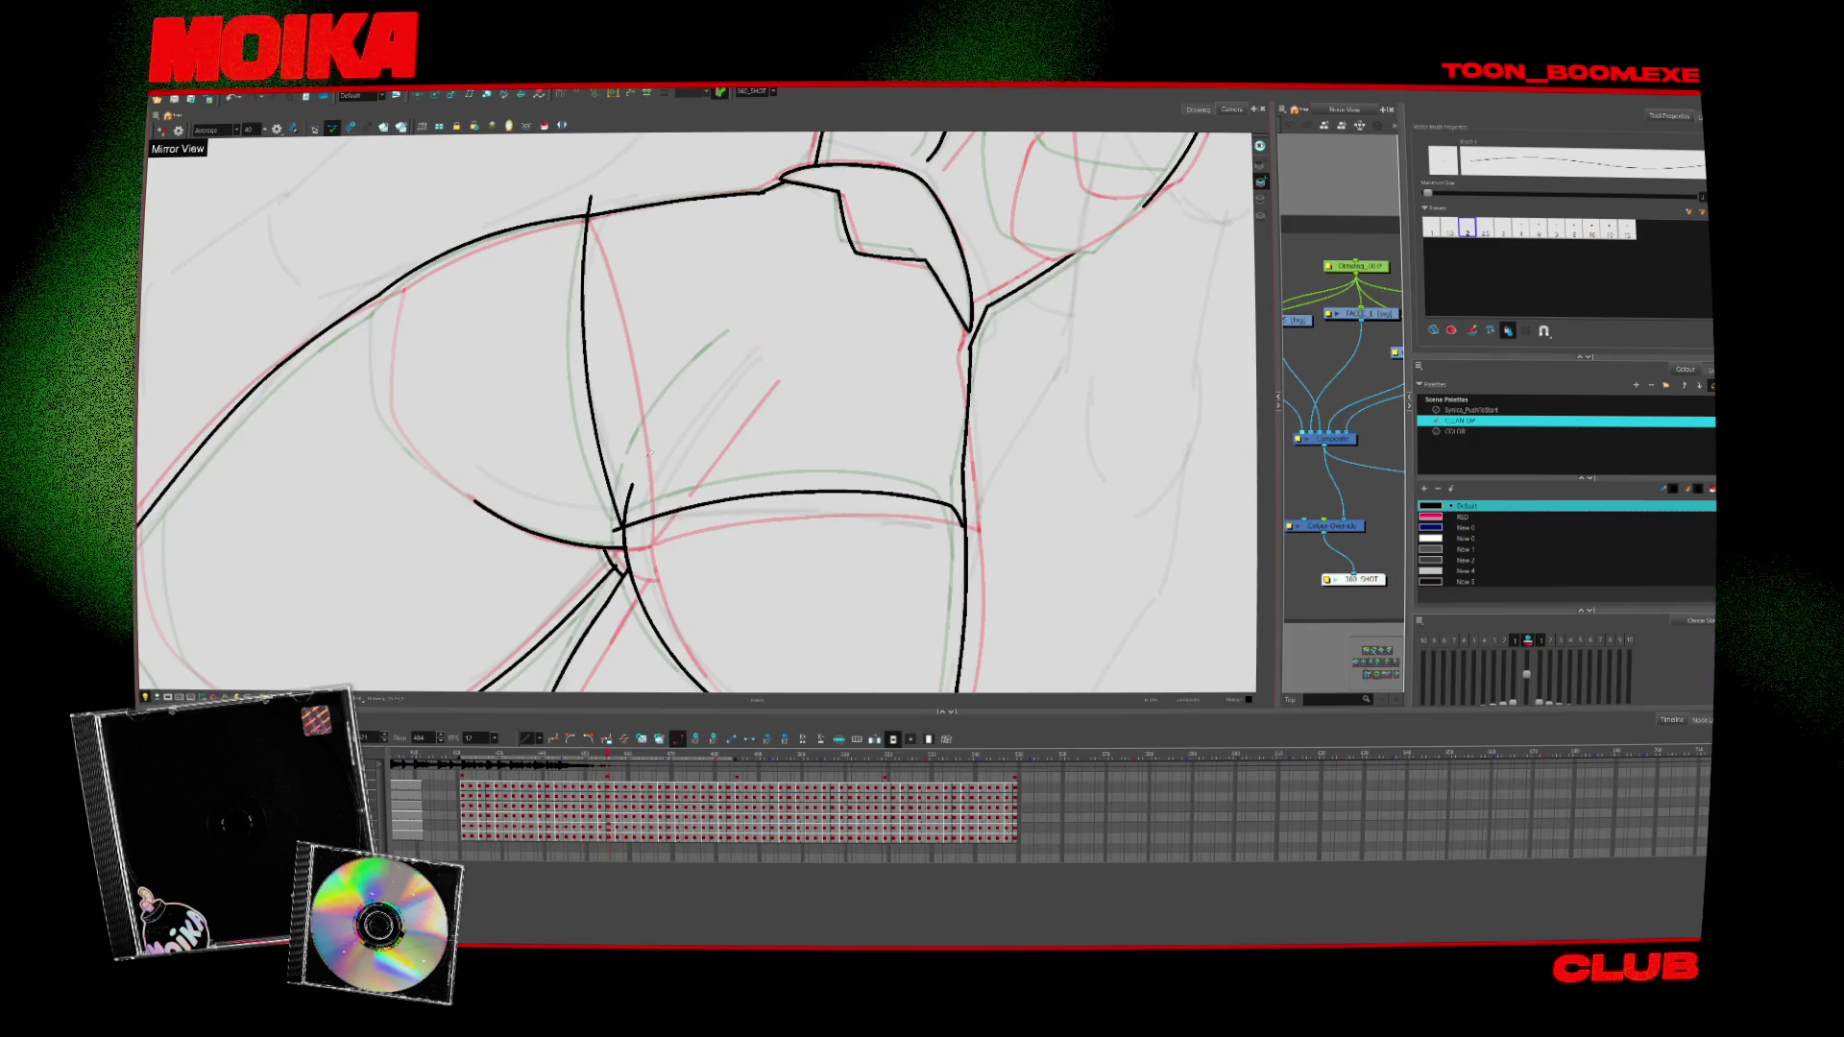
{"action": "left_click_drag", "start_coordinate": [641, 468], "coordinate": [749, 338]}
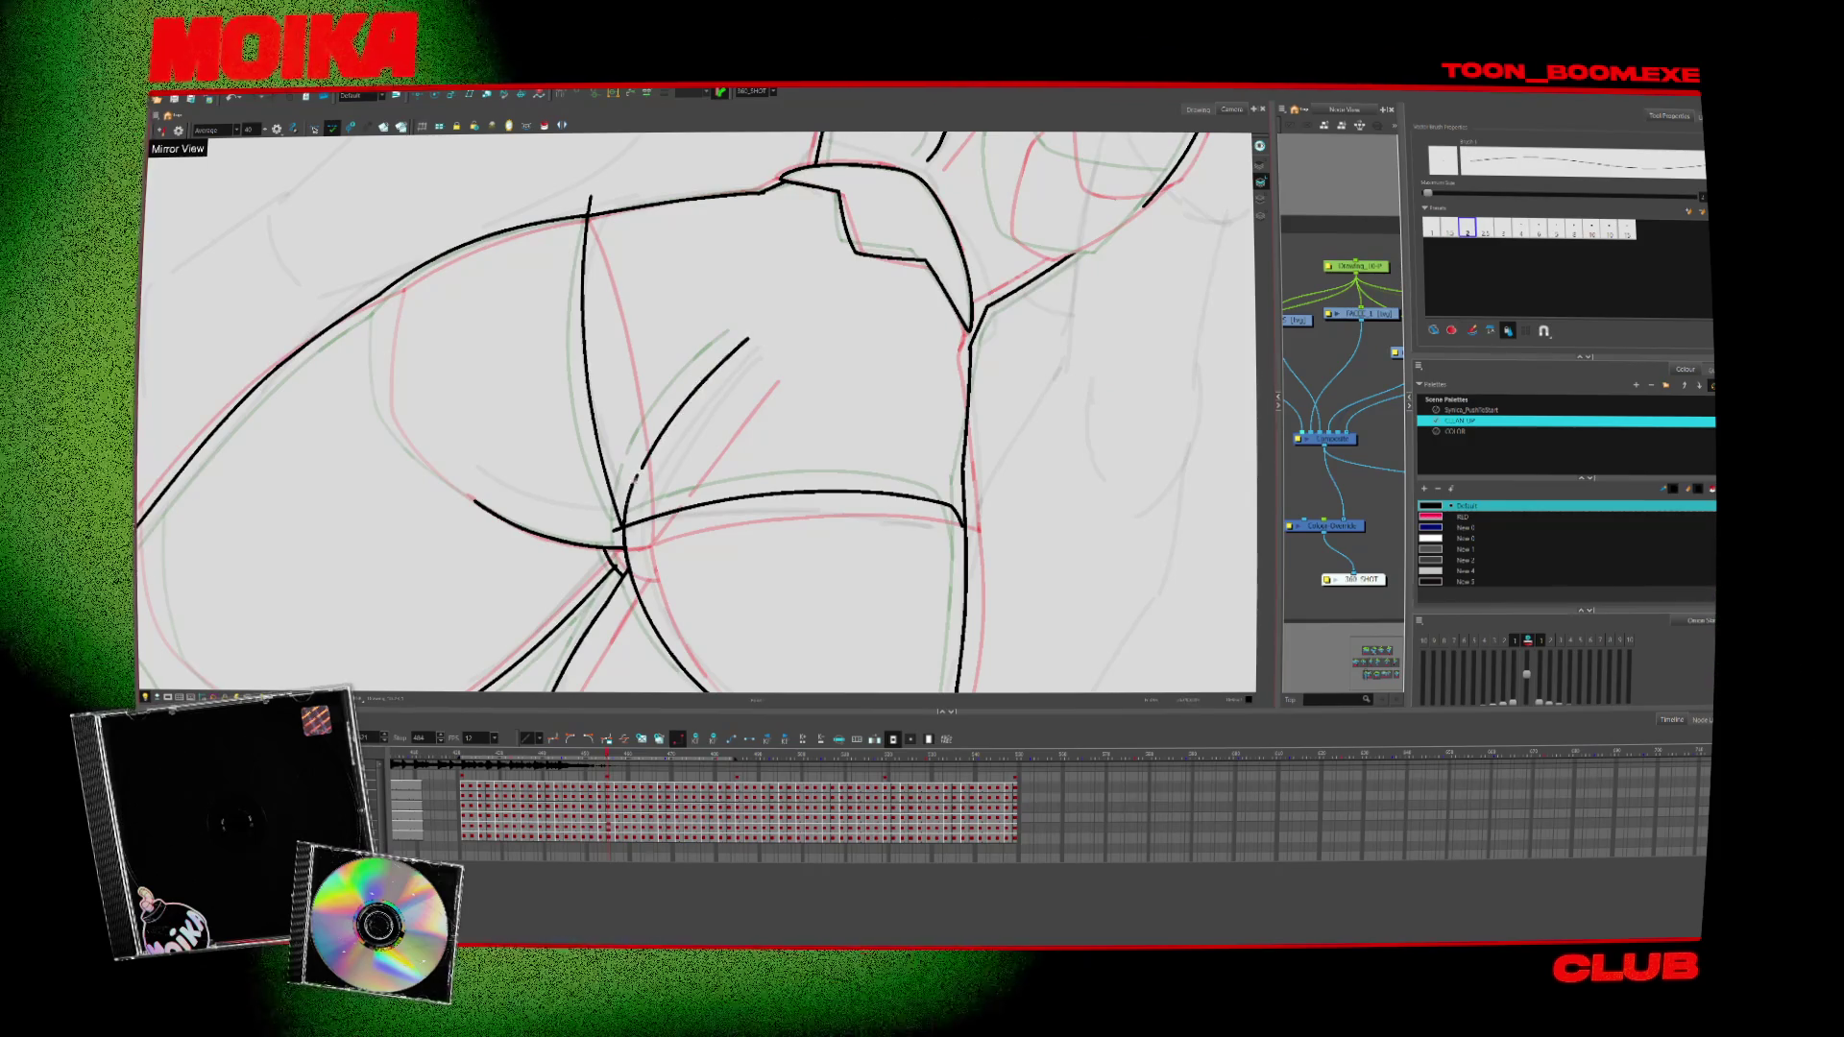
Rotate the canvas to a drawing angle and continue the seat contours, mirroring to check proportions
{"action": "key", "text": "alt+s"}
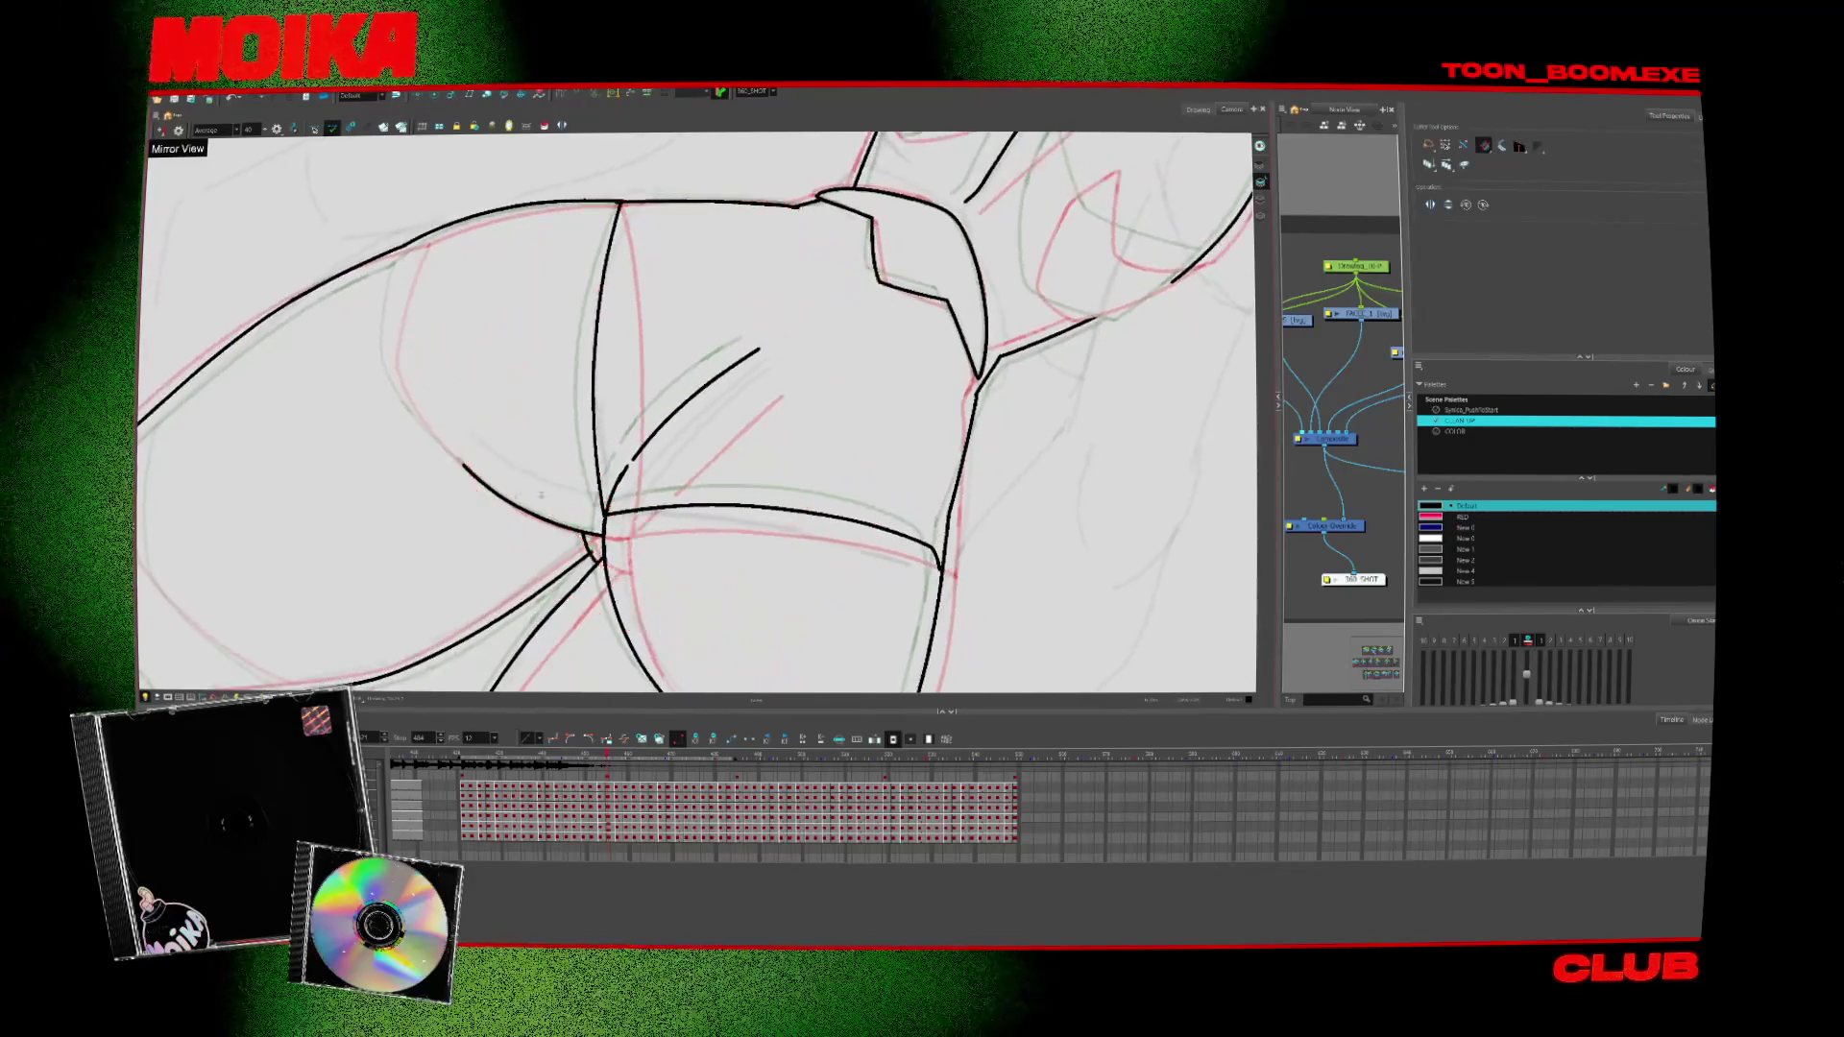
{"action": "key", "text": "alt+b"}
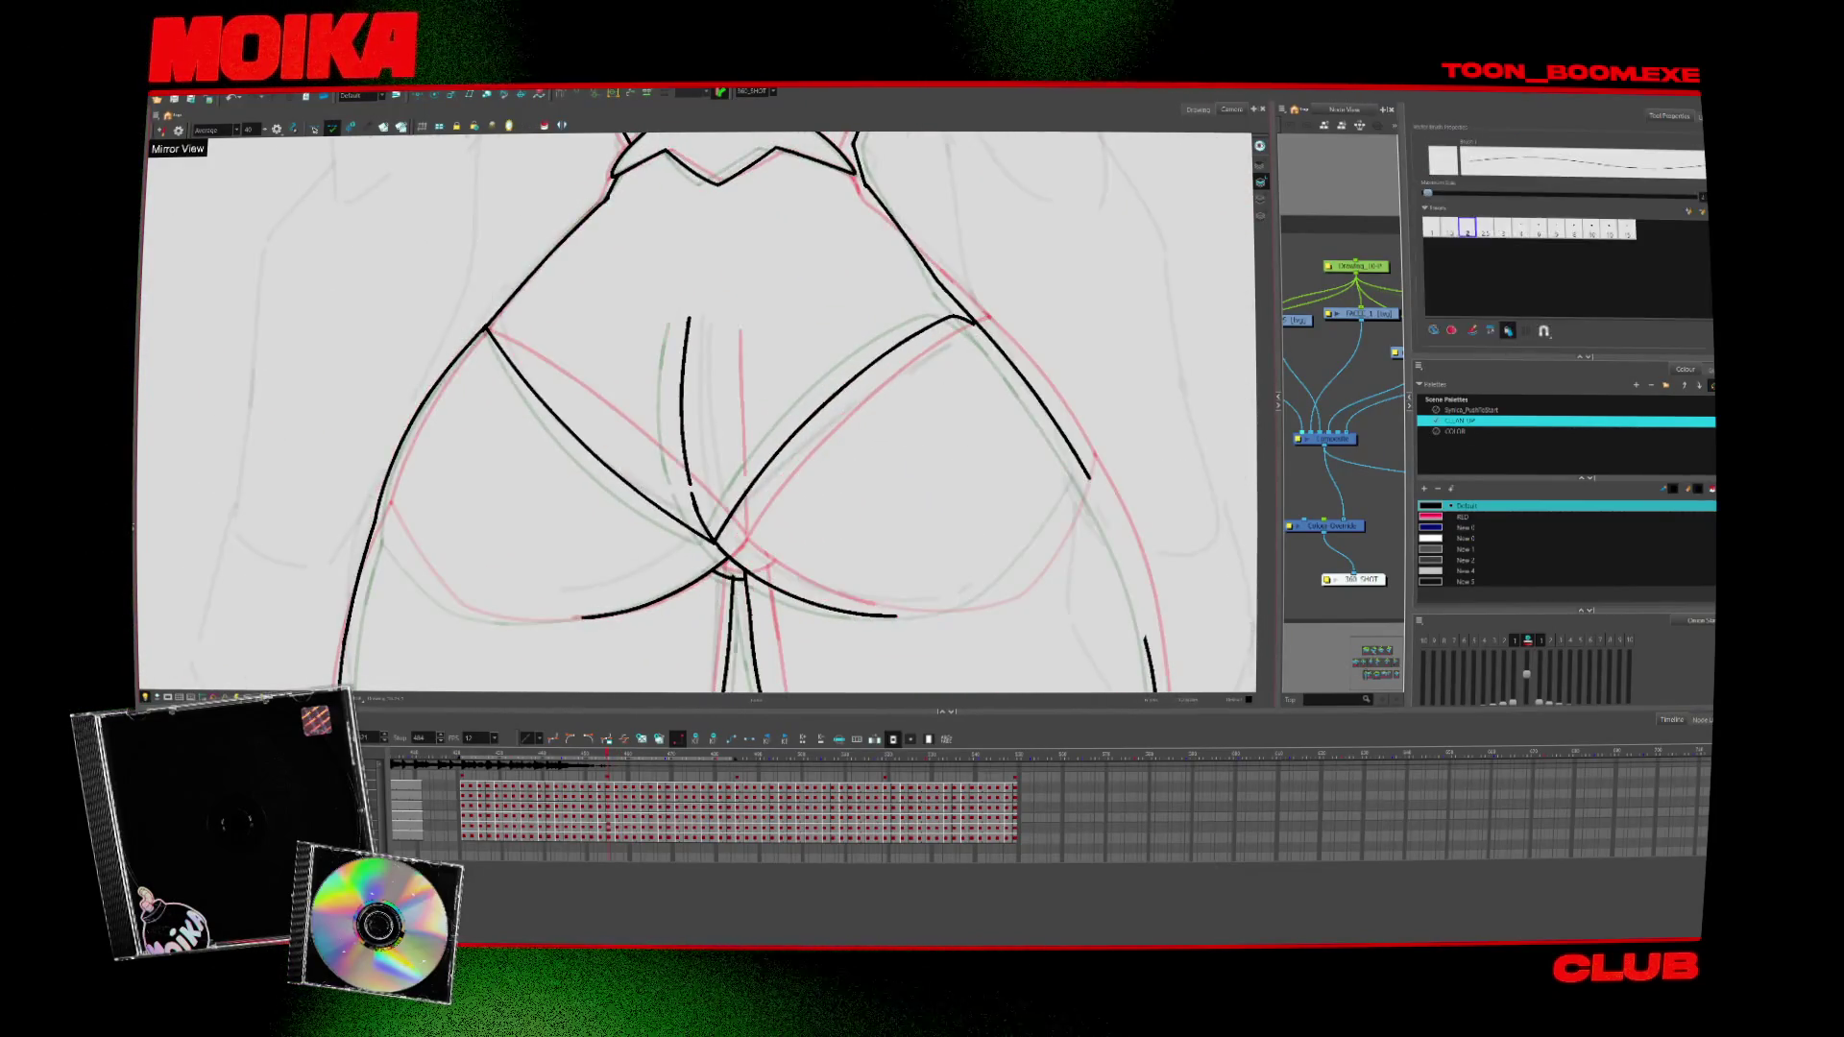
{"action": "key", "text": "alt+s"}
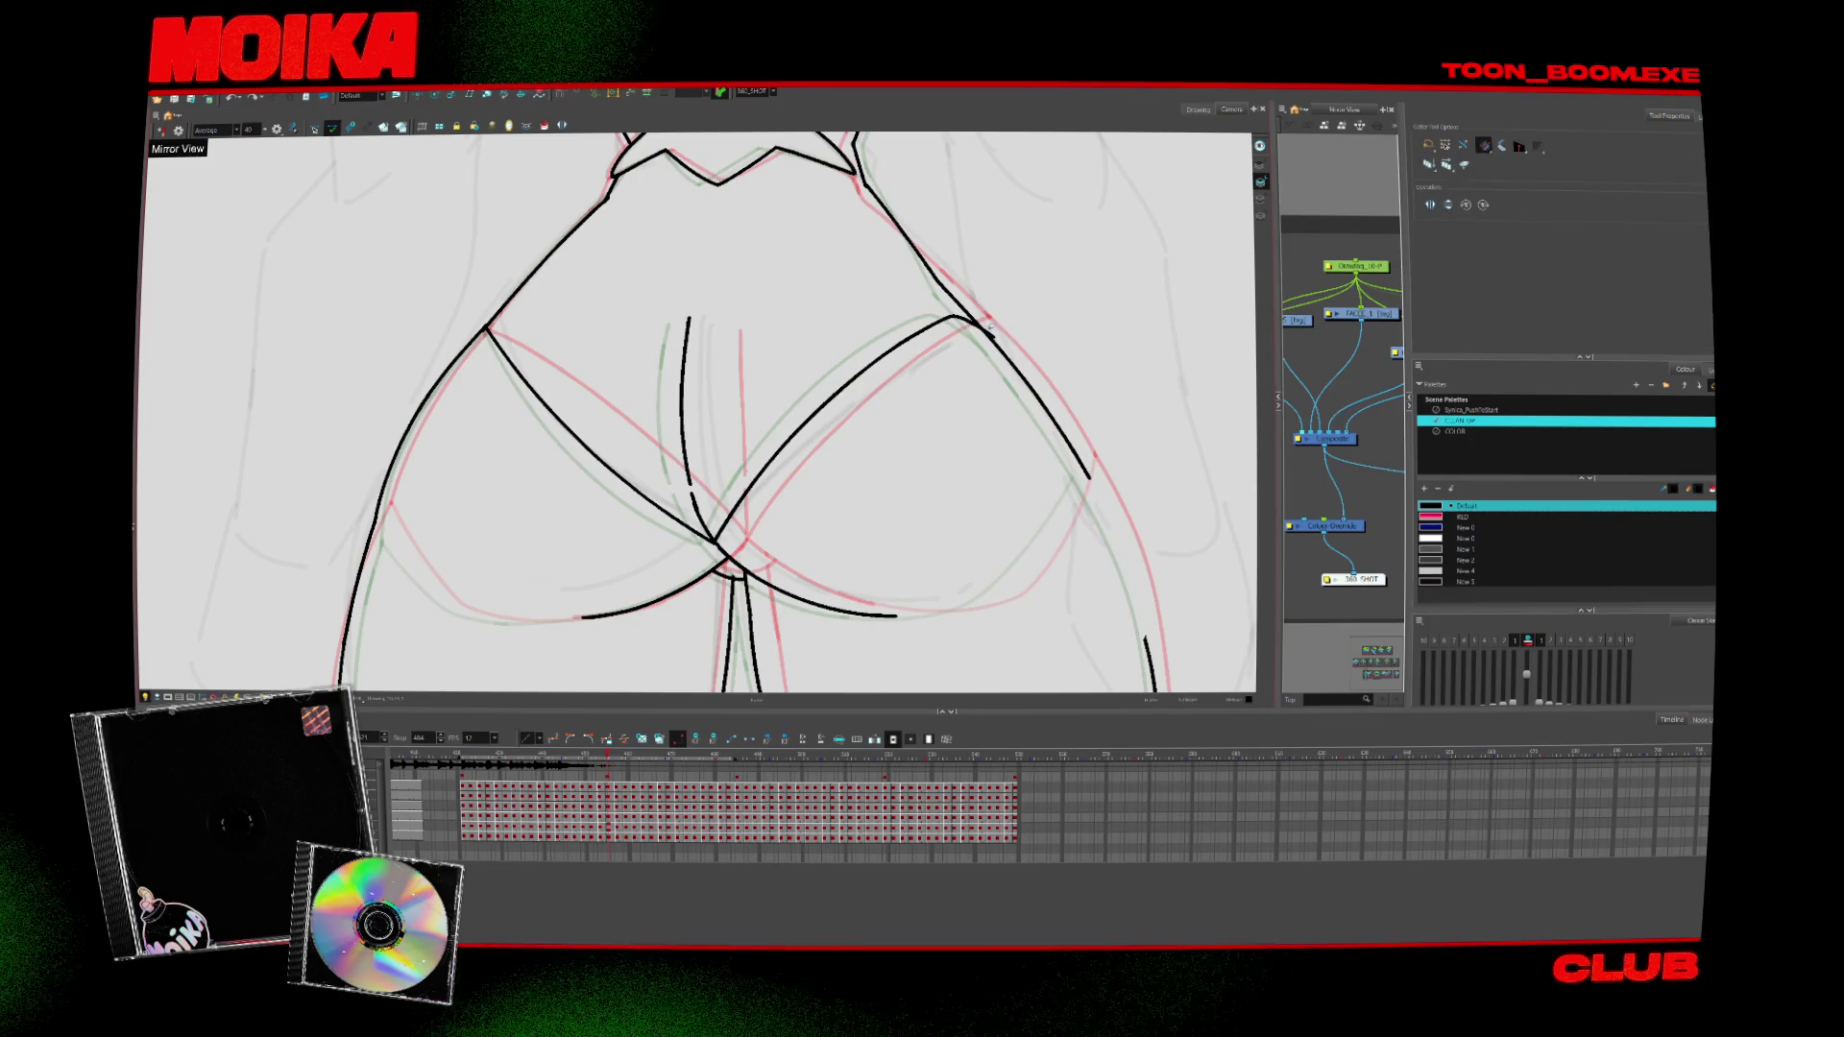
{"action": "left_click_drag", "start_coordinate": [1002, 338], "coordinate": [672, 549]}
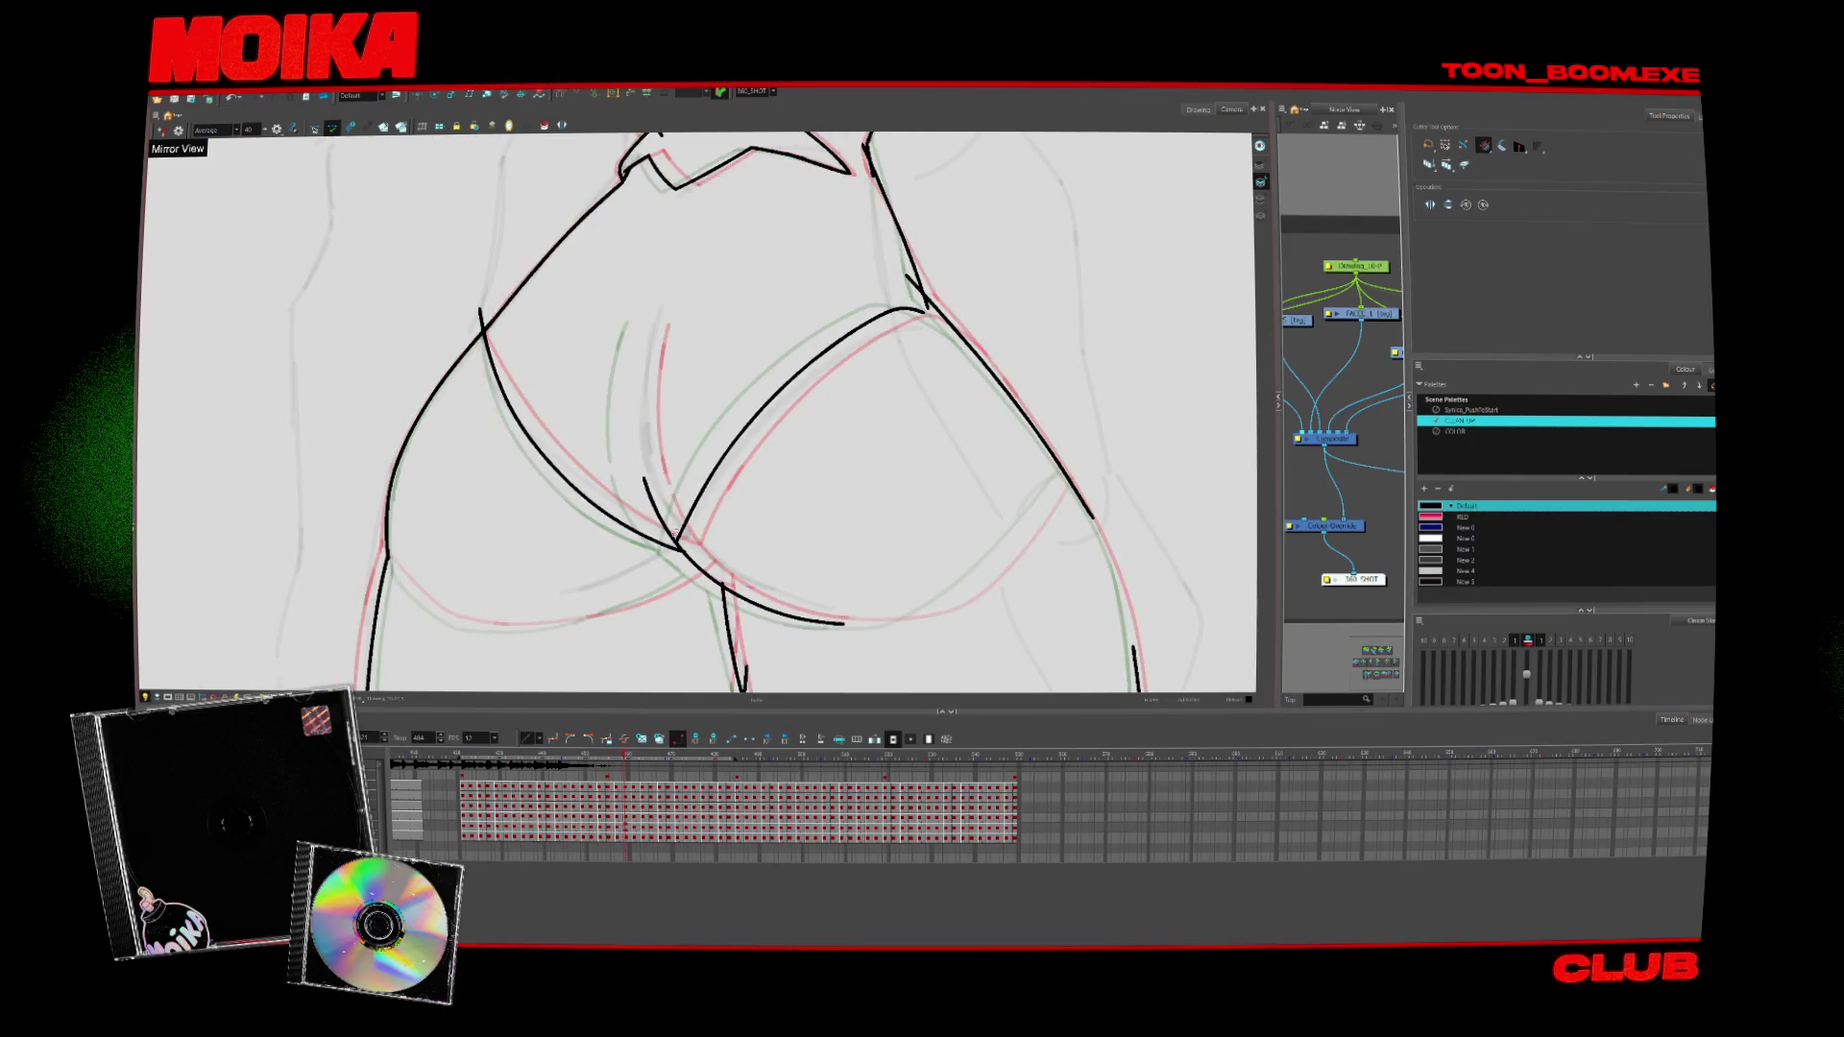
{"action": "key", "text": "alt+b"}
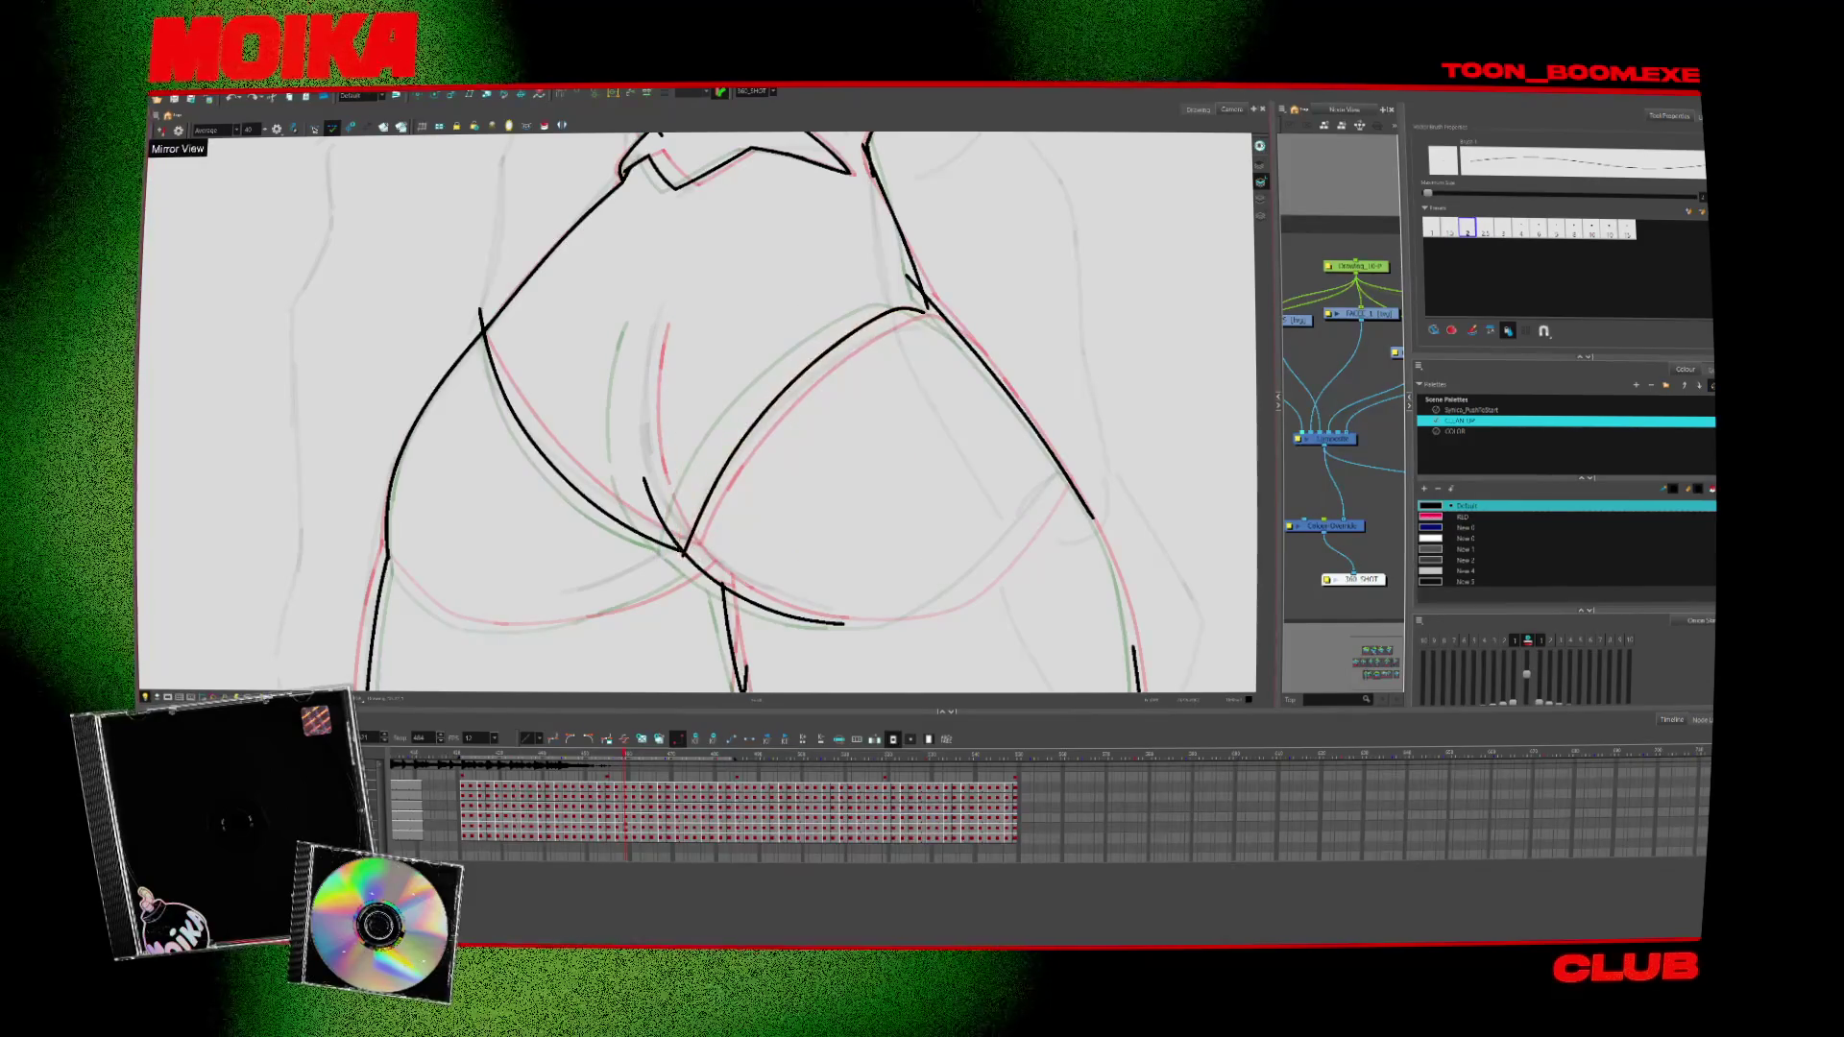
{"action": "key", "text": "alt+s"}
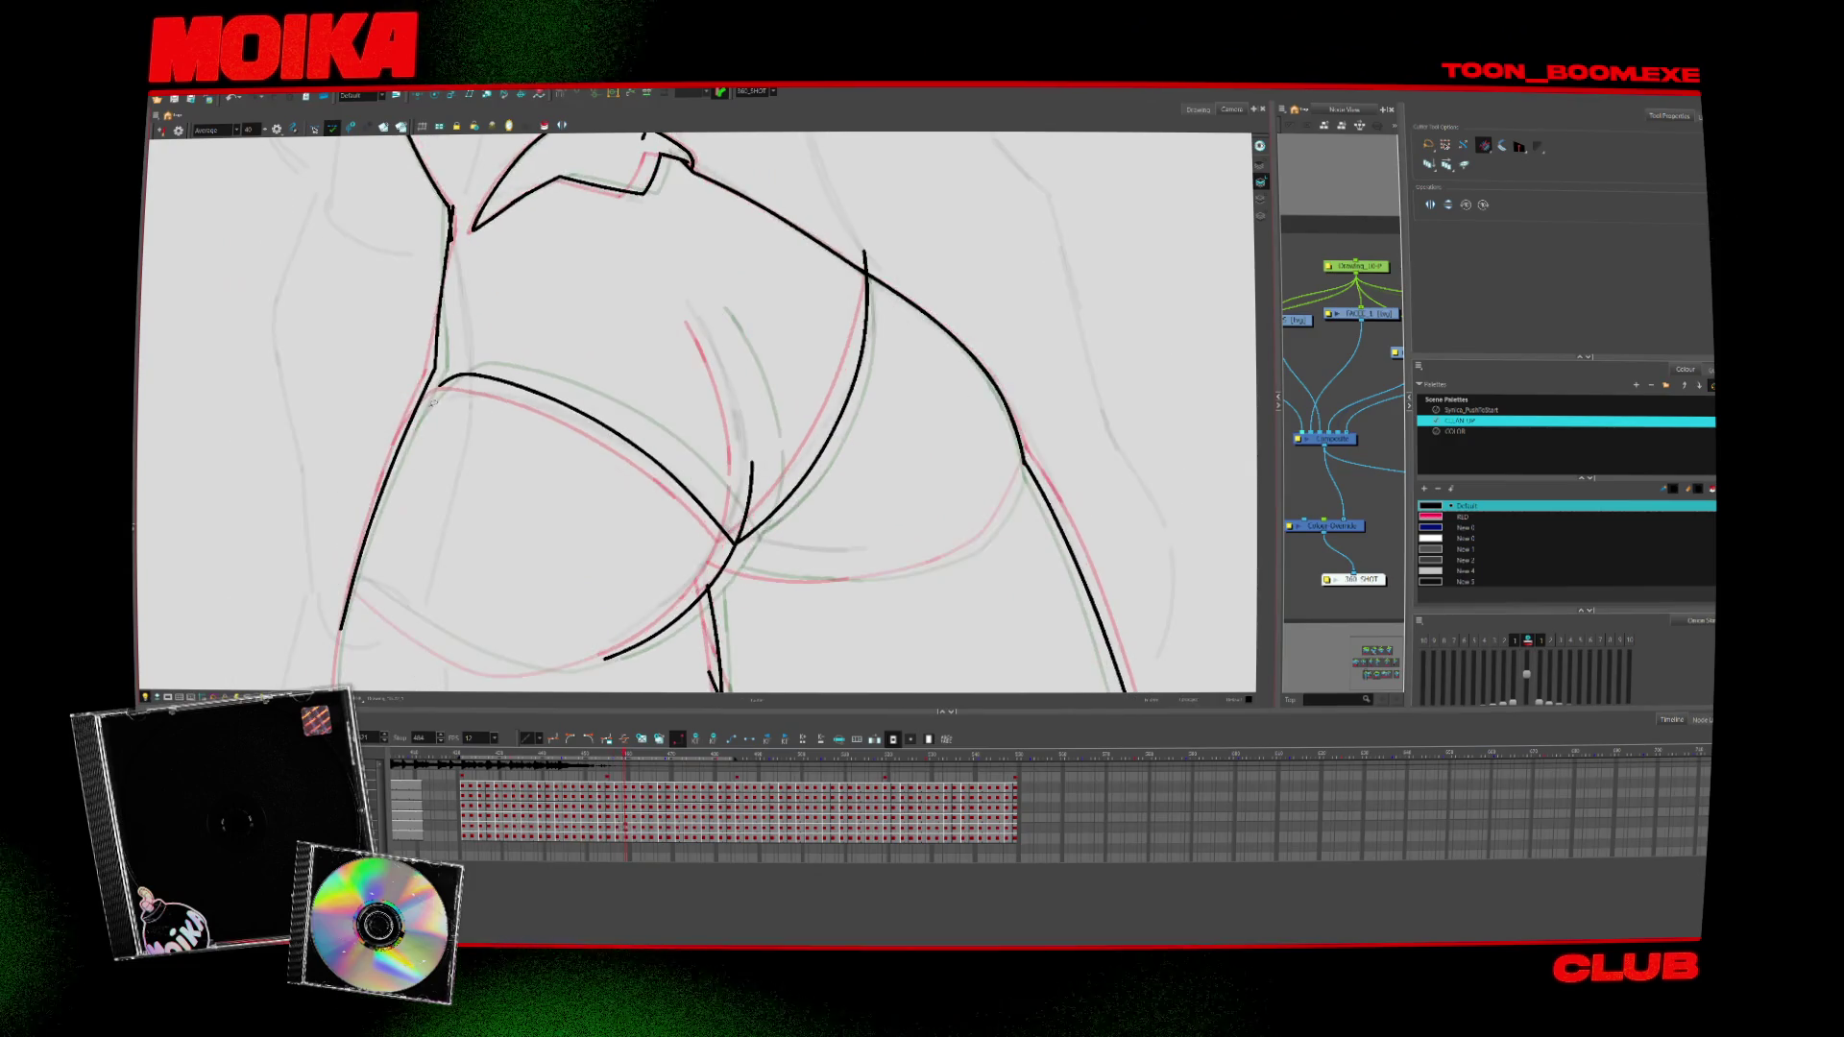
{"action": "key", "text": "alt+b"}
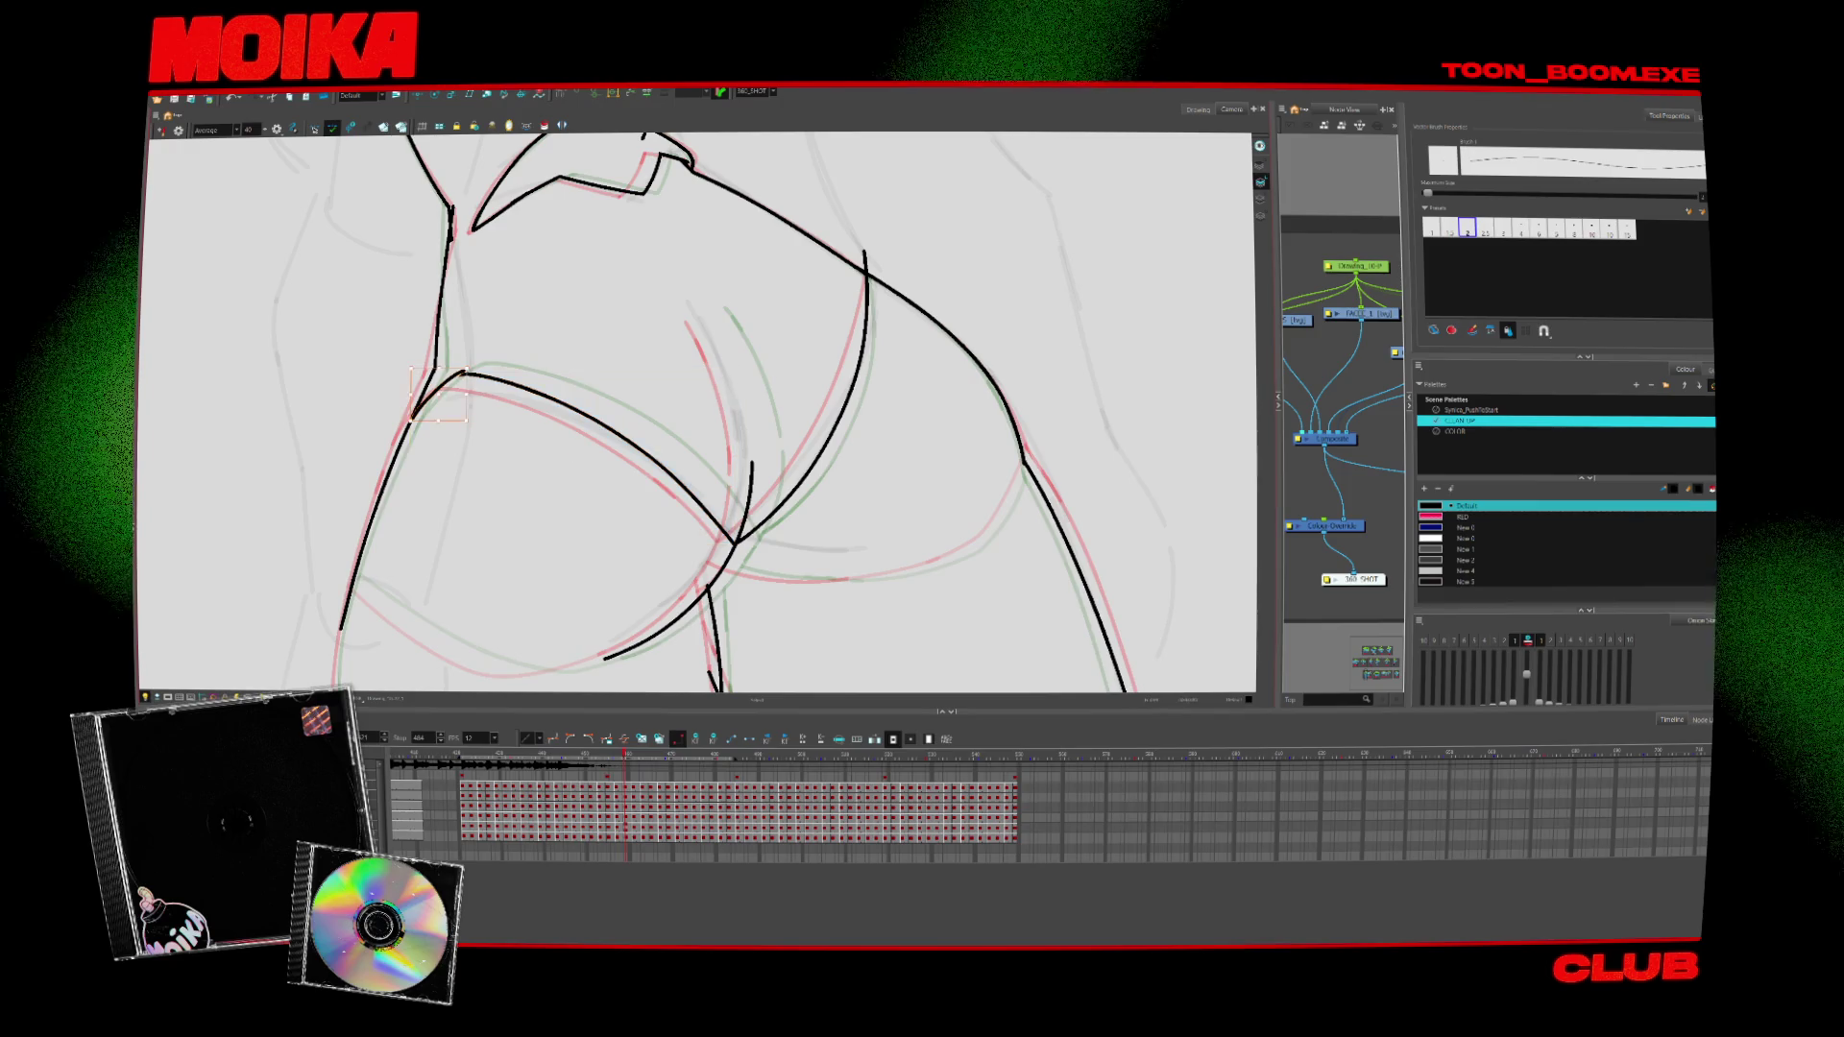
{"action": "key", "text": "x"}
{"action": "key", "text": "4"}
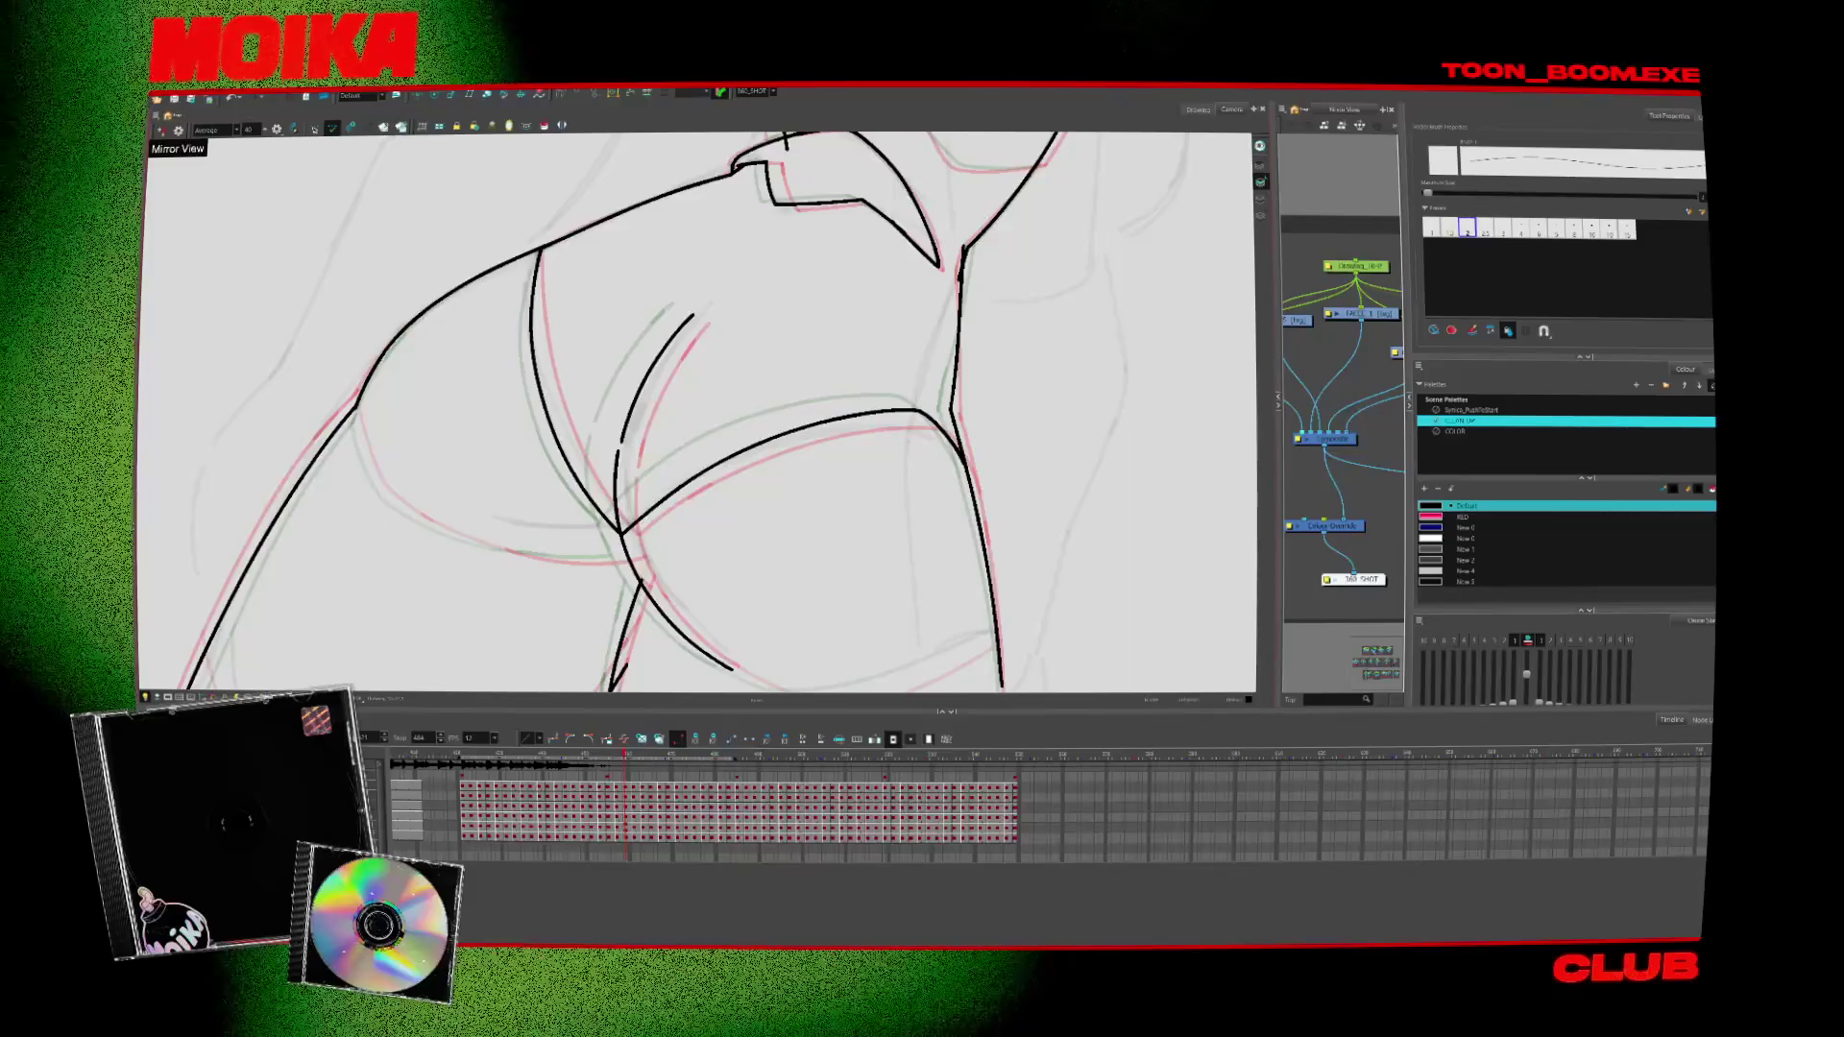
{"action": "key", "text": "comma"}
{"action": "key", "text": "comma"}
{"action": "key", "text": "comma"}
{"action": "key", "text": "period"}
{"action": "key", "text": "period"}
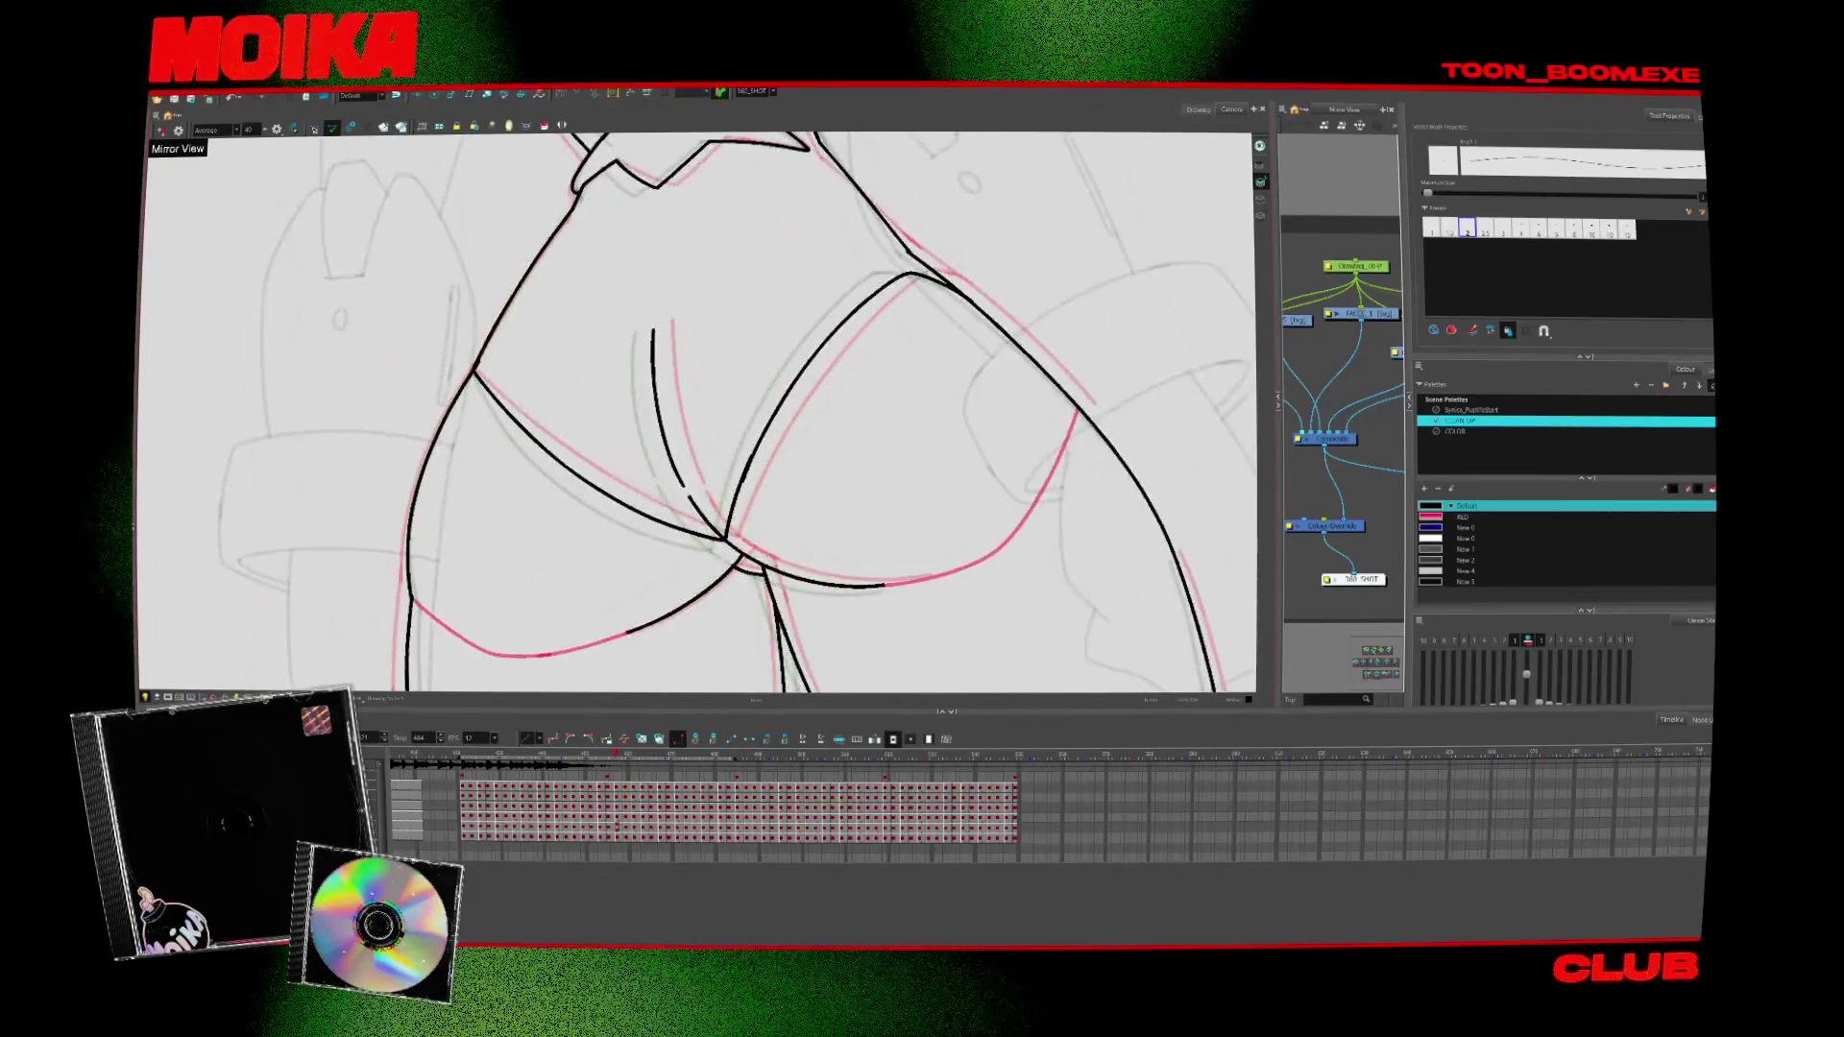
Compare with the previous drawing and zoom out over the inked hips and thighs
{"action": "key", "text": "alt+s"}
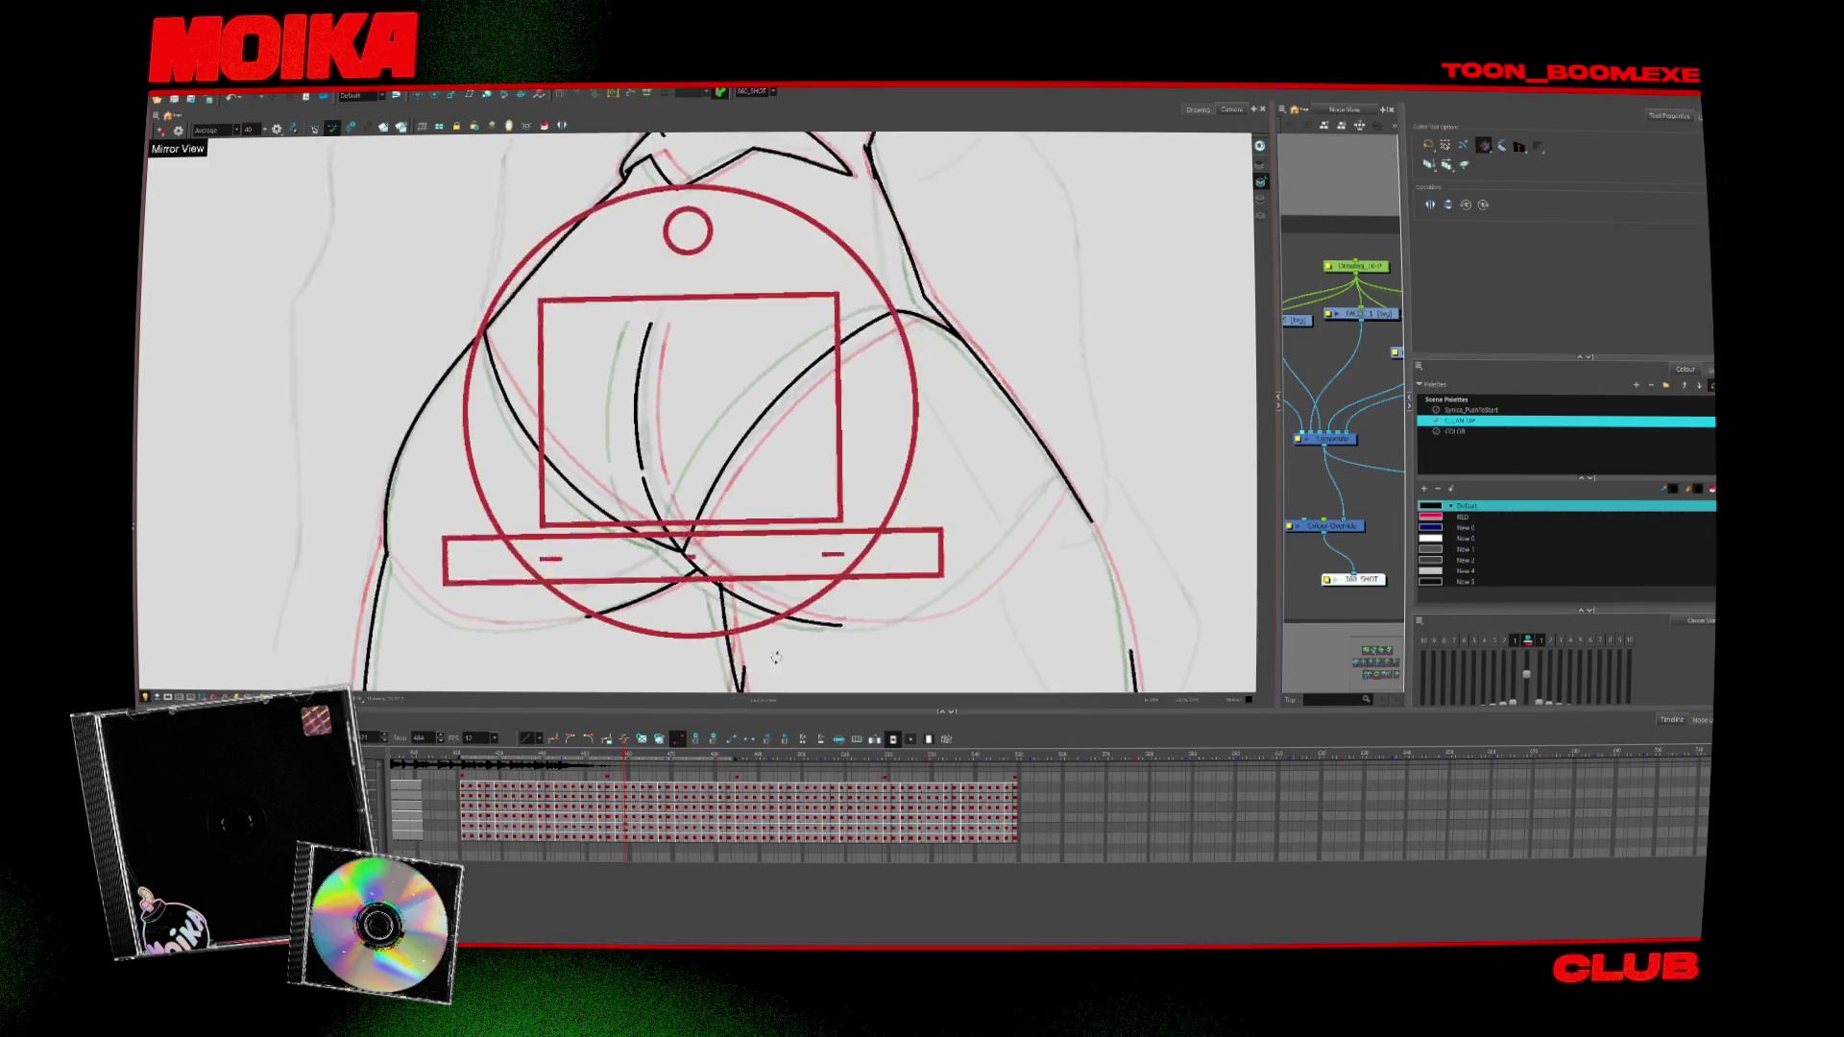
{"action": "scroll", "coordinate": [721, 491], "scroll_direction": "up", "scroll_amount": 3}
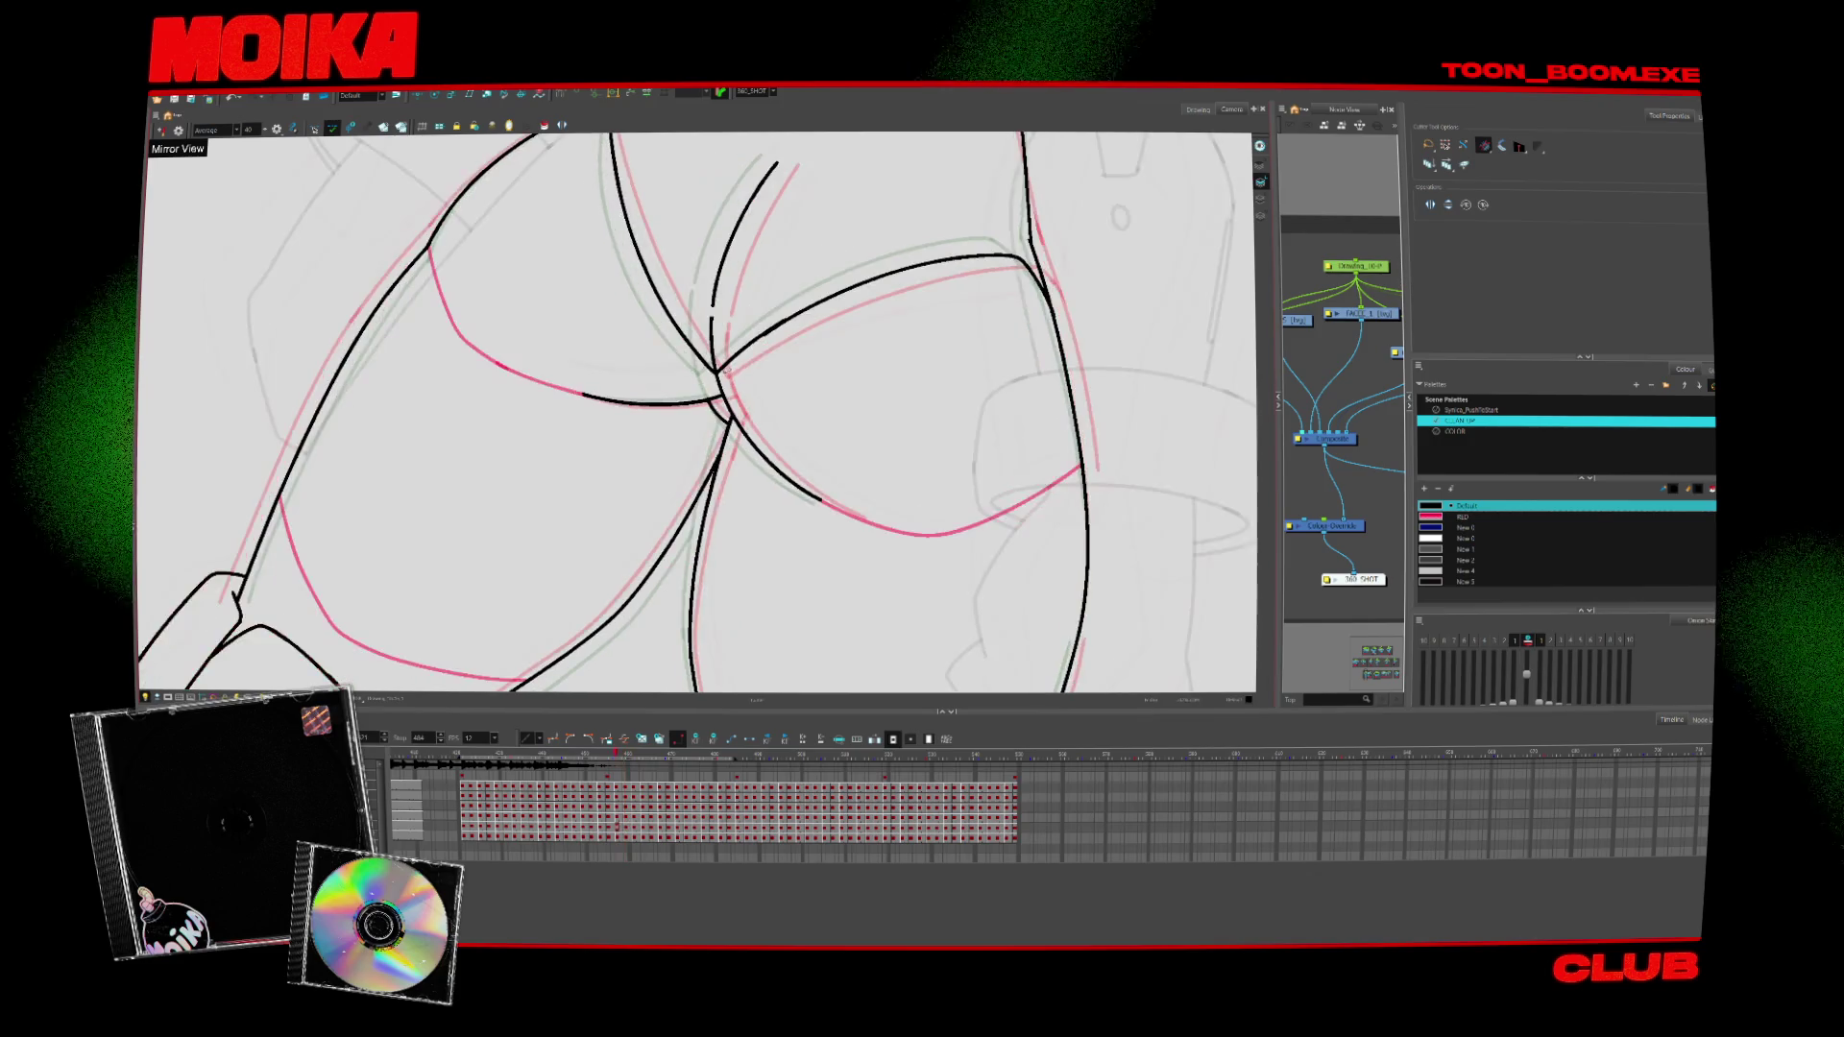
{"action": "key", "text": "alt+b"}
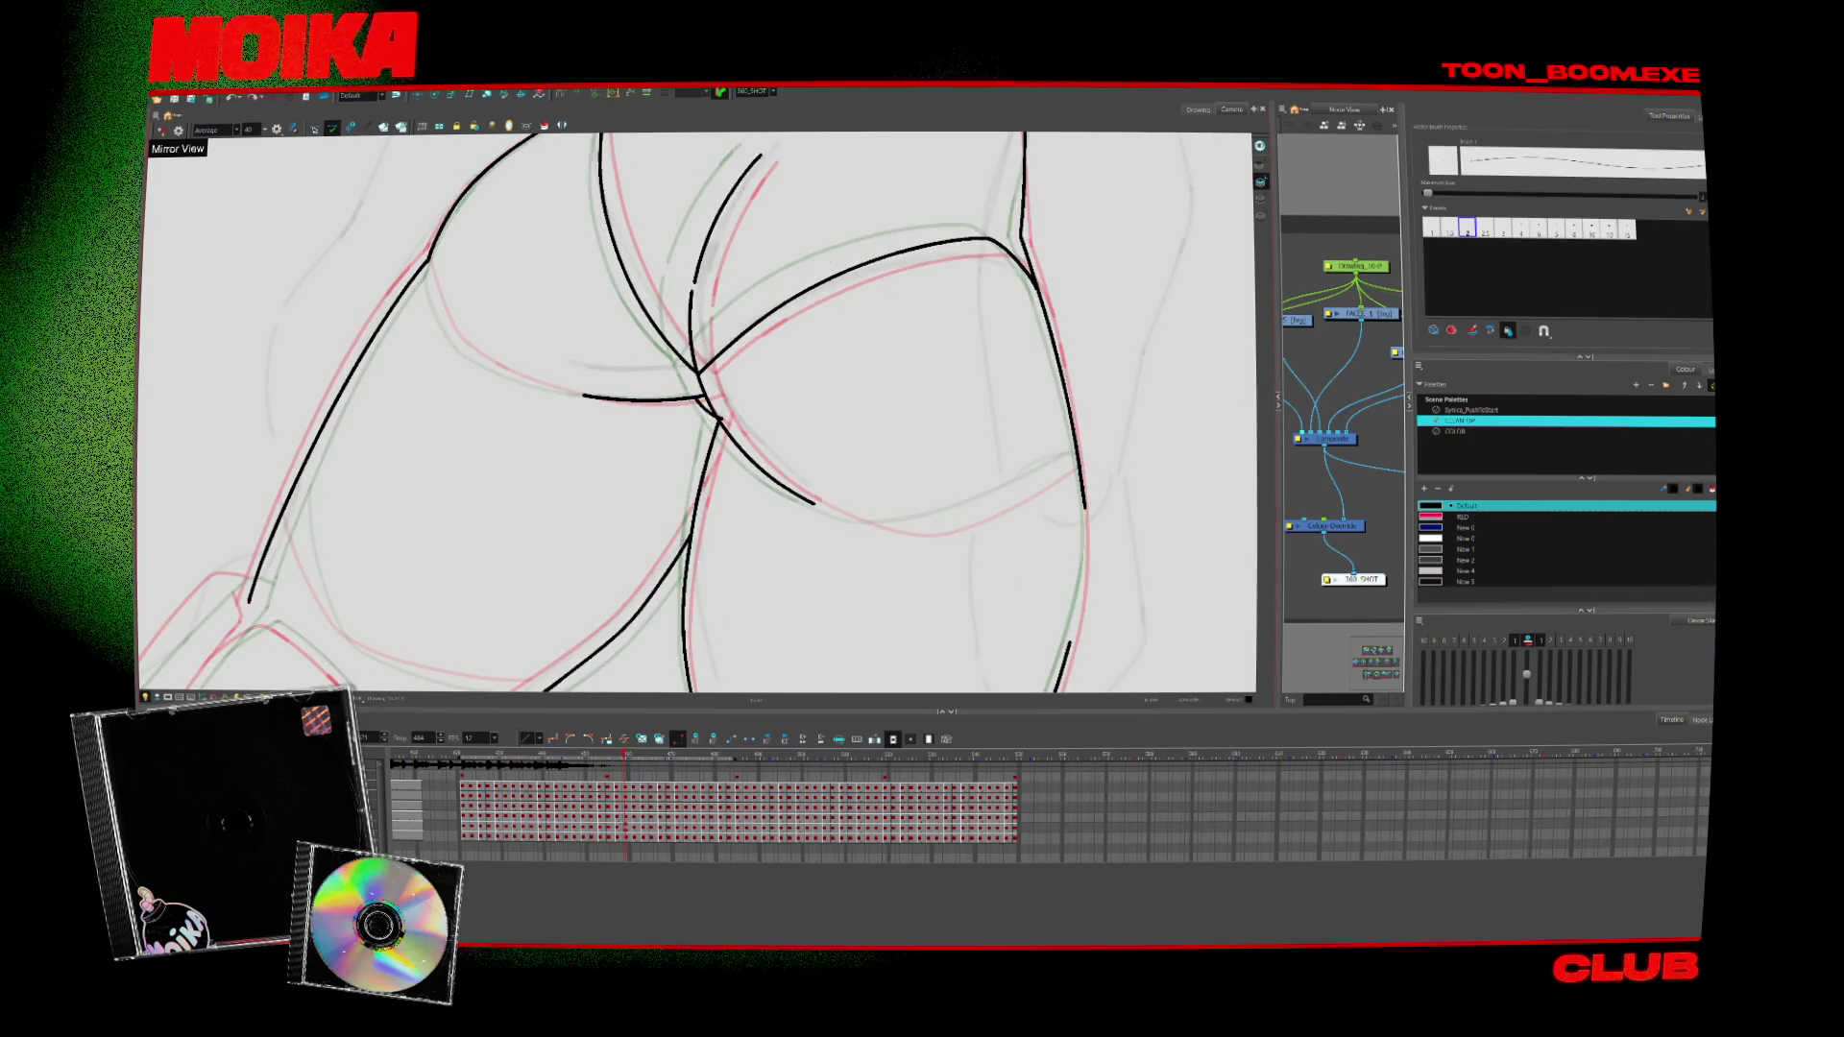
{"action": "key", "text": "alt+s"}
{"action": "key", "text": "comma"}
{"action": "scroll", "coordinate": [723, 390], "scroll_direction": "up", "scroll_amount": 5}
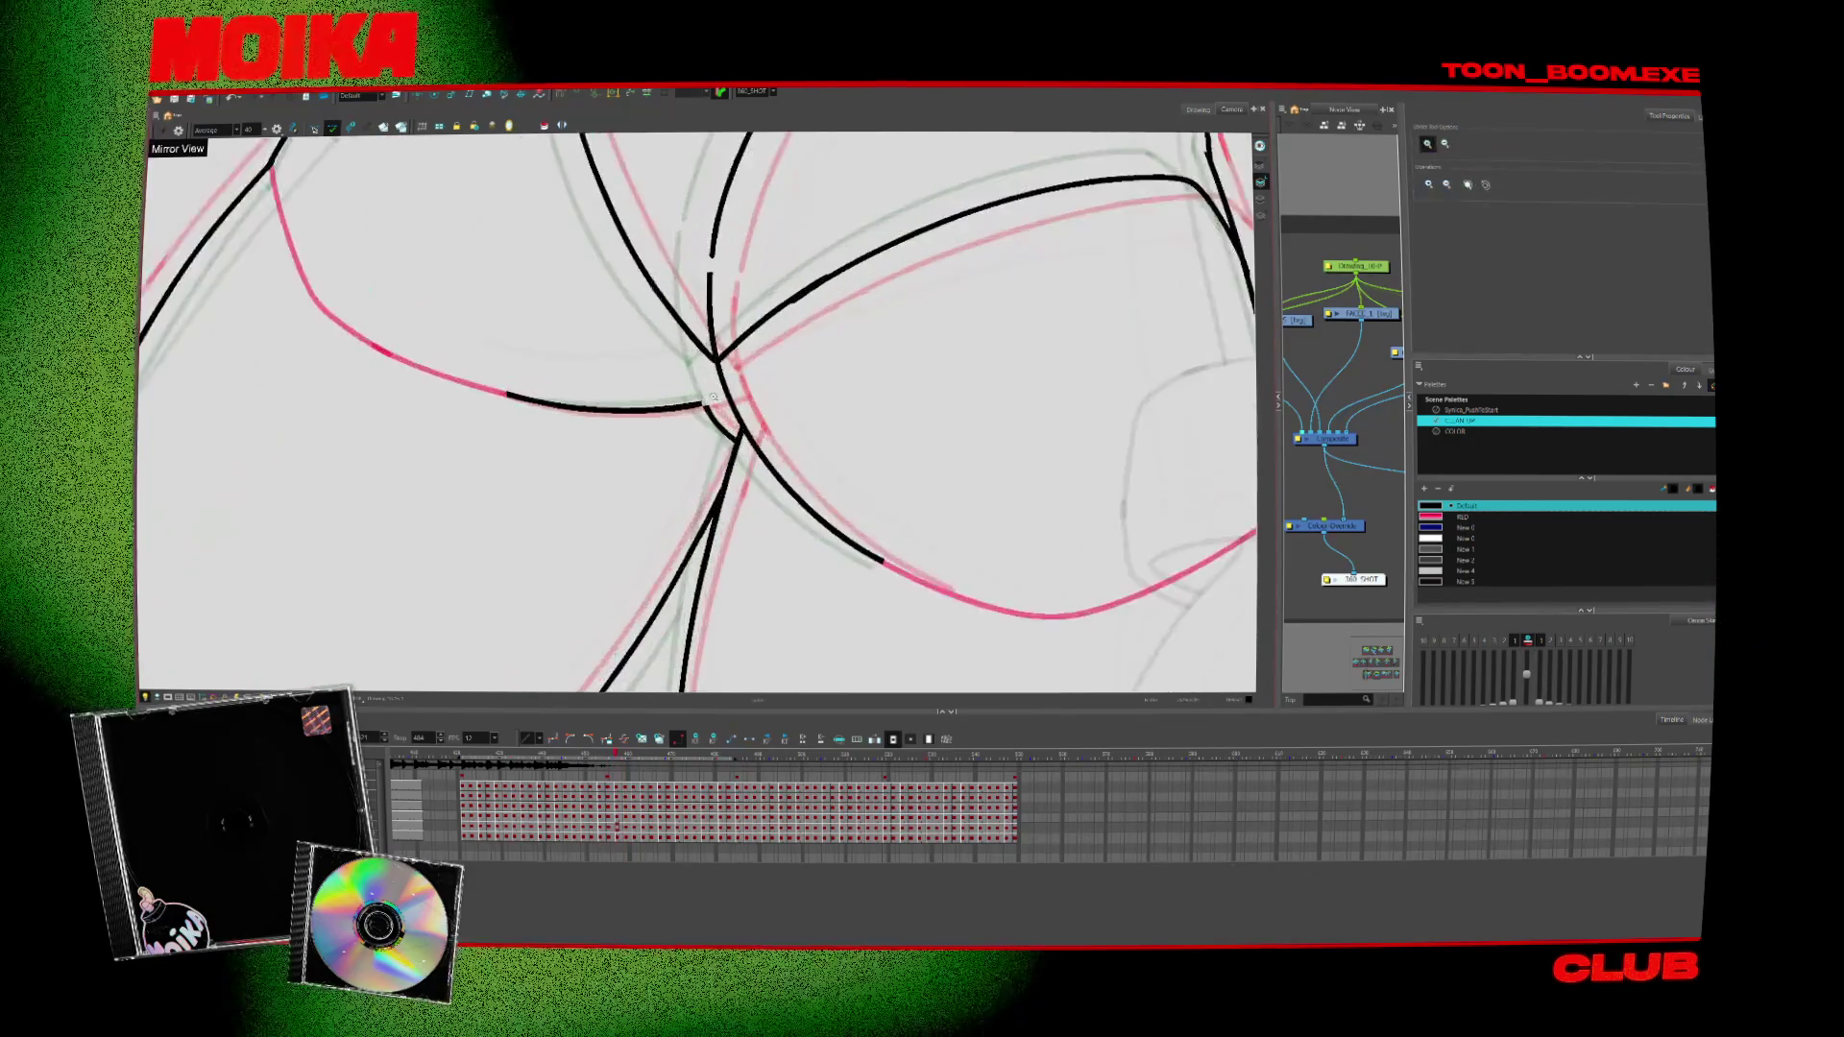
{"action": "key", "text": "alt+z"}
{"action": "scroll", "coordinate": [730, 413], "scroll_direction": "down", "scroll_amount": 8}
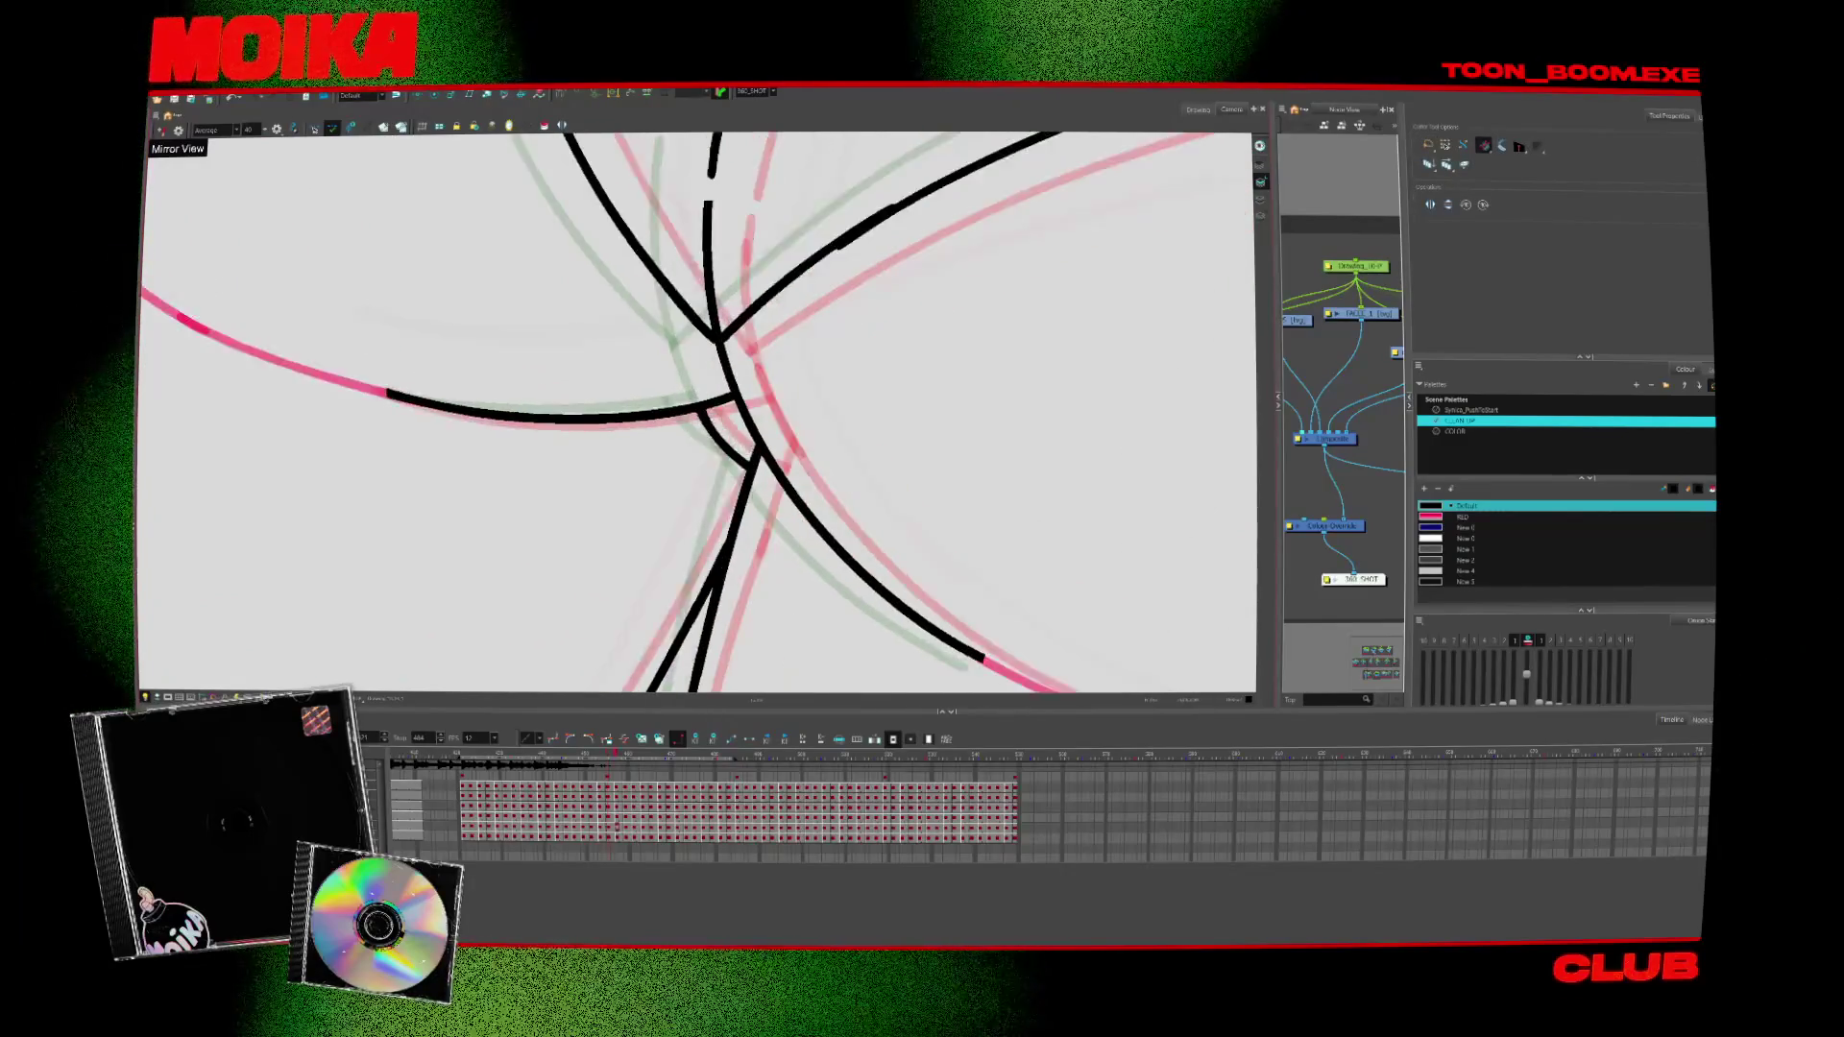
{"action": "scroll", "coordinate": [818, 497], "scroll_direction": "down", "scroll_amount": 3}
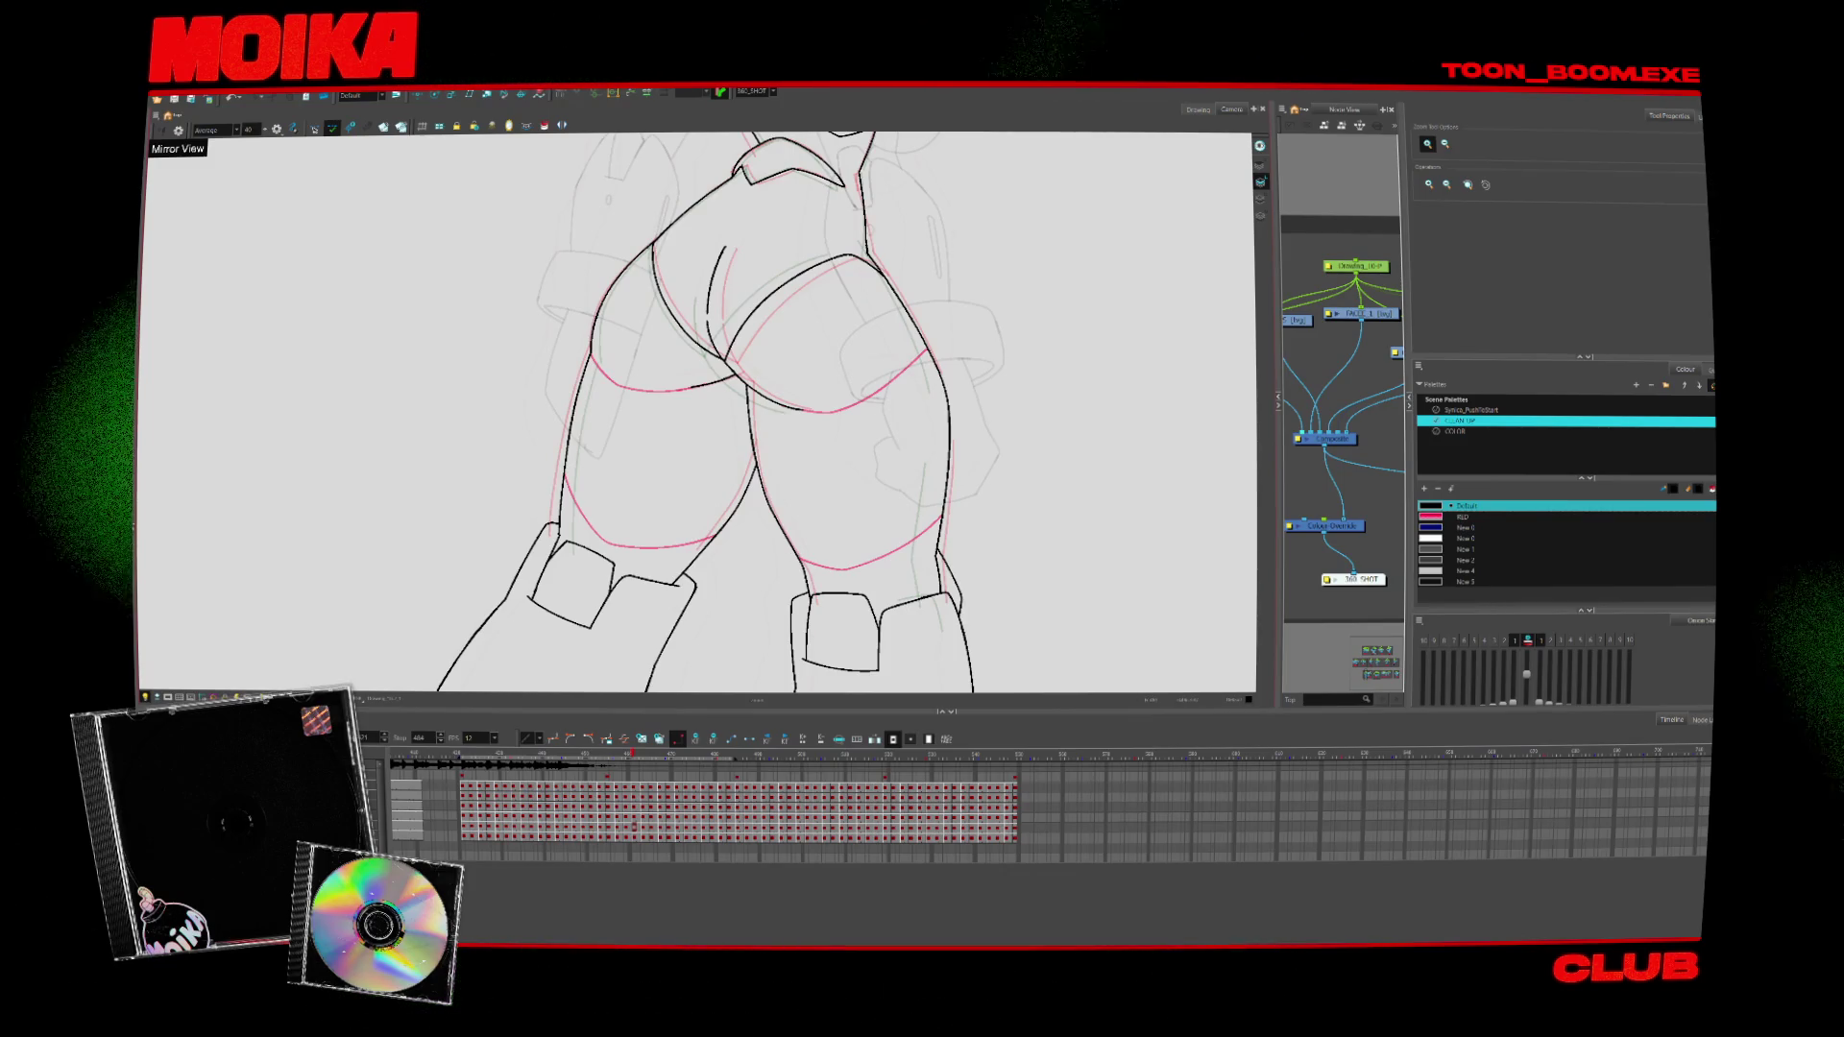
Ink a stroke joining the waist line ends to close the contour gap
{"action": "scroll", "coordinate": [575, 516], "scroll_direction": "down", "scroll_amount": 4}
{"action": "scroll", "coordinate": [575, 516], "scroll_direction": "up", "scroll_amount": 5}
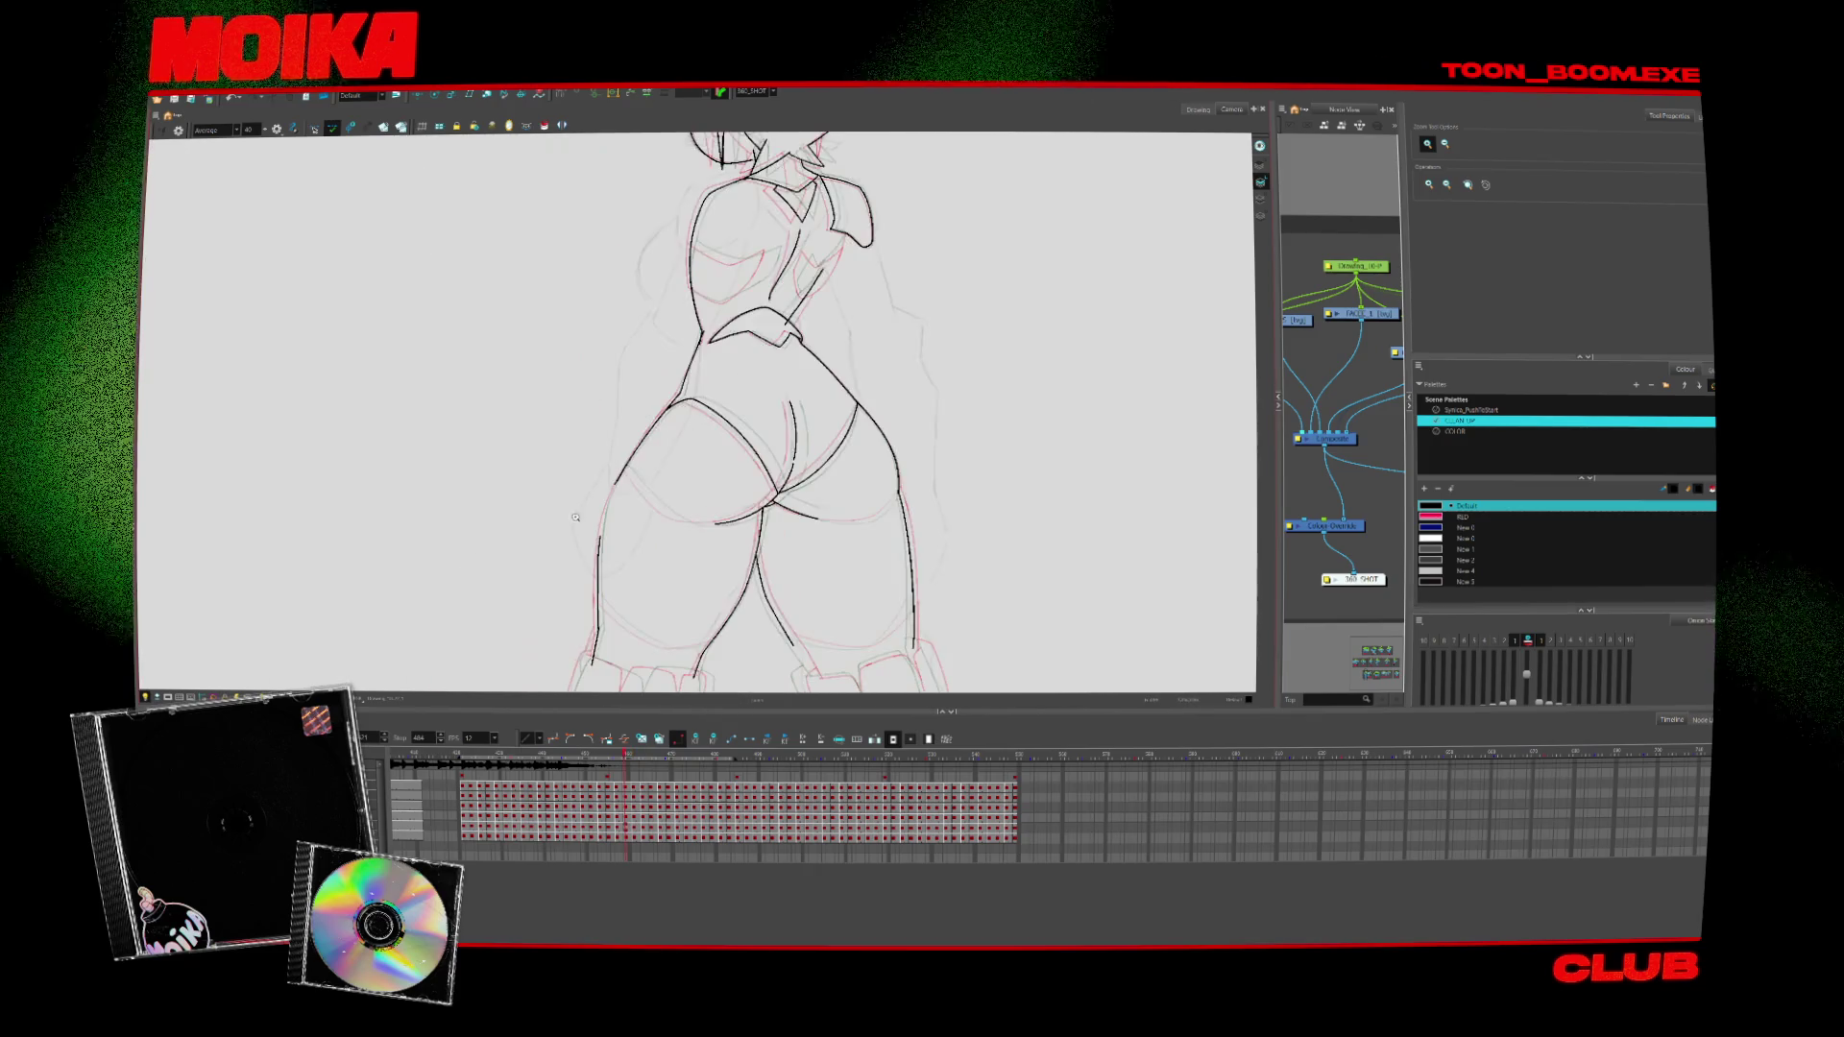
{"action": "scroll", "coordinate": [576, 516], "scroll_direction": "up", "scroll_amount": 6}
{"action": "key", "text": "alt+b"}
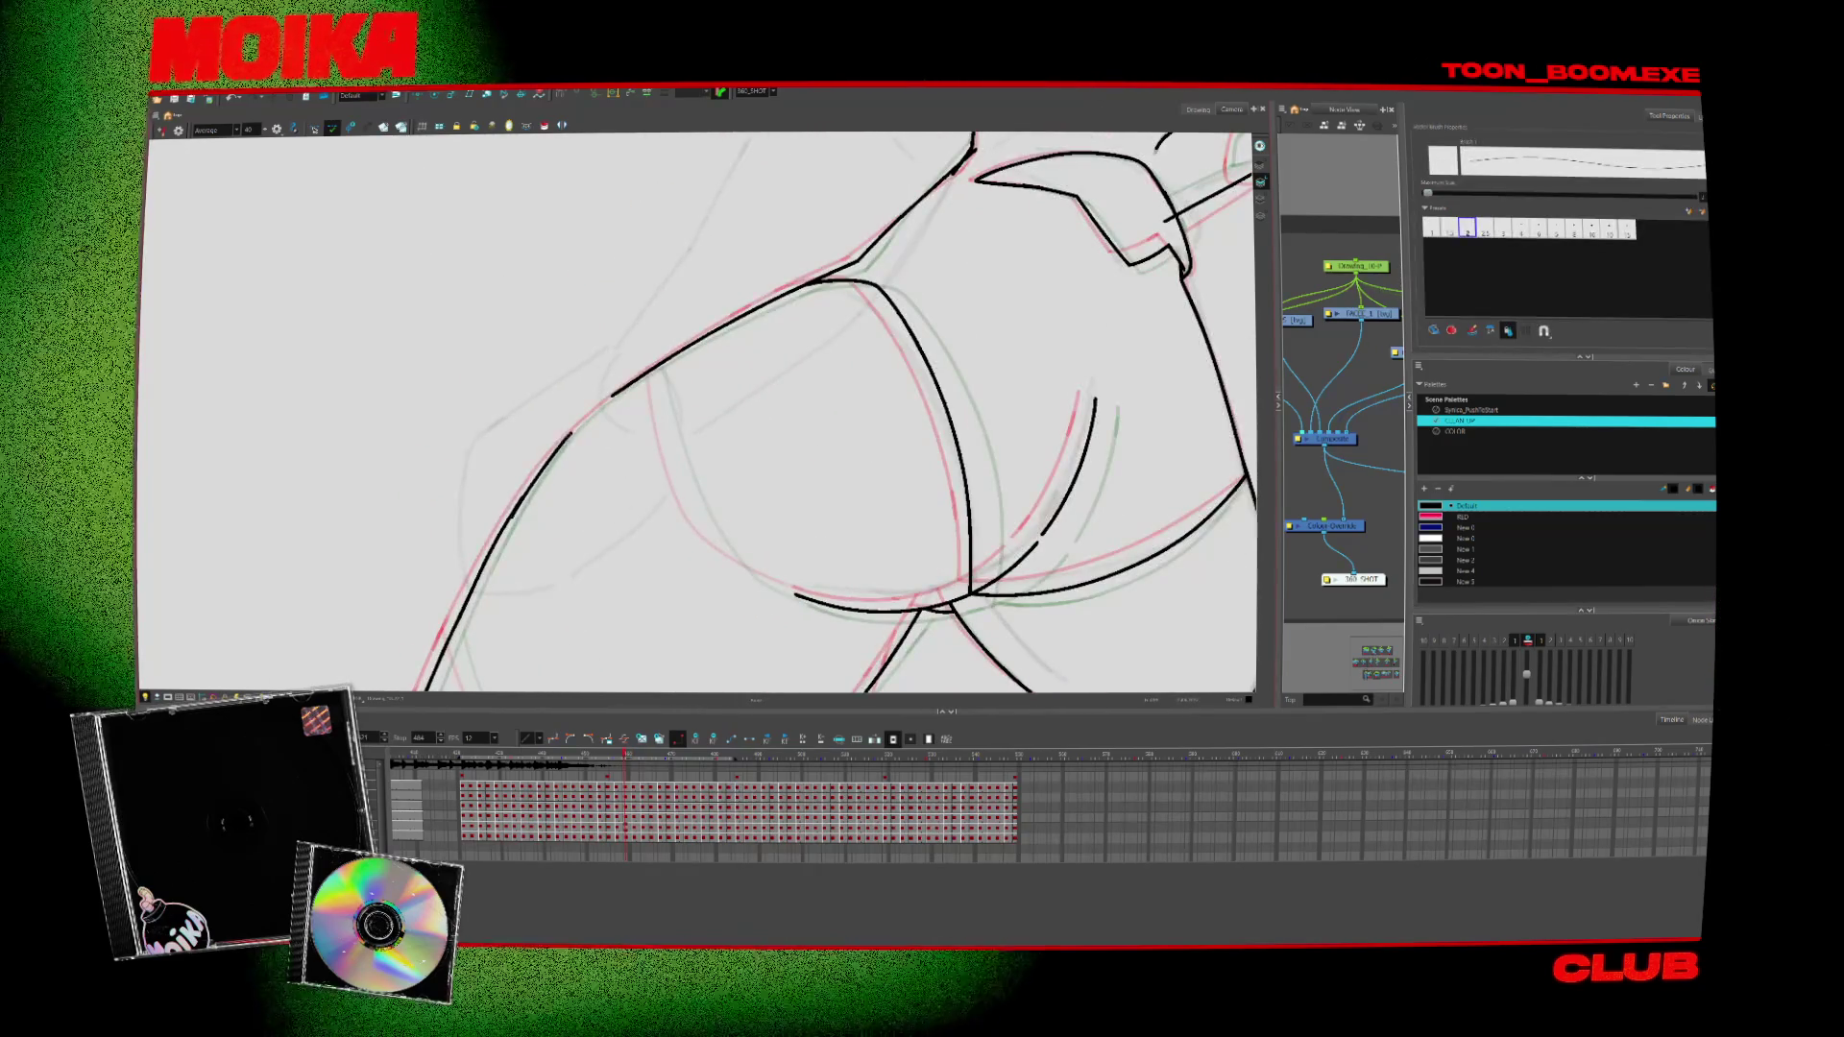
{"action": "left_click_drag", "start_coordinate": [519, 496], "coordinate": [605, 401]}
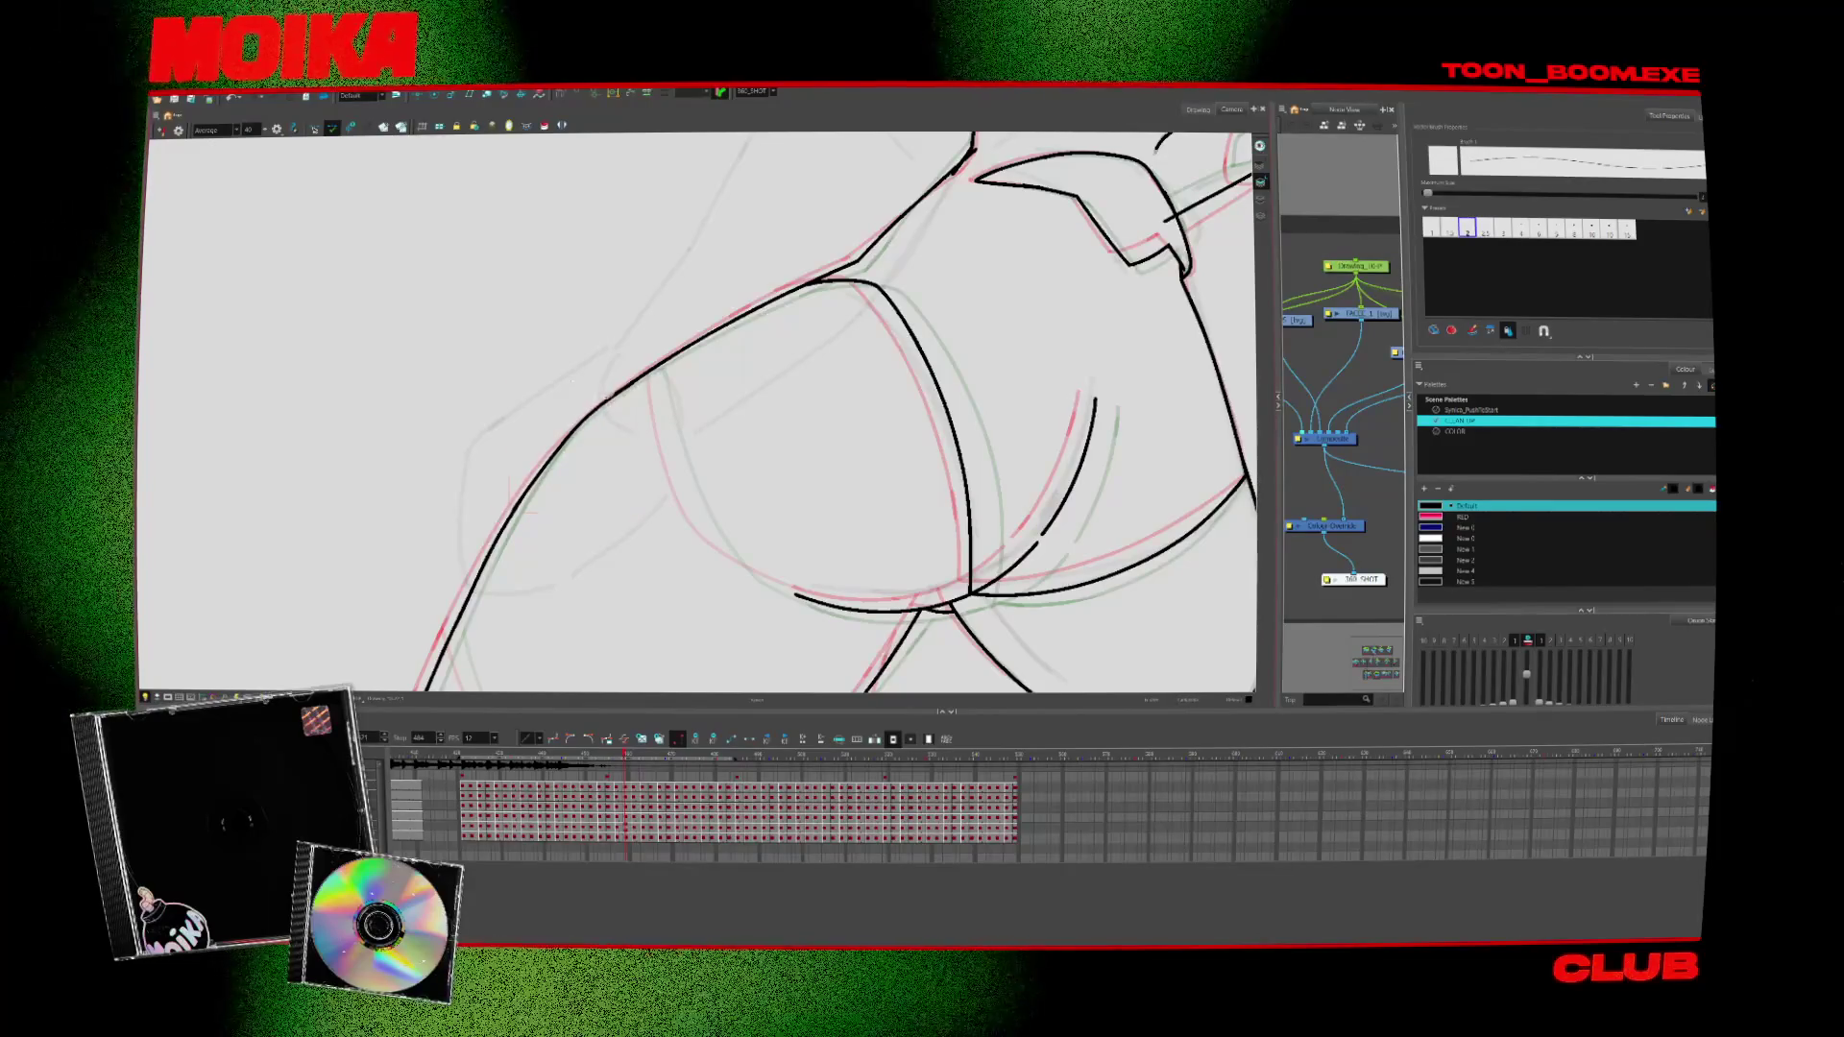
{"action": "key", "text": "alt+t"}
{"action": "scroll", "coordinate": [639, 399], "scroll_direction": "down", "scroll_amount": 3}
{"action": "scroll", "coordinate": [758, 283], "scroll_direction": "up", "scroll_amount": 3}
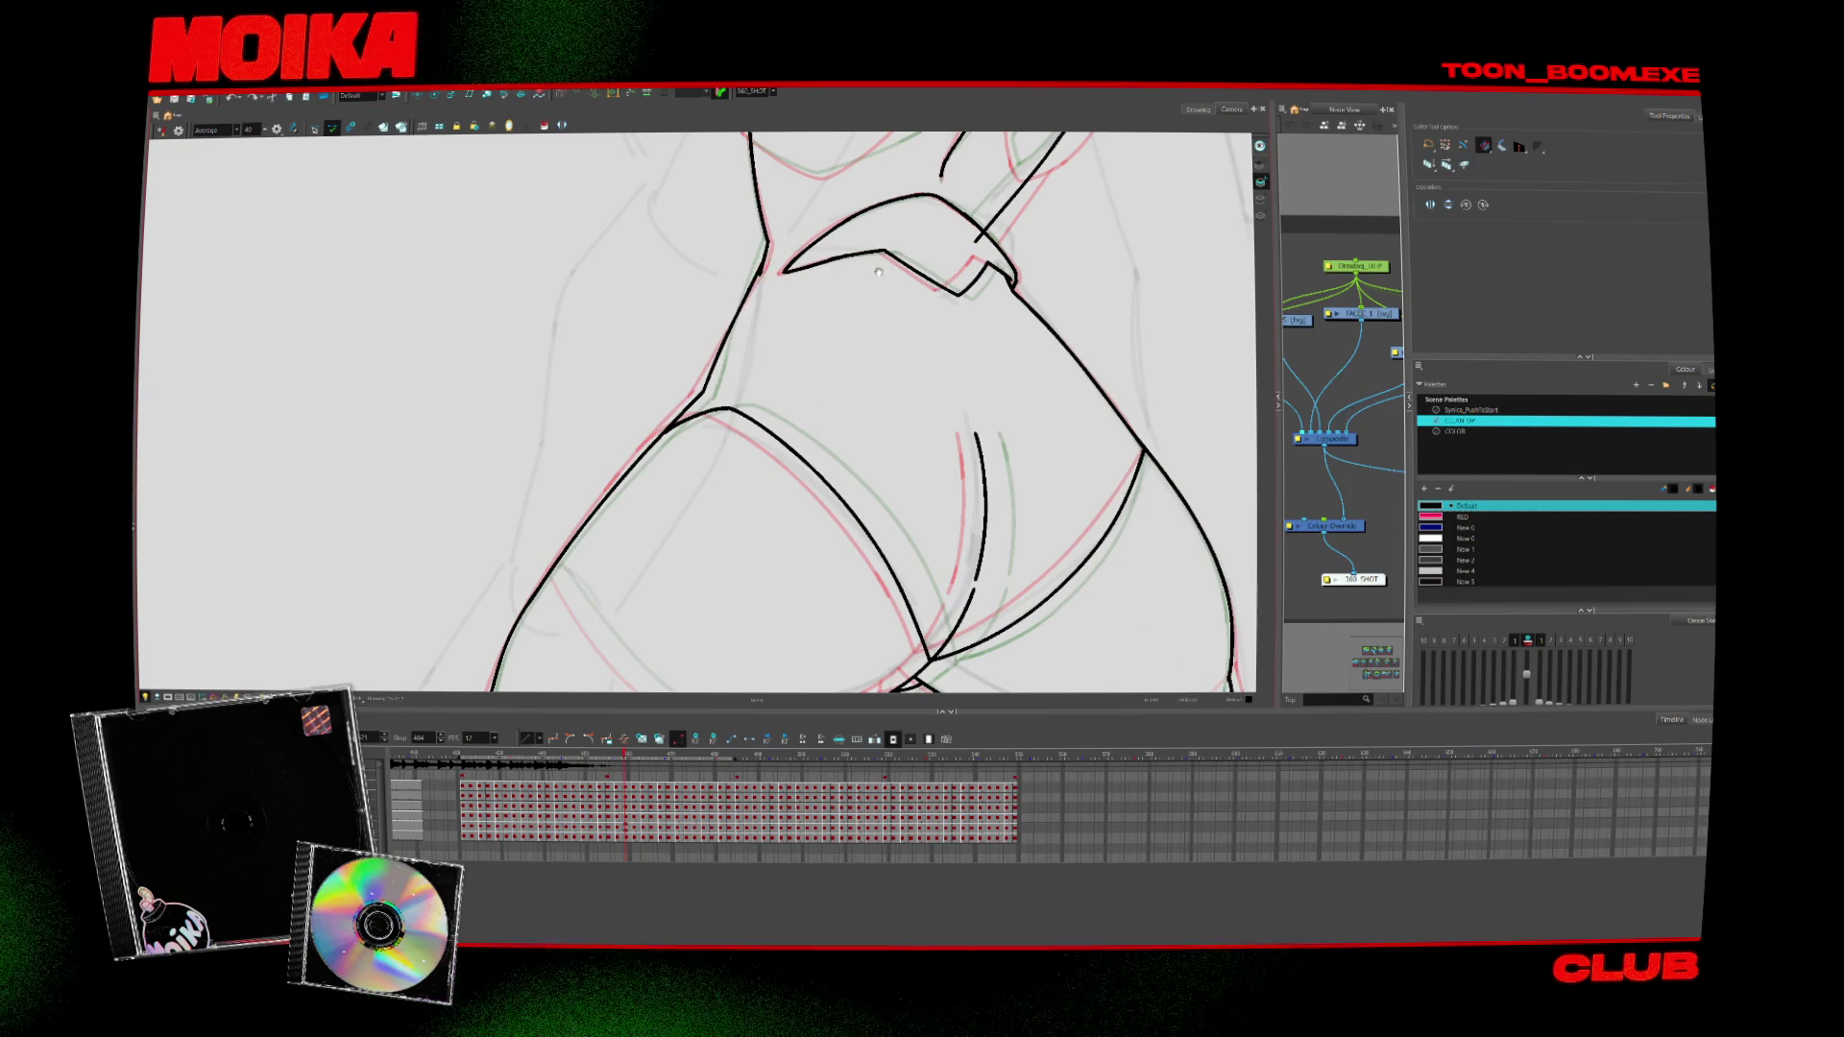
Add two short ink strokes on the upper back near the collar
{"action": "left_click_drag", "start_coordinate": [878, 271], "coordinate": [758, 453]}
{"action": "key", "text": "comma"}
{"action": "key", "text": "comma"}
{"action": "key", "text": "comma"}
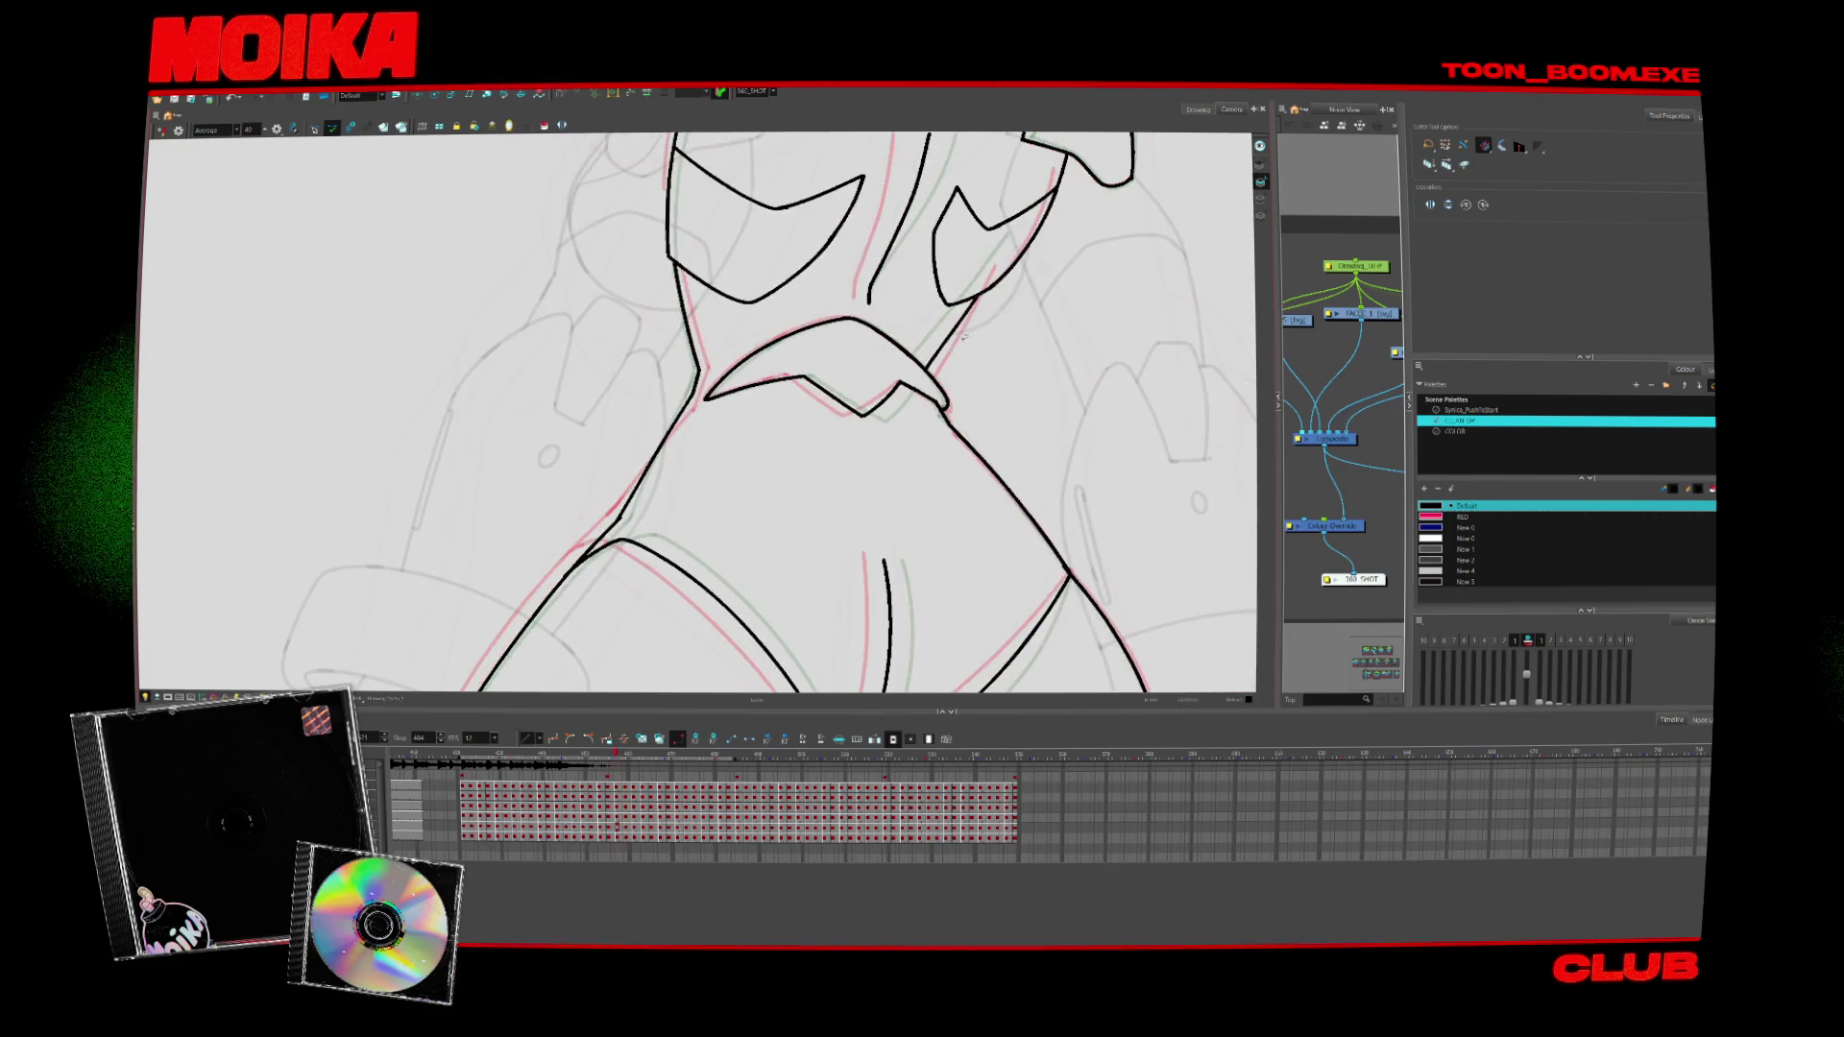
{"action": "key", "text": "period"}
{"action": "key", "text": "alt+b"}
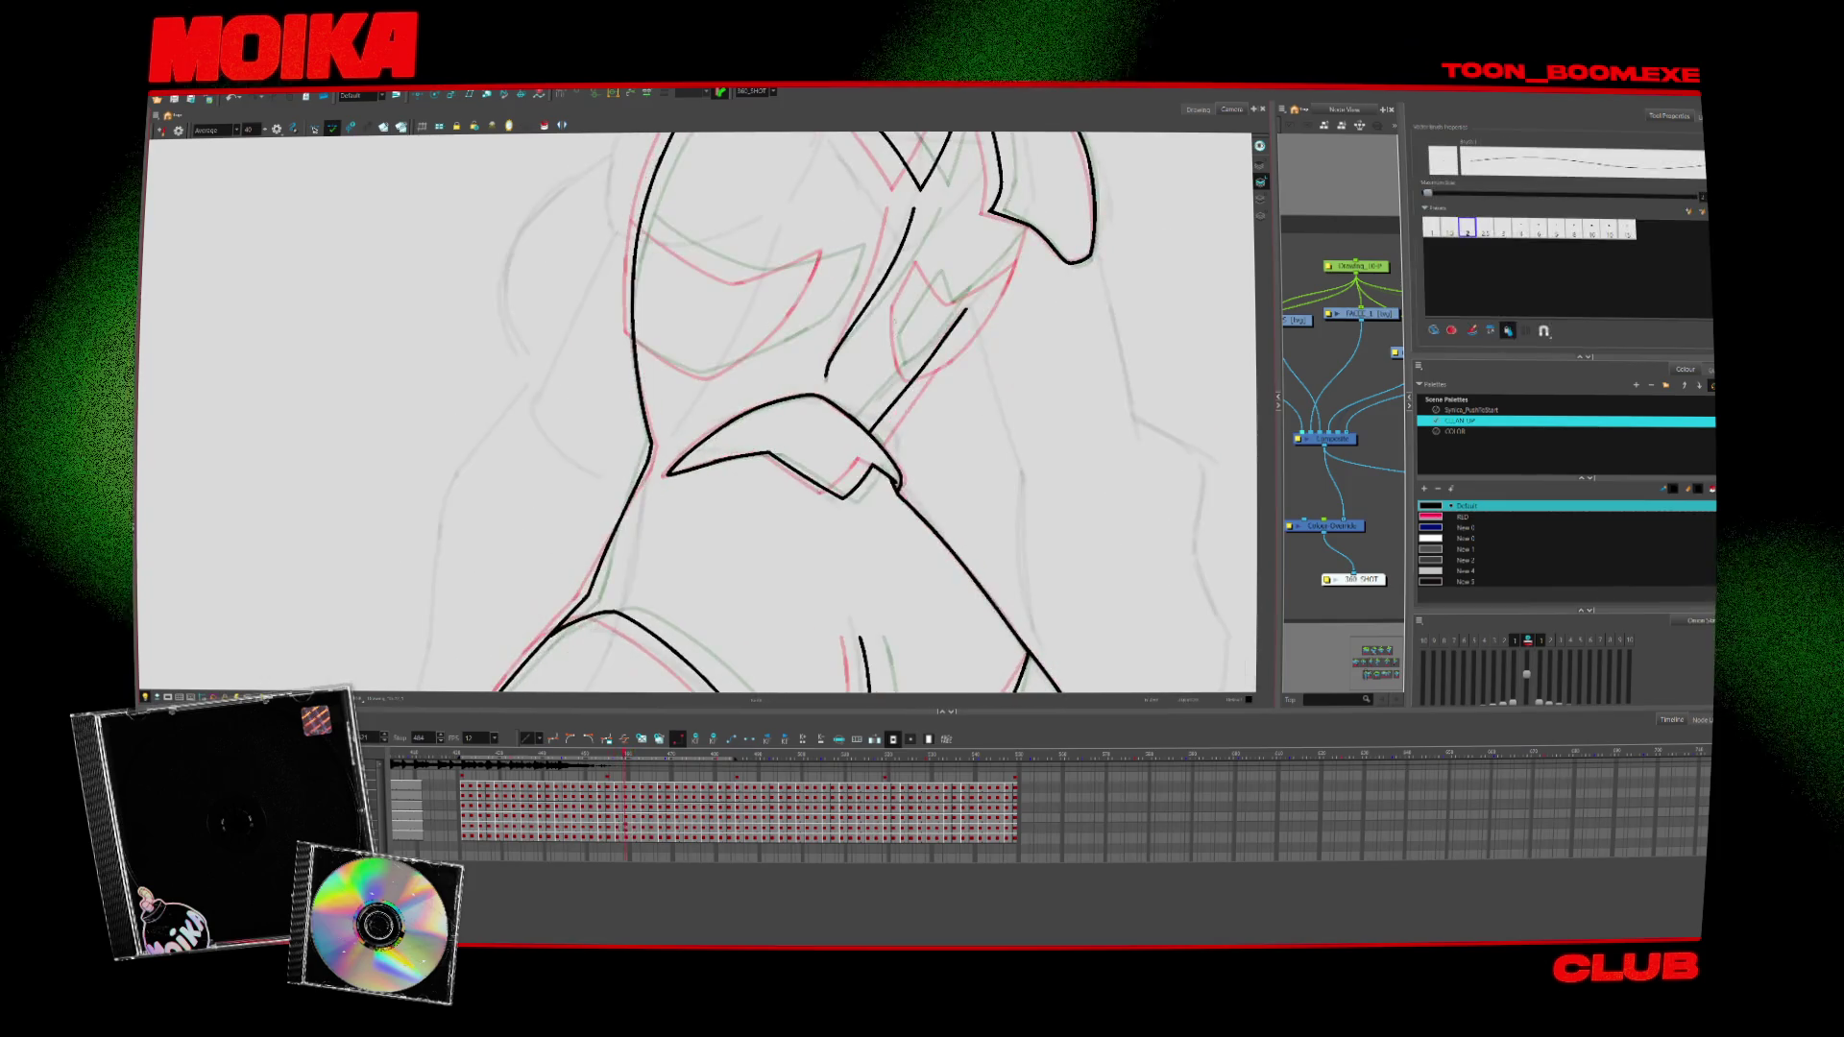
{"action": "left_click_drag", "start_coordinate": [658, 352], "coordinate": [700, 375]}
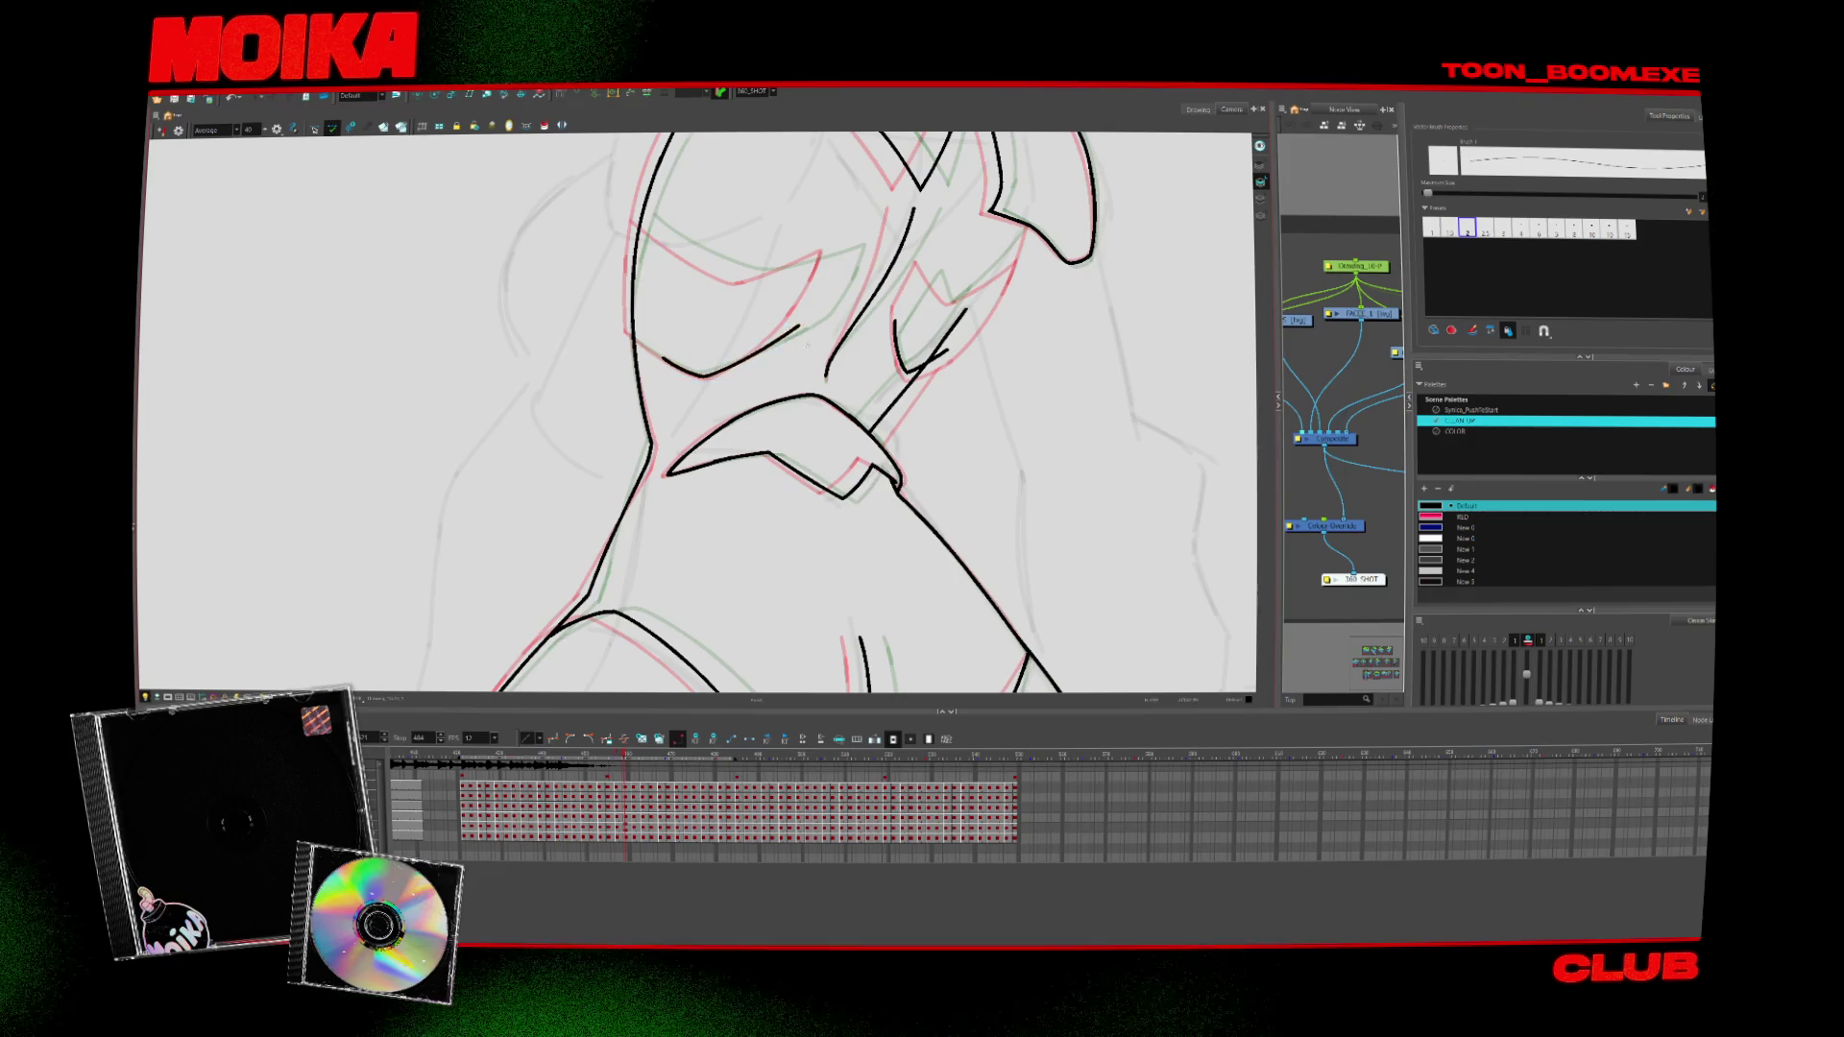
{"action": "key", "text": "comma"}
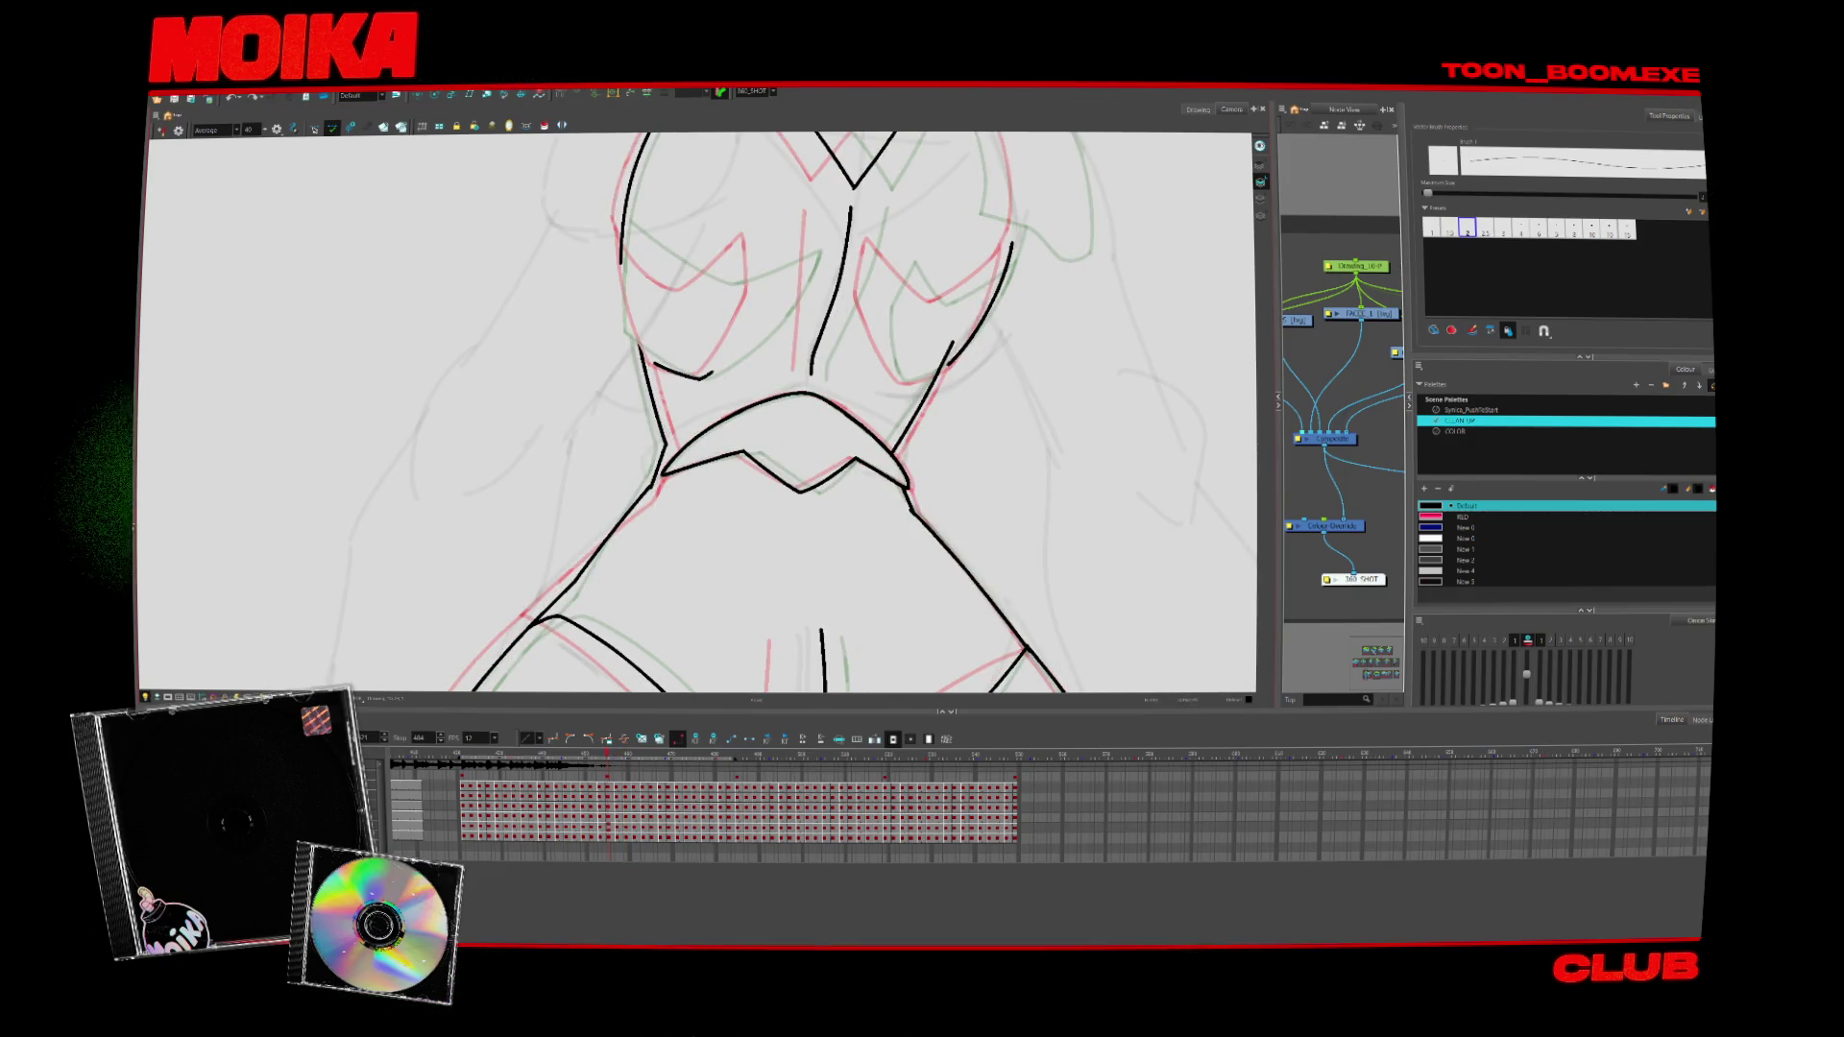
{"action": "left_click_drag", "start_coordinate": [875, 326], "coordinate": [877, 335]}
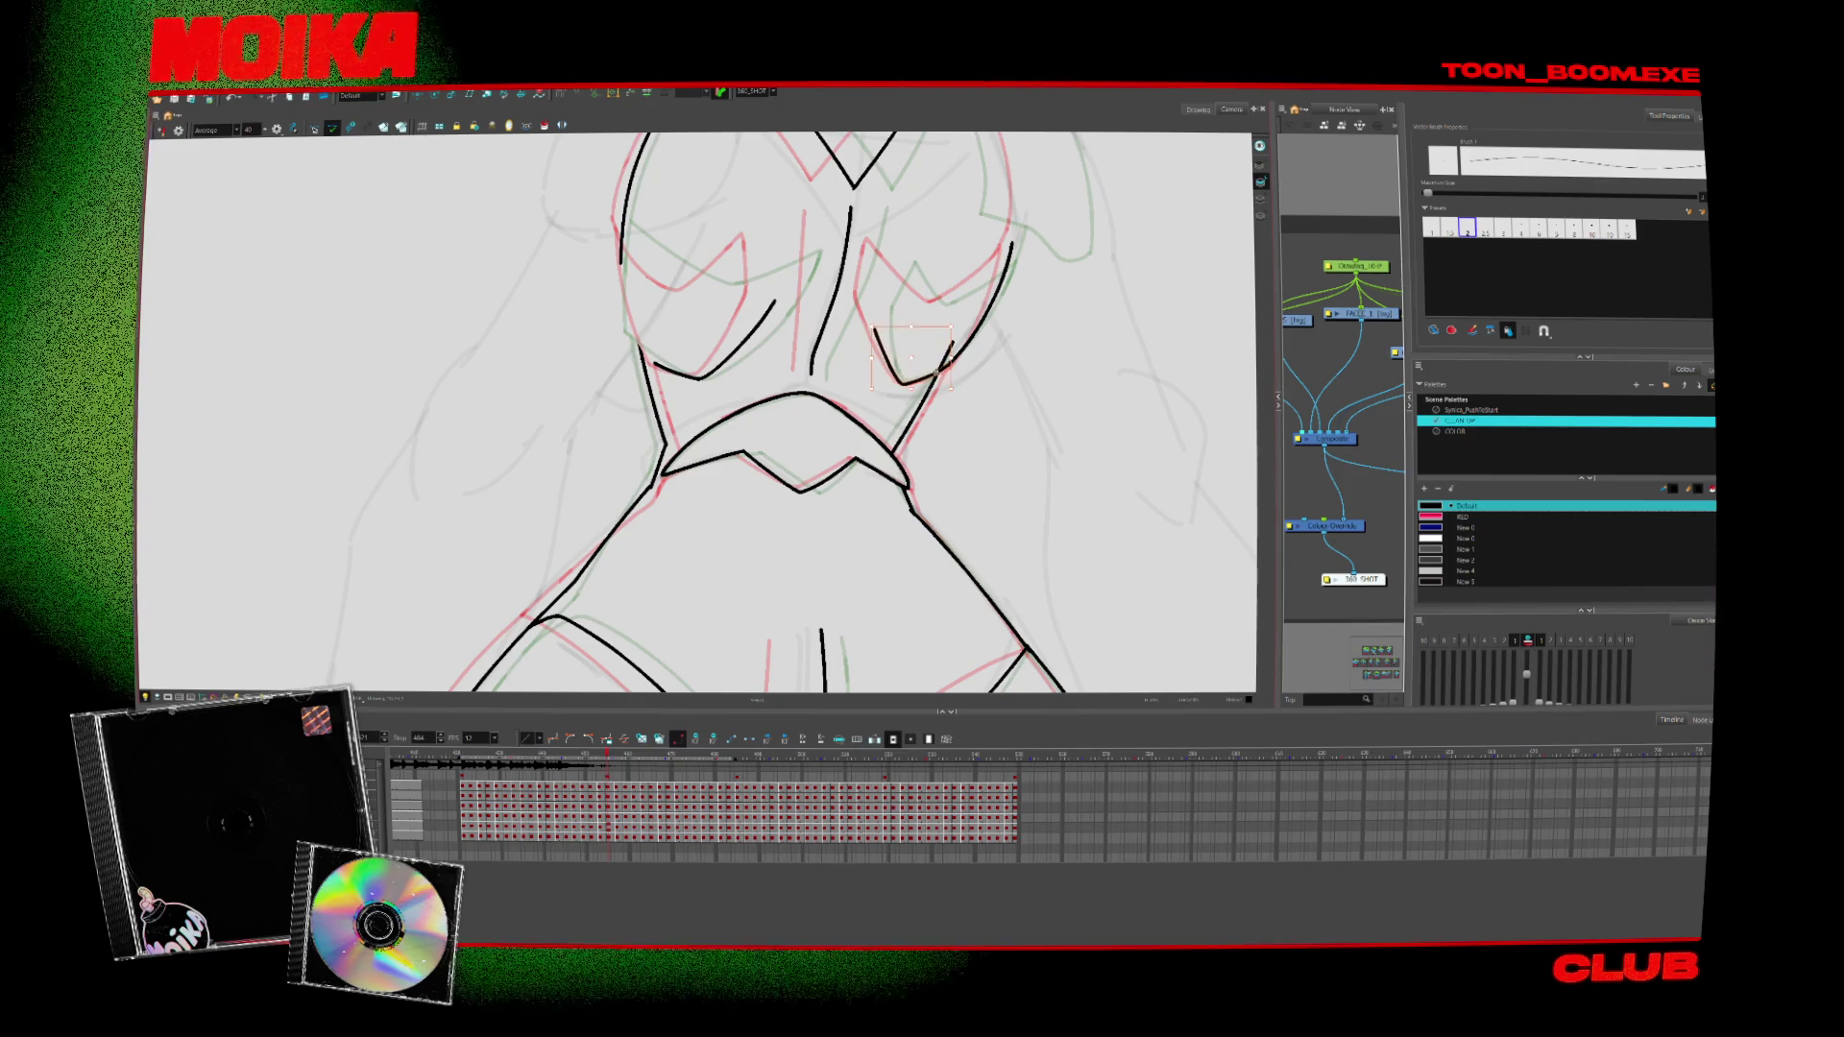
Flip back and forth through the drawings to compare poses
{"action": "key", "text": "alt+s"}
{"action": "key", "text": "comma"}
{"action": "key", "text": "comma"}
{"action": "key", "text": "comma"}
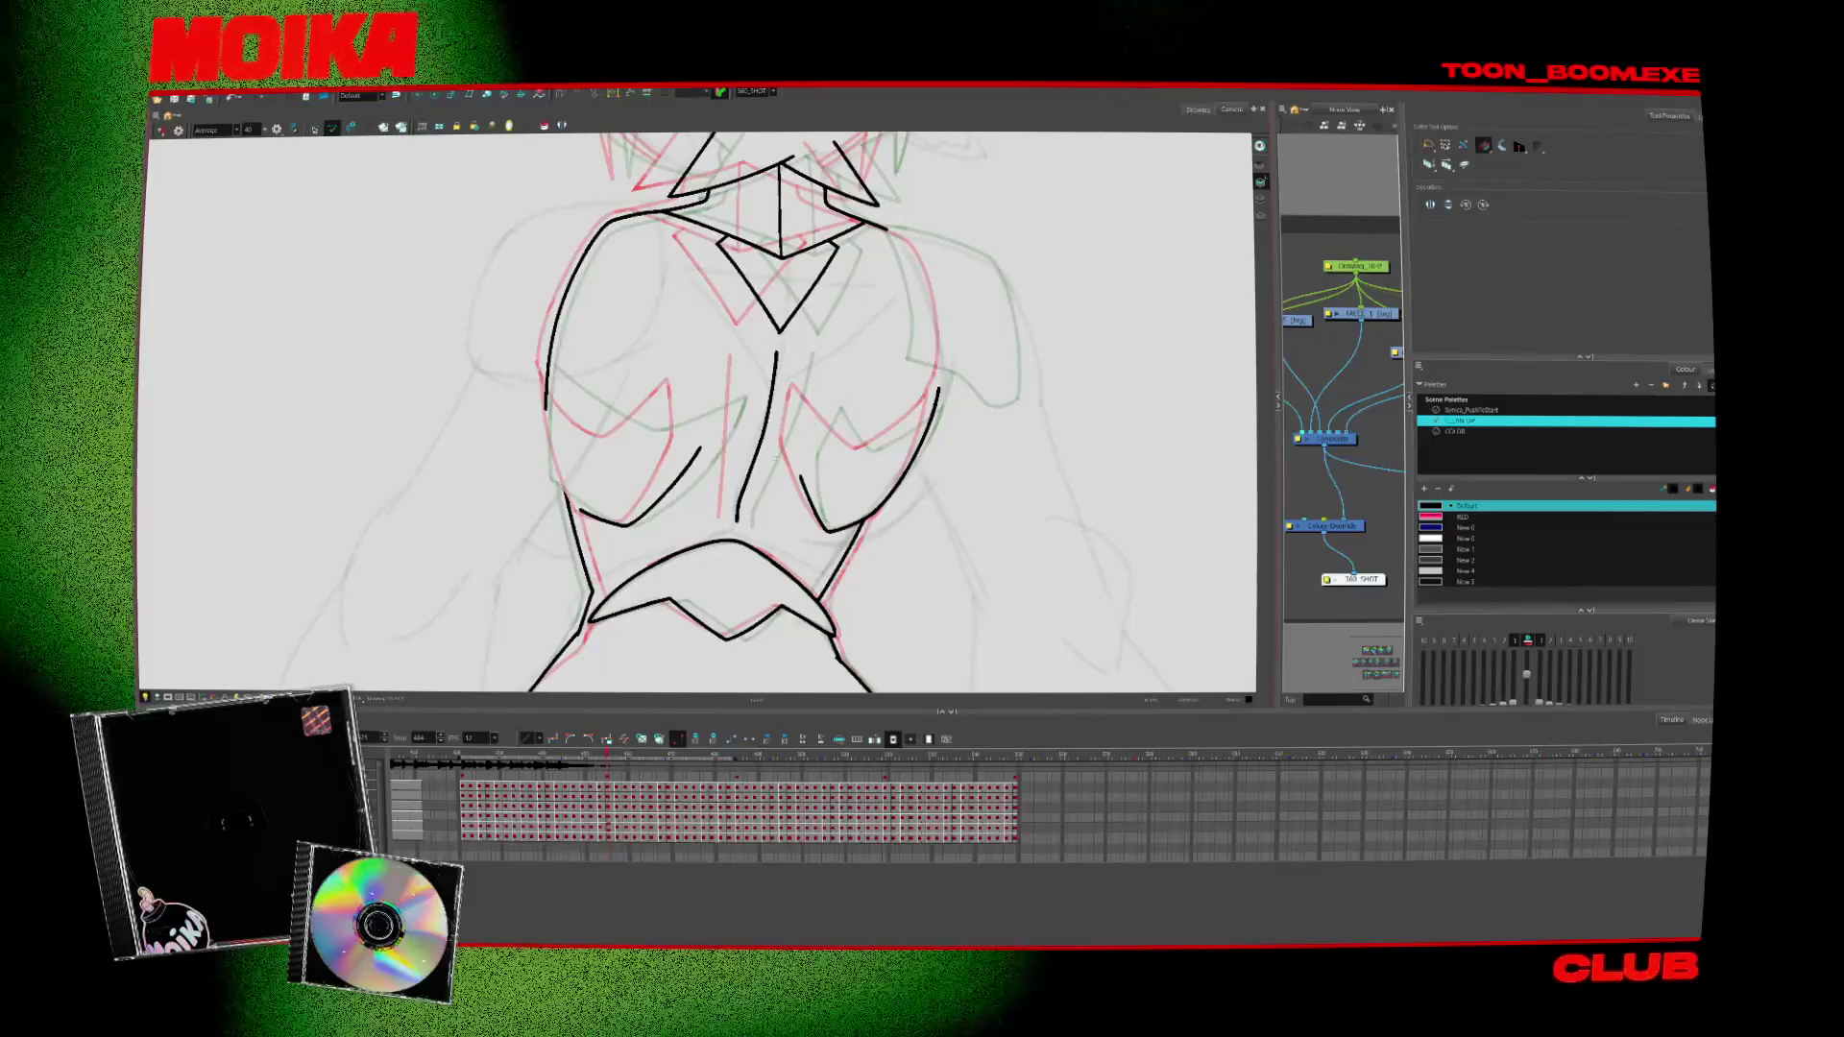
{"action": "key", "text": "period"}
{"action": "key", "text": "period"}
{"action": "key", "text": "period"}
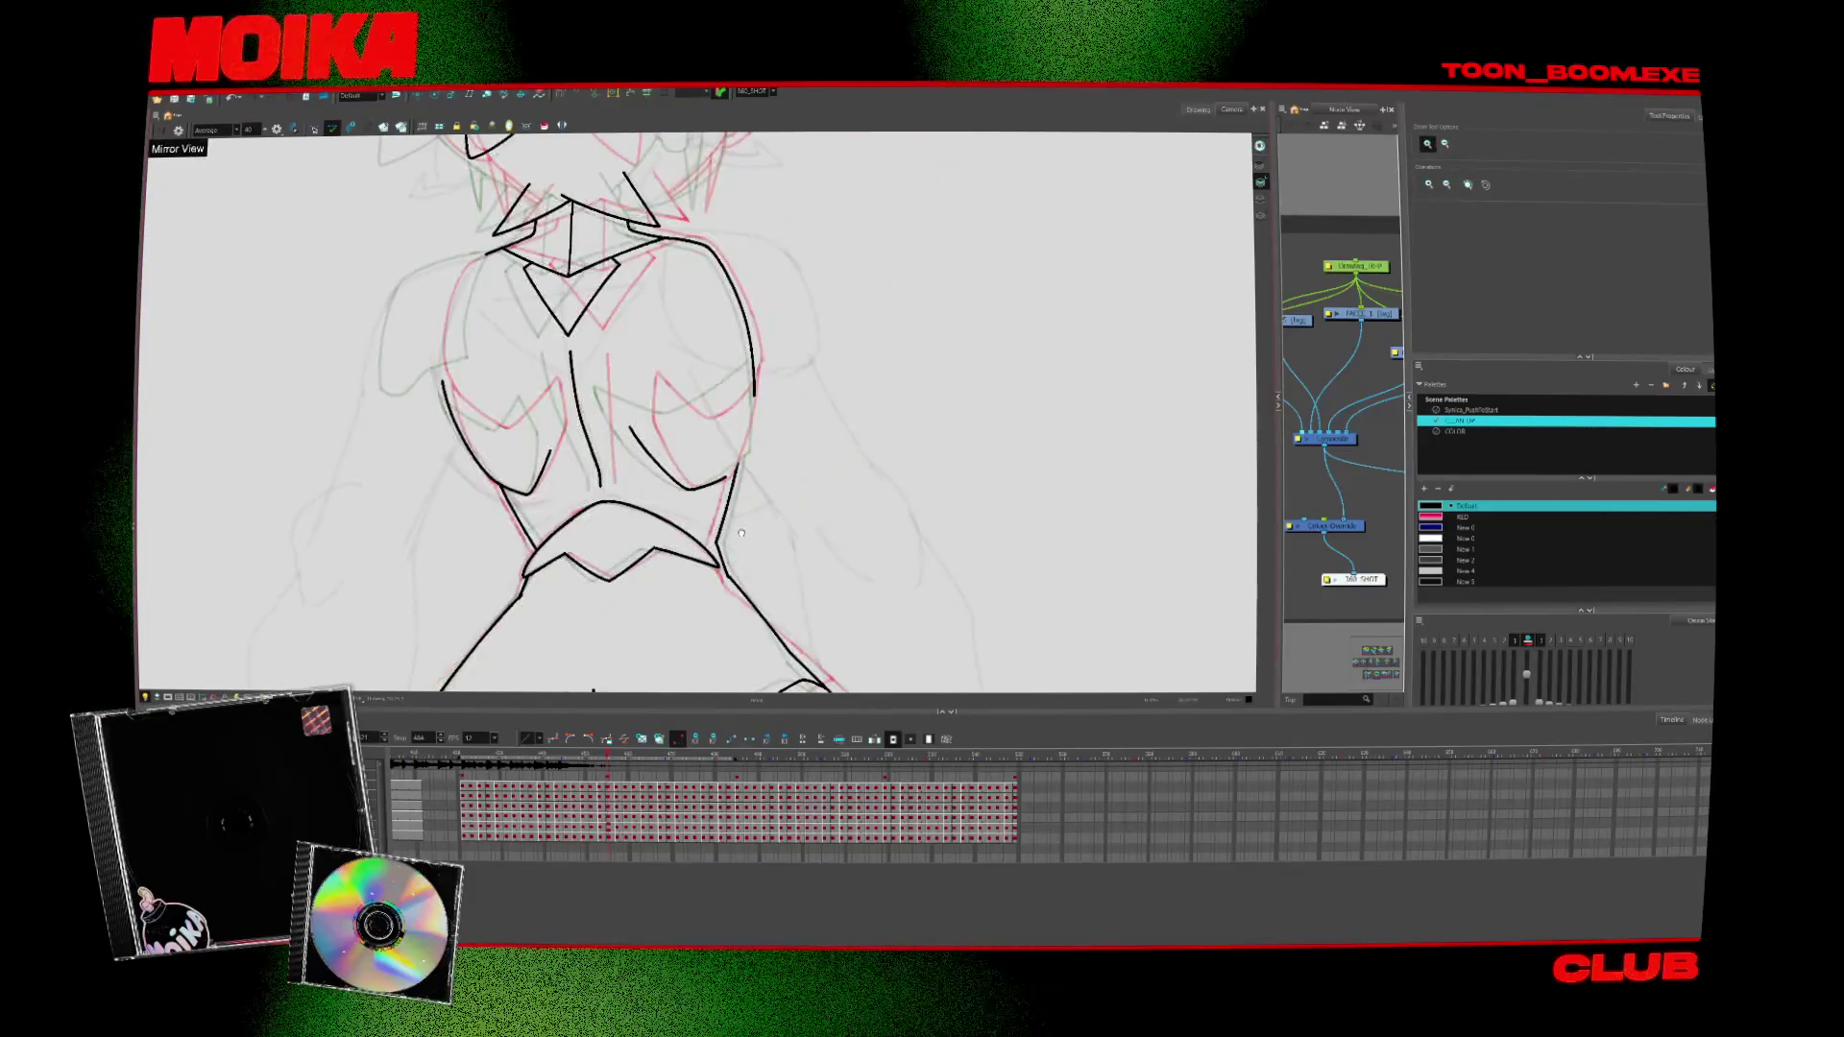
{"action": "key", "text": "alt+z"}
{"action": "scroll", "coordinate": [833, 498], "scroll_direction": "down", "scroll_amount": 5}
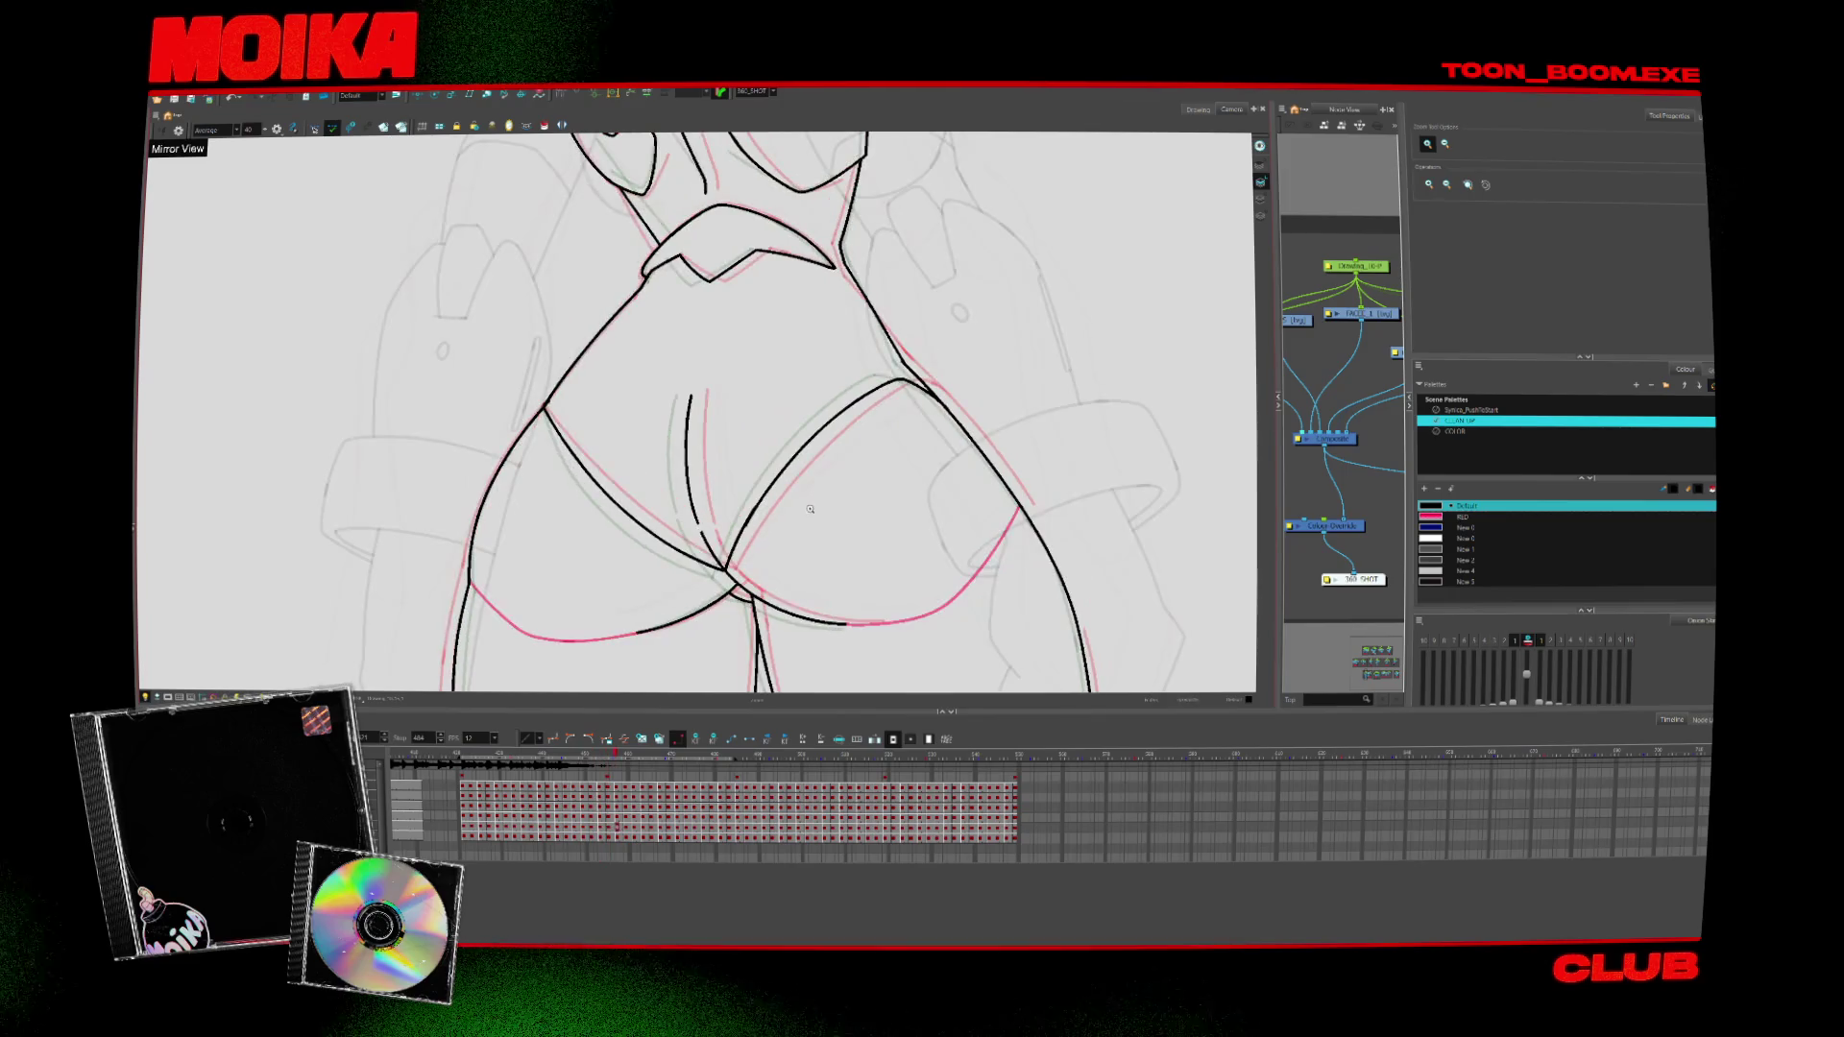
{"action": "key", "text": "period"}
{"action": "key", "text": "period"}
{"action": "key", "text": "period"}
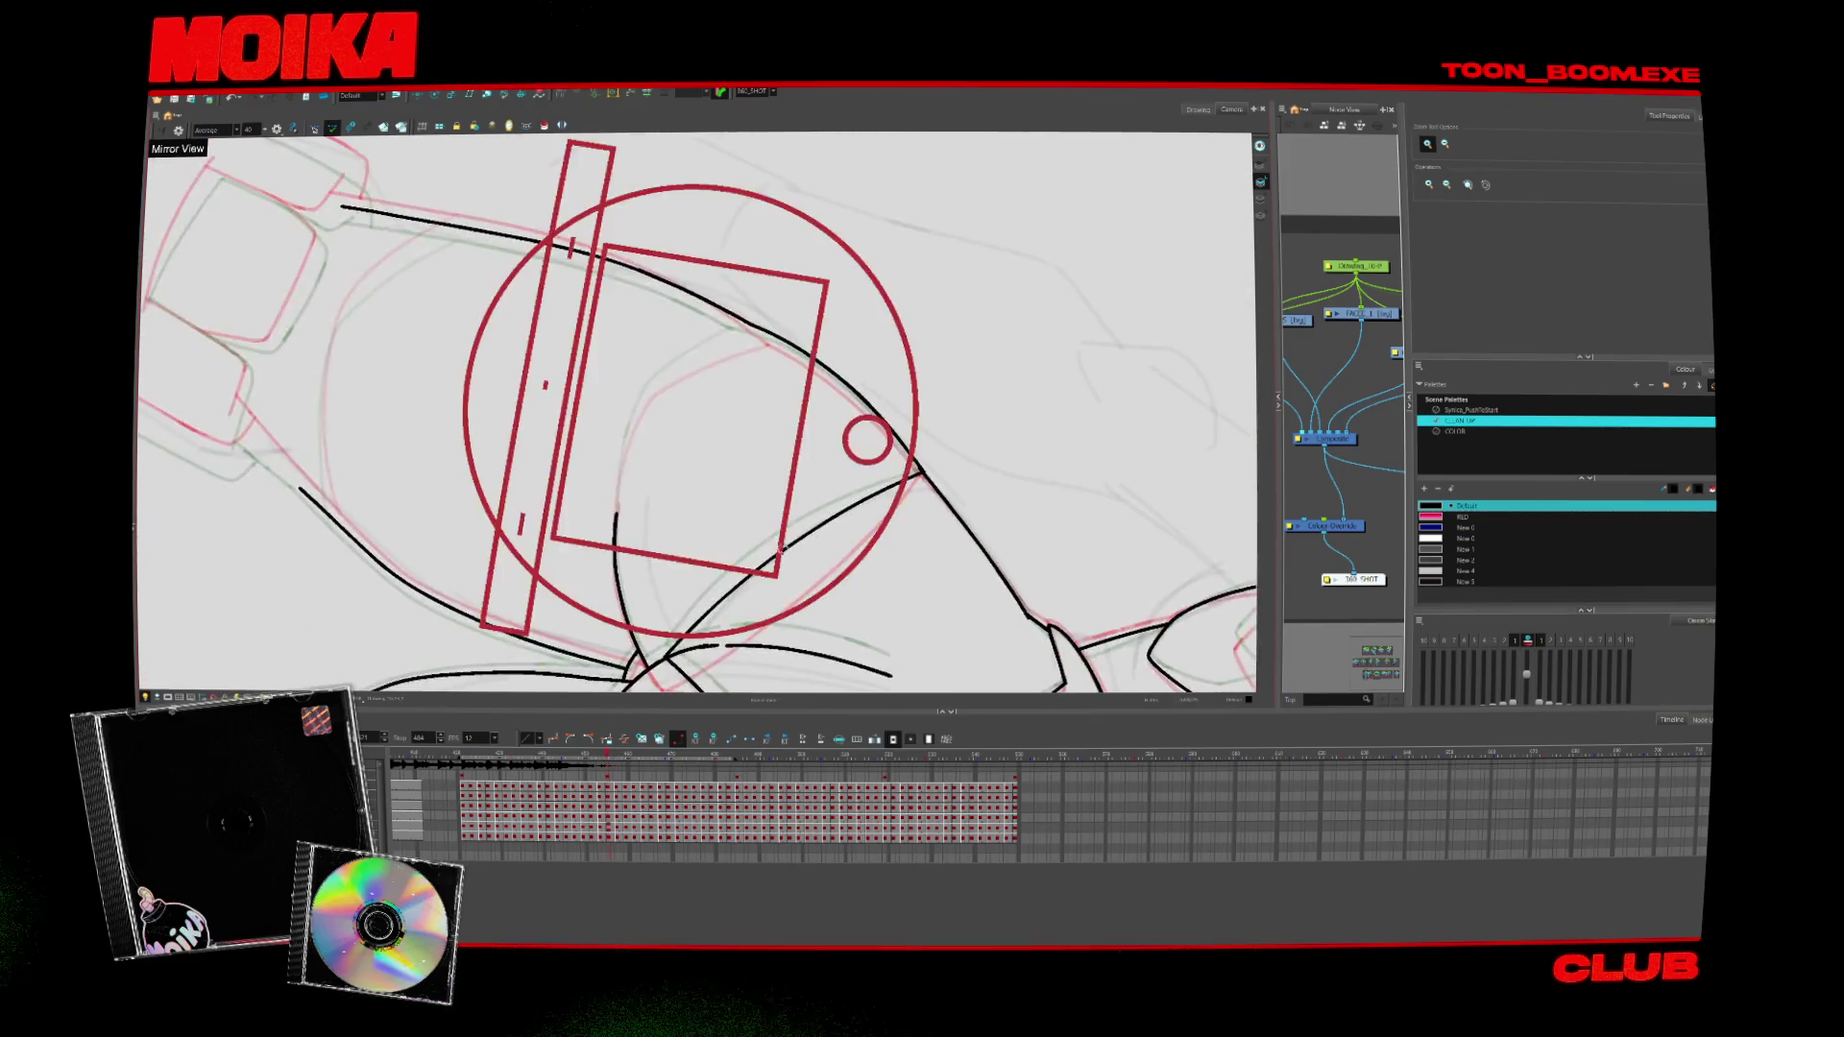
Undo the two stray red strokes on the current drawing and select the remaining stroke
{"action": "key", "text": "alt+b"}
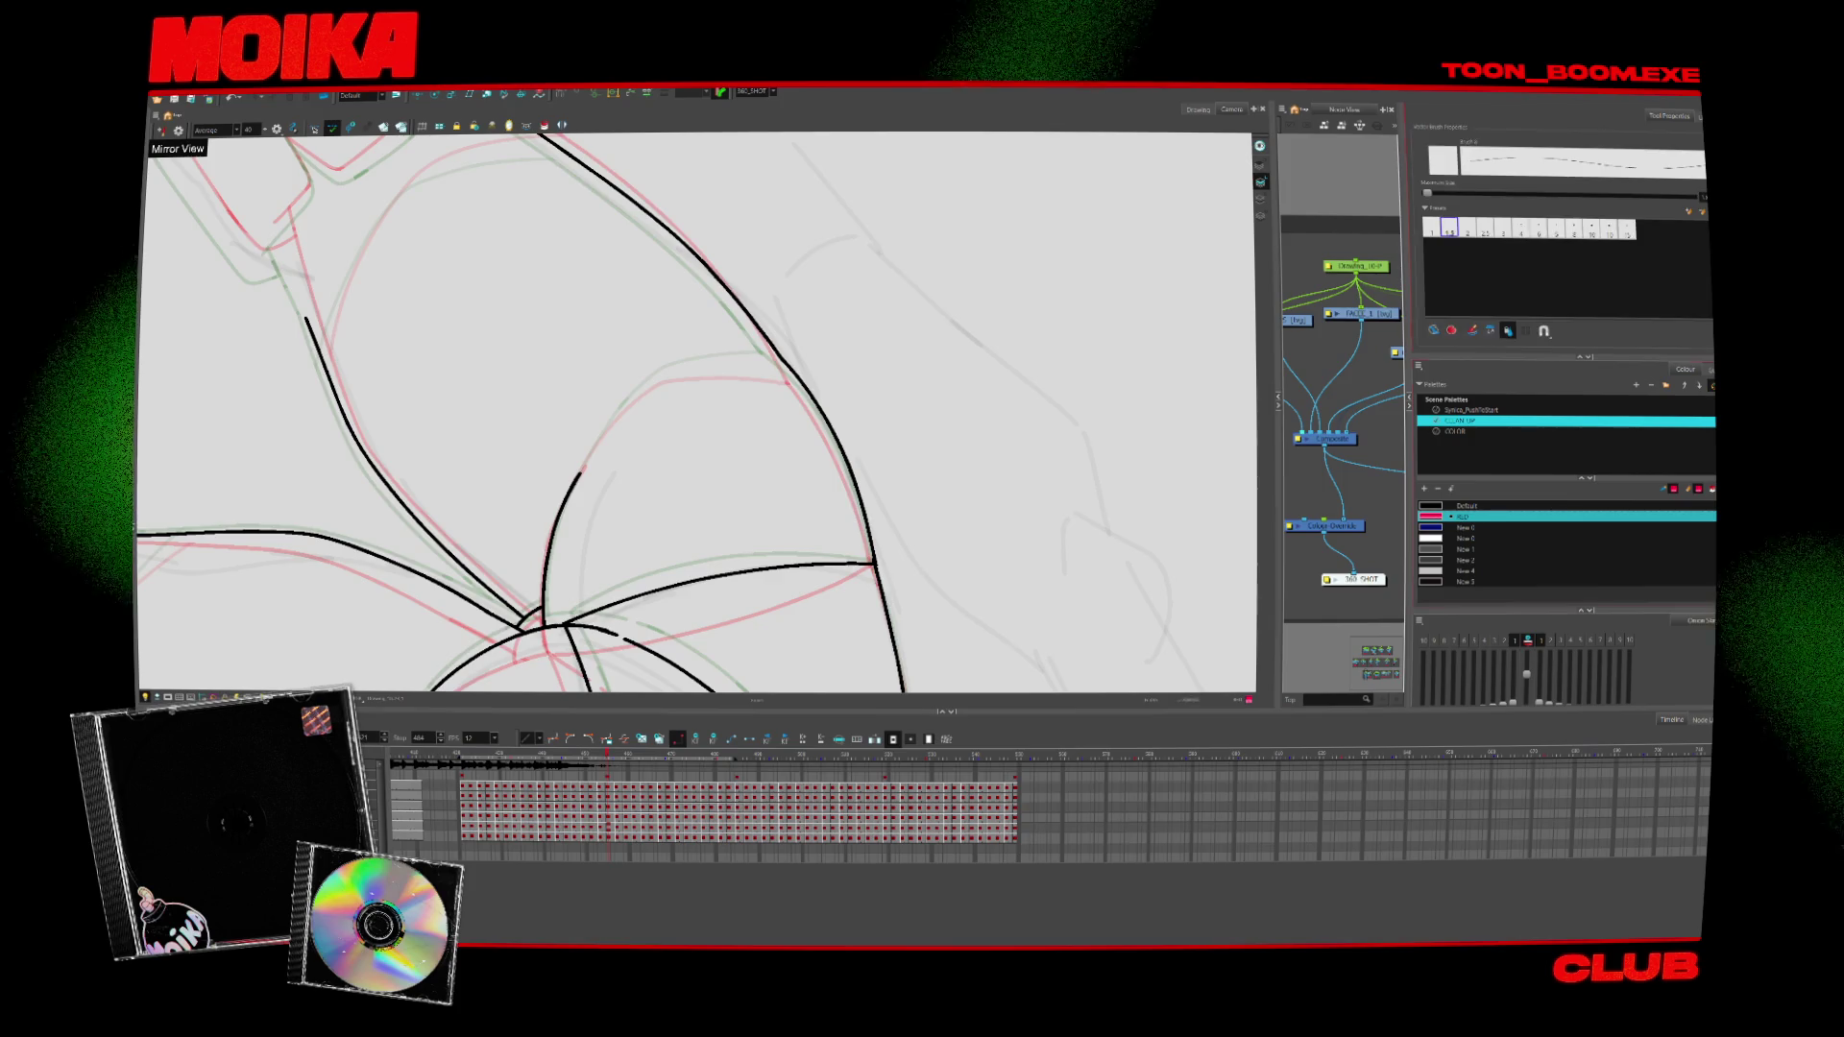
{"action": "left_click", "coordinate": [1449, 228]}
{"action": "key", "text": "period"}
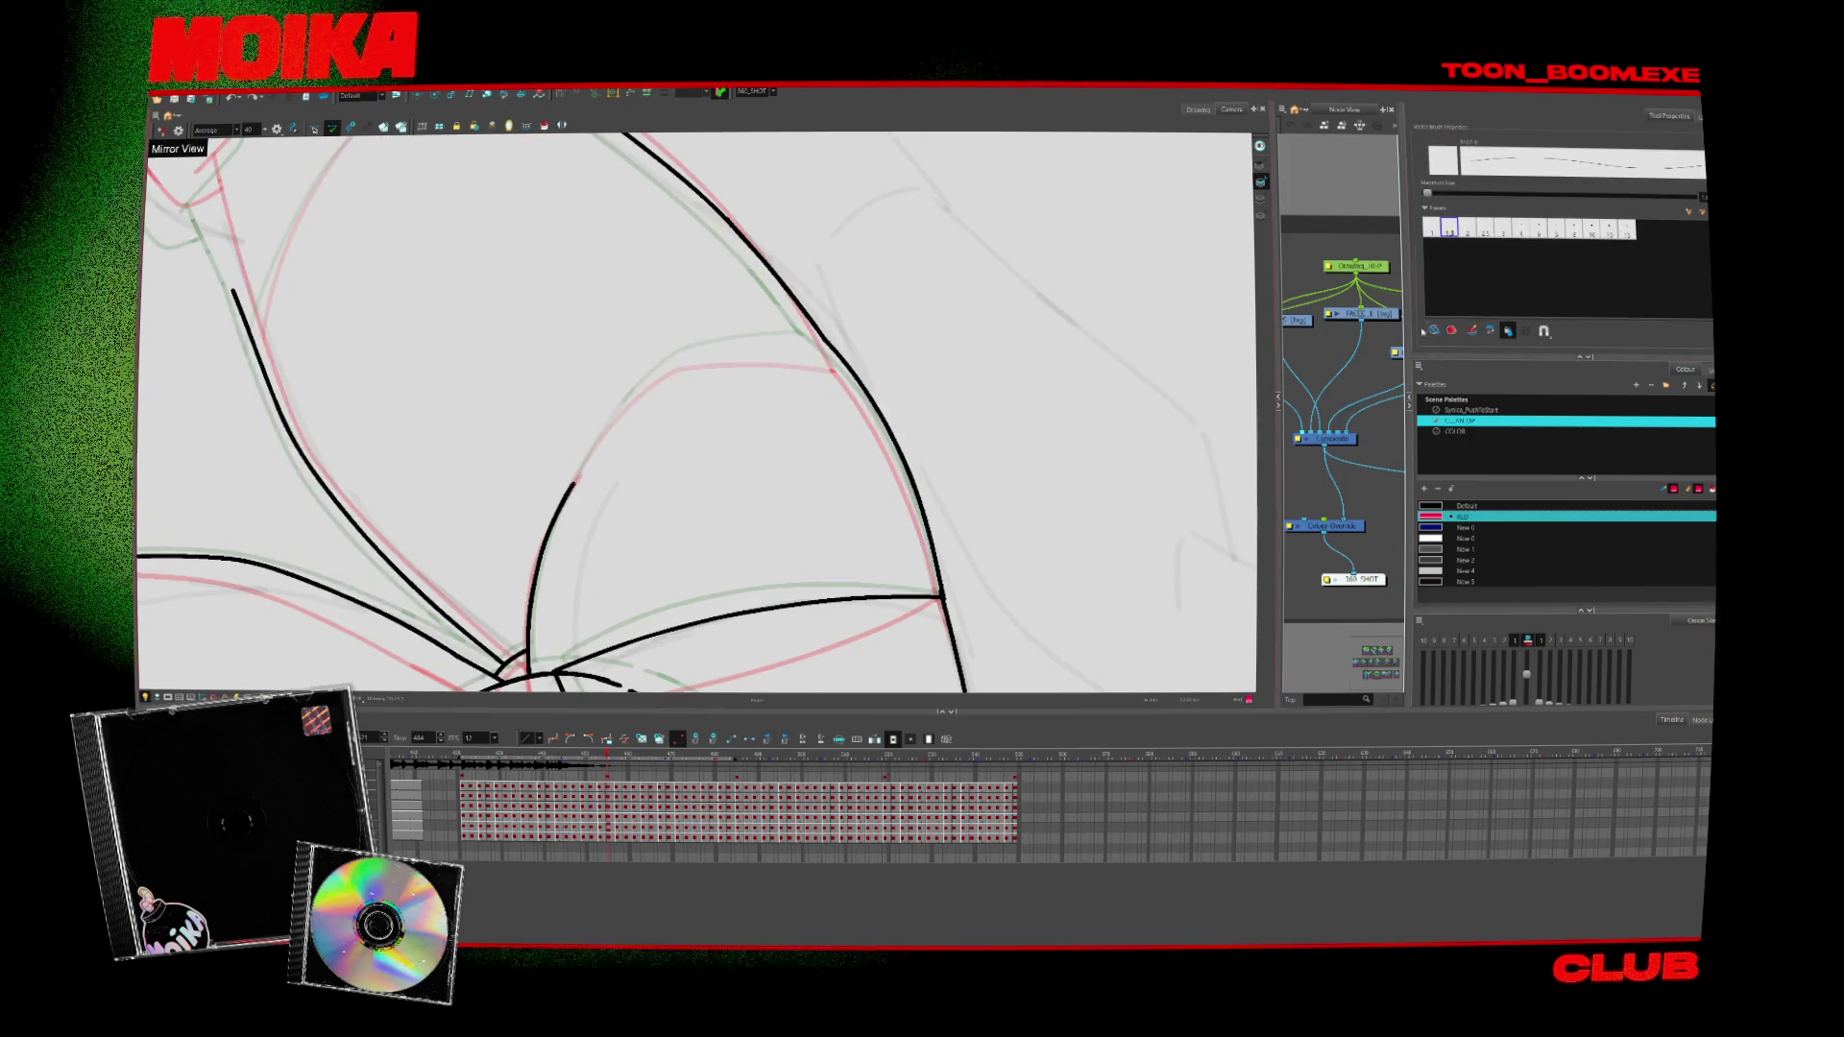
{"action": "key", "text": "ctrl+z"}
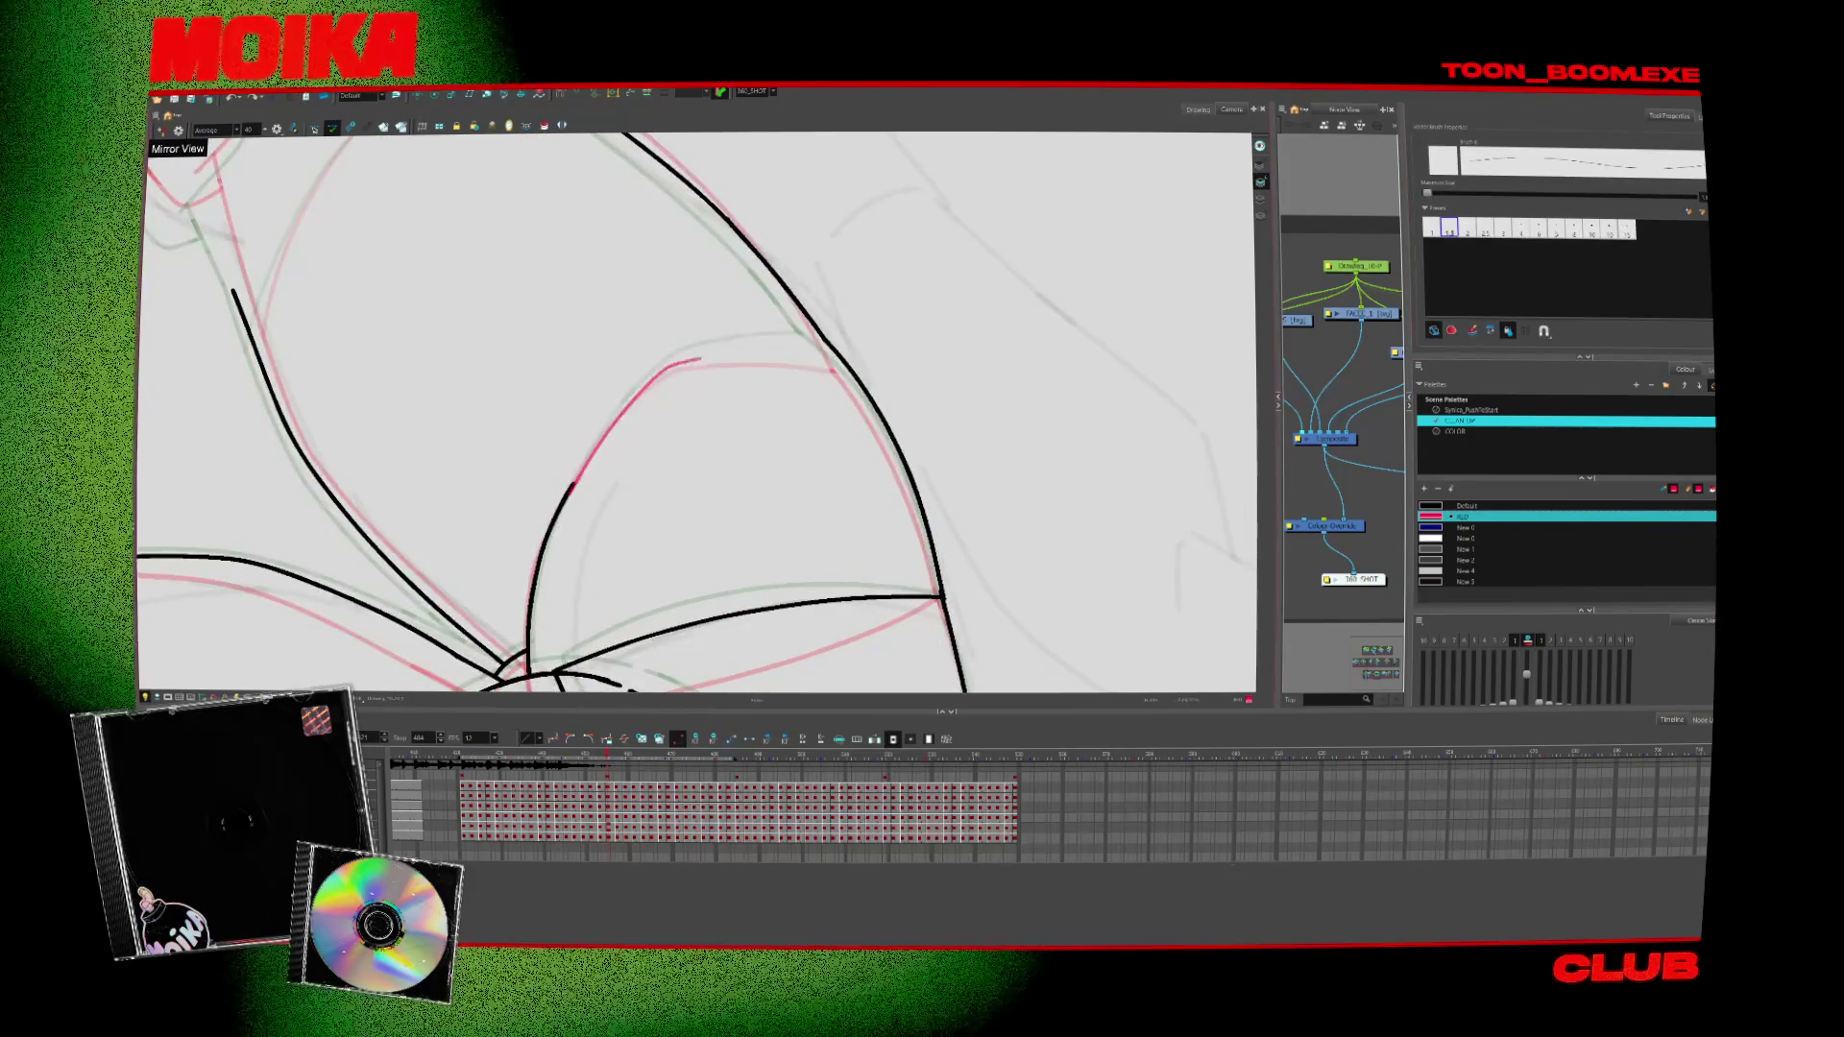
{"action": "key", "text": "ctrl+z"}
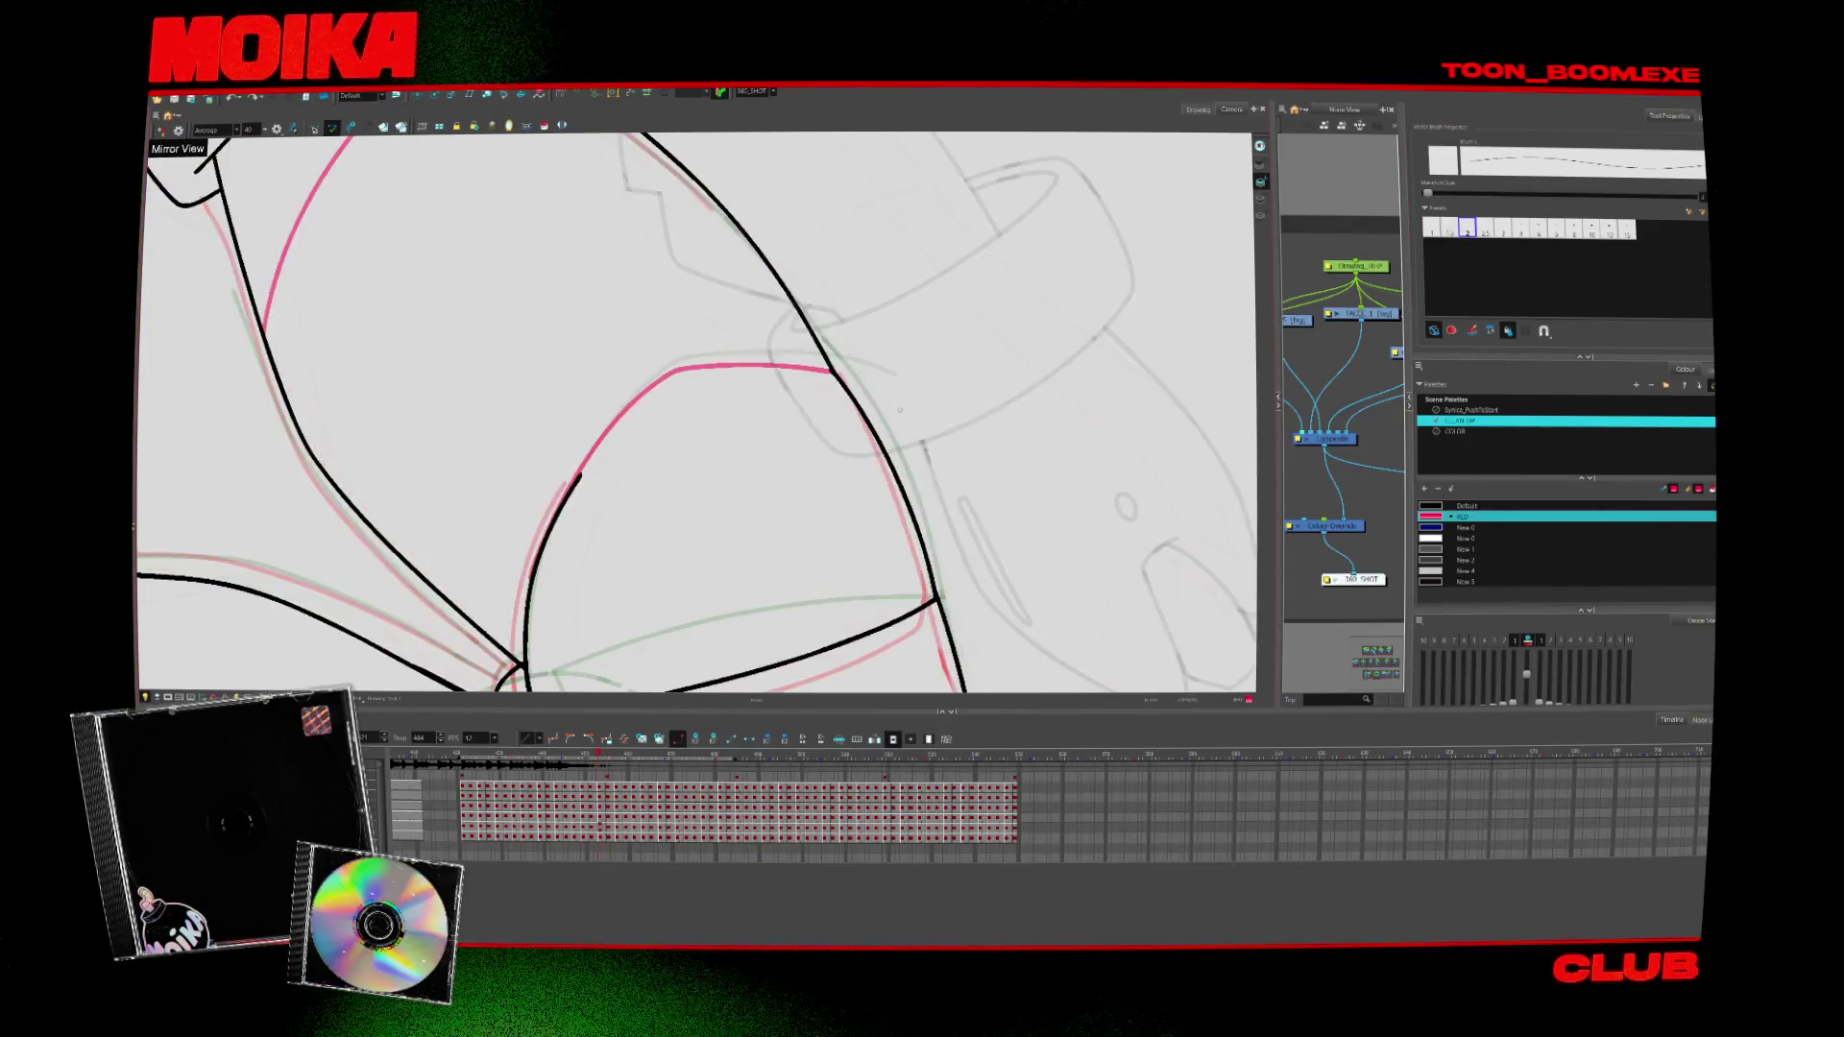
{"action": "key", "text": "ctrl+a"}
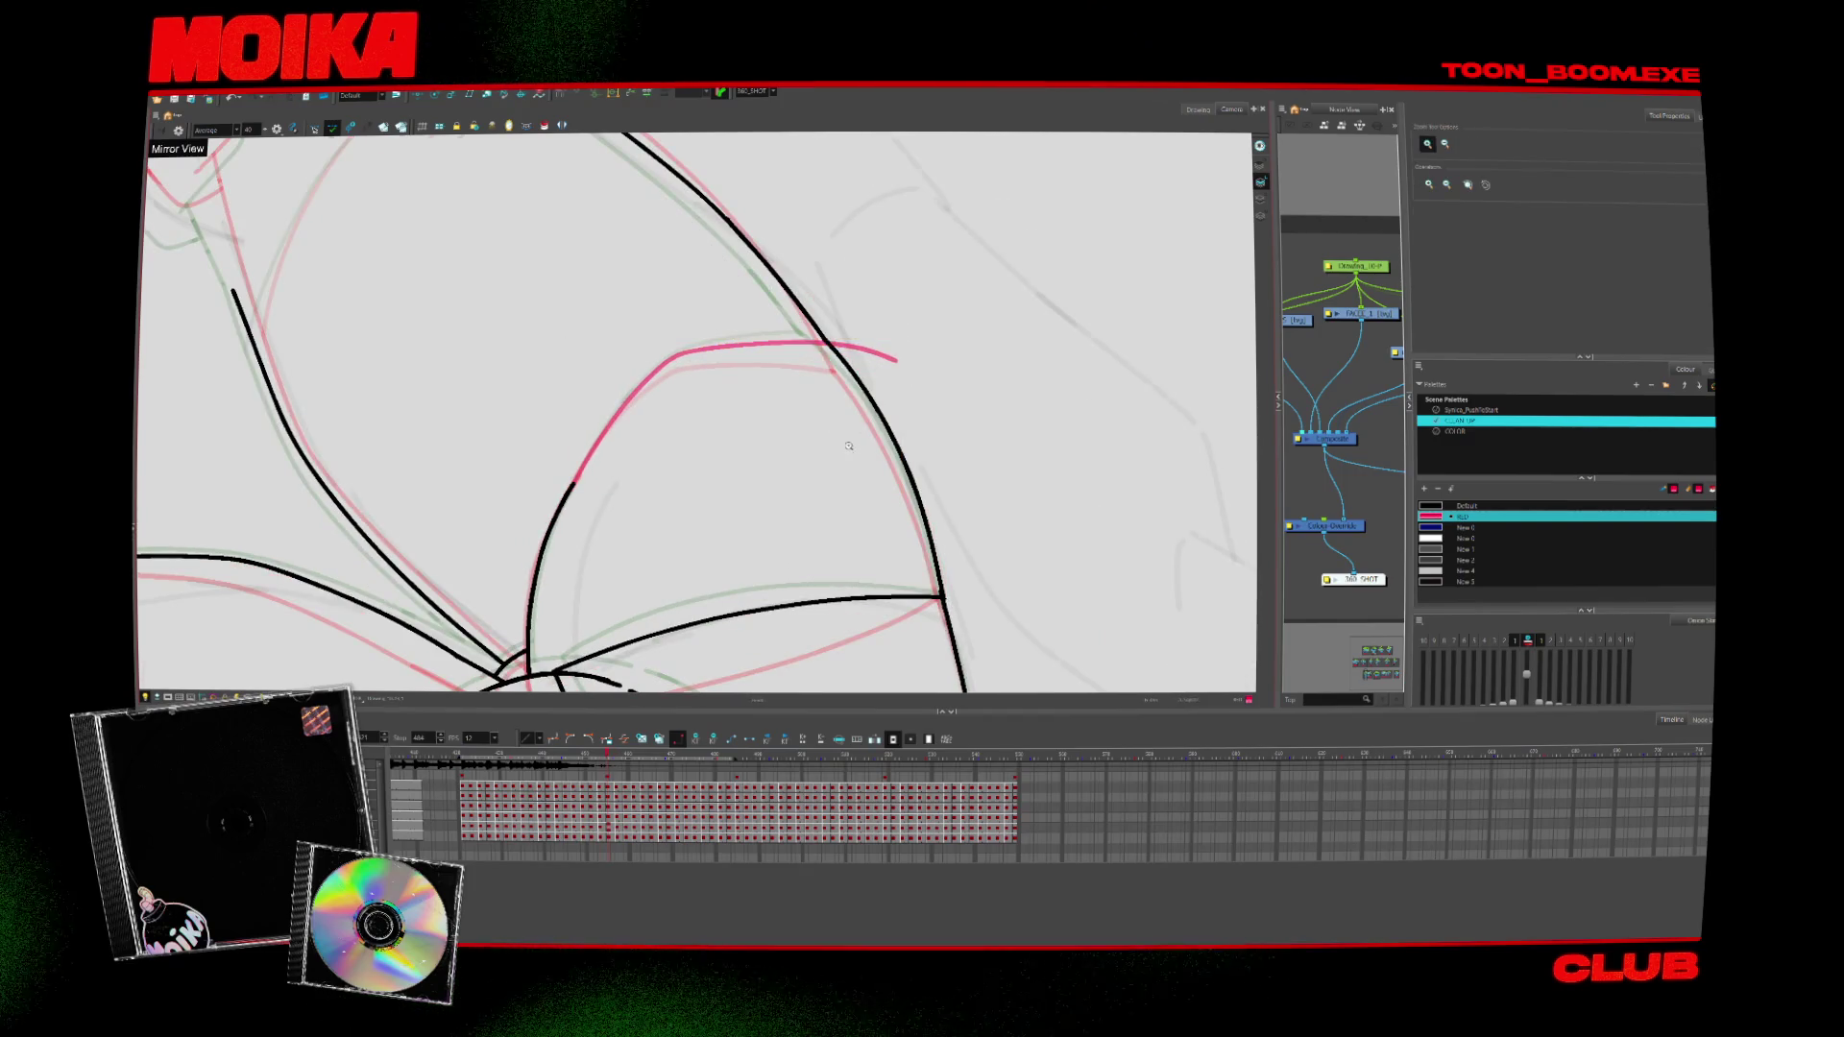
Rotate the view, extend the red rough line up and to the right, and turn Mirror View off
{"action": "left_click_drag", "start_coordinate": [910, 377], "coordinate": [824, 359]}
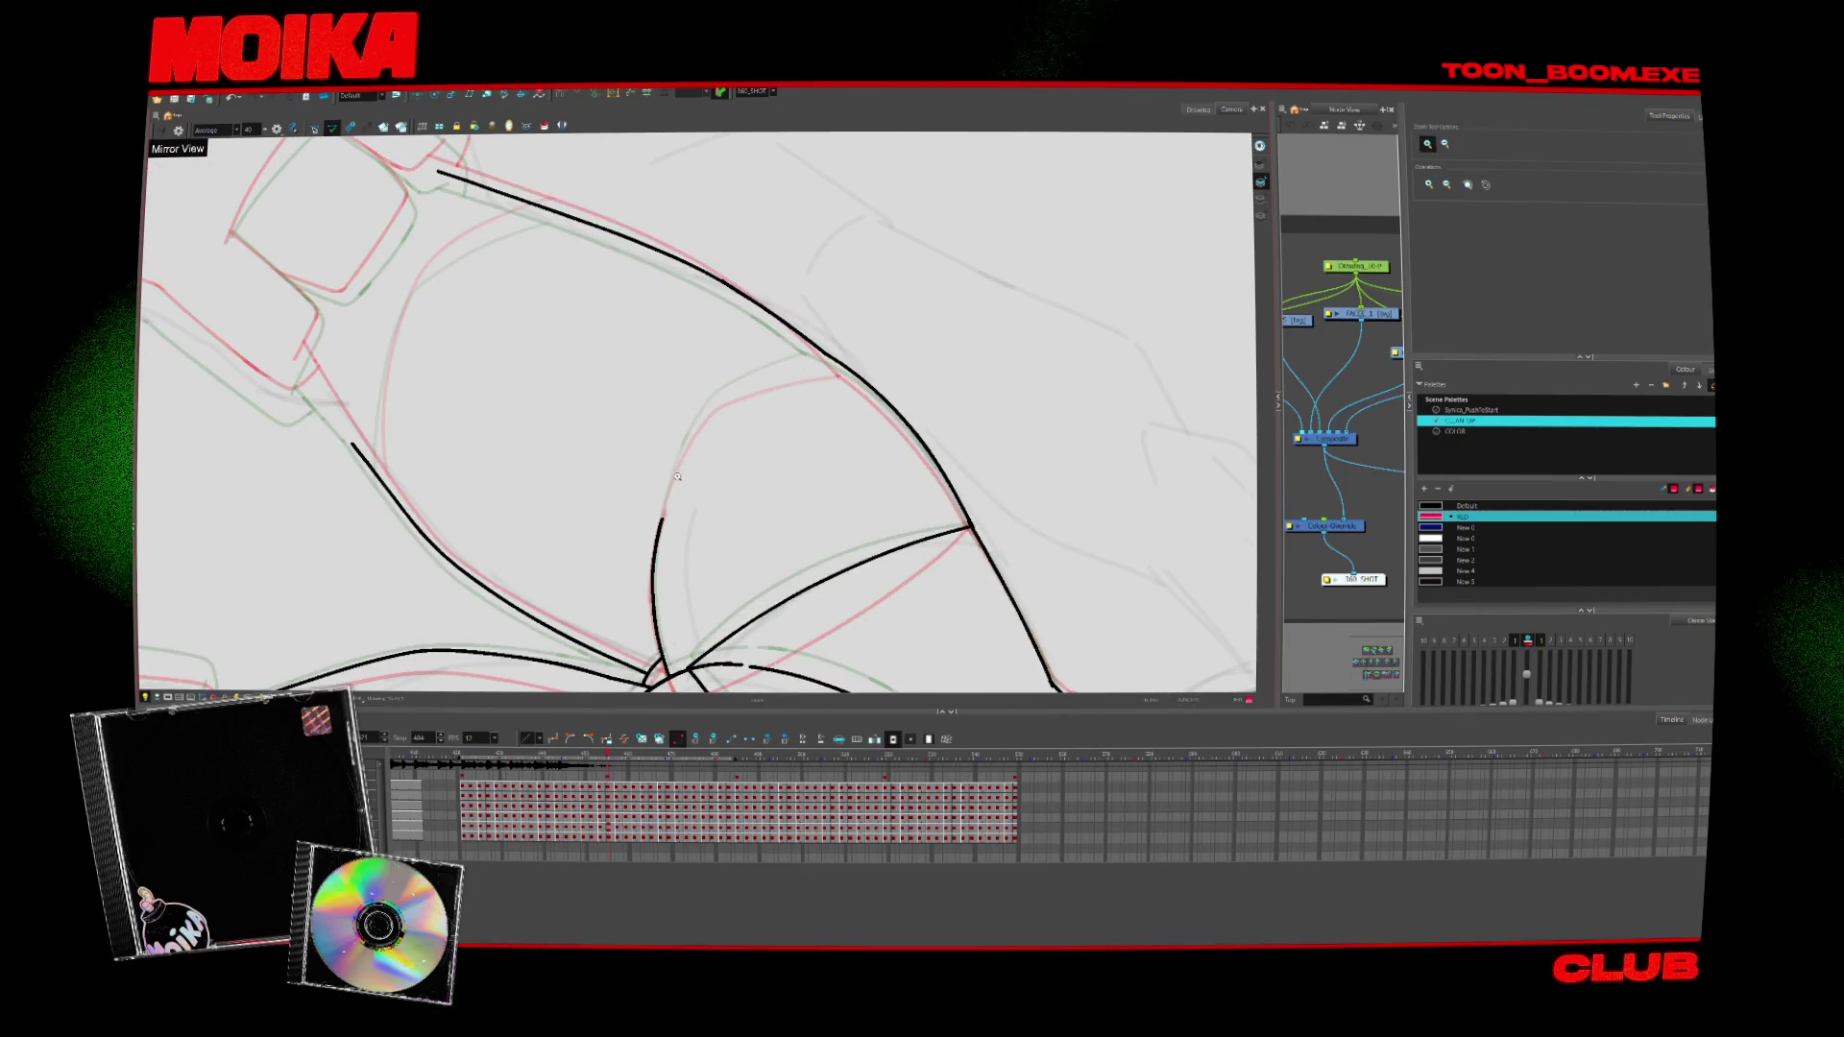
{"action": "key", "text": "alt+b"}
{"action": "mouse_move", "coordinate": [712, 405]}
{"action": "left_mouse_down"}
{"action": "mouse_move", "coordinate": [849, 352]}
{"action": "mouse_move", "coordinate": [672, 316]}
{"action": "left_mouse_up"}
{"action": "key", "text": "alt+slash"}
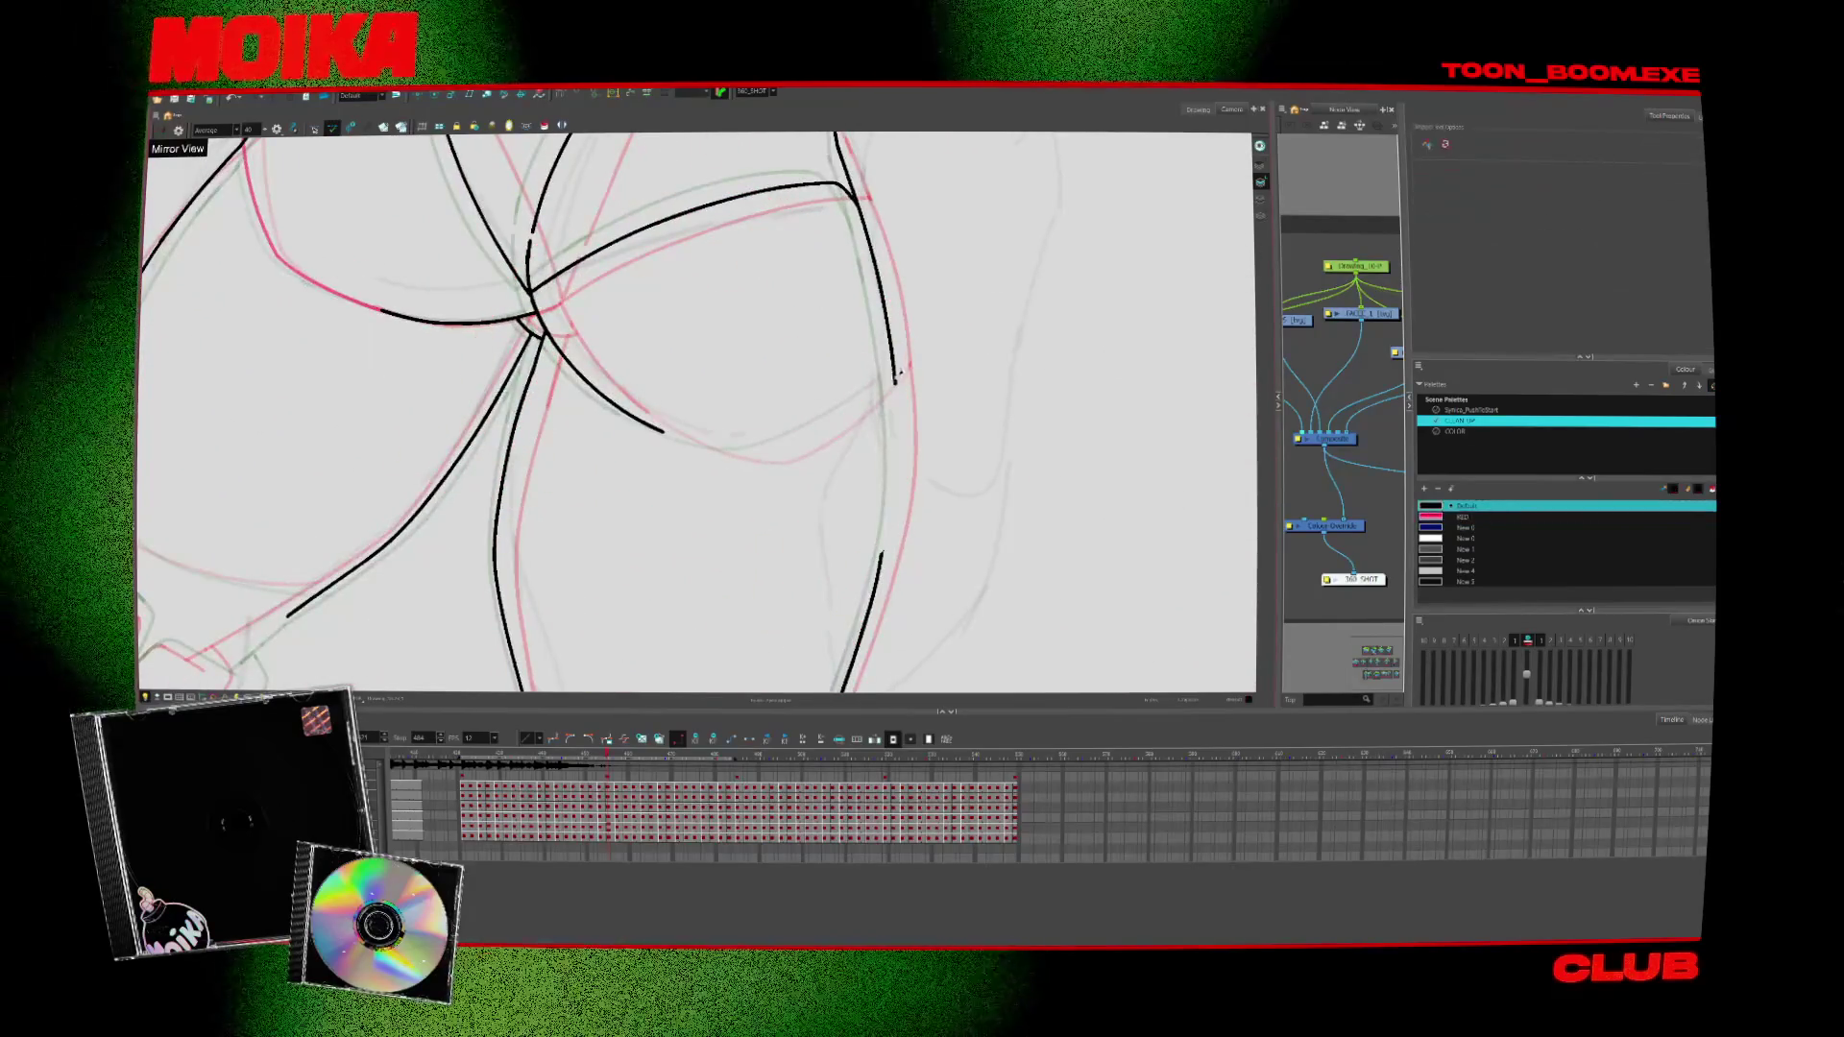
{"action": "key", "text": "4"}
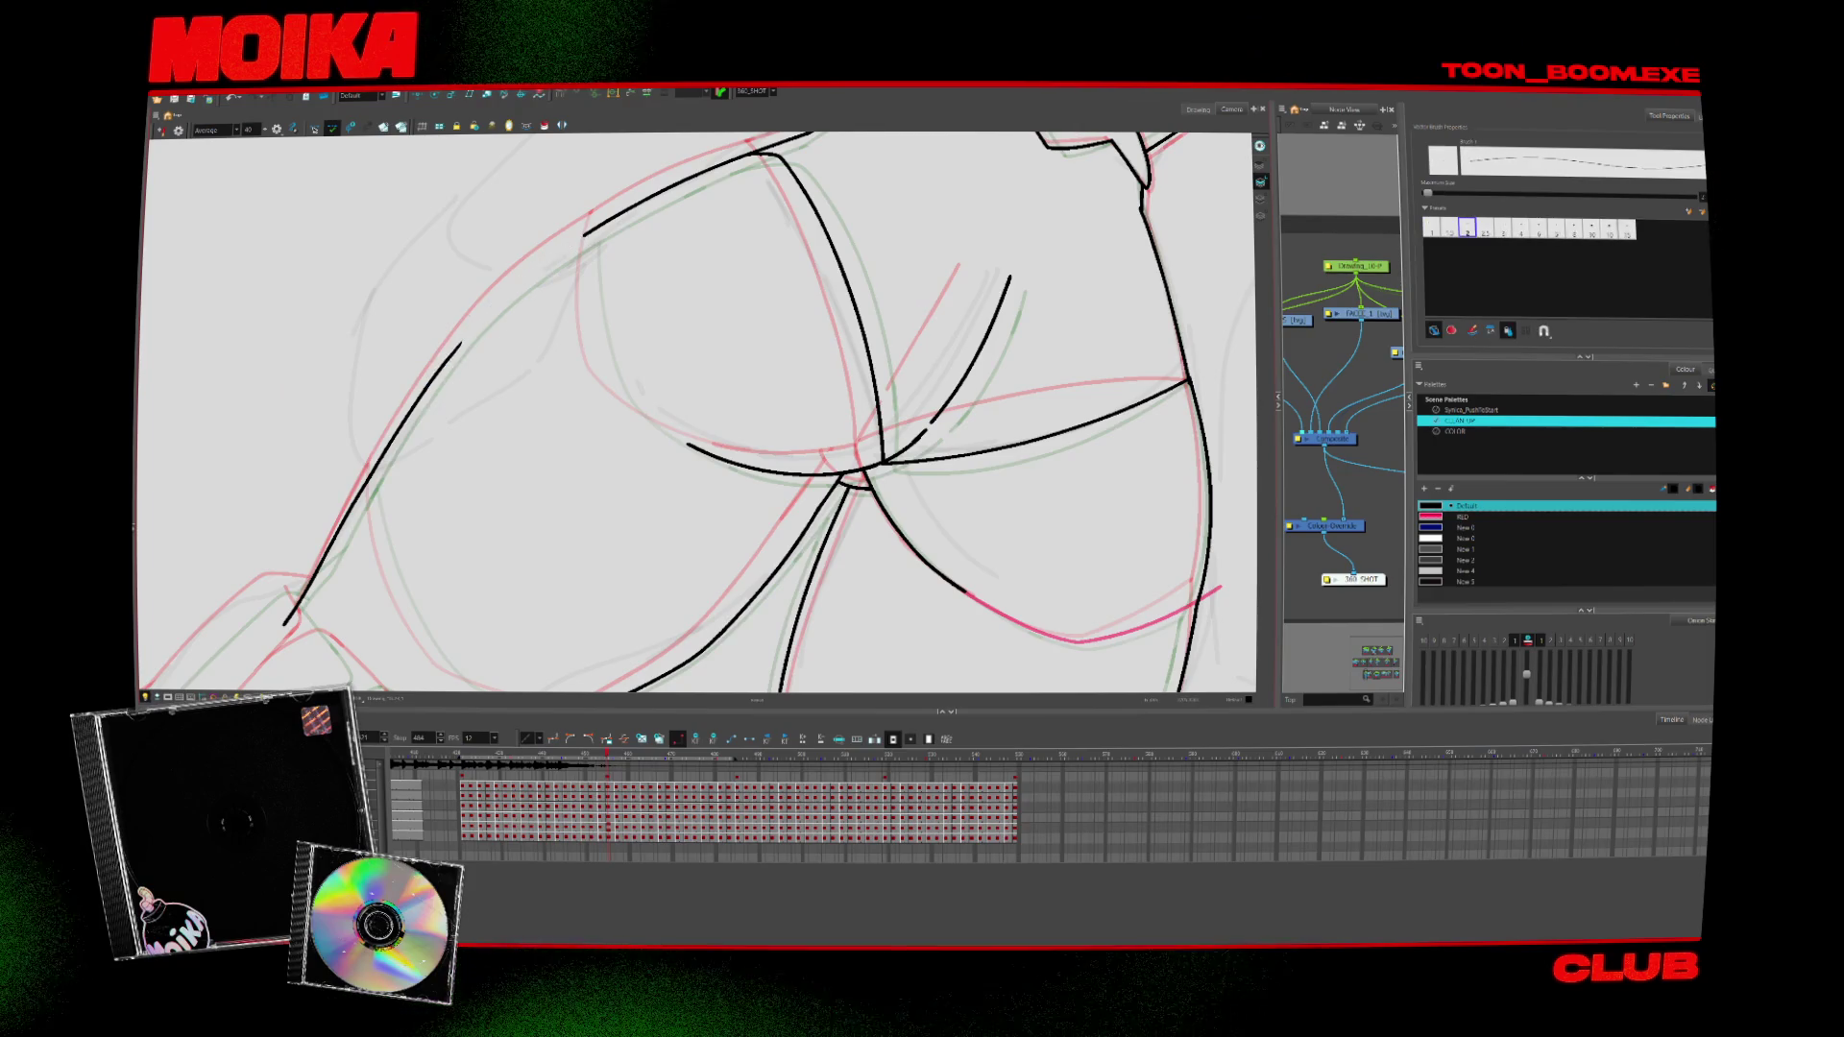
Re-angle the canvas, compare with the neighbouring drawing, and switch back to the RED colour
{"action": "left_click_drag", "start_coordinate": [730, 365], "coordinate": [615, 423]}
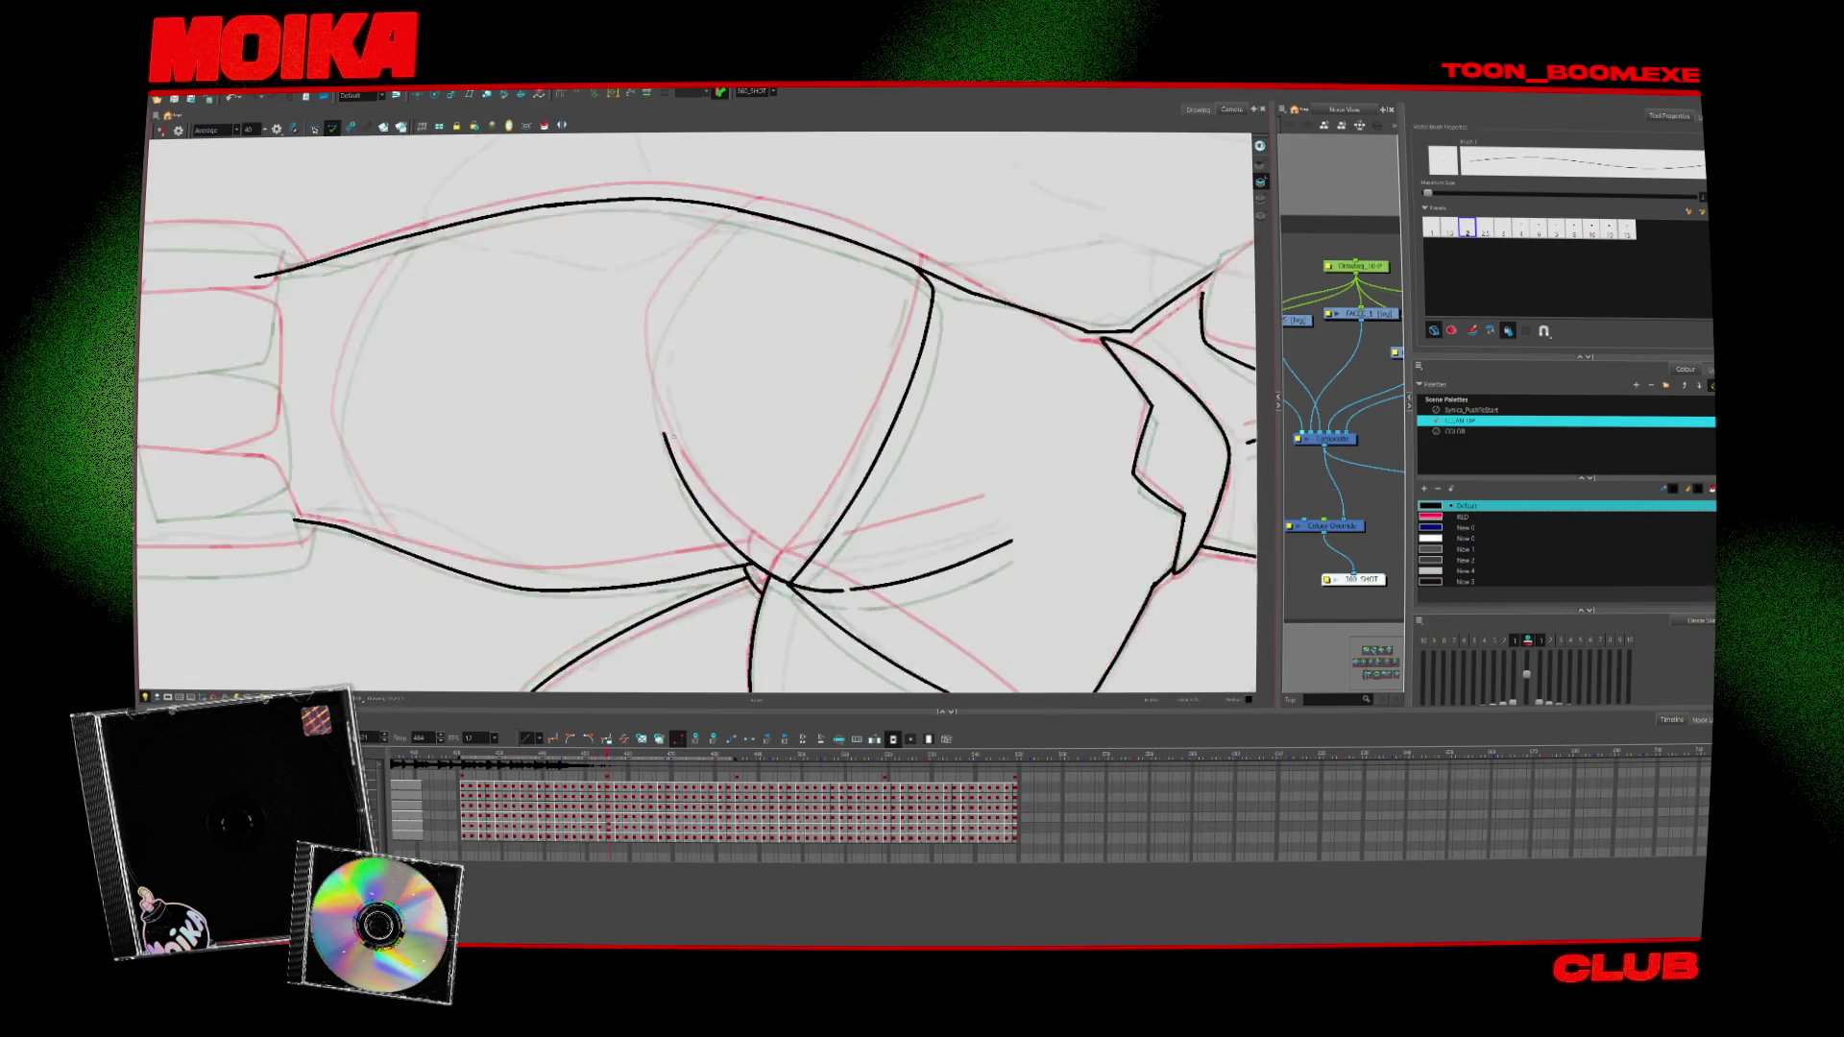
{"action": "key", "text": "alt+b"}
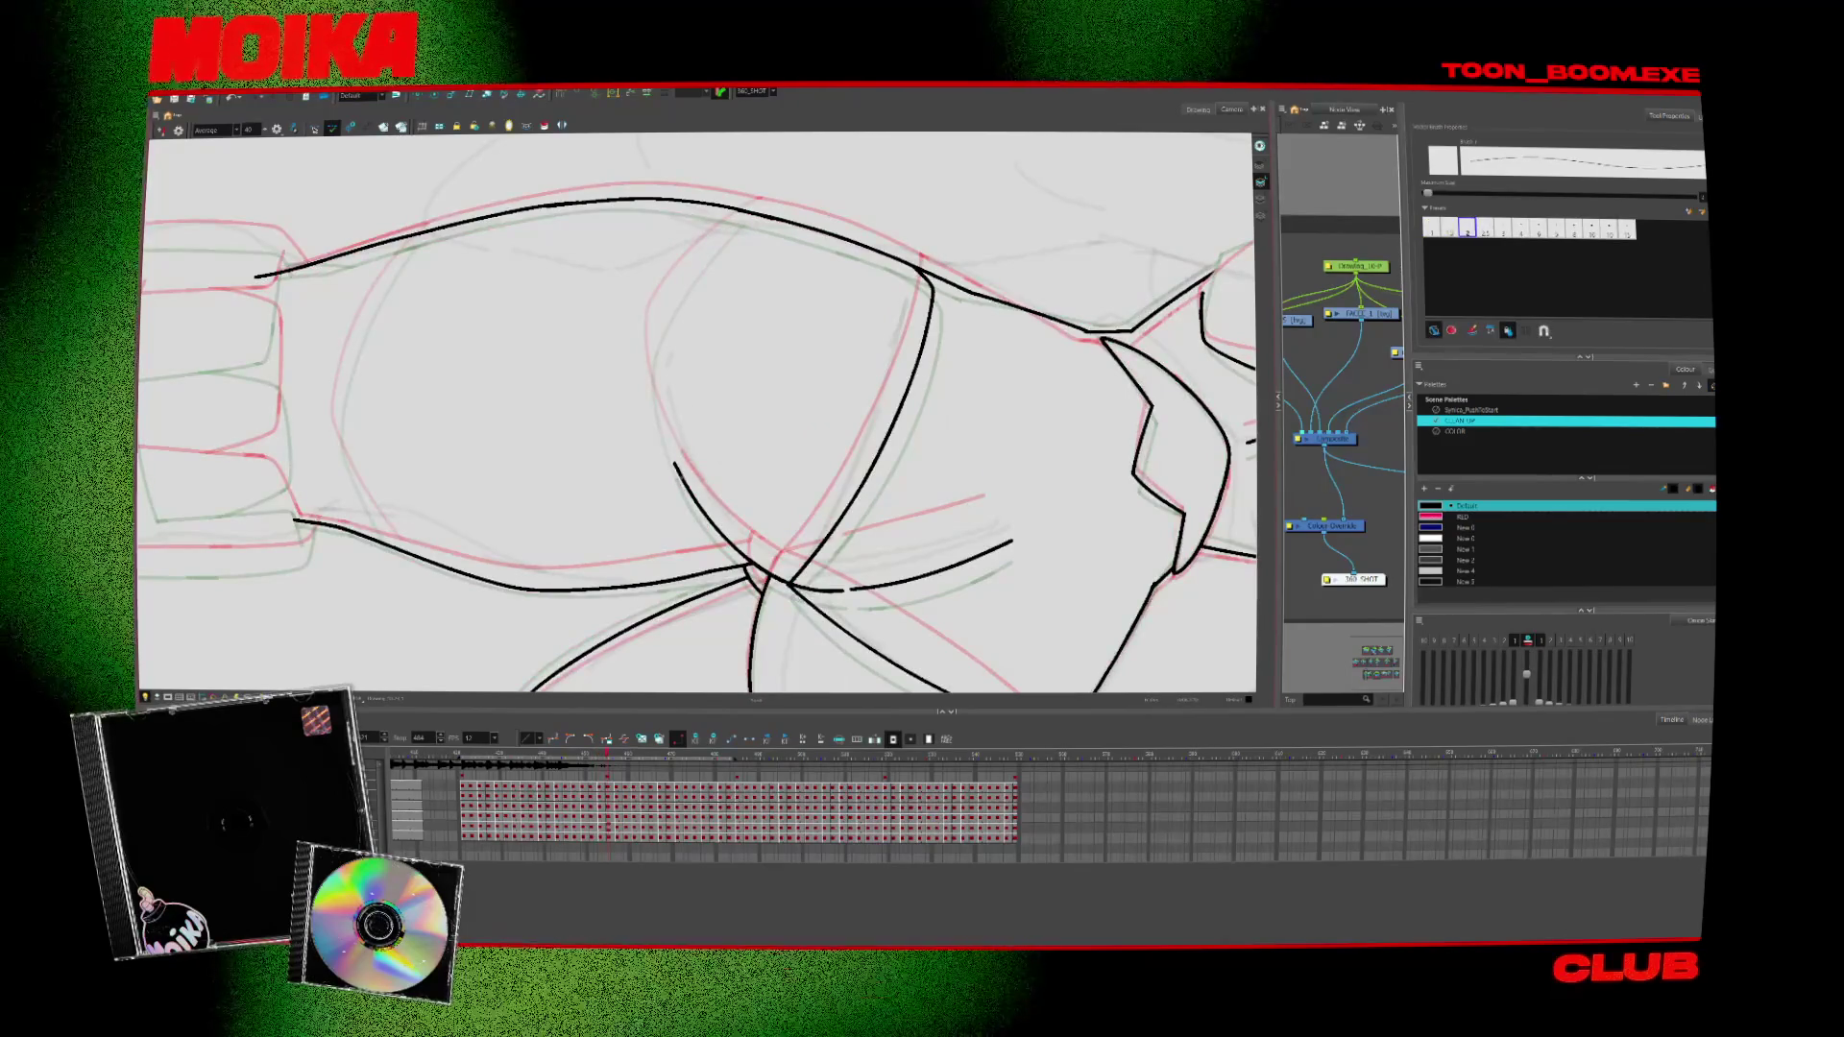
{"action": "key", "text": "comma"}
{"action": "key", "text": "period"}
{"action": "key", "text": "alt+b"}
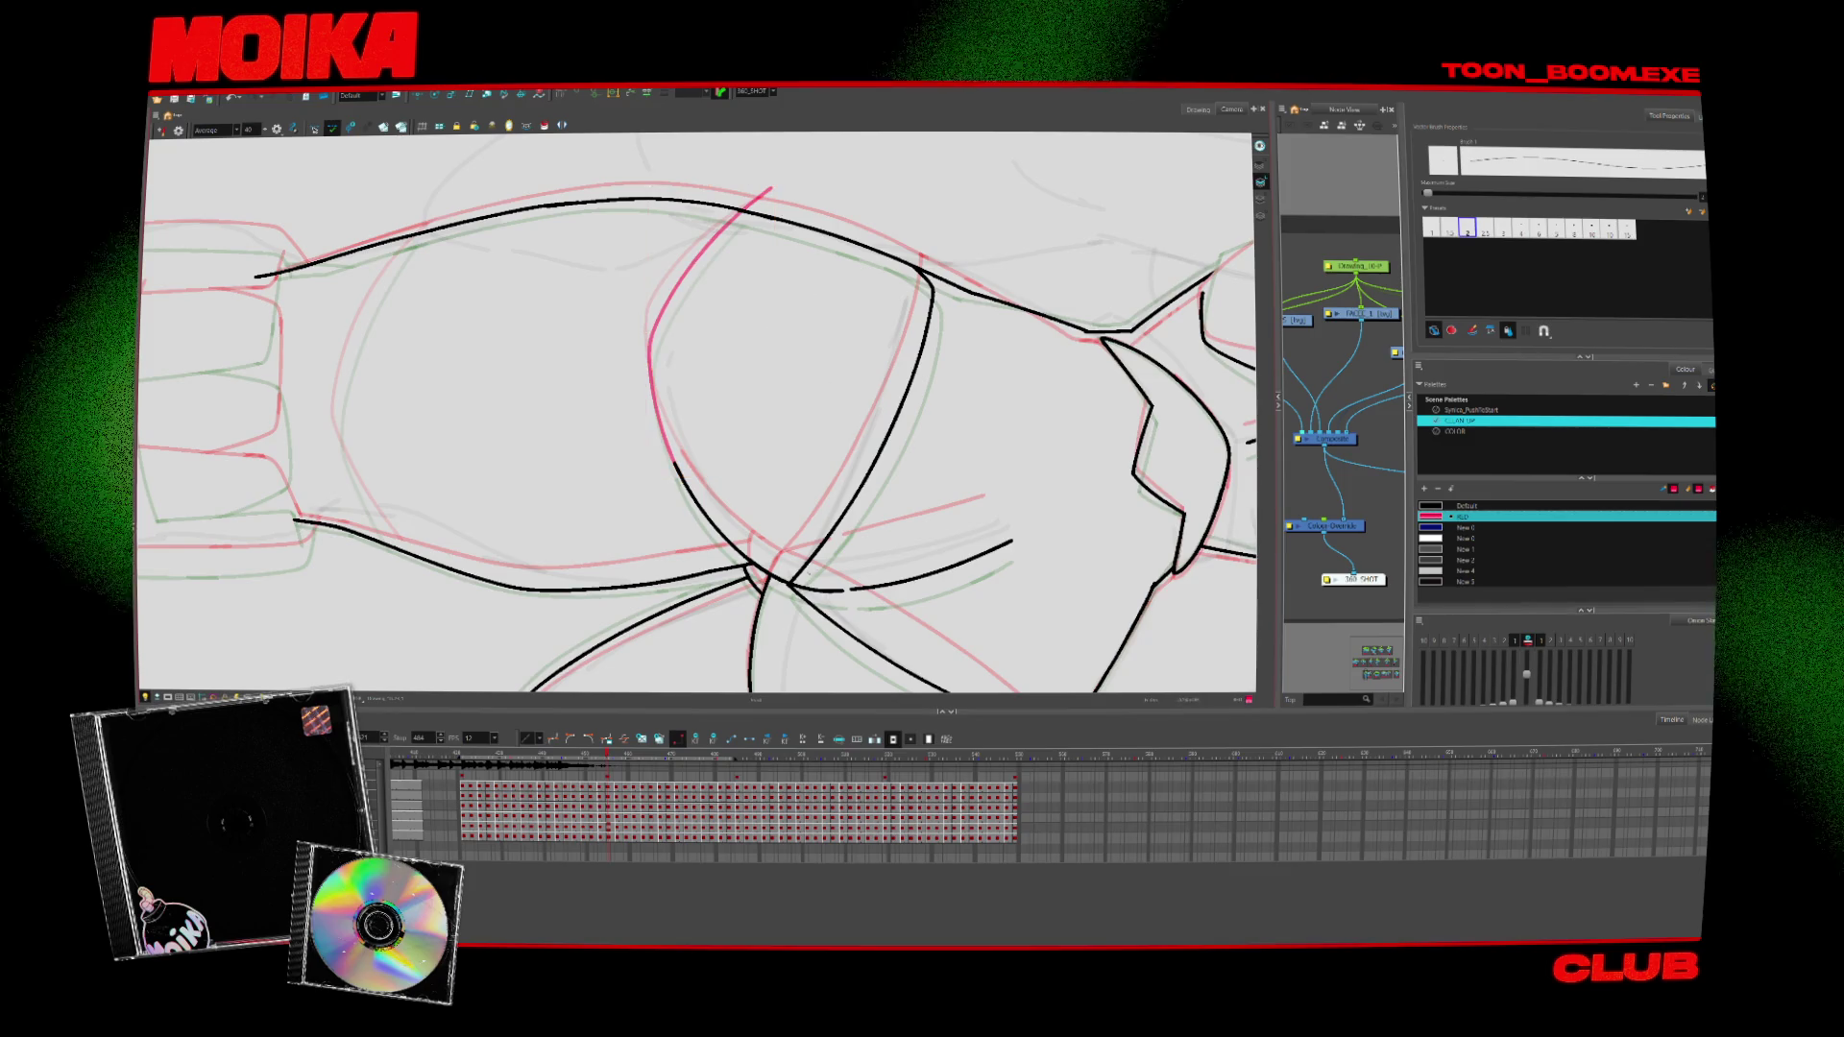
{"action": "left_click_drag", "start_coordinate": [884, 626], "coordinate": [840, 581]}
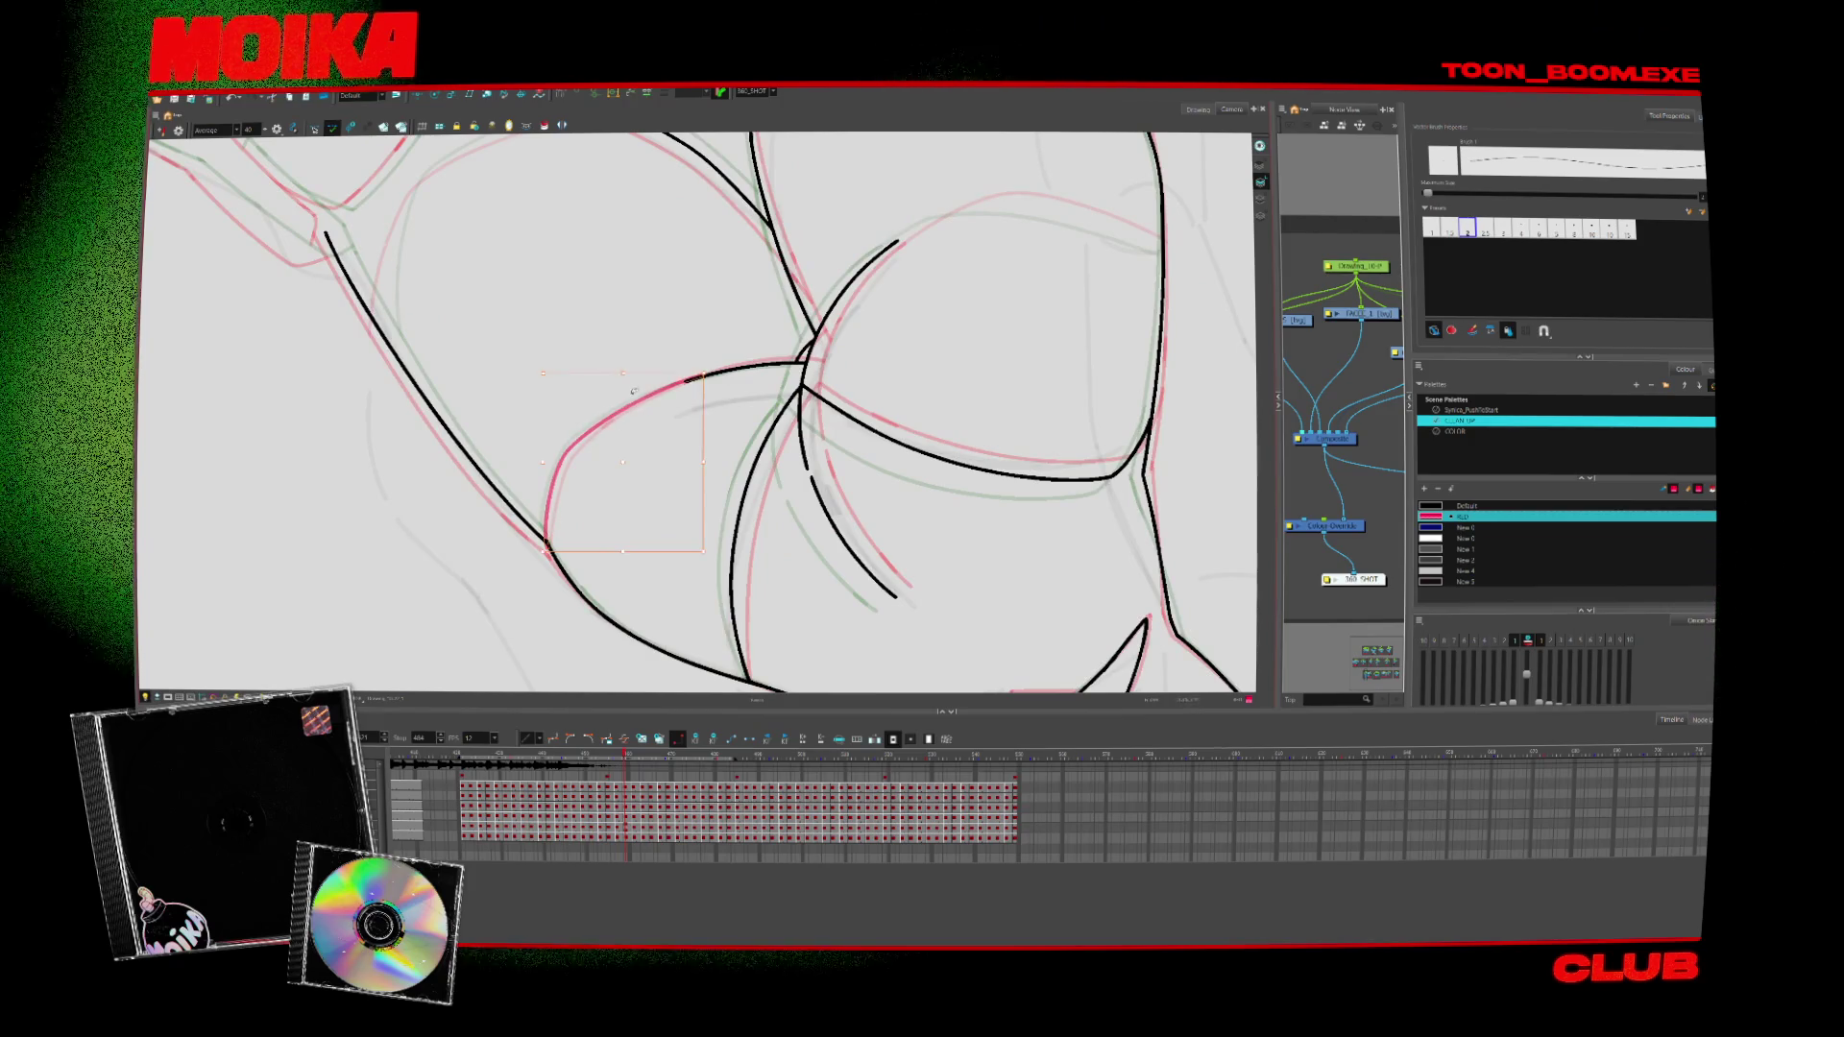
Undo the misplaced red curve down the body, redraw it higher, and extend its top end upward
{"action": "left_click_drag", "start_coordinate": [684, 384], "coordinate": [545, 523]}
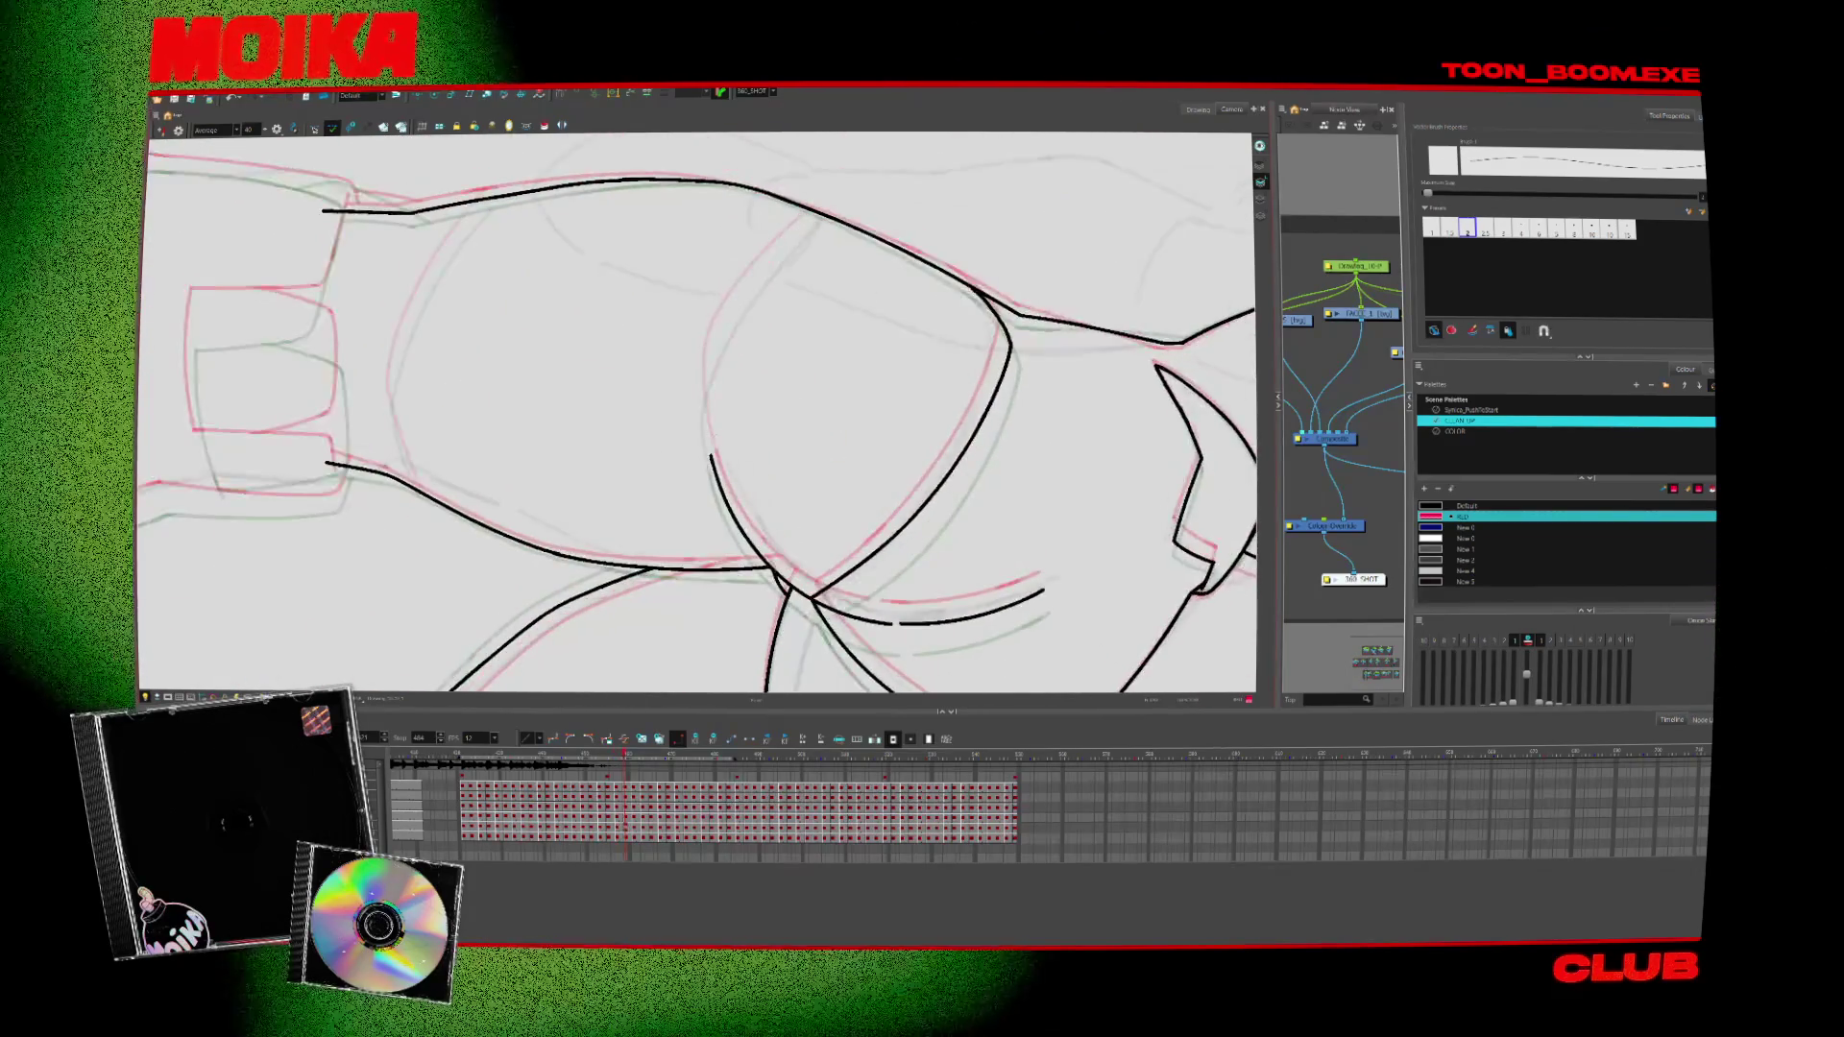
{"action": "left_click_drag", "start_coordinate": [843, 201], "coordinate": [703, 423]}
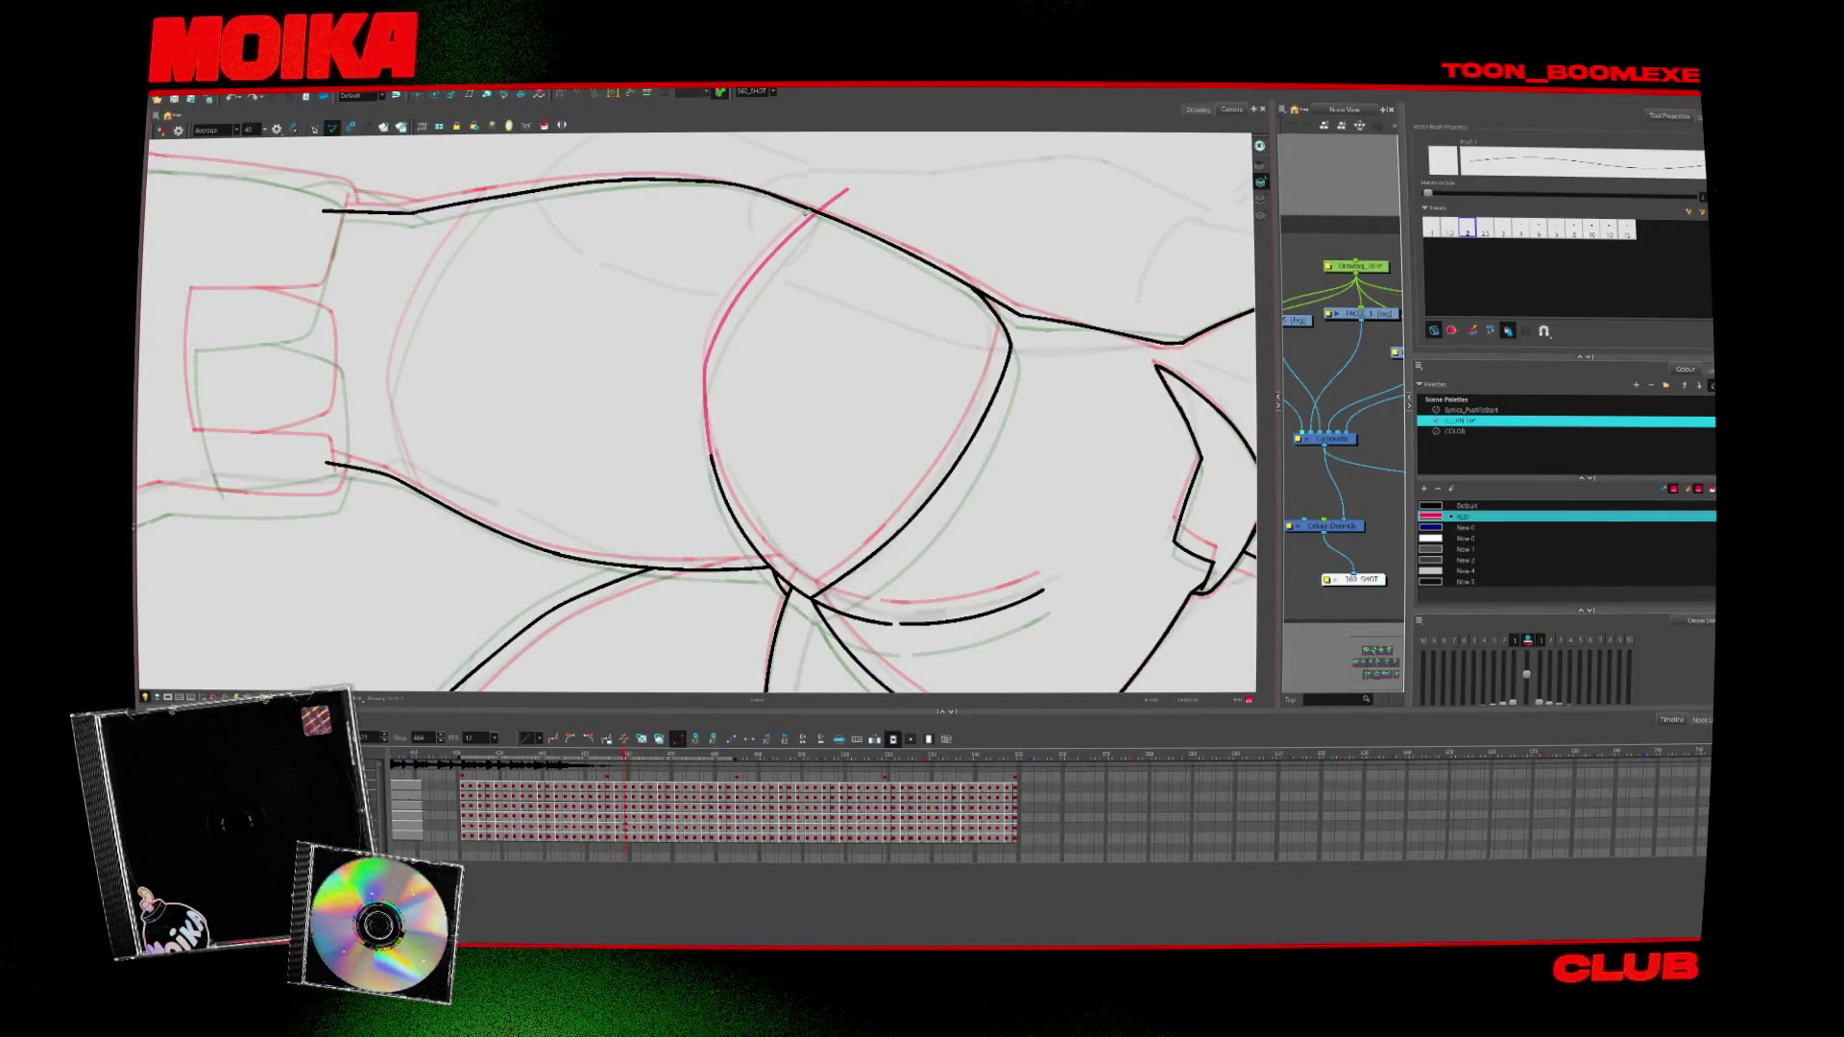
{"action": "key", "text": "period"}
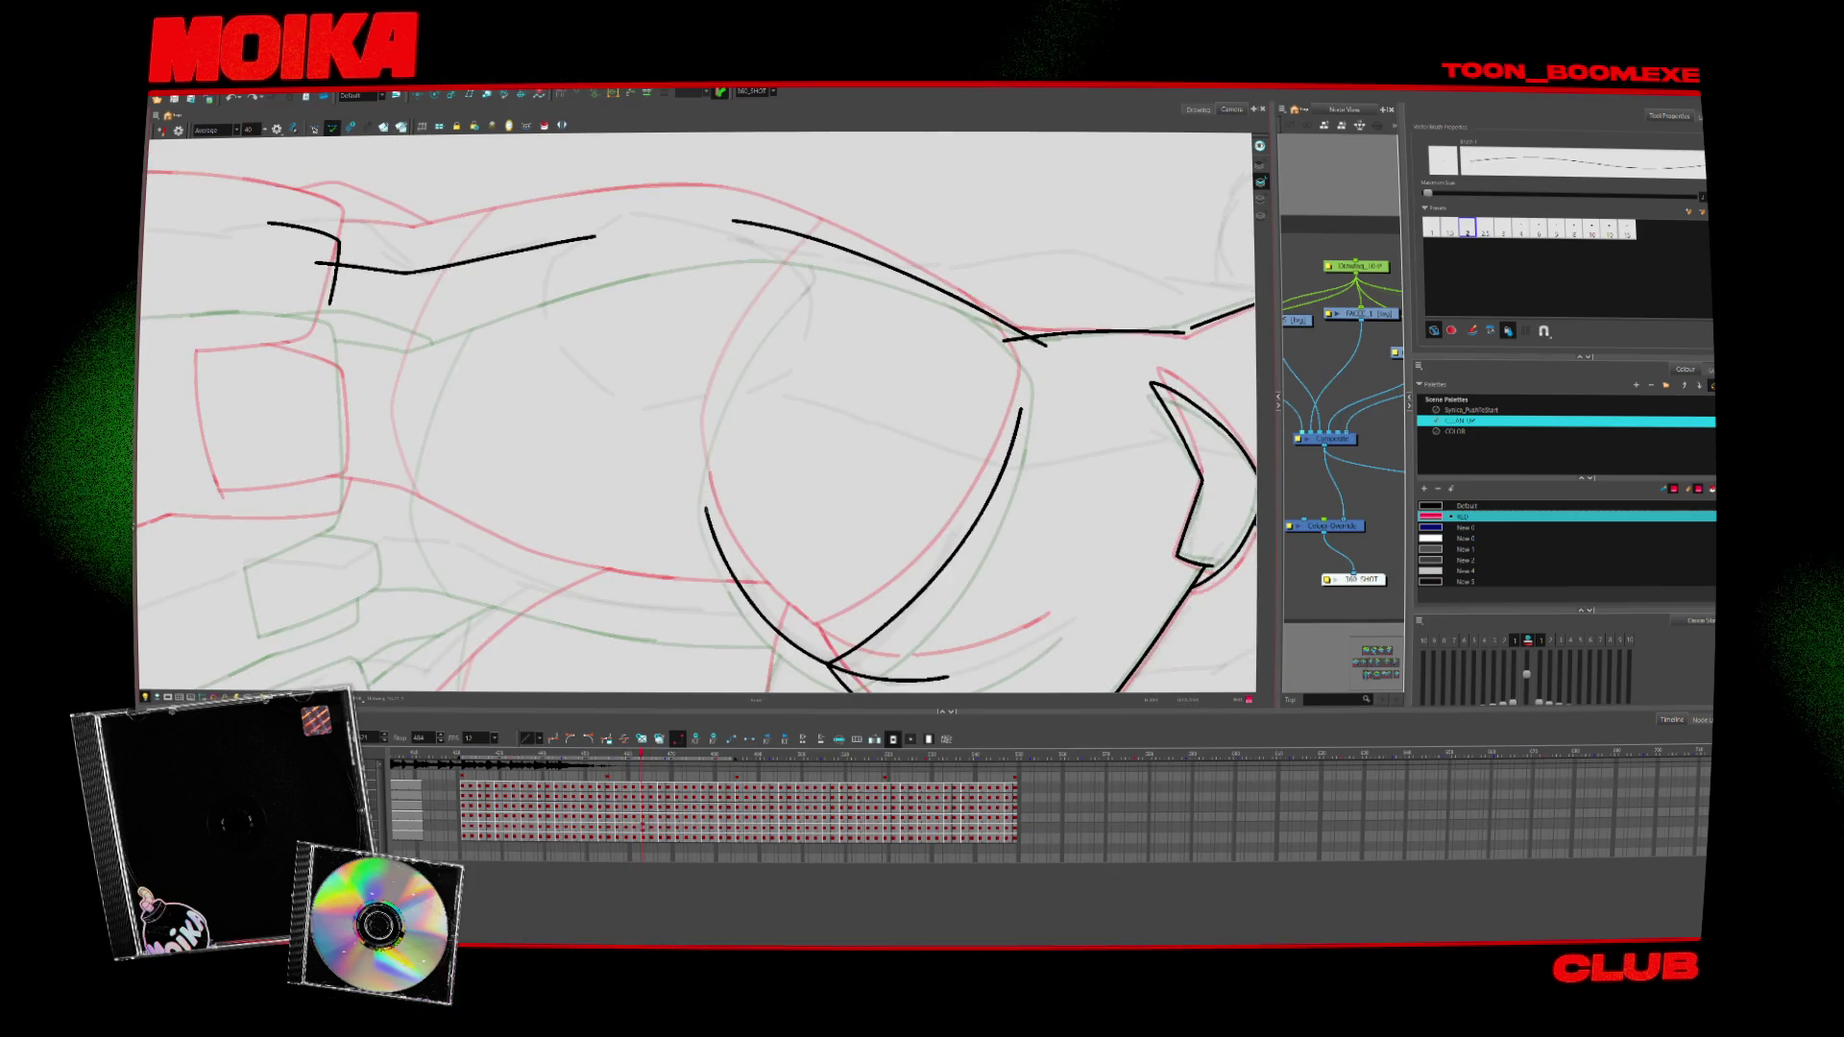
{"action": "key", "text": "ctrl+z"}
{"action": "left_click_drag", "start_coordinate": [773, 310], "coordinate": [698, 461]}
{"action": "left_click_drag", "start_coordinate": [815, 257], "coordinate": [814, 255]}
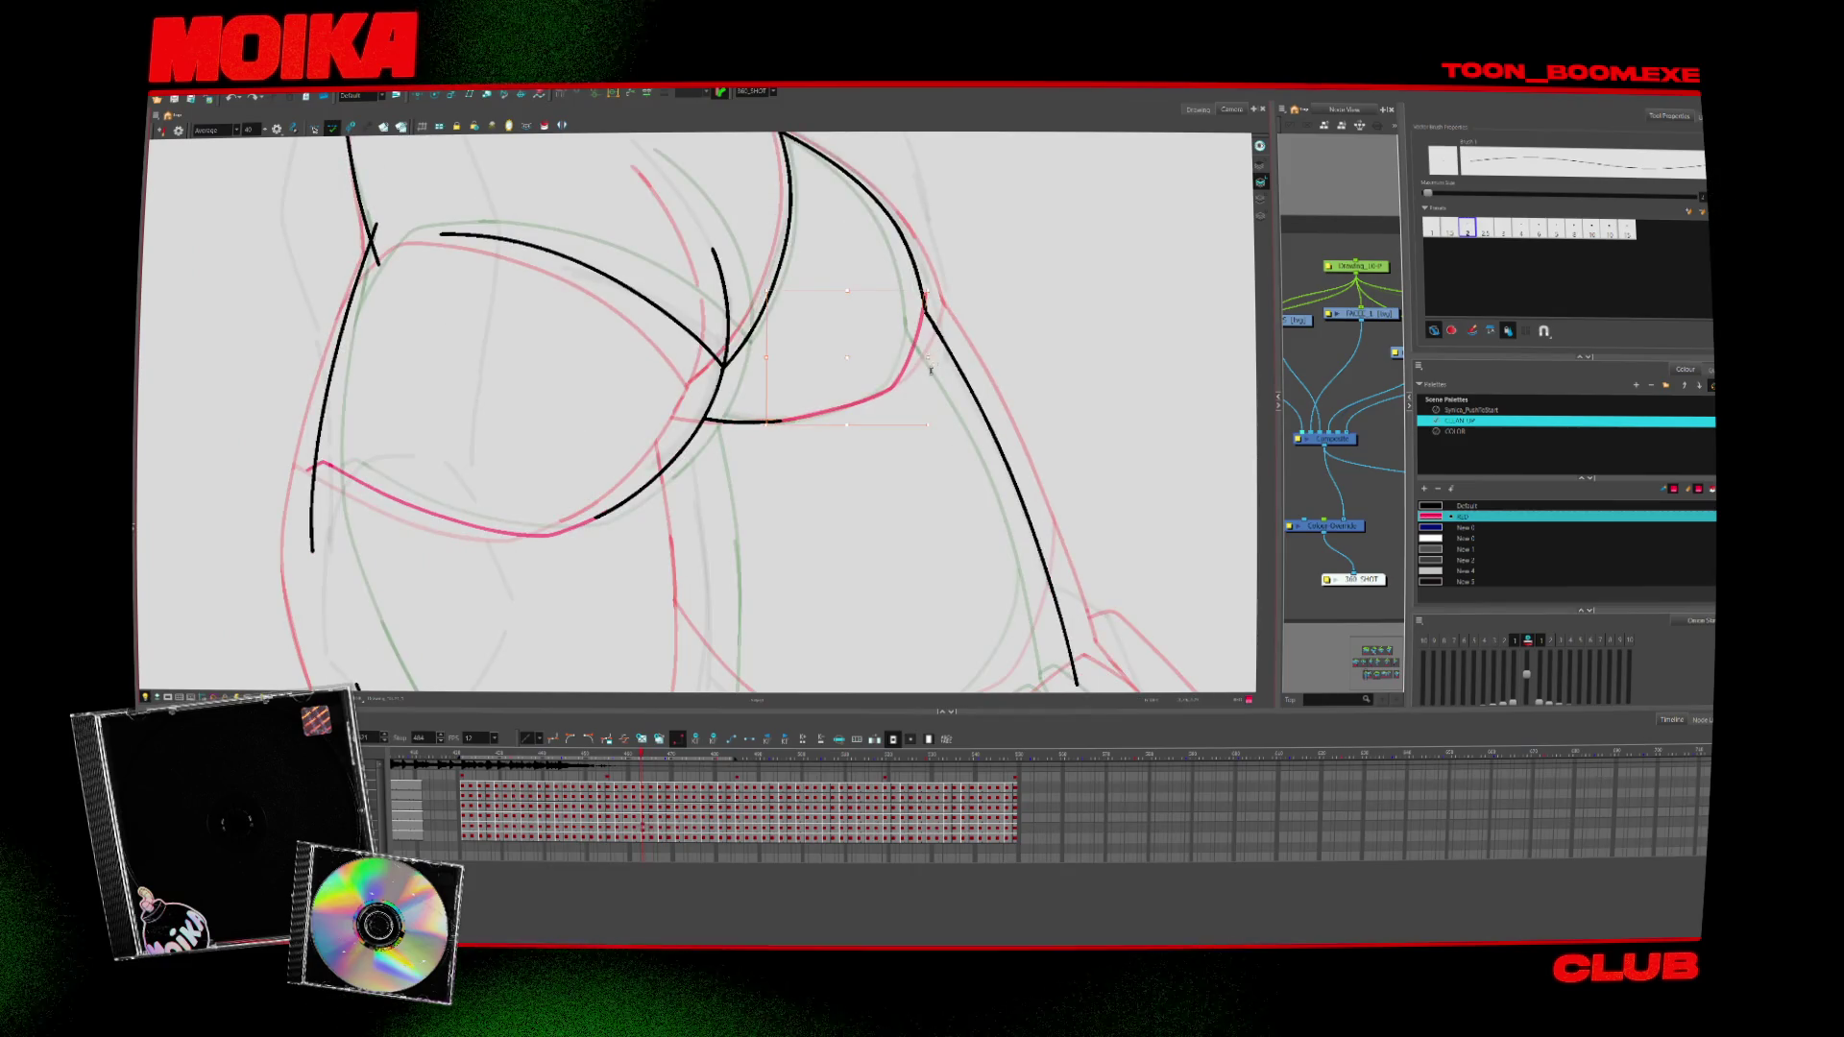
{"action": "left_click_drag", "start_coordinate": [931, 419], "coordinate": [847, 423]}
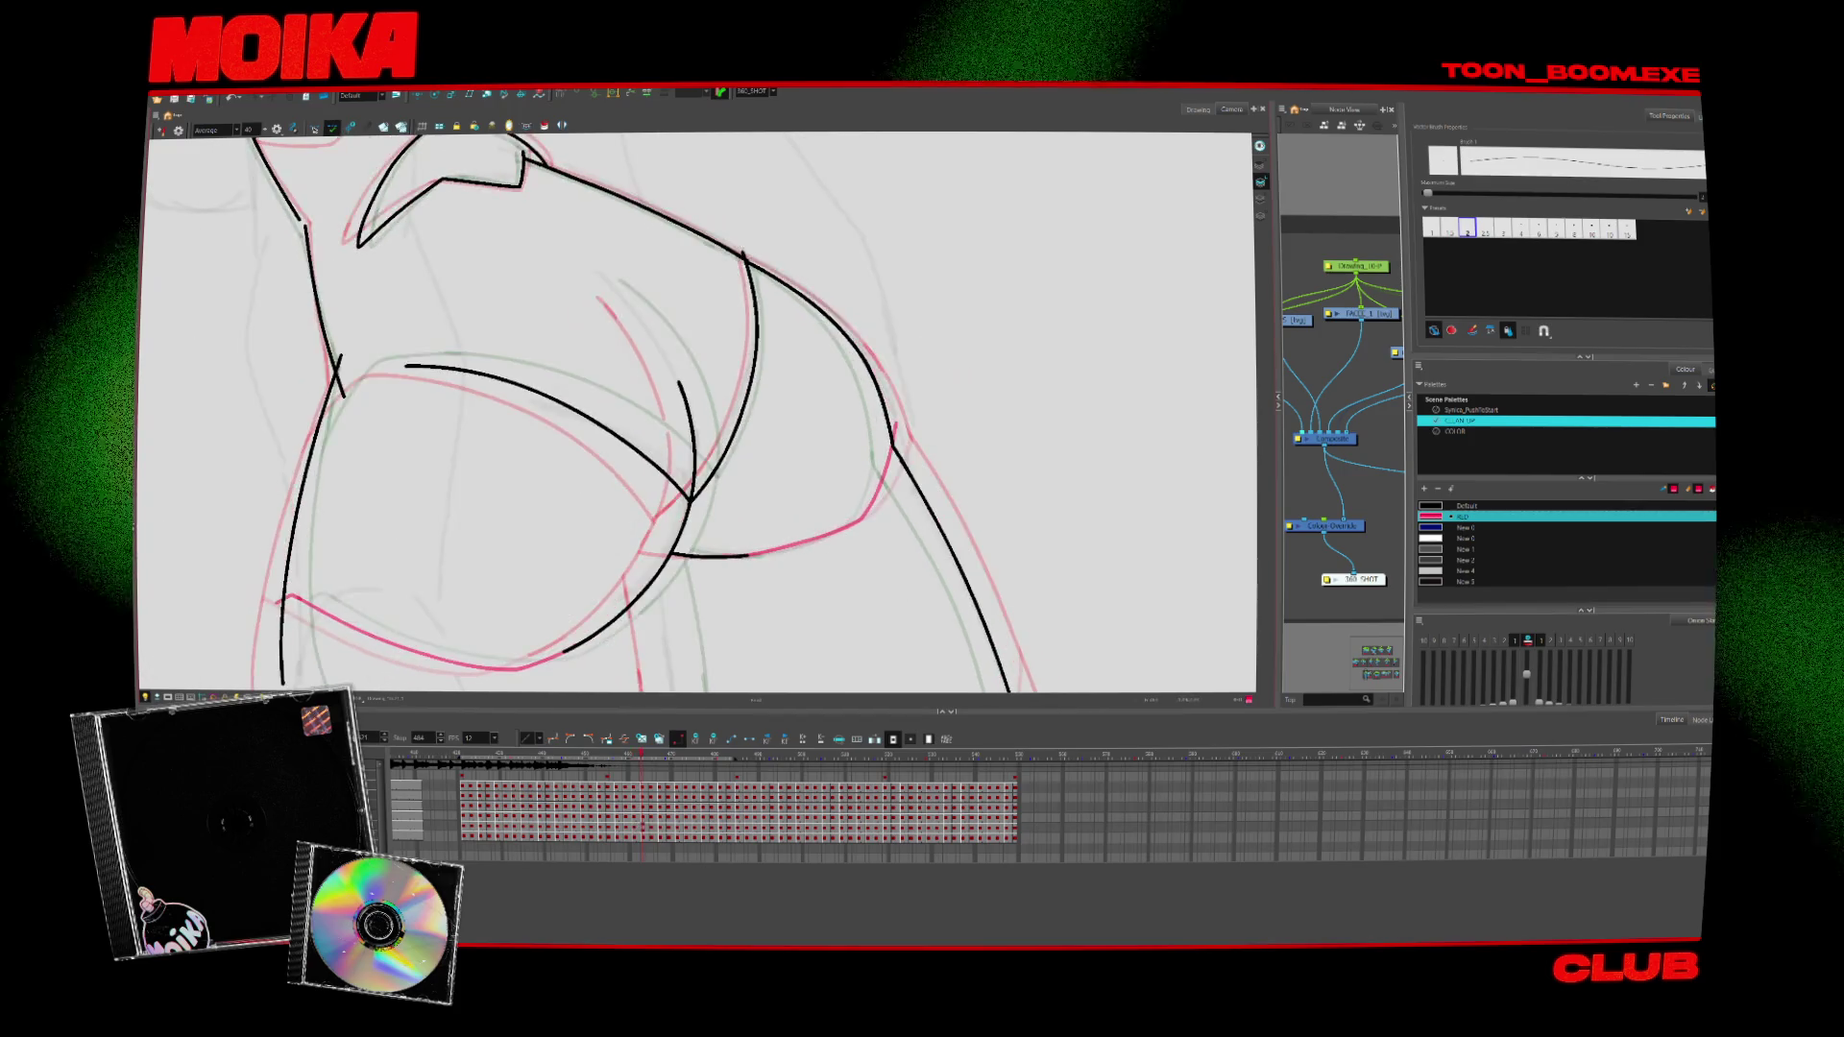
Close the gap at the top of the black outline with a Pencil stroke, checking it in mirrored view
{"action": "key", "text": "4"}
{"action": "key", "text": "alt+b"}
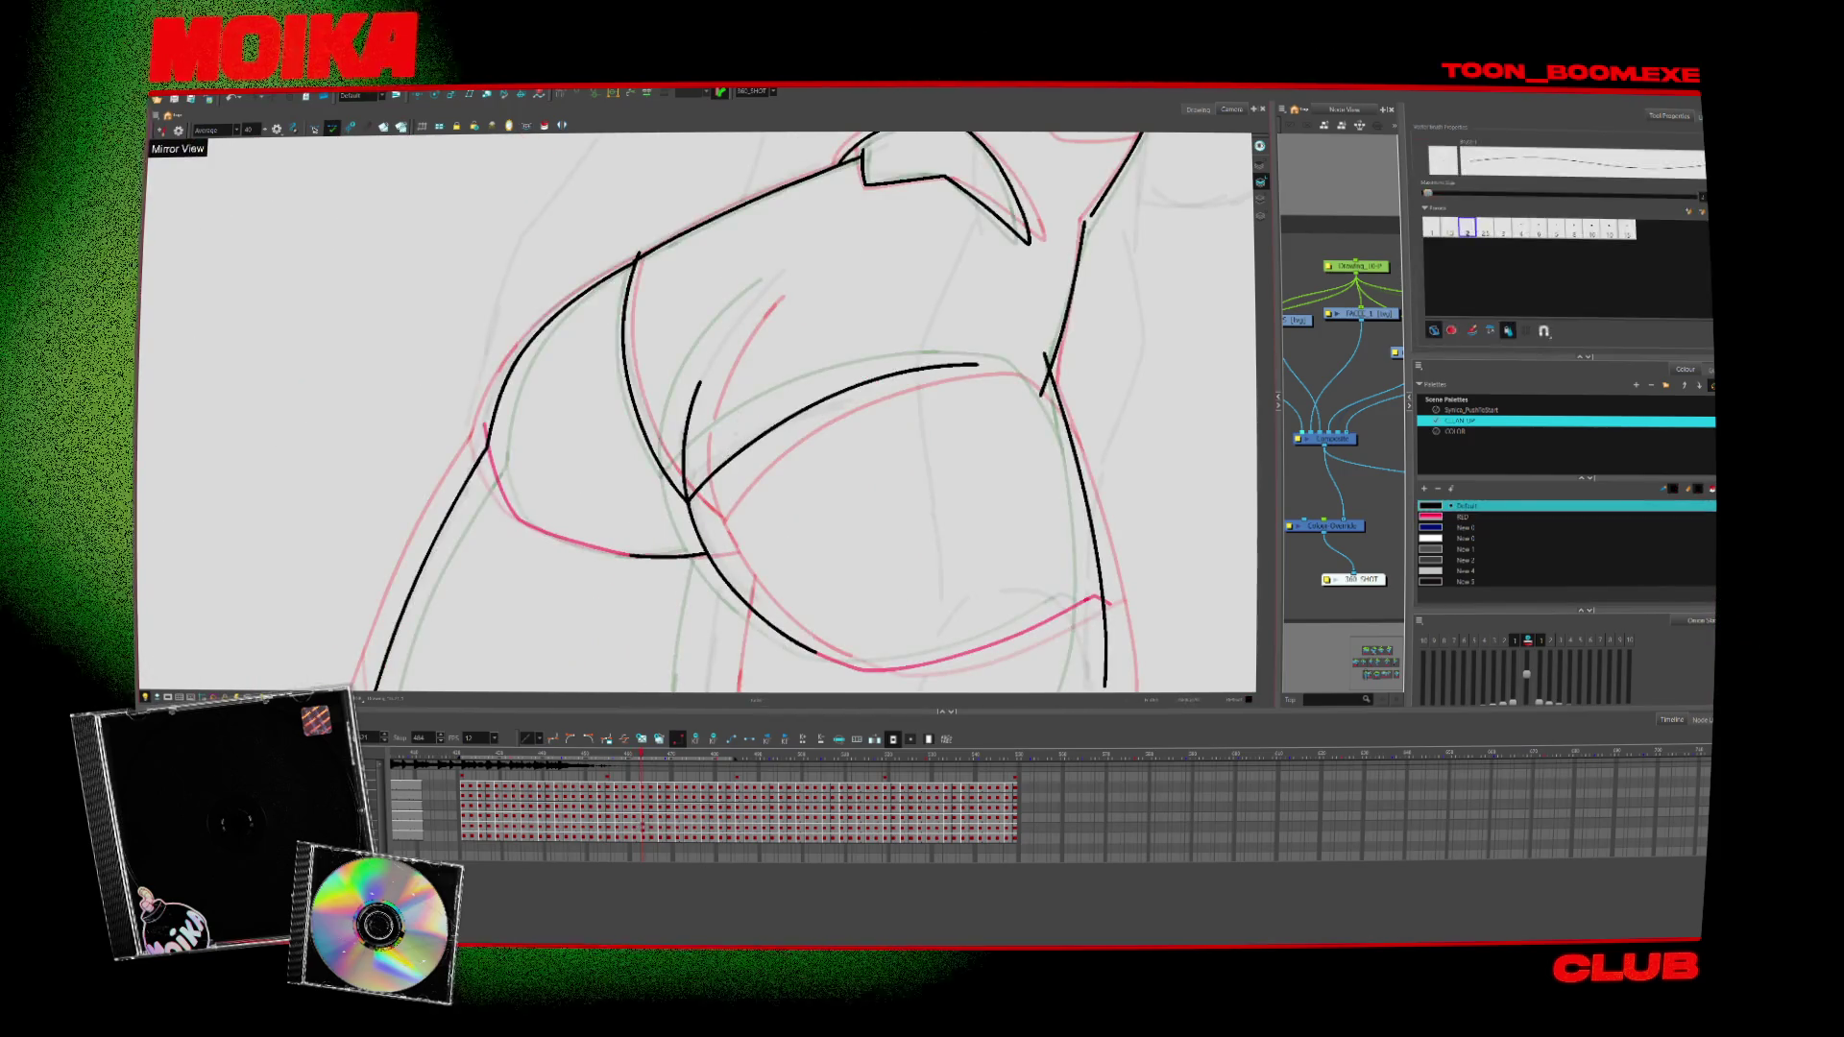
{"action": "key", "text": "alt+x"}
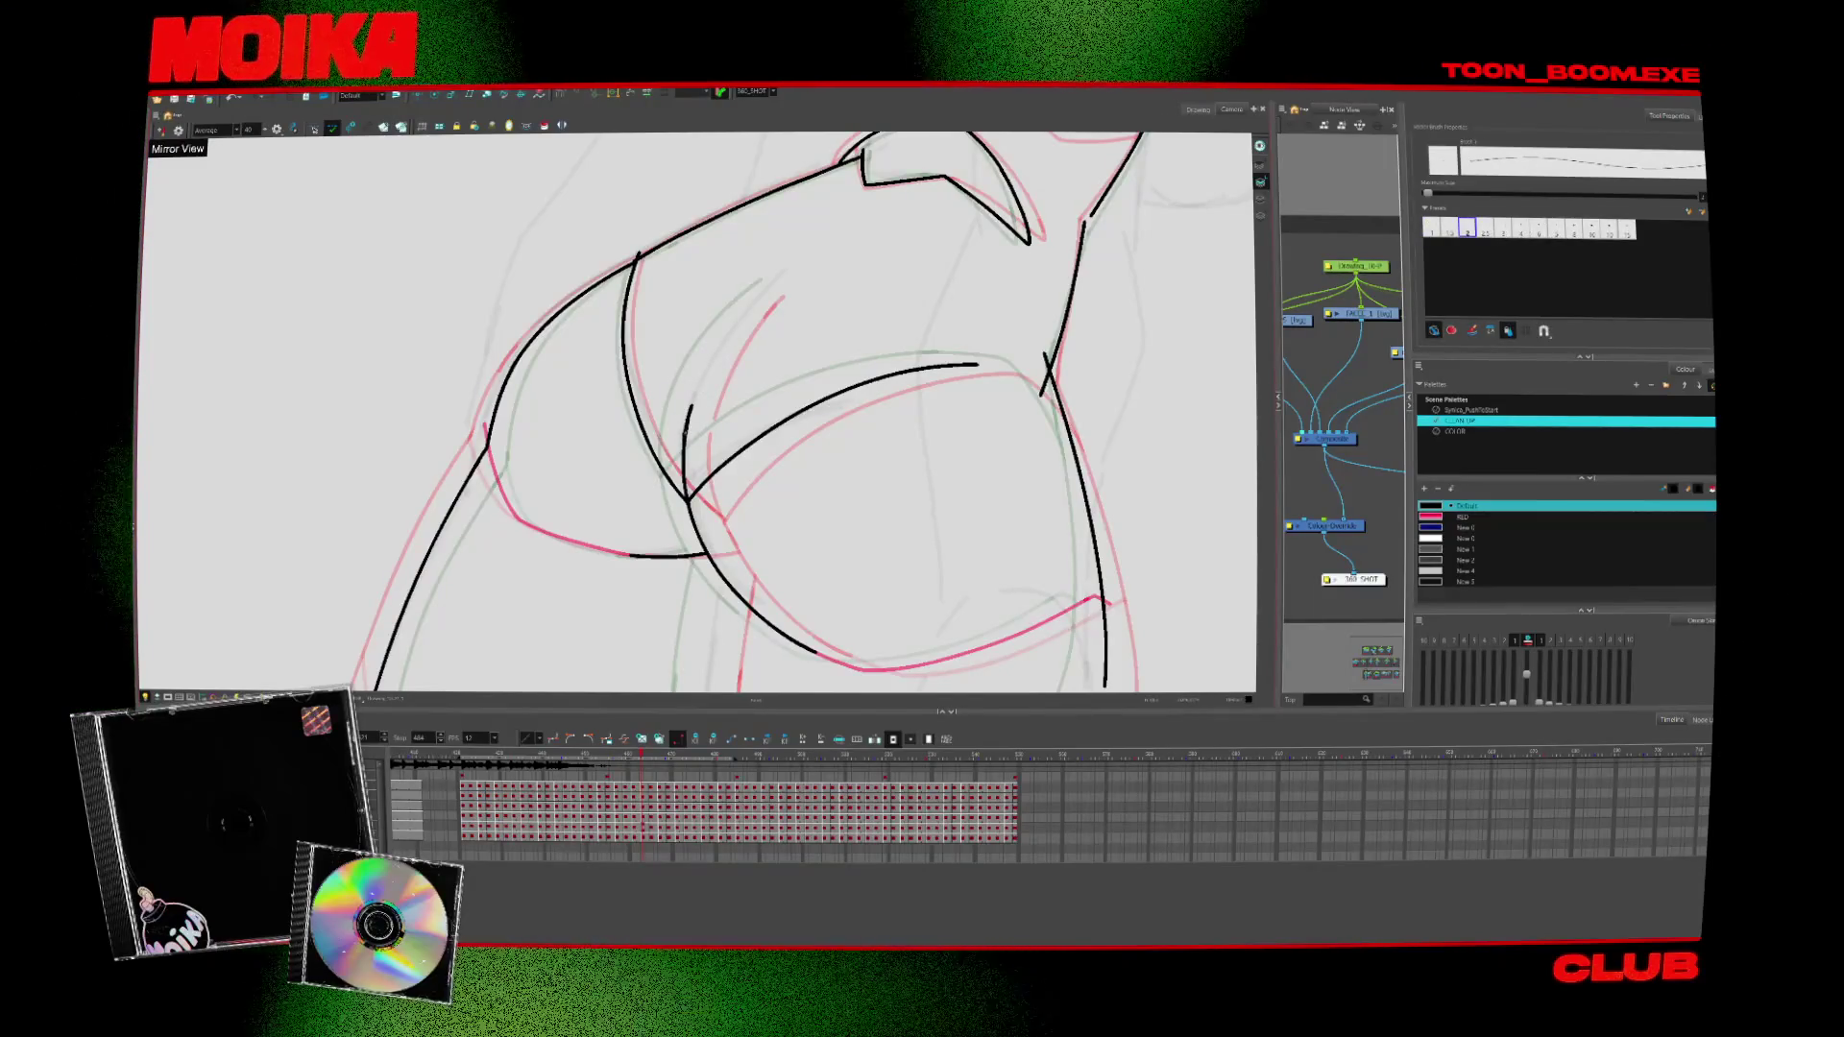
{"action": "mouse_move", "coordinate": [694, 403]}
{"action": "left_mouse_down"}
{"action": "mouse_move", "coordinate": [686, 427]}
{"action": "mouse_move", "coordinate": [771, 283]}
{"action": "left_mouse_up"}
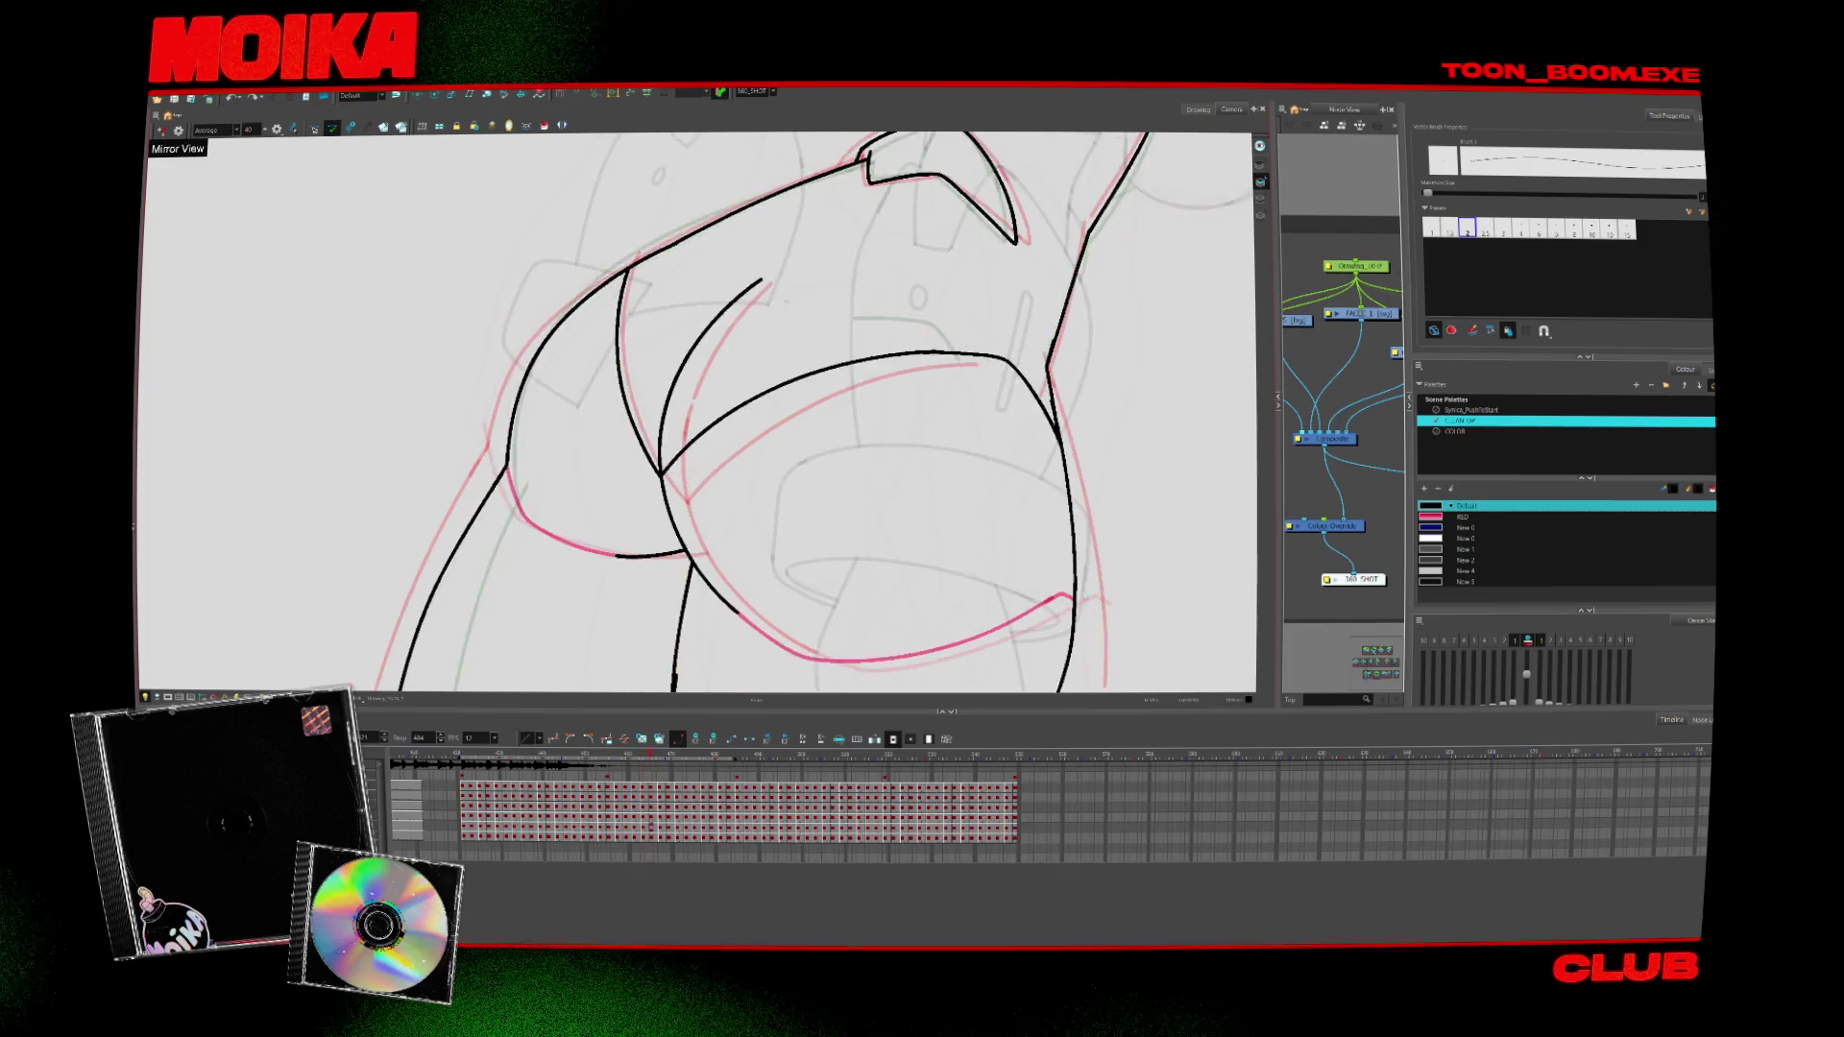
{"action": "key", "text": "alt+s"}
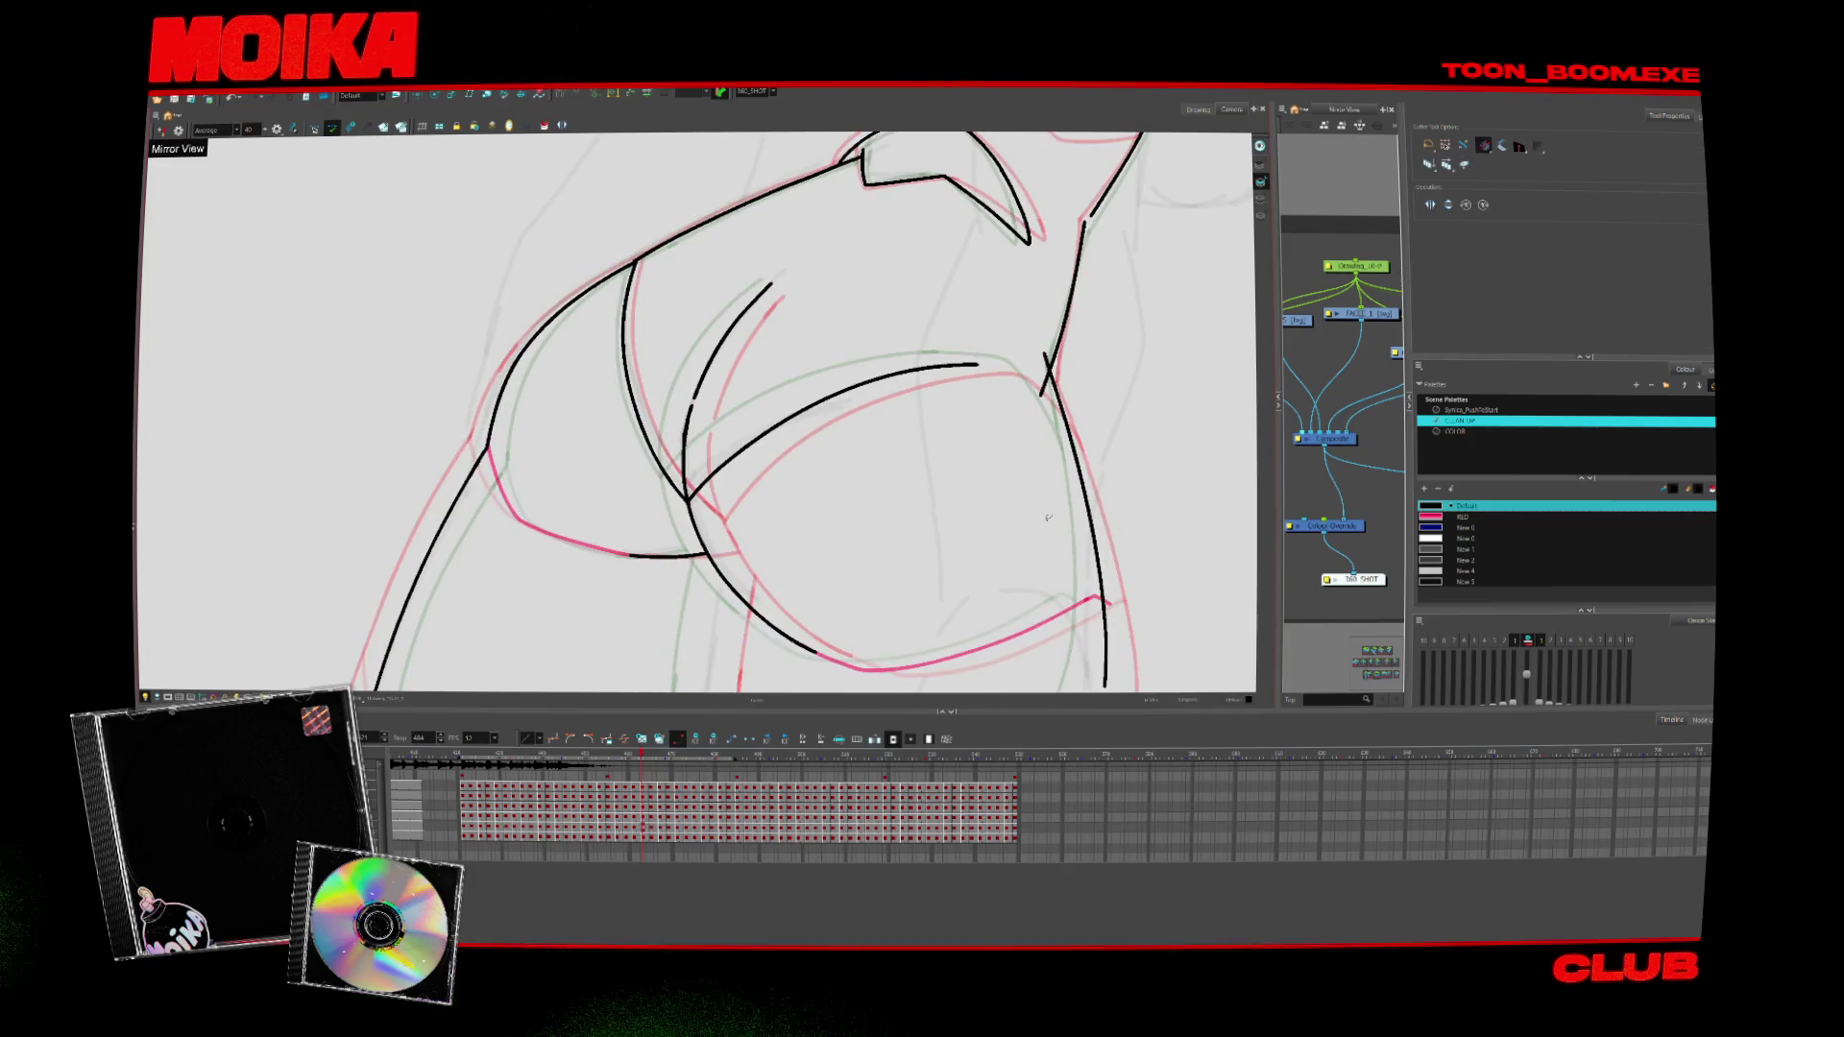
{"action": "key", "text": "4"}
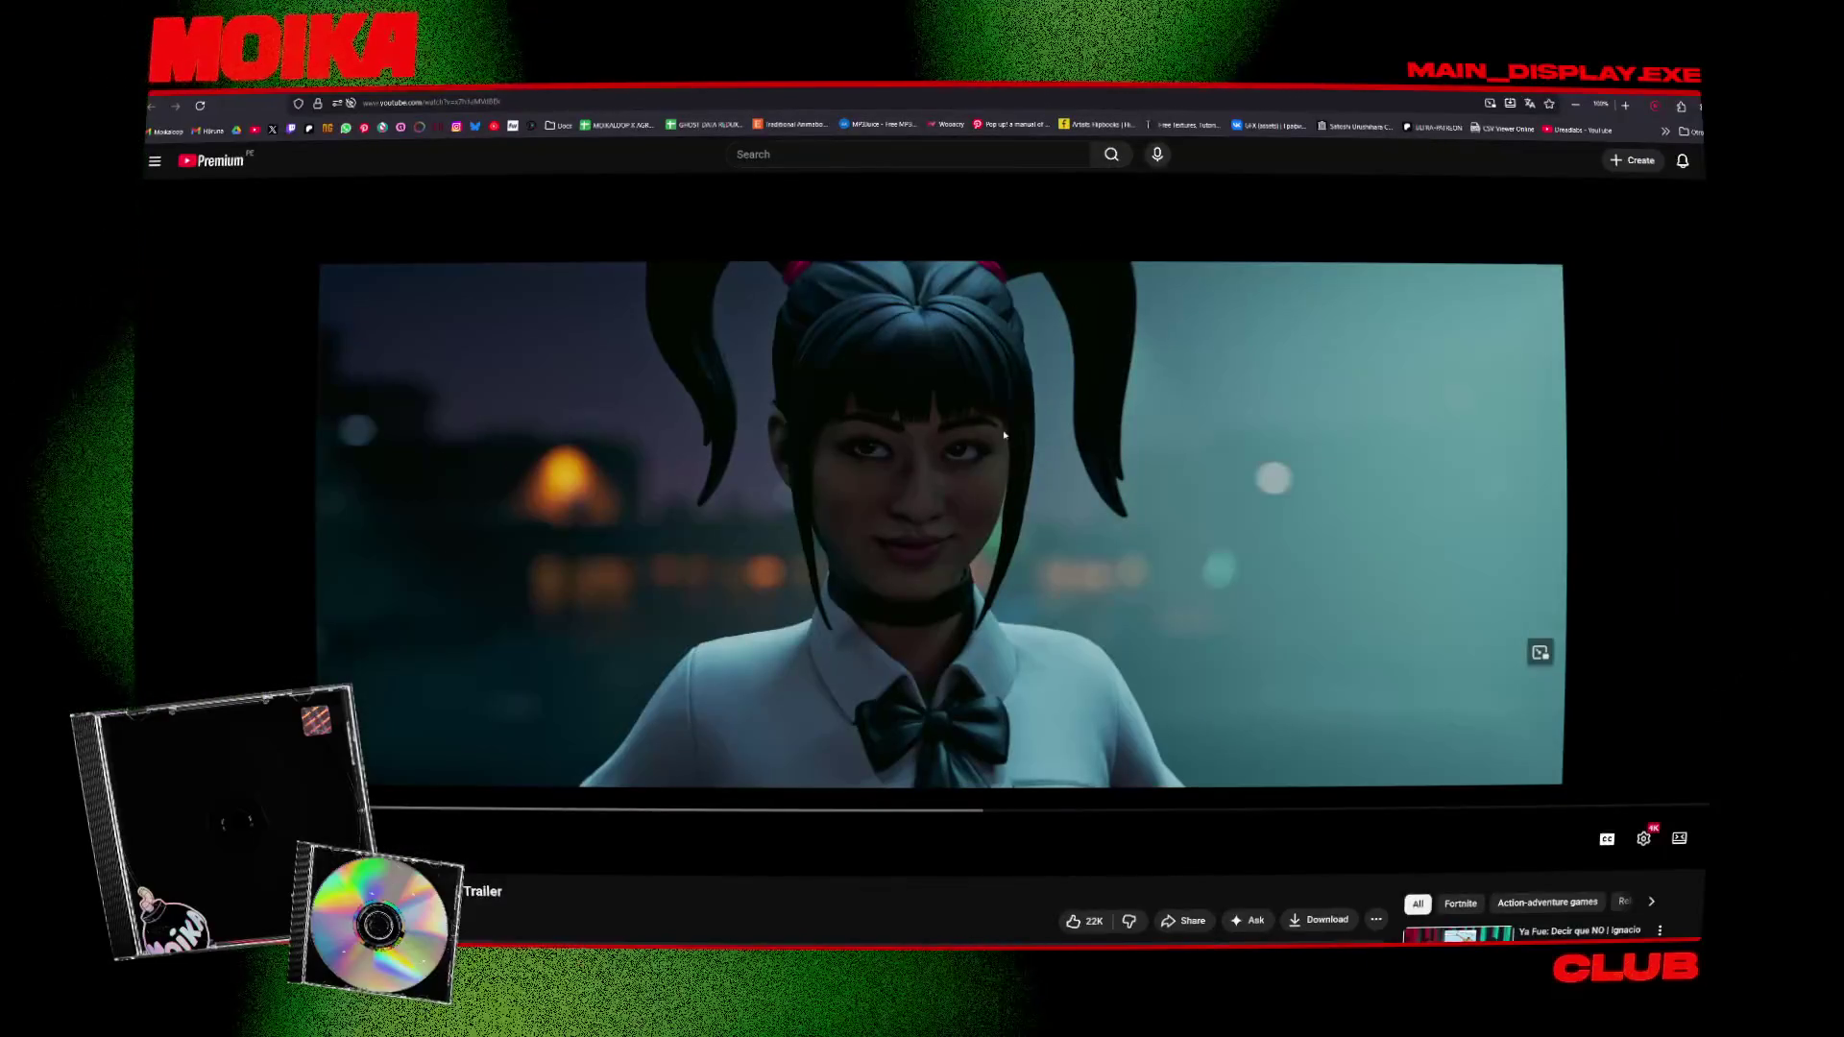
Play the teaser trailer full screen and replay it from its final scene
{"action": "double_click", "coordinate": [974, 532]}
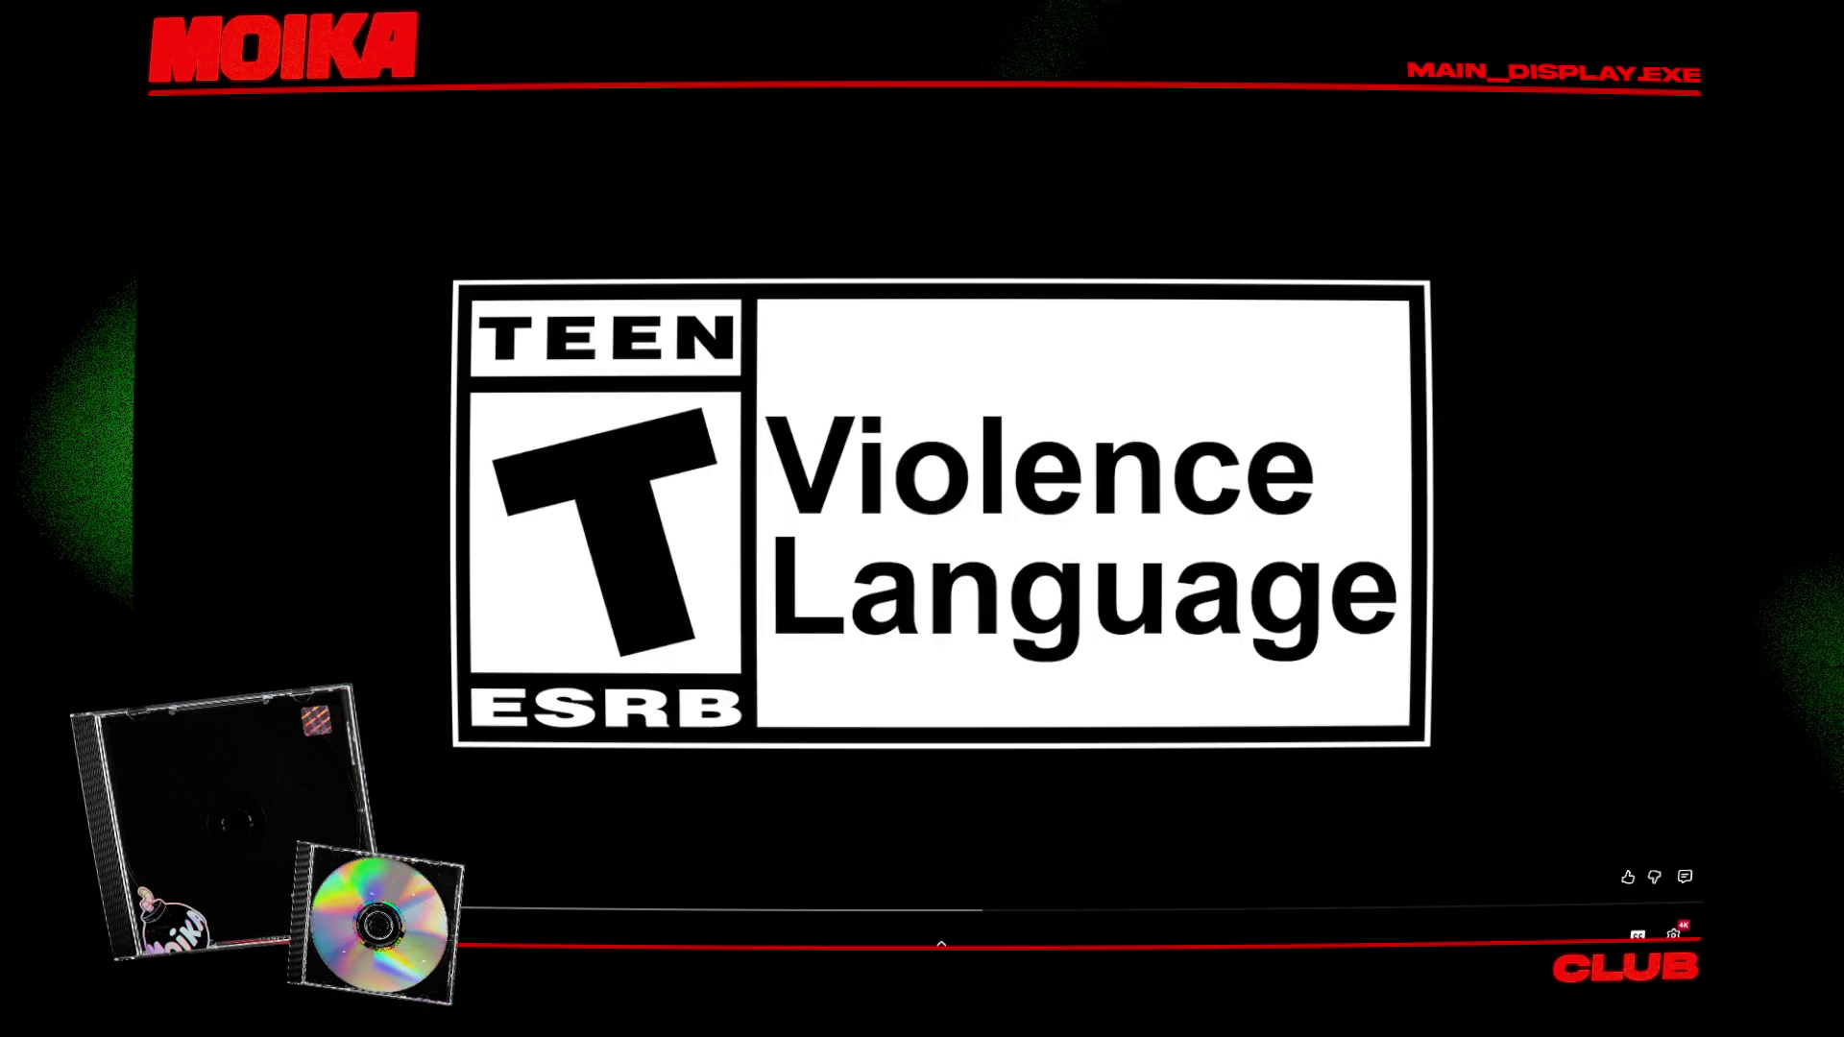
{"action": "key", "text": "space"}
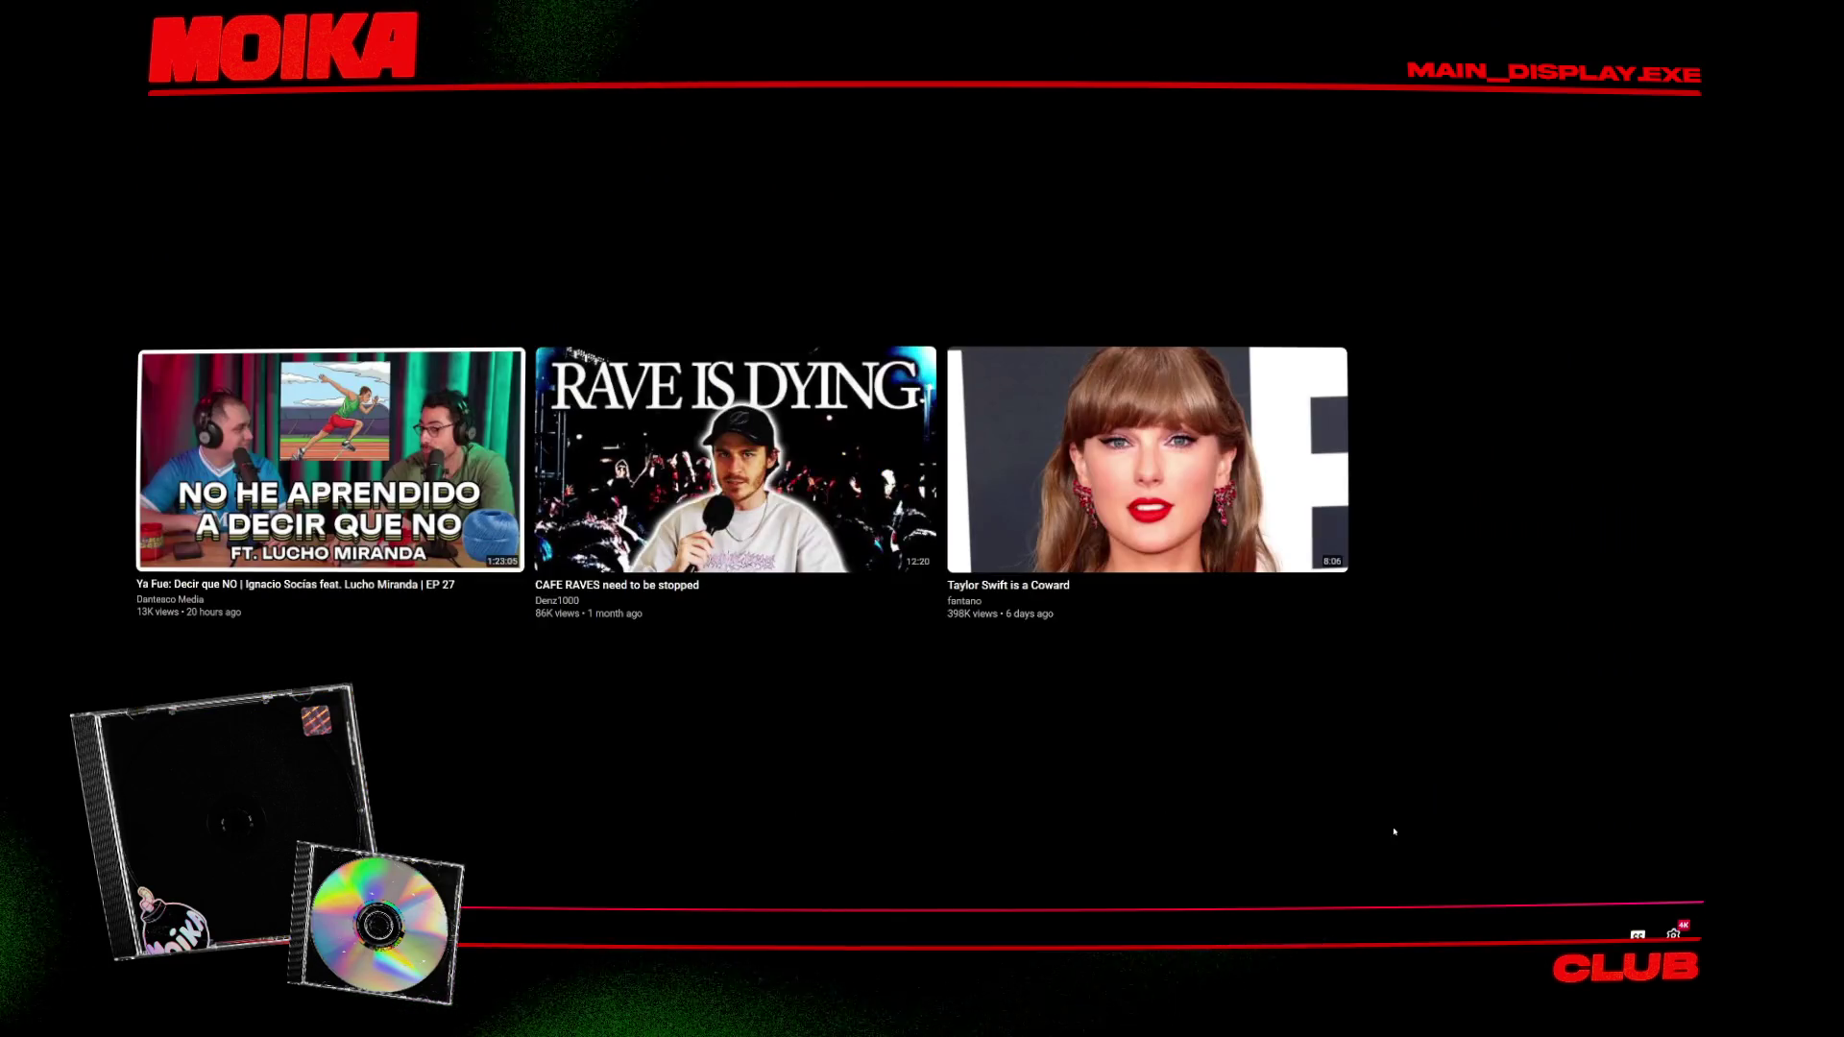
{"action": "left_click", "coordinate": [1443, 898]}
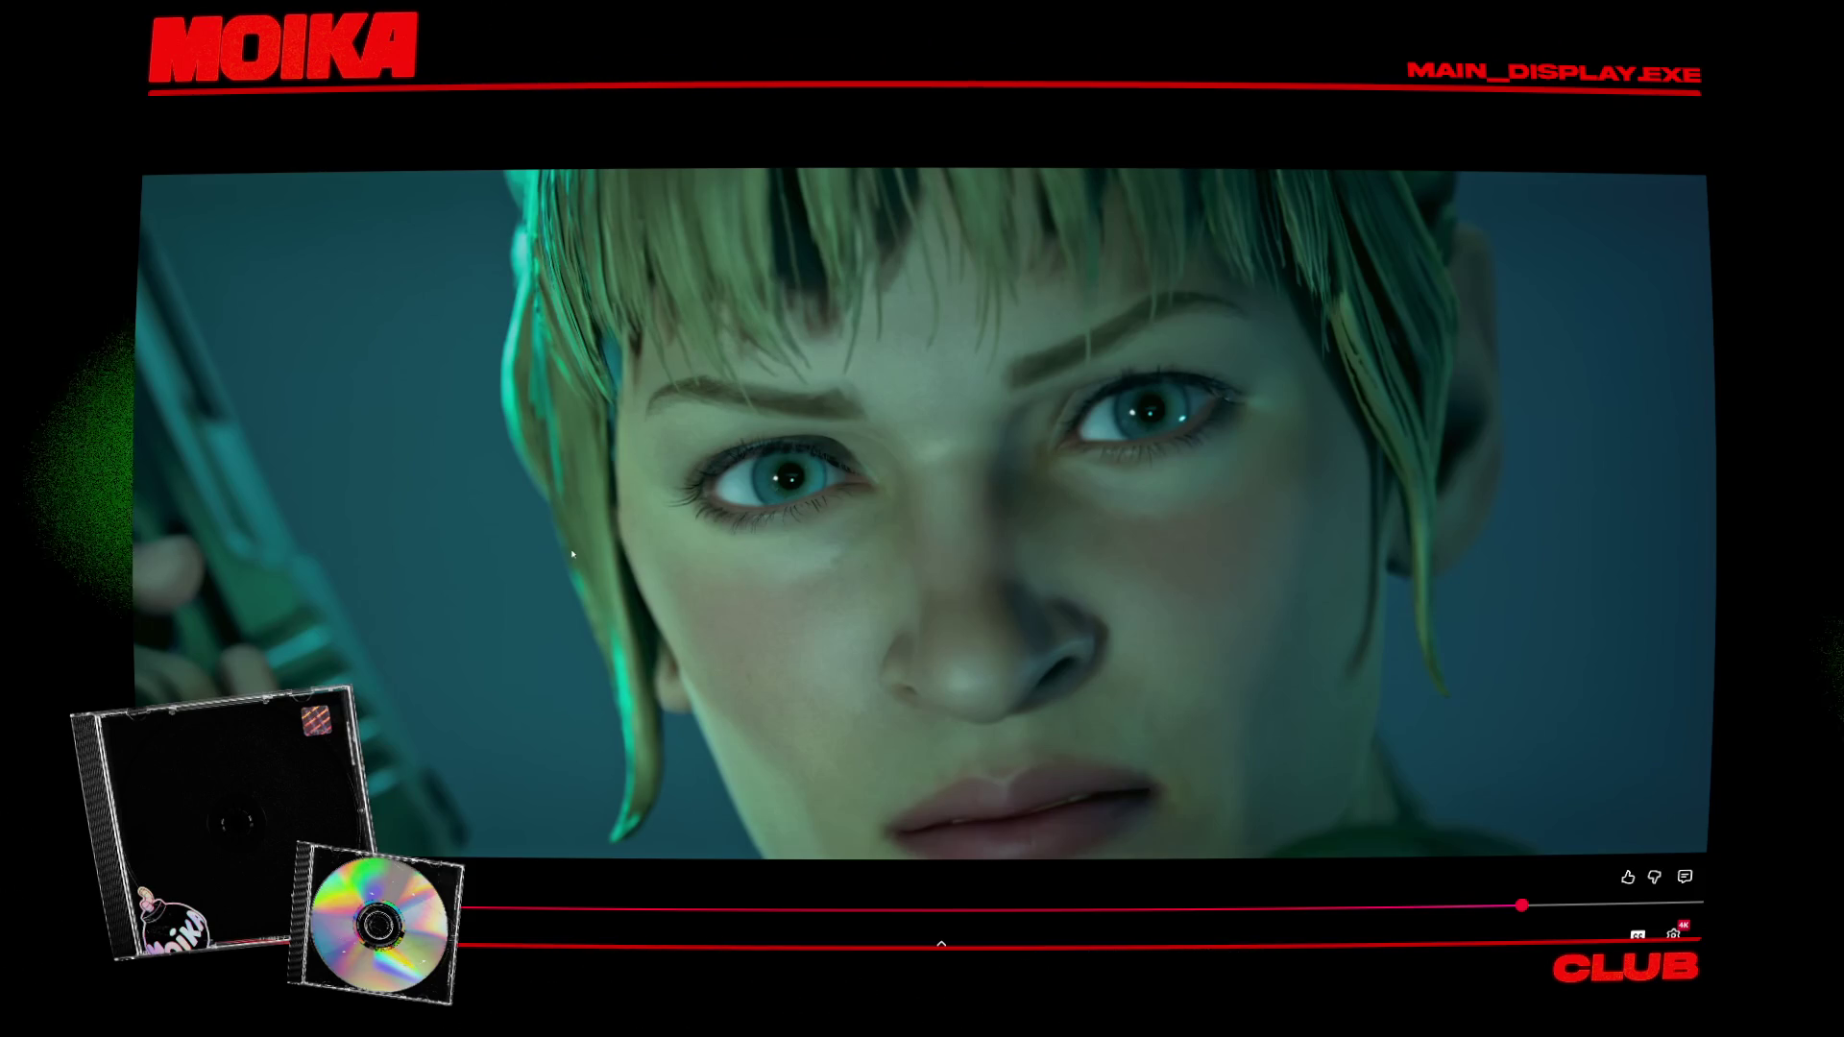
Exit full screen and skim the teaser by seeking to the Yuki caption scene and pausing
{"action": "key", "text": "Escape"}
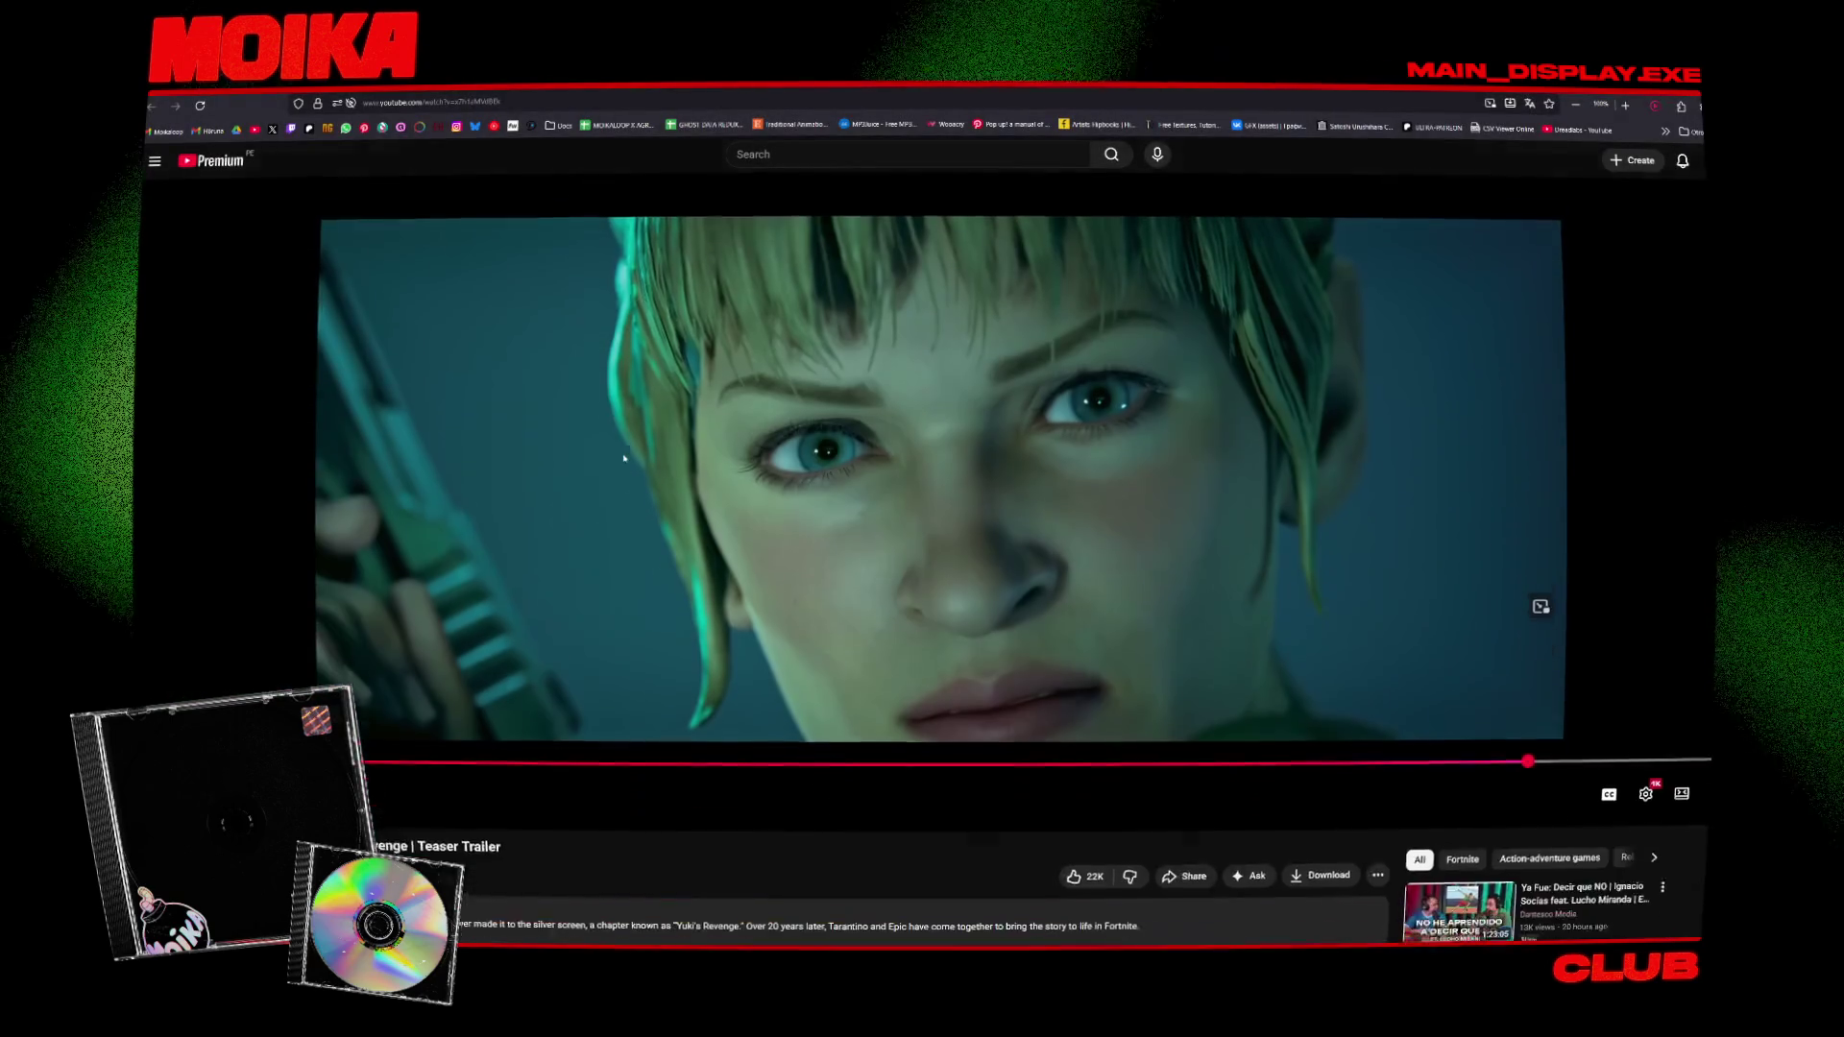
{"action": "scroll", "coordinate": [730, 509], "scroll_direction": "down", "scroll_amount": 1}
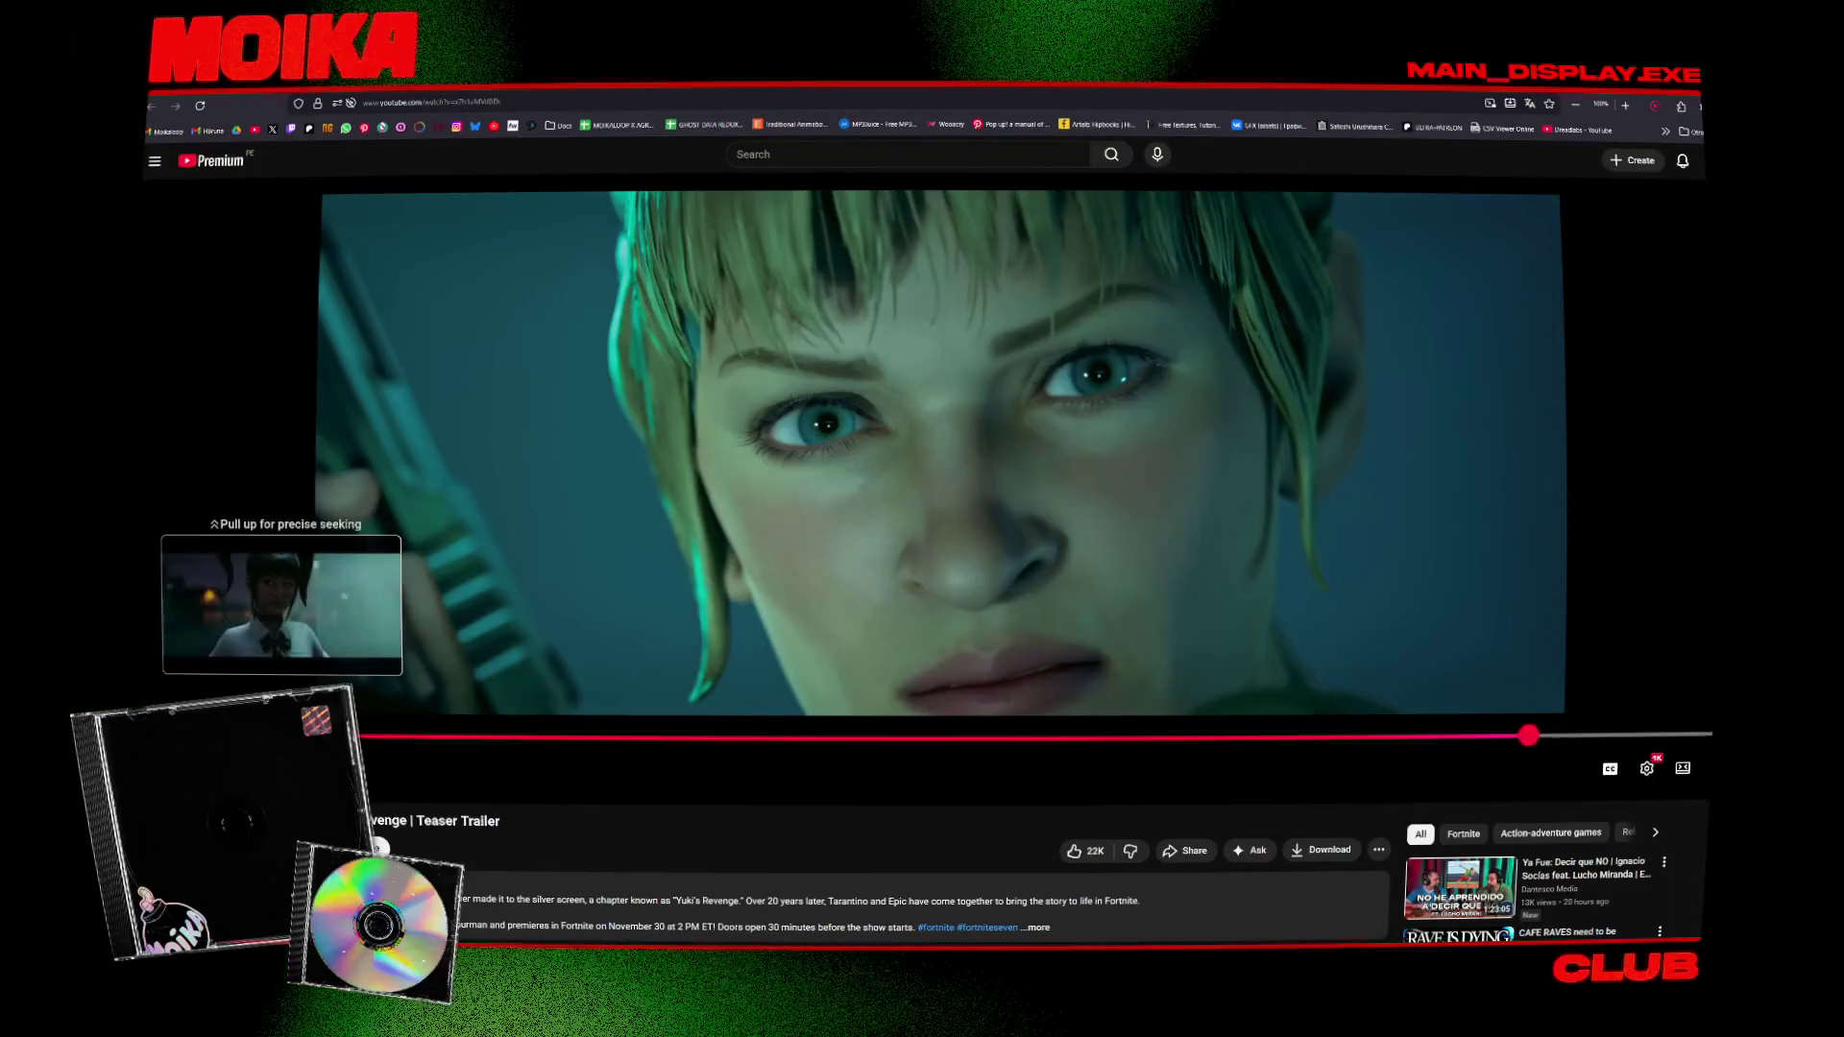
{"action": "left_click", "coordinate": [281, 736]}
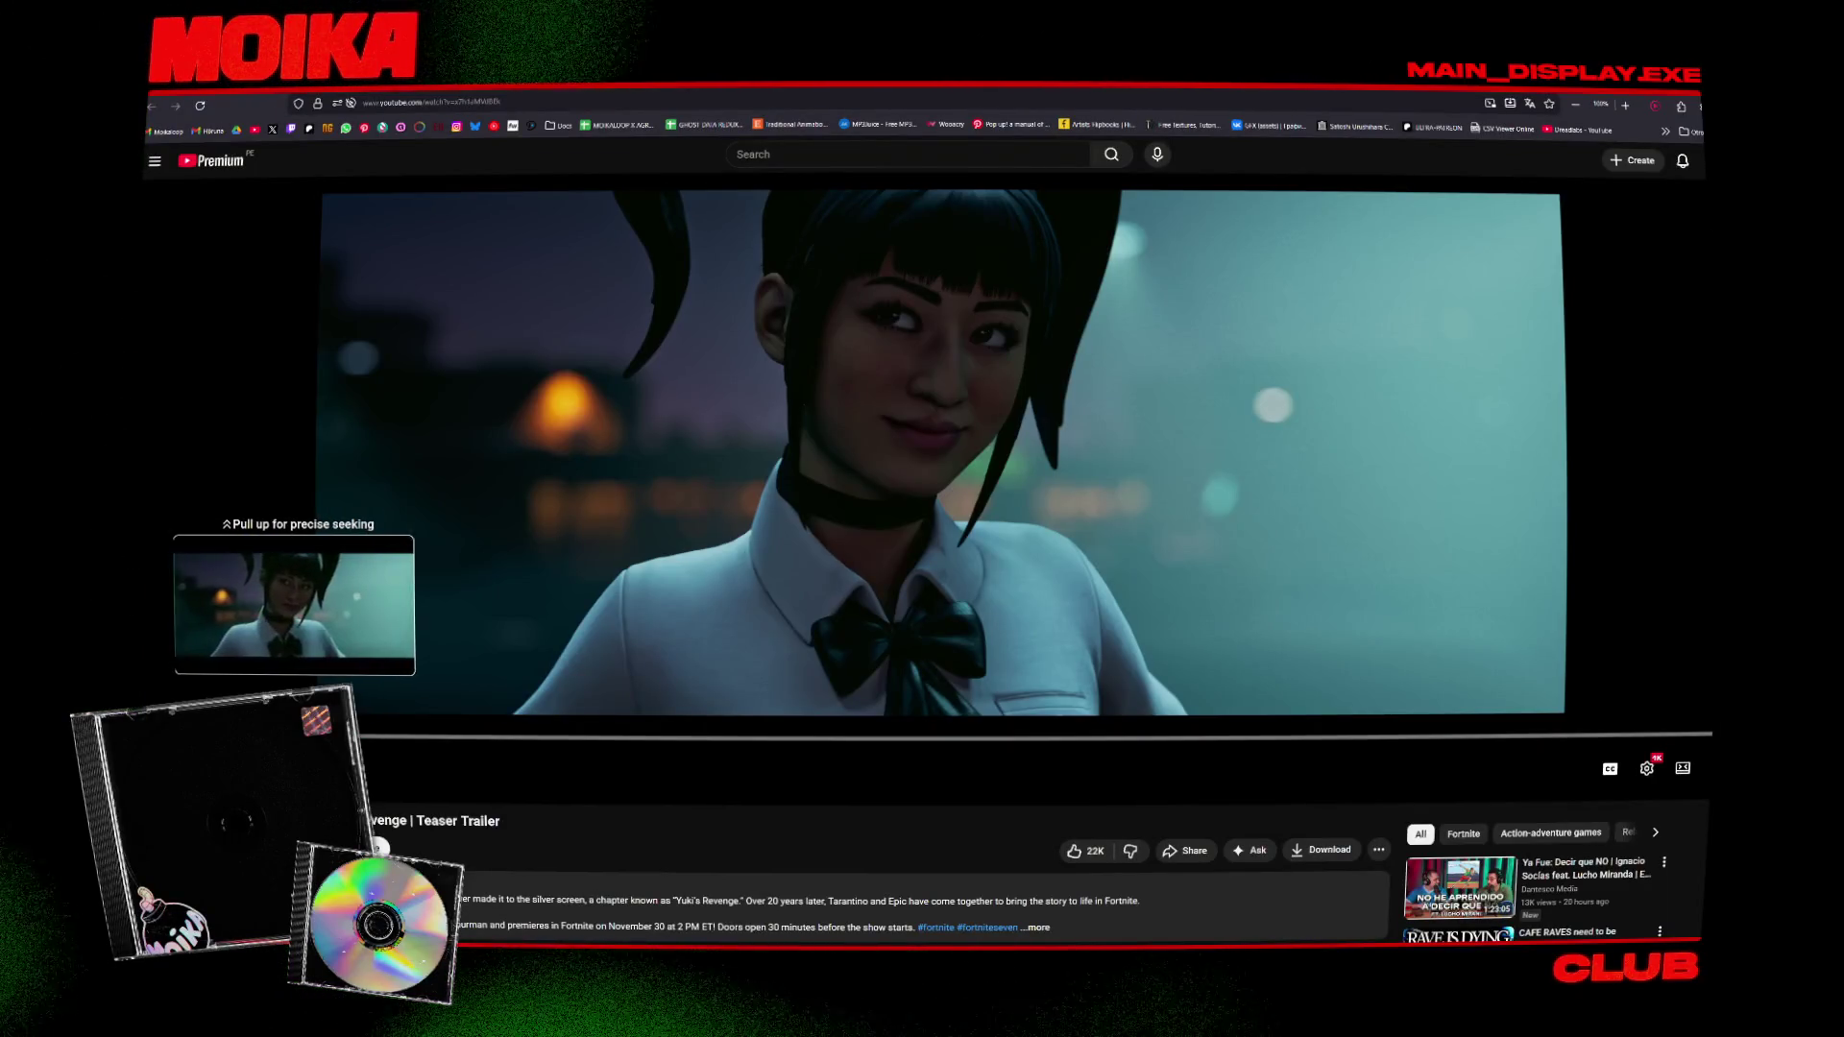
{"action": "left_click", "coordinate": [564, 736]}
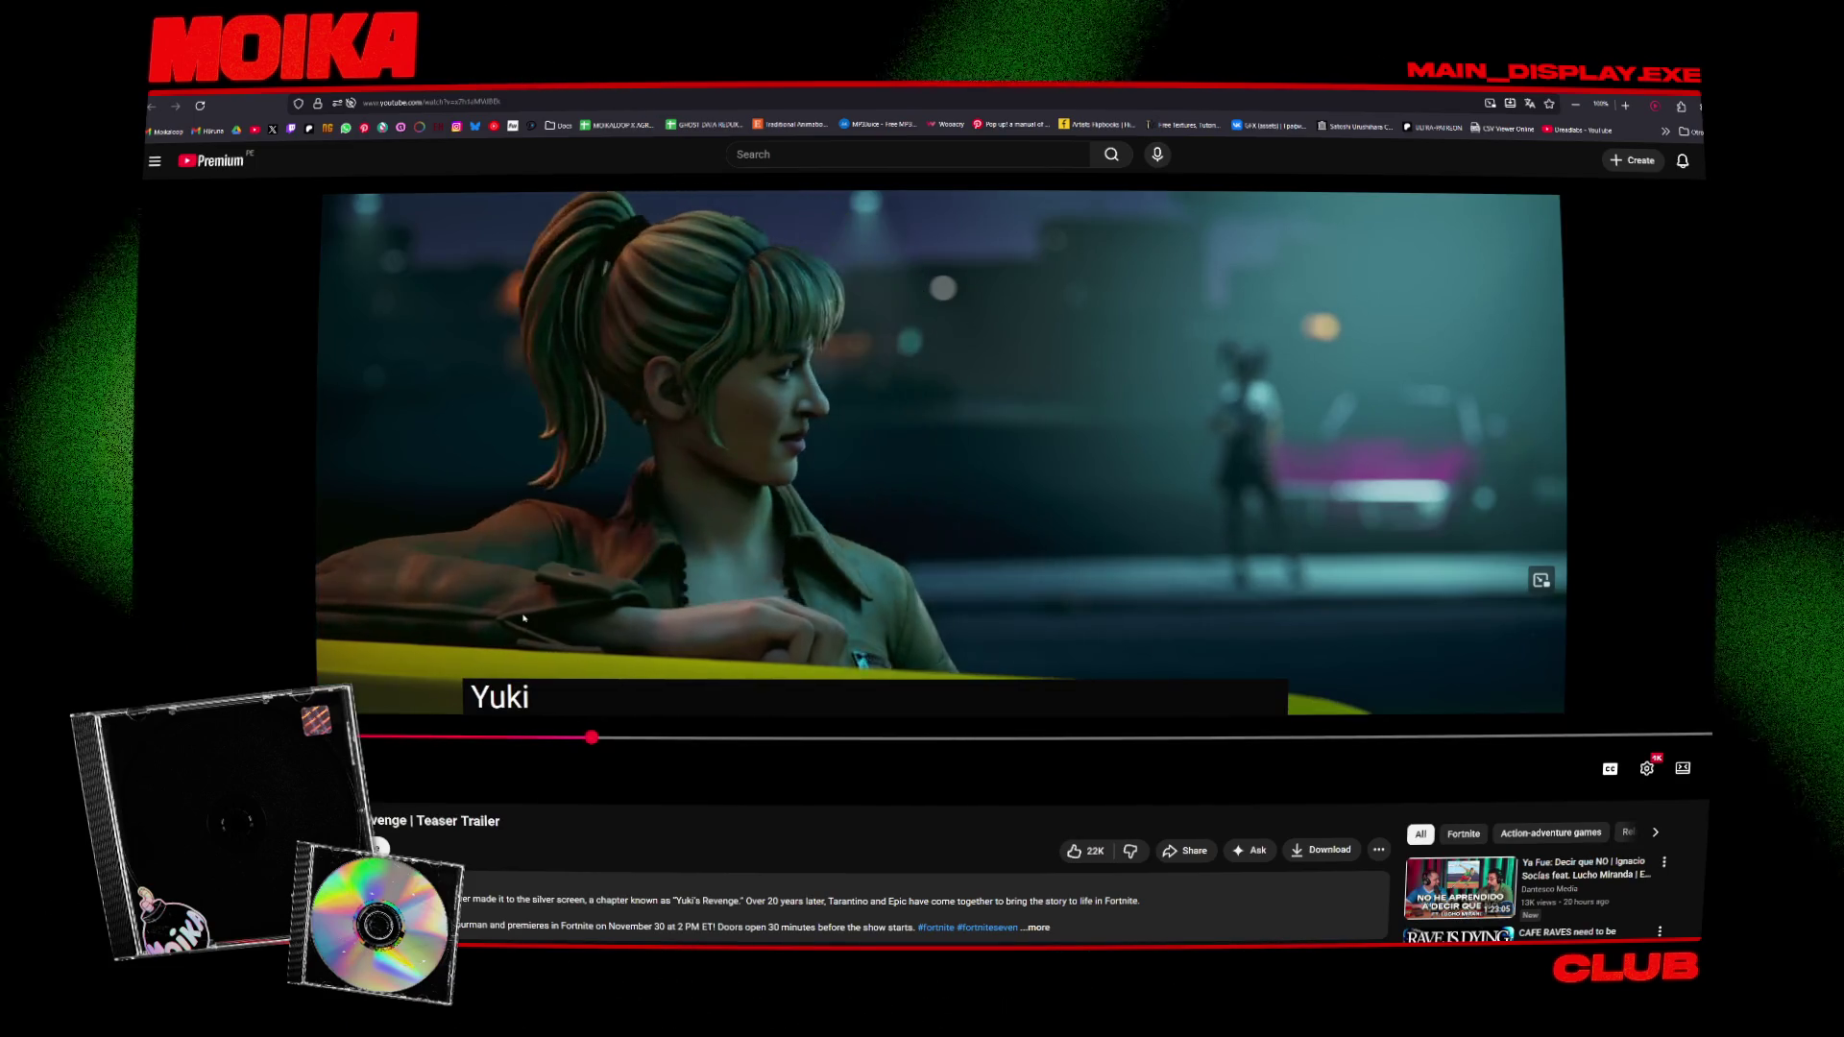
{"action": "left_click", "coordinate": [464, 592]}
{"action": "left_click", "coordinate": [464, 593]}
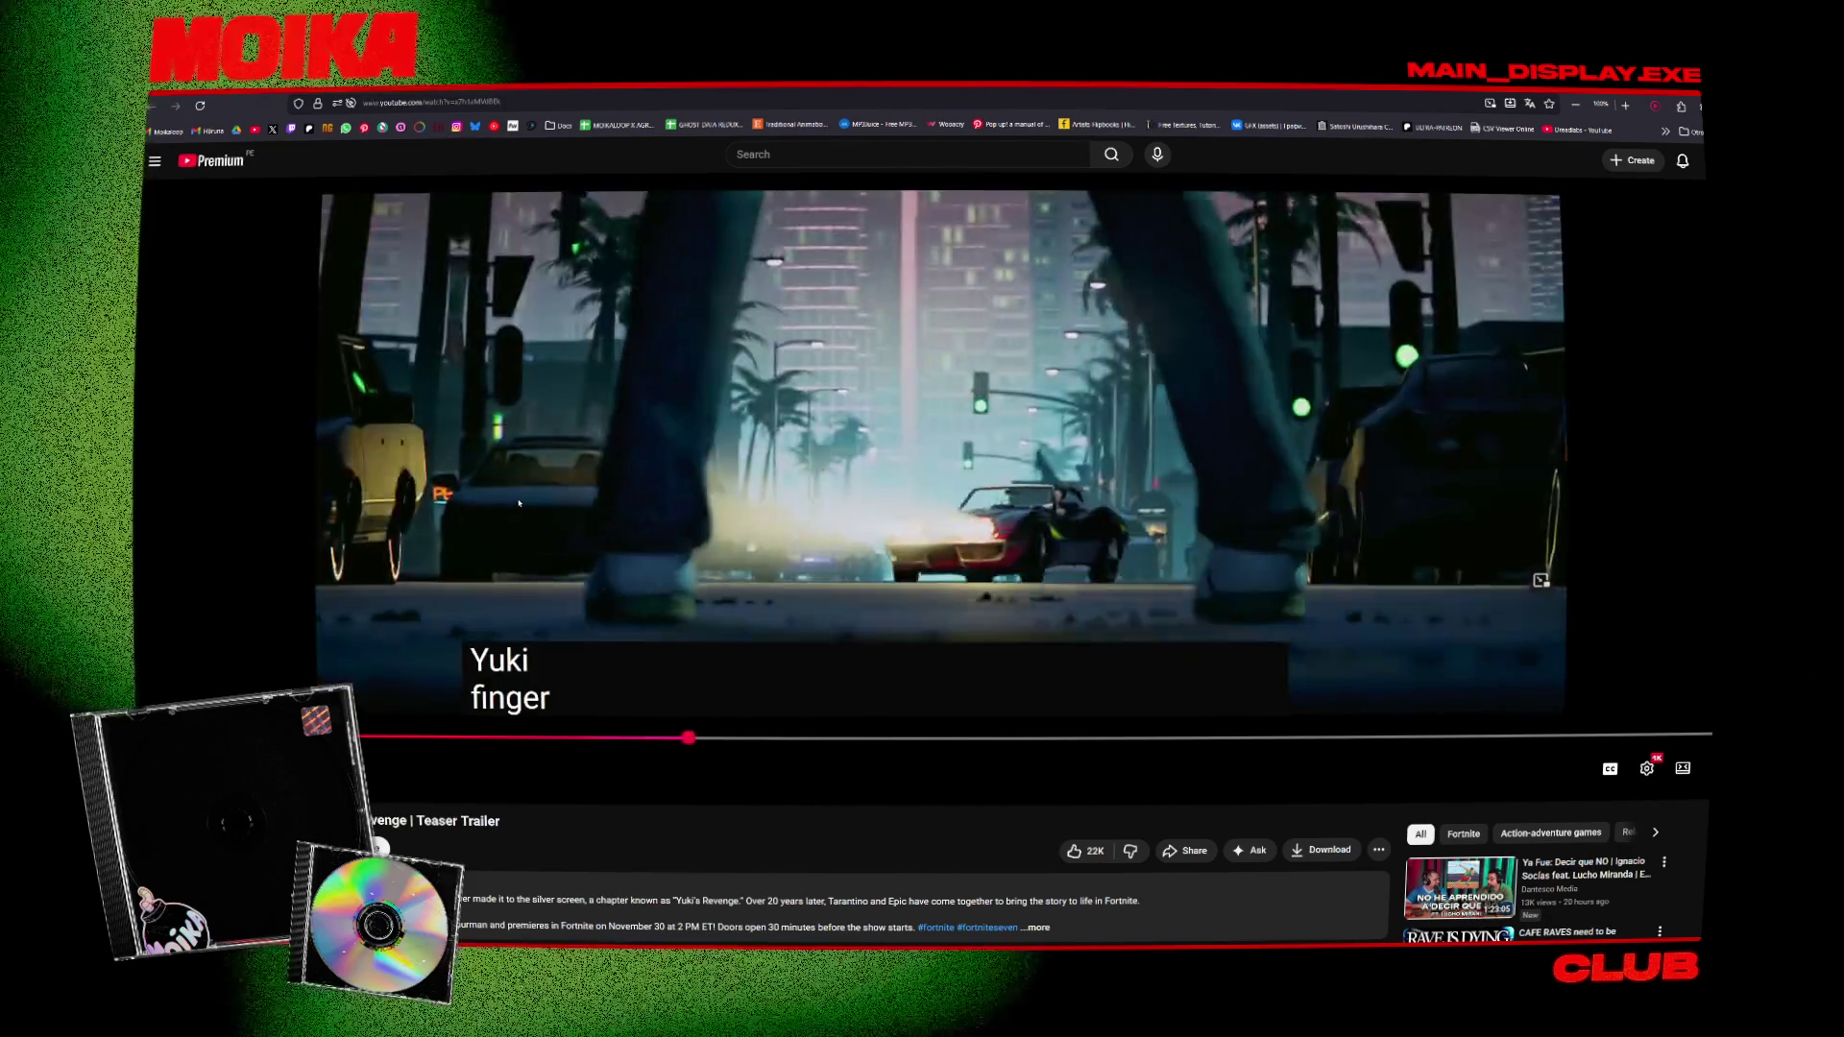
{"action": "left_click", "coordinate": [525, 517]}
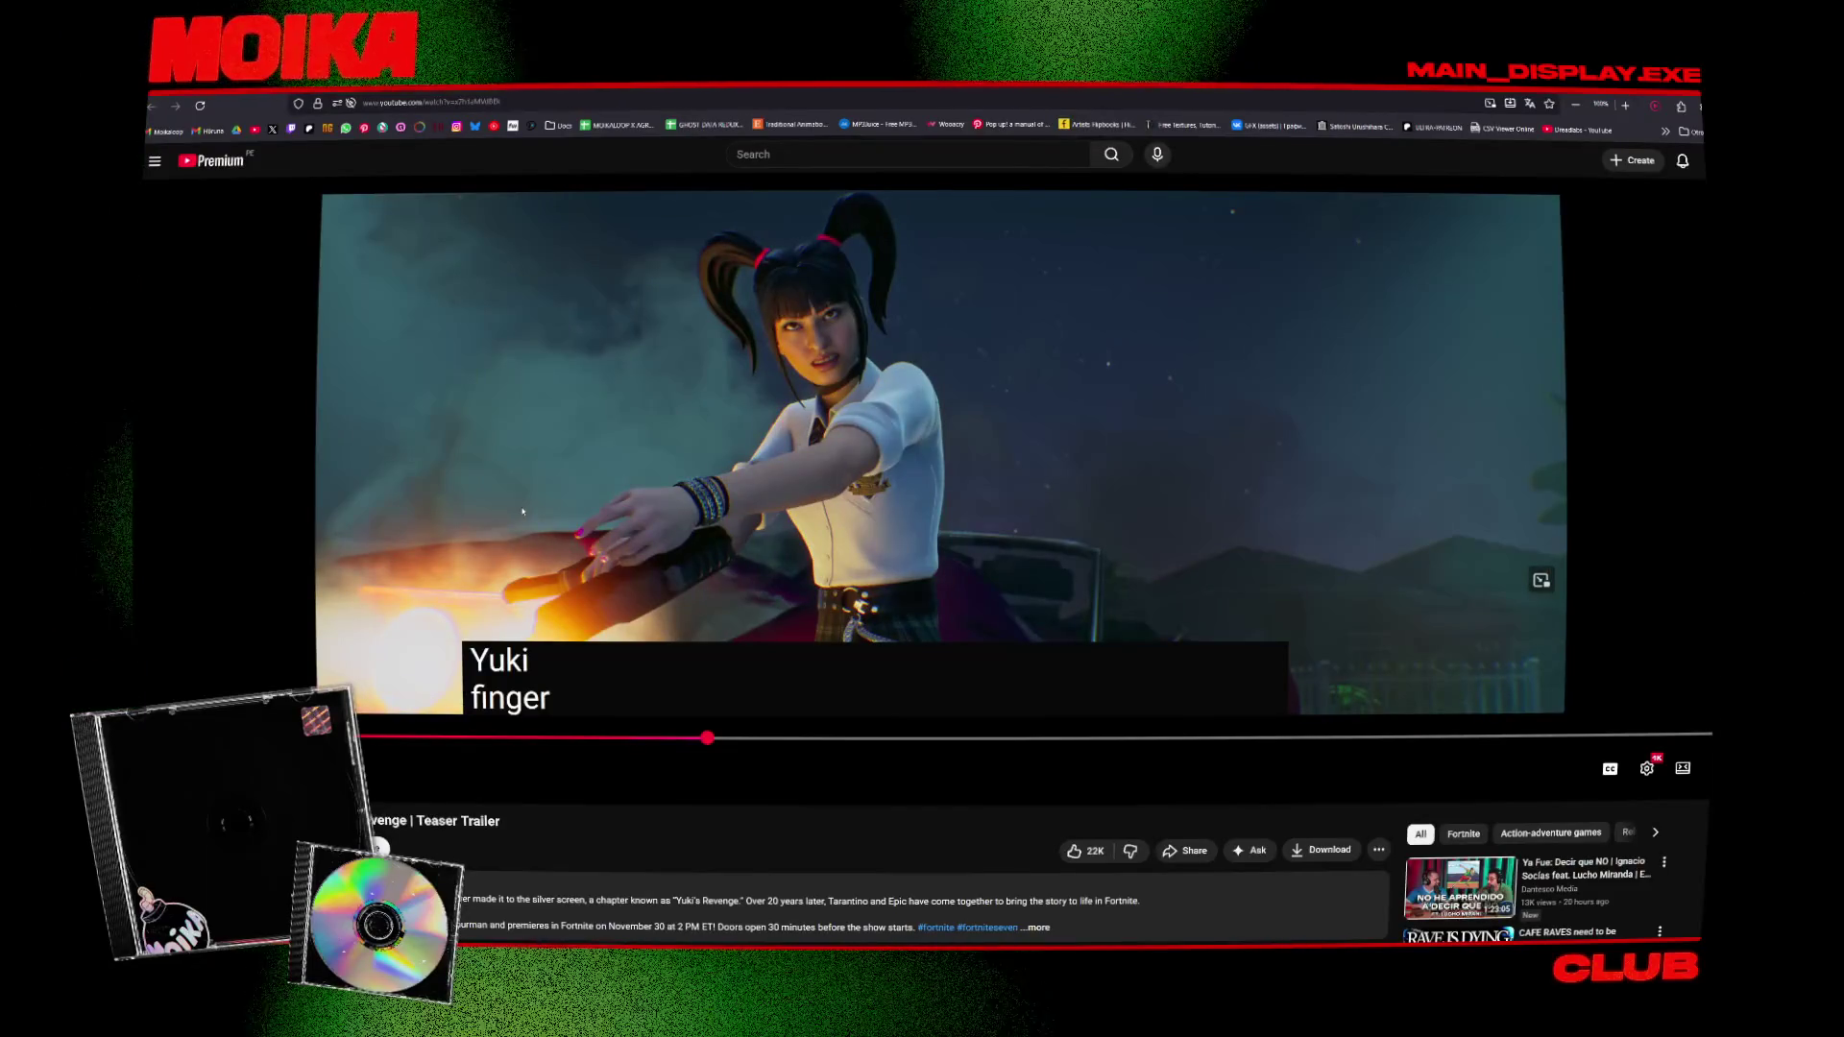
Scroll down through the comments and back up, then briefly resume the trailer and pause it
{"action": "scroll", "coordinate": [522, 512], "scroll_direction": "down", "scroll_amount": 2}
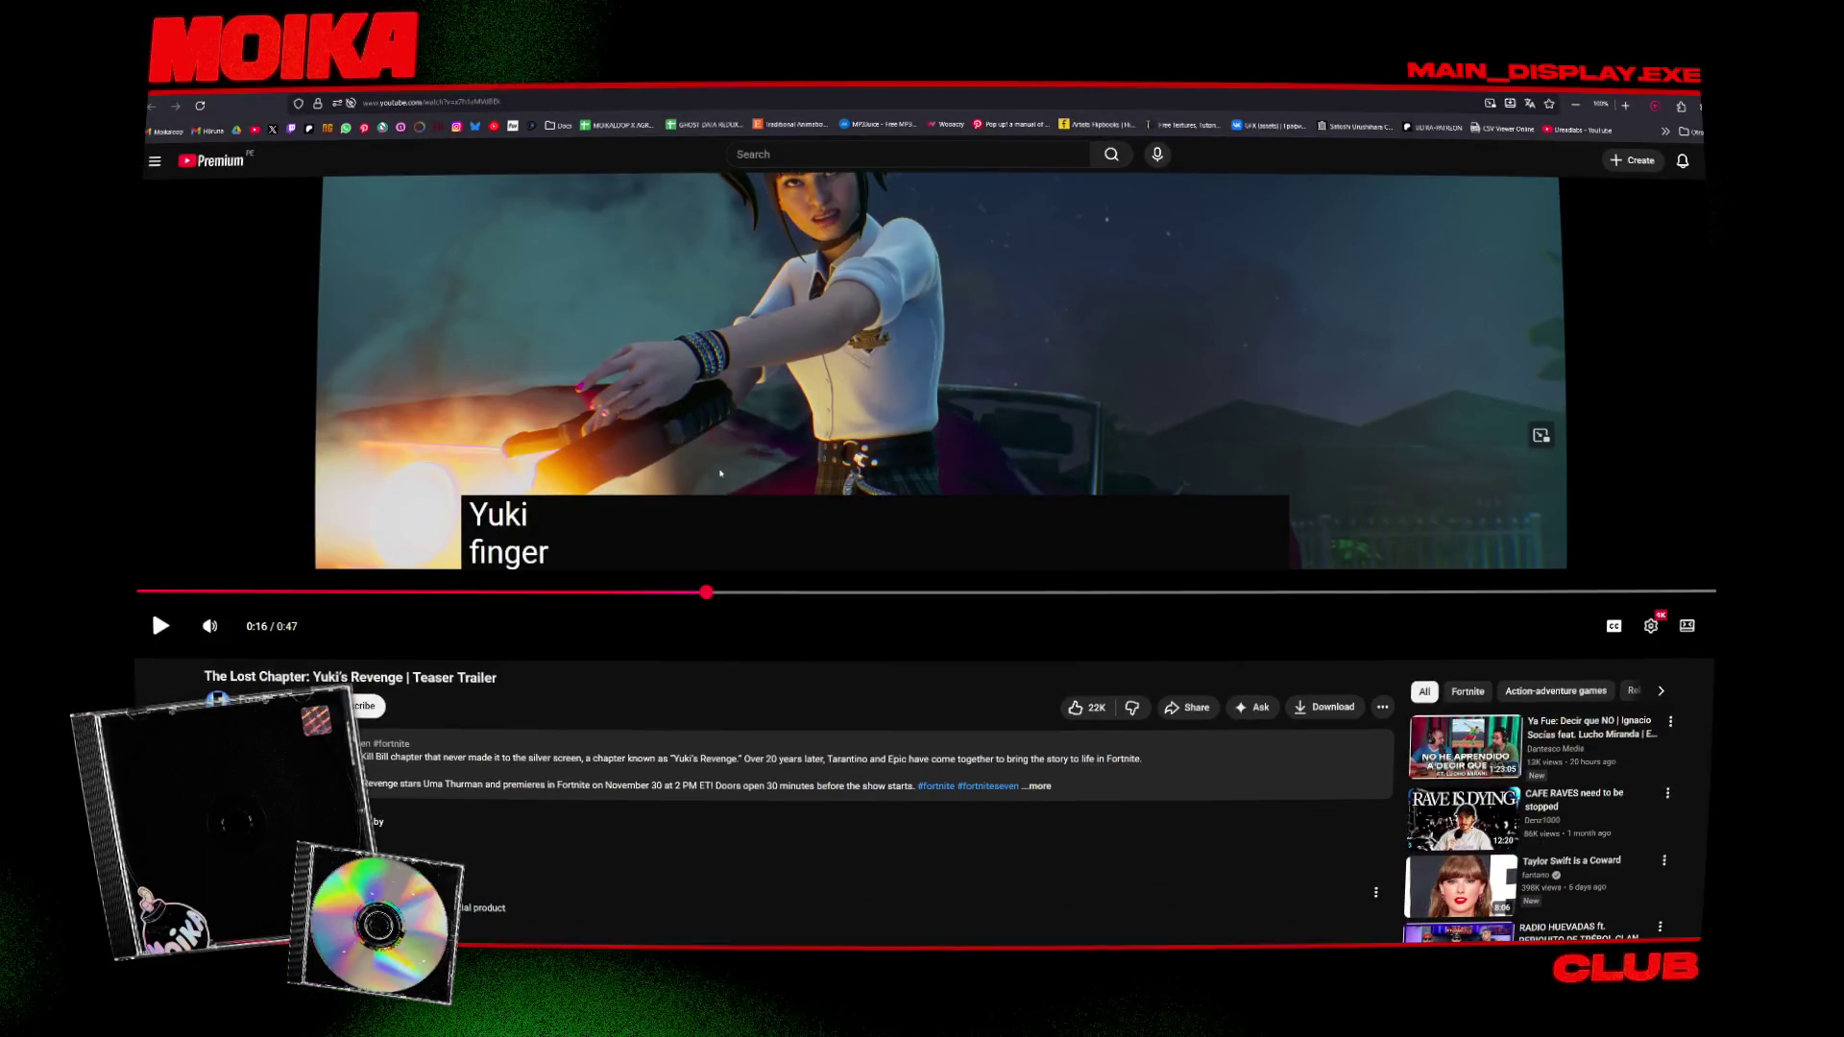
{"action": "scroll", "coordinate": [734, 538], "scroll_direction": "down", "scroll_amount": 2}
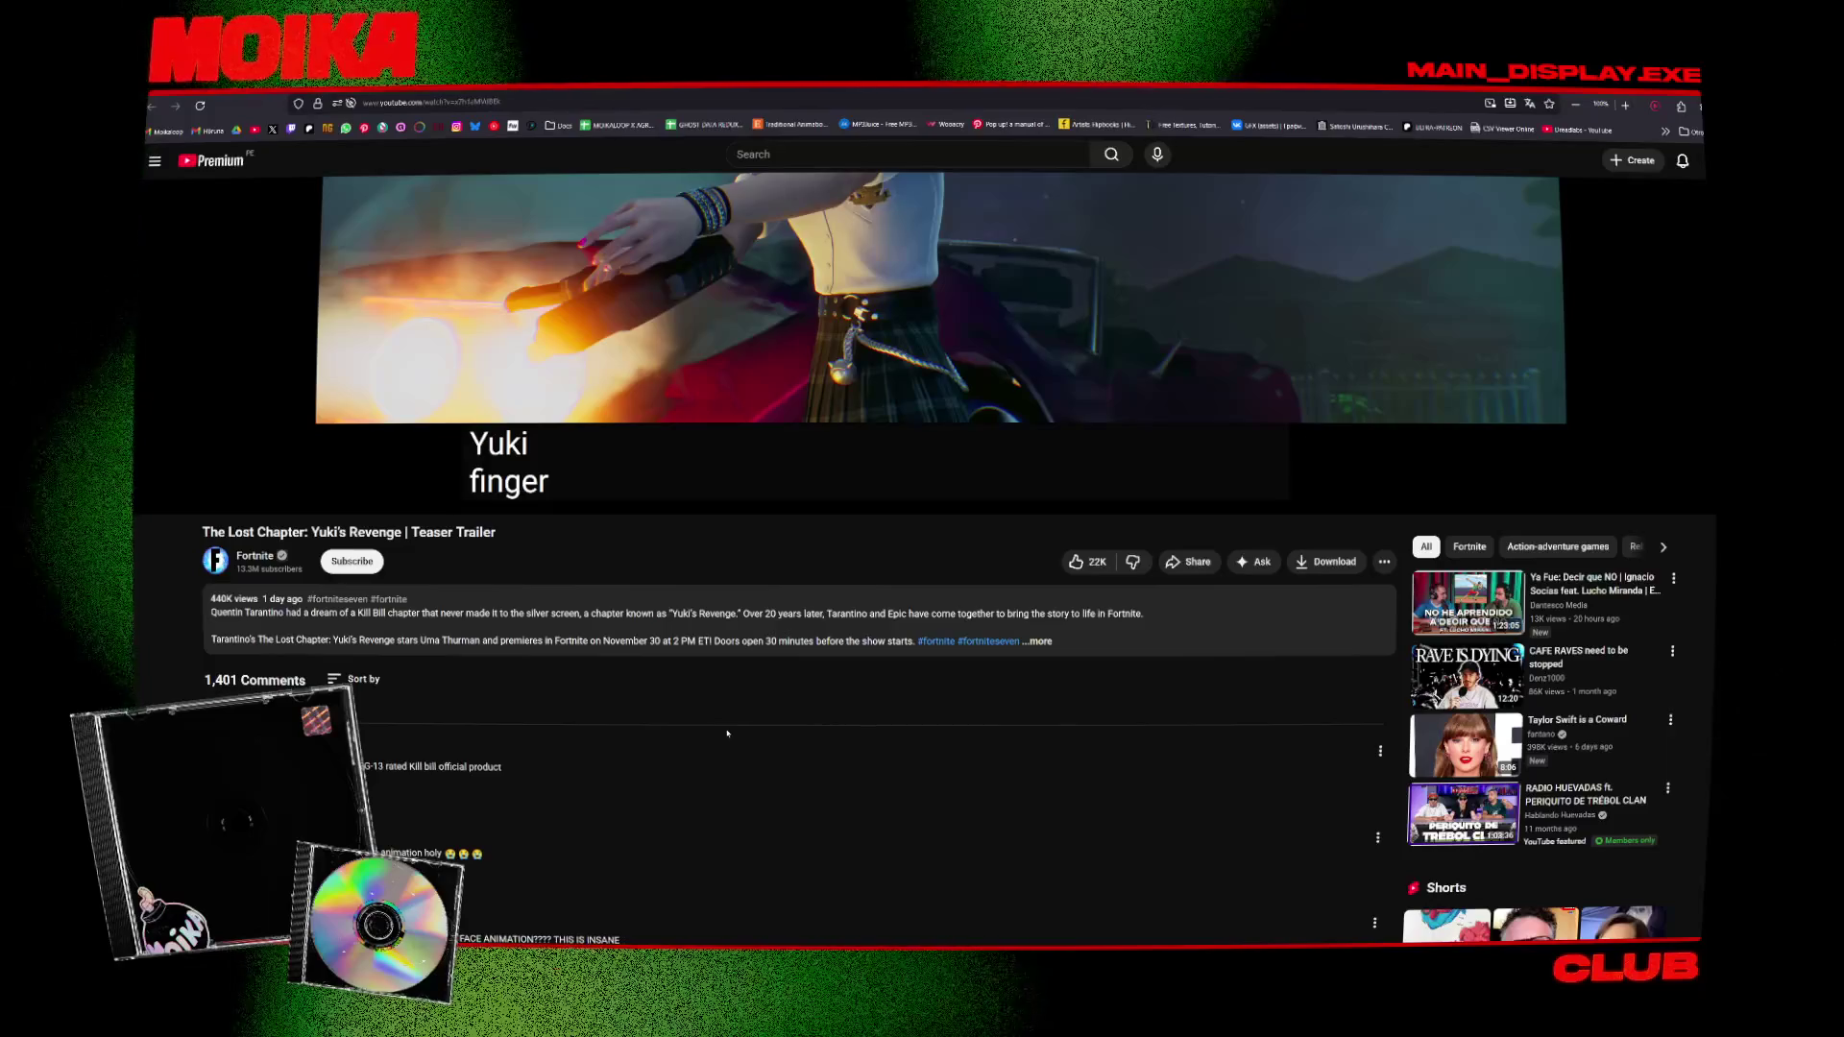
{"action": "scroll", "coordinate": [727, 733], "scroll_direction": "down", "scroll_amount": 2}
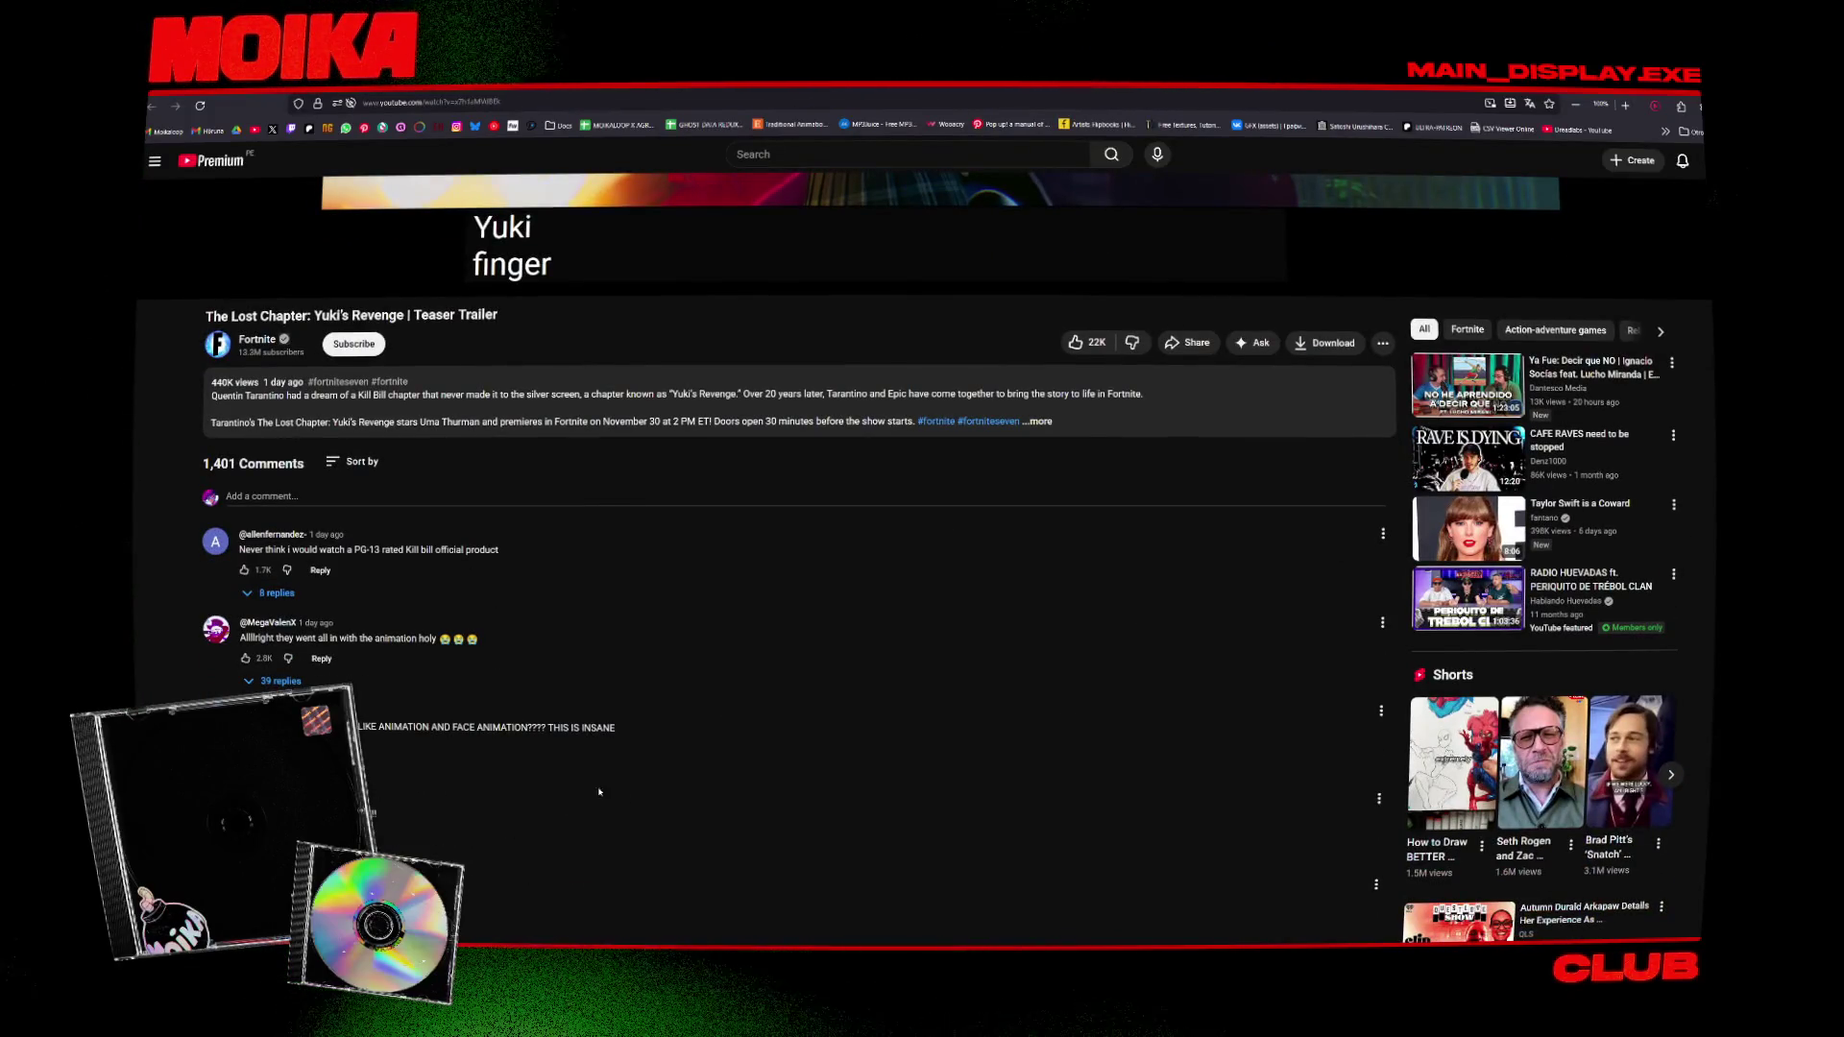
{"action": "scroll", "coordinate": [598, 791], "scroll_direction": "up", "scroll_amount": 5}
{"action": "left_click", "coordinate": [1008, 525]}
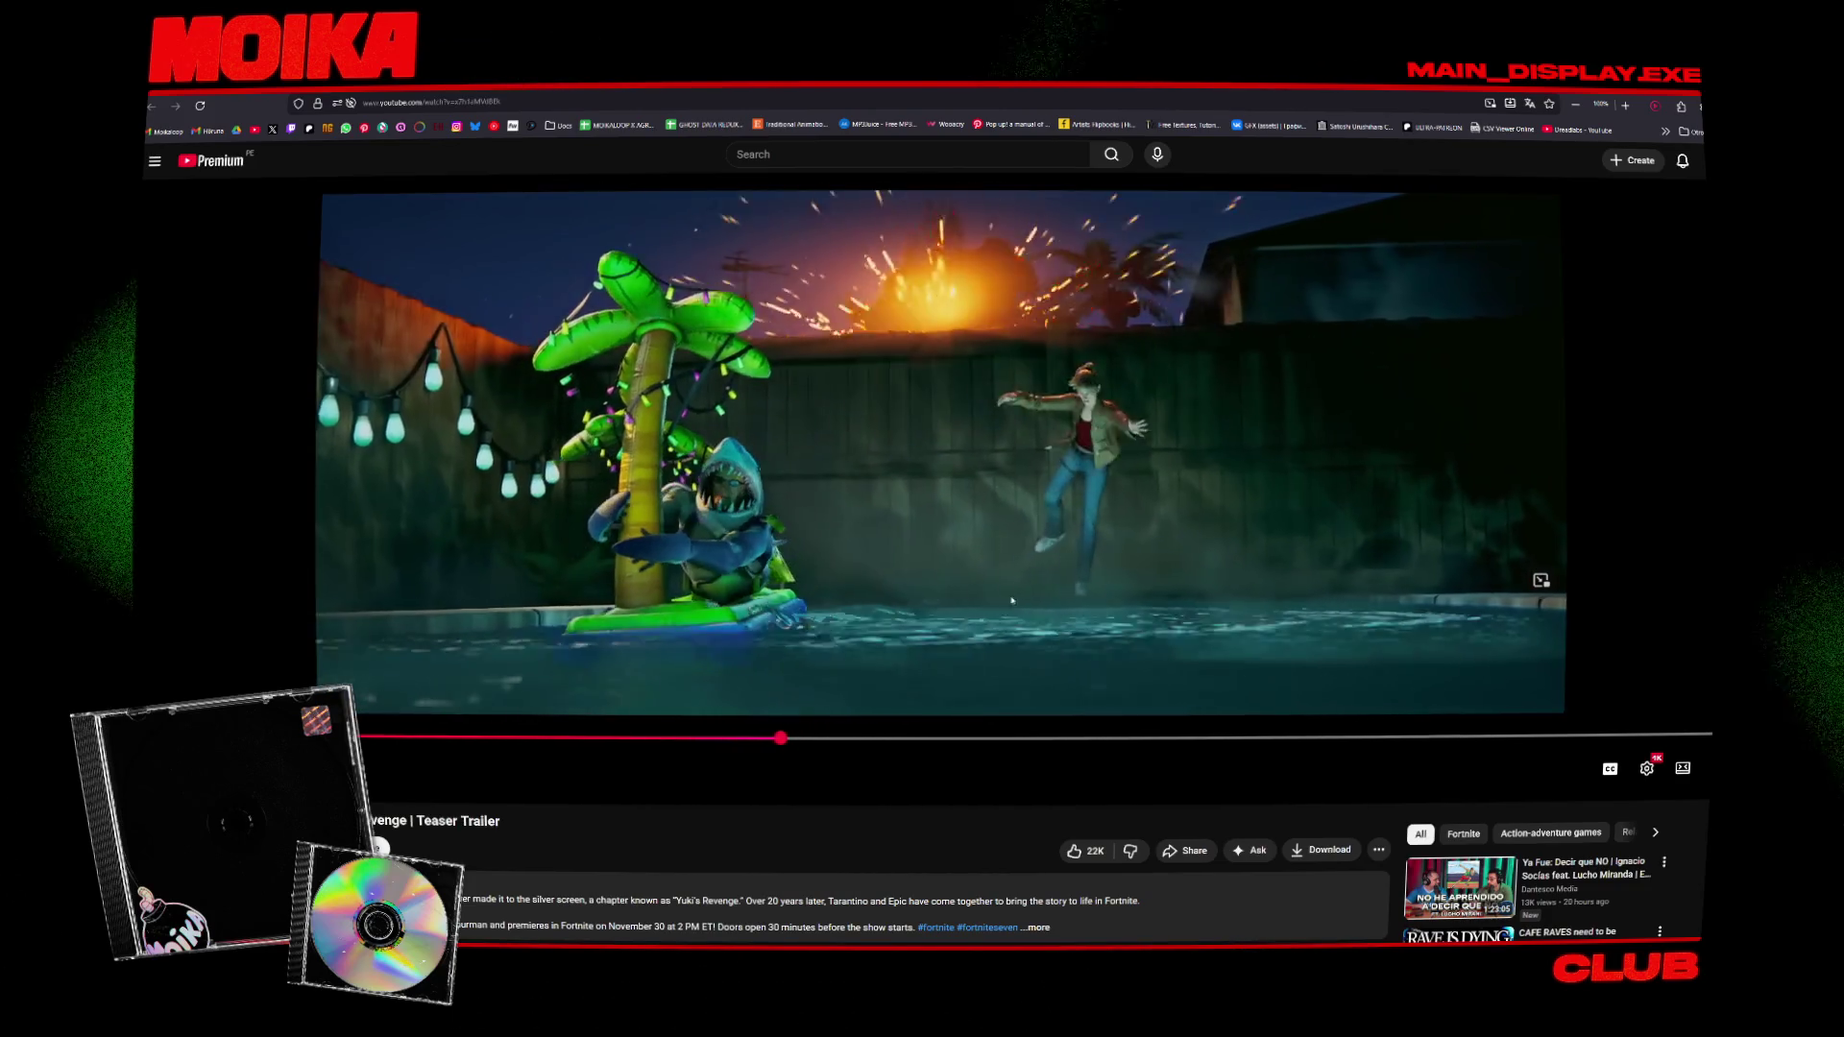
{"action": "left_click", "coordinate": [1011, 600]}
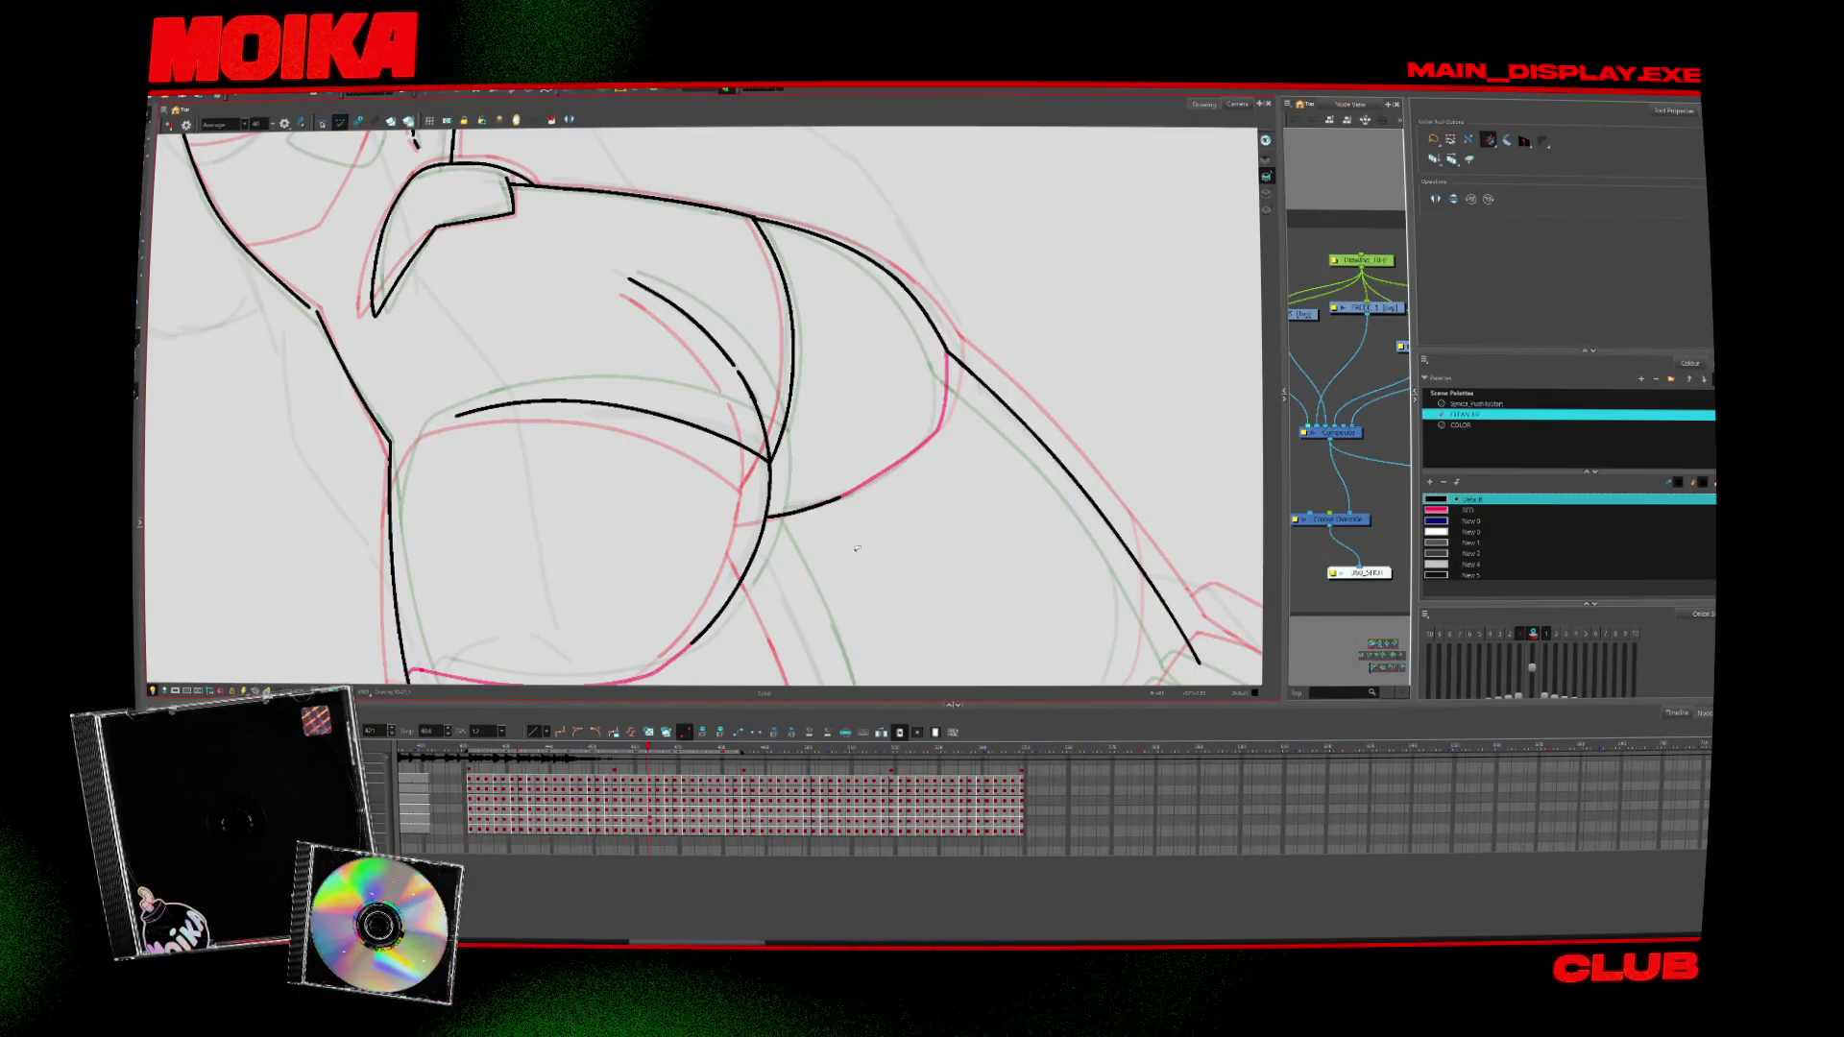
Compare neighbouring drawings, zoom in on the chest, and undo the last black ink stroke
{"action": "key", "text": "period"}
{"action": "key", "text": "period"}
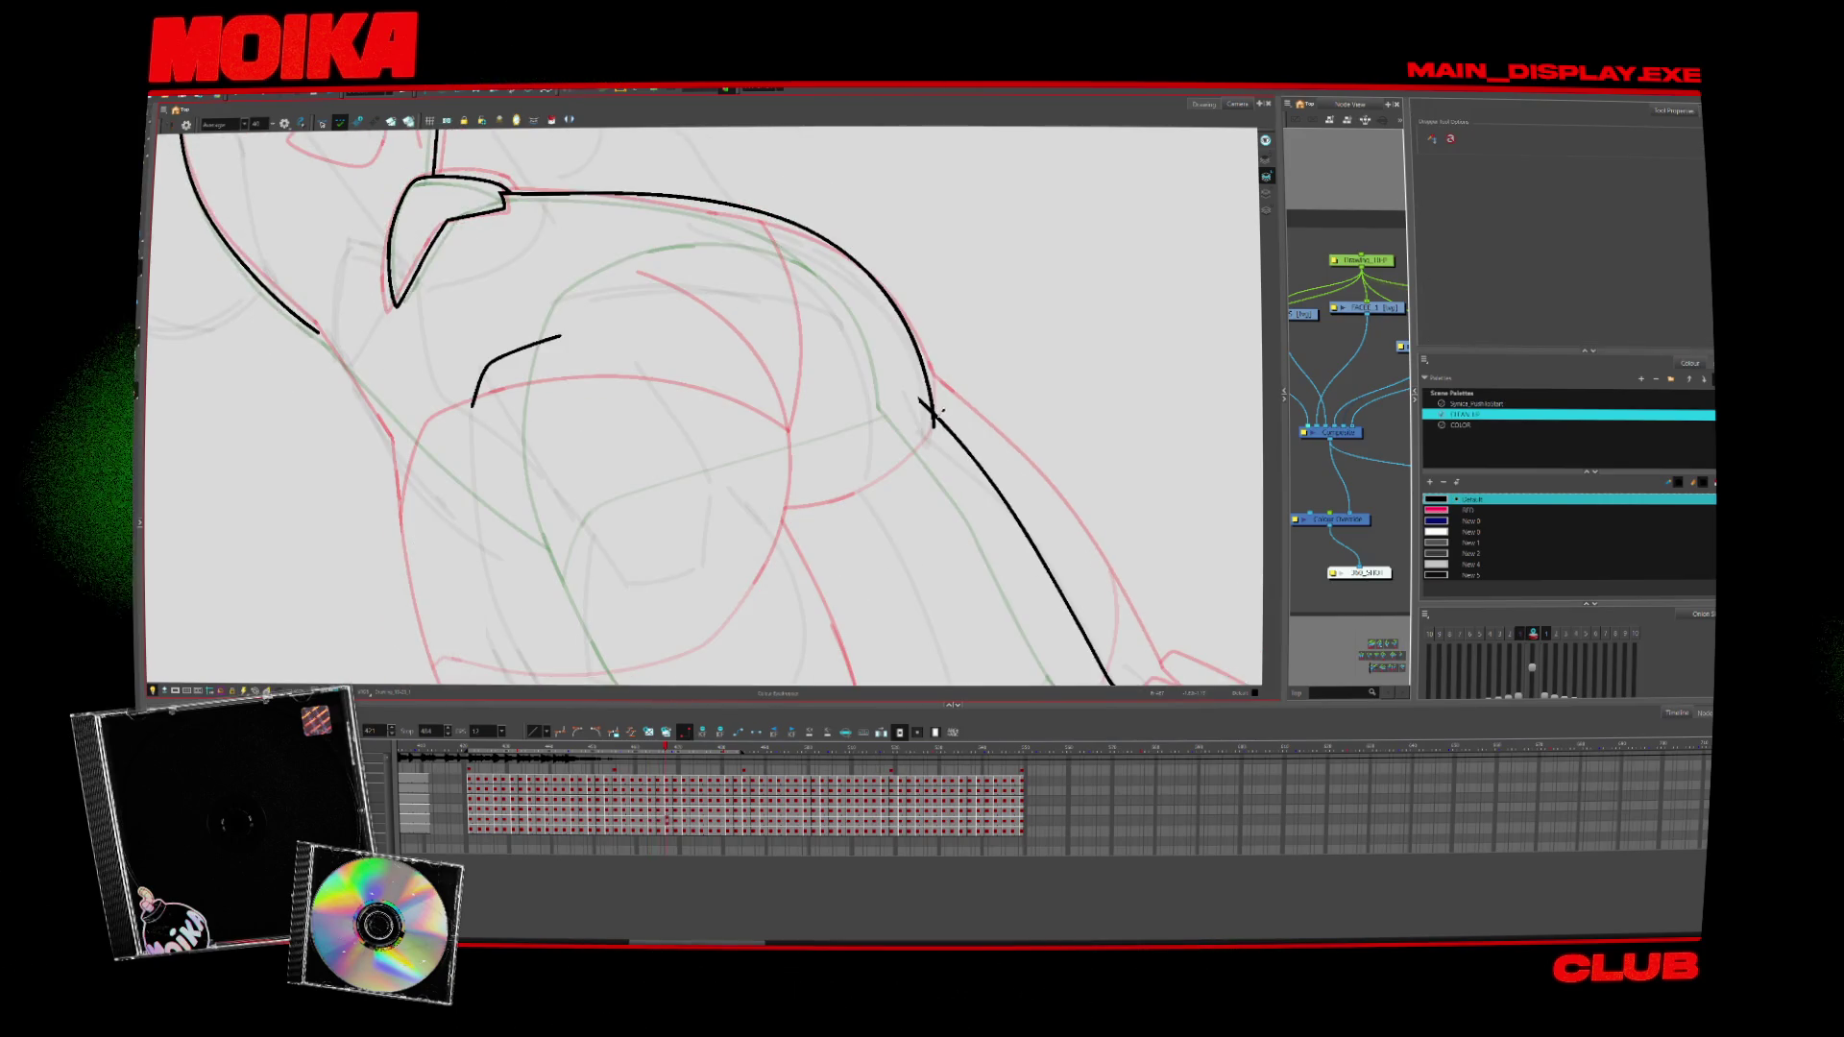
{"action": "left_click", "coordinate": [169, 125]}
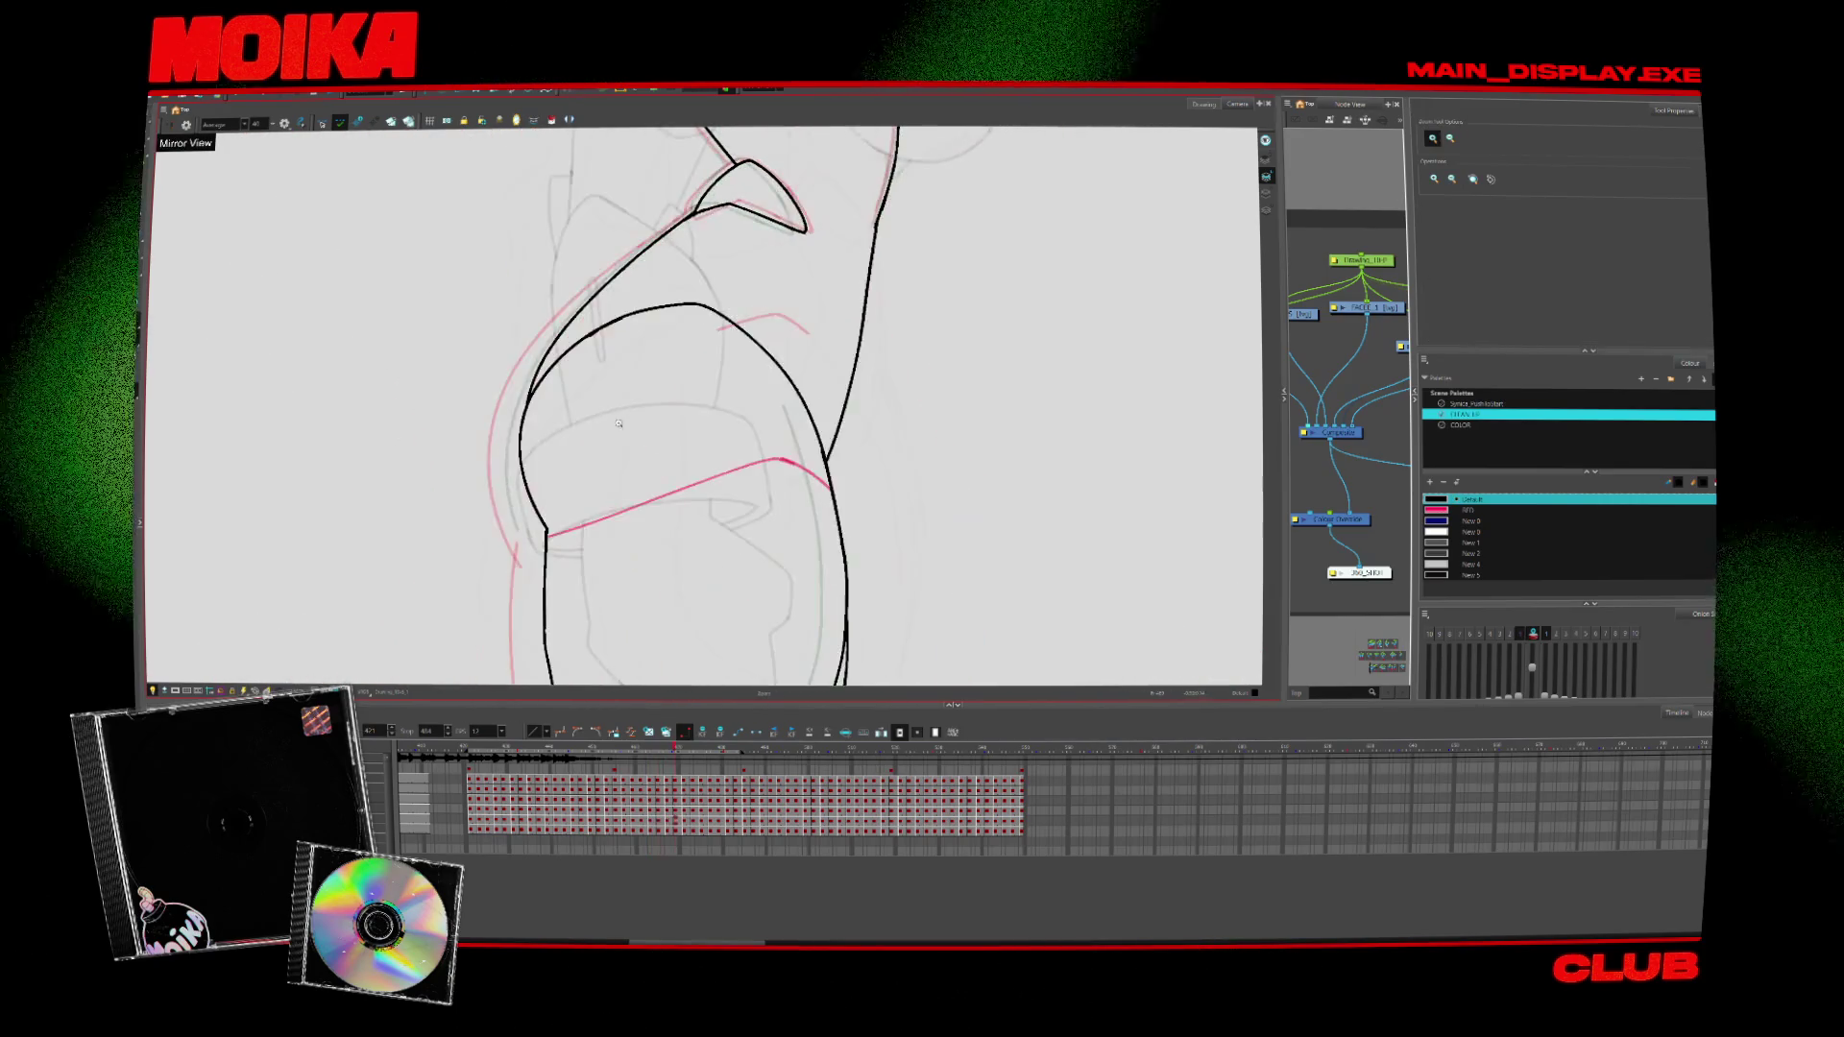
{"action": "key", "text": "alt+b"}
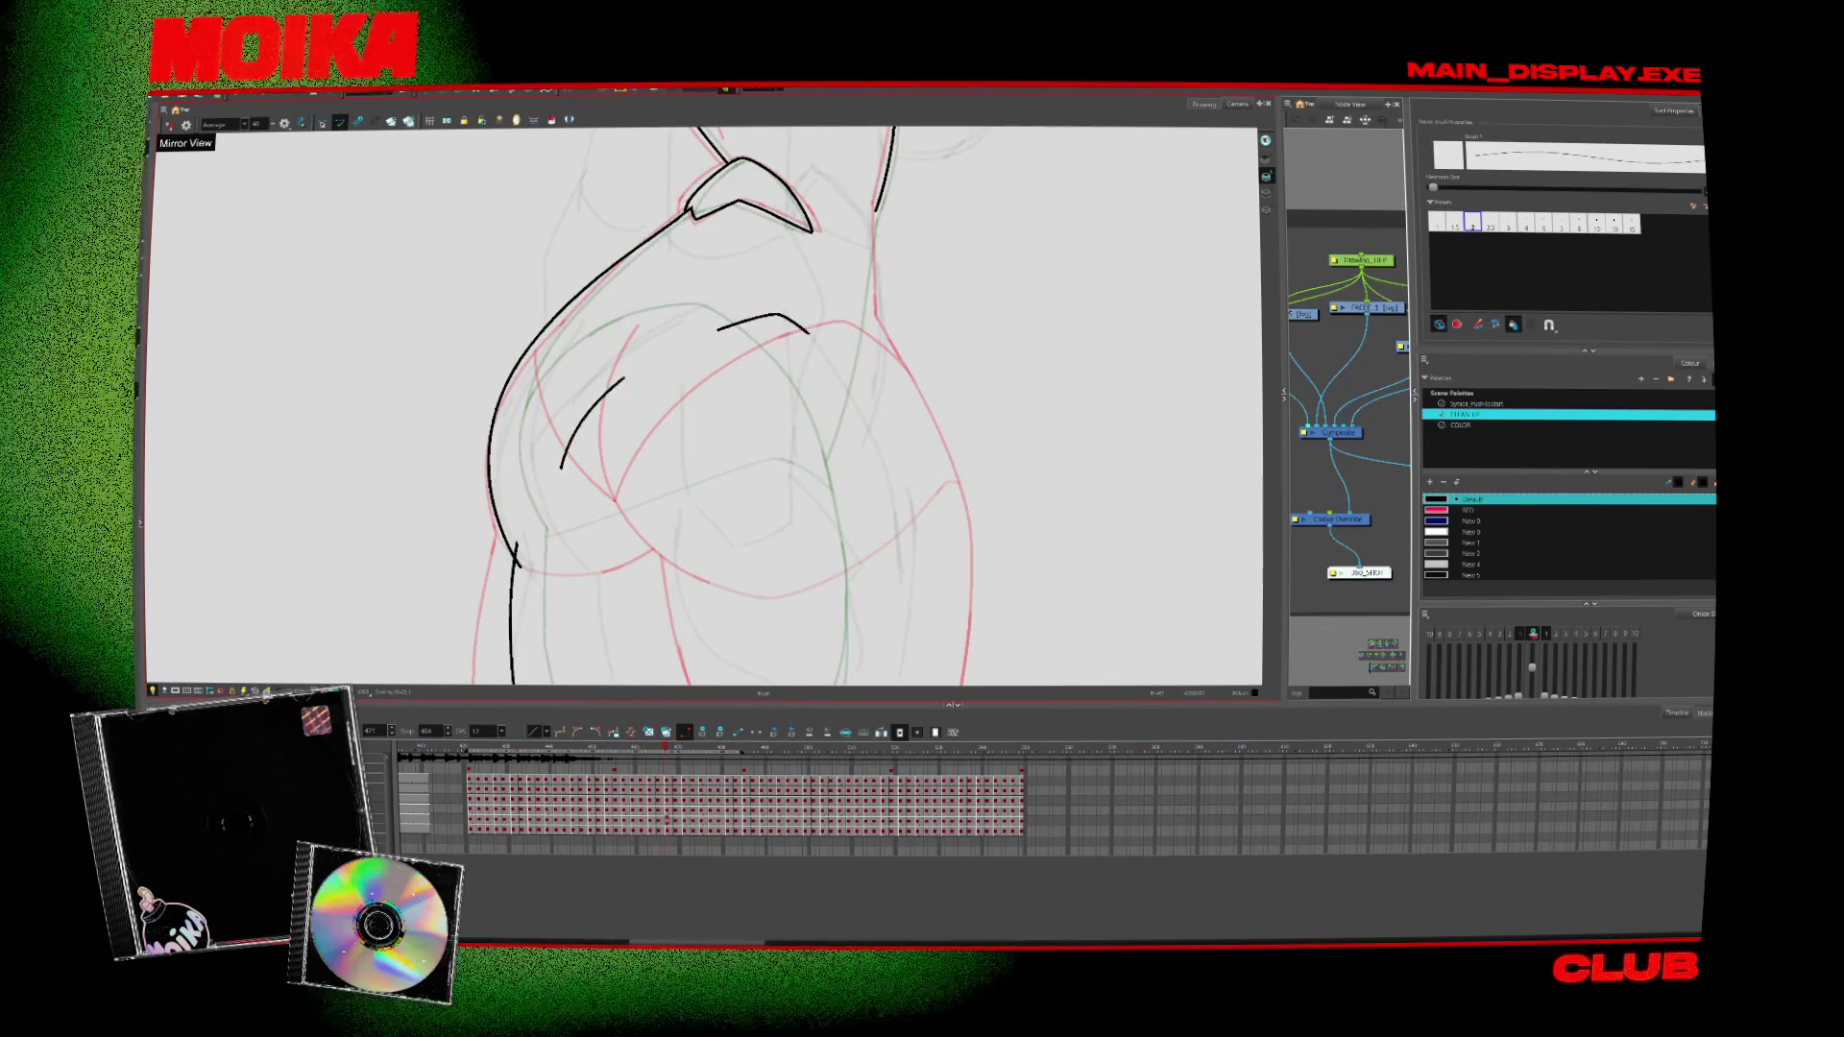
{"action": "key", "text": "period"}
{"action": "key", "text": "period"}
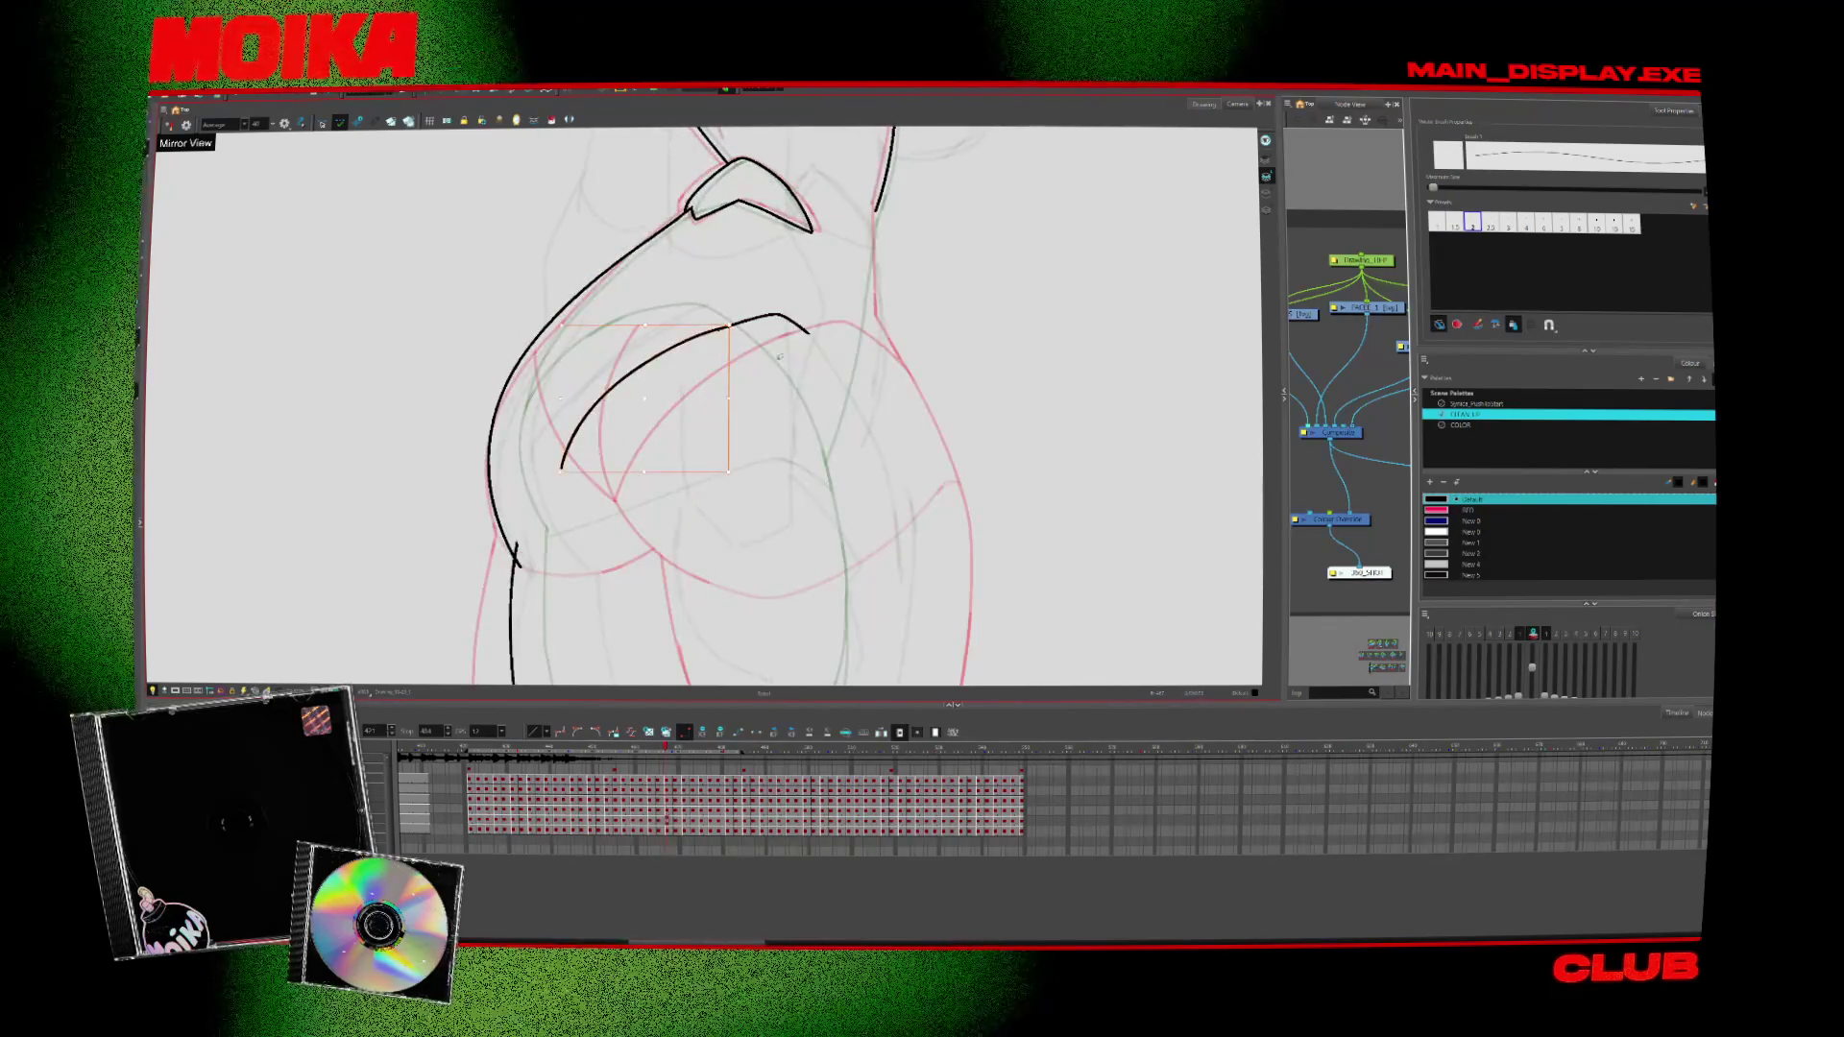
{"action": "key", "text": "comma"}
{"action": "key", "text": "comma"}
{"action": "key", "text": "alt+z"}
{"action": "left_click", "coordinate": [779, 332]}
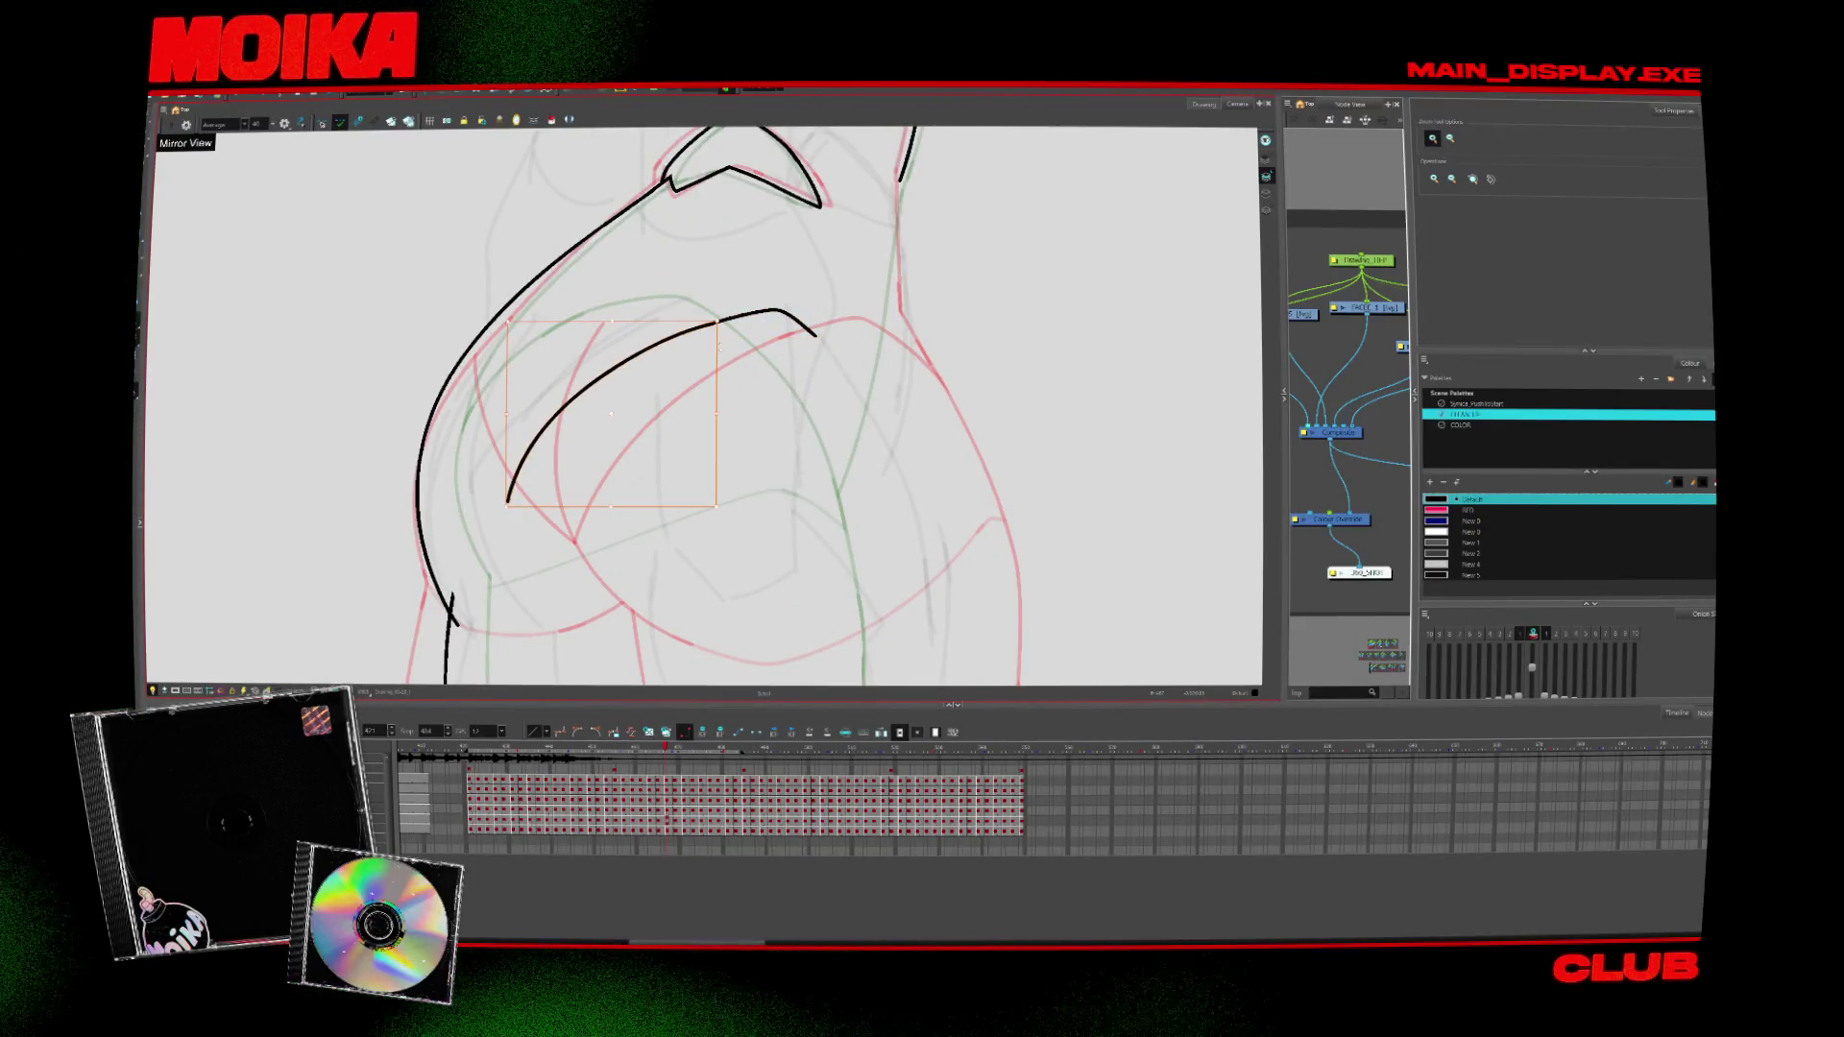
{"action": "key", "text": "alt+b"}
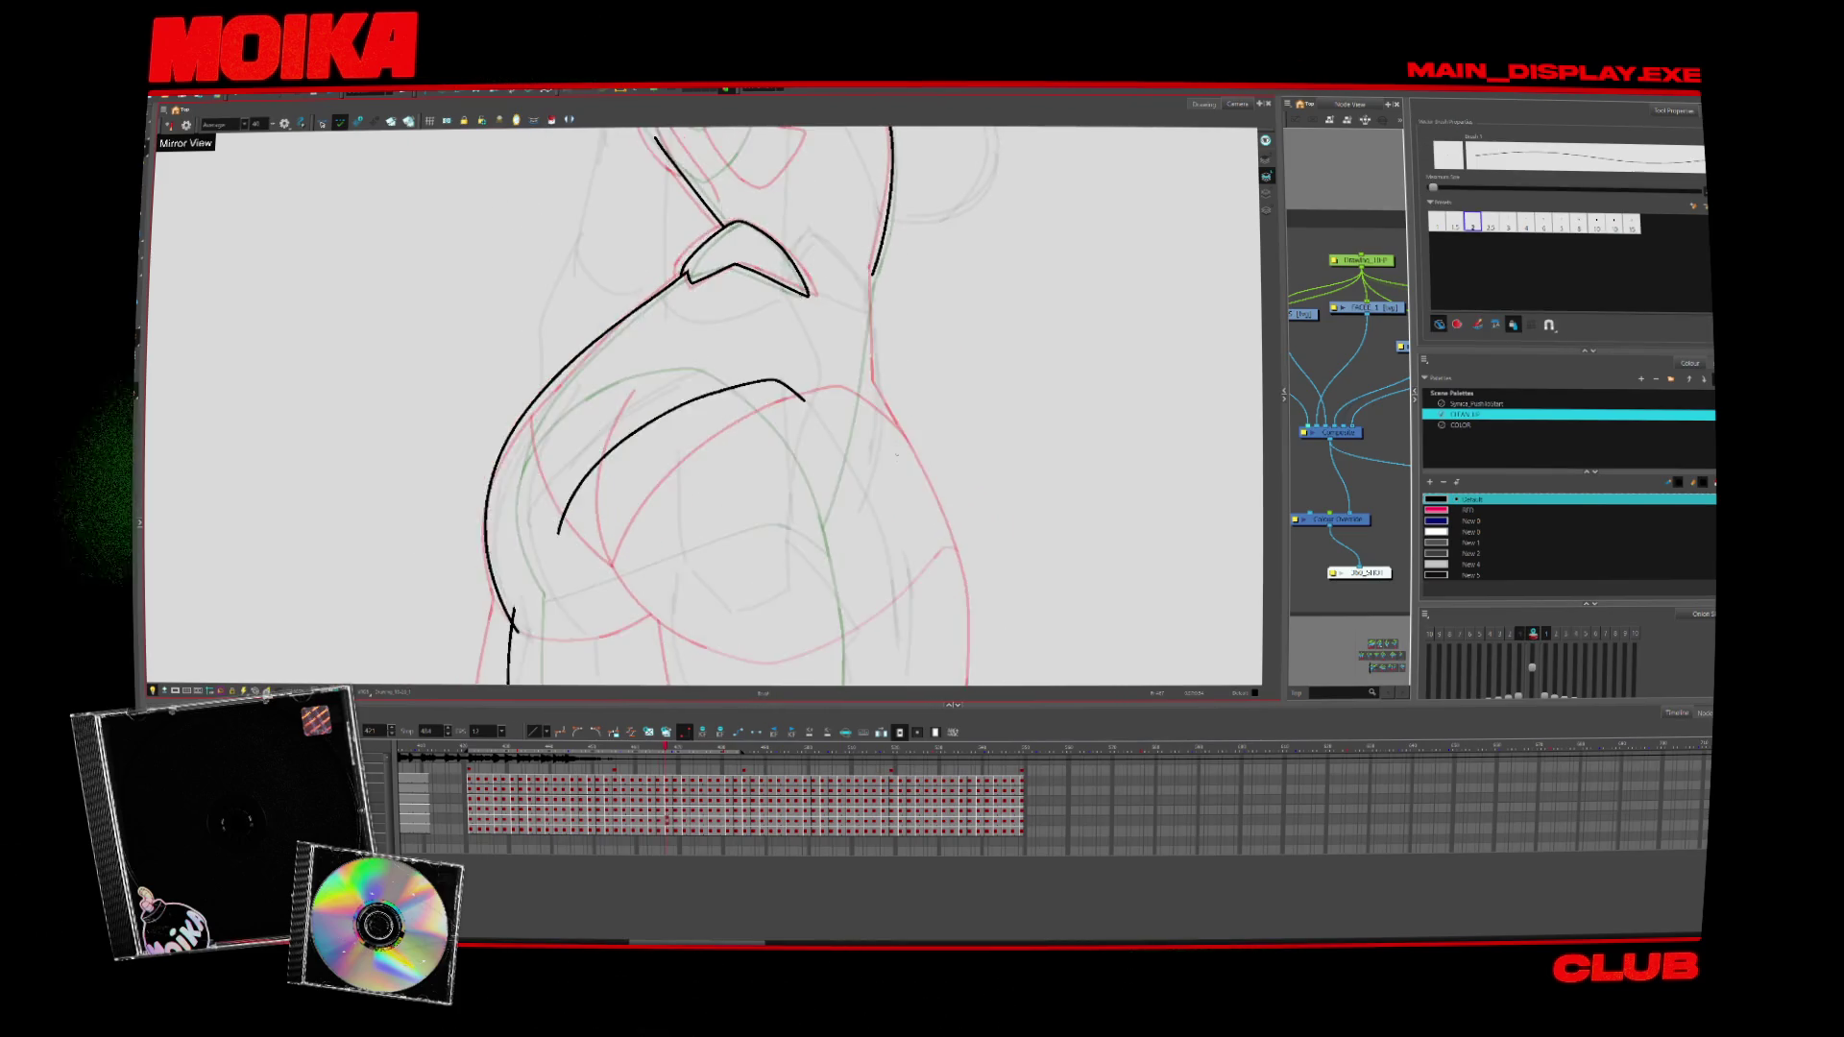
{"action": "key", "text": "ctrl+z"}
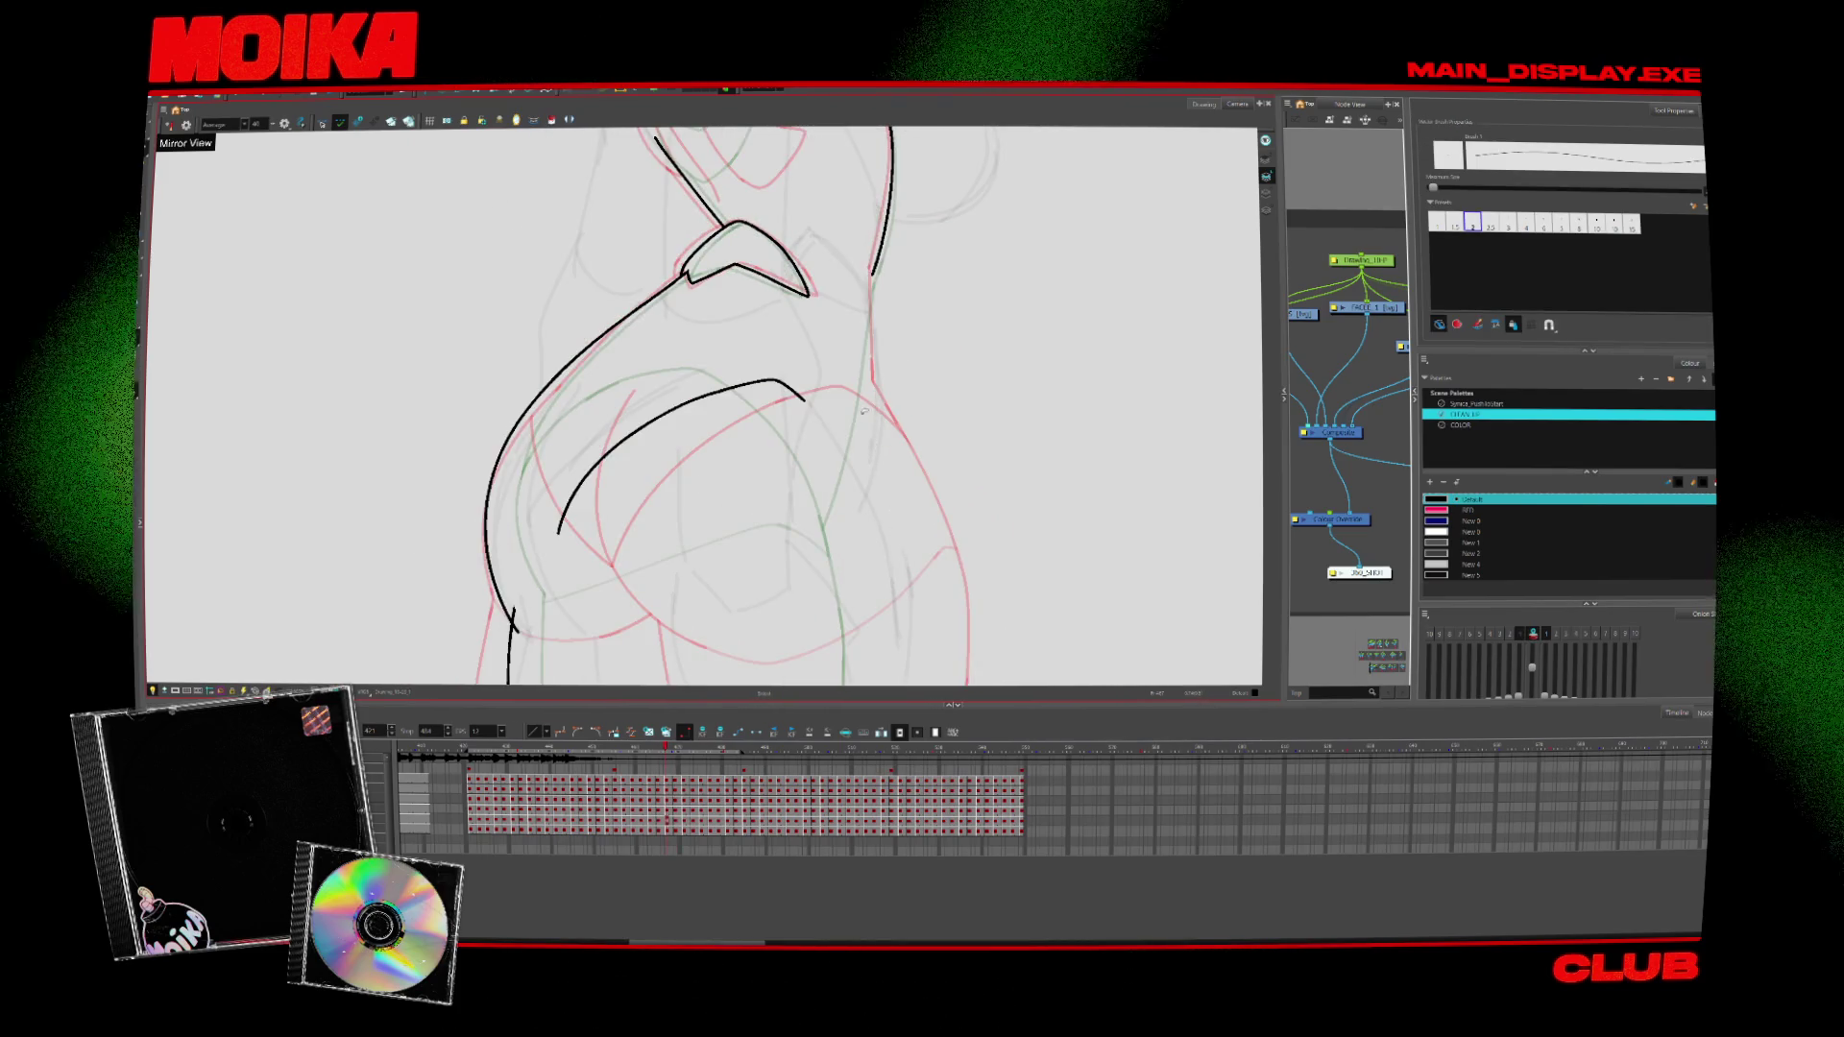
Check the chest in mirrored views and ink the side contour of the torso in black
{"action": "key", "text": "4"}
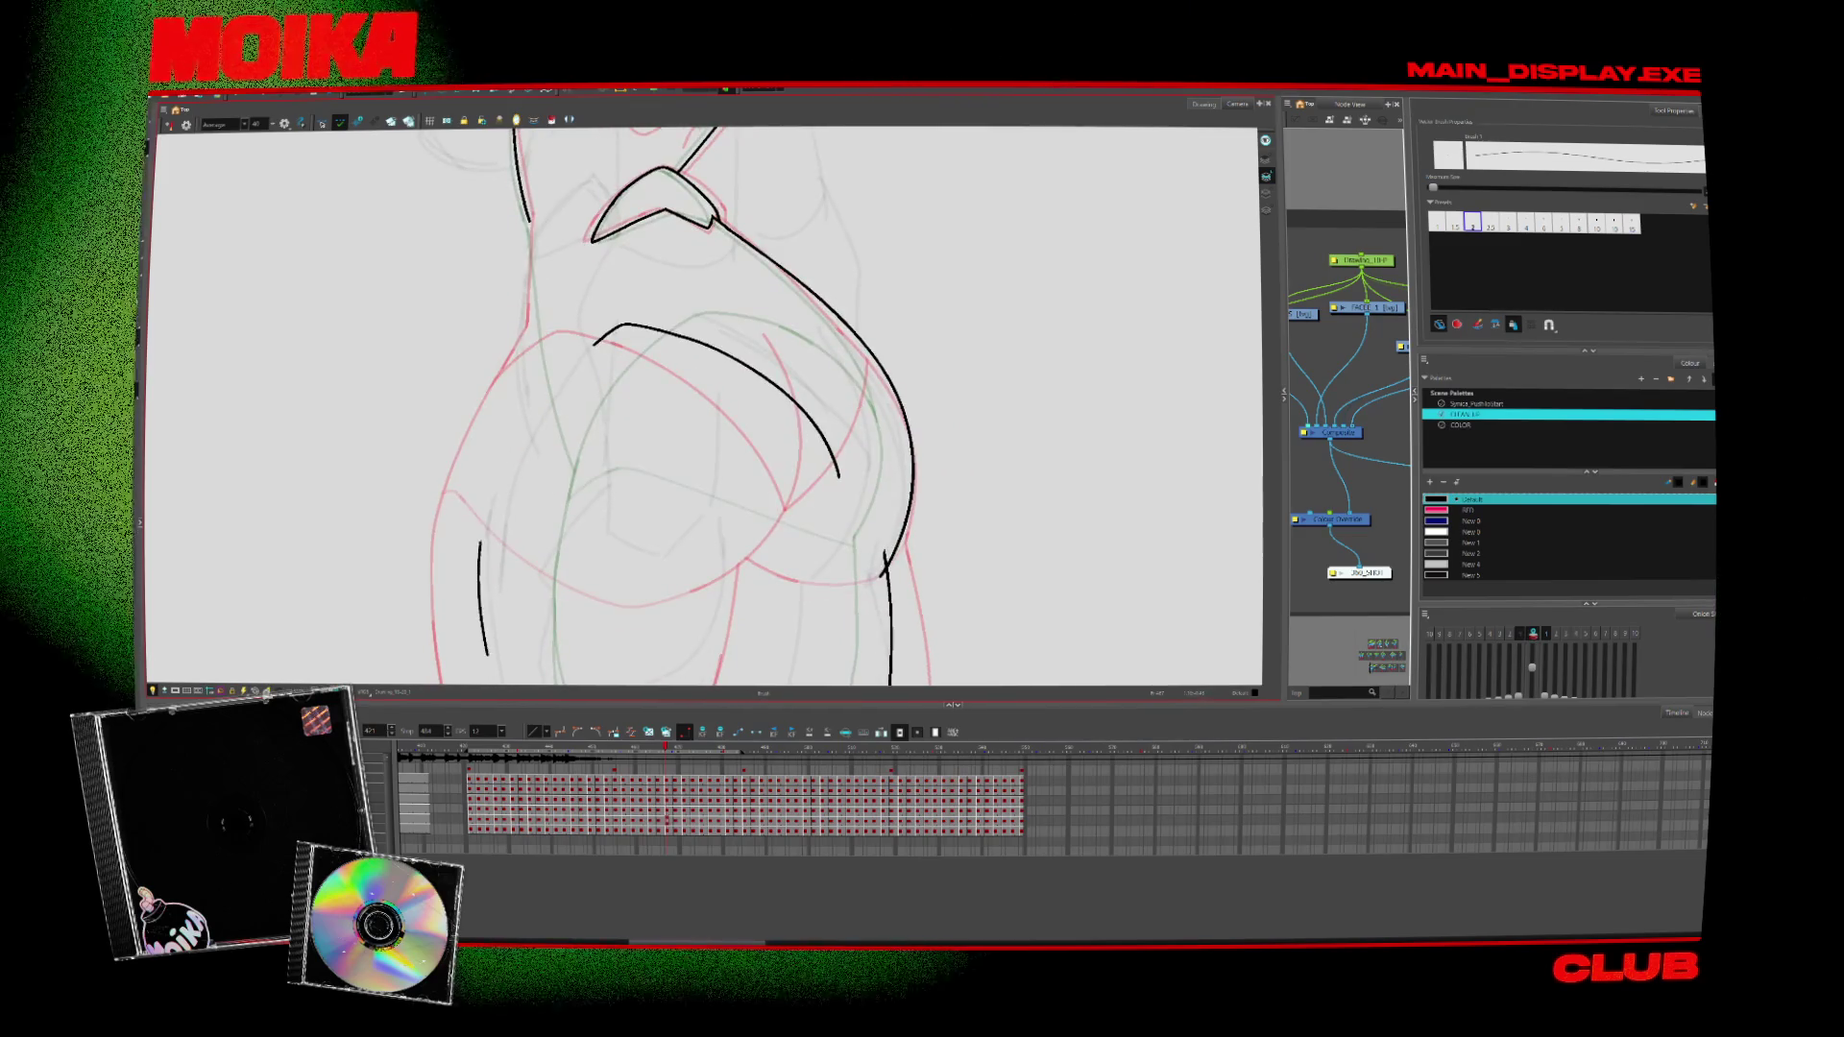
{"action": "key", "text": "4"}
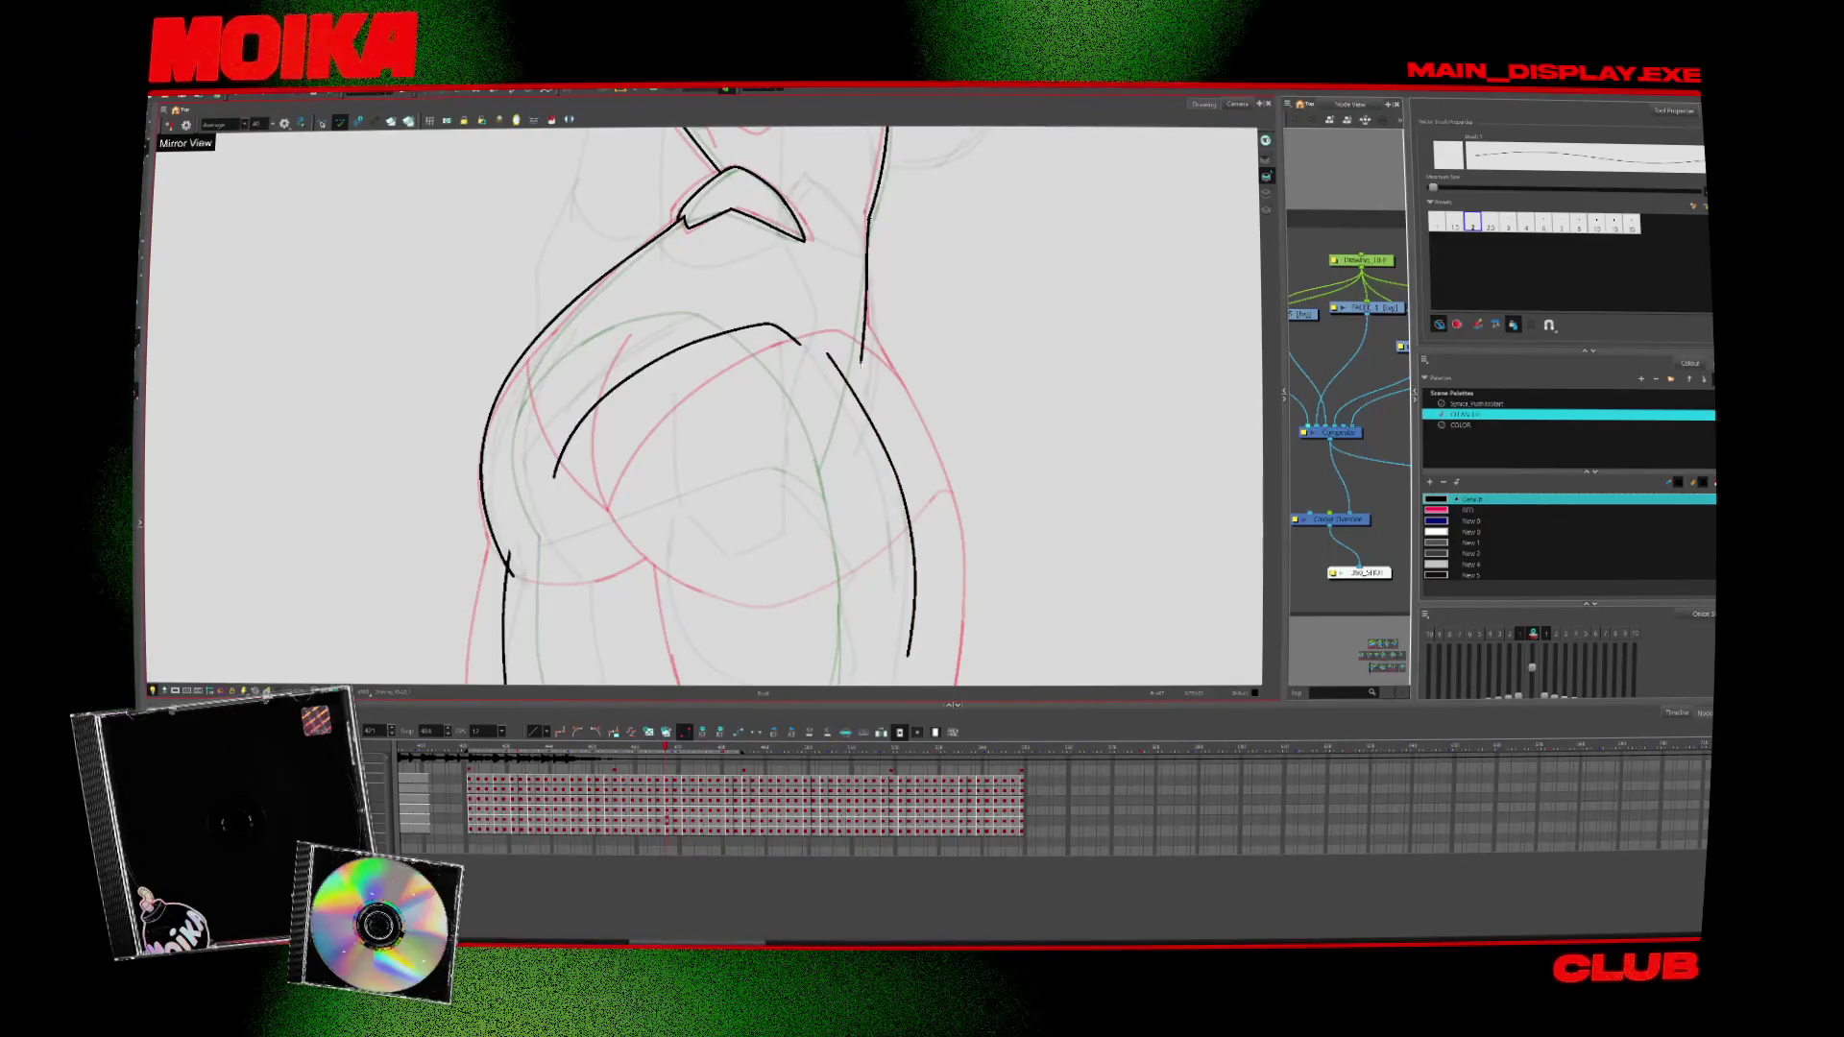
{"action": "key", "text": "4"}
{"action": "left_click_drag", "start_coordinate": [677, 441], "coordinate": [773, 551]}
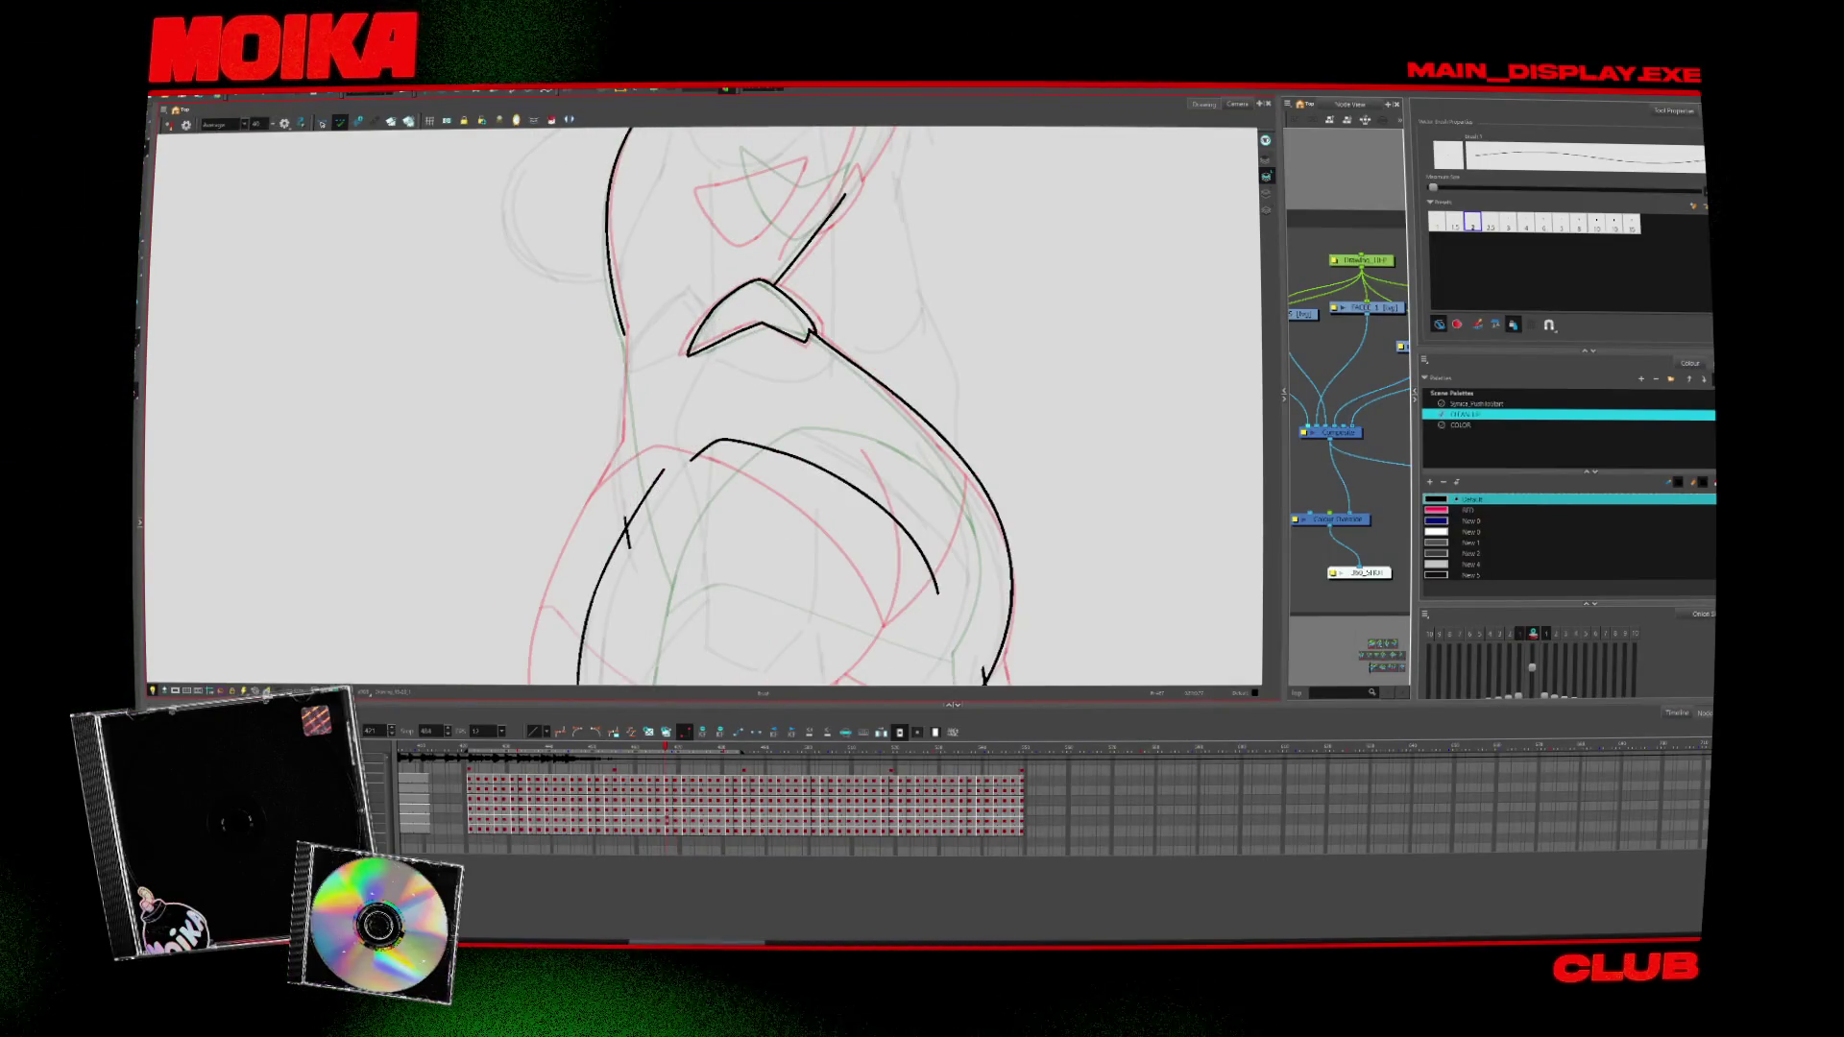
{"action": "key", "text": "4"}
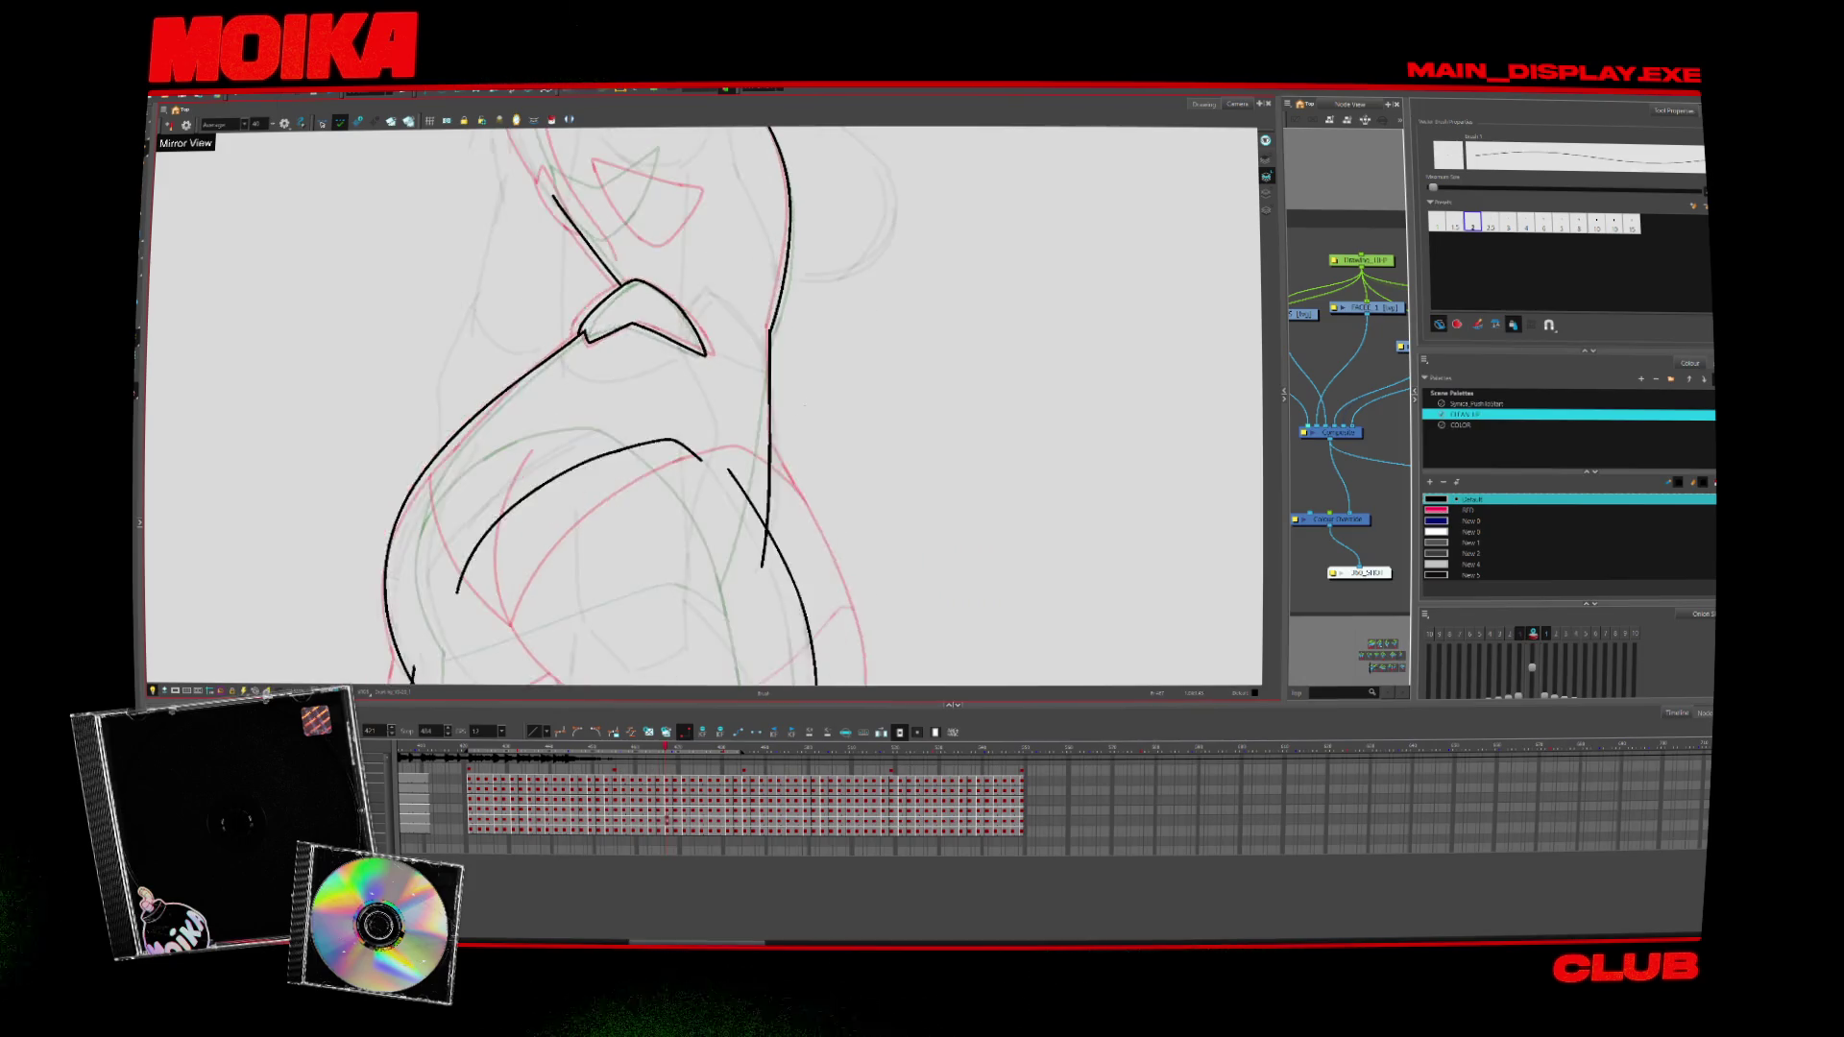
{"action": "left_click_drag", "start_coordinate": [769, 561], "coordinate": [764, 422]}
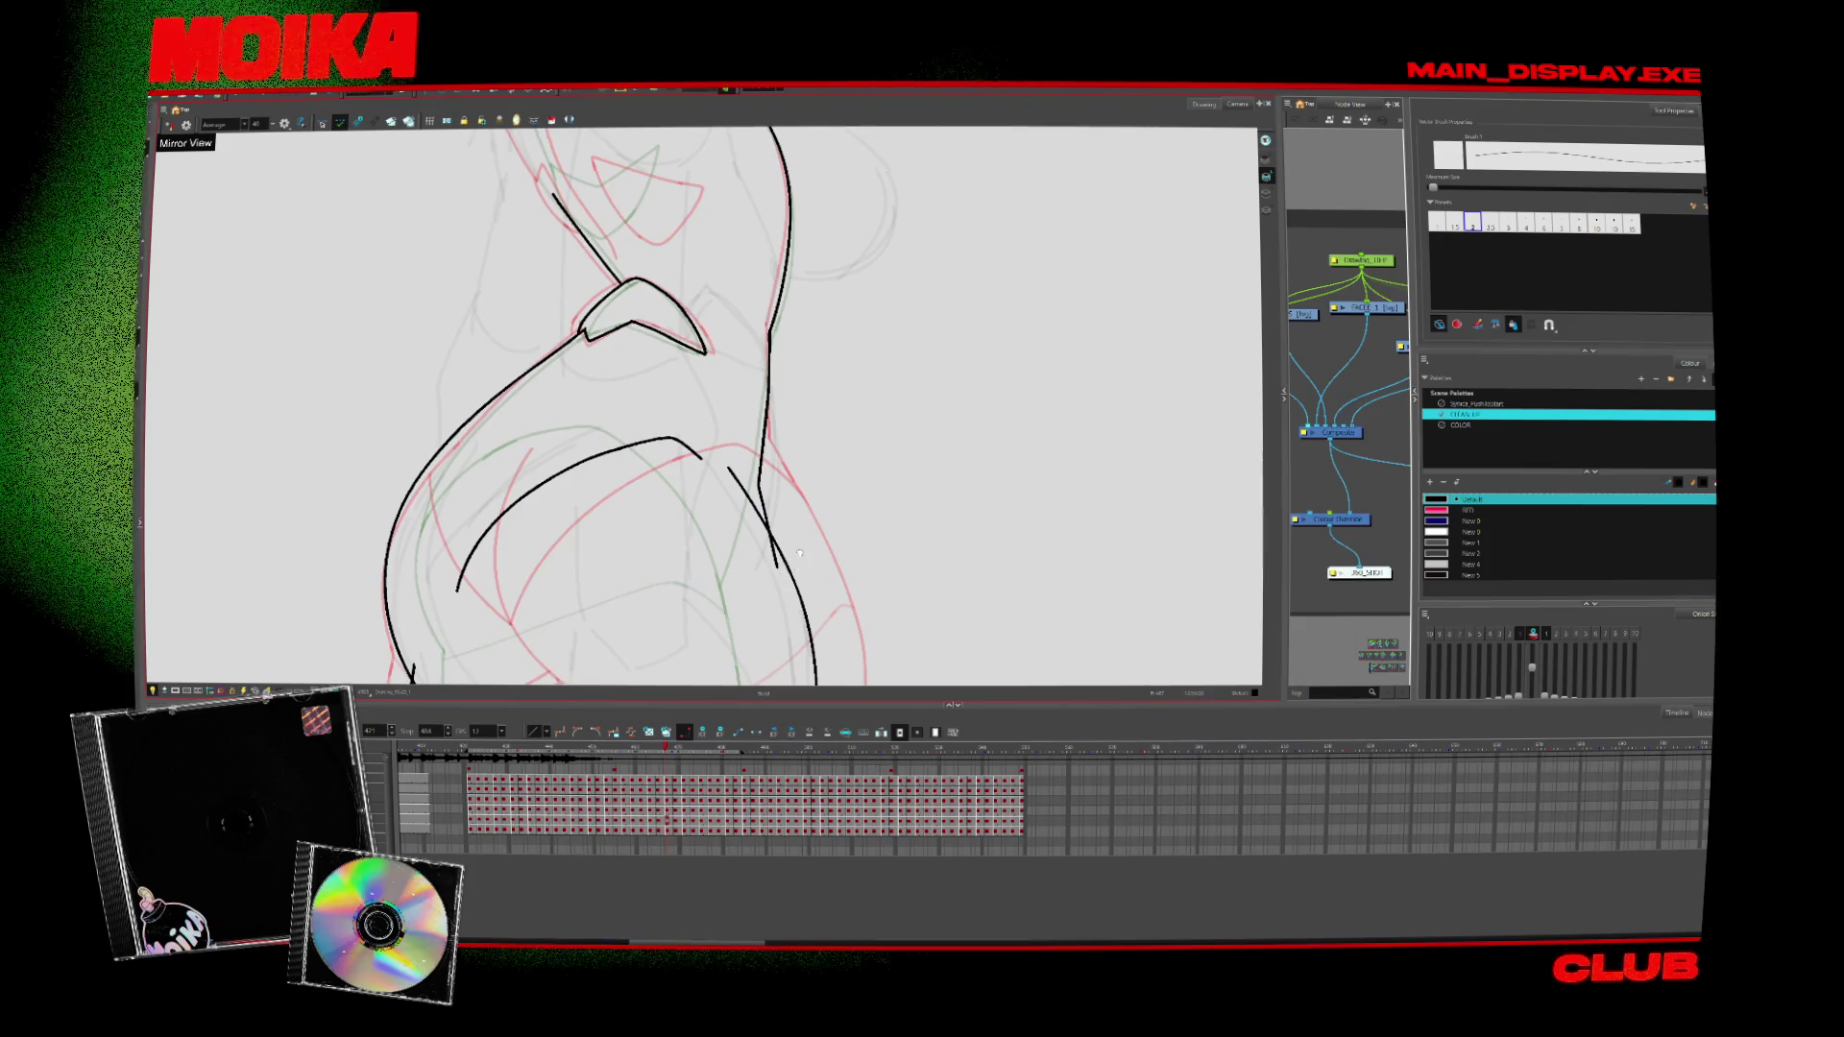
{"action": "left_click_drag", "start_coordinate": [827, 499], "coordinate": [894, 354]}
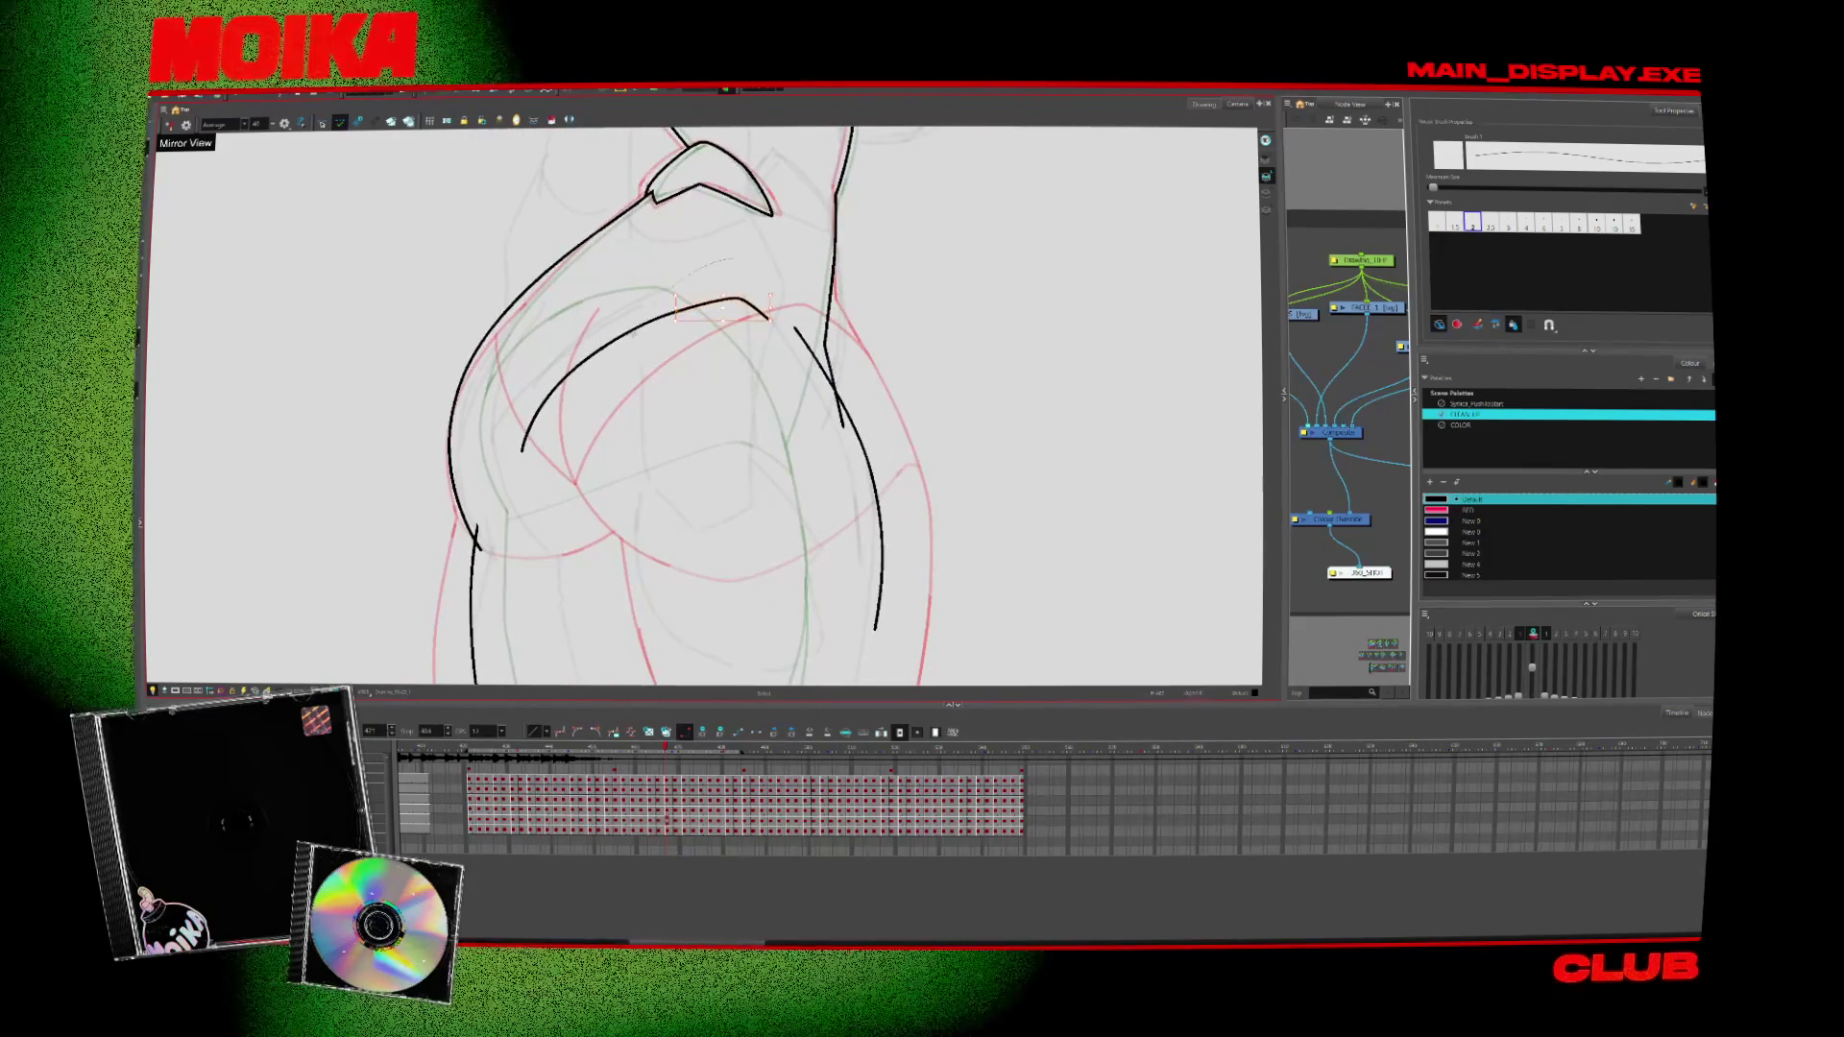
Select the chest arc stroke, check it mirrored, and play back the animation to review poses
{"action": "left_click", "coordinate": [720, 303]}
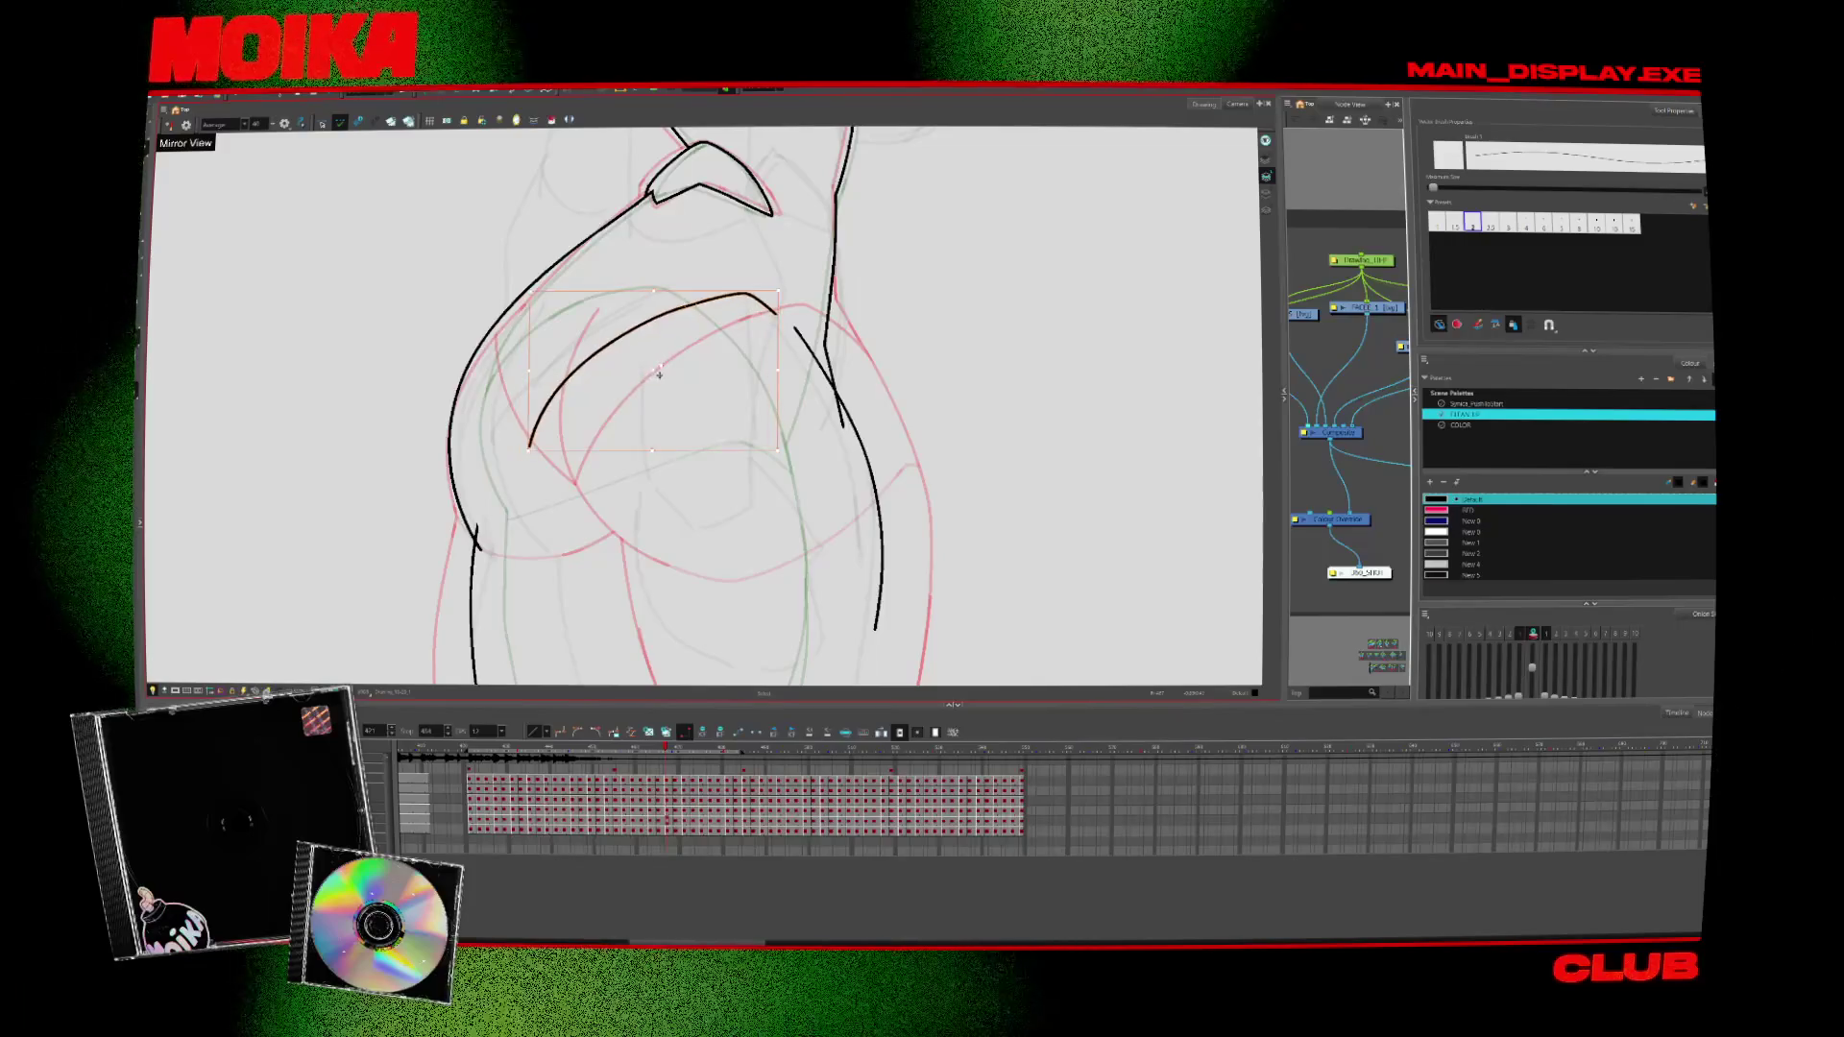
{"action": "key", "text": "4"}
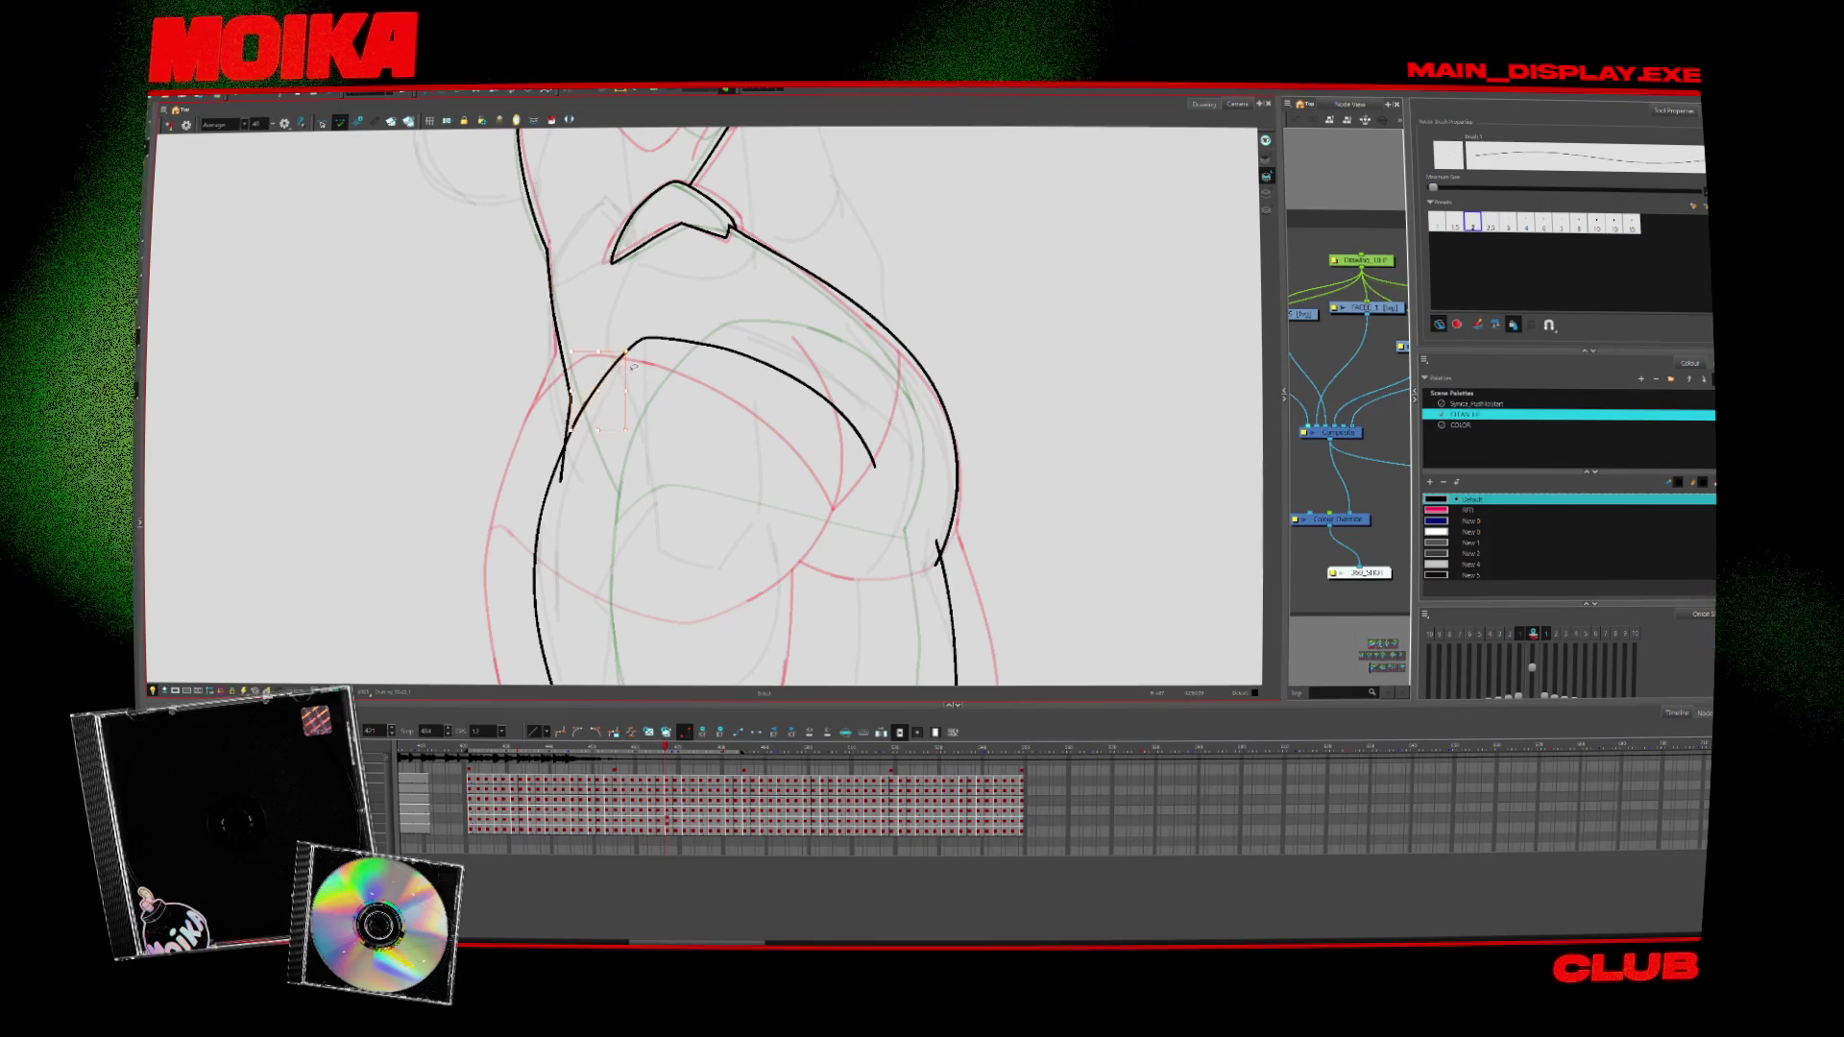
{"action": "key", "text": "4"}
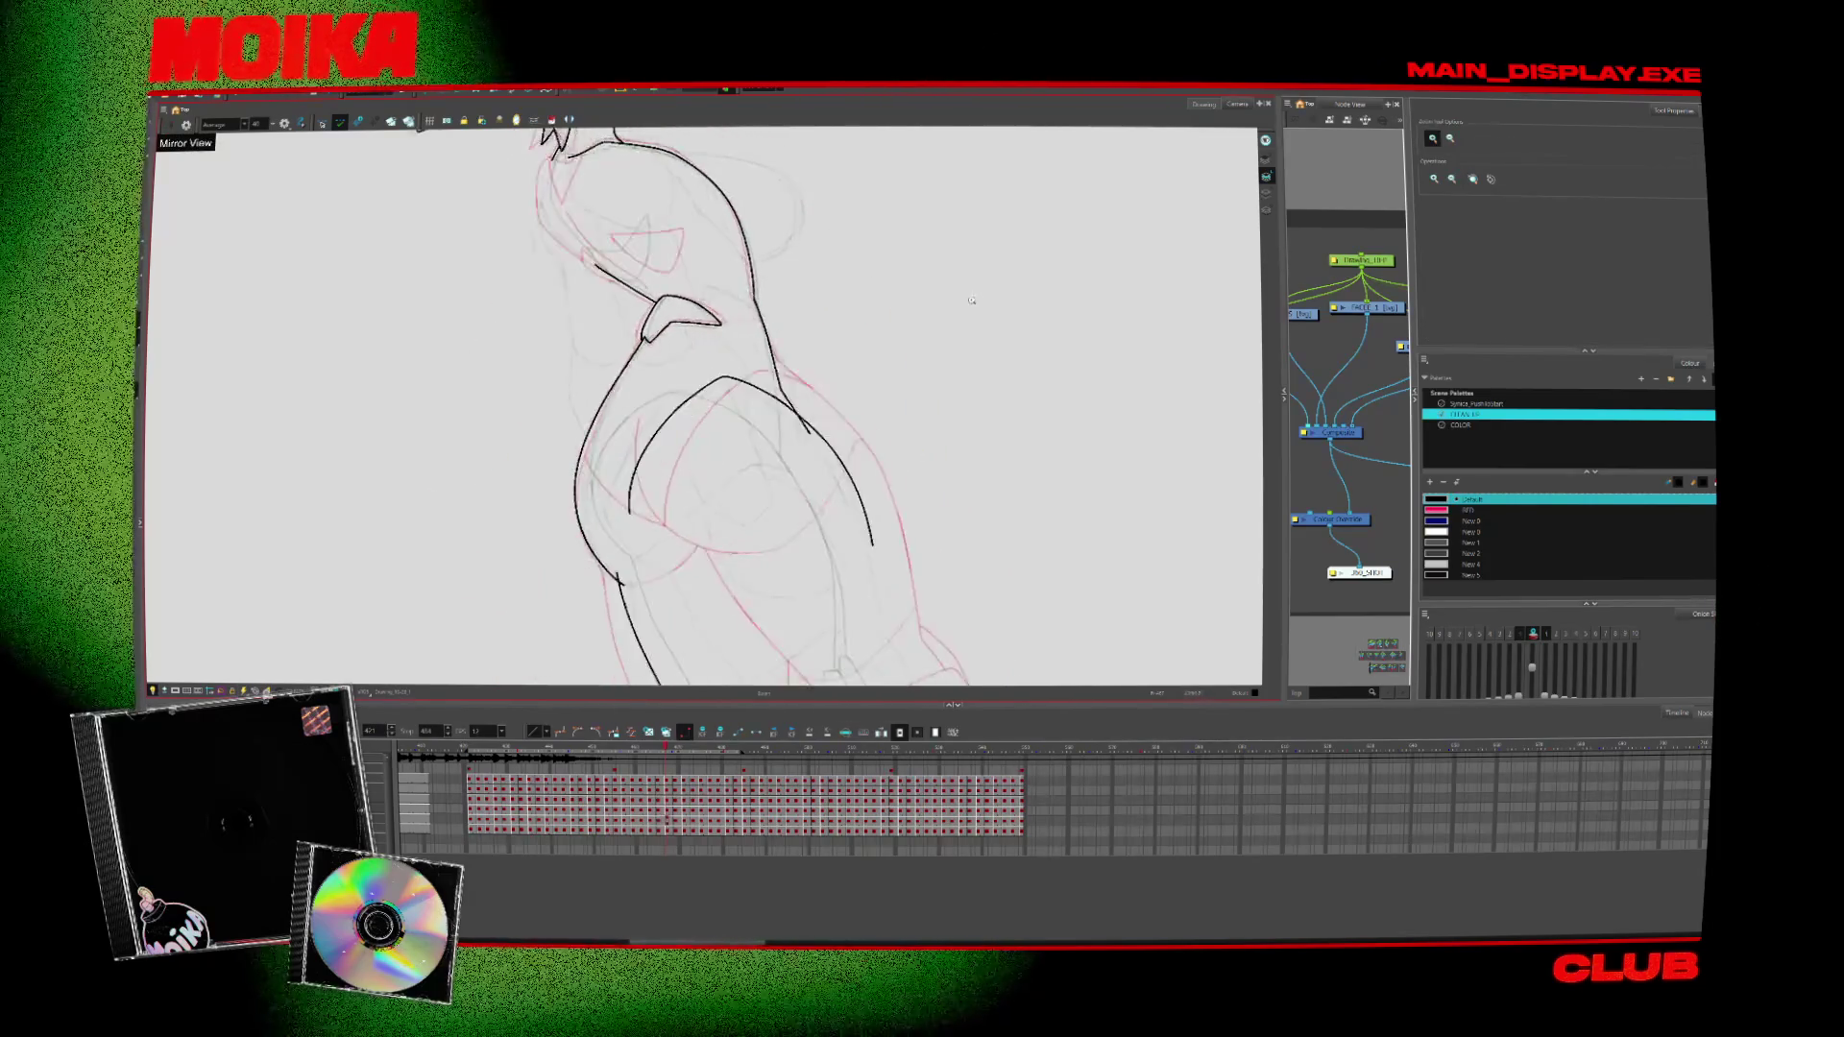
{"action": "key", "text": "Return"}
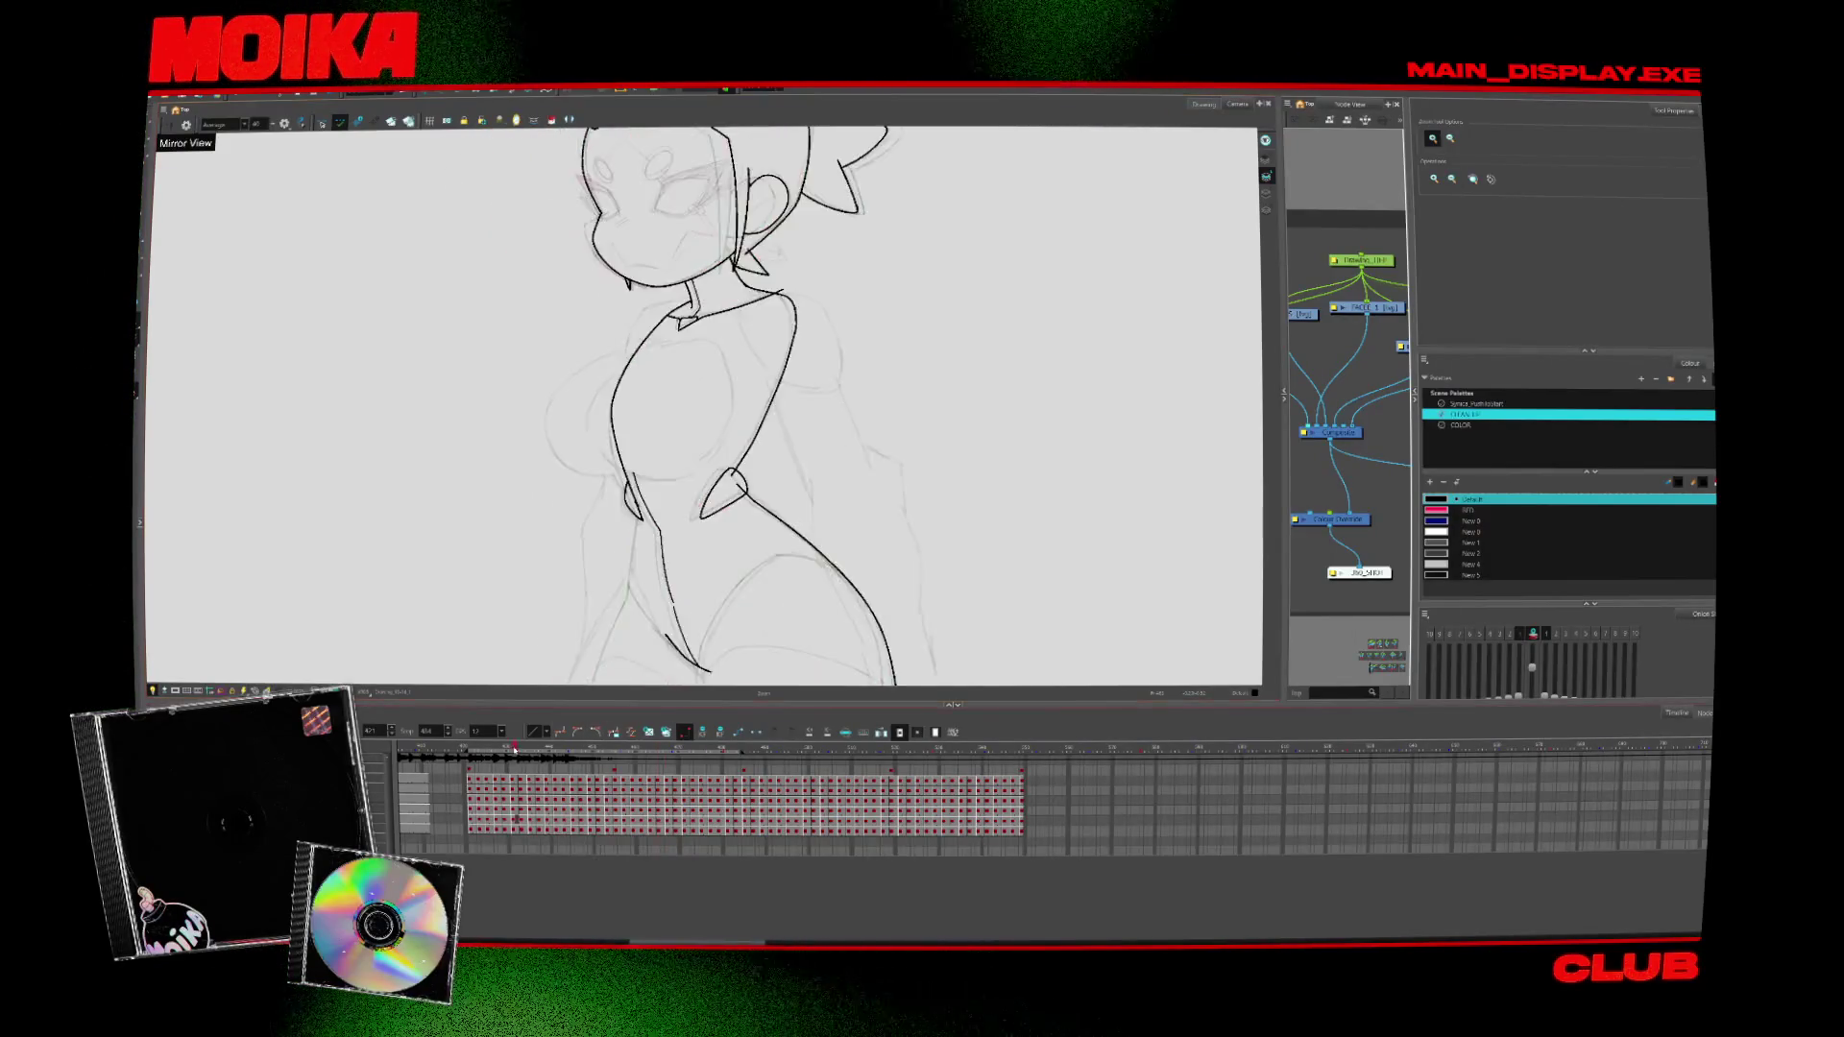
{"action": "key", "text": "alt+s"}
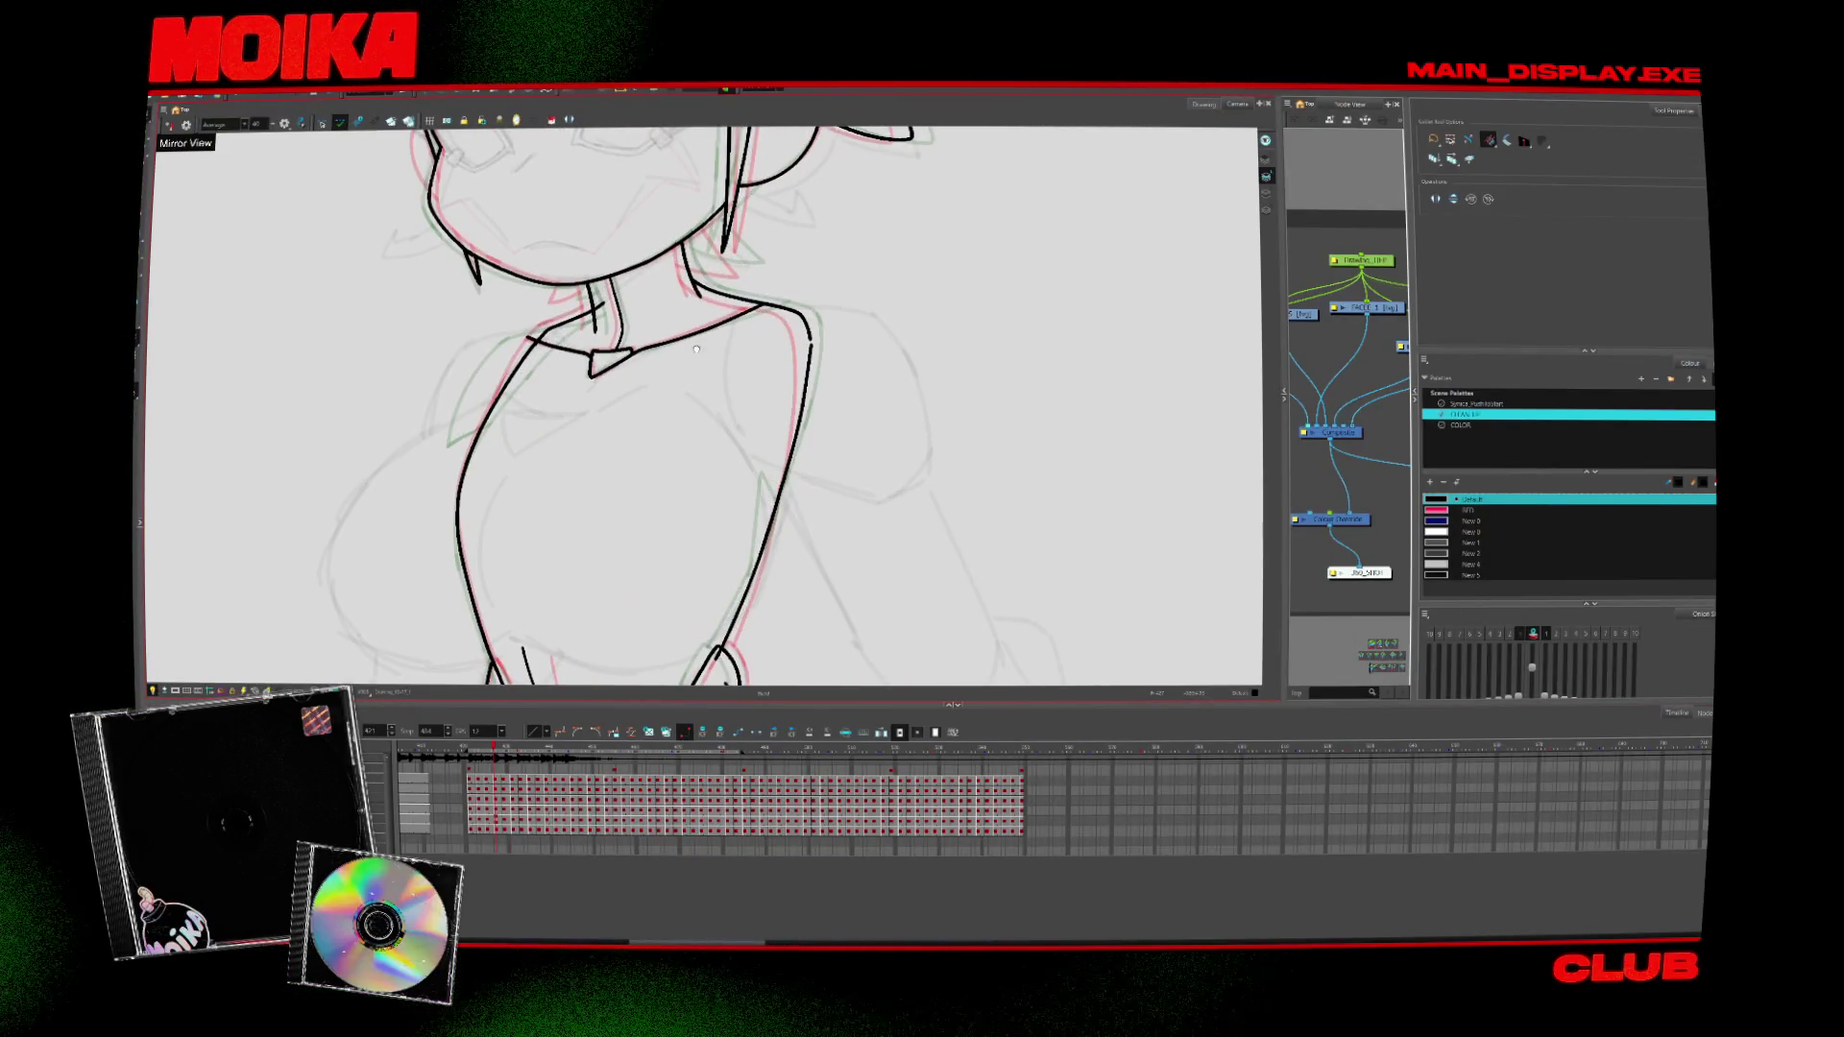
{"action": "key", "text": "period"}
{"action": "key", "text": "period"}
{"action": "key", "text": "period"}
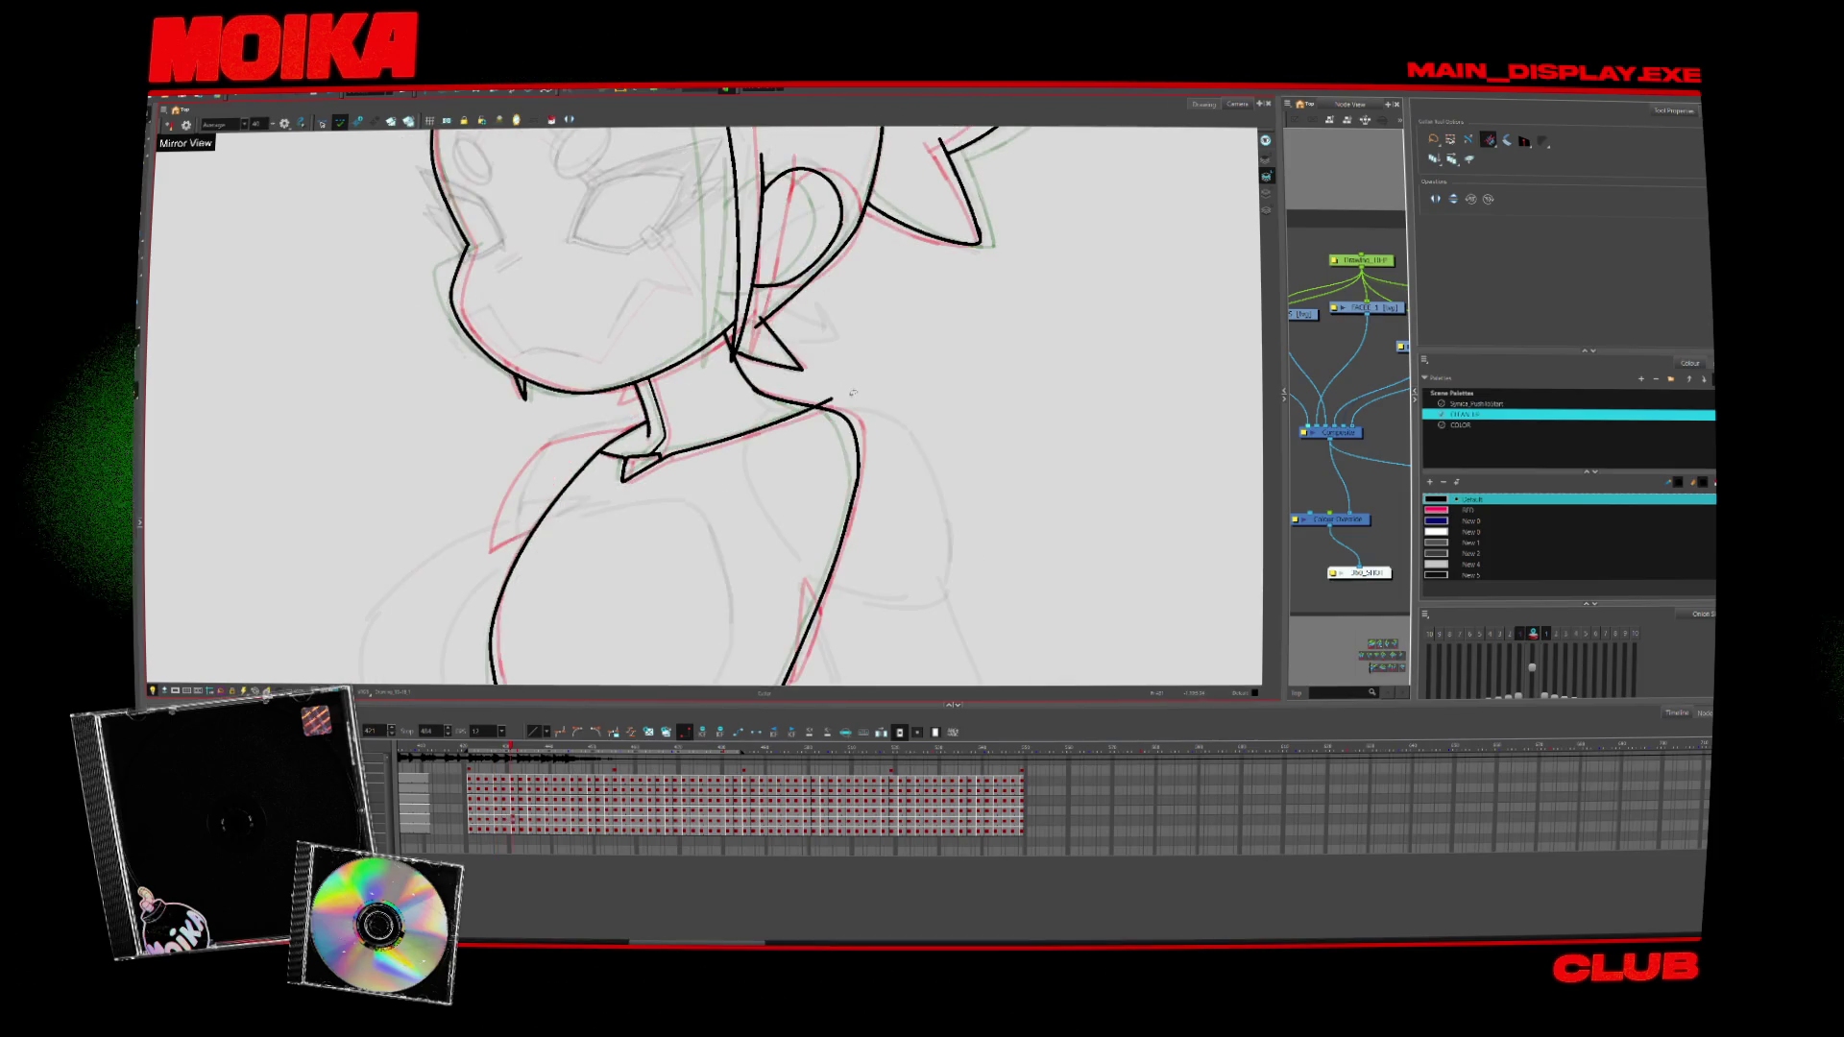
{"action": "key", "text": "comma"}
{"action": "key", "text": "period"}
{"action": "key", "text": "period"}
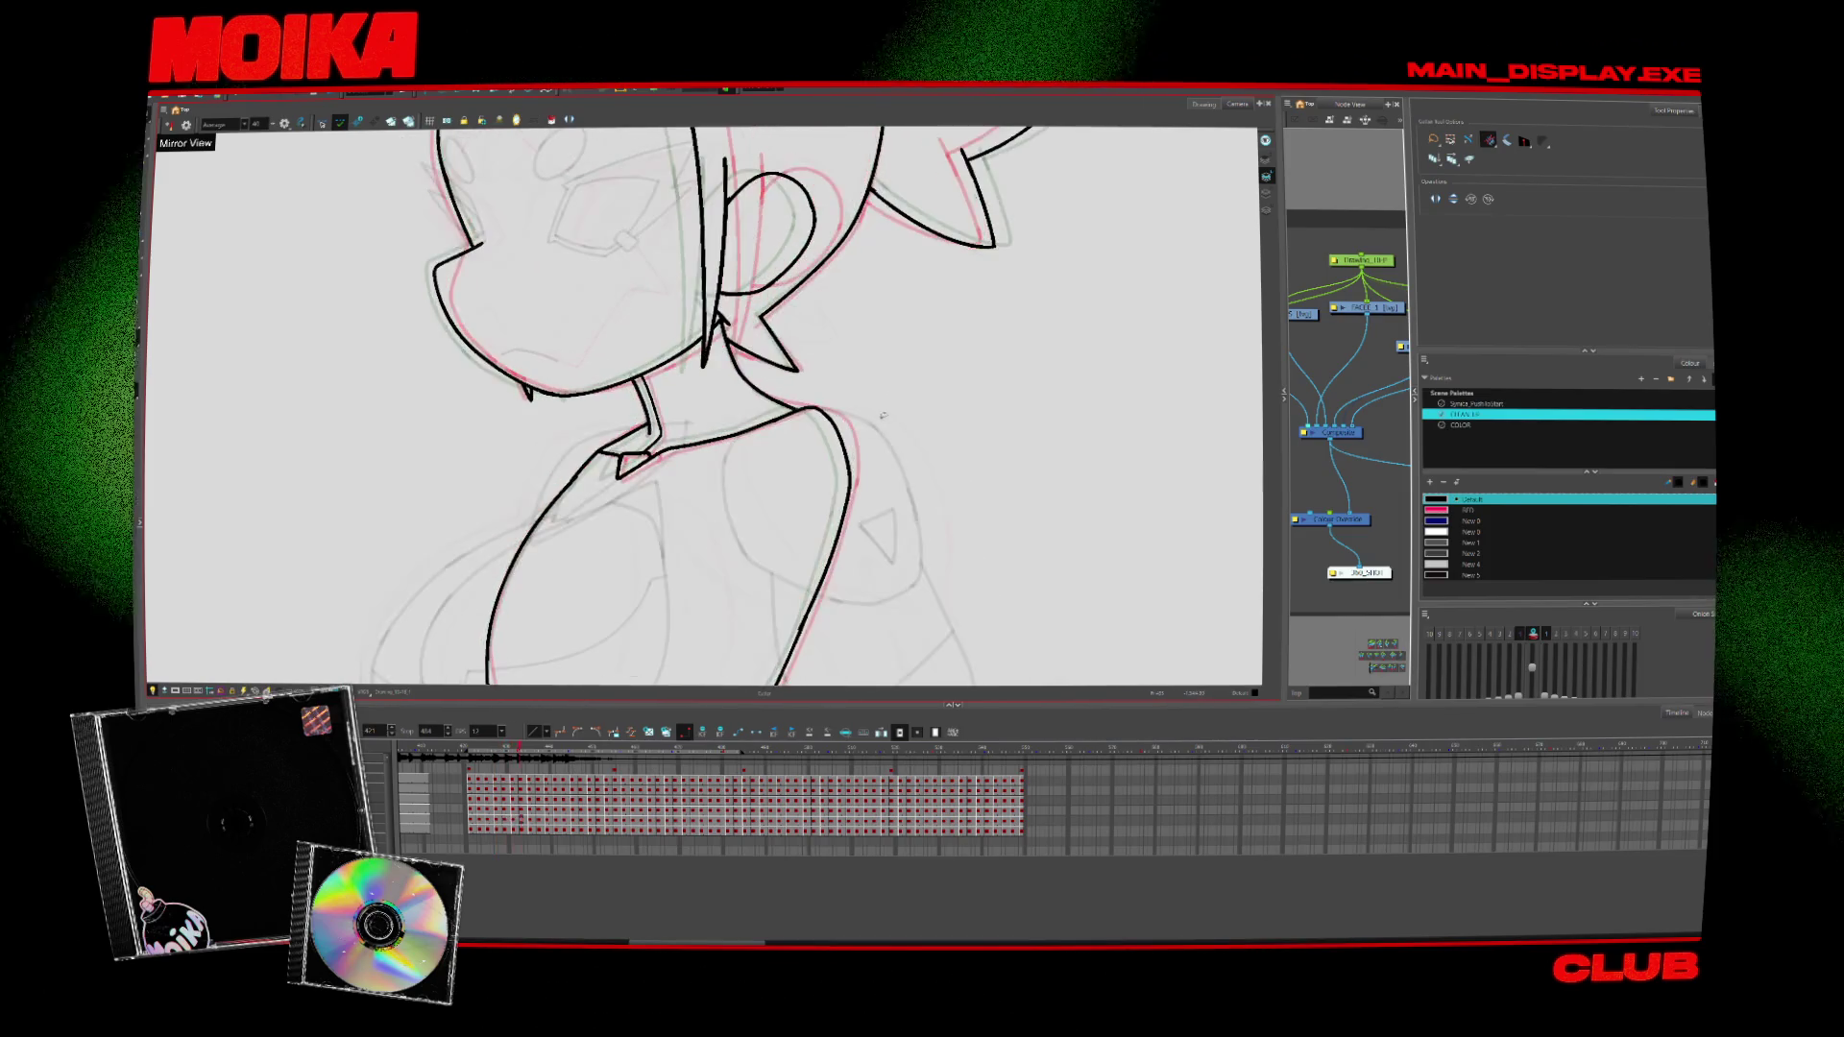
{"action": "key", "text": "period"}
{"action": "key", "text": "period"}
{"action": "key", "text": "period"}
{"action": "key", "text": "period"}
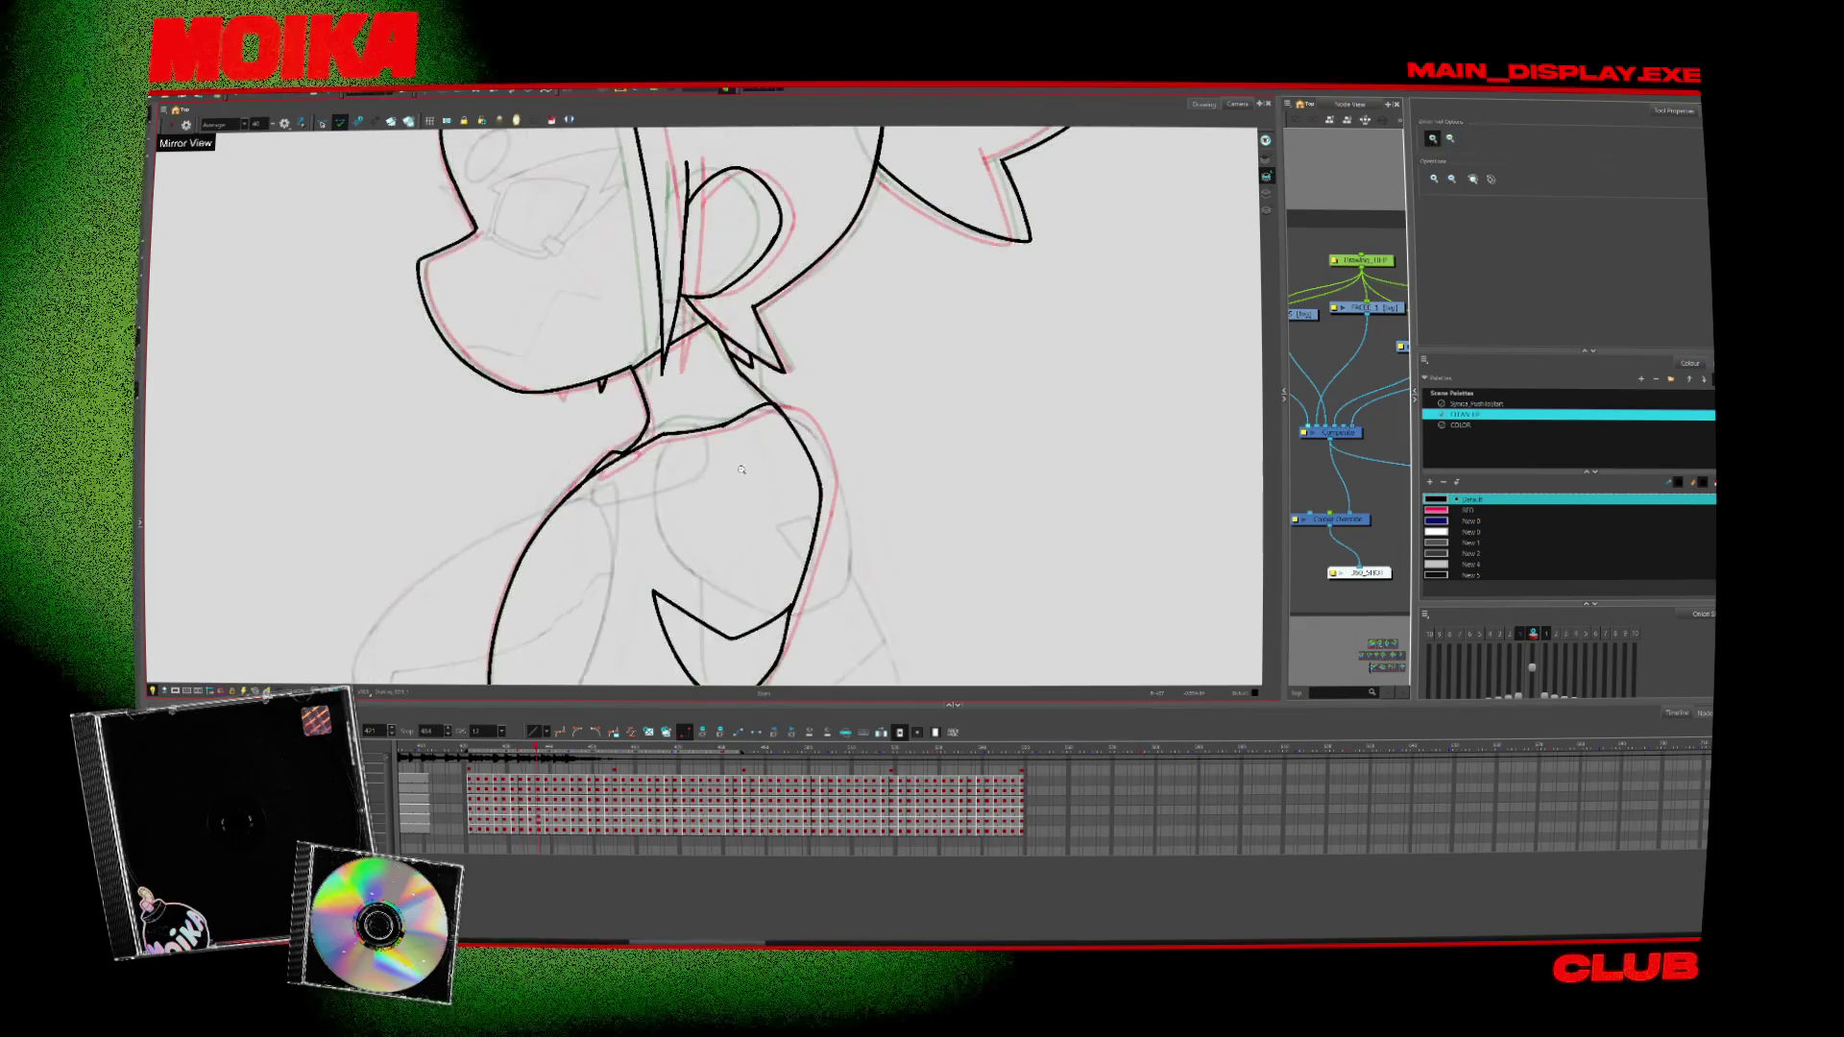
Zoom in on the torso and shoulder, step through later drawings, then zoom back out
{"action": "left_click", "coordinate": [784, 415]}
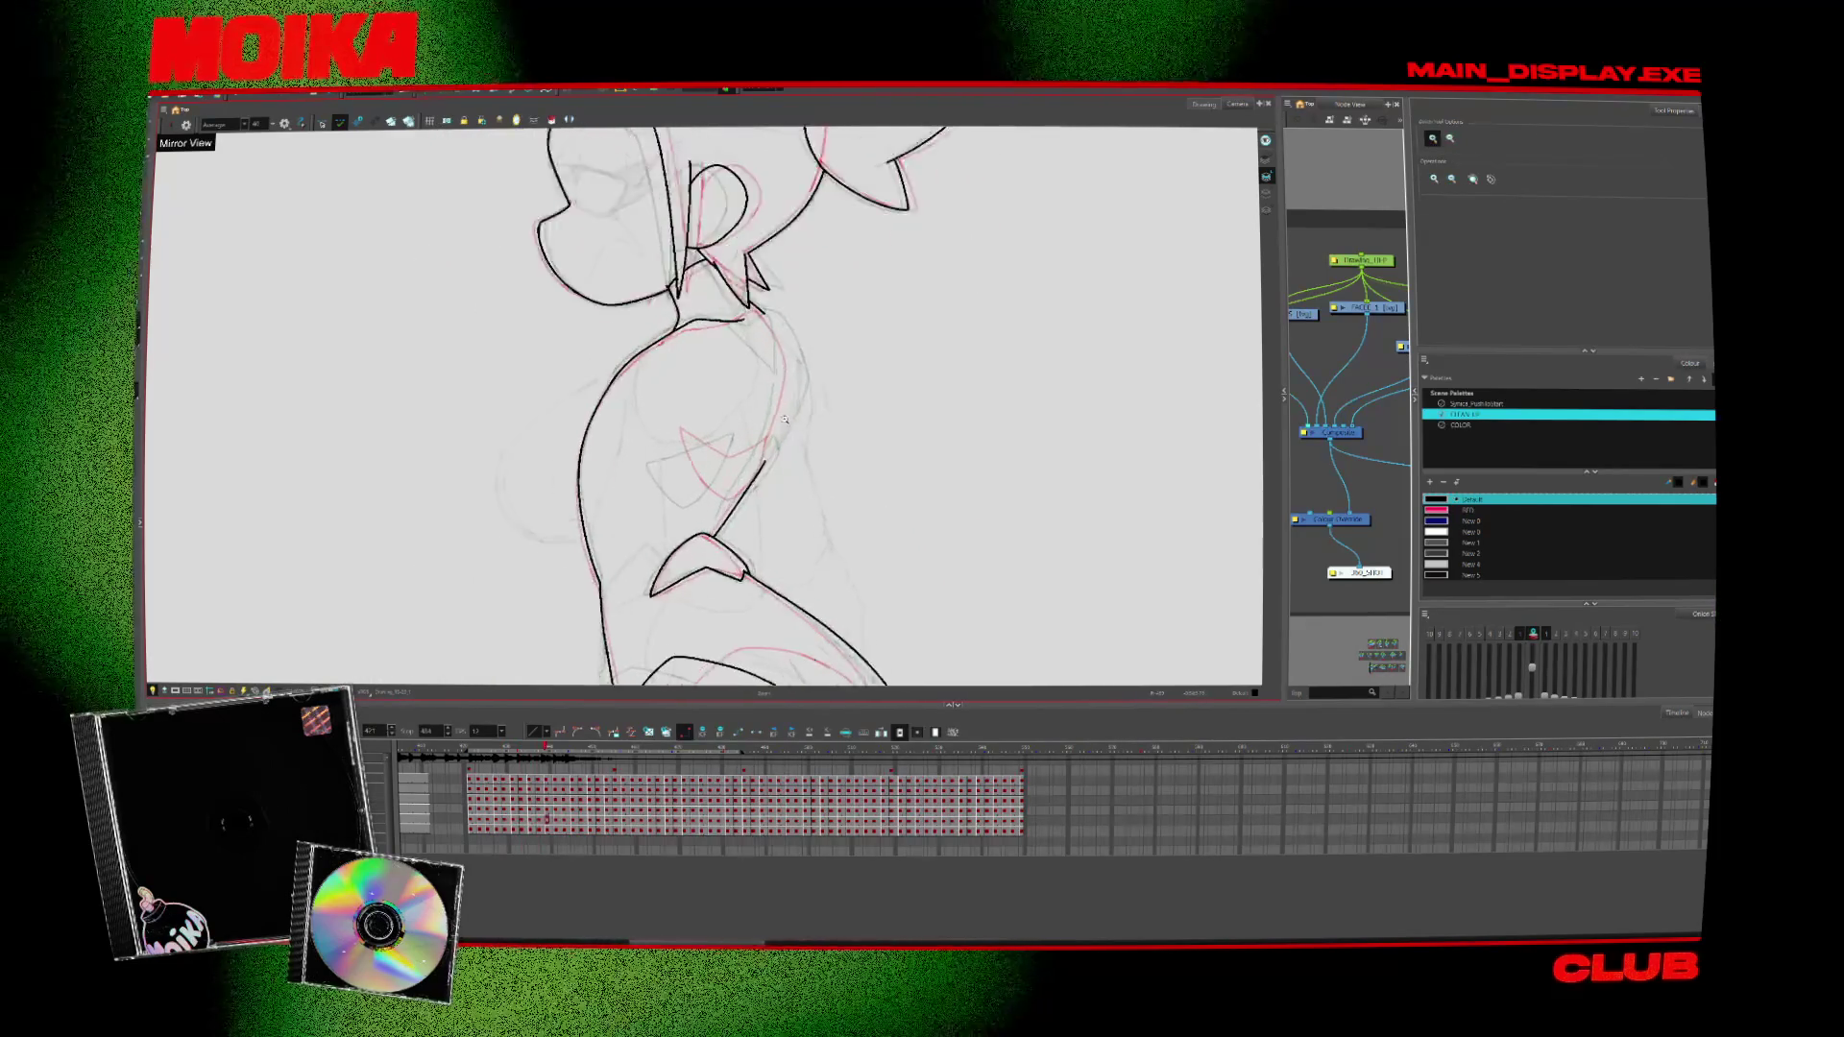
{"action": "key", "text": "period"}
{"action": "key", "text": "period"}
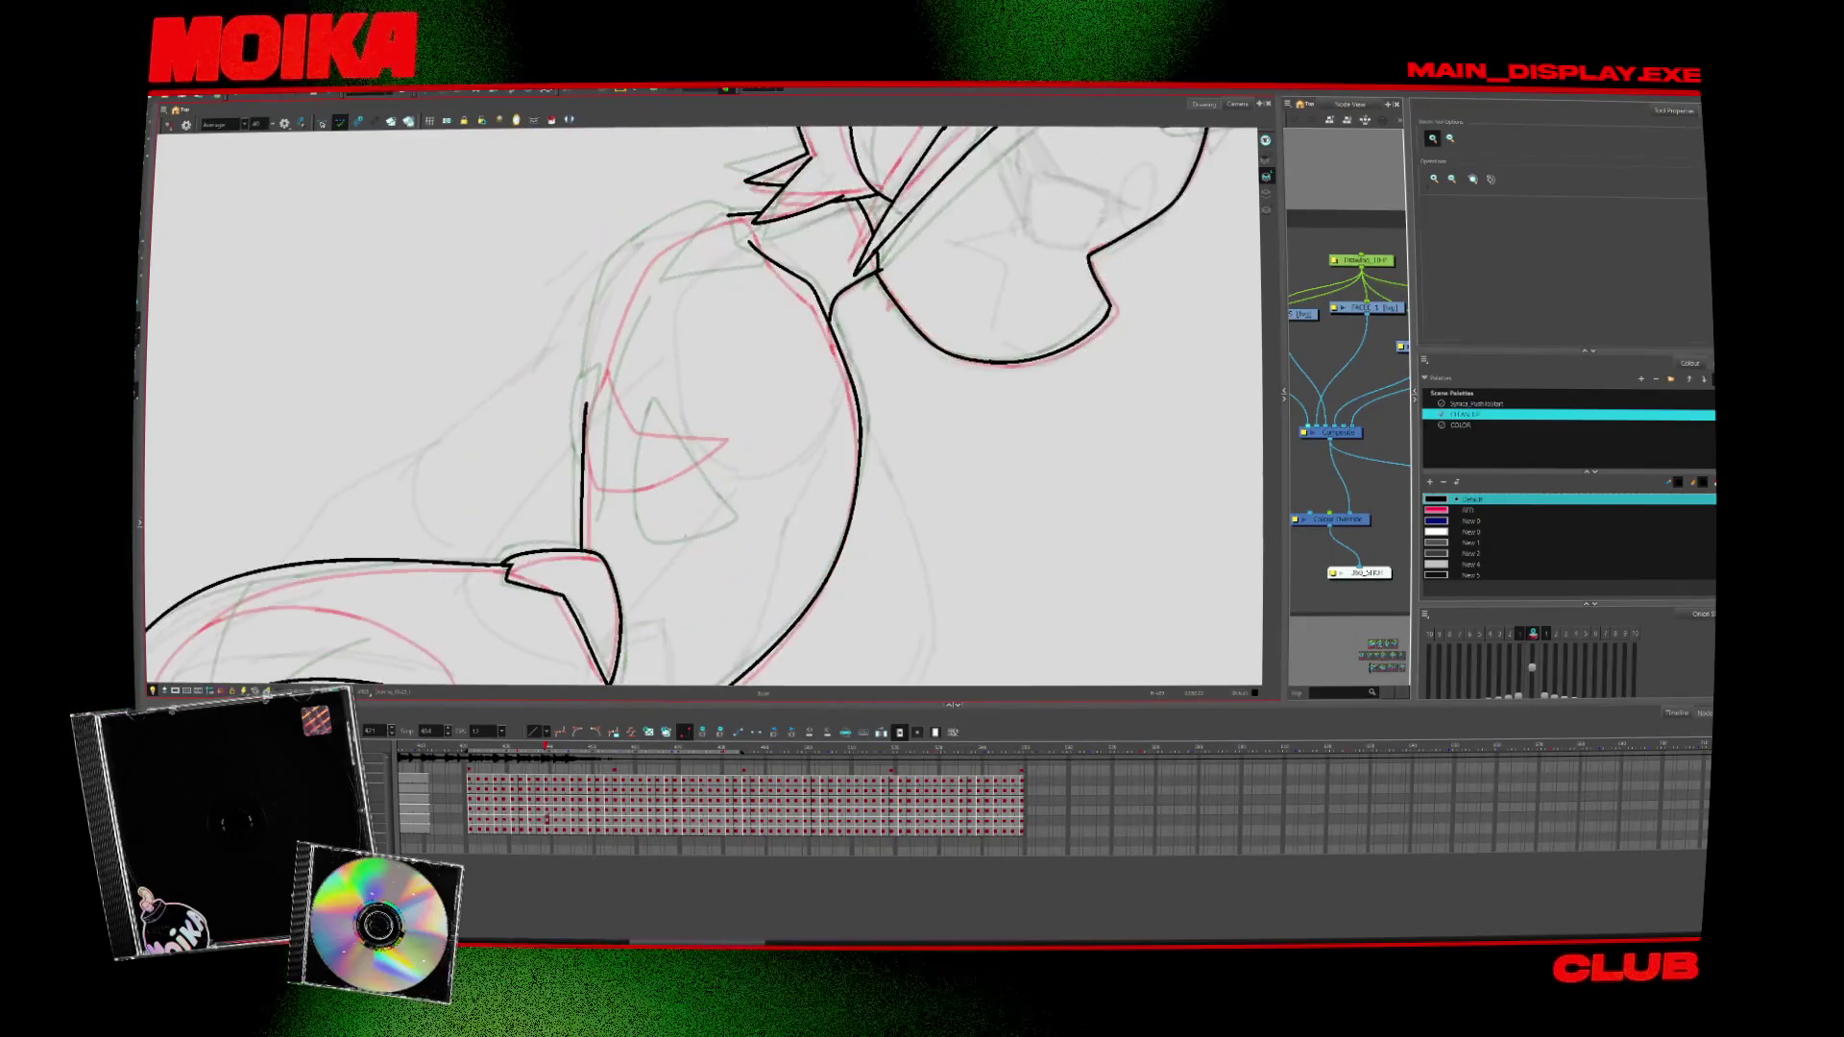
{"action": "key", "text": "alt+b"}
{"action": "key", "text": "period"}
{"action": "key", "text": "period"}
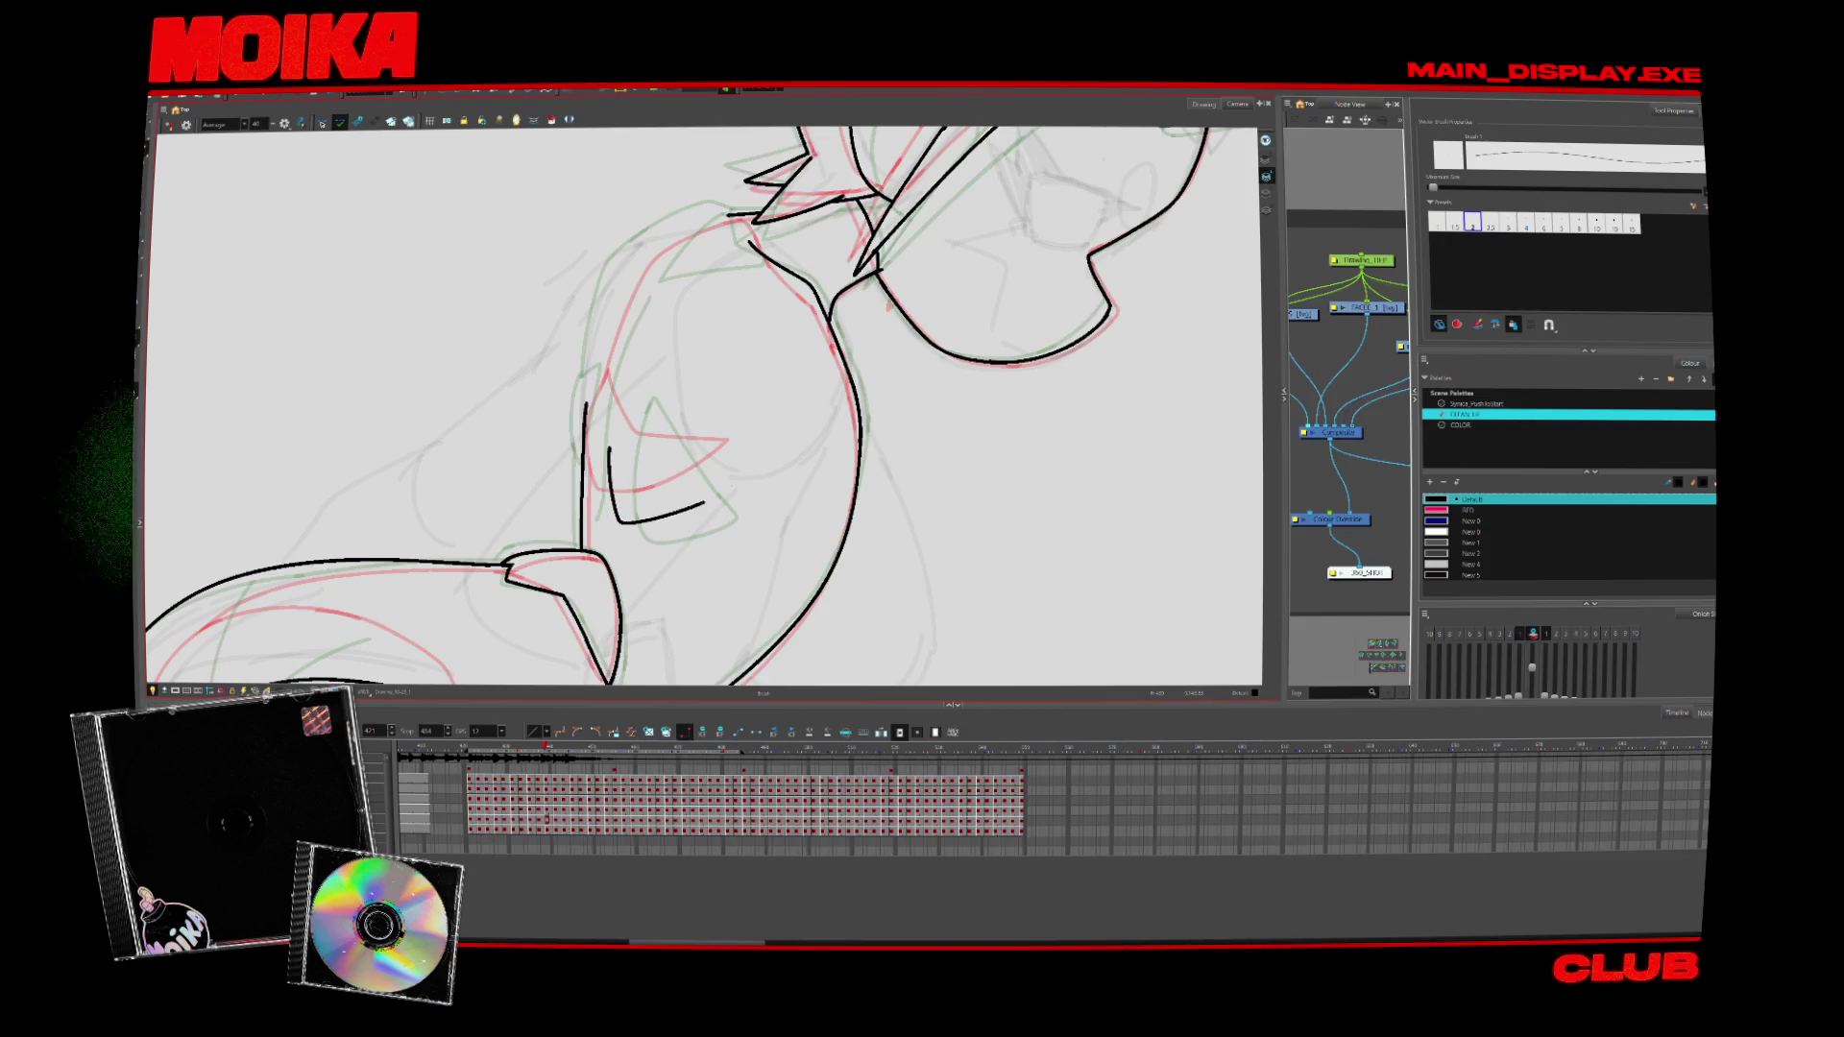
{"action": "key", "text": "4"}
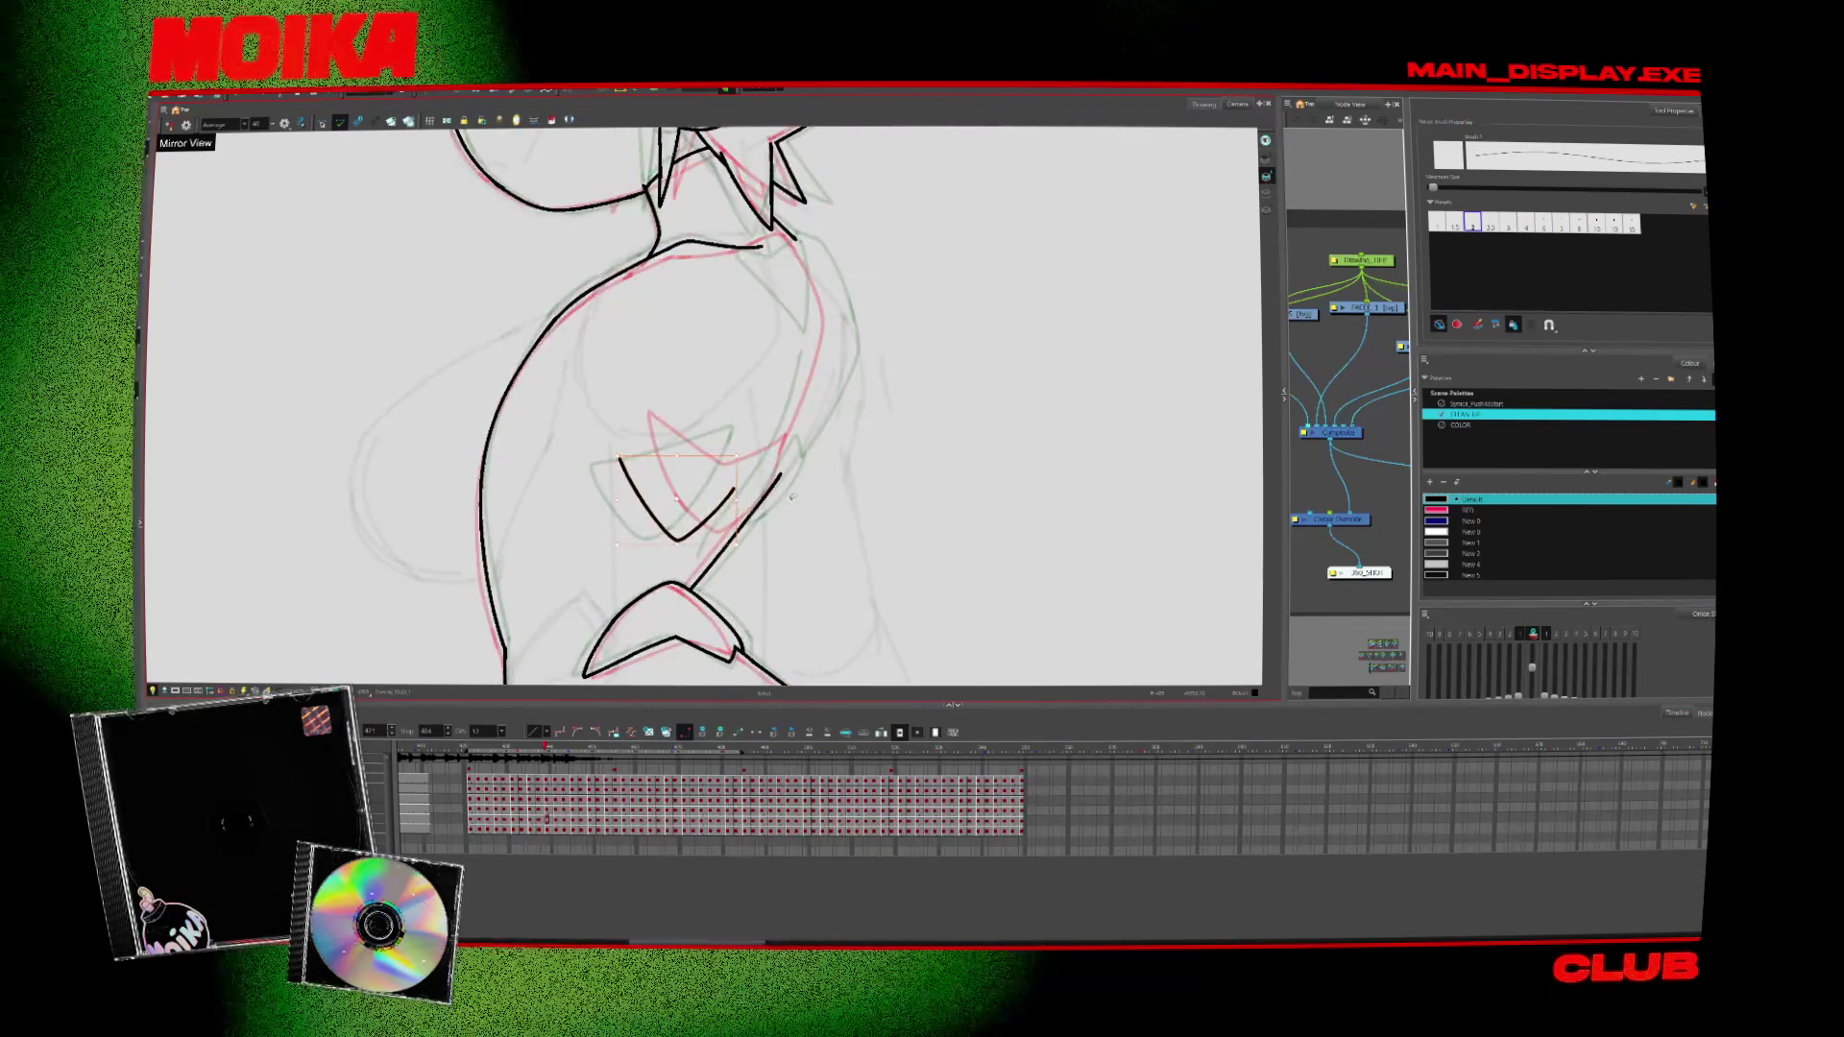
{"action": "key", "text": "alt+z"}
{"action": "left_click", "coordinate": [795, 514], "text": "alt"}
{"action": "scroll", "coordinate": [794, 513], "scroll_direction": "down", "scroll_amount": 5}
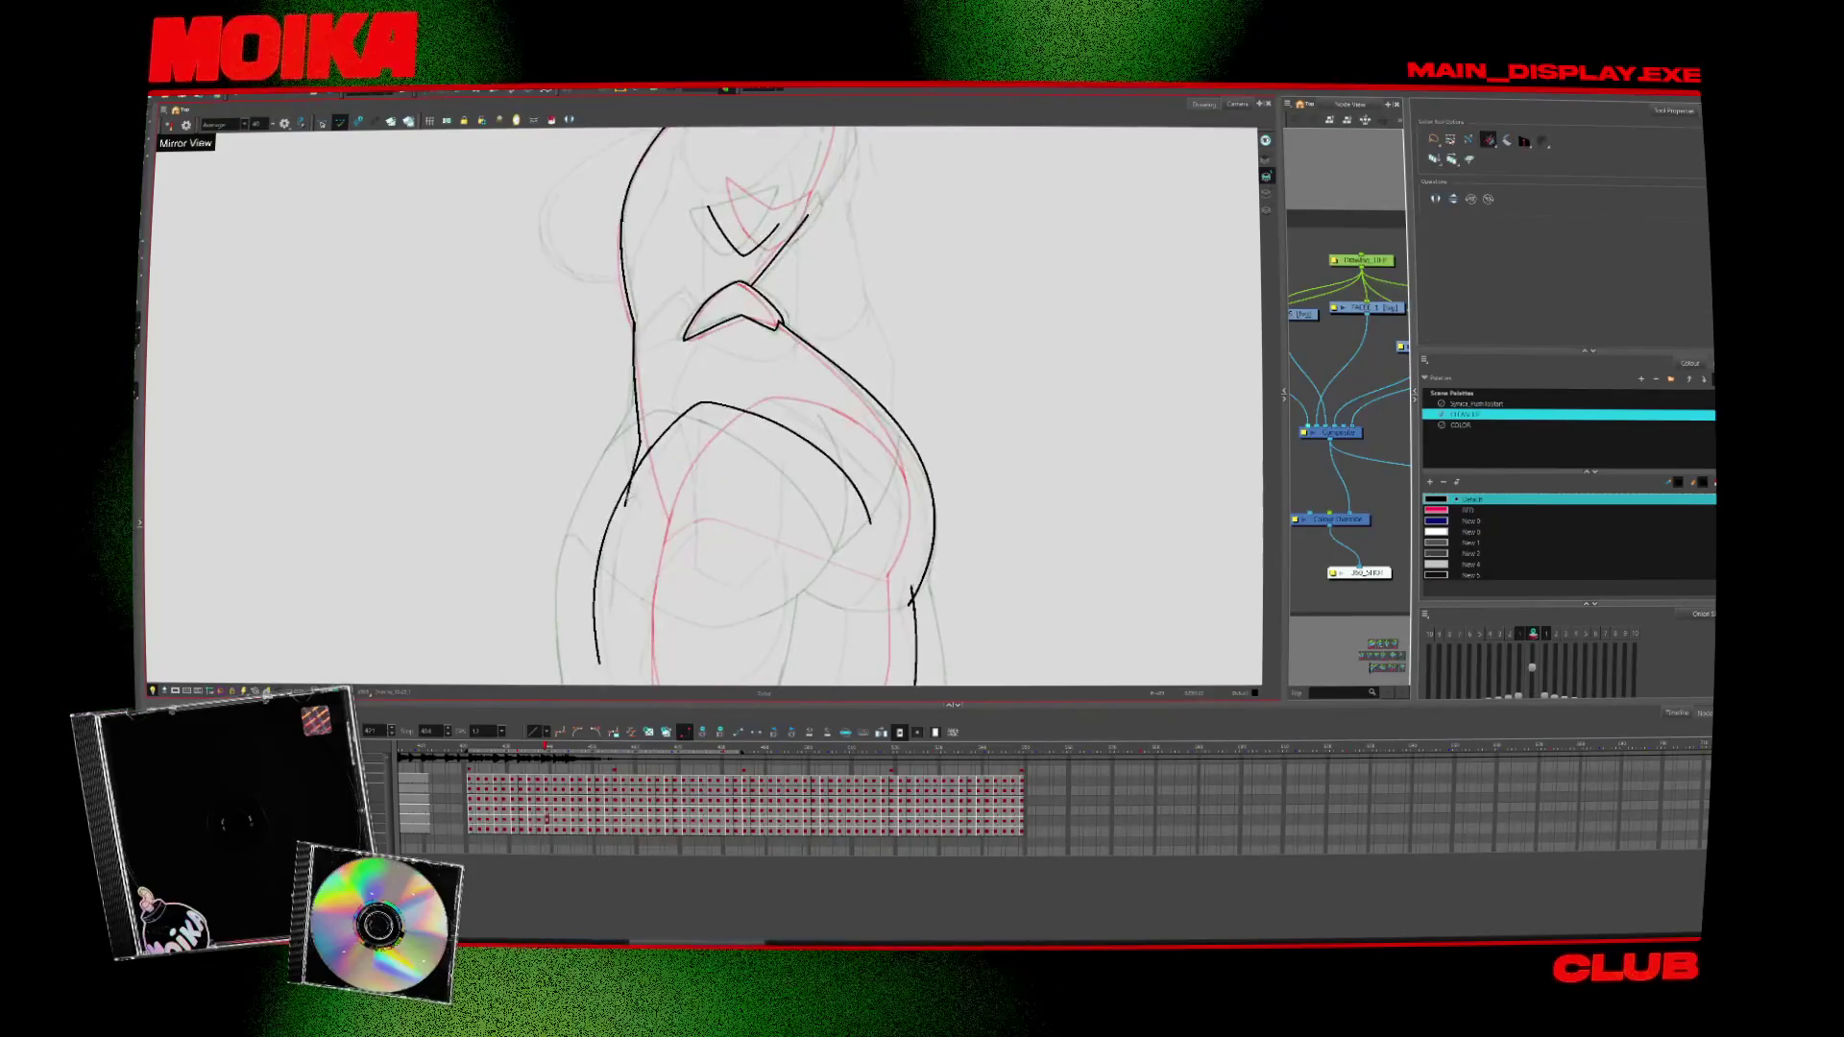
Flip through neighbouring drawings to compare poses, then ink a black curve down the torso outline
{"action": "key", "text": "comma"}
{"action": "key", "text": "comma"}
{"action": "key", "text": "alt+b"}
{"action": "key", "text": "comma"}
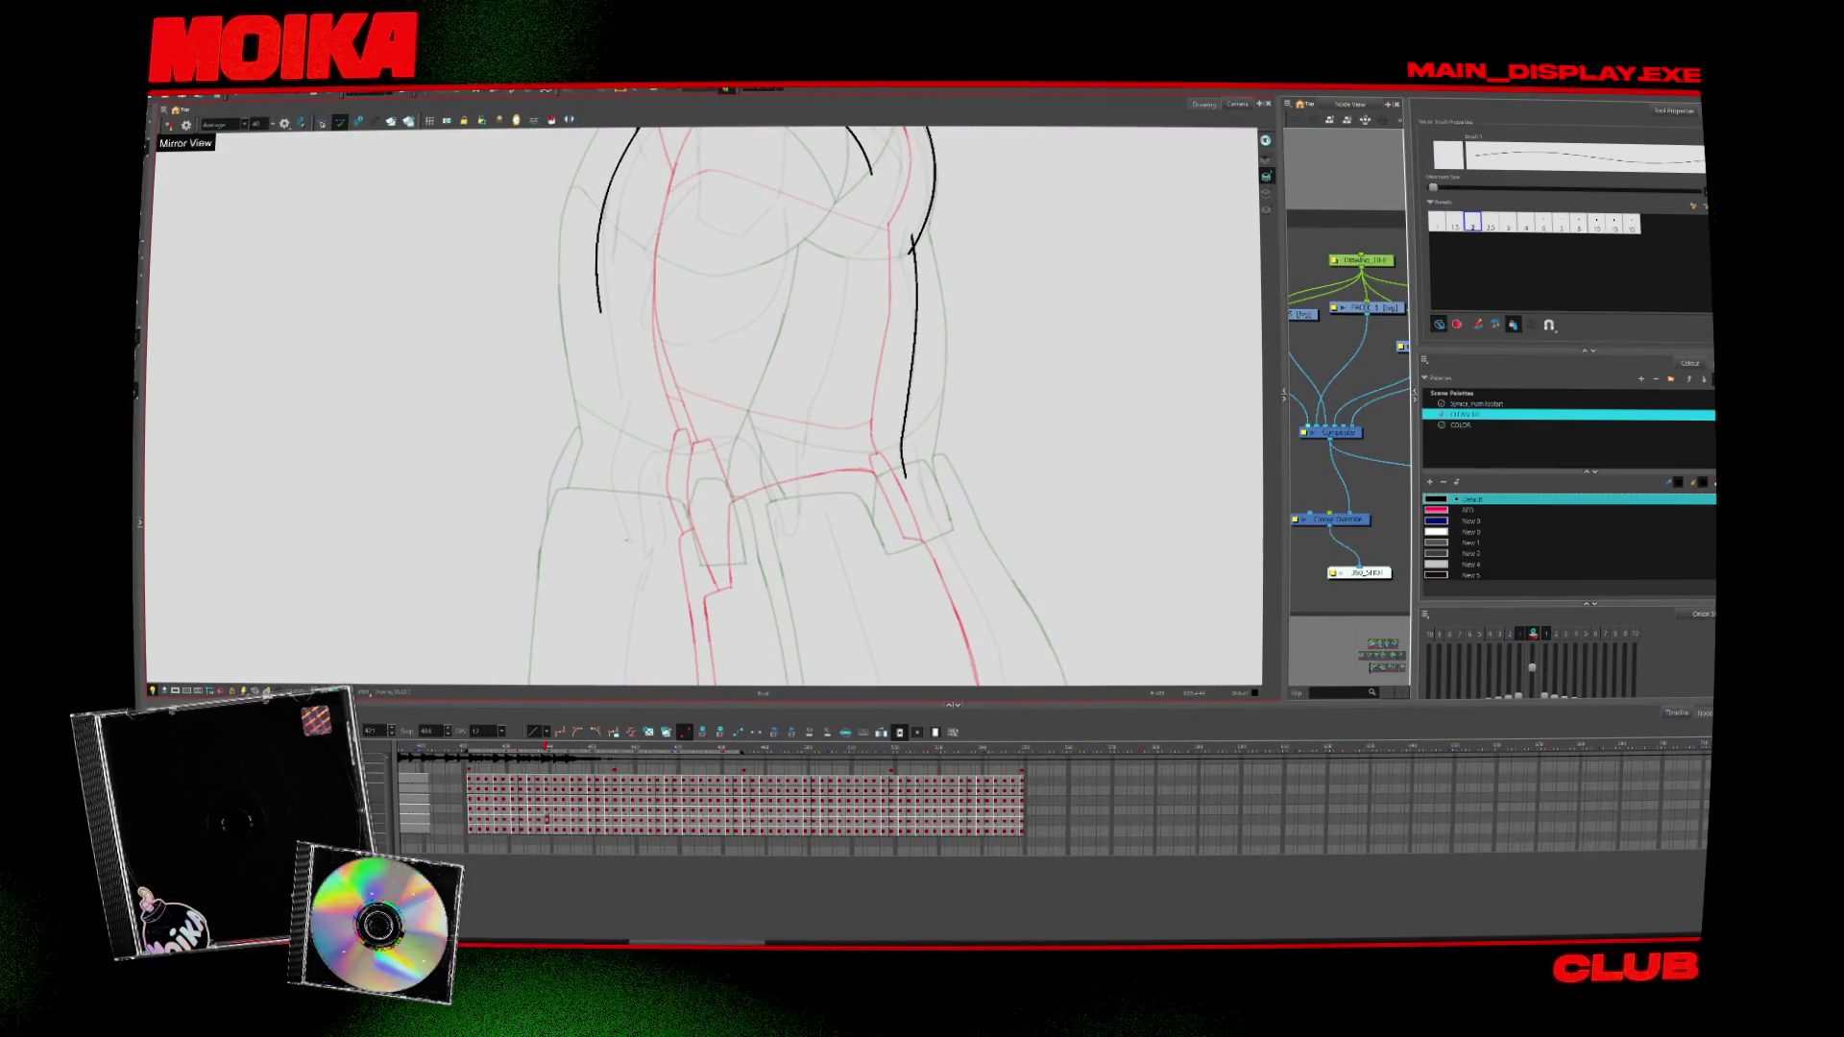
{"action": "key", "text": "comma"}
{"action": "key", "text": "period"}
{"action": "key", "text": "period"}
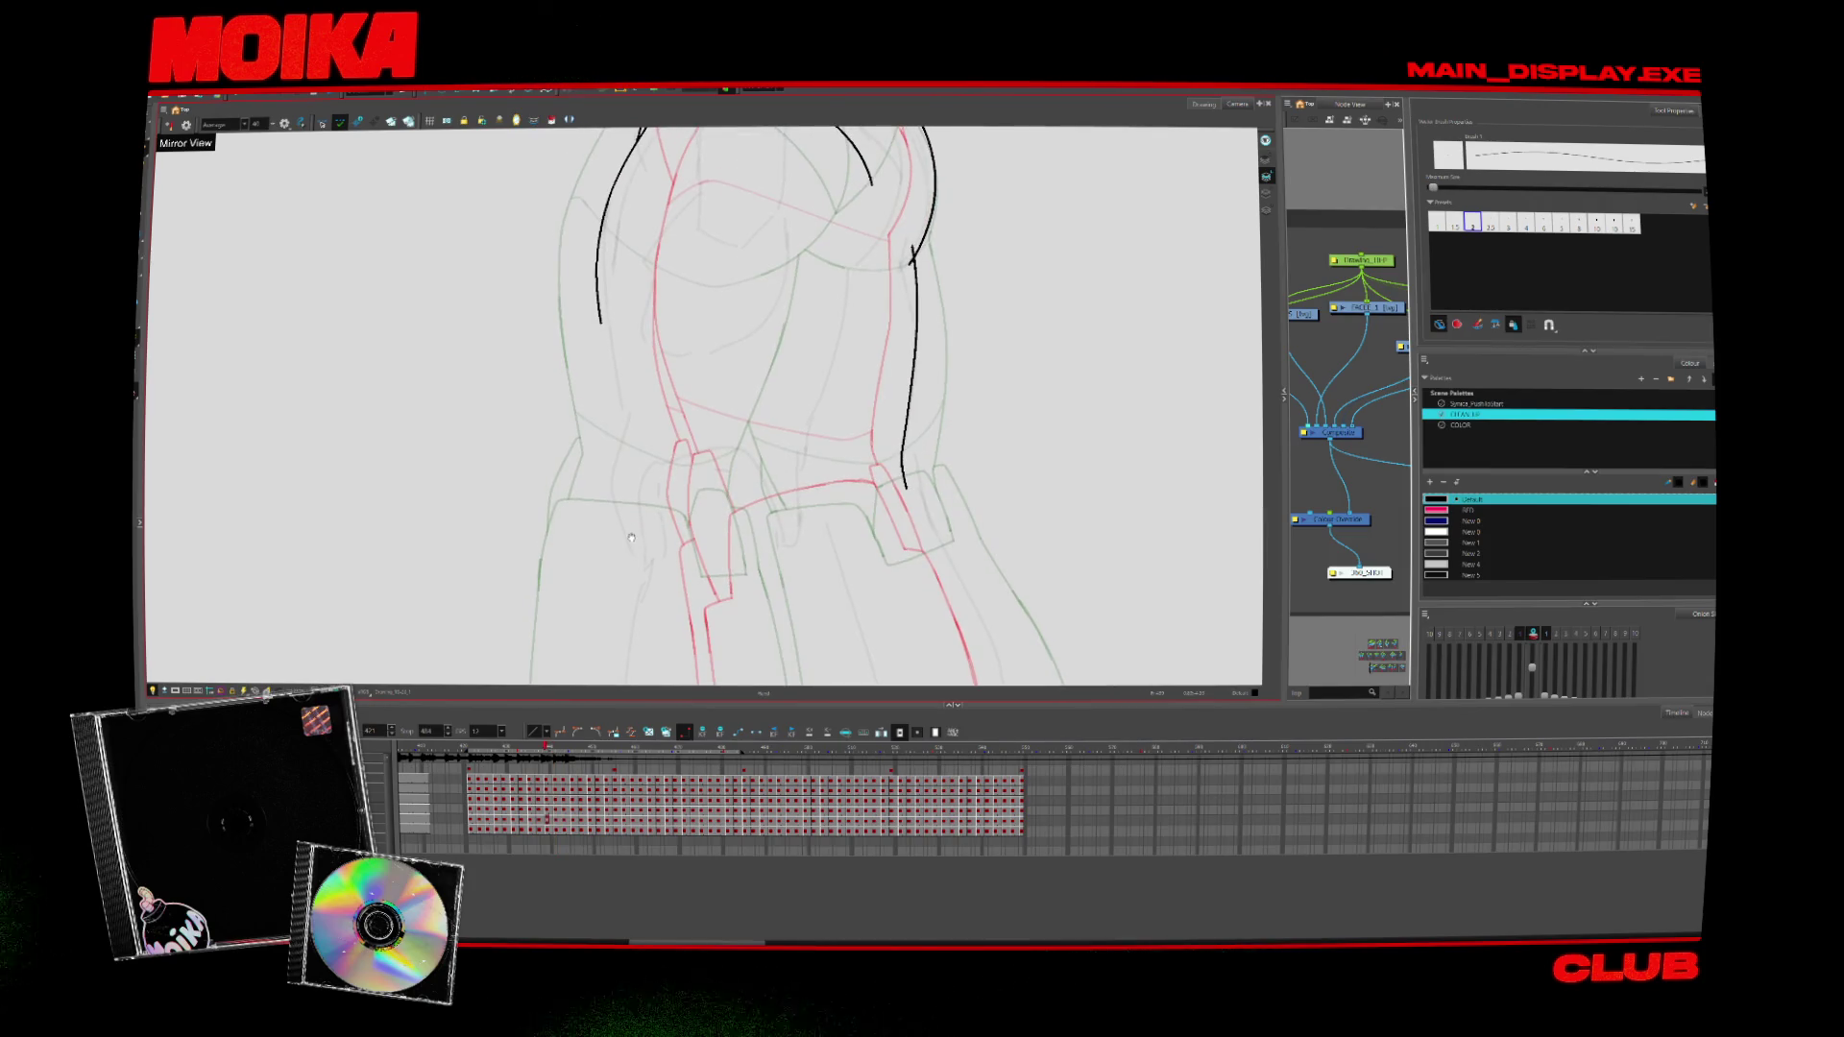
{"action": "key", "text": "period"}
{"action": "key", "text": "period"}
{"action": "key", "text": "period"}
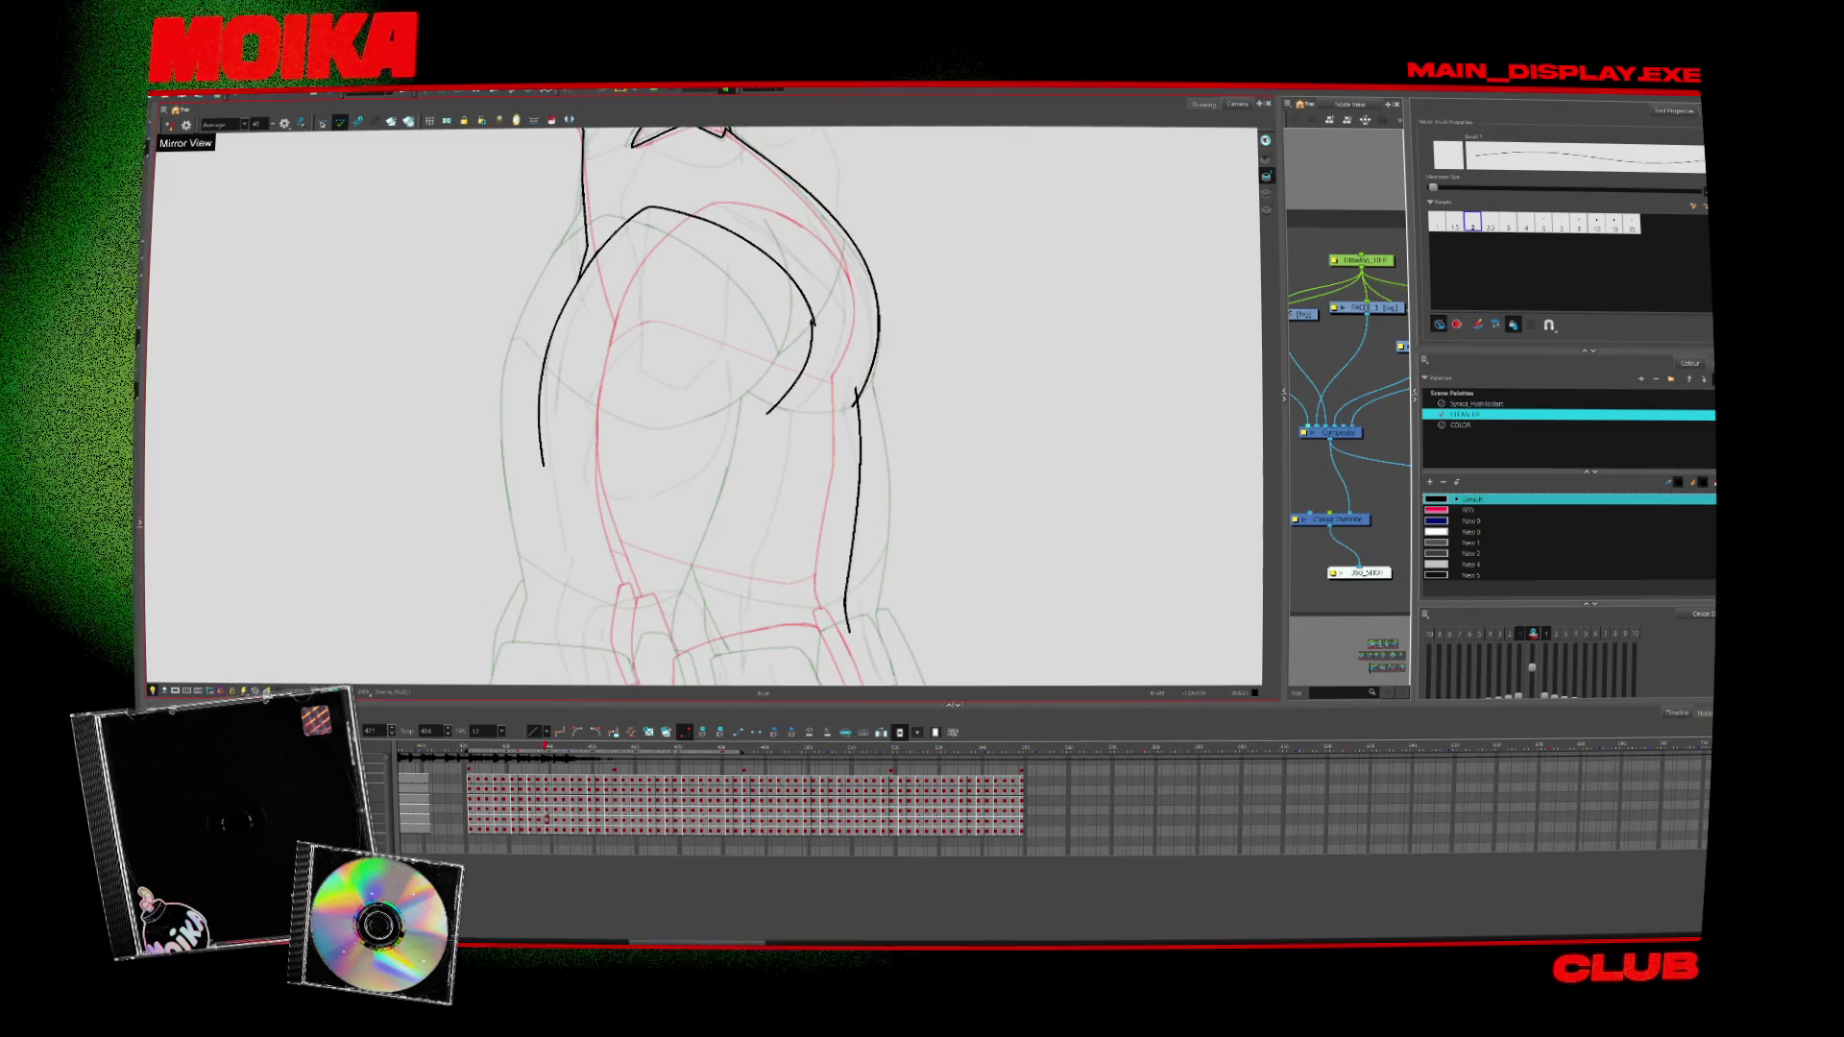
{"action": "key", "text": "period"}
{"action": "key", "text": "period"}
{"action": "key", "text": "period"}
{"action": "key", "text": "comma"}
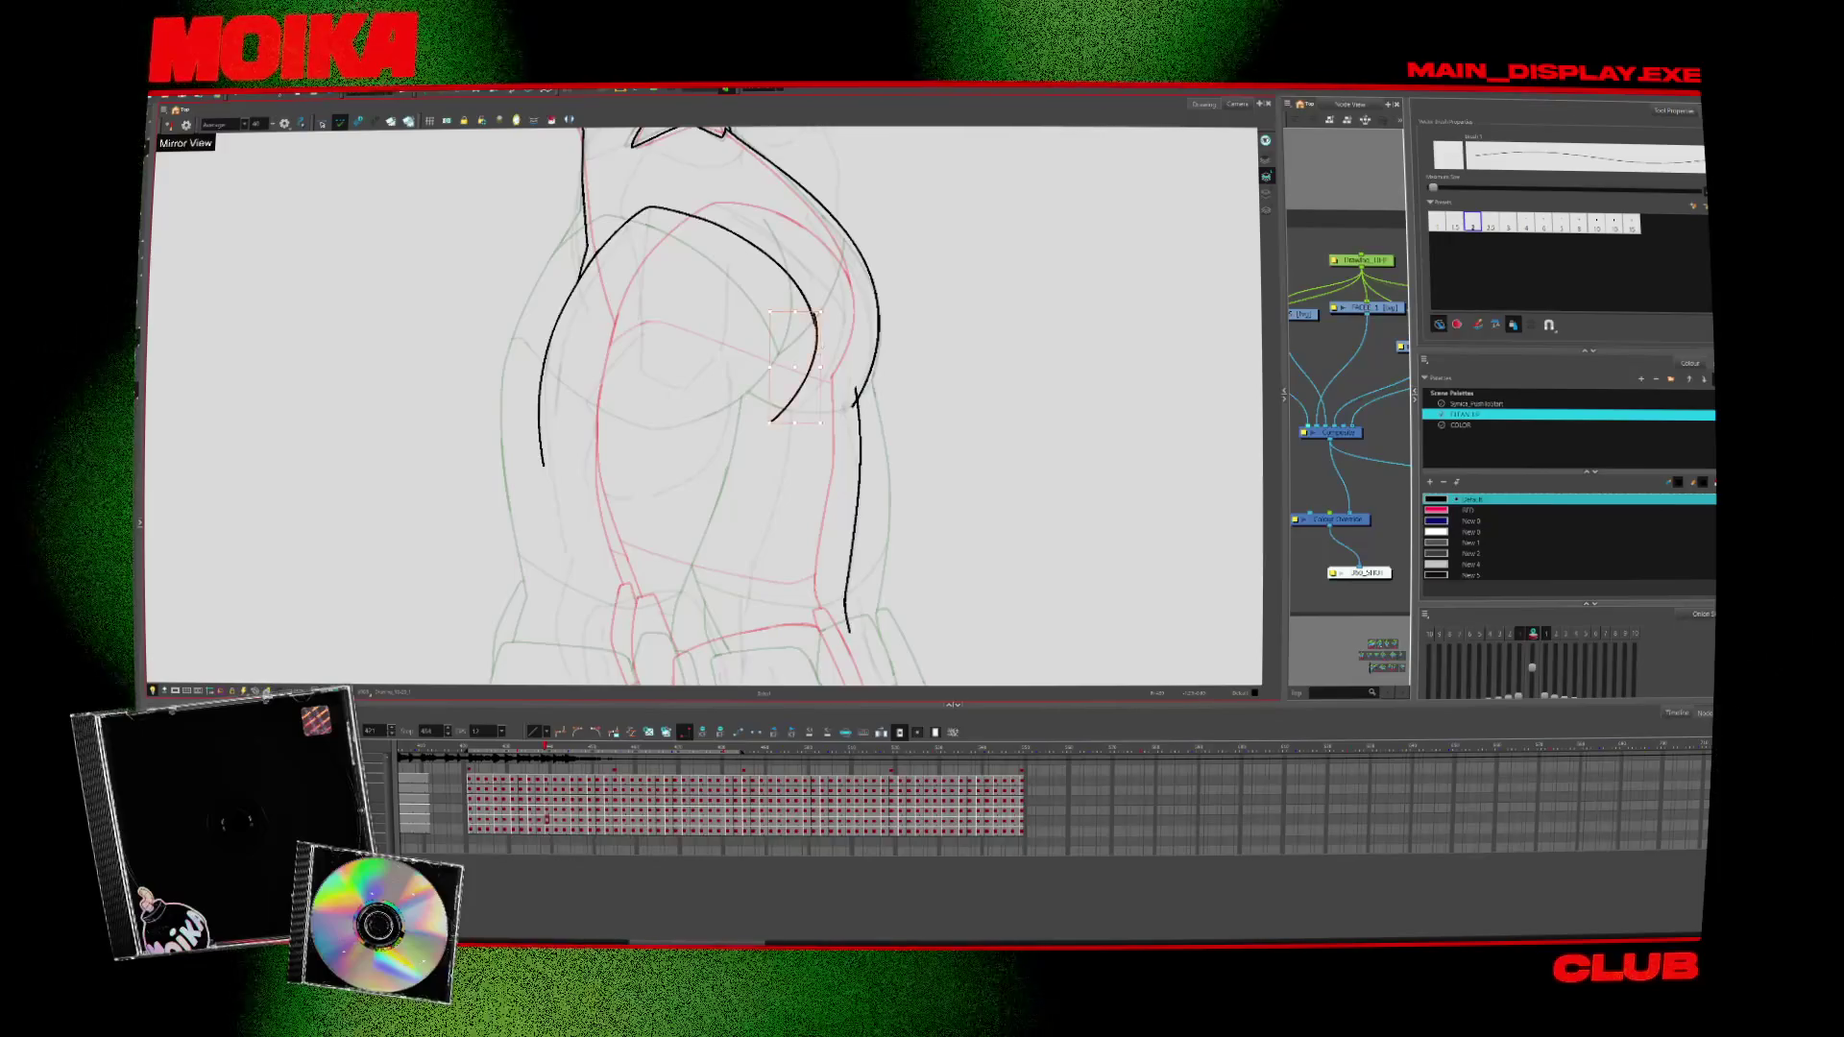
{"action": "key", "text": "period"}
{"action": "key", "text": "period"}
{"action": "key", "text": "period"}
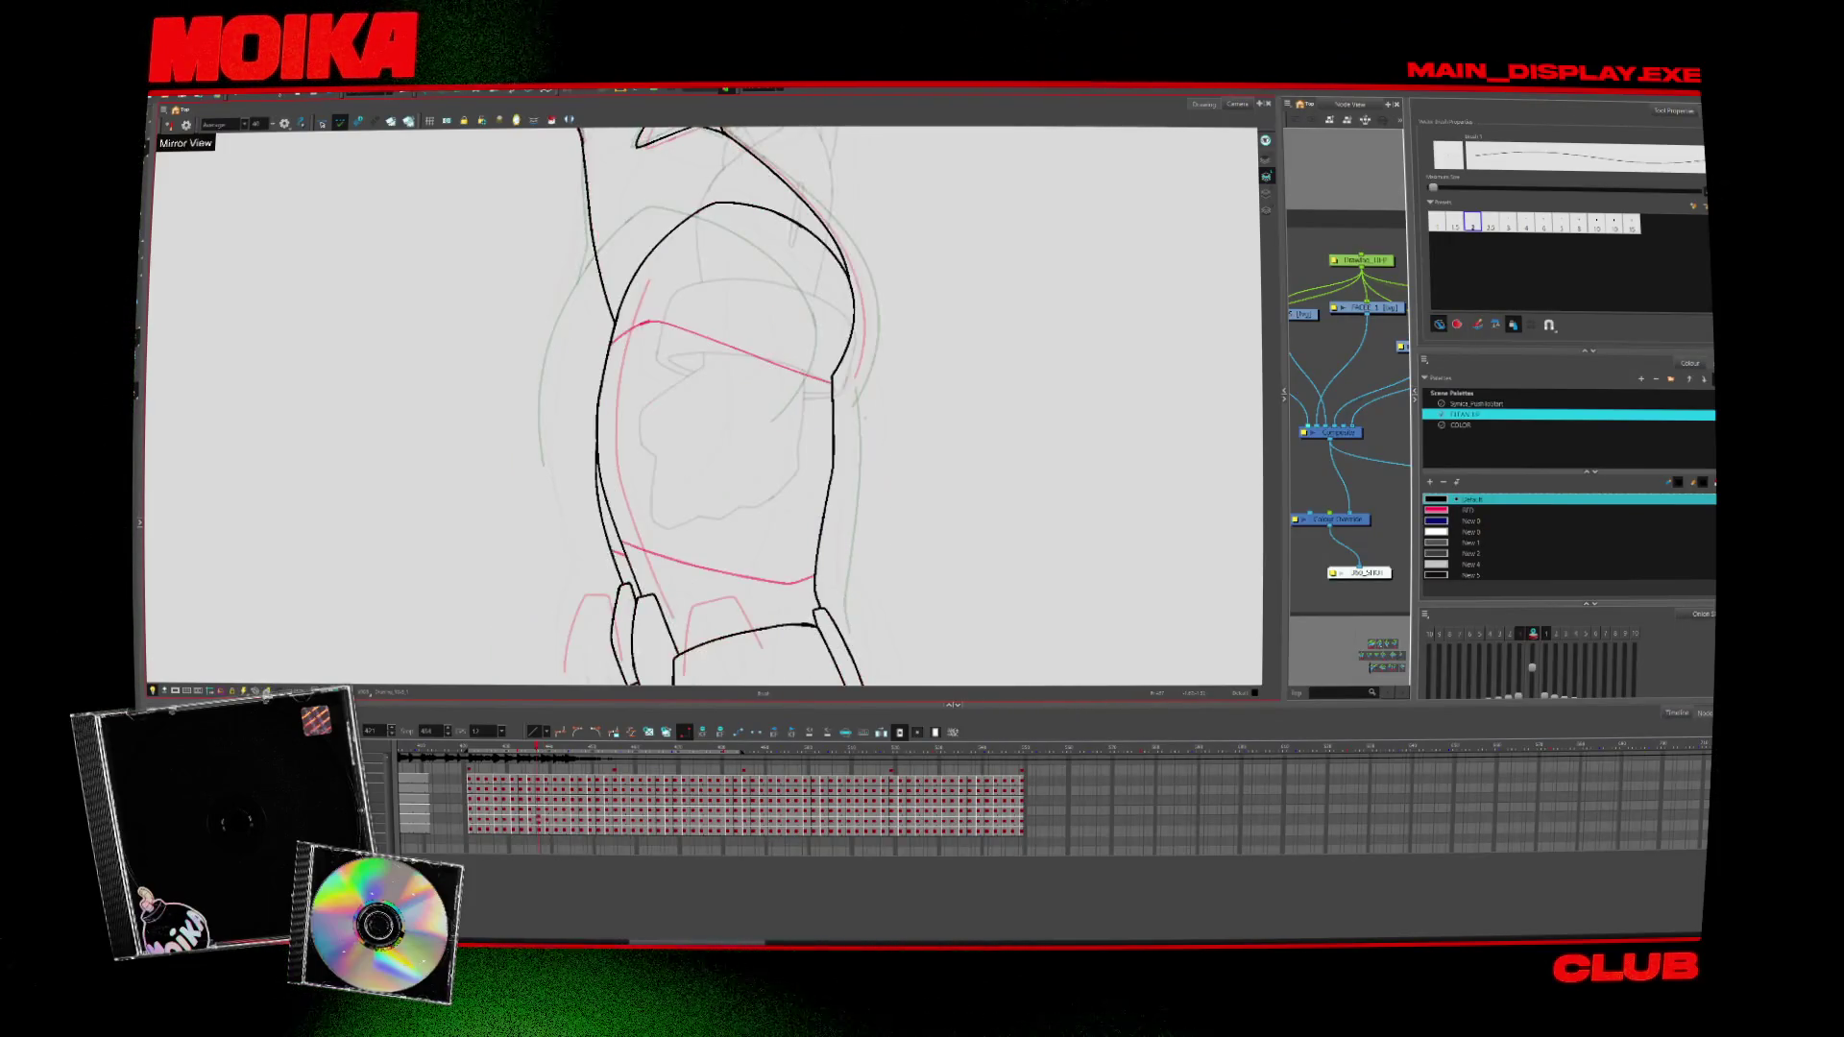
{"action": "key", "text": "period"}
{"action": "key", "text": "period"}
{"action": "key", "text": "period"}
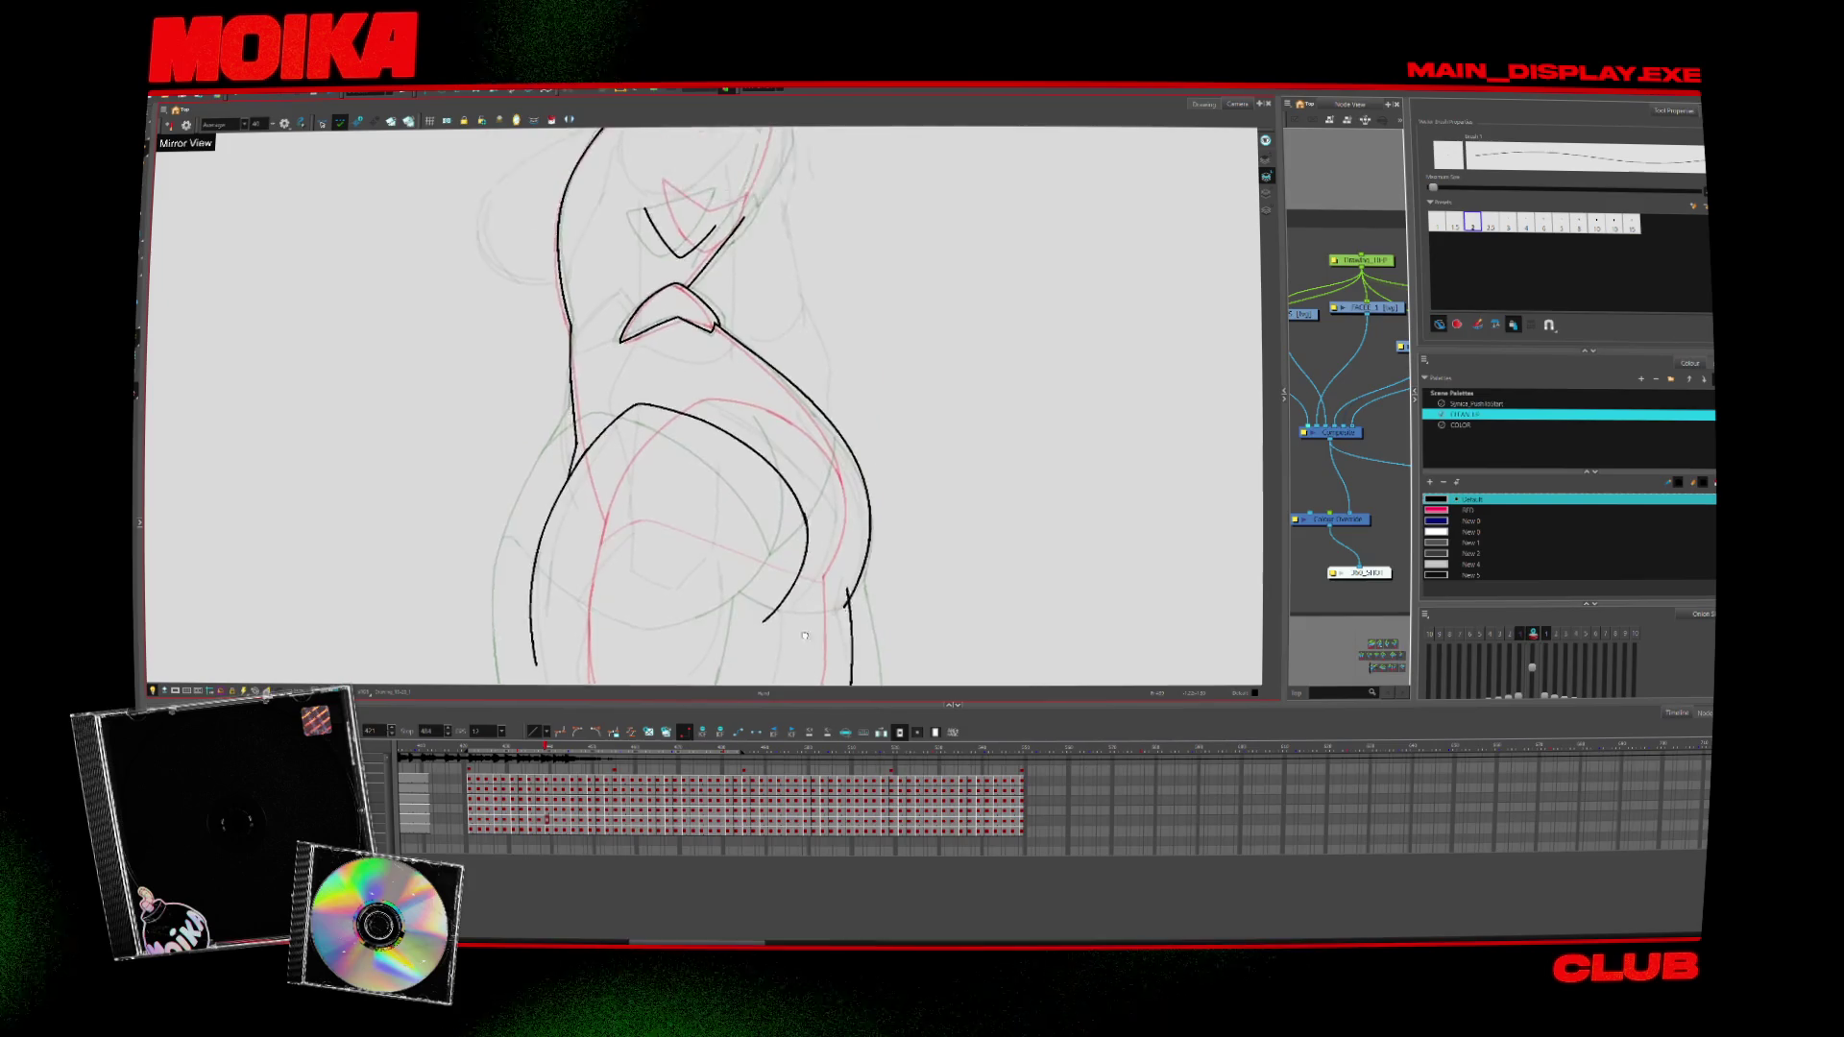
{"action": "key", "text": "period"}
{"action": "key", "text": "period"}
{"action": "key", "text": "period"}
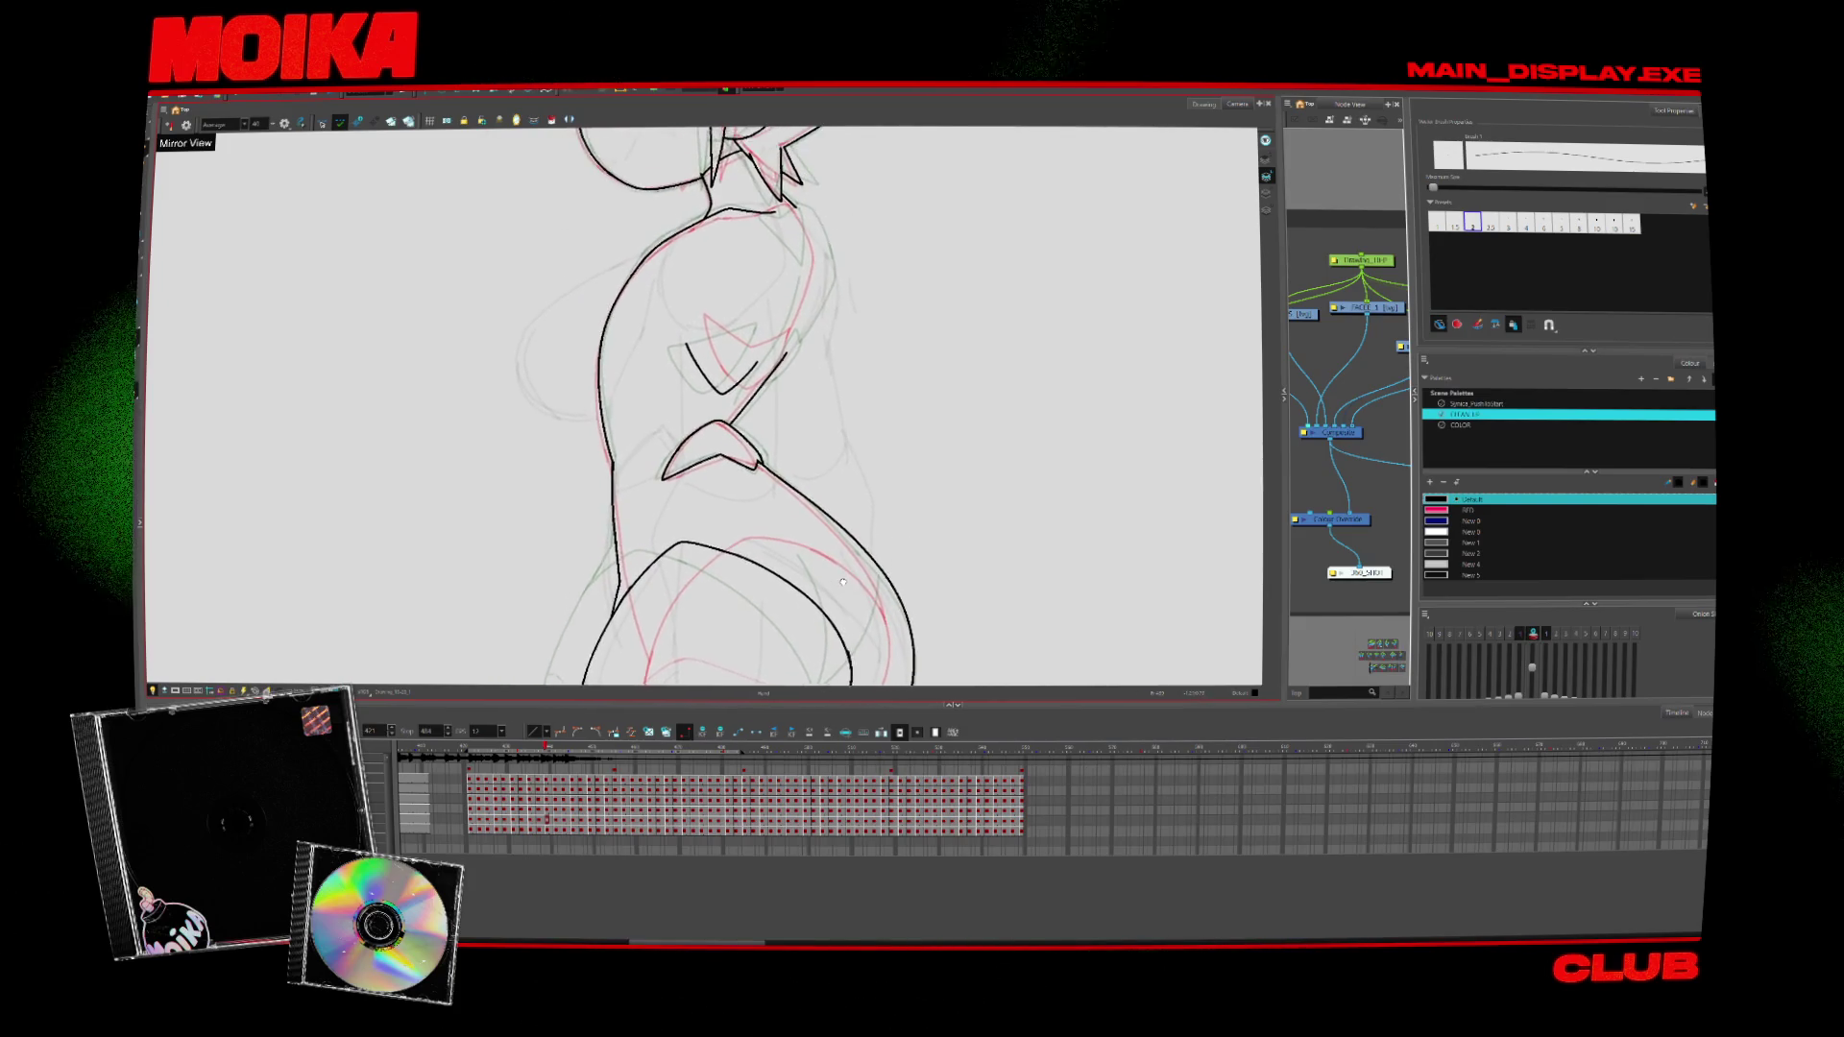
{"action": "key", "text": "period"}
{"action": "key", "text": "period"}
{"action": "key", "text": "period"}
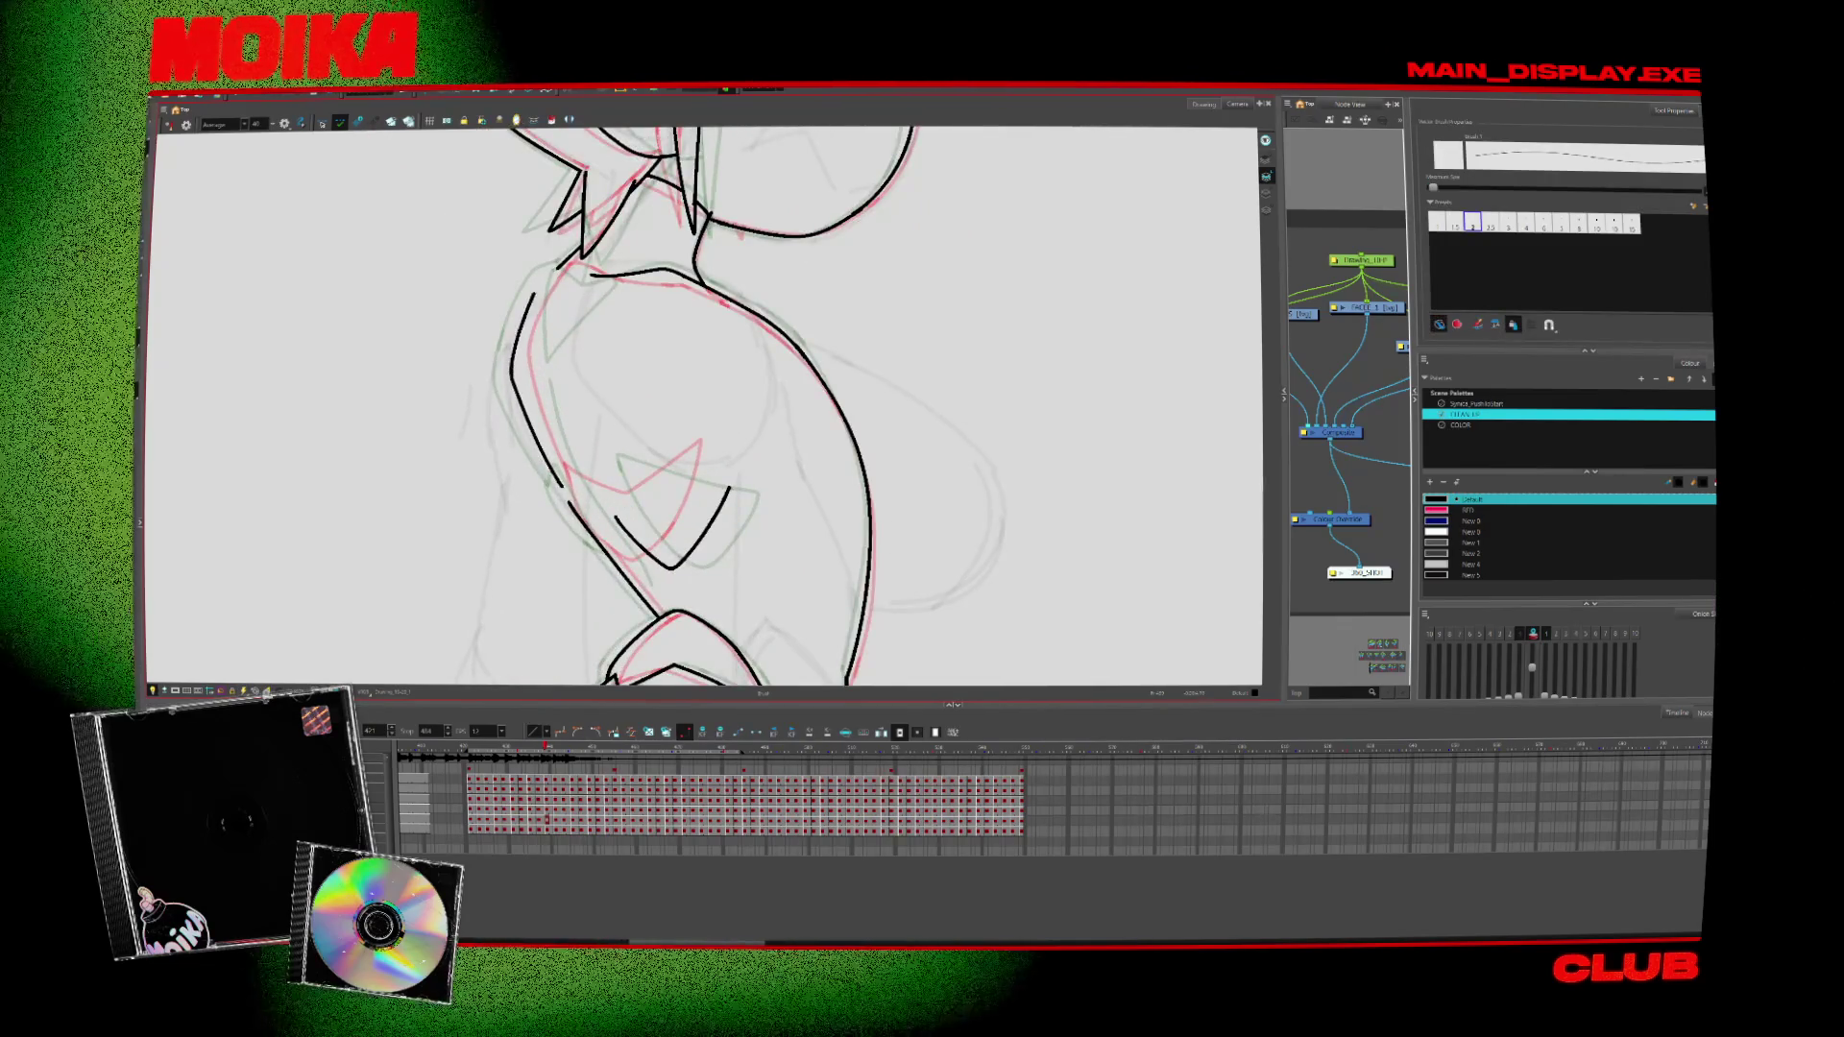
{"action": "key", "text": "period"}
{"action": "key", "text": "period"}
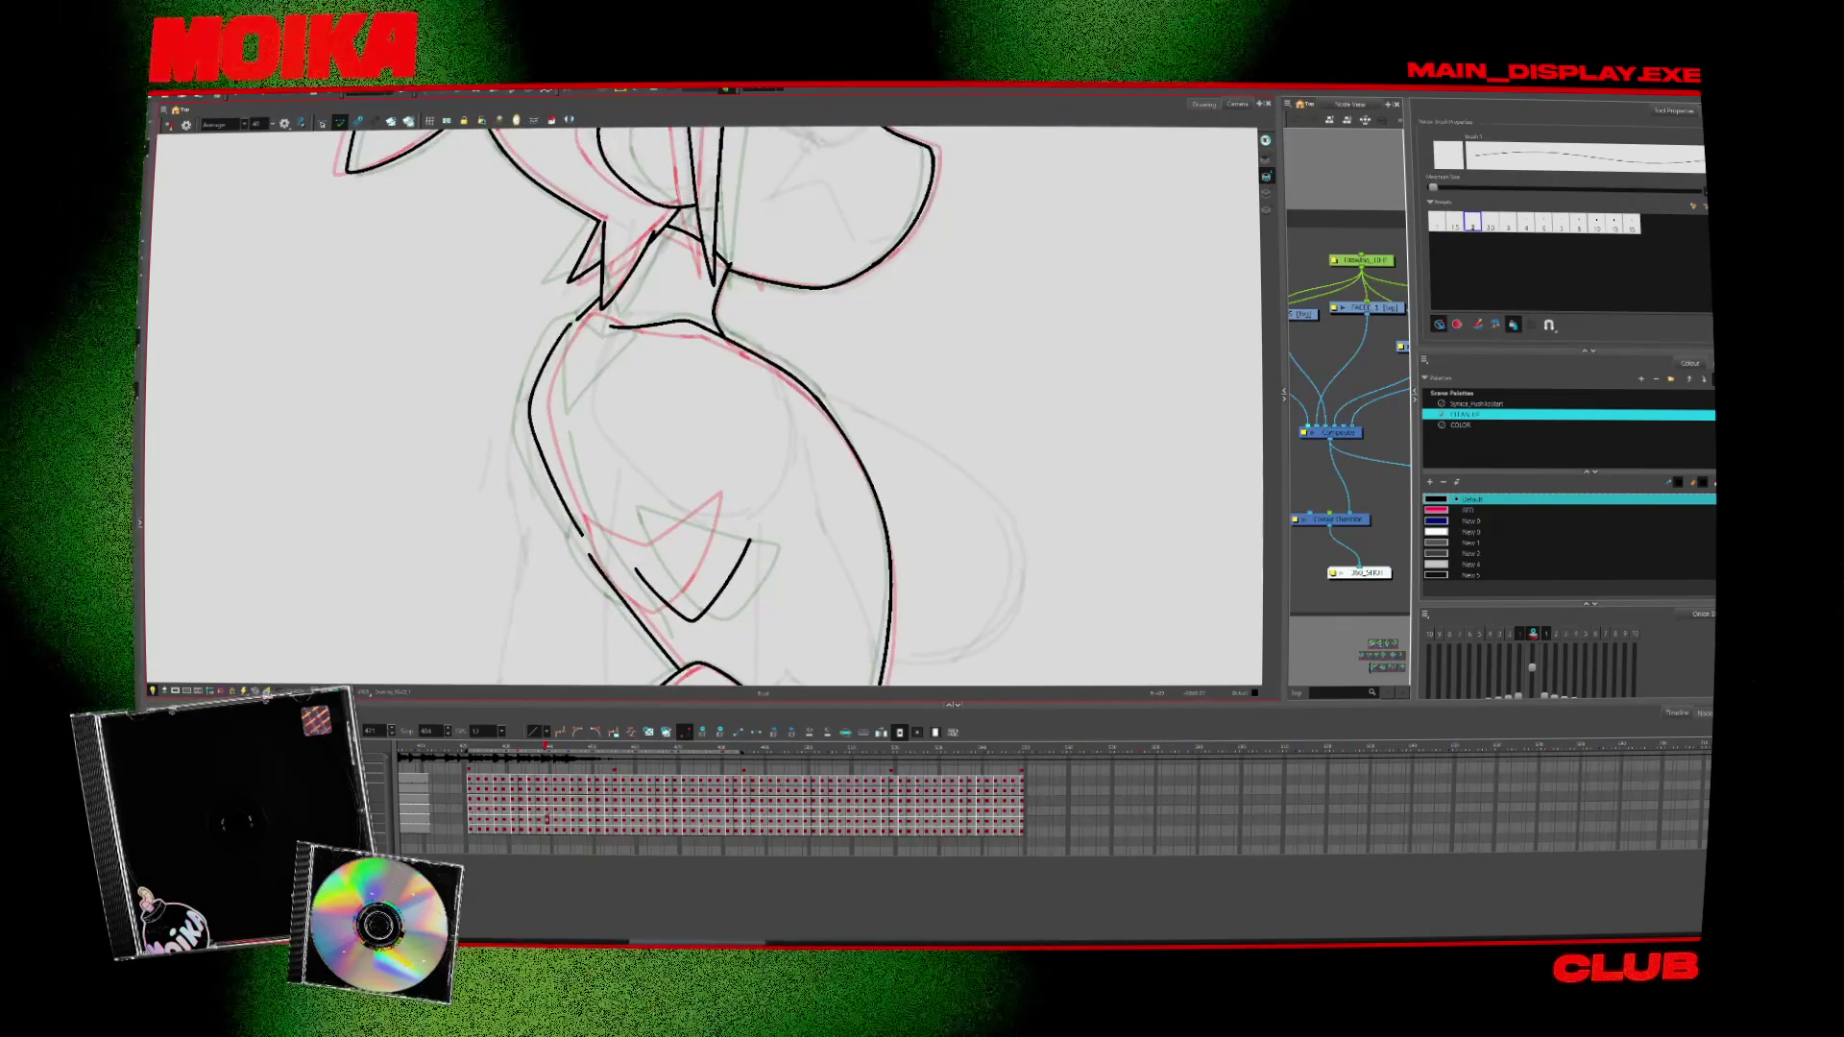
{"action": "key", "text": "period"}
{"action": "key", "text": "period"}
{"action": "key", "text": "period"}
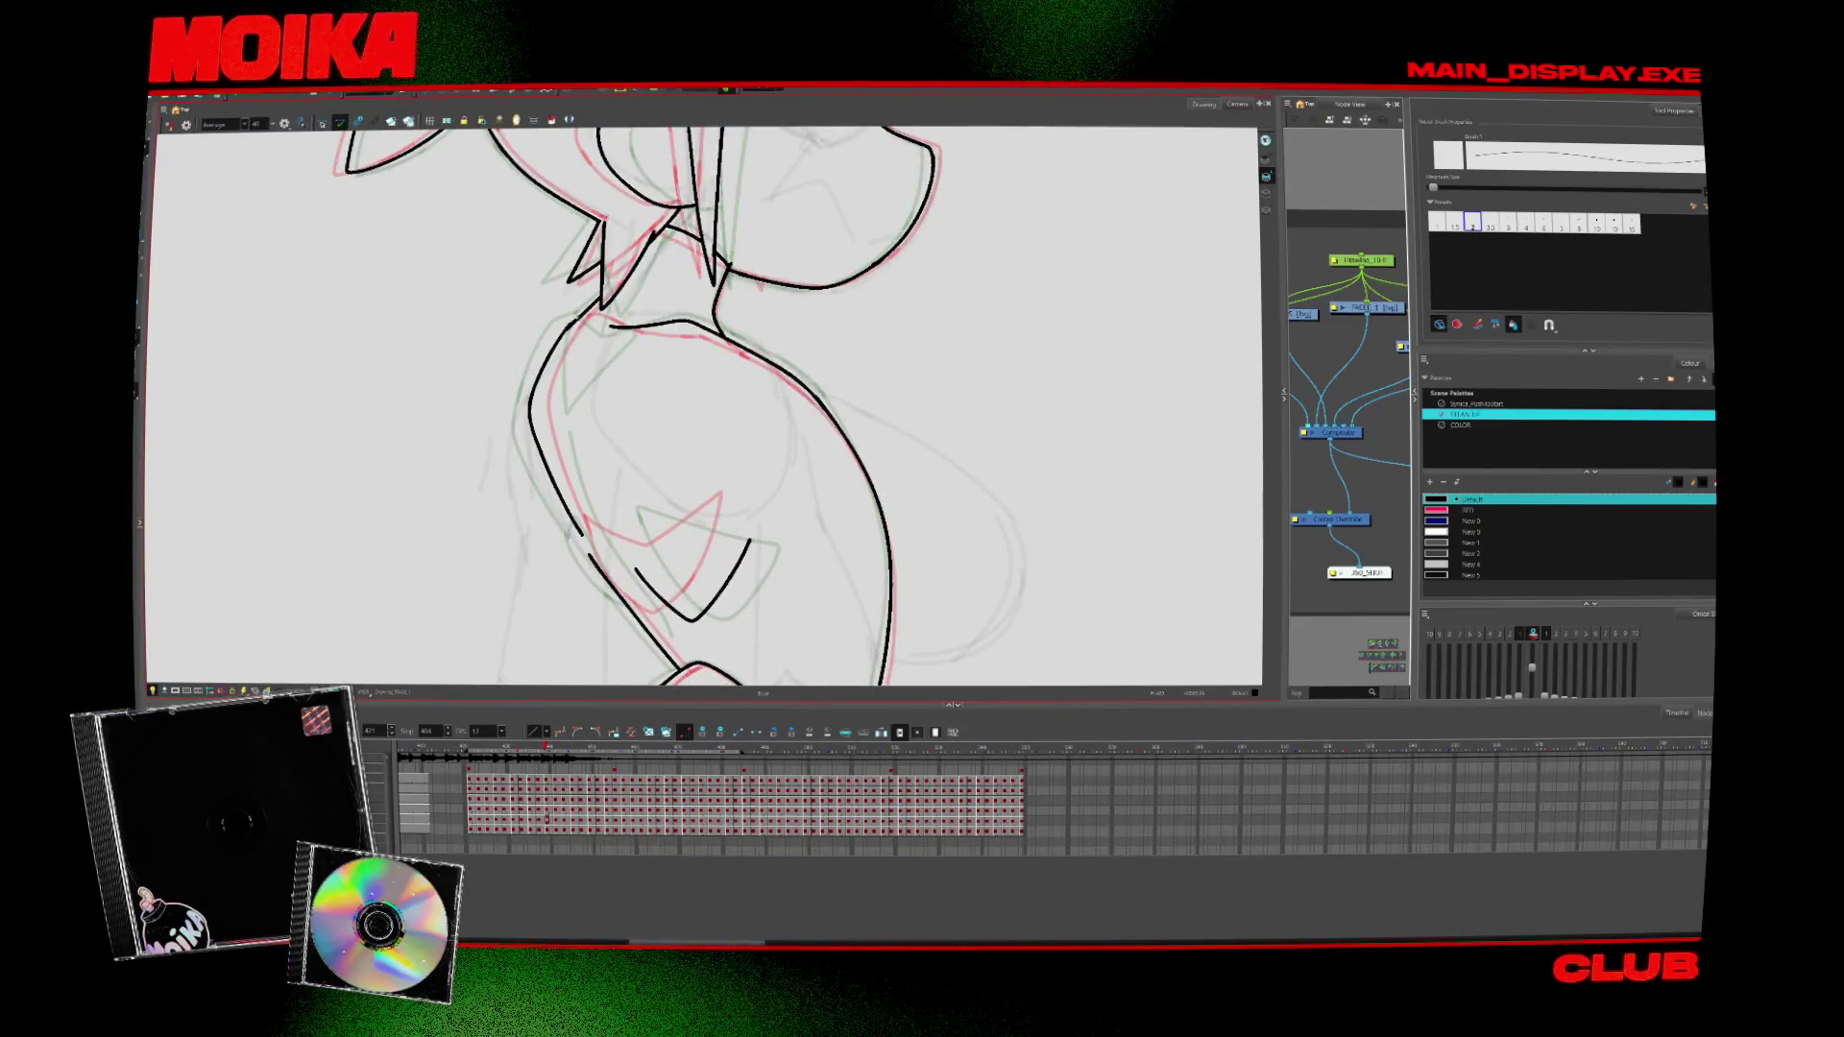
{"action": "key", "text": "period"}
{"action": "key", "text": "period"}
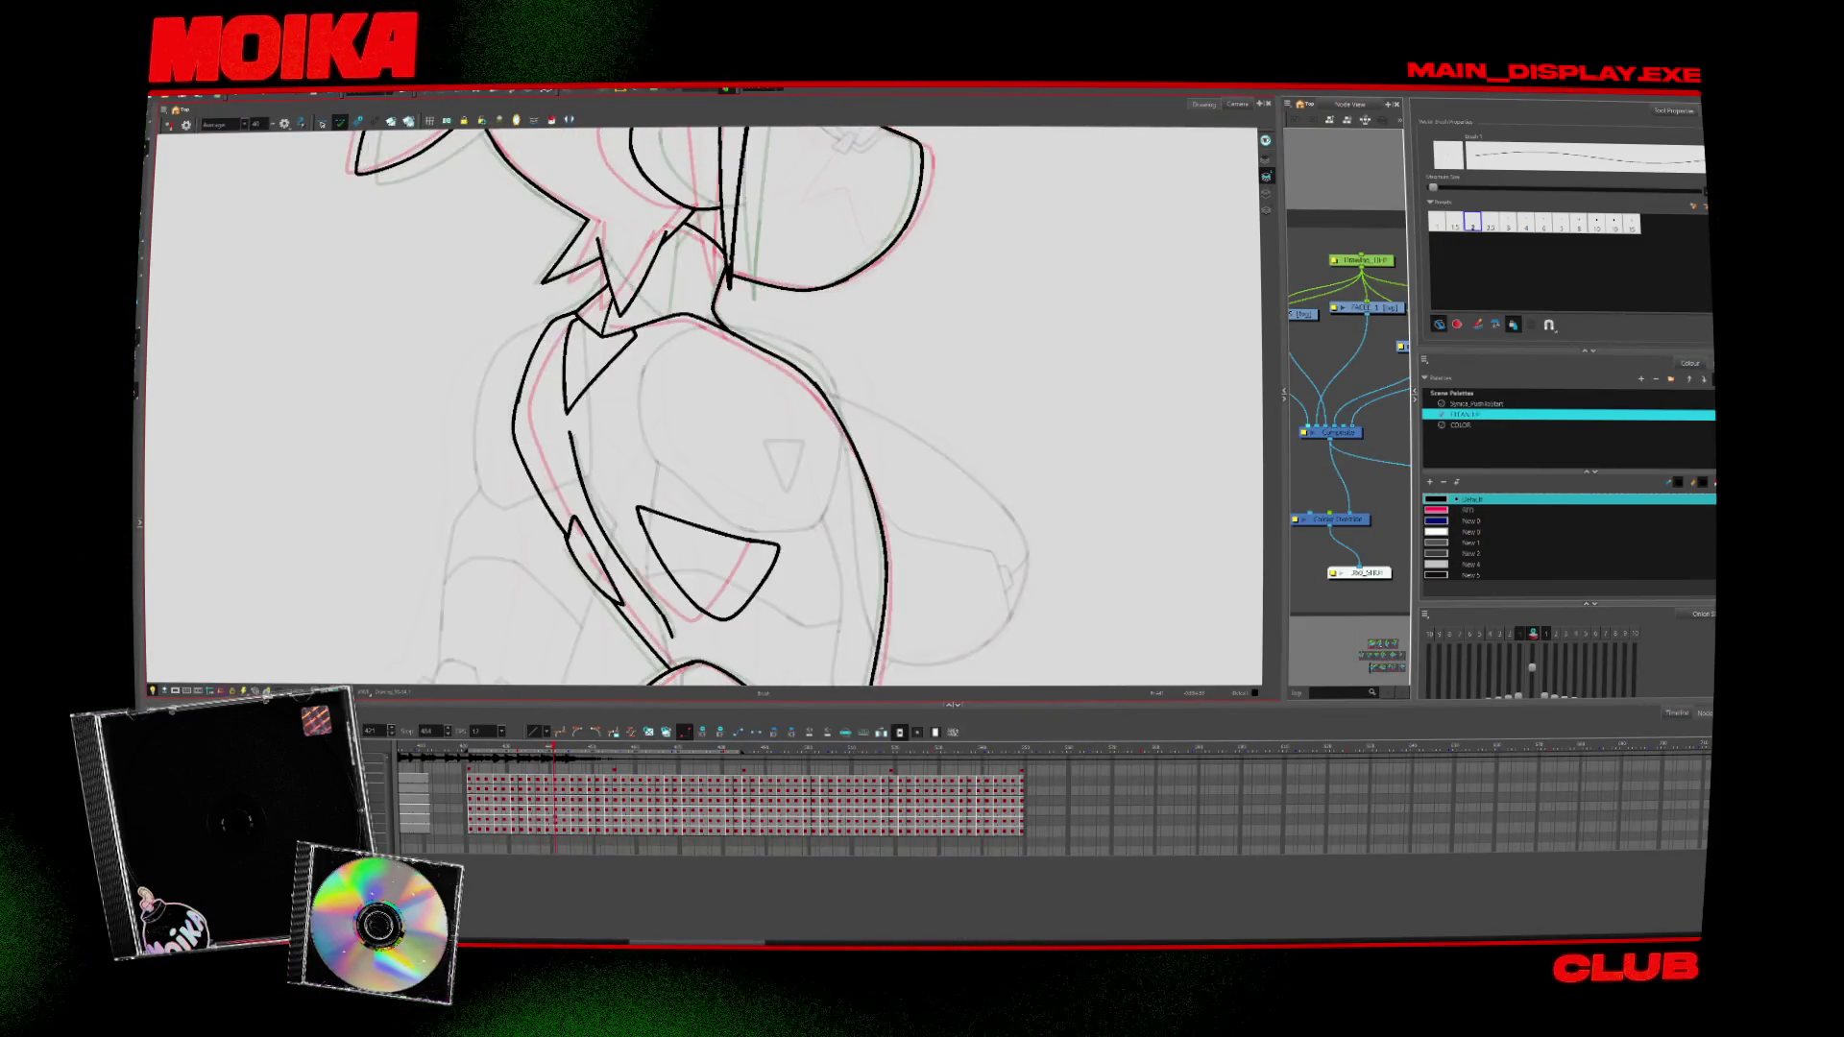
{"action": "key", "text": "comma"}
{"action": "key", "text": "comma"}
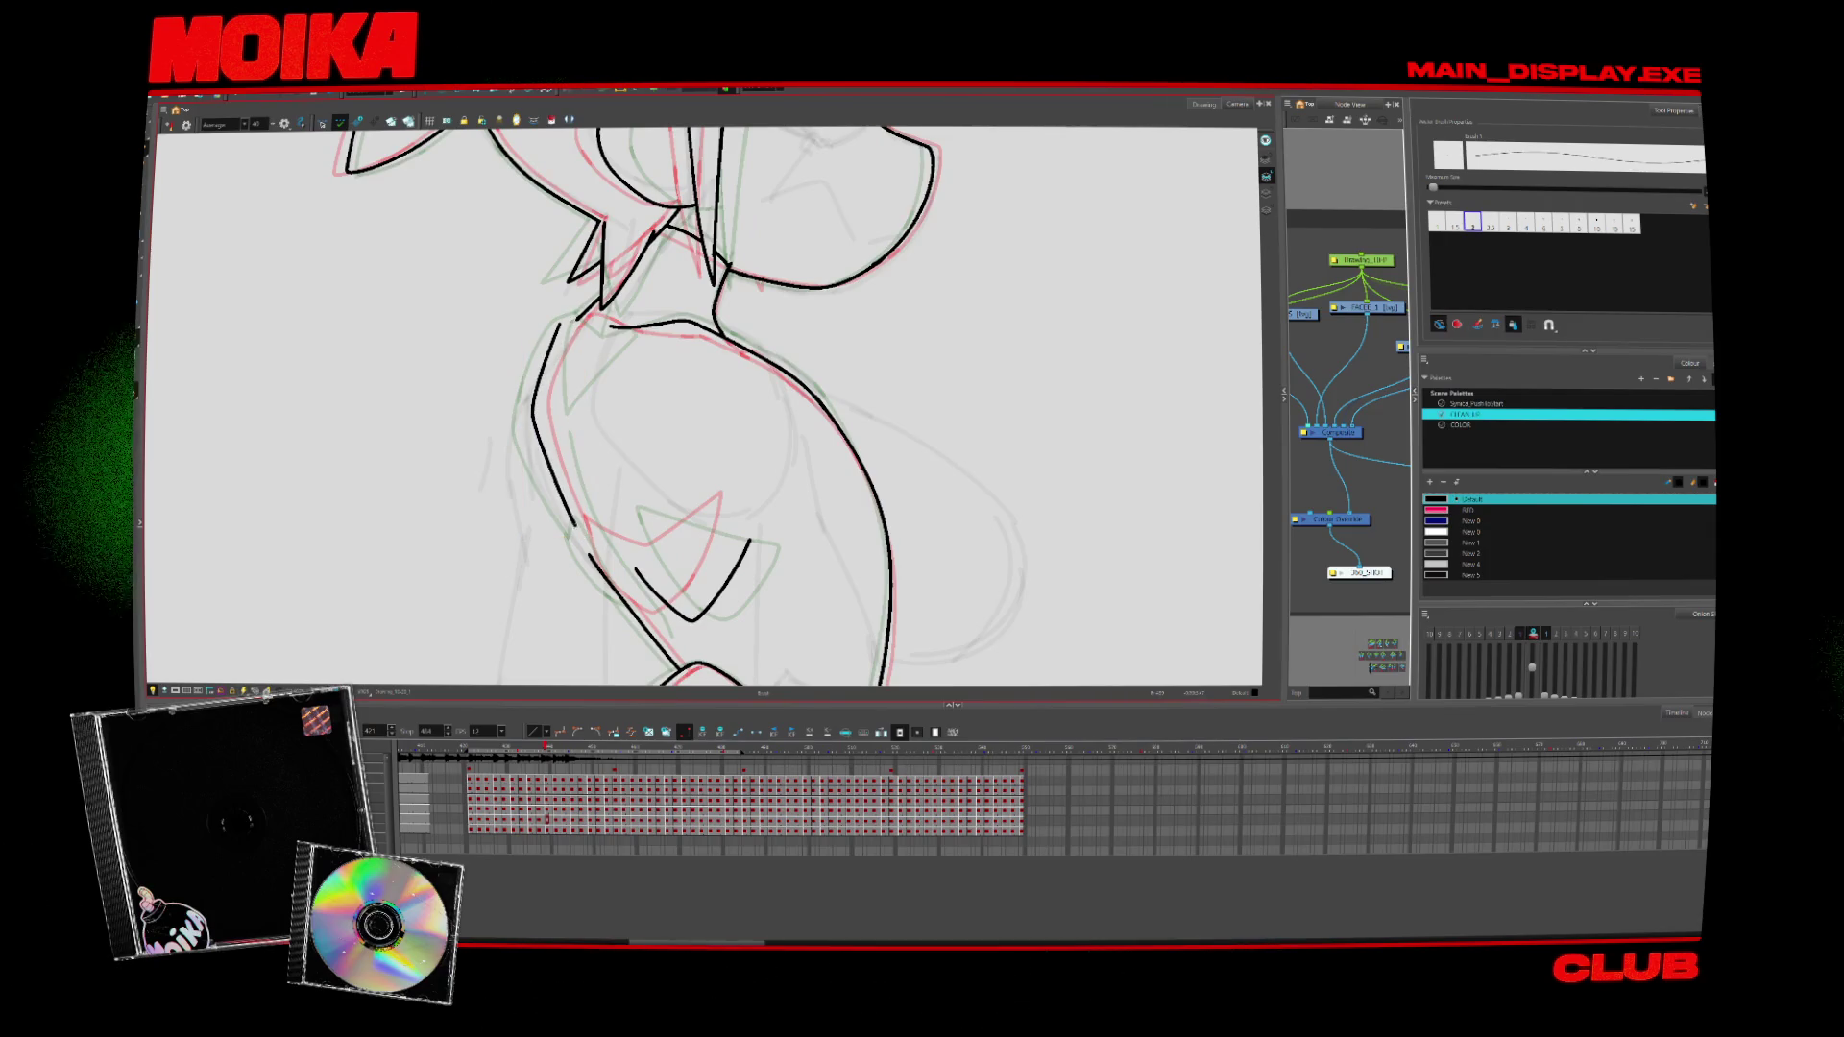
{"action": "left_click_drag", "start_coordinate": [580, 535], "coordinate": [531, 407]}
{"action": "scroll", "coordinate": [765, 391], "scroll_direction": "down", "scroll_amount": 3}
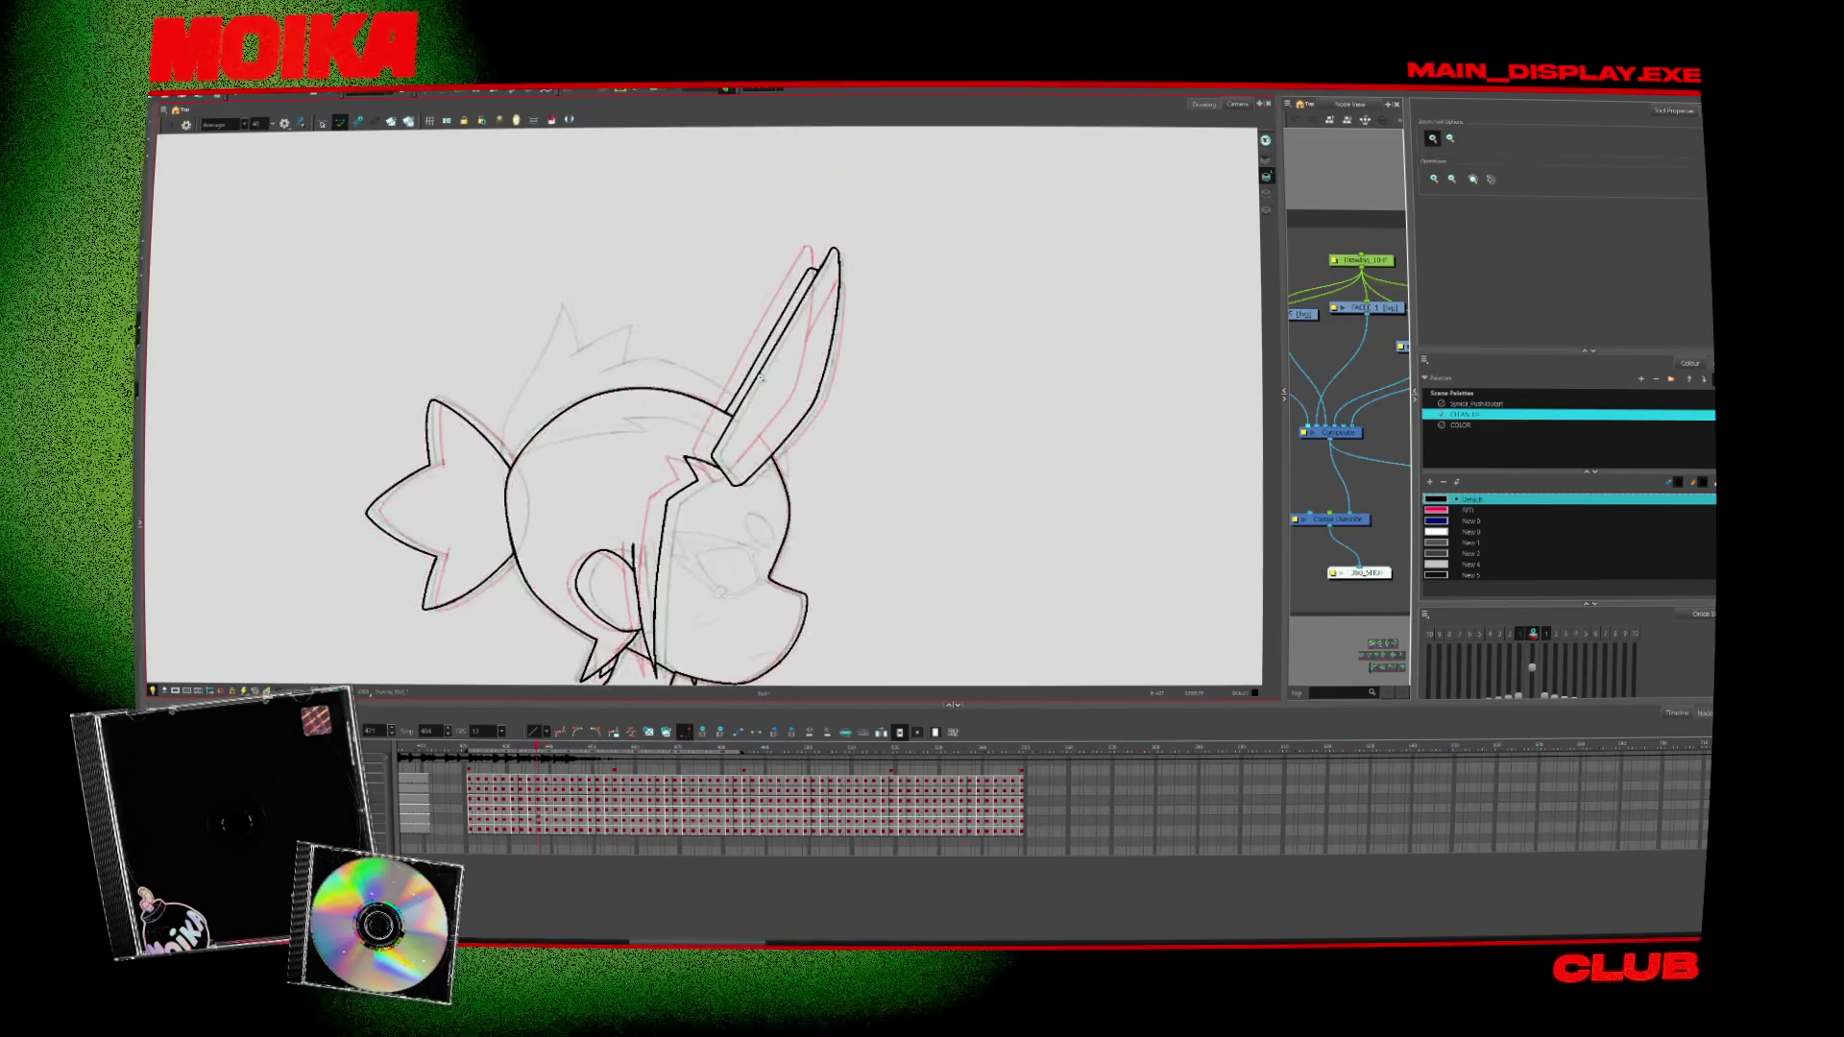
Zoom in on the head and ink a black line up along the ear
{"action": "left_click", "coordinate": [744, 240]}
{"action": "key", "text": "alt+b"}
{"action": "left_click_drag", "start_coordinate": [638, 444], "coordinate": [773, 182]}
{"action": "scroll", "coordinate": [773, 288], "scroll_direction": "down", "scroll_amount": 2}
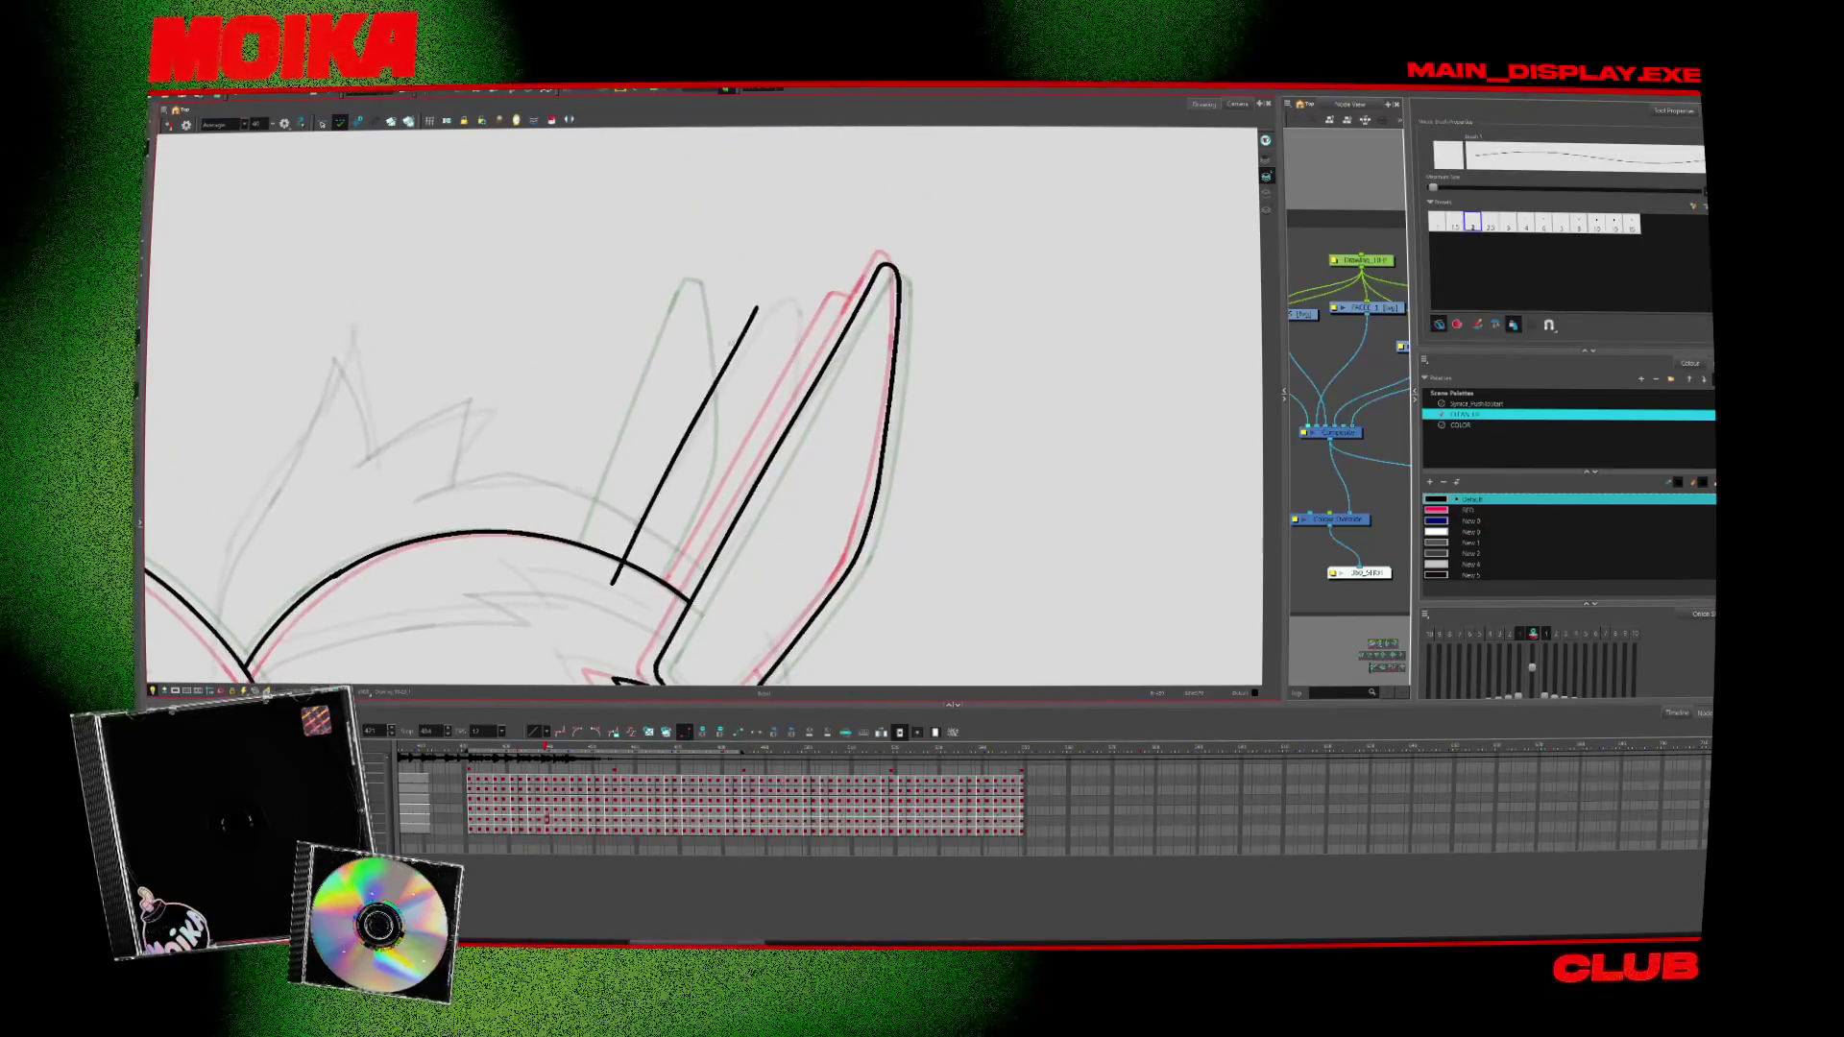
{"action": "scroll", "coordinate": [779, 352], "scroll_direction": "down", "scroll_amount": 1}
{"action": "scroll", "coordinate": [779, 351], "scroll_direction": "down", "scroll_amount": 2}
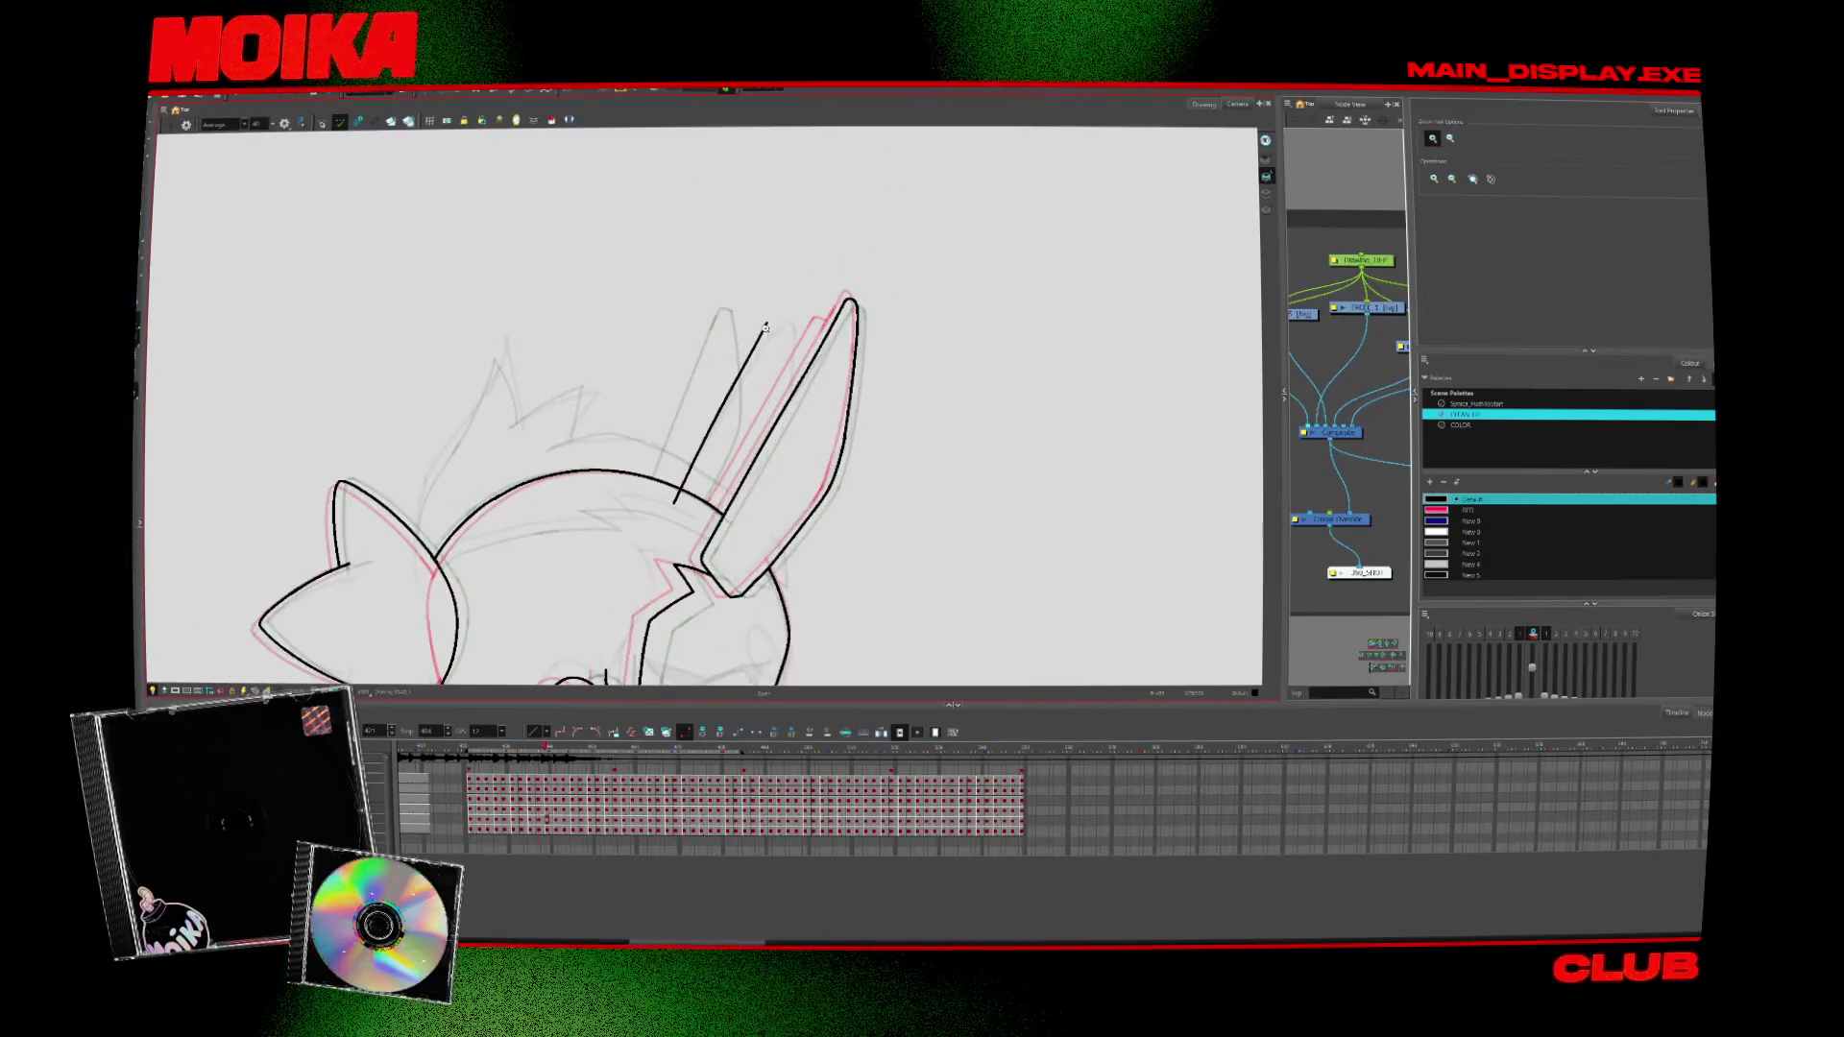
{"action": "key", "text": "alt+b"}
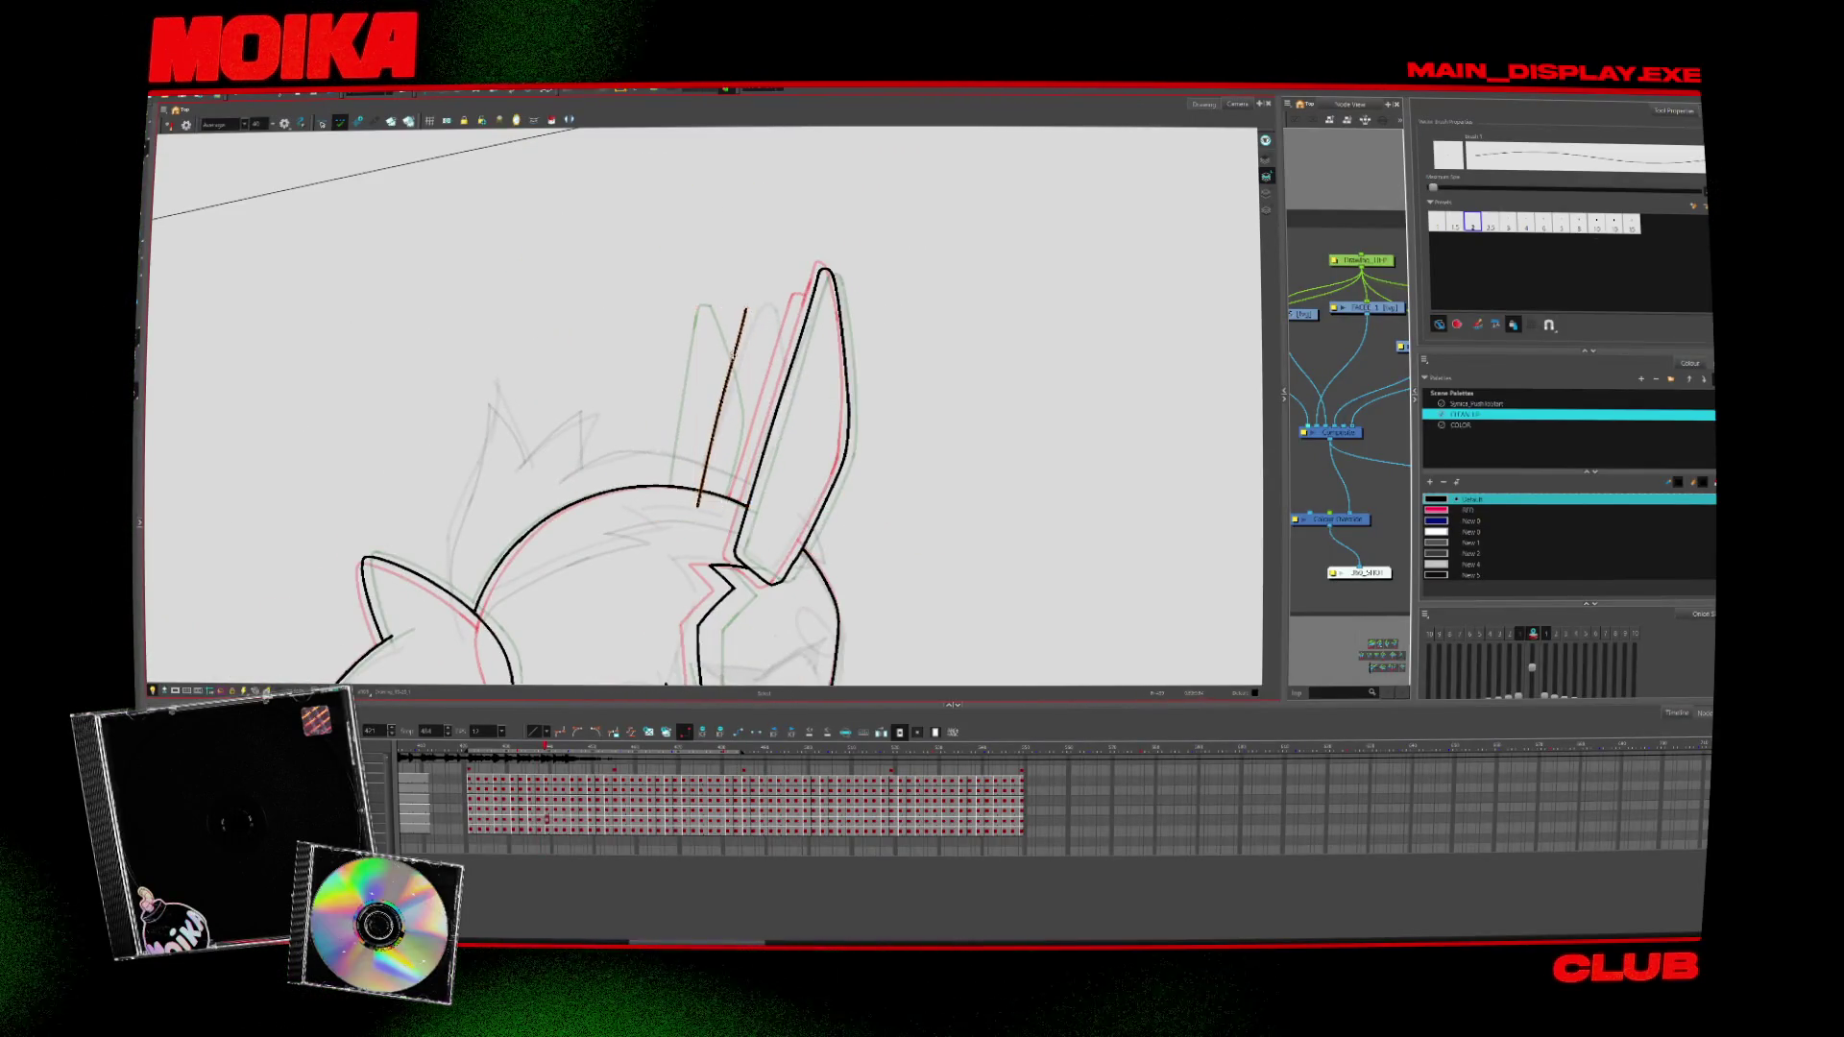
Rotate and mirror the view, redo the second ear's stroke, then zoom out to the whole head
{"action": "mouse_move", "coordinate": [864, 317]}
{"action": "left_mouse_down"}
{"action": "mouse_move", "coordinate": [845, 288]}
{"action": "mouse_move", "coordinate": [672, 240]}
{"action": "mouse_move", "coordinate": [826, 279]}
{"action": "left_mouse_up"}
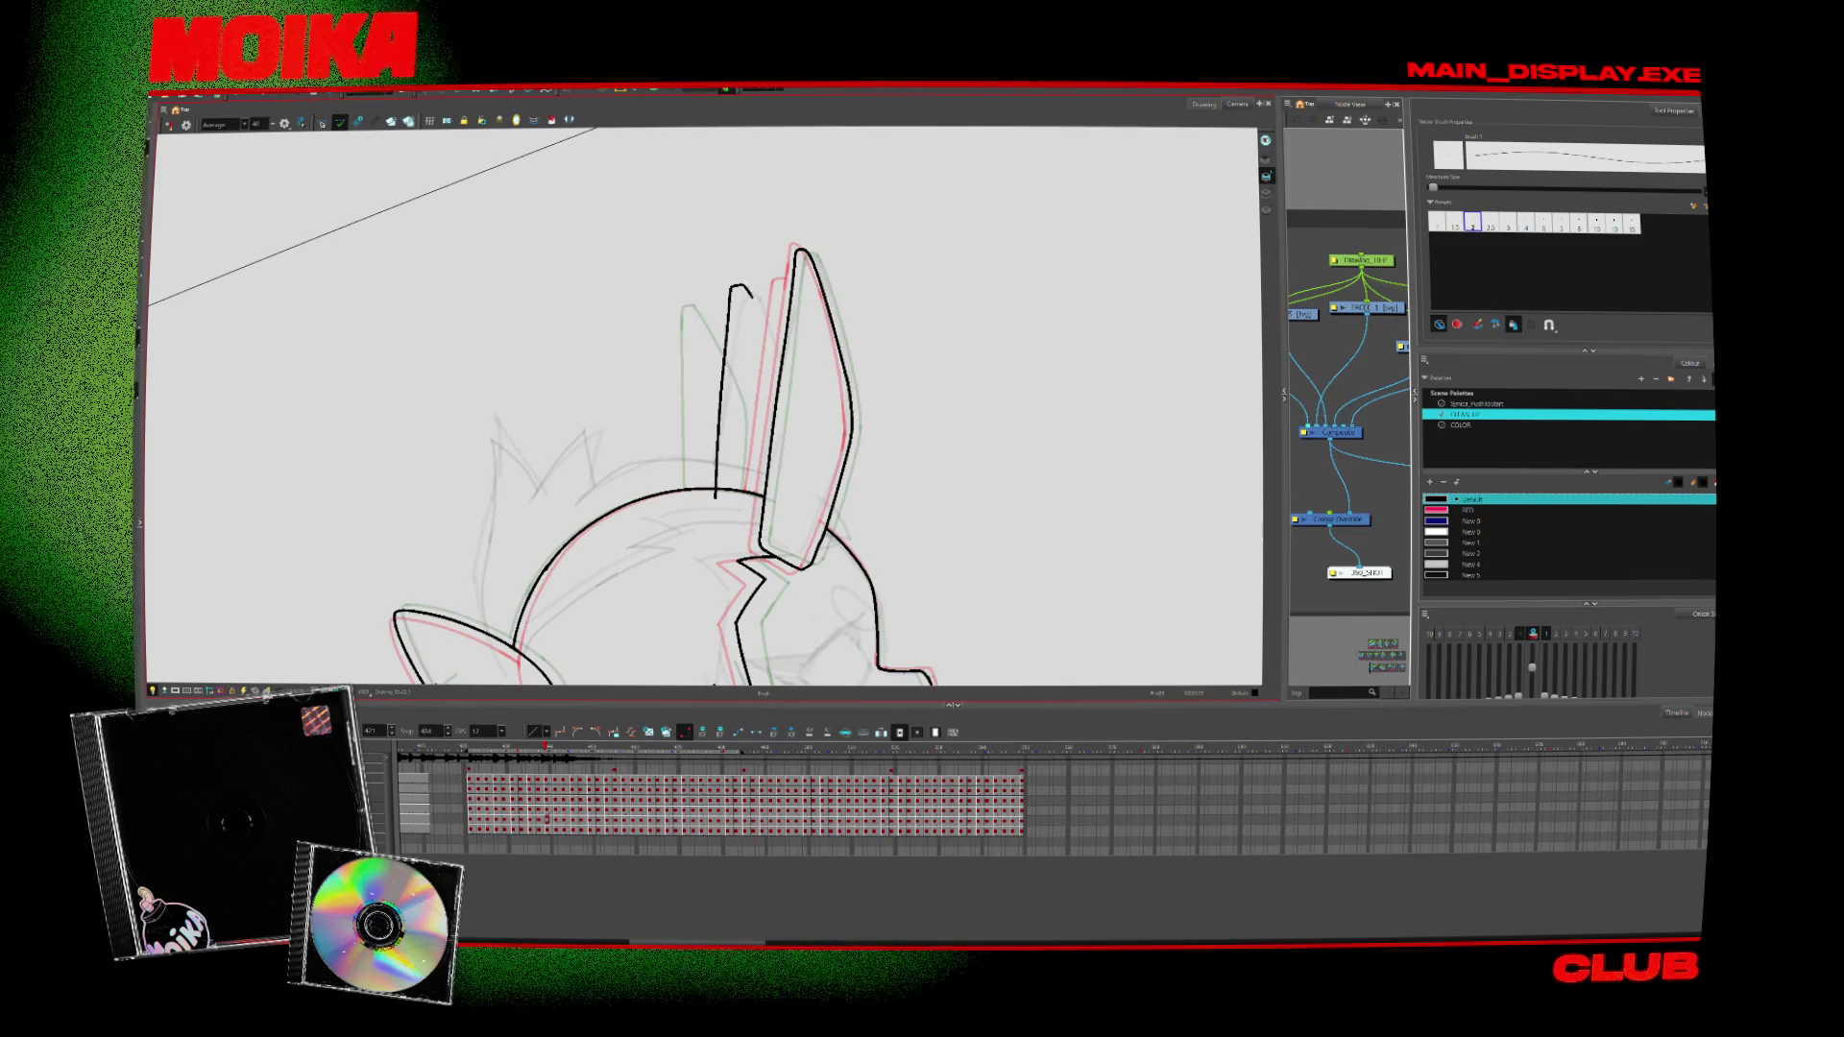
{"action": "key", "text": "4"}
{"action": "key", "text": "ctrl+z"}
{"action": "left_click_drag", "start_coordinate": [641, 302], "coordinate": [605, 384]}
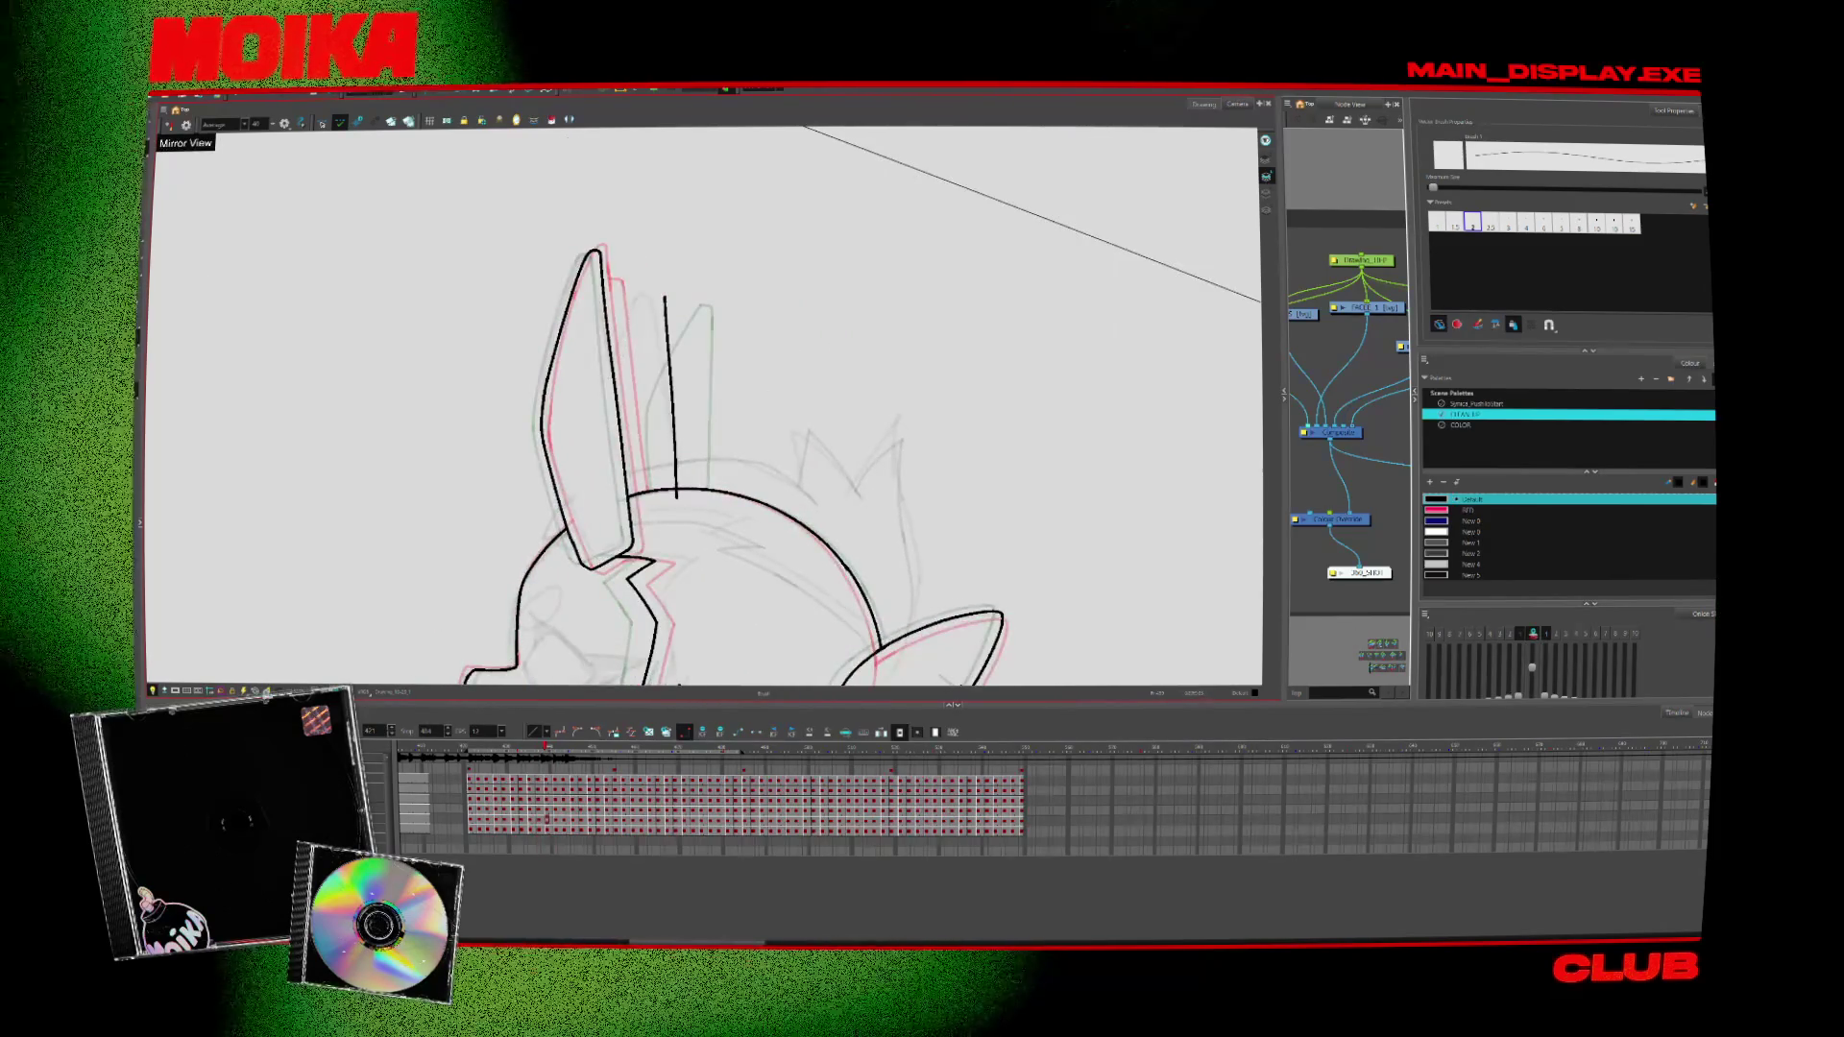
{"action": "key", "text": "ctrl+z"}
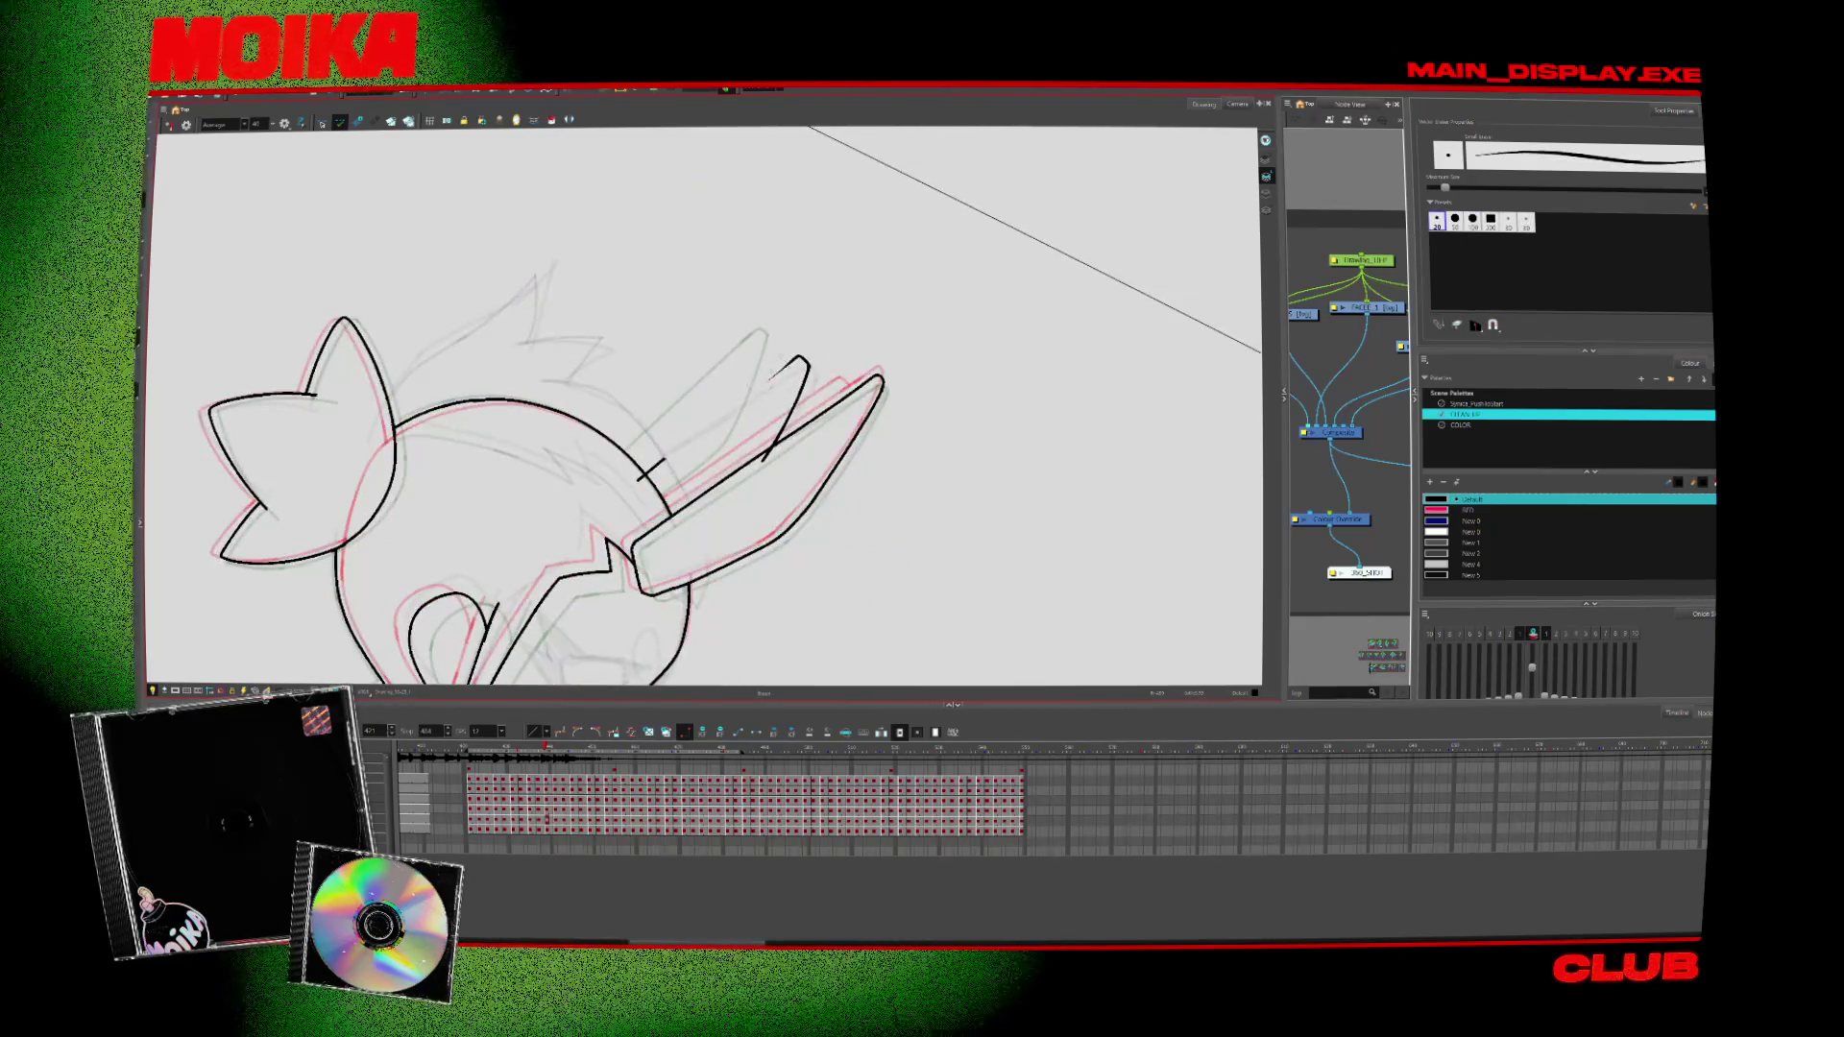
{"action": "key", "text": "alt+slash"}
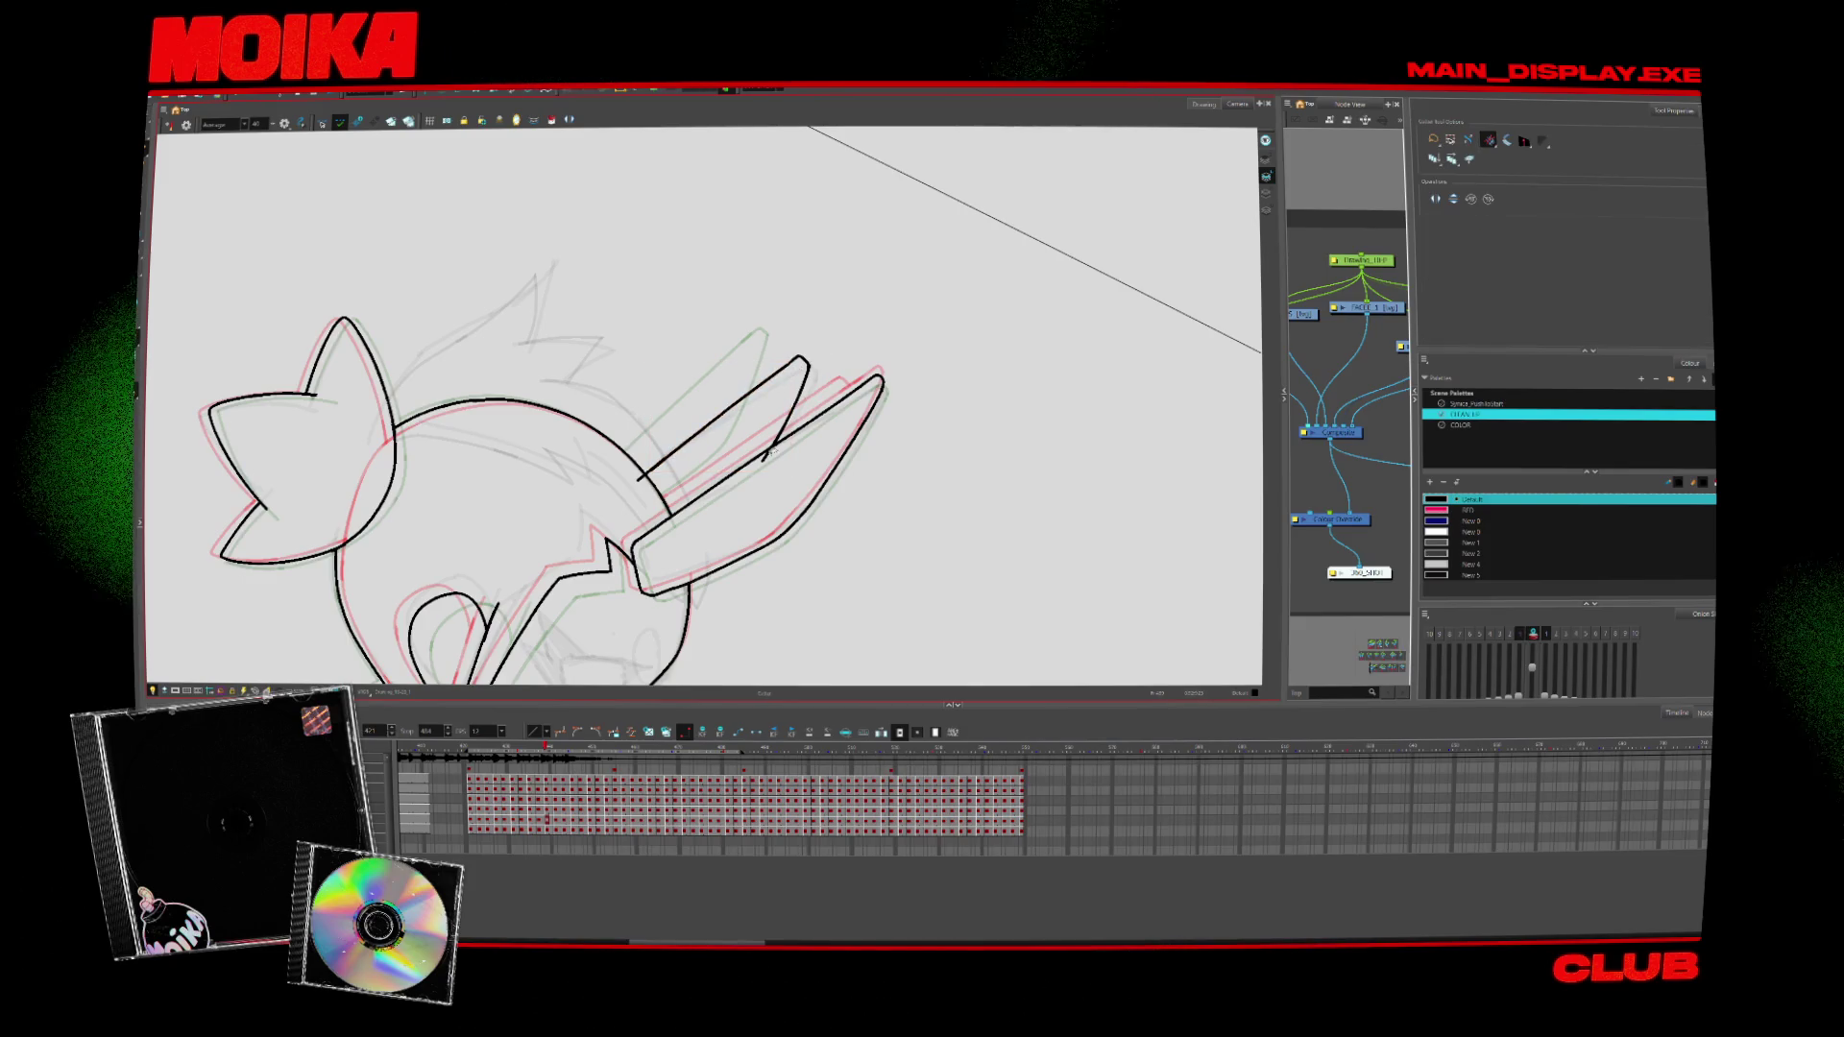
{"action": "key", "text": "alt+s"}
{"action": "key", "text": "alt+z"}
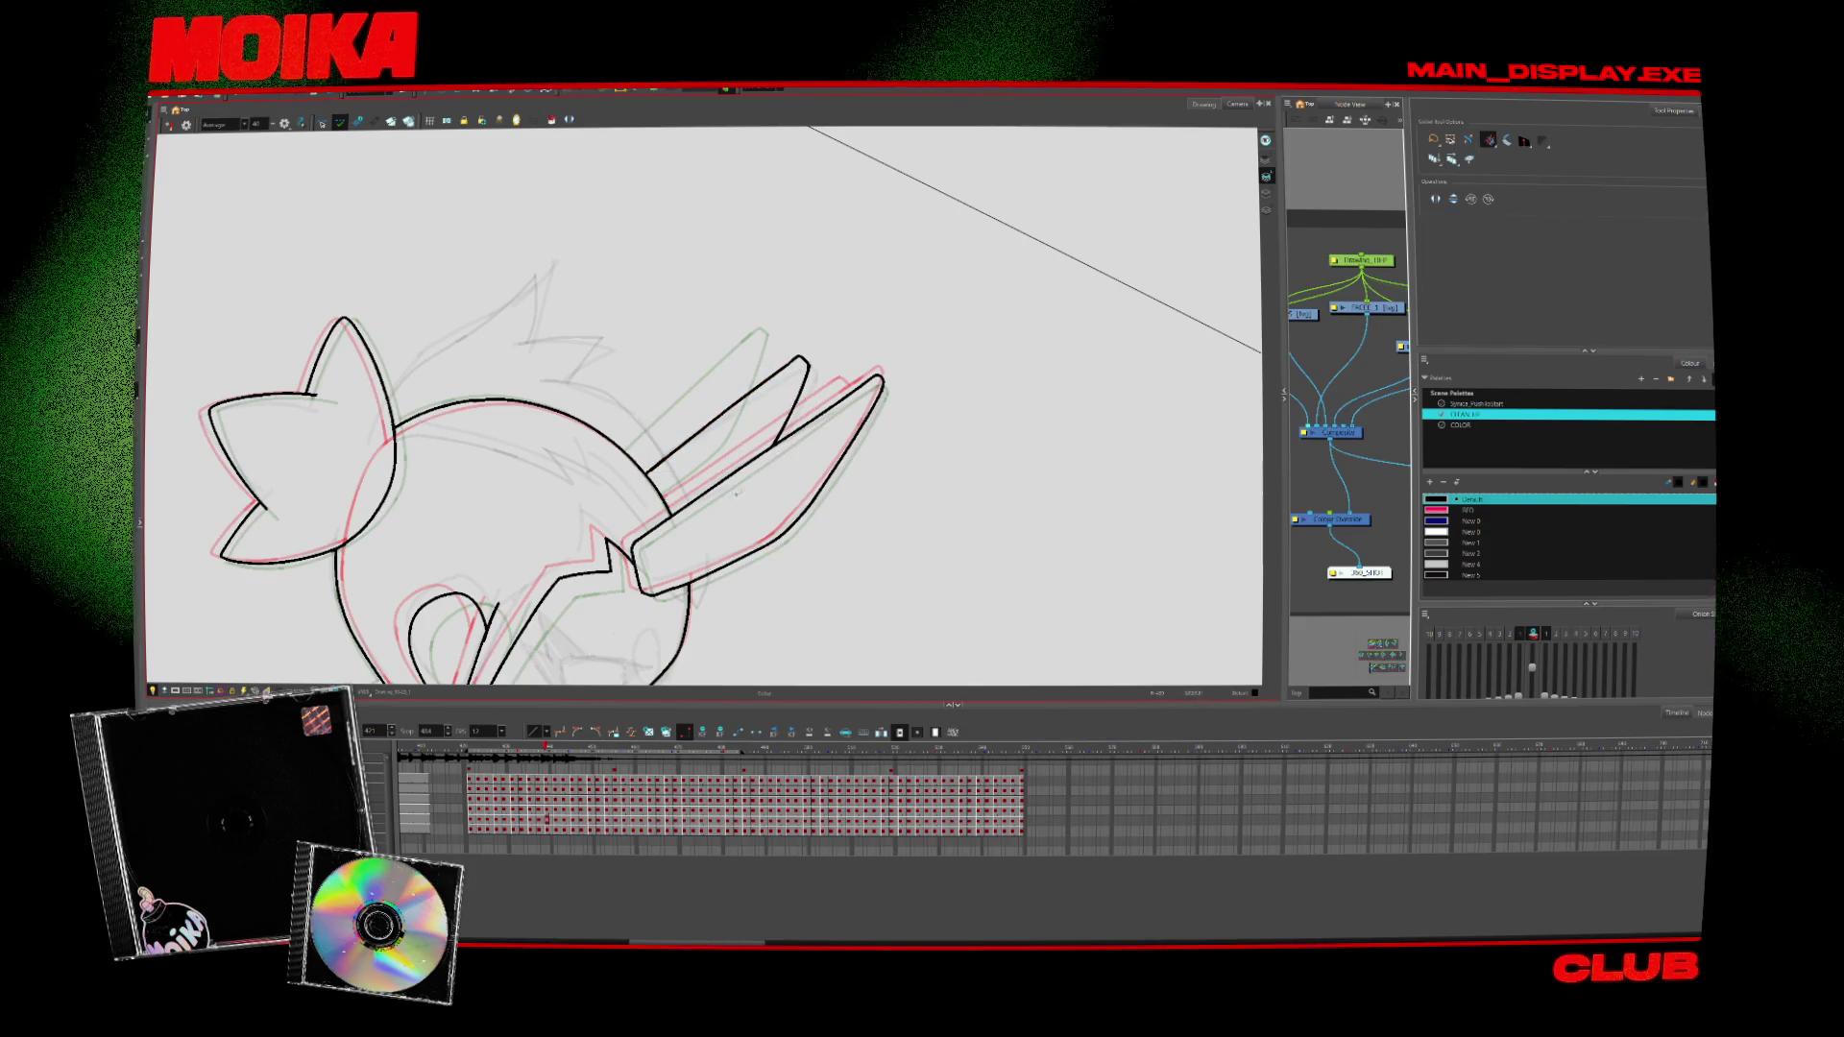
{"action": "left_click_drag", "start_coordinate": [653, 490], "coordinate": [833, 463]}
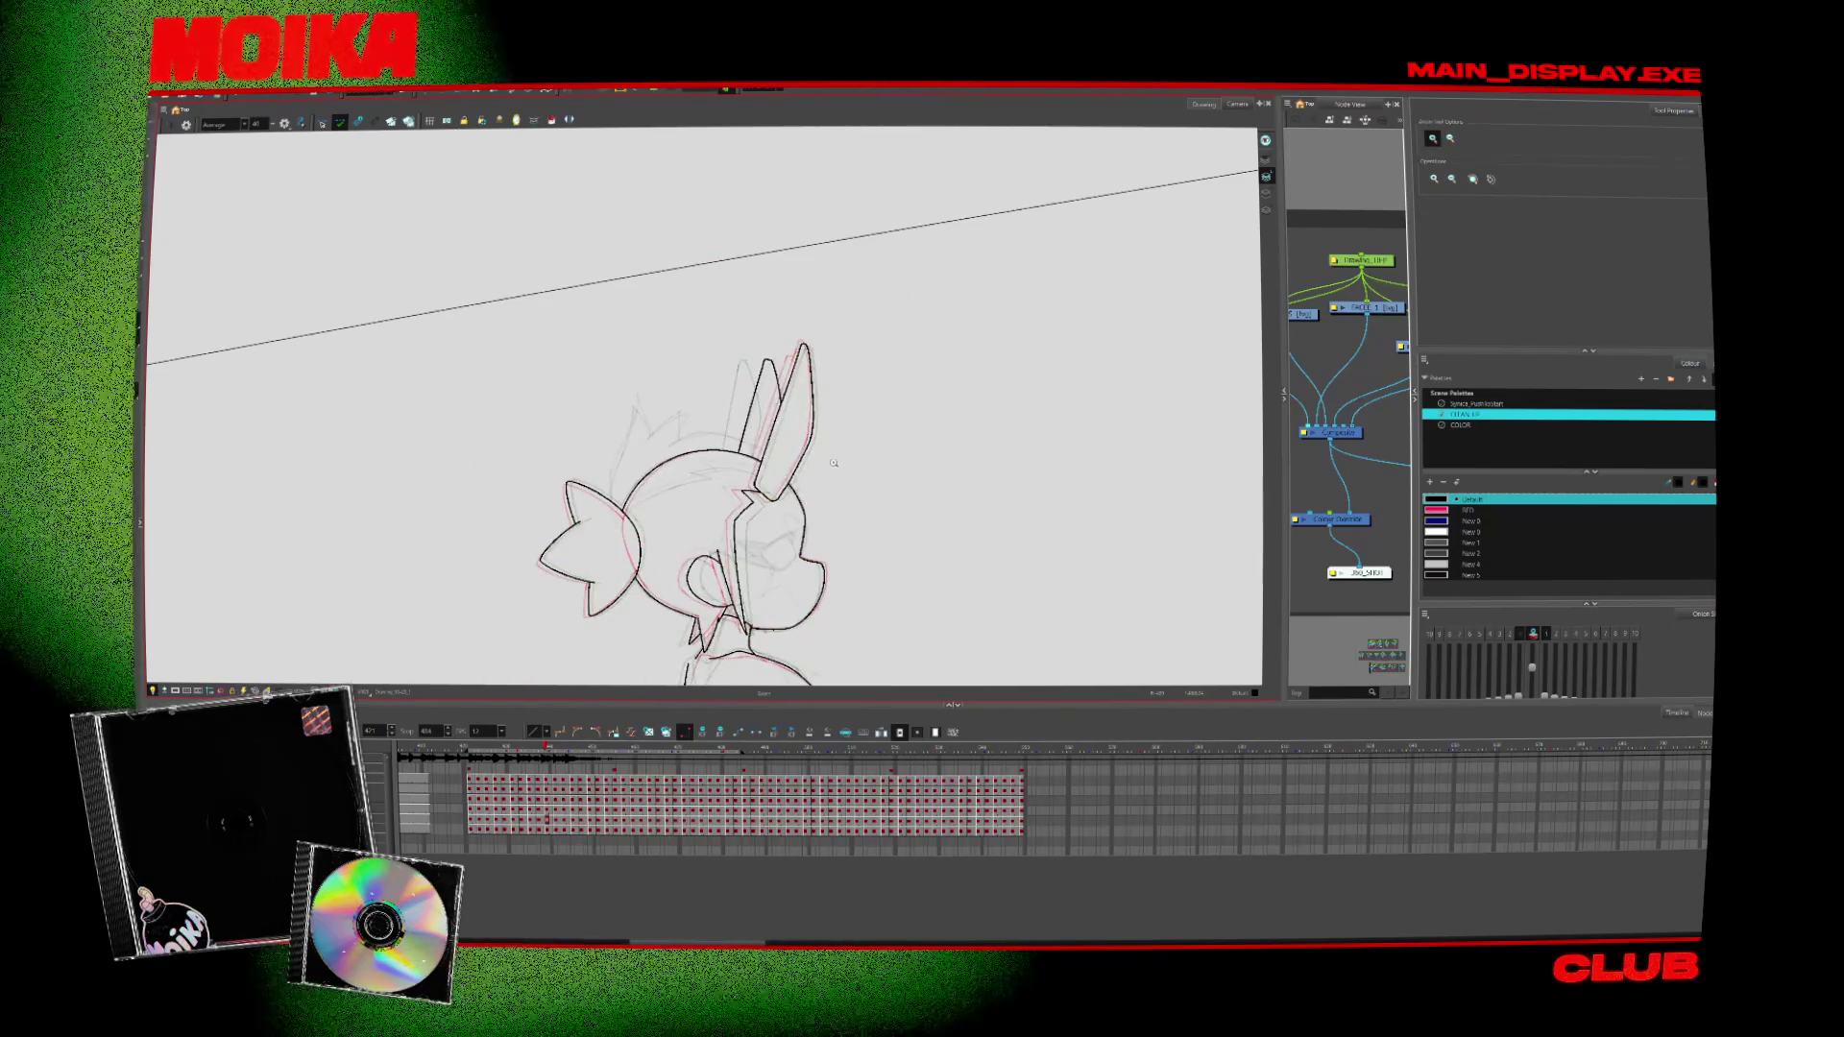
Reset the view upright, step forward to the back-view drawing, and zoom in on the body
{"action": "key", "text": "shift+m"}
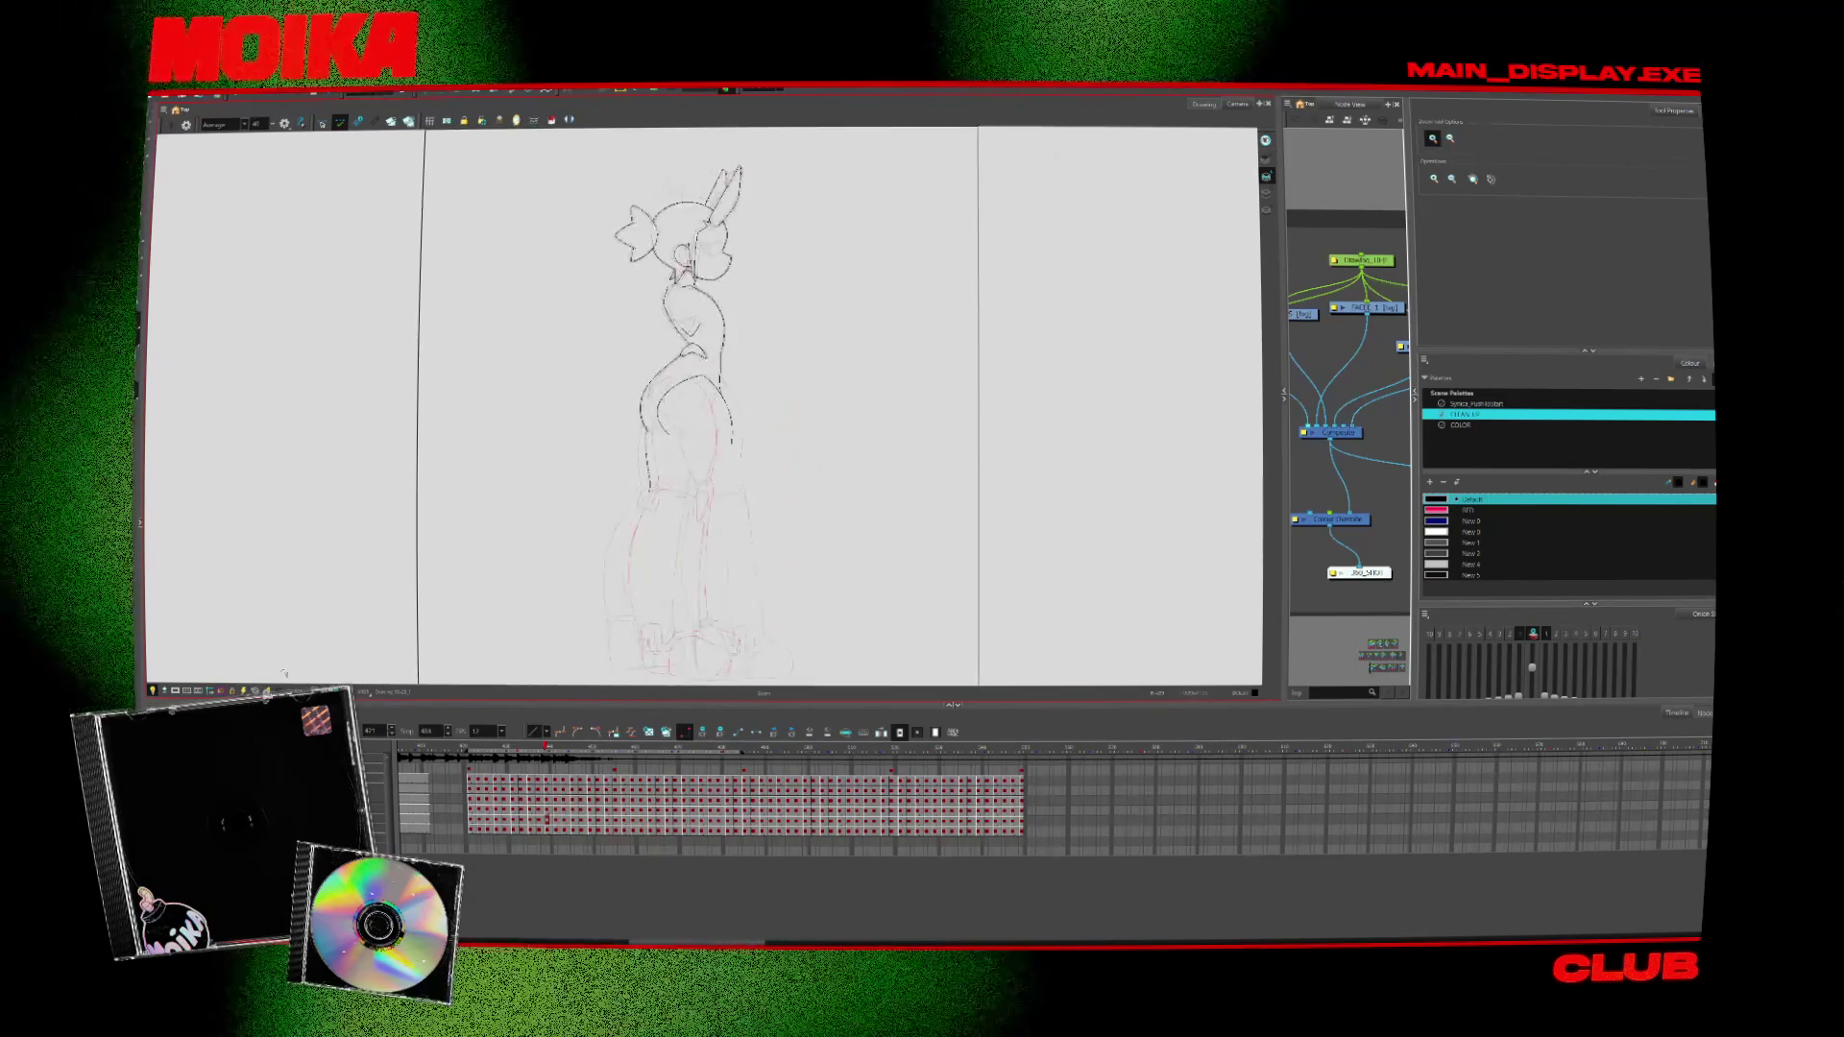
{"action": "key", "text": "period"}
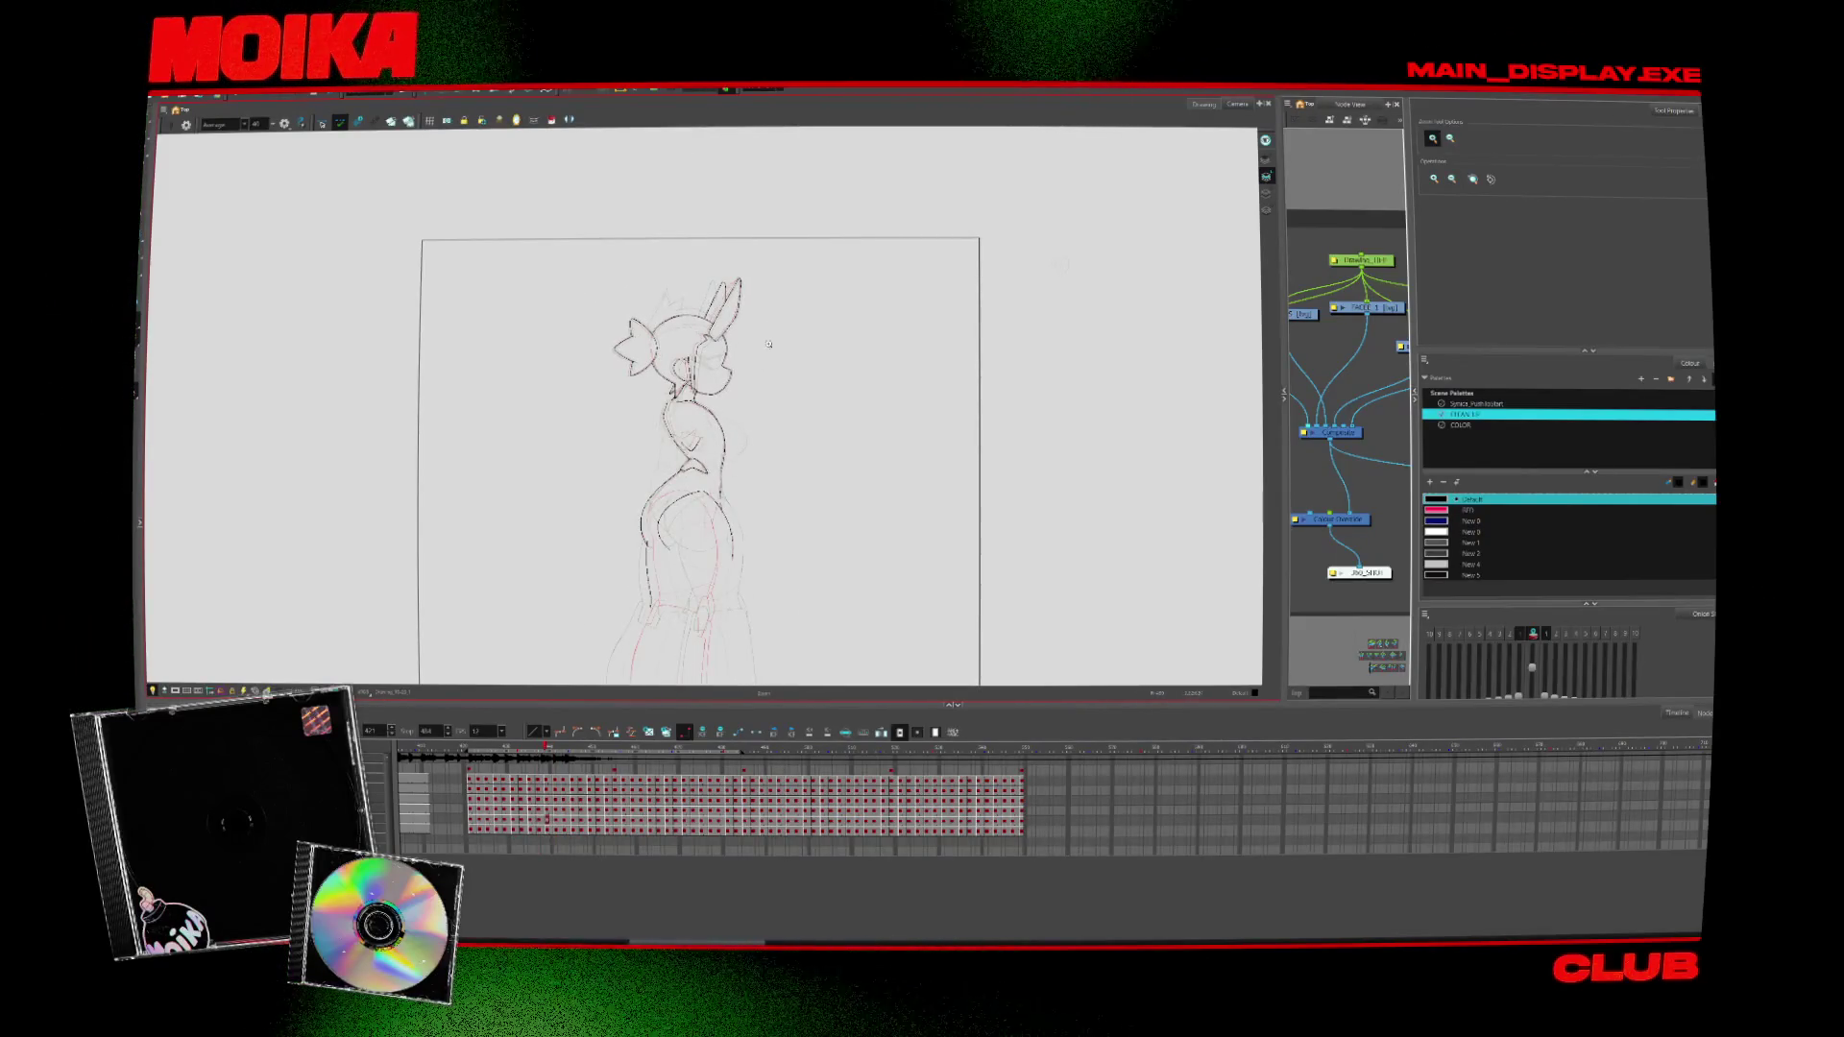
{"action": "key", "text": "period"}
{"action": "left_click_drag", "start_coordinate": [743, 327], "coordinate": [736, 510]}
{"action": "key", "text": "period"}
{"action": "key", "text": "period"}
{"action": "key", "text": "period"}
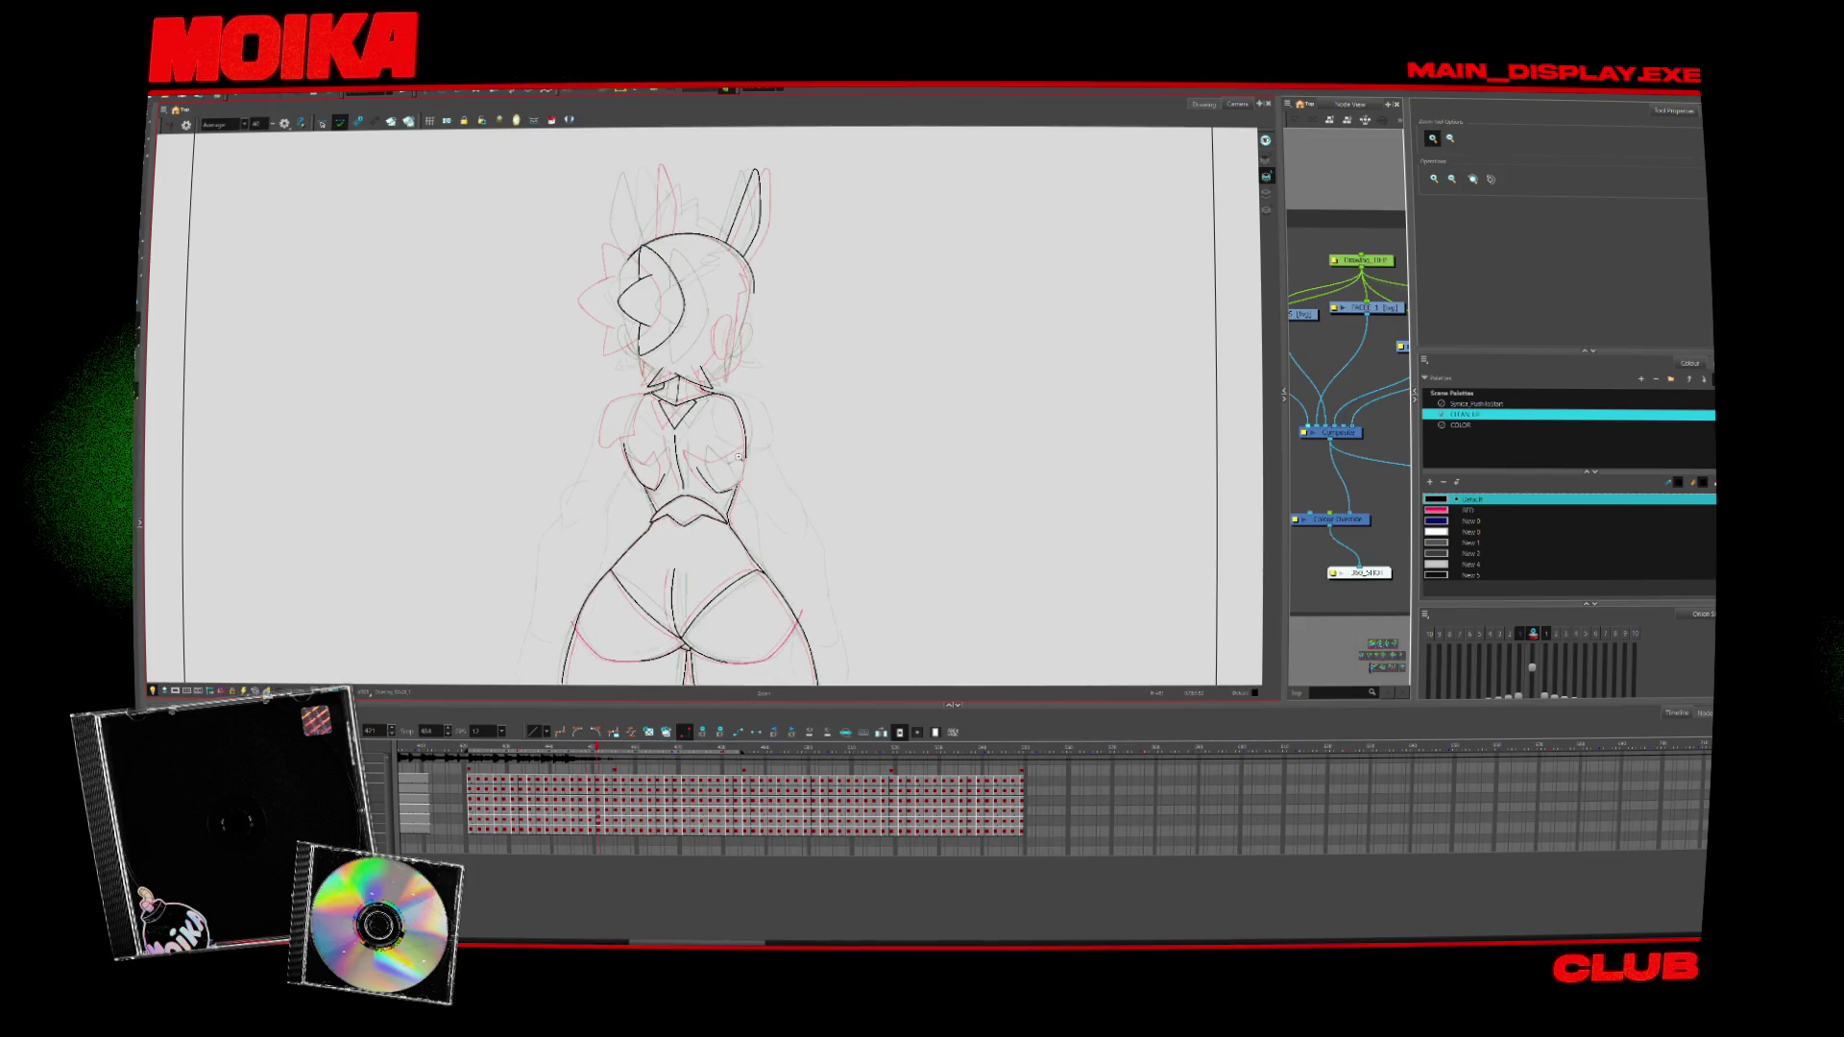
{"action": "scroll", "coordinate": [741, 445], "scroll_direction": "down", "scroll_amount": 1}
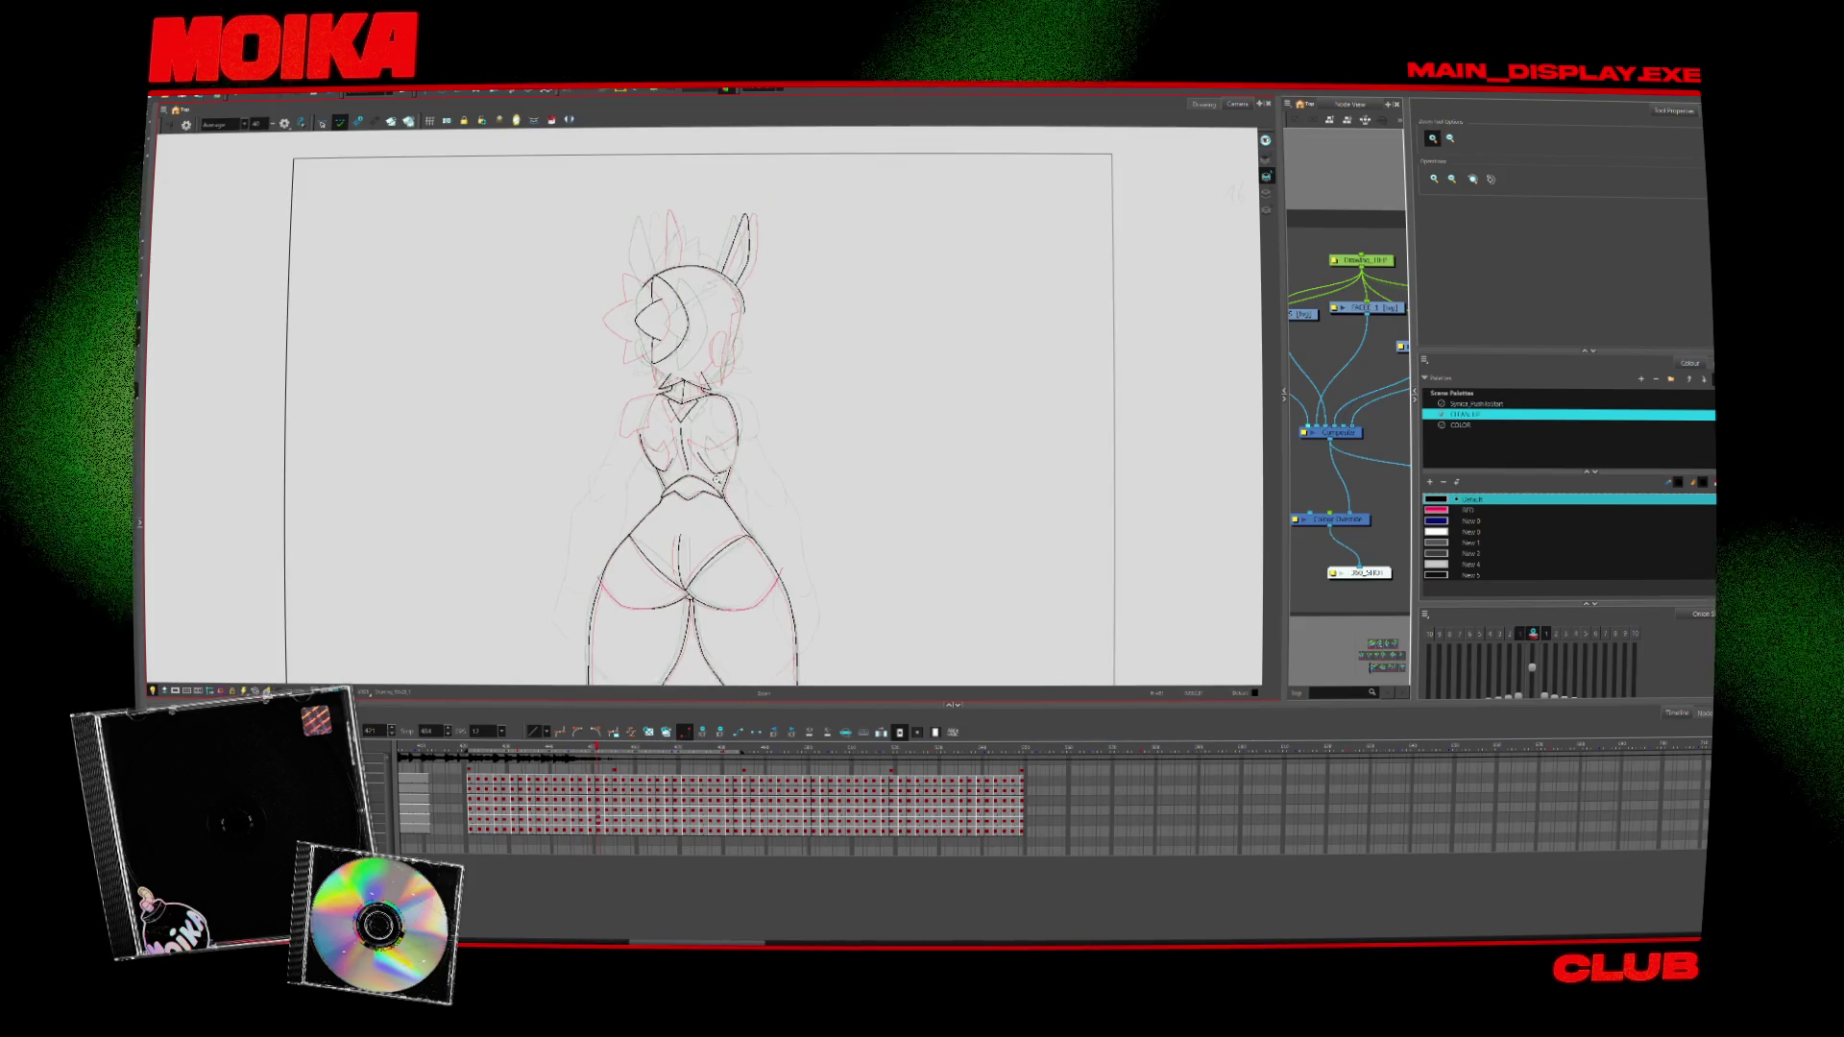
{"action": "key", "text": "period"}
{"action": "key", "text": "comma"}
{"action": "scroll", "coordinate": [702, 440], "scroll_direction": "up", "scroll_amount": 3}
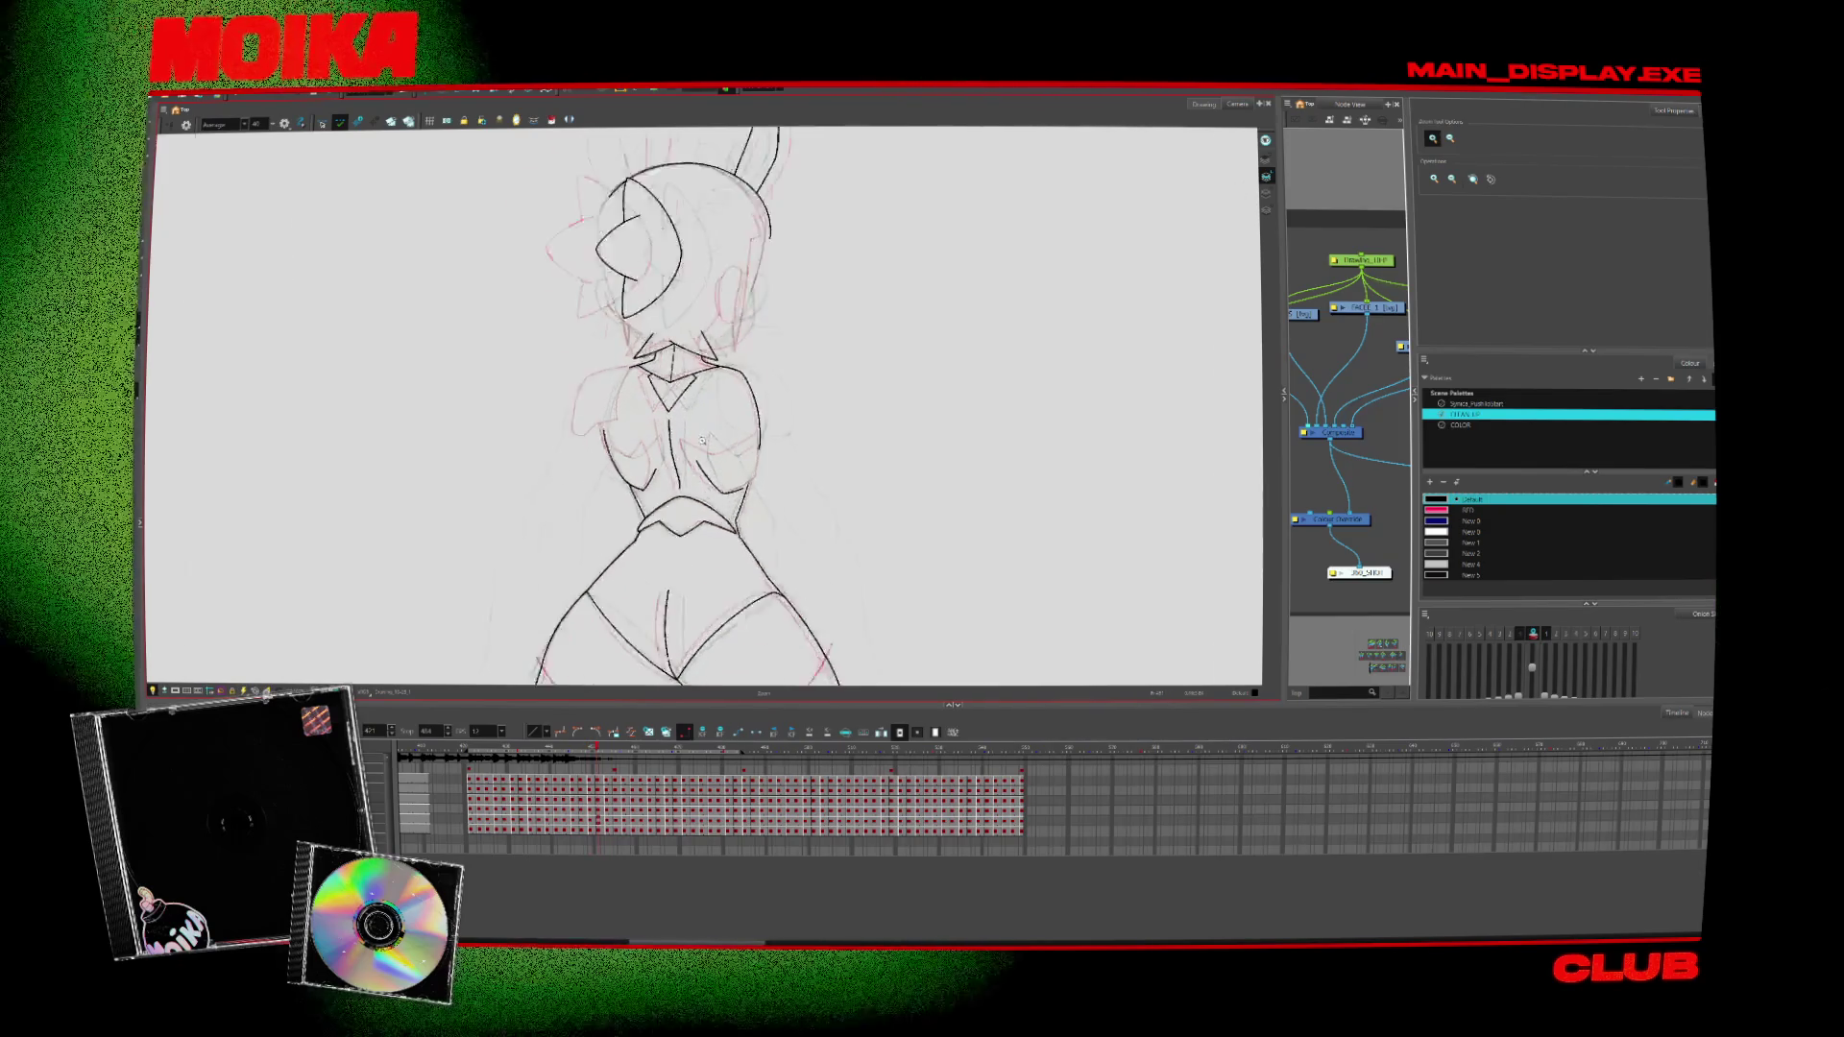
{"action": "scroll", "coordinate": [702, 440], "scroll_direction": "up", "scroll_amount": 3}
Extend the left torso curve upward in black, checking the back with zoom, mirror and 30° rotation
{"action": "key", "text": "alt+b"}
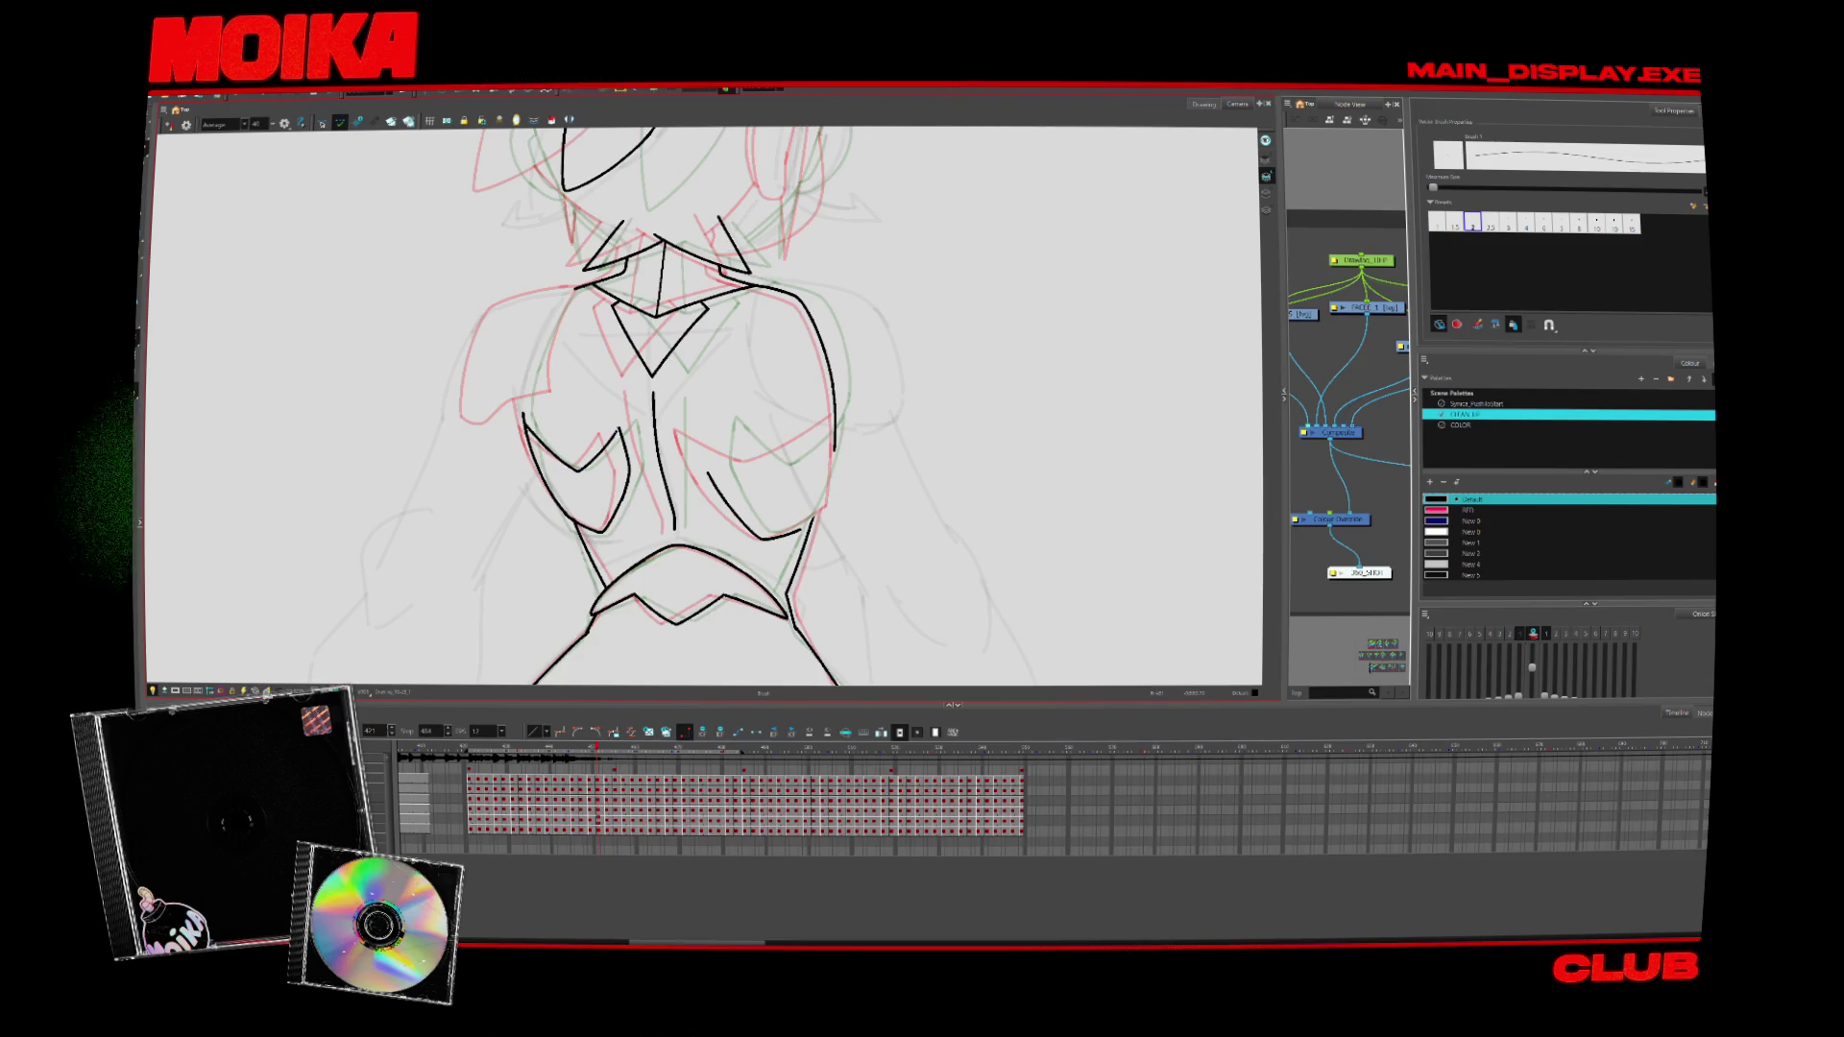
{"action": "left_click_drag", "start_coordinate": [576, 465], "coordinate": [606, 444]}
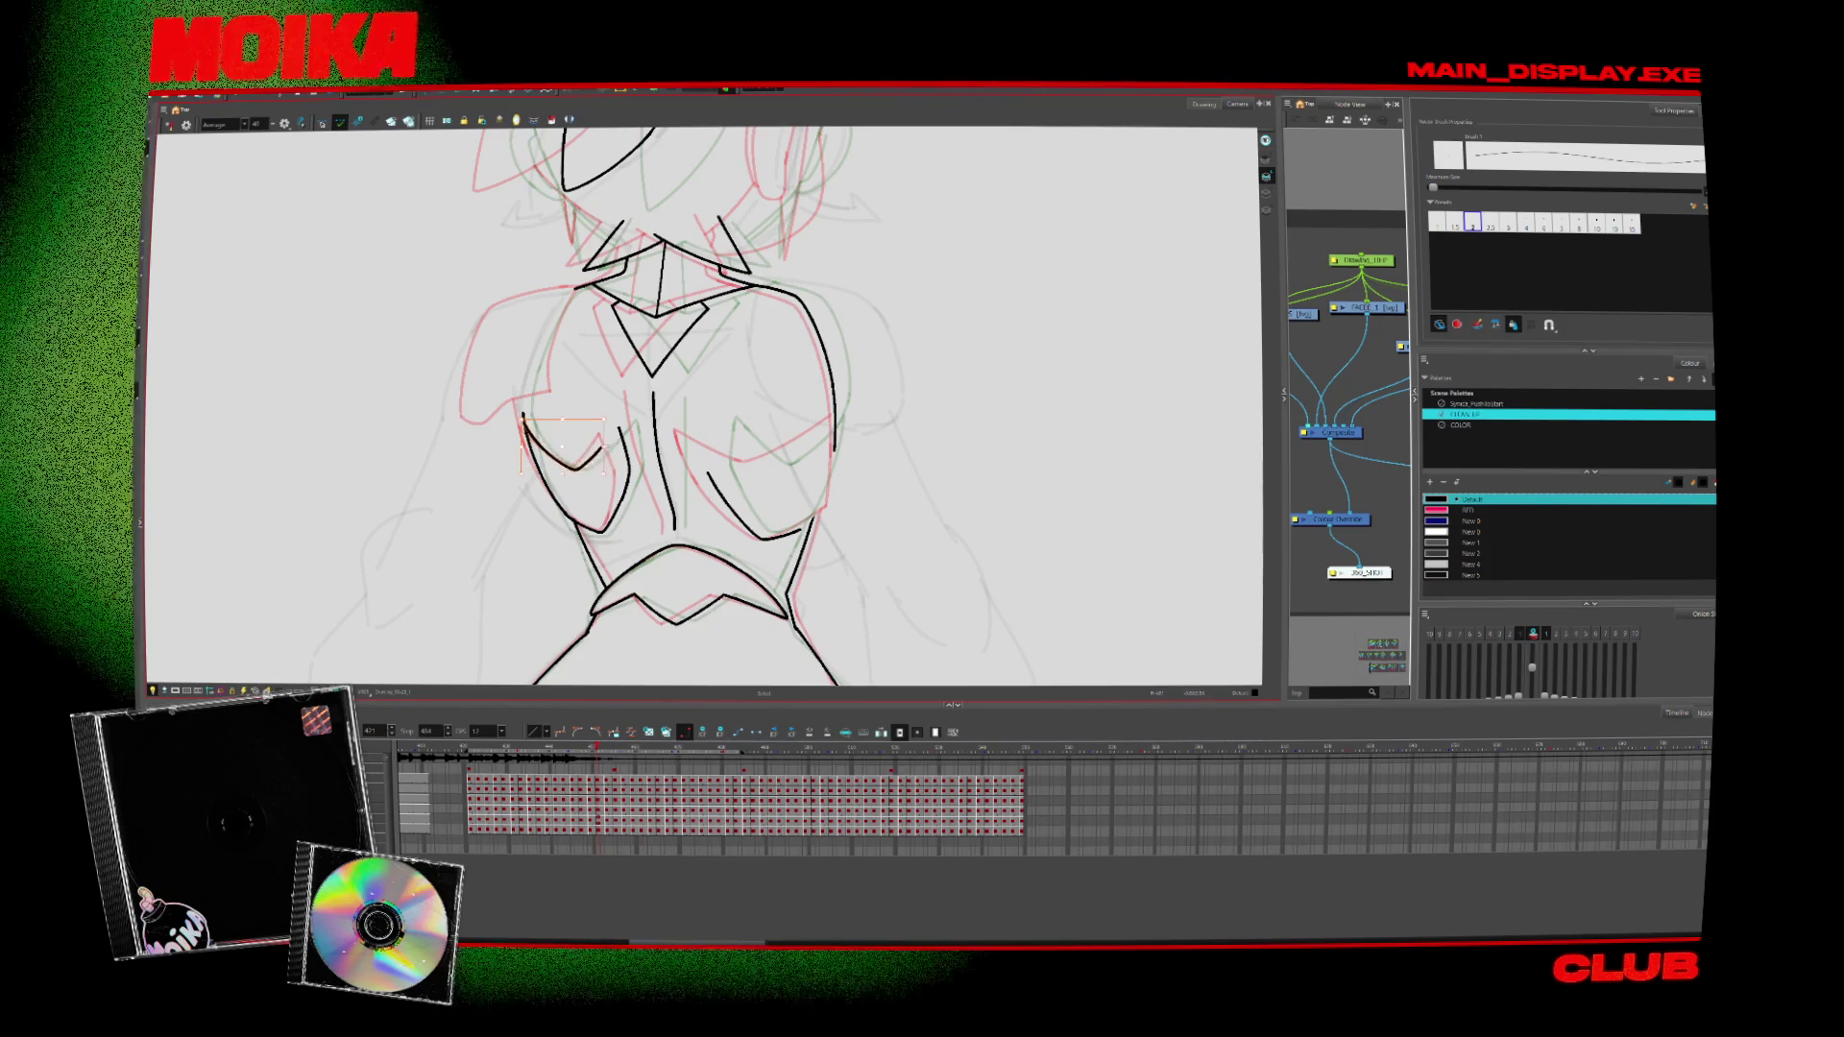
{"action": "key", "text": "alt+z"}
{"action": "left_click", "coordinate": [607, 440]}
{"action": "key", "text": "alt+b"}
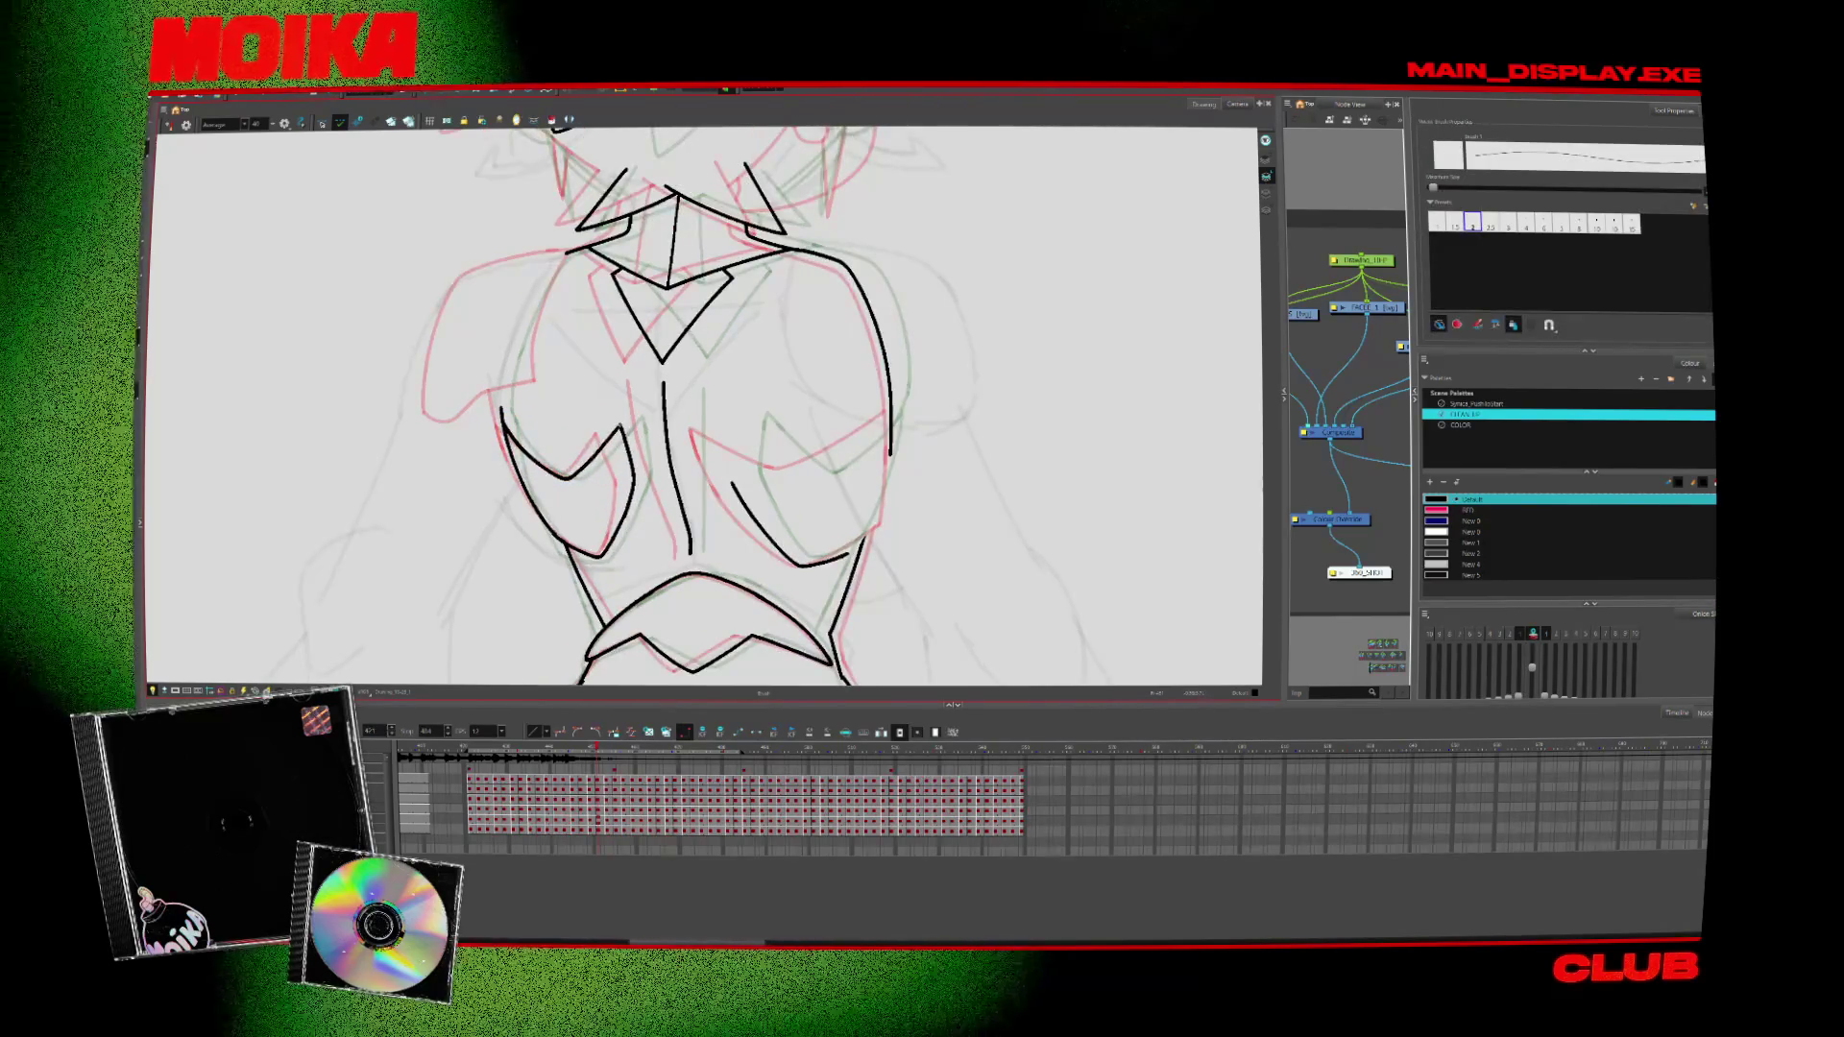
{"action": "left_click_drag", "start_coordinate": [801, 482], "coordinate": [762, 472]}
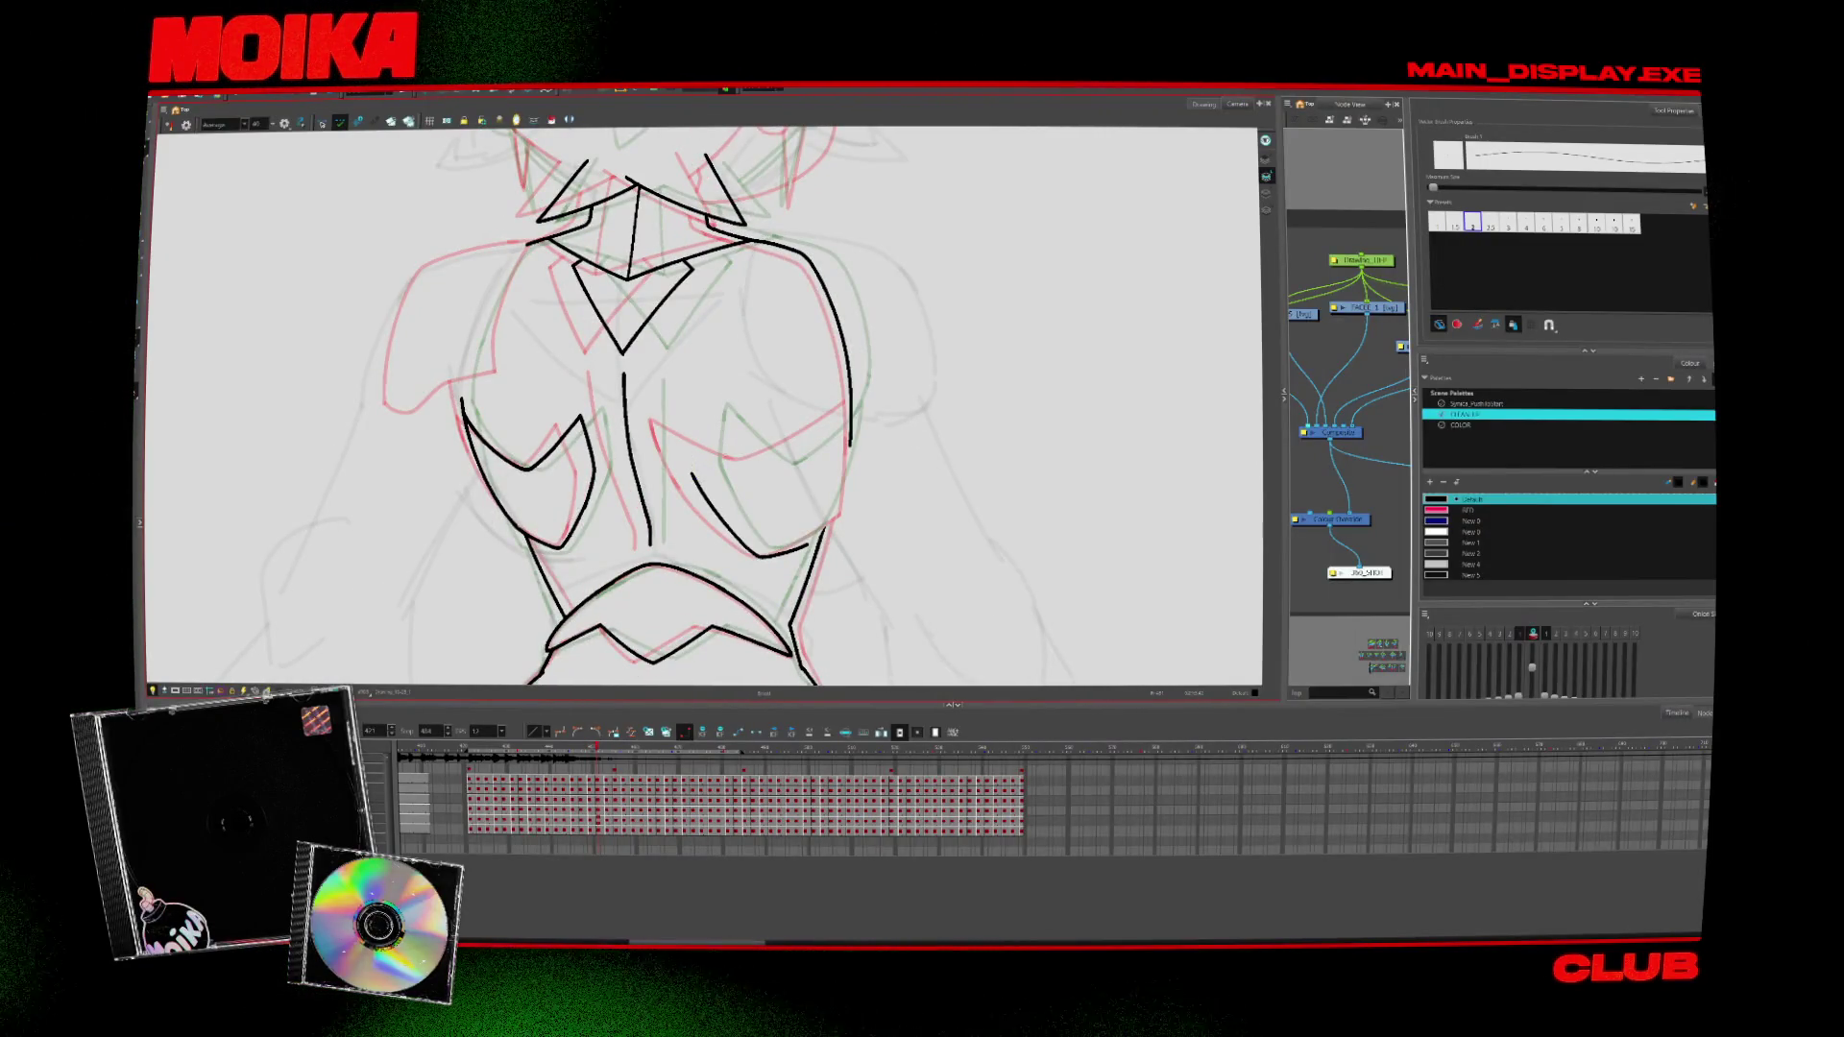
{"action": "key", "text": "4"}
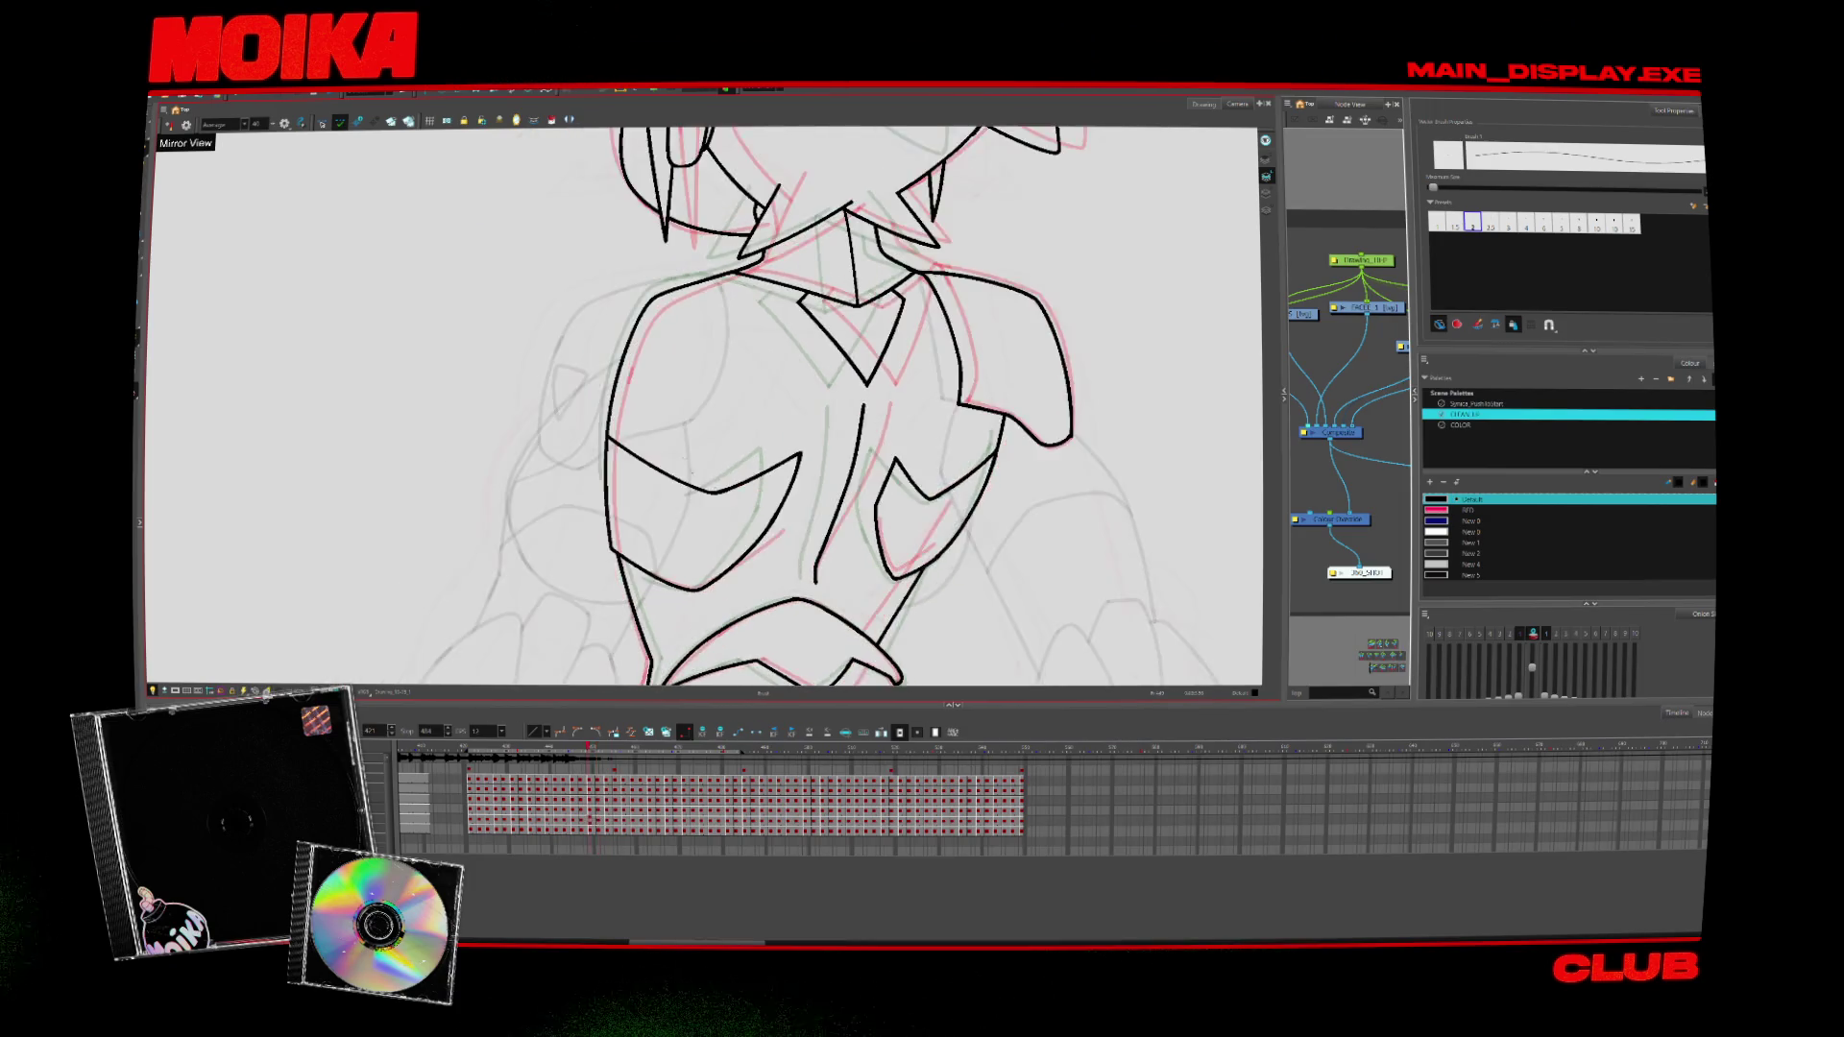
{"action": "key", "text": "v"}
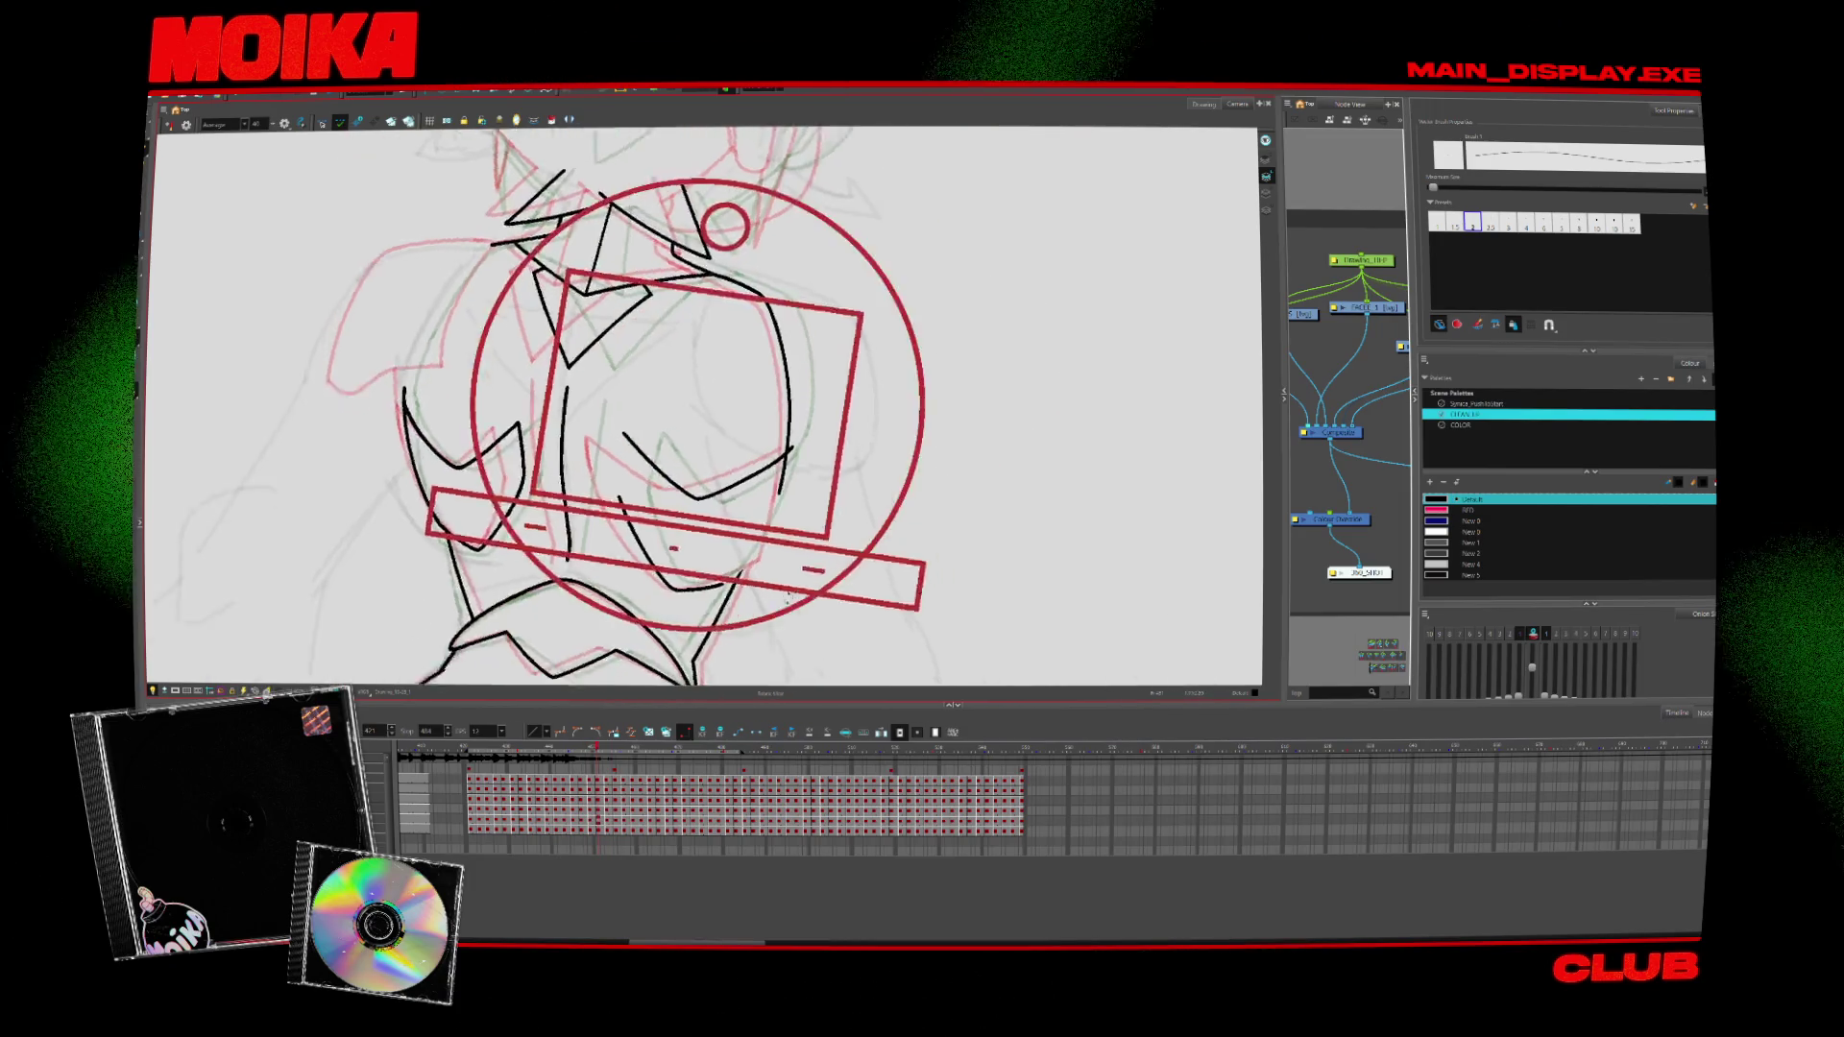
{"action": "key", "text": "alt+e"}
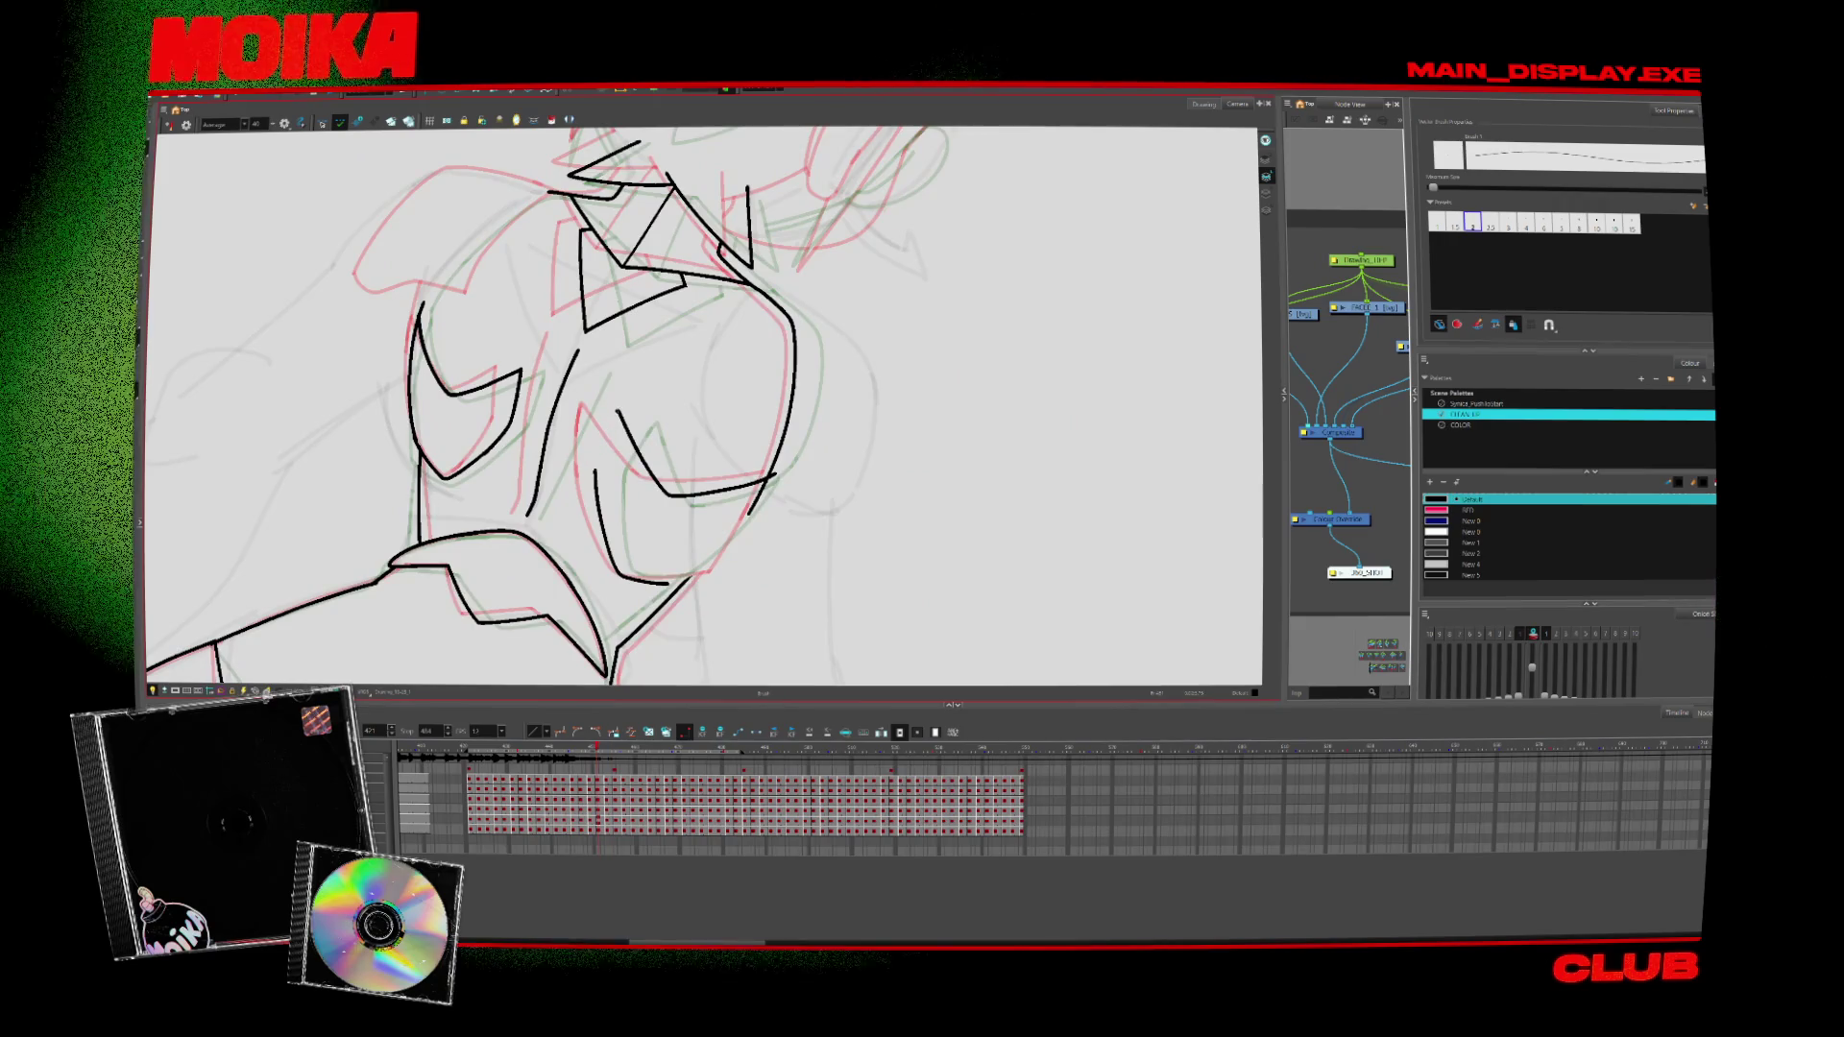
{"action": "key", "text": "alt+b"}
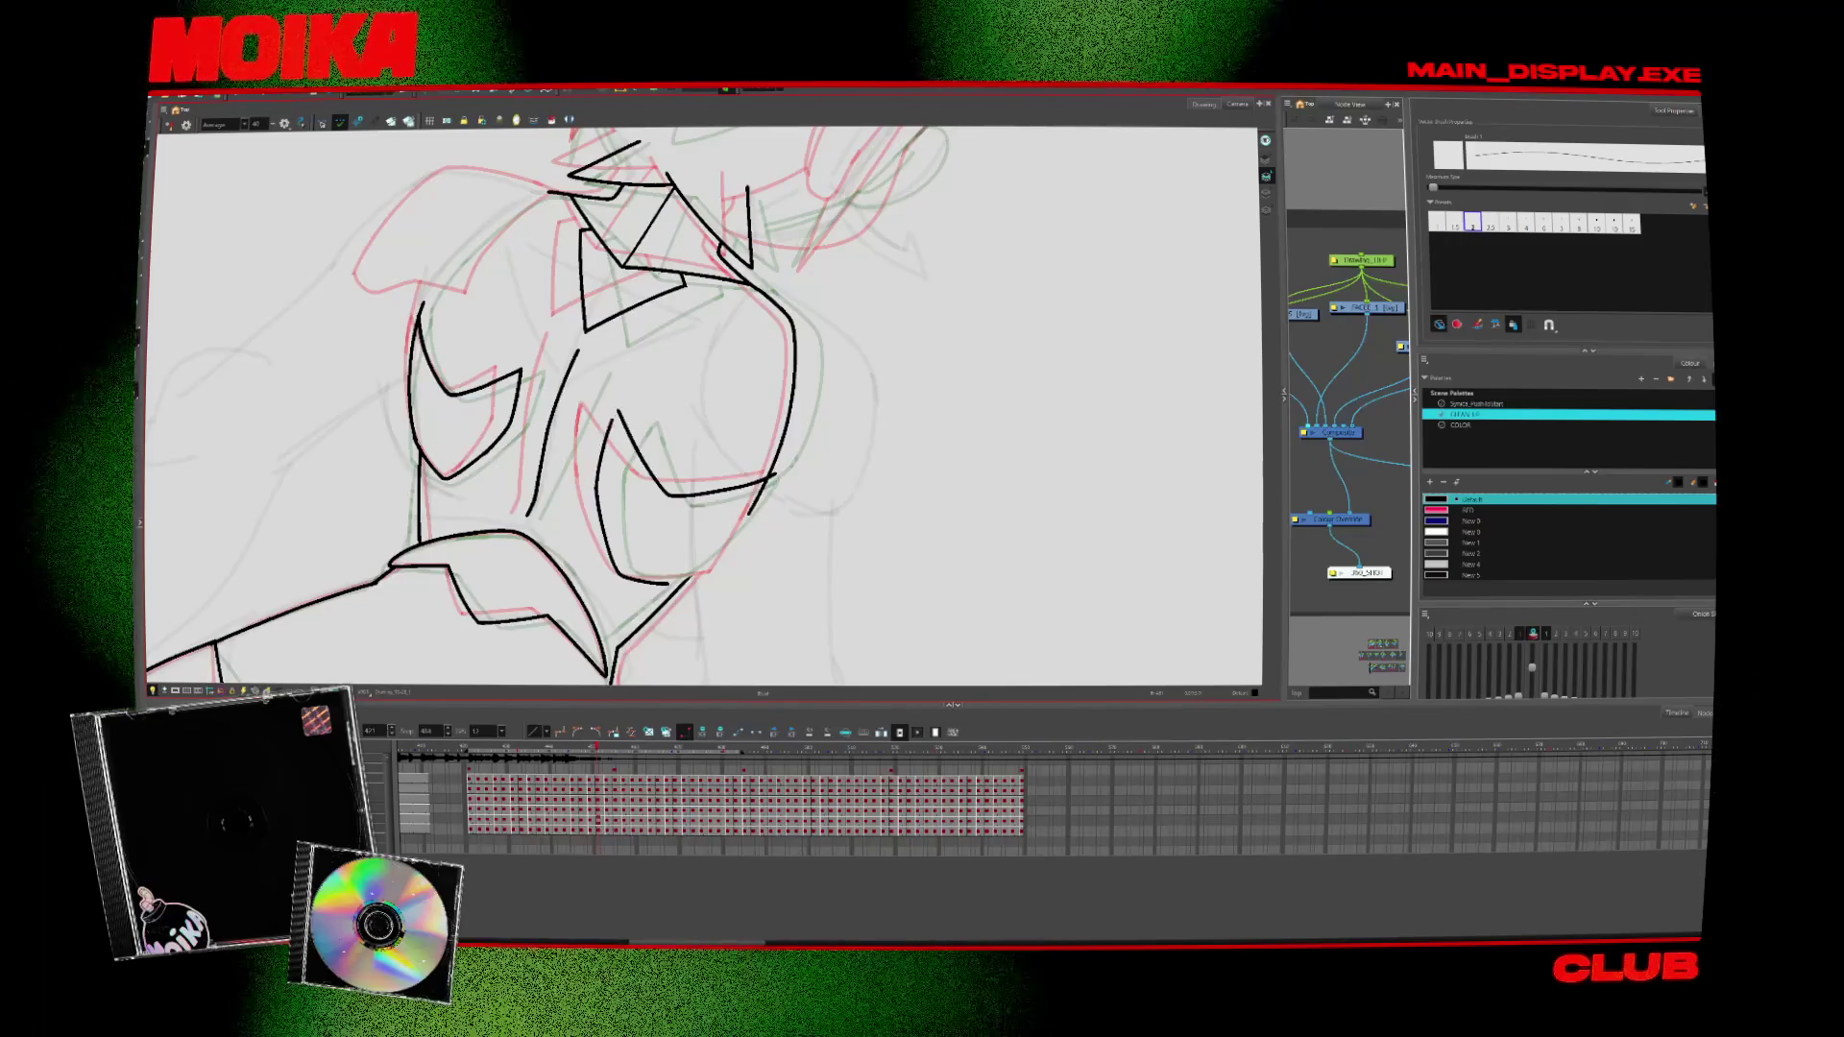
{"action": "key", "text": "comma"}
{"action": "key", "text": "period"}
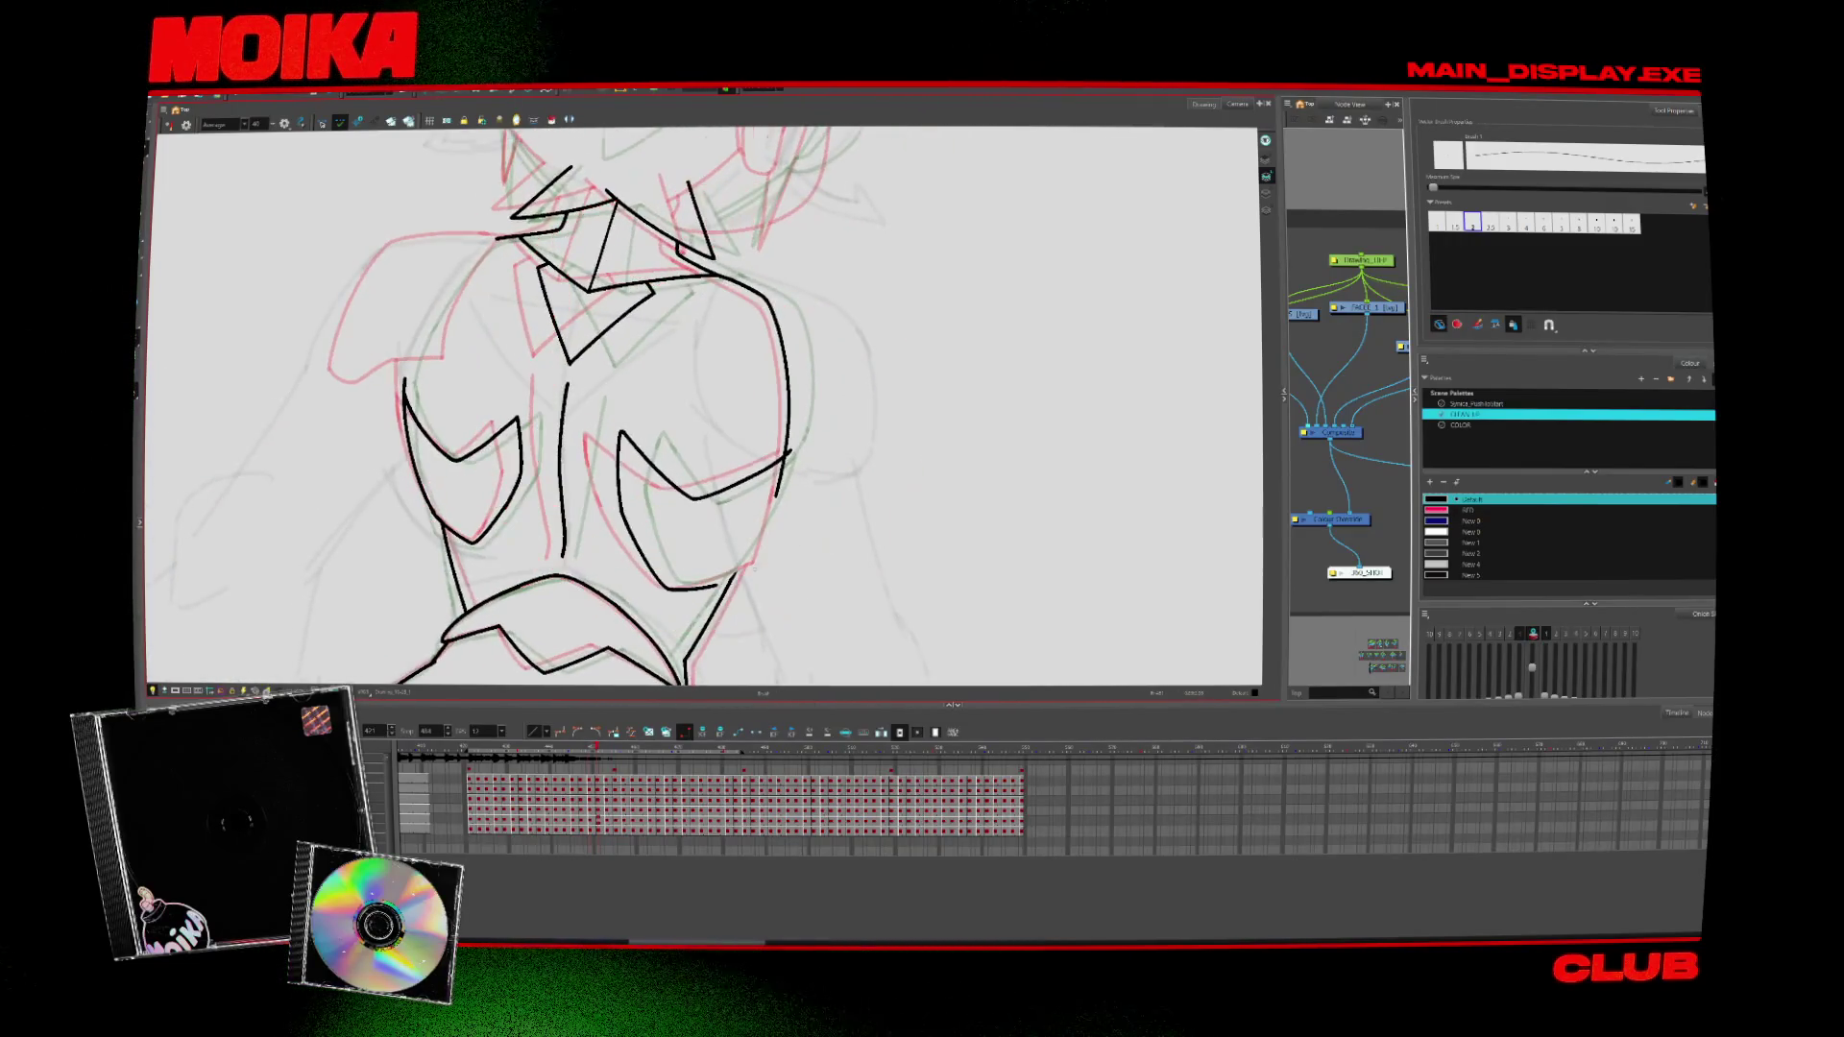